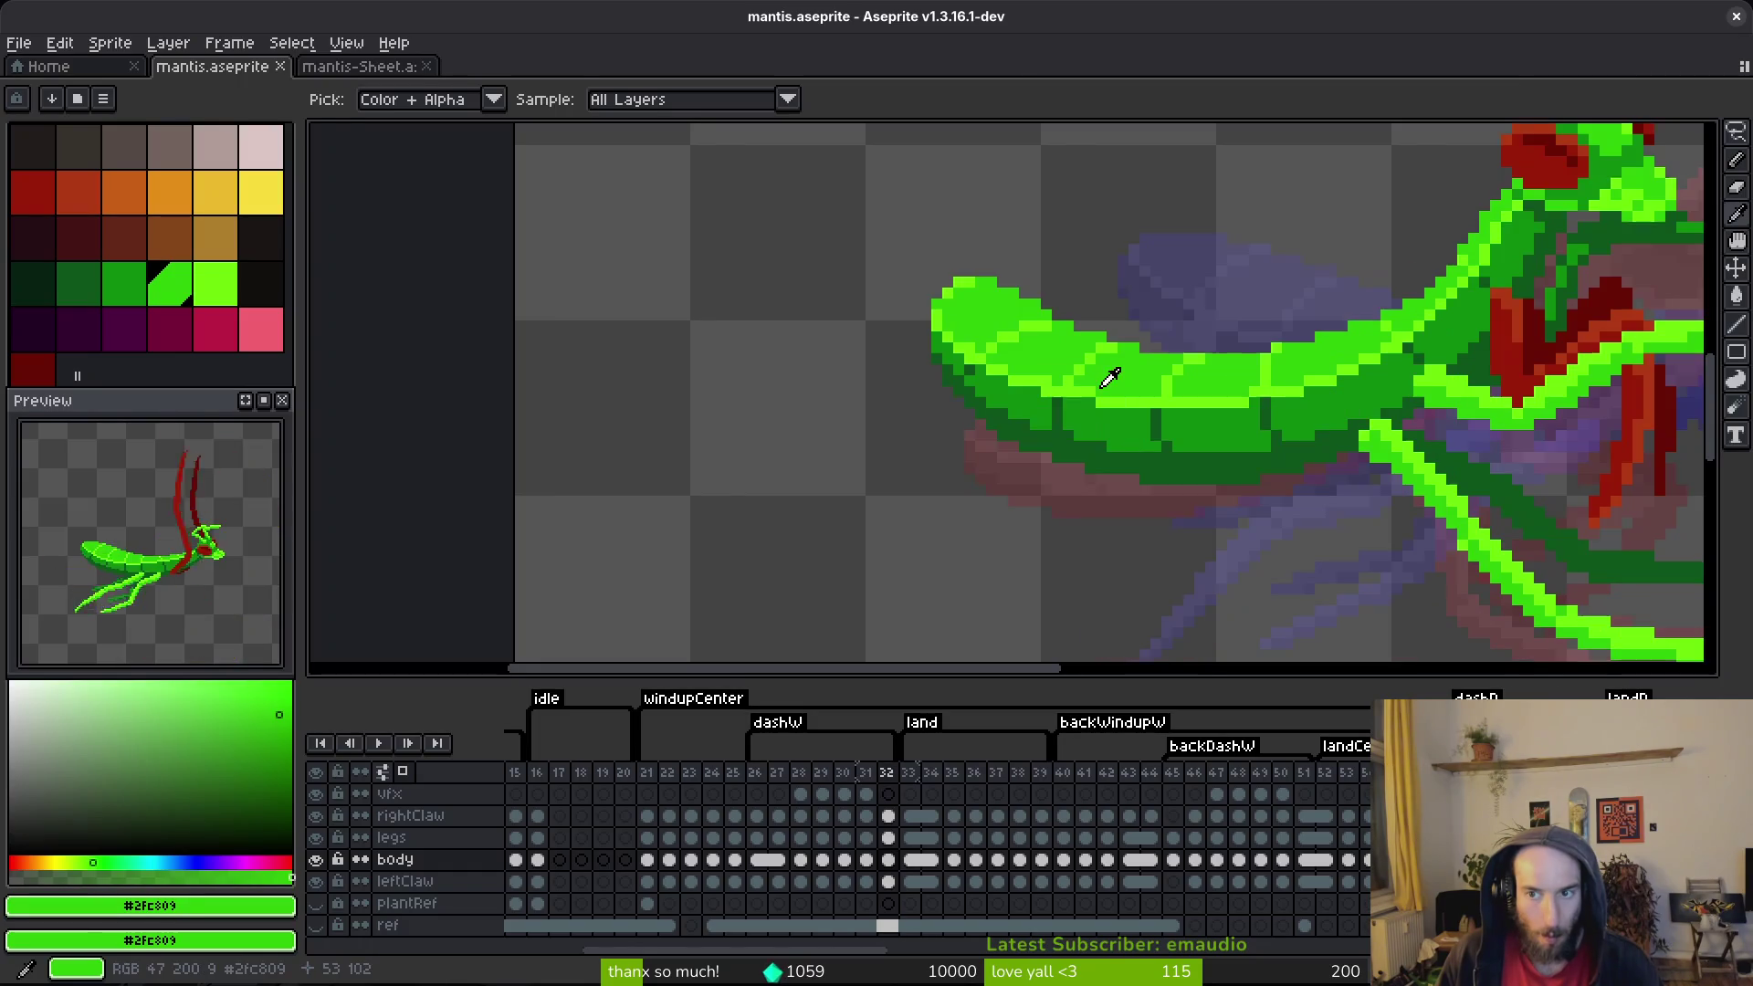
Step: Erase the top row and top-left pixels of the frame 32 abdomen tip, plus the stray green strip
{"action": "scroll", "coordinate": [1155, 352], "scroll_direction": "up", "scroll_amount": 2}
{"action": "key", "text": "e"}
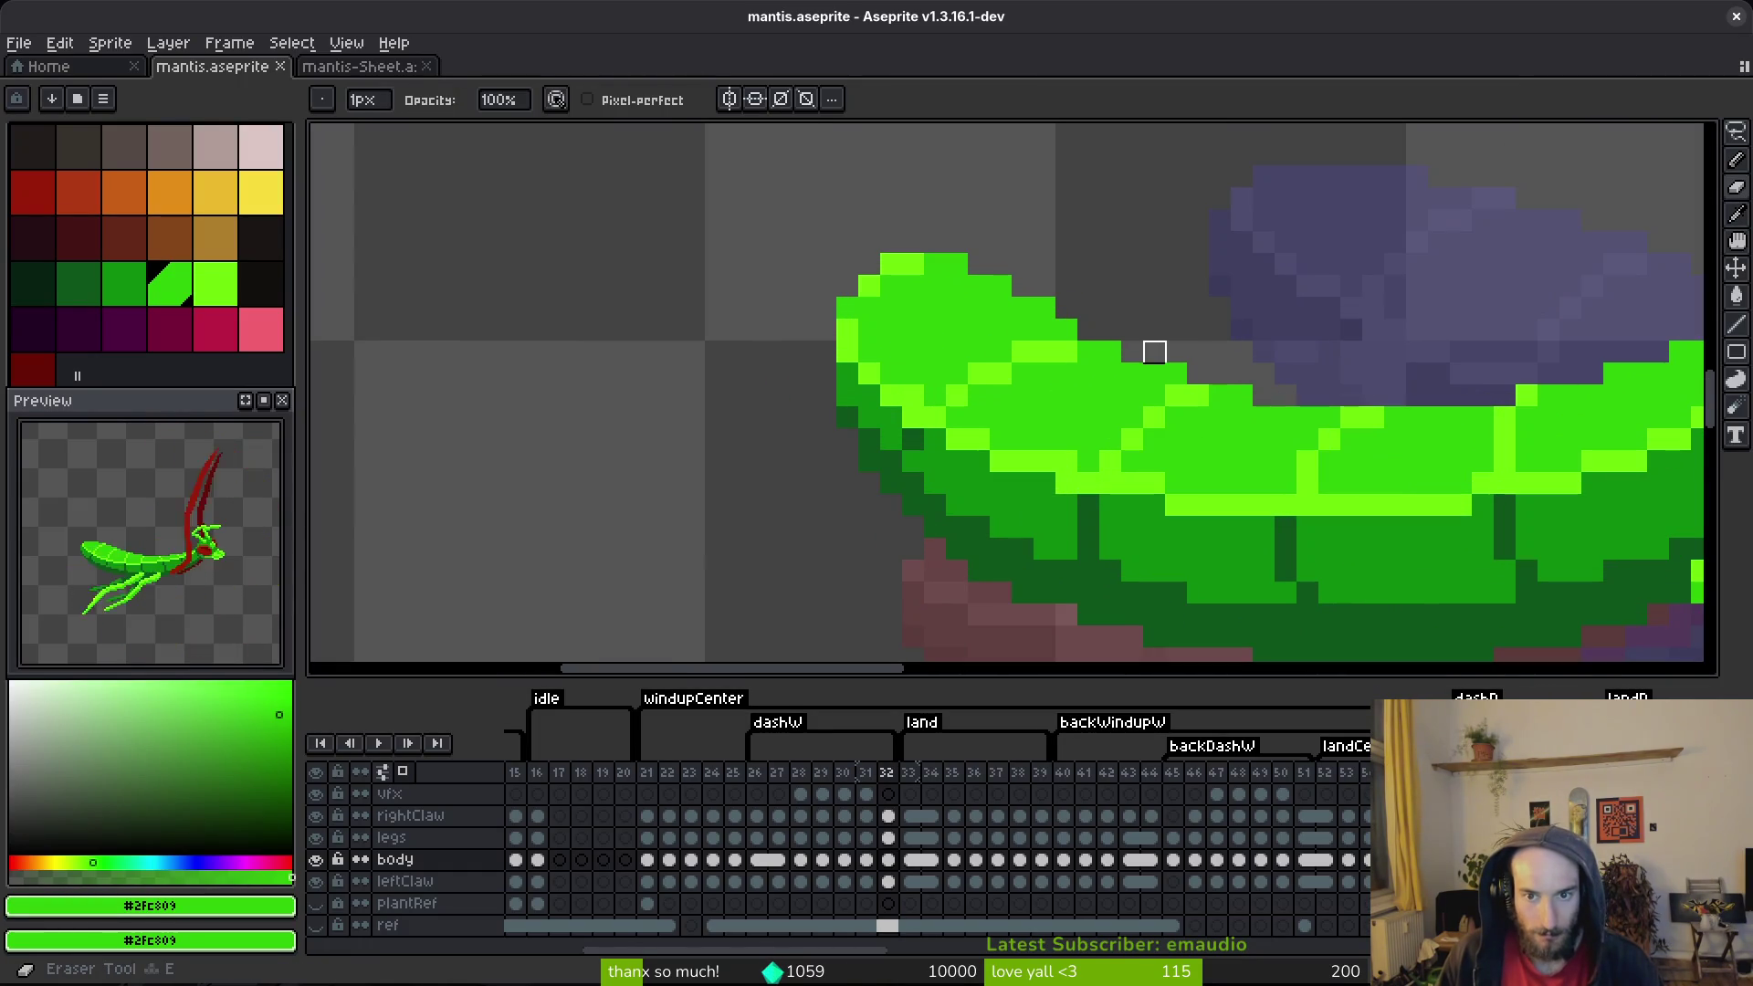
{"action": "left_click_drag", "start_coordinate": [1044, 309], "coordinate": [870, 286]}
{"action": "mouse_move", "coordinate": [1023, 287]}
{"action": "left_mouse_down"}
{"action": "mouse_move", "coordinate": [736, 262]}
{"action": "mouse_move", "coordinate": [1064, 286]}
{"action": "mouse_move", "coordinate": [1112, 331]}
{"action": "left_mouse_up"}
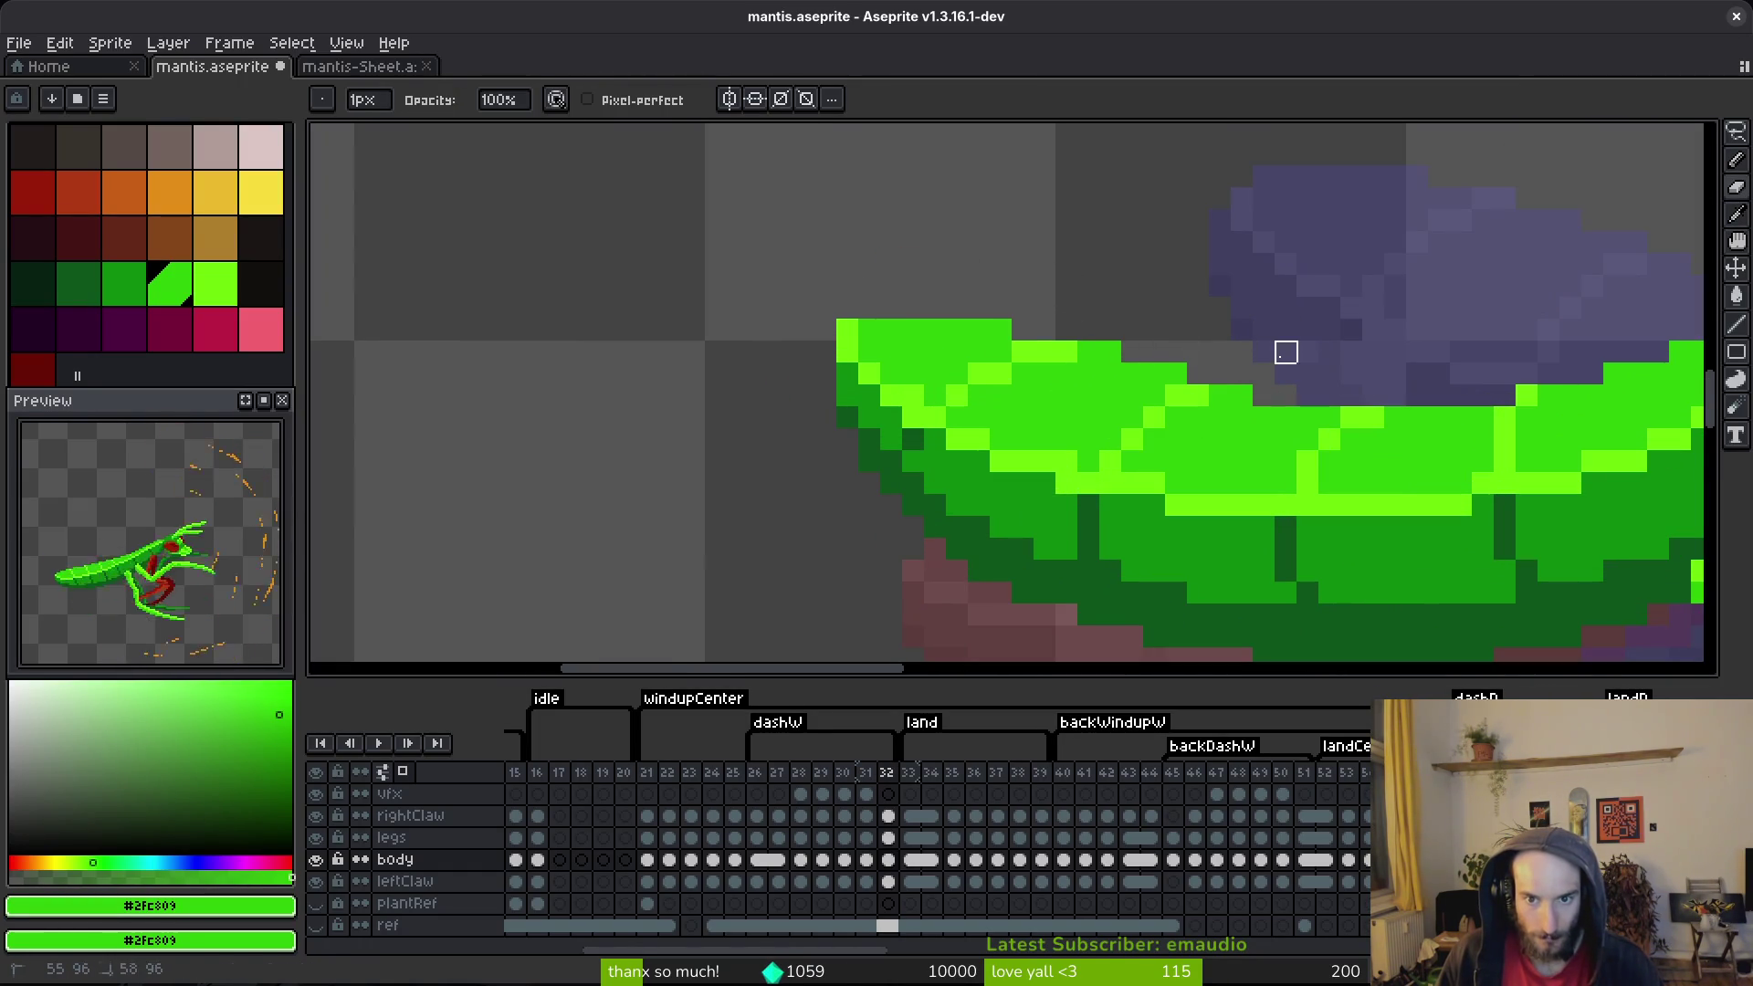
{"action": "left_click_drag", "start_coordinate": [868, 329], "coordinate": [847, 329]}
{"action": "scroll", "coordinate": [911, 299], "scroll_direction": "down", "scroll_amount": 3}
{"action": "left_click", "coordinate": [889, 277]}
Step: Repaint the abdomen tip's left edge in mid green and save mantis.aseprite
{"action": "left_click", "coordinate": [943, 338], "text": "alt"}
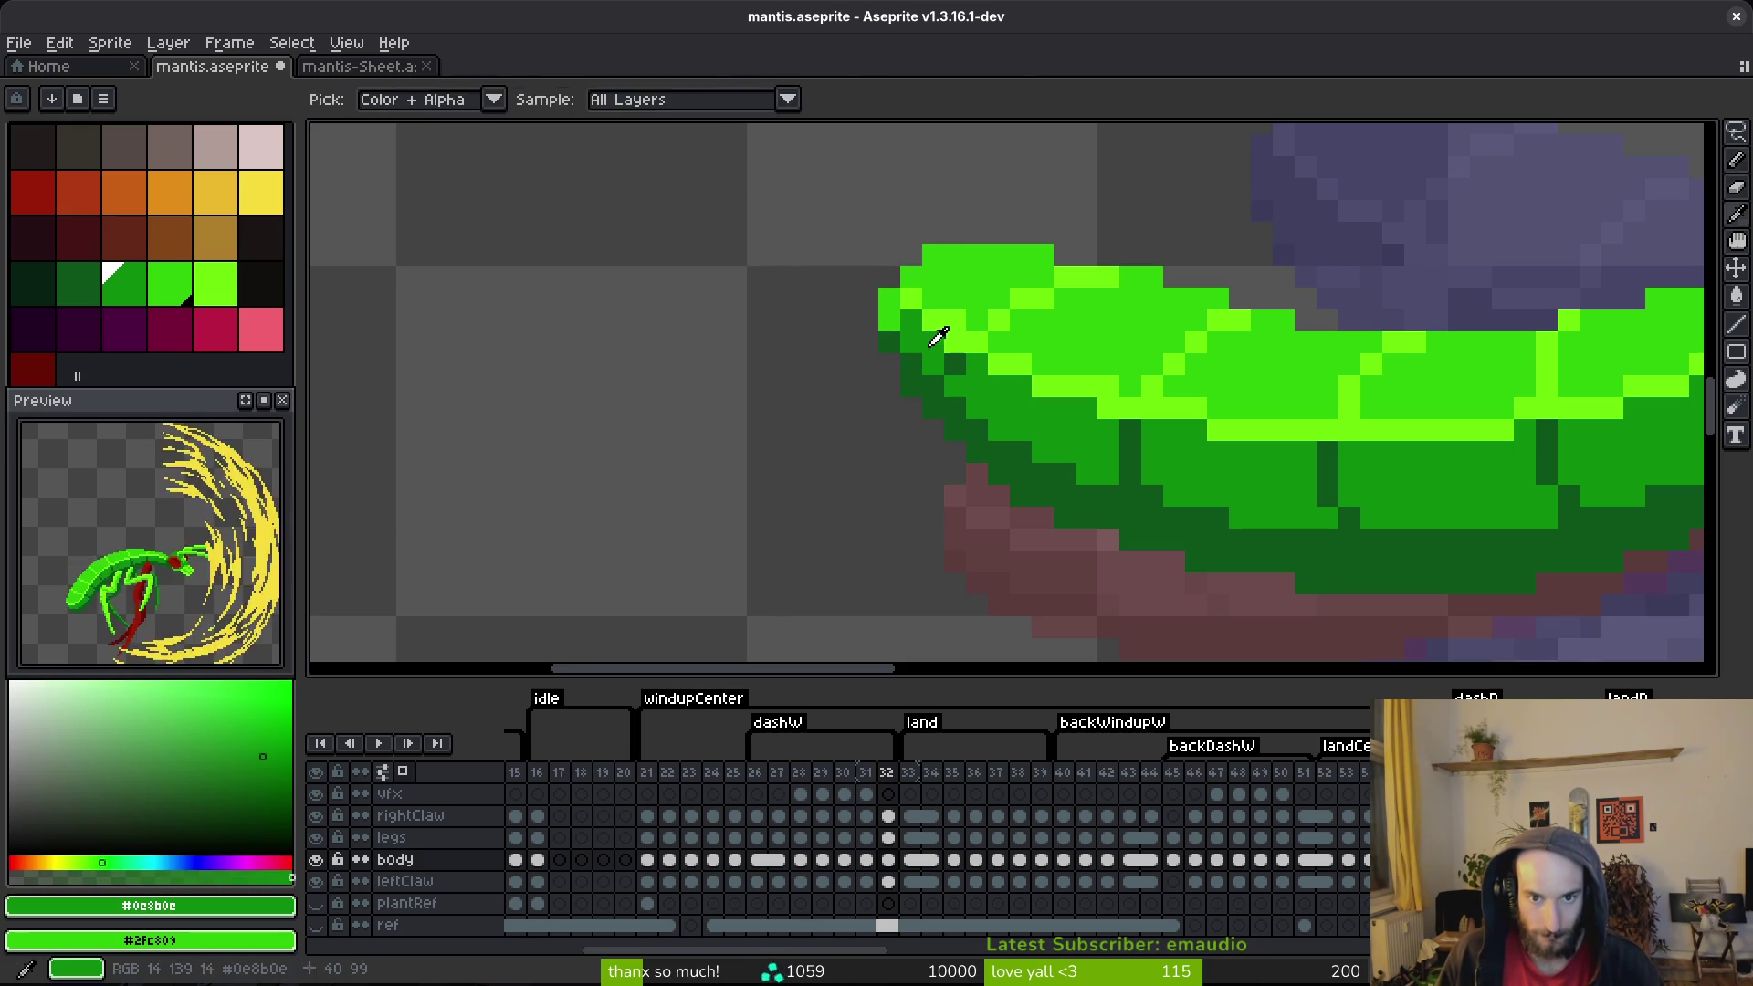
{"action": "mouse_move", "coordinate": [887, 316]}
{"action": "left_mouse_down"}
{"action": "mouse_move", "coordinate": [887, 387]}
{"action": "mouse_move", "coordinate": [867, 370]}
{"action": "mouse_move", "coordinate": [968, 474]}
{"action": "mouse_move", "coordinate": [1347, 569]}
{"action": "mouse_move", "coordinate": [1229, 585]}
{"action": "mouse_move", "coordinate": [1050, 539]}
{"action": "mouse_move", "coordinate": [927, 448]}
{"action": "mouse_move", "coordinate": [863, 363]}
{"action": "mouse_move", "coordinate": [968, 485]}
{"action": "mouse_move", "coordinate": [1315, 562]}
{"action": "mouse_move", "coordinate": [1317, 589]}
{"action": "left_mouse_up"}
{"action": "left_click", "coordinate": [1338, 582], "text": "alt"}
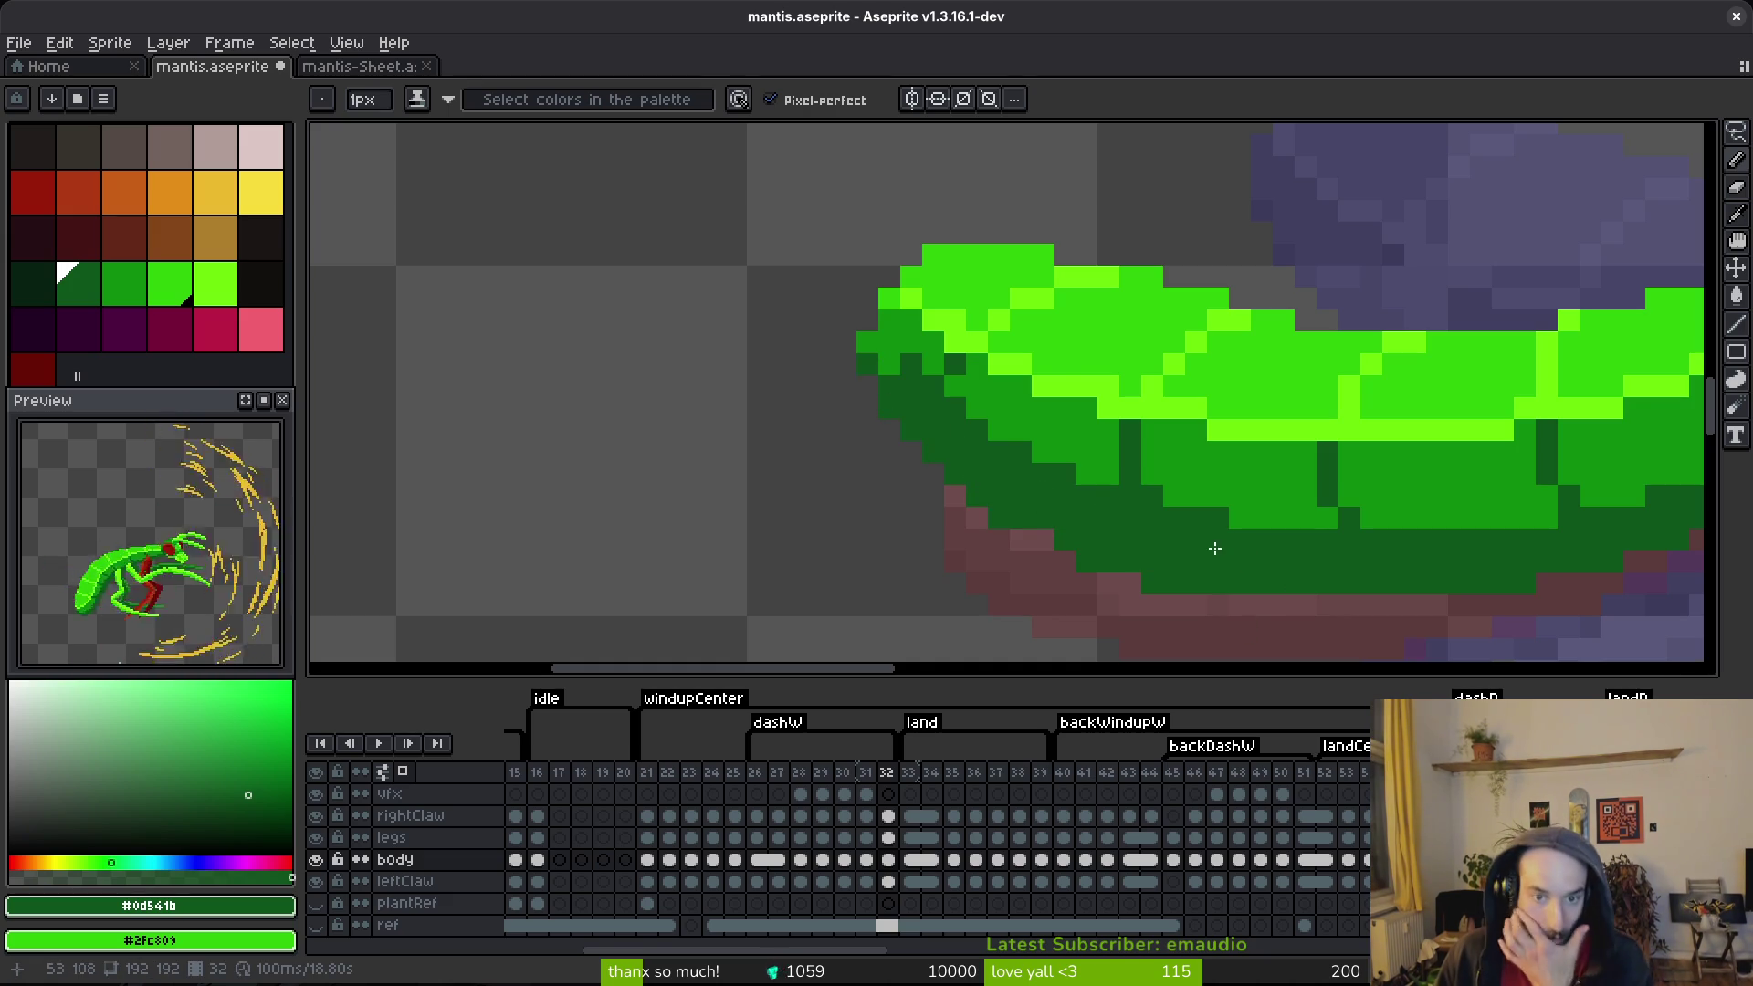
{"action": "scroll", "coordinate": [1060, 501], "scroll_direction": "up", "scroll_amount": 1}
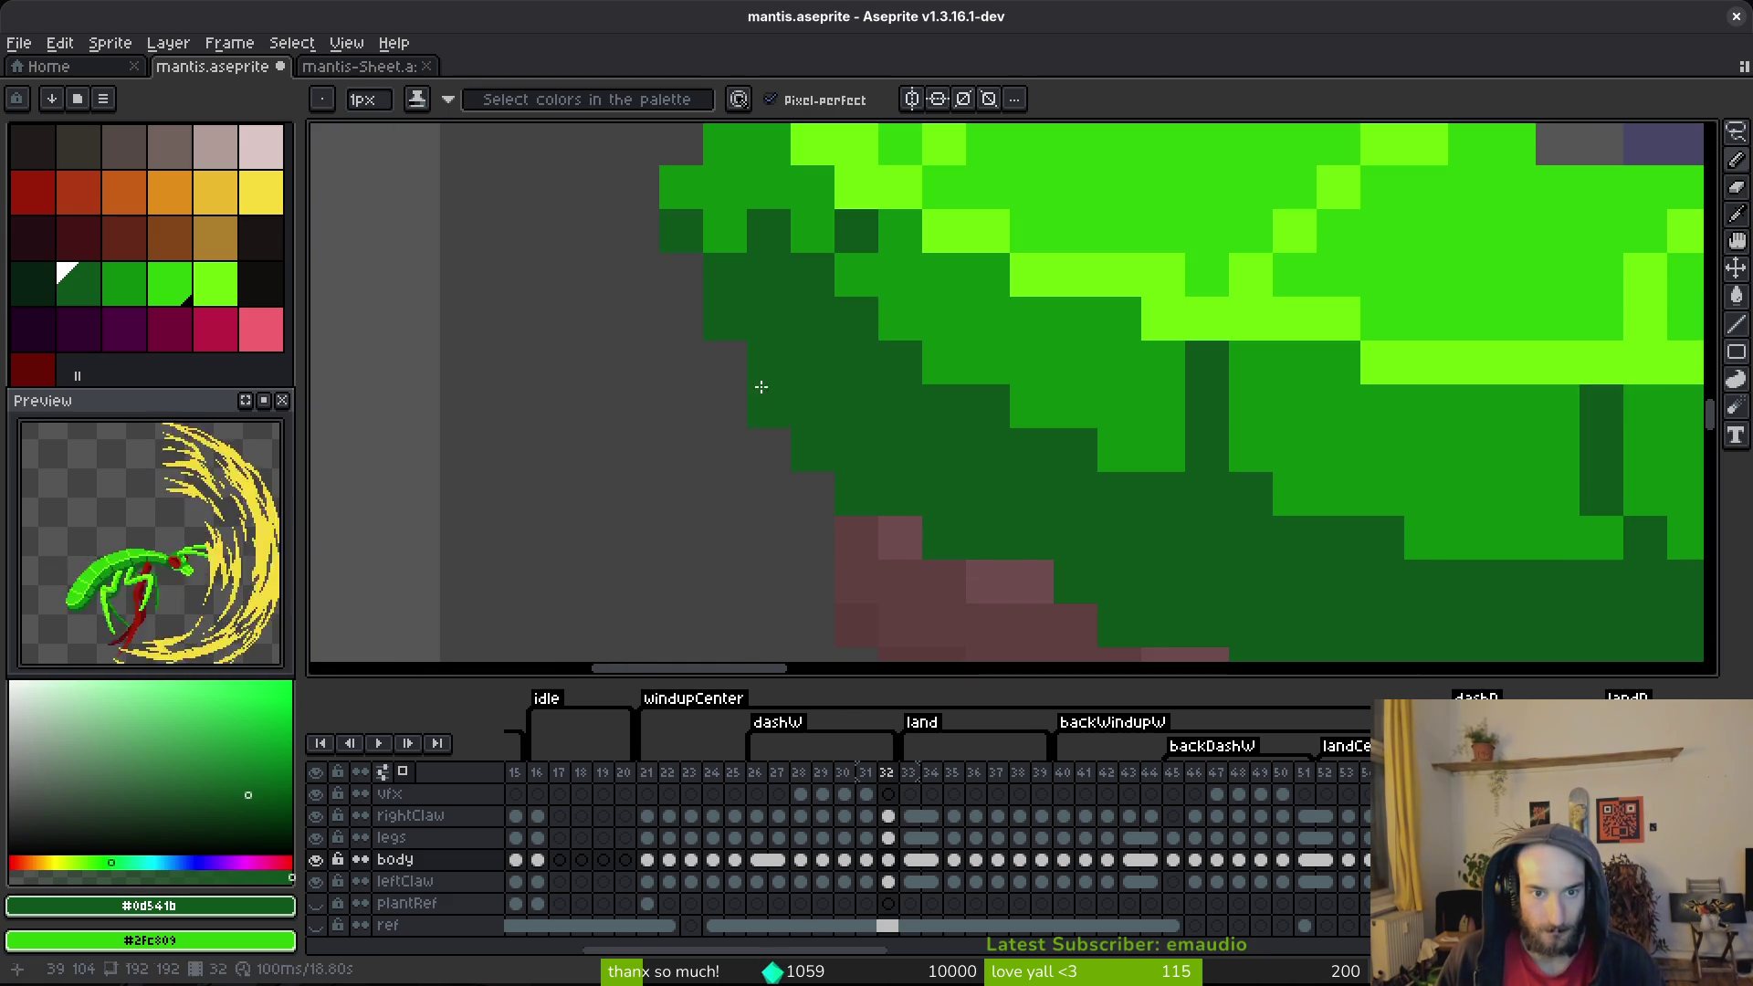
{"action": "key", "text": "ctrl+s"}
{"action": "scroll", "coordinate": [792, 351], "scroll_direction": "down", "scroll_amount": 5}
{"action": "scroll", "coordinate": [802, 402], "scroll_direction": "up", "scroll_amount": 3}
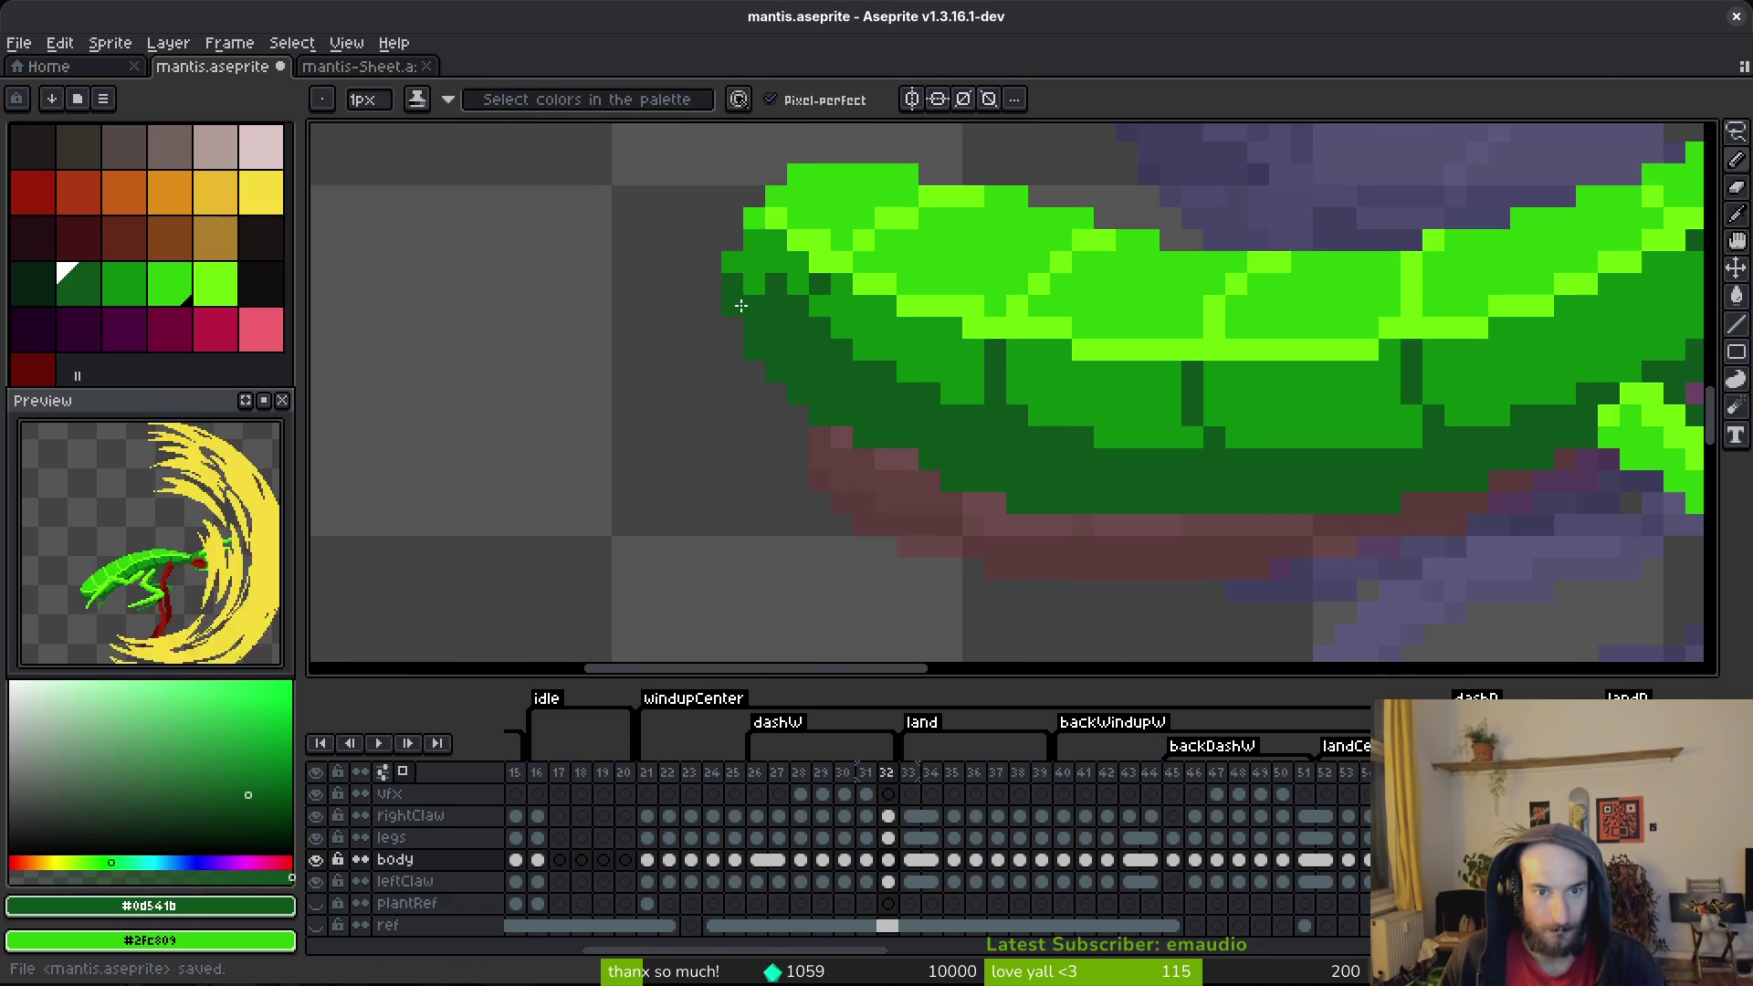
Step: Paint mid green down the abdomen's lower-left edge, then sample dark green from it
{"action": "left_click", "coordinate": [841, 293], "text": "alt"}
{"action": "mouse_move", "coordinate": [767, 296]}
{"action": "left_mouse_down"}
{"action": "mouse_move", "coordinate": [918, 425]}
{"action": "mouse_move", "coordinate": [1140, 464]}
{"action": "mouse_move", "coordinate": [1315, 456]}
{"action": "mouse_move", "coordinate": [900, 392]}
{"action": "mouse_move", "coordinate": [772, 285]}
{"action": "mouse_move", "coordinate": [913, 402]}
{"action": "mouse_move", "coordinate": [985, 420]}
{"action": "left_mouse_up"}
{"action": "scroll", "coordinate": [858, 347], "scroll_direction": "down", "scroll_amount": 3}
{"action": "scroll", "coordinate": [840, 356], "scroll_direction": "up", "scroll_amount": 2}
{"action": "left_click", "coordinate": [829, 362], "text": "alt"}
Step: Flip between frames 31 and 32 to compare, ending on frame 32
{"action": "key", "text": "Left"}
{"action": "scroll", "coordinate": [1114, 498], "scroll_direction": "down", "scroll_amount": 2}
{"action": "key", "text": "Right"}
{"action": "key", "text": "Left"}
{"action": "key", "text": "Right"}
{"action": "key", "text": "Left"}
{"action": "key", "text": "Right"}
{"action": "scroll", "coordinate": [1080, 459], "scroll_direction": "up", "scroll_amount": 5}
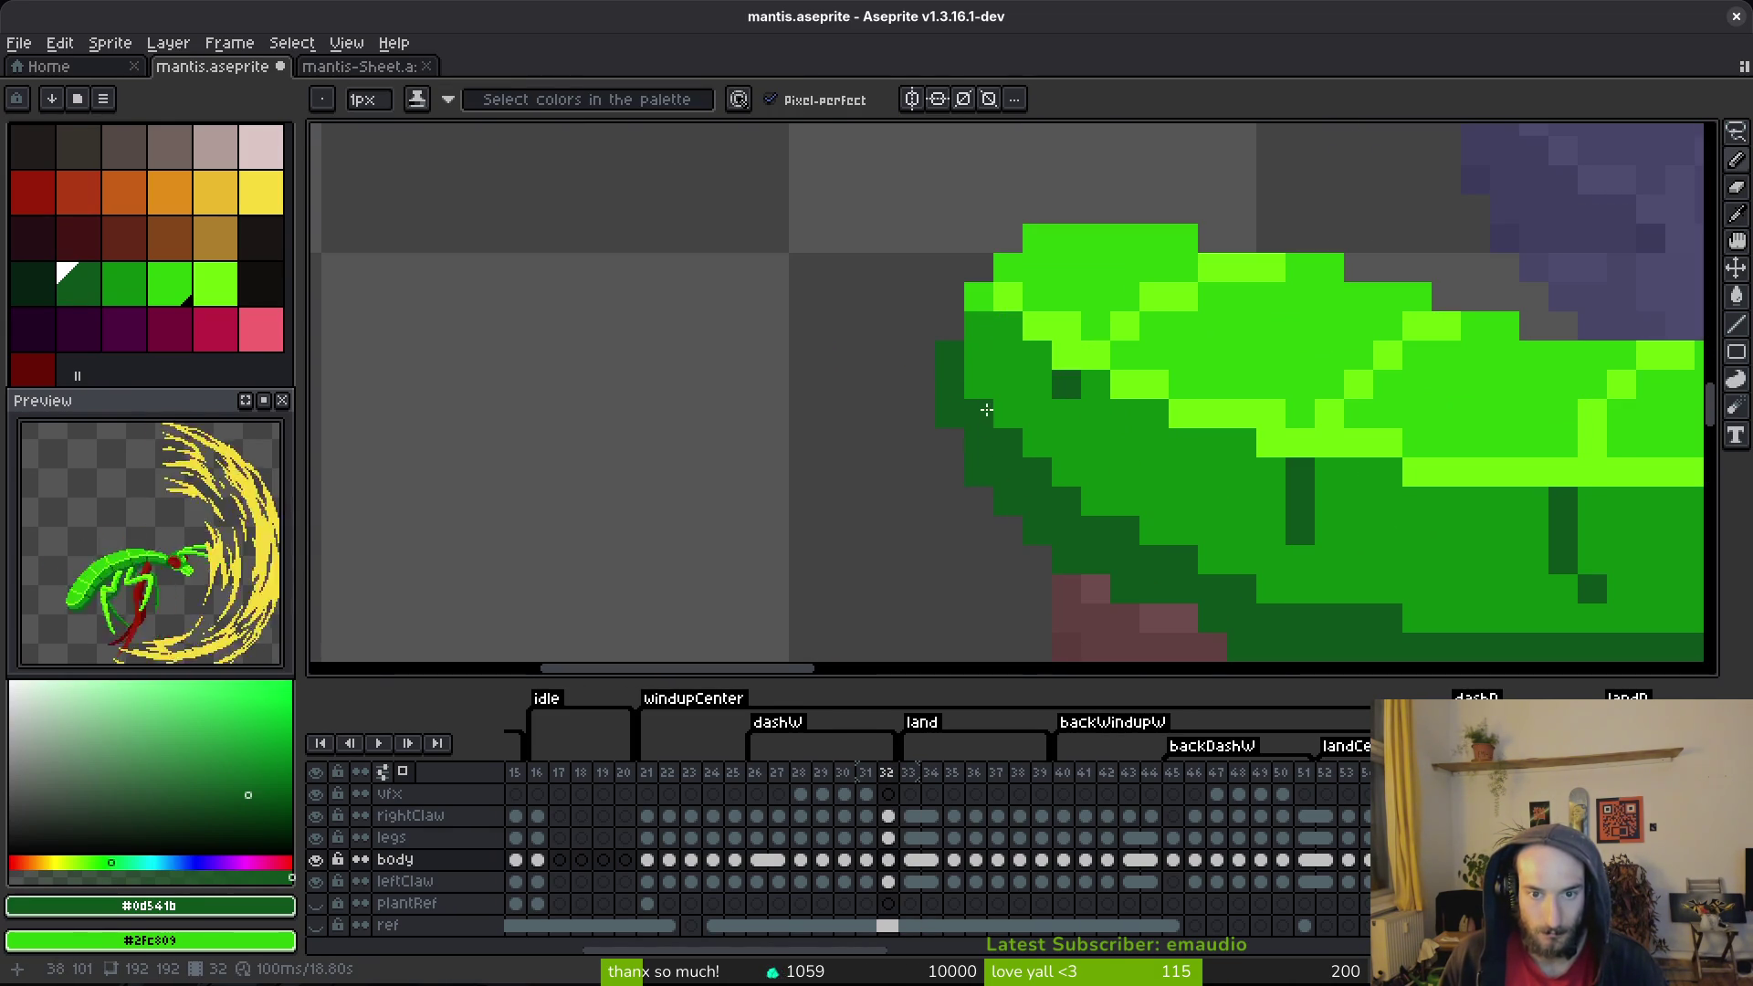
Step: Touch up the abdomen tip with mid-green pixels along its left edge and remove a stray dark pixel
{"action": "left_click", "coordinate": [979, 325]}
{"action": "left_click", "coordinate": [950, 355]}
{"action": "left_click", "coordinate": [979, 383]}
{"action": "key", "text": "alt"}
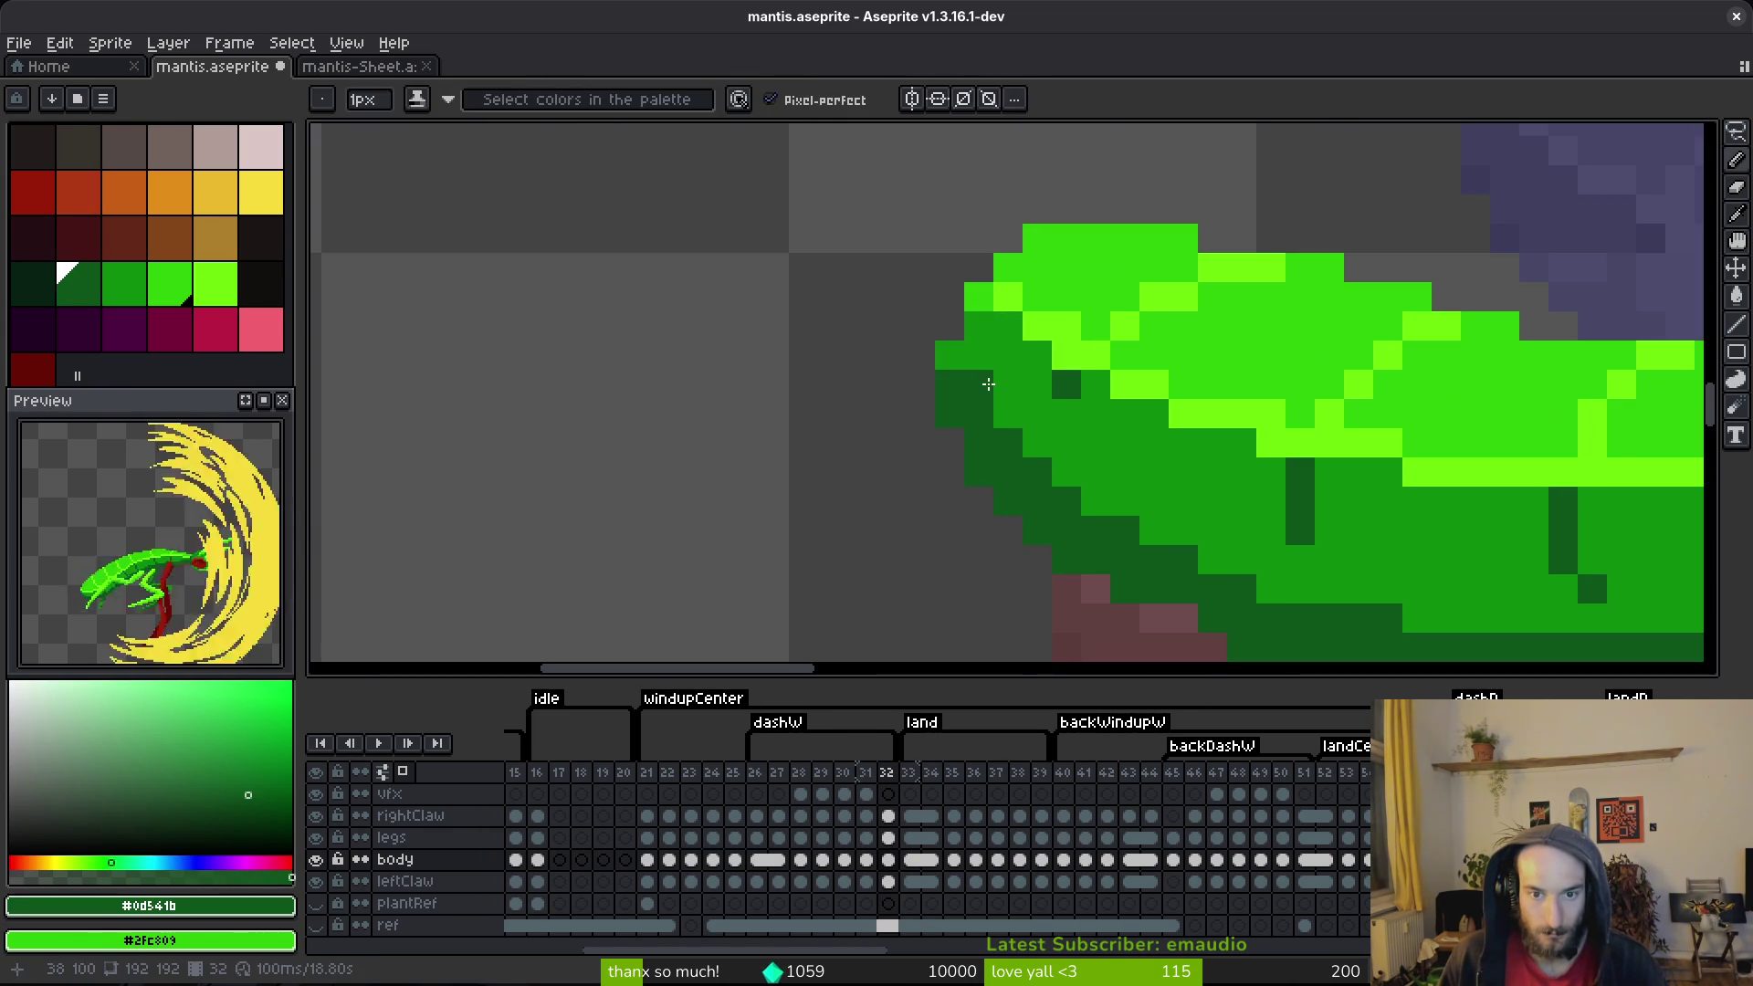
{"action": "left_click", "coordinate": [1006, 363], "text": "alt"}
{"action": "left_click", "coordinate": [979, 402]}
{"action": "mouse_move", "coordinate": [1023, 443]}
{"action": "left_mouse_down"}
{"action": "mouse_move", "coordinate": [1025, 458]}
{"action": "mouse_move", "coordinate": [906, 388]}
{"action": "left_mouse_up"}
{"action": "left_click", "coordinate": [1008, 442]}
{"action": "left_click", "coordinate": [1067, 473]}
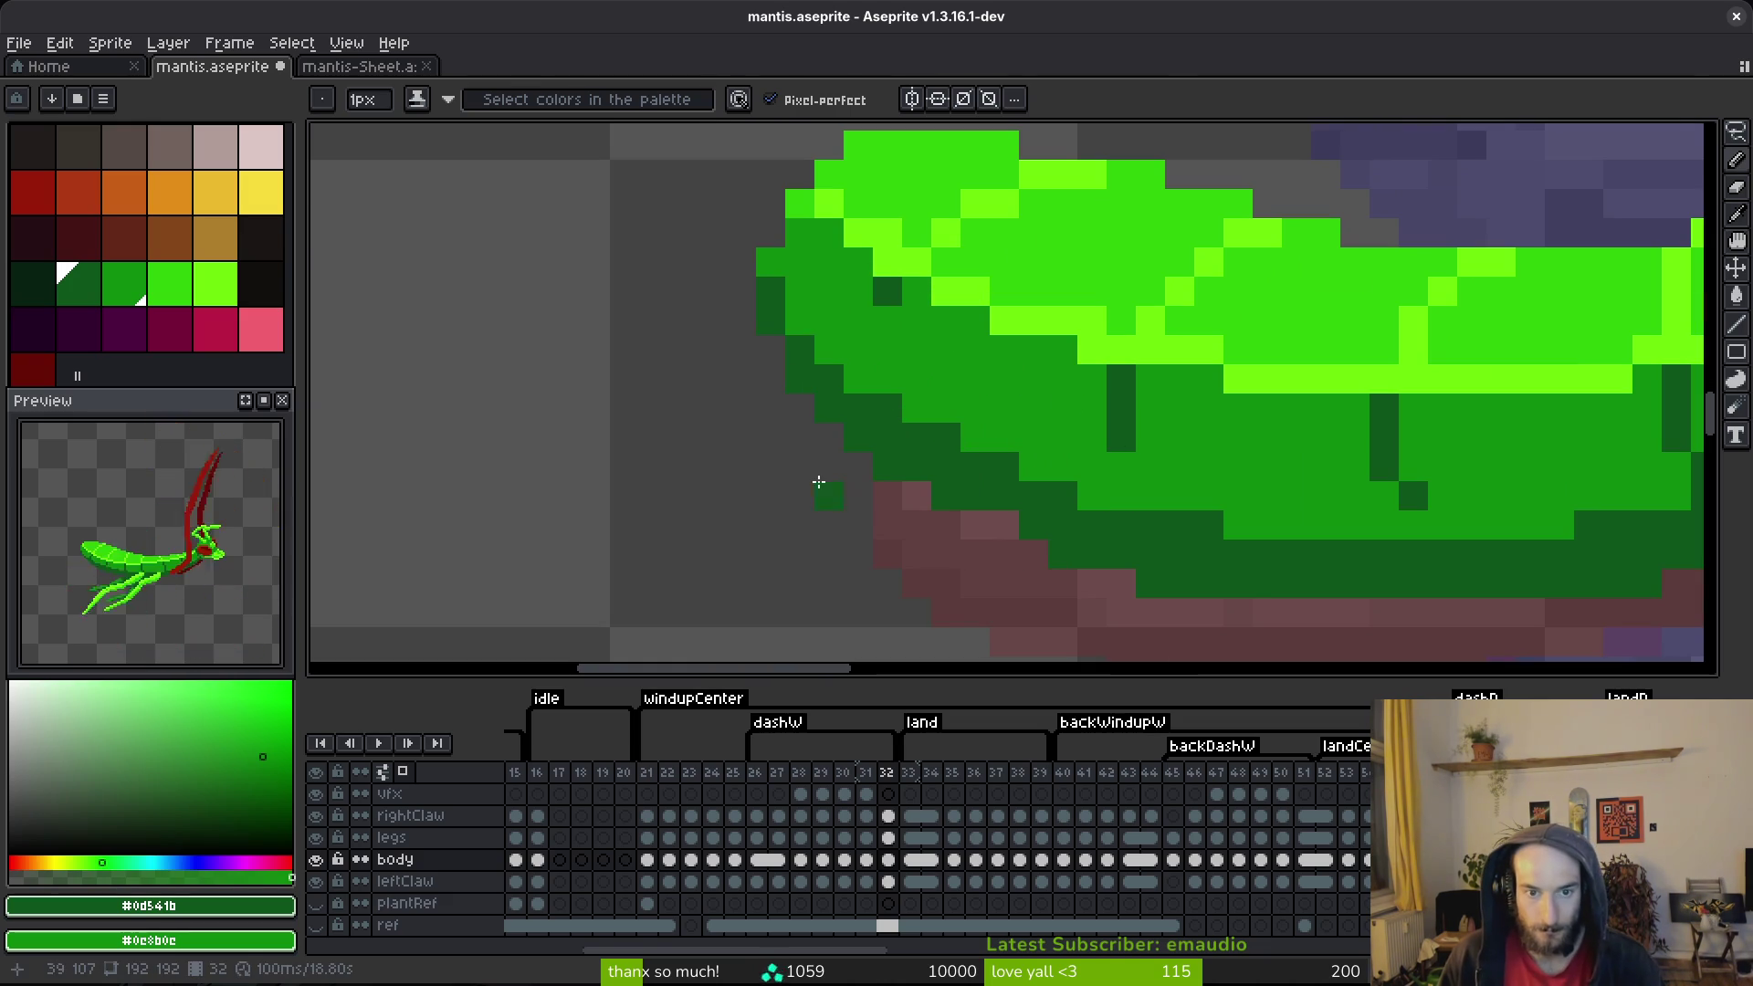
{"action": "right_click", "coordinate": [887, 466]}
Step: Erase another stray dark-green pixel below the abdomen and save
{"action": "right_click", "coordinate": [946, 497]}
{"action": "key", "text": "ctrl+s"}
{"action": "scroll", "coordinate": [1261, 541], "scroll_direction": "down", "scroll_amount": 4}
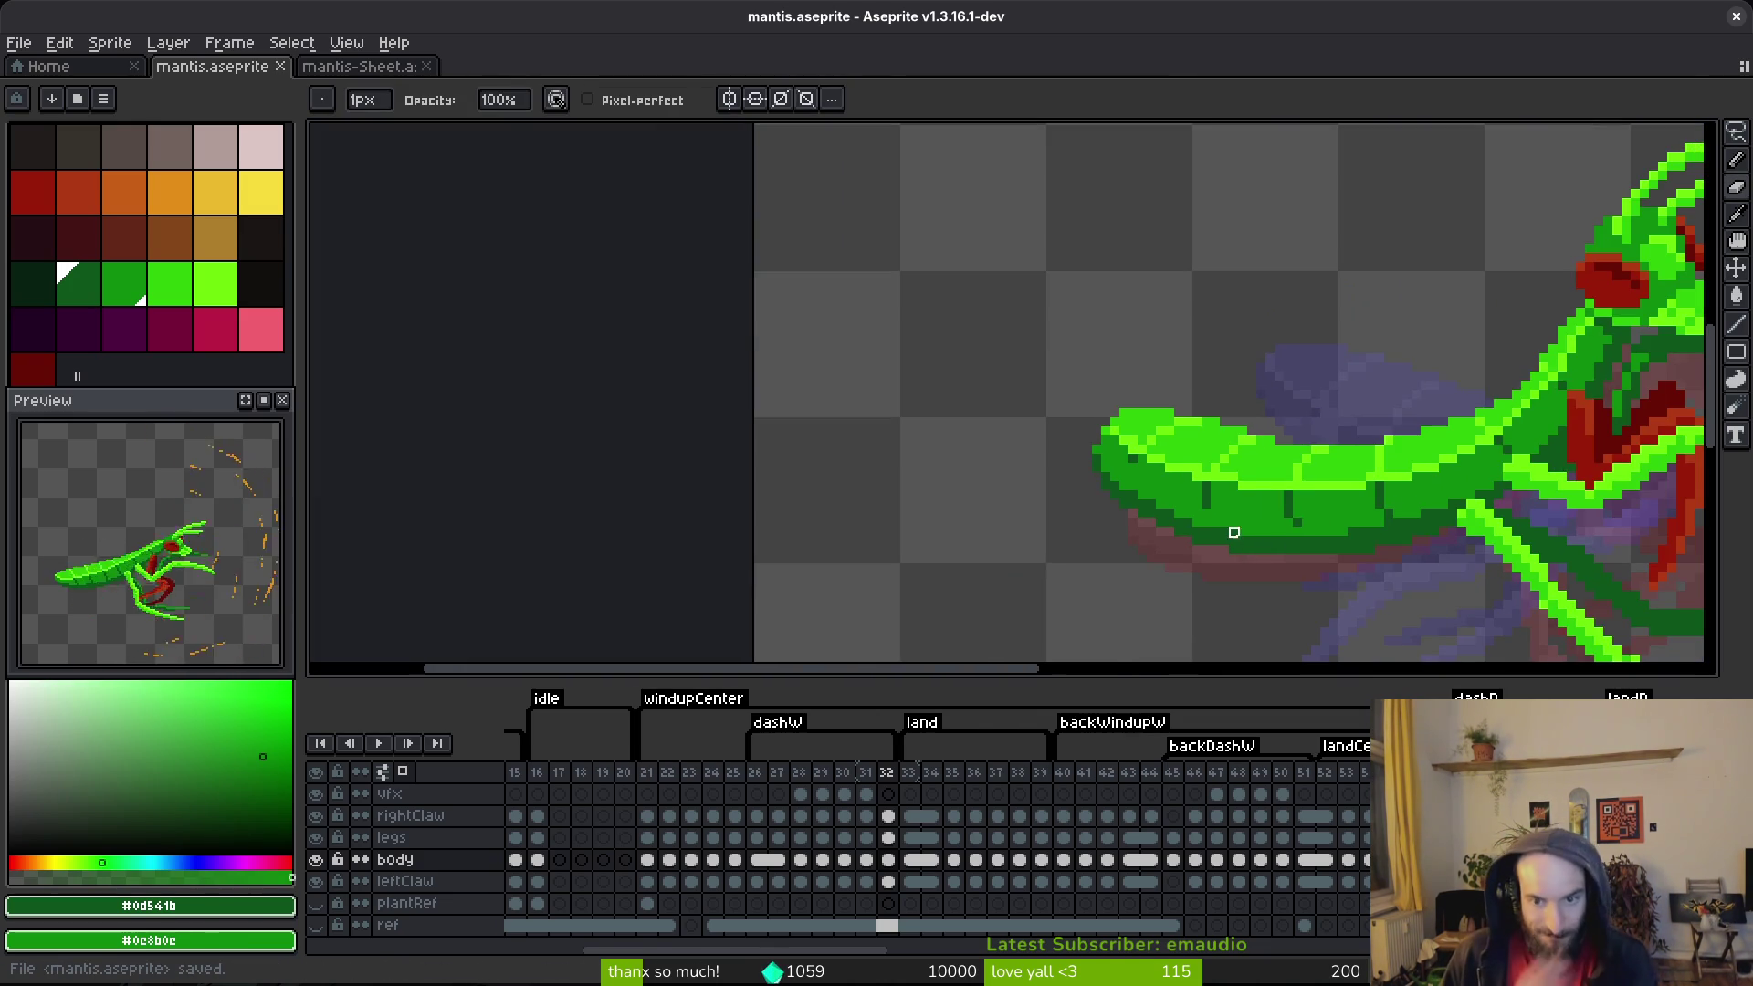
{"action": "scroll", "coordinate": [1234, 542], "scroll_direction": "up", "scroll_amount": 2}
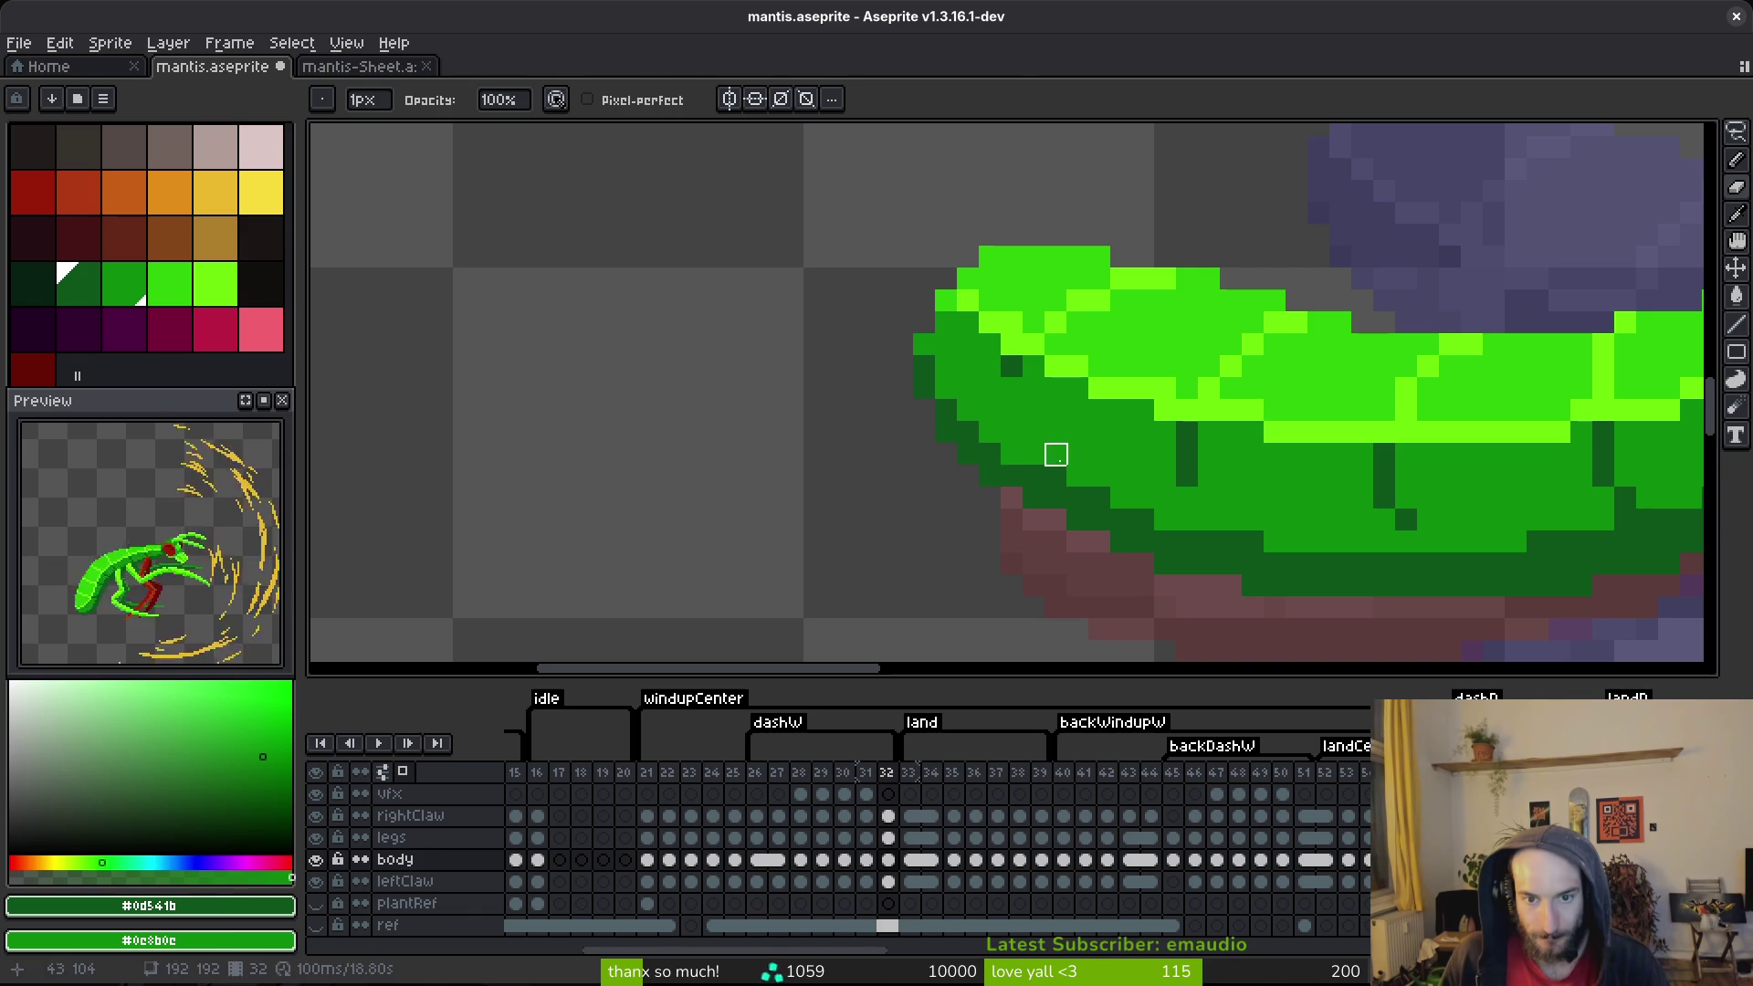
Step: Extend dark green along the abdomen's lower edge with the Pencil and save
{"action": "key", "text": "b"}
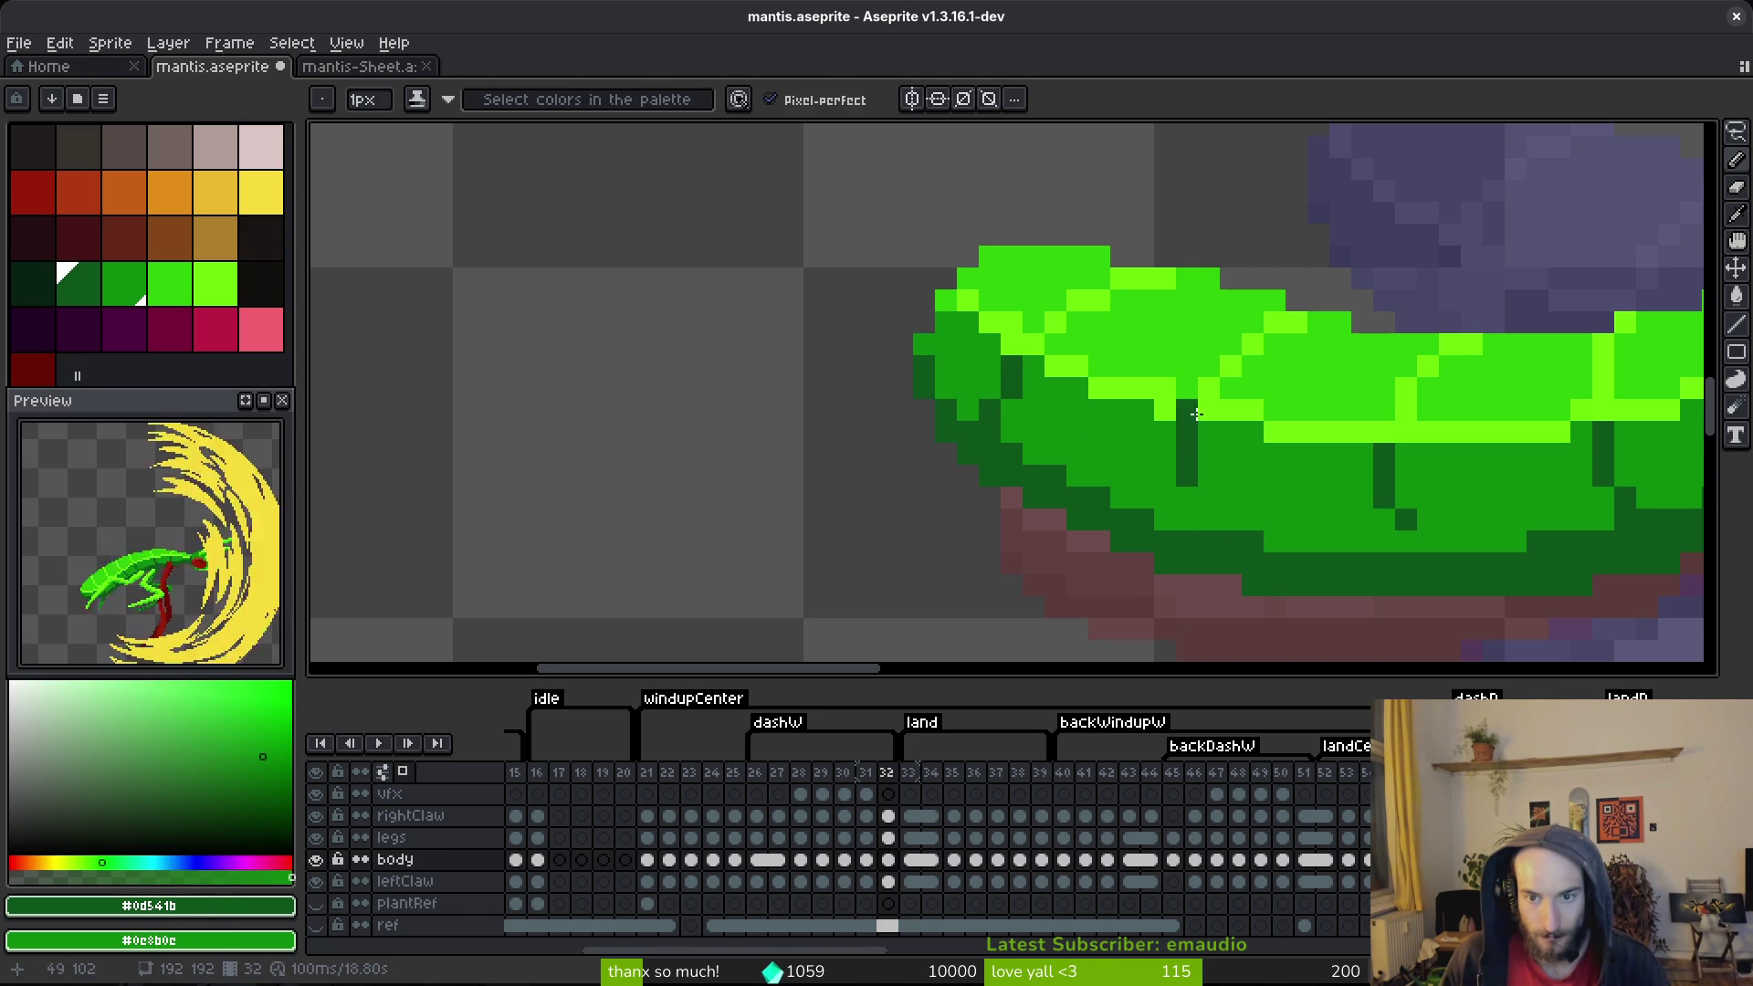
{"action": "left_click", "coordinate": [1187, 496]}
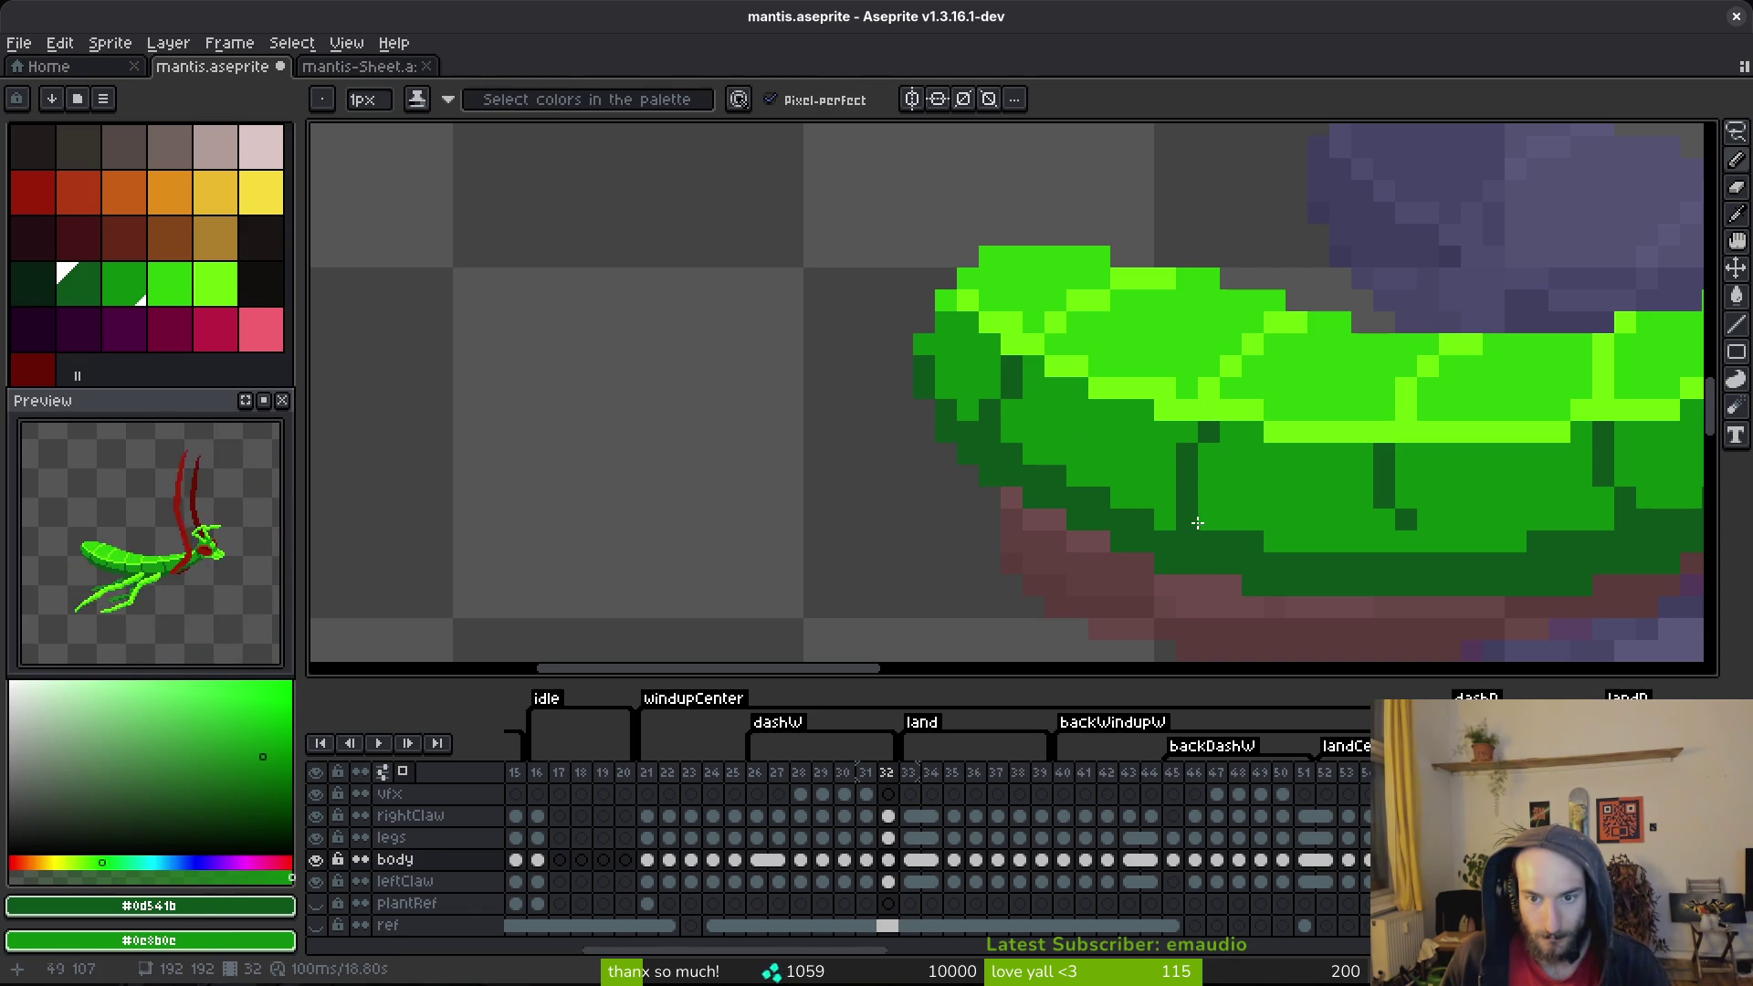
{"action": "left_click_drag", "start_coordinate": [1369, 517], "coordinate": [1418, 551]}
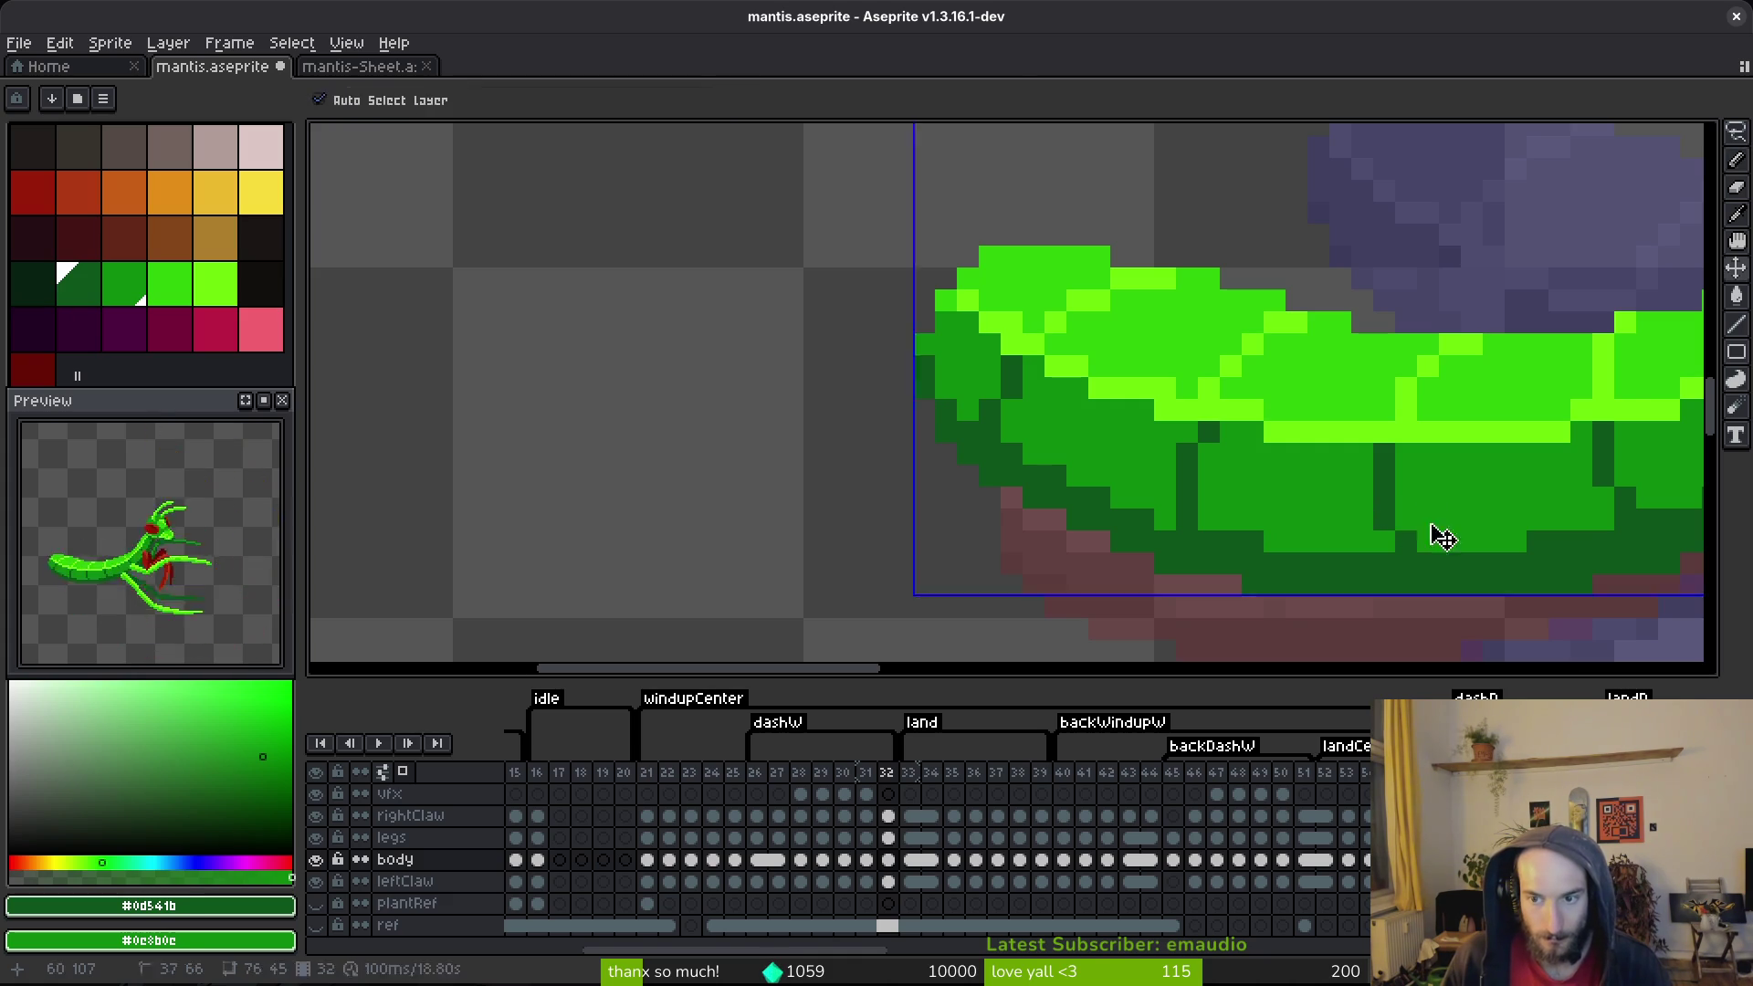
{"action": "key", "text": "ctrl+s"}
{"action": "scroll", "coordinate": [1433, 530], "scroll_direction": "down", "scroll_amount": 2}
{"action": "scroll", "coordinate": [1255, 500], "scroll_direction": "up", "scroll_amount": 1}
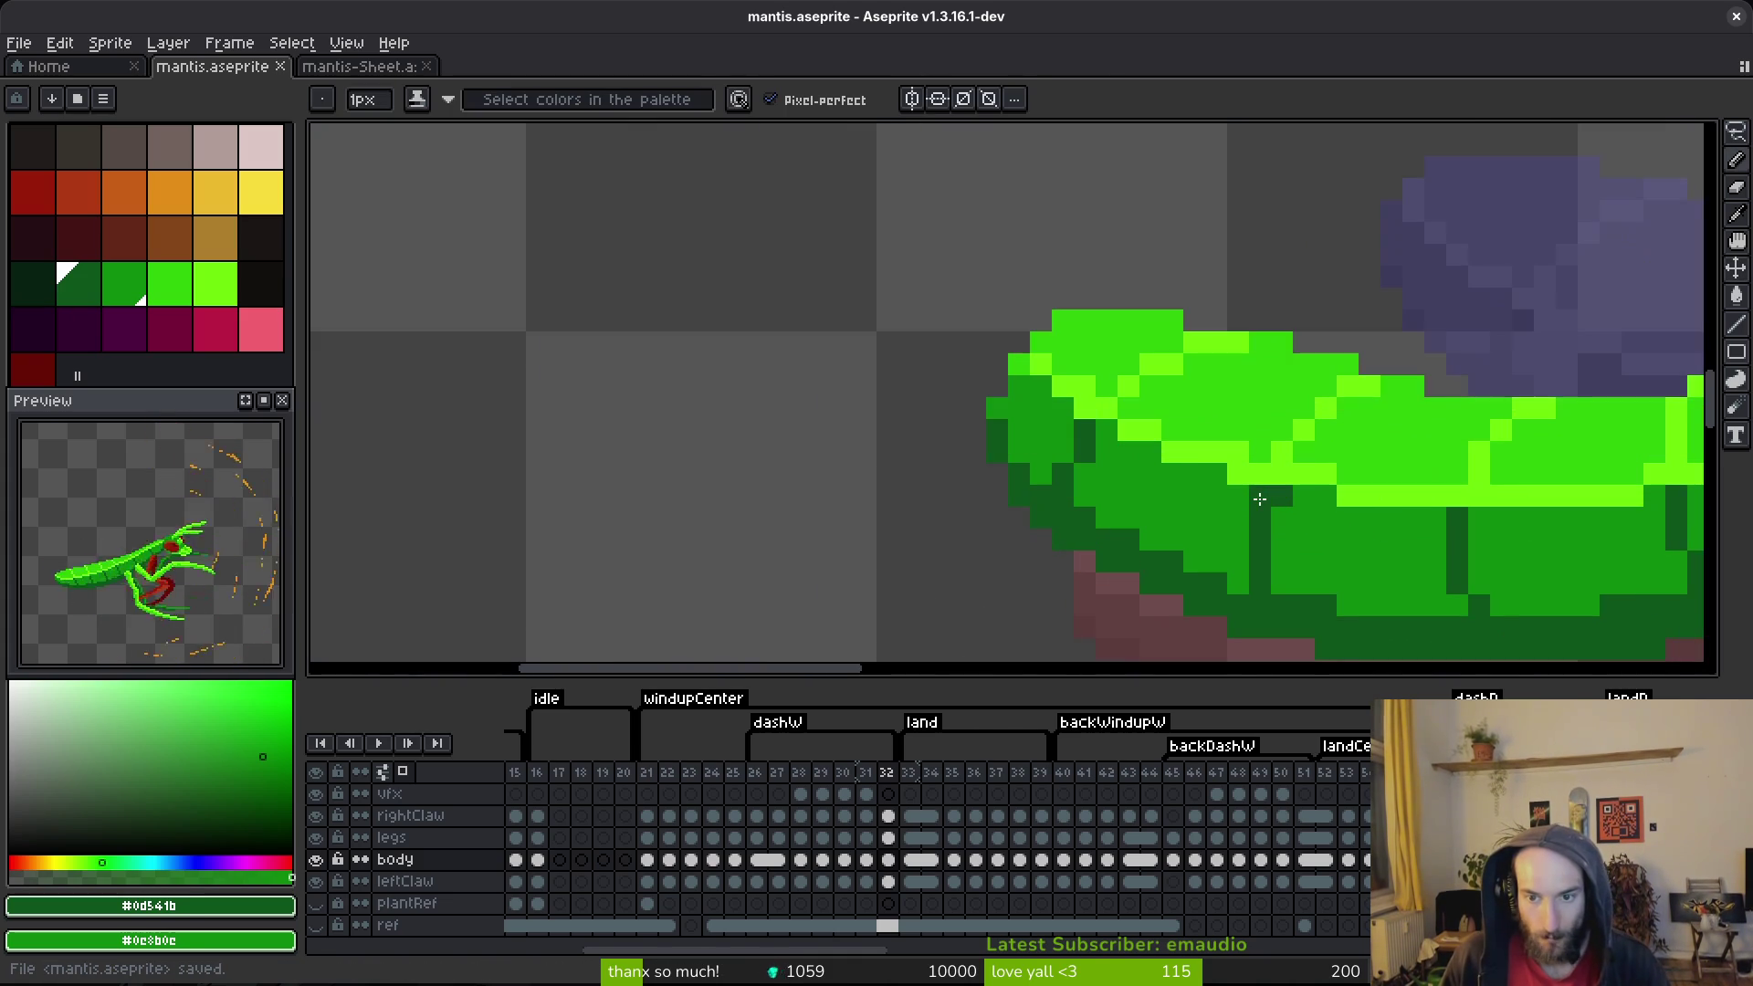
{"action": "scroll", "coordinate": [1270, 539], "scroll_direction": "down", "scroll_amount": 2}
{"action": "scroll", "coordinate": [1273, 558], "scroll_direction": "up", "scroll_amount": 3}
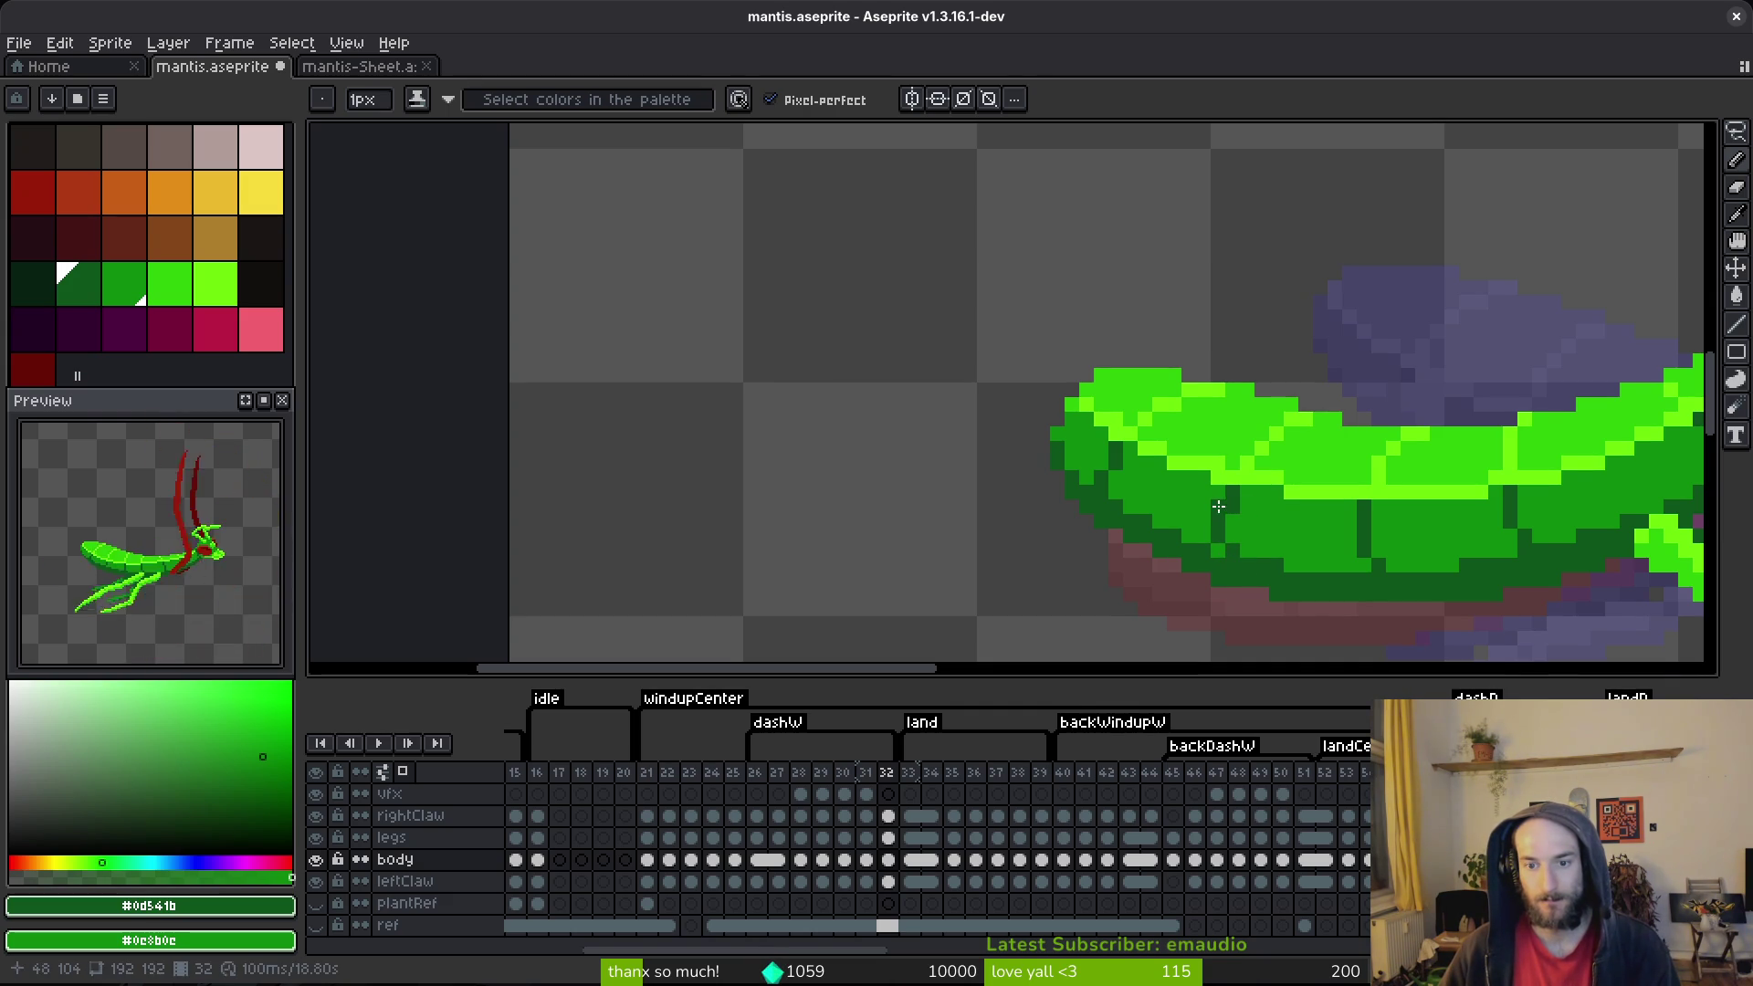
Step: Shift the dark segment line one pixel right, erasing the old line and a stray pixel, then save
{"action": "right_click", "coordinate": [1293, 517]}
{"action": "left_click_drag", "start_coordinate": [1233, 499], "coordinate": [1225, 558]}
{"action": "right_click", "coordinate": [1218, 504]}
{"action": "right_click", "coordinate": [1223, 548]}
{"action": "key", "text": "ctrl+s"}
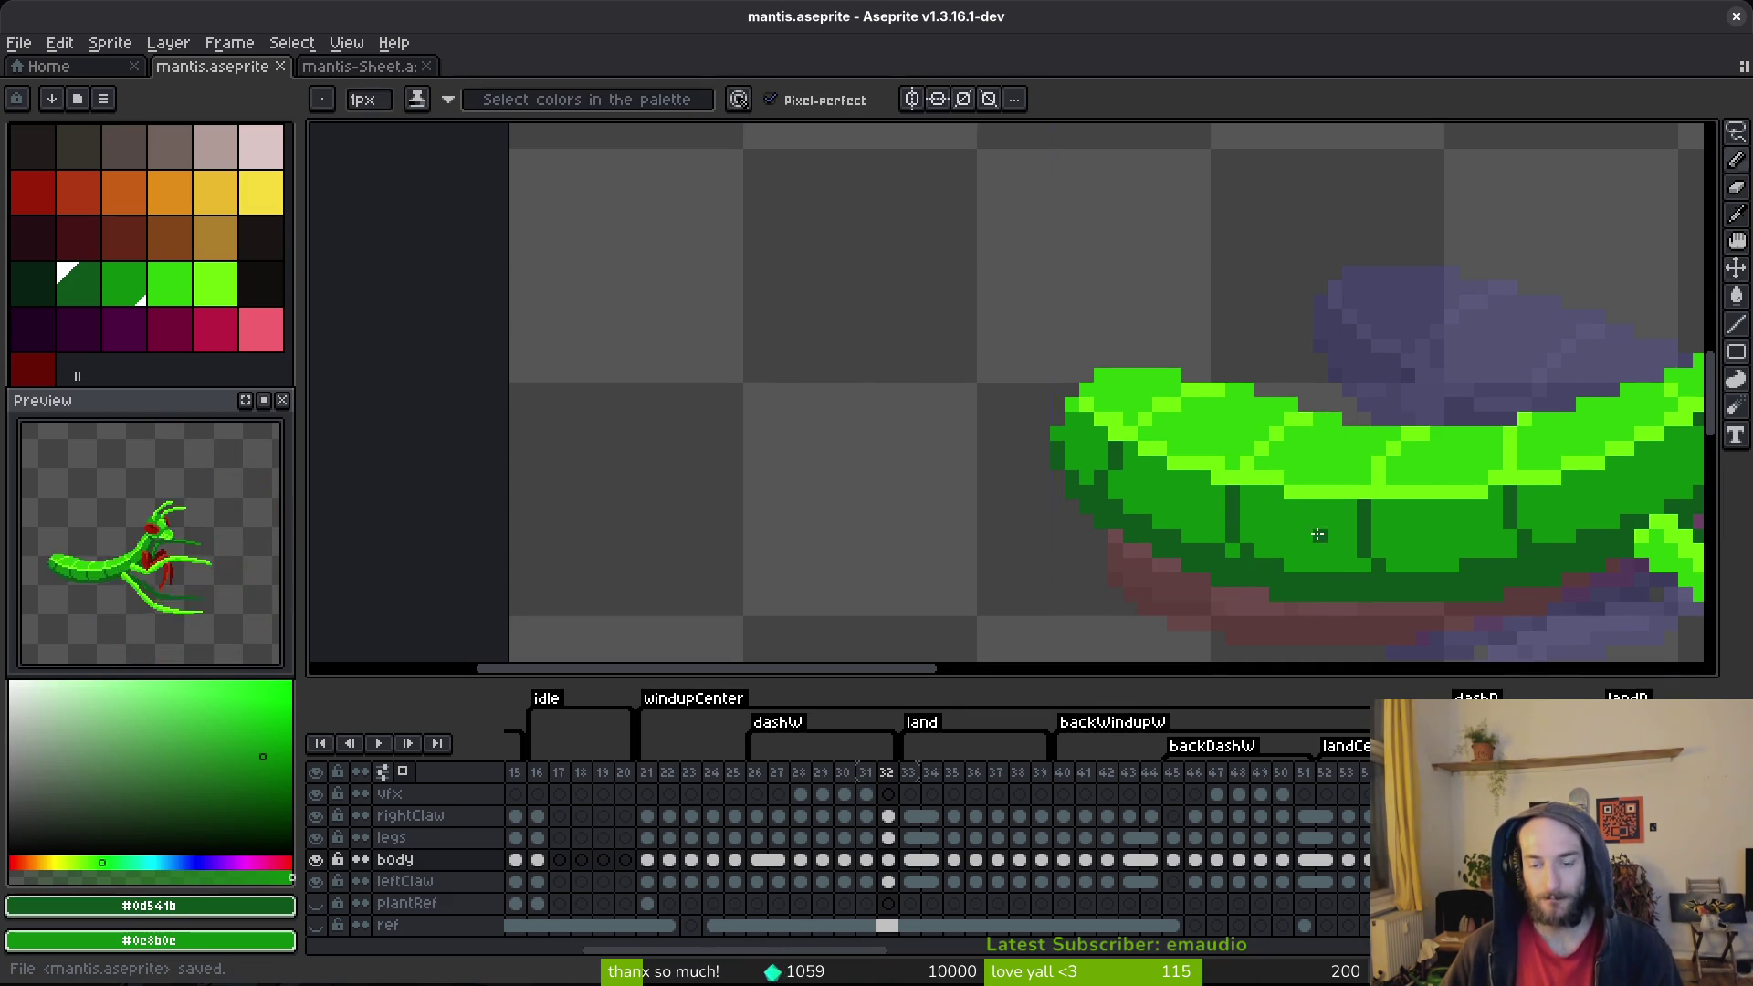
{"action": "scroll", "coordinate": [1340, 596], "scroll_direction": "down", "scroll_amount": 4}
{"action": "scroll", "coordinate": [1218, 556], "scroll_direction": "up", "scroll_amount": 5}
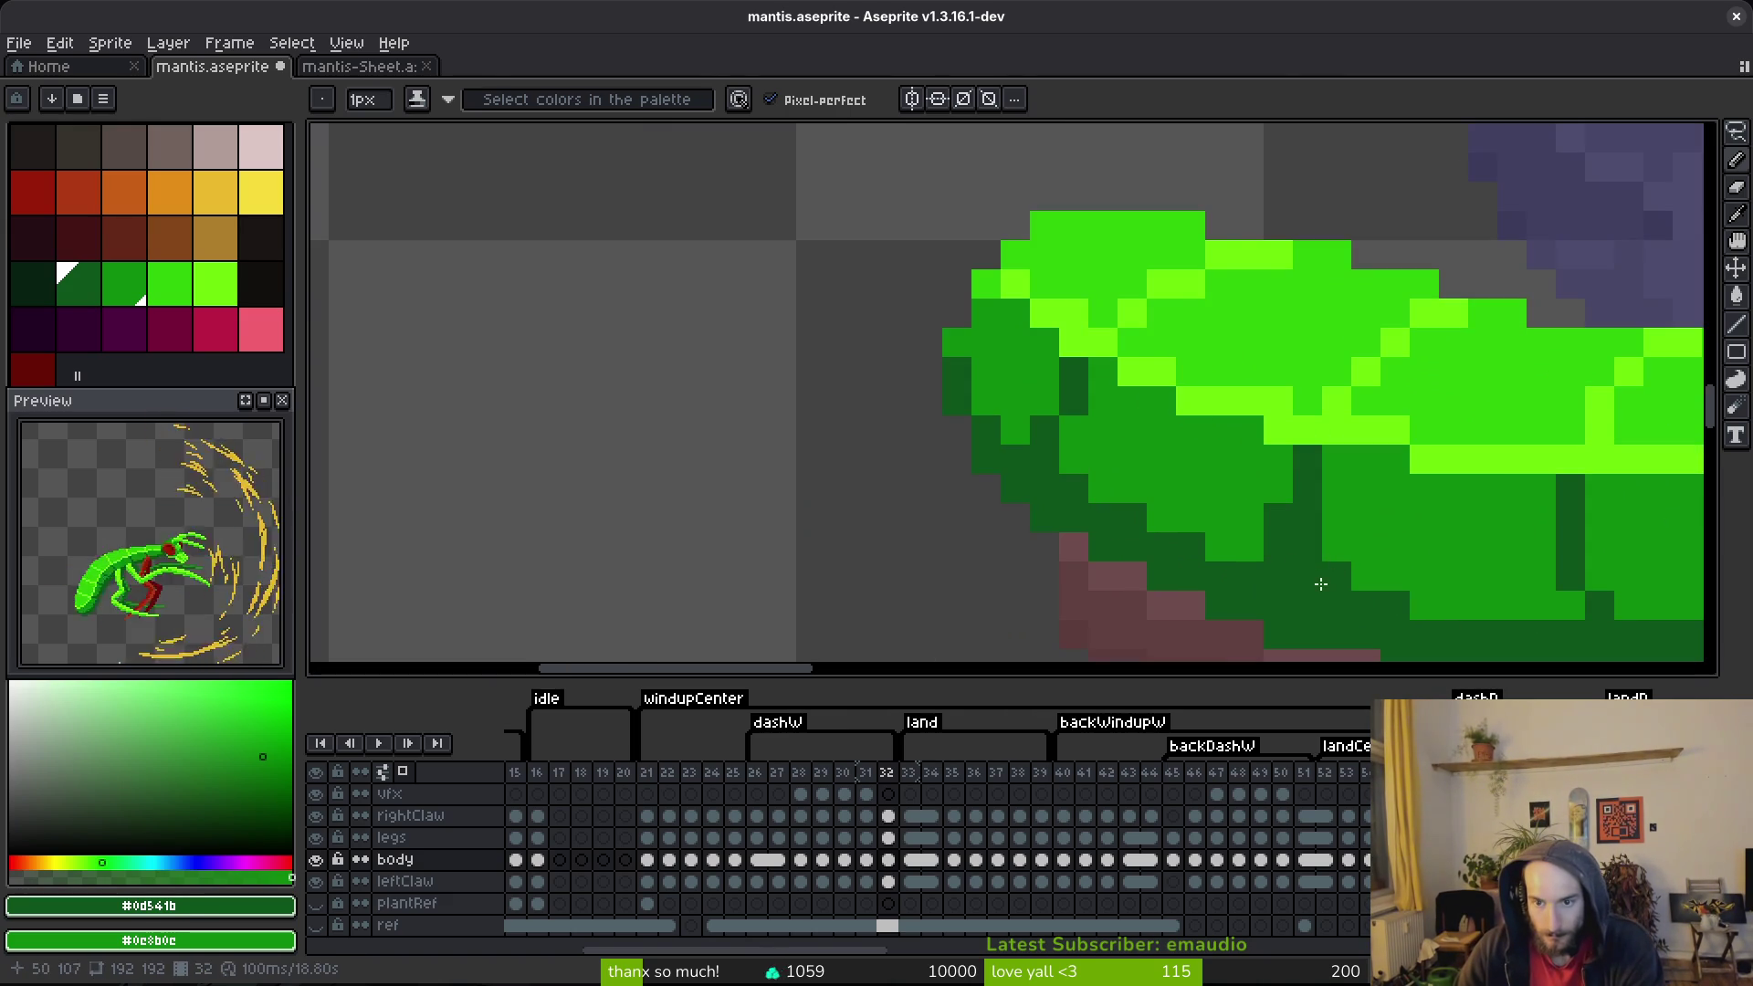
Step: Erase a few abdomen pixels, recolour one dark green, and save
{"action": "right_click", "coordinate": [1307, 546]}
{"action": "right_click", "coordinate": [1307, 516]}
{"action": "right_click", "coordinate": [1337, 577]}
{"action": "left_click", "coordinate": [1336, 577]}
{"action": "scroll", "coordinate": [1370, 593], "scroll_direction": "down", "scroll_amount": 3}
{"action": "key", "text": "ctrl+s"}
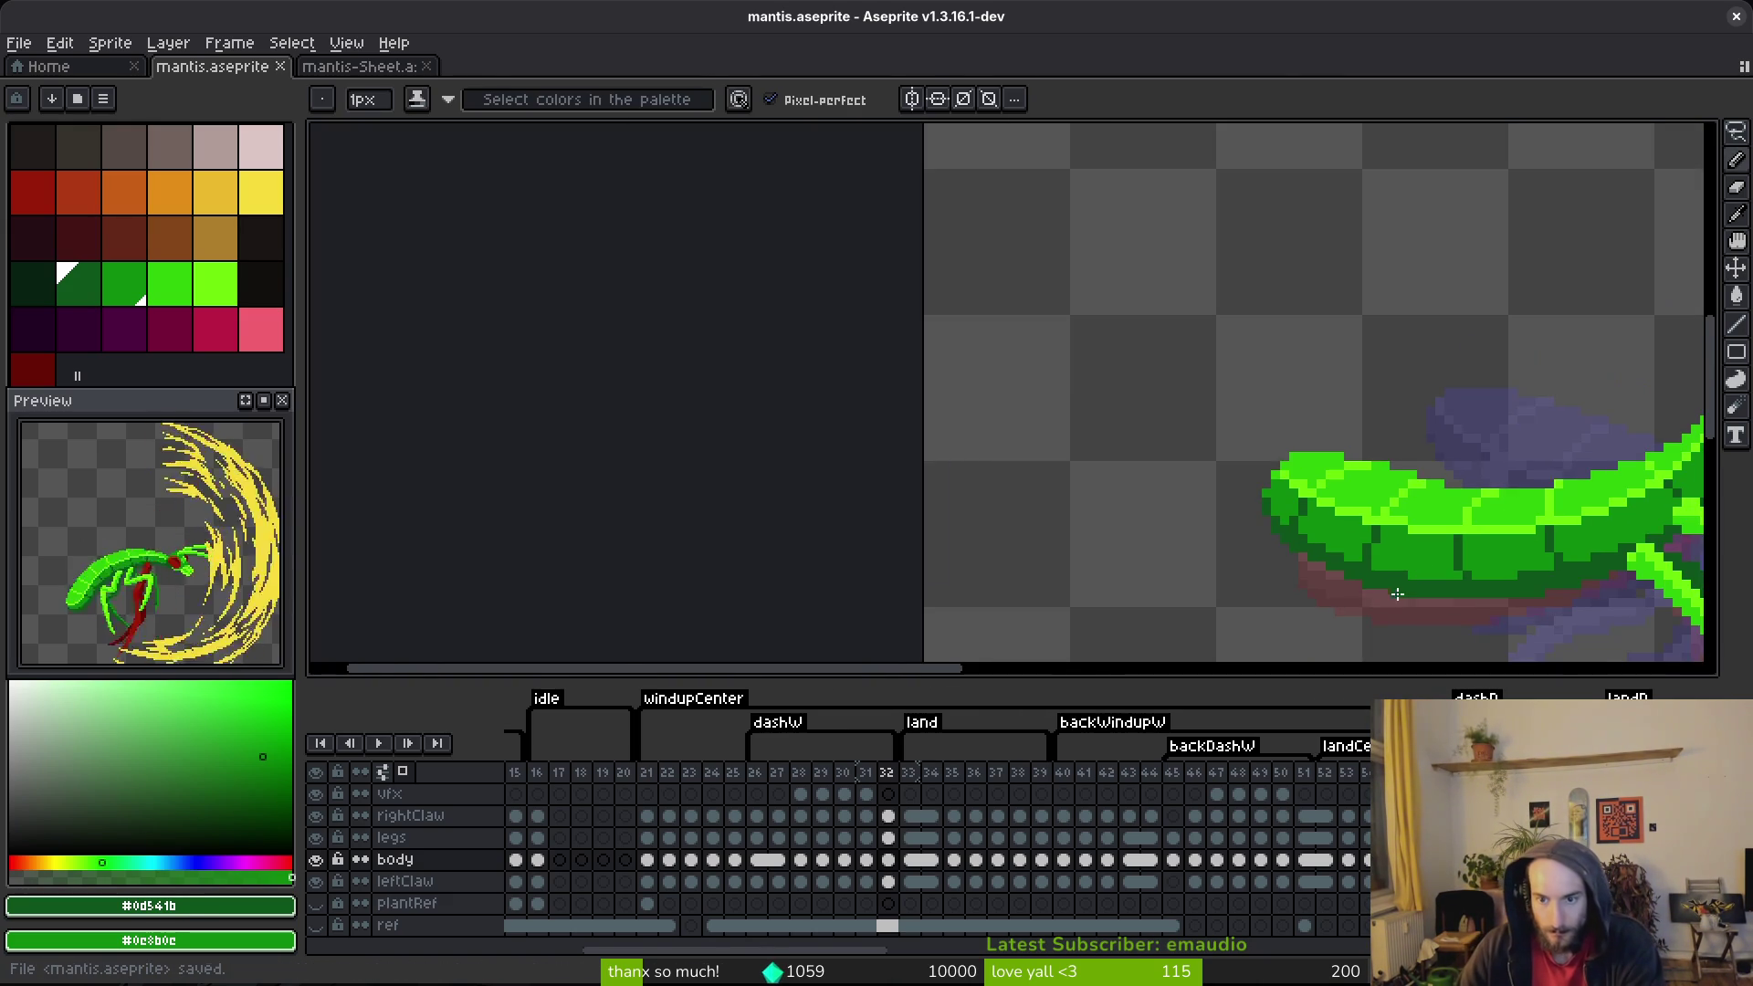
{"action": "scroll", "coordinate": [1360, 537], "scroll_direction": "up", "scroll_amount": 2}
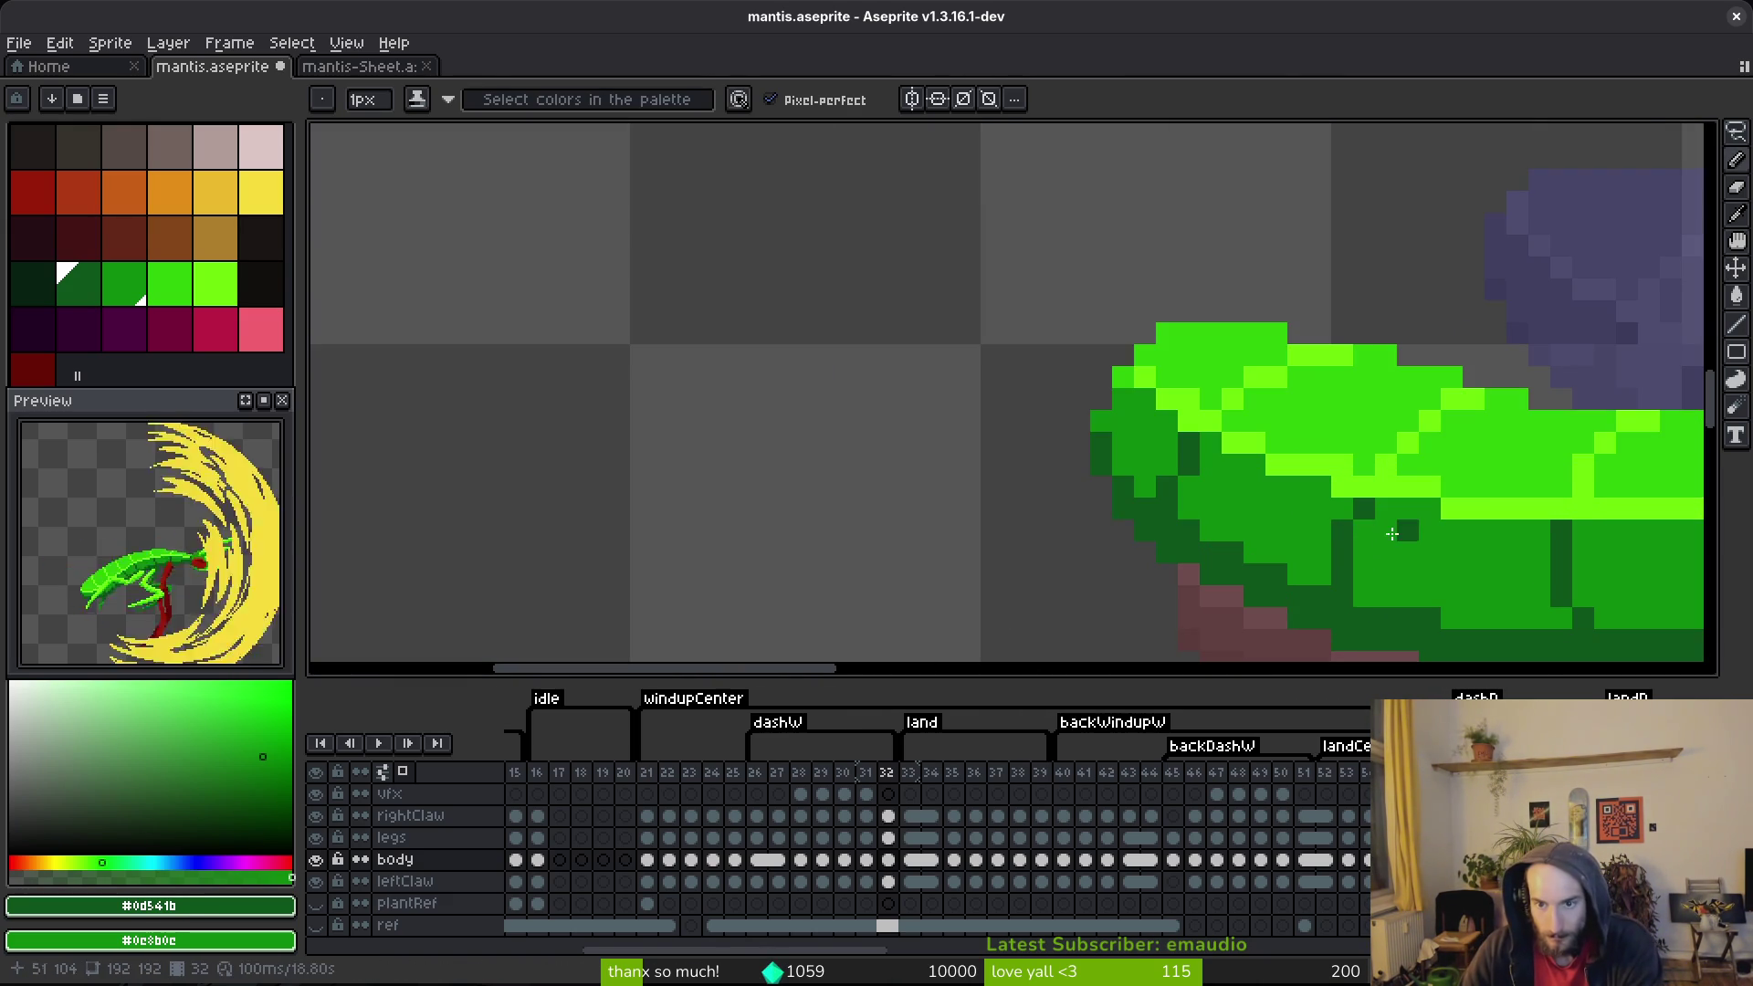
{"action": "scroll", "coordinate": [1380, 573], "scroll_direction": "down", "scroll_amount": 2}
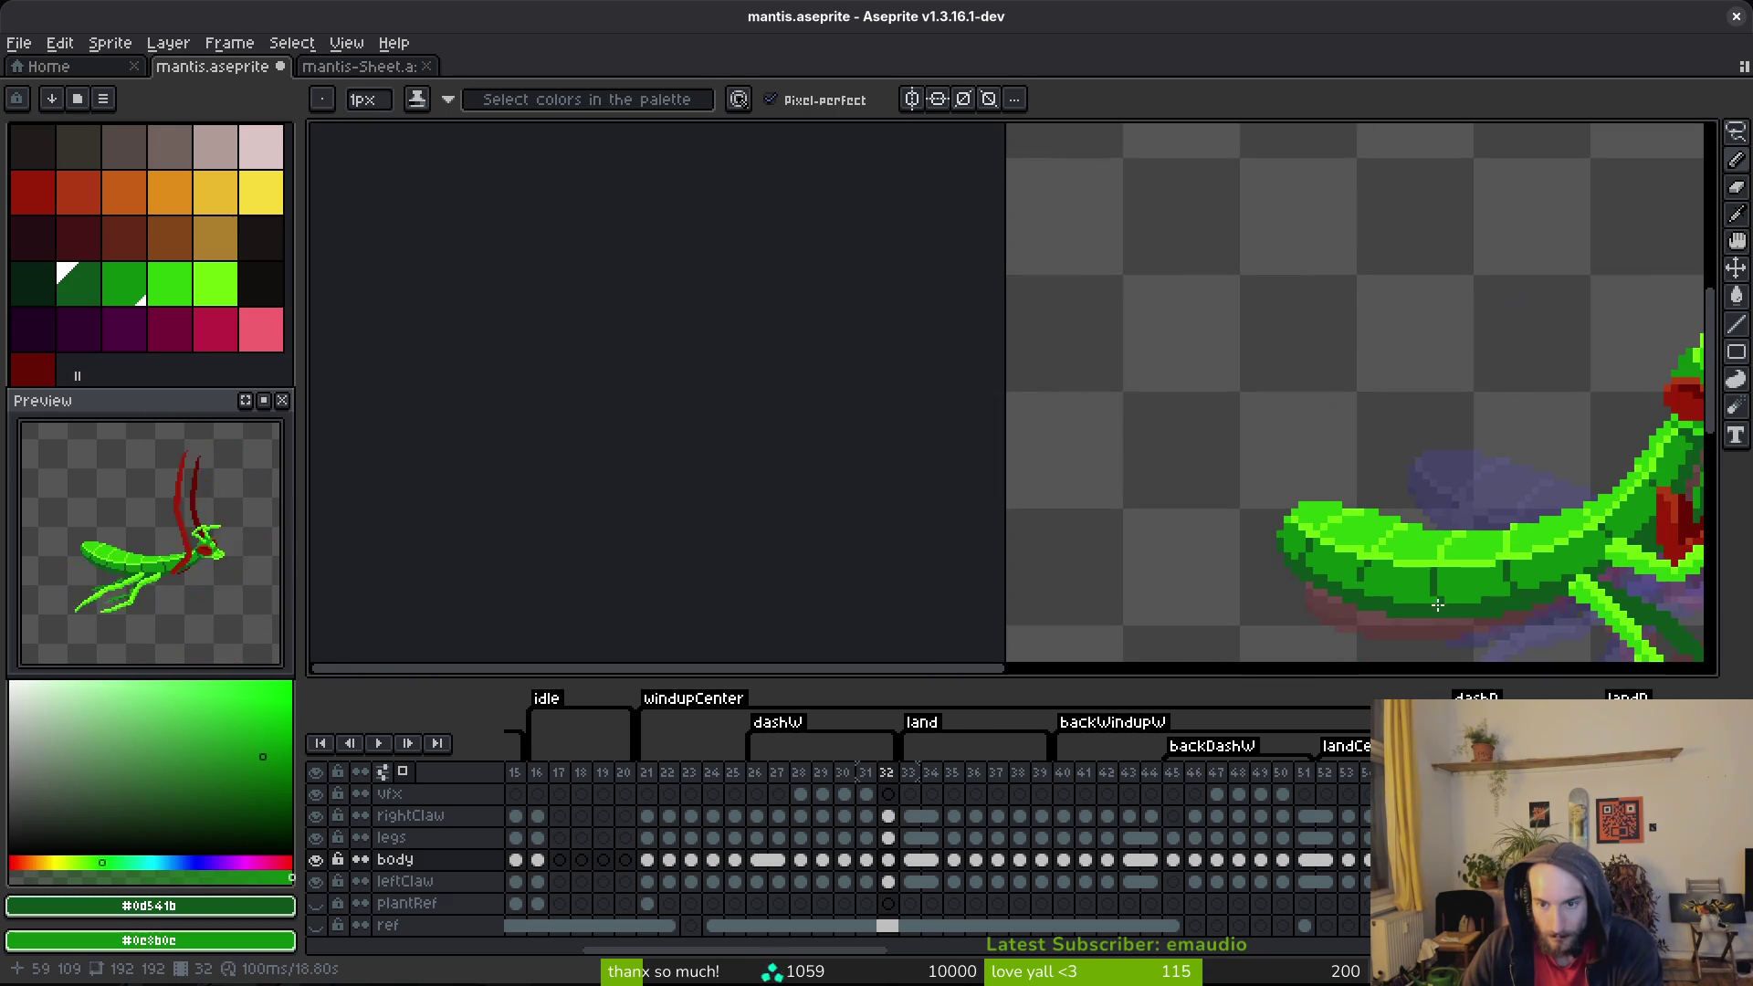
{"action": "key", "text": "ctrl+s"}
{"action": "scroll", "coordinate": [1361, 572], "scroll_direction": "up", "scroll_amount": 2}
{"action": "key", "text": "ctrl+s"}
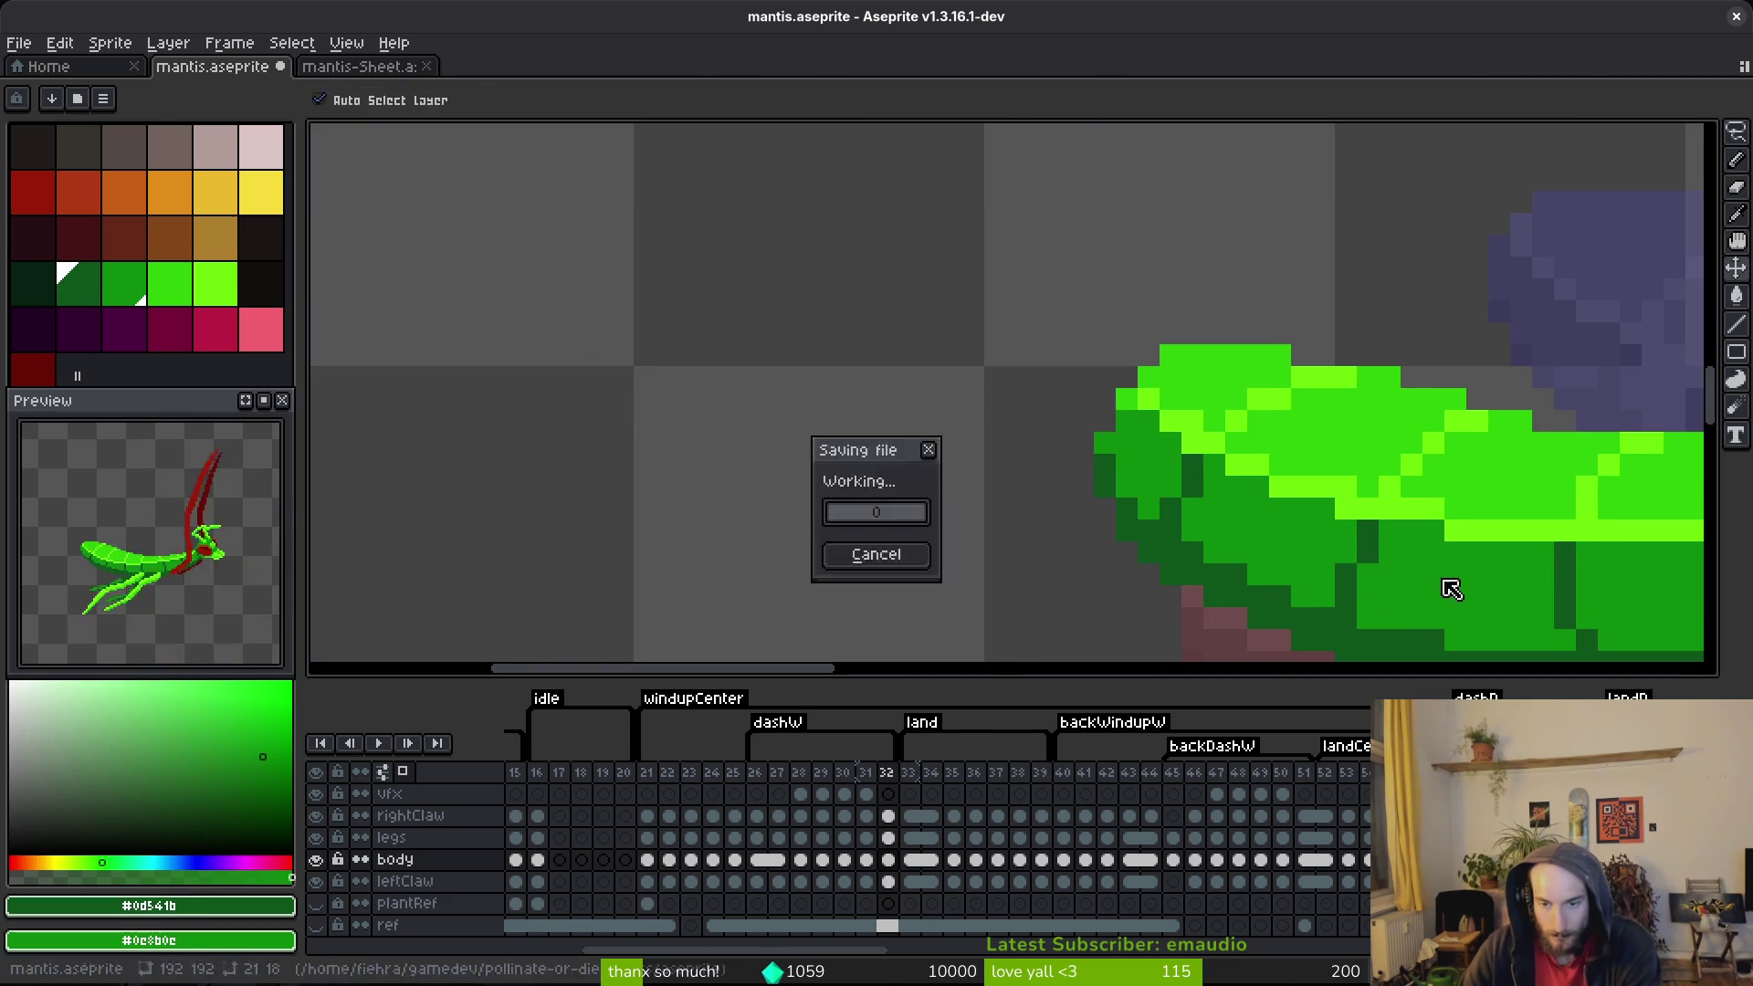
{"action": "scroll", "coordinate": [1443, 587], "scroll_direction": "down", "scroll_amount": 2}
Step: Step back to frame 31 and forward again to check the motion
{"action": "key", "text": "Left"}
{"action": "key", "text": "alt"}
{"action": "key", "text": "Right"}
{"action": "key", "text": "Right"}
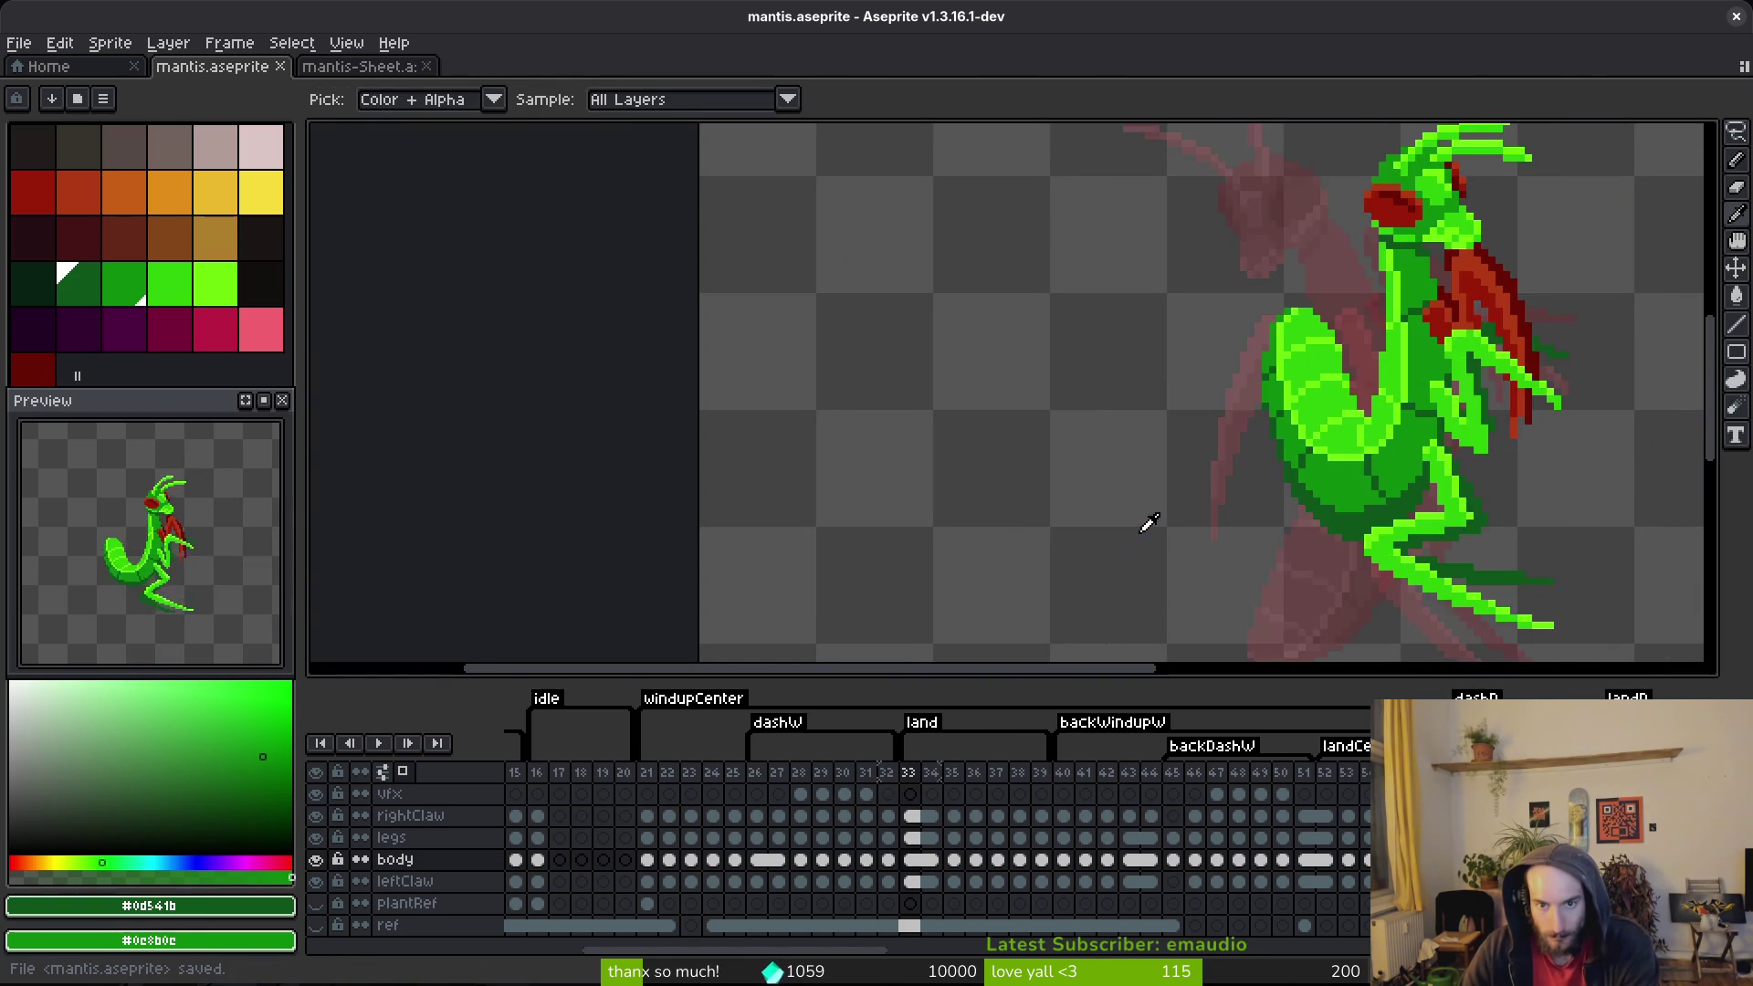
Step: Browse the timeline from frame 22 to the body cels on frames 50–51 and the legs cel on frame 52
{"action": "key", "text": "Left"}
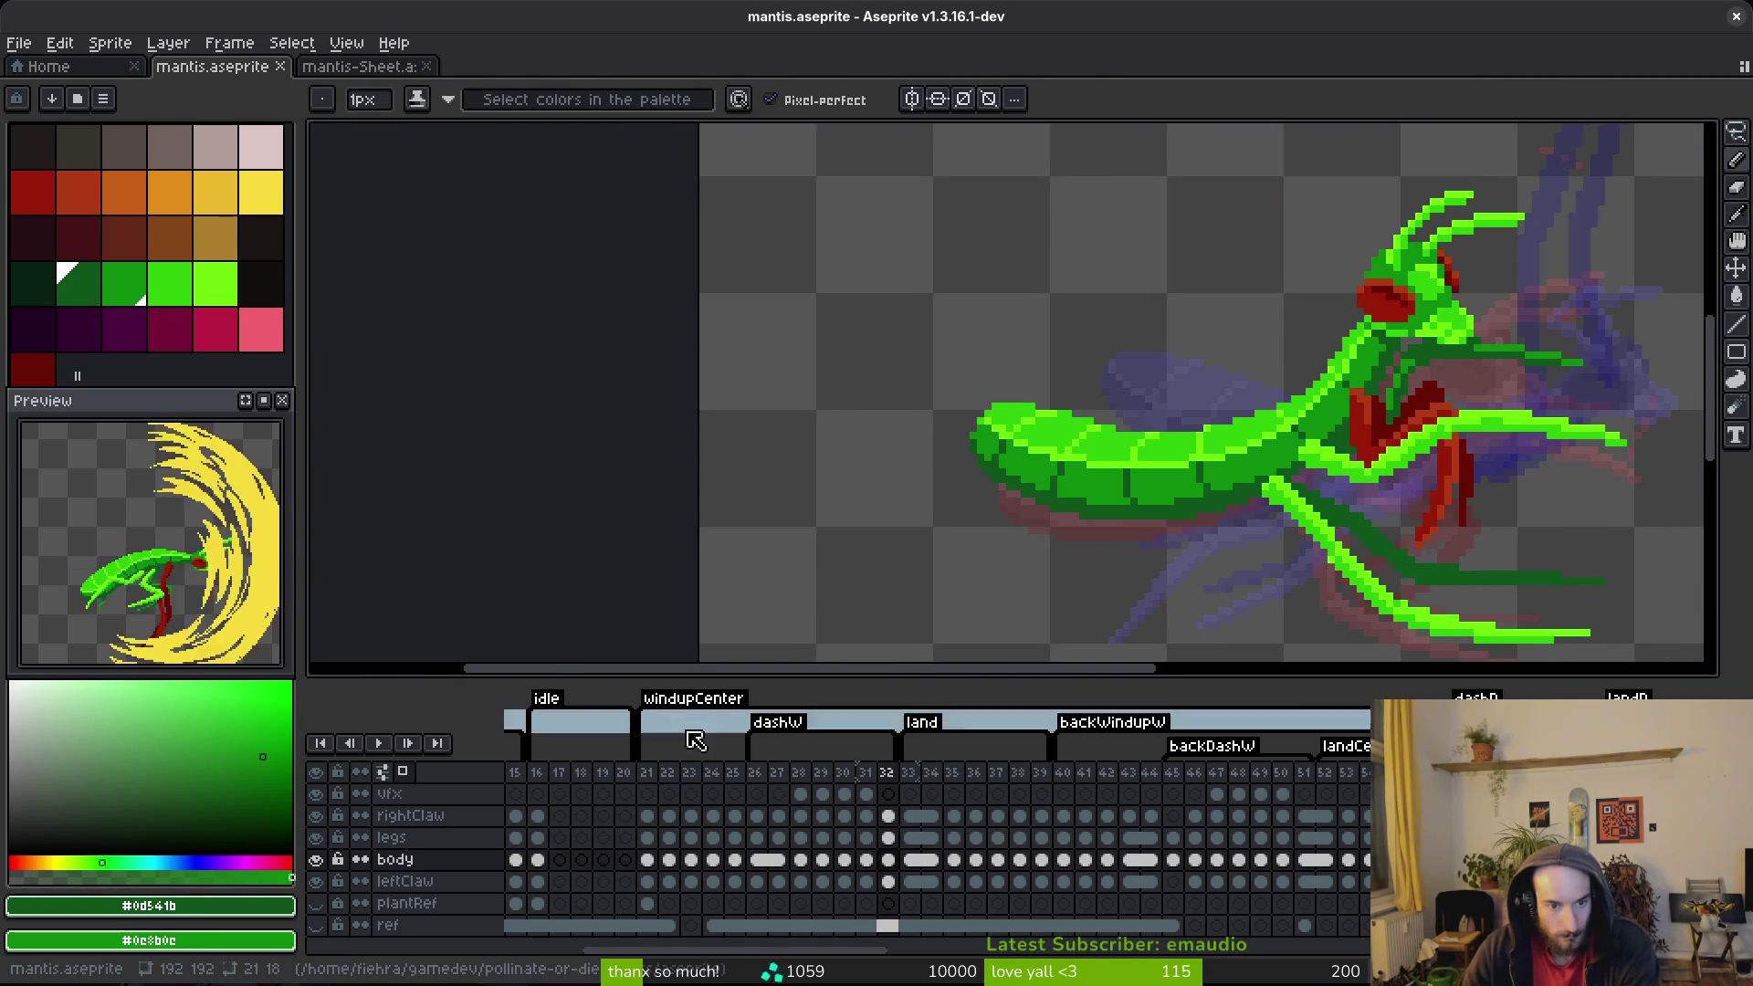
{"action": "left_click", "coordinate": [671, 796]}
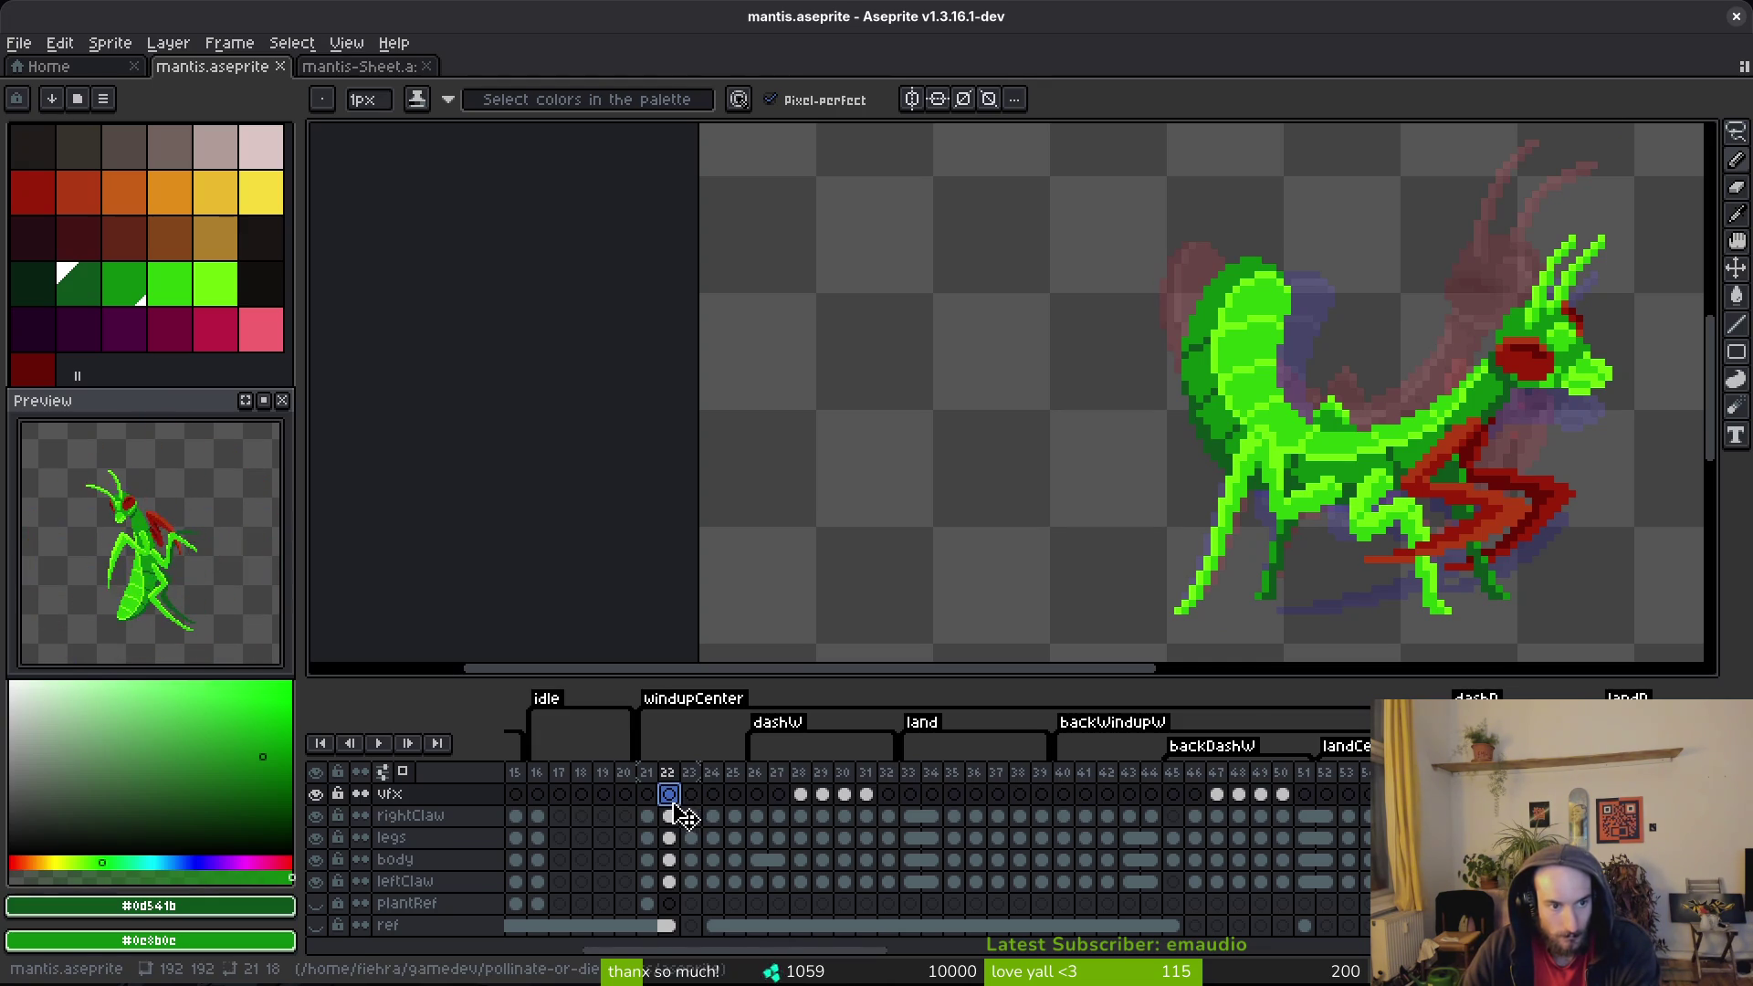
{"action": "scroll", "coordinate": [1088, 380], "scroll_direction": "right", "scroll_amount": 3}
{"action": "key", "text": "Left"}
{"action": "key", "text": "Left"}
{"action": "key", "text": "Right"}
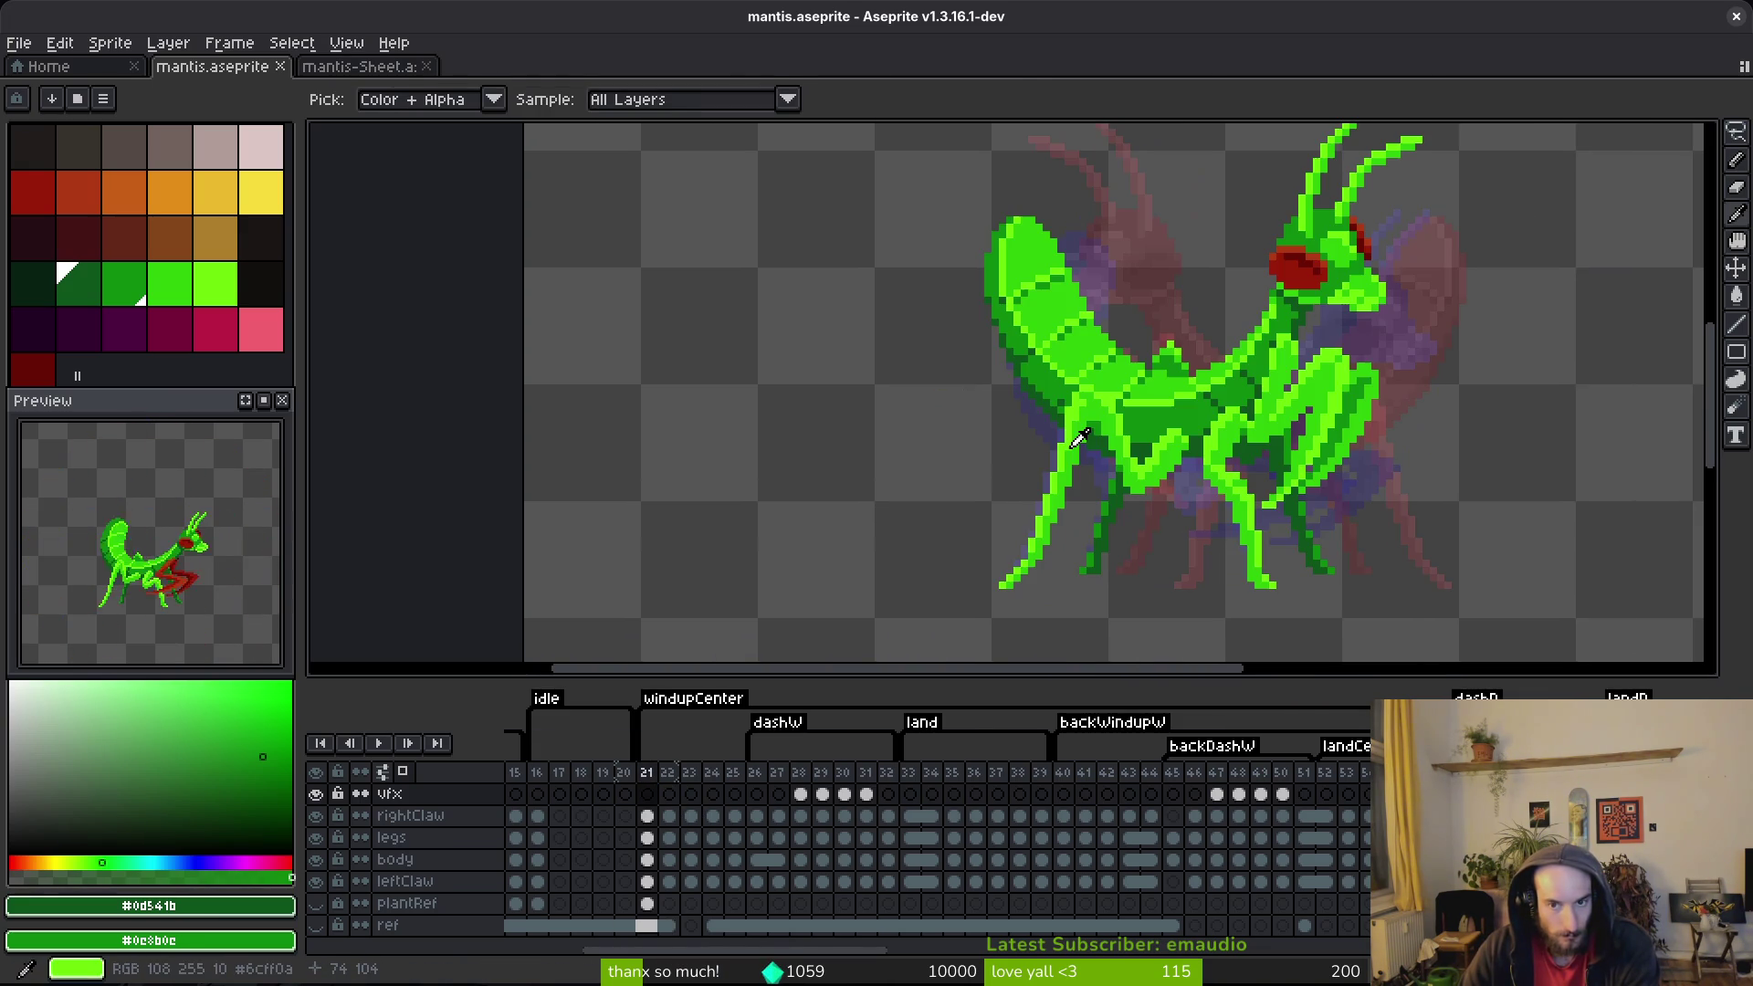
{"action": "left_click_drag", "start_coordinate": [1283, 859], "coordinate": [1306, 859]}
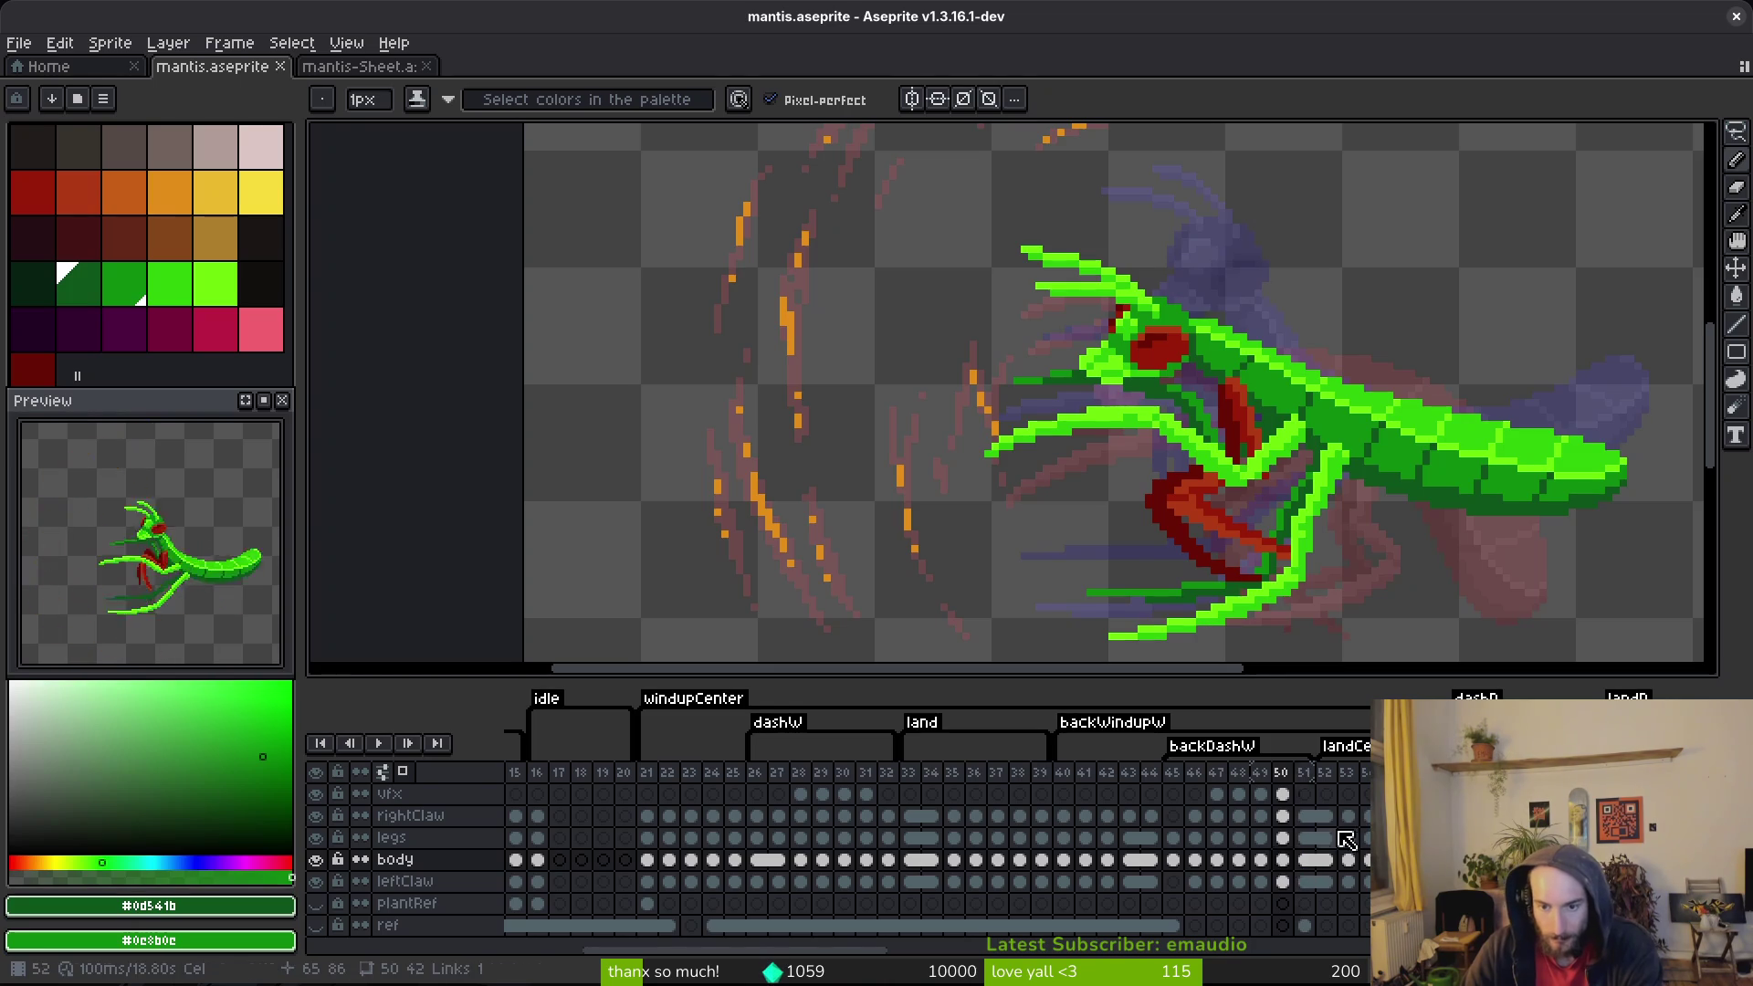
{"action": "left_click", "coordinate": [1327, 839]}
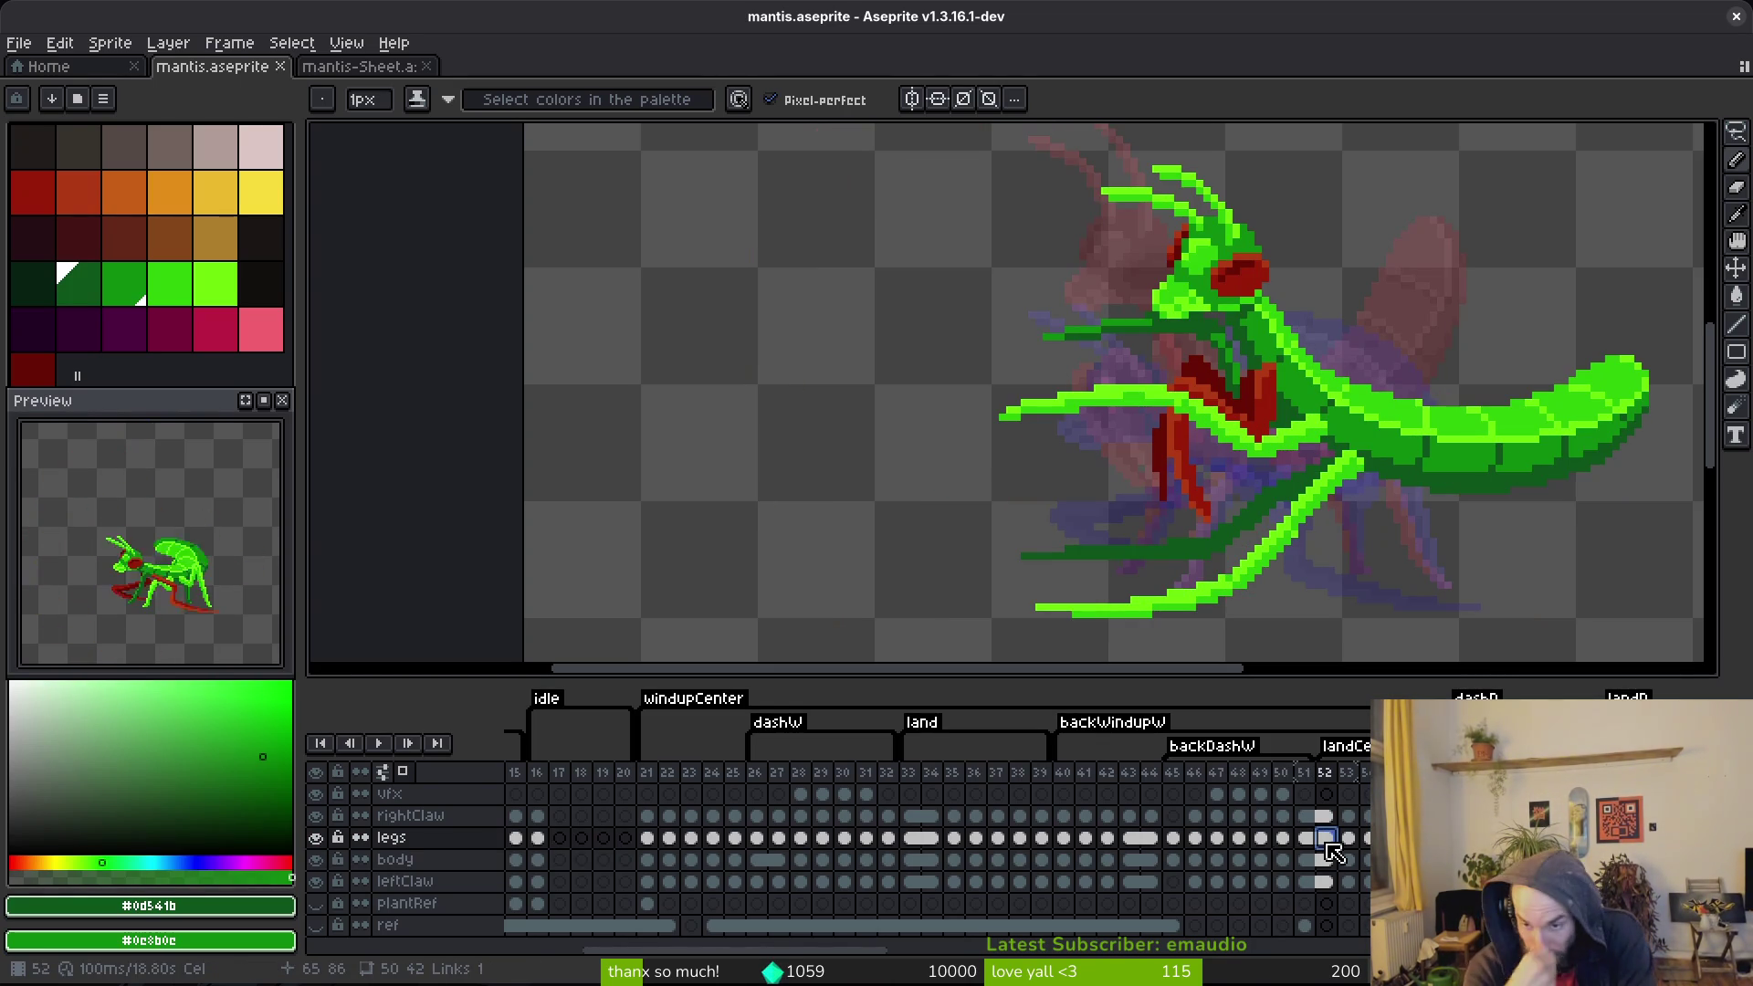
Step: Step between frames 52 and 53 to check poses, recentring the mantis in view
{"action": "key", "text": "Right"}
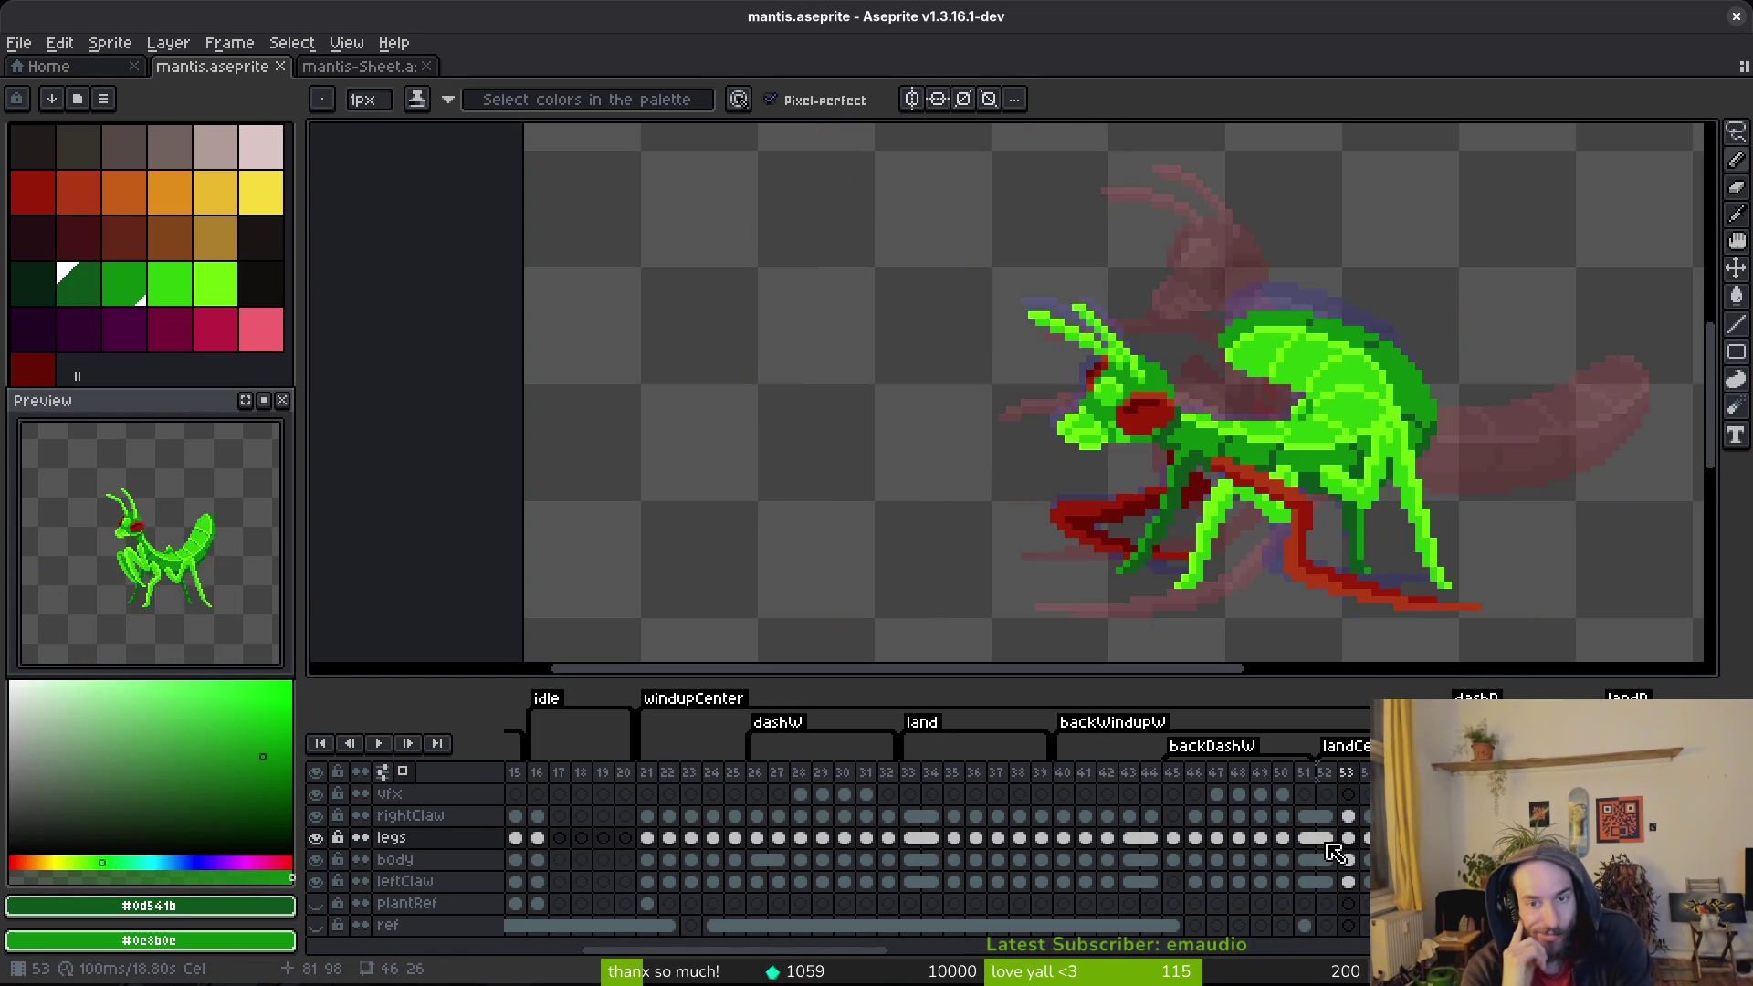
{"action": "key", "text": "Left"}
{"action": "key", "text": "Left"}
{"action": "key", "text": "Right"}
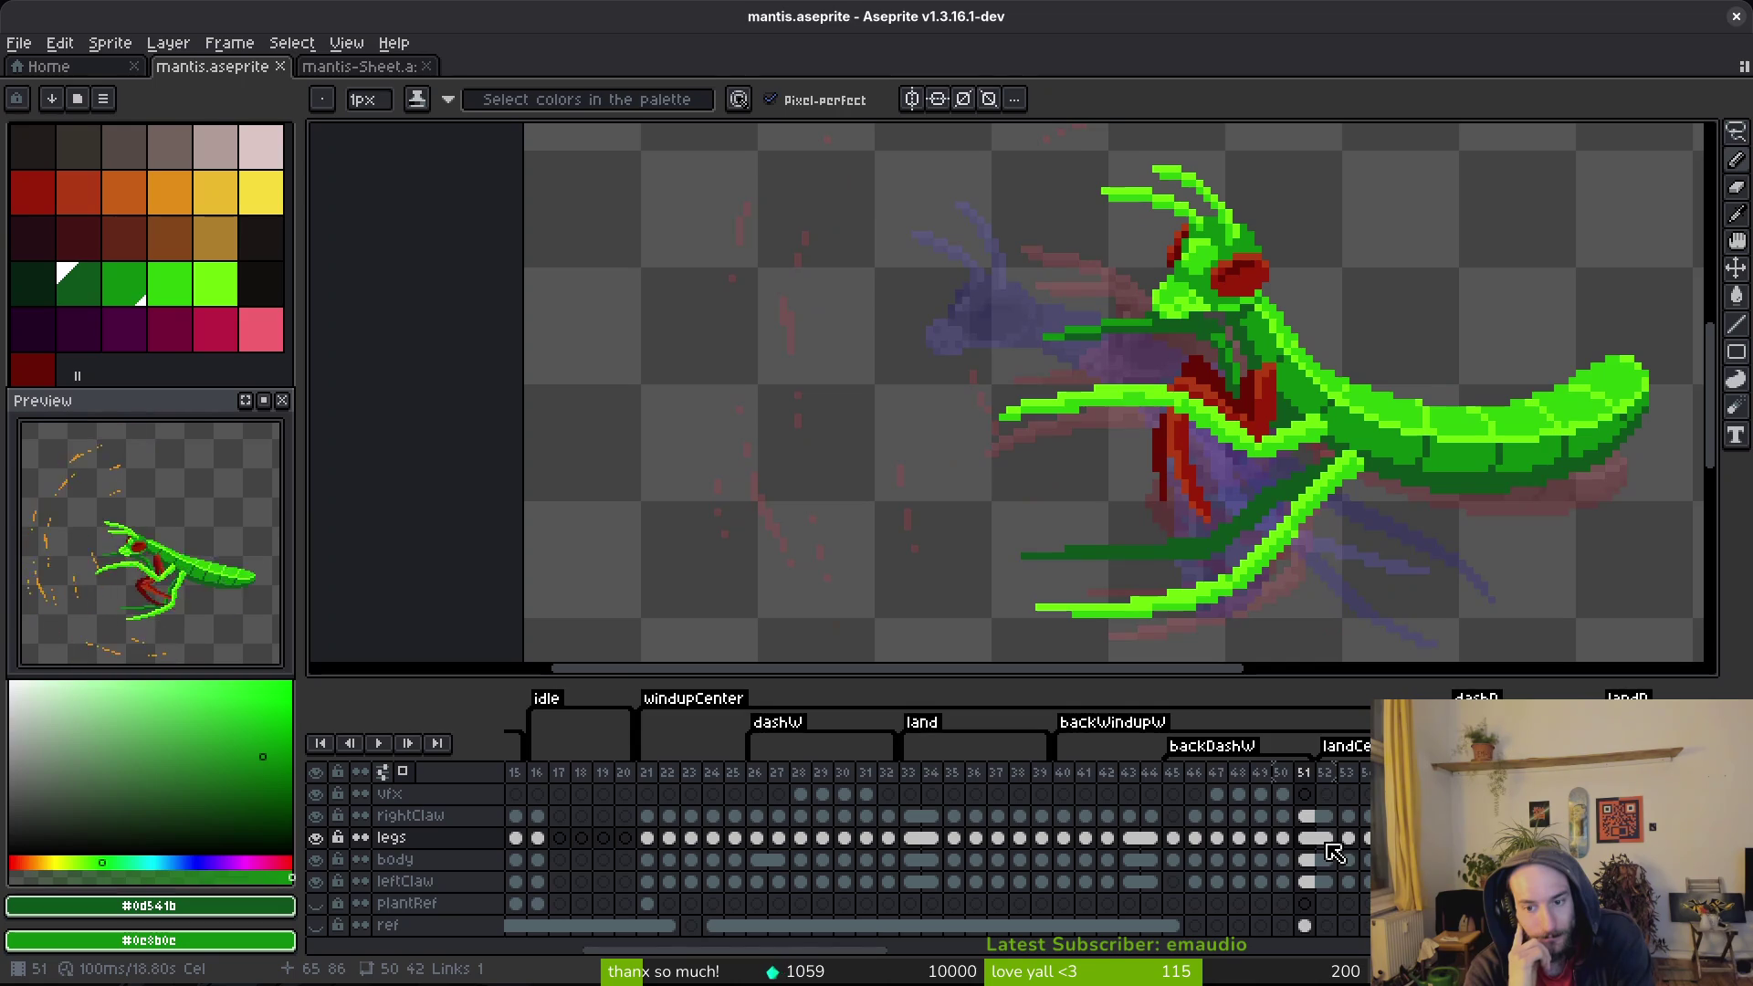
{"action": "key", "text": "Right"}
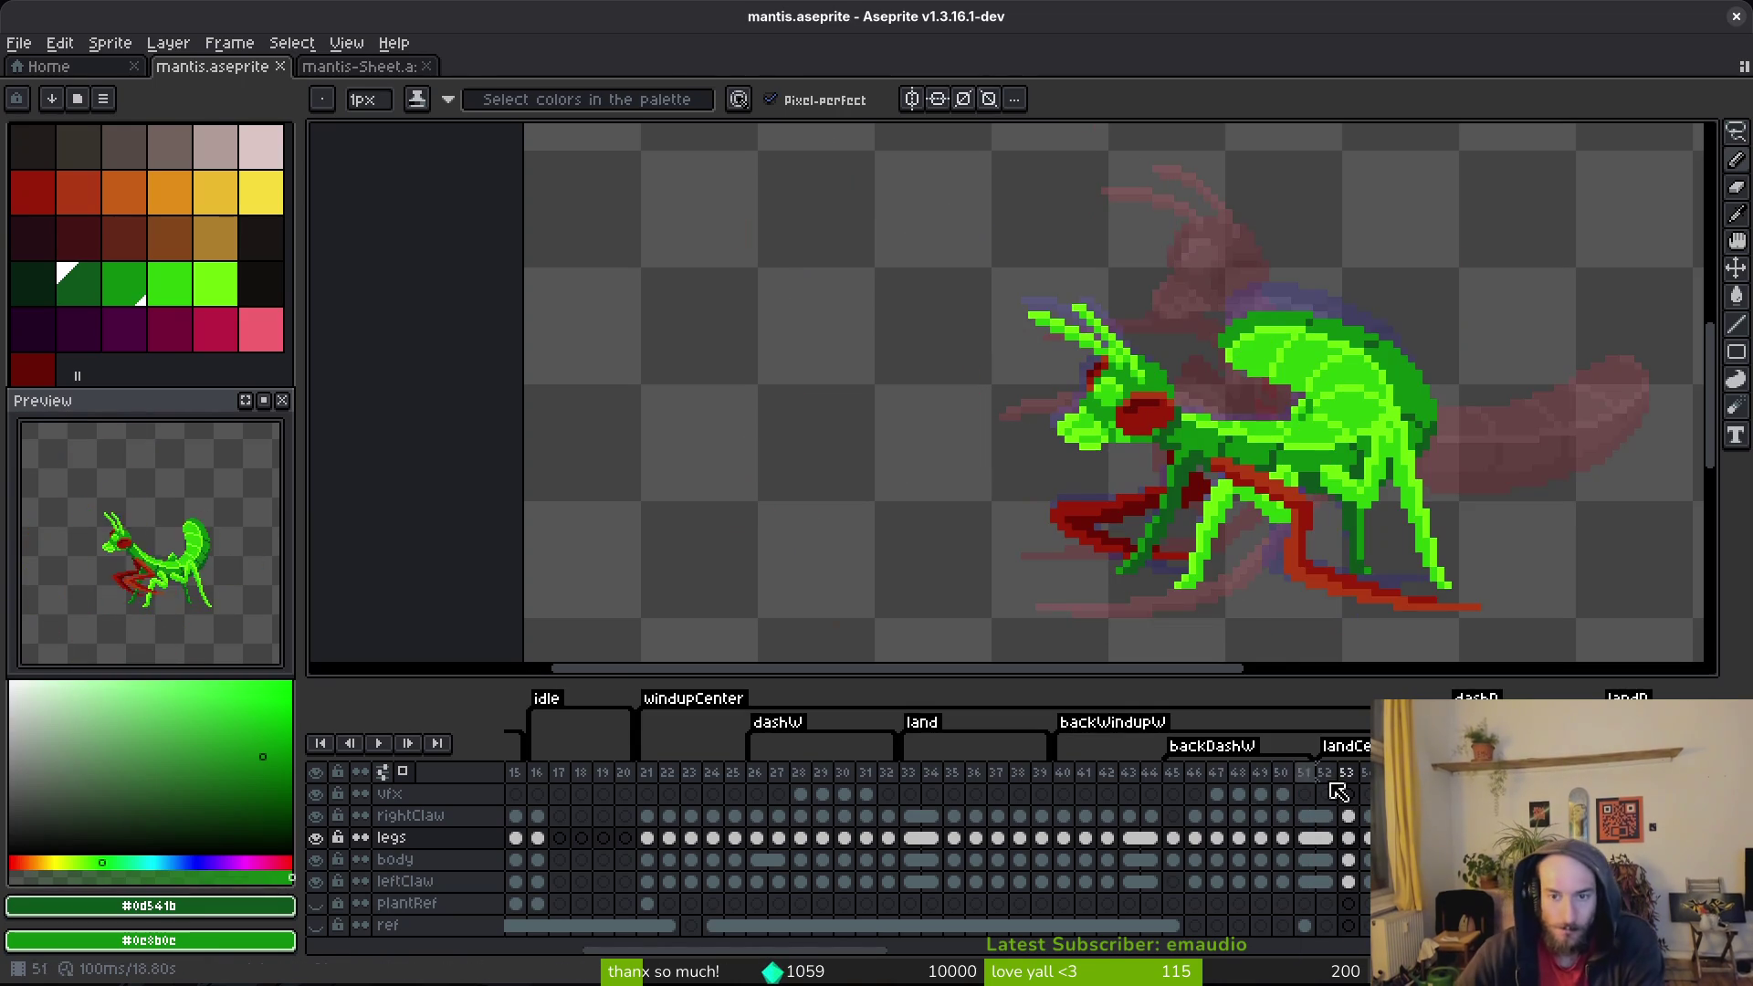
{"action": "left_click_drag", "start_coordinate": [1449, 411], "coordinate": [1247, 423]}
{"action": "scroll", "coordinate": [1147, 544], "scroll_direction": "down", "scroll_amount": 1}
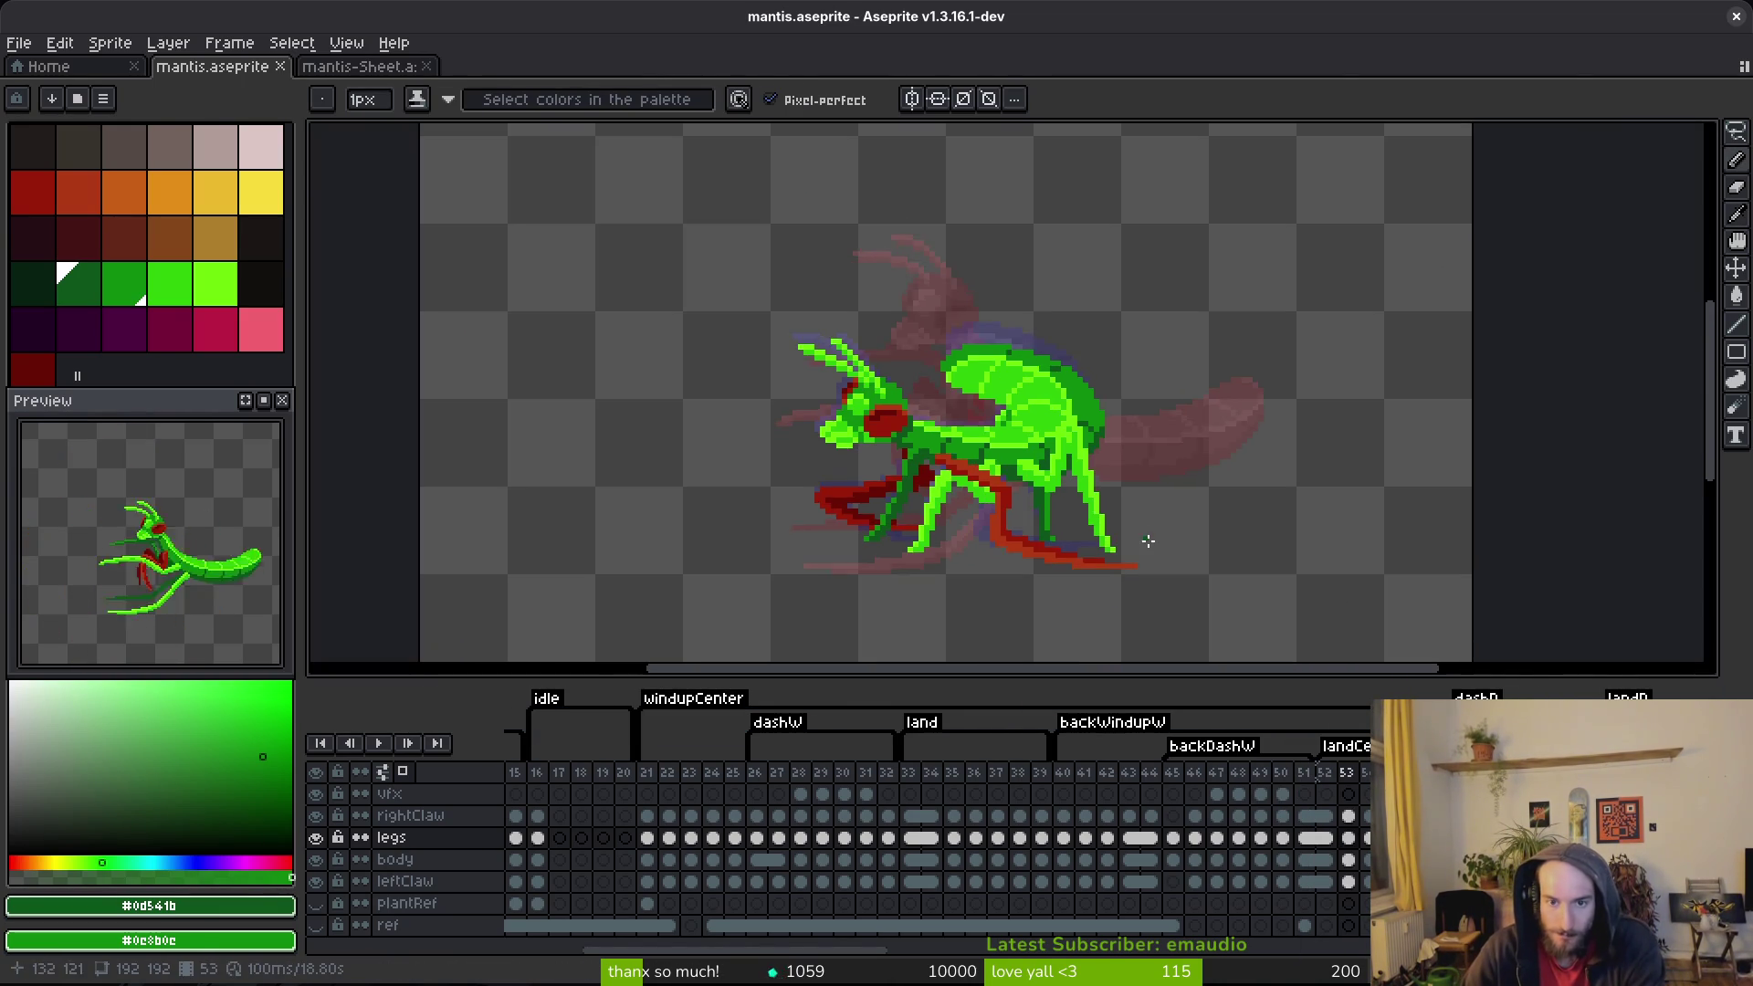
{"action": "scroll", "coordinate": [1147, 539], "scroll_direction": "down", "scroll_amount": 4}
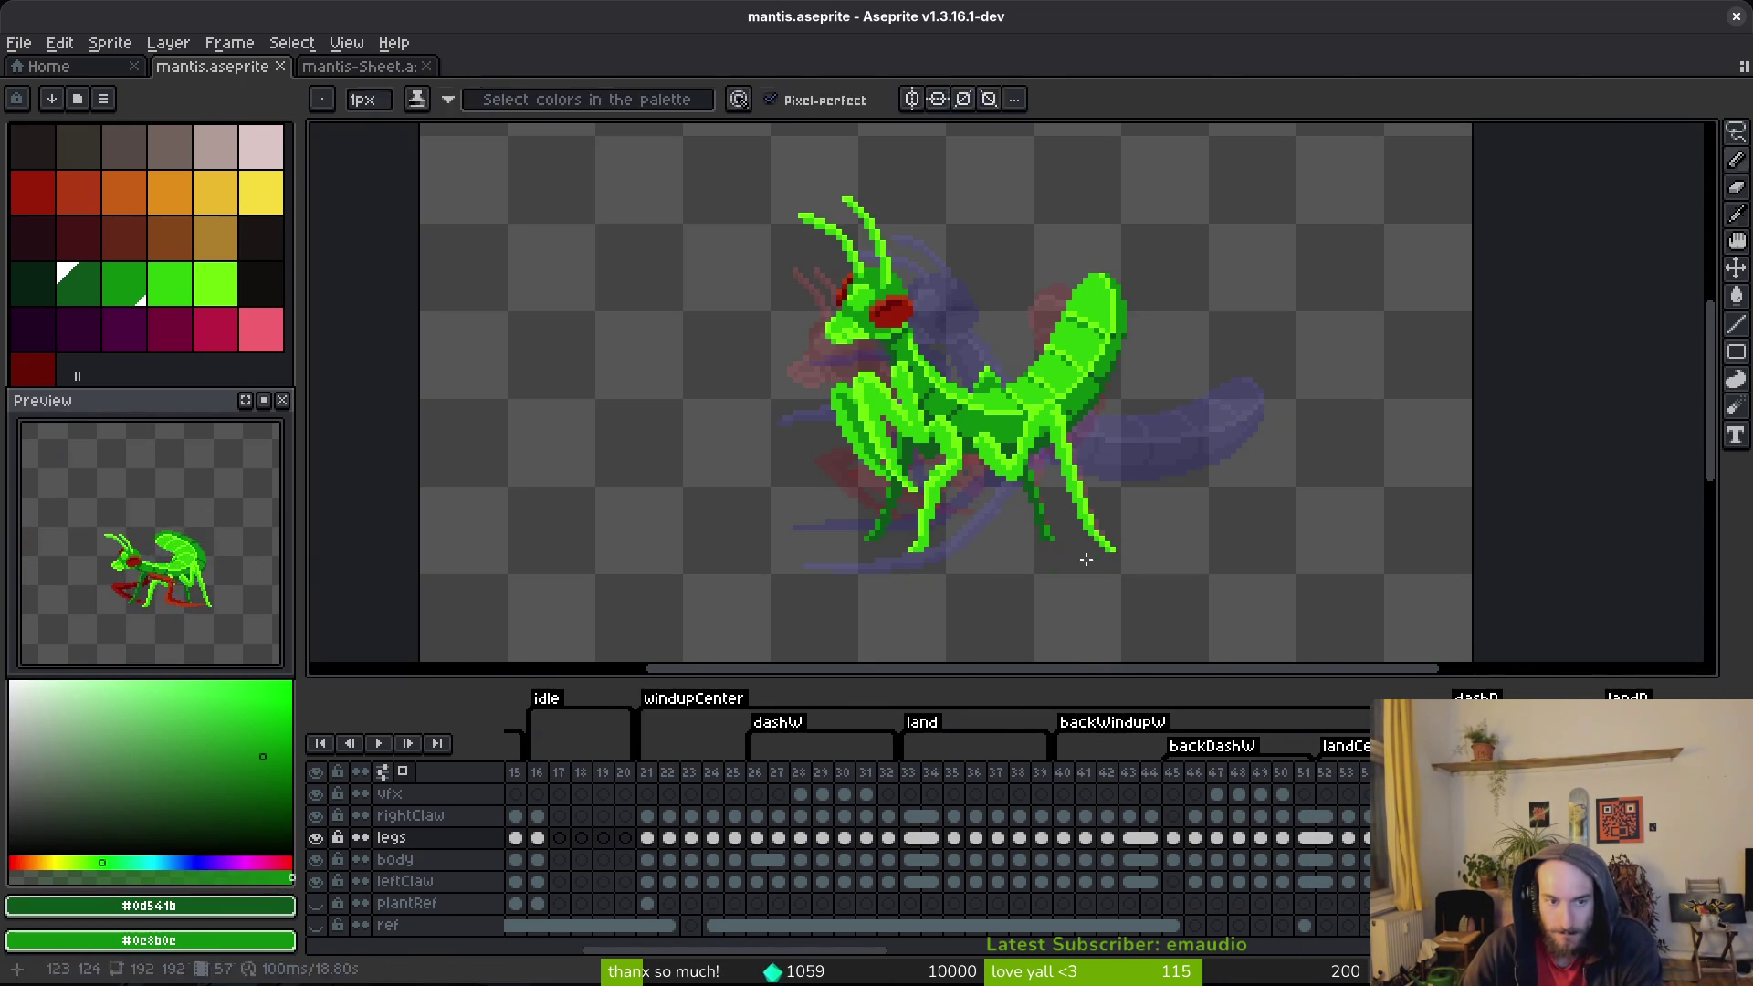
Step: Save mantis.aseprite and go to frame 23 in the timeline
{"action": "key", "text": "ctrl+s"}
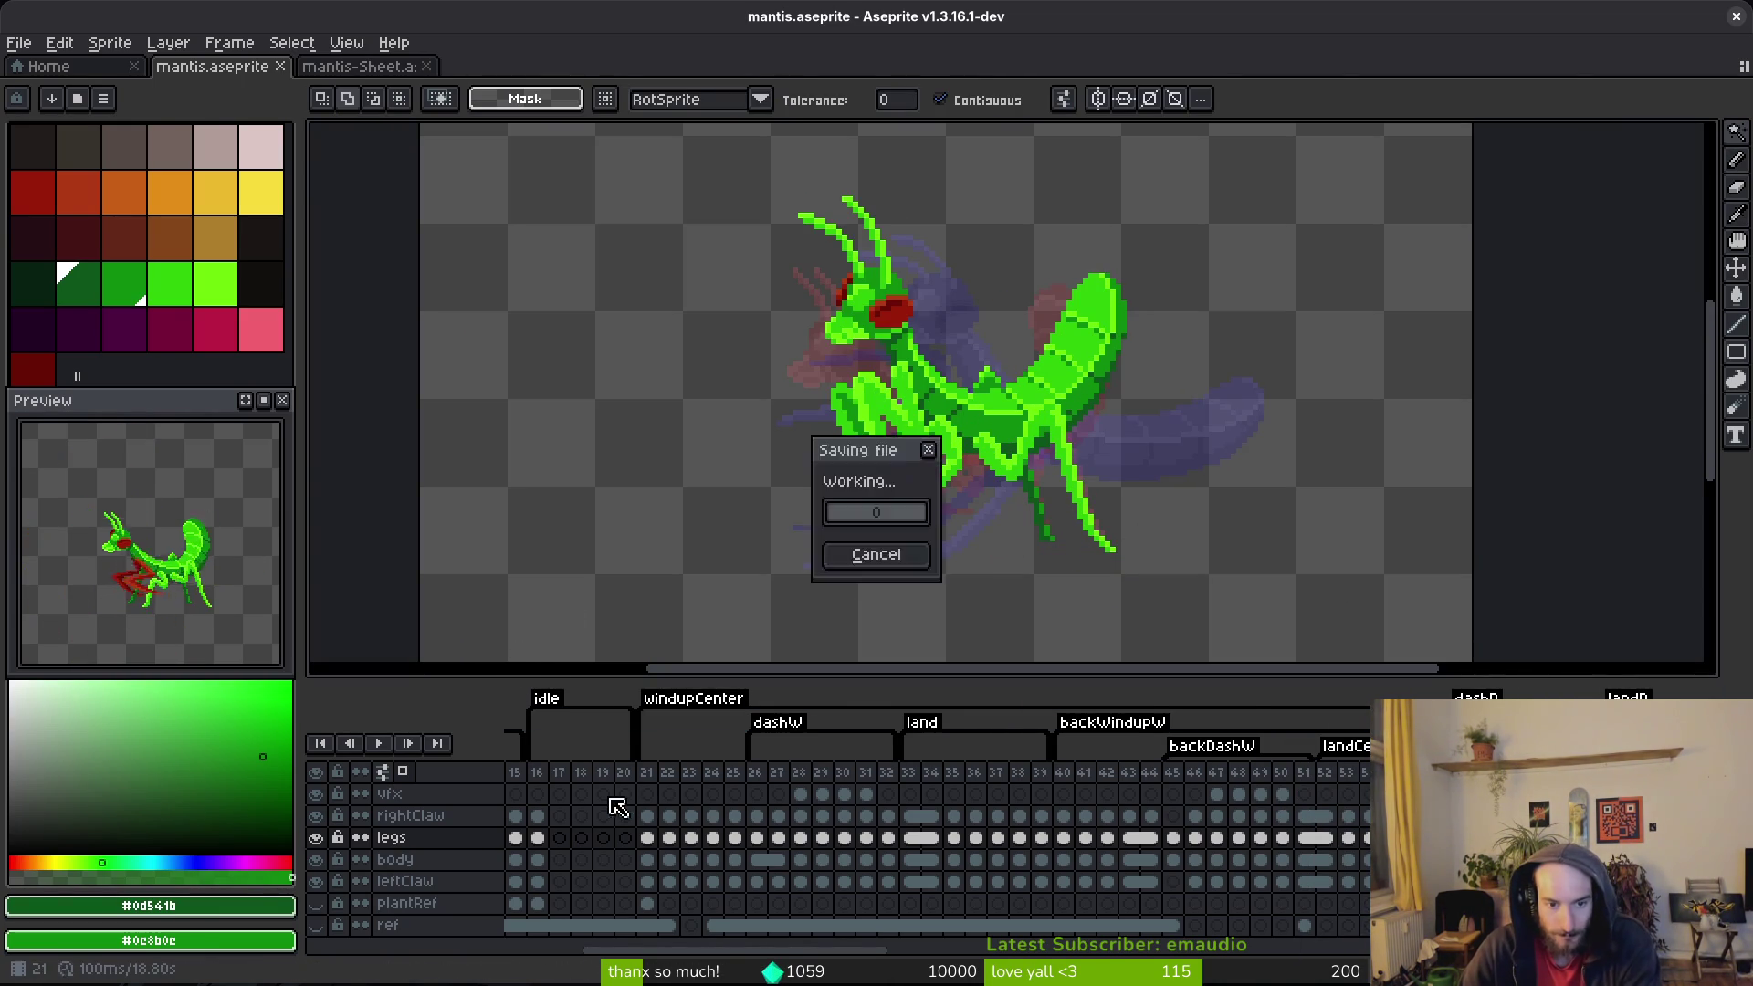
{"action": "left_click", "coordinate": [560, 794]}
{"action": "left_click", "coordinate": [690, 793]}
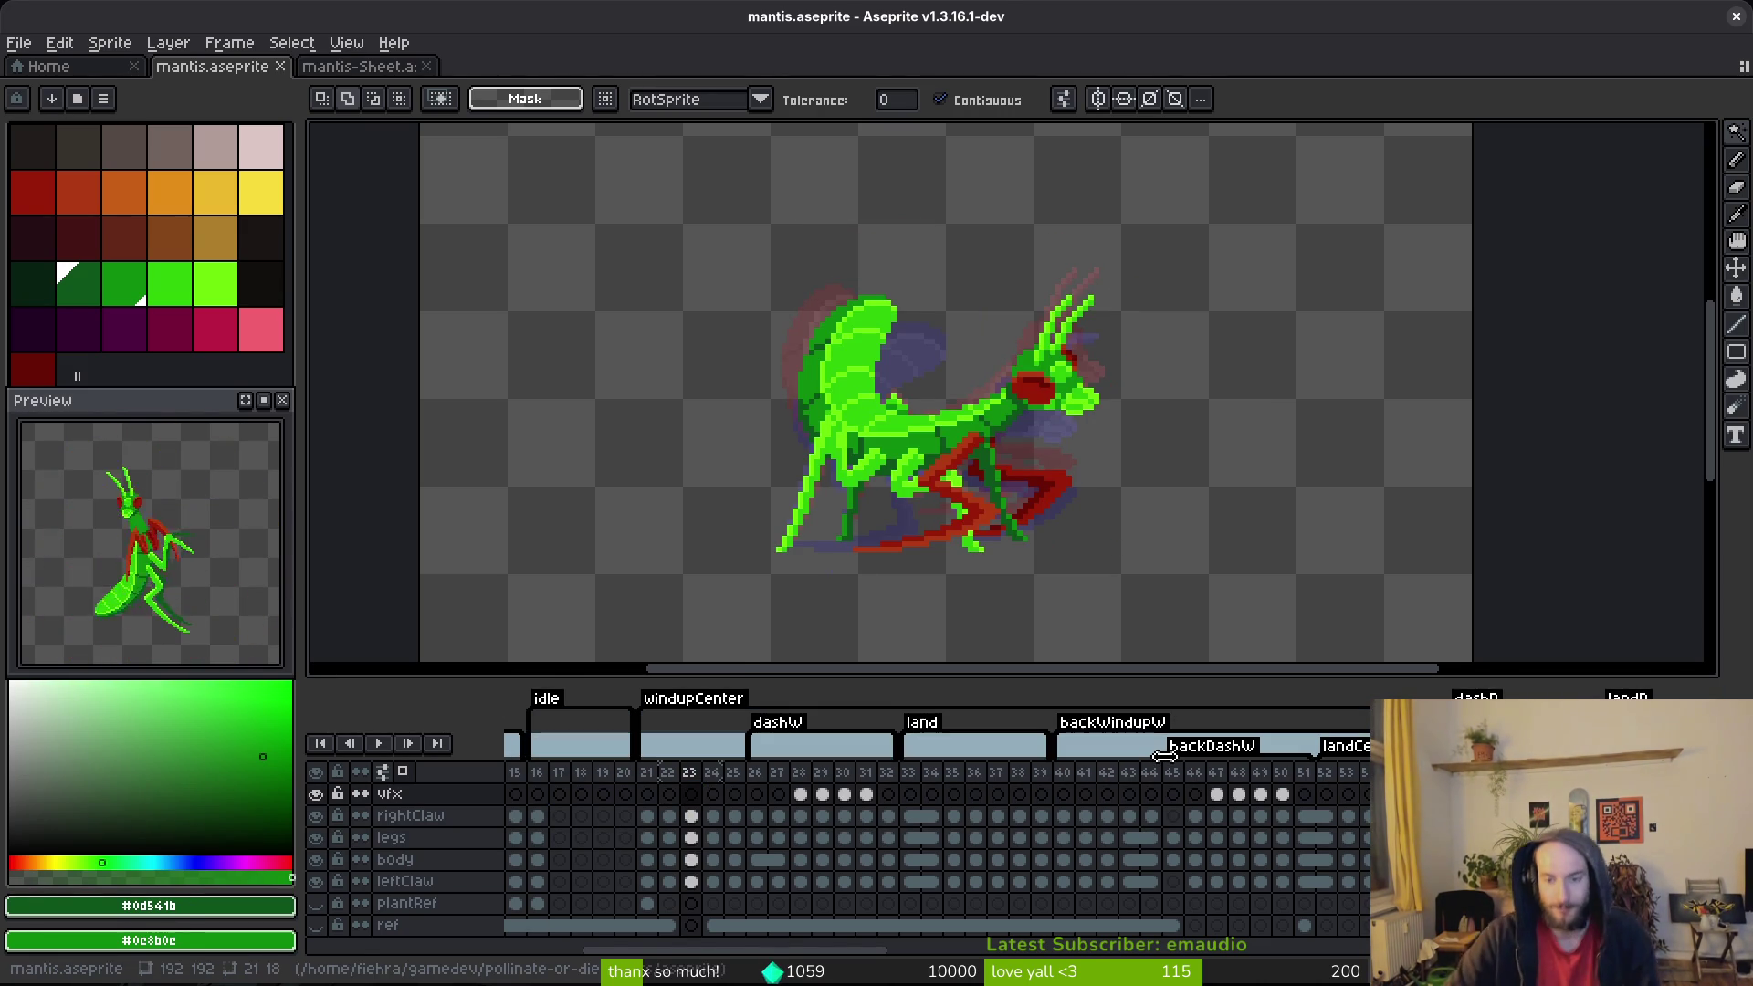
Step: Select the rightClaw cel on frame 45, choose two red palette colours, and compare with frame 44
{"action": "left_click", "coordinate": [1173, 815]}
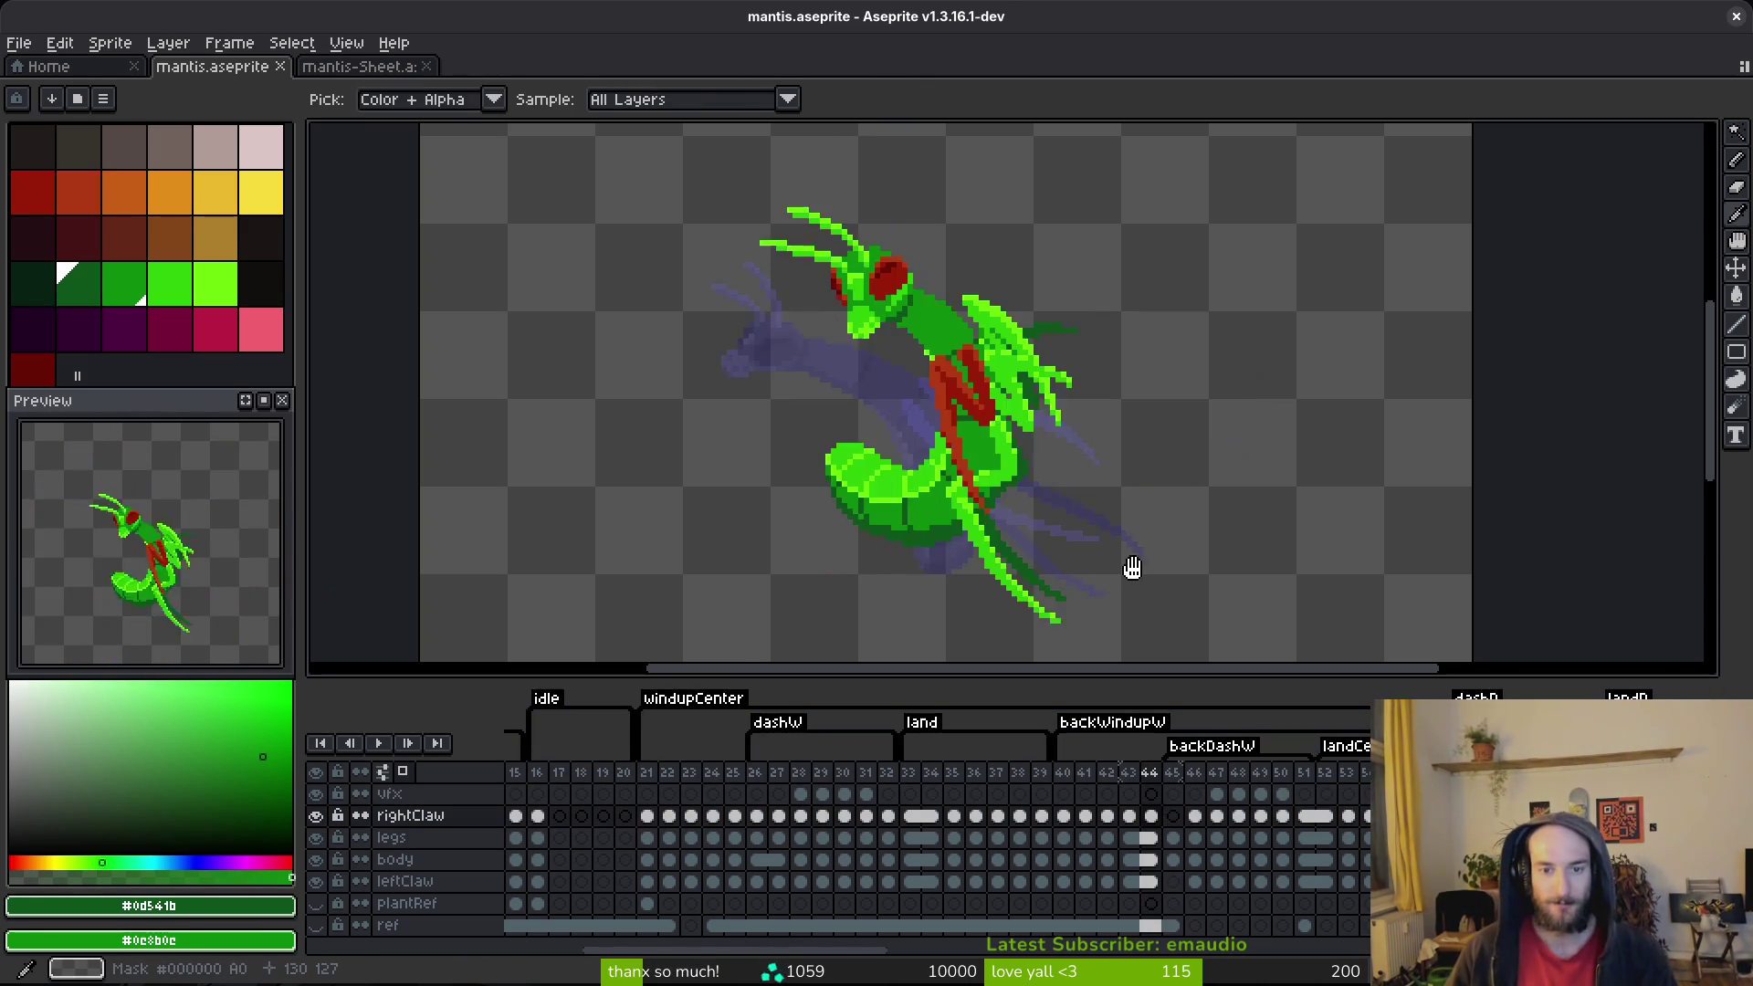
{"action": "scroll", "coordinate": [949, 447], "scroll_direction": "up", "scroll_amount": 2}
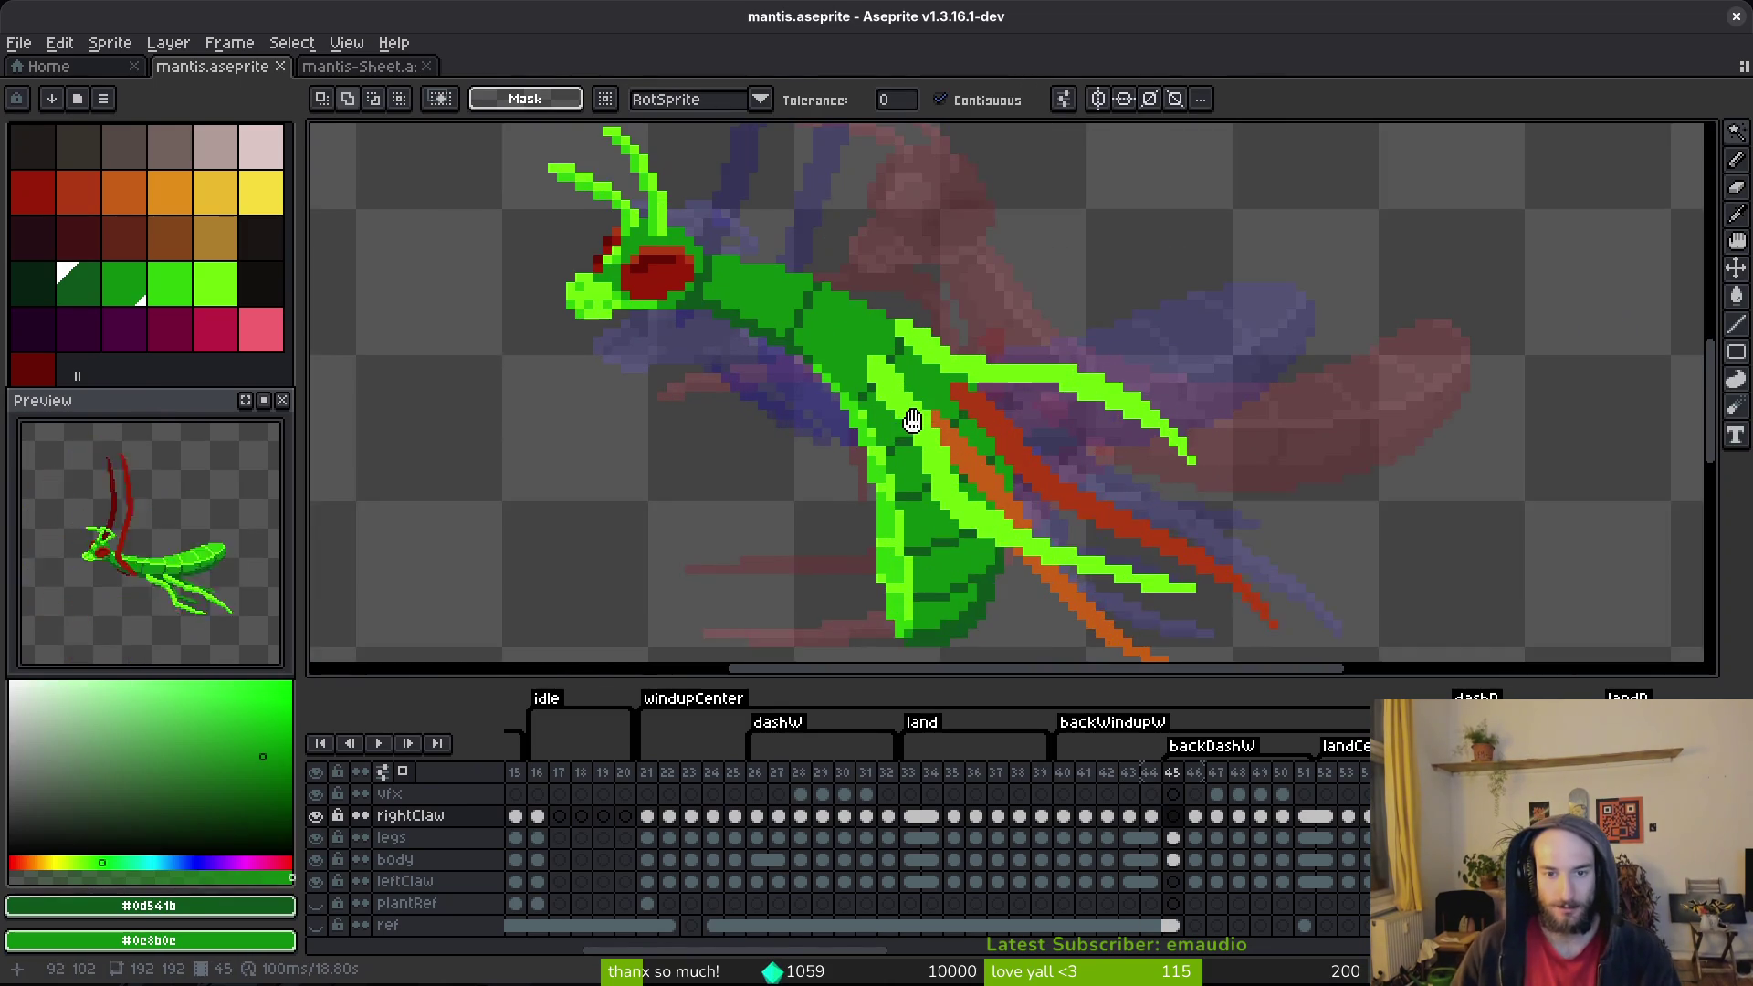
{"action": "left_click", "coordinate": [47, 188]}
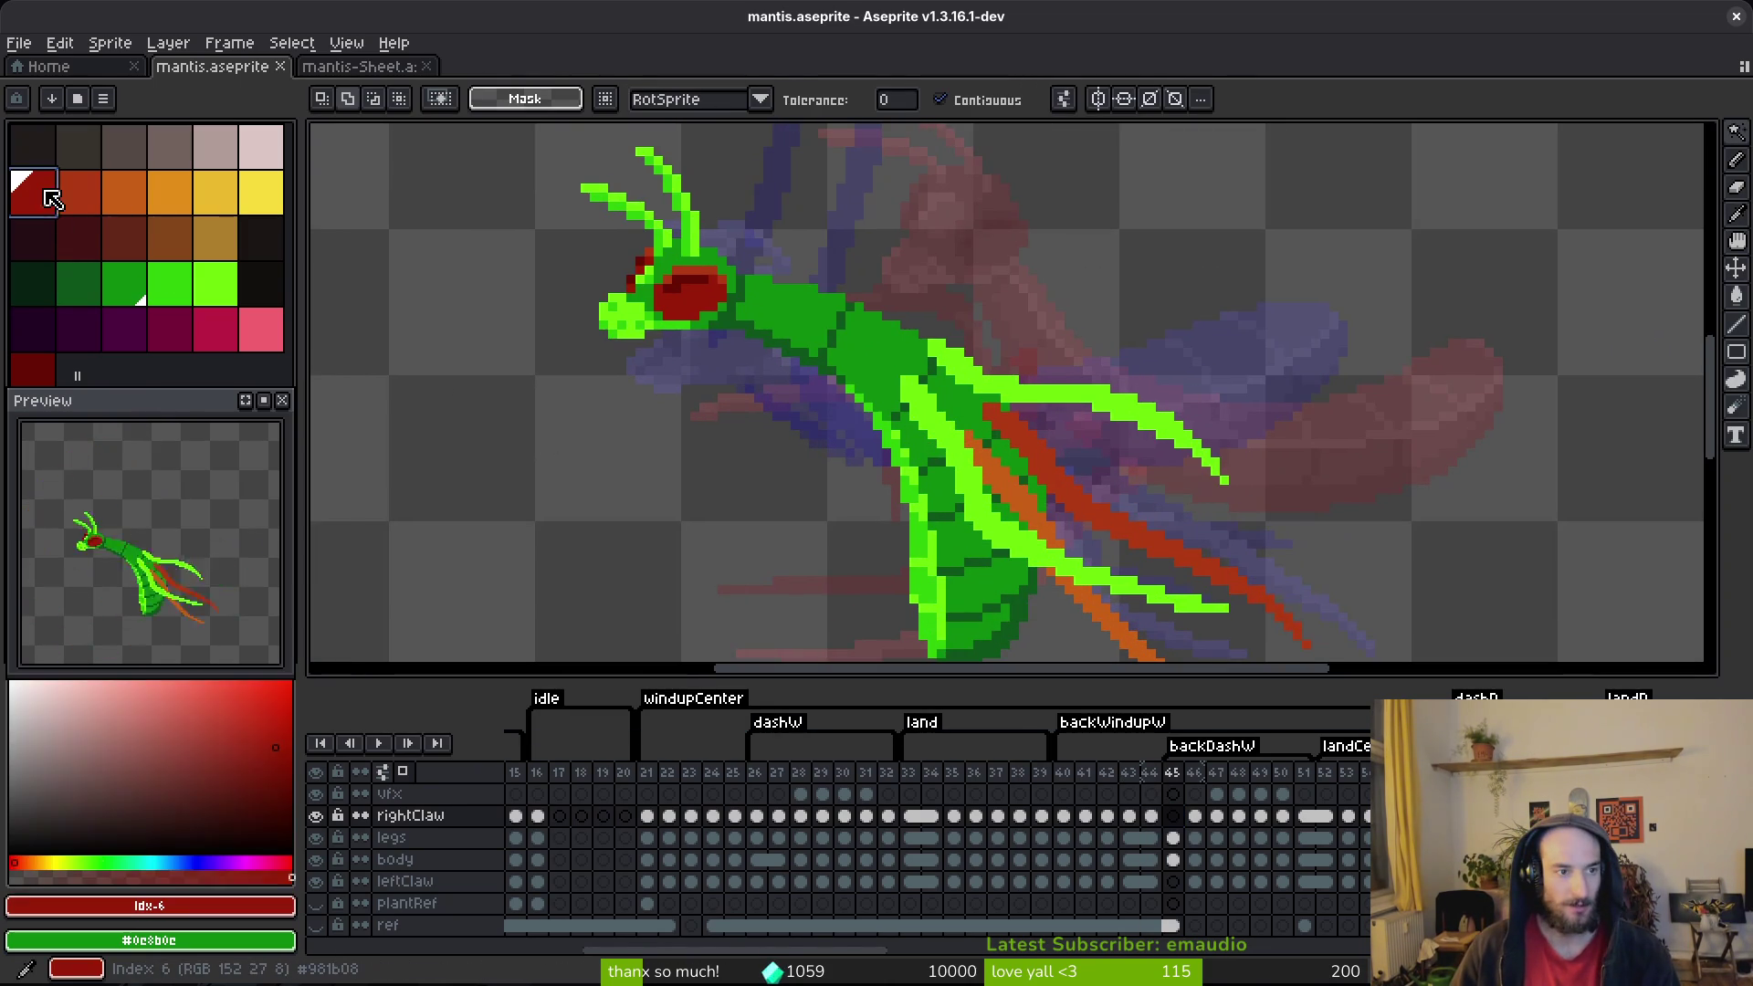
{"action": "right_click", "coordinate": [85, 196]}
{"action": "key", "text": "i"}
{"action": "scroll", "coordinate": [944, 365], "scroll_direction": "down", "scroll_amount": 1}
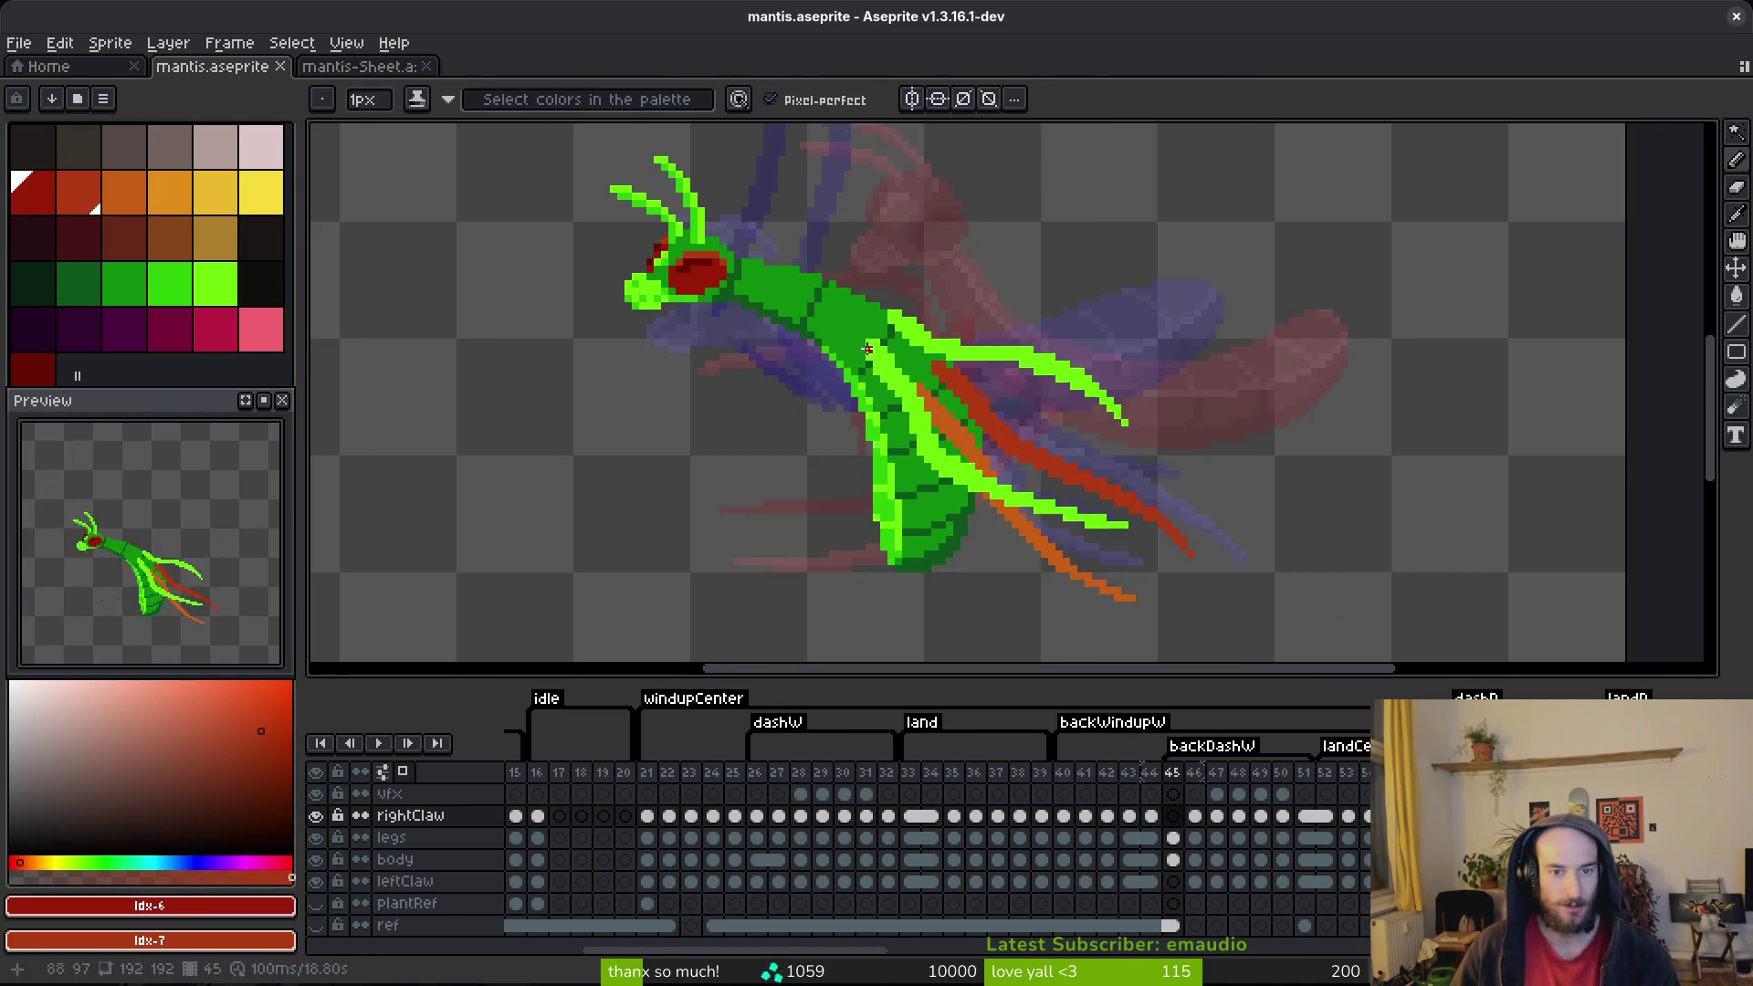
{"action": "key", "text": "comma"}
{"action": "key", "text": "period"}
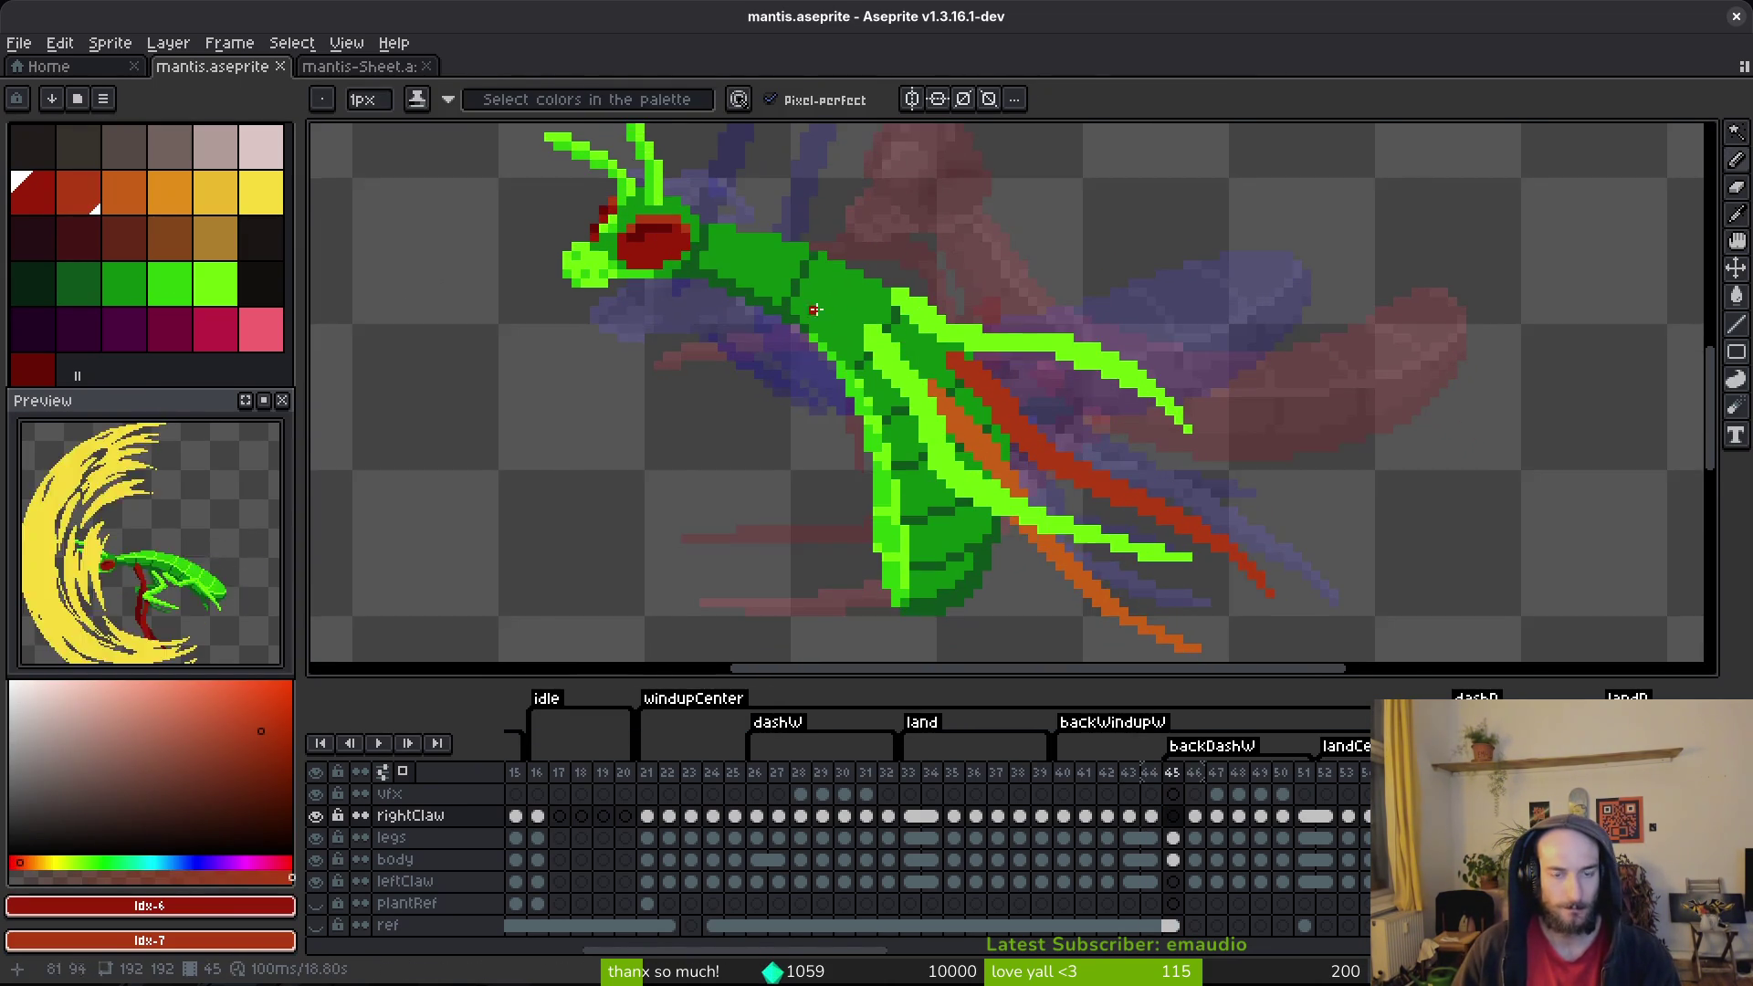
Step: Set the Pencil's drawing colour to the darker red with the other red as secondary
{"action": "key", "text": "b"}
{"action": "scroll", "coordinate": [895, 329], "scroll_direction": "down", "scroll_amount": 3}
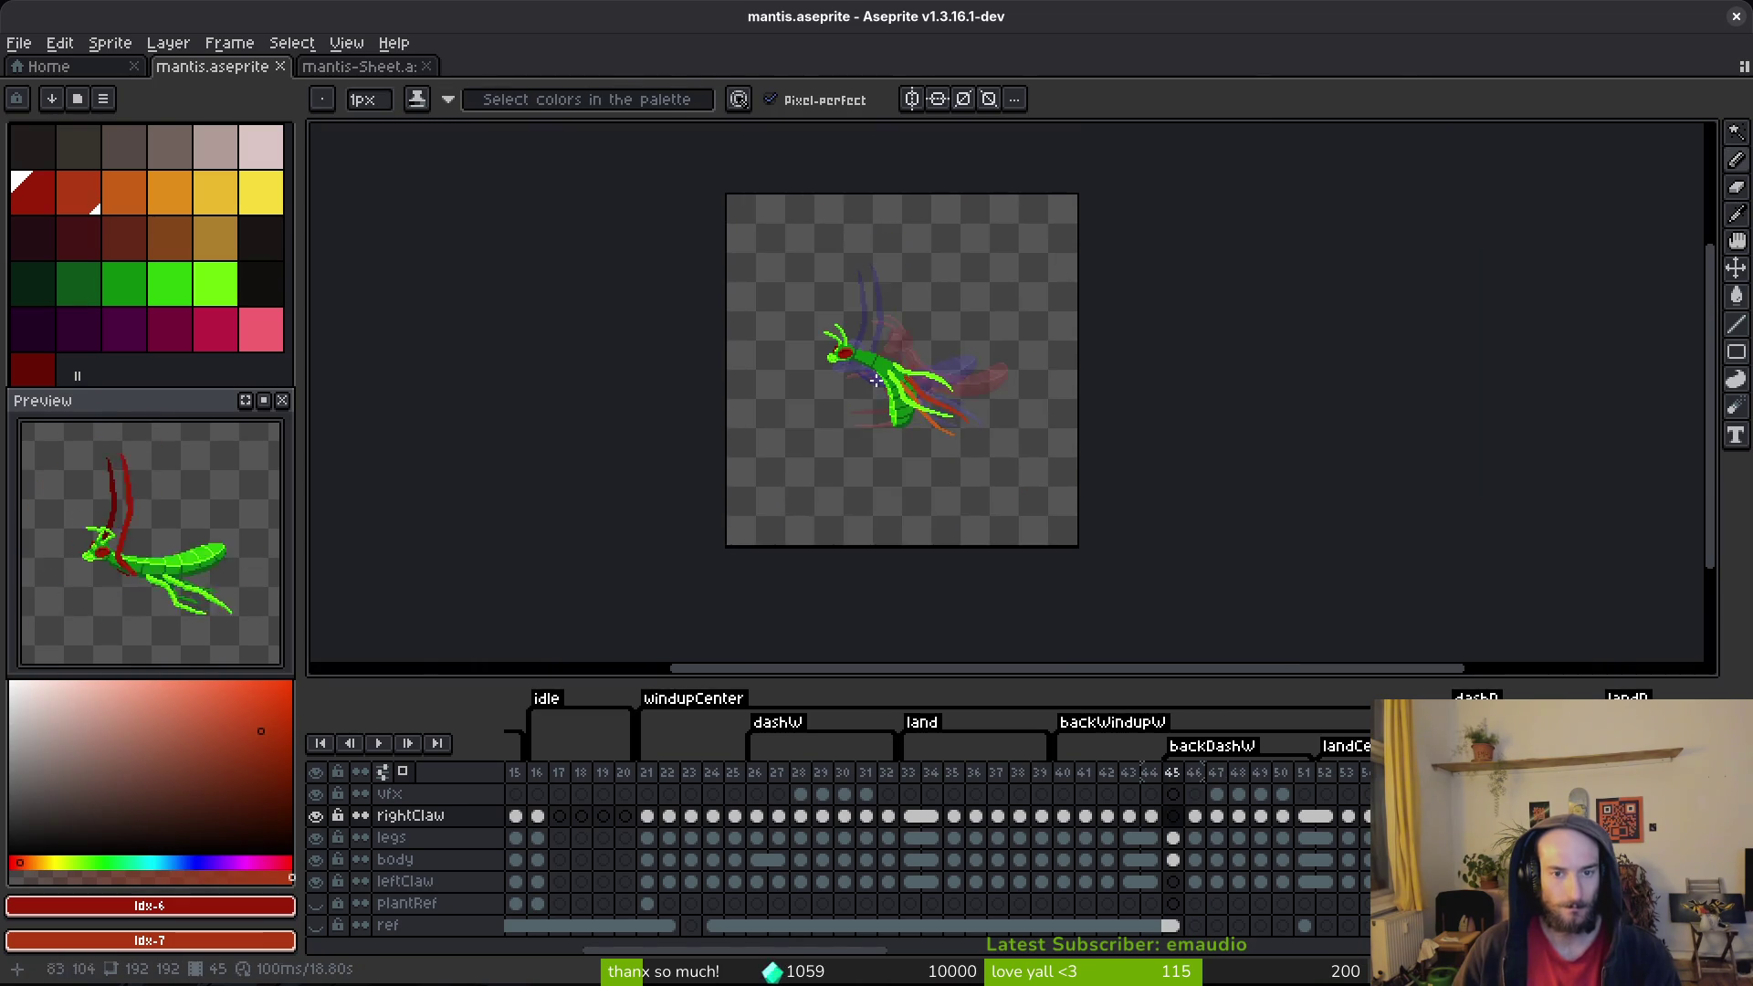
{"action": "scroll", "coordinate": [877, 315], "scroll_direction": "up", "scroll_amount": 2}
{"action": "scroll", "coordinate": [876, 315], "scroll_direction": "up", "scroll_amount": 1}
{"action": "scroll", "coordinate": [871, 284], "scroll_direction": "up", "scroll_amount": 1}
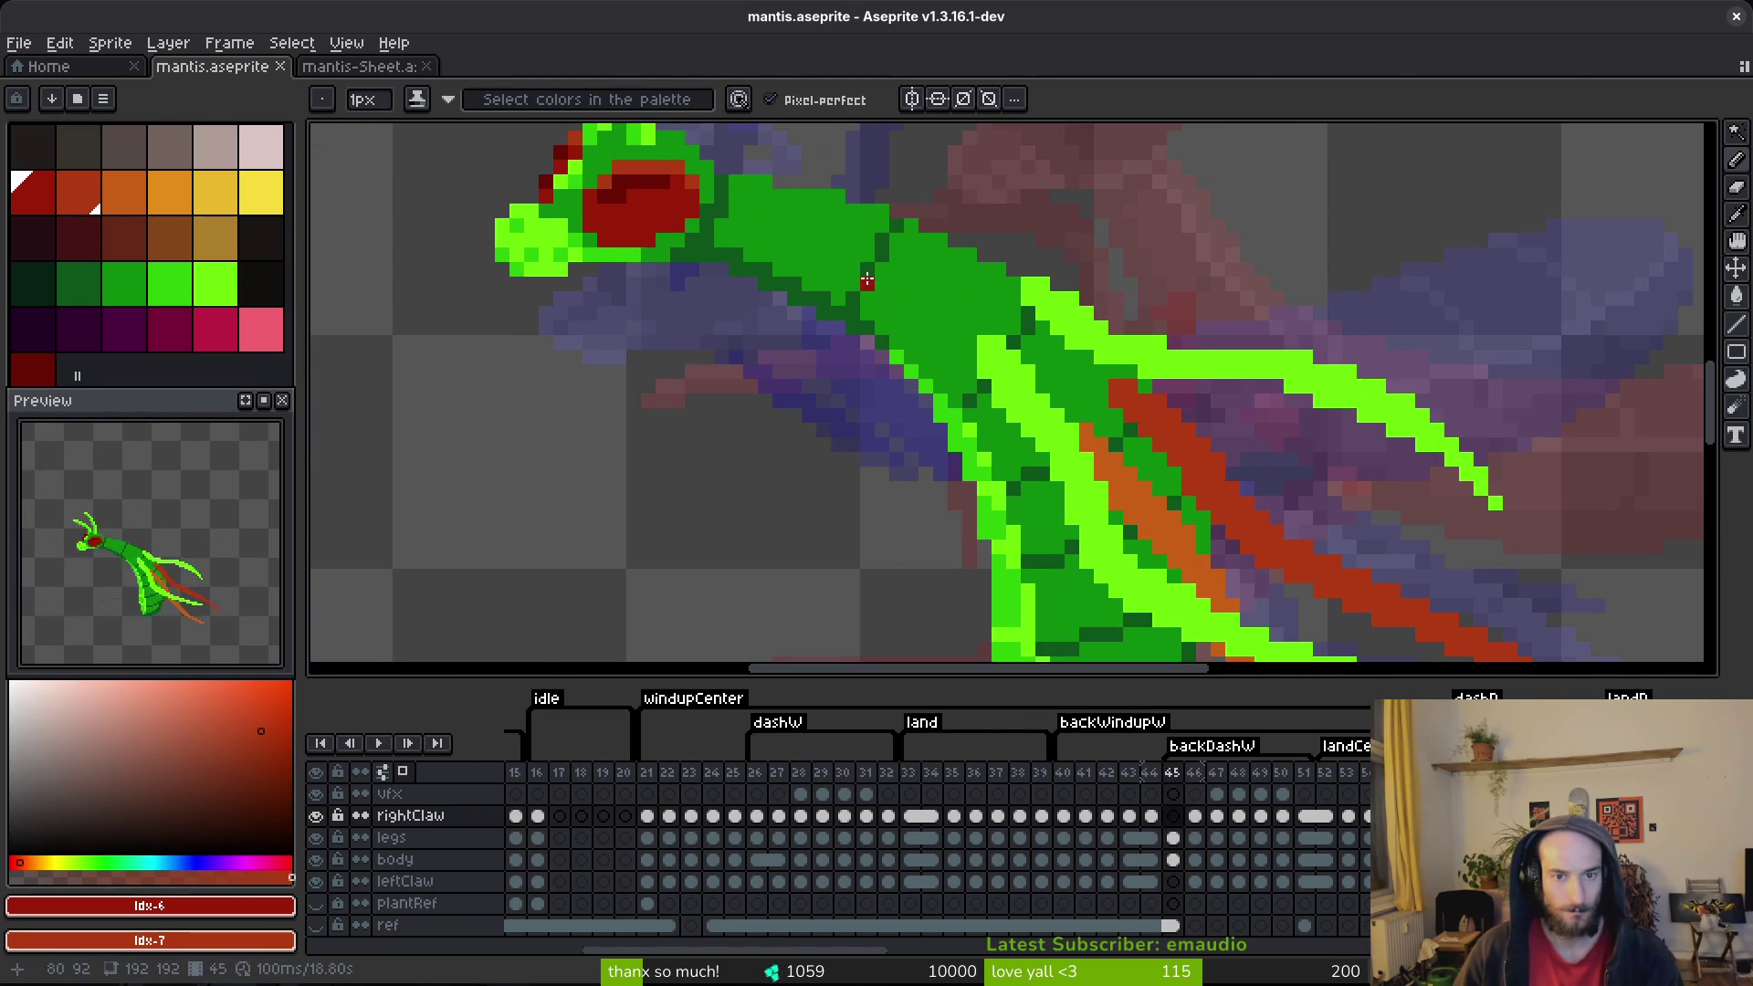
{"action": "left_click", "coordinate": [78, 192]}
{"action": "right_click", "coordinate": [37, 192]}
{"action": "scroll", "coordinate": [983, 417], "scroll_direction": "up", "scroll_amount": 1}
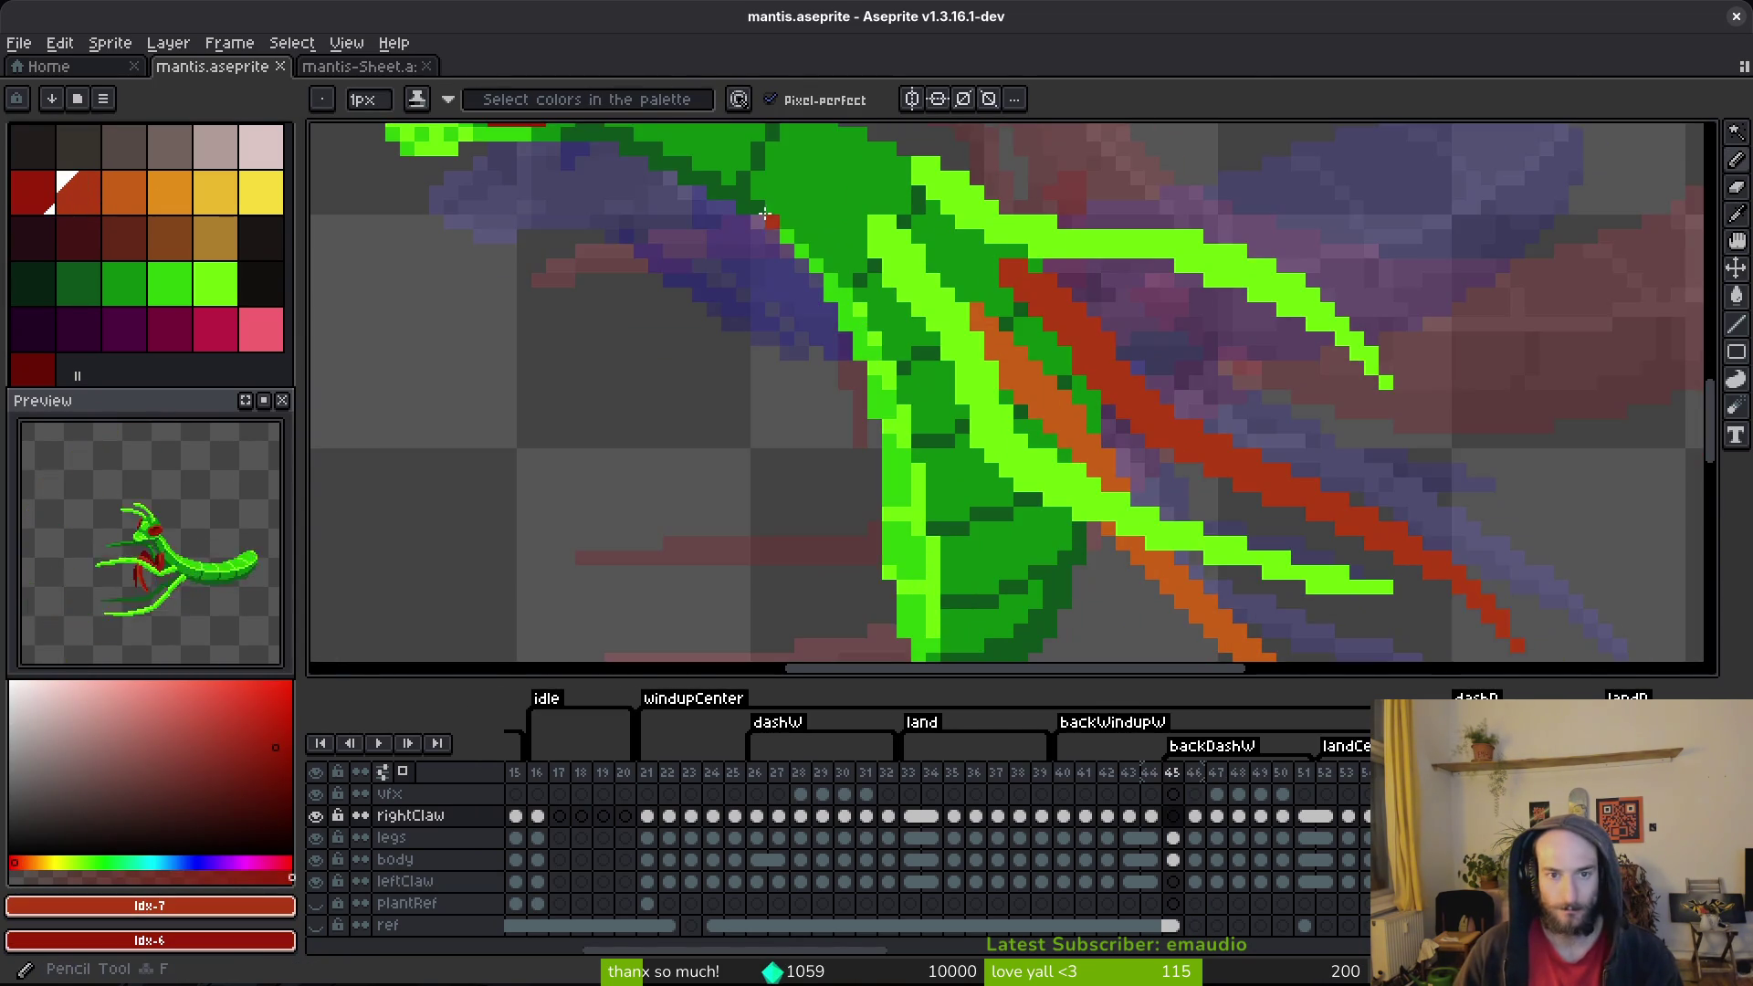
{"action": "scroll", "coordinate": [868, 301], "scroll_direction": "down", "scroll_amount": 1}
Step: Draw dark-red pixels on the mantis's chest, then undo a mistaken diagonal claw line
{"action": "mouse_move", "coordinate": [825, 283]}
{"action": "left_mouse_down"}
{"action": "mouse_move", "coordinate": [844, 283]}
{"action": "mouse_move", "coordinate": [891, 372]}
{"action": "left_mouse_up"}
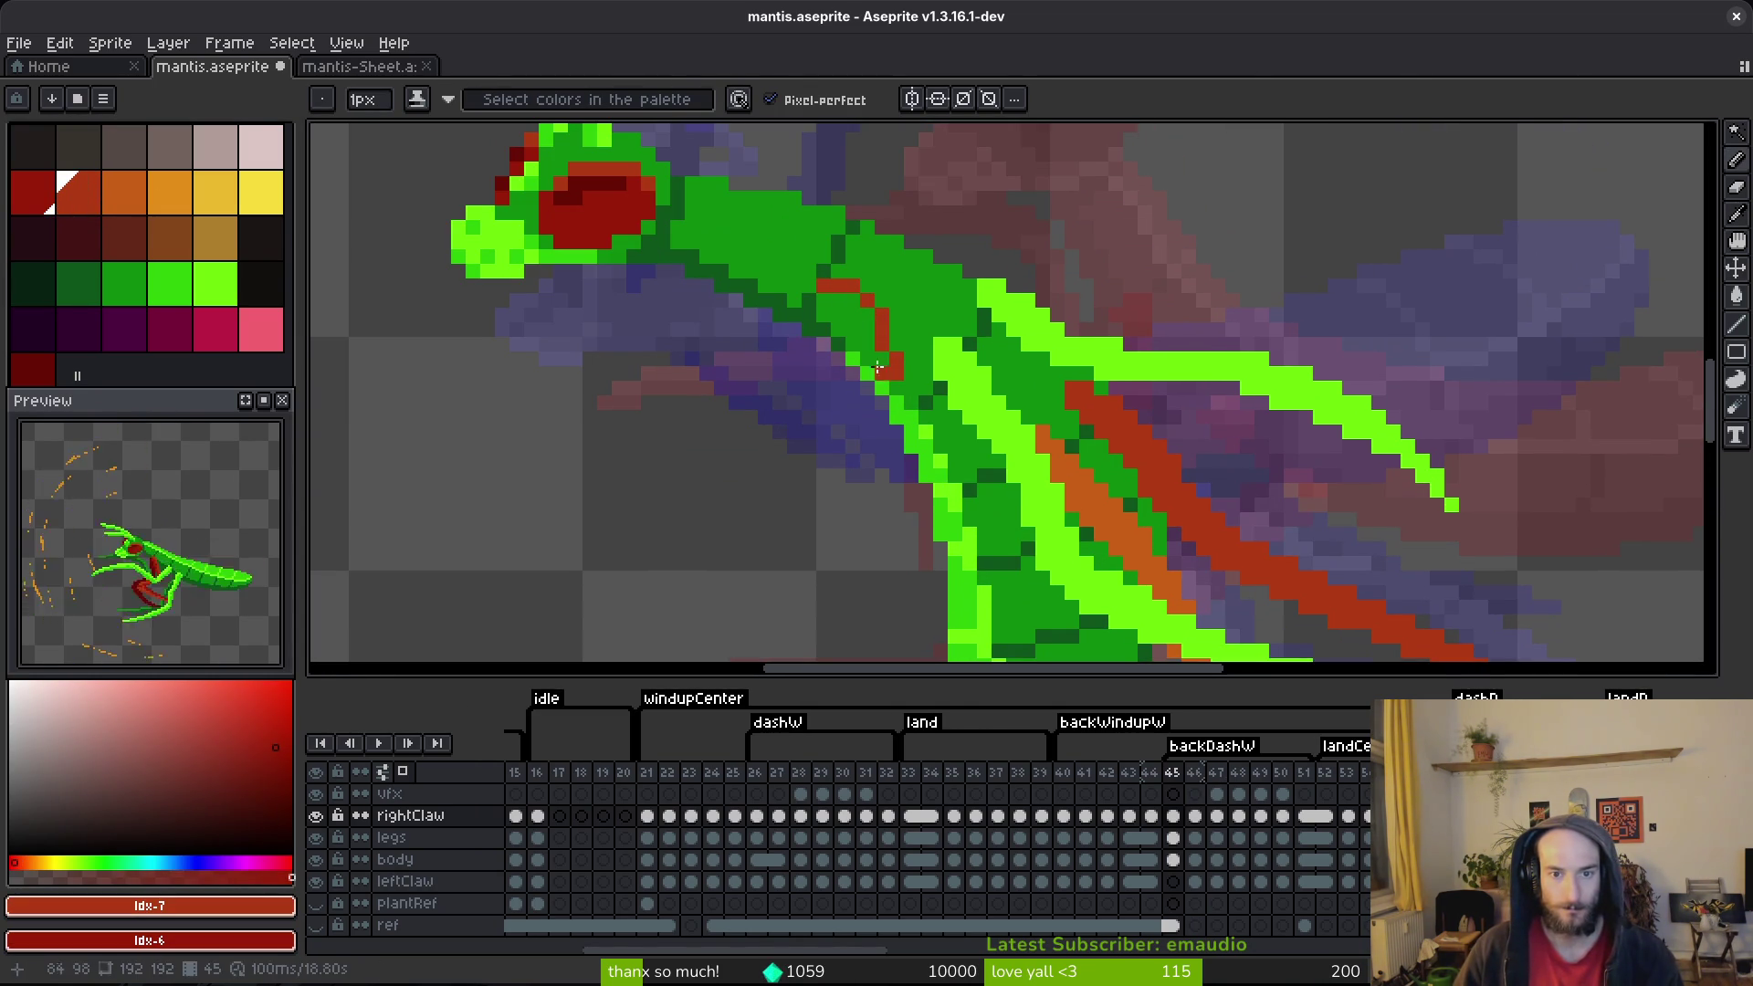
{"action": "scroll", "coordinate": [835, 301], "scroll_direction": "down", "scroll_amount": 1}
{"action": "mouse_move", "coordinate": [821, 298]}
{"action": "left_mouse_down"}
{"action": "mouse_move", "coordinate": [866, 315]}
{"action": "mouse_move", "coordinate": [880, 379]}
{"action": "left_mouse_up"}
{"action": "scroll", "coordinate": [872, 326], "scroll_direction": "down", "scroll_amount": 1}
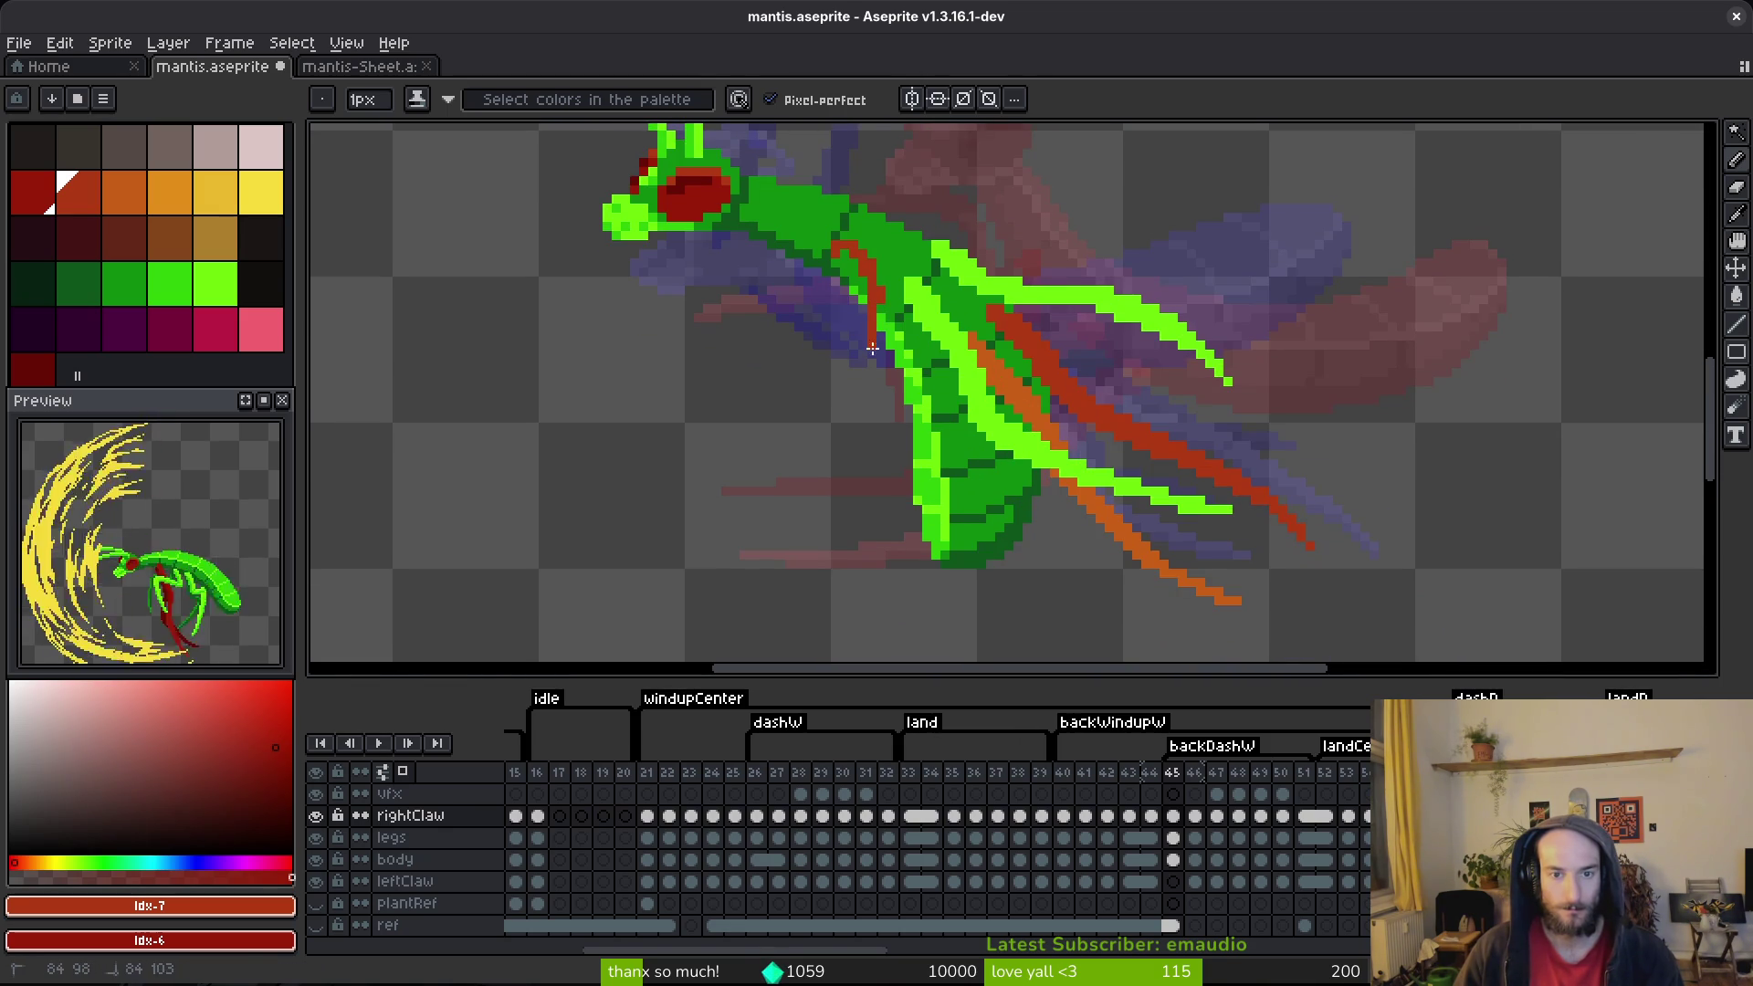
{"action": "left_click_drag", "start_coordinate": [871, 359], "coordinate": [808, 474]}
{"action": "scroll", "coordinate": [817, 231], "scroll_direction": "down", "scroll_amount": 6}
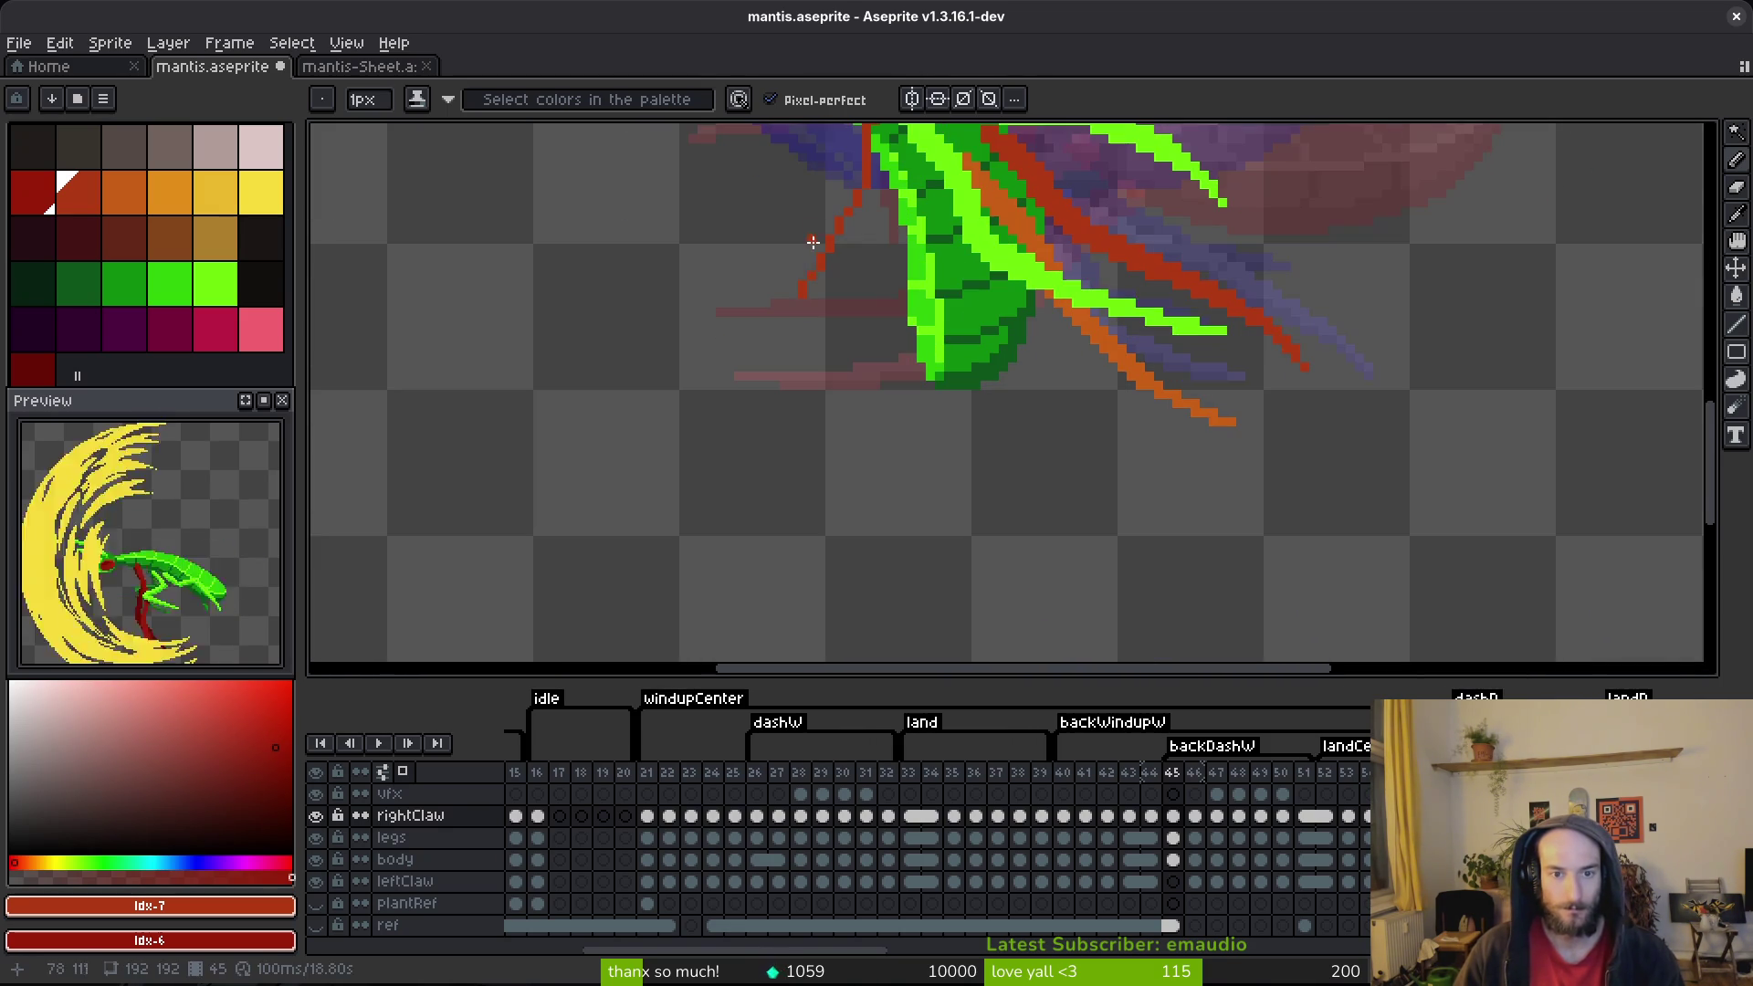
{"action": "scroll", "coordinate": [890, 368], "scroll_direction": "down", "scroll_amount": 2}
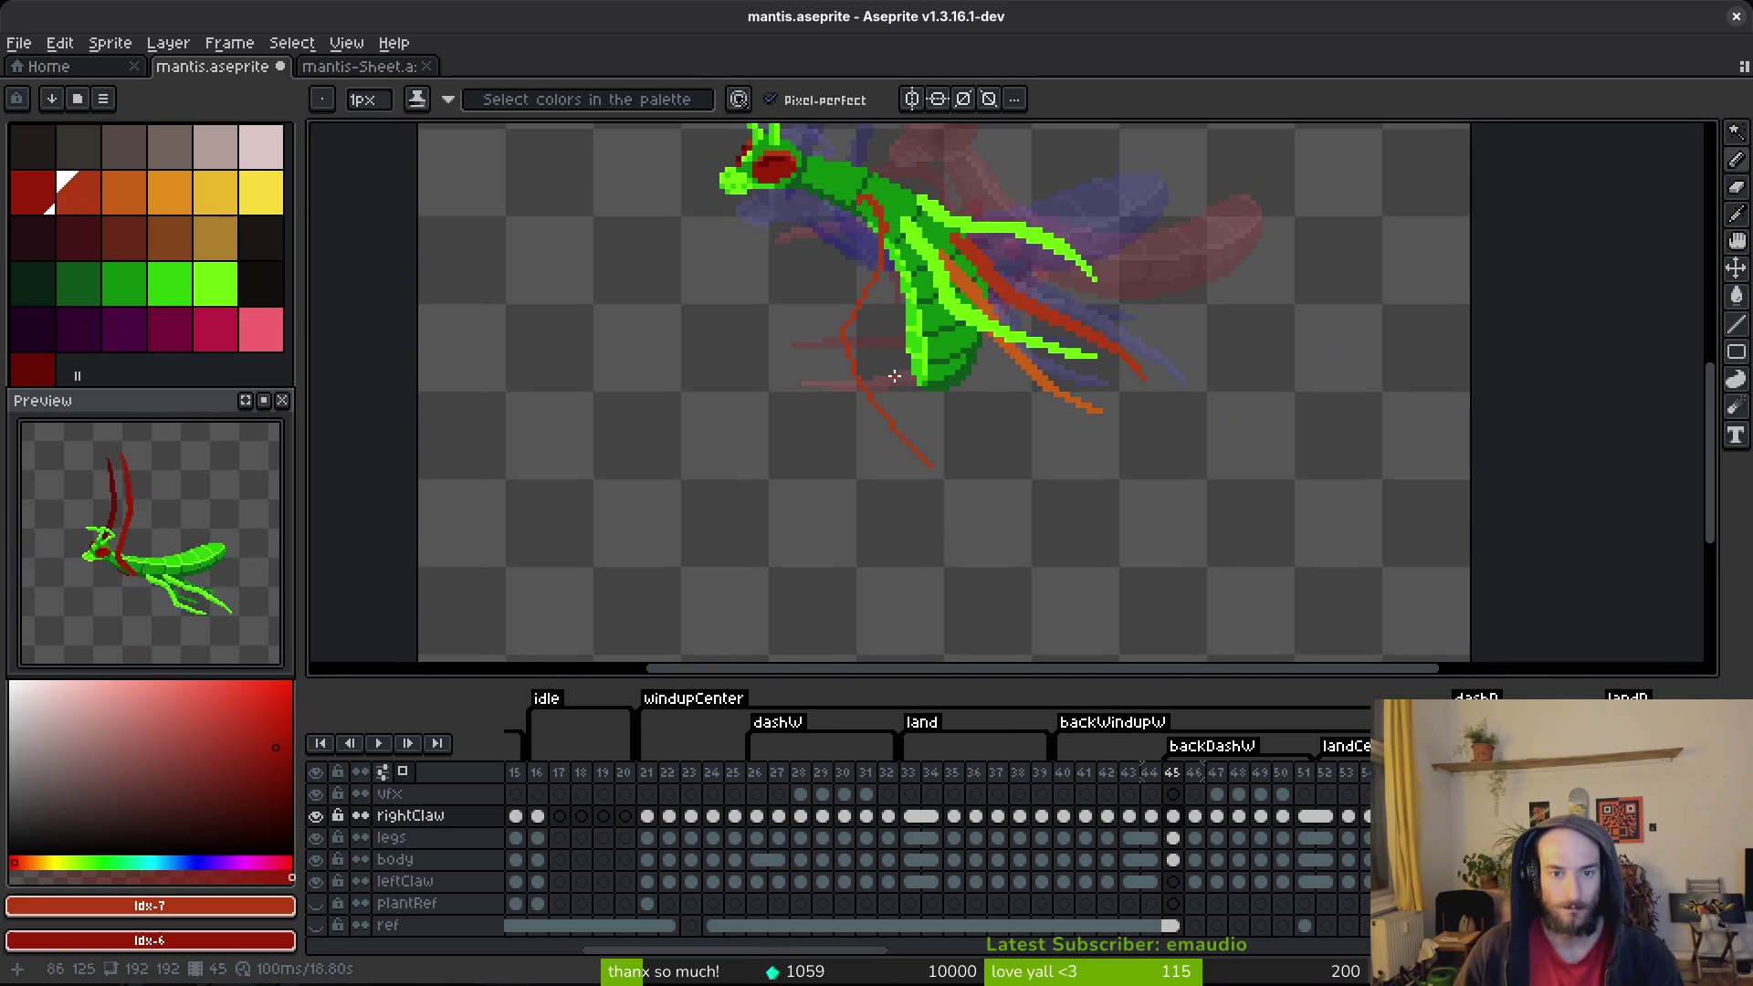
{"action": "scroll", "coordinate": [880, 337], "scroll_direction": "up", "scroll_amount": 2}
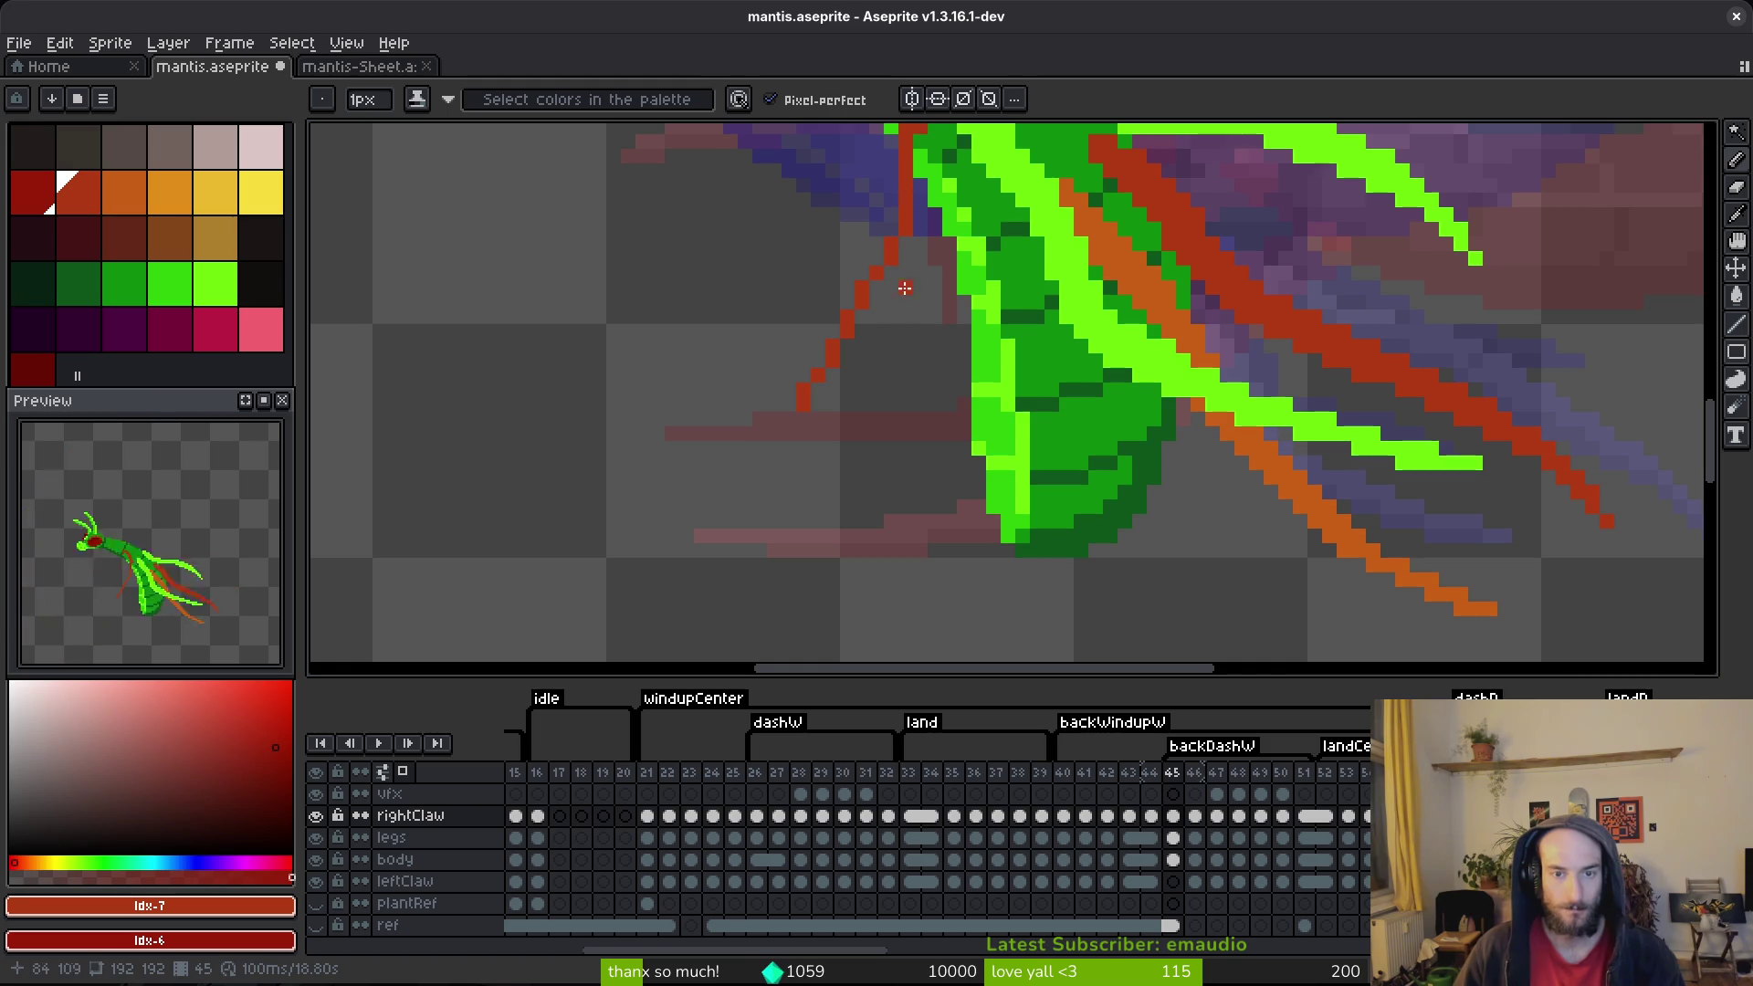
{"action": "key", "text": "ctrl+z"}
{"action": "scroll", "coordinate": [899, 274], "scroll_direction": "up", "scroll_amount": 2}
Step: Redraw the back claw in dark red, recolouring nearby green pixels and filling out its shape
{"action": "left_click", "coordinate": [854, 156]}
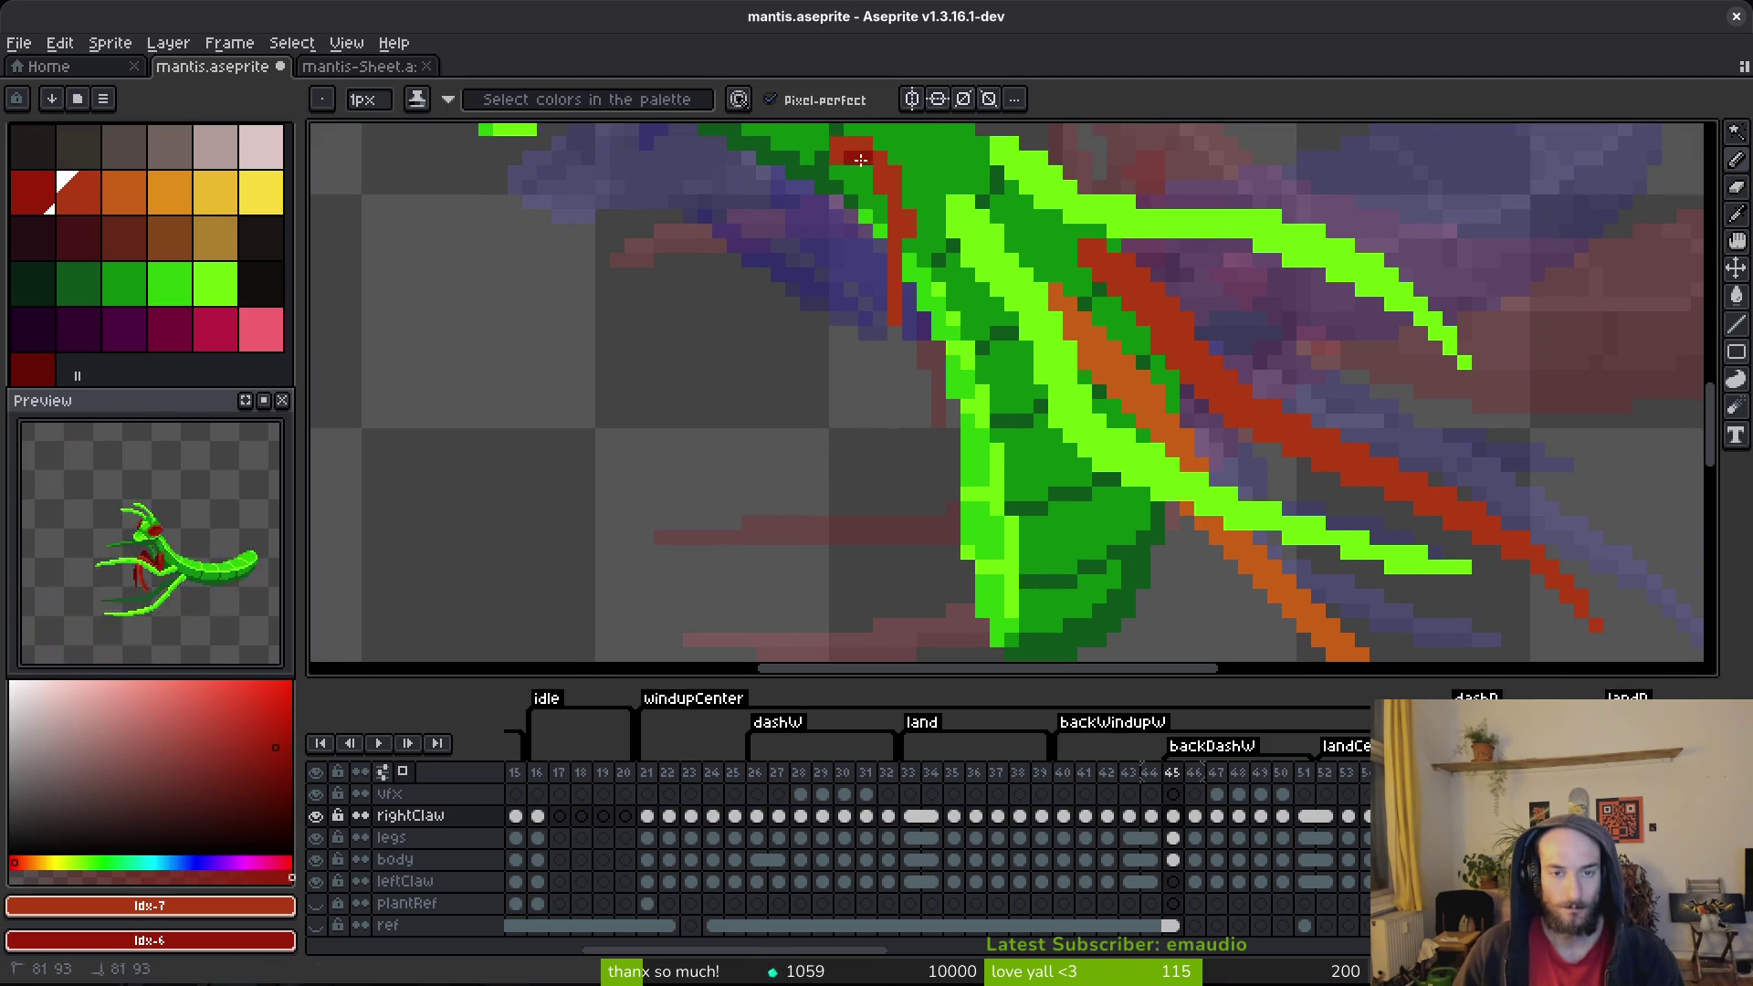
{"action": "scroll", "coordinate": [879, 274], "scroll_direction": "up", "scroll_amount": 2}
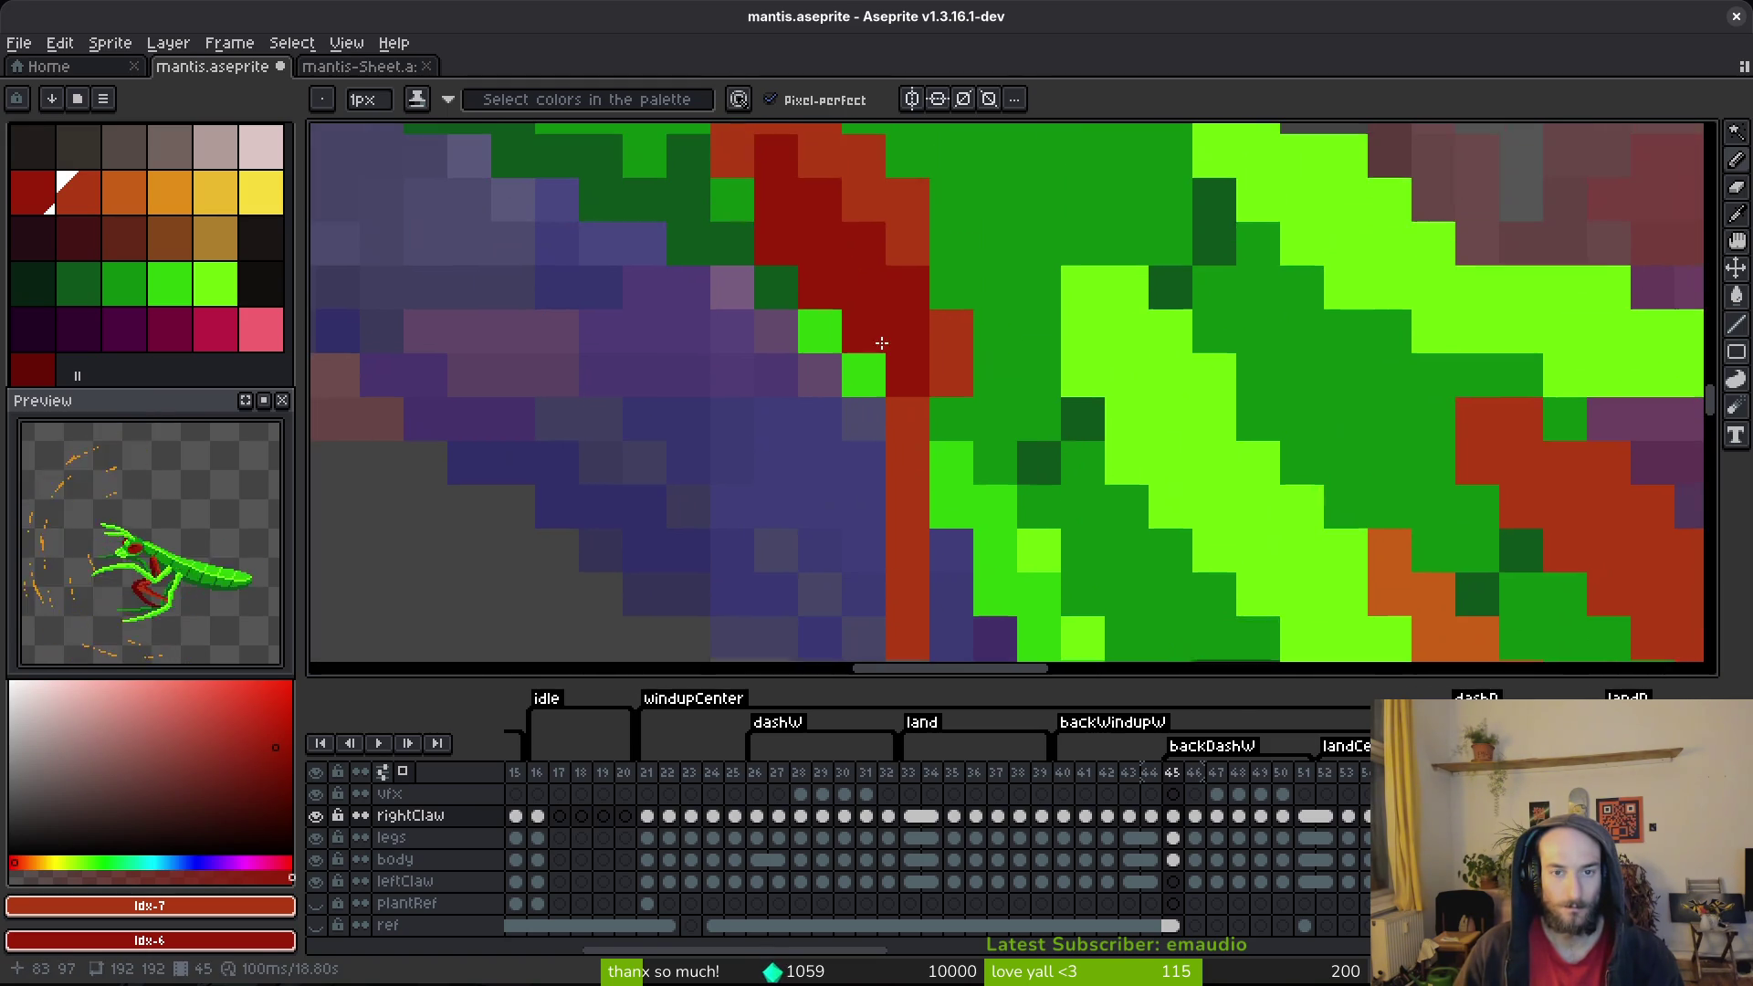
{"action": "left_click_drag", "start_coordinate": [886, 366], "coordinate": [820, 332]}
{"action": "scroll", "coordinate": [822, 365], "scroll_direction": "down", "scroll_amount": 2}
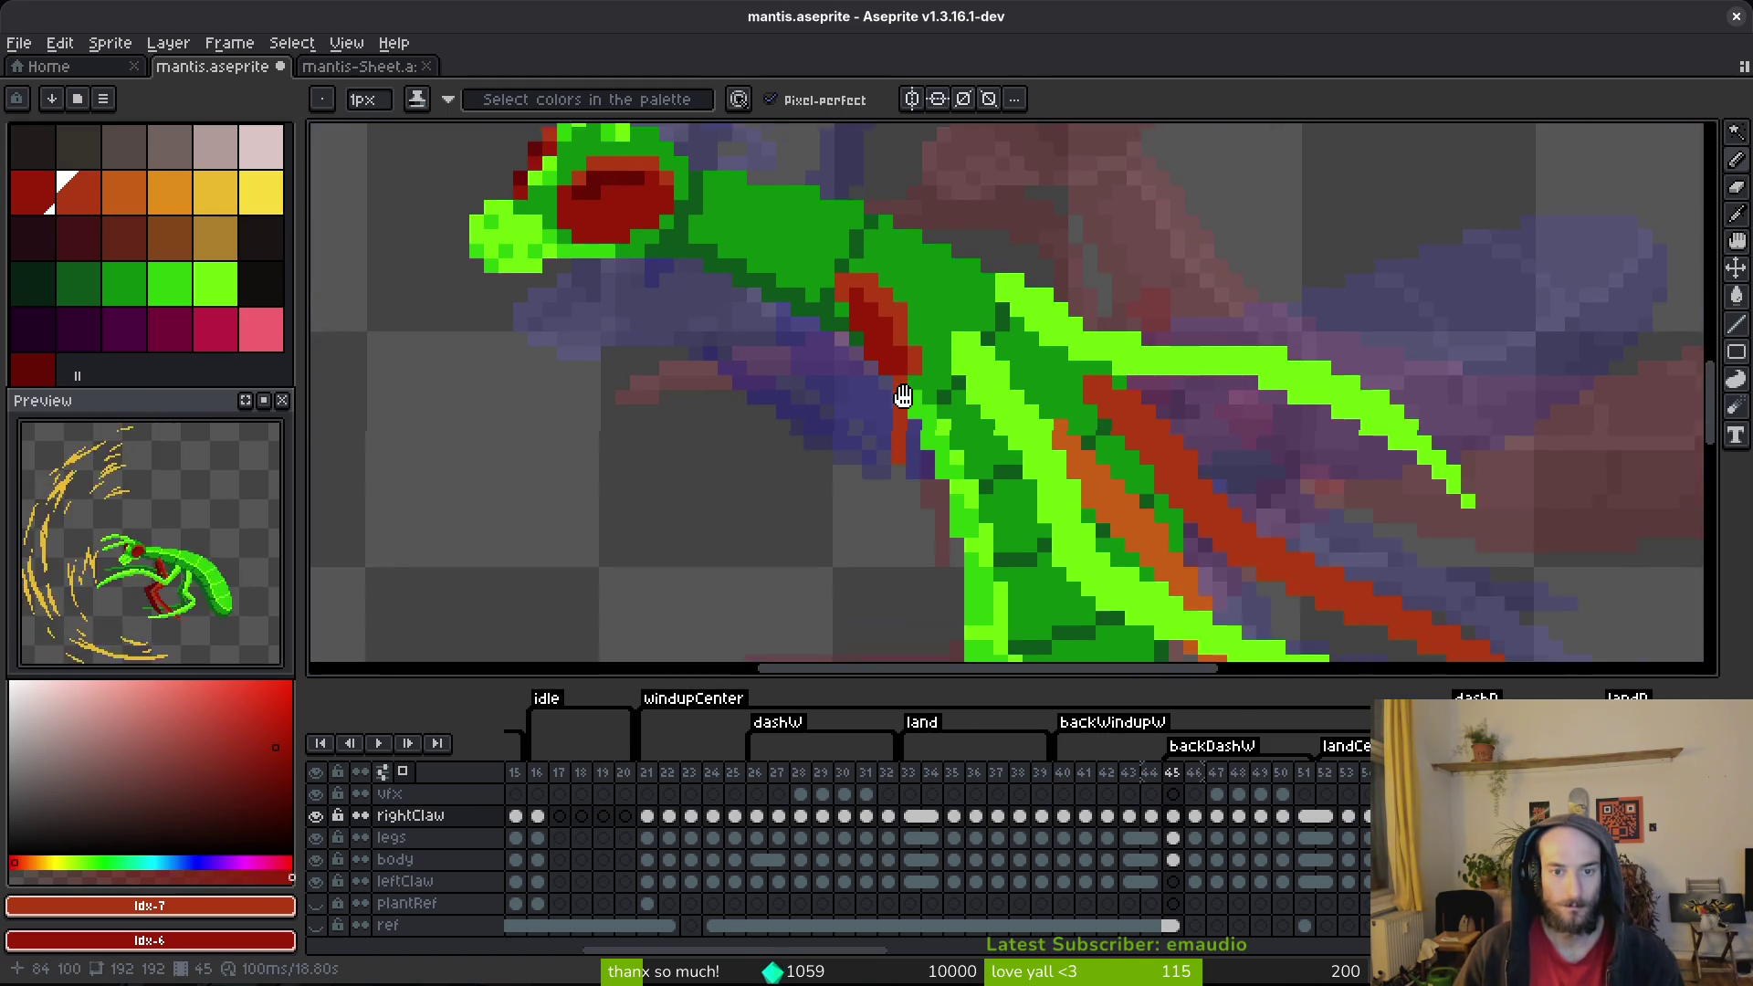
{"action": "scroll", "coordinate": [822, 365], "scroll_direction": "up", "scroll_amount": 2}
{"action": "left_click_drag", "start_coordinate": [820, 405], "coordinate": [767, 481]}
{"action": "scroll", "coordinate": [767, 481], "scroll_direction": "down", "scroll_amount": 2}
{"action": "scroll", "coordinate": [767, 481], "scroll_direction": "left", "scroll_amount": 2}
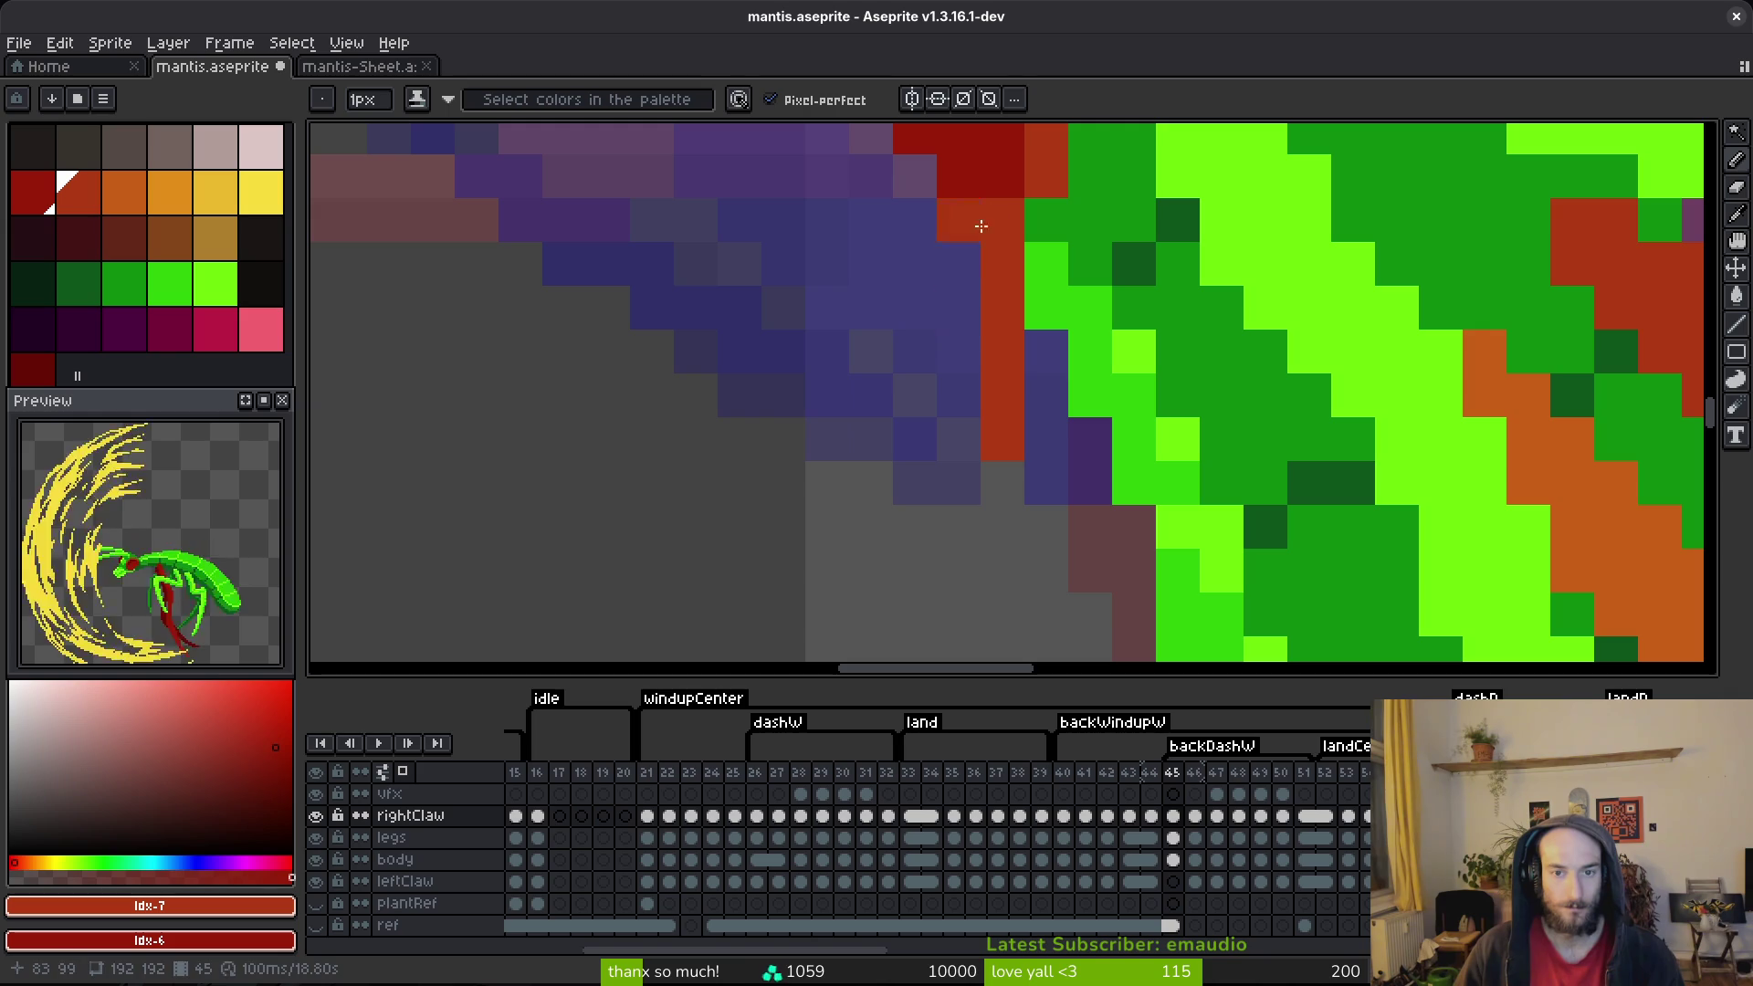
{"action": "mouse_move", "coordinate": [949, 355]}
{"action": "left_mouse_down"}
{"action": "mouse_move", "coordinate": [1049, 196]}
{"action": "mouse_move", "coordinate": [883, 486]}
{"action": "mouse_move", "coordinate": [1009, 305]}
{"action": "mouse_move", "coordinate": [1013, 345]}
{"action": "mouse_move", "coordinate": [913, 528]}
{"action": "left_mouse_up"}
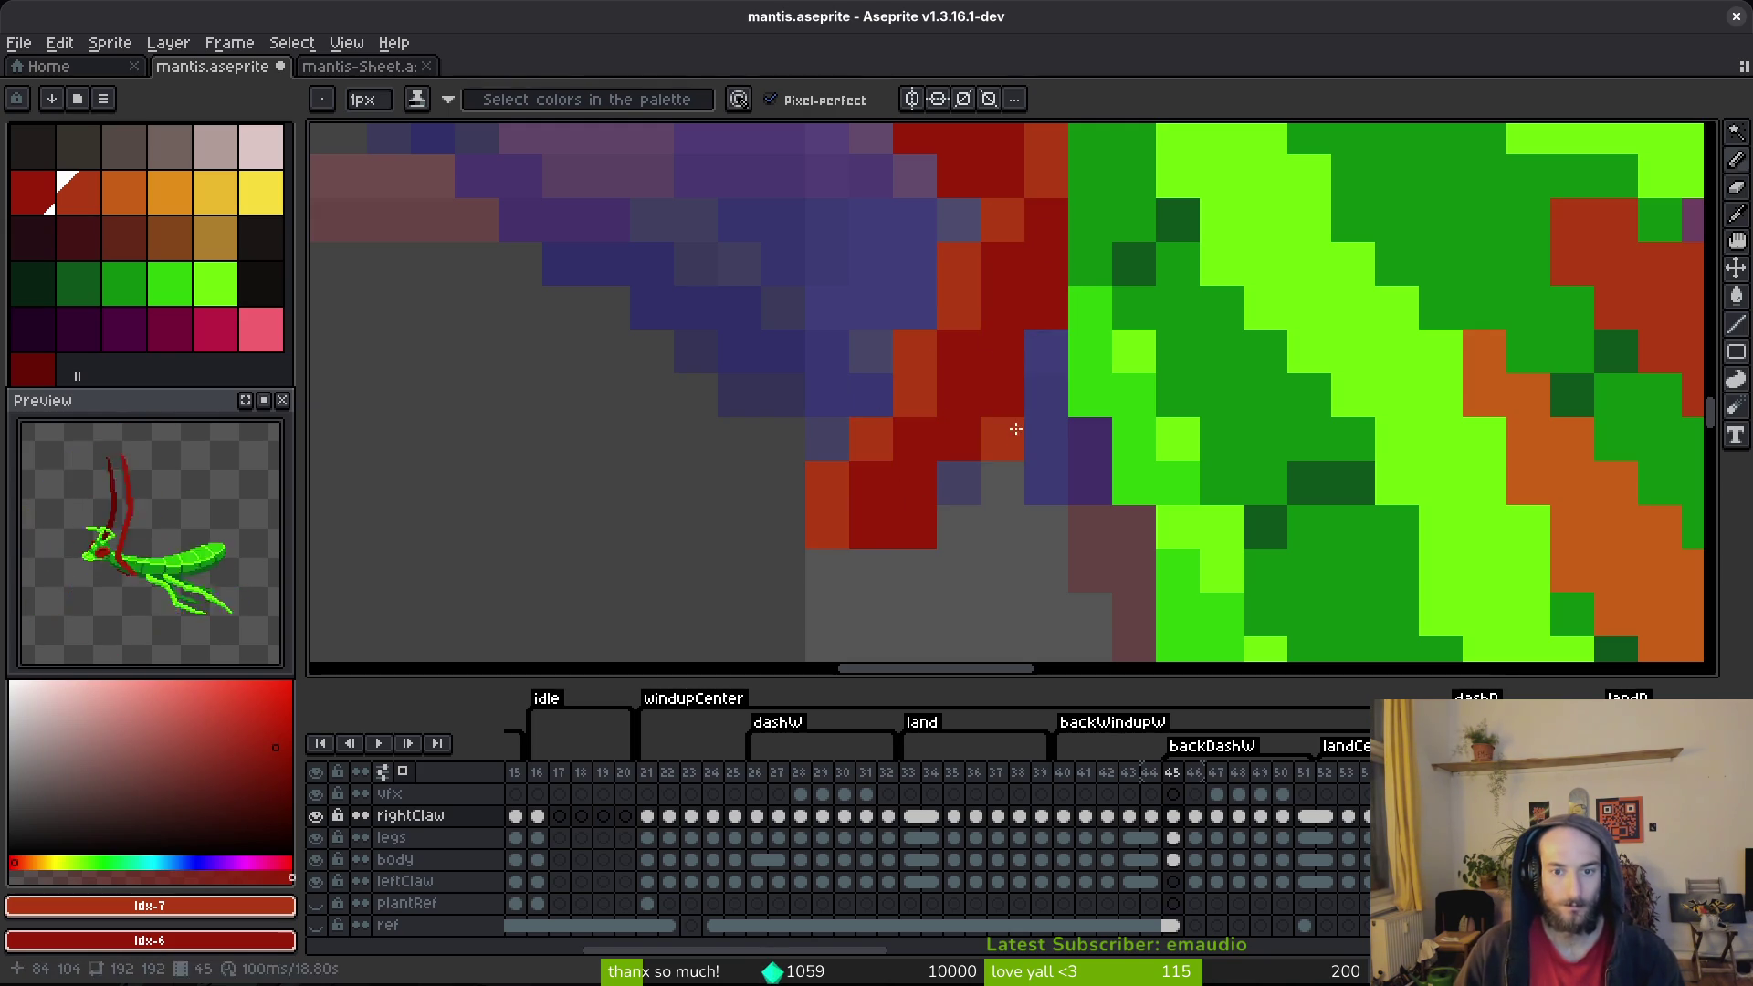
{"action": "scroll", "coordinate": [996, 410], "scroll_direction": "down", "scroll_amount": 2}
{"action": "scroll", "coordinate": [914, 321], "scroll_direction": "down", "scroll_amount": 5}
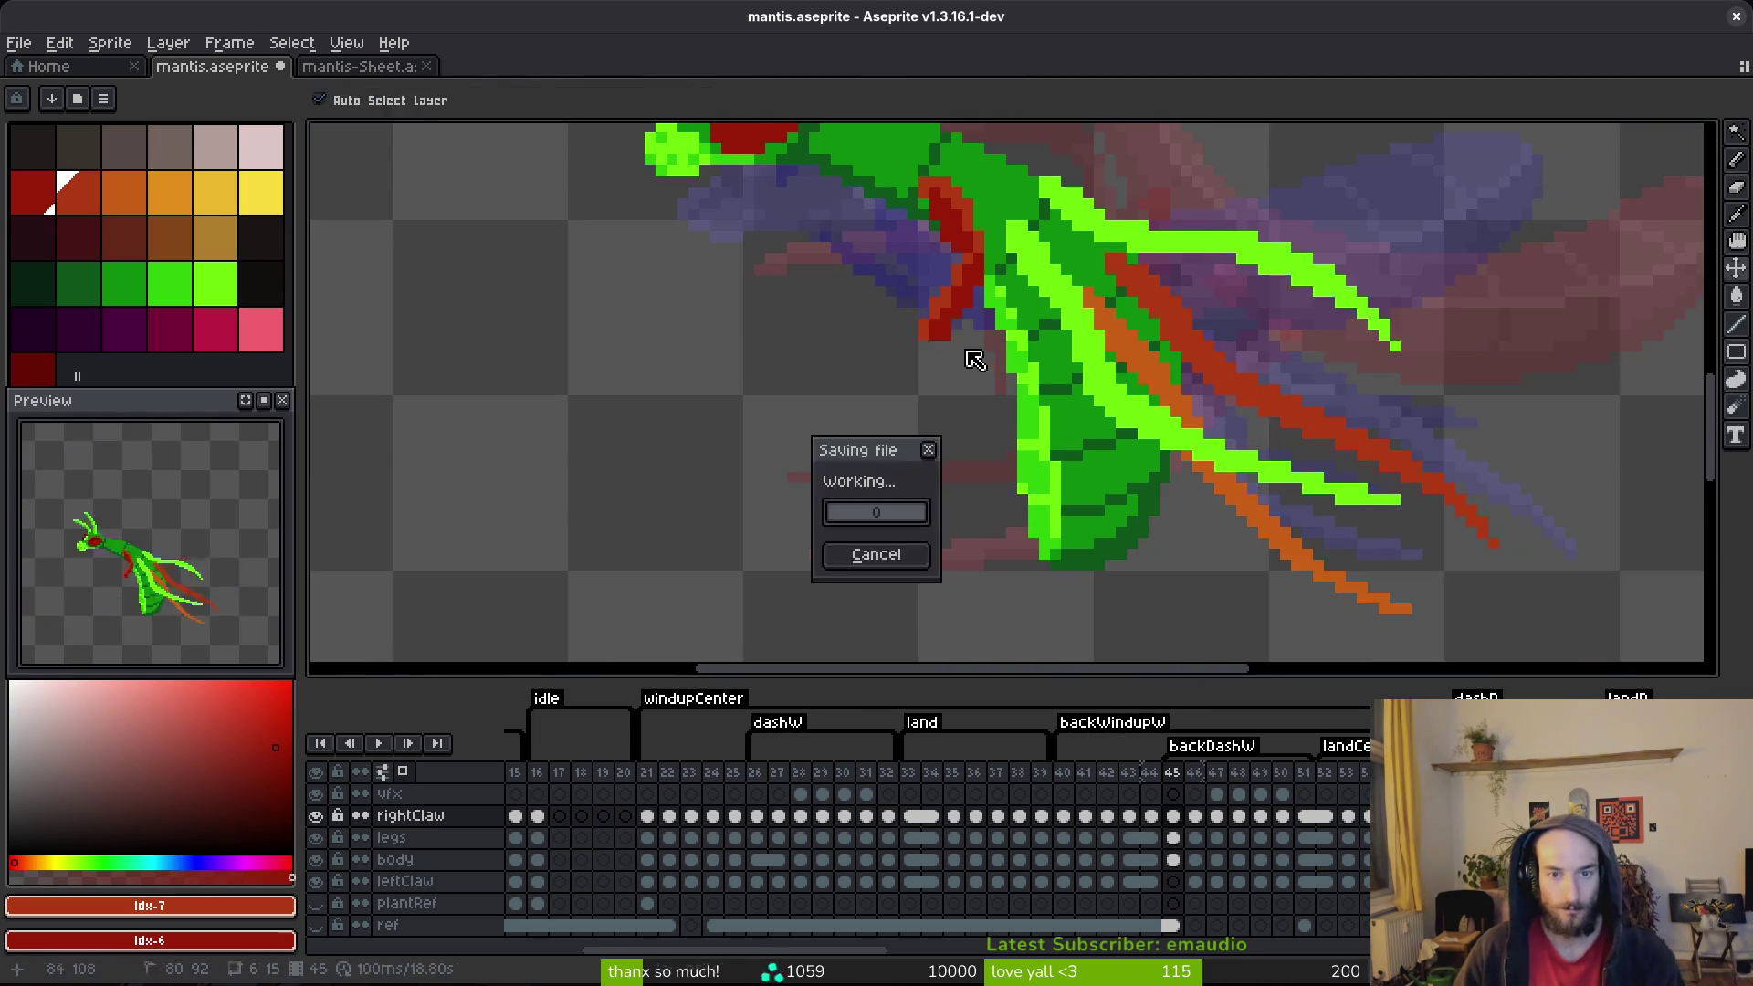
Step: Save the file, then redraw the claw line running down from the tip after undoing a first try
{"action": "key", "text": "ctrl+s"}
{"action": "mouse_move", "coordinate": [920, 327]}
{"action": "left_mouse_down"}
{"action": "mouse_move", "coordinate": [880, 286]}
{"action": "mouse_move", "coordinate": [879, 316]}
{"action": "left_mouse_up"}
{"action": "left_click_drag", "start_coordinate": [904, 488], "coordinate": [955, 581]}
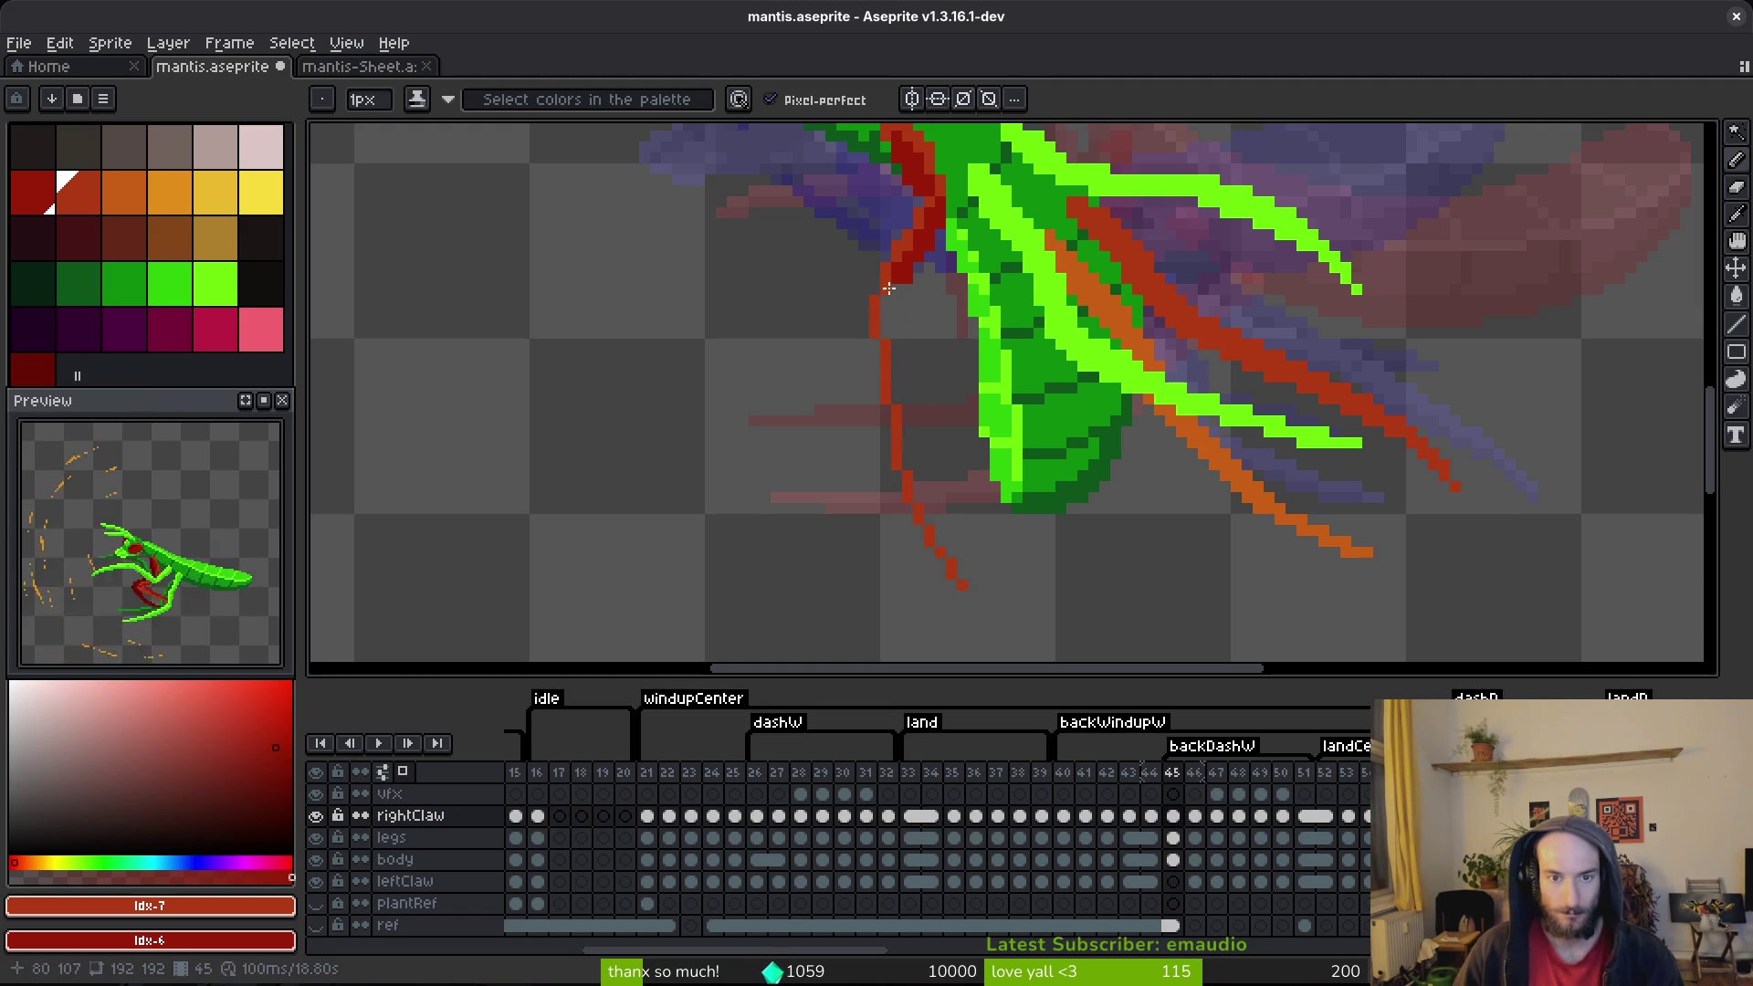
{"action": "key", "text": "ctrl+z"}
{"action": "key", "text": "ctrl+z"}
{"action": "key", "text": "ctrl+z"}
{"action": "left_click_drag", "start_coordinate": [875, 287], "coordinate": [872, 346]}
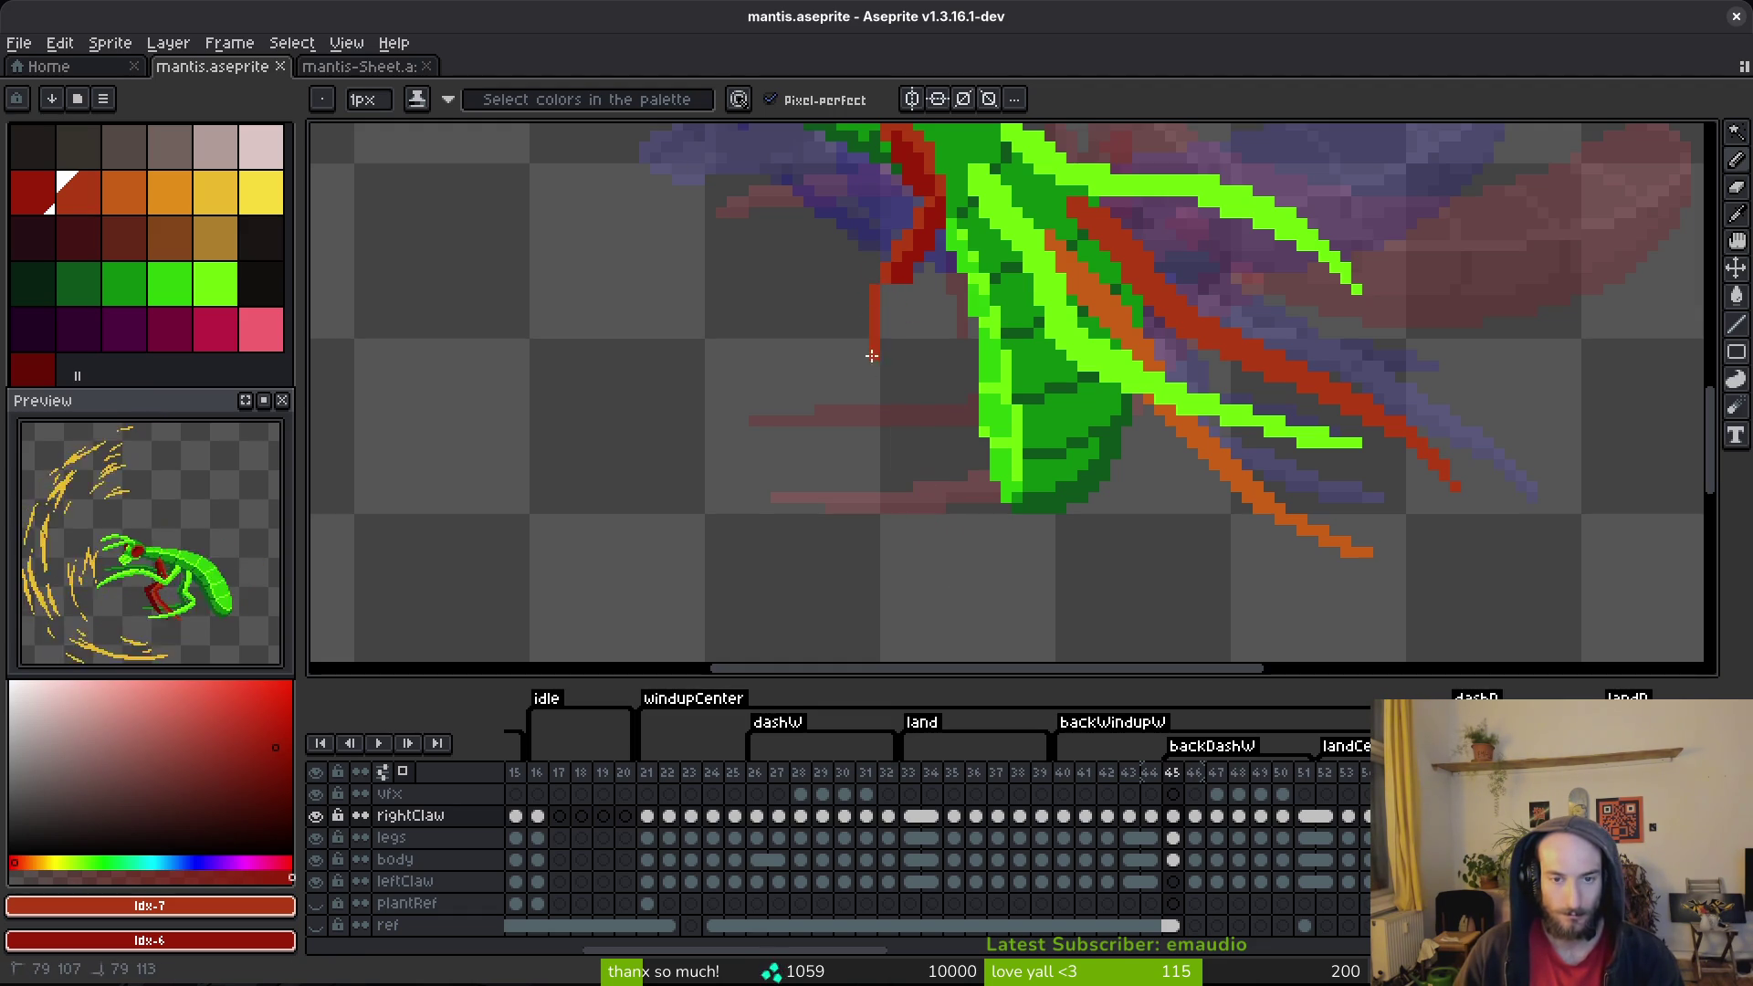
{"action": "left_click_drag", "start_coordinate": [913, 468], "coordinate": [987, 542]}
Step: Add dark-red pixels along the upper claw and extend its lower edge downward
{"action": "scroll", "coordinate": [949, 401], "scroll_direction": "up", "scroll_amount": 1}
{"action": "key", "text": "e"}
{"action": "key", "text": "b"}
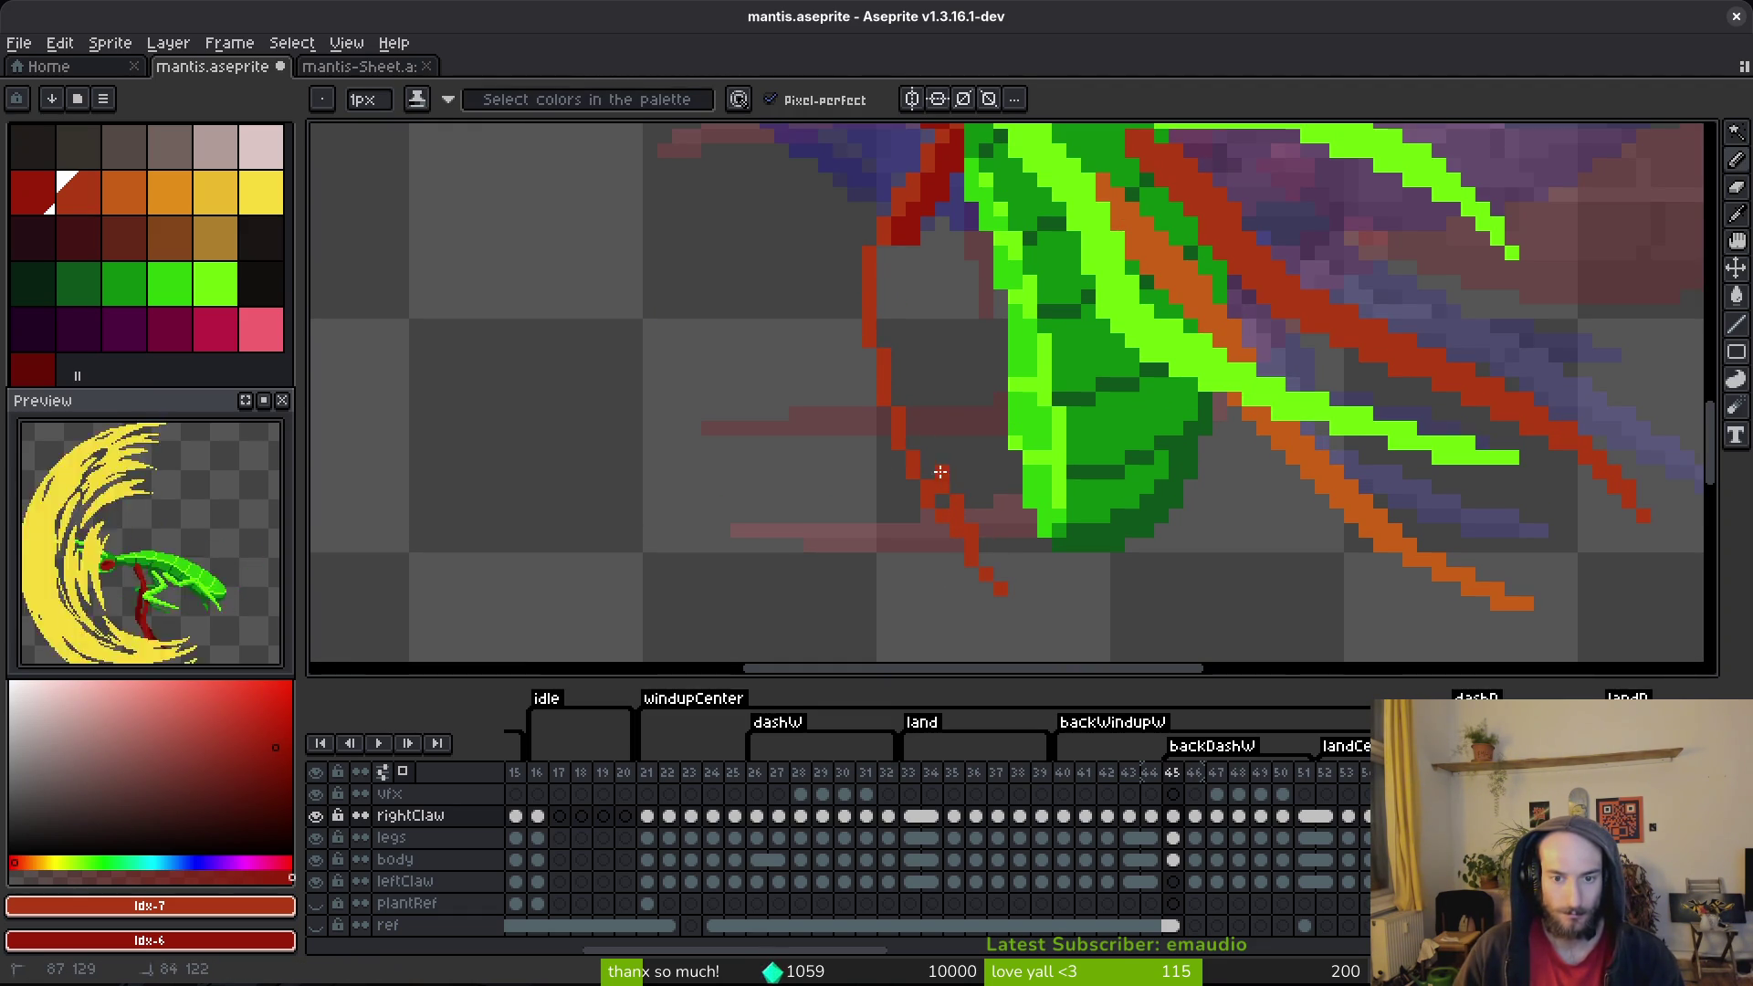
{"action": "left_click_drag", "start_coordinate": [896, 251], "coordinate": [880, 357]}
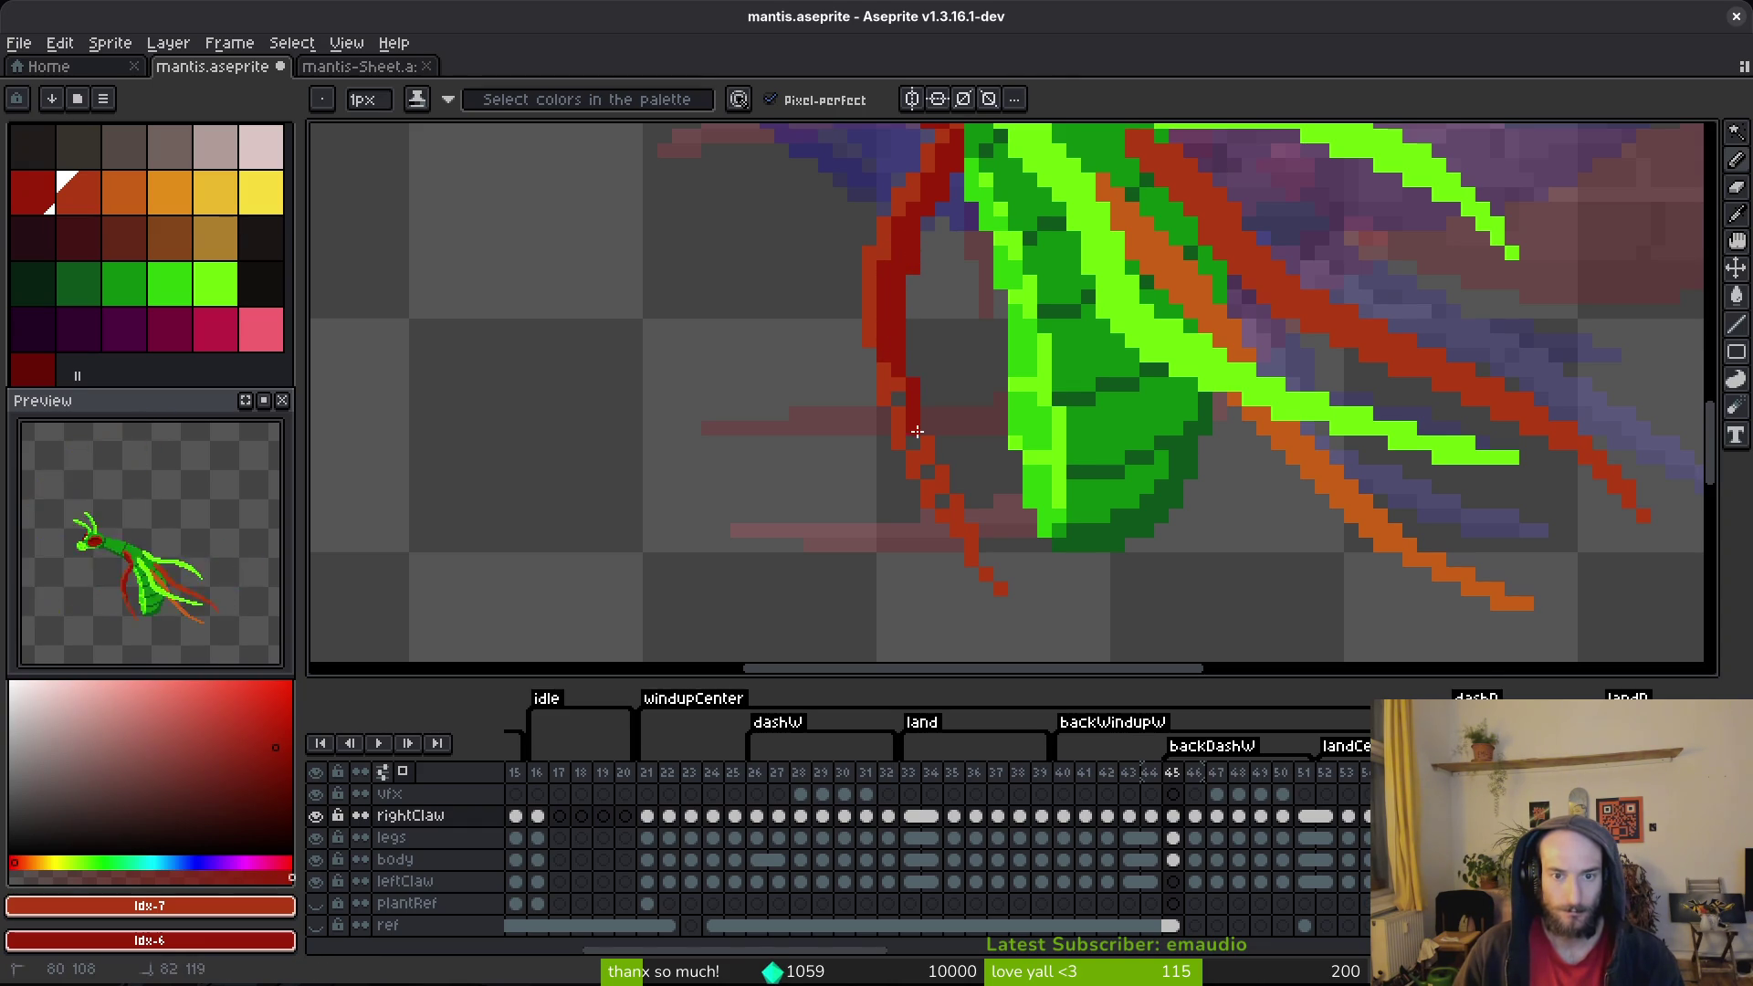
{"action": "left_click_drag", "start_coordinate": [941, 478], "coordinate": [973, 537]}
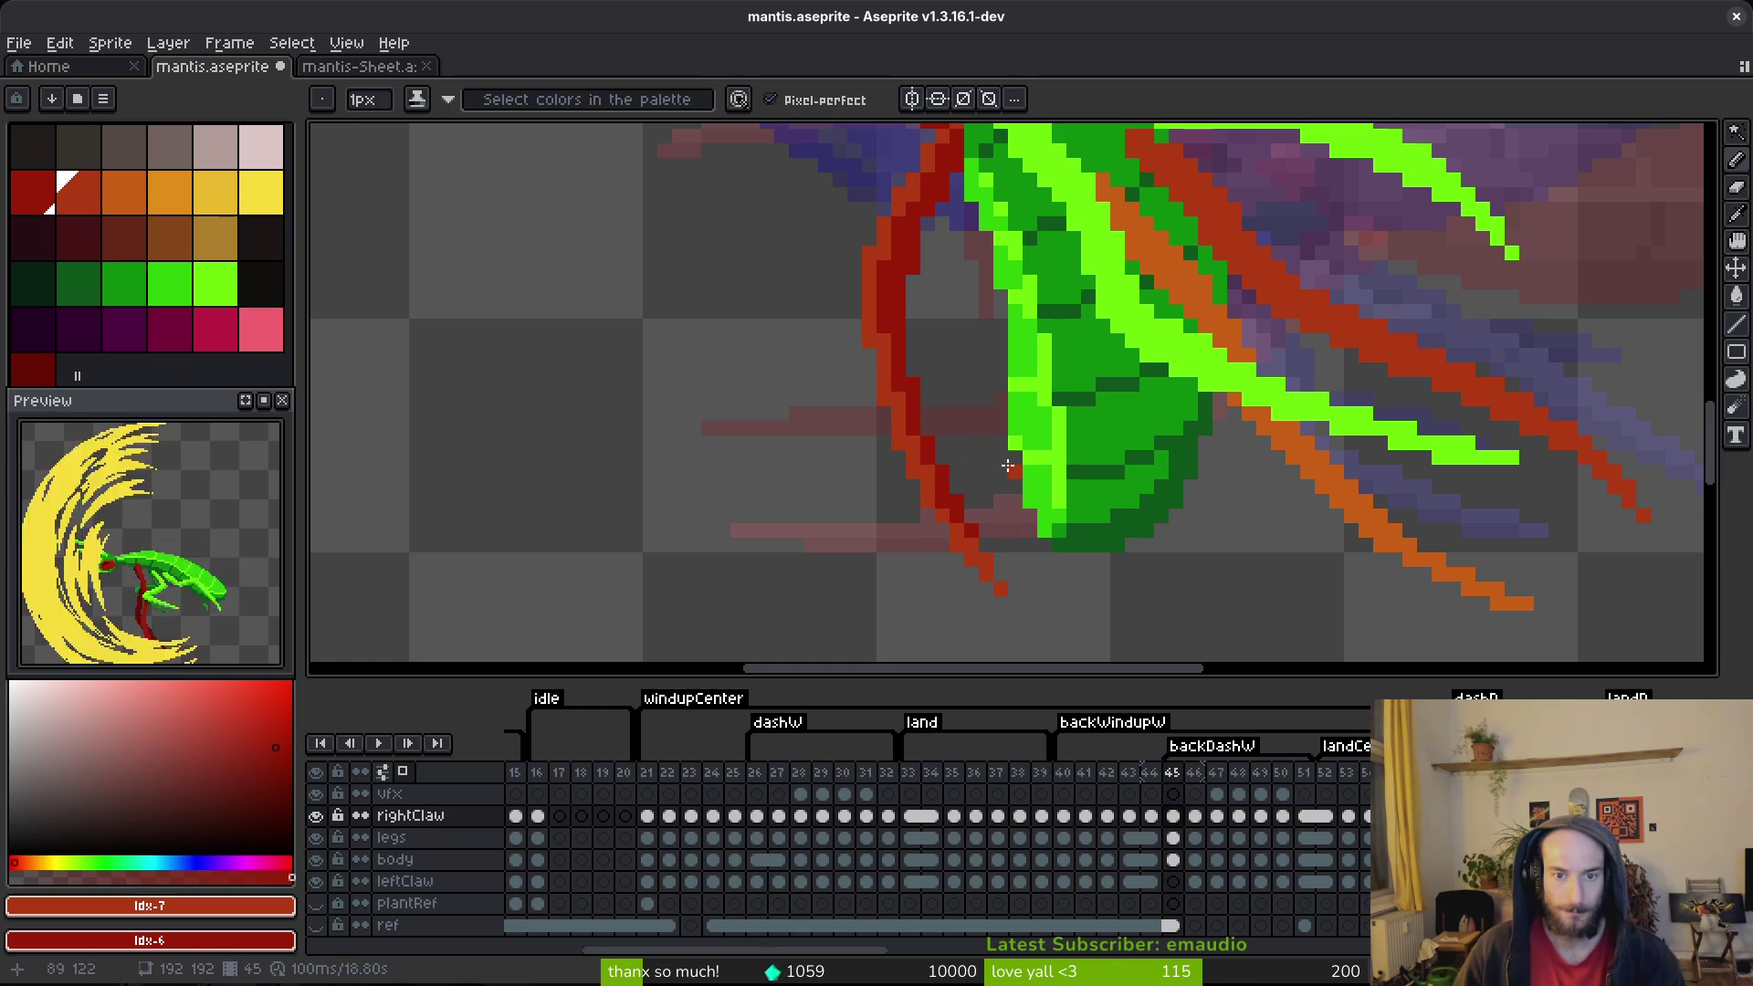
Step: Zoom out until the whole mantis on frame 45 is visible
{"action": "scroll", "coordinate": [1004, 465], "scroll_direction": "down", "scroll_amount": 3}
{"action": "scroll", "coordinate": [968, 548], "scroll_direction": "up", "scroll_amount": 3}
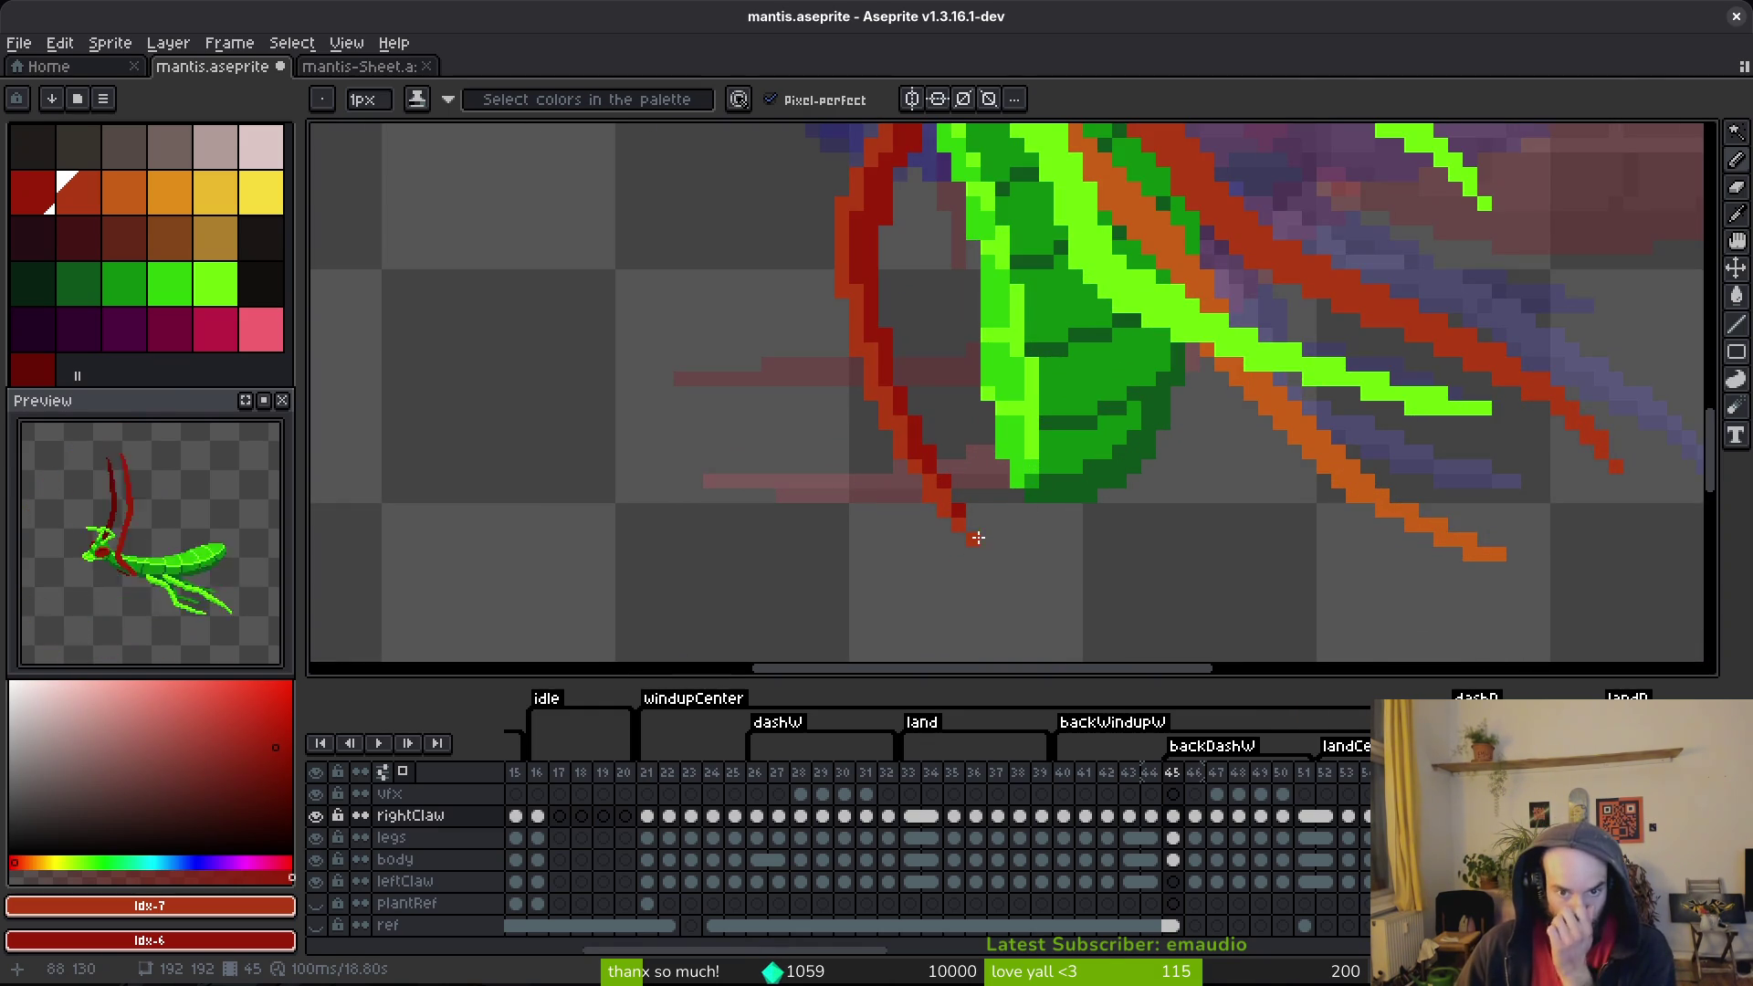
{"action": "scroll", "coordinate": [977, 539], "scroll_direction": "down", "scroll_amount": 3}
{"action": "scroll", "coordinate": [991, 507], "scroll_direction": "up", "scroll_amount": 3}
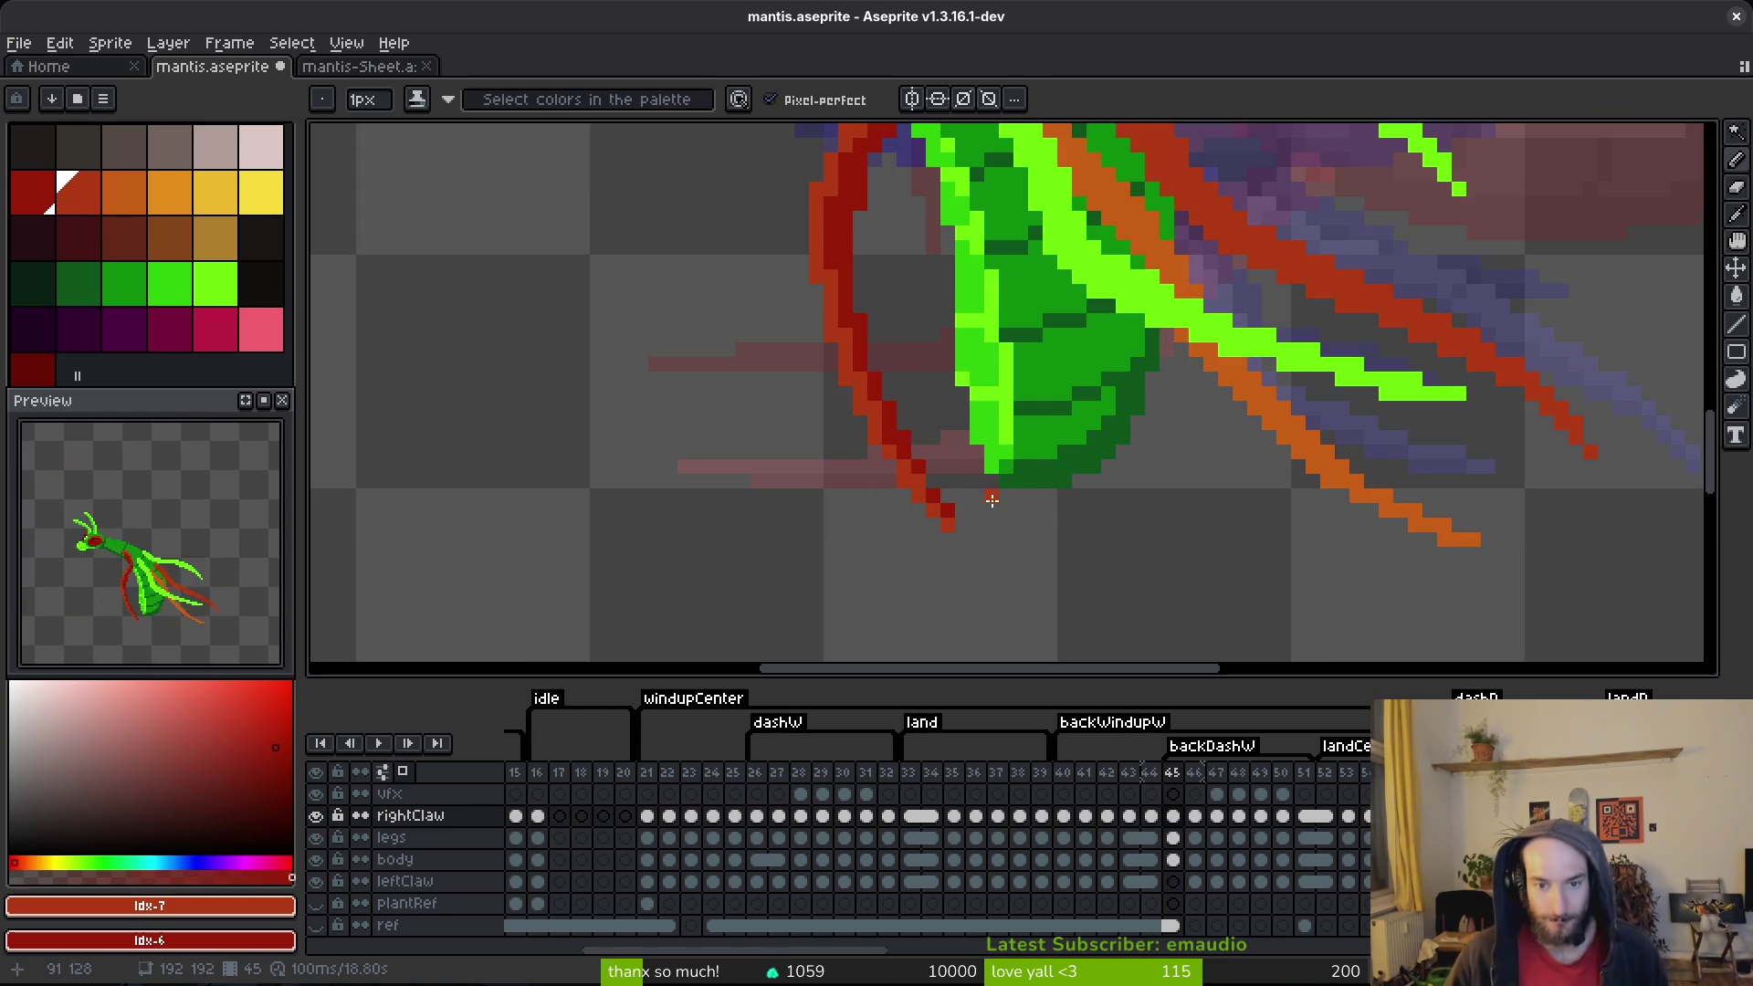
{"action": "scroll", "coordinate": [920, 354], "scroll_direction": "down", "scroll_amount": 3}
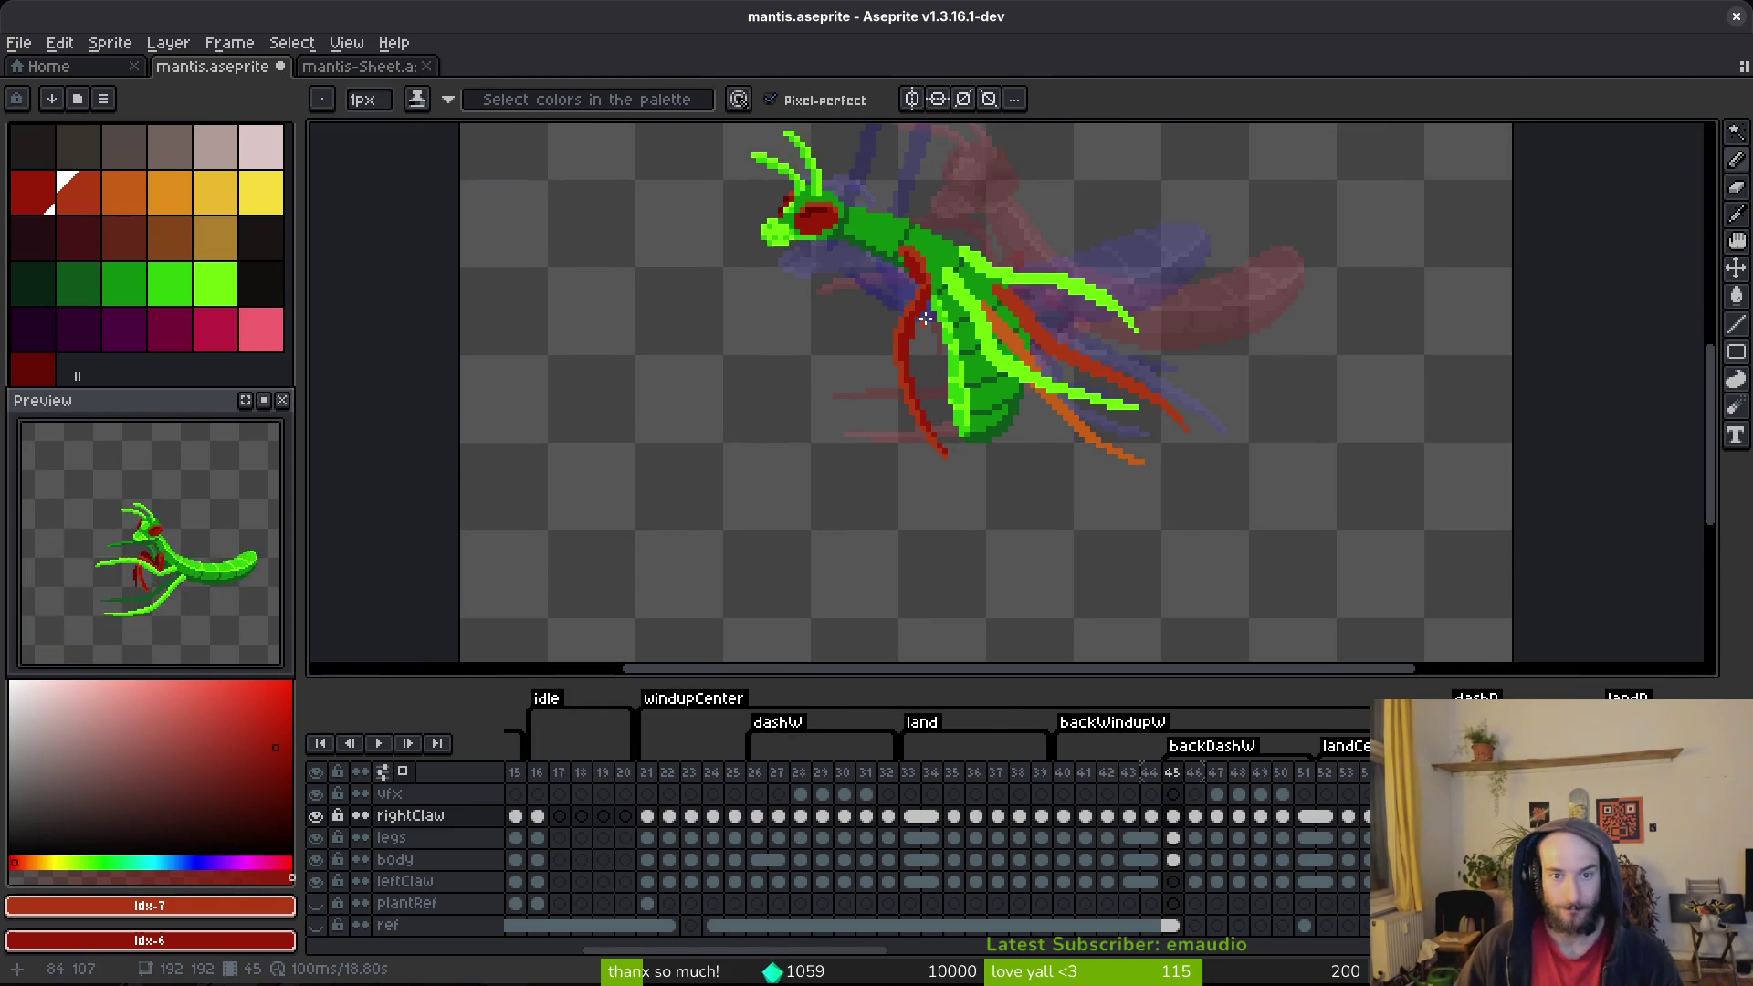
{"action": "scroll", "coordinate": [920, 354], "scroll_direction": "down", "scroll_amount": 2}
{"action": "key", "text": "i"}
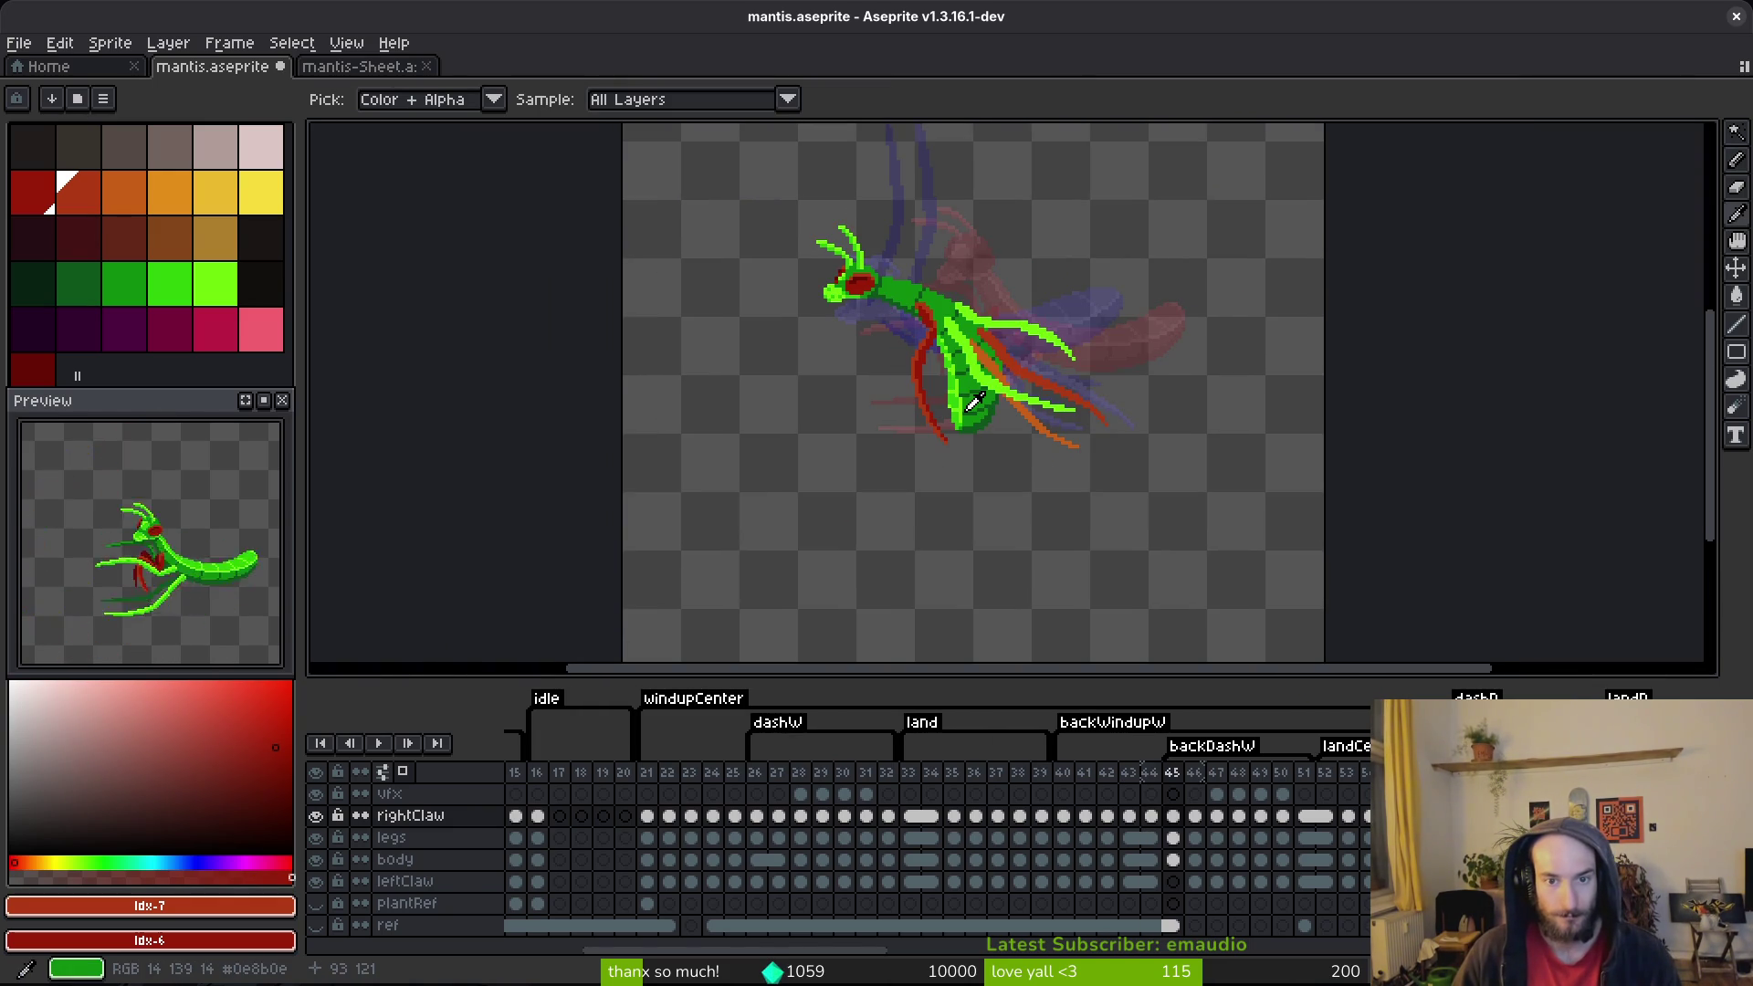
{"action": "key", "text": "Right"}
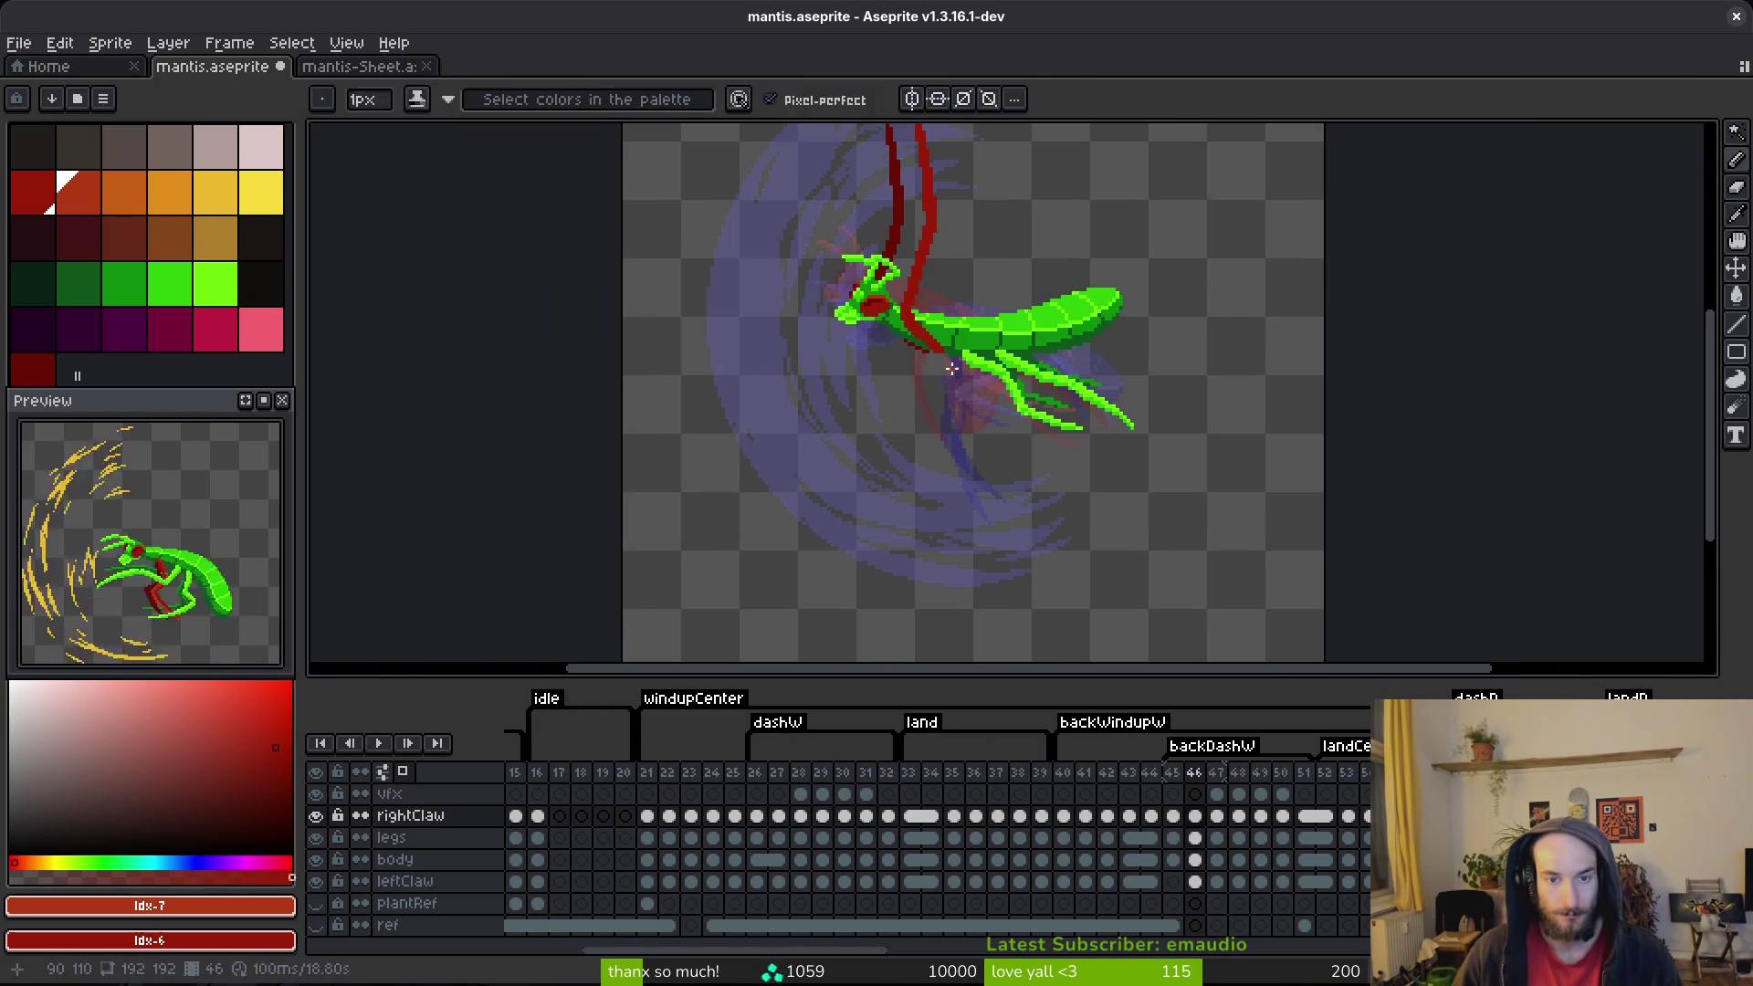
{"action": "key", "text": "Left"}
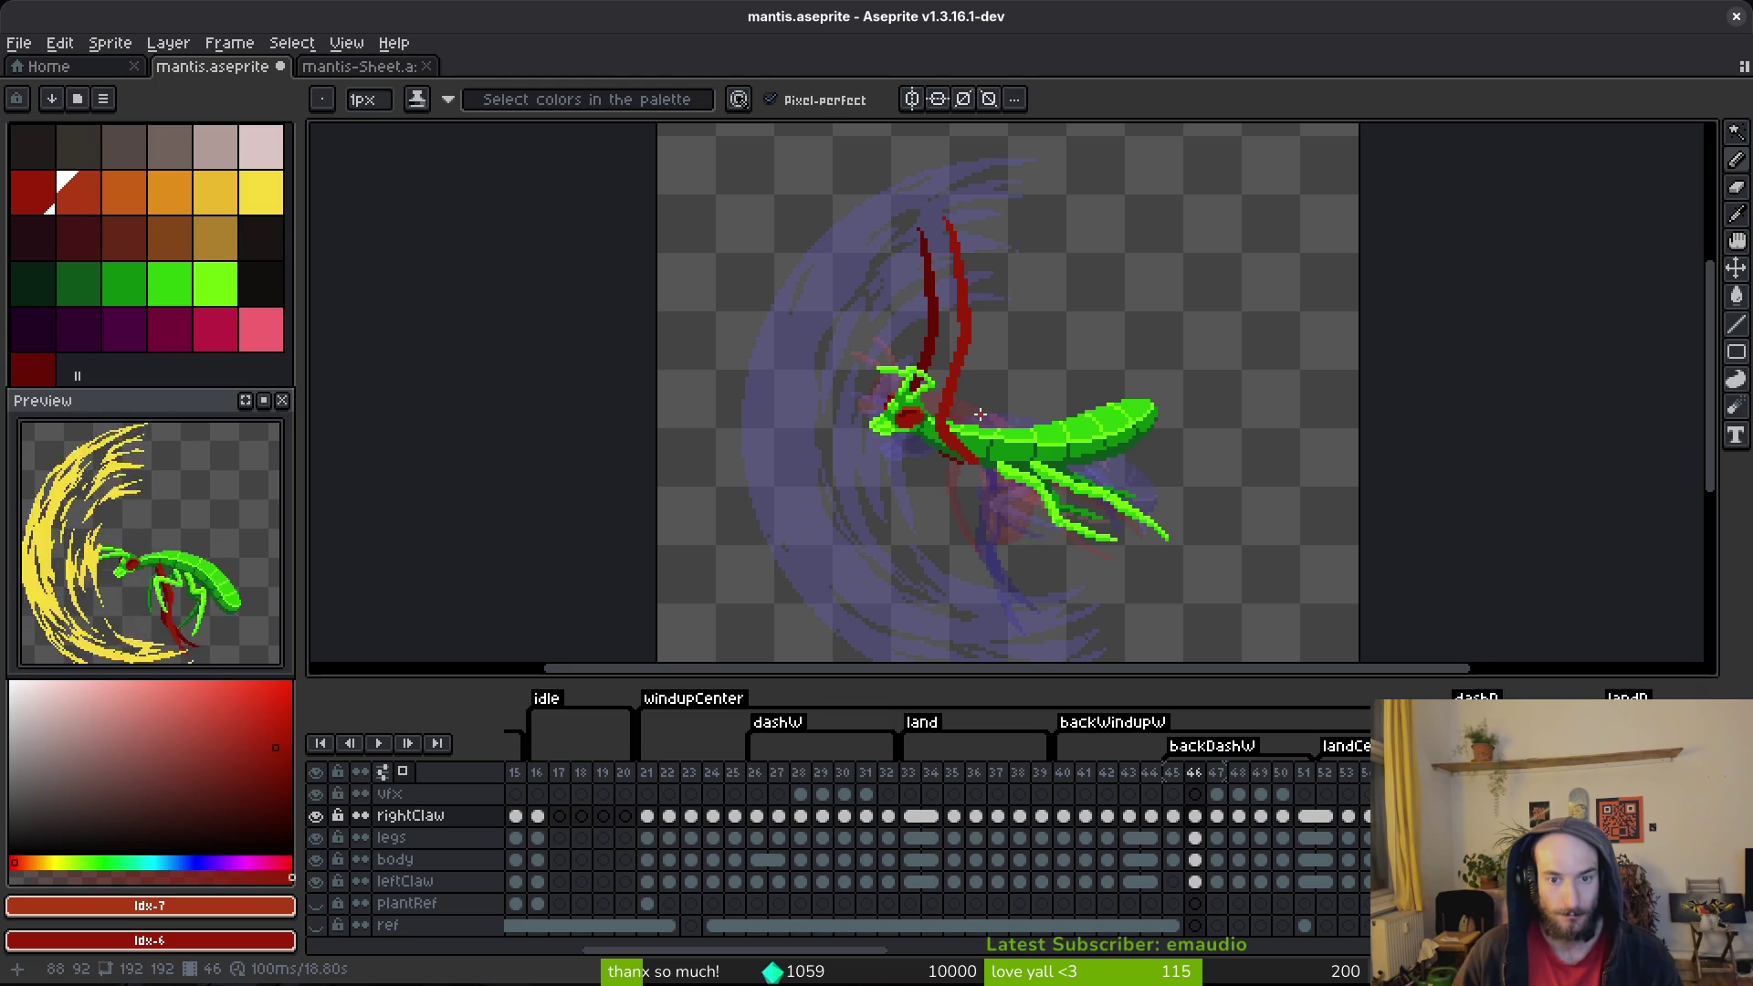
{"action": "key", "text": "Left"}
{"action": "key", "text": "alt"}
{"action": "key", "text": "Left"}
{"action": "key", "text": "Right"}
{"action": "scroll", "coordinate": [947, 432], "scroll_direction": "up", "scroll_amount": 3}
{"action": "key", "text": "Left"}
{"action": "key", "text": "Left"}
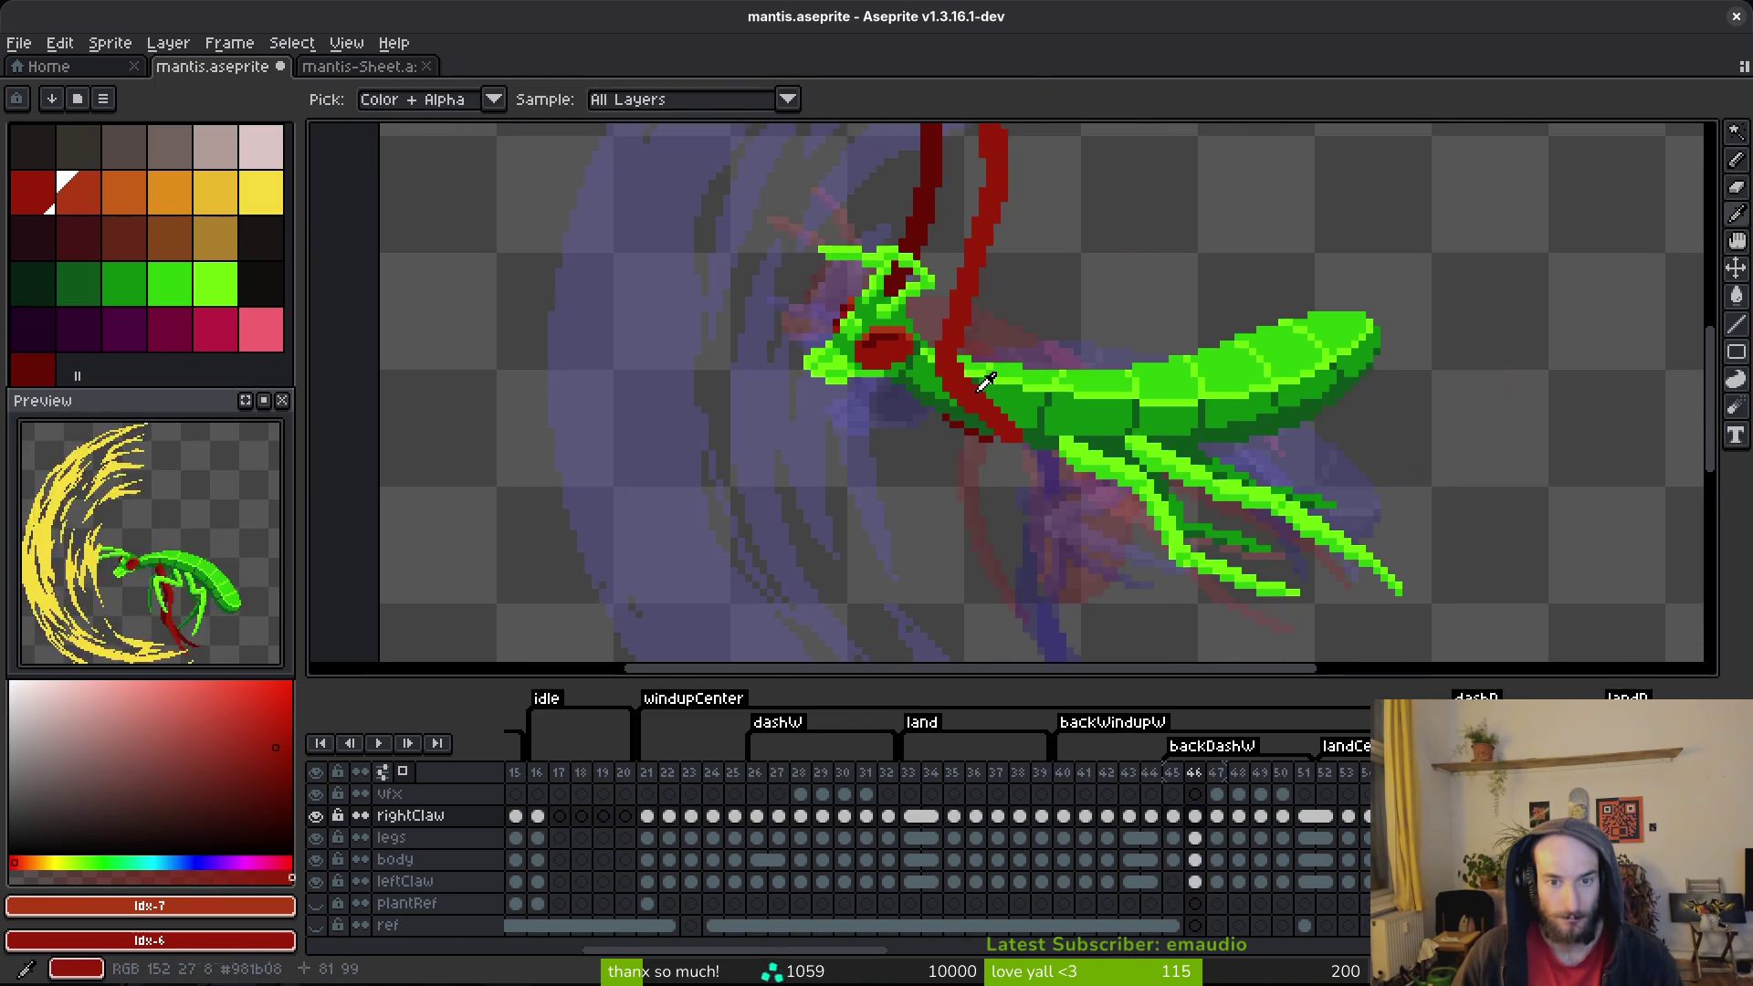
{"action": "key", "text": "Right"}
{"action": "key", "text": "Right"}
{"action": "scroll", "coordinate": [947, 432], "scroll_direction": "down", "scroll_amount": 5}
{"action": "key", "text": "alt"}
{"action": "key", "text": "Right"}
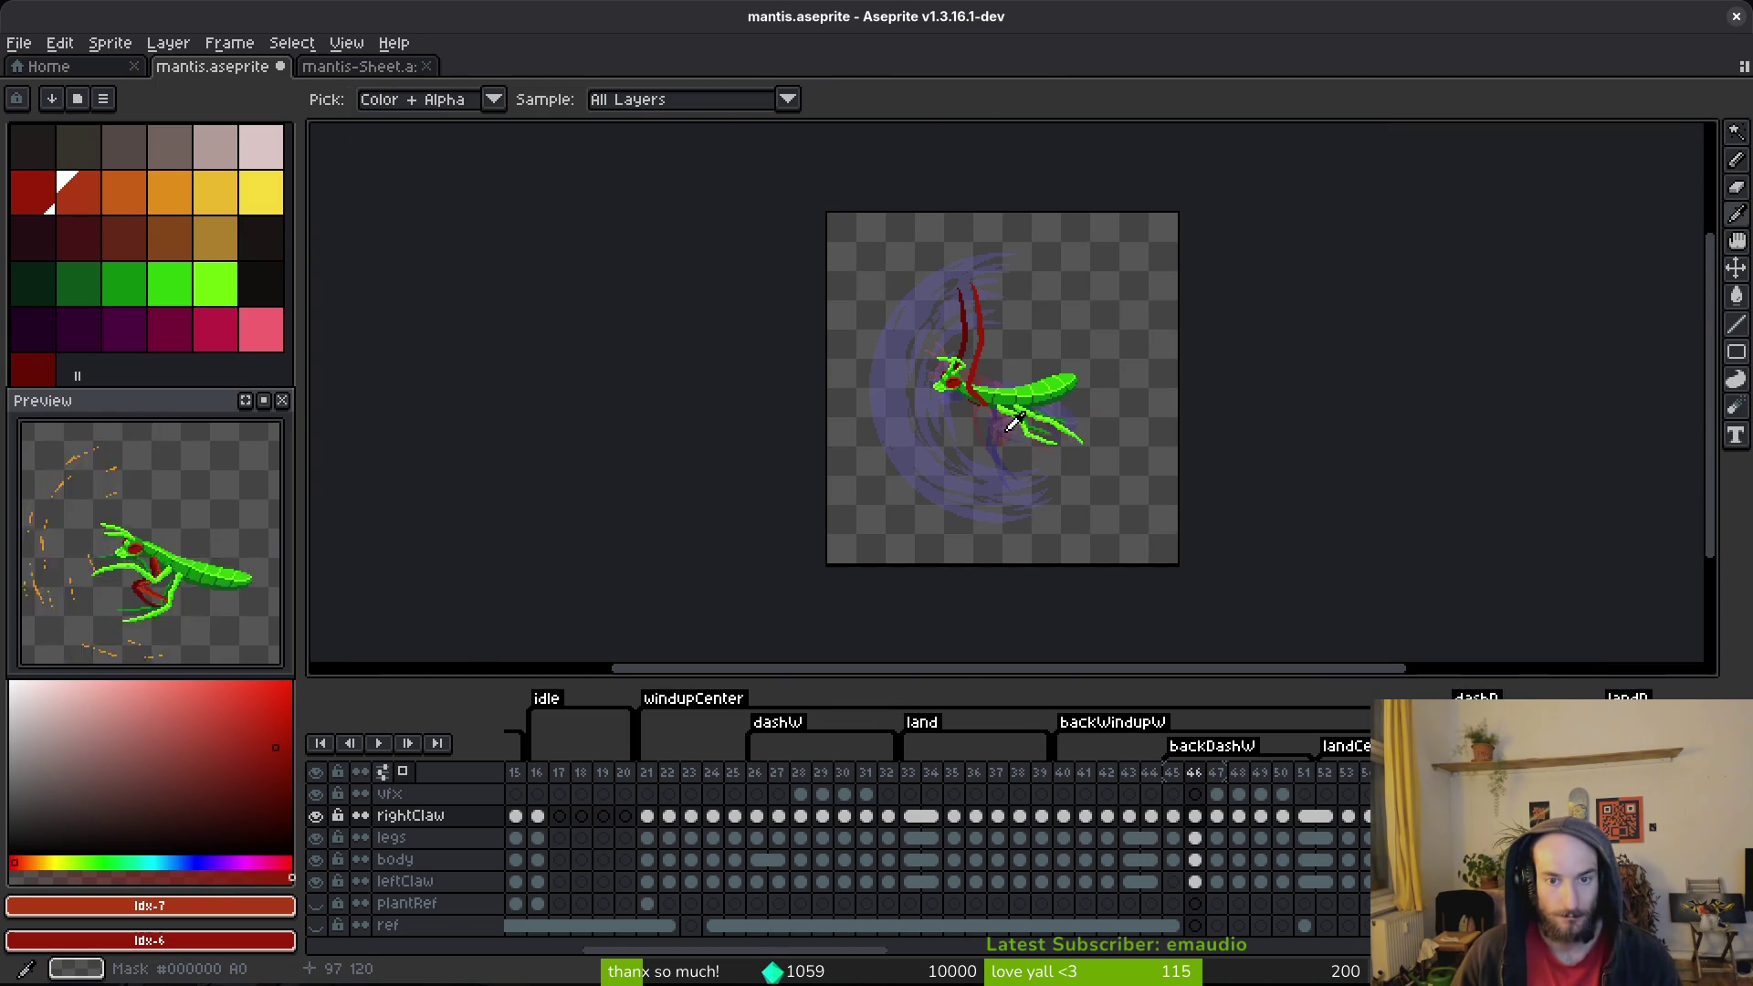
{"action": "key", "text": "Left"}
{"action": "key", "text": "Right"}
{"action": "key", "text": "b"}
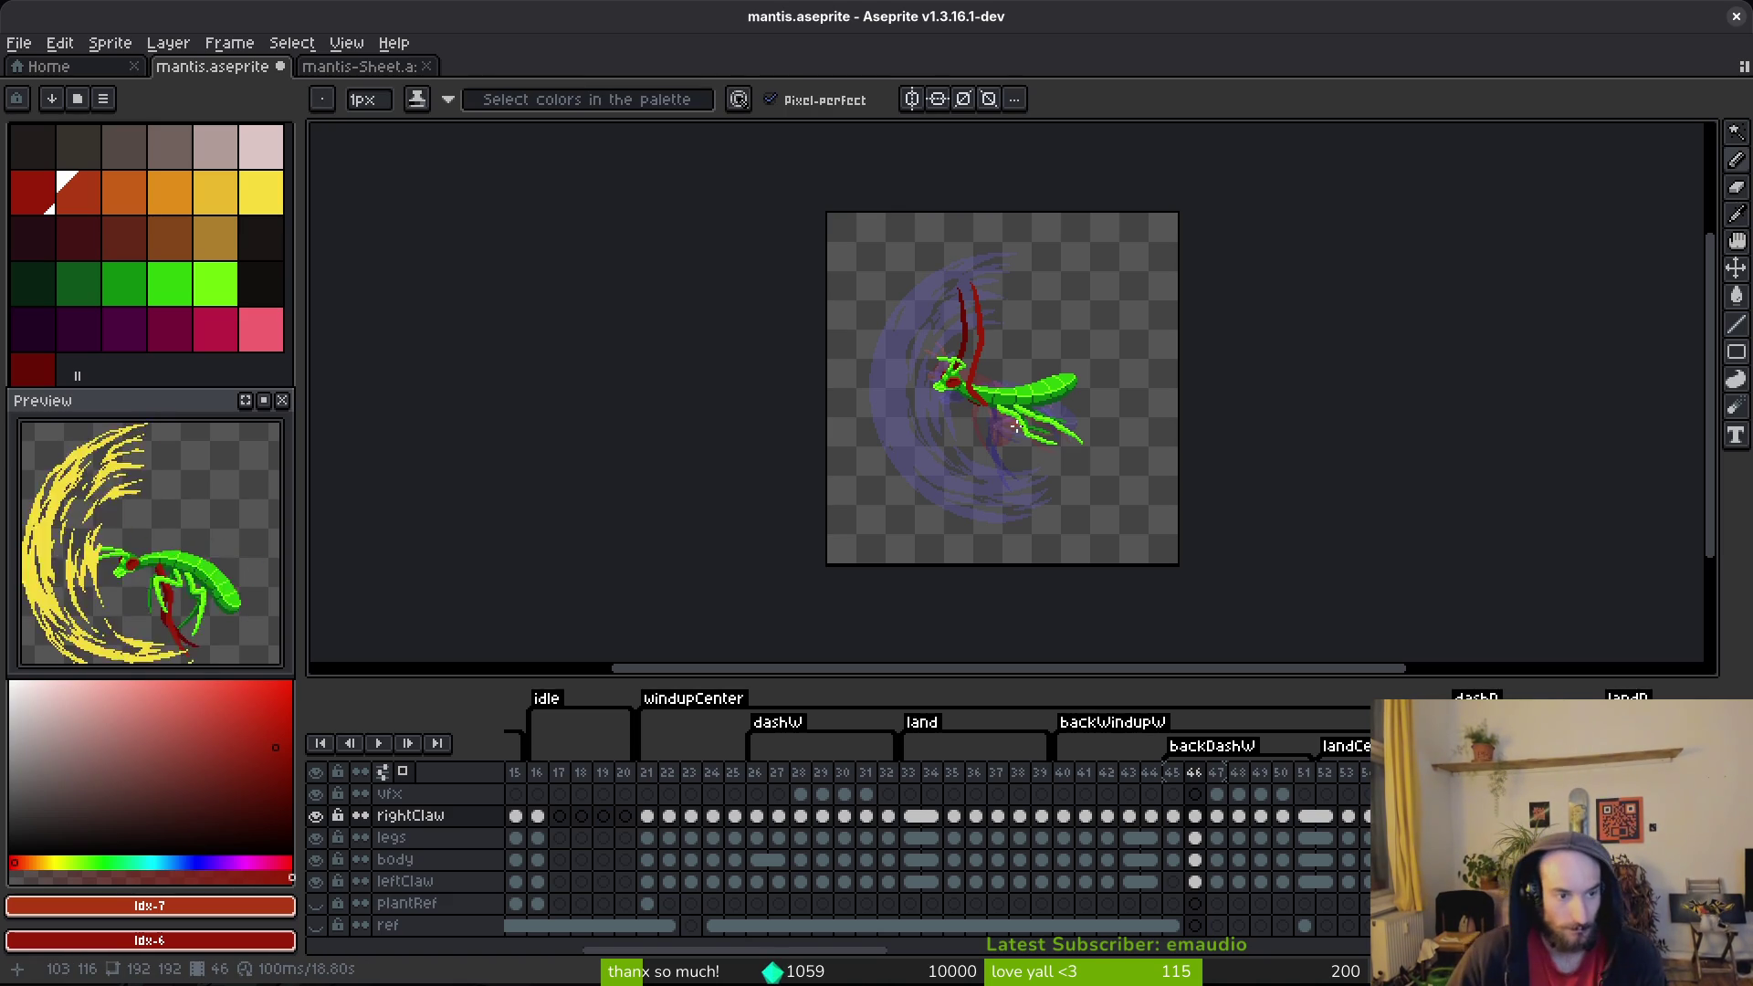
{"action": "scroll", "coordinate": [1005, 434], "scroll_direction": "up", "scroll_amount": 4}
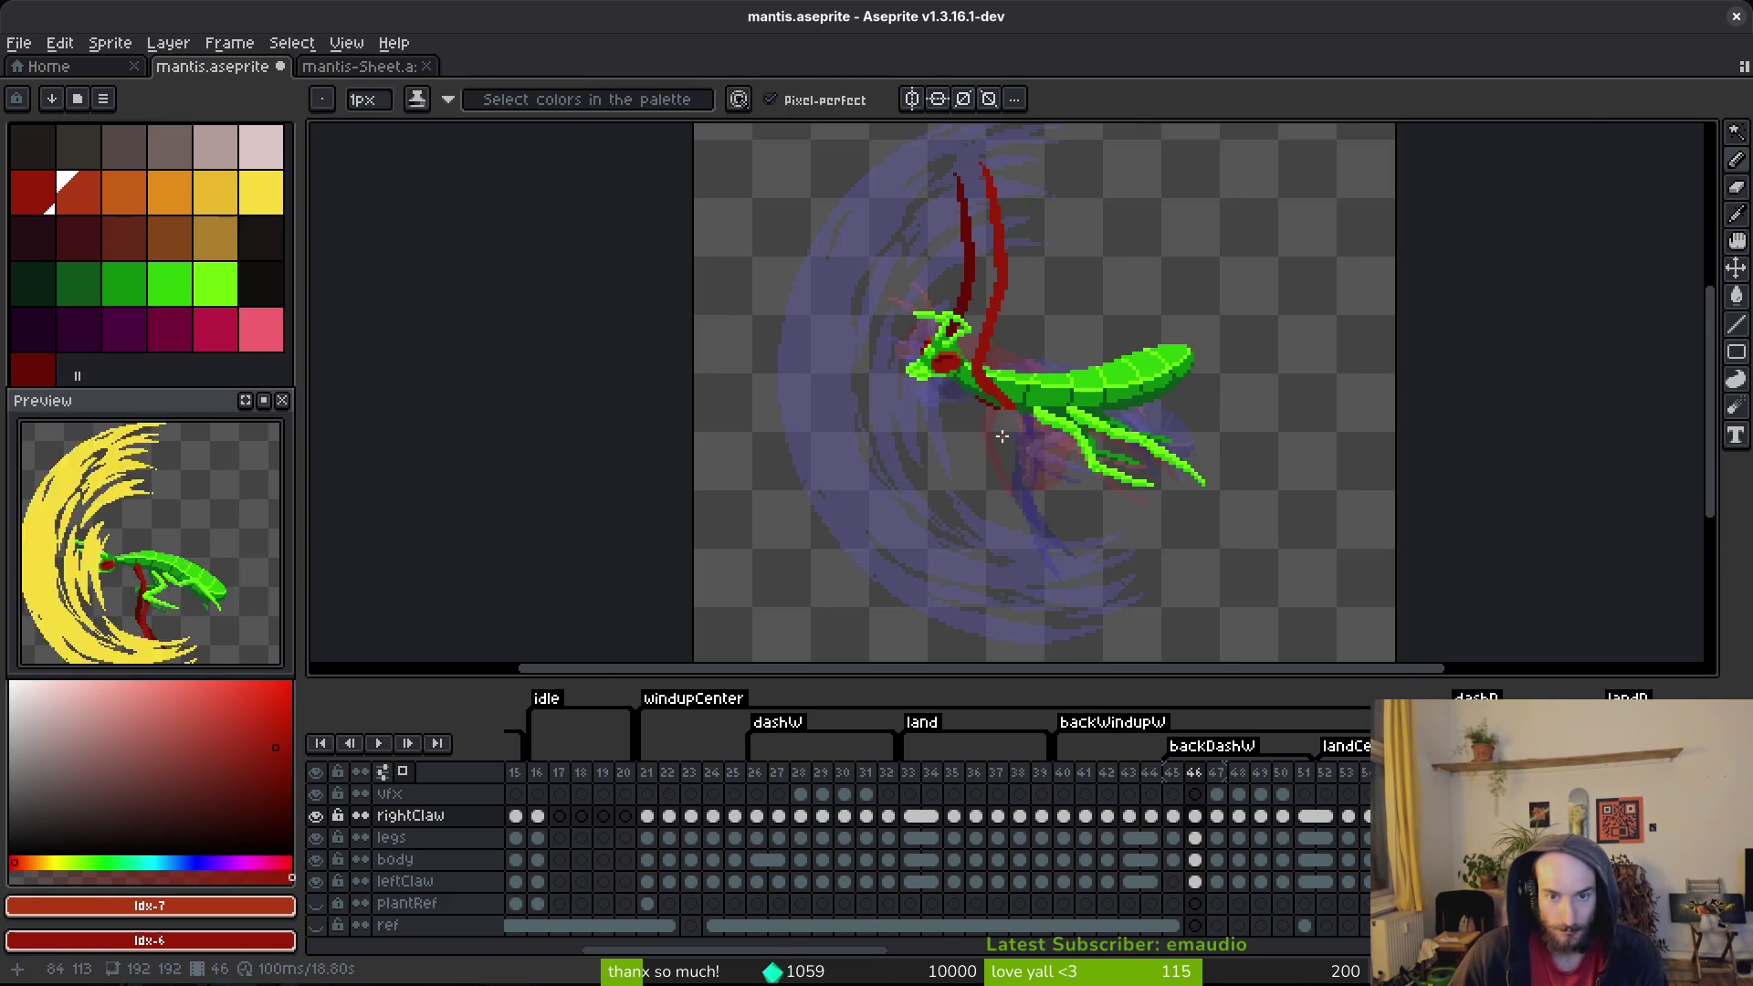
{"action": "key", "text": "comma"}
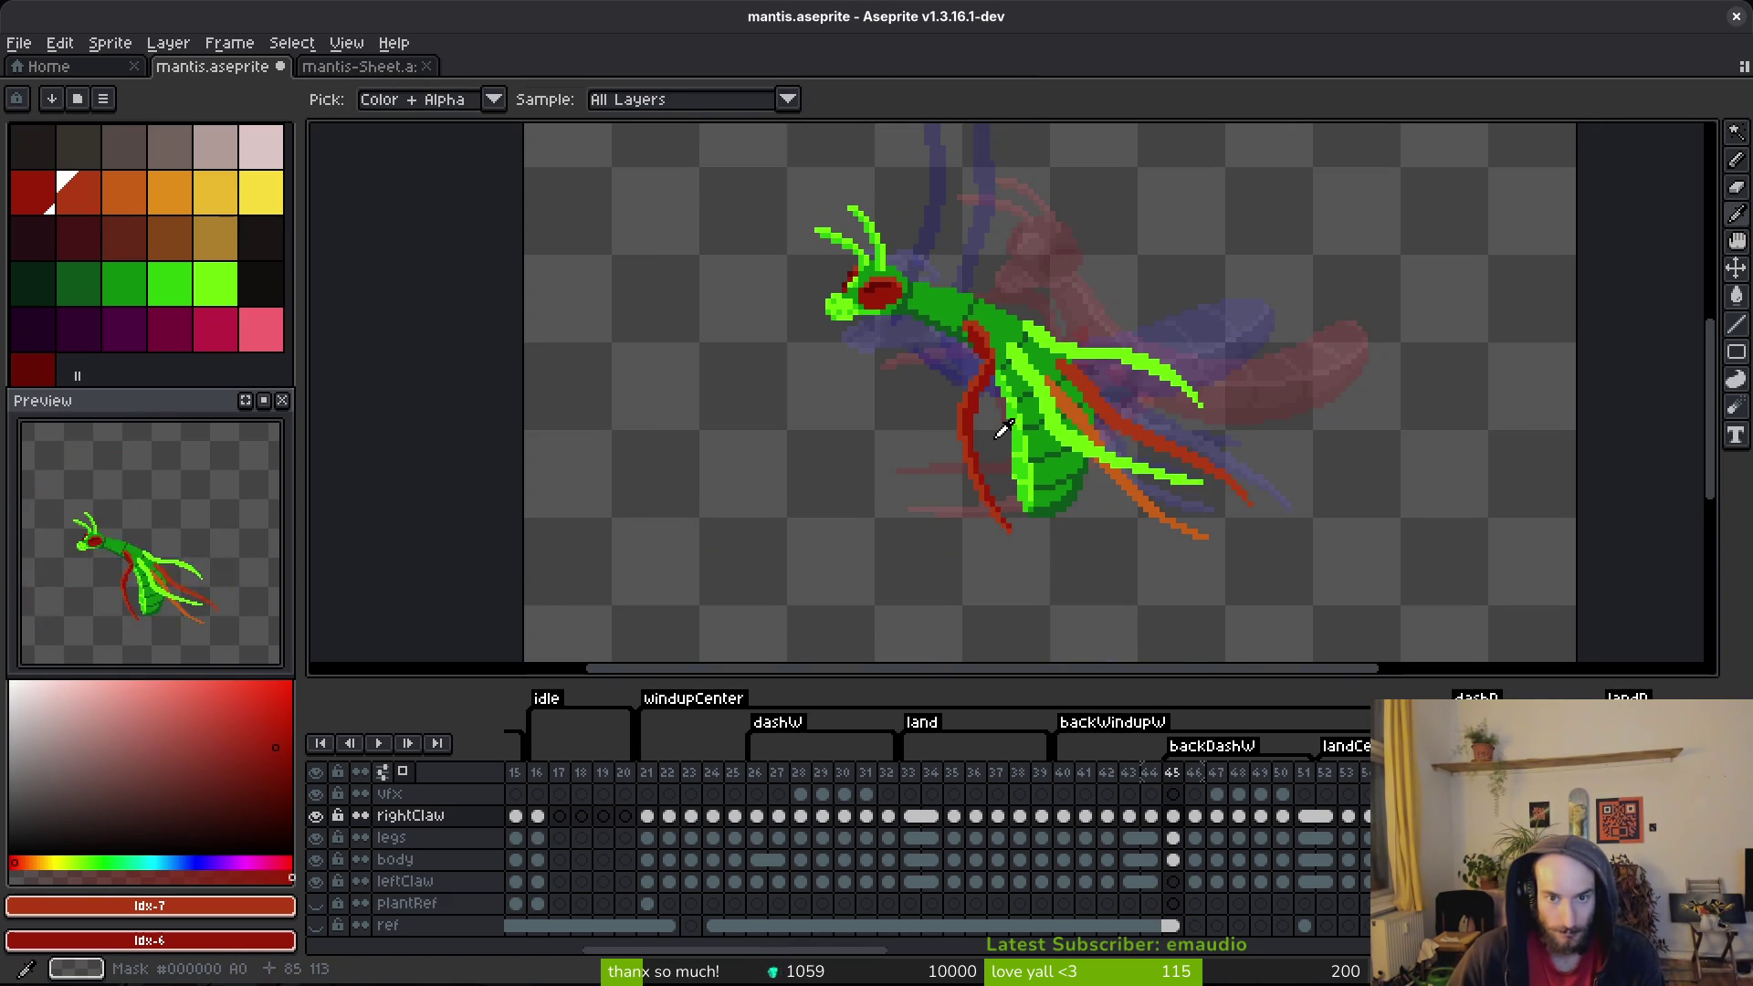
{"action": "key", "text": "period"}
{"action": "key", "text": "comma"}
{"action": "key", "text": "period"}
{"action": "scroll", "coordinate": [1020, 368], "scroll_direction": "up", "scroll_amount": 1}
{"action": "key", "text": "comma"}
{"action": "key", "text": "period"}
{"action": "scroll", "coordinate": [991, 393], "scroll_direction": "up", "scroll_amount": 1}
{"action": "key", "text": "comma"}
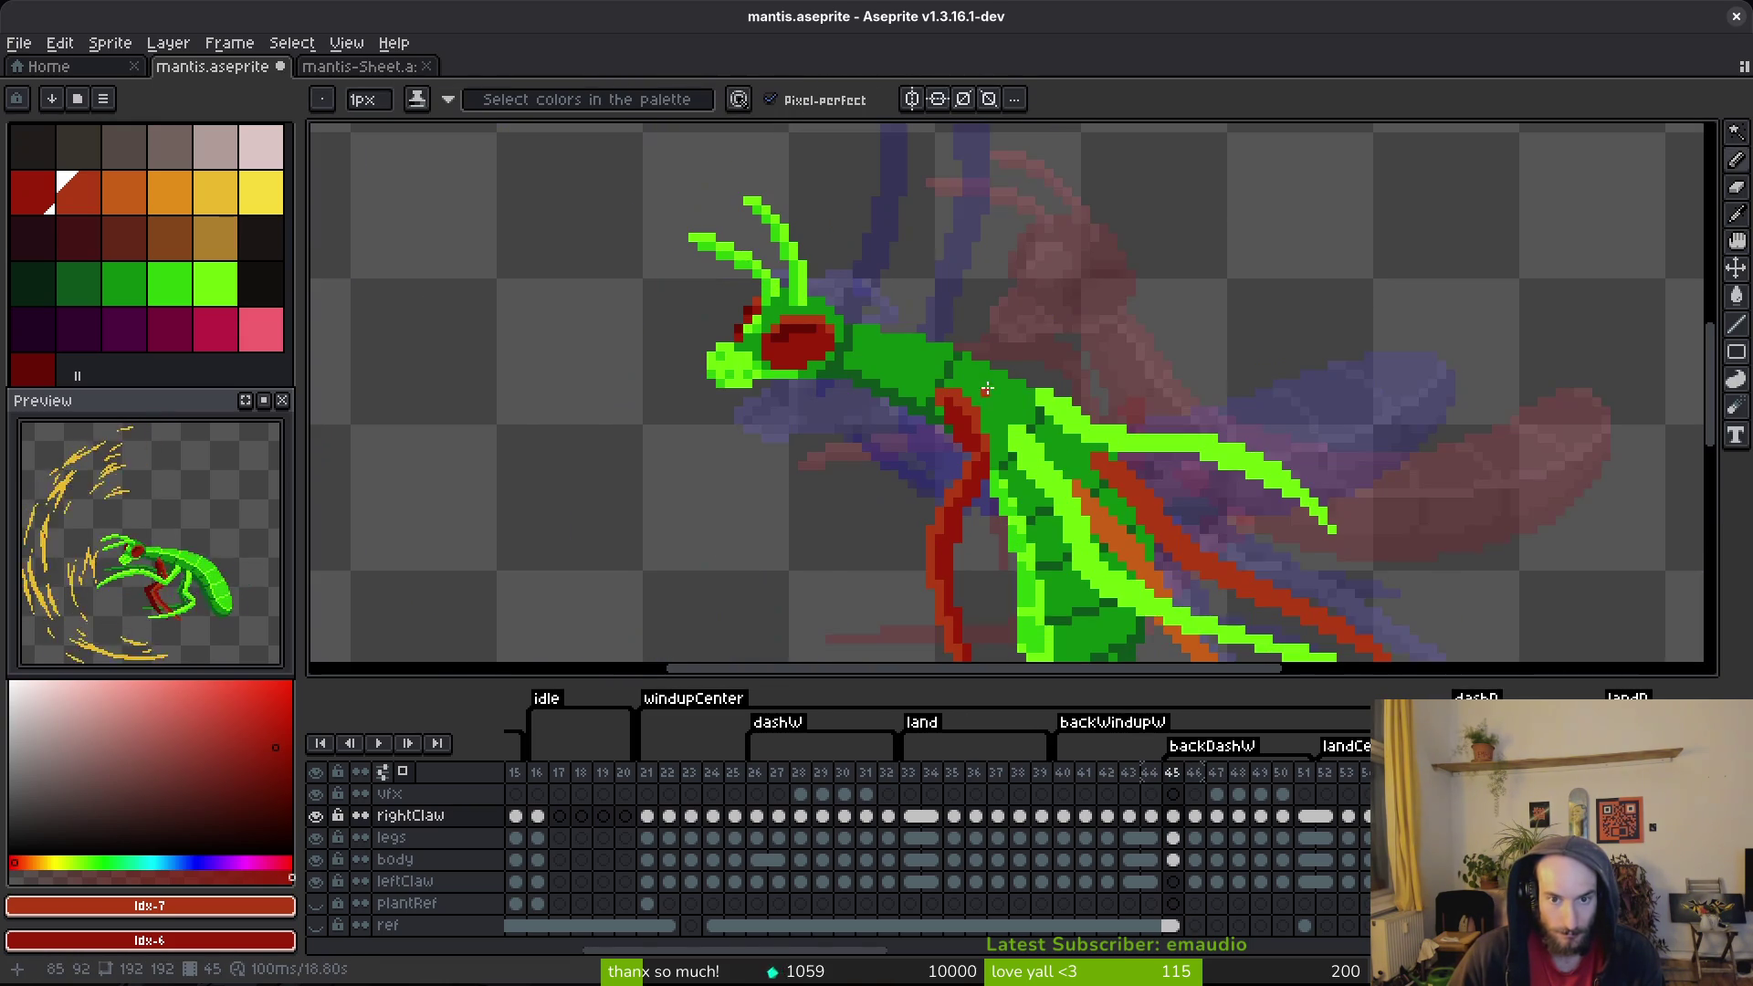
{"action": "scroll", "coordinate": [966, 359], "scroll_direction": "up", "scroll_amount": 1}
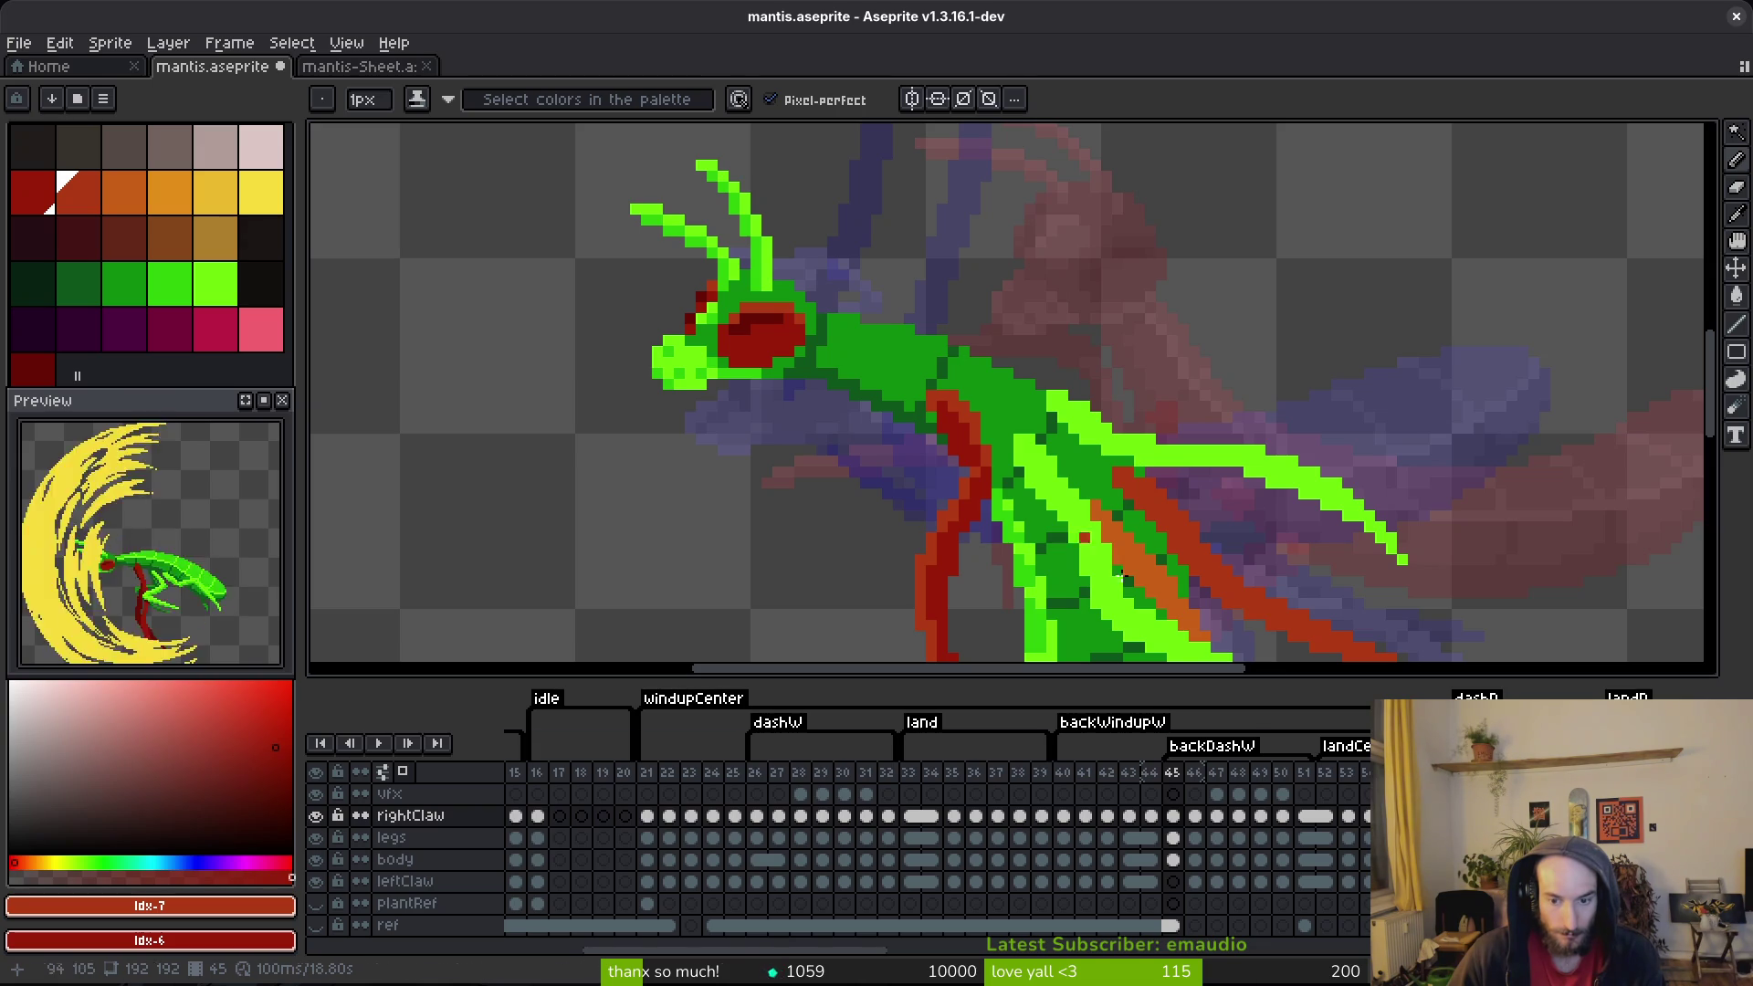
Step: On frame 45's rightClaw layer, draw a short red stroke from the neck to the claw's end
{"action": "left_click", "coordinate": [1175, 882]}
{"action": "scroll", "coordinate": [968, 384], "scroll_direction": "up", "scroll_amount": 1}
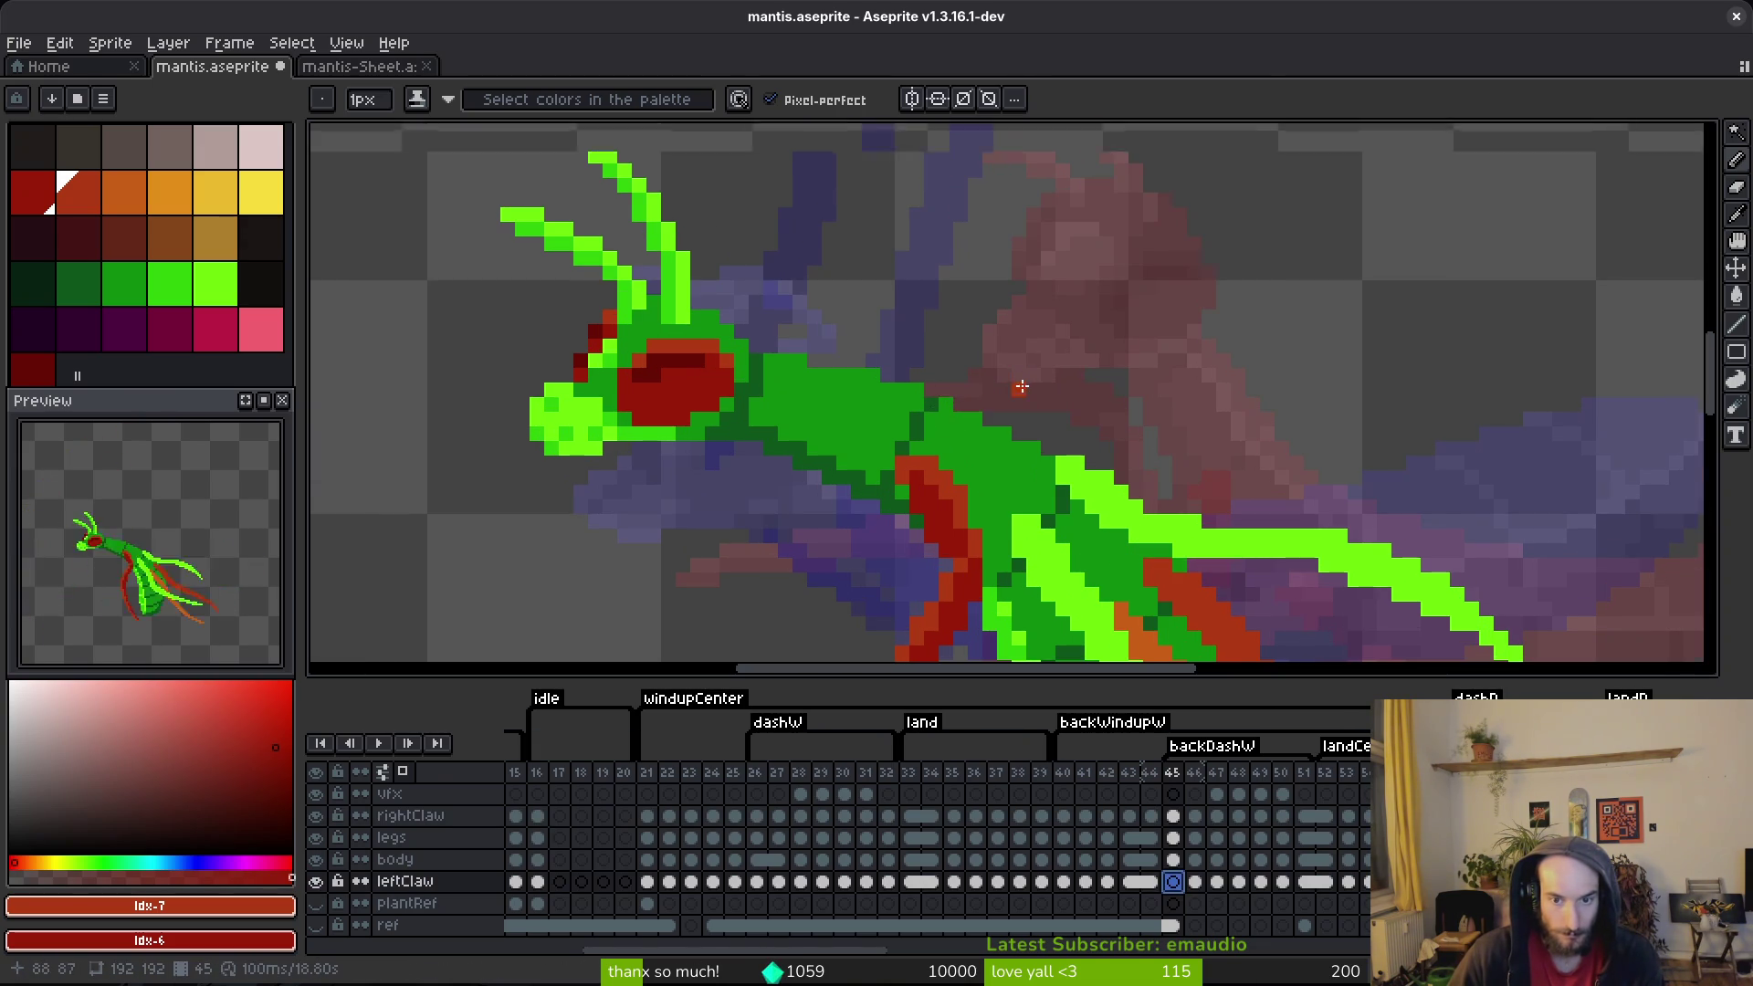
{"action": "scroll", "coordinate": [1022, 382], "scroll_direction": "up", "scroll_amount": 1}
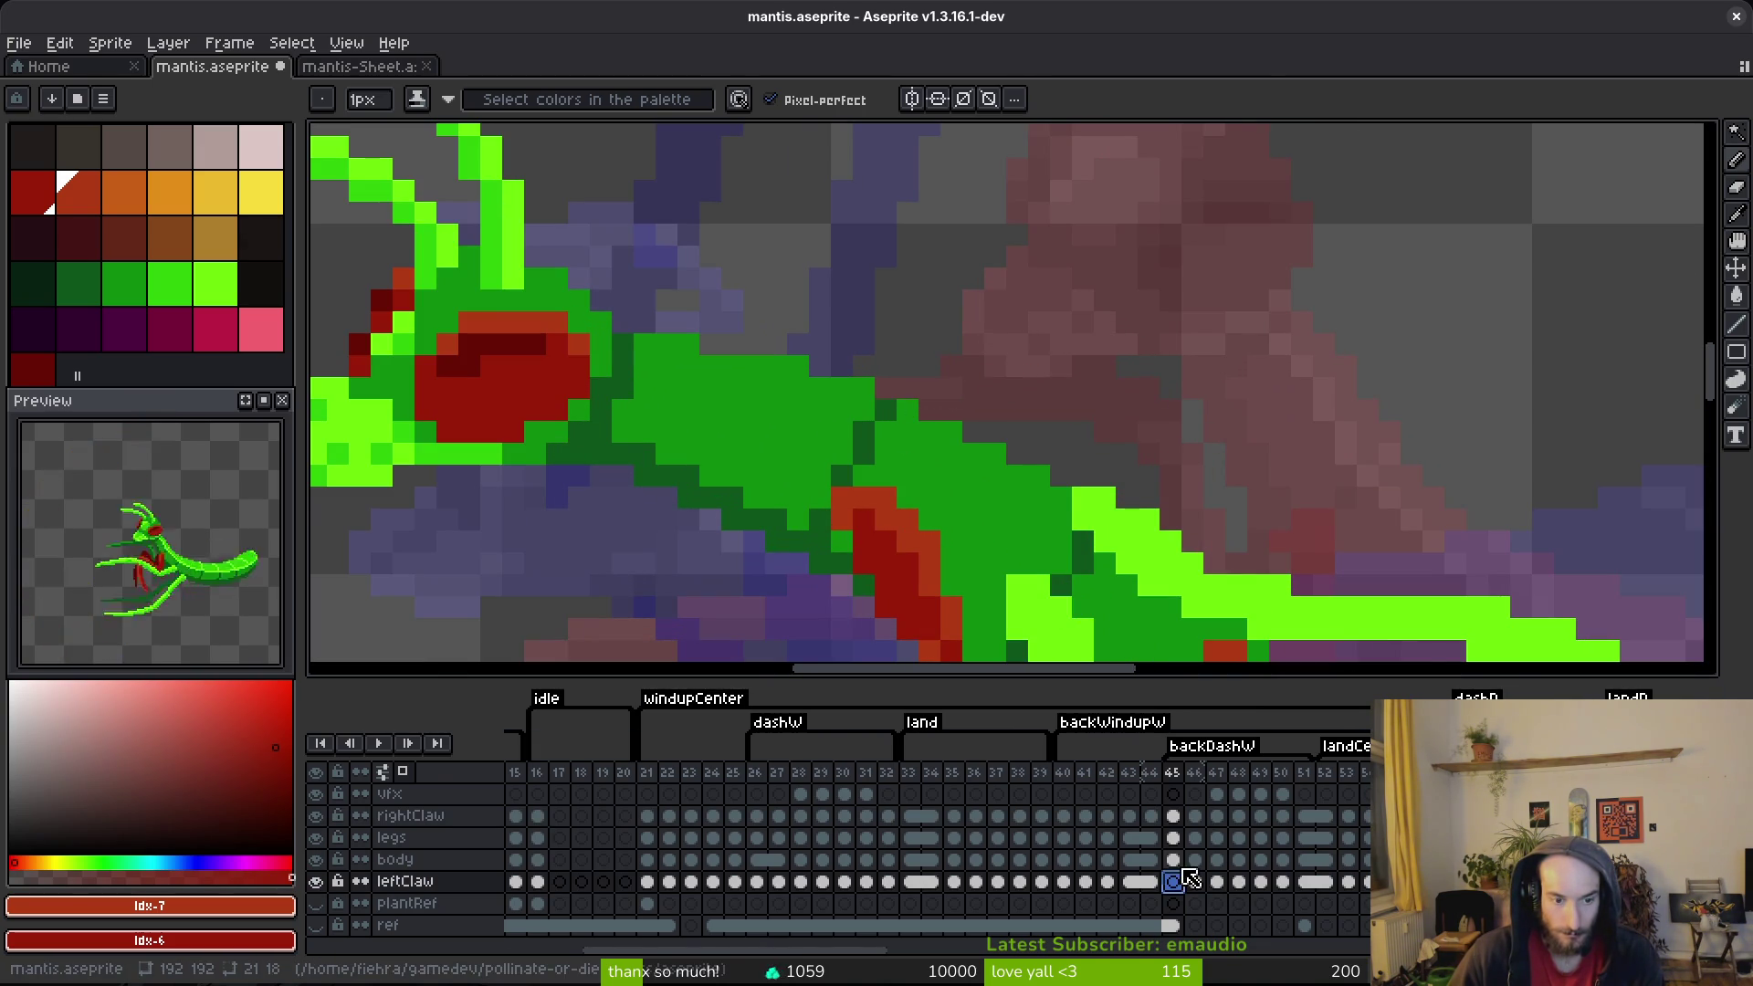
{"action": "left_click", "coordinate": [1173, 816]}
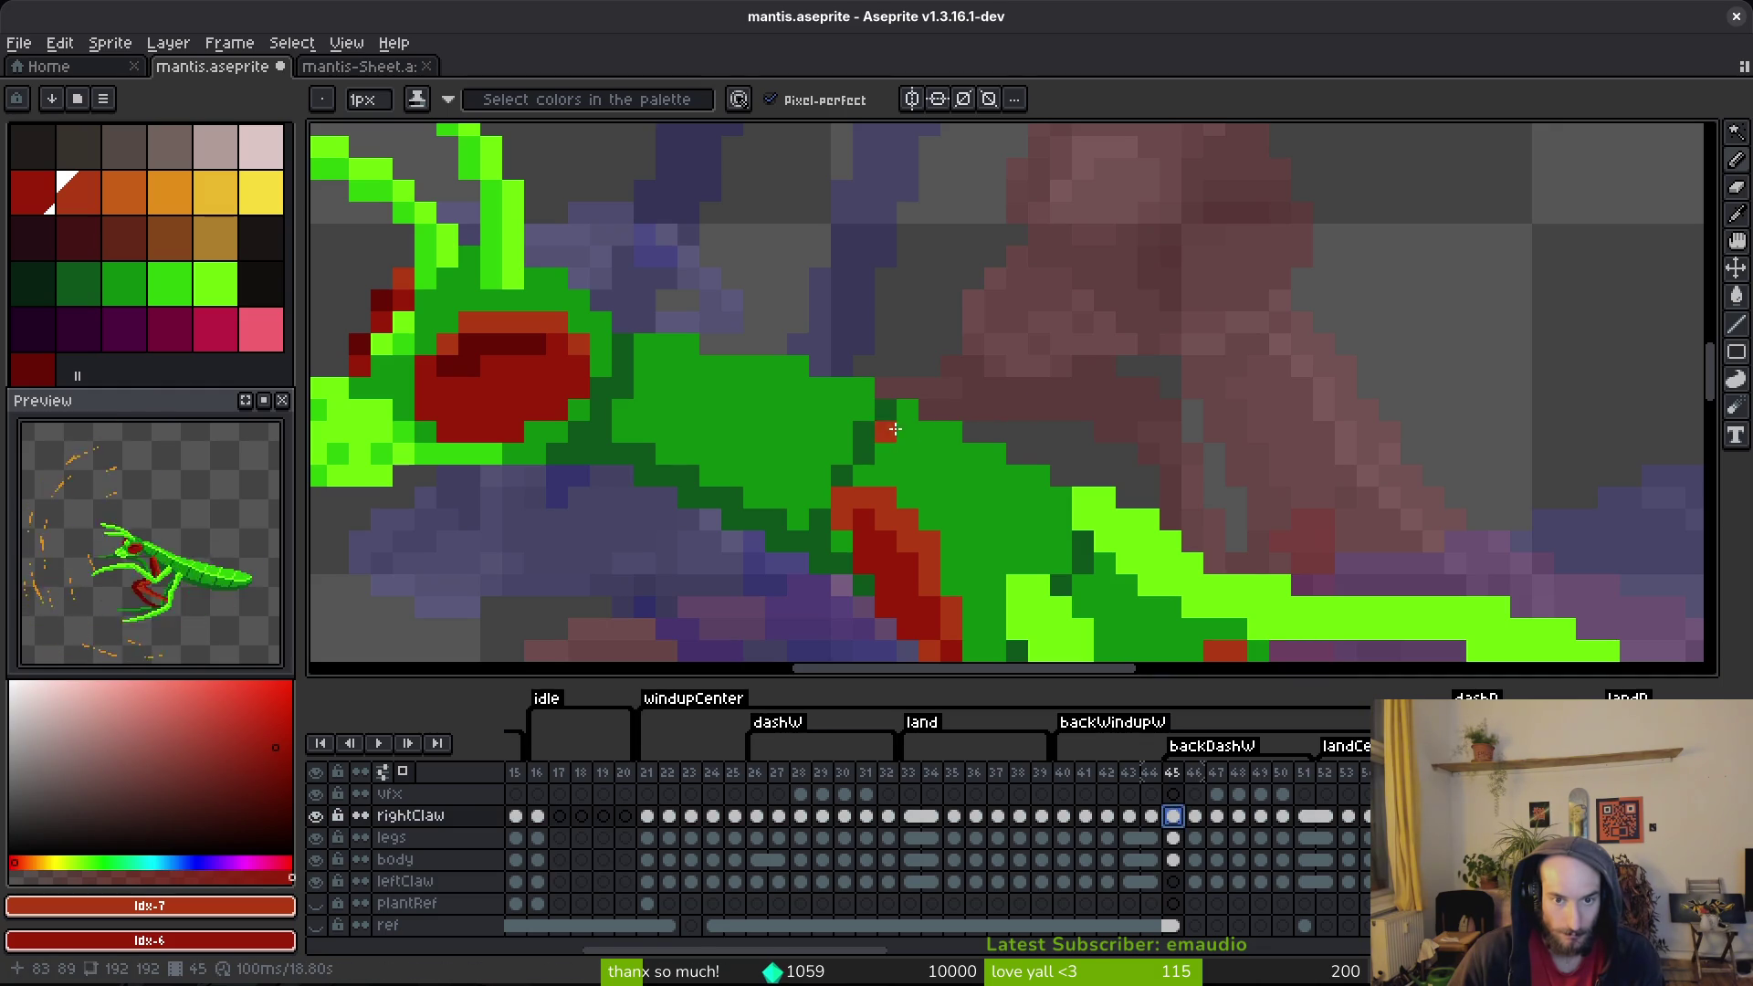
{"action": "left_click_drag", "start_coordinate": [863, 410], "coordinate": [910, 454]}
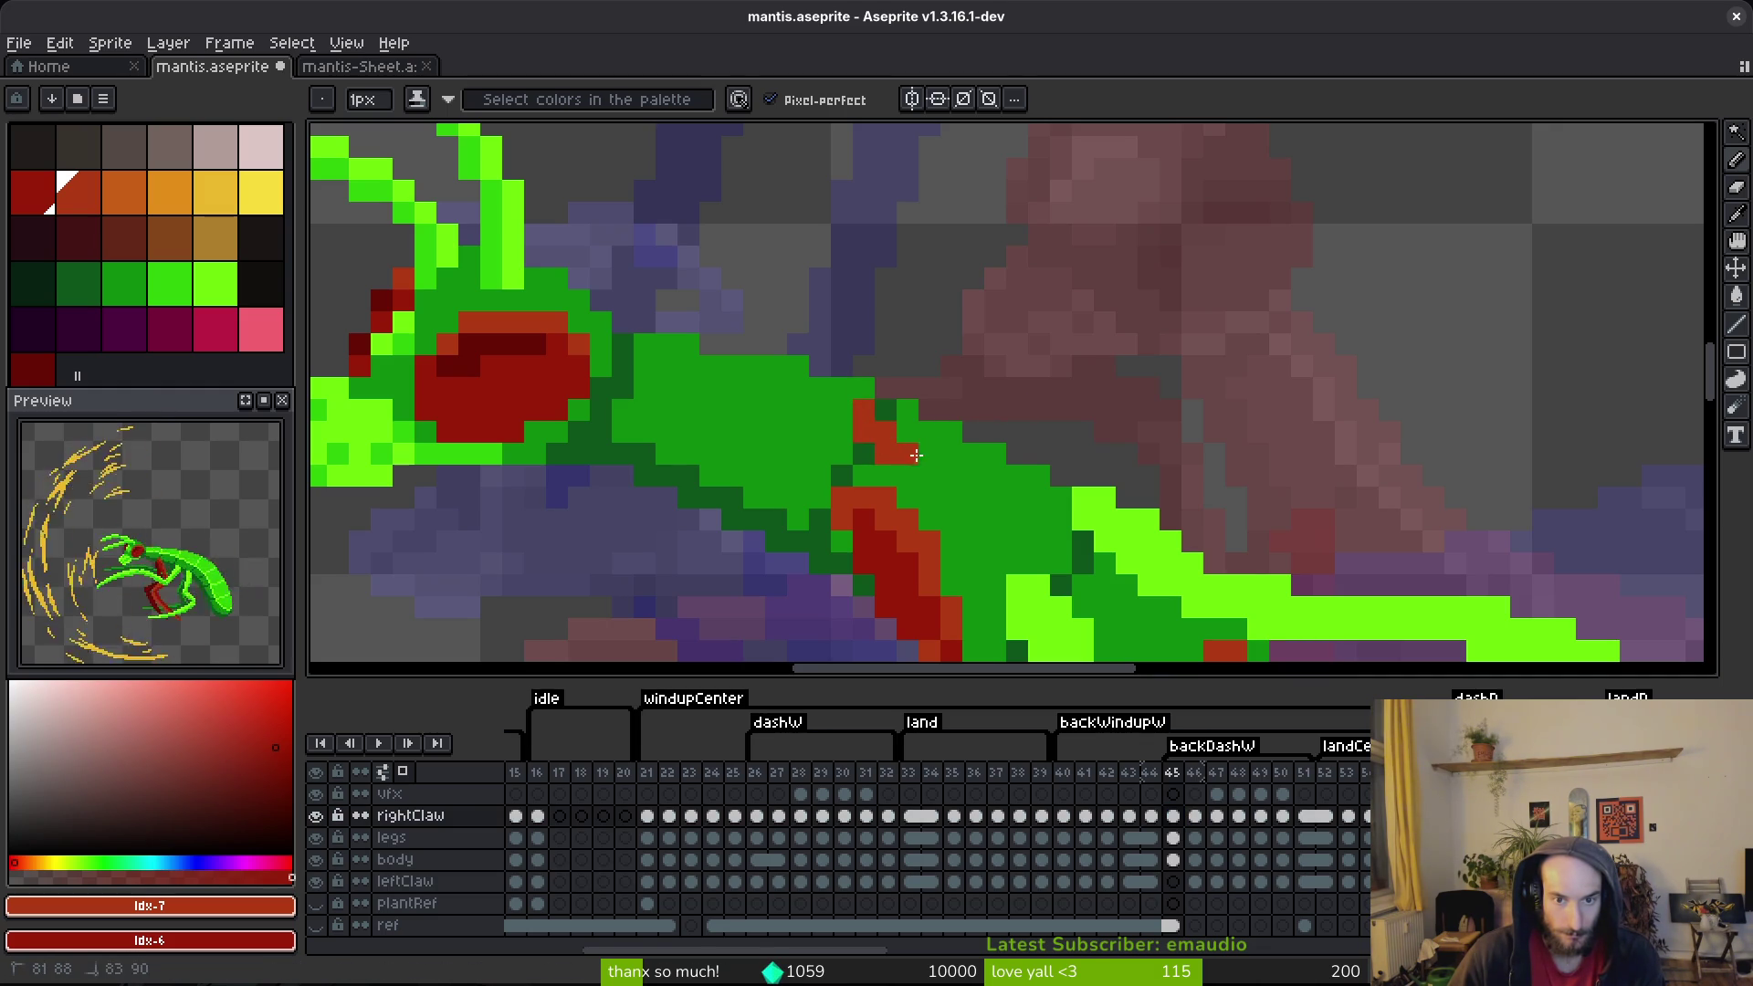
{"action": "scroll", "coordinate": [1026, 461], "scroll_direction": "down", "scroll_amount": 2}
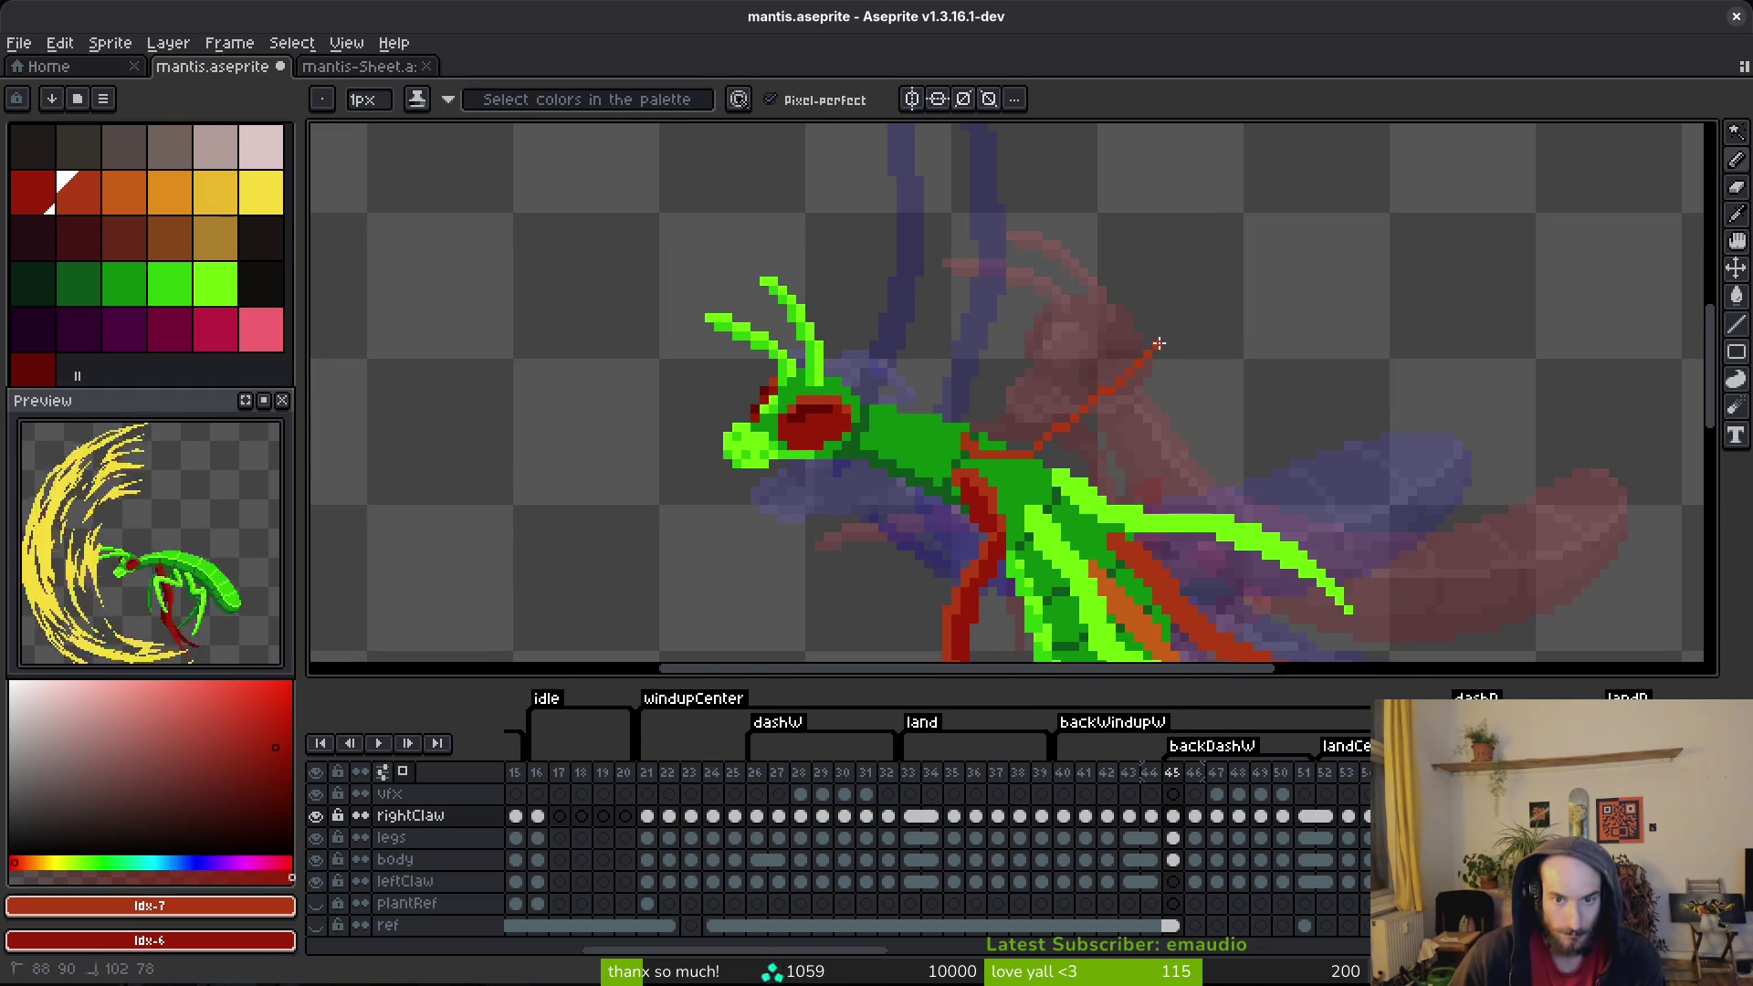
{"action": "scroll", "coordinate": [1029, 449], "scroll_direction": "up", "scroll_amount": 2}
{"action": "left_click", "coordinate": [1078, 442]}
Step: Fill the gap in the red claw line, extend it up-right, and thicken its lower edge
{"action": "right_click", "coordinate": [1025, 458]}
{"action": "key", "text": "e"}
{"action": "key", "text": "b"}
{"action": "left_click_drag", "start_coordinate": [1021, 443], "coordinate": [1078, 443]}
{"action": "scroll", "coordinate": [1045, 445], "scroll_direction": "up", "scroll_amount": 2}
{"action": "left_click_drag", "start_coordinate": [932, 444], "coordinate": [1087, 418]}
{"action": "key", "text": "e"}
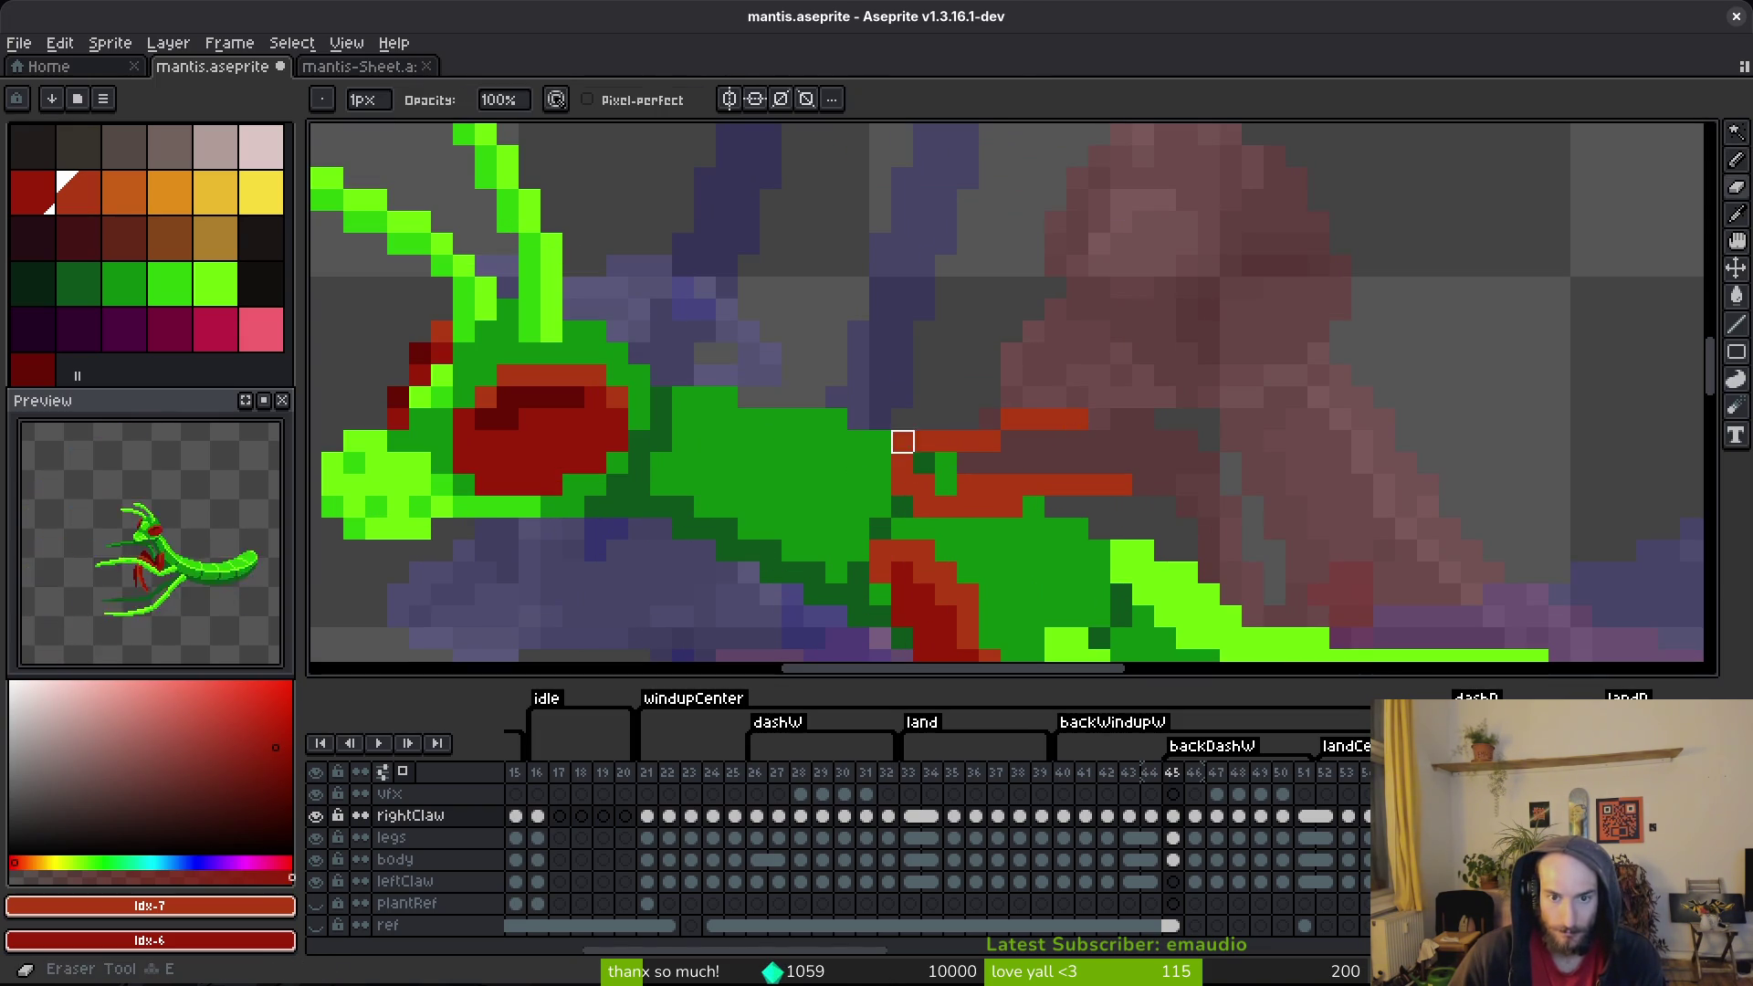
{"action": "key", "text": "b"}
{"action": "mouse_move", "coordinate": [922, 457]}
{"action": "left_mouse_down"}
{"action": "mouse_move", "coordinate": [977, 507]}
{"action": "mouse_move", "coordinate": [1093, 474]}
{"action": "mouse_move", "coordinate": [1107, 443]}
{"action": "left_mouse_up"}
{"action": "mouse_move", "coordinate": [997, 451]}
{"action": "left_mouse_down"}
{"action": "mouse_move", "coordinate": [968, 463]}
{"action": "mouse_move", "coordinate": [1078, 485]}
{"action": "mouse_move", "coordinate": [1032, 485]}
{"action": "left_mouse_up"}
Step: Add red pixels near the claw tip and save the sprite
{"action": "key", "text": "e"}
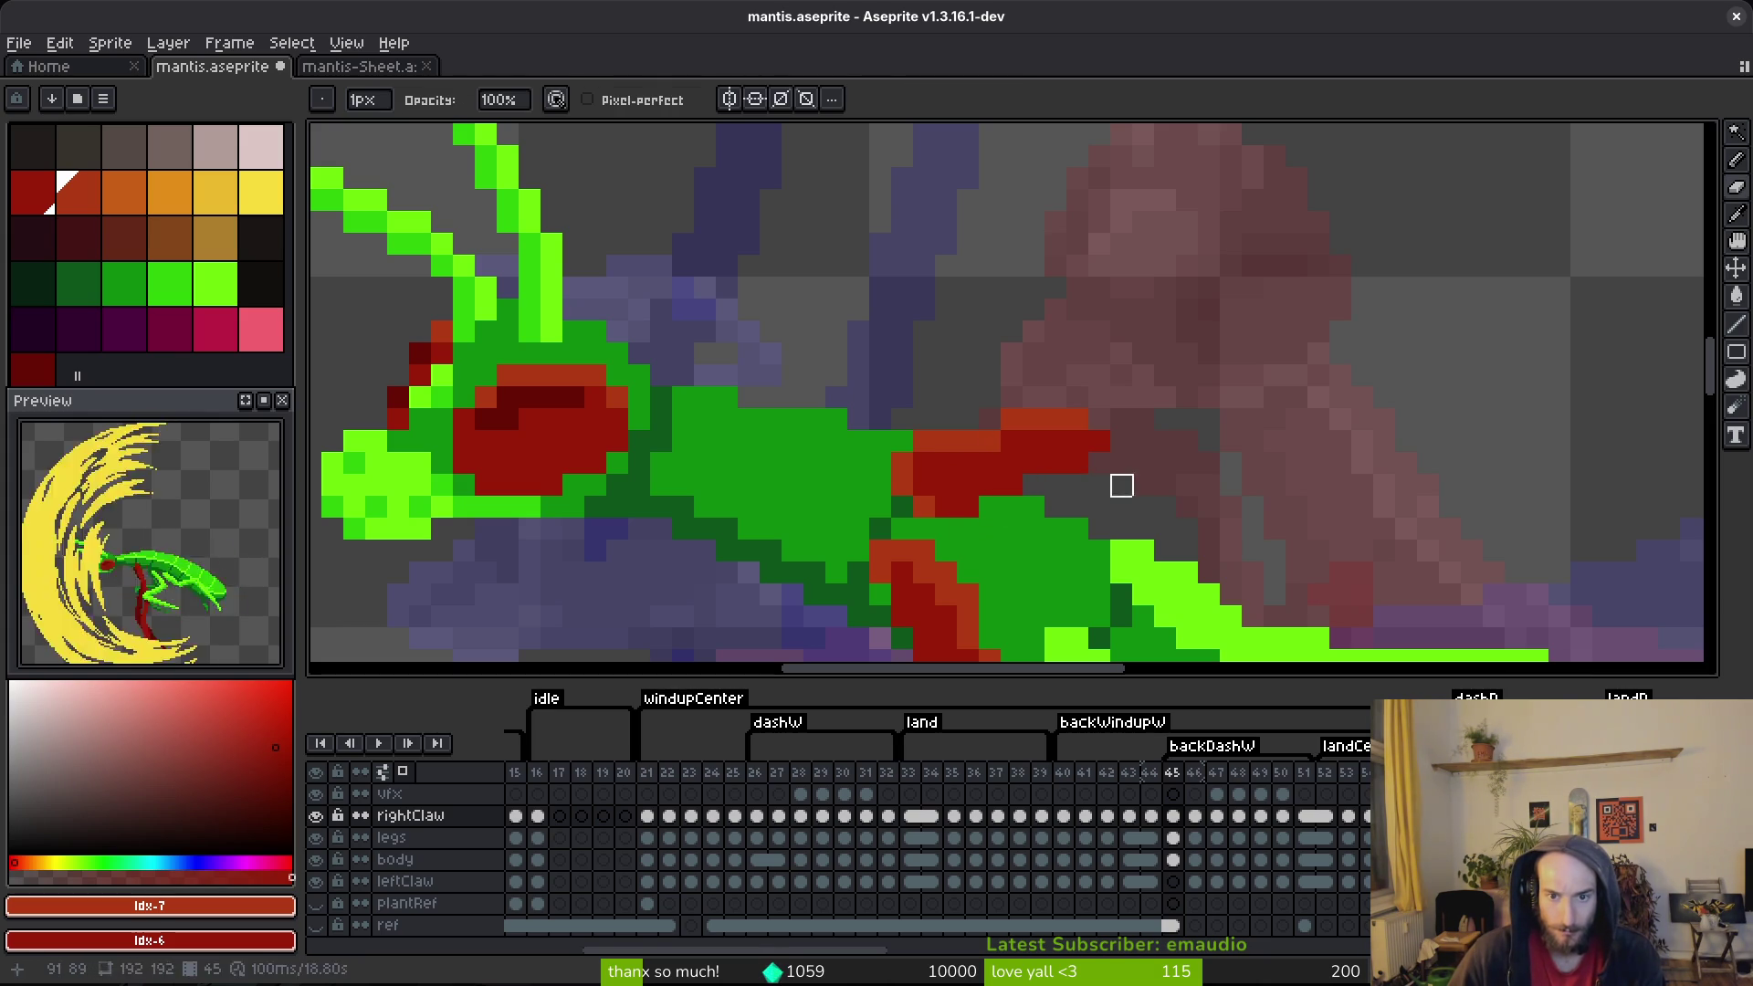
{"action": "key", "text": "b"}
{"action": "left_click_drag", "start_coordinate": [1099, 435], "coordinate": [1098, 453]}
{"action": "key", "text": "ctrl+s"}
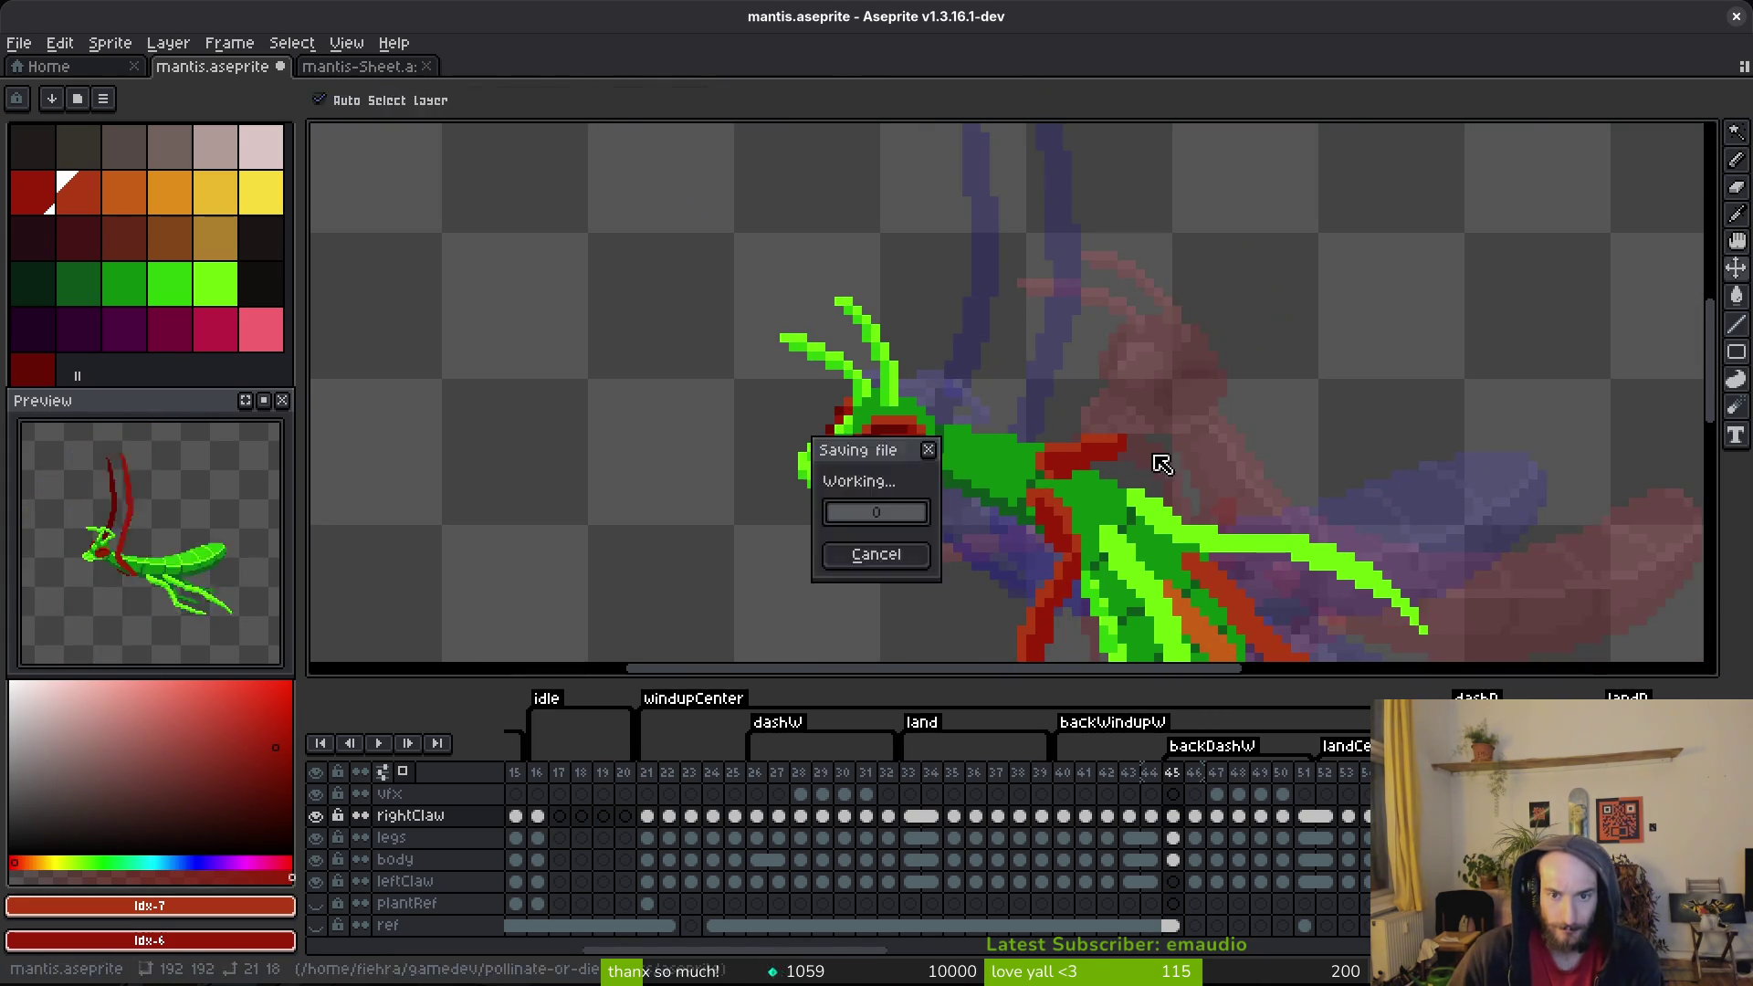
Step: Erase a stray claw pixel, save, and compare frame 45 against frame 44
{"action": "key", "text": "e"}
{"action": "left_click", "coordinate": [1077, 462]}
{"action": "key", "text": "b"}
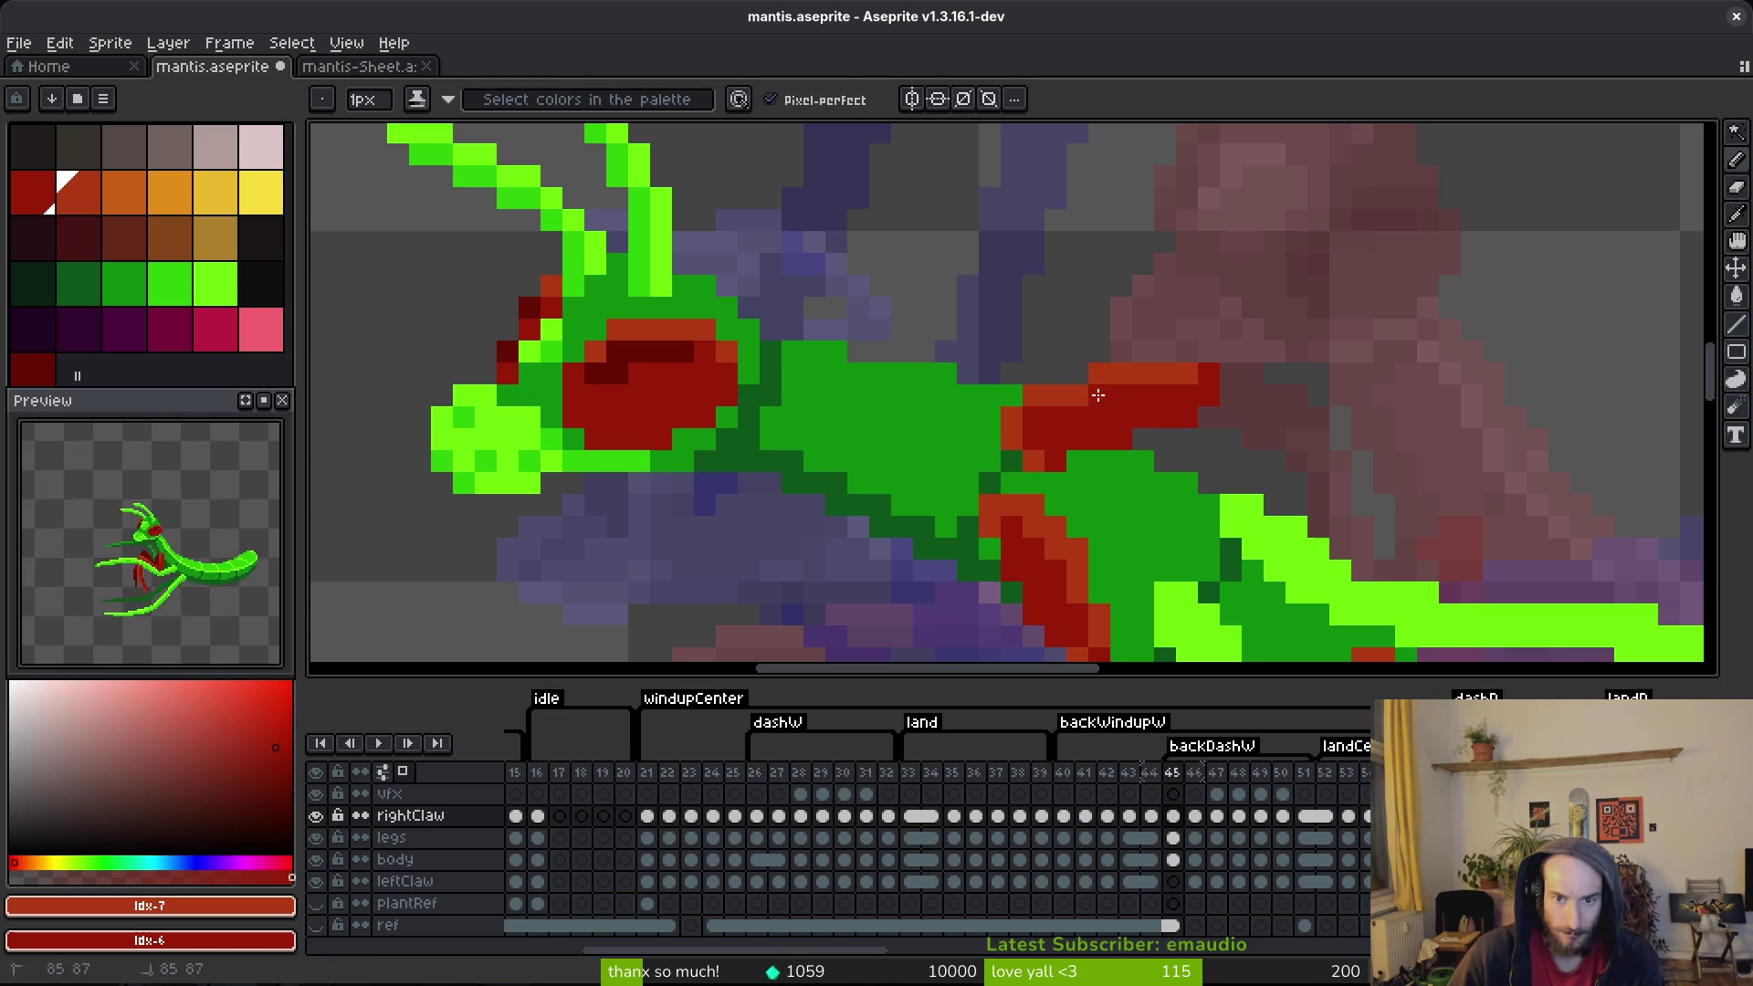
{"action": "scroll", "coordinate": [1059, 417], "scroll_direction": "down", "scroll_amount": 5}
{"action": "key", "text": "ctrl+s"}
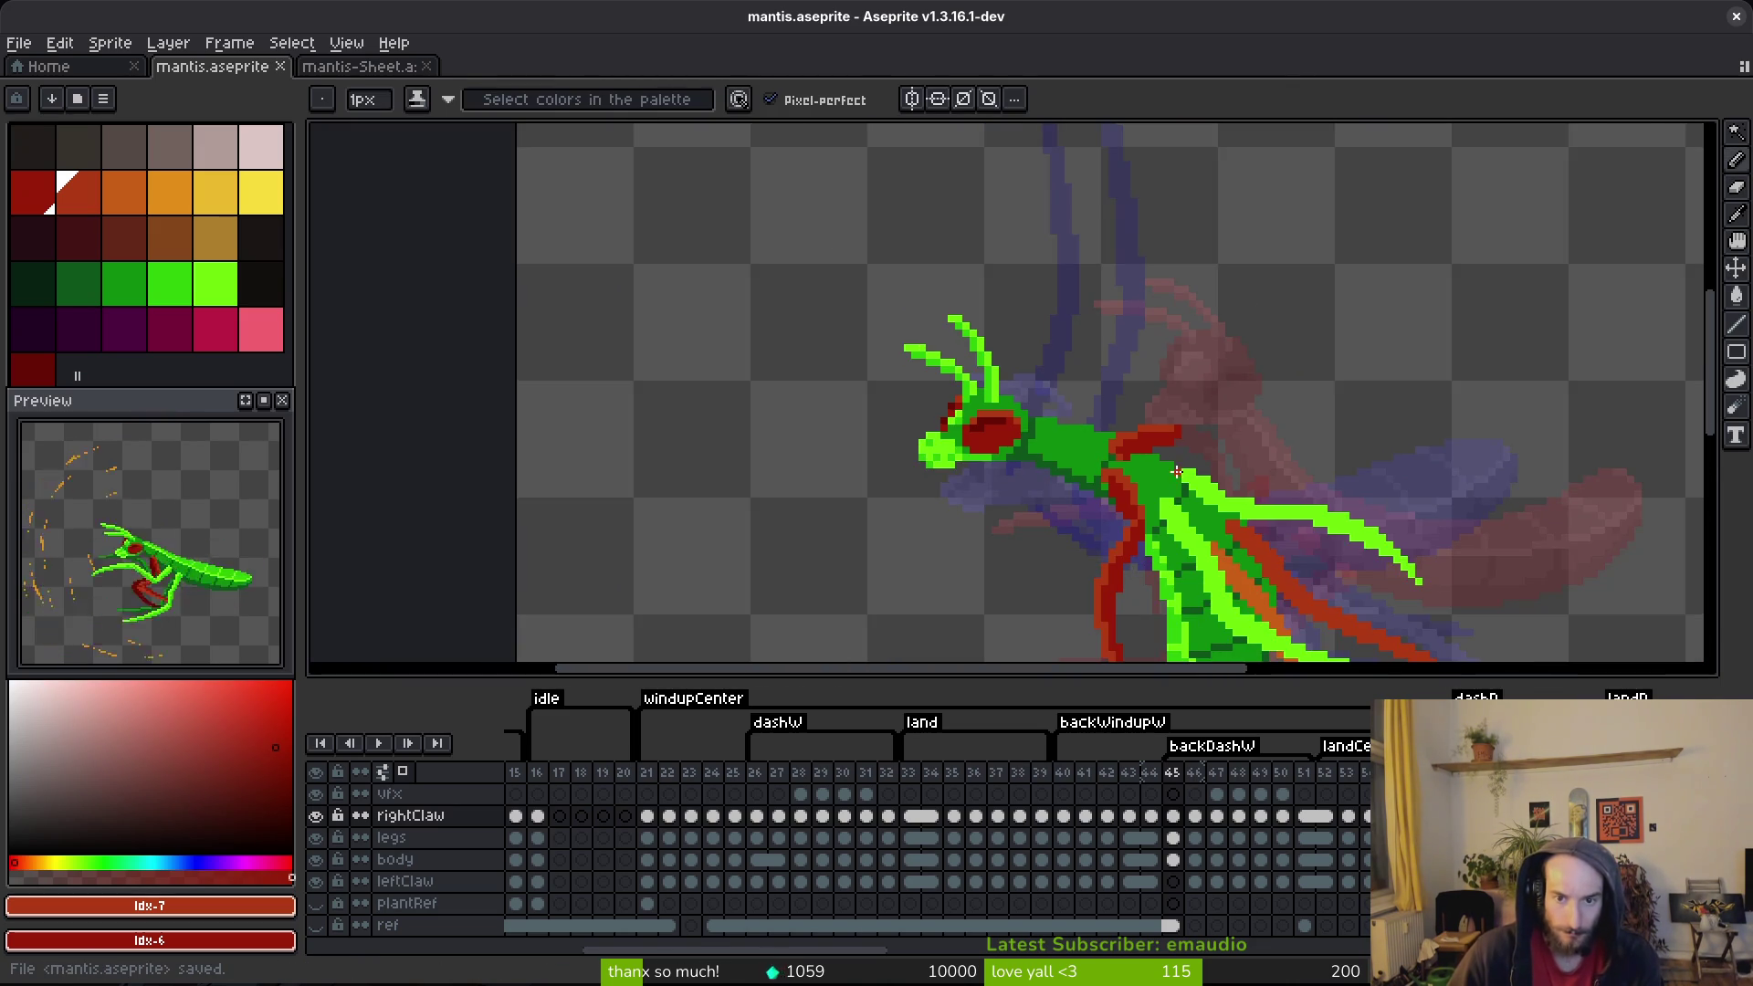
{"action": "scroll", "coordinate": [1177, 472], "scroll_direction": "down", "scroll_amount": 3}
{"action": "key", "text": "i"}
{"action": "key", "text": "comma"}
{"action": "key", "text": "period"}
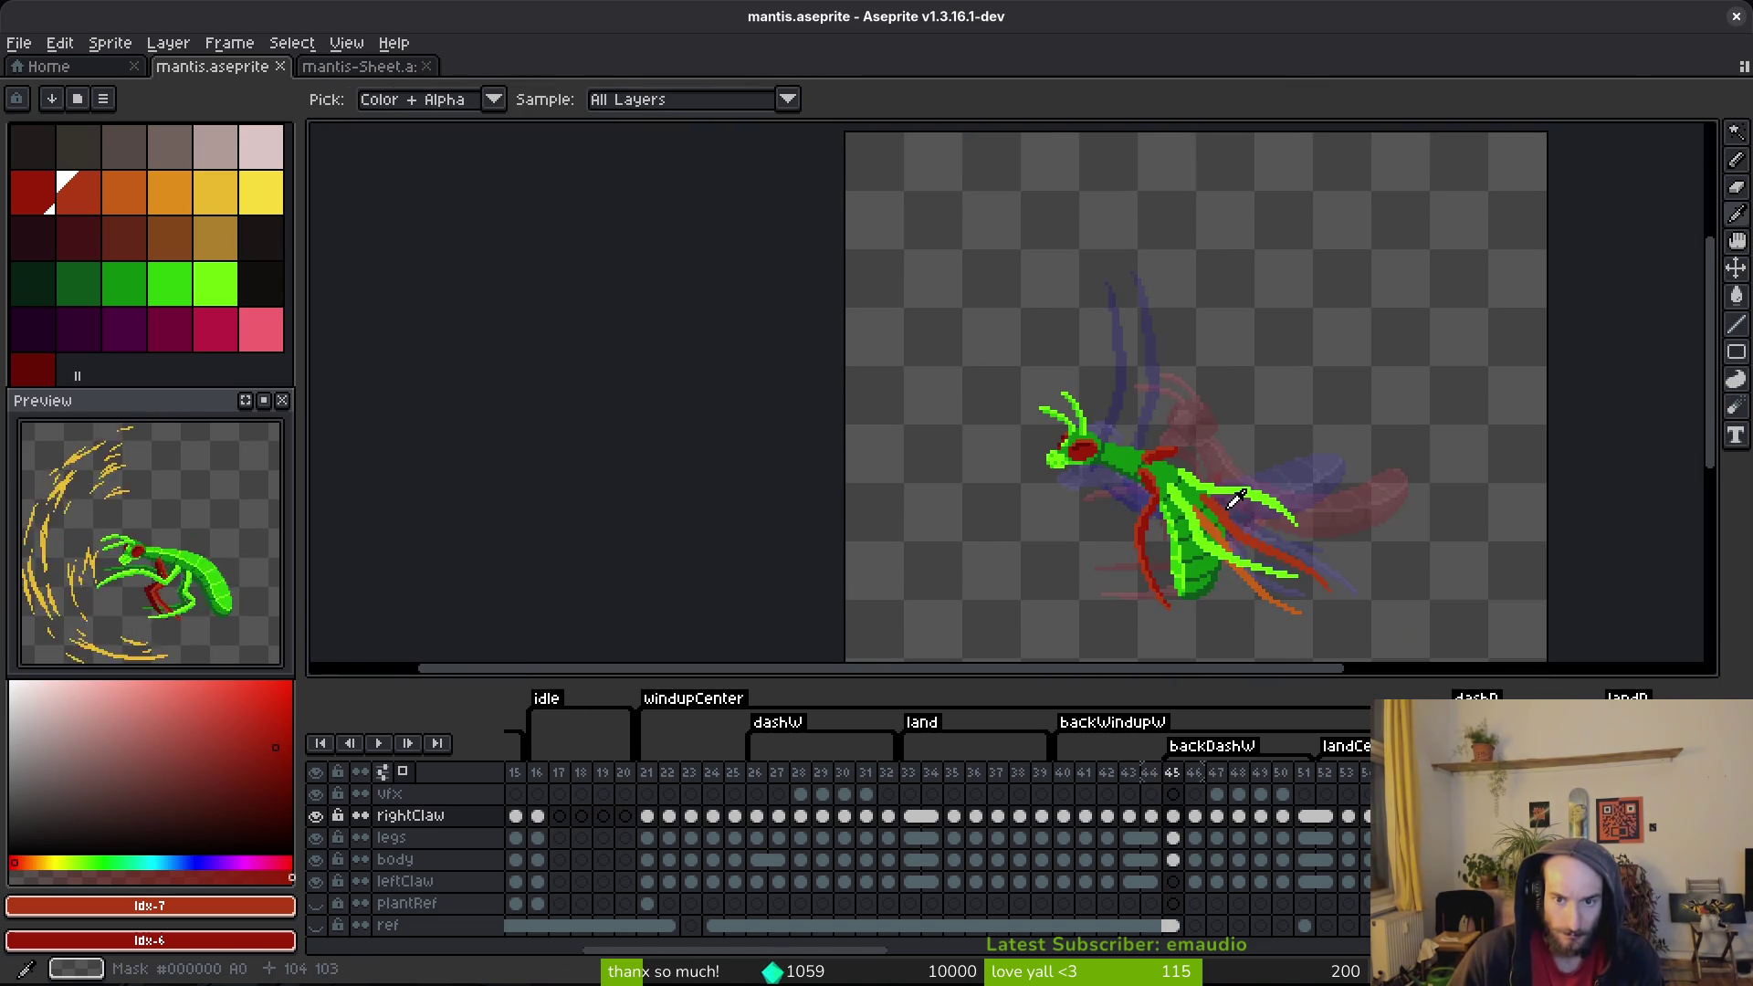
{"action": "key", "text": "period"}
{"action": "key", "text": "b"}
{"action": "key", "text": "comma"}
Step: Erase two more stray claw pixels and save the sprite
{"action": "scroll", "coordinate": [1193, 442], "scroll_direction": "up", "scroll_amount": 3}
{"action": "scroll", "coordinate": [1138, 482], "scroll_direction": "up", "scroll_amount": 3}
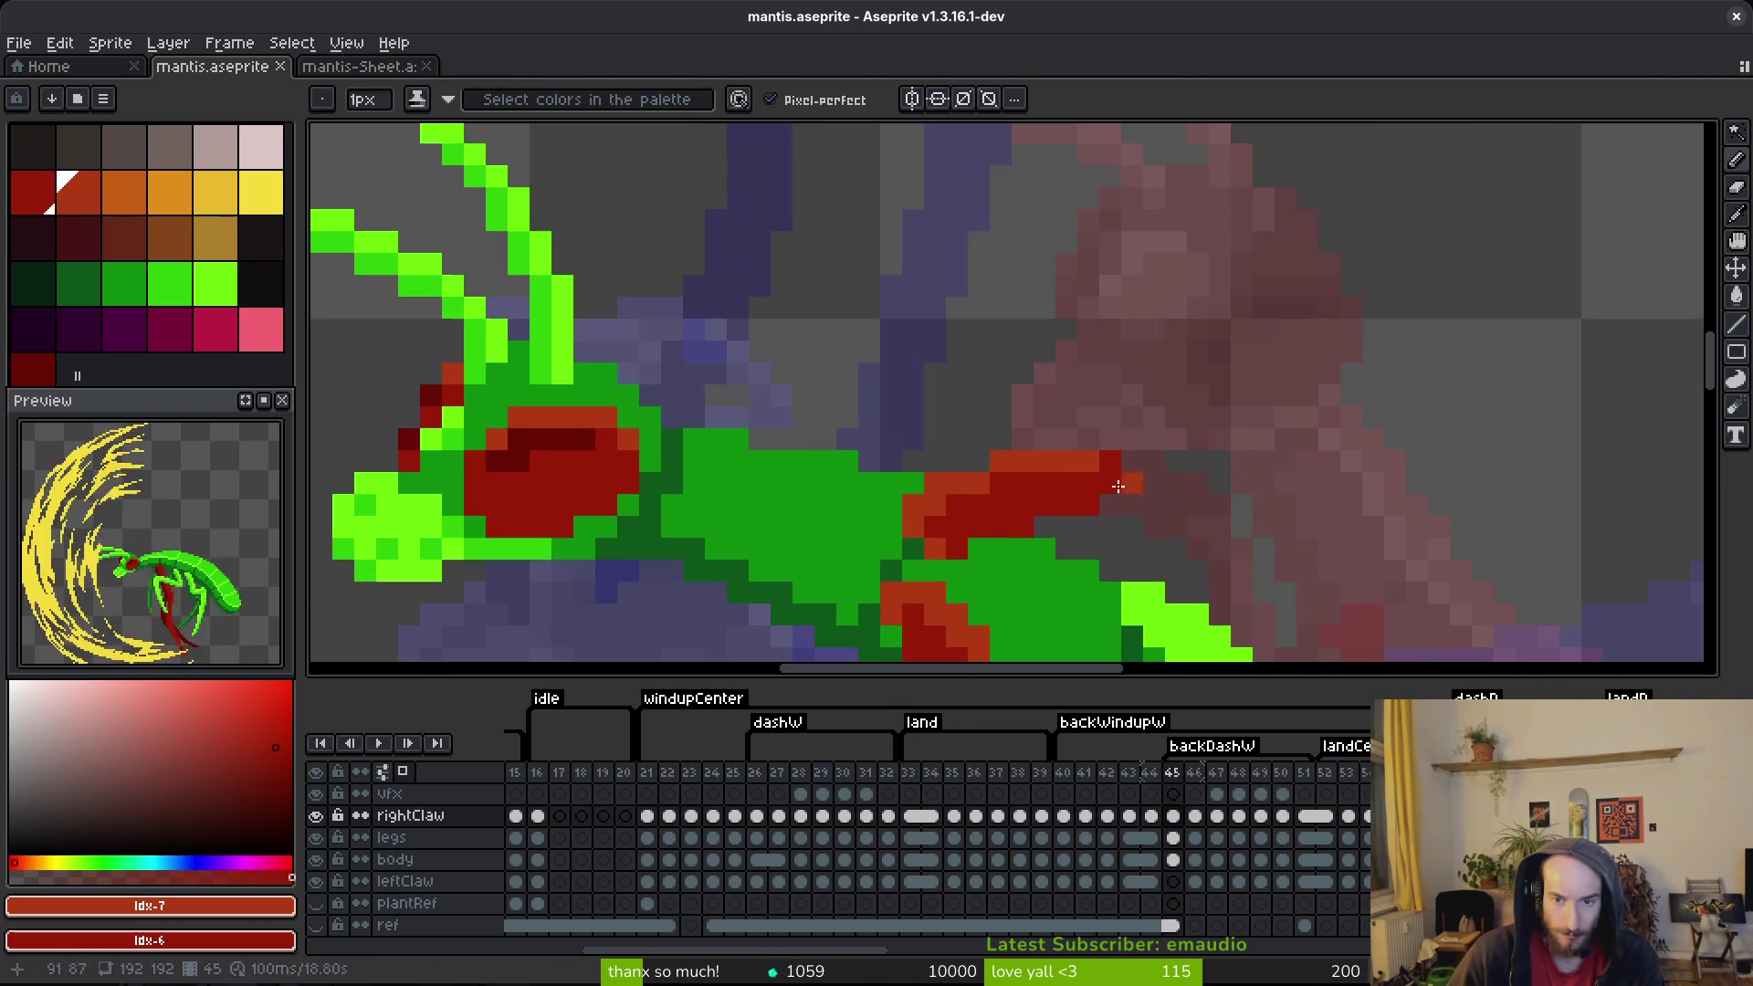
{"action": "key", "text": "e"}
{"action": "left_click", "coordinate": [1000, 462]}
{"action": "left_click", "coordinate": [939, 482]}
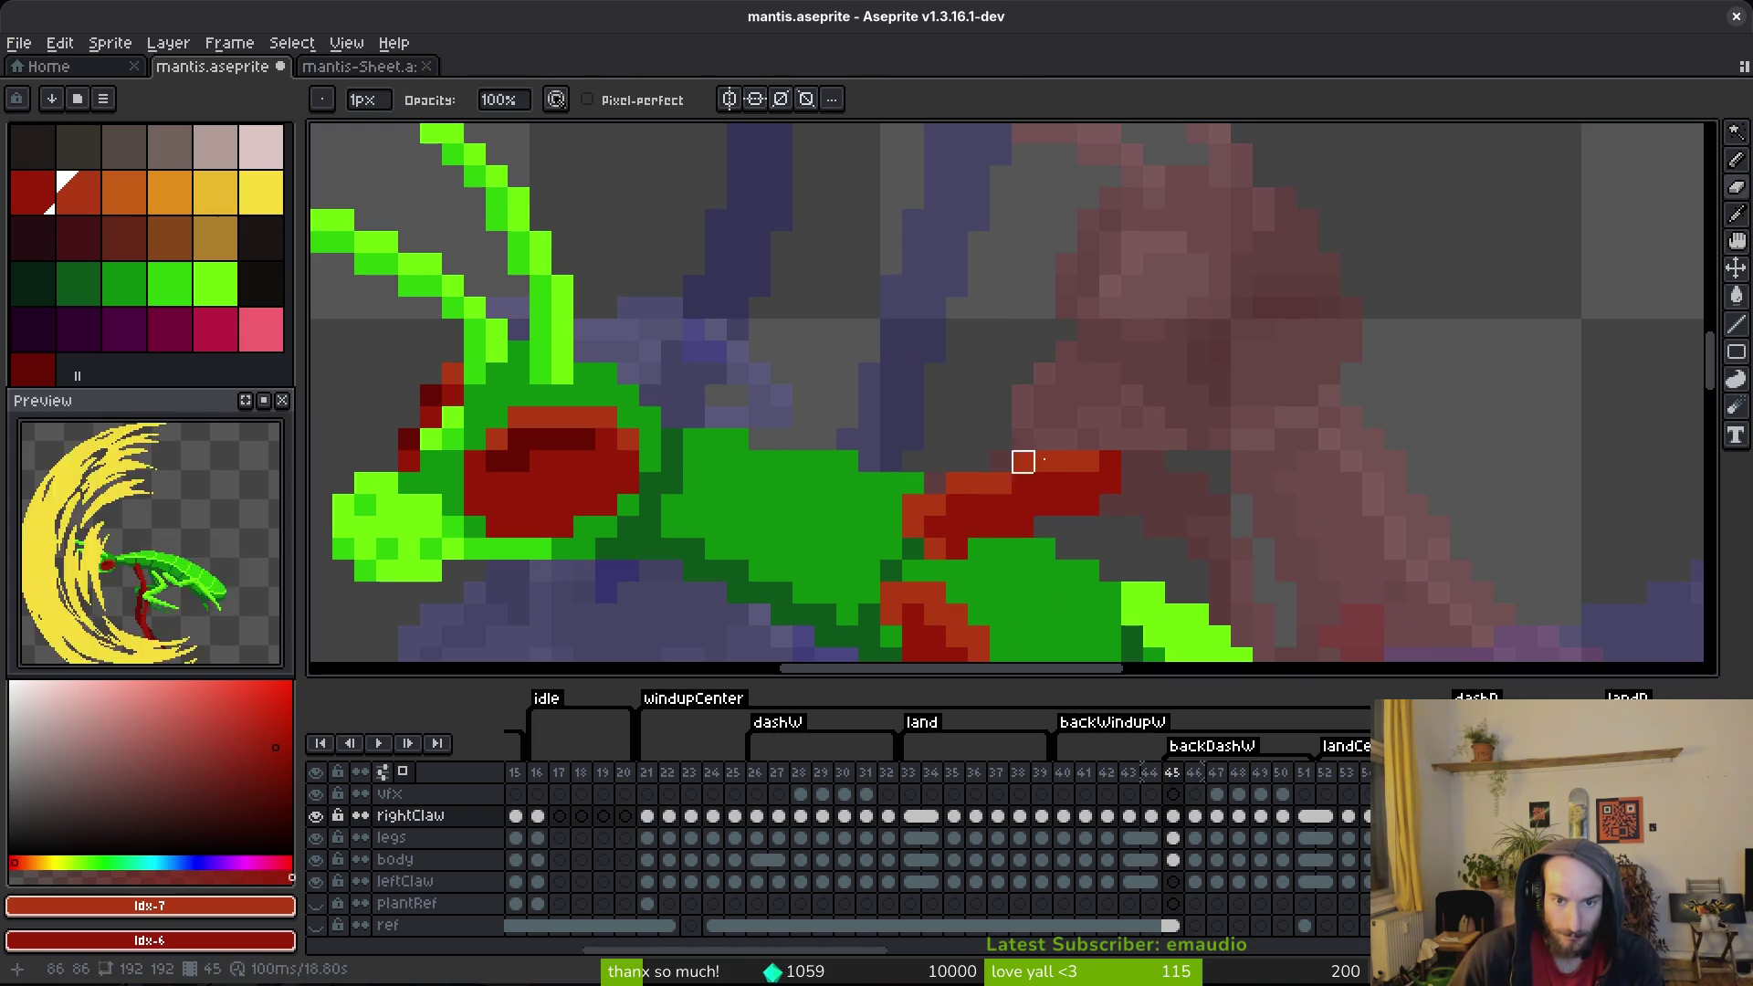
{"action": "key", "text": "b"}
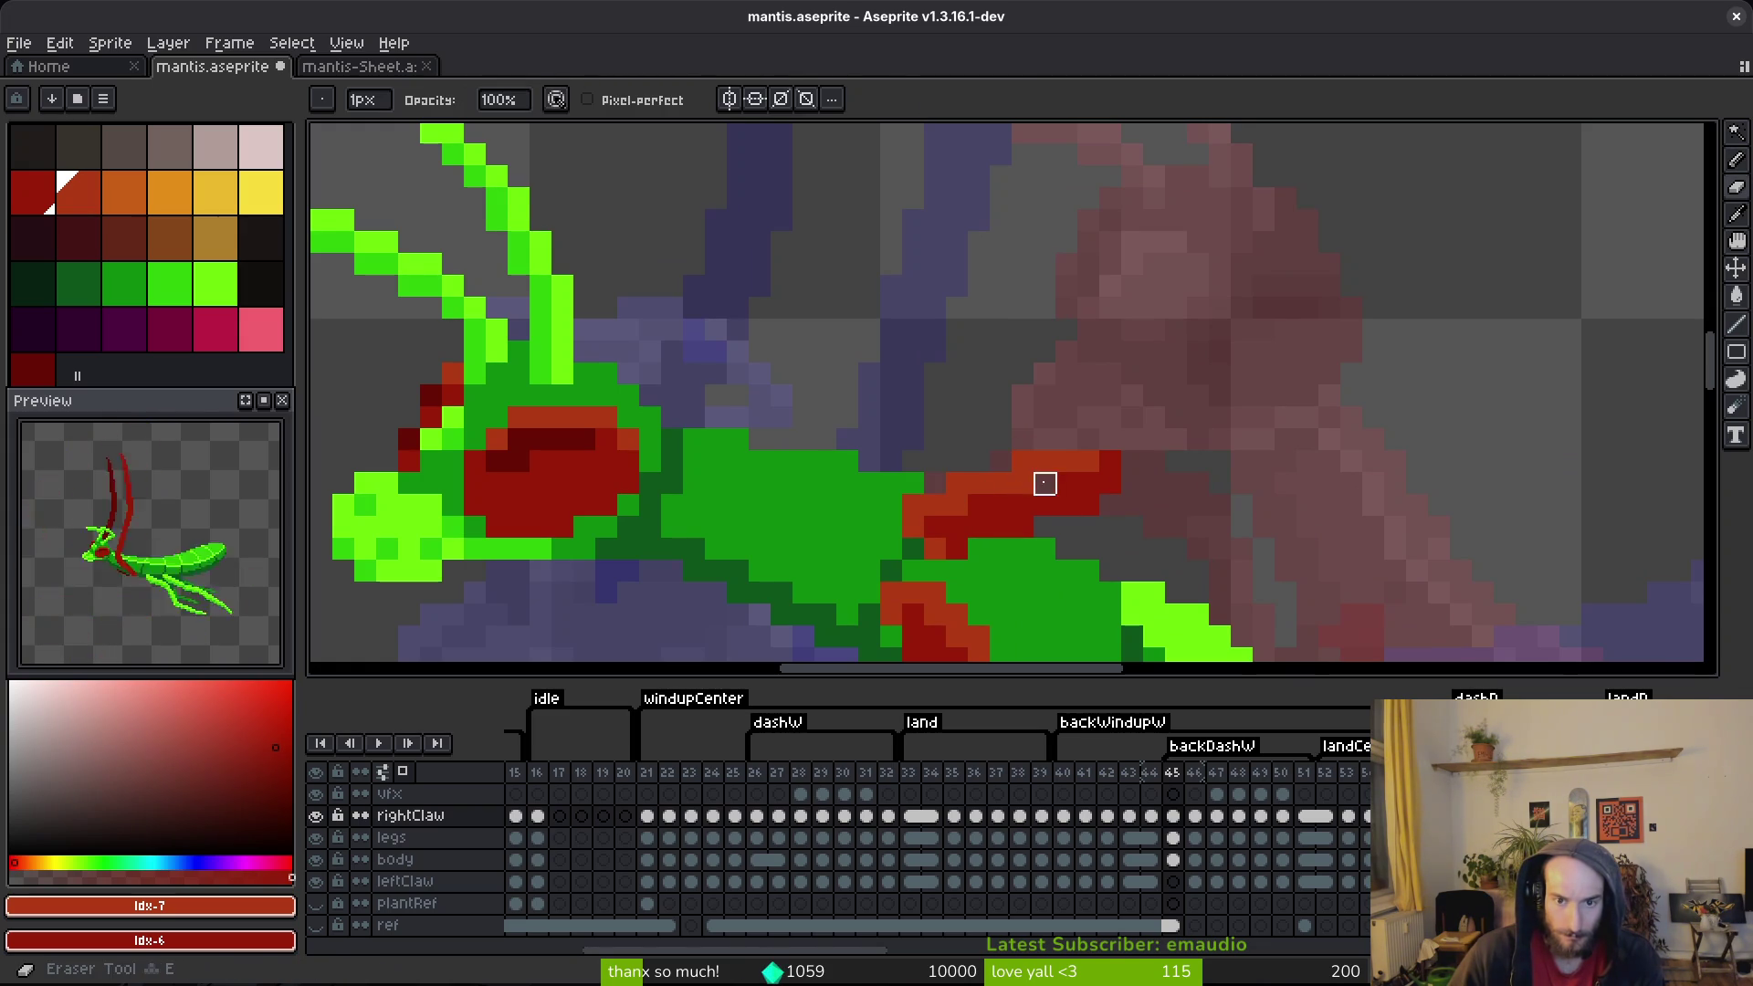
{"action": "key", "text": "ctrl"}
{"action": "key", "text": "ctrl+s"}
Step: Check against the previous frame, then add a red pixel at the claw tip
{"action": "scroll", "coordinate": [1175, 510], "scroll_direction": "up", "scroll_amount": 2}
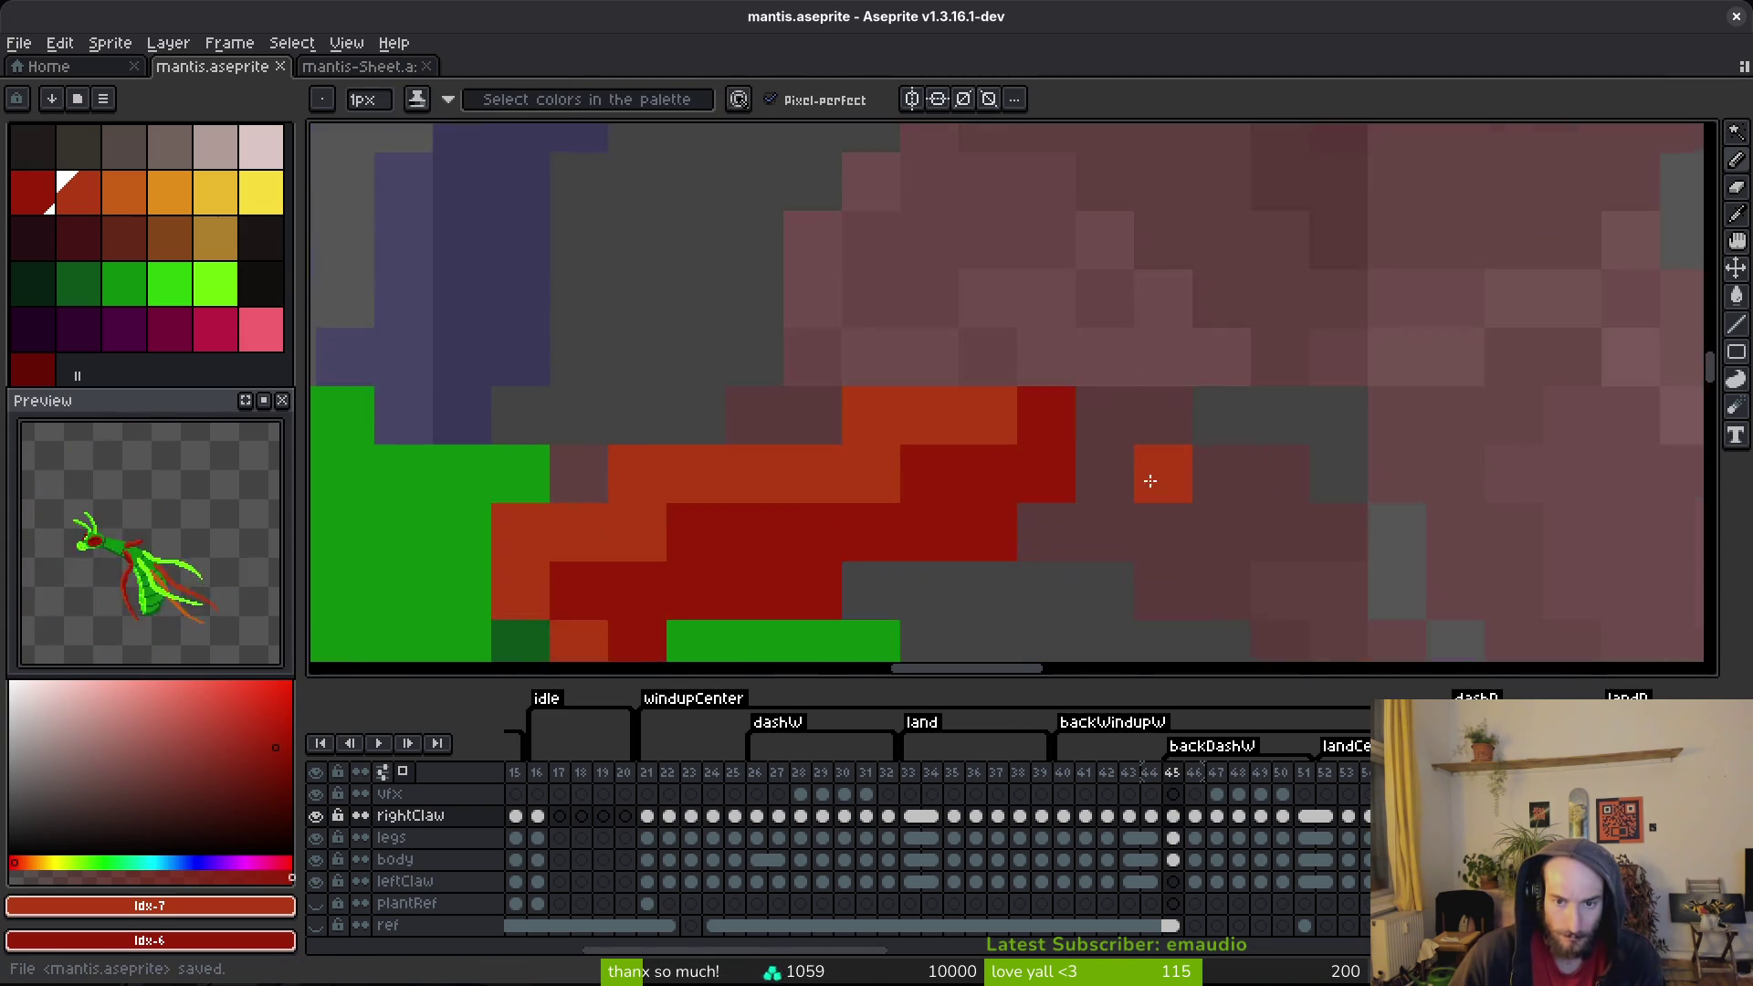
{"action": "scroll", "coordinate": [1173, 493], "scroll_direction": "down", "scroll_amount": 4}
{"action": "key", "text": "comma"}
{"action": "key", "text": "period"}
{"action": "key", "text": "period"}
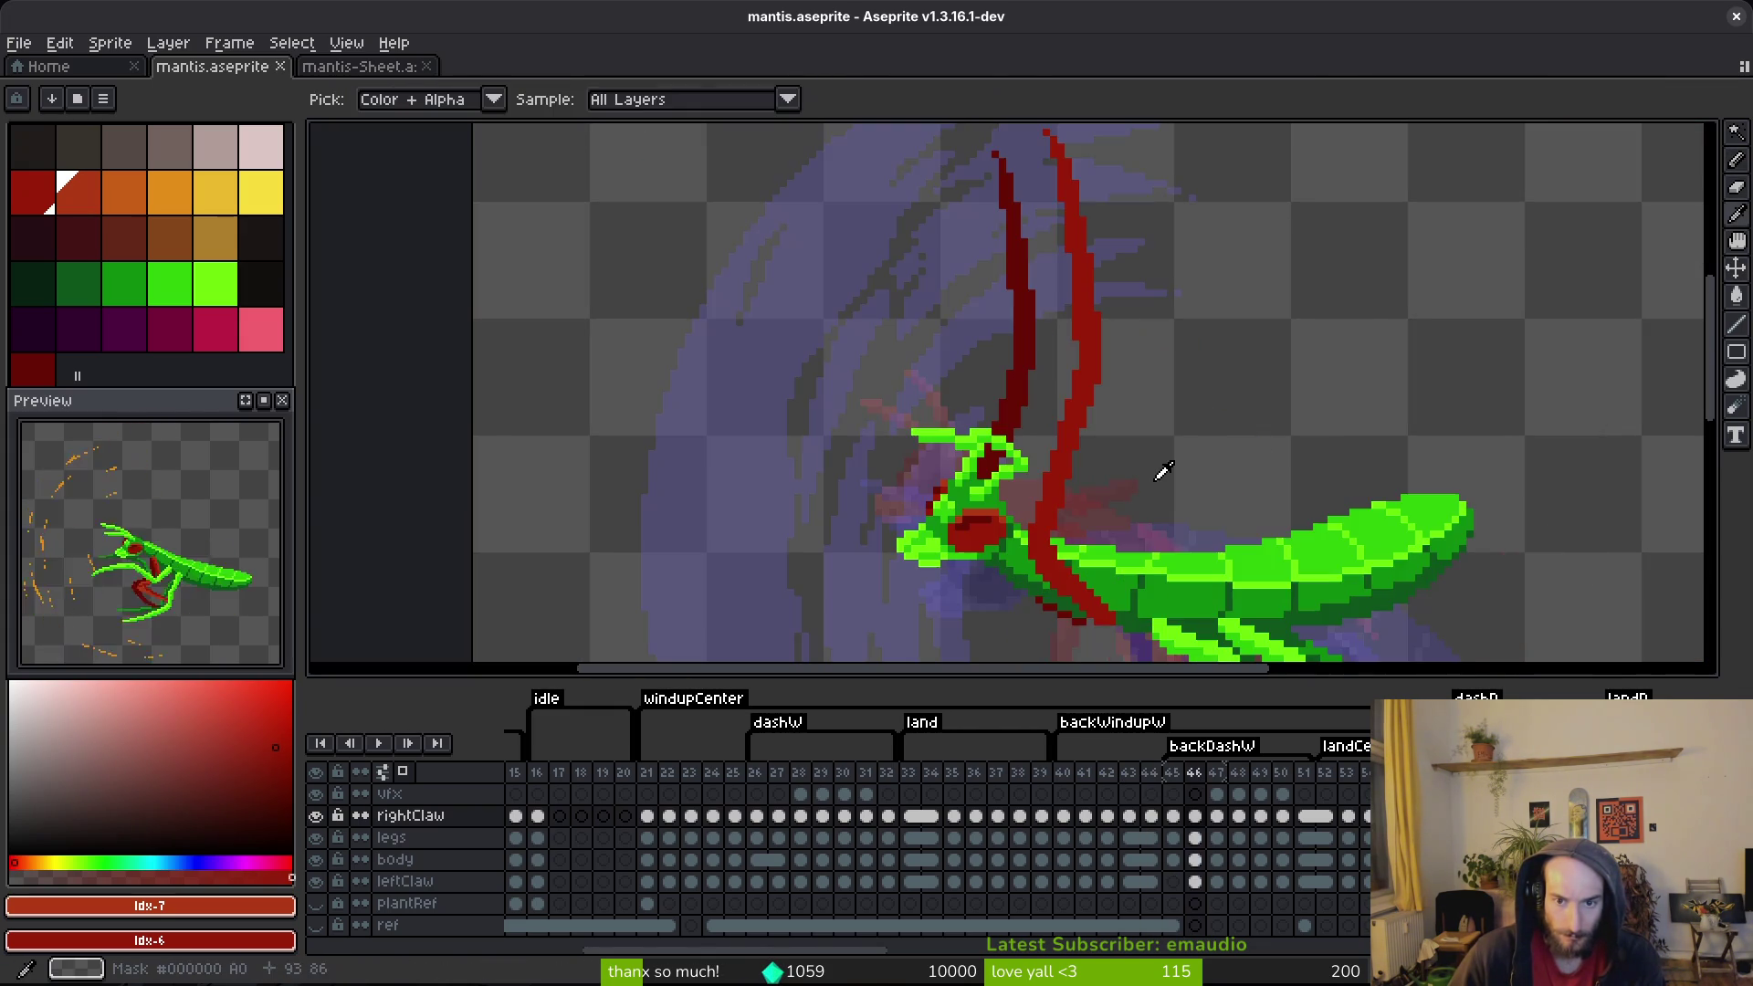
{"action": "key", "text": "comma"}
{"action": "scroll", "coordinate": [1150, 516], "scroll_direction": "up", "scroll_amount": 3}
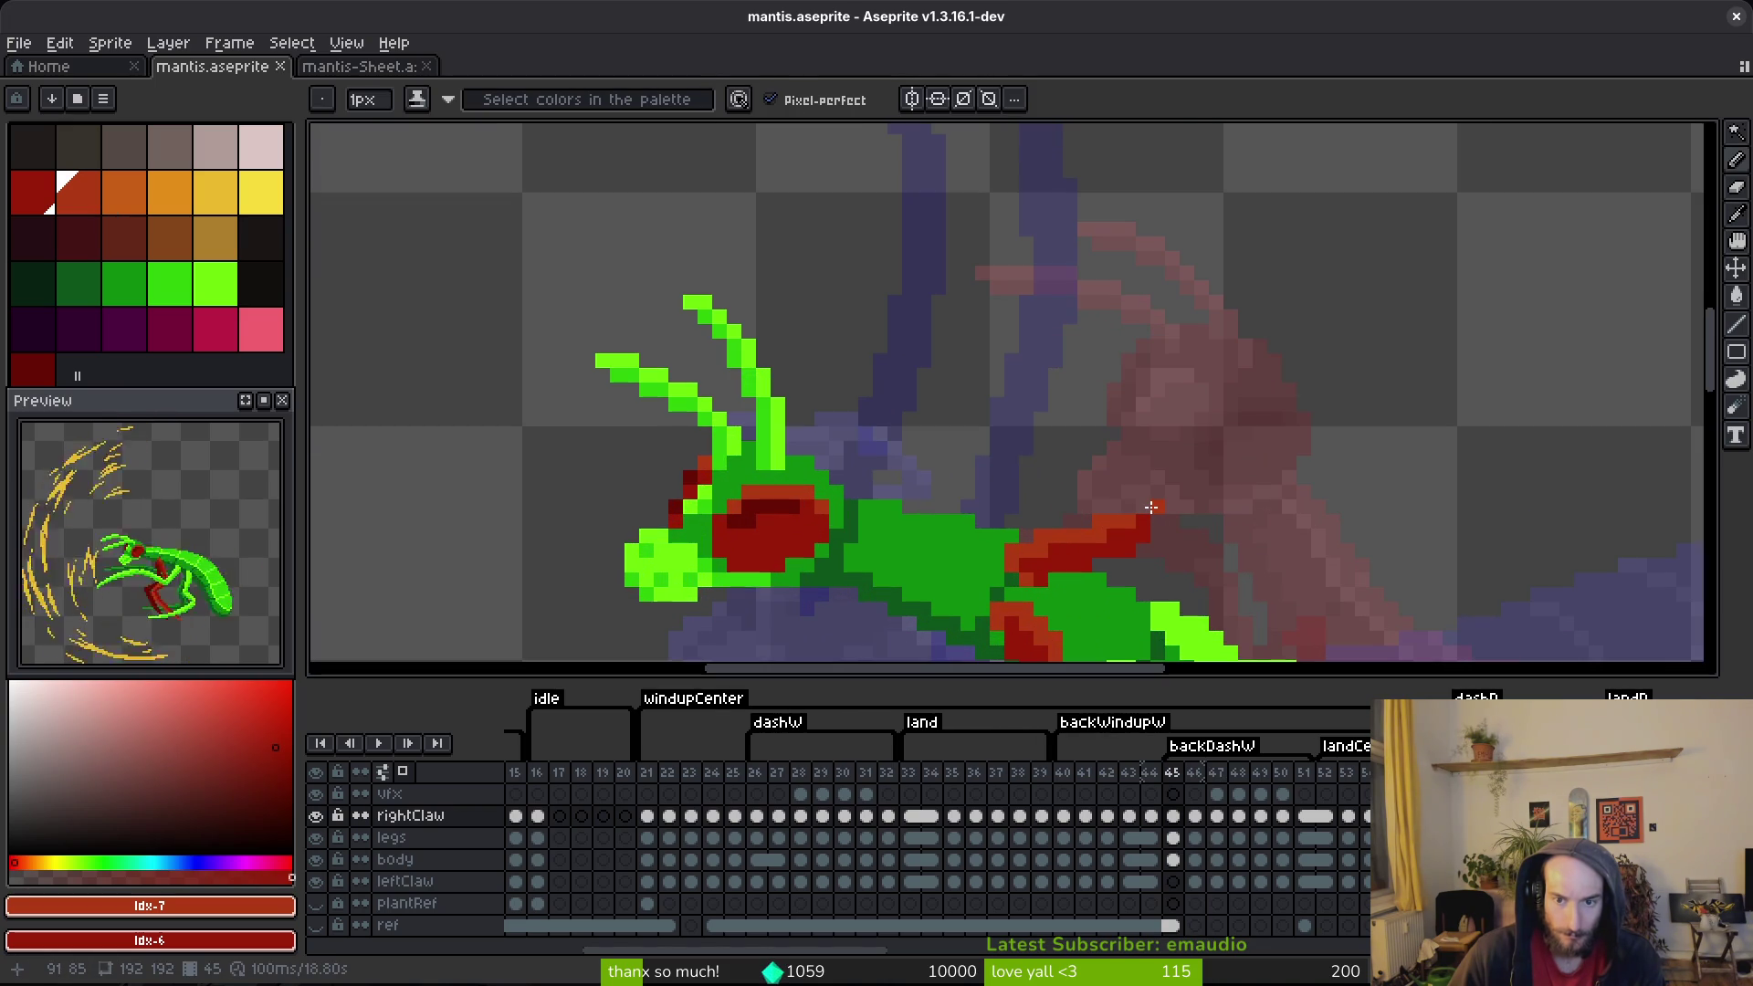
{"action": "left_click", "coordinate": [1147, 508]}
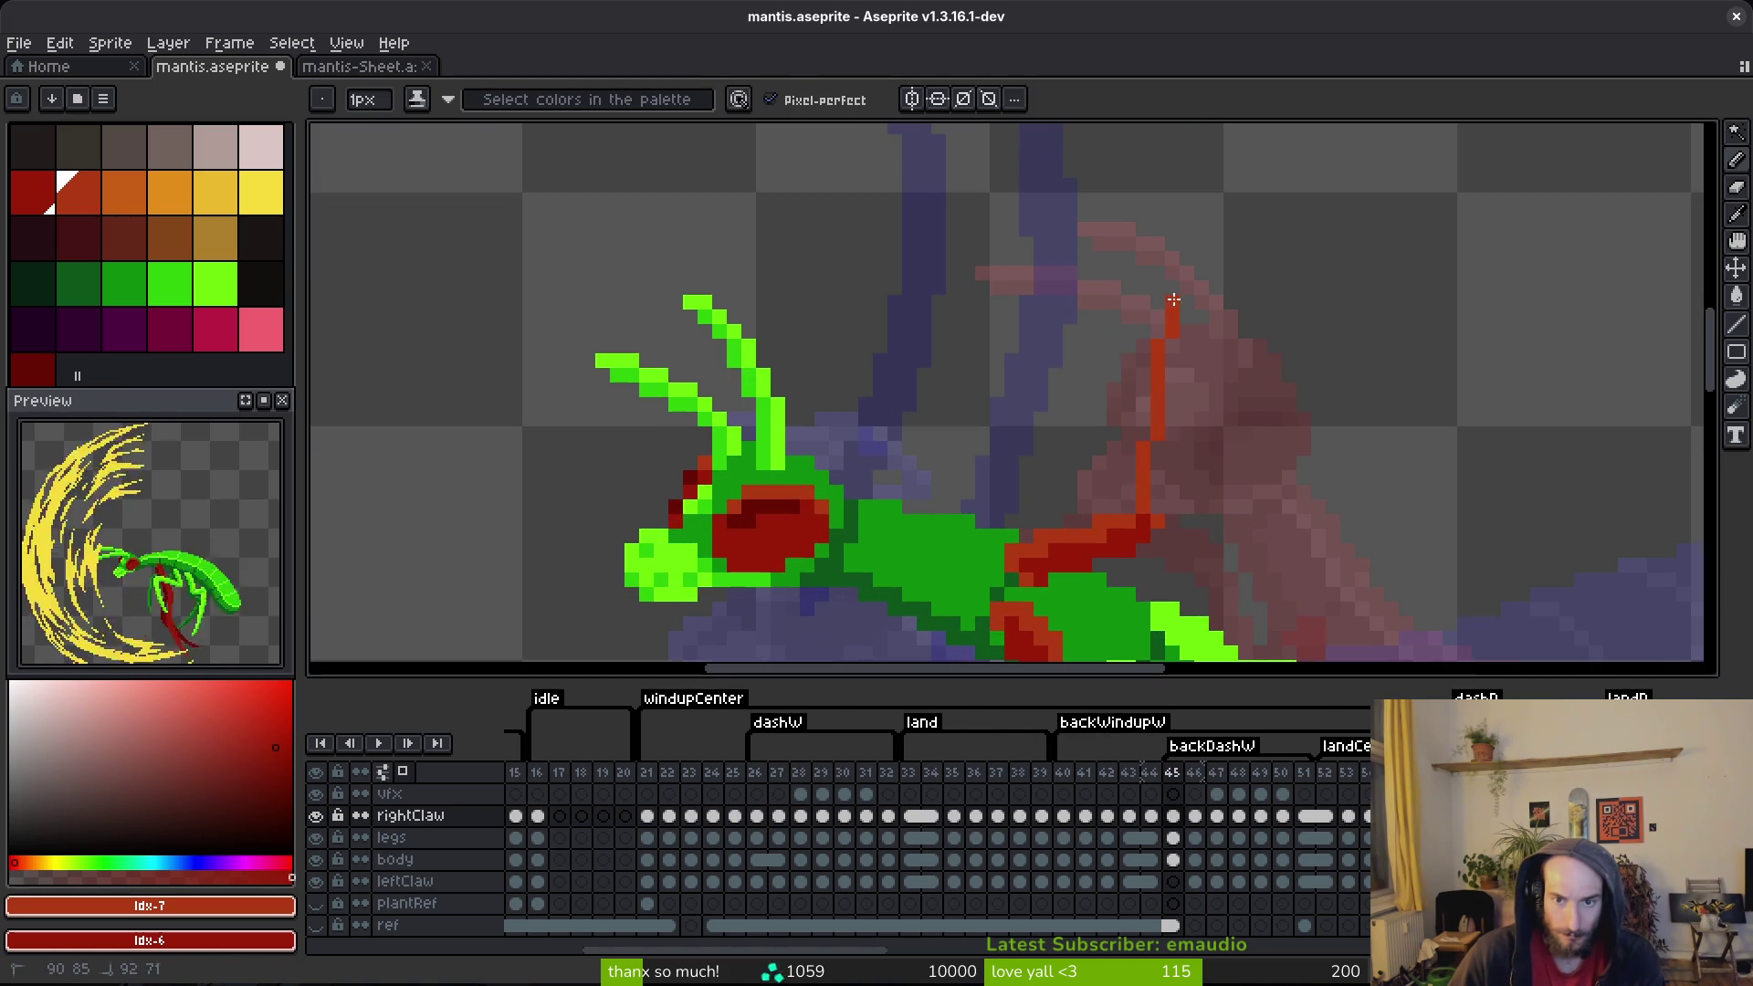
Step: Draw a straight red line from the claw tip up-right
{"action": "scroll", "coordinate": [1187, 508], "scroll_direction": "down", "scroll_amount": 3}
{"action": "left_click_drag", "start_coordinate": [1222, 513], "coordinate": [998, 388]}
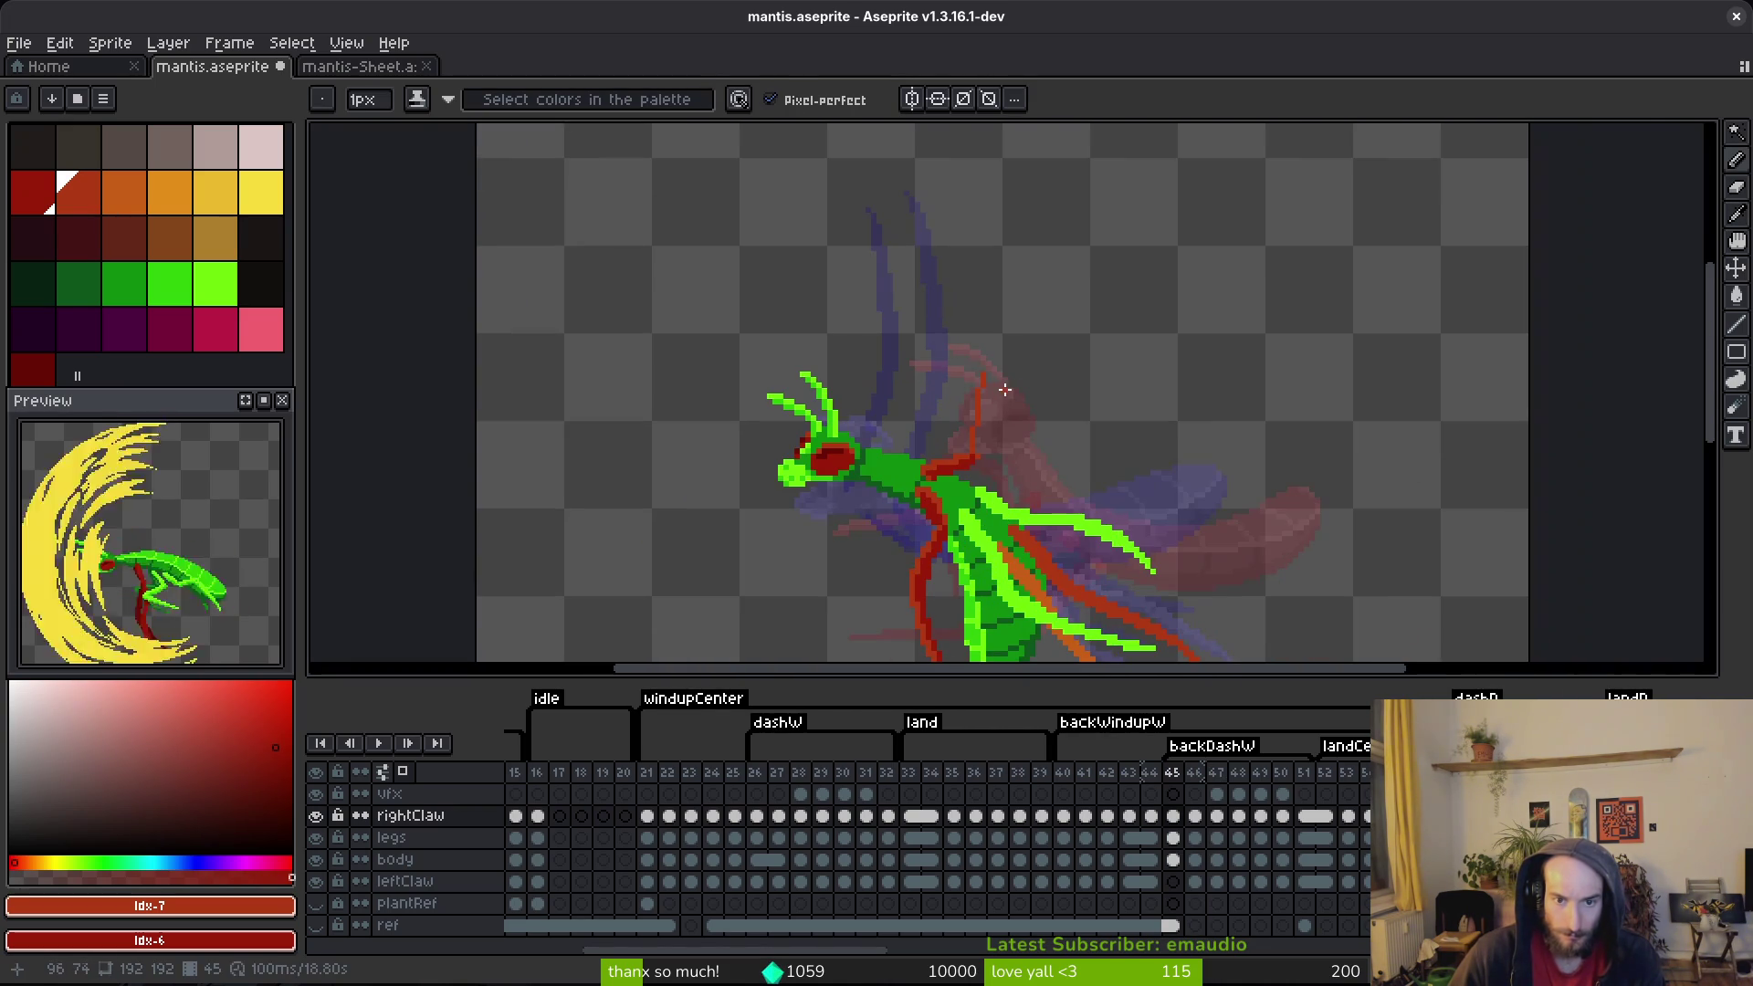
{"action": "scroll", "coordinate": [998, 373], "scroll_direction": "up", "scroll_amount": 1}
{"action": "left_click", "coordinate": [1163, 289], "text": "shift"}
{"action": "scroll", "coordinate": [1167, 286], "scroll_direction": "up", "scroll_amount": 2}
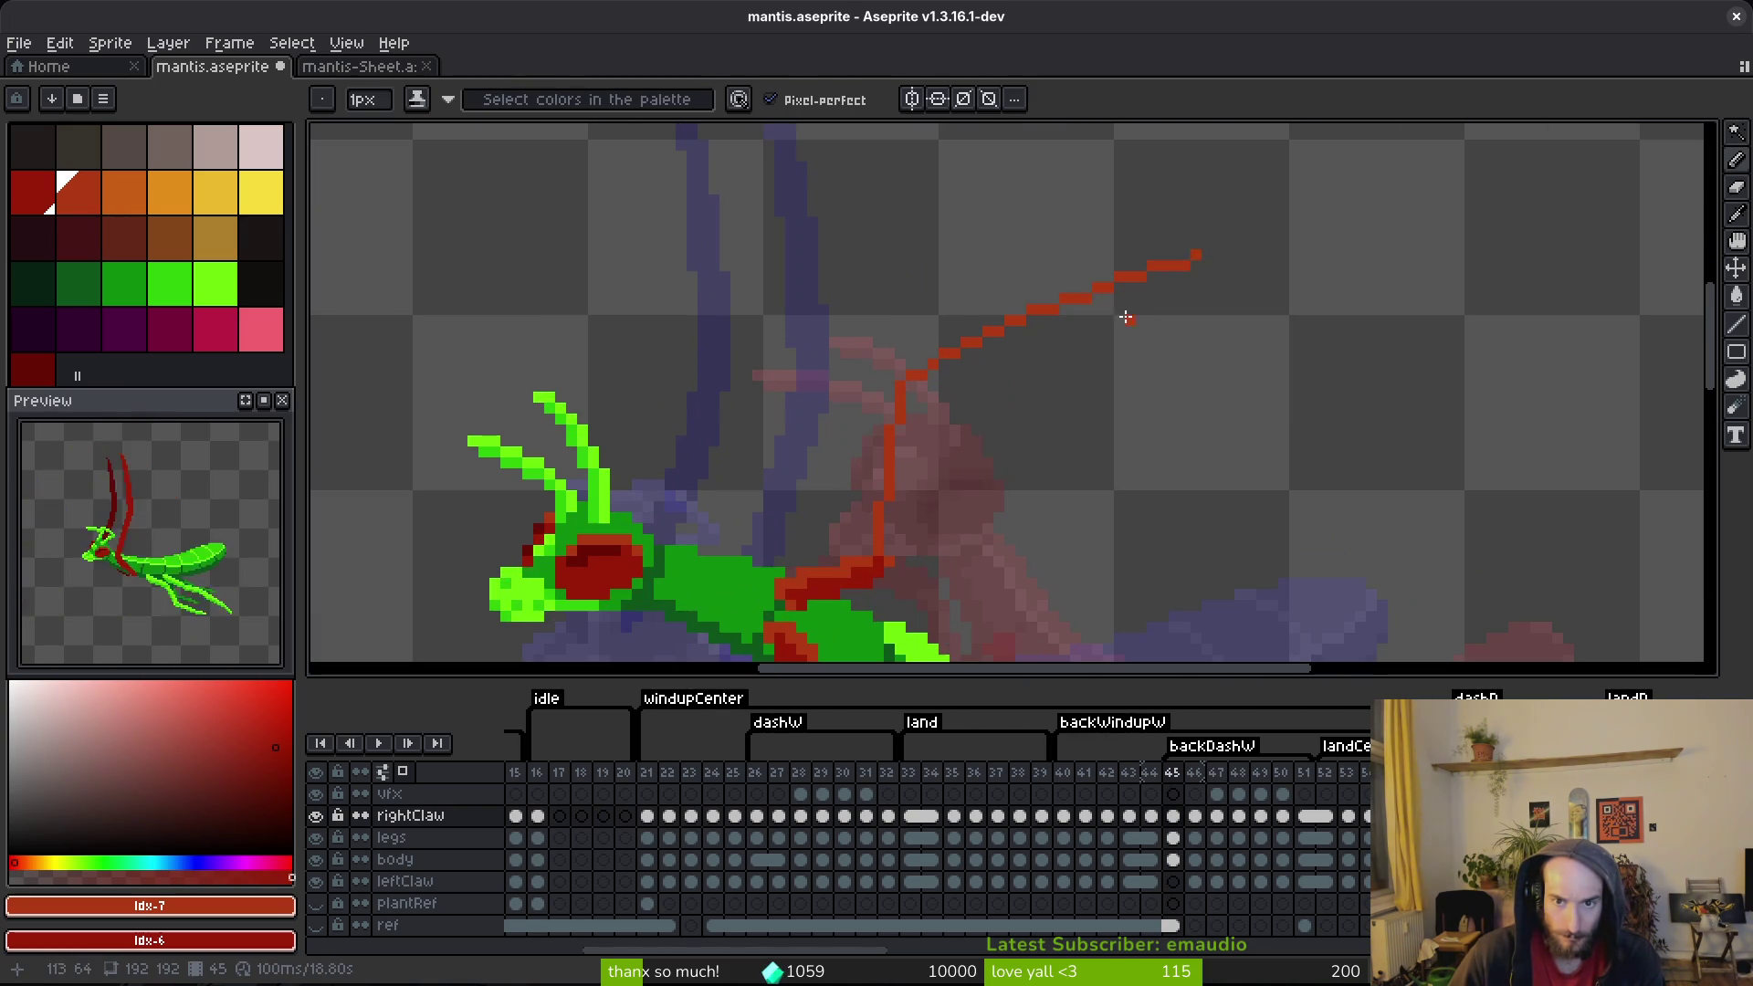
{"action": "key", "text": "e"}
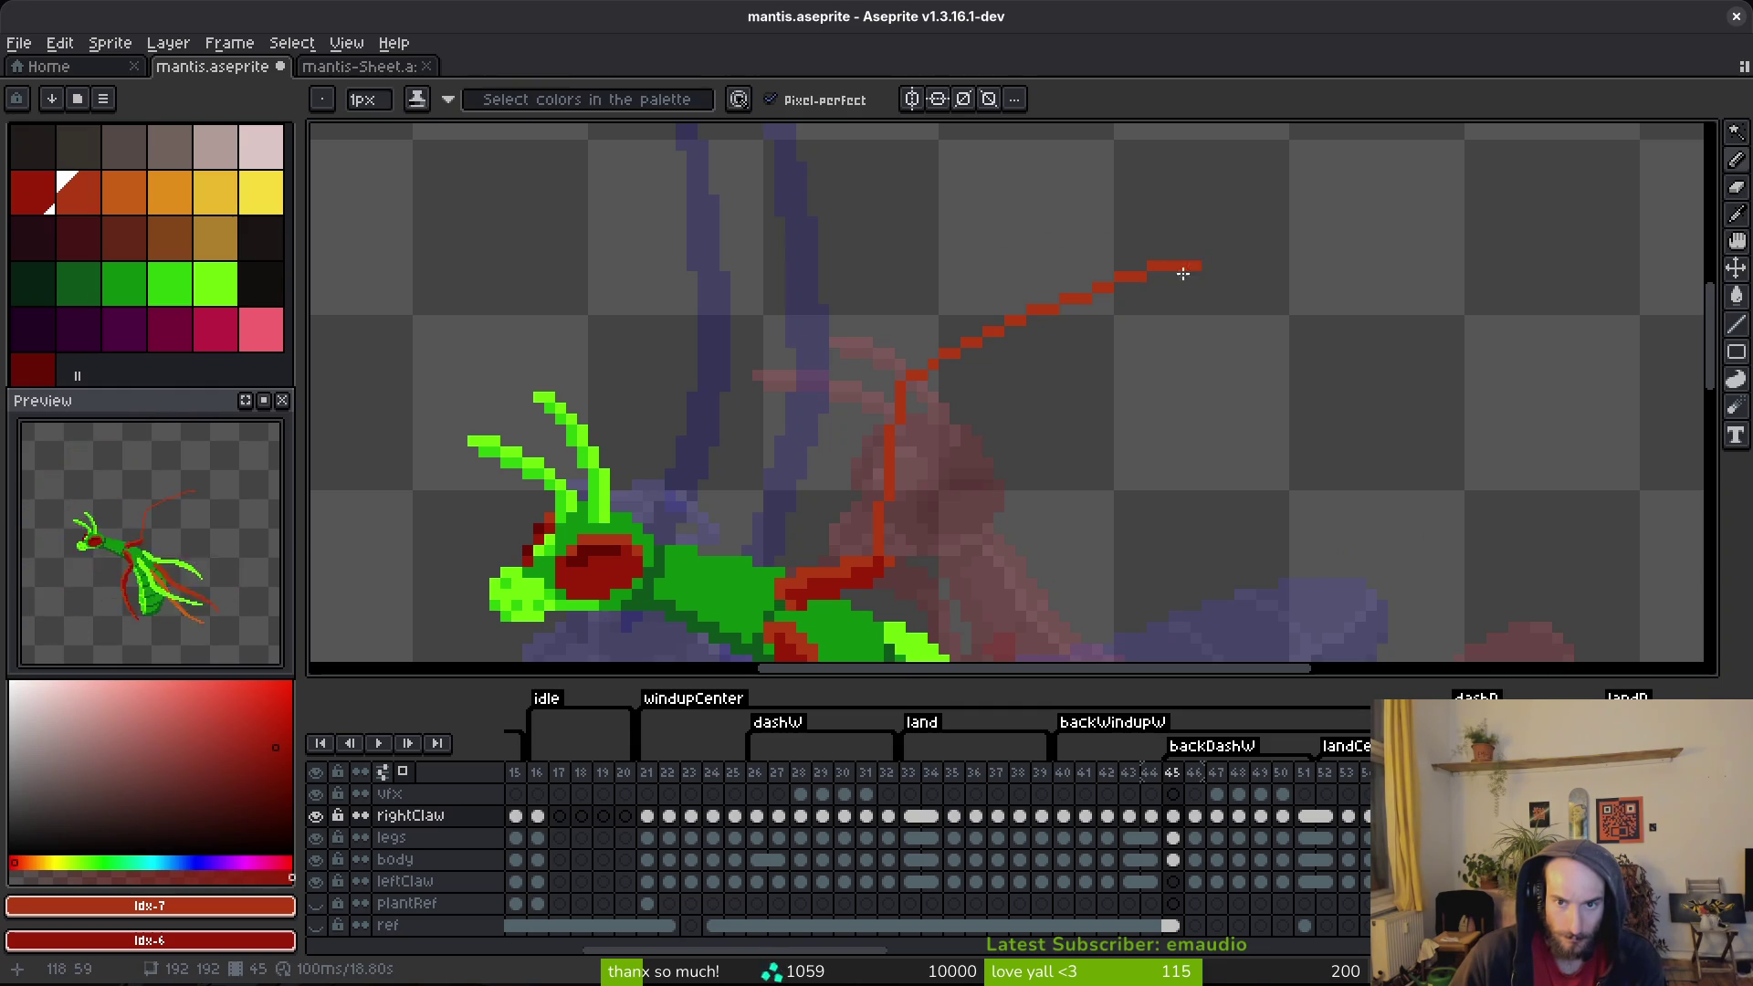
{"action": "scroll", "coordinate": [1158, 278], "scroll_direction": "up", "scroll_amount": 1}
Step: Thicken the long red claw into a solid stroke, fill its gaps, and save mantis.aseprite
{"action": "left_click_drag", "start_coordinate": [1150, 274], "coordinate": [725, 462]}
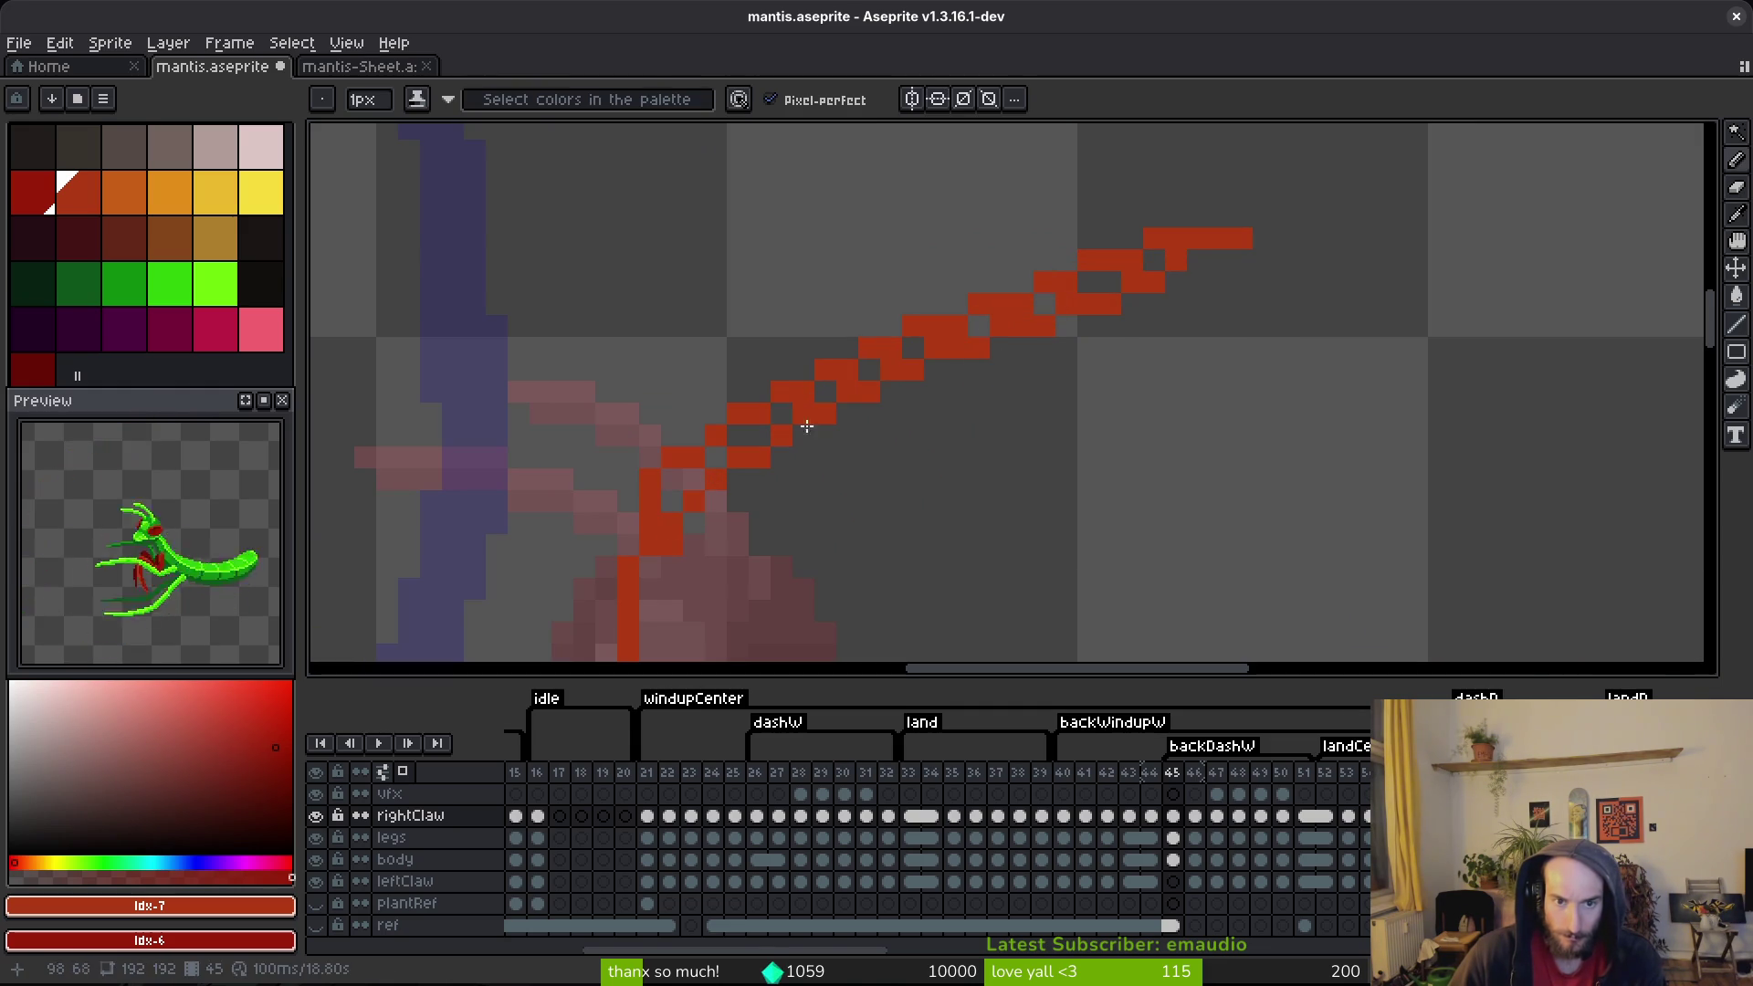
{"action": "mouse_move", "coordinate": [1163, 250]}
{"action": "left_mouse_down"}
{"action": "mouse_move", "coordinate": [769, 418]}
{"action": "mouse_move", "coordinate": [802, 397]}
{"action": "left_mouse_up"}
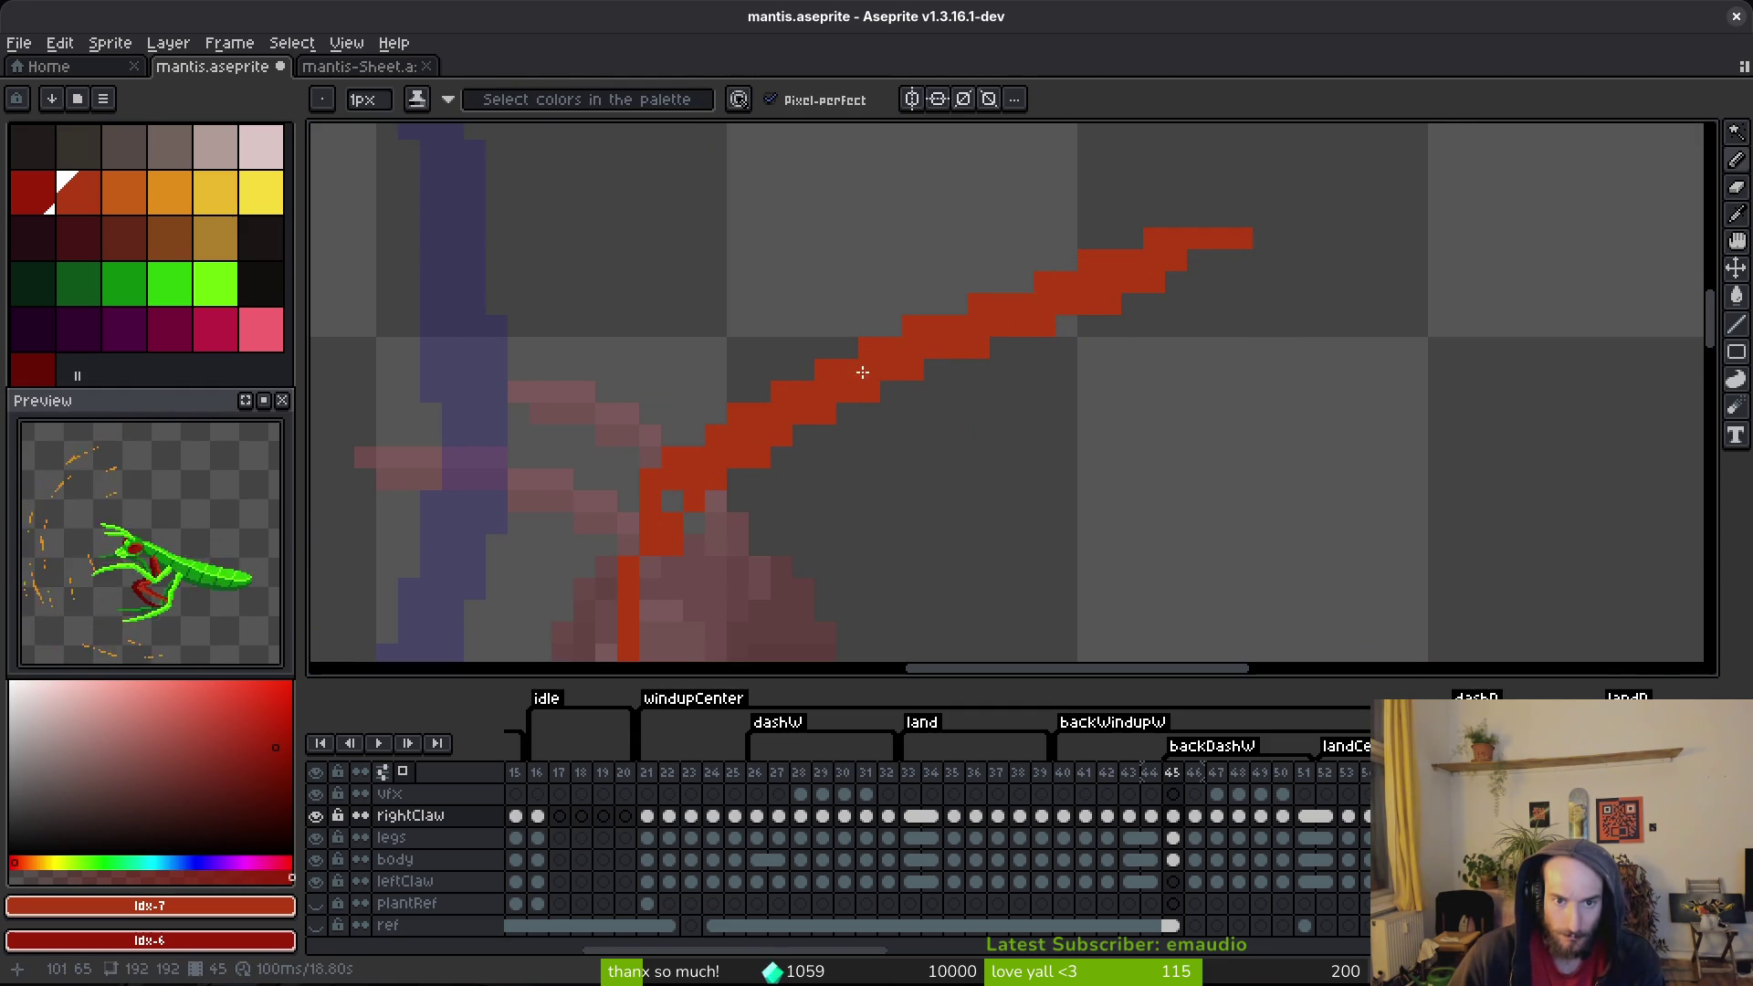
{"action": "left_click_drag", "start_coordinate": [983, 346], "coordinate": [748, 501]}
{"action": "left_click", "coordinate": [737, 501]}
{"action": "left_click_drag", "start_coordinate": [934, 370], "coordinate": [817, 448]}
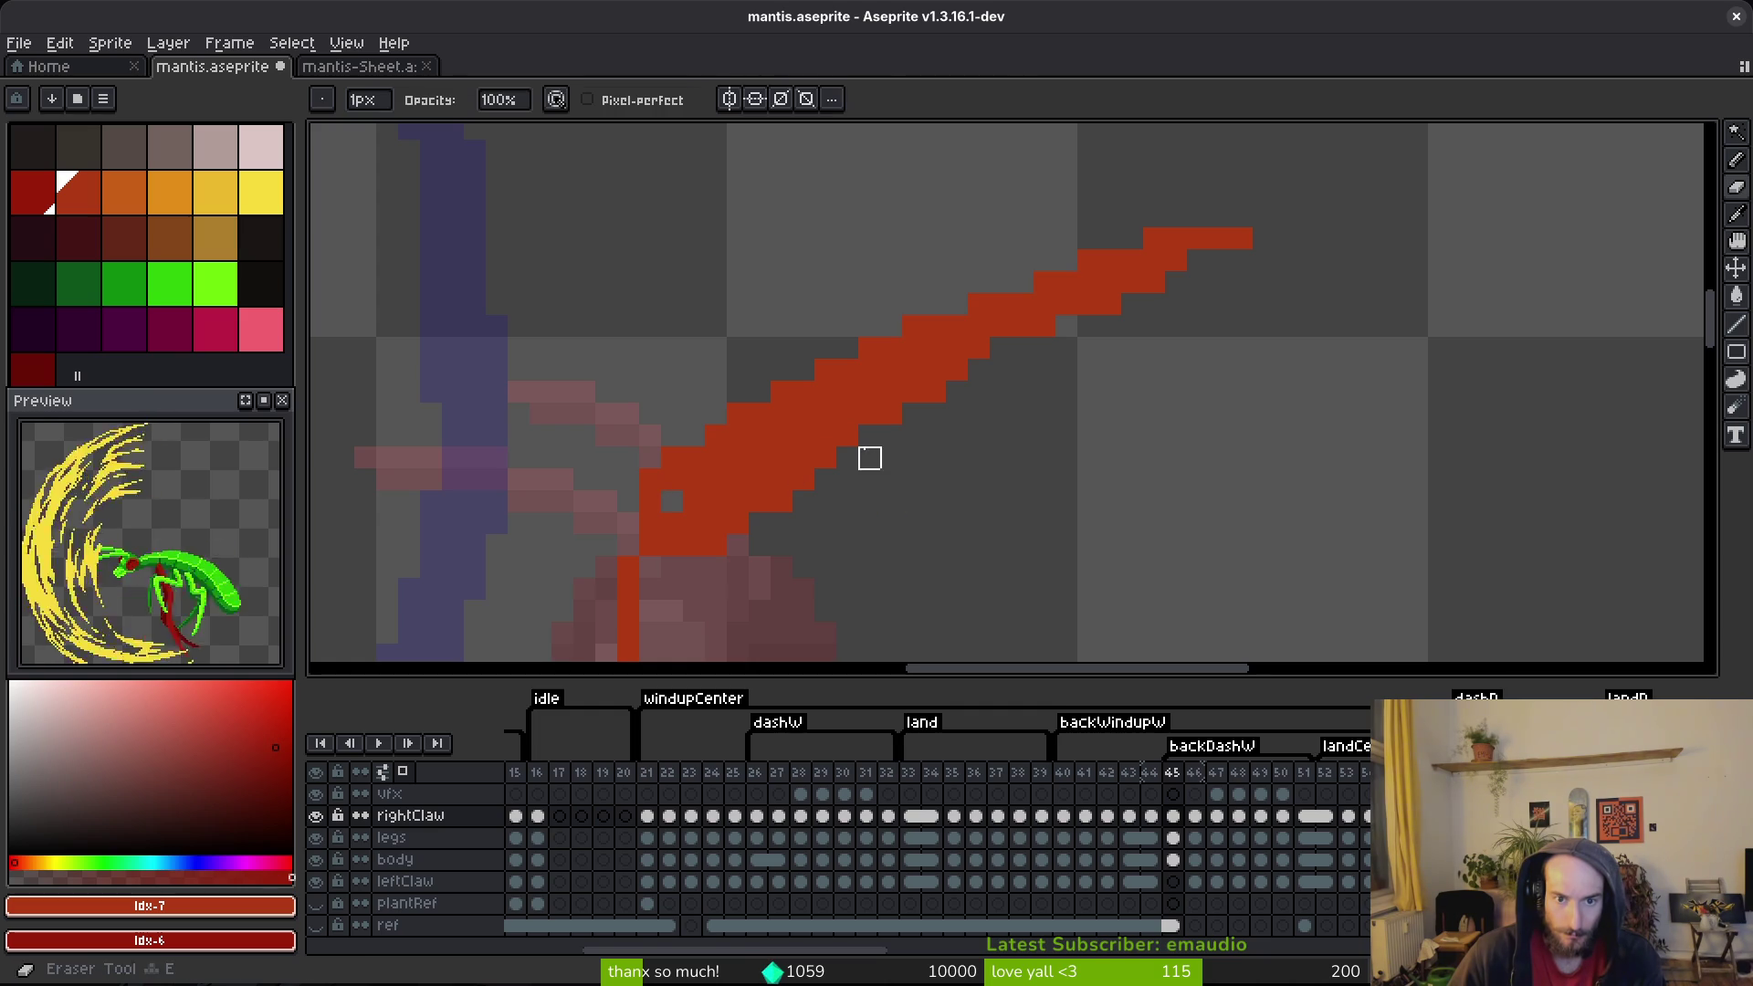
{"action": "mouse_move", "coordinate": [715, 567]}
{"action": "left_mouse_down"}
{"action": "mouse_move", "coordinate": [767, 380]}
{"action": "mouse_move", "coordinate": [729, 479]}
{"action": "left_mouse_up"}
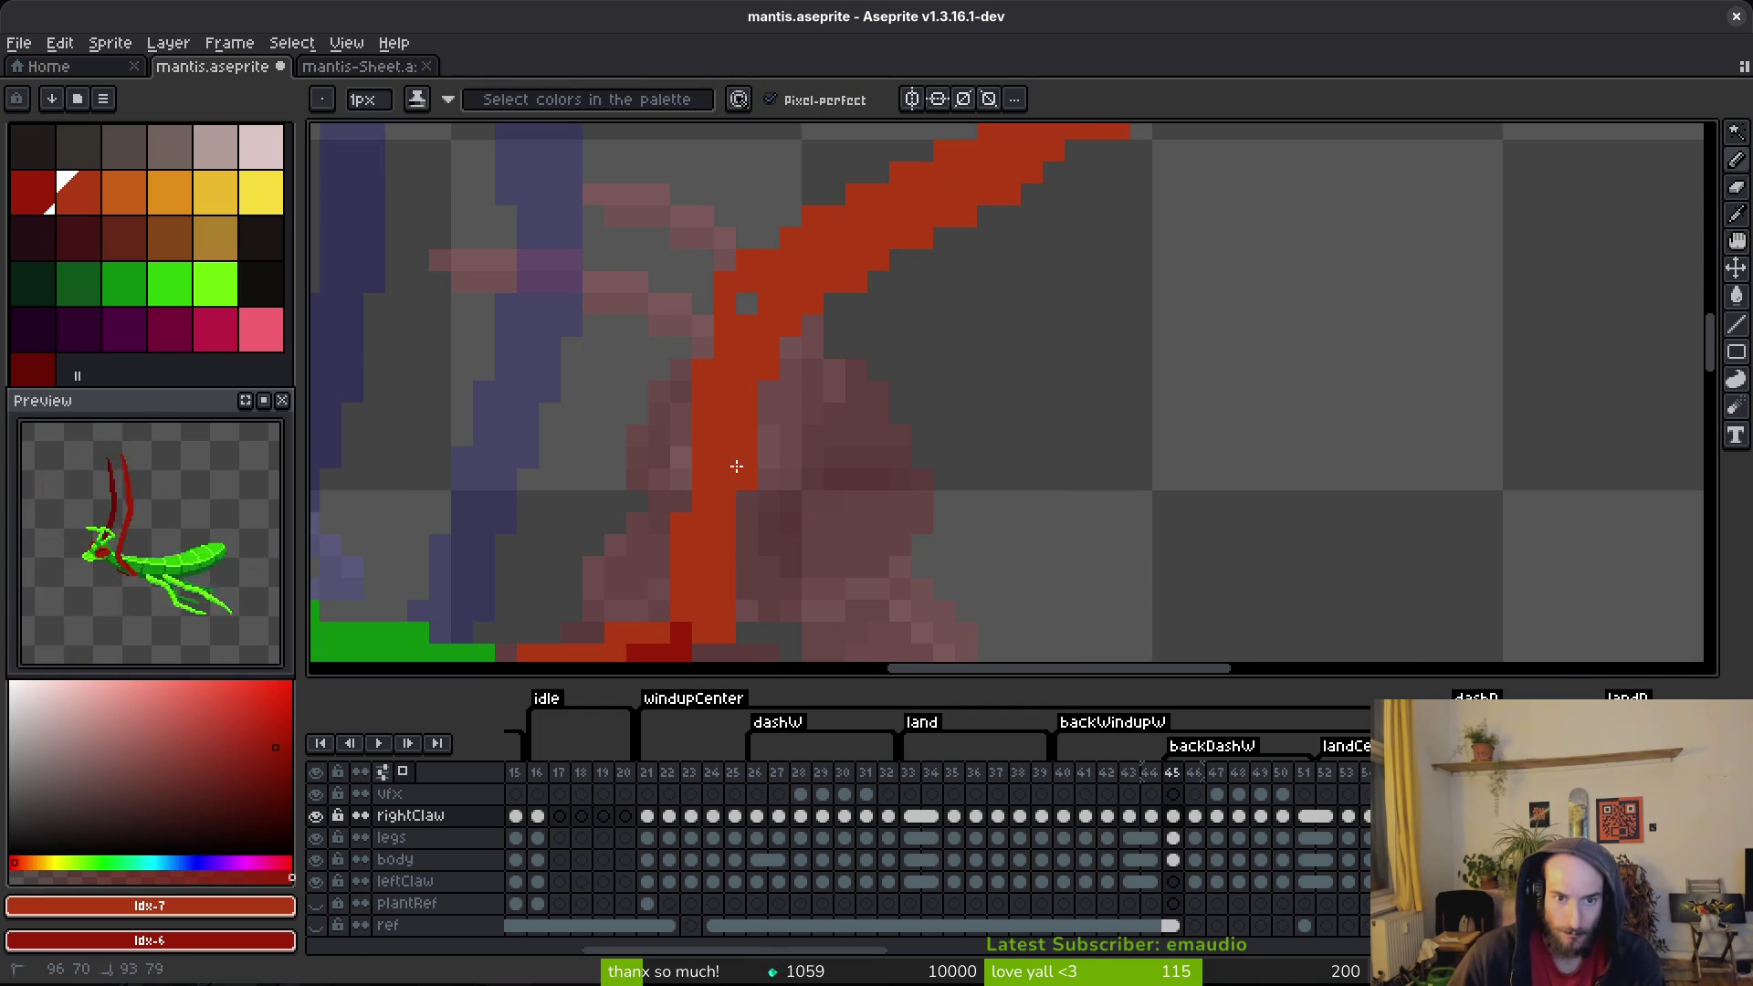
{"action": "scroll", "coordinate": [748, 299], "scroll_direction": "down", "scroll_amount": 5}
{"action": "key", "text": "ctrl+s"}
{"action": "scroll", "coordinate": [950, 421], "scroll_direction": "down", "scroll_amount": 3}
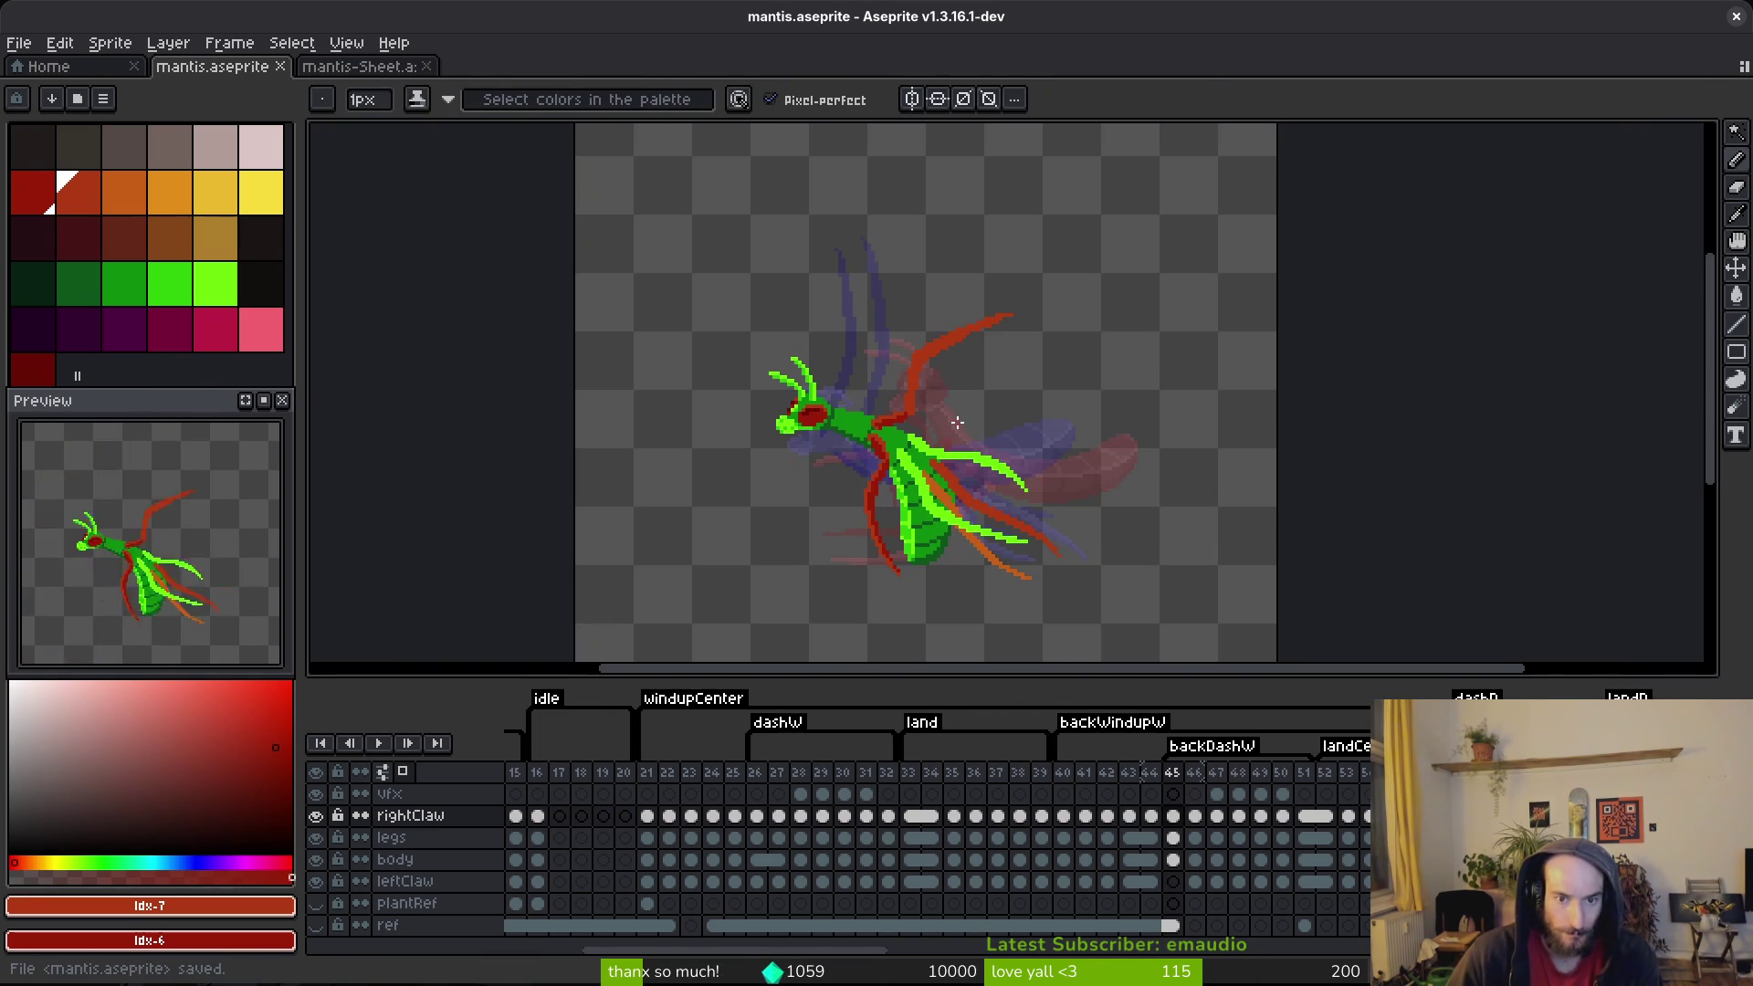
Step: Go from frame 22 through the animation to backDashW frame 46, comparing it with frame 45
{"action": "left_click", "coordinate": [668, 816]}
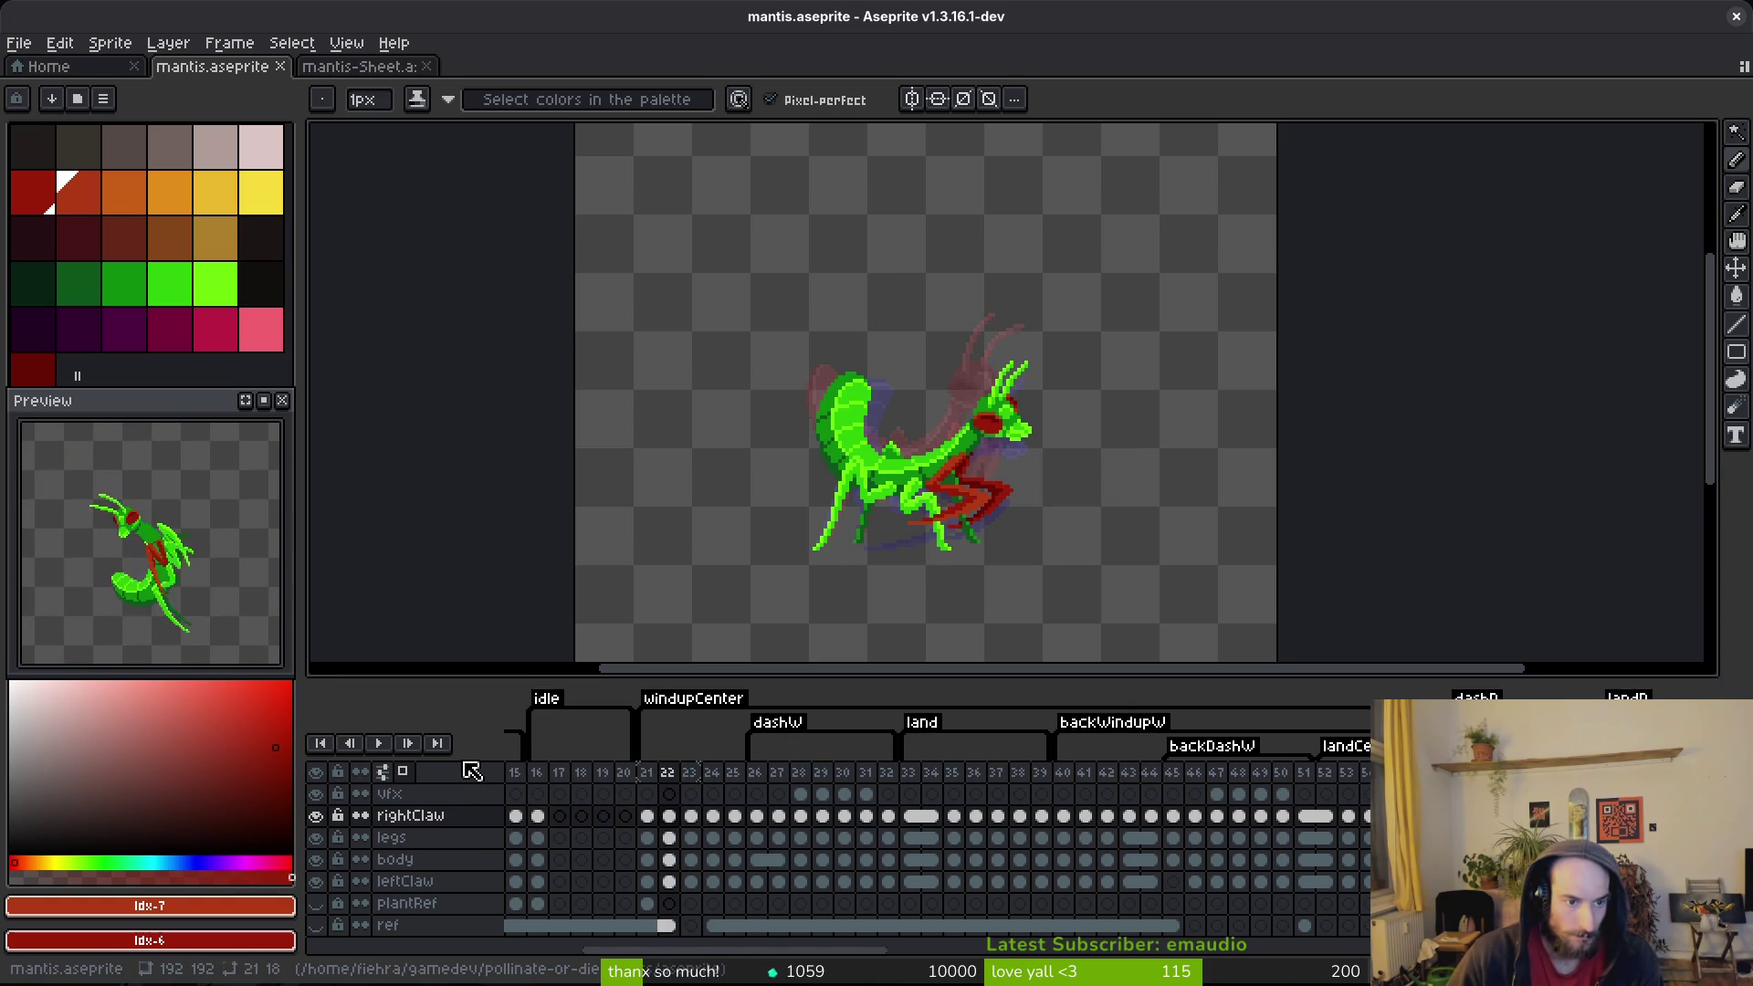
{"action": "key", "text": "Right"}
{"action": "key", "text": "i"}
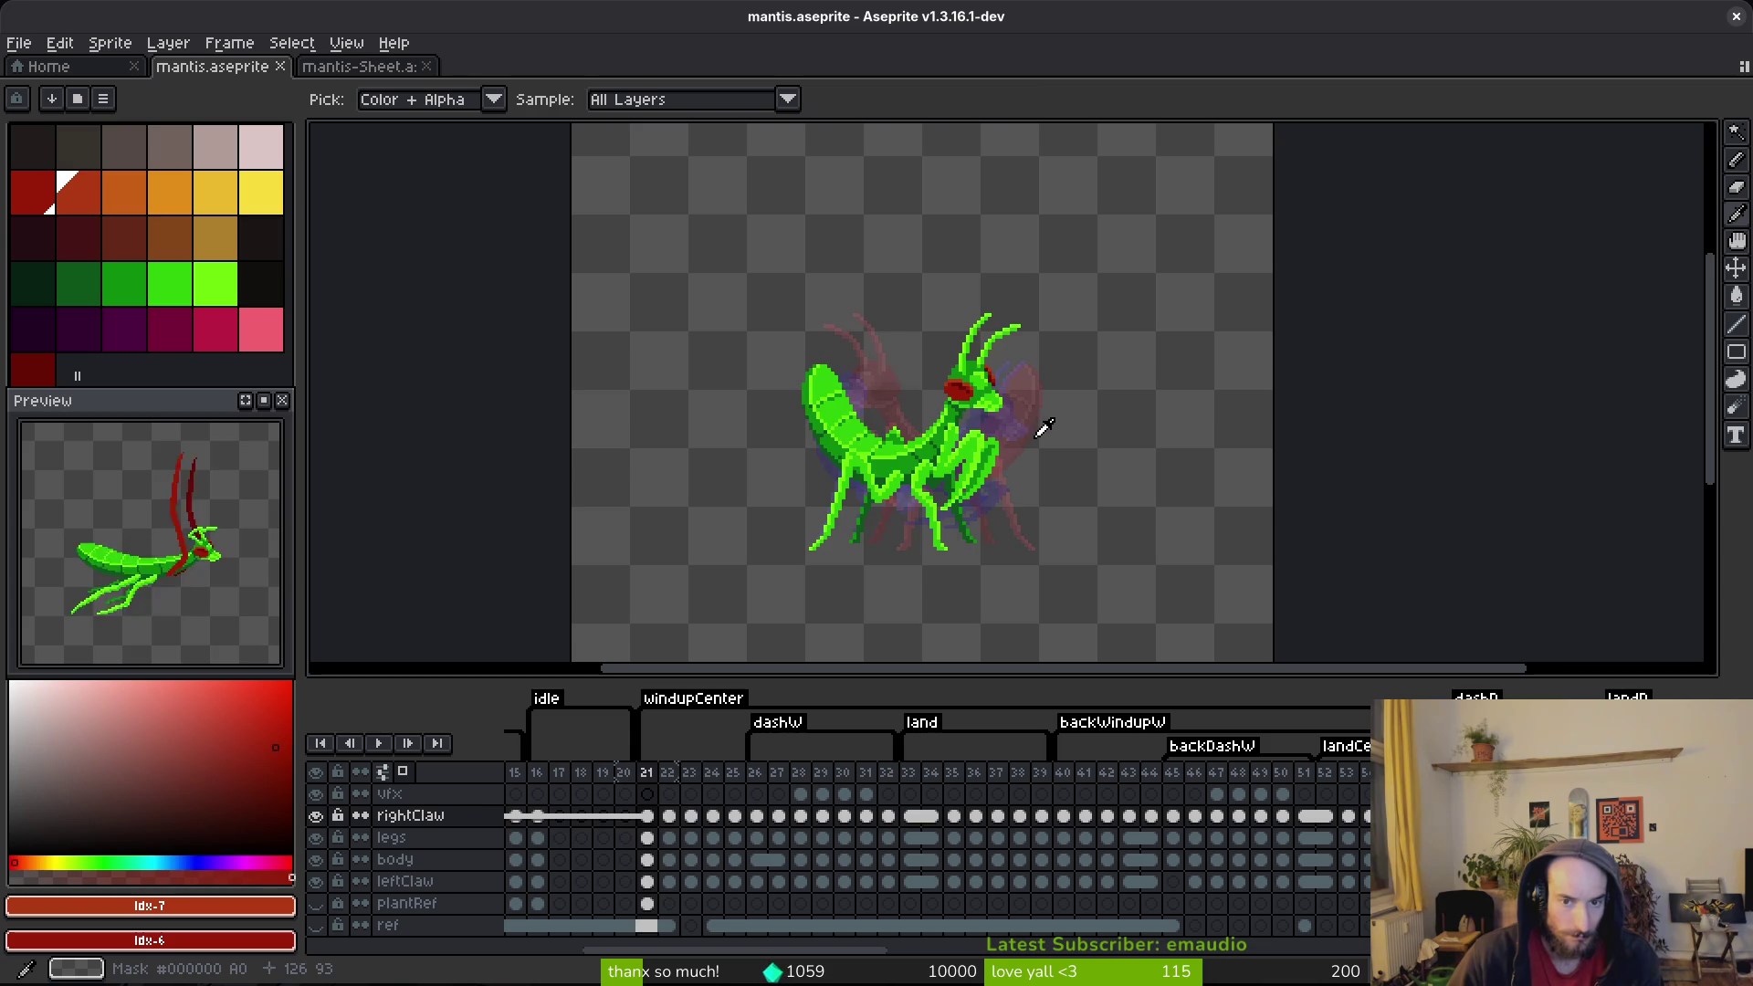
{"action": "key", "text": "Right"}
{"action": "key", "text": "Right"}
{"action": "key", "text": "Right"}
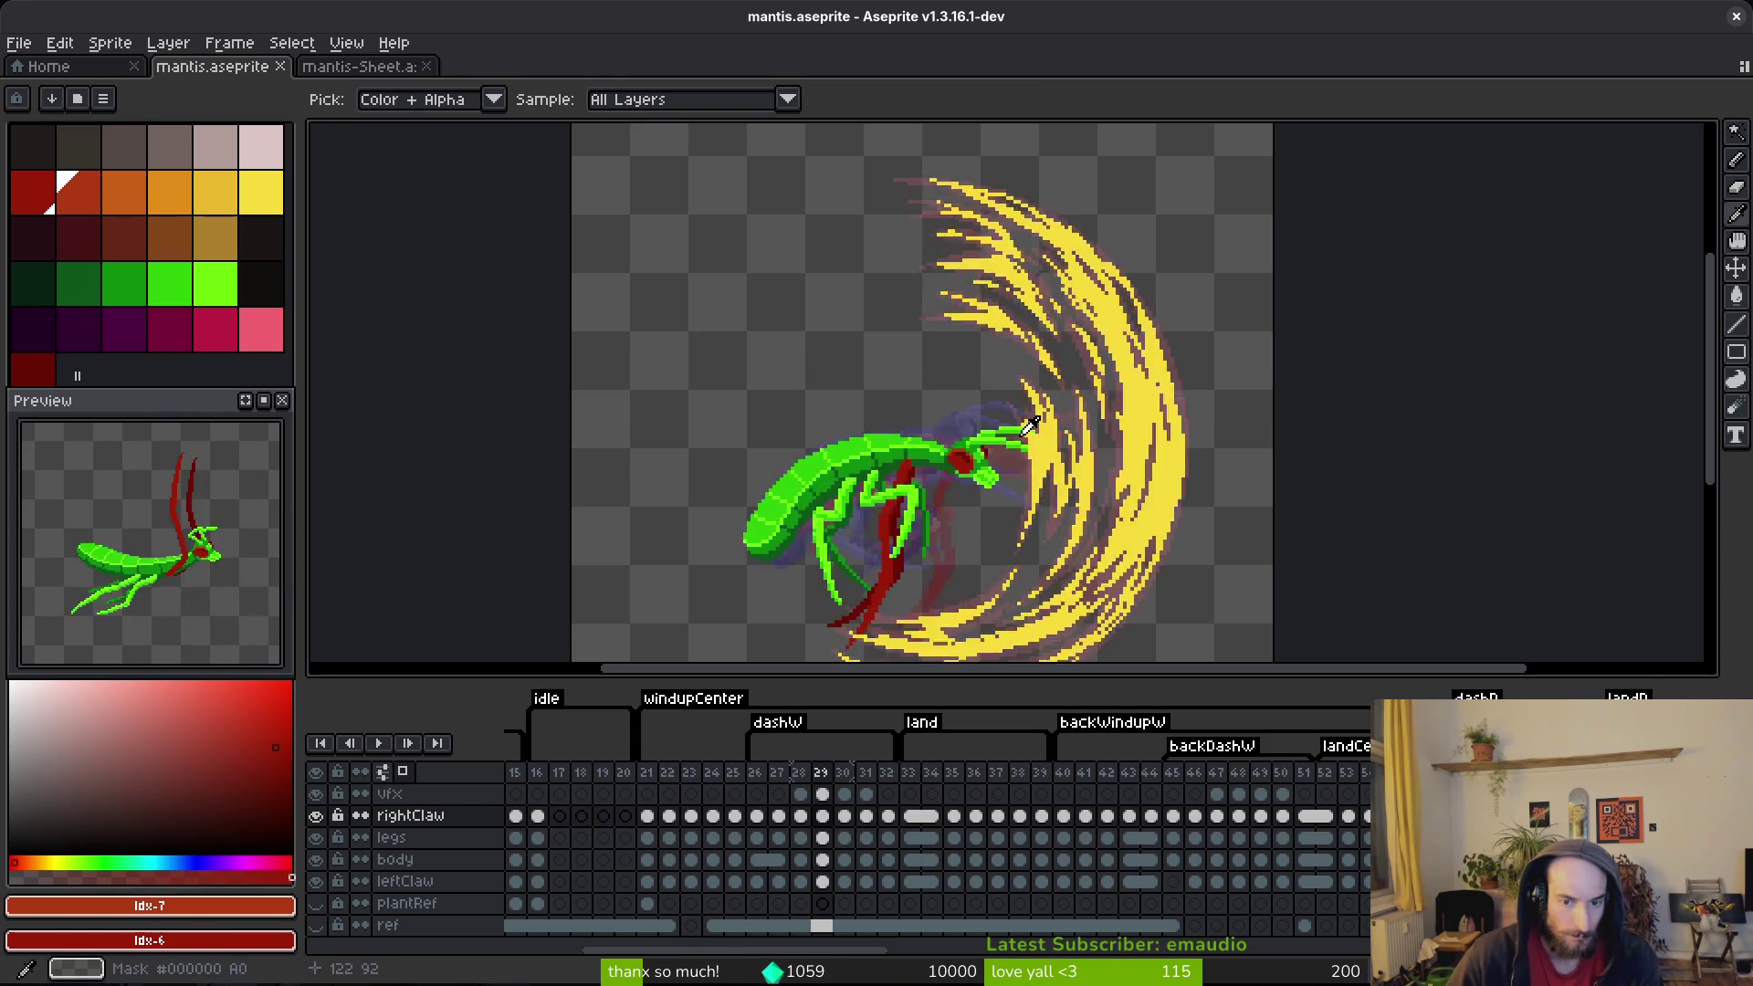
{"action": "key", "text": "Right"}
{"action": "key", "text": "Right"}
{"action": "key", "text": "Right"}
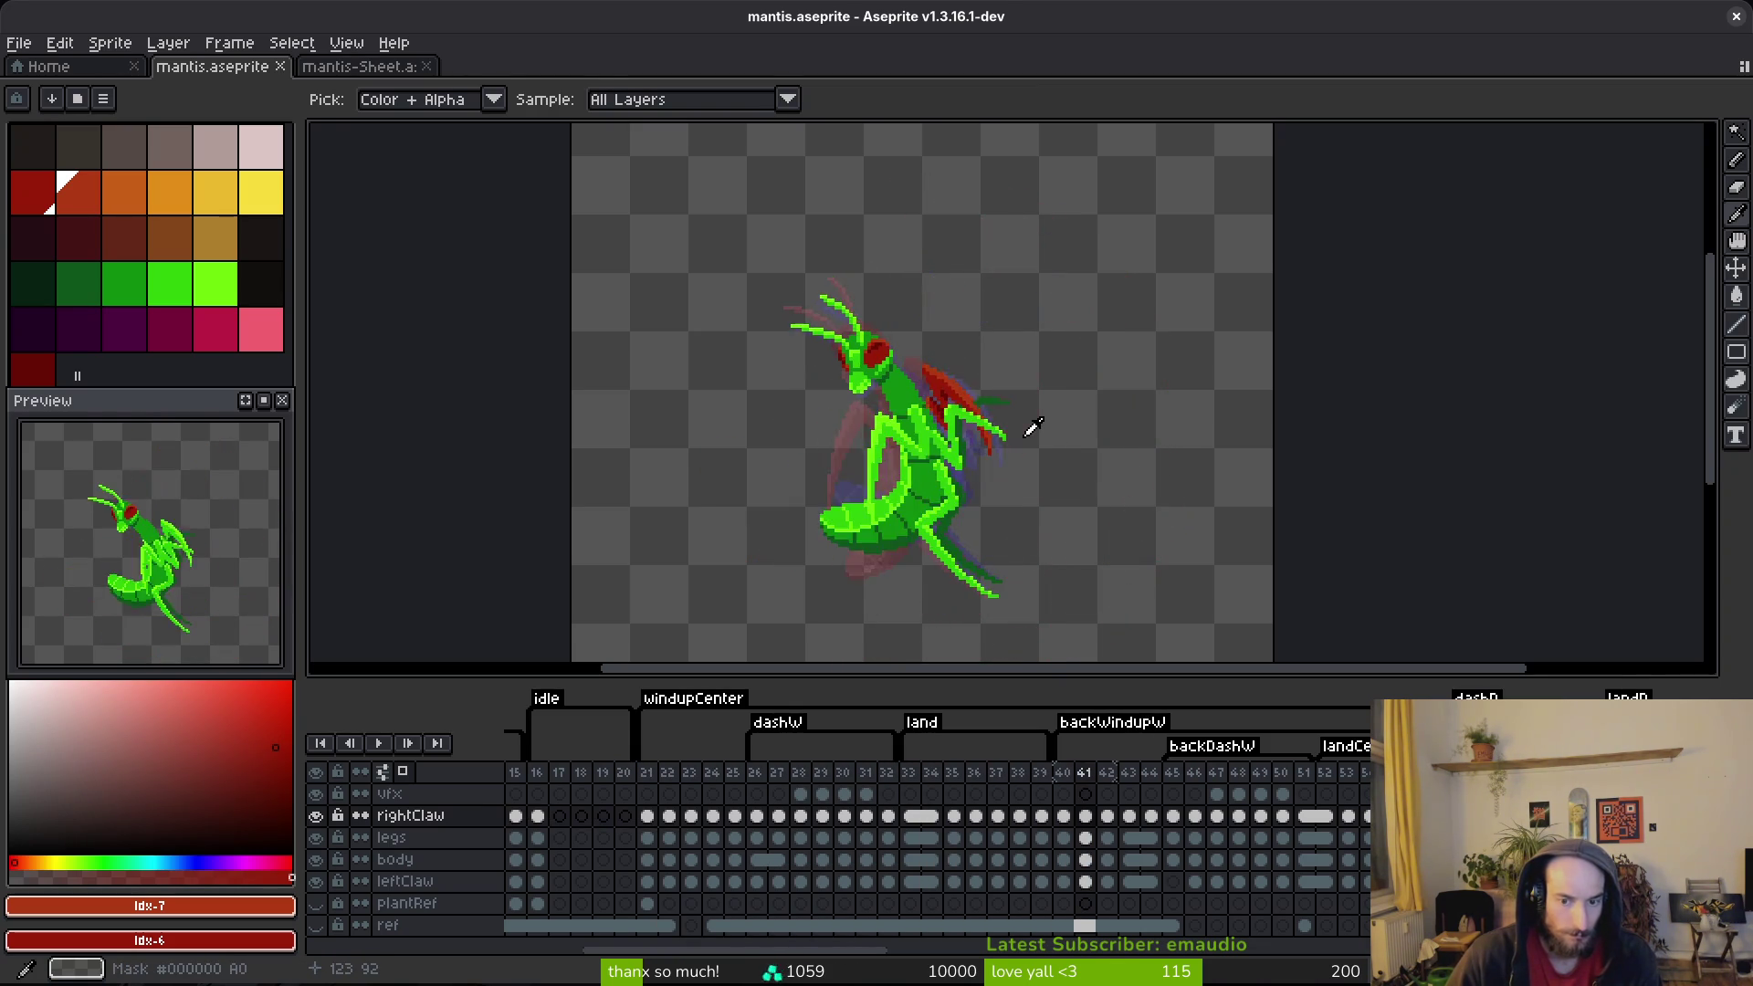
{"action": "key", "text": "Right"}
{"action": "key", "text": "Right"}
{"action": "key", "text": "Right"}
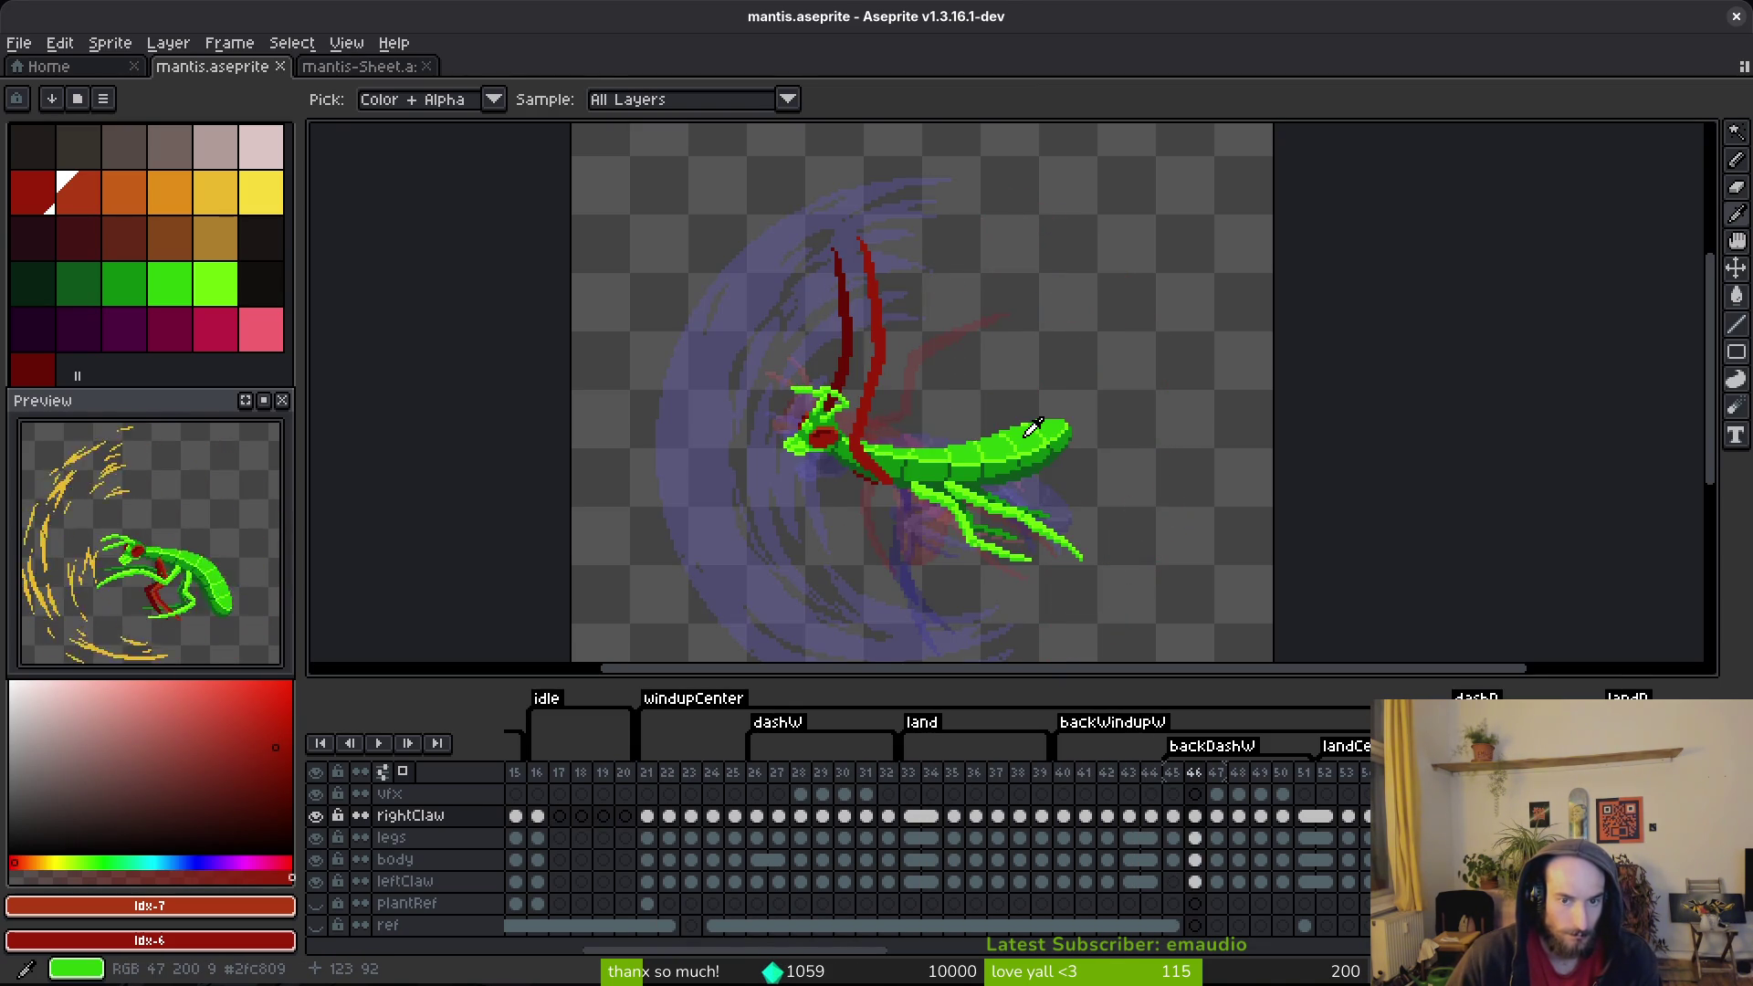
{"action": "key", "text": "Left"}
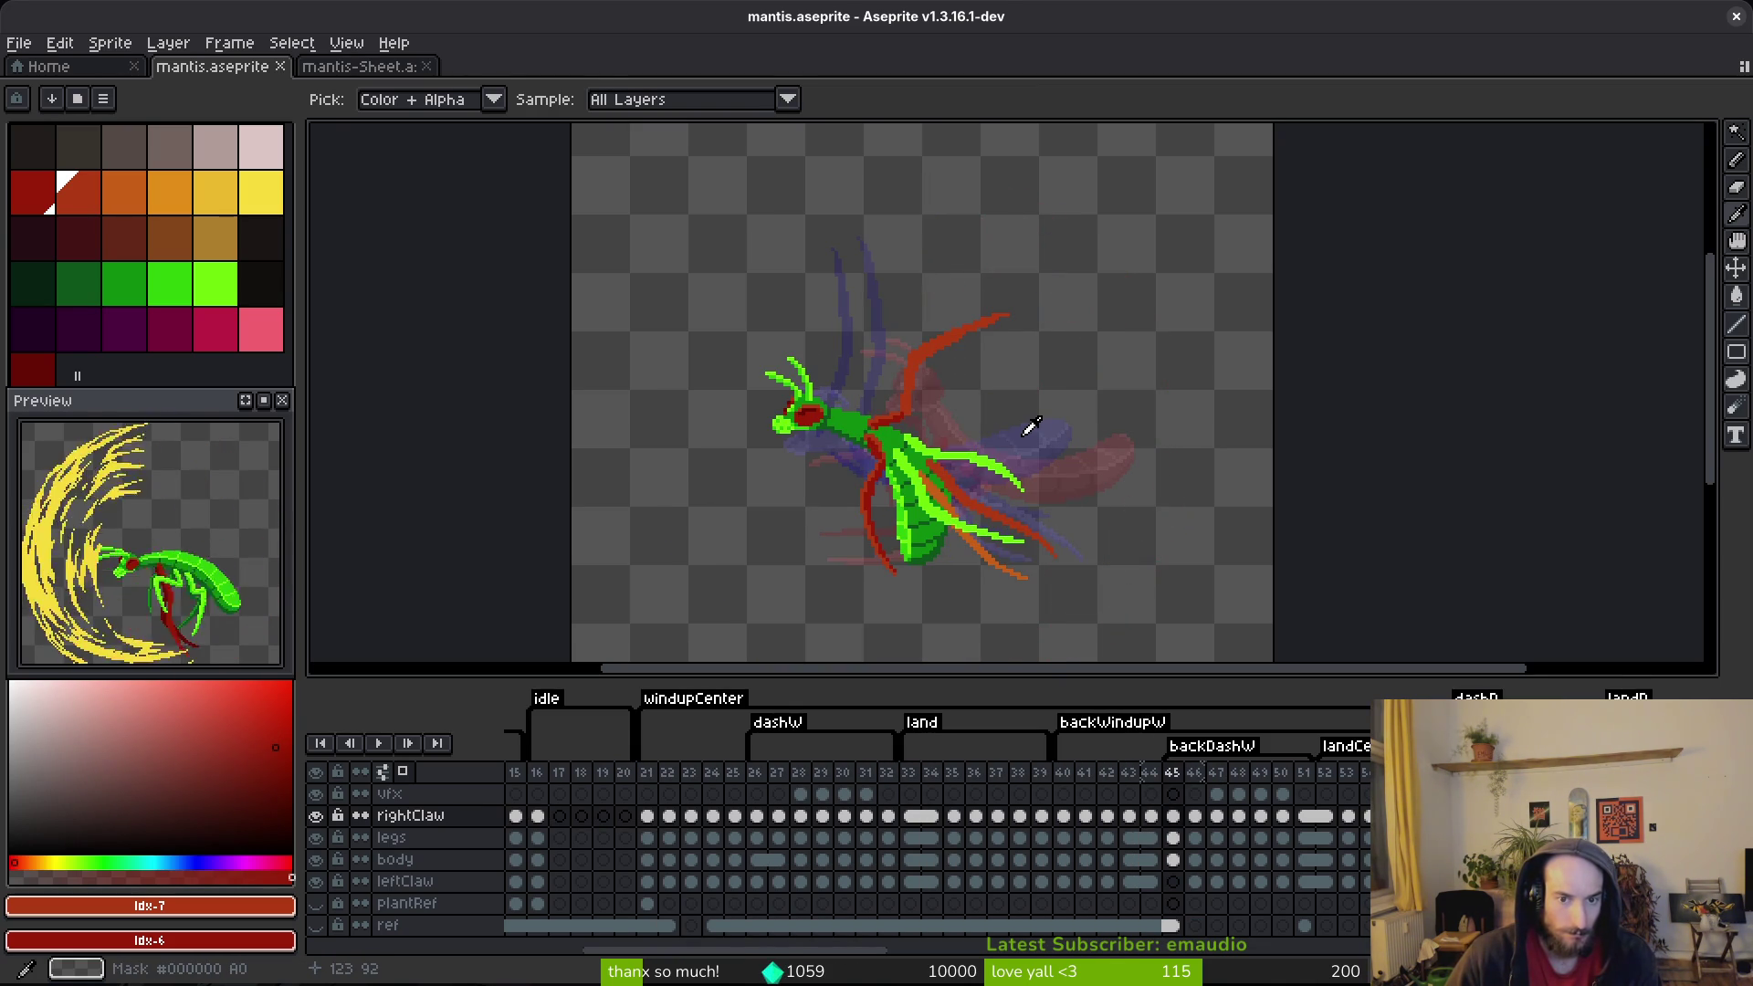
{"action": "key", "text": "Right"}
{"action": "key", "text": "Right"}
{"action": "key", "text": "Right"}
{"action": "key", "text": "Left"}
{"action": "key", "text": "Left"}
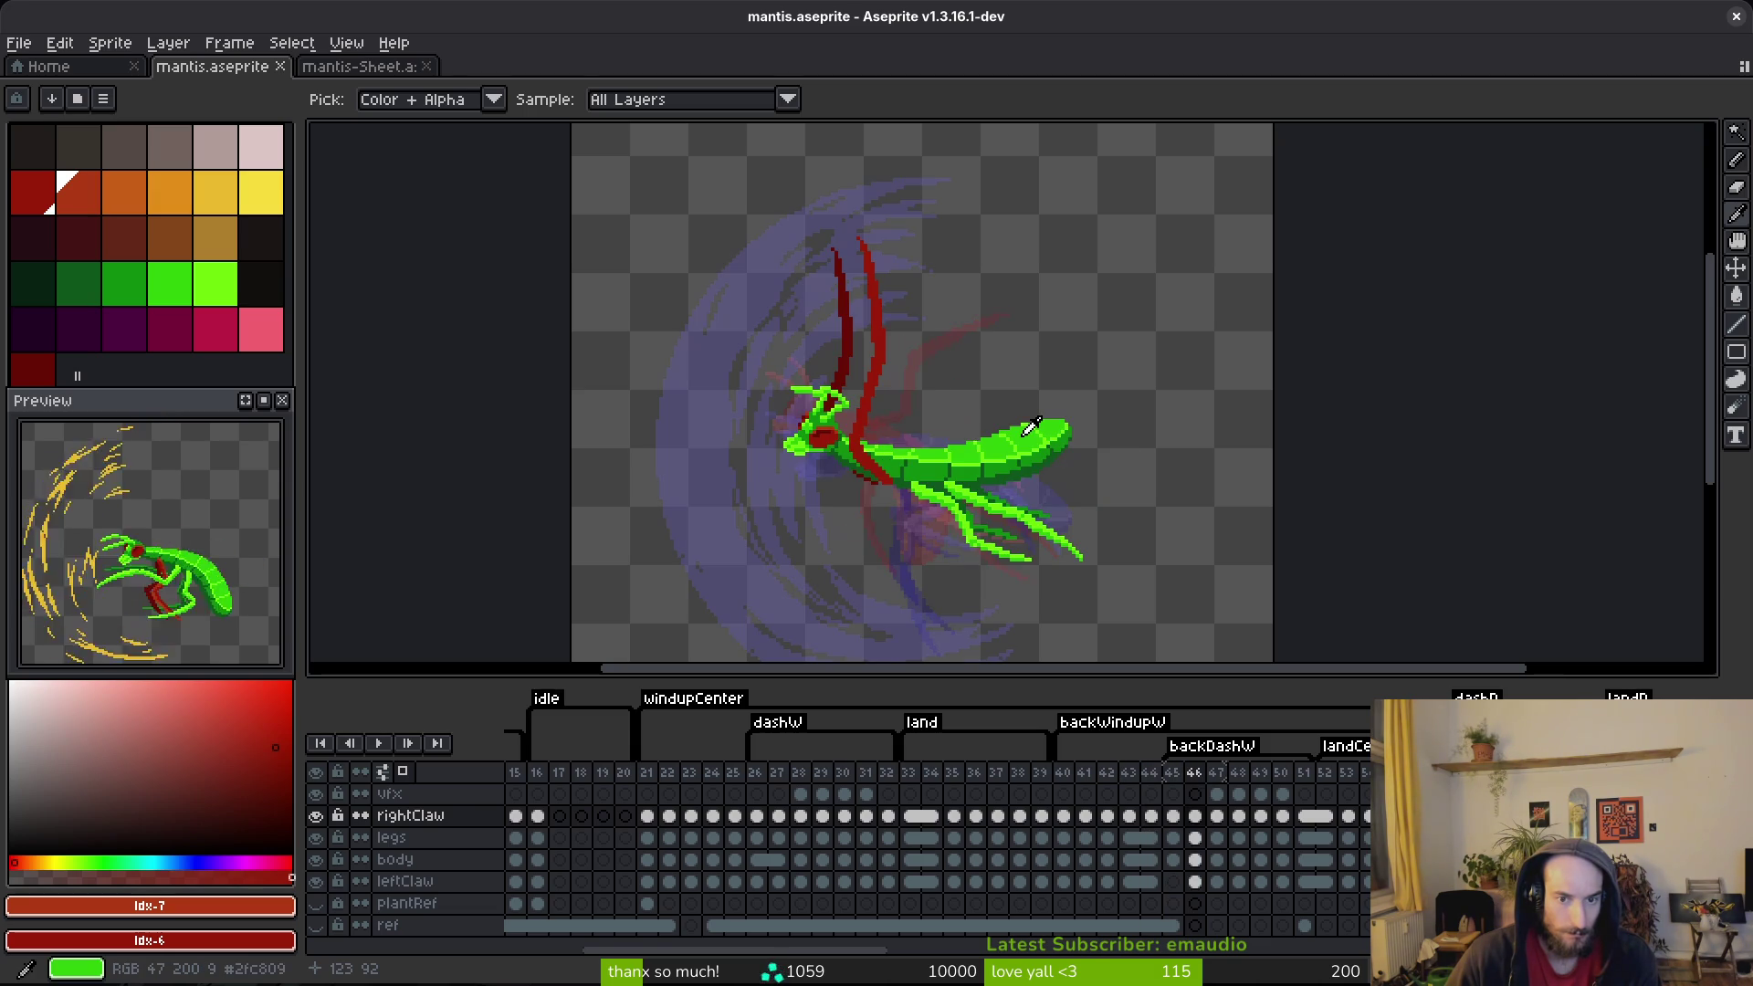
{"action": "scroll", "coordinate": [811, 470], "scroll_direction": "up", "scroll_amount": 2}
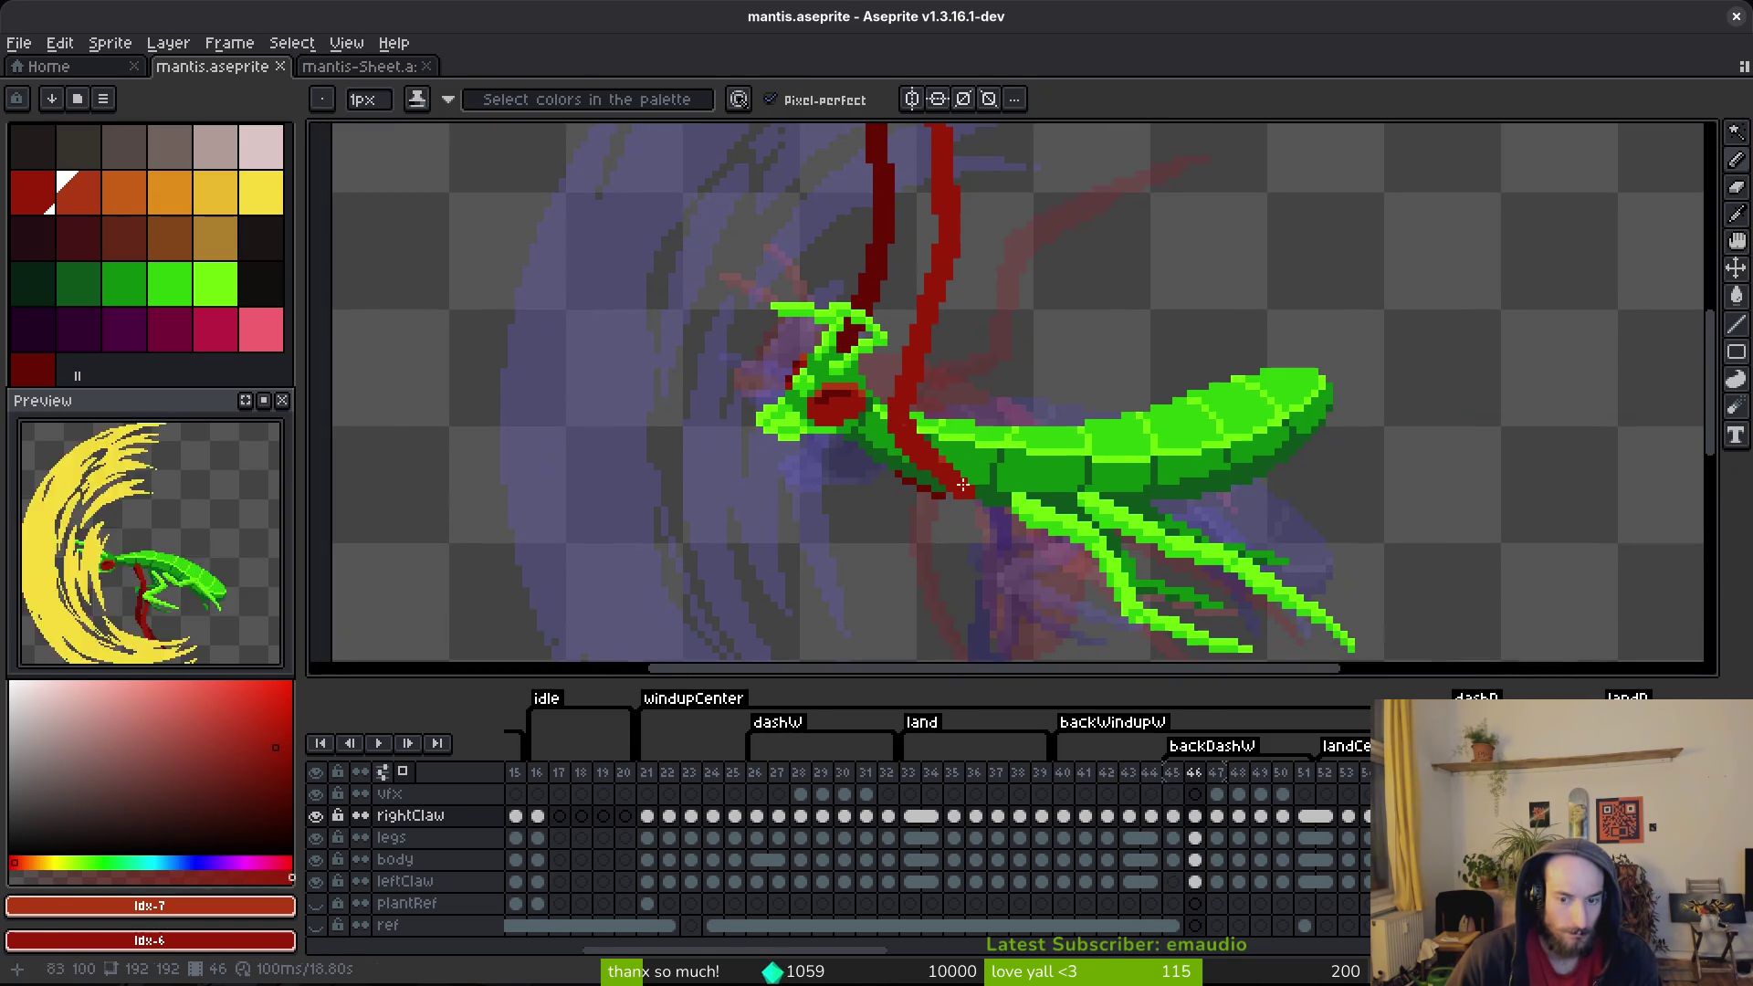
Step: Make the leftClaw cel on frame 46 active and eyedrop dark red #680d05 from the claw
{"action": "left_click", "coordinate": [1197, 881]}
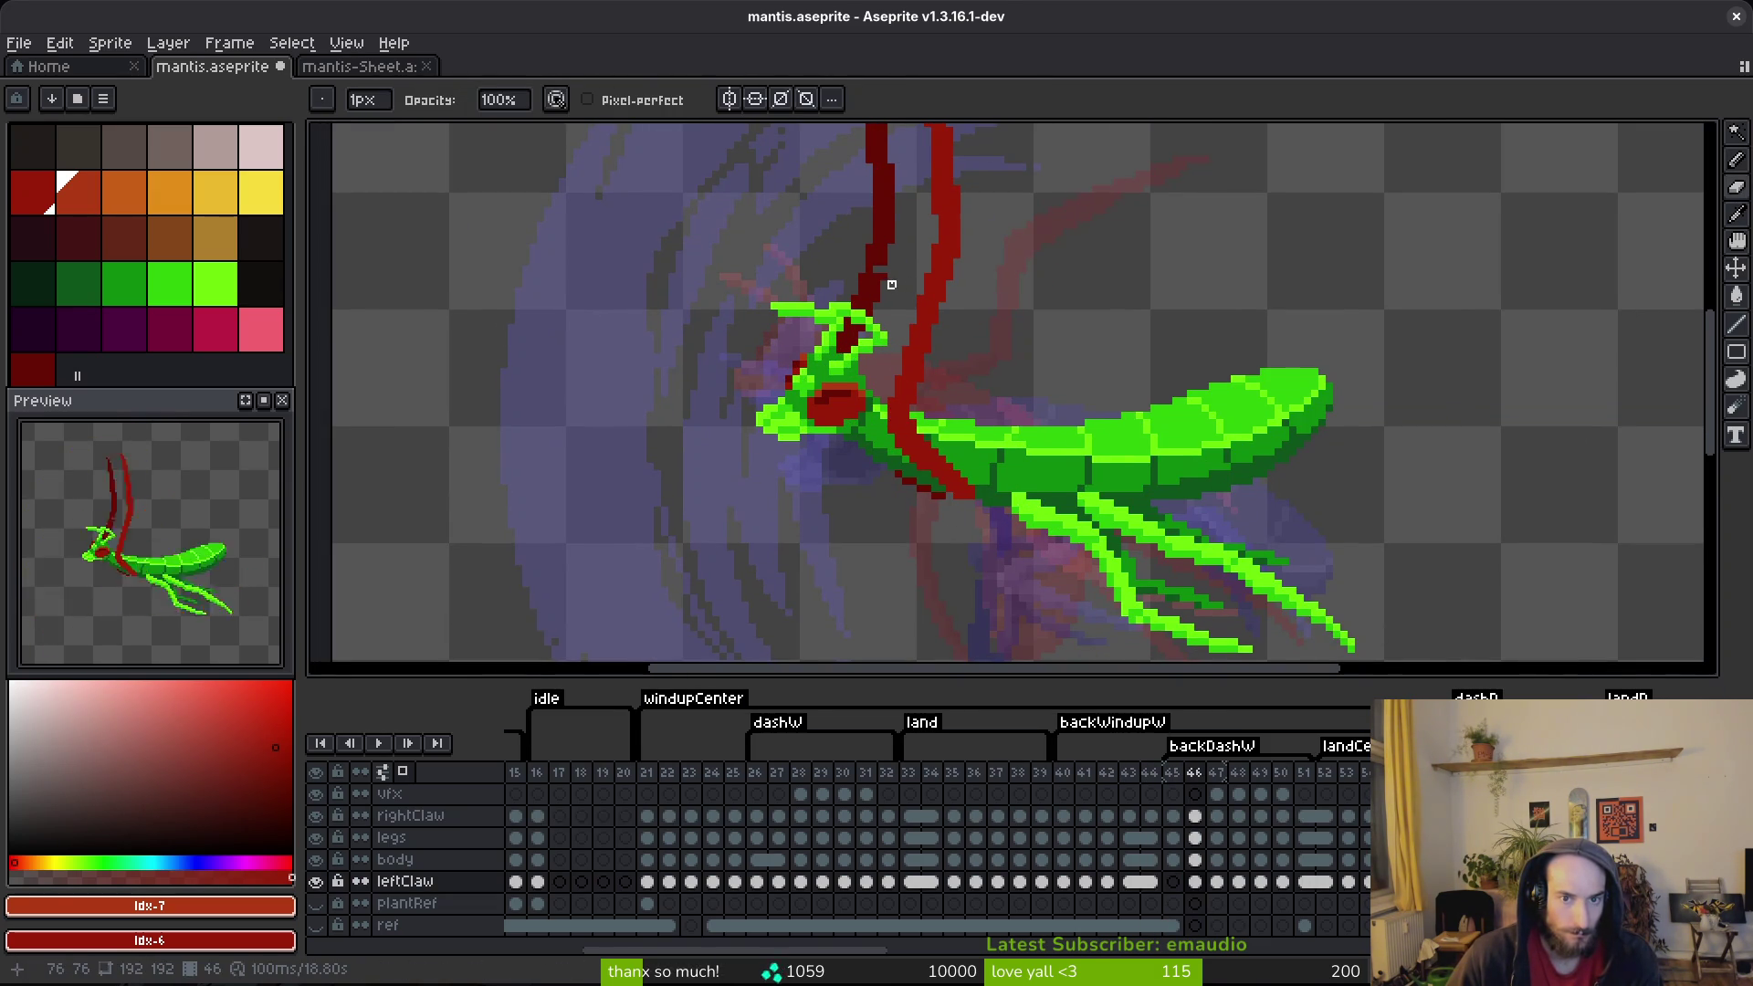
{"action": "left_click_drag", "start_coordinate": [888, 283], "coordinate": [902, 315]}
{"action": "key", "text": "alt"}
{"action": "left_click", "coordinate": [953, 519]}
{"action": "key", "text": "Left"}
{"action": "mouse_move", "coordinate": [940, 536]}
{"action": "left_mouse_down"}
{"action": "mouse_move", "coordinate": [986, 543]}
{"action": "mouse_move", "coordinate": [1083, 482]}
{"action": "mouse_move", "coordinate": [1000, 538]}
{"action": "mouse_move", "coordinate": [1093, 476]}
{"action": "mouse_move", "coordinate": [993, 377]}
{"action": "mouse_move", "coordinate": [842, 517]}
{"action": "left_mouse_up"}
{"action": "key", "text": "Right"}
{"action": "scroll", "coordinate": [1011, 548], "scroll_direction": "up", "scroll_amount": 1}
Step: Undo the earlier dark-red claw stroke and compare with the neighbouring frame
{"action": "key", "text": "ctrl+z"}
{"action": "scroll", "coordinate": [969, 476], "scroll_direction": "down", "scroll_amount": 2}
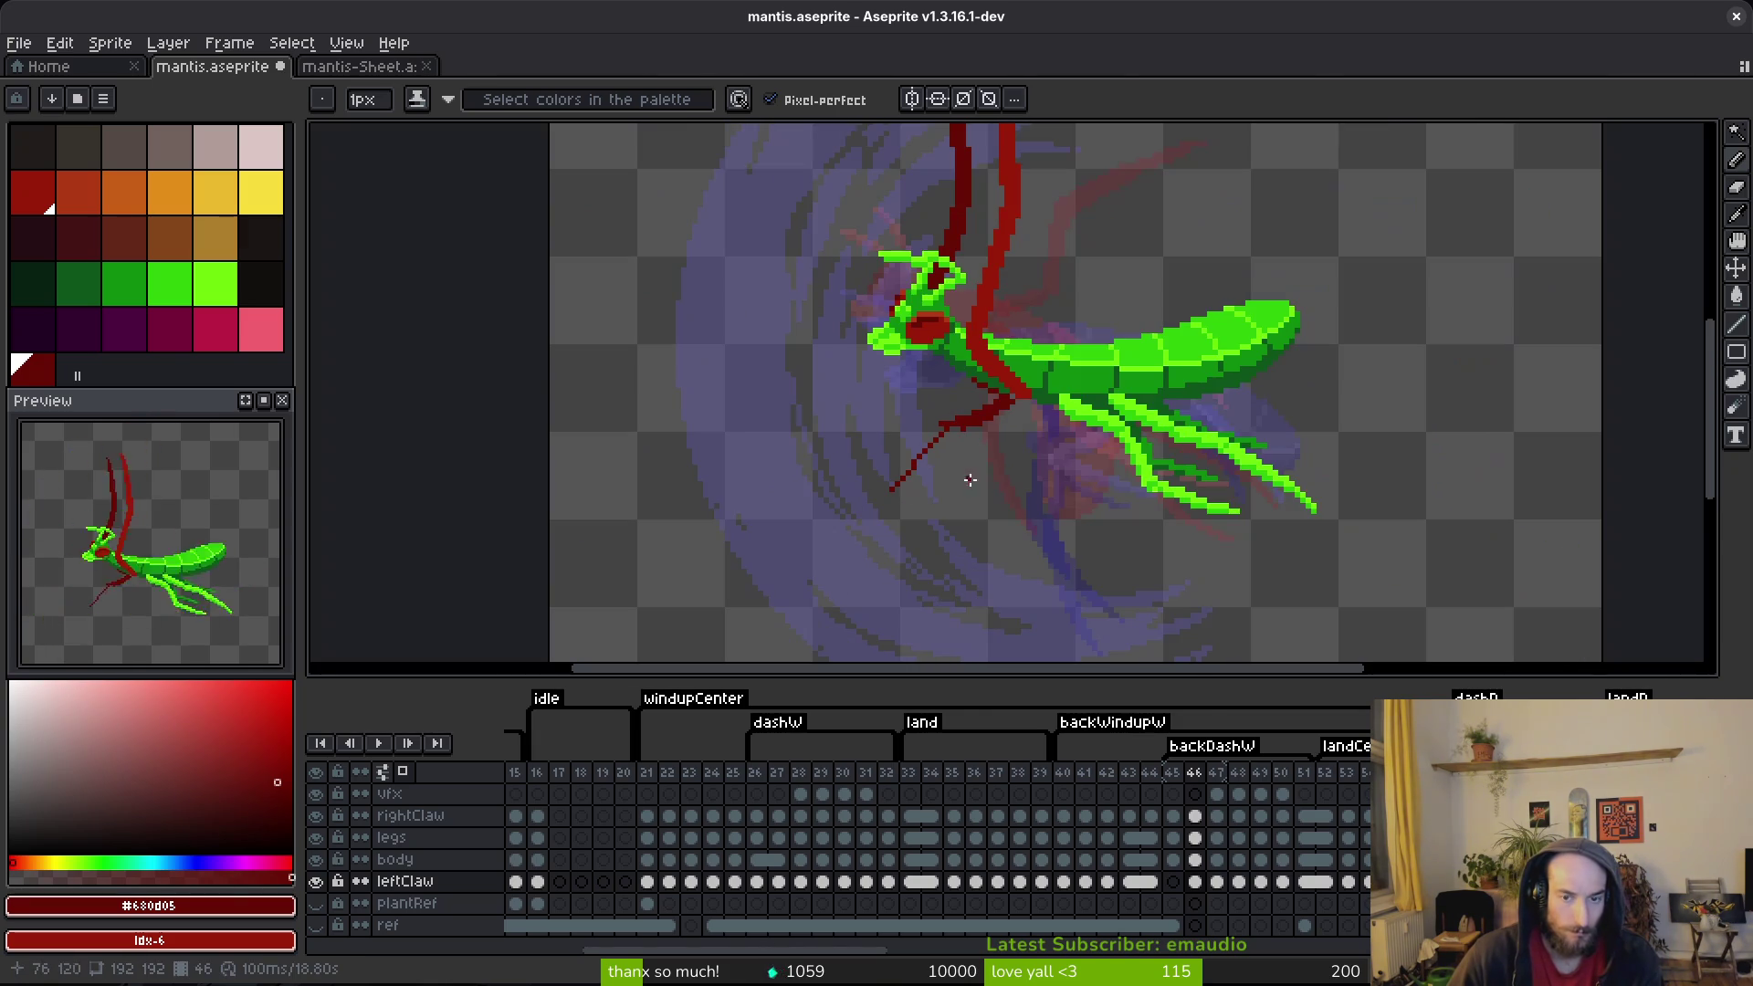
{"action": "key", "text": "Right"}
{"action": "key", "text": "Left"}
{"action": "scroll", "coordinate": [1013, 411], "scroll_direction": "up", "scroll_amount": 2}
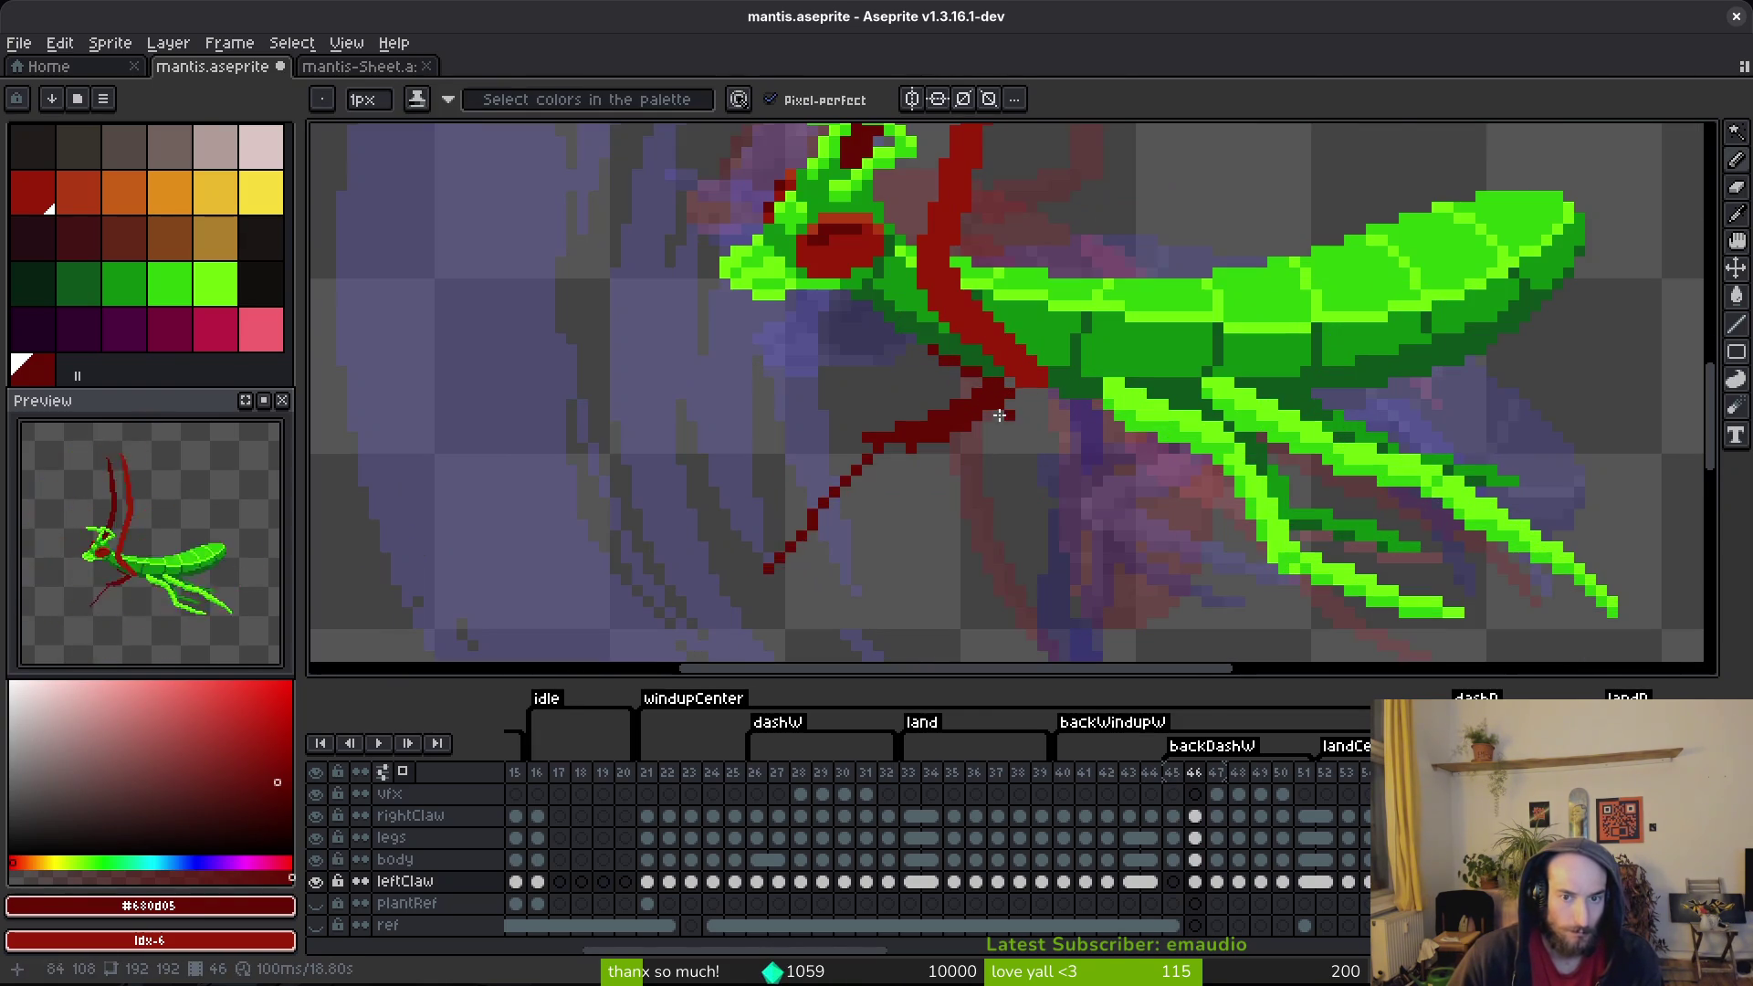
Step: Draw a trial dark-red claw segment up-left, then undo it back to a short stub
{"action": "left_click_drag", "start_coordinate": [781, 382], "coordinate": [859, 384]}
{"action": "left_click_drag", "start_coordinate": [968, 452], "coordinate": [854, 396]}
{"action": "key", "text": "ctrl+z"}
{"action": "scroll", "coordinate": [956, 459], "scroll_direction": "up", "scroll_amount": 2}
{"action": "key", "text": "ctrl+z"}
{"action": "key", "text": "ctrl+z"}
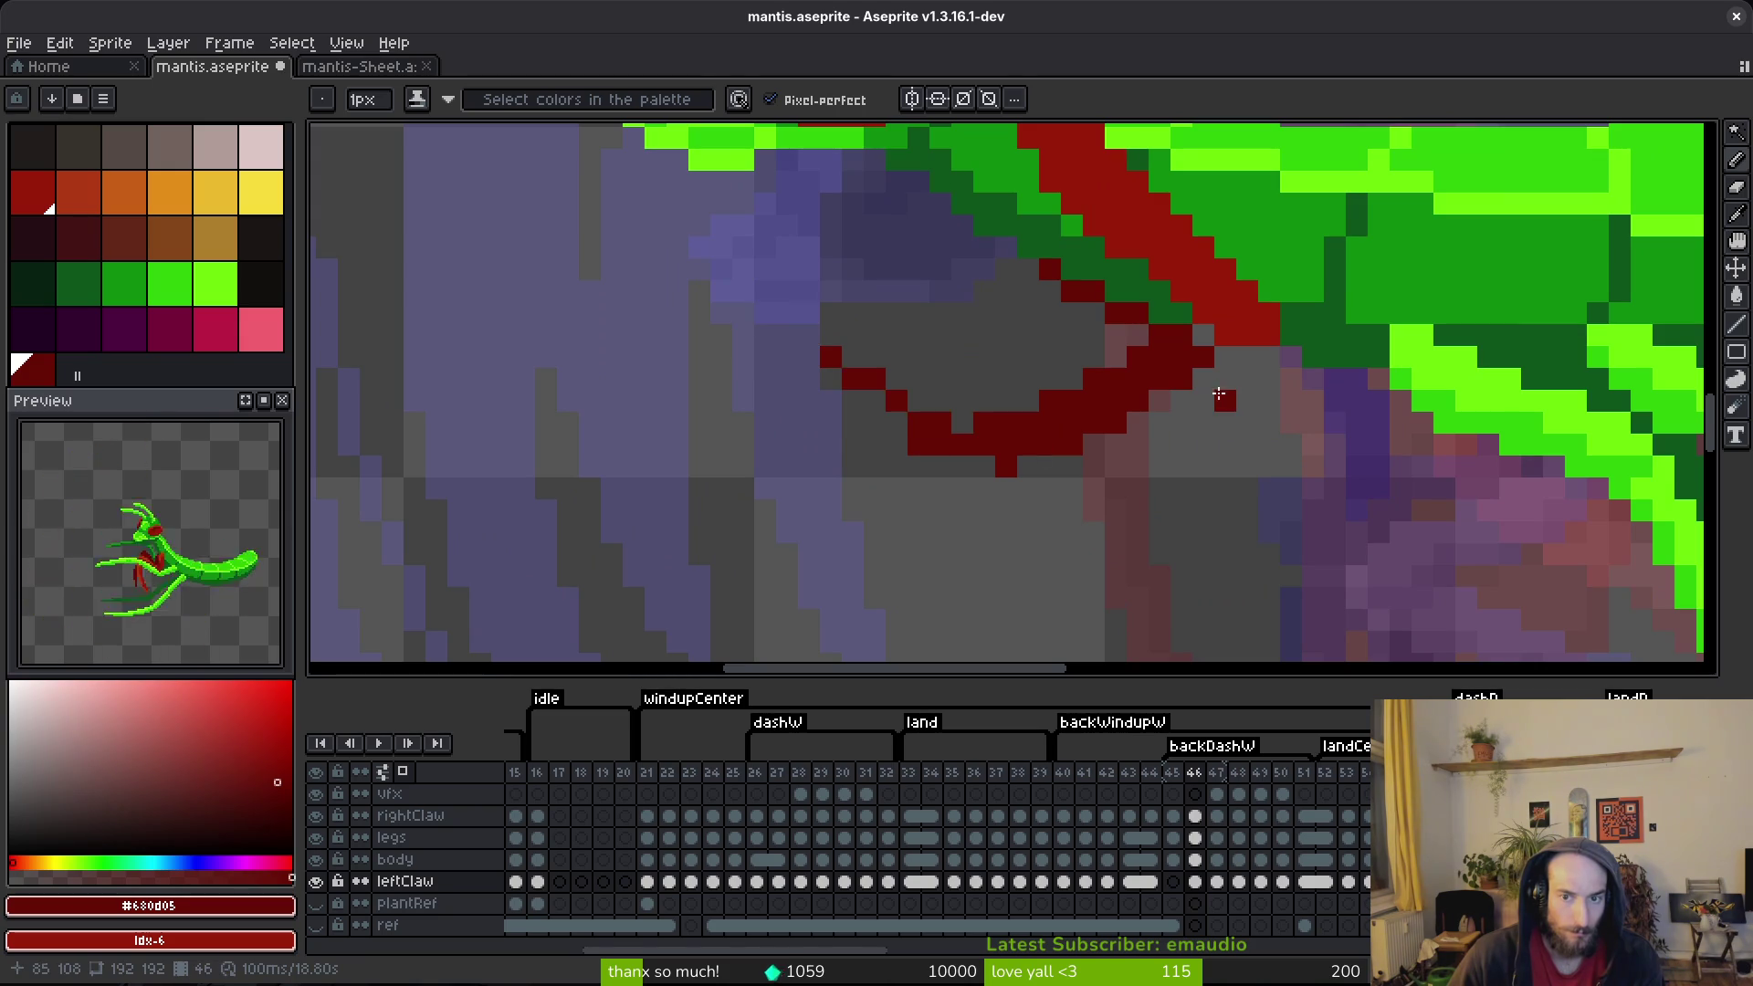
{"action": "scroll", "coordinate": [1233, 376], "scroll_direction": "down", "scroll_amount": 4}
{"action": "key", "text": "Right"}
{"action": "key", "text": "Left"}
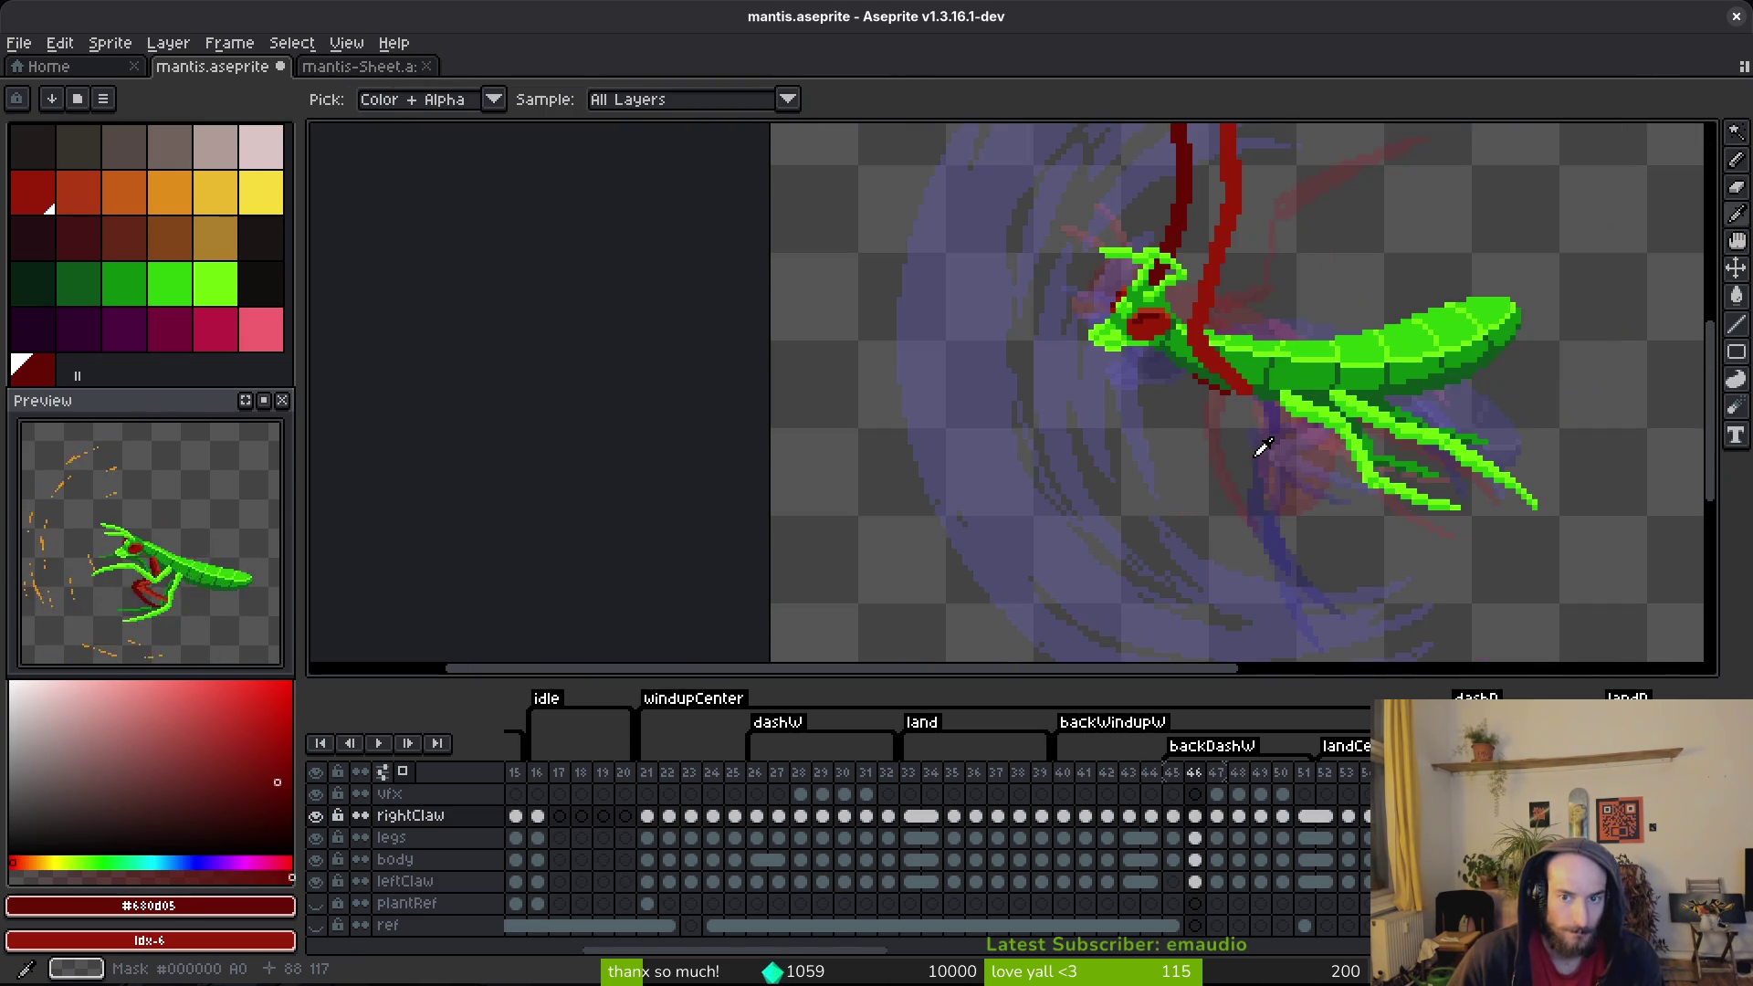
{"action": "key", "text": "Left"}
{"action": "scroll", "coordinate": [1246, 443], "scroll_direction": "up", "scroll_amount": 3}
{"action": "key", "text": "Right"}
Step: Draw a thick dark-red diagonal claw line down-left, extending its bottom edge leftward
{"action": "key", "text": "Left"}
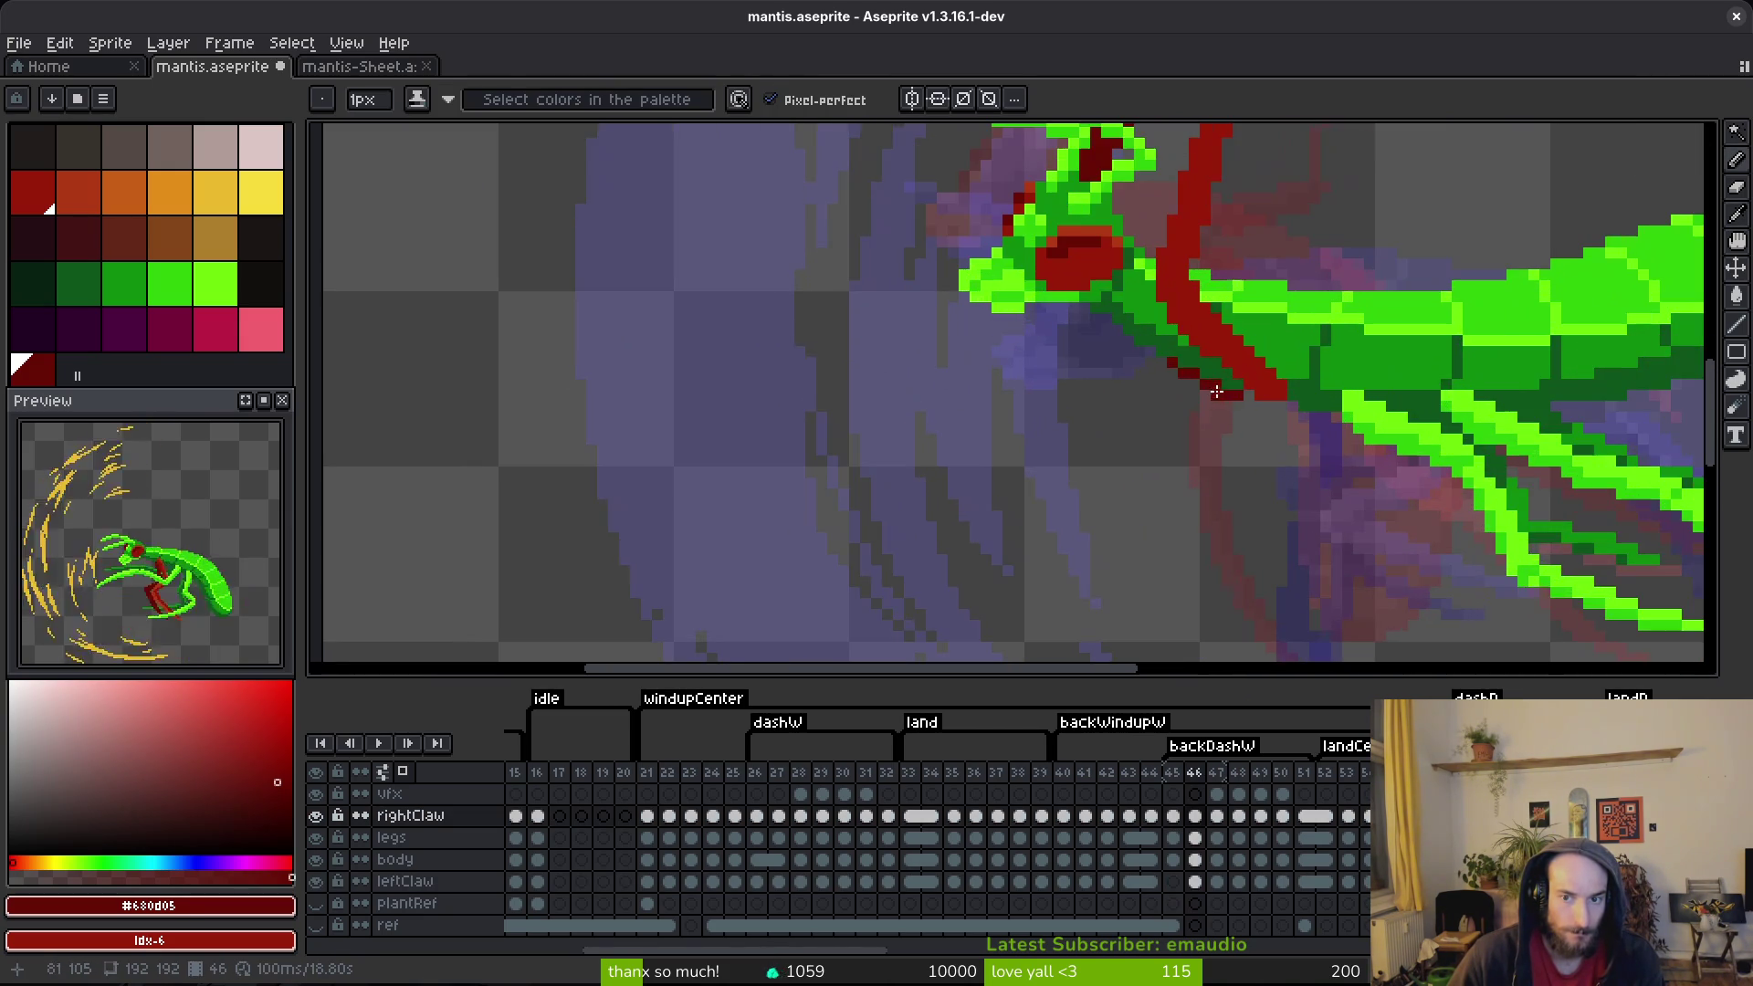
{"action": "scroll", "coordinate": [1237, 423], "scroll_direction": "down", "scroll_amount": 1}
{"action": "scroll", "coordinate": [1260, 403], "scroll_direction": "up", "scroll_amount": 1}
{"action": "key", "text": "Right"}
{"action": "left_click_drag", "start_coordinate": [1248, 405], "coordinate": [1177, 459]}
{"action": "mouse_move", "coordinate": [1253, 407]}
{"action": "left_mouse_down"}
{"action": "mouse_move", "coordinate": [1178, 464]}
{"action": "mouse_move", "coordinate": [1244, 408]}
{"action": "left_mouse_up"}
{"action": "left_click_drag", "start_coordinate": [1195, 466], "coordinate": [1042, 483]}
{"action": "mouse_move", "coordinate": [1176, 457]}
{"action": "left_mouse_down"}
{"action": "mouse_move", "coordinate": [1002, 464]}
{"action": "mouse_move", "coordinate": [1146, 473]}
{"action": "left_mouse_up"}
Step: Add the claw's thick vertical stroke running straight down from the top joint
{"action": "scroll", "coordinate": [1178, 495], "scroll_direction": "down", "scroll_amount": 3}
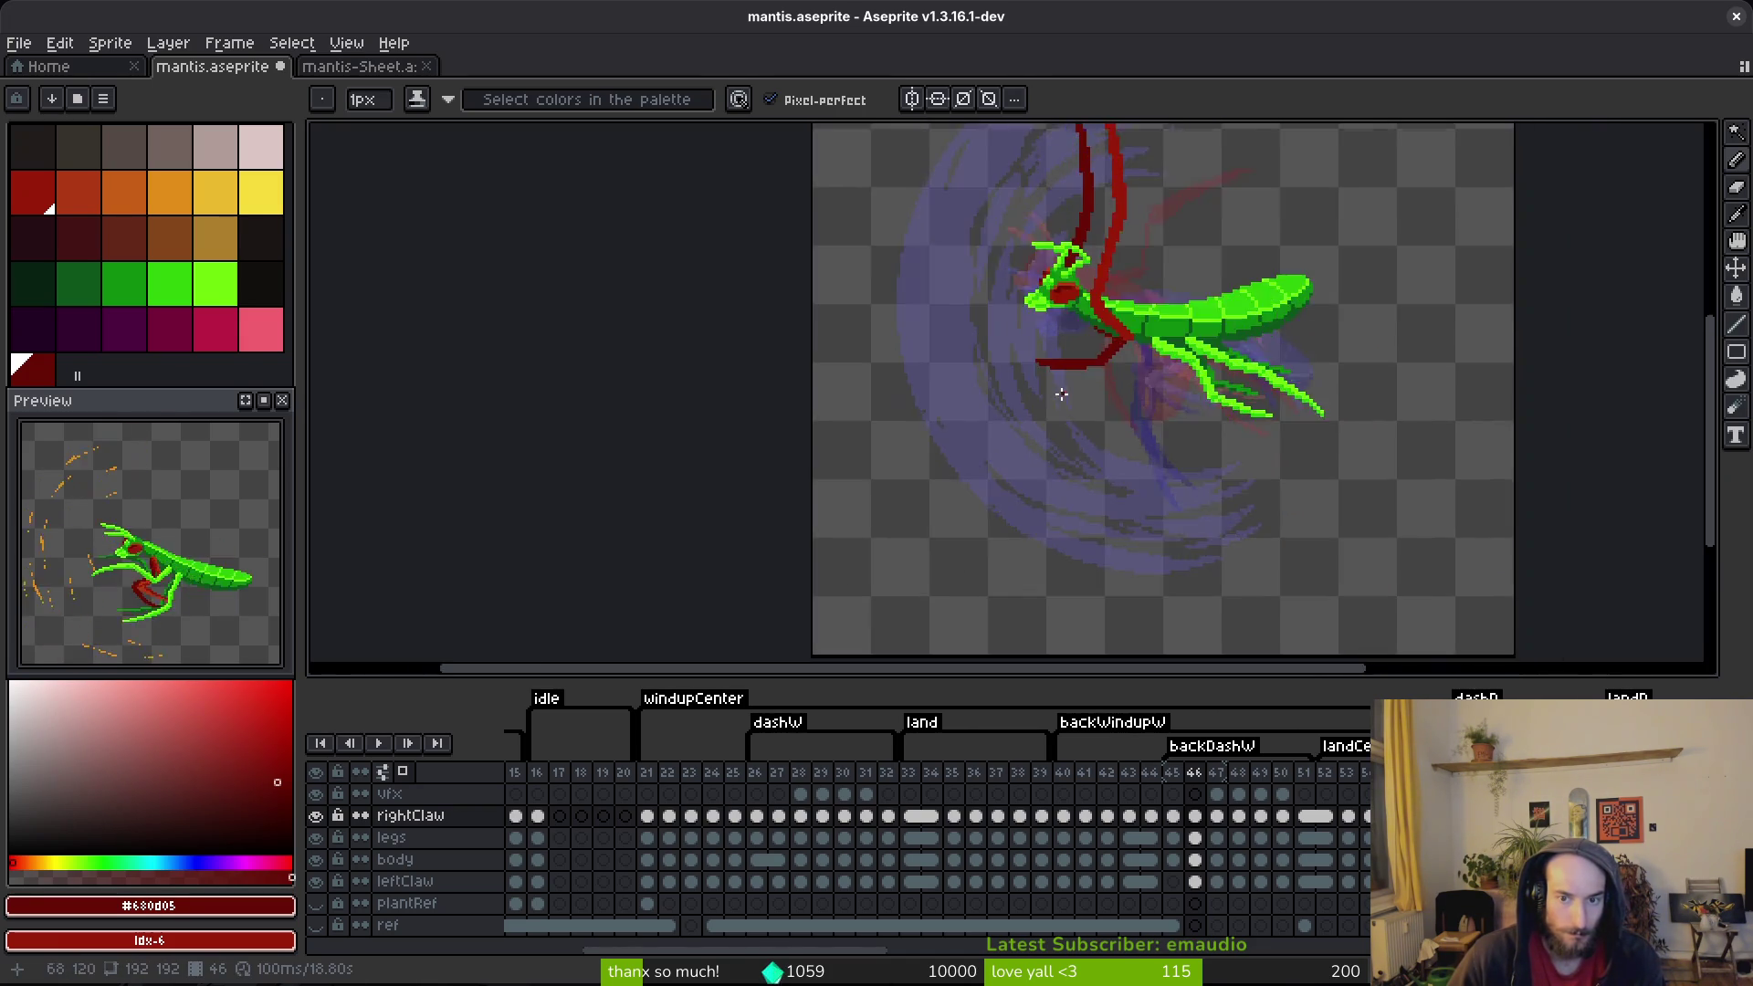
{"action": "scroll", "coordinate": [1027, 365], "scroll_direction": "up", "scroll_amount": 3}
{"action": "left_click_drag", "start_coordinate": [1010, 331], "coordinate": [975, 567]}
{"action": "left_click_drag", "start_coordinate": [995, 315], "coordinate": [958, 476]}
{"action": "left_click_drag", "start_coordinate": [997, 320], "coordinate": [987, 375]}
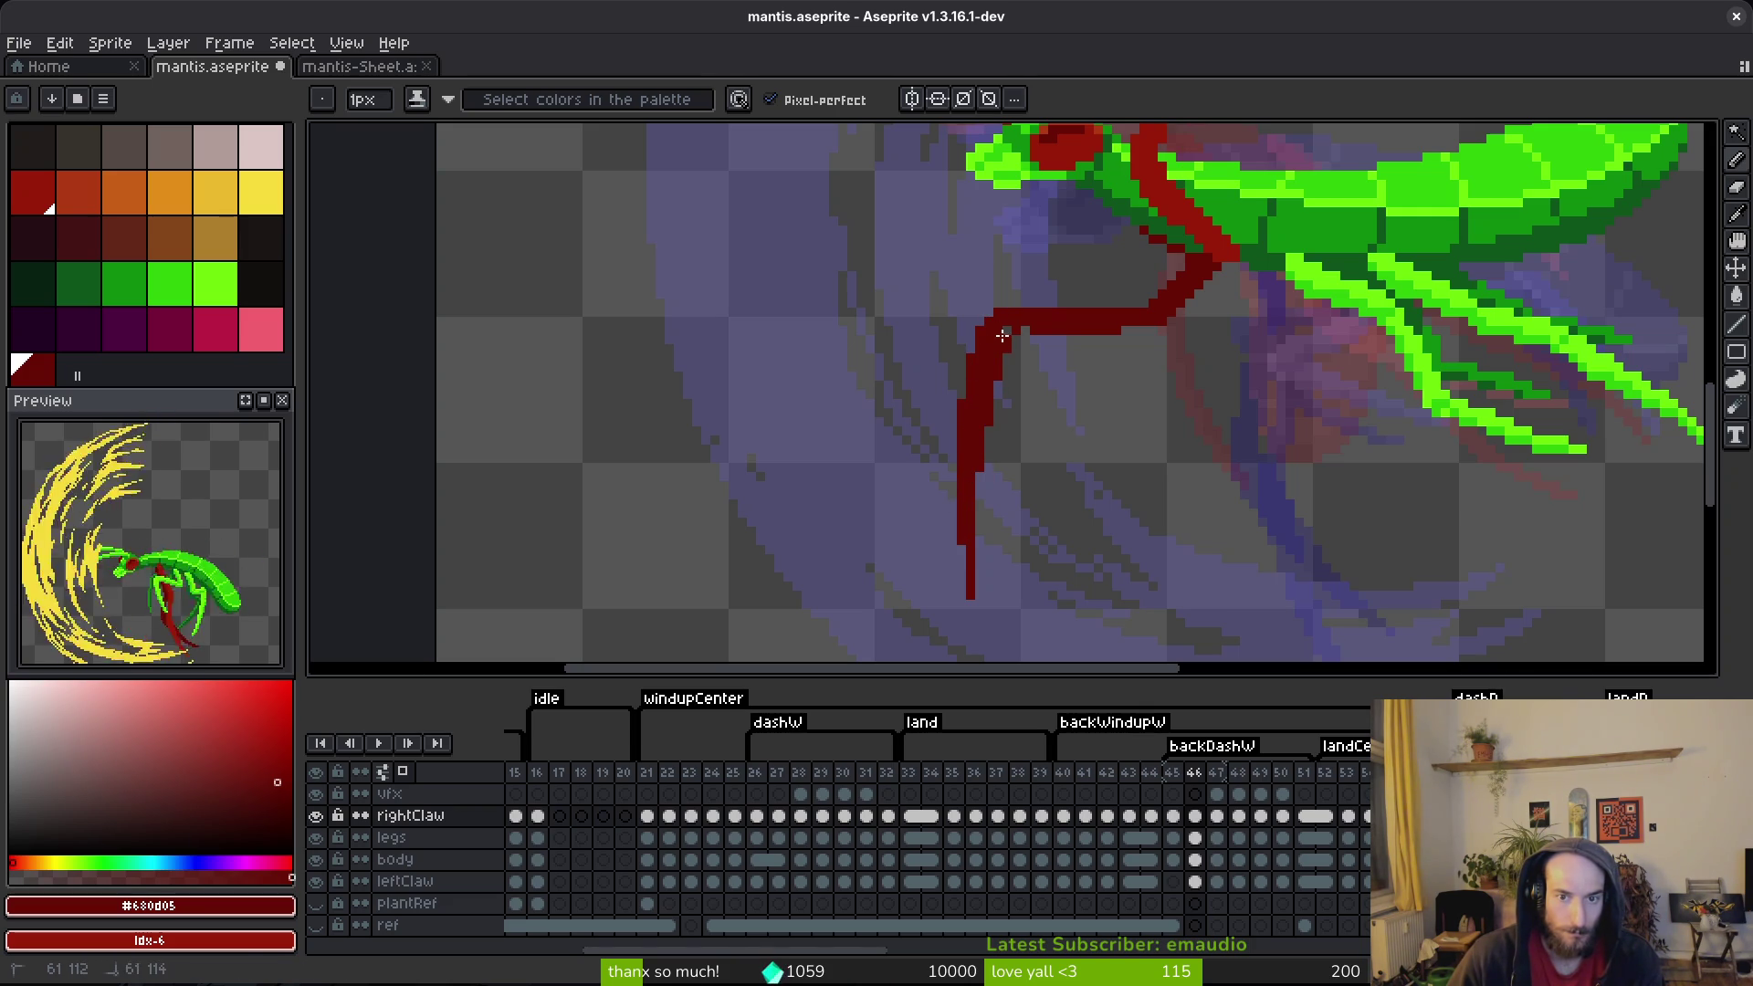
{"action": "scroll", "coordinate": [1068, 494], "scroll_direction": "down", "scroll_amount": 5}
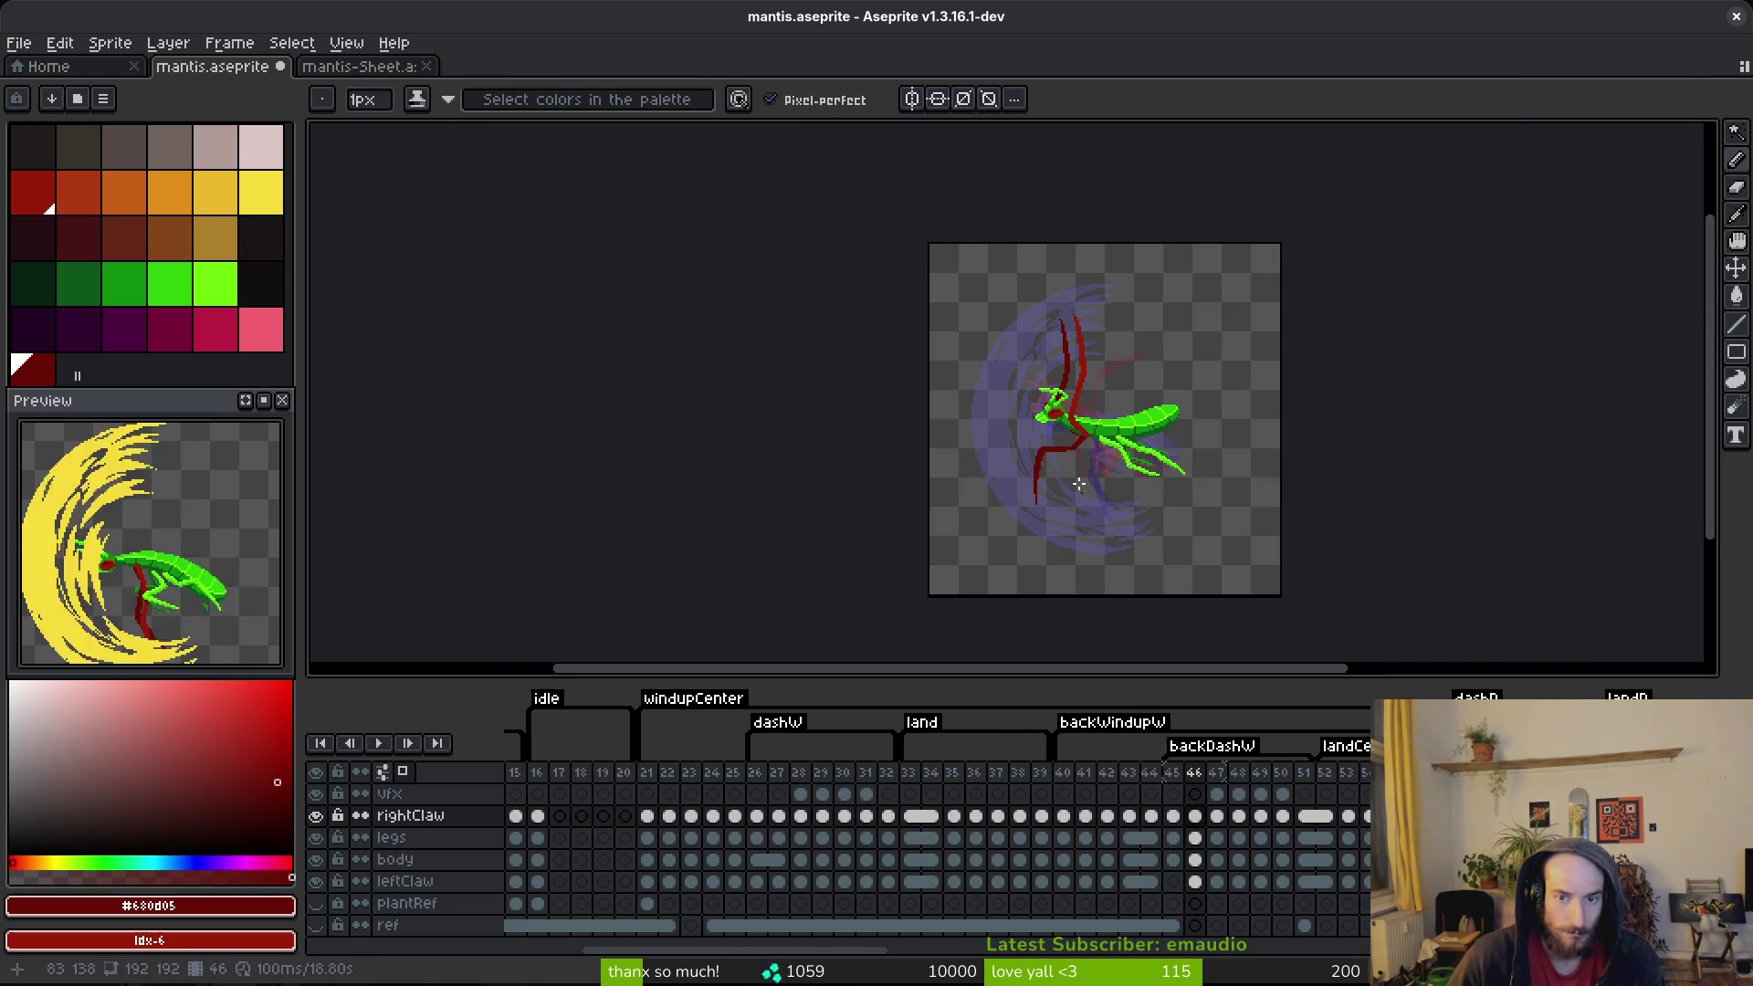
{"action": "scroll", "coordinate": [1078, 506], "scroll_direction": "up", "scroll_amount": 5}
{"action": "key", "text": "e"}
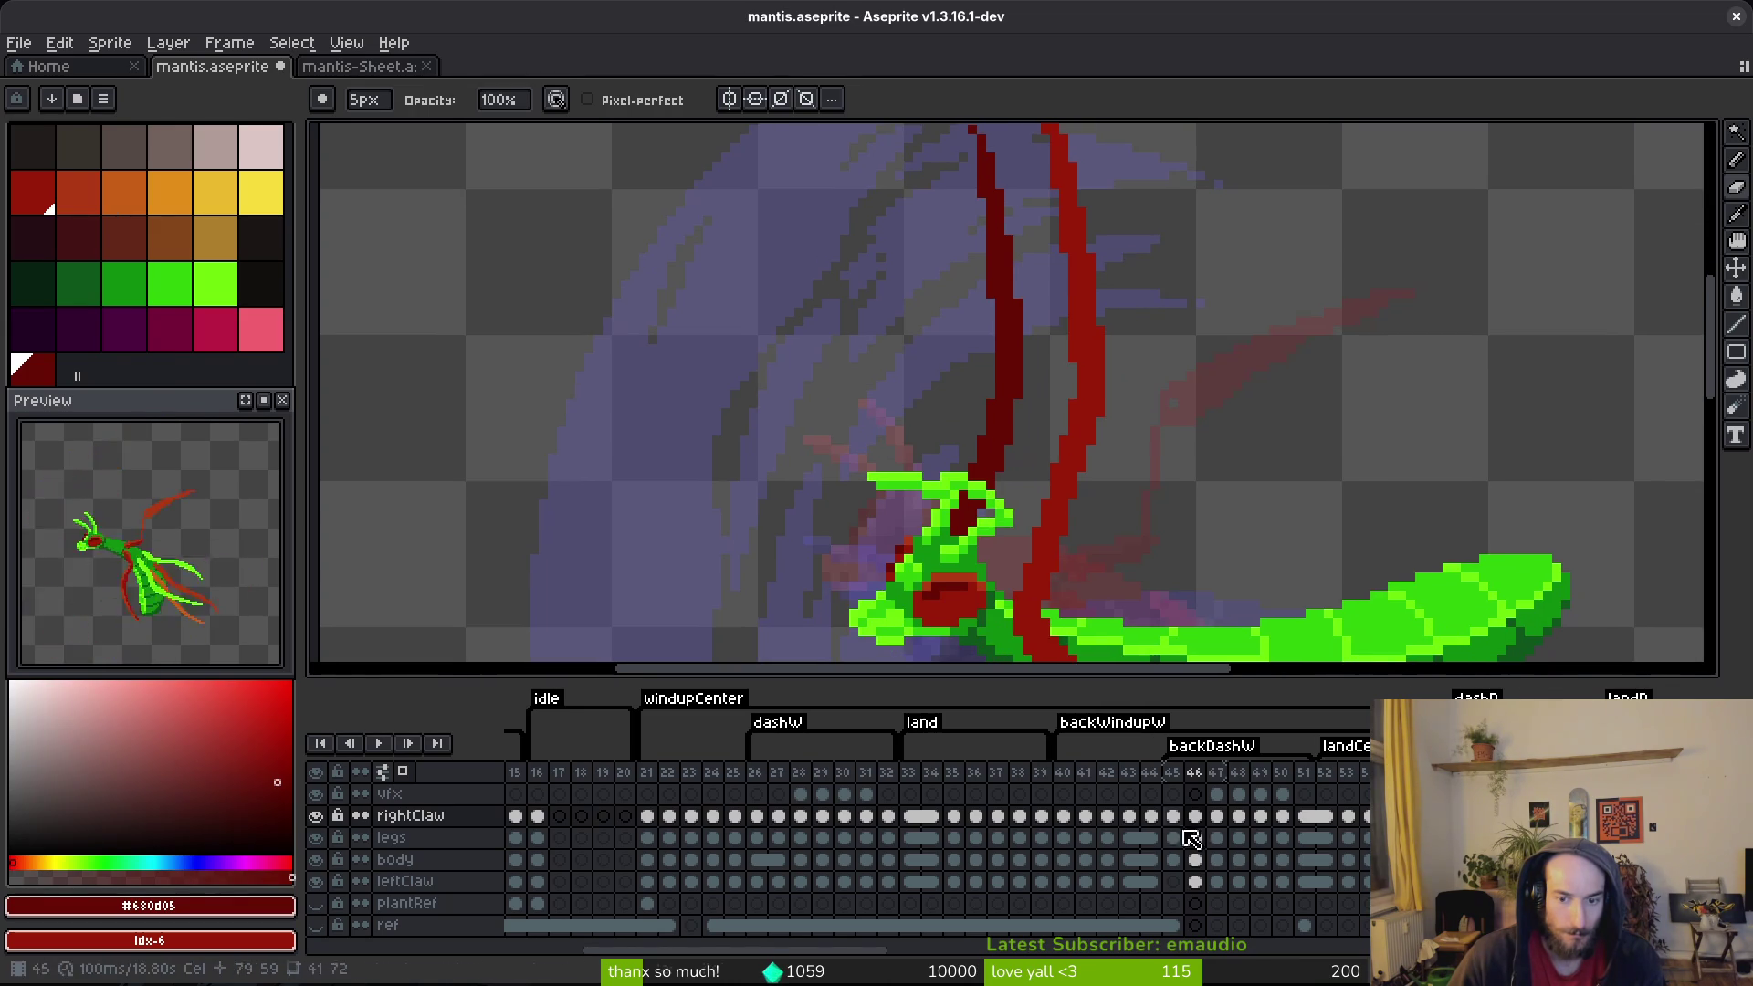
Step: Erase the dark-red line on frame 46's leftClaw layer with a 5px eraser and save
{"action": "left_click", "coordinate": [1194, 882]}
{"action": "mouse_move", "coordinate": [1001, 422]}
{"action": "left_mouse_down"}
{"action": "mouse_move", "coordinate": [998, 207]}
{"action": "mouse_move", "coordinate": [990, 344]}
{"action": "left_mouse_up"}
{"action": "scroll", "coordinate": [931, 380], "scroll_direction": "down", "scroll_amount": 3}
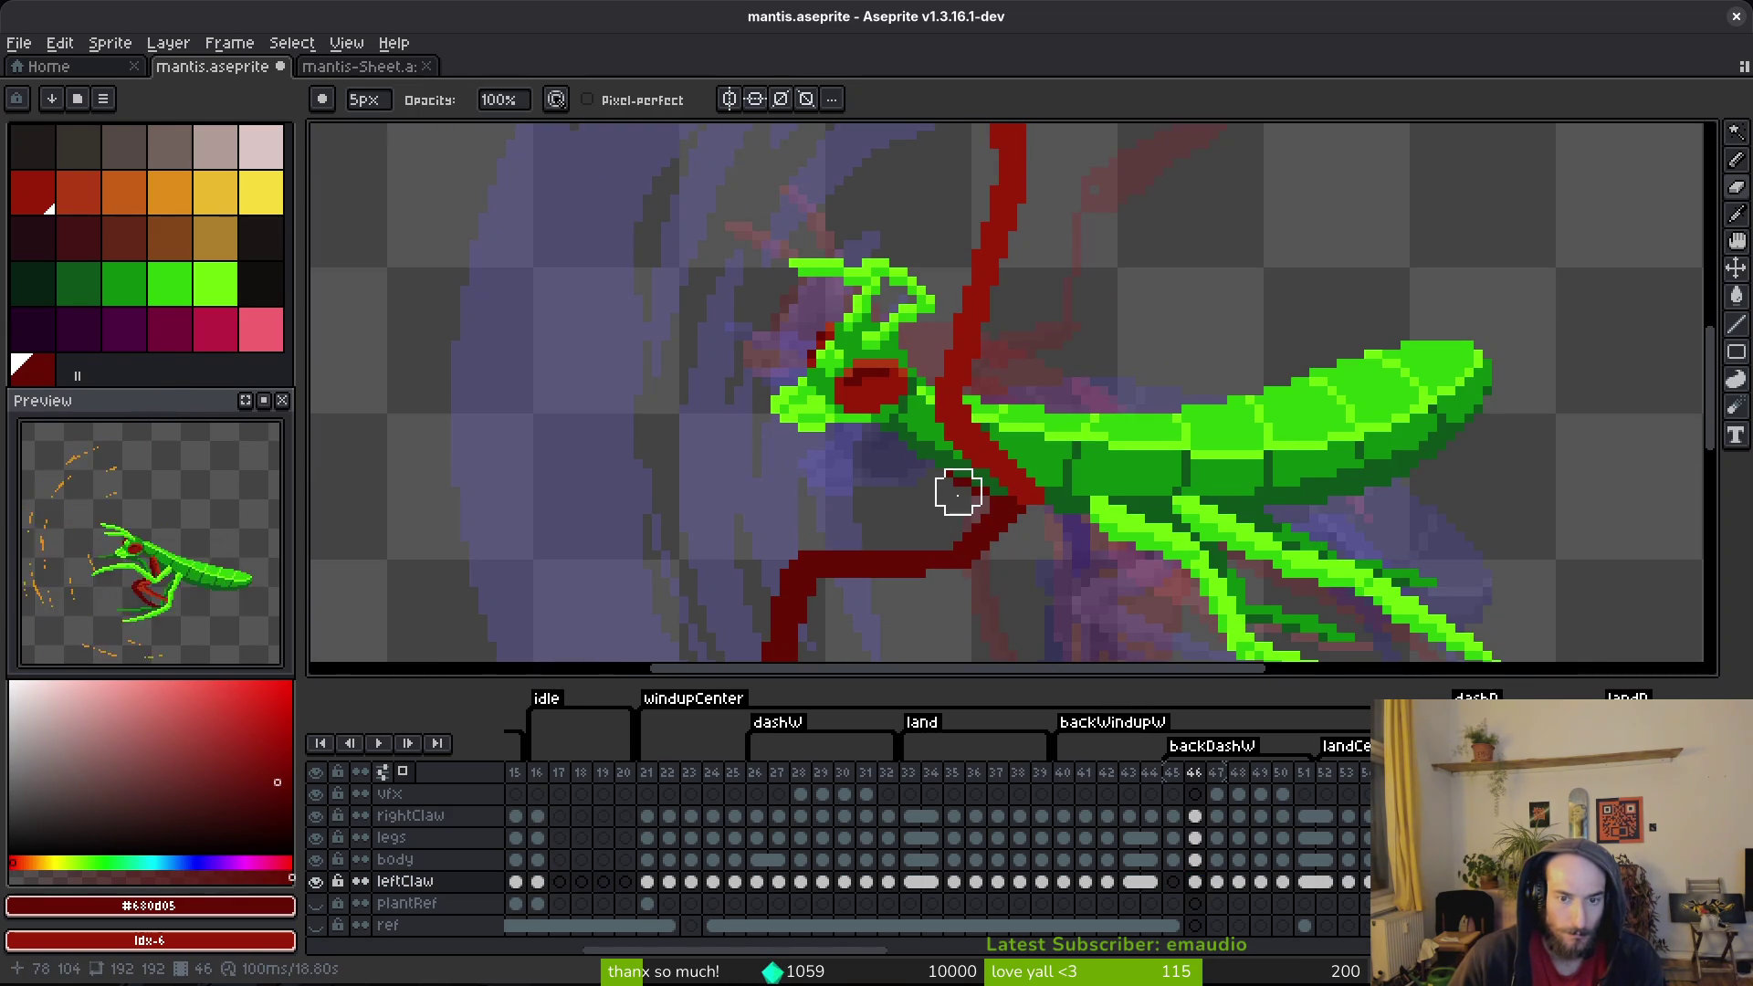
{"action": "scroll", "coordinate": [921, 500], "scroll_direction": "down", "scroll_amount": 3}
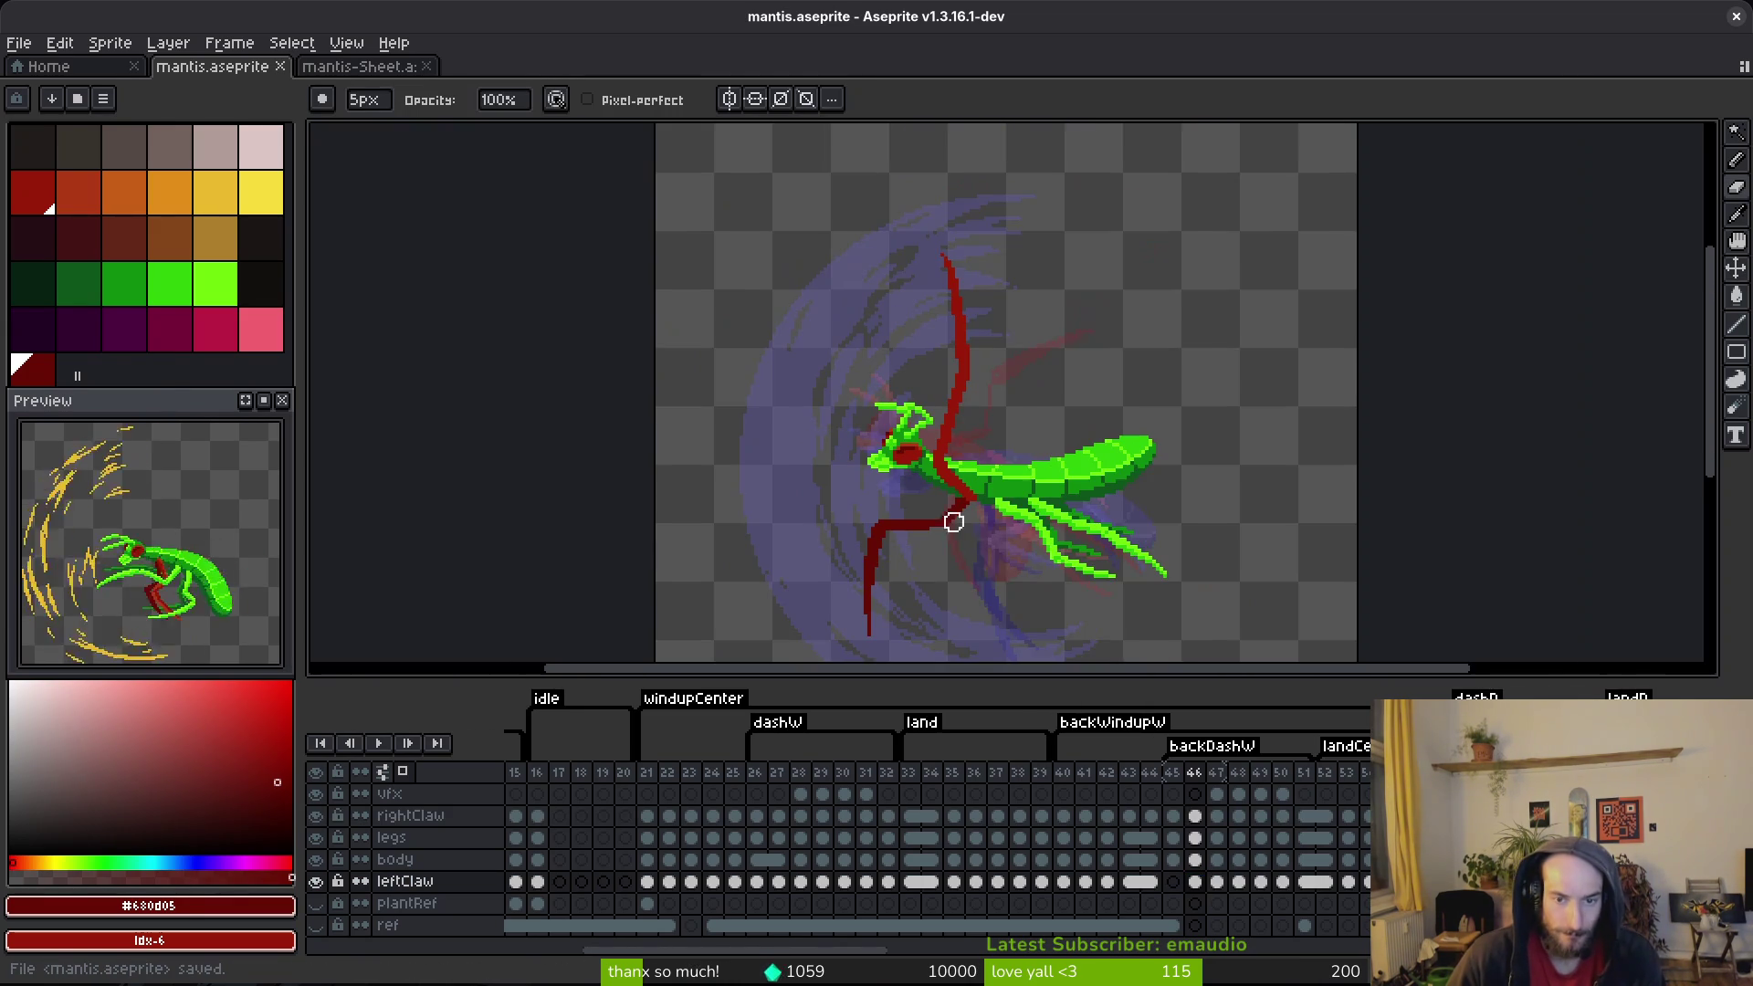
{"action": "key", "text": "ctrl+s"}
Step: On frame 45, pick orange-red #af3a13 and draw a thicker upright claw stroke, then save
{"action": "scroll", "coordinate": [979, 547], "scroll_direction": "down", "scroll_amount": 4}
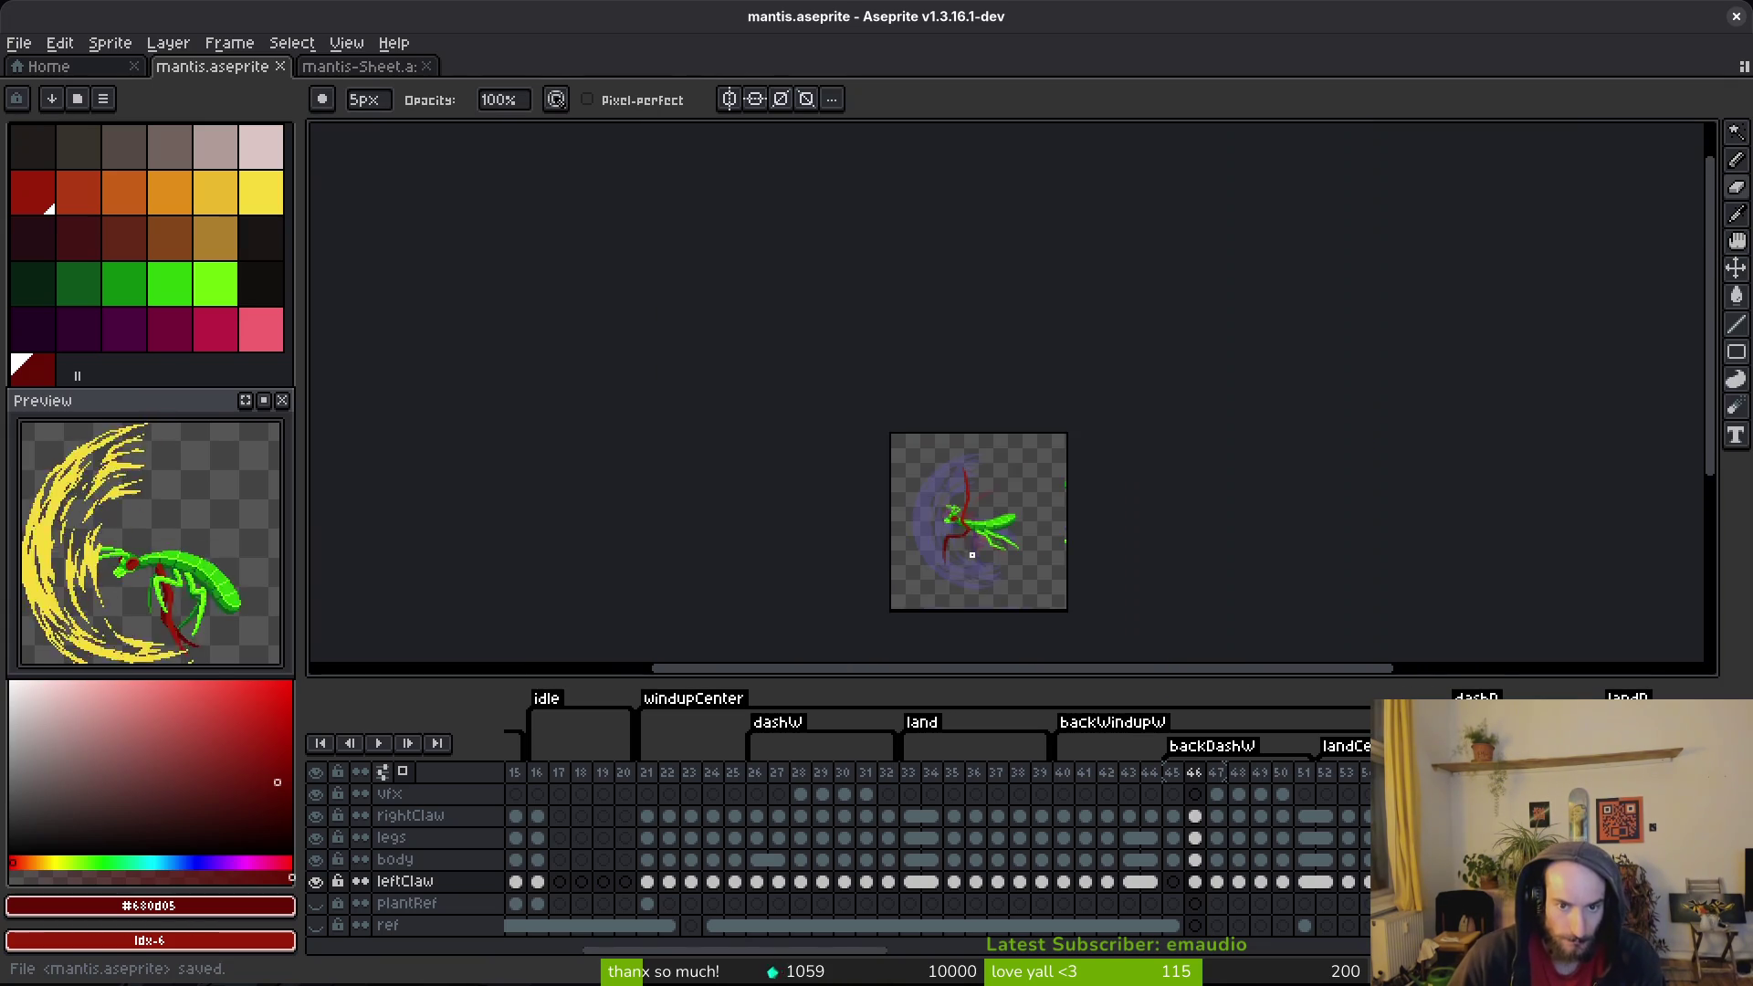
{"action": "scroll", "coordinate": [971, 537], "scroll_direction": "up", "scroll_amount": 4}
{"action": "key", "text": "Left"}
{"action": "key", "text": "alt"}
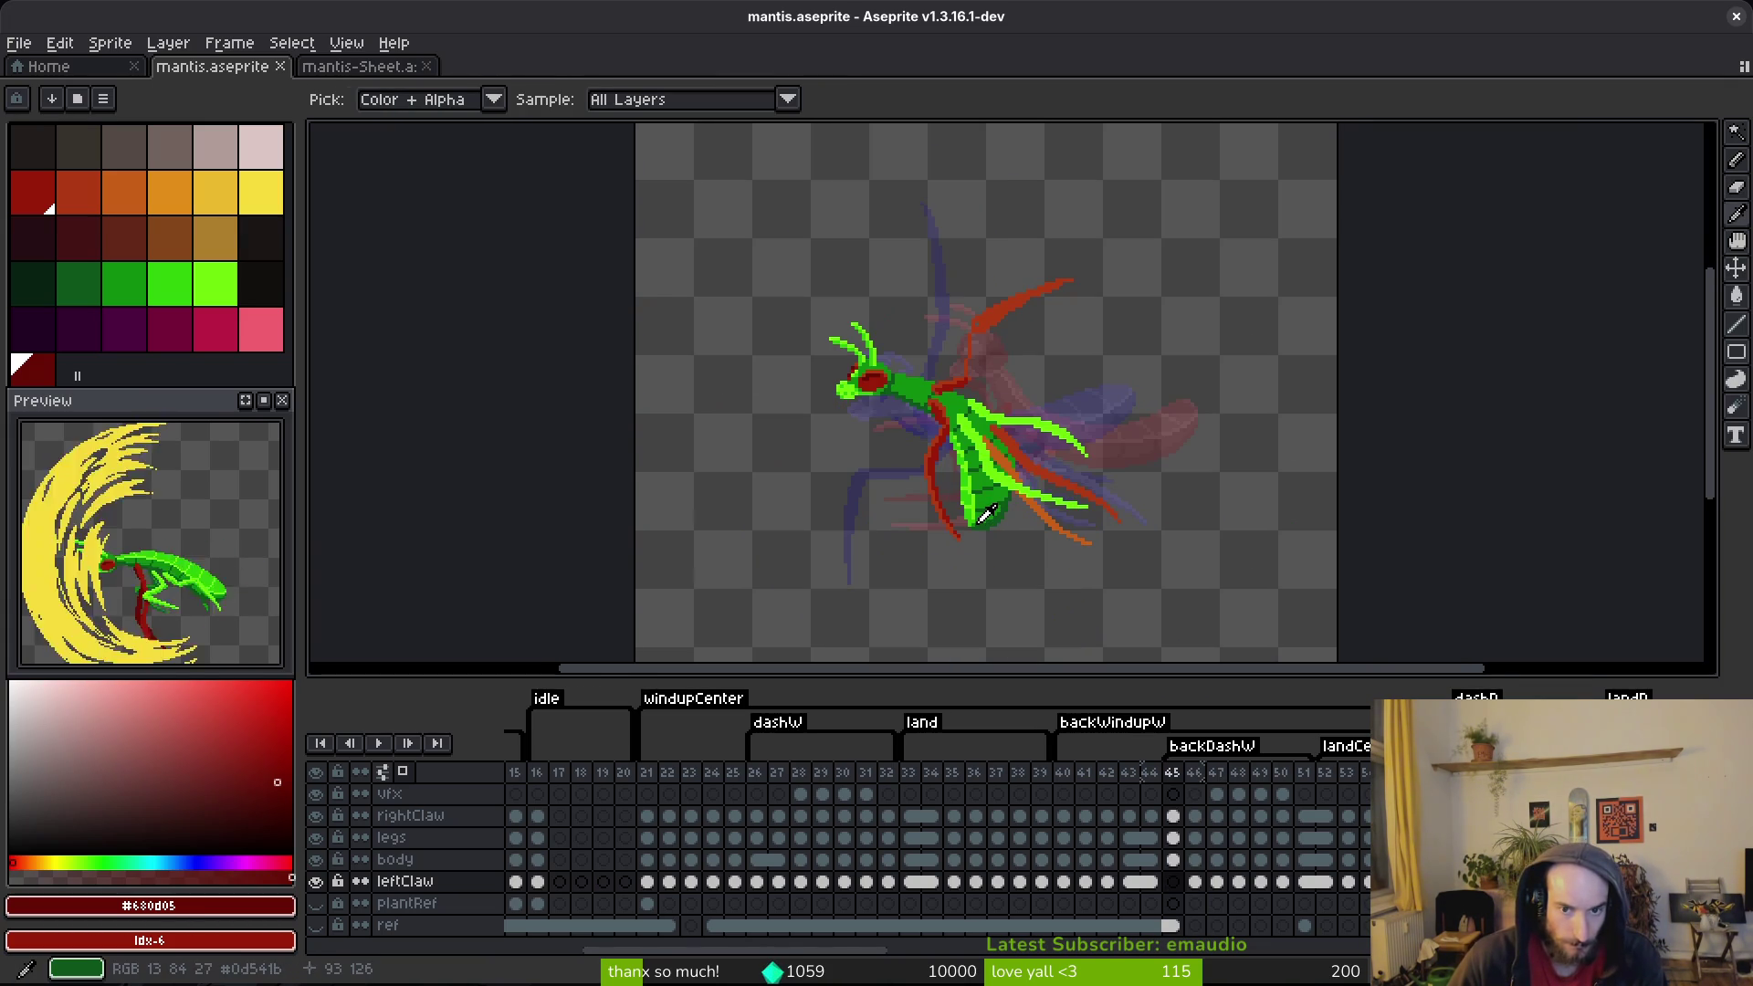
{"action": "scroll", "coordinate": [975, 341], "scroll_direction": "up", "scroll_amount": 2}
{"action": "left_click", "coordinate": [974, 341], "text": "alt"}
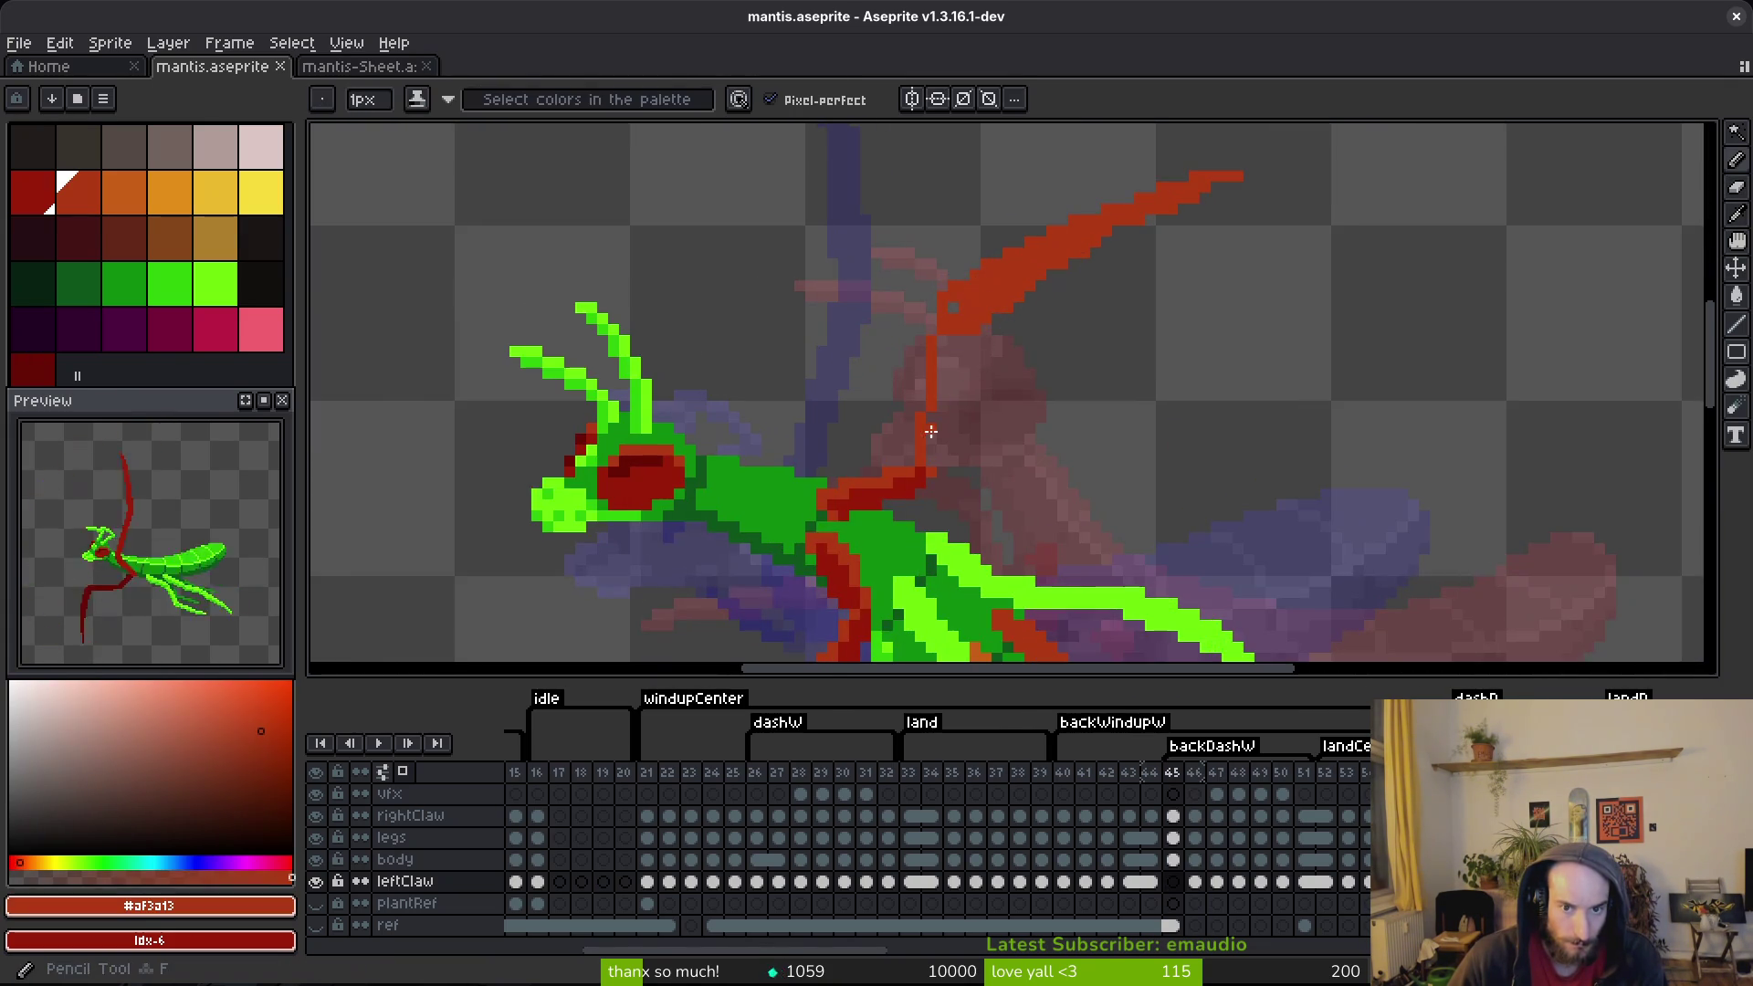
{"action": "scroll", "coordinate": [933, 491], "scroll_direction": "up", "scroll_amount": 2}
{"action": "left_click_drag", "start_coordinate": [950, 430], "coordinate": [973, 242]}
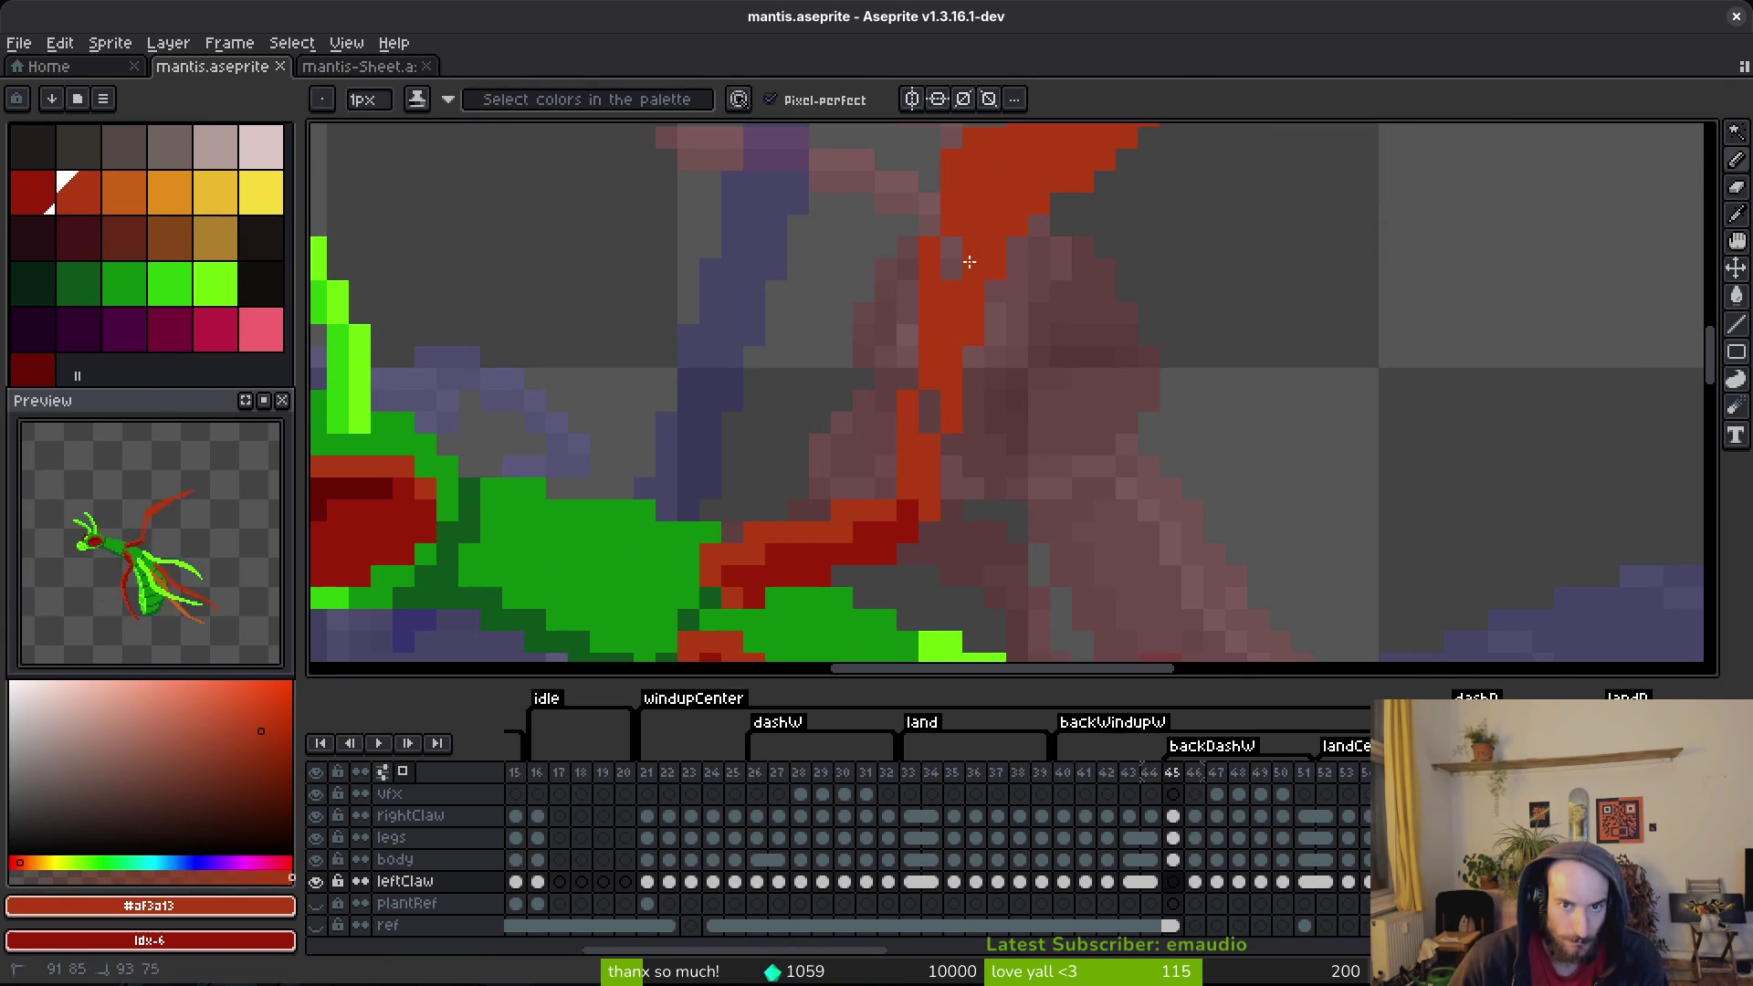
{"action": "key", "text": "ctrl+s"}
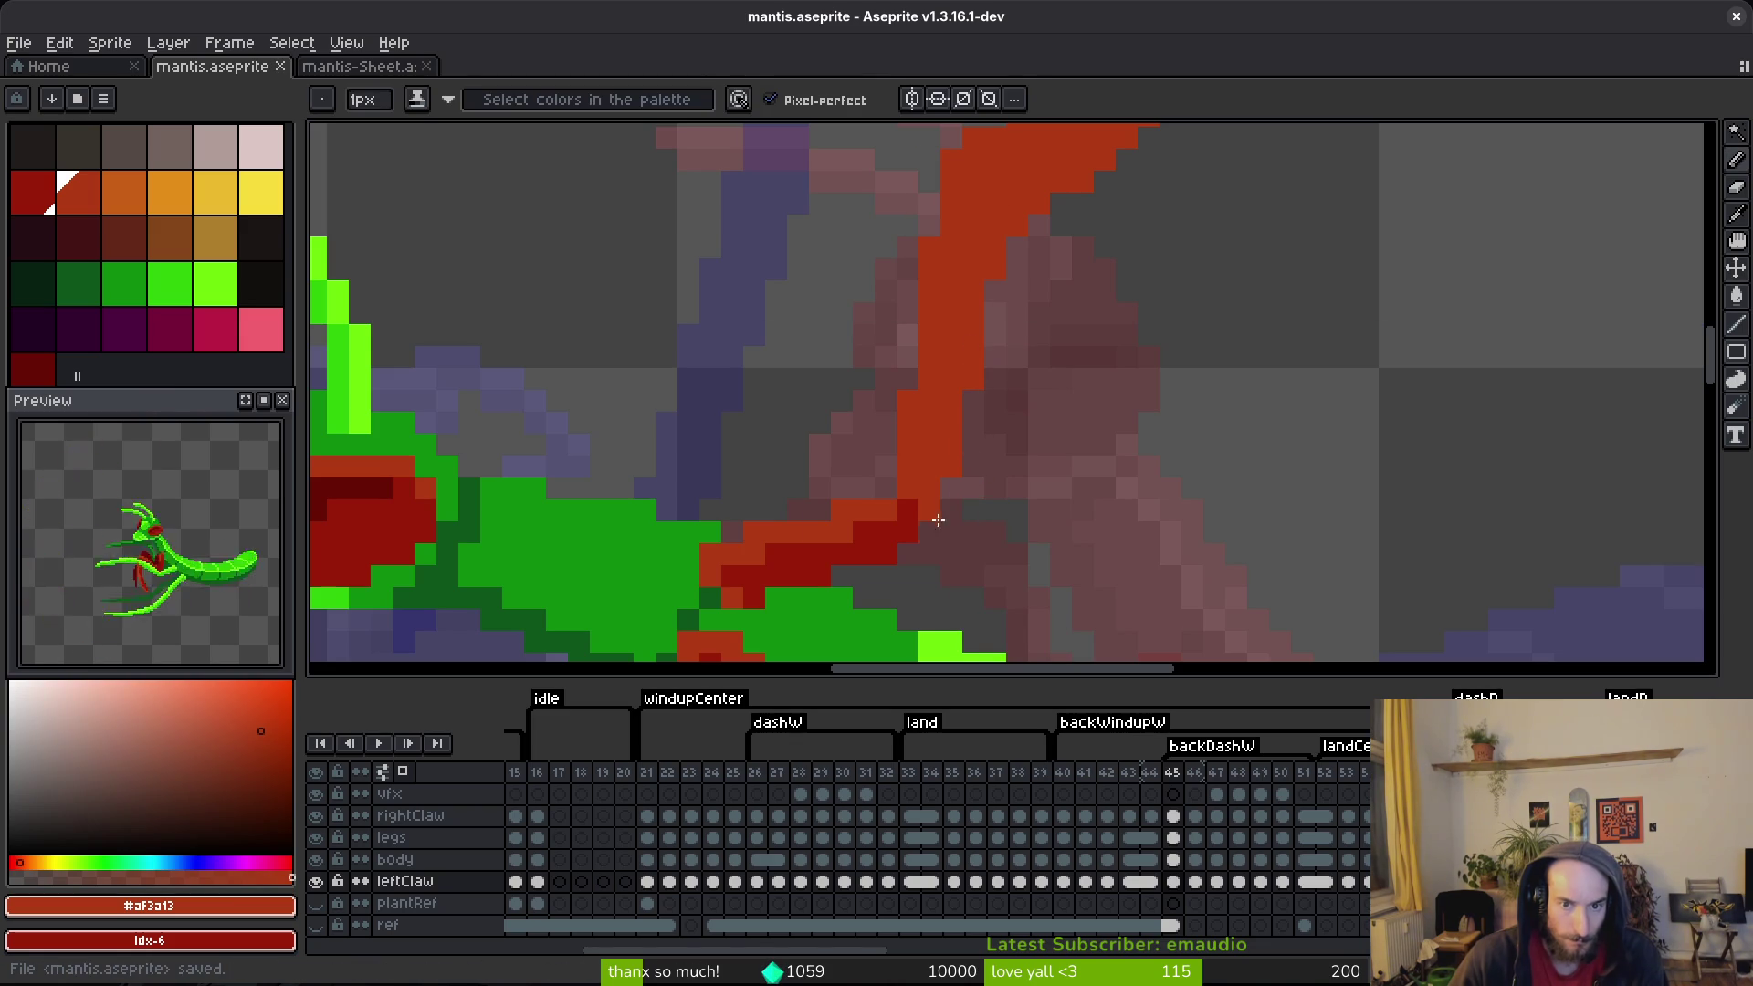
Step: Shade the frame 45 claw's inner edge with dark-red pixels and a downward stroke
{"action": "right_click", "coordinate": [933, 526]}
{"action": "right_click", "coordinate": [960, 528]}
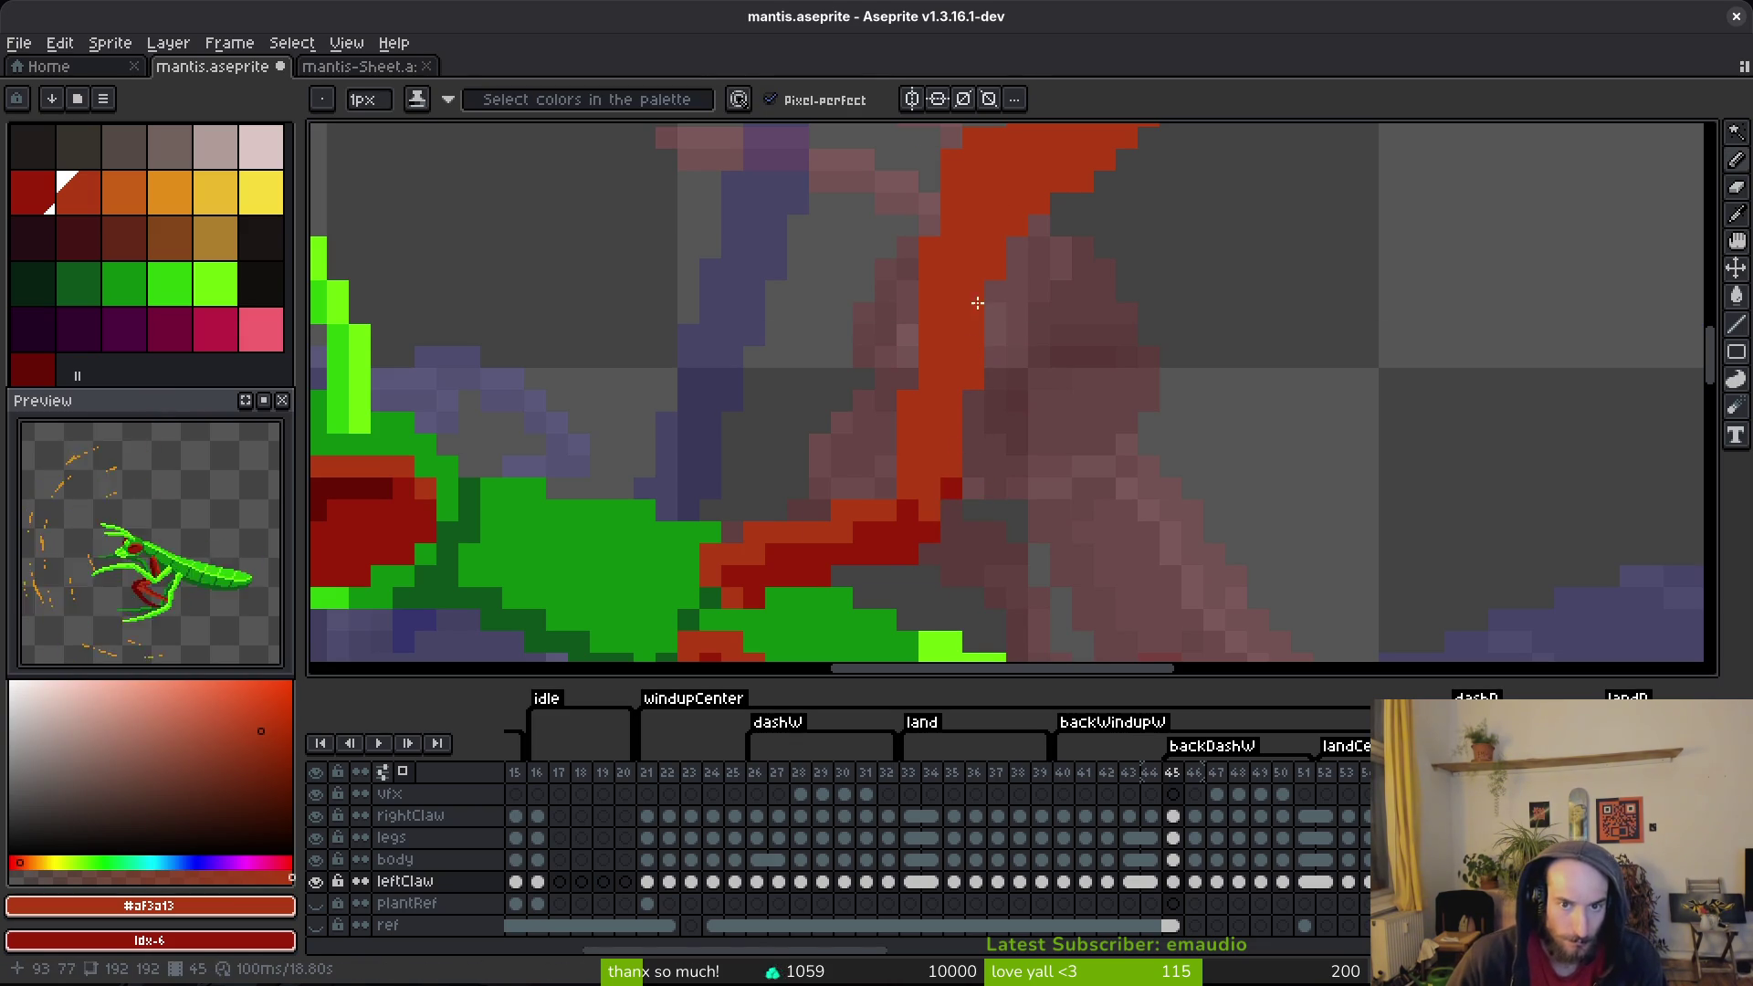
{"action": "left_click_drag", "start_coordinate": [997, 242], "coordinate": [949, 396]}
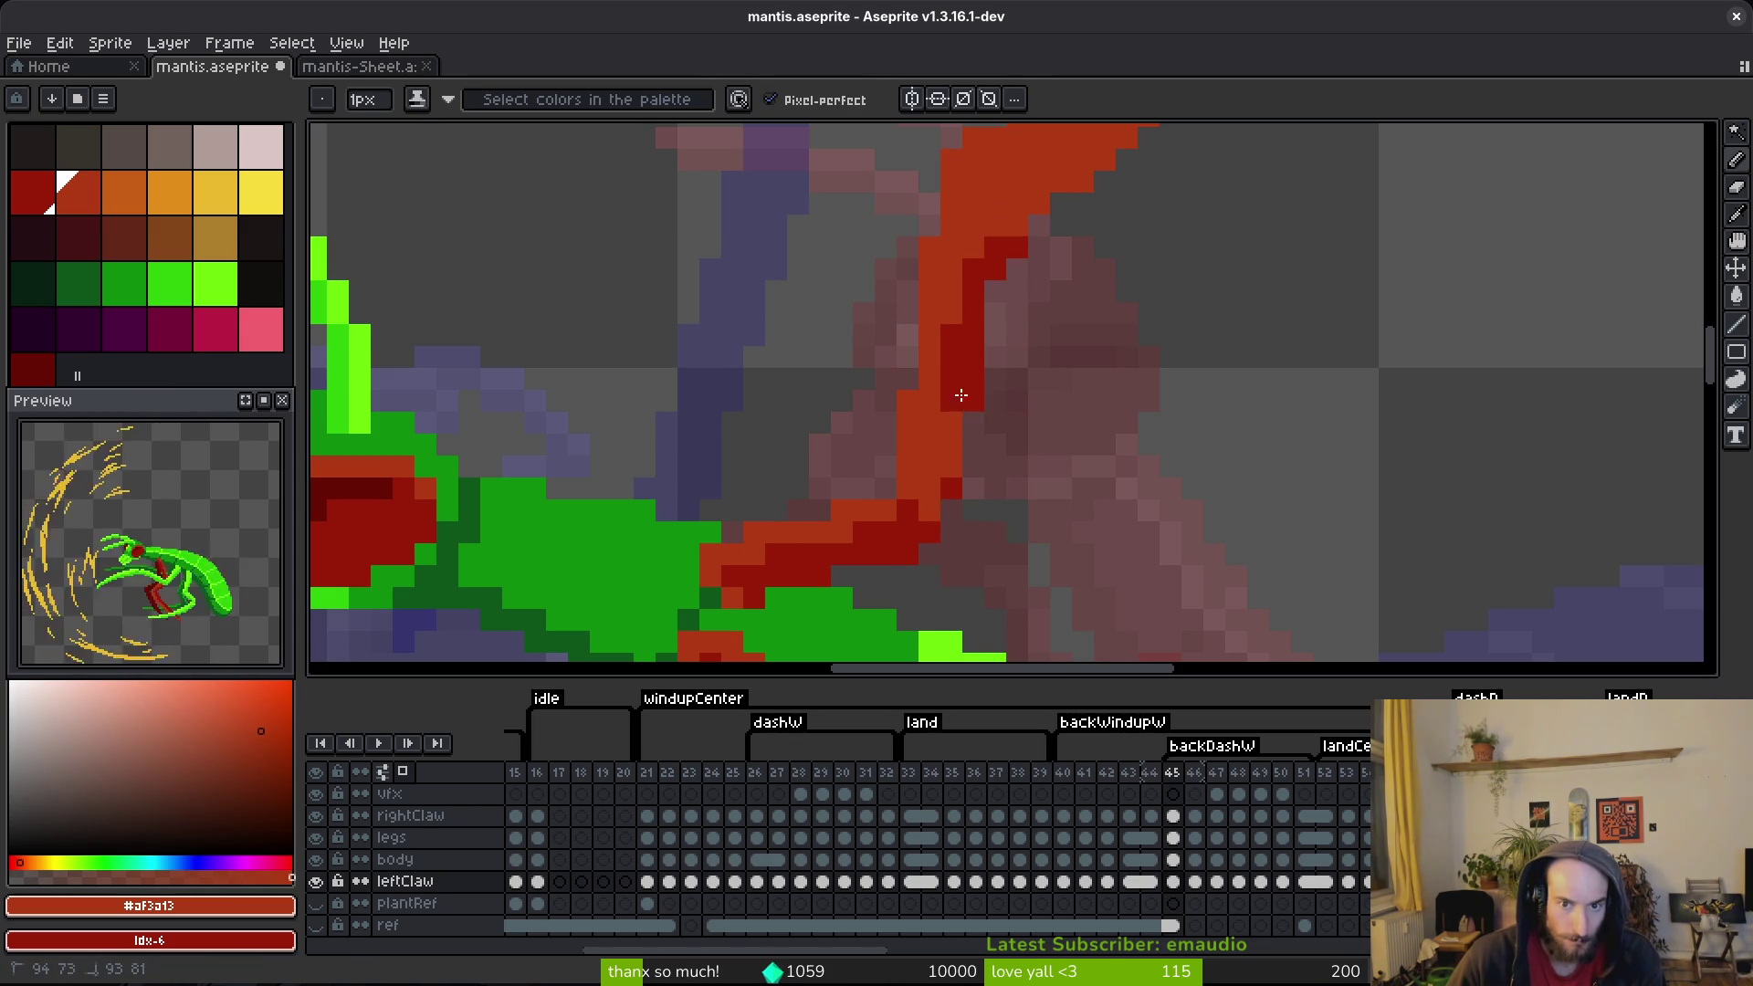
{"action": "scroll", "coordinate": [944, 475], "scroll_direction": "up", "scroll_amount": 4}
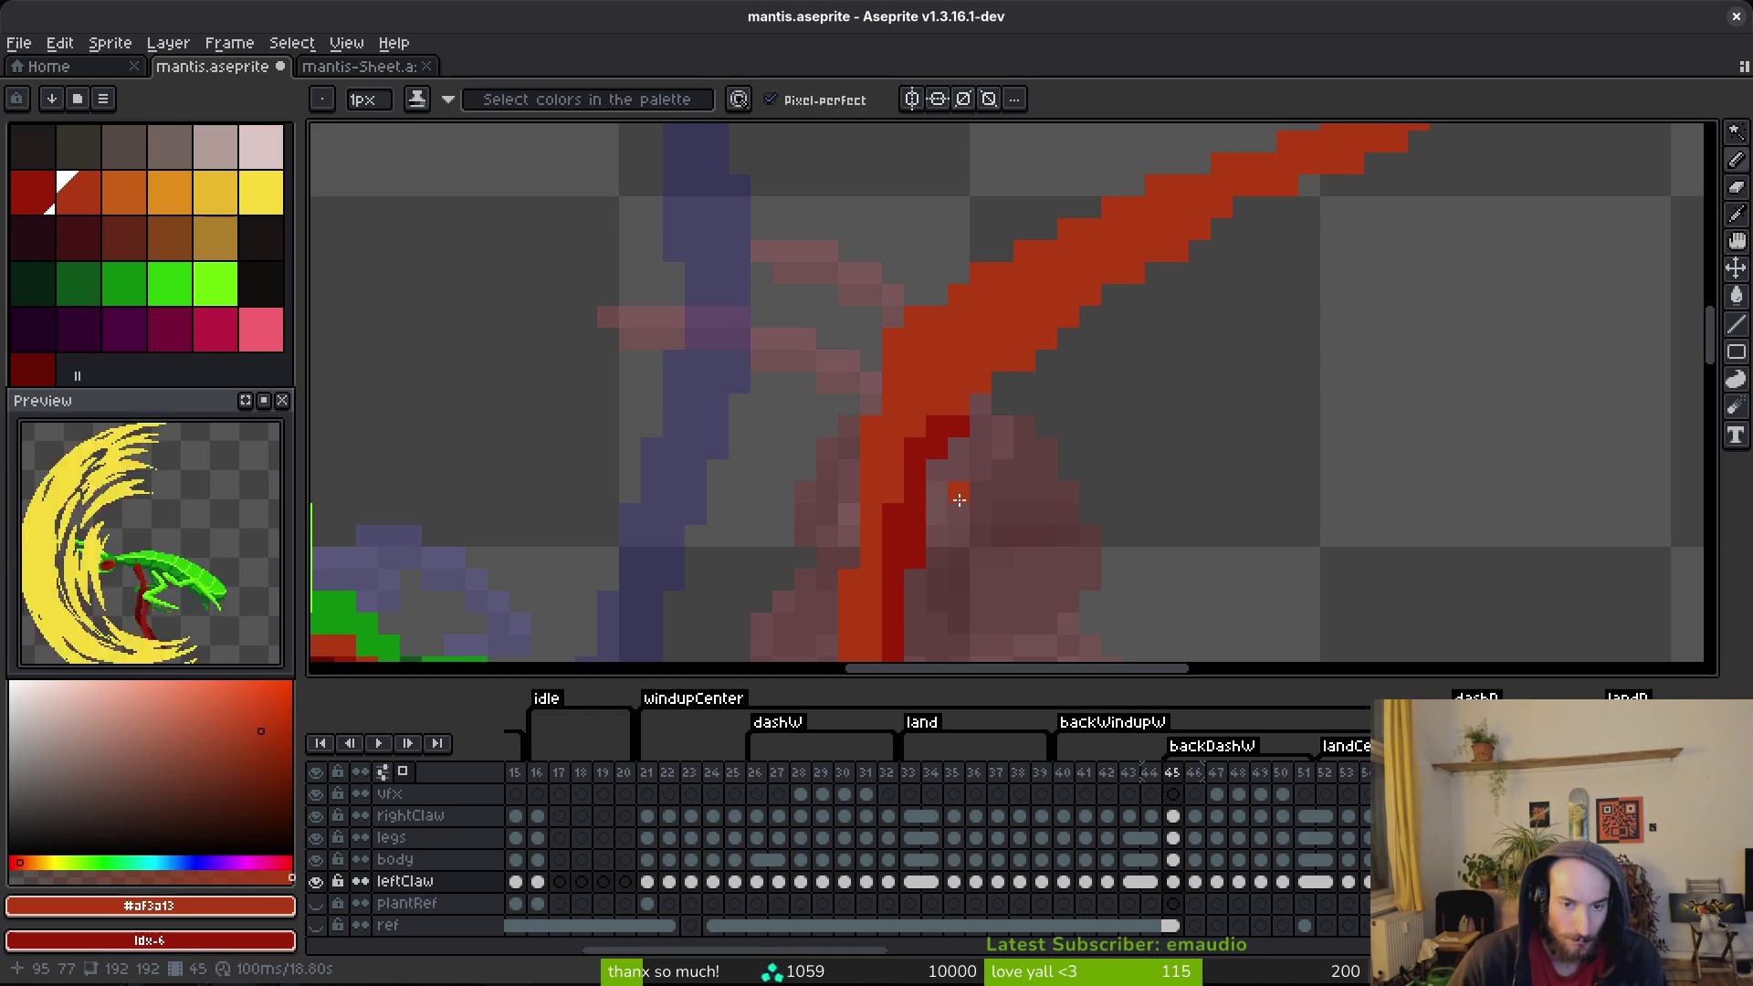
Step: Select the rightClaw cel at frame 45
{"action": "left_click", "coordinate": [1173, 882]}
{"action": "scroll", "coordinate": [1027, 468], "scroll_direction": "down", "scroll_amount": 2}
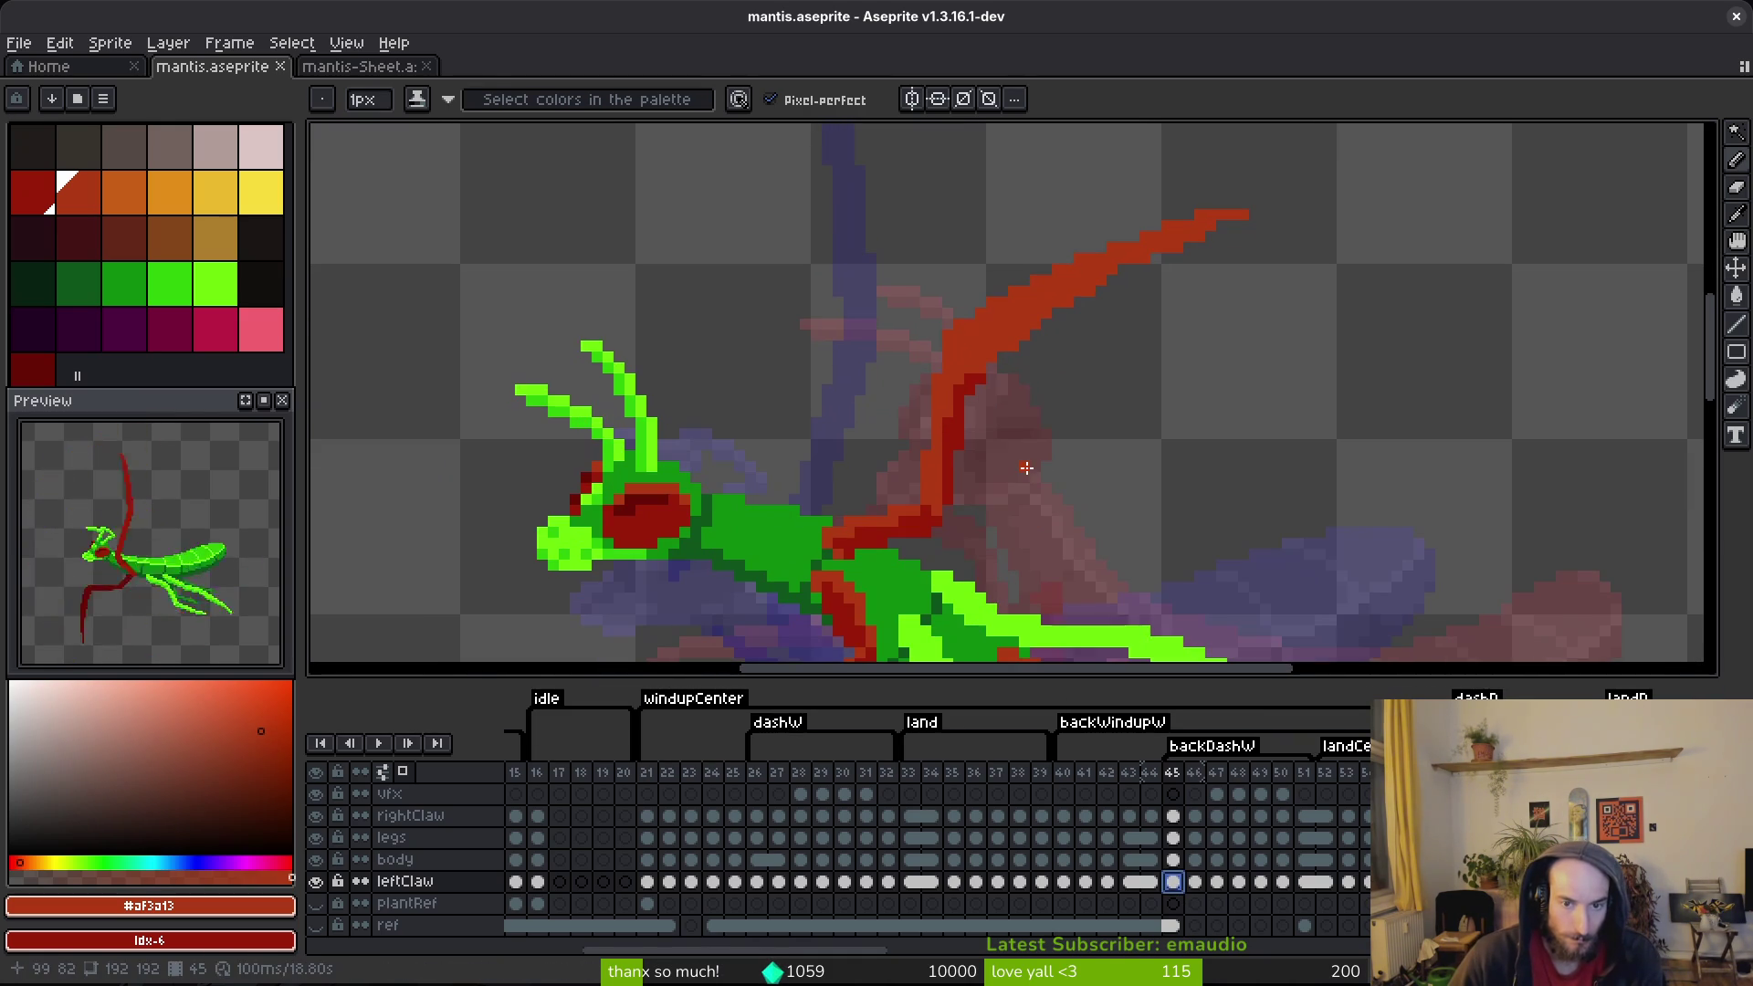
{"action": "left_click", "coordinate": [1173, 815]}
Step: Hide the other layers, select the rightClaw blade on frame 45 and cut it out
{"action": "key", "text": "w"}
{"action": "left_click", "coordinate": [959, 361]}
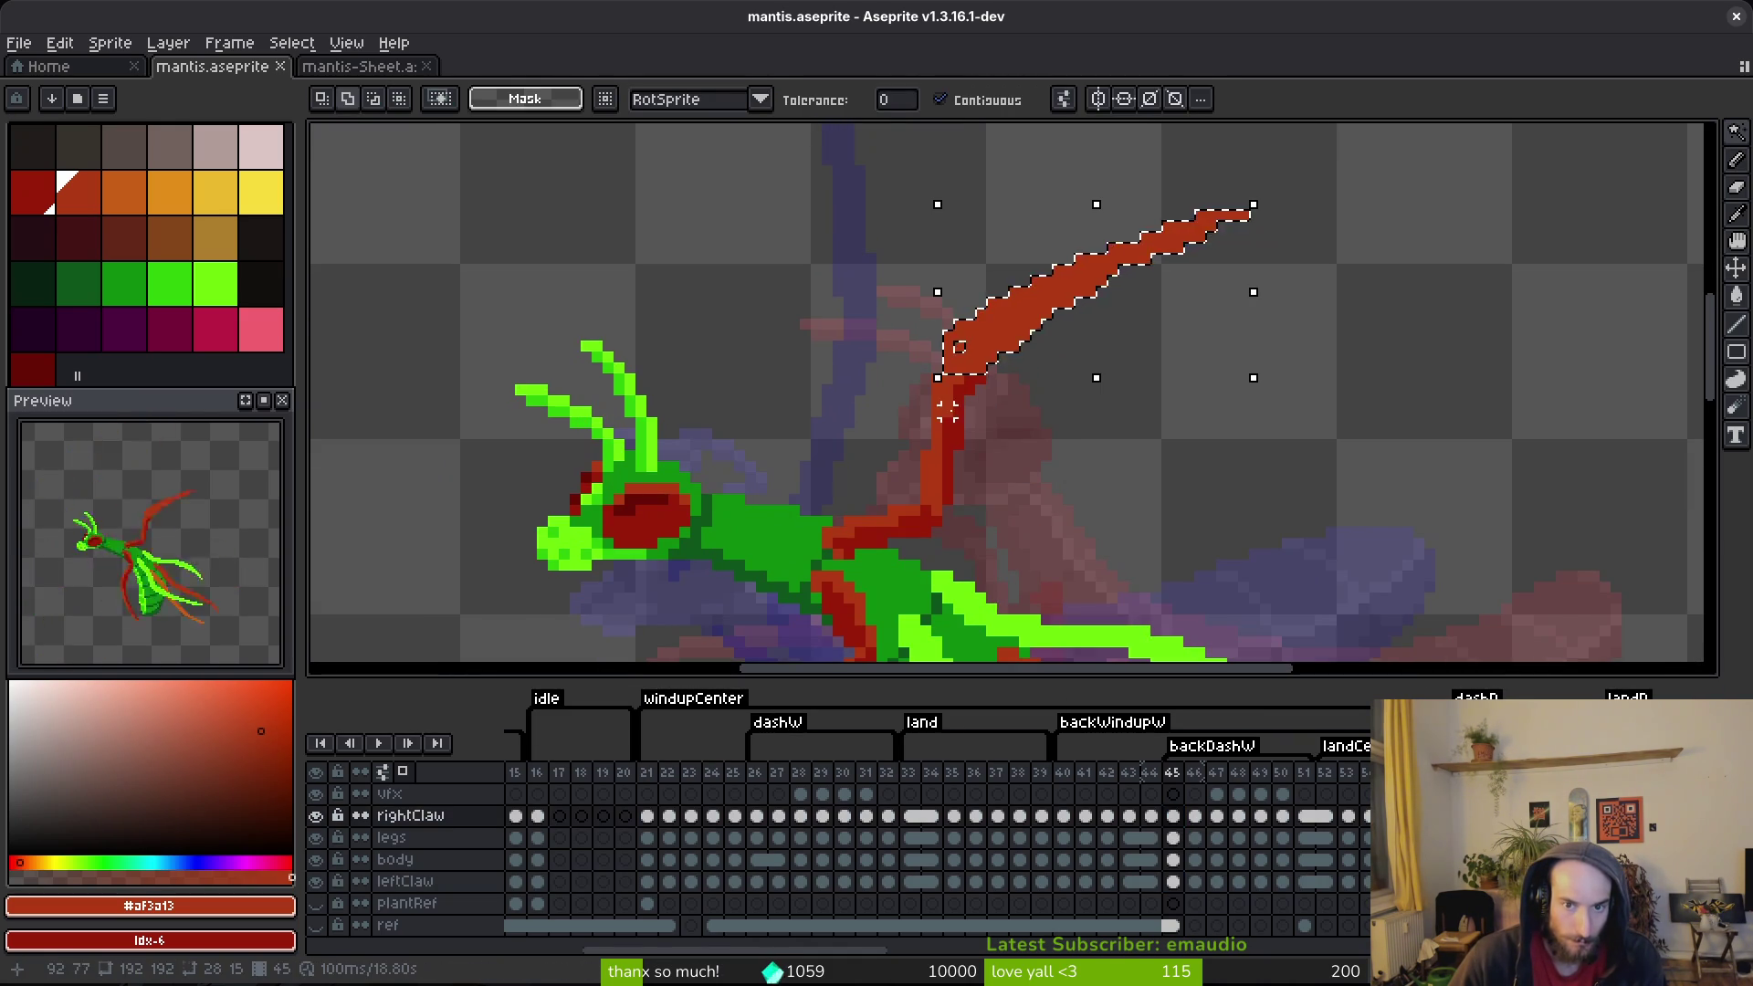
{"action": "scroll", "coordinate": [947, 411], "scroll_direction": "up", "scroll_amount": 2}
{"action": "scroll", "coordinate": [950, 442], "scroll_direction": "up", "scroll_amount": 1}
{"action": "mouse_move", "coordinate": [329, 863]}
{"action": "left_mouse_down"}
{"action": "mouse_move", "coordinate": [329, 842]}
{"action": "mouse_move", "coordinate": [335, 890]}
{"action": "left_mouse_up"}
{"action": "left_click", "coordinate": [1065, 242]}
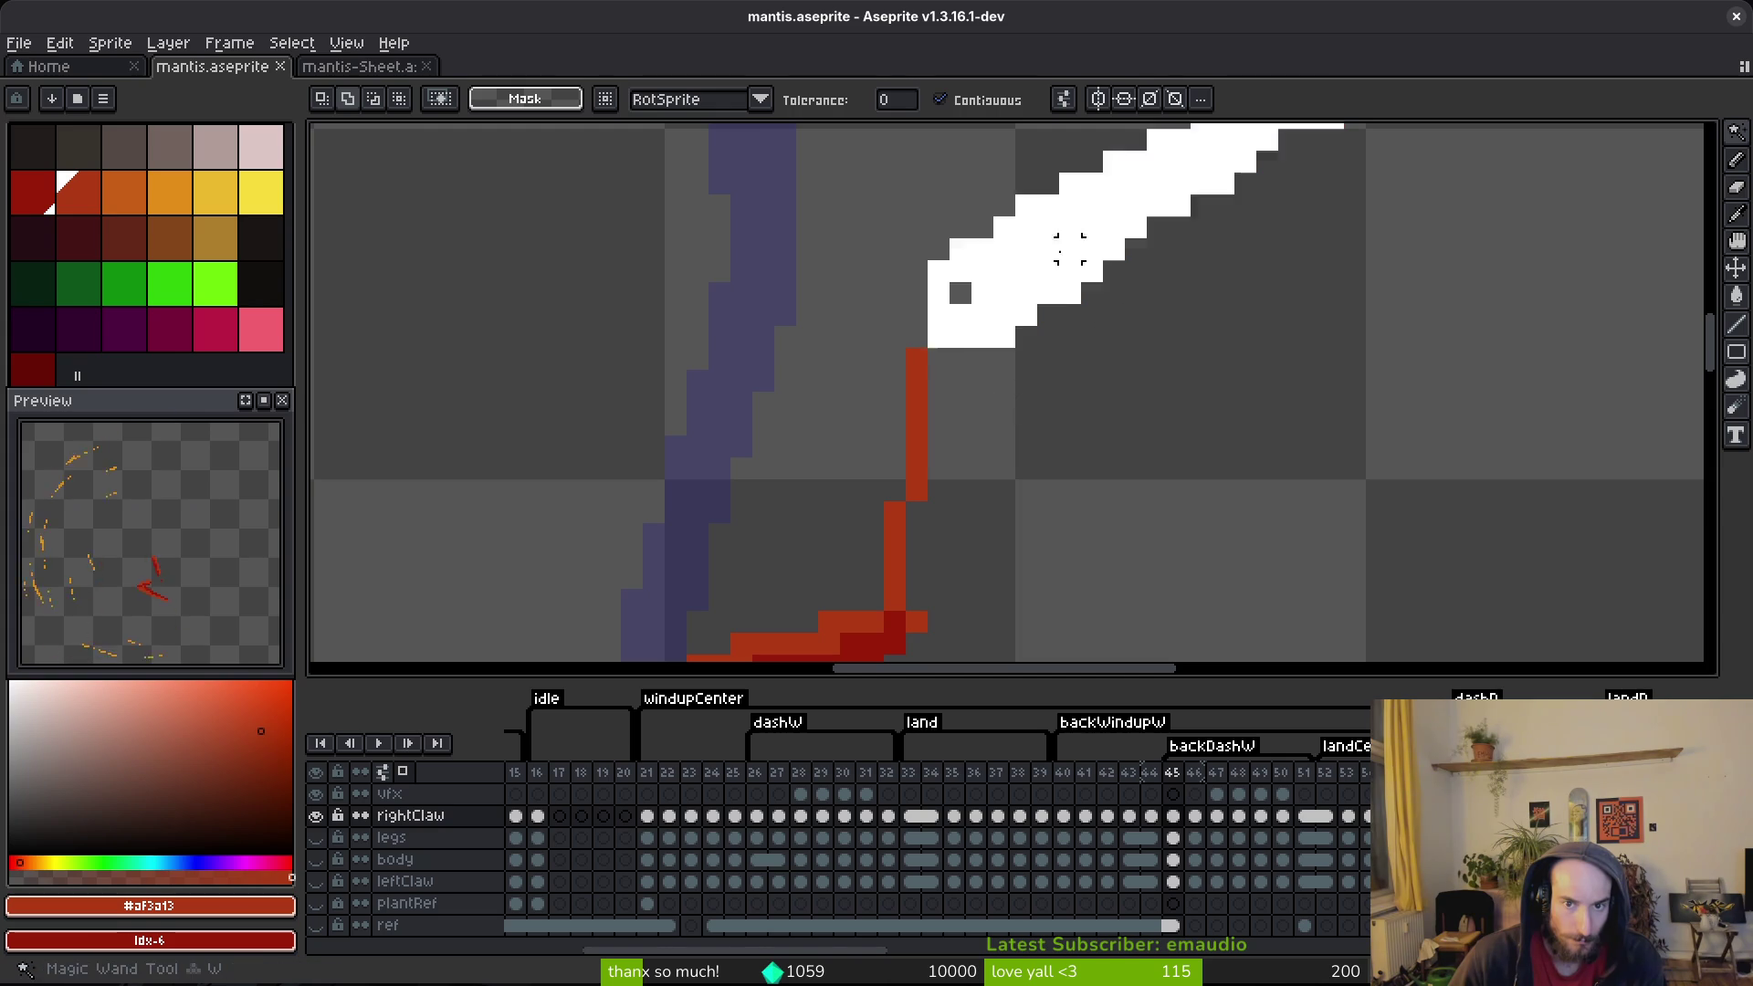
{"action": "scroll", "coordinate": [1010, 393], "scroll_direction": "down", "scroll_amount": 4}
{"action": "key", "text": "q"}
{"action": "mouse_move", "coordinate": [1269, 178]}
{"action": "left_mouse_down"}
{"action": "mouse_move", "coordinate": [1010, 255]}
{"action": "mouse_move", "coordinate": [853, 490]}
{"action": "mouse_move", "coordinate": [932, 511]}
{"action": "mouse_move", "coordinate": [1369, 178]}
{"action": "mouse_move", "coordinate": [1389, 255]}
{"action": "left_mouse_up"}
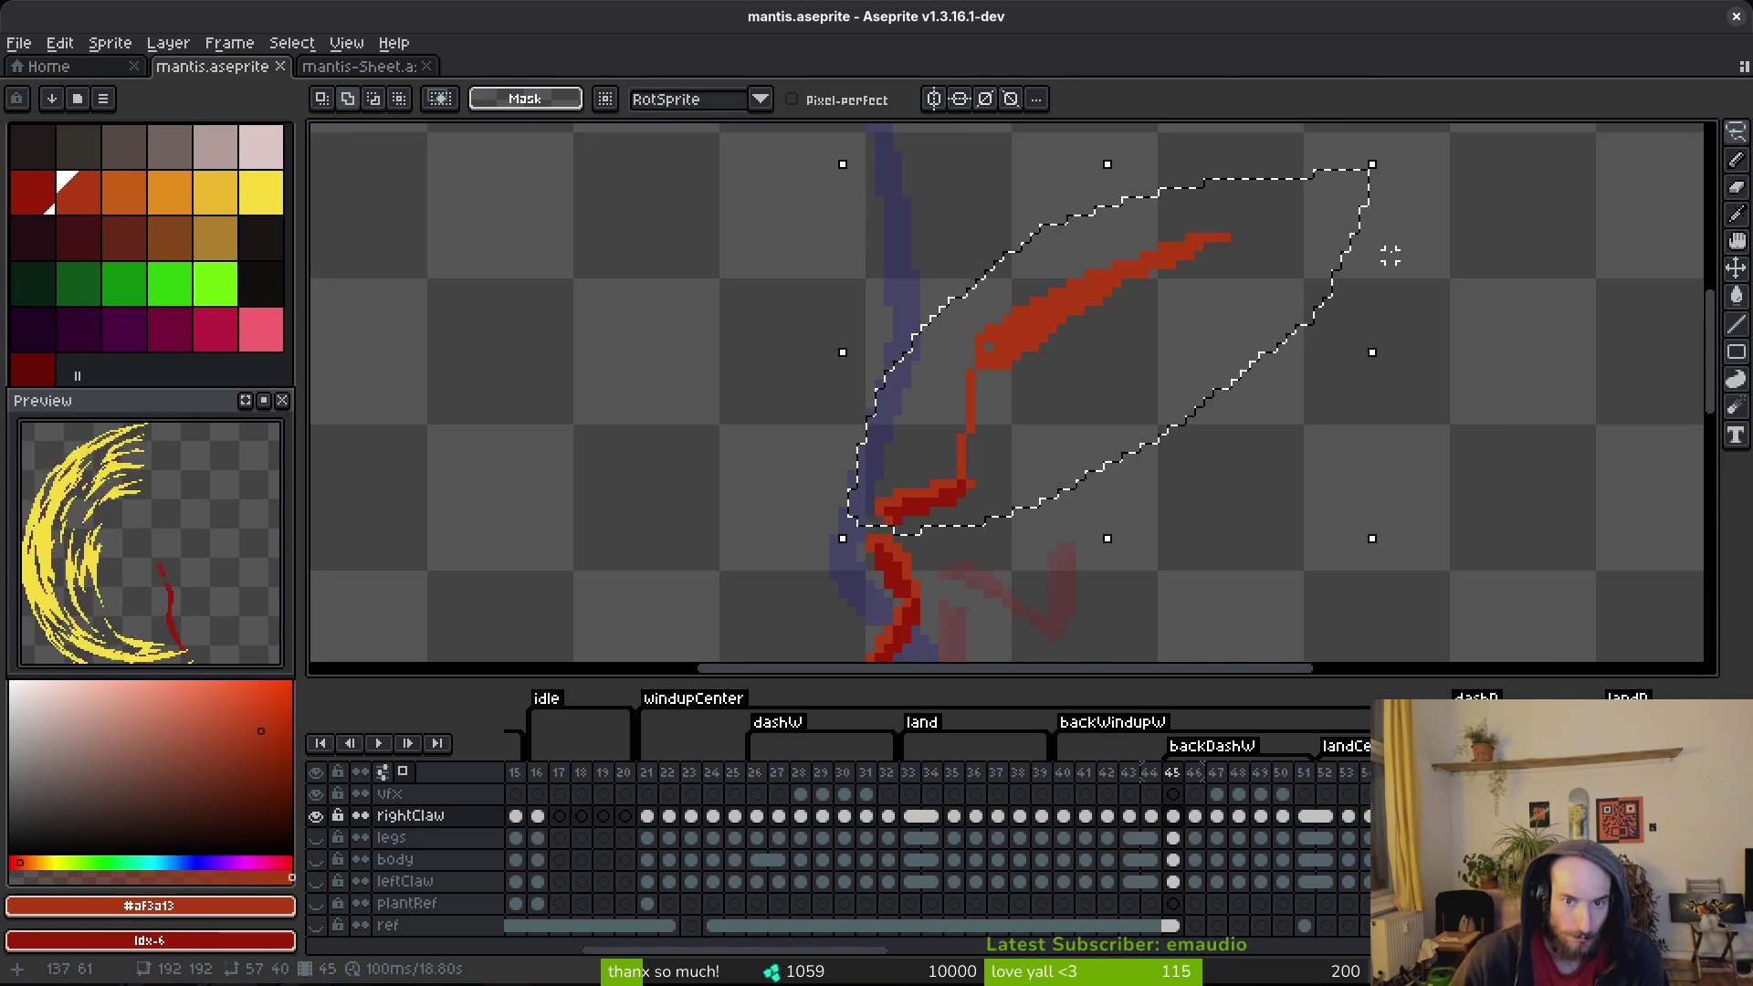
{"action": "key", "text": "ctrl+x"}
Step: Show the leftClaw, legs and body layers again and brush red across the body at the claw joint
{"action": "left_click", "coordinate": [1174, 881]}
{"action": "left_click", "coordinate": [315, 881]}
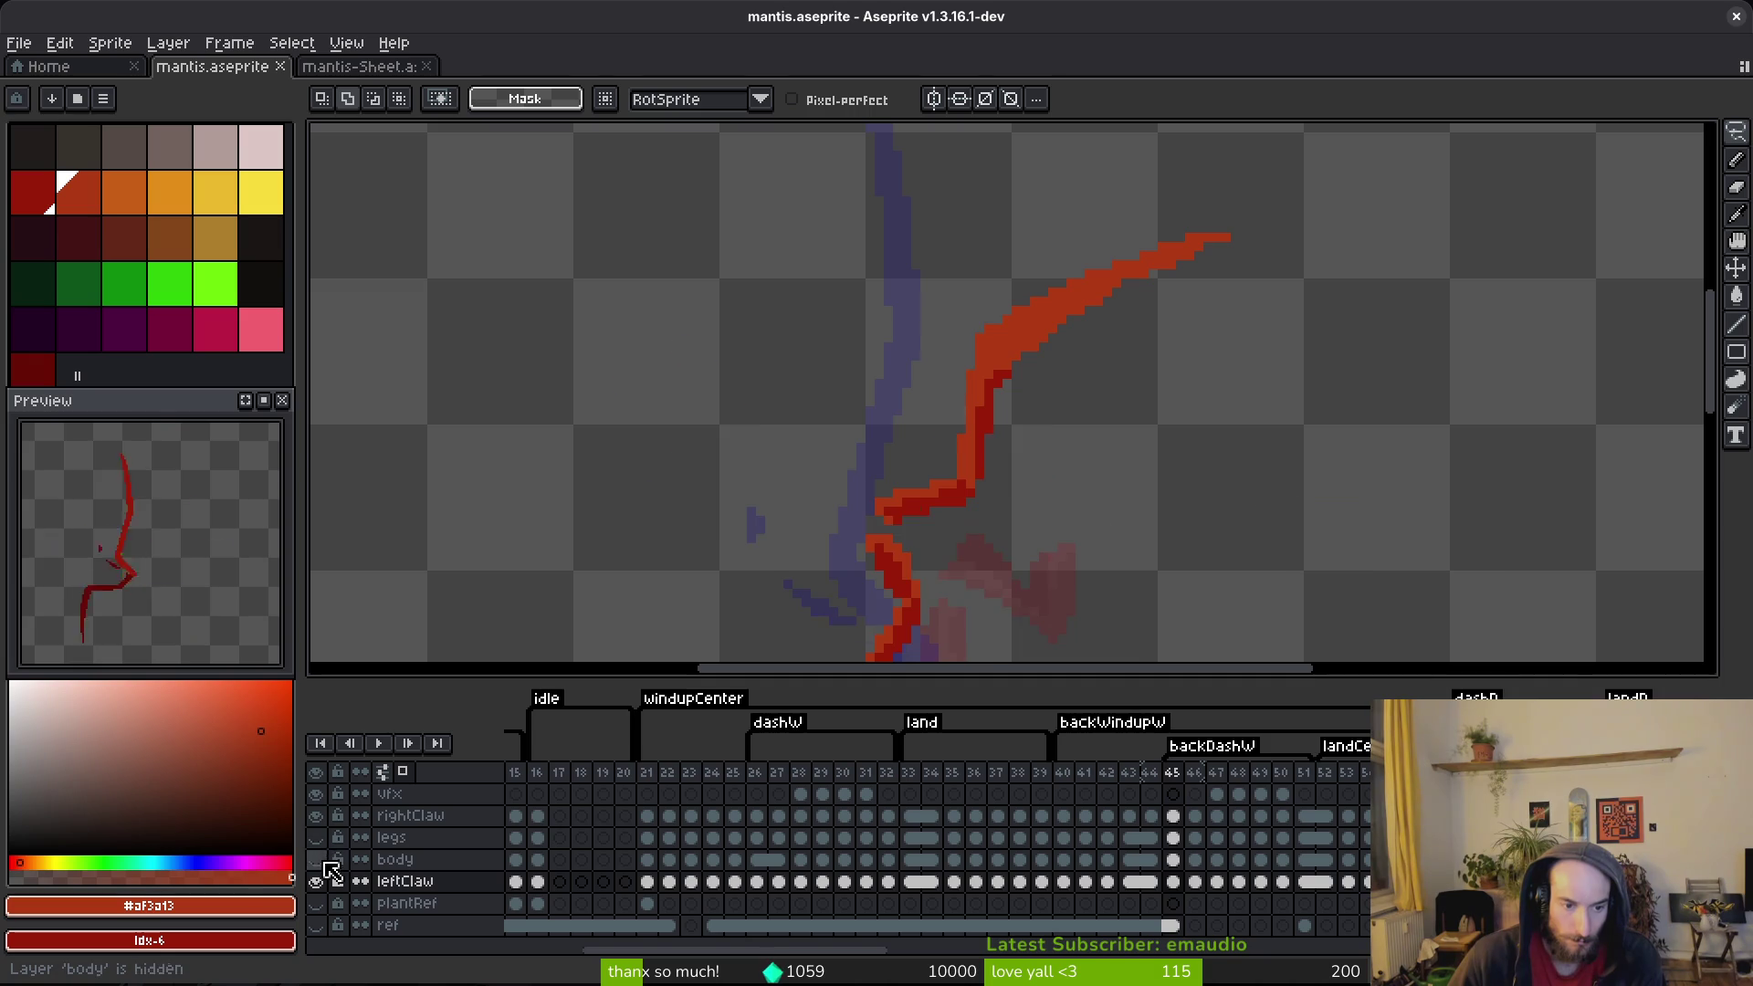
{"action": "left_click_drag", "start_coordinate": [315, 837], "coordinate": [315, 859]}
{"action": "scroll", "coordinate": [923, 508], "scroll_direction": "up", "scroll_amount": 3}
{"action": "left_click", "coordinate": [1173, 859]}
{"action": "key", "text": "b"}
{"action": "left_click", "coordinate": [851, 459]}
{"action": "mouse_move", "coordinate": [842, 448]}
{"action": "left_mouse_down"}
{"action": "mouse_move", "coordinate": [916, 462]}
{"action": "mouse_move", "coordinate": [945, 493]}
{"action": "left_mouse_up"}
Step: With a 1px brush, paint mid-green pixels back along the body edge and save
{"action": "key", "text": "minus"}
{"action": "key", "text": "minus"}
{"action": "key", "text": "minus"}
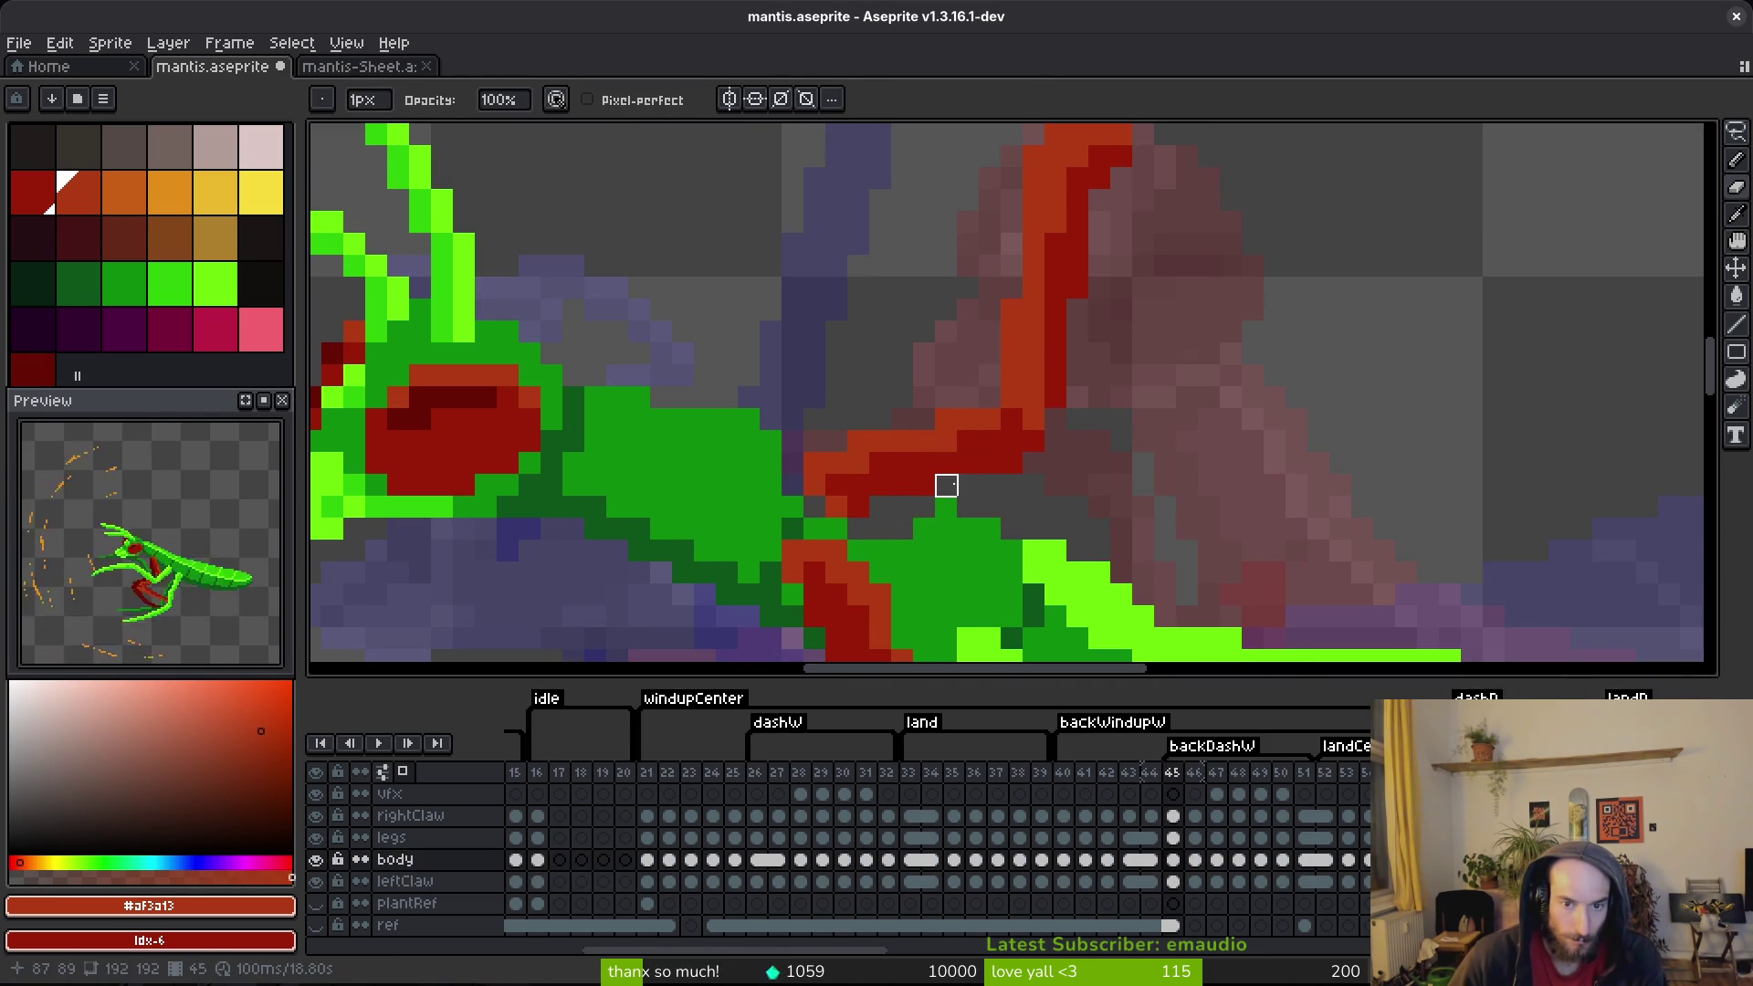
{"action": "left_click", "coordinate": [863, 530], "text": "alt"}
{"action": "left_click", "coordinate": [792, 452]}
{"action": "left_click", "coordinate": [814, 507]}
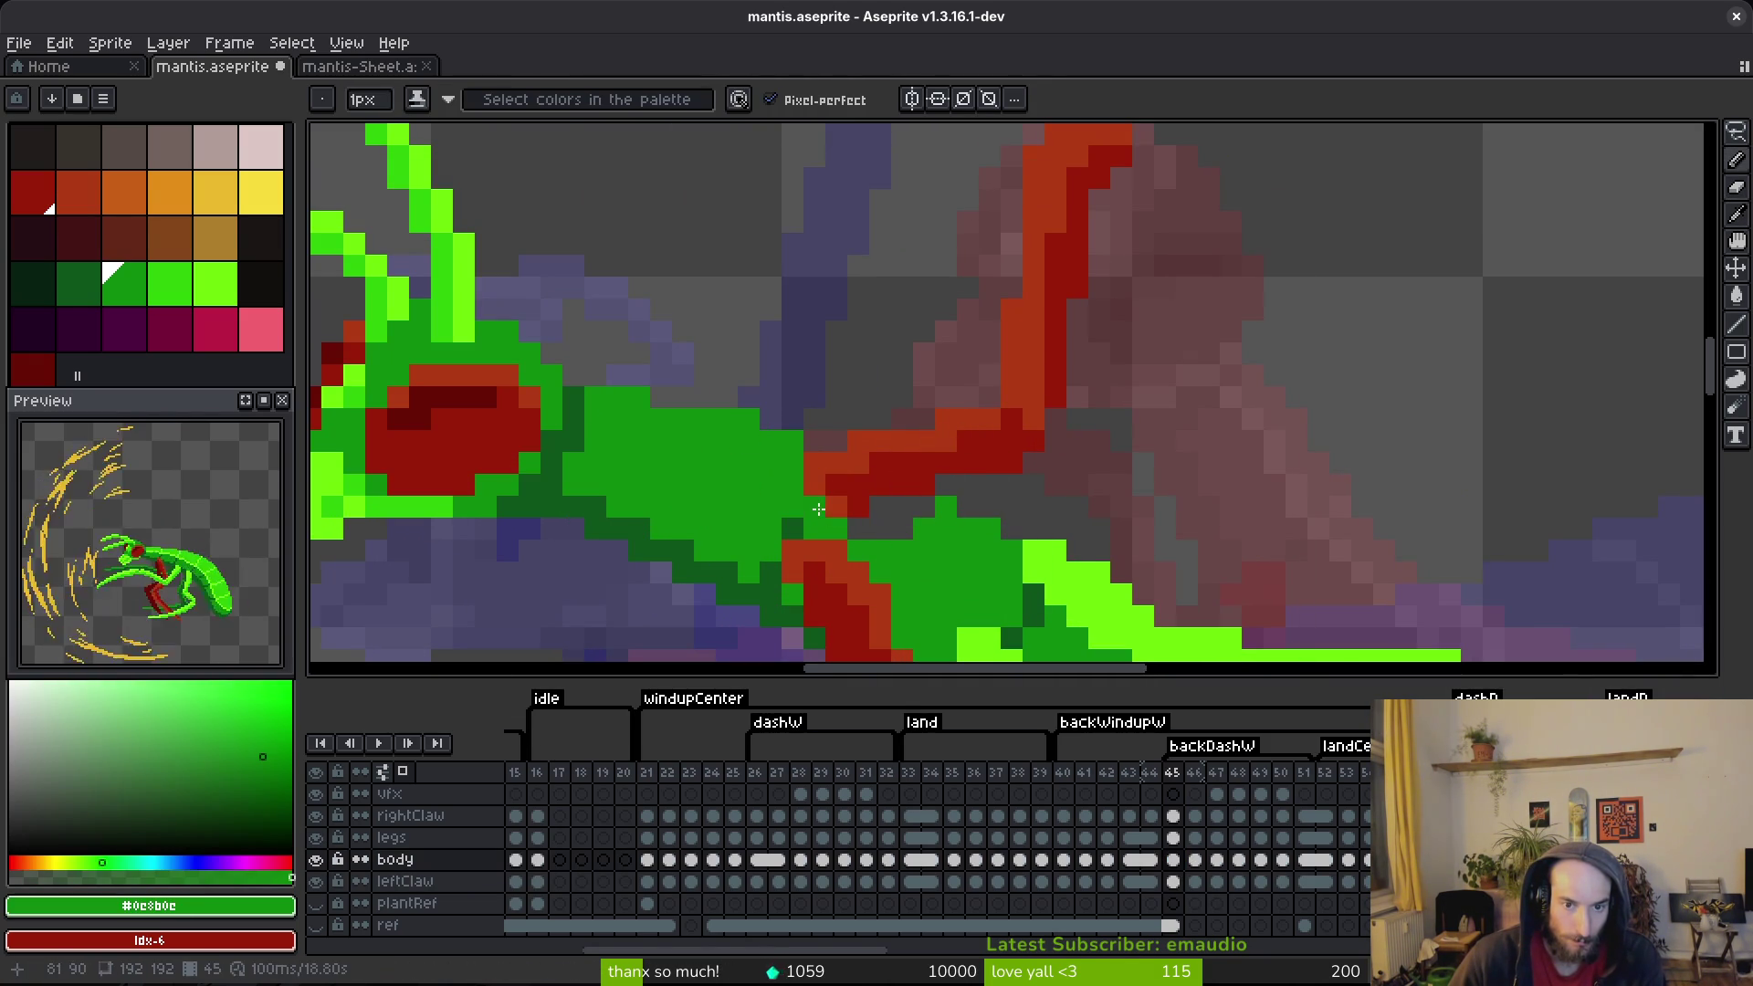
{"action": "left_click", "coordinate": [837, 507]}
{"action": "left_click", "coordinate": [858, 528]}
{"action": "left_click", "coordinate": [932, 506]}
{"action": "key", "text": "ctrl+s"}
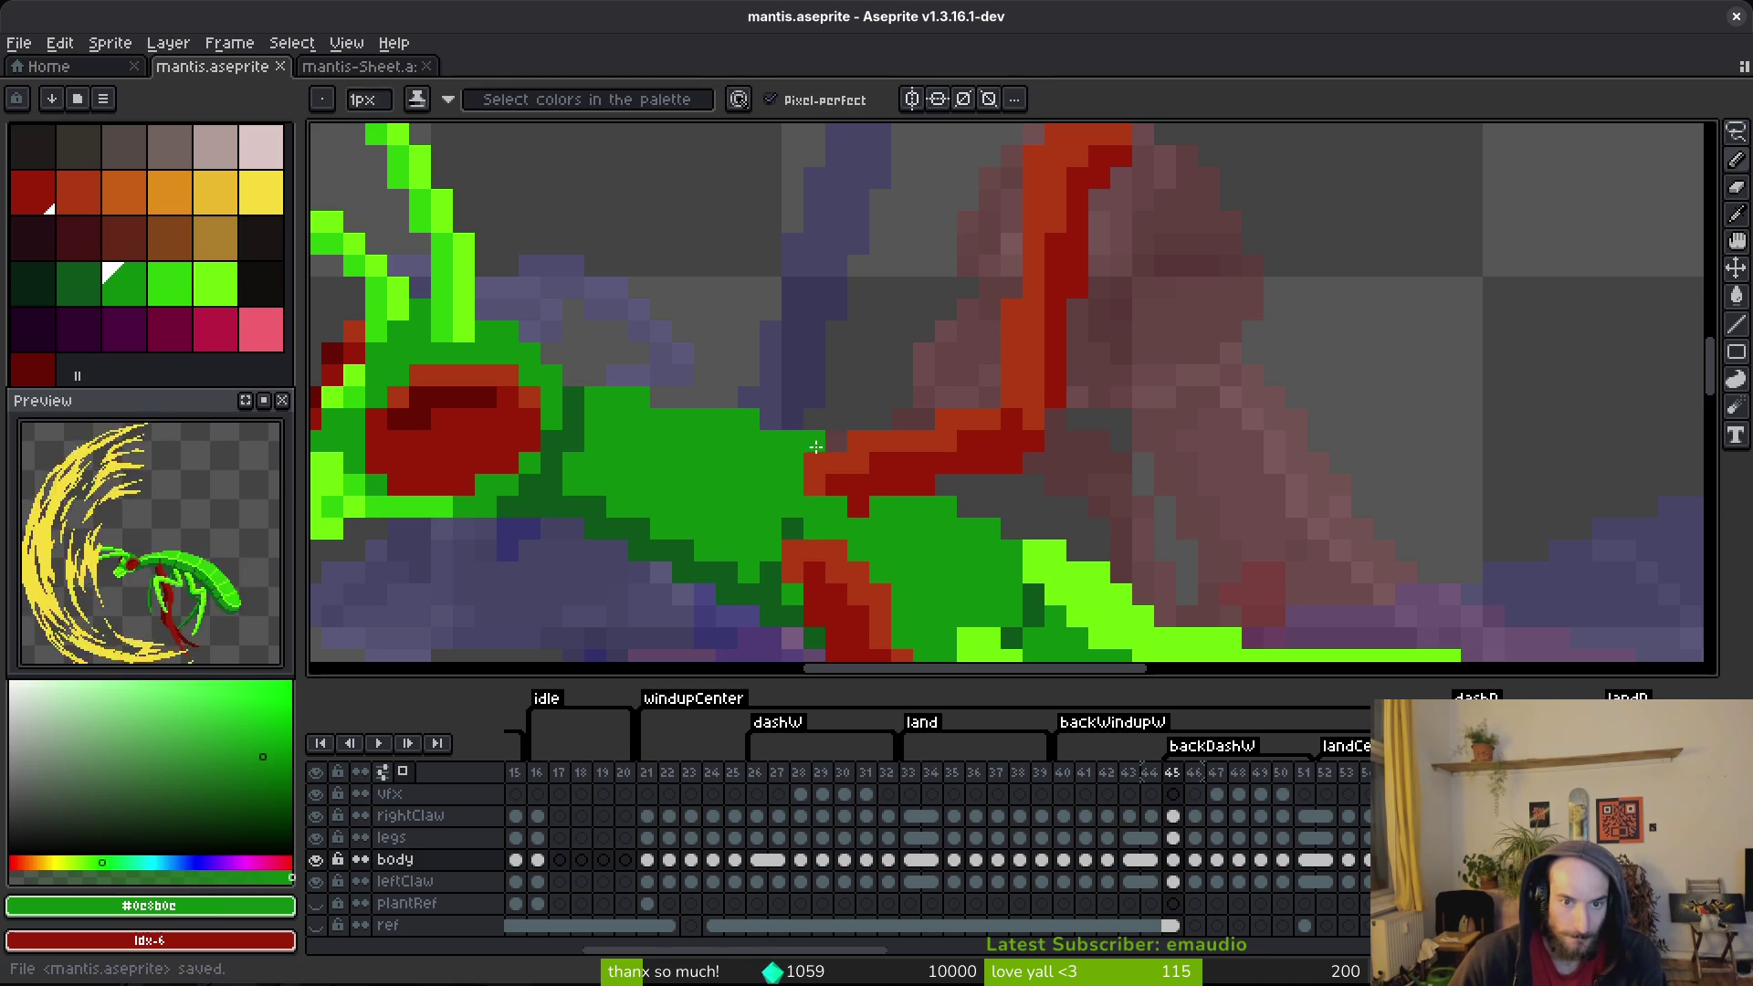
{"action": "scroll", "coordinate": [898, 577], "scroll_direction": "down", "scroll_amount": 4}
{"action": "scroll", "coordinate": [897, 505], "scroll_direction": "up", "scroll_amount": 4}
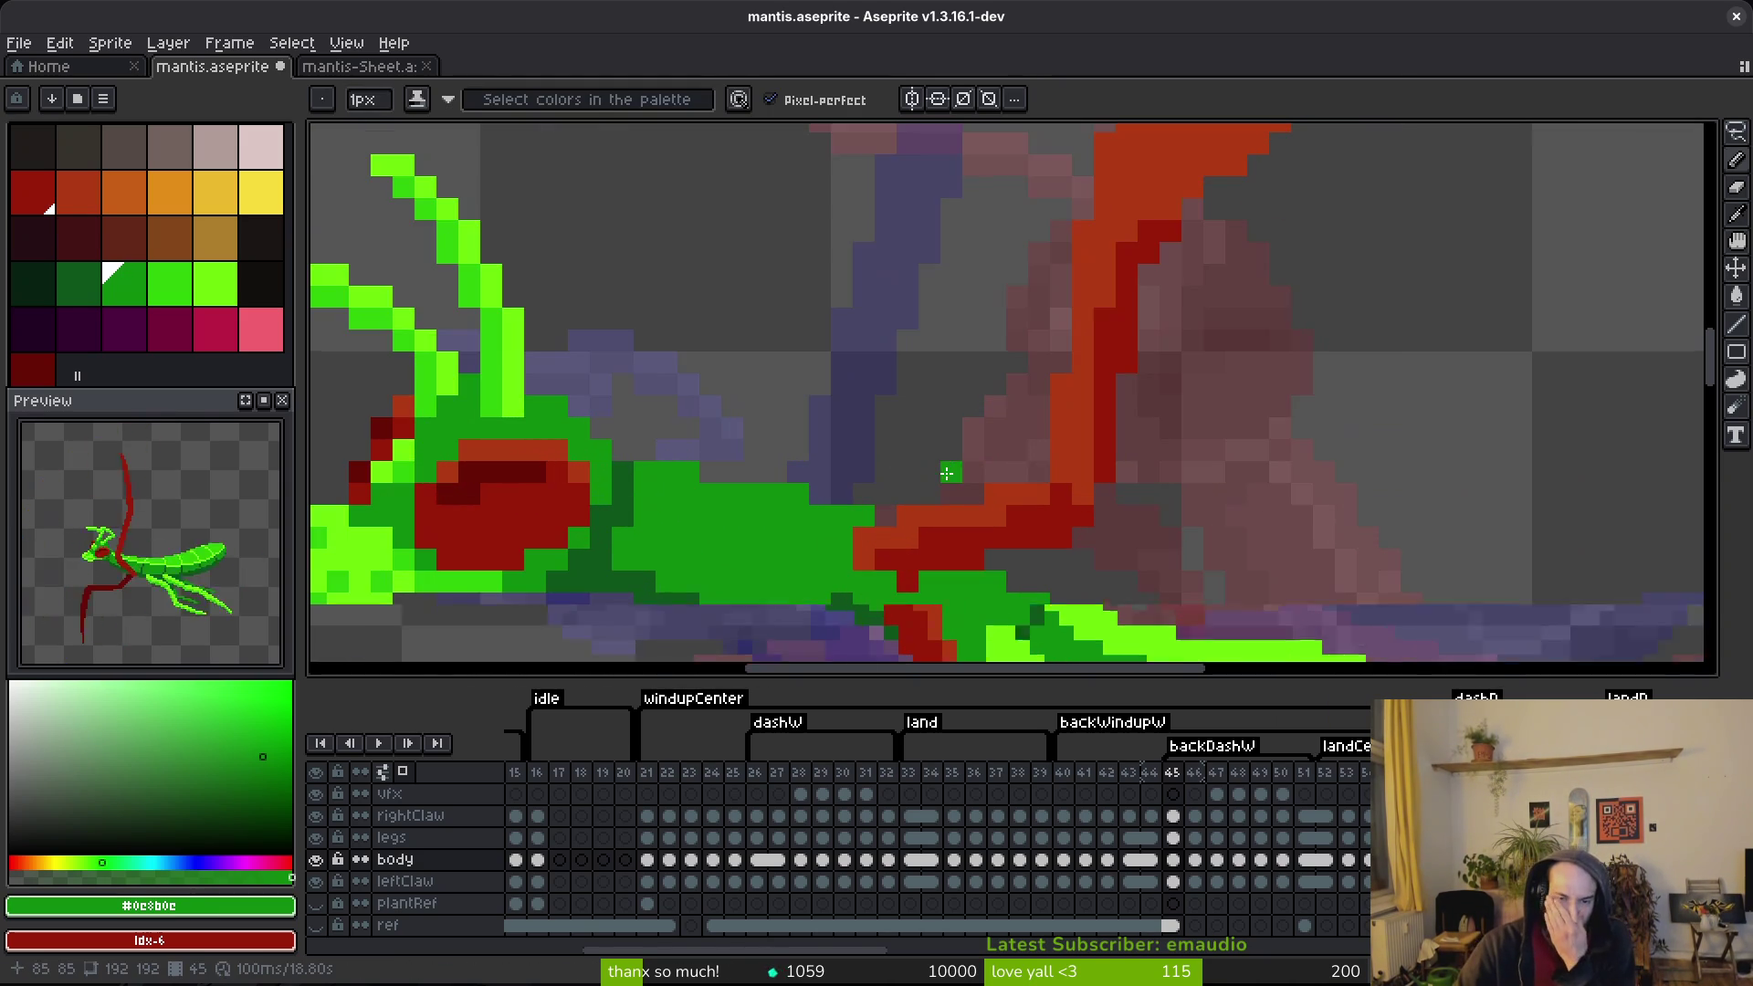
{"action": "scroll", "coordinate": [897, 505], "scroll_direction": "up", "scroll_amount": 1}
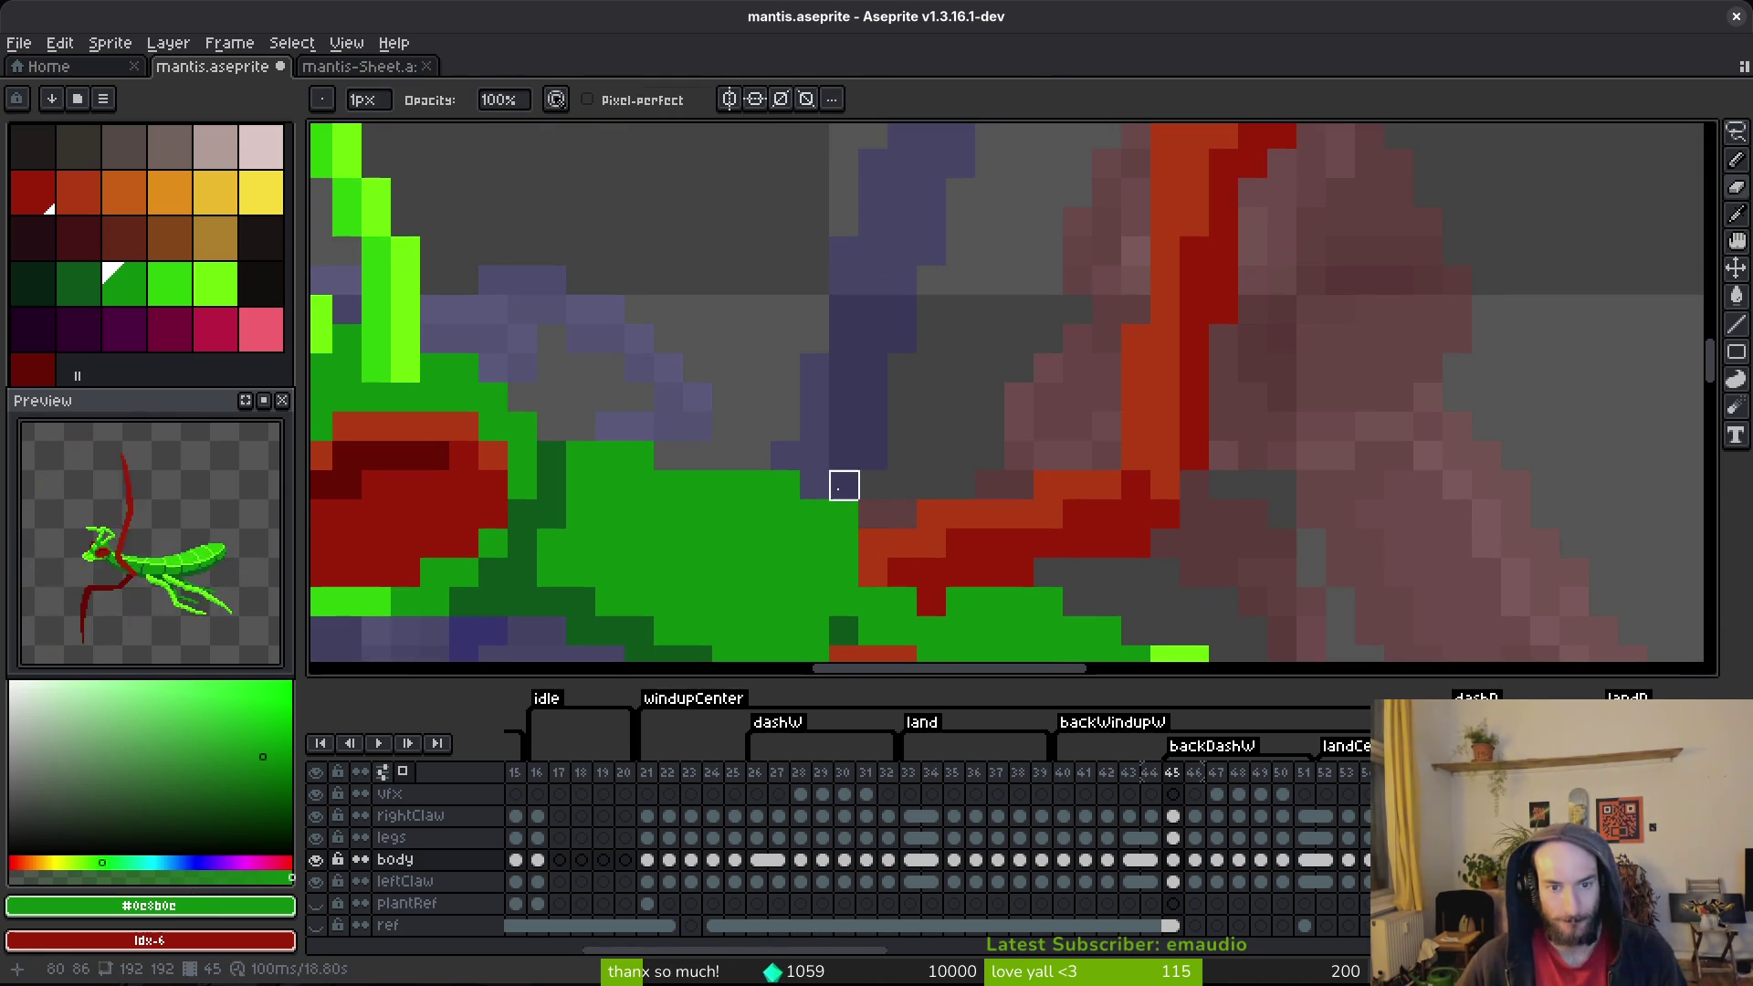
{"action": "scroll", "coordinate": [815, 457], "scroll_direction": "down", "scroll_amount": 4}
{"action": "key", "text": "ctrl+s"}
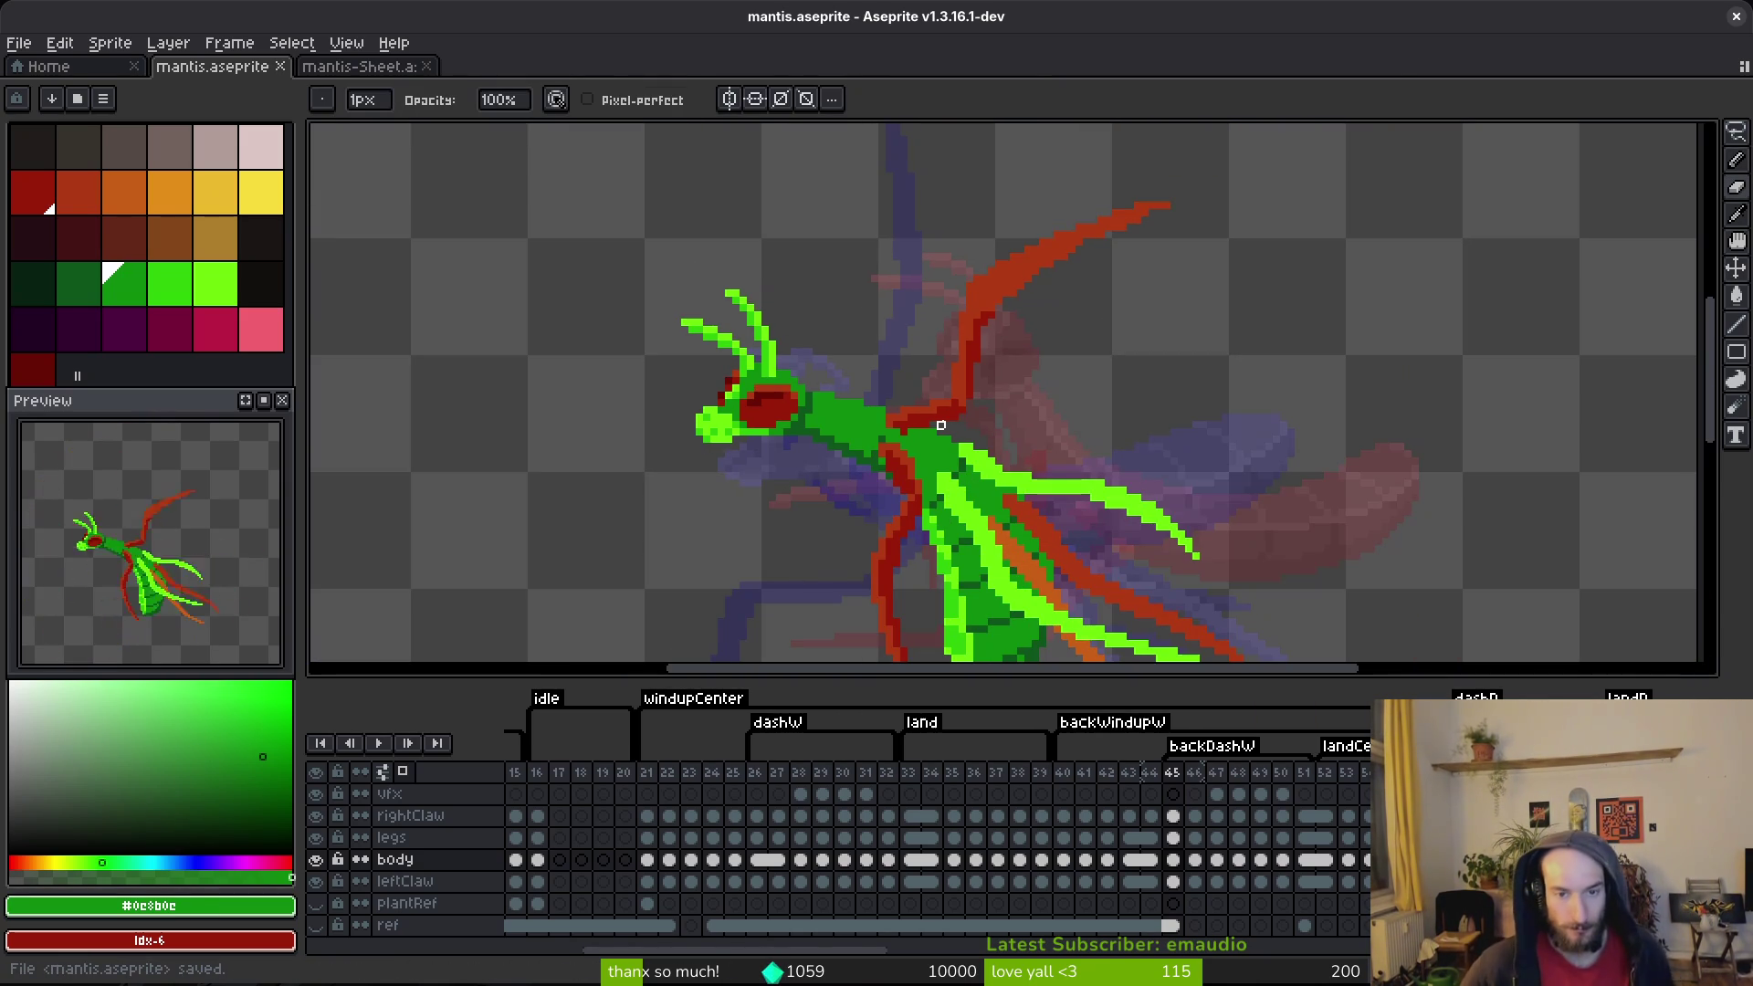
Step: Erase the stray pixels around the claw joint
{"action": "scroll", "coordinate": [940, 426], "scroll_direction": "up", "scroll_amount": 4}
{"action": "scroll", "coordinate": [908, 443], "scroll_direction": "up", "scroll_amount": 1}
{"action": "scroll", "coordinate": [897, 517], "scroll_direction": "down", "scroll_amount": 1}
{"action": "left_click", "coordinate": [897, 517], "text": "alt"}
{"action": "key", "text": "e"}
{"action": "left_click", "coordinate": [917, 519]}
{"action": "left_click", "coordinate": [873, 520]}
{"action": "left_click", "coordinate": [873, 541]}
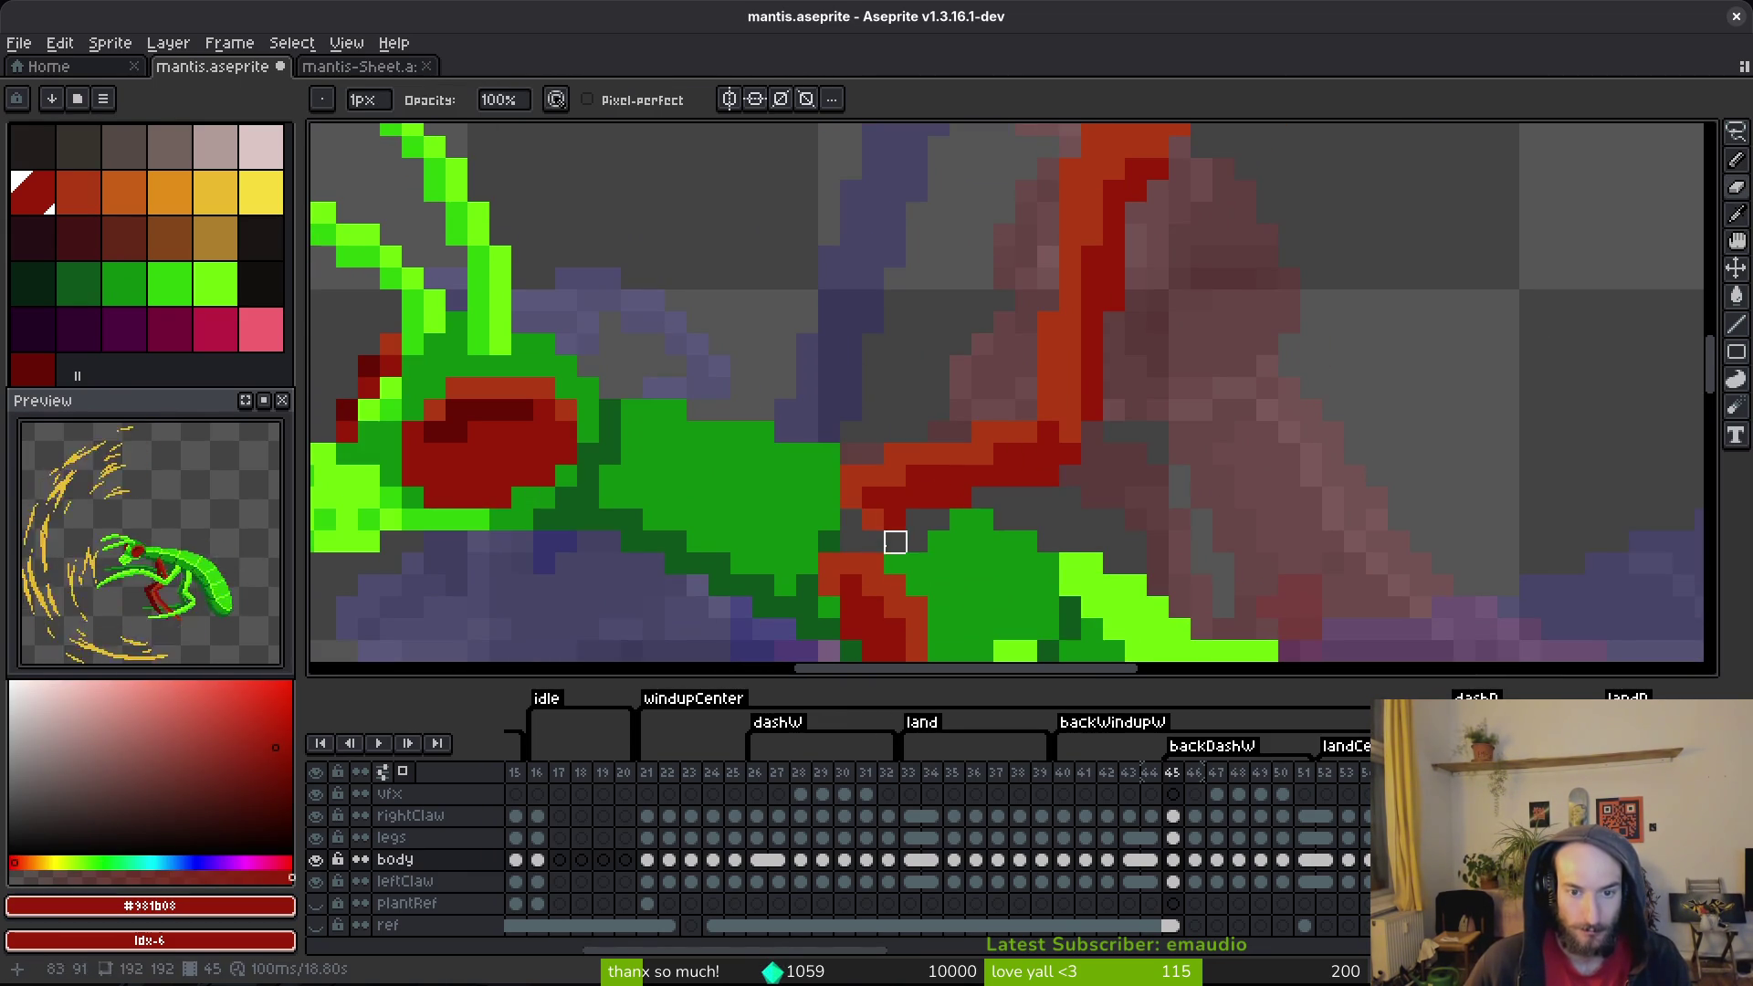
Step: Paint a green line along the red claw edge and save mantis.aseprite
{"action": "key", "text": "b"}
{"action": "left_click", "coordinate": [959, 522], "text": "alt"}
{"action": "left_click_drag", "start_coordinate": [926, 529], "coordinate": [822, 549]}
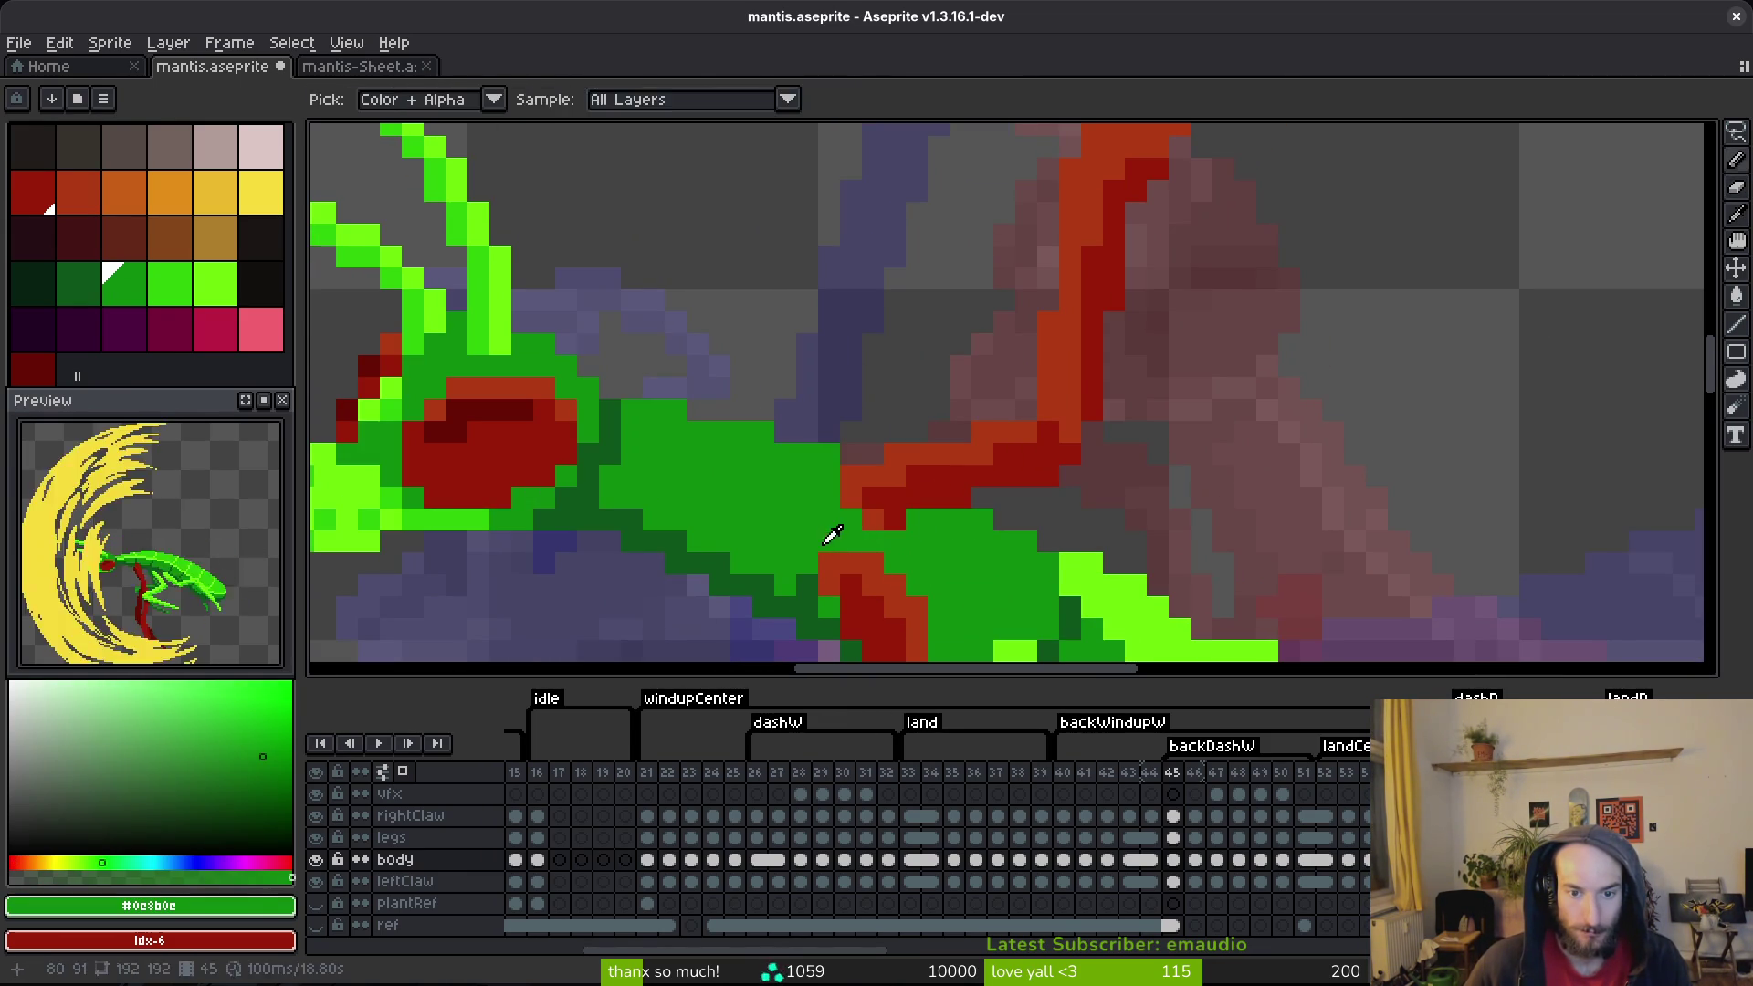
{"action": "left_click", "coordinate": [823, 549], "text": "alt"}
{"action": "key", "text": "ctrl+s"}
{"action": "scroll", "coordinate": [988, 559], "scroll_direction": "down", "scroll_amount": 4}
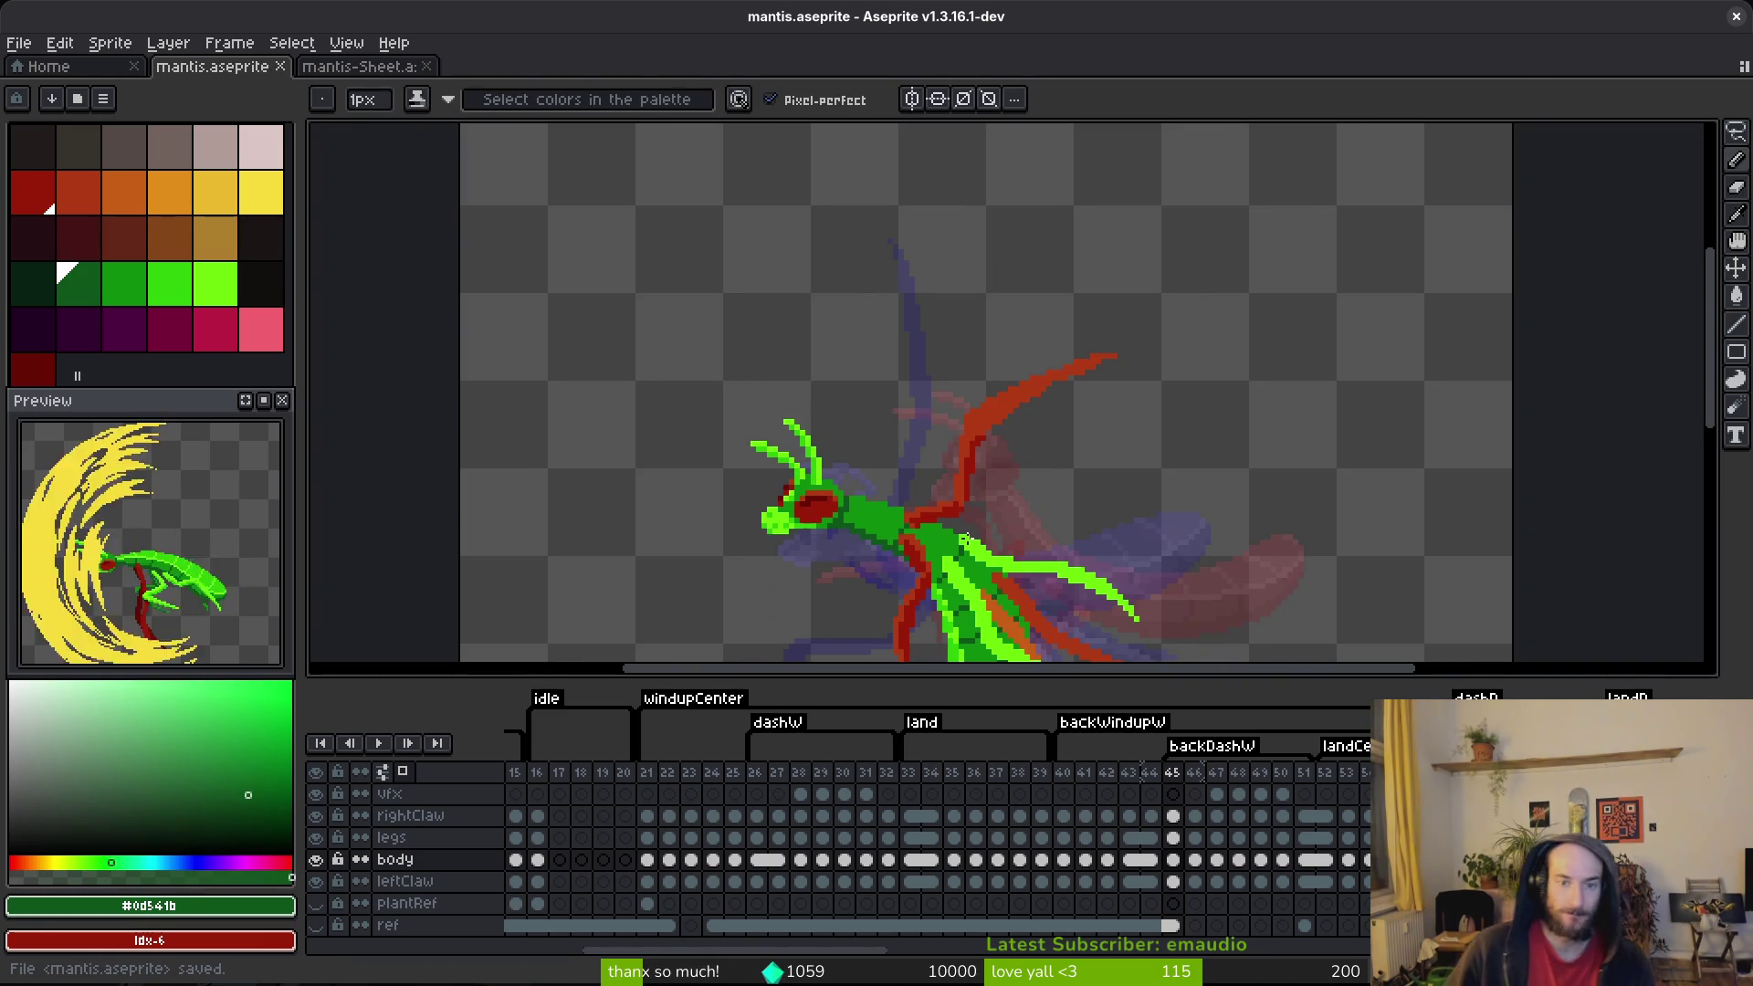
{"action": "scroll", "coordinate": [938, 539], "scroll_direction": "up", "scroll_amount": 4}
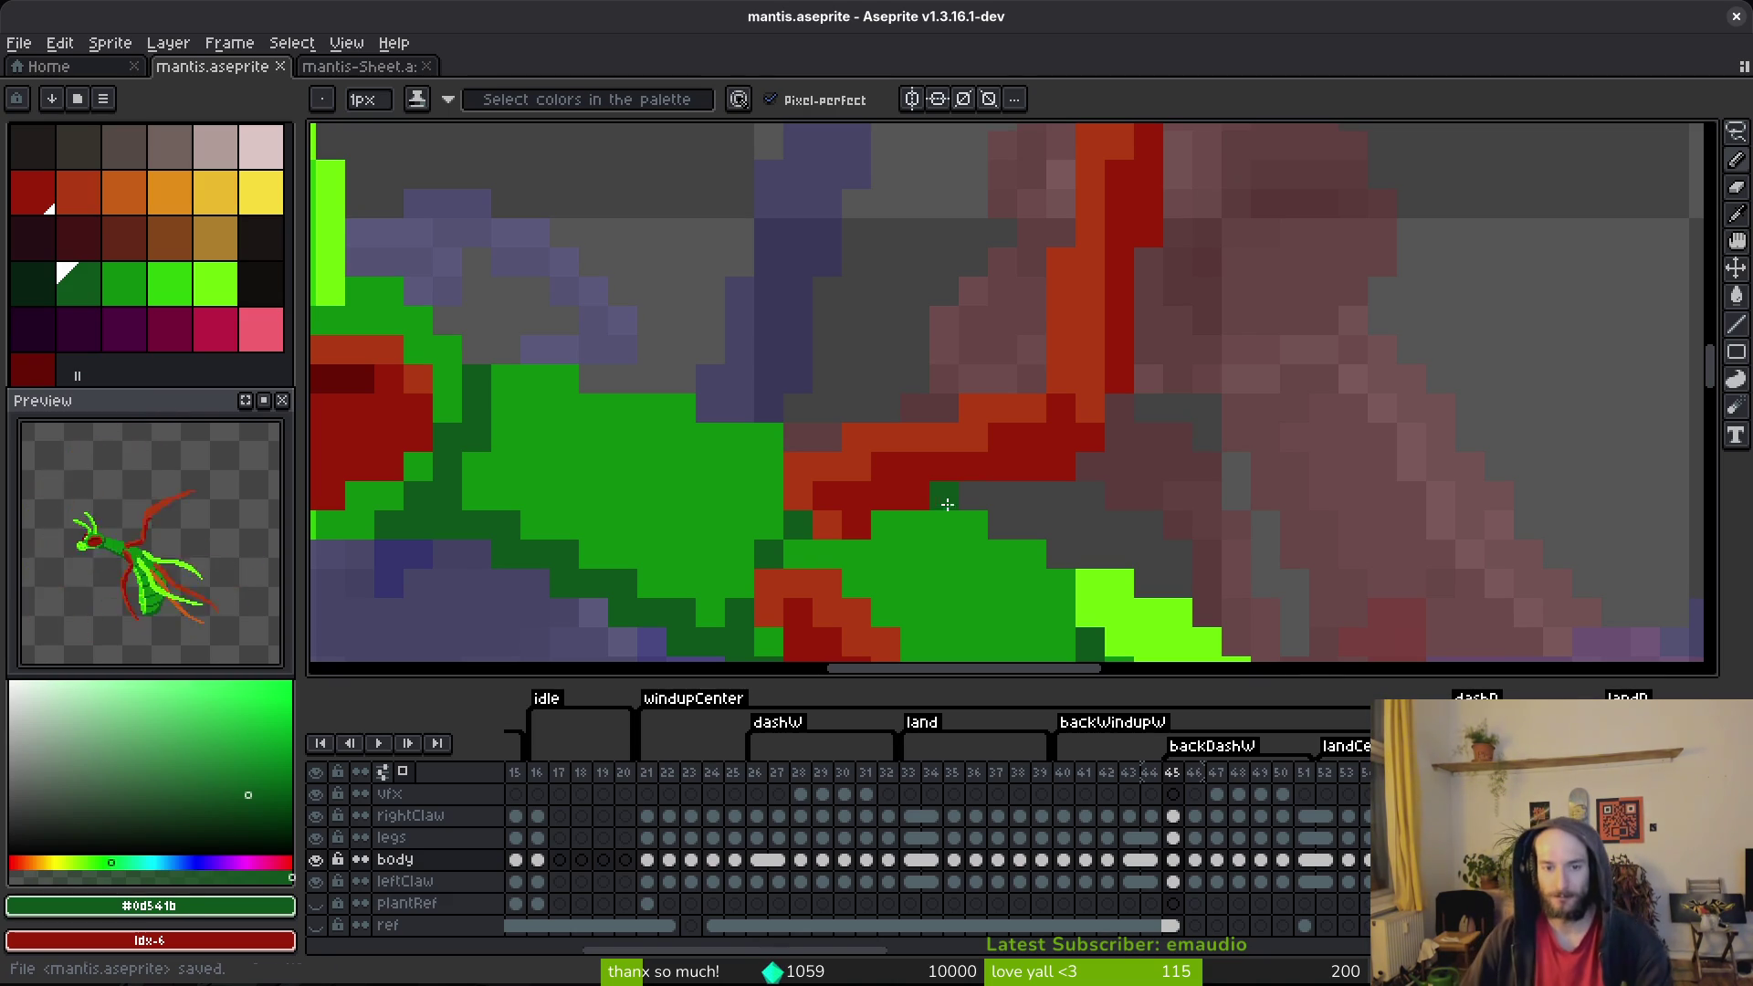
Step: Go to frame 46 and select the red back claw with a rectangle selection
{"action": "scroll", "coordinate": [941, 508], "scroll_direction": "down", "scroll_amount": 5}
{"action": "key", "text": "period"}
{"action": "scroll", "coordinate": [1269, 513], "scroll_direction": "up", "scroll_amount": 3}
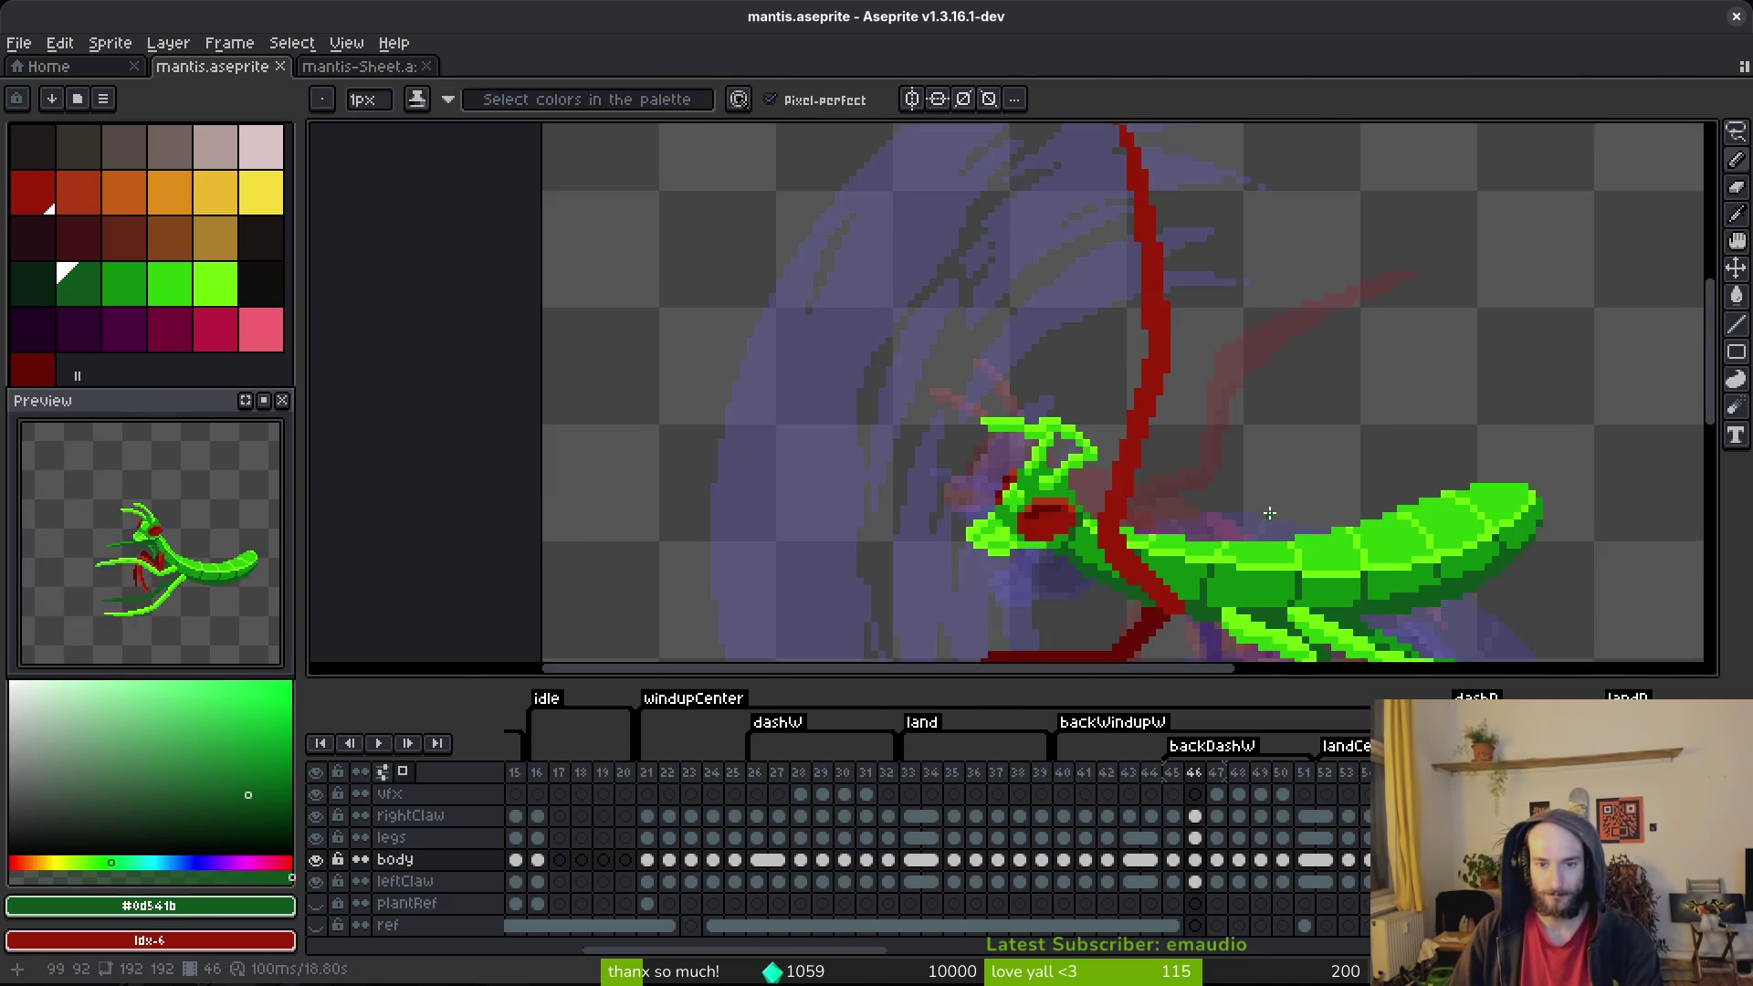
{"action": "scroll", "coordinate": [1269, 513], "scroll_direction": "down", "scroll_amount": 1}
{"action": "scroll", "coordinate": [1193, 439], "scroll_direction": "up", "scroll_amount": 2}
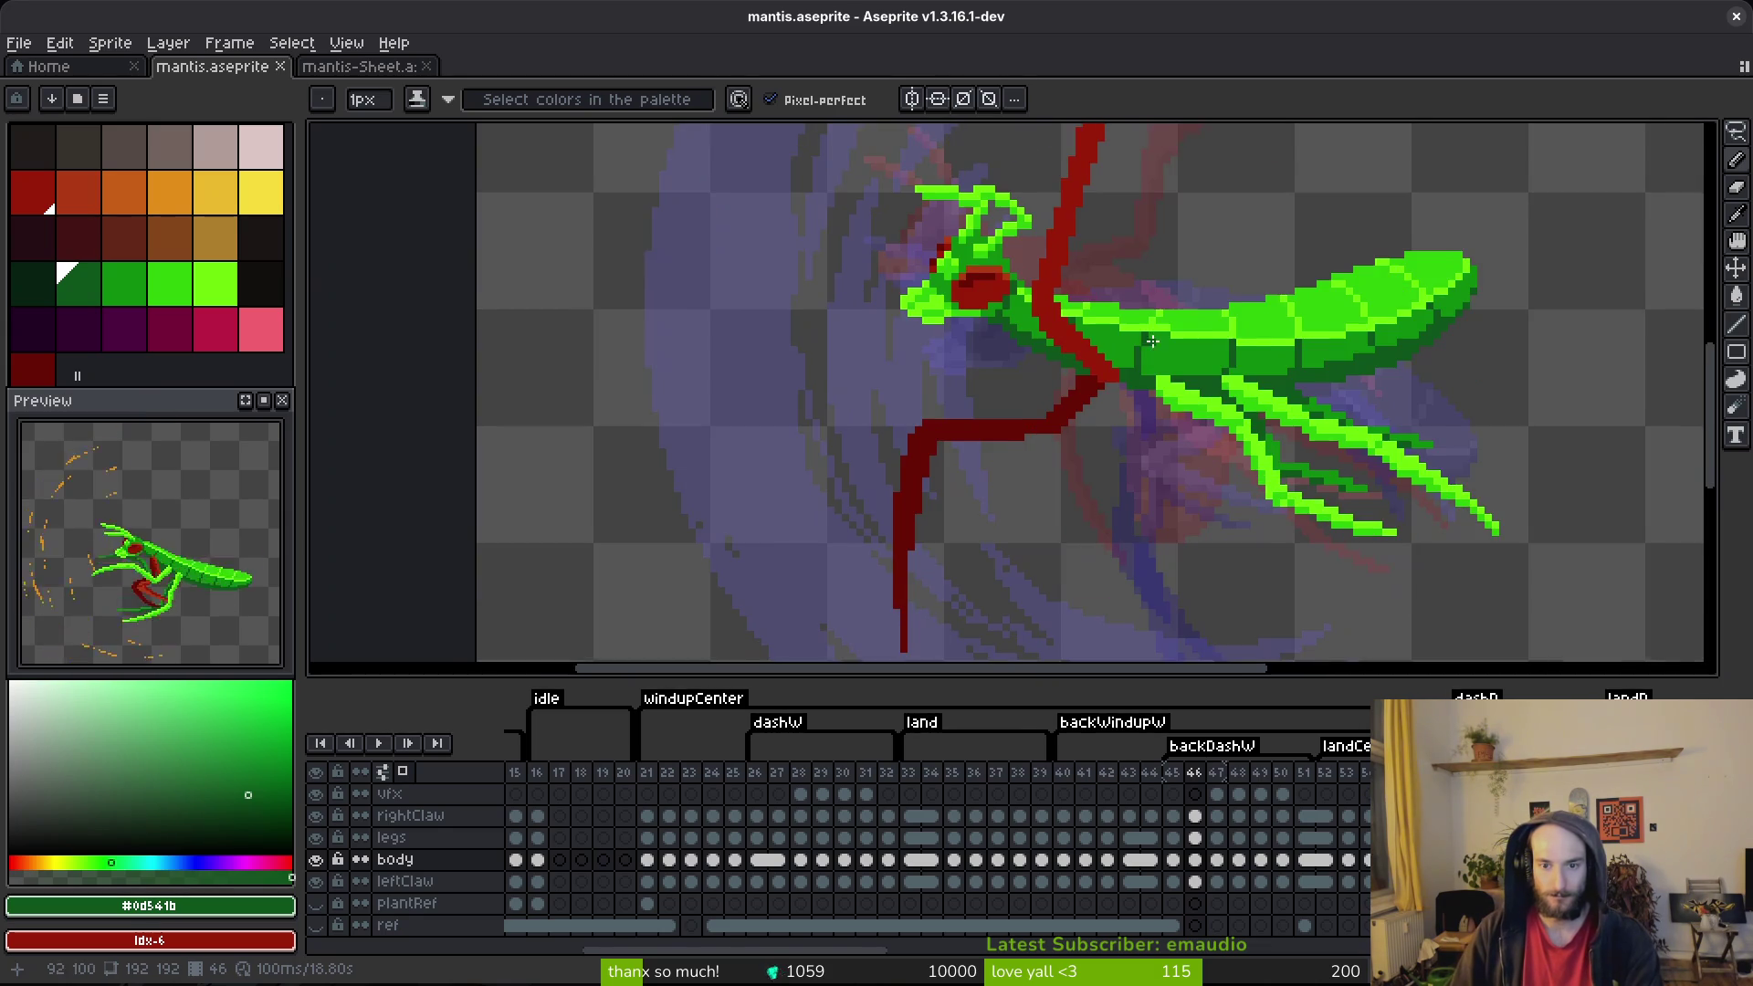
{"action": "key", "text": "m"}
{"action": "scroll", "coordinate": [1102, 370], "scroll_direction": "up", "scroll_amount": 1}
{"action": "mouse_move", "coordinate": [1102, 369]}
{"action": "left_mouse_down"}
{"action": "mouse_move", "coordinate": [1073, 315]}
{"action": "mouse_move", "coordinate": [781, 402]}
{"action": "mouse_move", "coordinate": [775, 633]}
{"action": "mouse_move", "coordinate": [785, 623]}
{"action": "left_mouse_up"}
{"action": "scroll", "coordinate": [781, 401], "scroll_direction": "down", "scroll_amount": 2}
{"action": "scroll", "coordinate": [774, 632], "scroll_direction": "down", "scroll_amount": 1}
{"action": "scroll", "coordinate": [774, 633], "scroll_direction": "down", "scroll_amount": 1}
{"action": "key", "text": "shift+h"}
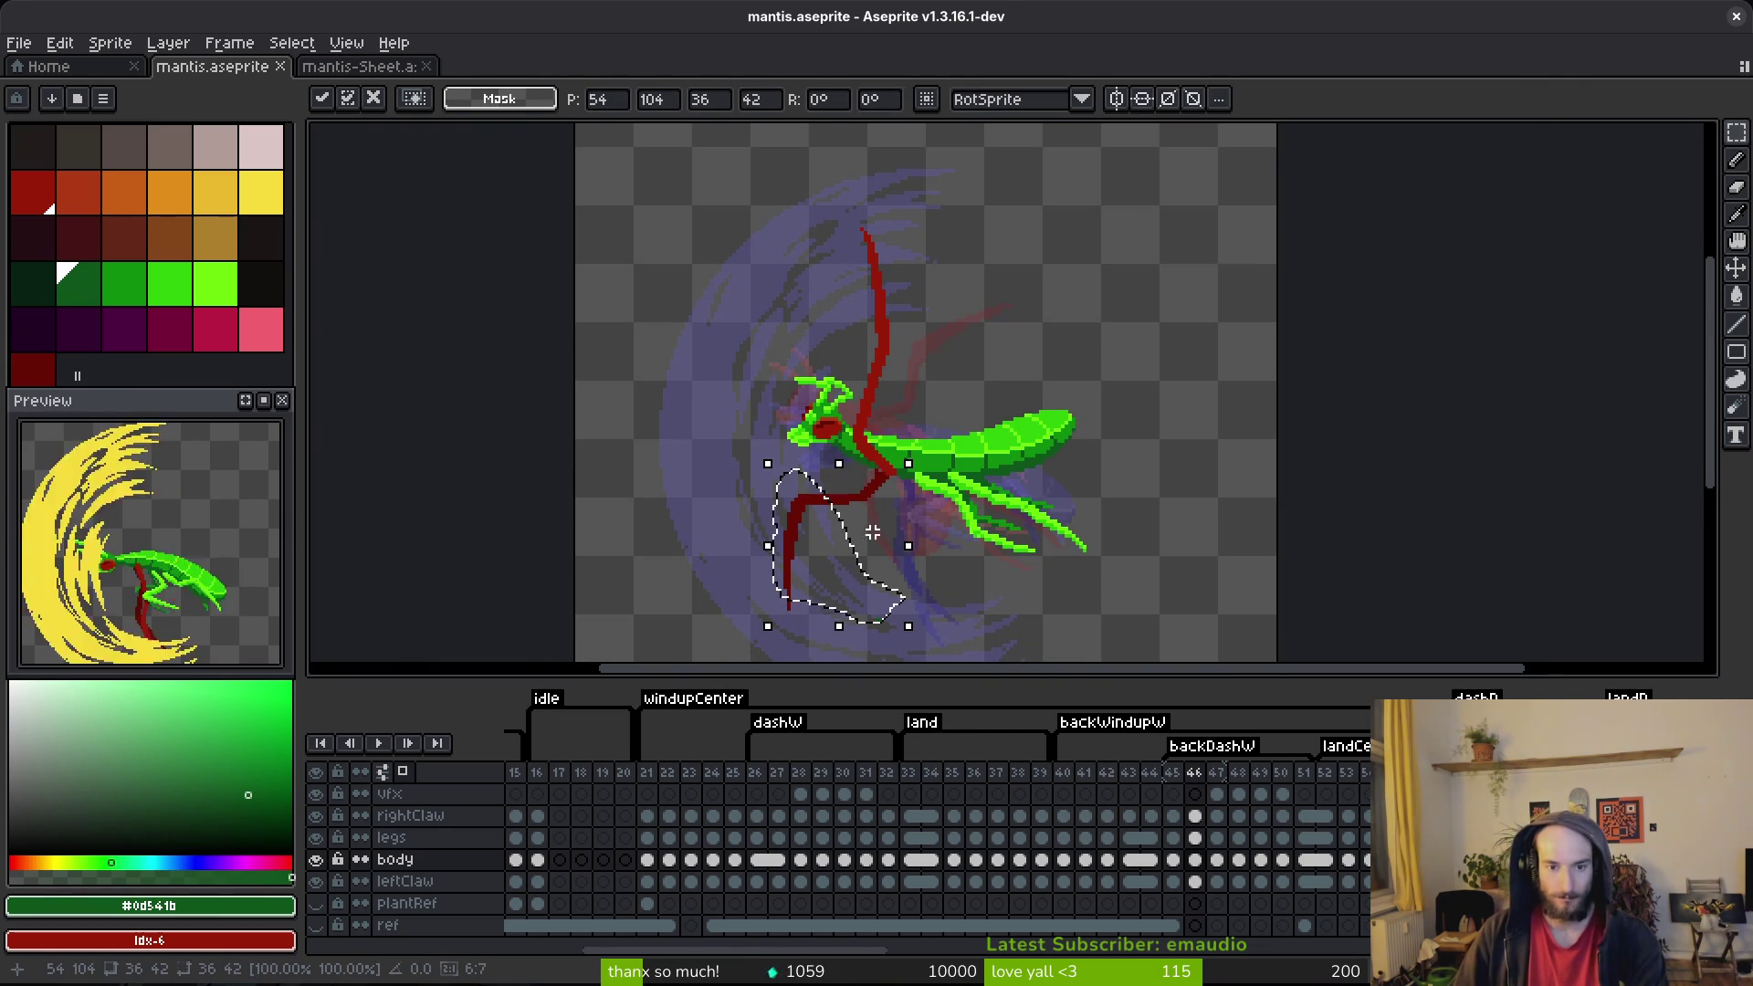
{"action": "key", "text": "Escape"}
Step: On the rightClaw cel, rotate the claw 90 degrees and back, nudge it into place and commit
{"action": "left_click", "coordinate": [1195, 881]}
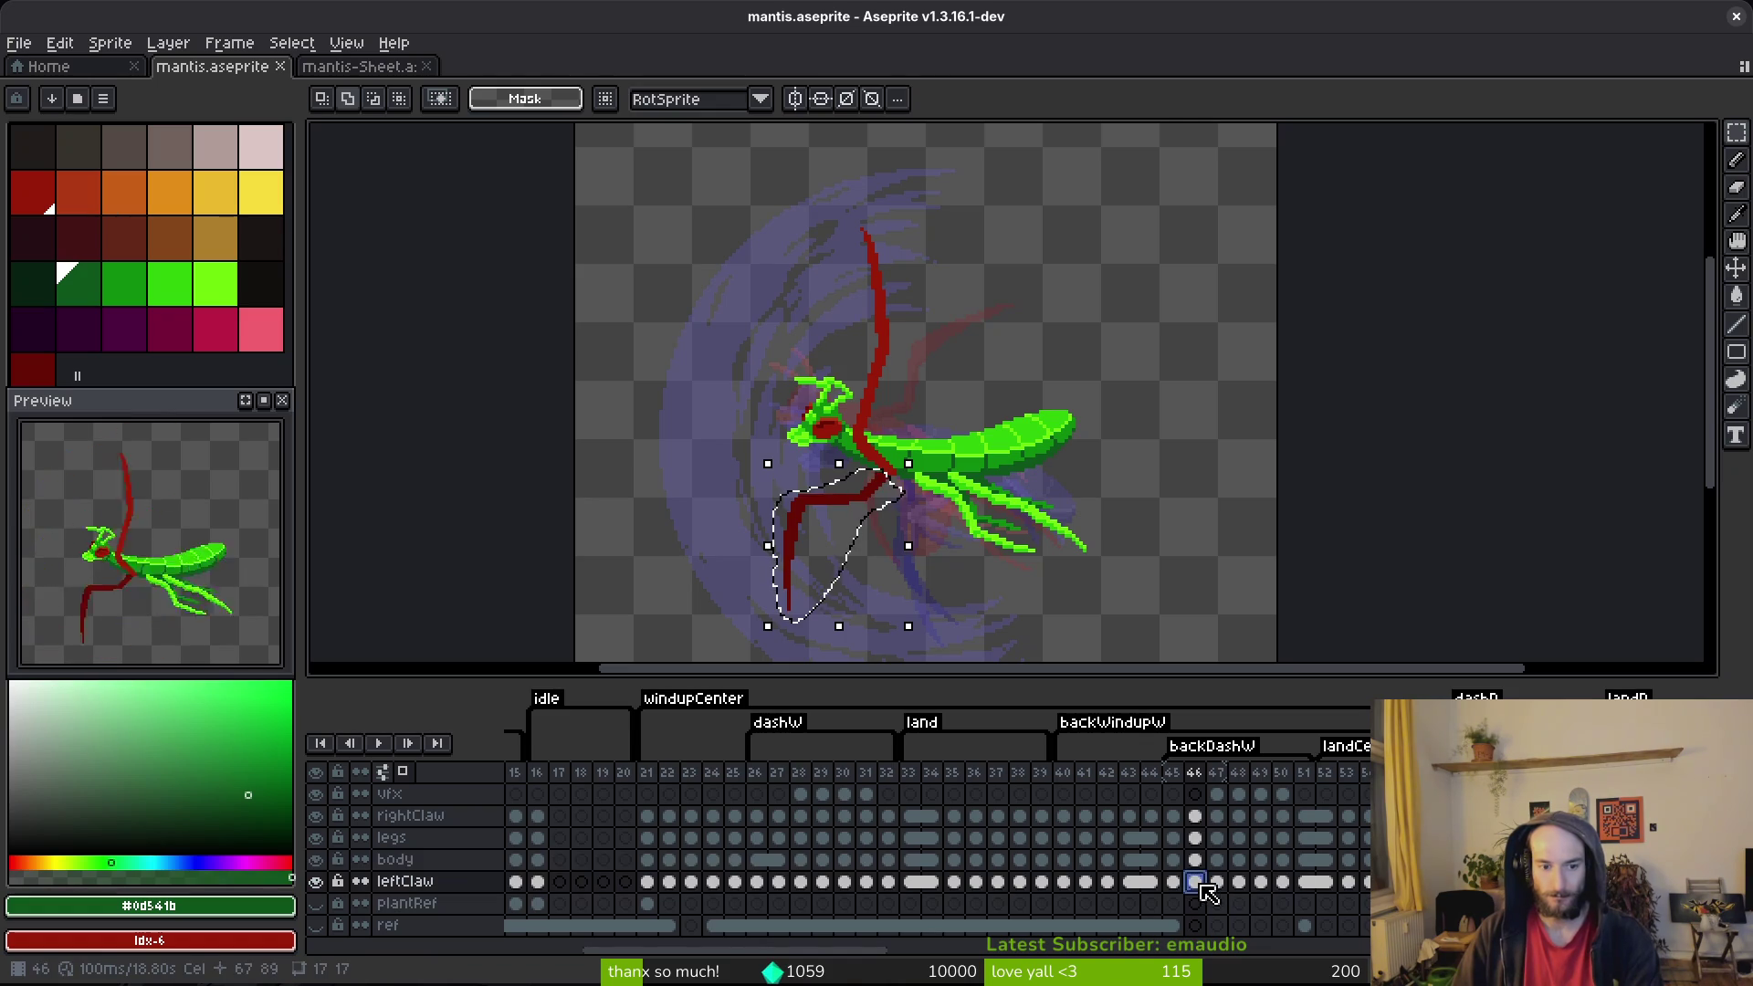
{"action": "key", "text": "shift+h"}
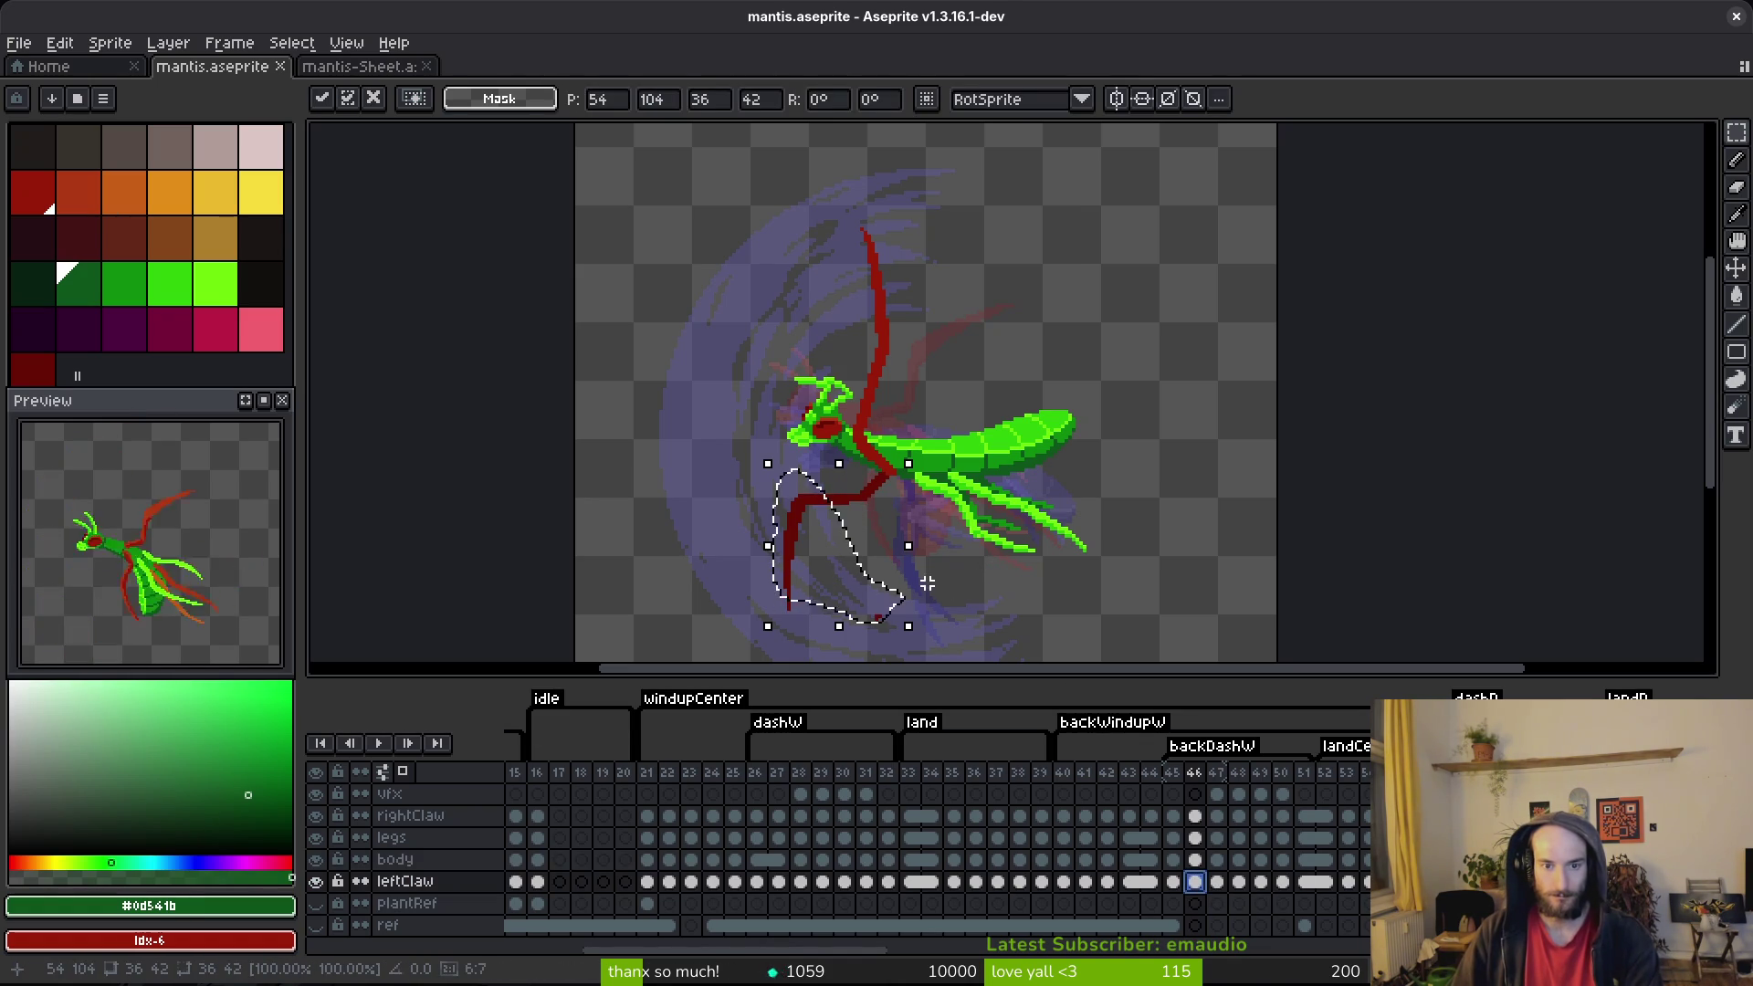
{"action": "key", "text": "Escape"}
{"action": "left_click", "coordinate": [1195, 816]}
{"action": "key", "text": "shift+h"}
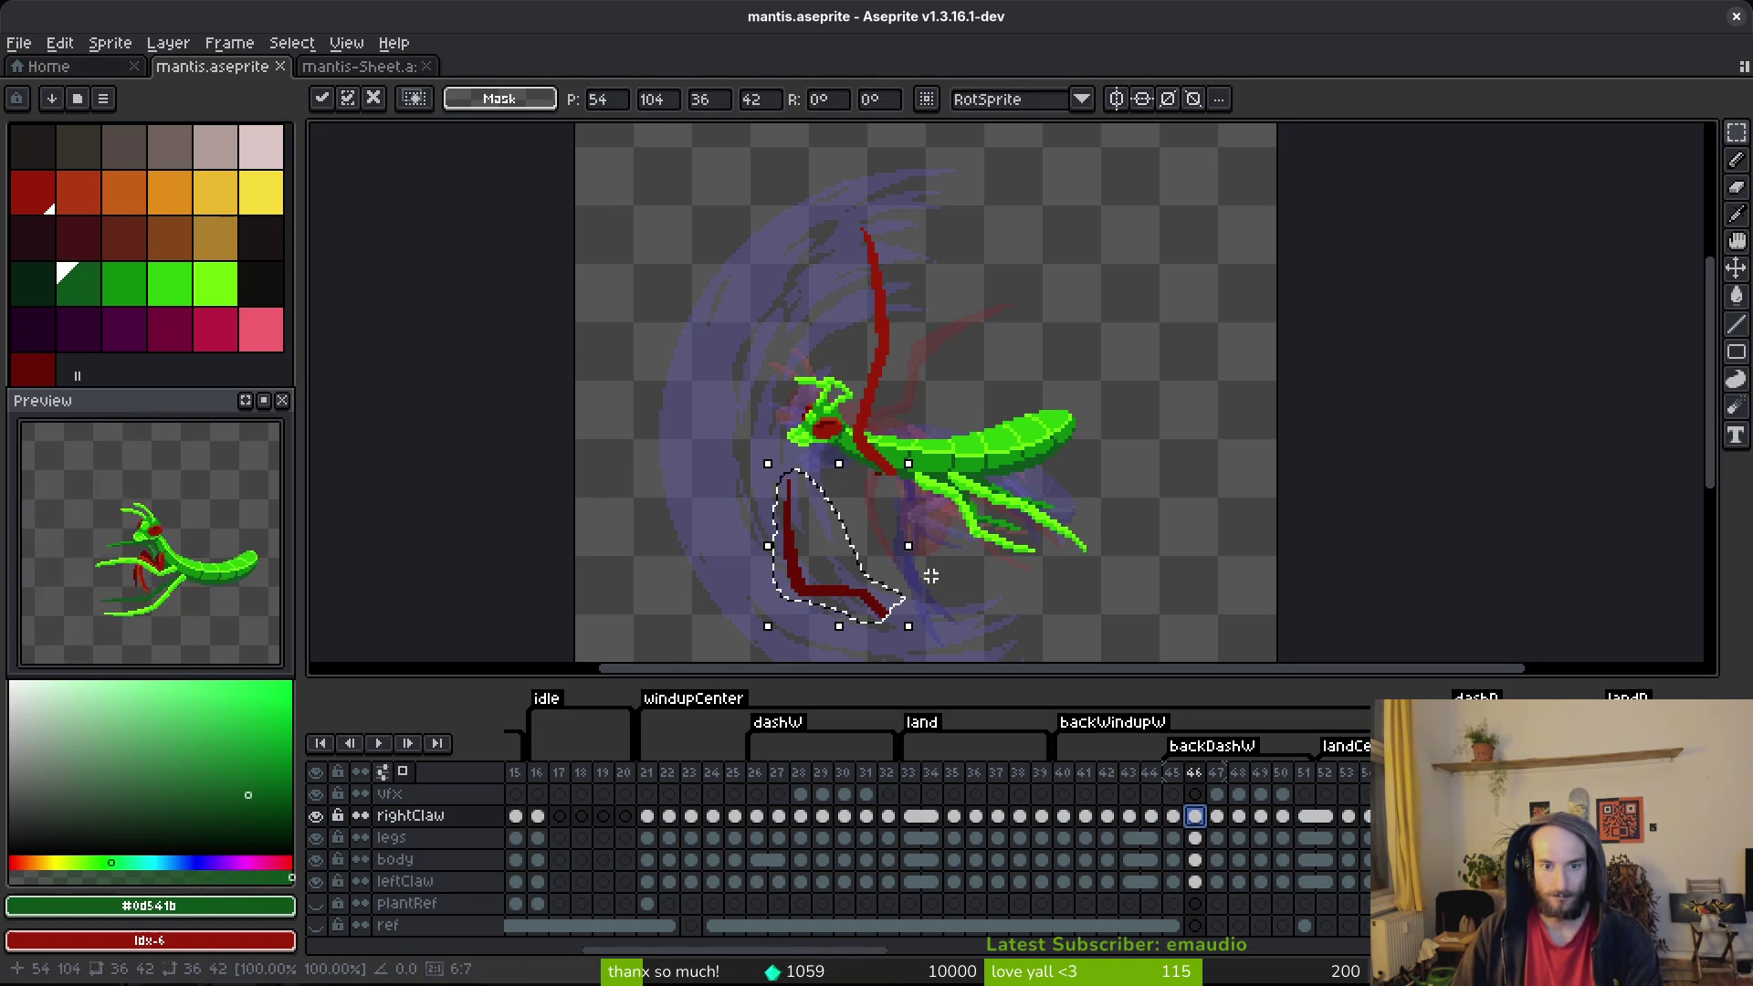
{"action": "key", "text": "shift+r"}
{"action": "key", "text": "shift+r"}
{"action": "key", "text": "shift+r"}
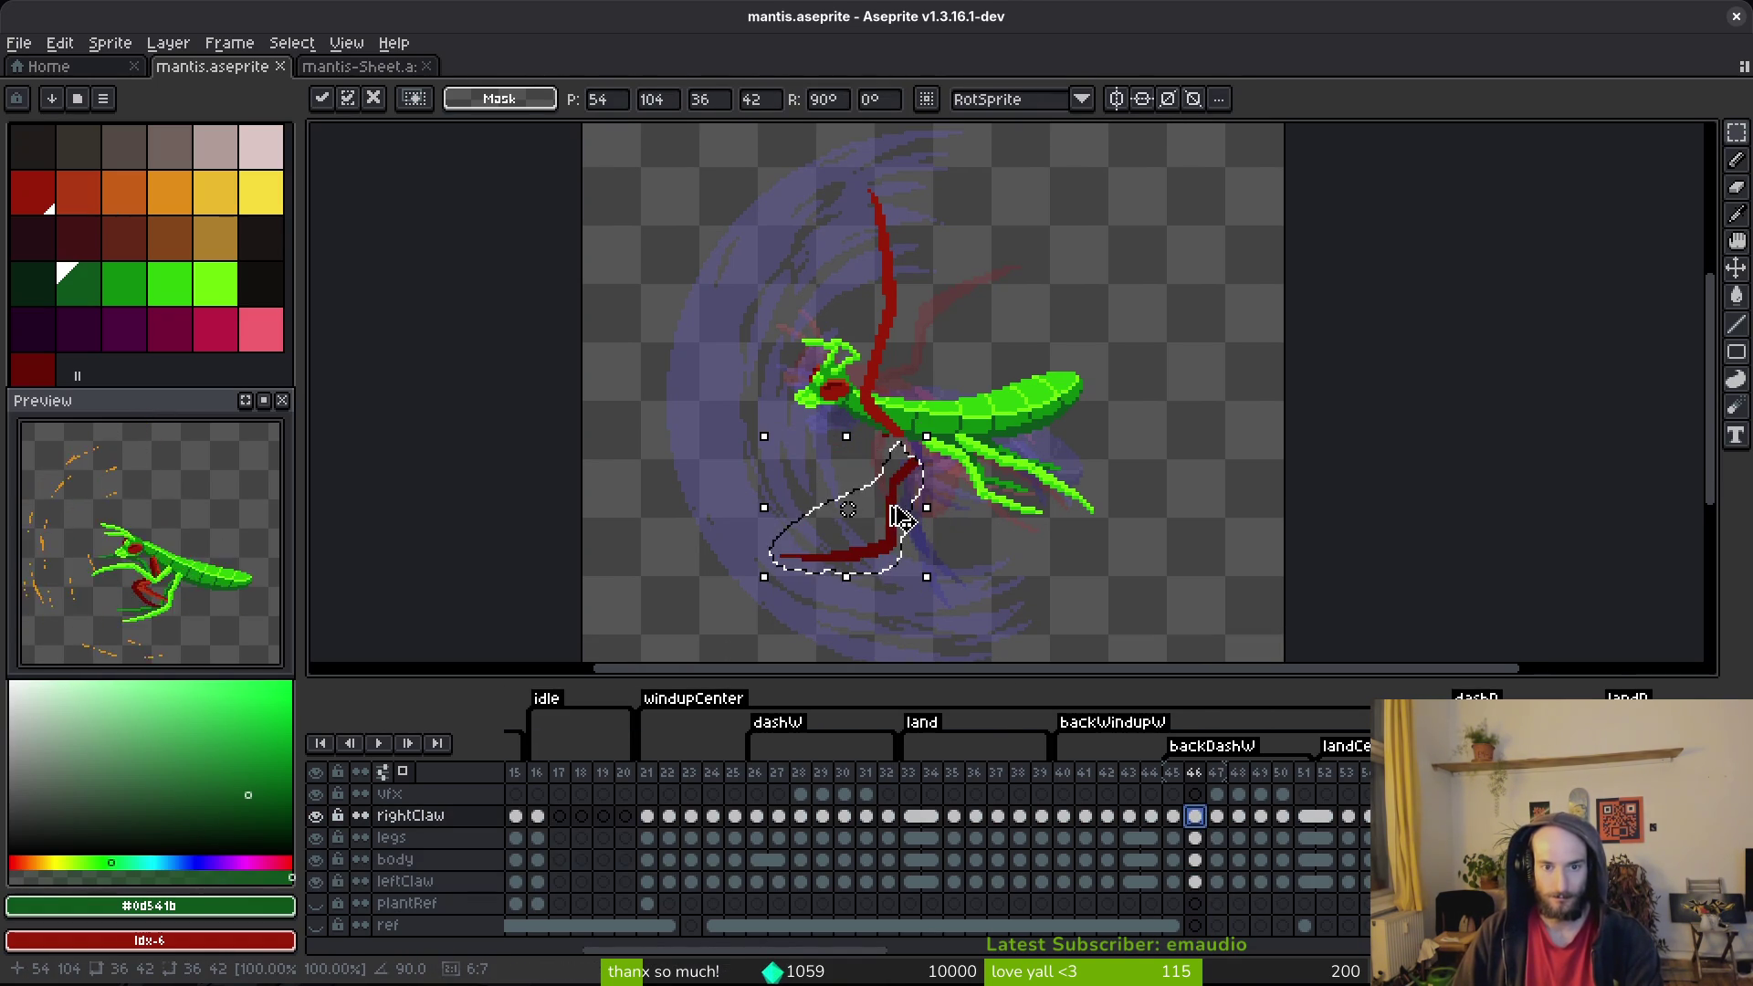
{"action": "mouse_move", "coordinate": [907, 494]}
{"action": "left_mouse_down"}
{"action": "mouse_move", "coordinate": [884, 473]}
{"action": "mouse_move", "coordinate": [887, 502]}
{"action": "left_mouse_up"}
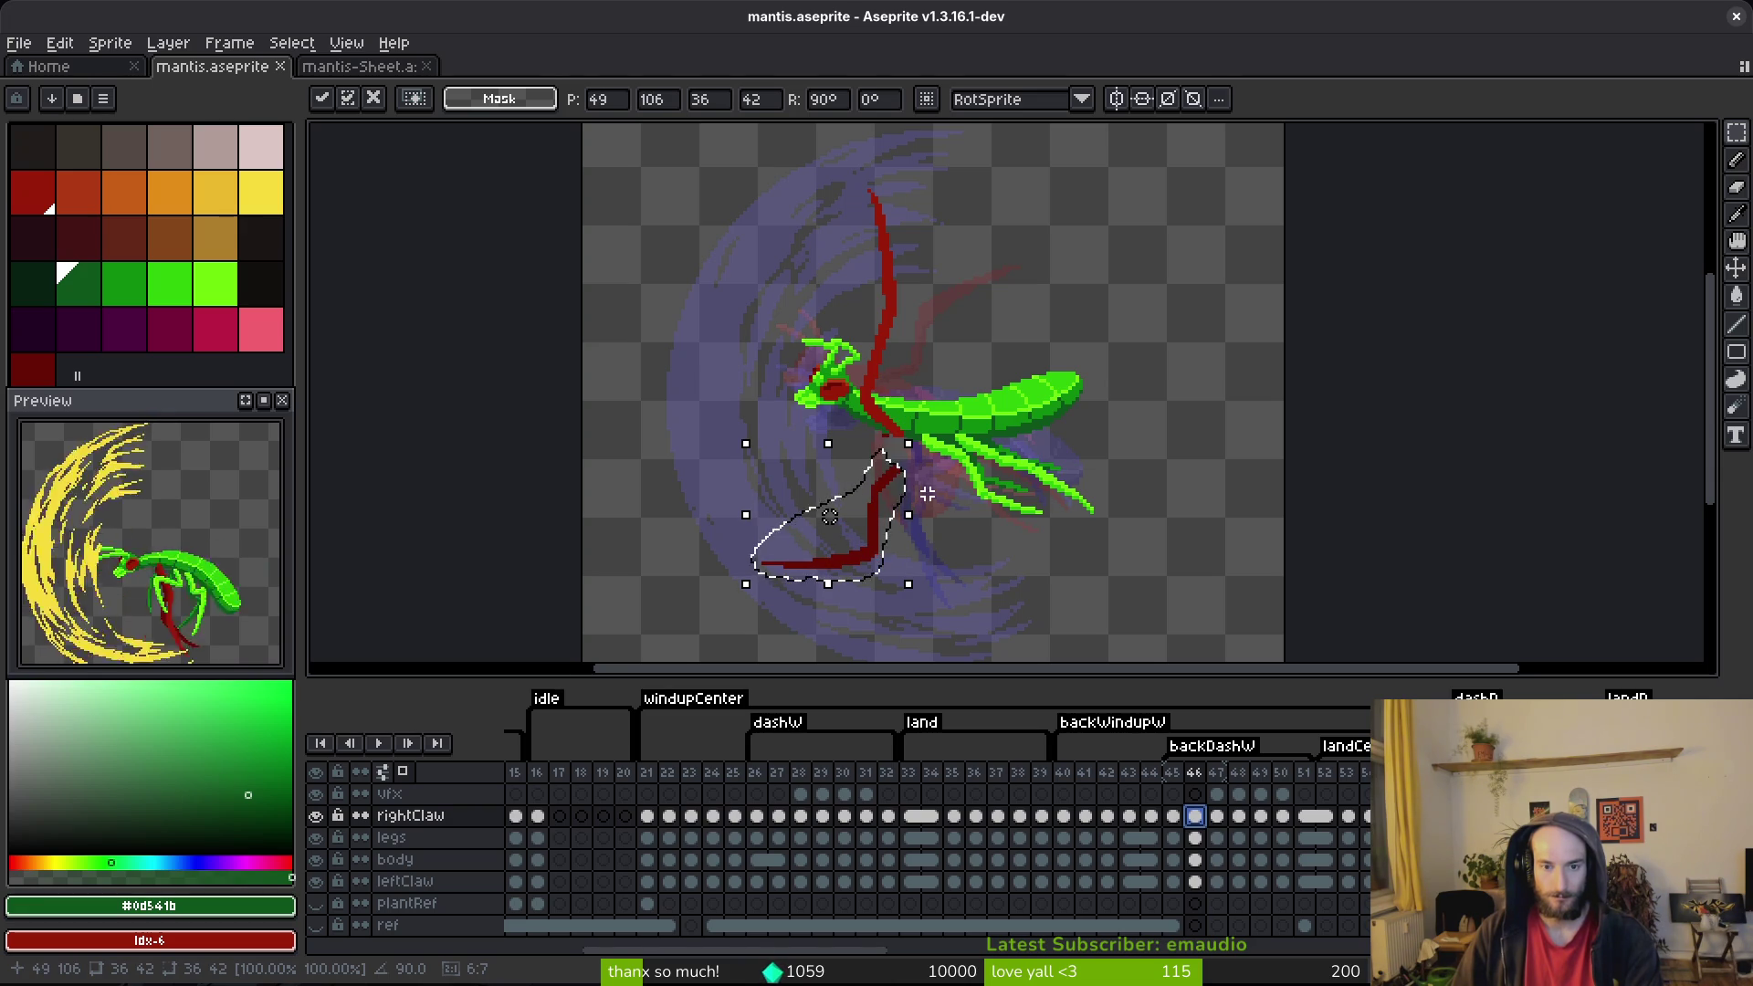
{"action": "key", "text": "alt+shift+r"}
{"action": "left_click_drag", "start_coordinate": [879, 469], "coordinate": [891, 479]}
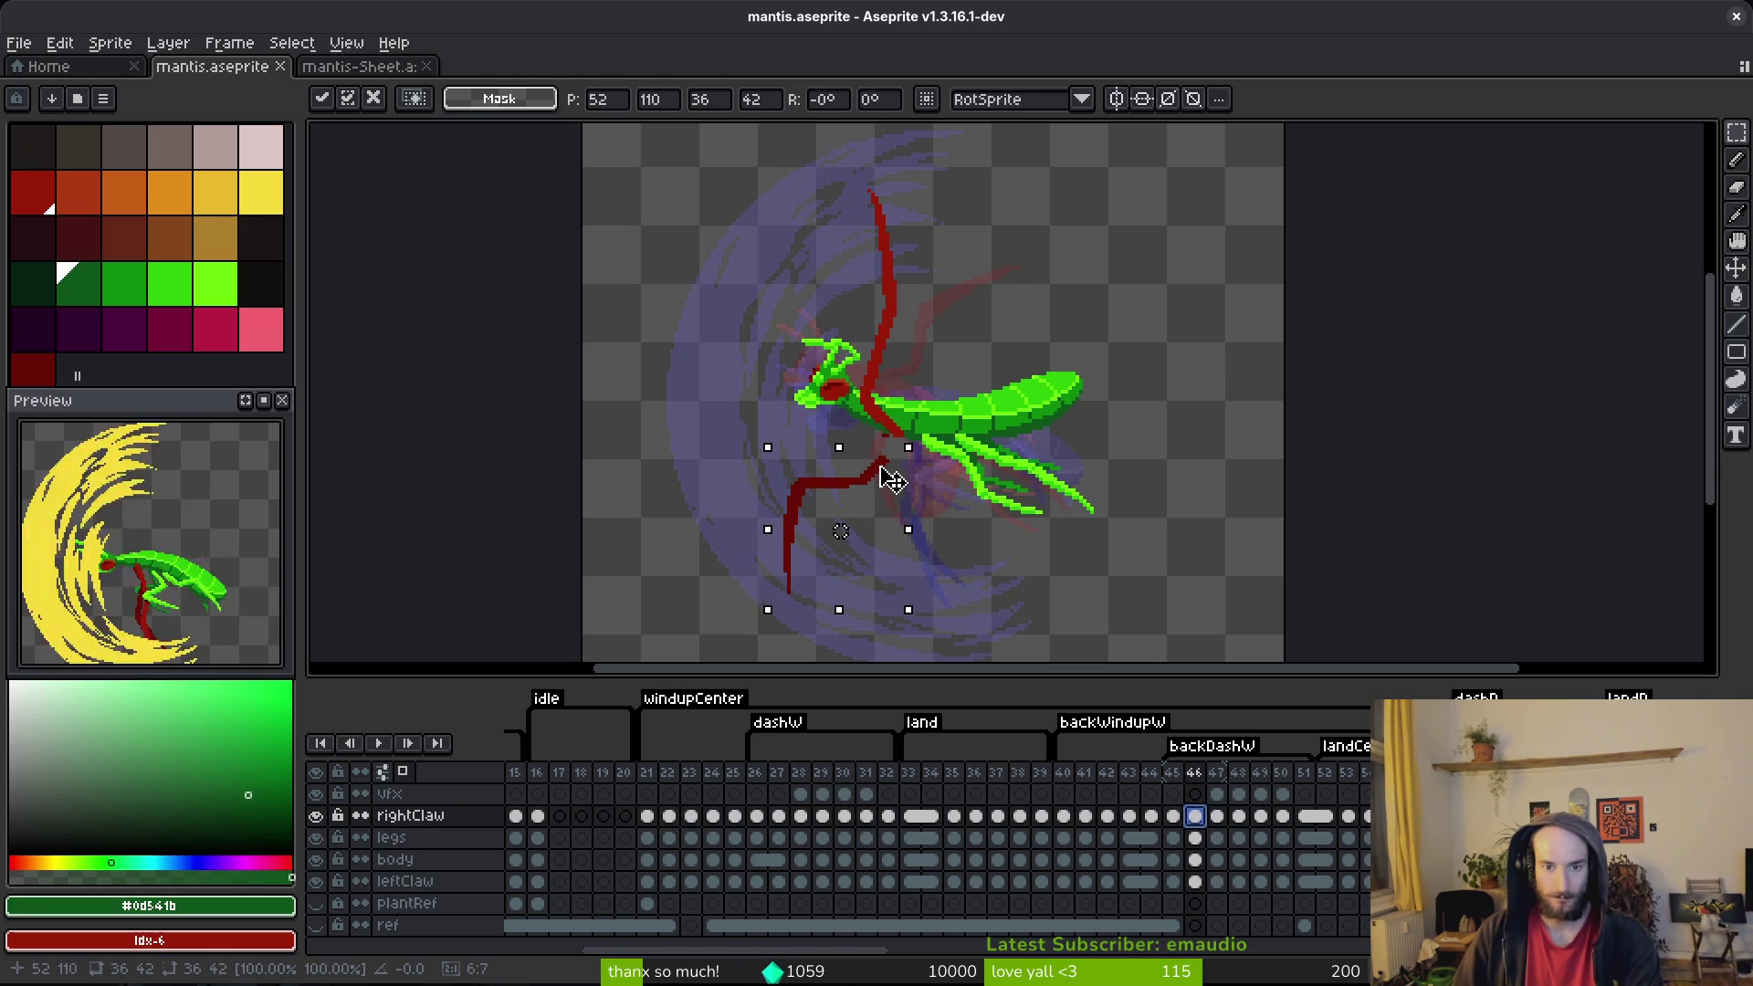
{"action": "key", "text": "Return"}
Step: Reselect the claw, flip it vertically, then shift and rotate it to hang under the chest
{"action": "scroll", "coordinate": [890, 479], "scroll_direction": "up", "scroll_amount": 2}
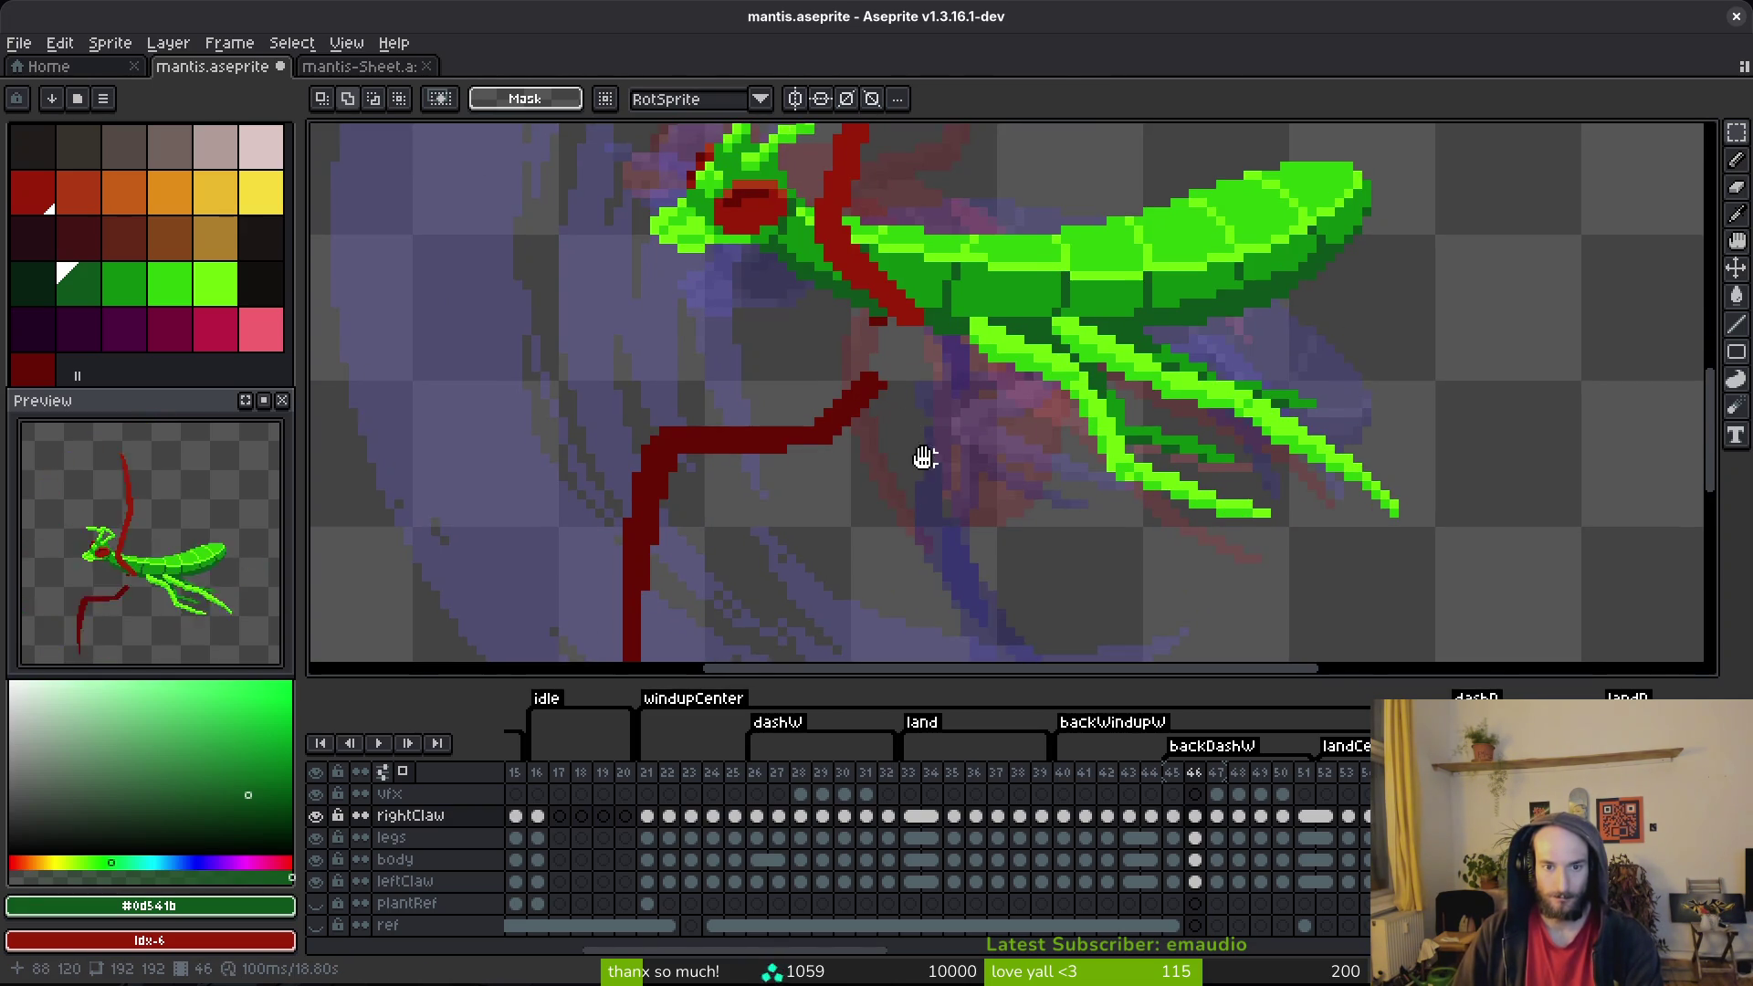
{"action": "scroll", "coordinate": [940, 469], "scroll_direction": "up", "scroll_amount": 2}
{"action": "key", "text": "shift+w"}
{"action": "mouse_move", "coordinate": [803, 219]}
{"action": "left_mouse_down"}
{"action": "mouse_move", "coordinate": [548, 260]}
{"action": "mouse_move", "coordinate": [685, 380]}
{"action": "mouse_move", "coordinate": [794, 228]}
{"action": "left_mouse_up"}
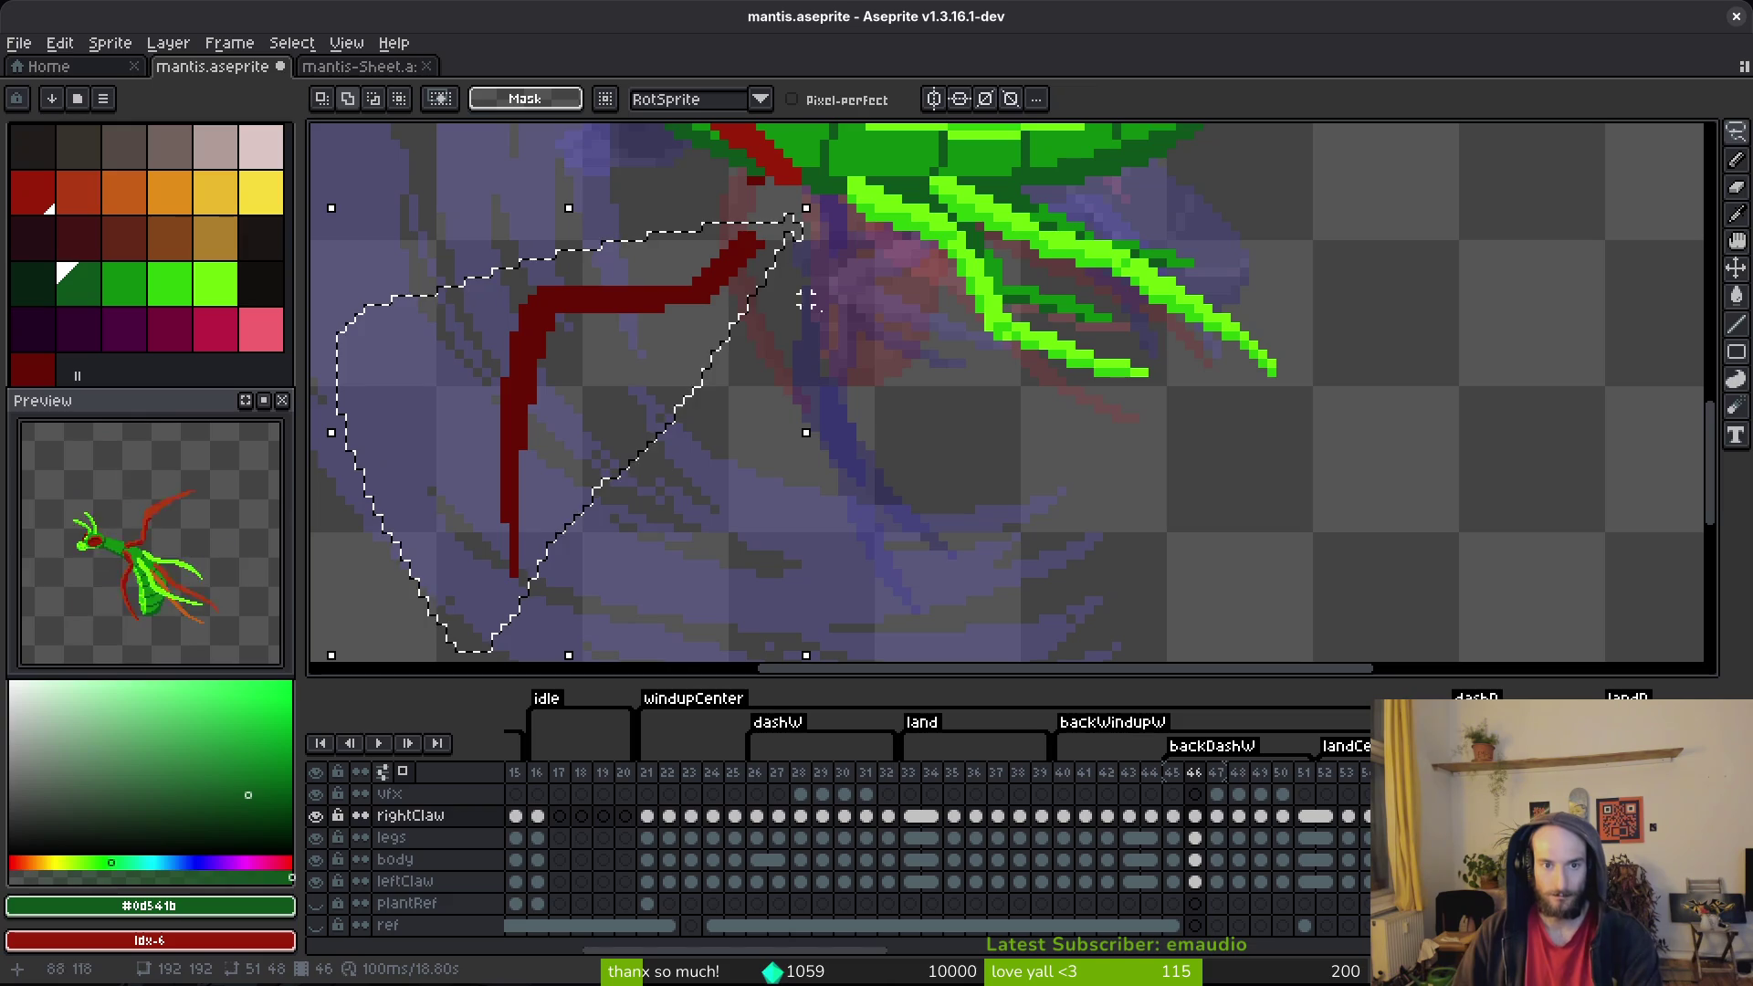
{"action": "key", "text": "shift+v"}
{"action": "mouse_move", "coordinate": [924, 455]}
{"action": "left_mouse_down"}
{"action": "mouse_move", "coordinate": [731, 520]}
{"action": "mouse_move", "coordinate": [489, 333]}
{"action": "mouse_move", "coordinate": [847, 360]}
{"action": "mouse_move", "coordinate": [673, 269]}
{"action": "left_mouse_up"}
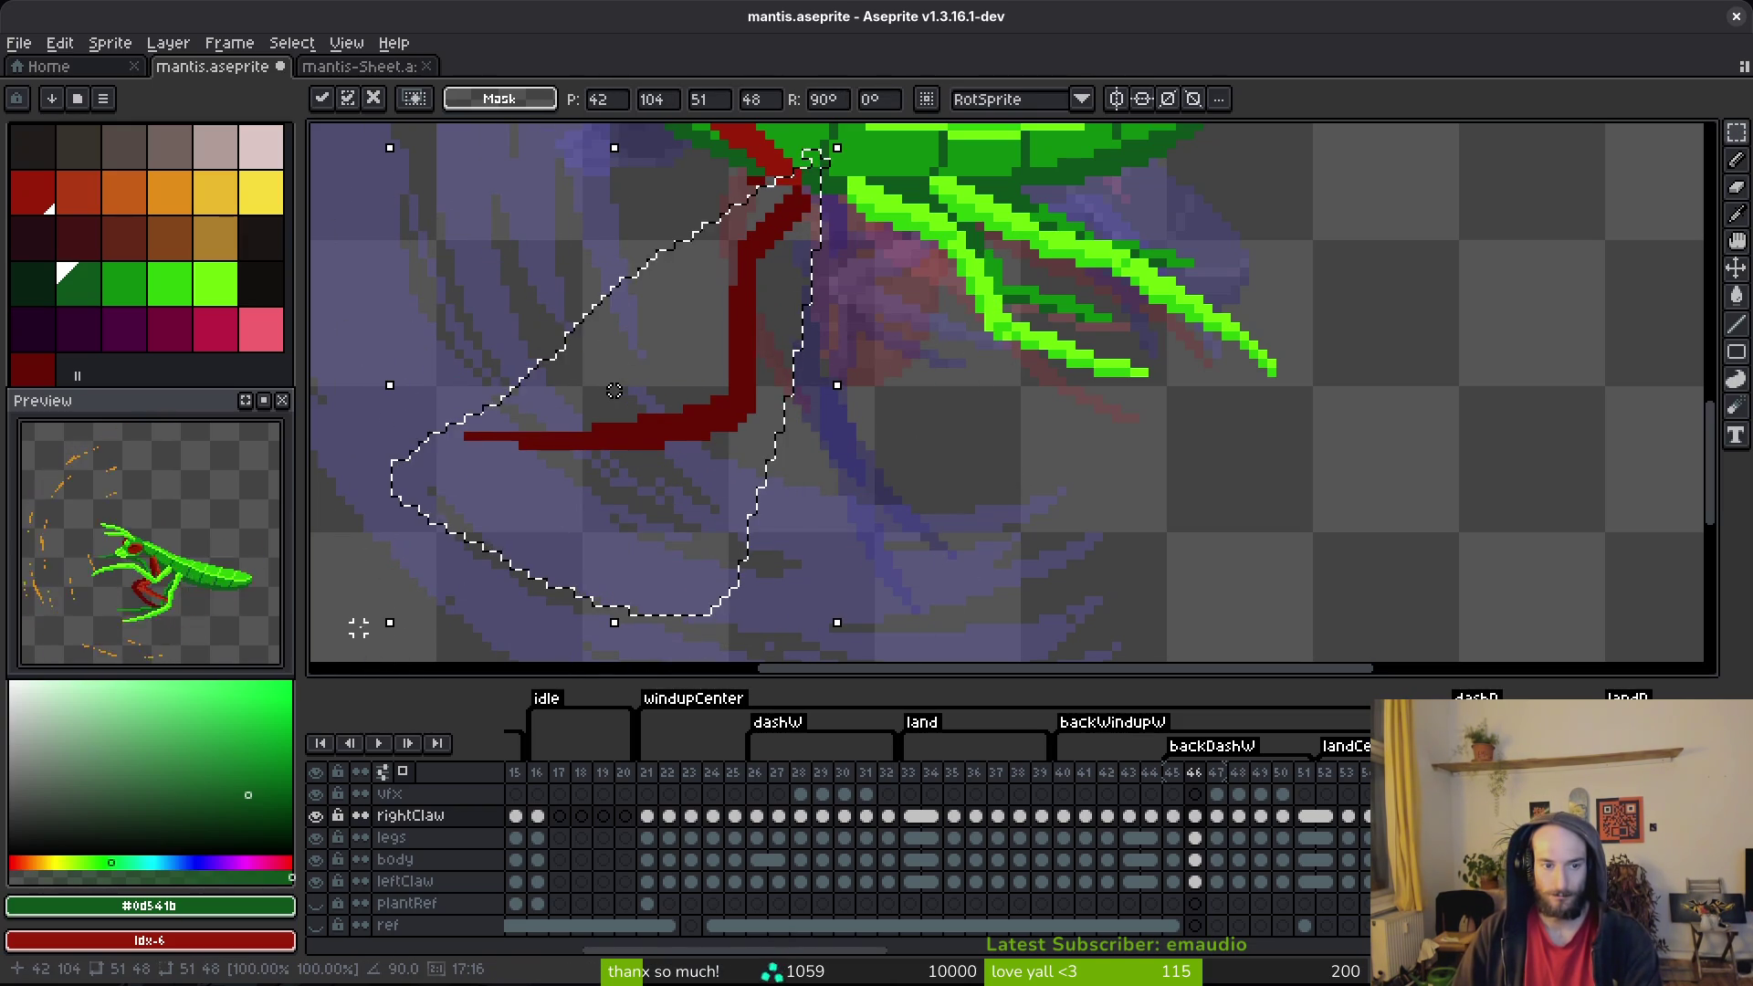
{"action": "scroll", "coordinate": [377, 628], "scroll_direction": "down", "scroll_amount": 2}
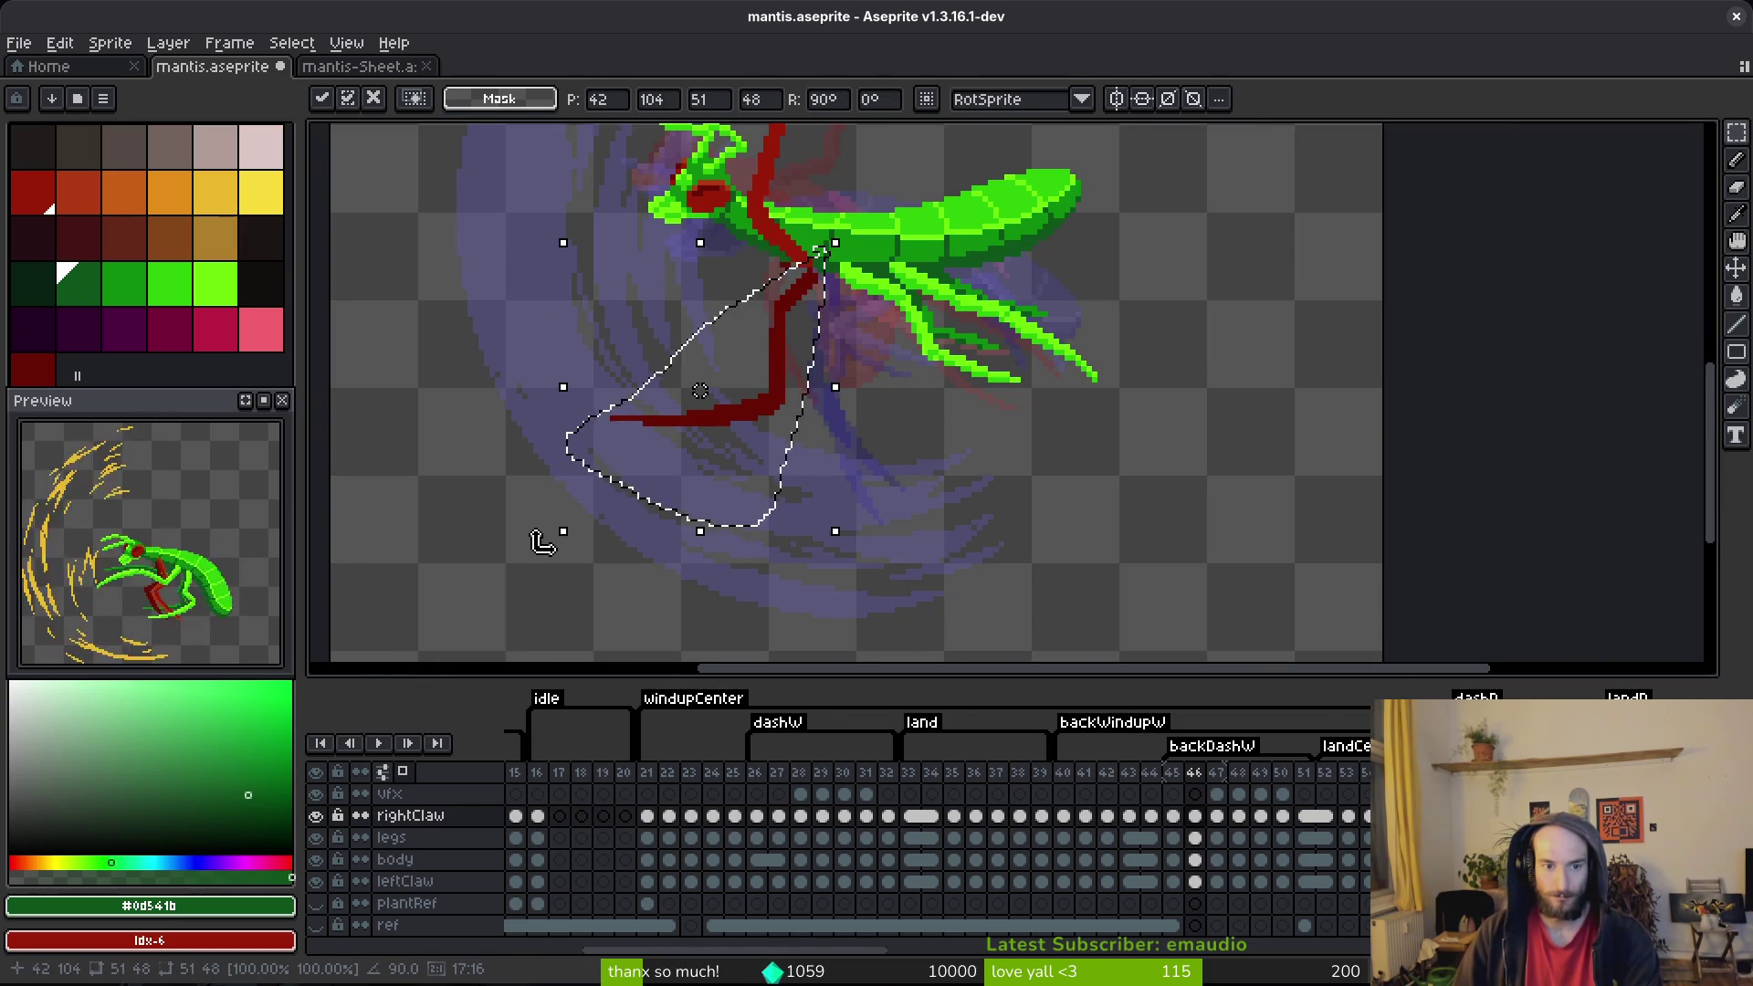
{"action": "left_click_drag", "start_coordinate": [548, 540], "coordinate": [822, 642]}
{"action": "mouse_move", "coordinate": [645, 219]}
{"action": "left_mouse_down"}
{"action": "mouse_move", "coordinate": [676, 535]}
{"action": "mouse_move", "coordinate": [833, 384]}
{"action": "mouse_move", "coordinate": [756, 310]}
{"action": "mouse_move", "coordinate": [743, 372]}
{"action": "mouse_move", "coordinate": [873, 403]}
{"action": "mouse_move", "coordinate": [882, 384]}
{"action": "left_mouse_up"}
{"action": "key", "text": "Return"}
{"action": "scroll", "coordinate": [829, 391], "scroll_direction": "down", "scroll_amount": 2}
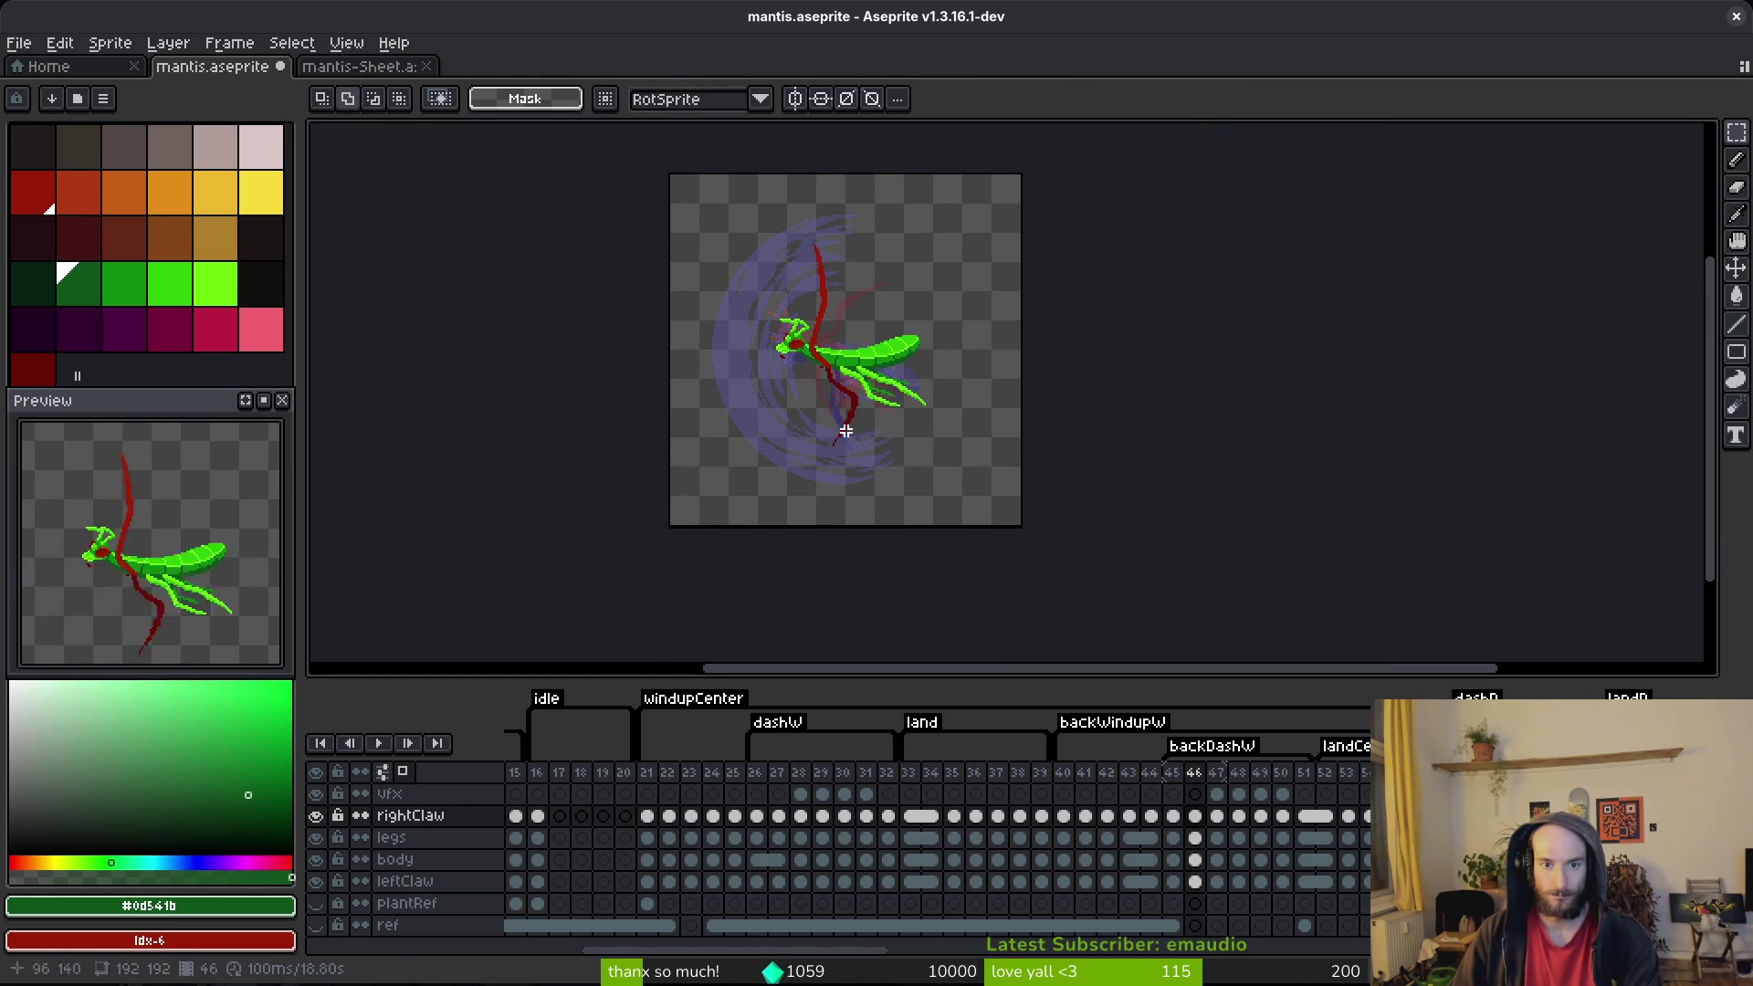
Step: Switch to the pencil, reselect the rightClaw cel on frame 46 and save mantis.aseprite
{"action": "scroll", "coordinate": [689, 362], "scroll_direction": "up", "scroll_amount": 4}
{"action": "key", "text": "b"}
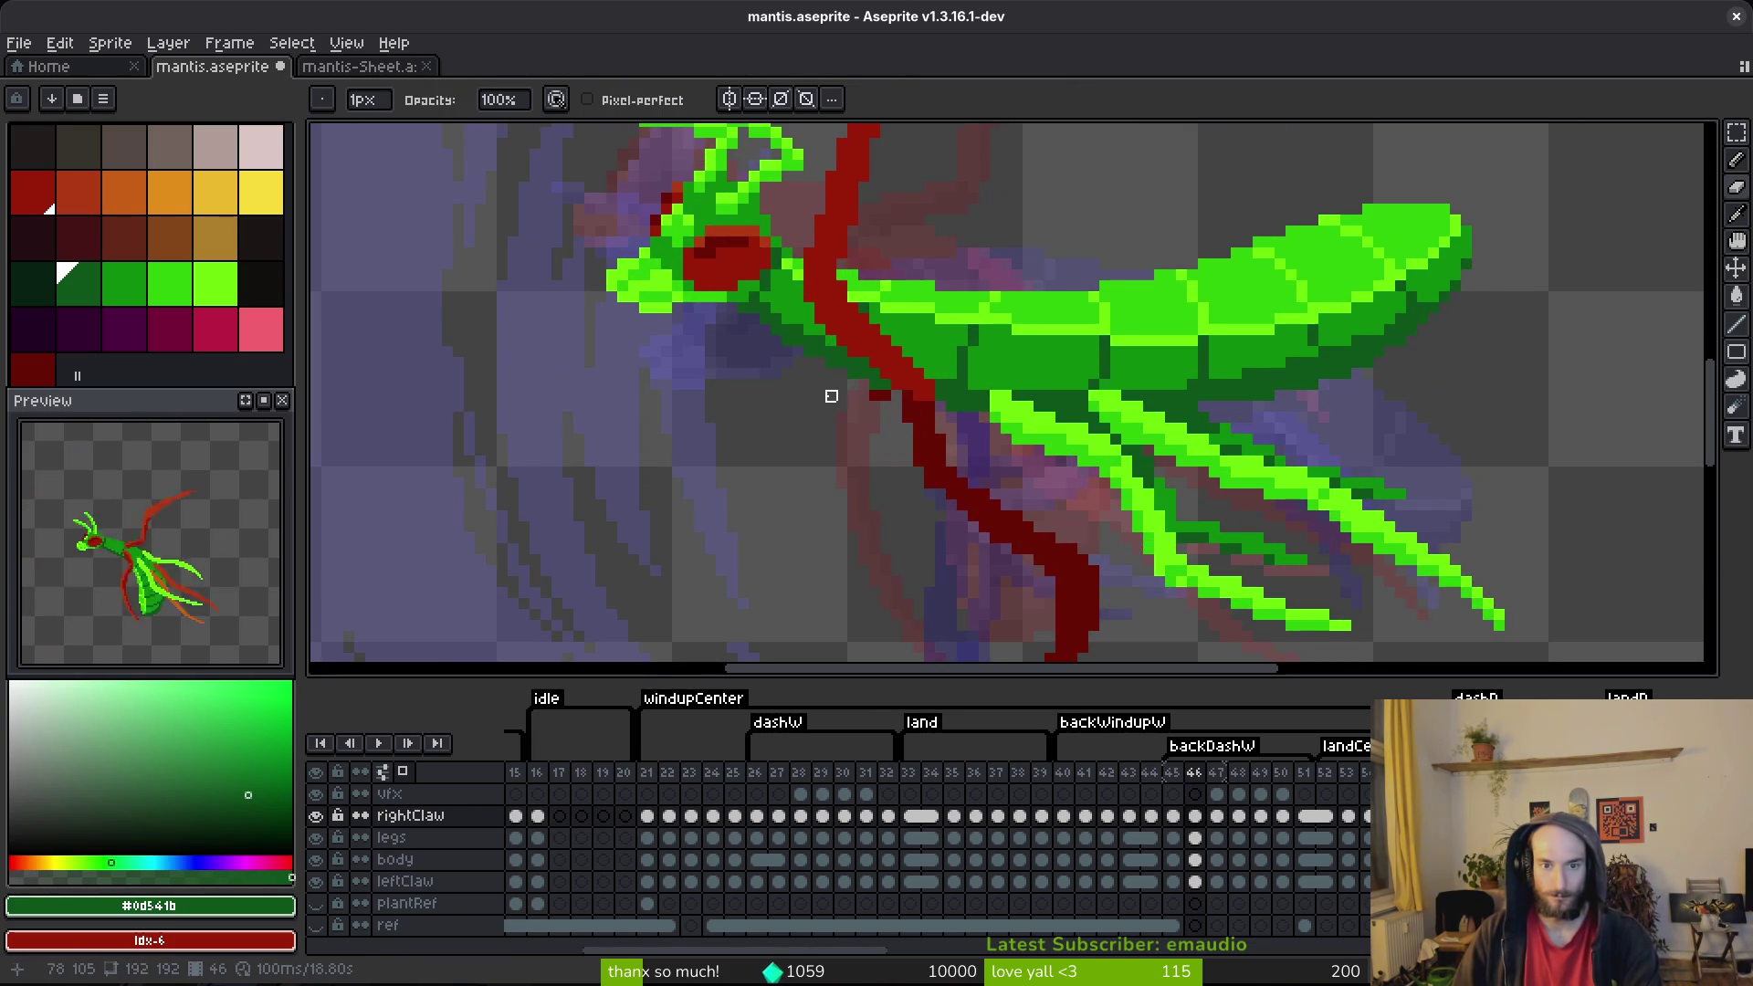
{"action": "scroll", "coordinate": [865, 383], "scroll_direction": "up", "scroll_amount": 2}
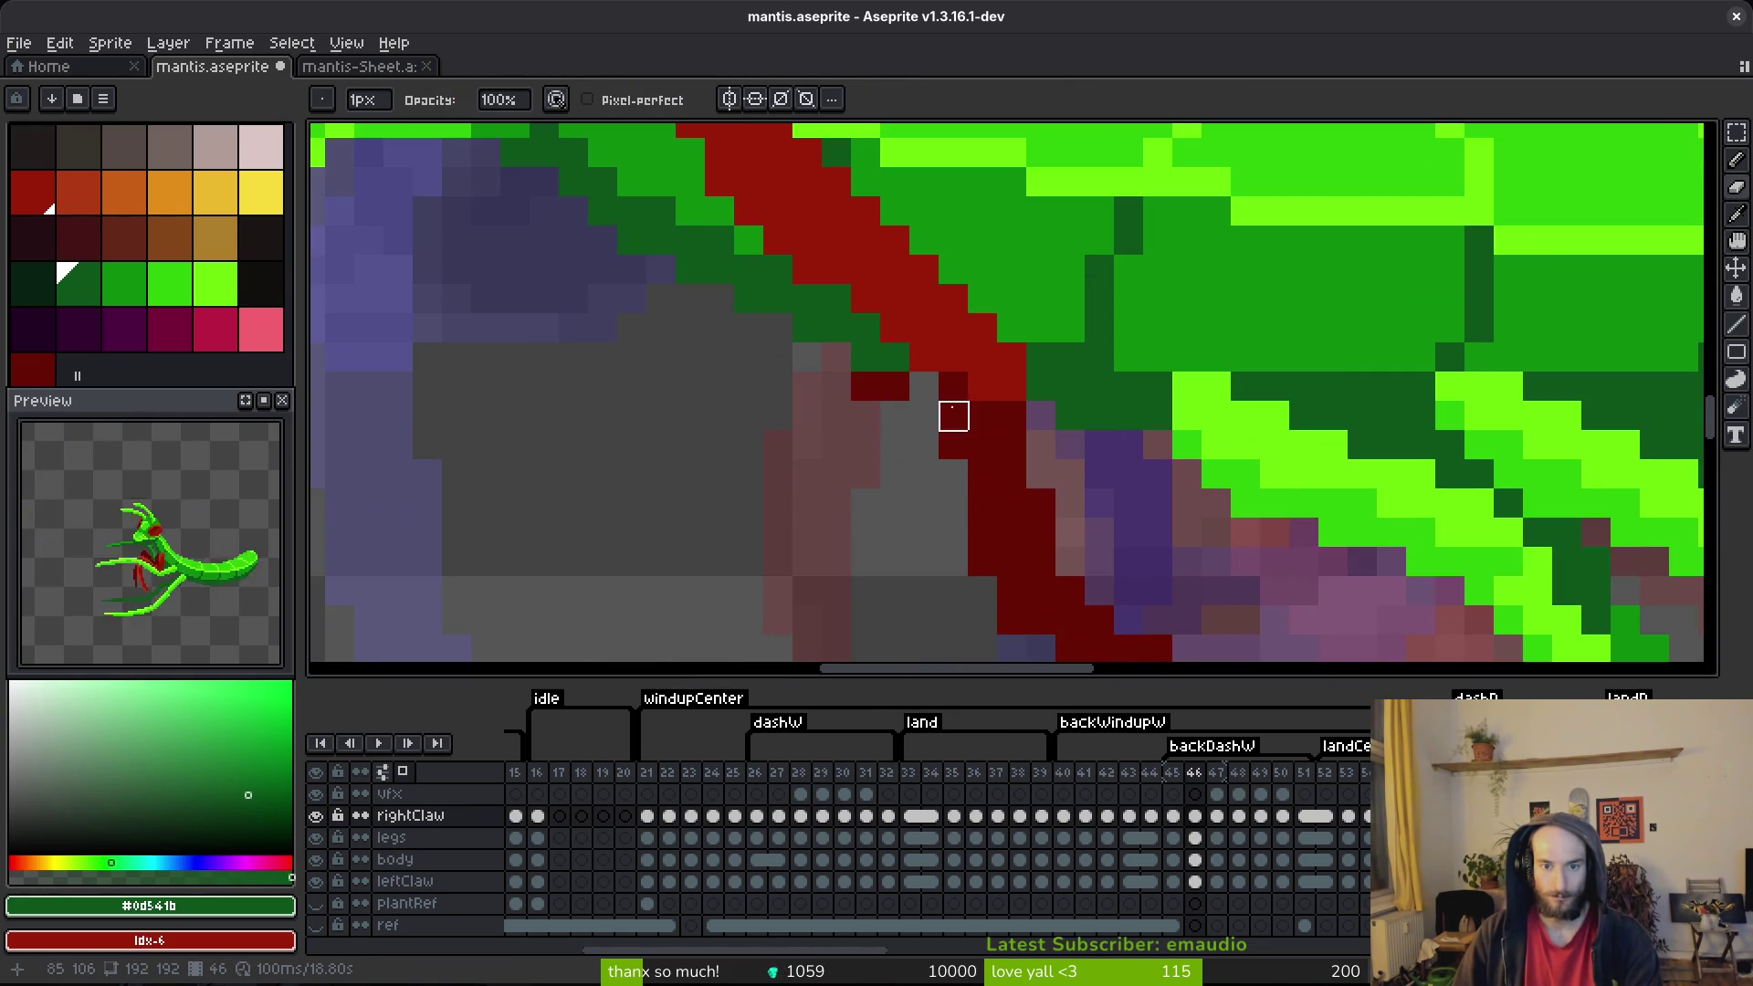
{"action": "left_click", "coordinate": [1196, 882]}
{"action": "left_click", "coordinate": [1195, 816]}
{"action": "key", "text": "ctrl+s"}
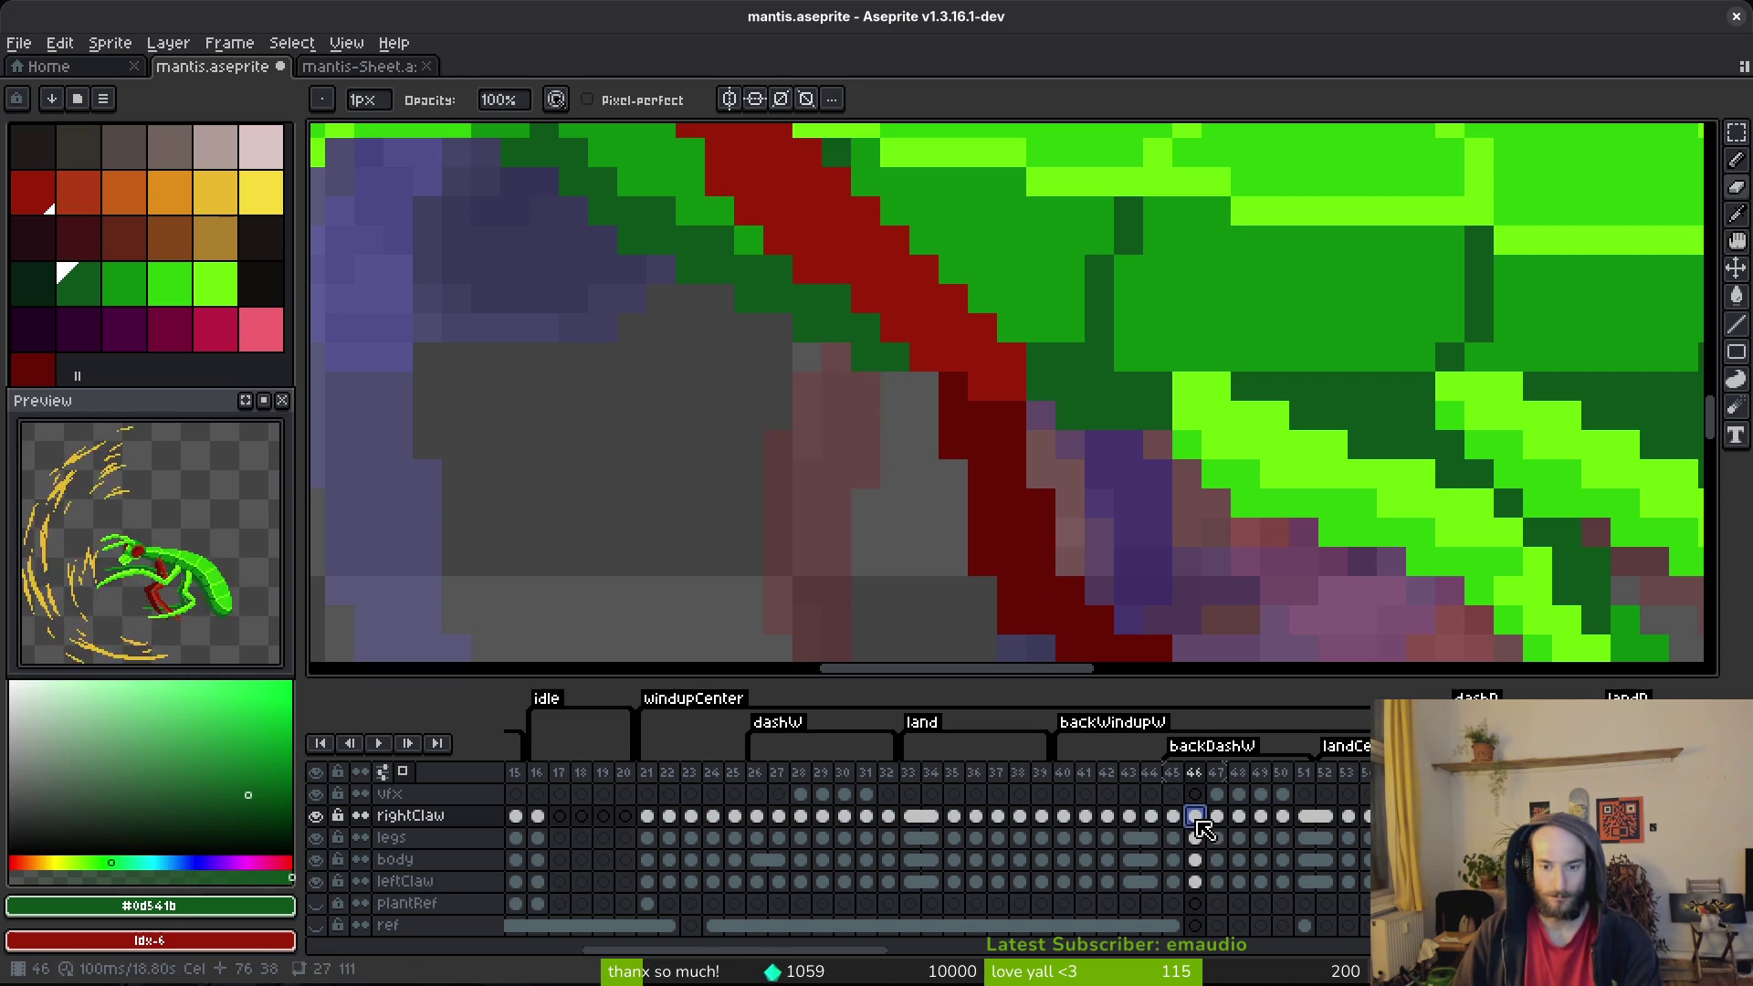
Step: Go back to frame 45 on the rightClaw layer
{"action": "scroll", "coordinate": [1051, 493], "scroll_direction": "down", "scroll_amount": 4}
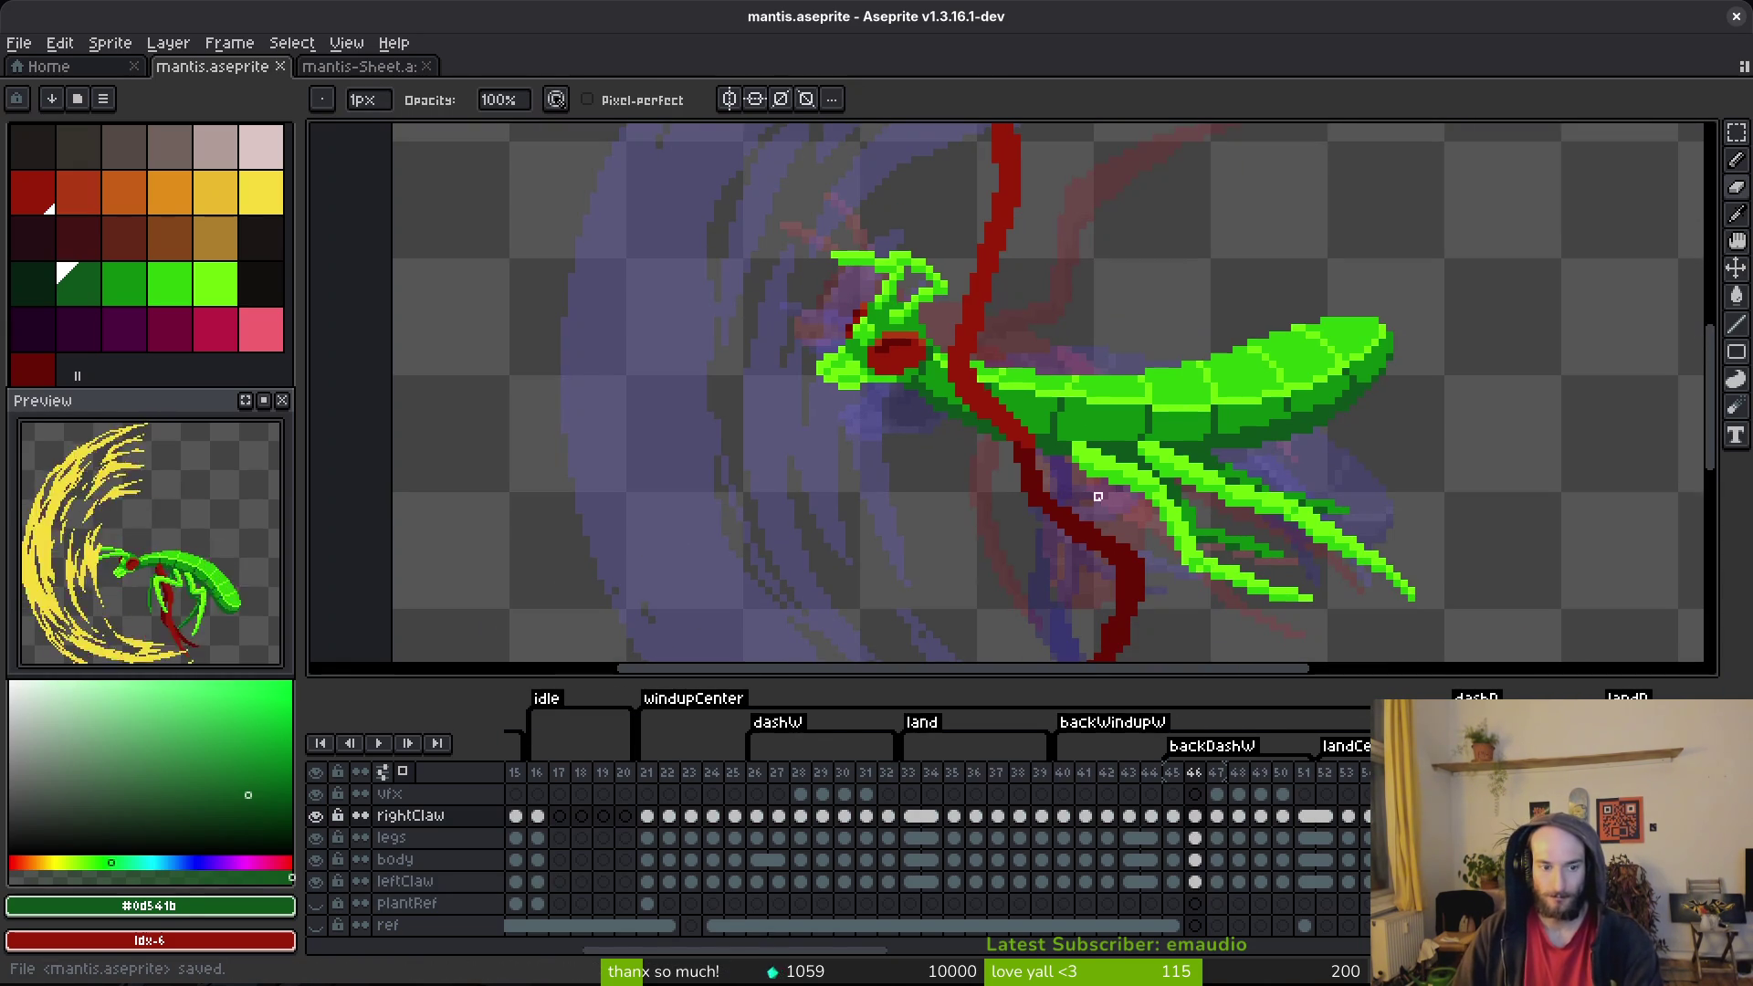
{"action": "scroll", "coordinate": [965, 450], "scroll_direction": "down", "scroll_amount": 3}
{"action": "scroll", "coordinate": [965, 450], "scroll_direction": "right", "scroll_amount": 2}
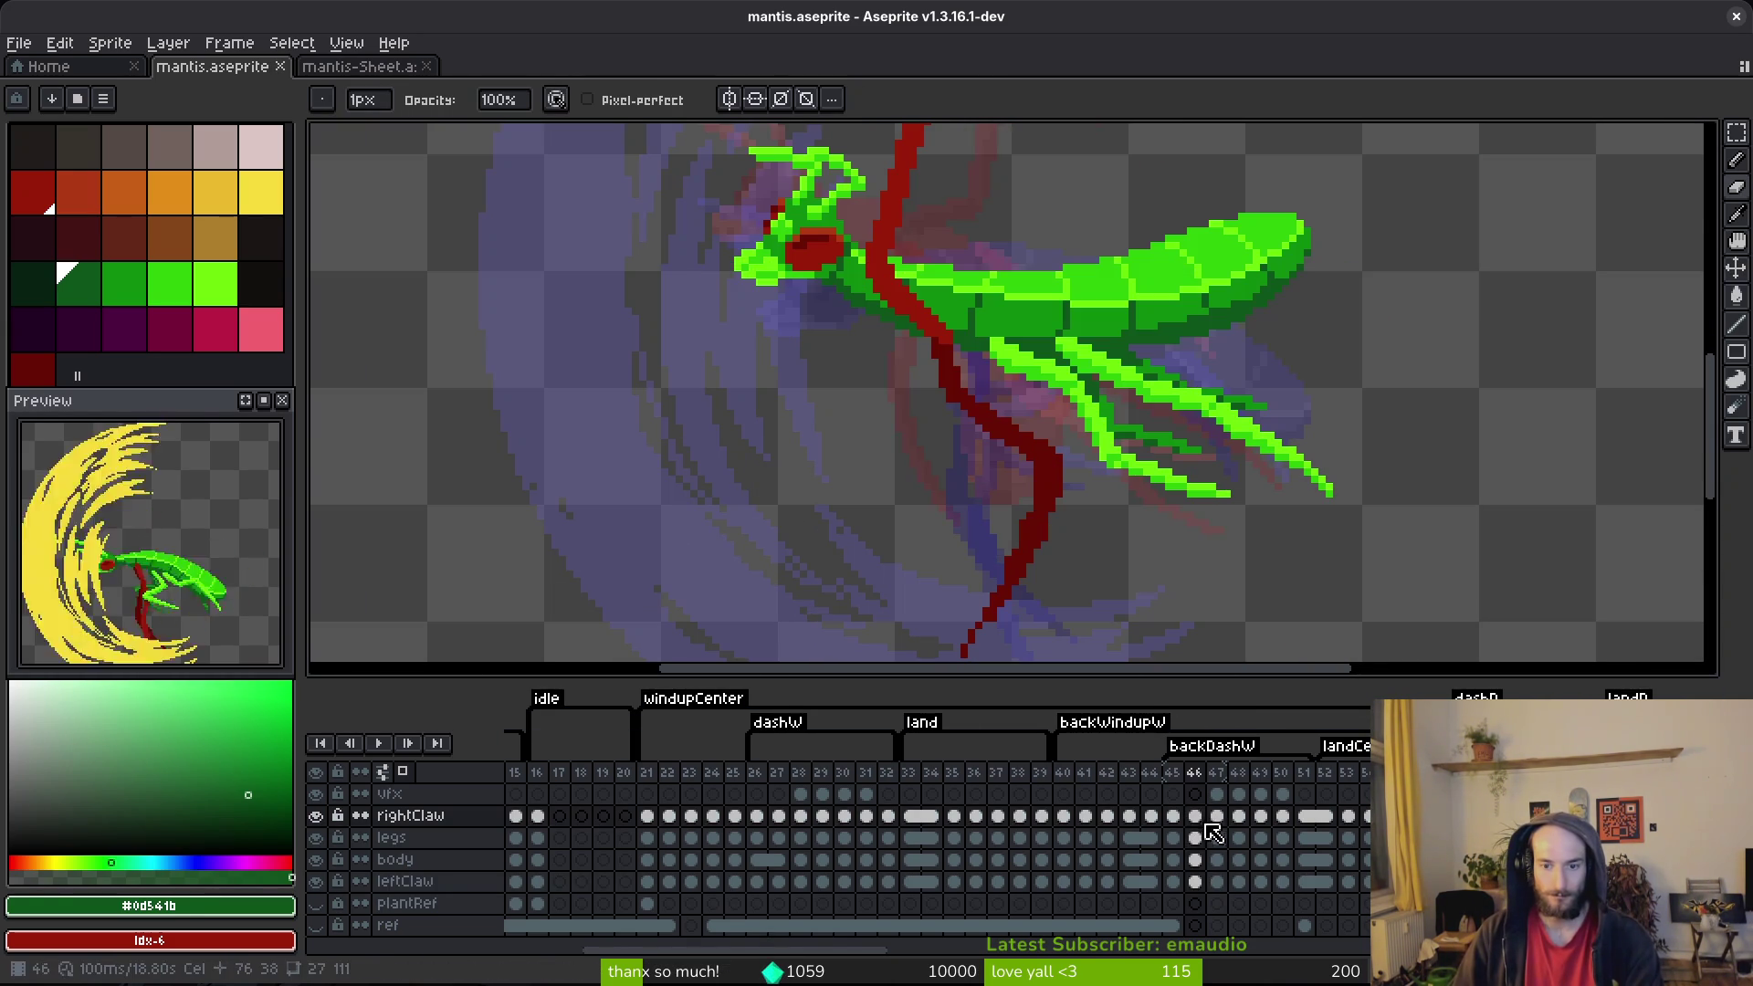
{"action": "left_click", "coordinate": [1090, 838]}
{"action": "left_click", "coordinate": [1174, 815]}
{"action": "scroll", "coordinate": [1029, 493], "scroll_direction": "down", "scroll_amount": 3}
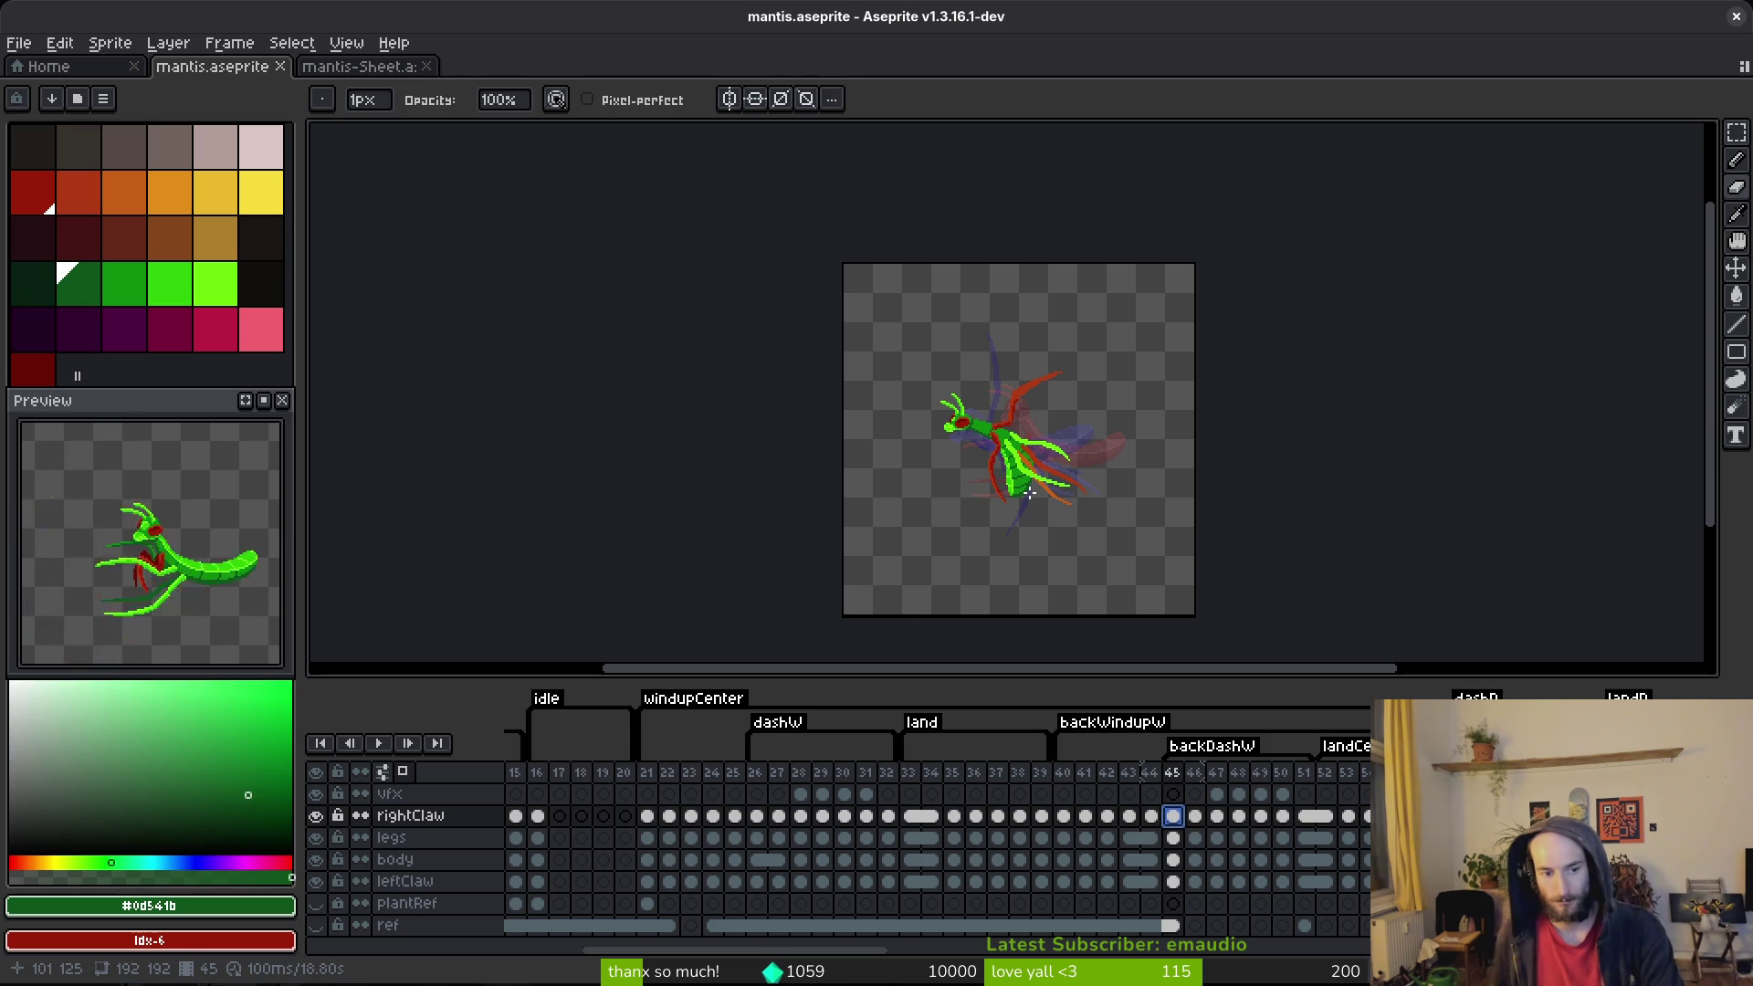
Step: Rename the rightClaw layer to backClaw and the leftClaw layer to frontClaw
{"action": "double_click", "coordinate": [462, 816]}
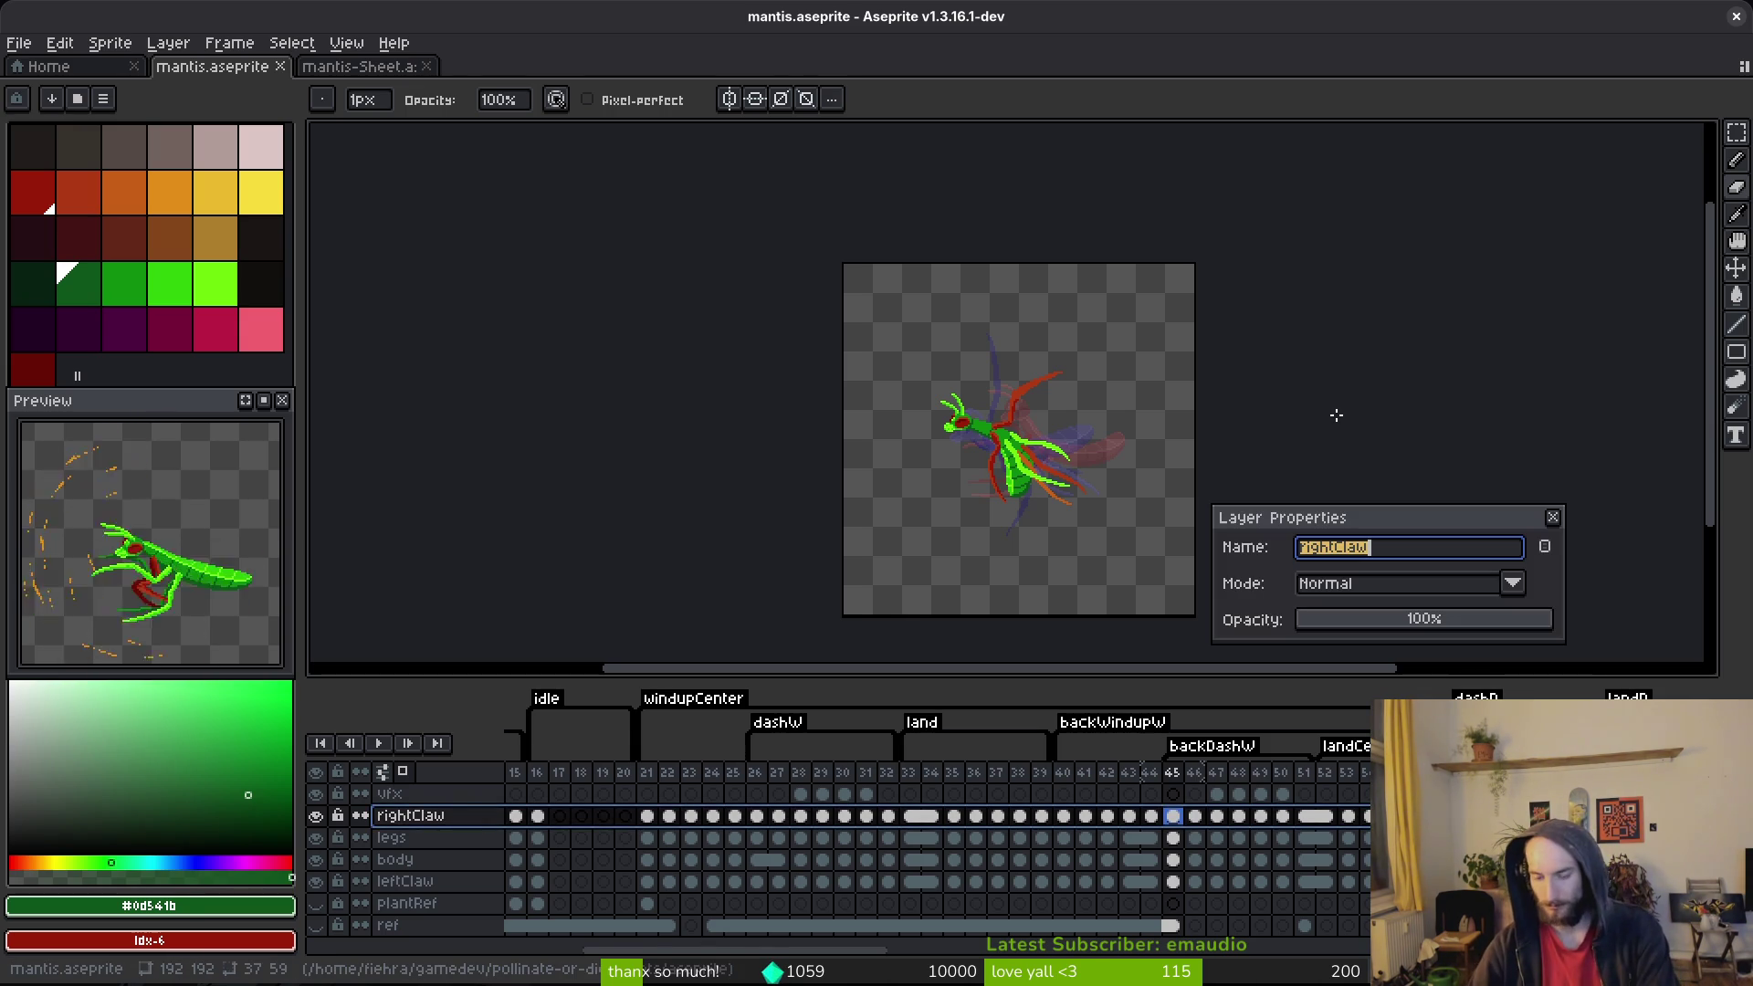
{"action": "type", "text": "backV"}
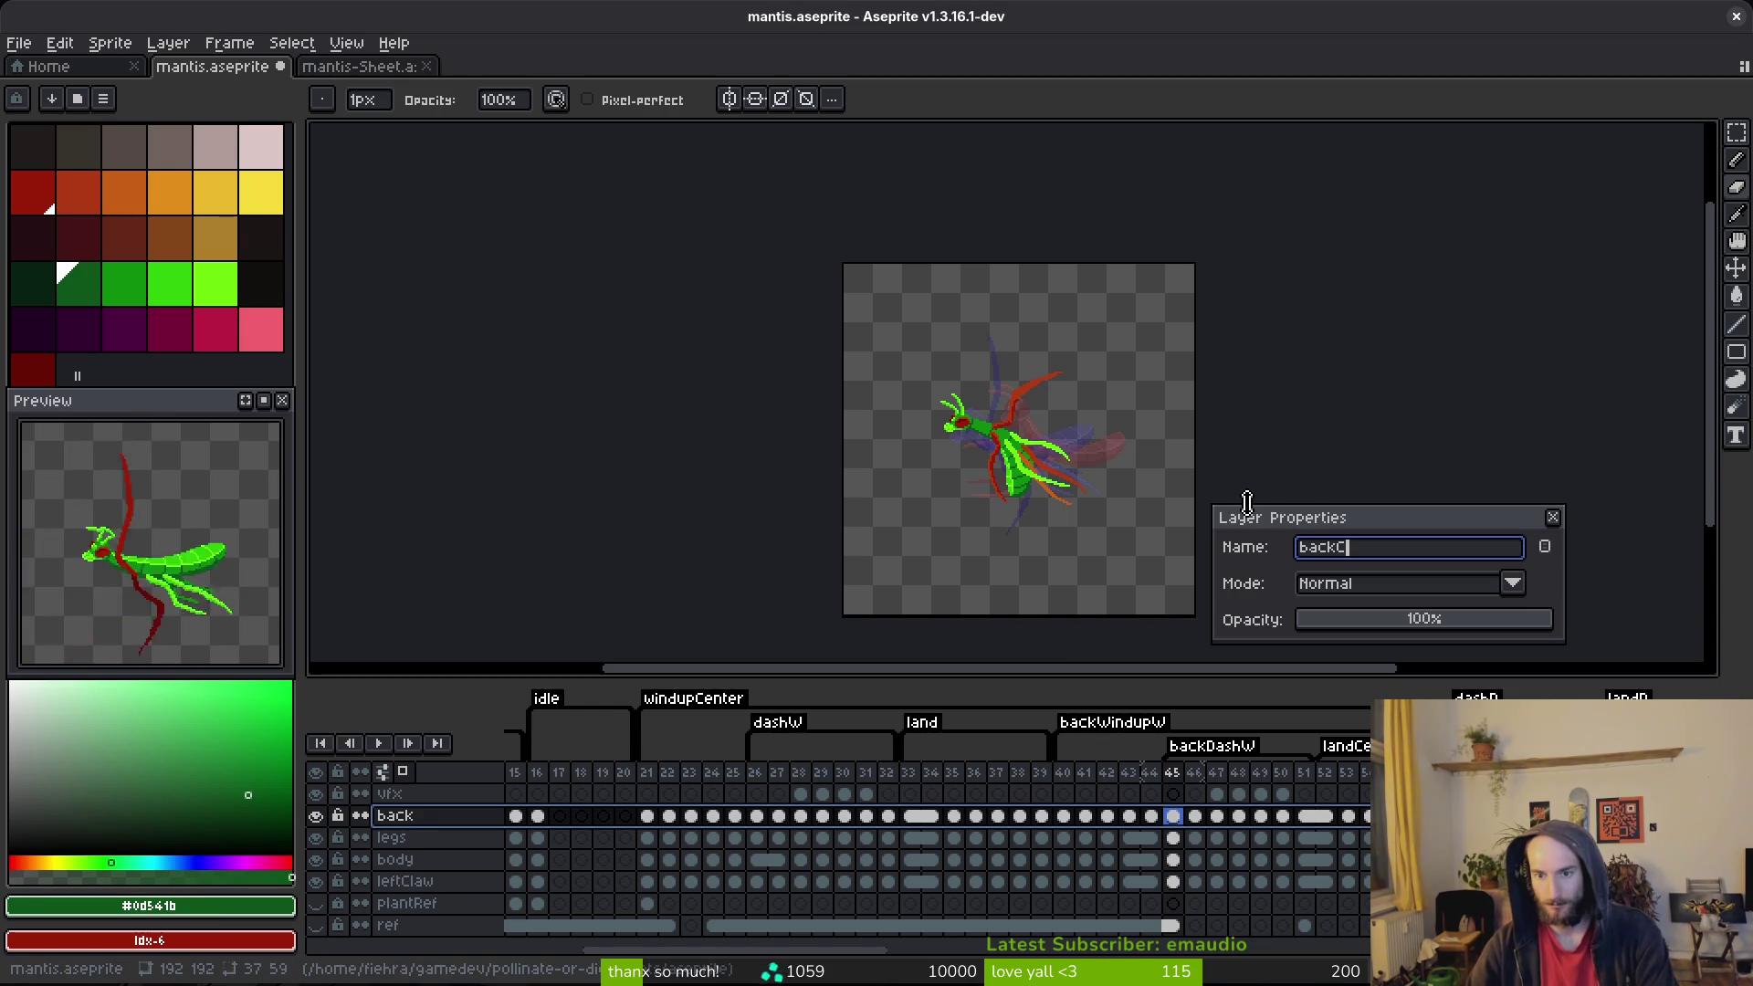
{"action": "key", "text": "Return"}
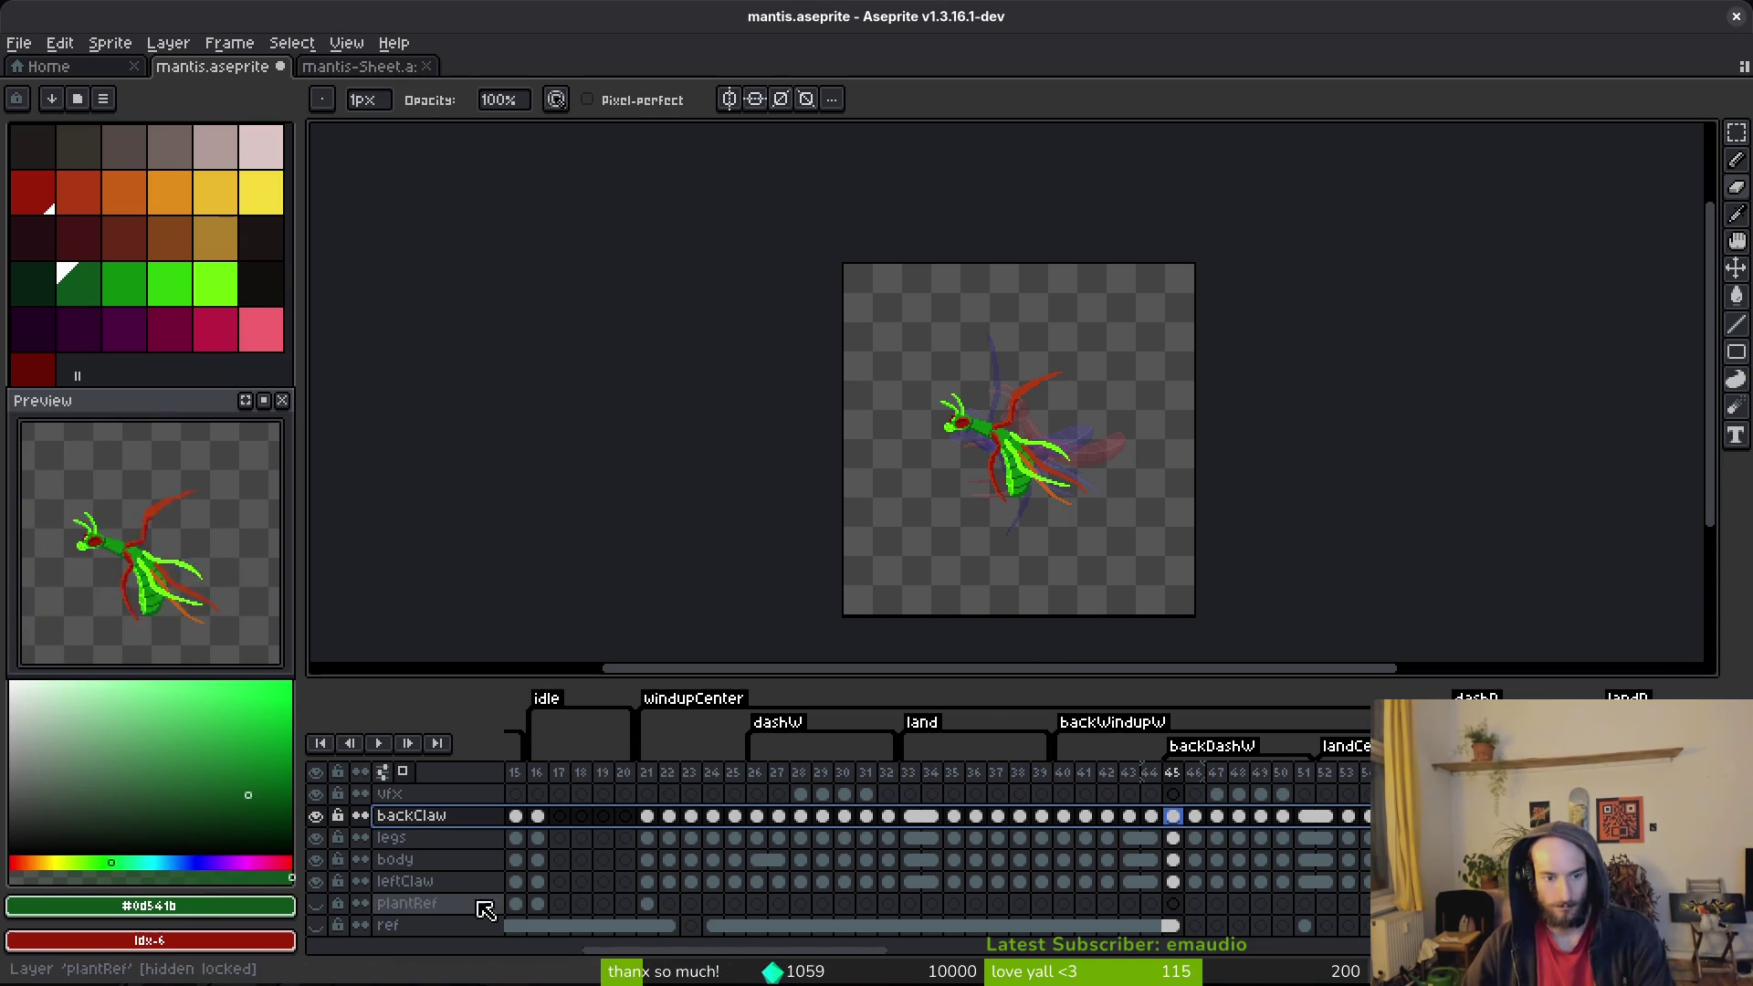
{"action": "left_click", "coordinate": [461, 887]}
{"action": "double_click", "coordinate": [459, 891]}
{"action": "type", "text": "fore"}
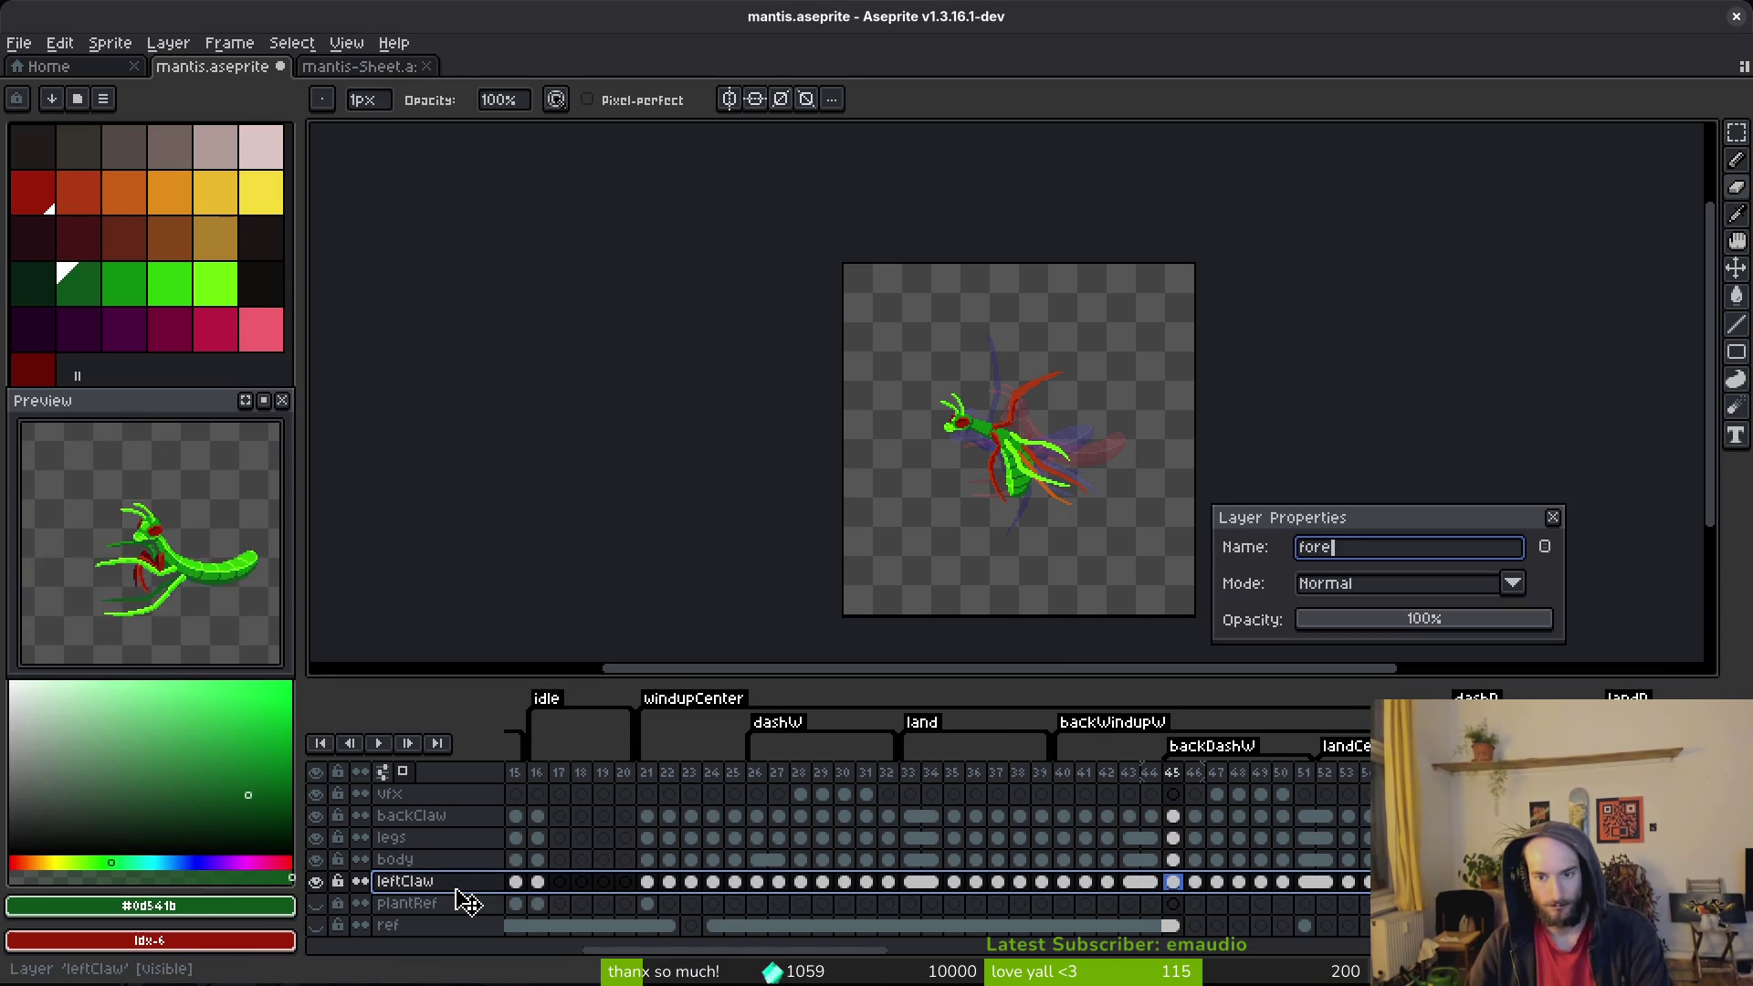
{"action": "type", "text": "rontC"}
{"action": "type", "text": "w"}
{"action": "key", "text": "Return"}
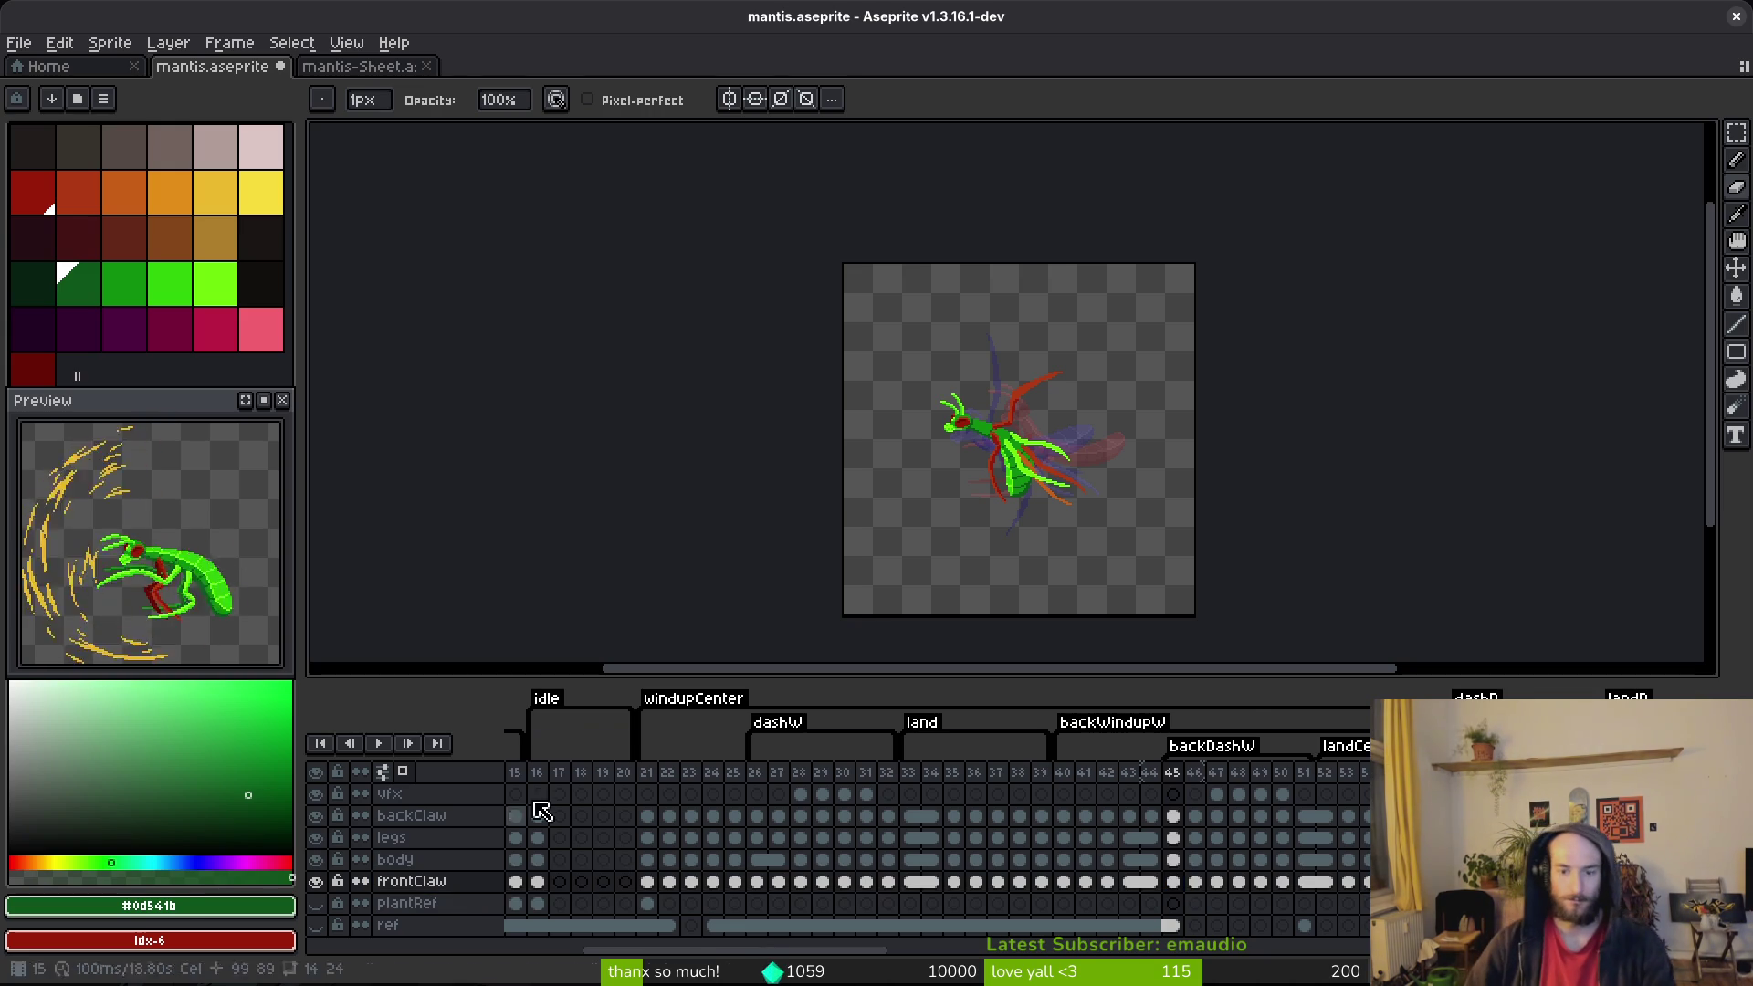
Step: At frame 45, rename the lower claw layer to backClaw
{"action": "left_click", "coordinate": [1174, 881]}
{"action": "scroll", "coordinate": [1011, 454], "scroll_direction": "up", "scroll_amount": 4}
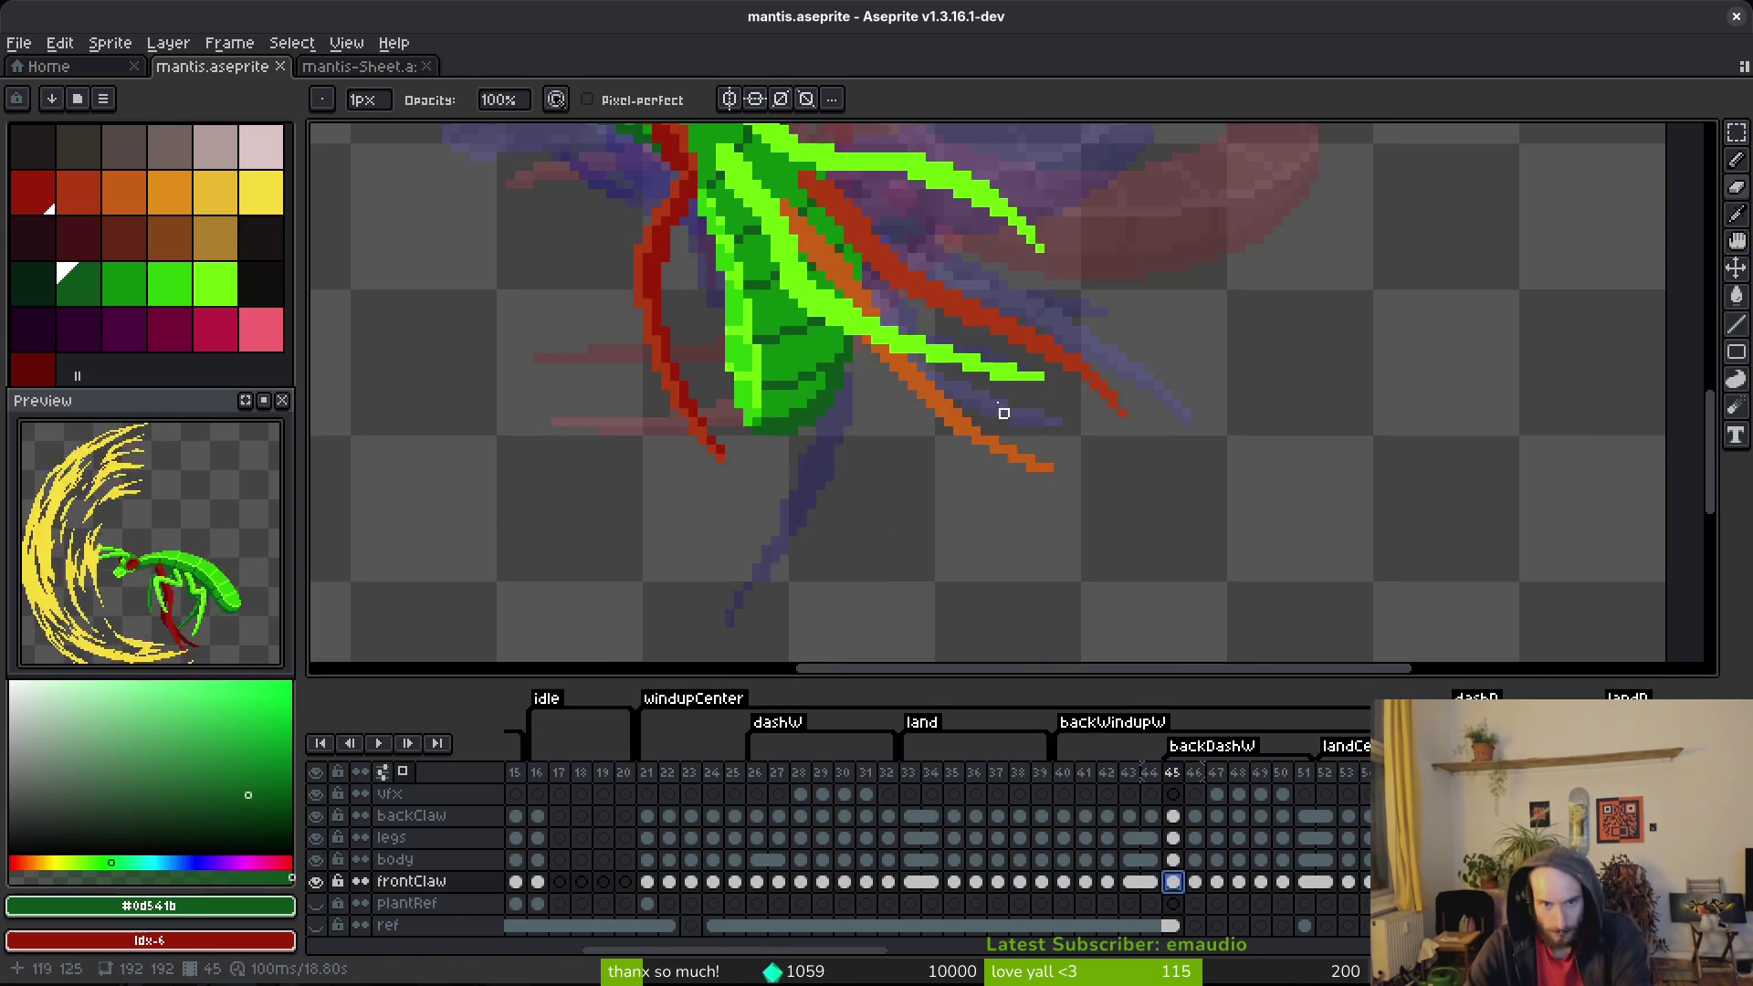
{"action": "scroll", "coordinate": [957, 417], "scroll_direction": "down", "scroll_amount": 2}
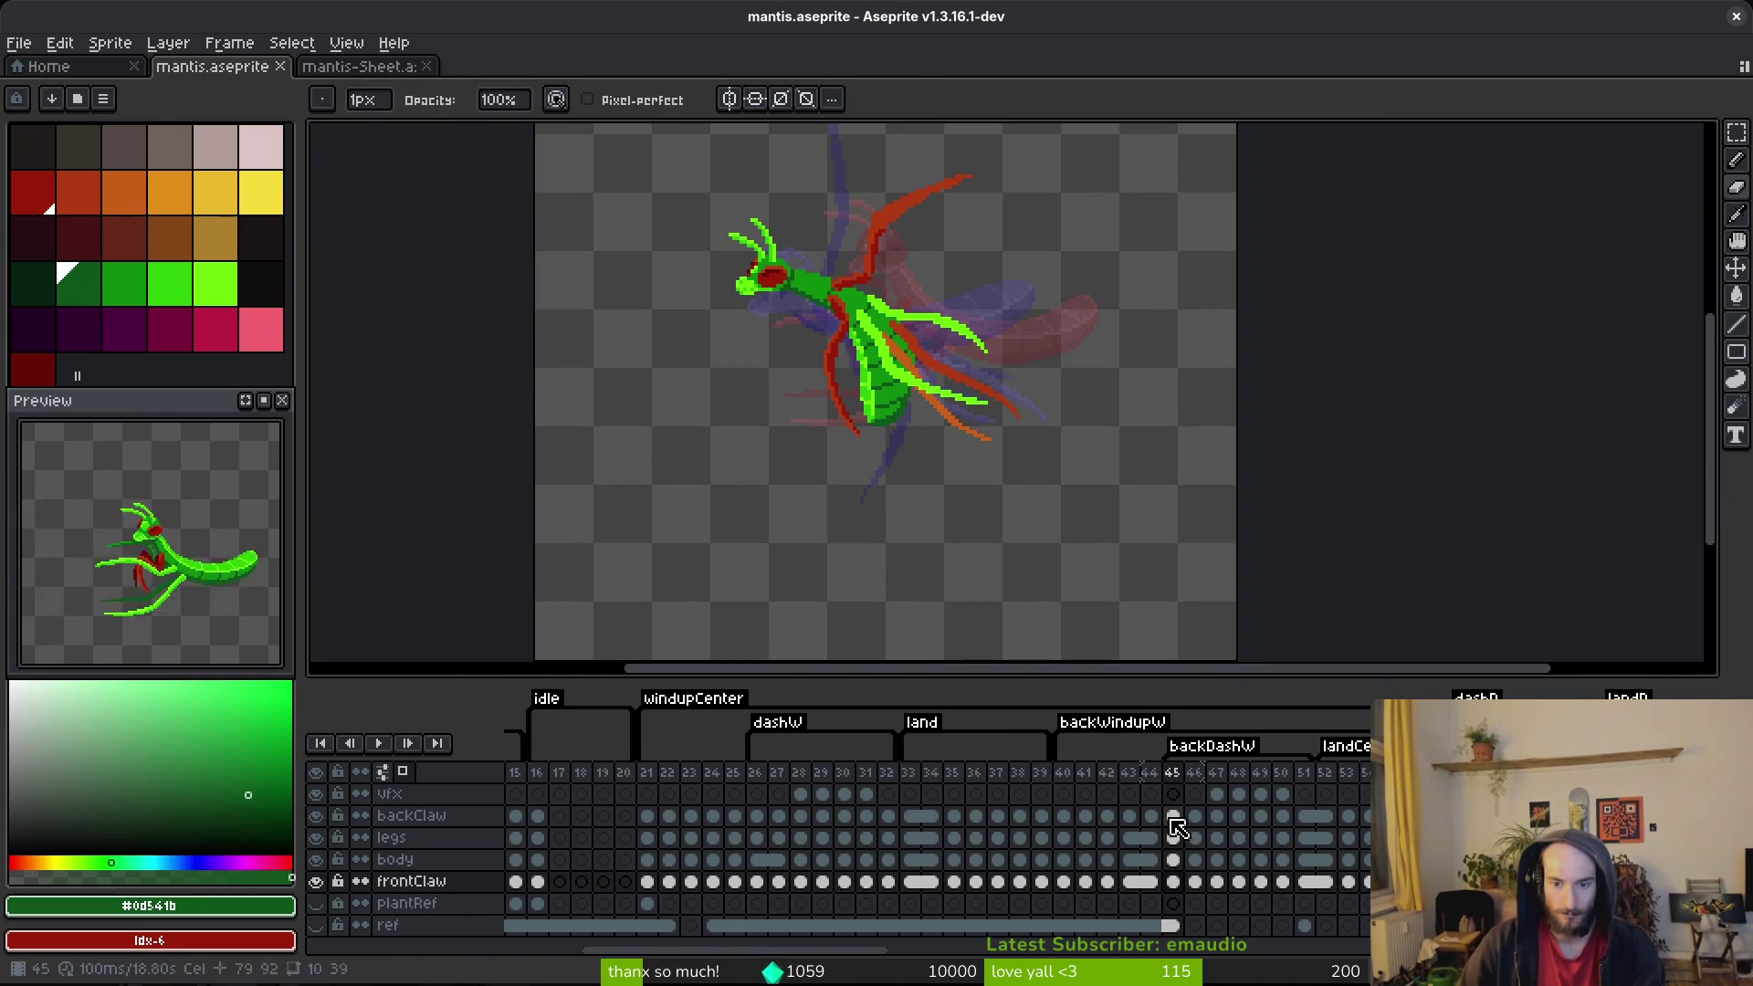
{"action": "left_click", "coordinate": [1173, 881]}
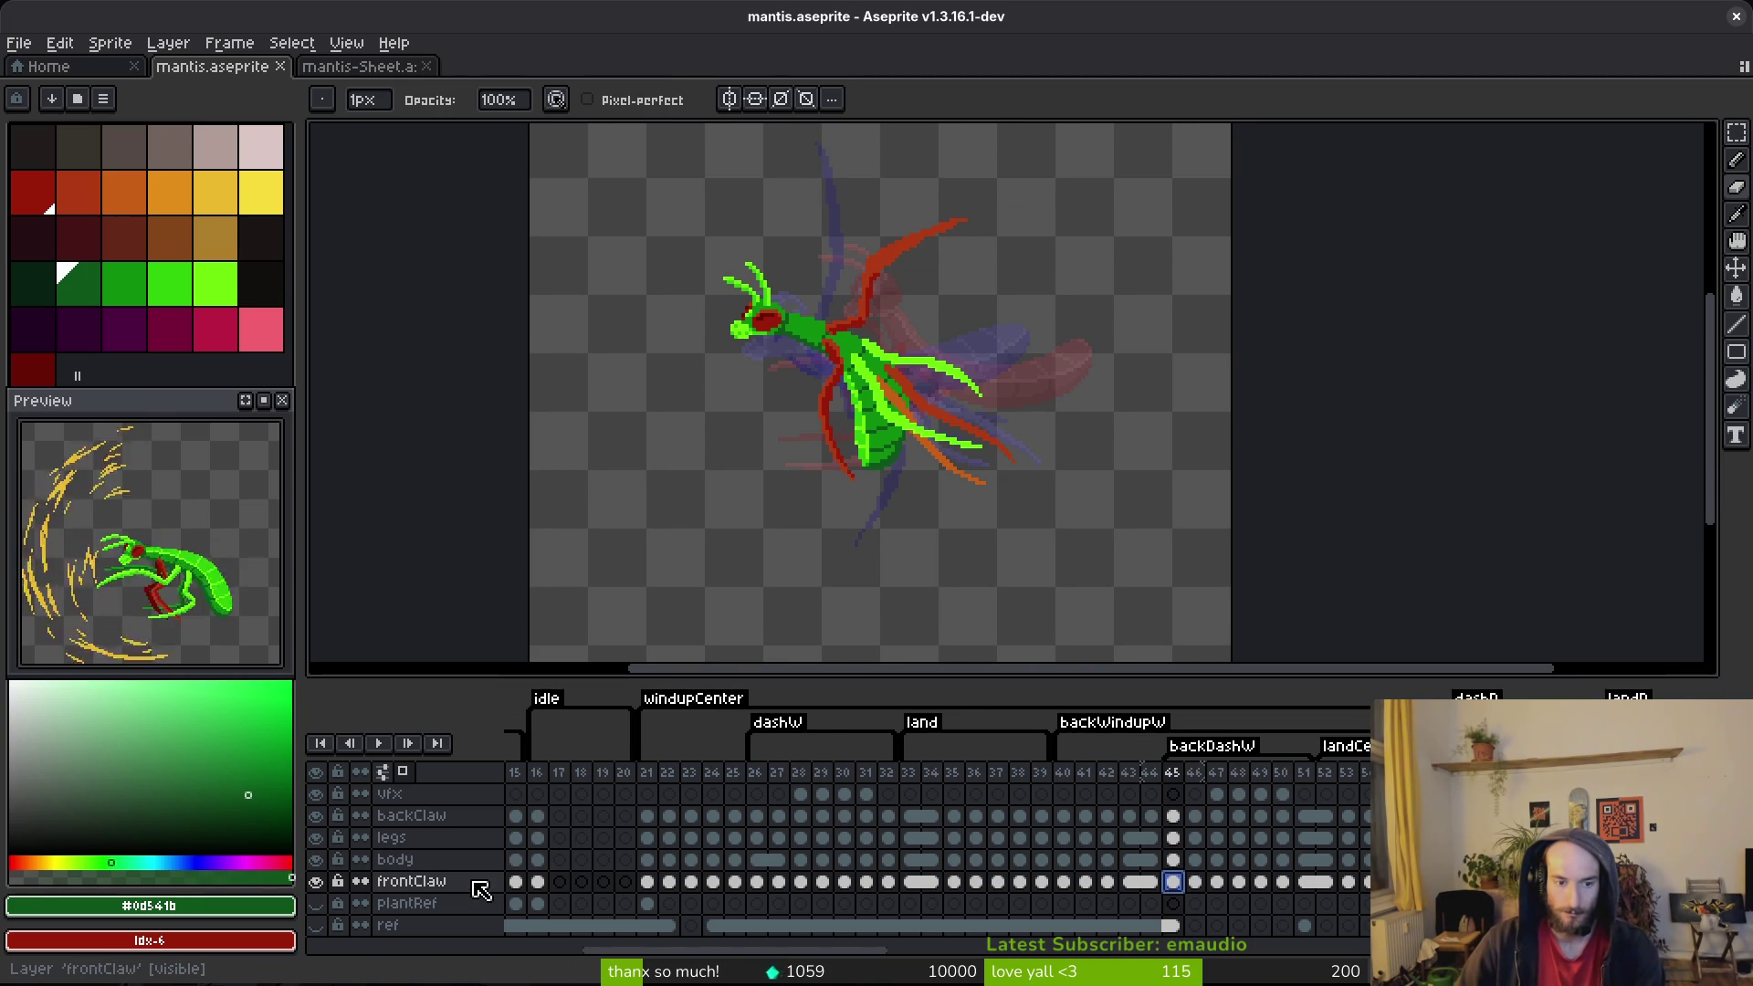
{"action": "double_click", "coordinate": [394, 884]}
{"action": "type", "text": "backClaw"}
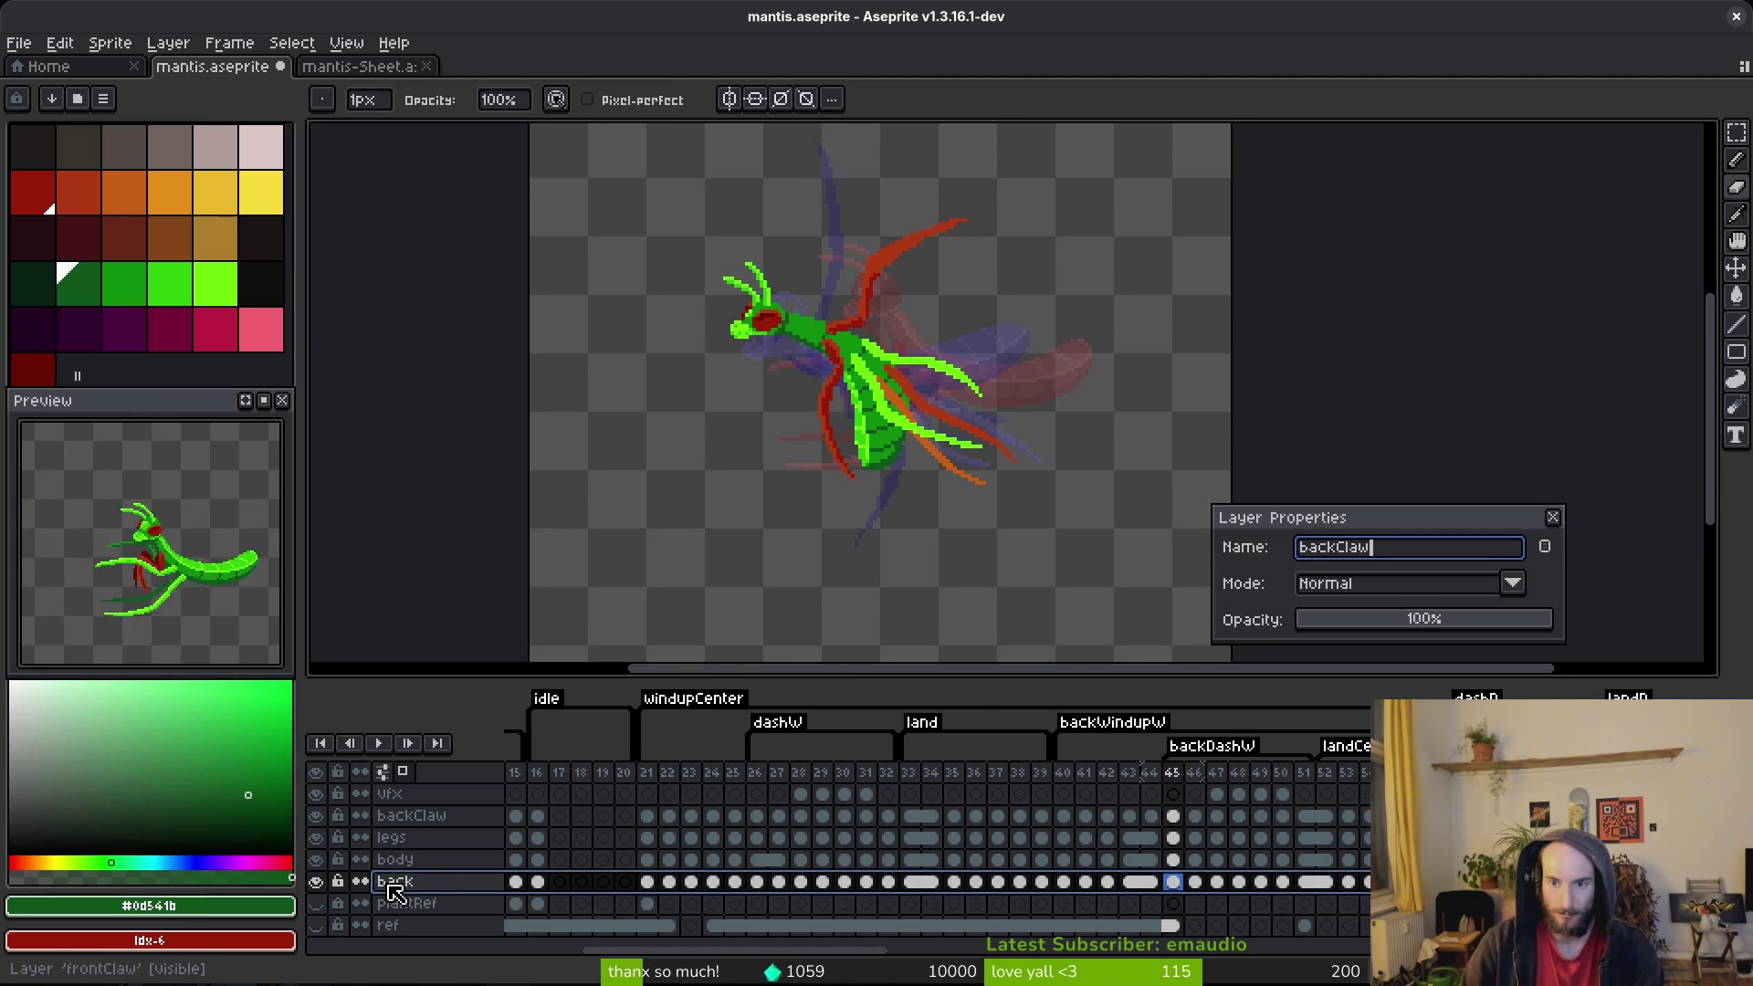
{"action": "key", "text": "Return"}
Step: Undo and redo the backClaw rename, then rename the upper claw layer to frontClaw
{"action": "left_click", "coordinate": [484, 821]}
{"action": "key", "text": "ctrl+z"}
{"action": "key", "text": "r"}
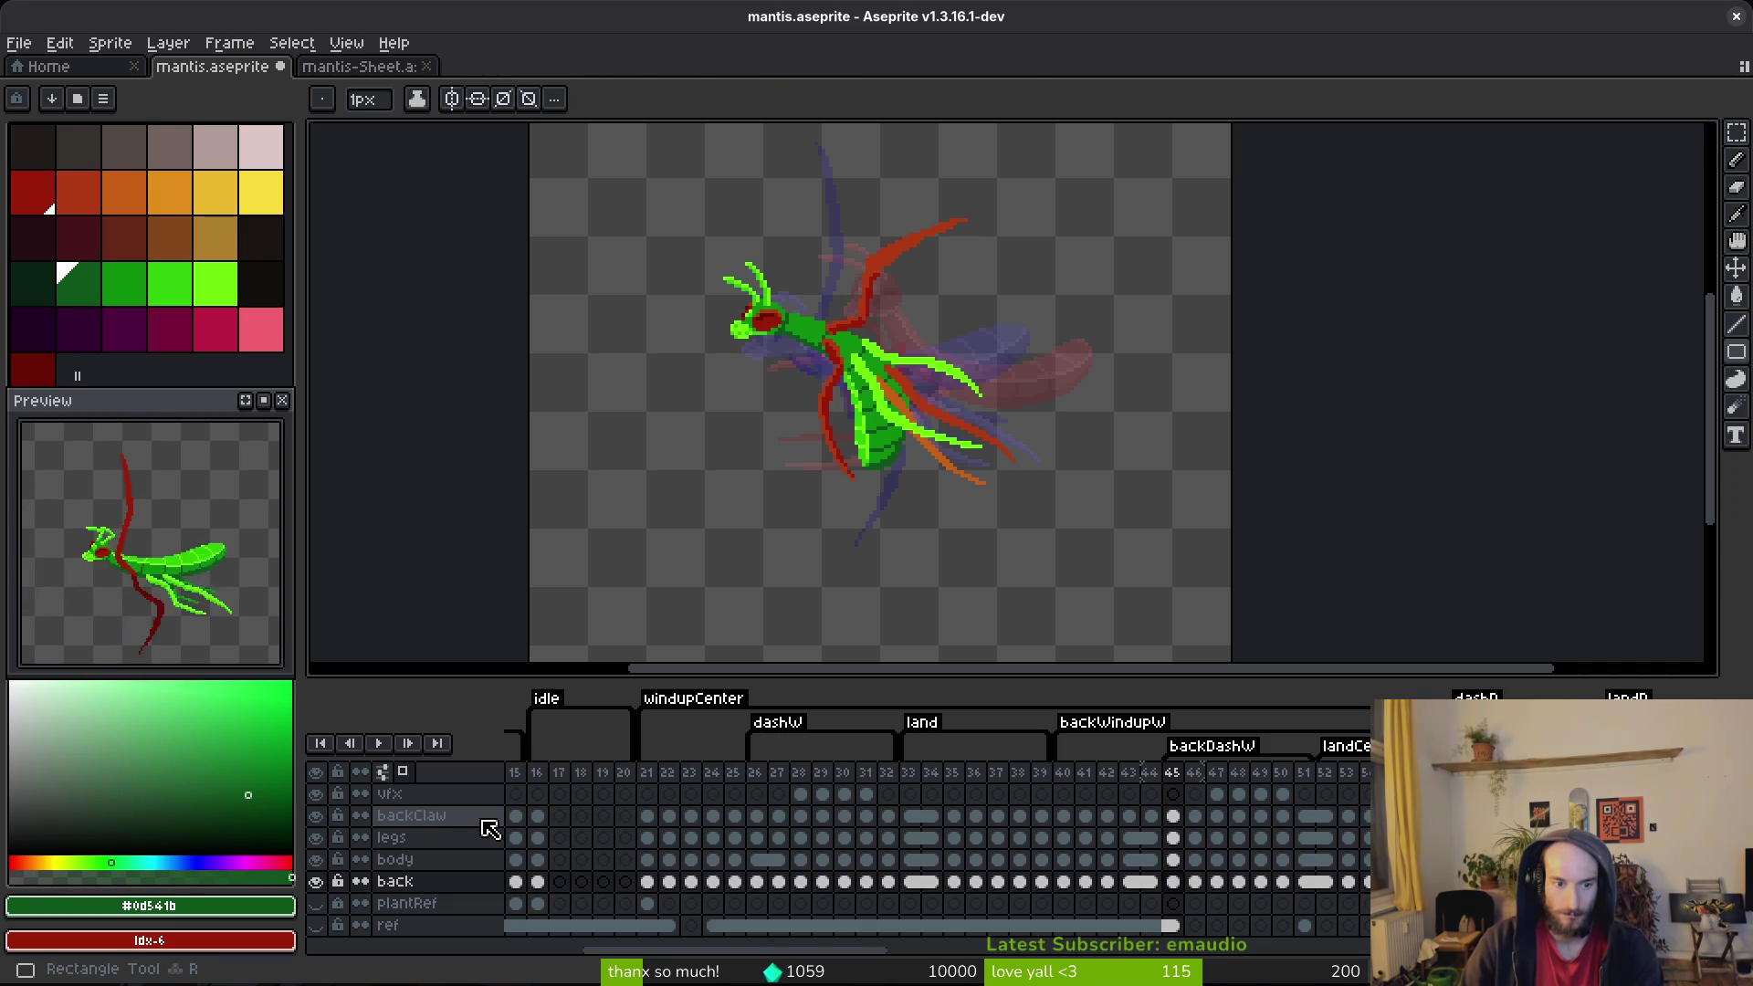
{"action": "key", "text": "ctrl+y"}
{"action": "left_click", "coordinate": [484, 822]}
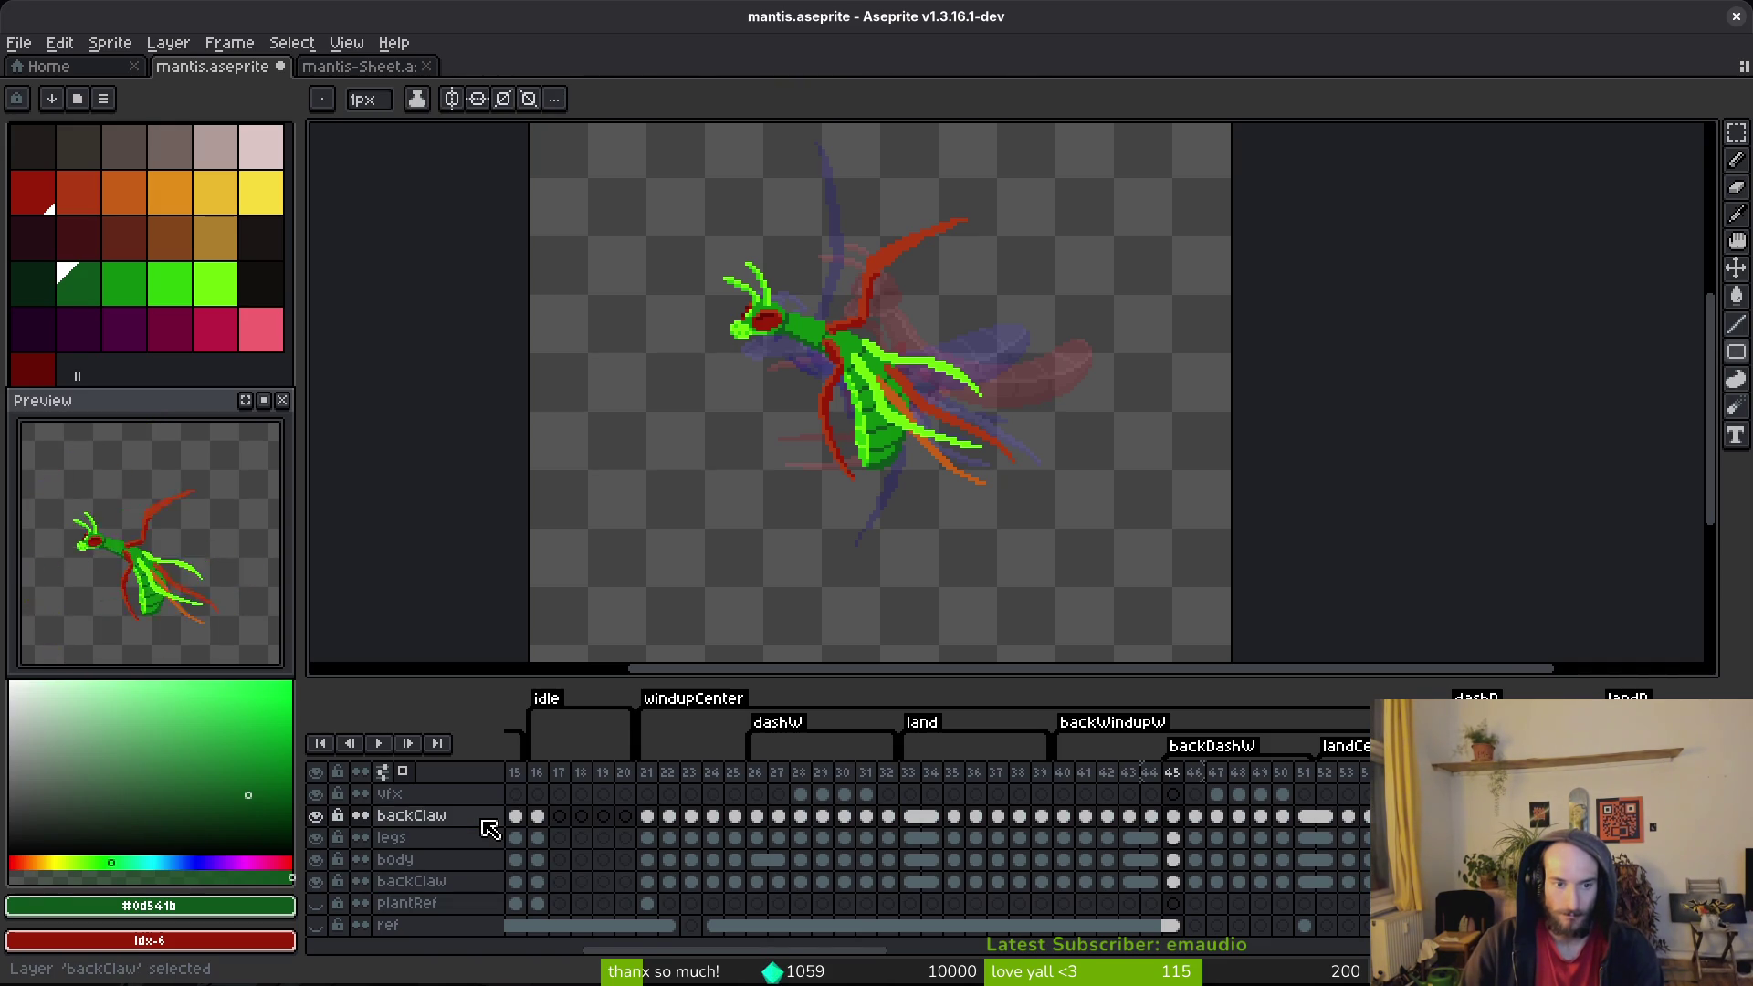
{"action": "double_click", "coordinate": [484, 822]}
{"action": "type", "text": "frontClaw"}
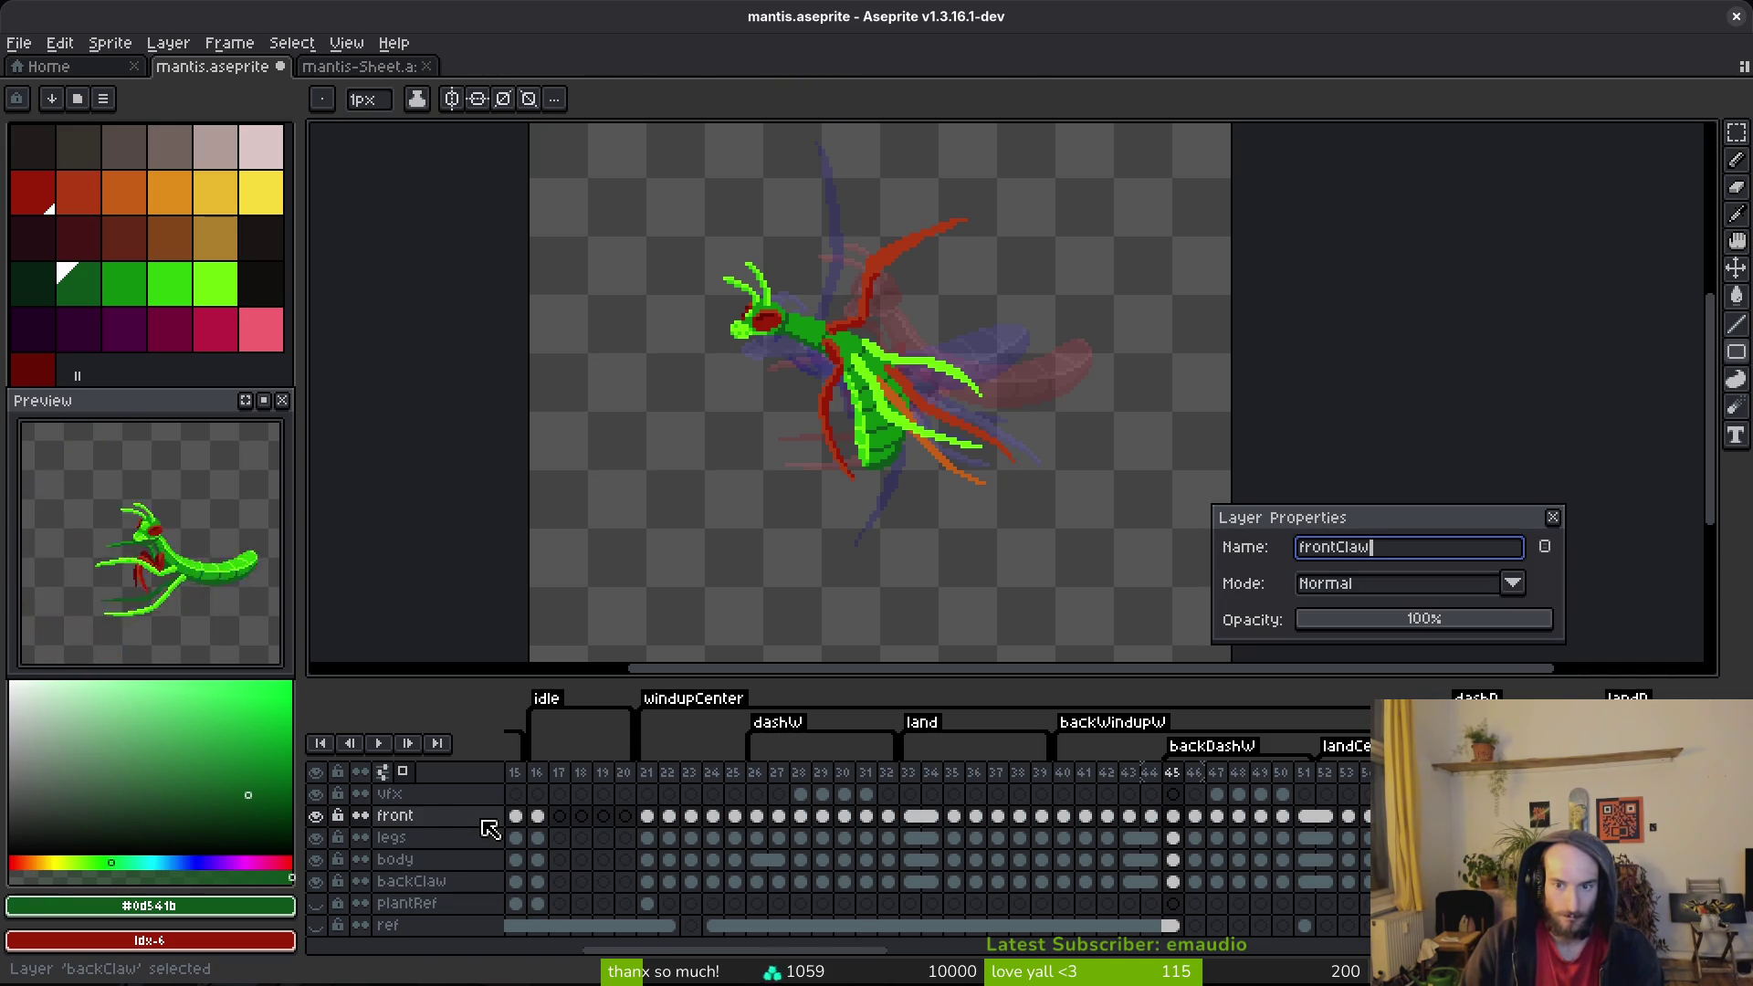
{"action": "key", "text": "Return"}
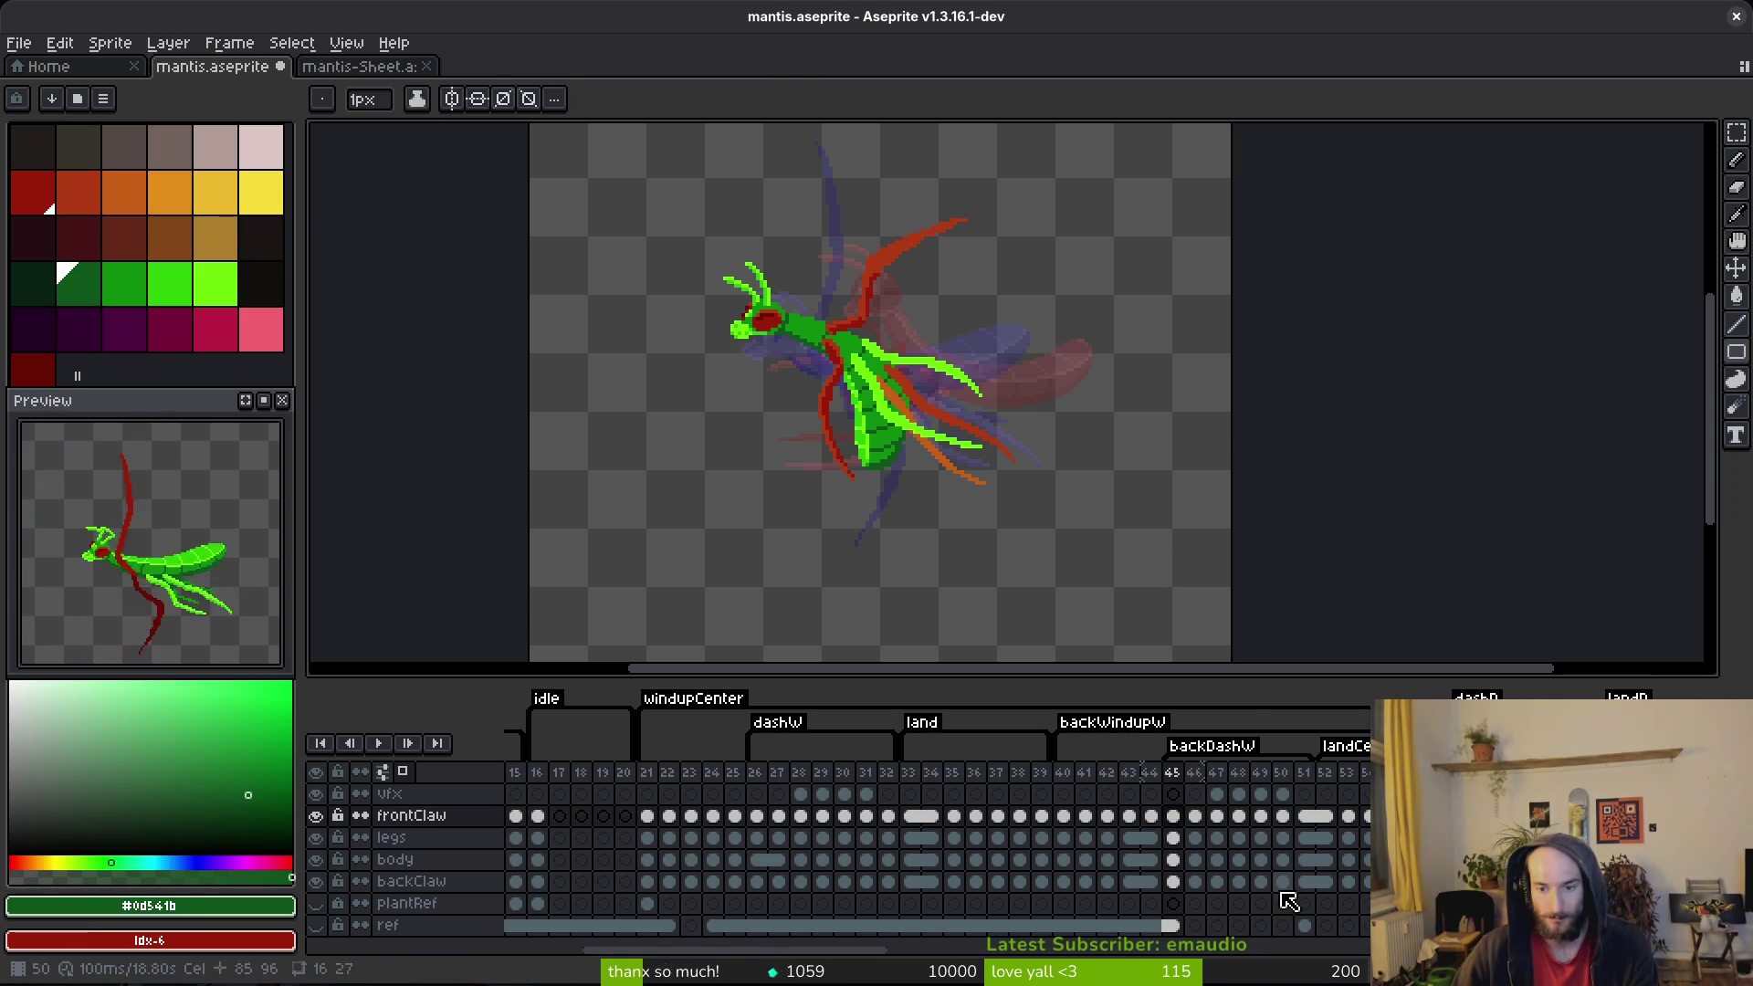
Step: Flip between frames 45 and 46 to compare poses, undoing an accidental layer rename
{"action": "key", "text": "Right"}
{"action": "key", "text": "i"}
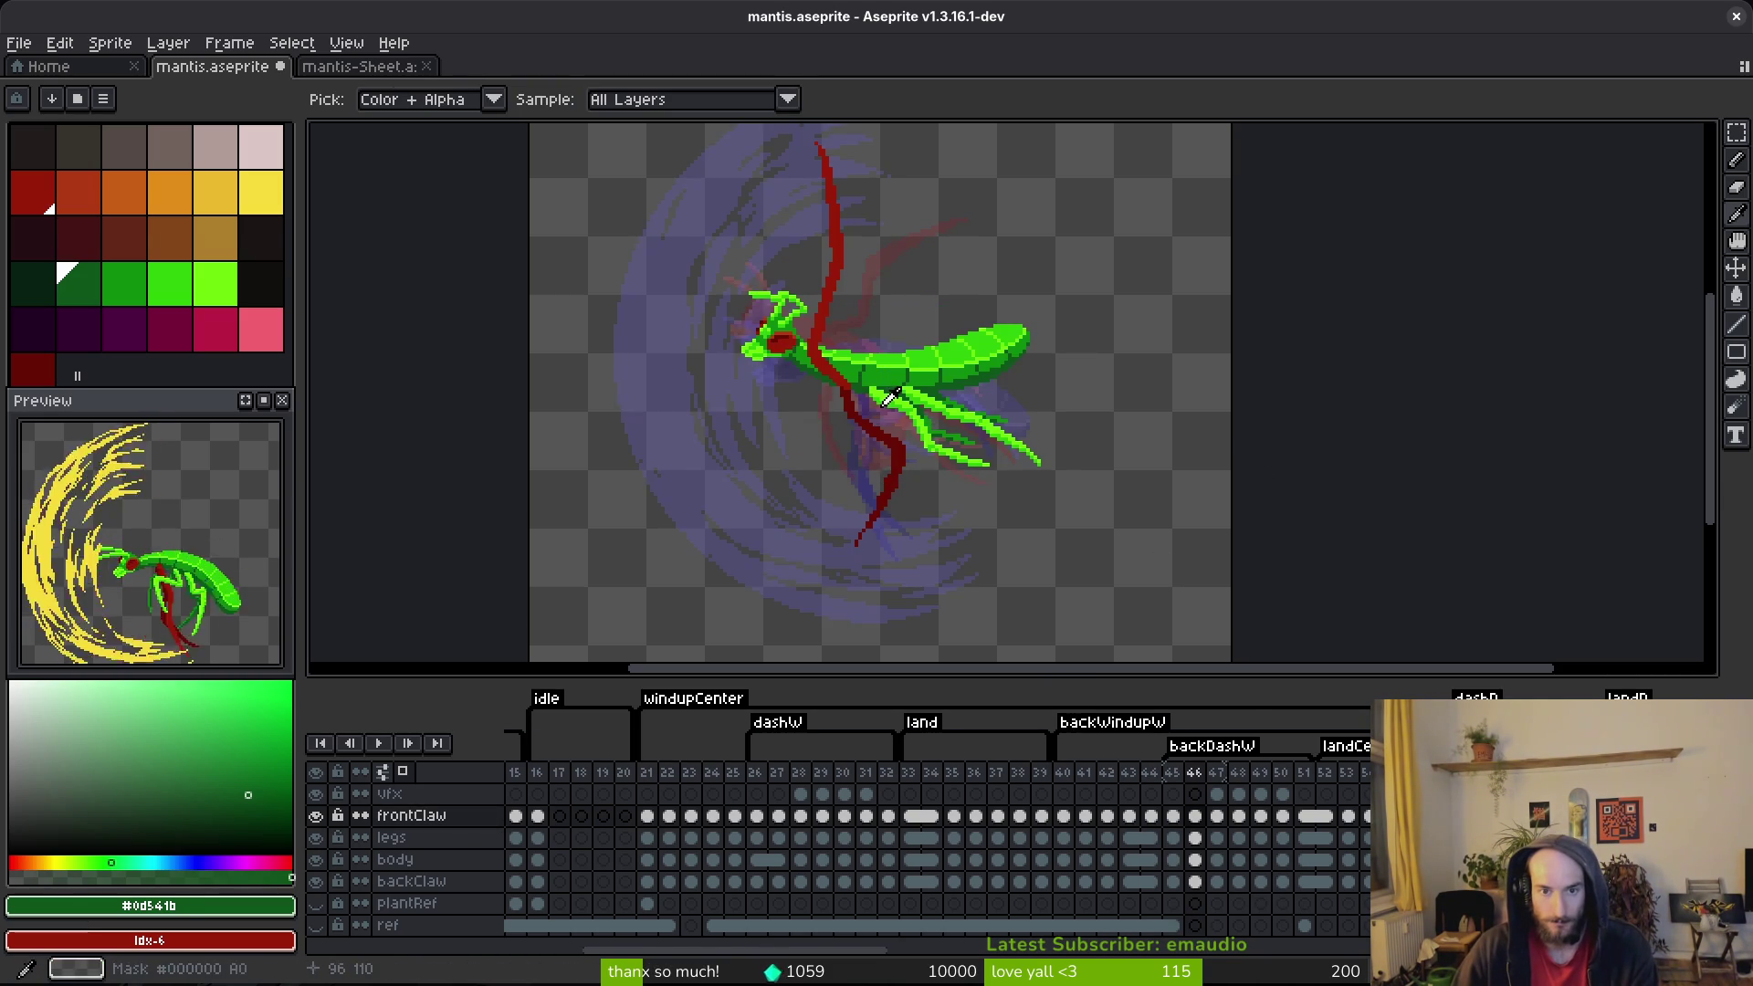
{"action": "key", "text": "Left"}
{"action": "key", "text": "Right"}
{"action": "key", "text": "Left"}
{"action": "key", "text": "Right"}
{"action": "key", "text": "Left"}
{"action": "key", "text": "ctrl+y"}
{"action": "key", "text": "b"}
{"action": "key", "text": "ctrl+z"}
{"action": "key", "text": "Right"}
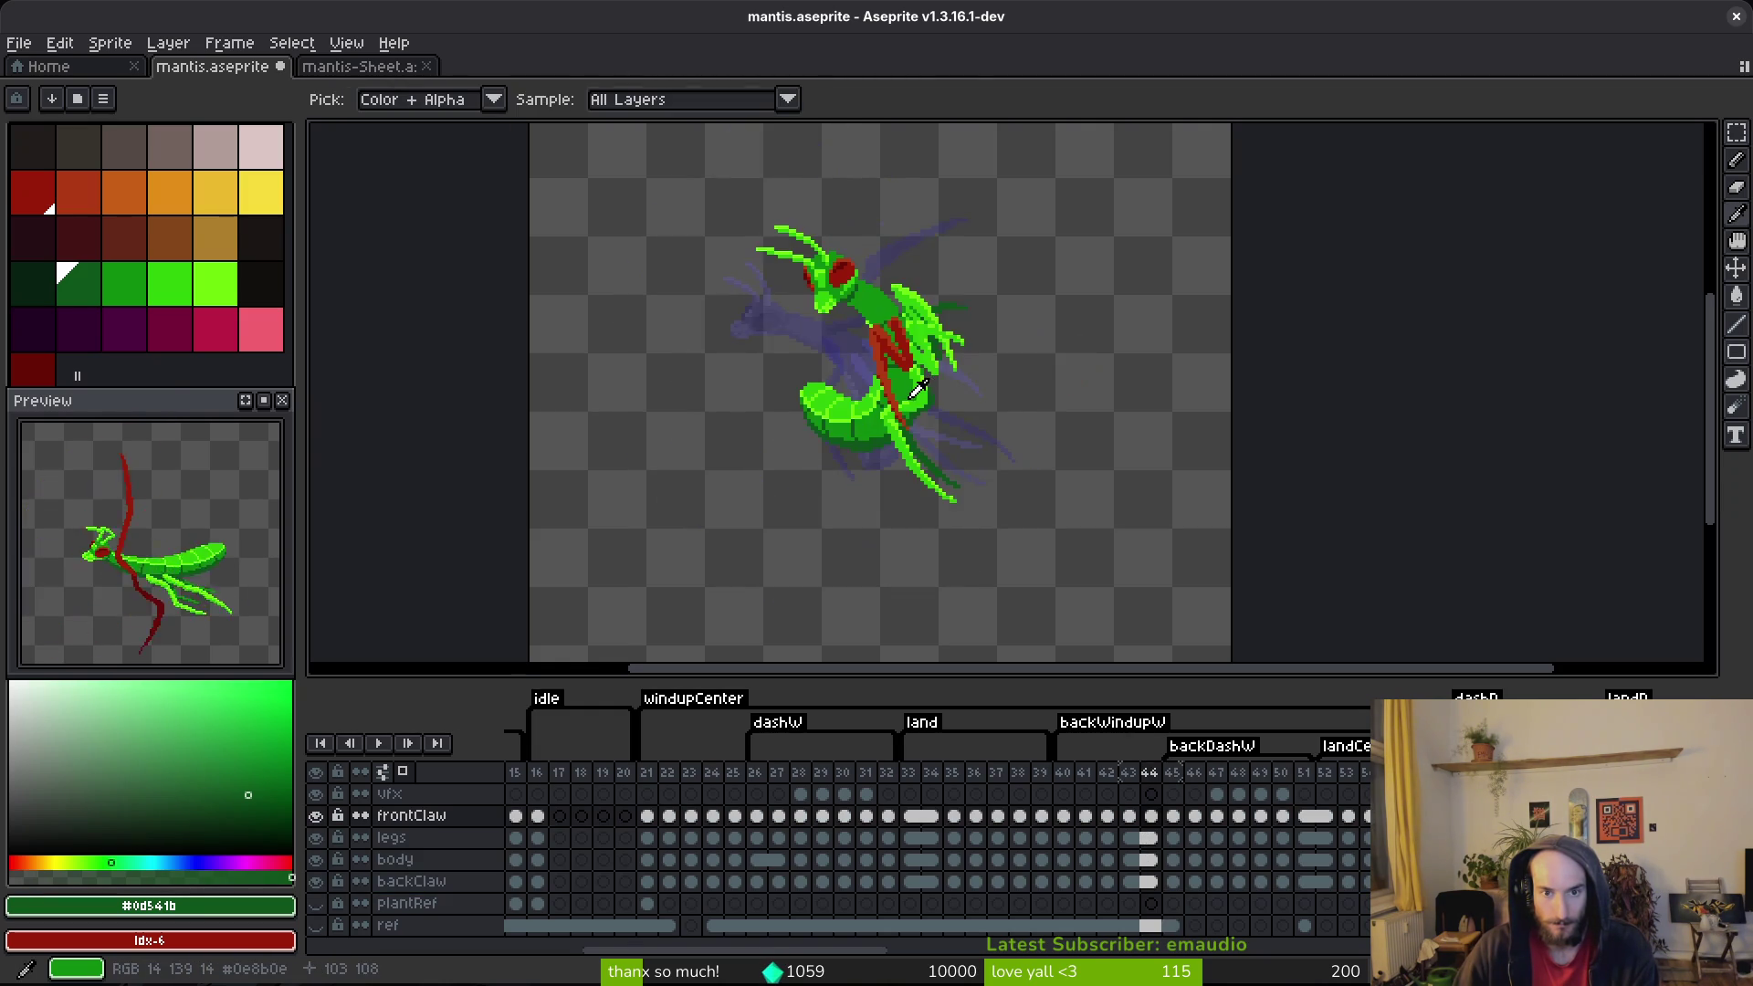
Step: Erase part of the red claw below the body on frame 46, then undo it
{"action": "scroll", "coordinate": [872, 415], "scroll_direction": "up", "scroll_amount": 4}
{"action": "key", "text": "e"}
{"action": "scroll", "coordinate": [785, 356], "scroll_direction": "up", "scroll_amount": 2}
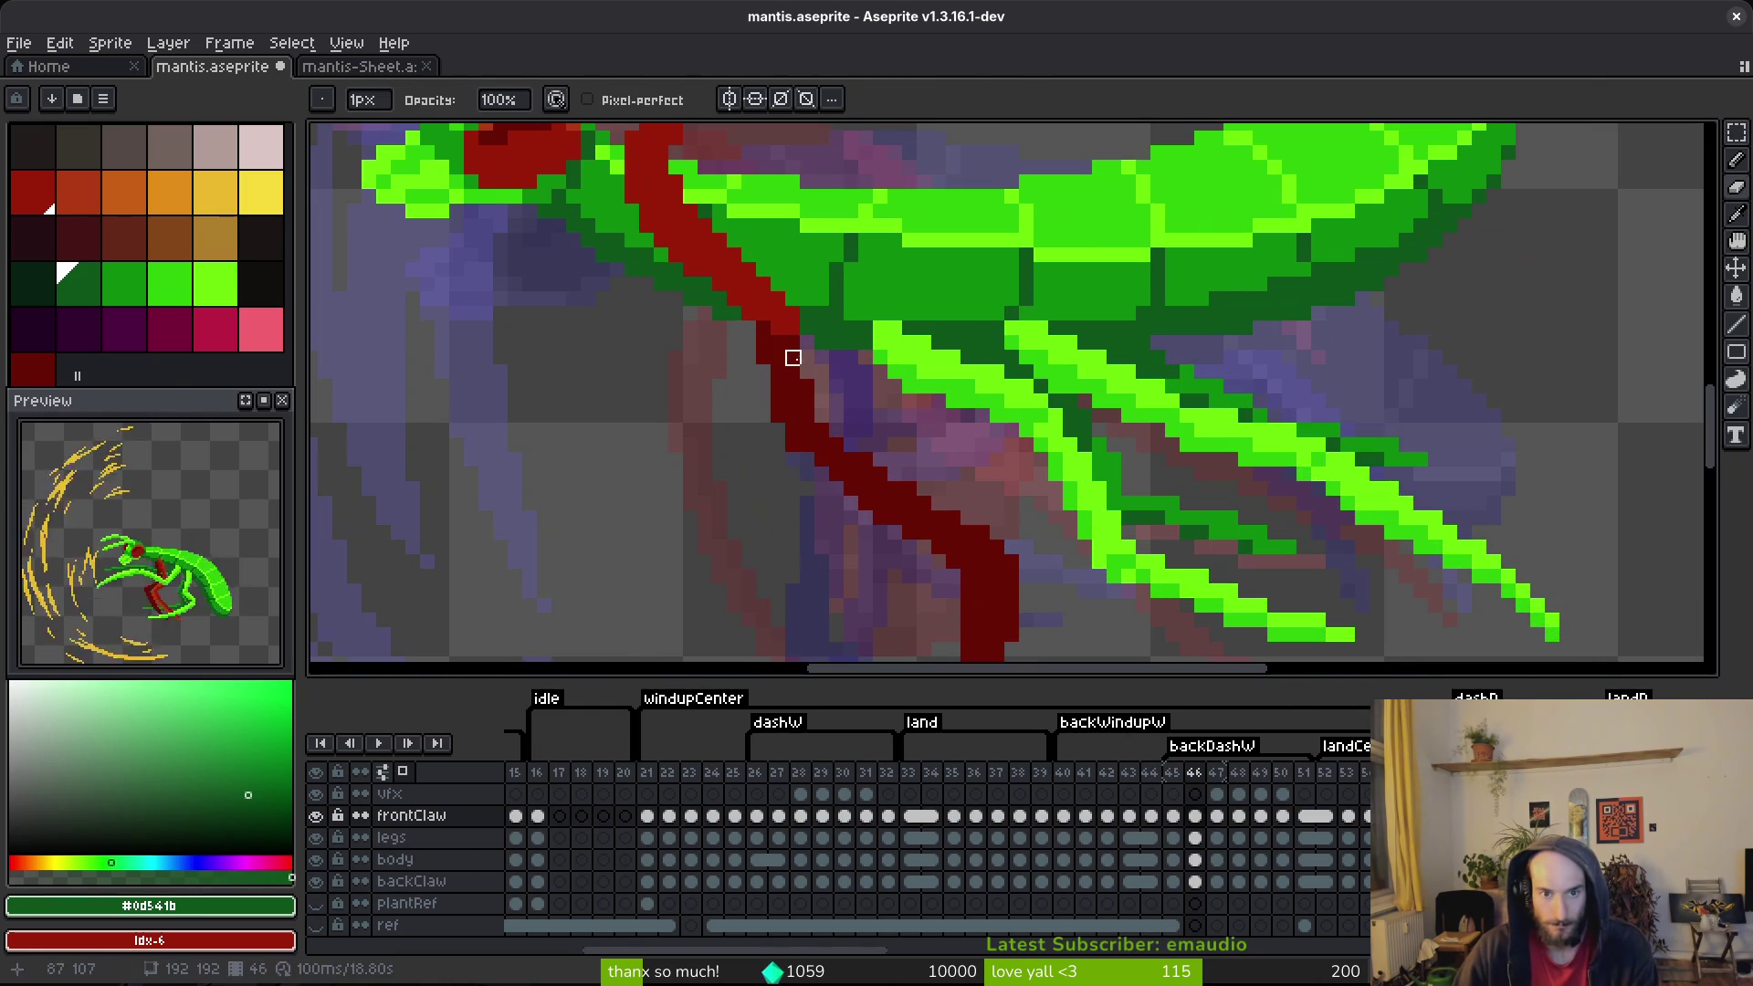
{"action": "mouse_move", "coordinate": [765, 343]}
{"action": "left_mouse_down"}
{"action": "mouse_move", "coordinate": [787, 395]}
{"action": "mouse_move", "coordinate": [764, 329]}
{"action": "left_mouse_up"}
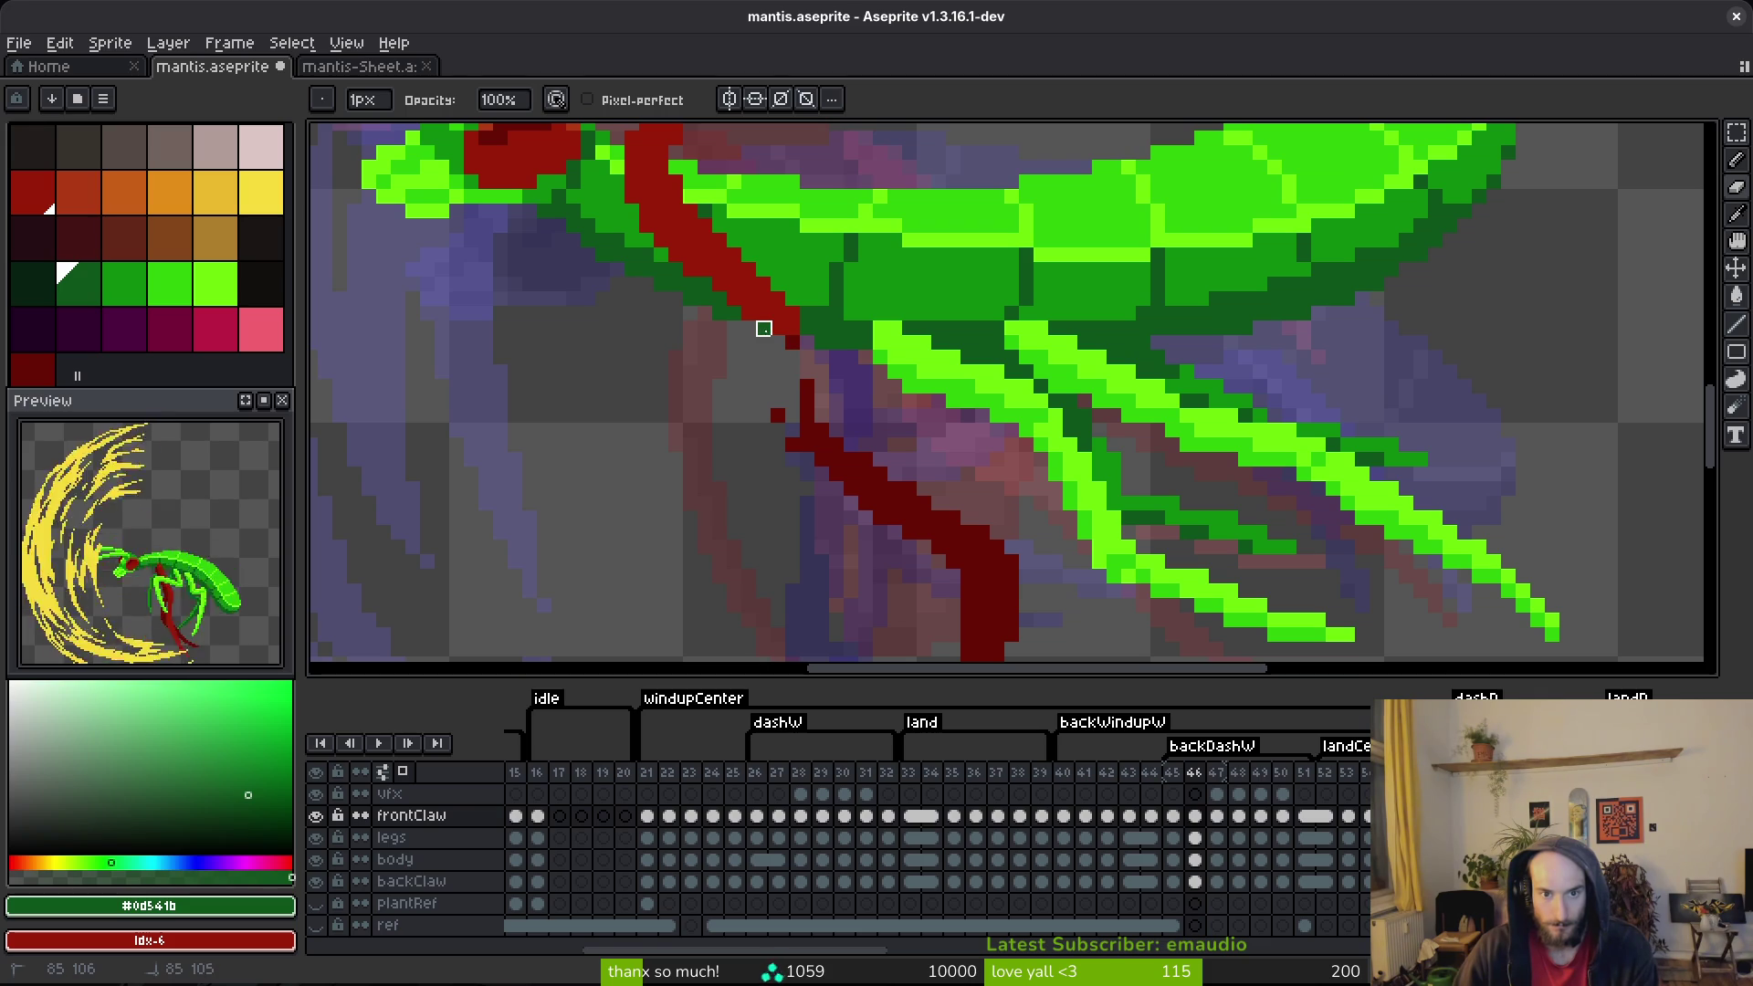
{"action": "key", "text": "ctrl+z"}
{"action": "key", "text": "ctrl+z"}
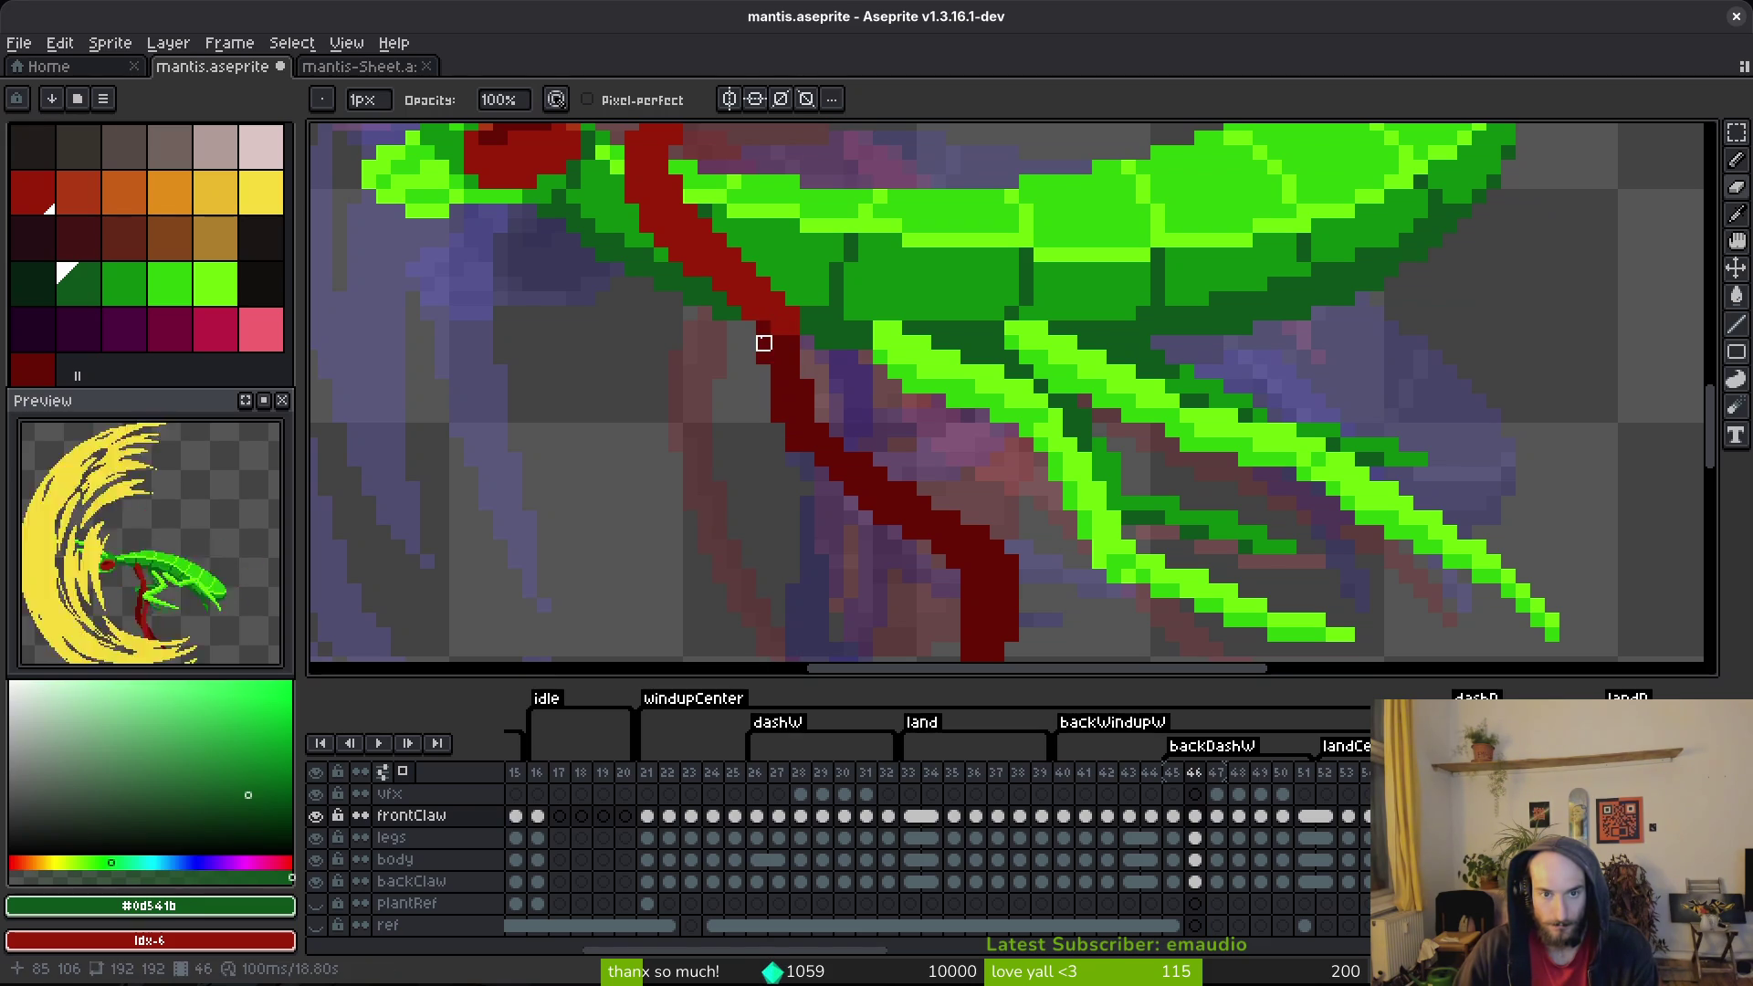
Step: Magic-wand select the whole red claw, save the file, and choose the backClaw cel on frame 46
{"action": "key", "text": "w"}
{"action": "left_click", "coordinate": [790, 396]}
{"action": "scroll", "coordinate": [877, 508], "scroll_direction": "down", "scroll_amount": 3}
{"action": "scroll", "coordinate": [907, 485], "scroll_direction": "up", "scroll_amount": 3}
{"action": "scroll", "coordinate": [885, 523], "scroll_direction": "down", "scroll_amount": 3}
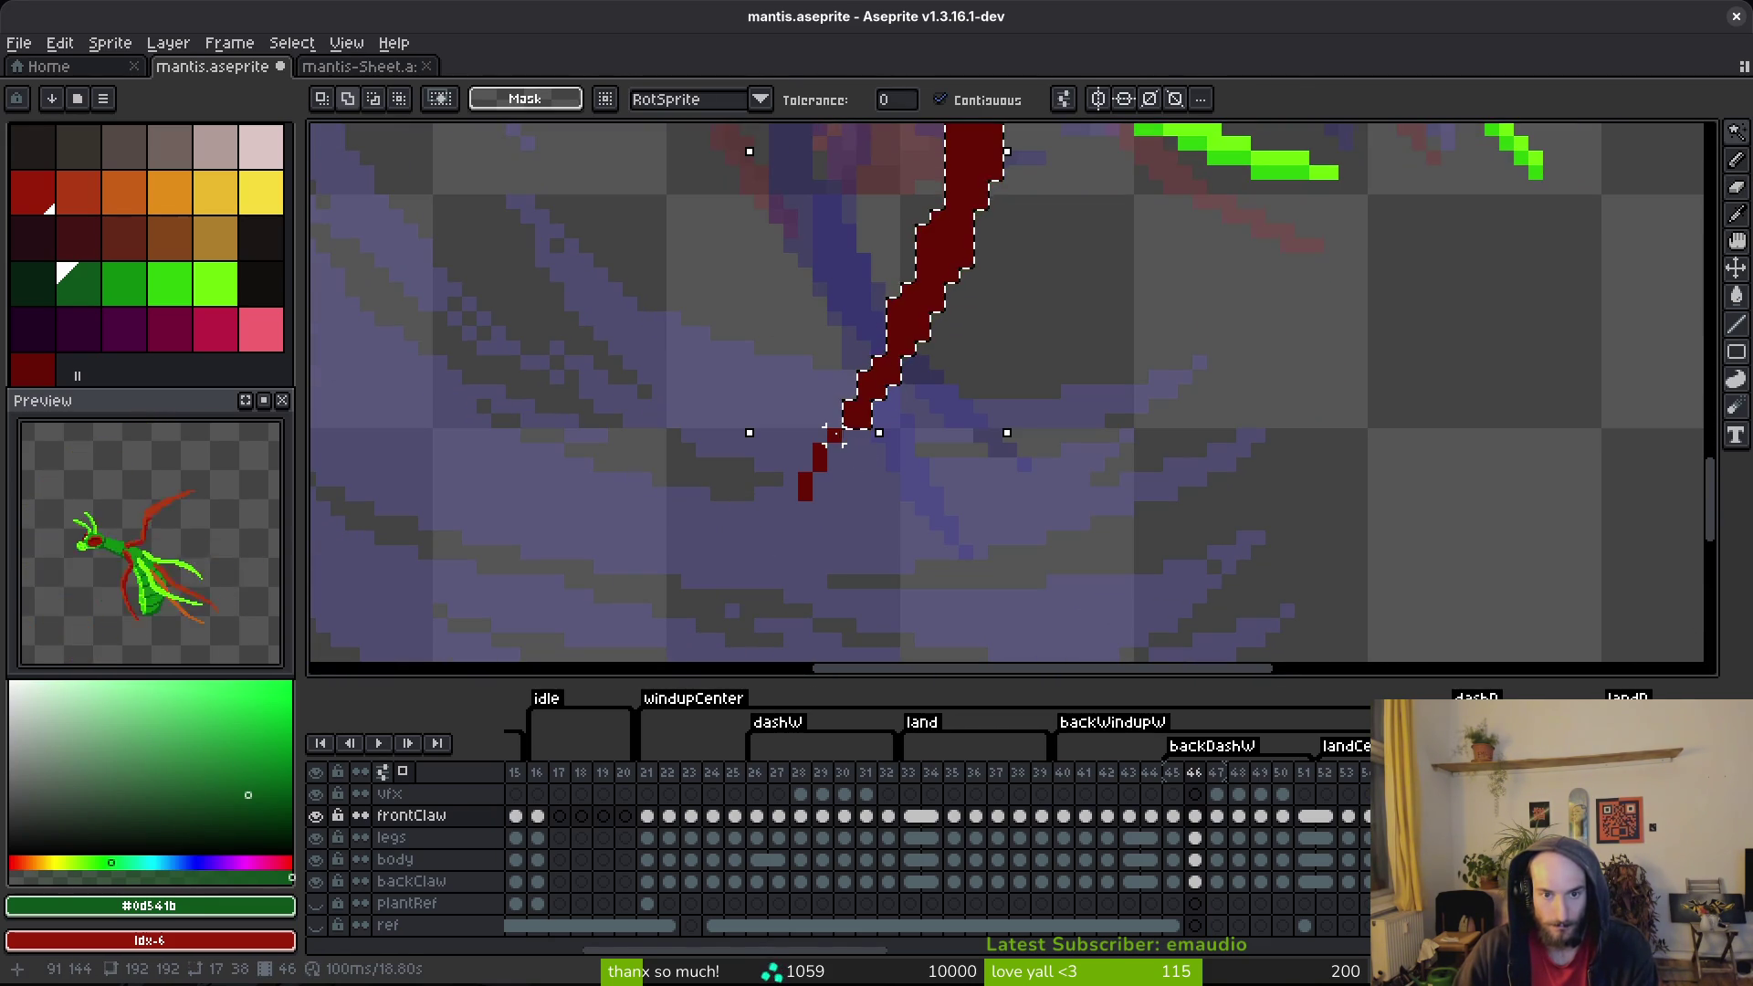
{"action": "scroll", "coordinate": [822, 439], "scroll_direction": "up", "scroll_amount": 8}
{"action": "scroll", "coordinate": [822, 438], "scroll_direction": "down", "scroll_amount": 8}
{"action": "key", "text": "ctrl+s"}
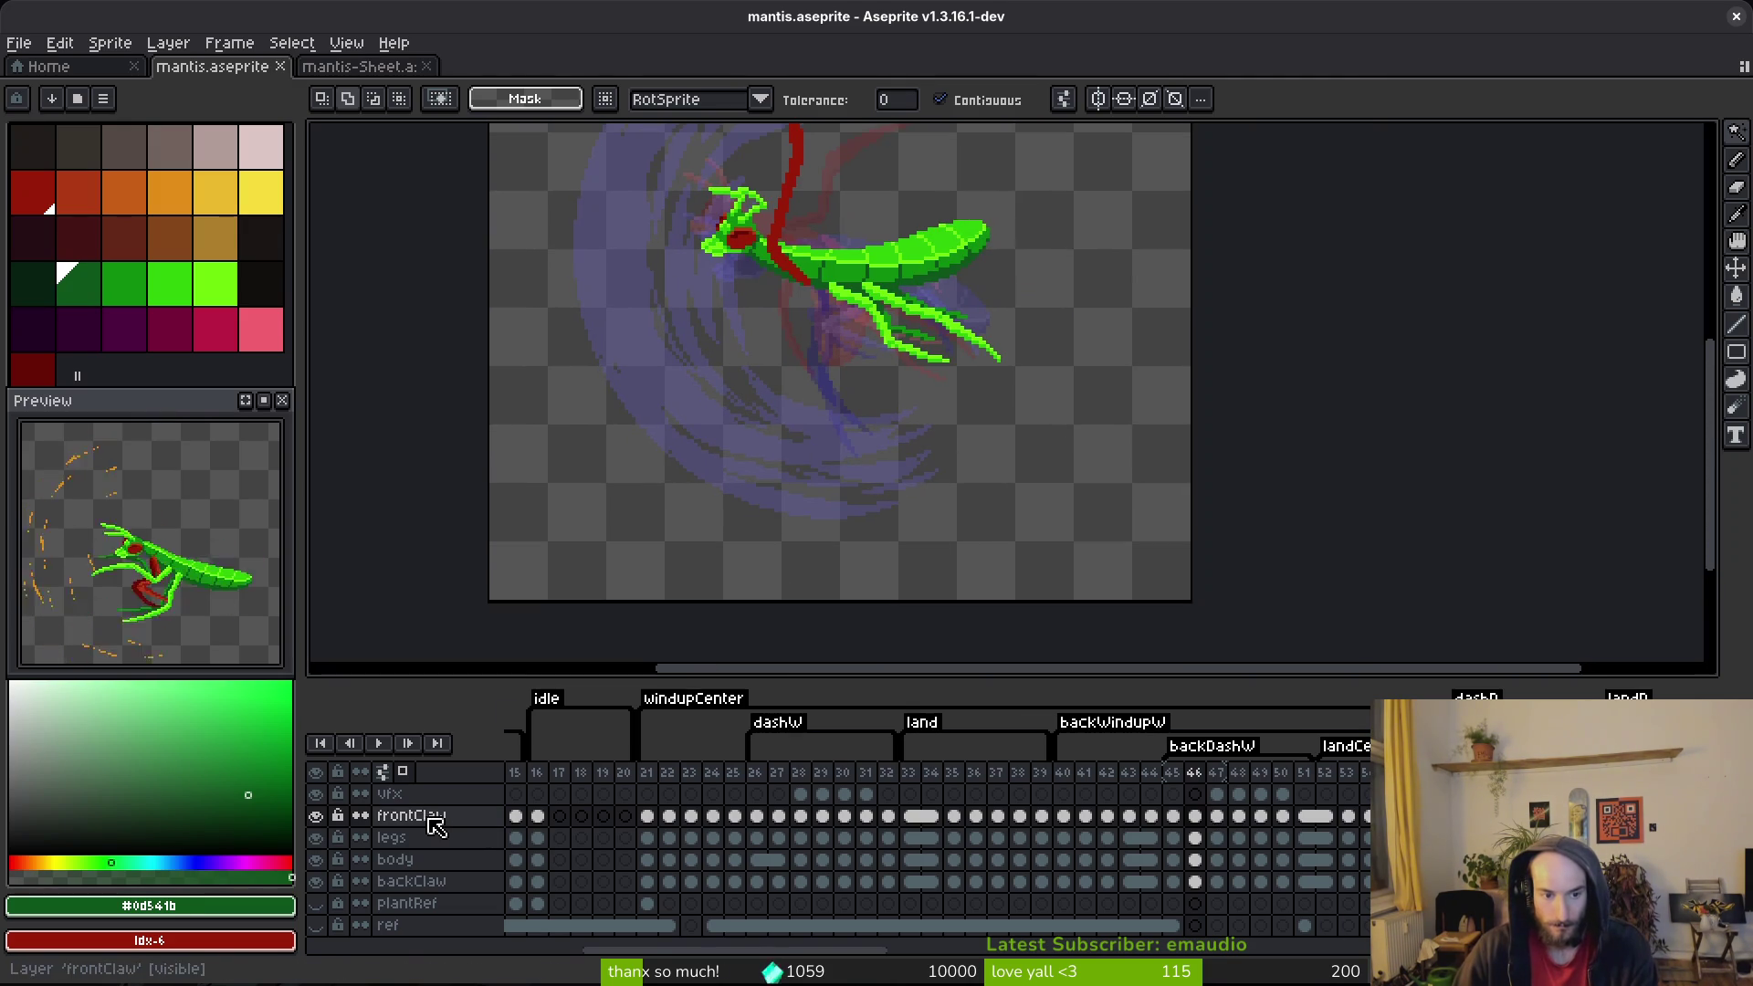
{"action": "left_click", "coordinate": [1196, 883]}
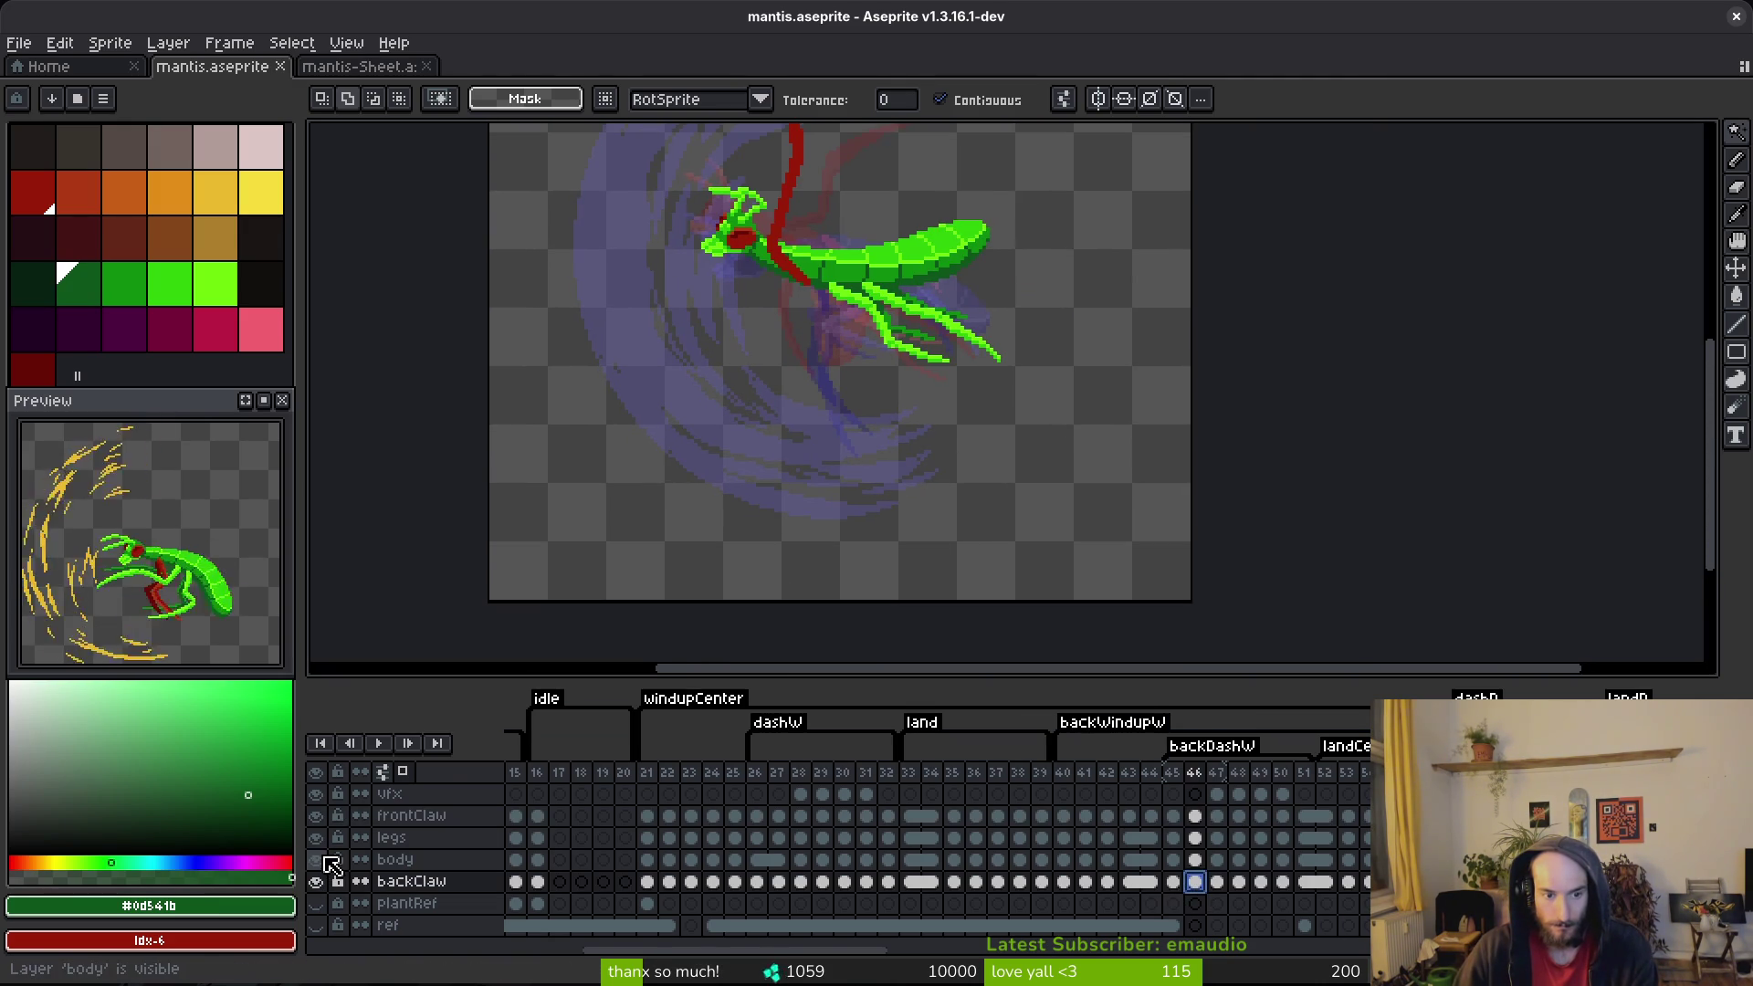
Step: Hide body, frontClaw and legs to select the backClaw cel on frame 46, then restore them and save
{"action": "left_click", "coordinate": [316, 859]}
{"action": "left_click", "coordinate": [316, 815]}
{"action": "left_click", "coordinate": [316, 837]}
{"action": "scroll", "coordinate": [923, 452], "scroll_direction": "up", "scroll_amount": 4}
{"action": "key", "text": "b"}
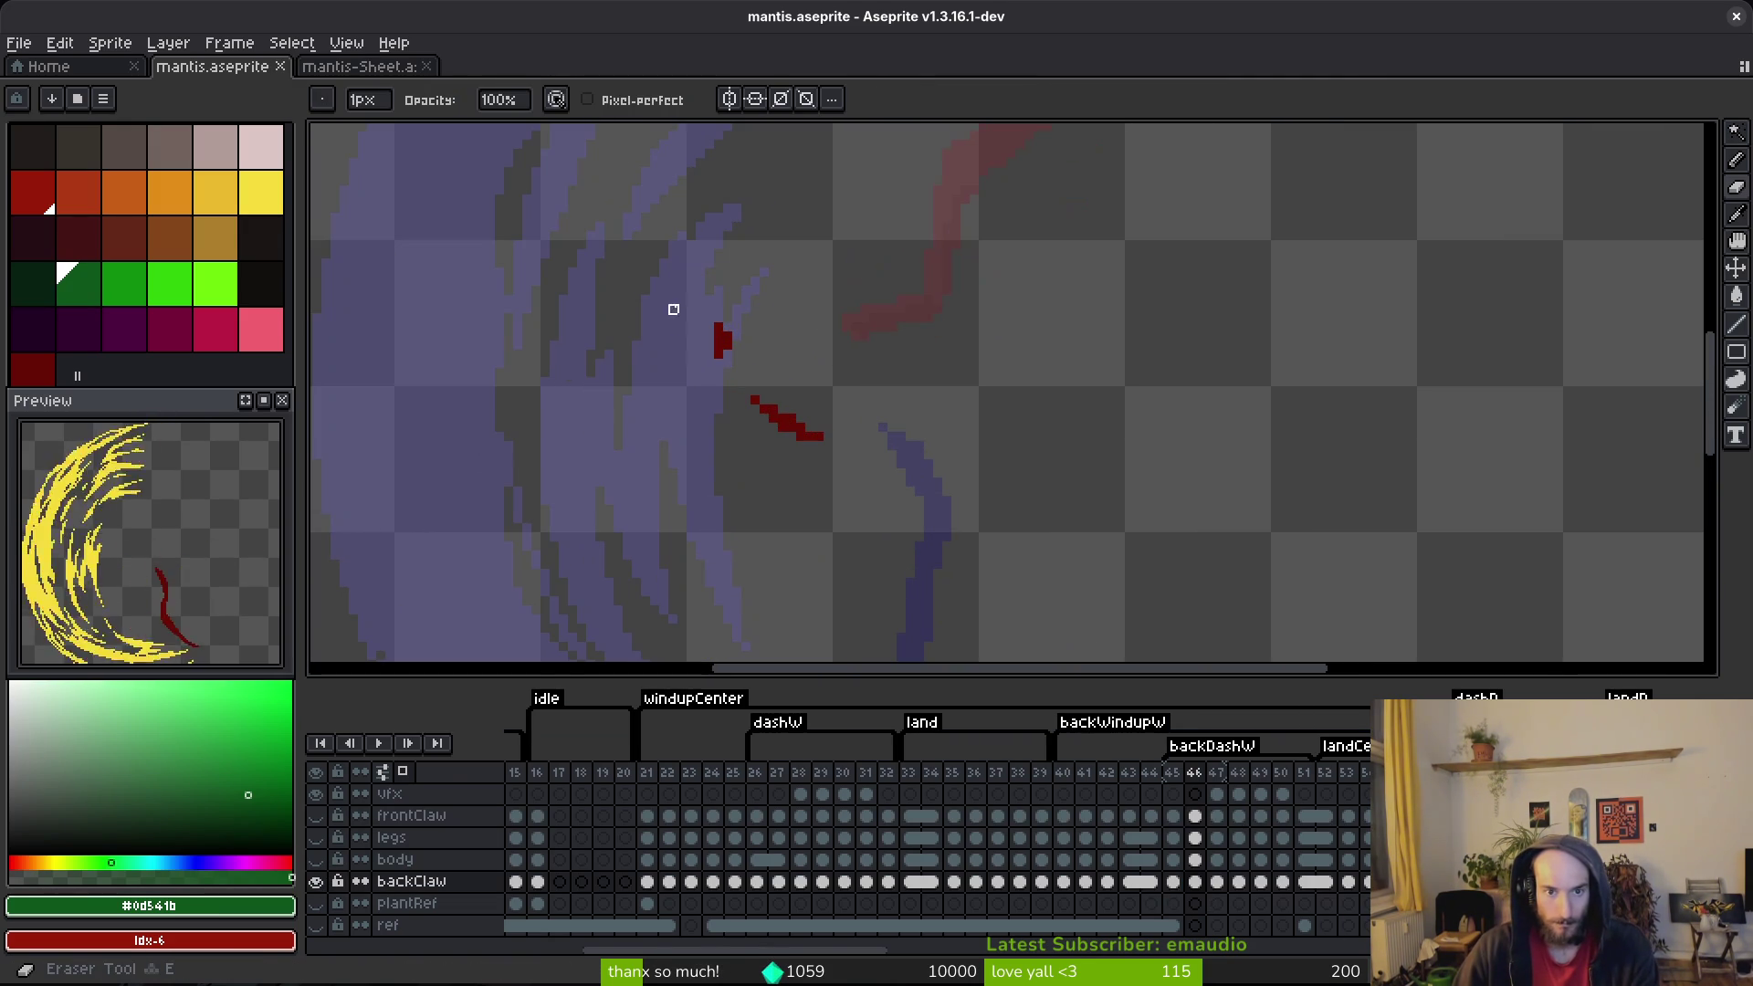
{"action": "key", "text": "ctrl+z"}
{"action": "key", "text": "ctrl+z"}
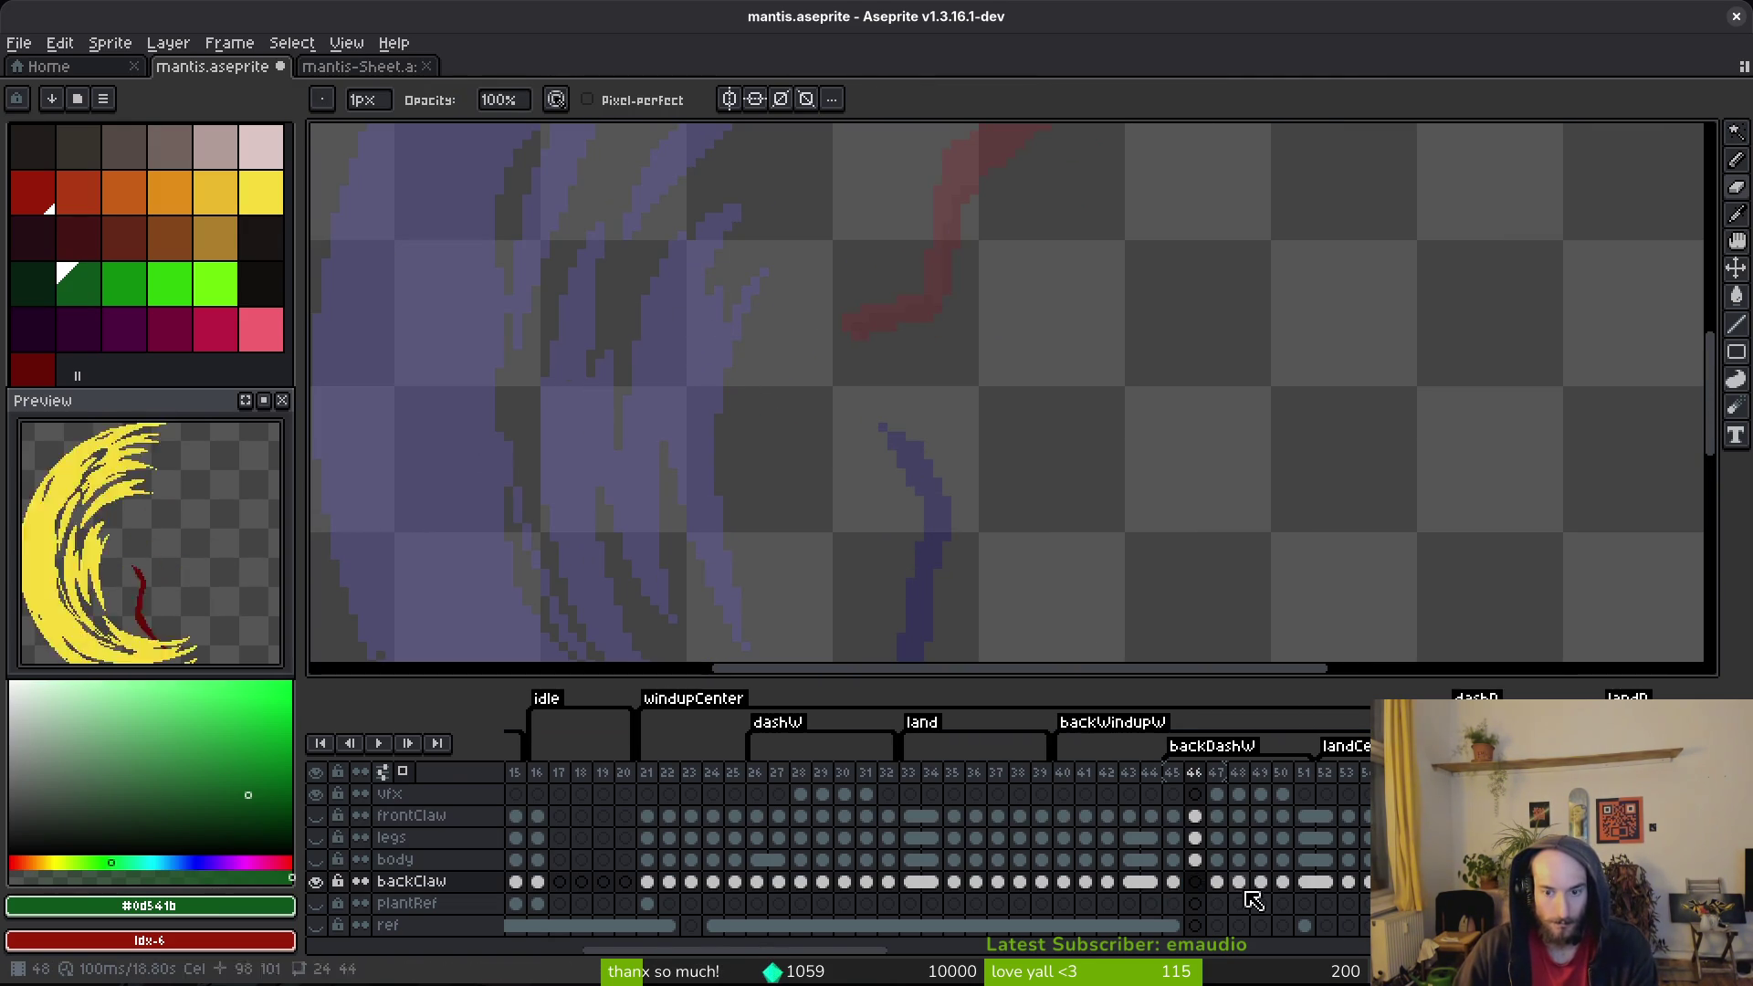
{"action": "left_click", "coordinate": [1195, 882]}
{"action": "left_click", "coordinate": [316, 859]}
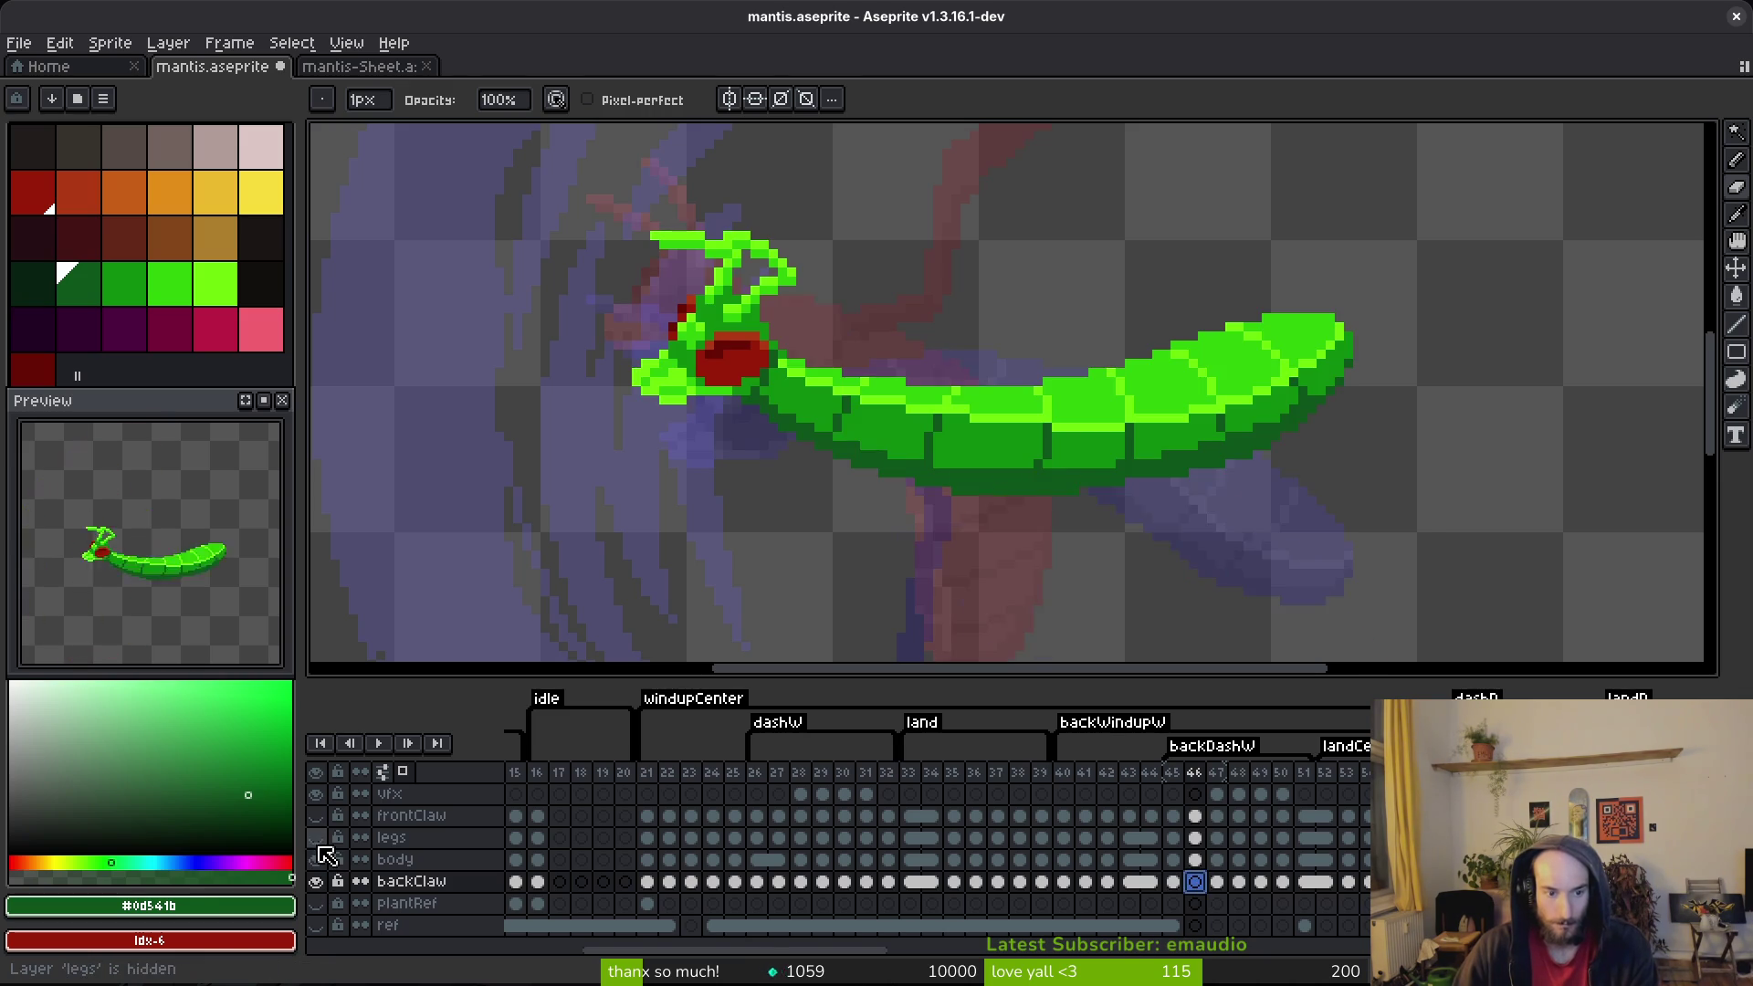
{"action": "left_click", "coordinate": [316, 837]}
{"action": "left_click", "coordinate": [316, 815]}
{"action": "key", "text": "ctrl+s"}
Step: Sample the dark red claw colour from the canvas while comparing frames 45 and 46
{"action": "left_click_drag", "start_coordinate": [919, 354], "coordinate": [916, 319]}
{"action": "key", "text": "i"}
{"action": "key", "text": "comma"}
{"action": "key", "text": "period"}
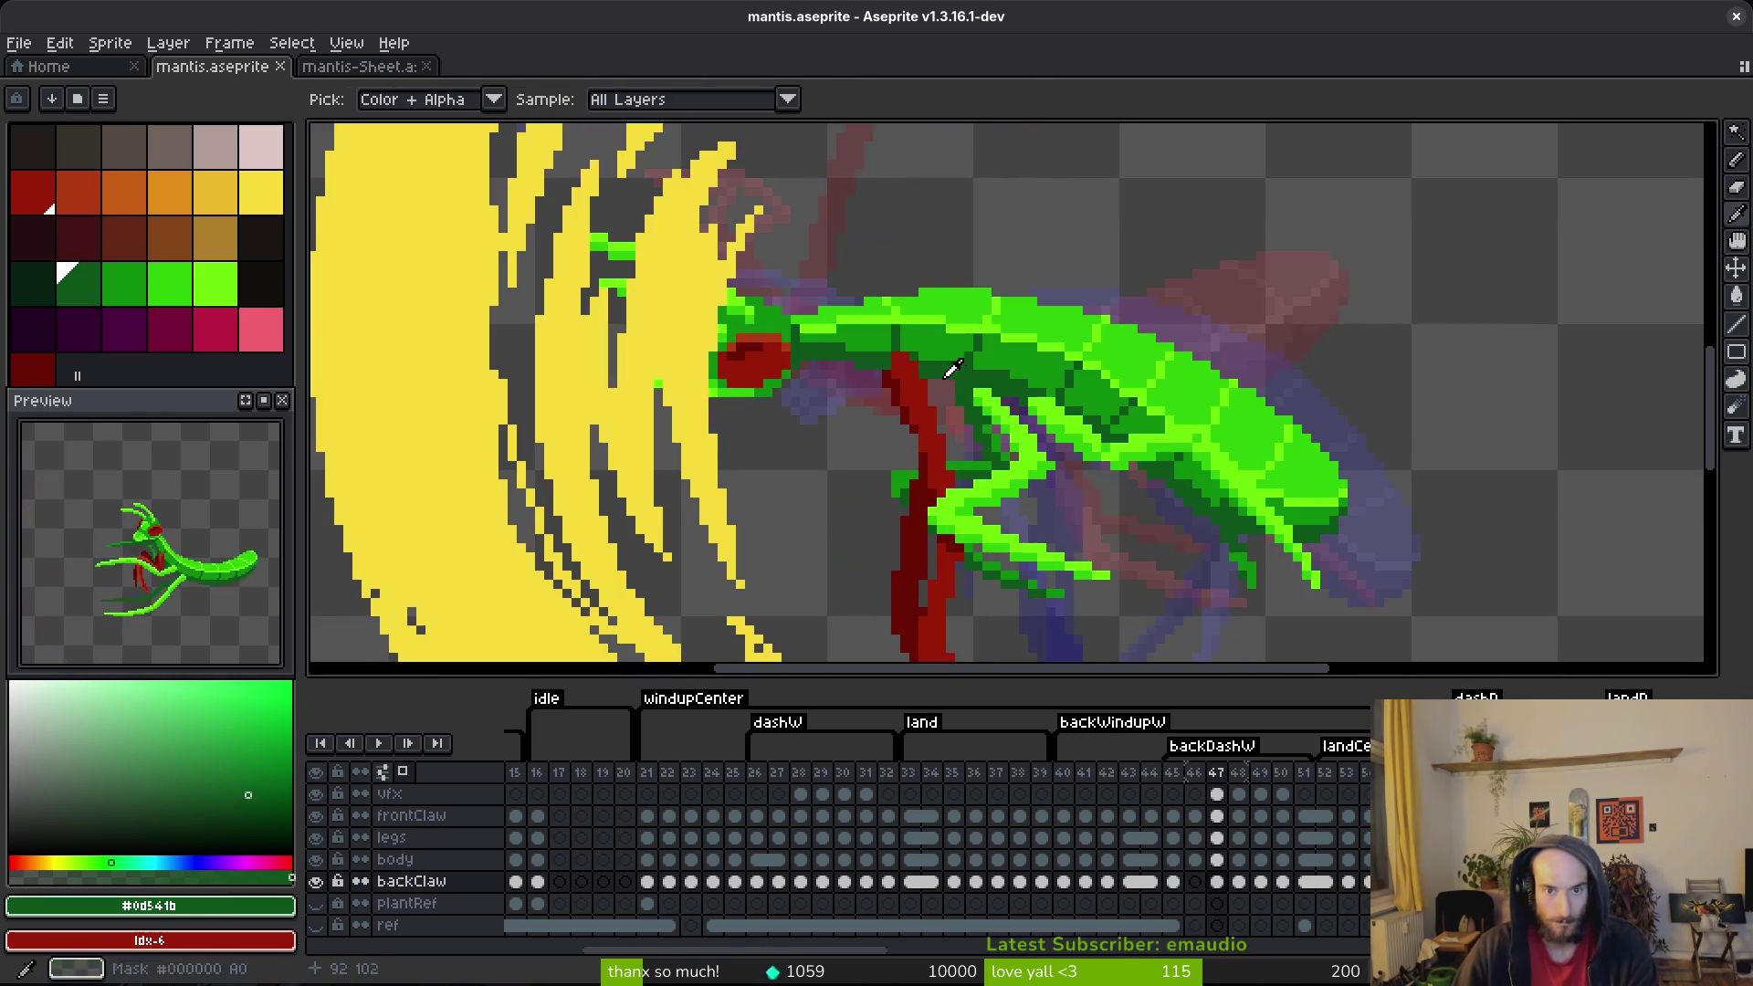
{"action": "left_click", "coordinate": [932, 518]}
{"action": "scroll", "coordinate": [932, 518], "scroll_direction": "down", "scroll_amount": 3}
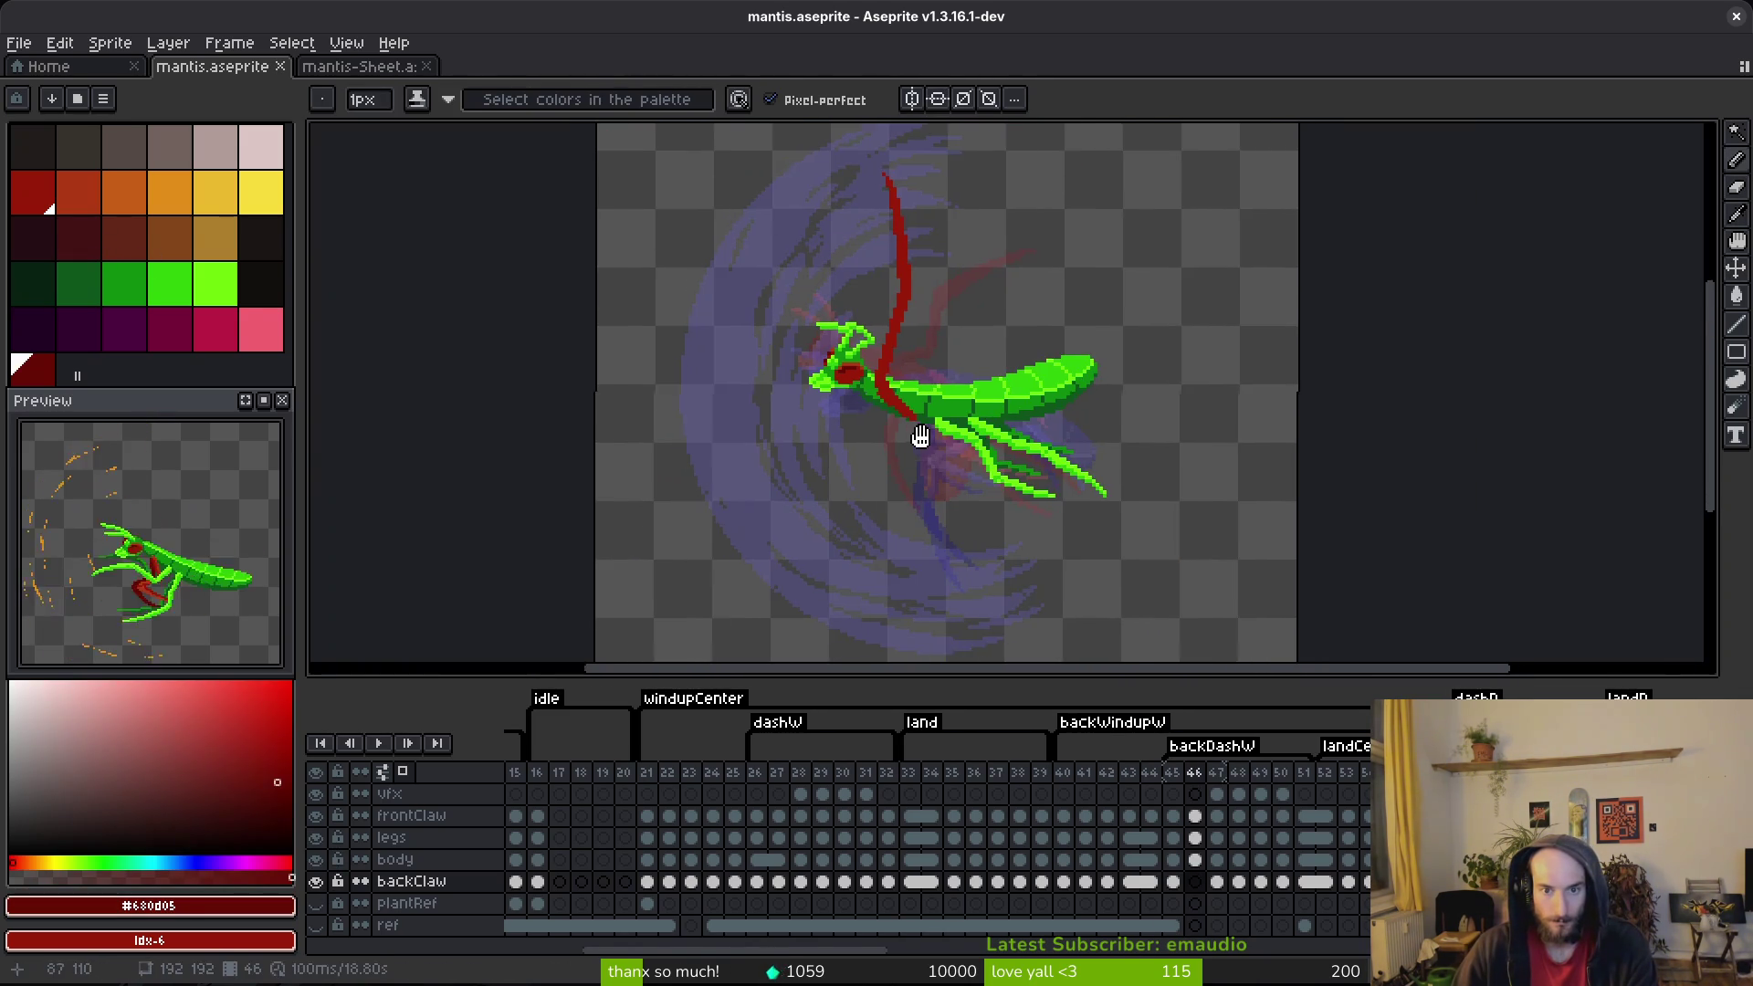
{"action": "key", "text": "comma"}
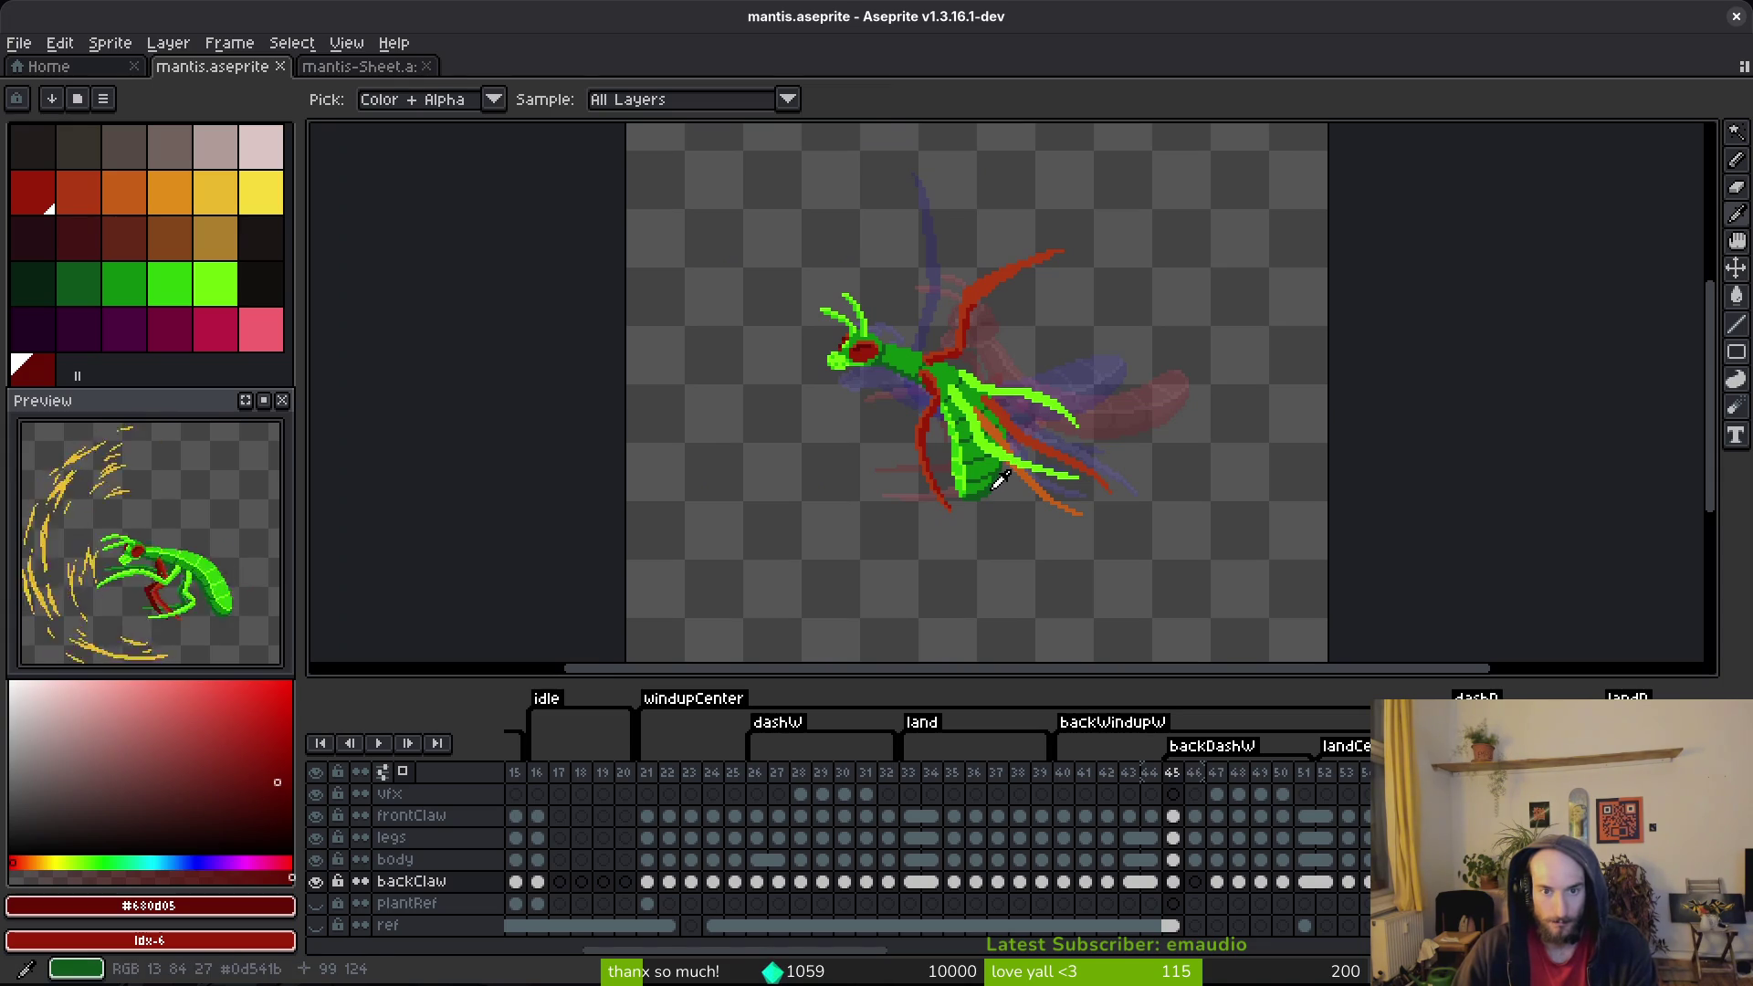
{"action": "key", "text": "period"}
{"action": "key", "text": "b"}
{"action": "scroll", "coordinate": [968, 429], "scroll_direction": "up", "scroll_amount": 3}
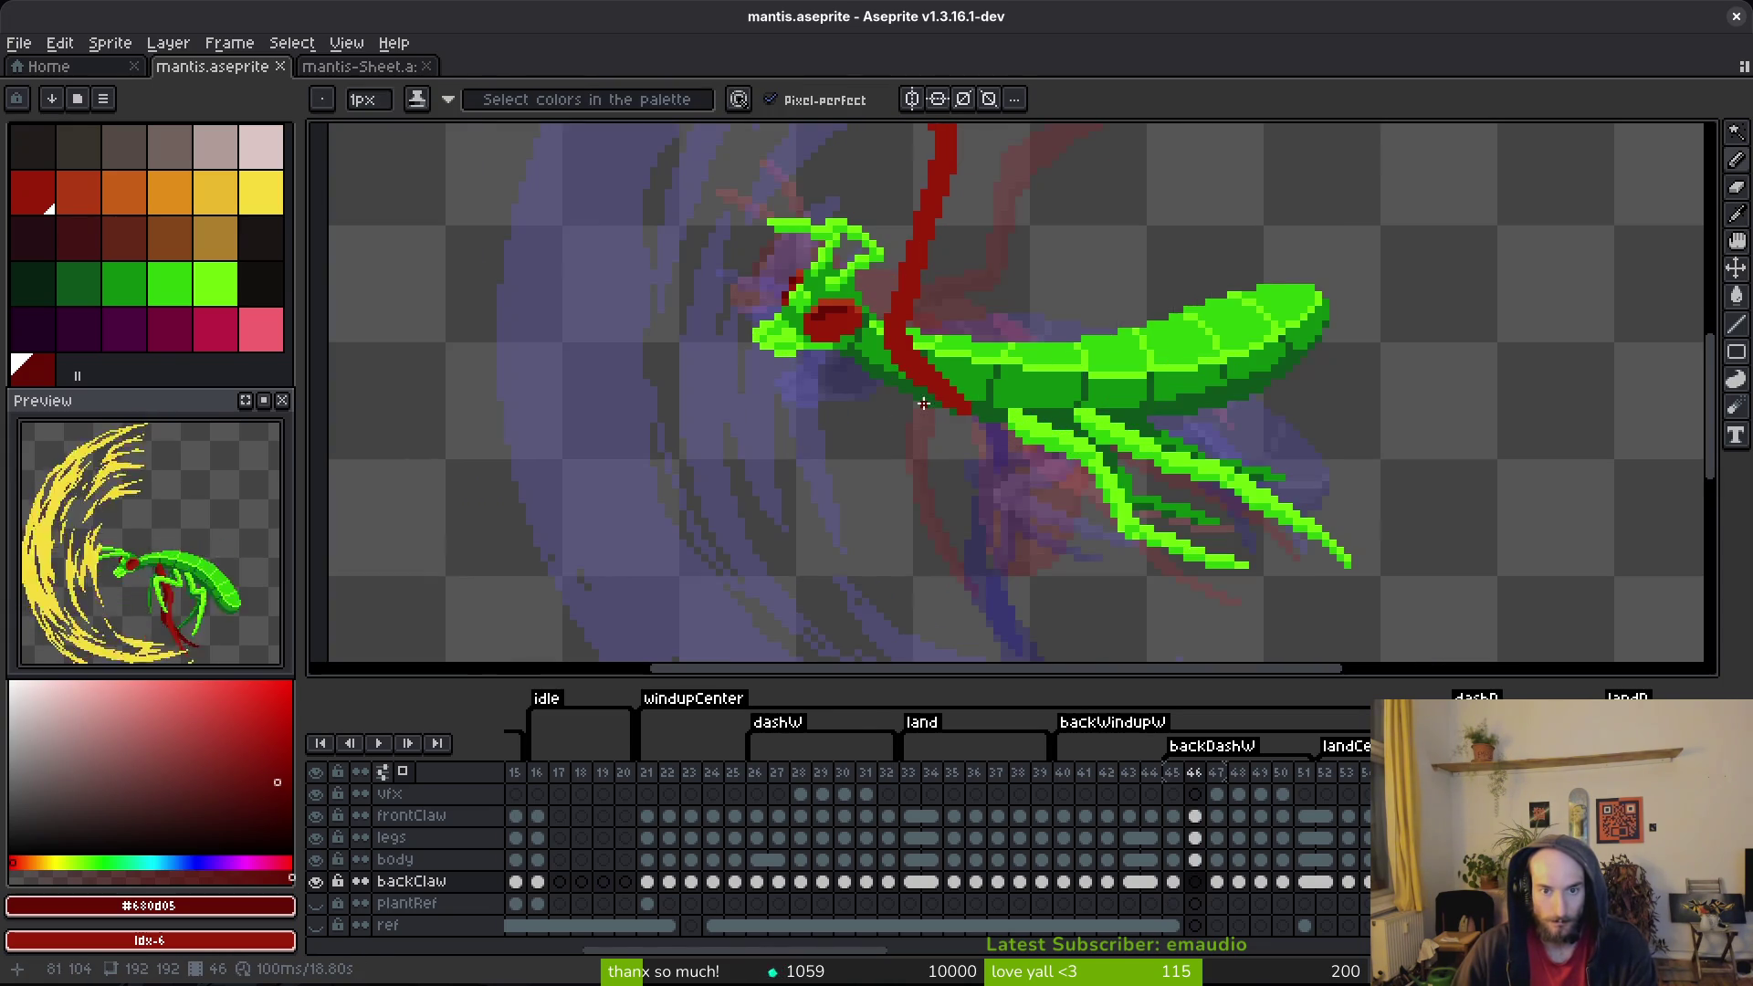
Step: Draw the dark red claw line on frame 46, redoing its diagonal up-left segment
{"action": "left_click_drag", "start_coordinate": [967, 424], "coordinate": [842, 445]}
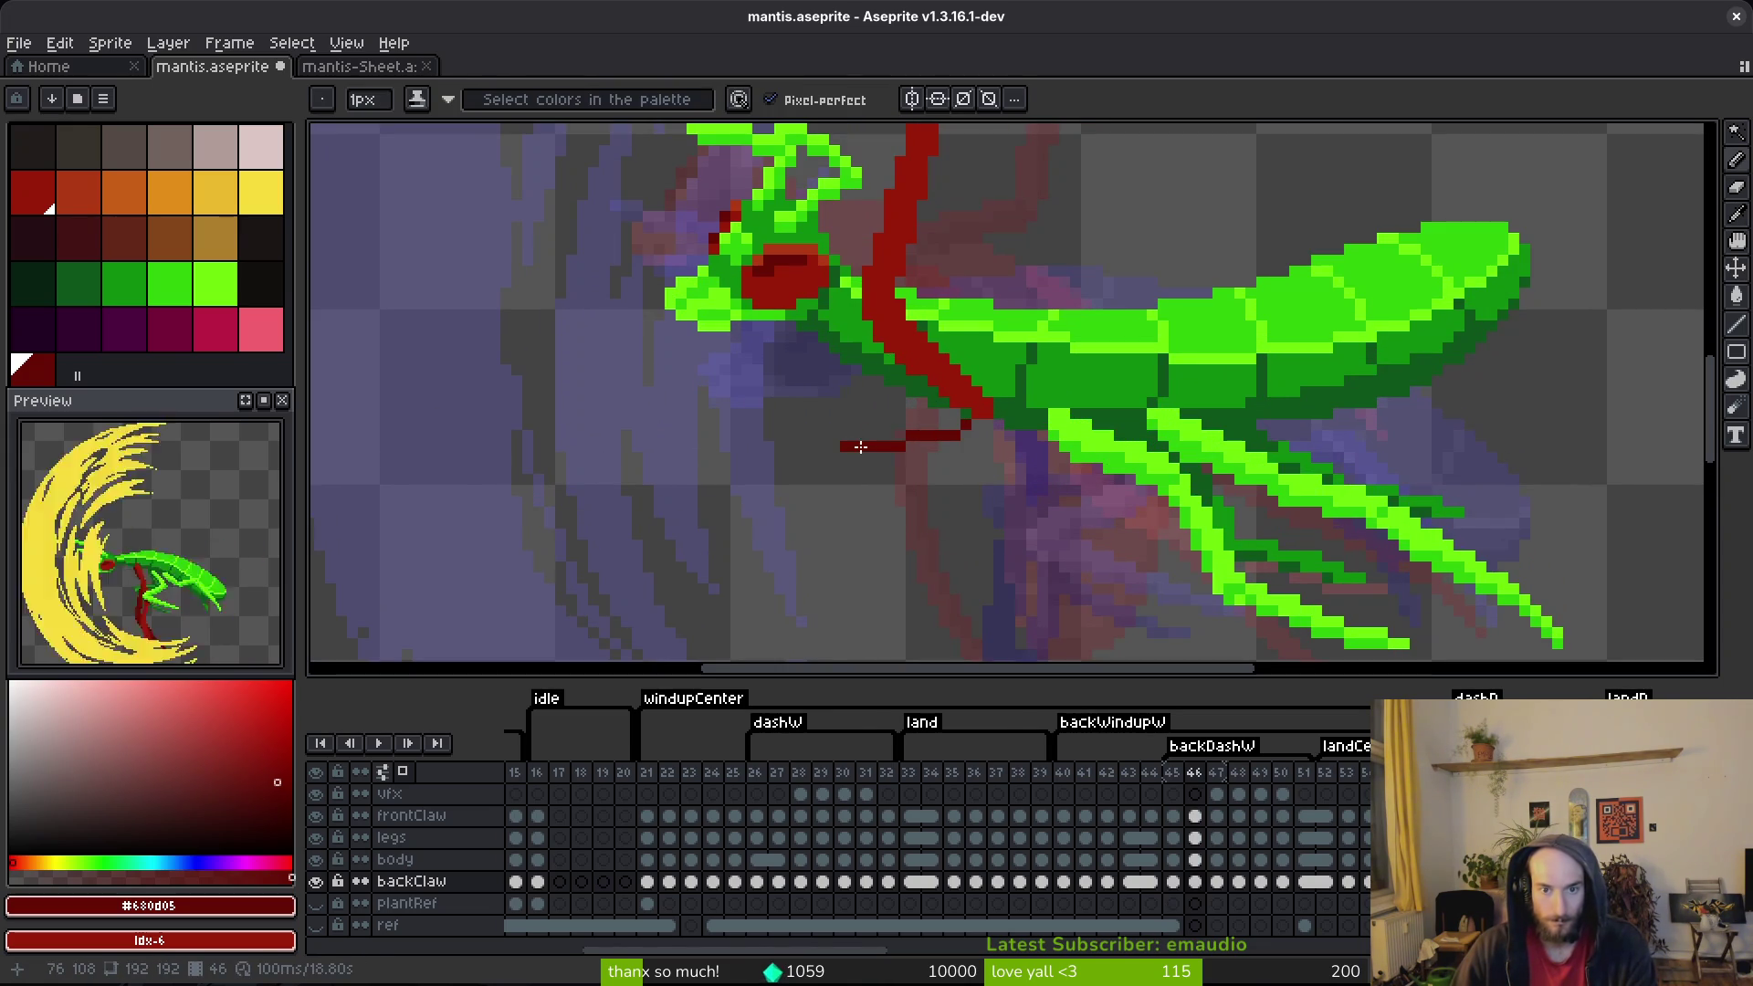
{"action": "mouse_move", "coordinate": [842, 447]}
{"action": "left_mouse_down"}
{"action": "mouse_move", "coordinate": [690, 363]}
{"action": "mouse_move", "coordinate": [907, 548]}
{"action": "left_mouse_up"}
{"action": "key", "text": "ctrl+z"}
{"action": "key", "text": "ctrl+y"}
{"action": "key", "text": "ctrl+z"}
{"action": "mouse_move", "coordinate": [882, 537]}
{"action": "left_mouse_down"}
{"action": "mouse_move", "coordinate": [787, 429]}
{"action": "mouse_move", "coordinate": [904, 449]}
{"action": "left_mouse_up"}
Step: Draw a long dark red arm reaching up-left from the head with parallel, thickened lines
{"action": "mouse_move", "coordinate": [881, 363]}
{"action": "left_mouse_down"}
{"action": "mouse_move", "coordinate": [716, 243]}
{"action": "mouse_move", "coordinate": [643, 217]}
{"action": "left_mouse_up"}
{"action": "scroll", "coordinate": [966, 491], "scroll_direction": "down", "scroll_amount": 3}
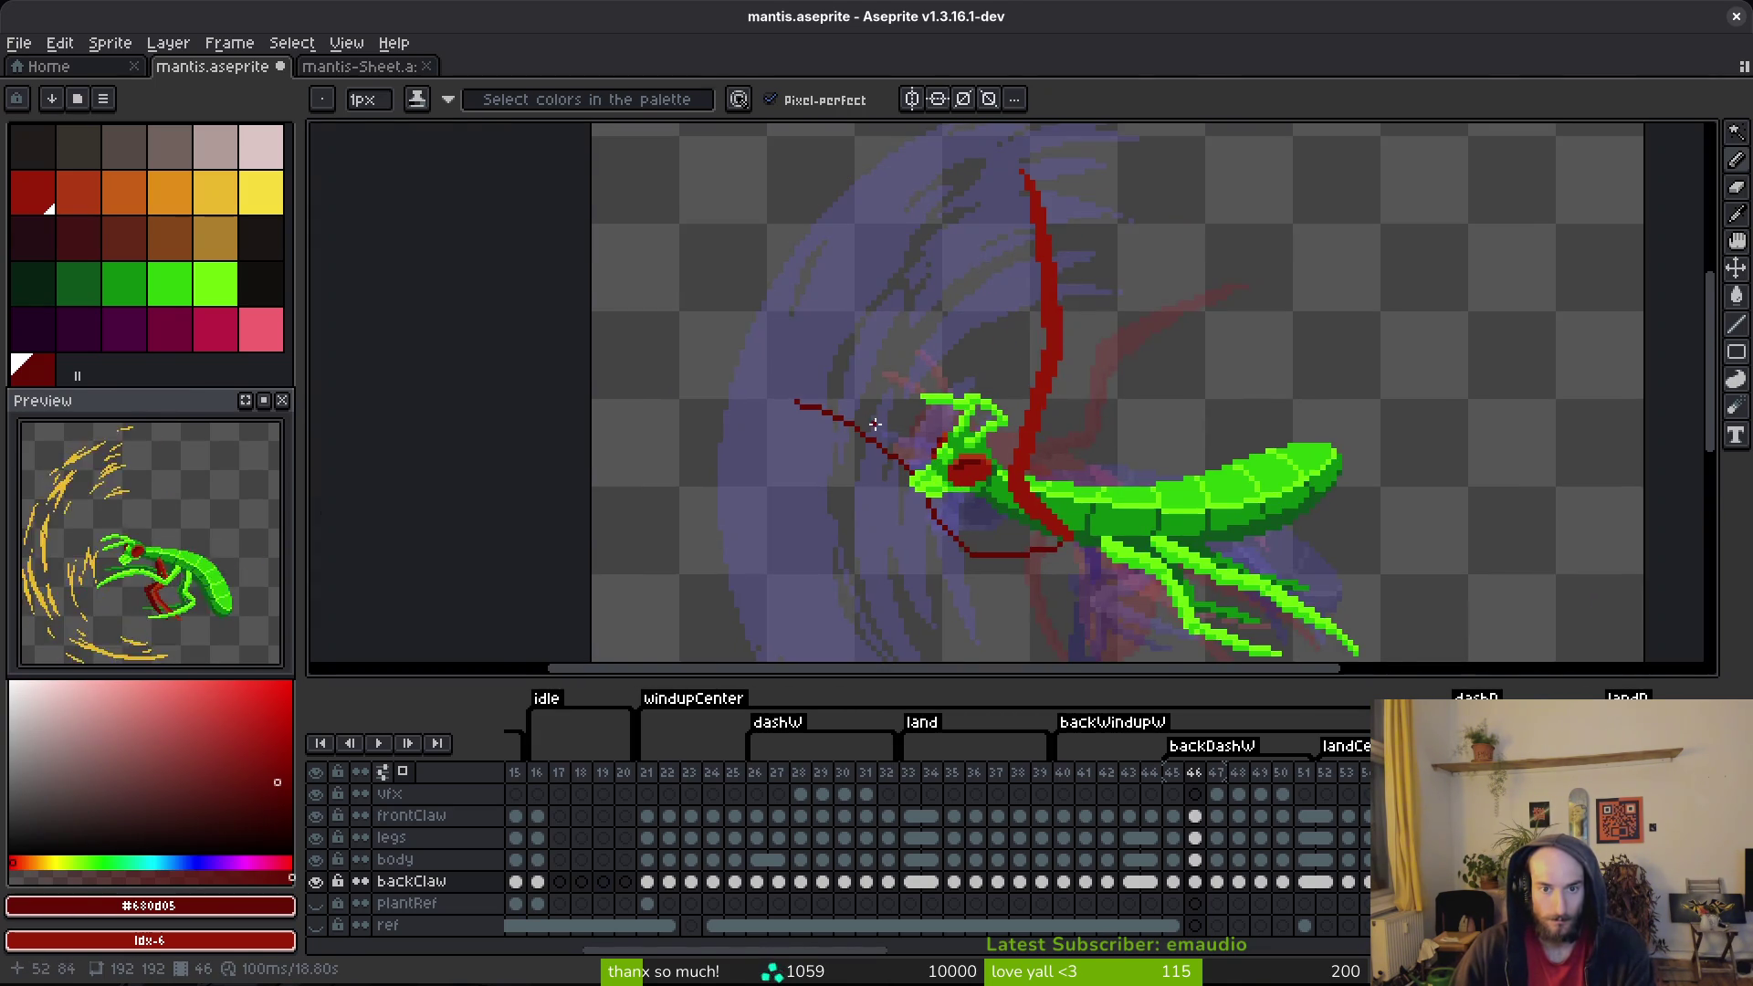
{"action": "scroll", "coordinate": [879, 425], "scroll_direction": "up", "scroll_amount": 3}
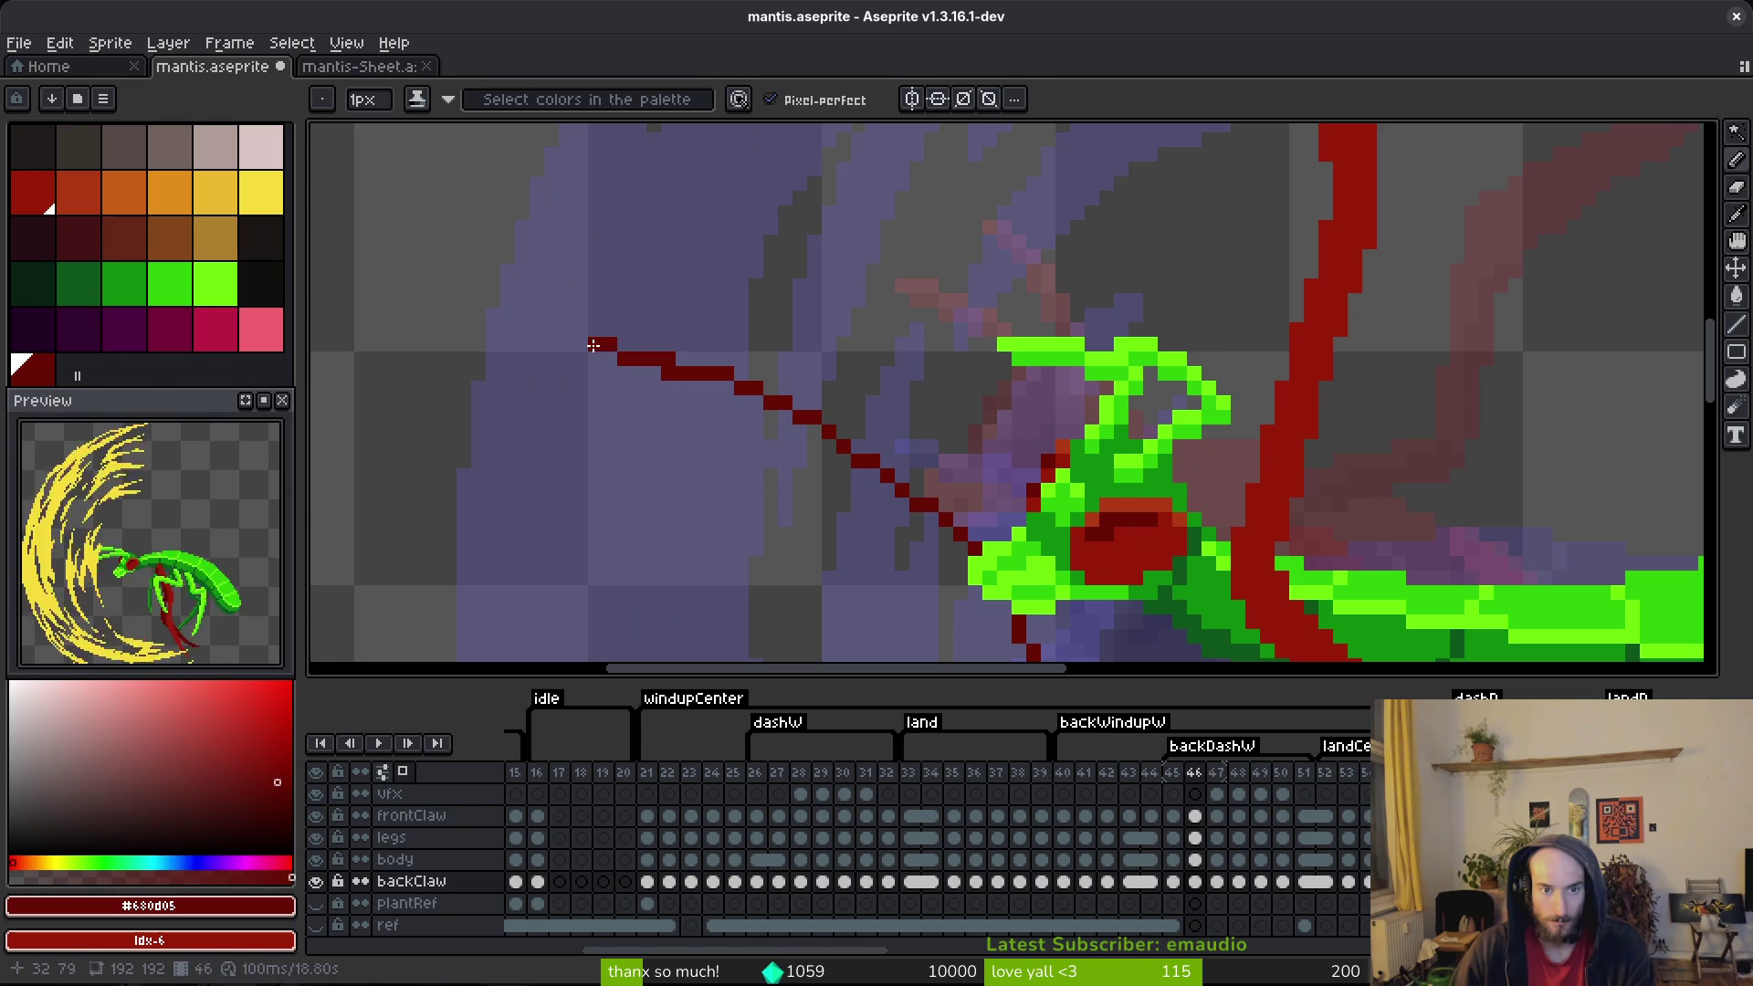
{"action": "mouse_move", "coordinate": [618, 344]}
{"action": "left_mouse_down"}
{"action": "mouse_move", "coordinate": [827, 395]}
{"action": "mouse_move", "coordinate": [949, 466]}
{"action": "mouse_move", "coordinate": [991, 543]}
{"action": "left_mouse_up"}
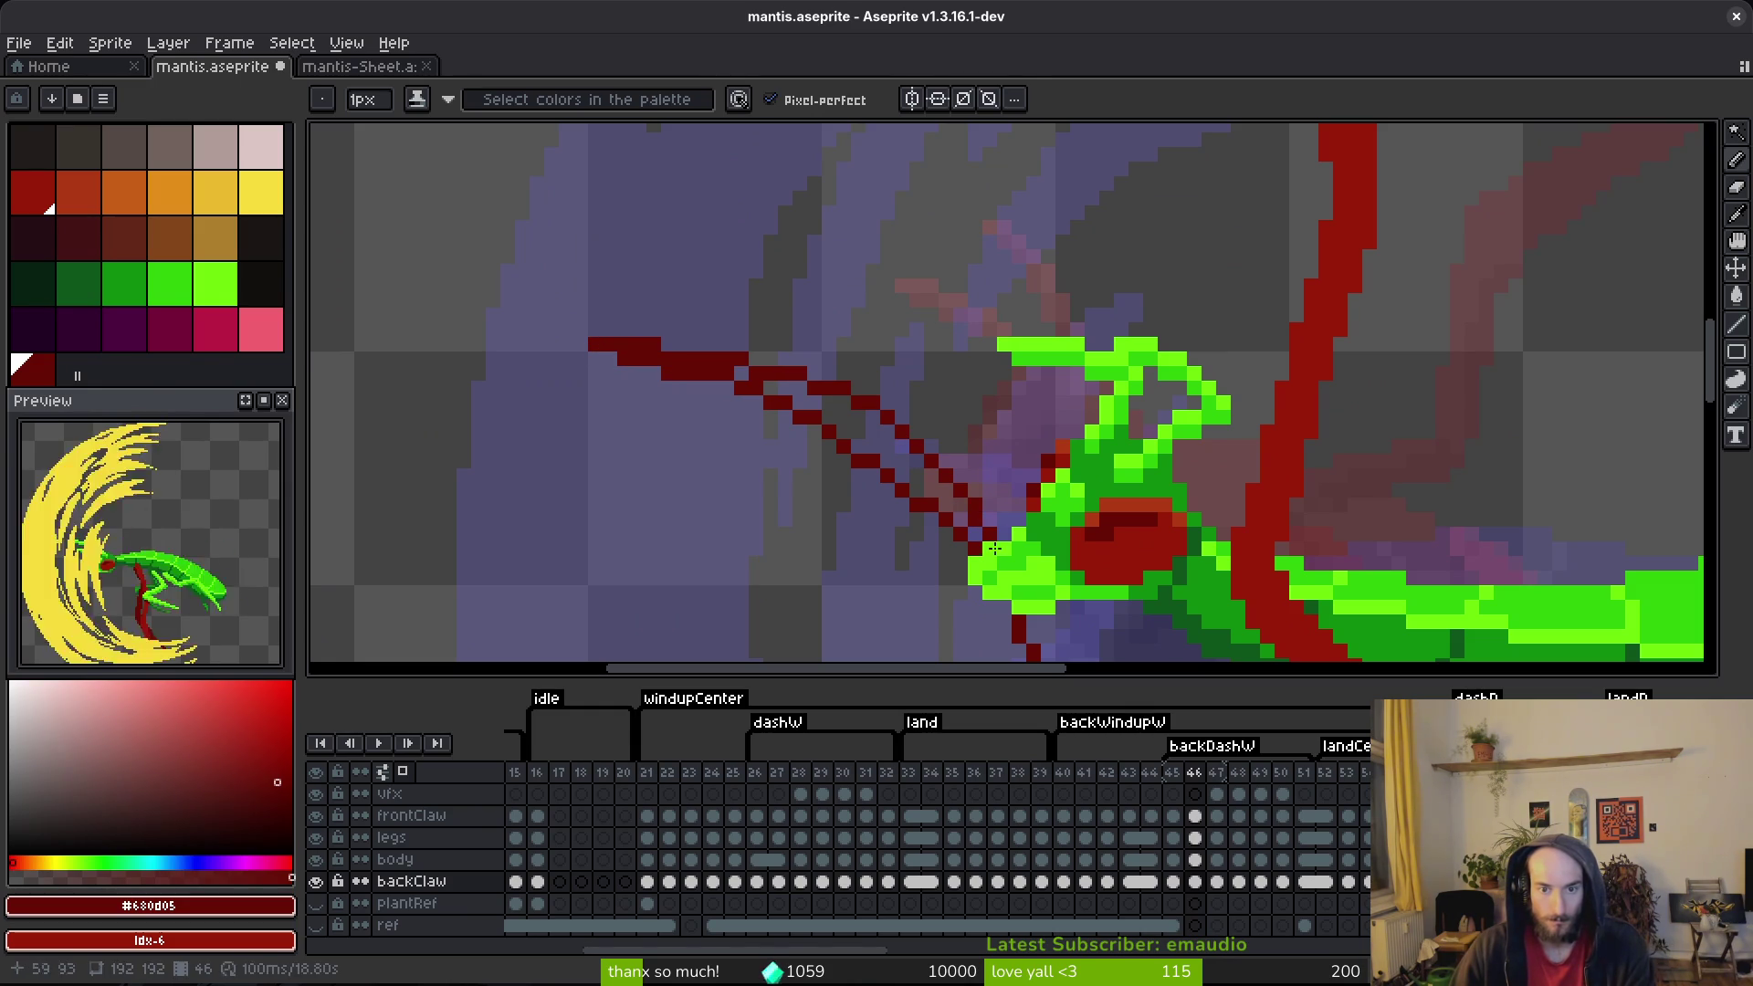
{"action": "mouse_move", "coordinate": [877, 421]}
{"action": "left_mouse_down"}
{"action": "mouse_move", "coordinate": [1001, 547]}
{"action": "mouse_move", "coordinate": [827, 402]}
{"action": "mouse_move", "coordinate": [842, 422]}
{"action": "mouse_move", "coordinate": [751, 386]}
{"action": "left_mouse_up"}
{"action": "scroll", "coordinate": [913, 493], "scroll_direction": "down", "scroll_amount": 3}
{"action": "scroll", "coordinate": [913, 493], "scroll_direction": "right", "scroll_amount": 2}
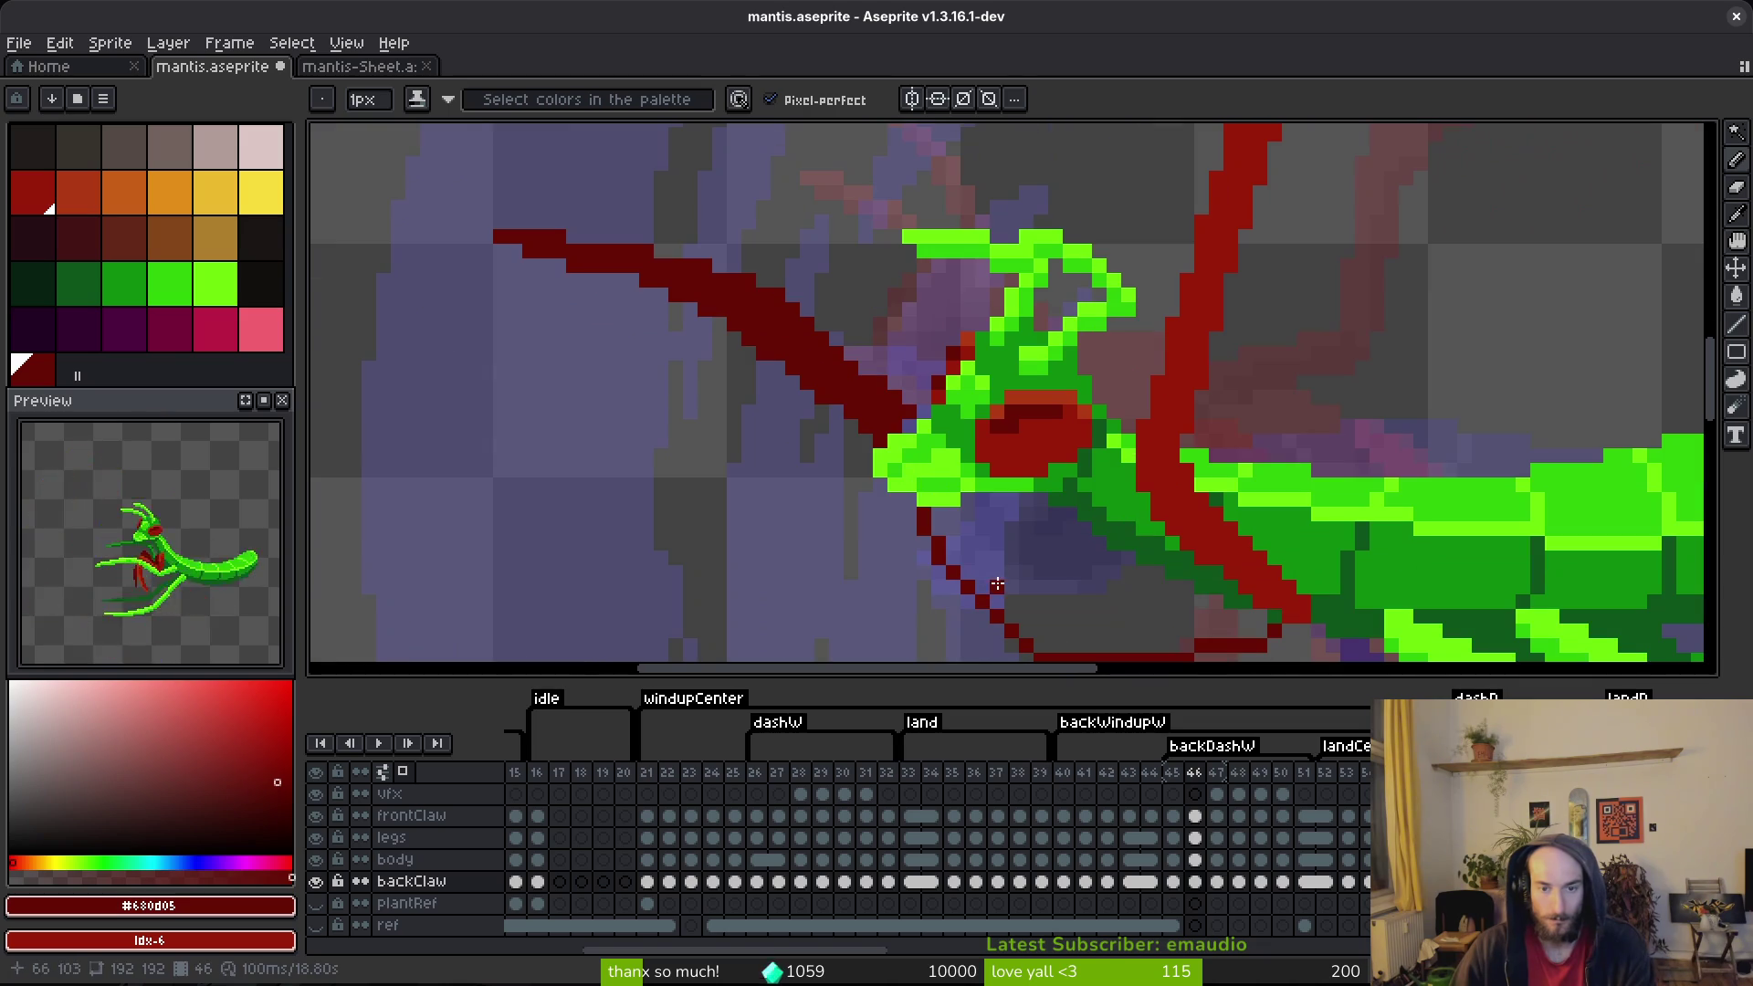
{"action": "scroll", "coordinate": [904, 425], "scroll_direction": "down", "scroll_amount": 2}
{"action": "mouse_move", "coordinate": [917, 407]}
{"action": "left_mouse_down"}
{"action": "mouse_move", "coordinate": [991, 534]}
{"action": "mouse_move", "coordinate": [904, 411]}
{"action": "mouse_move", "coordinate": [950, 470]}
{"action": "mouse_move", "coordinate": [945, 512]}
{"action": "mouse_move", "coordinate": [981, 547]}
{"action": "mouse_move", "coordinate": [1219, 511]}
{"action": "mouse_move", "coordinate": [1125, 534]}
{"action": "left_mouse_up"}
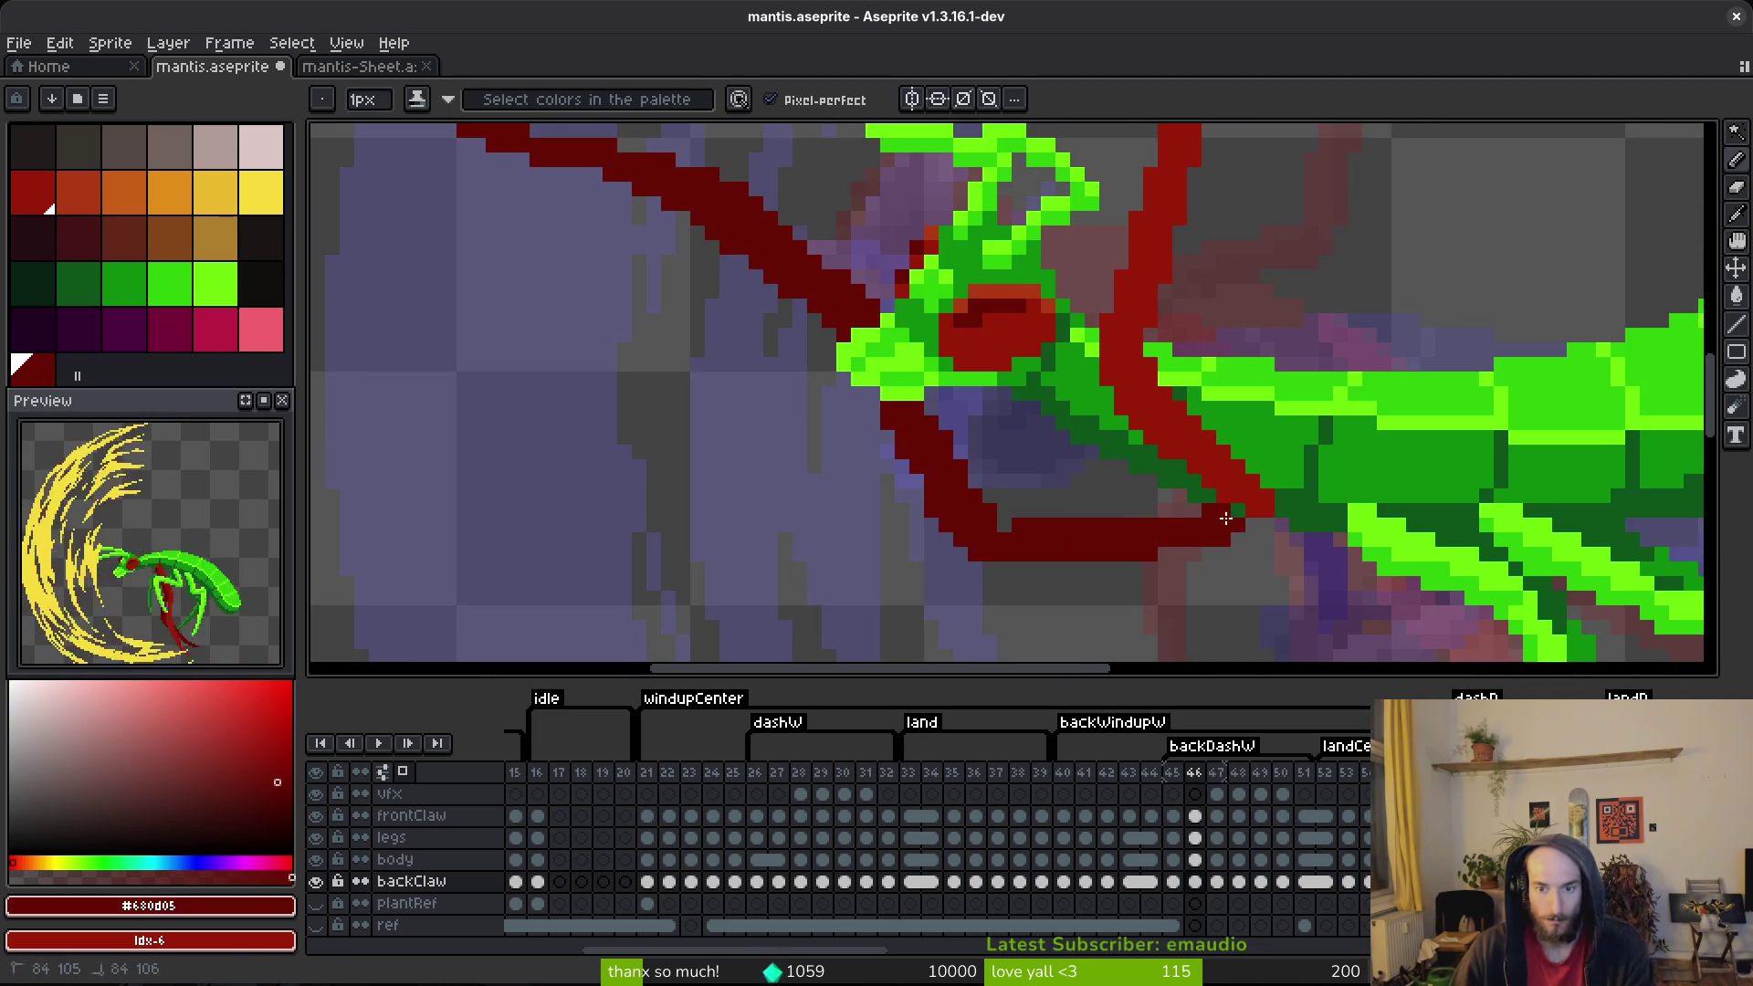
Step: Lasso and move the claw pixels, then extend the claw bar two pixels right
{"action": "scroll", "coordinate": [1027, 477], "scroll_direction": "down", "scroll_amount": 2}
{"action": "key", "text": "shift+w"}
{"action": "mouse_move", "coordinate": [1041, 470]}
{"action": "left_mouse_down"}
{"action": "mouse_move", "coordinate": [885, 295]}
{"action": "mouse_move", "coordinate": [1032, 511]}
{"action": "mouse_move", "coordinate": [1054, 500]}
{"action": "left_mouse_up"}
{"action": "key", "text": "Return"}
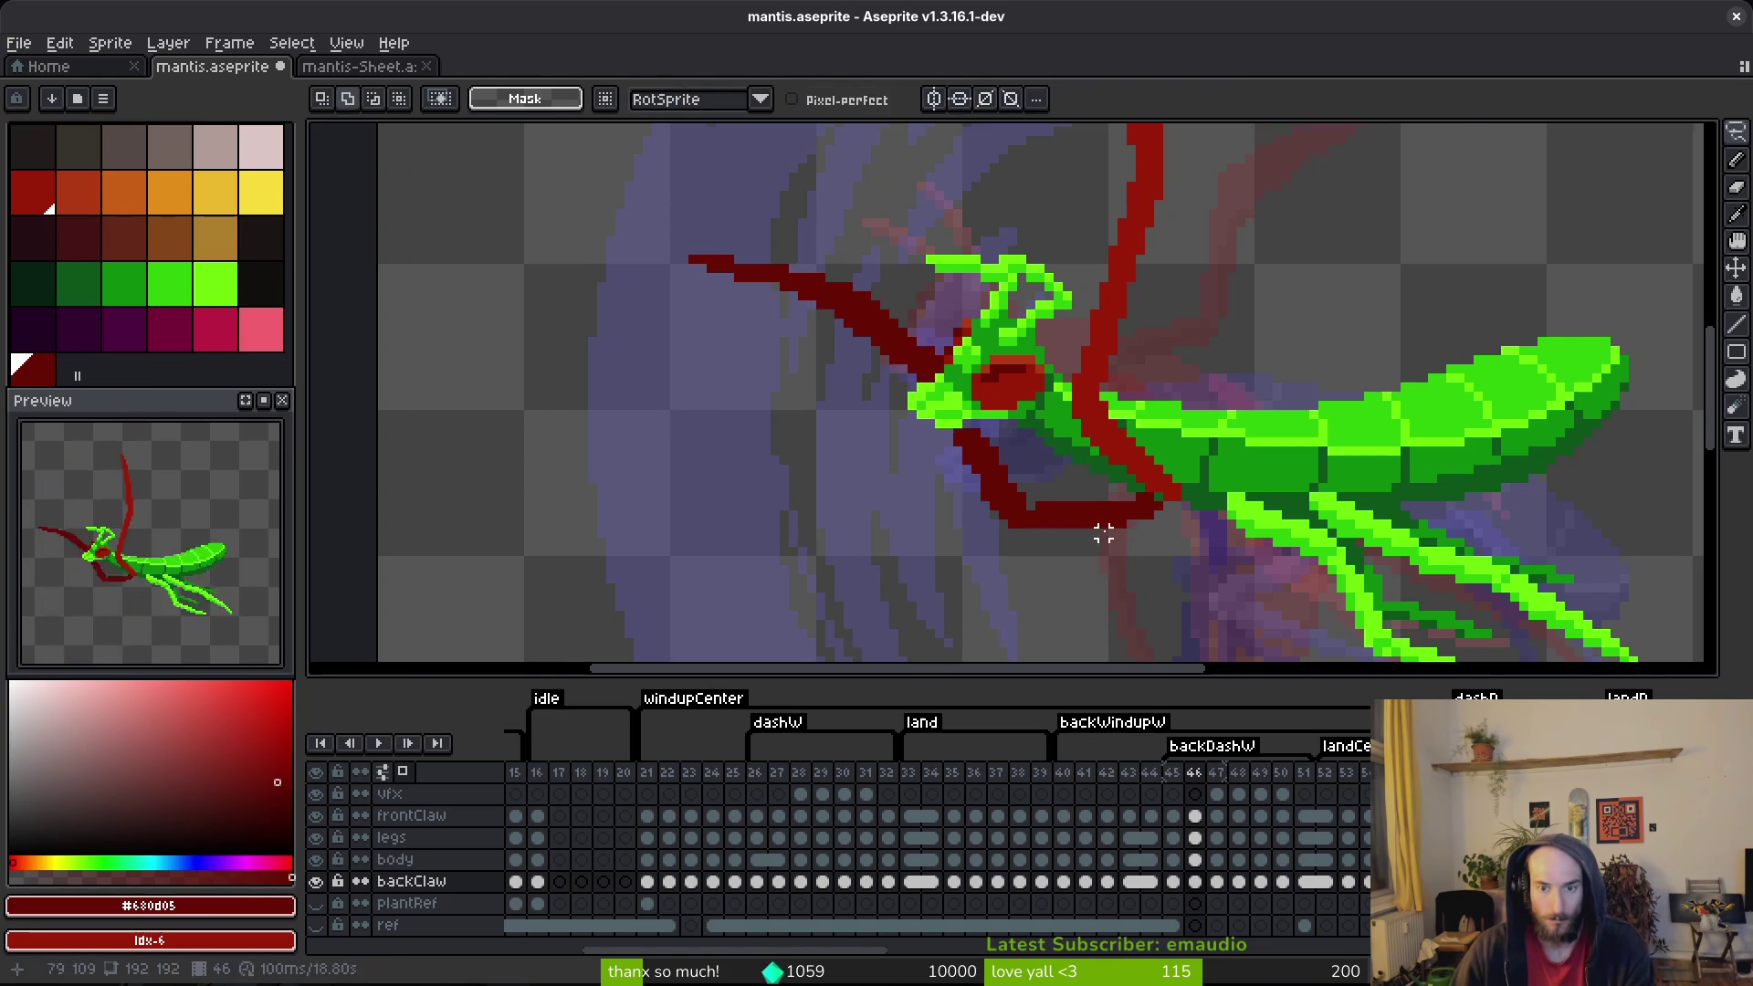
{"action": "scroll", "coordinate": [1111, 508], "scroll_direction": "up", "scroll_amount": 2}
{"action": "key", "text": "f"}
{"action": "left_click_drag", "start_coordinate": [1251, 474], "coordinate": [1229, 475]}
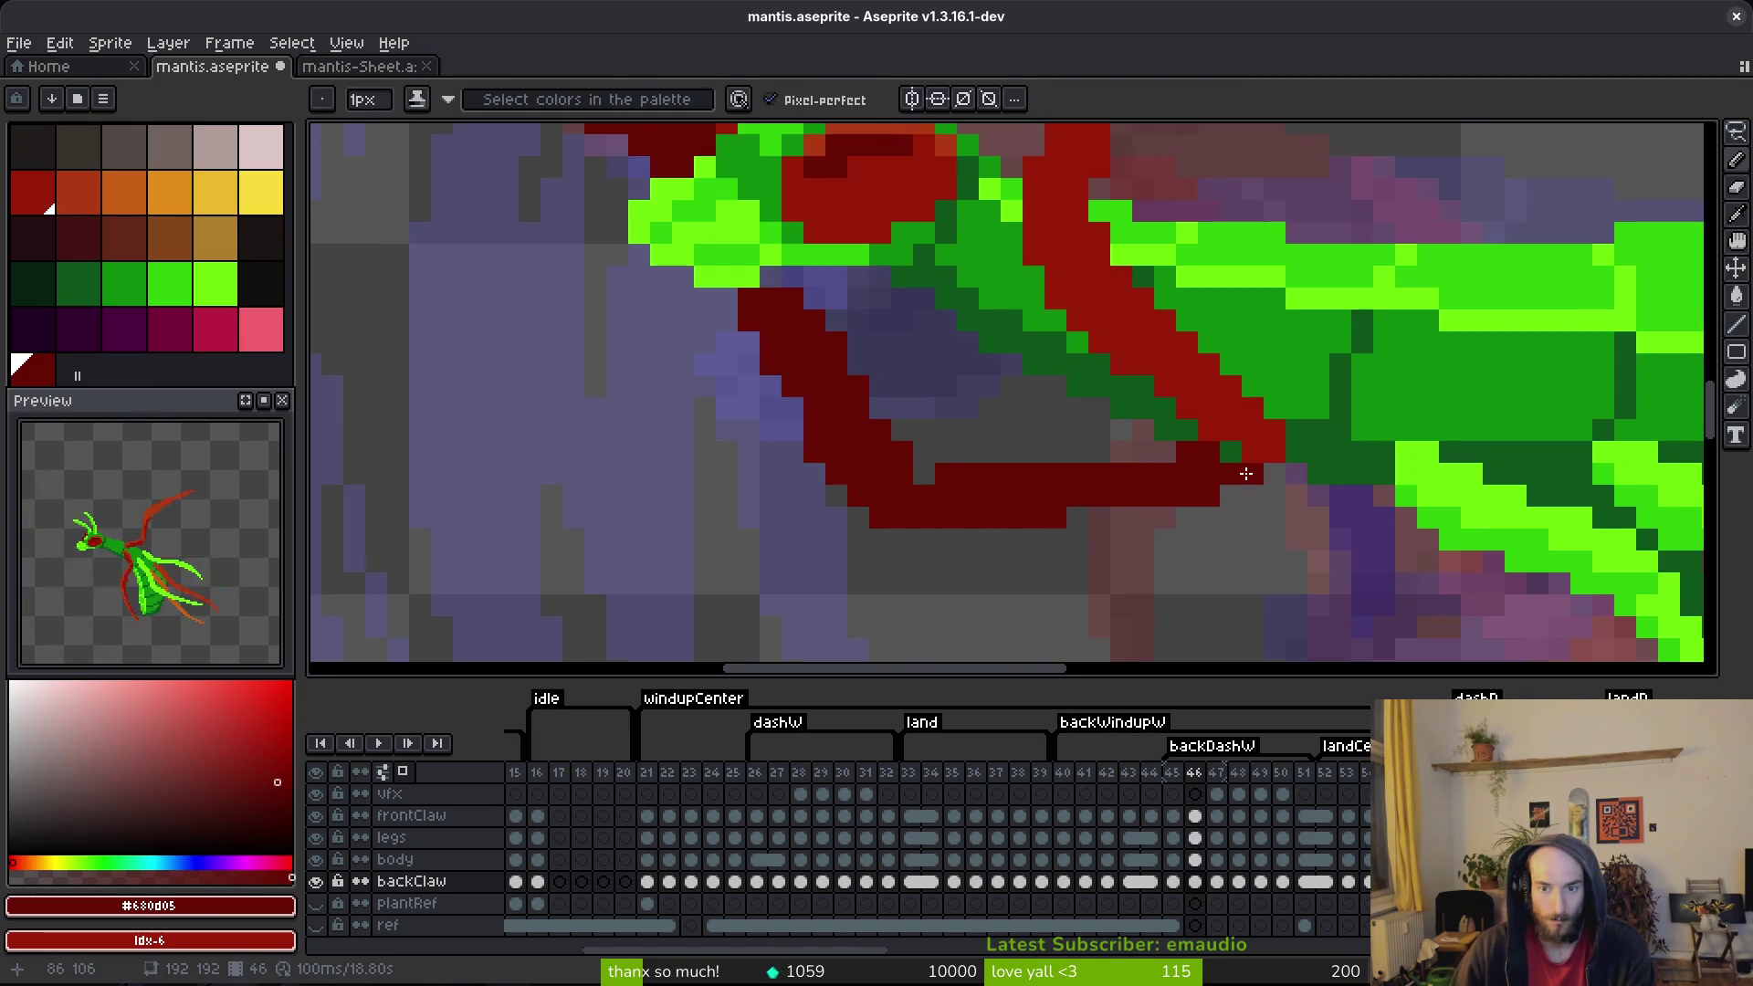
Step: Erase stray claw pixels, including two at the bar's left end, and save the file
{"action": "key", "text": "e"}
{"action": "left_click_drag", "start_coordinate": [946, 473], "coordinate": [968, 473]}
{"action": "key", "text": "b"}
{"action": "left_click", "coordinate": [1077, 517]}
{"action": "key", "text": "ctrl+z"}
{"action": "scroll", "coordinate": [990, 508], "scroll_direction": "left", "scroll_amount": 2}
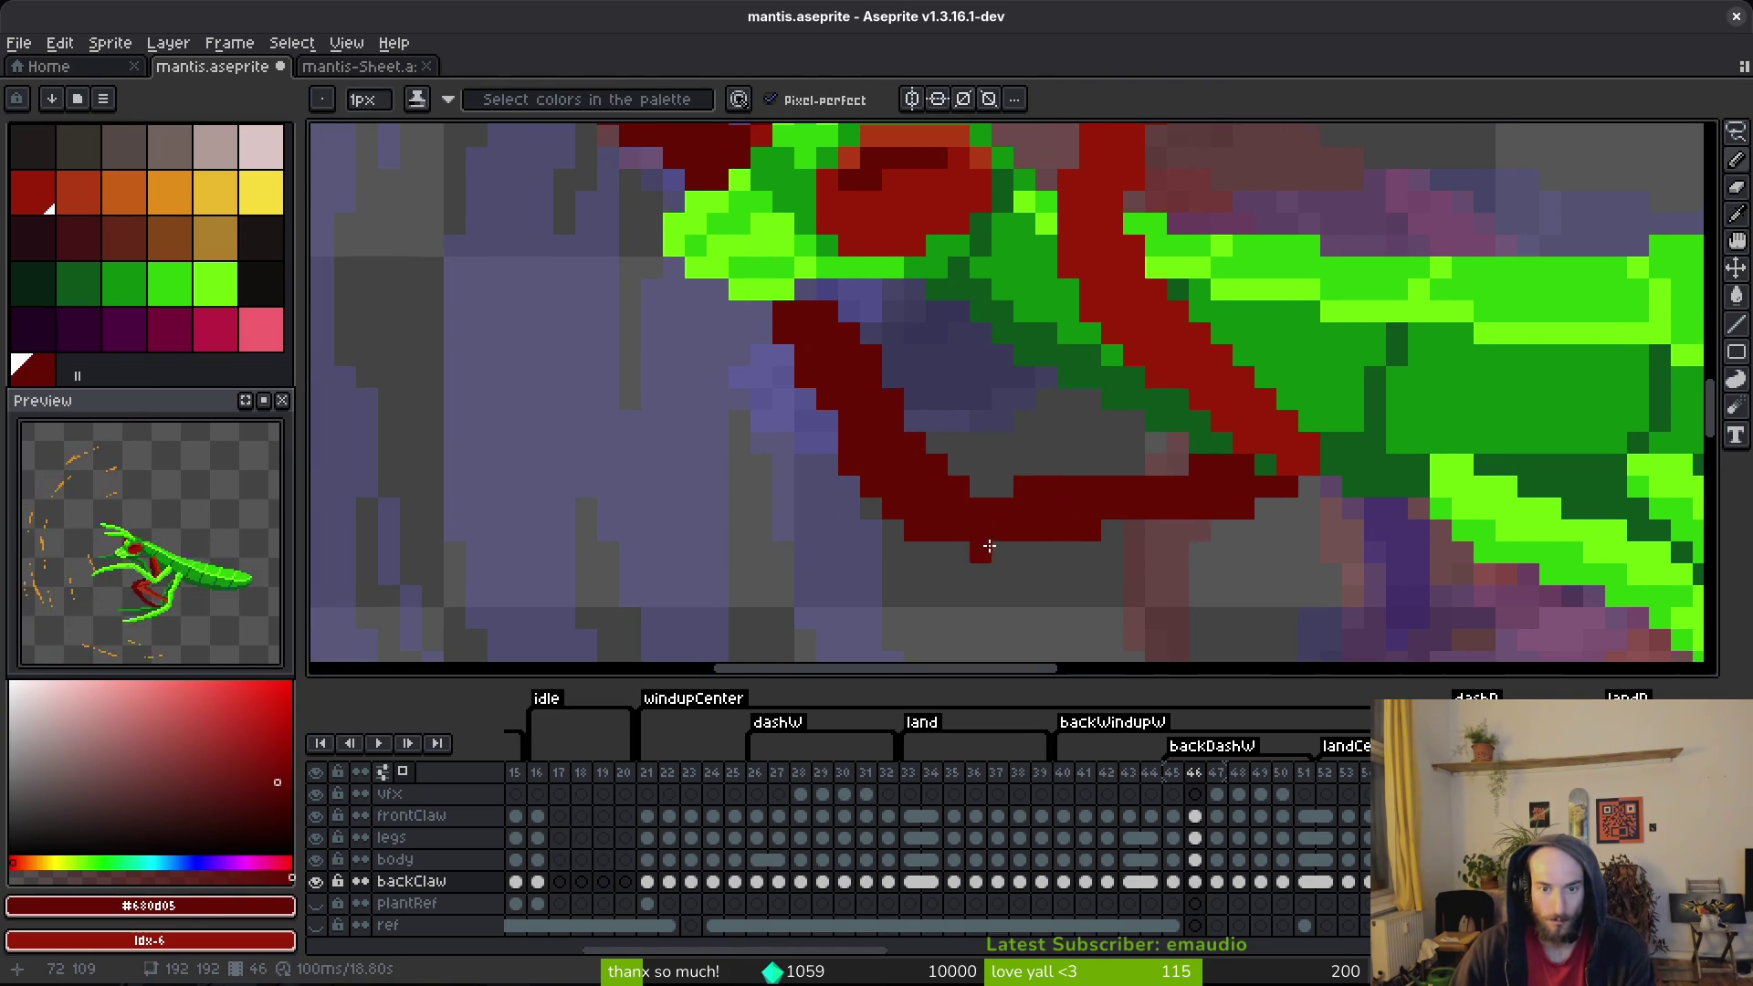
{"action": "scroll", "coordinate": [982, 521], "scroll_direction": "up", "scroll_amount": 2}
{"action": "key", "text": "e"}
{"action": "left_click", "coordinate": [942, 559]}
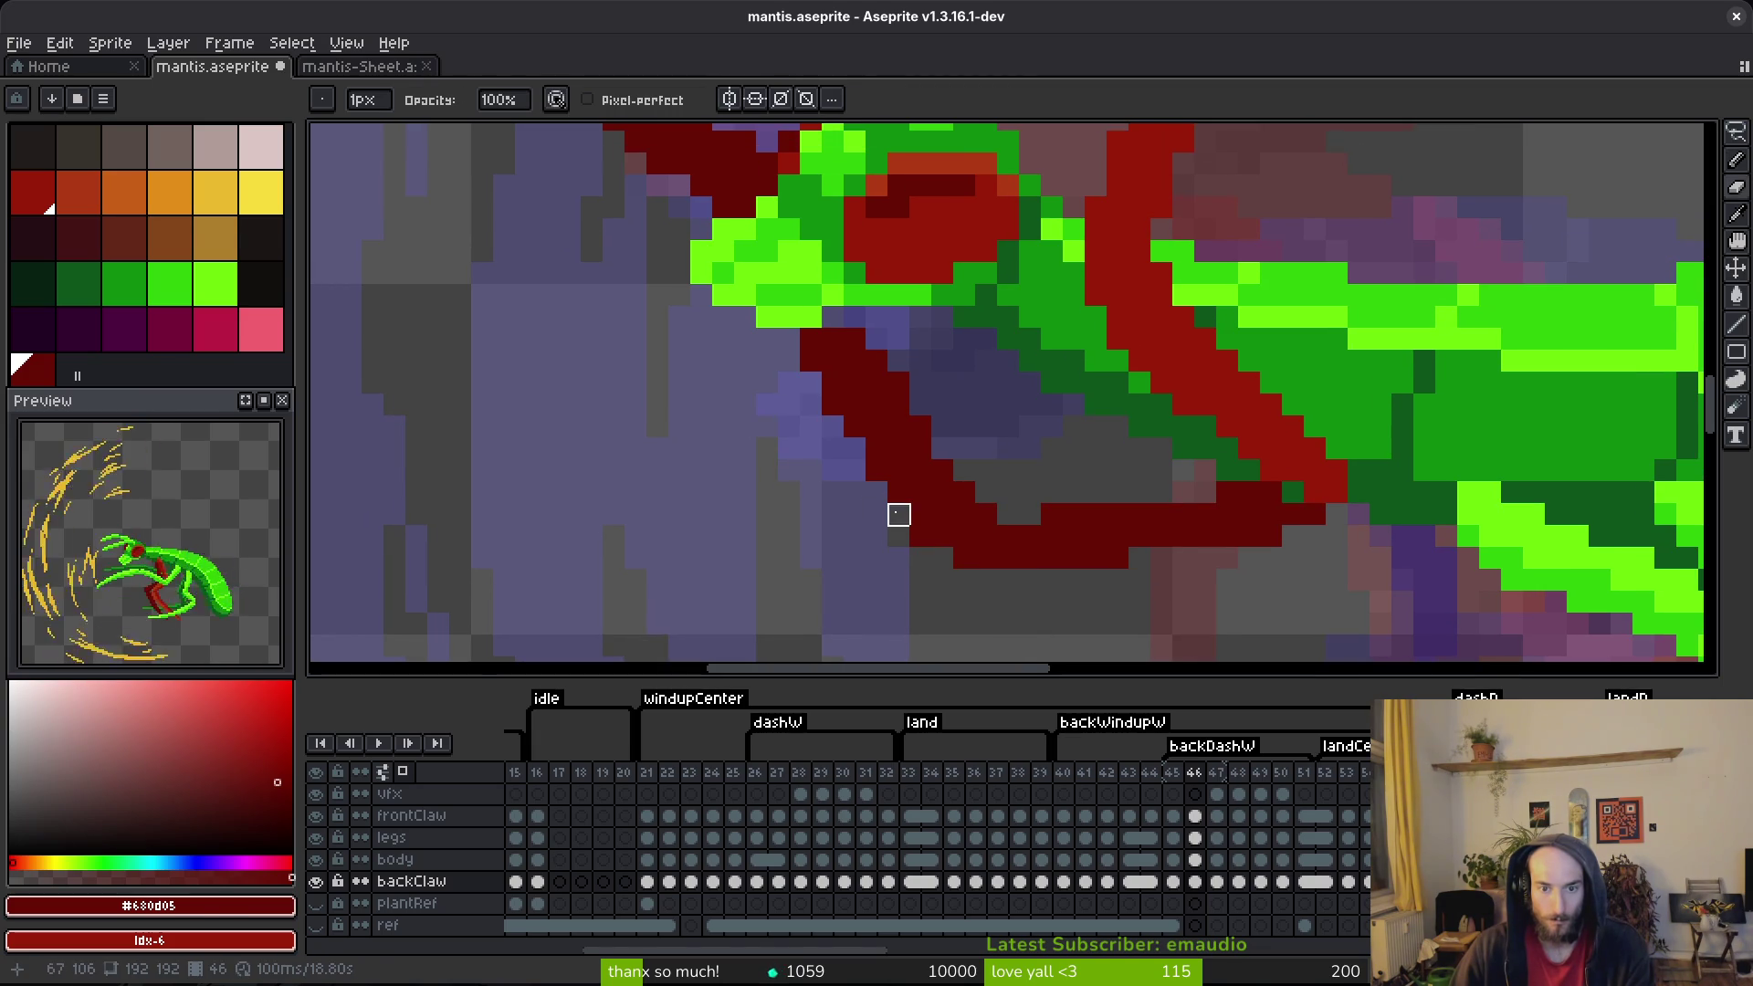
{"action": "left_click", "coordinate": [964, 559]}
{"action": "key", "text": "b"}
{"action": "key", "text": "ctrl+s"}
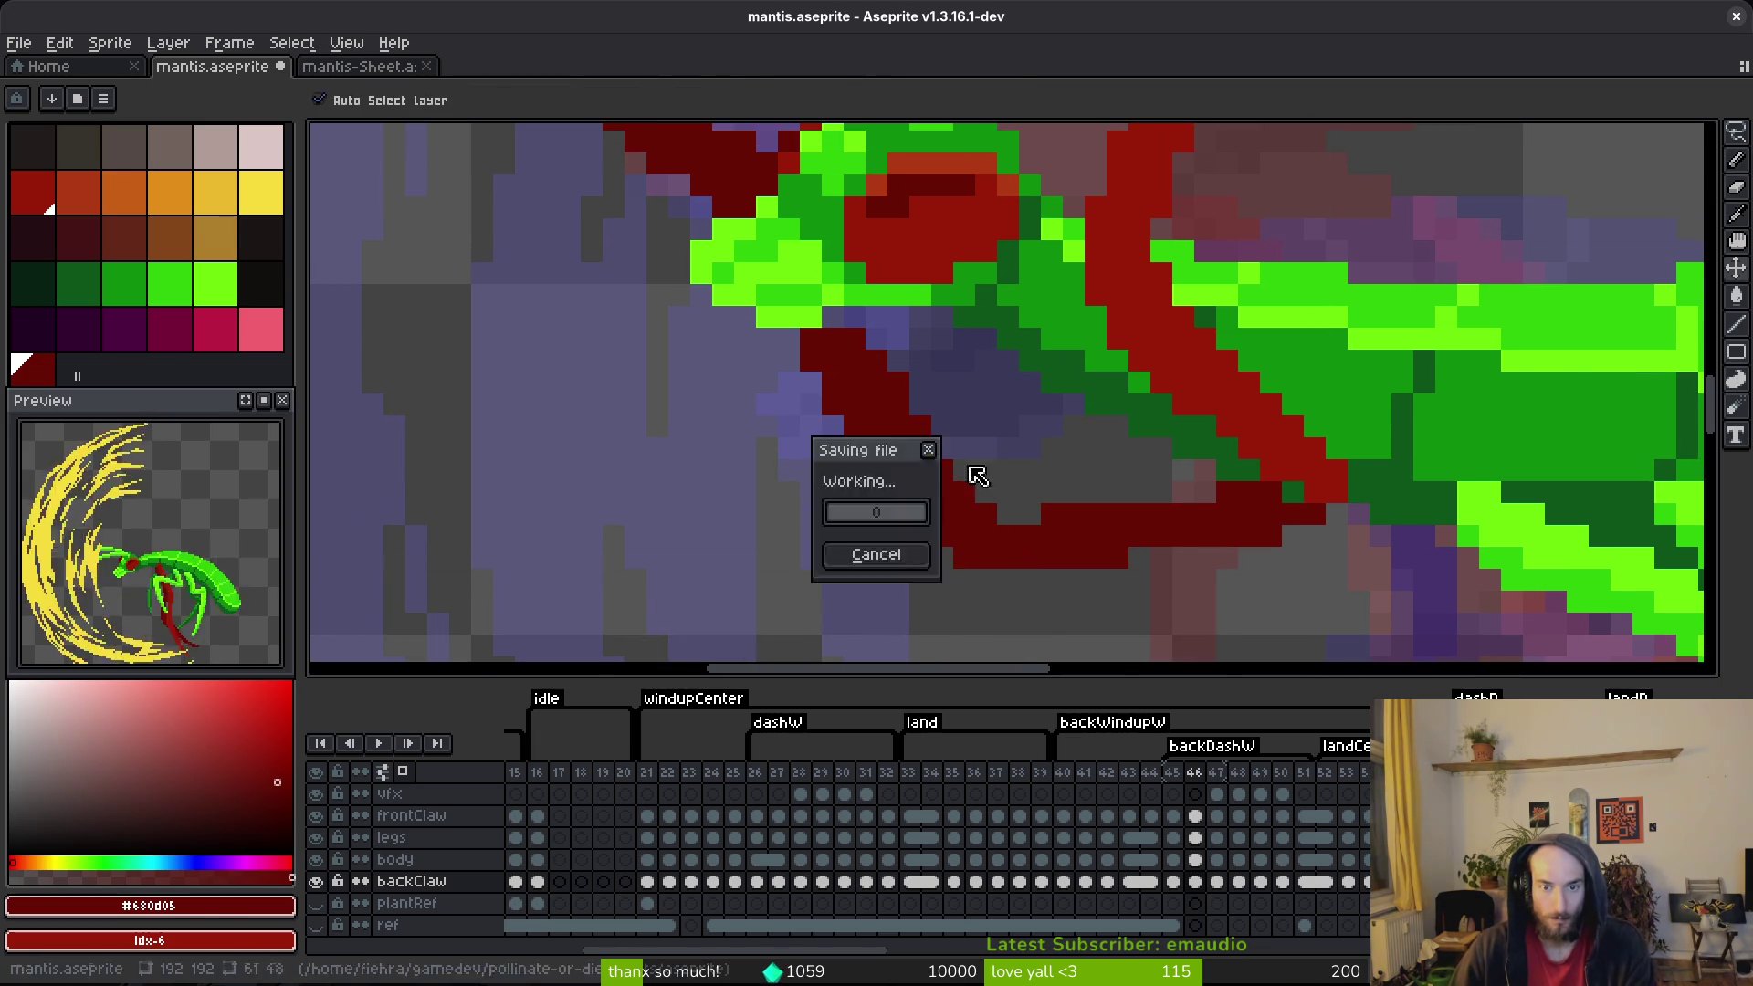
Step: Save the animation and compare frame 46 against frame 45
{"action": "scroll", "coordinate": [1010, 512], "scroll_direction": "down", "scroll_amount": 3}
{"action": "scroll", "coordinate": [877, 381], "scroll_direction": "up", "scroll_amount": 1}
{"action": "key", "text": "m"}
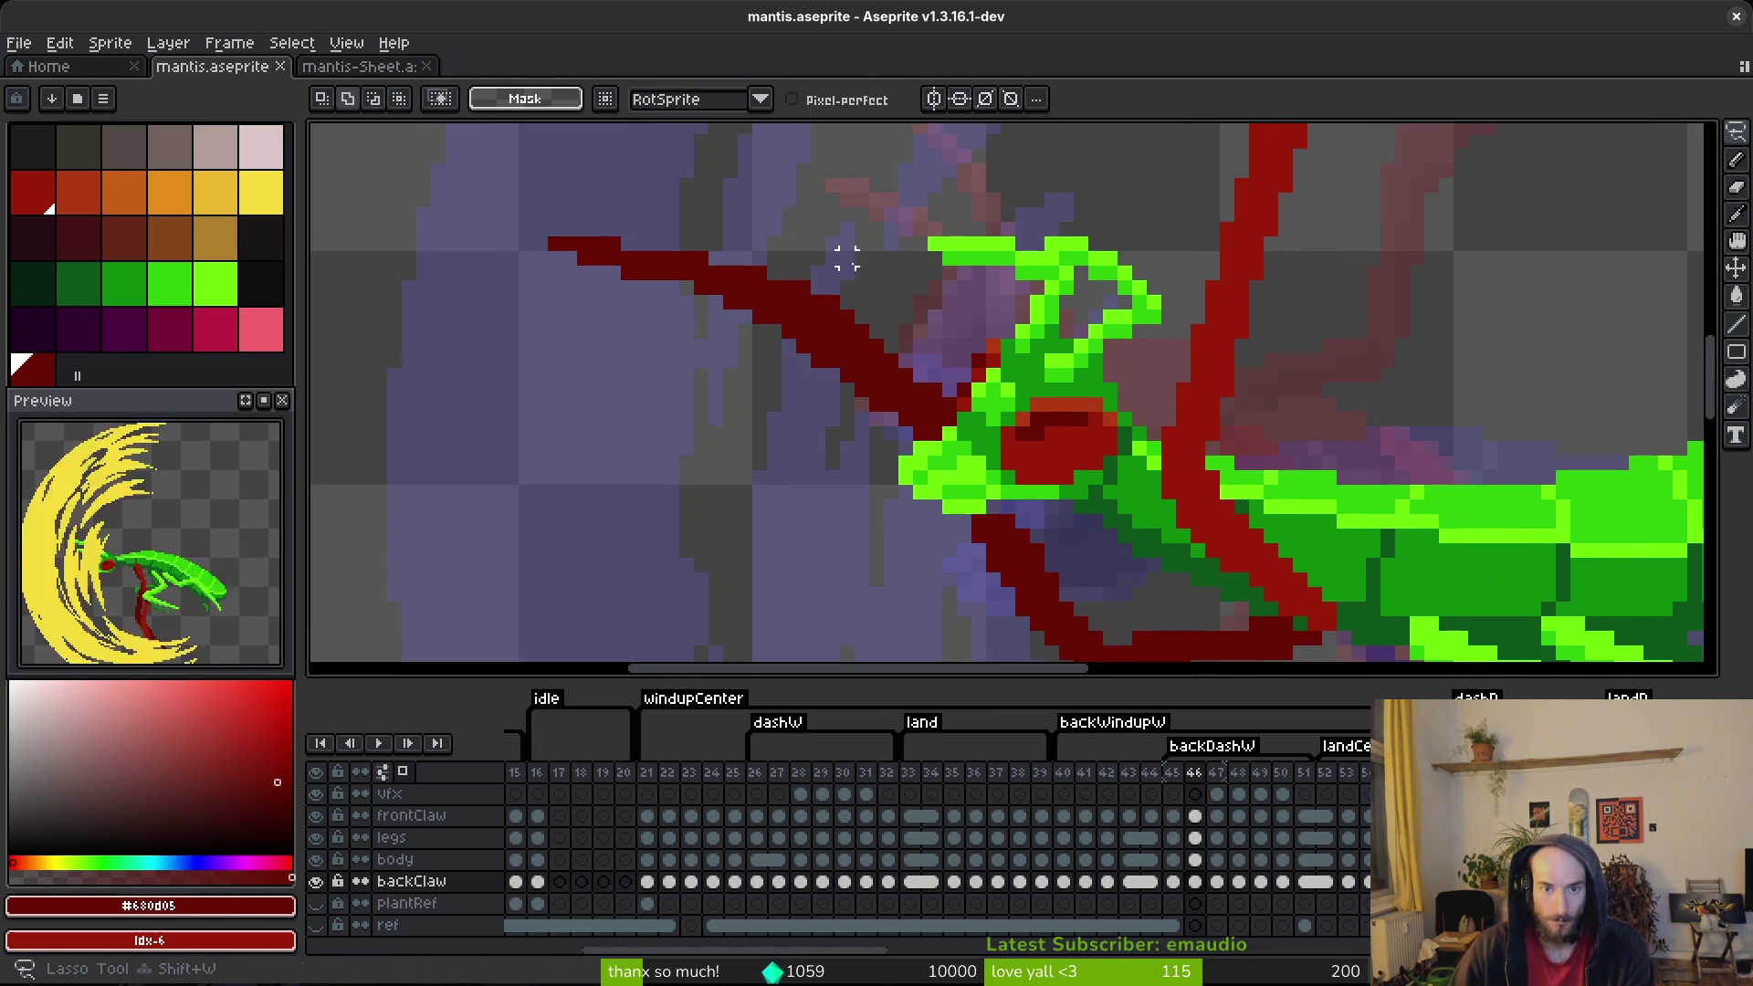
{"action": "scroll", "coordinate": [923, 353], "scroll_direction": "down", "scroll_amount": 2}
{"action": "scroll", "coordinate": [1111, 453], "scroll_direction": "down", "scroll_amount": 2}
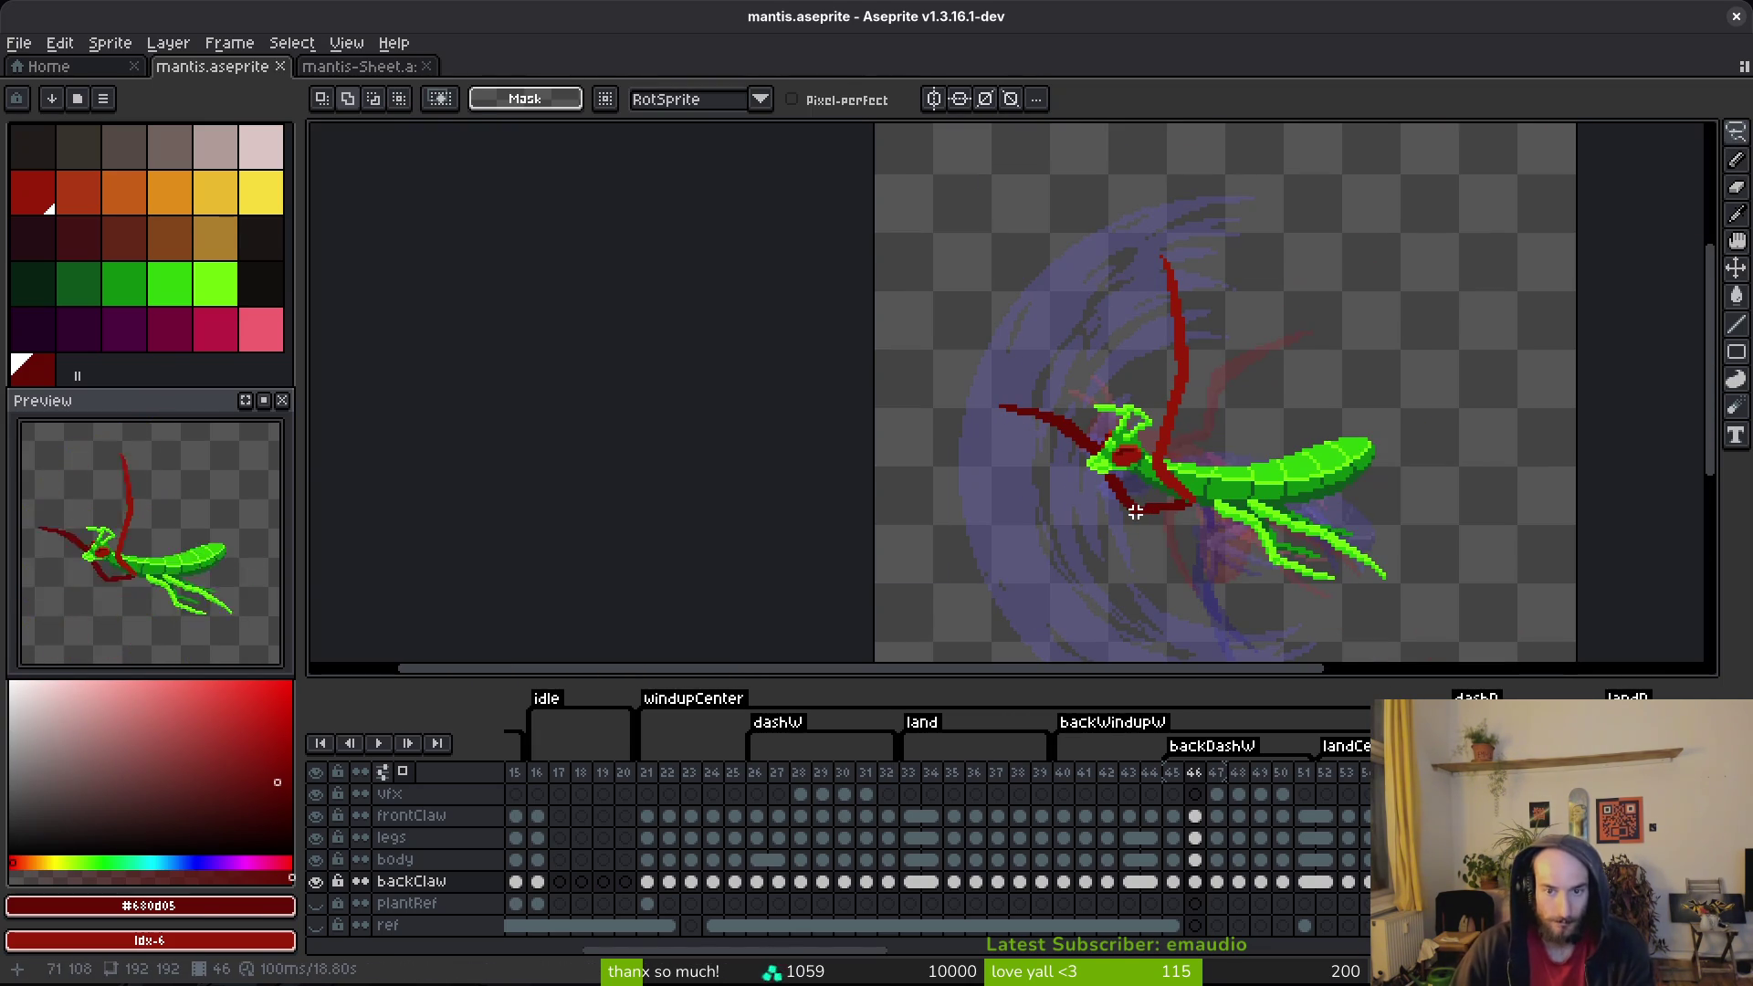
{"action": "key", "text": "ctrl+s"}
{"action": "key", "text": "i"}
{"action": "key", "text": "Left"}
{"action": "key", "text": "Right"}
{"action": "key", "text": "m"}
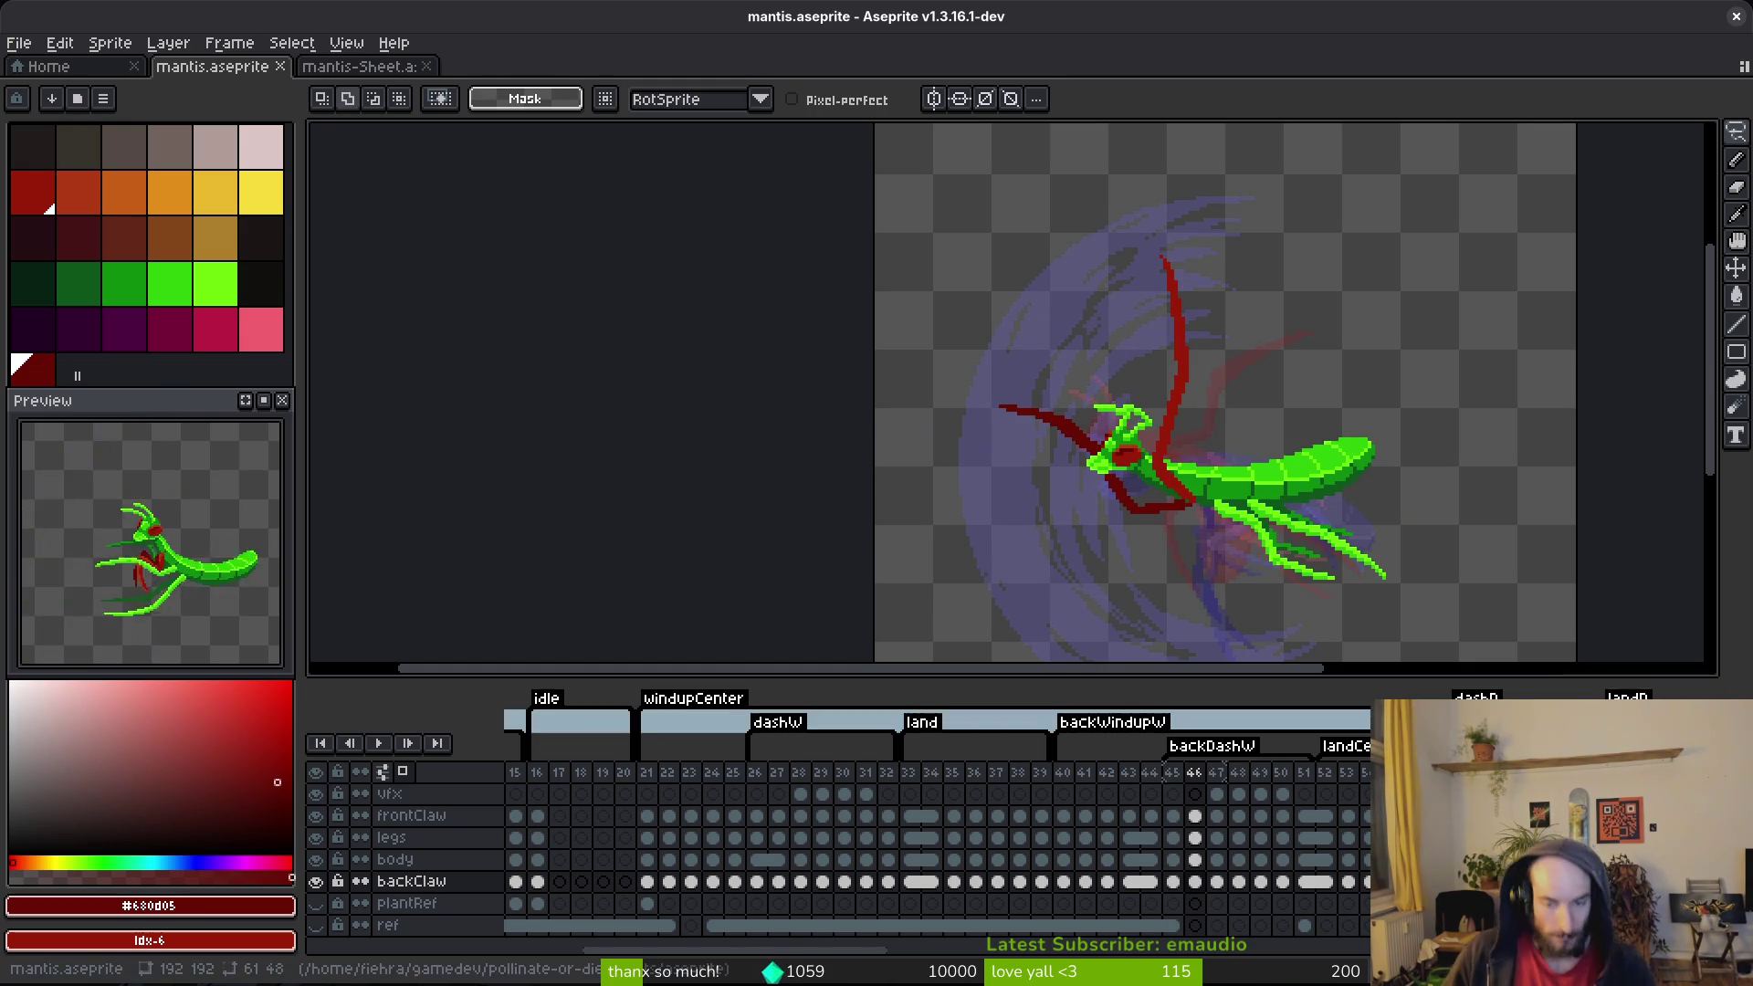
{"action": "scroll", "coordinate": [1182, 548], "scroll_direction": "up", "scroll_amount": 3}
{"action": "scroll", "coordinate": [1150, 433], "scroll_direction": "up", "scroll_amount": 3}
Step: Lasso the back claw and transform it into a new position
{"action": "key", "text": "shift+w"}
{"action": "scroll", "coordinate": [1077, 411], "scroll_direction": "down", "scroll_amount": 1}
{"action": "mouse_move", "coordinate": [1075, 408]}
{"action": "left_mouse_down"}
{"action": "mouse_move", "coordinate": [810, 156]}
{"action": "mouse_move", "coordinate": [822, 146]}
{"action": "mouse_move", "coordinate": [1014, 607]}
{"action": "mouse_move", "coordinate": [1213, 627]}
{"action": "mouse_move", "coordinate": [1131, 489]}
{"action": "left_mouse_up"}
{"action": "mouse_move", "coordinate": [1249, 606]}
{"action": "left_mouse_down"}
{"action": "mouse_move", "coordinate": [754, 191]}
{"action": "mouse_move", "coordinate": [1237, 615]}
{"action": "mouse_move", "coordinate": [1193, 606]}
{"action": "left_mouse_up"}
{"action": "scroll", "coordinate": [1076, 462], "scroll_direction": "up", "scroll_amount": 5}
{"action": "key", "text": "Return"}
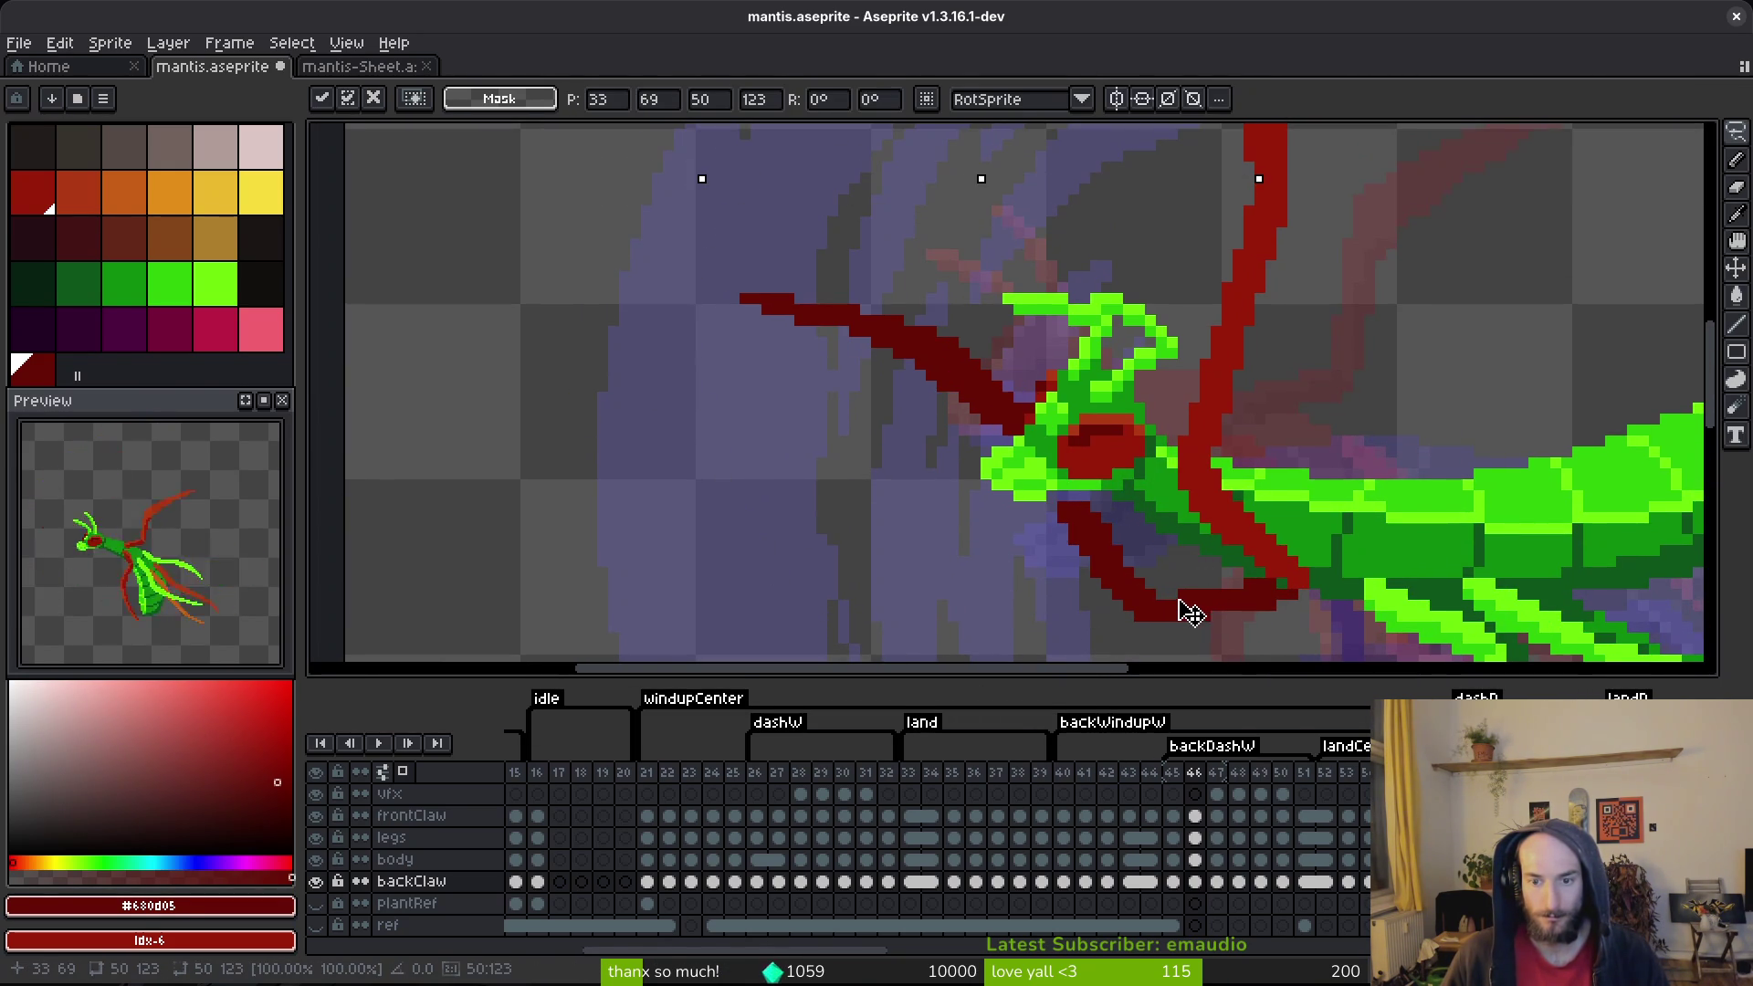
{"action": "scroll", "coordinate": [1153, 570], "scroll_direction": "up", "scroll_amount": 2}
Step: Erase the claw's bottom row and touch up its edge pixels in dark red
{"action": "key", "text": "e"}
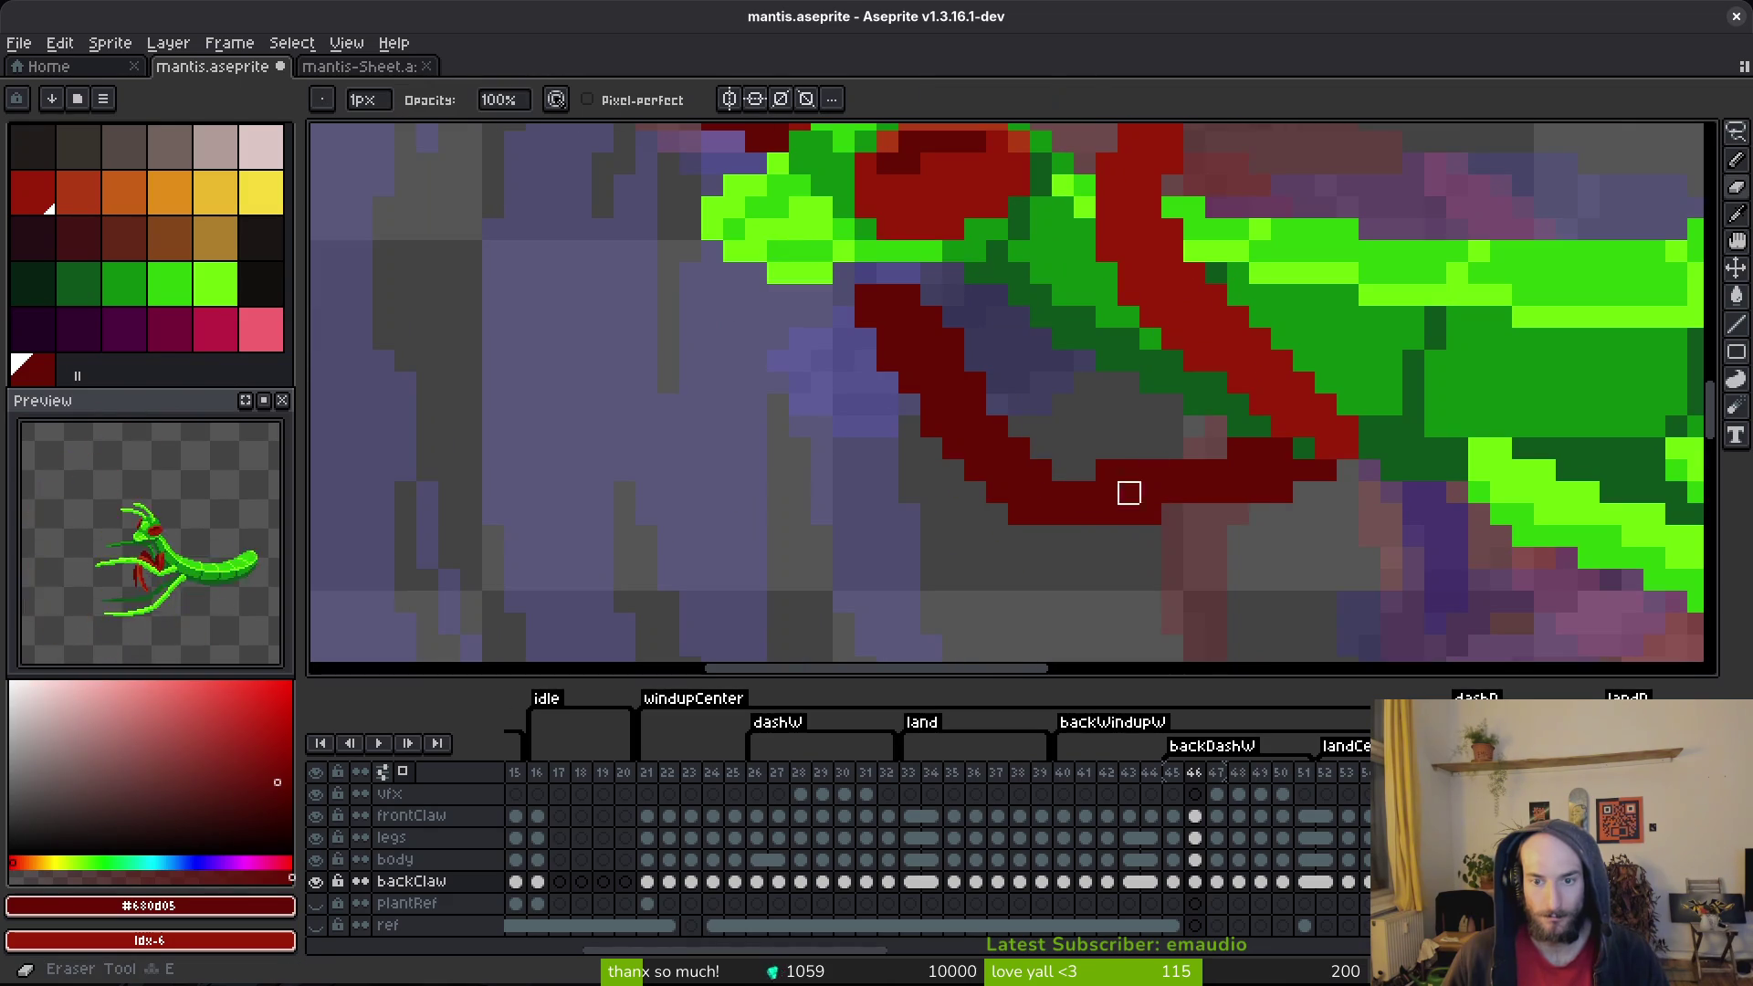
{"action": "left_click_drag", "start_coordinate": [1150, 514], "coordinate": [1019, 514]}
{"action": "key", "text": "b"}
{"action": "mouse_move", "coordinate": [1194, 447]}
{"action": "left_mouse_down"}
{"action": "mouse_move", "coordinate": [1233, 450]}
{"action": "mouse_move", "coordinate": [1264, 542]}
{"action": "left_mouse_up"}
{"action": "left_click", "coordinate": [1174, 452]}
{"action": "key", "text": "e"}
{"action": "left_click", "coordinate": [1364, 507]}
{"action": "left_click", "coordinate": [1320, 528]}
{"action": "key", "text": "b"}
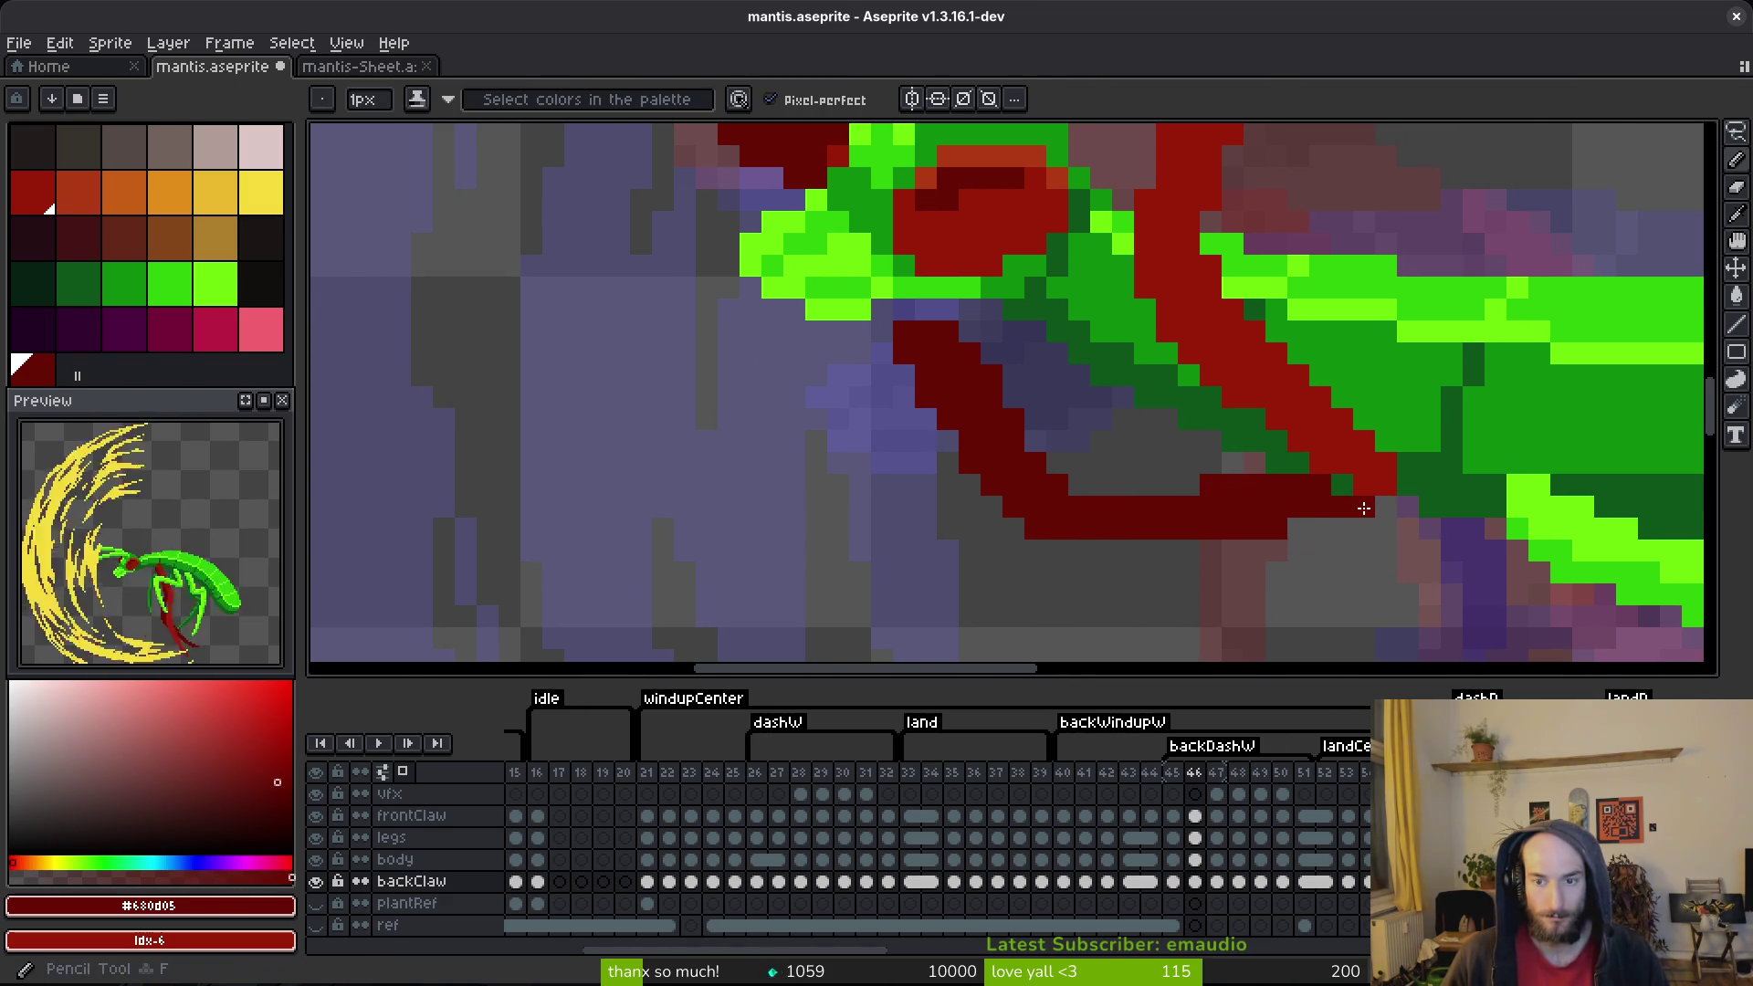
{"action": "left_click", "coordinate": [1363, 505]}
Step: Save the file and drop the selection
{"action": "key", "text": "ctrl+s"}
{"action": "key", "text": "ctrl+d"}
{"action": "key", "text": "b"}
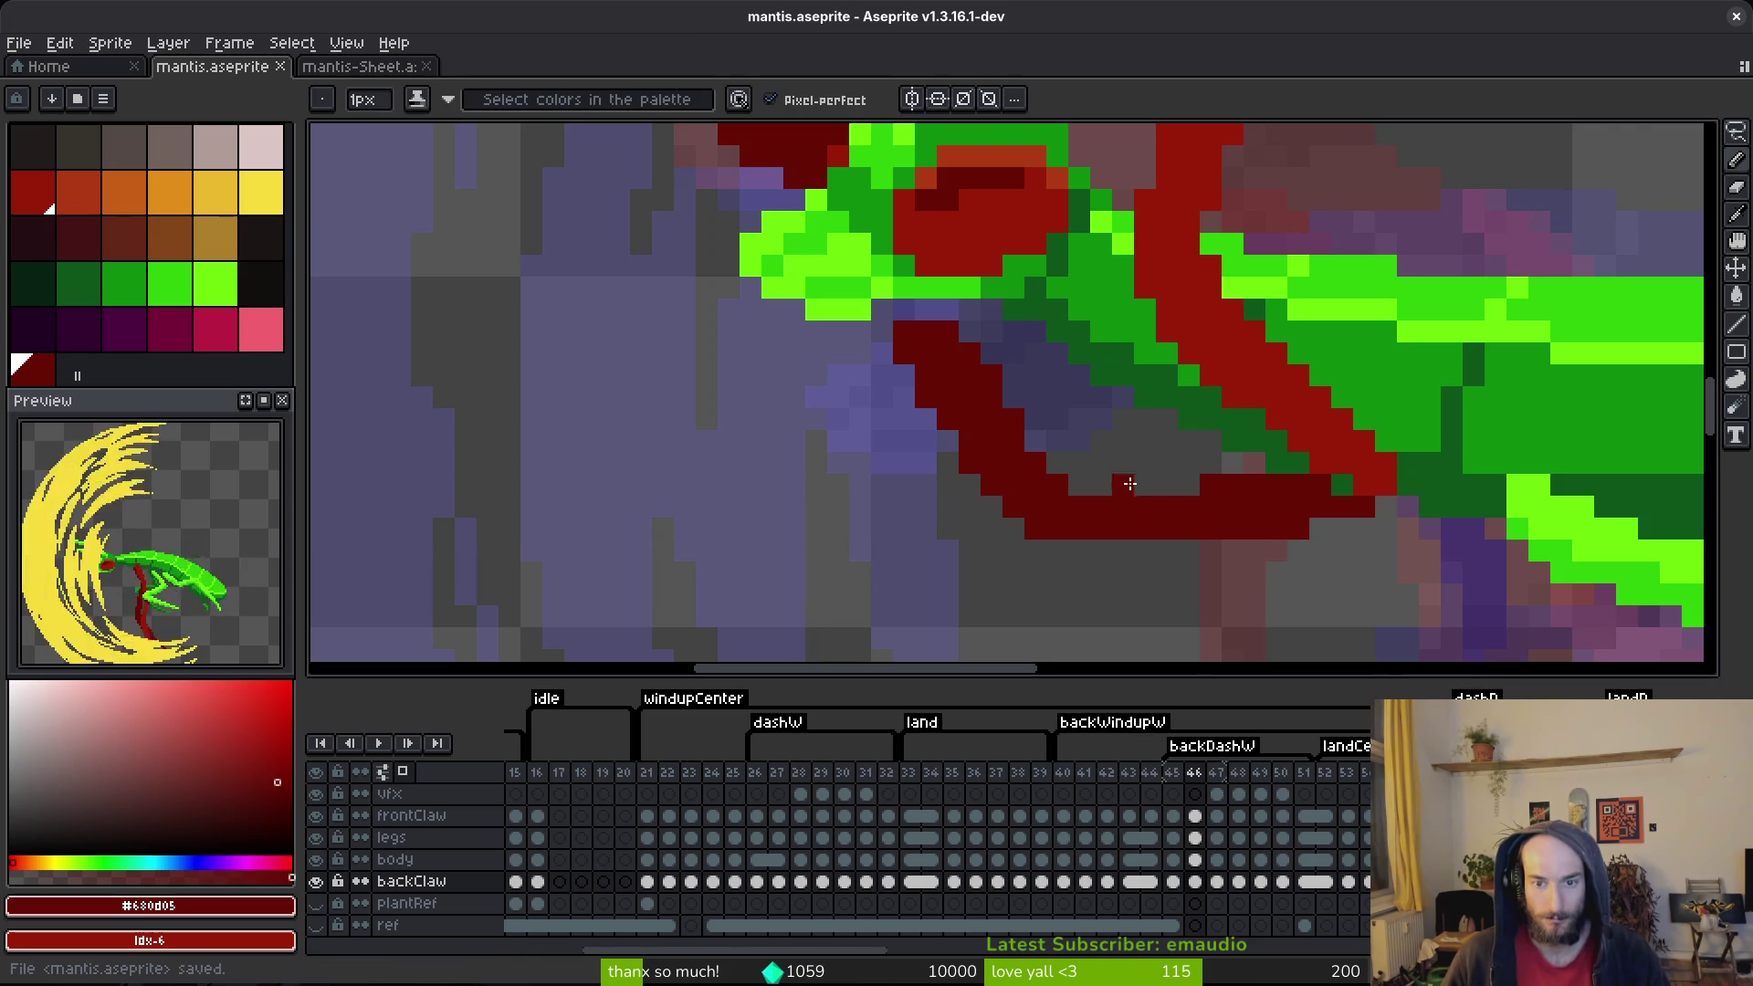
{"action": "scroll", "coordinate": [1167, 509], "scroll_direction": "up", "scroll_amount": 2}
{"action": "scroll", "coordinate": [1167, 508], "scroll_direction": "left", "scroll_amount": 2}
{"action": "scroll", "coordinate": [1206, 610], "scroll_direction": "down", "scroll_amount": 2}
{"action": "scroll", "coordinate": [1173, 461], "scroll_direction": "down", "scroll_amount": 3}
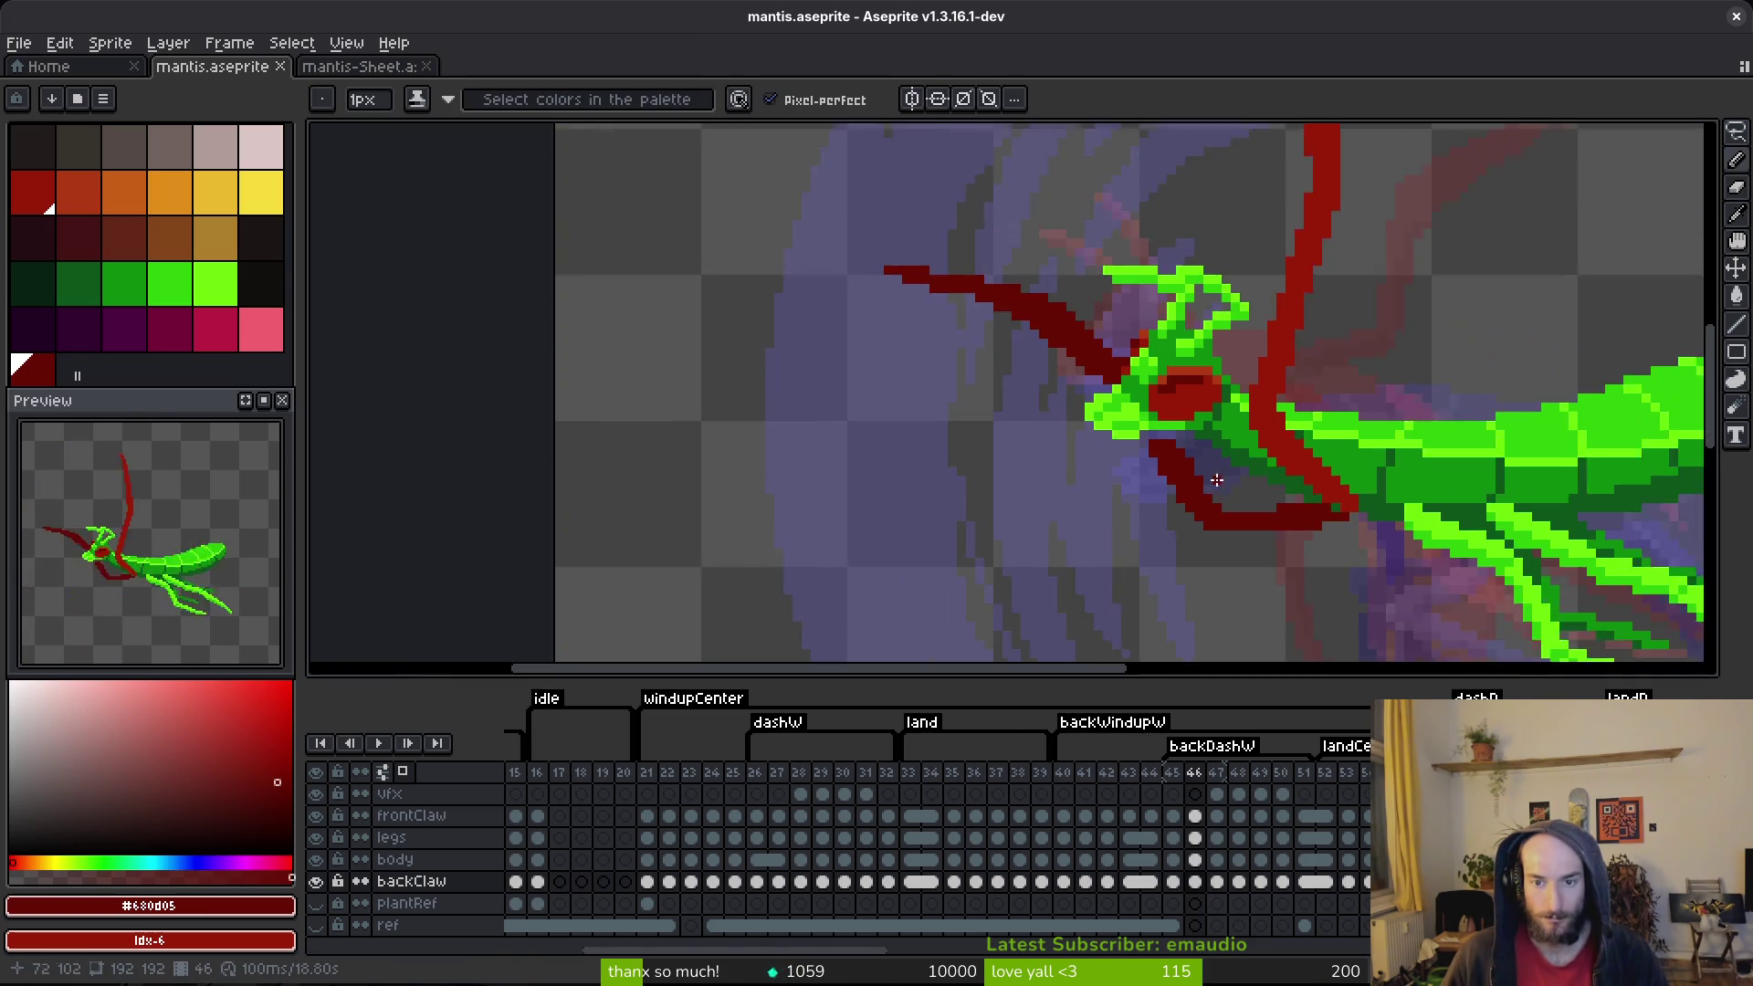
{"action": "scroll", "coordinate": [1173, 447], "scroll_direction": "up", "scroll_amount": 3}
Step: Add dark red pixels along the claw's lower edge, save, and undo a stray pixel
{"action": "mouse_move", "coordinate": [1187, 475]}
{"action": "left_mouse_down"}
{"action": "mouse_move", "coordinate": [1266, 563]}
{"action": "mouse_move", "coordinate": [1257, 575]}
{"action": "mouse_move", "coordinate": [1146, 392]}
{"action": "mouse_move", "coordinate": [1186, 590]}
{"action": "left_mouse_up"}
{"action": "key", "text": "e"}
{"action": "key", "text": "b"}
{"action": "key", "text": "e"}
{"action": "key", "text": "b"}
{"action": "key", "text": "ctrl+s"}
{"action": "key", "text": "ctrl+z"}
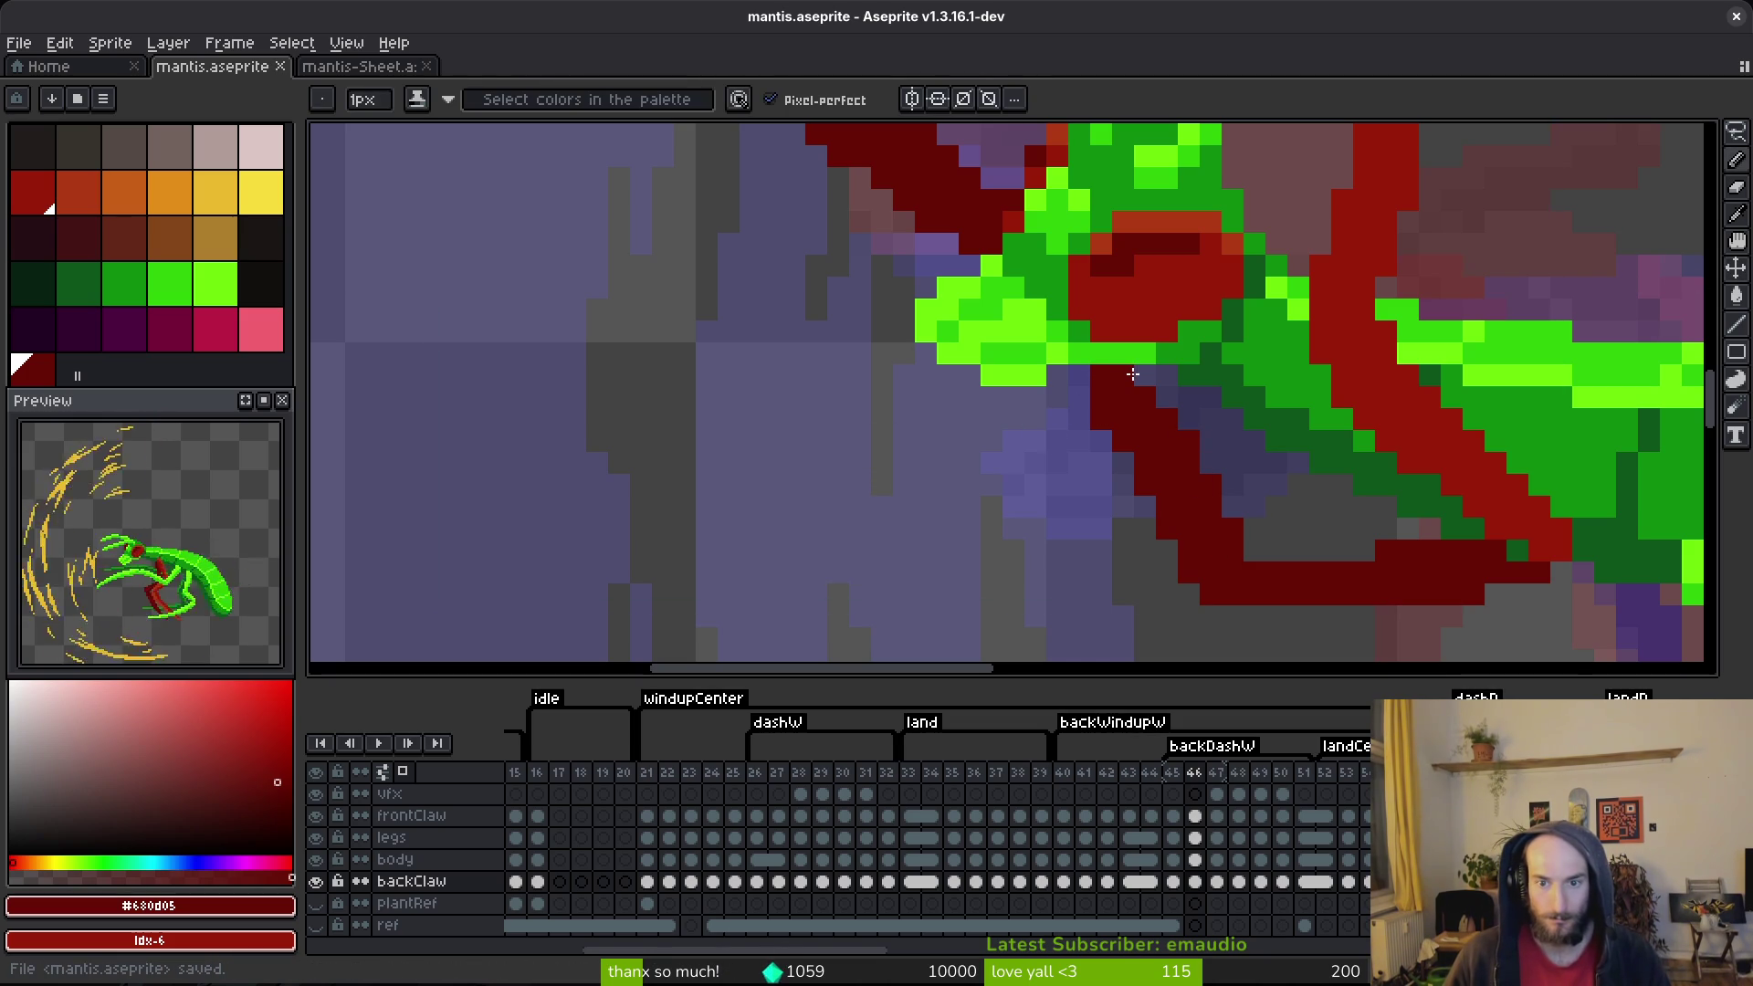
Step: Place a single dark red pixel on the claw, save, and pick orange as the drawing colour
{"action": "scroll", "coordinate": [1175, 498], "scroll_direction": "down", "scroll_amount": 3}
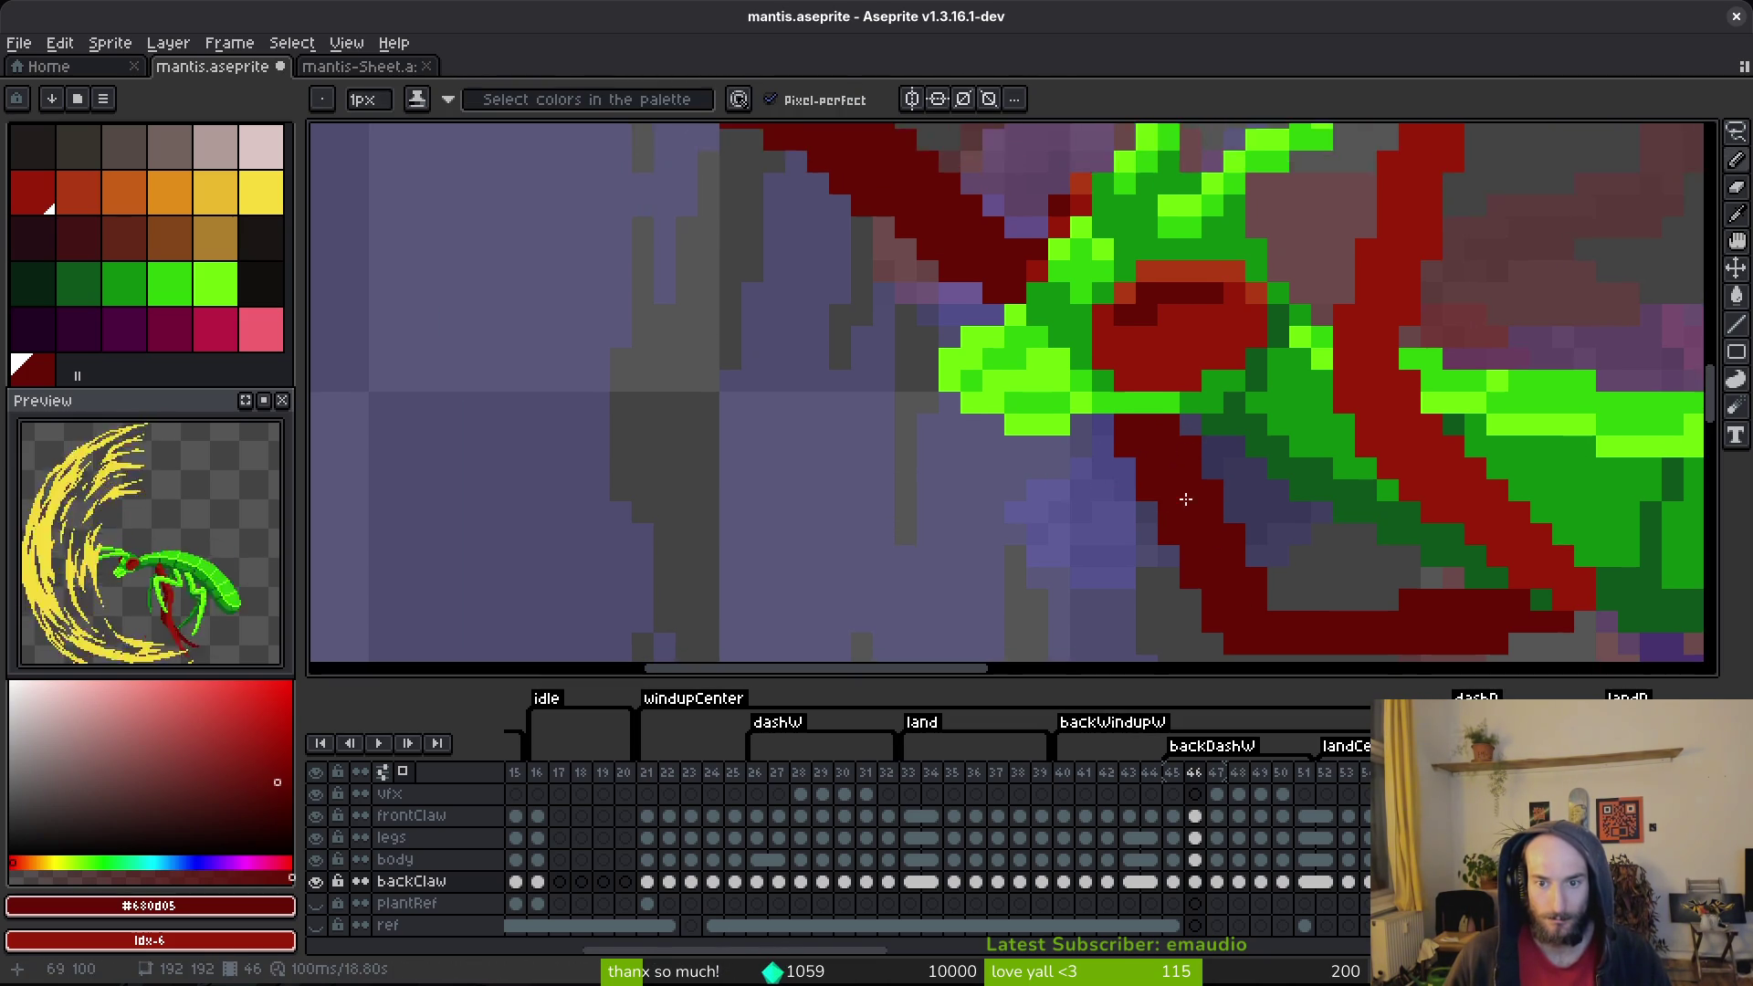
{"action": "left_click", "coordinate": [1297, 558]}
{"action": "scroll", "coordinate": [1295, 559], "scroll_direction": "up", "scroll_amount": 4}
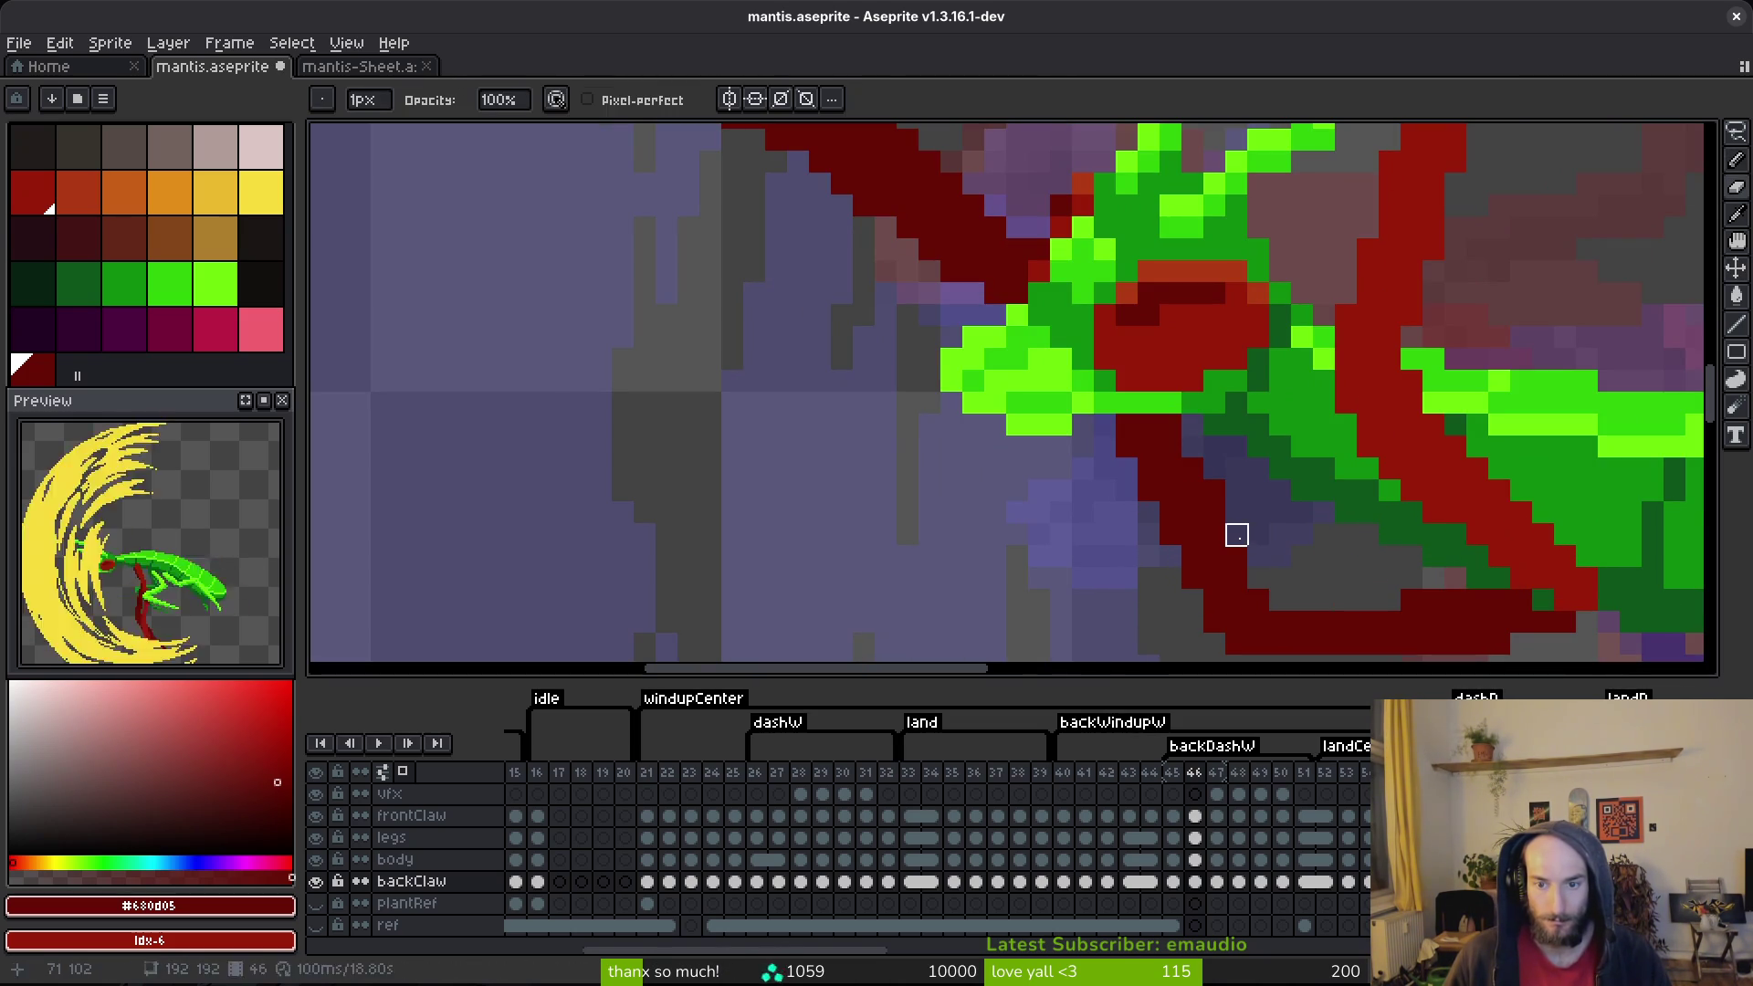
{"action": "key", "text": "ctrl+s"}
{"action": "scroll", "coordinate": [1237, 491], "scroll_direction": "down", "scroll_amount": 3}
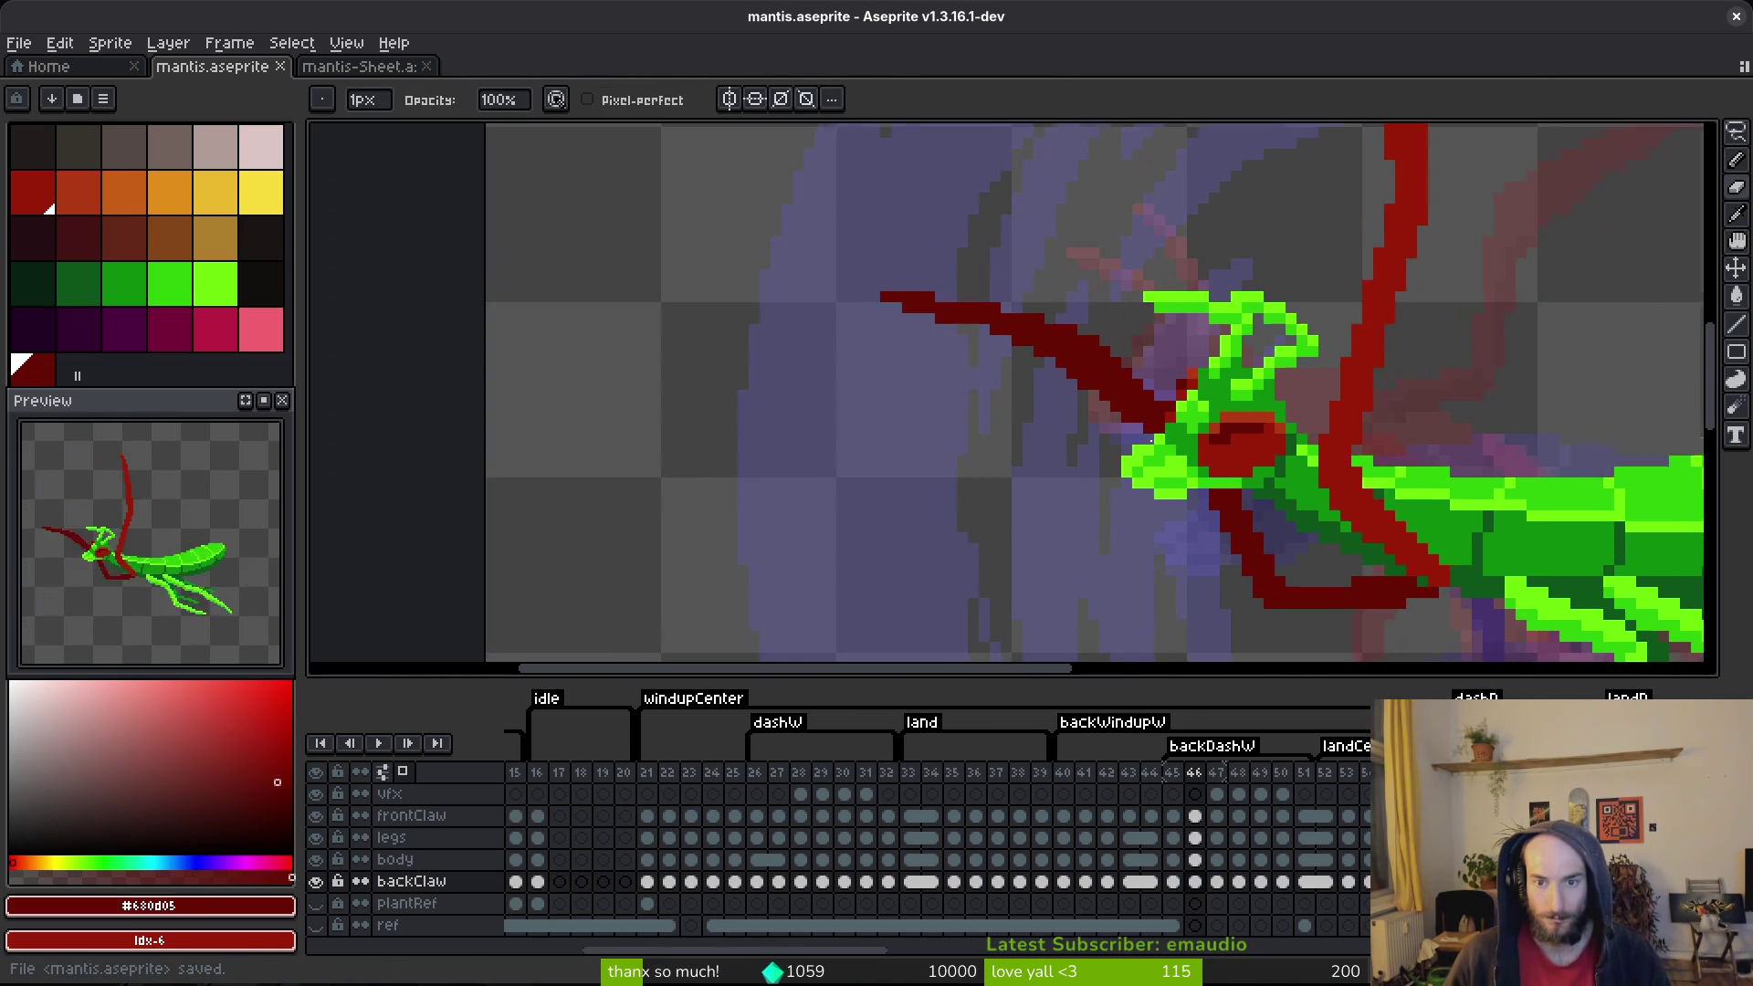
{"action": "scroll", "coordinate": [1123, 384], "scroll_direction": "up", "scroll_amount": 1}
{"action": "scroll", "coordinate": [1214, 462], "scroll_direction": "up", "scroll_amount": 5, "text": "alt"}
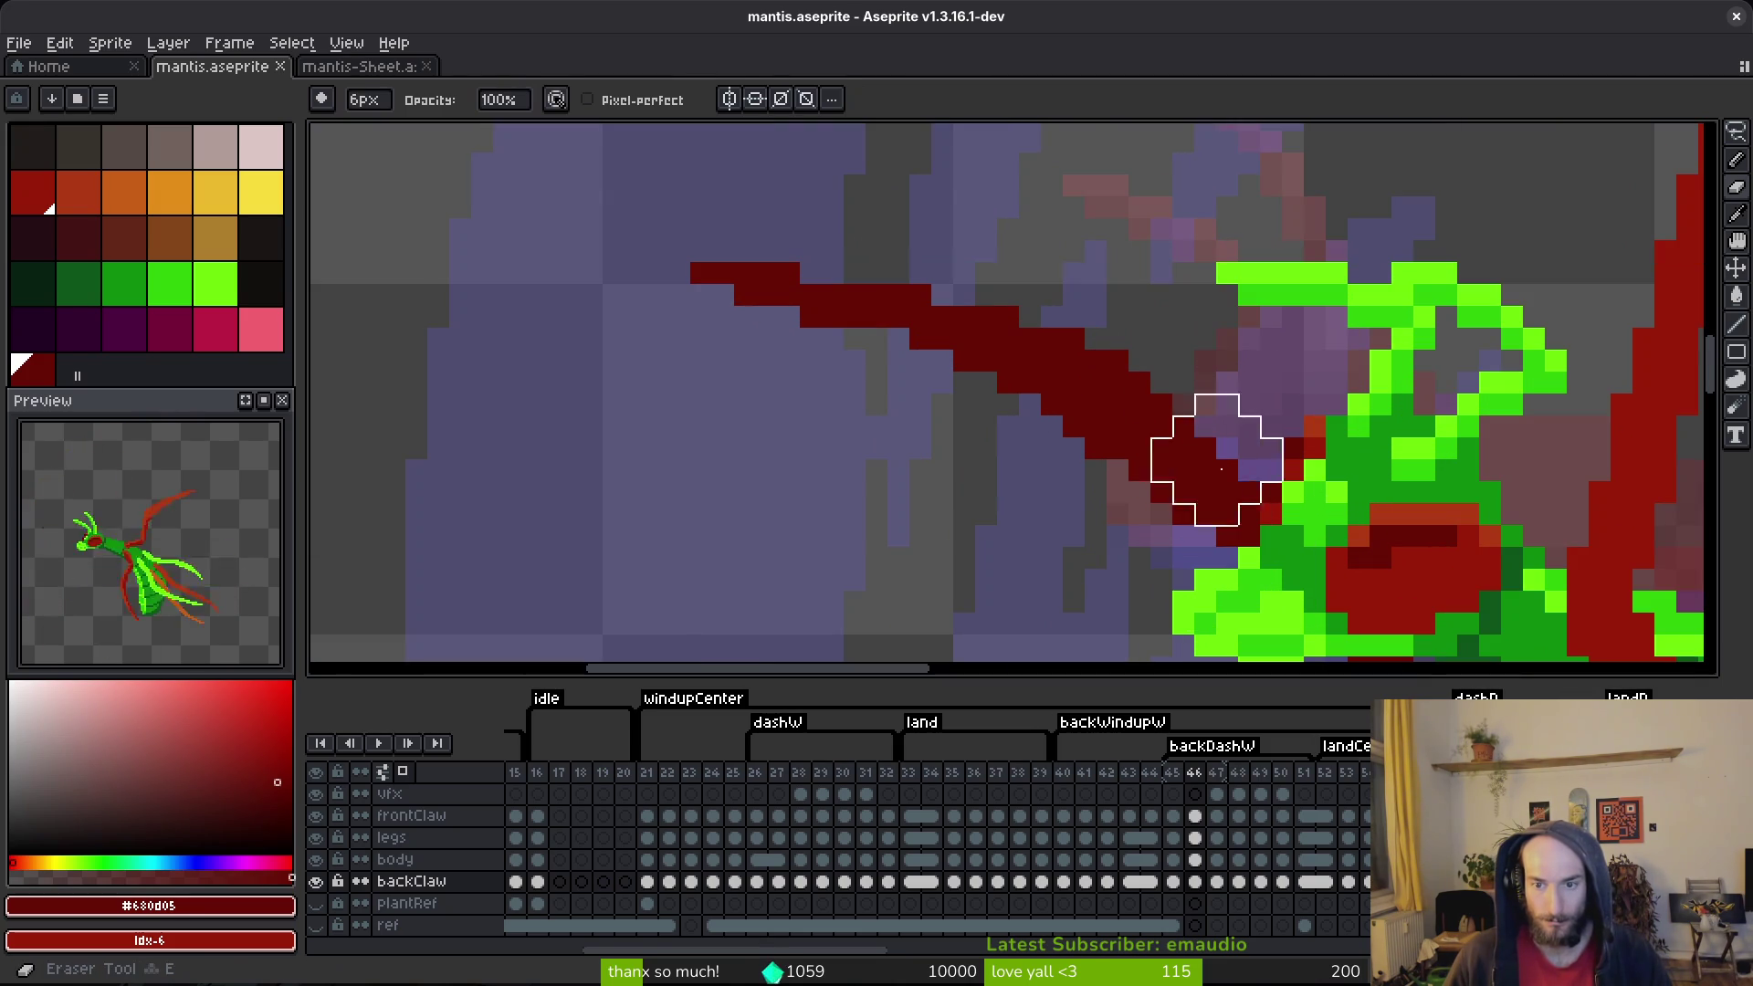
{"action": "key", "text": "ctrl+z"}
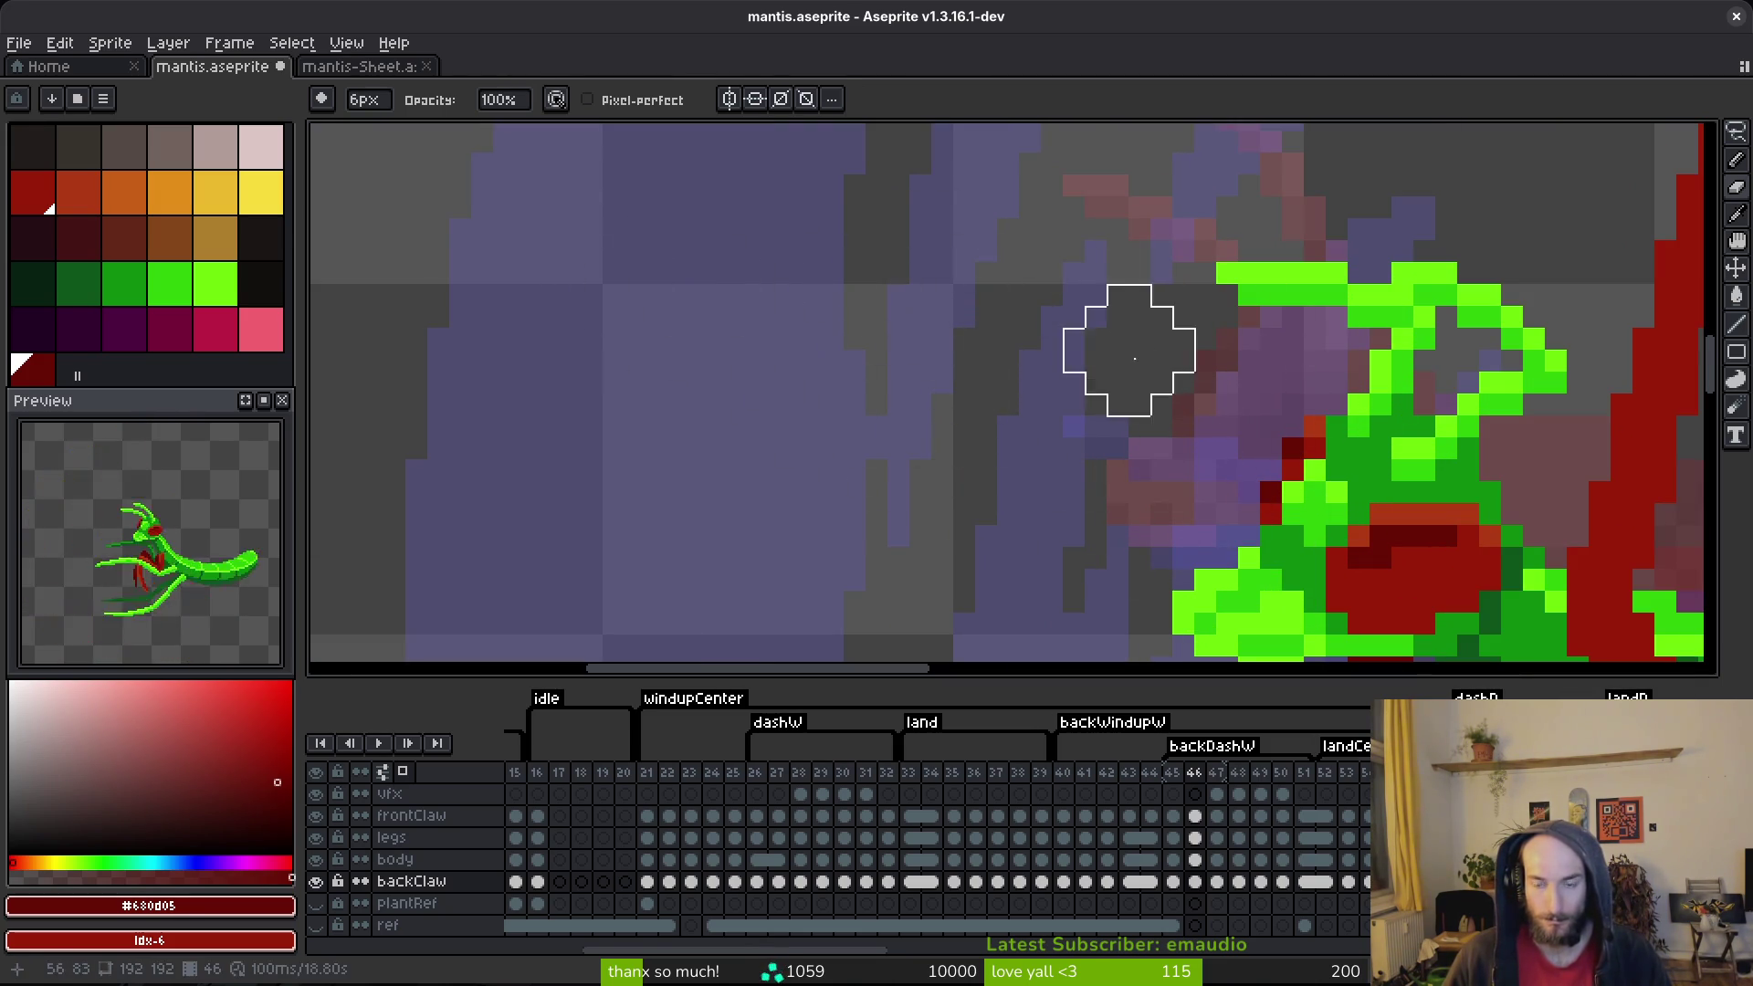
{"action": "scroll", "coordinate": [536, 430], "scroll_direction": "down", "scroll_amount": 3}
{"action": "left_click", "coordinate": [158, 199]}
Step: Fill the back claw in frame 46 with orange and hide the body layer
{"action": "key", "text": "g"}
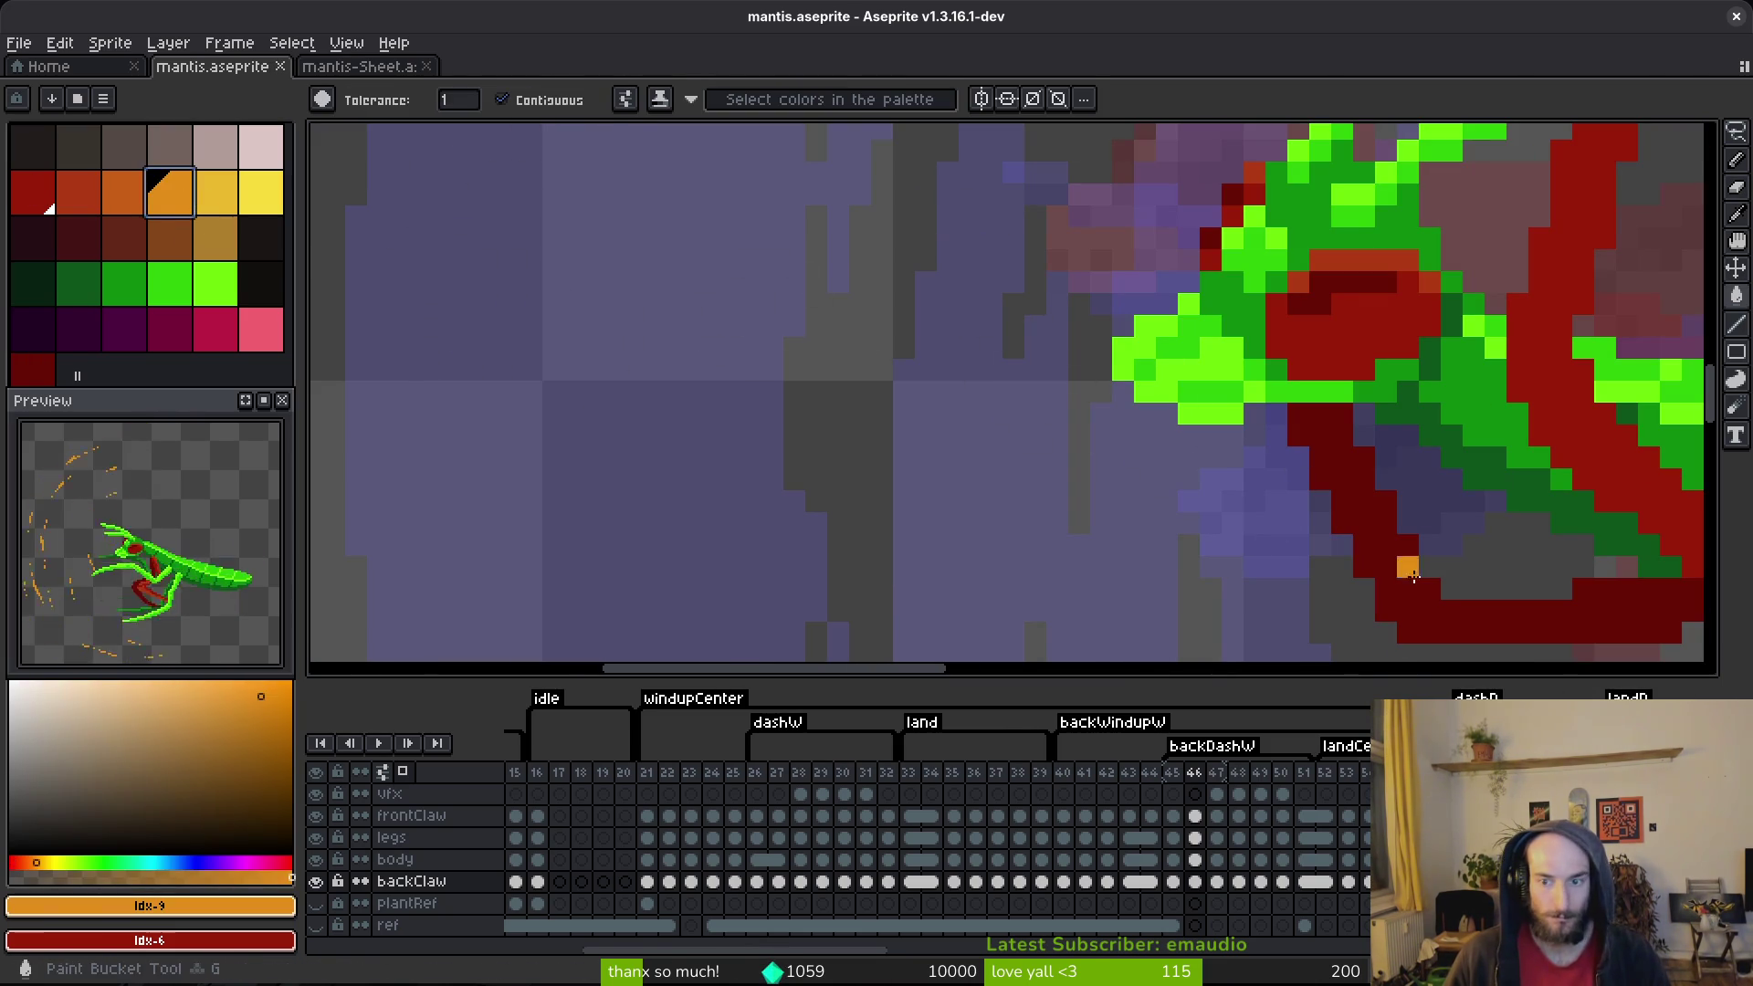
{"action": "left_click", "coordinate": [1381, 559]}
{"action": "left_click_drag", "start_coordinate": [1469, 567], "coordinate": [1241, 585]}
{"action": "key", "text": "b"}
{"action": "scroll", "coordinate": [1256, 468], "scroll_direction": "down", "scroll_amount": 2}
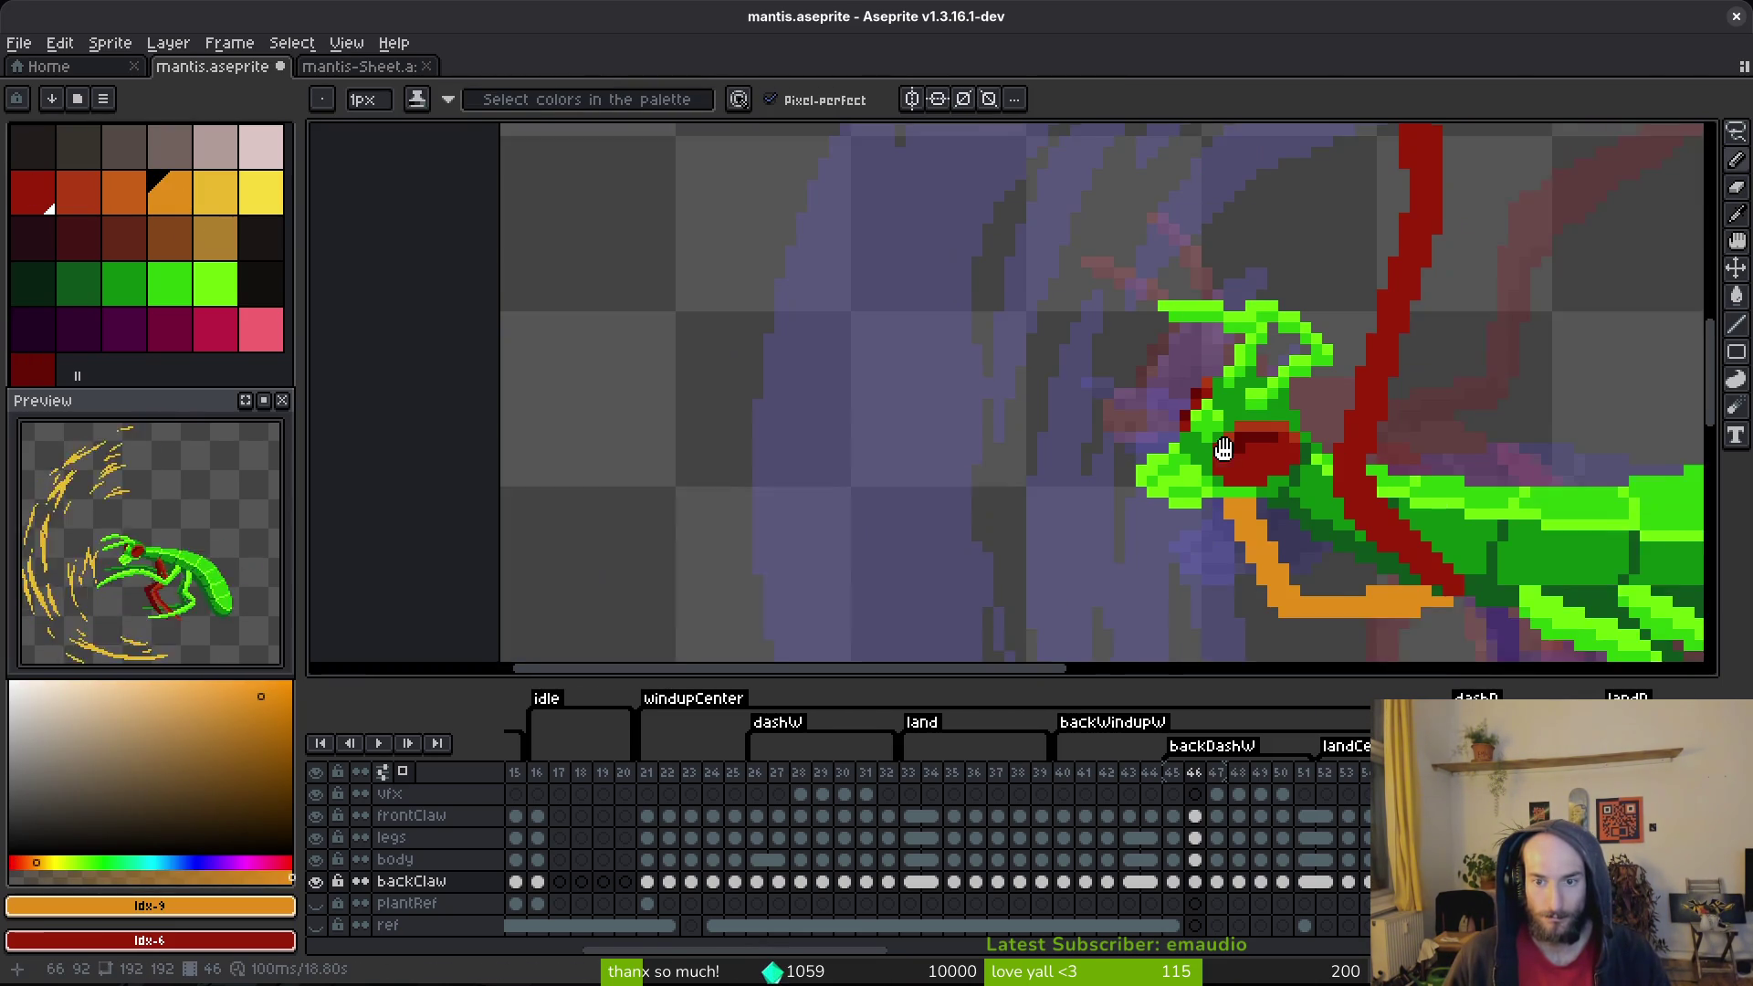
{"action": "left_click", "coordinate": [315, 859]}
Step: Erase the dark red triangle, then extend an orange line up-left from the claw tip
{"action": "scroll", "coordinate": [1237, 483], "scroll_direction": "up", "scroll_amount": 1}
{"action": "key", "text": "e"}
{"action": "left_click_drag", "start_coordinate": [1173, 461], "coordinate": [1214, 434]}
{"action": "key", "text": "b"}
{"action": "mouse_move", "coordinate": [1280, 558]}
{"action": "left_mouse_down"}
{"action": "mouse_move", "coordinate": [1260, 498]}
{"action": "mouse_move", "coordinate": [1251, 554]}
{"action": "left_mouse_up"}
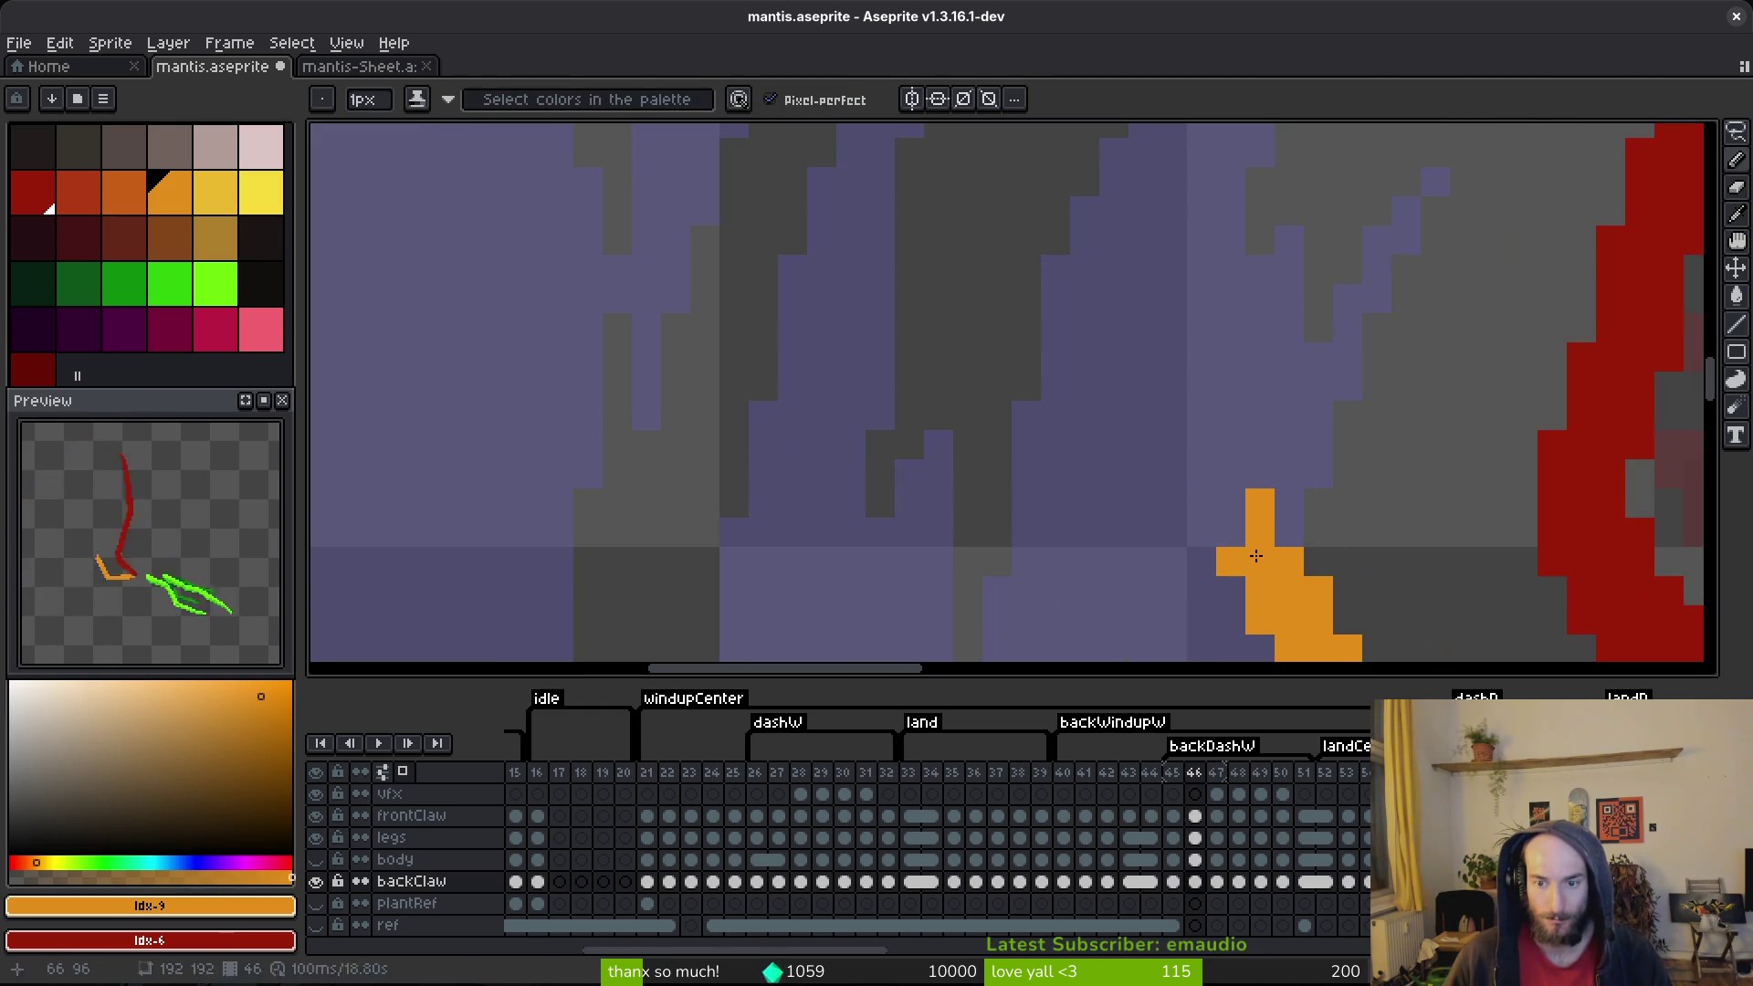
{"action": "scroll", "coordinate": [1276, 542], "scroll_direction": "down", "scroll_amount": 1}
{"action": "left_click_drag", "start_coordinate": [1324, 485], "coordinate": [1059, 339]}
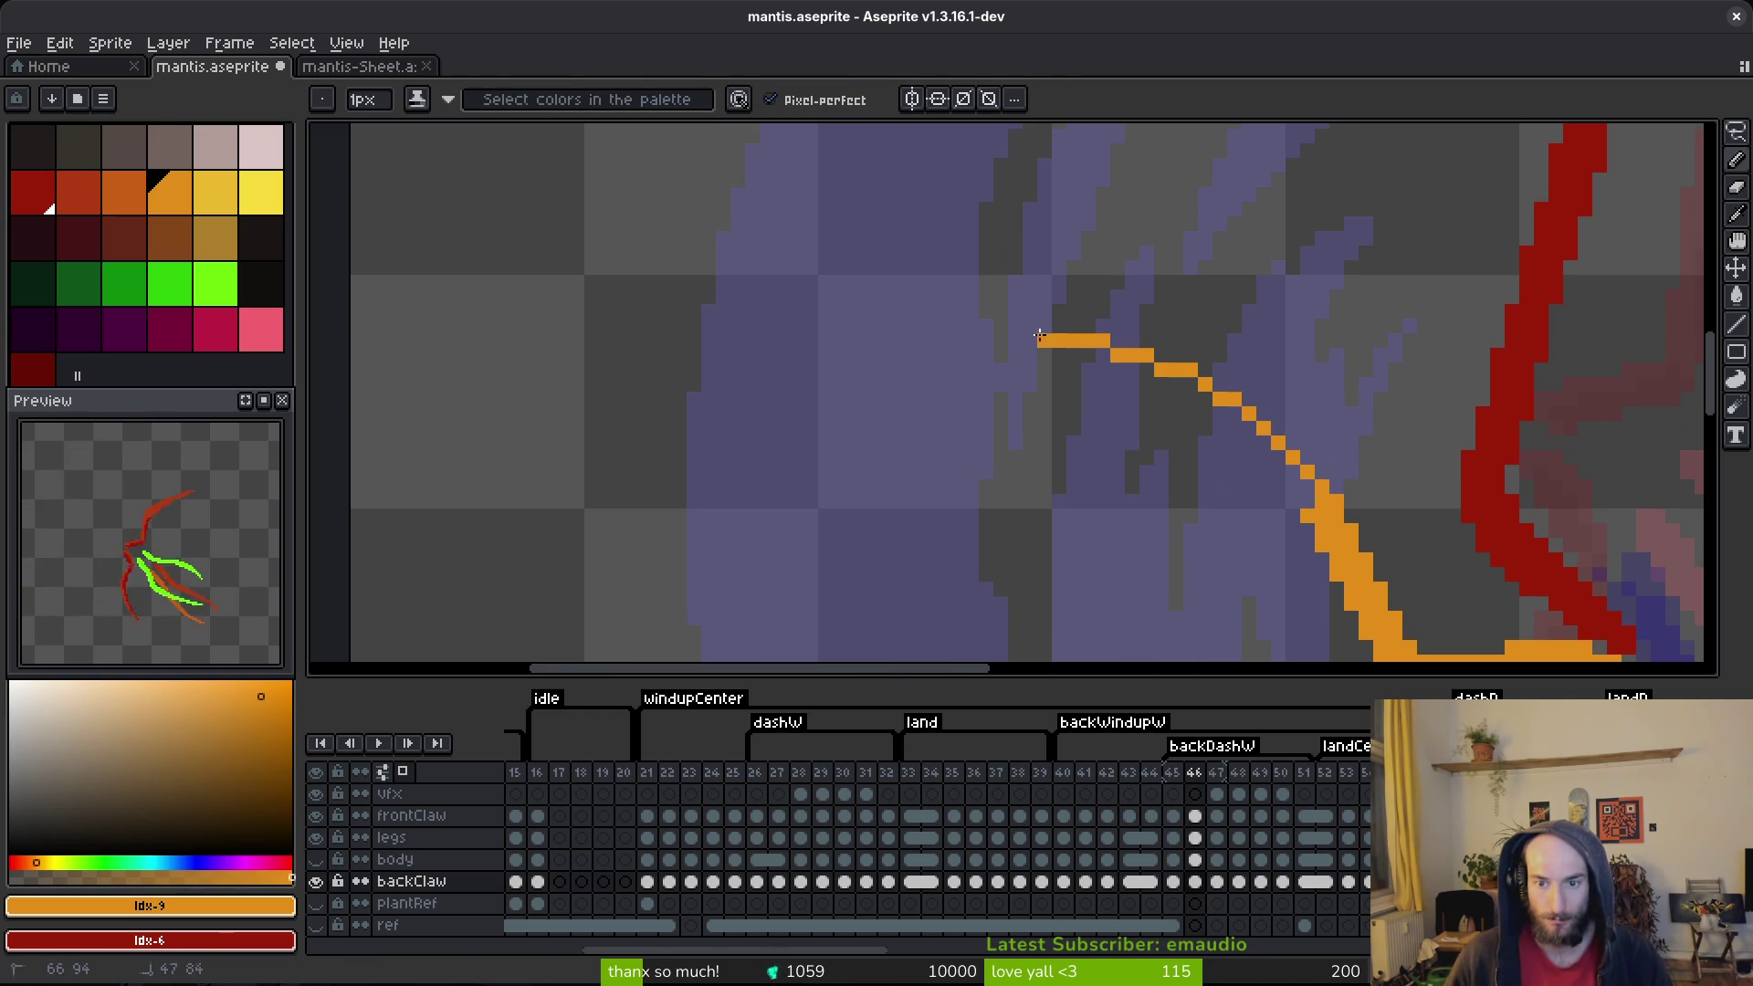
Step: Lengthen the orange curve leftward, thicken it and close gaps in the stroke
{"action": "mouse_move", "coordinate": [908, 326]}
{"action": "left_mouse_down"}
{"action": "mouse_move", "coordinate": [858, 332]}
{"action": "mouse_move", "coordinate": [1070, 362]}
{"action": "left_mouse_up"}
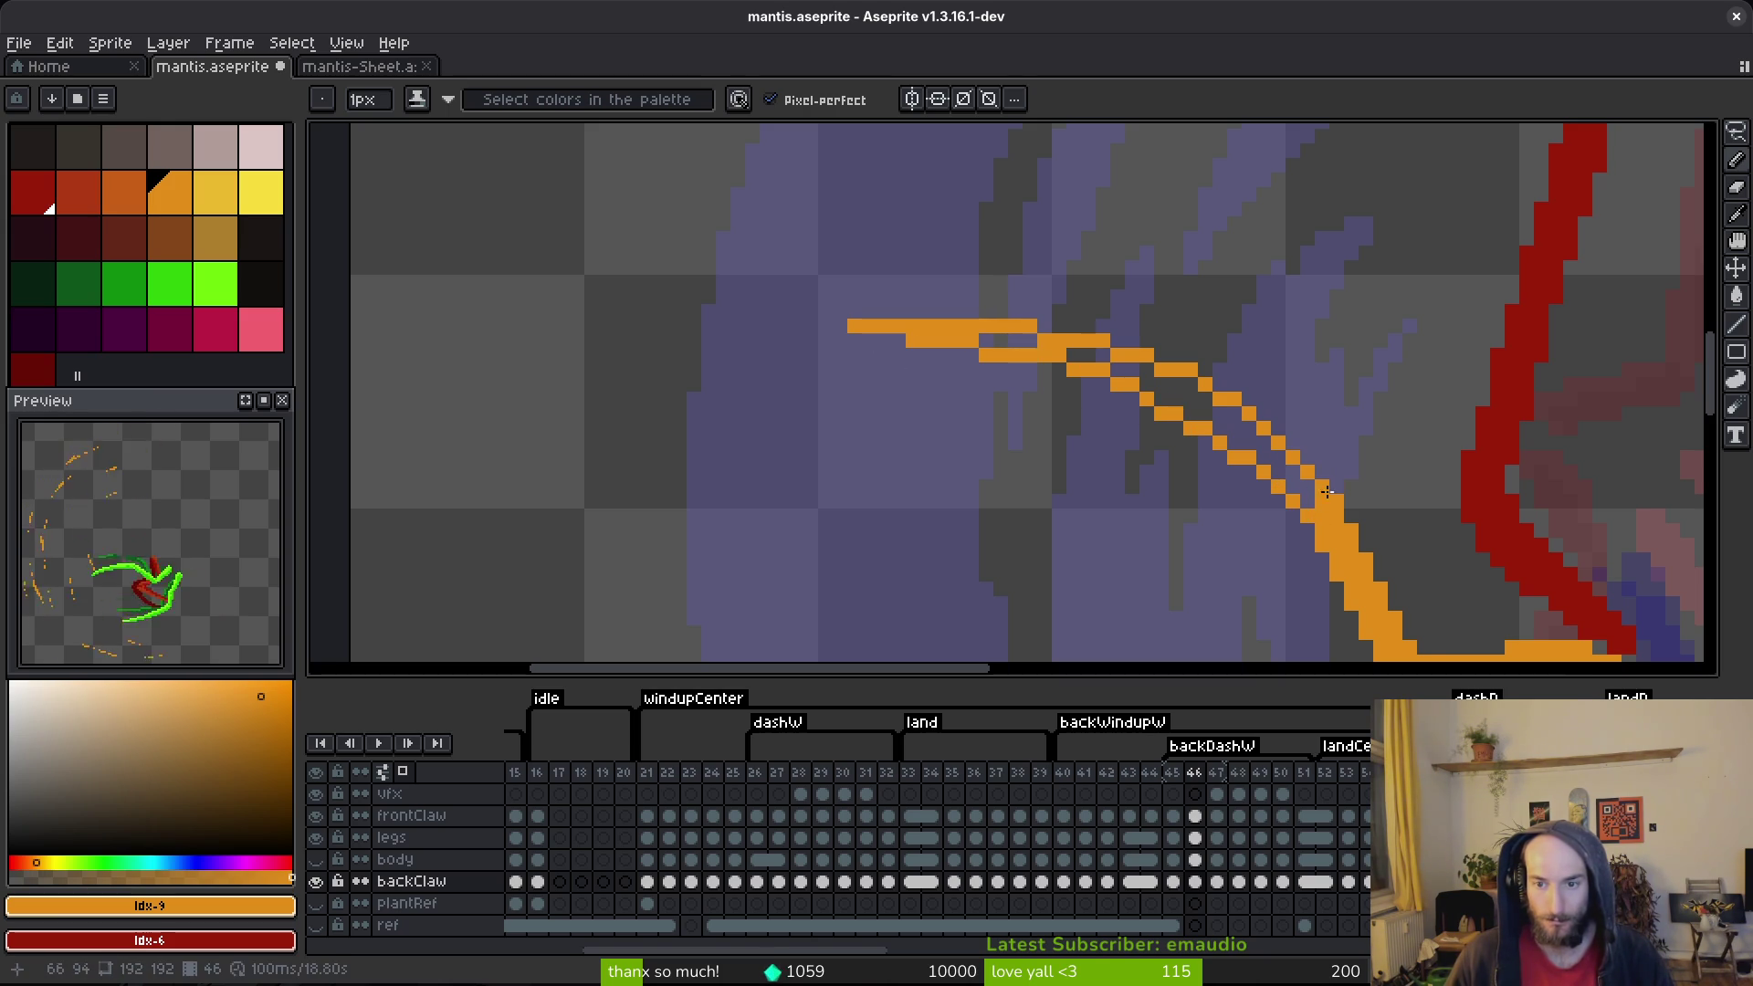
{"action": "left_click_drag", "start_coordinate": [1184, 393], "coordinate": [1324, 464]}
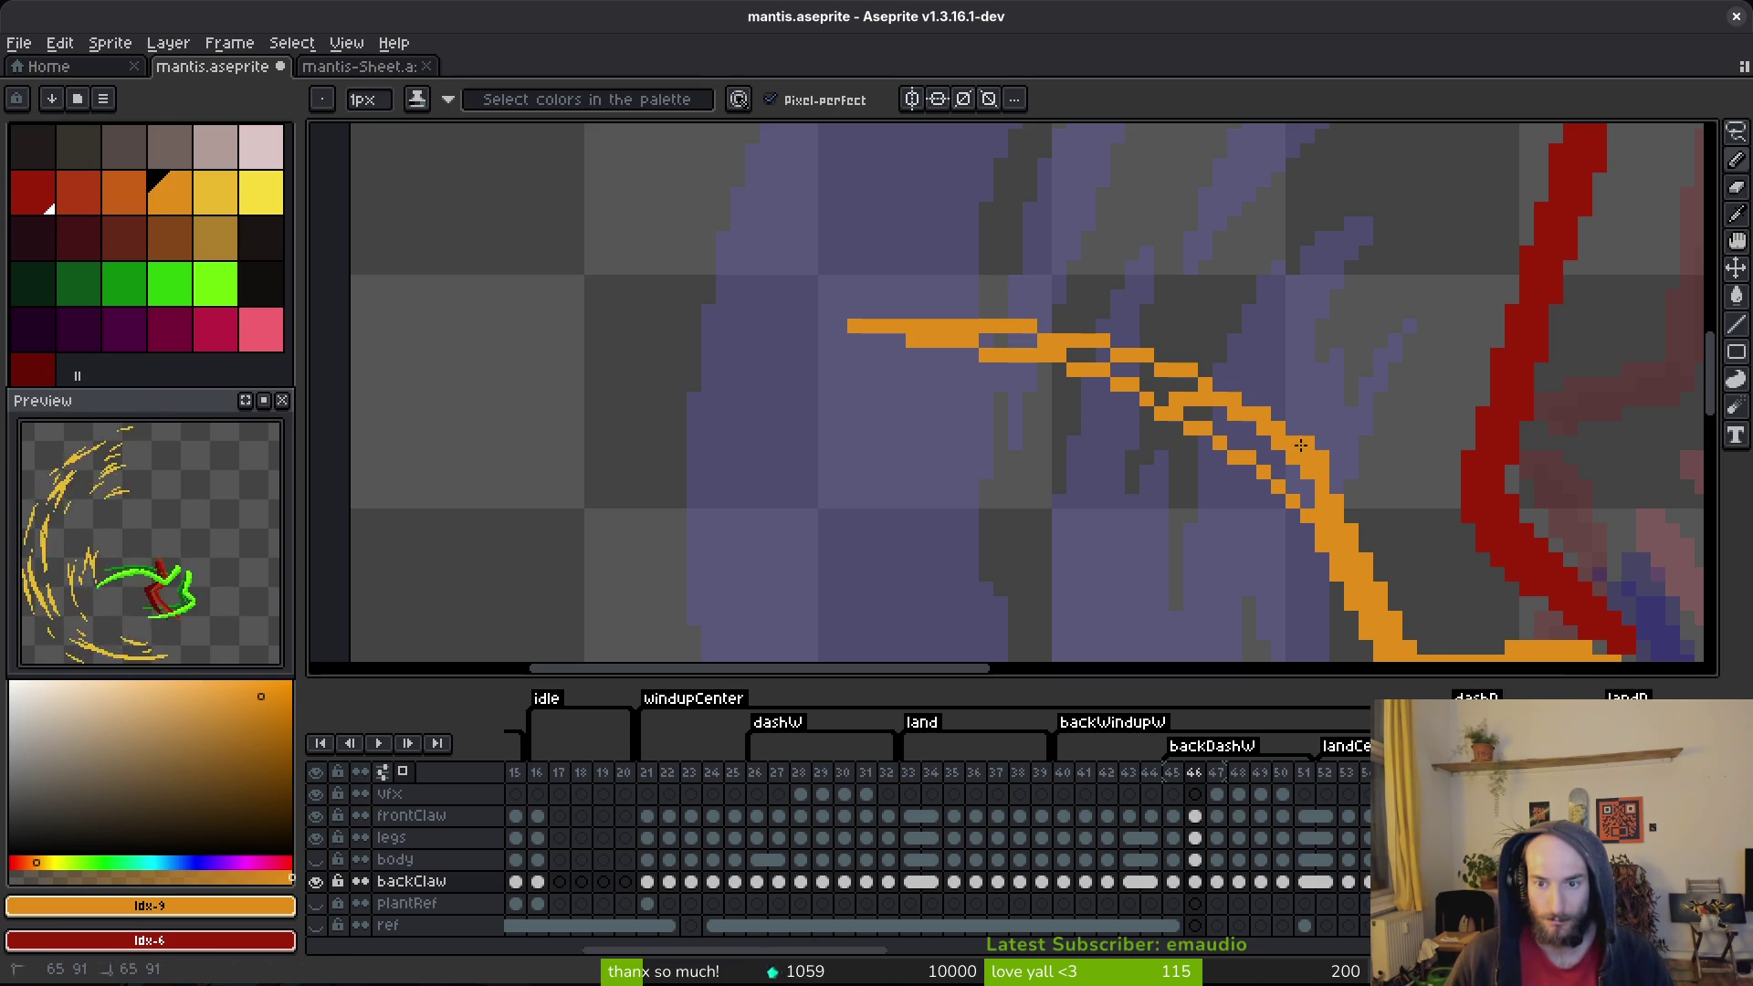
{"action": "left_click_drag", "start_coordinate": [1147, 374], "coordinate": [1269, 416]}
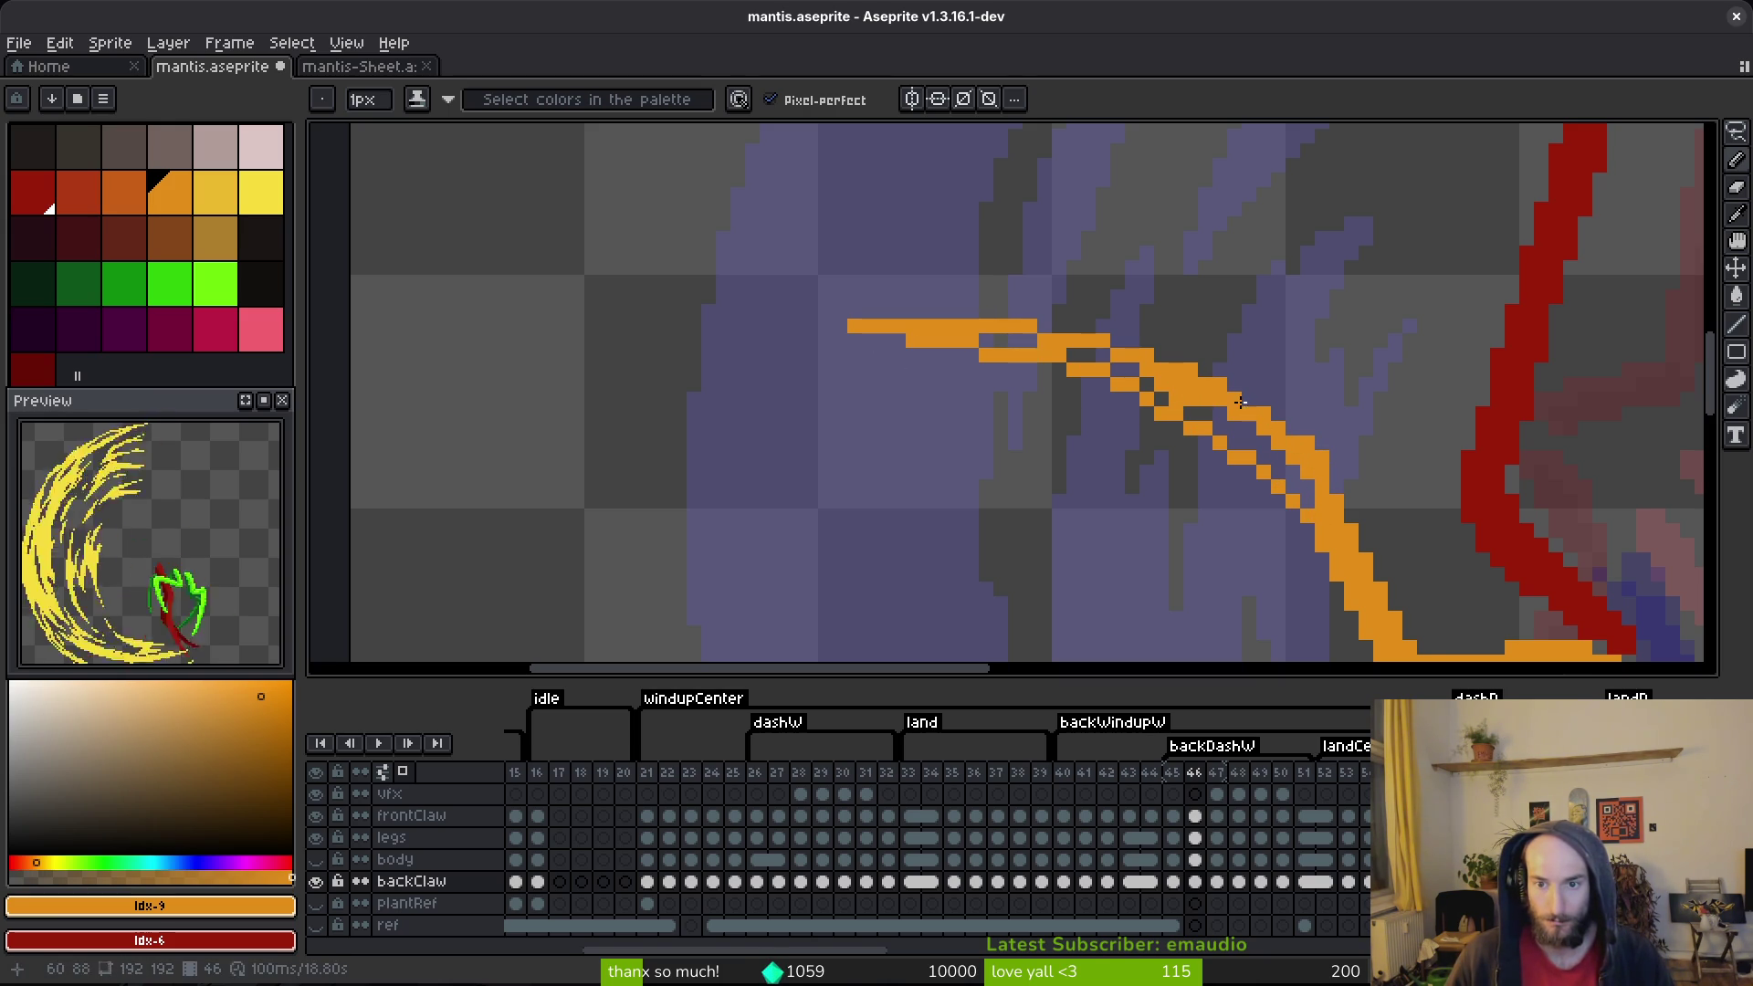
{"action": "left_click_drag", "start_coordinate": [985, 343], "coordinate": [1043, 343]}
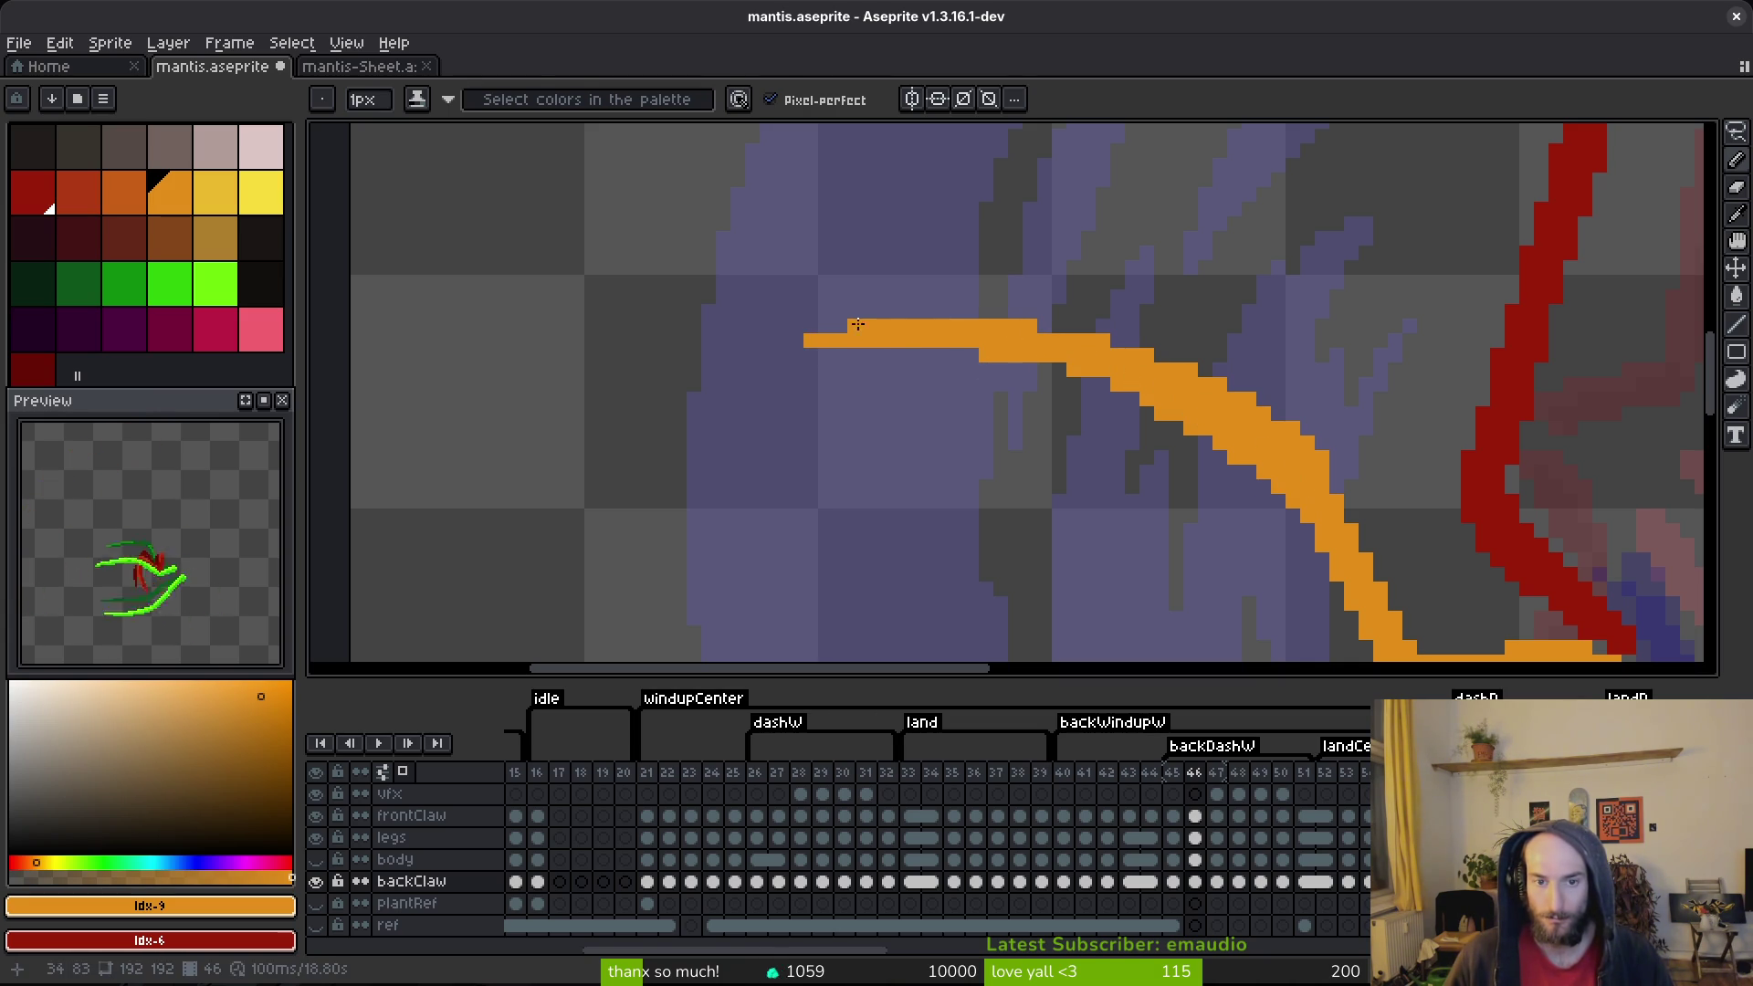
Step: Trim the left end of the orange stroke with the Eraser and save mantis.aseprite
{"action": "key", "text": "e"}
{"action": "left_click", "coordinate": [790, 319]}
{"action": "key", "text": "ctrl+s"}
{"action": "scroll", "coordinate": [919, 223], "scroll_direction": "down", "scroll_amount": 4}
{"action": "scroll", "coordinate": [1046, 285], "scroll_direction": "up", "scroll_amount": 3}
{"action": "key", "text": "ctrl+s"}
{"action": "scroll", "coordinate": [1076, 390], "scroll_direction": "down", "scroll_amount": 3}
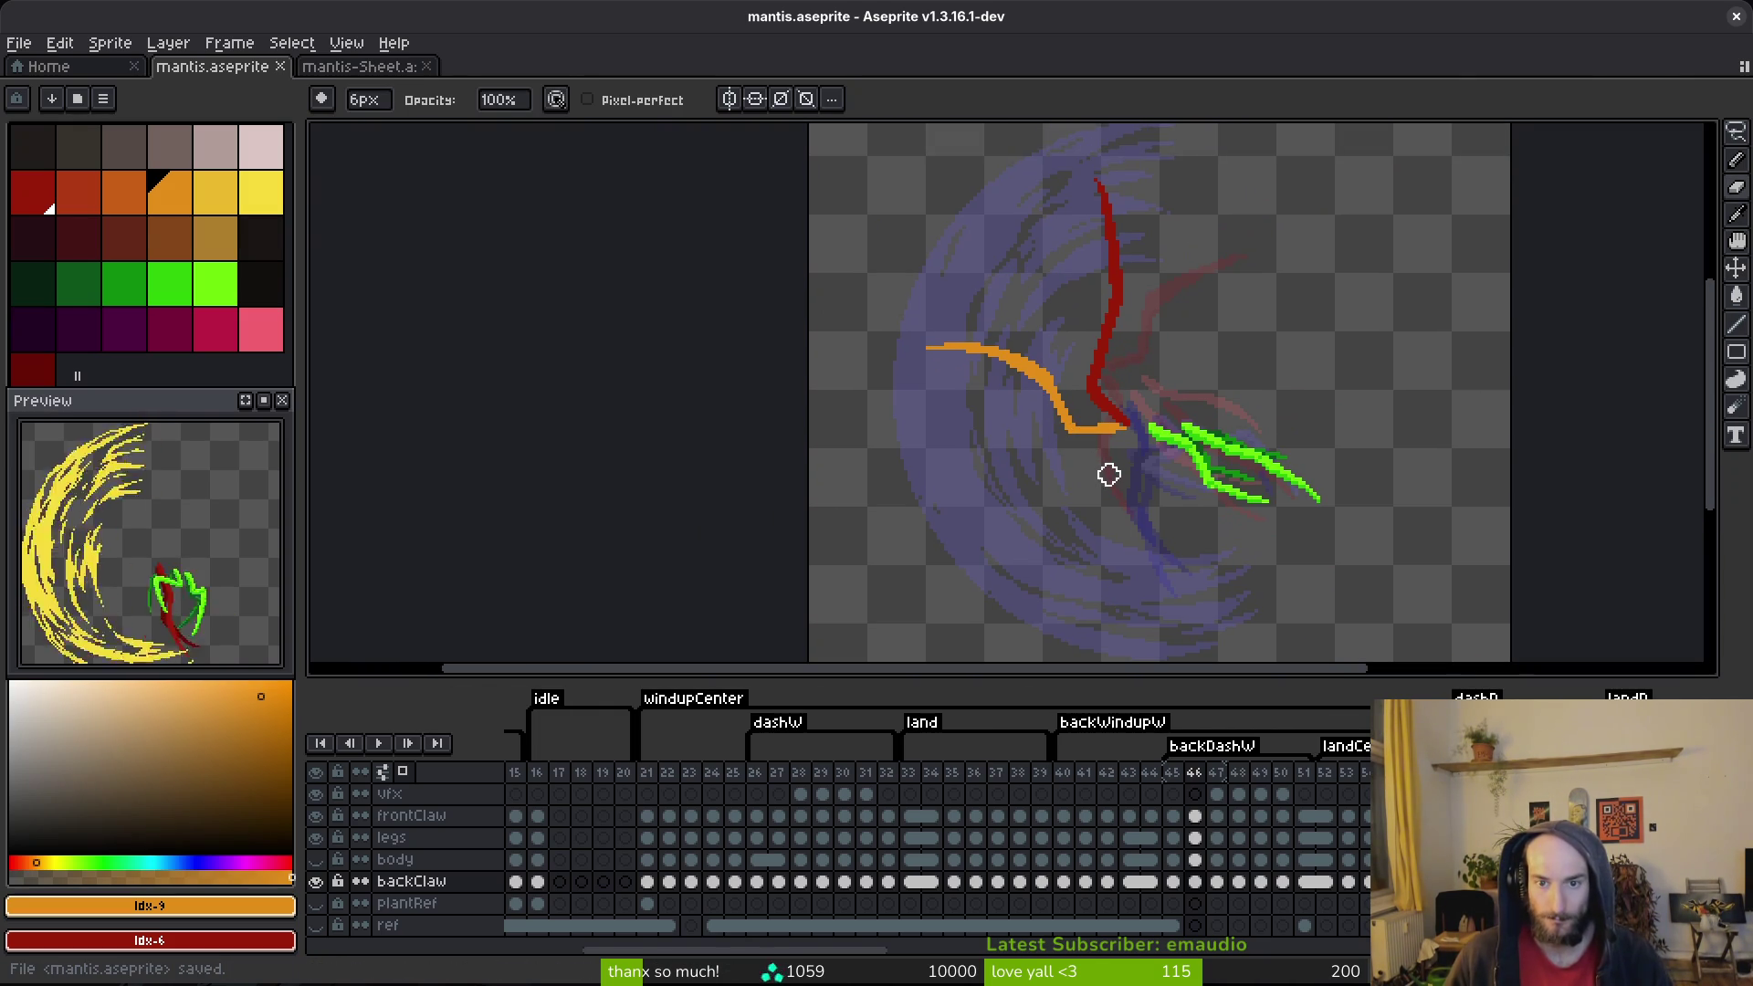
{"action": "scroll", "coordinate": [1052, 298], "scroll_direction": "up", "scroll_amount": 2}
Step: Select the left part of the orange claw stroke, rotate it slightly, and save
{"action": "key", "text": "m"}
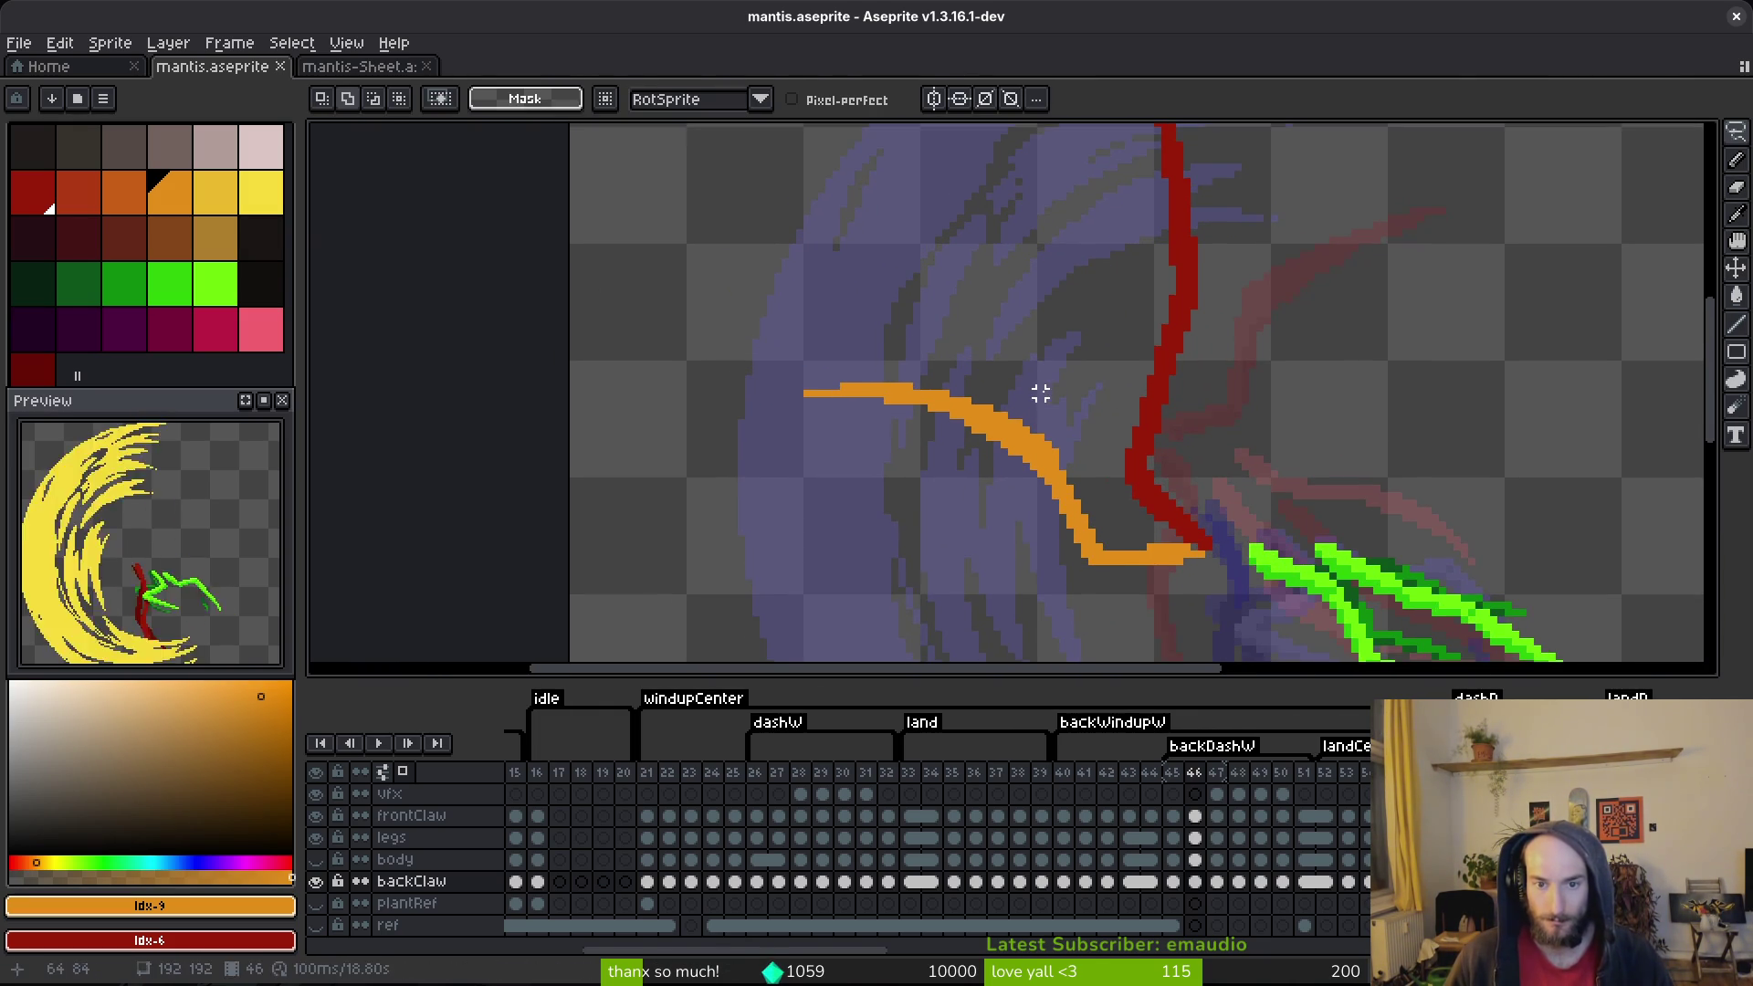
{"action": "scroll", "coordinate": [1041, 393], "scroll_direction": "up", "scroll_amount": 3}
{"action": "mouse_move", "coordinate": [1023, 354]}
{"action": "left_mouse_down"}
{"action": "mouse_move", "coordinate": [578, 360]}
{"action": "mouse_move", "coordinate": [910, 470]}
{"action": "left_mouse_up"}
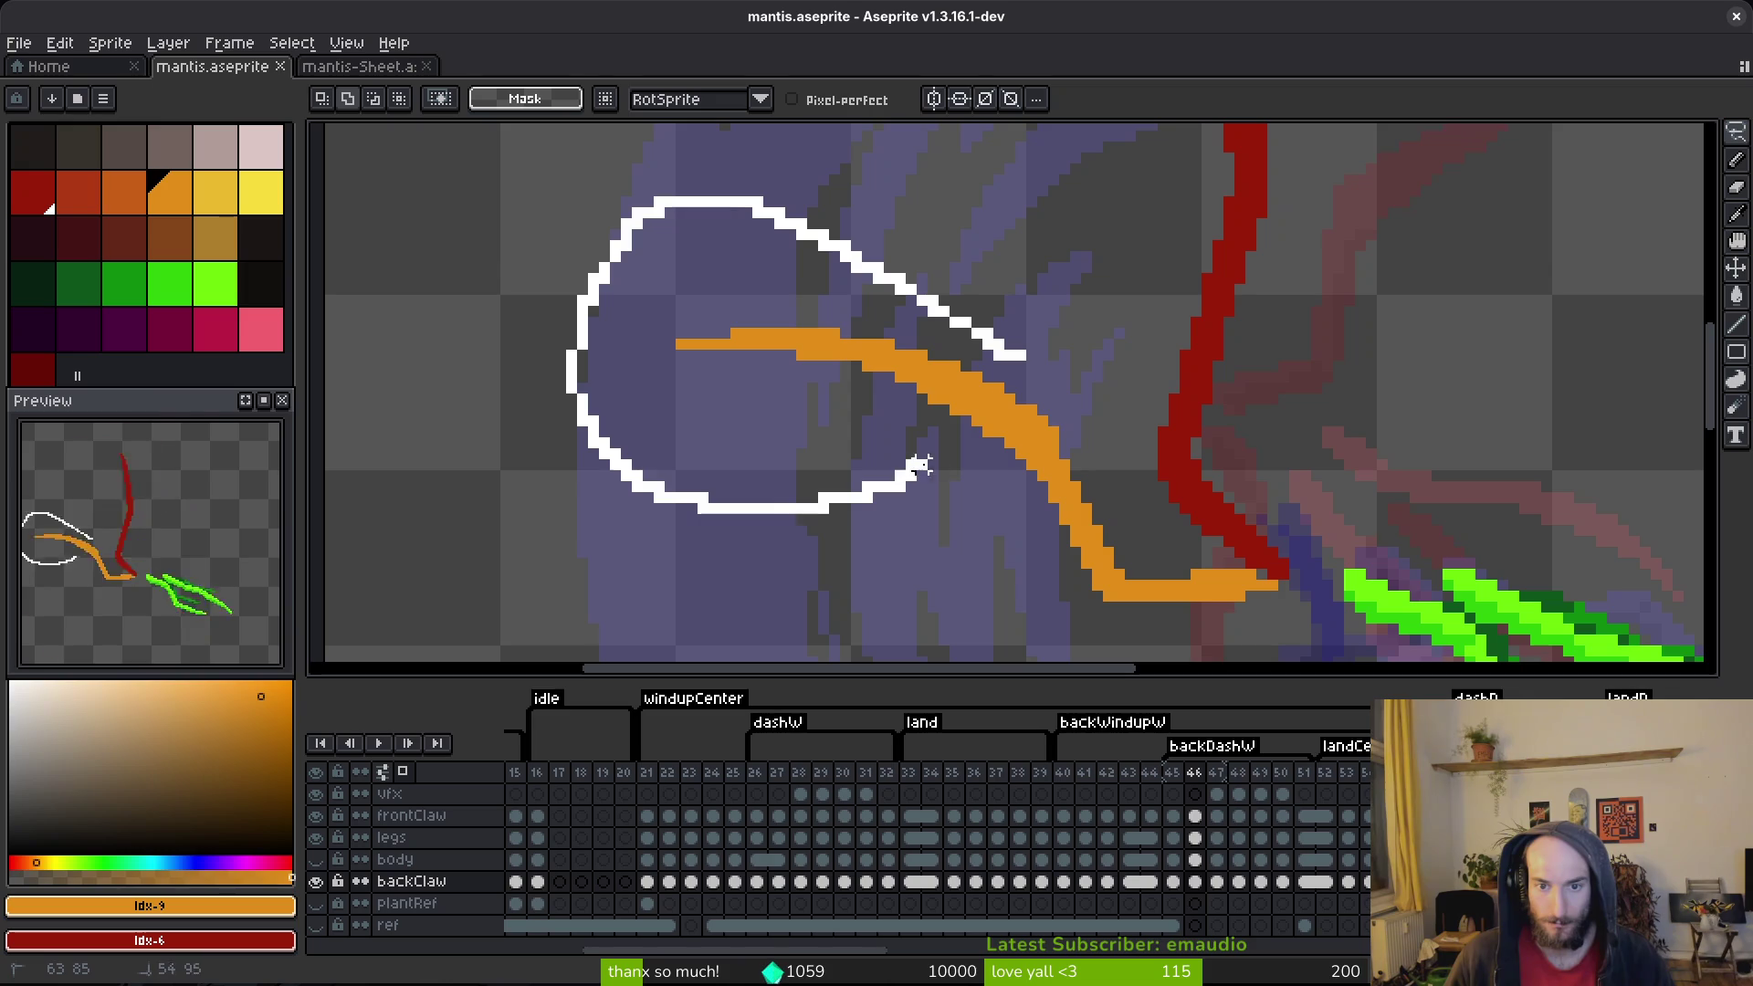
{"action": "left_click_drag", "start_coordinate": [1019, 388], "coordinate": [978, 383]}
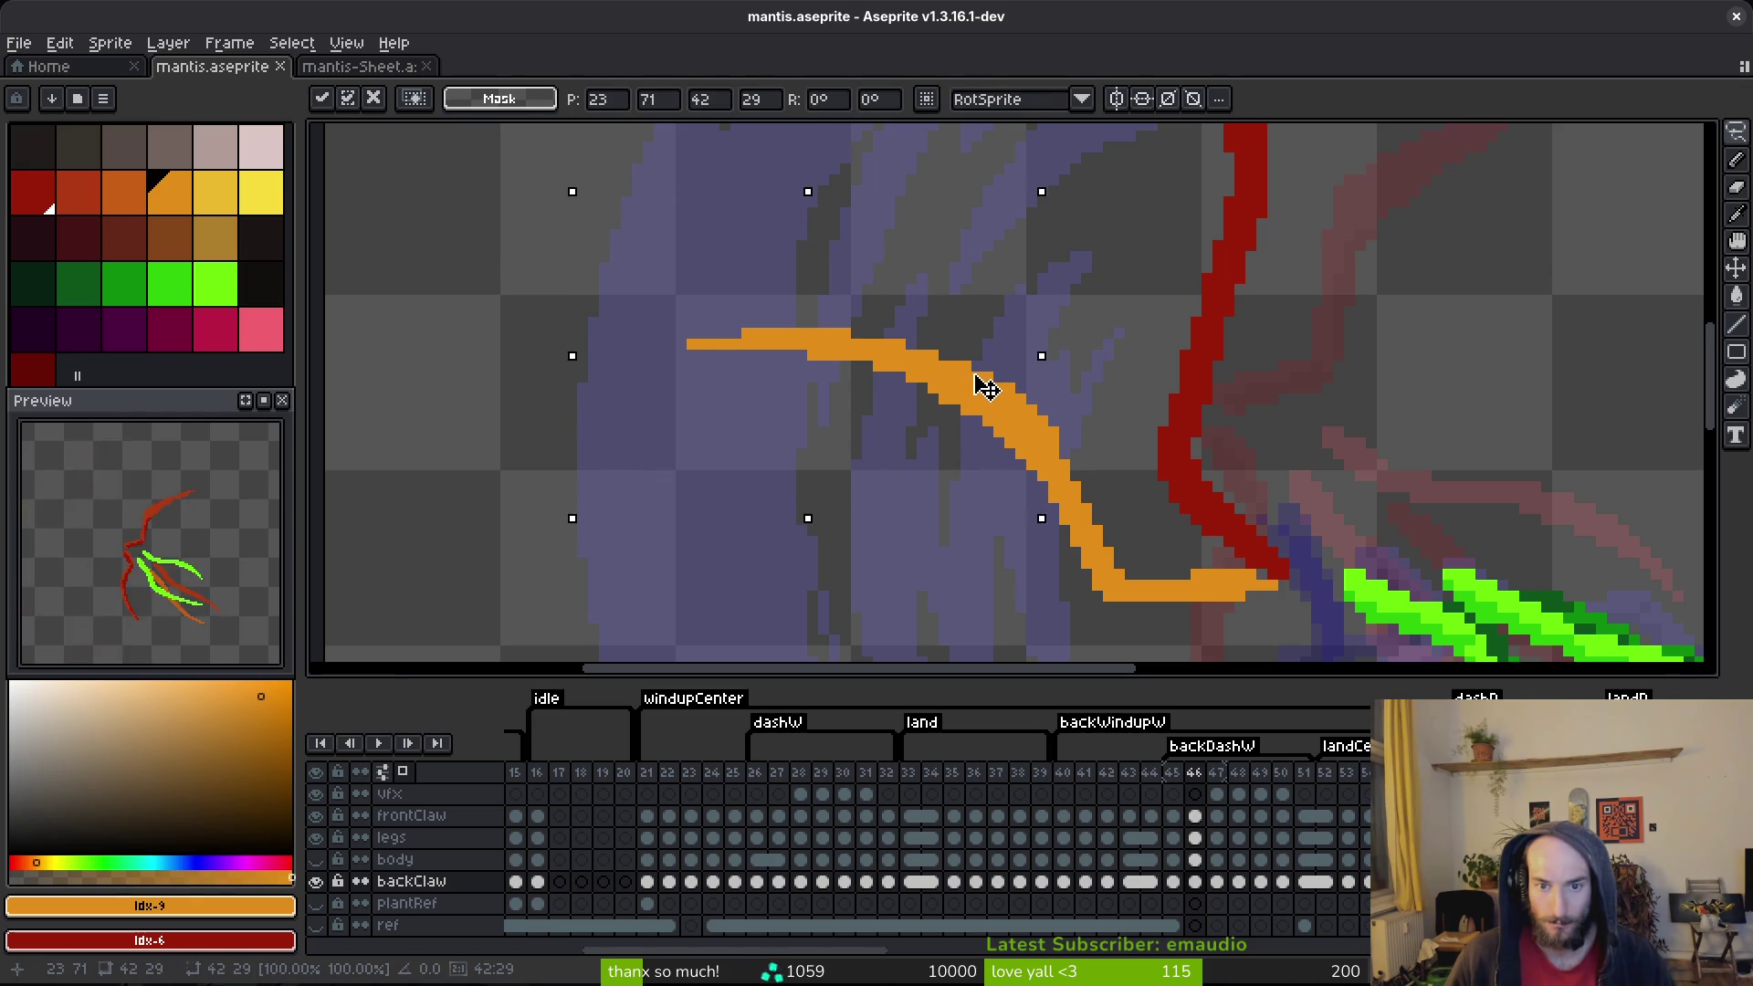
{"action": "key", "text": "ctrl+s"}
{"action": "key", "text": "b"}
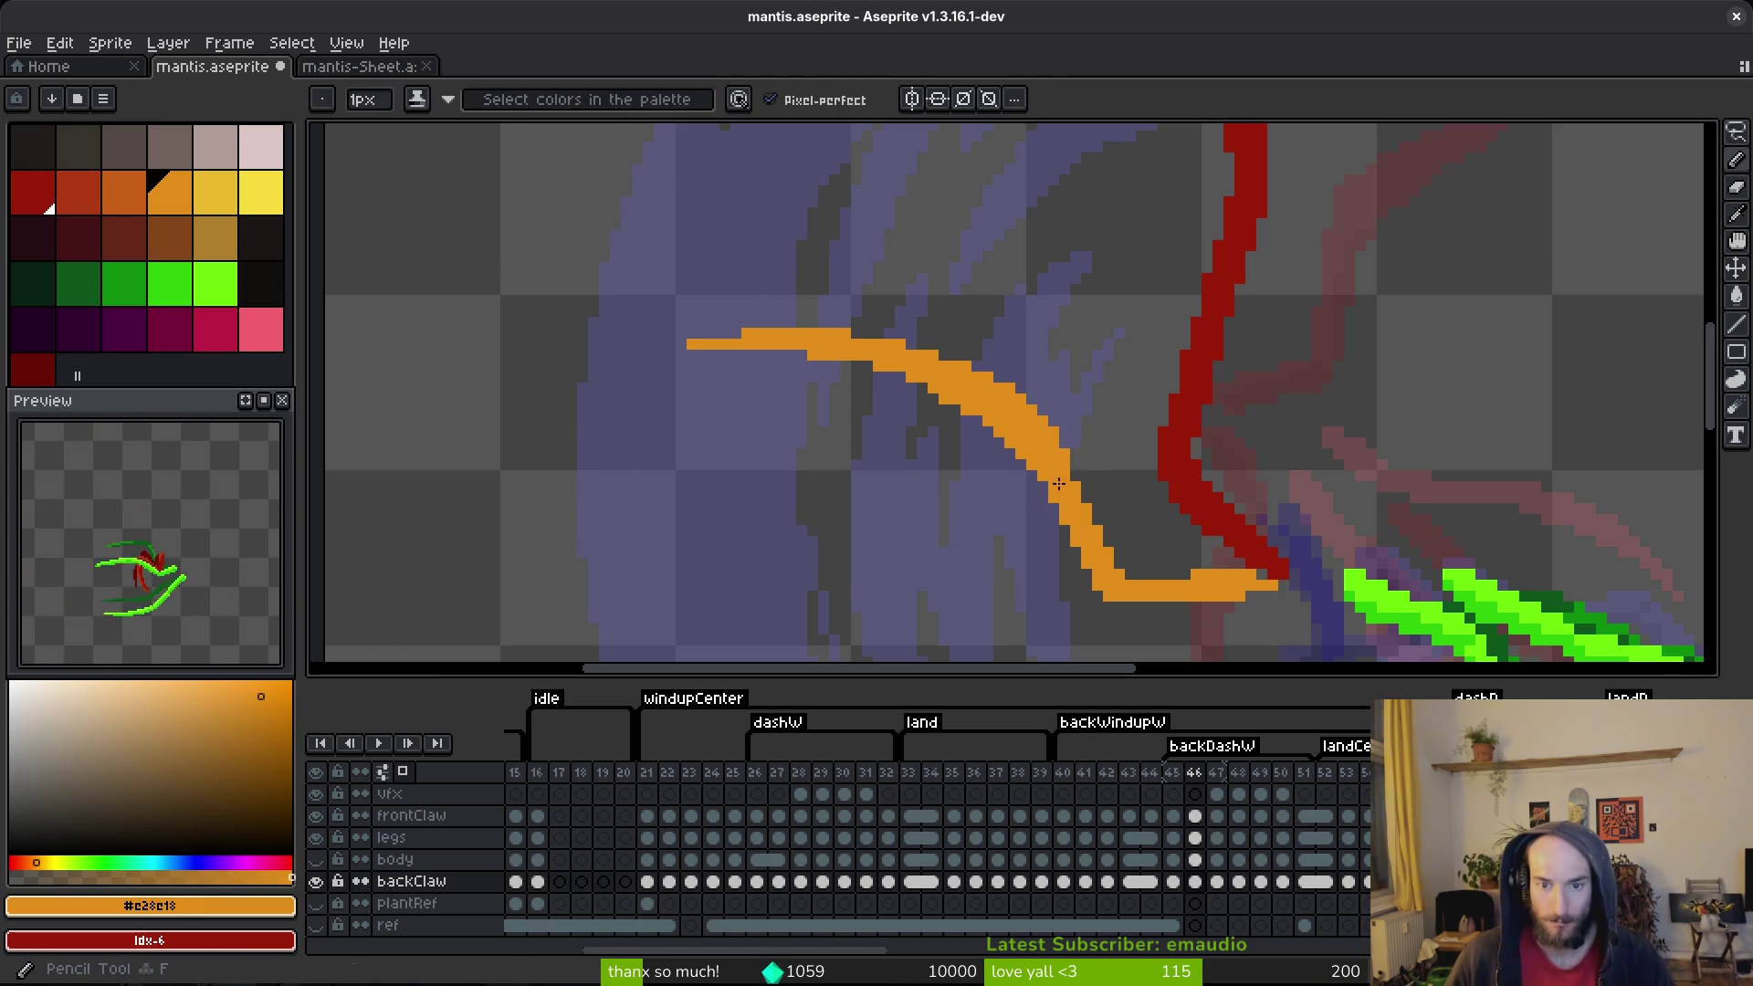
{"action": "scroll", "coordinate": [1145, 517], "scroll_direction": "down", "scroll_amount": 2}
{"action": "scroll", "coordinate": [1061, 445], "scroll_direction": "up", "scroll_amount": 2}
Step: Lasso the orange stroke, nudge it one pixel right and one pixel down, then deselect
{"action": "key", "text": "q"}
{"action": "mouse_move", "coordinate": [1075, 371]}
{"action": "left_mouse_down"}
{"action": "mouse_move", "coordinate": [986, 305]}
{"action": "mouse_move", "coordinate": [1049, 536]}
{"action": "mouse_move", "coordinate": [1087, 265]}
{"action": "mouse_move", "coordinate": [1082, 374]}
{"action": "left_mouse_up"}
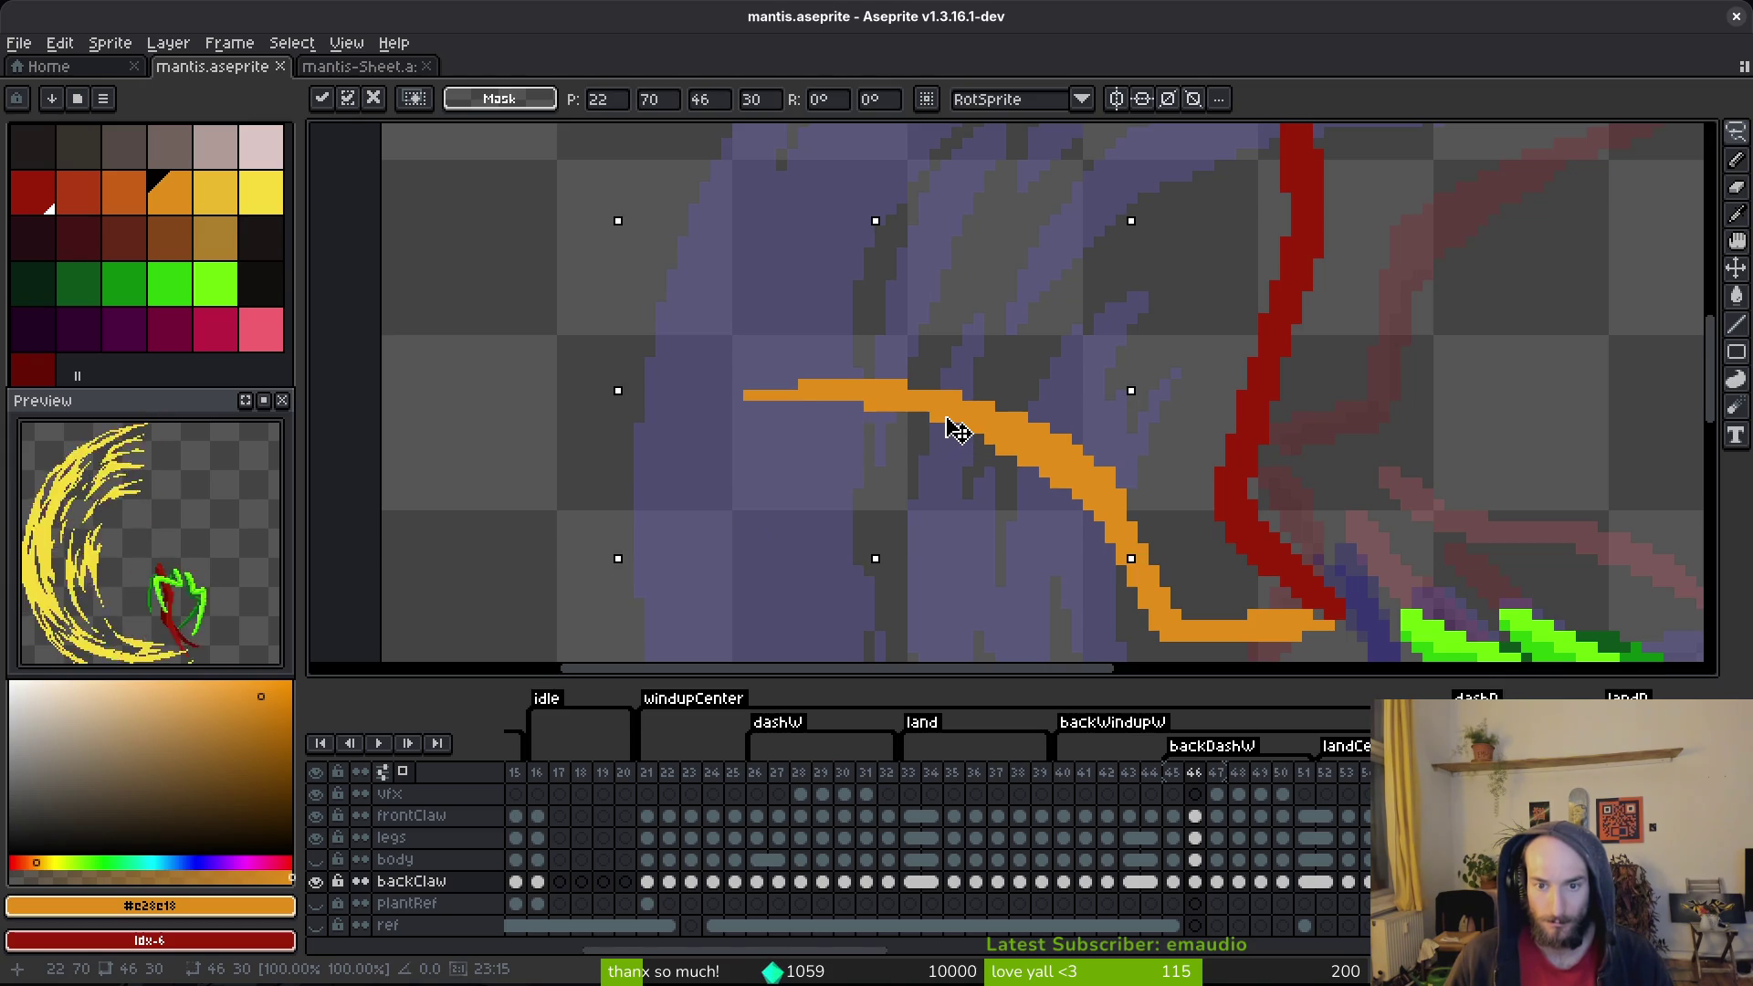
{"action": "left_click_drag", "start_coordinate": [955, 430], "coordinate": [966, 431]}
{"action": "key", "text": "Return"}
{"action": "mouse_move", "coordinate": [977, 324]}
{"action": "left_mouse_down"}
{"action": "mouse_move", "coordinate": [803, 399]}
{"action": "mouse_move", "coordinate": [1050, 507]}
{"action": "mouse_move", "coordinate": [742, 286]}
{"action": "left_mouse_up"}
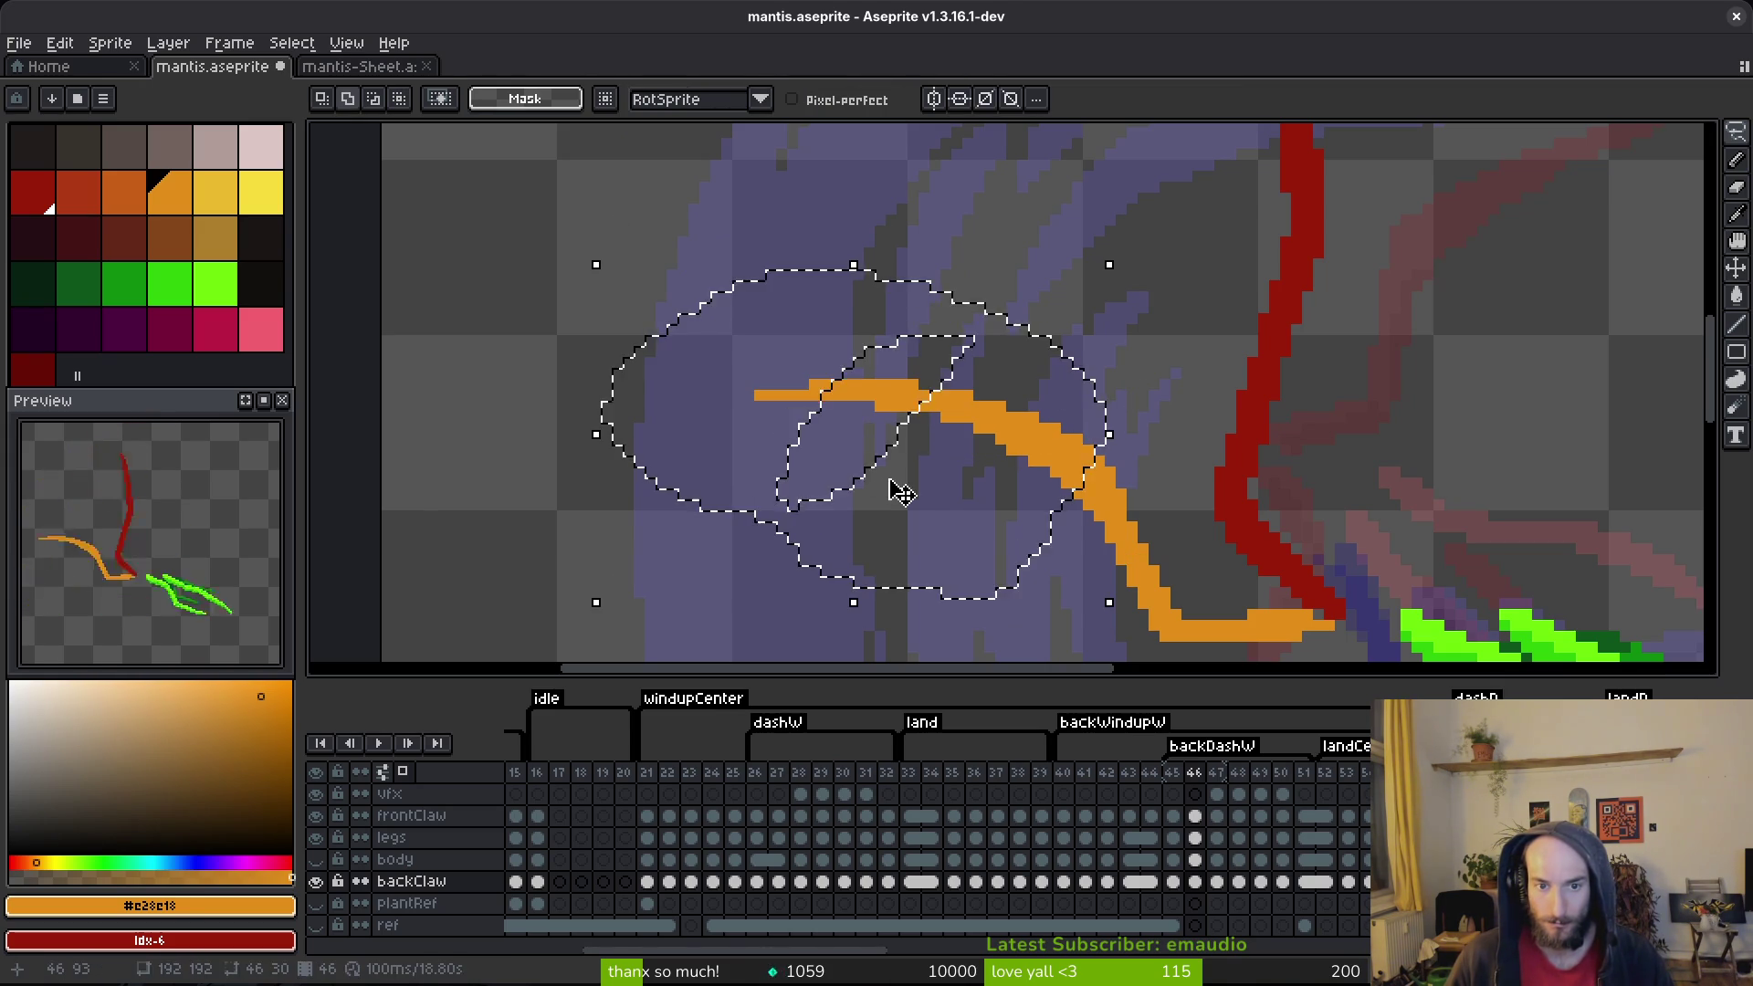
{"action": "left_click_drag", "start_coordinate": [931, 194], "coordinate": [1000, 315]}
{"action": "left_click_drag", "start_coordinate": [970, 446], "coordinate": [963, 454]}
{"action": "key", "text": "ctrl+d"}
Step: Sample the orange colour, thicken the claw line with orange pixels, and save
{"action": "key", "text": "b"}
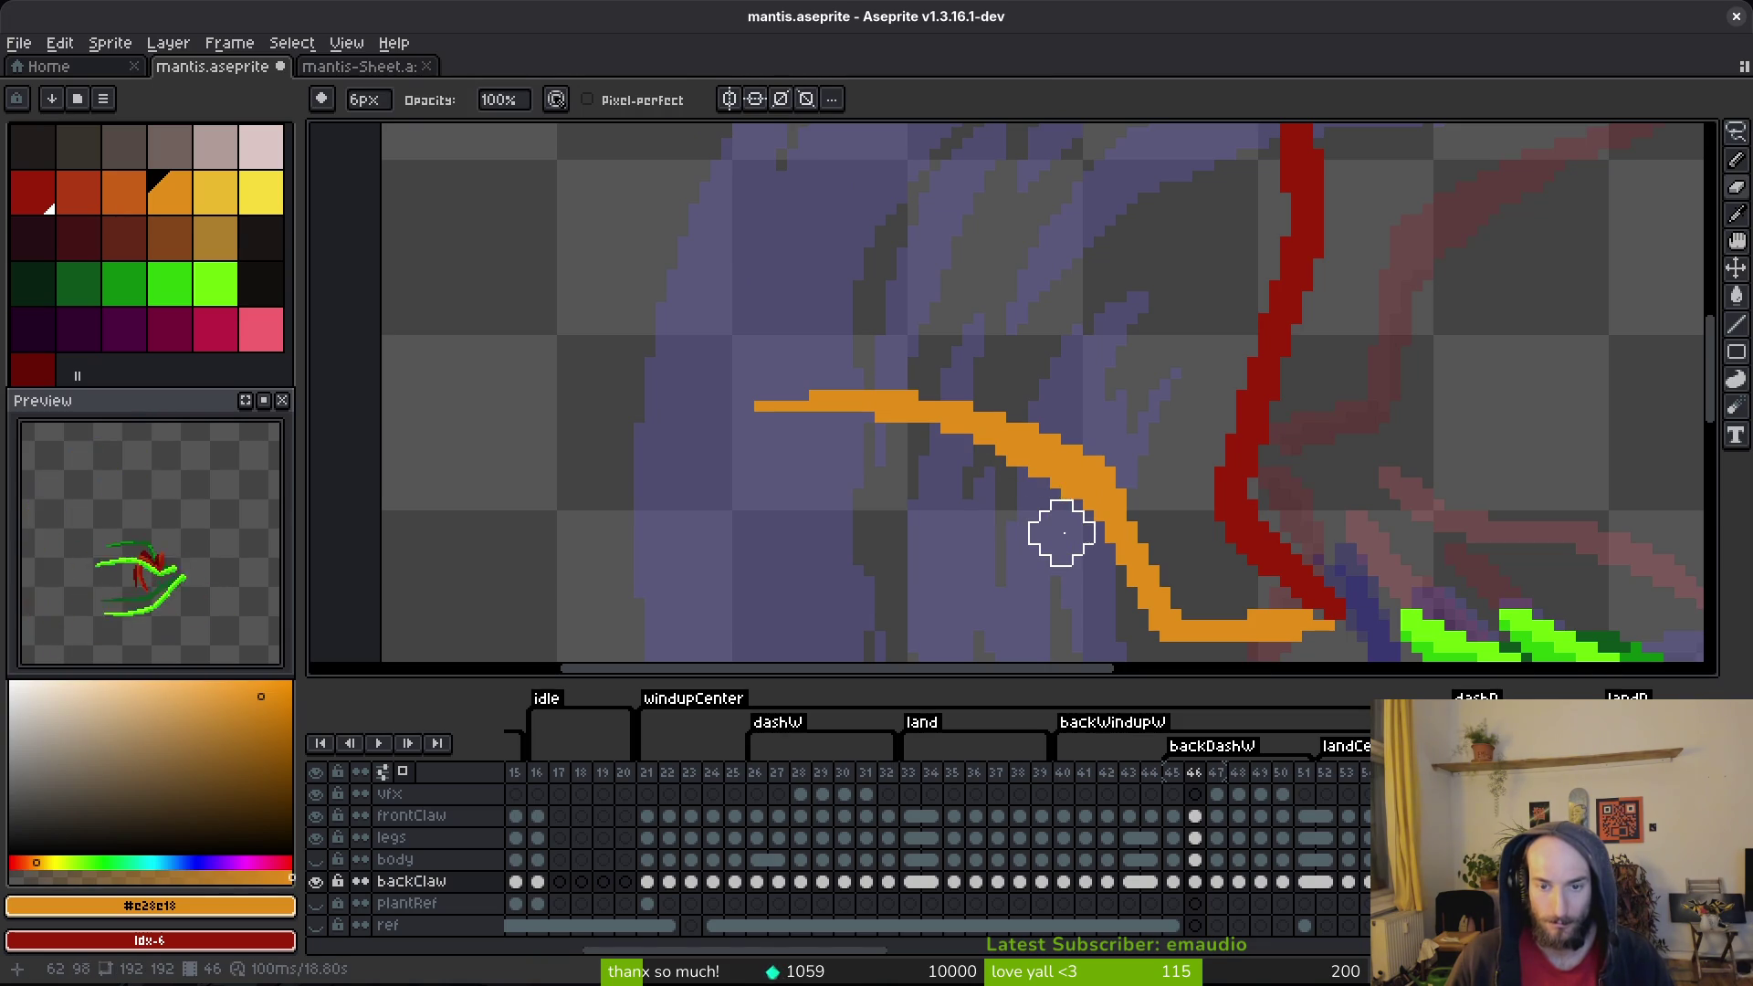
{"action": "scroll", "coordinate": [1039, 534], "scroll_direction": "up", "scroll_amount": 2}
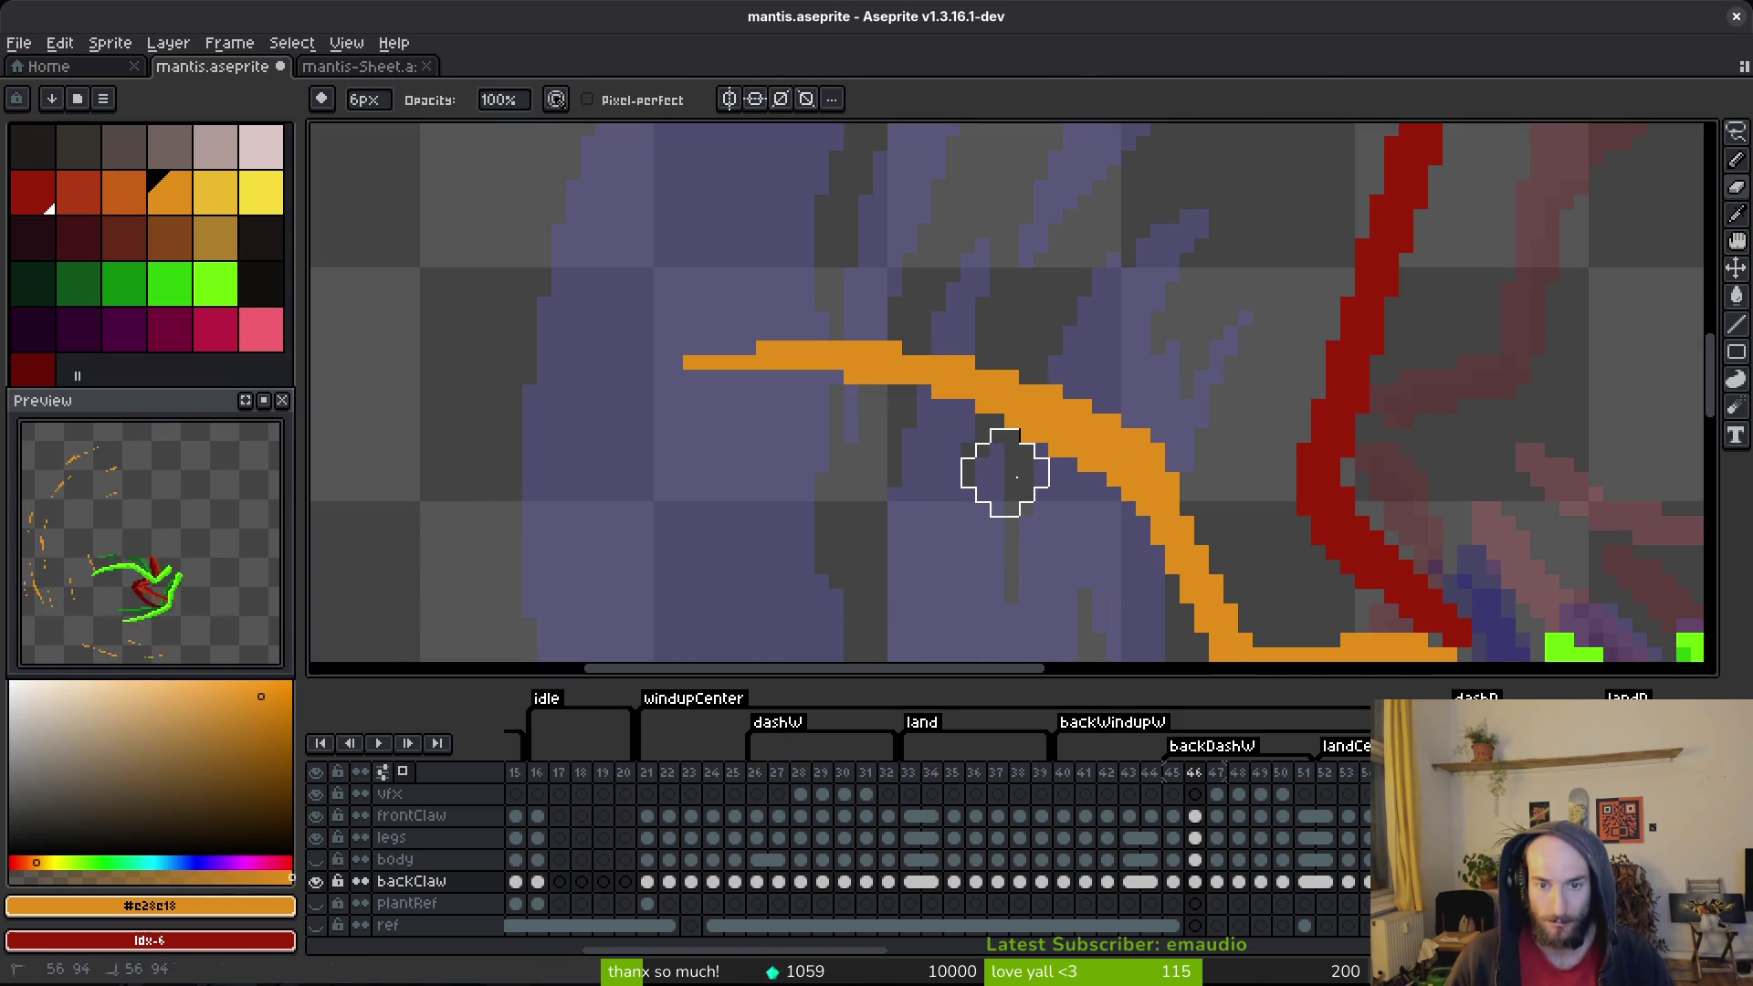
{"action": "key", "text": "i"}
{"action": "key", "text": "b"}
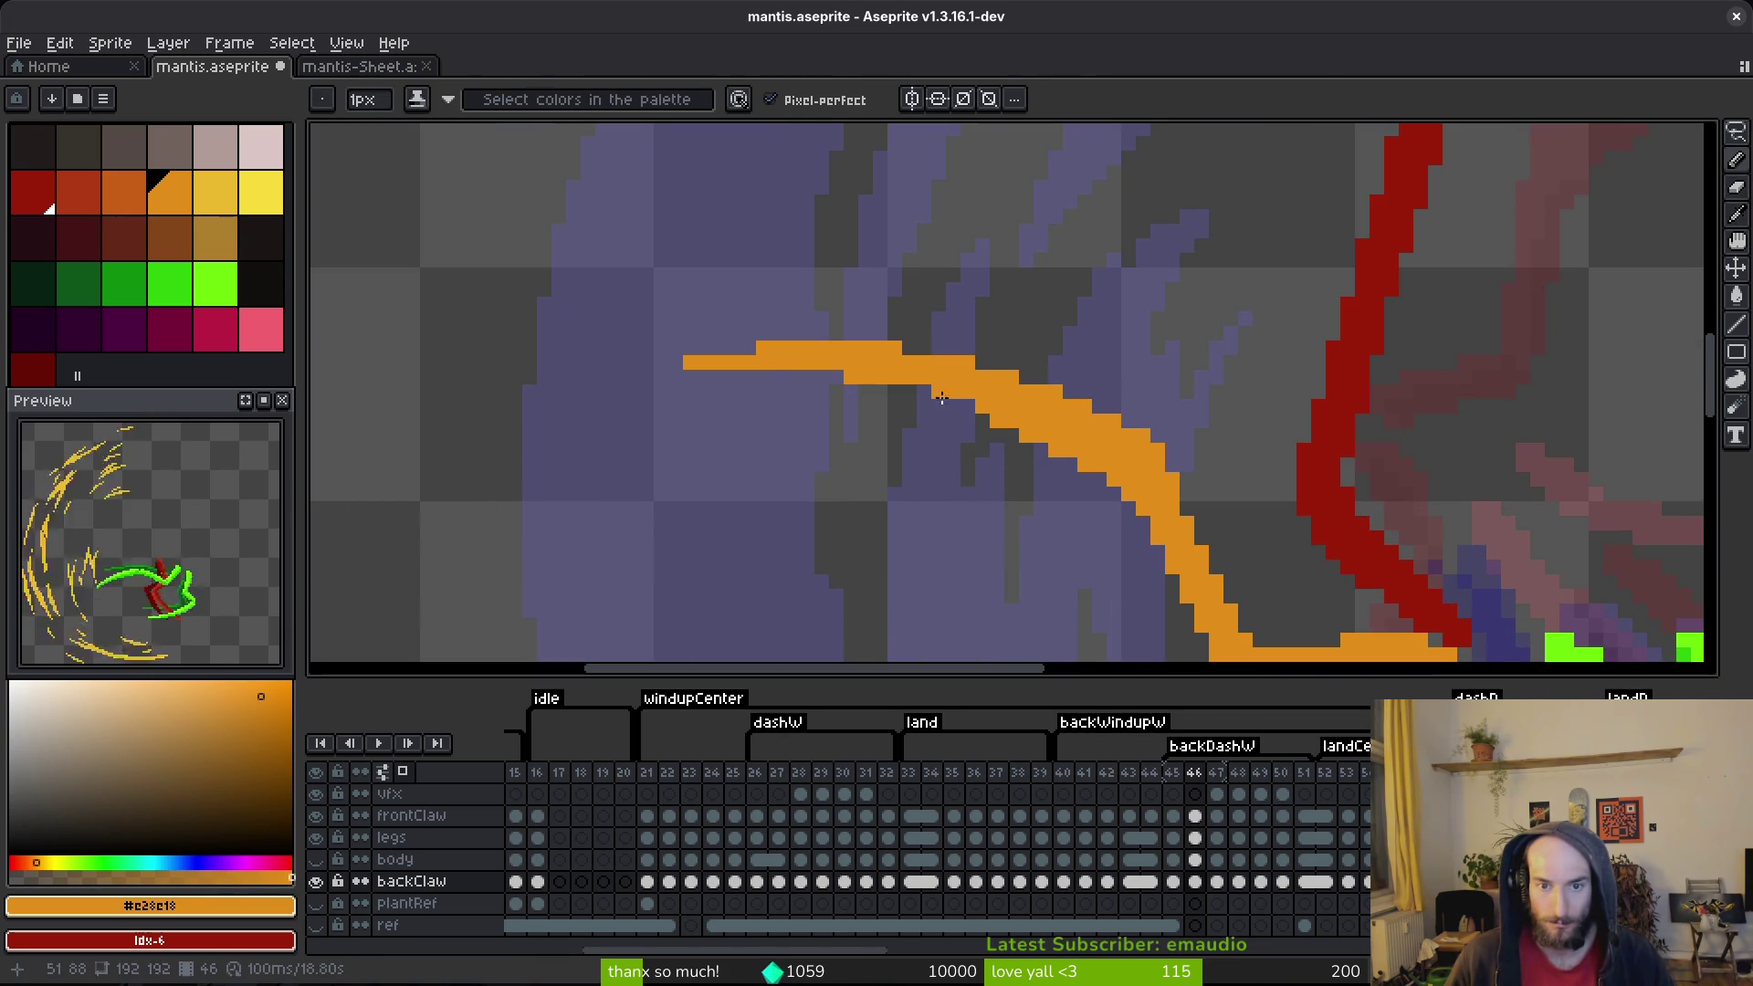
{"action": "left_click_drag", "start_coordinate": [910, 390], "coordinate": [966, 404]}
{"action": "key", "text": "ctrl+s"}
{"action": "scroll", "coordinate": [1053, 527], "scroll_direction": "down", "scroll_amount": 3}
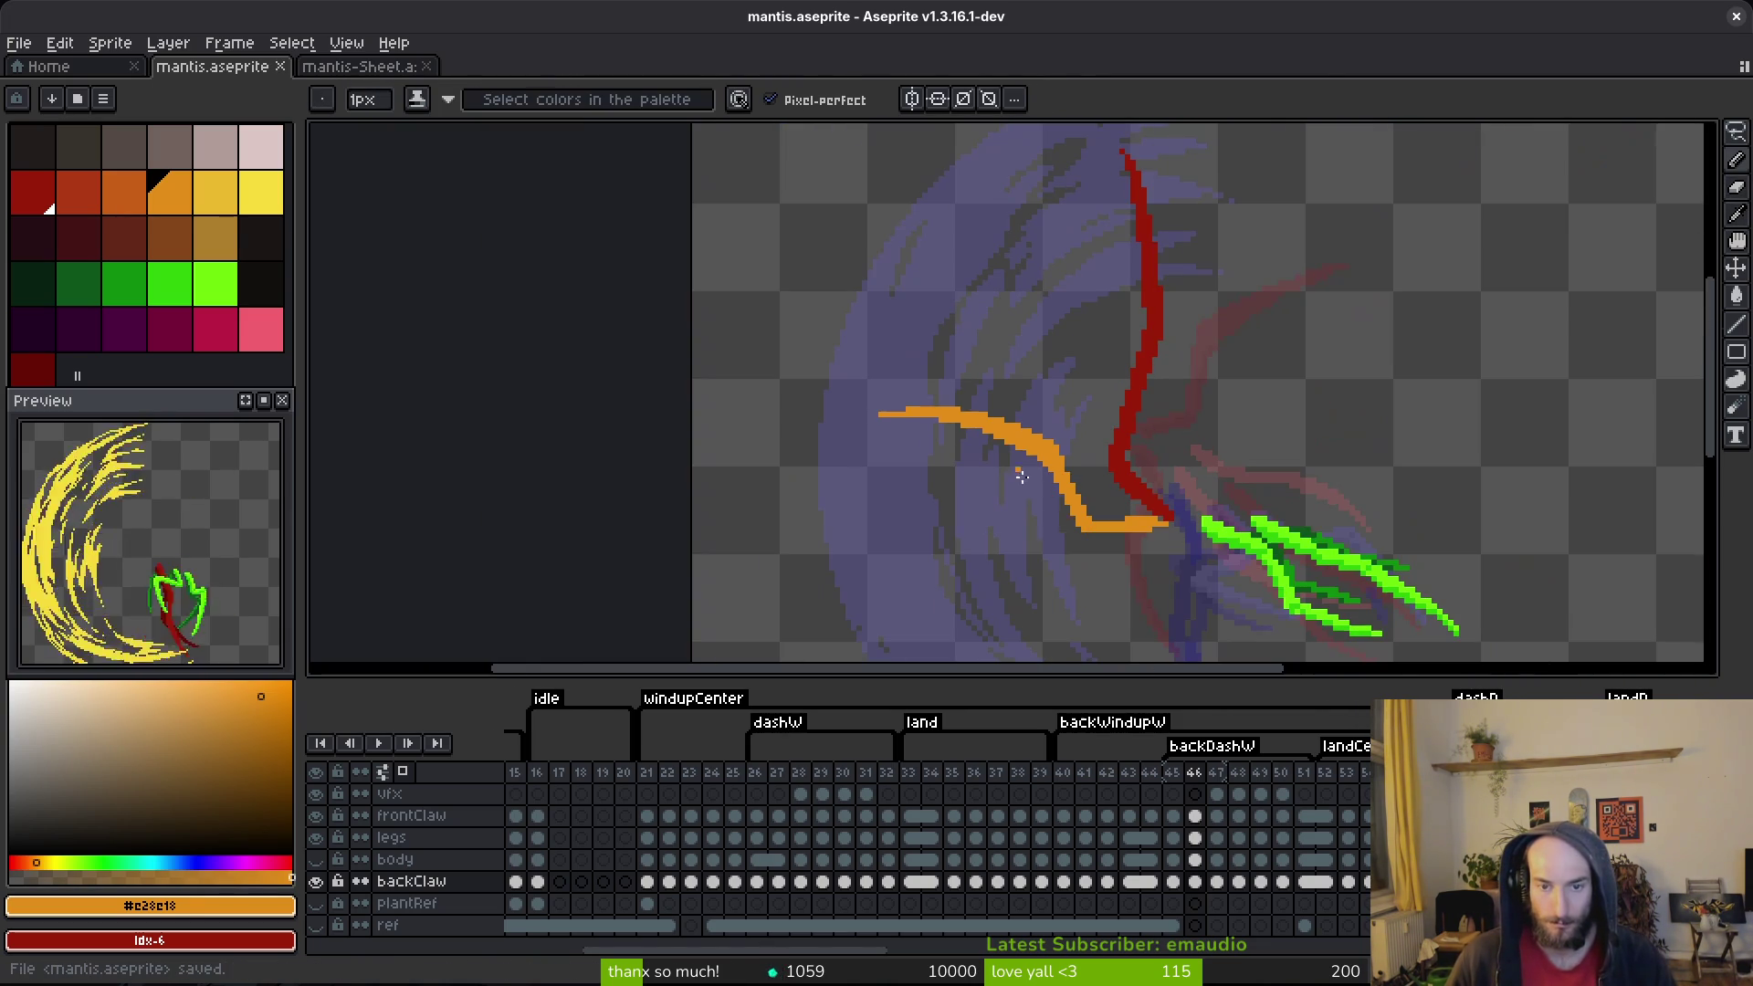
{"action": "scroll", "coordinate": [1070, 507], "scroll_direction": "up", "scroll_amount": 2}
{"action": "scroll", "coordinate": [1026, 493], "scroll_direction": "up", "scroll_amount": 2}
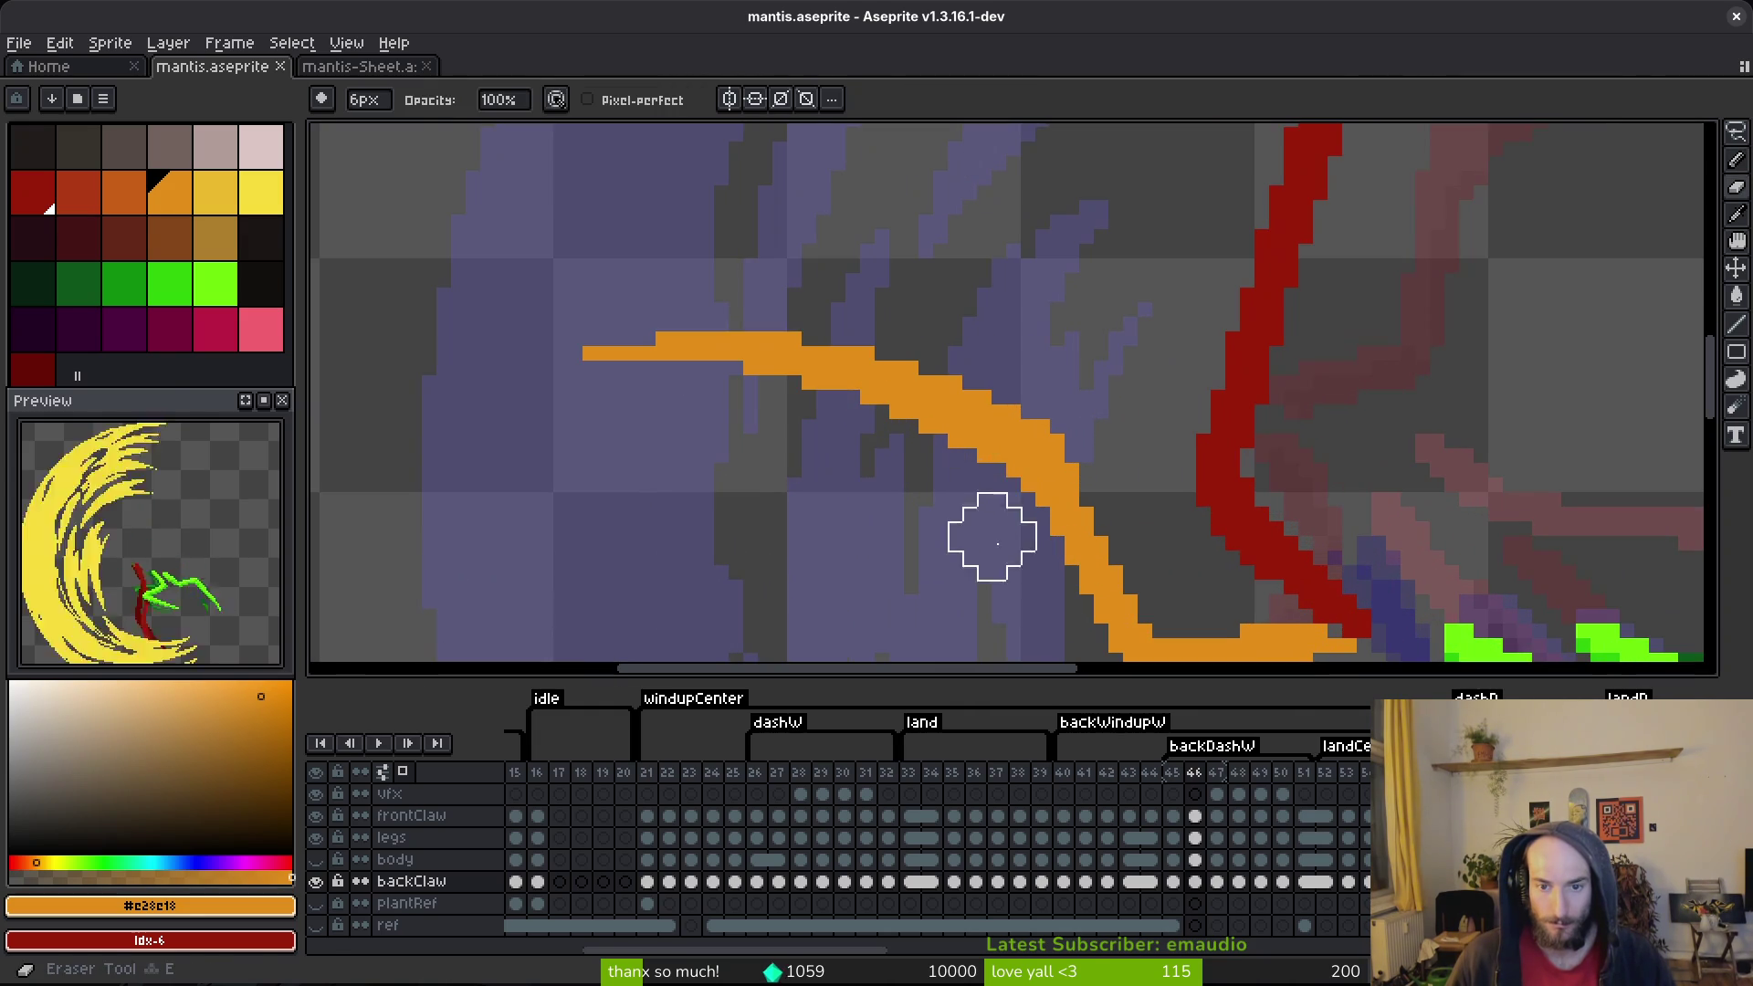
Step: Undo the last erase, remove a few stray claw pixels, and save the file
{"action": "key", "text": "ctrl+z"}
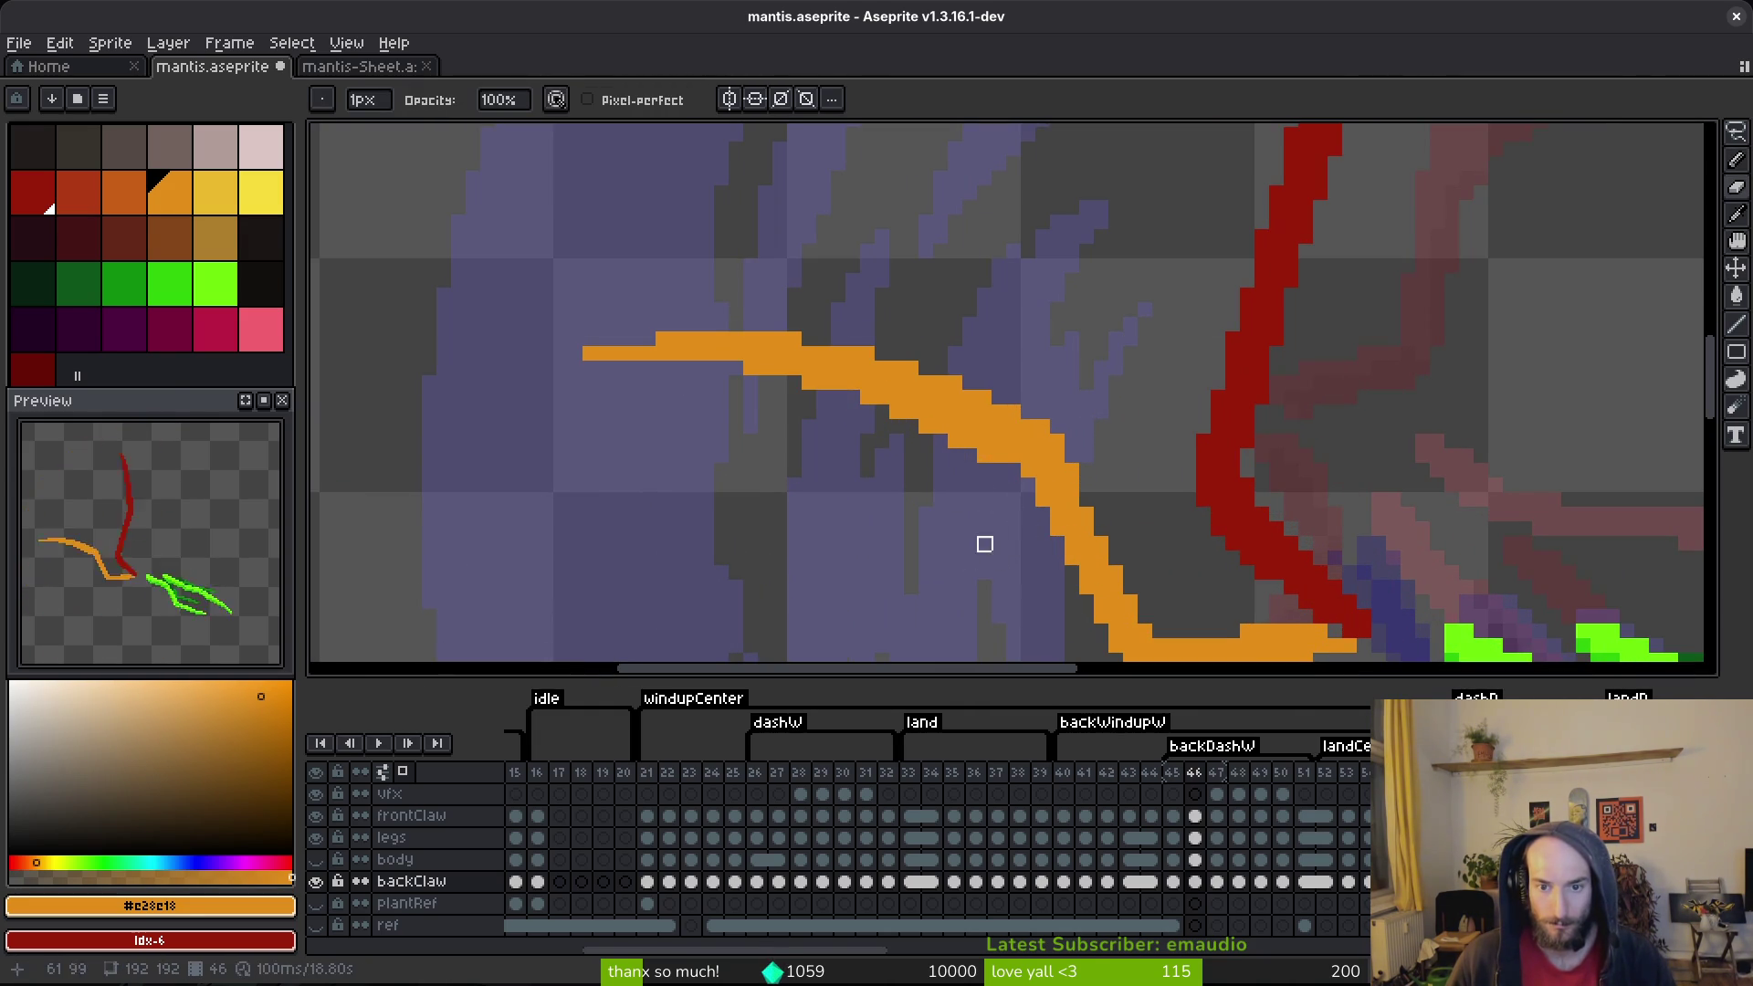
{"action": "key", "text": "b"}
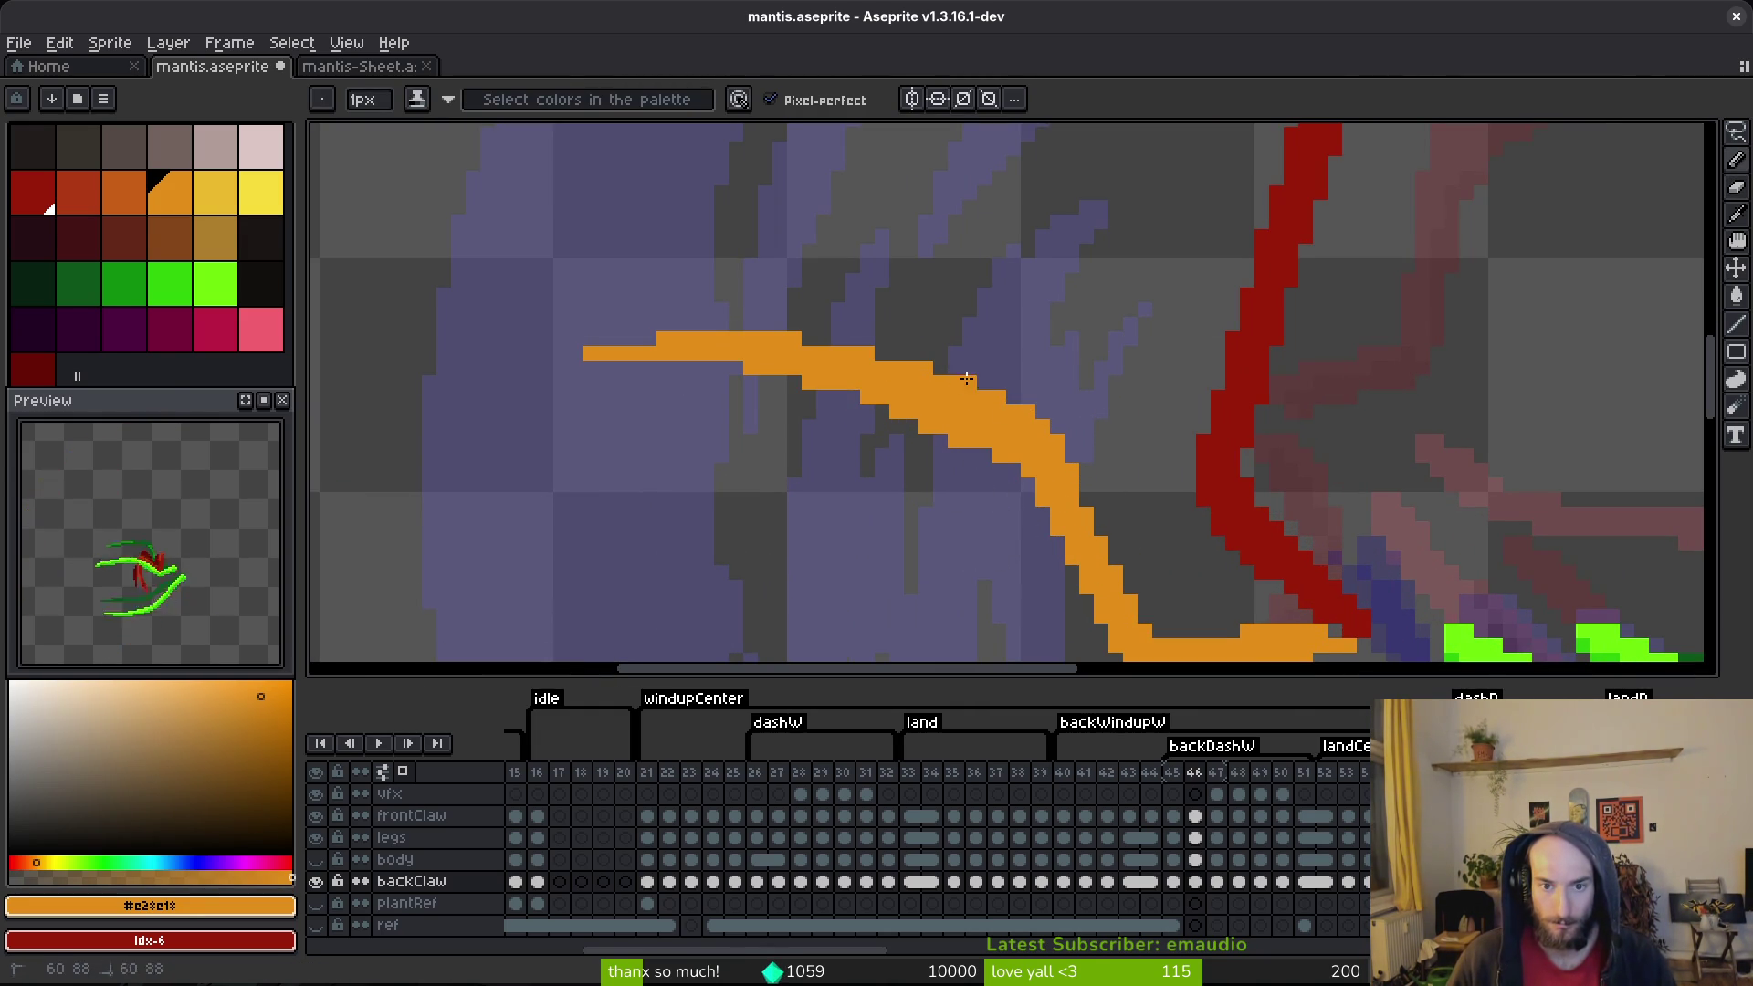
{"action": "key", "text": "e"}
{"action": "left_click", "coordinate": [956, 442]}
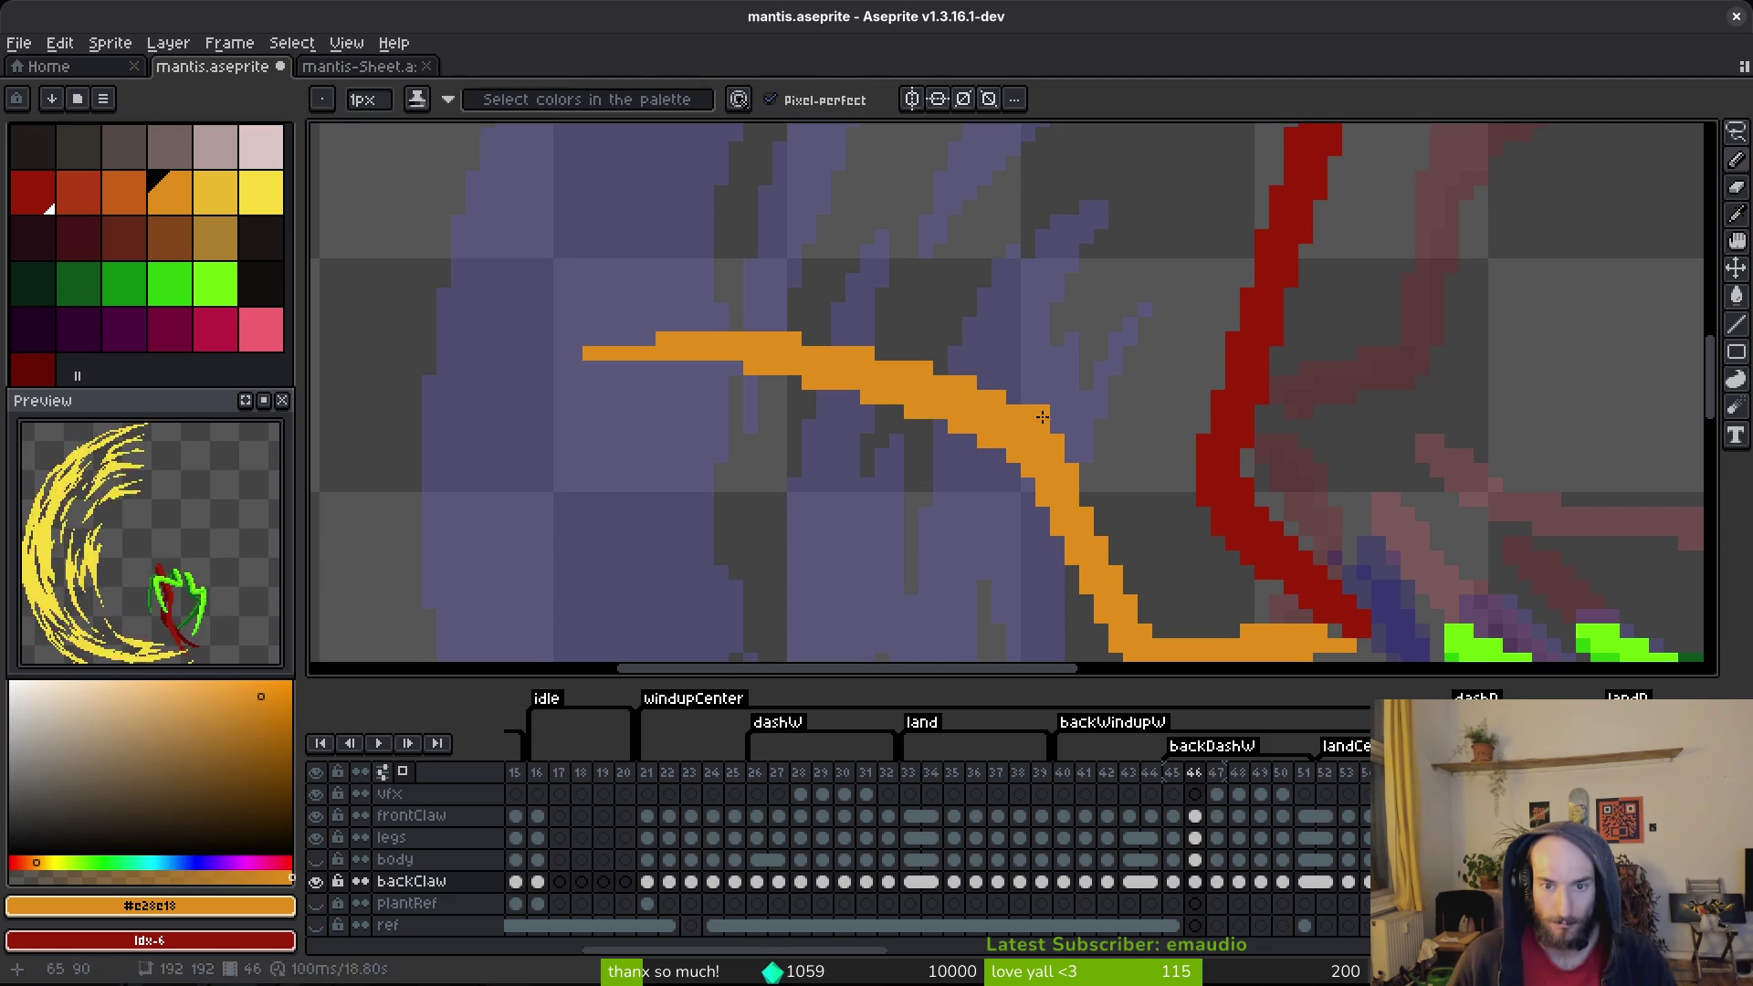
{"action": "key", "text": "ctrl+s"}
{"action": "scroll", "coordinate": [1131, 499], "scroll_direction": "down", "scroll_amount": 2}
{"action": "scroll", "coordinate": [1082, 475], "scroll_direction": "up", "scroll_amount": 2}
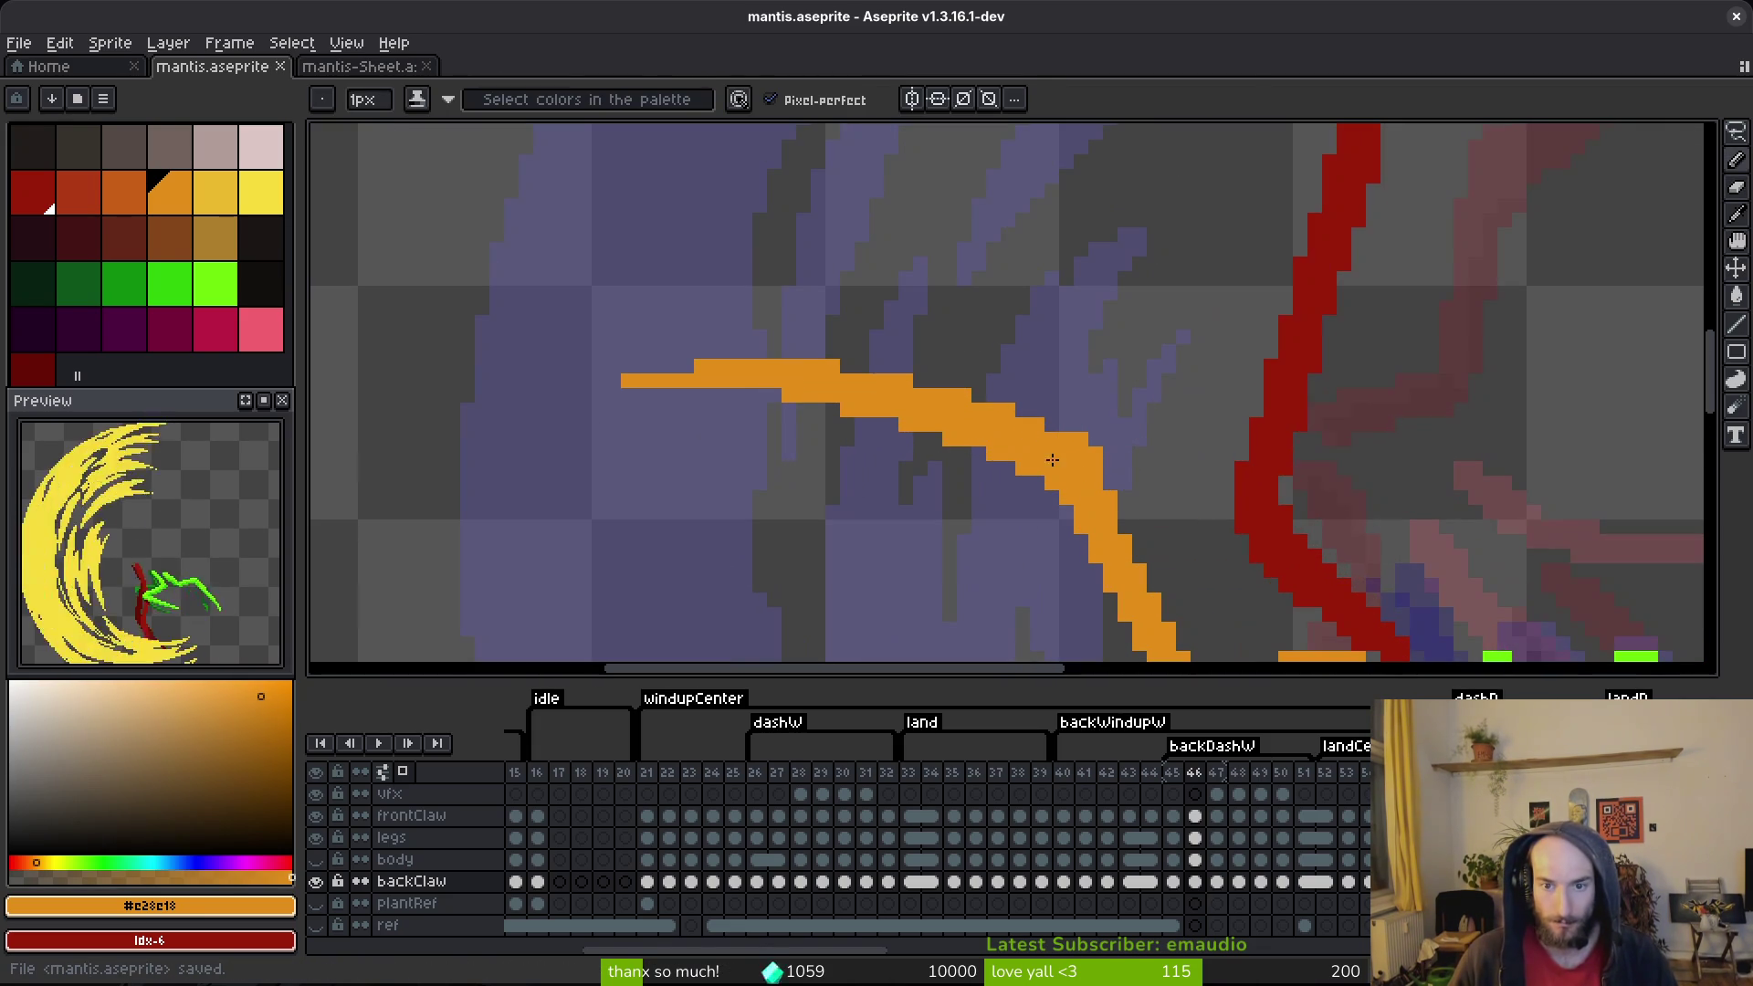
{"action": "scroll", "coordinate": [1097, 479], "scroll_direction": "down", "scroll_amount": 4}
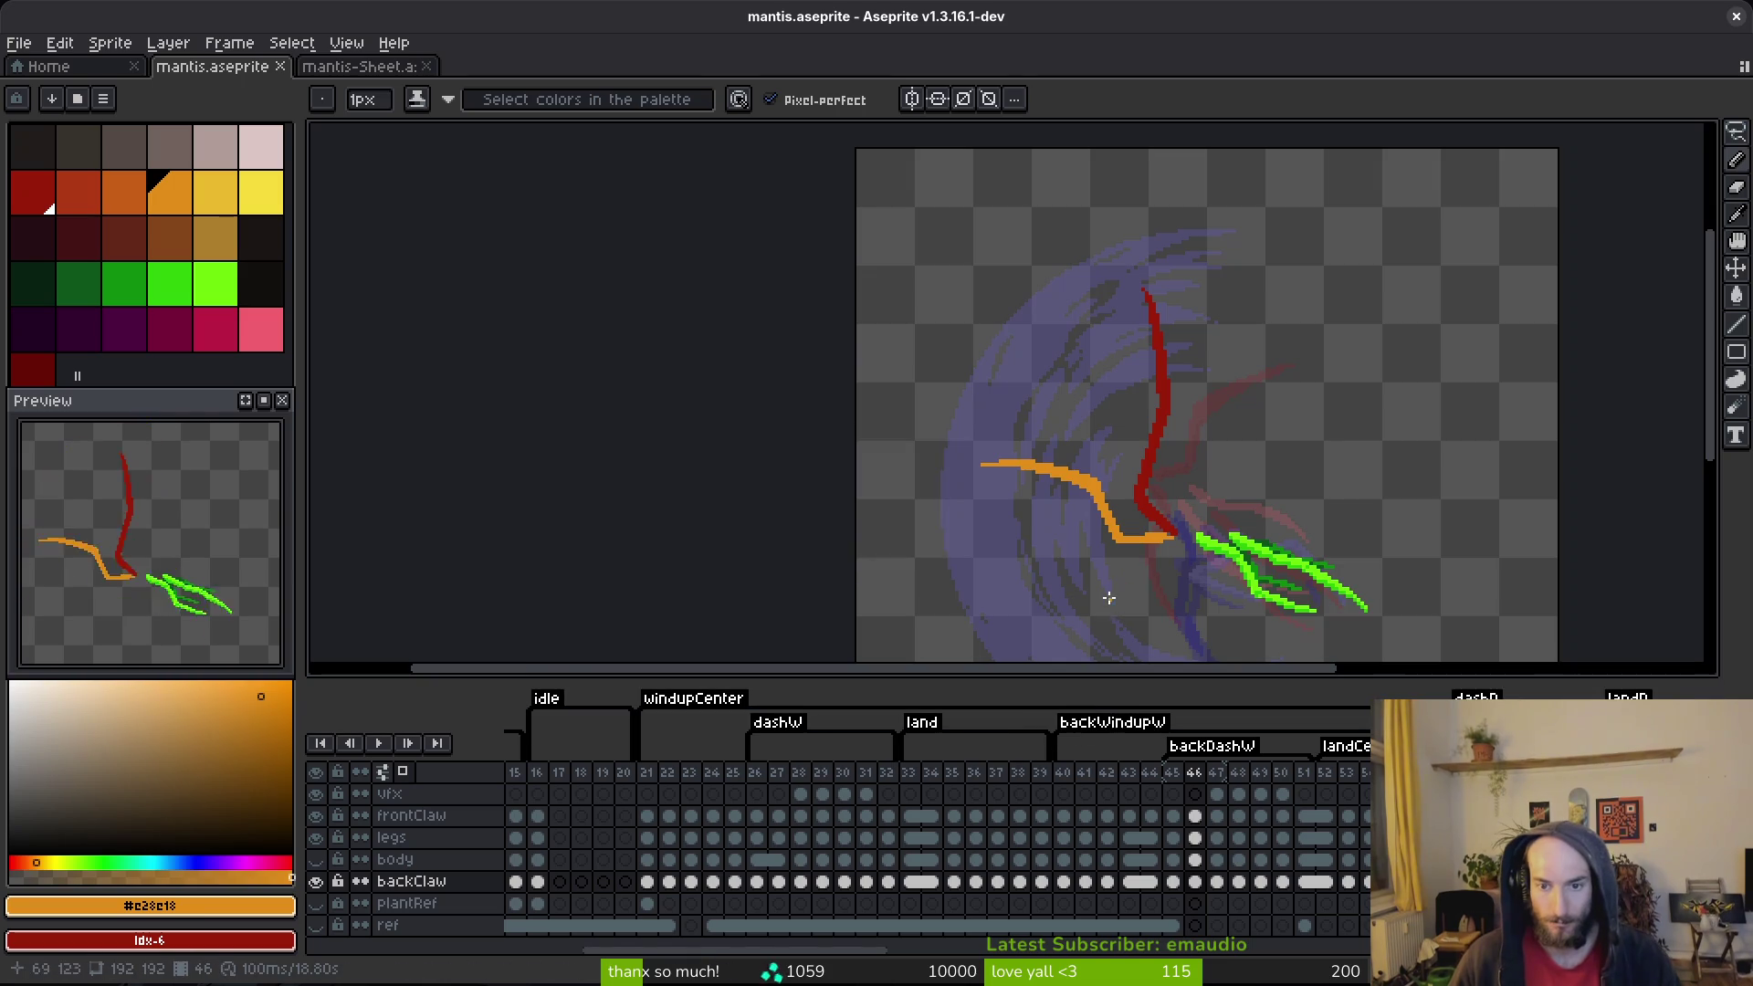
{"action": "scroll", "coordinate": [1001, 453], "scroll_direction": "down", "scroll_amount": 3}
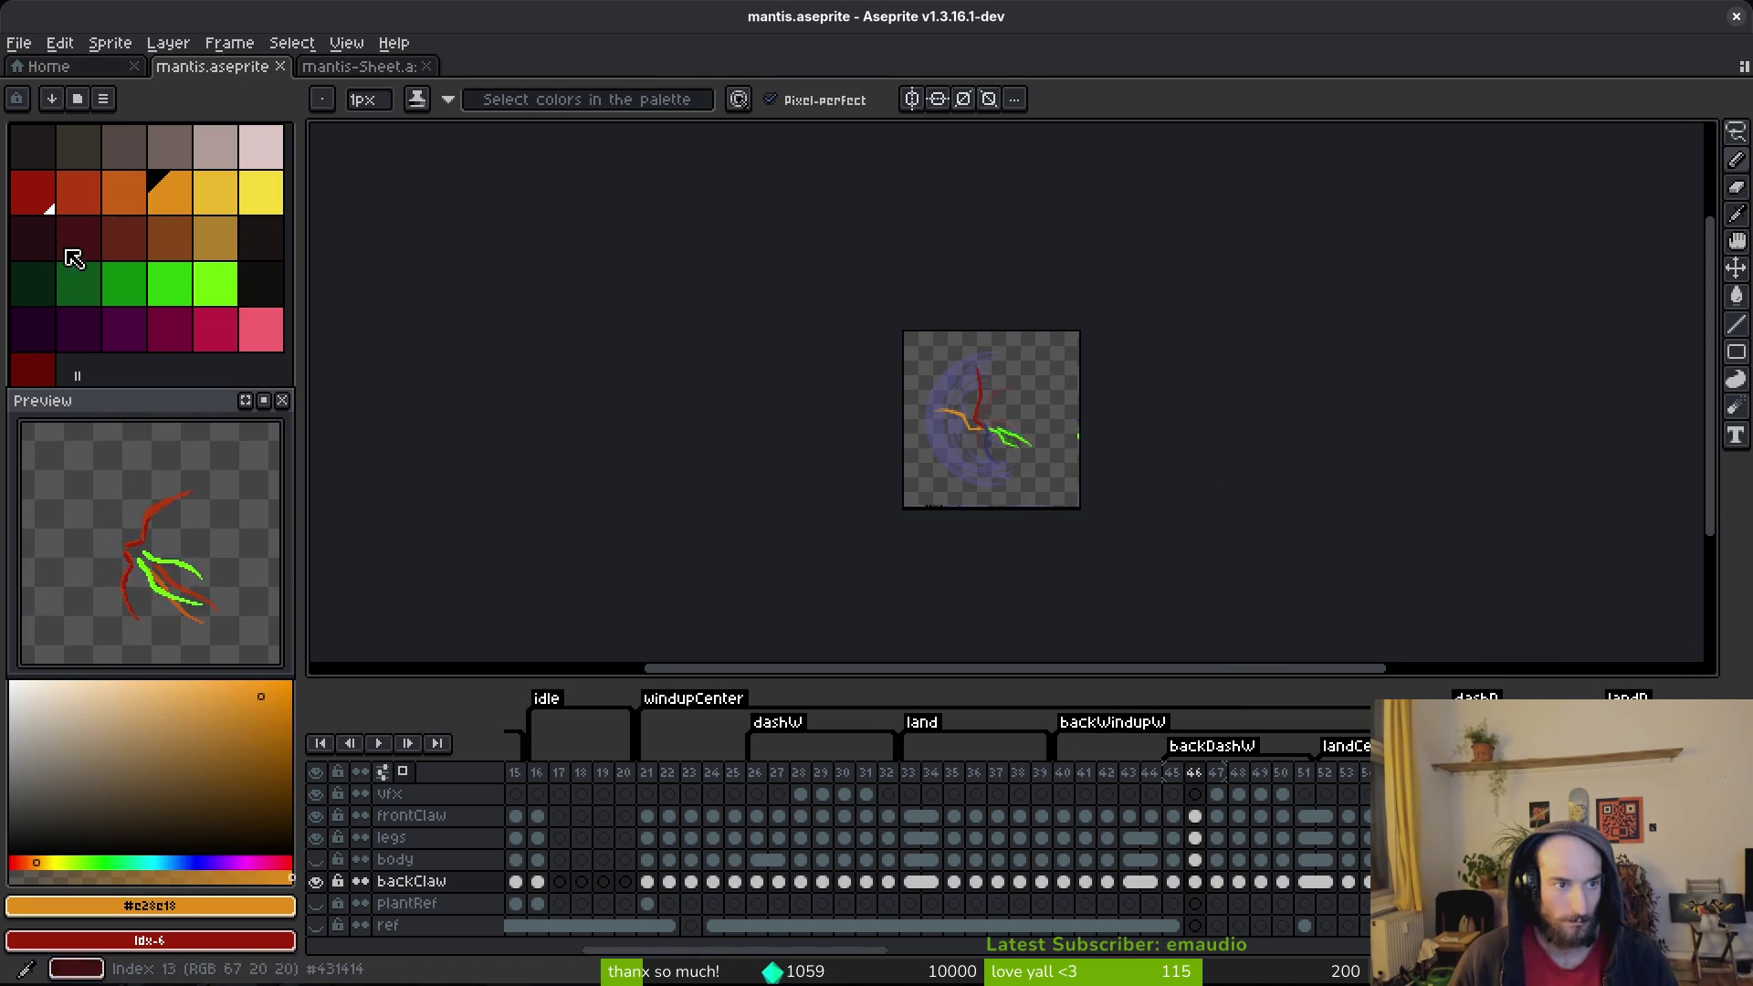
Step: Recolour the orange claw stroke dark red, show the body layer again, and save
{"action": "left_click", "coordinate": [33, 369]}
{"action": "scroll", "coordinate": [1158, 467], "scroll_direction": "up", "scroll_amount": 5}
{"action": "key", "text": "g"}
{"action": "left_click", "coordinate": [1377, 461]}
{"action": "scroll", "coordinate": [1324, 456], "scroll_direction": "right", "scroll_amount": 2}
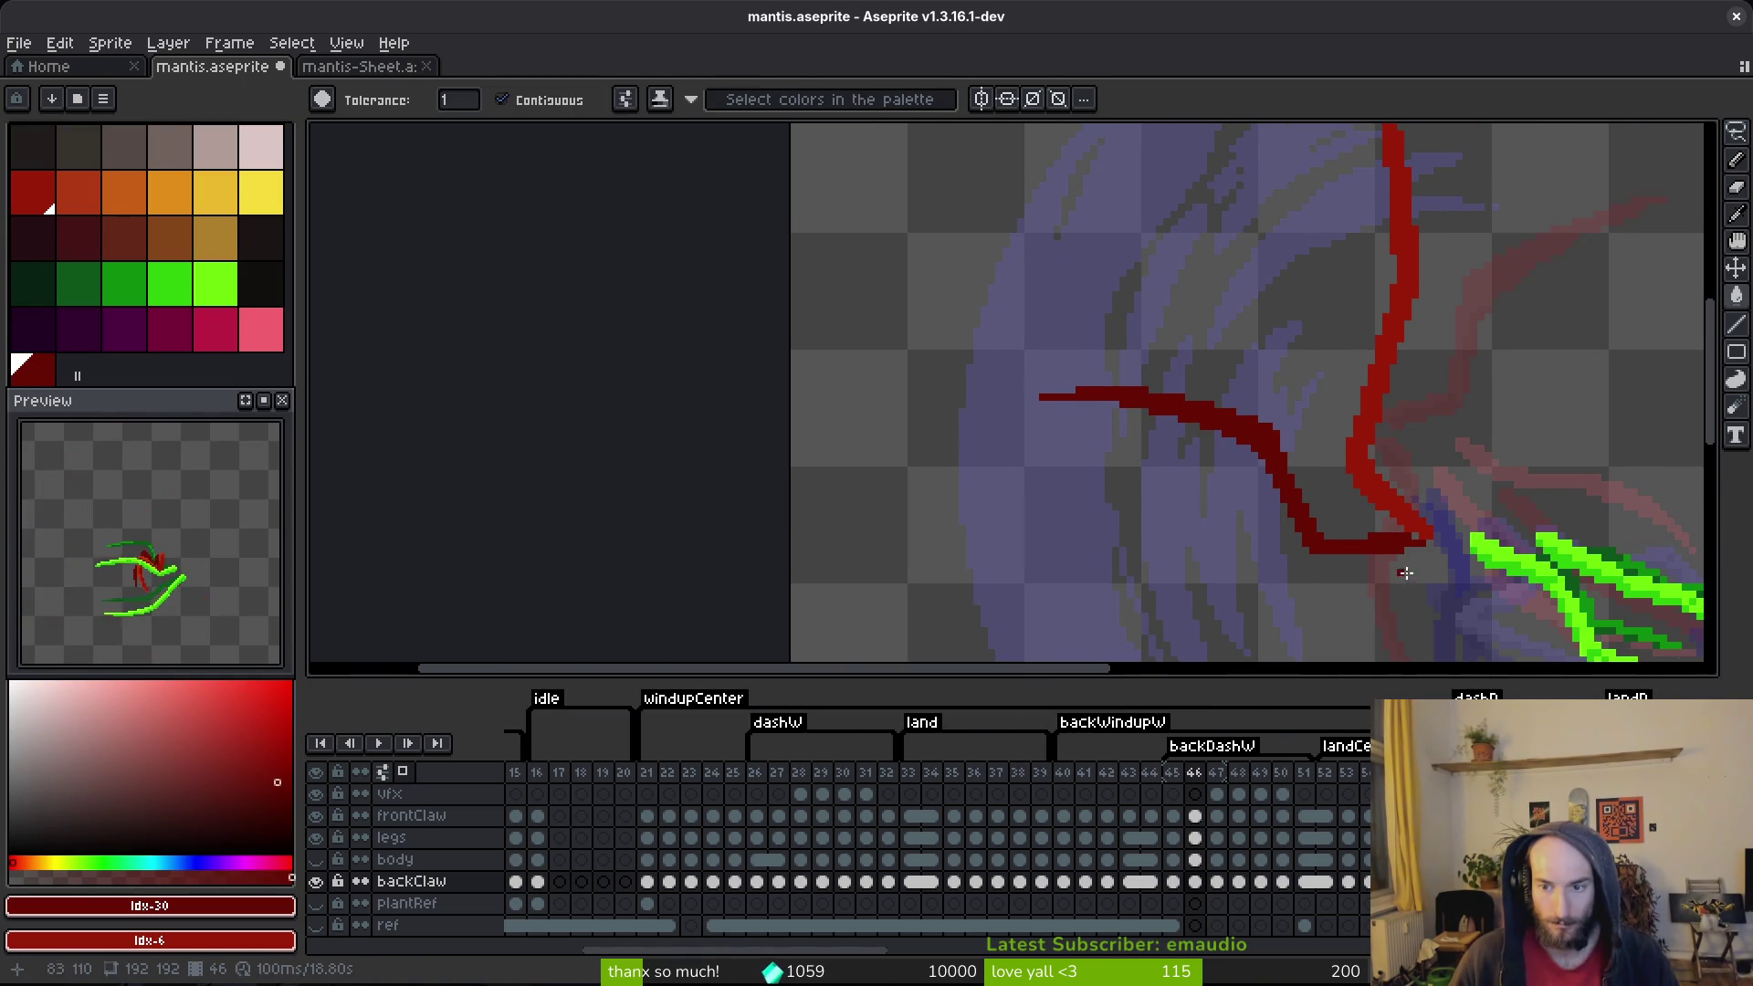
{"action": "key", "text": "v"}
{"action": "left_click", "coordinate": [317, 860]}
{"action": "key", "text": "ctrl+s"}
Step: Compare neighbouring frames 45–47, save again, and jump to frame 22 on the vfx layer
{"action": "key", "text": "w"}
{"action": "scroll", "coordinate": [1123, 570], "scroll_direction": "down", "scroll_amount": 3}
{"action": "key", "text": "Right"}
{"action": "key", "text": "i"}
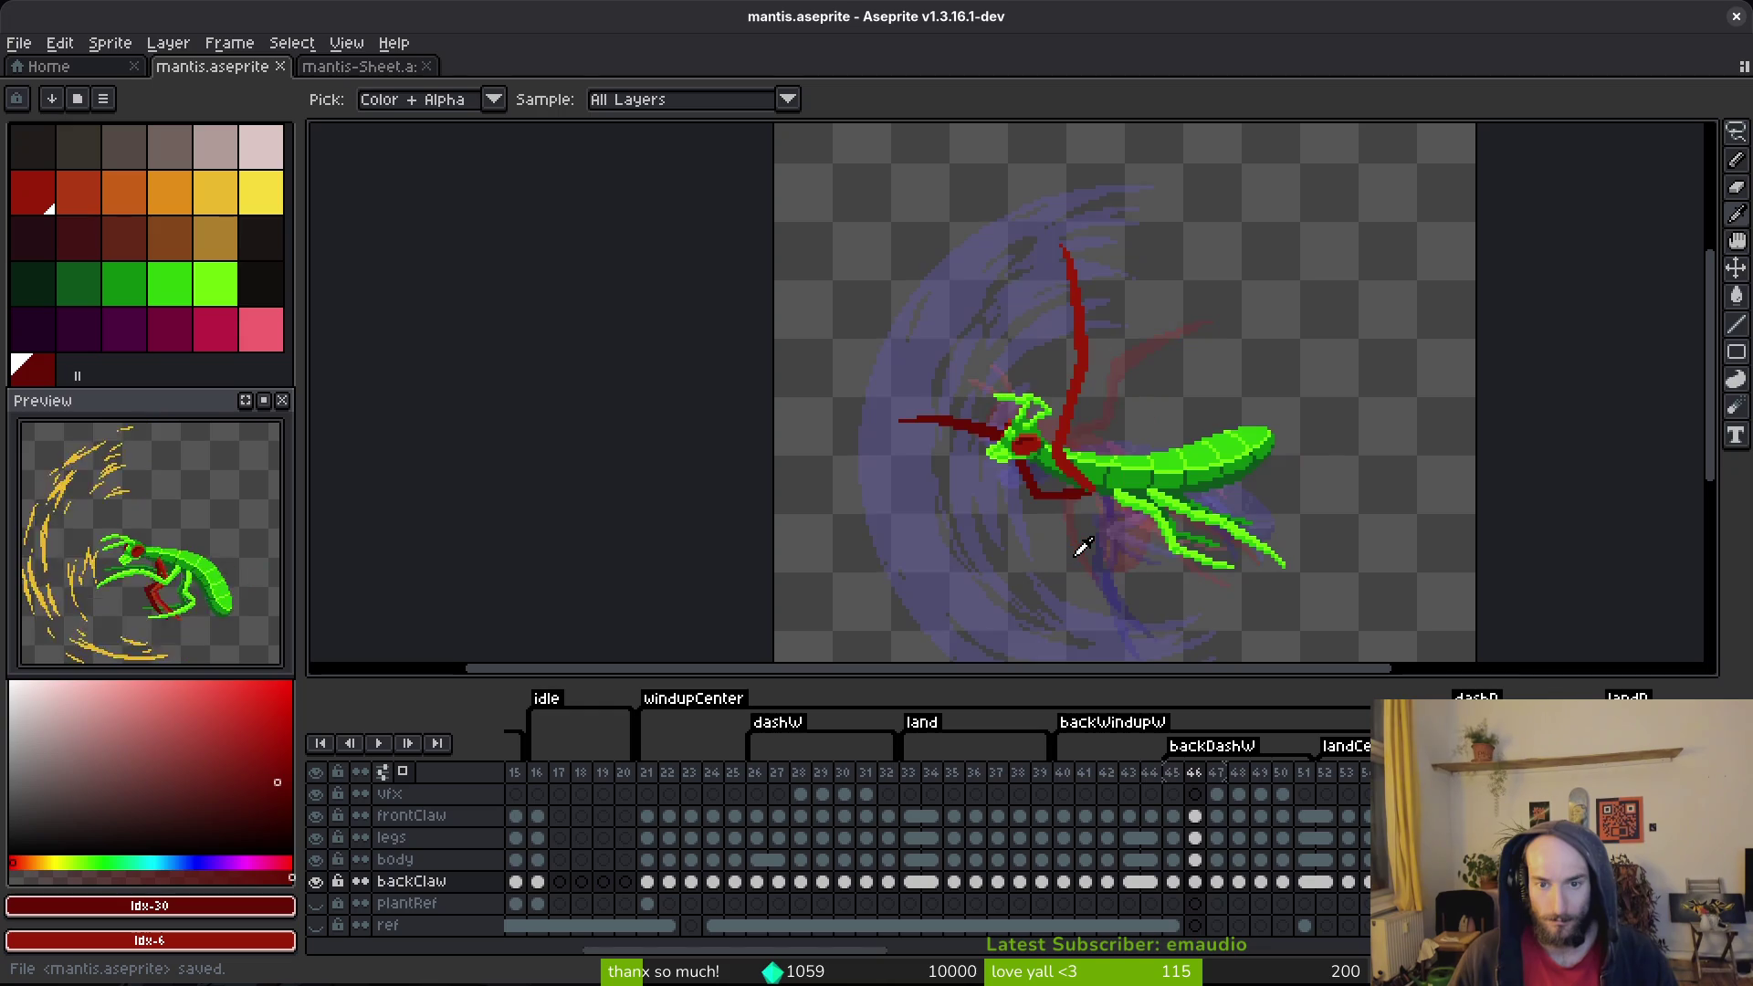
{"action": "key", "text": "Left"}
{"action": "key", "text": "Left"}
{"action": "key", "text": "Right"}
{"action": "key", "text": "Right"}
{"action": "key", "text": "Left"}
{"action": "key", "text": "Left"}
{"action": "key", "text": "Right"}
{"action": "key", "text": "Right"}
{"action": "key", "text": "w"}
{"action": "key", "text": "ctrl+s"}
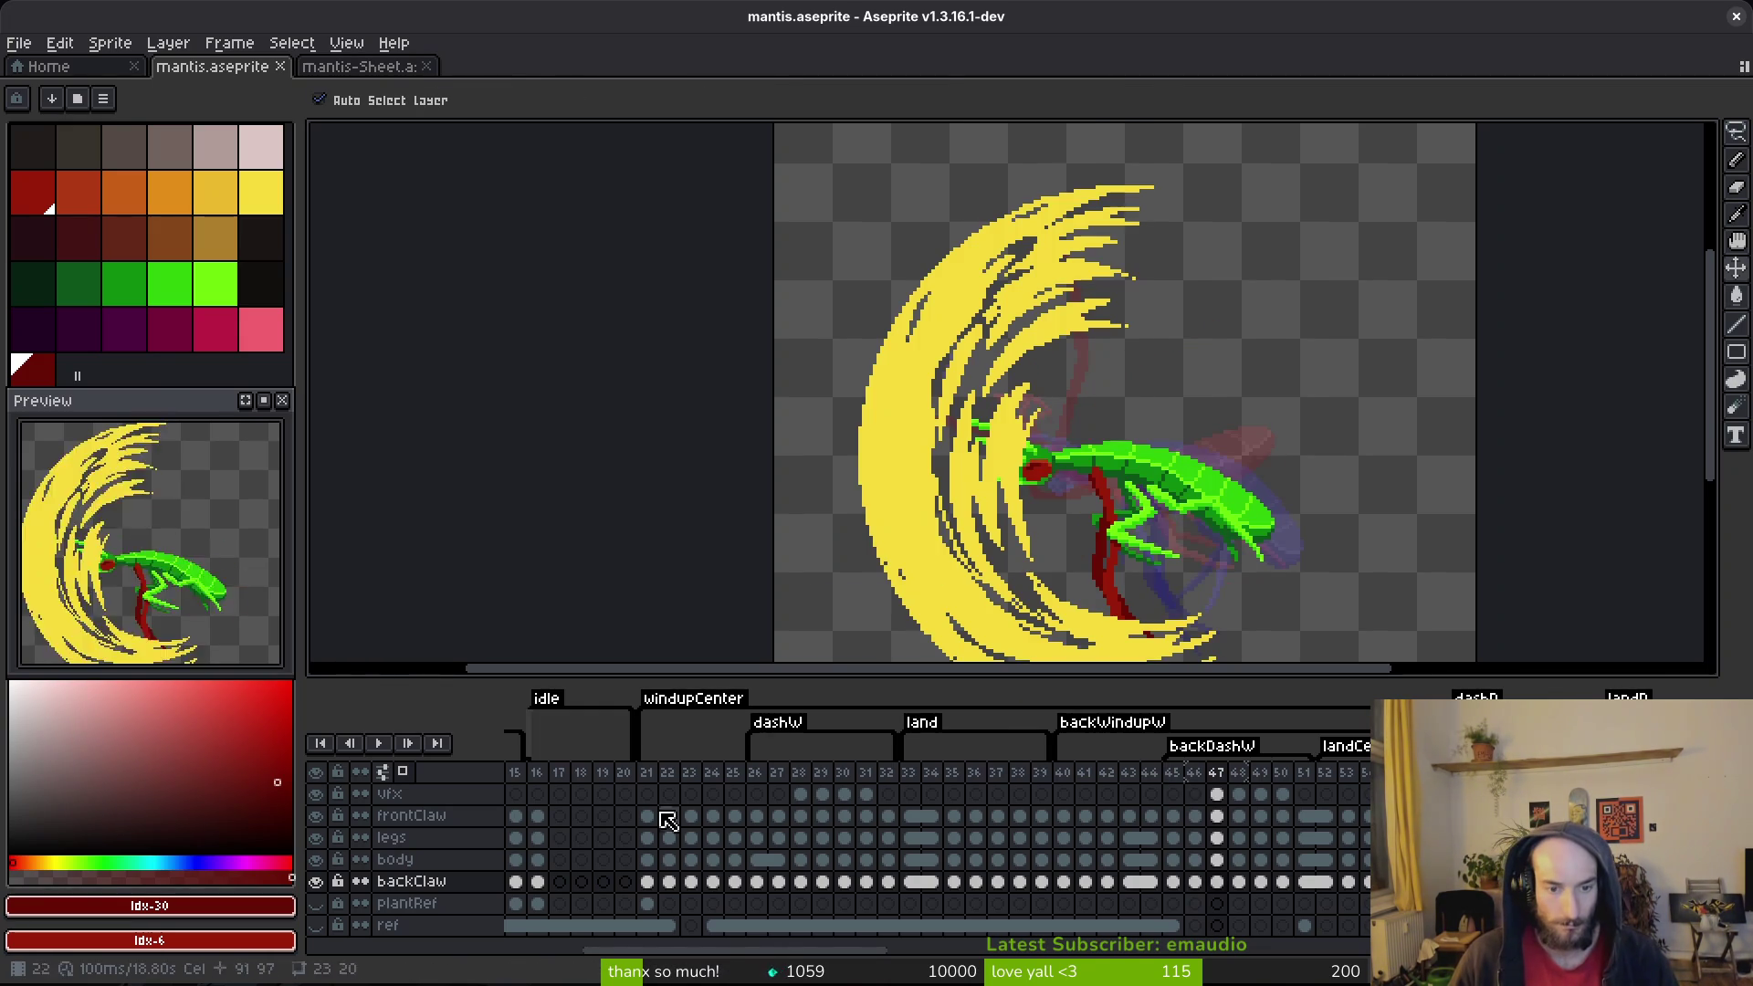
{"action": "left_click", "coordinate": [669, 794]}
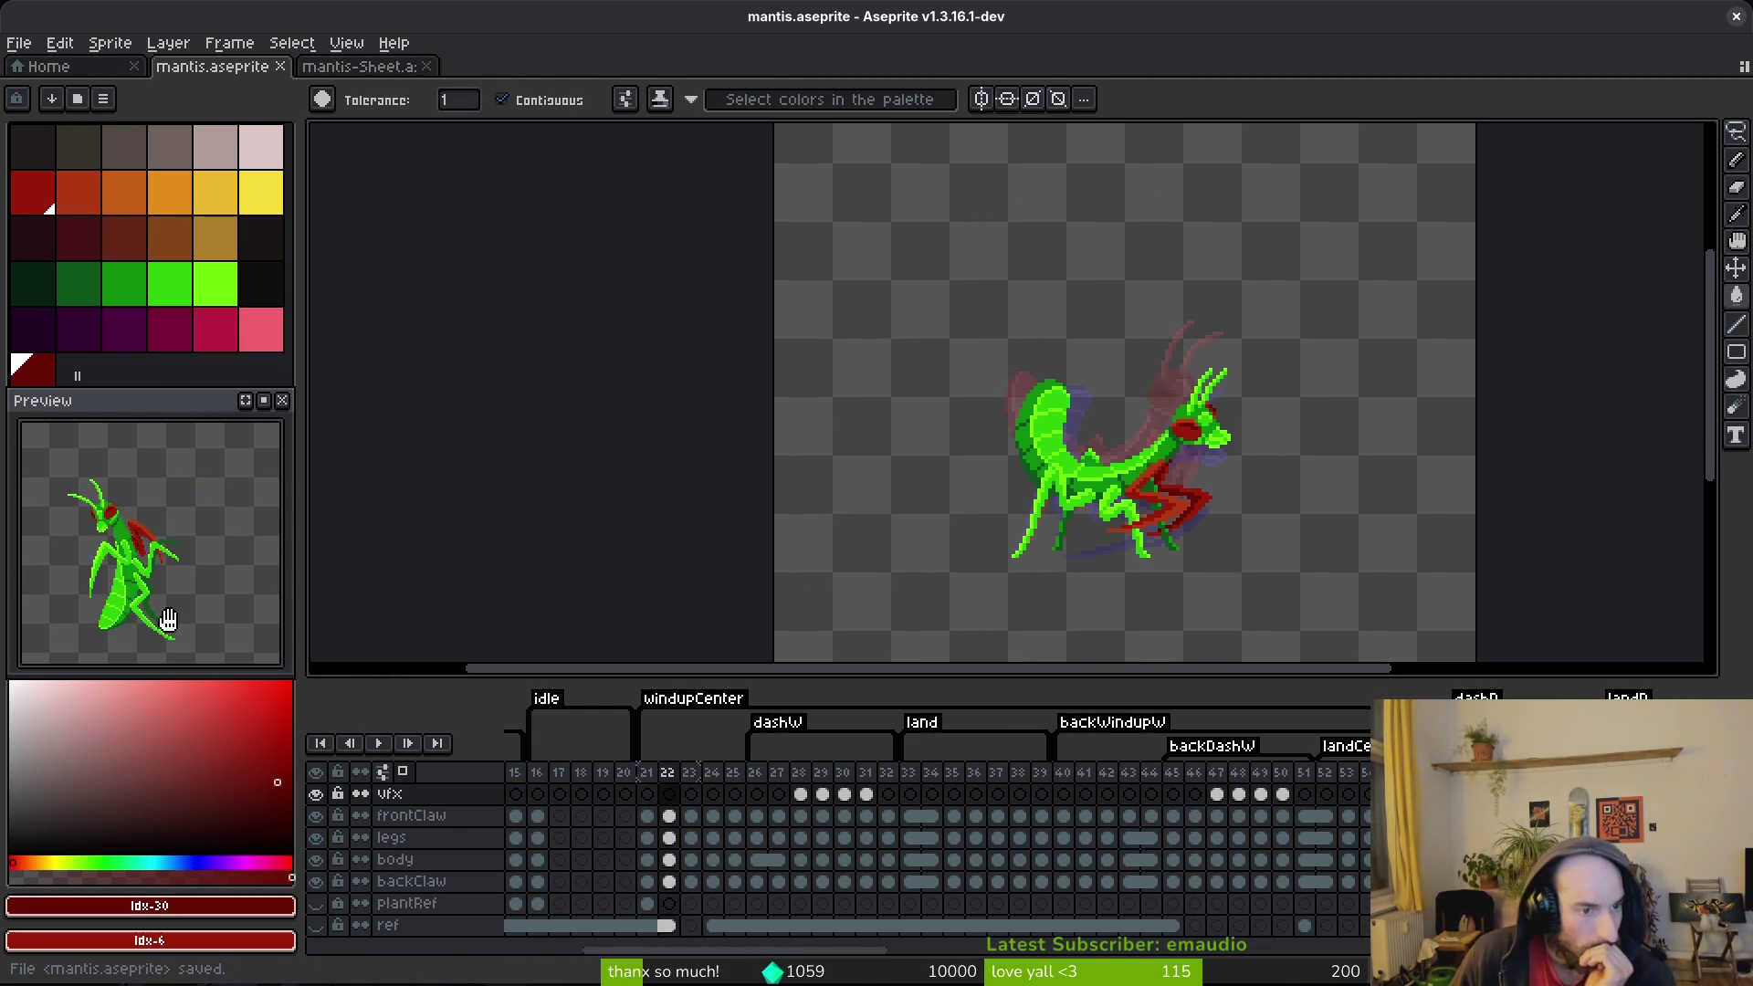
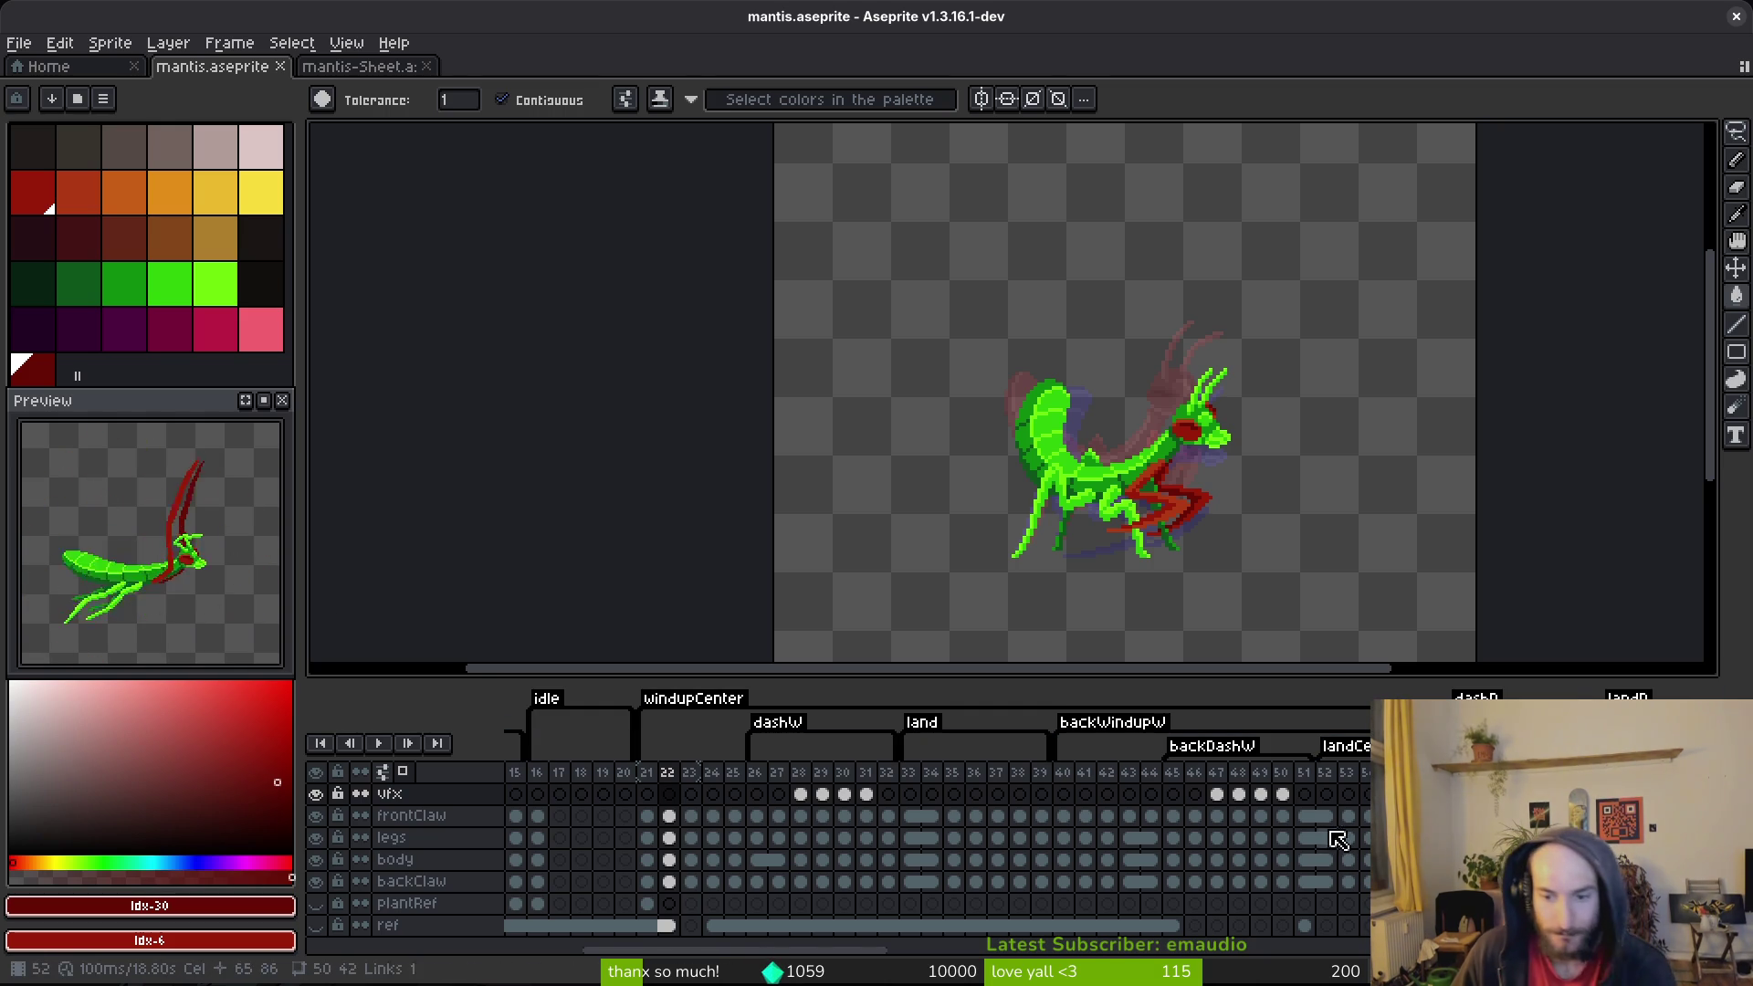
Step: Browse frames 51, 52 and 23, then advance from frontClaw frame 33 to frame 34
{"action": "left_click", "coordinate": [1313, 797]}
{"action": "left_click", "coordinate": [1325, 790]}
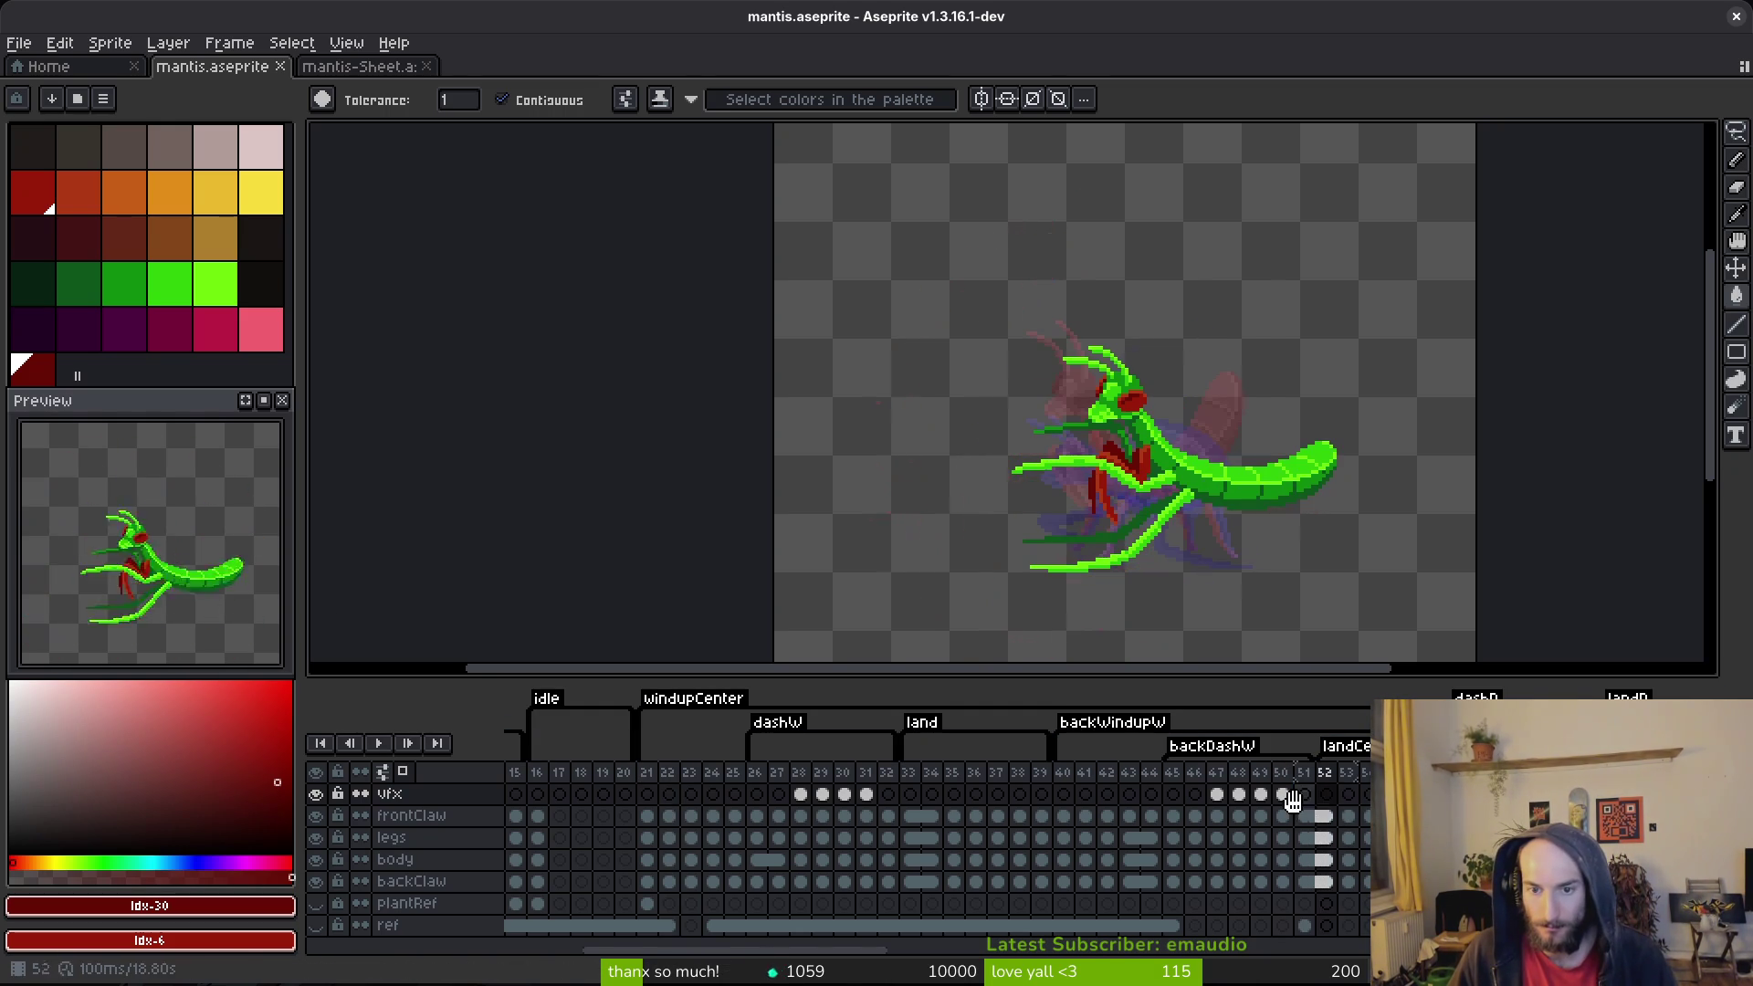
{"action": "left_click", "coordinate": [1315, 794]}
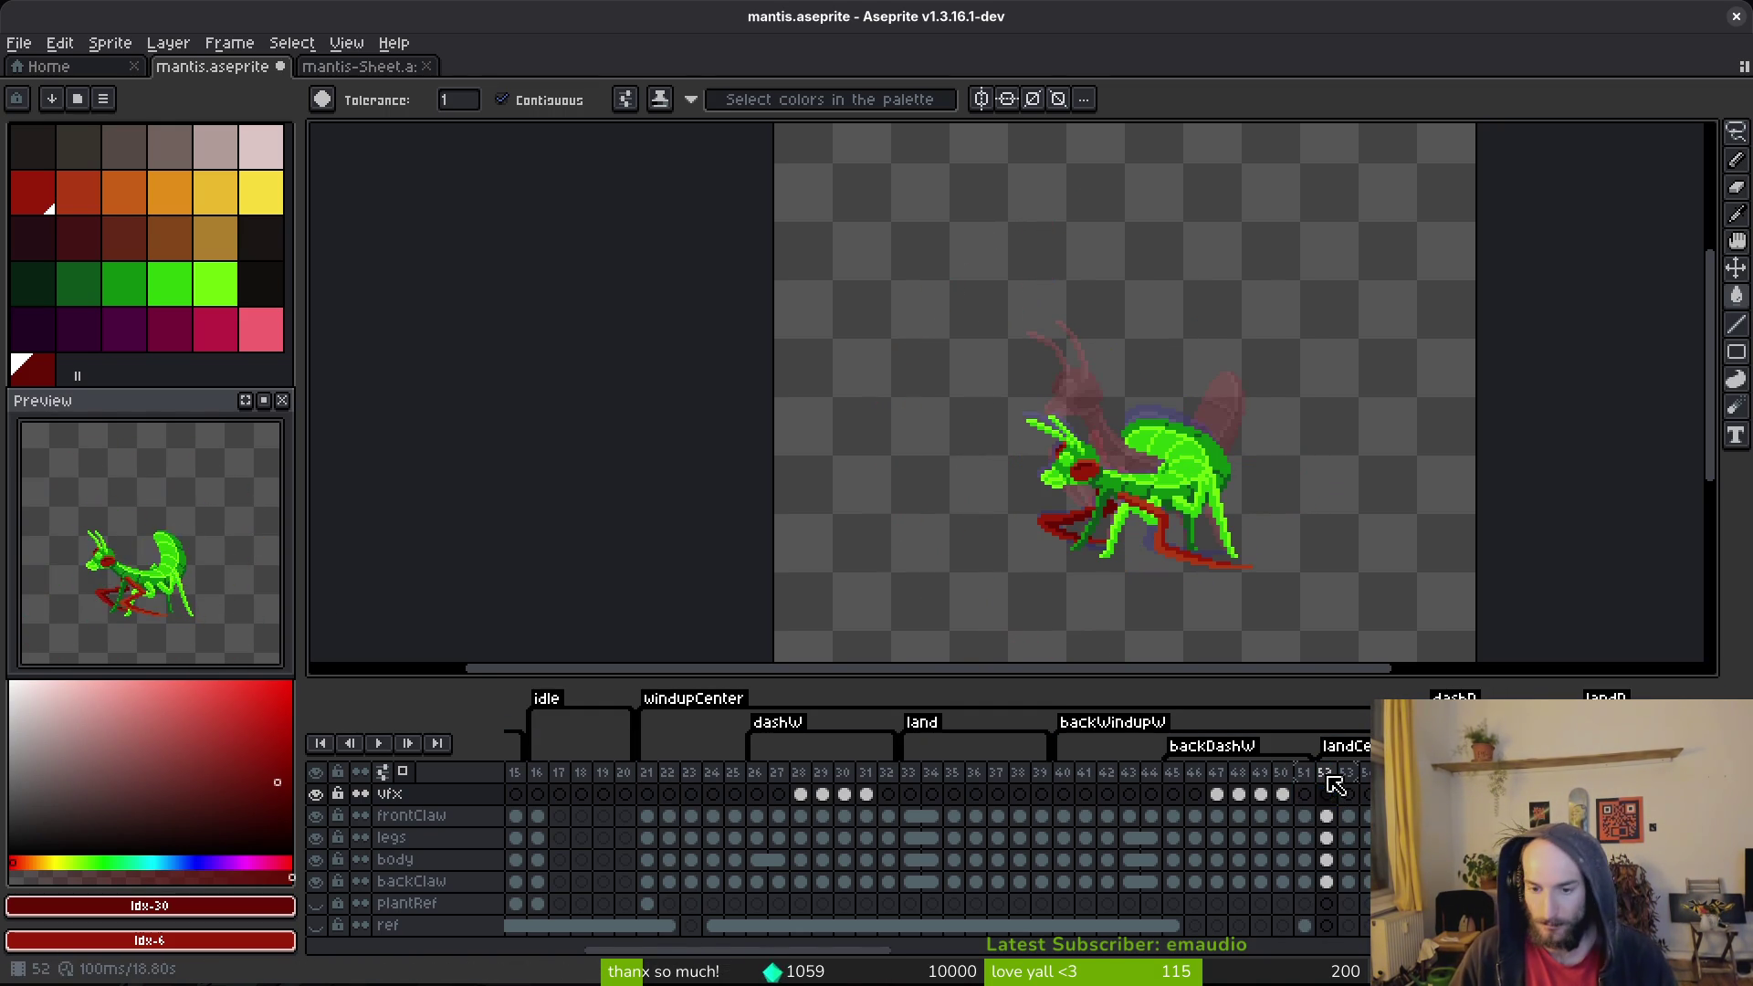
{"action": "left_click", "coordinate": [691, 793]}
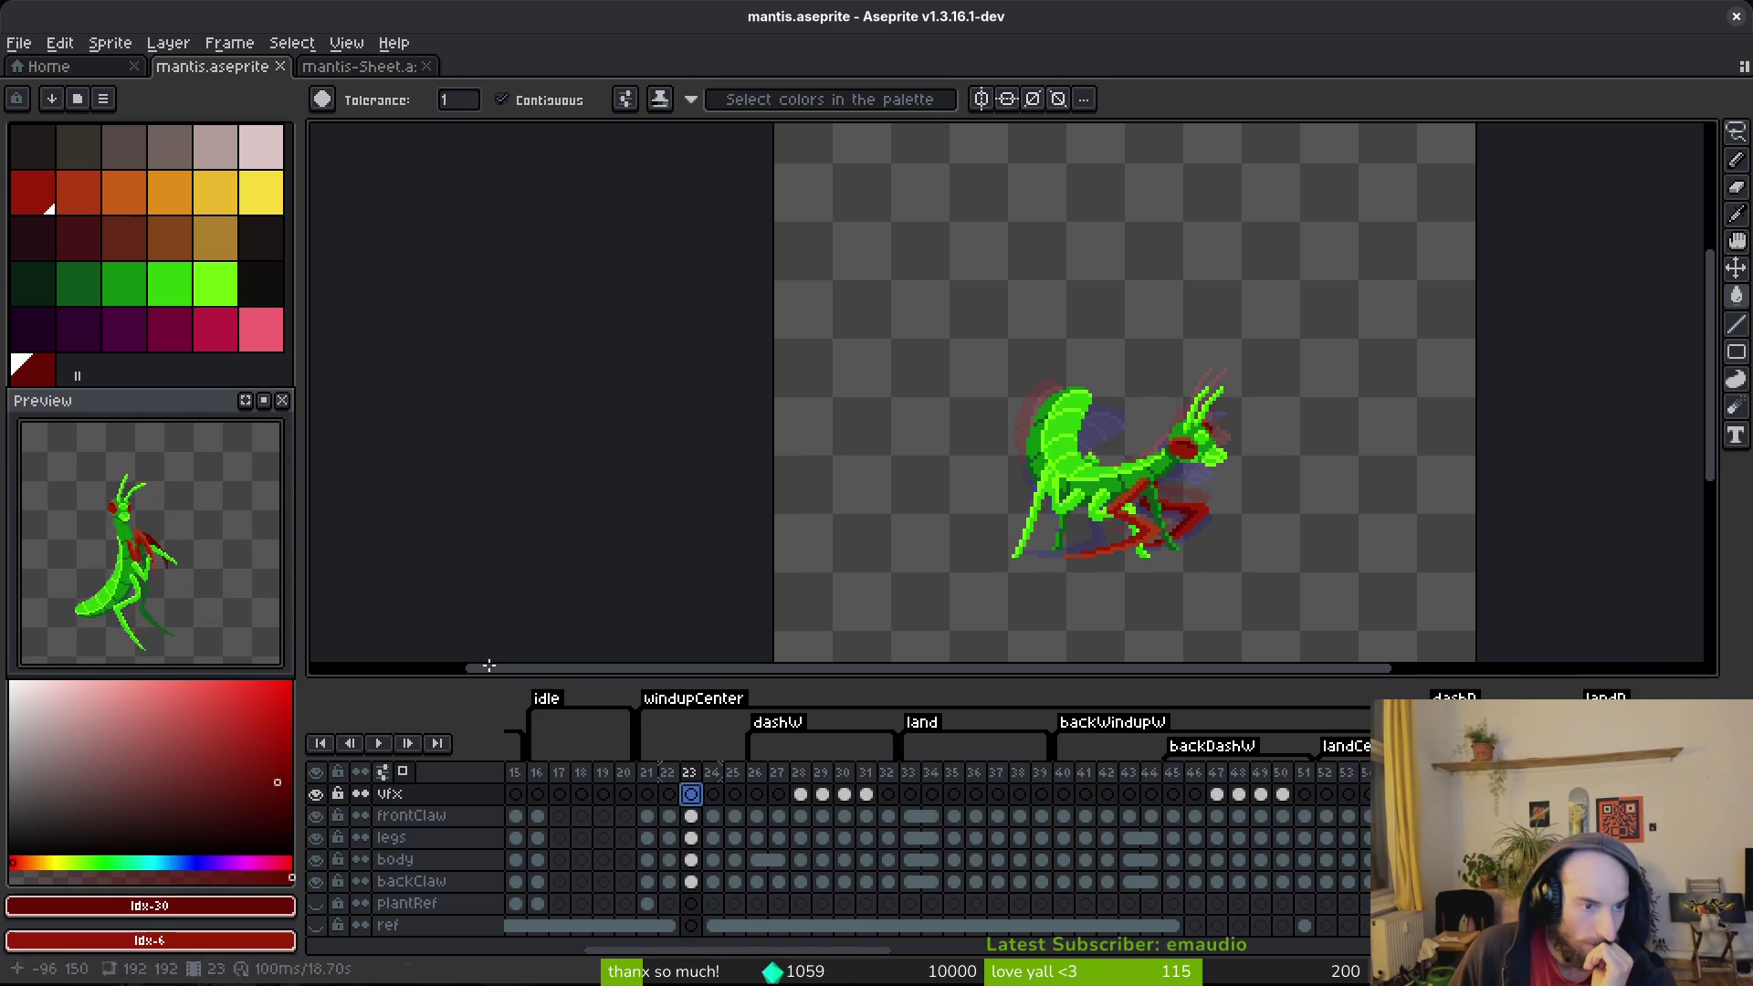
{"action": "key", "text": "i"}
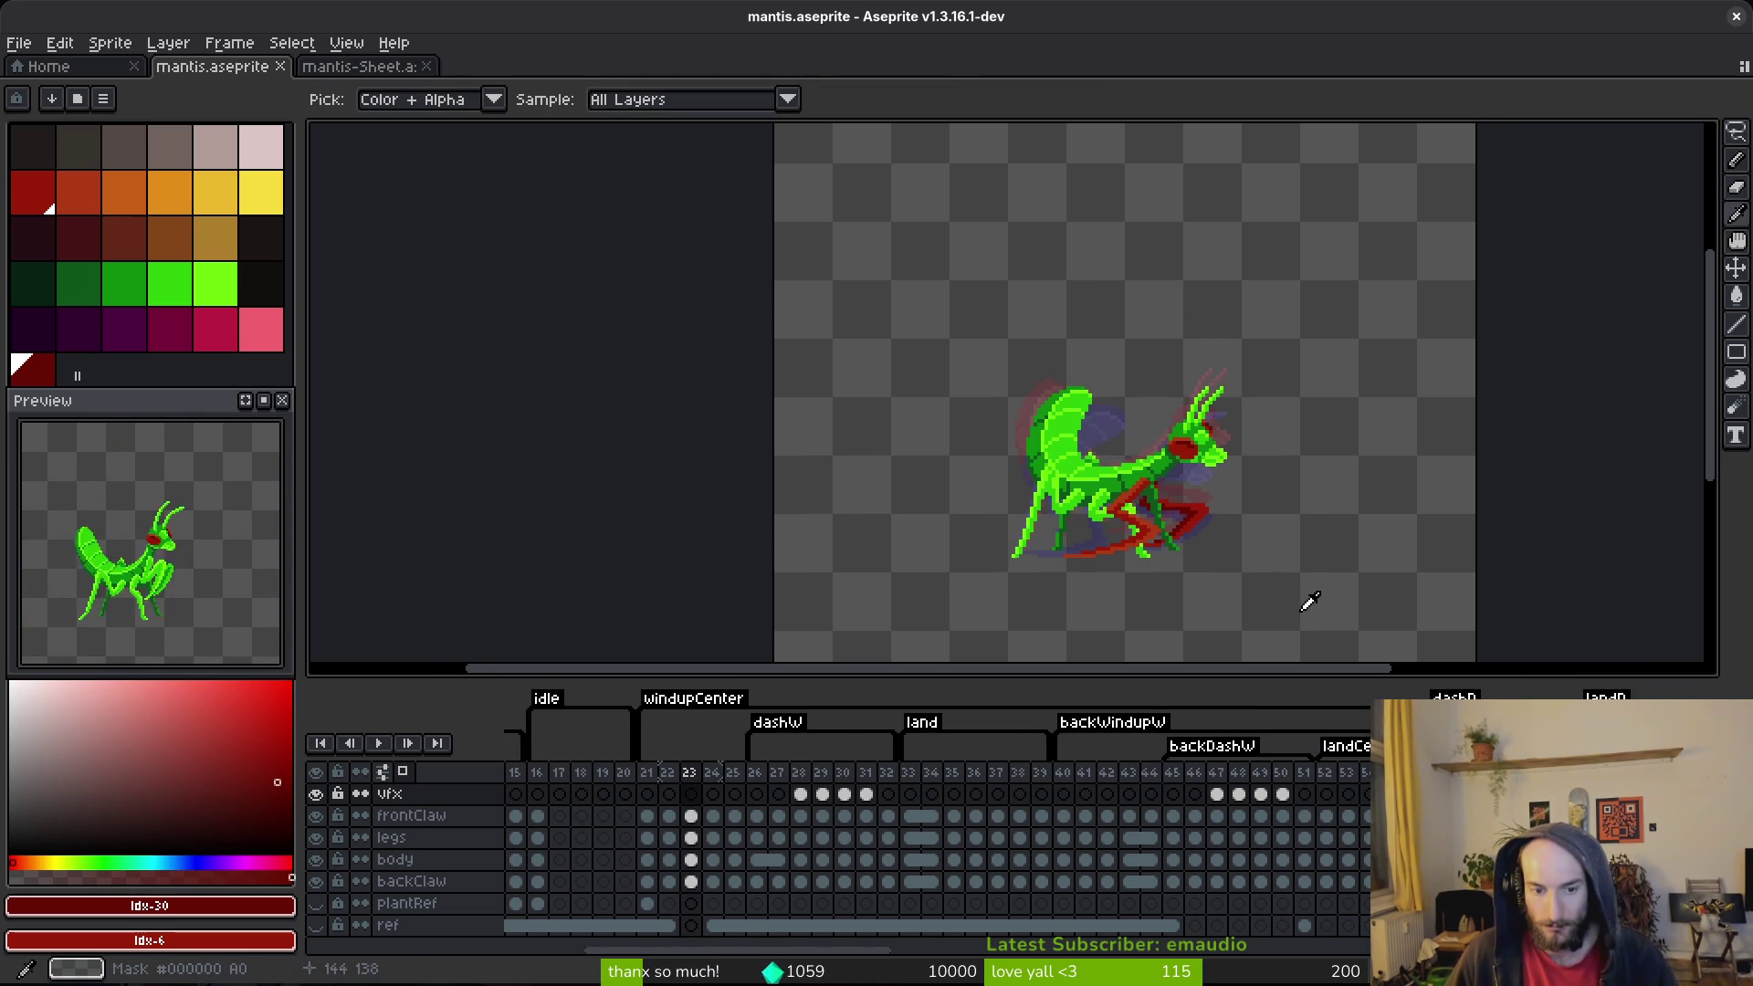
{"action": "left_click", "coordinate": [922, 816]}
{"action": "key", "text": "Return"}
{"action": "key", "text": "Return"}
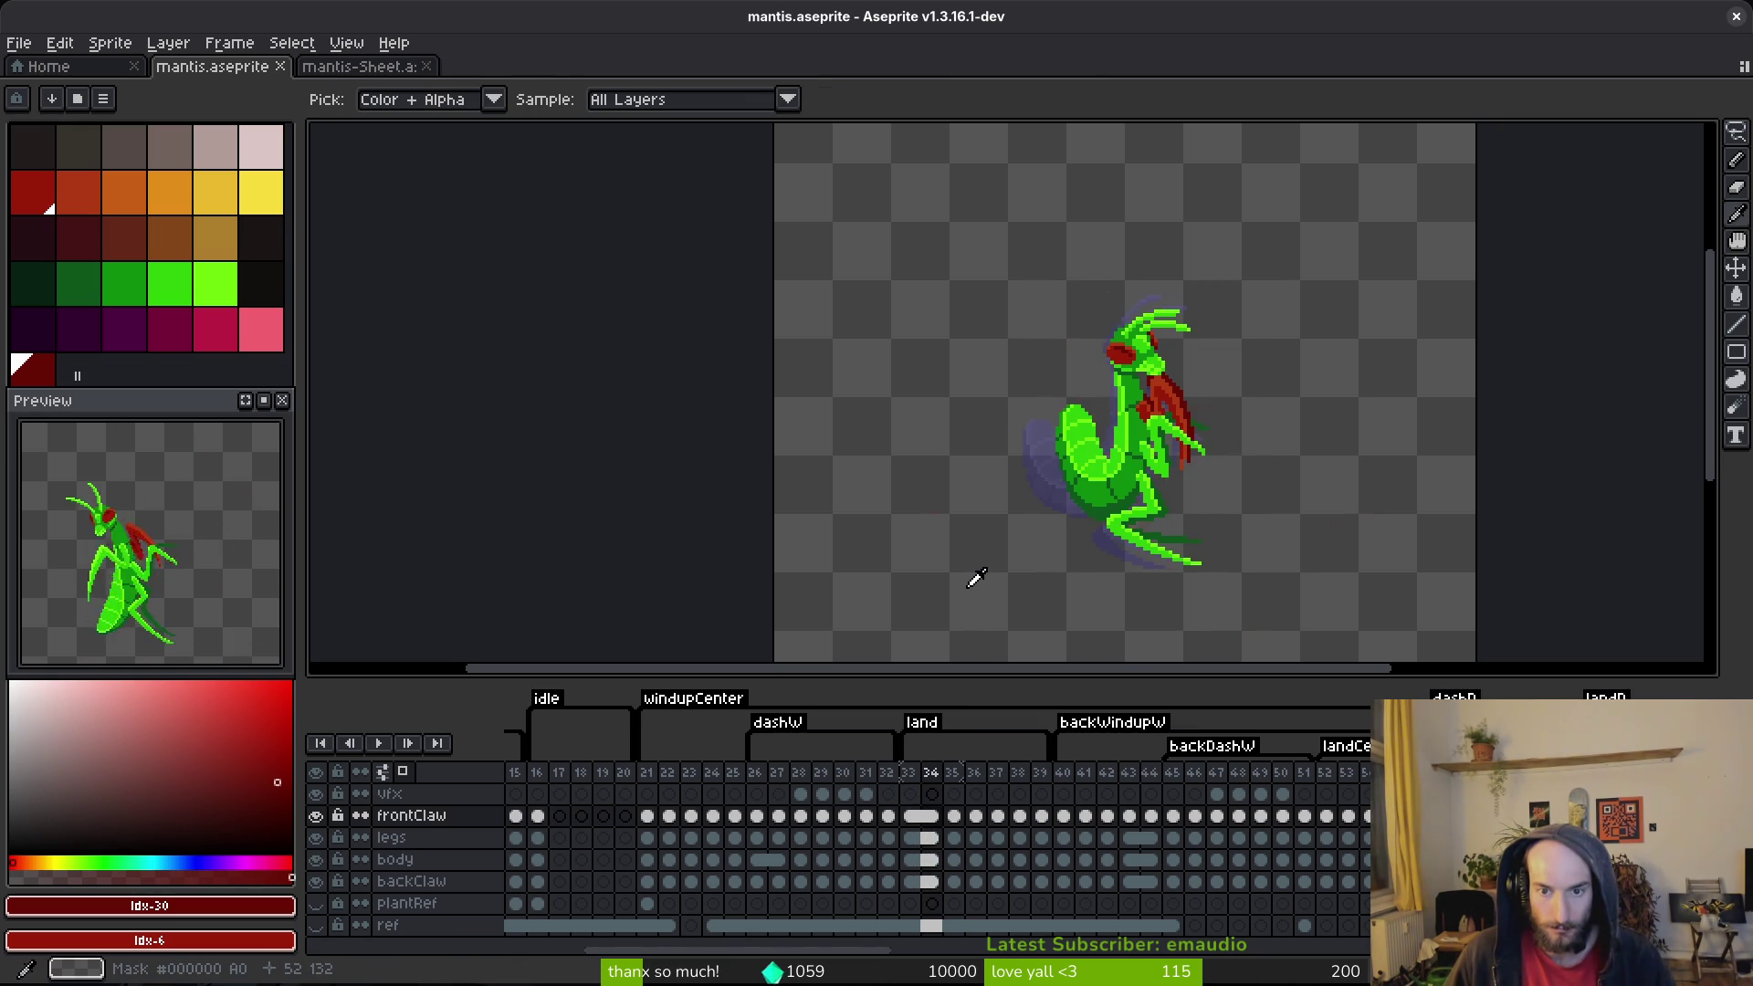
Step: Clear the frame-34 cels from frontClaw down to backClaw
{"action": "key", "text": "w"}
{"action": "left_click_drag", "start_coordinate": [932, 818], "coordinate": [943, 895]}
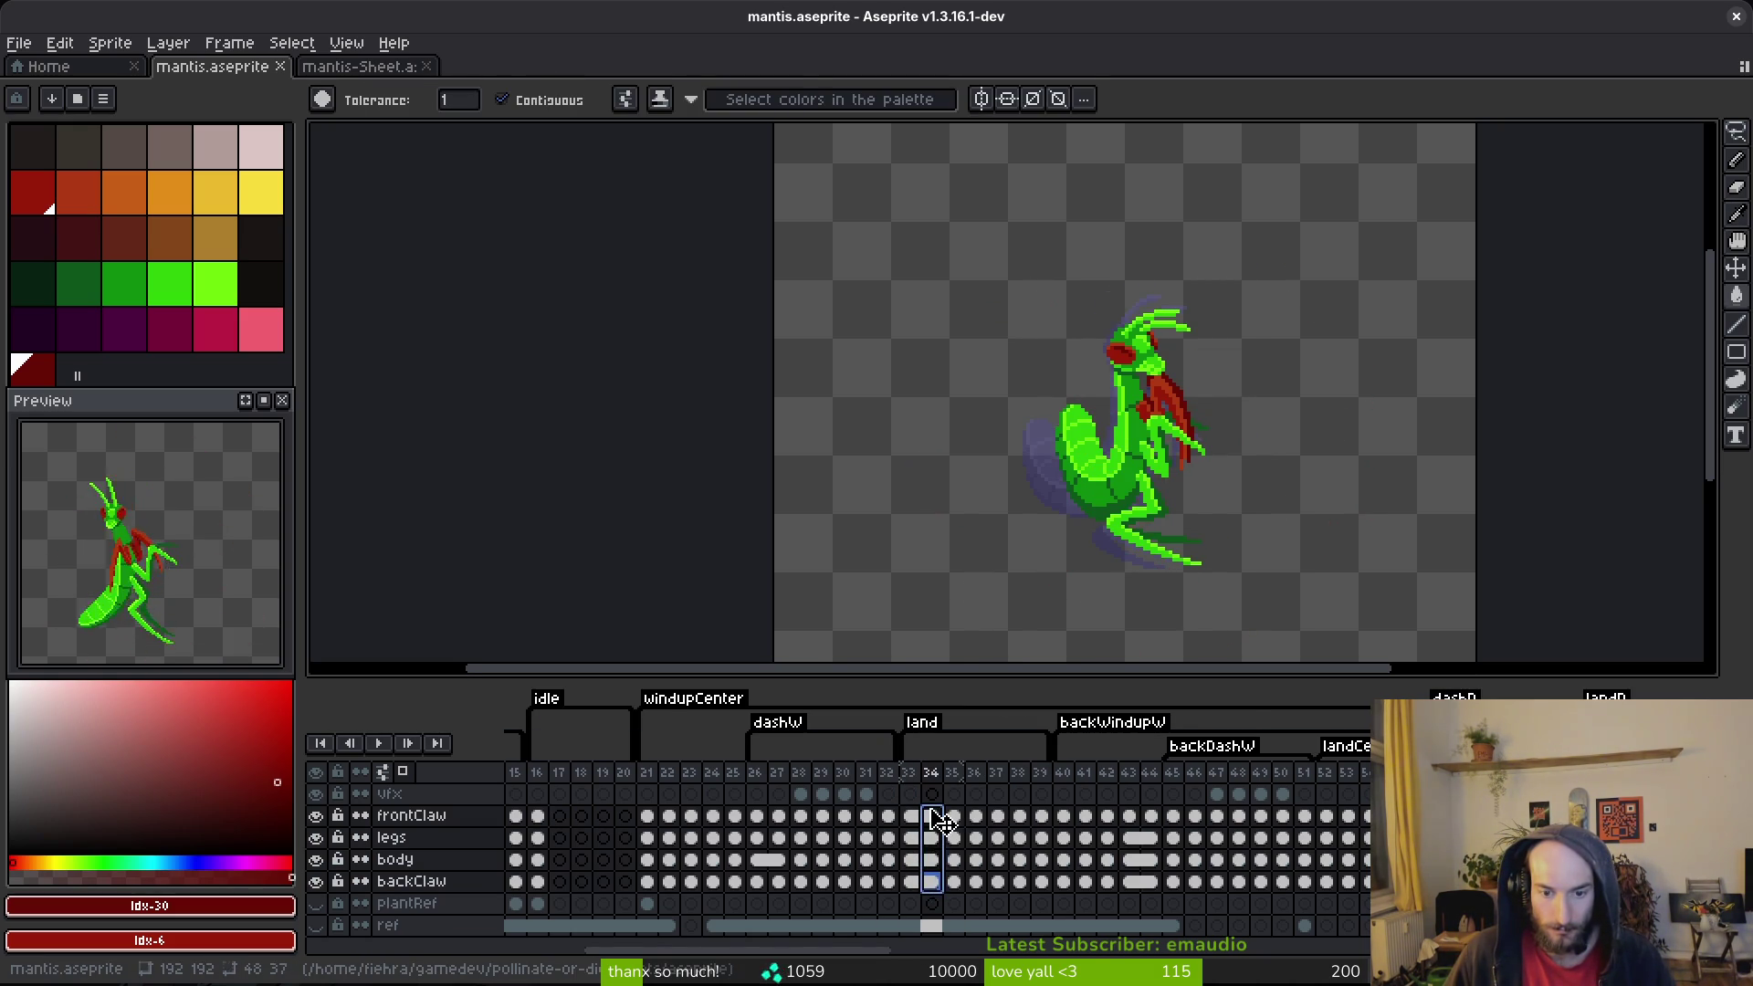
{"action": "right_click", "coordinate": [939, 821]}
{"action": "left_click", "coordinate": [955, 868]}
Step: Flip through frames 32 to 35 to compare poses, returning to frame 33
{"action": "key", "text": "Left"}
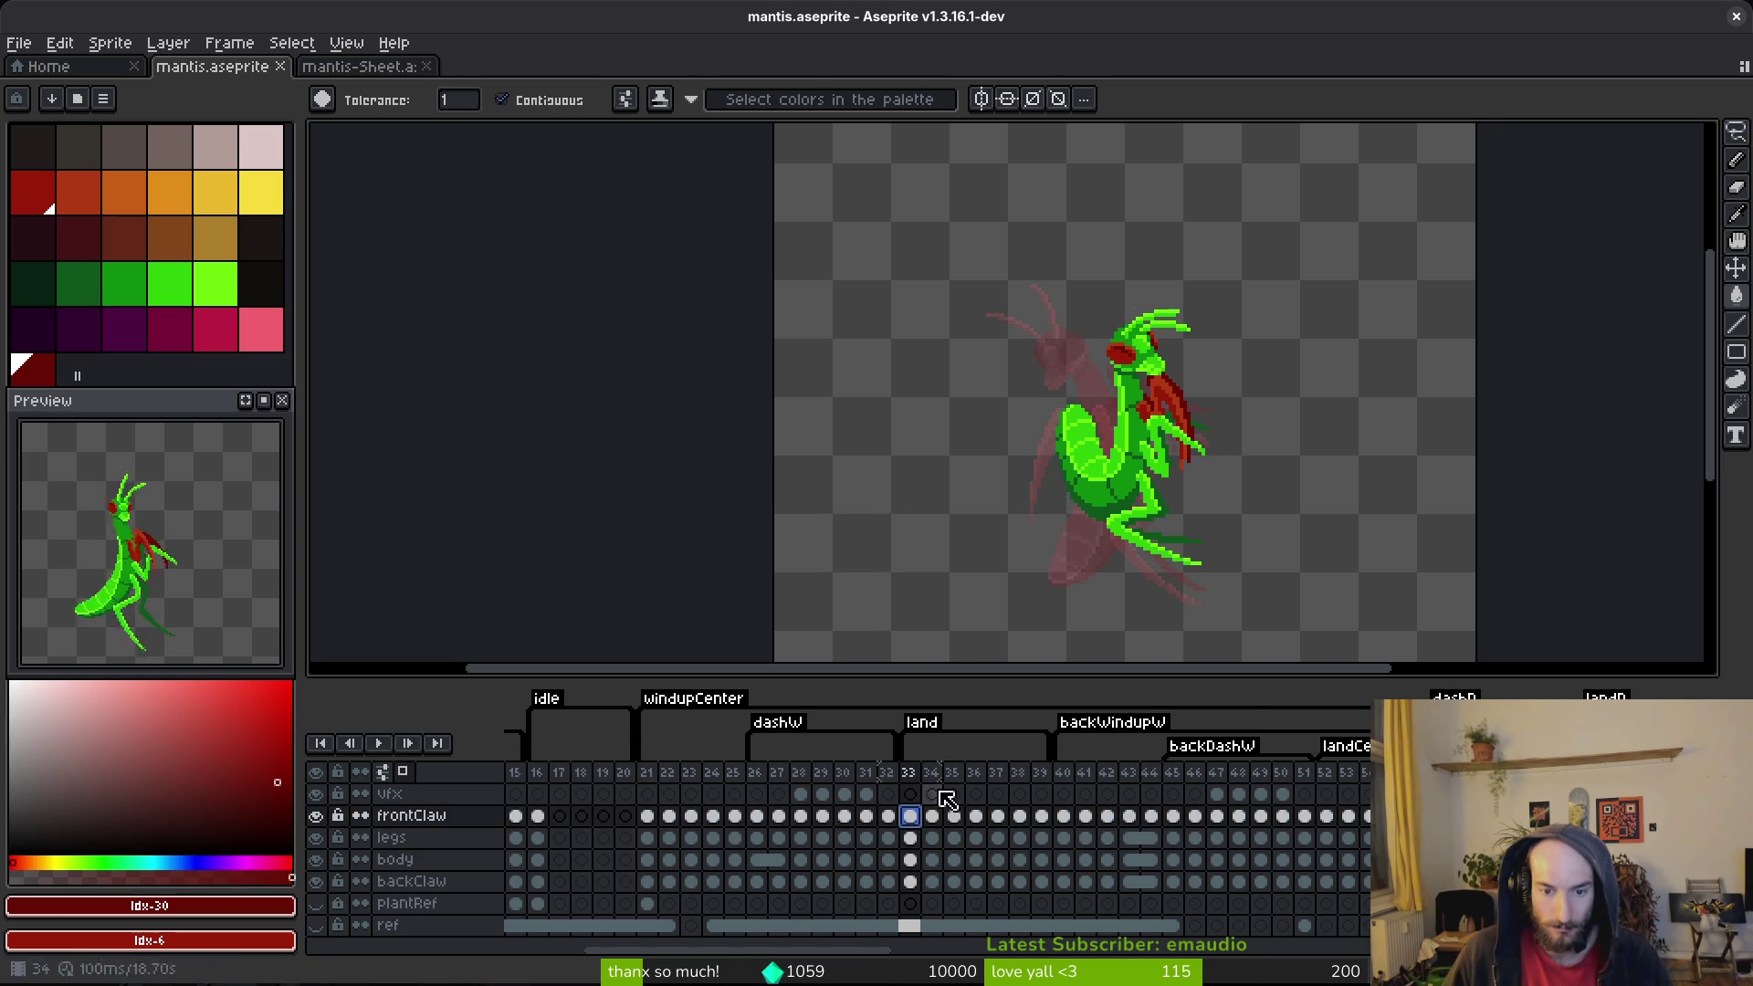
{"action": "key", "text": "i"}
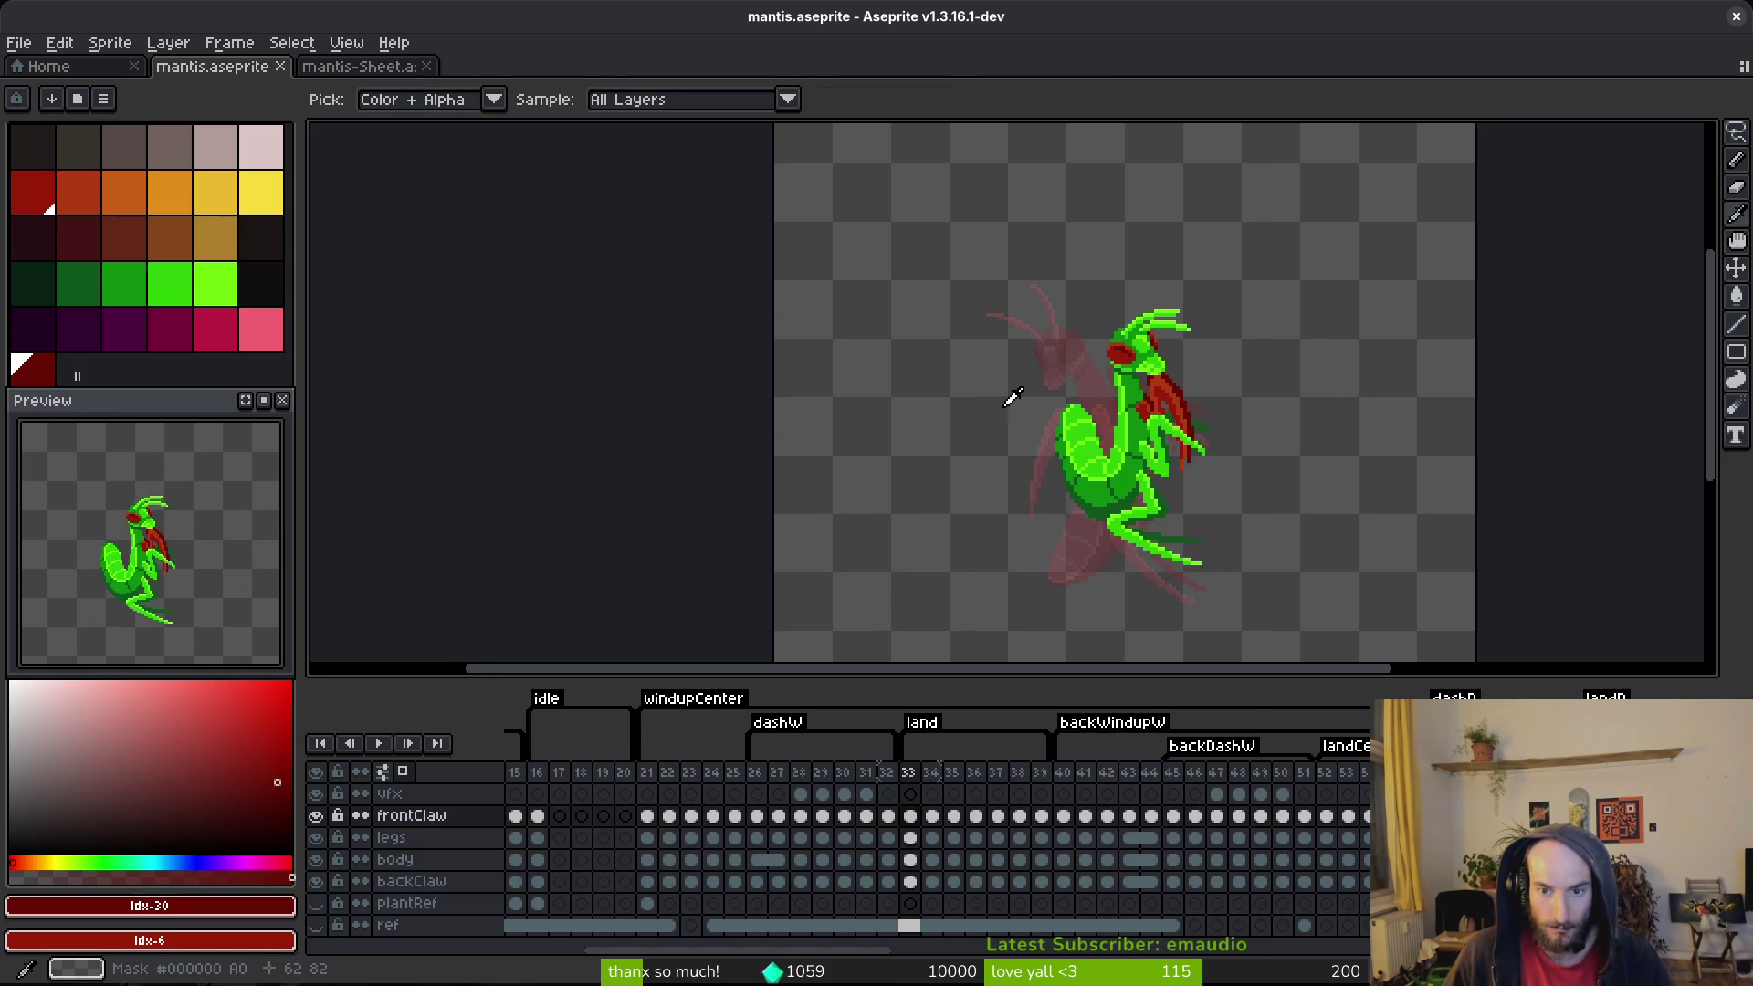
{"action": "key", "text": "Right"}
{"action": "key", "text": "Left"}
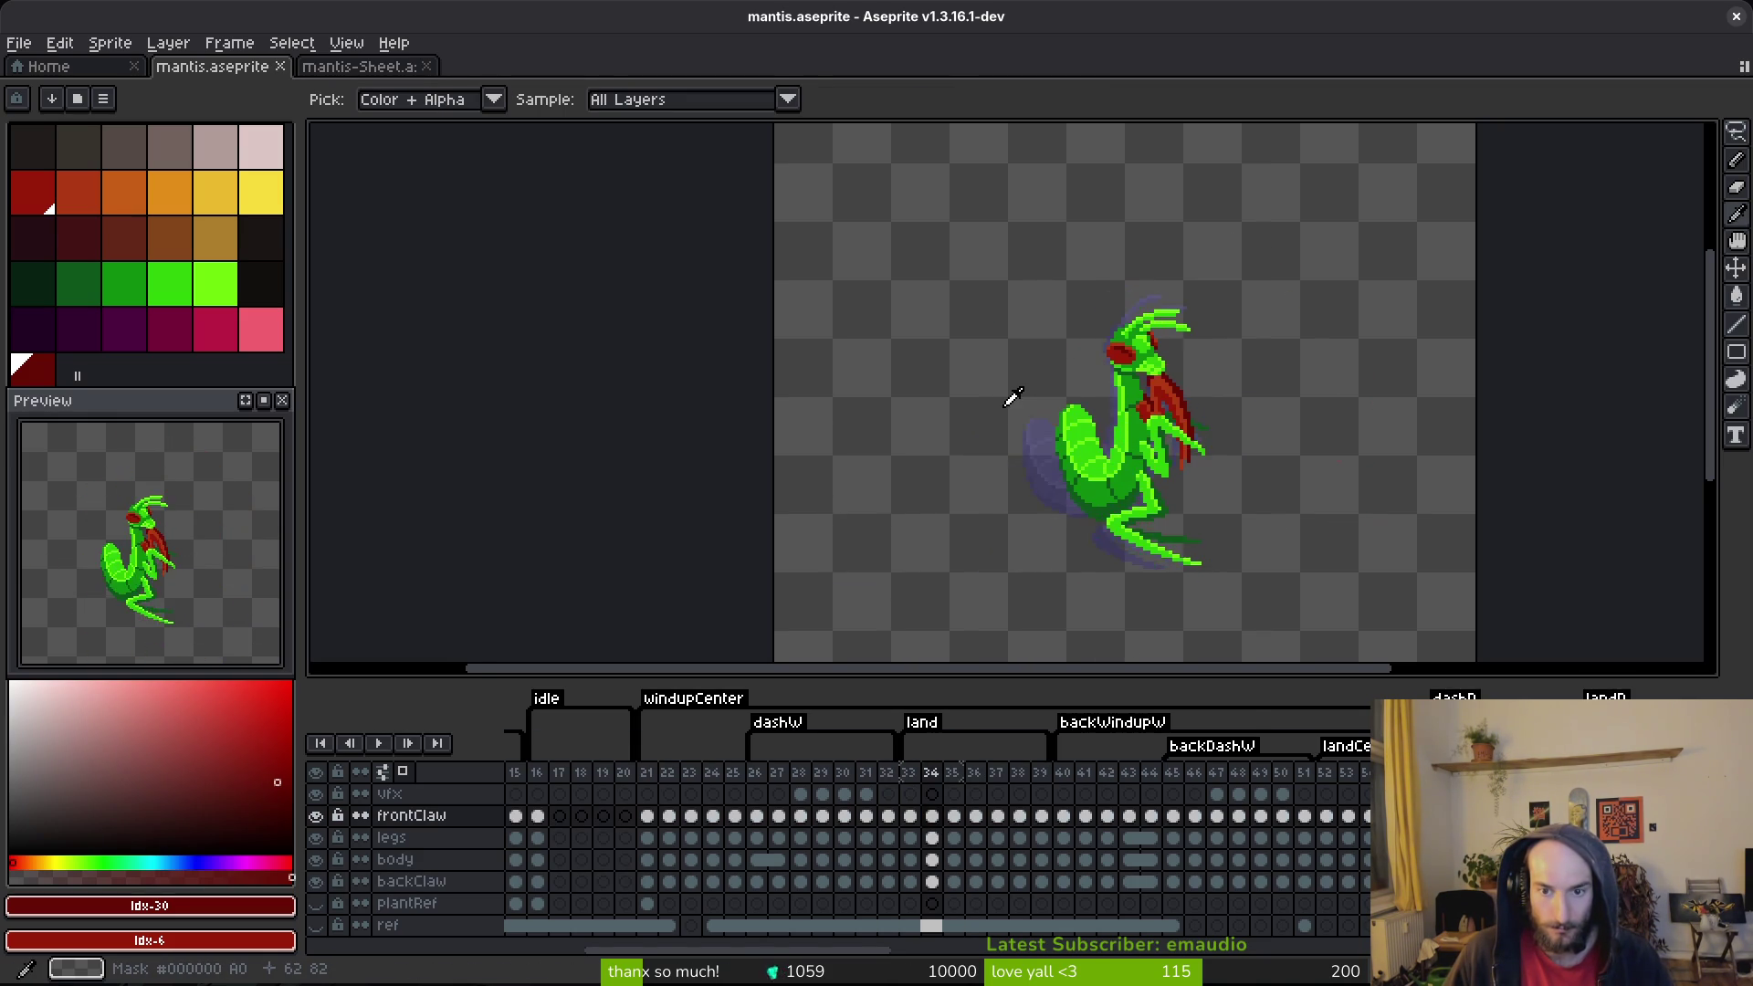
{"action": "key", "text": "Left"}
{"action": "key", "text": "Right"}
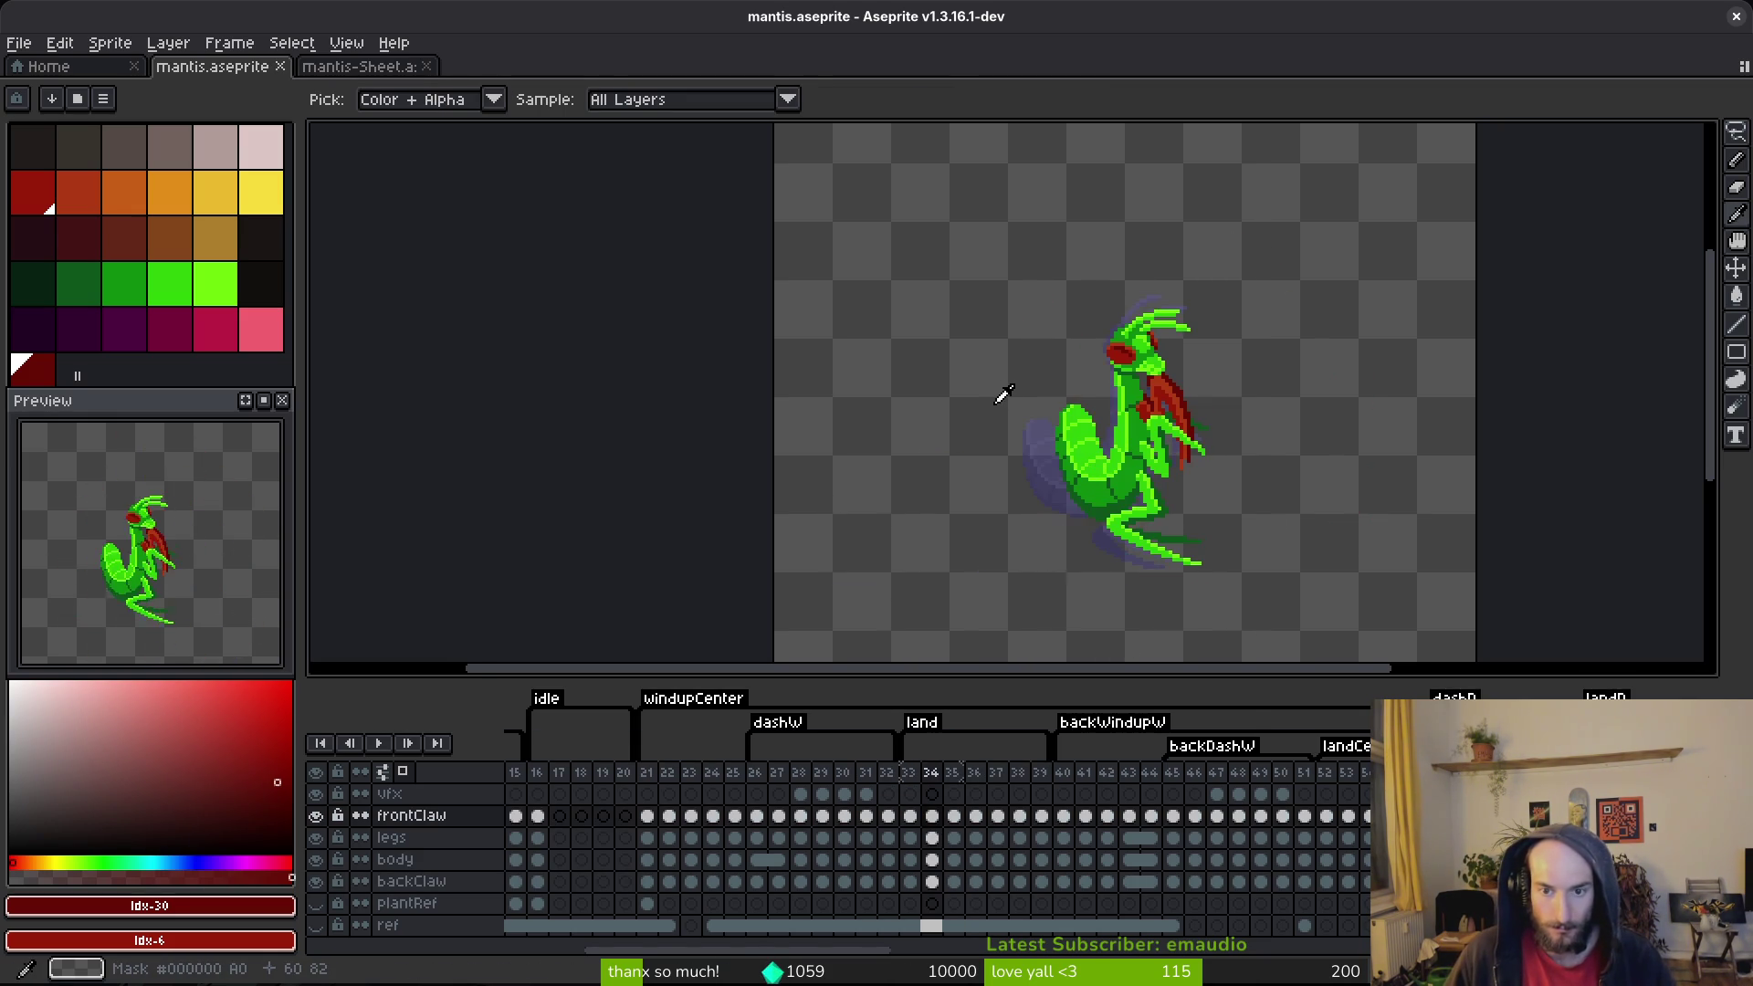
{"action": "key", "text": "Right"}
{"action": "key", "text": "Right"}
{"action": "key", "text": "Left"}
{"action": "key", "text": "Left"}
{"action": "key", "text": "Right"}
{"action": "key", "text": "Left"}
Step: Lasso the mantis abdomen on frame 33 and shift it slightly right
{"action": "key", "text": "w"}
{"action": "scroll", "coordinate": [1116, 453], "scroll_direction": "up", "scroll_amount": 2}
{"action": "scroll", "coordinate": [1116, 453], "scroll_direction": "up", "scroll_amount": 1}
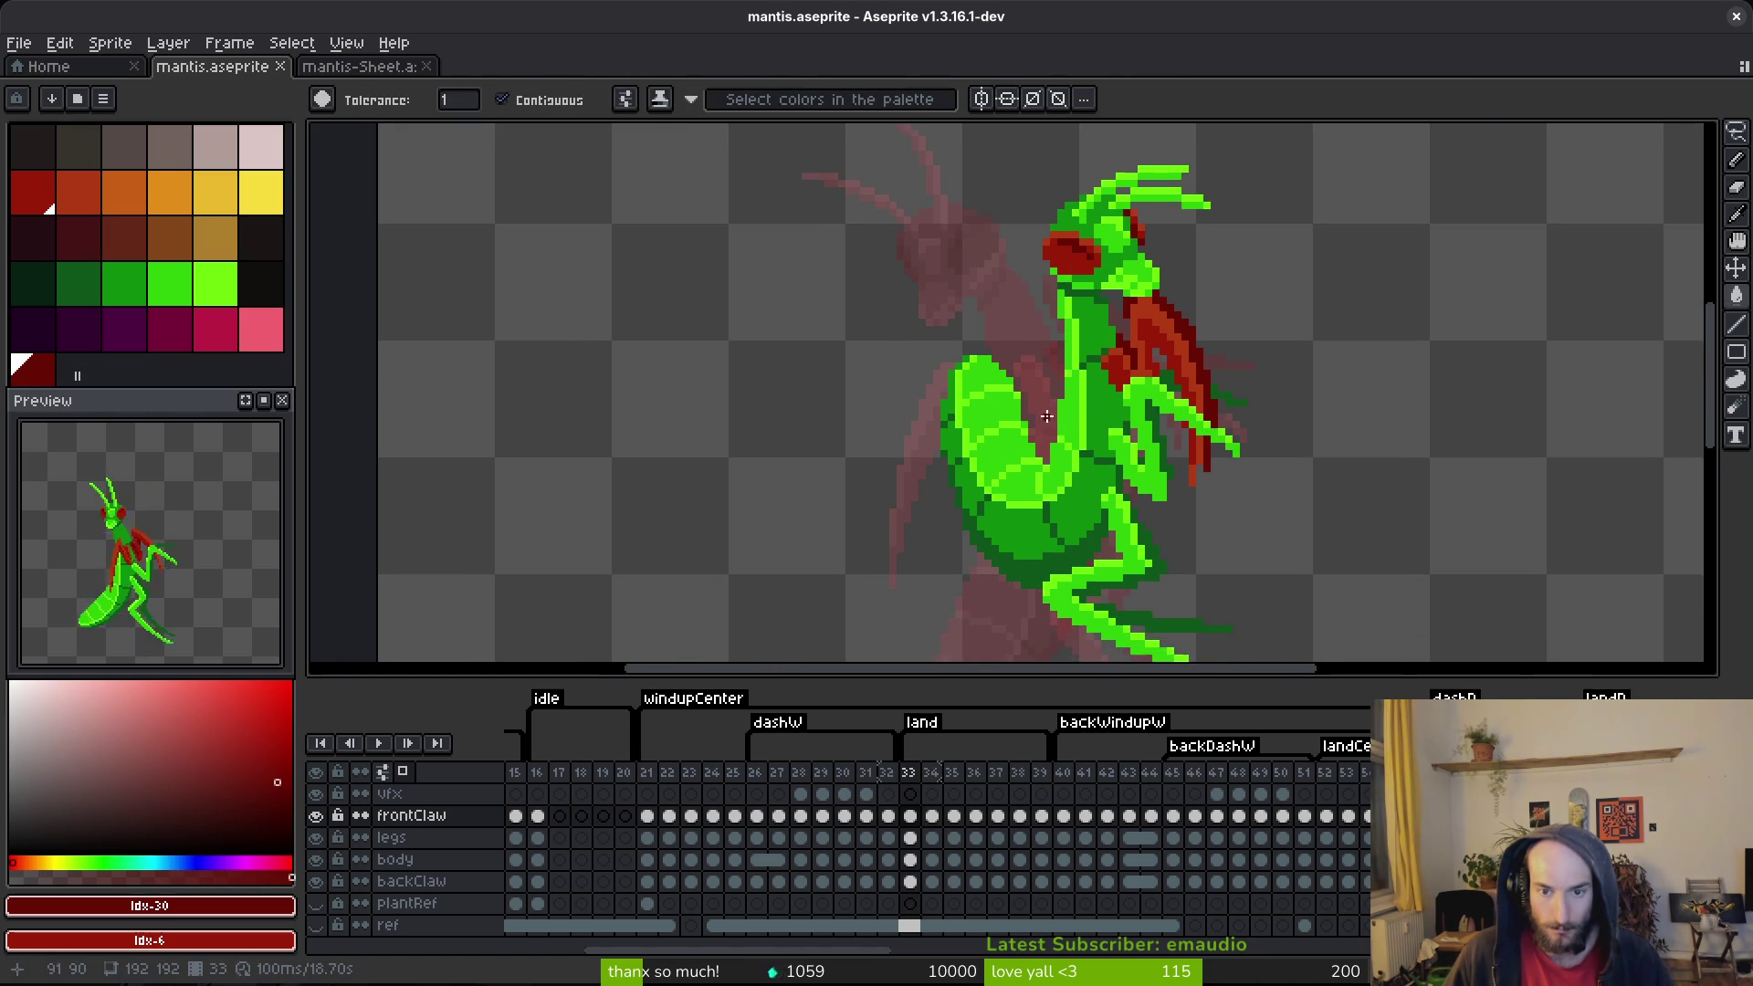
{"action": "key", "text": "q"}
{"action": "scroll", "coordinate": [1004, 365], "scroll_direction": "up", "scroll_amount": 2}
{"action": "mouse_move", "coordinate": [1041, 322]}
{"action": "left_mouse_down"}
{"action": "mouse_move", "coordinate": [854, 315]}
{"action": "mouse_move", "coordinate": [929, 611]}
{"action": "left_mouse_up"}
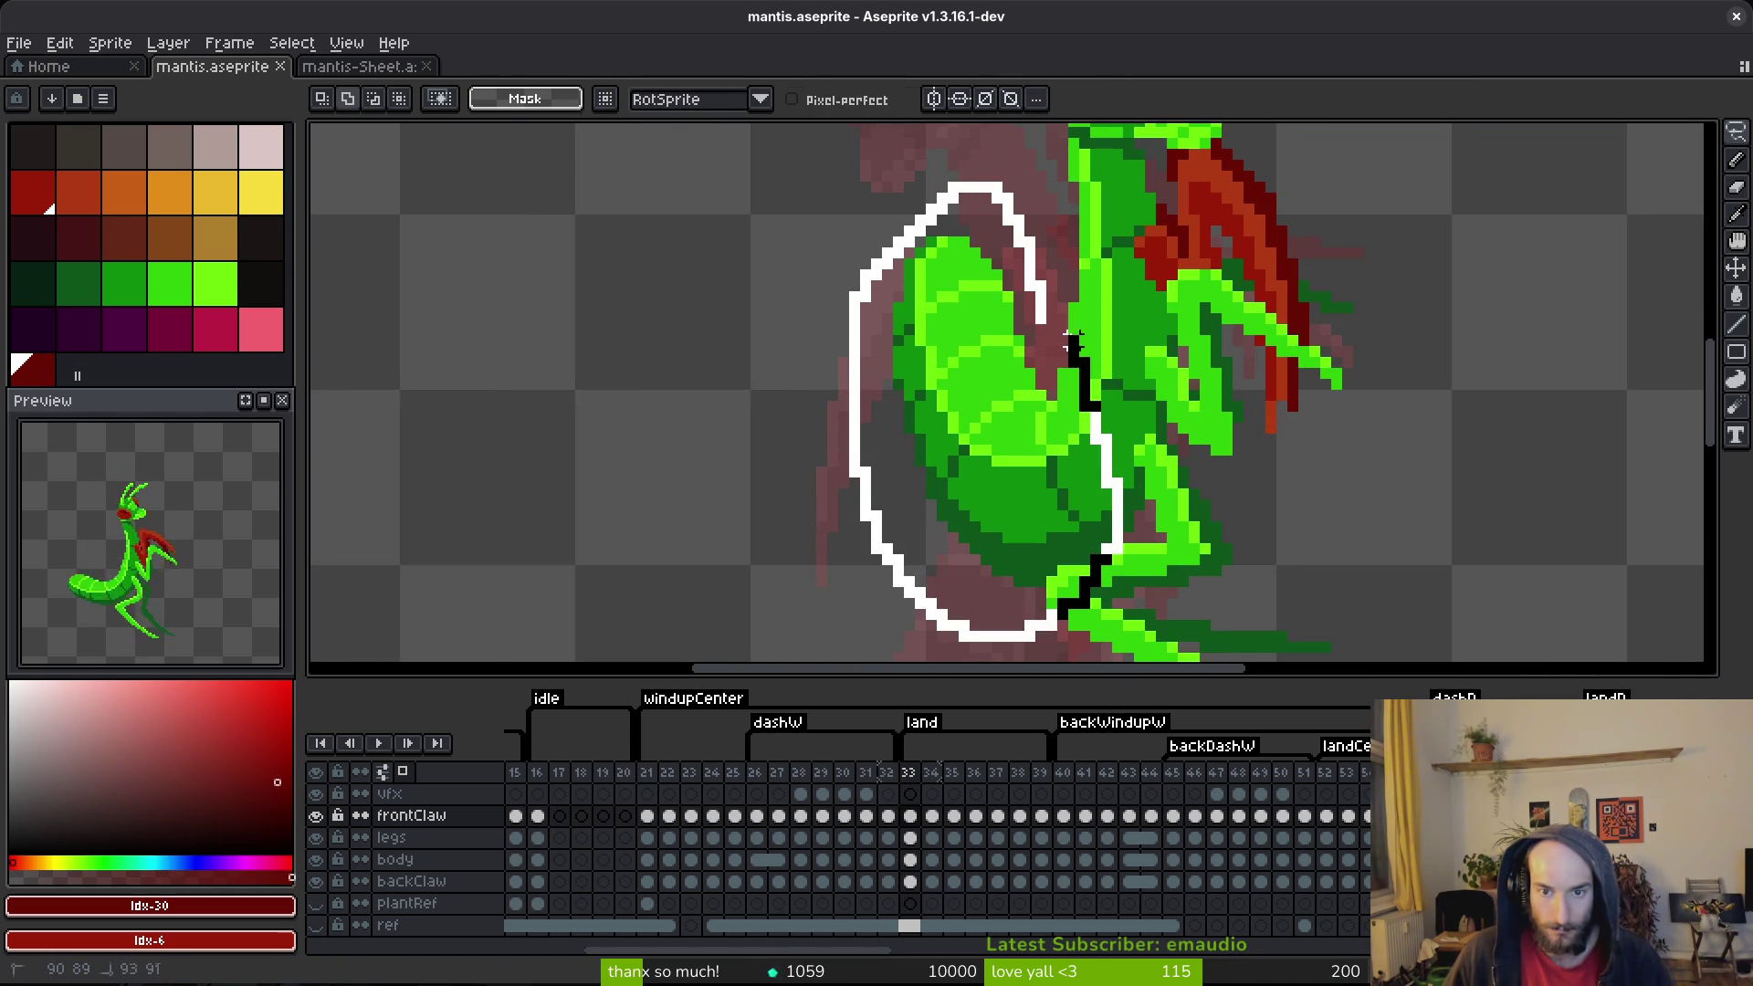
{"action": "left_click_drag", "start_coordinate": [1075, 361], "coordinate": [1075, 363]}
{"action": "left_click", "coordinate": [911, 859]}
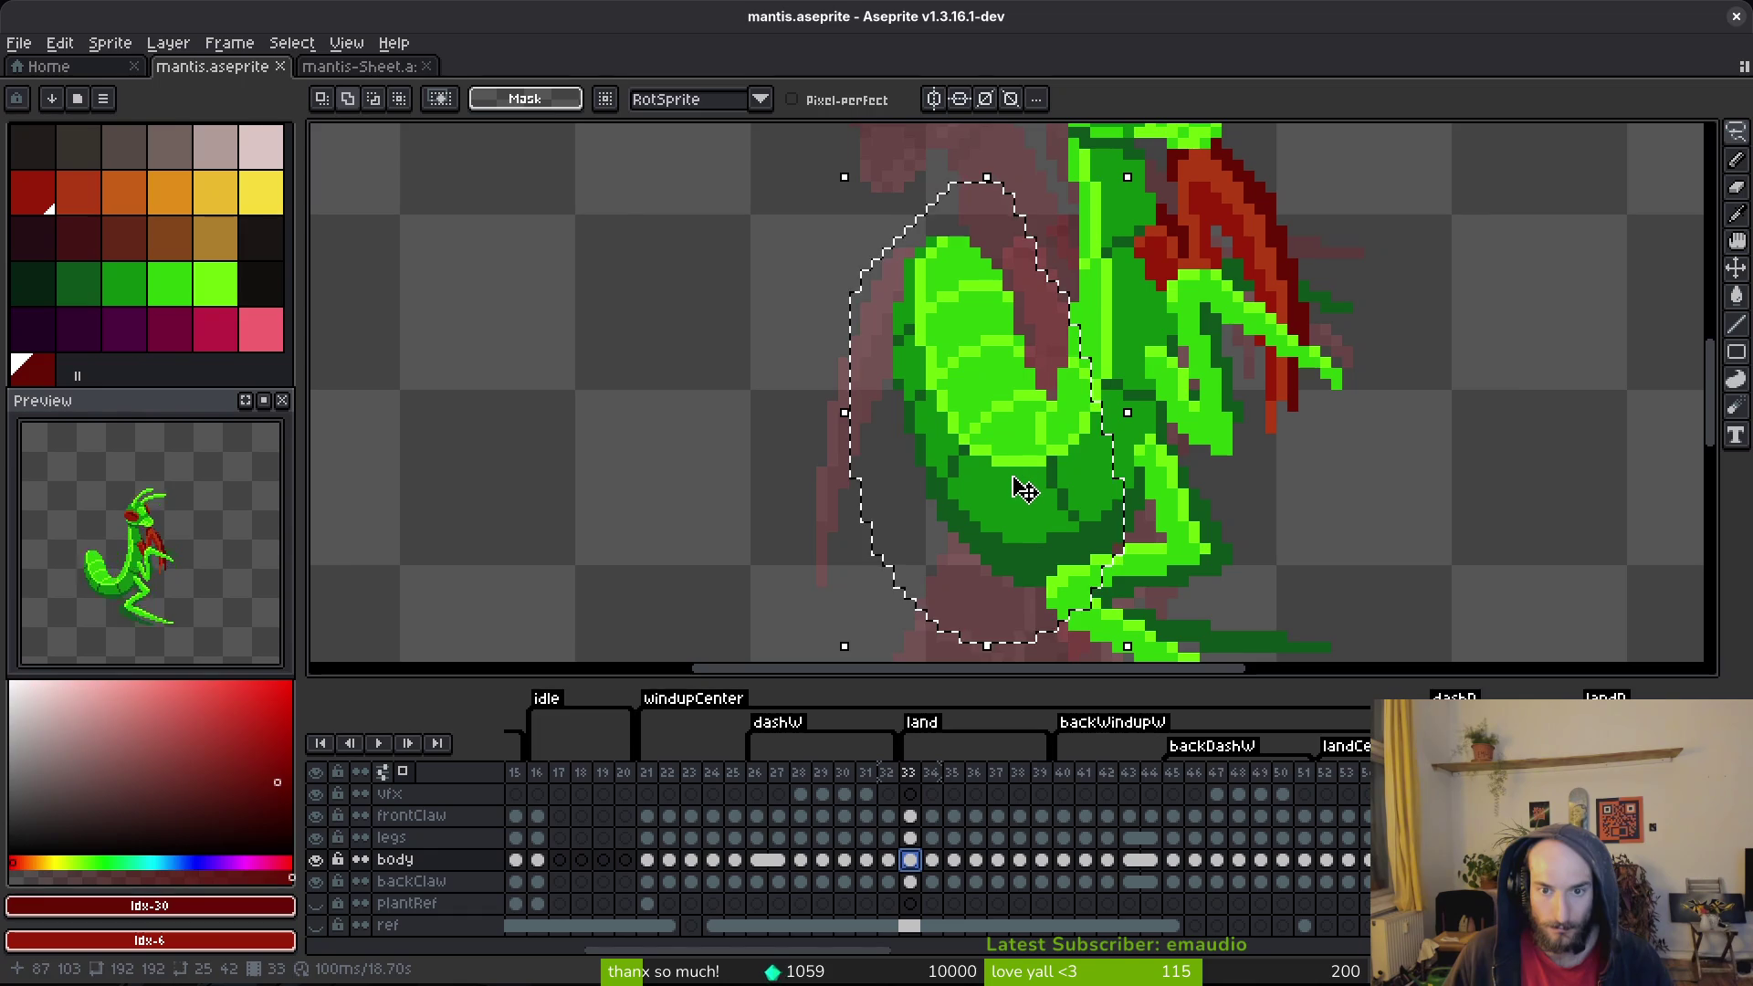
{"action": "left_click_drag", "start_coordinate": [1018, 489], "coordinate": [1033, 489]}
{"action": "key", "text": "ctrl+d"}
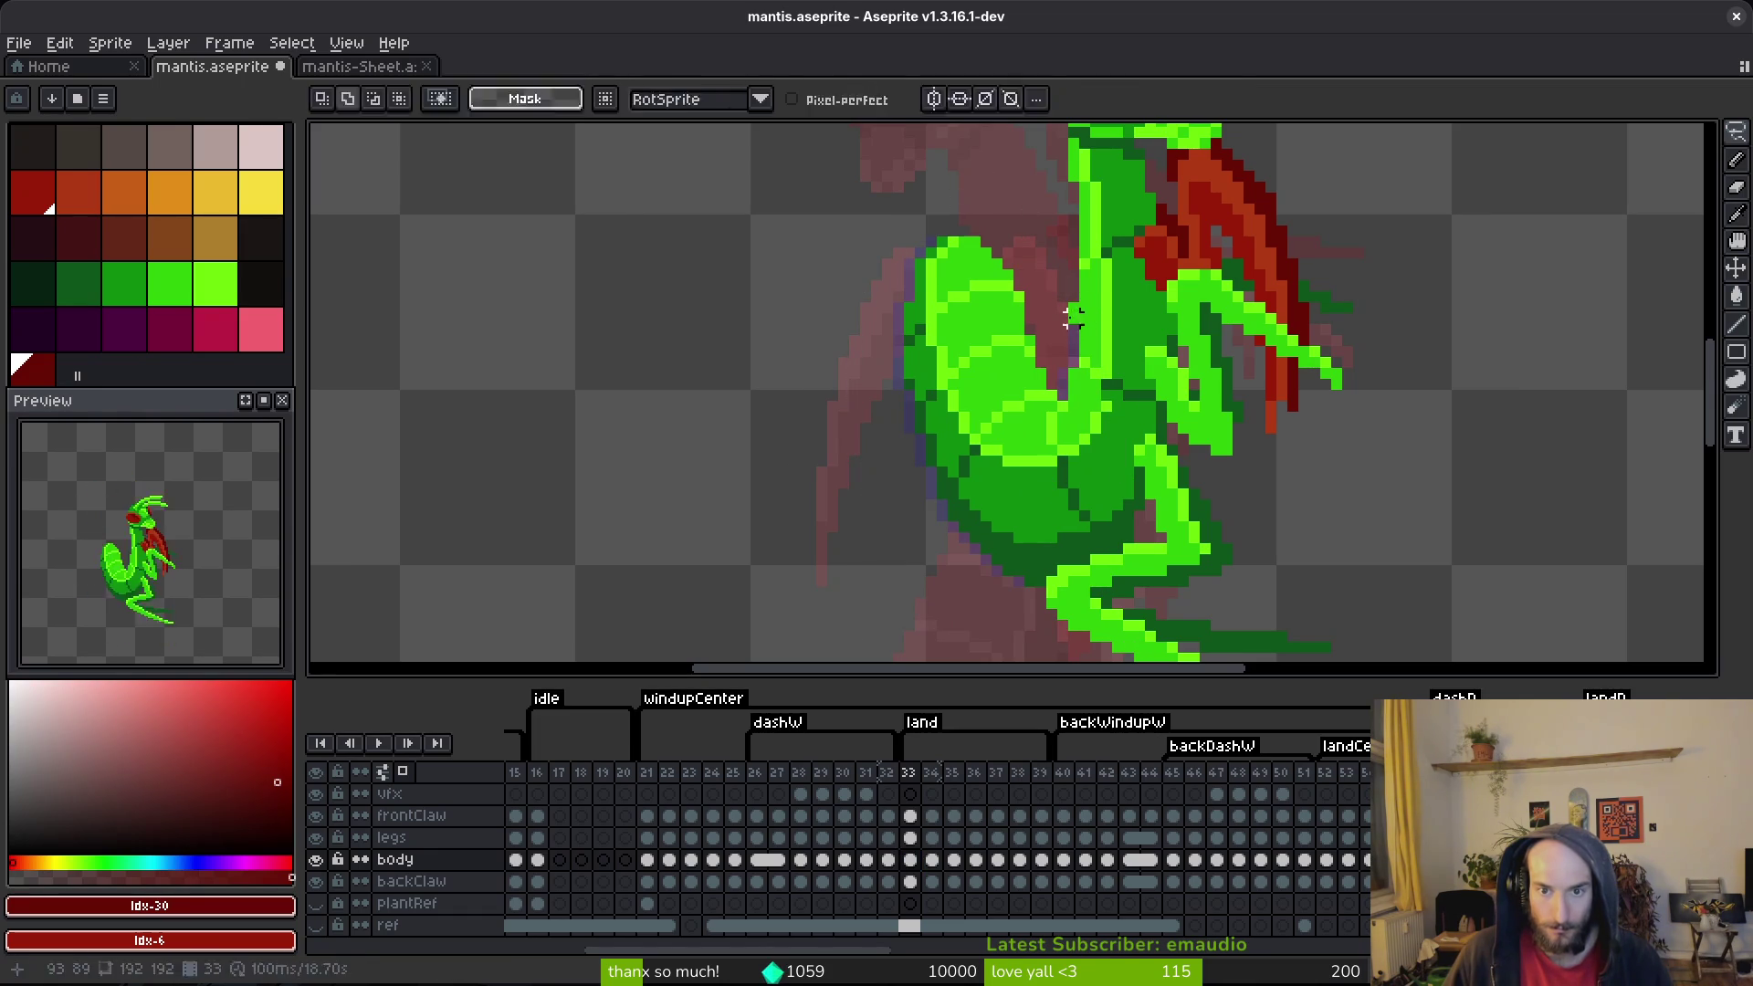
Step: Retouch the abdomen with greens #2FC809 and #0E8B0E, then save the sprite
{"action": "key", "text": "b"}
{"action": "scroll", "coordinate": [1003, 404], "scroll_direction": "up", "scroll_amount": 1}
{"action": "scroll", "coordinate": [1003, 295], "scroll_direction": "up", "scroll_amount": 2}
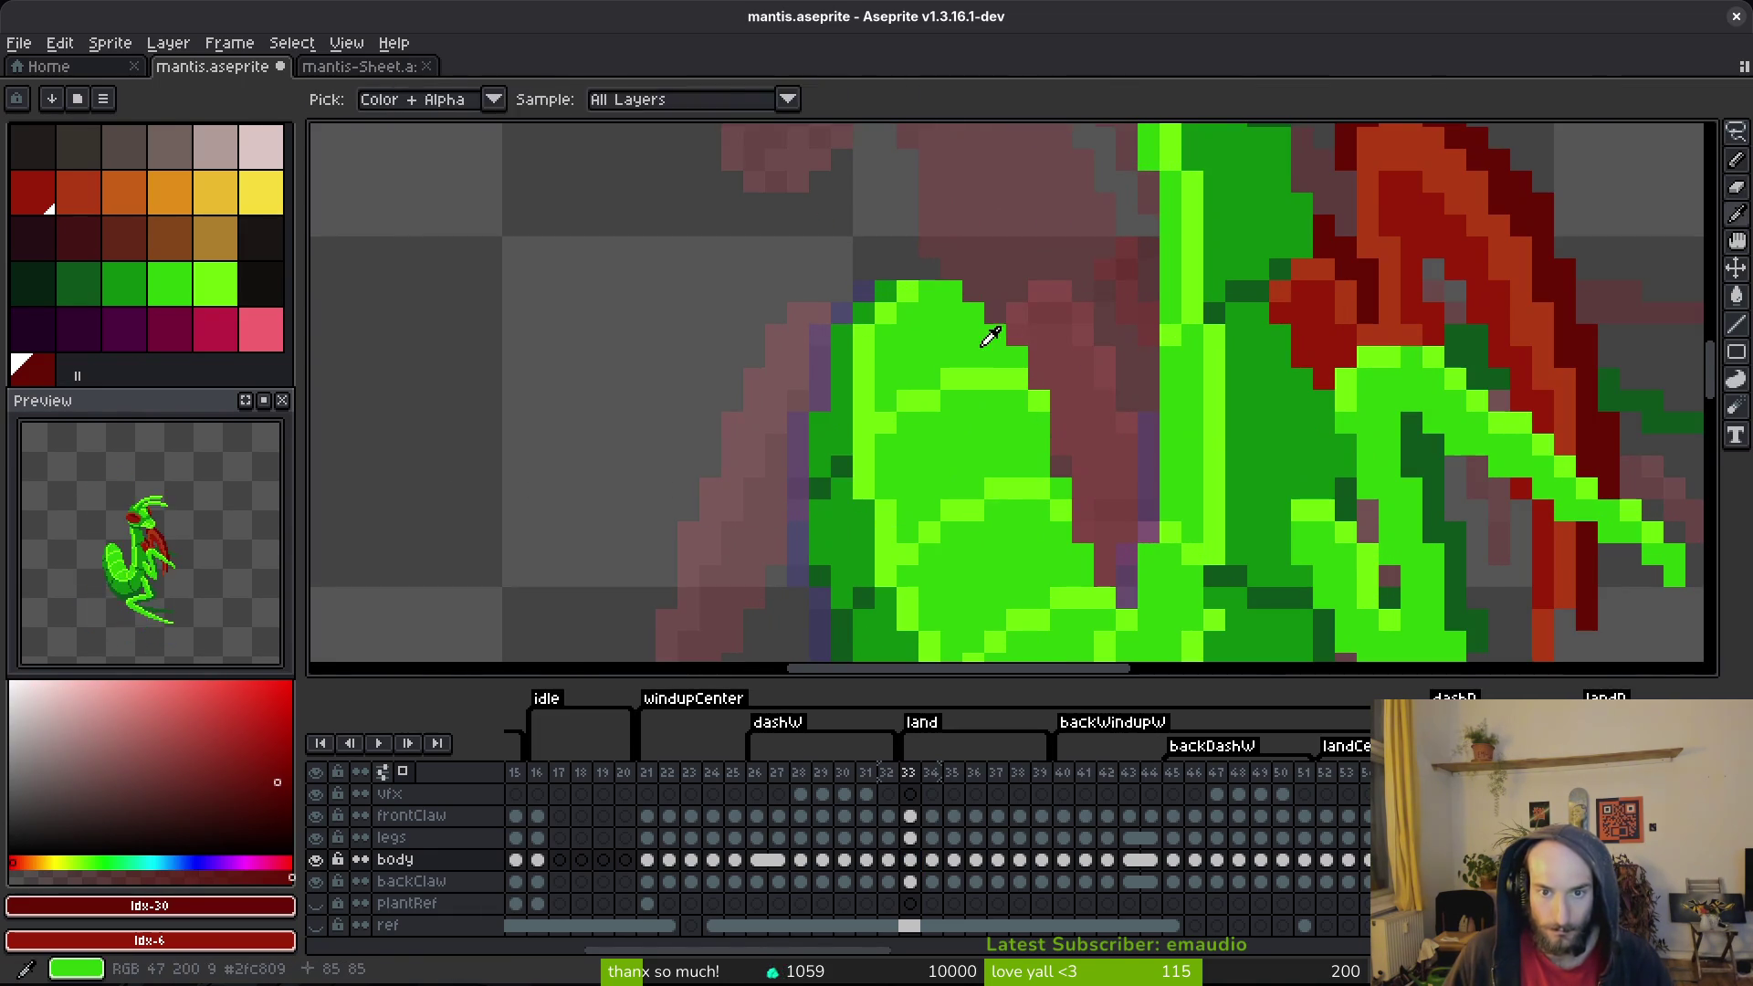
{"action": "left_click", "coordinate": [994, 313], "text": "alt"}
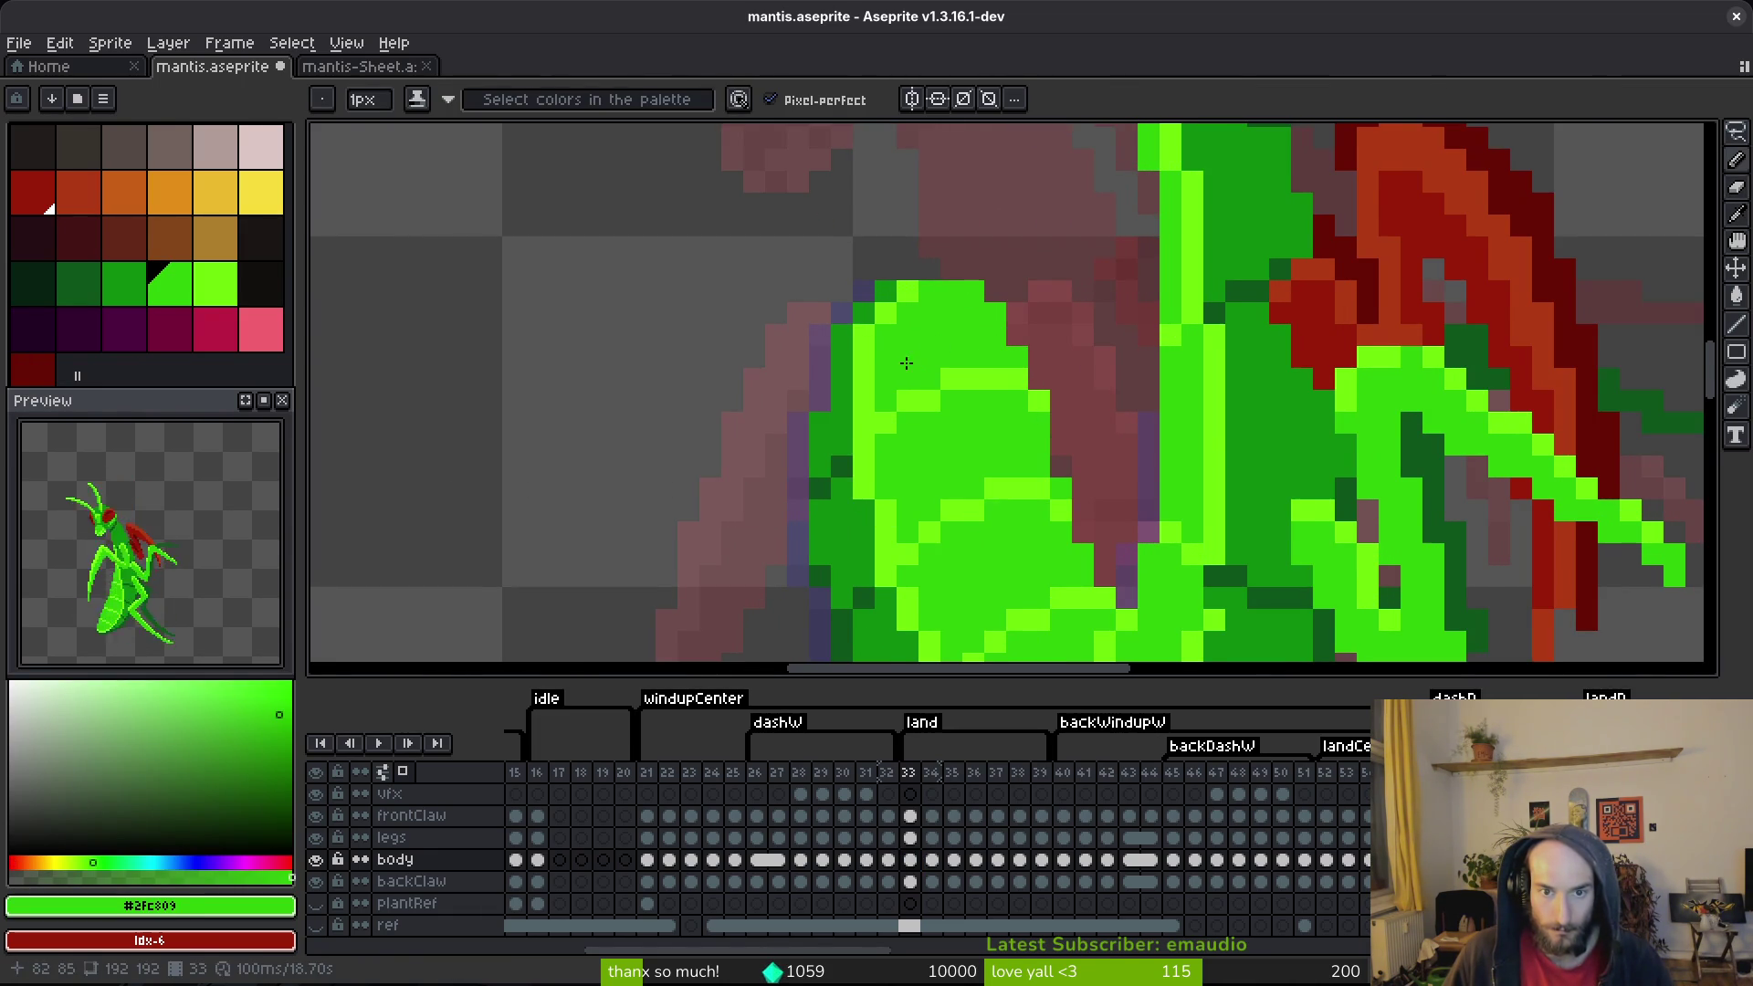
{"action": "key", "text": "q"}
{"action": "mouse_move", "coordinate": [916, 185]}
{"action": "left_mouse_down"}
{"action": "mouse_move", "coordinate": [822, 369]}
{"action": "mouse_move", "coordinate": [902, 310]}
{"action": "left_mouse_up"}
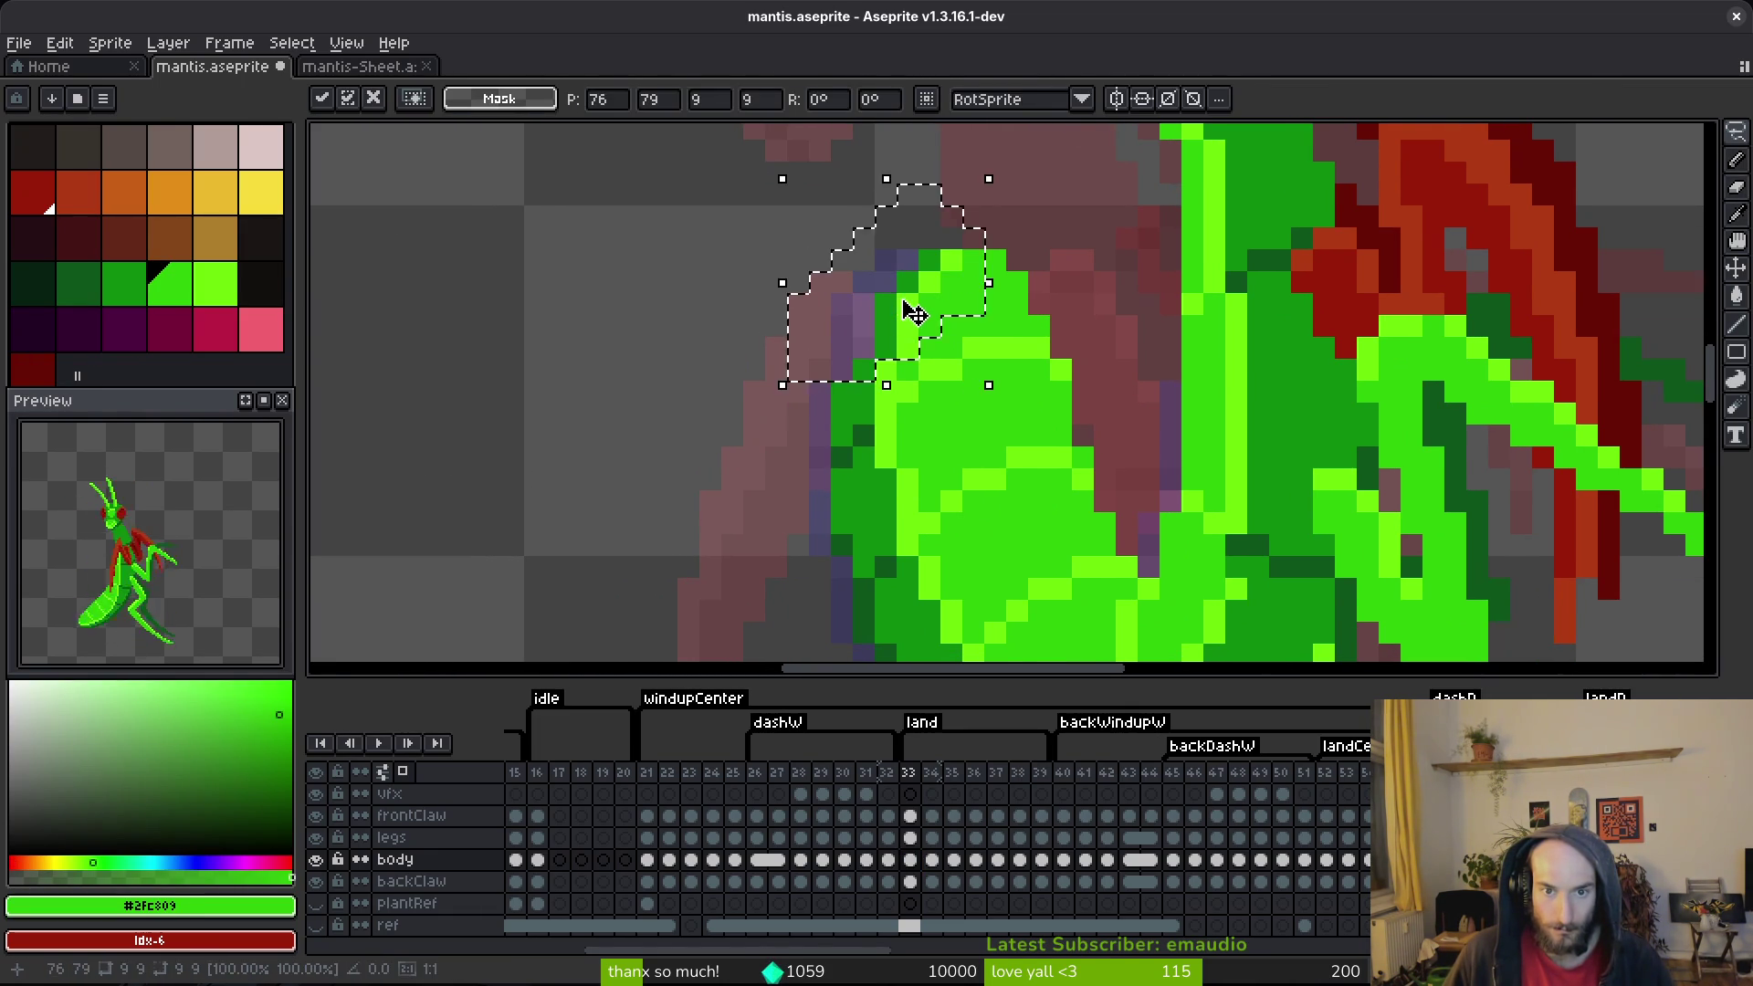
{"action": "key", "text": "ctrl+d"}
{"action": "scroll", "coordinate": [924, 338], "scroll_direction": "down", "scroll_amount": 1}
{"action": "key", "text": "b"}
{"action": "scroll", "coordinate": [834, 309], "scroll_direction": "down", "scroll_amount": 2}
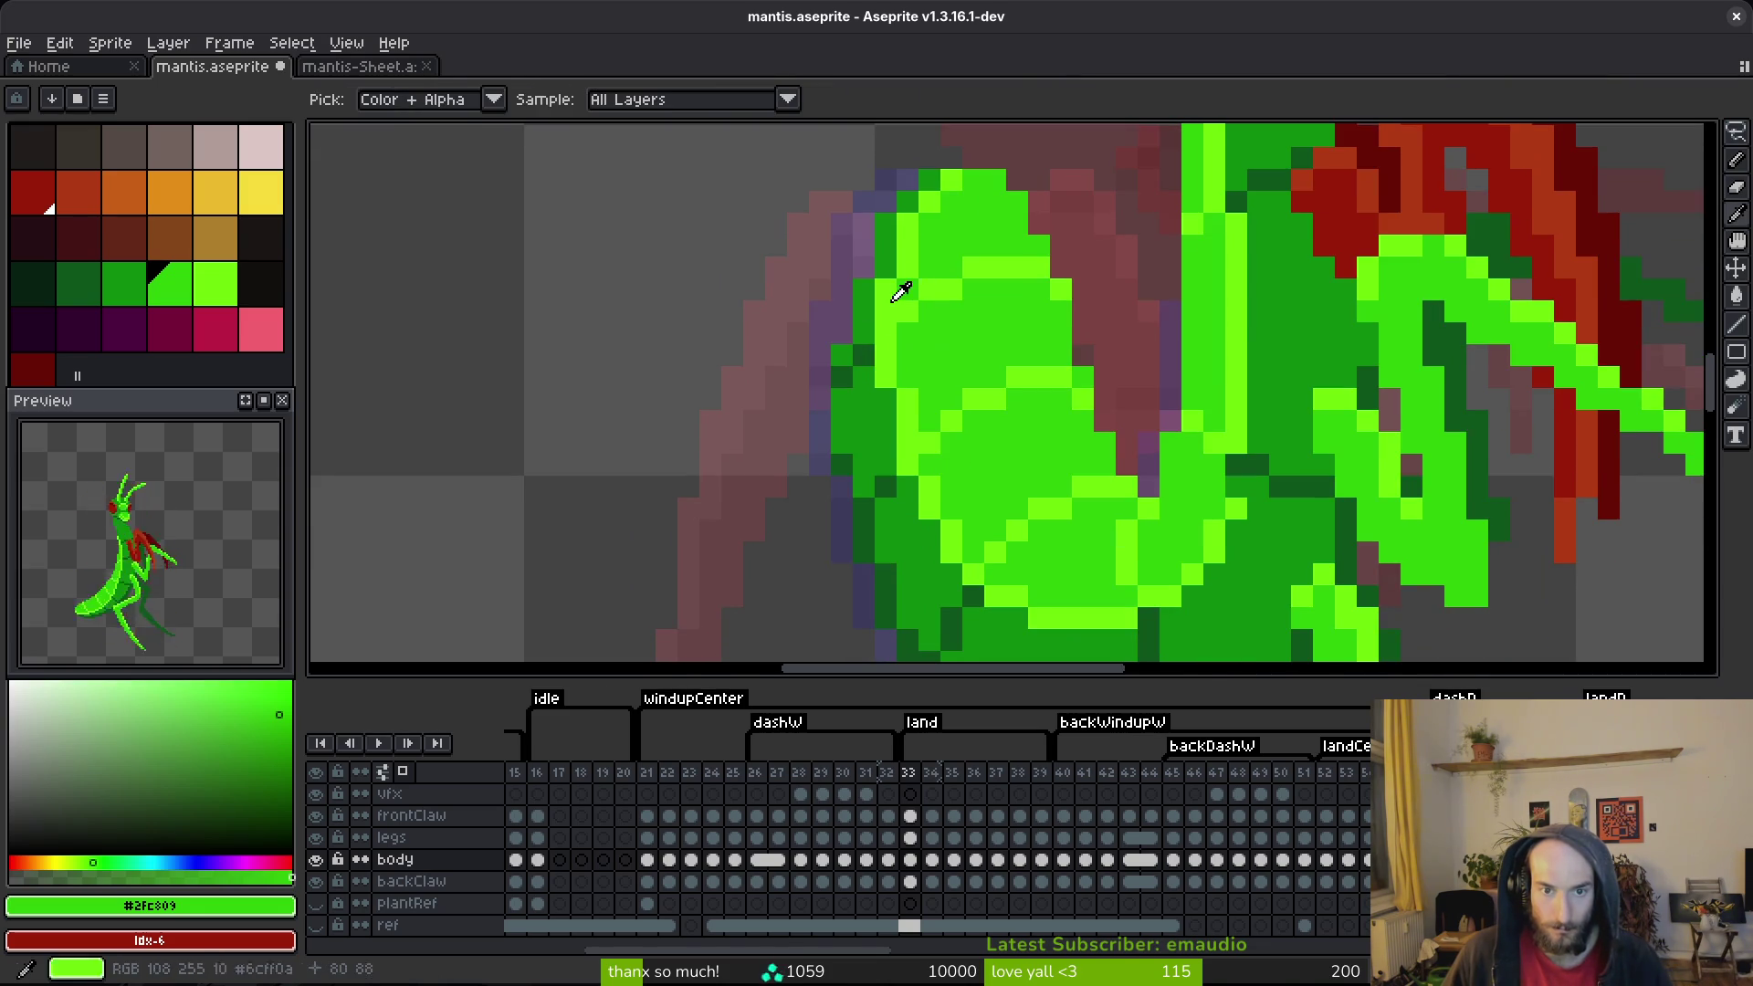
{"action": "left_click", "coordinate": [837, 330], "text": "alt"}
{"action": "key", "text": "ctrl+s"}
Step: Compare the edited frame 33 against frame 32, settling back on frame 33
{"action": "scroll", "coordinate": [837, 329], "scroll_direction": "down", "scroll_amount": 4}
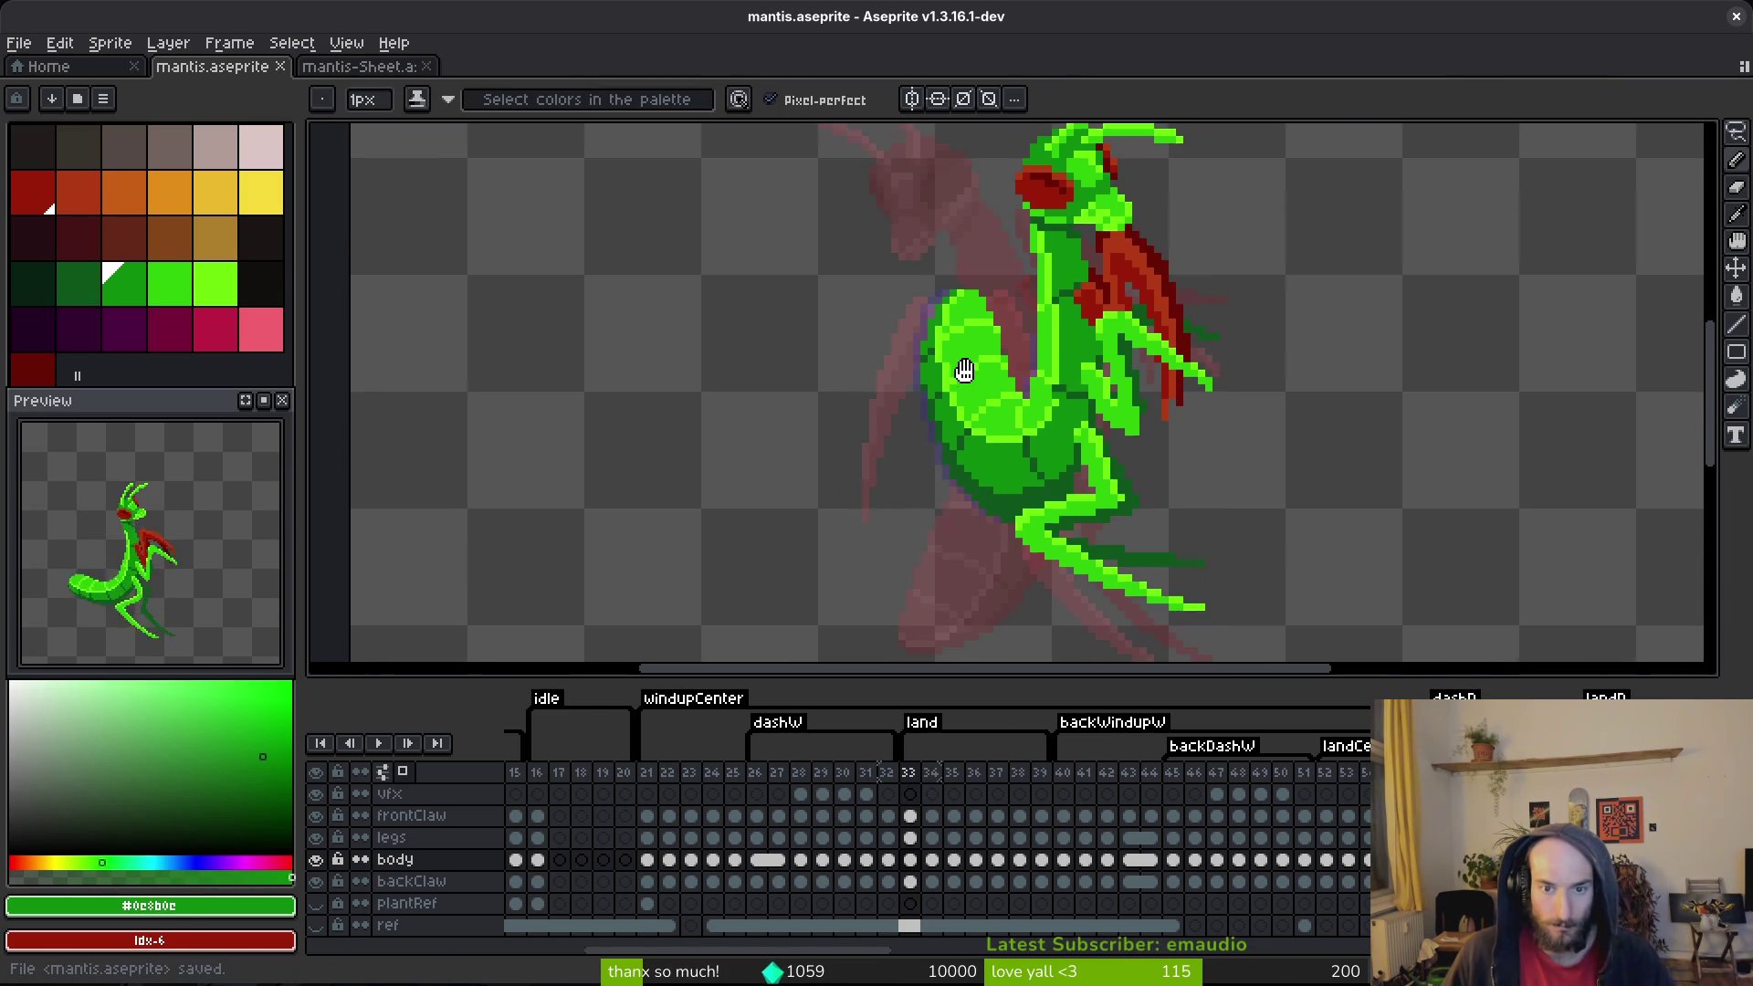
{"action": "key", "text": "Left"}
{"action": "key", "text": "Right"}
{"action": "key", "text": "Right"}
{"action": "key", "text": "Left"}
{"action": "key", "text": "Left"}
{"action": "key", "text": "Right"}
{"action": "key", "text": "Left"}
{"action": "key", "text": "Right"}
{"action": "key", "text": "Right"}
{"action": "key", "text": "Left"}
{"action": "key", "text": "Right"}
{"action": "key", "text": "Left"}
Step: Touch up an abdomen pixel in dark green #0d541b and save mantis.aseprite
{"action": "scroll", "coordinate": [1032, 438], "scroll_direction": "up", "scroll_amount": 3}
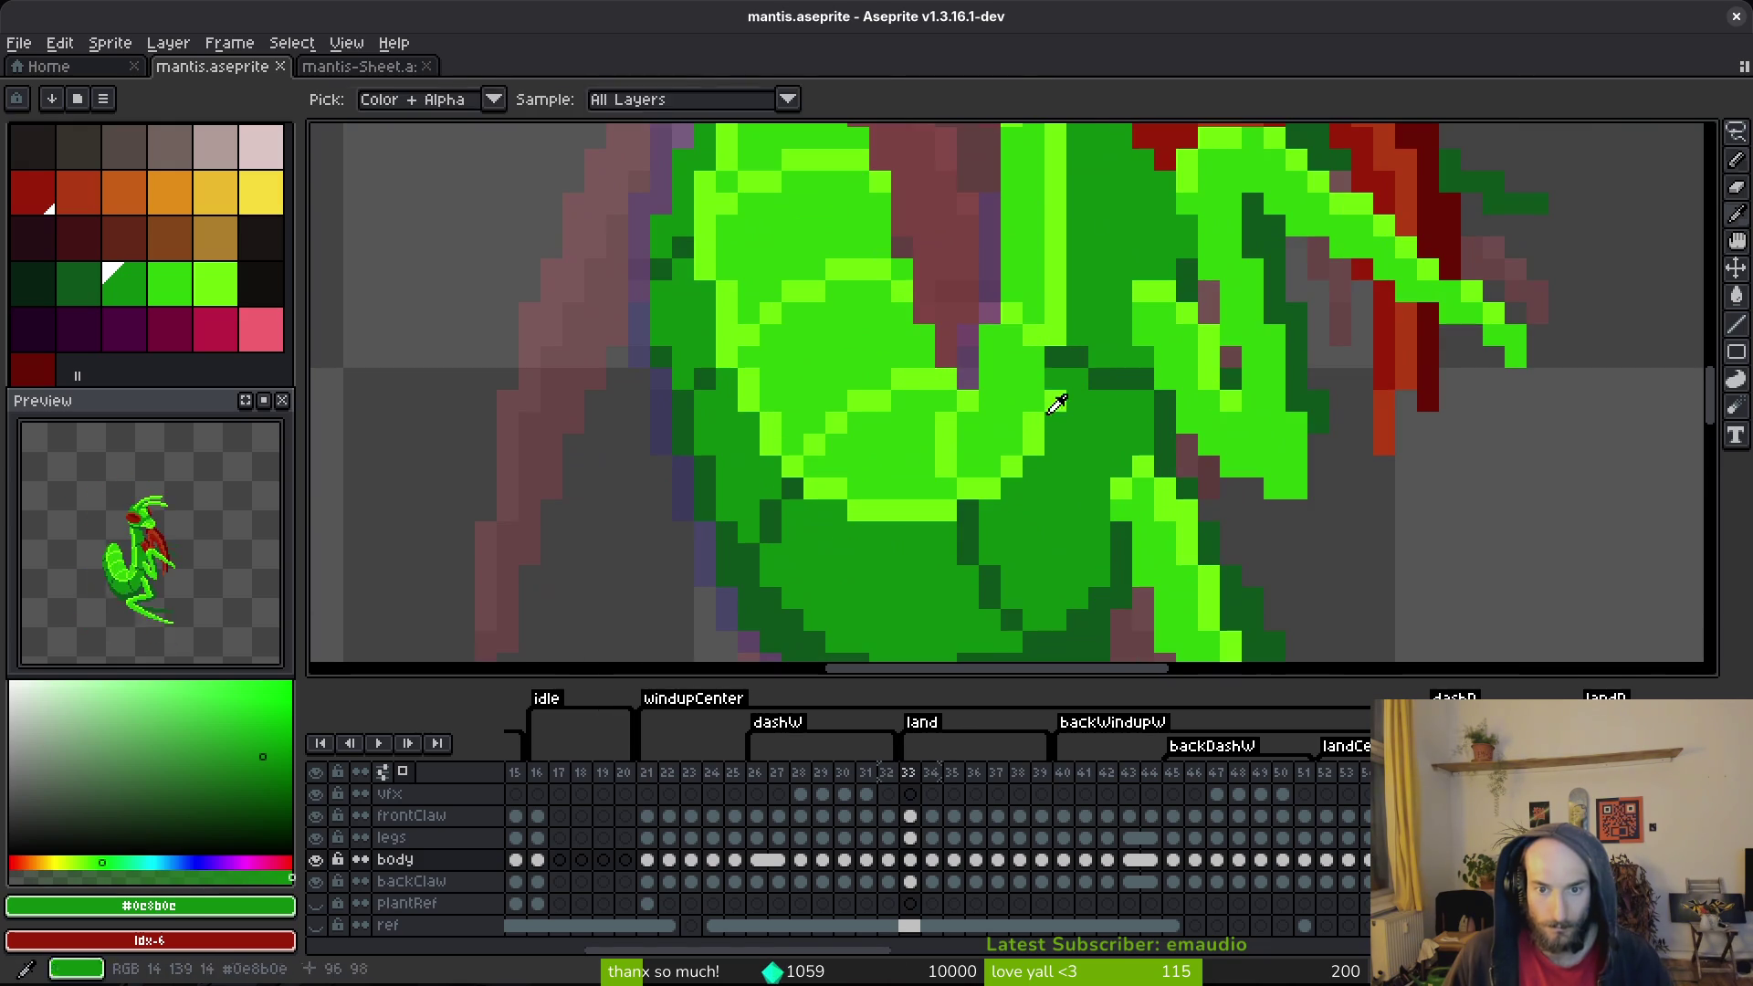
{"action": "left_click", "coordinate": [1055, 385], "text": "alt"}
{"action": "scroll", "coordinate": [1056, 402], "scroll_direction": "down", "scroll_amount": 3}
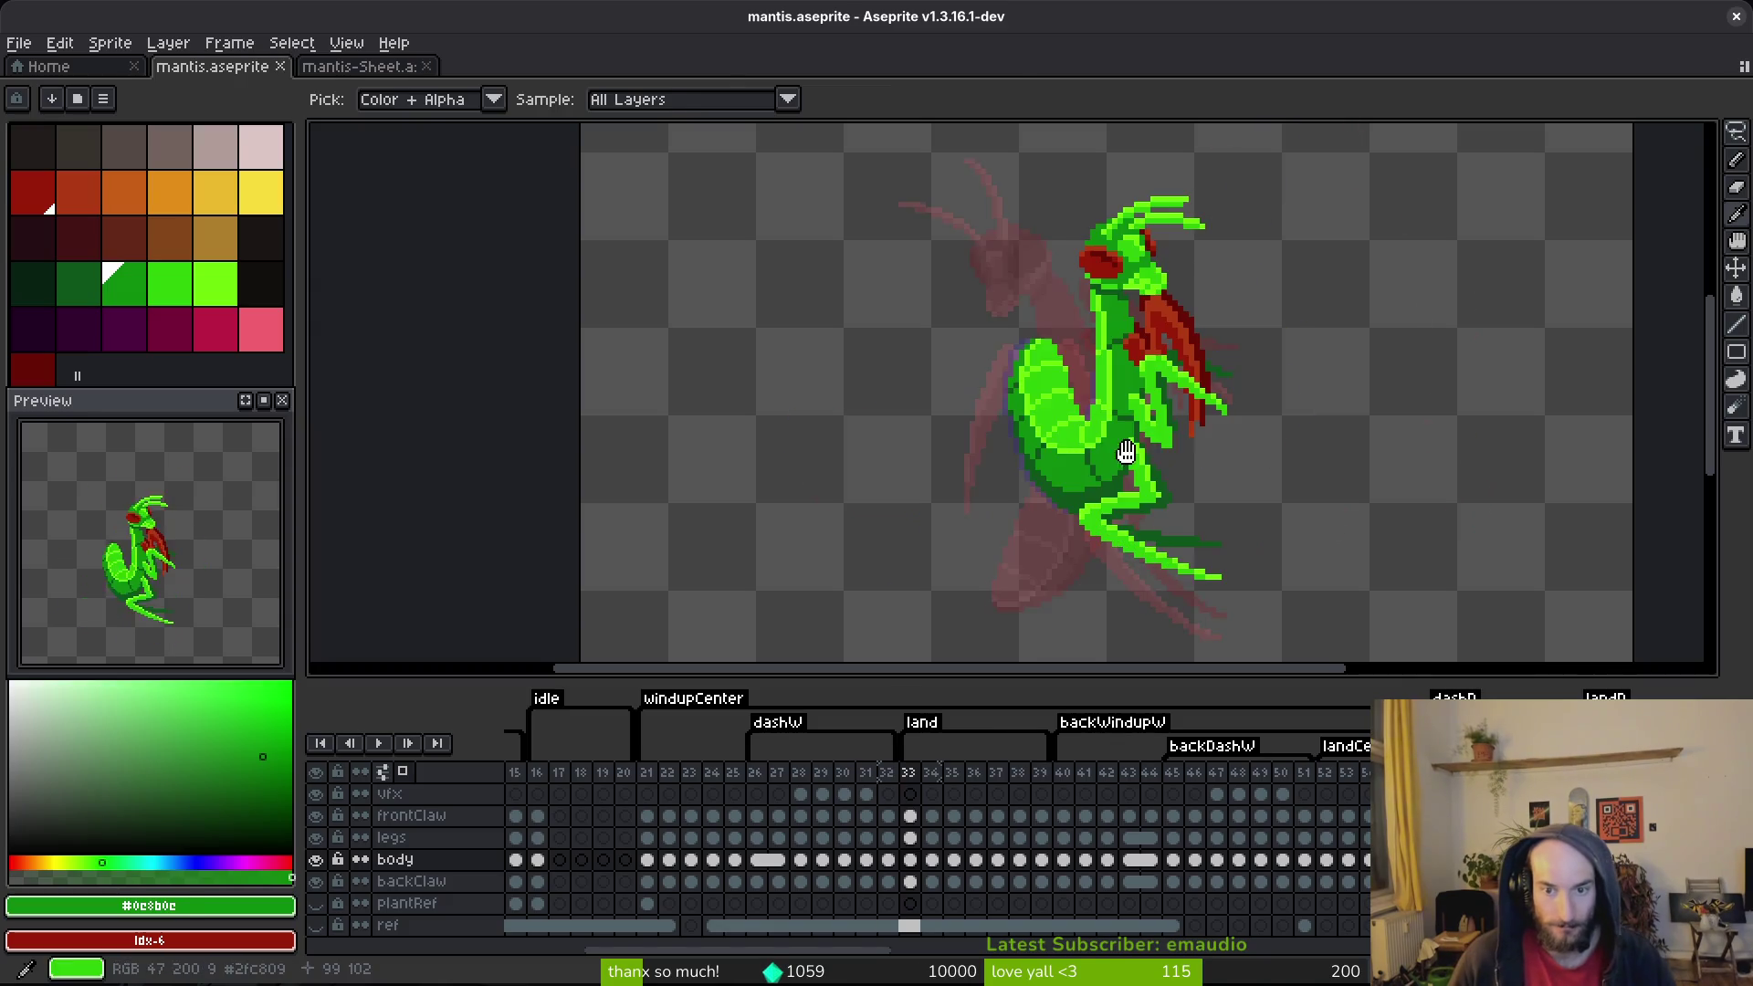
{"action": "scroll", "coordinate": [1096, 457], "scroll_direction": "up", "scroll_amount": 2}
{"action": "left_click", "coordinate": [1111, 489], "text": "alt"}
{"action": "left_click", "coordinate": [1094, 507], "text": "alt"}
{"action": "key", "text": "ctrl+s"}
{"action": "left_click", "coordinate": [1088, 526]}
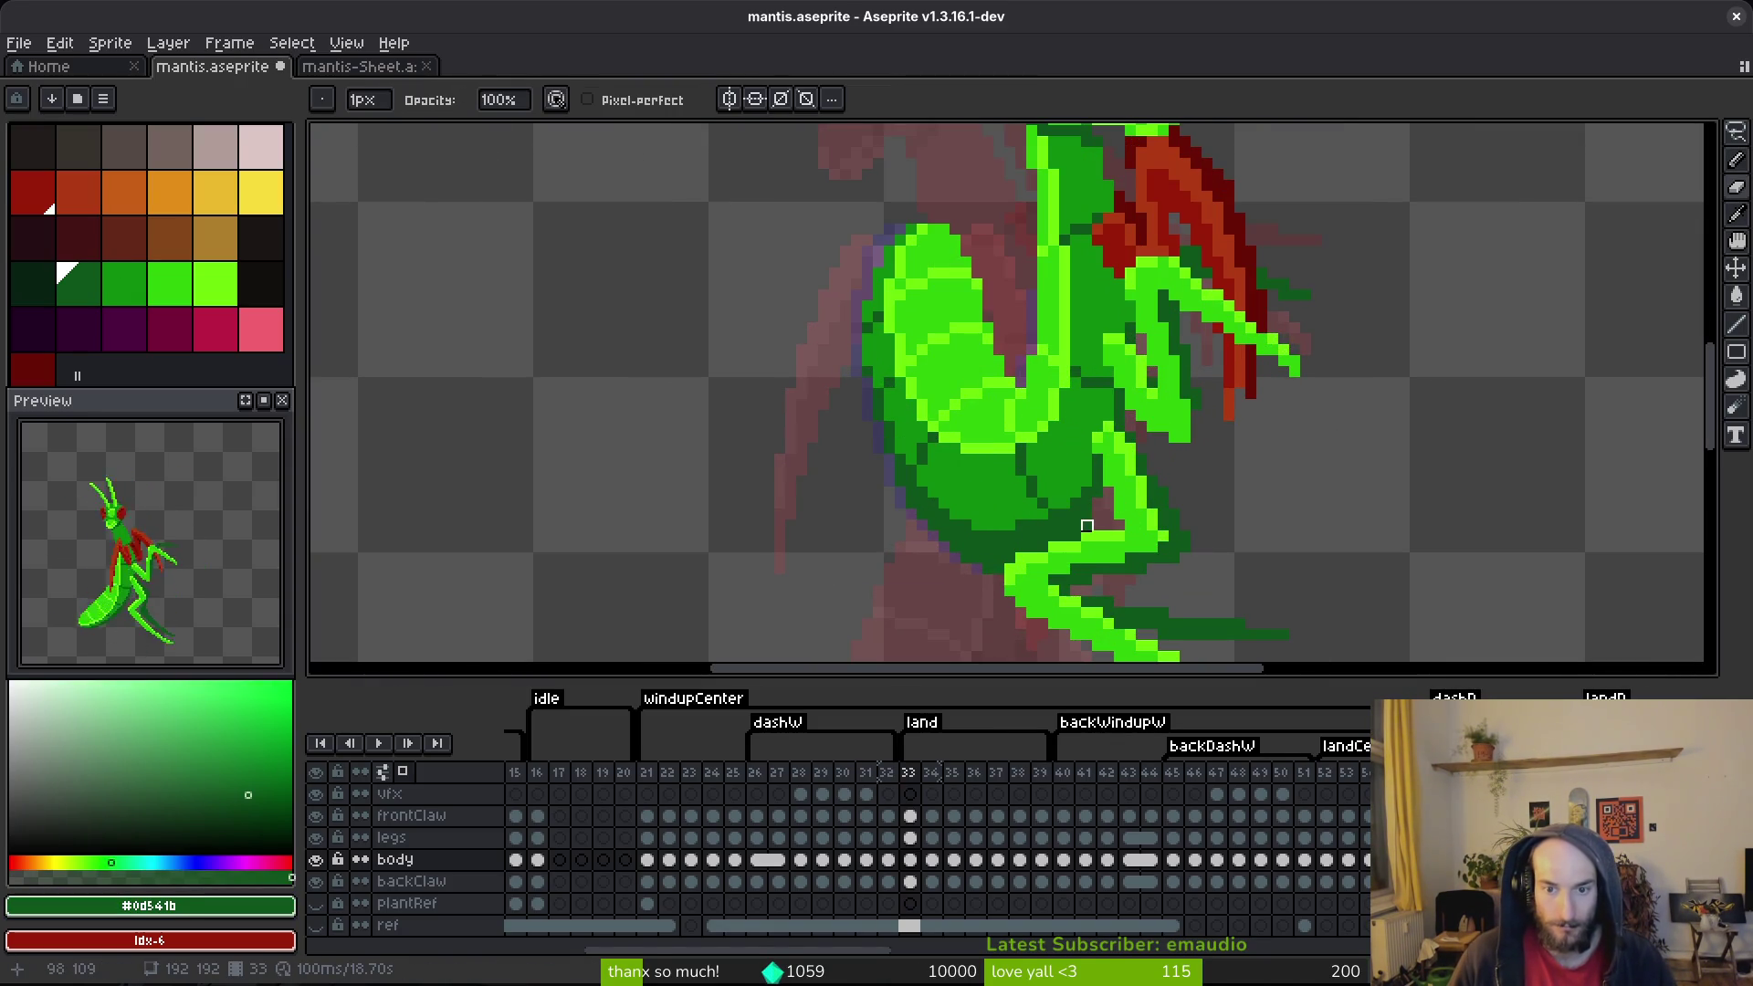
{"action": "scroll", "coordinate": [1141, 529], "scroll_direction": "down", "scroll_amount": 1}
{"action": "scroll", "coordinate": [1114, 525], "scroll_direction": "up", "scroll_amount": 2}
{"action": "key", "text": "ctrl+s"}
Step: Check frame 34, then jump to frame 21 at the start of windupCenter
{"action": "scroll", "coordinate": [1097, 514], "scroll_direction": "down", "scroll_amount": 3}
{"action": "scroll", "coordinate": [1081, 474], "scroll_direction": "up", "scroll_amount": 3}
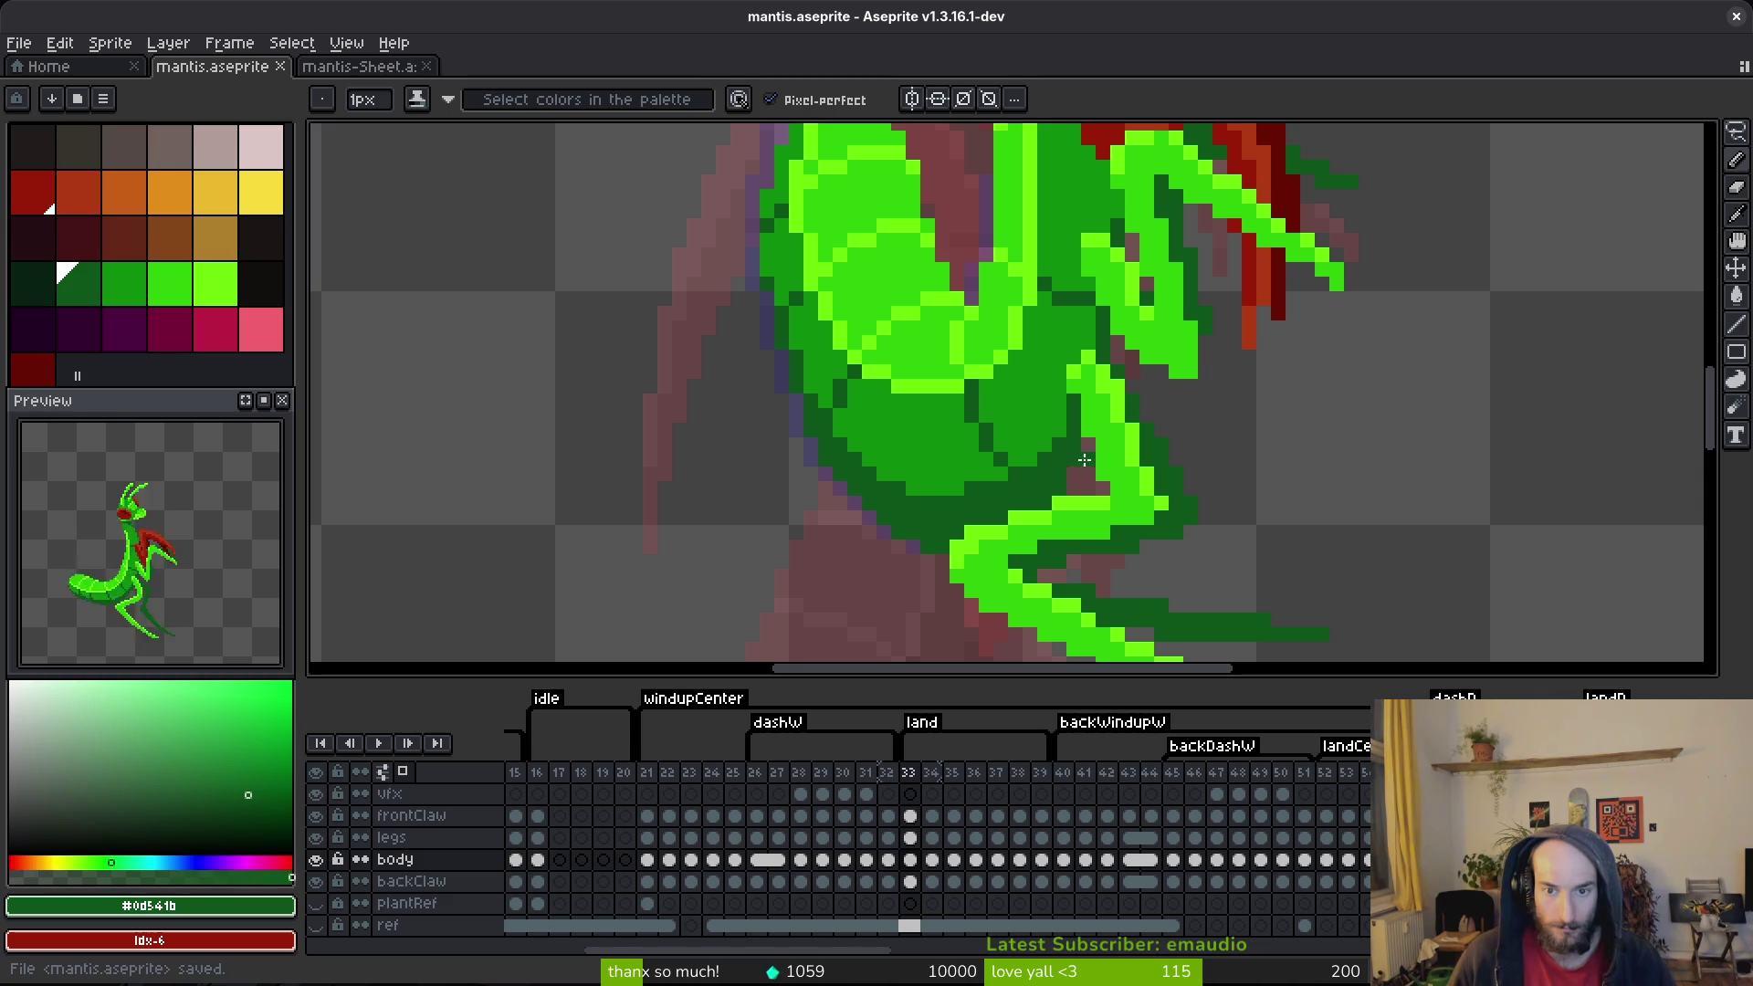
{"action": "scroll", "coordinate": [1085, 451], "scroll_direction": "down", "scroll_amount": 4}
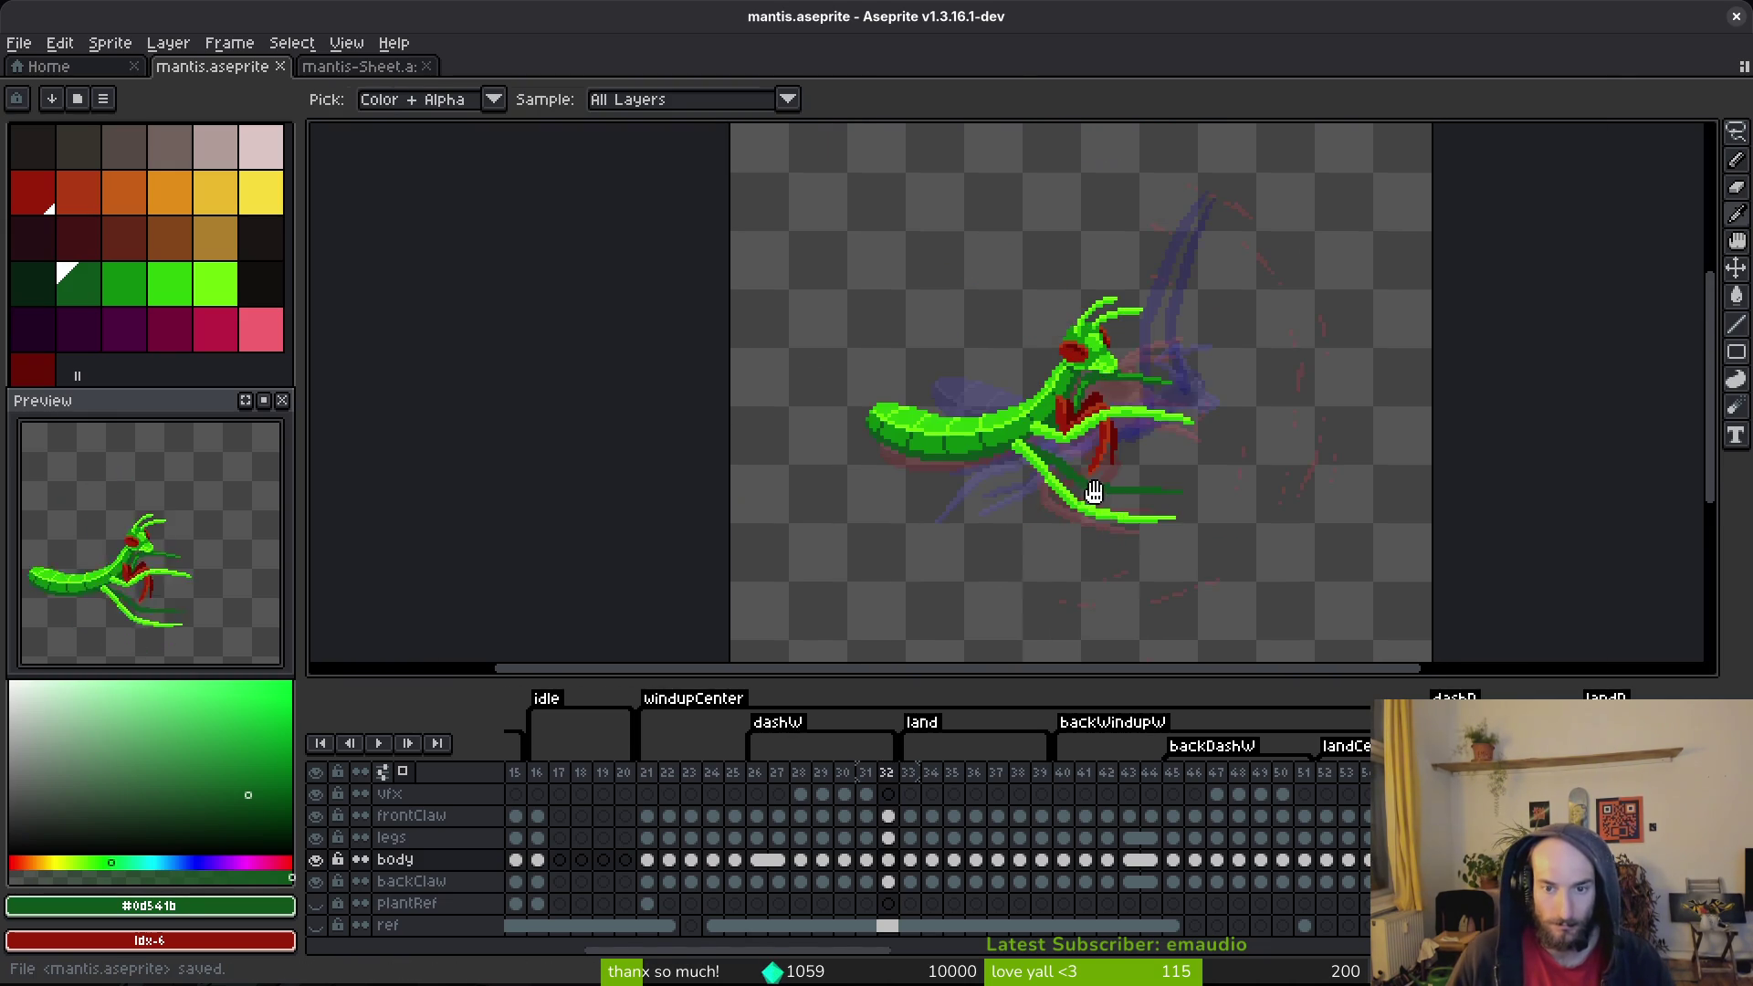
{"action": "key", "text": "Right"}
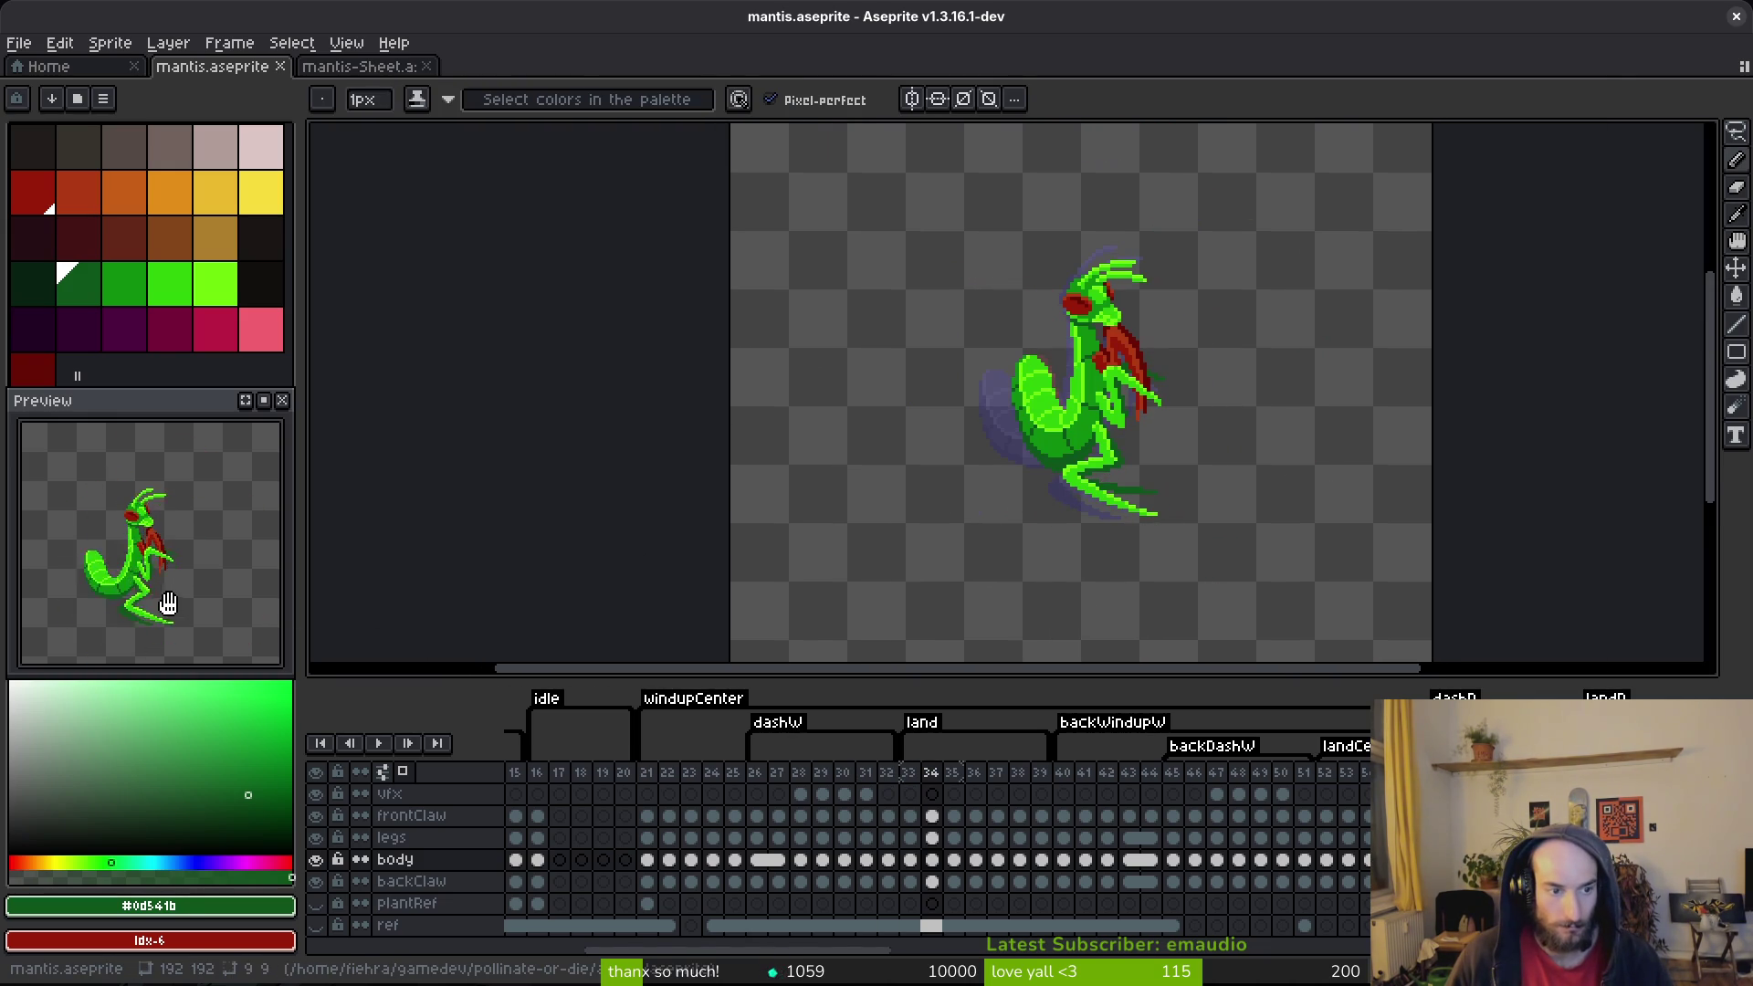
{"action": "left_click", "coordinate": [648, 794]}
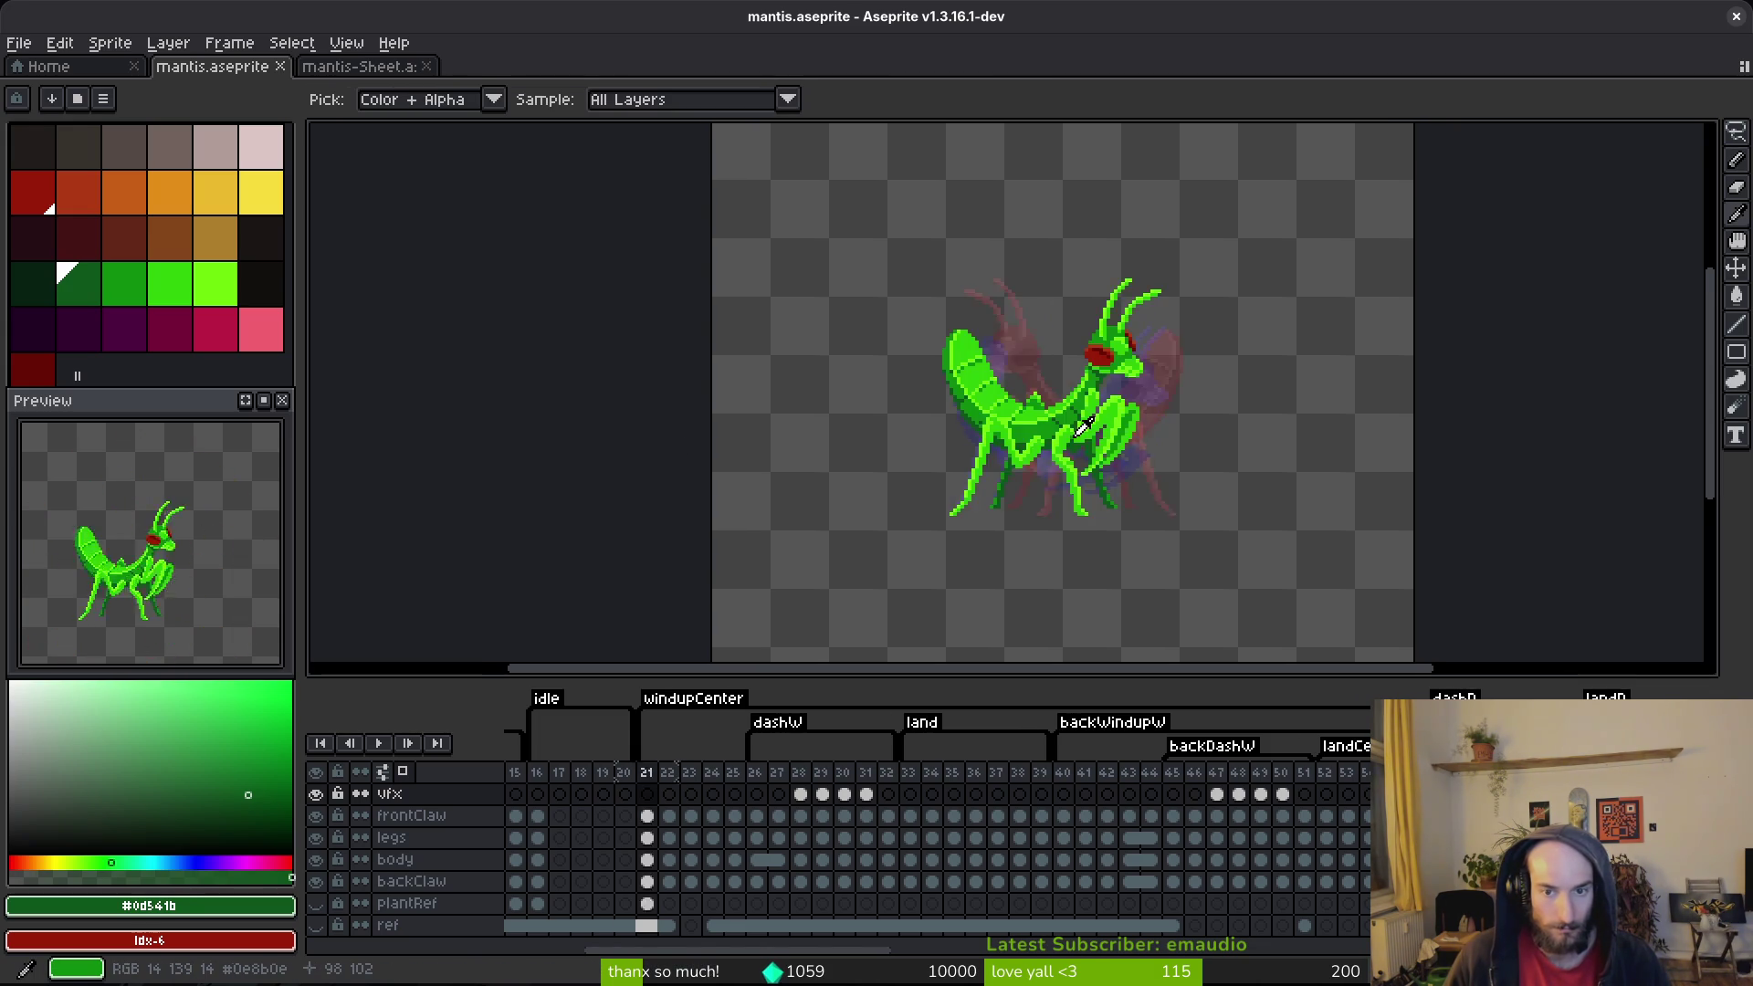
Step: Step through later frames 24, 48 and 50 to review the swoosh effect
{"action": "key", "text": "Right"}
{"action": "key", "text": "Right"}
{"action": "key", "text": "Right"}
{"action": "left_click", "coordinate": [1132, 803]}
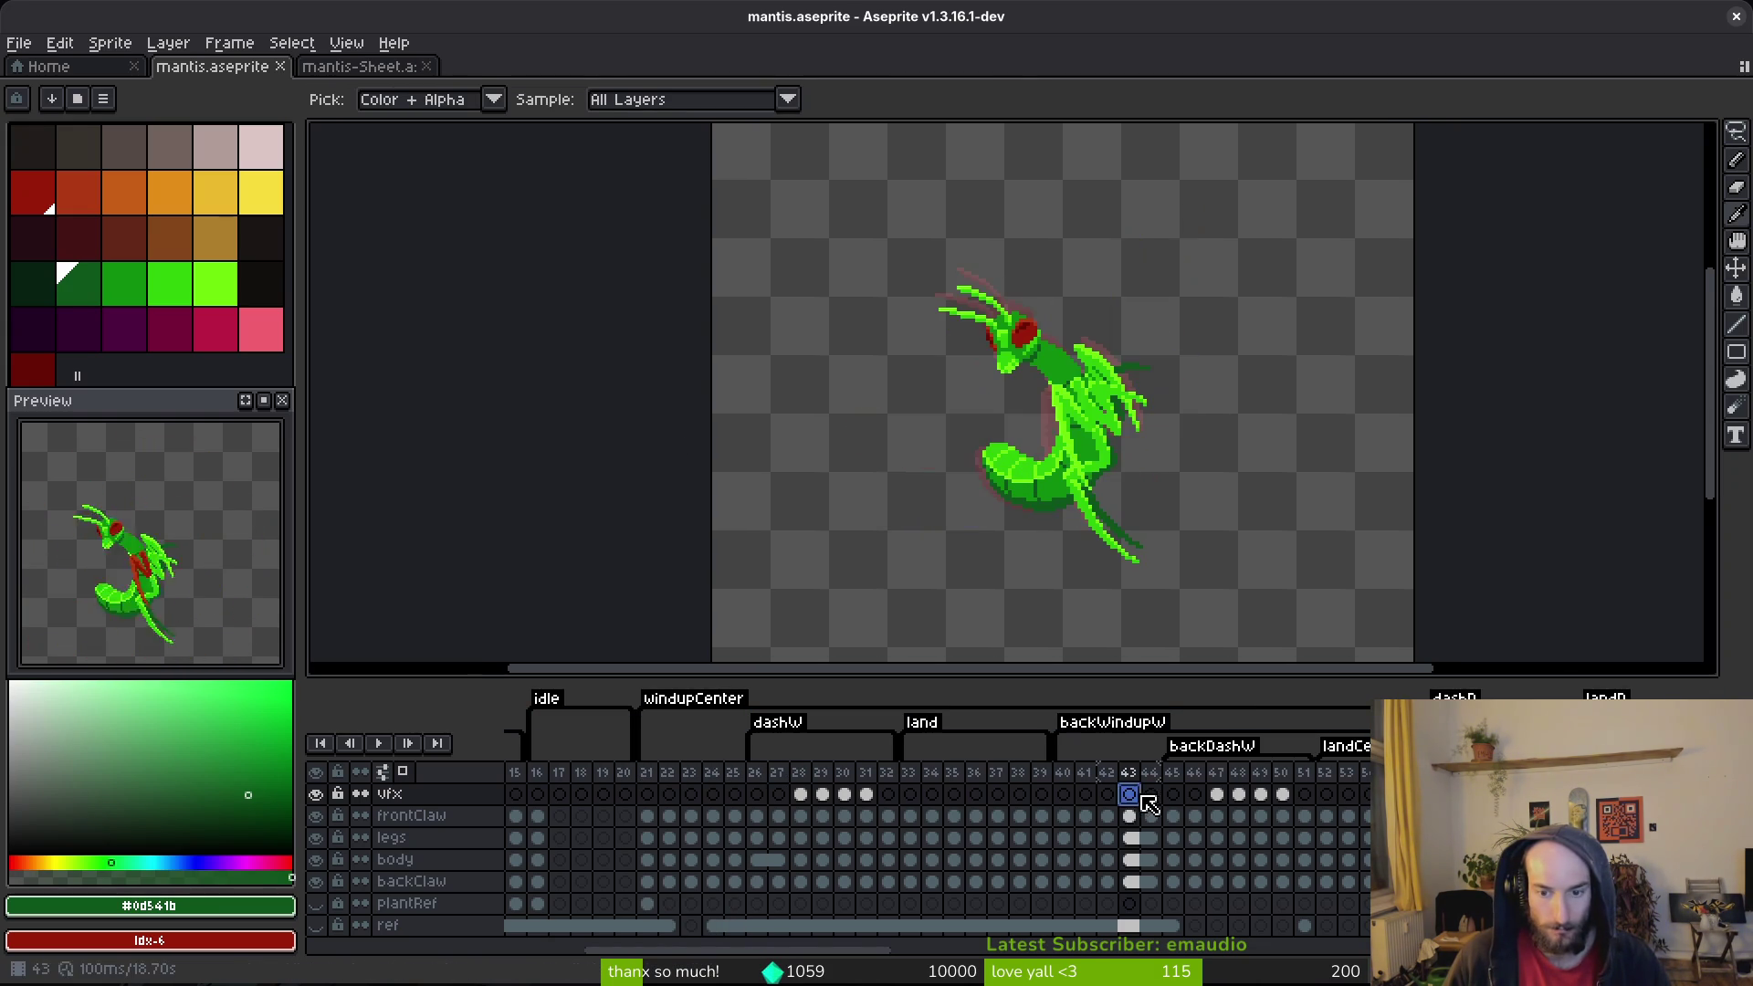
{"action": "key", "text": "Right"}
{"action": "key", "text": "Right"}
{"action": "key", "text": "Right"}
{"action": "key", "text": "Right"}
{"action": "key", "text": "Right"}
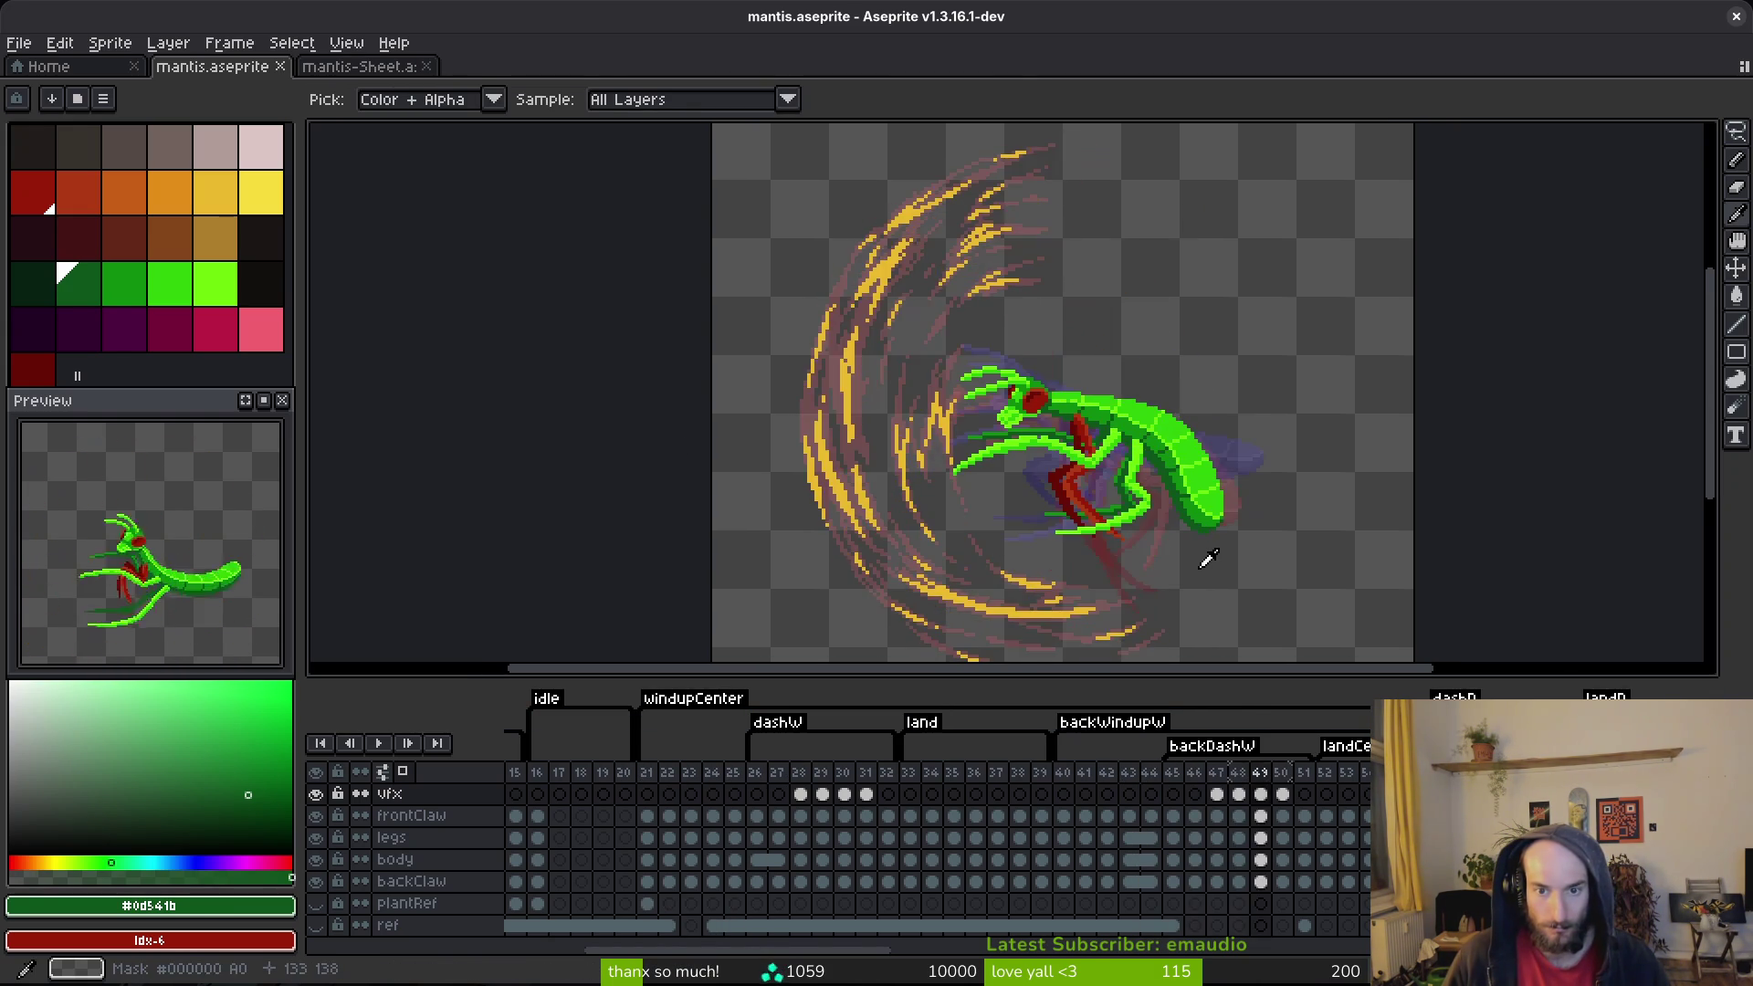
{"action": "key", "text": "Right"}
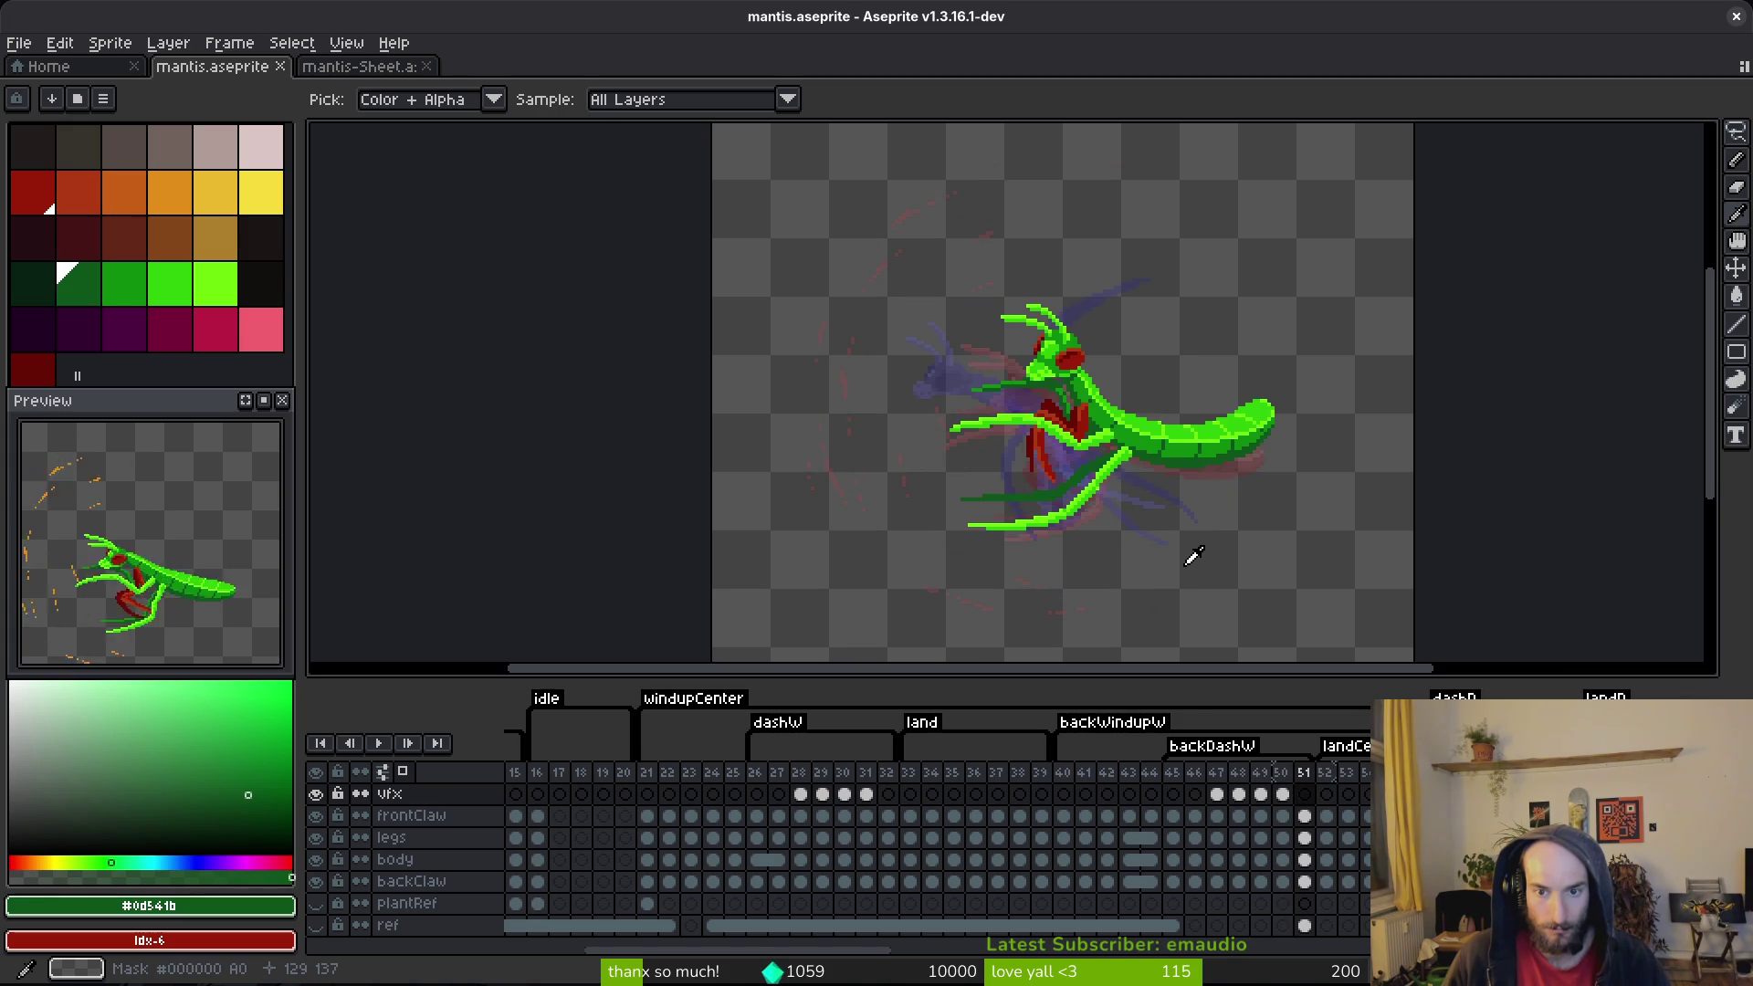
{"action": "key", "text": "Right"}
{"action": "key", "text": "Right"}
{"action": "key", "text": "Right"}
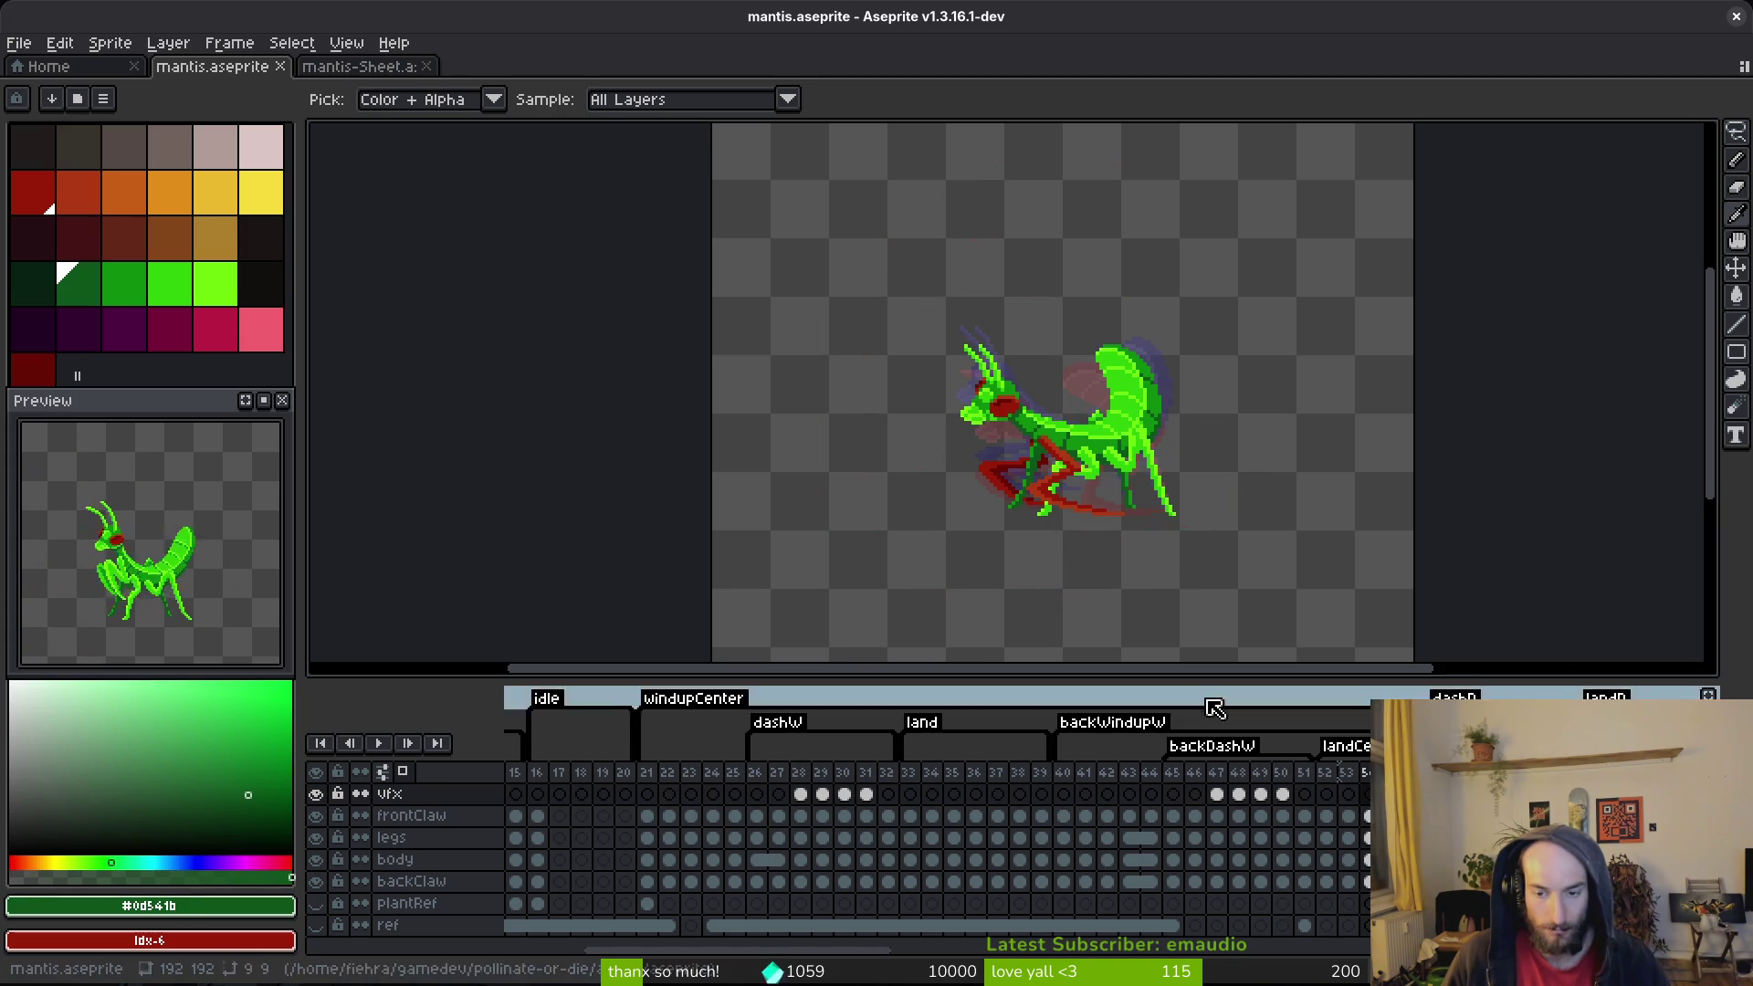
{"action": "left_click", "coordinate": [1041, 802]}
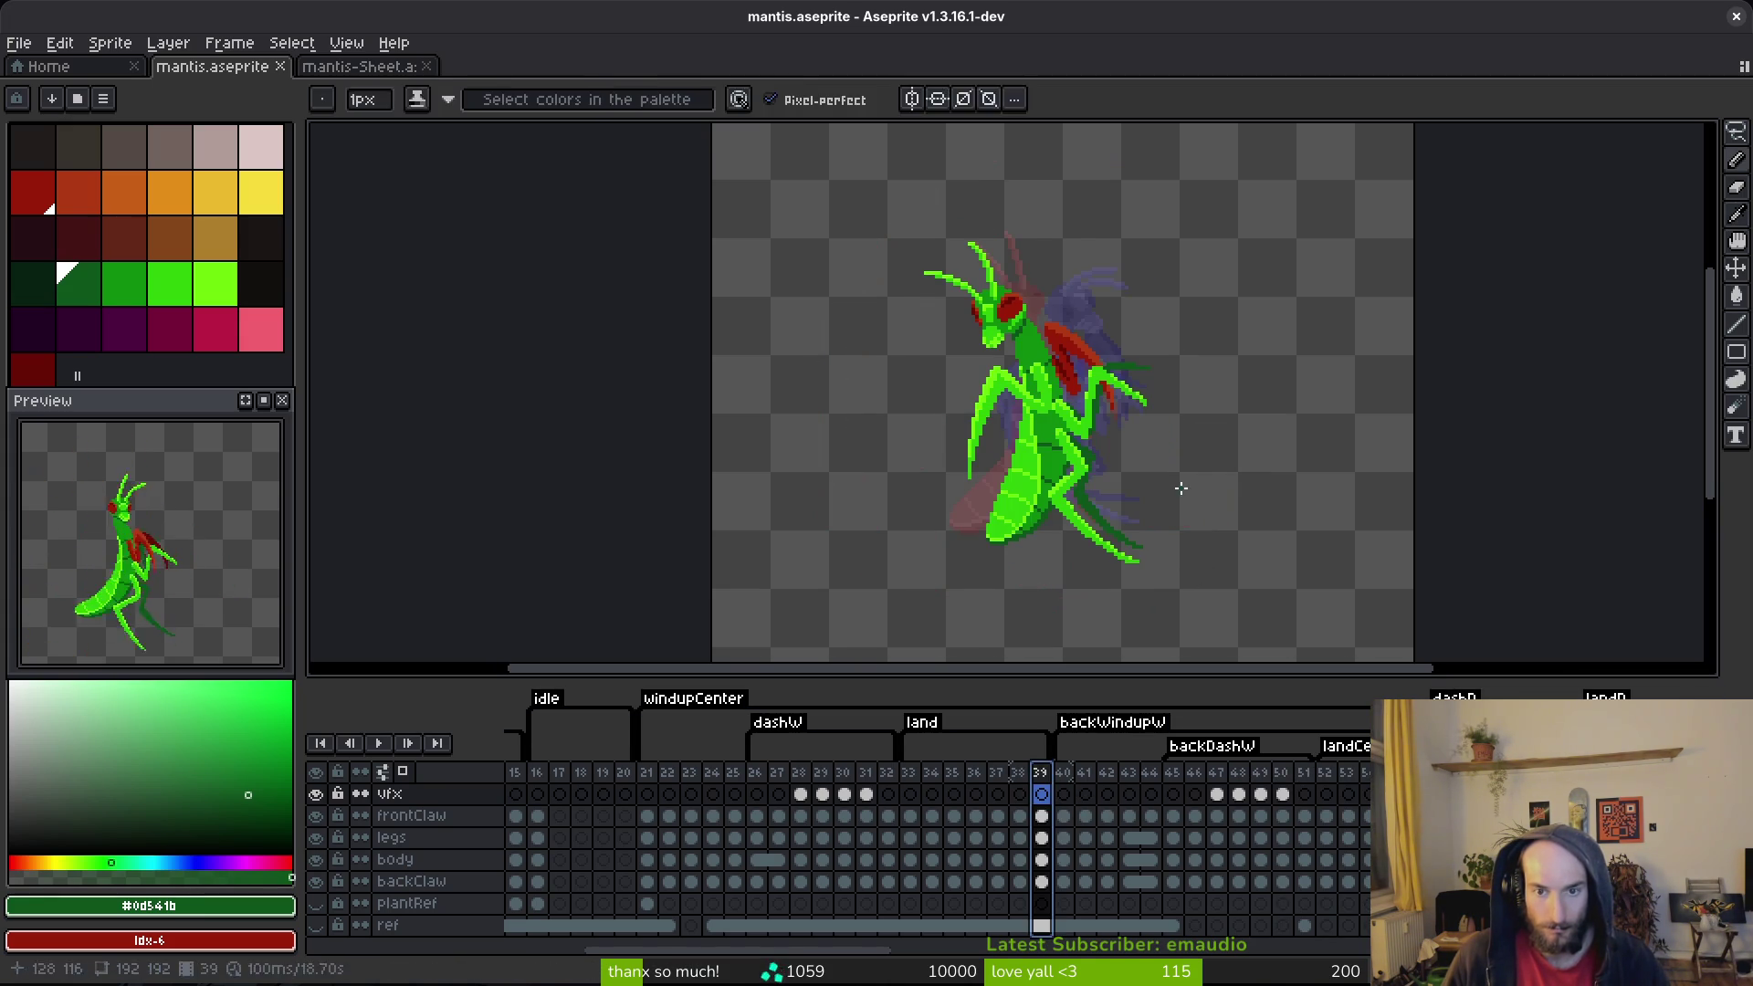
Step: Step back to frame 33 and compare it with frame 34
{"action": "key", "text": "Left"}
{"action": "key", "text": "Left"}
{"action": "key", "text": "Left"}
{"action": "key", "text": "Left"}
{"action": "key", "text": "Left"}
{"action": "key", "text": "Left"}
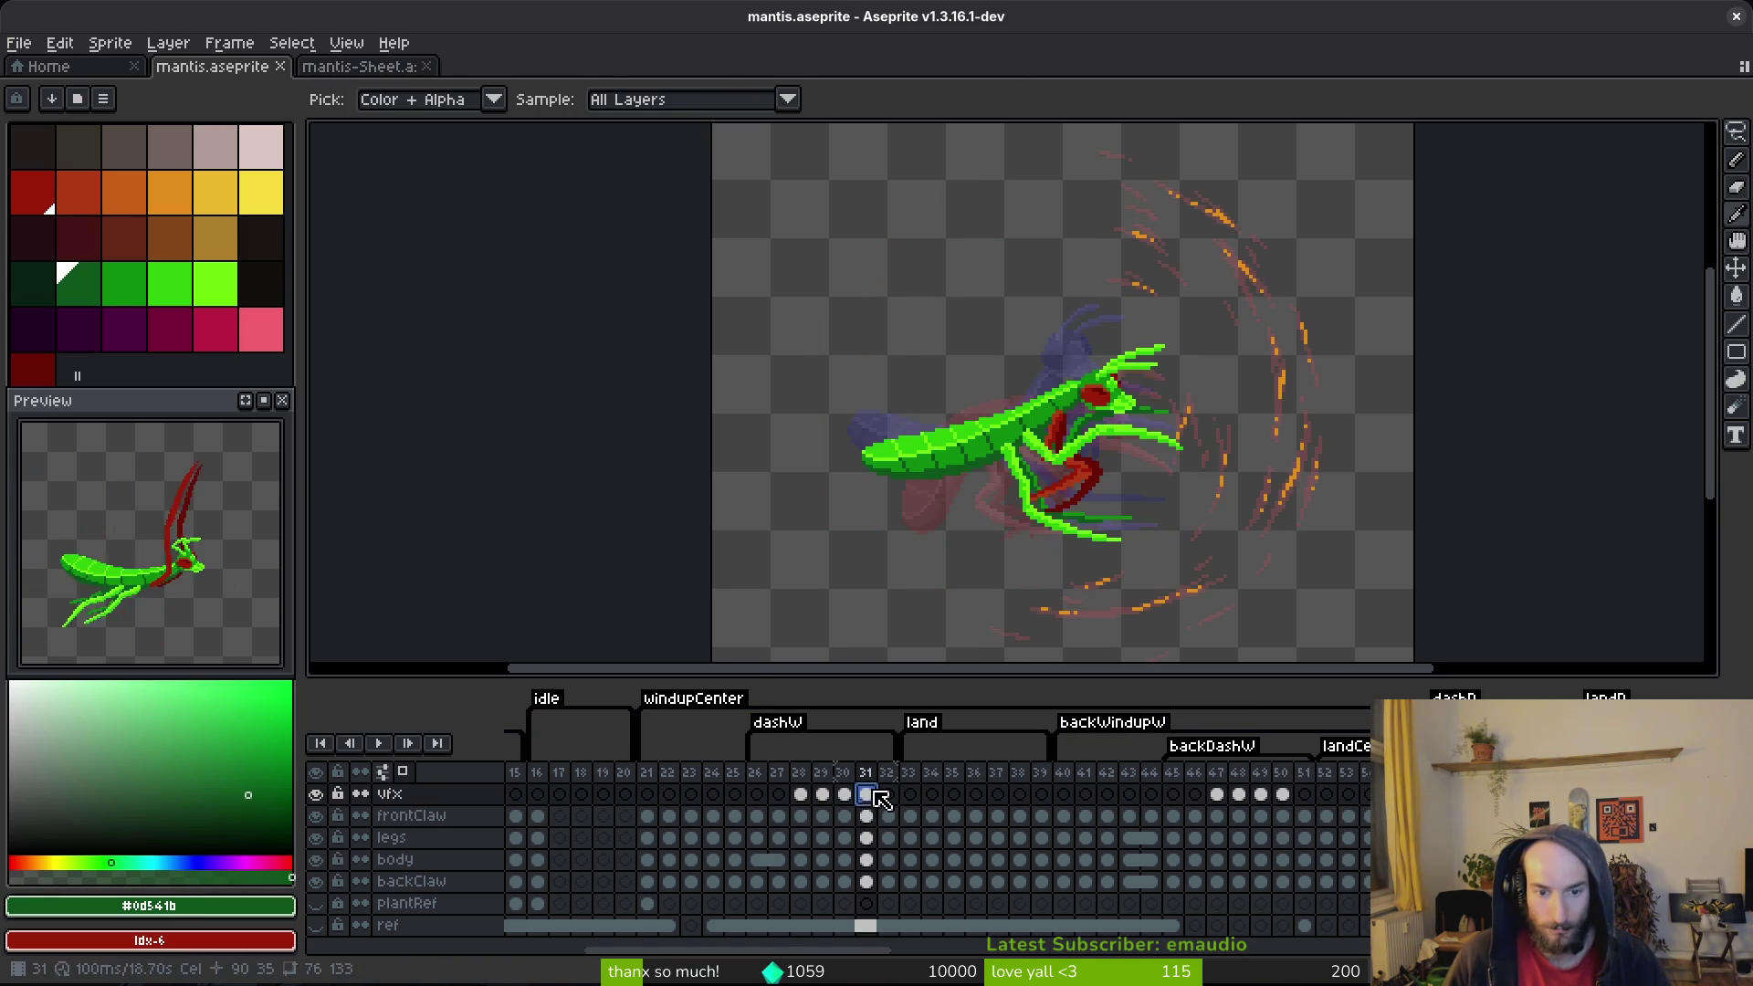
{"action": "key", "text": "Right"}
{"action": "key", "text": "Right"}
{"action": "key", "text": "Left"}
{"action": "key", "text": "Right"}
{"action": "scroll", "coordinate": [1096, 304], "scroll_direction": "up", "scroll_amount": 2}
{"action": "key", "text": "b"}
Step: Flip between frames 33, 34 and 35 to compare the mantis poses
{"action": "key", "text": "Left"}
{"action": "key", "text": "Right"}
{"action": "key", "text": "Right"}
{"action": "key", "text": "Left"}
{"action": "key", "text": "i"}
{"action": "scroll", "coordinate": [1101, 283], "scroll_direction": "up", "scroll_amount": 1}
{"action": "key", "text": "Left"}
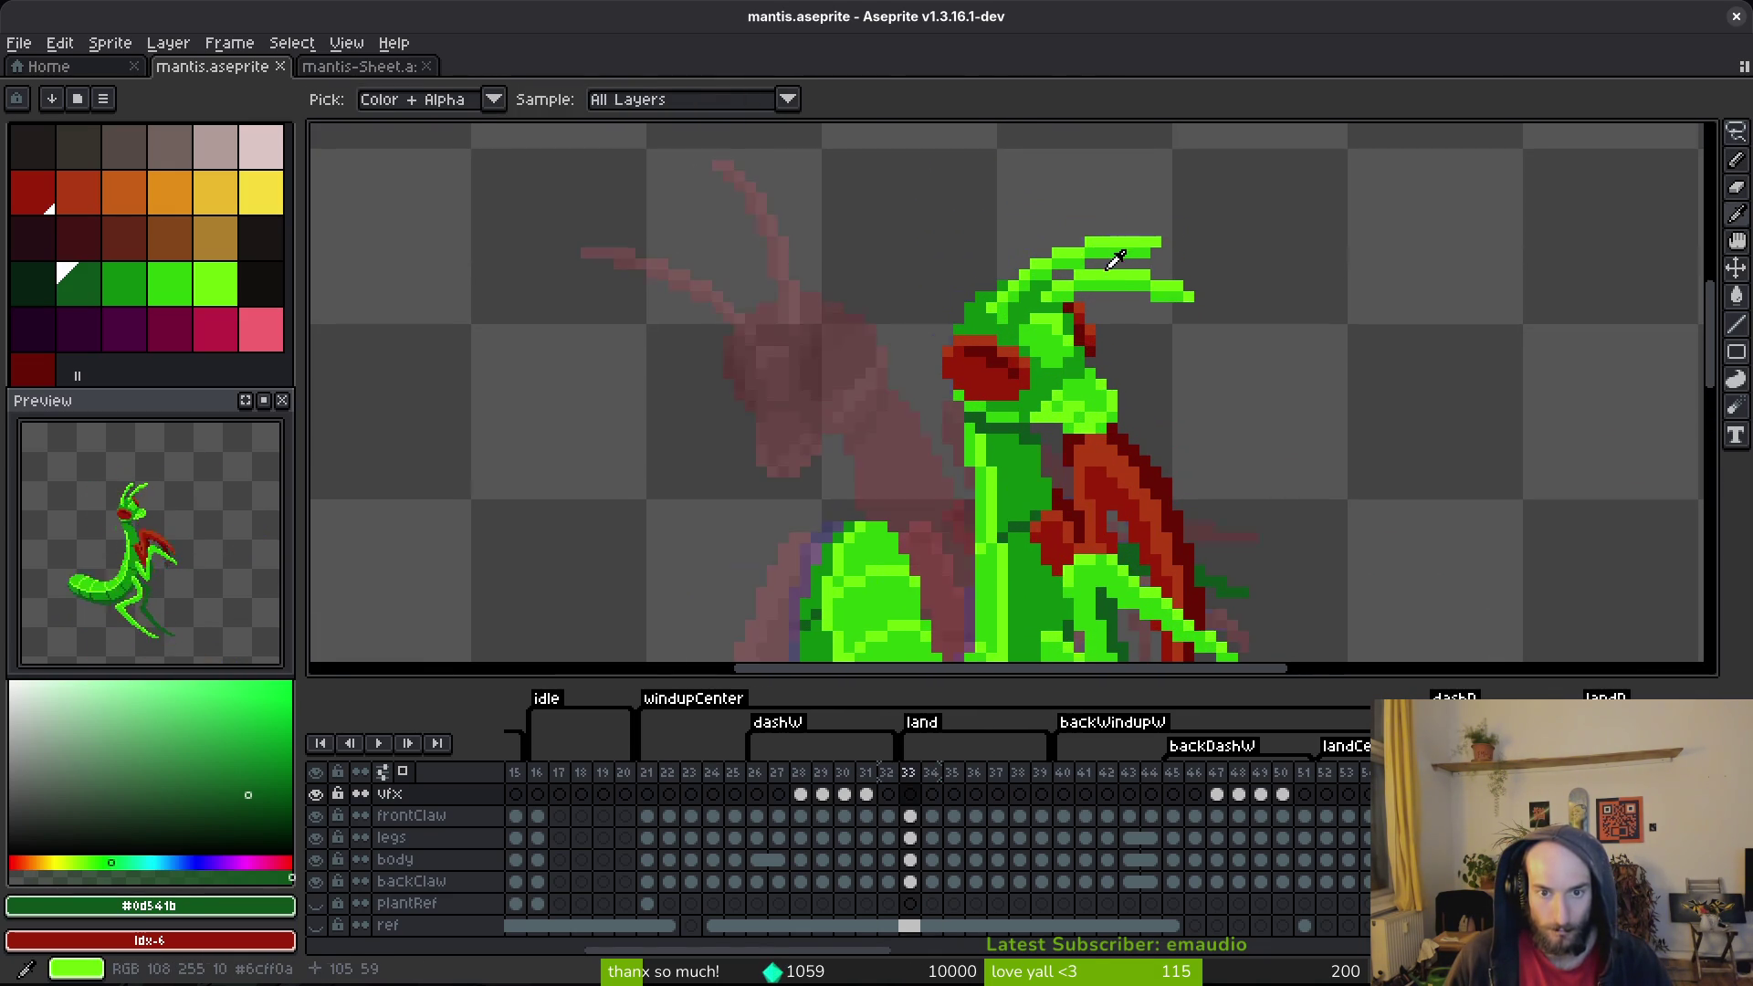
{"action": "key", "text": "Right"}
{"action": "key", "text": "Right"}
{"action": "key", "text": "Left"}
{"action": "key", "text": "Right"}
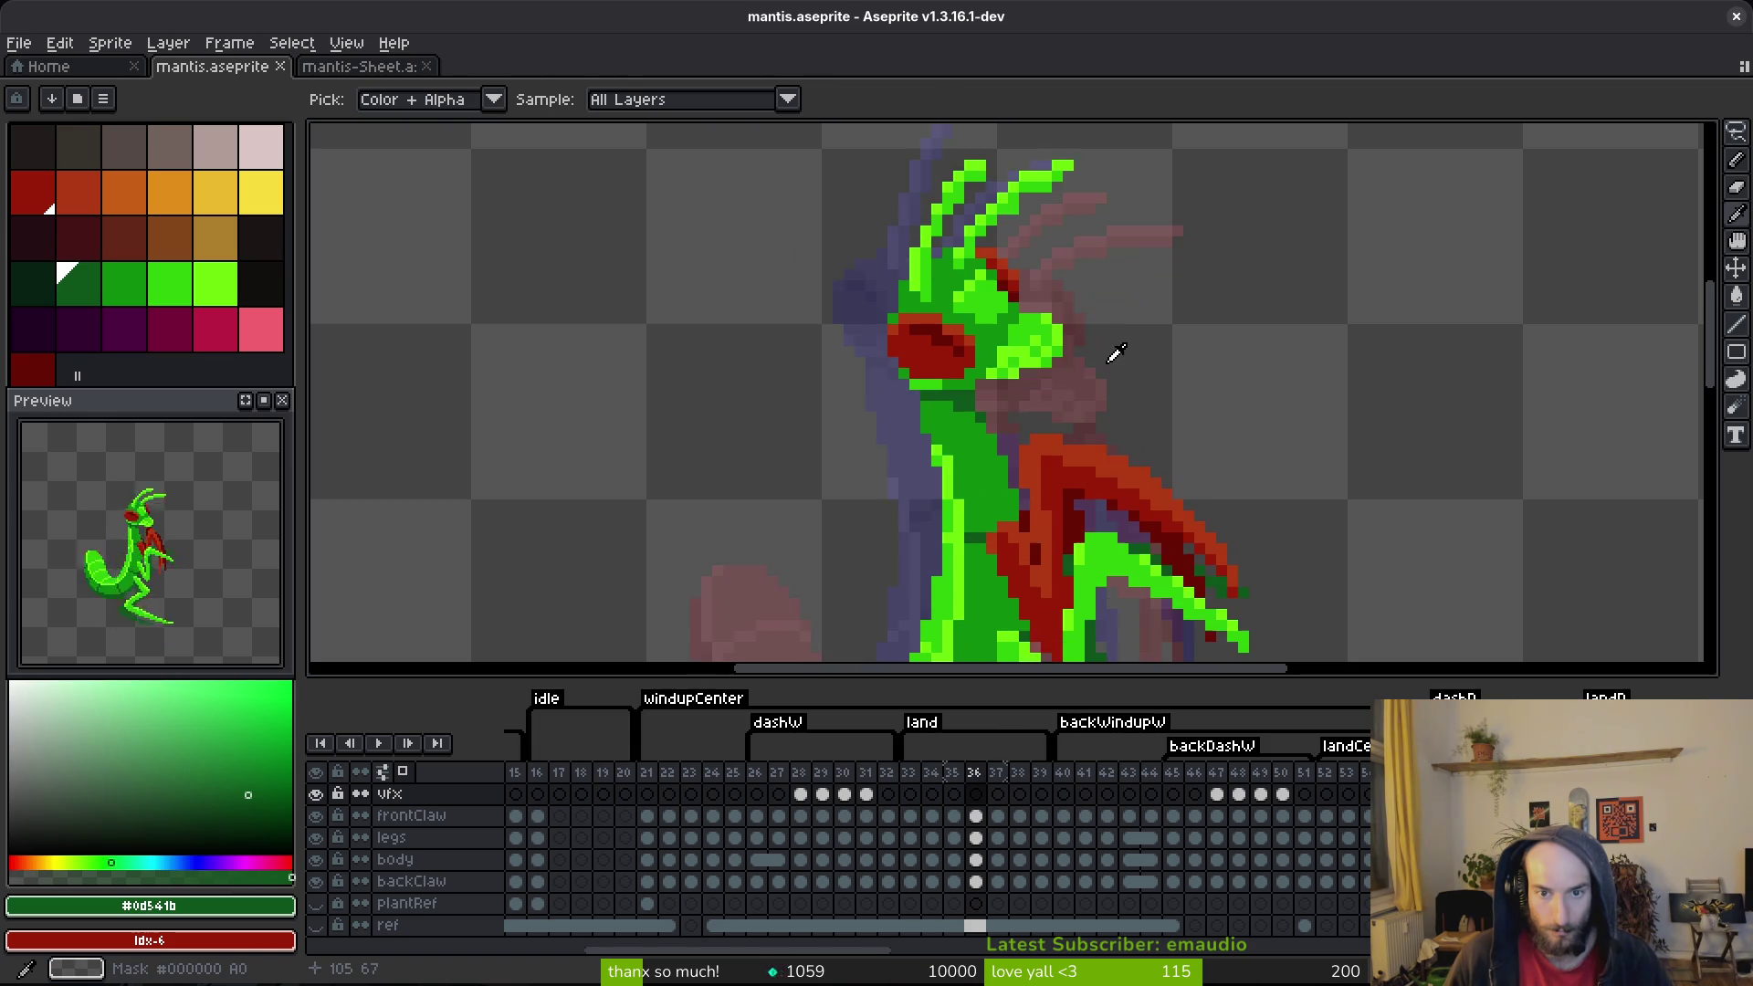
{"action": "key", "text": "Right"}
{"action": "key", "text": "Left"}
Step: Lasso the mantis's head on frame 35 and shift it slightly on the body layer
{"action": "key", "text": "shift+w"}
{"action": "left_click_drag", "start_coordinate": [1181, 172], "coordinate": [907, 347]}
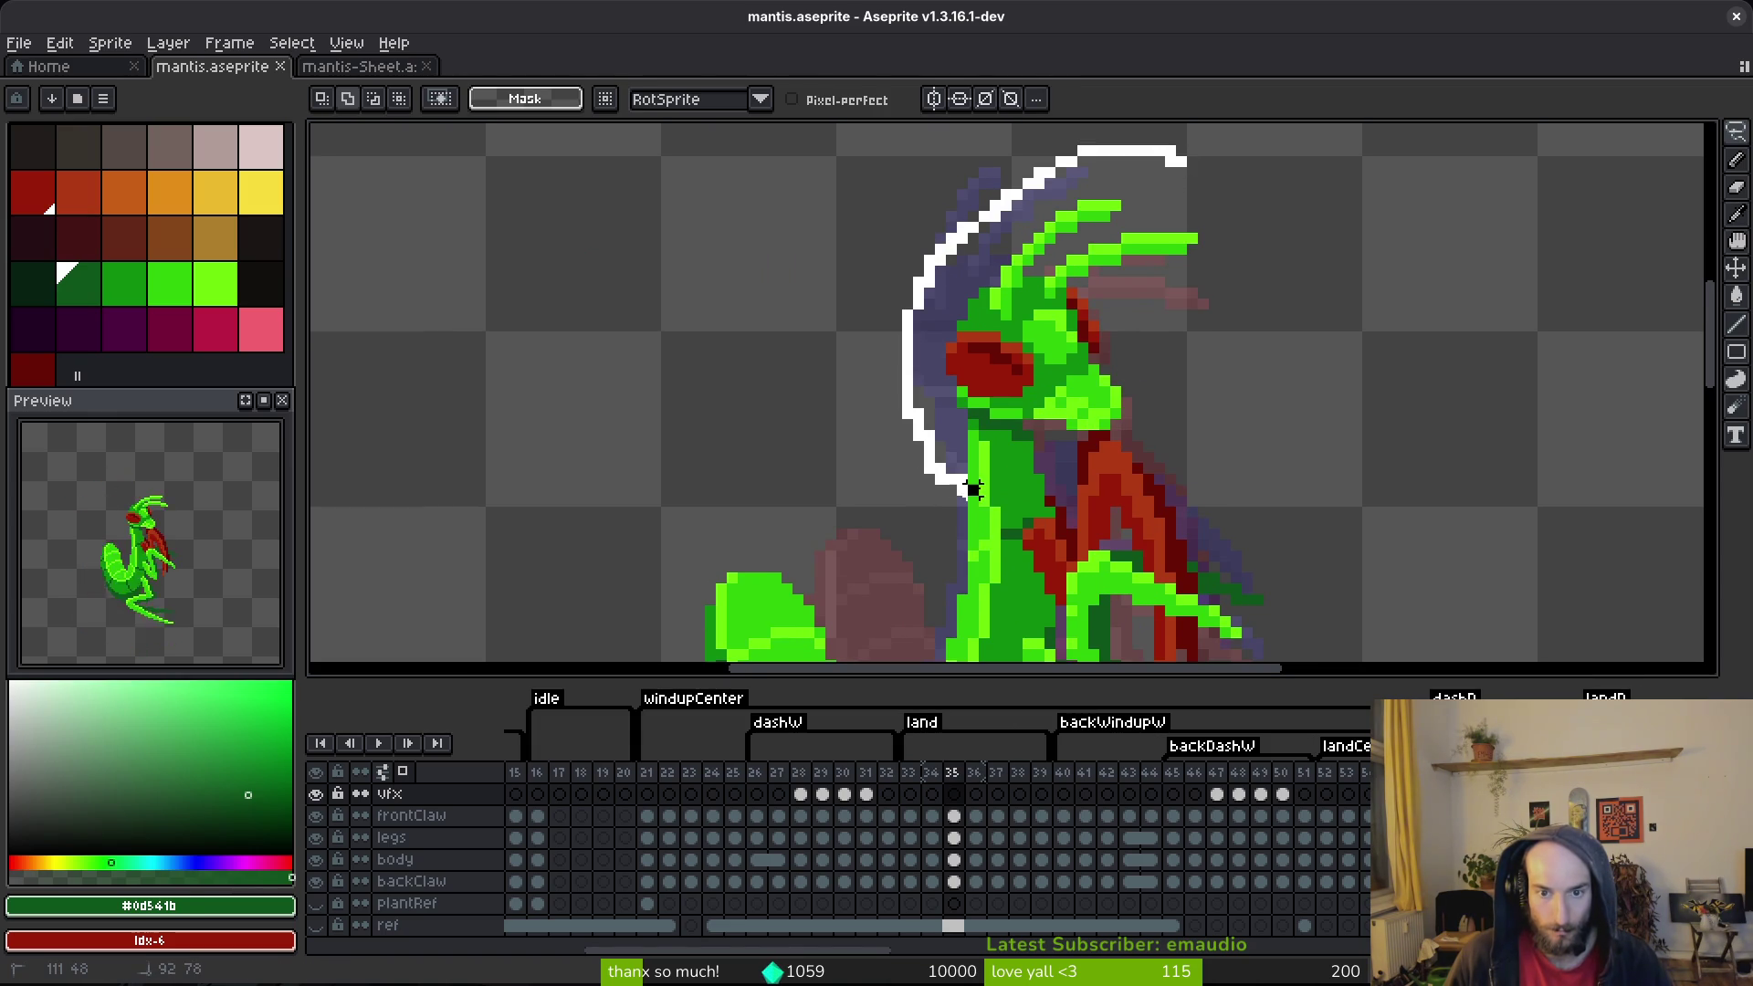
{"action": "left_click_drag", "start_coordinate": [1213, 284], "coordinate": [1214, 284]}
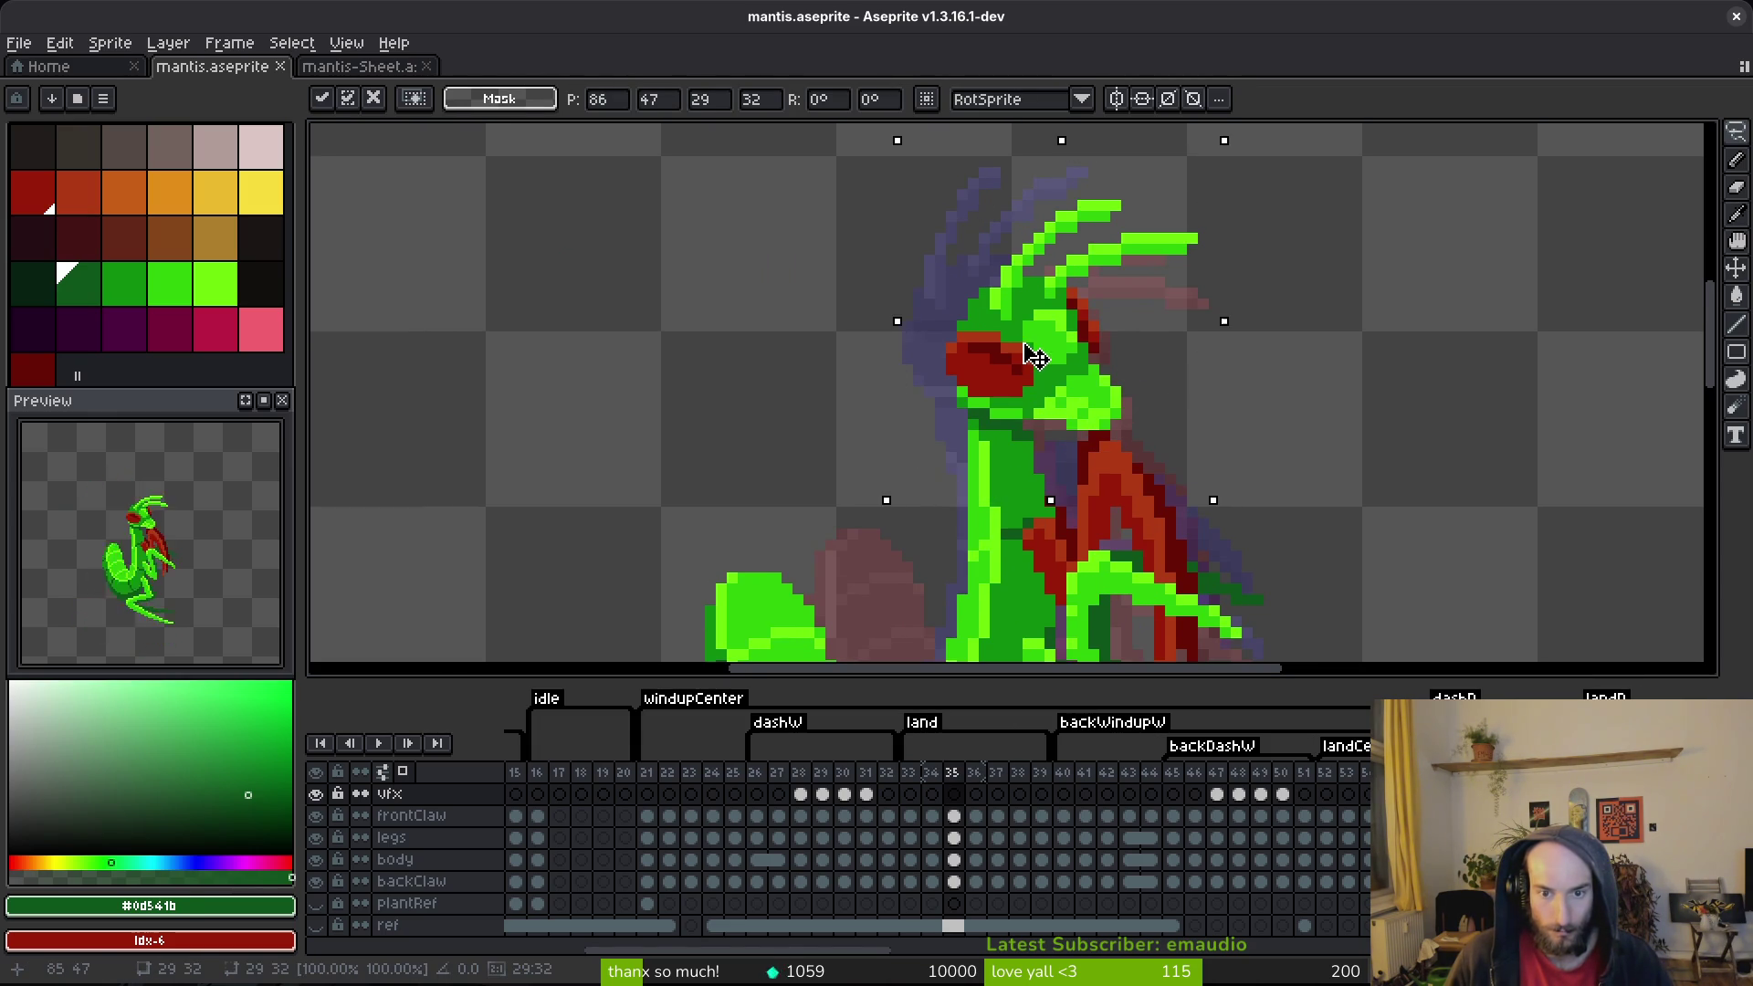
{"action": "left_click", "coordinate": [1050, 375], "text": "ctrl"}
{"action": "left_click_drag", "start_coordinate": [1057, 381], "coordinate": [1049, 380]}
Step: Touch up frame 35's neck with greens #2fc809 and #0c8b0c, then save
{"action": "scroll", "coordinate": [1059, 383], "scroll_direction": "down", "scroll_amount": 2}
{"action": "left_click", "coordinate": [1070, 395], "text": "alt"}
{"action": "key", "text": "e"}
{"action": "scroll", "coordinate": [1055, 377], "scroll_direction": "down", "scroll_amount": 2}
{"action": "scroll", "coordinate": [1050, 384], "scroll_direction": "up", "scroll_amount": 2}
{"action": "left_click", "coordinate": [1035, 406], "text": "alt"}
{"action": "left_click", "coordinate": [1037, 399]}
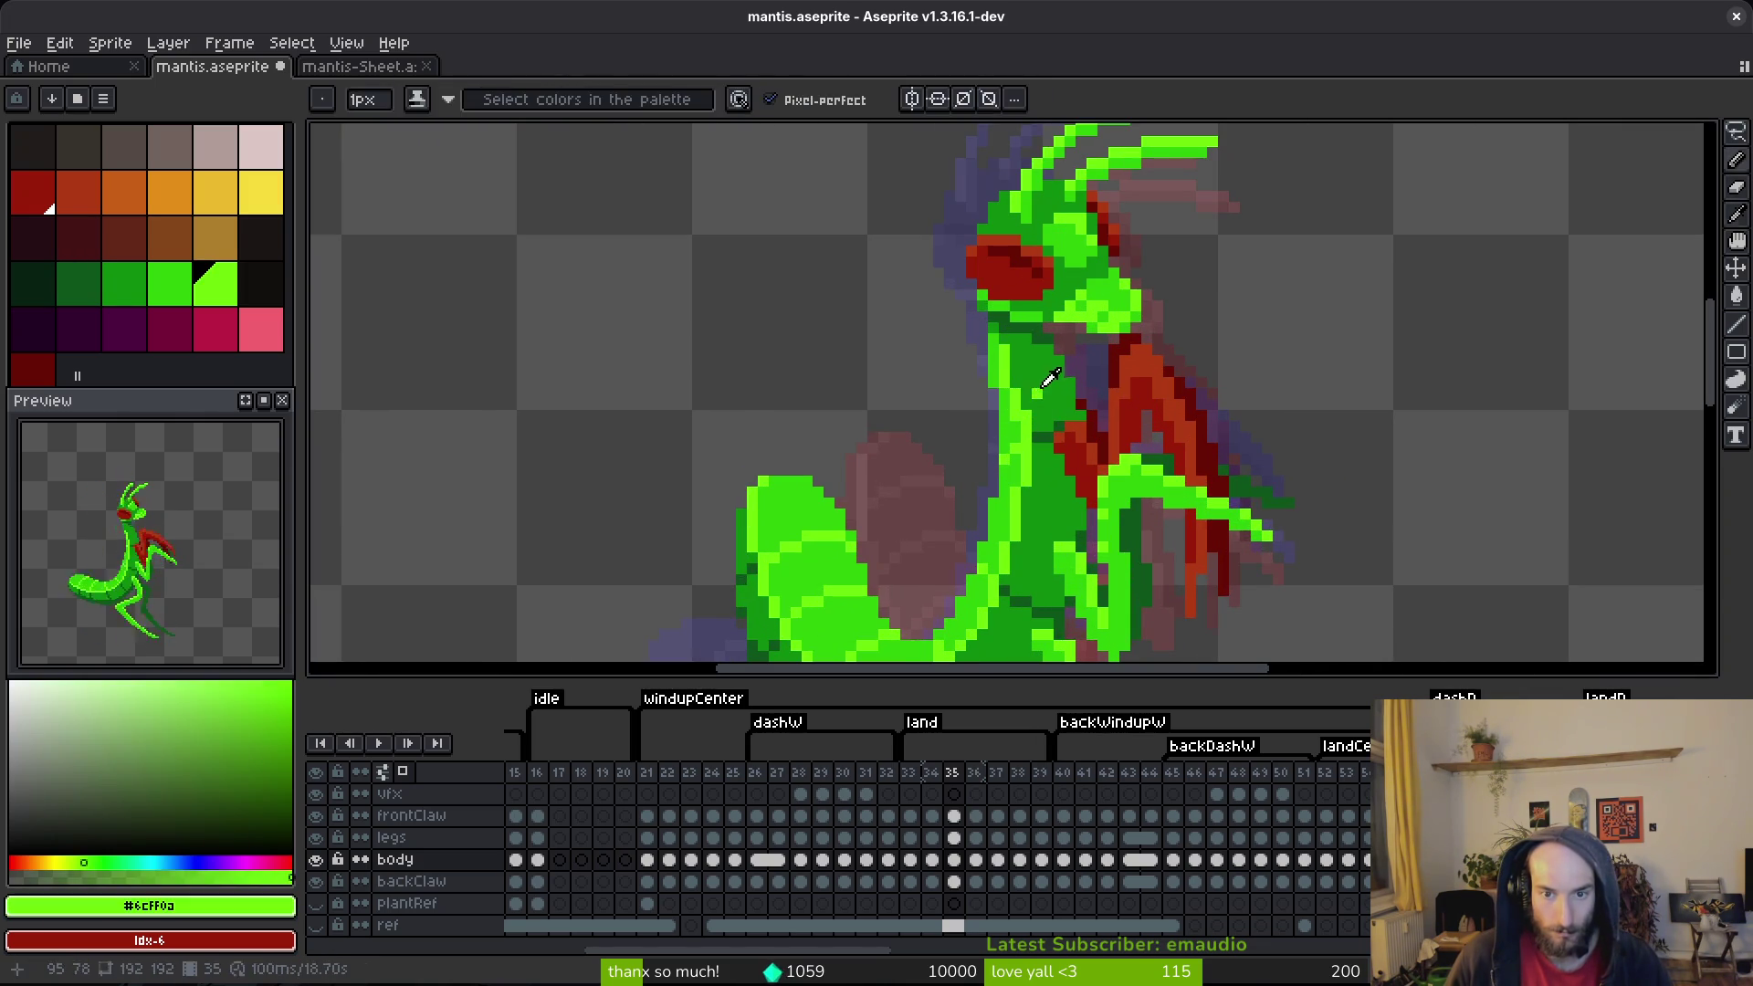
{"action": "left_click", "coordinate": [1038, 409], "text": "alt"}
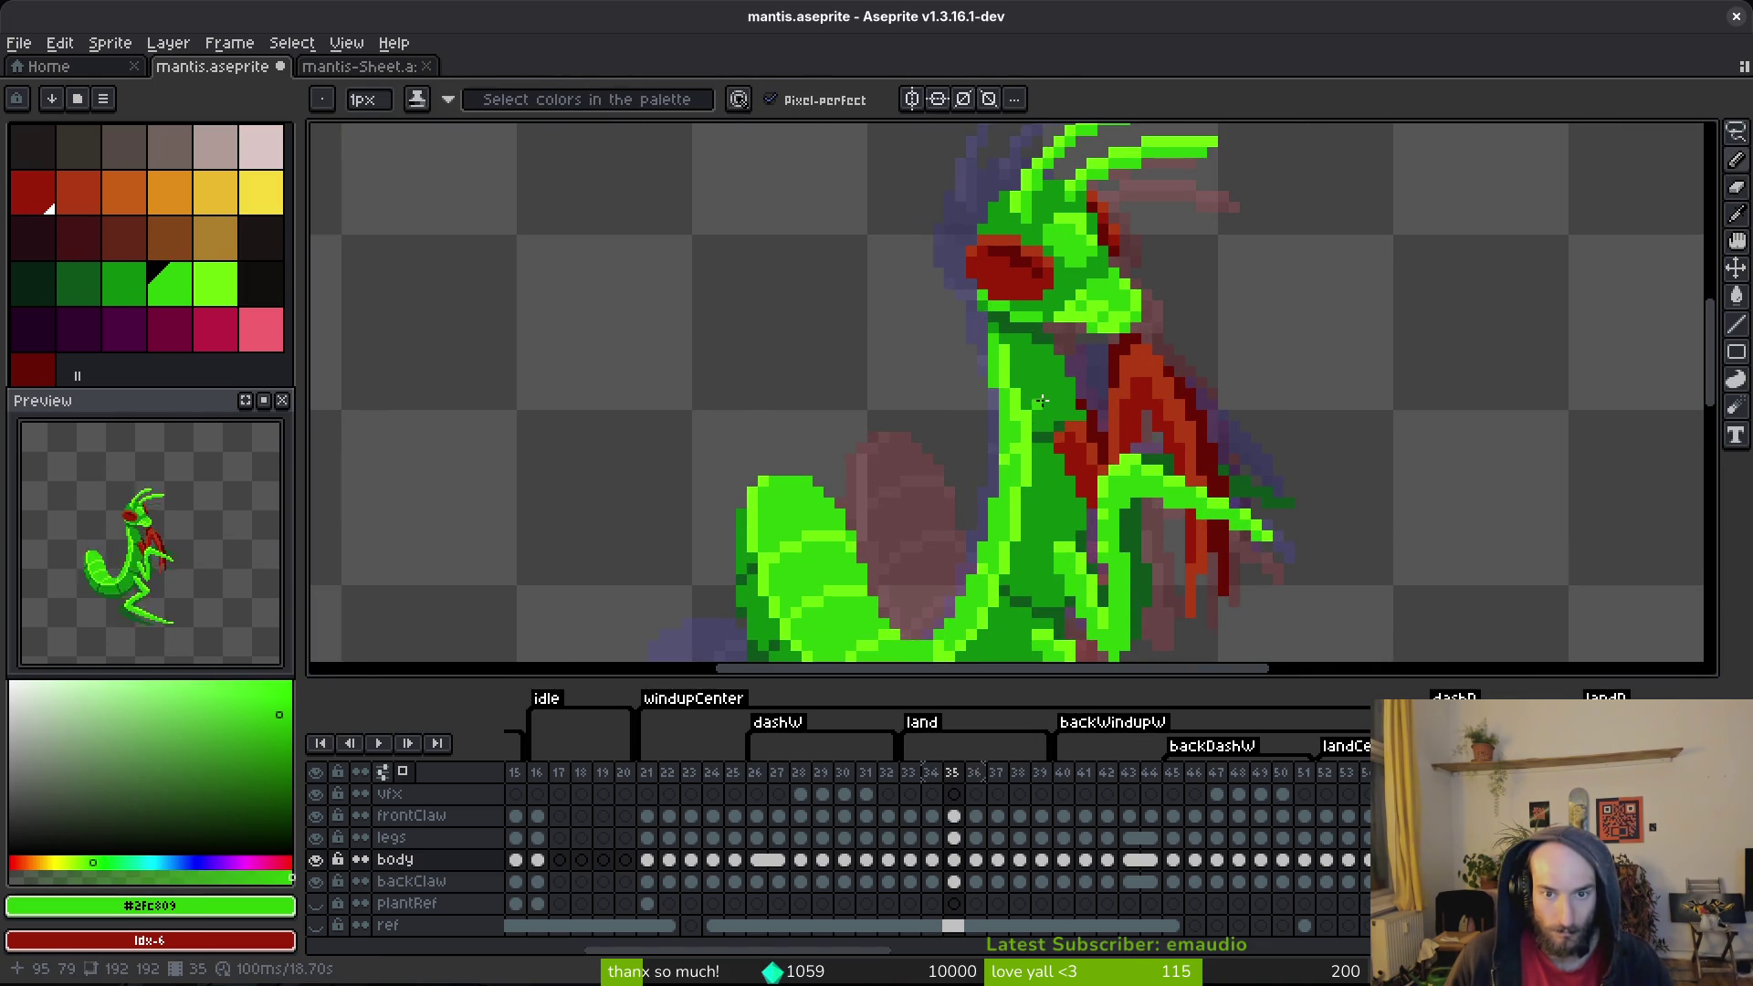
{"action": "left_click", "coordinate": [1042, 399], "text": "alt"}
{"action": "key", "text": "ctrl+s"}
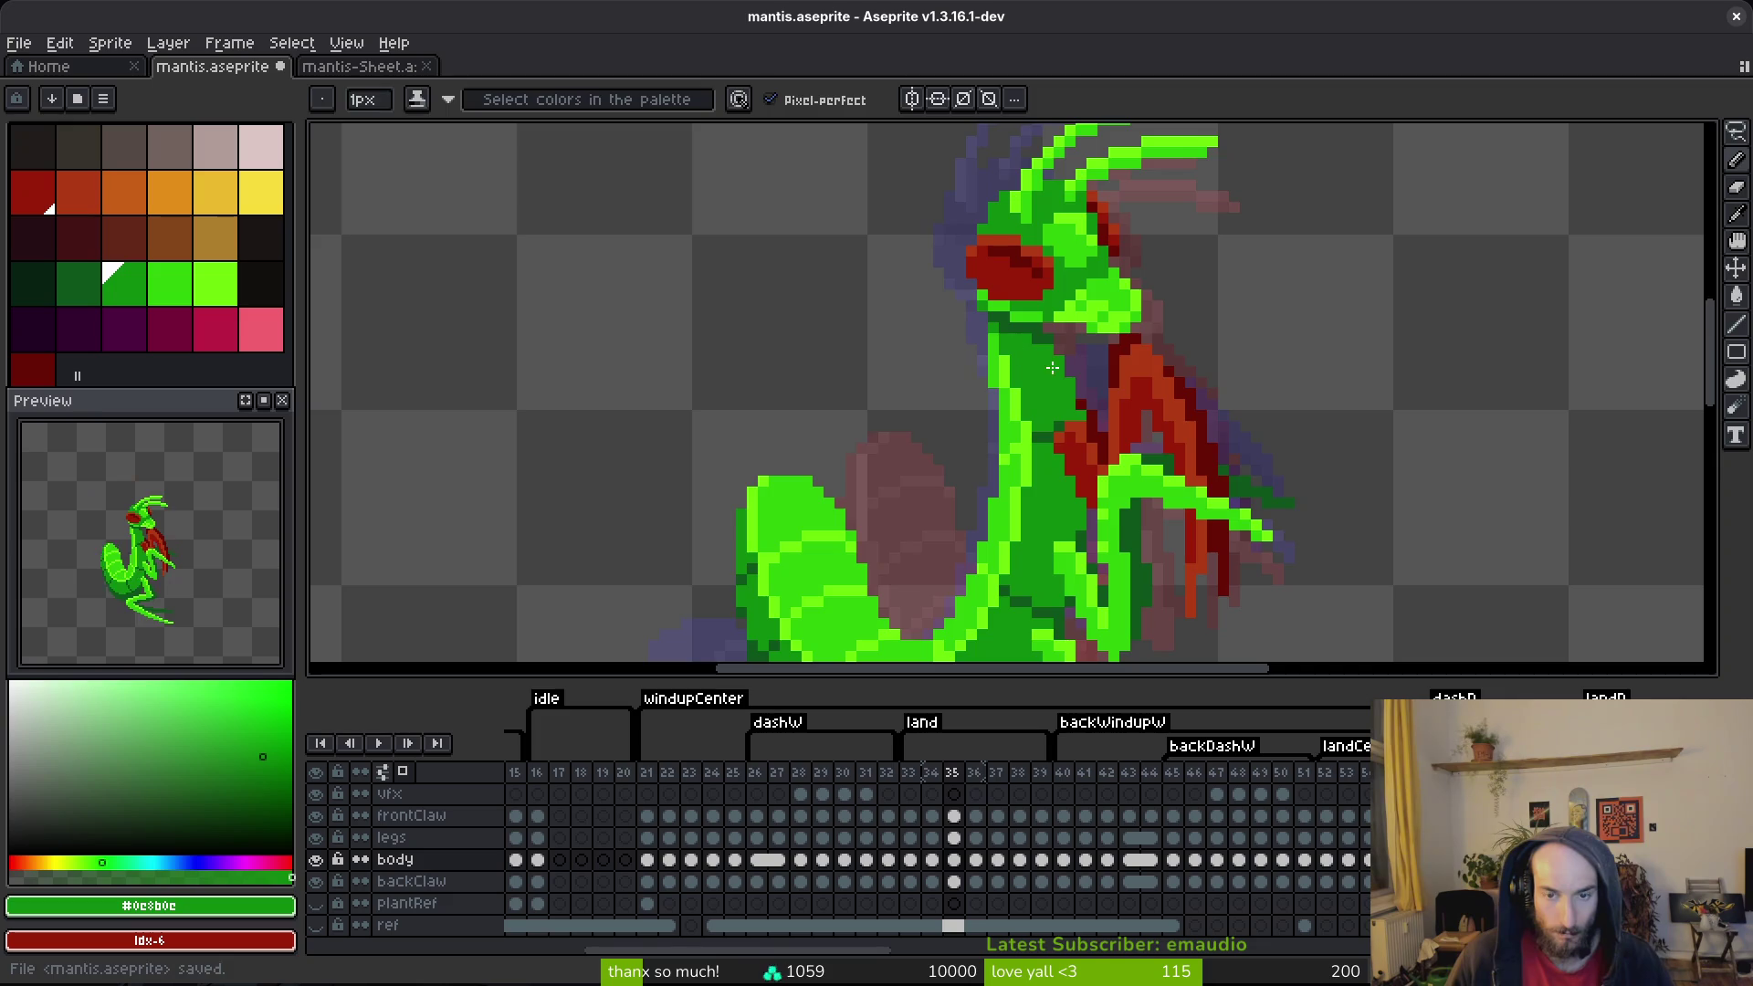
Step: Compare frames 35 and 36, settling on frame 36
{"action": "scroll", "coordinate": [1052, 367], "scroll_direction": "down", "scroll_amount": 3}
{"action": "key", "text": "Left"}
{"action": "key", "text": "Right"}
{"action": "key", "text": "Right"}
{"action": "key", "text": "Left"}
{"action": "key", "text": "Right"}
{"action": "key", "text": "Left"}
{"action": "key", "text": "Right"}
{"action": "key", "text": "Left"}
{"action": "key", "text": "Right"}
{"action": "scroll", "coordinate": [1070, 375], "scroll_direction": "up", "scroll_amount": 3}
{"action": "key", "text": "Left"}
{"action": "key", "text": "Right"}
{"action": "scroll", "coordinate": [1050, 374], "scroll_direction": "up", "scroll_amount": 3}
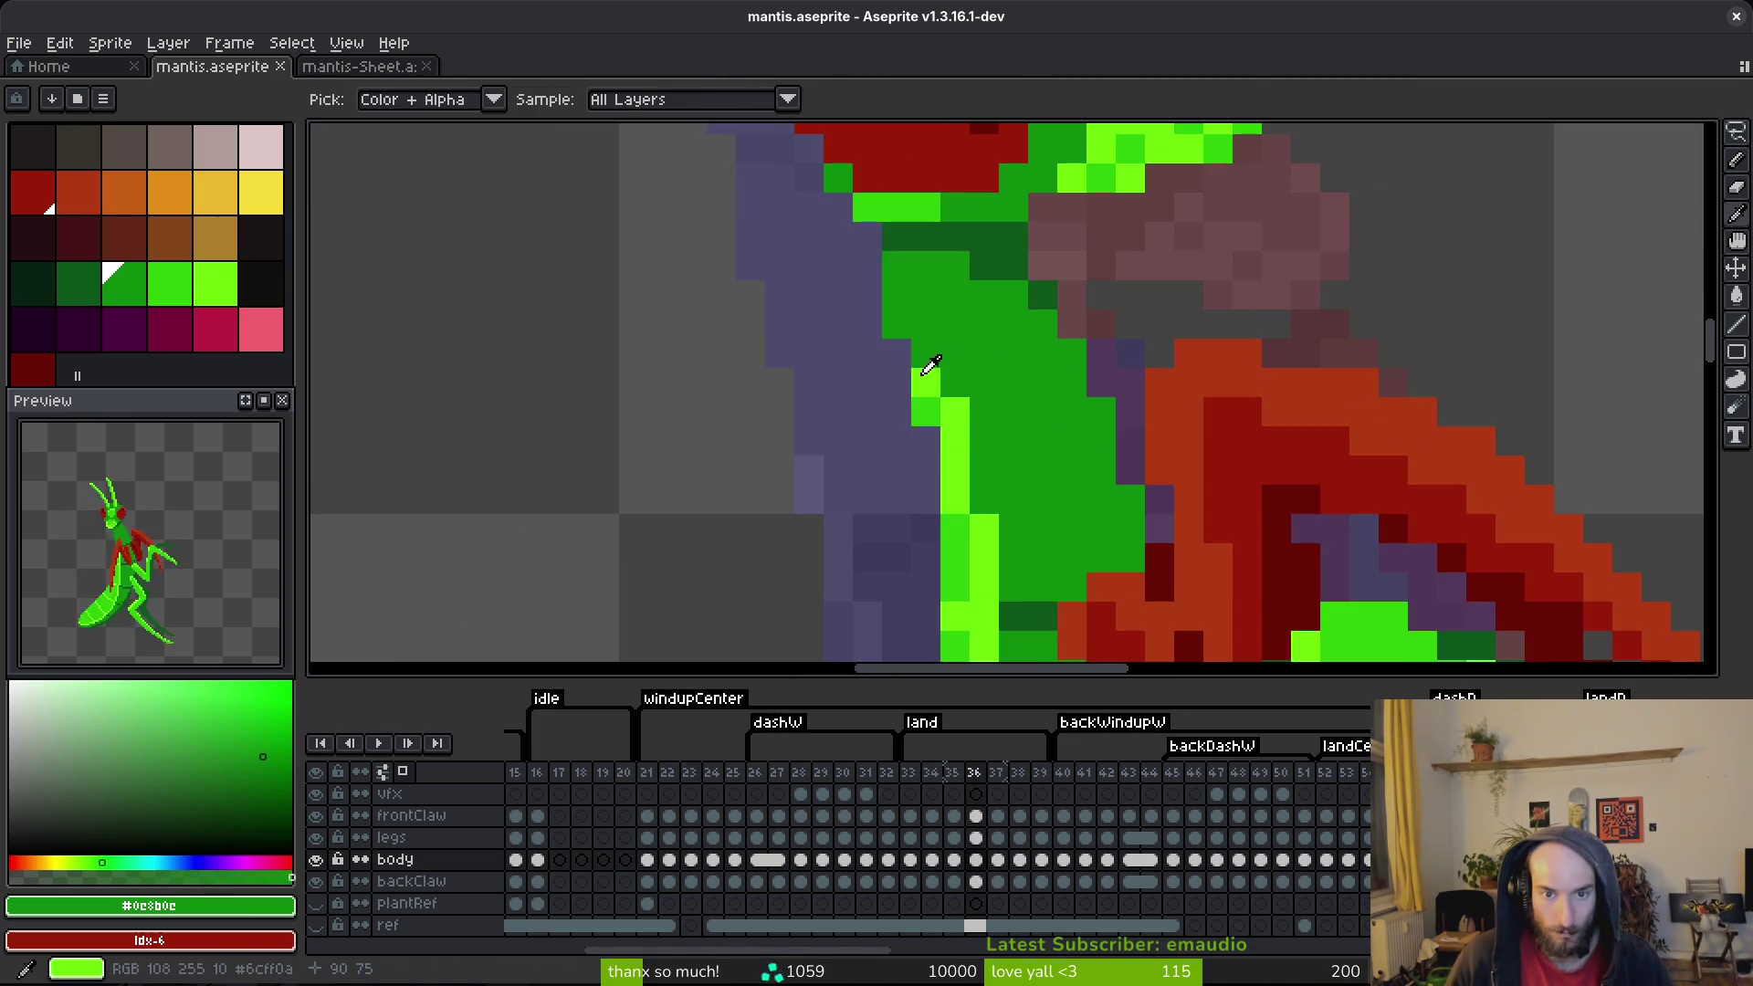
Step: Sample greens #6cff0a, #2fc809 and #0c8b0c, recolour frame 35's body, and save
{"action": "left_click", "coordinate": [924, 376], "text": "alt"}
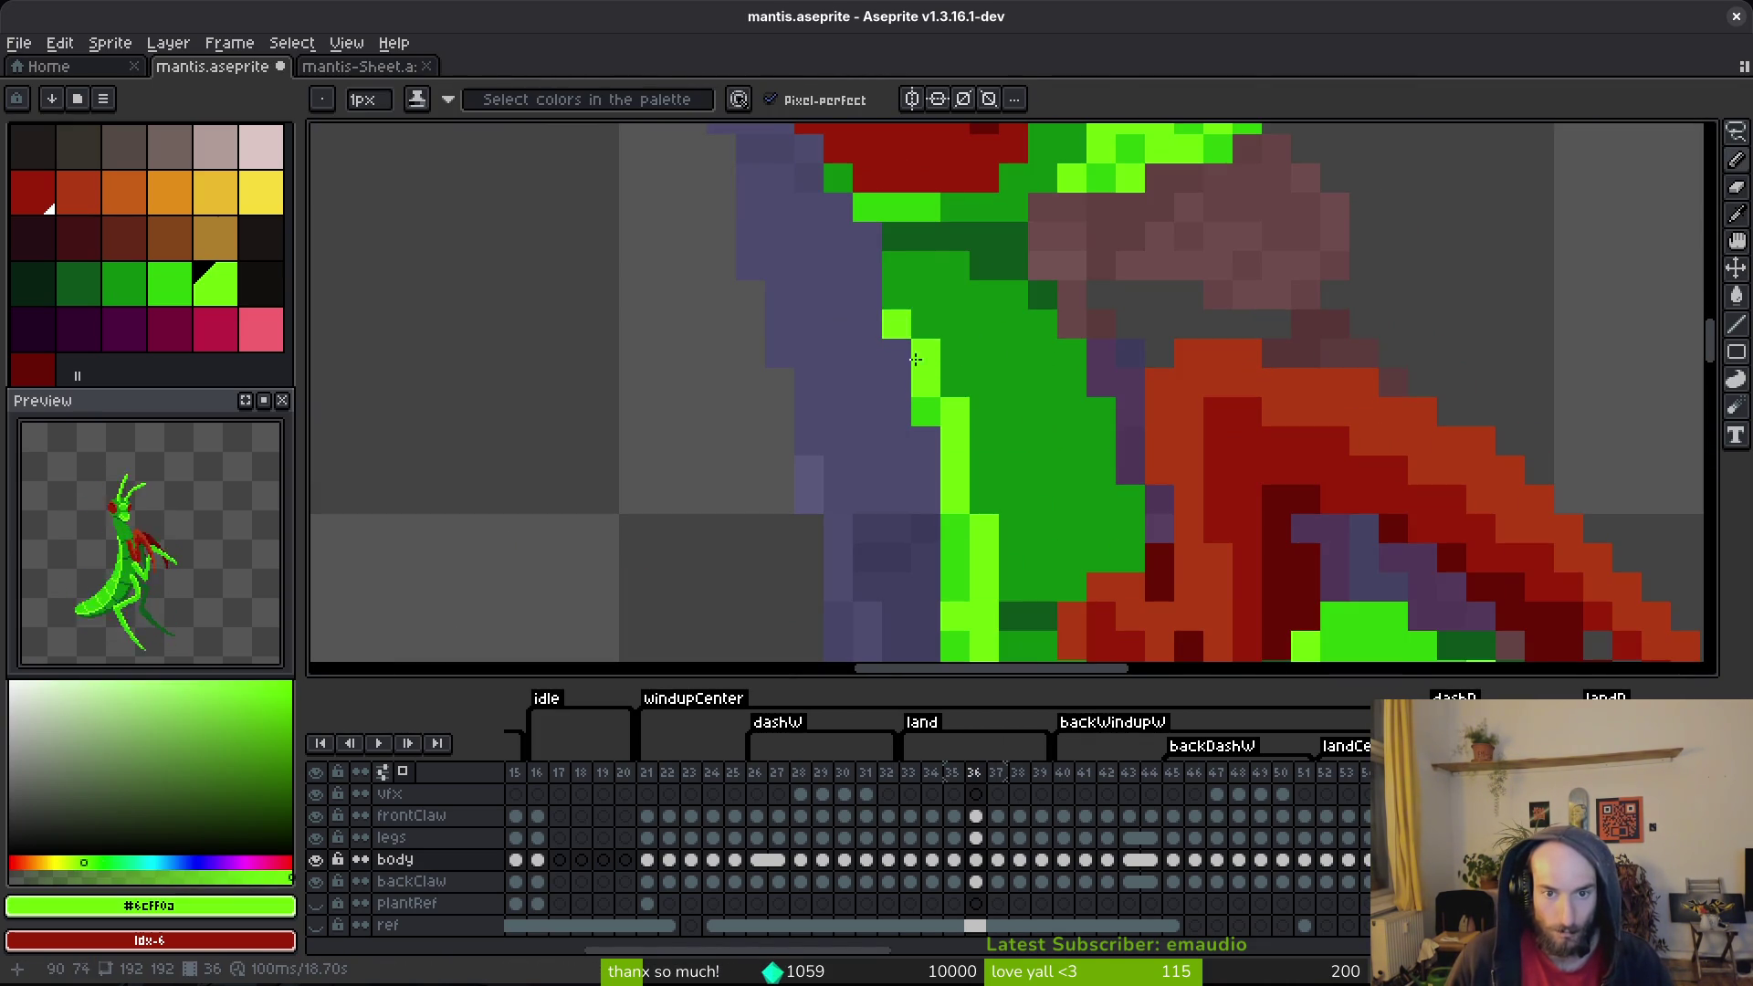
{"action": "left_click", "coordinate": [928, 390], "text": "alt"}
{"action": "scroll", "coordinate": [931, 365], "scroll_direction": "down", "scroll_amount": 3}
{"action": "scroll", "coordinate": [947, 346], "scroll_direction": "up", "scroll_amount": 2}
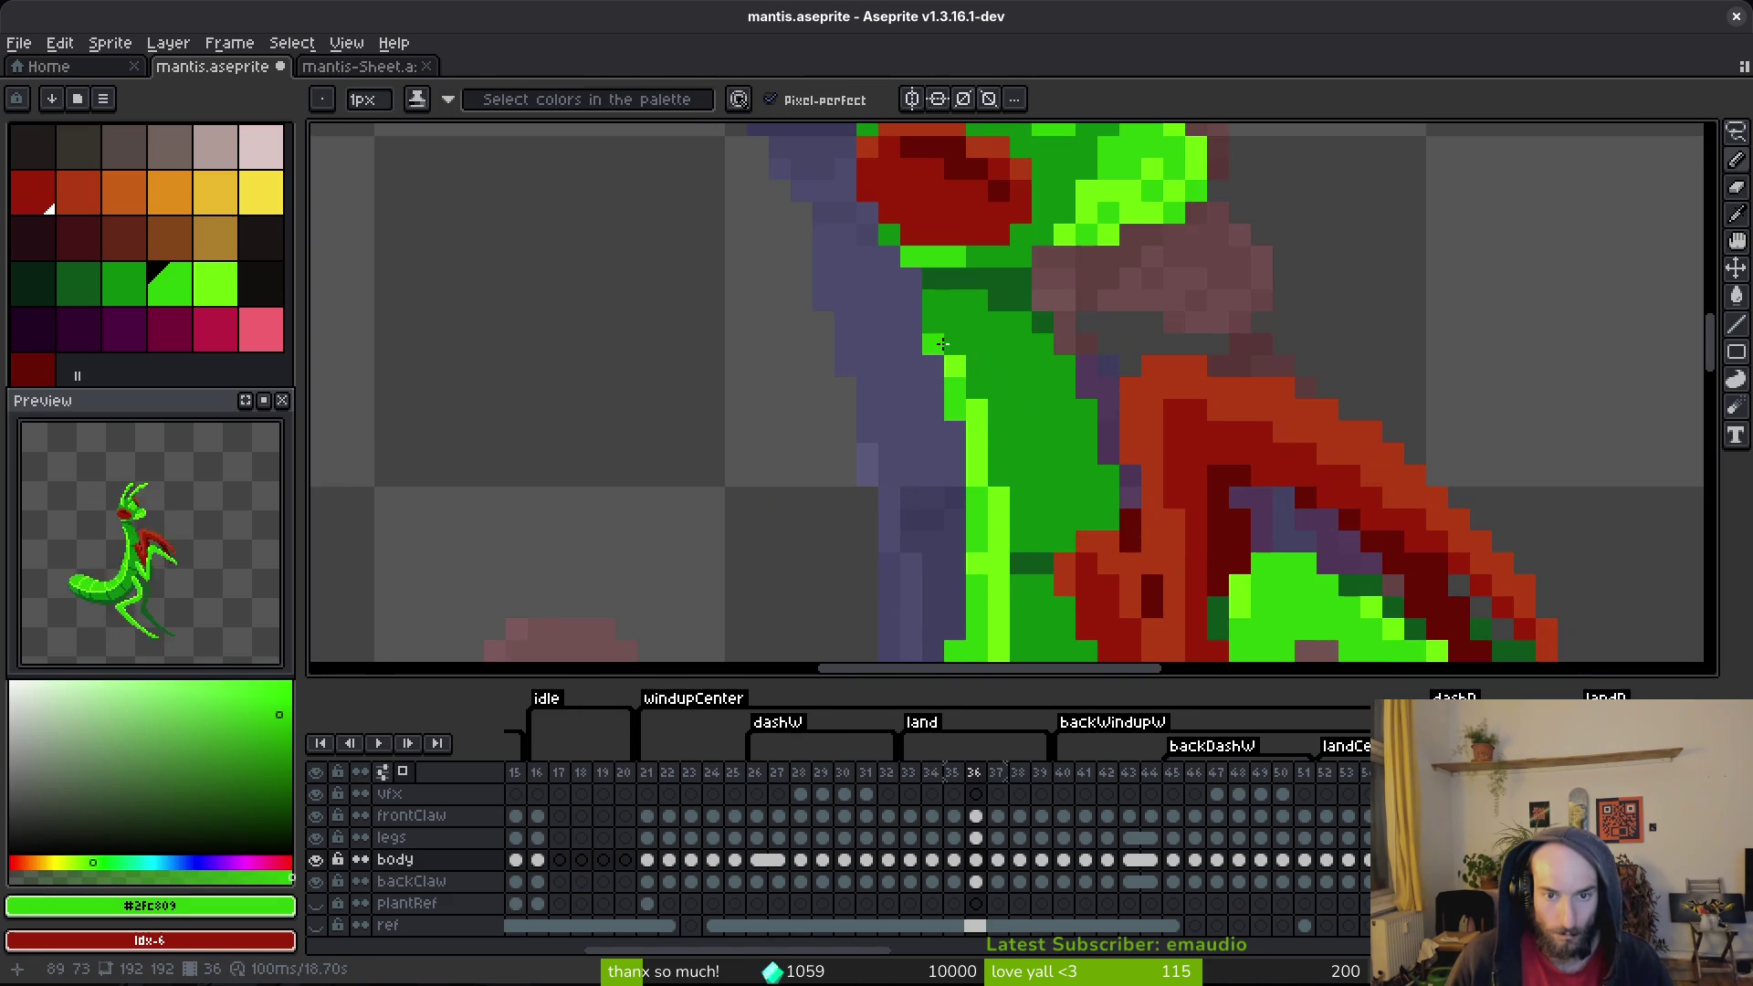
{"action": "scroll", "coordinate": [1004, 394], "scroll_direction": "down", "scroll_amount": 3}
{"action": "key", "text": "Left"}
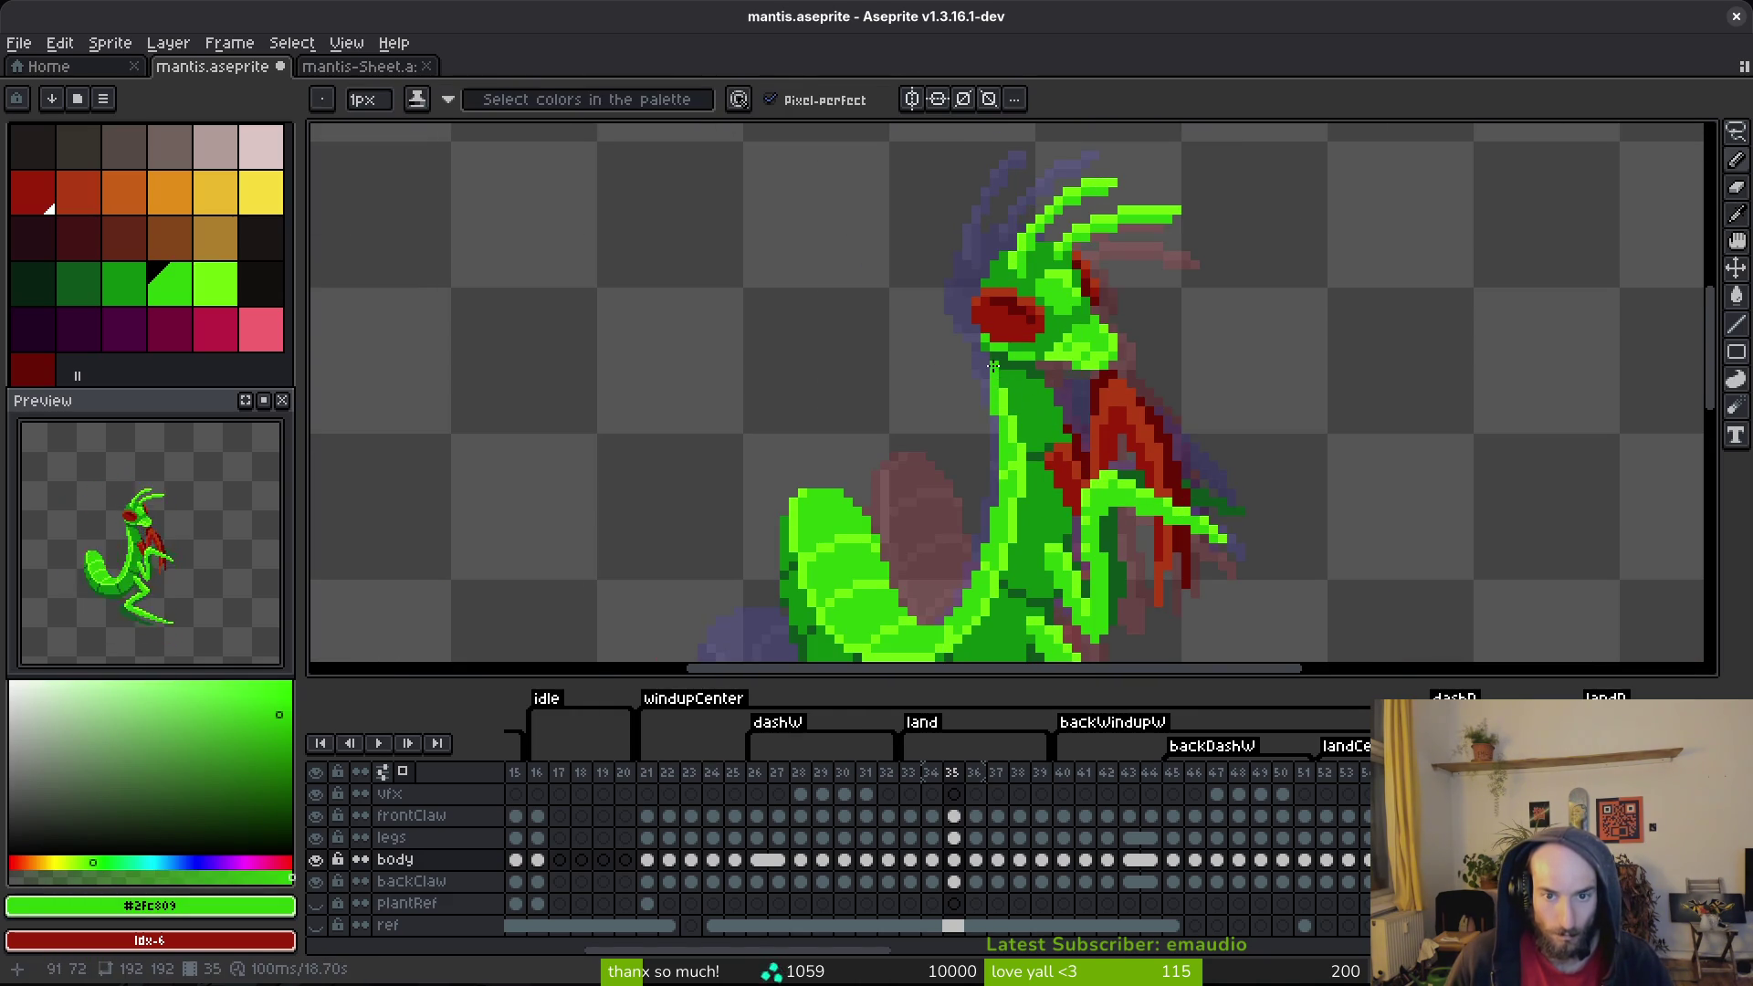
{"action": "scroll", "coordinate": [1020, 384], "scroll_direction": "up", "scroll_amount": 3}
{"action": "left_click", "coordinate": [1020, 383], "text": "alt"}
{"action": "left_click", "coordinate": [993, 400], "text": "alt"}
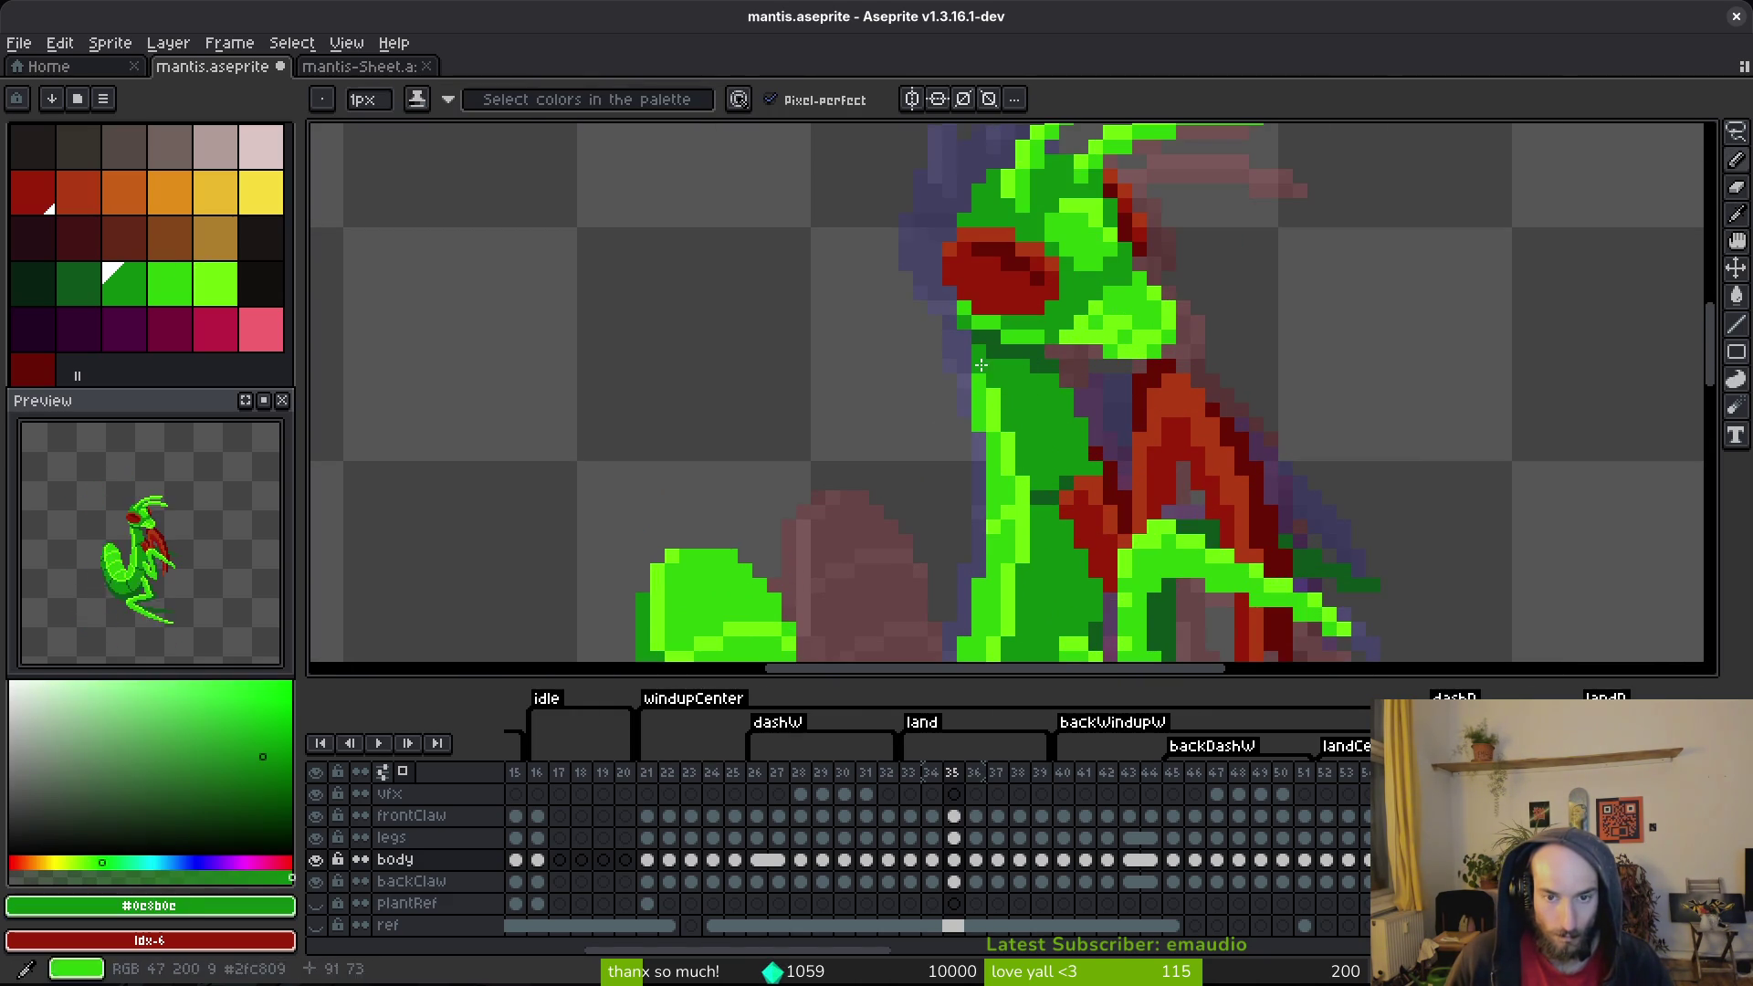
{"action": "scroll", "coordinate": [1043, 403], "scroll_direction": "down", "scroll_amount": 3}
{"action": "key", "text": "ctrl+s"}
{"action": "key", "text": "Left"}
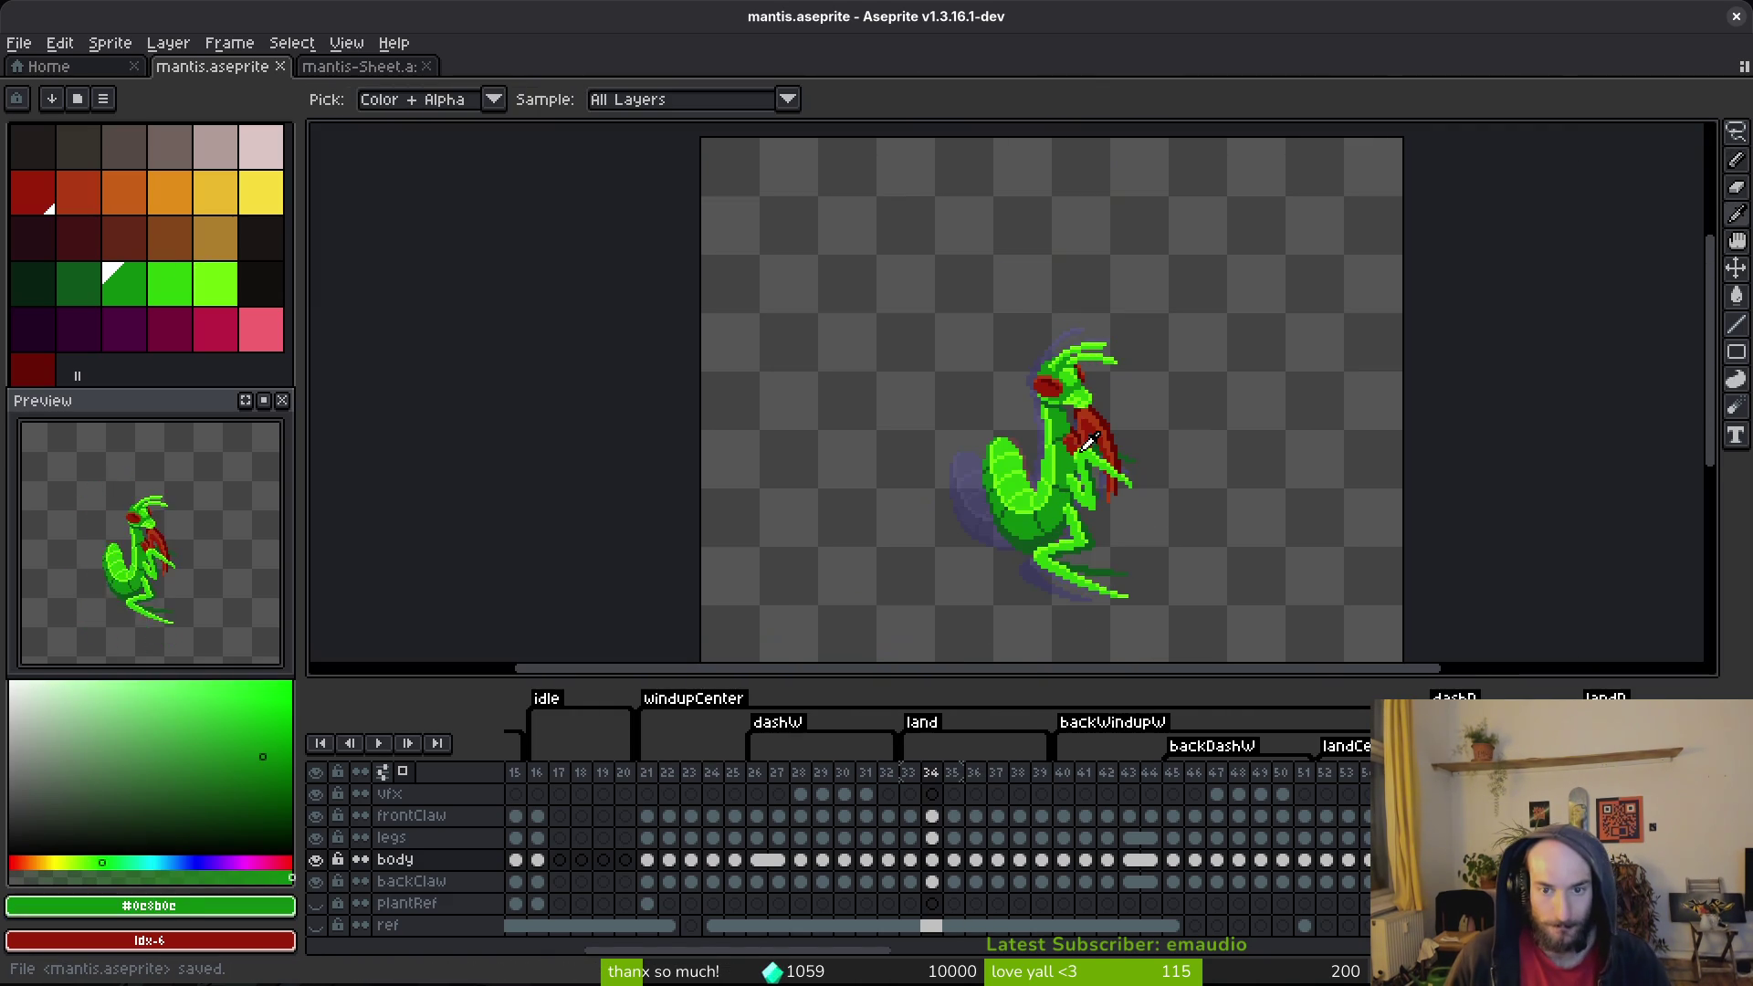
Step: Flip between frames 33 and 34 to compare poses
{"action": "key", "text": "Right"}
{"action": "key", "text": "Left"}
{"action": "key", "text": "Right"}
{"action": "key", "text": "Left"}
{"action": "scroll", "coordinate": [1036, 408], "scroll_direction": "up", "scroll_amount": 3}
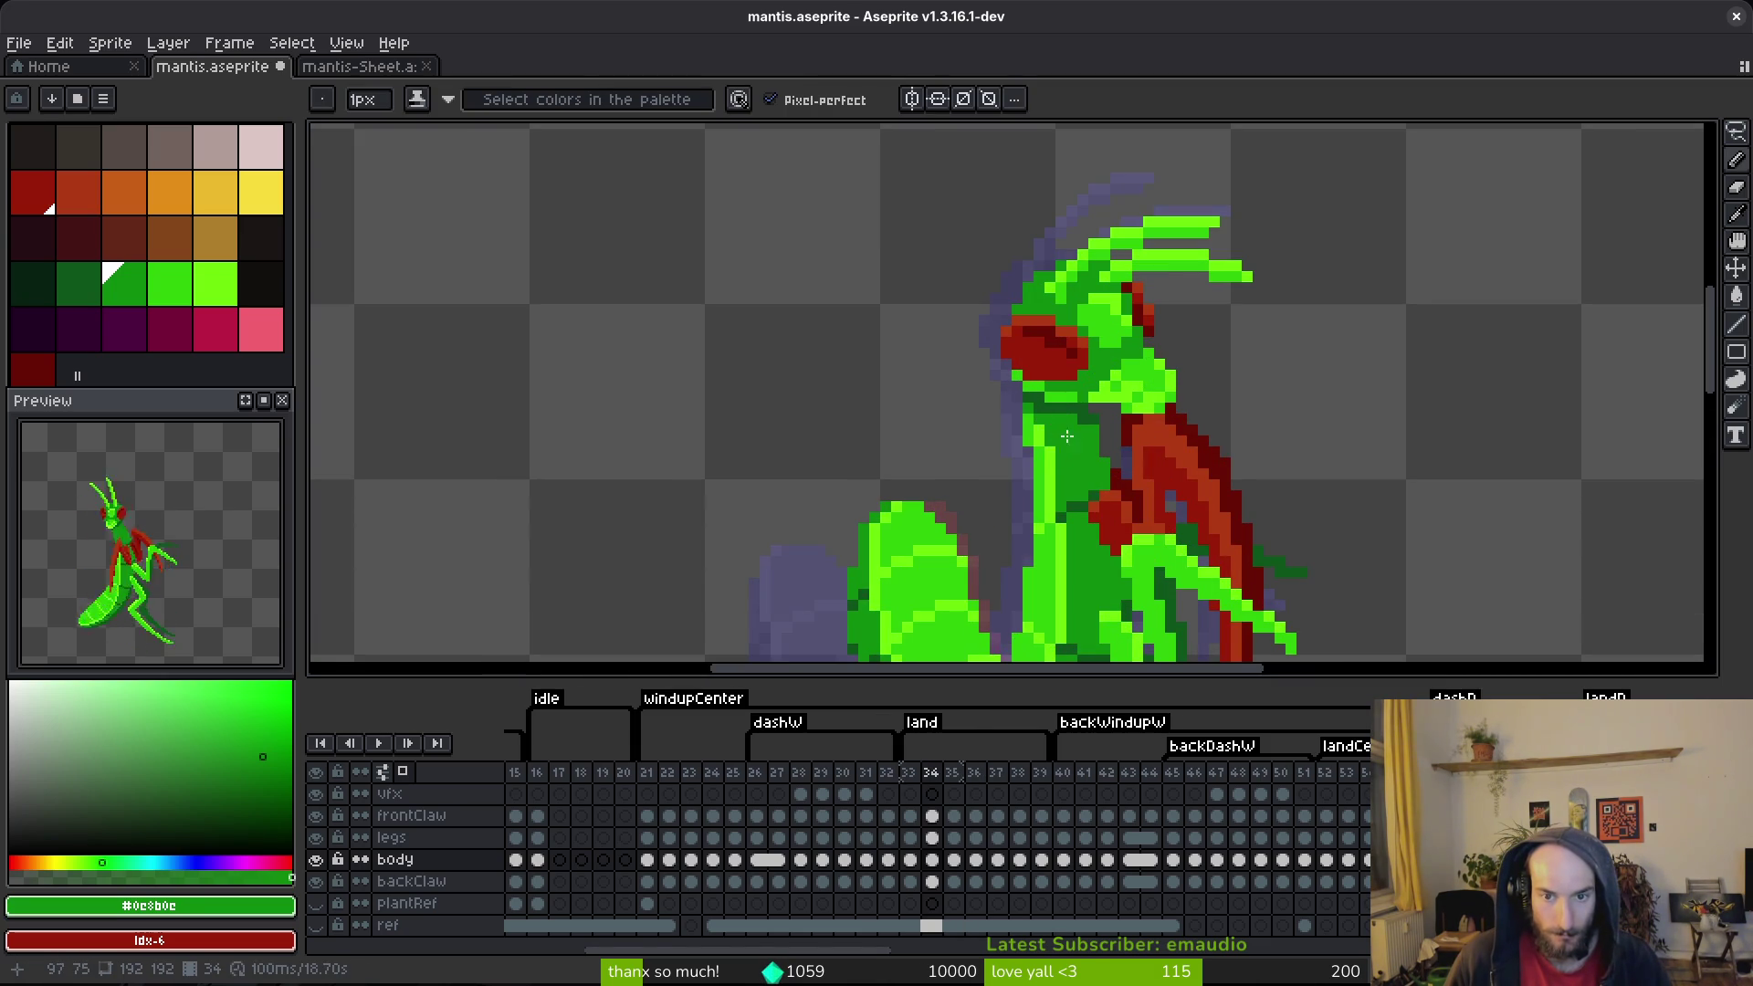
{"action": "scroll", "coordinate": [1082, 446], "scroll_direction": "down", "scroll_amount": 3}
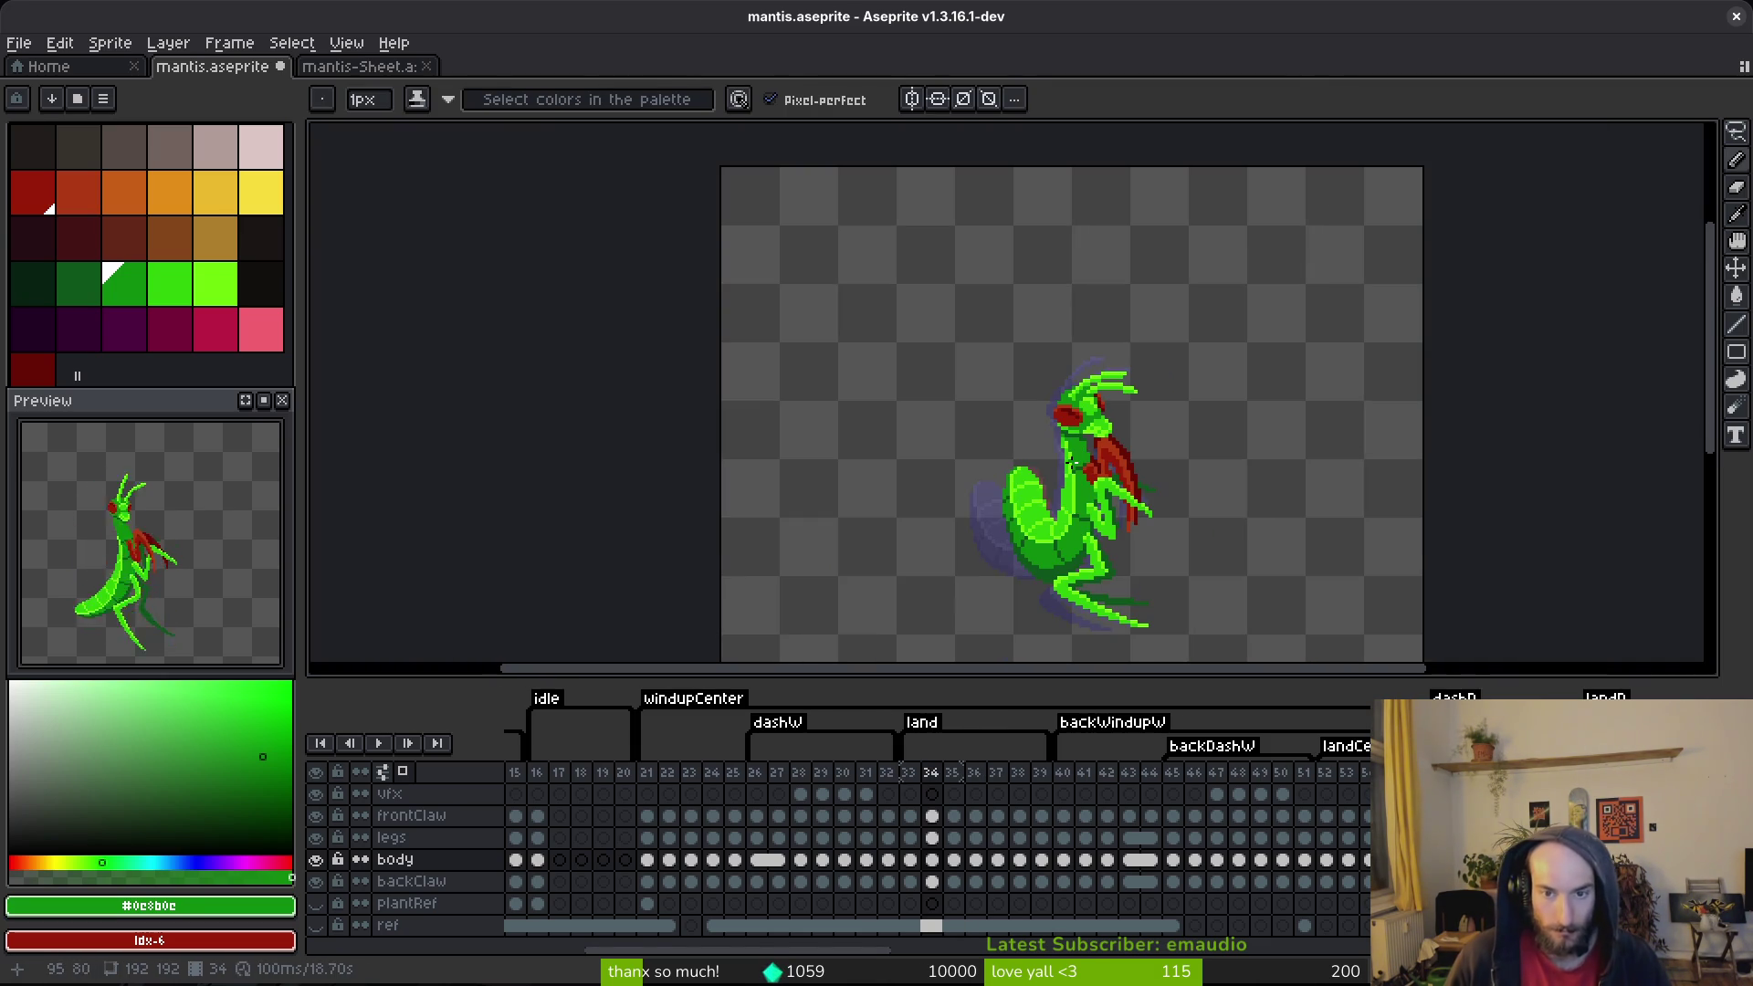
{"action": "key", "text": "Left"}
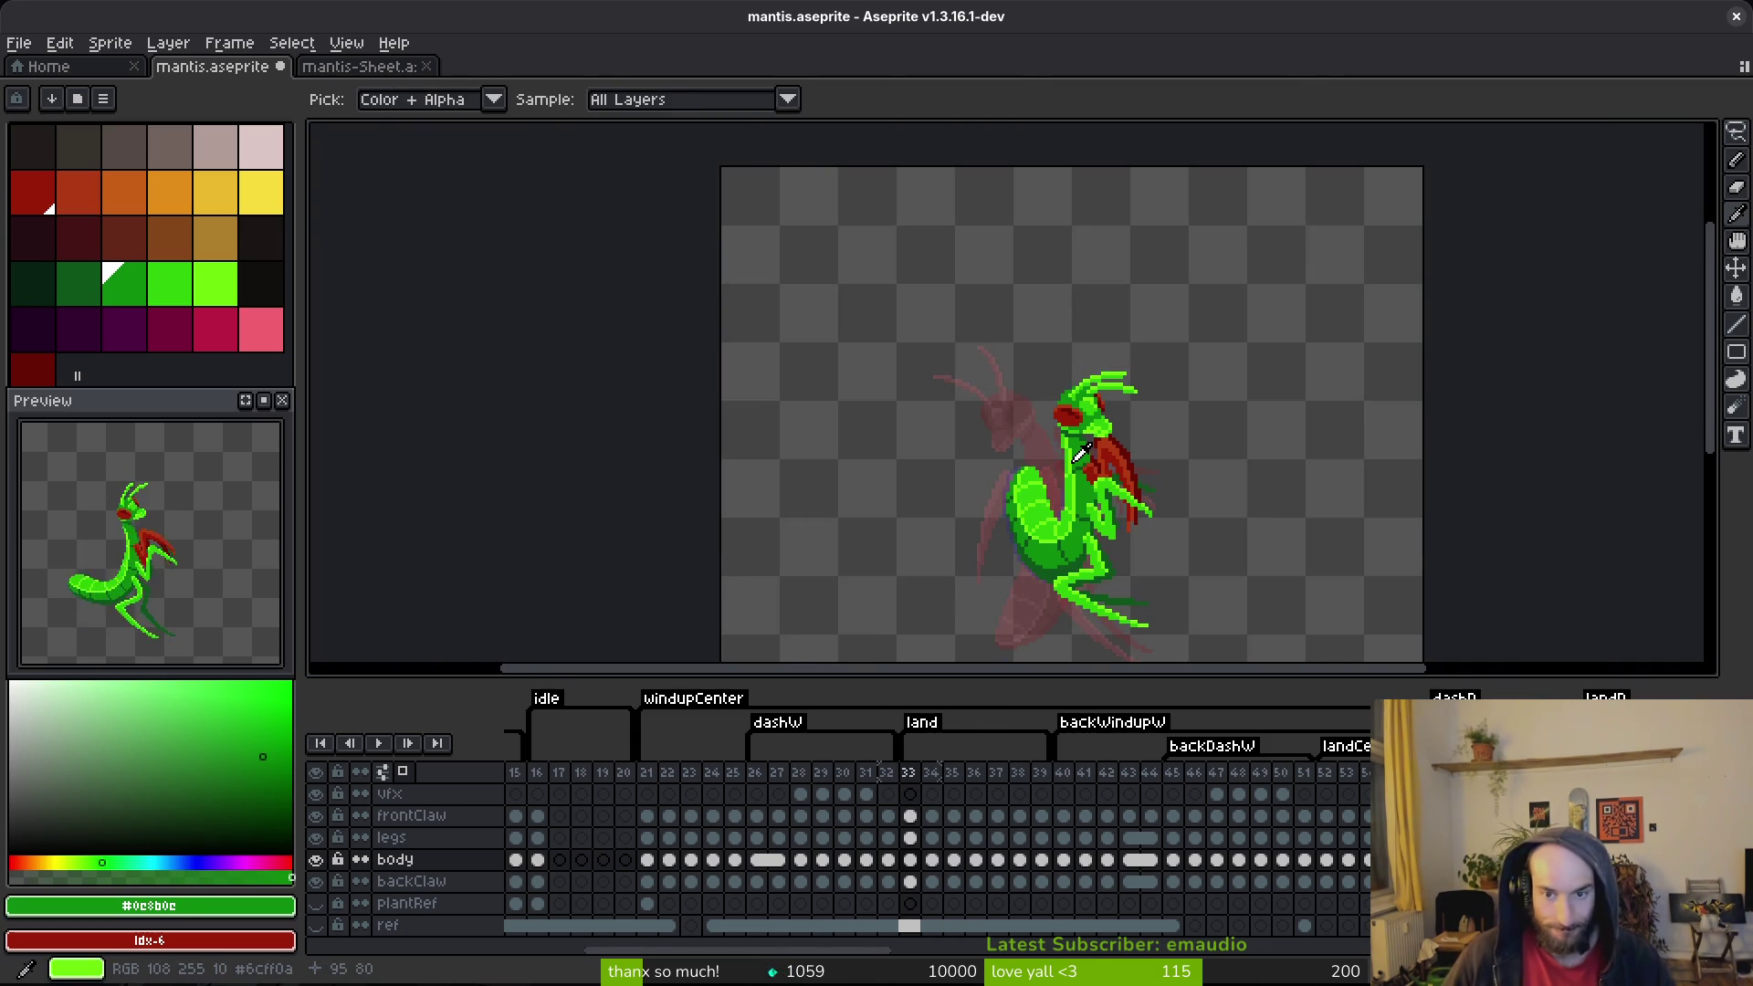
{"action": "scroll", "coordinate": [1086, 438], "scroll_direction": "up", "scroll_amount": 3}
{"action": "key", "text": "Right"}
{"action": "key", "text": "Left"}
Step: Sample the claw's red and keep flipping through frames 33 to 35
{"action": "key", "text": "Right"}
{"action": "key", "text": "Left"}
{"action": "left_click", "coordinate": [1230, 443]}
{"action": "key", "text": "Right"}
{"action": "key", "text": "Right"}
{"action": "key", "text": "Left"}
{"action": "key", "text": "Left"}
{"action": "key", "text": "Right"}
{"action": "key", "text": "Right"}
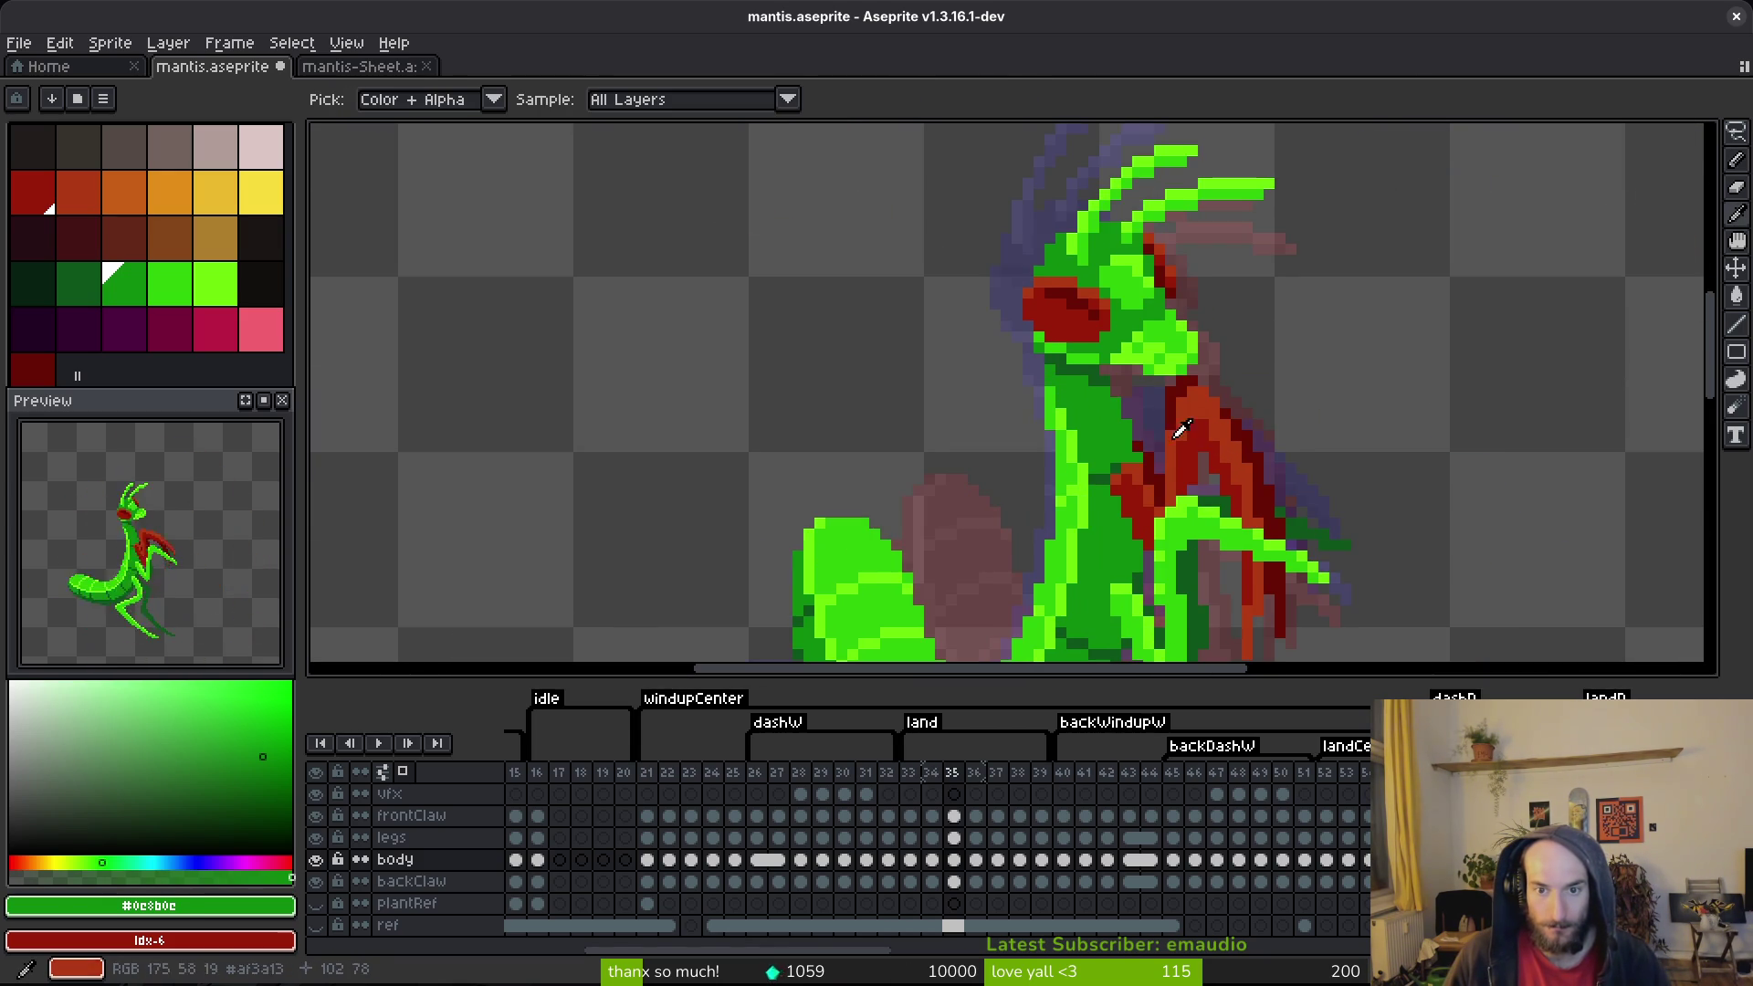
{"action": "key", "text": "Left"}
{"action": "key", "text": "Left"}
{"action": "key", "text": "Right"}
{"action": "key", "text": "Left"}
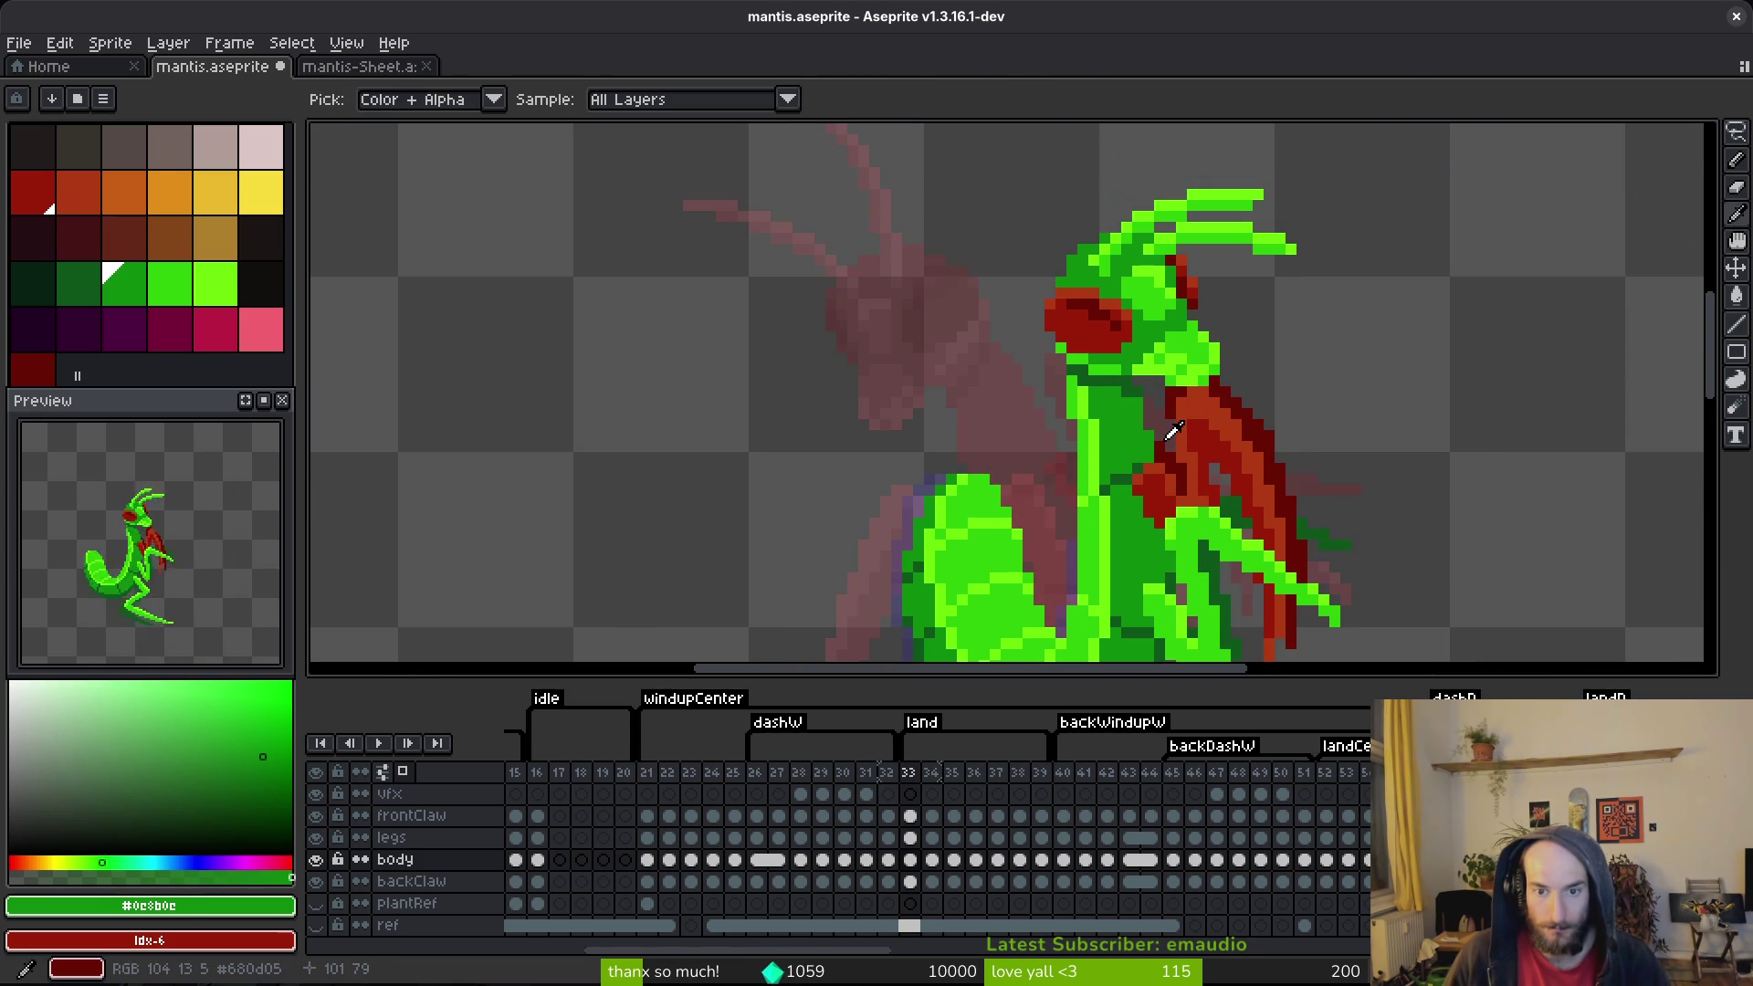
{"action": "key", "text": "Right"}
Step: Lasso the head on frame 34 and nudge it by single pixels
{"action": "key", "text": "q"}
{"action": "left_click_drag", "start_coordinate": [1239, 163], "coordinate": [993, 379]}
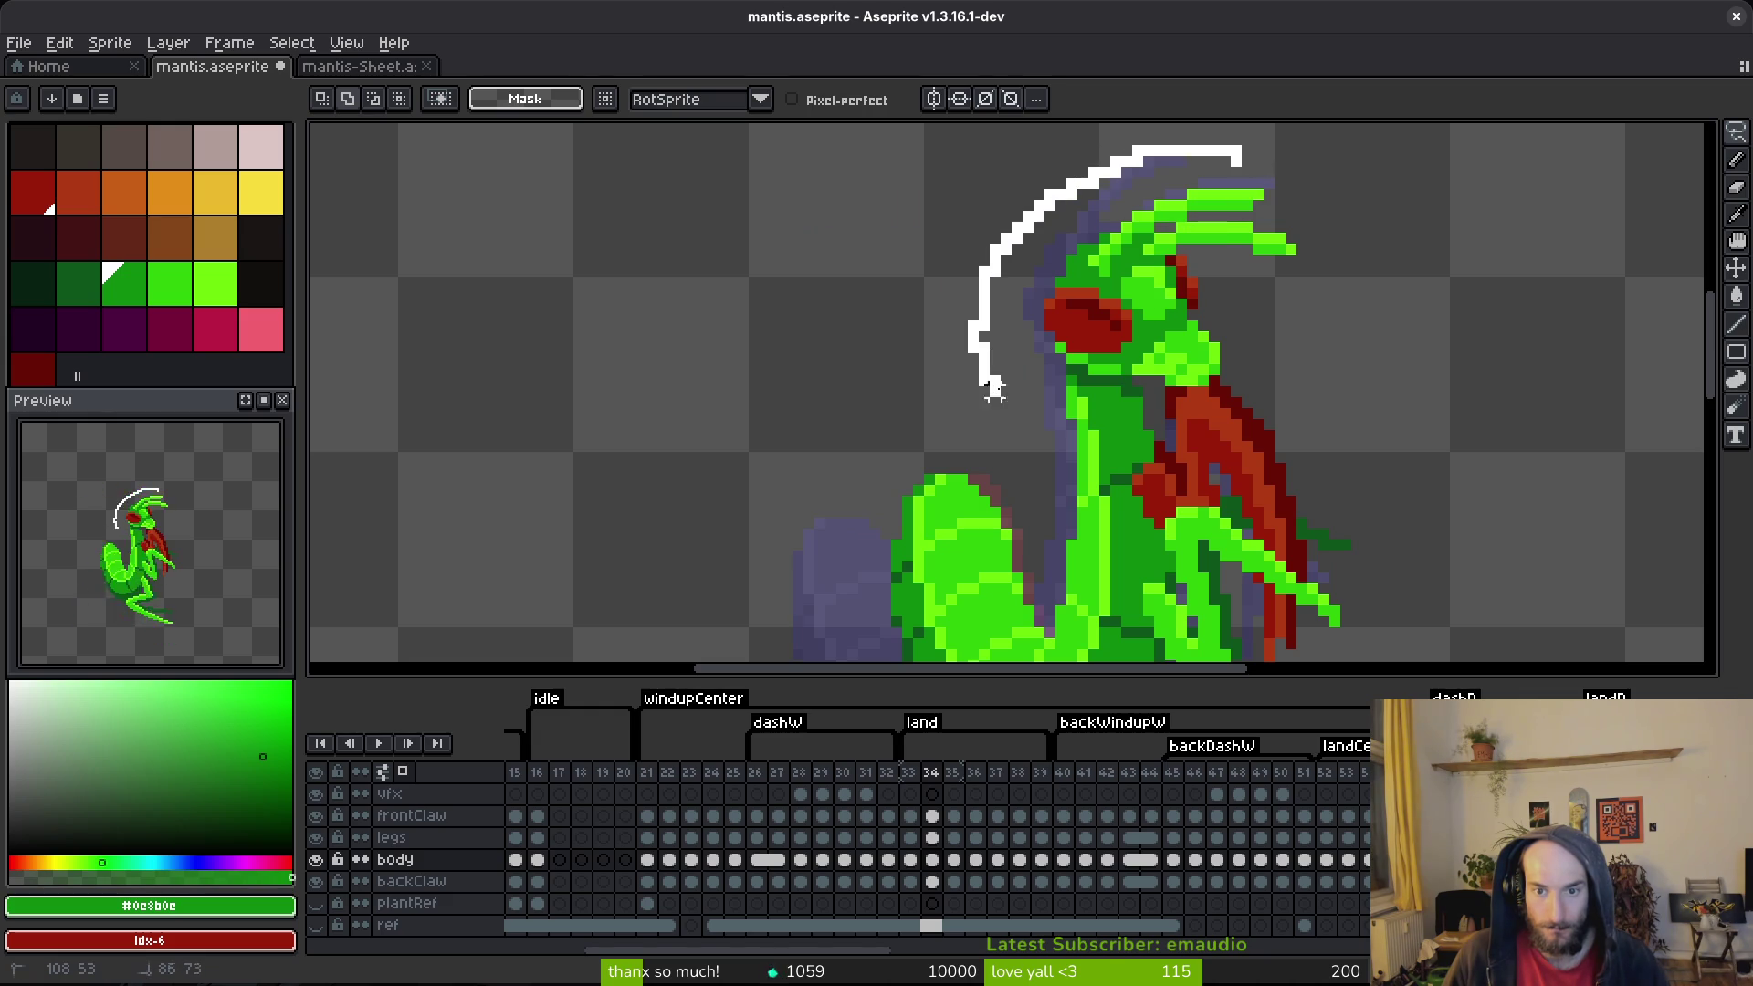
{"action": "left_click_drag", "start_coordinate": [1279, 338], "coordinate": [1278, 315]}
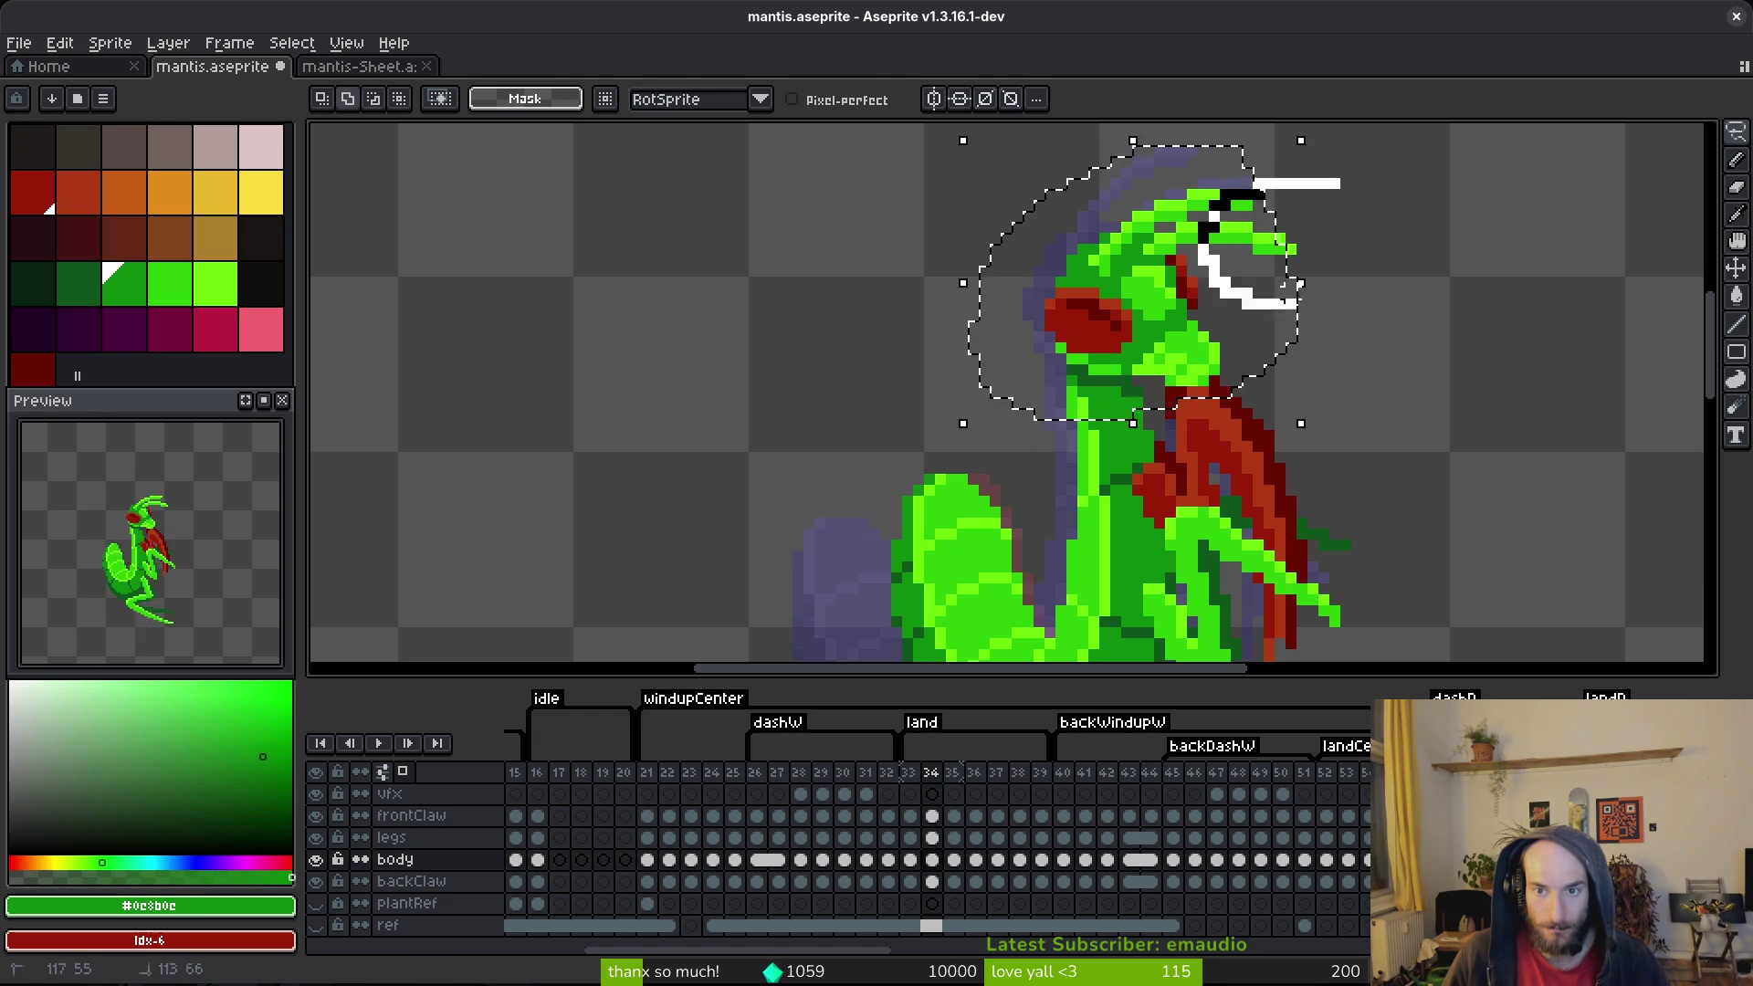
{"action": "key", "text": "Left"}
{"action": "key", "text": "Right"}
{"action": "key", "text": "Up"}
{"action": "key", "text": "Down"}
{"action": "key", "text": "Up"}
{"action": "key", "text": "b"}
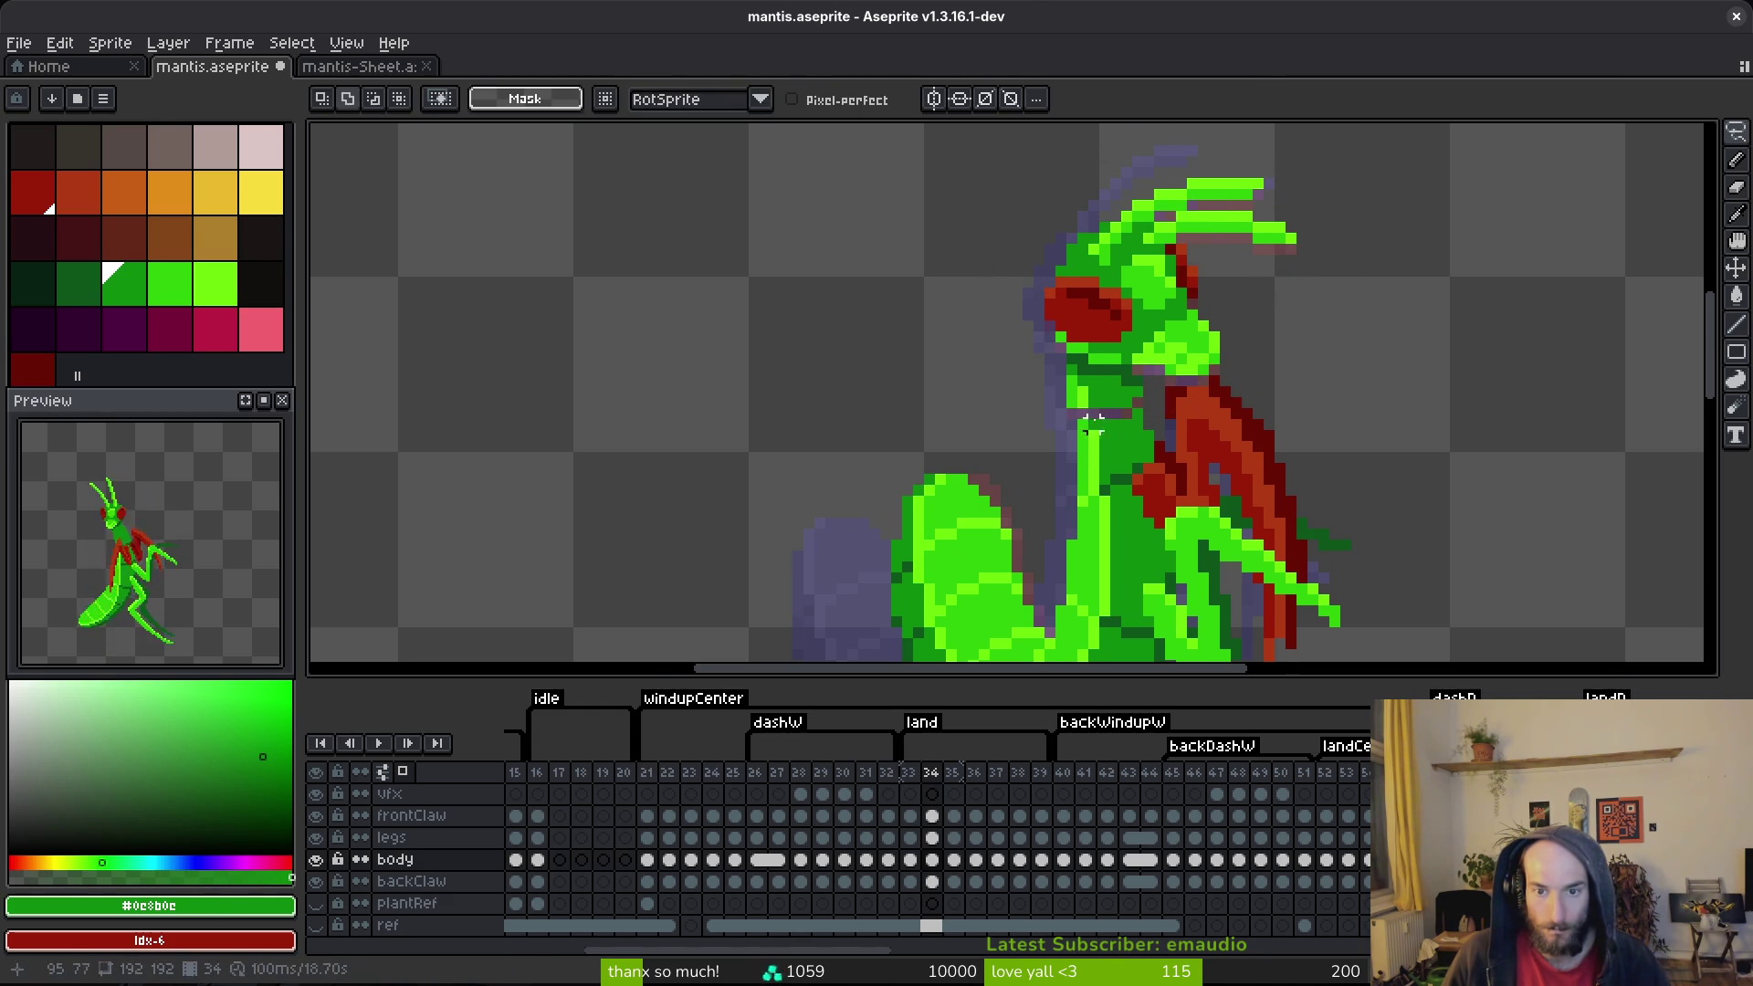
Step: Paint frame 34's neck with greens #0d541b and #2fc809, then save mantis.aseprite
{"action": "scroll", "coordinate": [1215, 302], "scroll_direction": "up", "scroll_amount": 3}
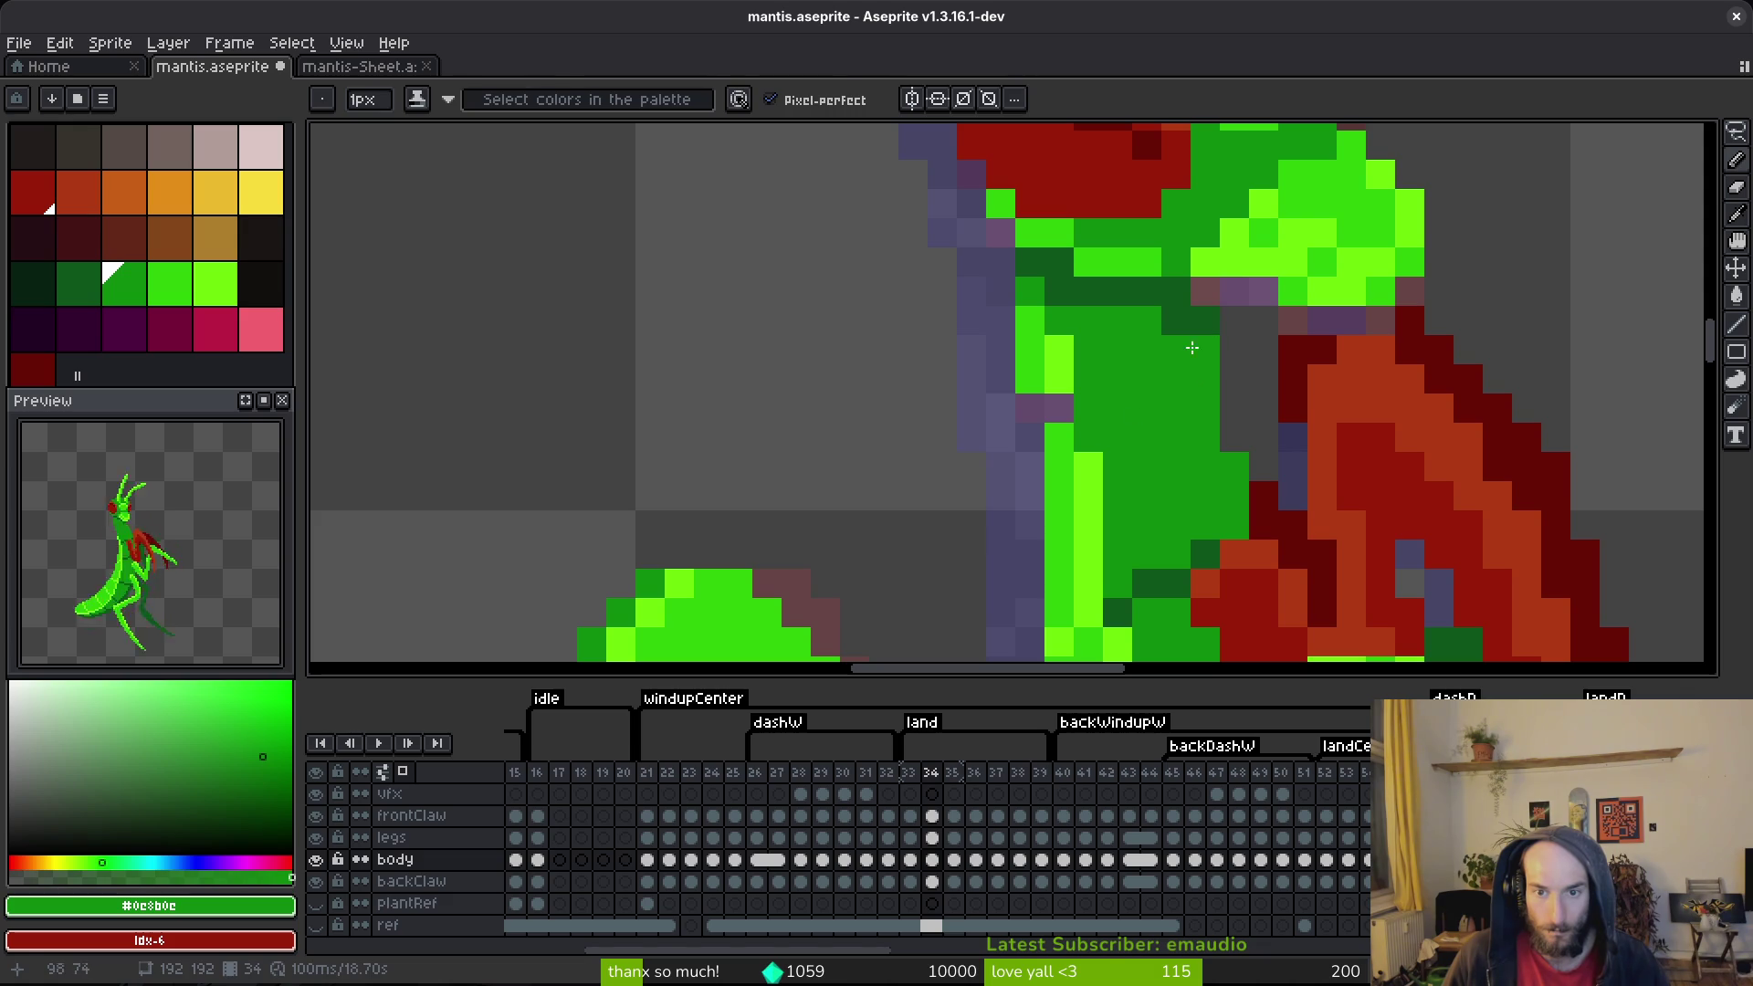
{"action": "left_click", "coordinate": [1187, 329], "text": "alt"}
{"action": "left_click", "coordinate": [1205, 380]}
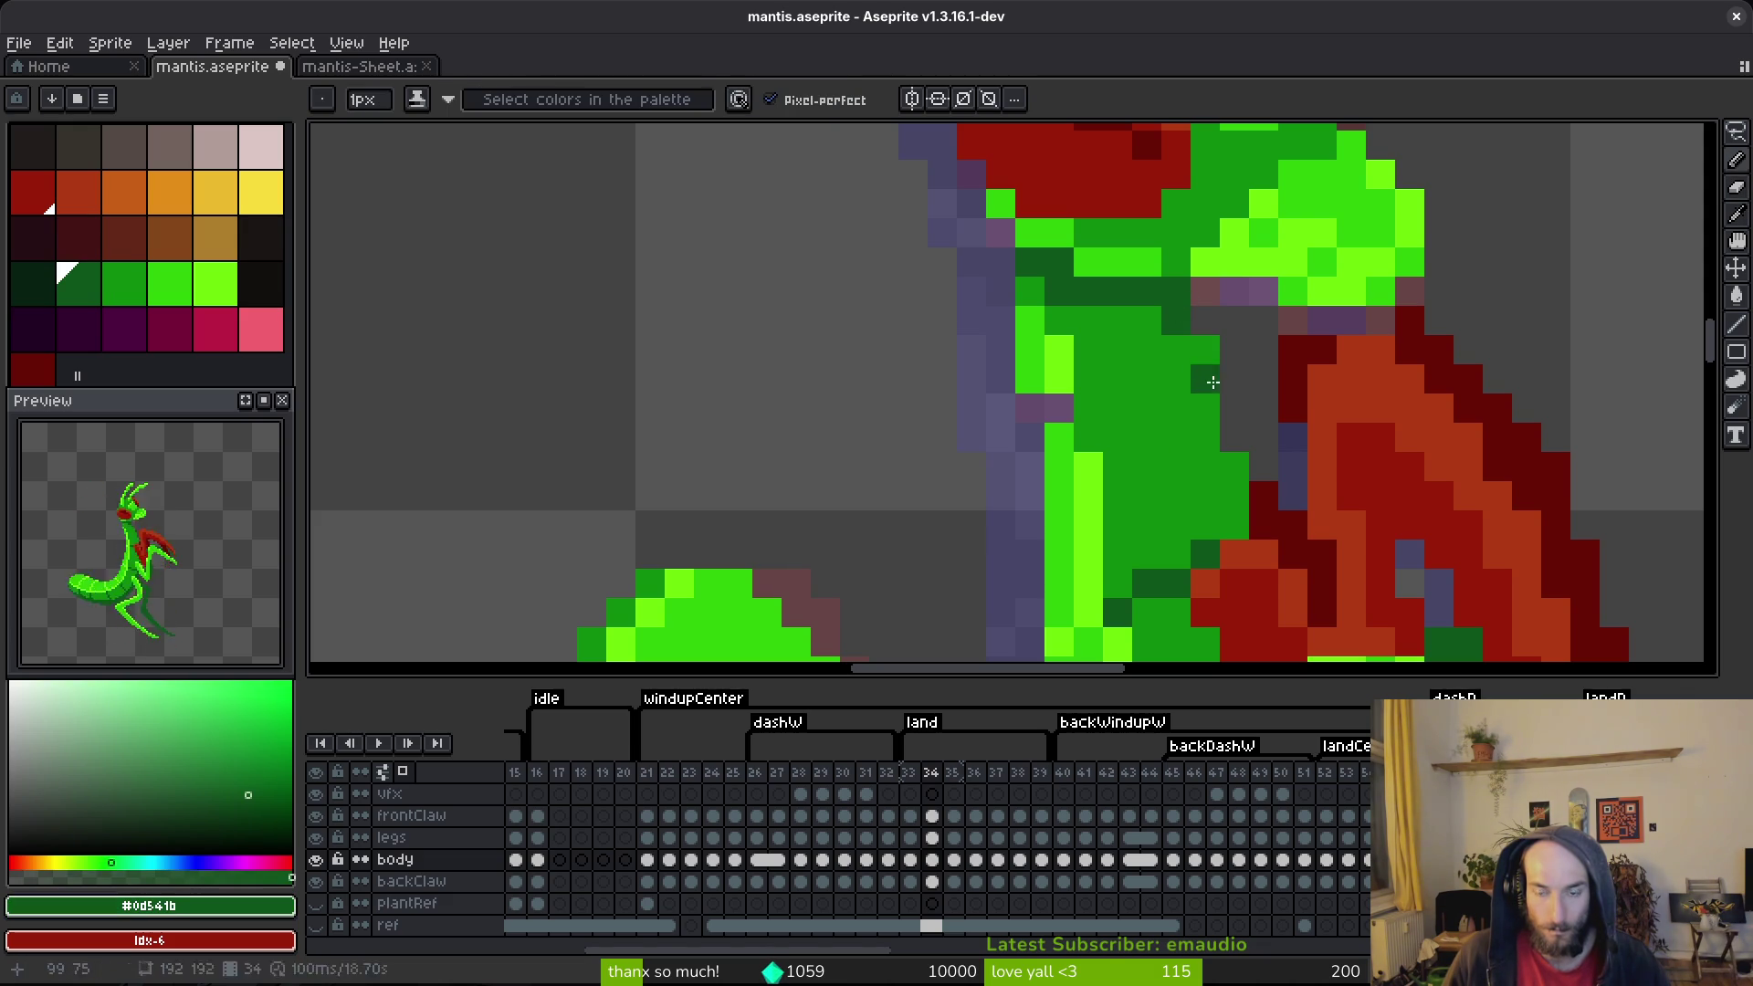
{"action": "left_click", "coordinate": [1064, 370], "text": "alt"}
{"action": "left_click", "coordinate": [1059, 408]}
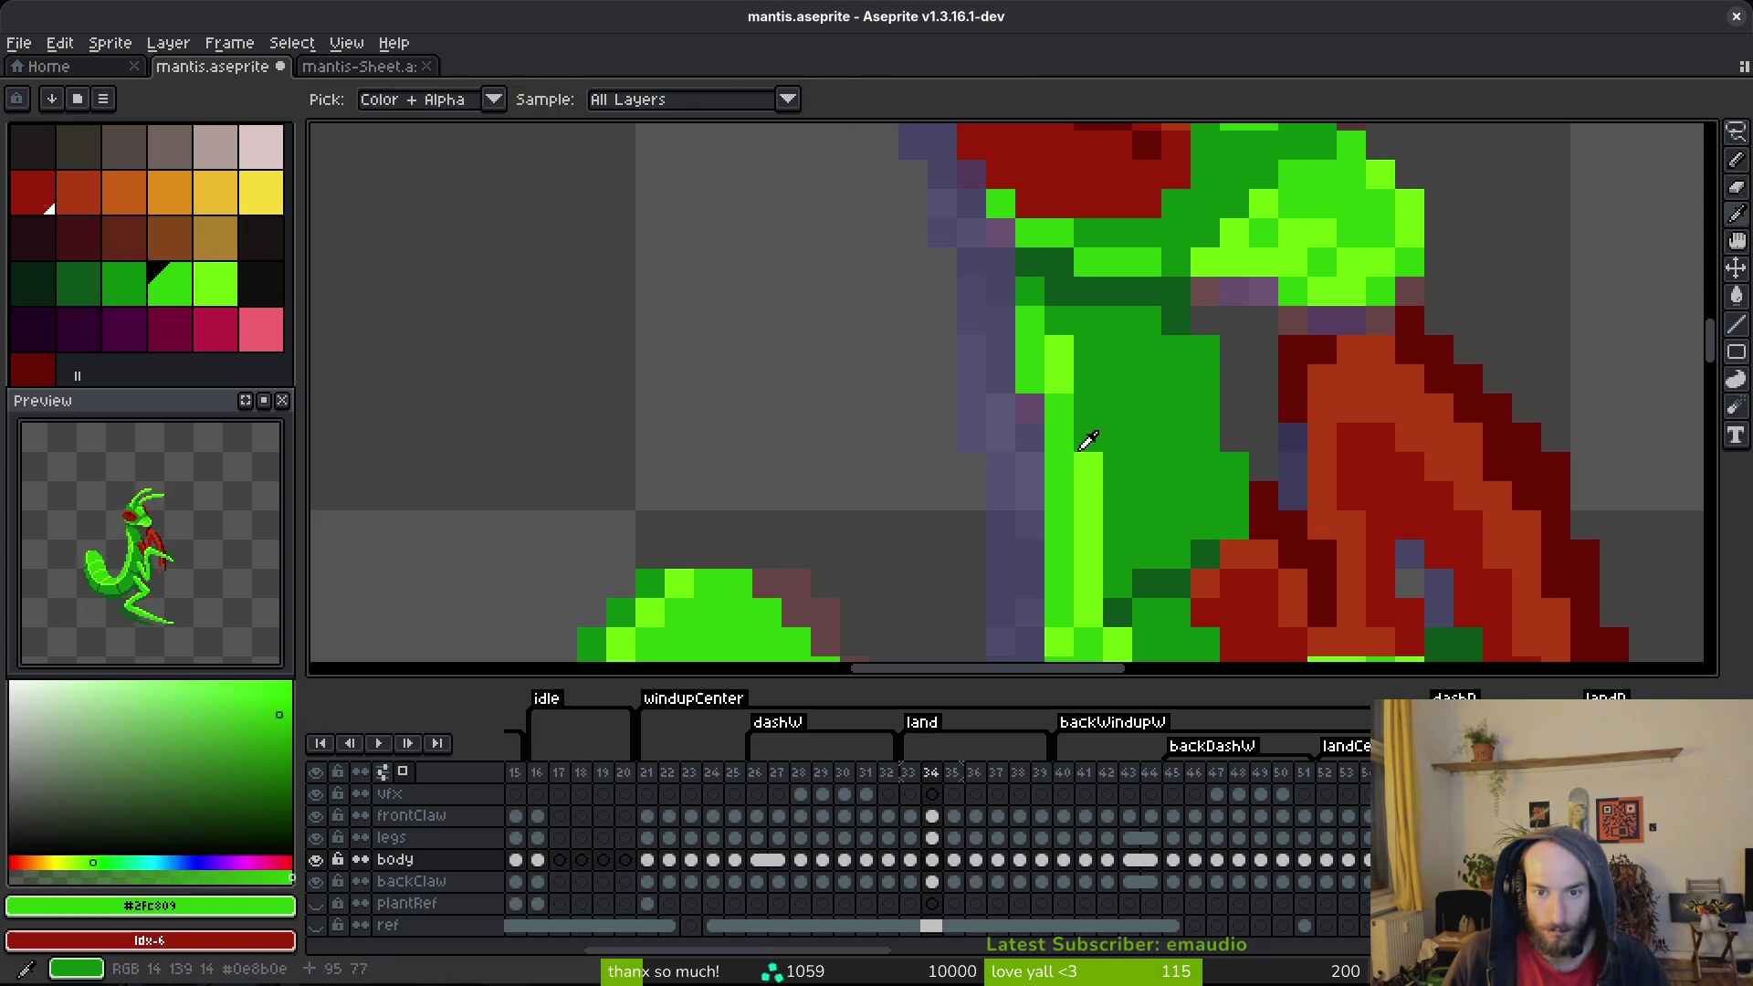
{"action": "left_click", "coordinate": [1083, 437], "text": "alt"}
{"action": "key", "text": "ctrl+s"}
{"action": "scroll", "coordinate": [1084, 437], "scroll_direction": "down", "scroll_amount": 4}
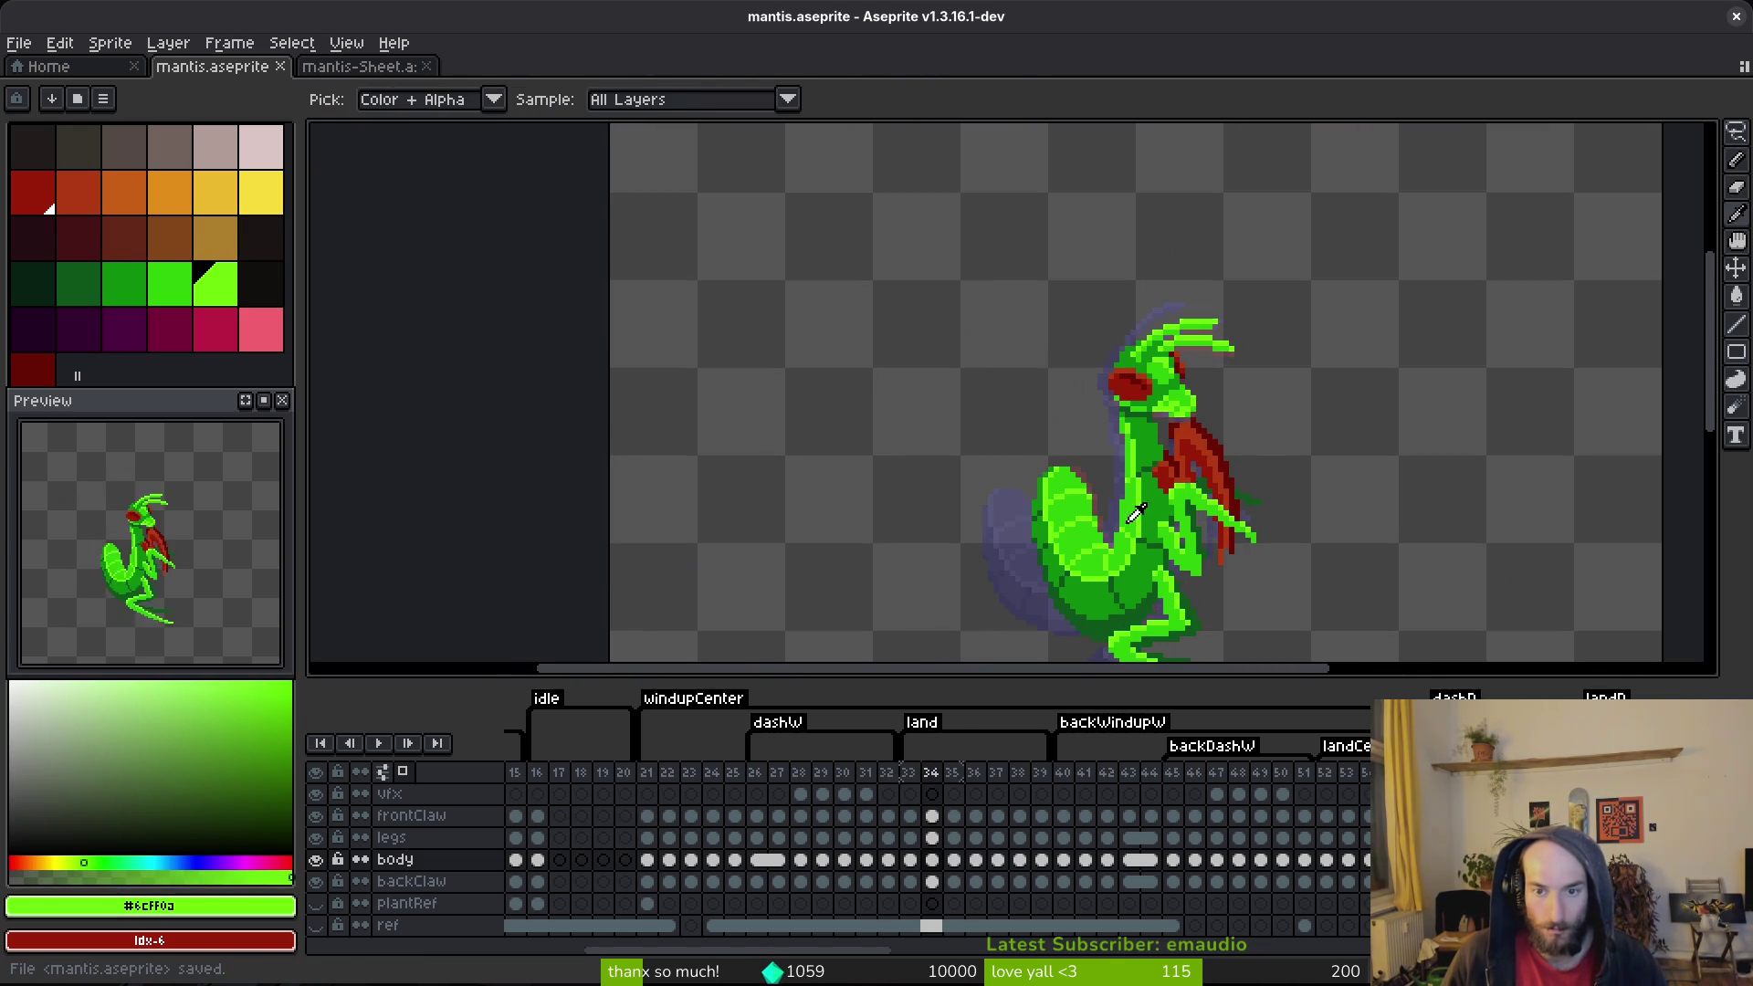
{"action": "left_click", "coordinate": [692, 795]}
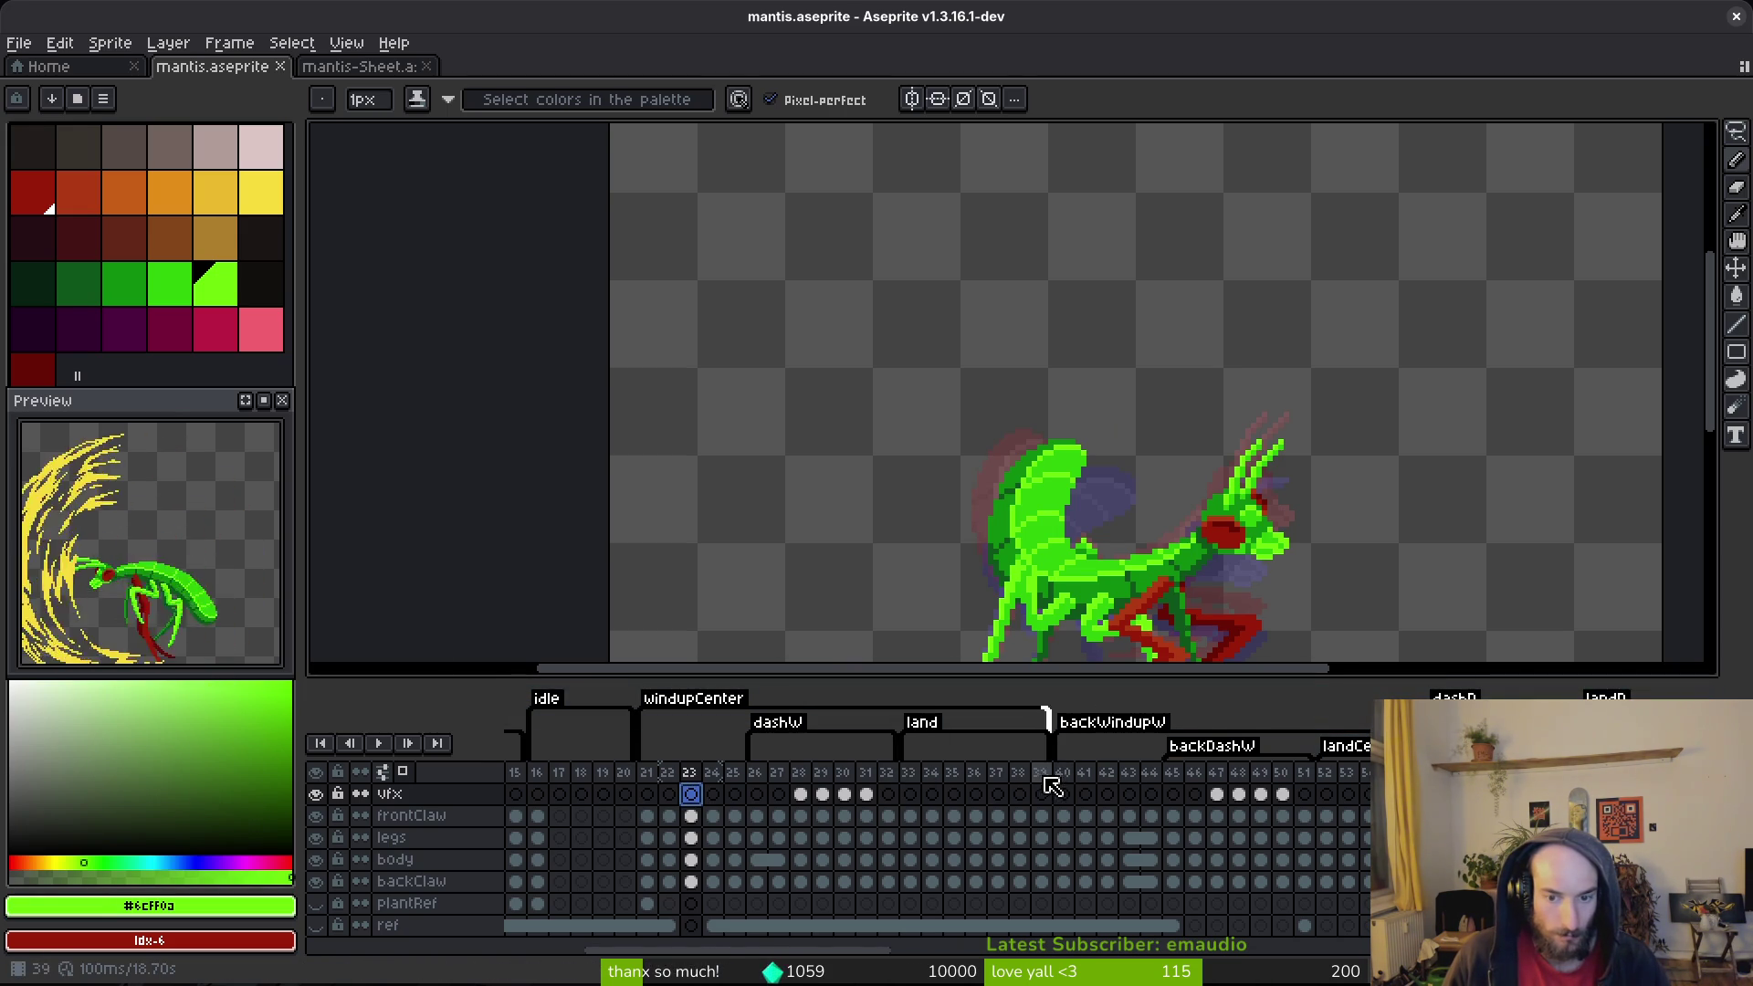
Step: View frame 21, then step through land frames 33–35 and zoom in on frame 34
{"action": "left_click", "coordinate": [647, 771]}
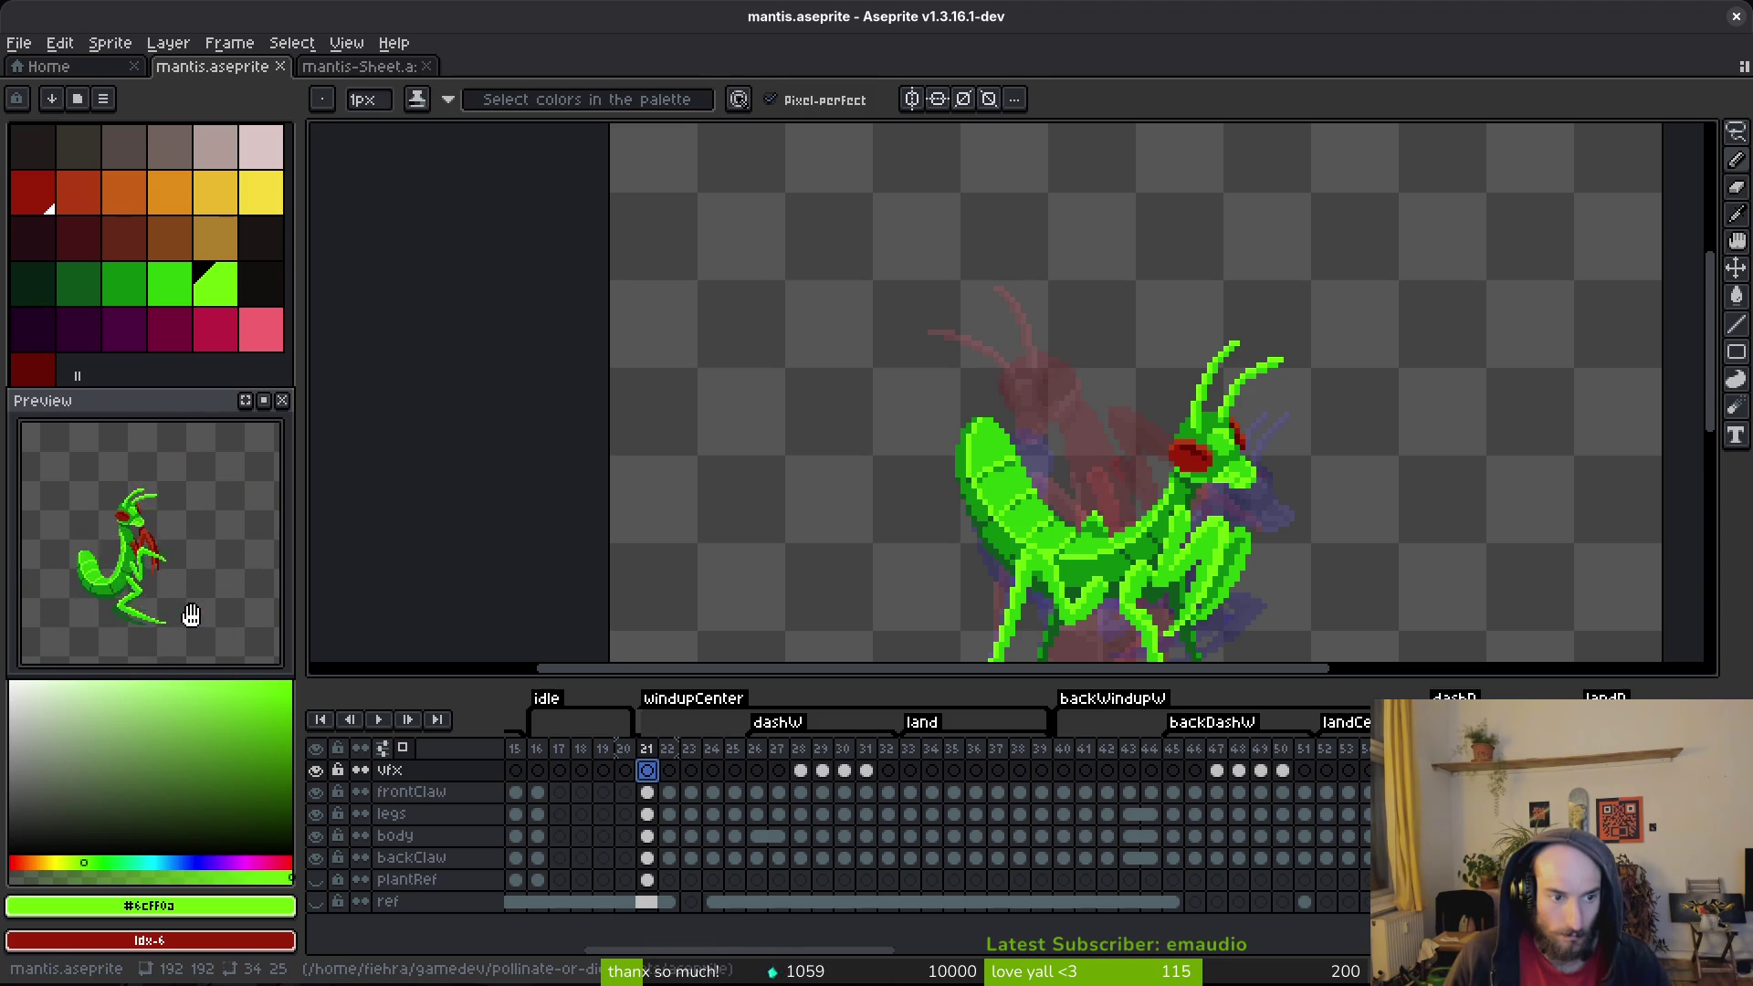
{"action": "key", "text": "i"}
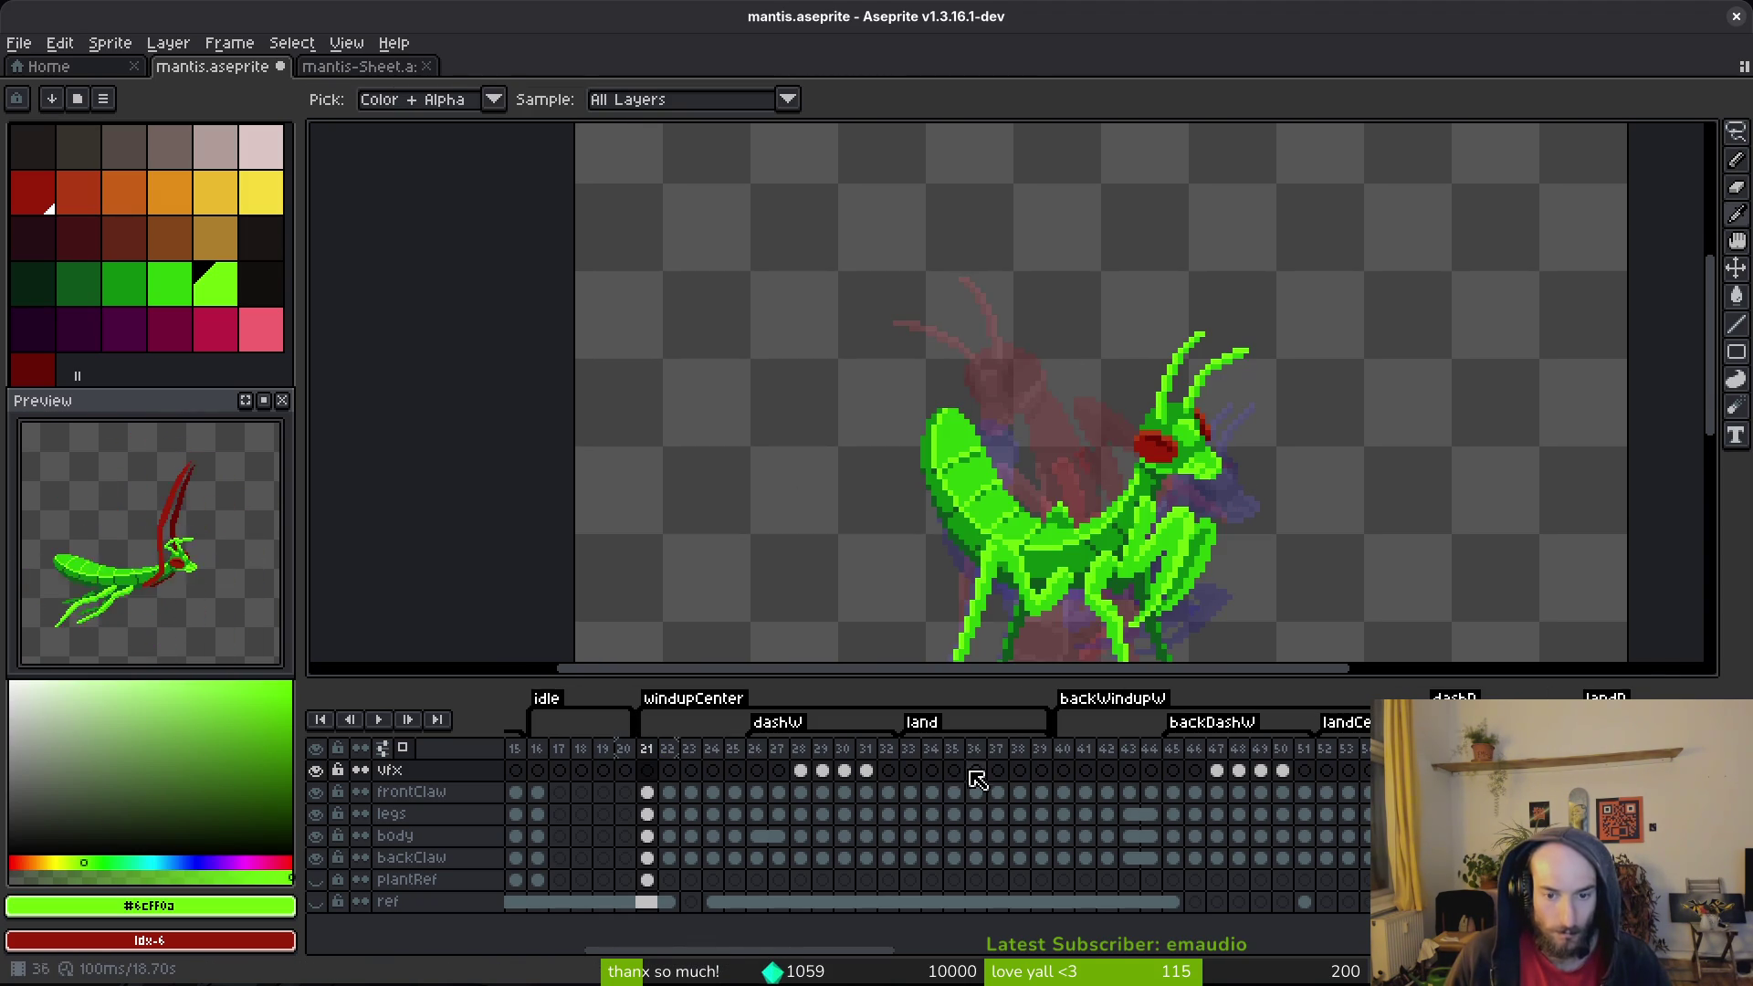
{"action": "left_click", "coordinate": [910, 770]}
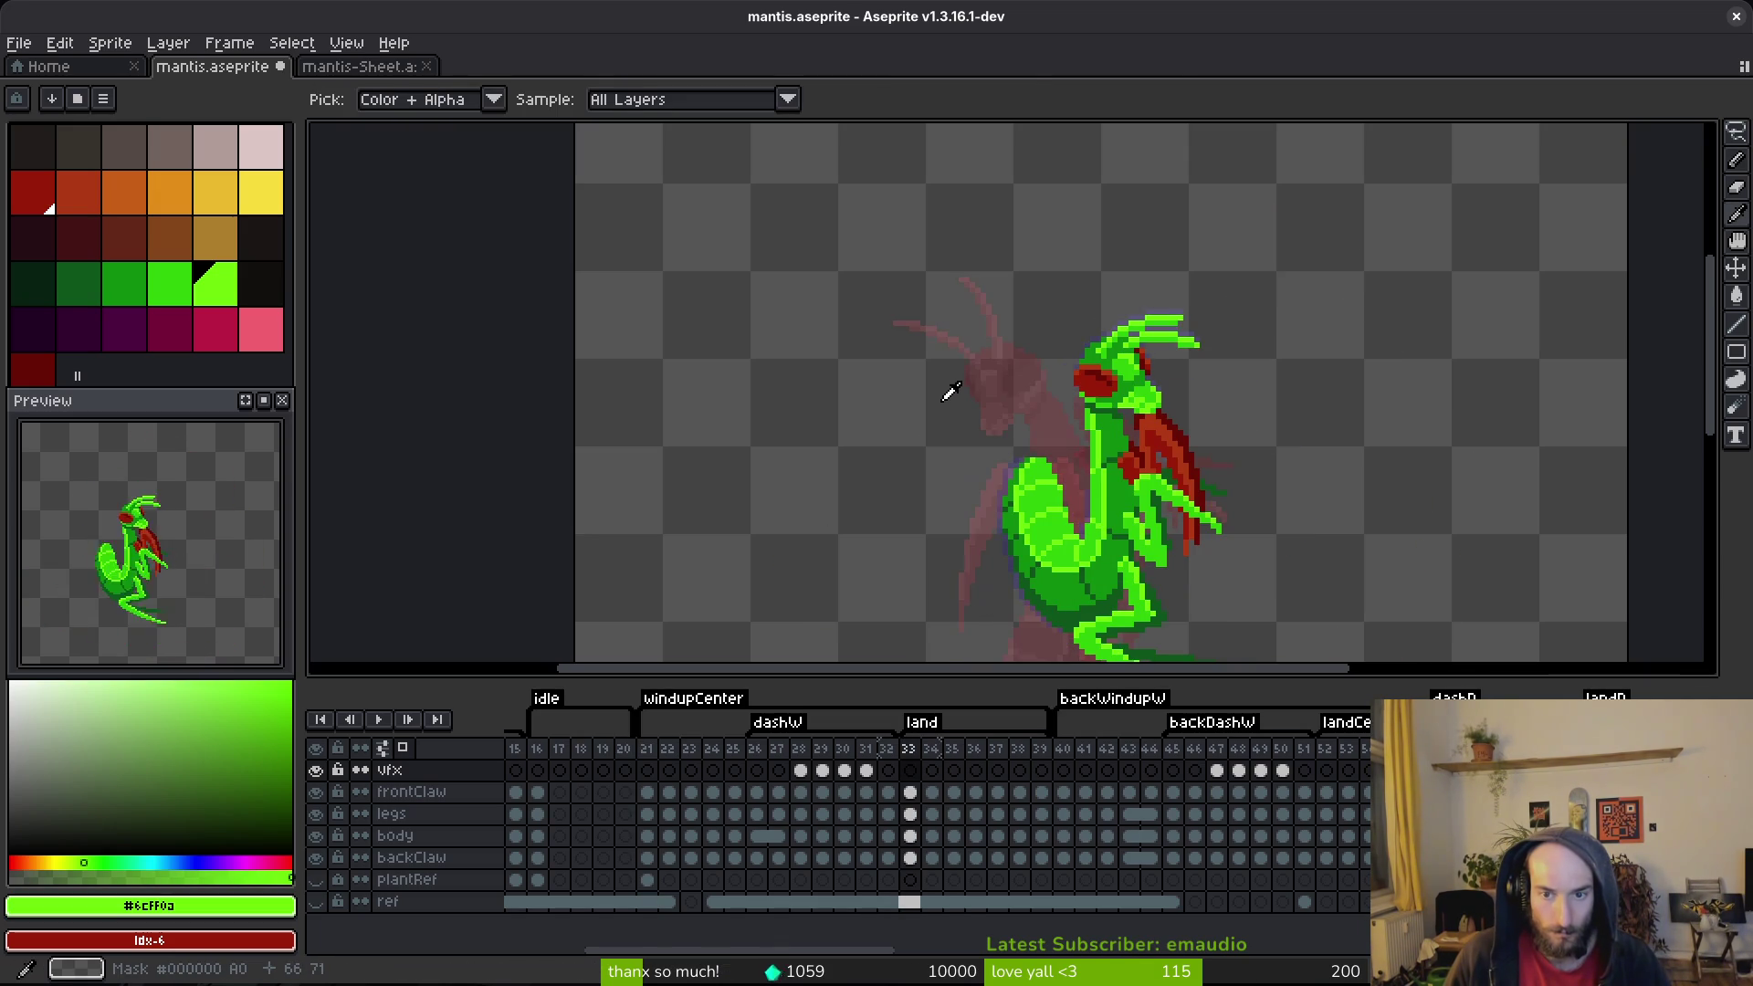
{"action": "key", "text": "Right"}
{"action": "key", "text": "Right"}
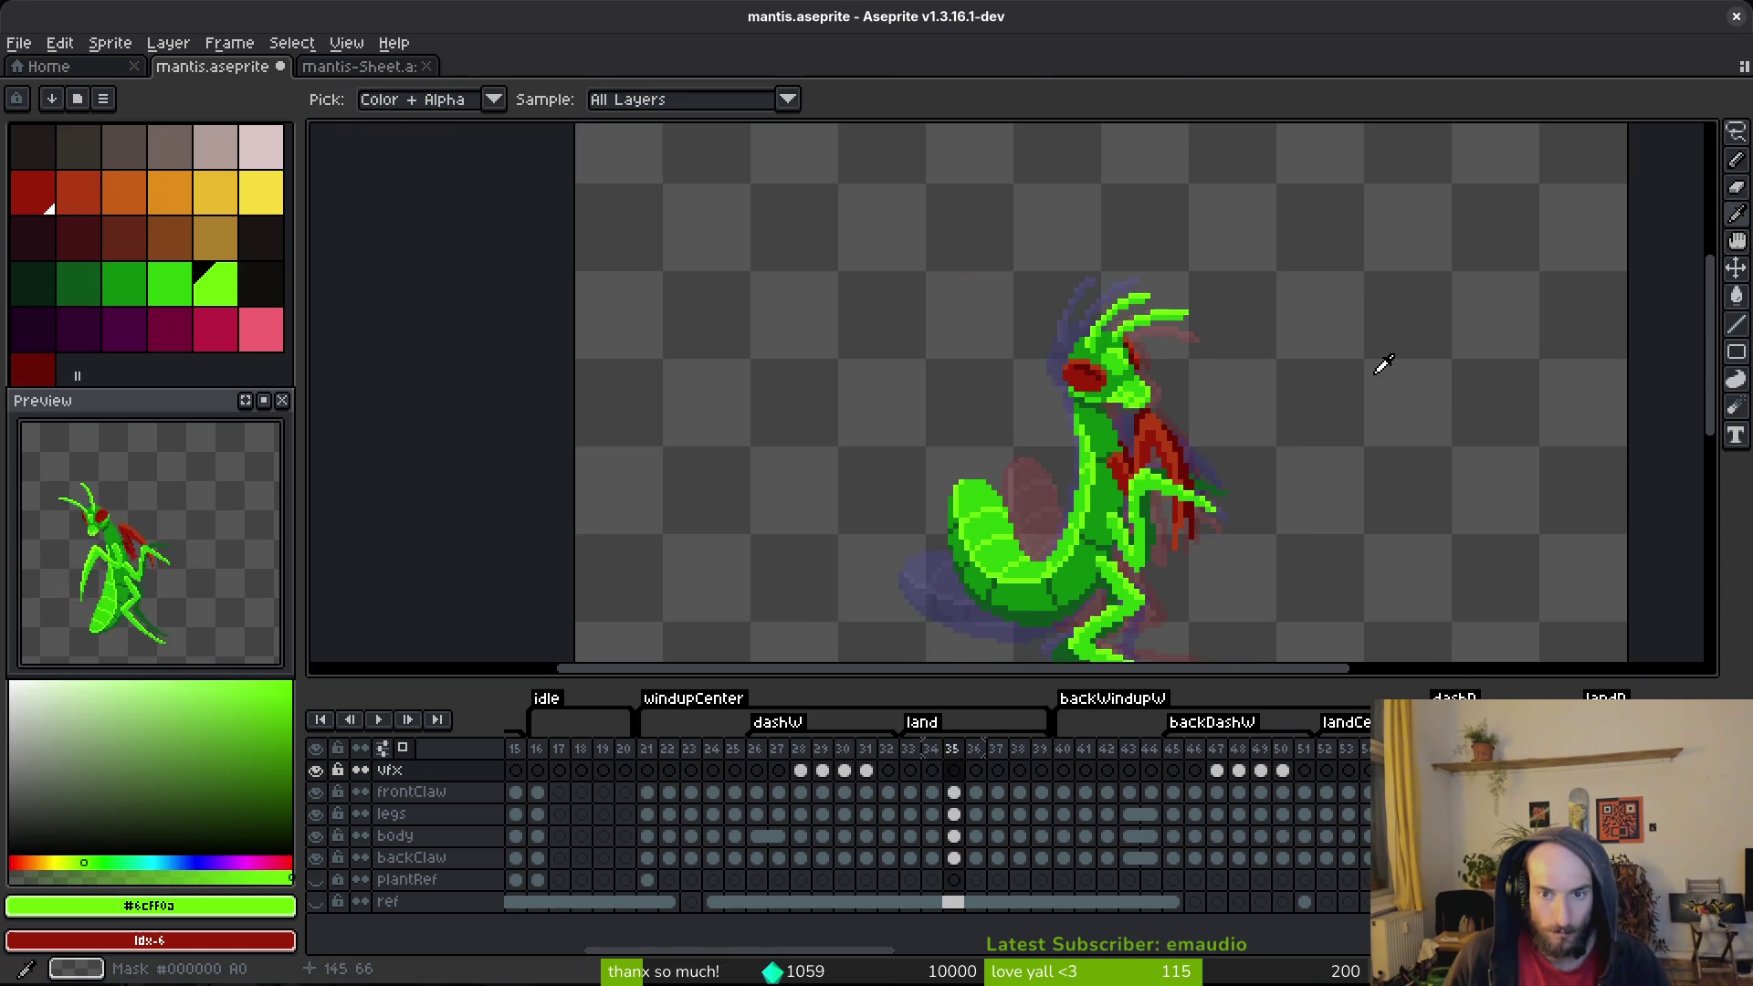
{"action": "key", "text": "Left"}
{"action": "key", "text": "Left"}
{"action": "key", "text": "Right"}
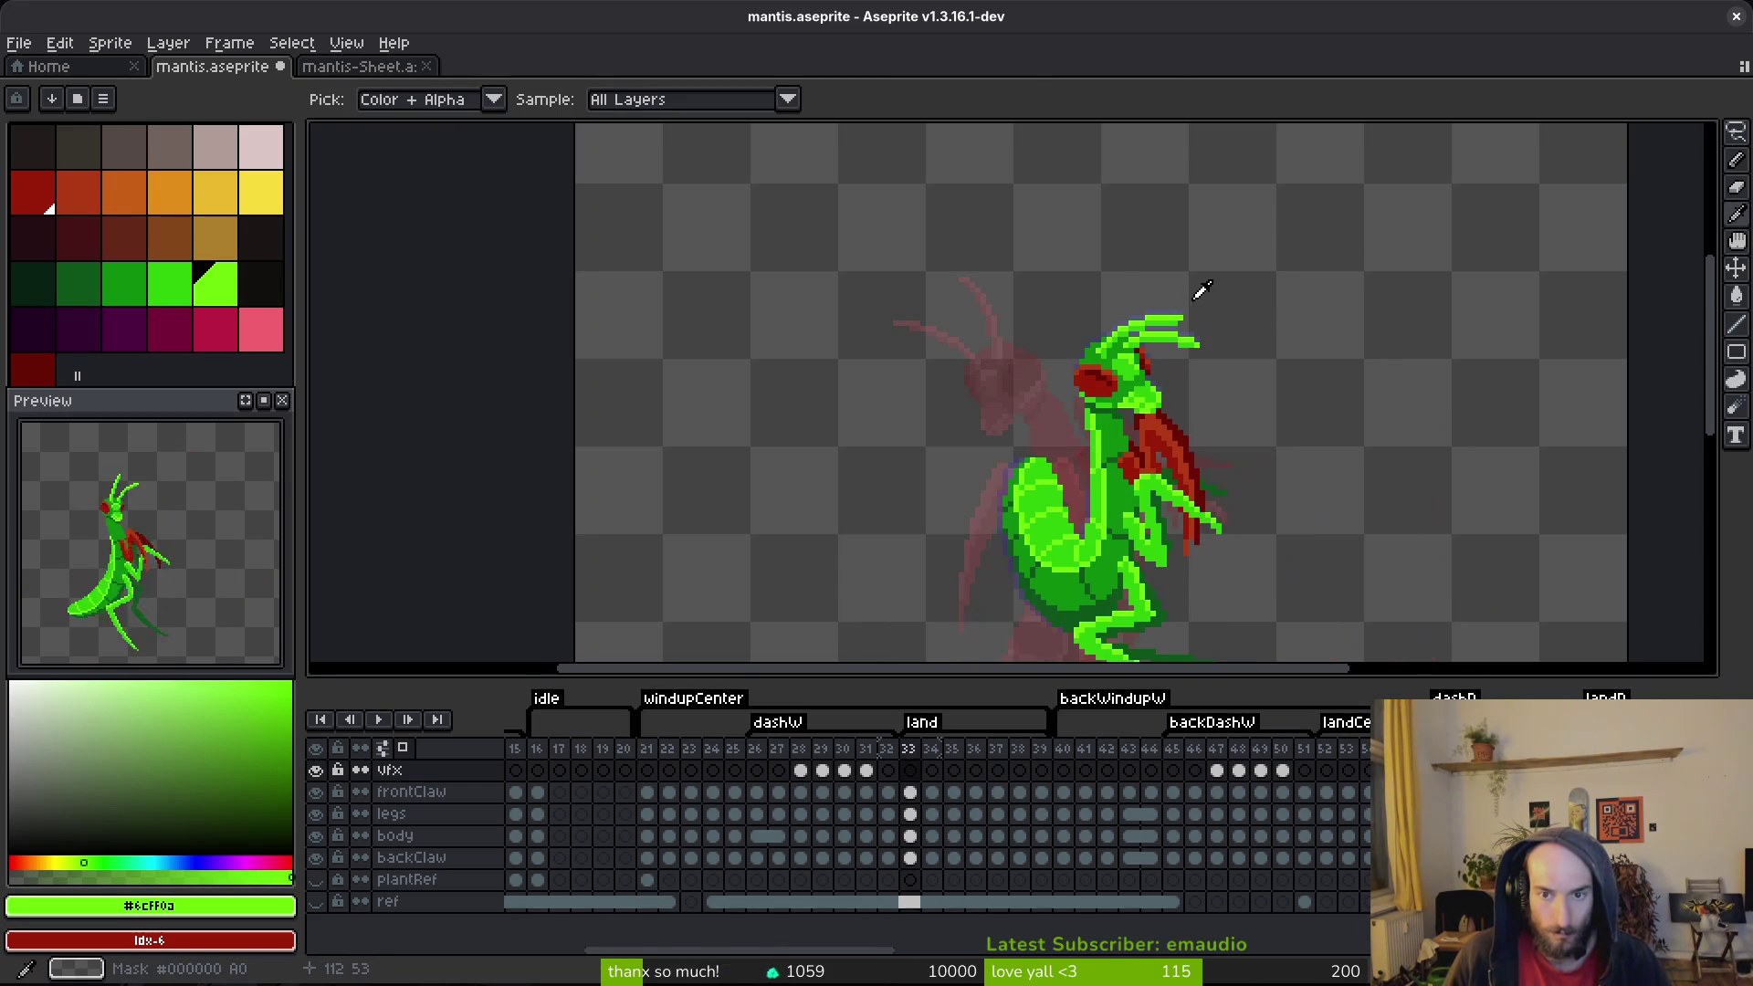
{"action": "key", "text": "Right"}
{"action": "key", "text": "Left"}
{"action": "scroll", "coordinate": [1199, 315], "scroll_direction": "up", "scroll_amount": 4}
Step: Select the claw tip on frame 34's body layer and move it up
{"action": "key", "text": "m"}
{"action": "left_click_drag", "start_coordinate": [1117, 384], "coordinate": [1278, 438]}
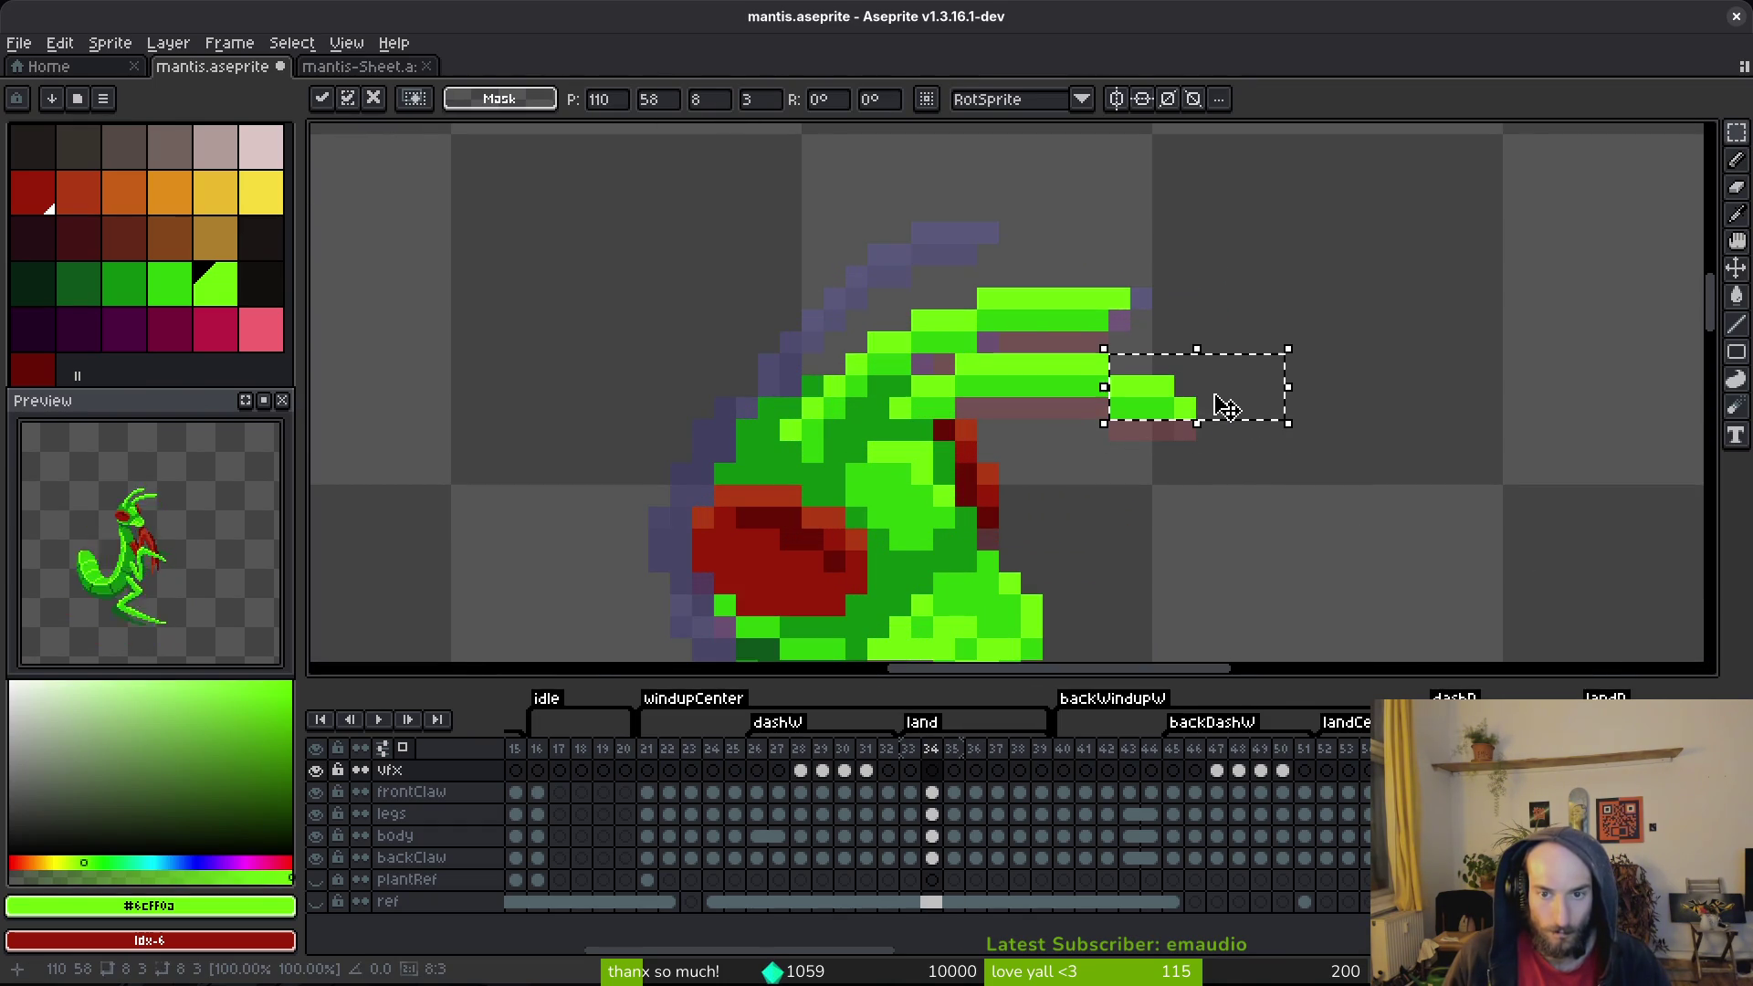
{"action": "left_click", "coordinate": [933, 836]}
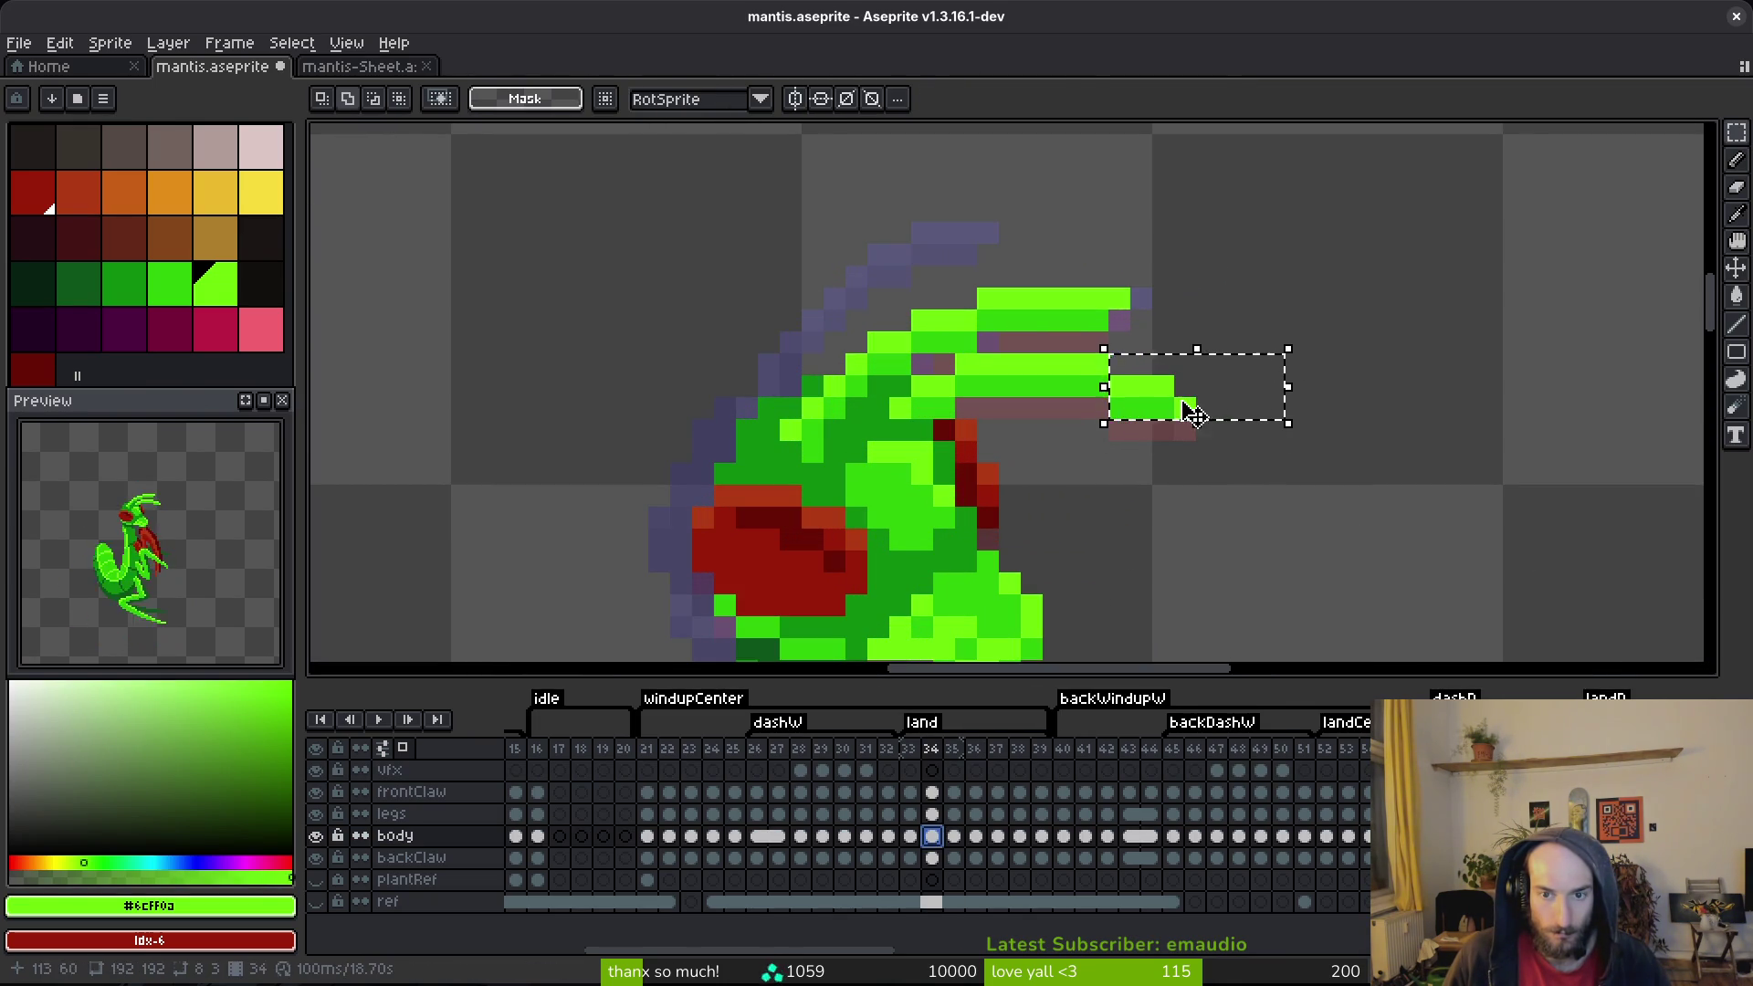
{"action": "left_click_drag", "start_coordinate": [1187, 413], "coordinate": [1163, 408]}
{"action": "scroll", "coordinate": [1140, 386], "scroll_direction": "up", "scroll_amount": 3}
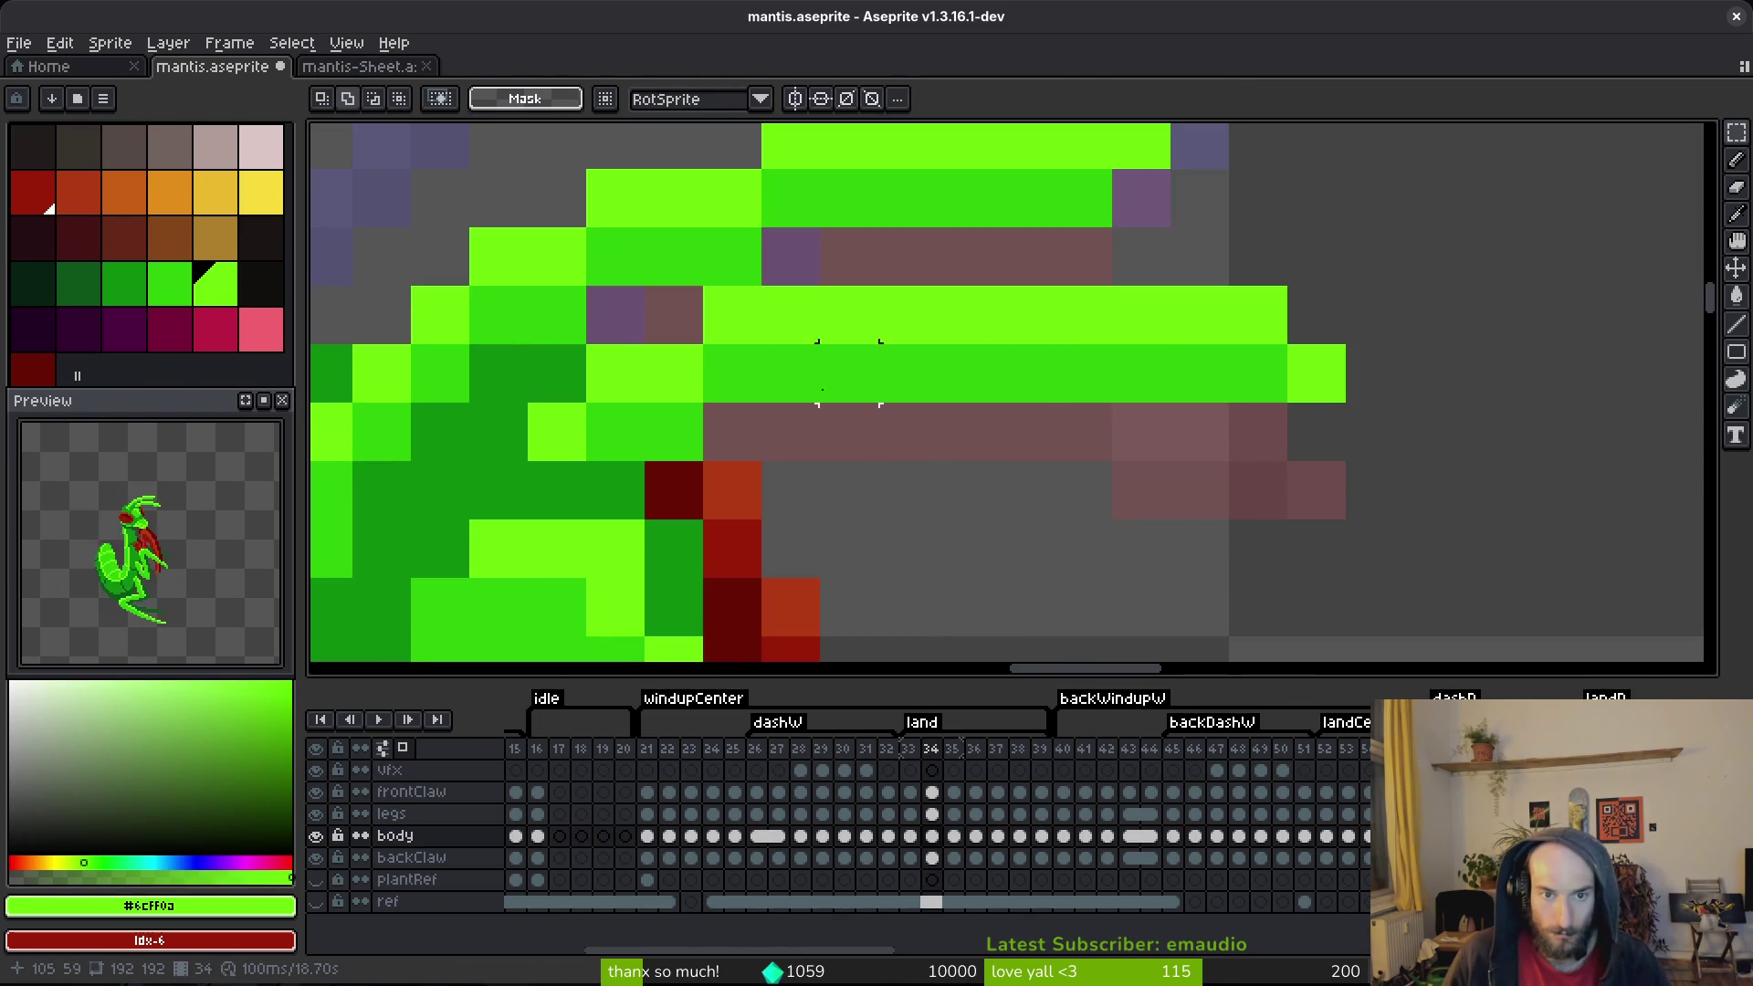
{"action": "scroll", "coordinate": [941, 382], "scroll_direction": "down", "scroll_amount": 3}
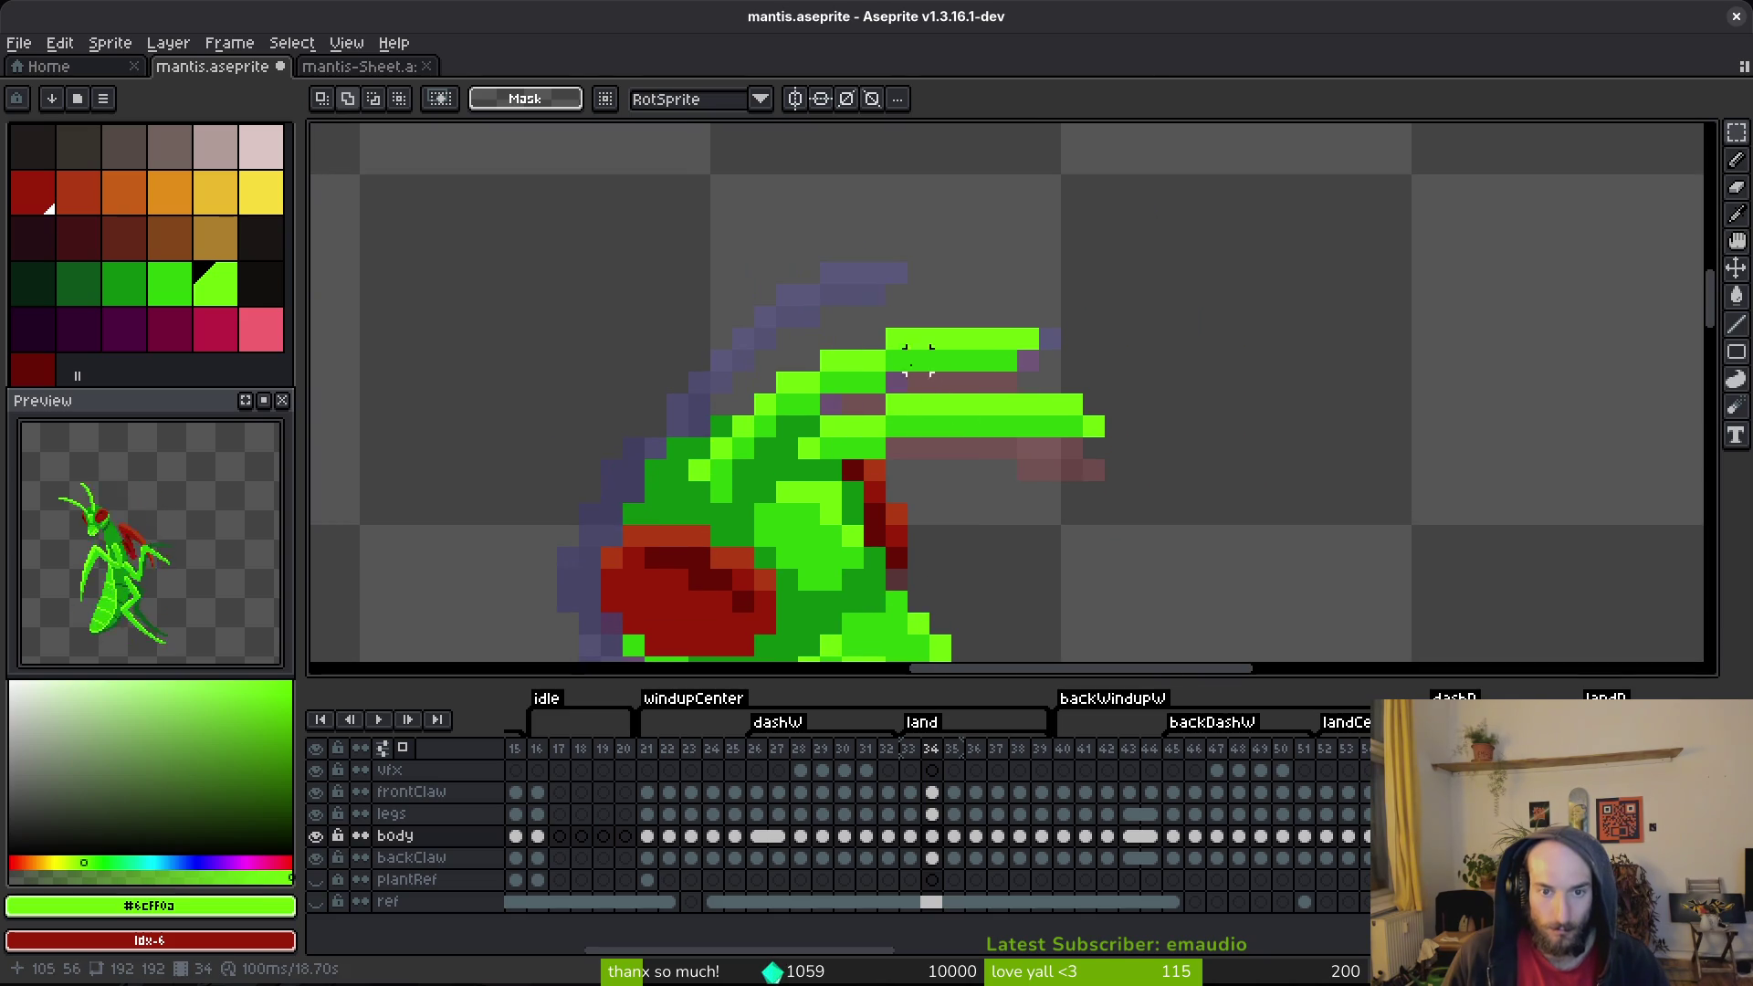
{"action": "scroll", "coordinate": [807, 359], "scroll_direction": "up", "scroll_amount": 3}
Step: Raise a block of claw pixels one pixel, deselect, and save the sprite
{"action": "mouse_move", "coordinate": [915, 295]}
{"action": "left_mouse_down"}
{"action": "mouse_move", "coordinate": [1139, 426]}
{"action": "mouse_move", "coordinate": [1310, 427]}
{"action": "left_mouse_up"}
{"action": "key", "text": "Up"}
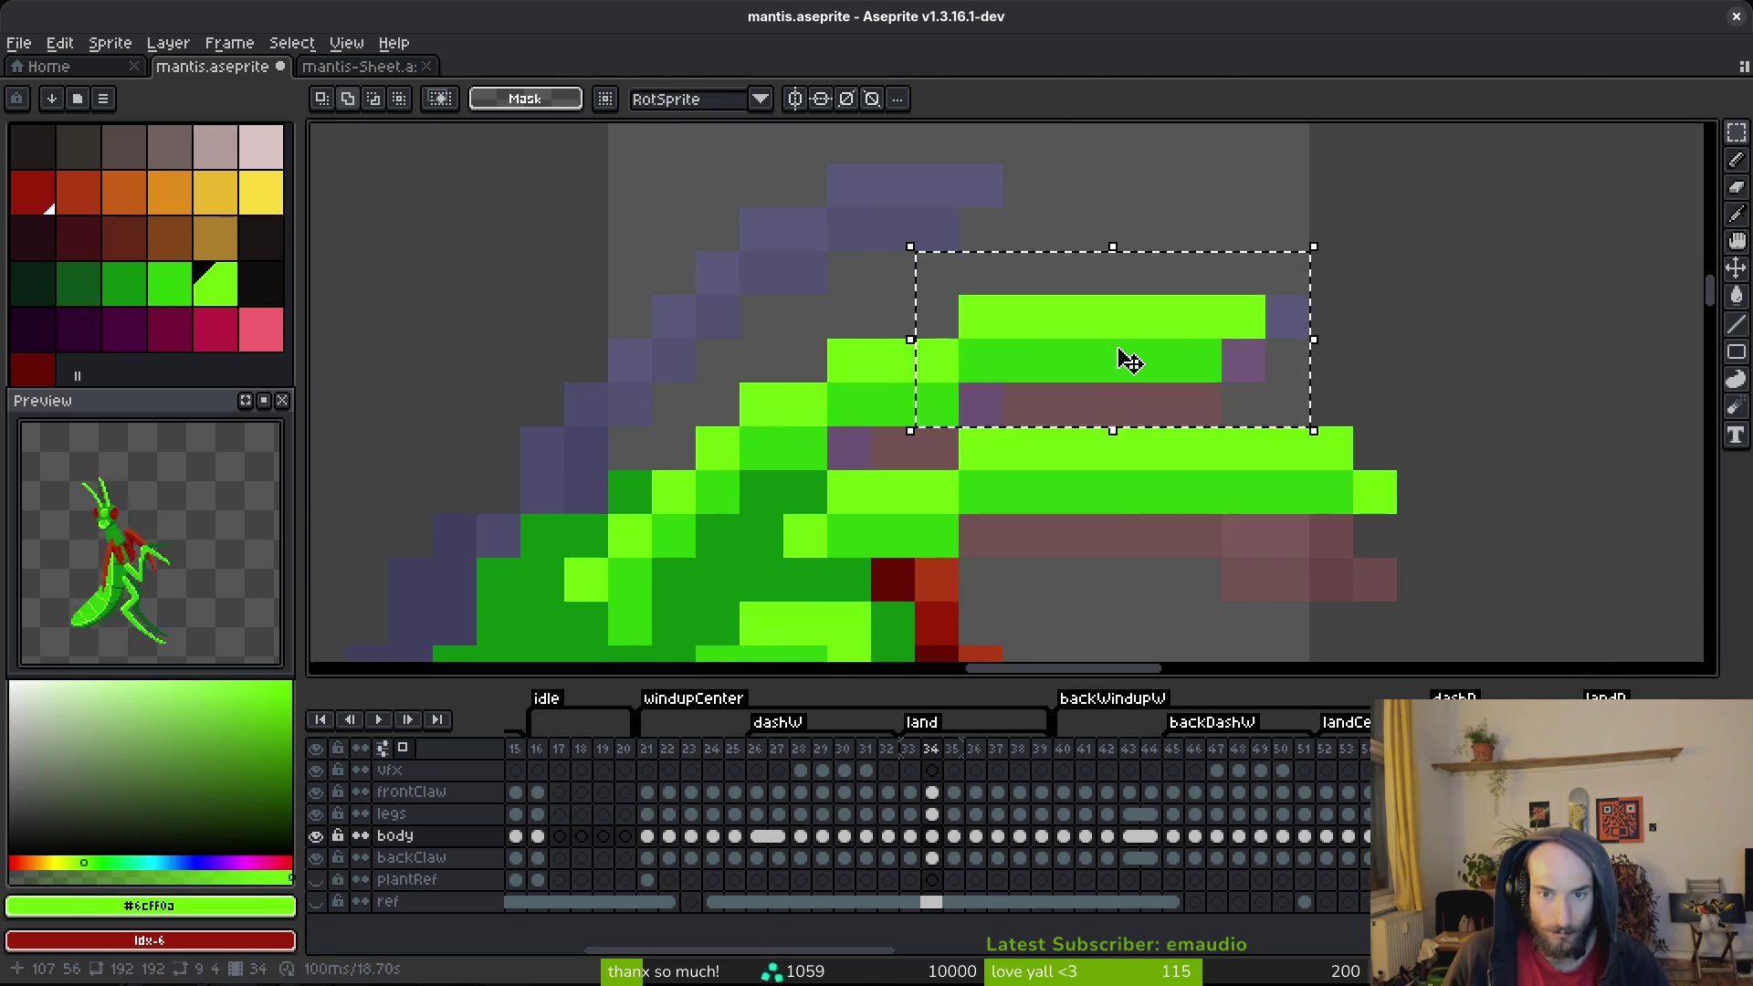
{"action": "key", "text": "ctrl+d"}
{"action": "key", "text": "i"}
{"action": "key", "text": "m"}
{"action": "left_click", "coordinate": [971, 298]}
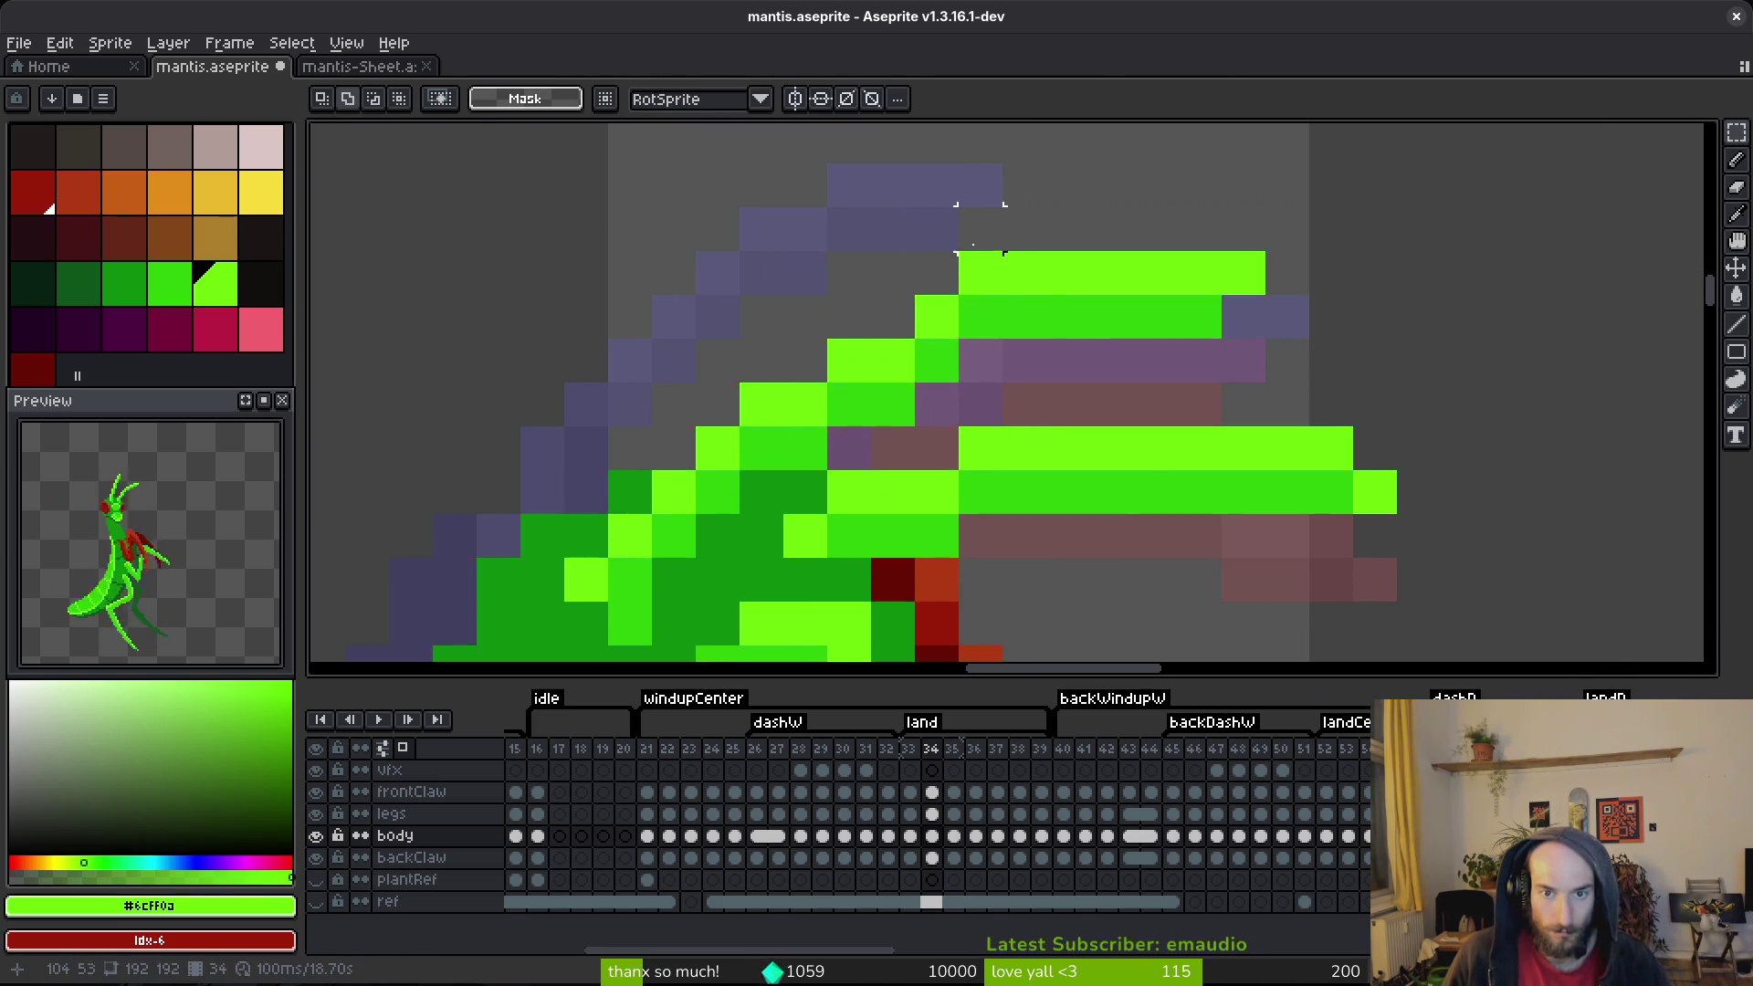
{"action": "key", "text": "ctrl+d"}
{"action": "key", "text": "i"}
{"action": "key", "text": "ctrl+s"}
Step: Step between frames 33 and 34, ending on frame 33
{"action": "key", "text": "comma"}
{"action": "scroll", "coordinate": [1132, 416], "scroll_direction": "down", "scroll_amount": 5}
{"action": "key", "text": "period"}
{"action": "scroll", "coordinate": [1127, 411], "scroll_direction": "down", "scroll_amount": 3}
{"action": "key", "text": "Return"}
{"action": "key", "text": "Return"}
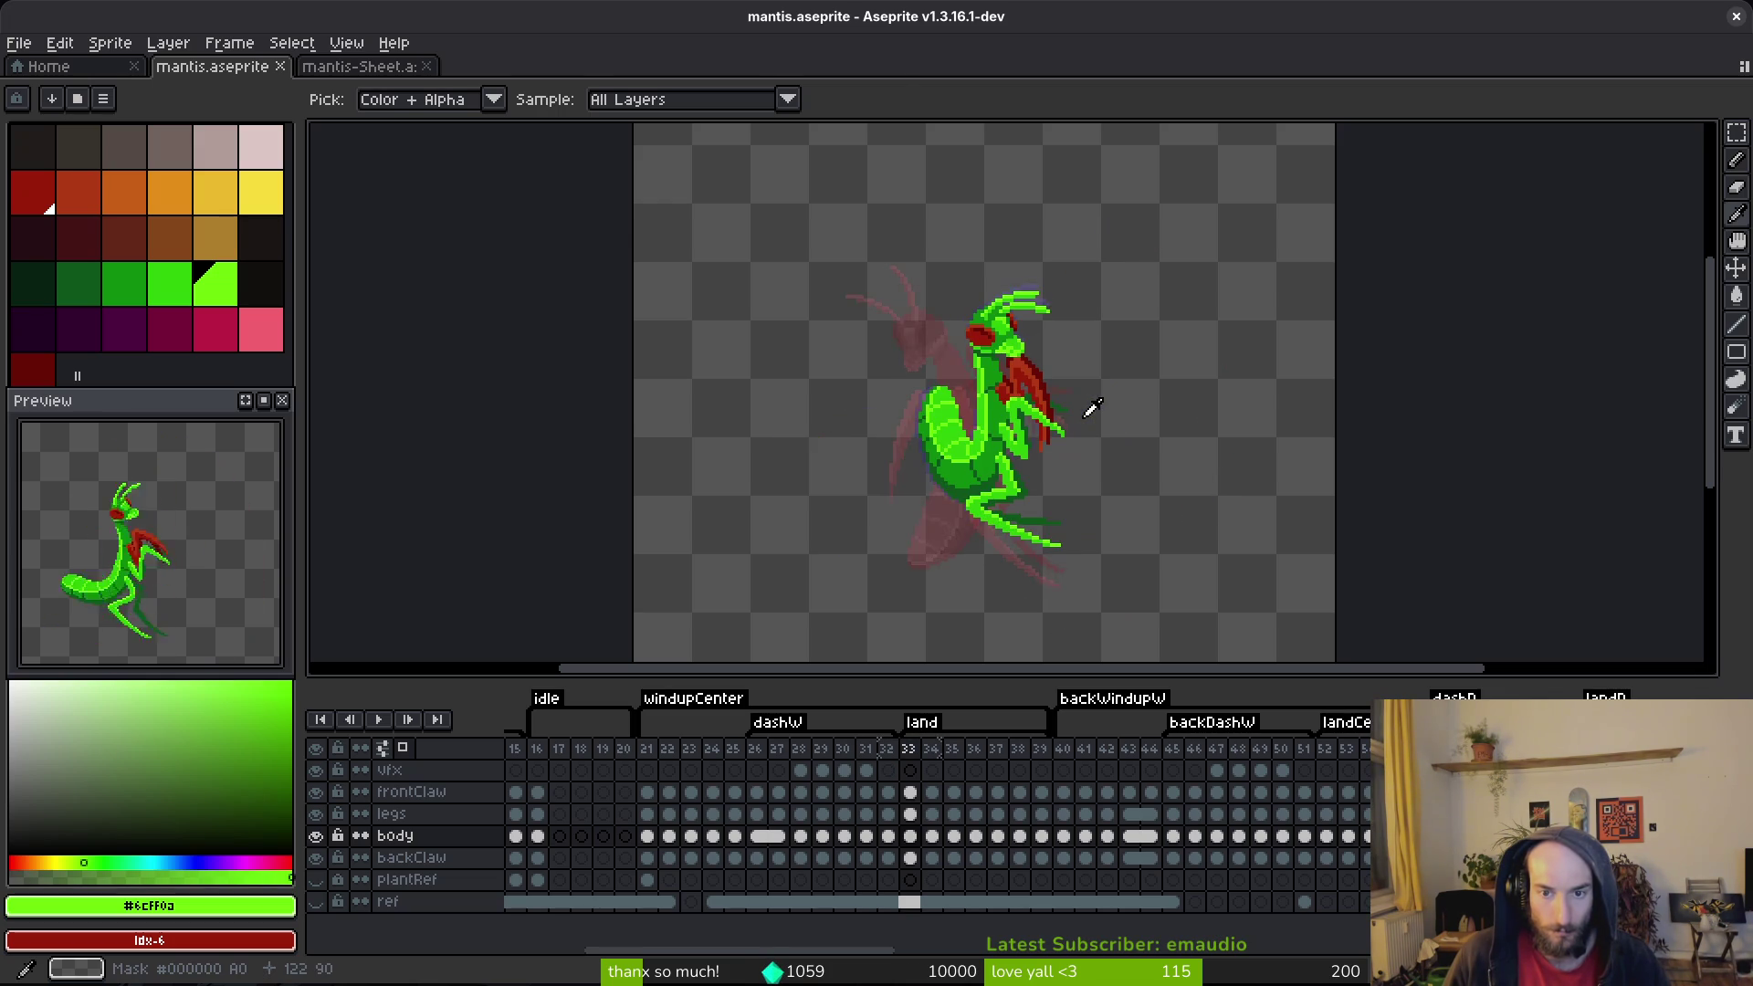
{"action": "key", "text": "m"}
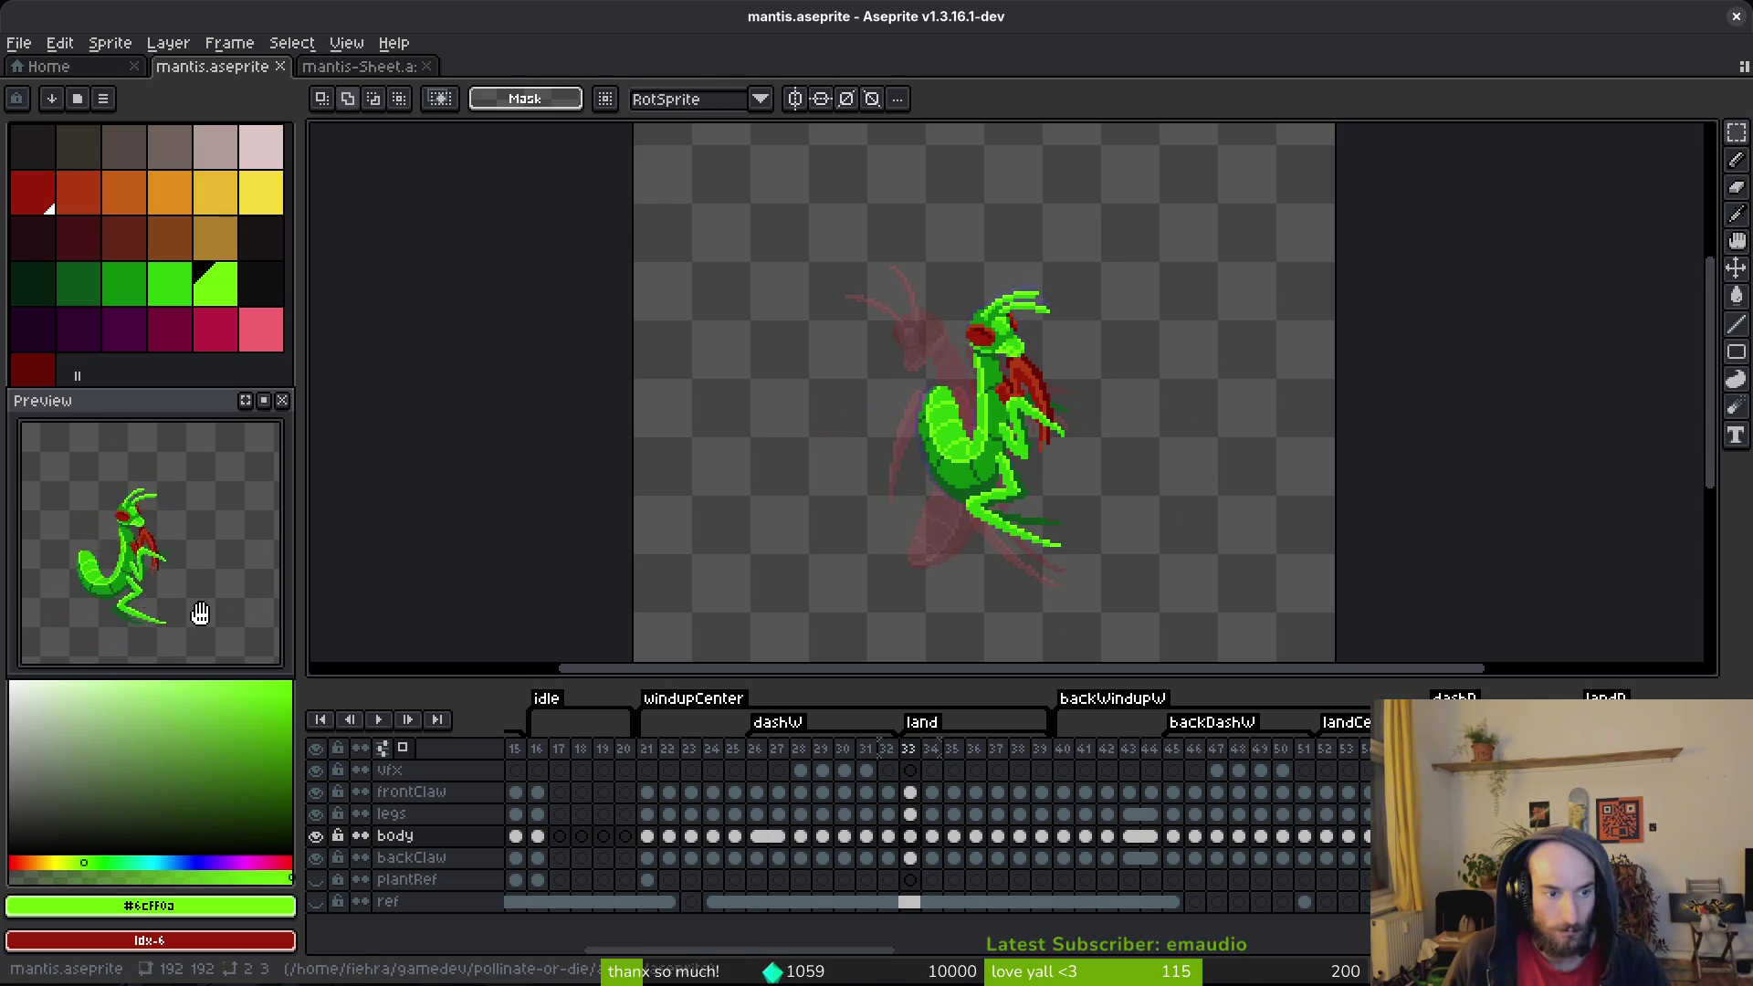
{"action": "left_click", "coordinate": [691, 770]}
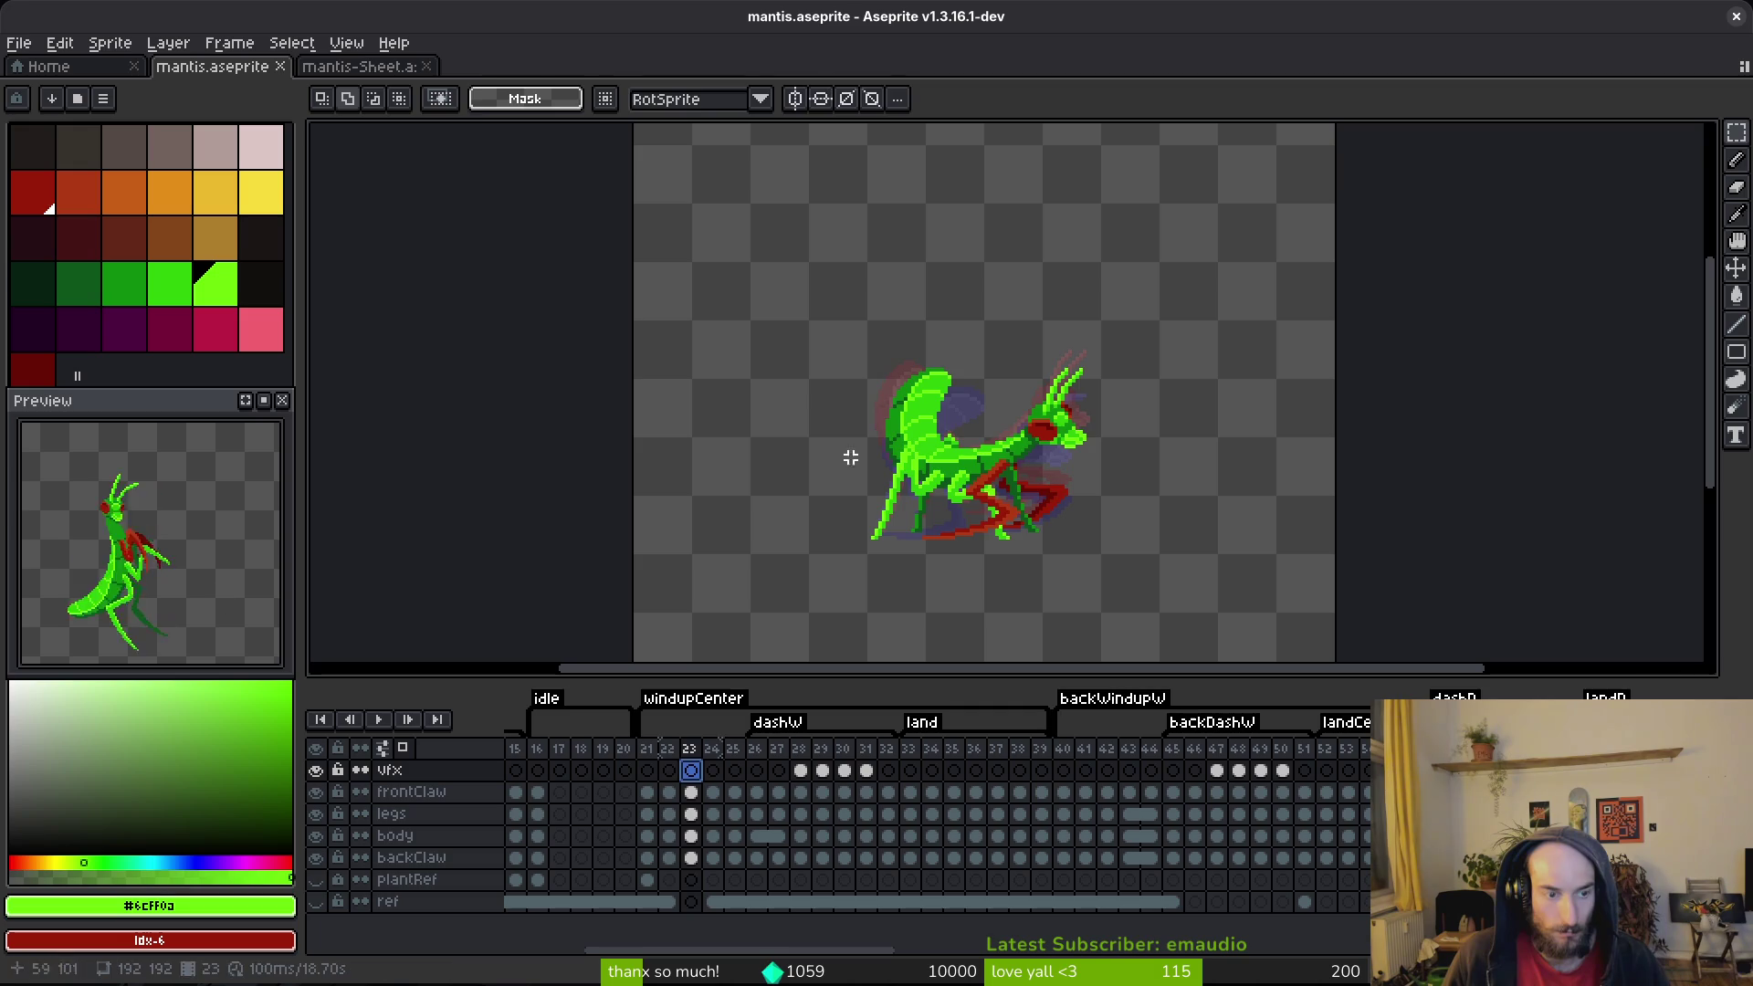
{"action": "key", "text": "i"}
{"action": "key", "text": "Left"}
{"action": "key", "text": "Left"}
{"action": "key", "text": "Right"}
{"action": "key", "text": "Right"}
{"action": "key", "text": "Left"}
{"action": "key", "text": "Left"}
{"action": "key", "text": "Right"}
{"action": "key", "text": "Right"}
{"action": "key", "text": "Right"}
{"action": "key", "text": "Right"}
{"action": "key", "text": "Right"}
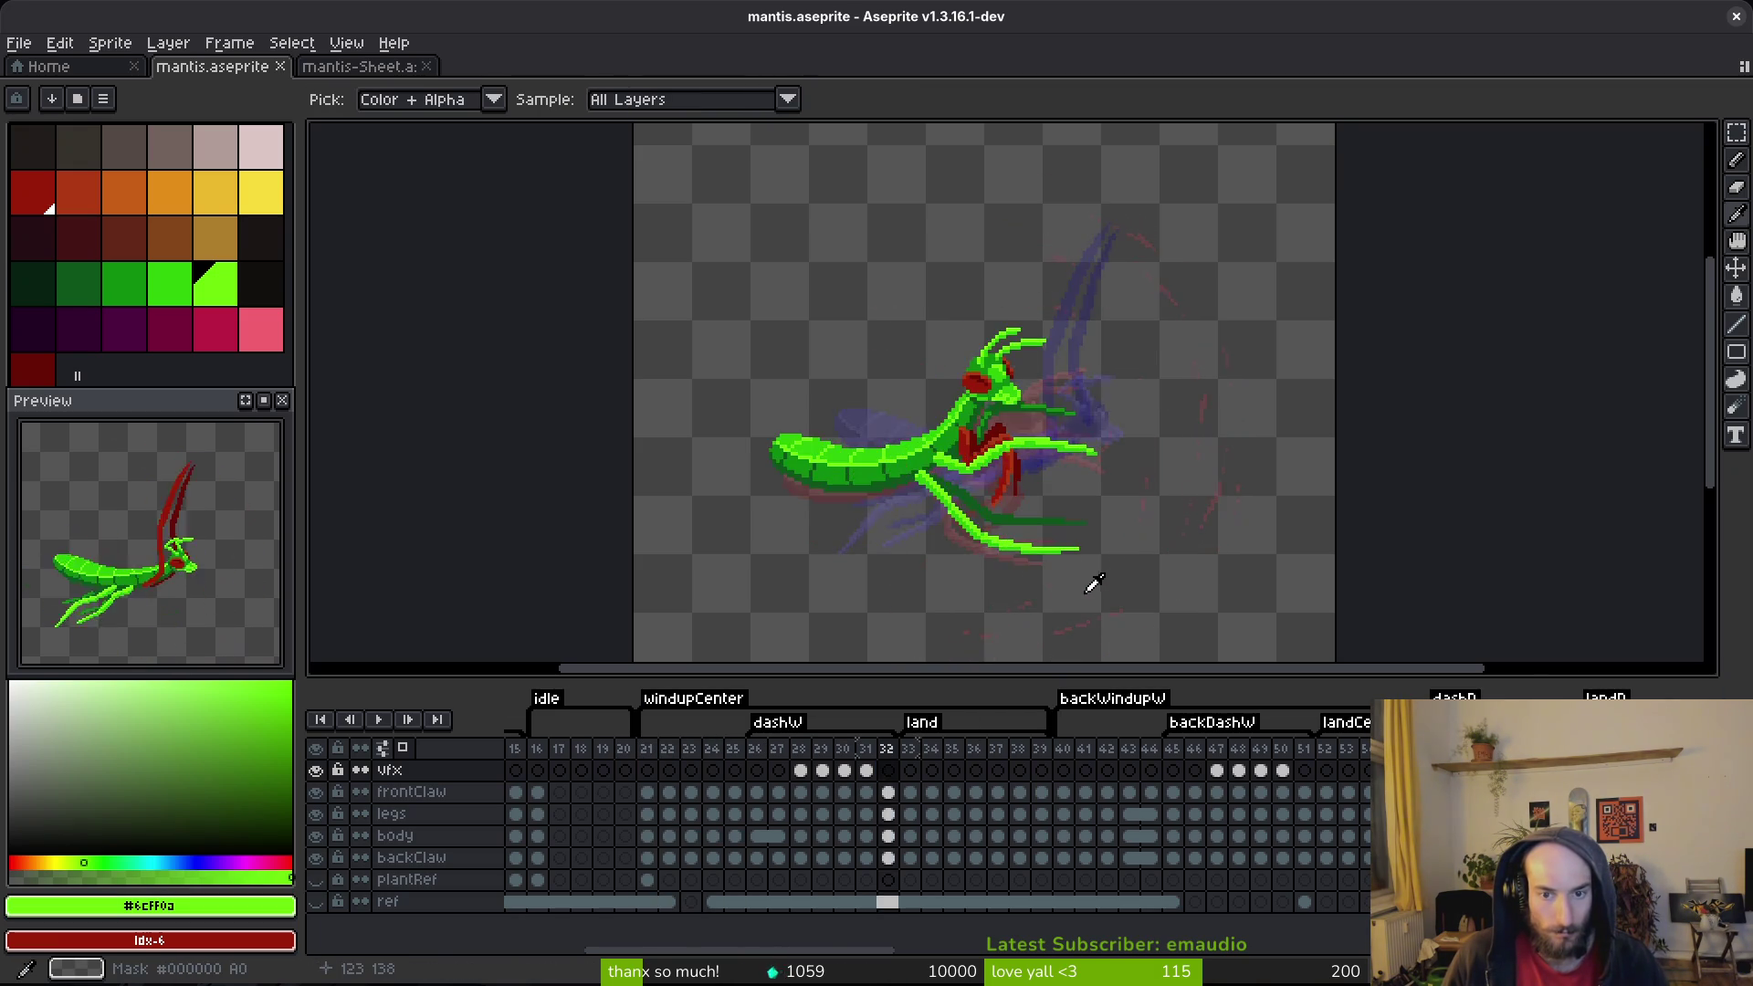
{"action": "key", "text": "Left"}
{"action": "key", "text": "Right"}
{"action": "key", "text": "Left"}
{"action": "key", "text": "Right"}
{"action": "key", "text": "Right"}
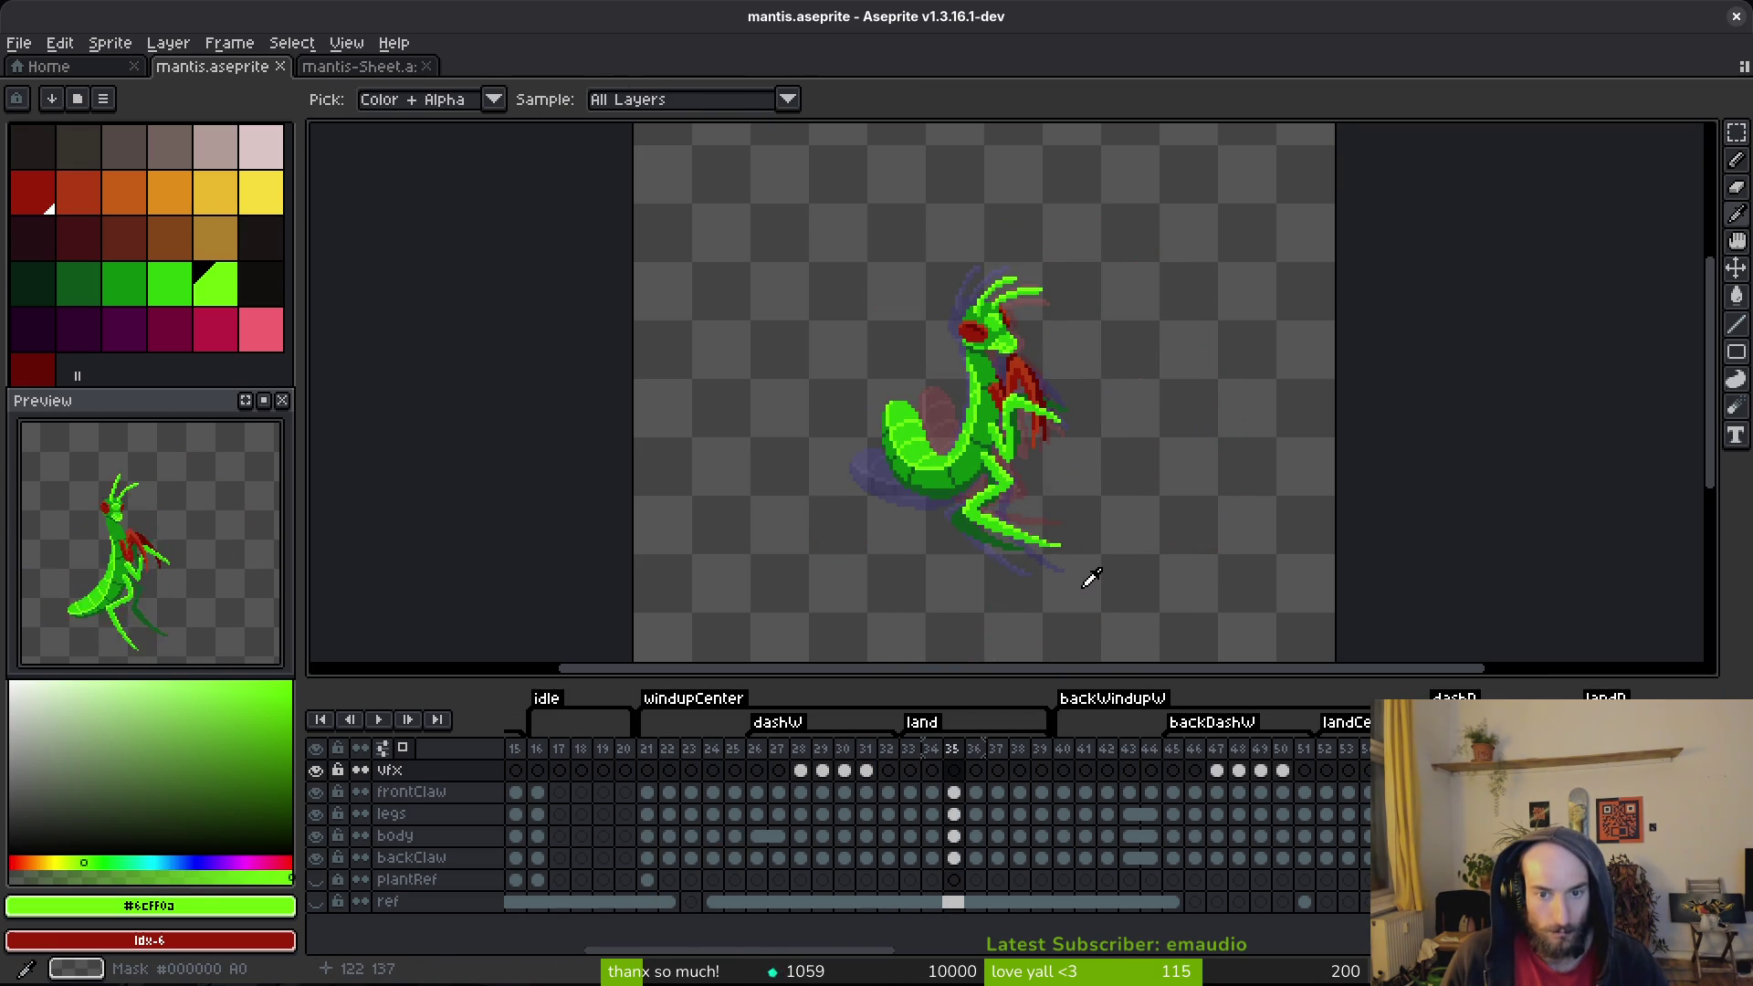
{"action": "key", "text": "Left"}
{"action": "key", "text": "Left"}
{"action": "key", "text": "Right"}
{"action": "key", "text": "Left"}
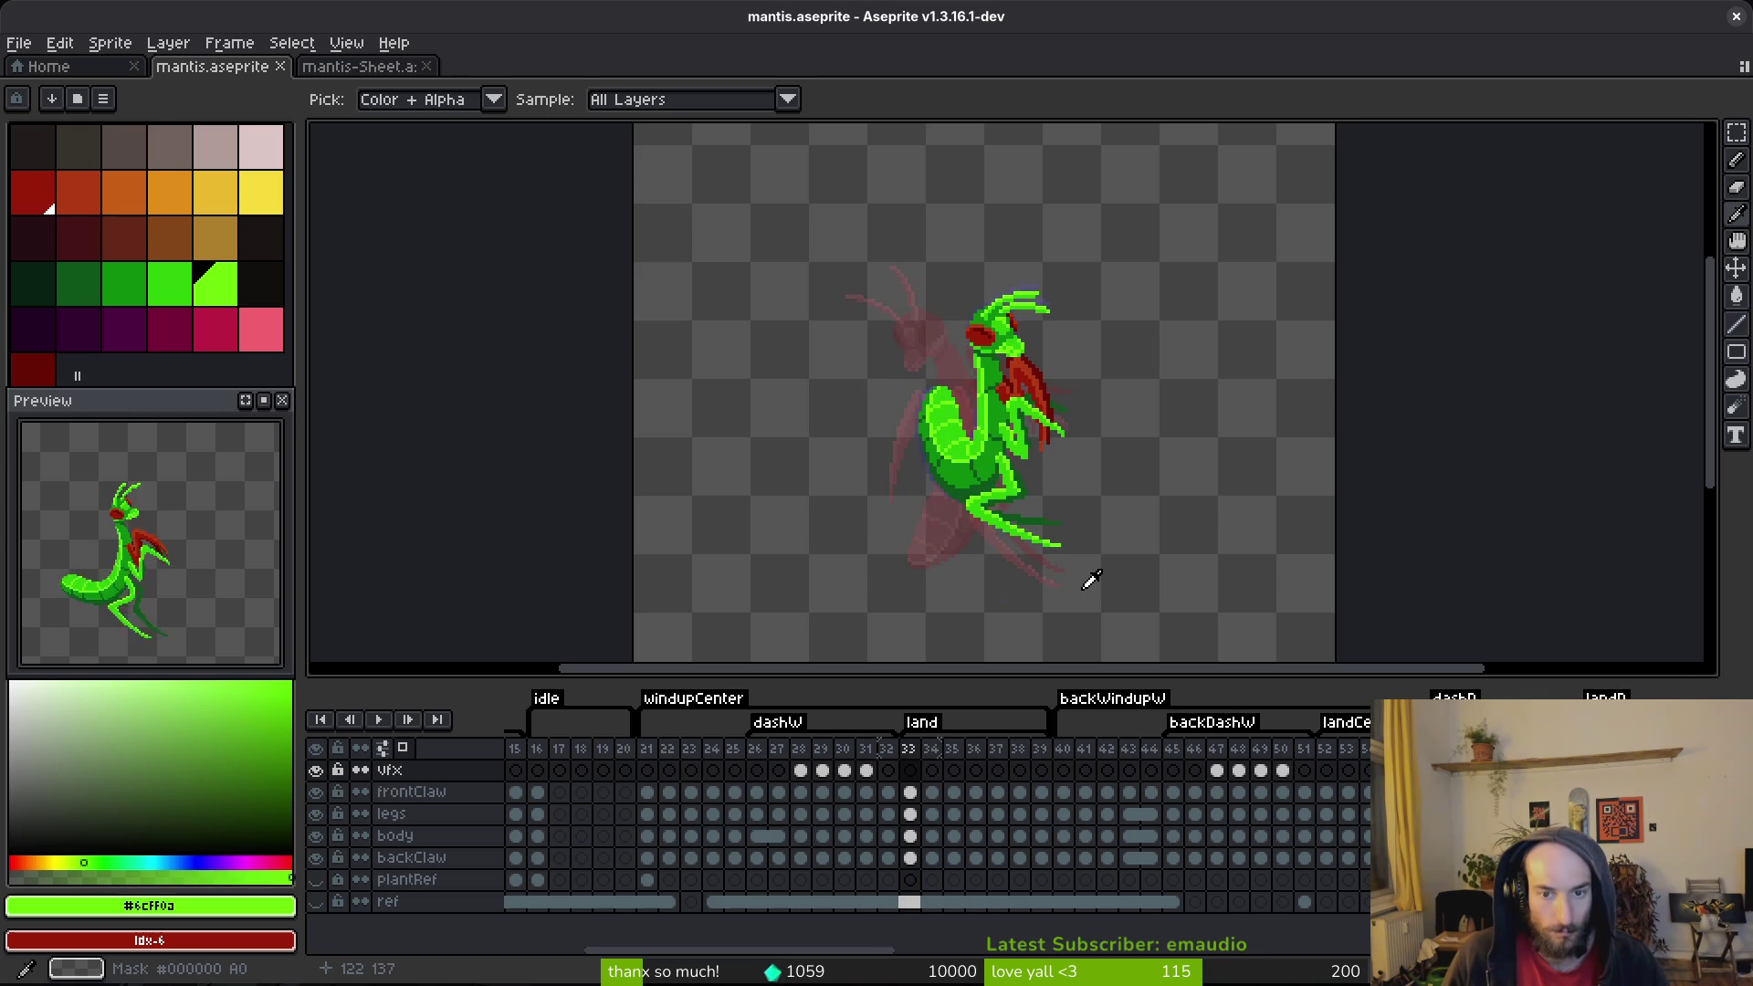
{"action": "key", "text": "Right"}
{"action": "key", "text": "Left"}
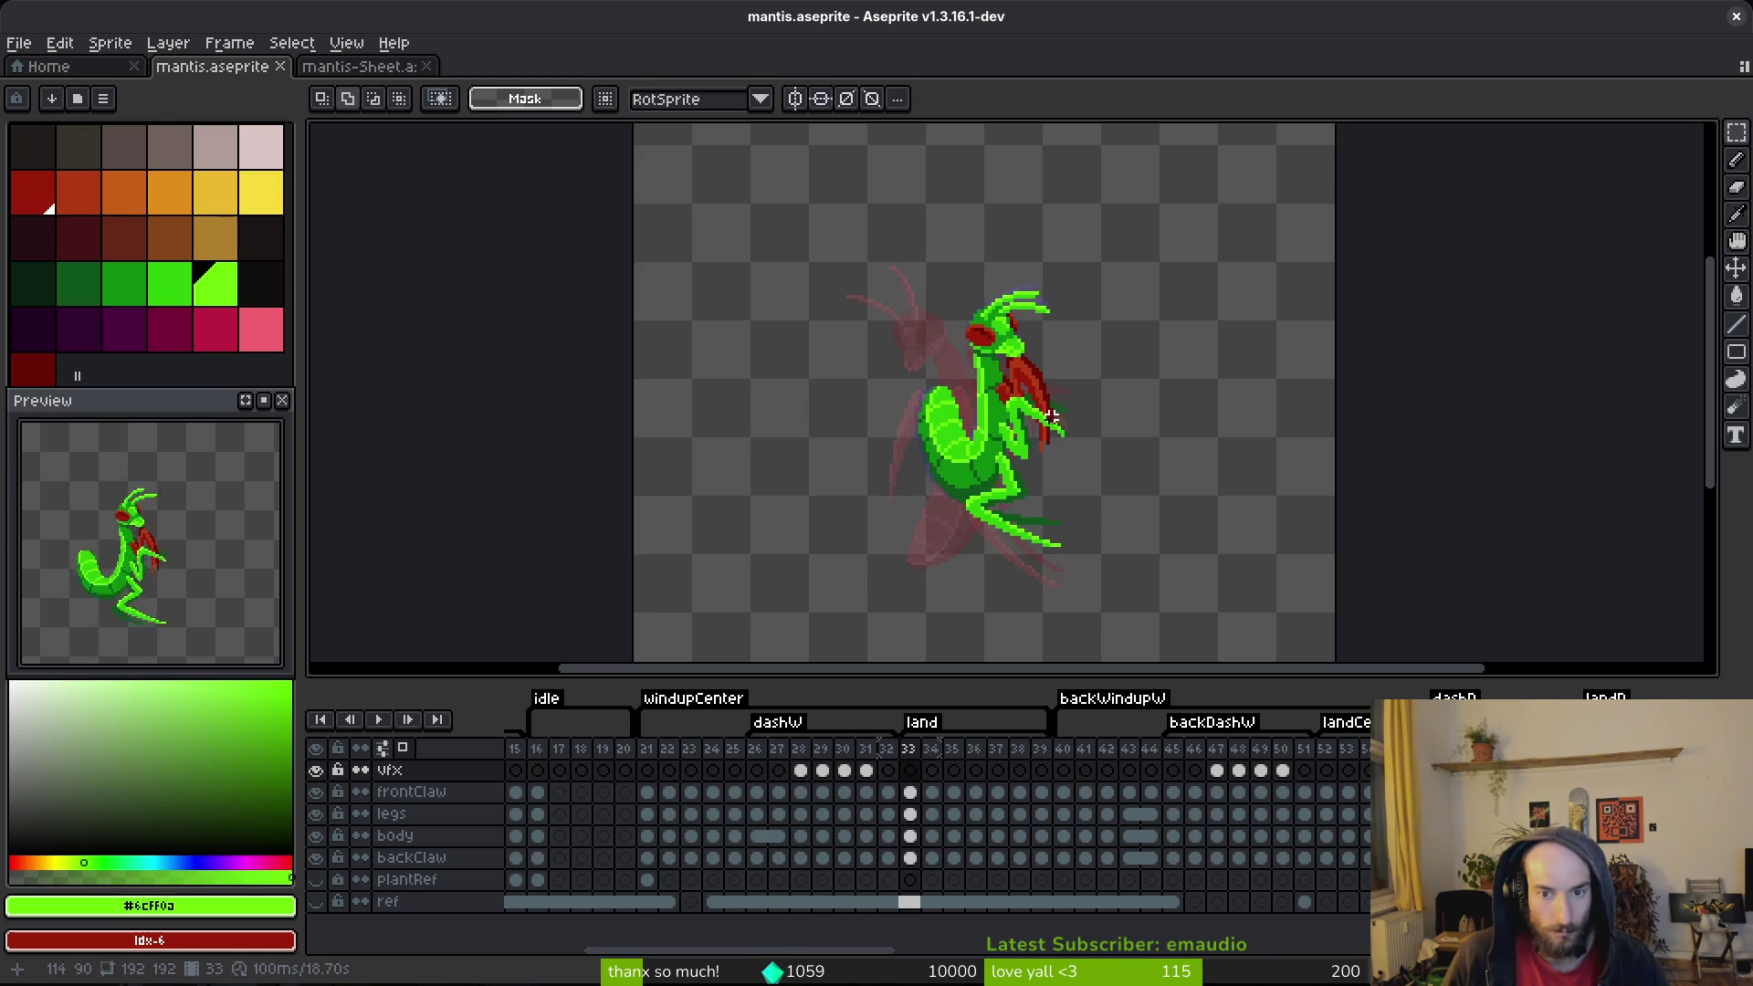
{"action": "scroll", "coordinate": [1084, 469], "scroll_direction": "up", "scroll_amount": 4}
{"action": "key", "text": "m"}
{"action": "key", "text": "ctrl+z"}
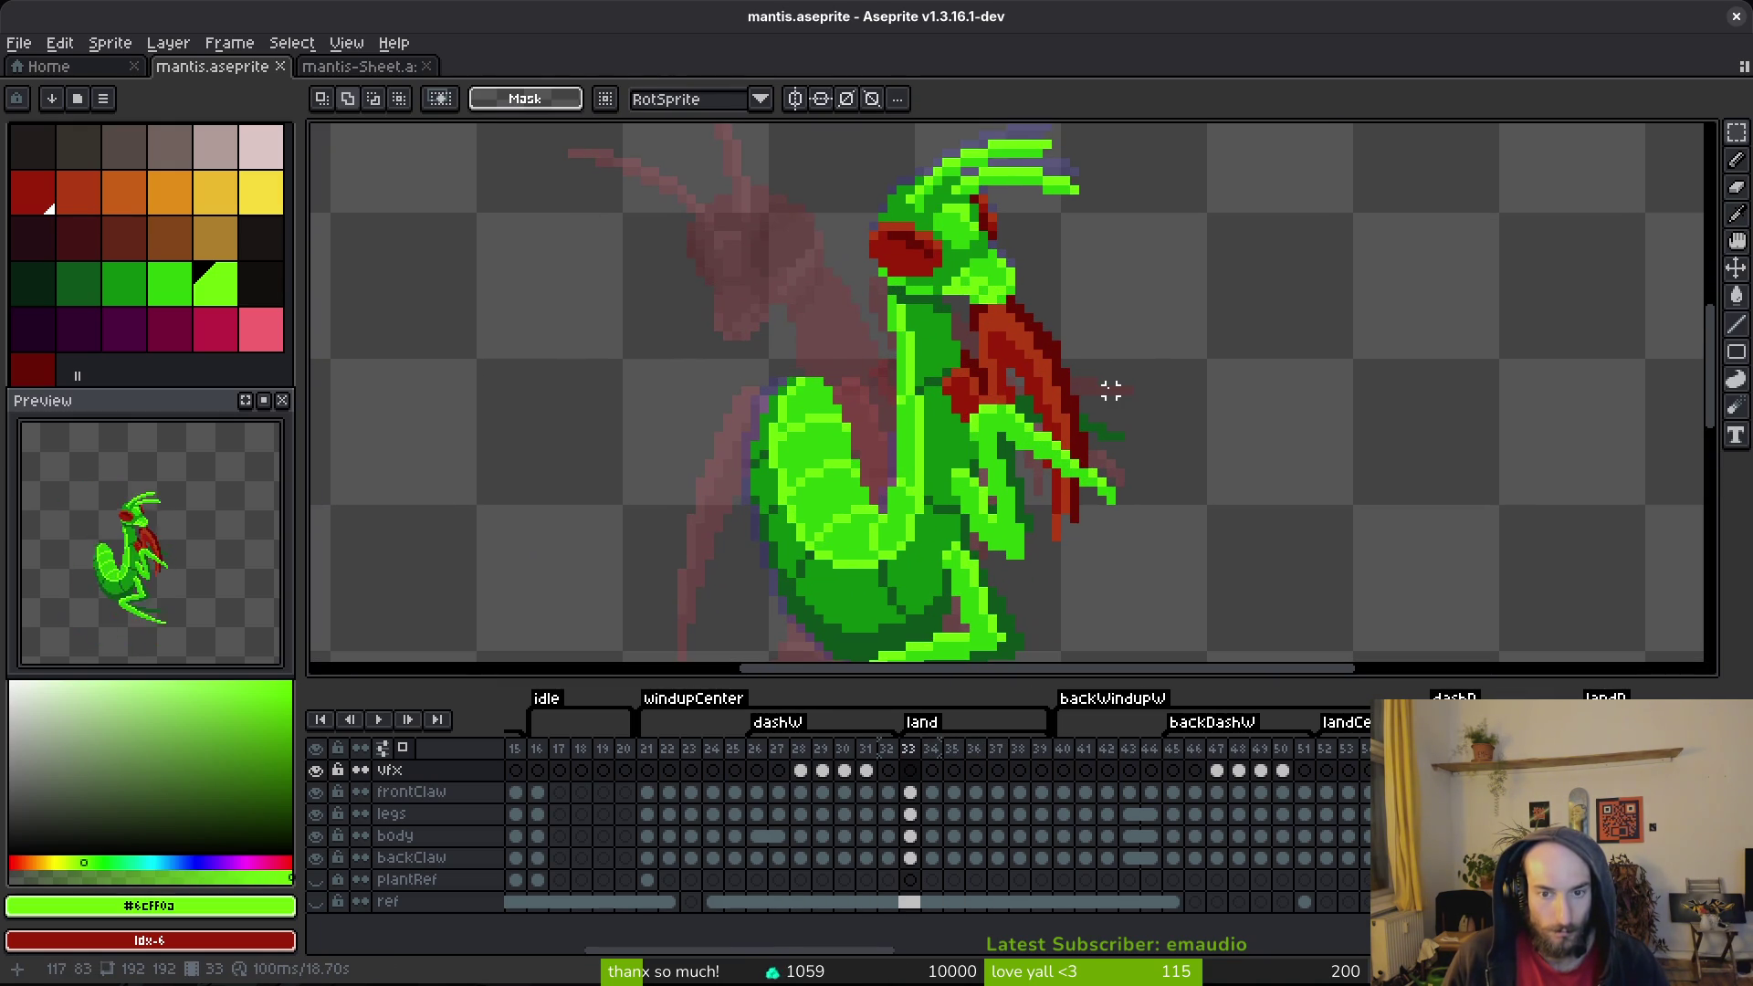
{"action": "key", "text": "ctrl+s"}
Step: Lasso the frontClaw on frame 33, move it down one pixel, and save
{"action": "left_click", "coordinate": [911, 793]}
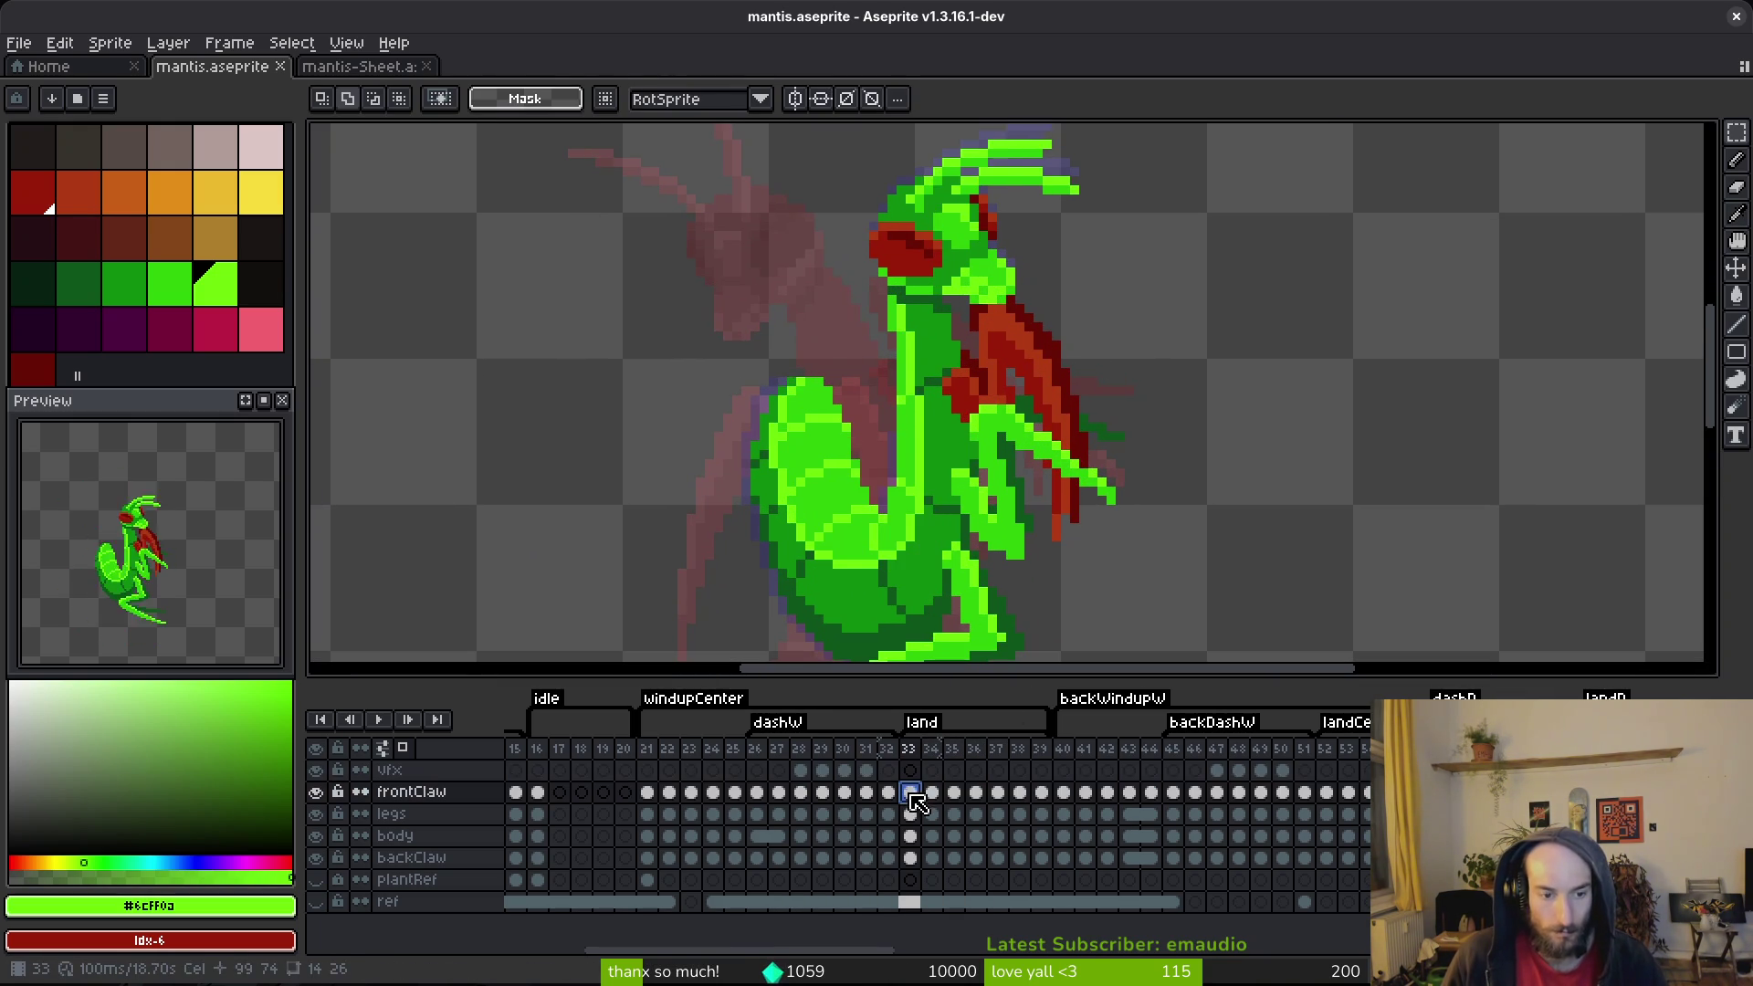
{"action": "key", "text": "shift+q"}
{"action": "mouse_move", "coordinate": [920, 372]}
{"action": "left_mouse_down"}
{"action": "mouse_move", "coordinate": [1135, 585]}
{"action": "mouse_move", "coordinate": [1130, 370]}
{"action": "left_mouse_up"}
{"action": "key", "text": "Down"}
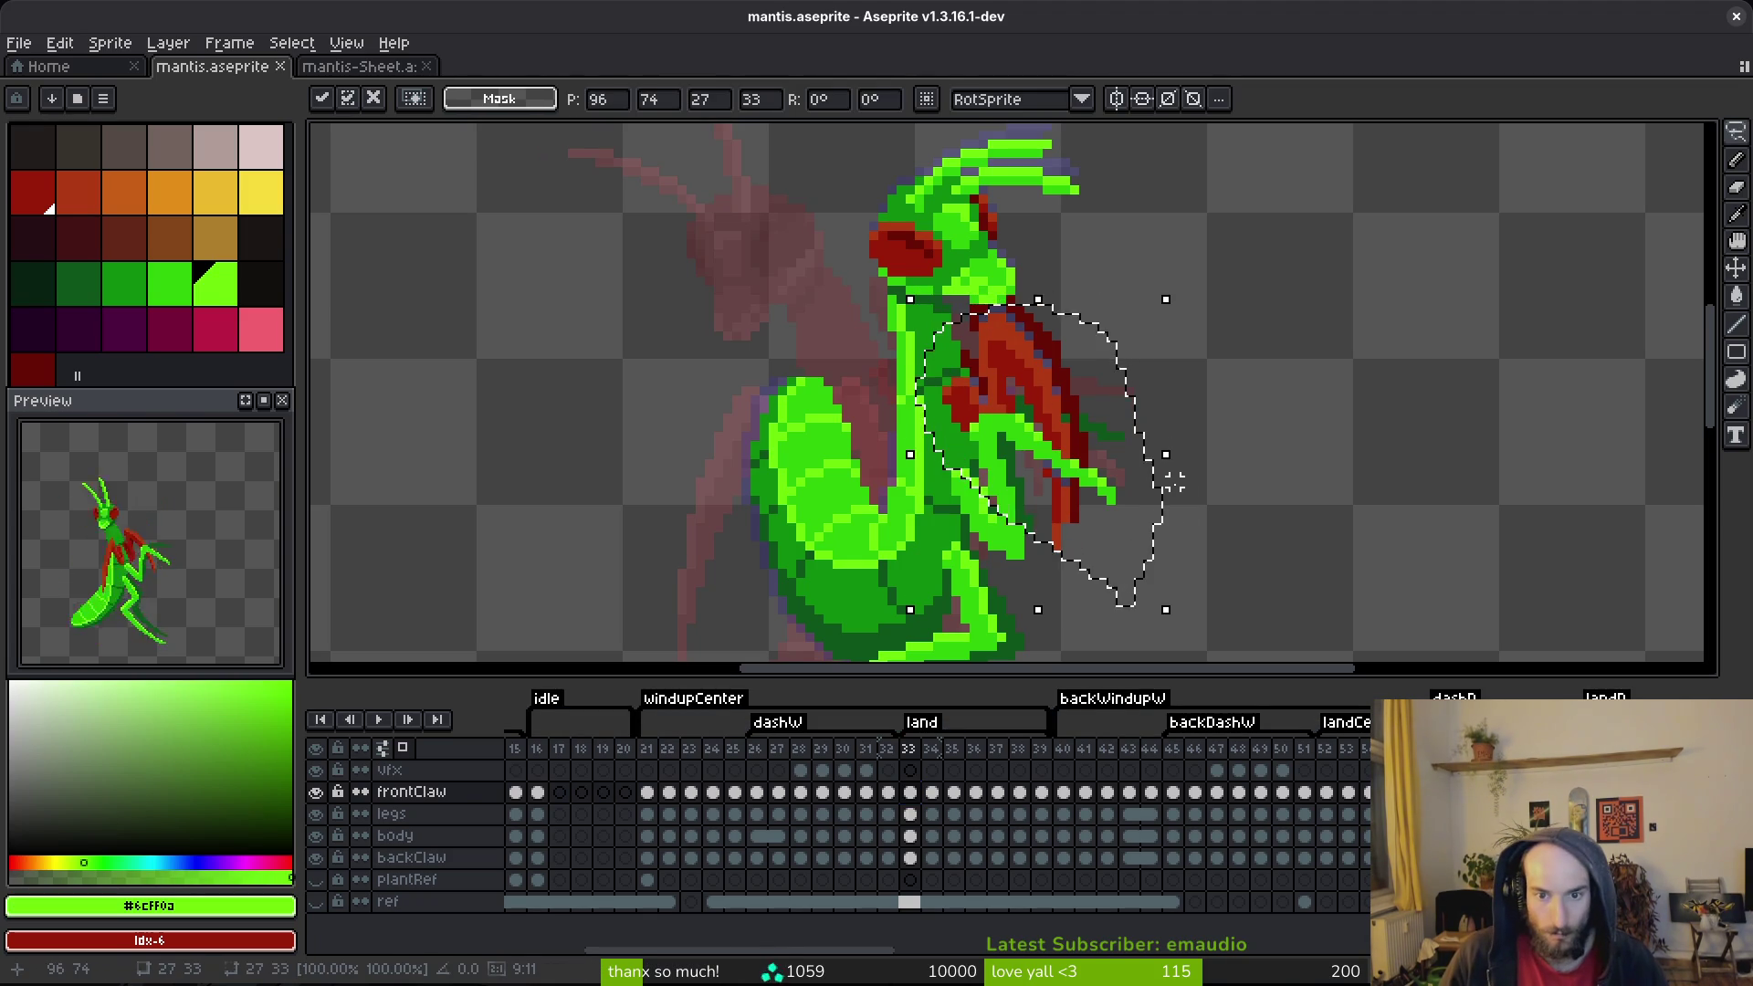
{"action": "key", "text": "ctrl+d"}
{"action": "key", "text": "ctrl+s"}
{"action": "scroll", "coordinate": [1184, 464], "scroll_direction": "down", "scroll_amount": 3}
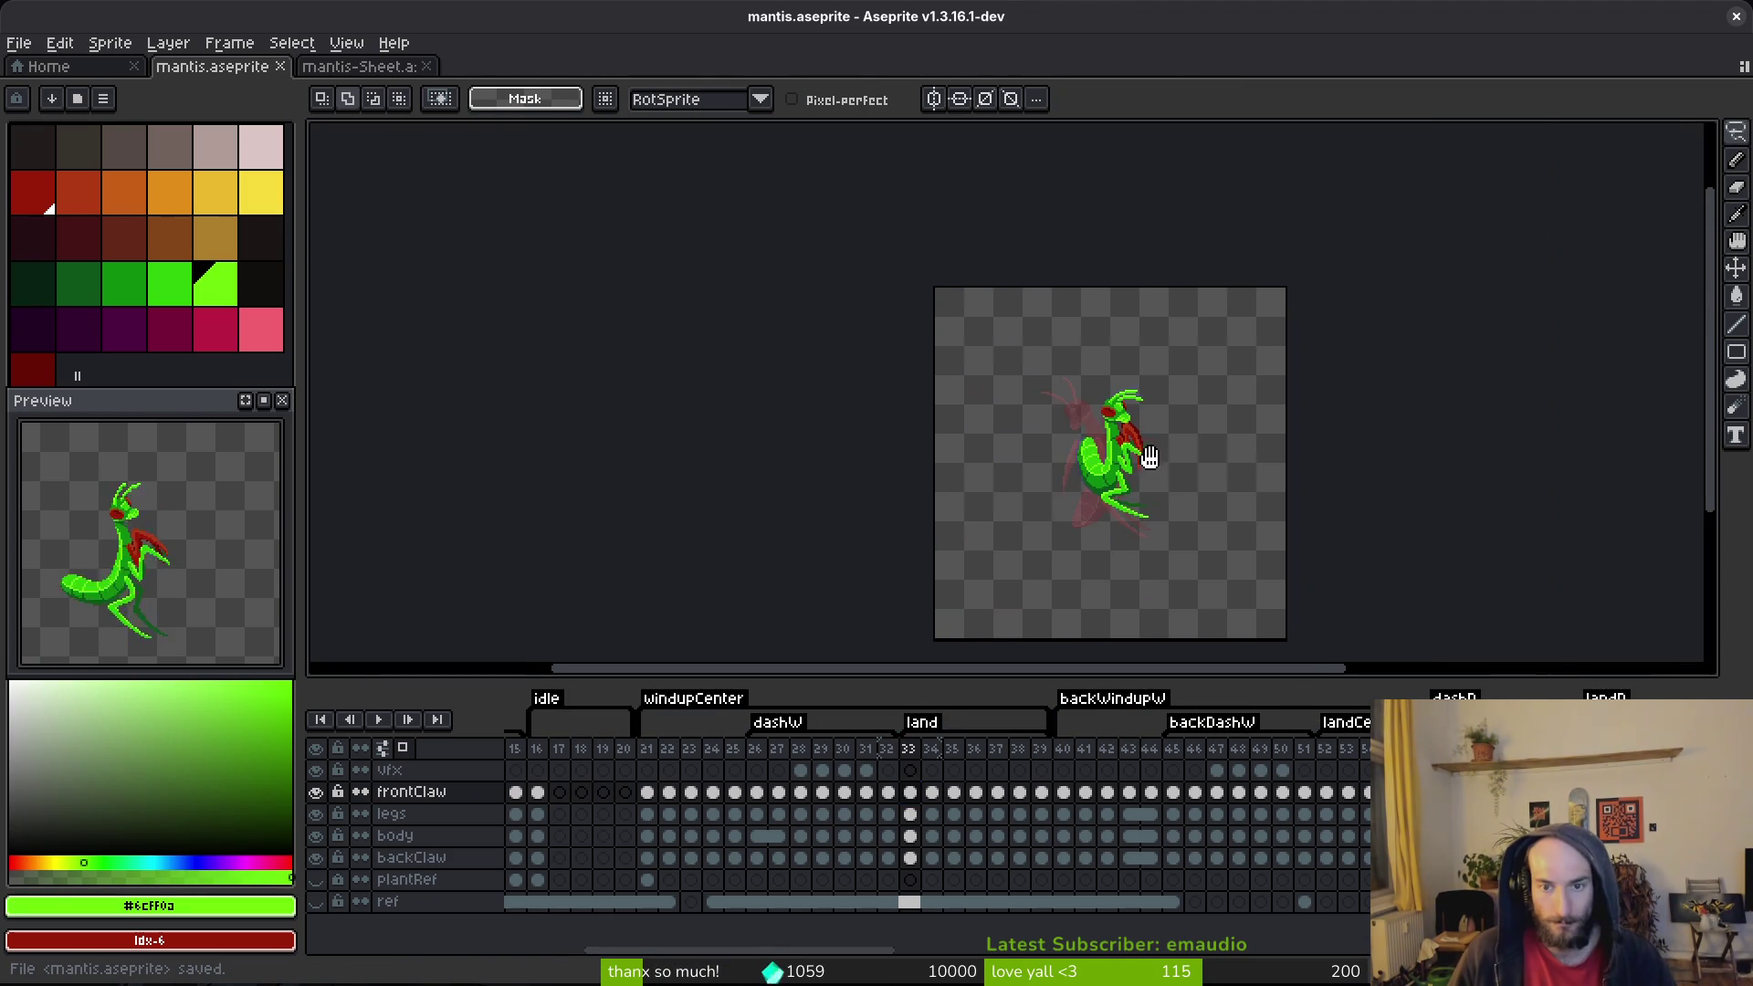
{"action": "scroll", "coordinate": [1158, 450], "scroll_direction": "down", "scroll_amount": 1}
{"action": "key", "text": "Right"}
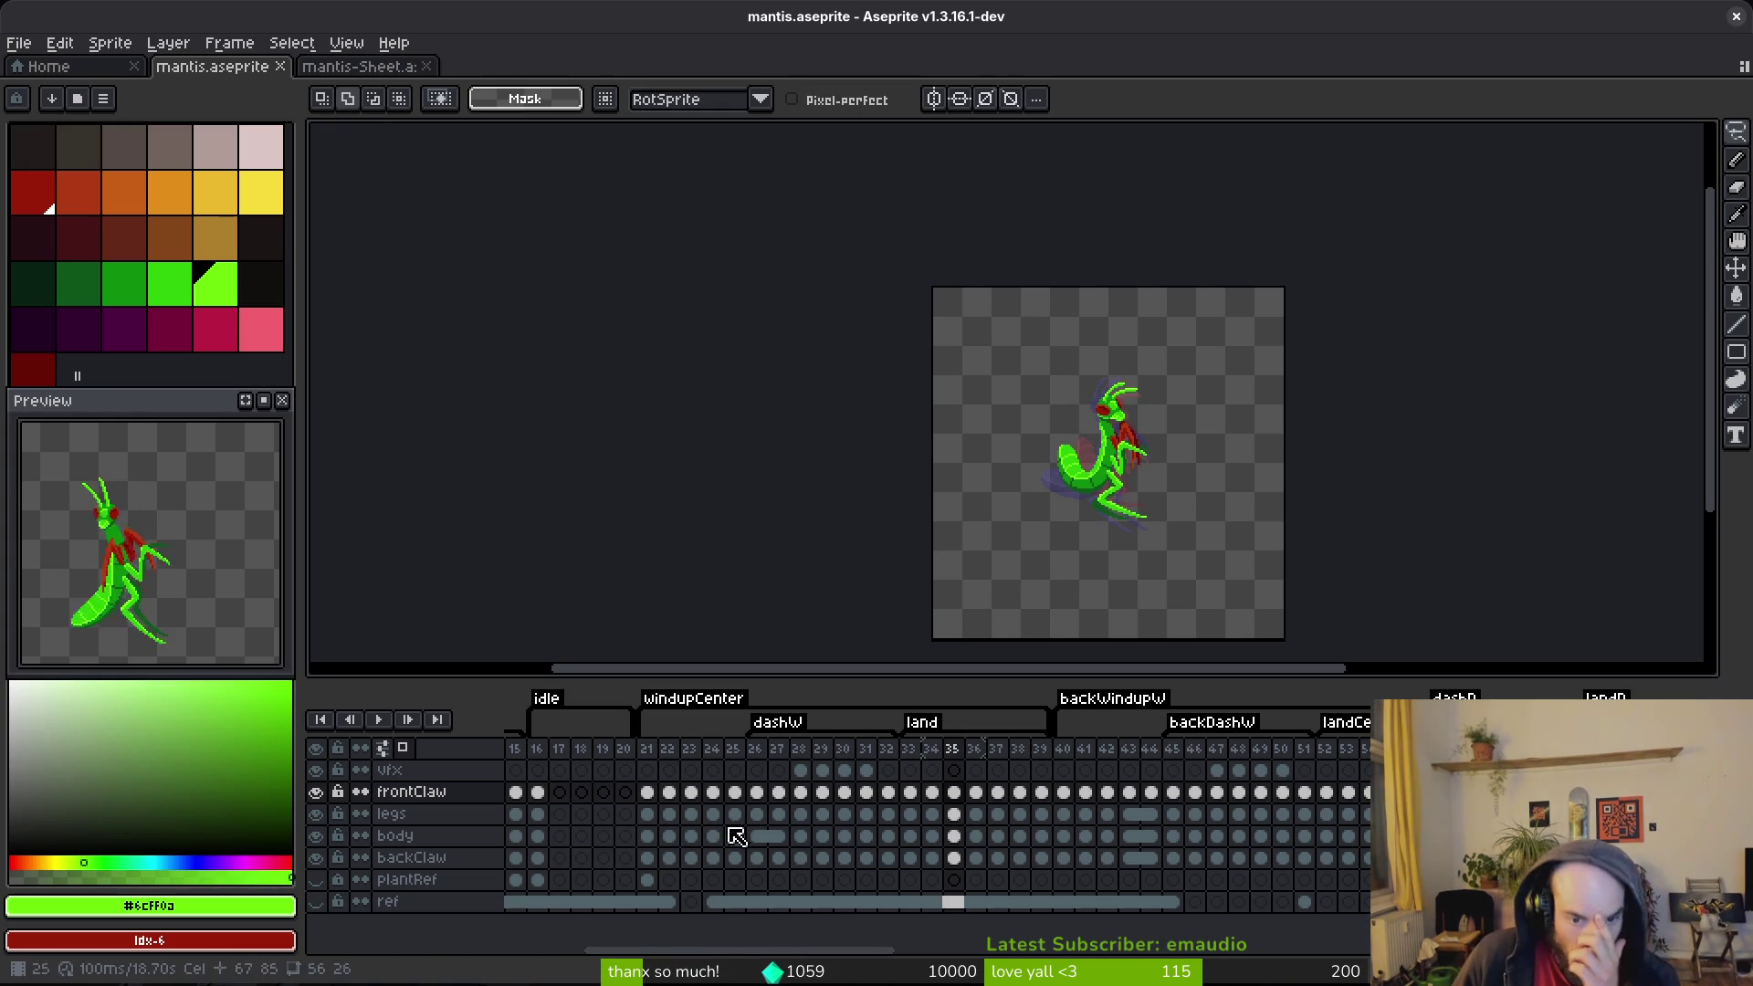
Step: Move the land tag's end and dashW tag's start, then export the sprite sheet
{"action": "left_click", "coordinate": [691, 791]}
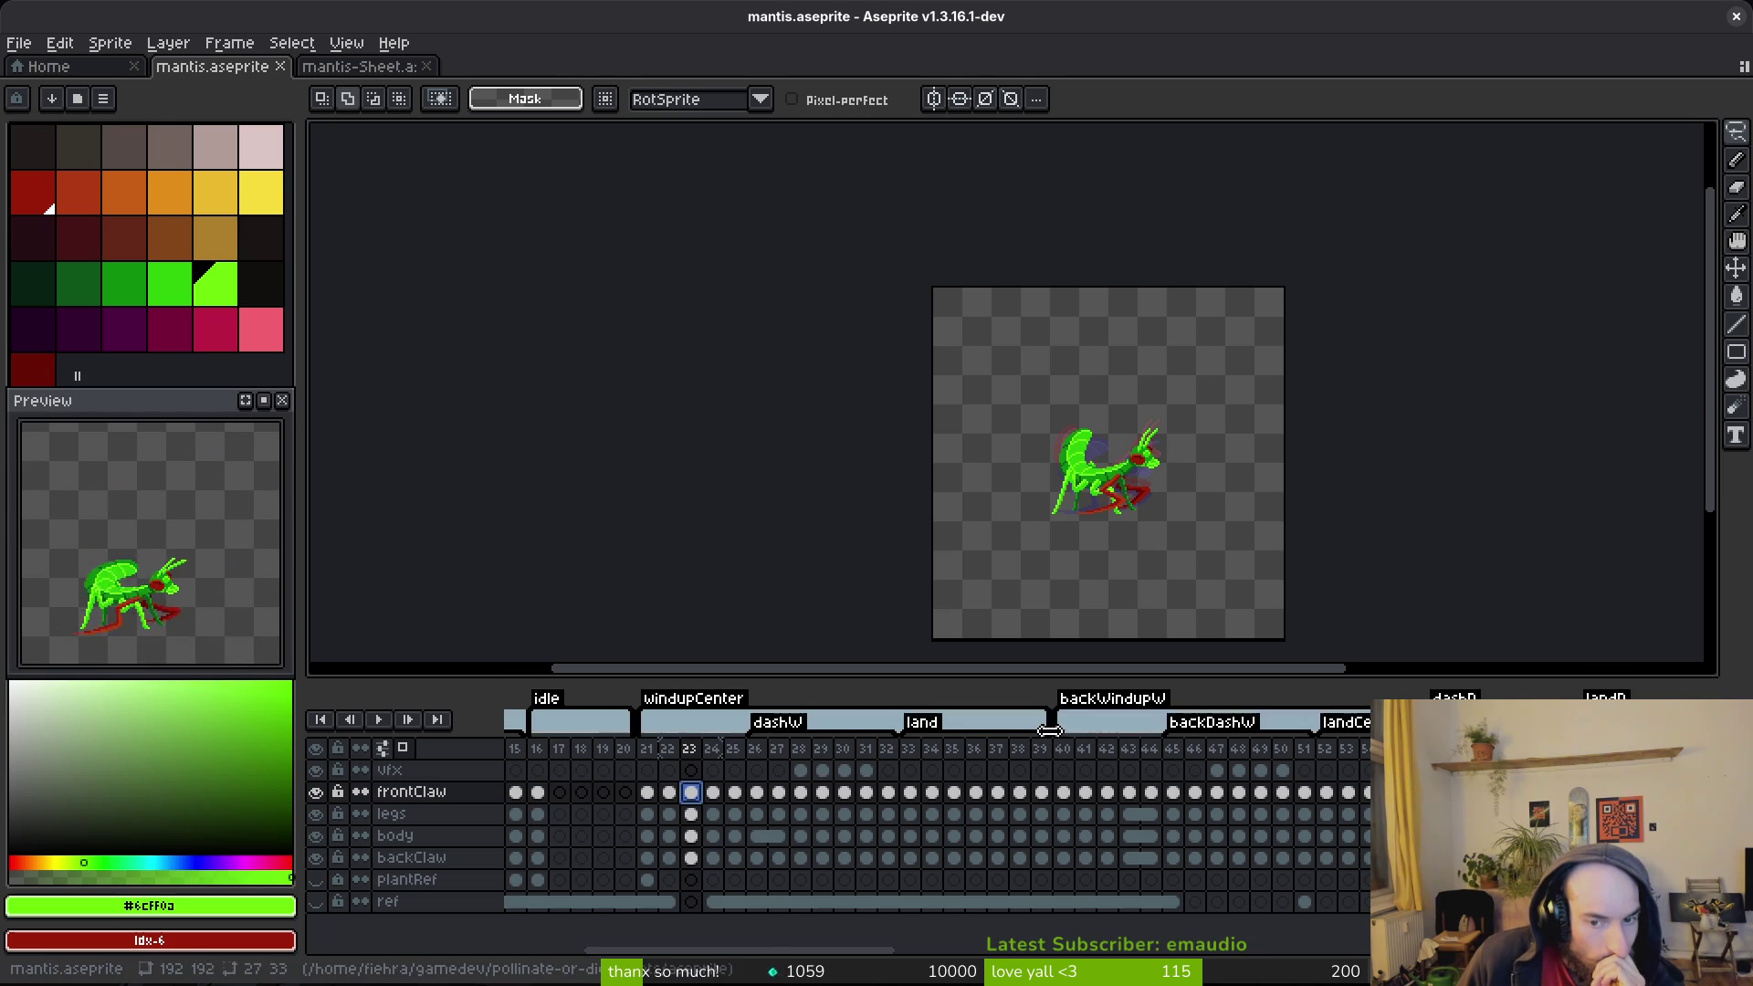
{"action": "left_click_drag", "start_coordinate": [1045, 724], "coordinate": [1064, 724]}
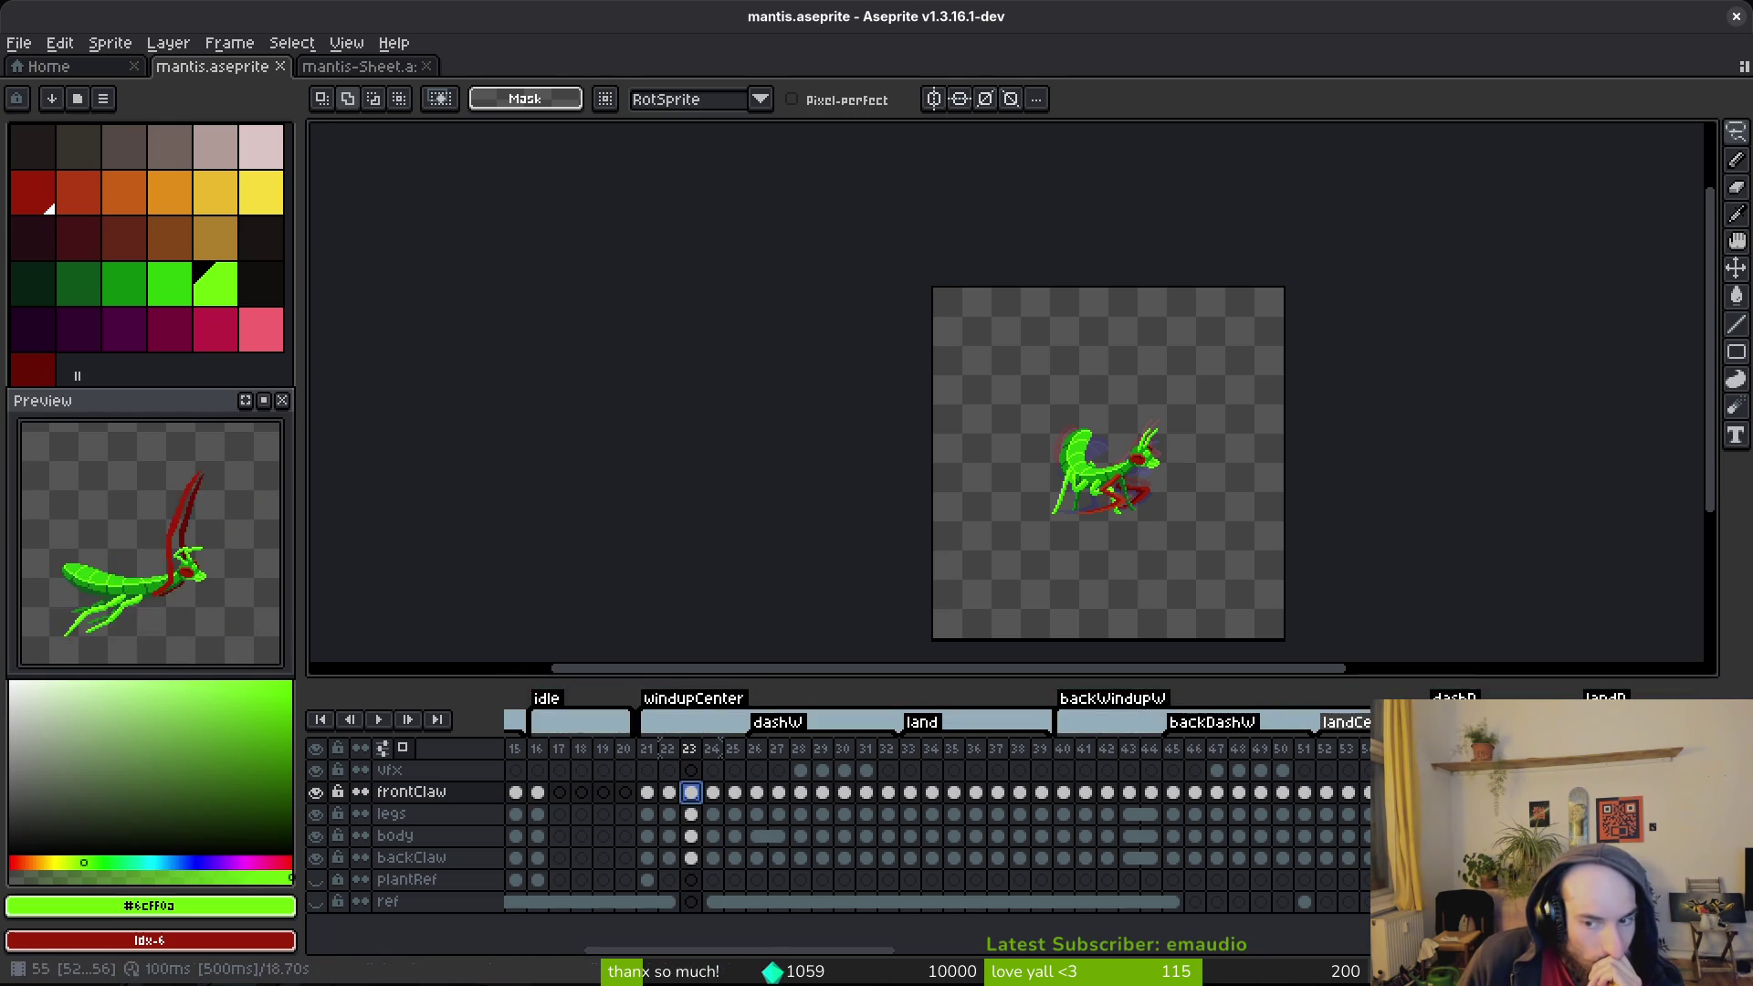
{"action": "left_click", "coordinate": [681, 800]}
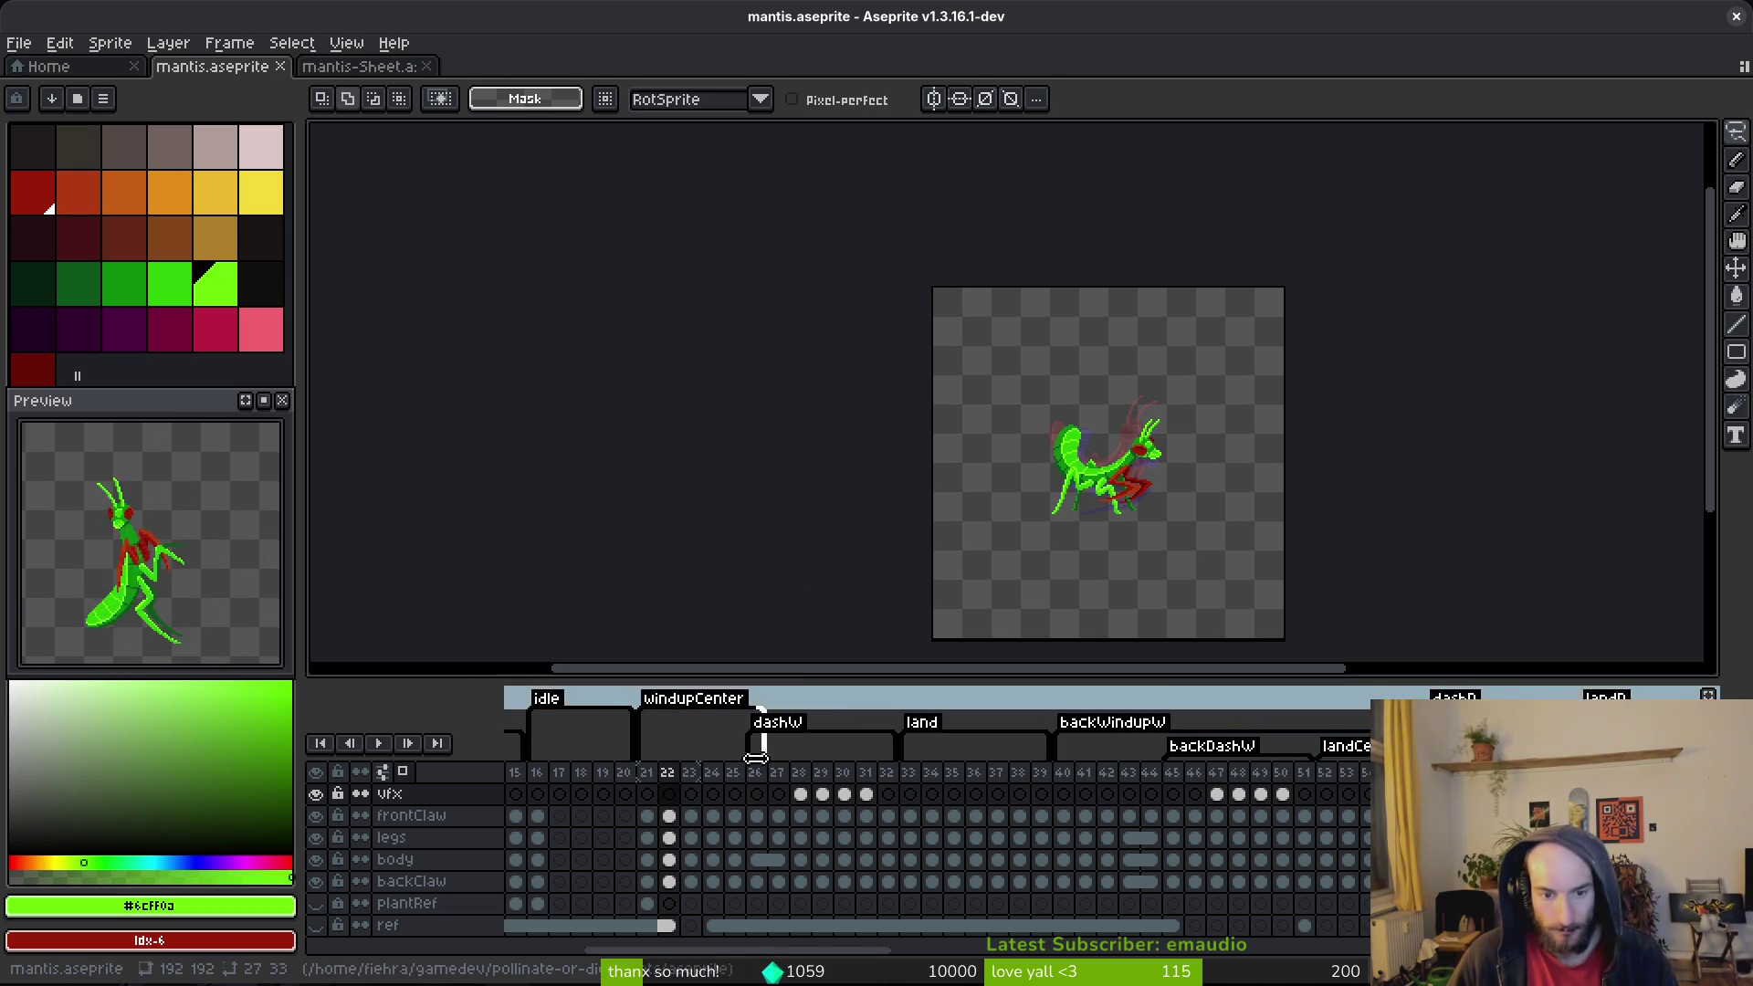
{"action": "left_click_drag", "start_coordinate": [742, 758], "coordinate": [742, 758]}
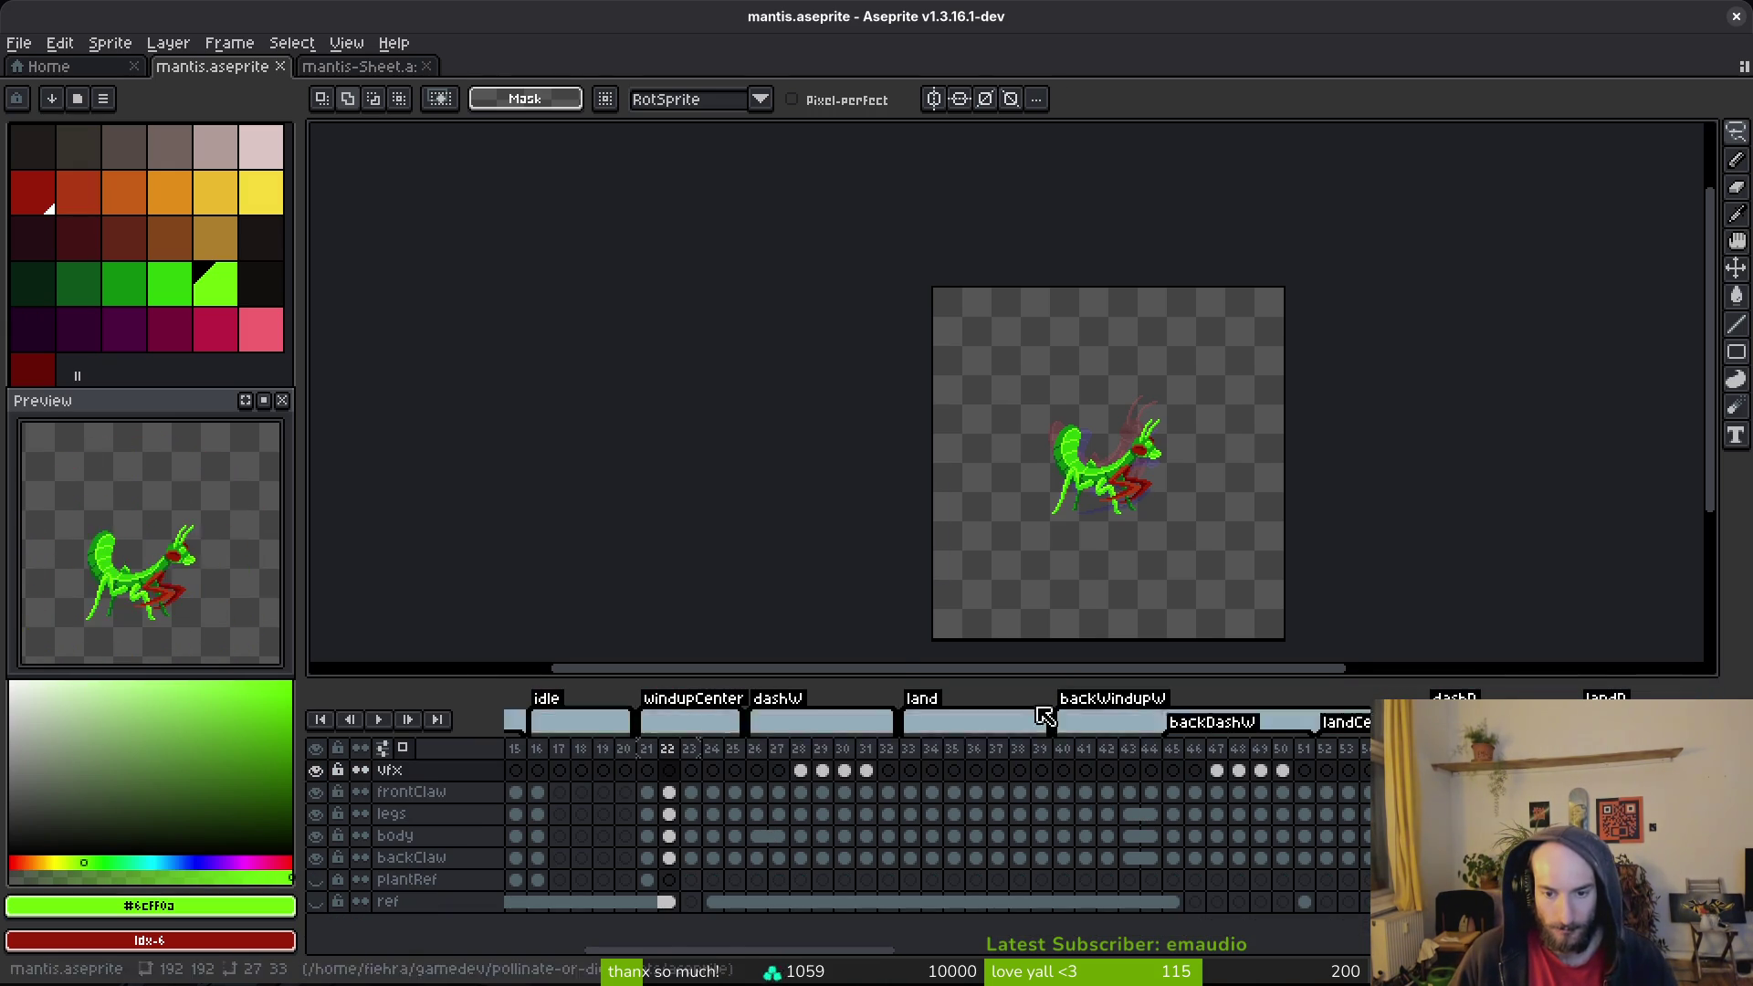
{"action": "scroll", "coordinate": [1119, 551], "scroll_direction": "right", "scroll_amount": 2}
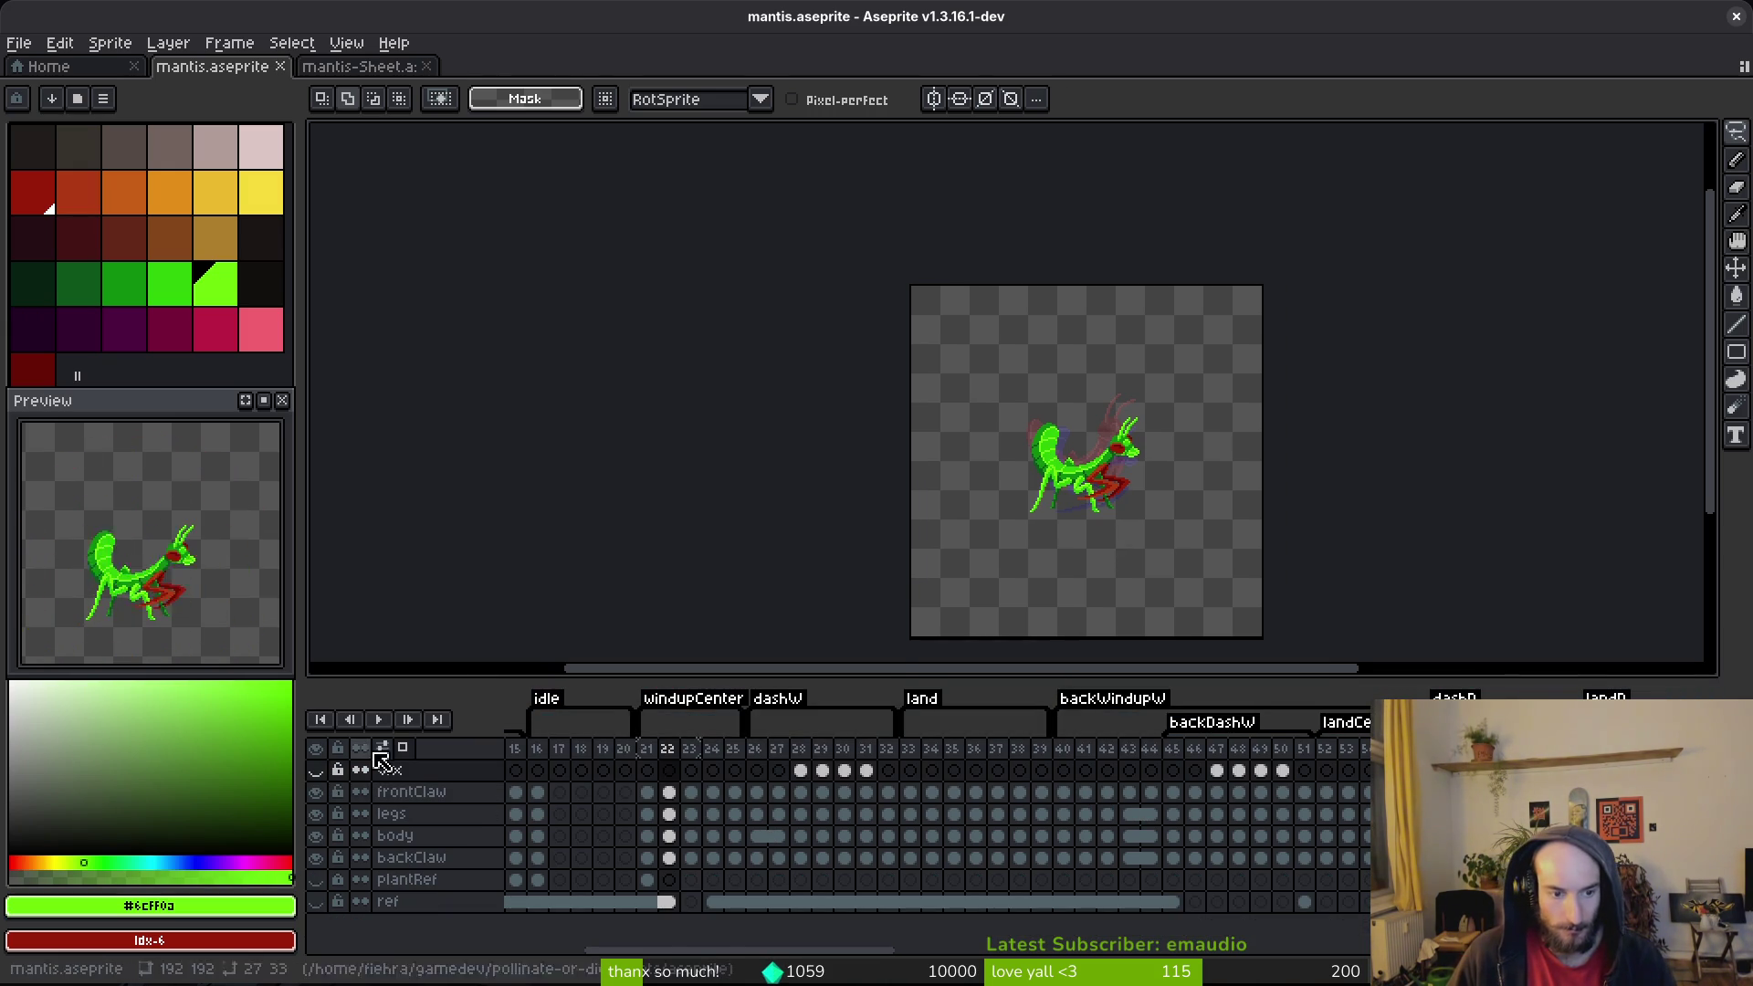
{"action": "key", "text": "ctrl+e"}
{"action": "left_click", "coordinate": [589, 329]}
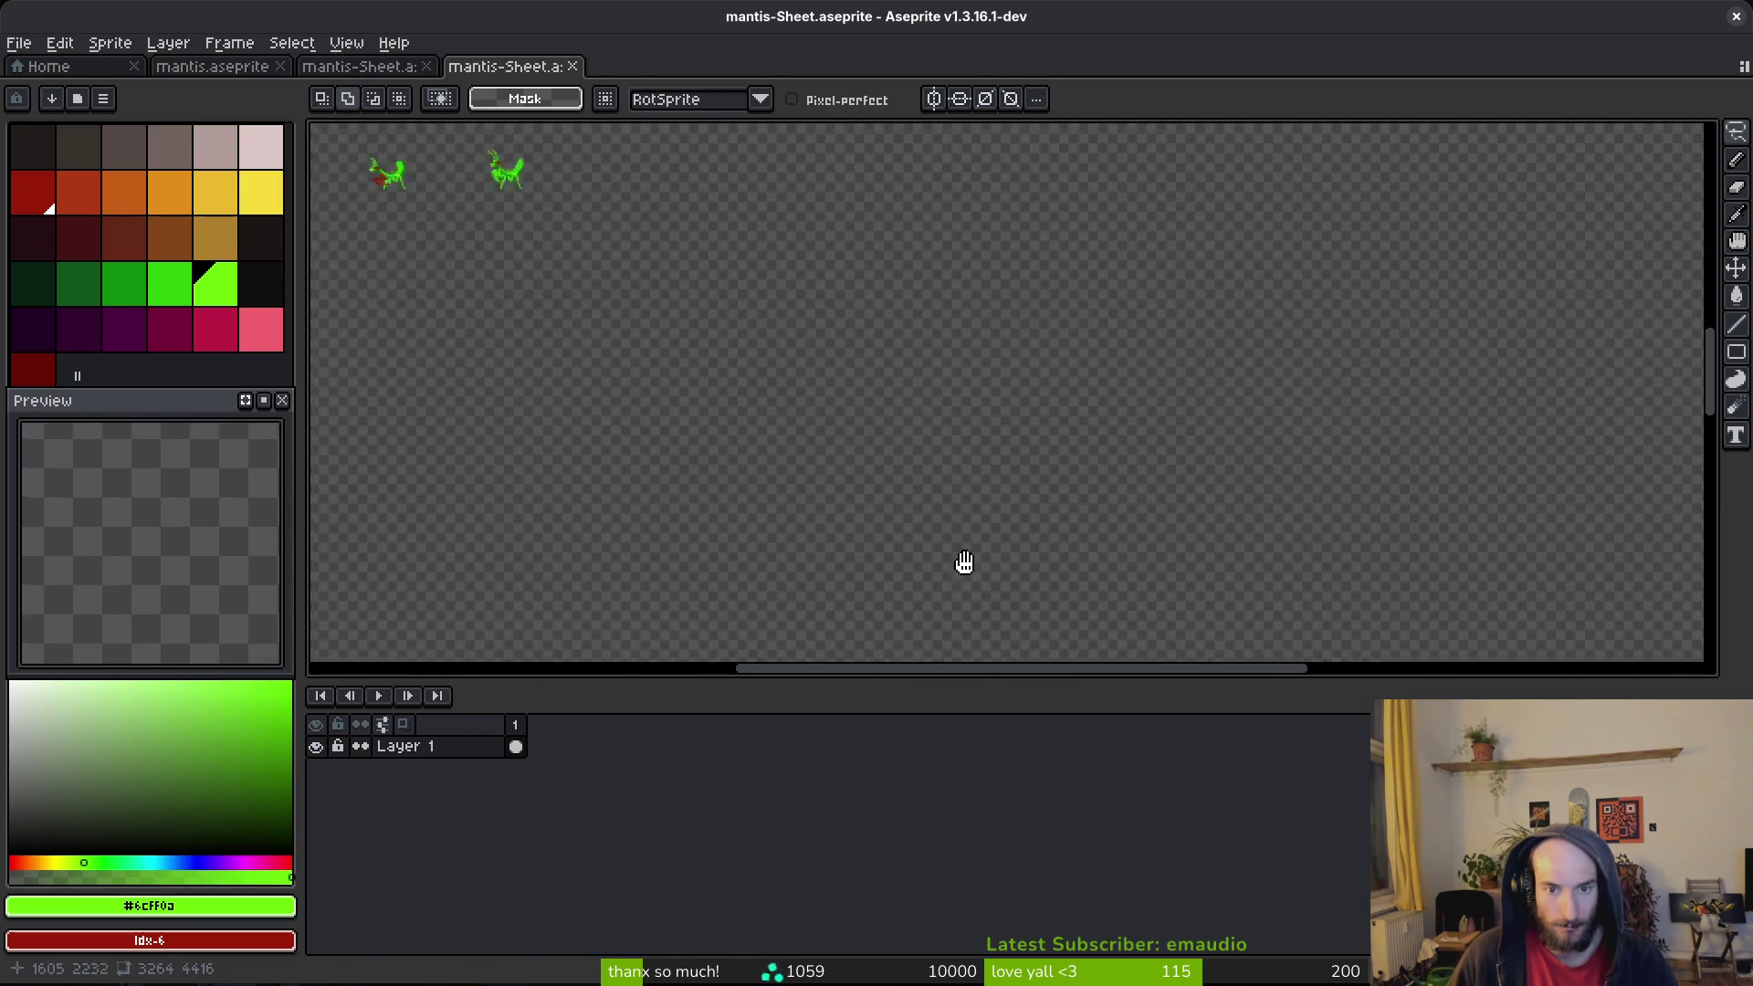
Step: Open the export file browser for mantis-Sheet.png in the aseprite folder
{"action": "scroll", "coordinate": [947, 516], "scroll_direction": "down", "scroll_amount": 3}
{"action": "scroll", "coordinate": [978, 392], "scroll_direction": "up", "scroll_amount": 1}
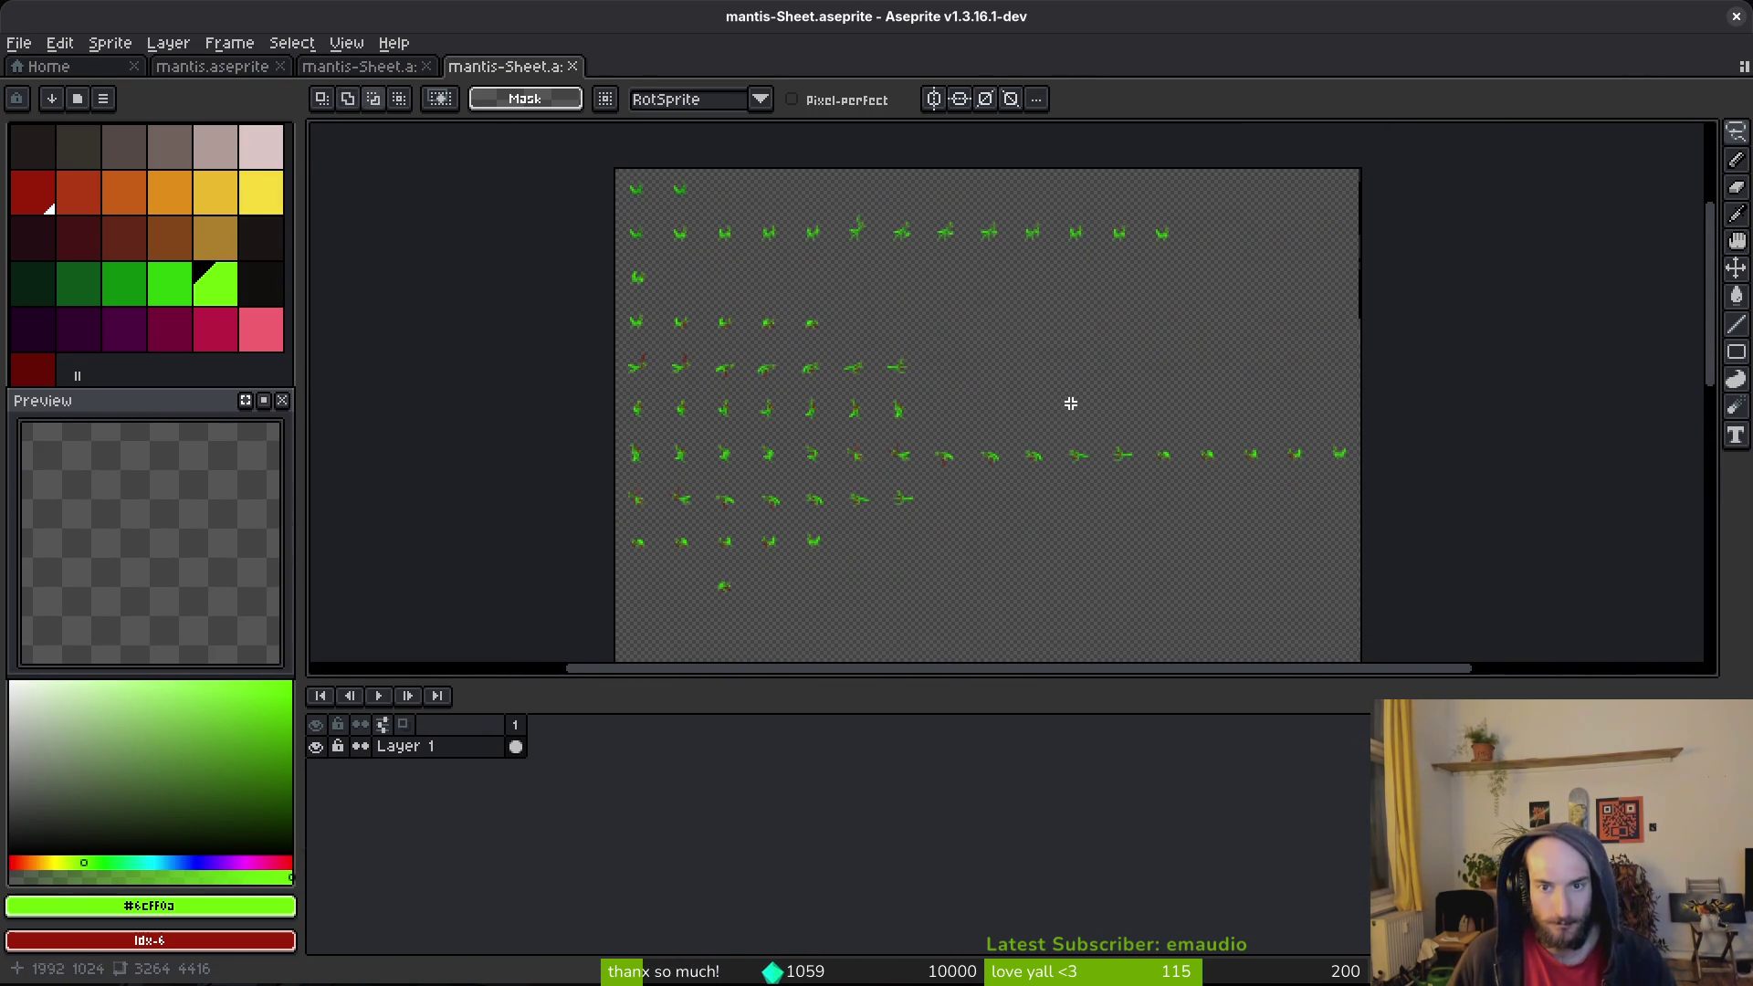
{"action": "key", "text": "ctrl+alt+shift+s"}
{"action": "left_click", "coordinate": [501, 111]}
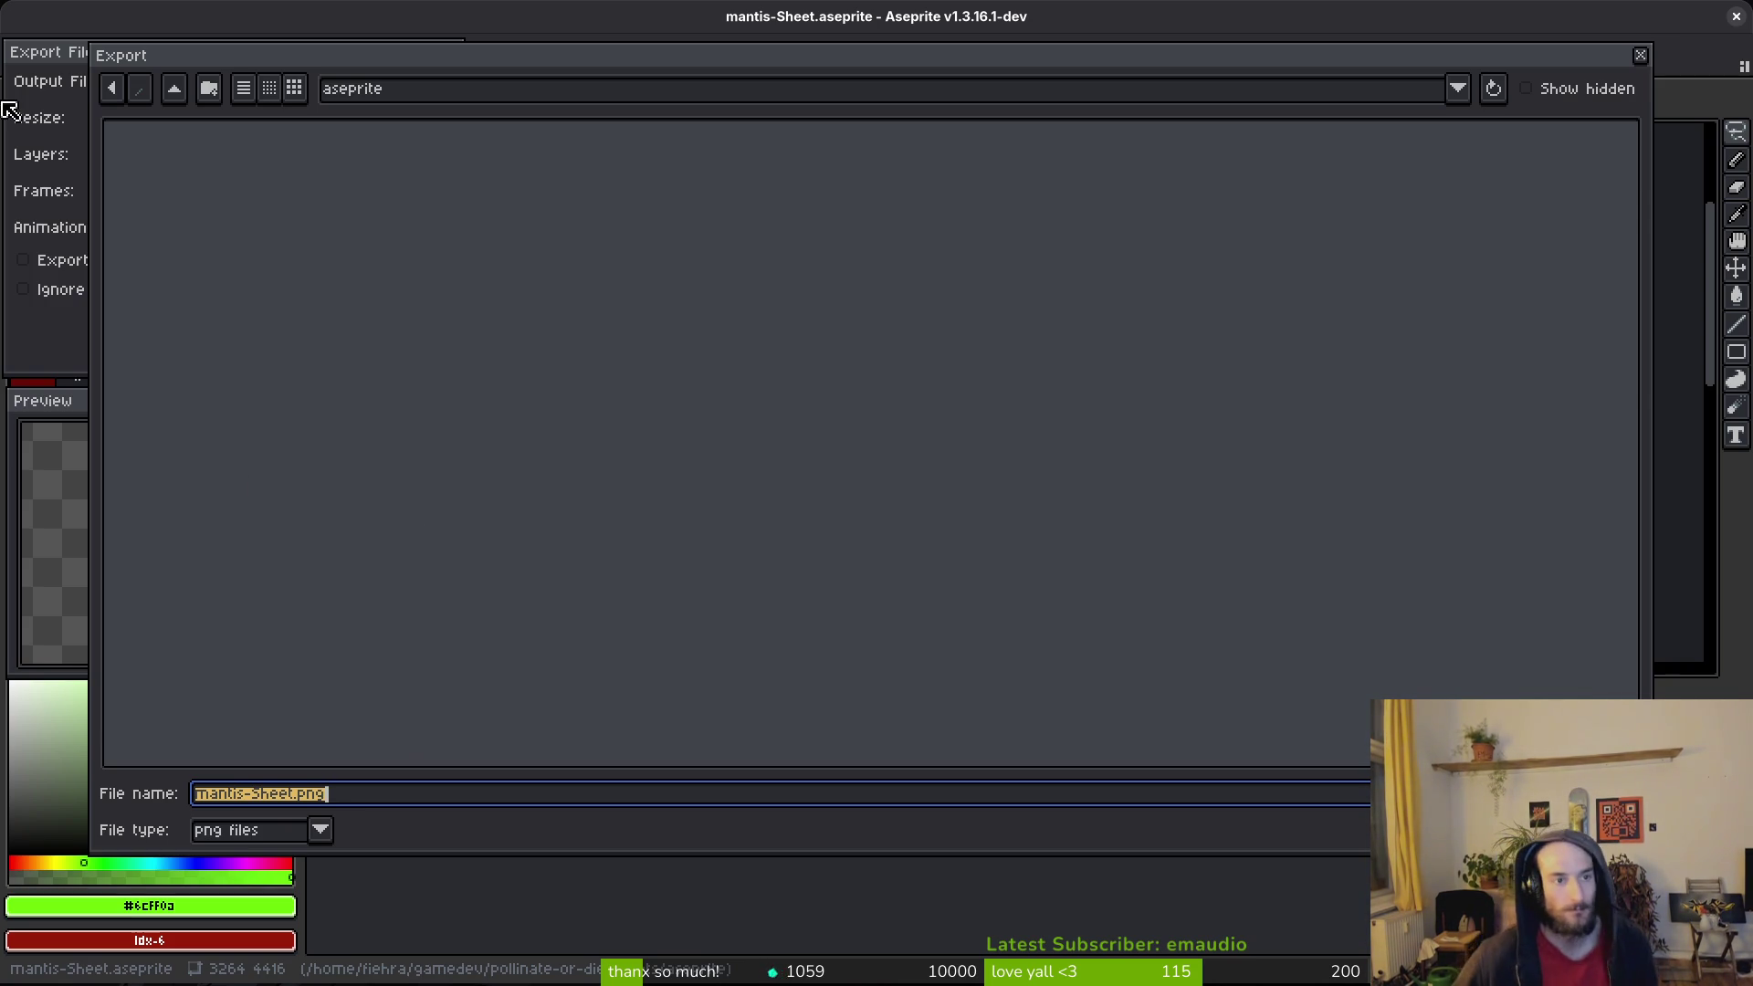
Step: Export the sprite sheet to assets/art/enemies/mantis-Sheet.png, overwriting the existing file
{"action": "left_click", "coordinate": [174, 92]}
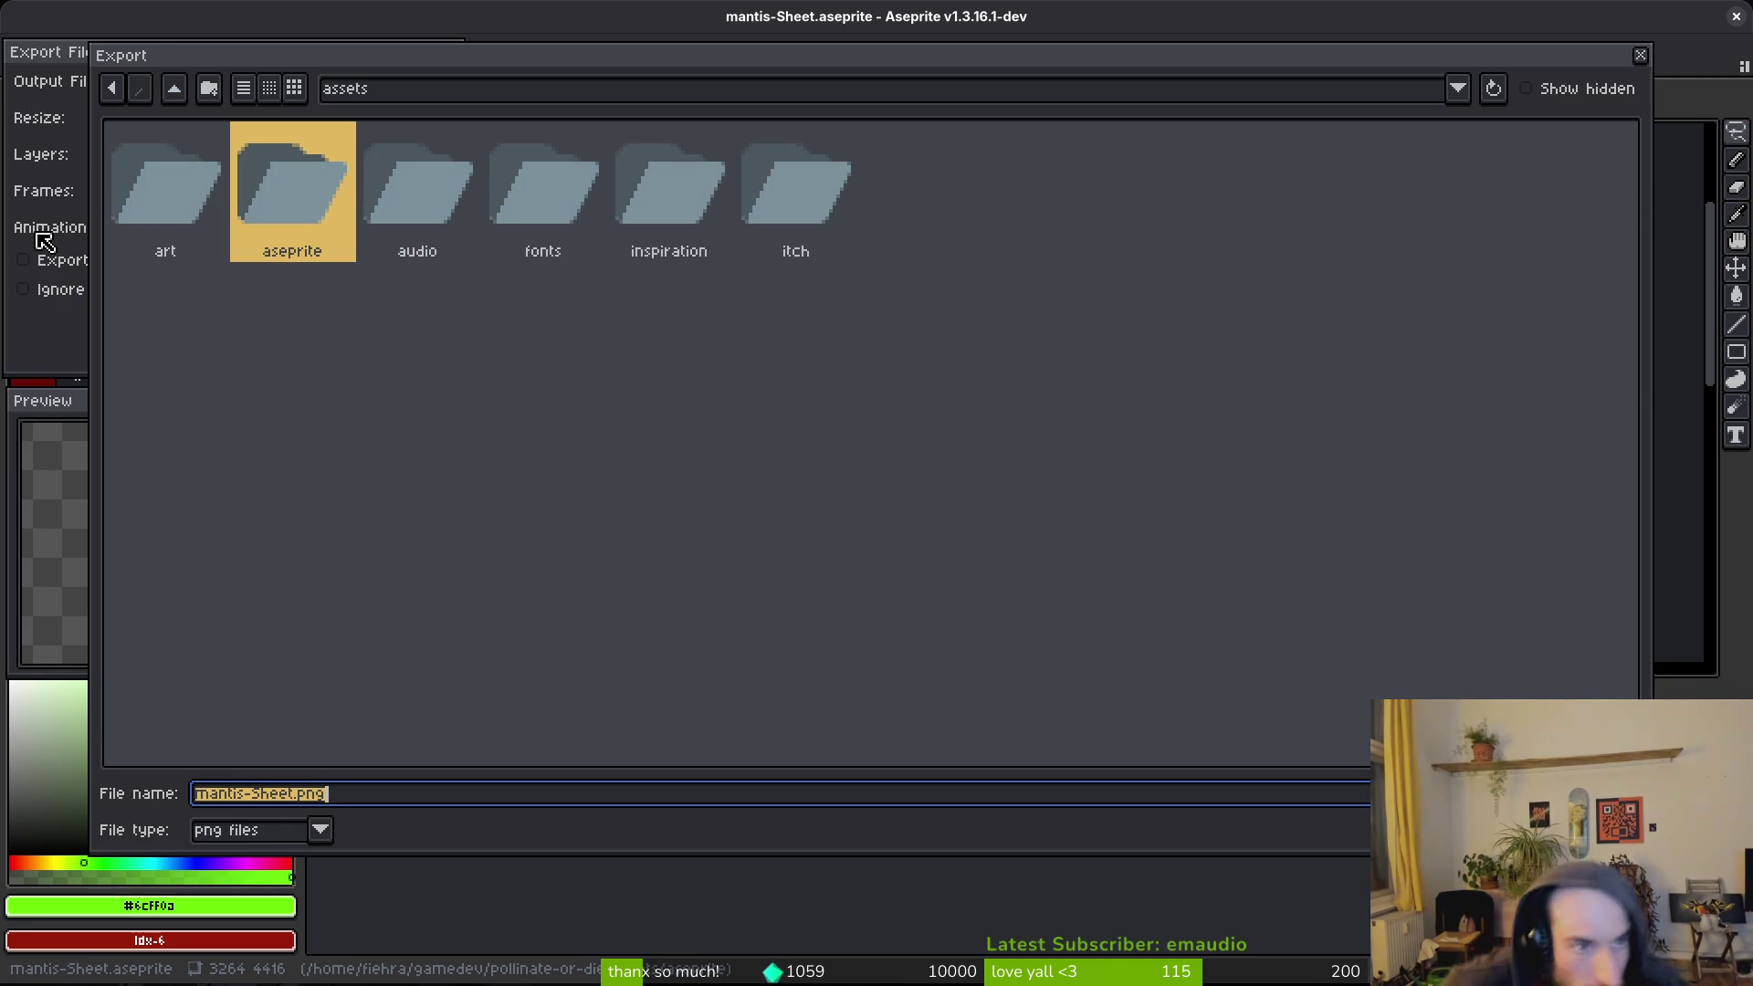
{"action": "double_click", "coordinate": [224, 226]}
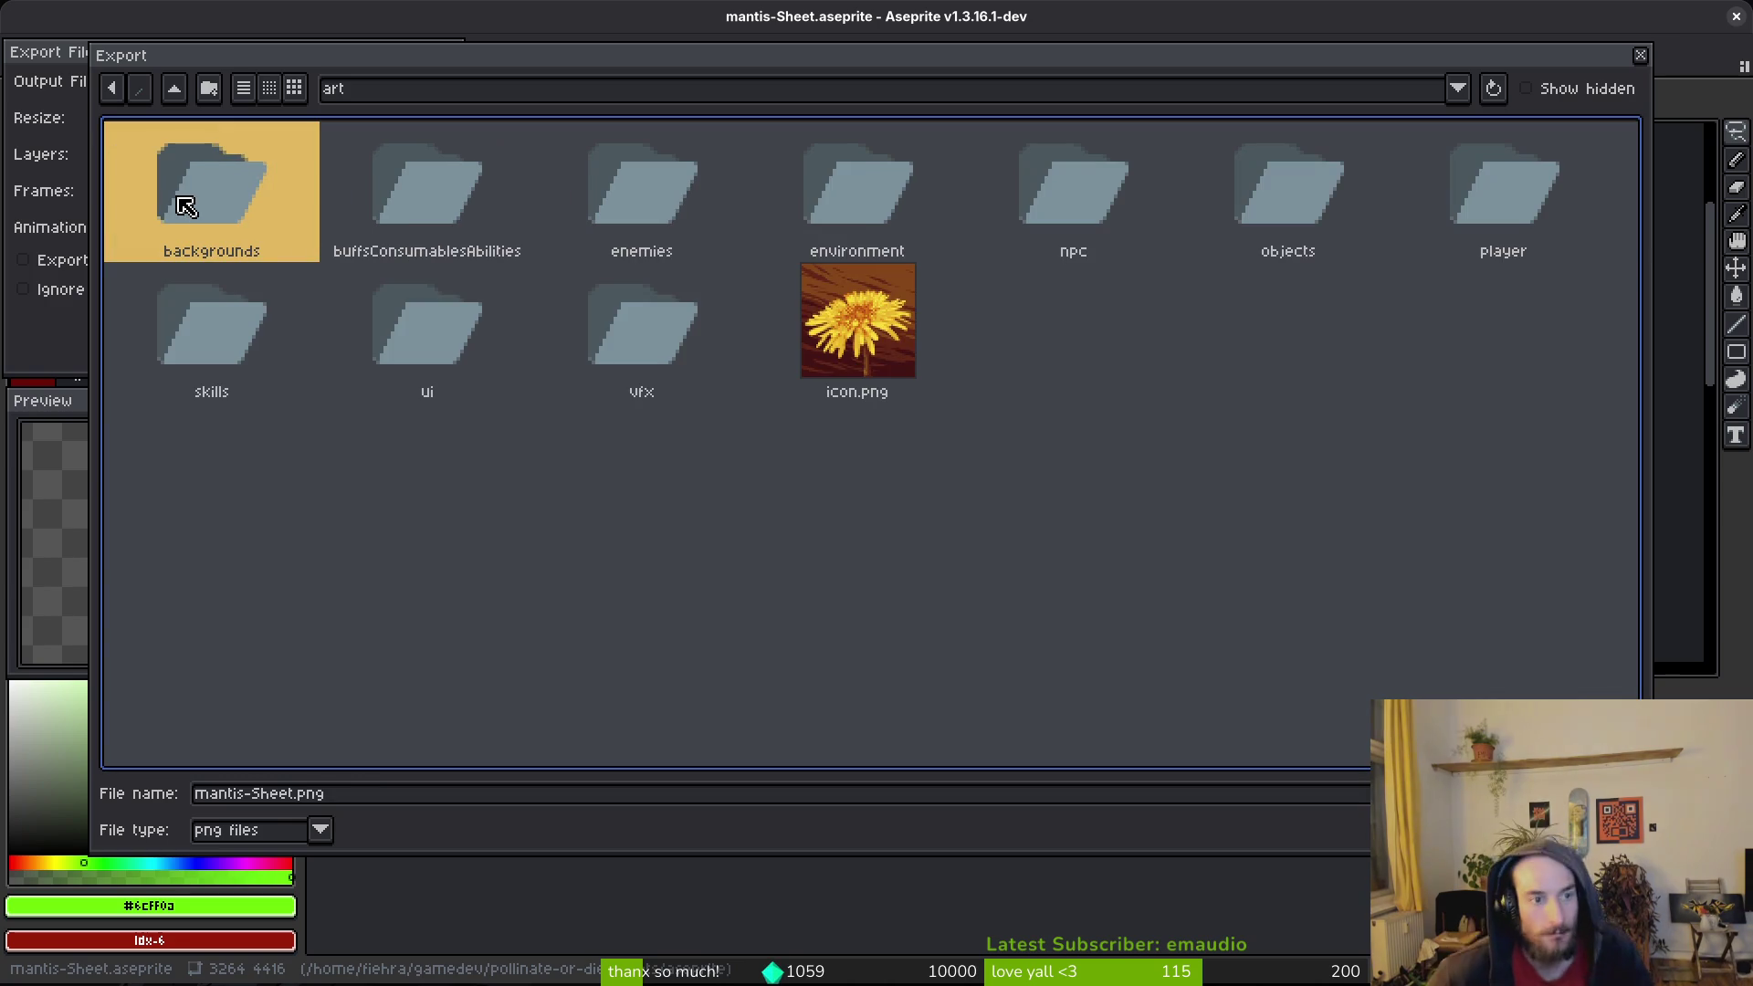
{"action": "left_click", "coordinate": [681, 181]}
{"action": "double_click", "coordinate": [683, 182]}
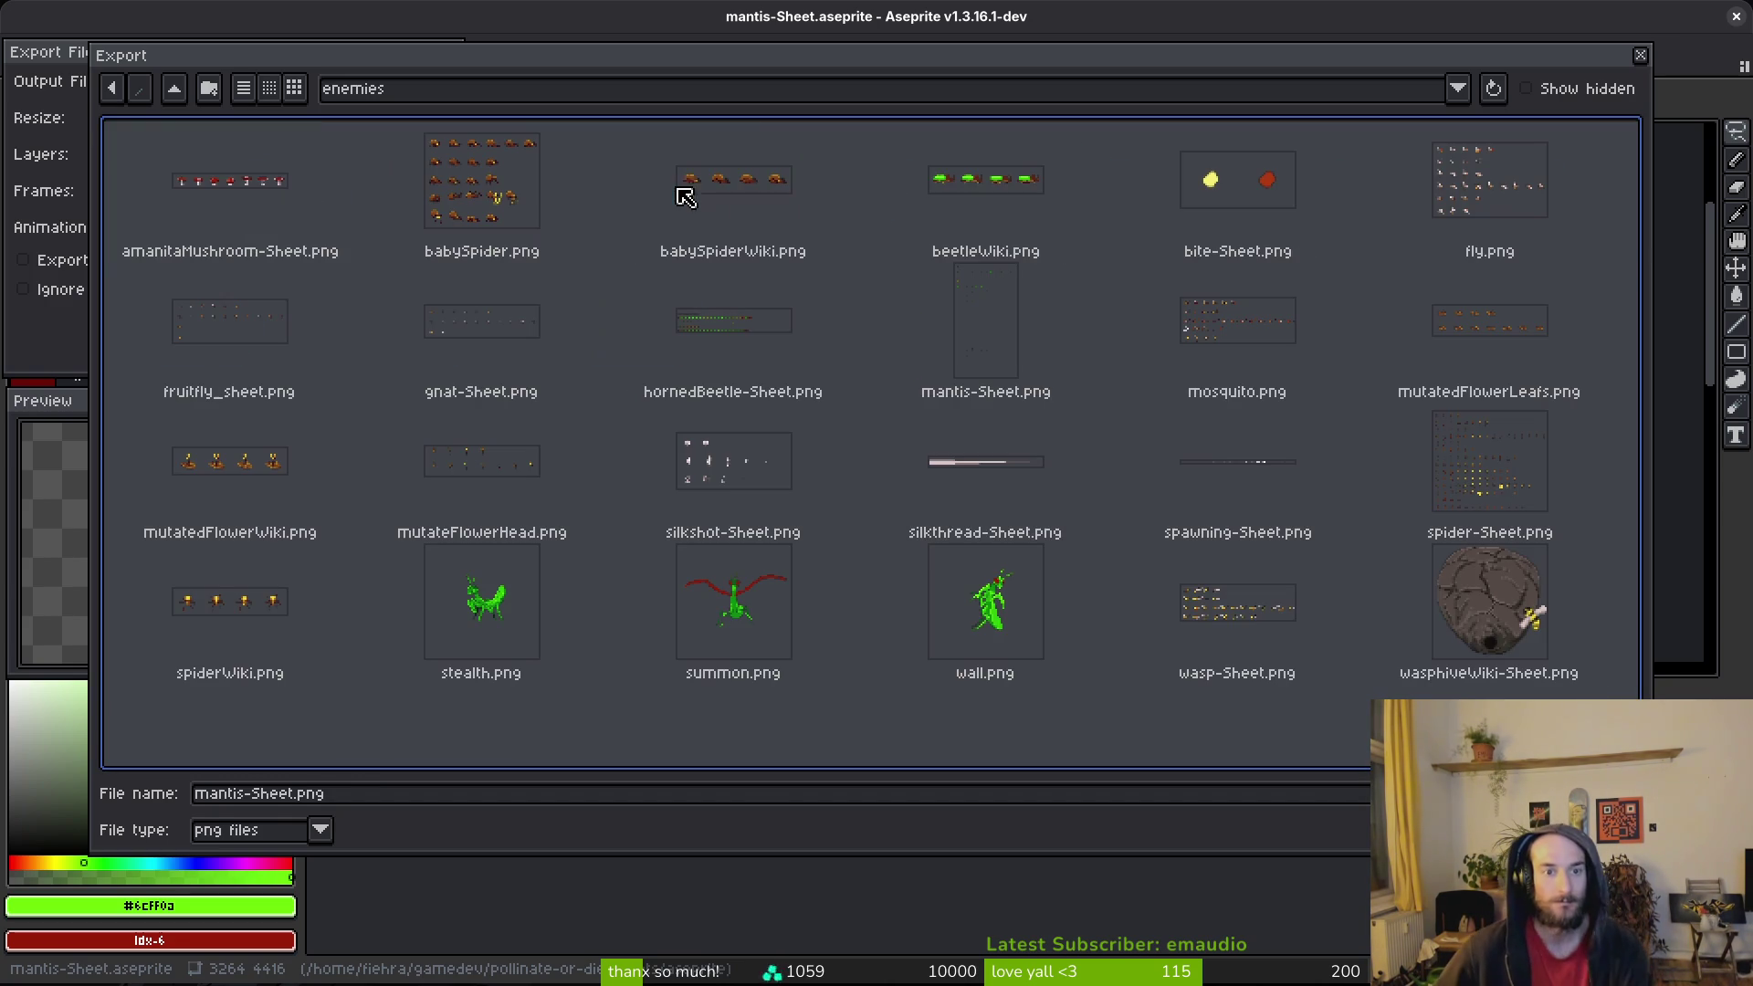
{"action": "left_click", "coordinate": [945, 359]}
{"action": "key", "text": "Return"}
{"action": "left_click", "coordinate": [755, 551]}
{"action": "left_click", "coordinate": [281, 320]}
Step: Close the generated sheet document without saving it
{"action": "key", "text": "ctrl+shift+s"}
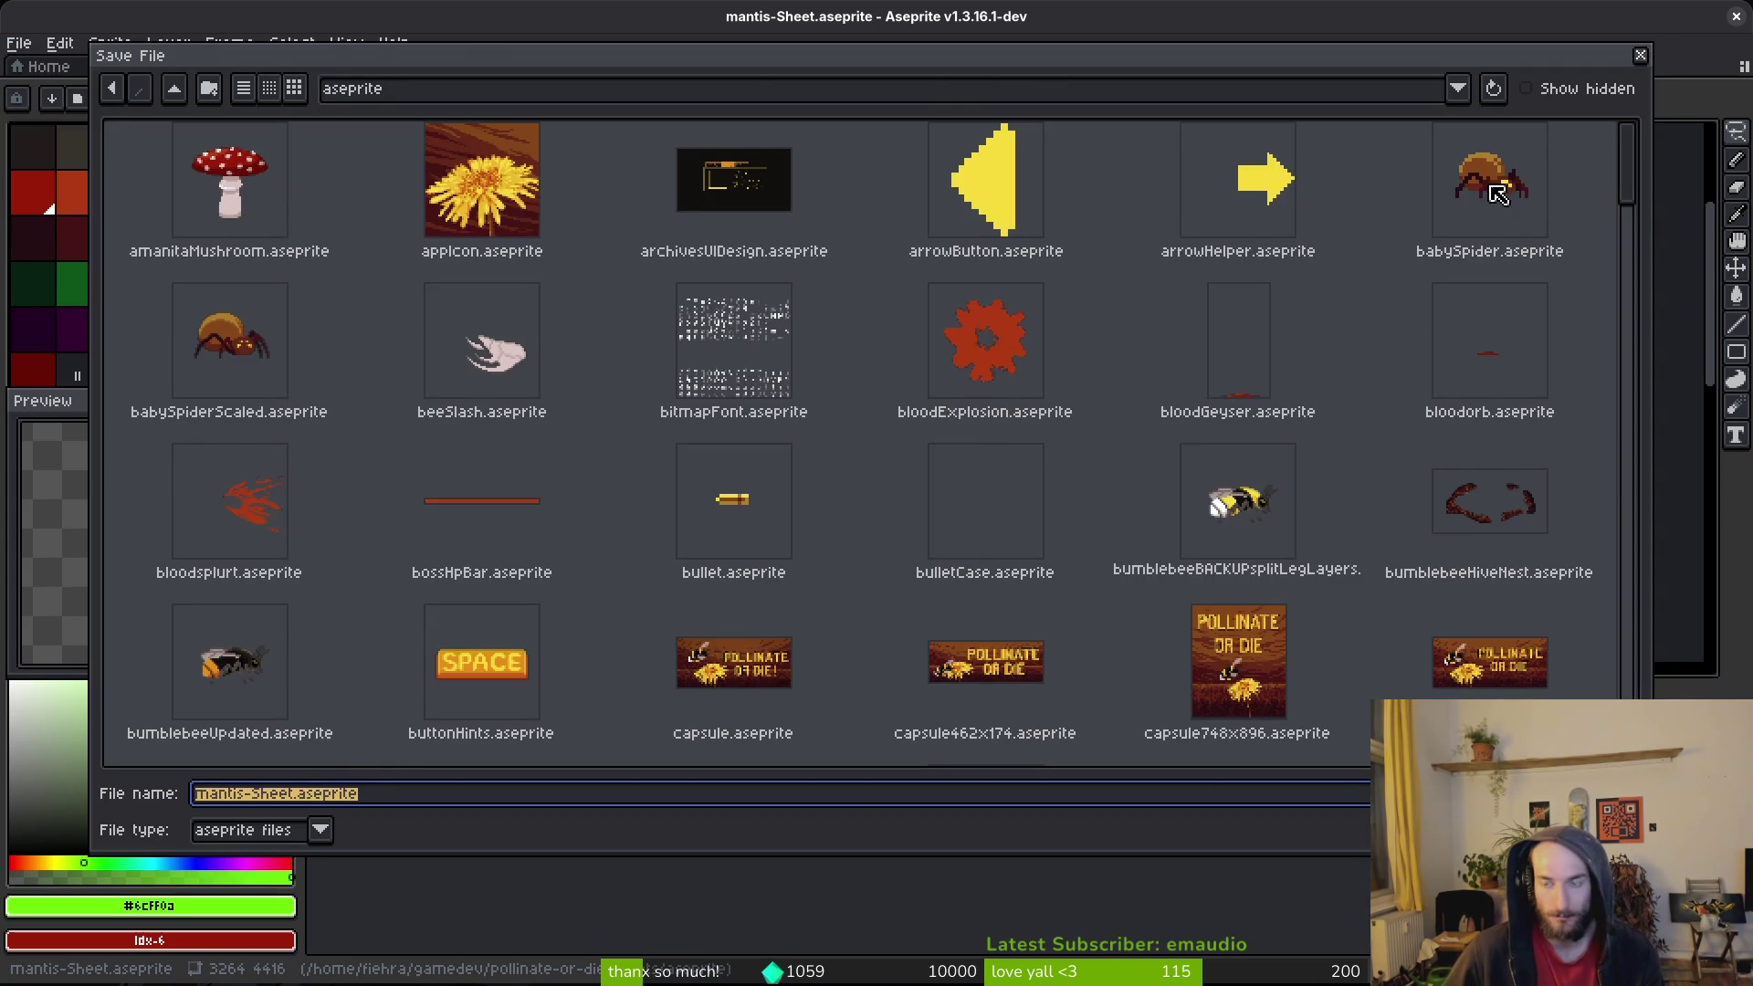
{"action": "key", "text": "Escape"}
{"action": "key", "text": "ctrl+w"}
{"action": "left_click", "coordinate": [878, 549]}
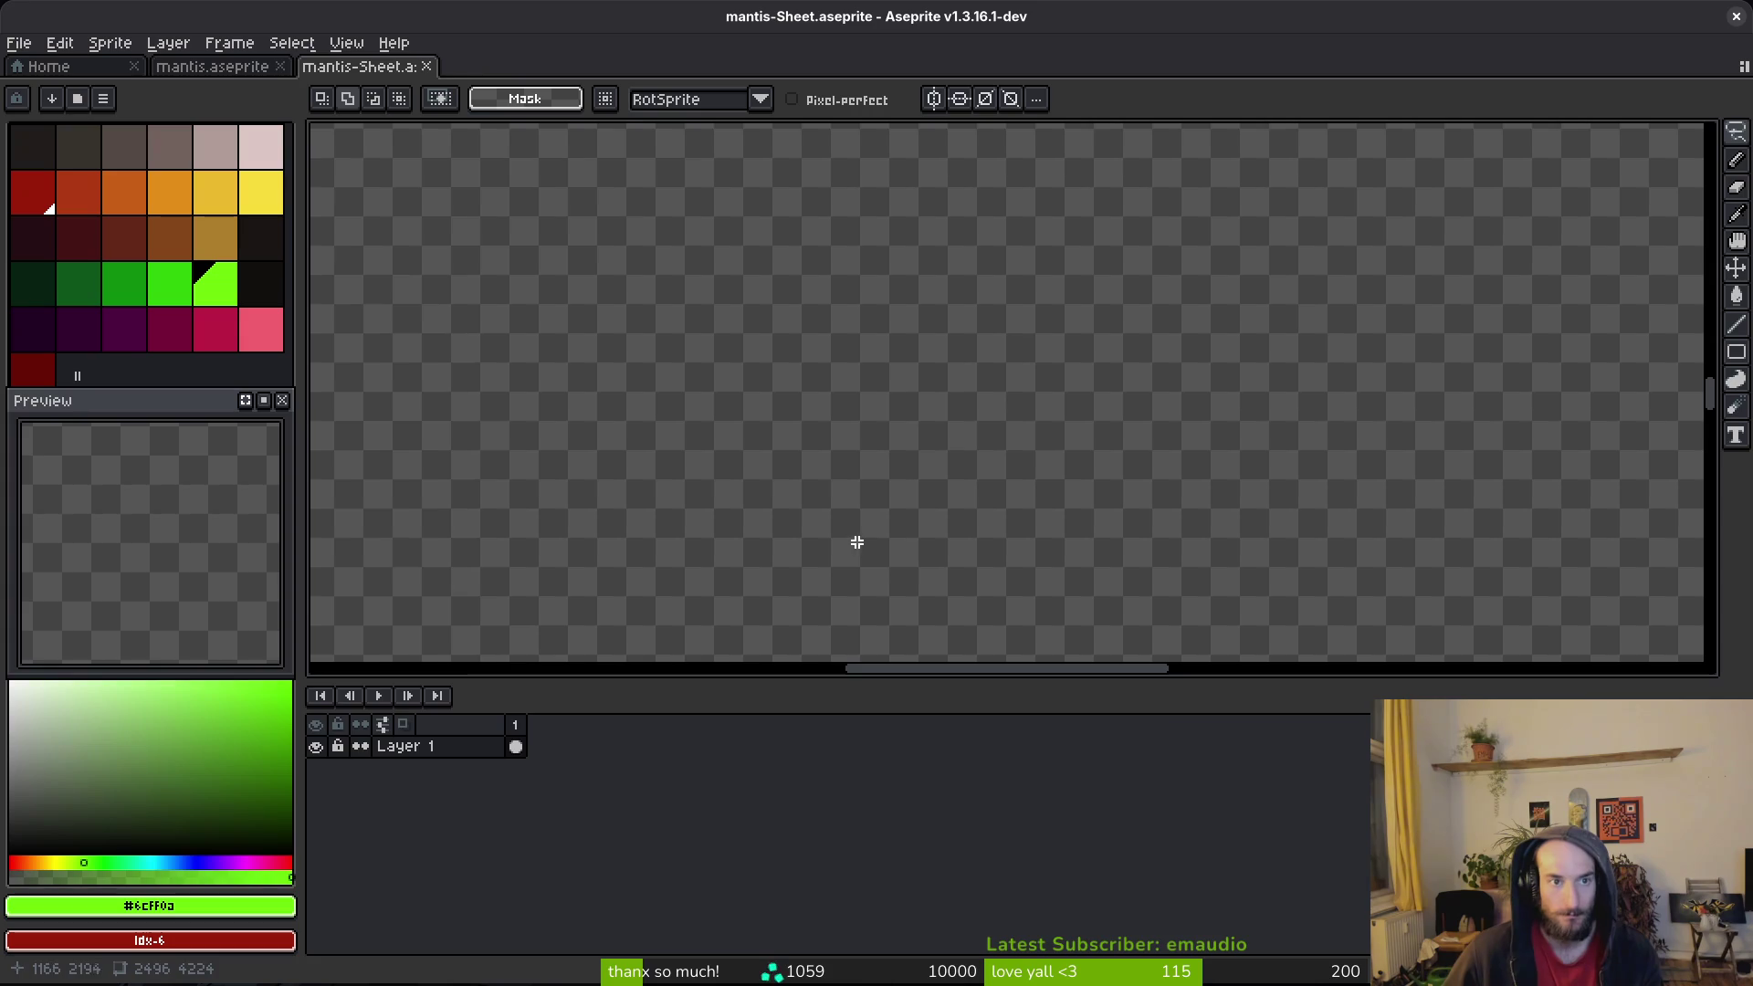
Step: Close the leftover sheet document, then close the bloodorb and blood_geyser scenes in Godot
{"action": "key", "text": "ctrl+w"}
{"action": "key", "text": "alt+Tab"}
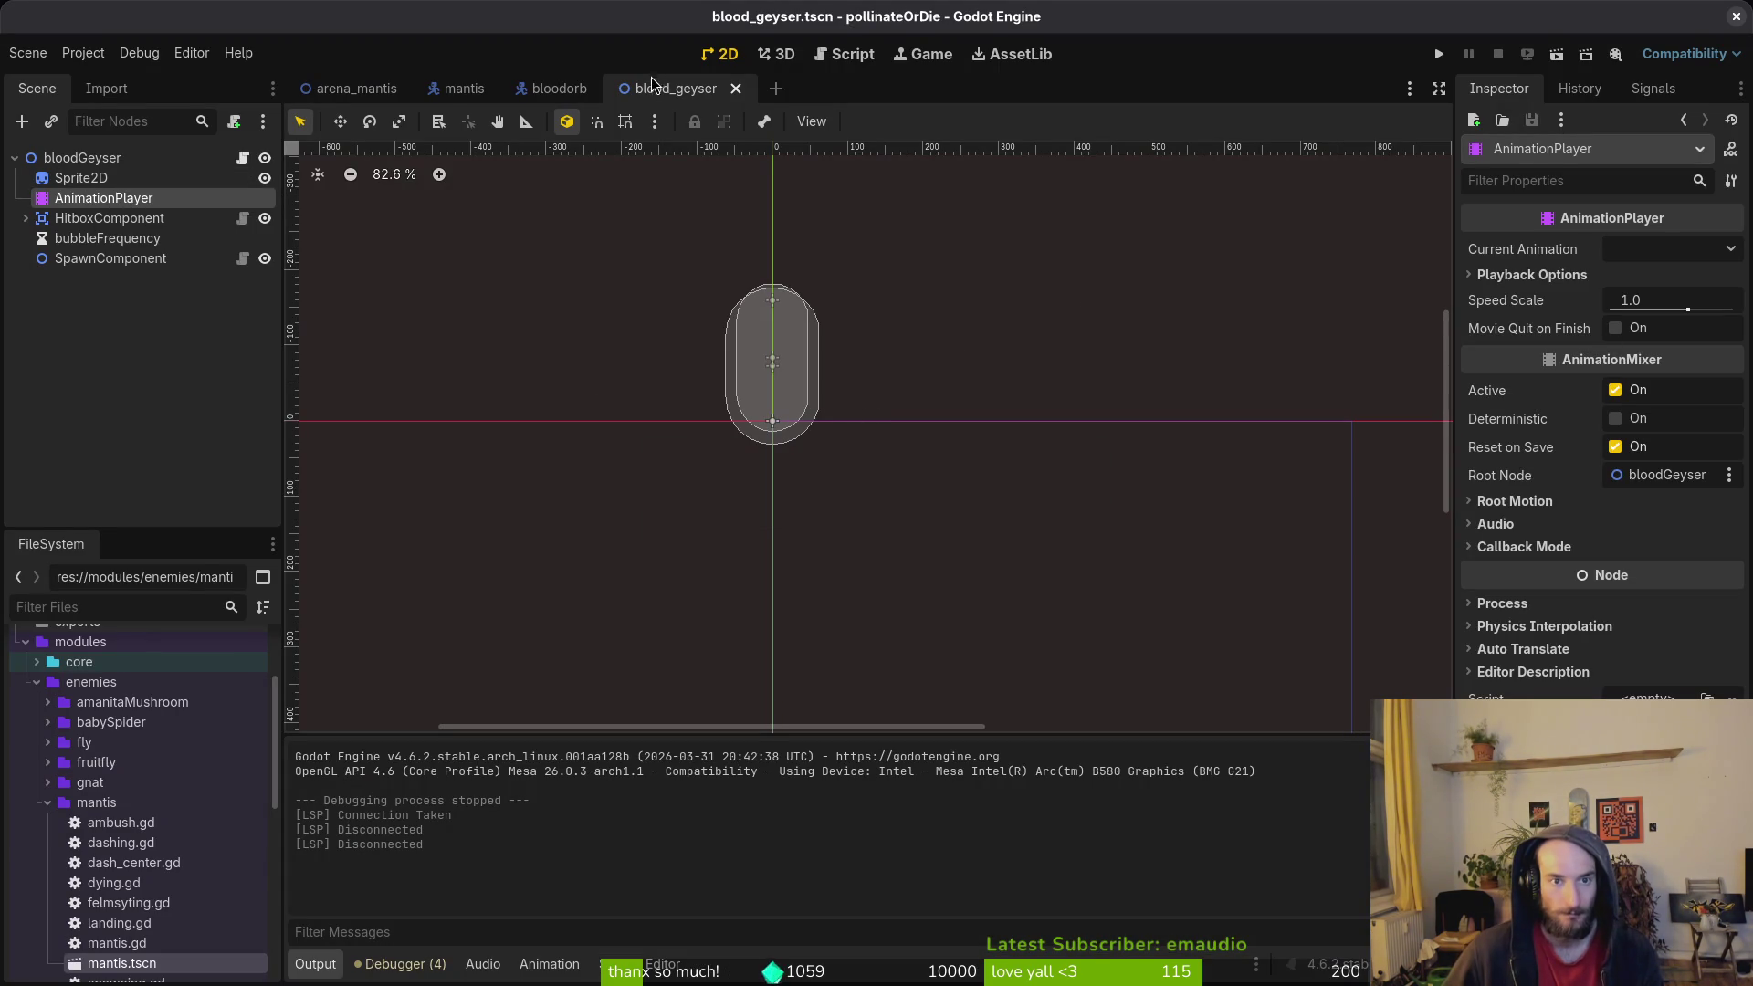
{"action": "middle_click", "coordinate": [582, 89]}
{"action": "middle_click", "coordinate": [553, 95]}
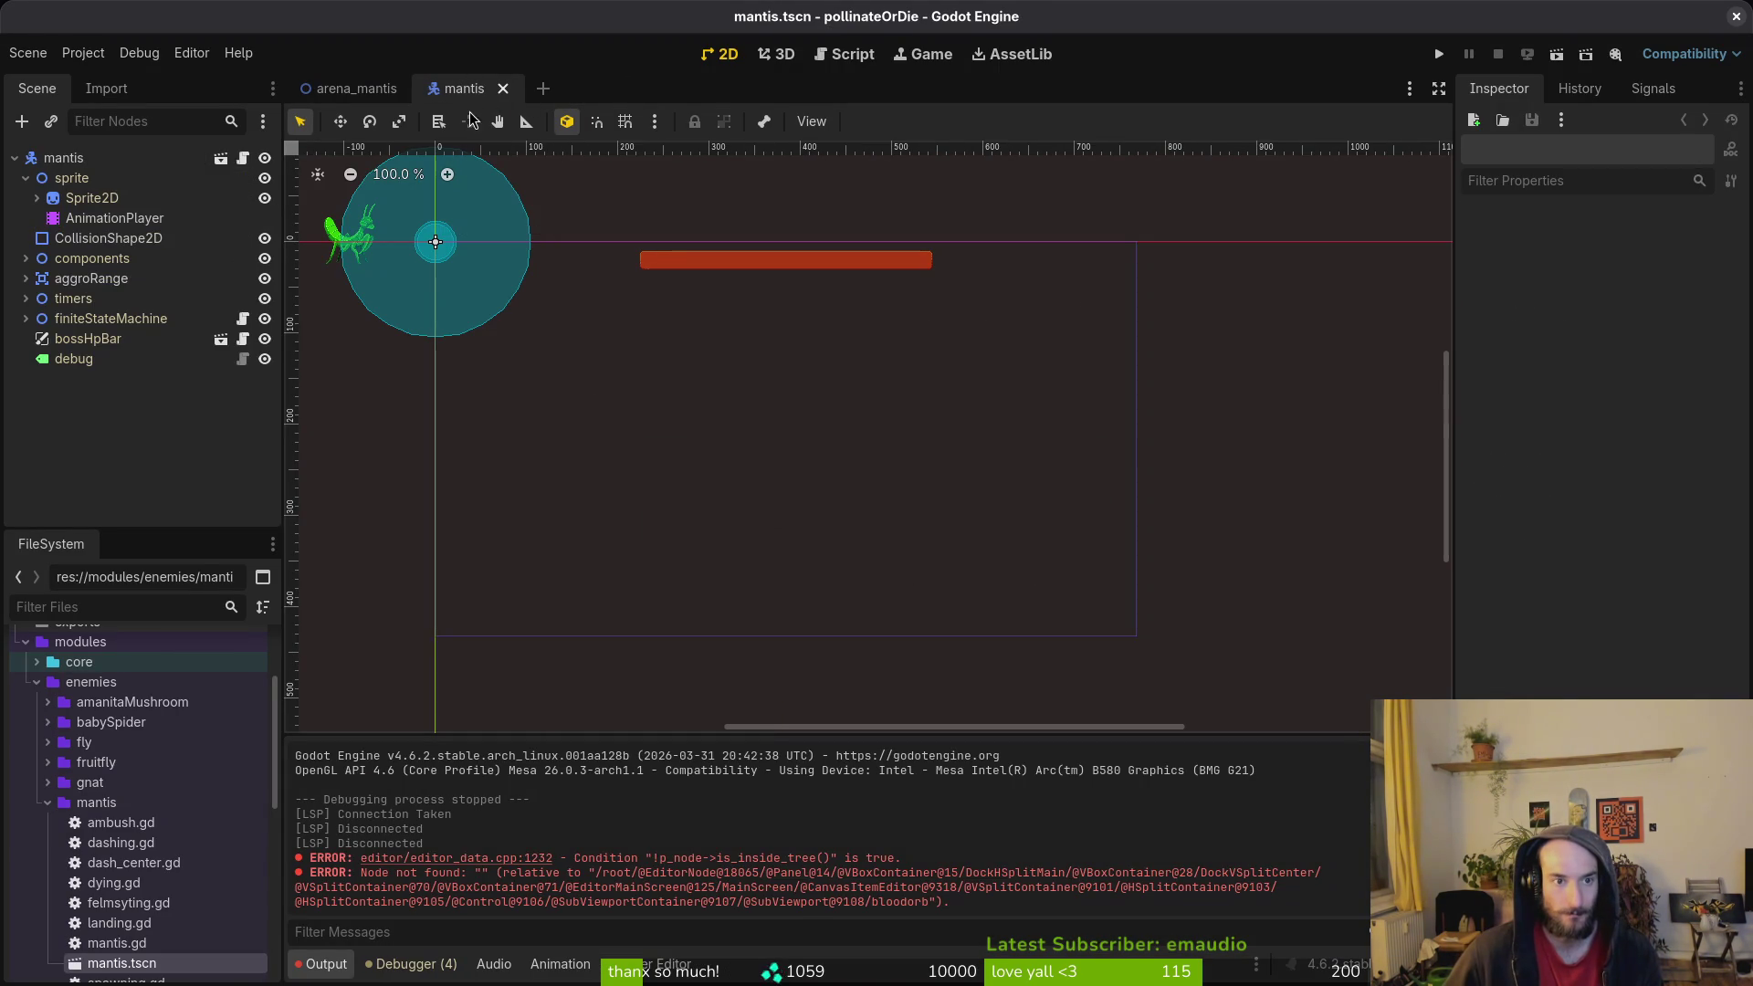
Step: Check the mantis Sprite2D's Hframes/Vframes settings, centring the view on the sprite
{"action": "left_click", "coordinate": [91, 198]}
{"action": "key", "text": "f"}
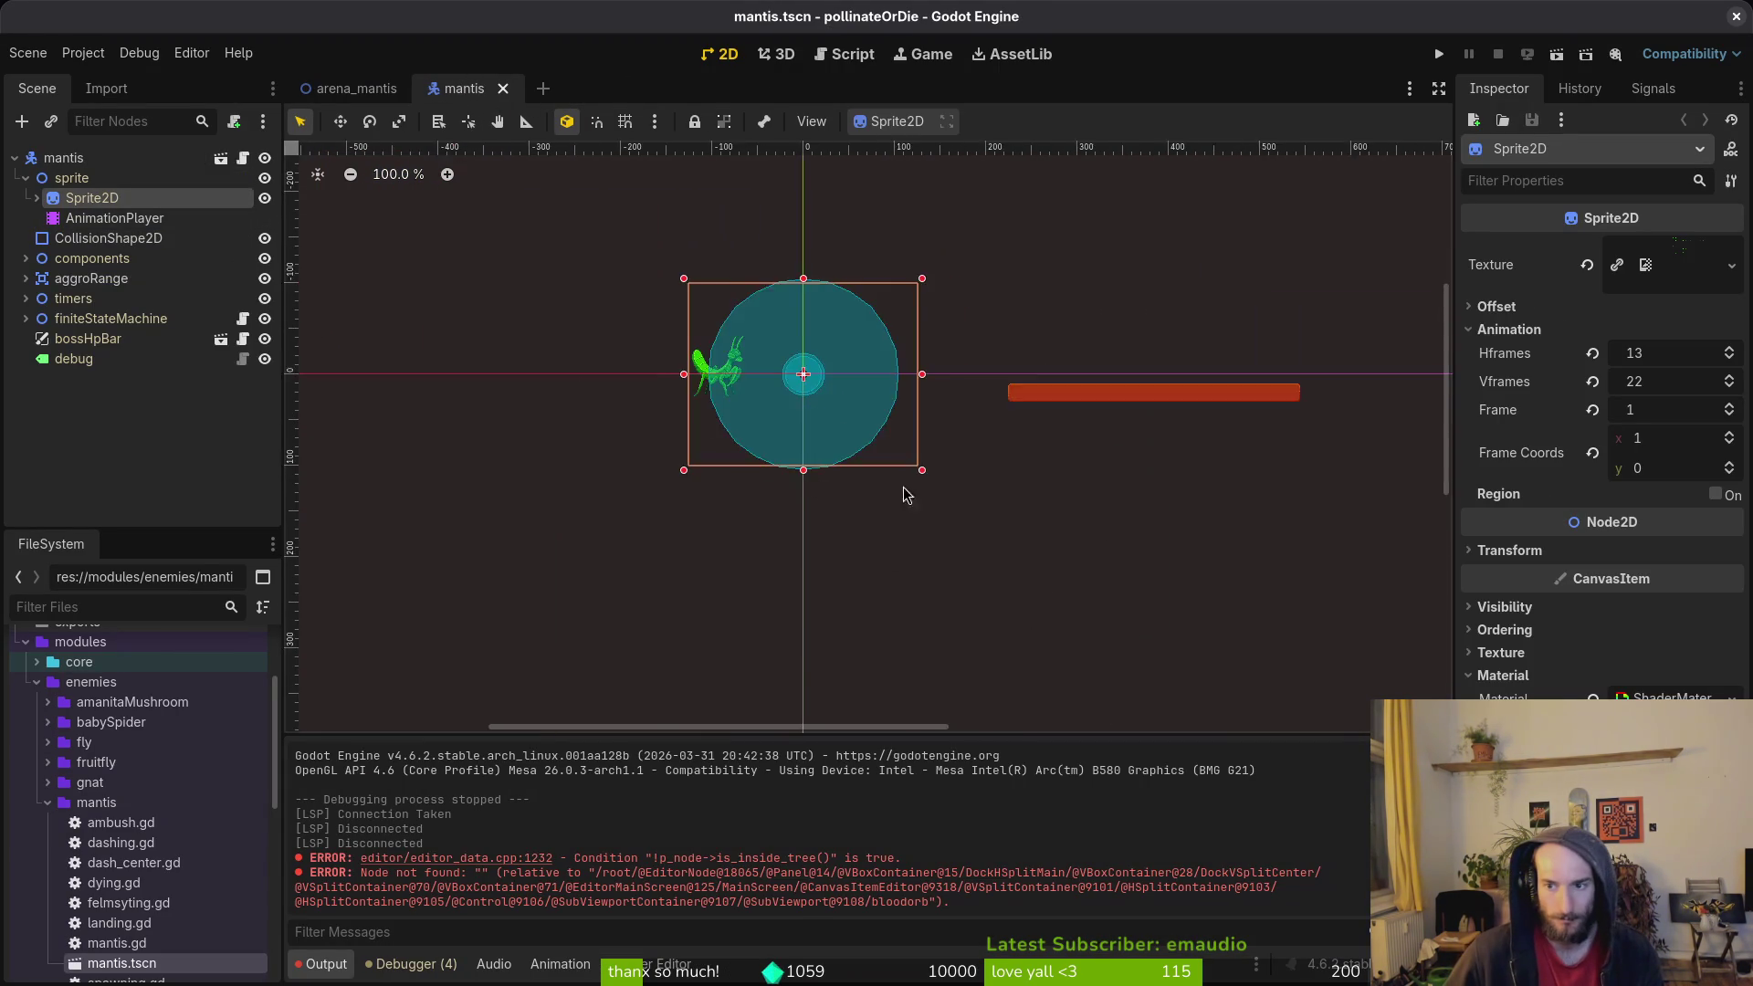
{"action": "scroll", "coordinate": [1135, 510], "scroll_direction": "up", "scroll_amount": 3}
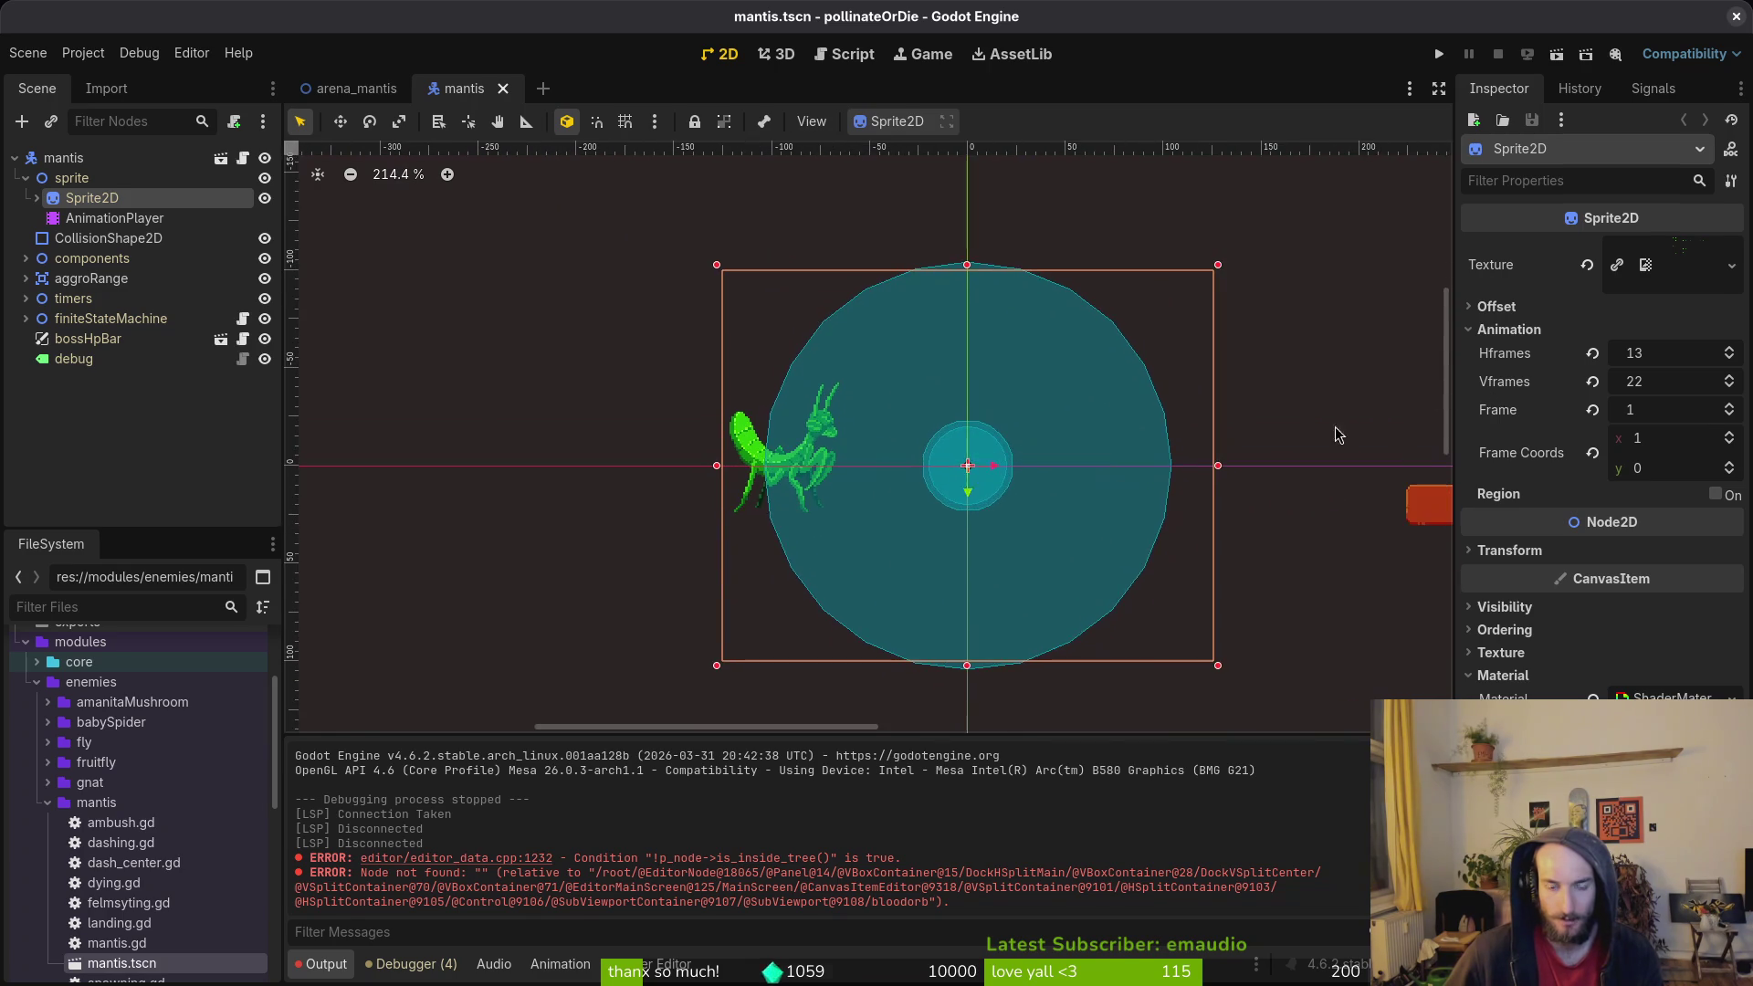
{"action": "key", "text": "alt+Tab"}
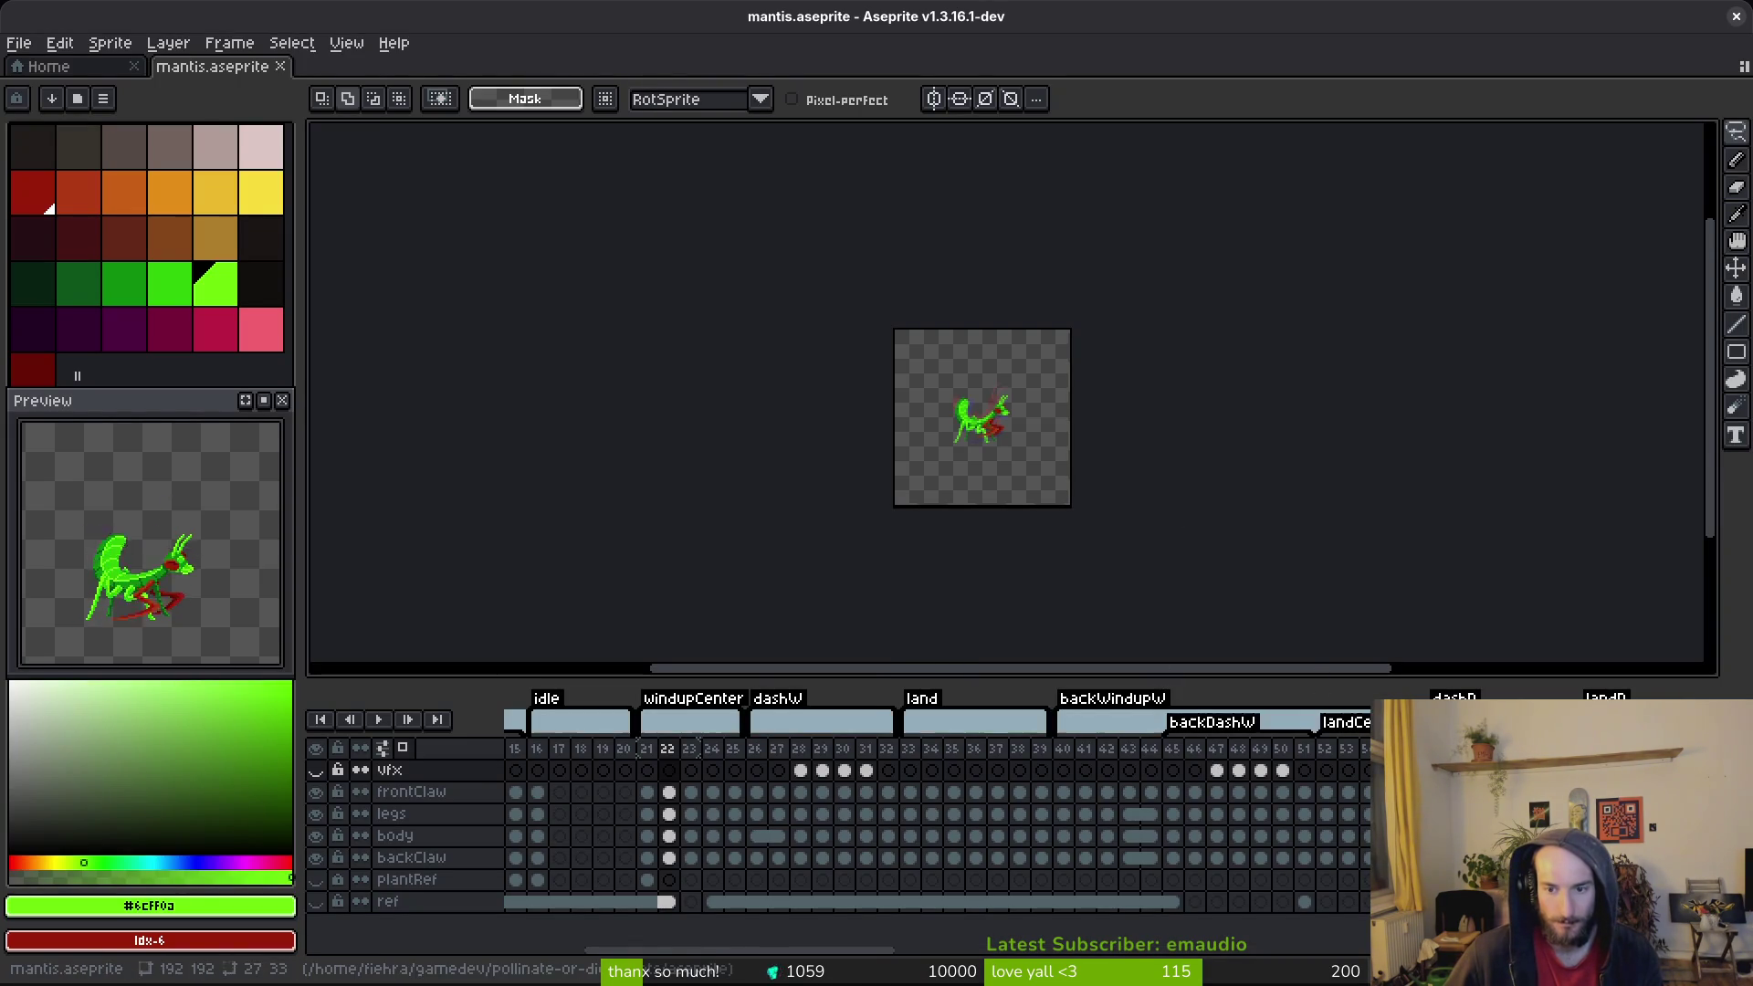
Step: Save mantis.aseprite and generate a fresh sprite sheet from it
{"action": "key", "text": "ctrl+s"}
{"action": "key", "text": "ctrl+e"}
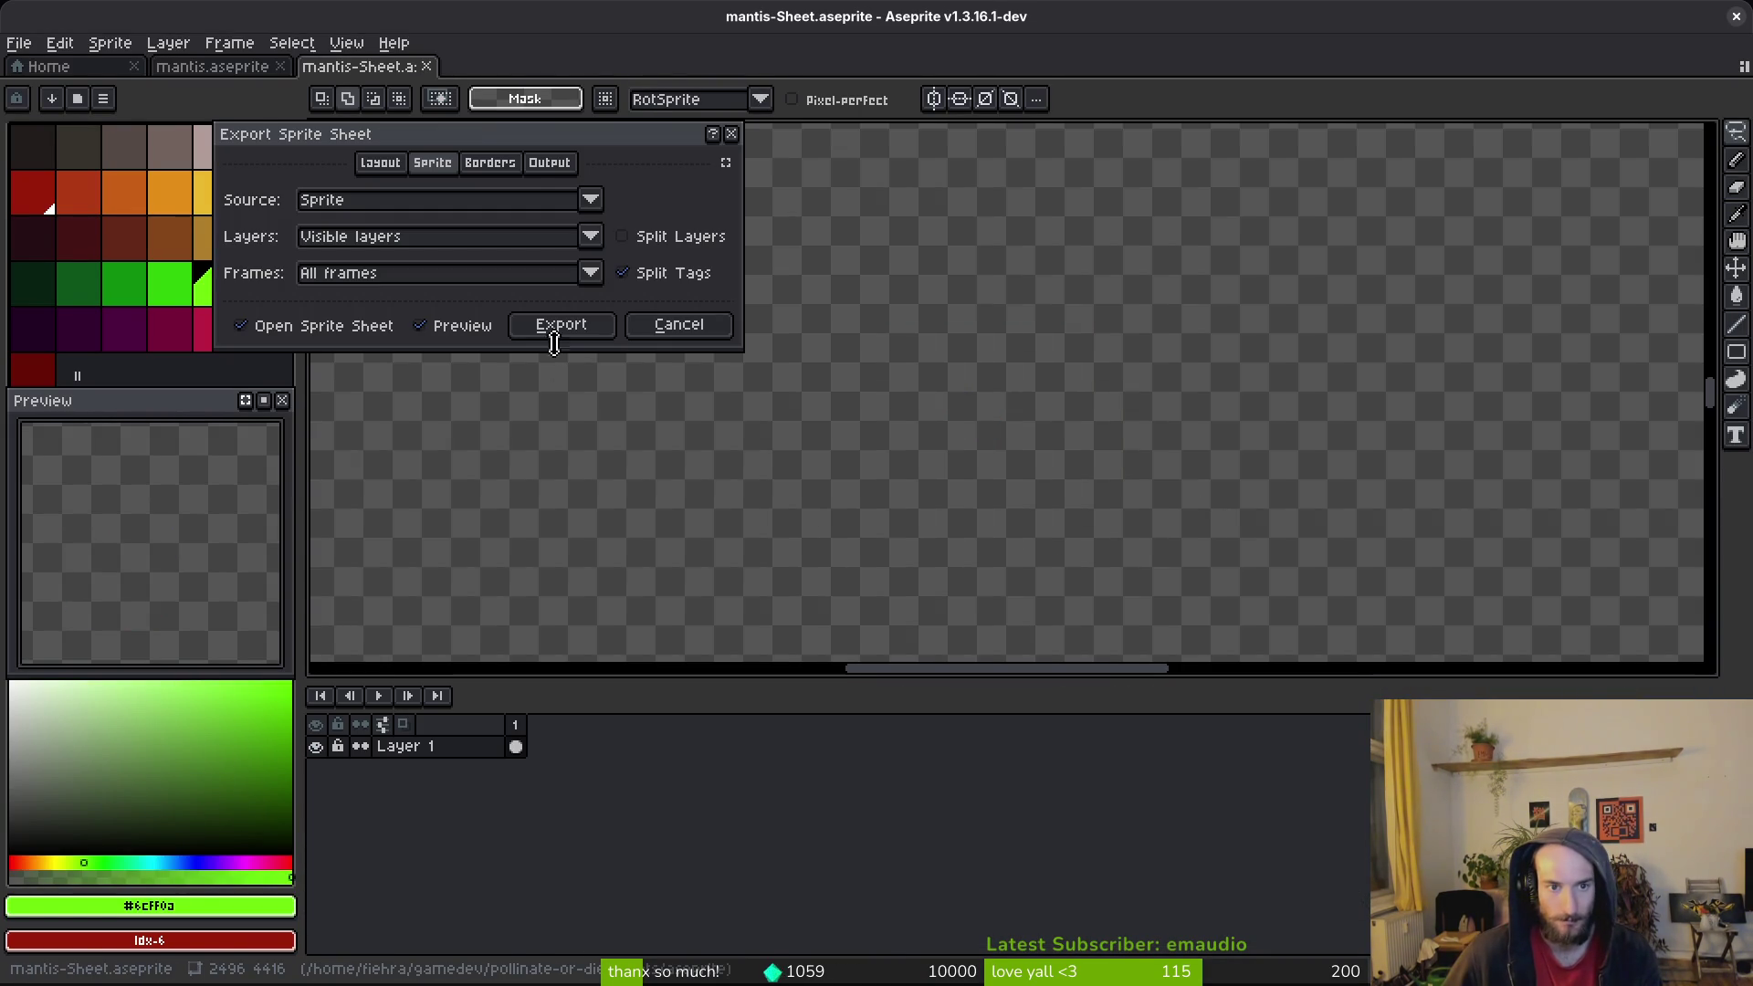
{"action": "left_click", "coordinate": [559, 325]}
{"action": "scroll", "coordinate": [923, 382], "scroll_direction": "down", "scroll_amount": 4}
{"action": "key", "text": "ctrl+alt+shift+s"}
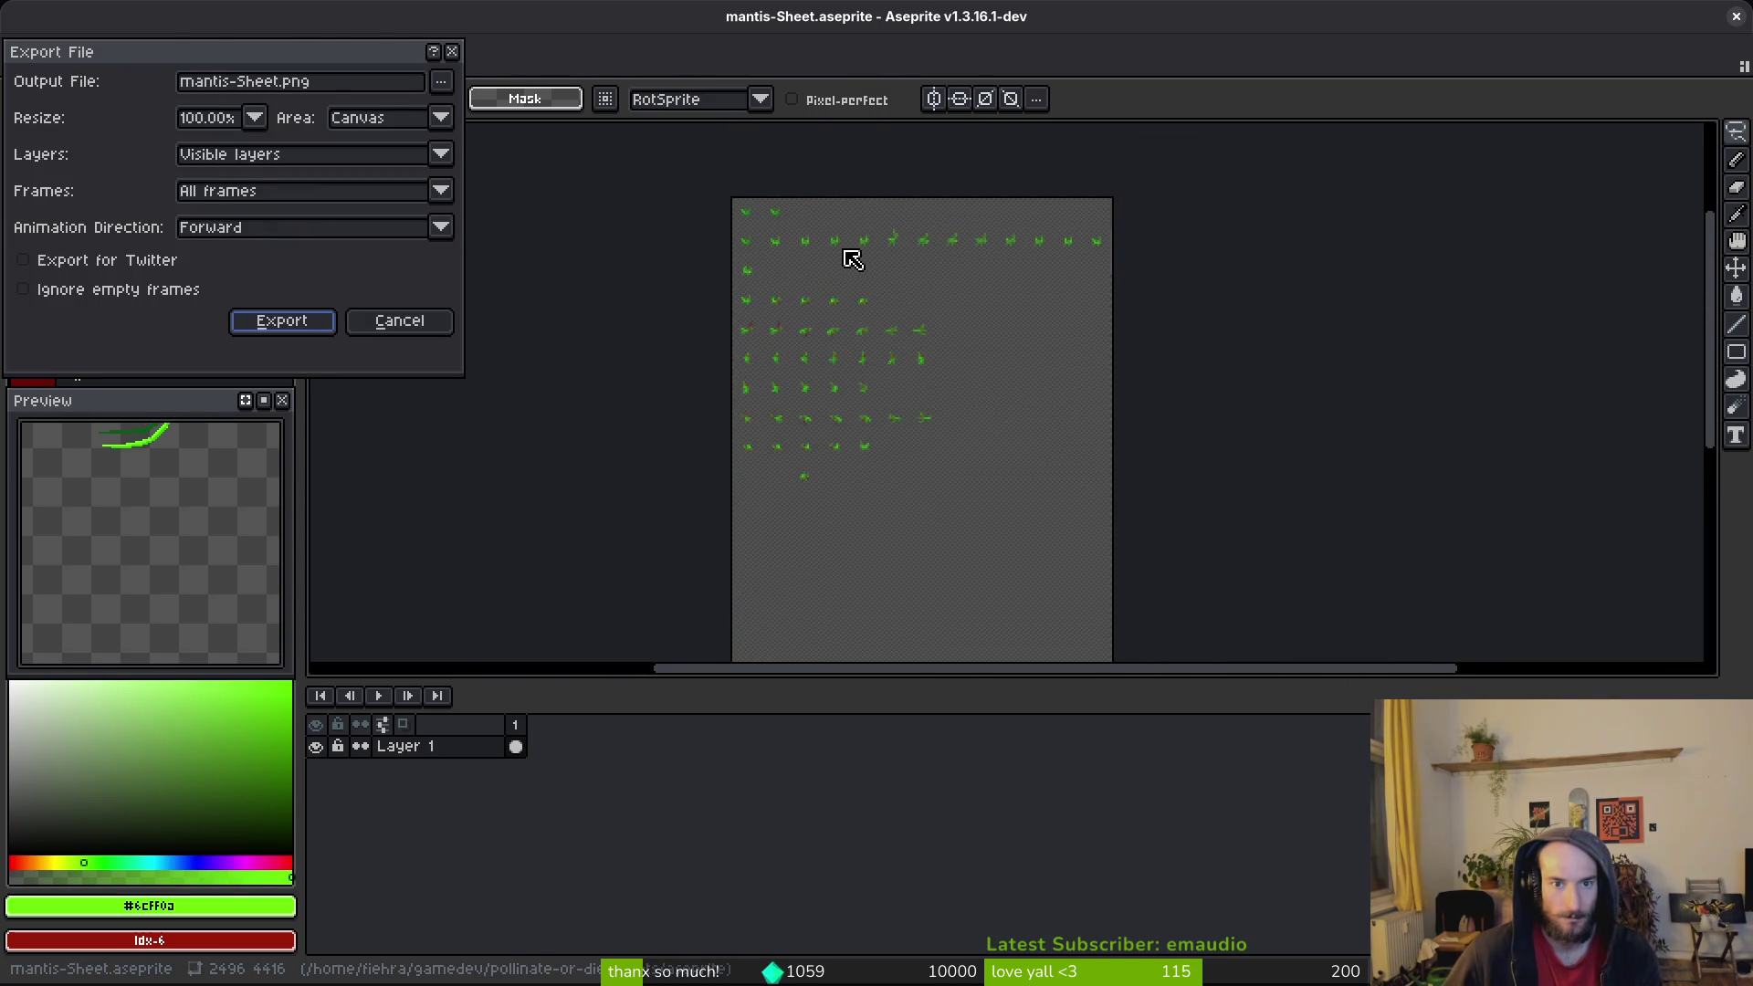
{"action": "key", "text": "Return"}
{"action": "scroll", "coordinate": [865, 261], "scroll_direction": "up", "scroll_amount": 3}
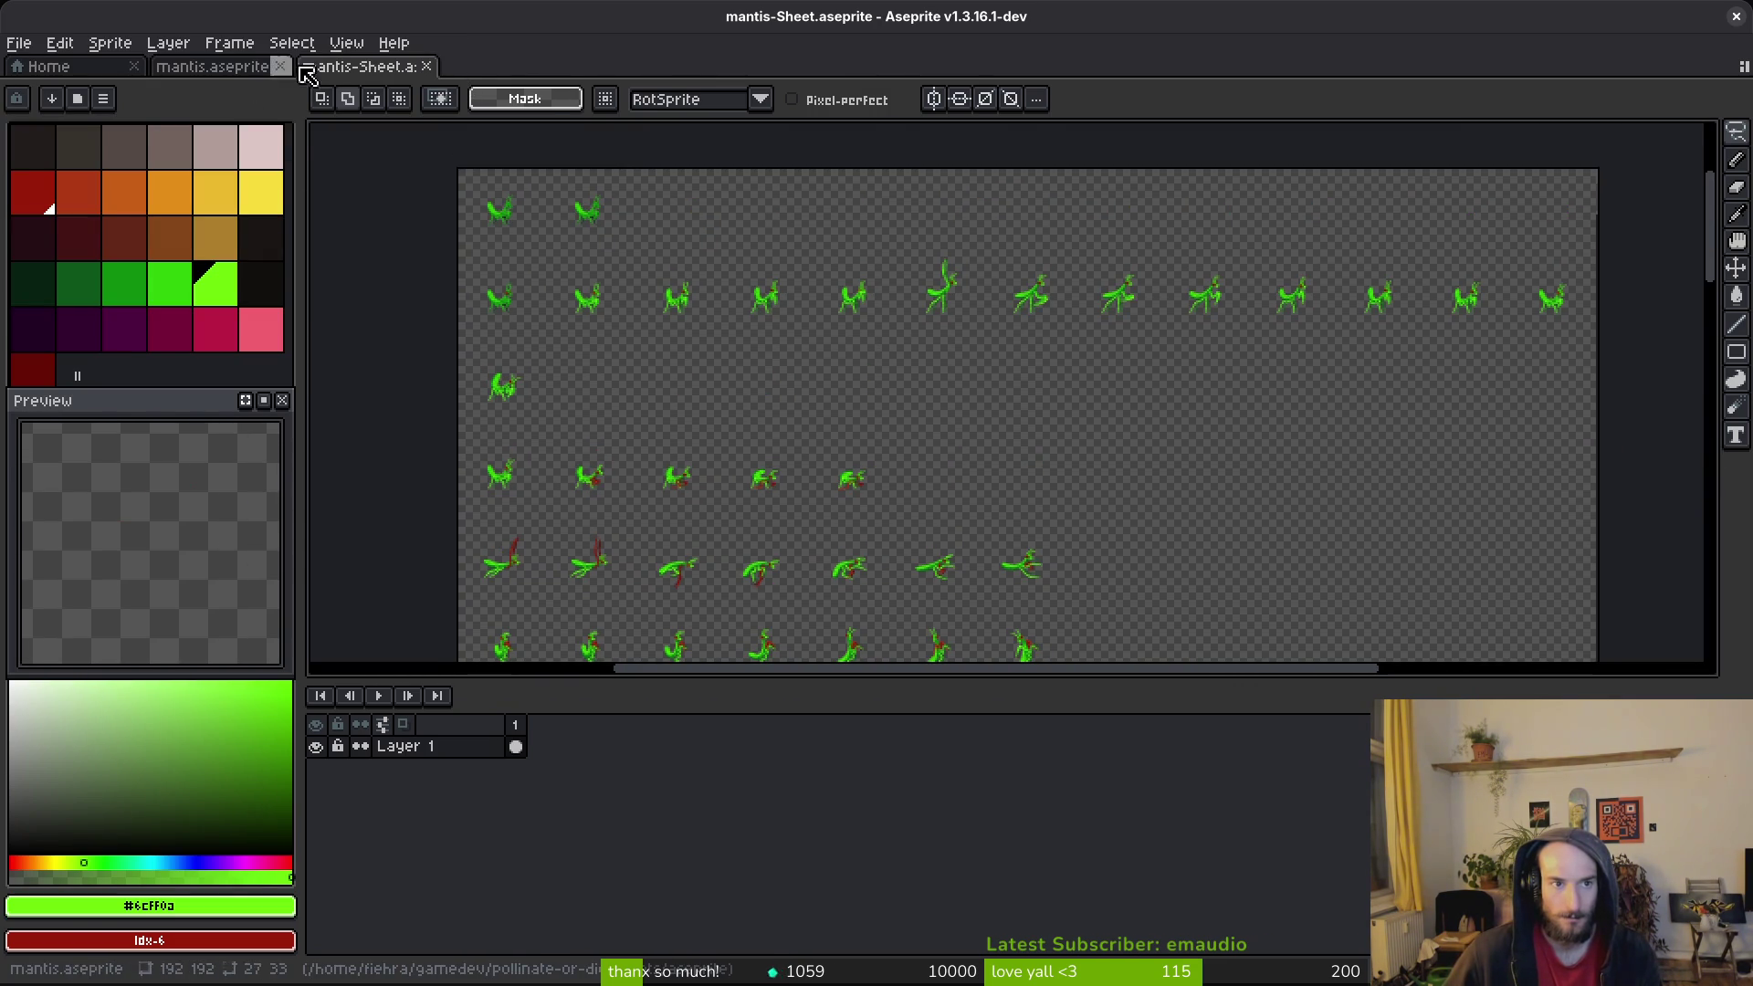
Step: Export the sheet image over art/enemies/mantis-Sheet.png, accepting the overwrite
{"action": "key", "text": "ctrl+alt+shift+s"}
{"action": "left_click", "coordinate": [441, 81]}
{"action": "left_click", "coordinate": [465, 108]}
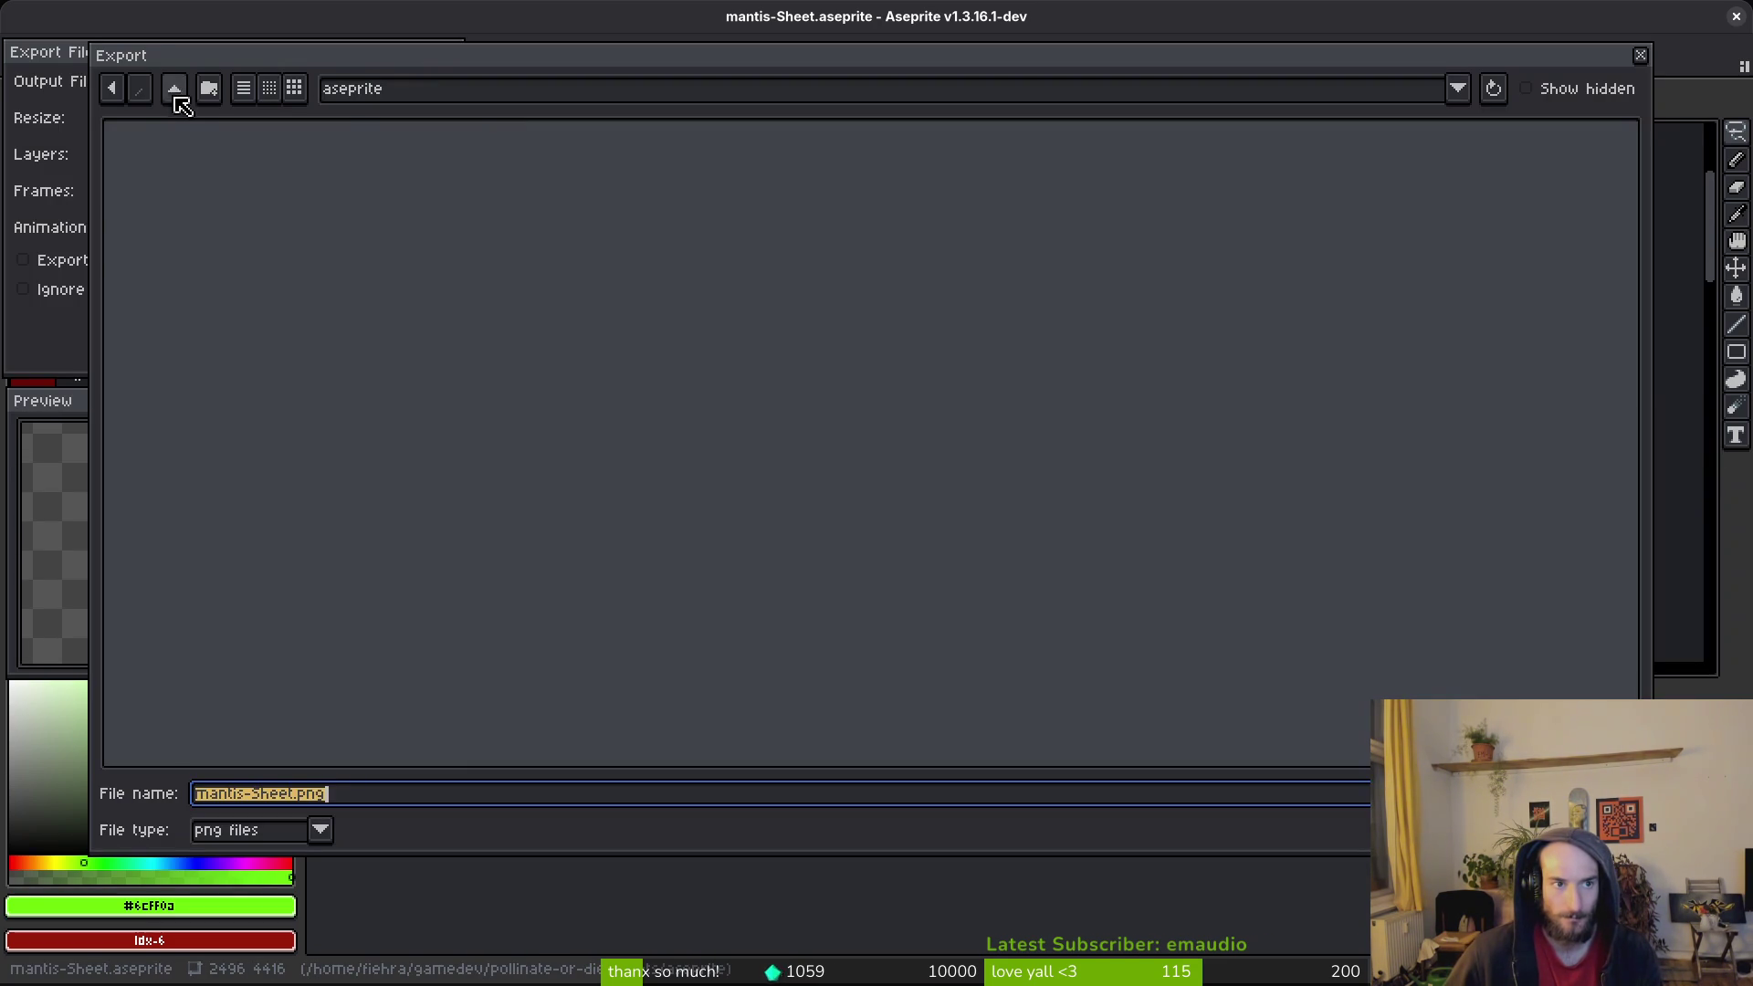
{"action": "double_click", "coordinate": [176, 207]}
{"action": "double_click", "coordinate": [628, 183]}
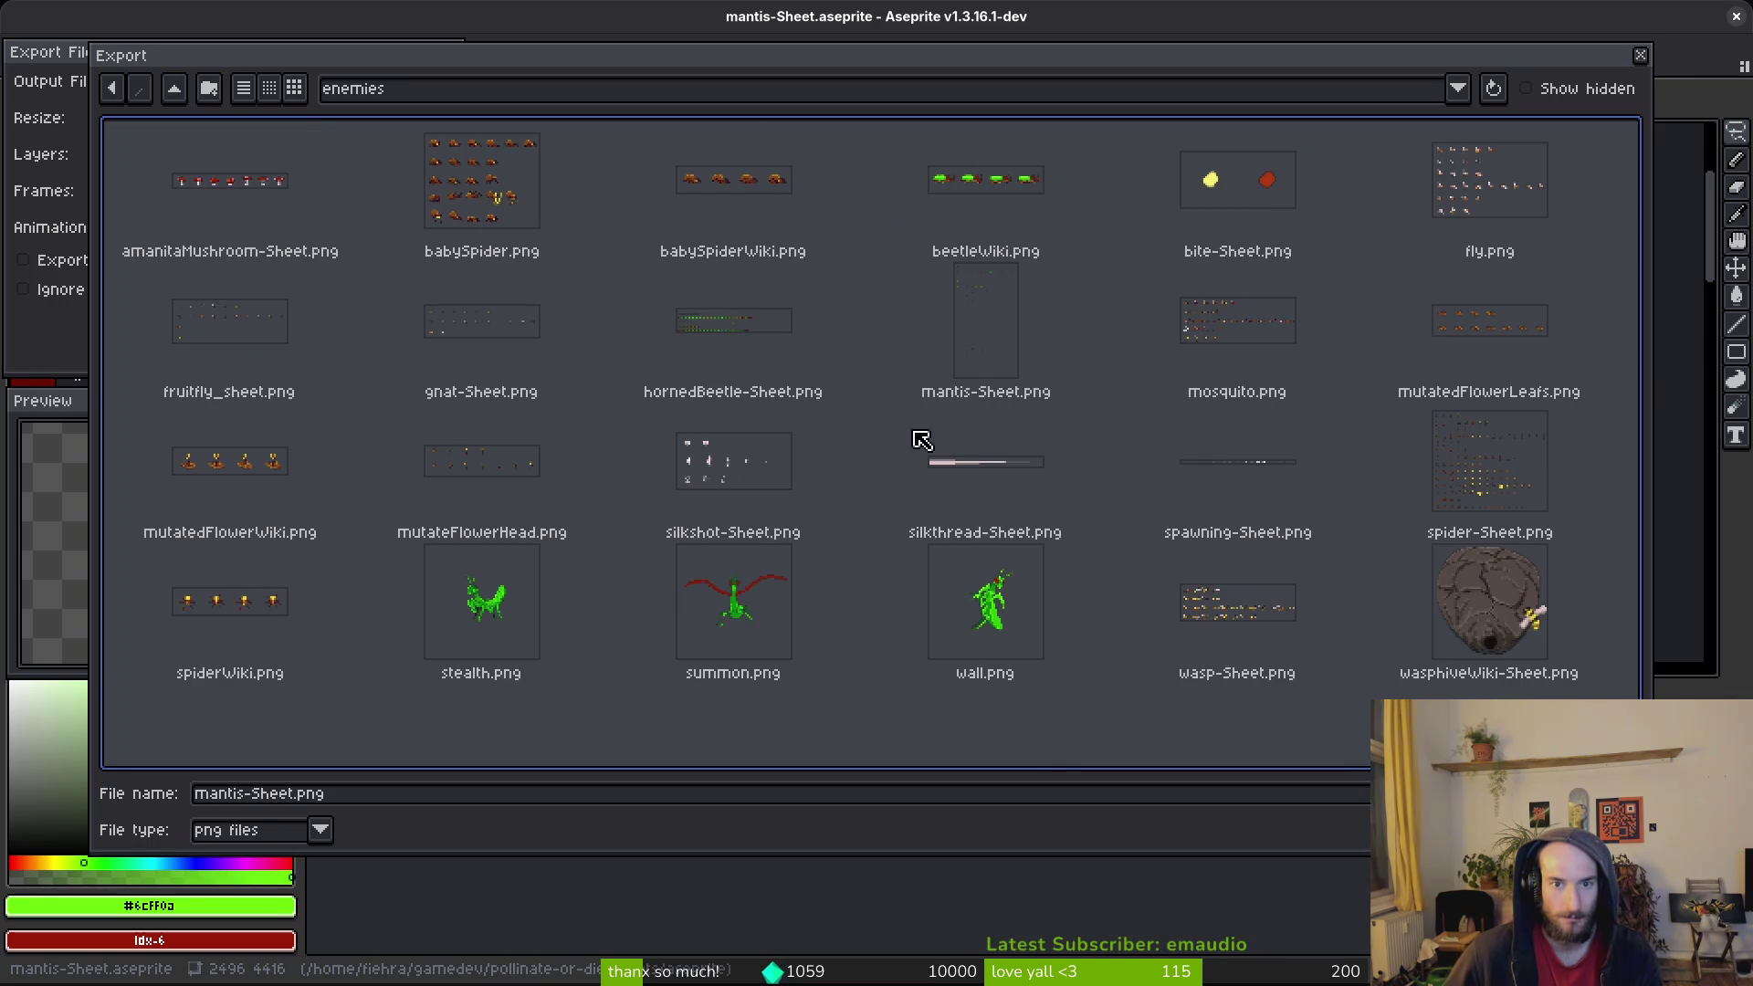
{"action": "key", "text": "Return"}
{"action": "left_click", "coordinate": [765, 553]}
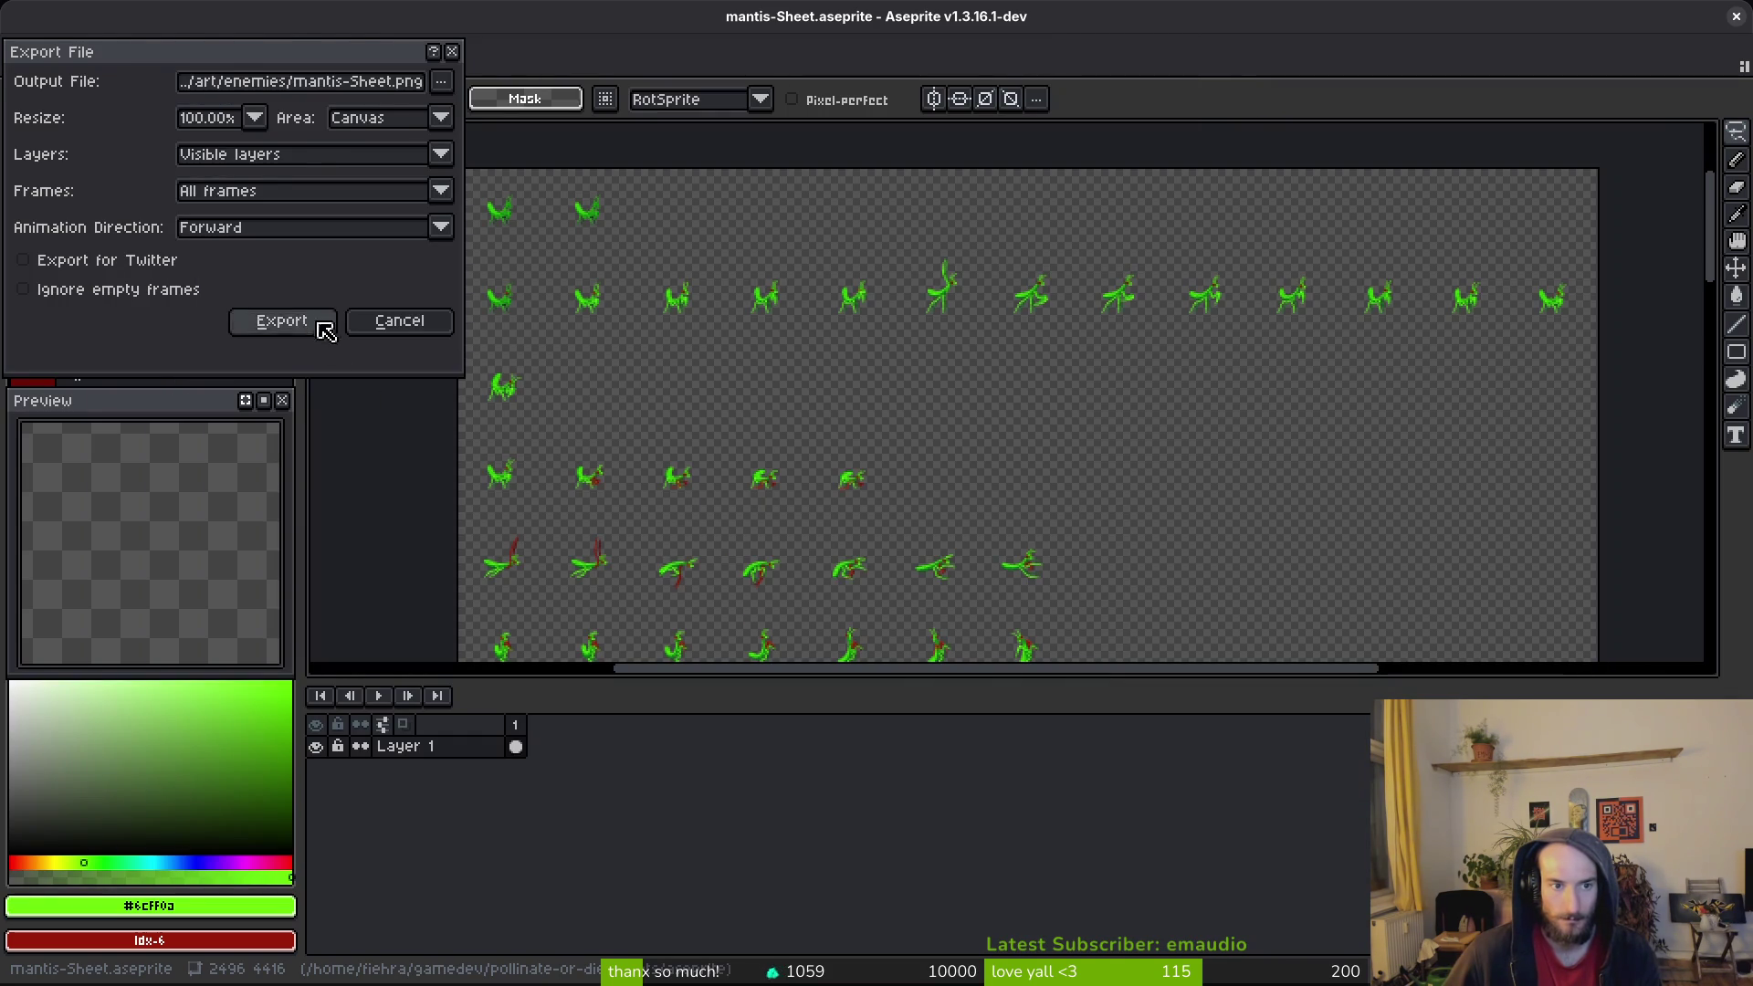
{"action": "left_click", "coordinate": [321, 333]}
{"action": "key", "text": "alt+Tab"}
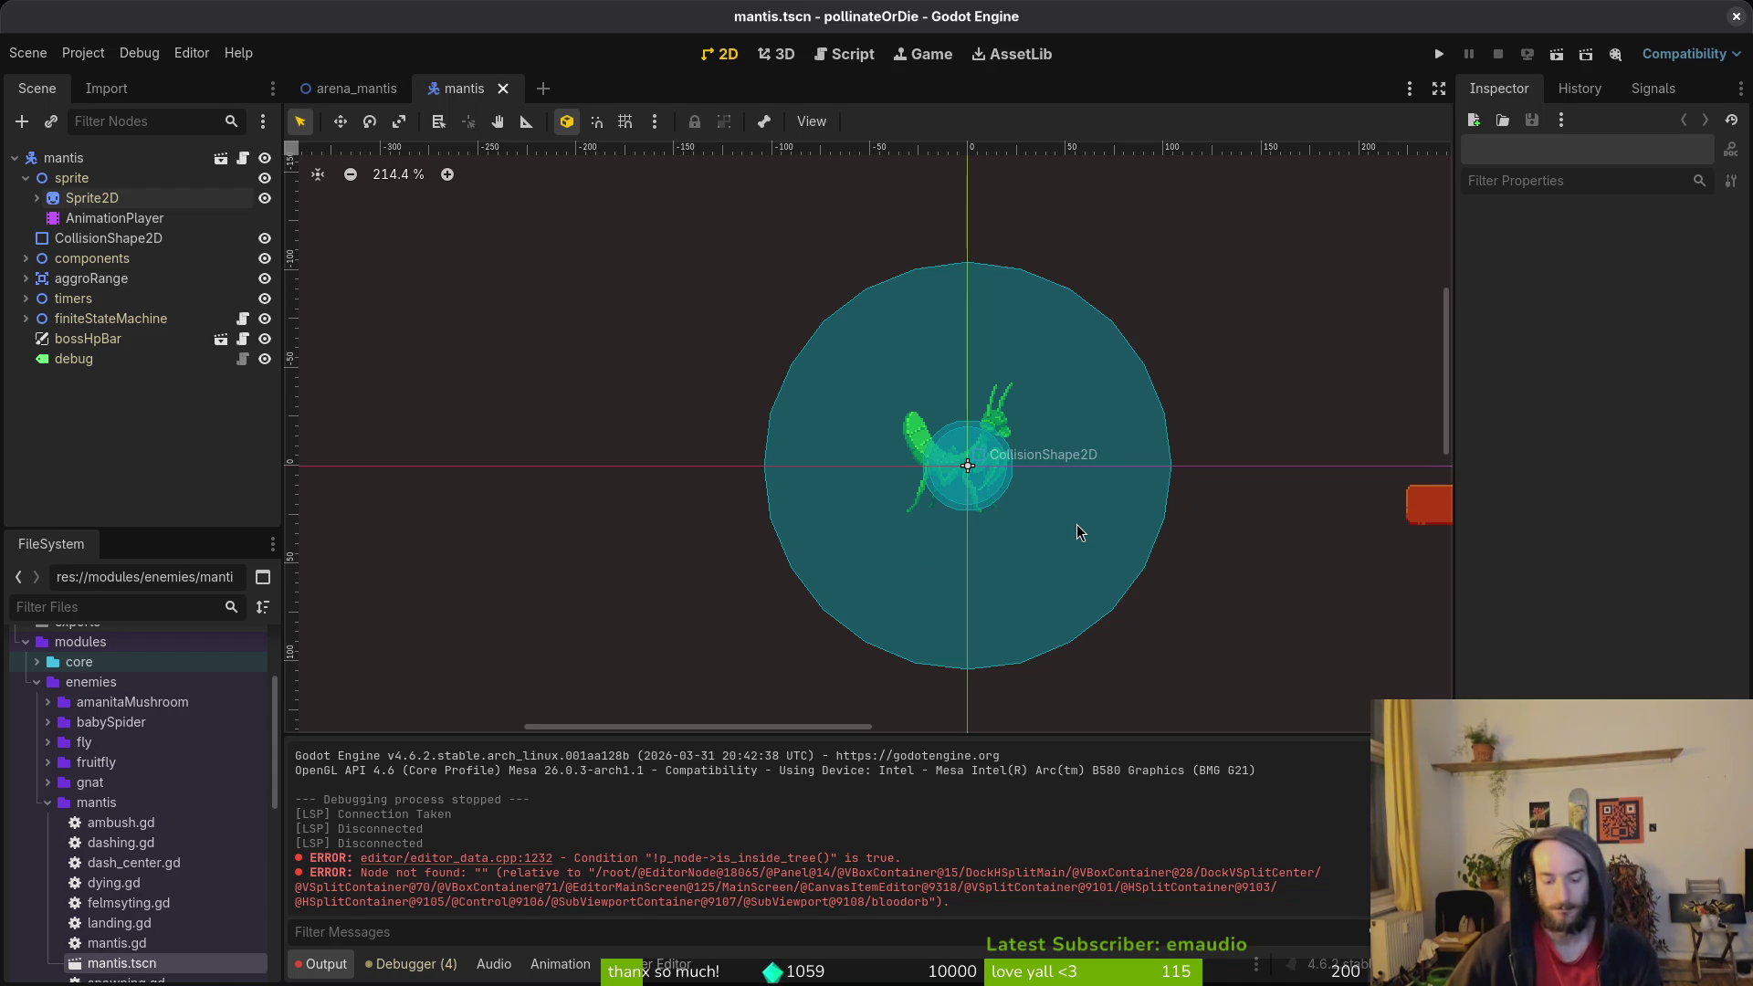
Step: Save the mantis scene and preview the AnimationPlayer's land animation at about 0.58 s
{"action": "left_click", "coordinate": [26, 179]}
{"action": "key", "text": "ctrl+s"}
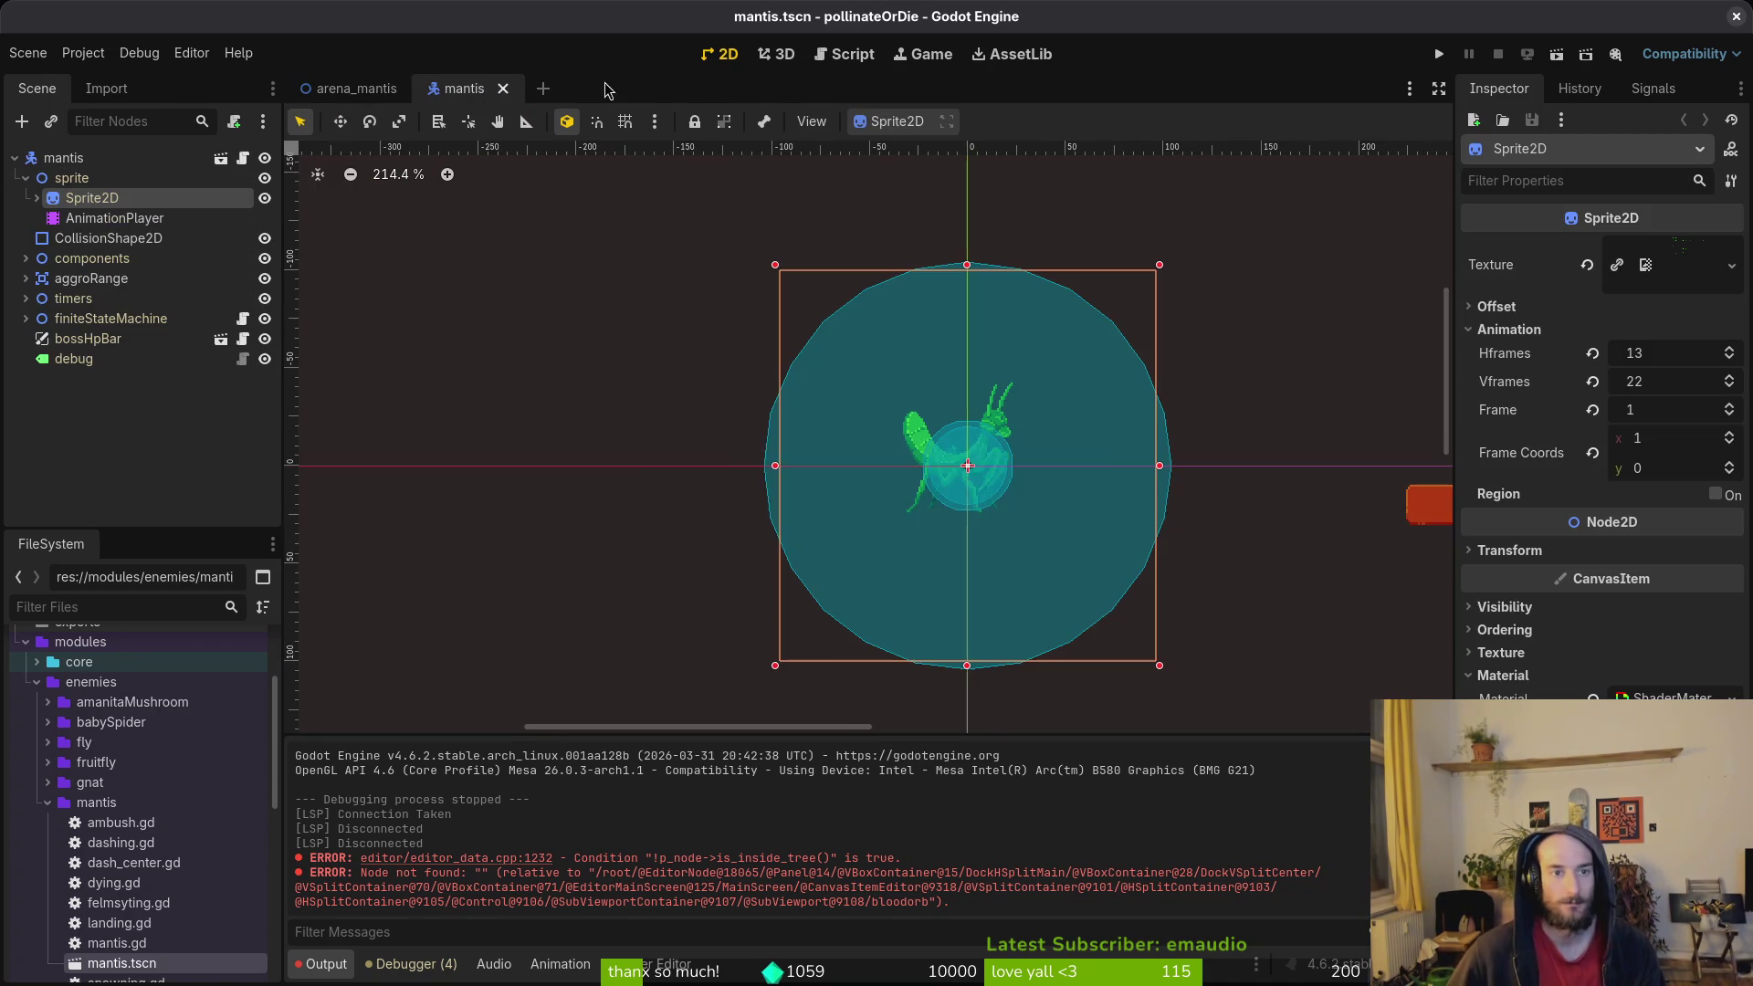
{"action": "left_click", "coordinate": [114, 218]}
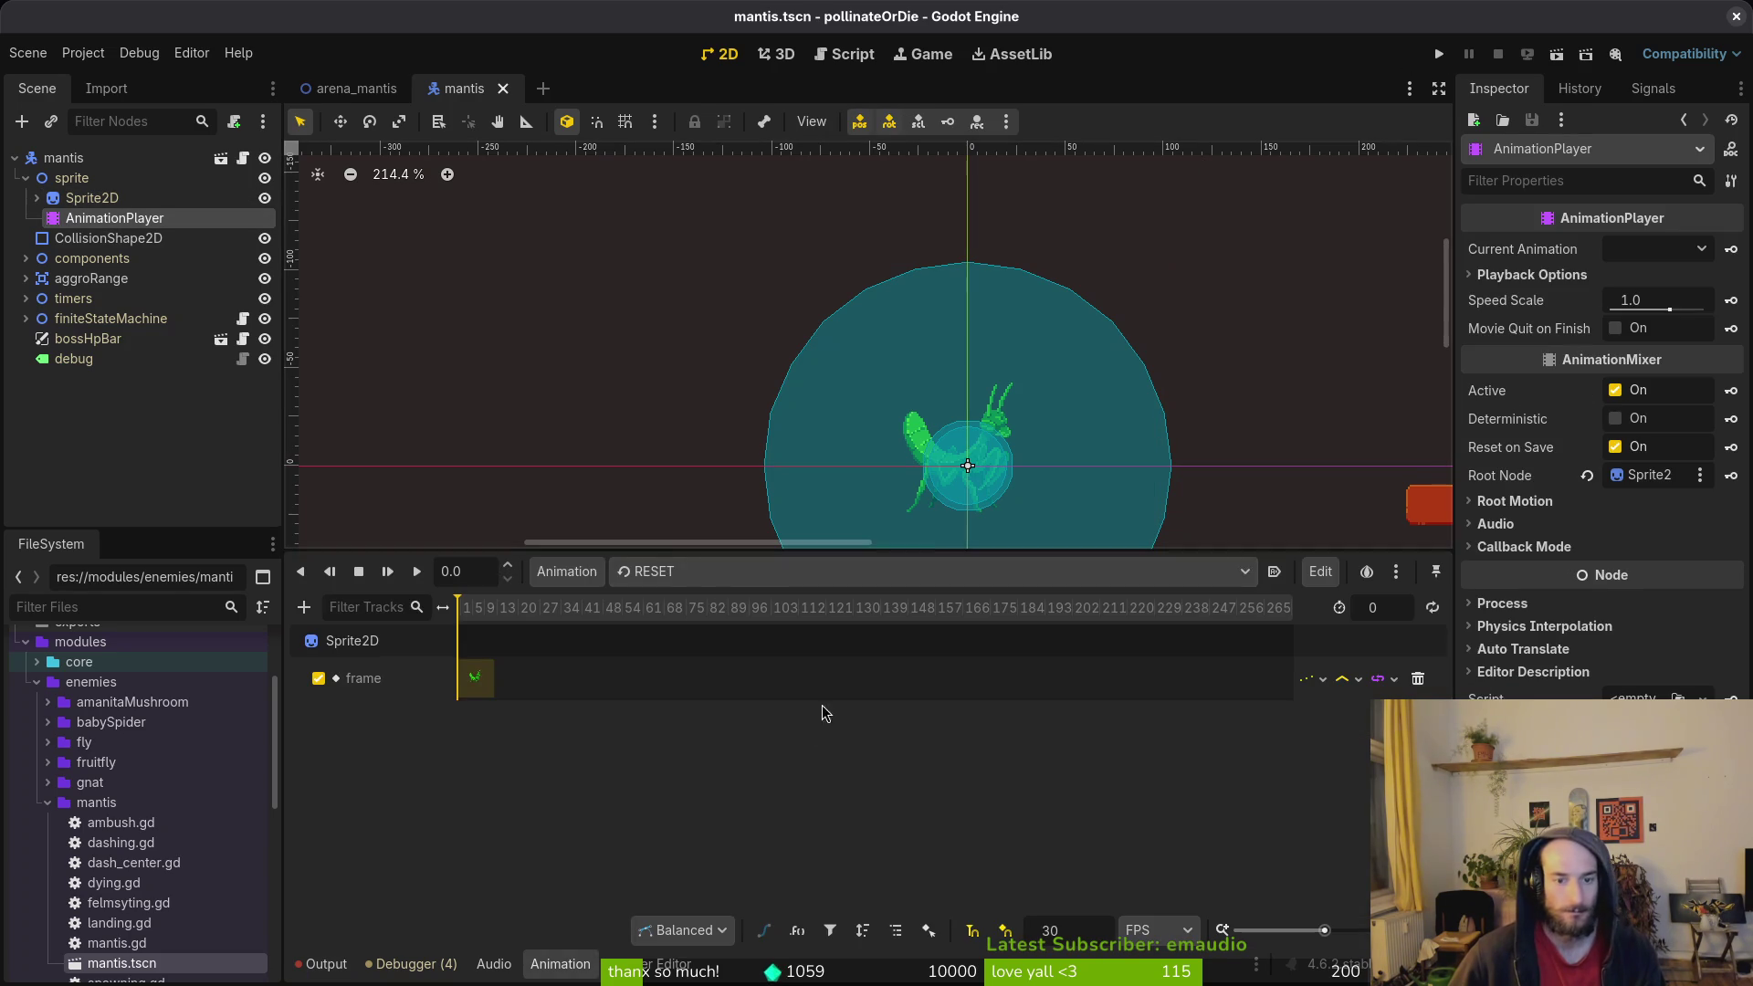
{"action": "left_click", "coordinate": [687, 571]}
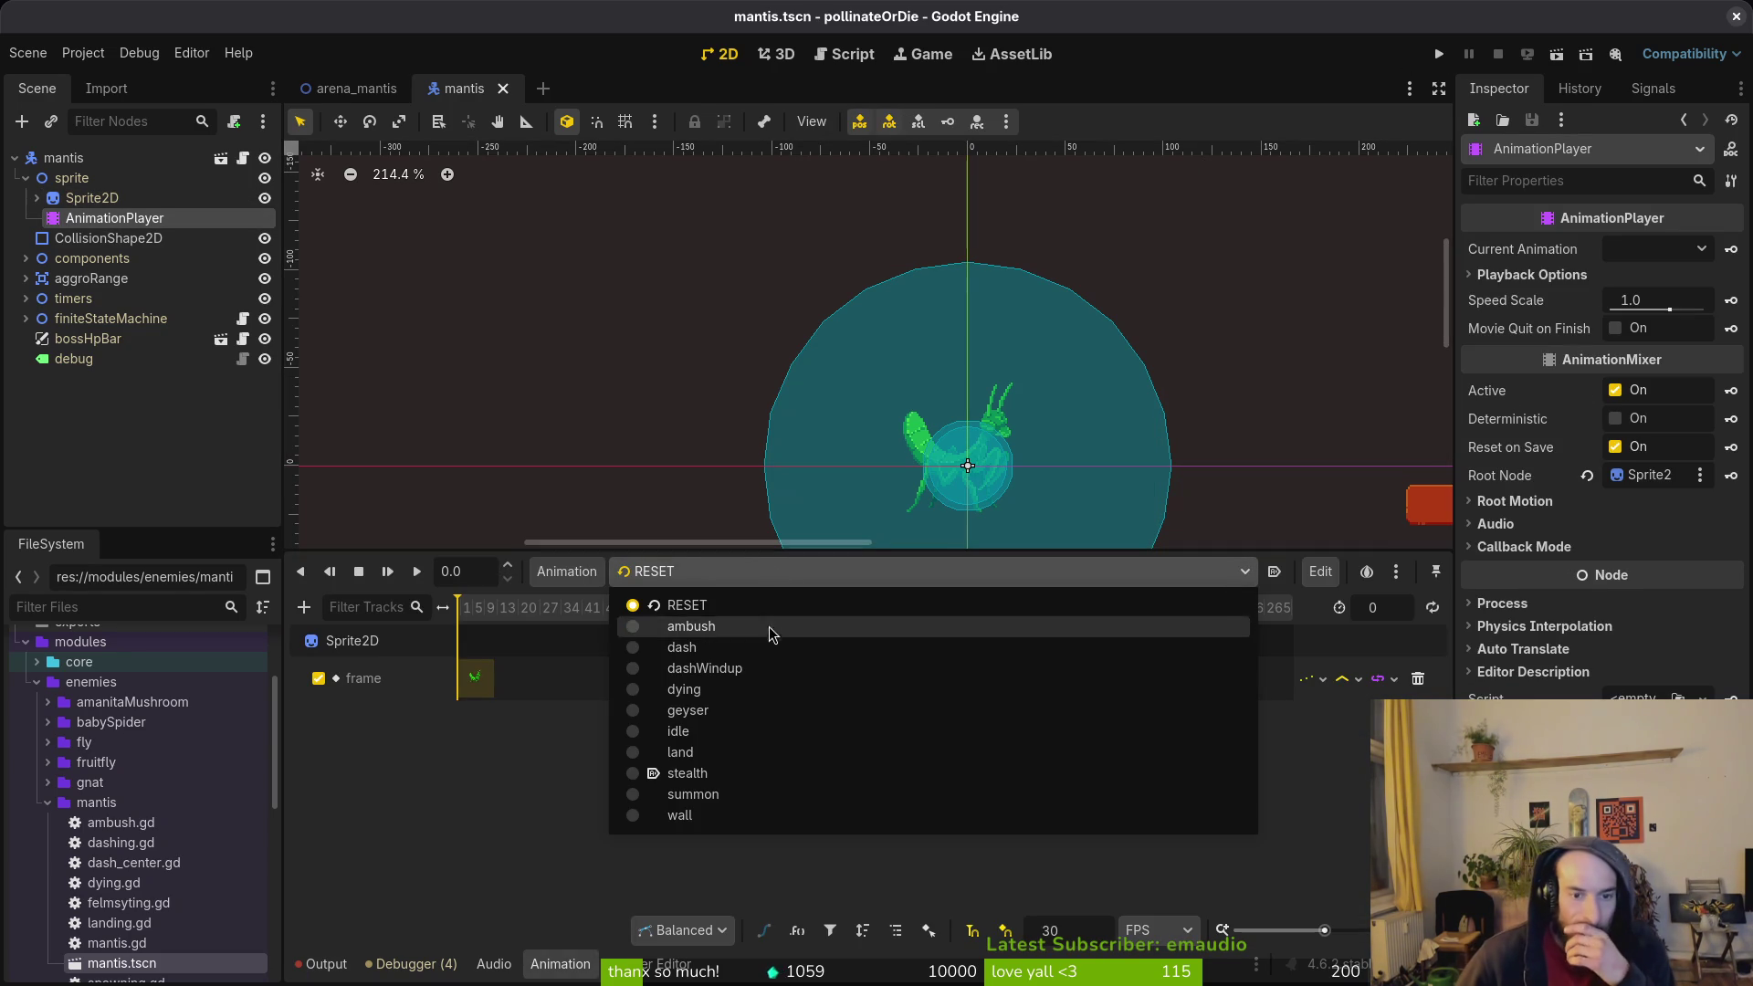
{"action": "left_click", "coordinate": [744, 752]}
{"action": "mouse_move", "coordinate": [473, 621]}
{"action": "left_mouse_down"}
{"action": "mouse_move", "coordinate": [514, 621]}
{"action": "mouse_move", "coordinate": [459, 620]}
{"action": "left_mouse_up"}
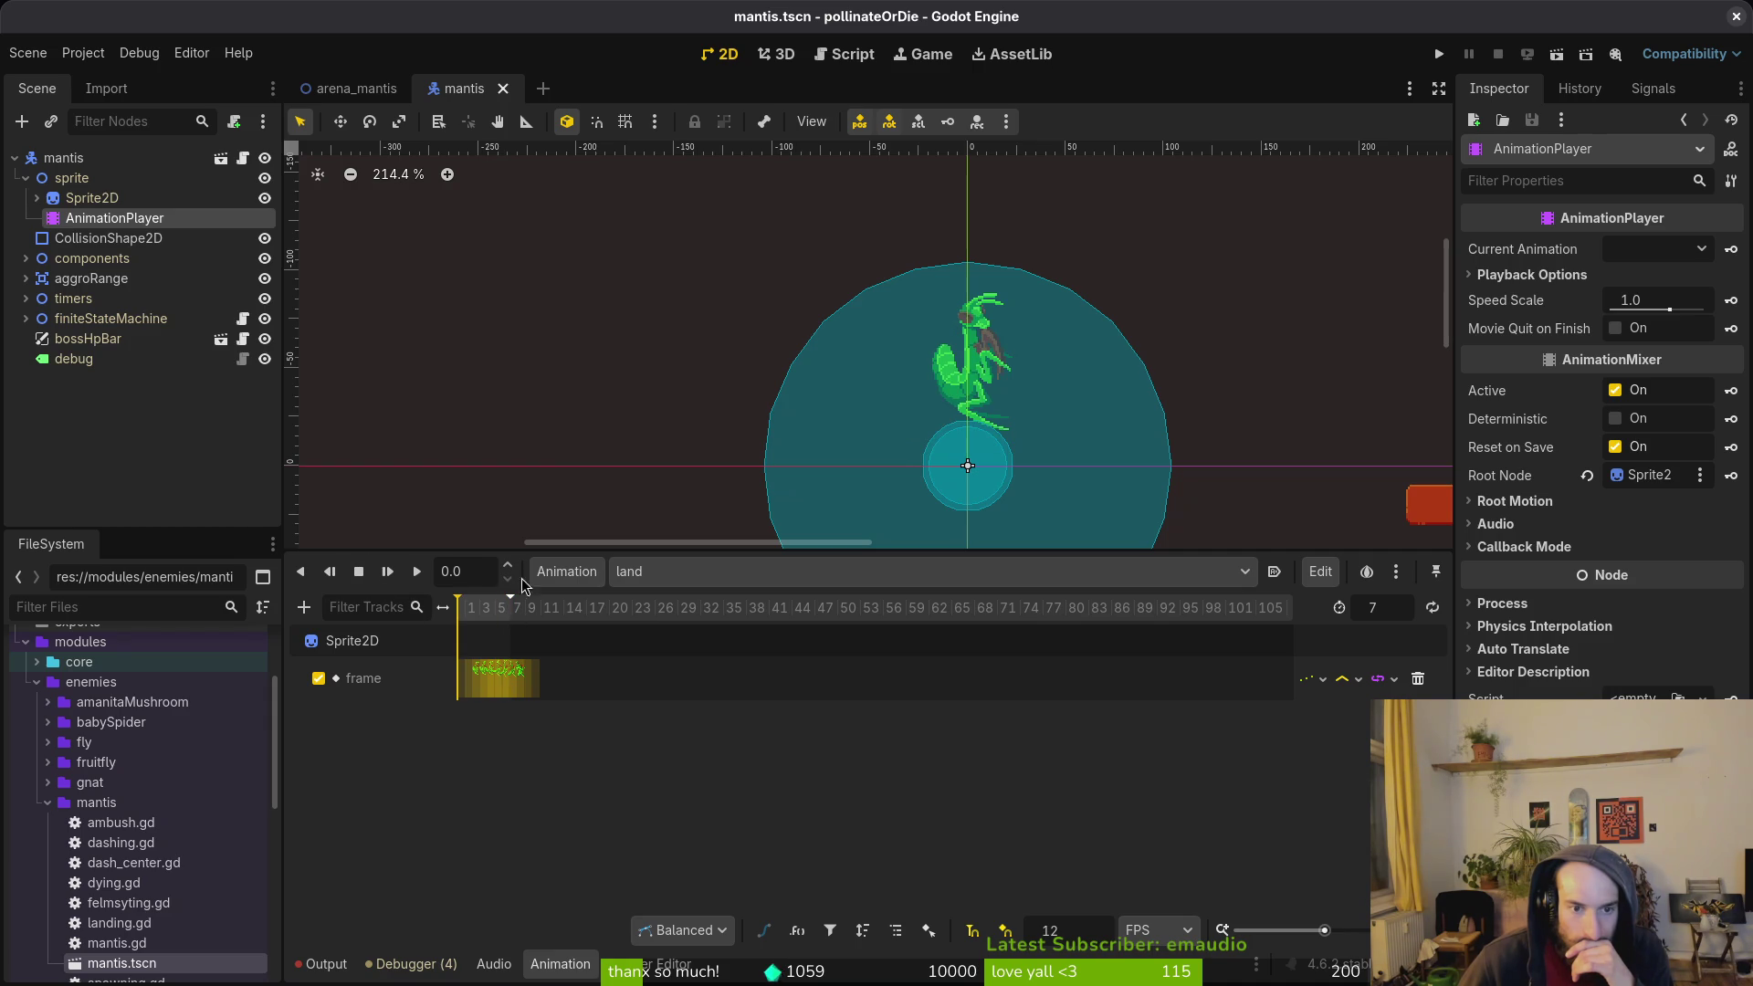
Step: Add a new dashCenterWall animation, rename it wallDashCenter, and save the scene
{"action": "left_click", "coordinate": [567, 571]}
{"action": "left_click", "coordinate": [627, 609]}
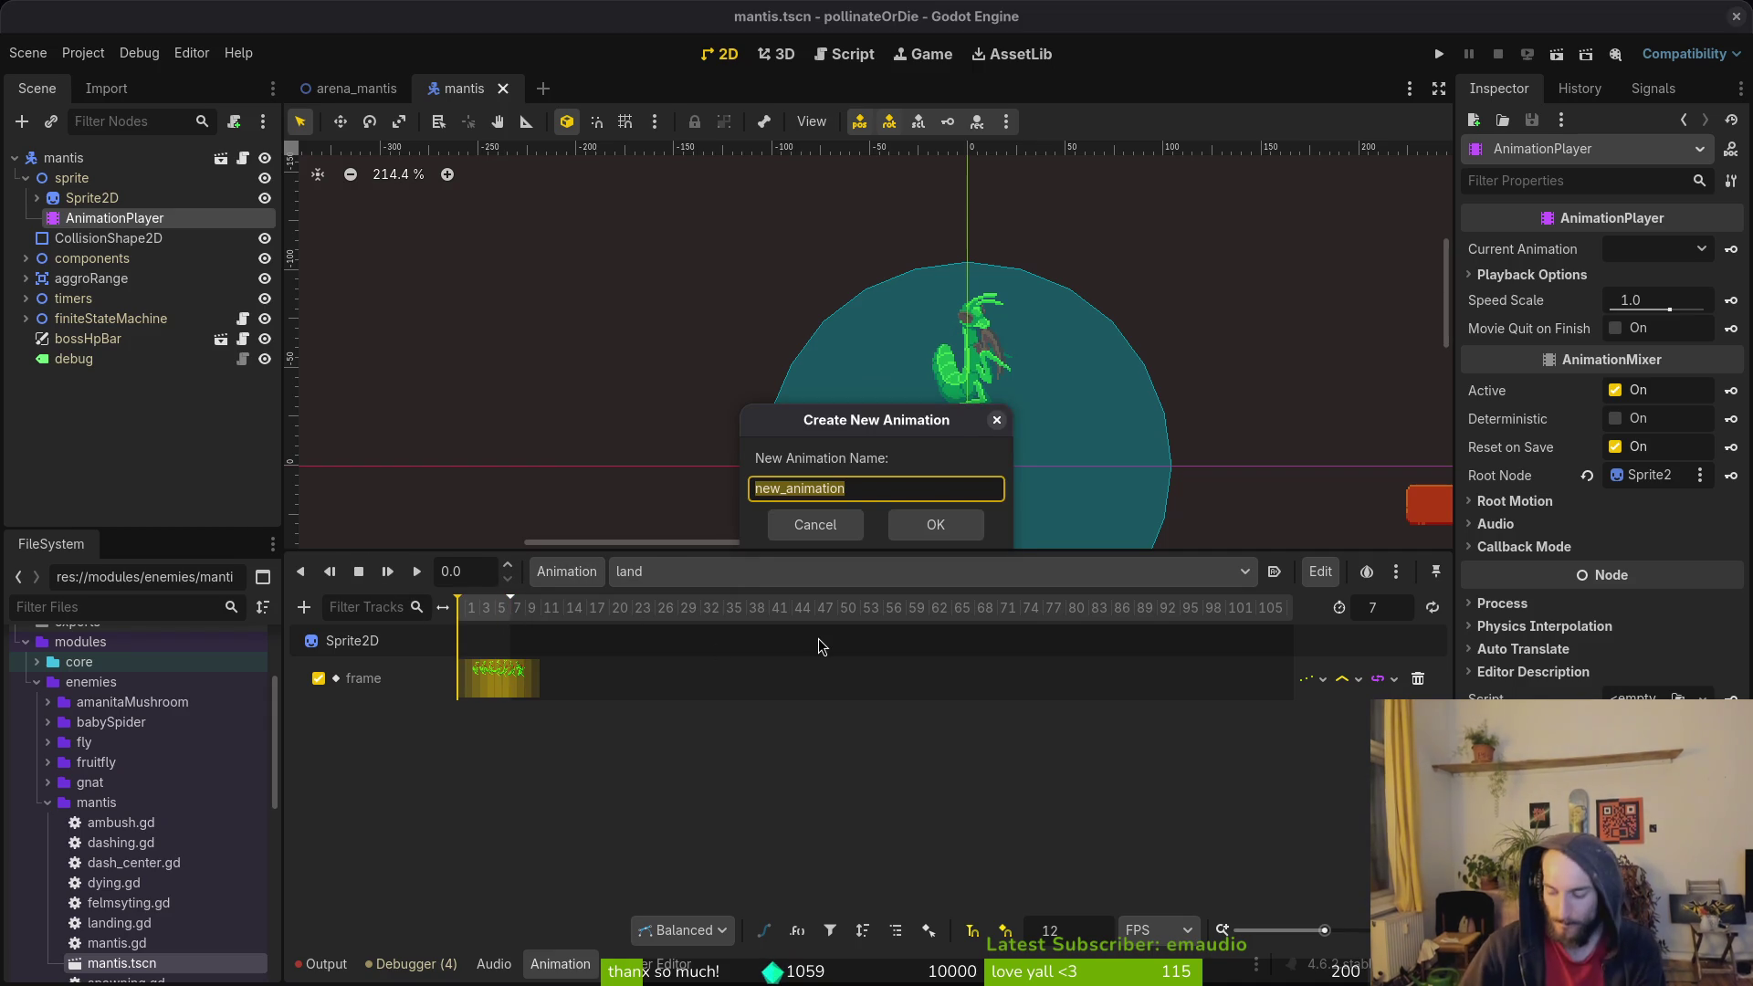
{"action": "type", "text": "dashCent"}
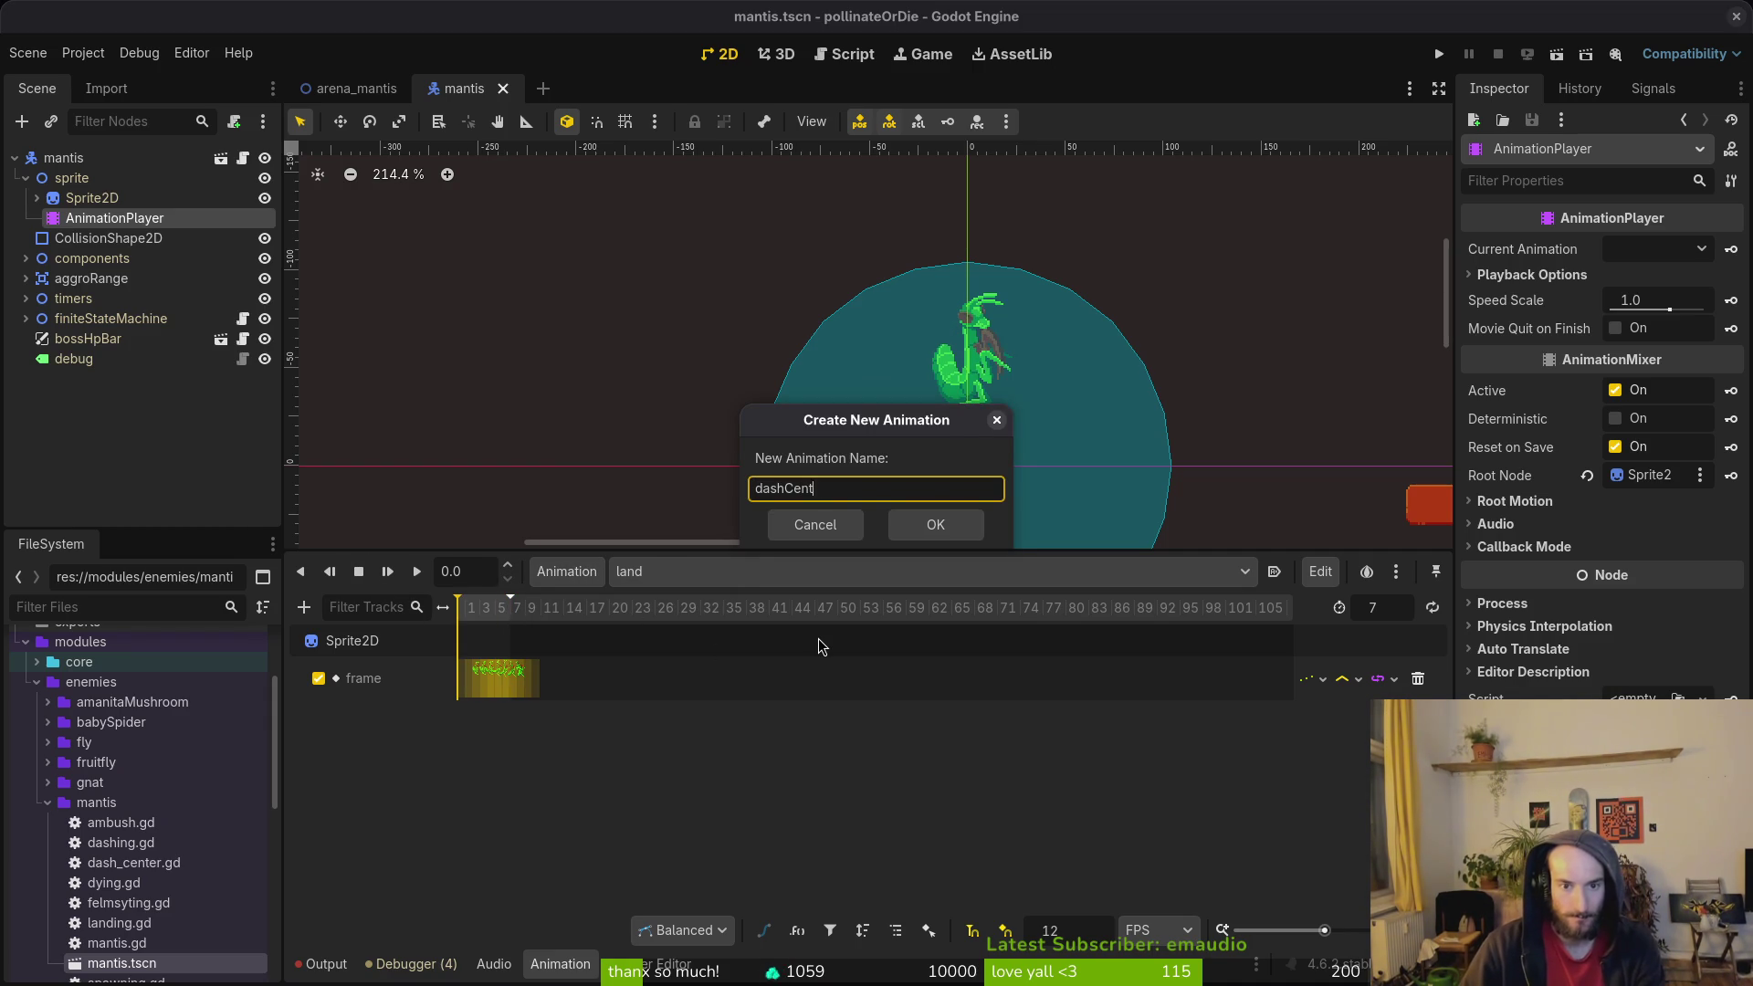
{"action": "type", "text": "erWall"}
{"action": "key", "text": "Return"}
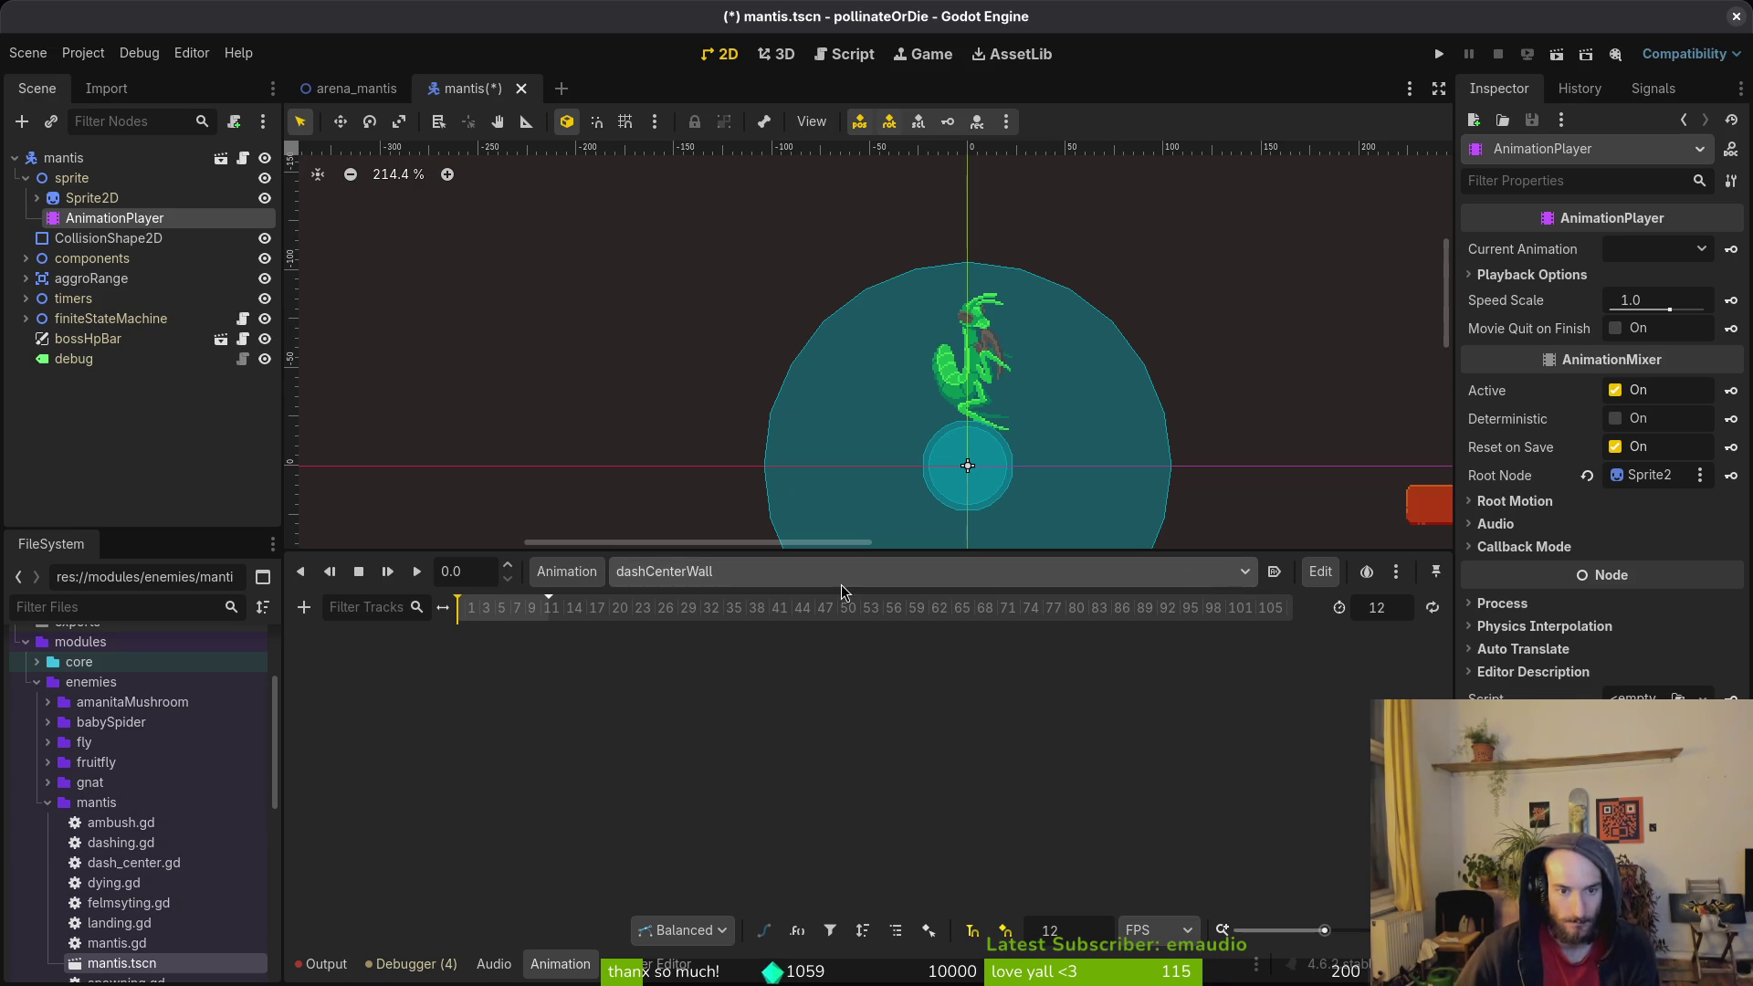
{"action": "left_click", "coordinate": [566, 571]}
{"action": "left_click", "coordinate": [603, 639]}
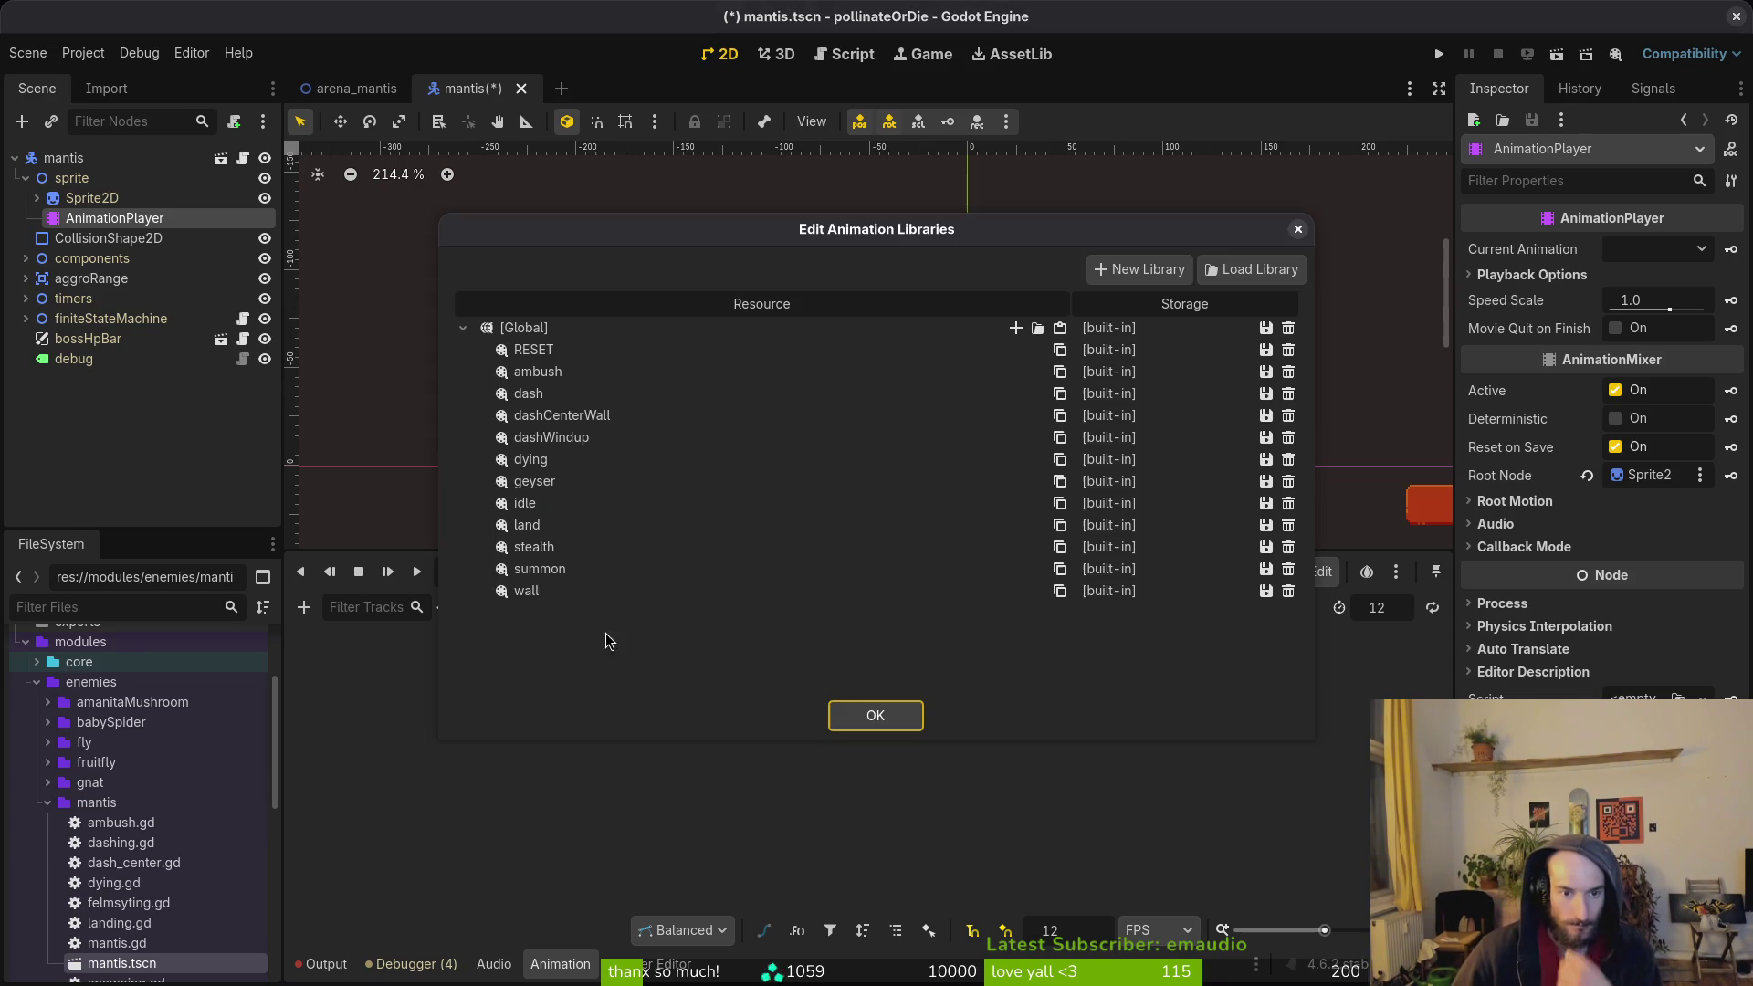
{"action": "double_click", "coordinate": [591, 418]}
{"action": "type", "text": "wal"}
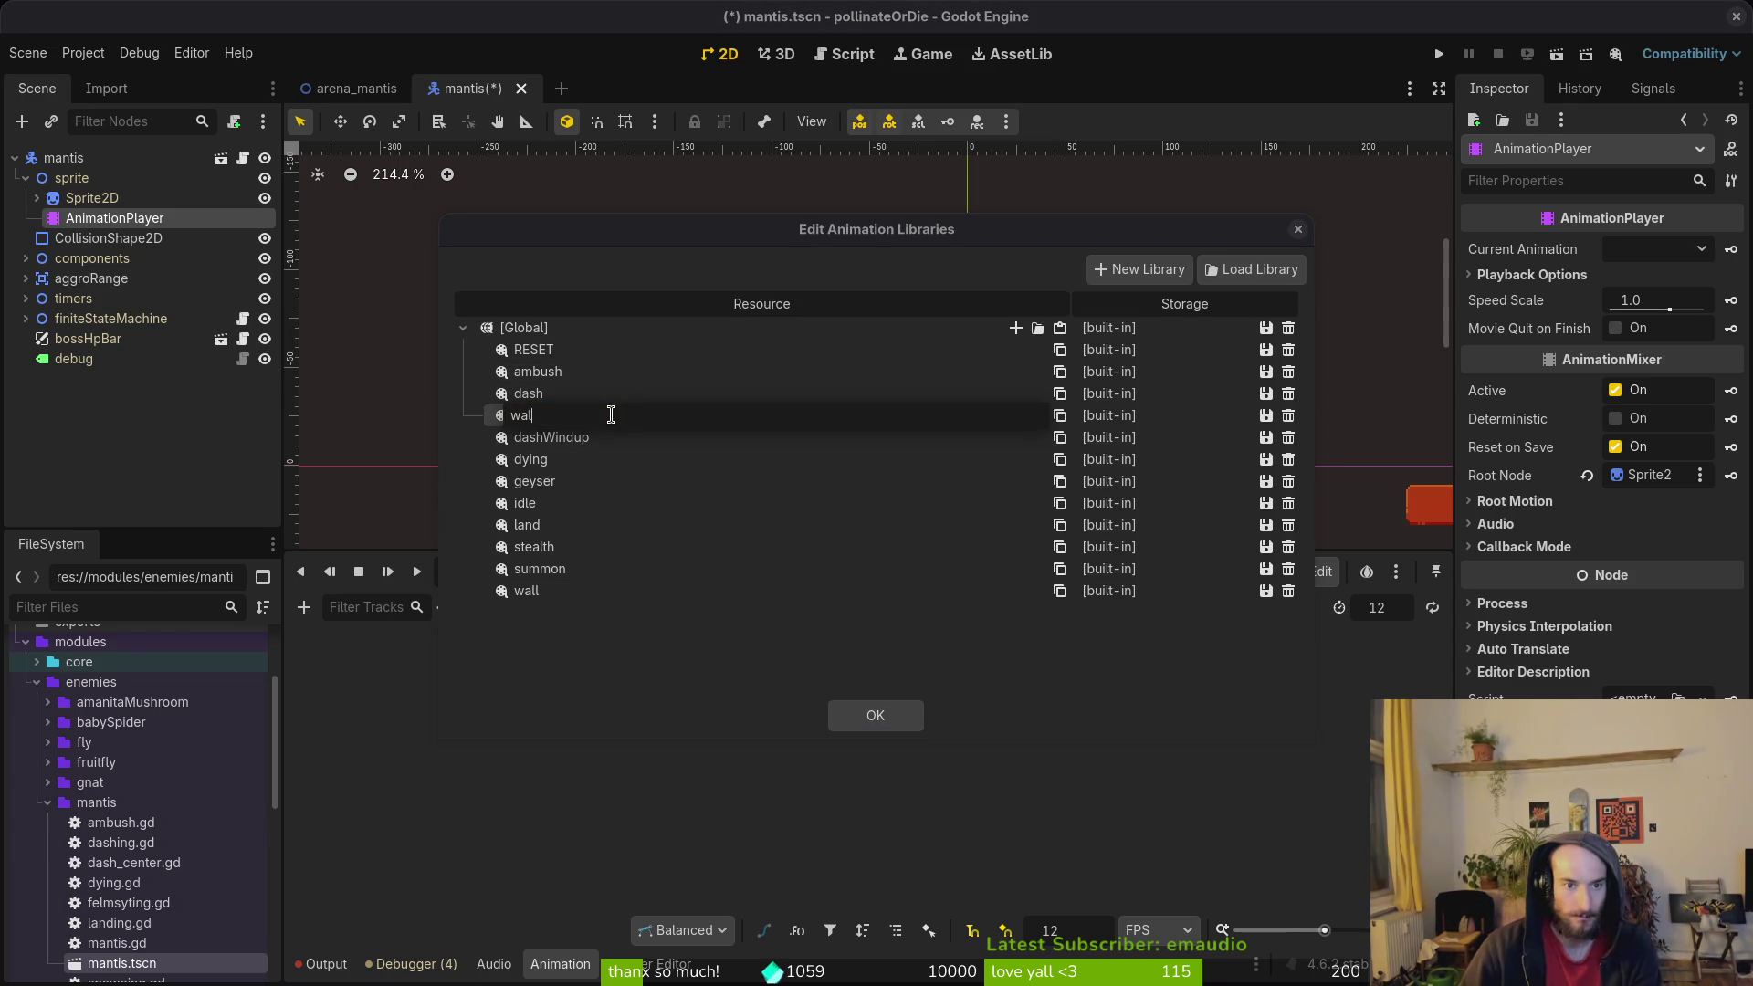
{"action": "type", "text": "er"}
{"action": "key", "text": "Return"}
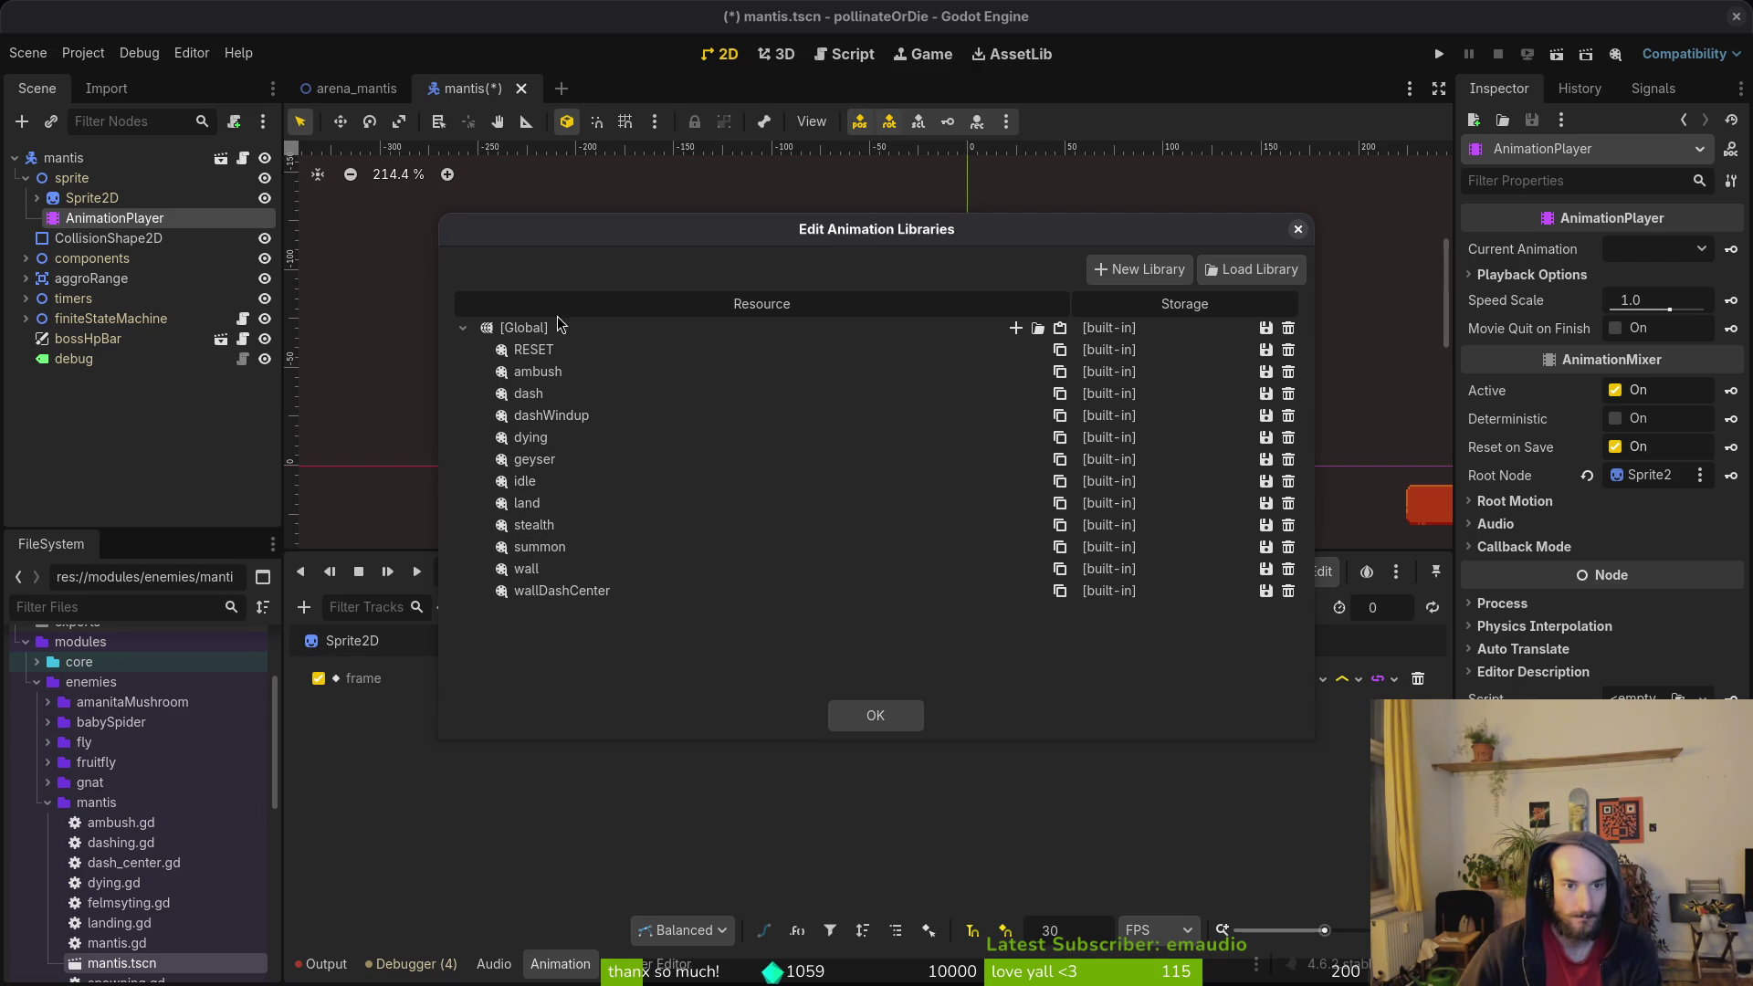
{"action": "left_click", "coordinate": [875, 713]}
{"action": "key", "text": "ctrl+s"}
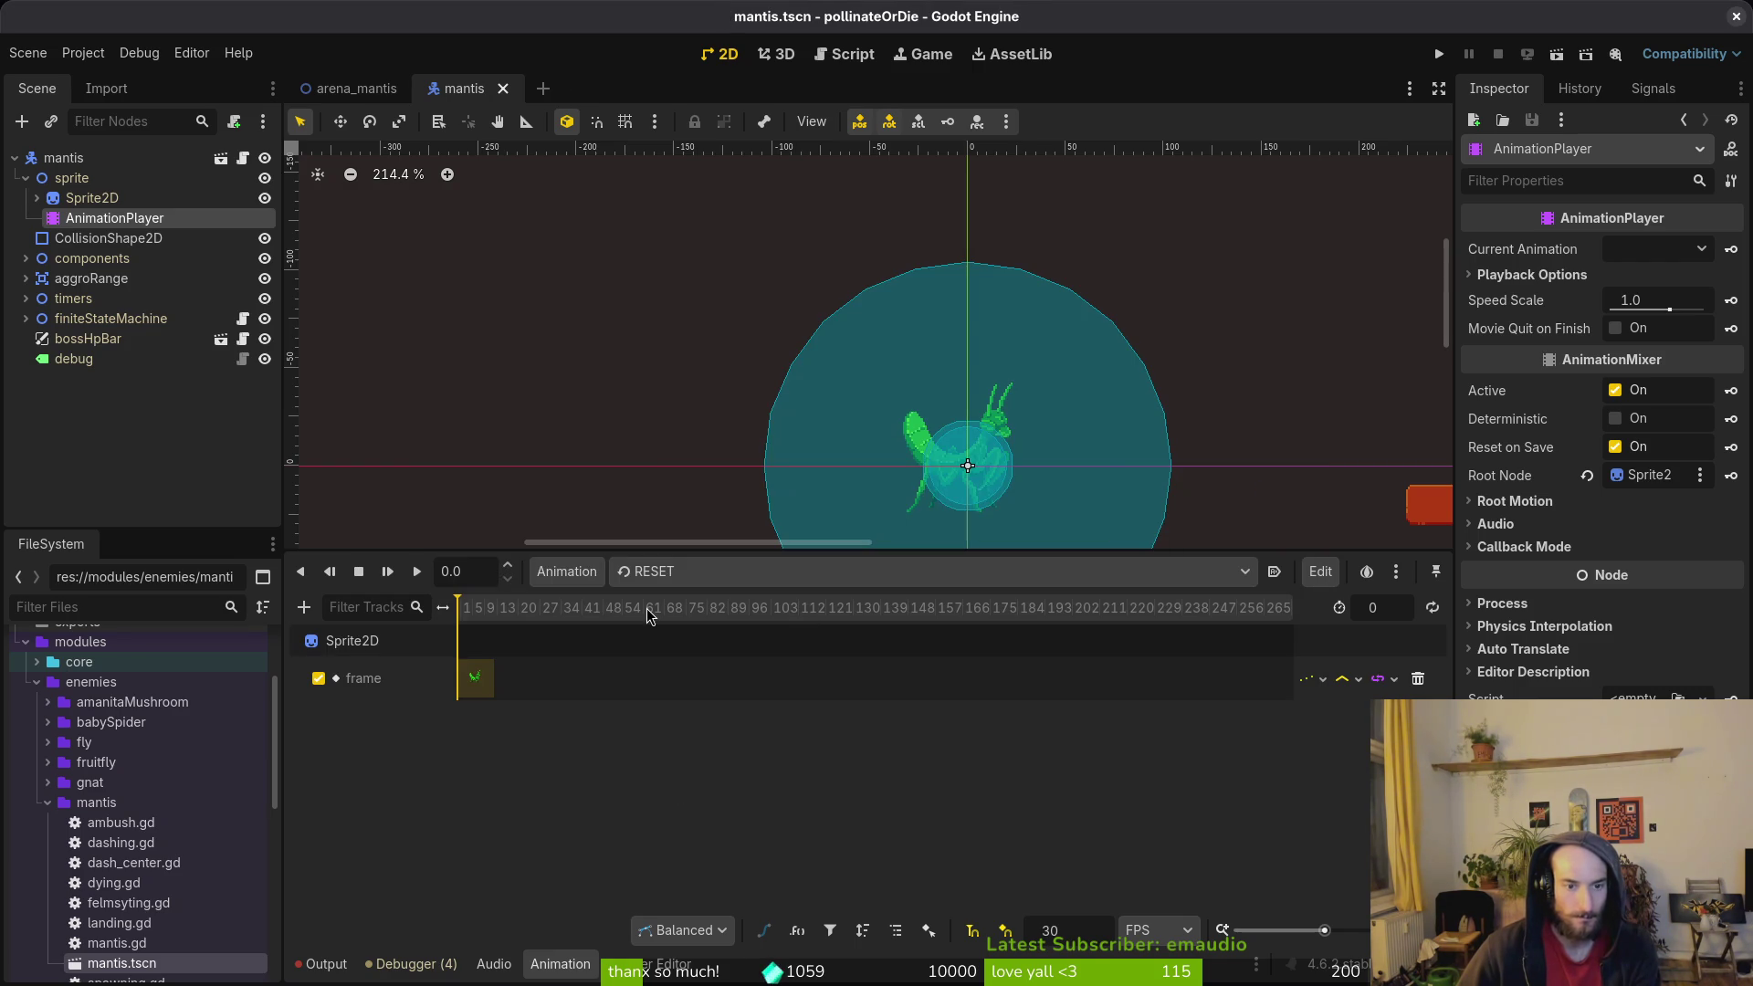
Step: With wallDashCenter selected, create a new empty wallDashWindup animation
{"action": "left_click", "coordinate": [688, 573]}
{"action": "left_click", "coordinate": [721, 835]}
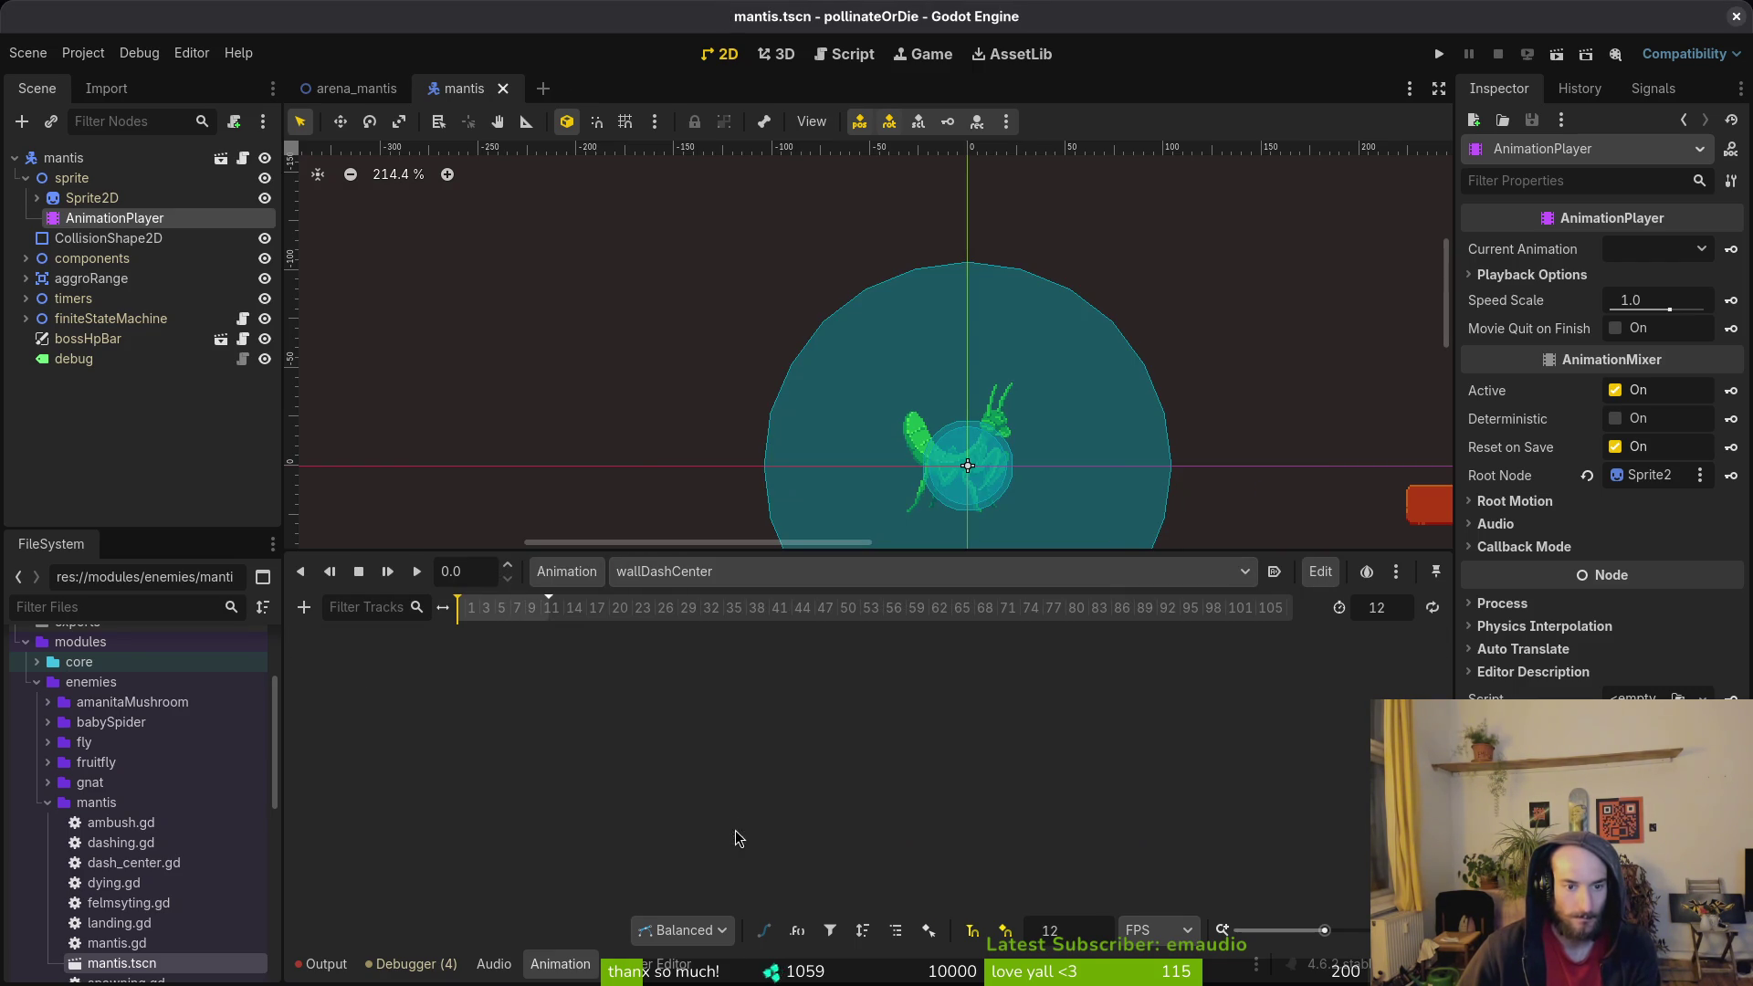
{"action": "left_click", "coordinate": [567, 572]}
{"action": "left_click", "coordinate": [585, 606]}
{"action": "type", "text": "wallDashWindup"}
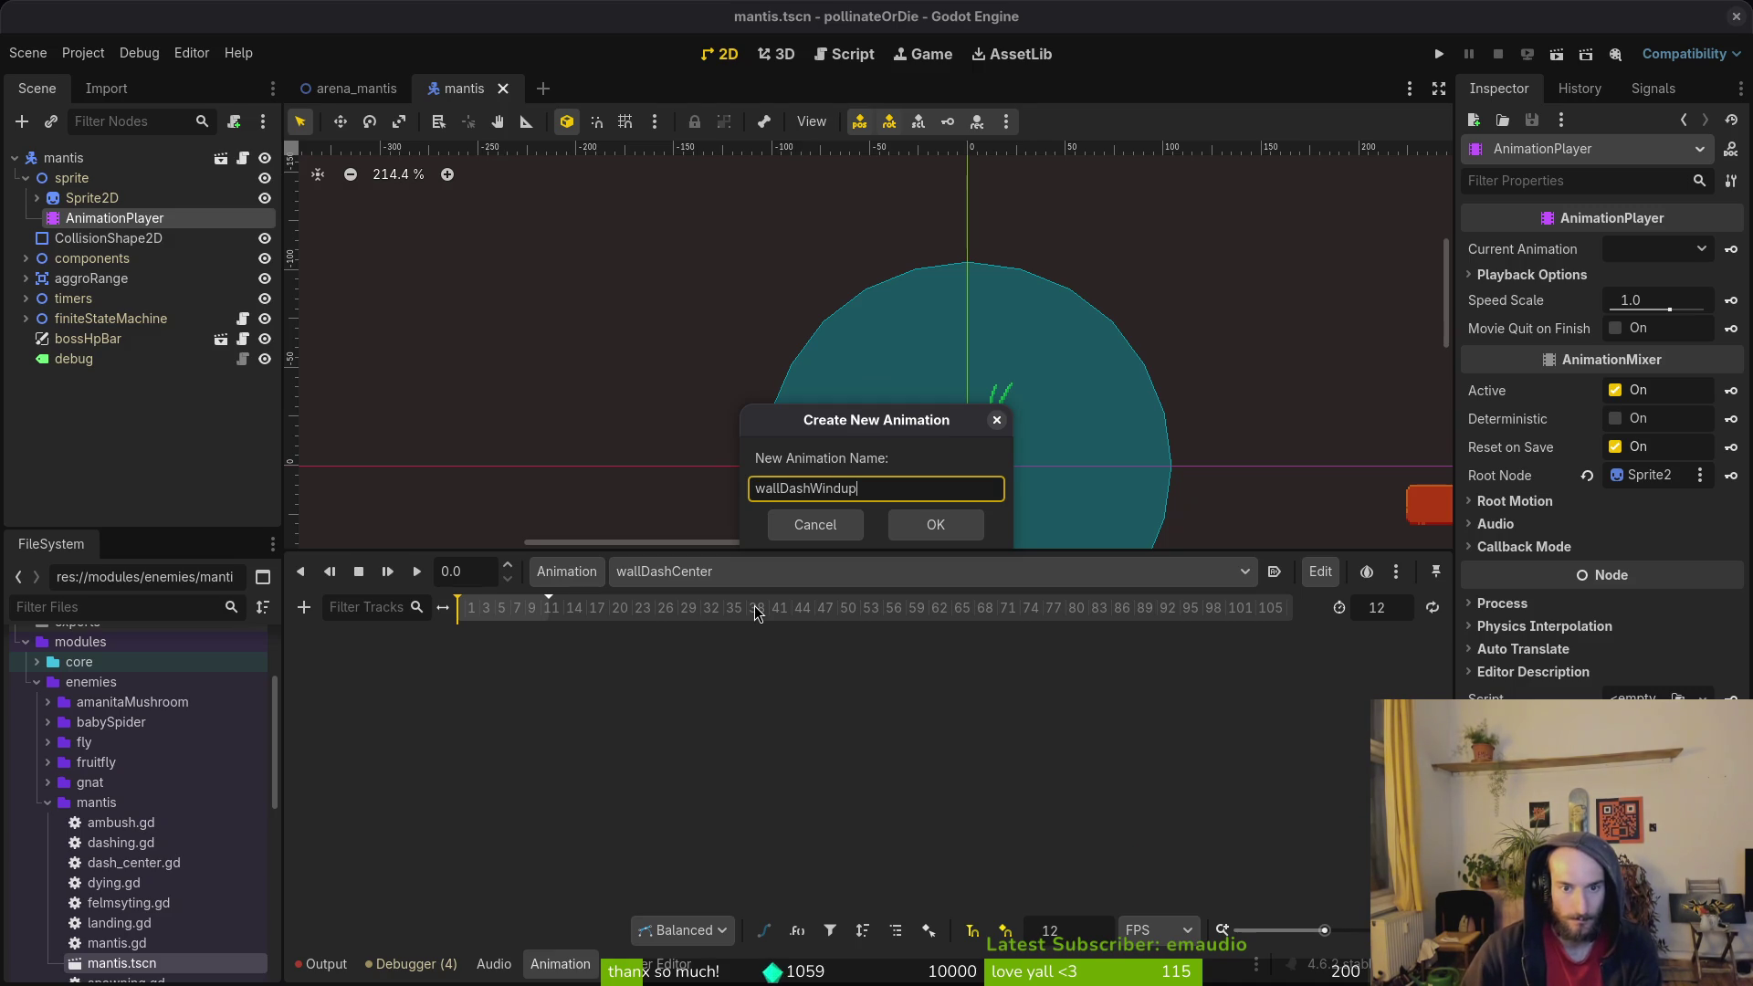
{"action": "key", "text": "Return"}
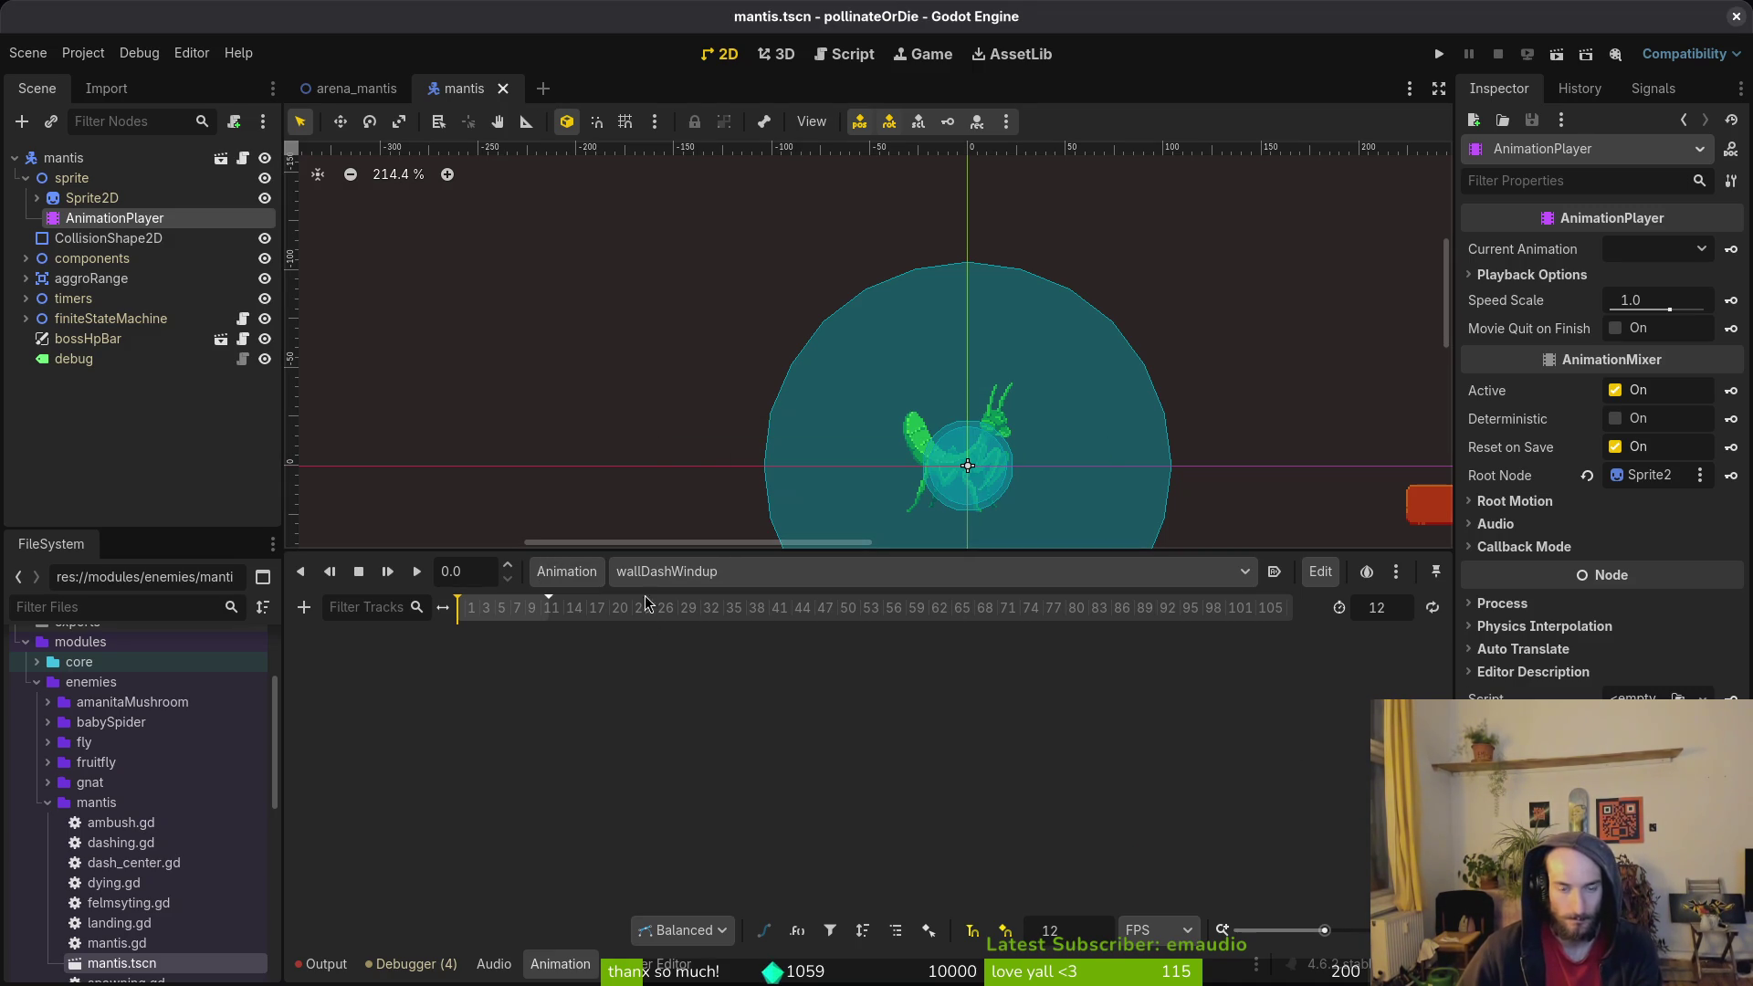
{"action": "left_click", "coordinate": [648, 571]}
{"action": "left_click", "coordinate": [649, 572]}
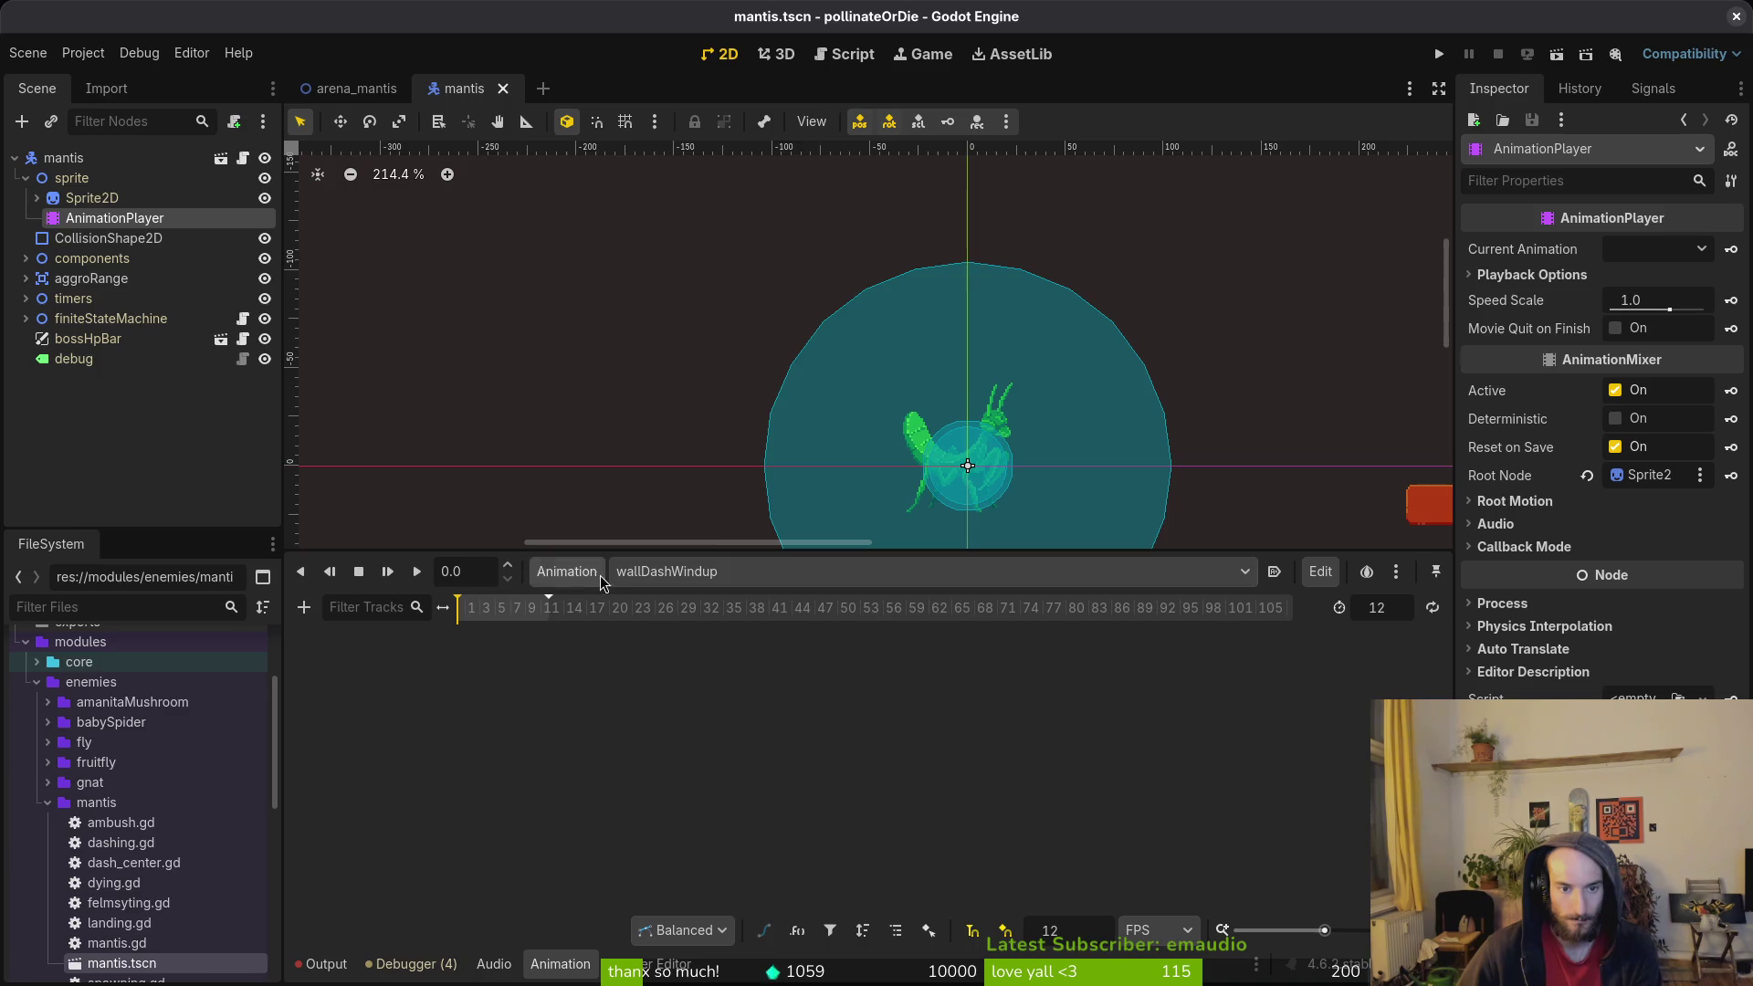
{"action": "key", "text": "alt+Tab"}
{"action": "scroll", "coordinate": [694, 803], "scroll_direction": "left", "scroll_amount": 3}
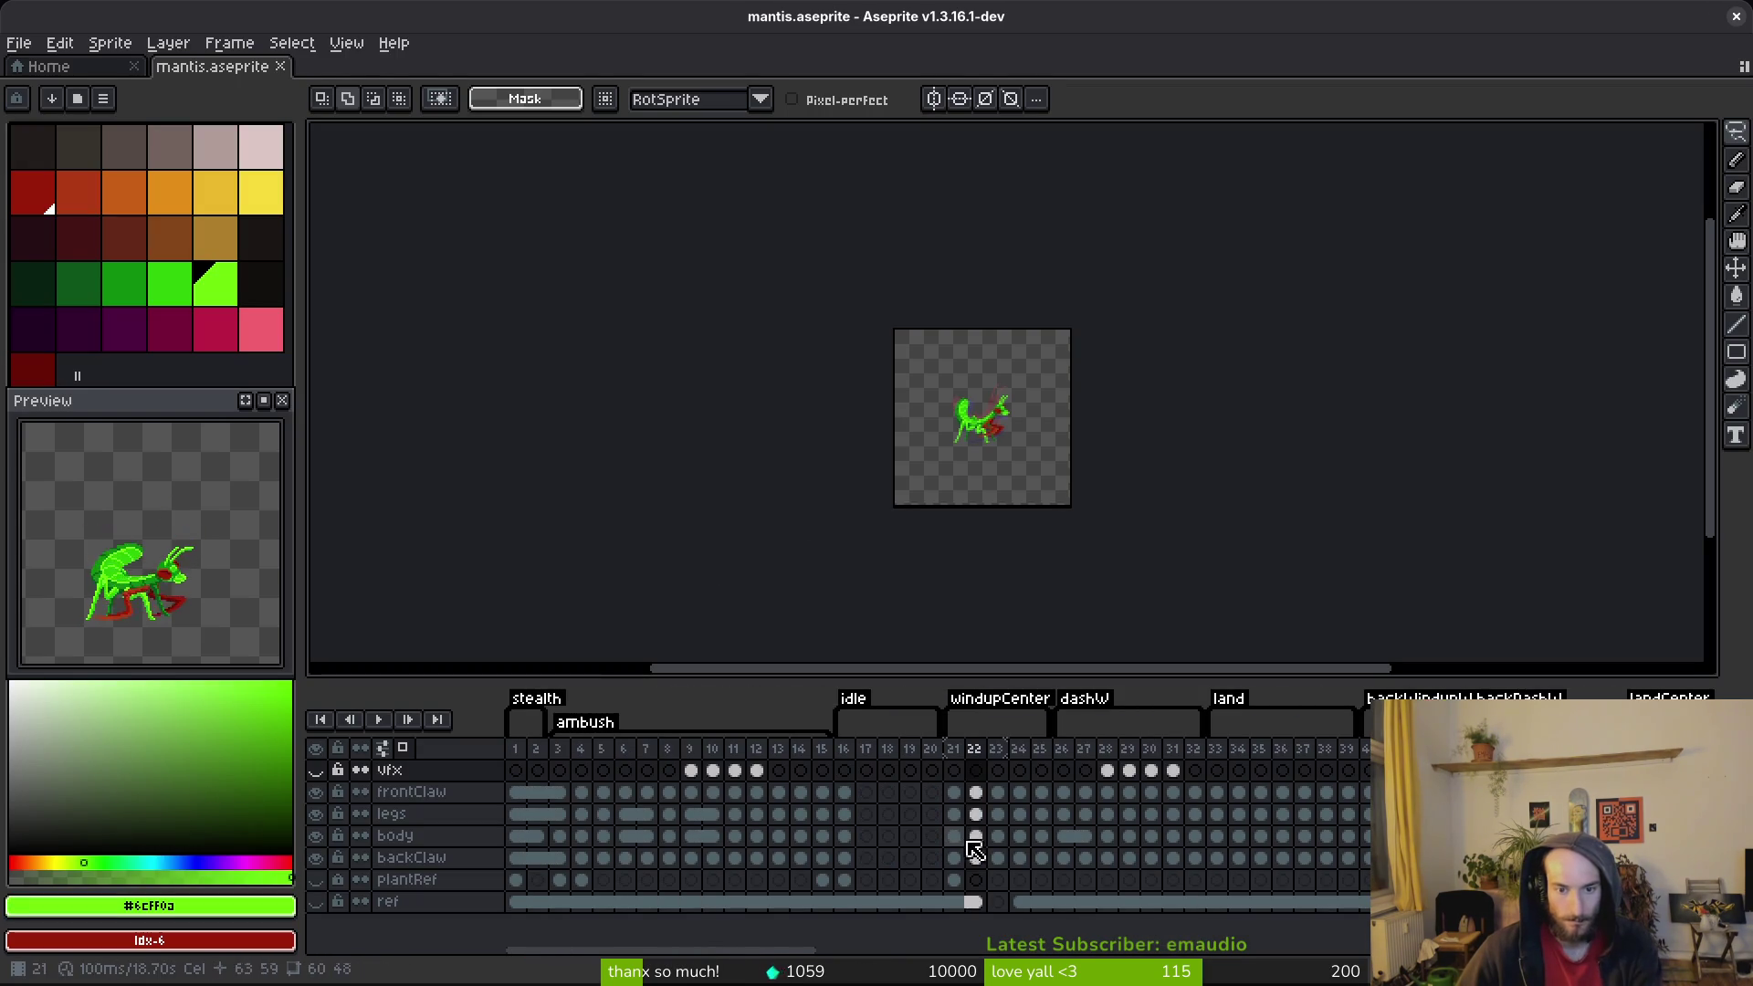
Step: Rename the frames 40–44 tag to wallCenterWindup
{"action": "double_click", "coordinate": [1009, 705]}
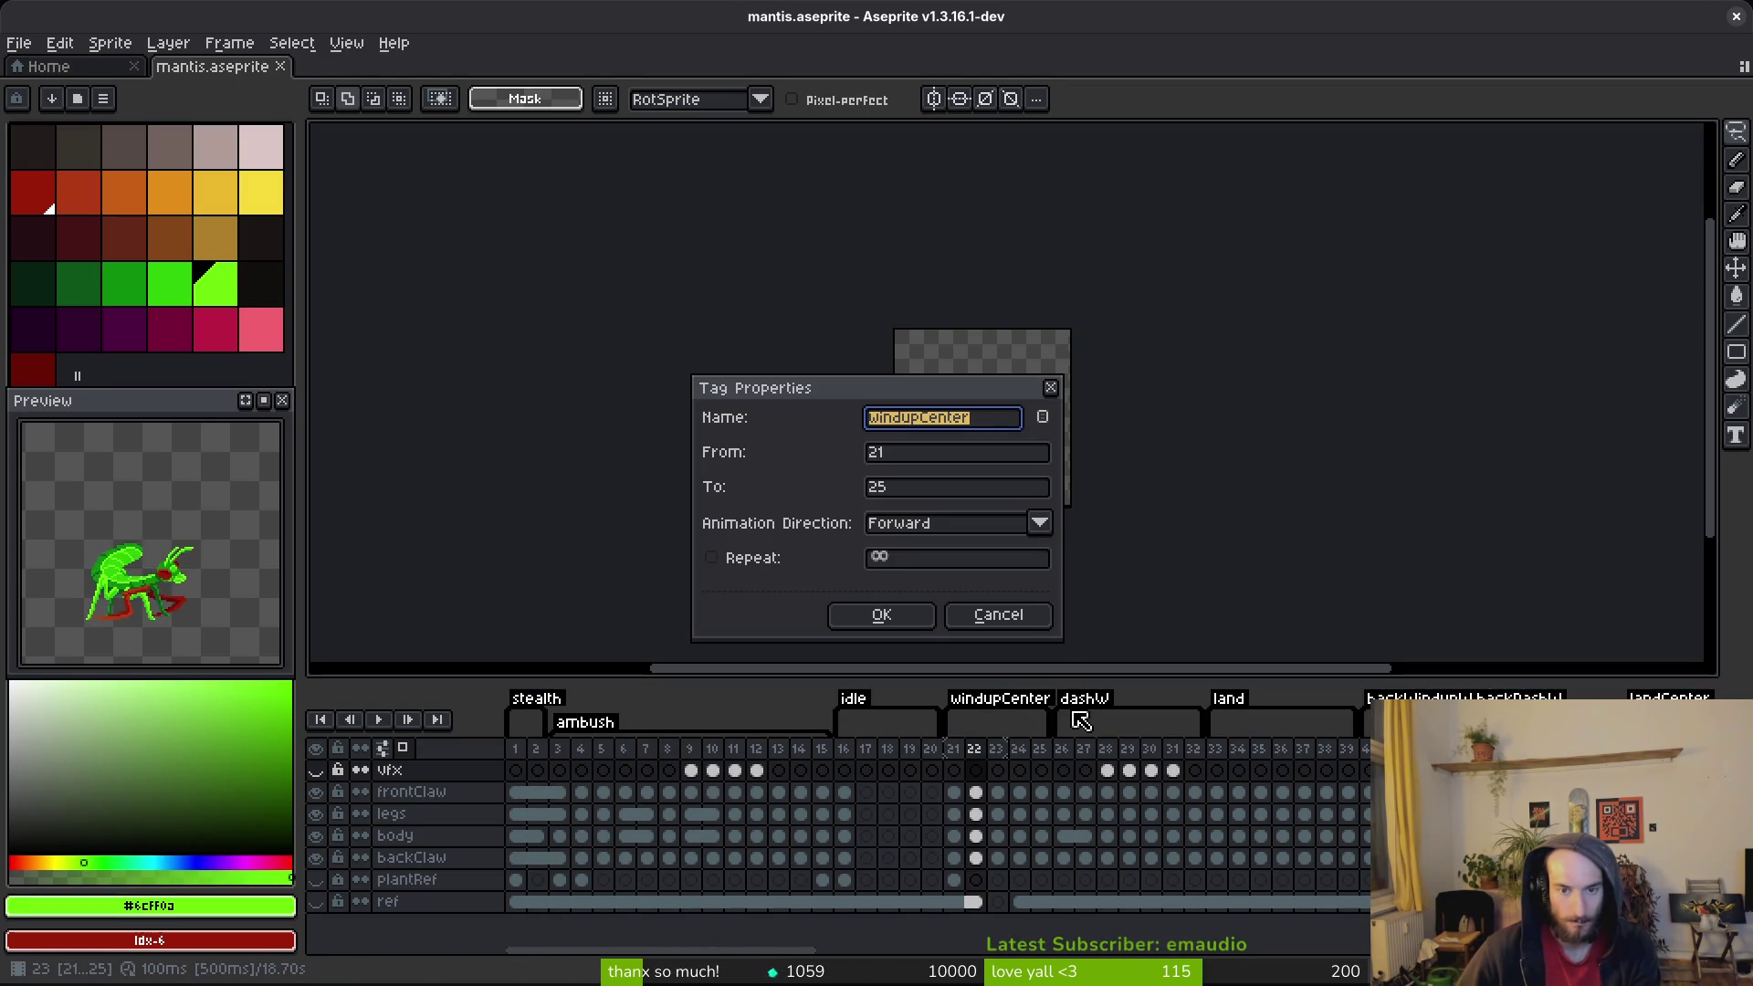
{"action": "key", "text": "Escape"}
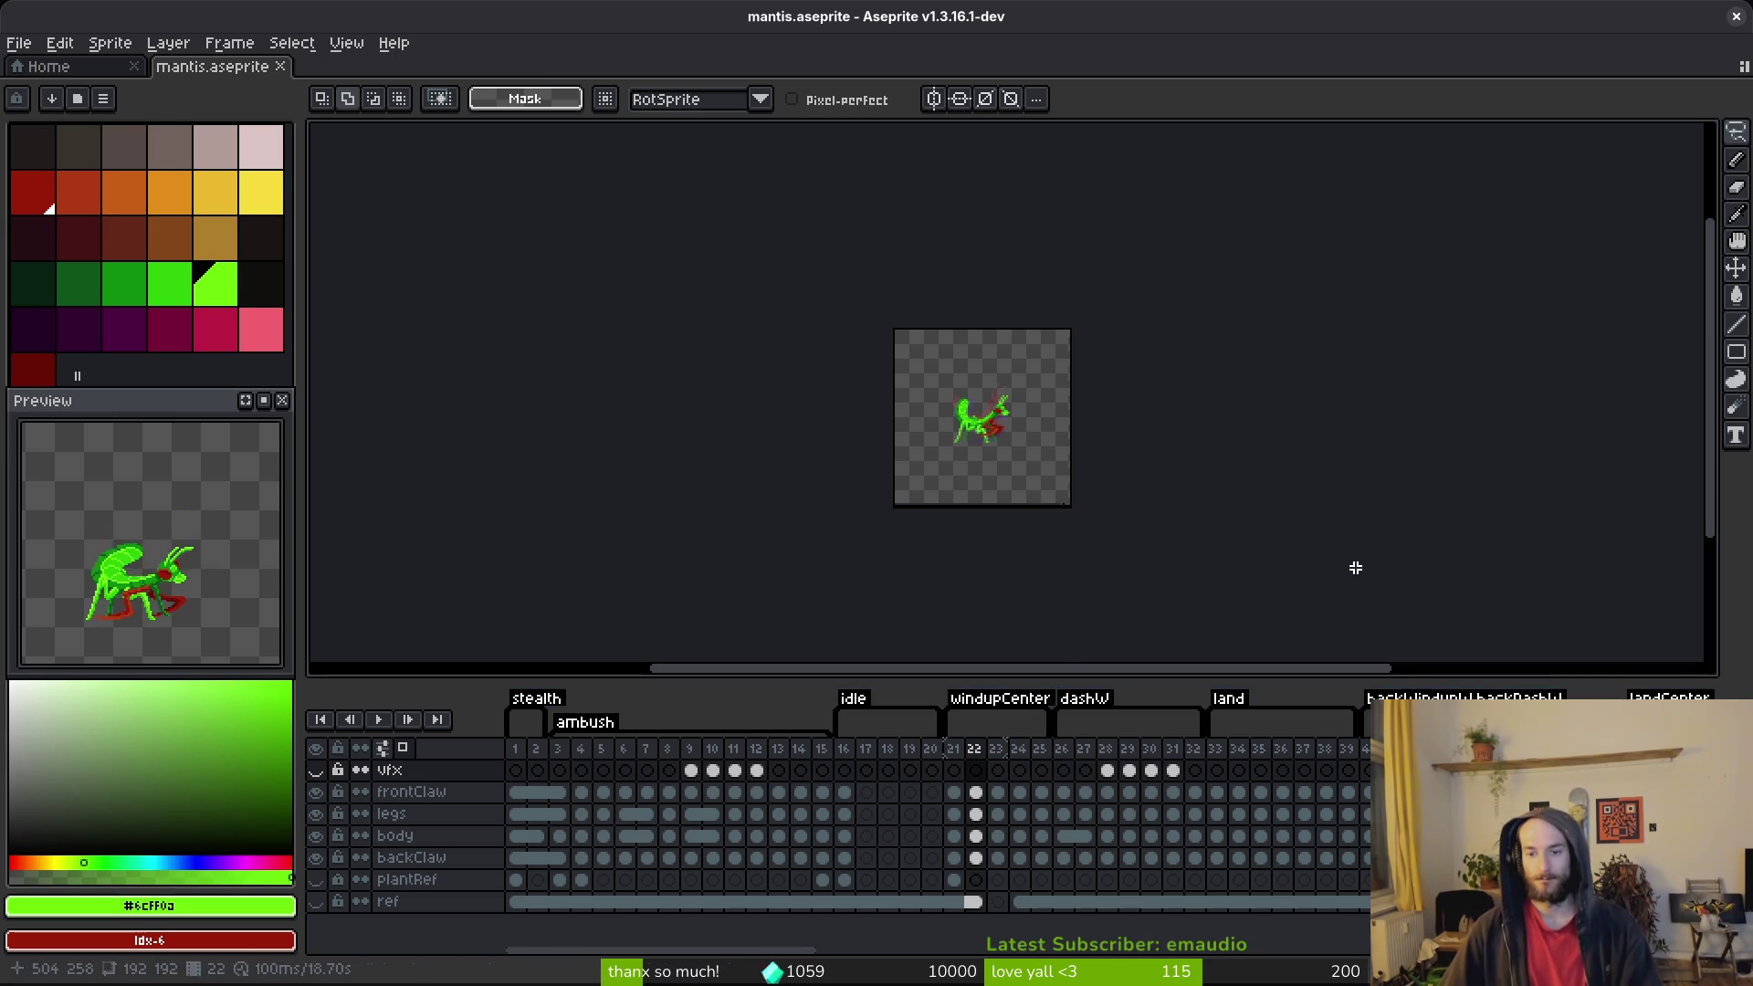
{"action": "double_click", "coordinate": [1383, 698]}
{"action": "type", "text": "wallCenterWindup"}
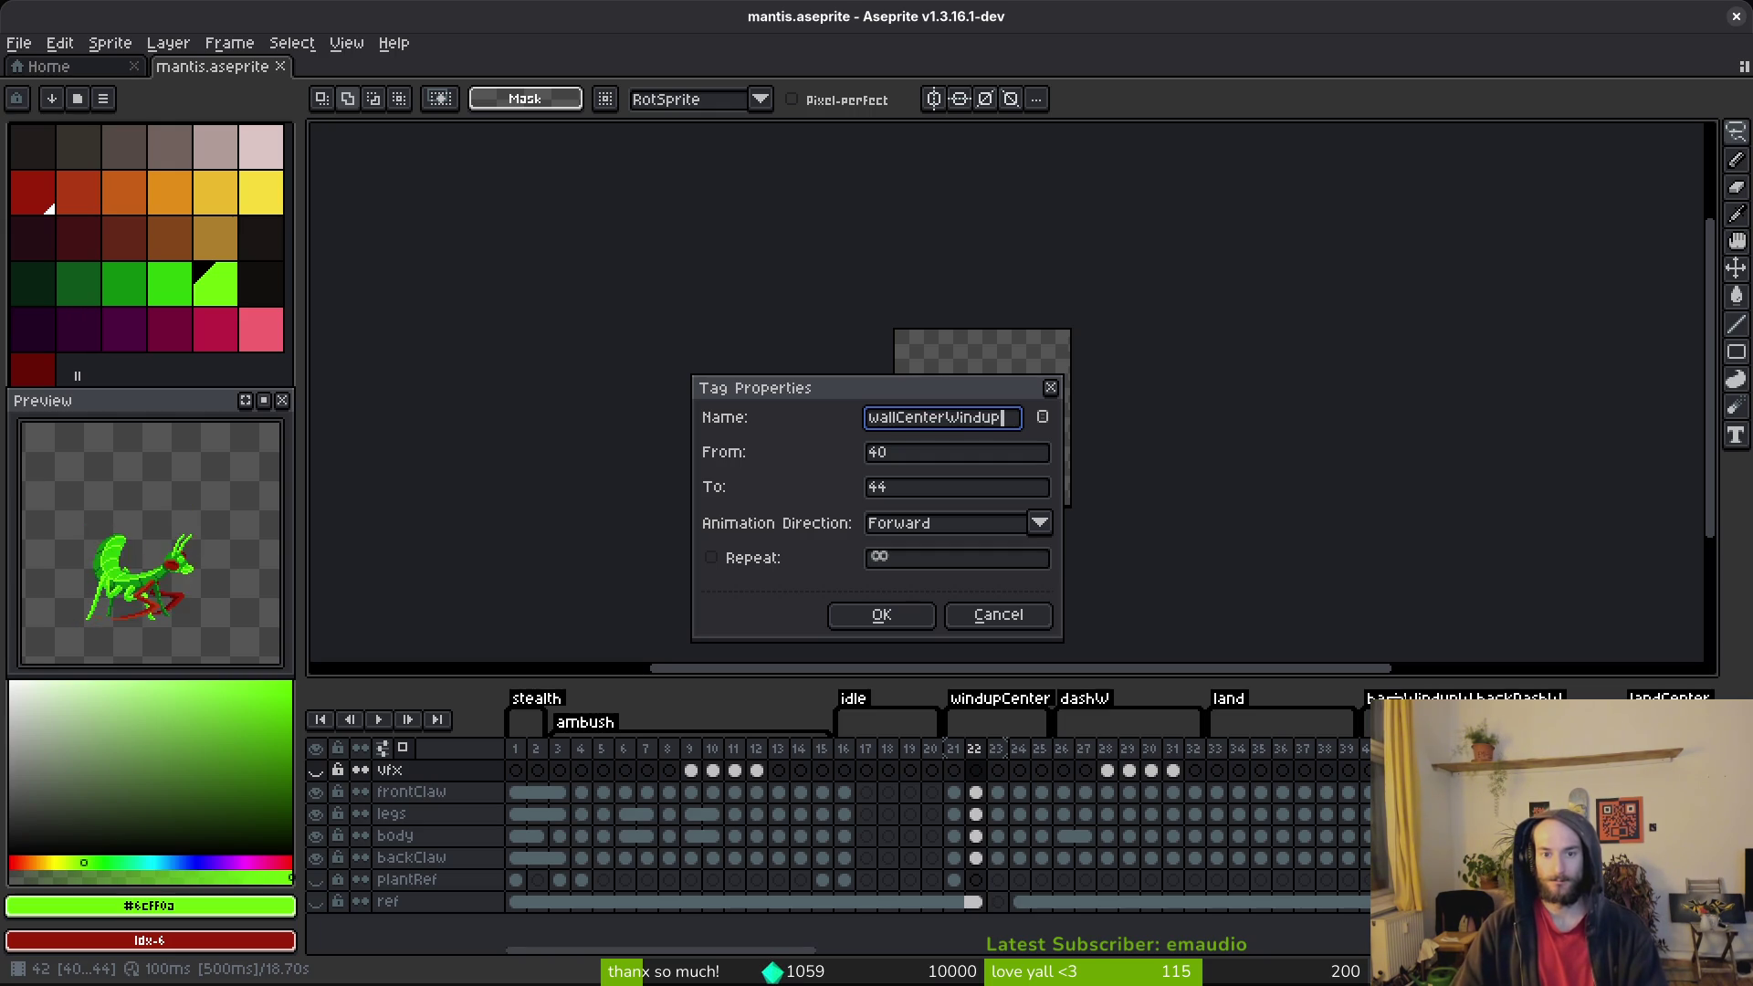
{"action": "key", "text": "Return"}
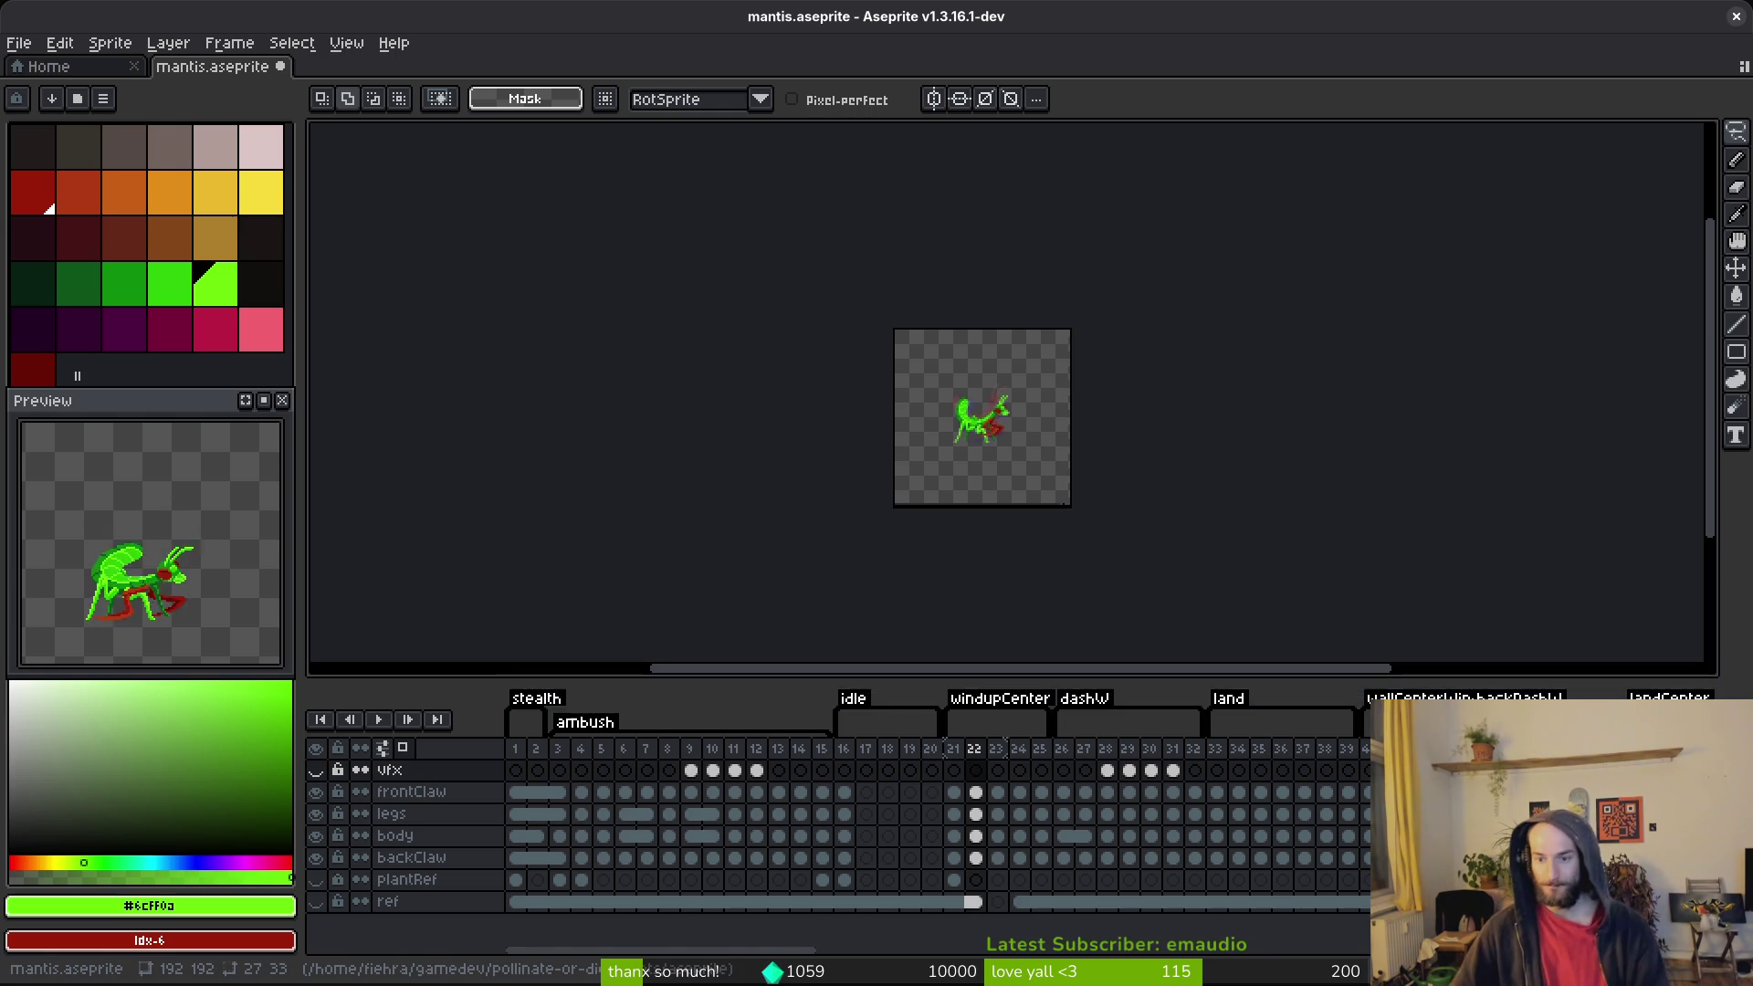
Step: Rename the frames 45–51 tag to wallDashCenter and save mantis.aseprite
{"action": "double_click", "coordinate": [1483, 696]}
{"action": "type", "text": "wallDashCenter"}
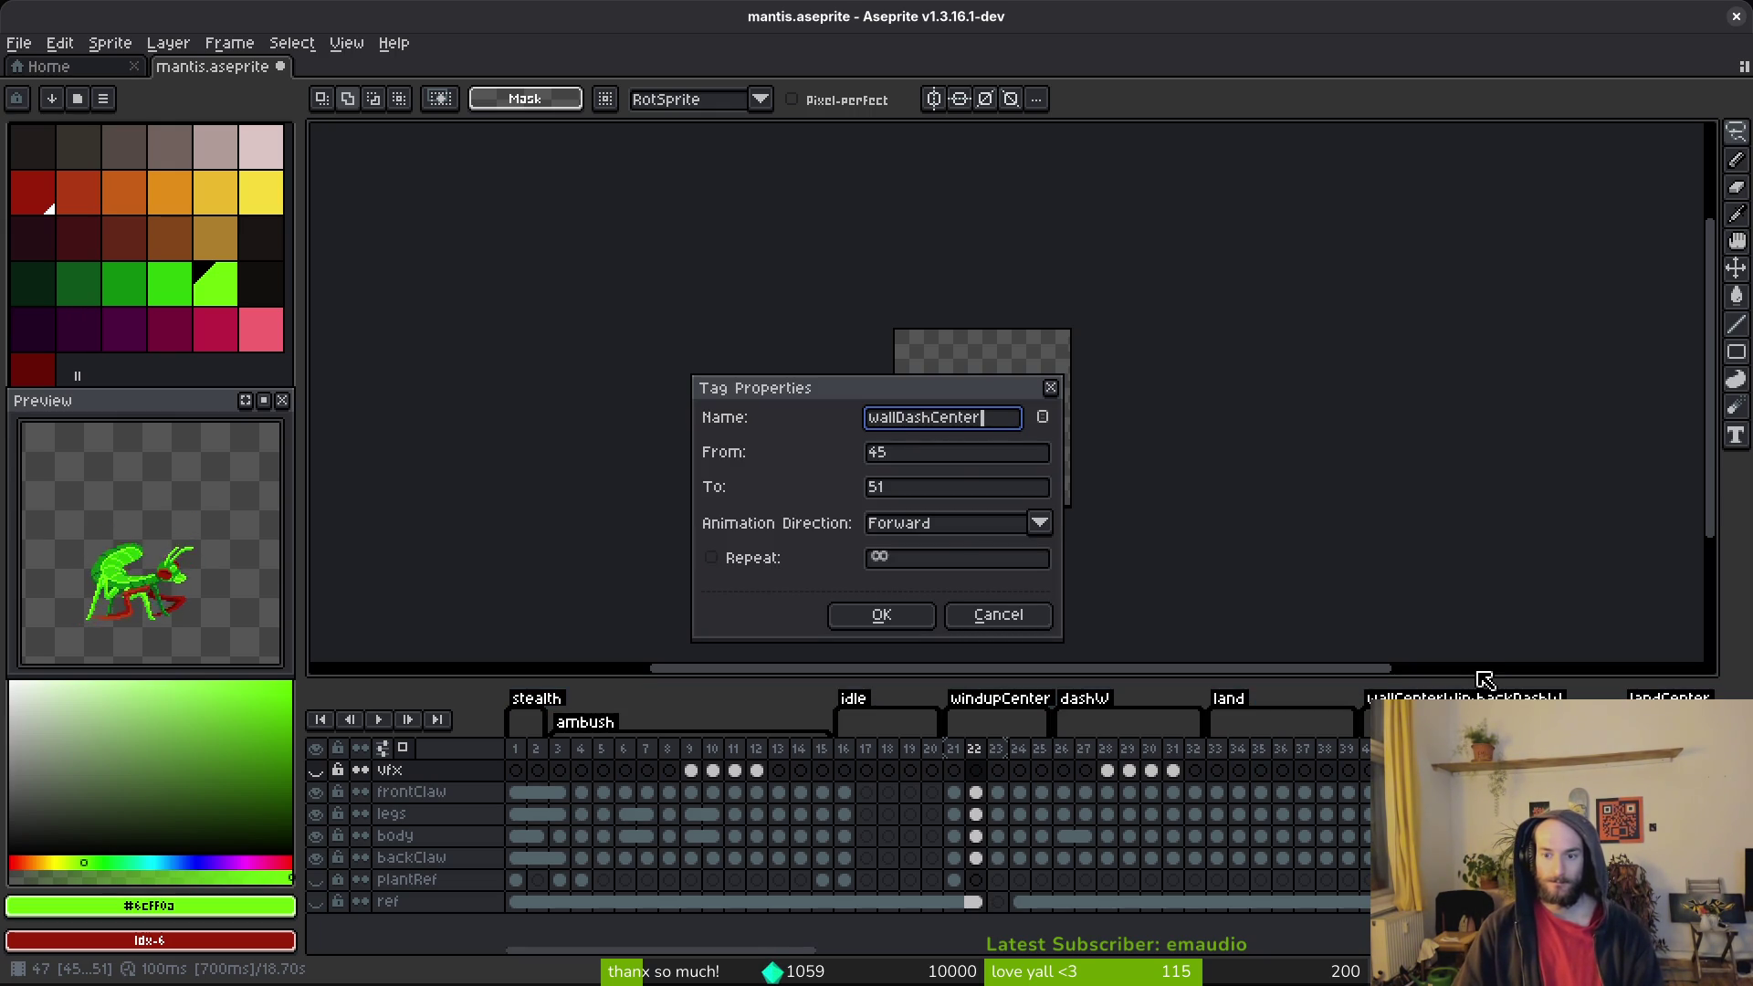
{"action": "key", "text": "Return"}
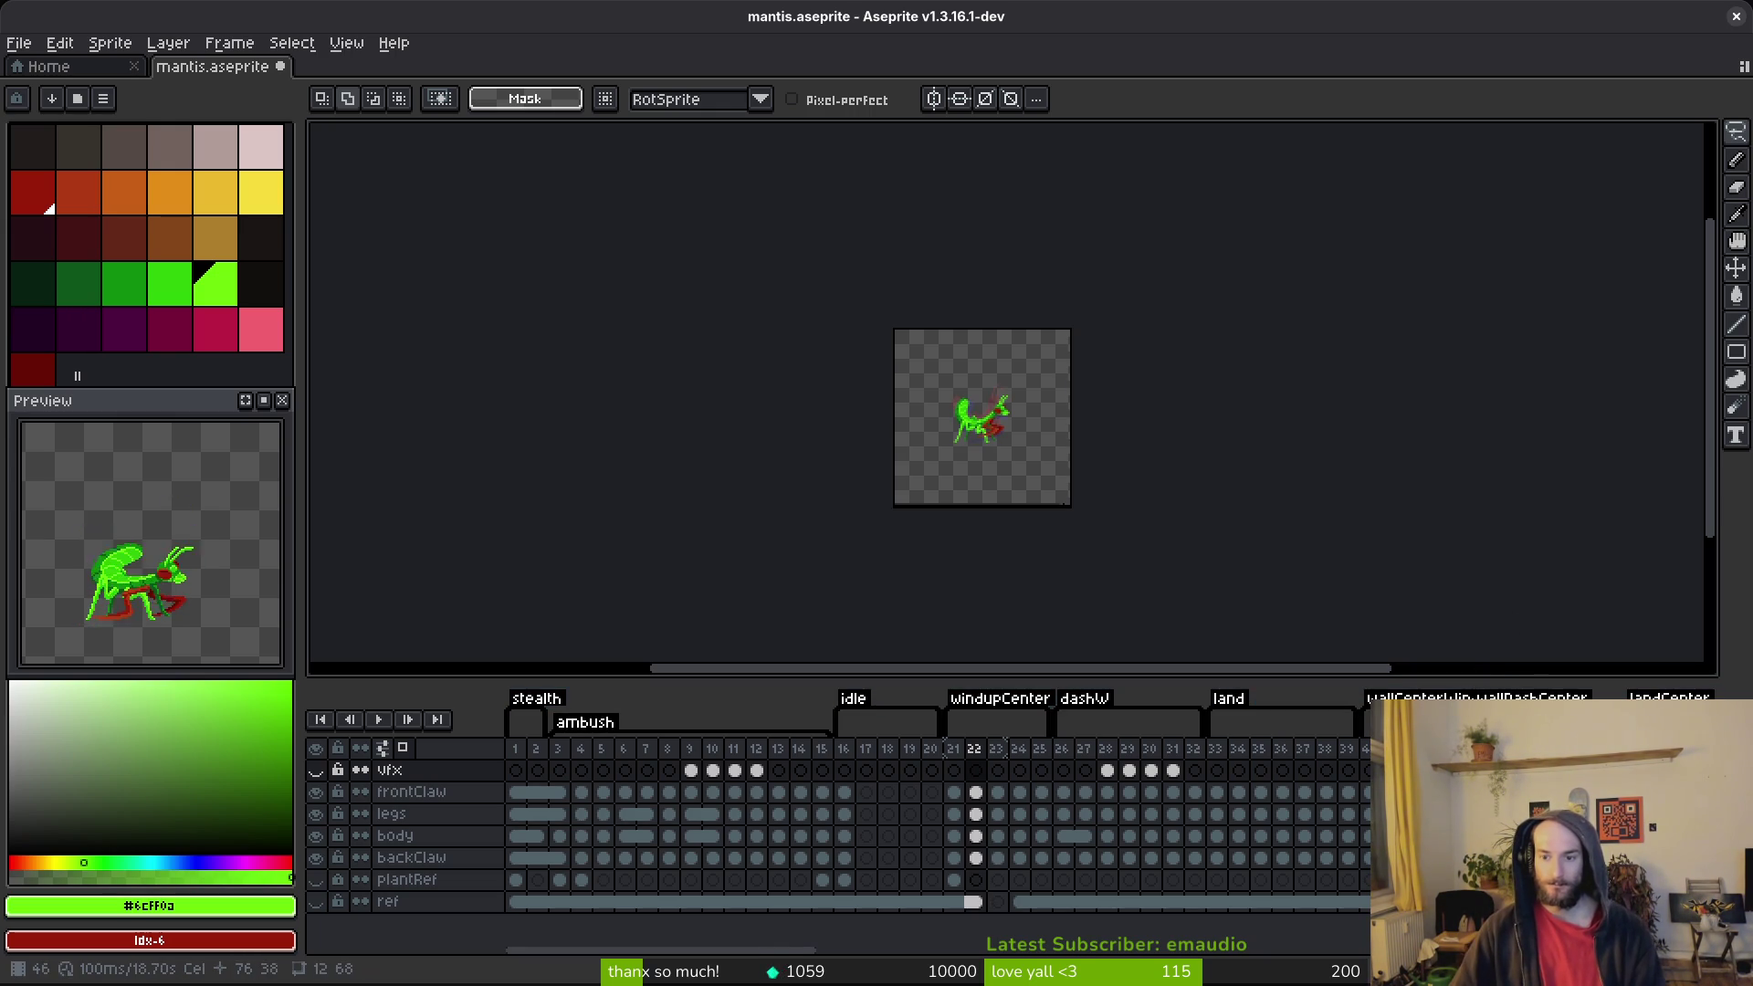
{"action": "key", "text": "Down"}
{"action": "key", "text": "Right"}
{"action": "key", "text": "Right"}
{"action": "key", "text": "Right"}
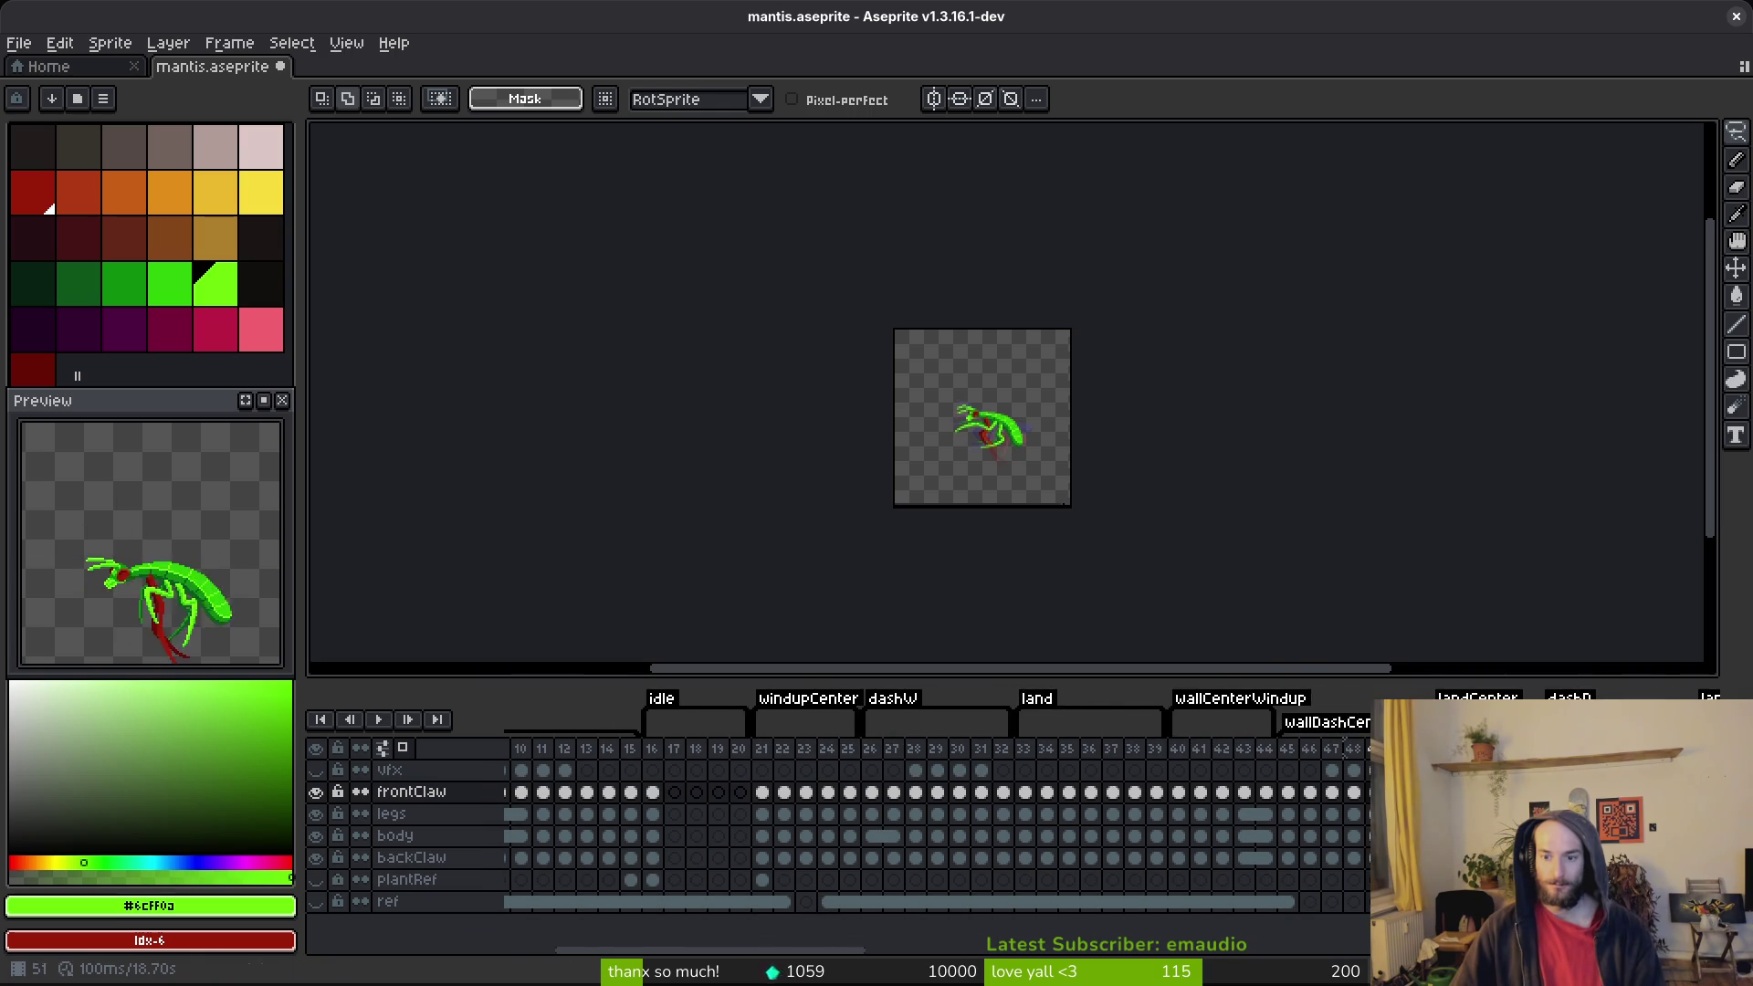
{"action": "key", "text": "ctrl+s"}
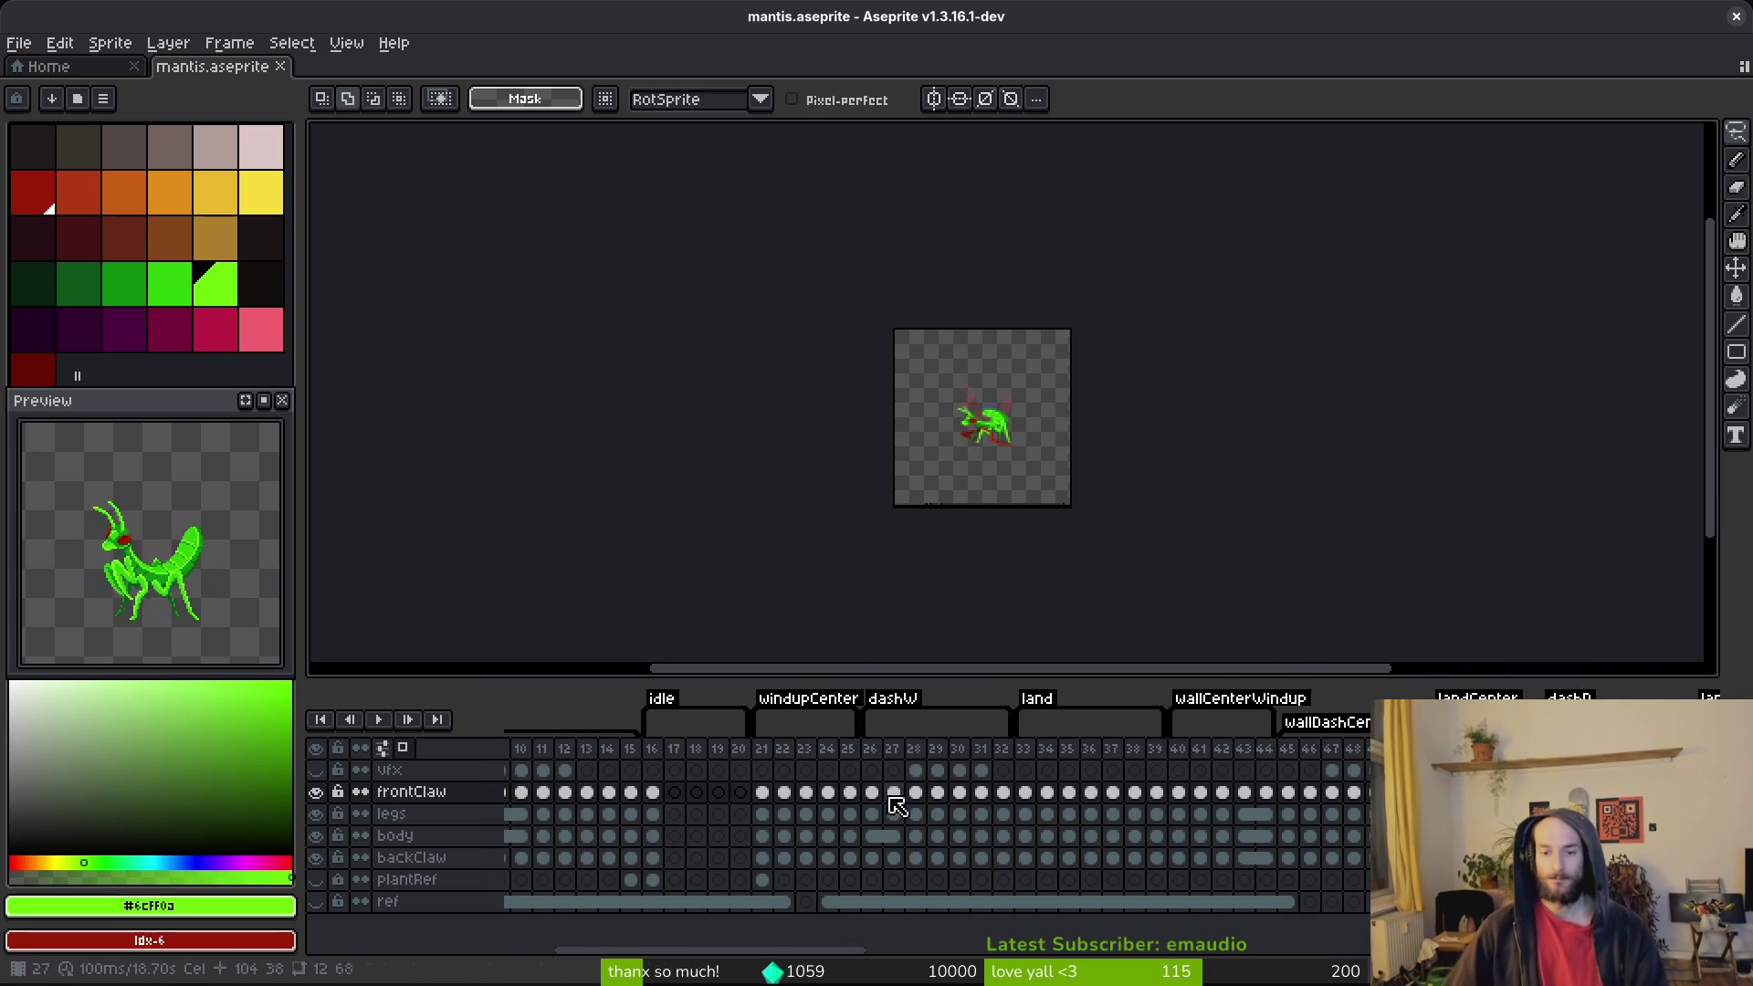
{"action": "key", "text": "alt+Tab"}
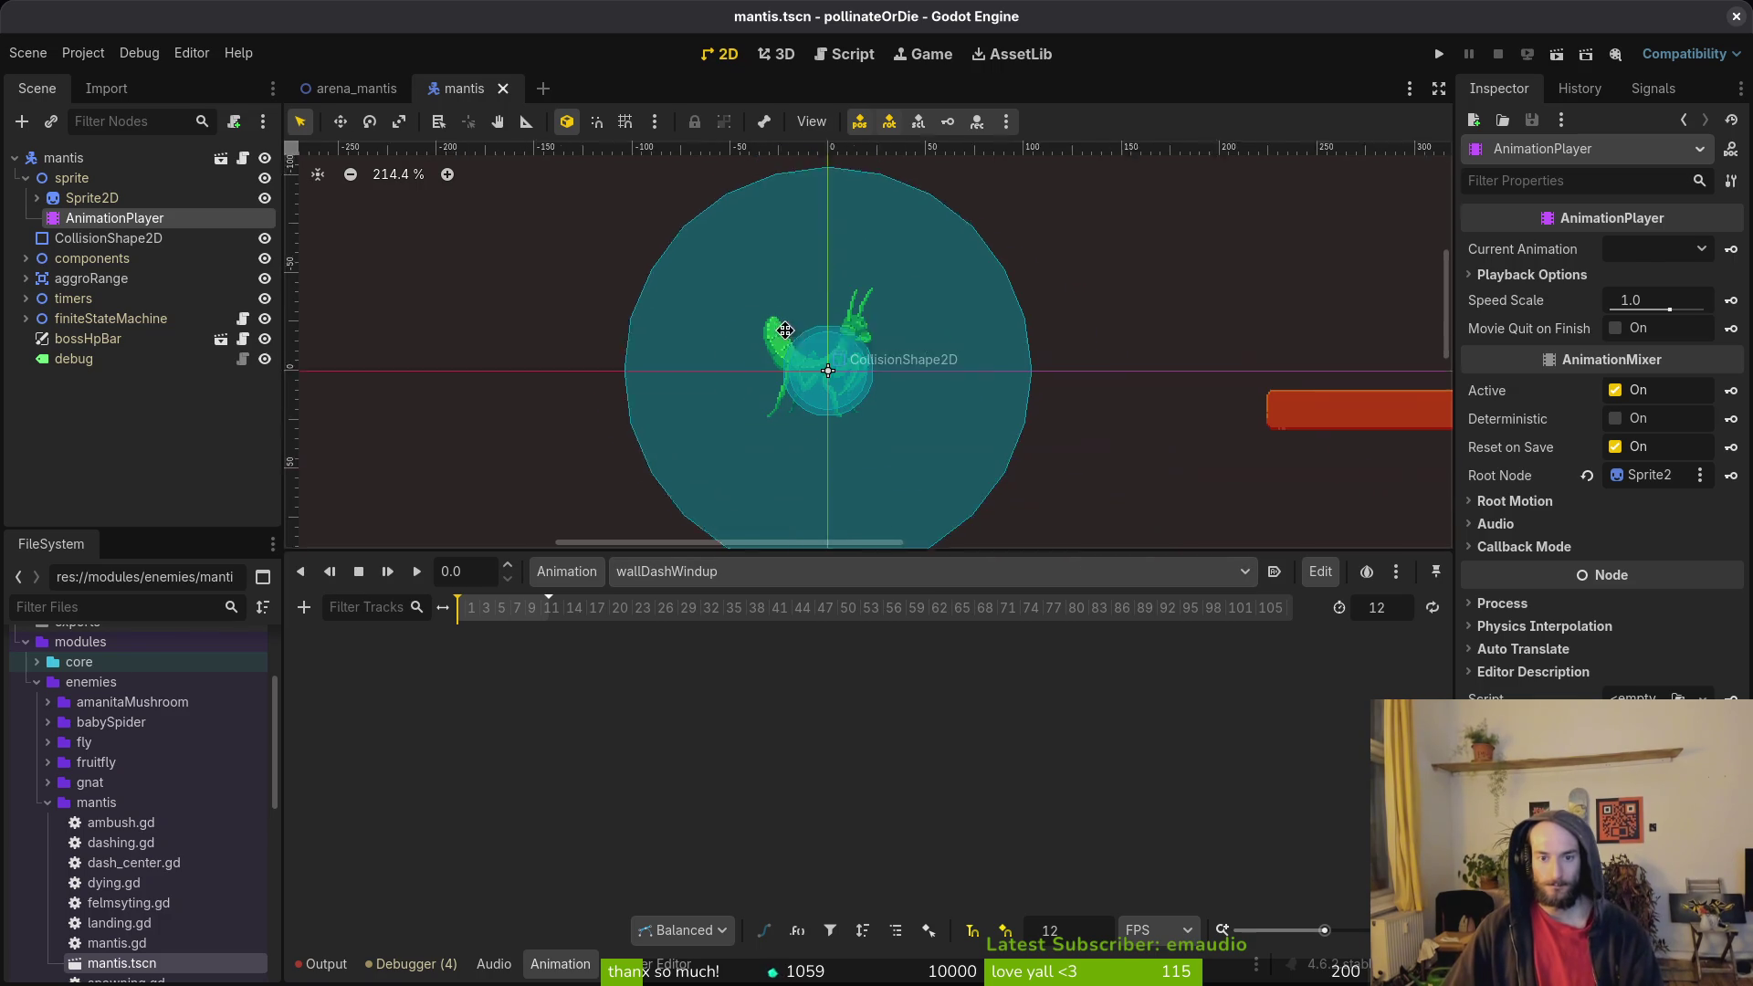
Step: Create a new landCenter animation and save the mantis scene
{"action": "key", "text": "alt+Tab"}
{"action": "key", "text": "alt+Tab"}
{"action": "left_click", "coordinate": [567, 572]}
{"action": "left_click", "coordinate": [602, 607]}
{"action": "type", "text": "landC"}
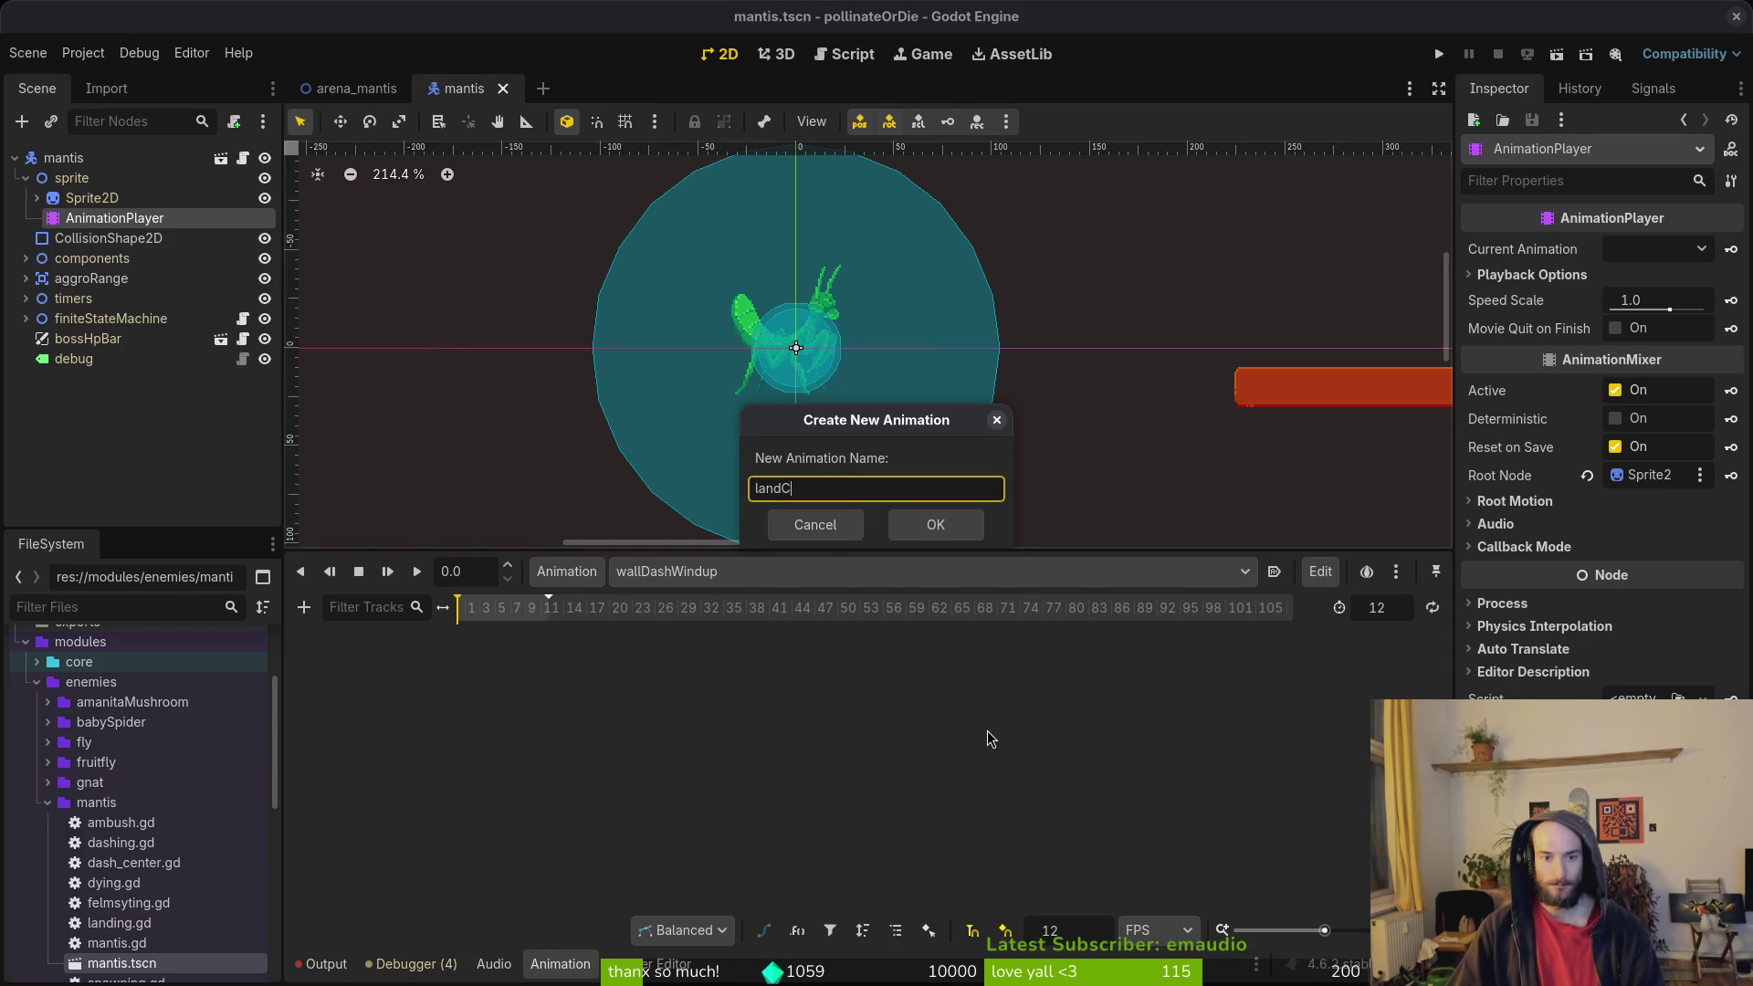
{"action": "type", "text": "r"}
{"action": "key", "text": "Return"}
{"action": "key", "text": "ctrl+s"}
Step: In the animation library manager, rename the land animation to landWall
{"action": "left_click", "coordinate": [567, 573]}
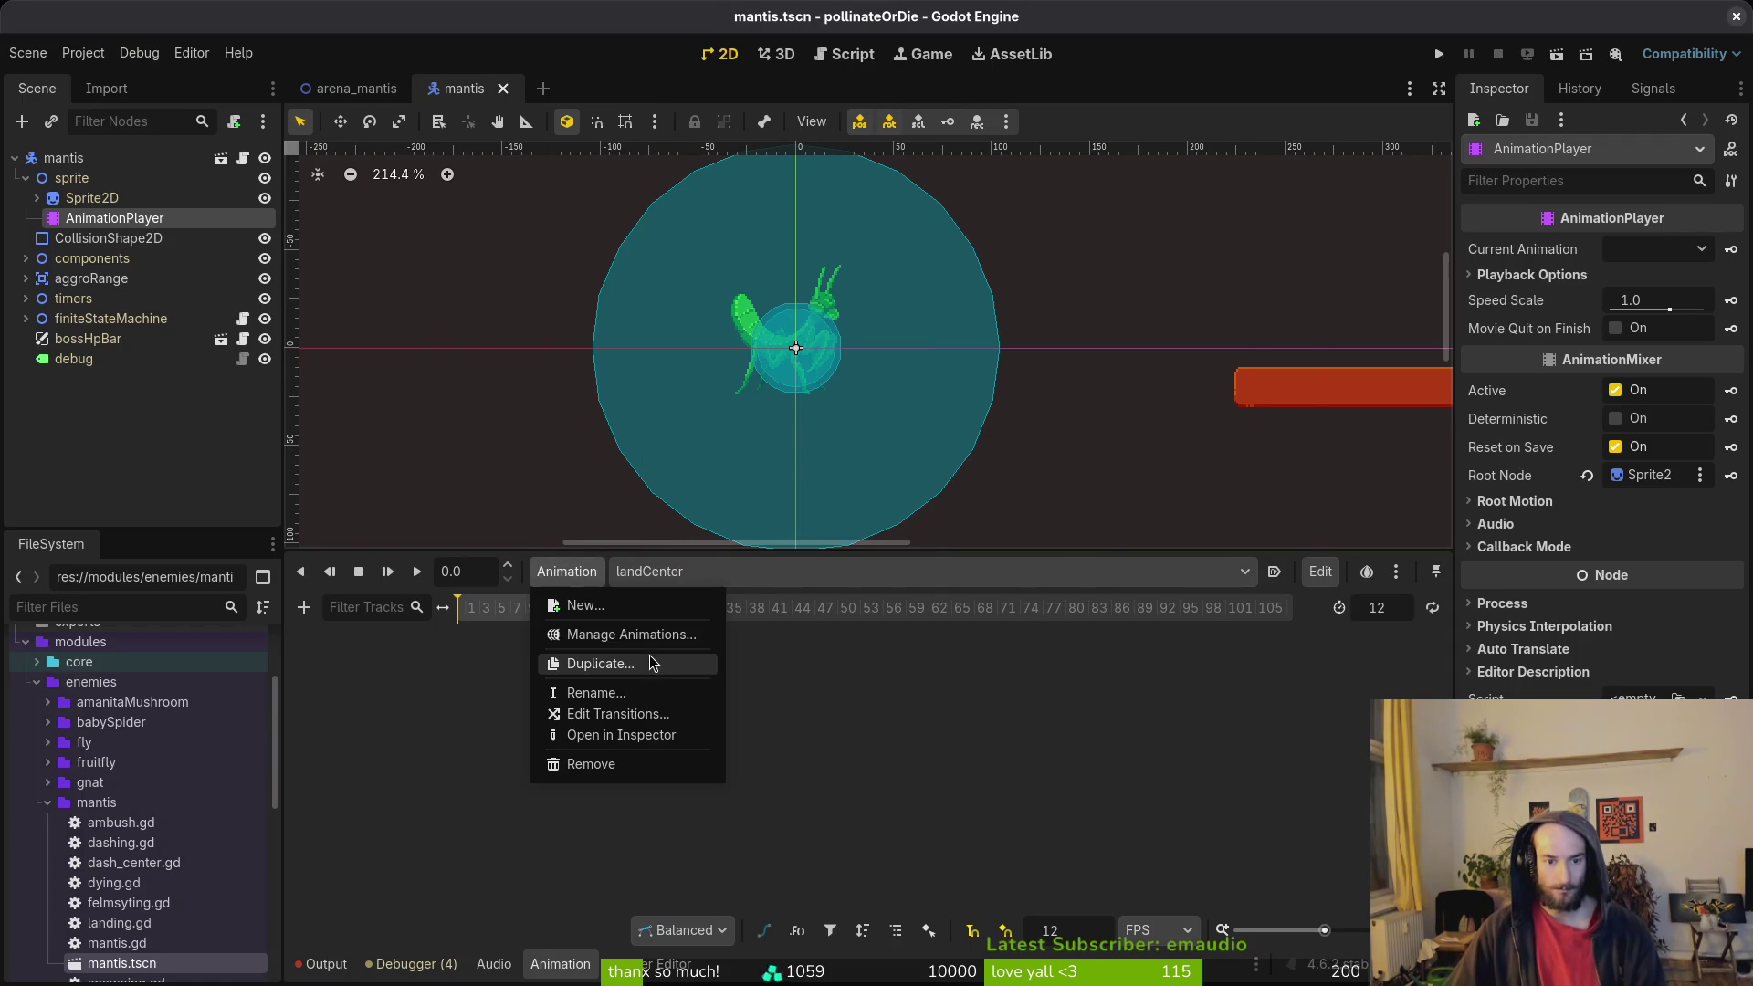
{"action": "left_click", "coordinate": [643, 630]}
{"action": "double_click", "coordinate": [560, 503]}
{"action": "type", "text": "Wall"}
{"action": "key", "text": "Return"}
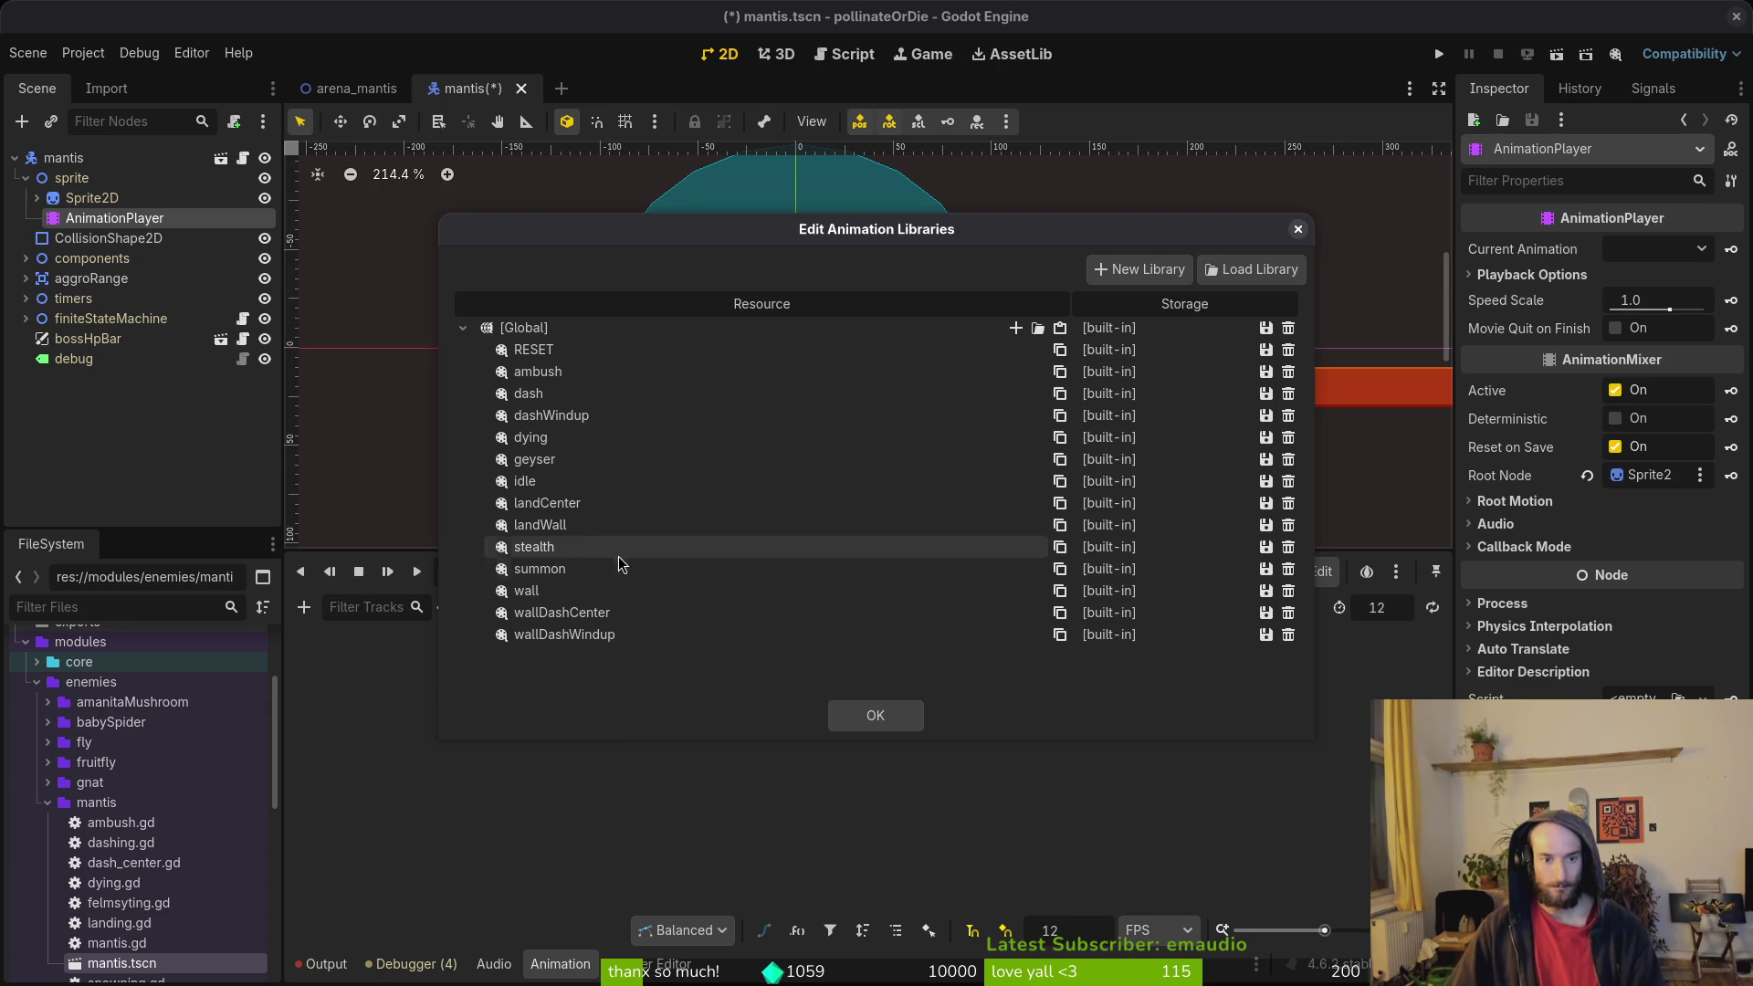
{"action": "left_click", "coordinate": [626, 591]}
{"action": "key", "text": "Escape"}
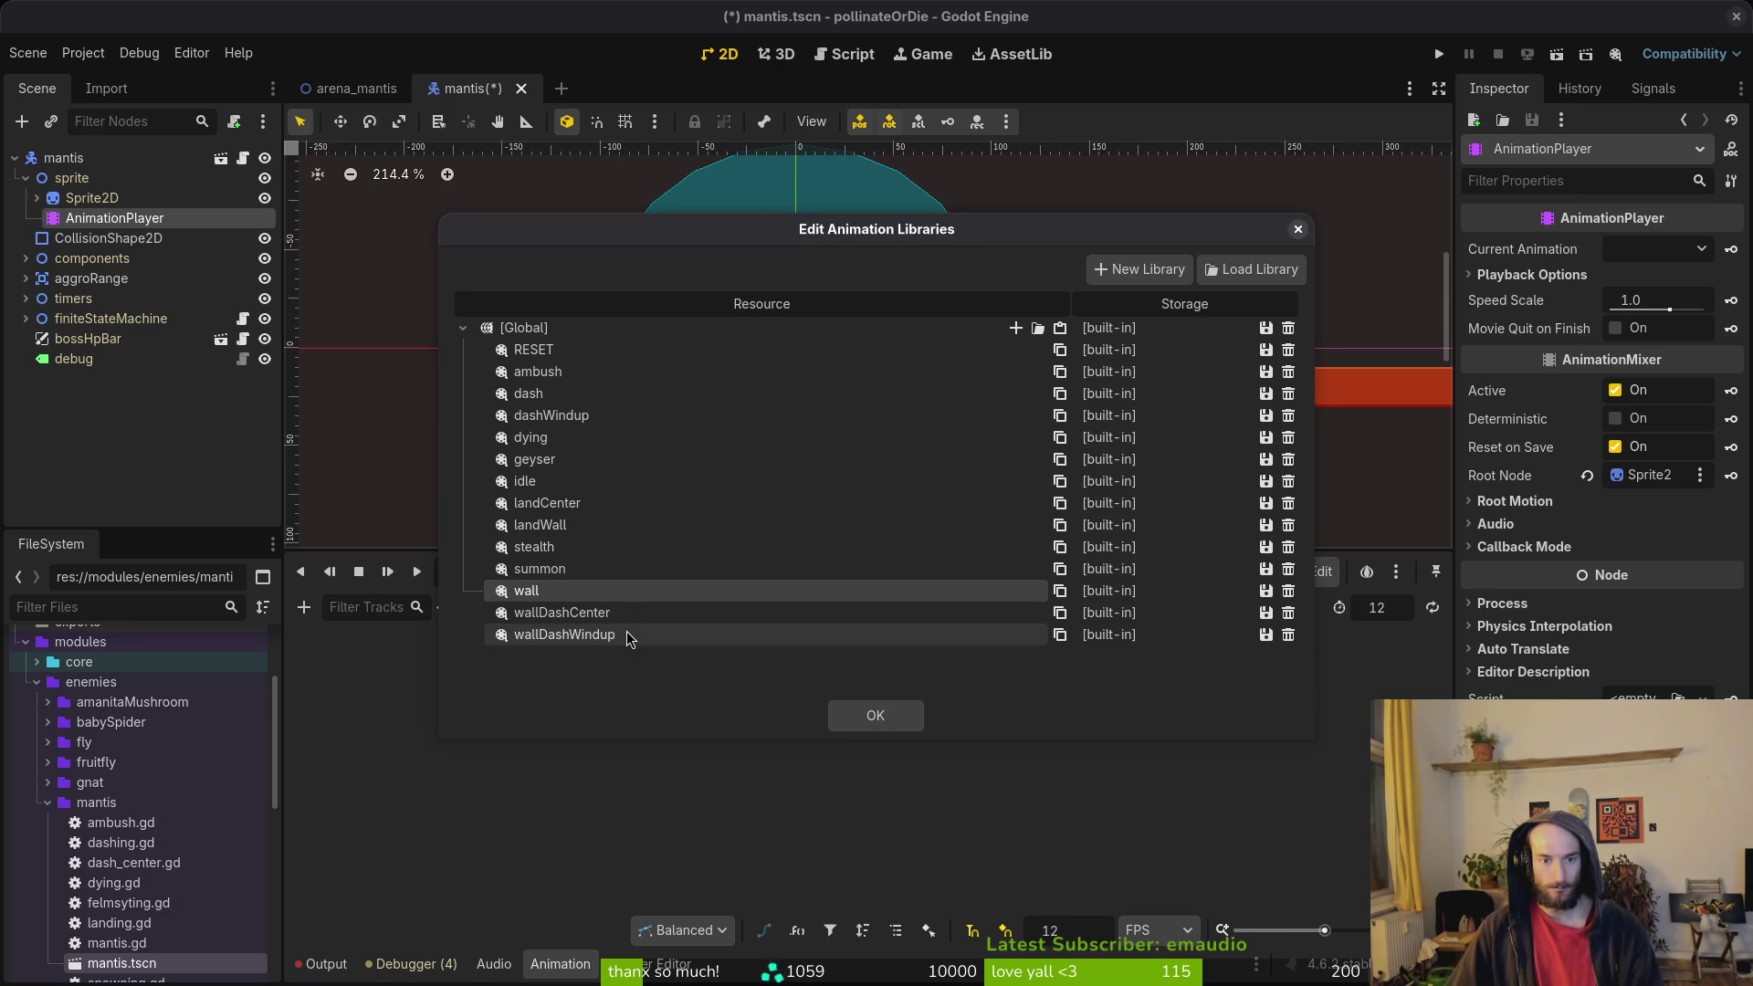
Step: Rename dash to centerDashWall and dashWindup to centerWindup, then save the scene
{"action": "double_click", "coordinate": [601, 418]}
{"action": "left_click", "coordinate": [637, 394]}
{"action": "left_click", "coordinate": [636, 393]}
{"action": "type", "text": "CenterD"}
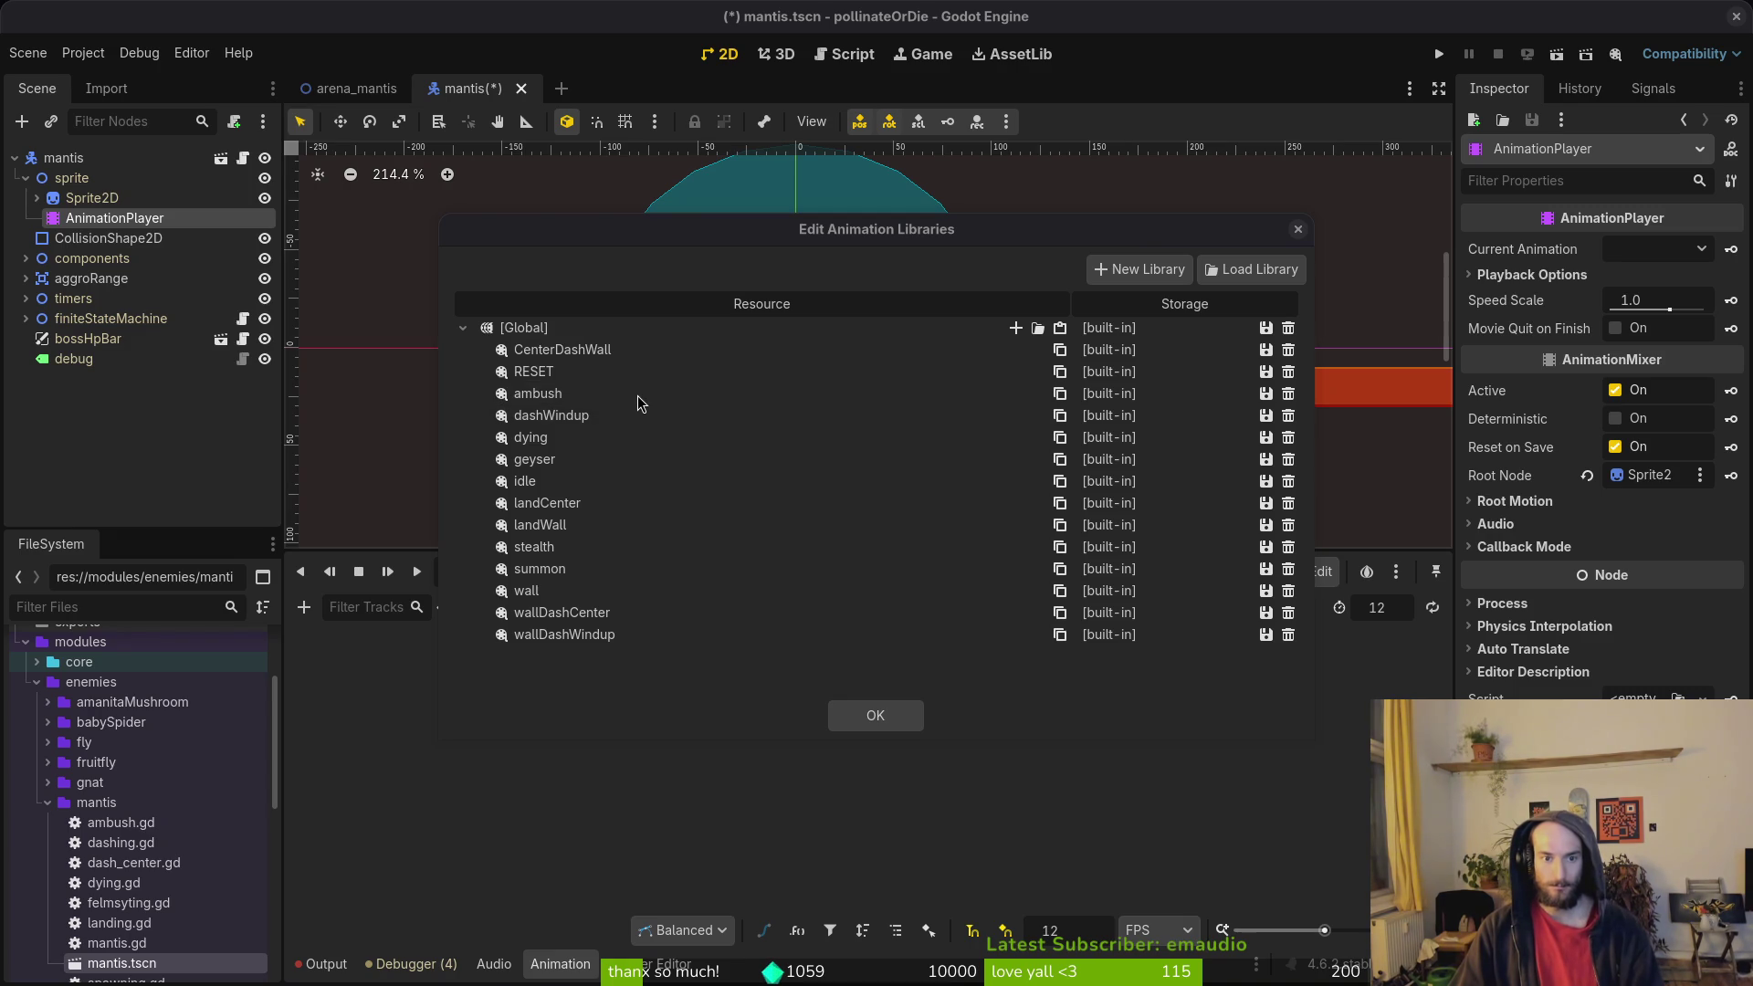
{"action": "key", "text": "Return"}
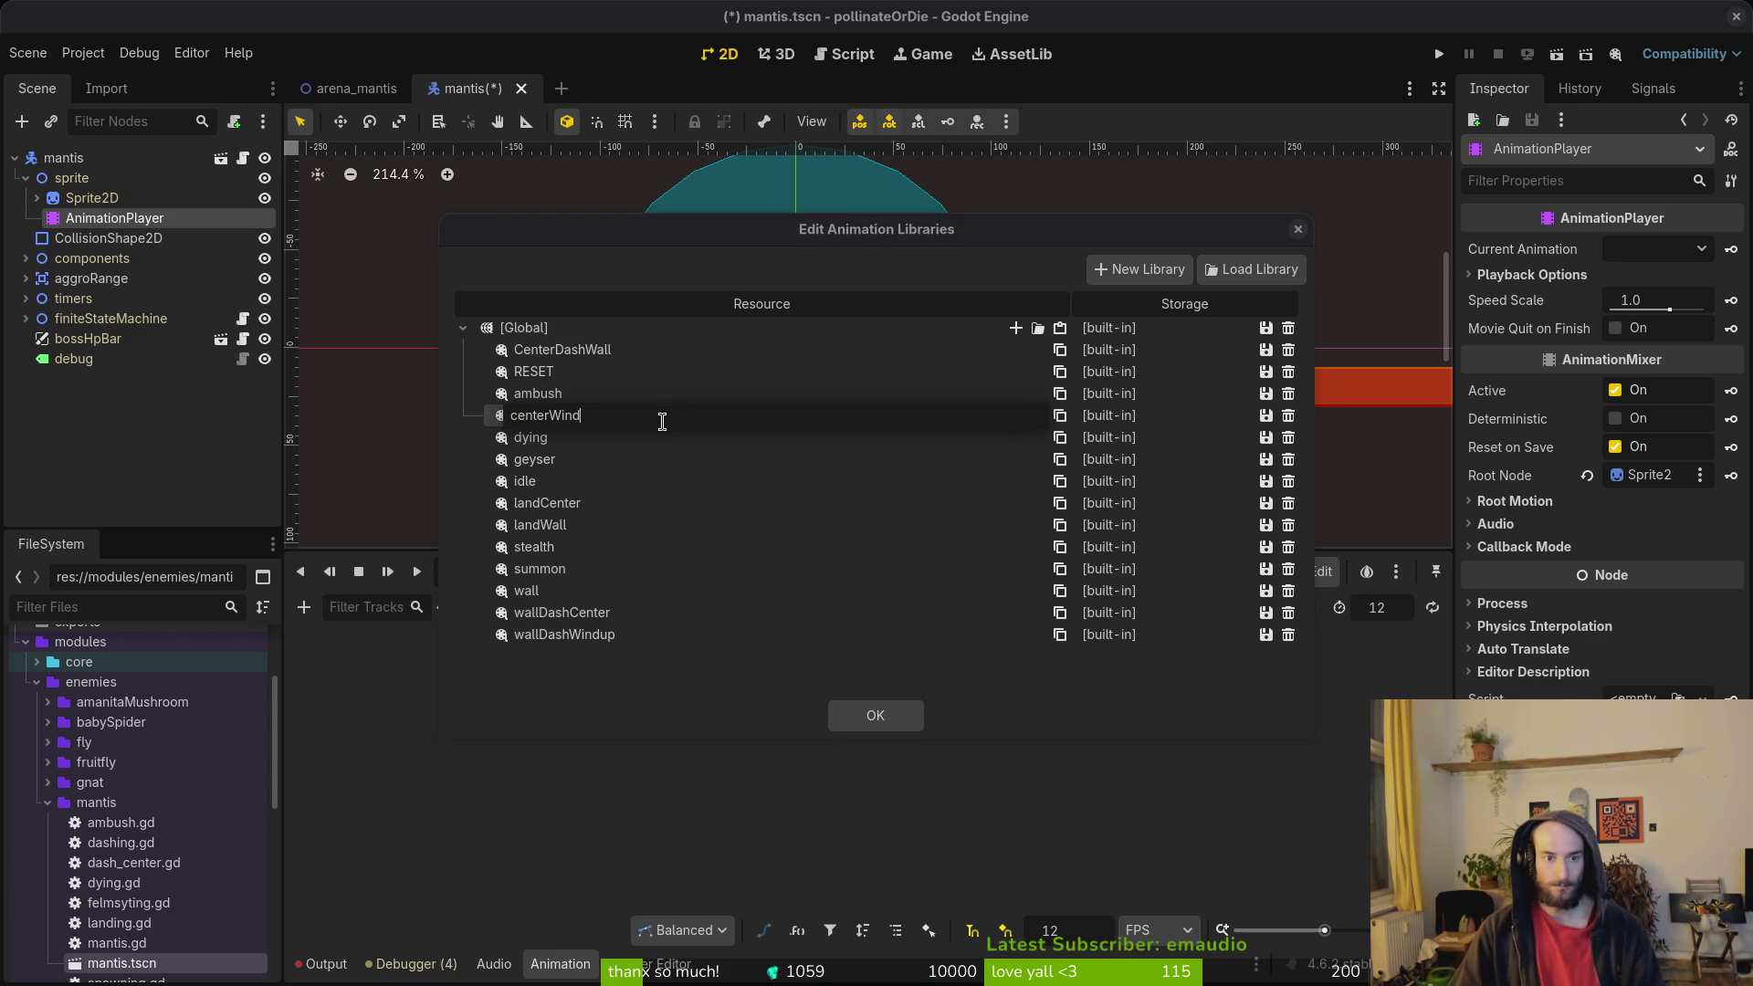
{"action": "key", "text": "Return"}
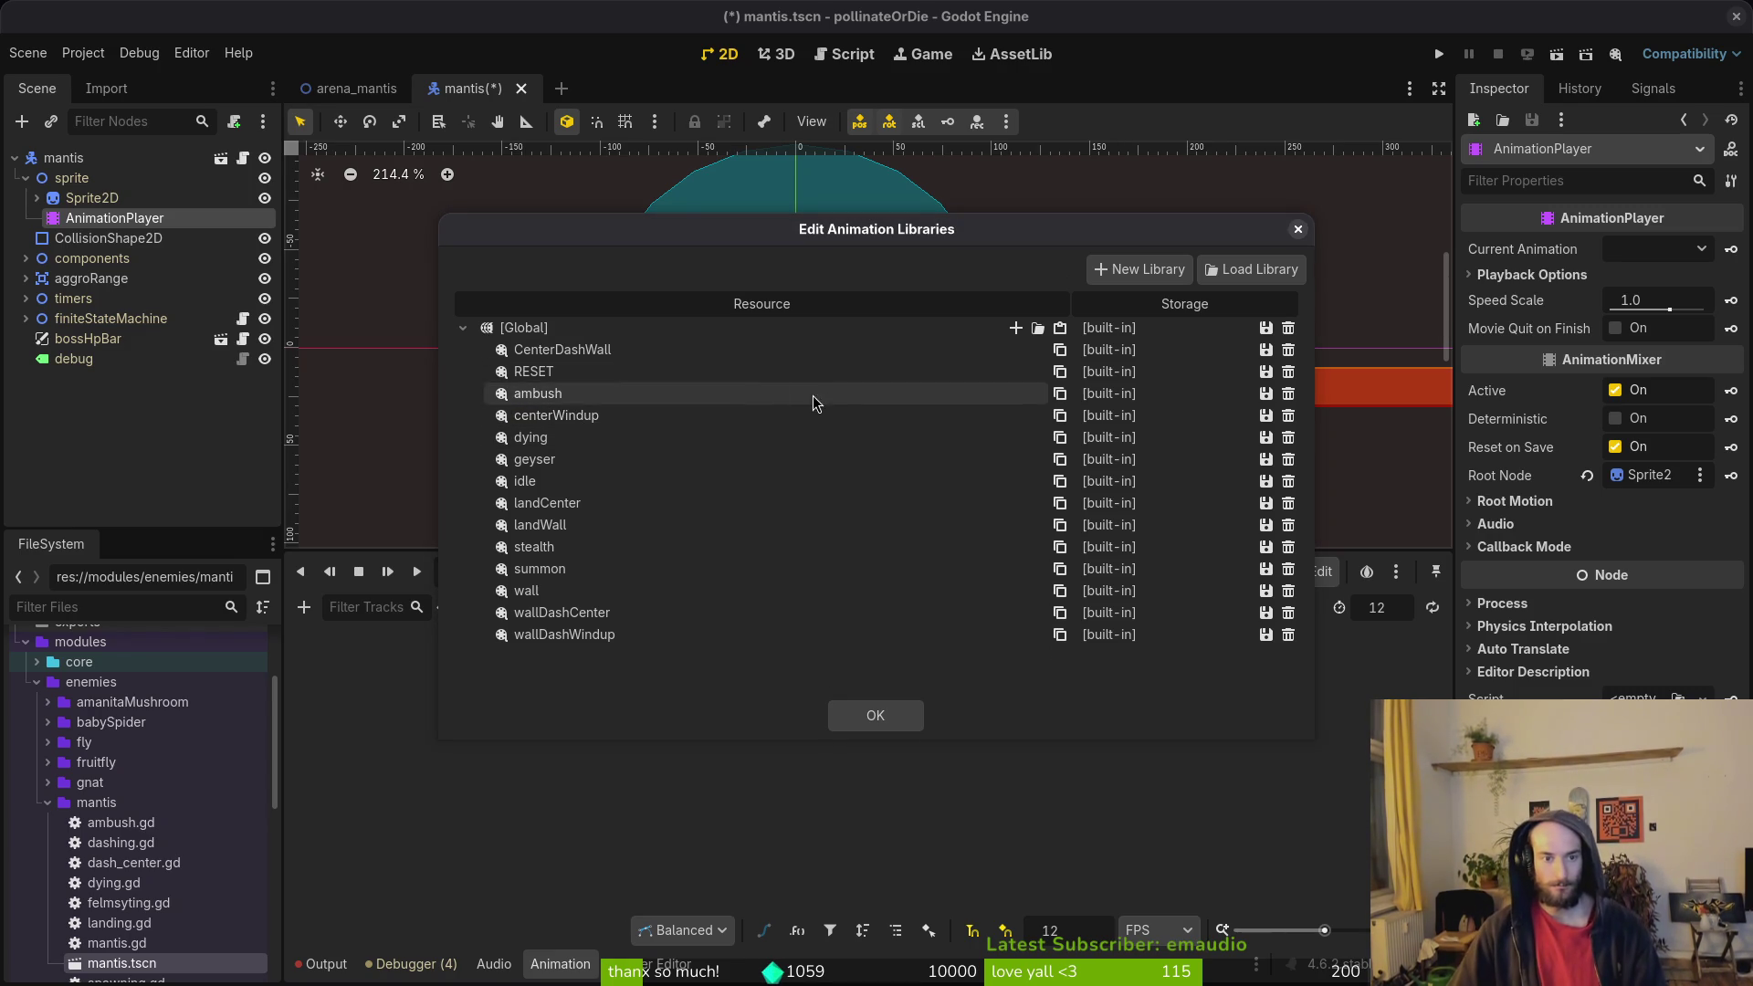
{"action": "double_click", "coordinate": [518, 350]}
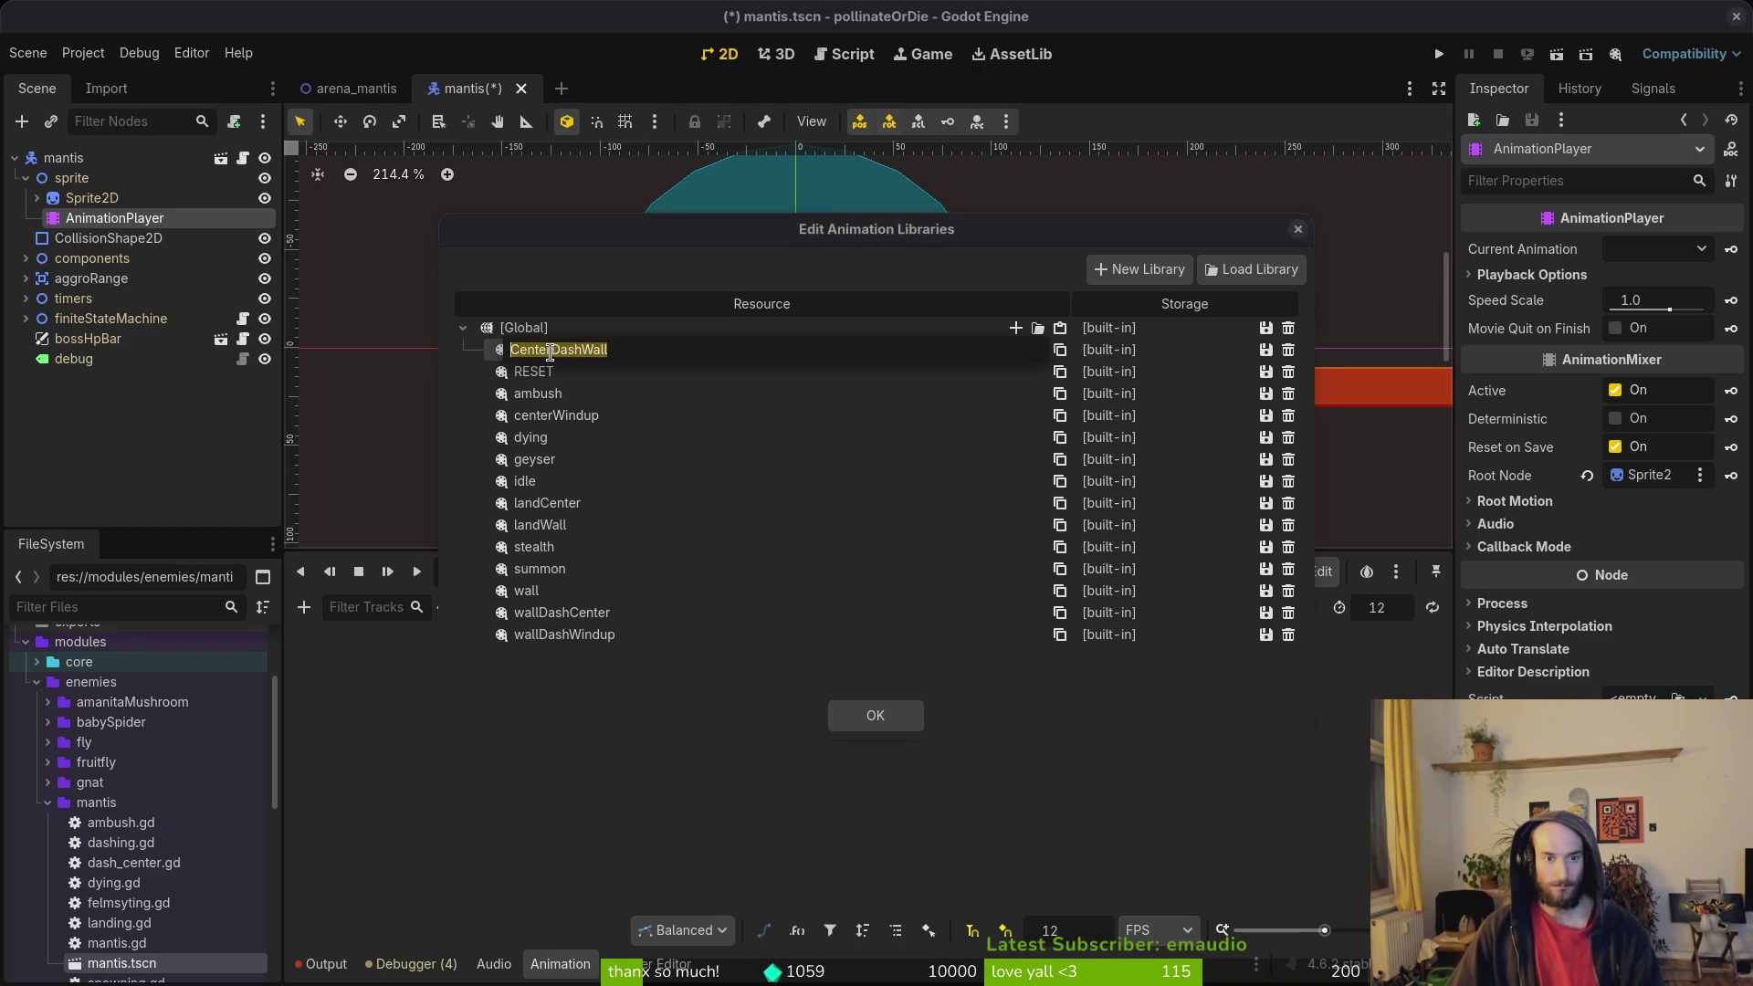
{"action": "key", "text": "Delete"}
{"action": "type", "text": "c"}
{"action": "key", "text": "Return"}
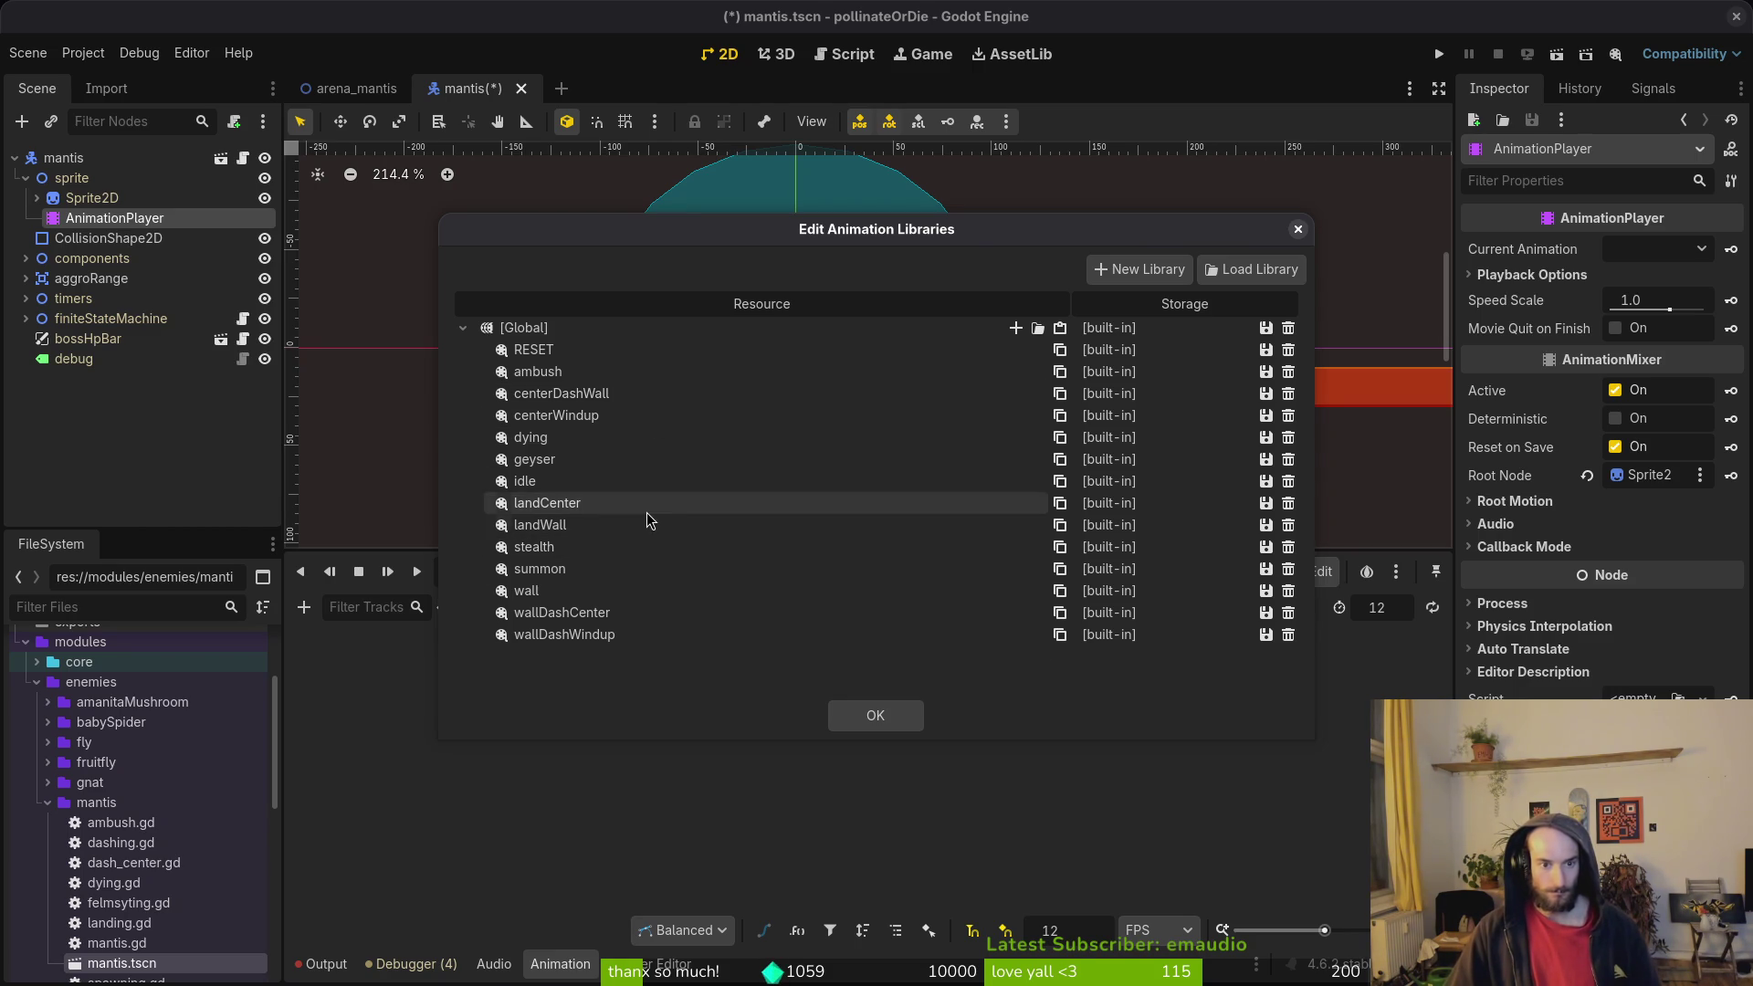
{"action": "left_click", "coordinate": [882, 716]}
{"action": "key", "text": "ctrl+s"}
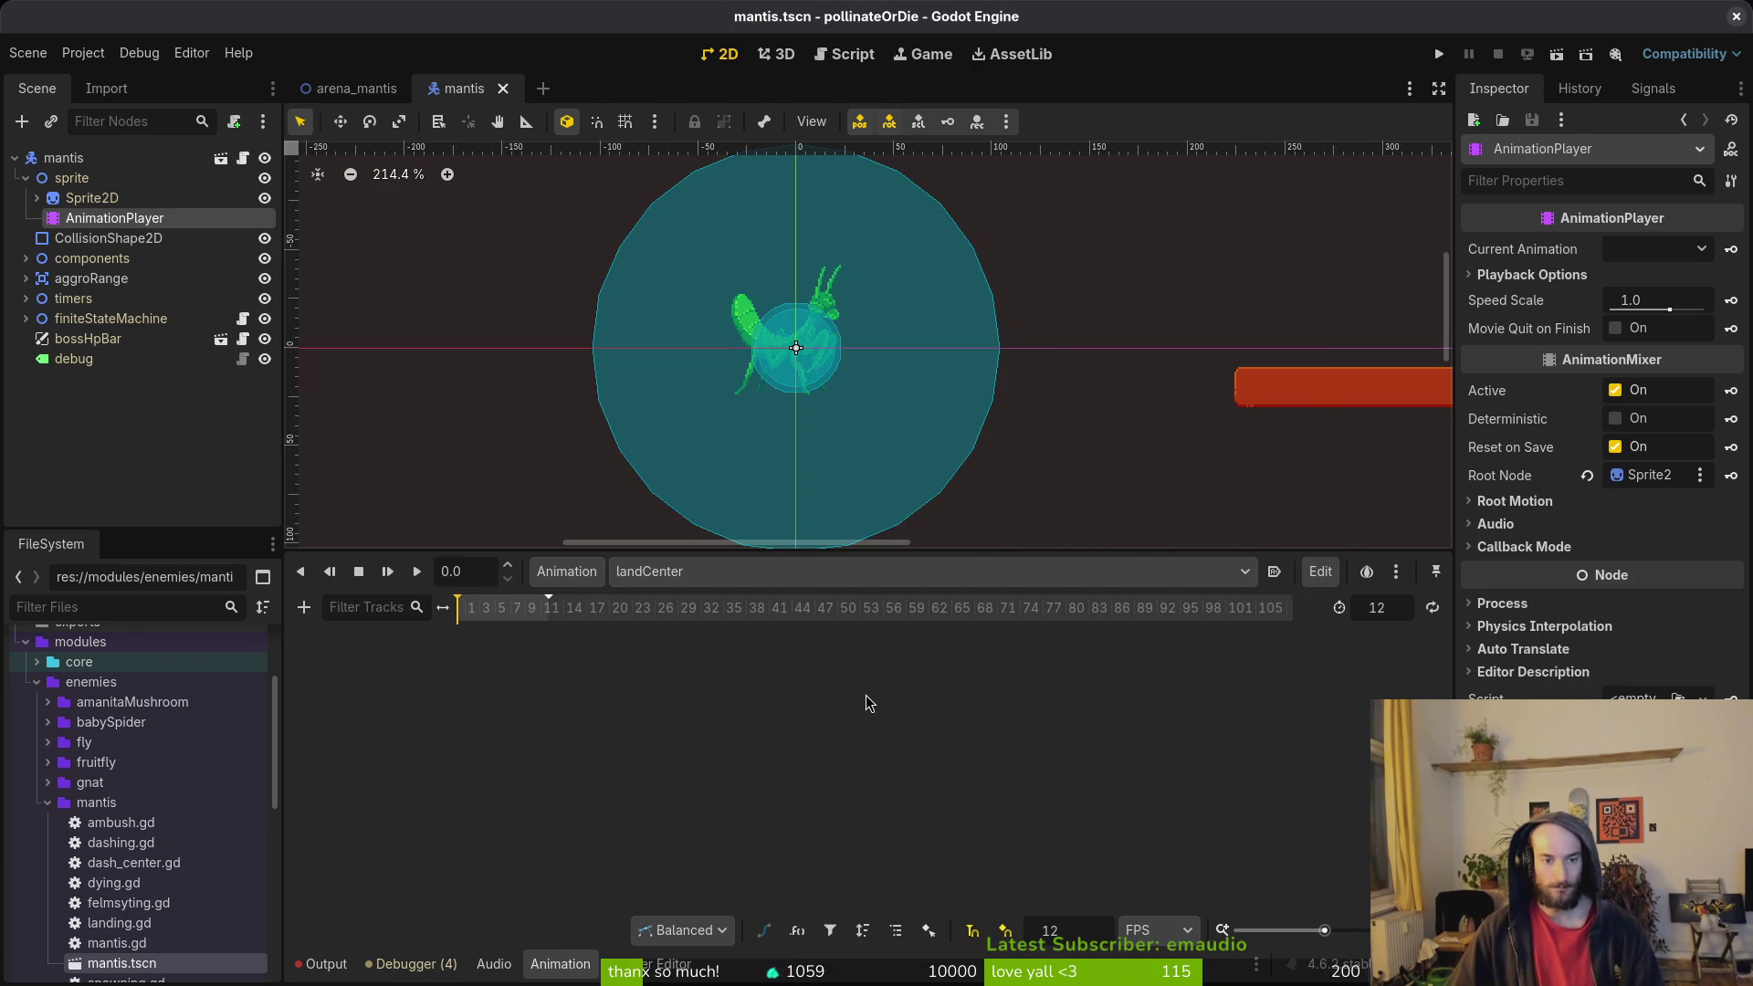
Step: Launch Neovim in the project and open the mantis dashing.gd script
{"action": "key", "text": "alt+Tab"}
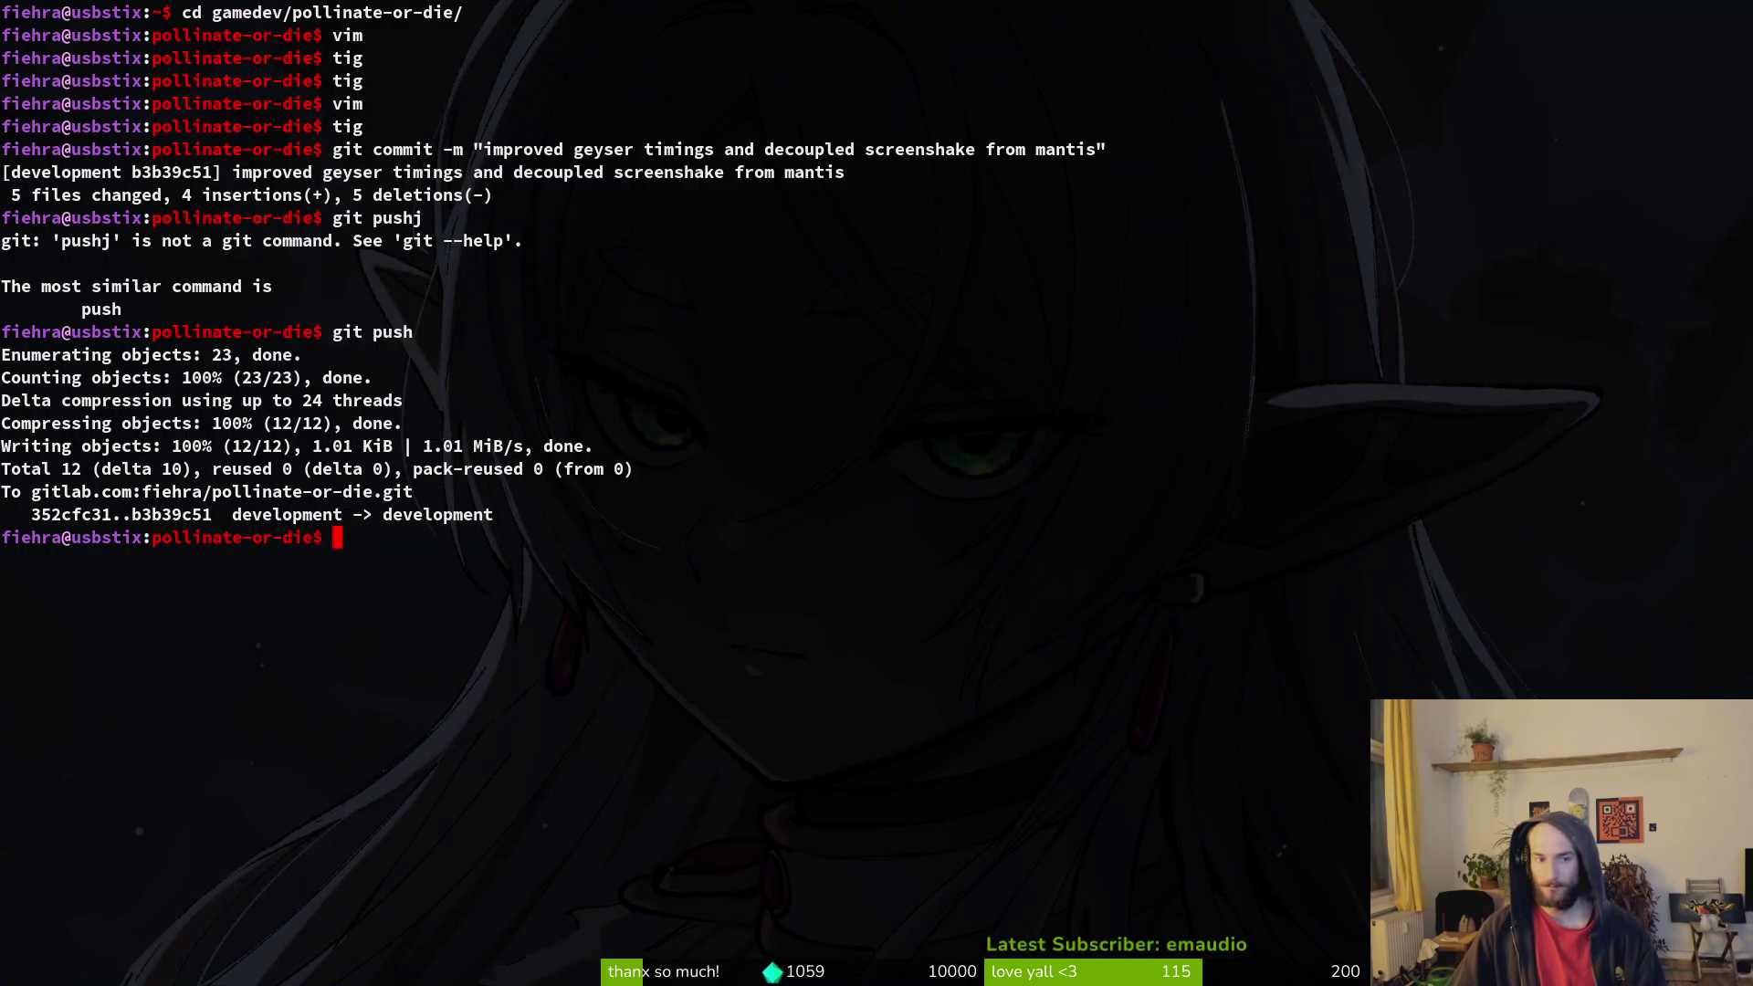
{"action": "type", "text": "vim"}
{"action": "key", "text": "Return"}
{"action": "key", "text": "space"}
{"action": "key", "text": "f"}
{"action": "key", "text": "f"}
{"action": "type", "text": "dashing"}
{"action": "key", "text": "Up"}
{"action": "key", "text": "Up"}
{"action": "key", "text": "Up"}
{"action": "key", "text": "Return"}
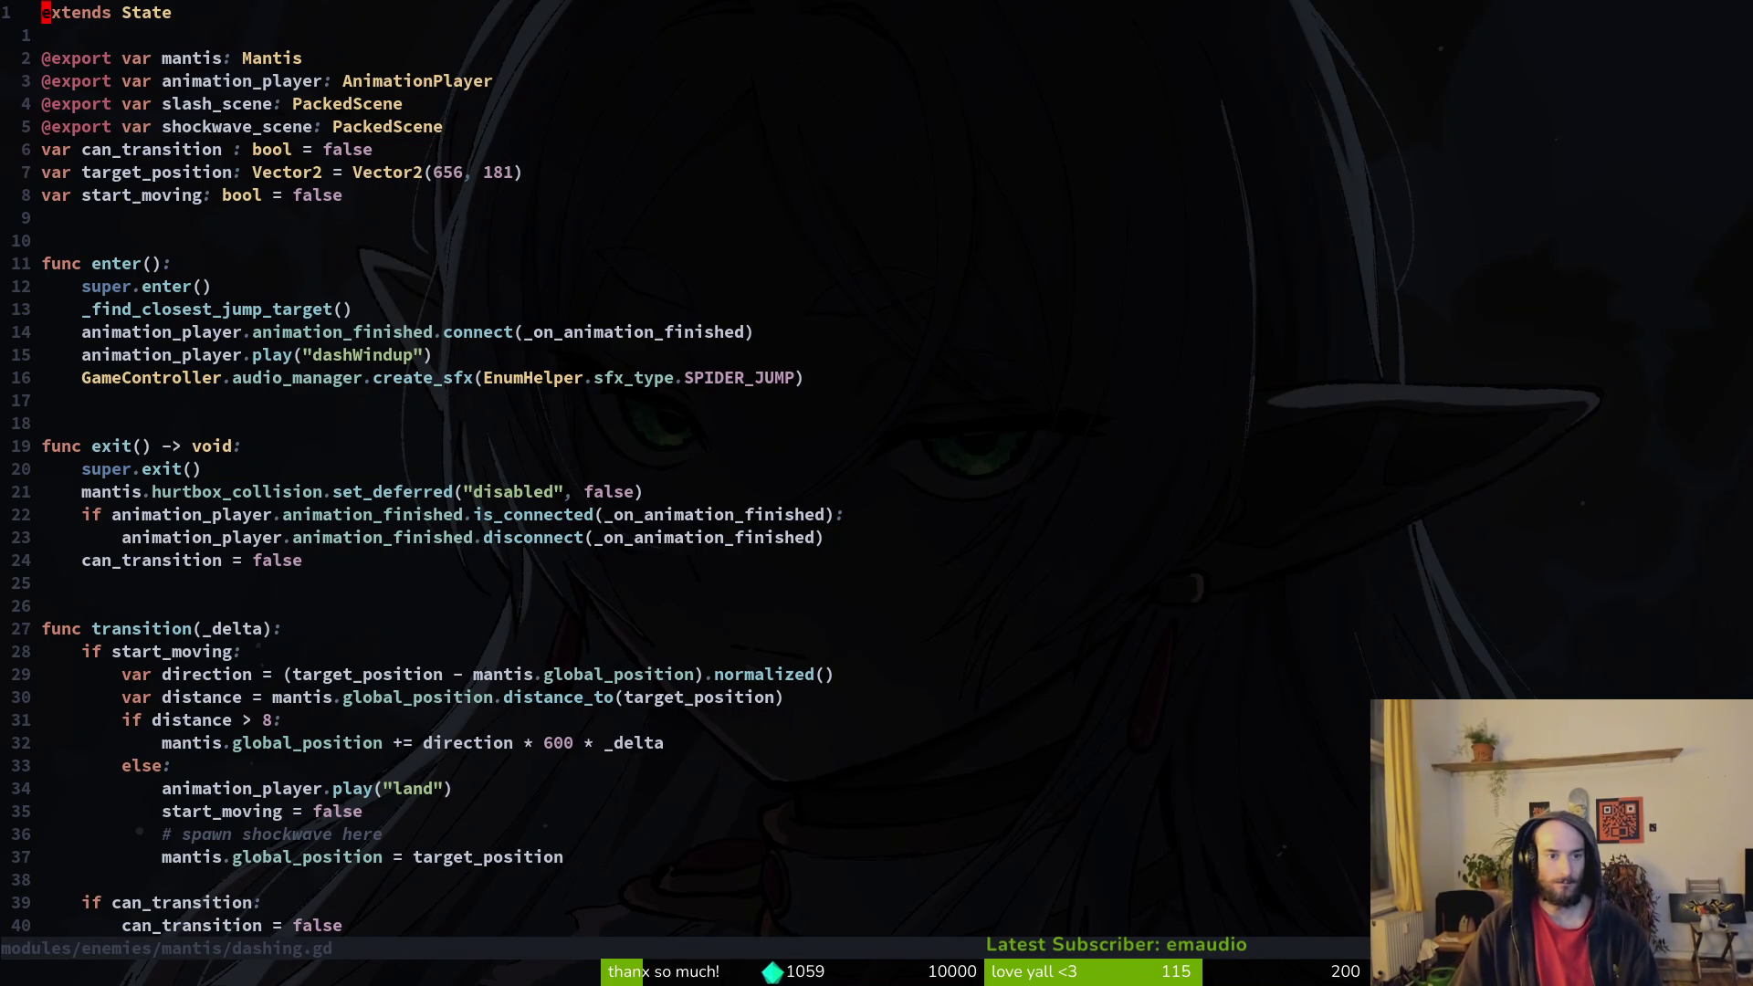
Step: Delete the dashWindup play line and save, then undo the deletion and save again
{"action": "key", "text": "1"}
{"action": "key", "text": "5"}
{"action": "key", "text": "j"}
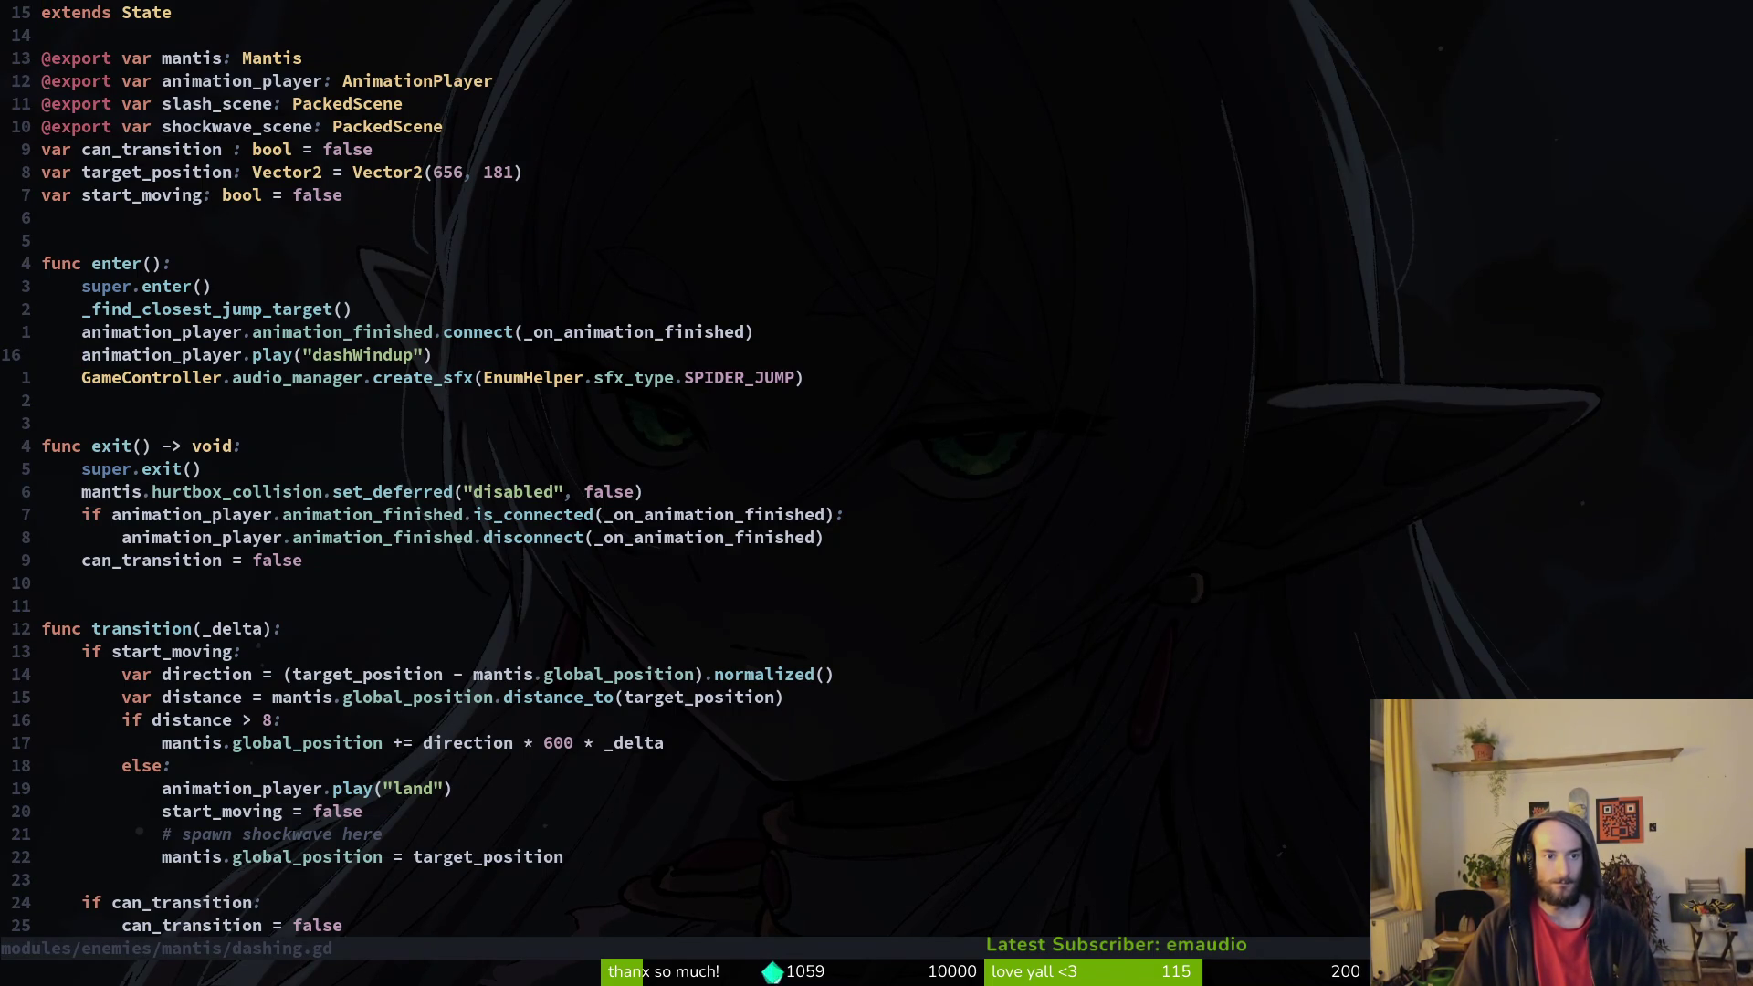
{"action": "type", "text": "Vd"}
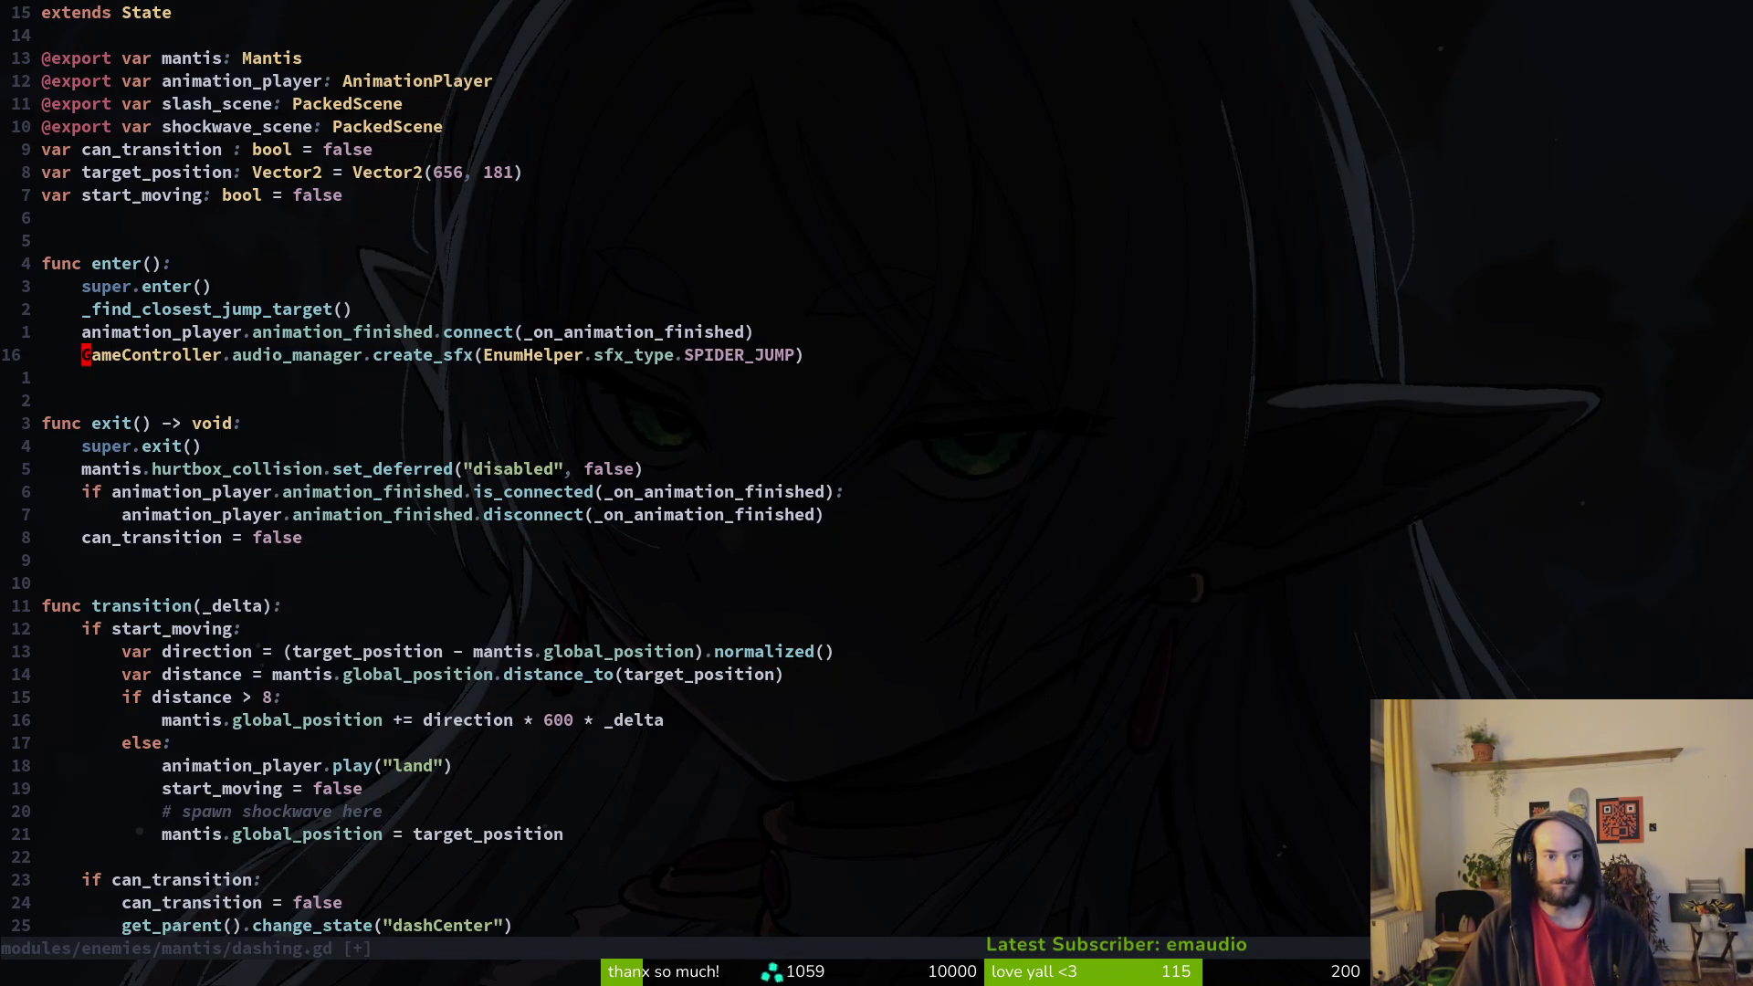
{"action": "type", "text": ":w"}
{"action": "key", "text": "Return"}
{"action": "key", "text": "2"}
{"action": "key", "text": "0"}
{"action": "key", "text": "j"}
{"action": "key", "text": "ctrl+d"}
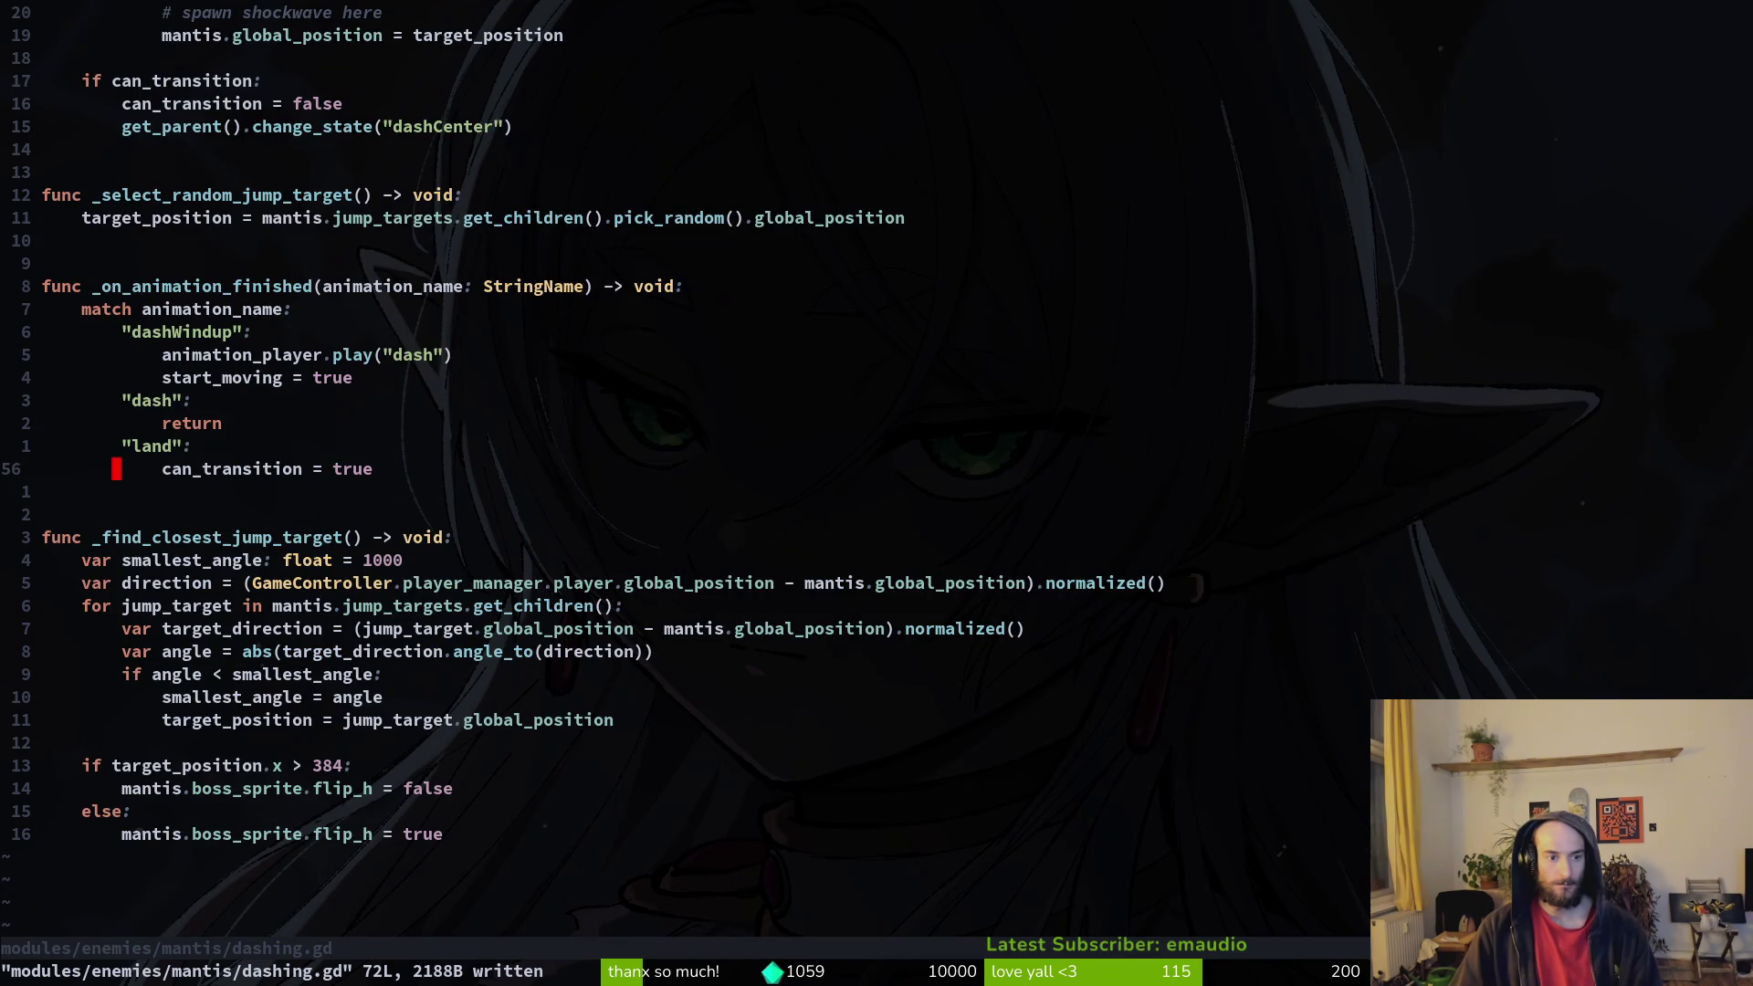
{"action": "key", "text": "ctrl+o"}
{"action": "type", "text": "u:w"}
{"action": "key", "text": "Return"}
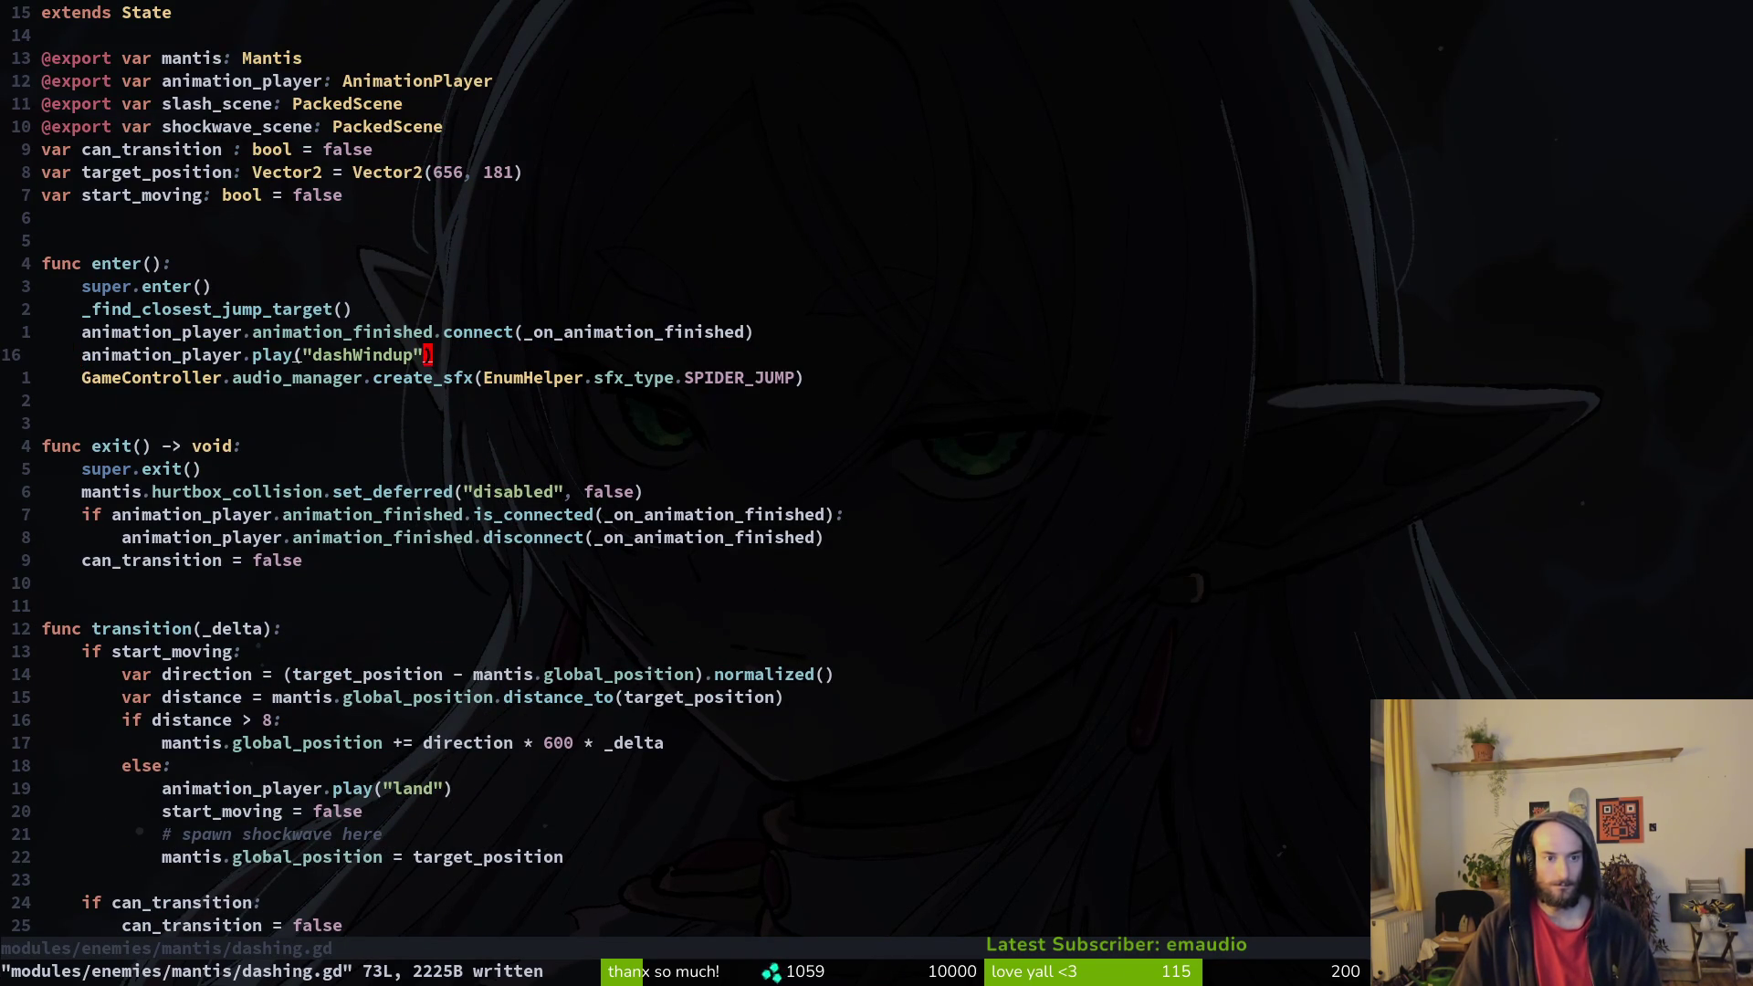
Step: Rename enter()'s play call animation to centerWindup and save dashing.gd
{"action": "key", "text": "c"}
{"action": "key", "text": "i"}
{"action": "key", "text": "quotedbl"}
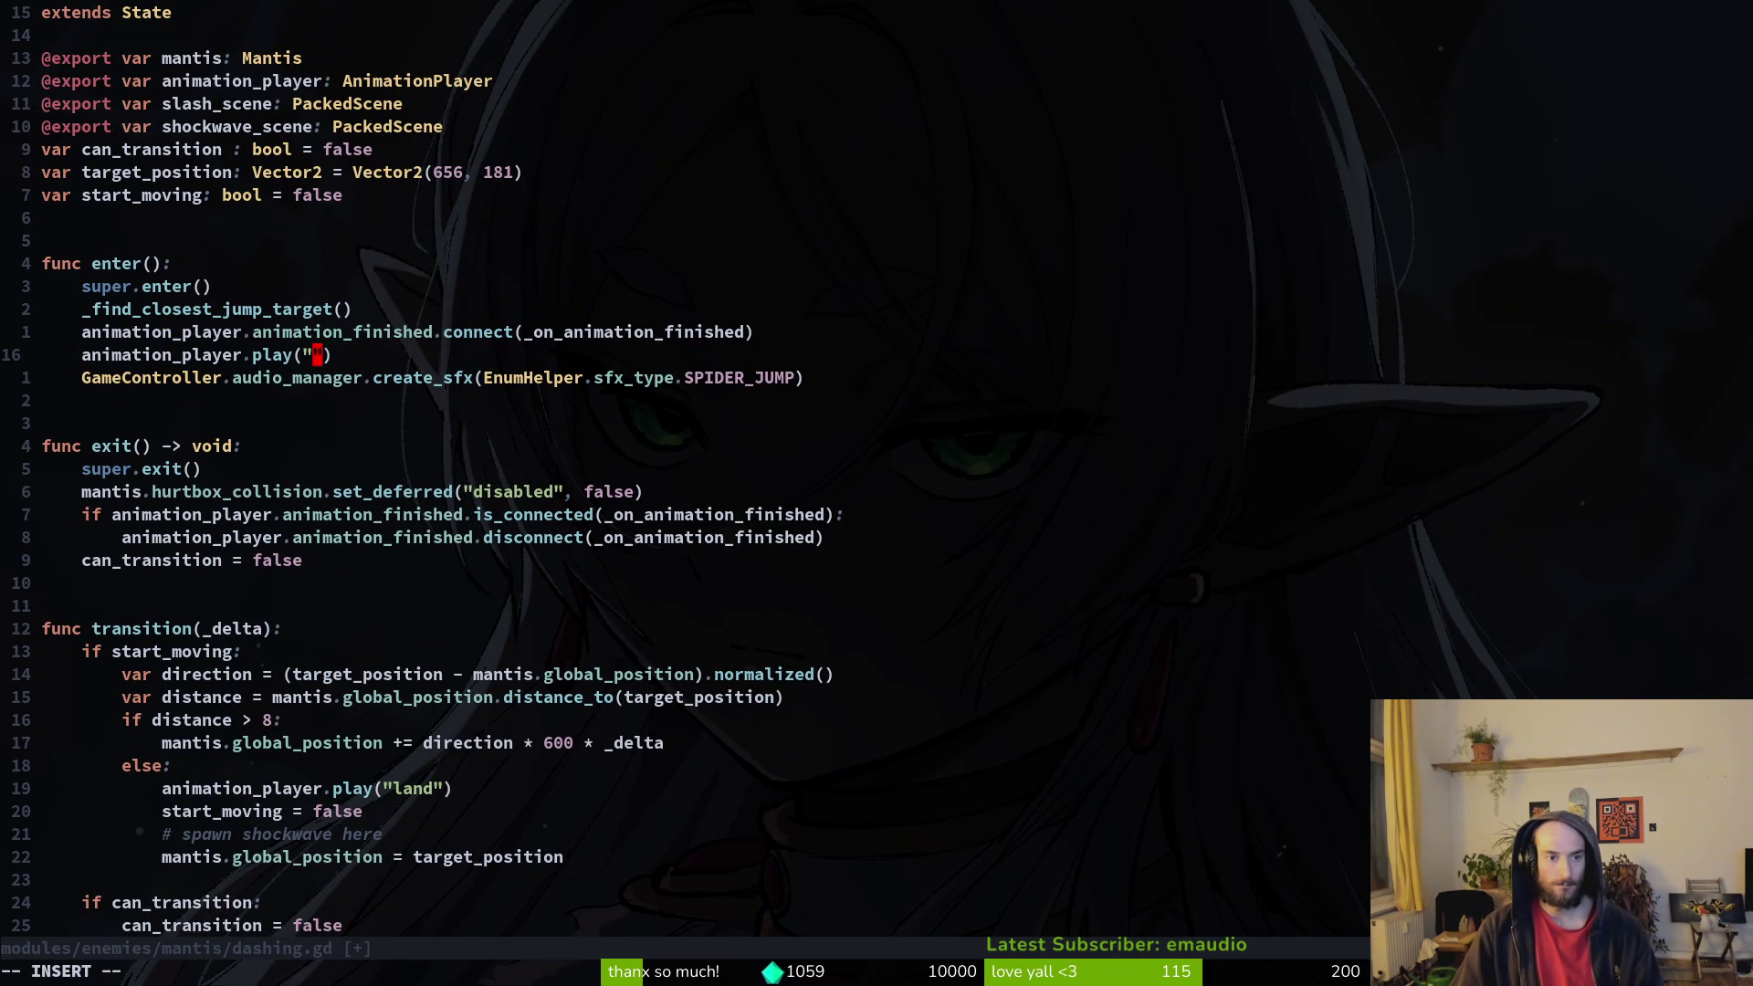
{"action": "type", "text": "center"}
{"action": "type", "text": "D"}
{"action": "type", "text": "Windup"}
{"action": "key", "text": "Escape"}
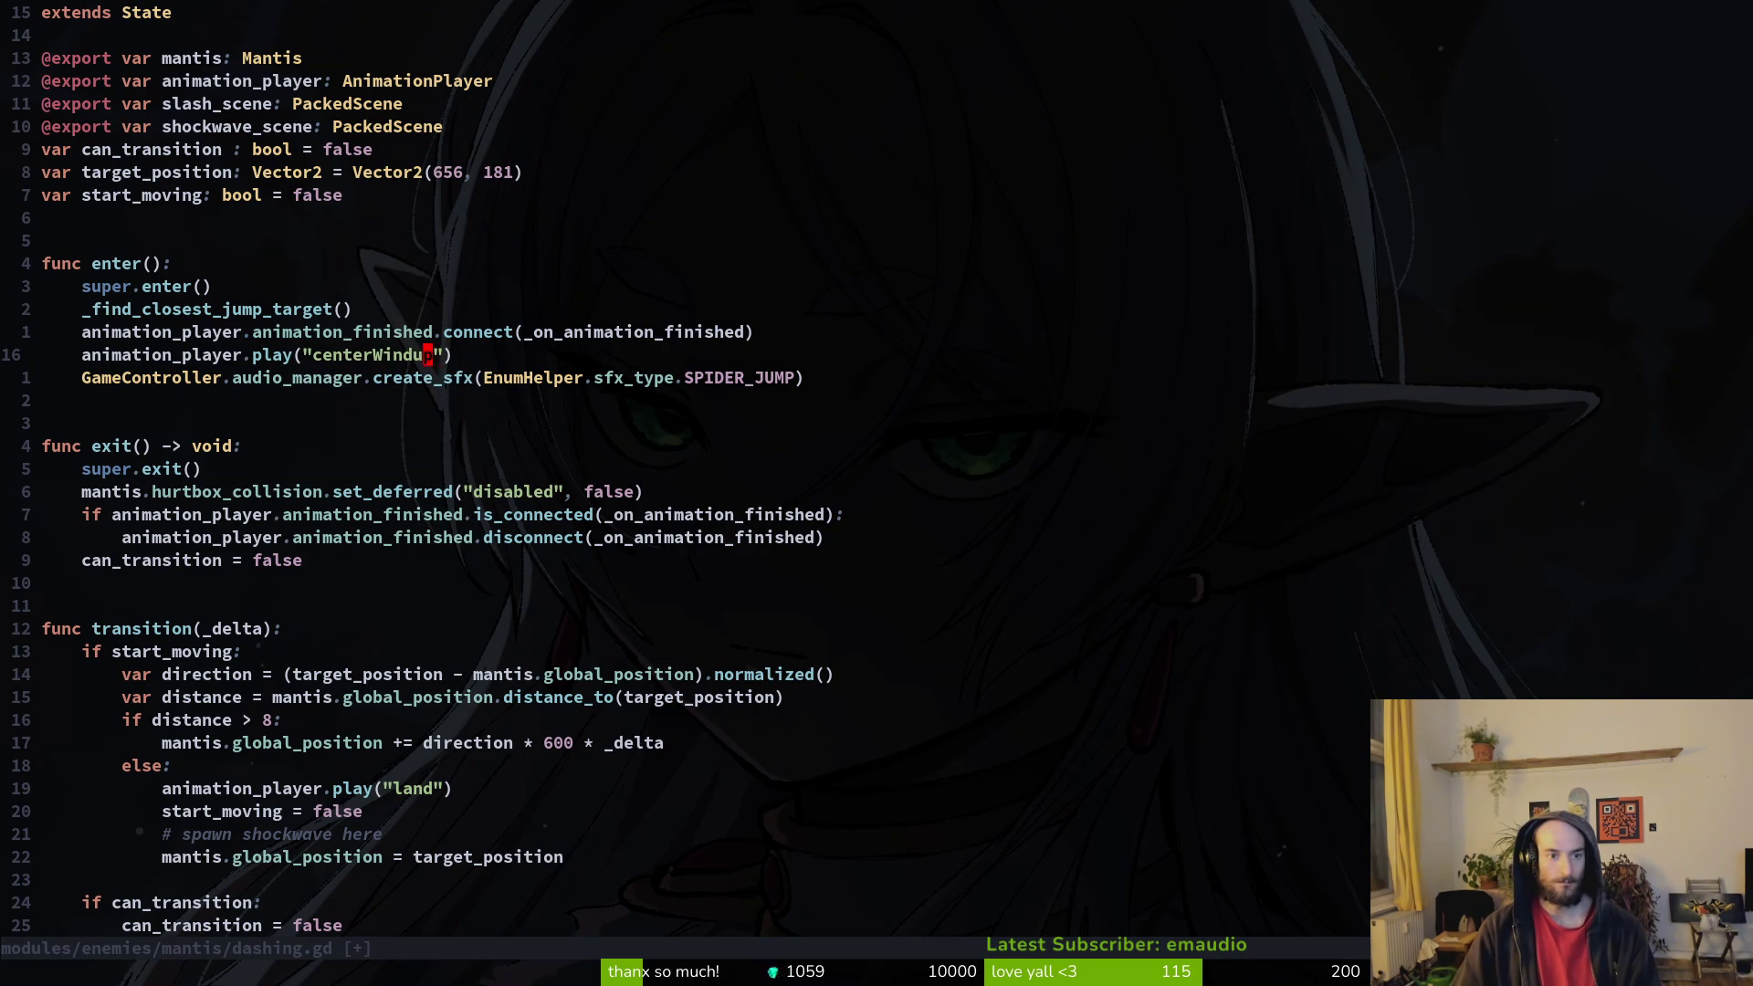
{"action": "type", "text": ":w"}
{"action": "key", "text": "Return"}
Step: Rename the first animation-finished case to centerWindup and save
{"action": "key", "text": "ctrl+d"}
{"action": "key", "text": "ctrl+d"}
{"action": "key", "text": "k"}
{"action": "key", "text": "k"}
{"action": "key", "text": "k"}
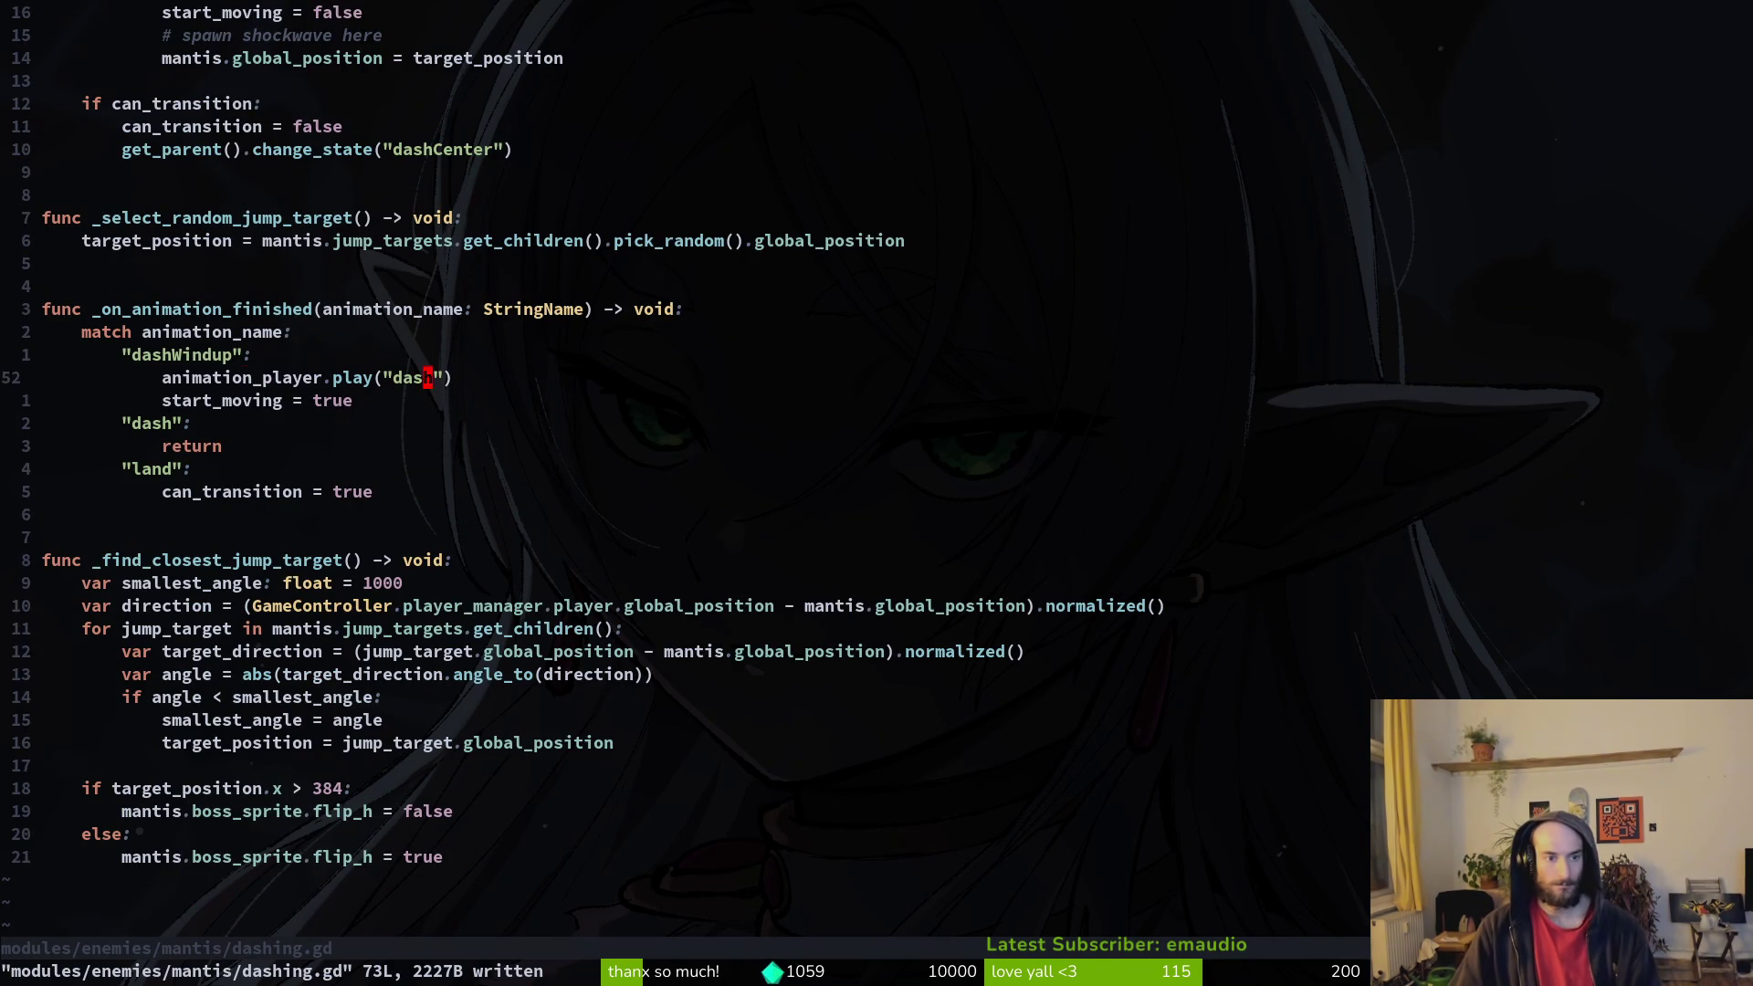
{"action": "type", "text": "ci\""}
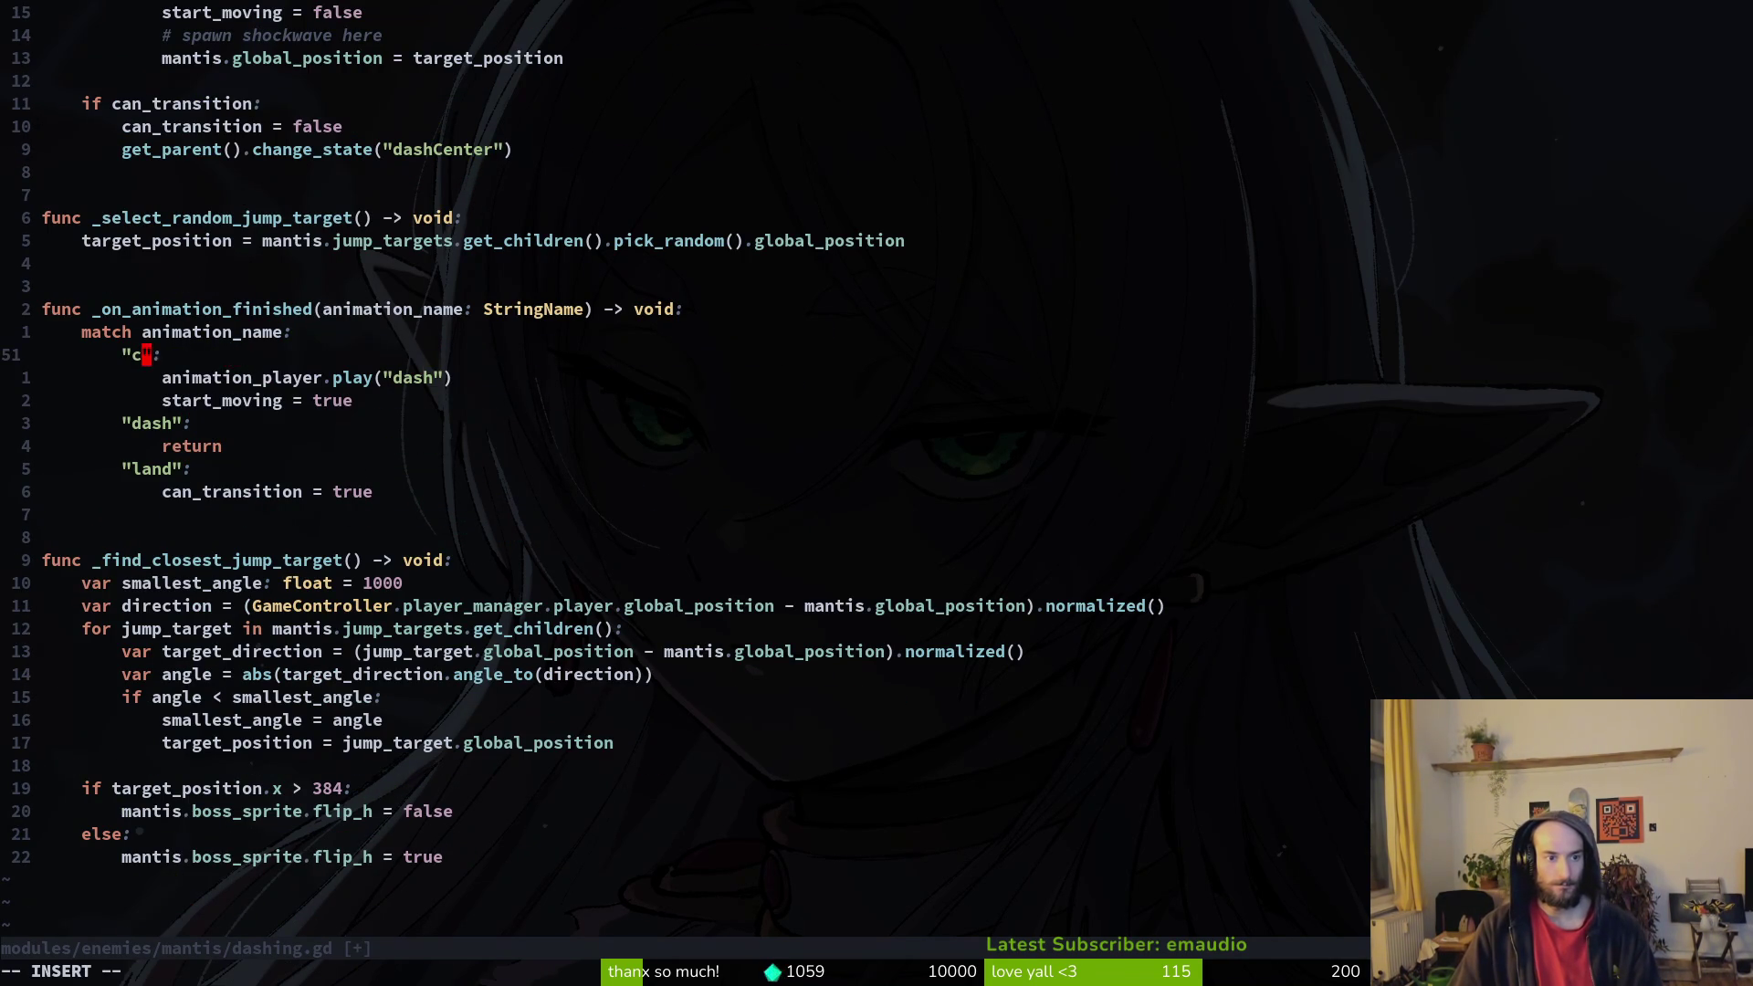
{"action": "type", "text": "center"}
{"action": "key", "text": "ctrl+n"}
{"action": "key", "text": "Escape"}
{"action": "type", "text": ":w"}
{"action": "key", "text": "Return"}
Step: Rename the dash and land cases to centerDashWall and landWall, and save
{"action": "key", "text": "j"}
{"action": "key", "text": "j"}
{"action": "key", "text": "j"}
{"action": "type", "text": "indup"}
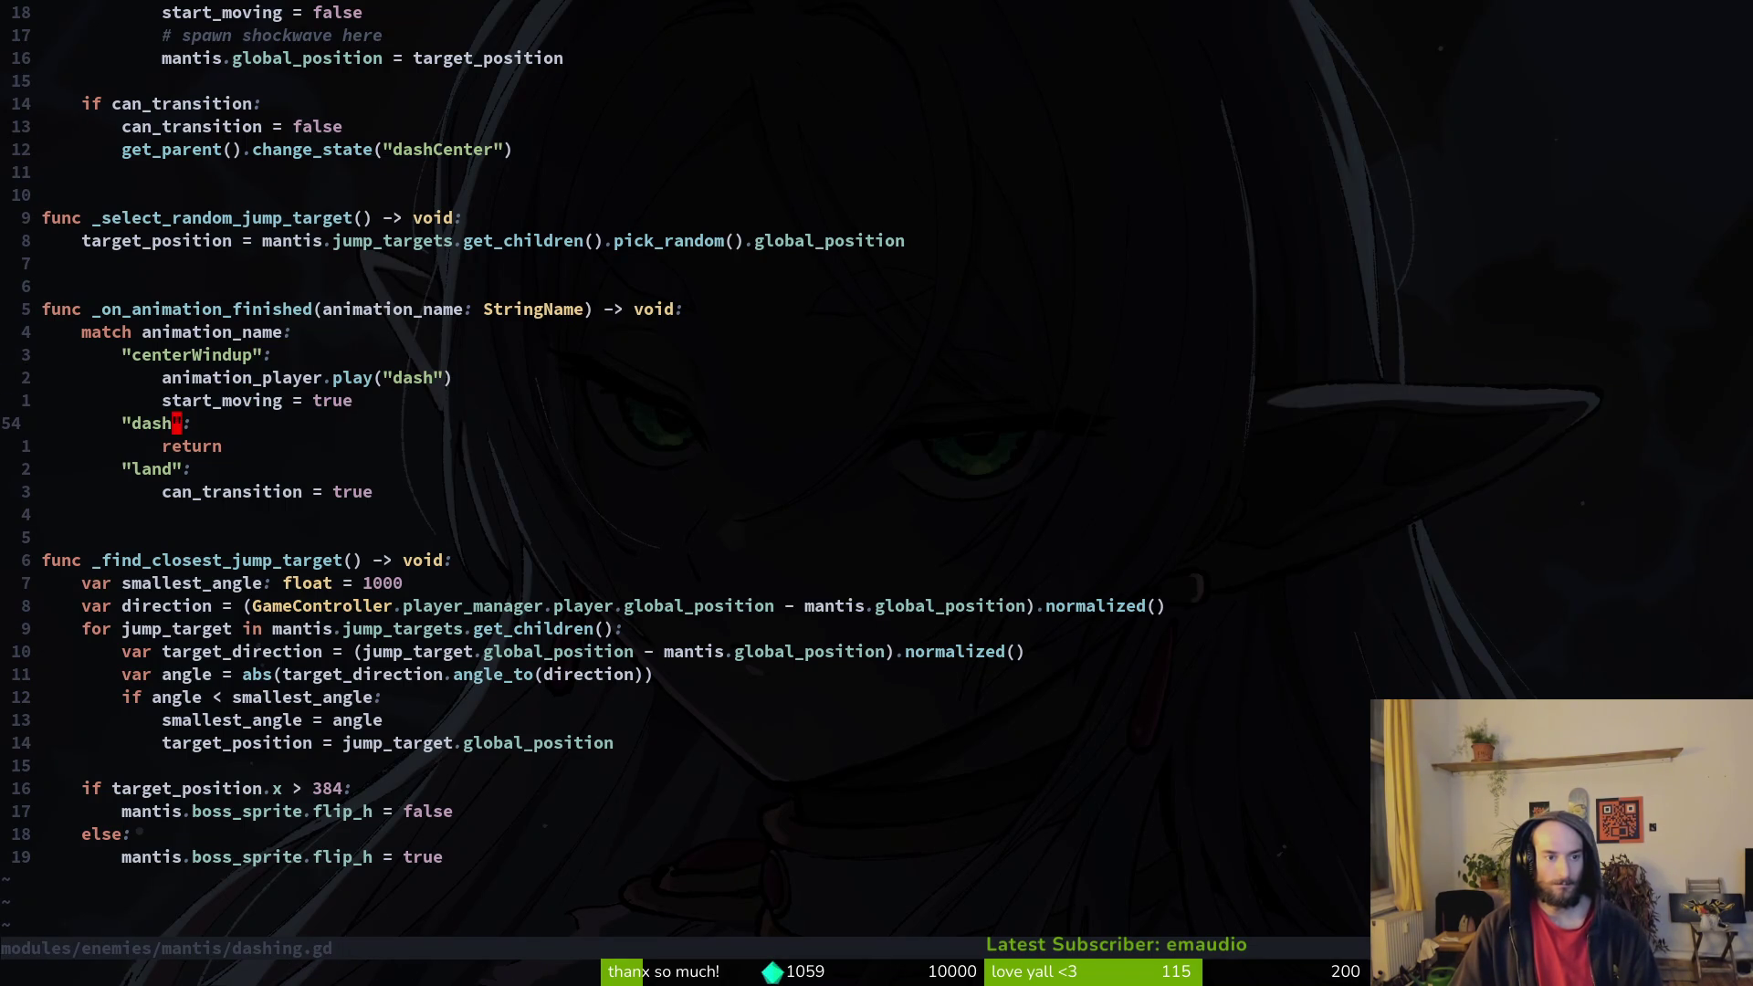
{"action": "type", "text": "ci\"centerDashW"}
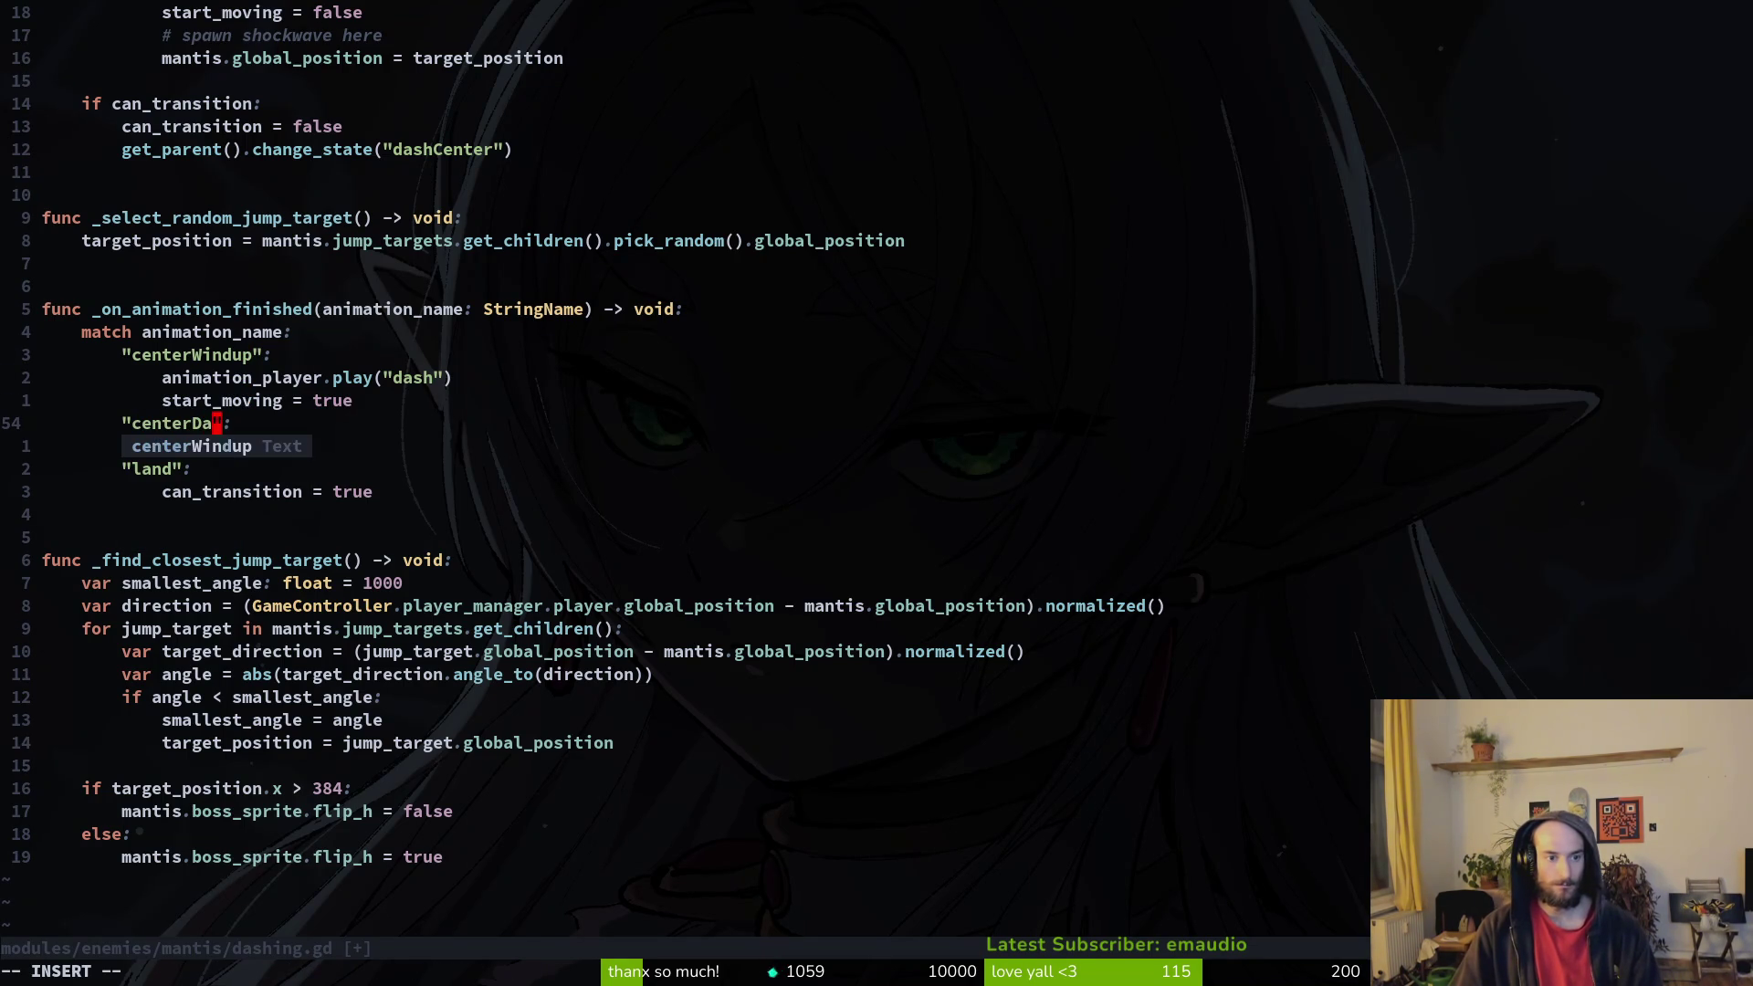
{"action": "key", "text": "j"}
{"action": "key", "text": "j"}
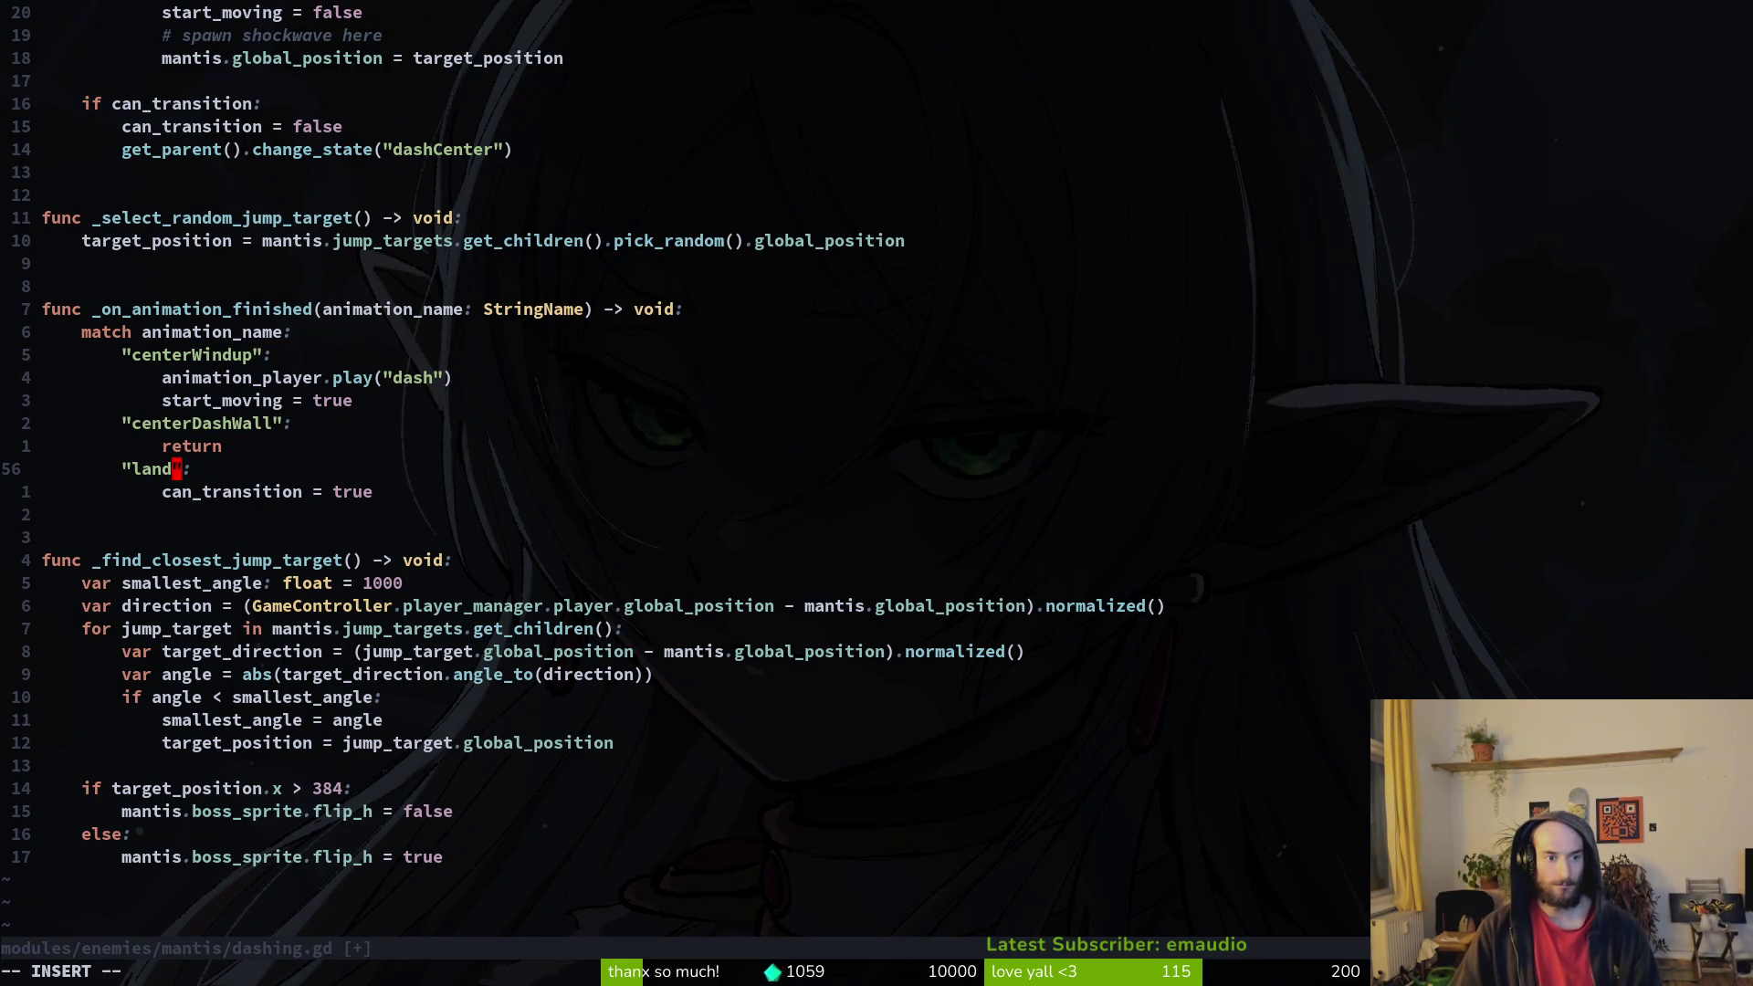
{"action": "type", "text": "Wall"}
{"action": "key", "text": "Escape"}
{"action": "type", "text": ":w"}
{"action": "key", "text": "Return"}
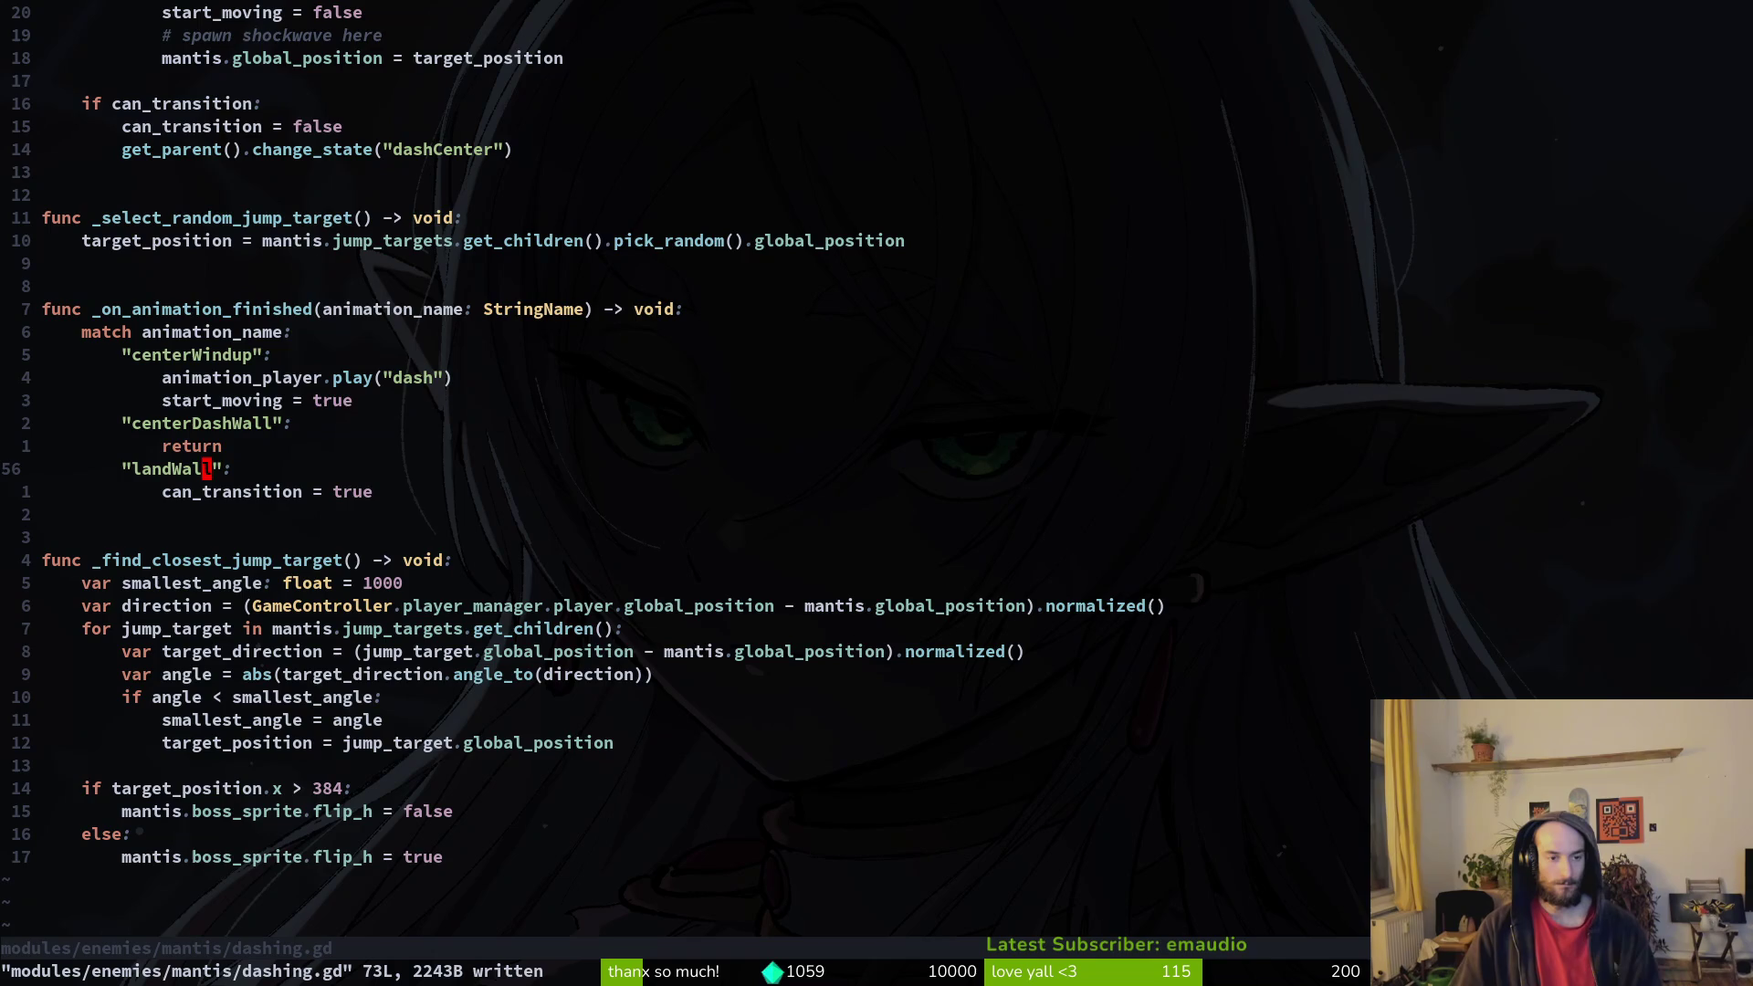
{"action": "key", "text": "space"}
{"action": "key", "text": "f"}
{"action": "key", "text": "f"}
{"action": "key", "text": "Escape"}
{"action": "key", "text": "Escape"}
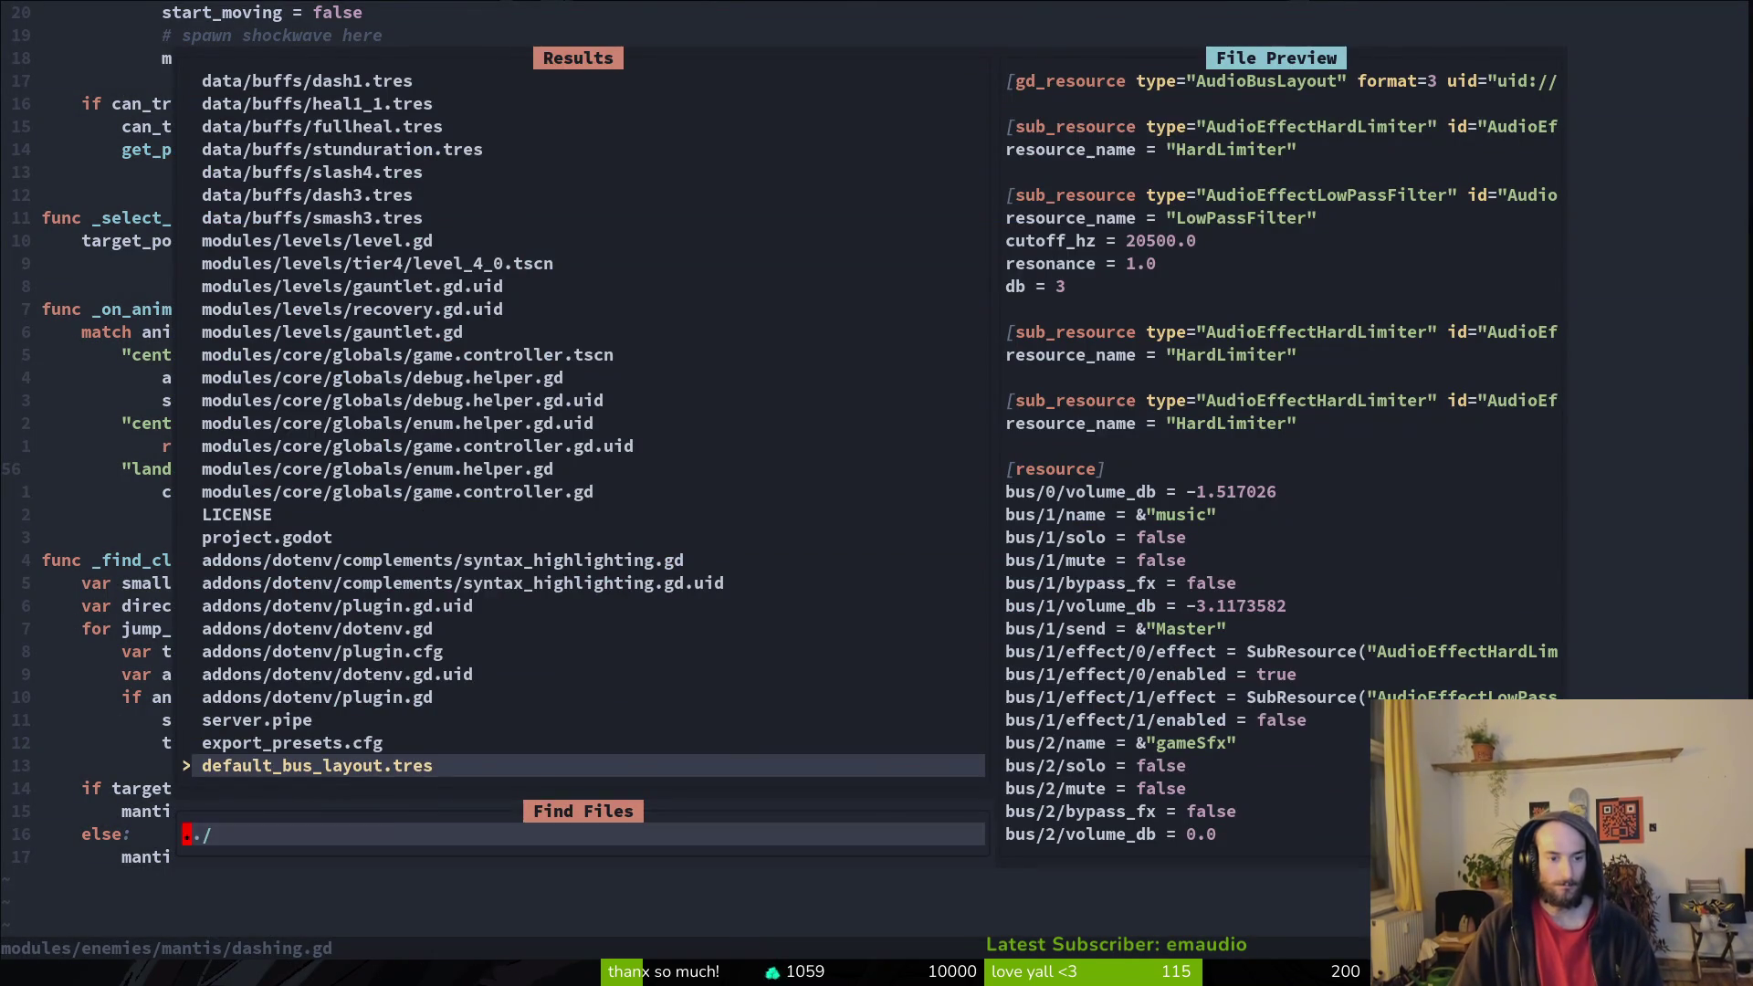
Step: Open dash_center.gd from the mantis folder listing
{"action": "key", "text": "space"}
{"action": "key", "text": "p"}
{"action": "key", "text": "v"}
{"action": "key", "text": "j"}
{"action": "key", "text": "j"}
{"action": "key", "text": "j"}
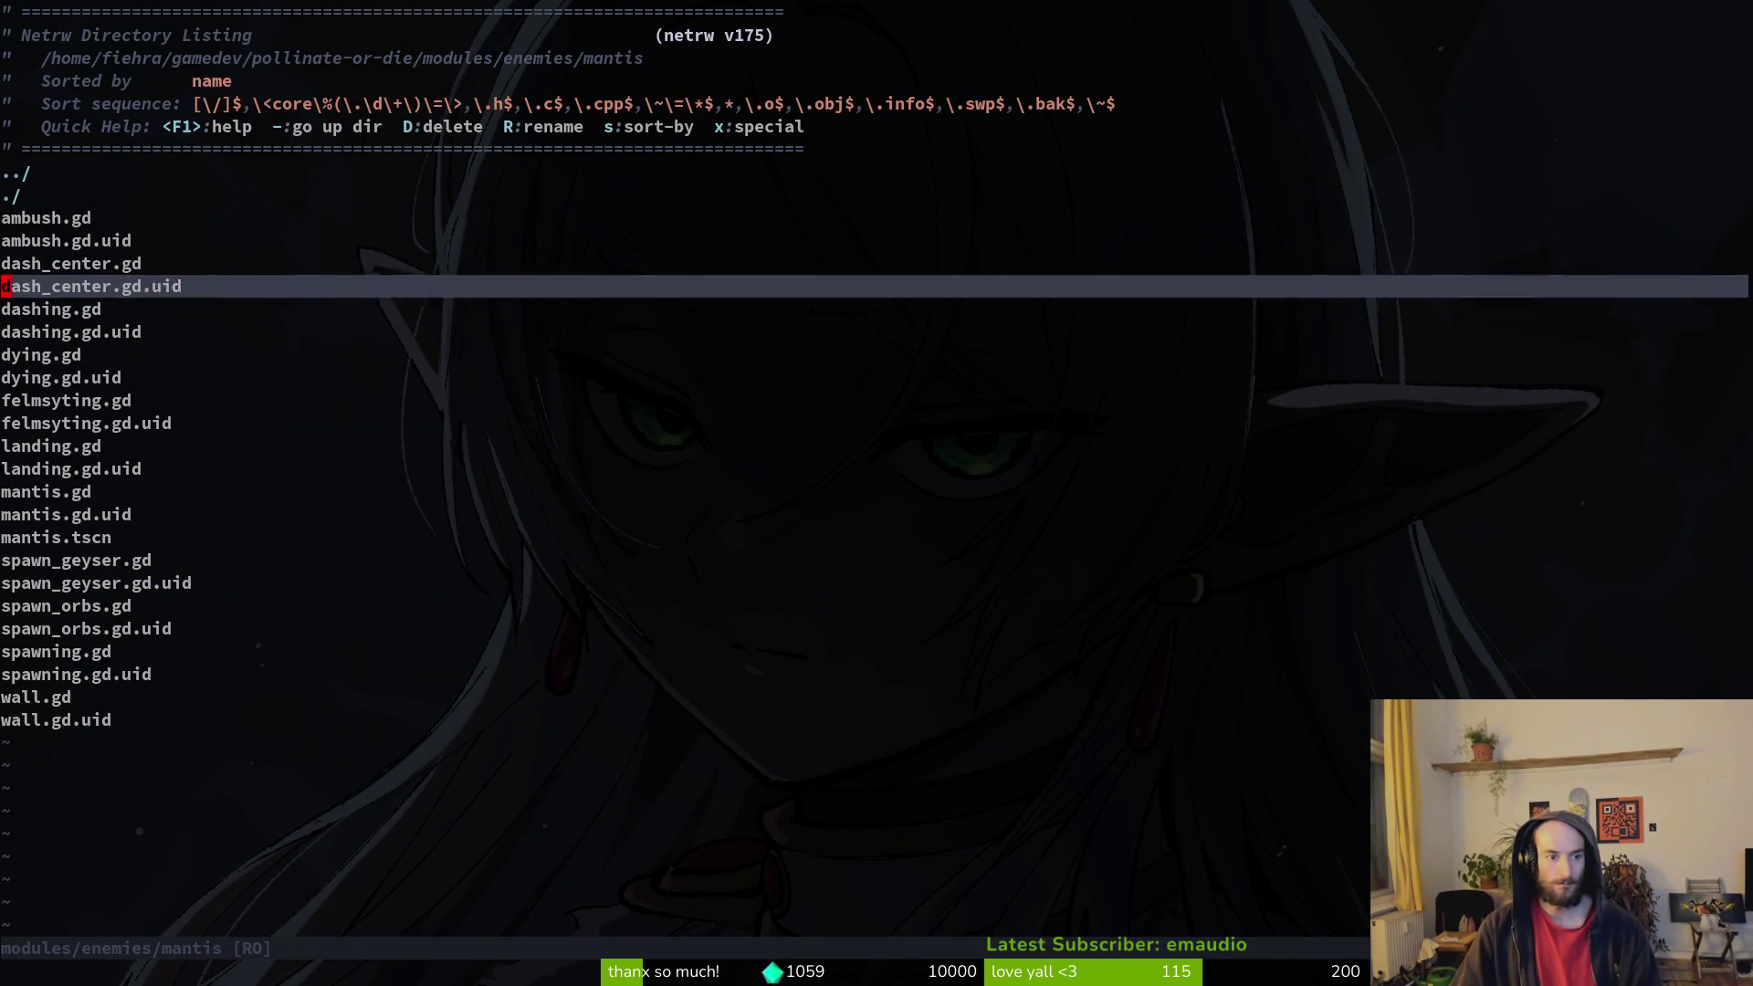
{"action": "key", "text": "k"}
{"action": "key", "text": "k"}
{"action": "key", "text": "k"}
{"action": "key", "text": "k"}
{"action": "key", "text": "k"}
{"action": "key", "text": "k"}
{"action": "key", "text": "Return"}
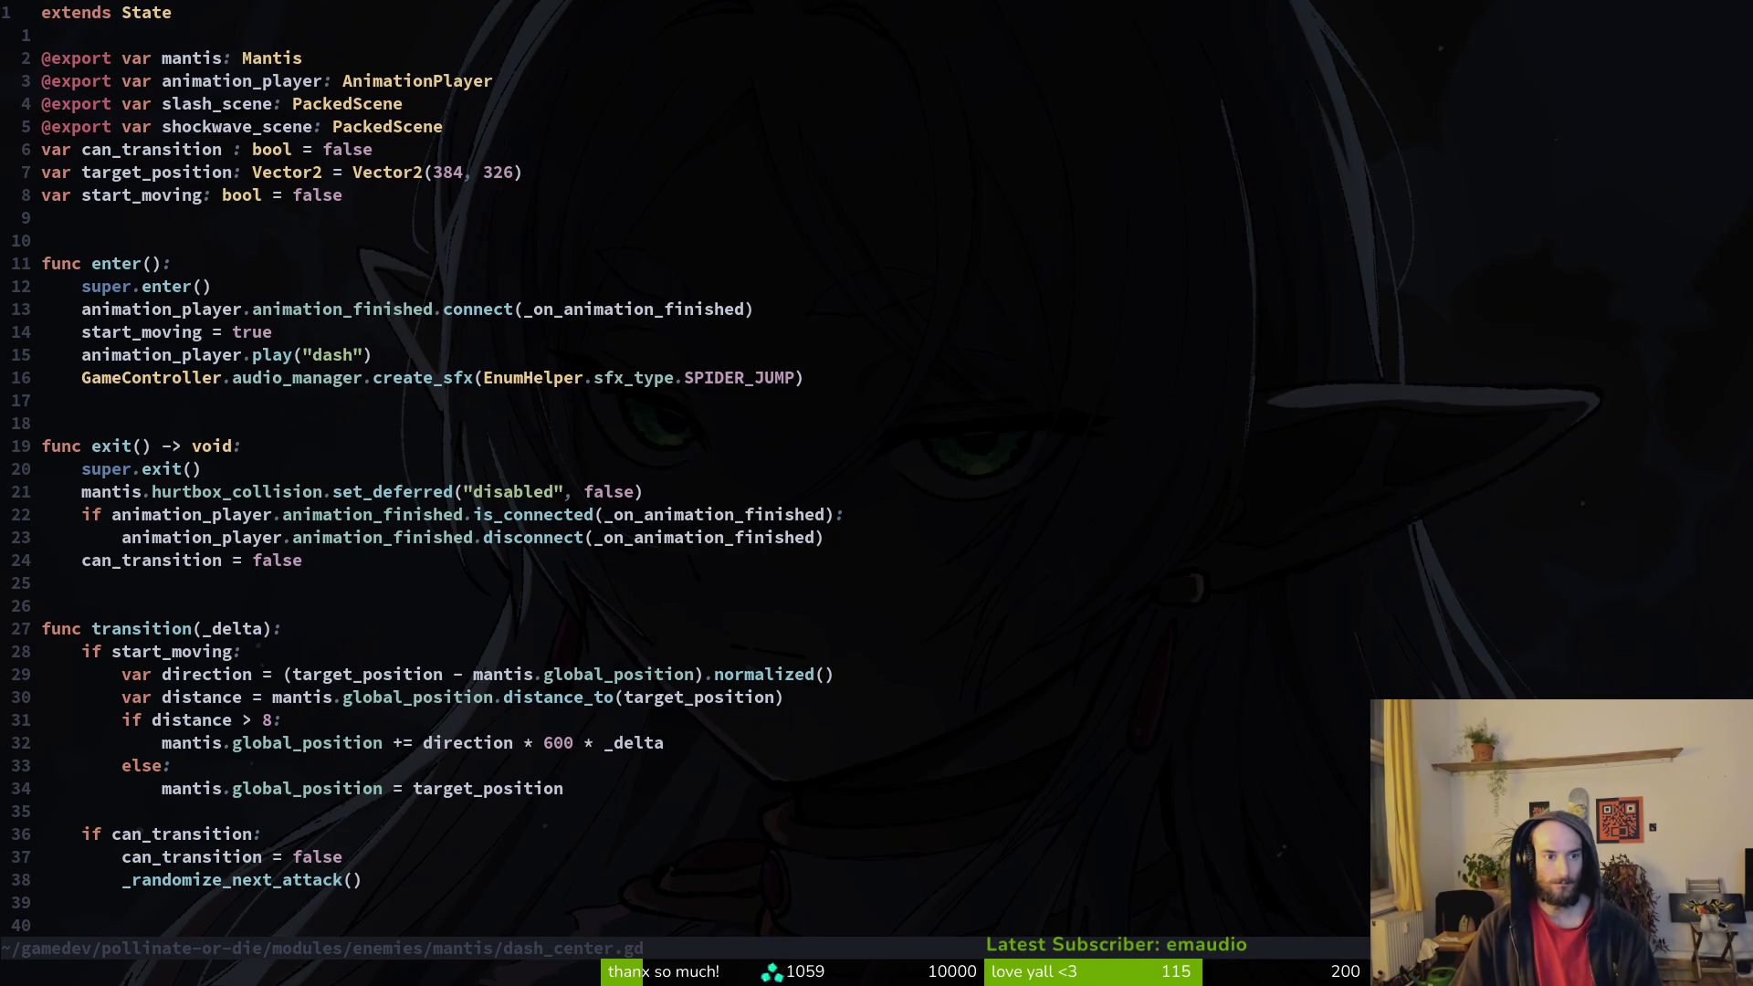
Step: Start retyping enter()'s play call as a wall windup animation, then check Aseprite's tag names
{"action": "key", "text": "j"}
{"action": "key", "text": "j"}
{"action": "key", "text": "j"}
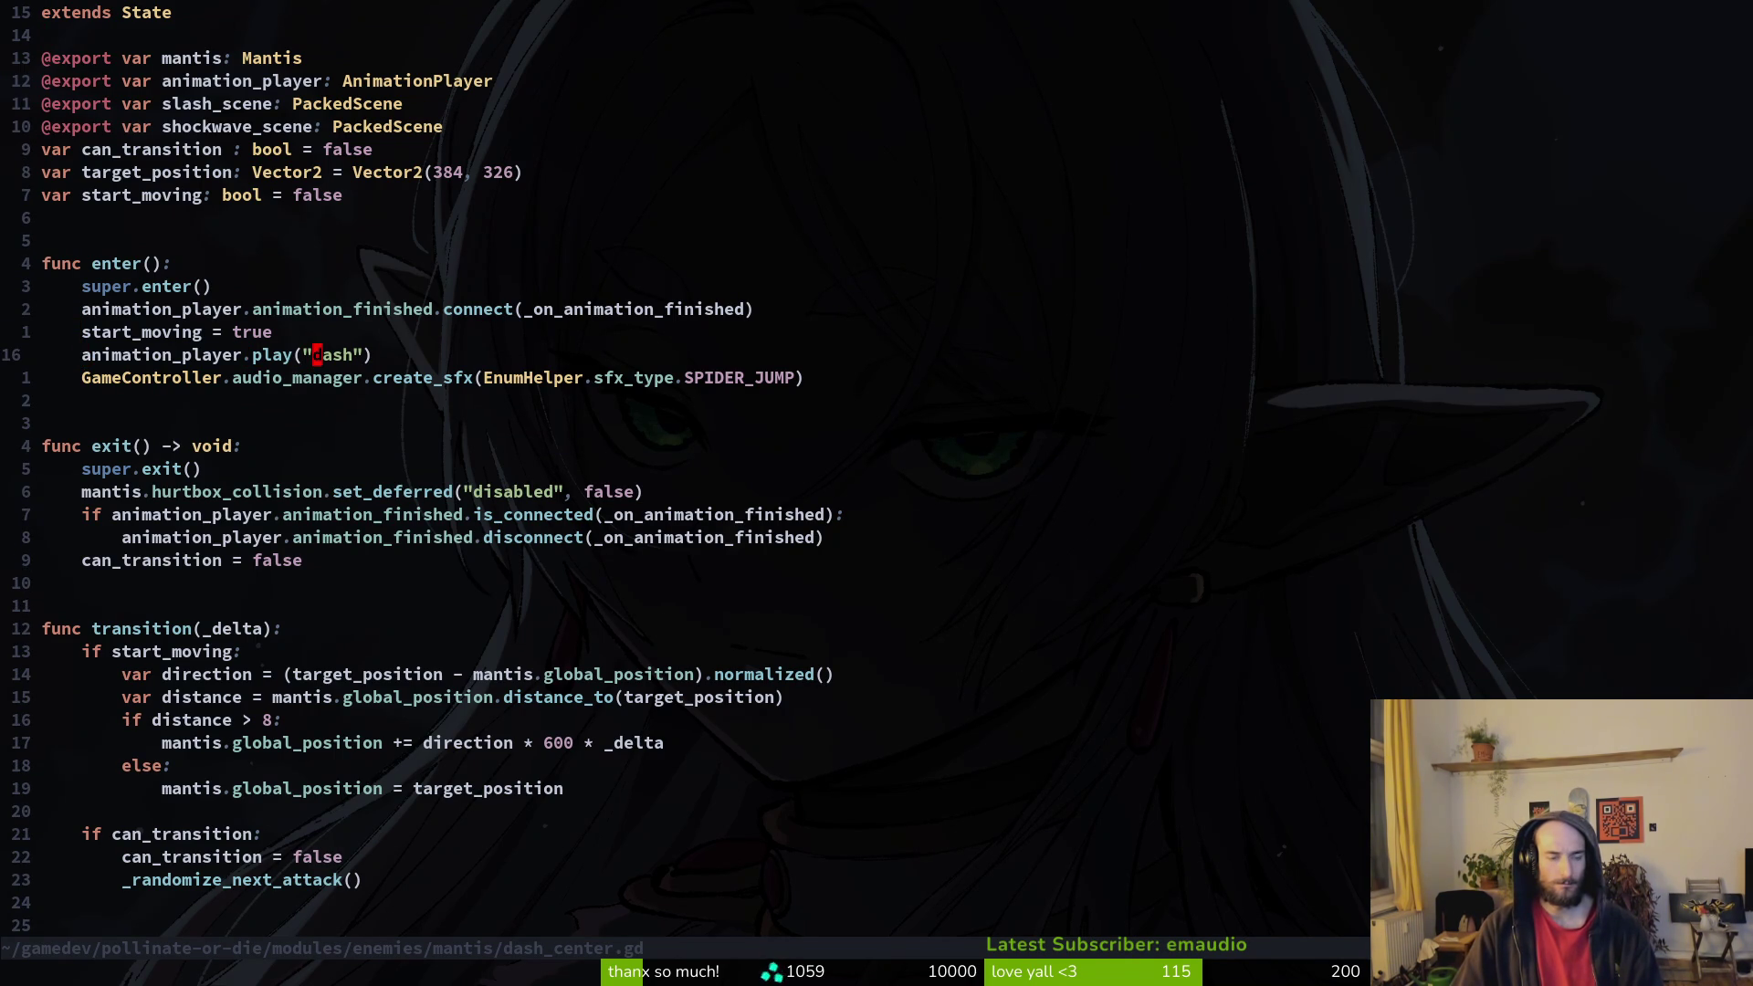
{"action": "type", "text": "wall"}
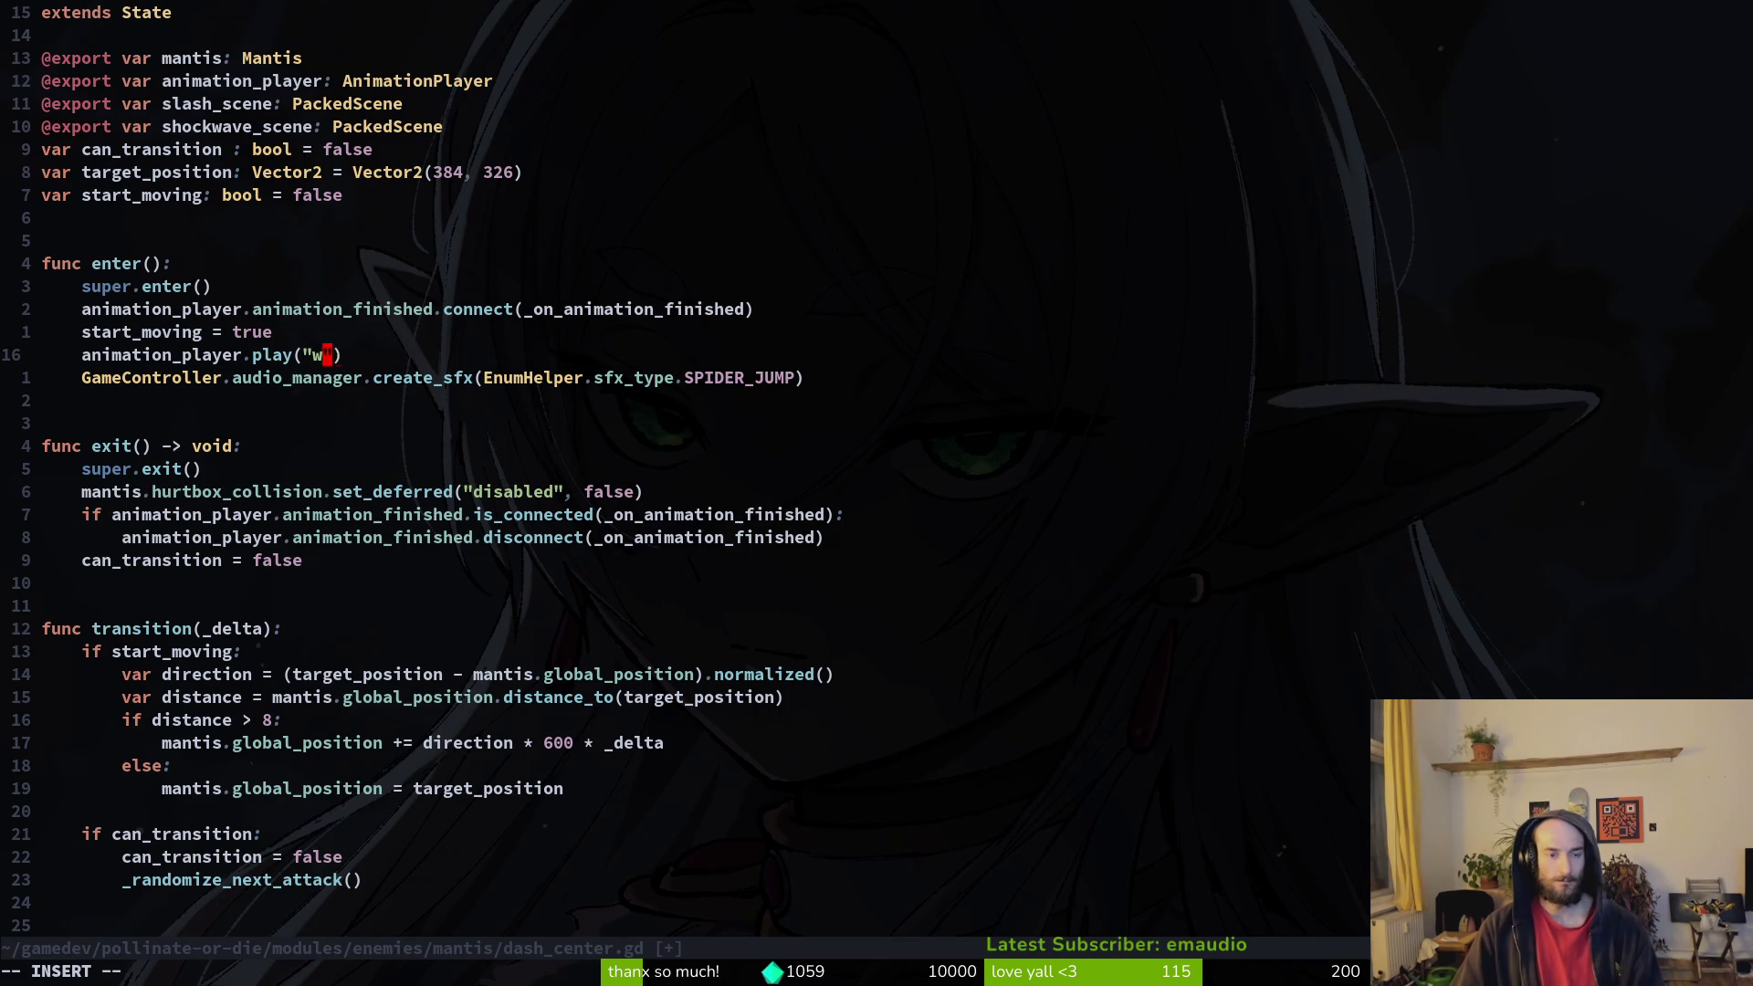
{"action": "key", "text": "Escape"}
{"action": "key", "text": "alt+Tab"}
{"action": "key", "text": "alt+Tab"}
{"action": "key", "text": "alt+Tab"}
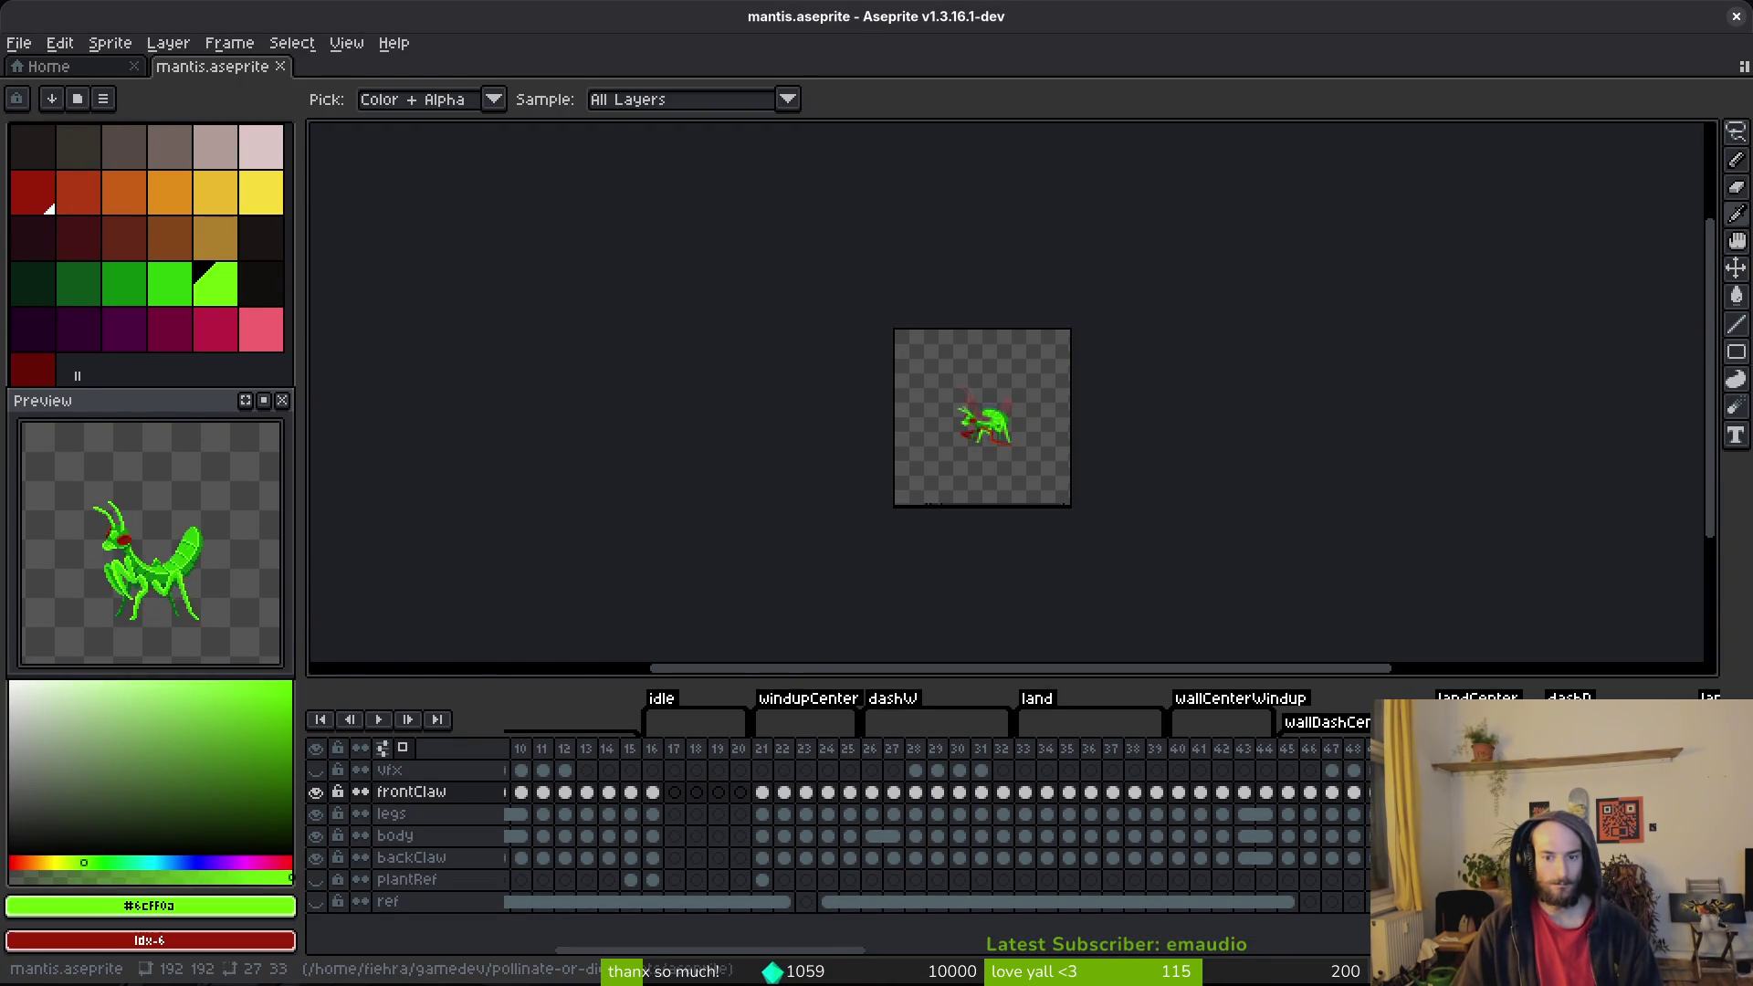
Step: Clear the animation name inside dash_center.gd's play call quotes
{"action": "key", "text": "alt+Tab"}
{"action": "key", "text": "c"}
{"action": "key", "text": "i"}
{"action": "key", "text": "quotedbl"}
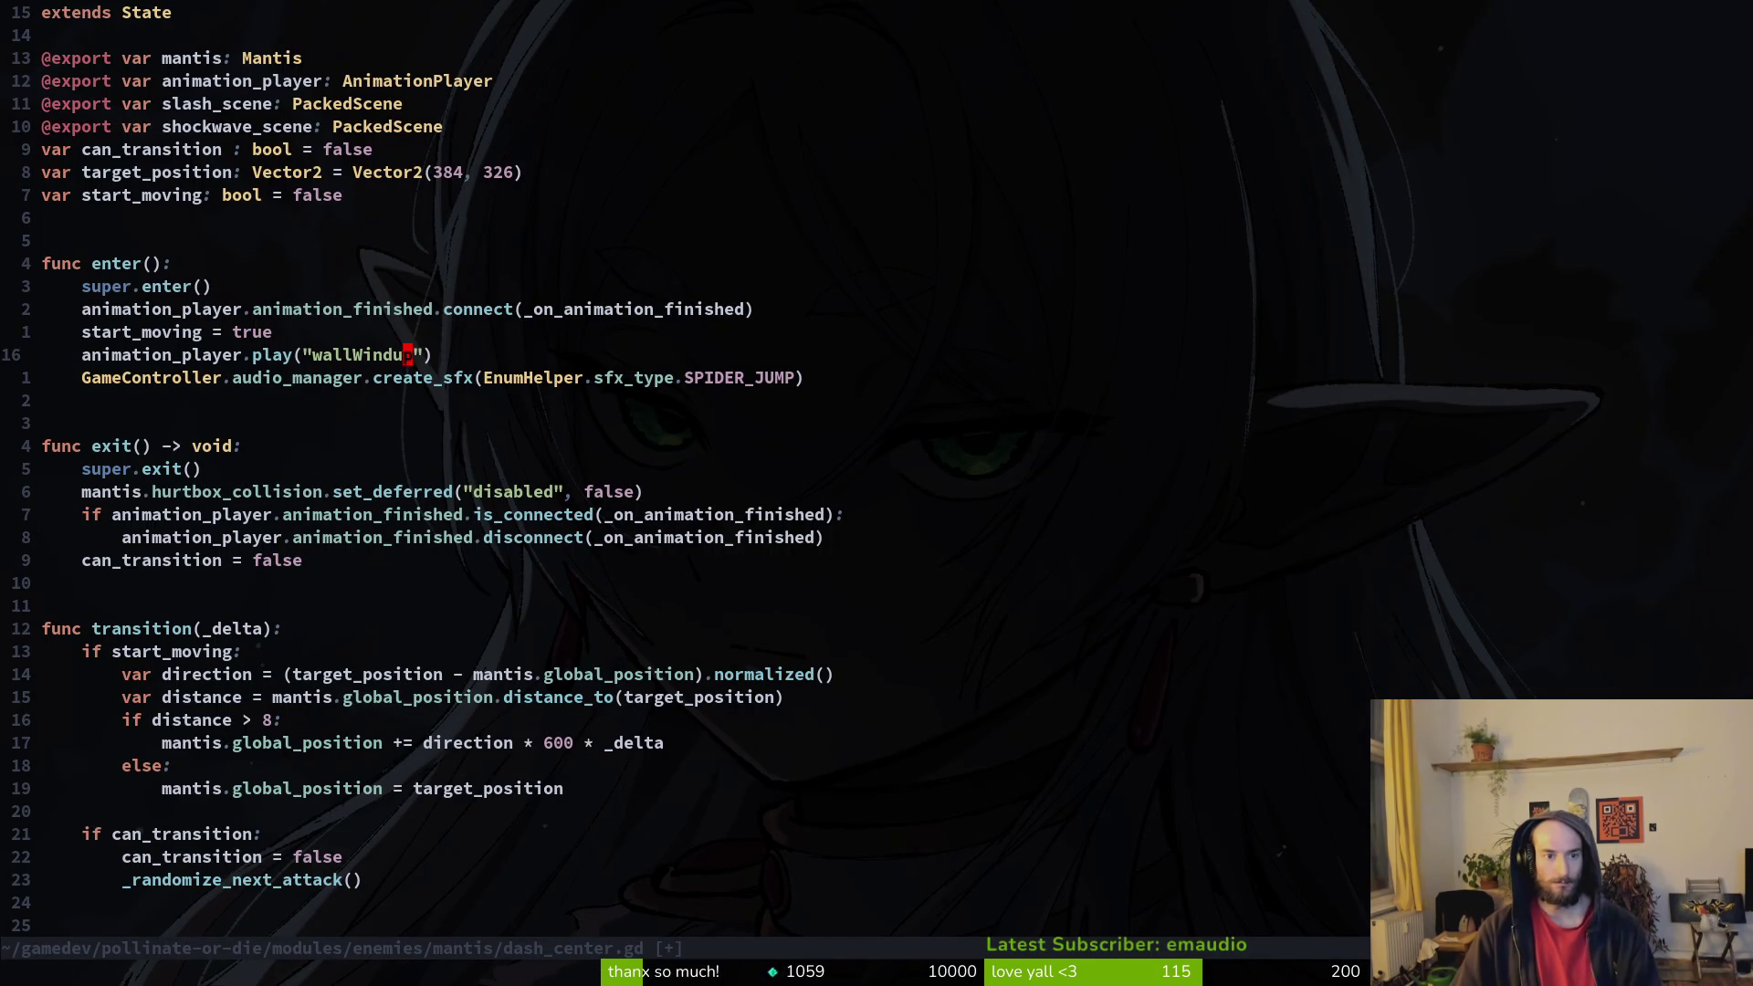
Step: Rename the wallCenterWindup tag to wallWindup and save mantis.aseprite
{"action": "key", "text": "alt+Tab"}
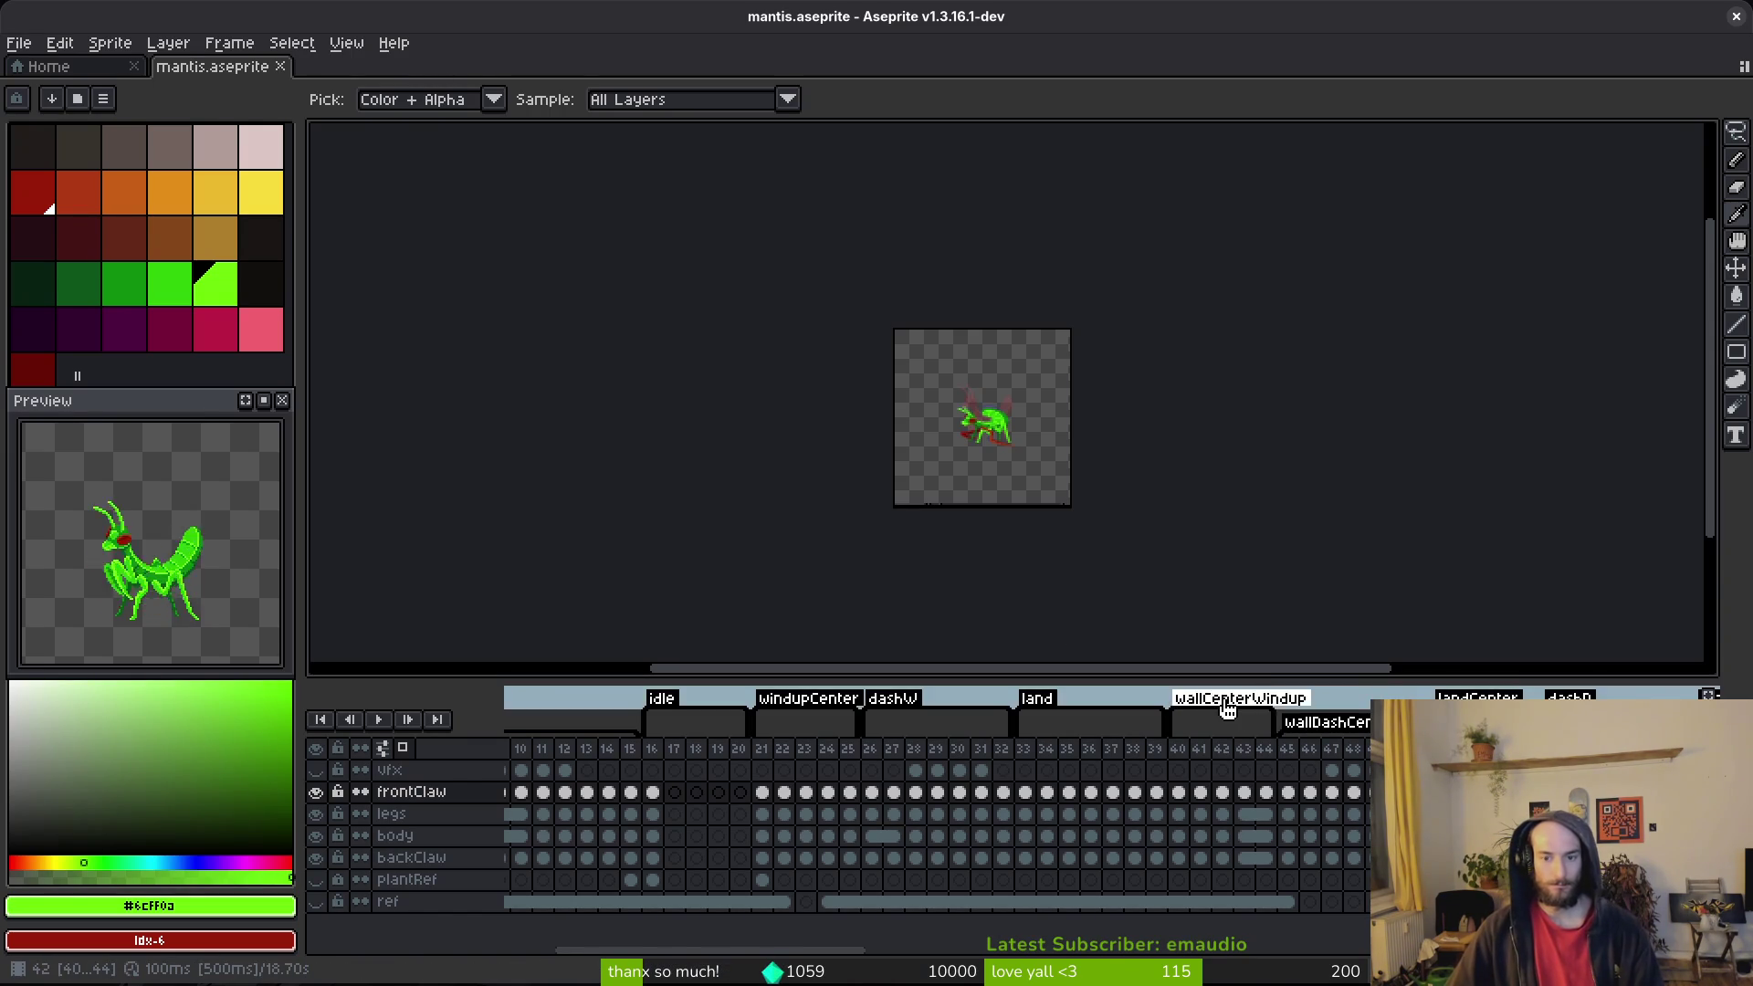
{"action": "double_click", "coordinate": [1227, 709]}
{"action": "type", "text": "wallWindup"}
{"action": "key", "text": "Return"}
{"action": "key", "text": "ctrl+s"}
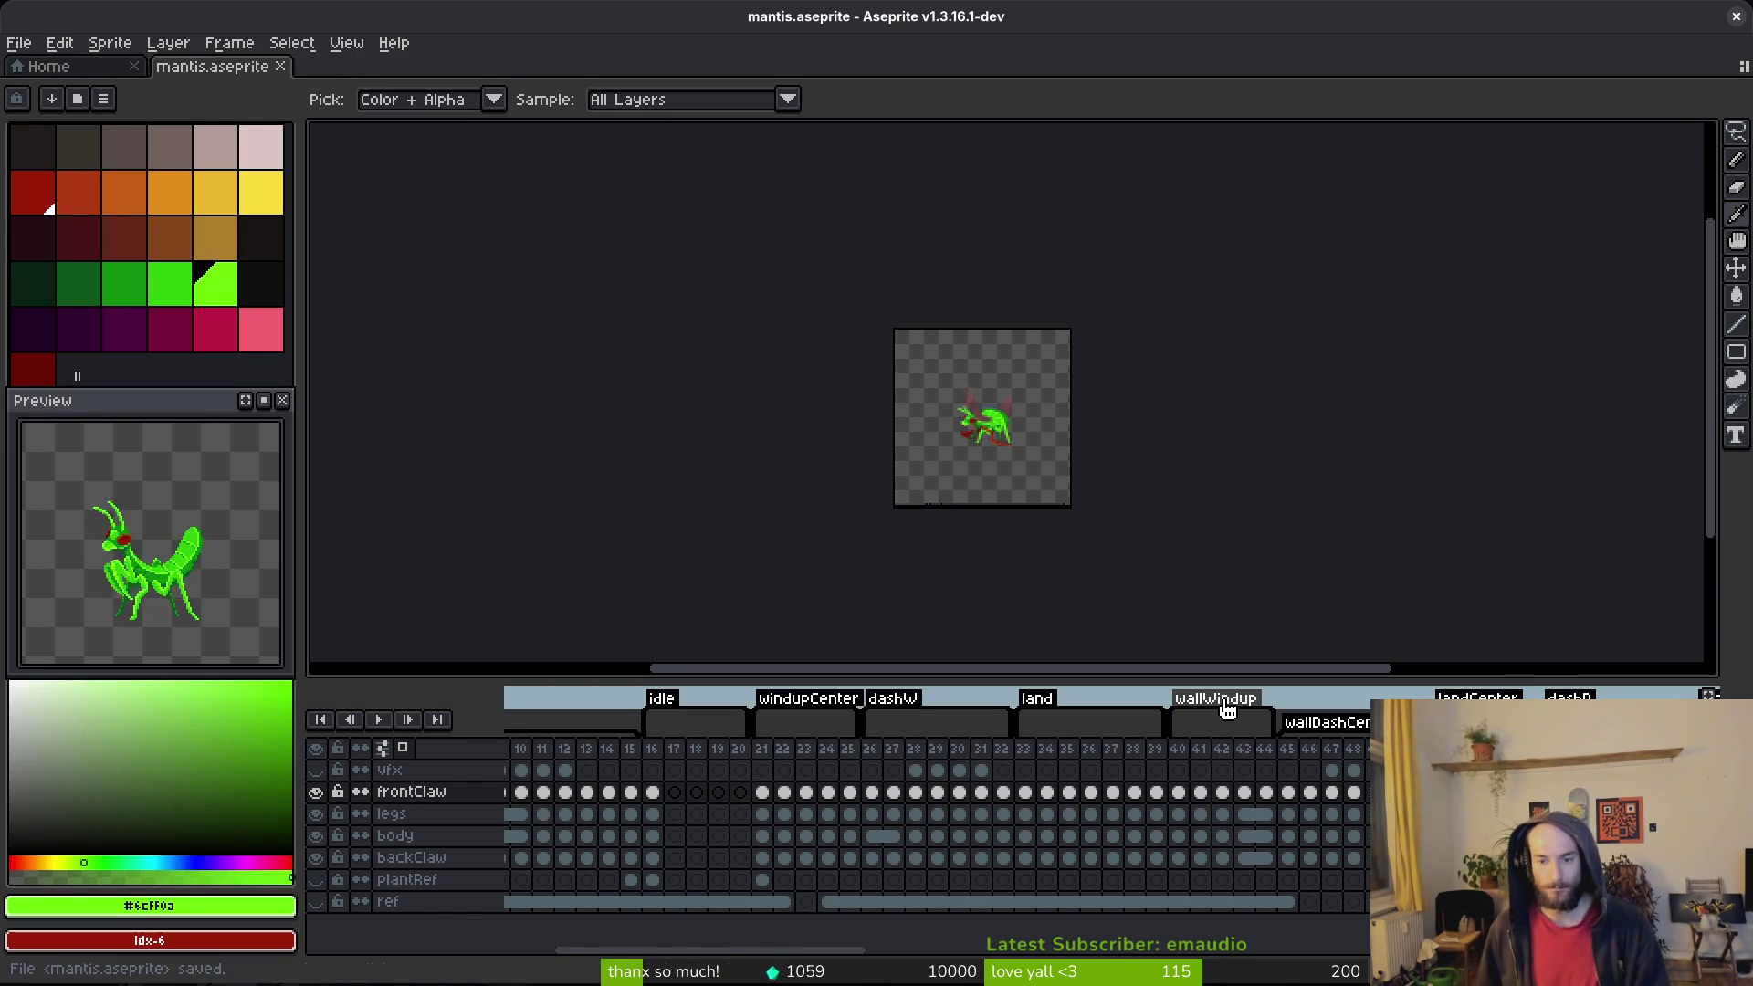
{"action": "key", "text": "alt+Tab"}
{"action": "key", "text": "alt+Tab"}
{"action": "key", "text": "alt+Tab"}
{"action": "key", "text": "alt+Tab"}
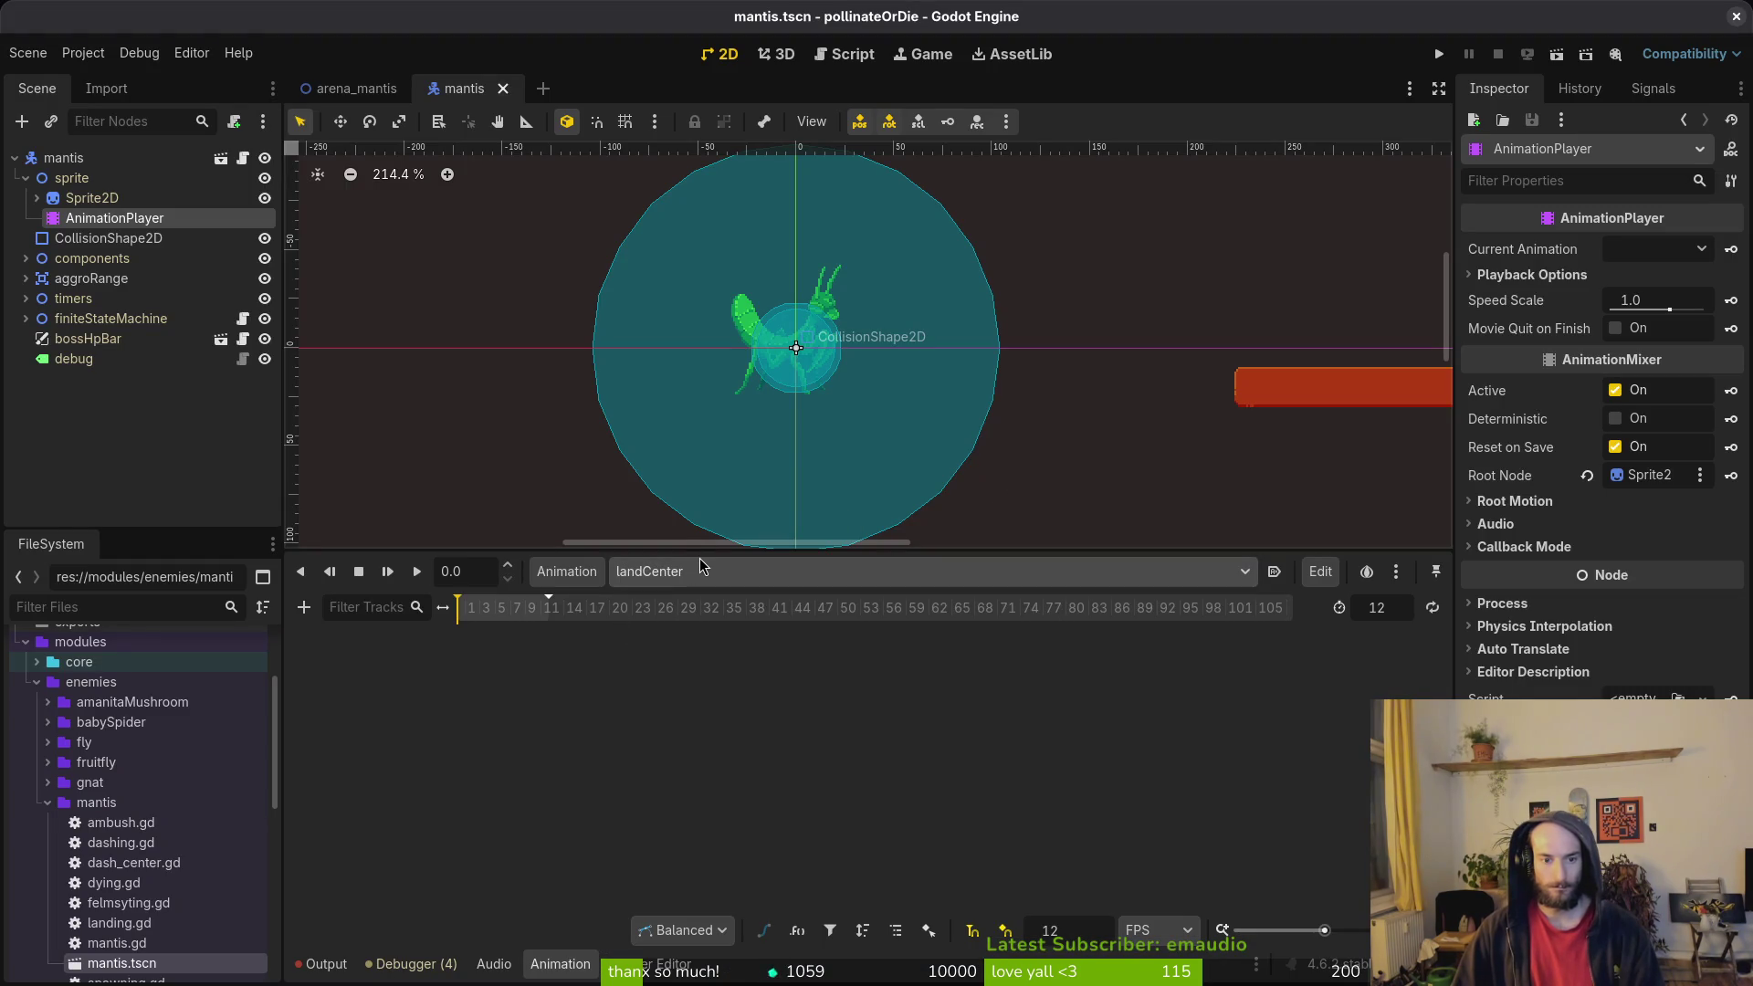
Step: Rename the wallDashWindup animation to wallWindup in the animation library manager
{"action": "left_click", "coordinate": [699, 567]}
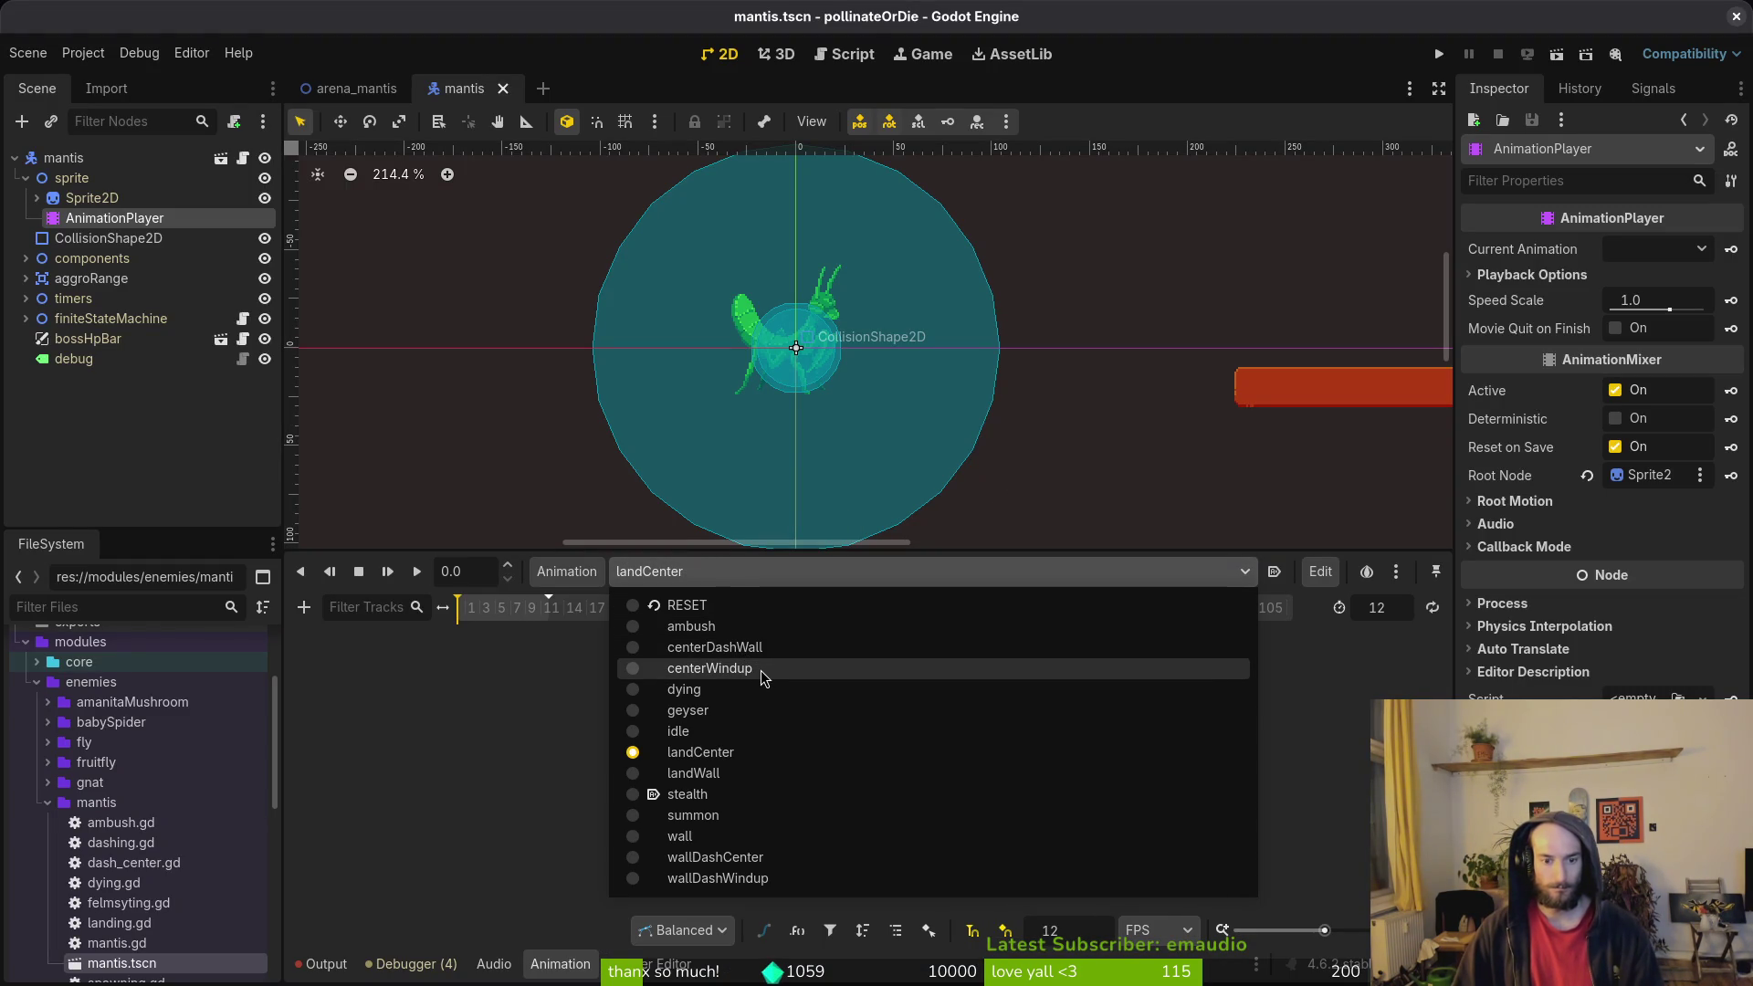
{"action": "left_click", "coordinate": [758, 878]}
{"action": "left_click", "coordinate": [566, 571]}
{"action": "left_click", "coordinate": [603, 633]}
{"action": "double_click", "coordinate": [578, 639]}
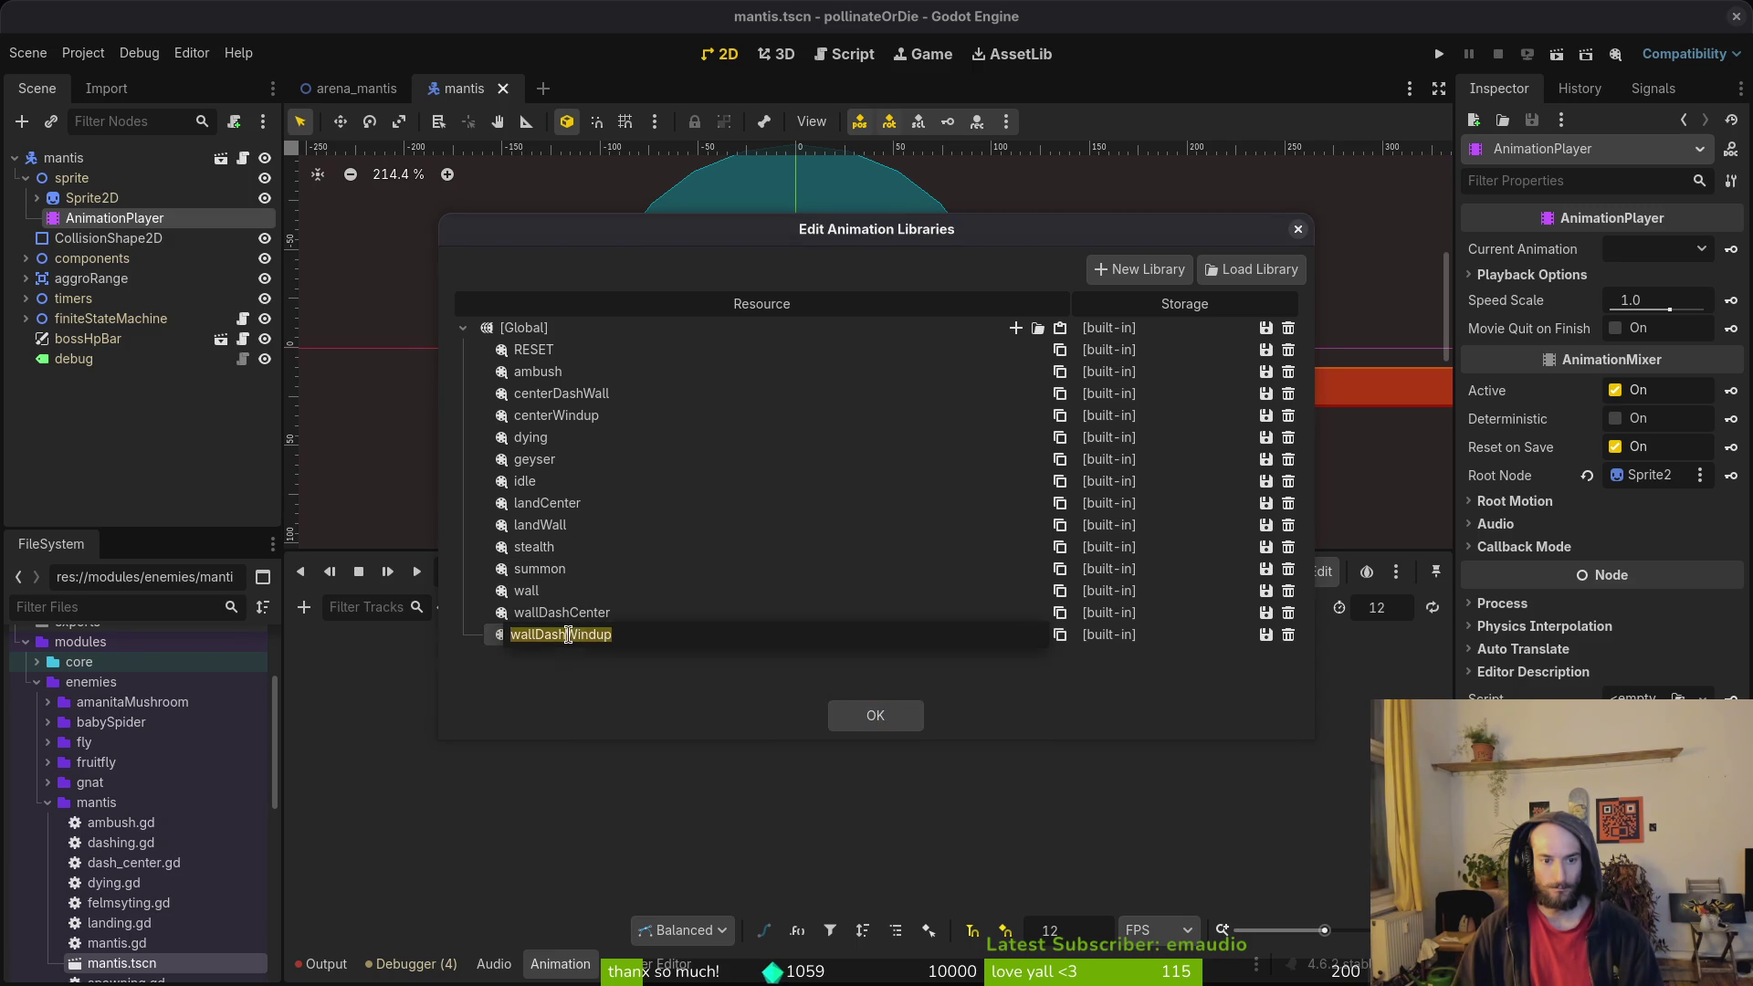
{"action": "key", "text": "BackSpace"}
{"action": "key", "text": "BackSpace"}
{"action": "key", "text": "BackSpace"}
{"action": "key", "text": "Return"}
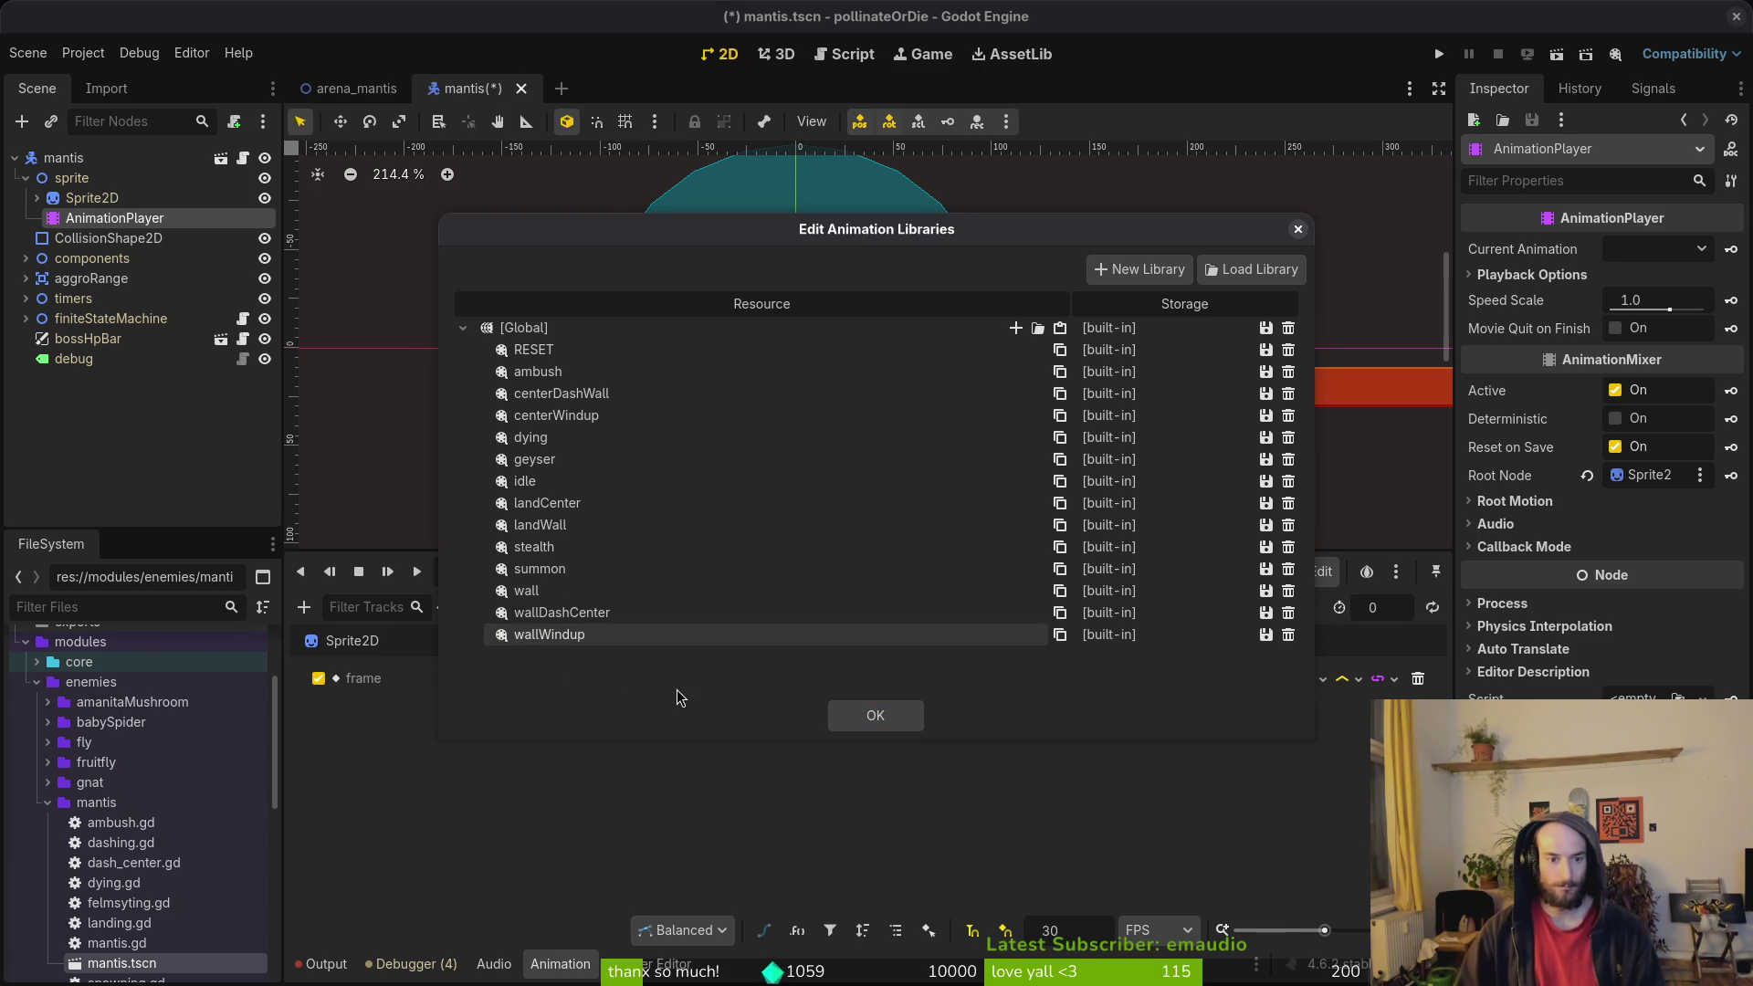
{"action": "left_click", "coordinate": [878, 714]}
{"action": "left_click", "coordinate": [758, 572]}
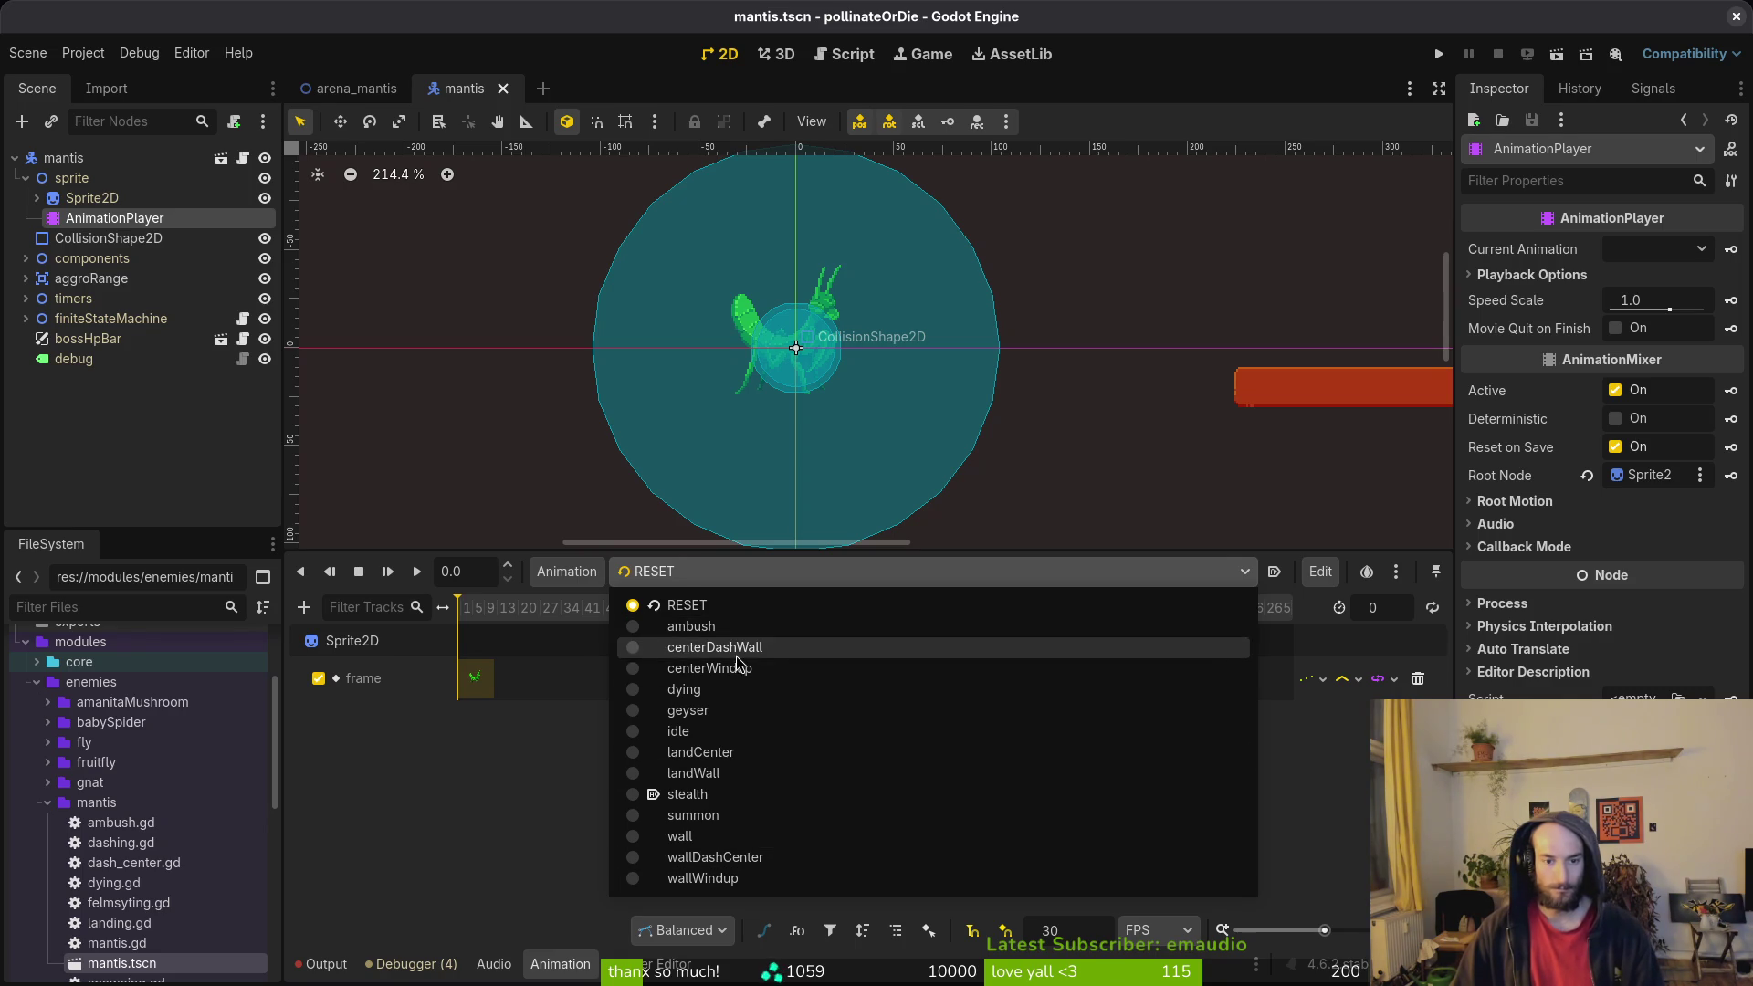
Step: Switch the AnimationPlayer to the centerDashWall animation
{"action": "left_click", "coordinate": [449, 760]}
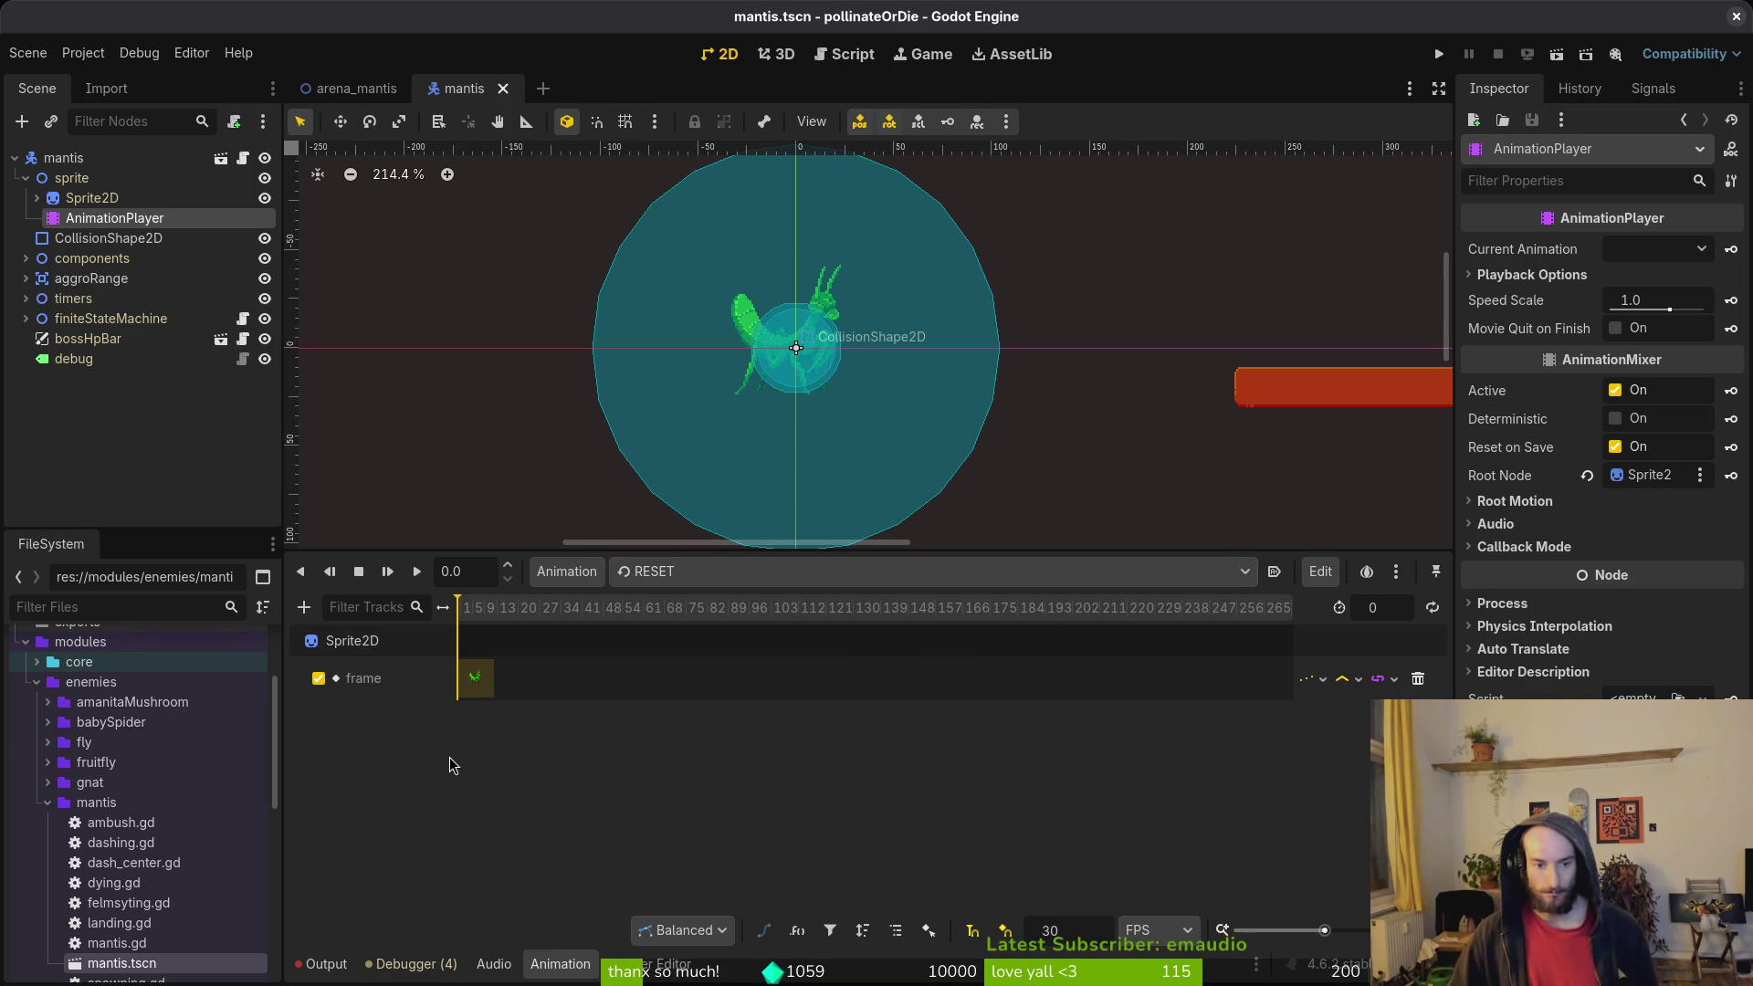
{"action": "left_click", "coordinate": [630, 572]}
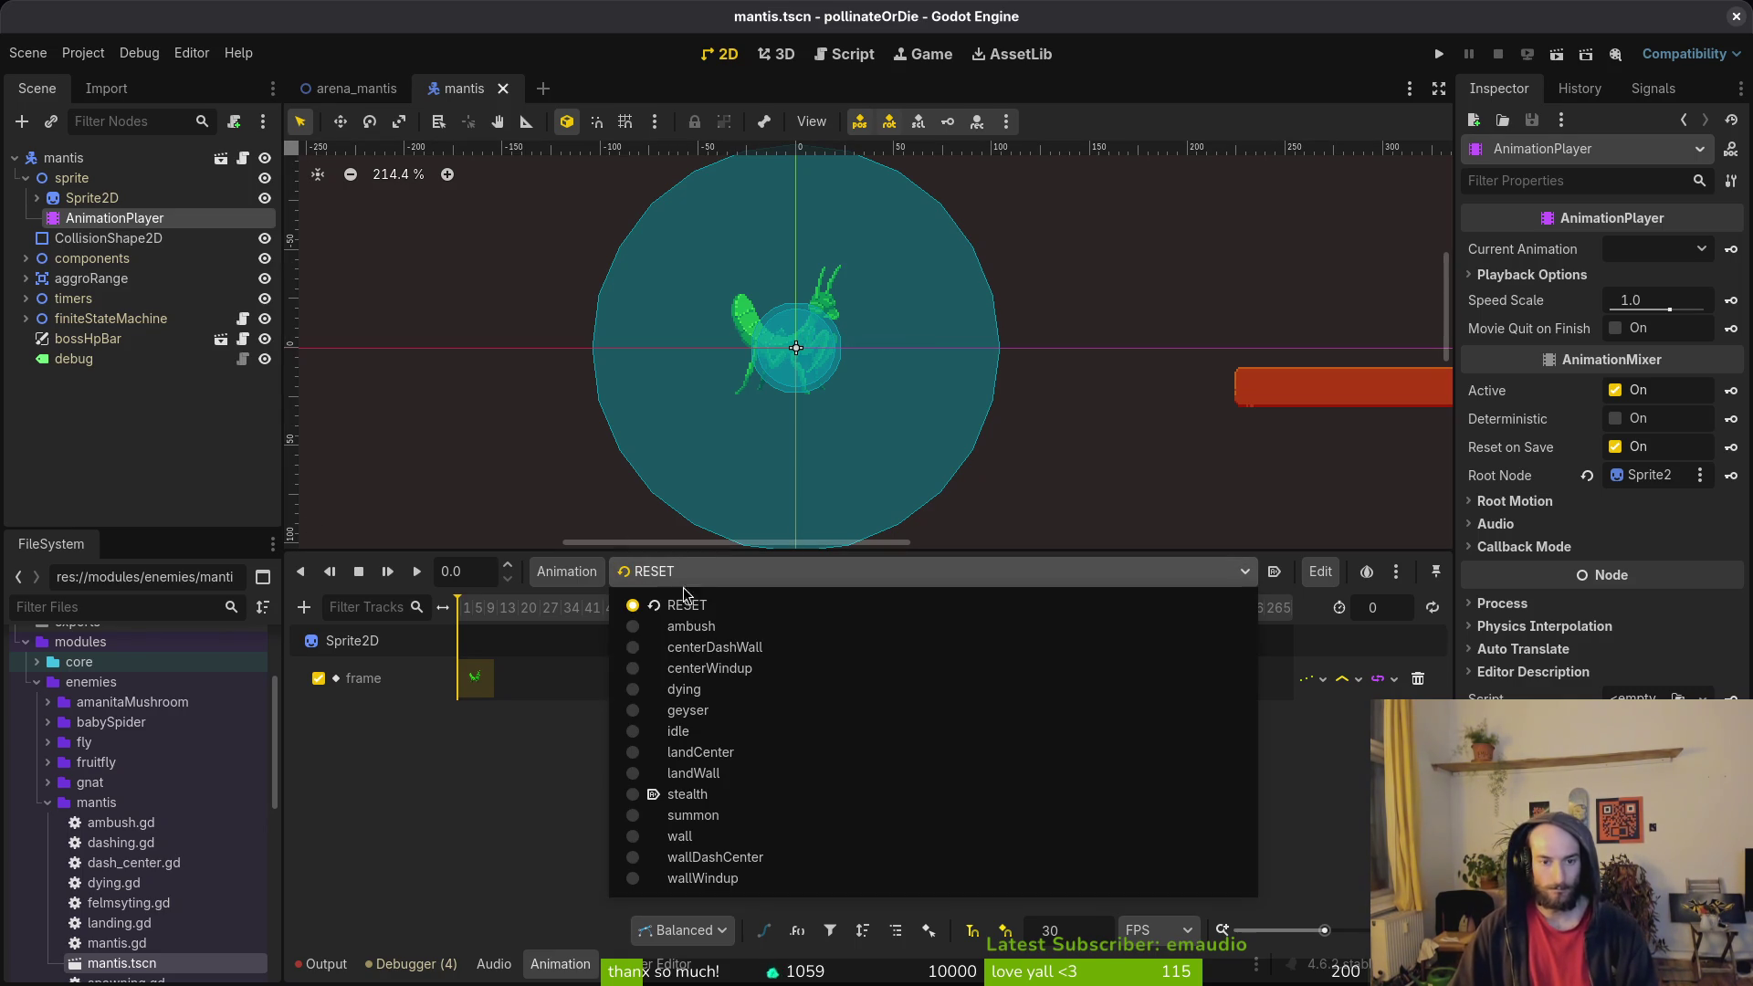
{"action": "left_click", "coordinate": [792, 645]}
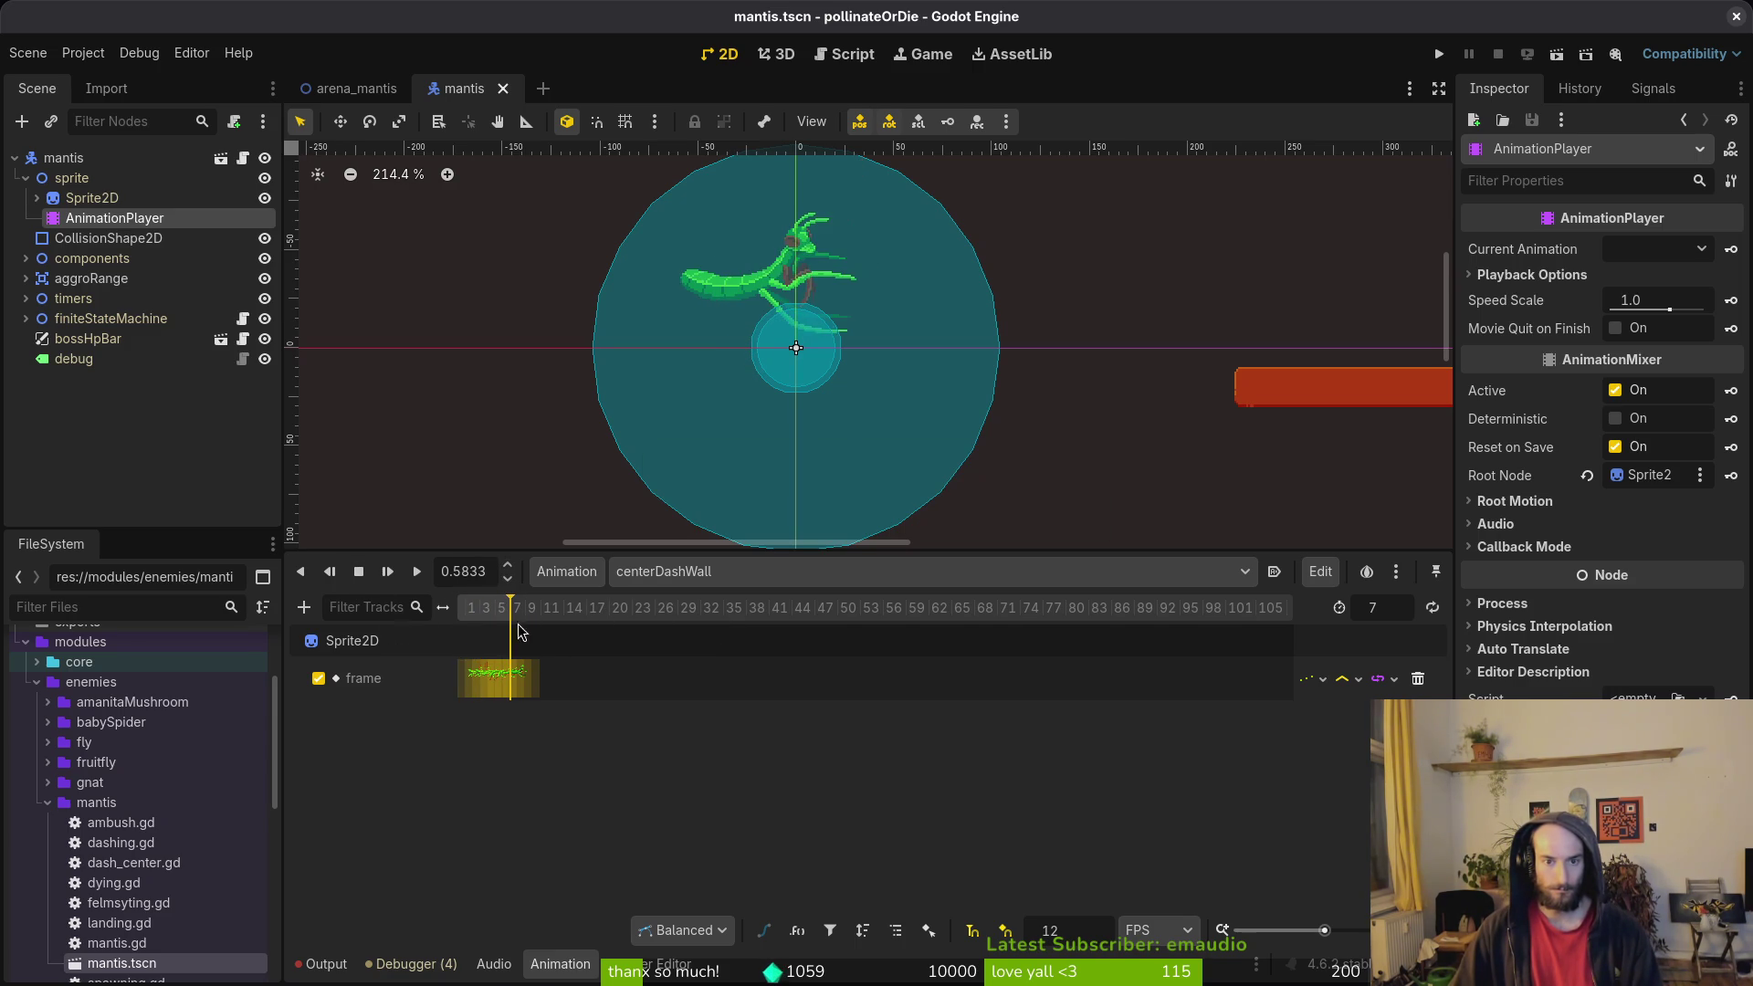
Step: Set the Sprite2D frame coords to (0, 3), frame 39, and save the scene
{"action": "left_click", "coordinate": [62, 197]}
{"action": "left_click", "coordinate": [1593, 411]}
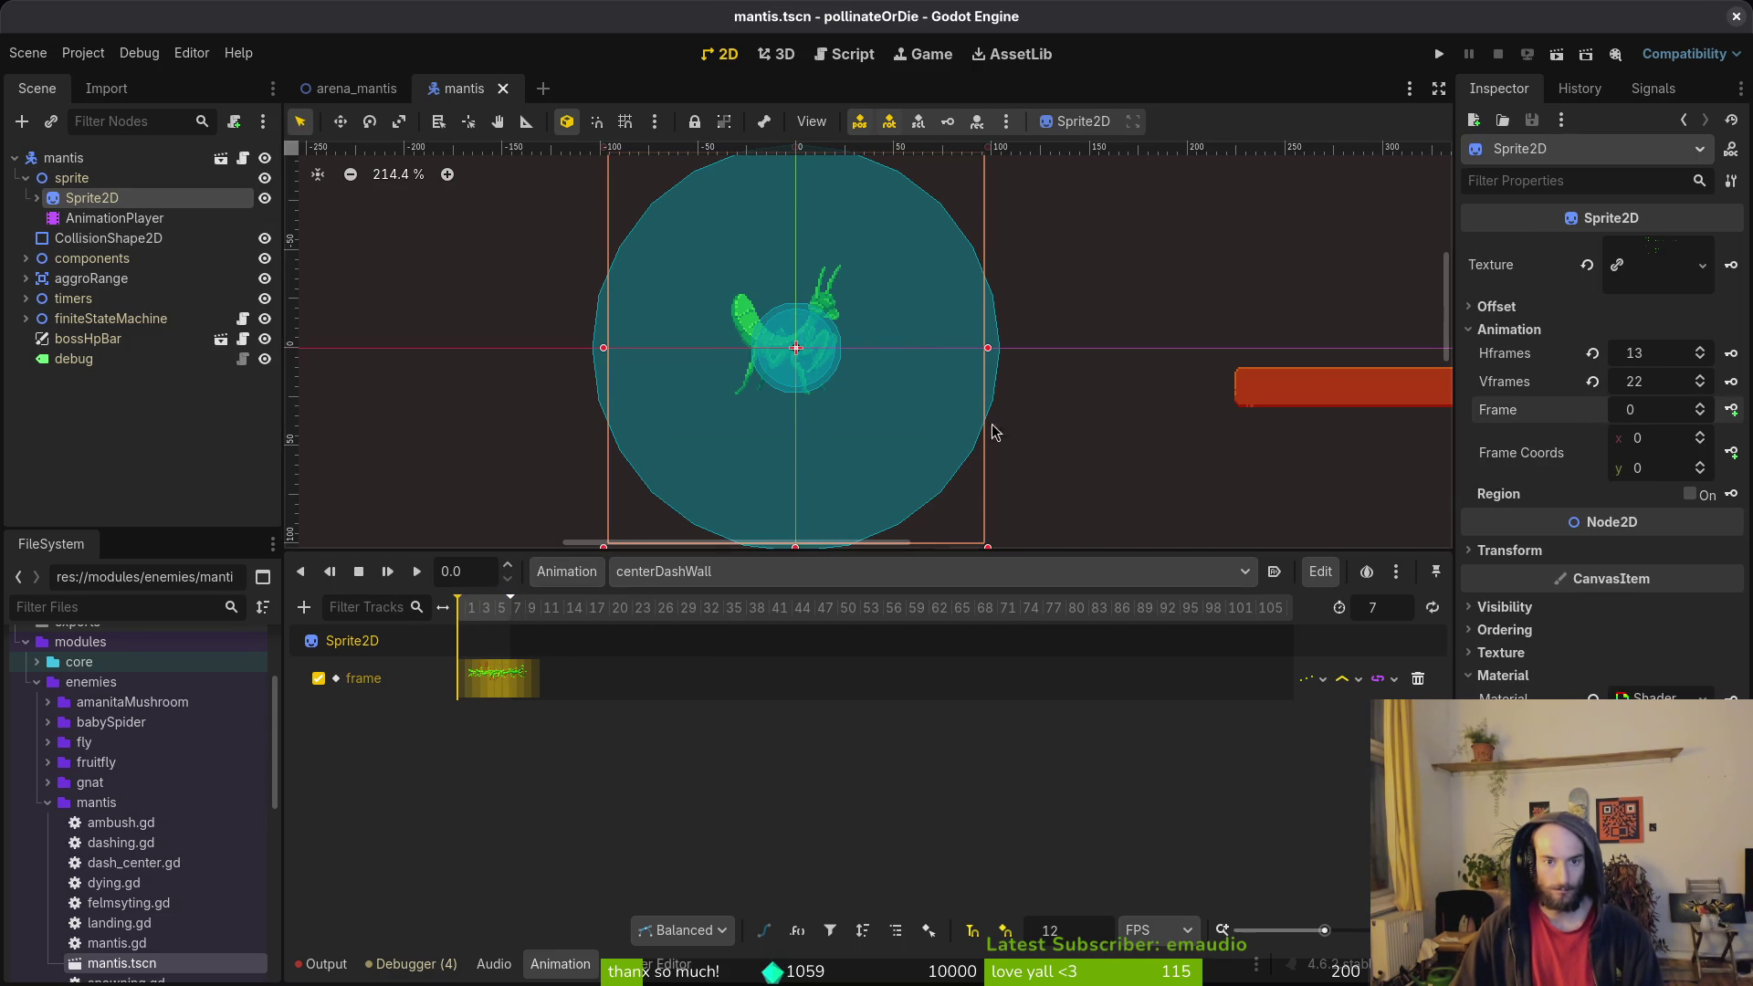
{"action": "left_click", "coordinate": [1703, 408]}
{"action": "left_click", "coordinate": [1703, 407]}
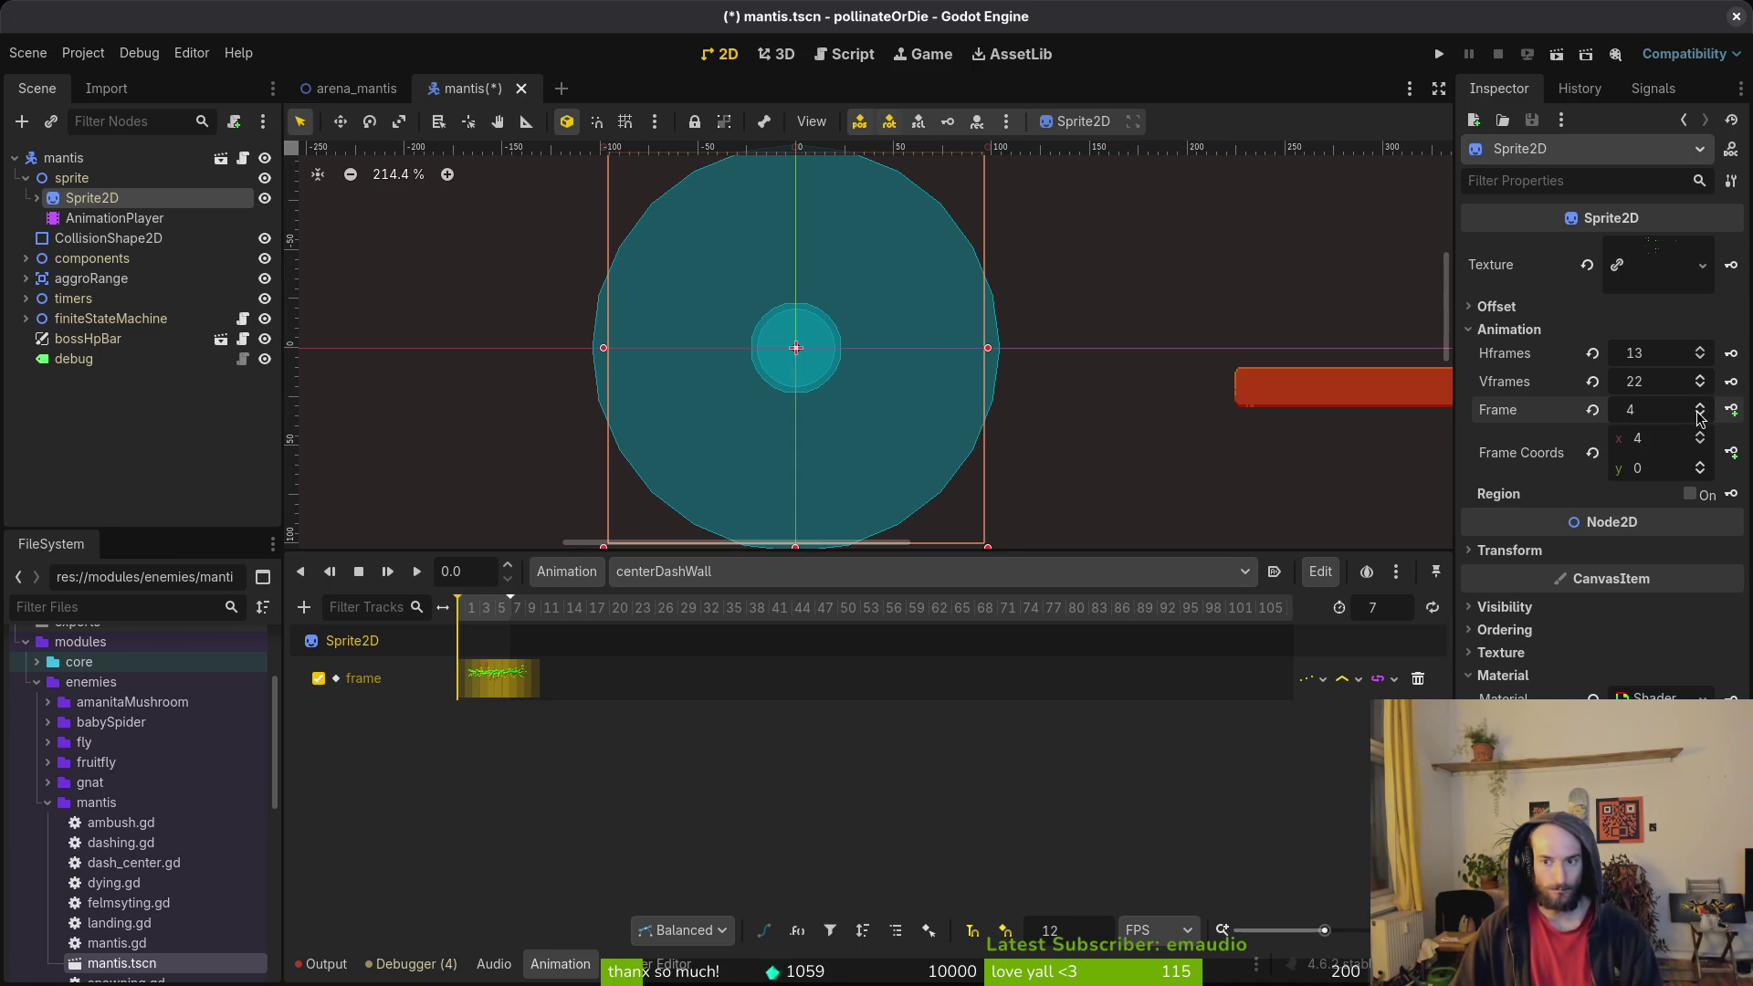
{"action": "left_click", "coordinate": [1701, 417]}
{"action": "left_click", "coordinate": [1701, 417]}
{"action": "left_click", "coordinate": [1701, 418]}
{"action": "left_click", "coordinate": [1702, 464]}
{"action": "left_click", "coordinate": [1702, 464]}
{"action": "left_click", "coordinate": [1702, 464]}
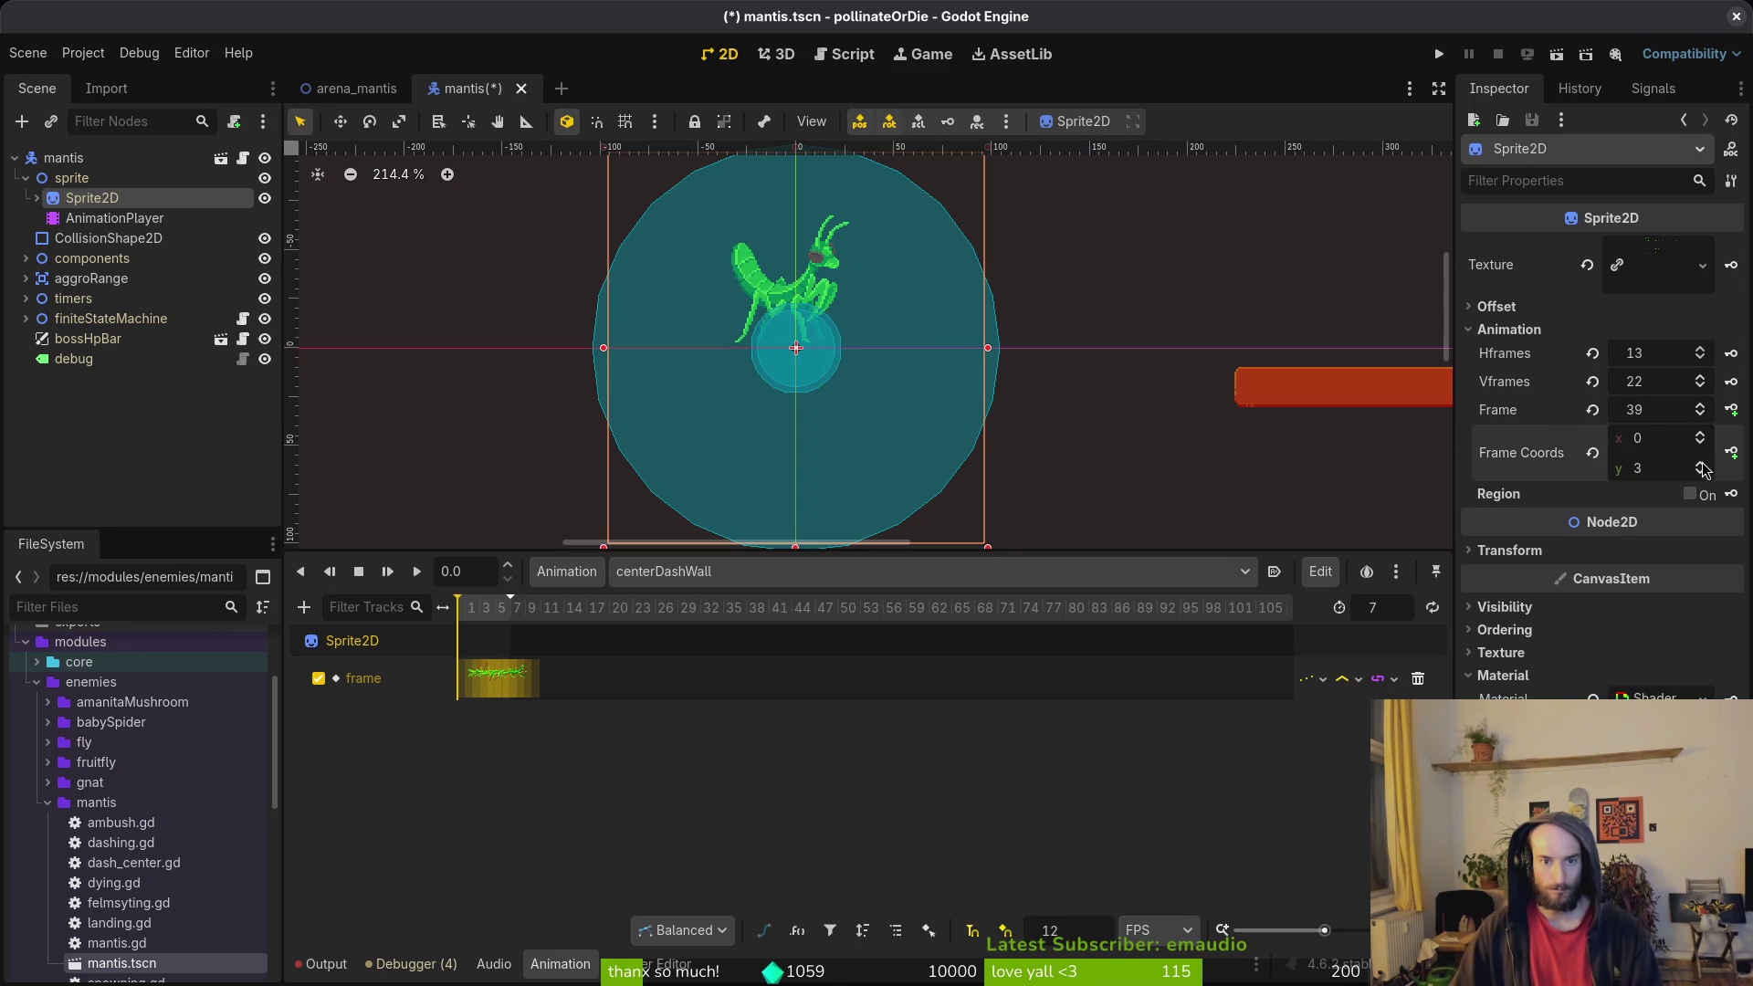
{"action": "key", "text": "ctrl+s"}
{"action": "left_click", "coordinate": [1673, 390]}
{"action": "key", "text": "alt+Tab"}
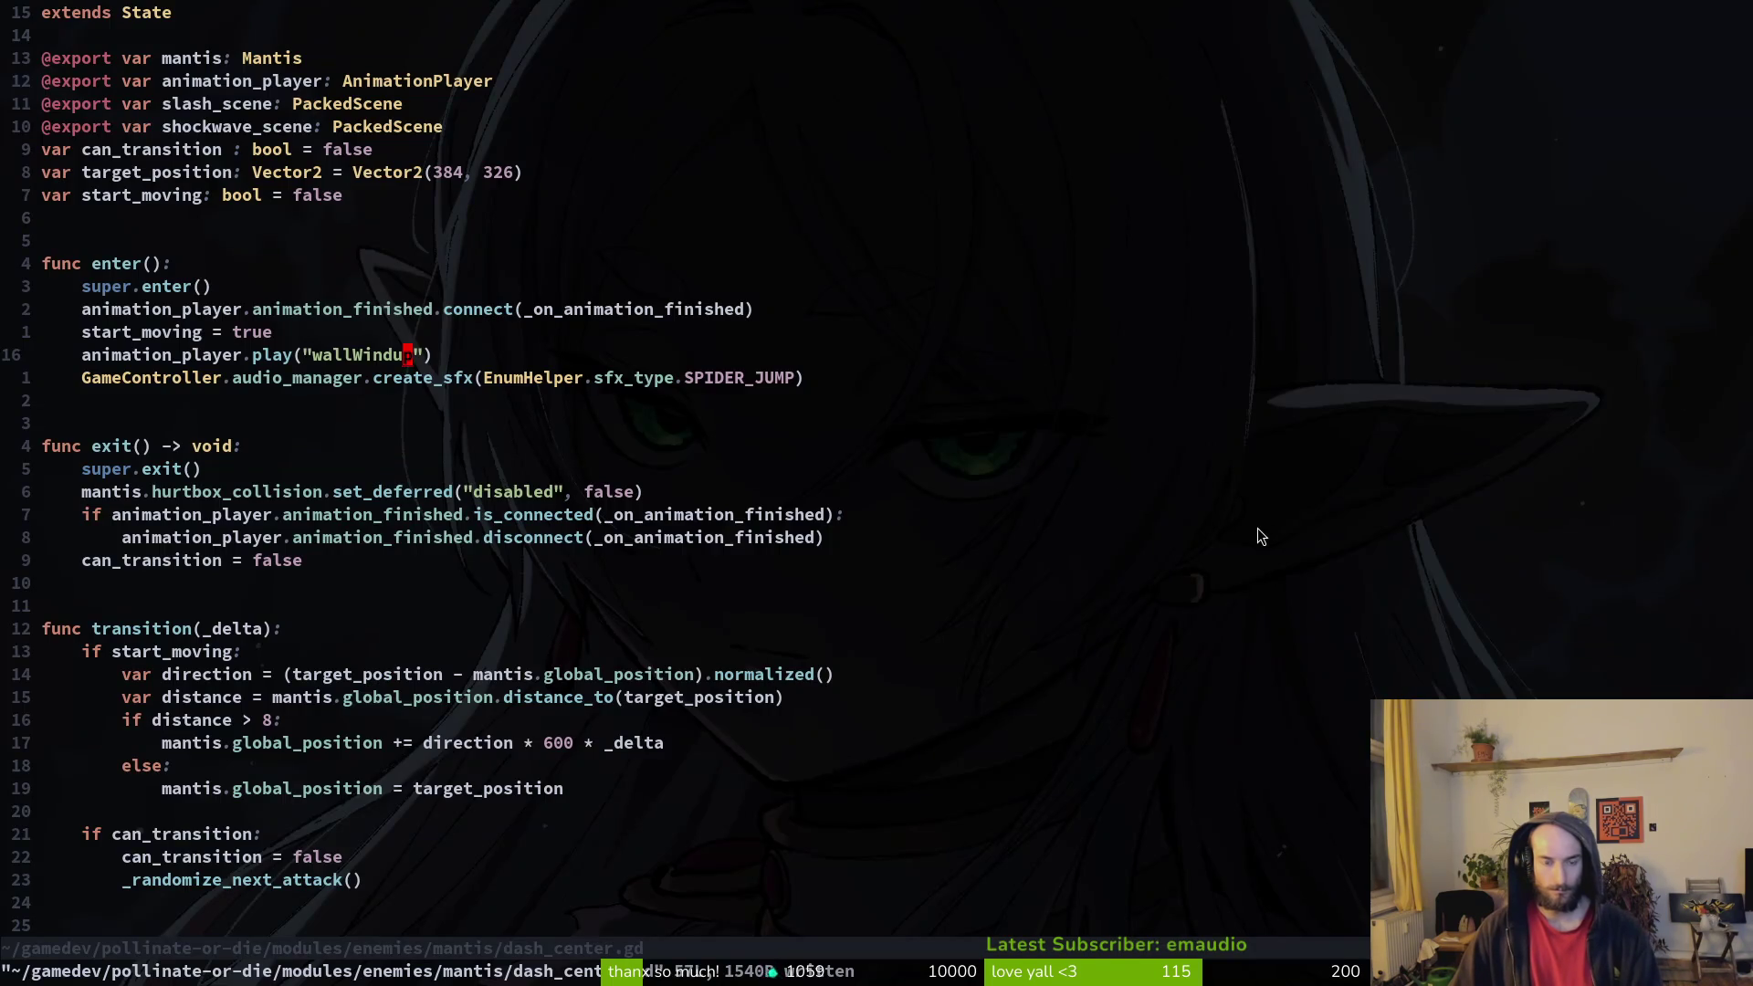
Step: Scroll Aseprite's timeline back and forth to read the tag ranges
{"action": "key", "text": "alt+Tab"}
{"action": "key", "text": "alt+Tab"}
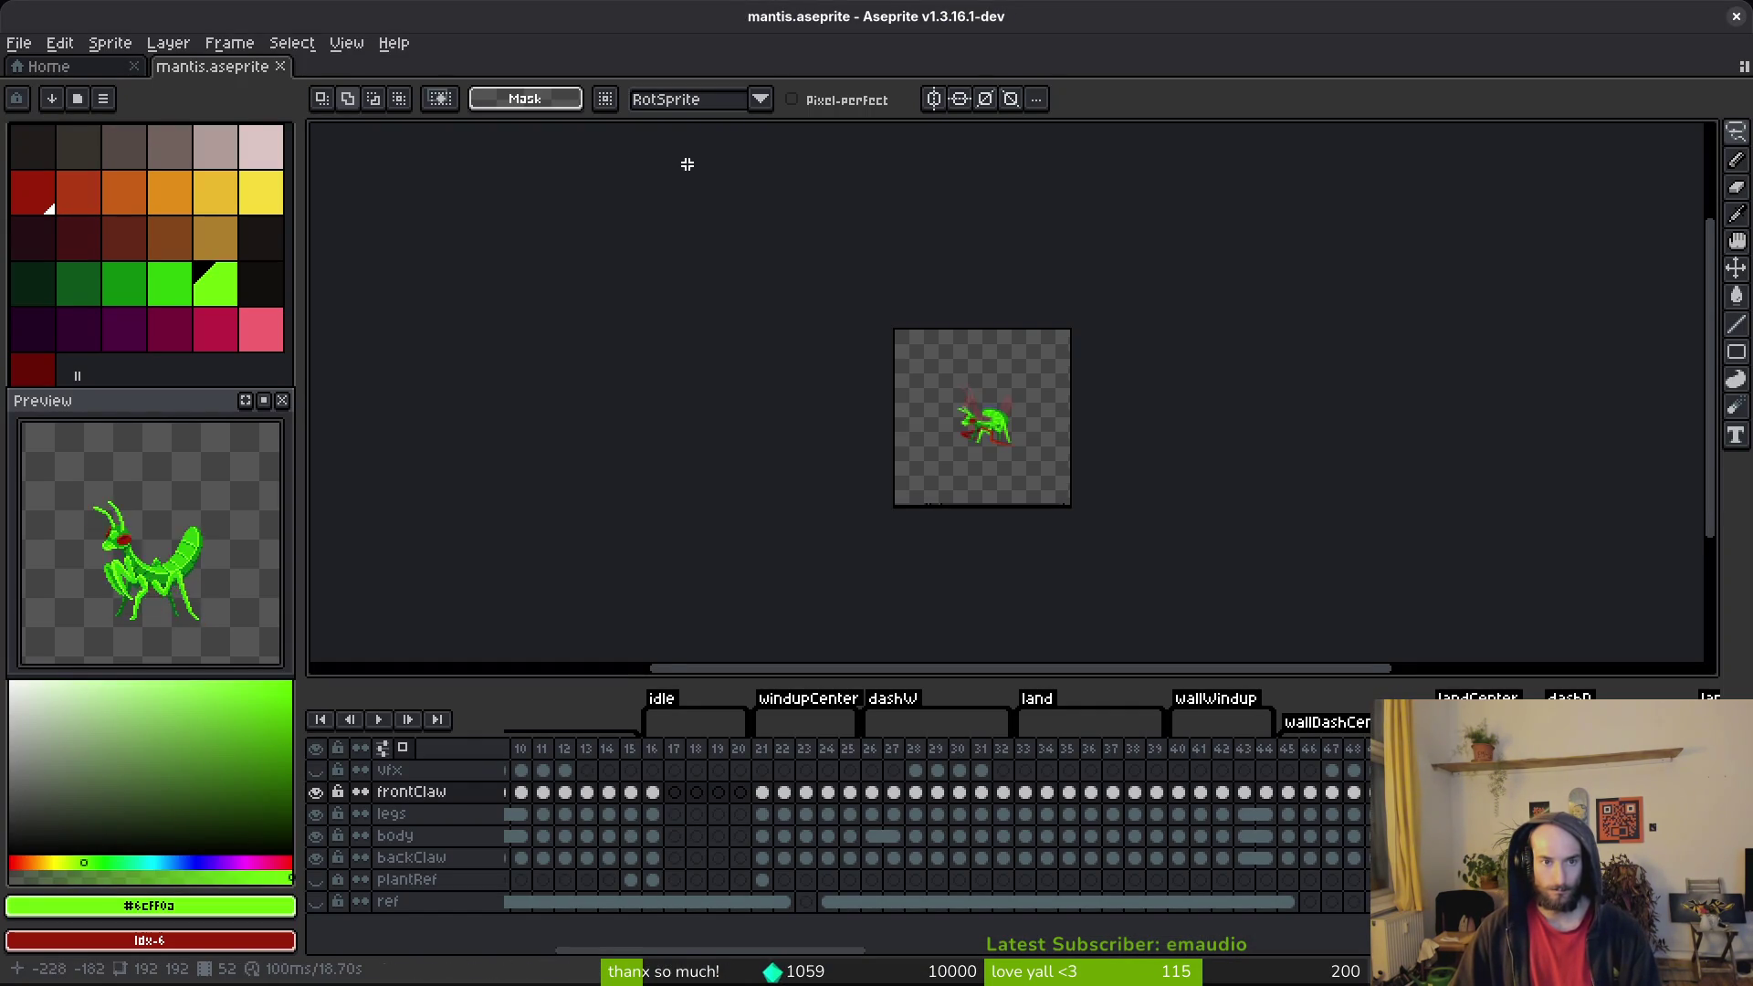
{"action": "scroll", "coordinate": [810, 738], "scroll_direction": "right", "scroll_amount": 10}
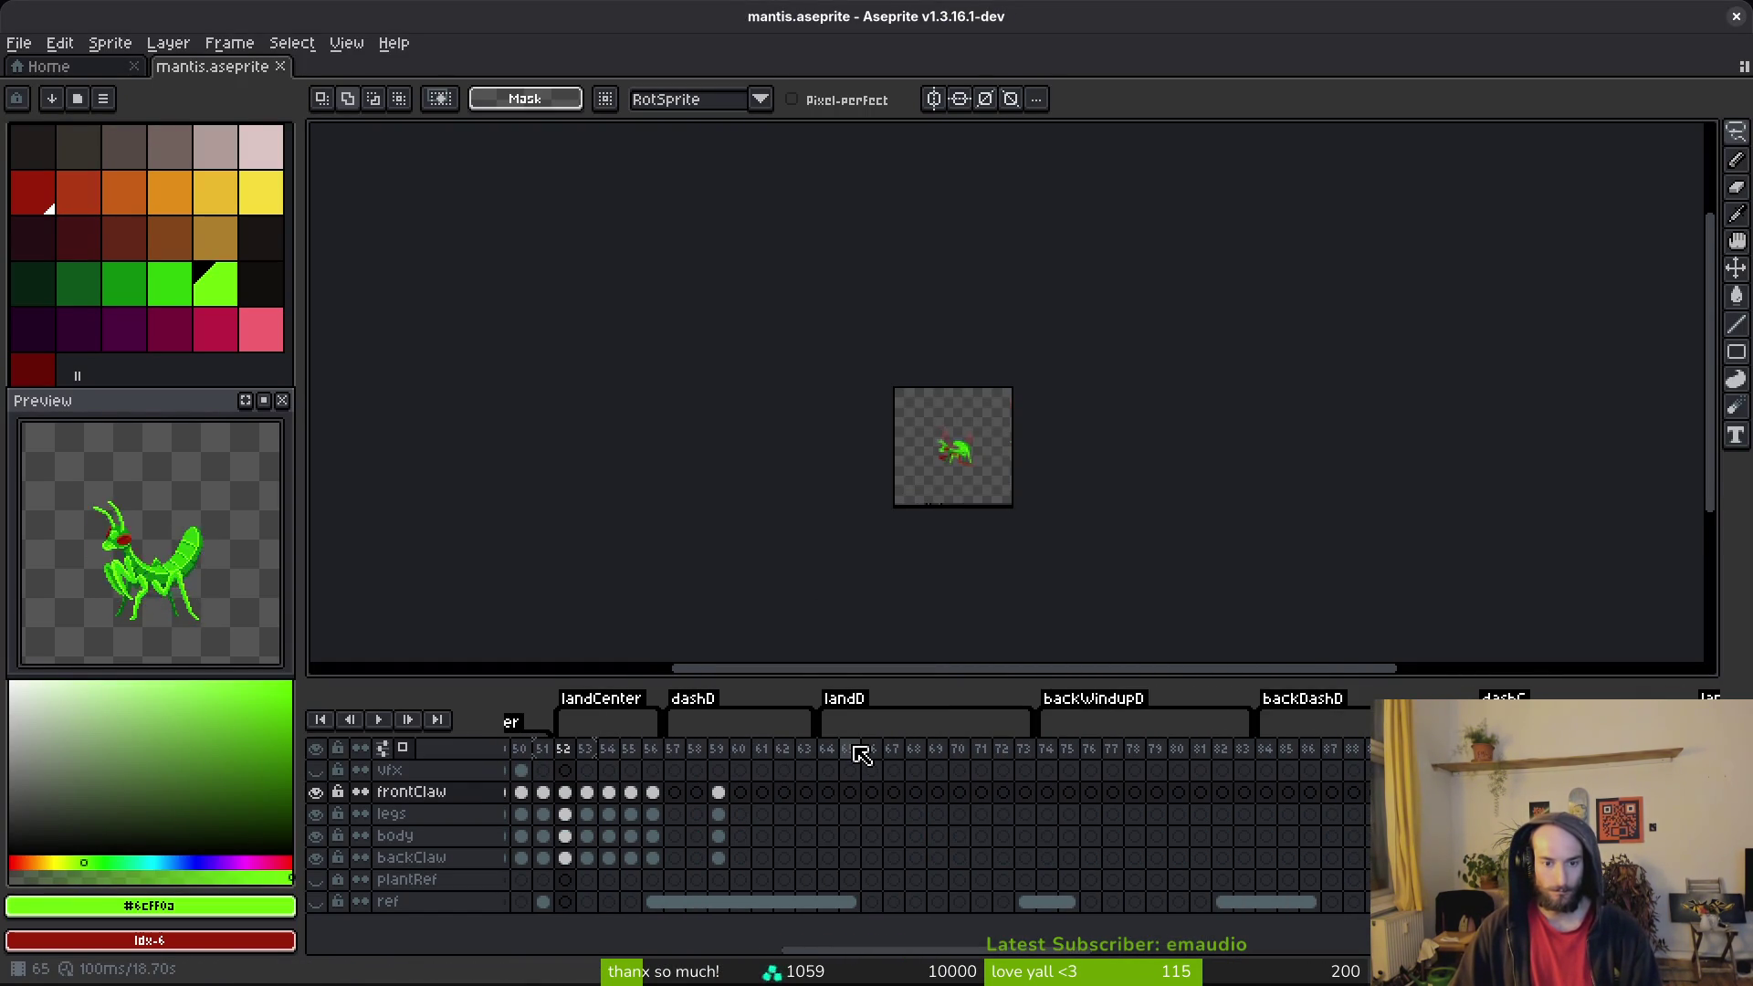
{"action": "scroll", "coordinate": [889, 750], "scroll_direction": "right", "scroll_amount": 20}
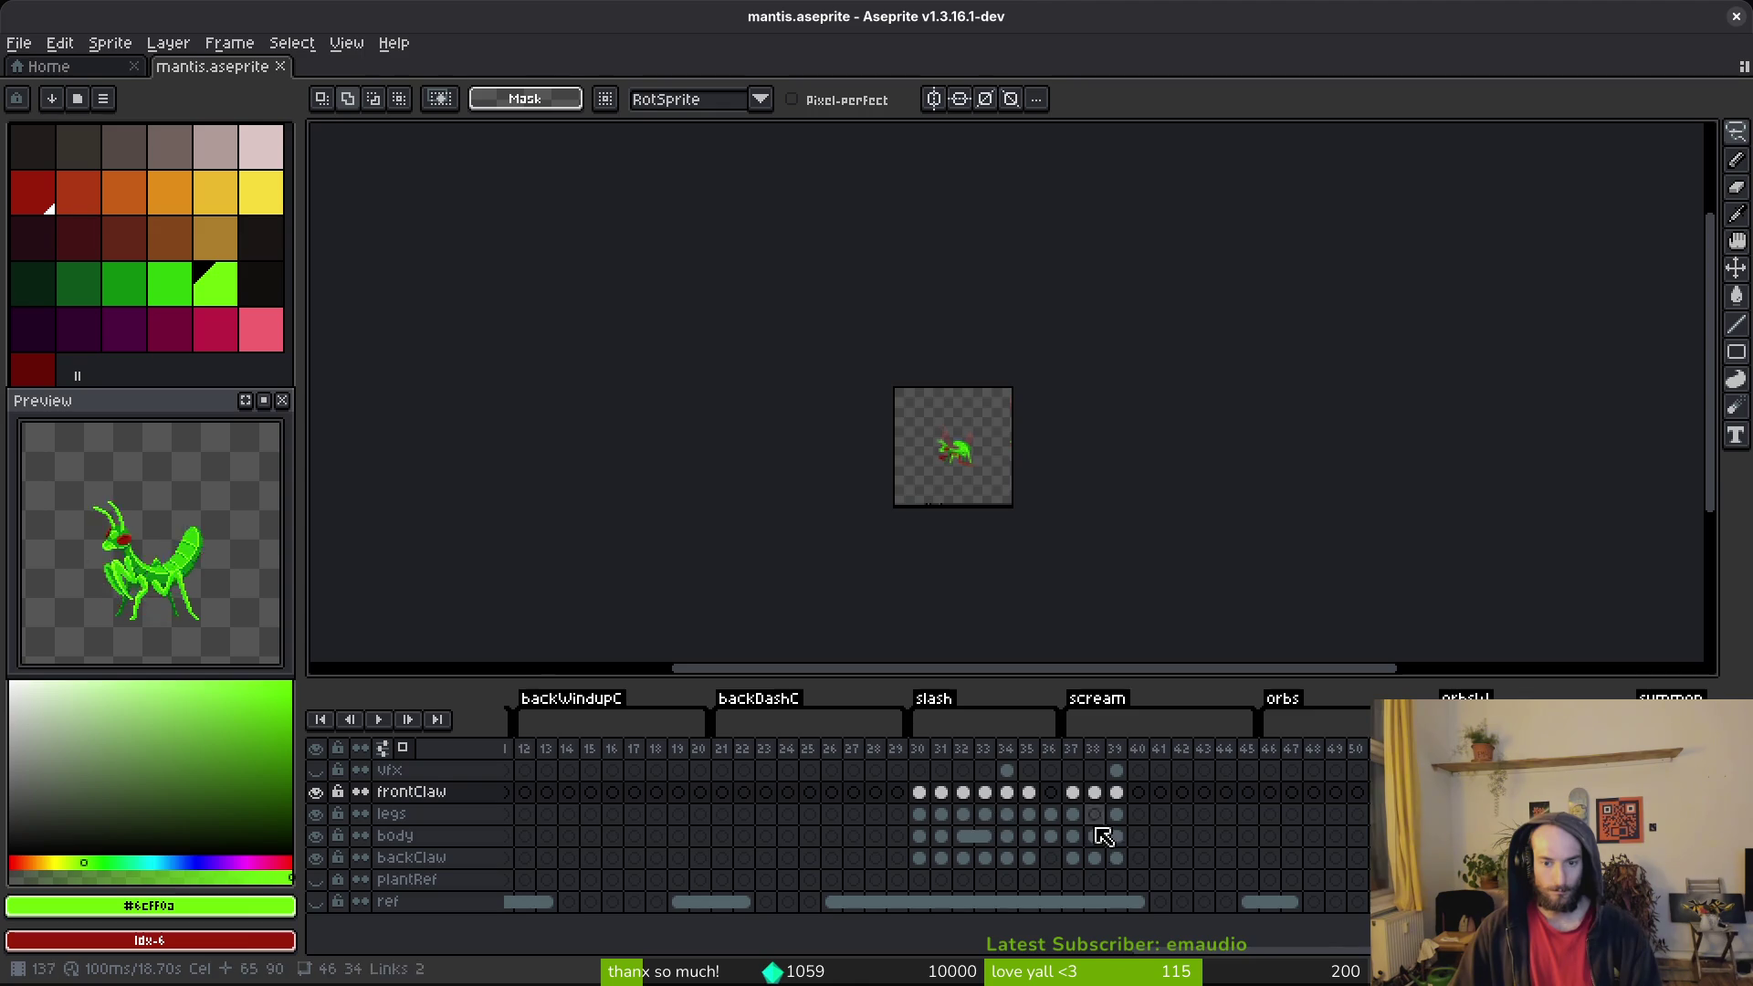
{"action": "scroll", "coordinate": [913, 790], "scroll_direction": "right", "scroll_amount": 15}
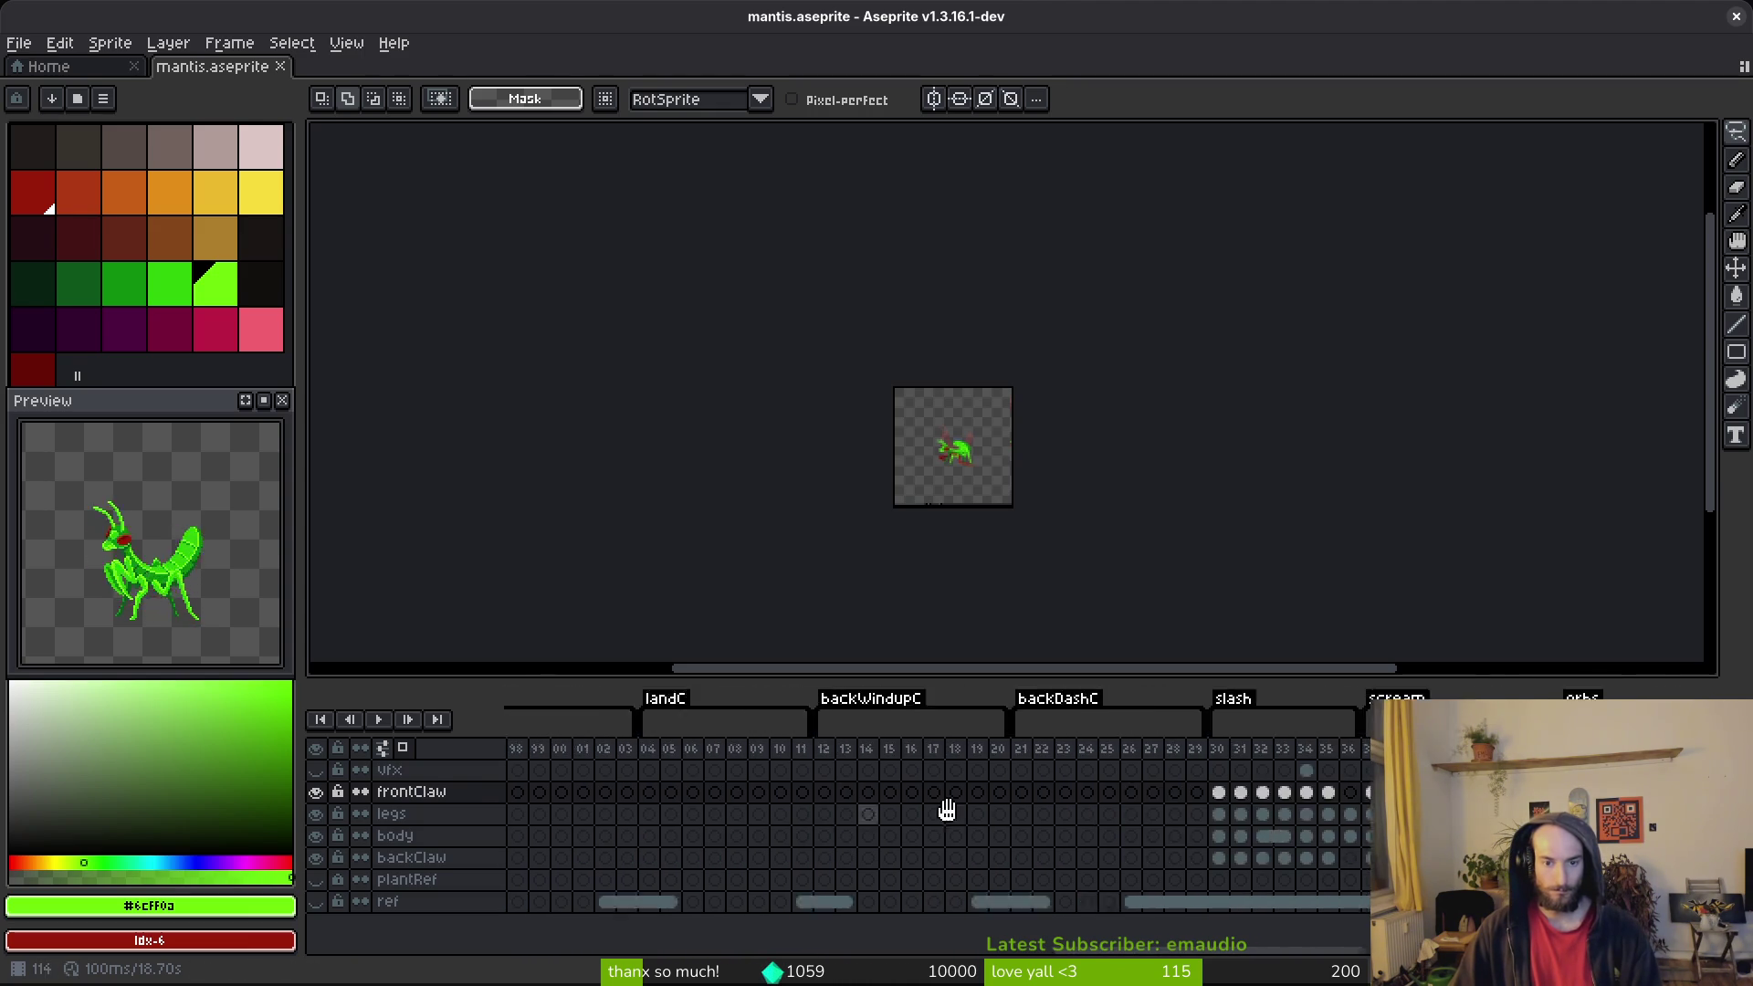
{"action": "scroll", "coordinate": [1037, 861], "scroll_direction": "left", "scroll_amount": 10}
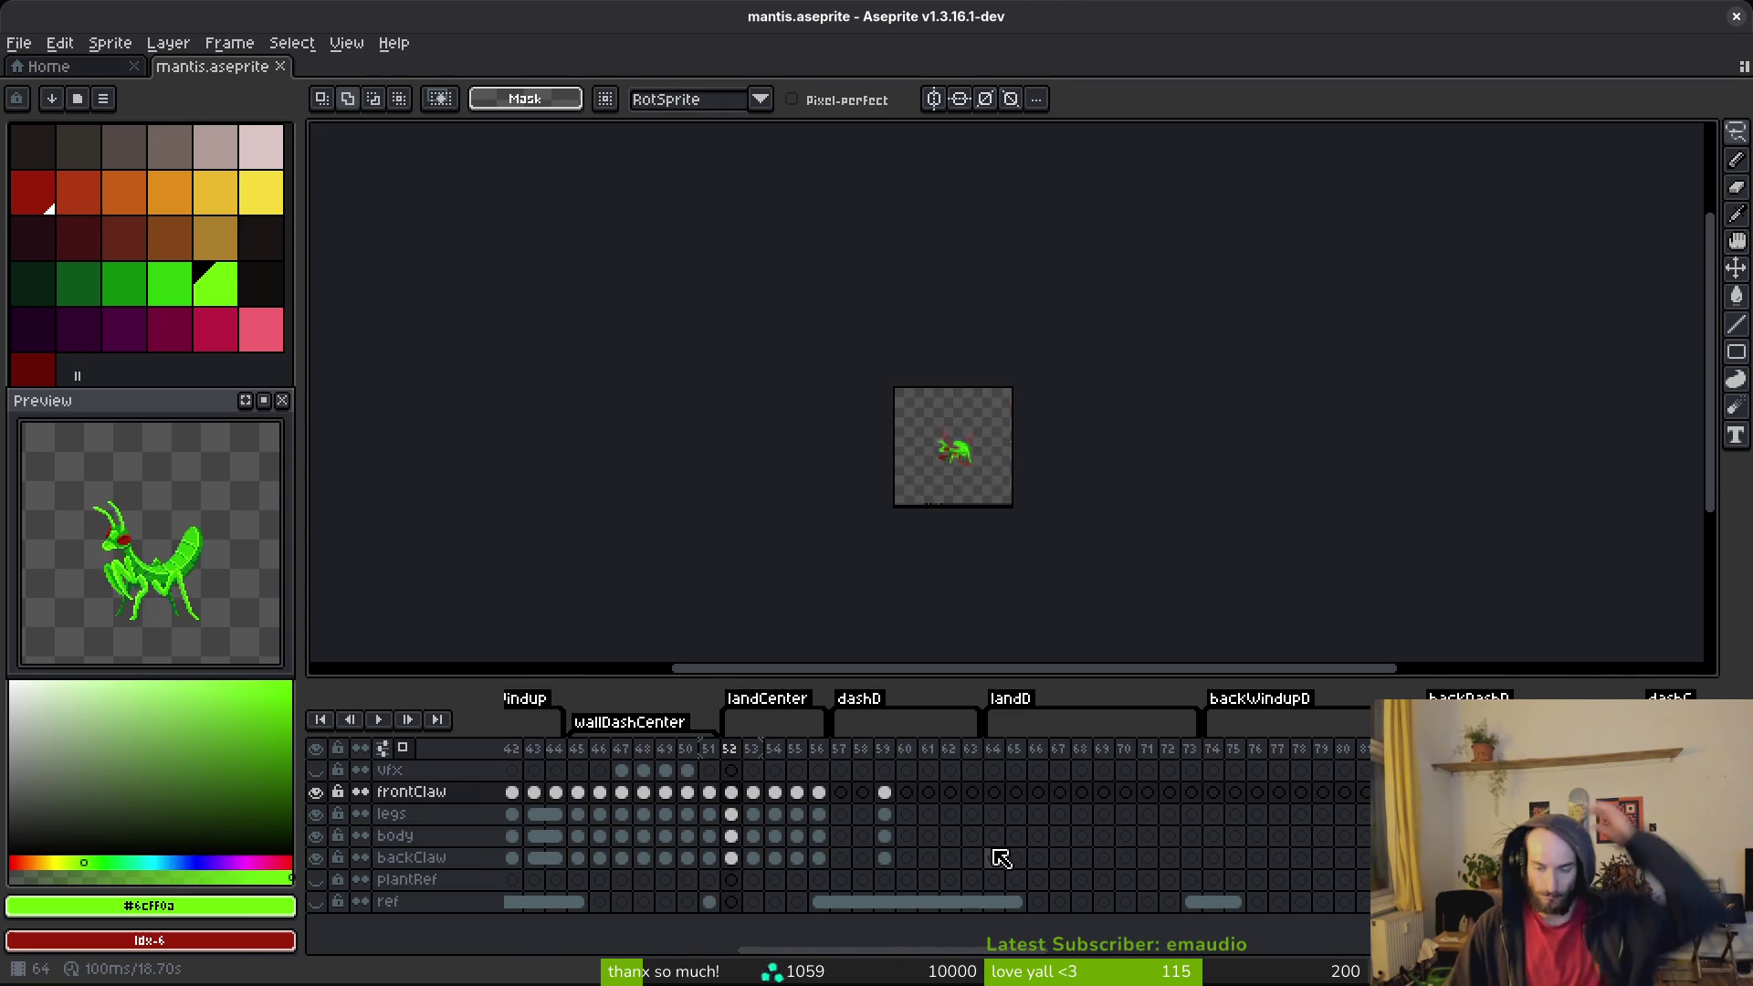
{"action": "scroll", "coordinate": [1004, 844], "scroll_direction": "left", "scroll_amount": 11}
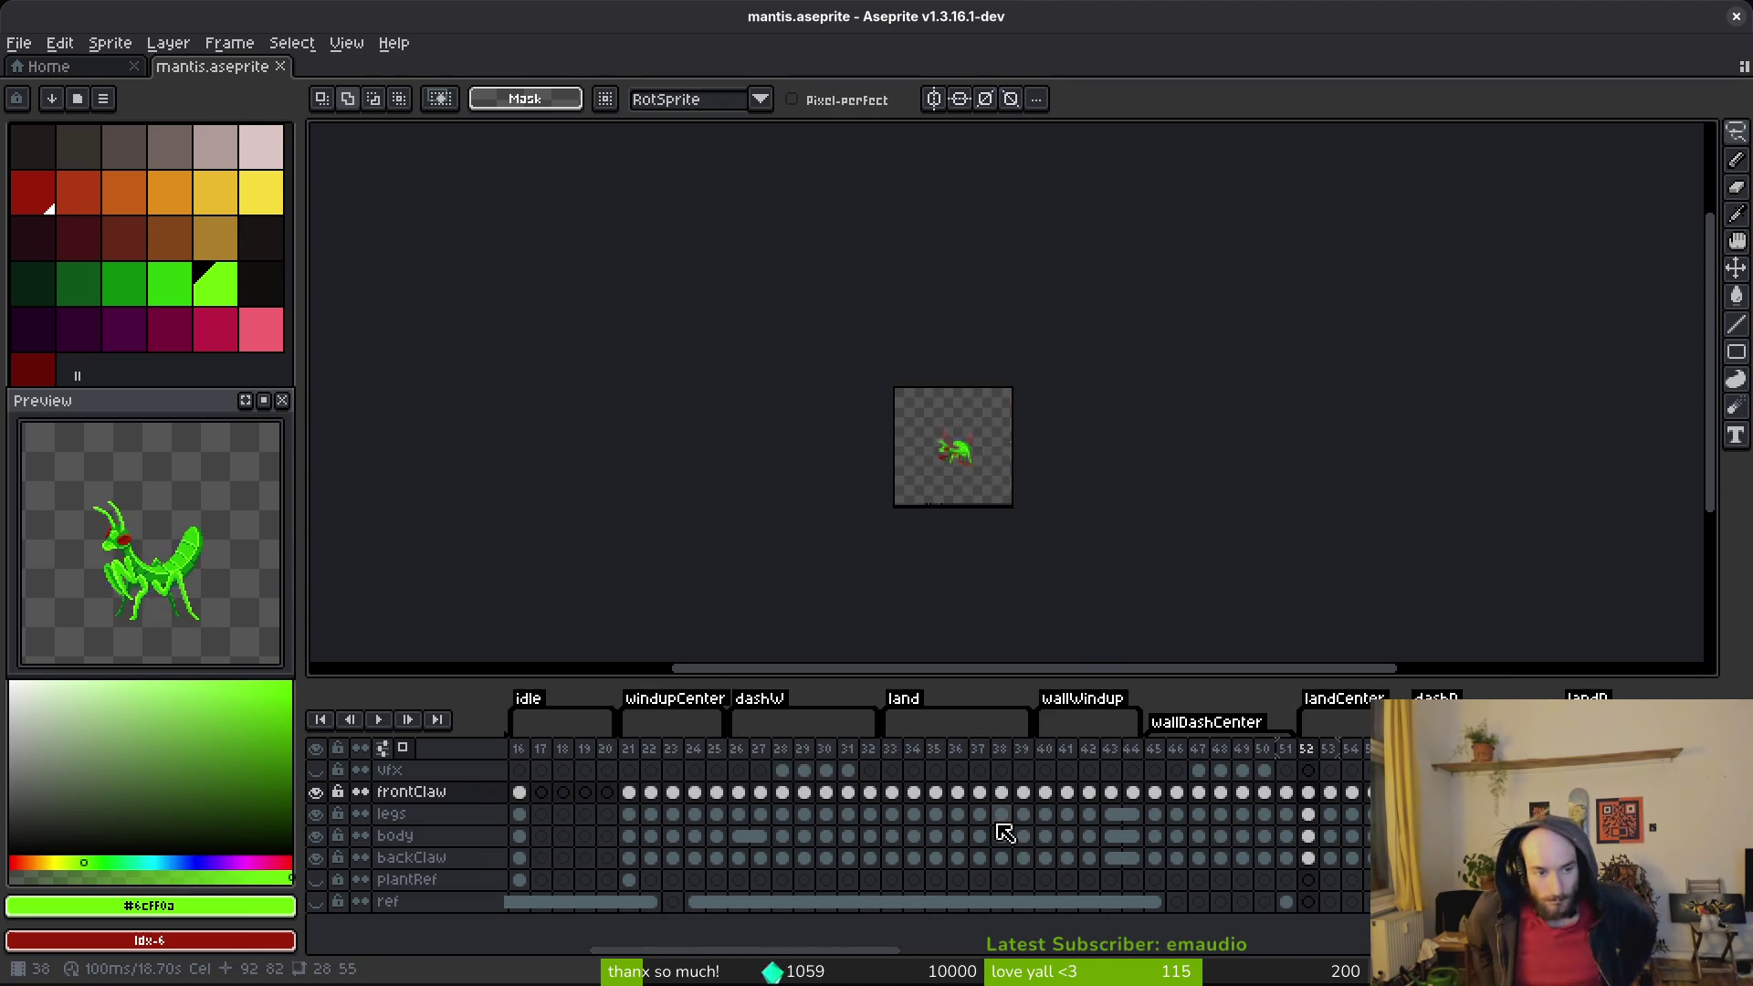
{"action": "key", "text": "alt+Tab"}
{"action": "key", "text": "alt+Tab"}
Step: Inspect frames 28 and 17, then scroll through the remaining tags up to death
{"action": "left_click", "coordinate": [785, 824]}
{"action": "scroll", "coordinate": [786, 825], "scroll_direction": "left", "scroll_amount": 6}
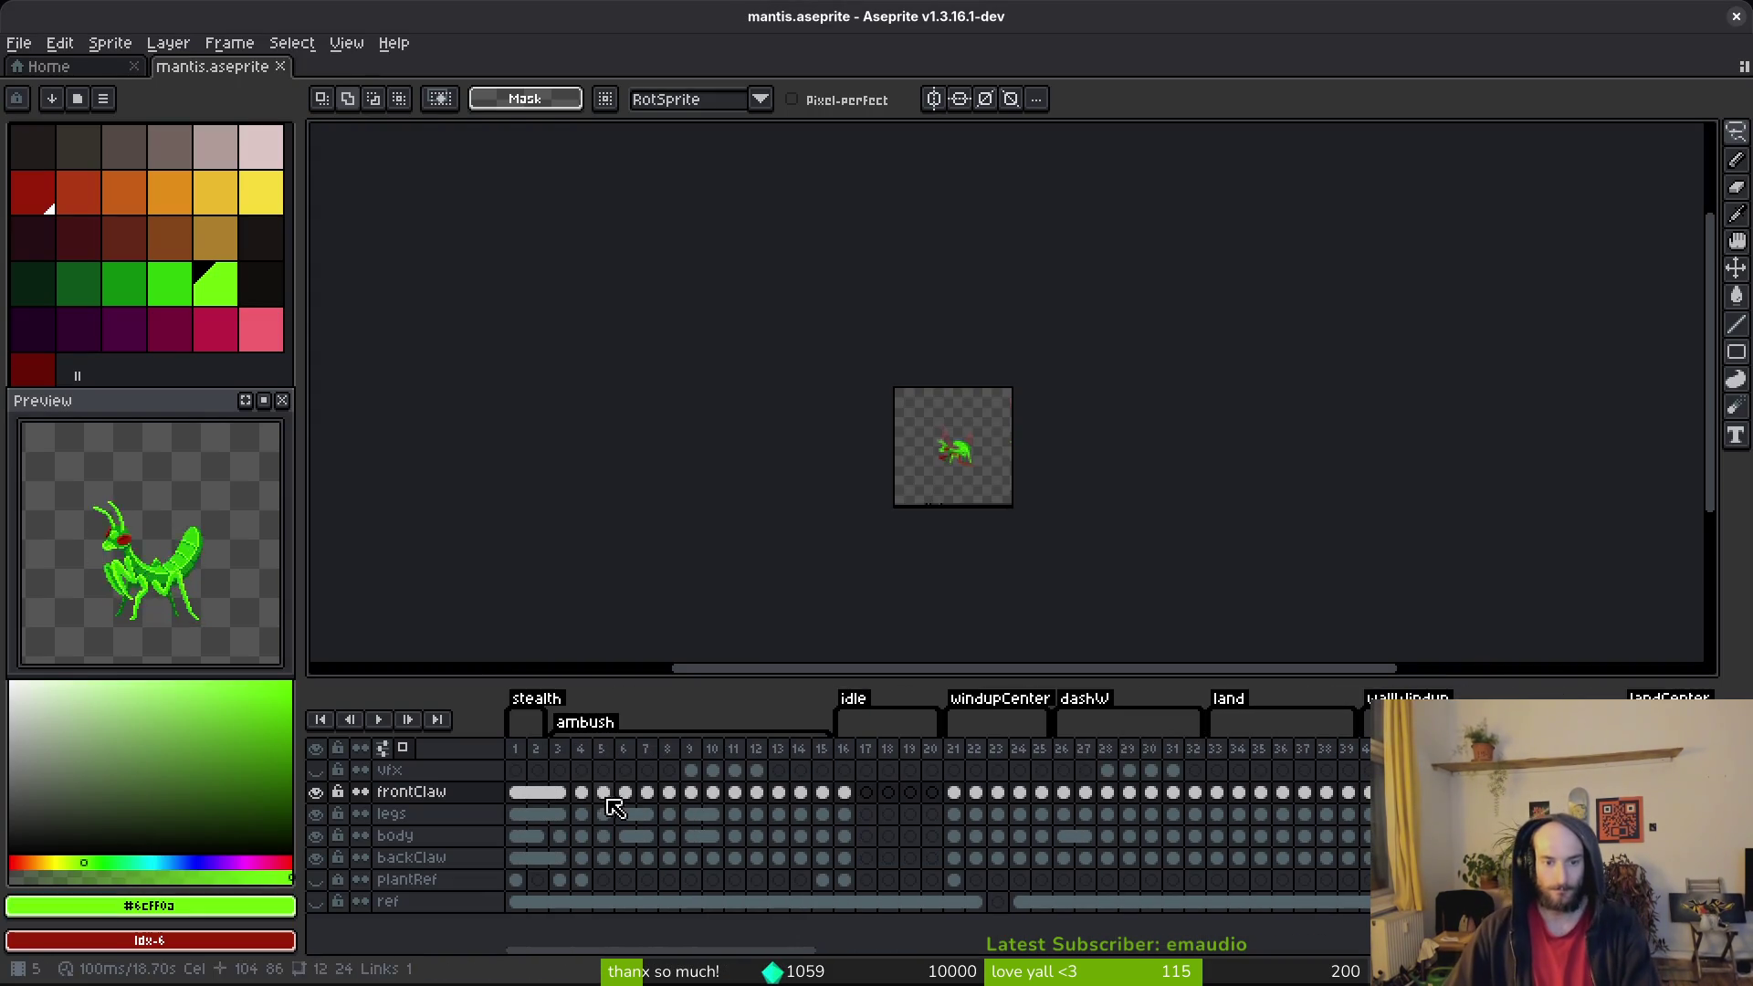
{"action": "left_click", "coordinate": [875, 778]}
{"action": "left_click", "coordinate": [1115, 773]}
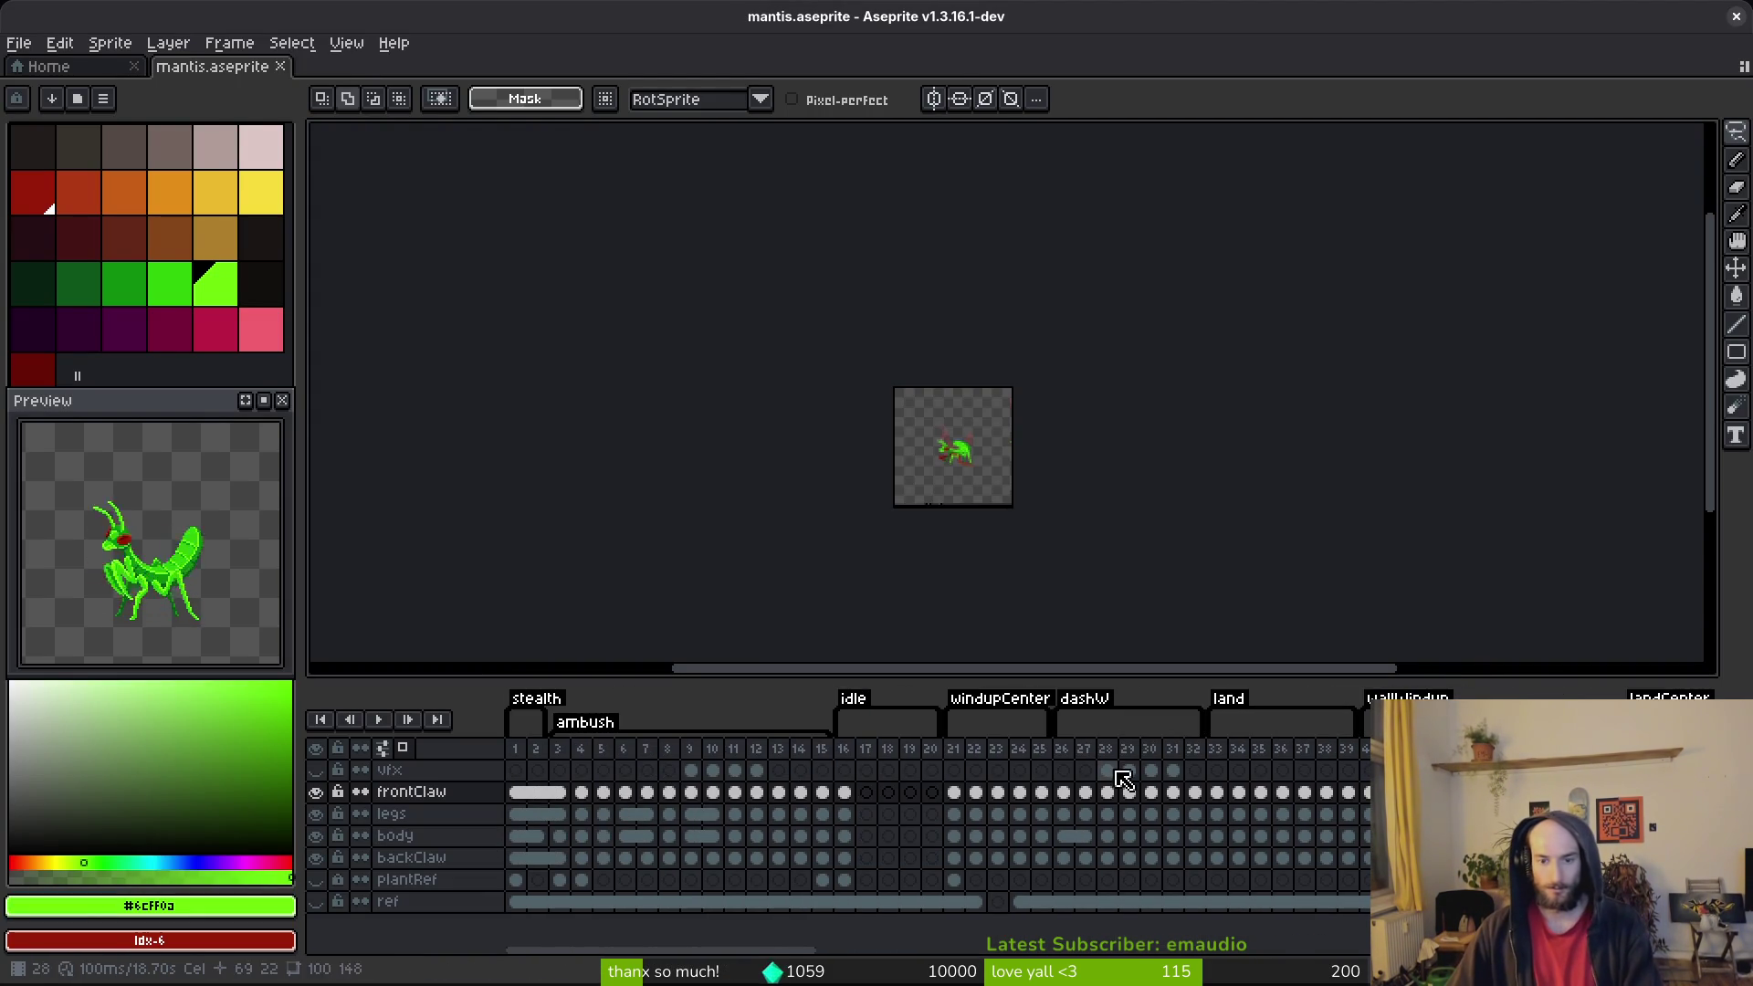
{"action": "scroll", "coordinate": [990, 861], "scroll_direction": "right", "scroll_amount": 8}
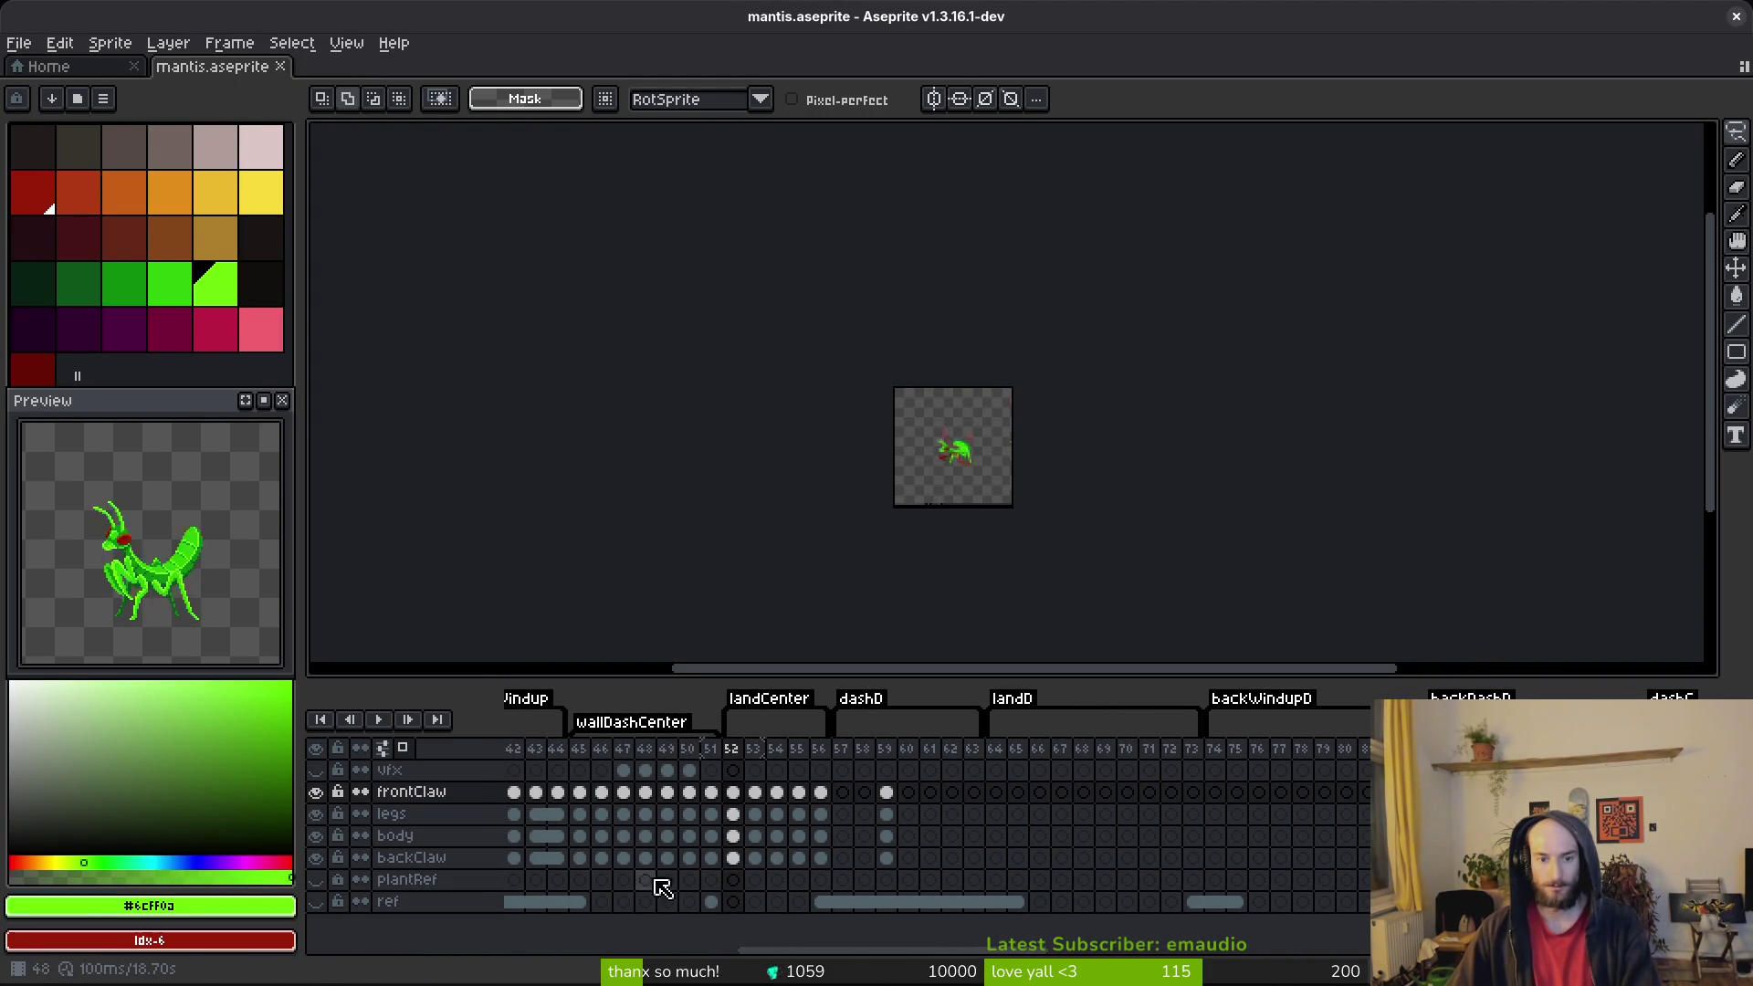
{"action": "scroll", "coordinate": [1137, 819], "scroll_direction": "right", "scroll_amount": 8}
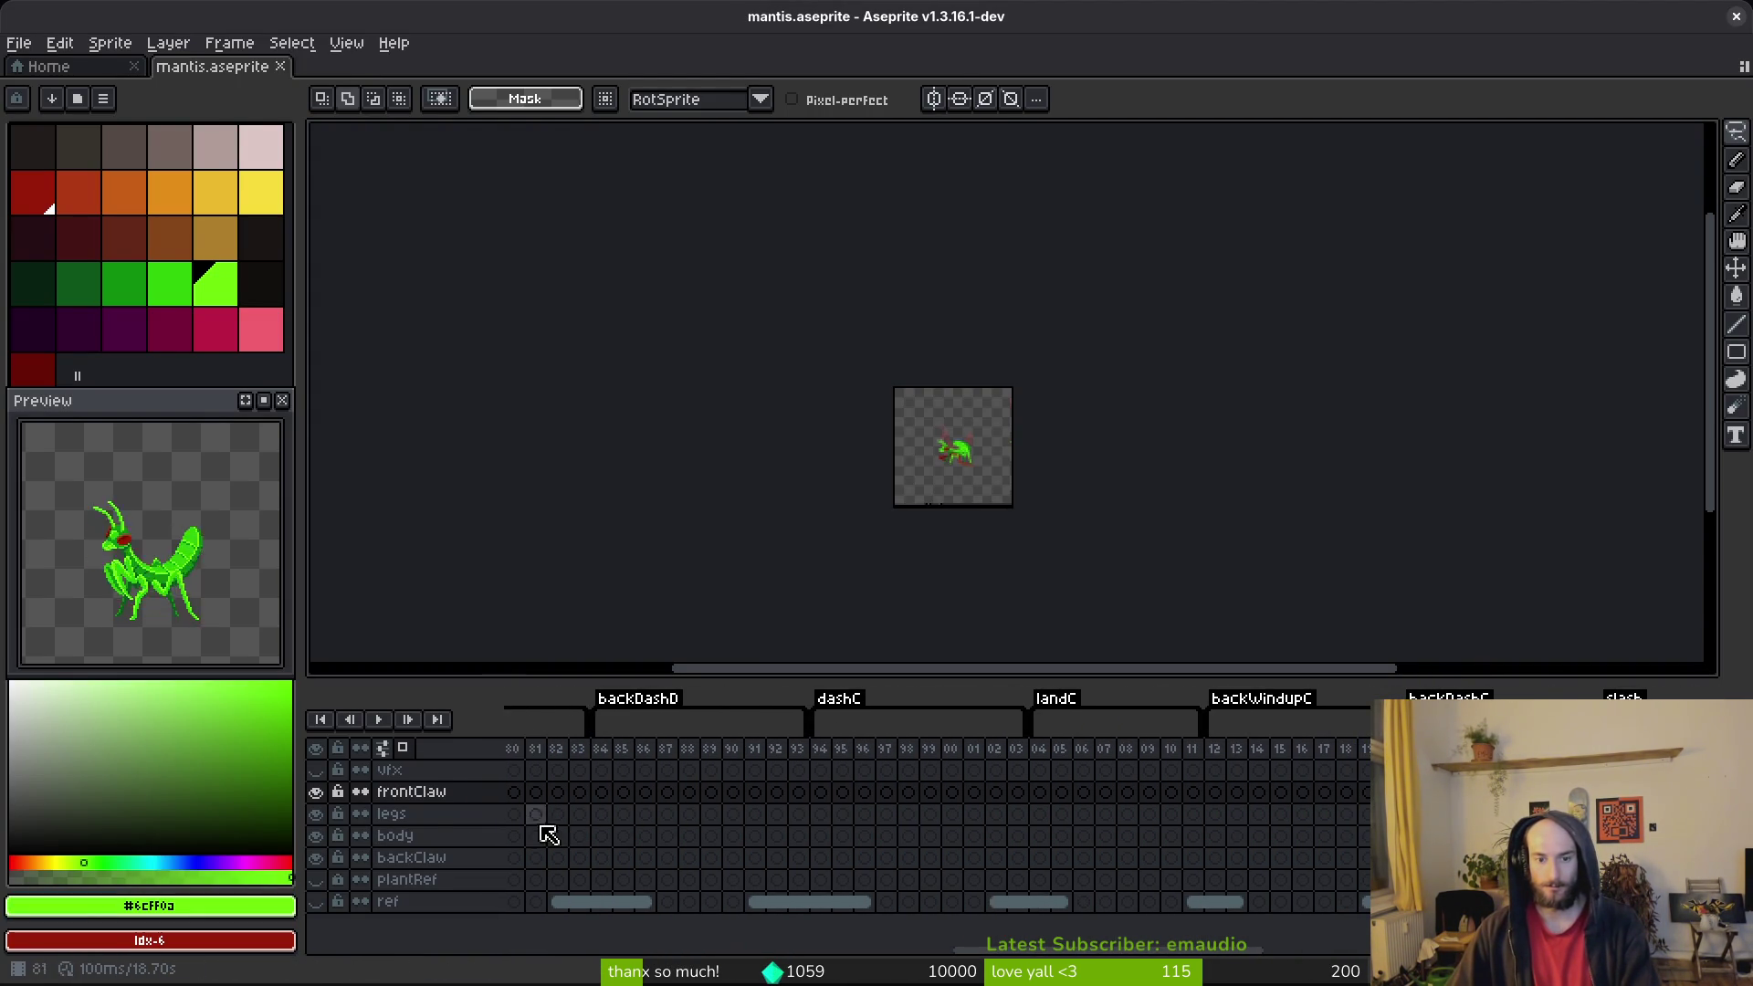
{"action": "scroll", "coordinate": [1286, 798], "scroll_direction": "right", "scroll_amount": 8}
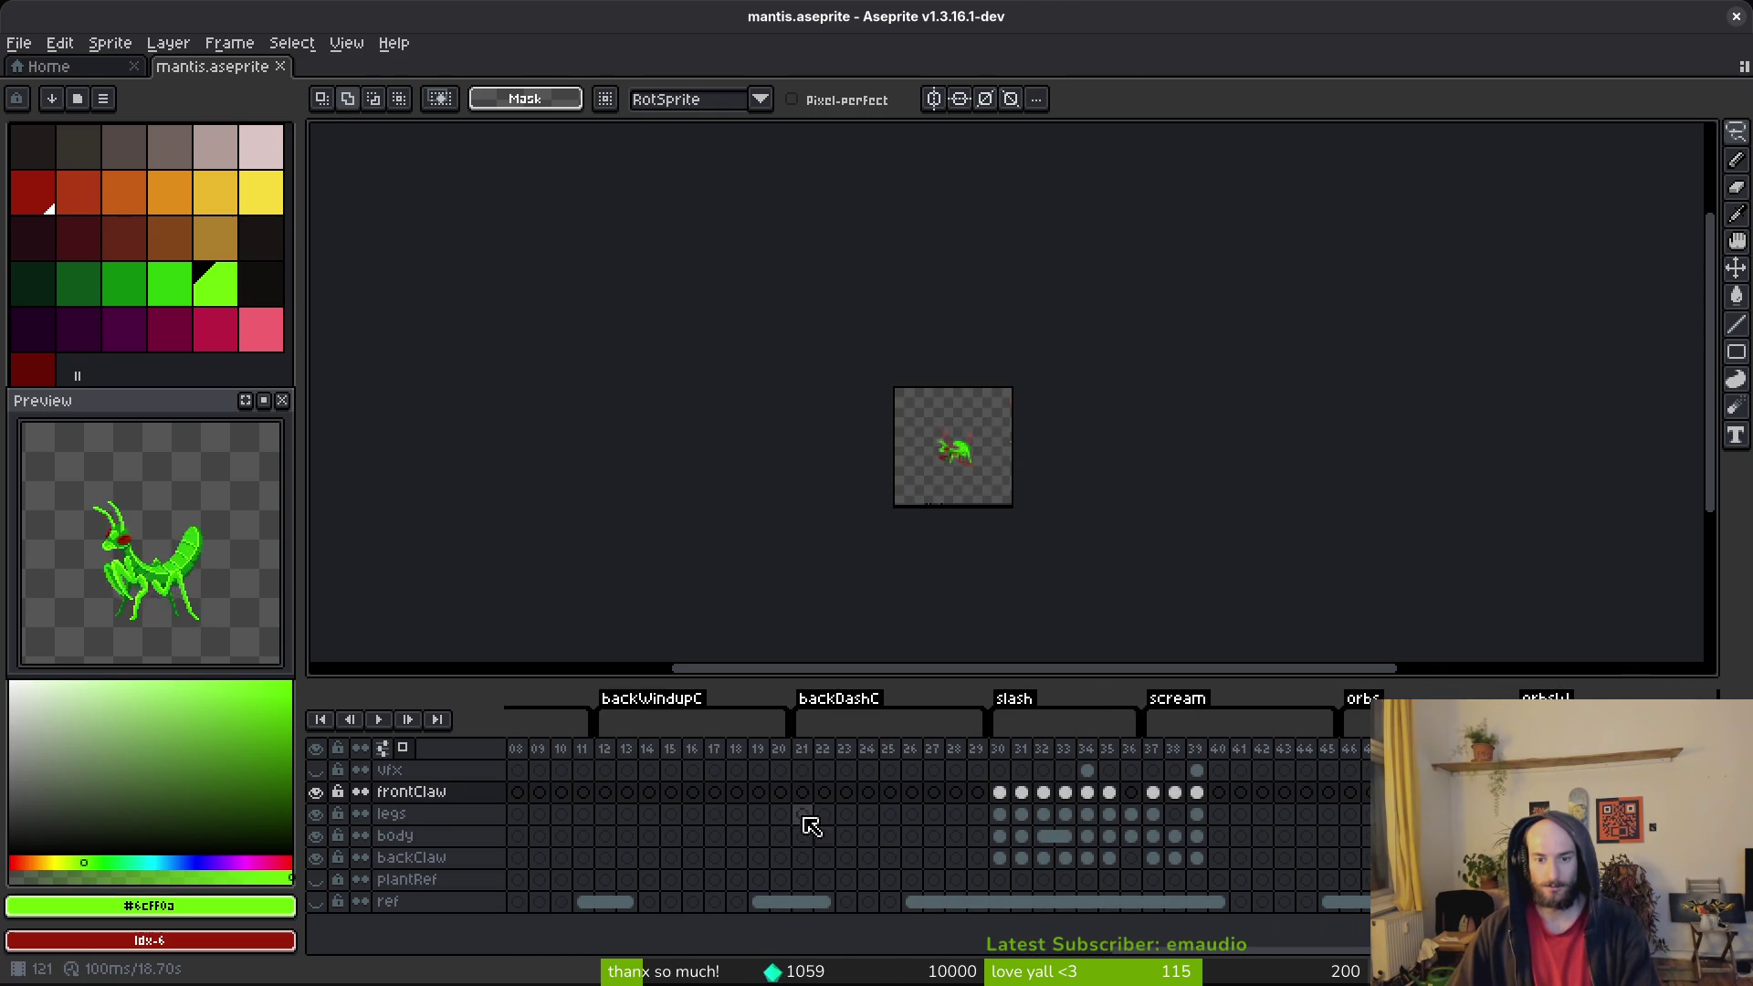
{"action": "scroll", "coordinate": [1132, 816], "scroll_direction": "right", "scroll_amount": 5}
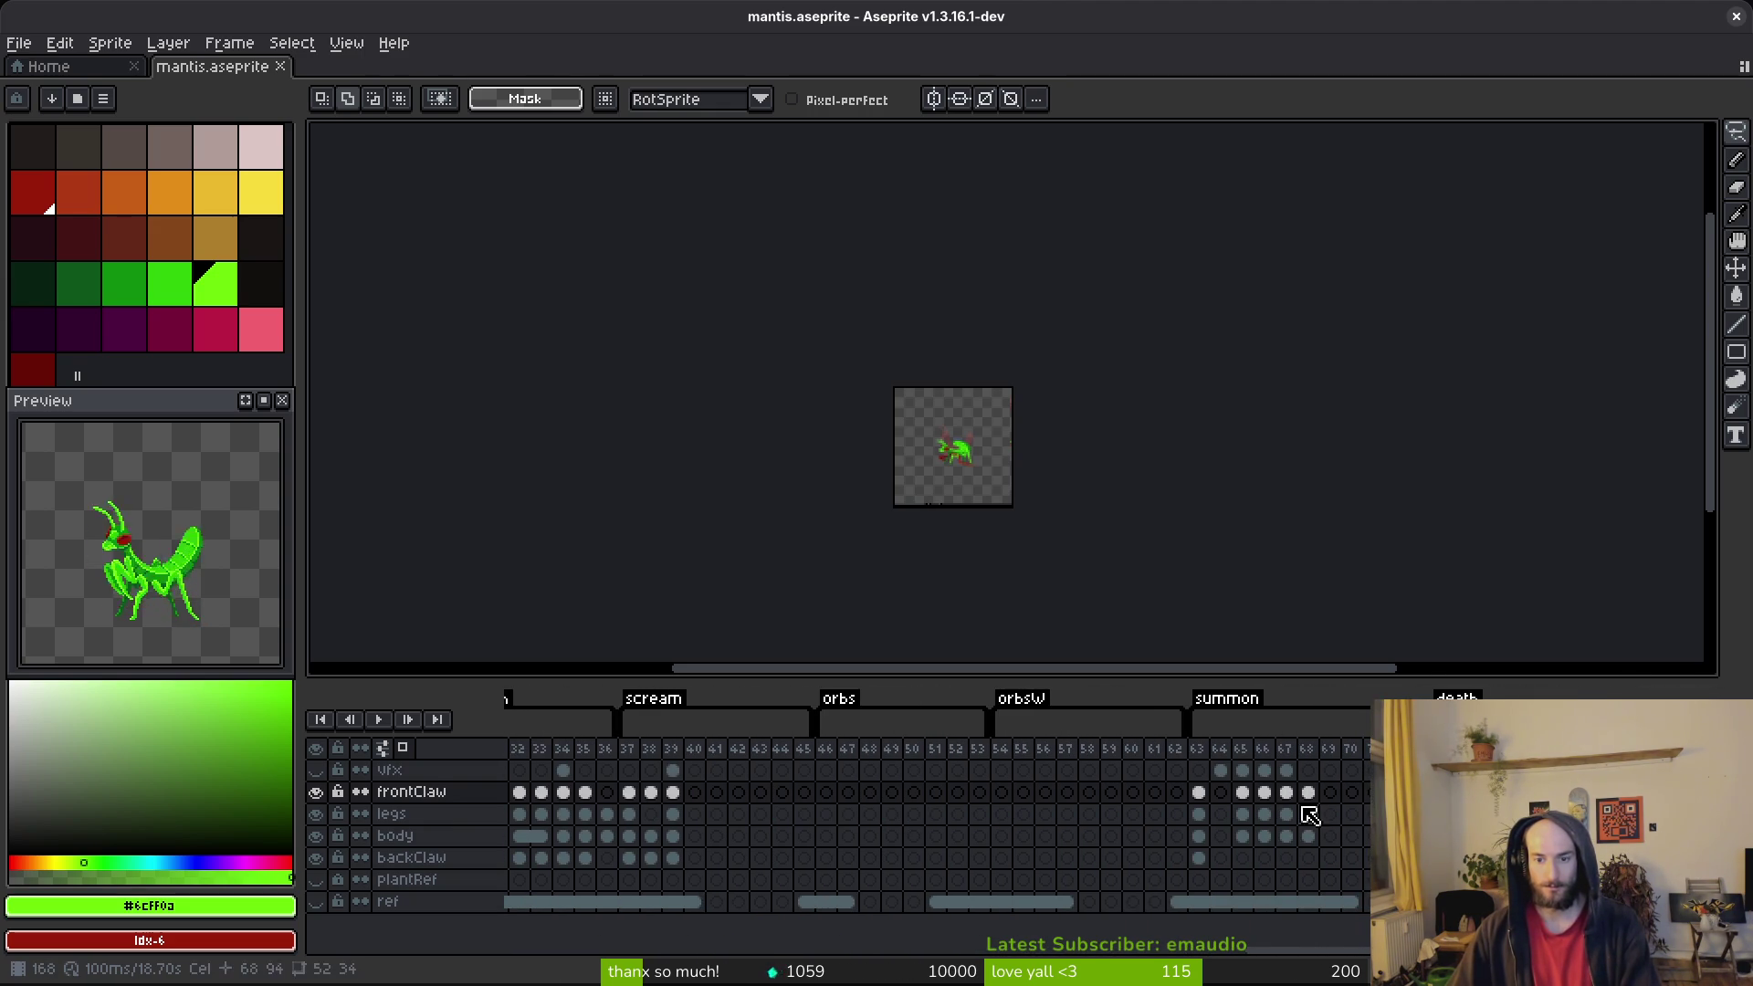
{"action": "scroll", "coordinate": [1350, 802], "scroll_direction": "right", "scroll_amount": 3}
{"action": "key", "text": "alt+Tab"}
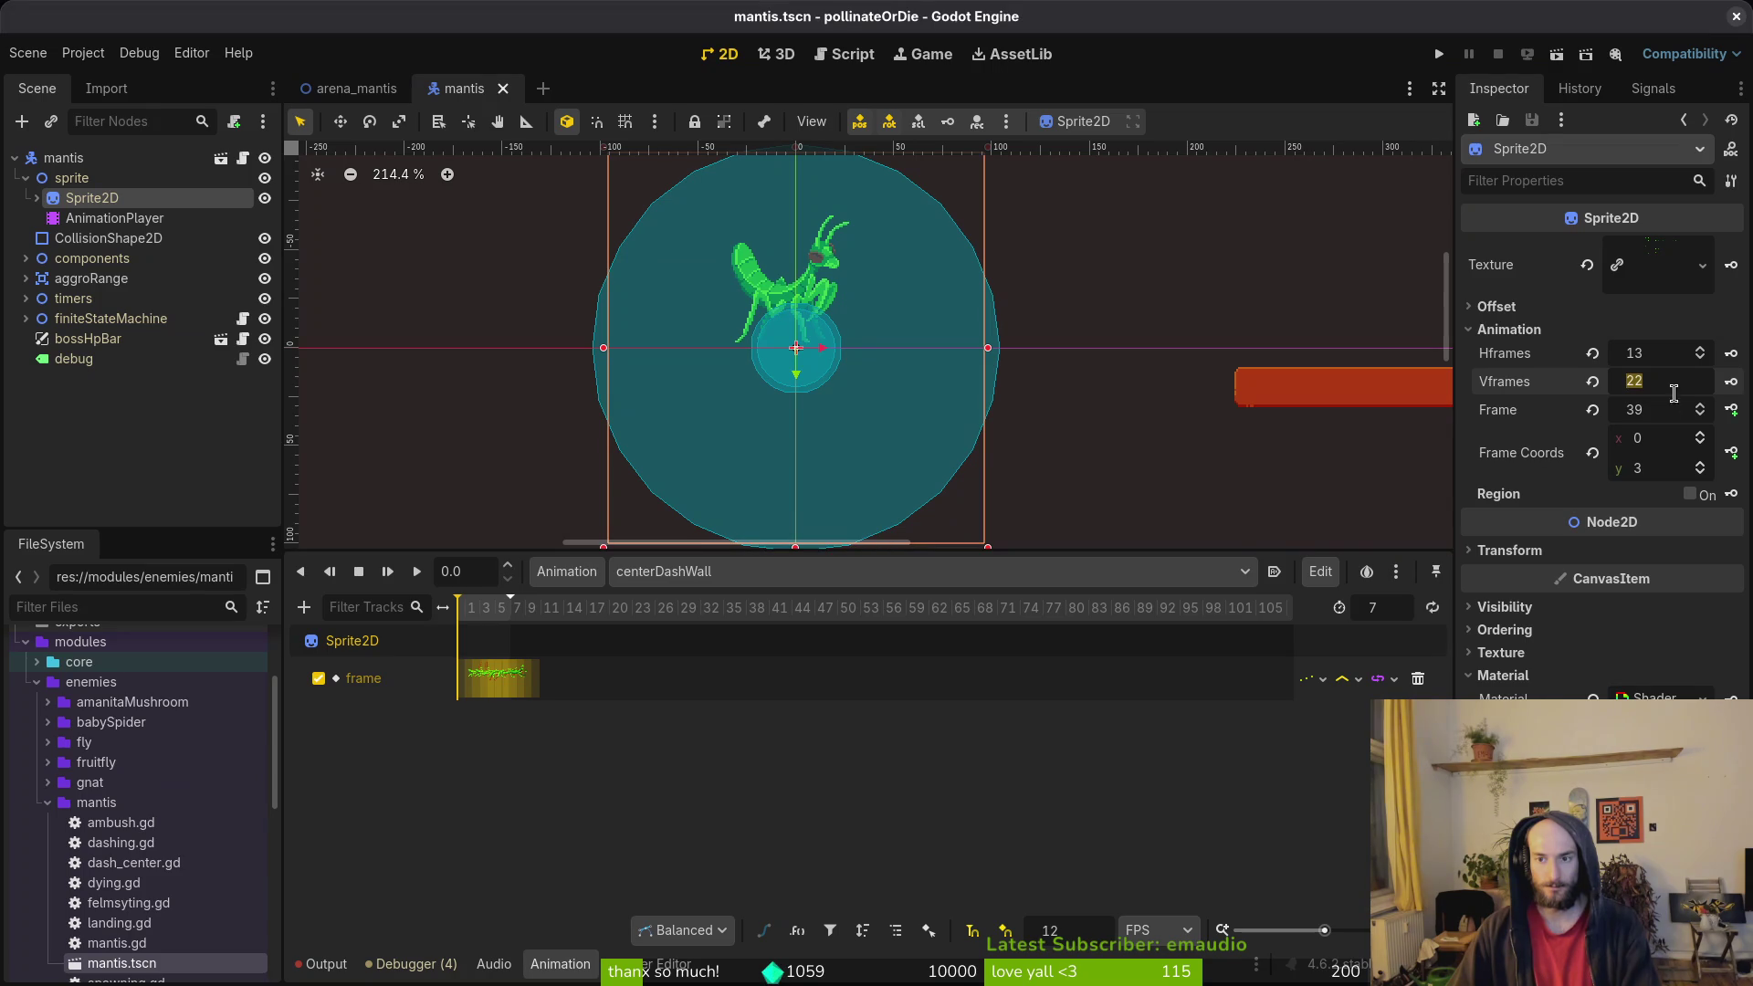
Step: Set the sprite's Vframes to 23, return the frame row to 0, and save
{"action": "type", "text": "3"}
{"action": "key", "text": "Return"}
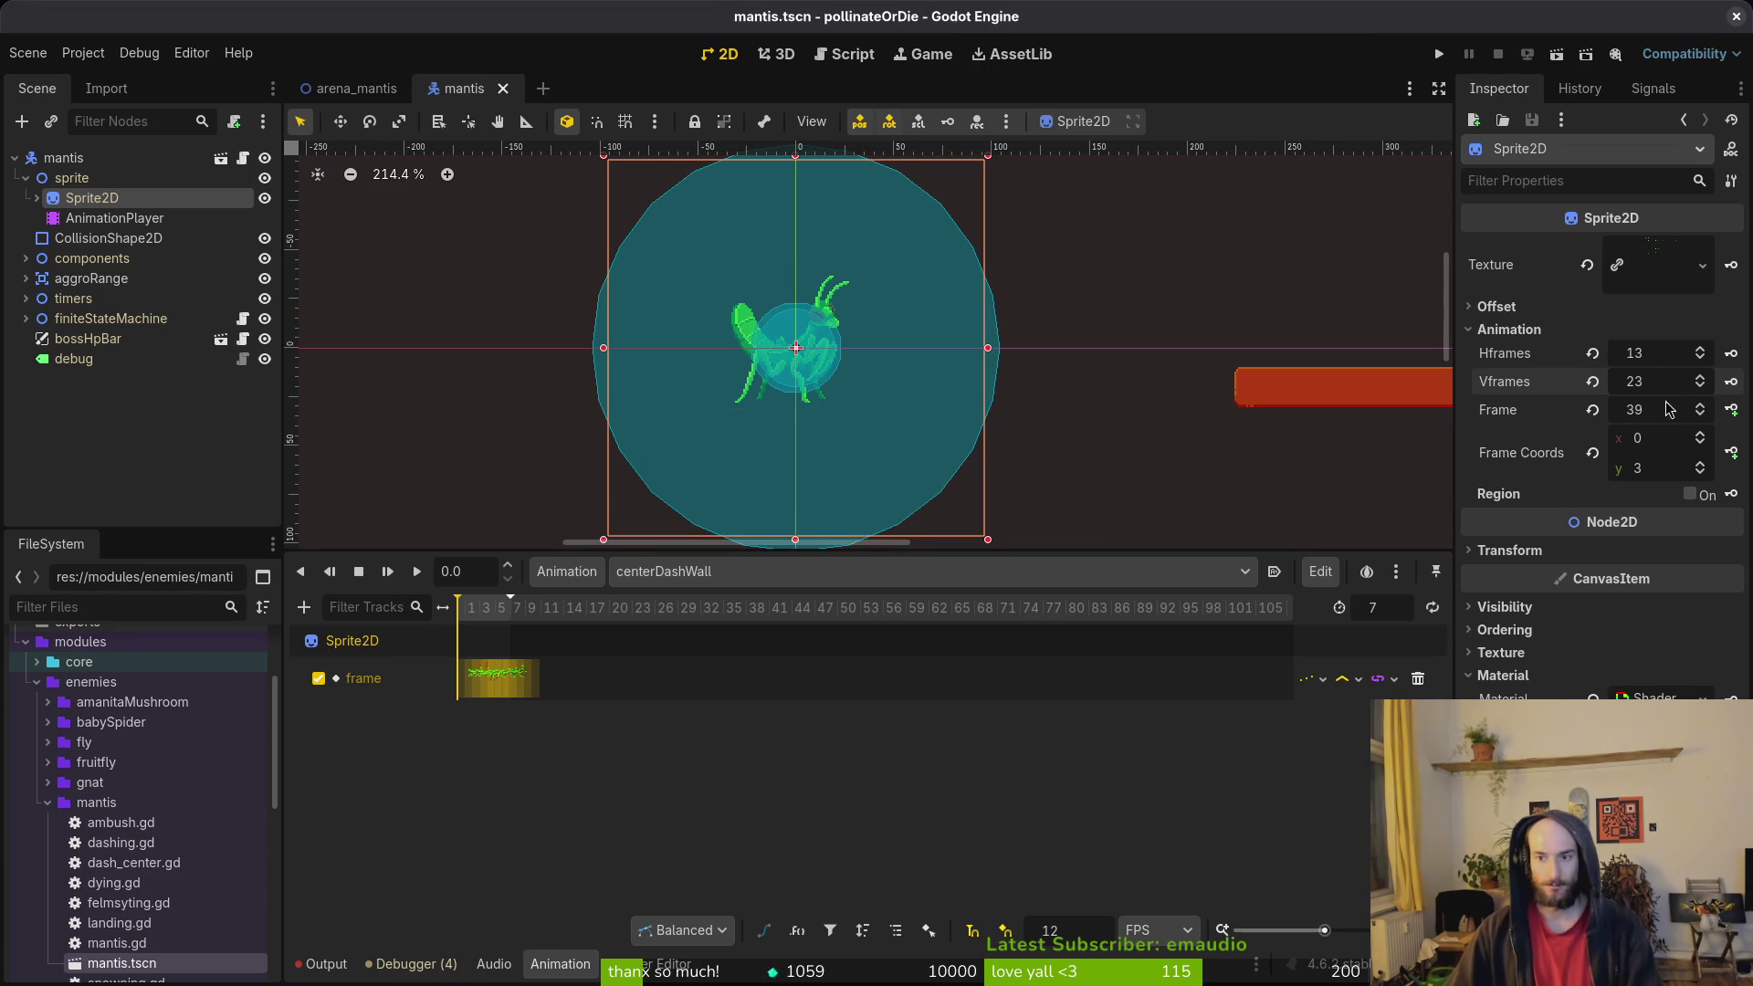
{"action": "left_click_drag", "start_coordinate": [1702, 470], "coordinate": [1707, 484]}
{"action": "key", "text": "ctrl+s"}
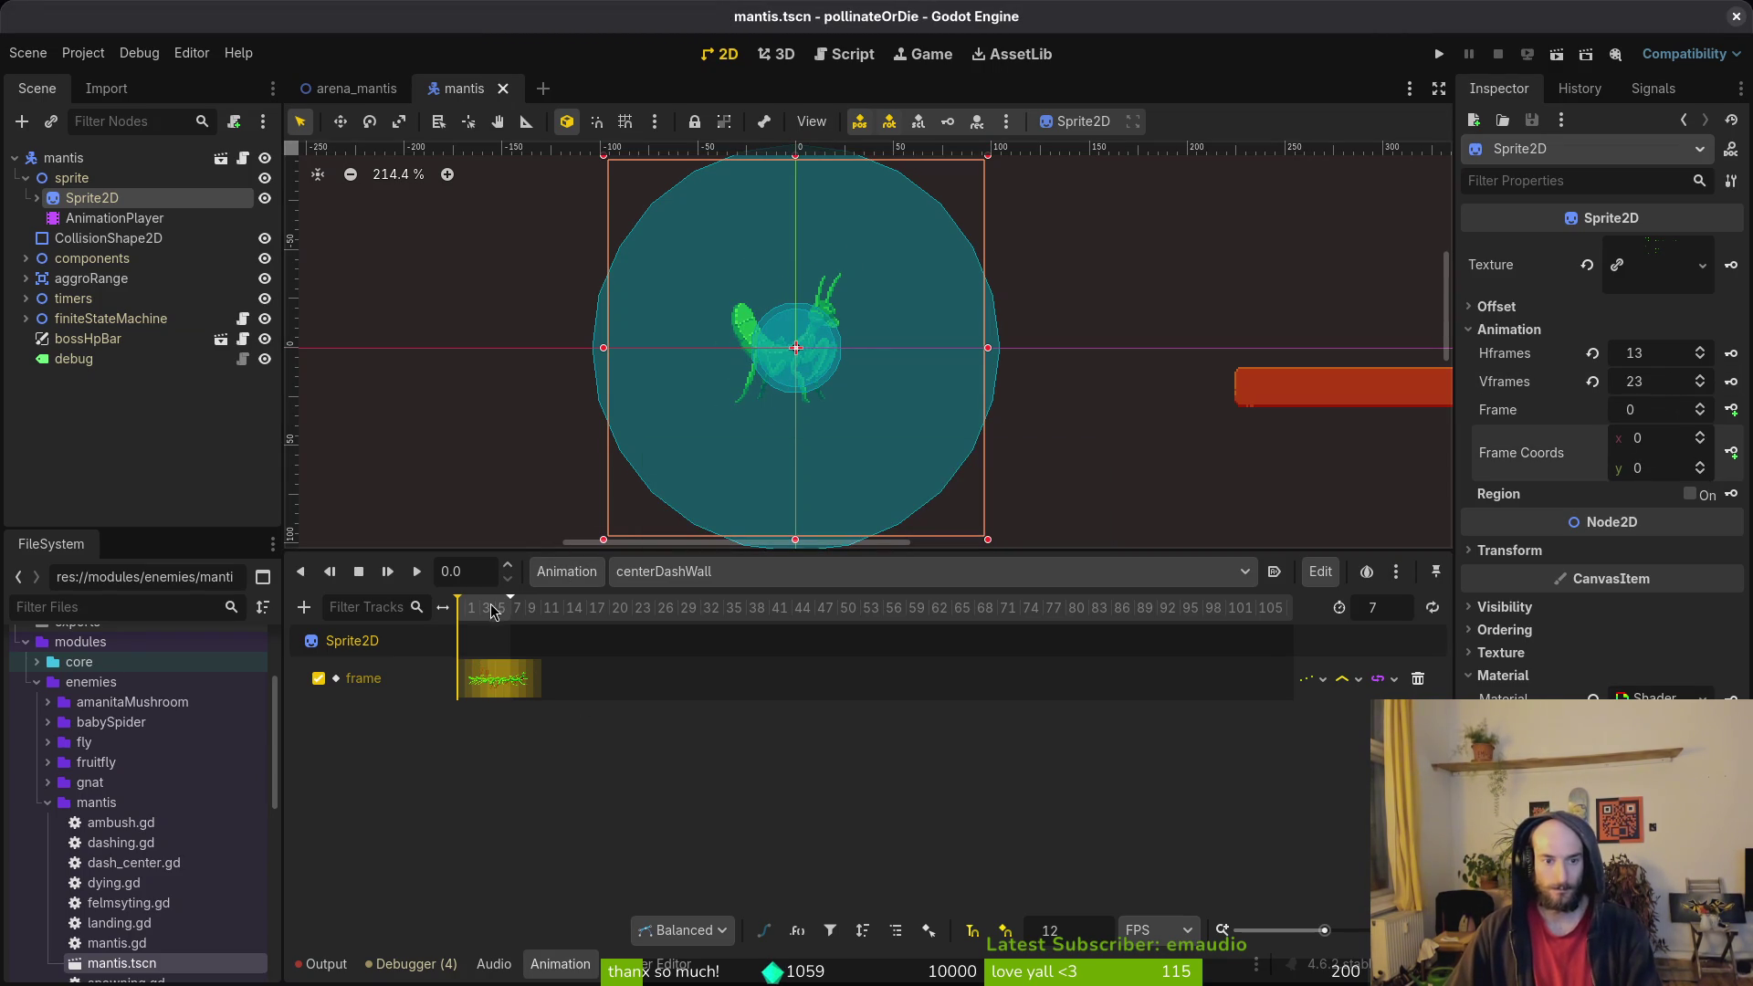
Step: Preview the centerDashWall and centerWindup animations, then load landCenter
{"action": "left_click", "coordinate": [456, 618]}
{"action": "mouse_move", "coordinate": [456, 618]}
{"action": "left_mouse_down"}
{"action": "mouse_move", "coordinate": [508, 613]}
{"action": "mouse_move", "coordinate": [429, 614]}
{"action": "left_mouse_up"}
{"action": "left_click", "coordinate": [767, 572]}
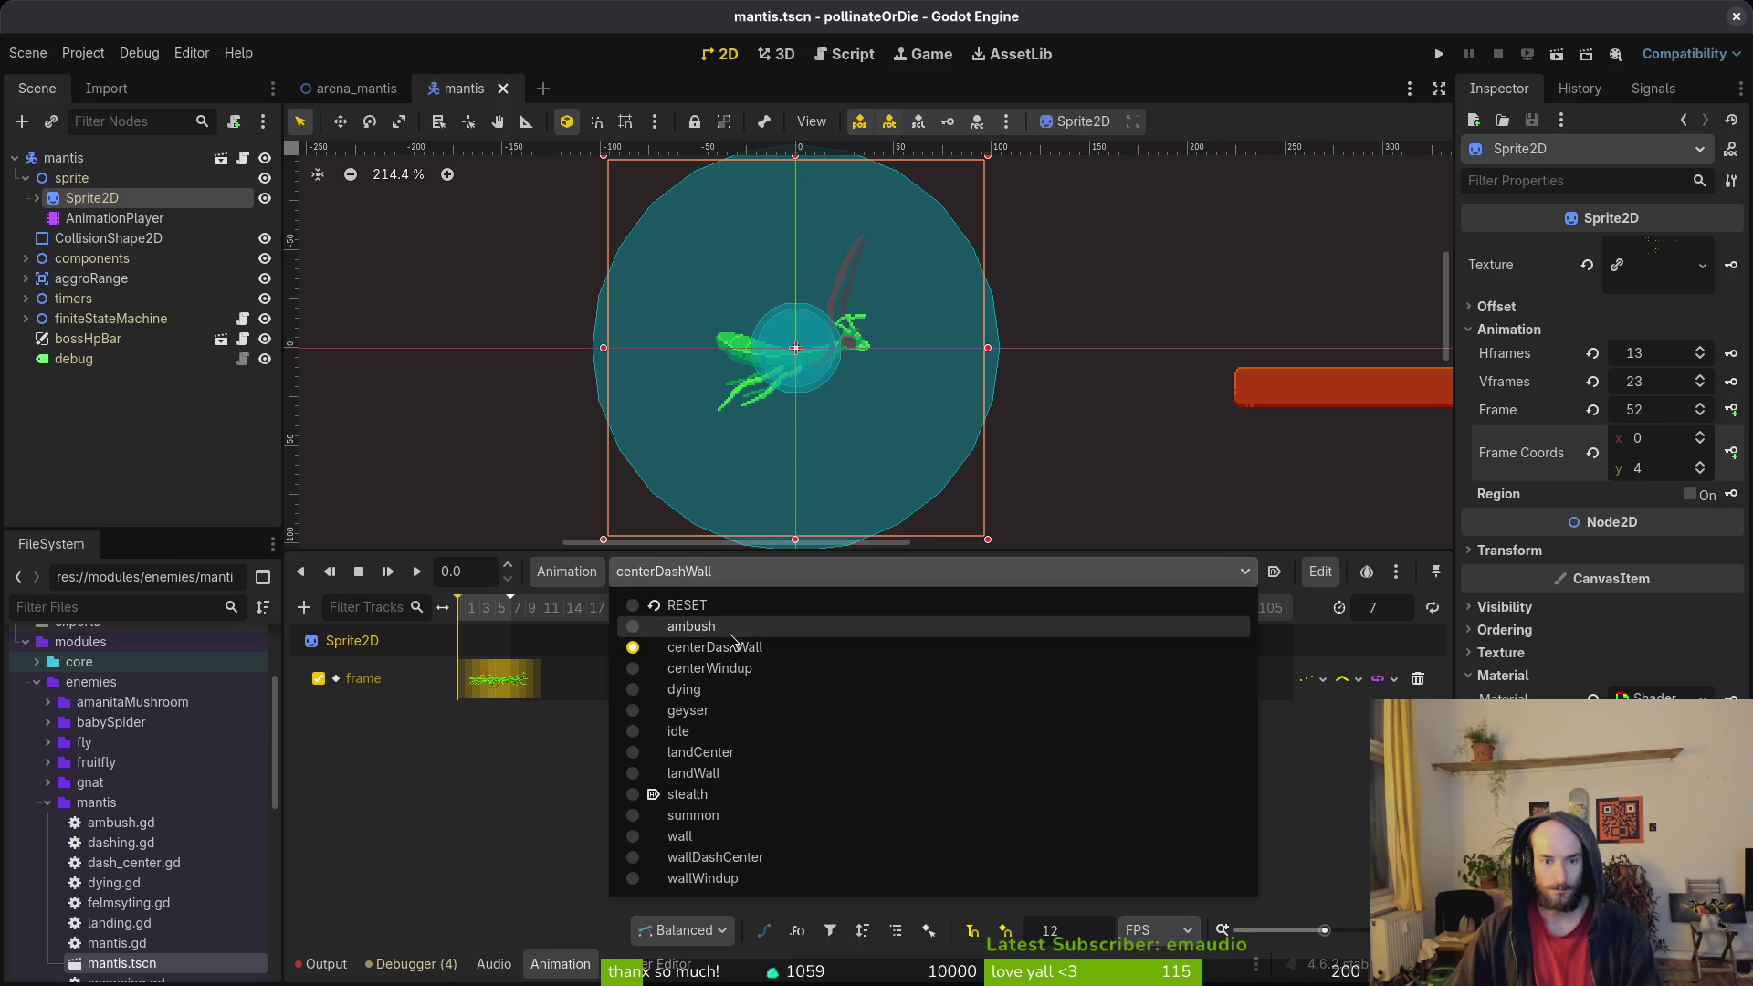
{"action": "left_click", "coordinate": [772, 659]}
{"action": "left_click", "coordinate": [748, 572]}
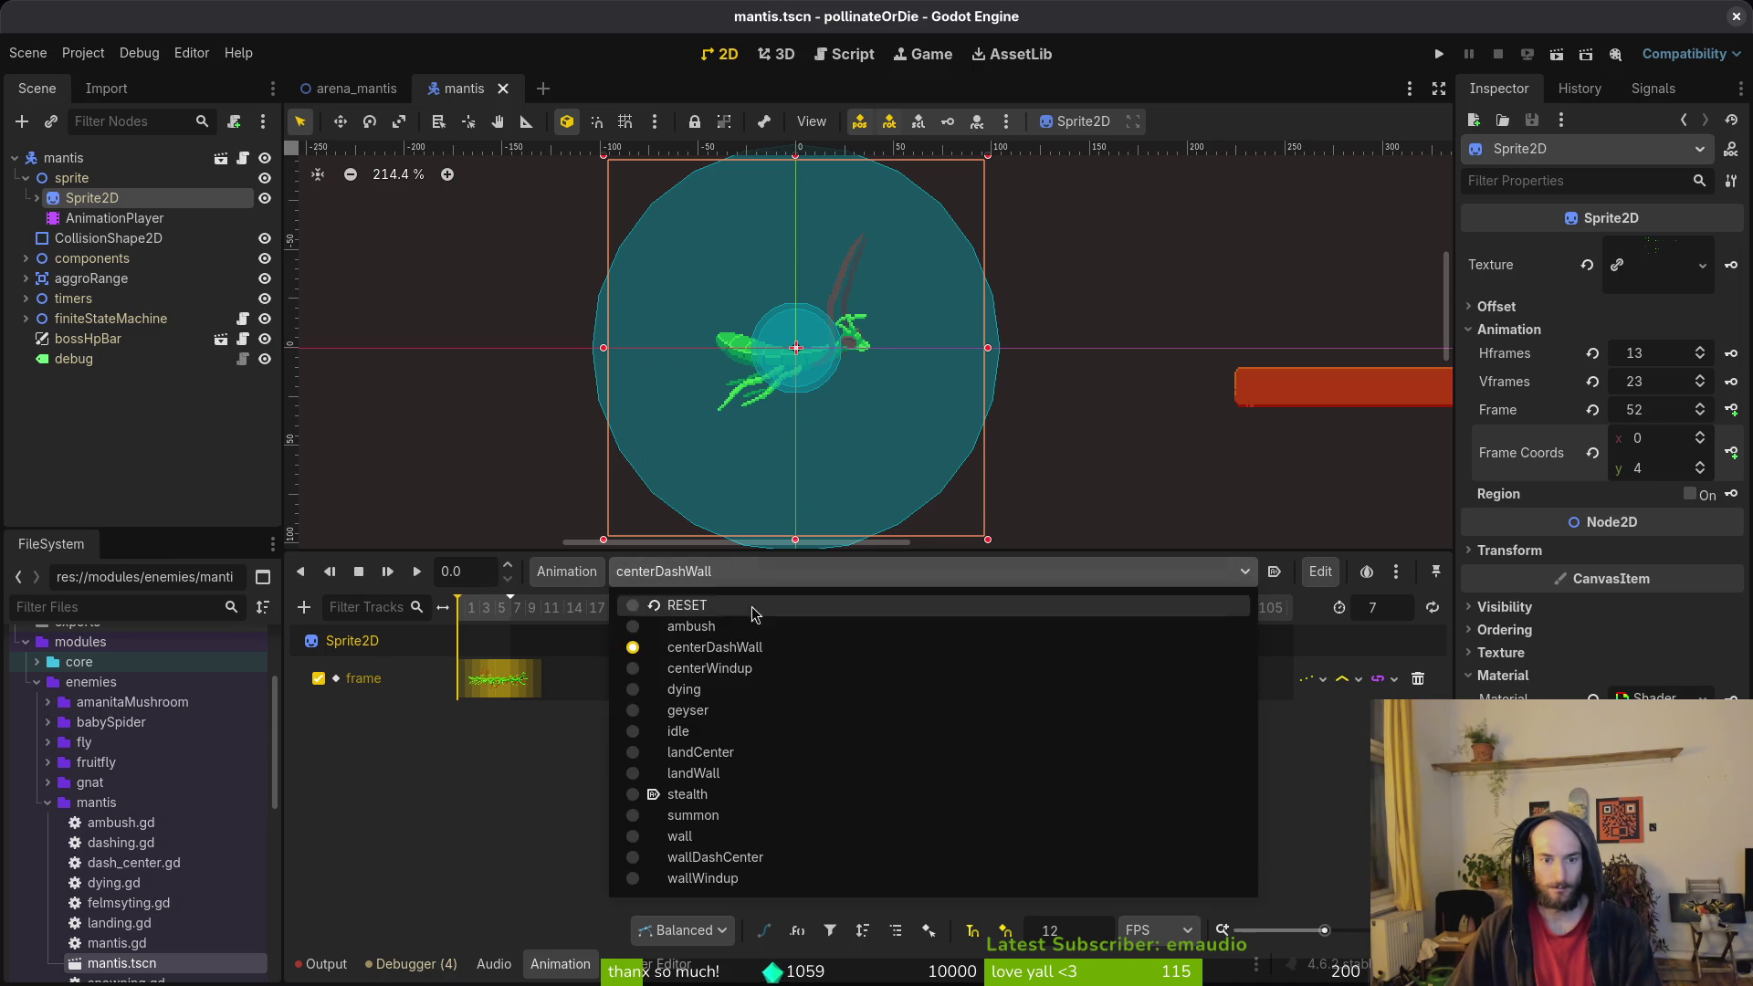
{"action": "left_click", "coordinate": [680, 667]}
{"action": "left_click", "coordinate": [417, 571]}
{"action": "left_click", "coordinate": [722, 572]}
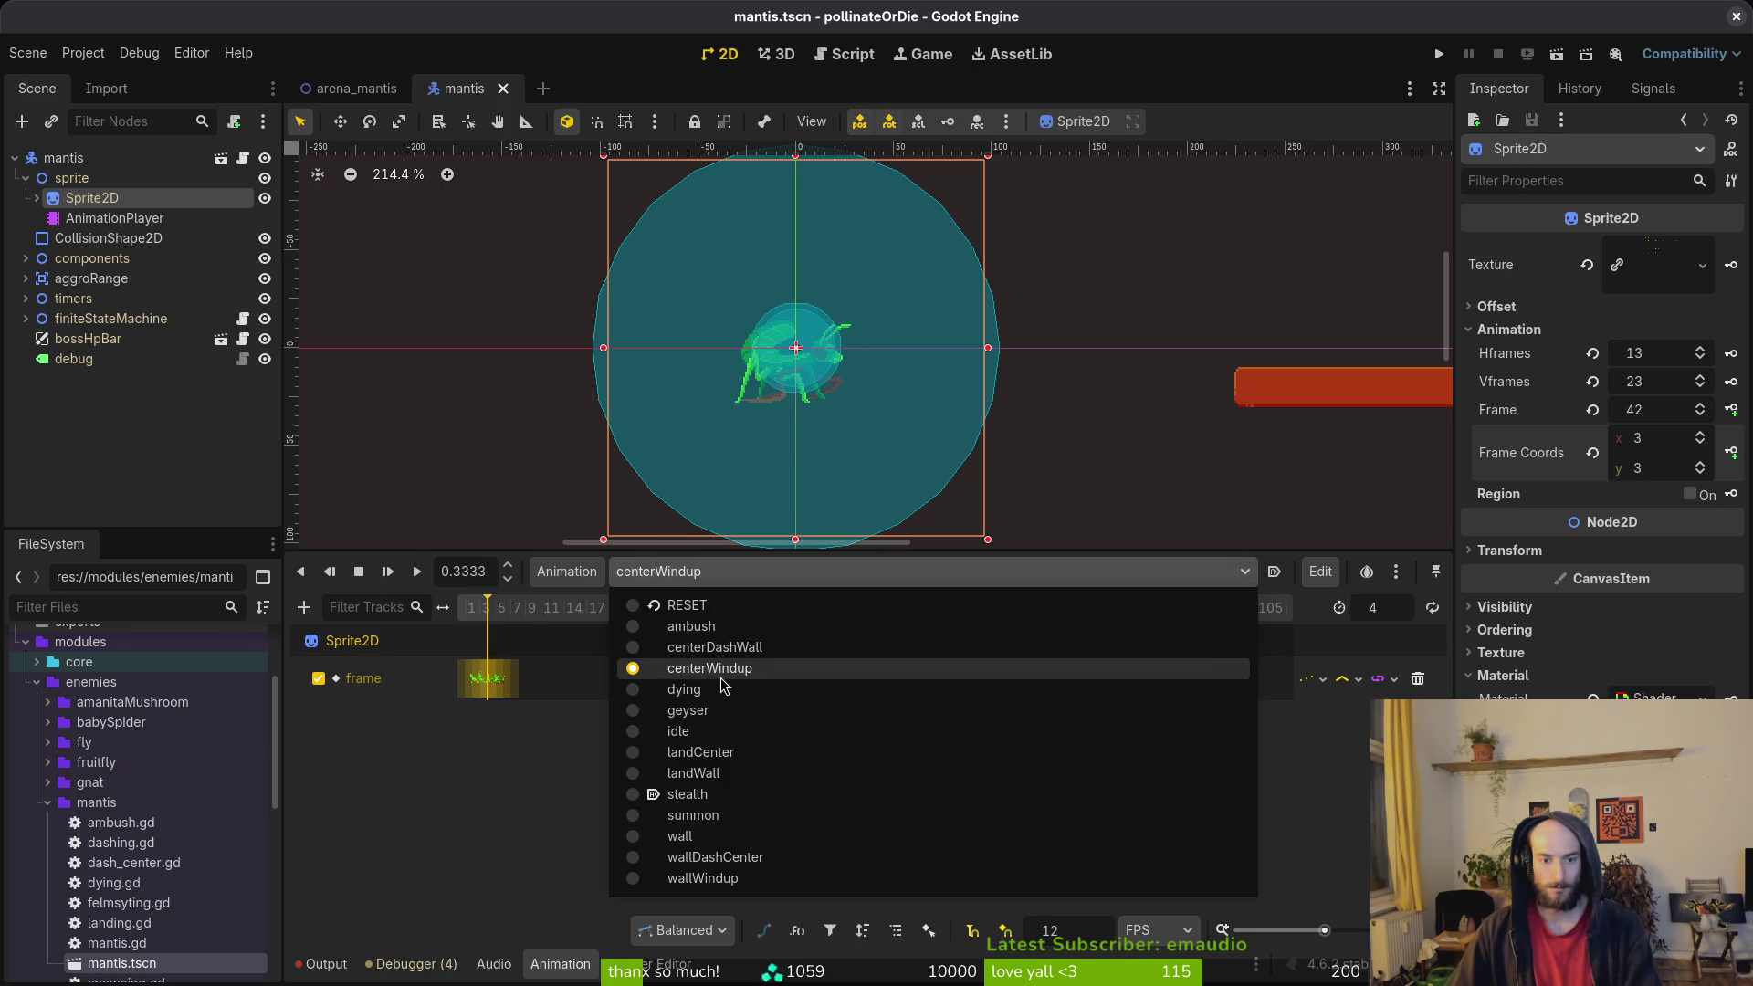
{"action": "left_click", "coordinate": [756, 753]}
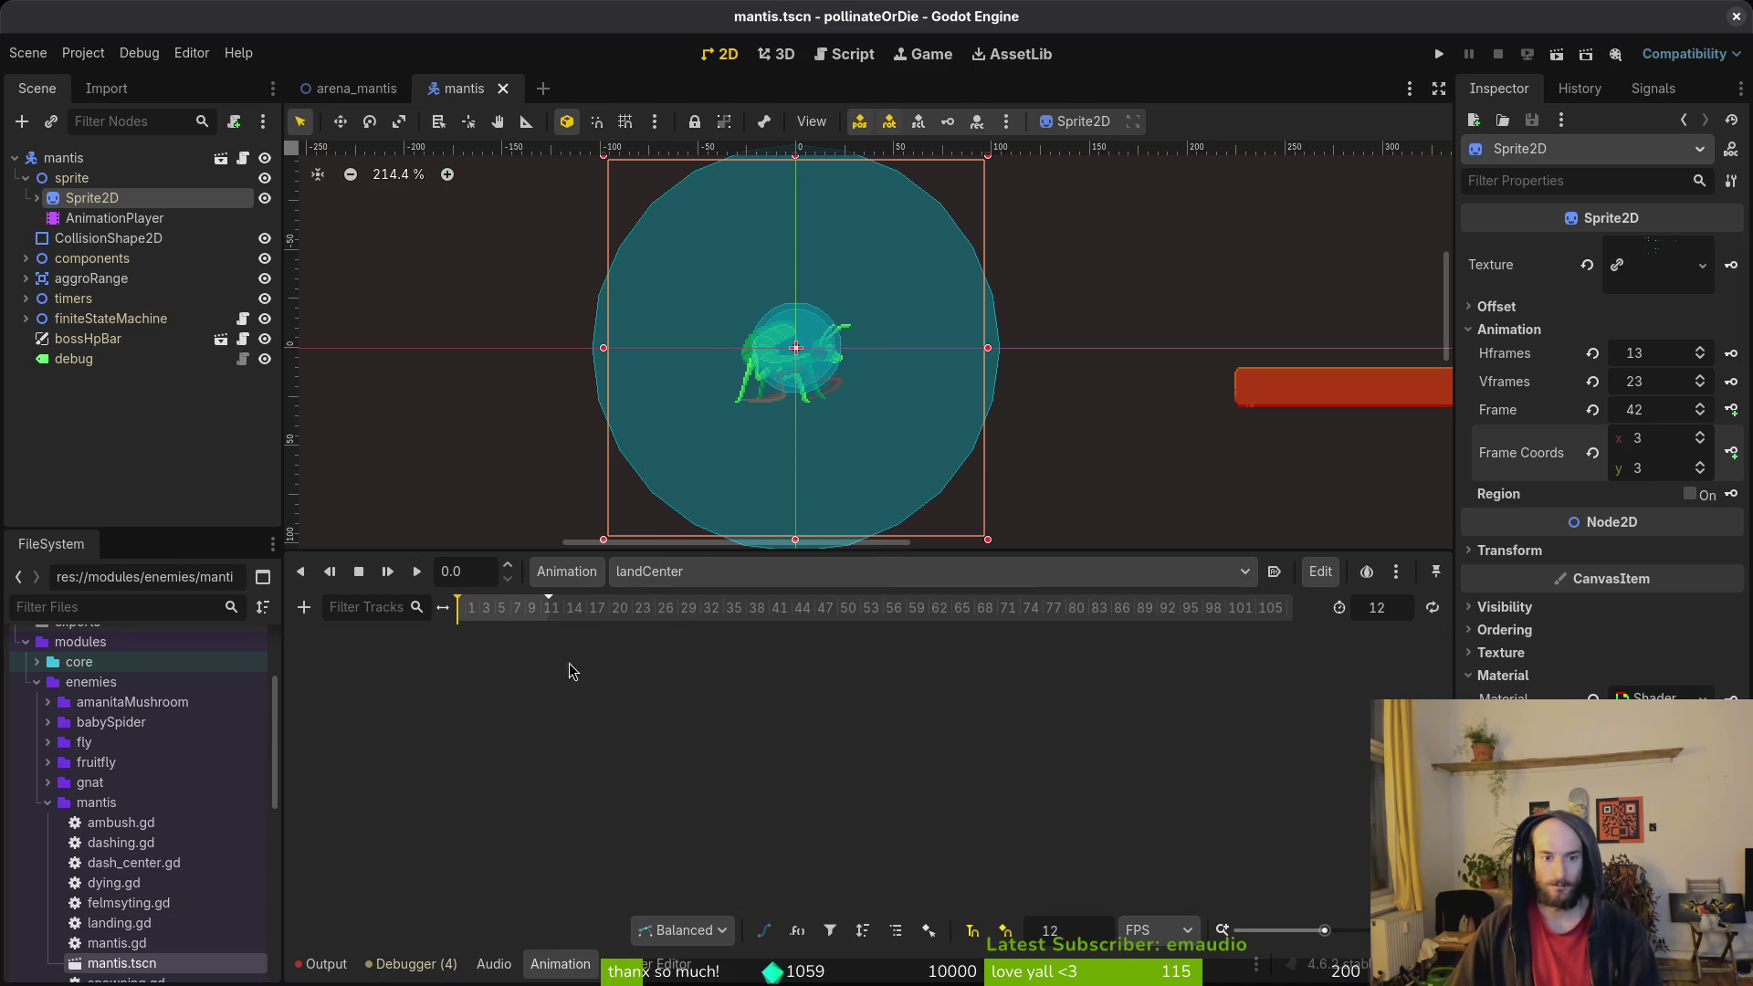
Step: Check frontClaw's frame 52 cel in Aseprite, then reset the sprite frame to 0
{"action": "key", "text": "alt+Tab"}
{"action": "key", "text": "alt+Tab"}
{"action": "key", "text": "alt+Tab"}
{"action": "scroll", "coordinate": [785, 849], "scroll_direction": "right", "scroll_amount": 5}
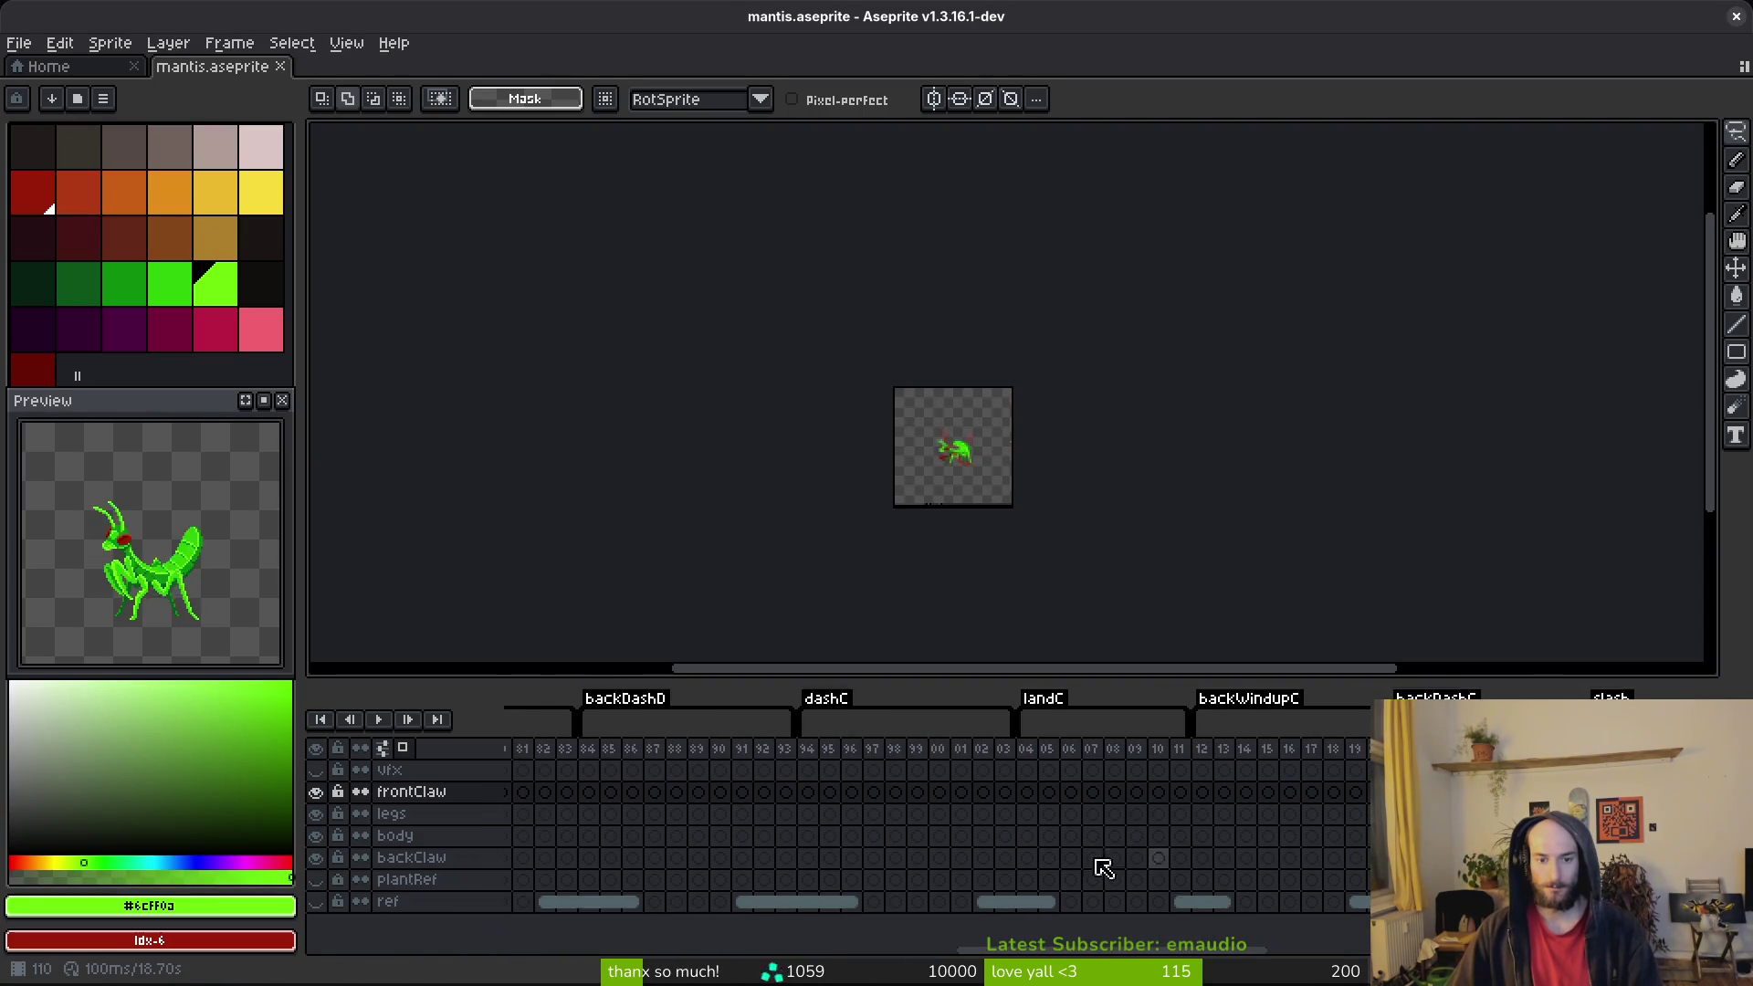
{"action": "scroll", "coordinate": [794, 863], "scroll_direction": "left", "scroll_amount": 5}
{"action": "left_click", "coordinate": [1087, 793]}
{"action": "scroll", "coordinate": [965, 432], "scroll_direction": "up", "scroll_amount": 4}
{"action": "key", "text": "alt+Tab"}
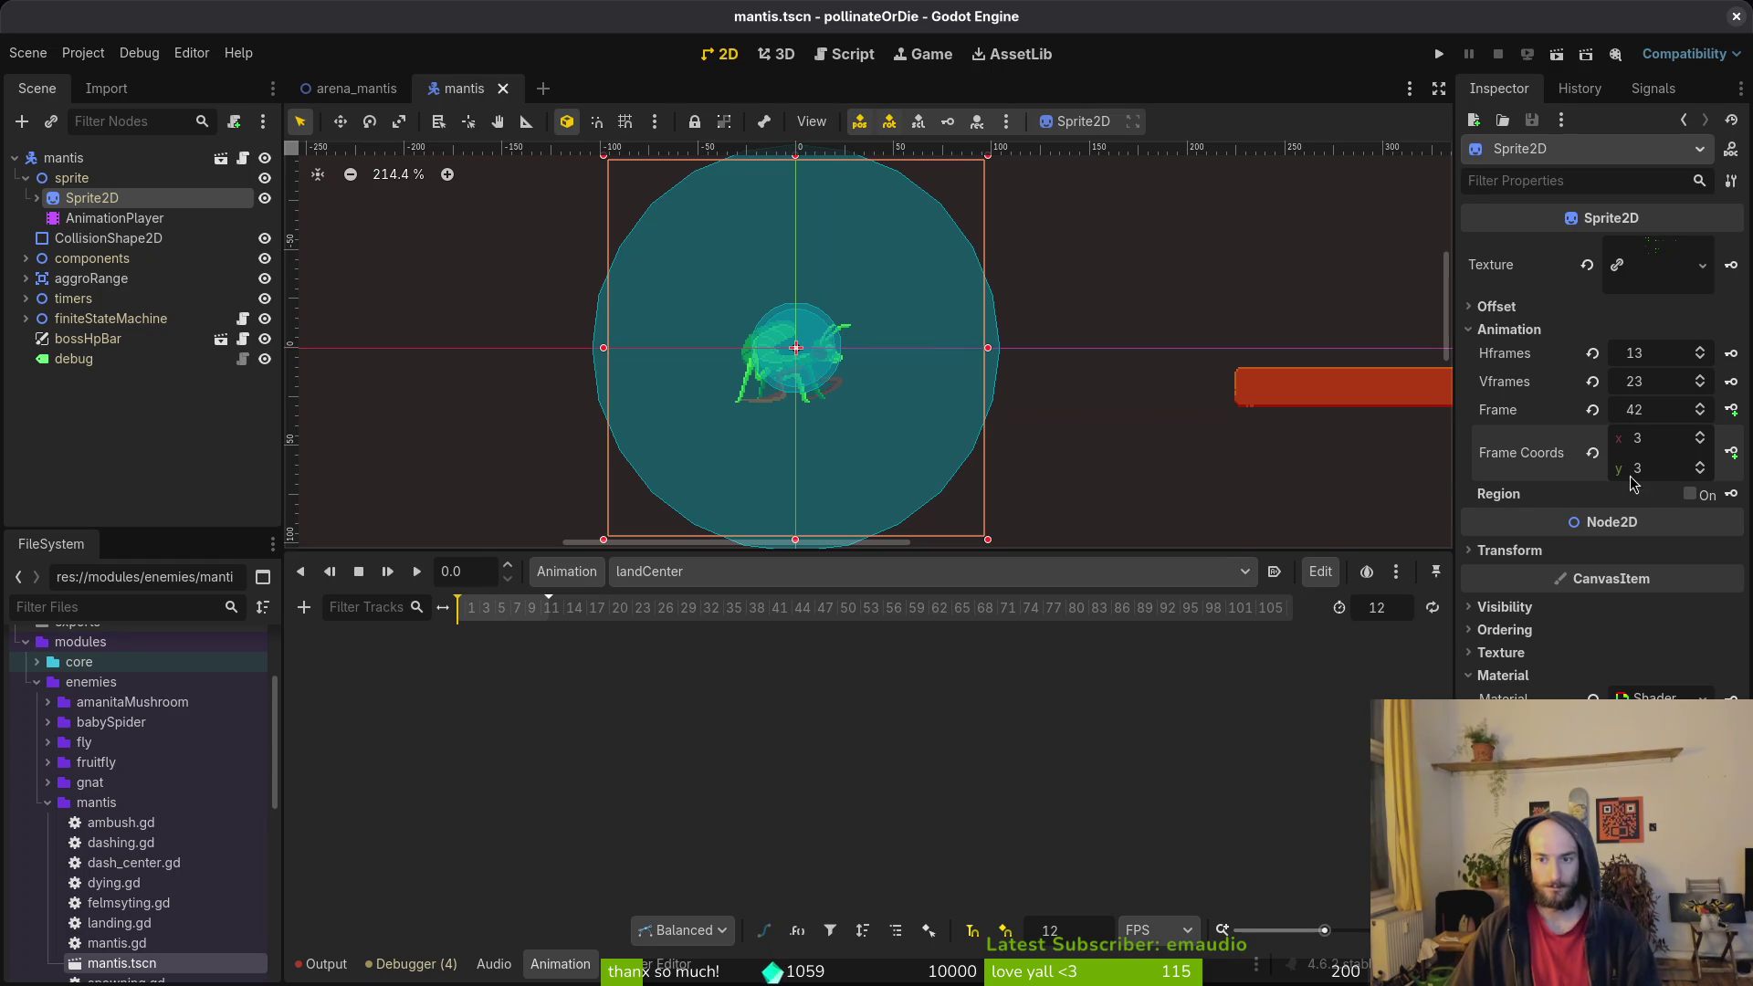
{"action": "left_click", "coordinate": [1594, 410]}
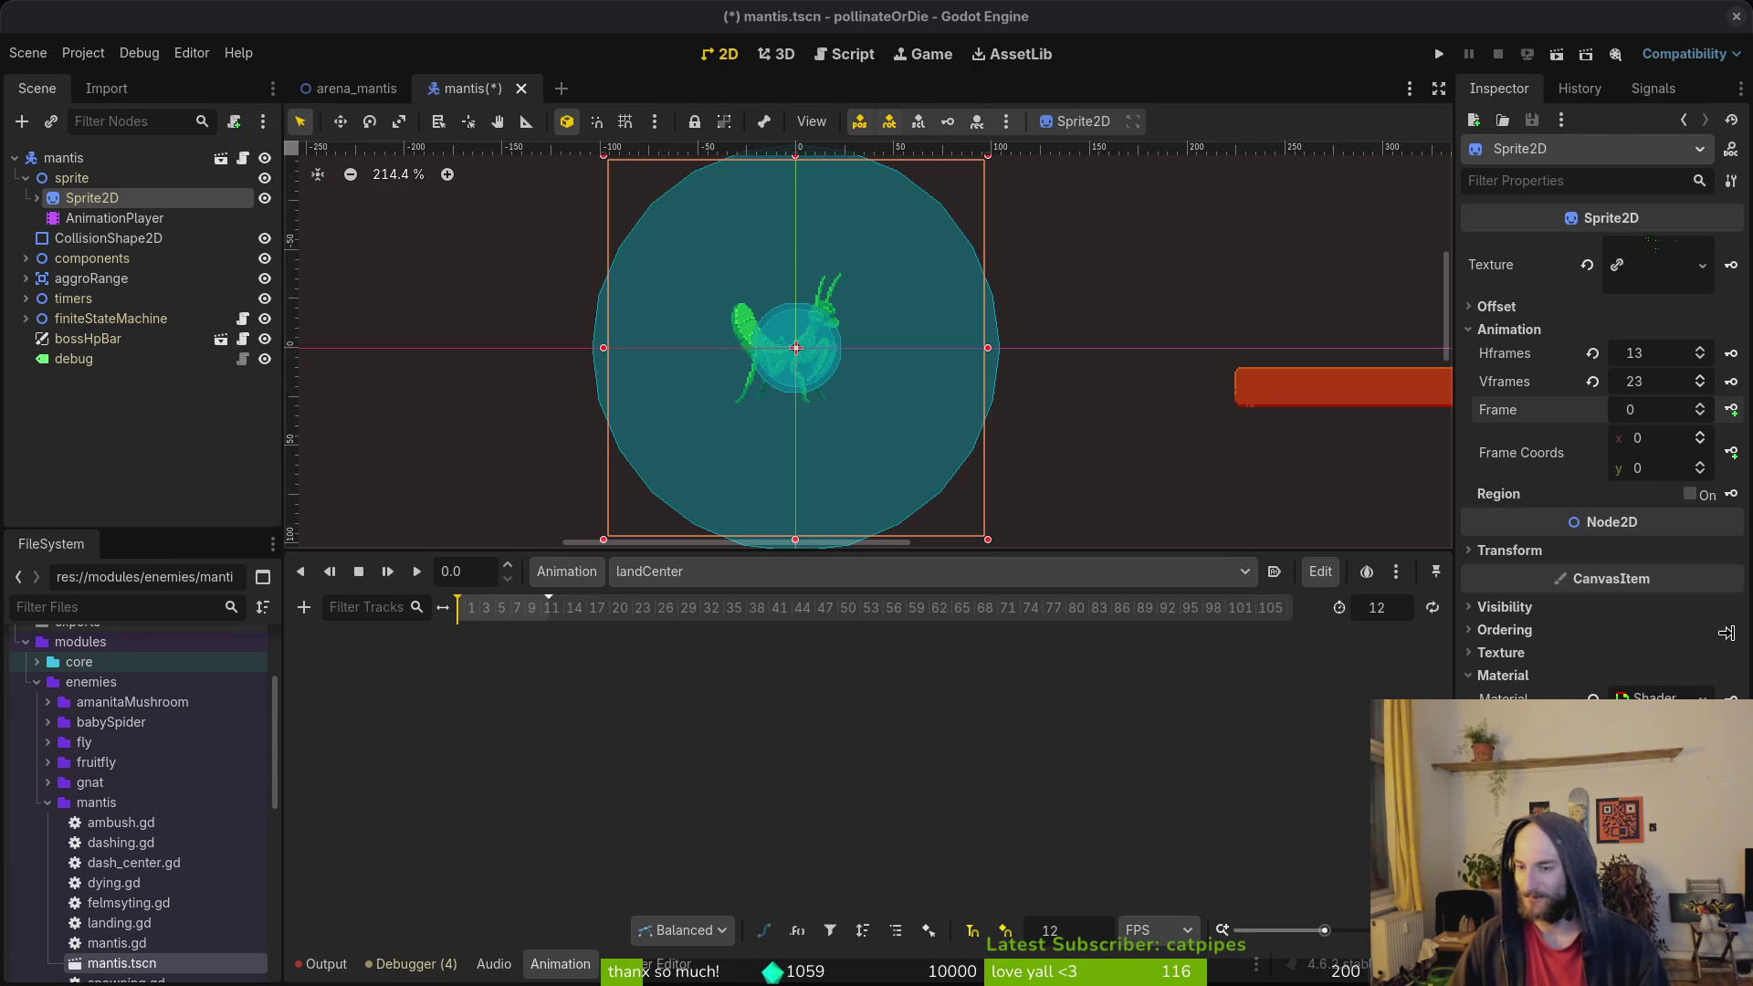
Step: Raise the sprite's frame row to 8, compare with Aseprite, and save the scene
{"action": "left_click", "coordinate": [1703, 466]}
{"action": "left_click", "coordinate": [1703, 466]}
{"action": "left_click", "coordinate": [1703, 465]}
{"action": "left_click", "coordinate": [1703, 466]}
{"action": "left_click", "coordinate": [1703, 465]}
{"action": "left_click", "coordinate": [1703, 466]}
{"action": "left_click", "coordinate": [1703, 465]}
{"action": "left_click", "coordinate": [1703, 465]}
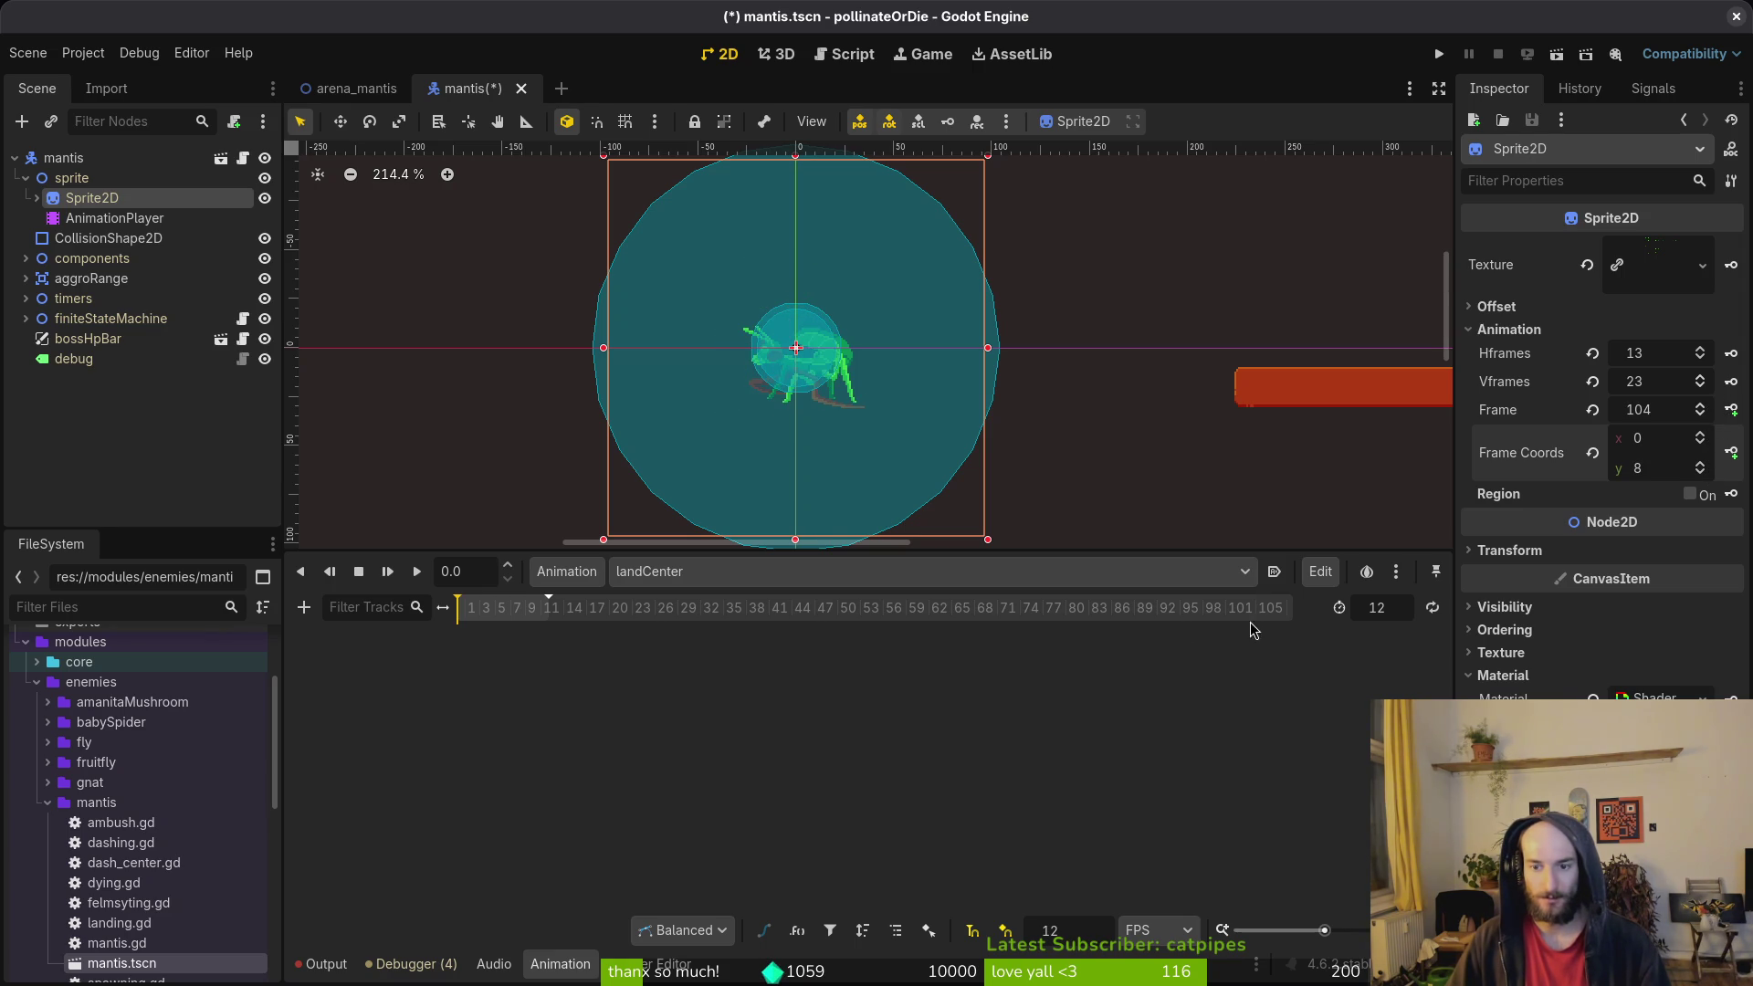
{"action": "key", "text": "alt+Tab"}
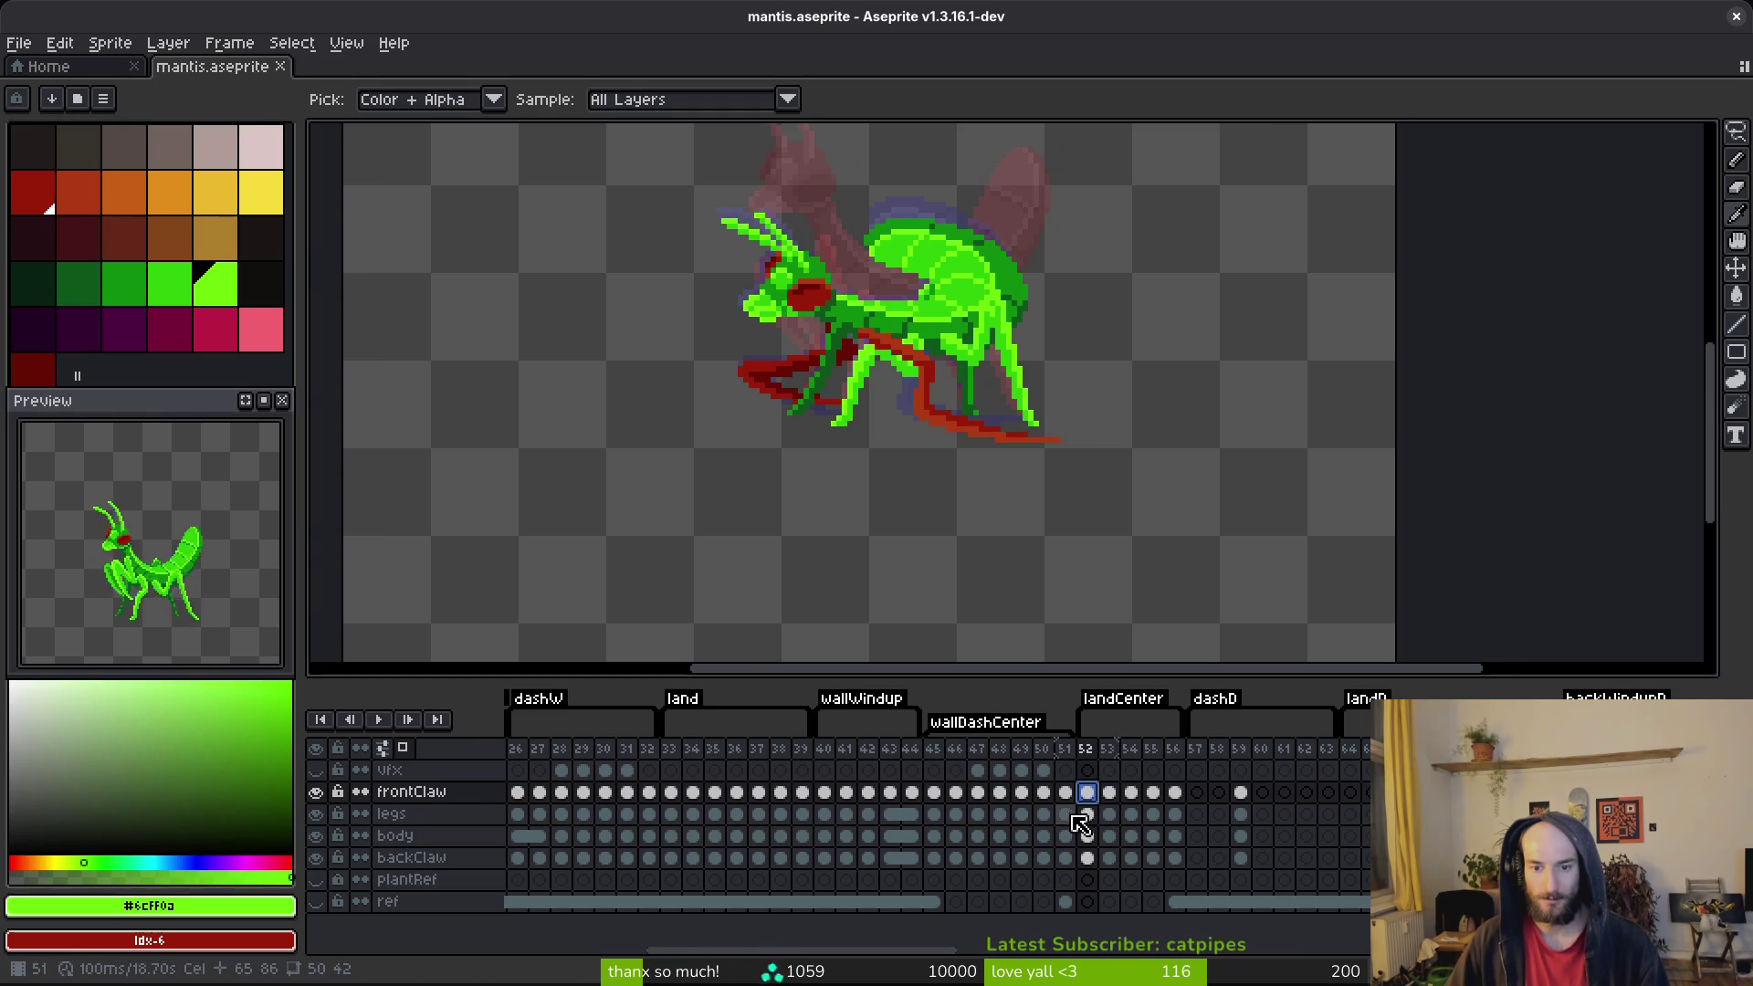
{"action": "key", "text": "alt+Tab"}
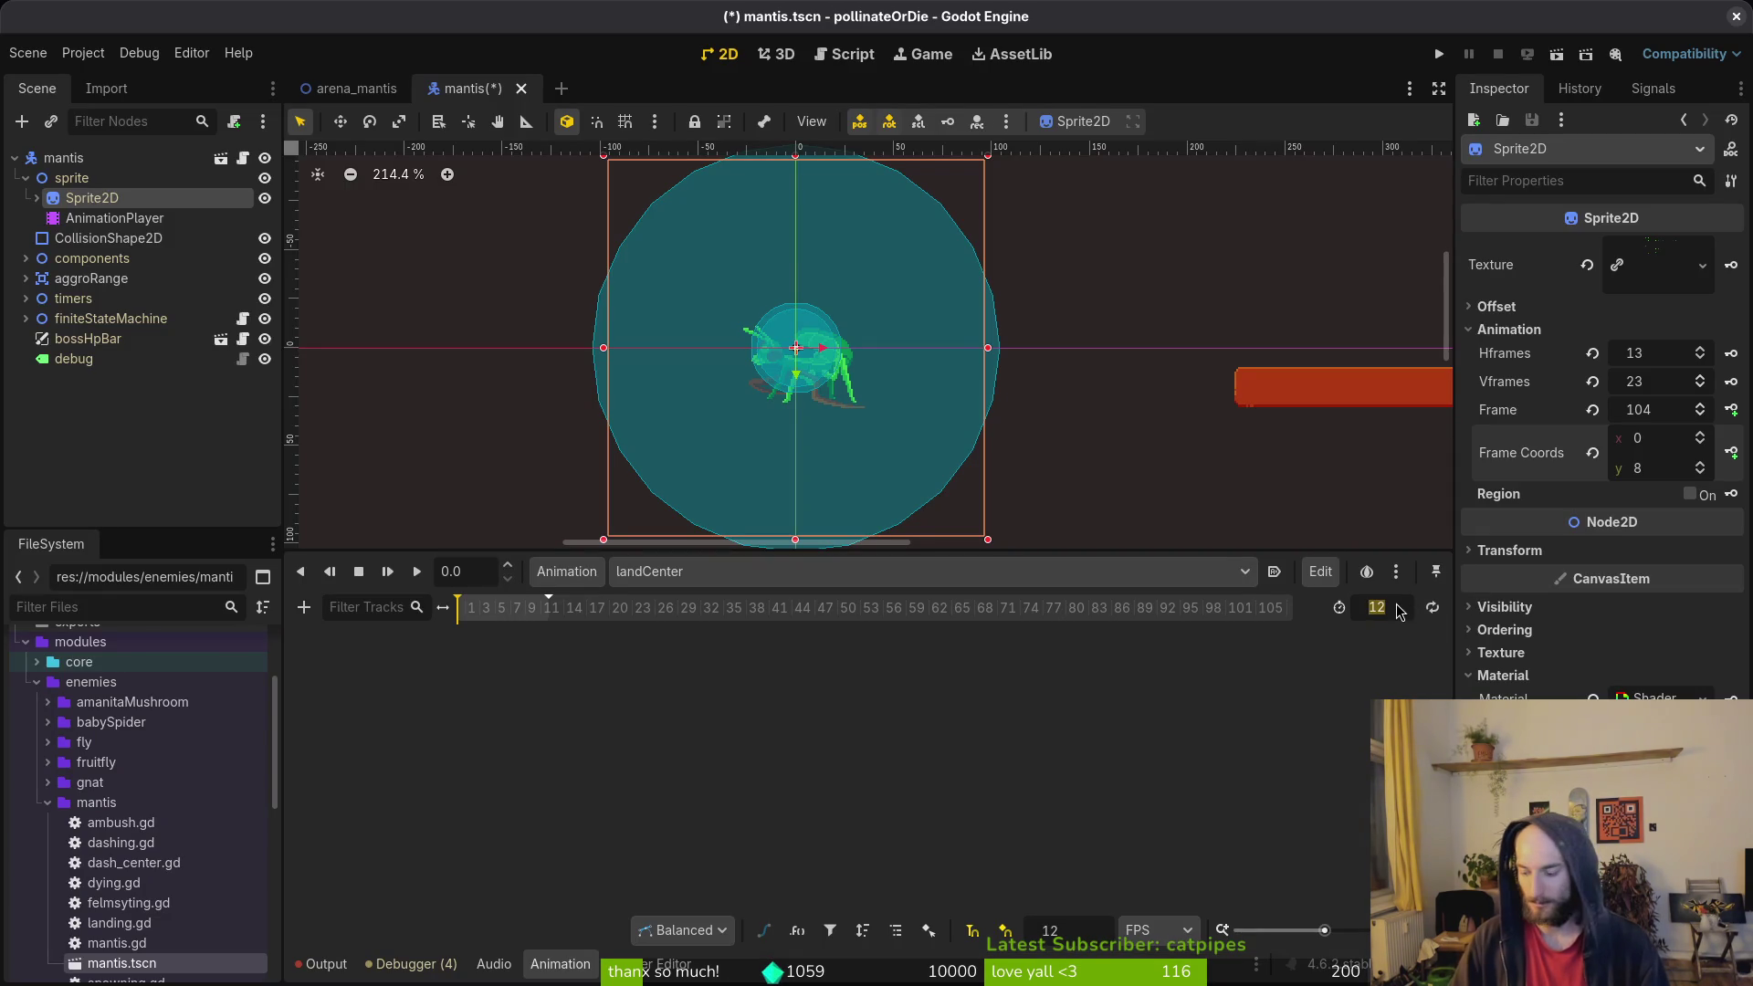
{"action": "key", "text": "ctrl+s"}
Step: Shrink the animation panel to enlarge the canvas, pan the view, and select Sprite2D
{"action": "scroll", "coordinate": [861, 411], "scroll_direction": "down", "scroll_amount": 3}
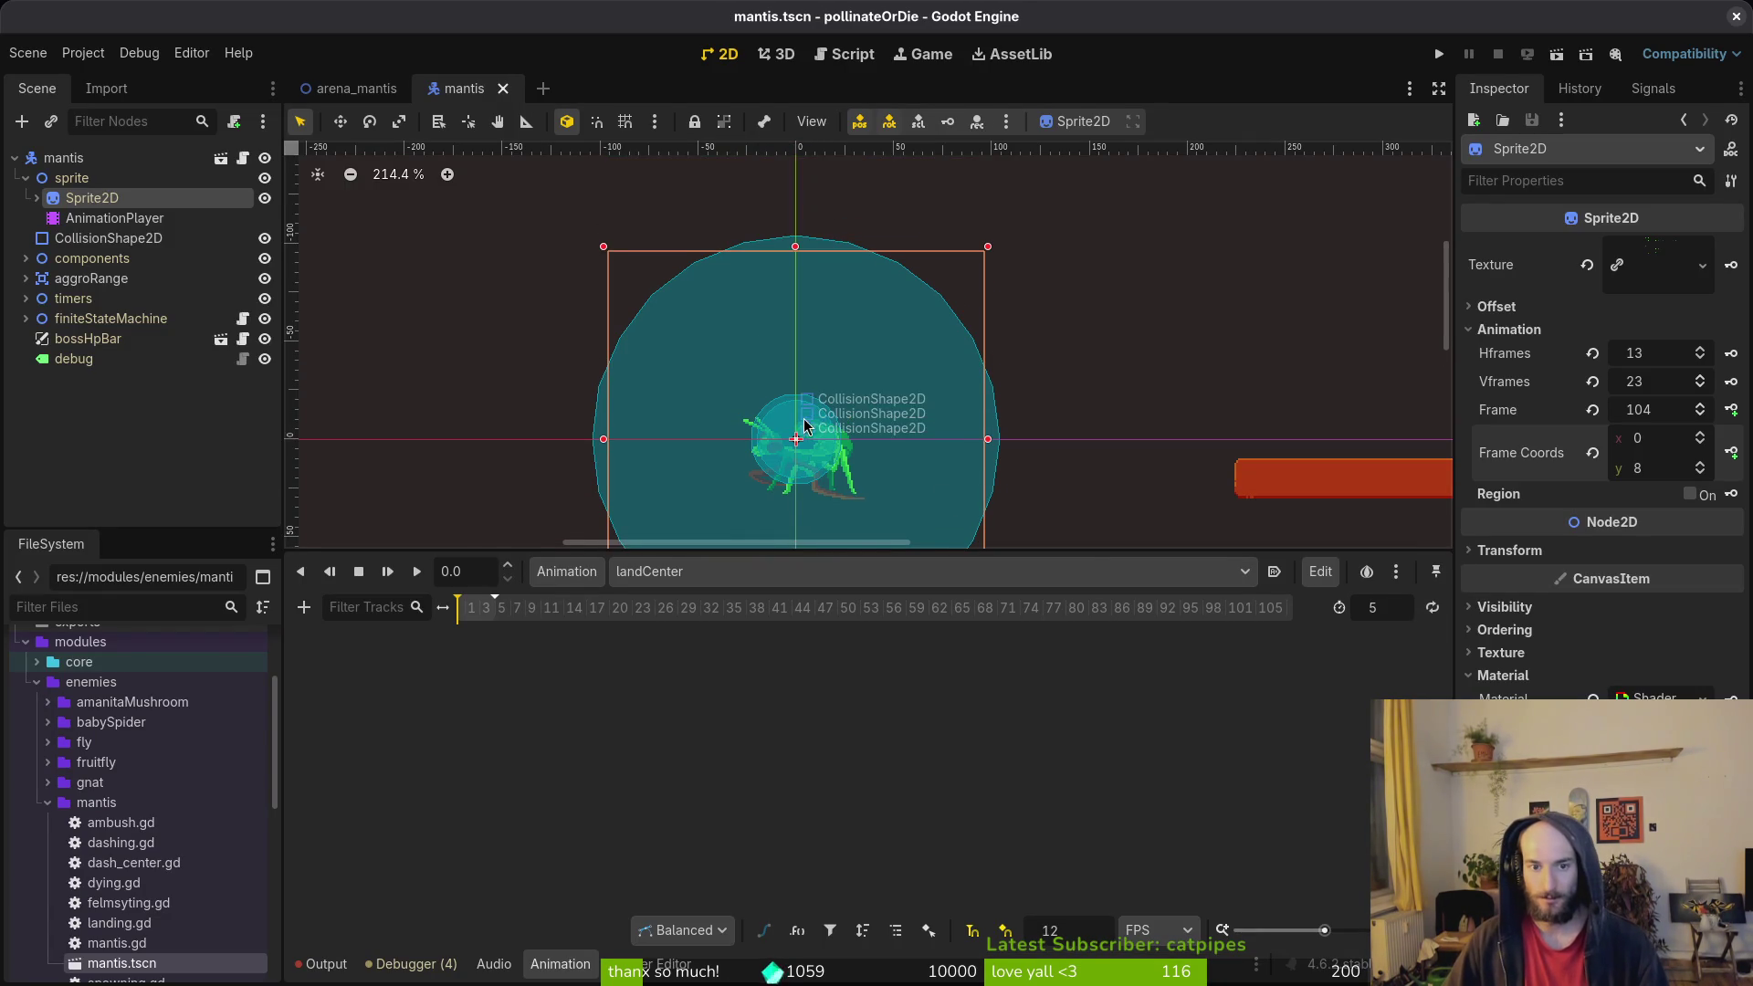
{"action": "scroll", "coordinate": [869, 363], "scroll_direction": "down", "scroll_amount": 2}
{"action": "scroll", "coordinate": [931, 325], "scroll_direction": "up", "scroll_amount": 1}
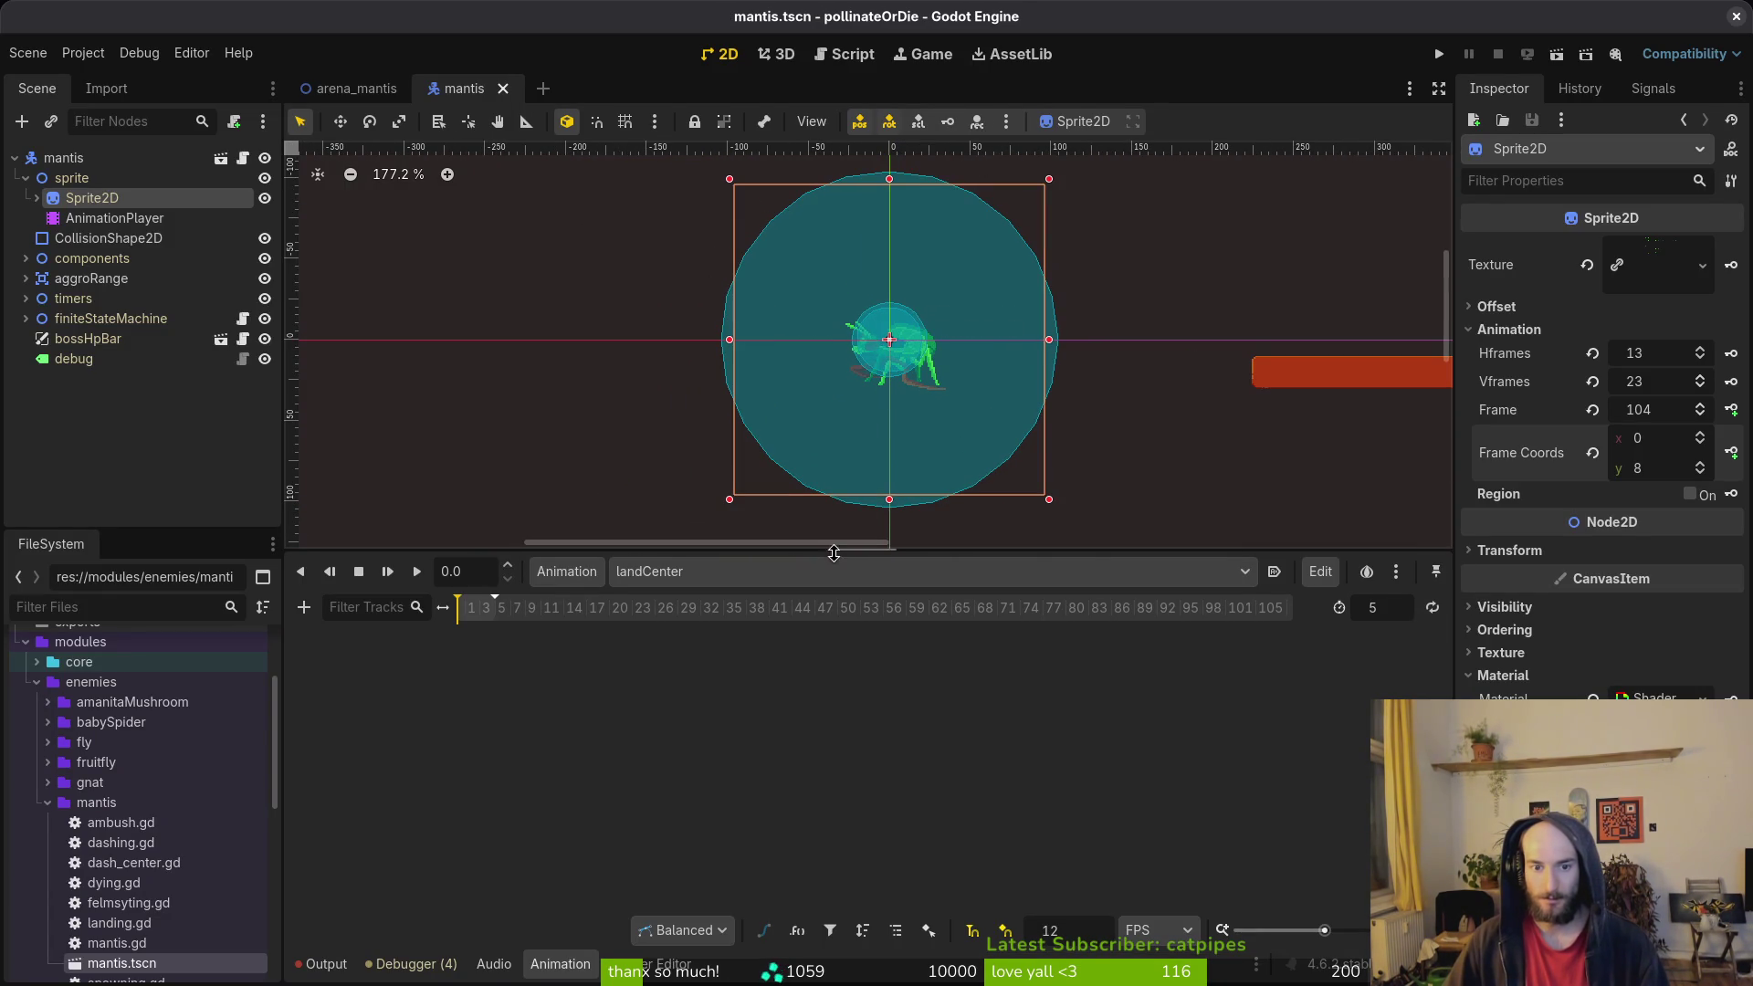
{"action": "left_click_drag", "start_coordinate": [833, 550], "coordinate": [833, 722]}
{"action": "left_click", "coordinate": [998, 685]}
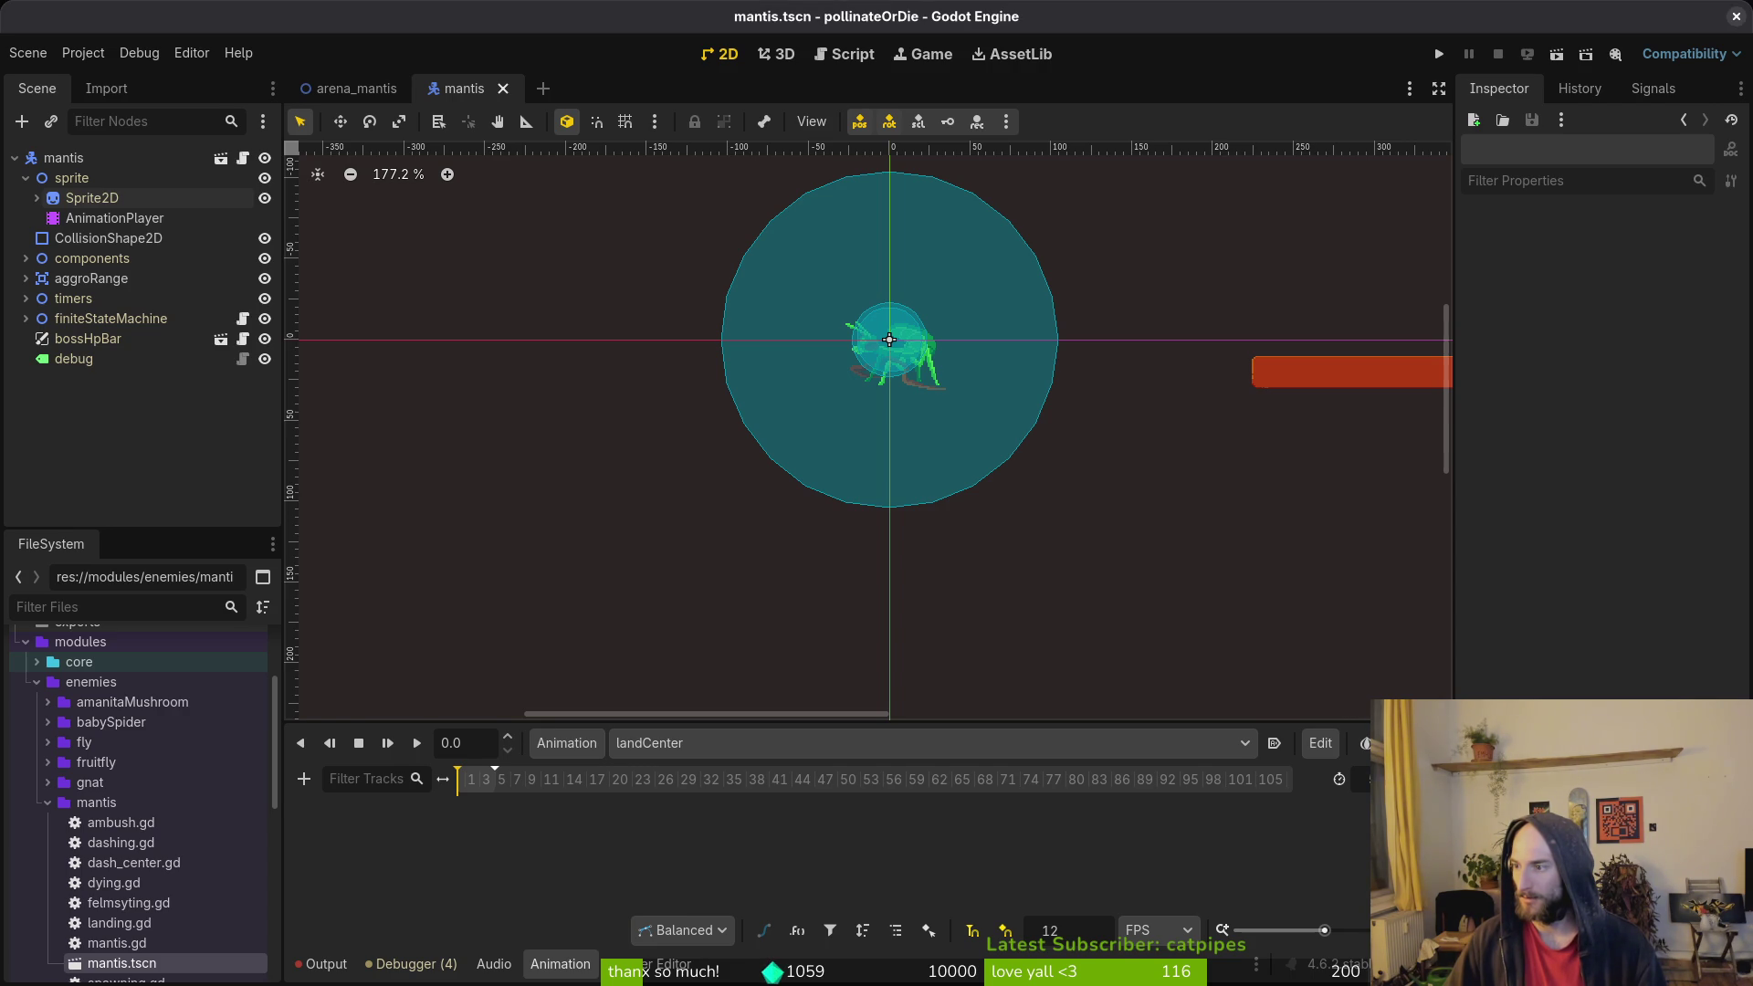
{"action": "scroll", "coordinate": [1032, 562], "scroll_direction": "right", "scroll_amount": 3}
{"action": "scroll", "coordinate": [922, 593], "scroll_direction": "up", "scroll_amount": 1}
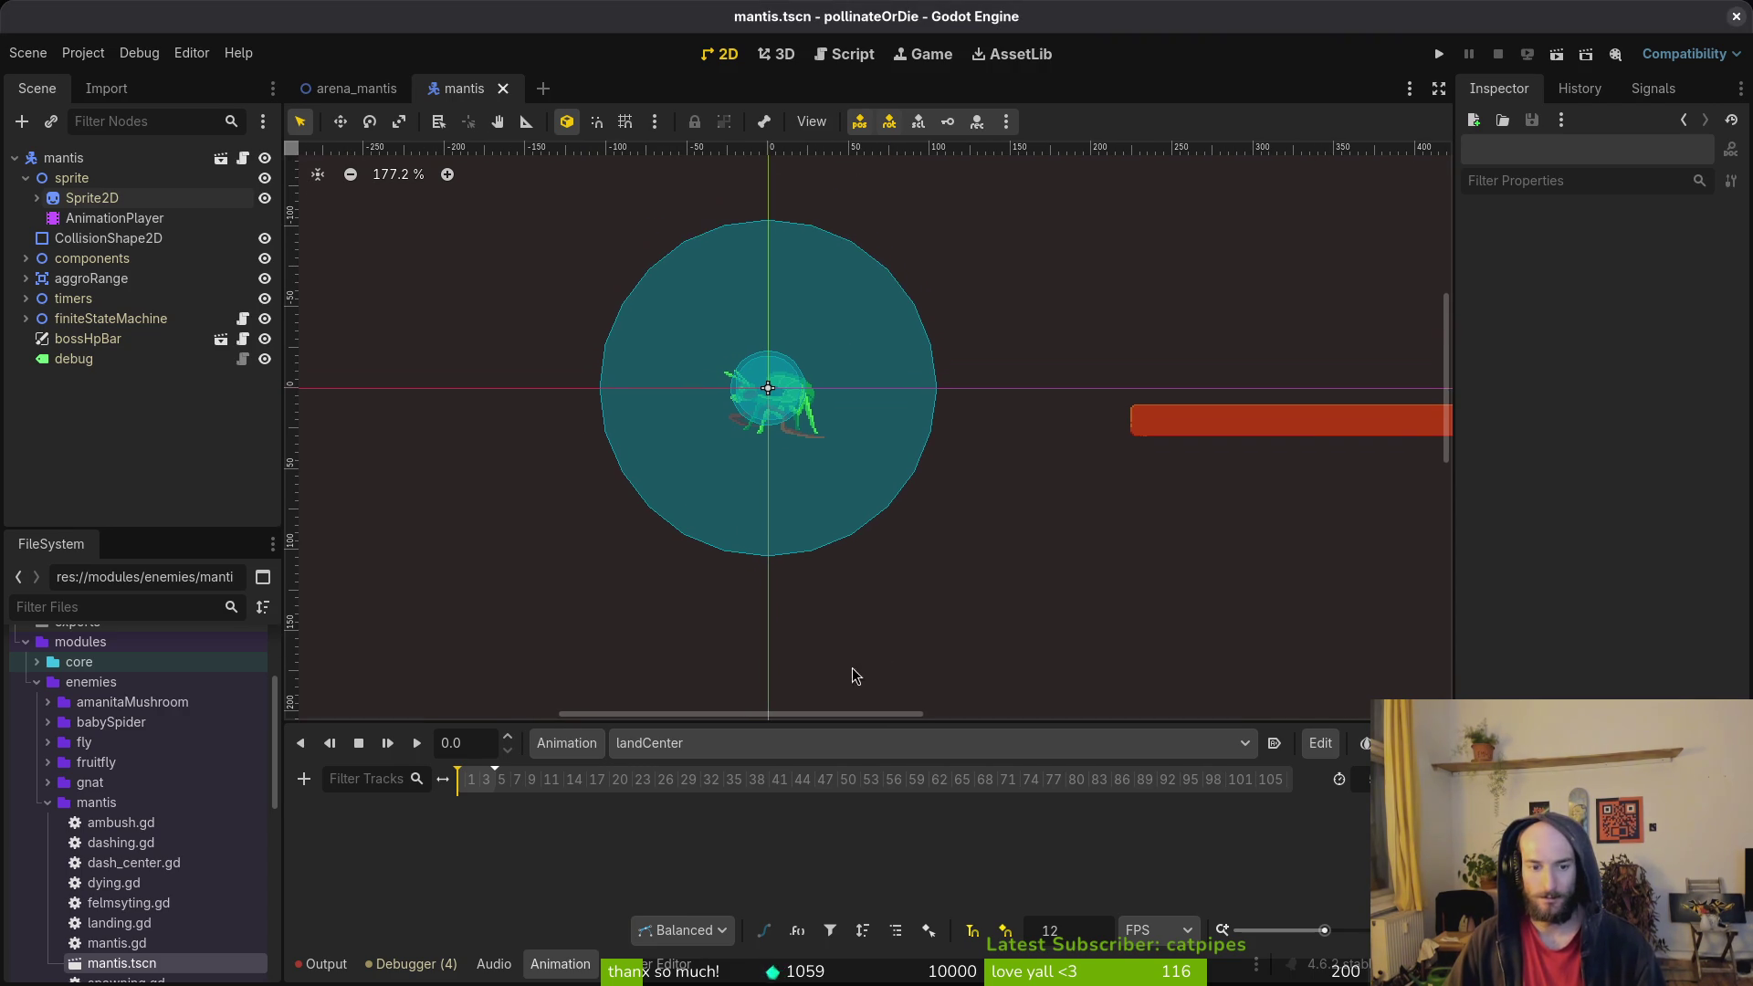
{"action": "left_click", "coordinate": [79, 202]}
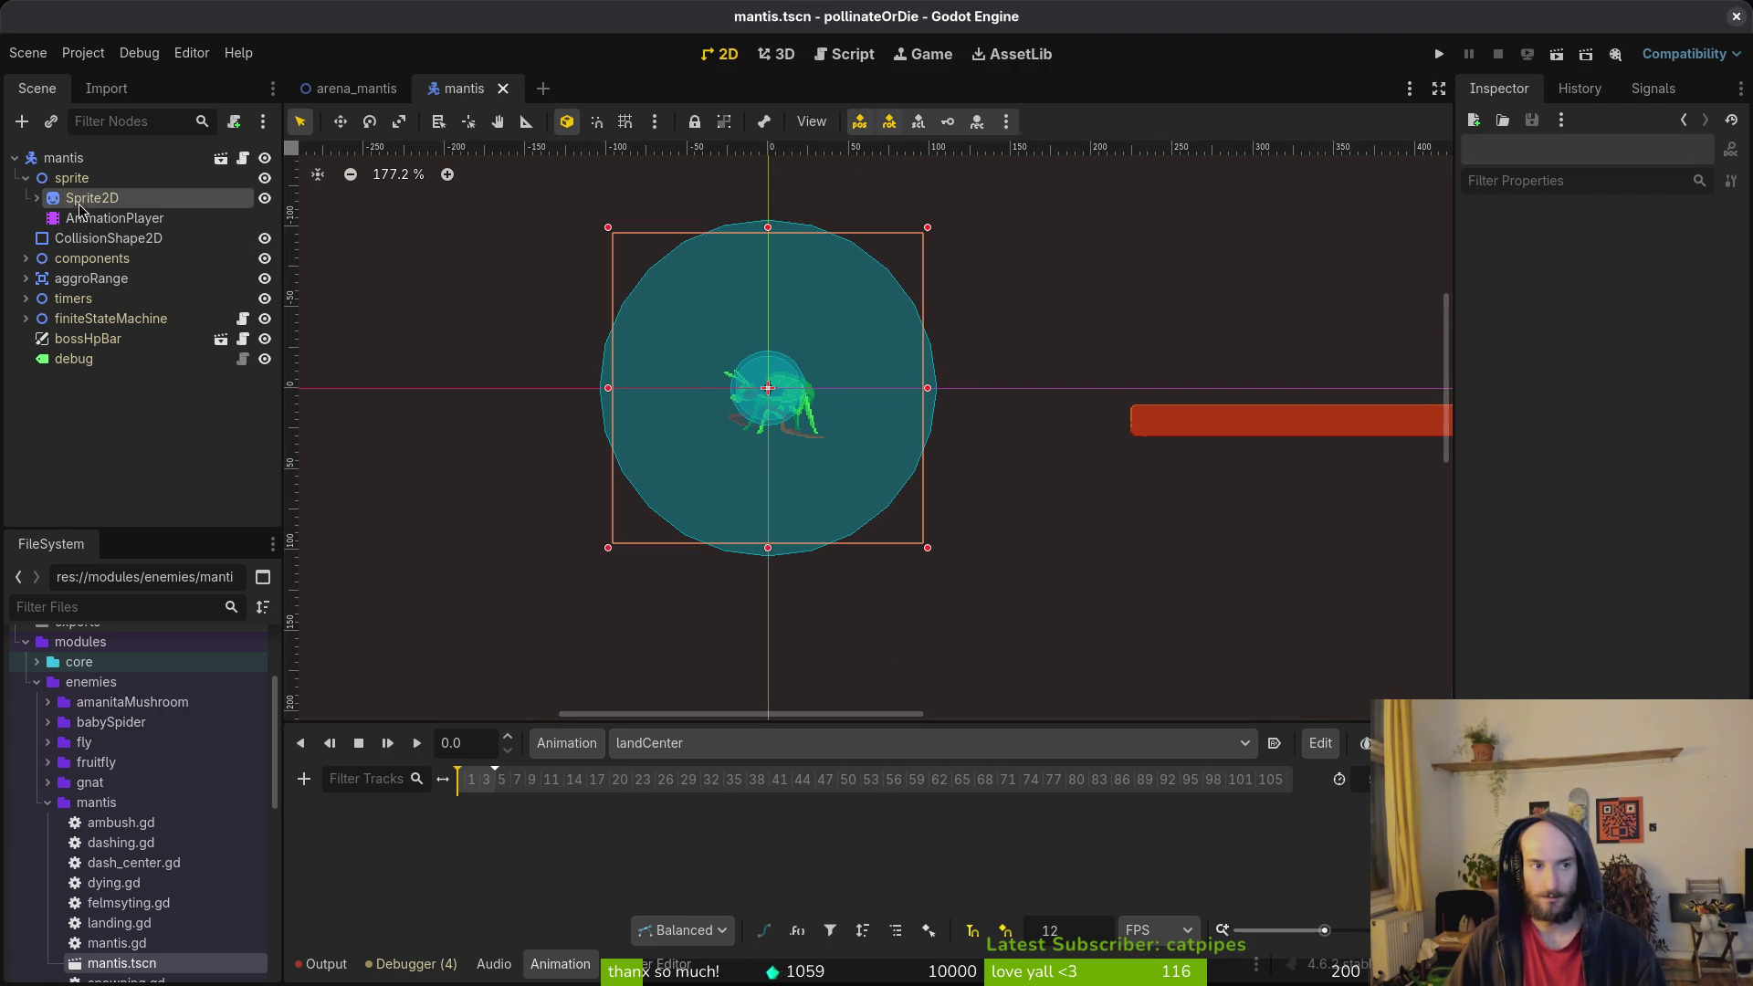
Step: Create a Sprite2D frame track in landCenter, key four consecutive spritesheet frames, and save the scene
{"action": "left_click", "coordinate": [1731, 410]}
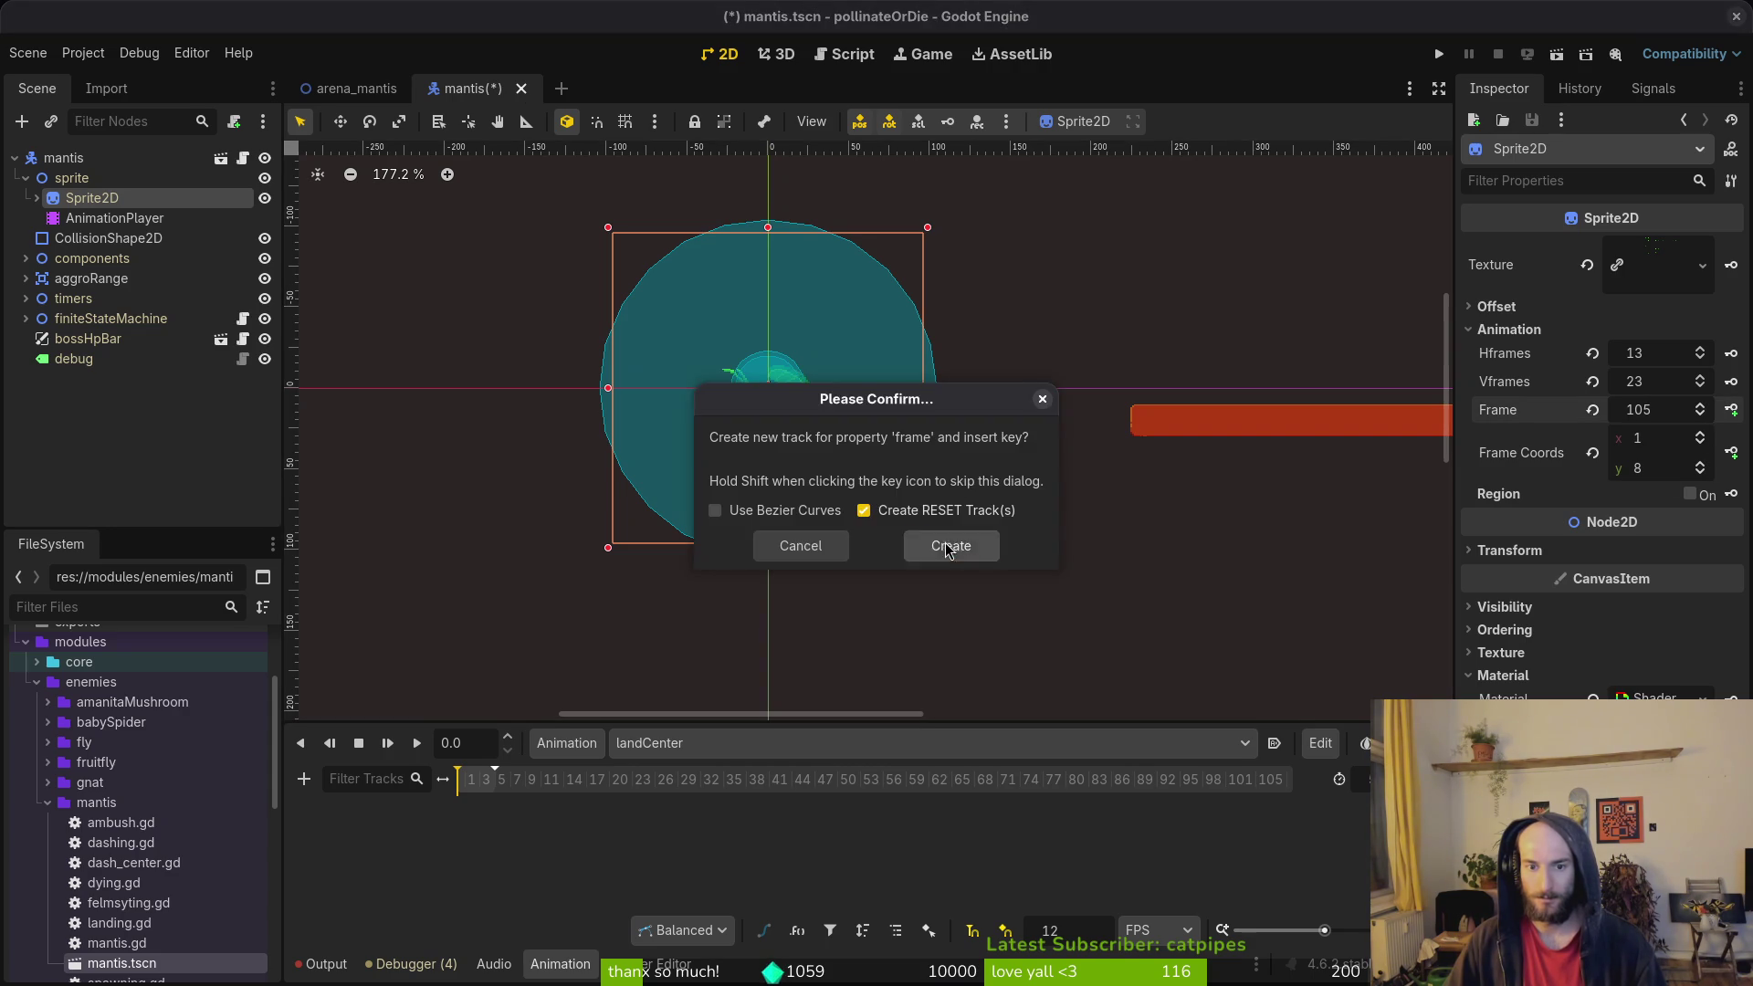
{"action": "left_click", "coordinate": [950, 546]}
{"action": "left_click", "coordinate": [1732, 411]}
{"action": "left_click", "coordinate": [1732, 410]}
{"action": "left_click", "coordinate": [1732, 411]}
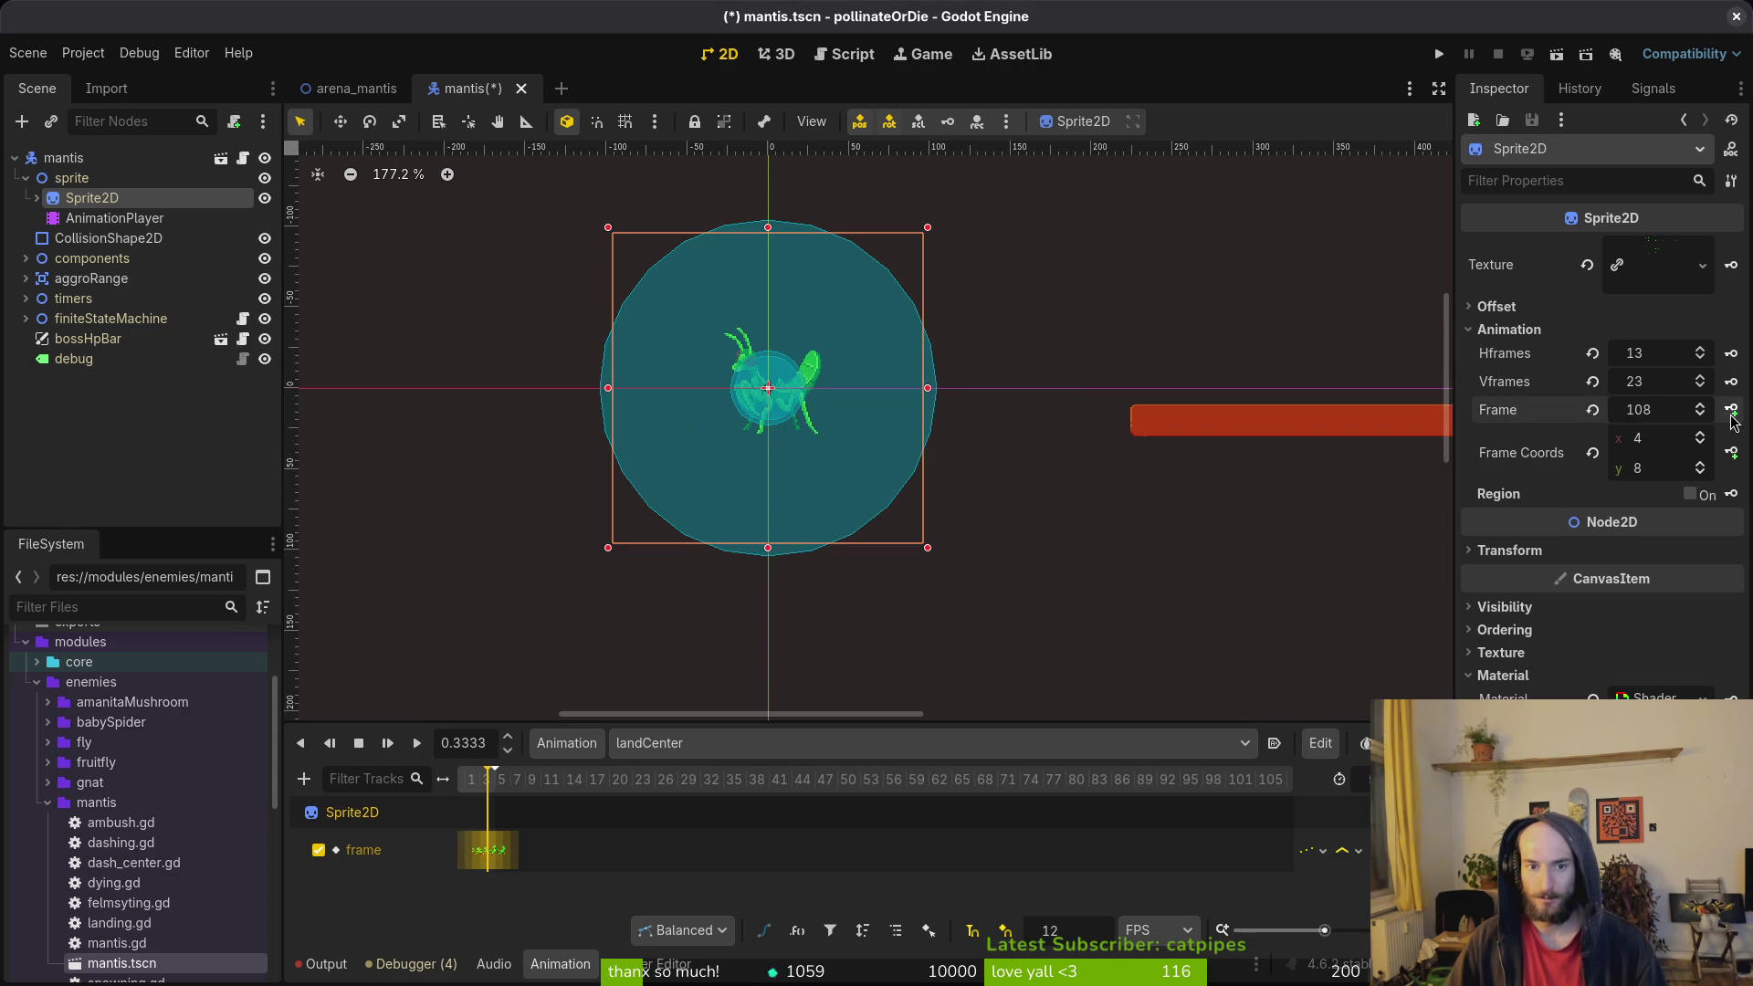
{"action": "left_click", "coordinate": [1732, 411]}
{"action": "key", "text": "ctrl+s"}
Step: Preview the landWall frames, check summon, then switch to the empty wallDashCenter animation
{"action": "scroll", "coordinate": [525, 826], "scroll_direction": "up", "scroll_amount": 2}
{"action": "scroll", "coordinate": [525, 826], "scroll_direction": "up", "scroll_amount": 1}
{"action": "left_click", "coordinate": [735, 743]}
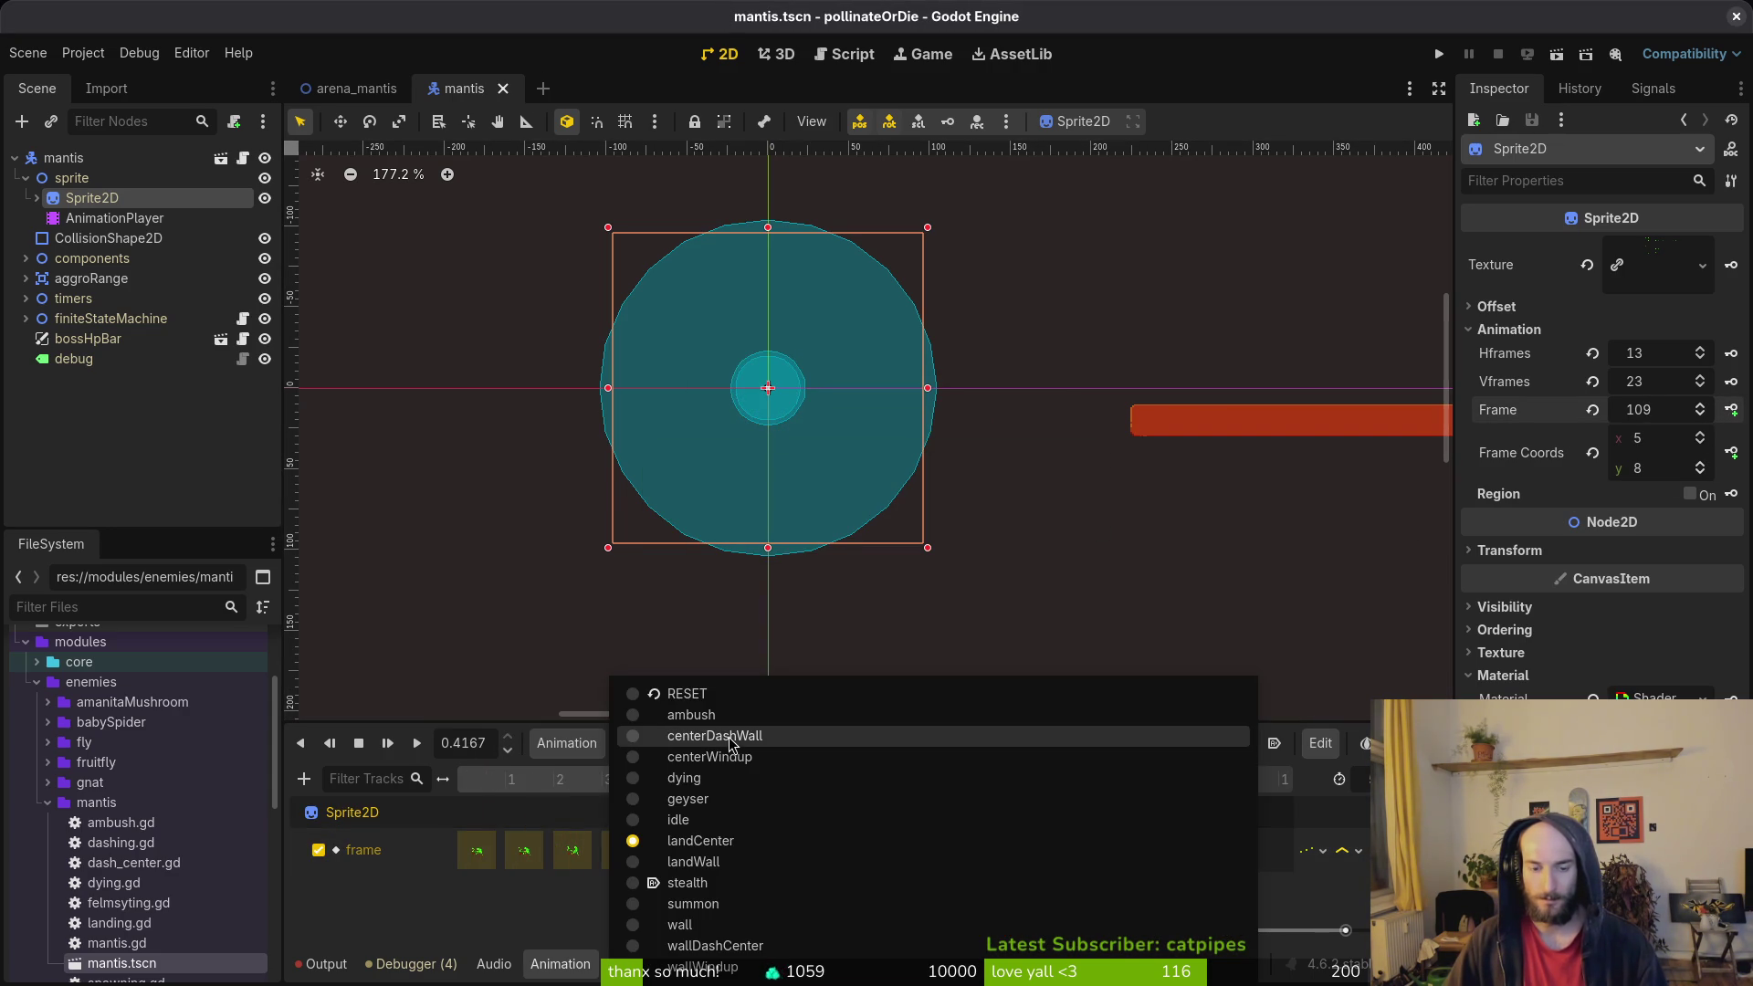
{"action": "left_click", "coordinate": [754, 865]}
{"action": "left_click", "coordinate": [490, 783]}
{"action": "mouse_move", "coordinate": [489, 784]}
{"action": "left_mouse_down"}
{"action": "mouse_move", "coordinate": [708, 783]}
{"action": "mouse_move", "coordinate": [458, 785]}
{"action": "left_mouse_up"}
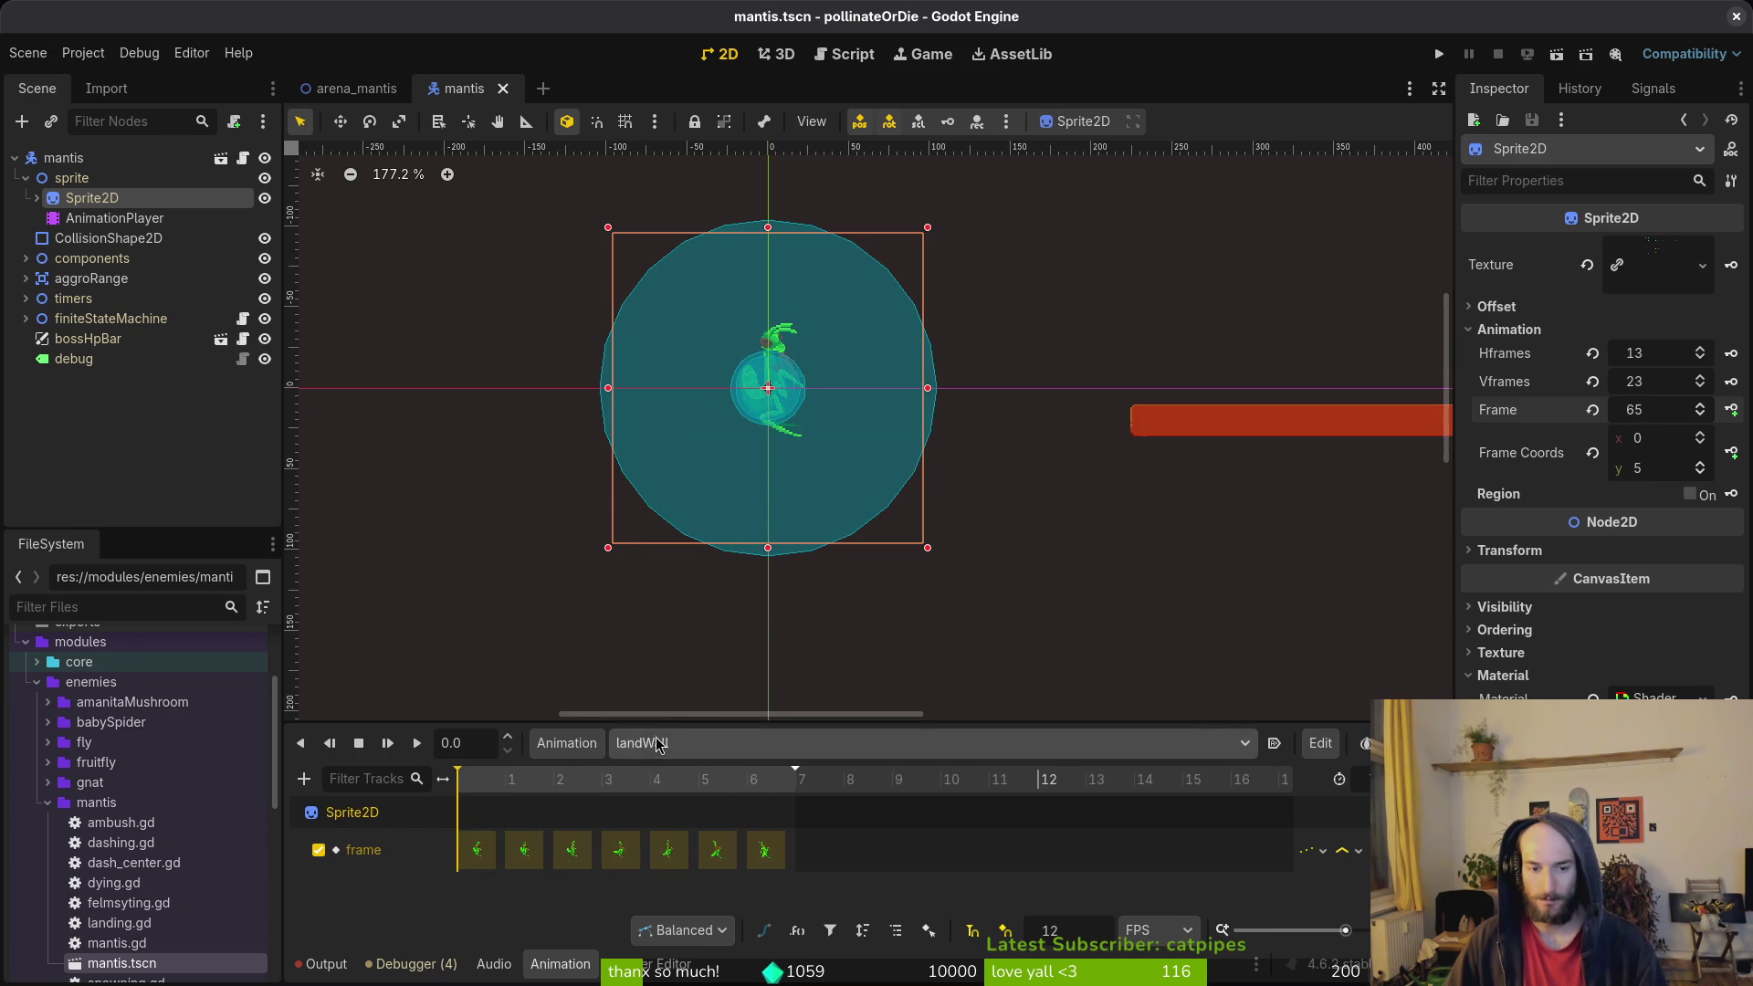
{"action": "left_click", "coordinate": [661, 745]}
{"action": "left_click", "coordinate": [671, 911]}
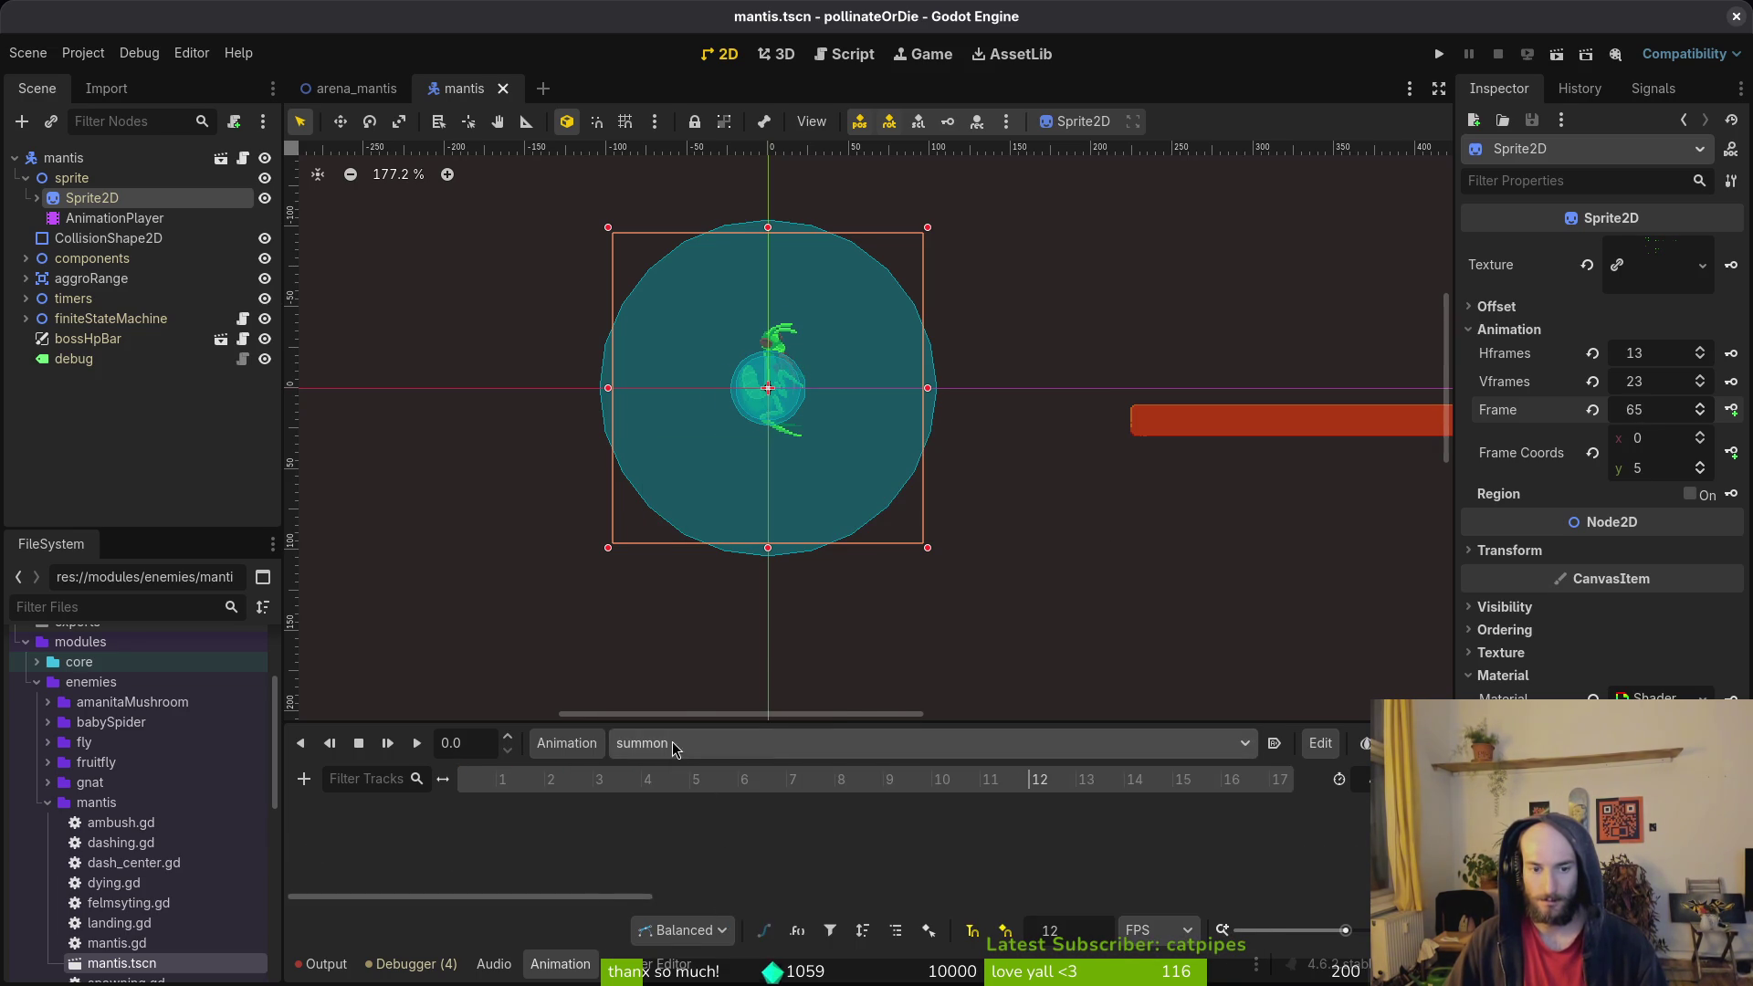
{"action": "left_click", "coordinate": [676, 749]}
{"action": "left_click", "coordinate": [717, 946]}
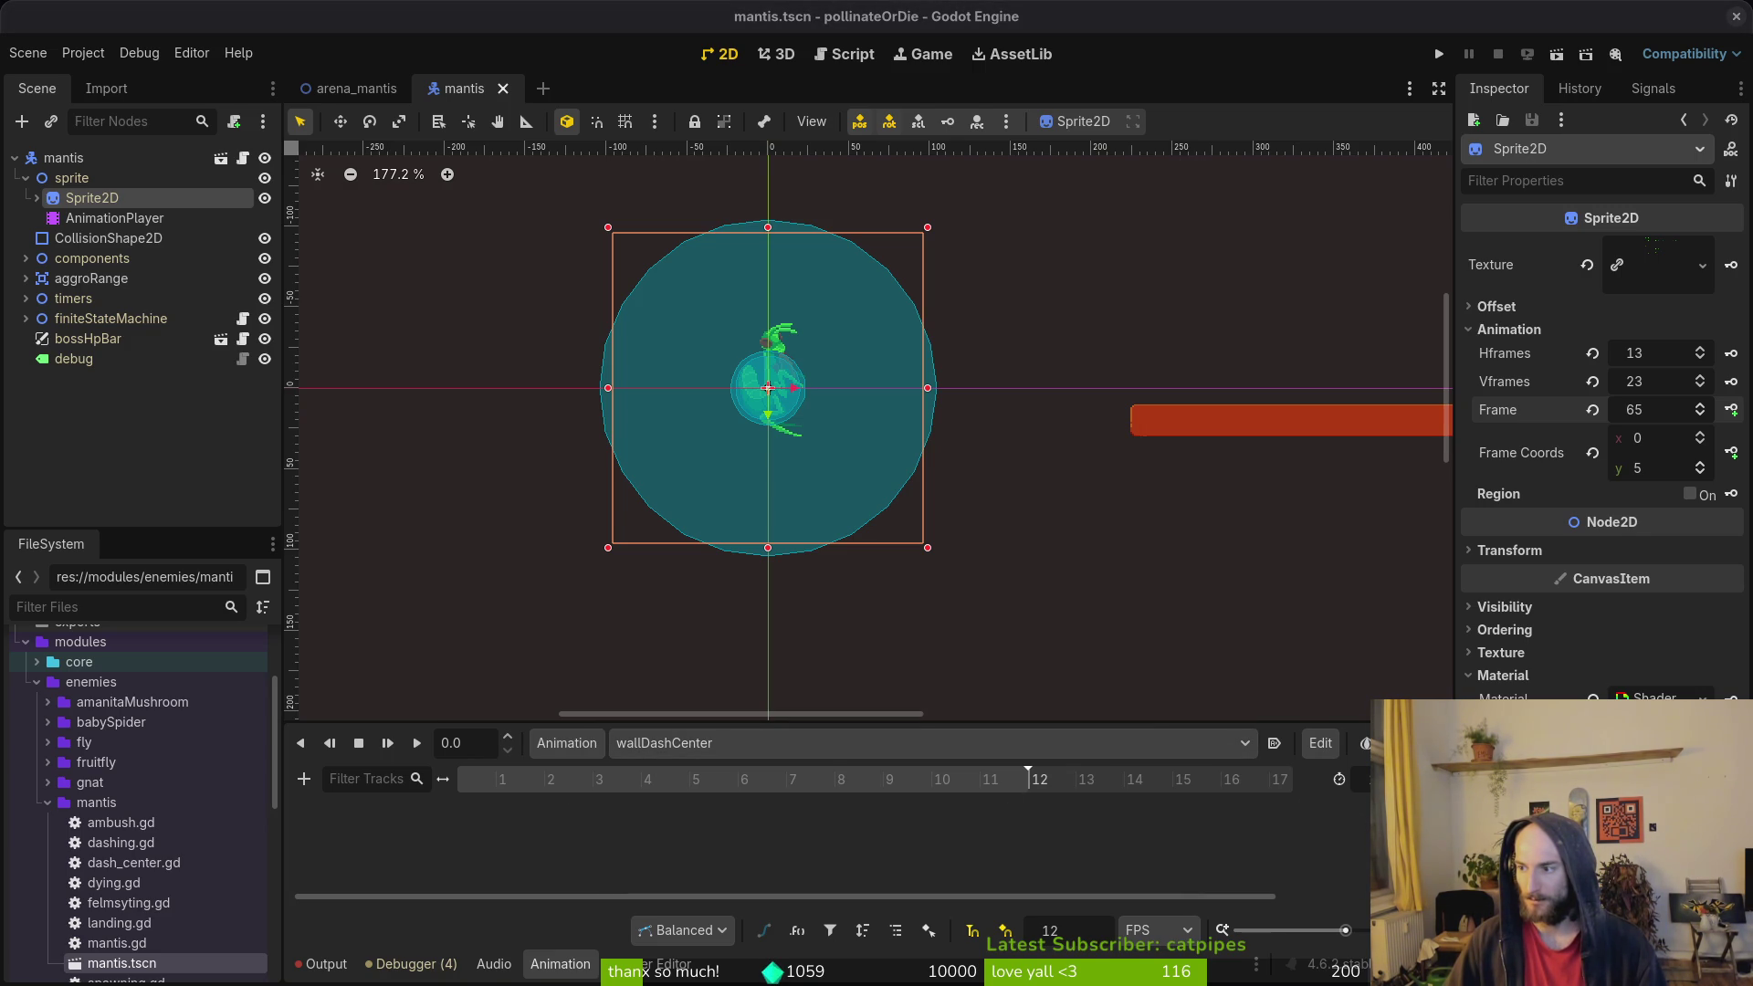
Step: Check the wallDashCenter tag frames 45–48 in Aseprite against the sprite's frame row in Godot
{"action": "key", "text": "alt+Tab"}
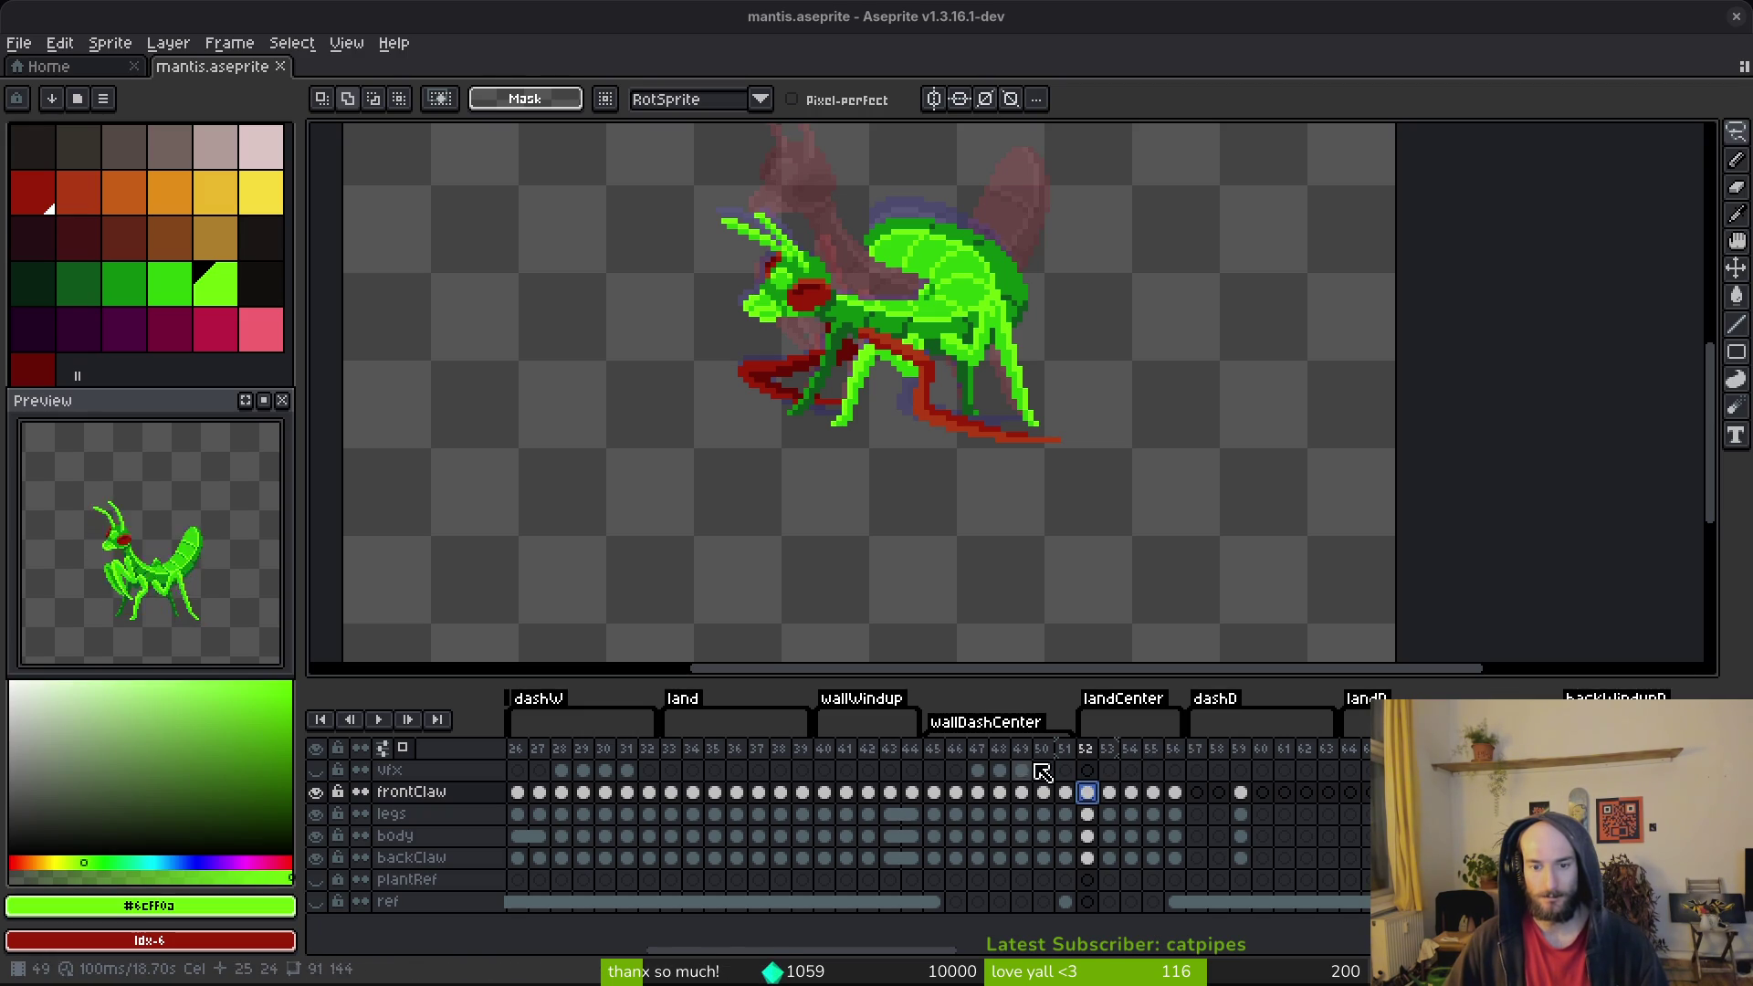
{"action": "left_click_drag", "start_coordinate": [933, 749], "coordinate": [1001, 760]}
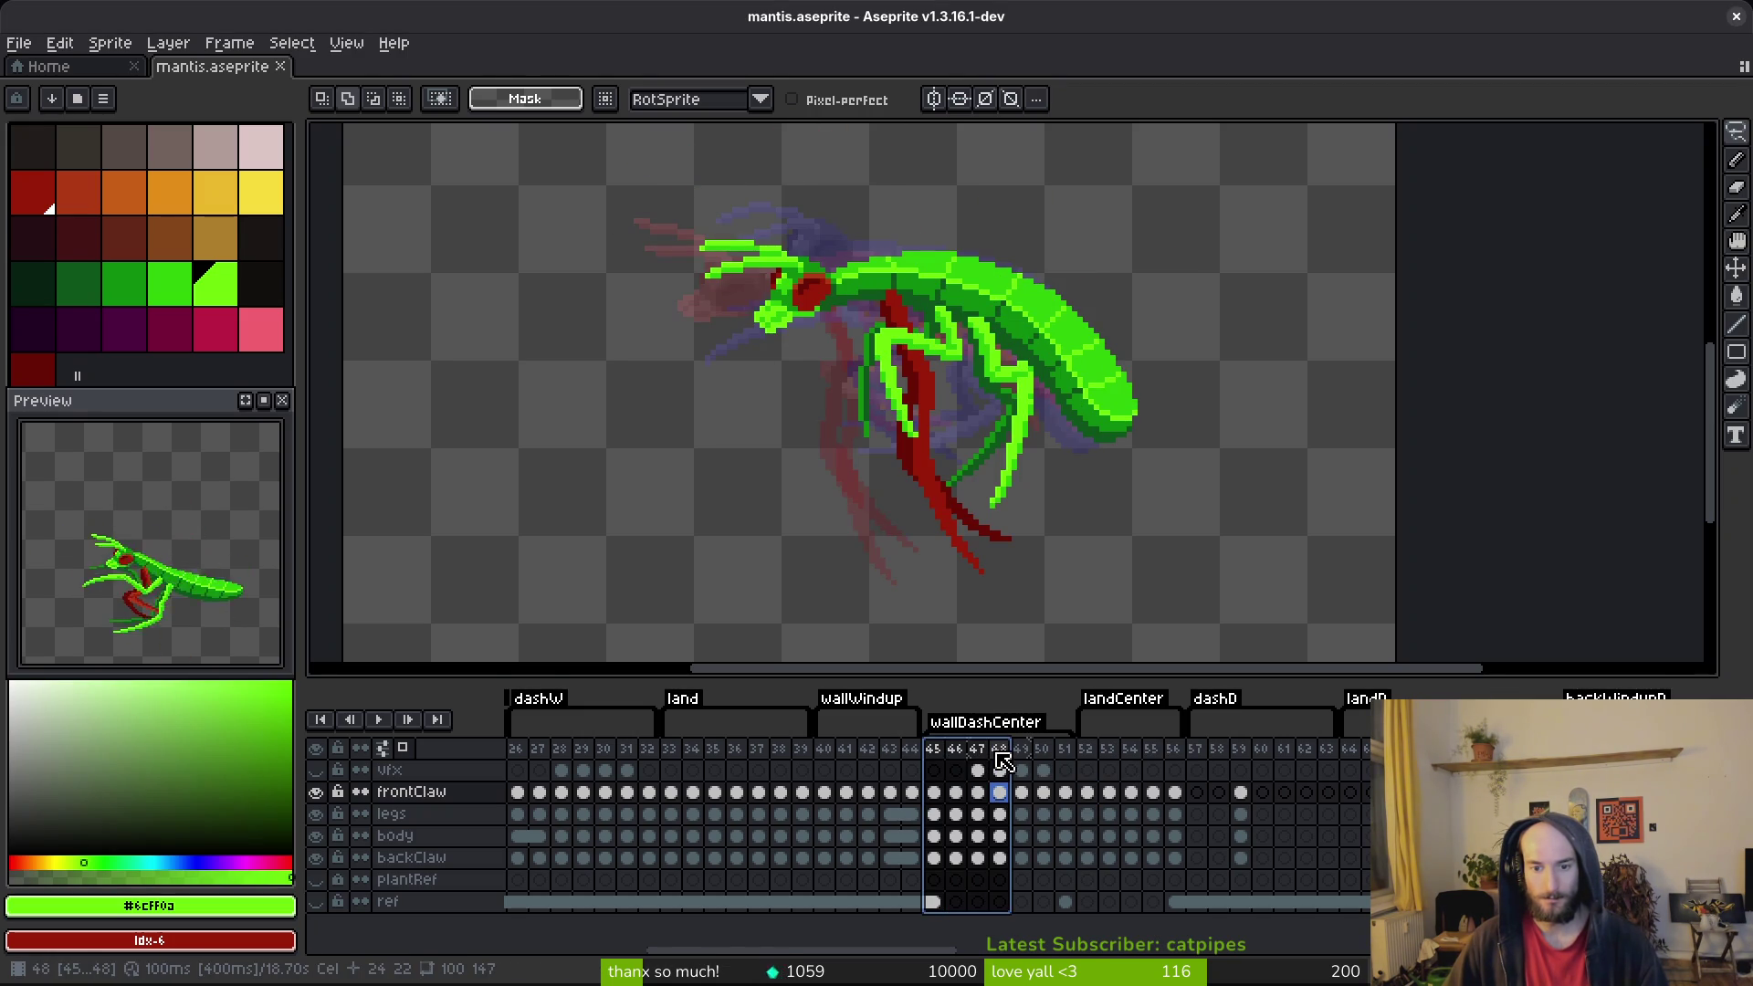
{"action": "left_click", "coordinate": [1000, 758]}
{"action": "key", "text": "alt+Tab"}
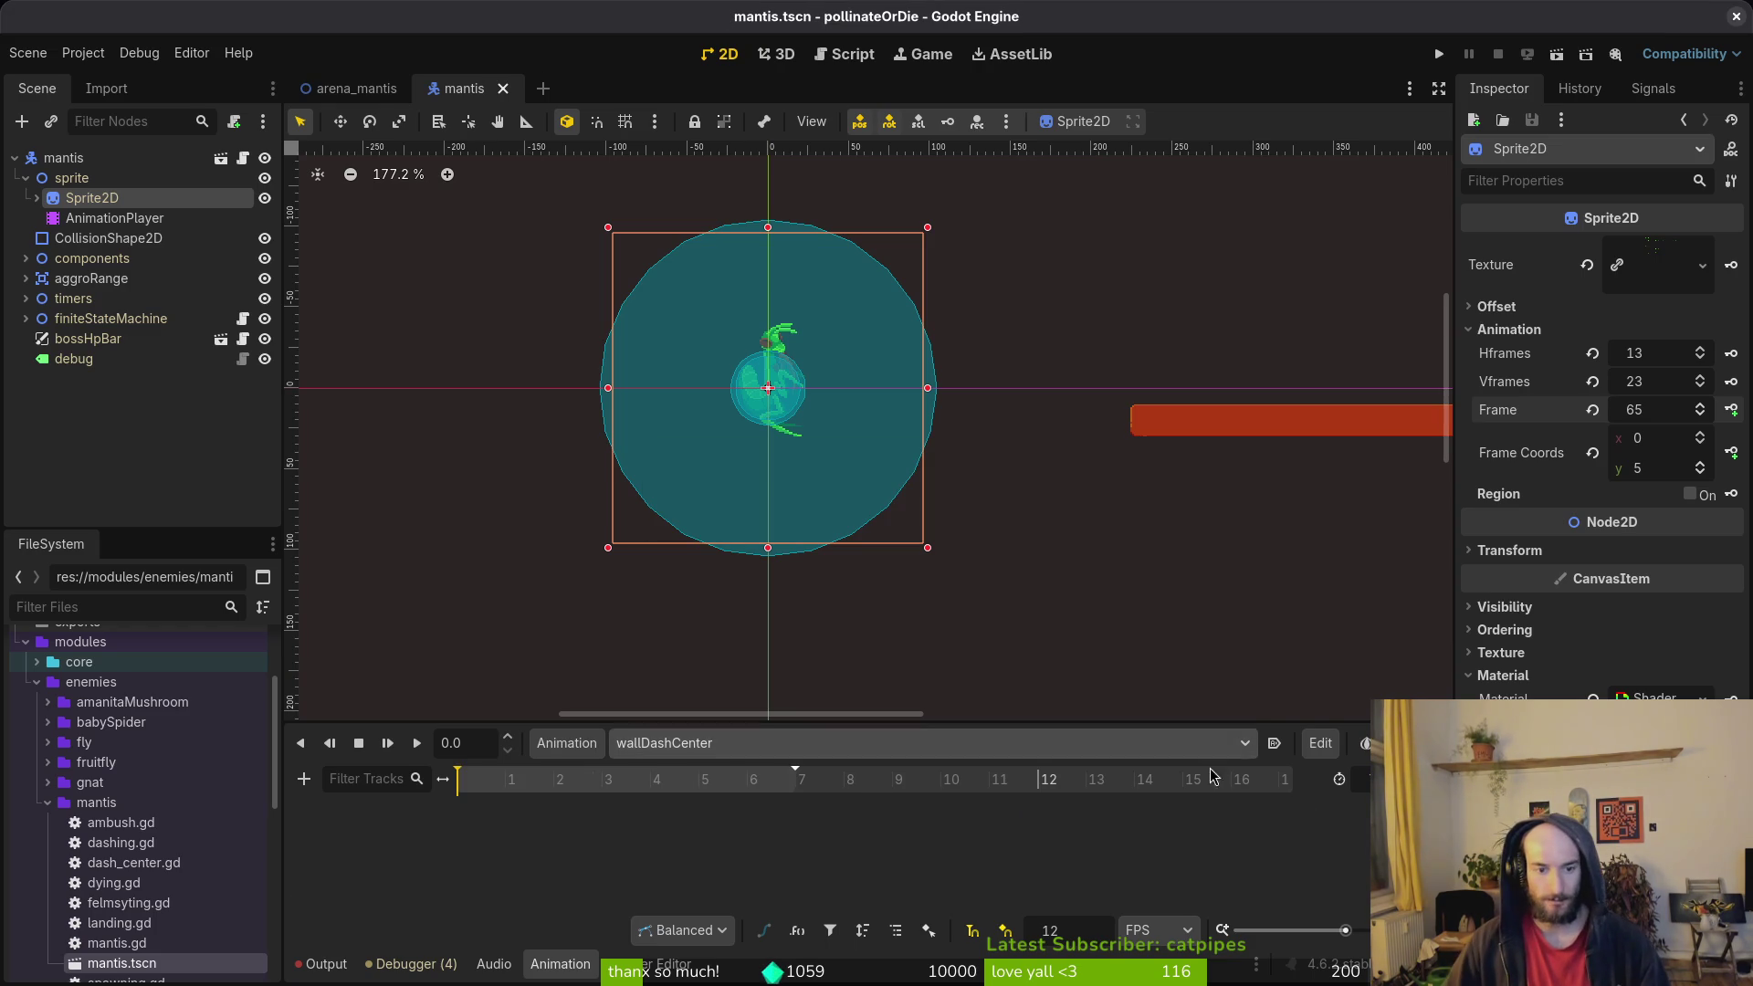
{"action": "key", "text": "alt+Tab"}
{"action": "key", "text": "alt+Tab"}
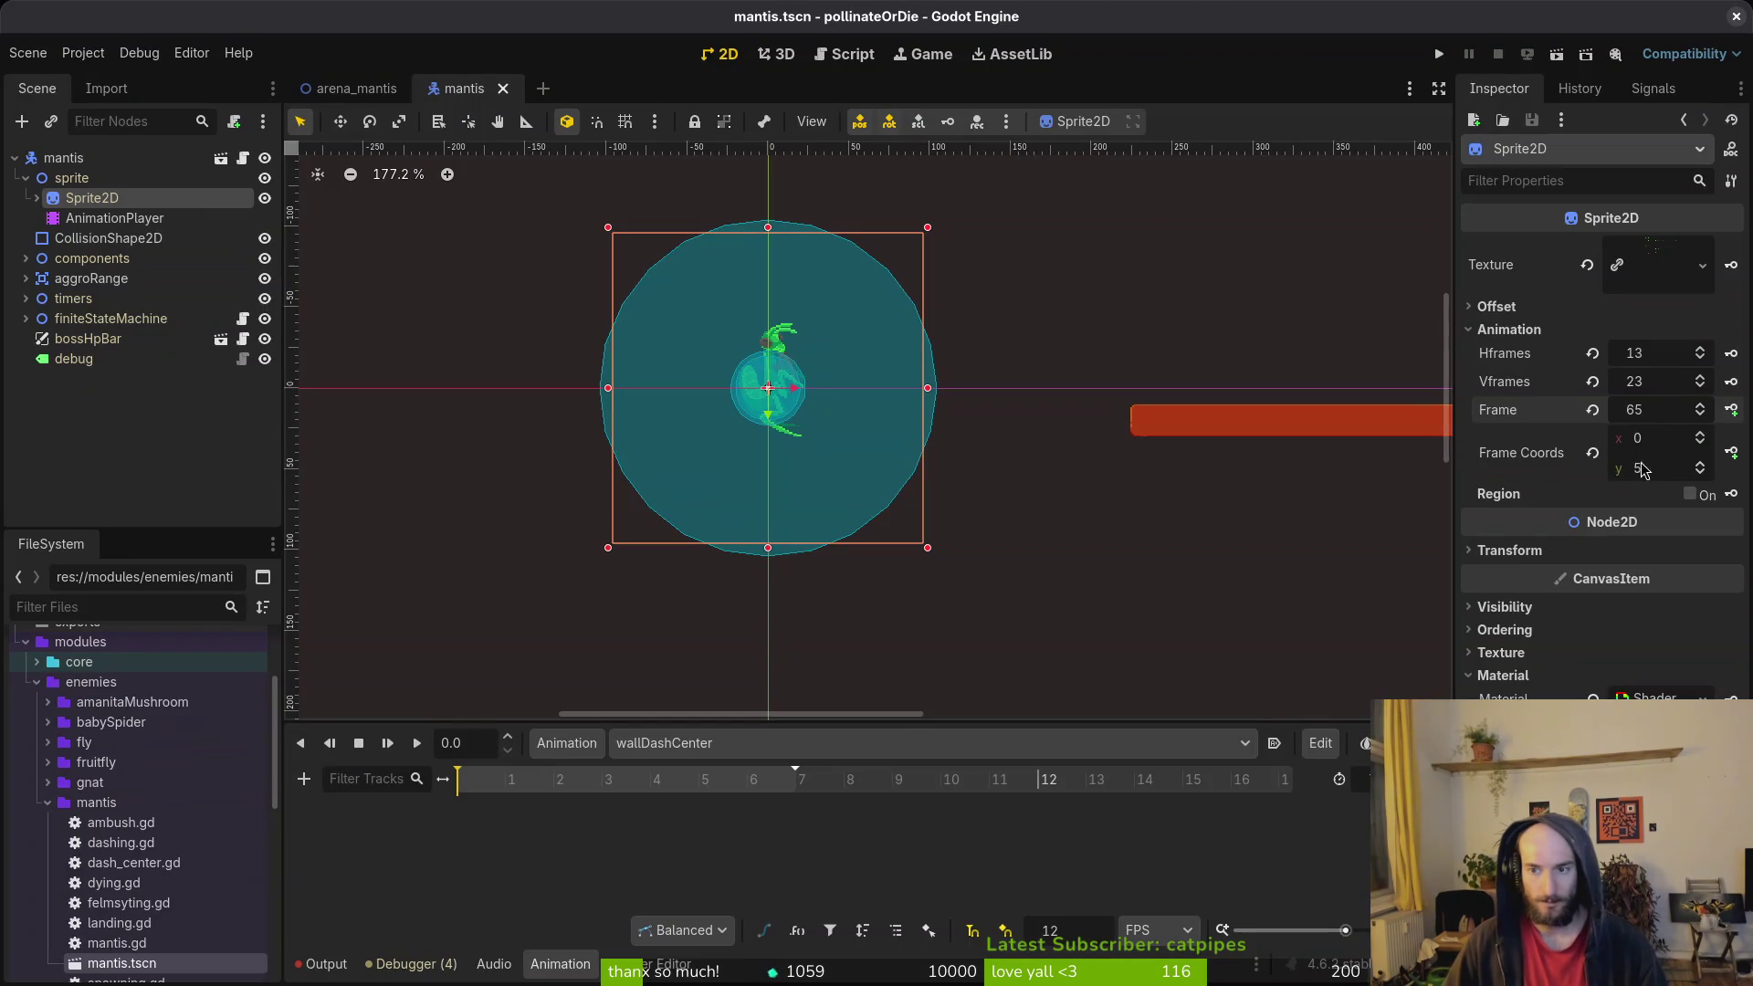
{"action": "left_click", "coordinate": [1702, 475]}
{"action": "key", "text": "ctrl+s"}
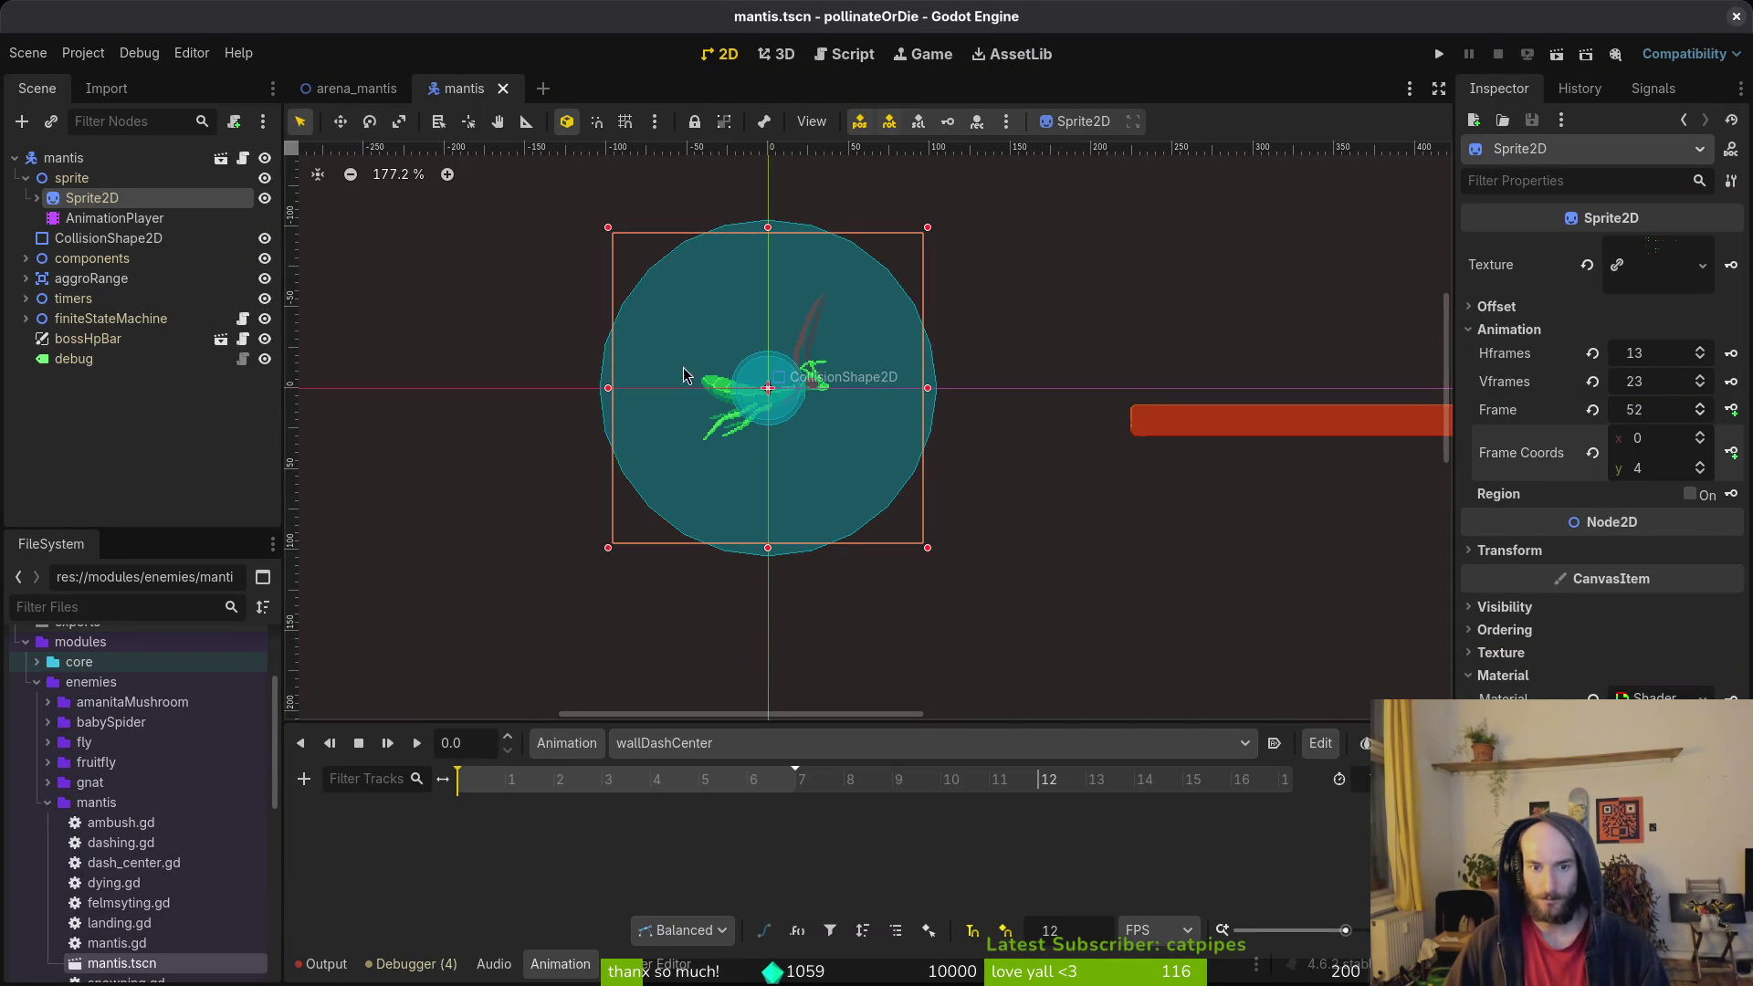
{"action": "key", "text": "alt+Tab"}
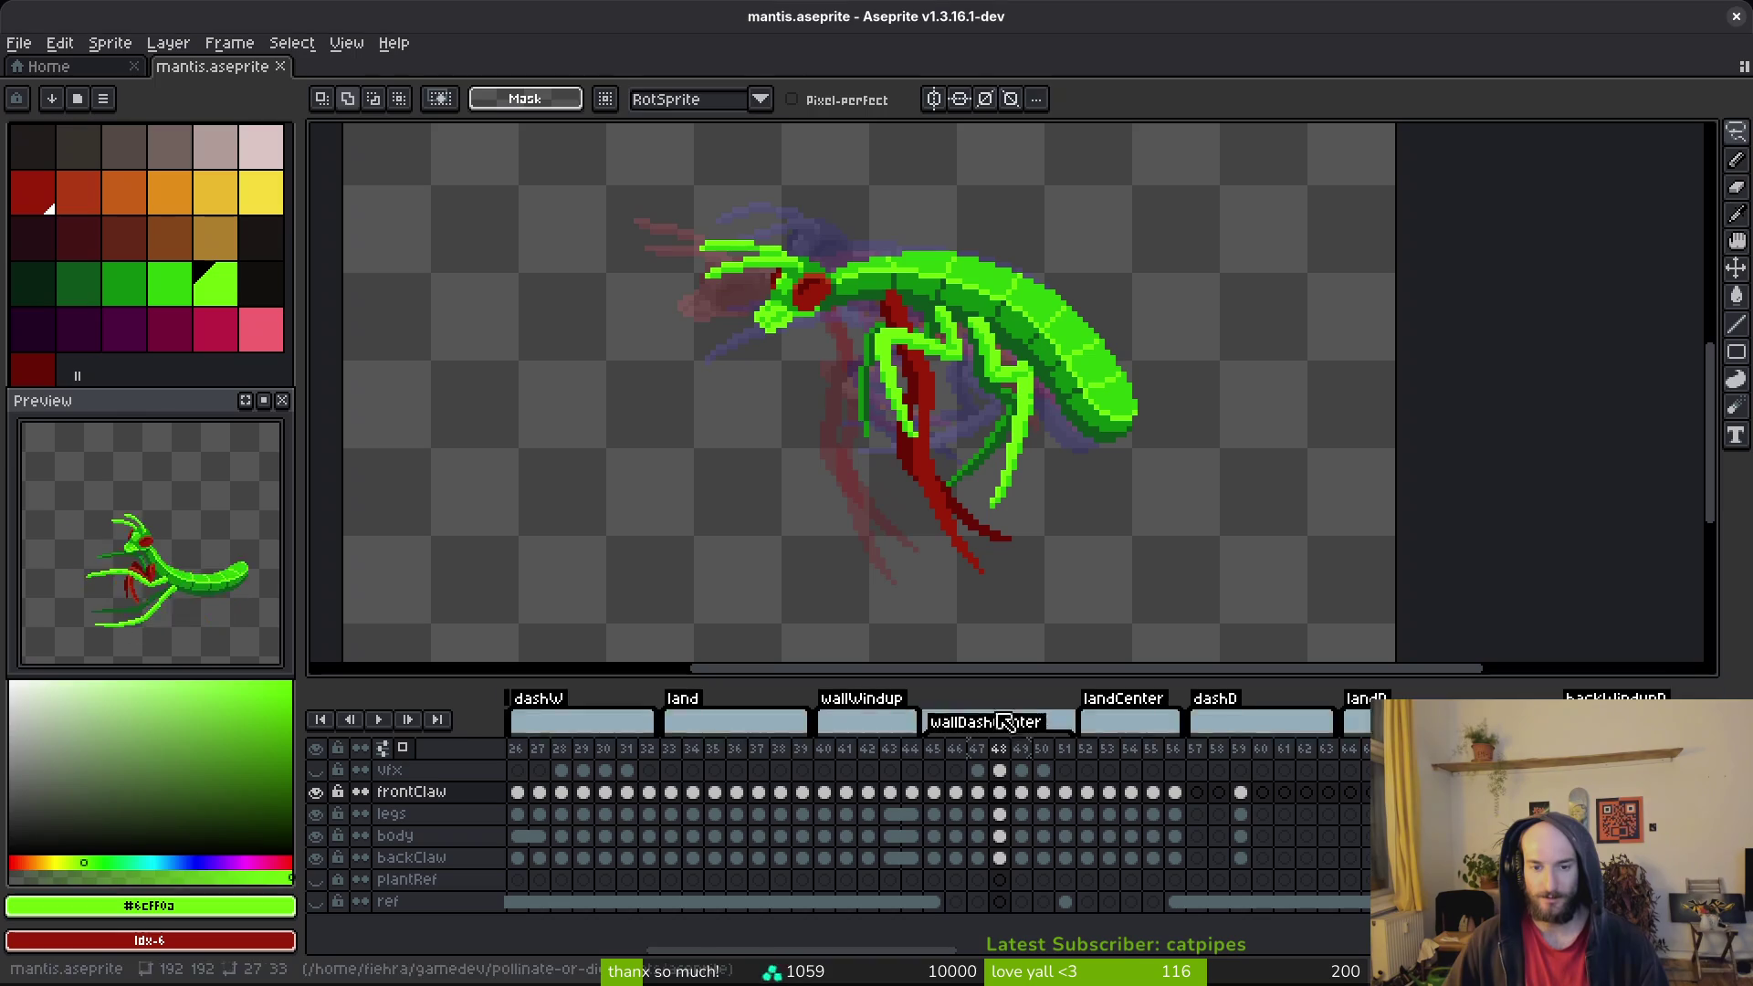
{"action": "left_click", "coordinate": [943, 773]}
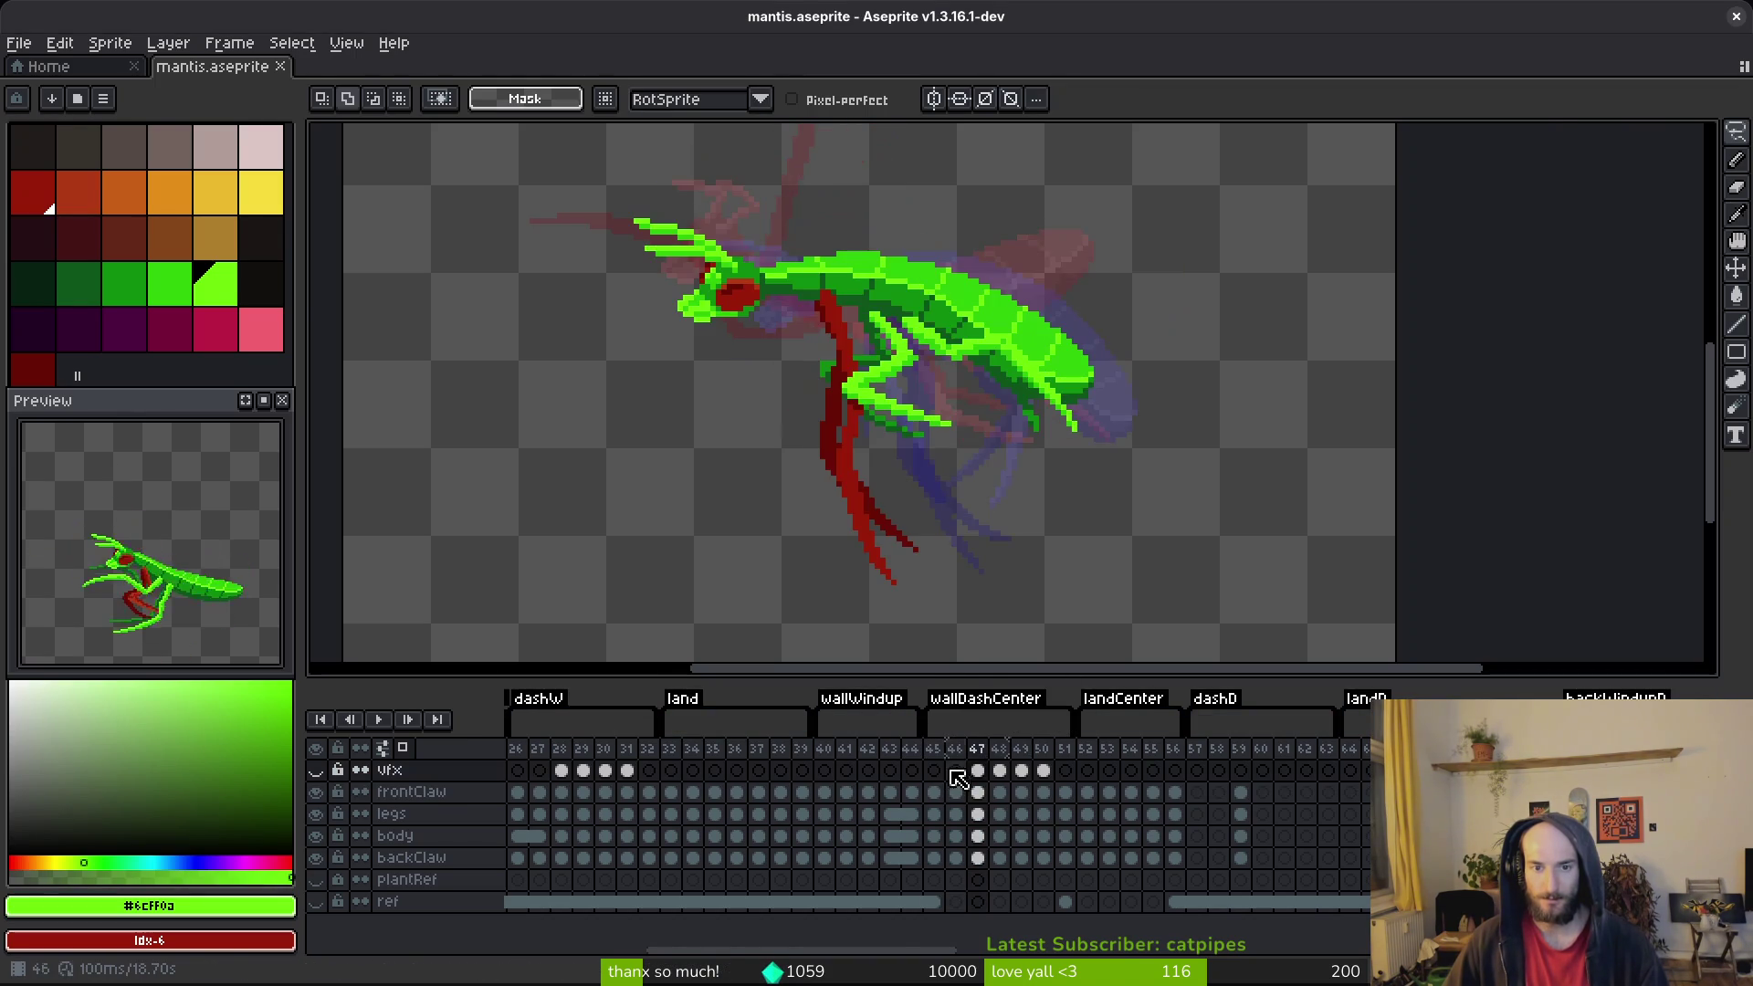
{"action": "key", "text": "alt+Tab"}
Step: Adjust the sprite's Frame Coords to the first wallDashCenter spritesheet frame
{"action": "left_click", "coordinate": [1702, 464]}
{"action": "left_click", "coordinate": [1702, 472]}
{"action": "left_click", "coordinate": [1702, 472]}
{"action": "left_click", "coordinate": [1702, 472]}
{"action": "left_click", "coordinate": [1702, 472]}
{"action": "left_click", "coordinate": [1702, 473]}
{"action": "left_click", "coordinate": [1701, 465]}
{"action": "left_click", "coordinate": [1701, 465]}
{"action": "left_click", "coordinate": [1701, 465]}
{"action": "left_click", "coordinate": [1701, 465]}
{"action": "left_click", "coordinate": [1701, 464]}
{"action": "left_click", "coordinate": [1701, 465]}
{"action": "left_click", "coordinate": [1702, 468]}
{"action": "key", "text": "alt+Tab"}
{"action": "key", "text": "alt+Tab"}
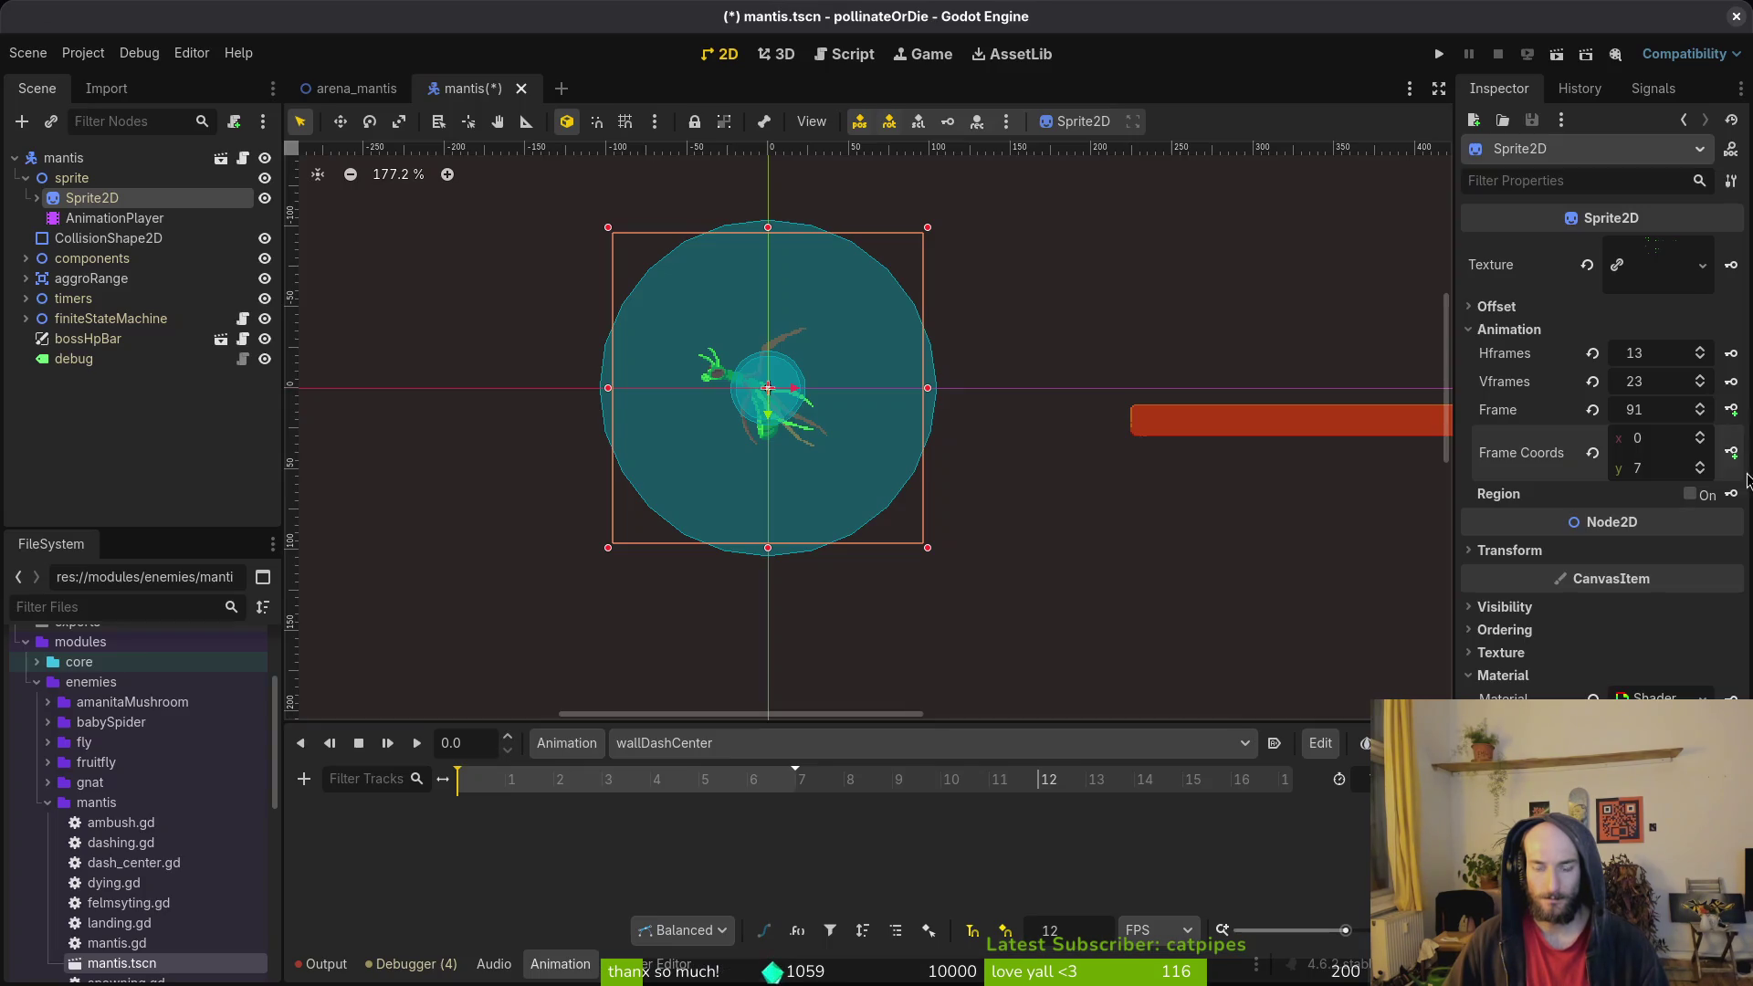
Step: Create the wallDashCenter frame track with seven consecutive keys and save the scene
{"action": "left_click", "coordinate": [1731, 410]}
{"action": "left_click", "coordinate": [951, 544]}
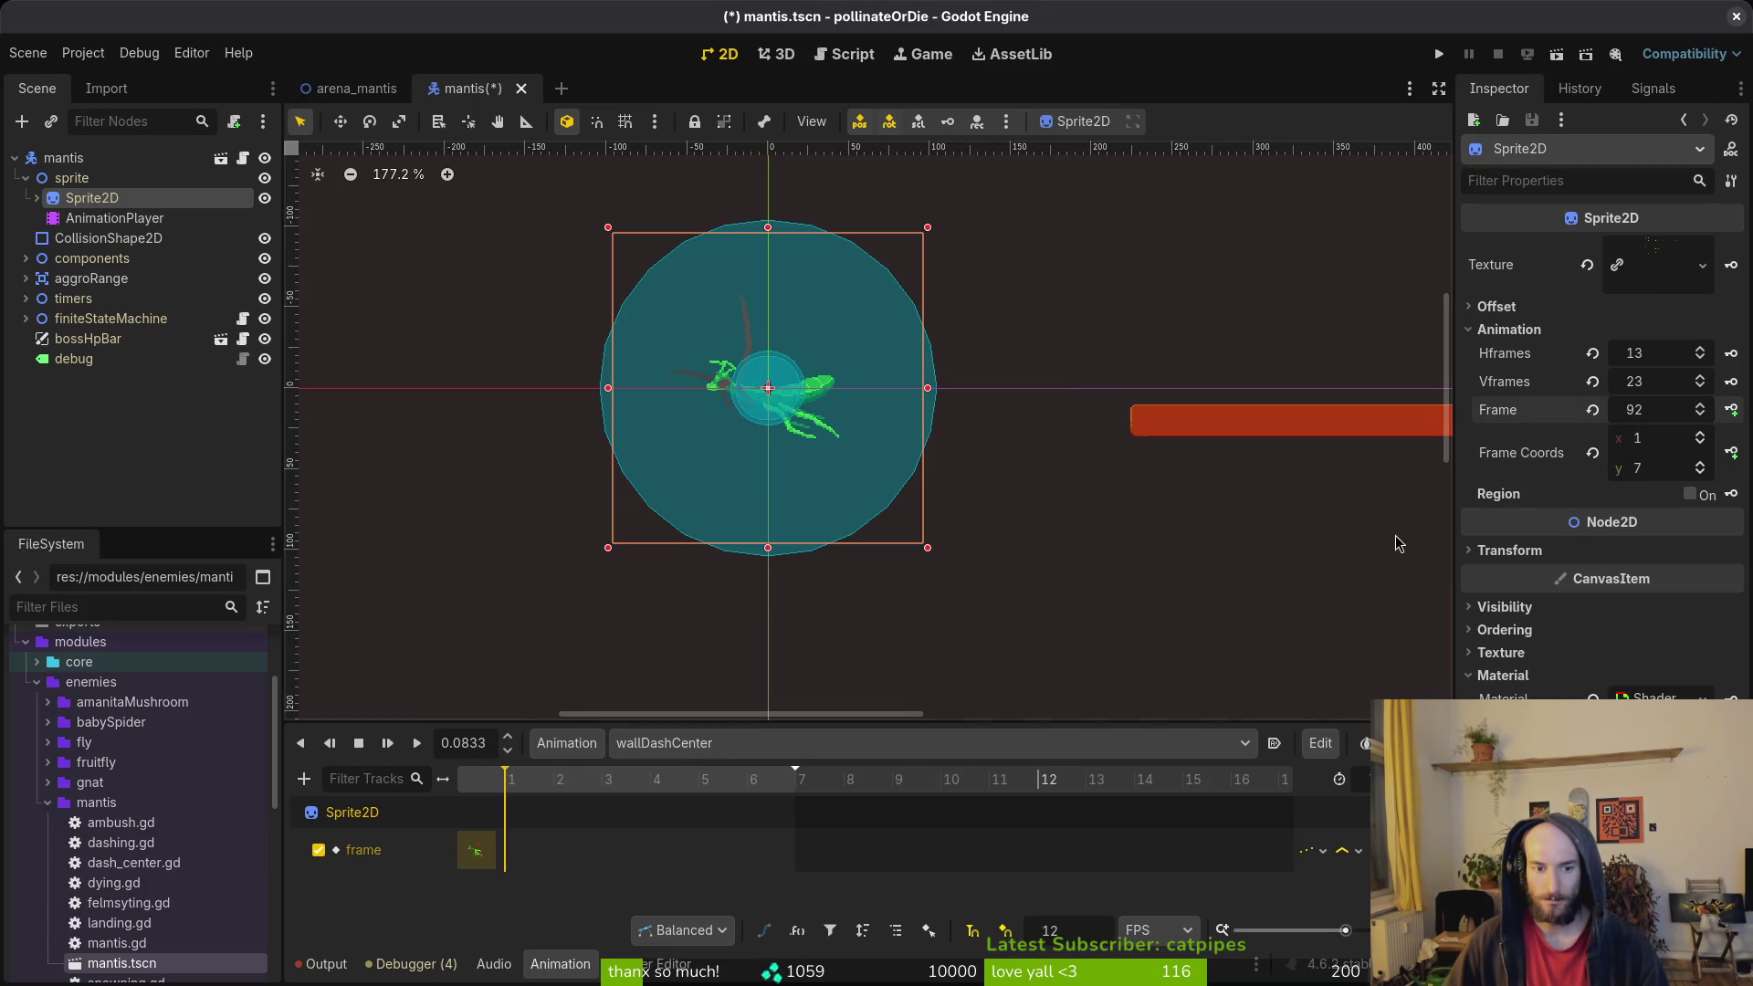
{"action": "left_click", "coordinate": [1731, 409]}
{"action": "left_click", "coordinate": [1731, 410]}
{"action": "left_click", "coordinate": [1732, 410]}
{"action": "left_click", "coordinate": [1731, 410]}
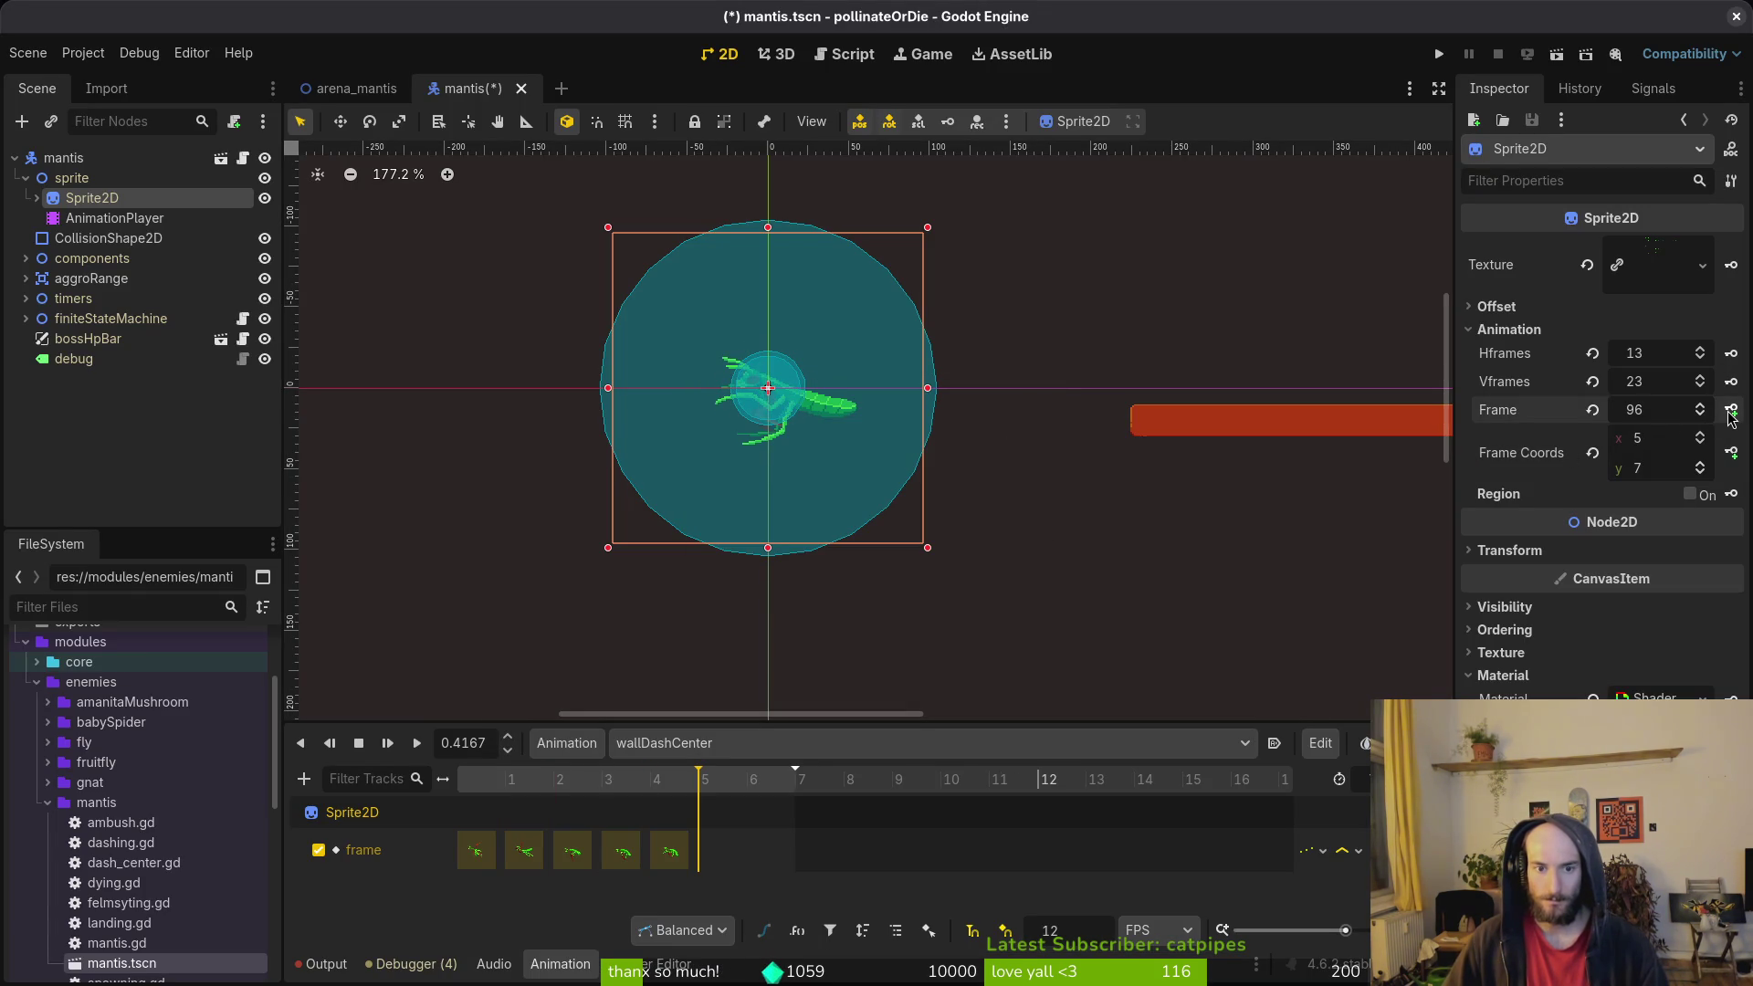
{"action": "left_click", "coordinate": [1731, 410]}
{"action": "left_click", "coordinate": [1731, 410]}
{"action": "key", "text": "ctrl+s"}
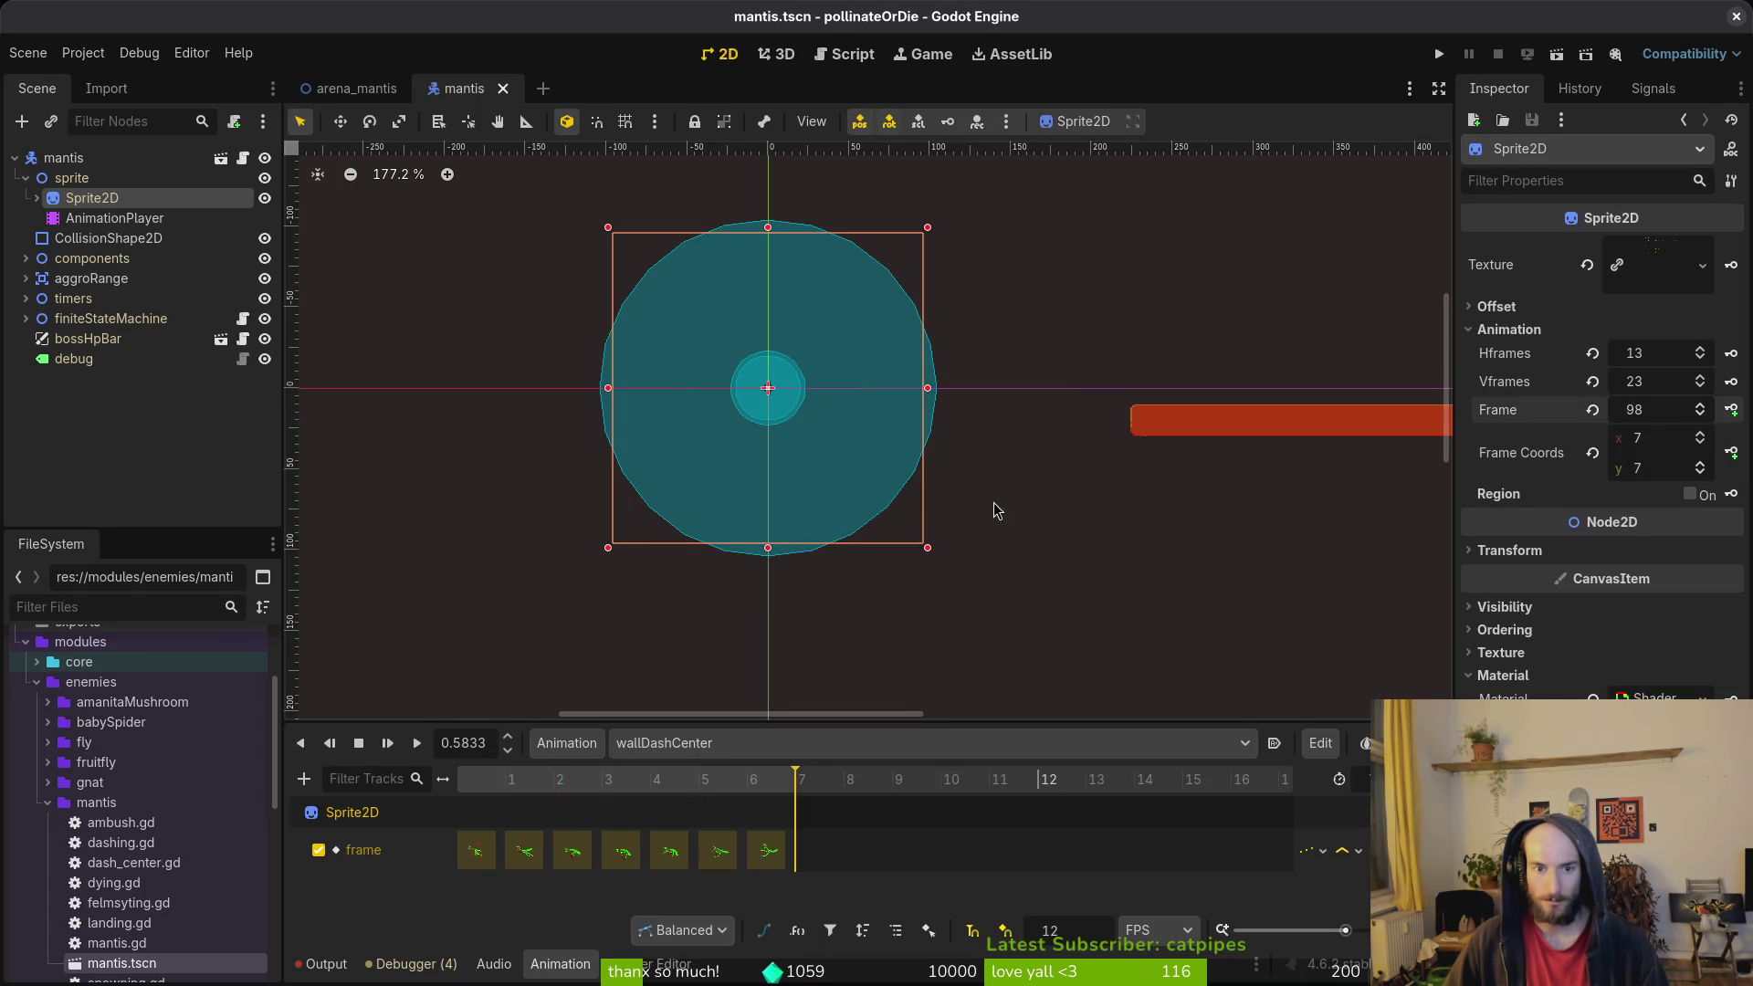
{"action": "left_click", "coordinate": [791, 462]}
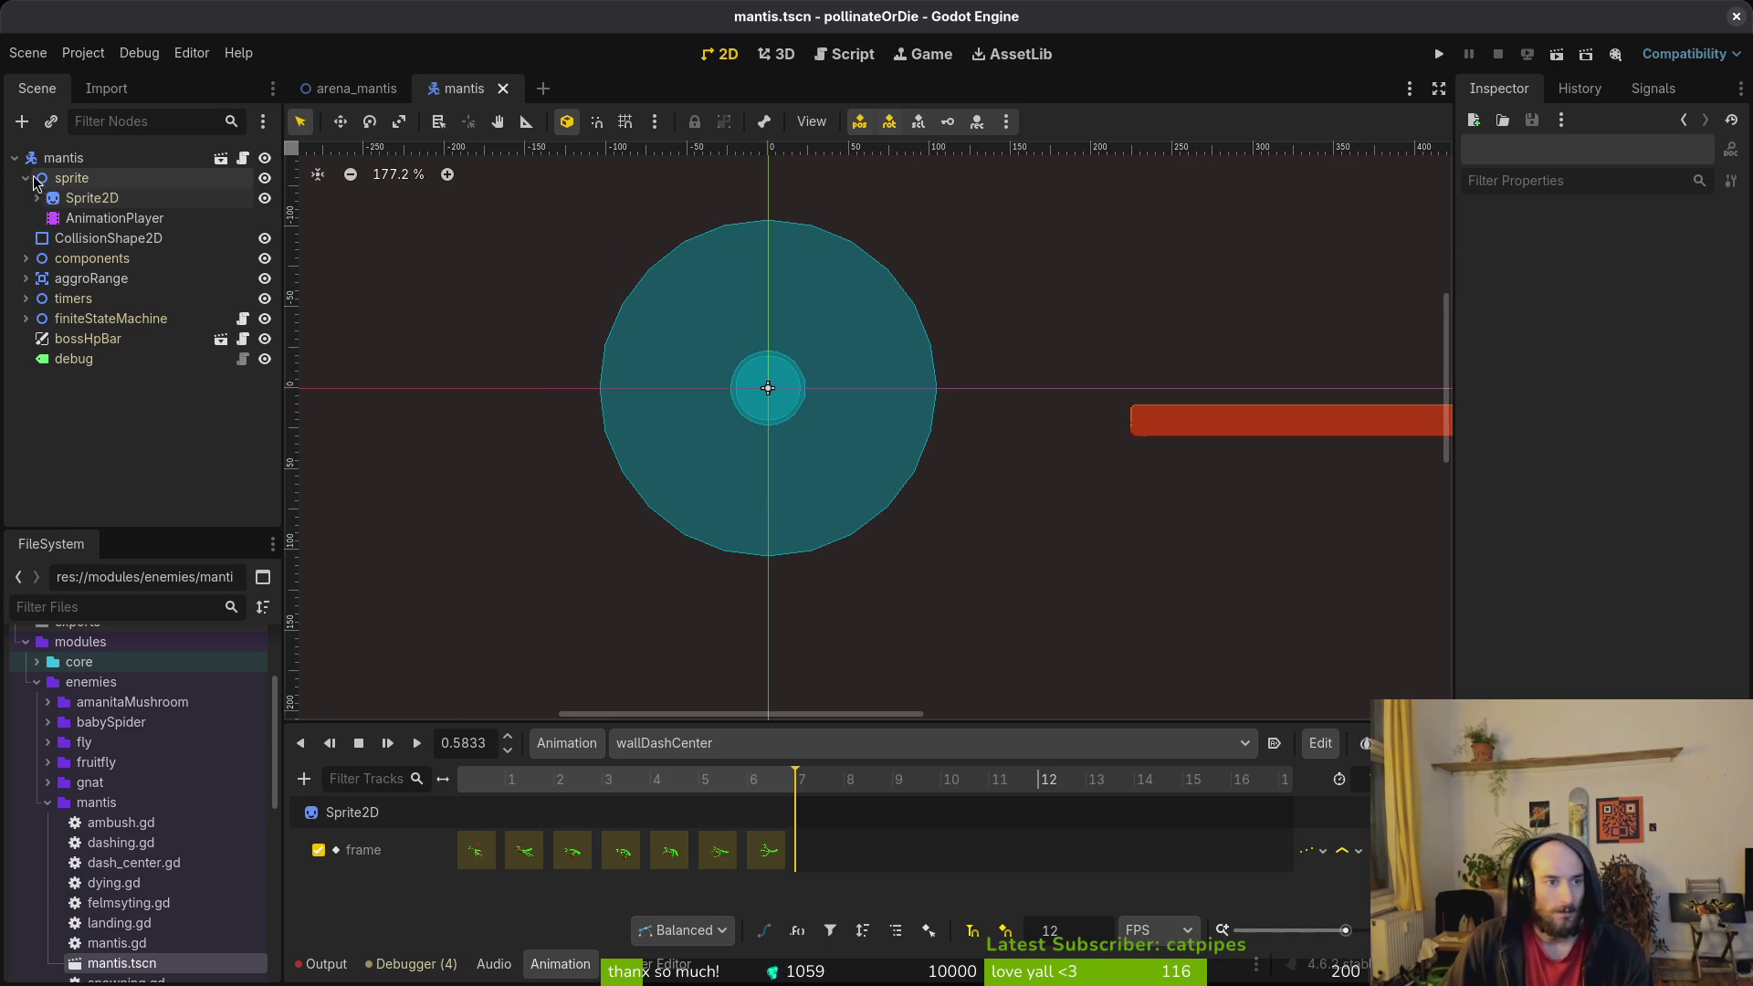
{"action": "key", "text": "alt+Tab"}
{"action": "key", "text": "alt+Tab"}
{"action": "key", "text": "alt+Tab"}
{"action": "key", "text": "alt+Tab"}
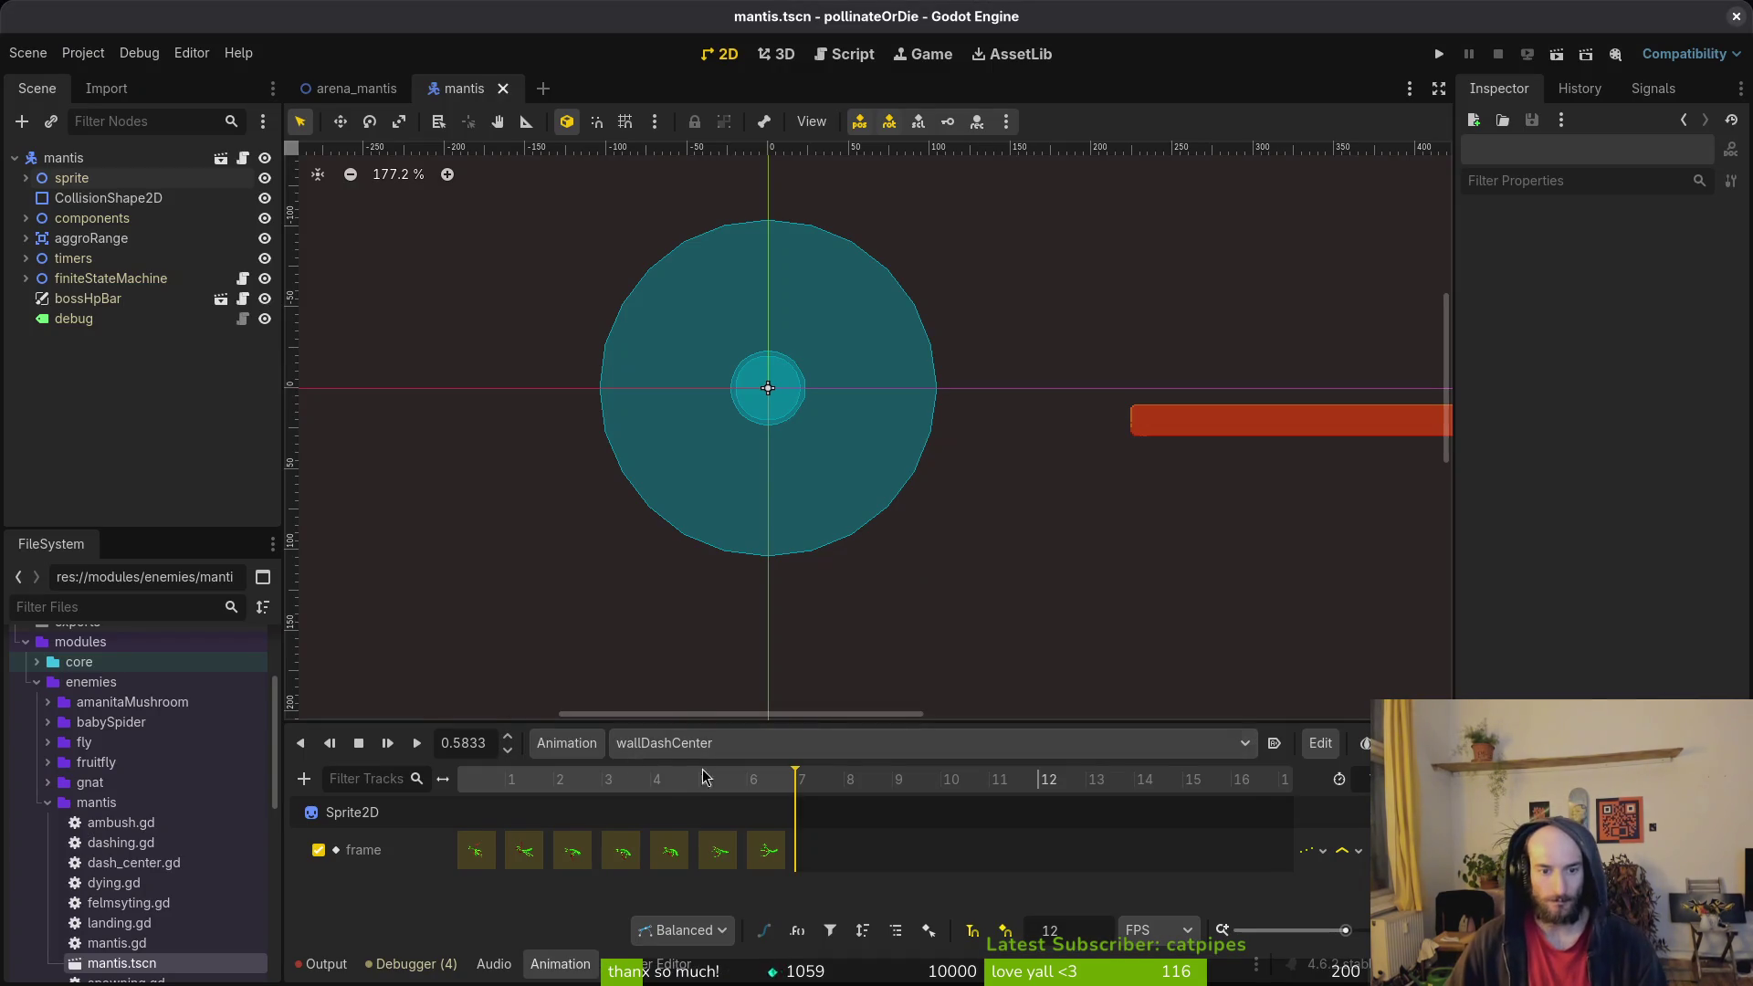
Step: Switch to the wallWindup animation and select its tag frames 40–43 in Aseprite
{"action": "left_click", "coordinate": [705, 743]}
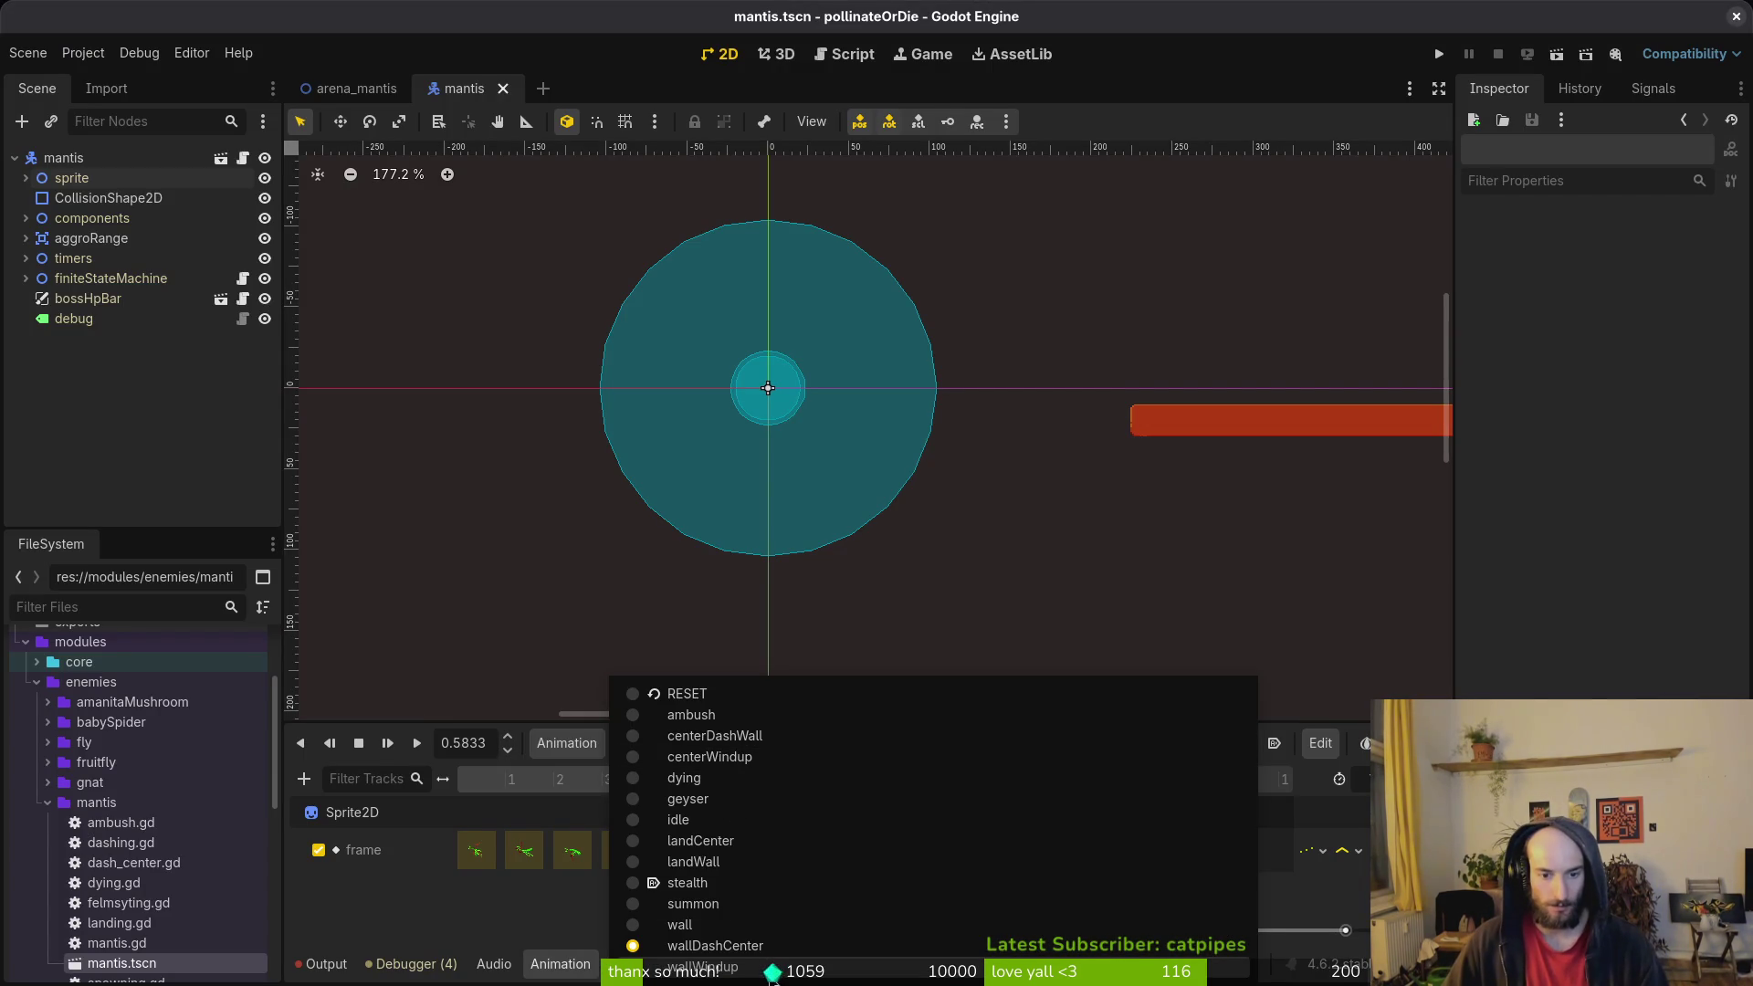
{"action": "left_click", "coordinate": [702, 966]}
{"action": "key", "text": "alt+Tab"}
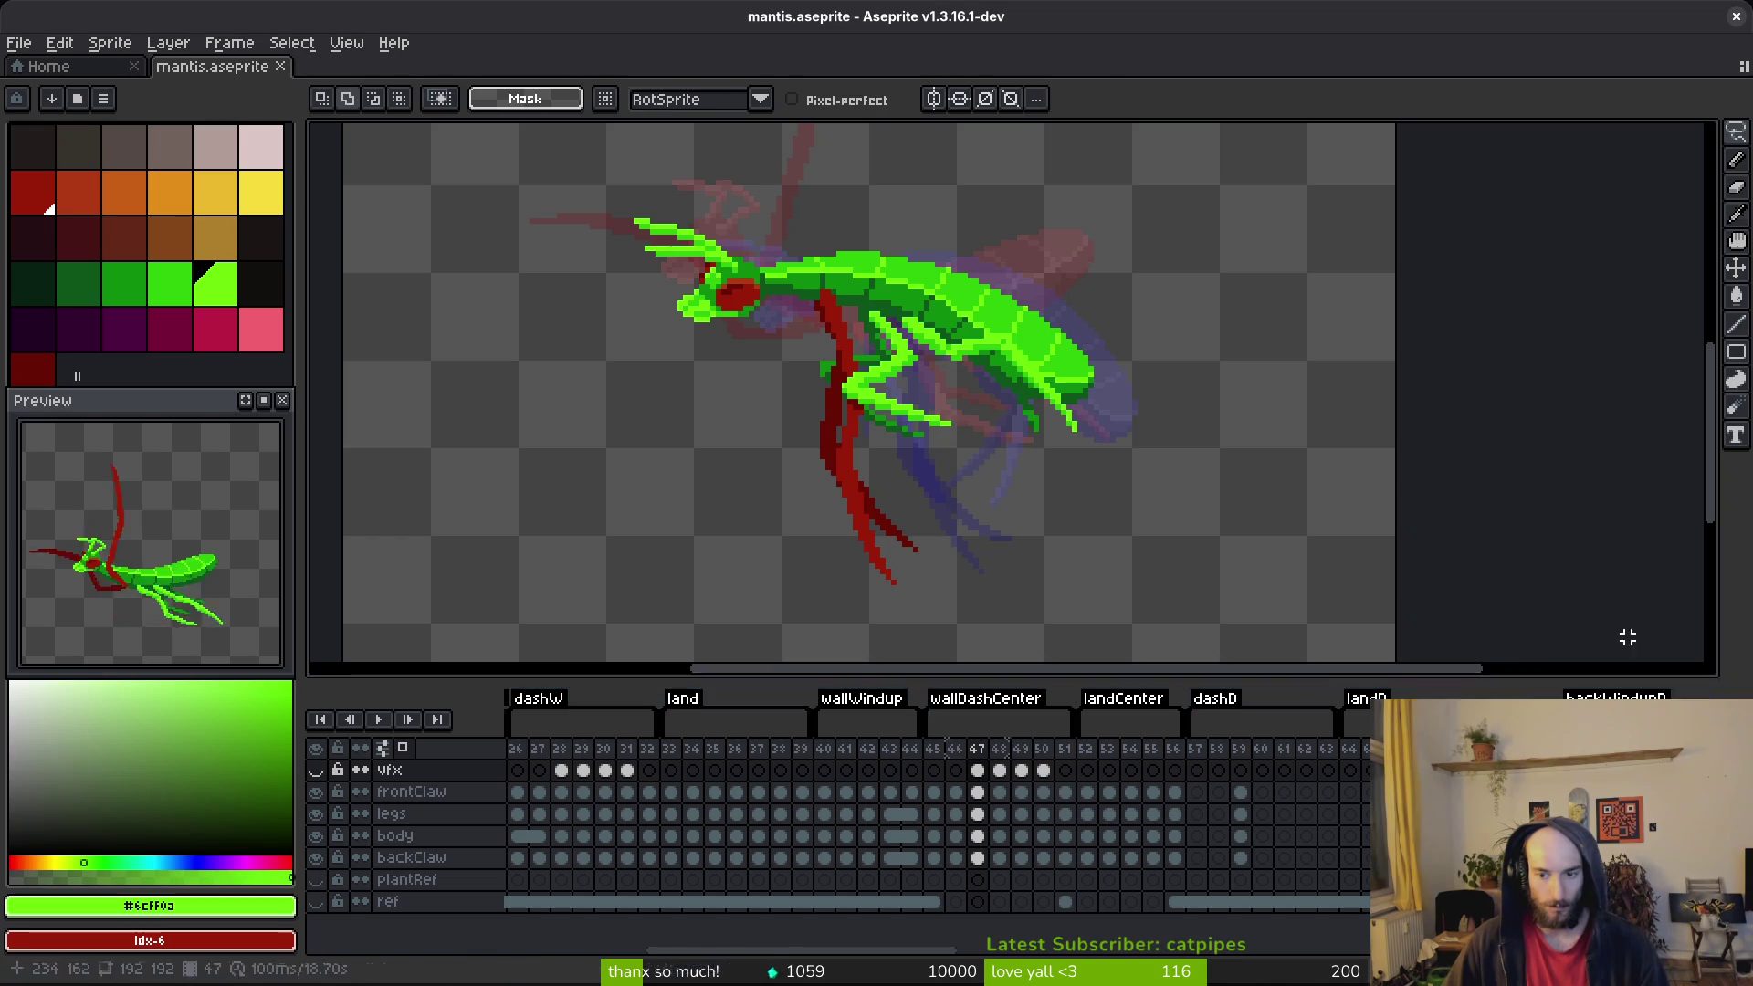
{"action": "left_click_drag", "start_coordinate": [824, 749], "coordinate": [891, 750]}
{"action": "key", "text": "alt+Tab"}
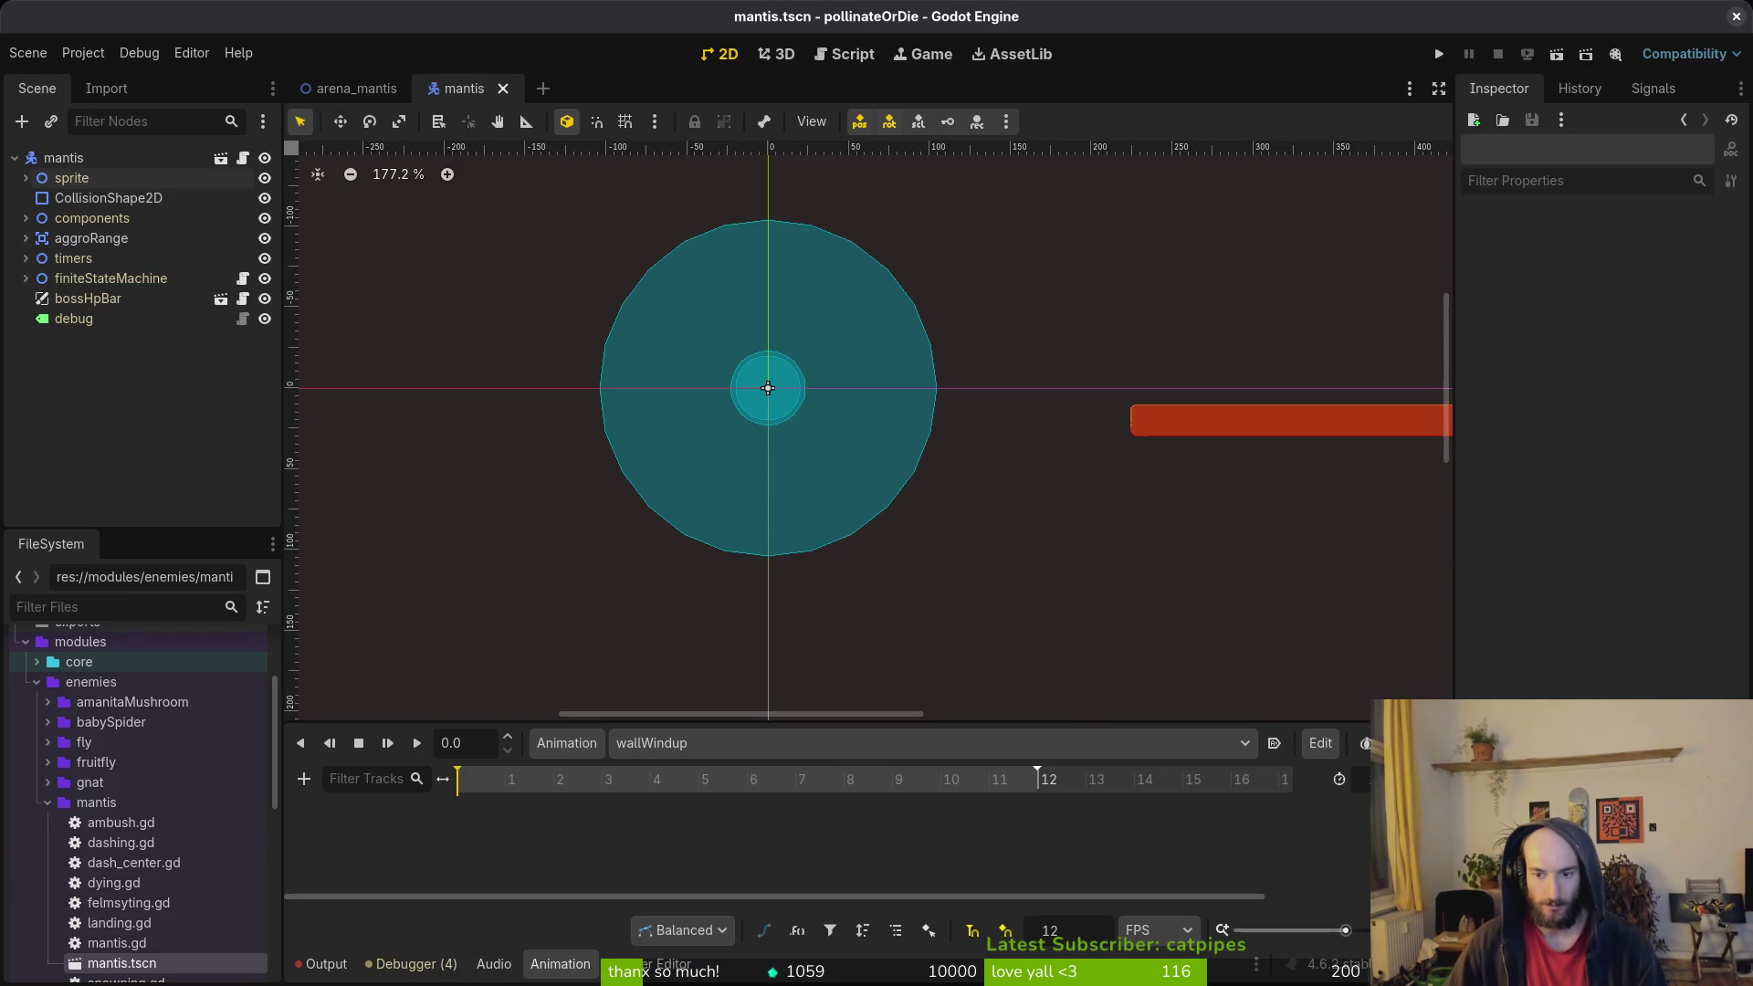
Step: Stop the preview and step through the wallWindup frames with onion skin in Aseprite
{"action": "key", "text": "alt+Tab"}
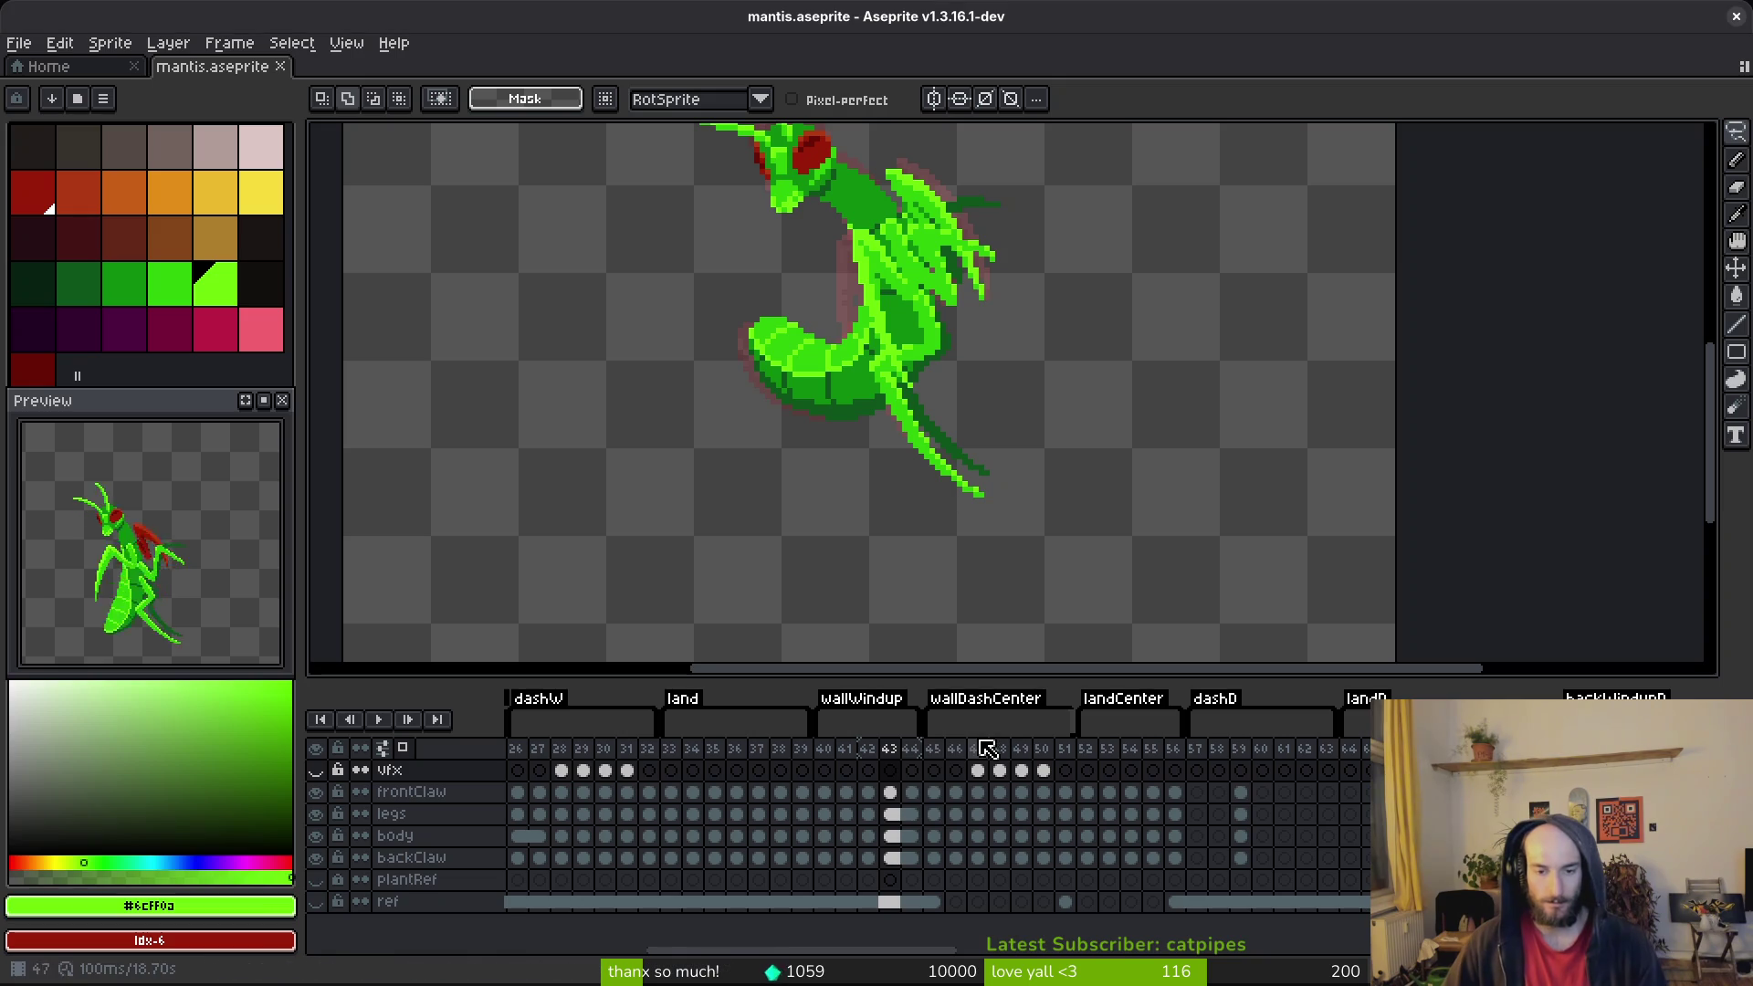
{"action": "key", "text": "i"}
{"action": "key", "text": "Return"}
{"action": "scroll", "coordinate": [982, 541], "scroll_direction": "down", "scroll_amount": 2}
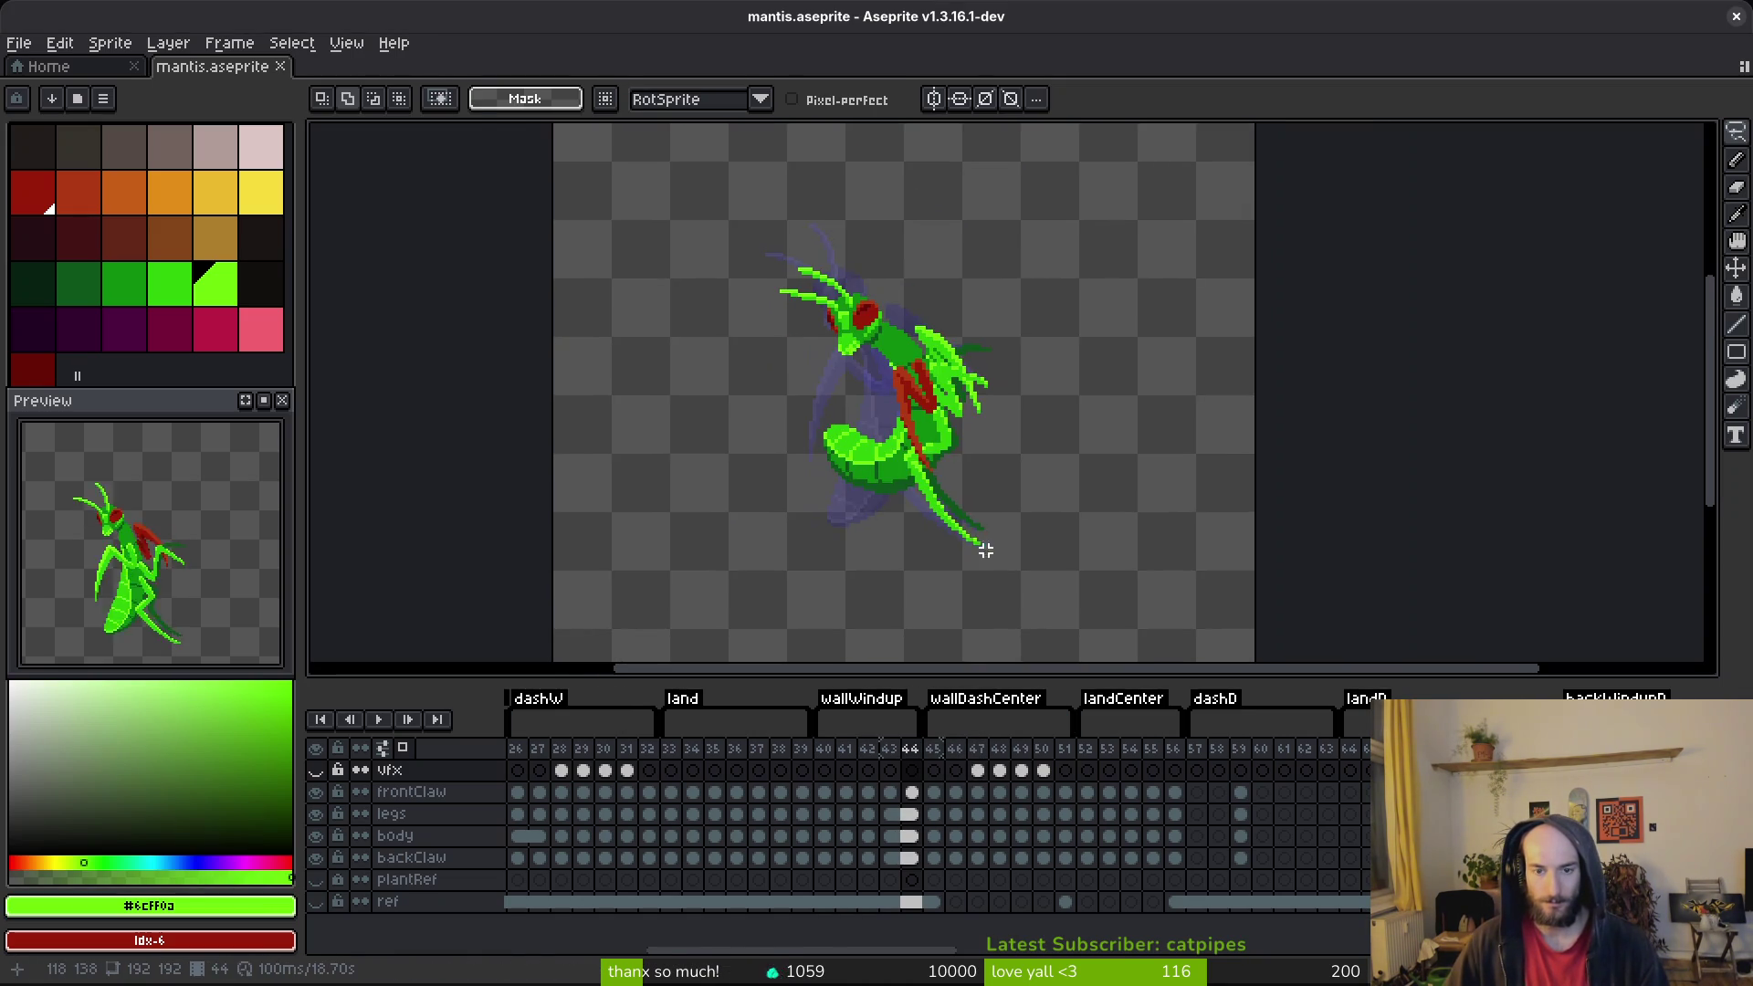
{"action": "key", "text": "Right"}
{"action": "key", "text": "Left"}
{"action": "key", "text": "Left"}
{"action": "key", "text": "Left"}
{"action": "key", "text": "m"}
{"action": "key", "text": "alt+Tab"}
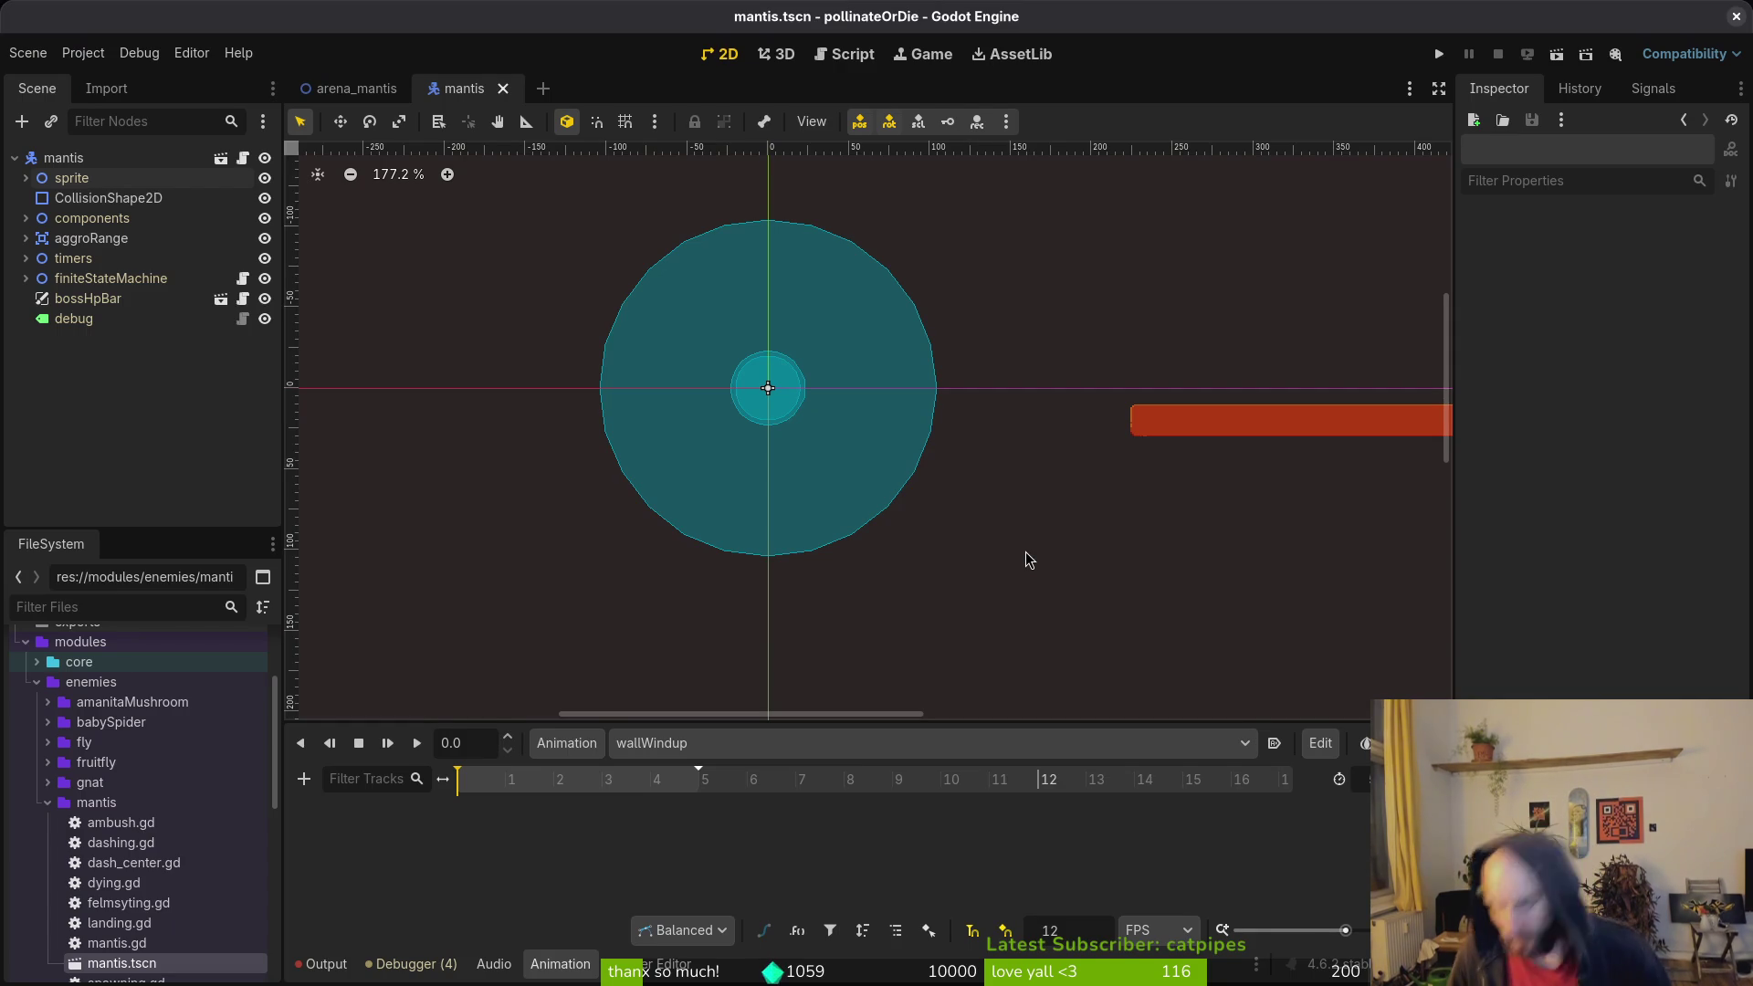
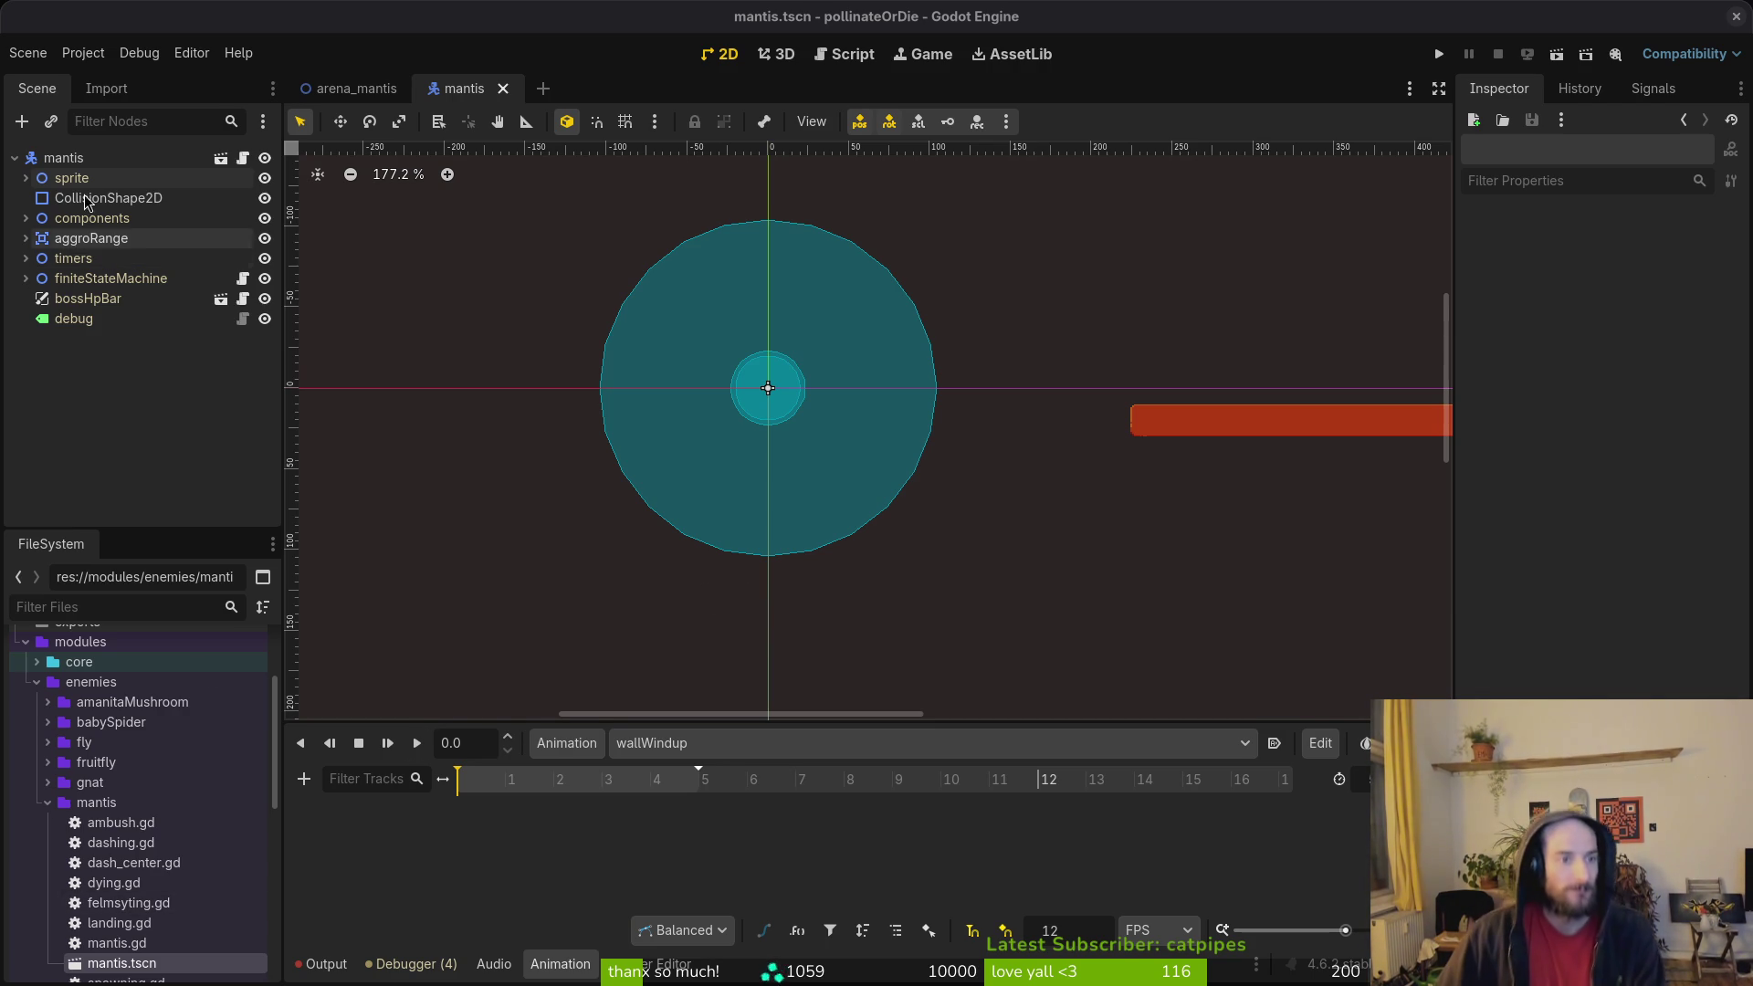
Step: Select the mantis Sprite2D and set its Frame Coords to row 6, column 0
{"action": "left_click", "coordinate": [26, 178]}
{"action": "left_click", "coordinate": [91, 199]}
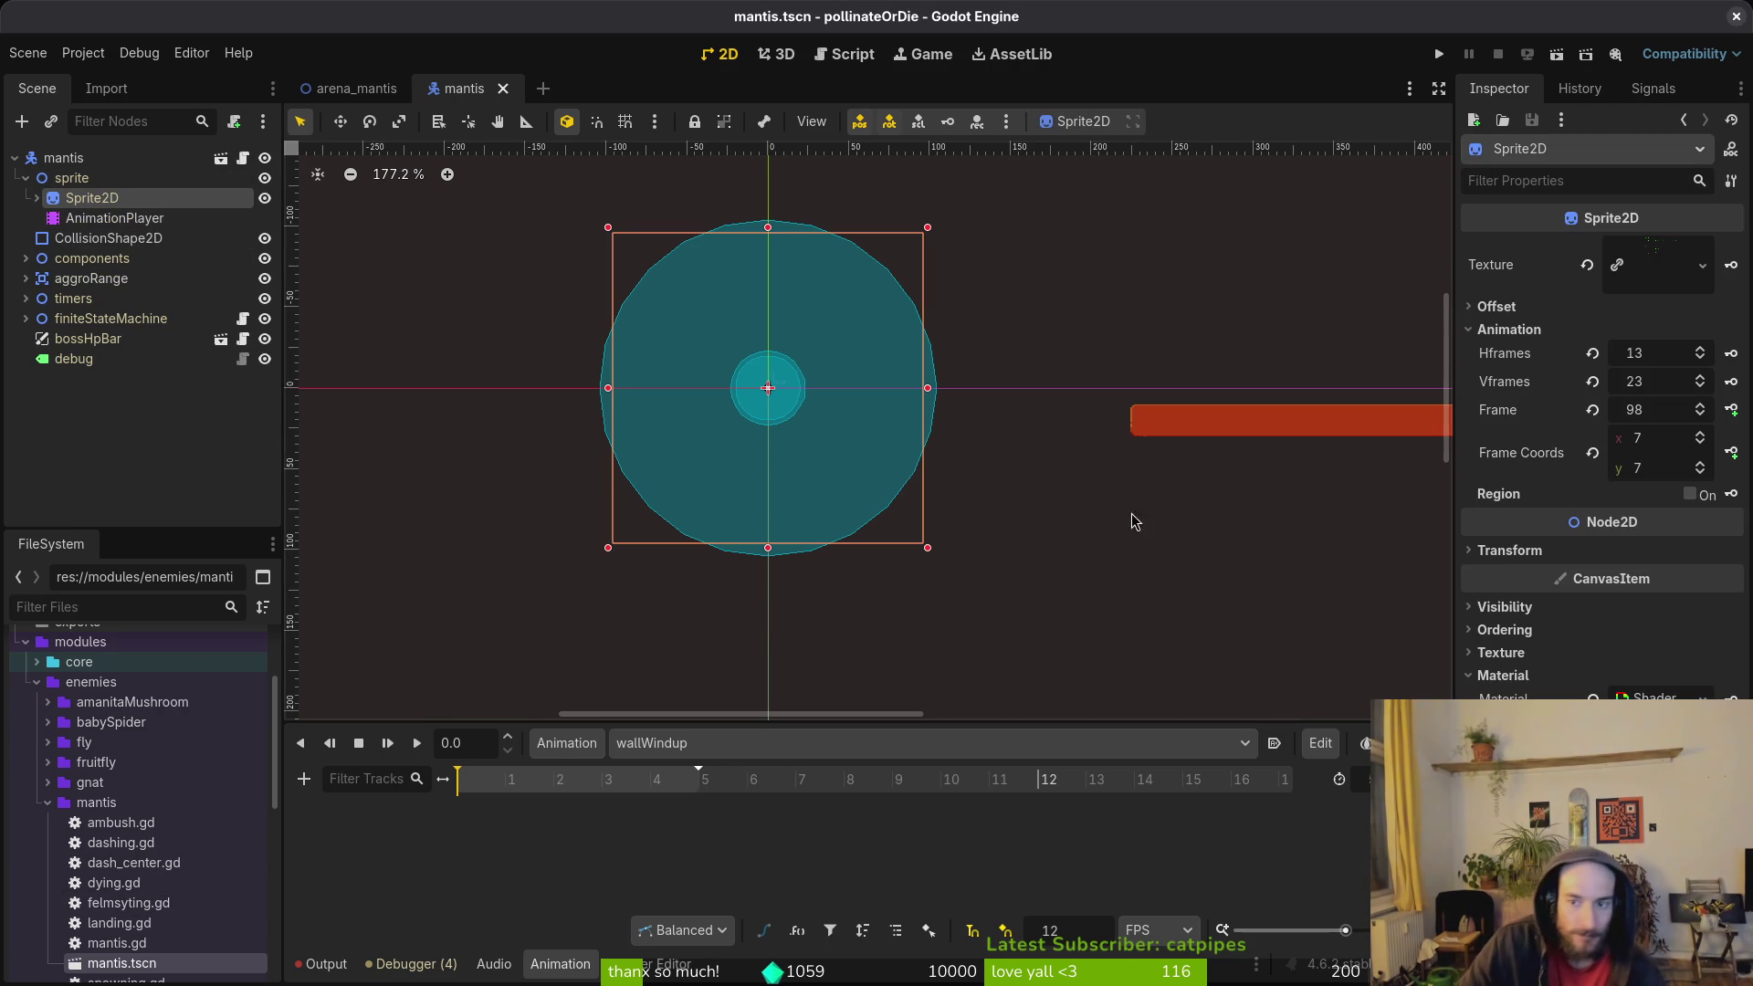
{"action": "left_click", "coordinate": [1592, 410]}
{"action": "left_click", "coordinate": [1701, 462]}
{"action": "left_click", "coordinate": [1701, 462]}
{"action": "left_click", "coordinate": [1701, 462]}
{"action": "left_click", "coordinate": [1701, 462]}
{"action": "left_click", "coordinate": [1701, 462]}
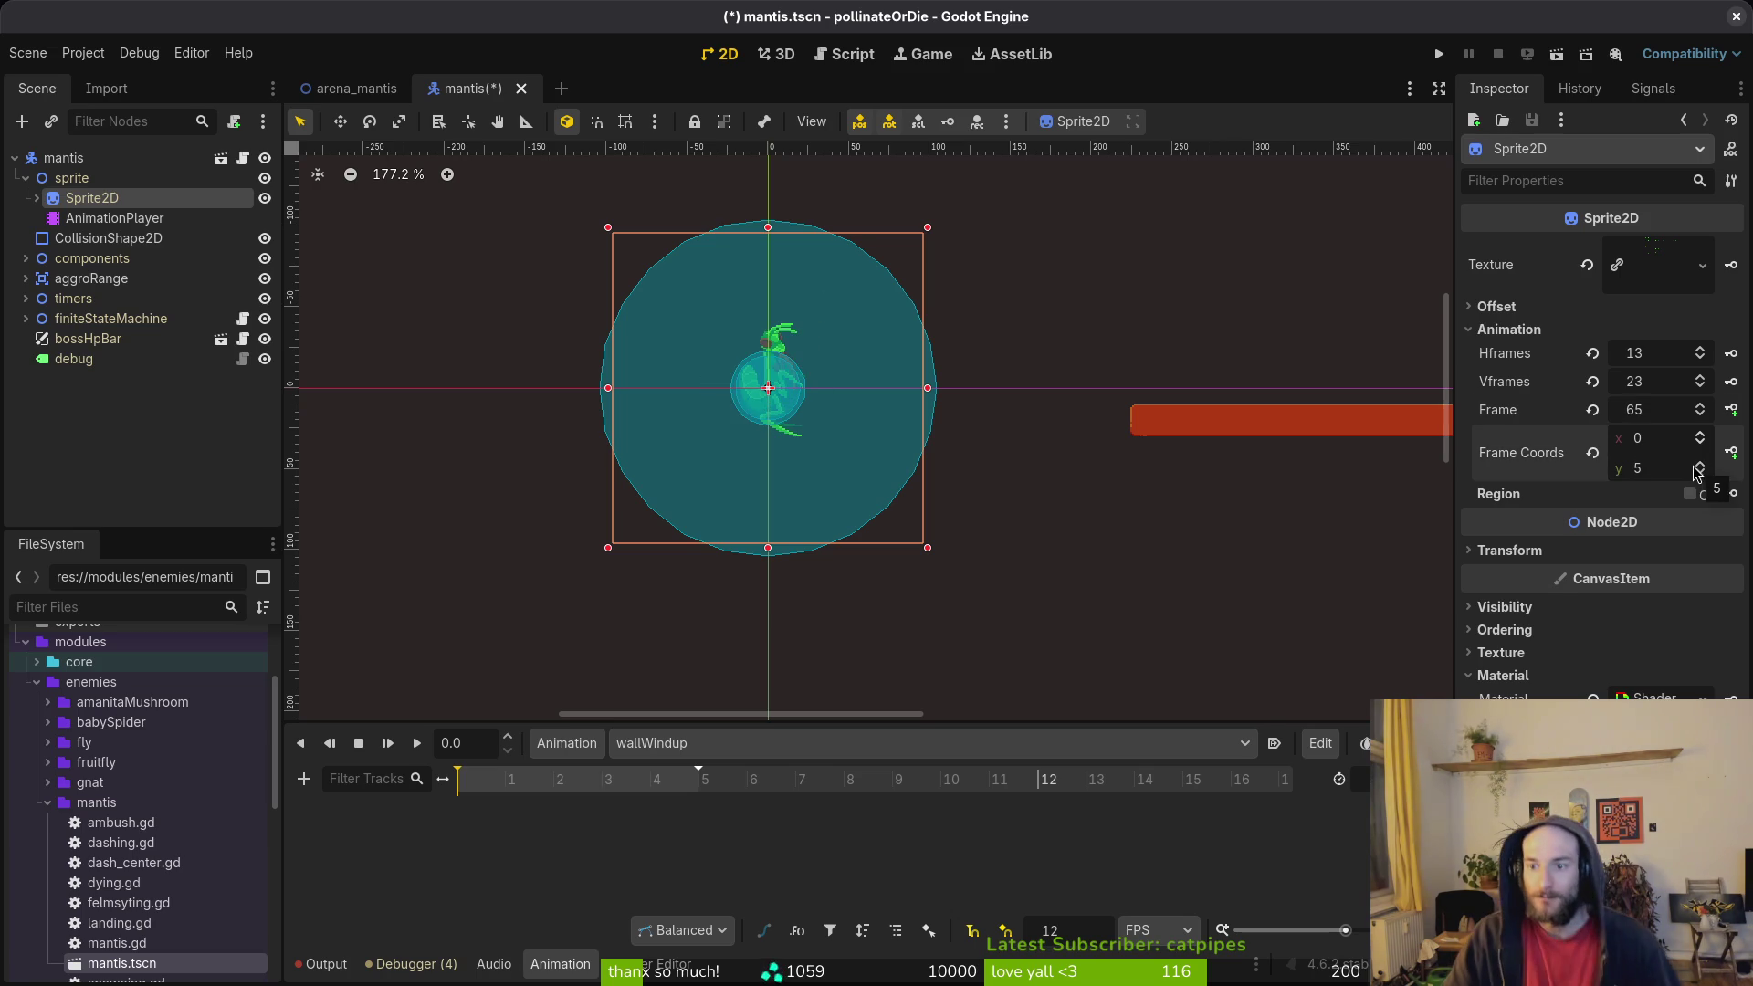
{"action": "left_click", "coordinate": [1702, 462]}
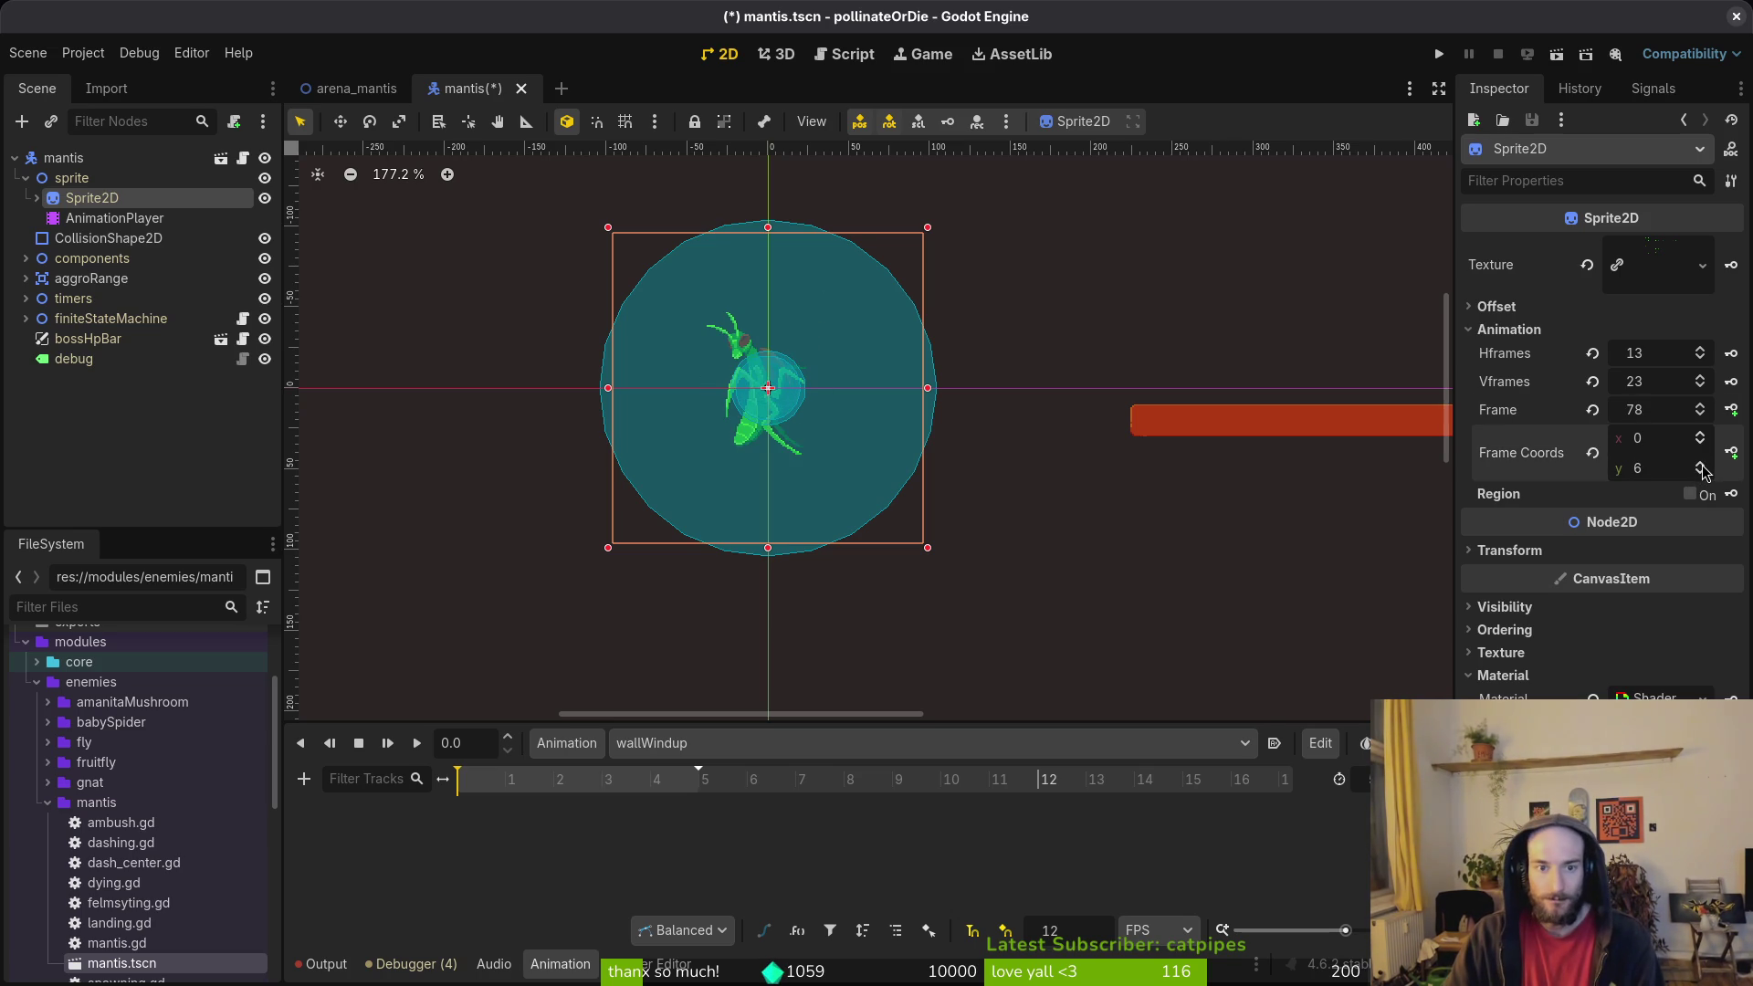
{"action": "left_click", "coordinate": [1701, 437]}
{"action": "left_click", "coordinate": [1701, 437]}
{"action": "left_click", "coordinate": [1701, 445]}
{"action": "left_click", "coordinate": [1701, 445]}
Step: Create a Sprite2D frame track in wallWindup and key the windup frames along the timeline
{"action": "left_click", "coordinate": [1731, 410]}
{"action": "left_click", "coordinate": [986, 547]}
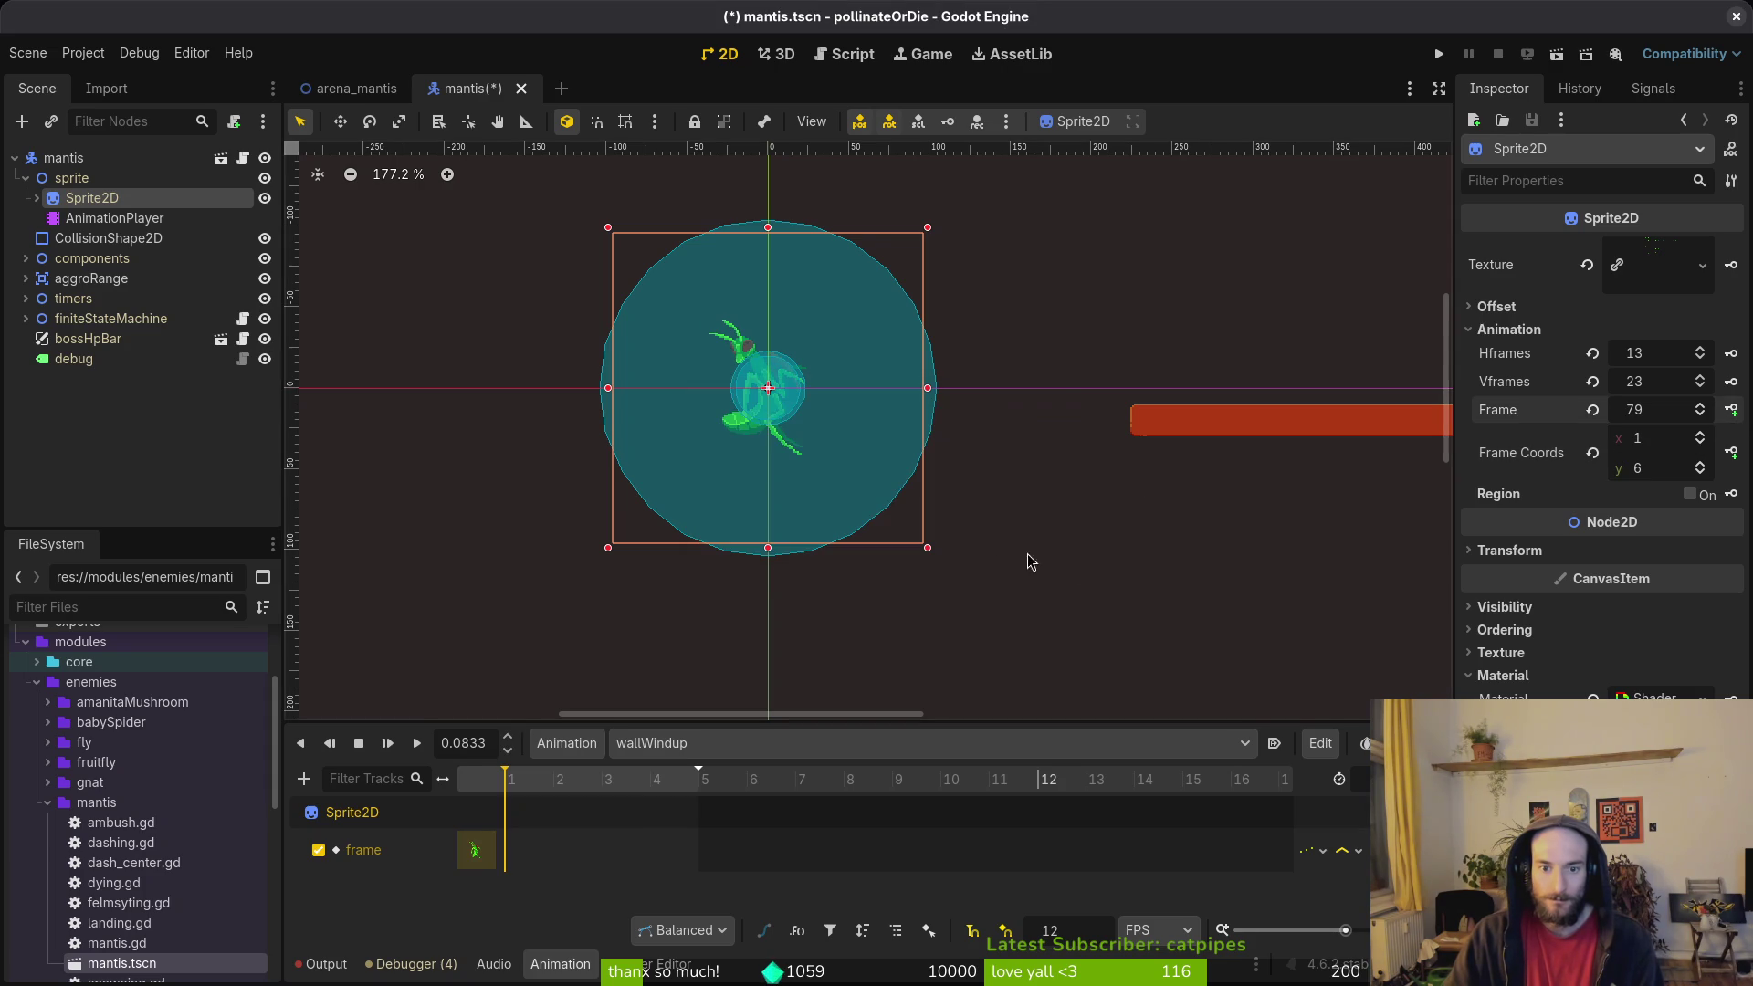
{"action": "left_click", "coordinate": [1731, 410]}
{"action": "left_click", "coordinate": [1731, 410]}
{"action": "left_click", "coordinate": [1732, 410]}
{"action": "left_click", "coordinate": [1731, 410]}
Step: Save the mantis scene, scrub through the wallWindup frames, and save again
{"action": "key", "text": "ctrl+s"}
{"action": "left_click", "coordinate": [602, 780]}
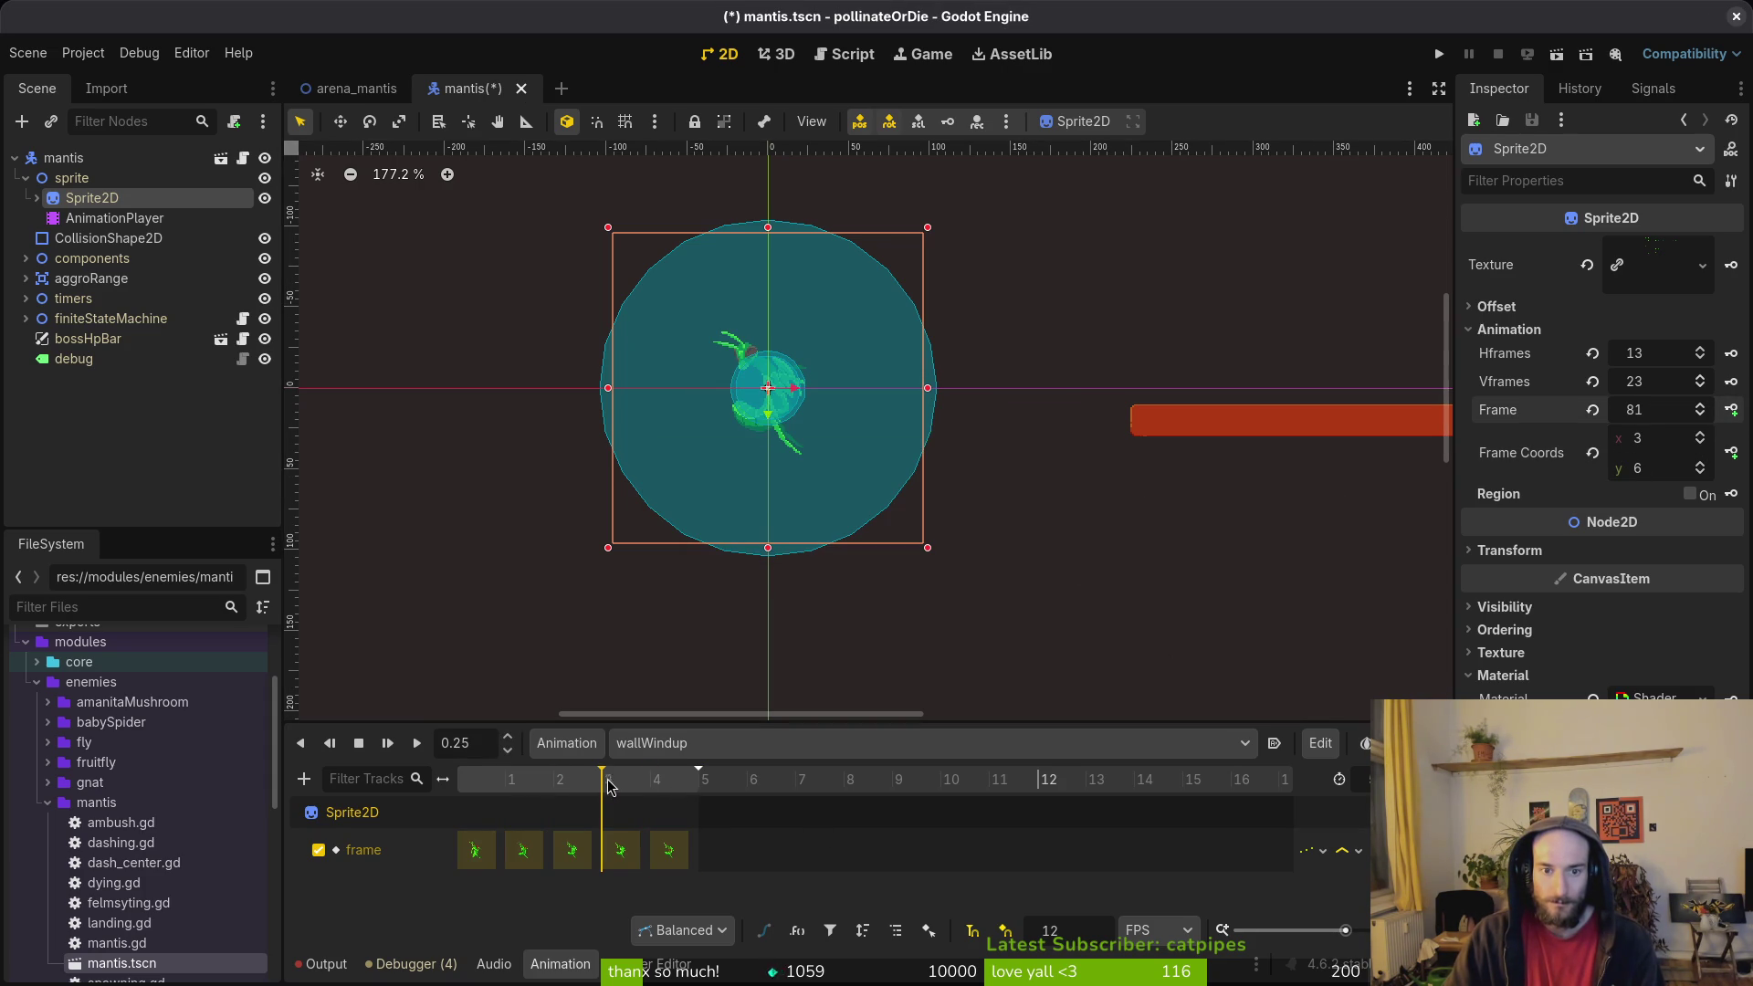
{"action": "scroll", "coordinate": [826, 430], "scroll_direction": "up", "scroll_amount": 4}
{"action": "left_click", "coordinate": [685, 793]}
{"action": "left_click_drag", "start_coordinate": [686, 792], "coordinate": [459, 785]}
{"action": "key", "text": "ctrl+s"}
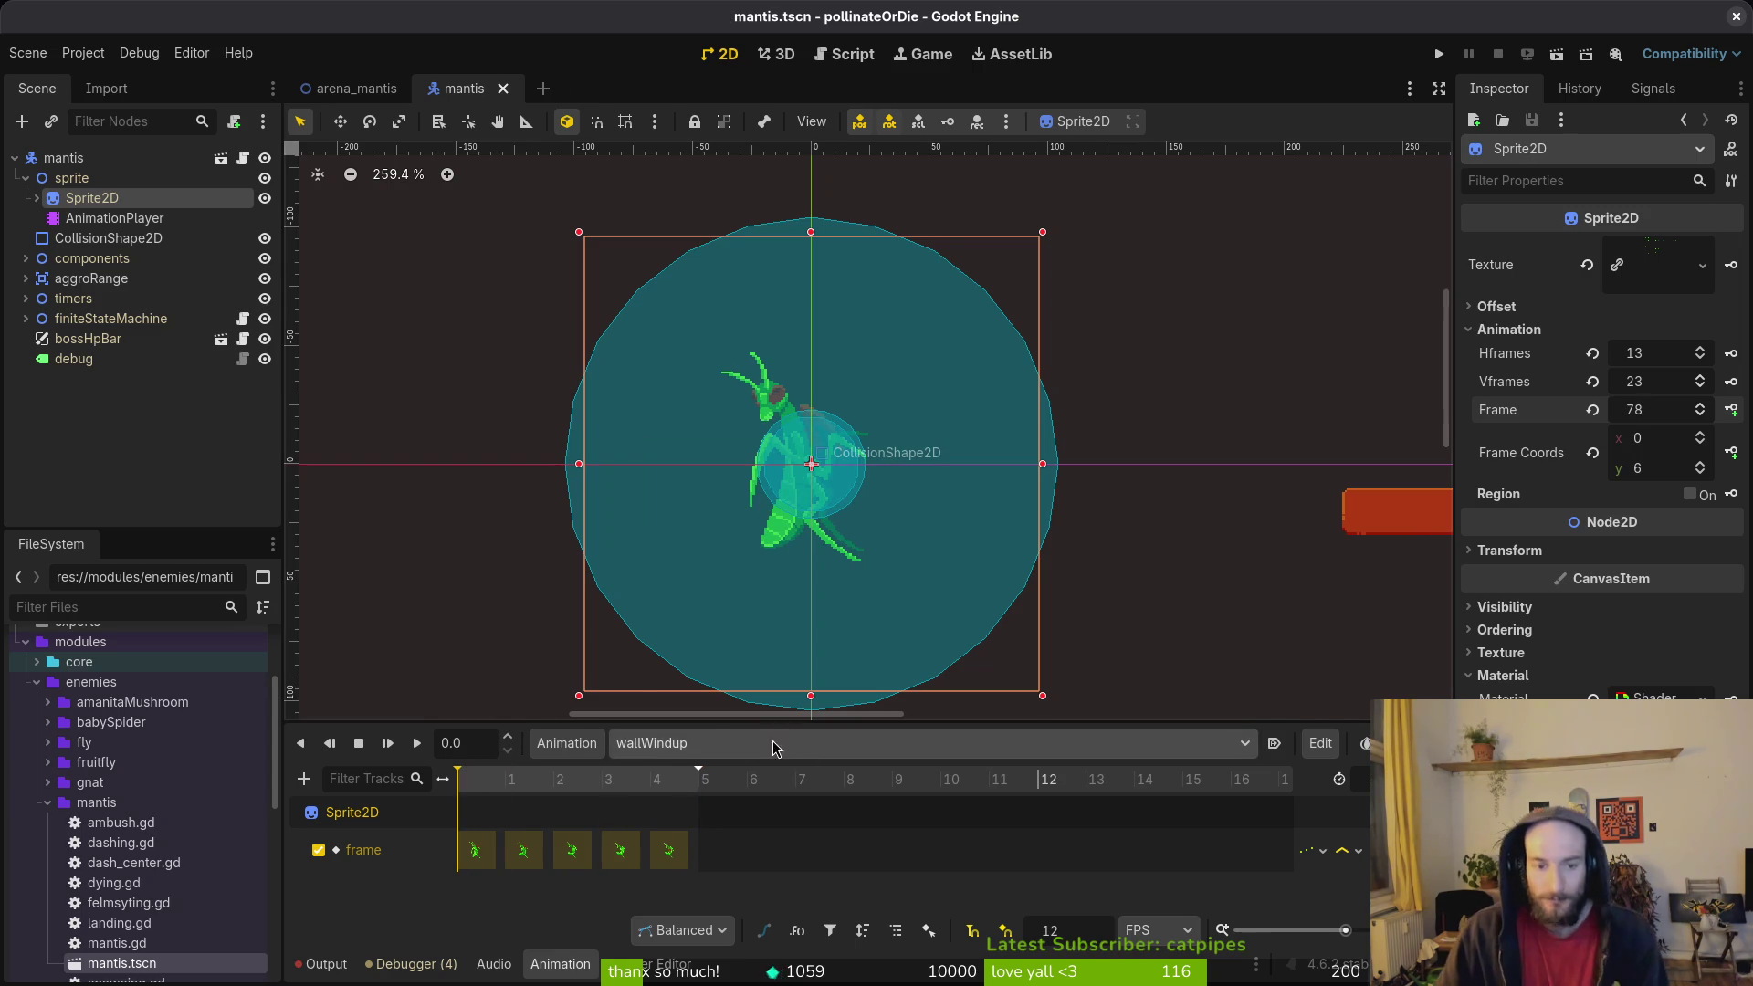
Step: Compare wallDashCenter and other animations, then open the empty summon animation
{"action": "left_click", "coordinate": [721, 744]}
{"action": "left_click", "coordinate": [715, 946]}
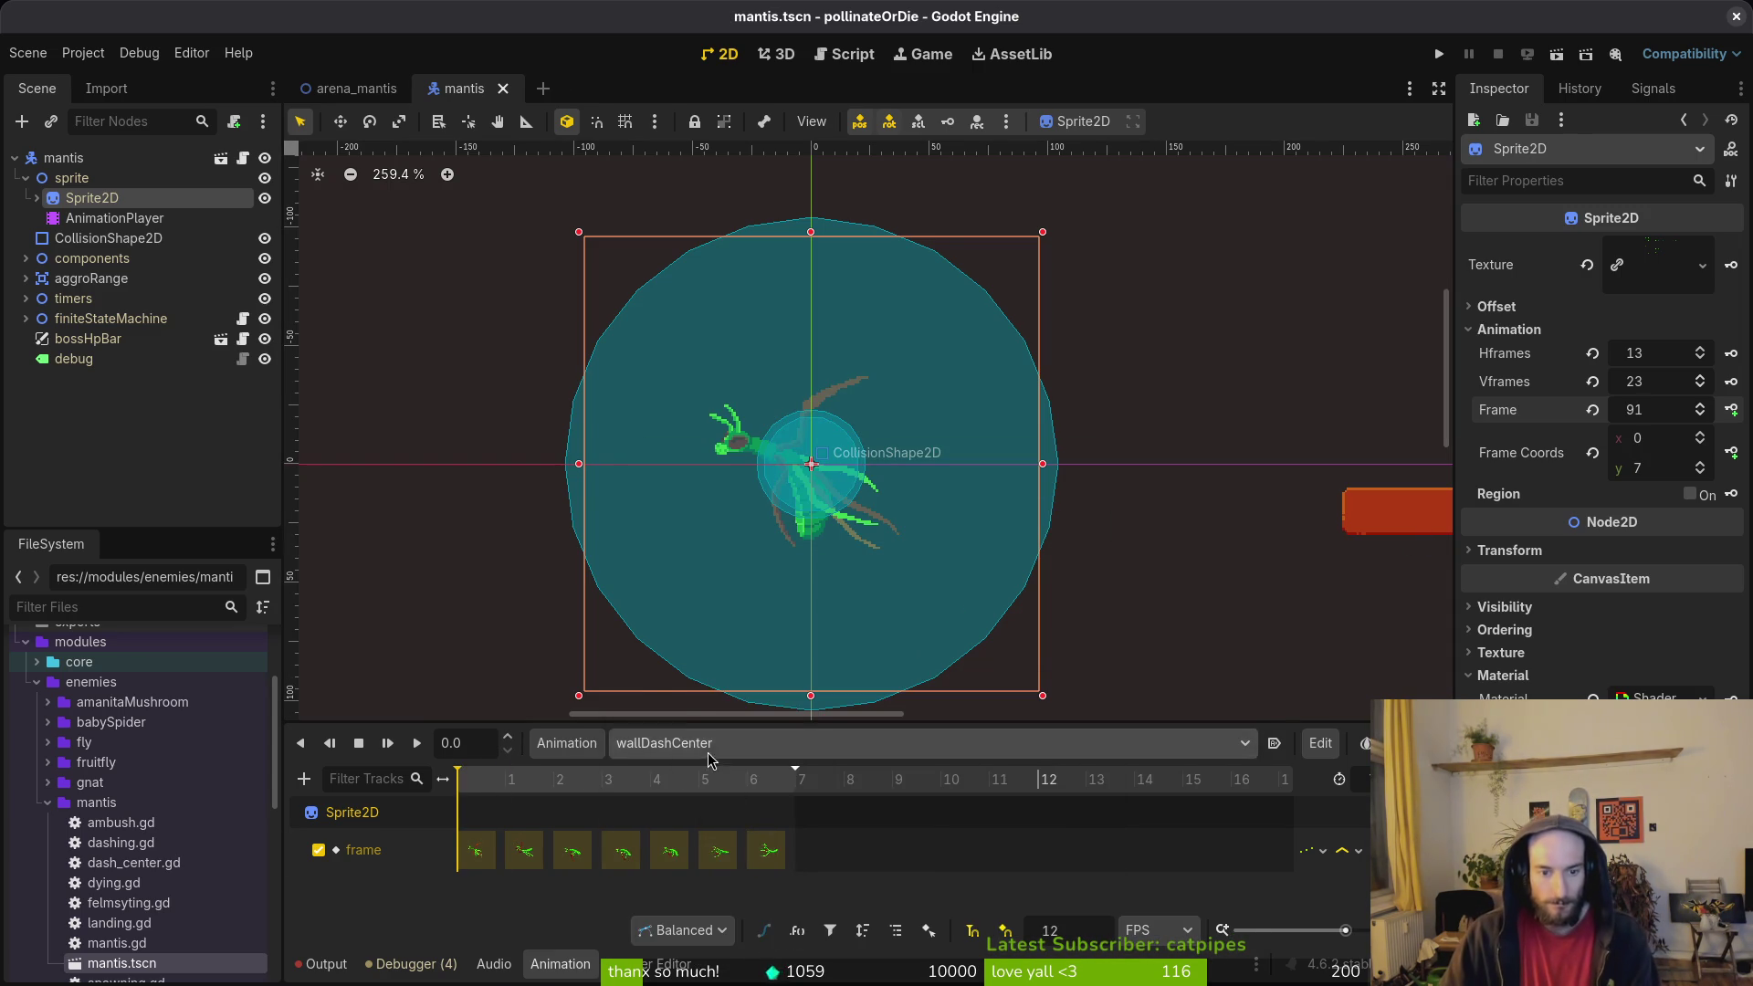
{"action": "left_click", "coordinate": [722, 742]}
{"action": "left_click", "coordinate": [751, 908]}
{"action": "left_click", "coordinate": [721, 742]}
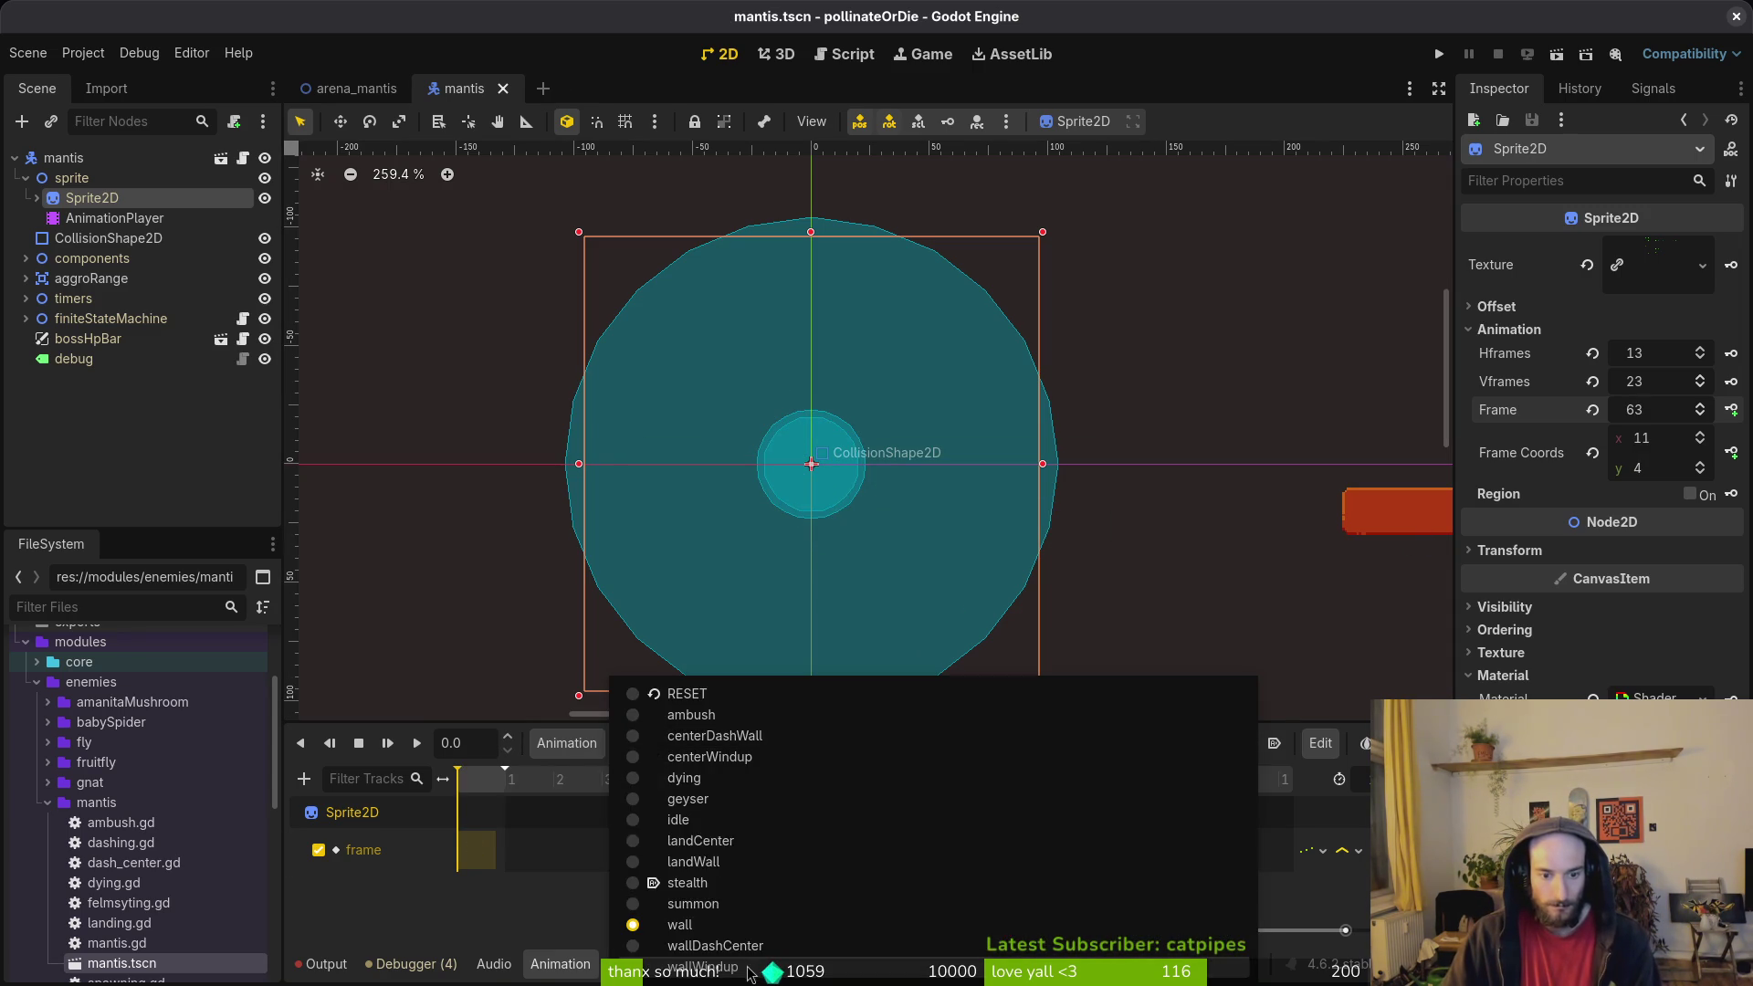
{"action": "left_click", "coordinate": [712, 961]}
{"action": "left_click", "coordinate": [686, 743]}
{"action": "left_click", "coordinate": [773, 908]}
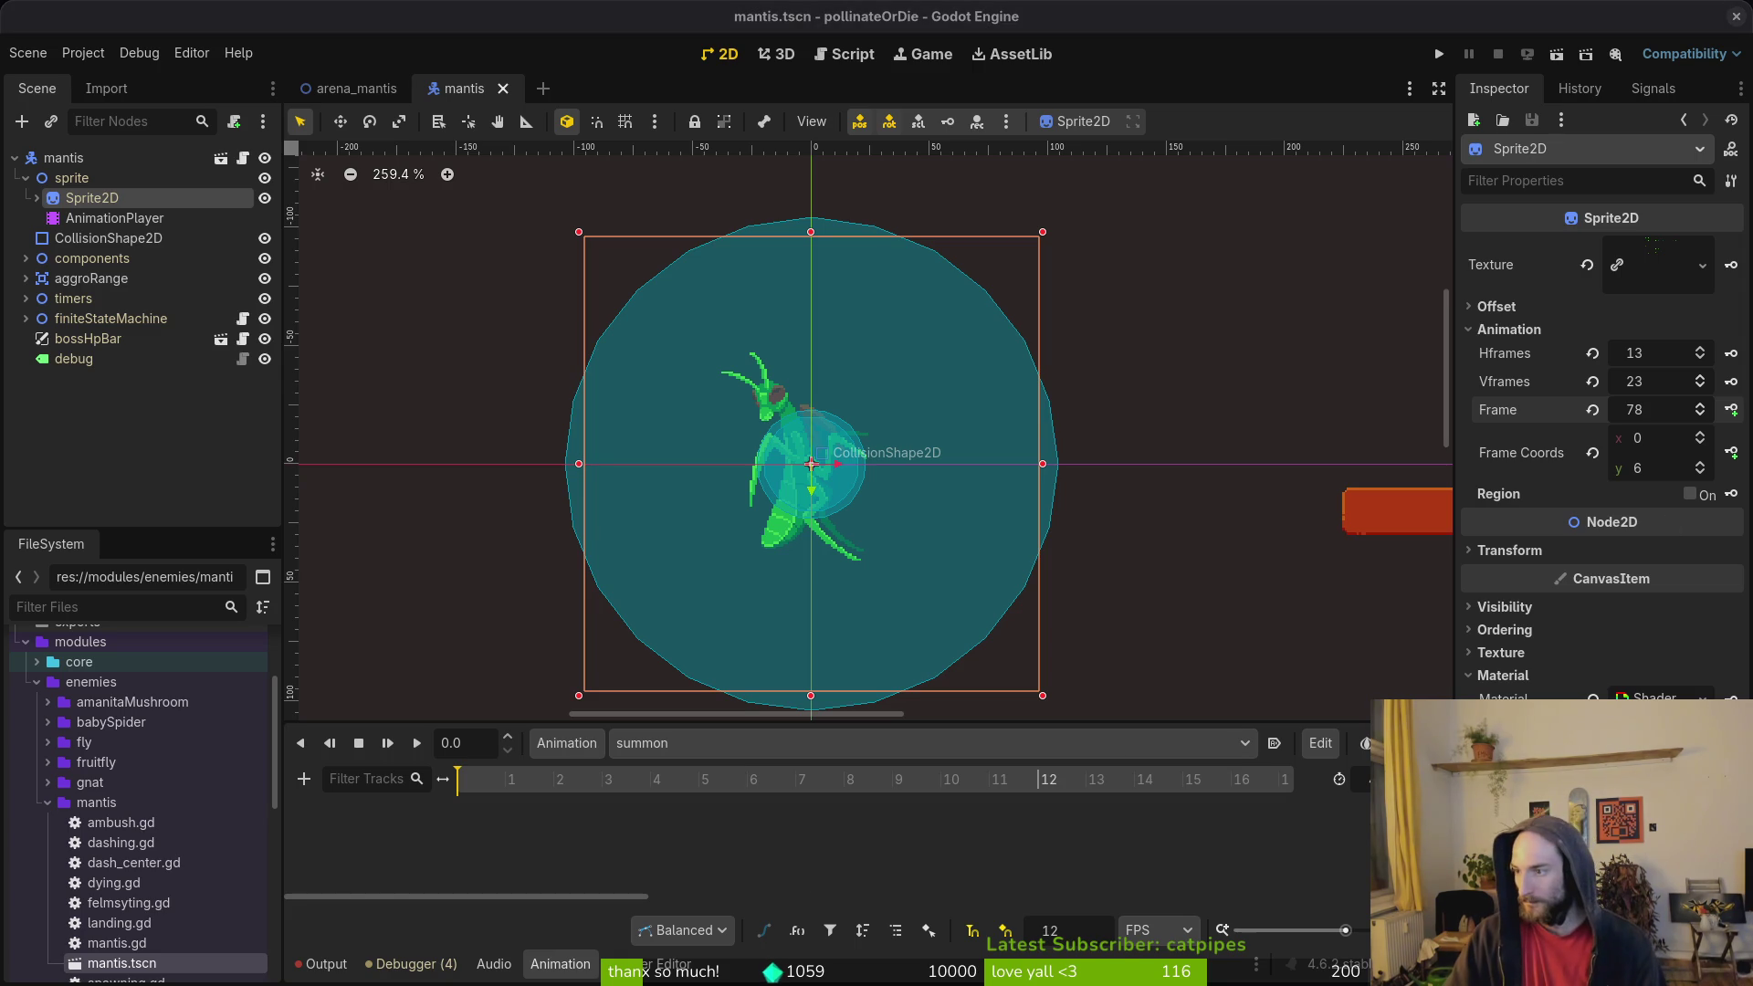
{"action": "key", "text": "alt+Tab"}
Step: Scroll Aseprite's timeline down to find the summon frames
{"action": "scroll", "coordinate": [1534, 575], "scroll_direction": "down", "scroll_amount": 5}
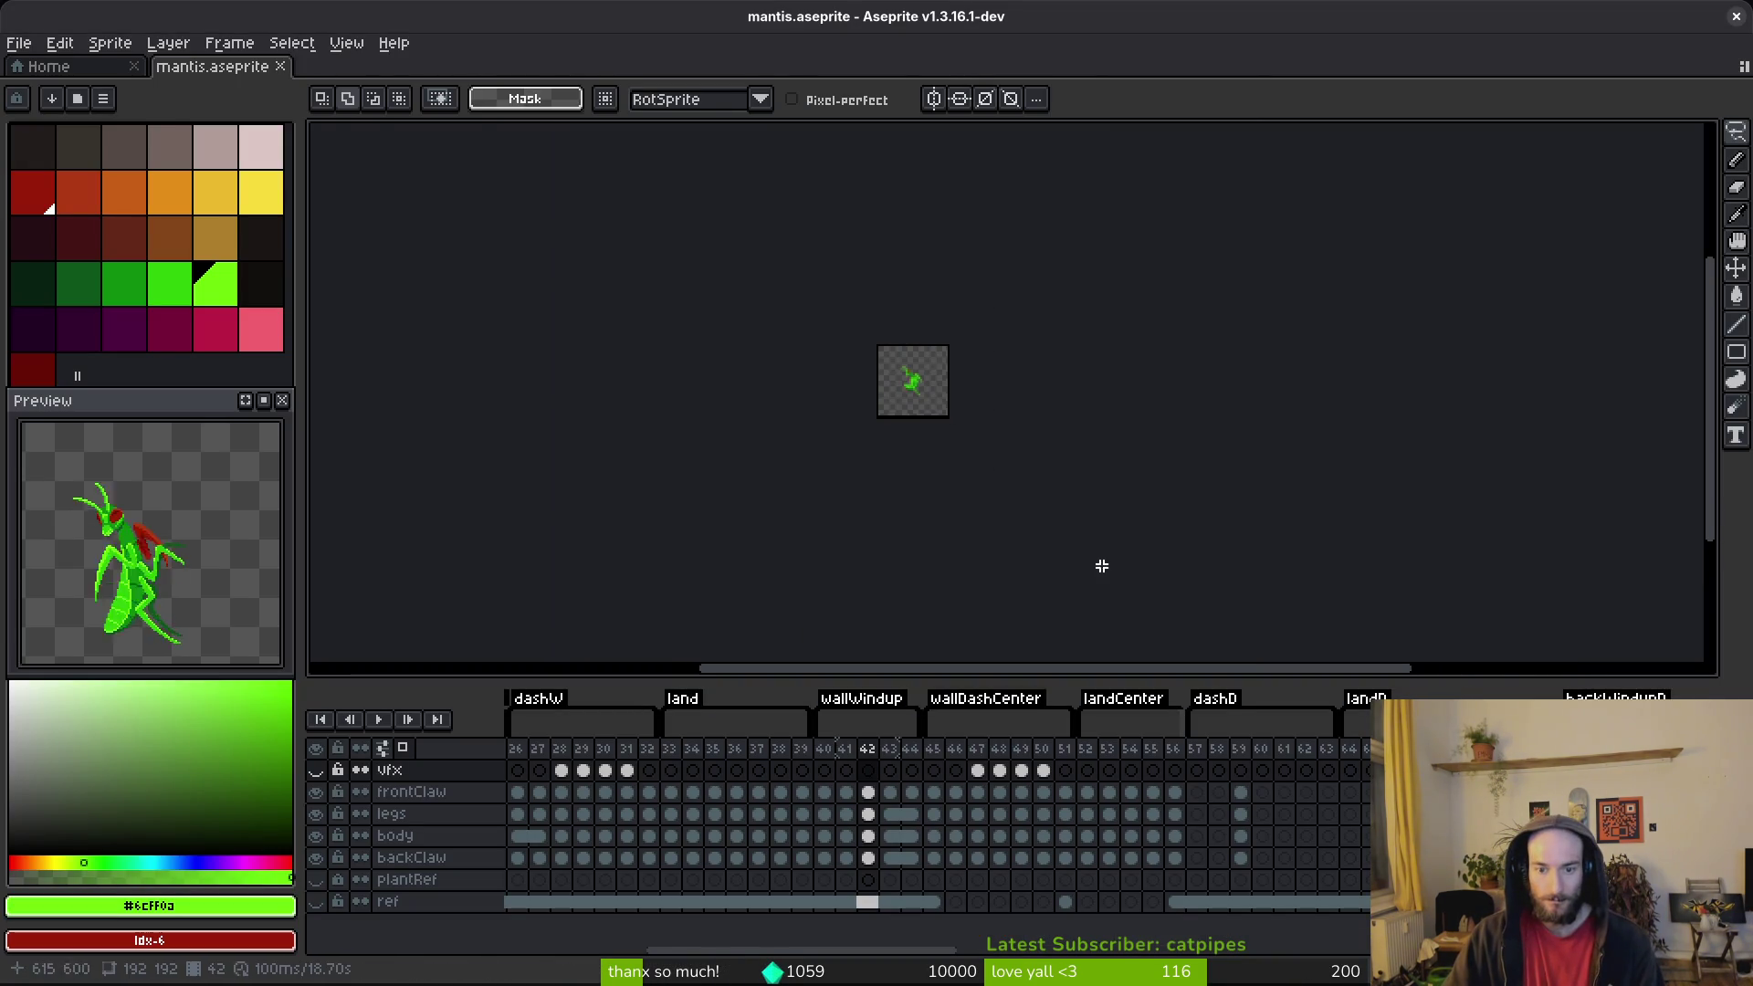
{"action": "scroll", "coordinate": [1178, 857], "scroll_direction": "down", "scroll_amount": 10}
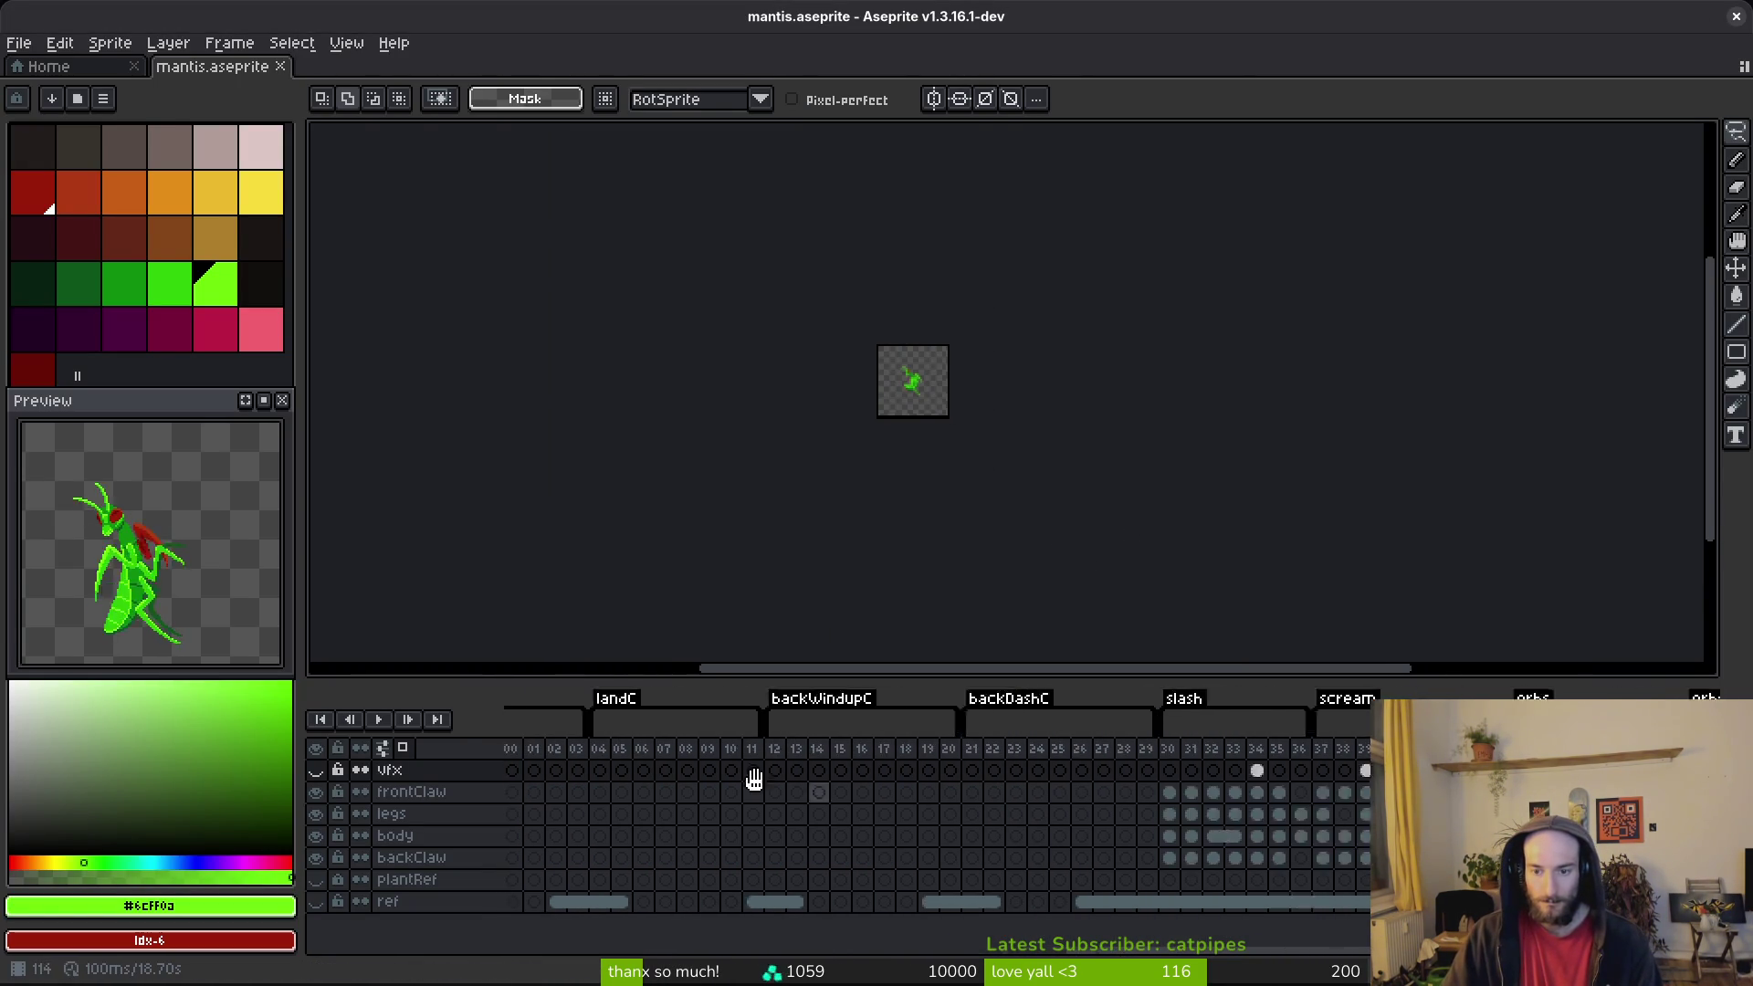
{"action": "scroll", "coordinate": [885, 824], "scroll_direction": "down", "scroll_amount": 5}
Step: Back in Godot, set the sprite's Frame Coords y to 22
{"action": "key", "text": "alt+Tab"}
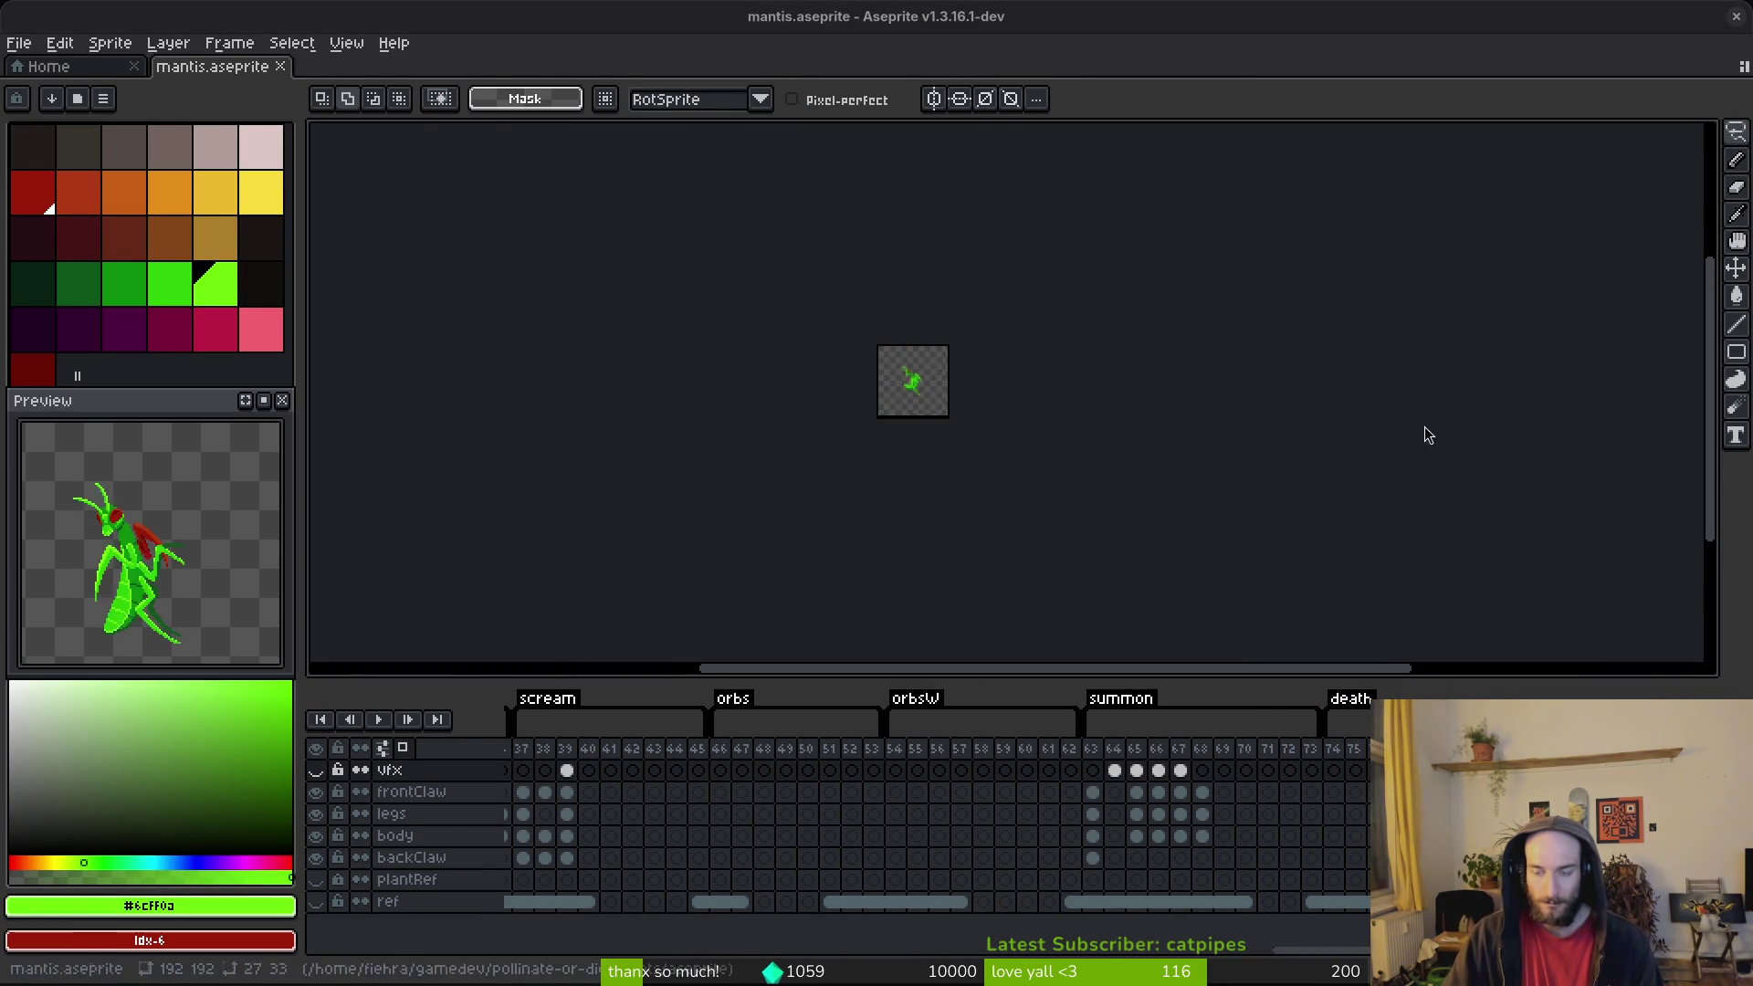
{"action": "left_click", "coordinate": [1637, 467]}
{"action": "type", "text": "22"}
{"action": "key", "text": "Return"}
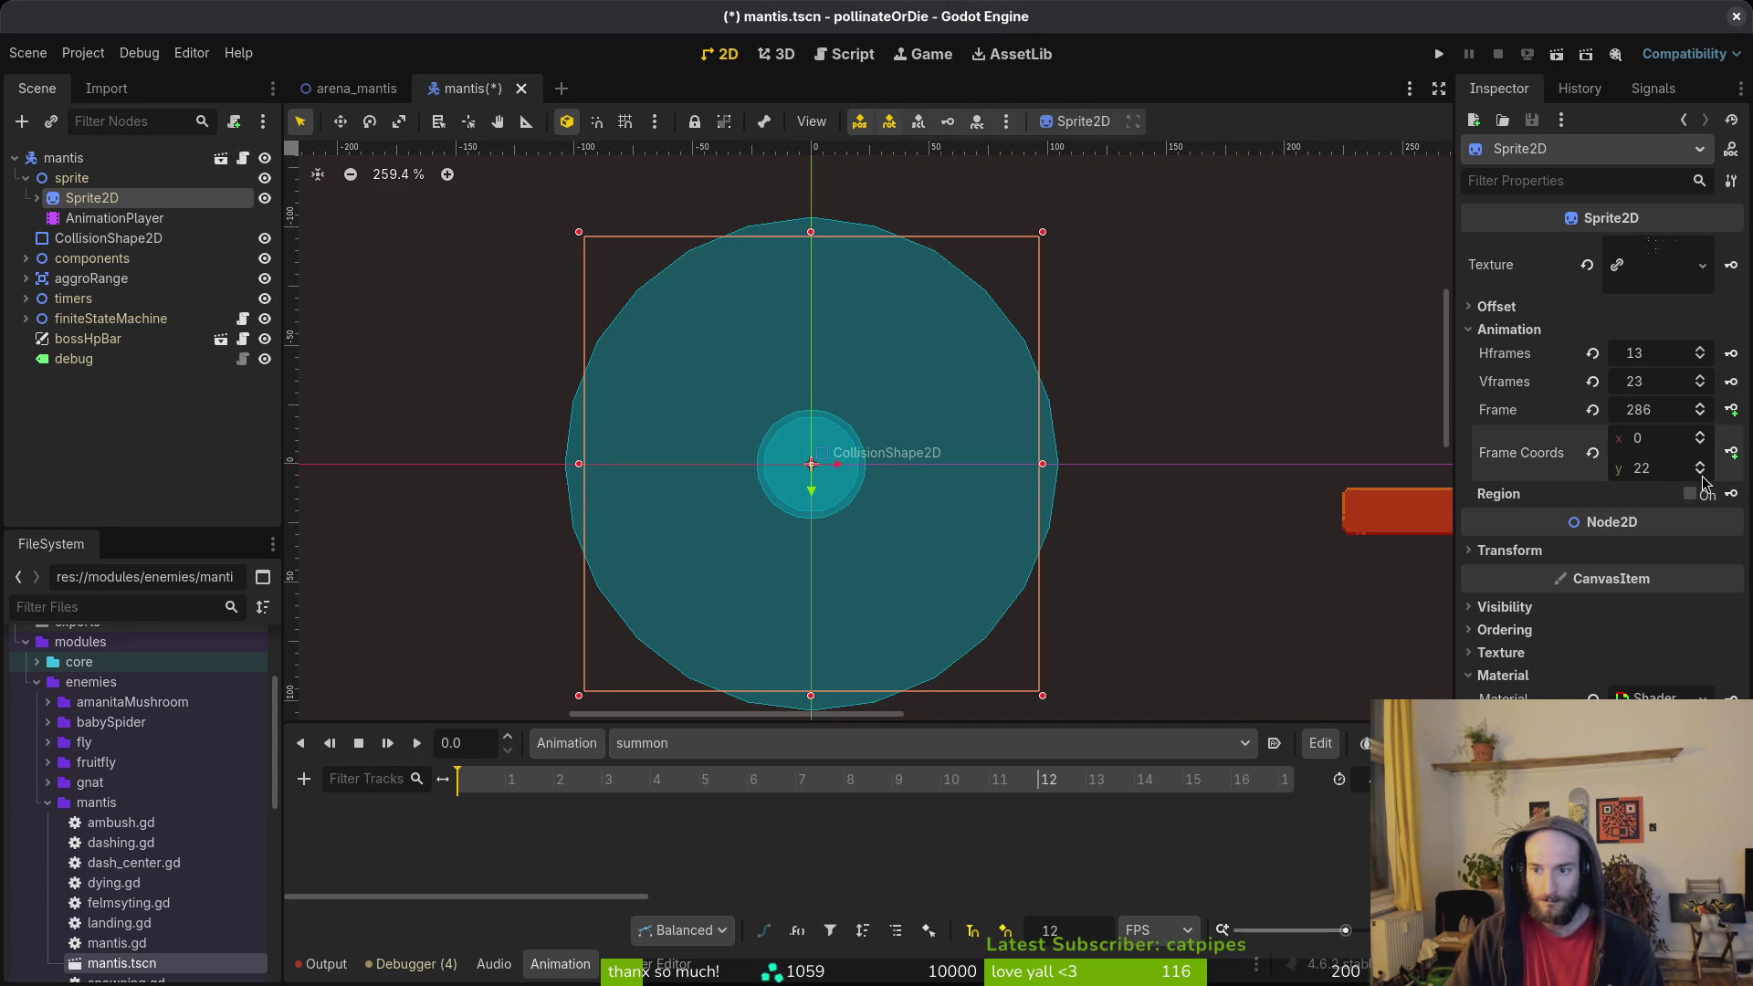
Step: Step the sprite's frame row between 21 and 22, run it up from 2, and save
{"action": "left_click", "coordinate": [1701, 473]}
{"action": "left_click", "coordinate": [1701, 464]}
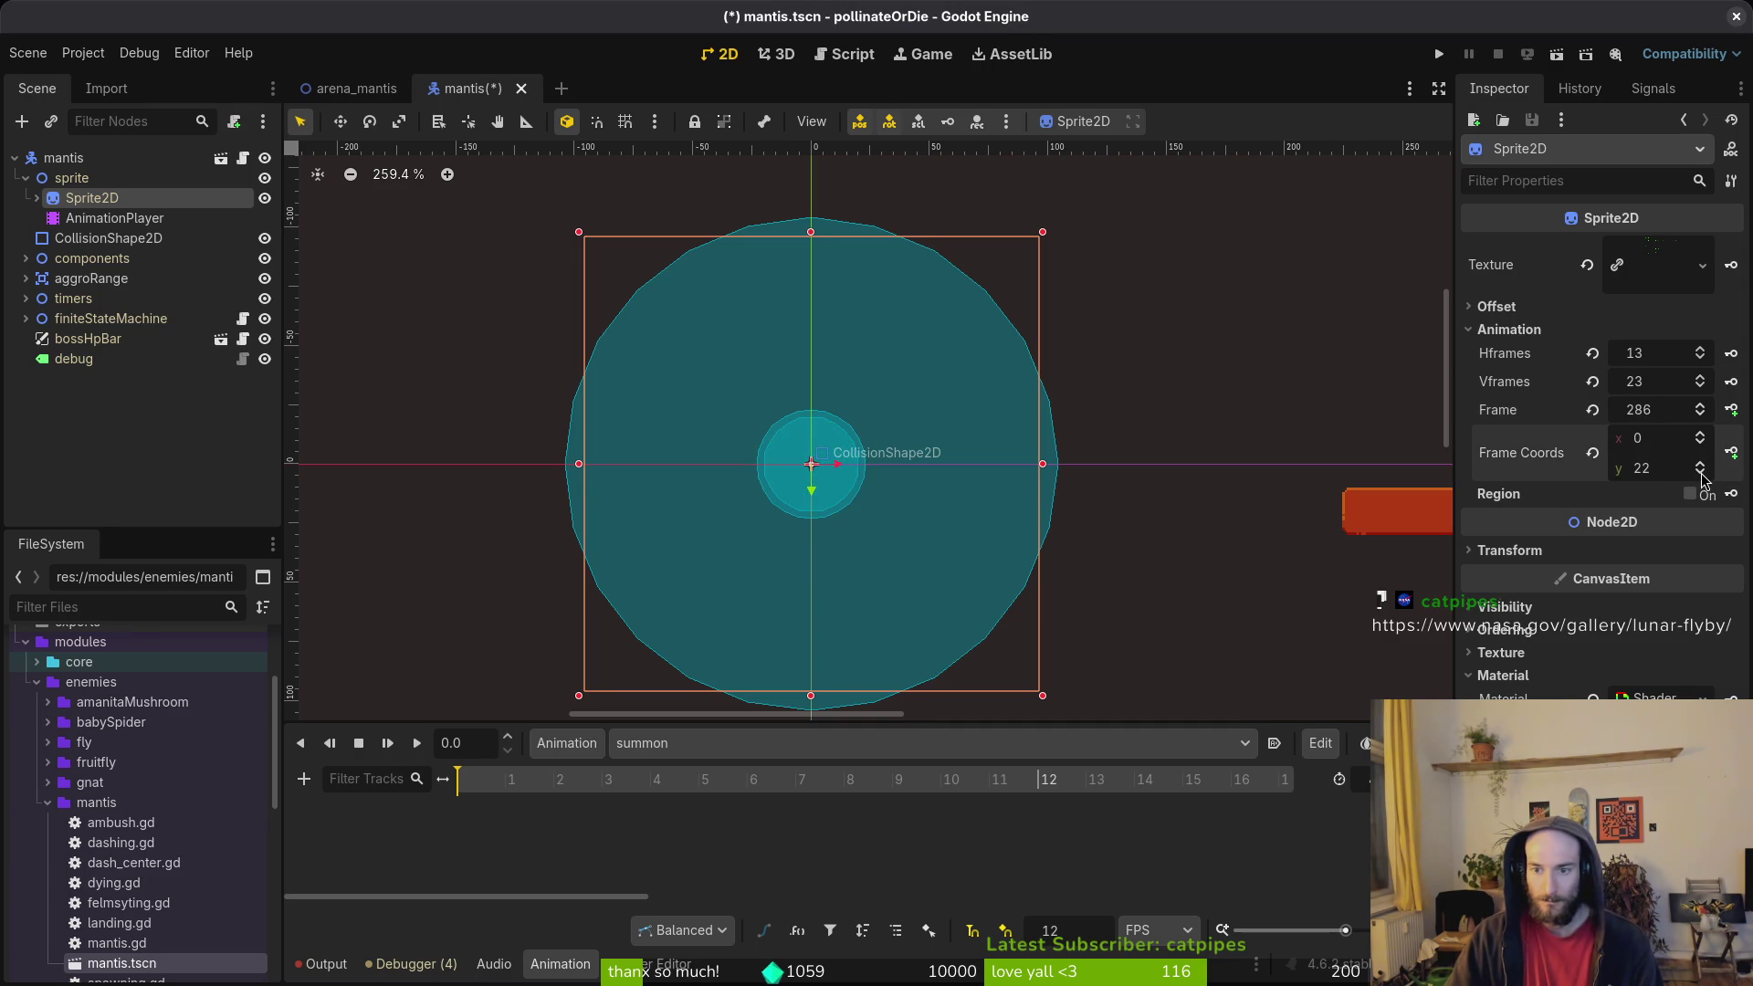
{"action": "left_click", "coordinate": [1701, 473]}
{"action": "left_click", "coordinate": [1701, 464]}
{"action": "left_click", "coordinate": [1704, 473]}
{"action": "left_click_drag", "start_coordinate": [1703, 467], "coordinate": [1703, 468]}
{"action": "key", "text": "ctrl+s"}
Step: In Aseprite, select frame 63 and step through the summon frames
{"action": "key", "text": "alt+Tab"}
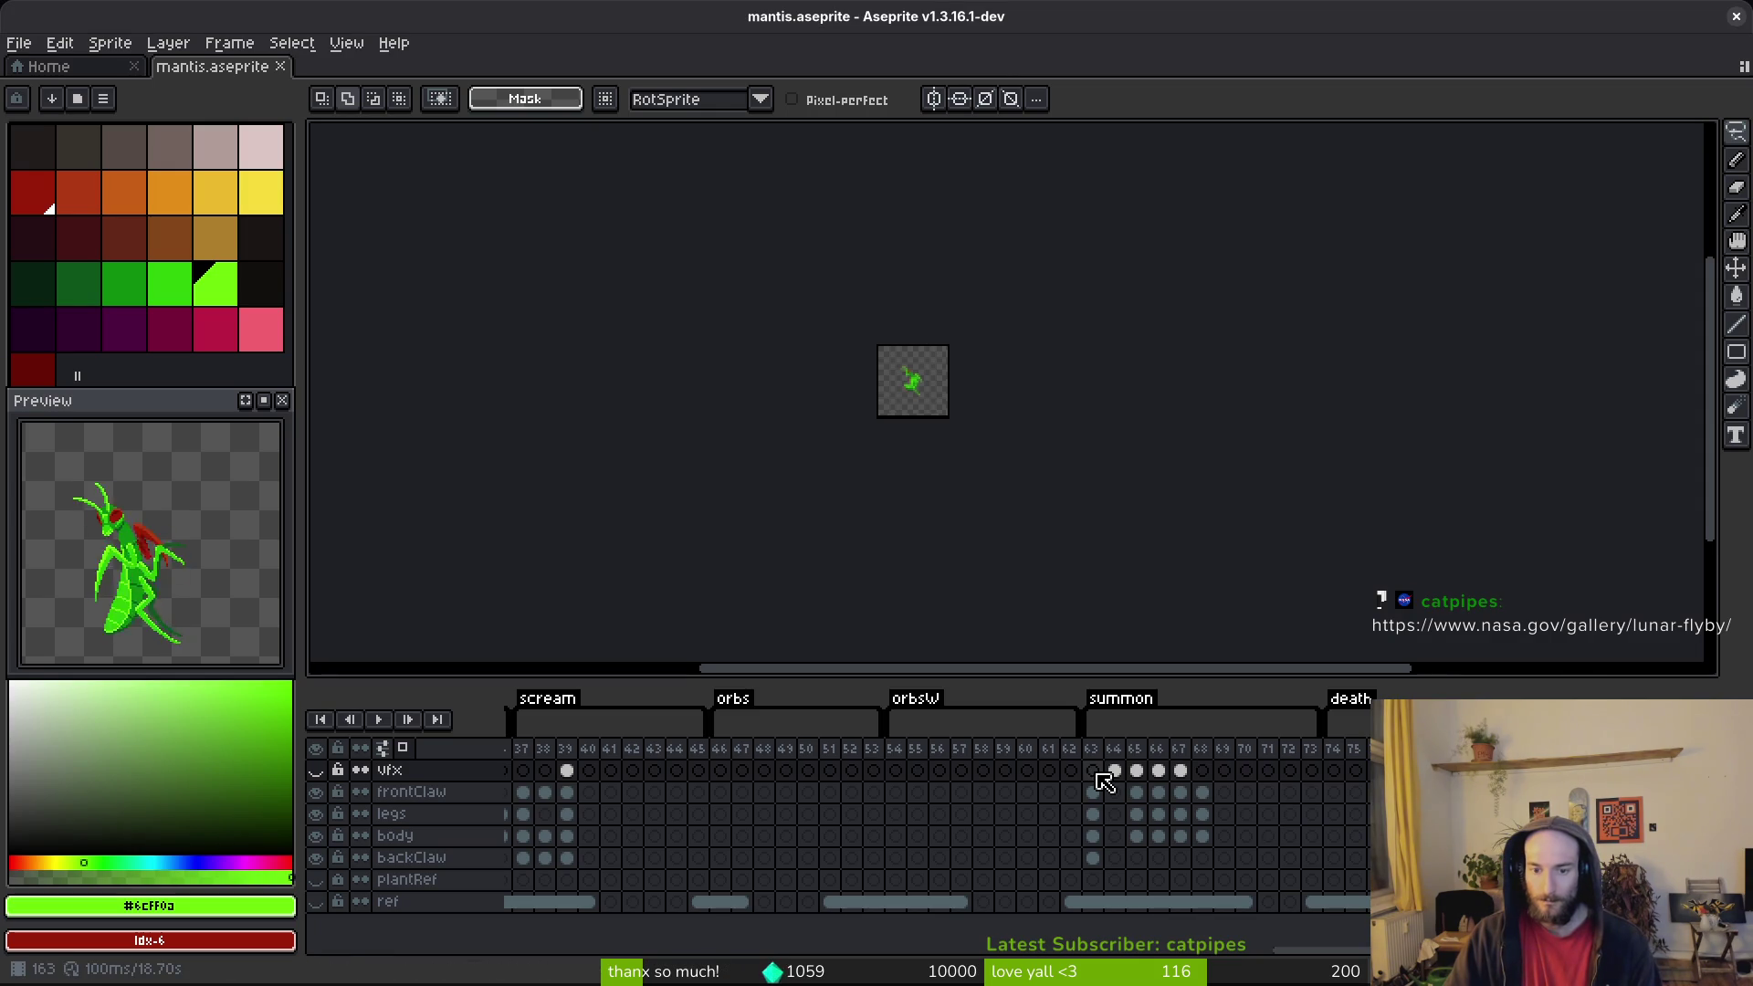
{"action": "left_click", "coordinate": [1098, 774]}
{"action": "scroll", "coordinate": [913, 447], "scroll_direction": "up", "scroll_amount": 4}
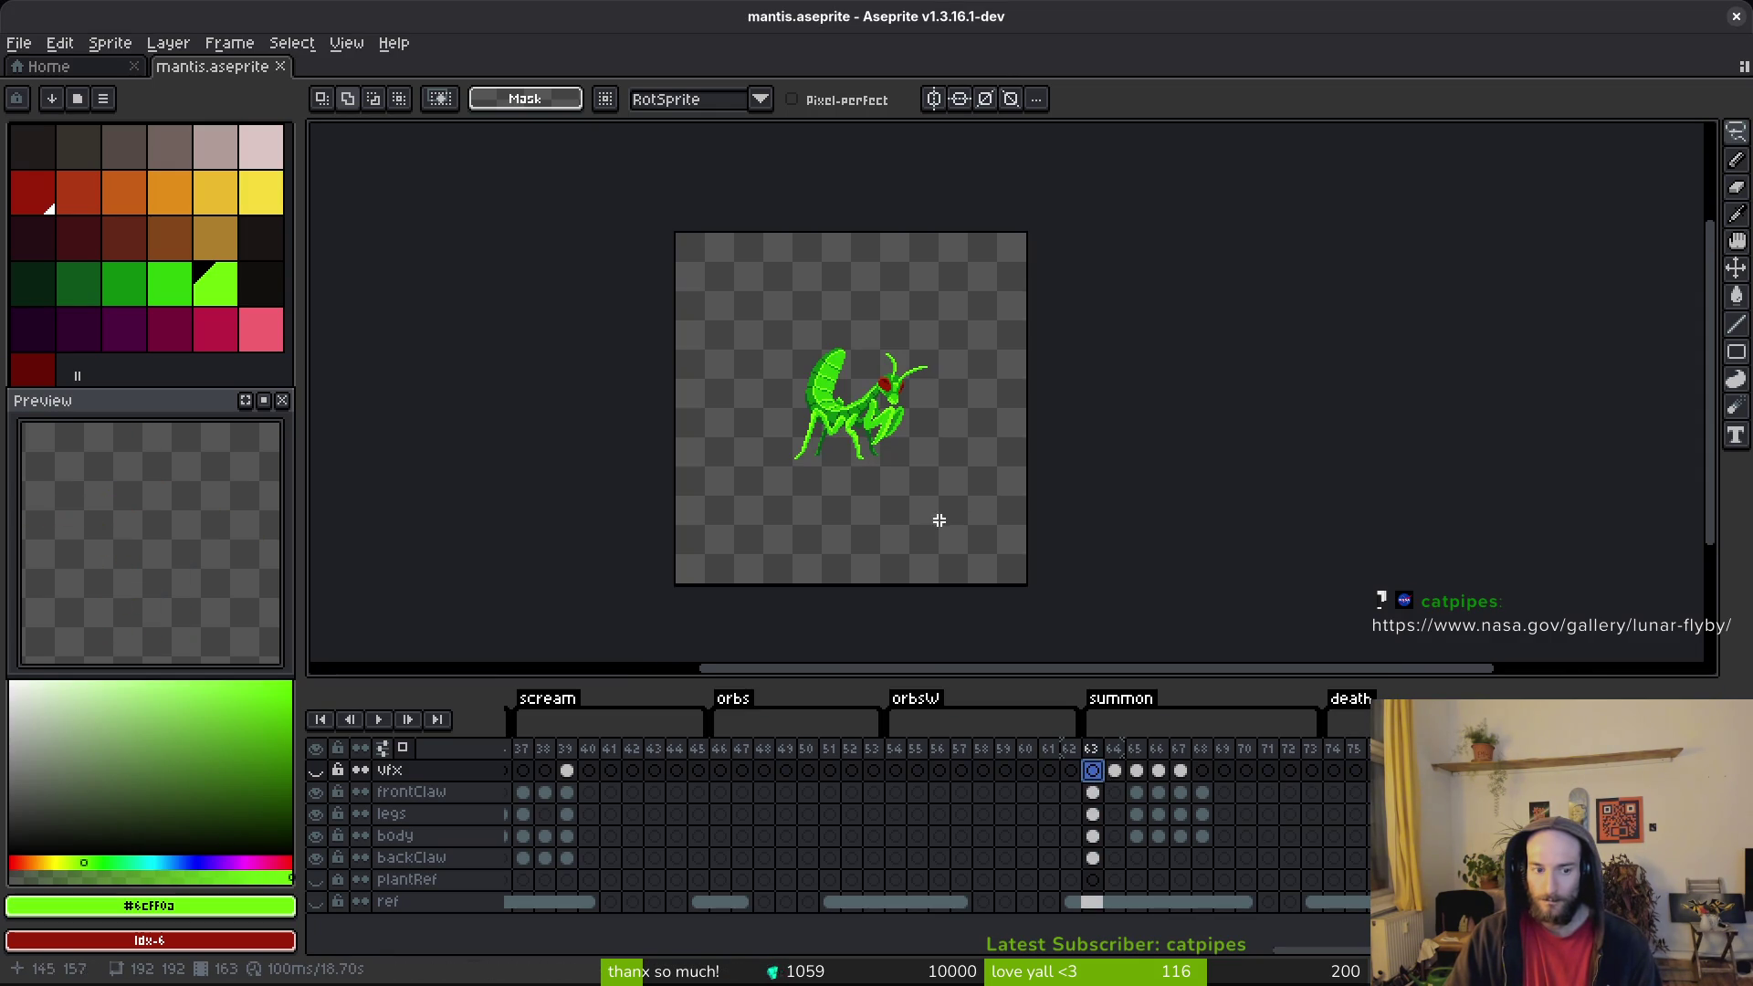
{"action": "key", "text": "i"}
{"action": "key", "text": "Right"}
{"action": "key", "text": "Right"}
{"action": "key", "text": "Right"}
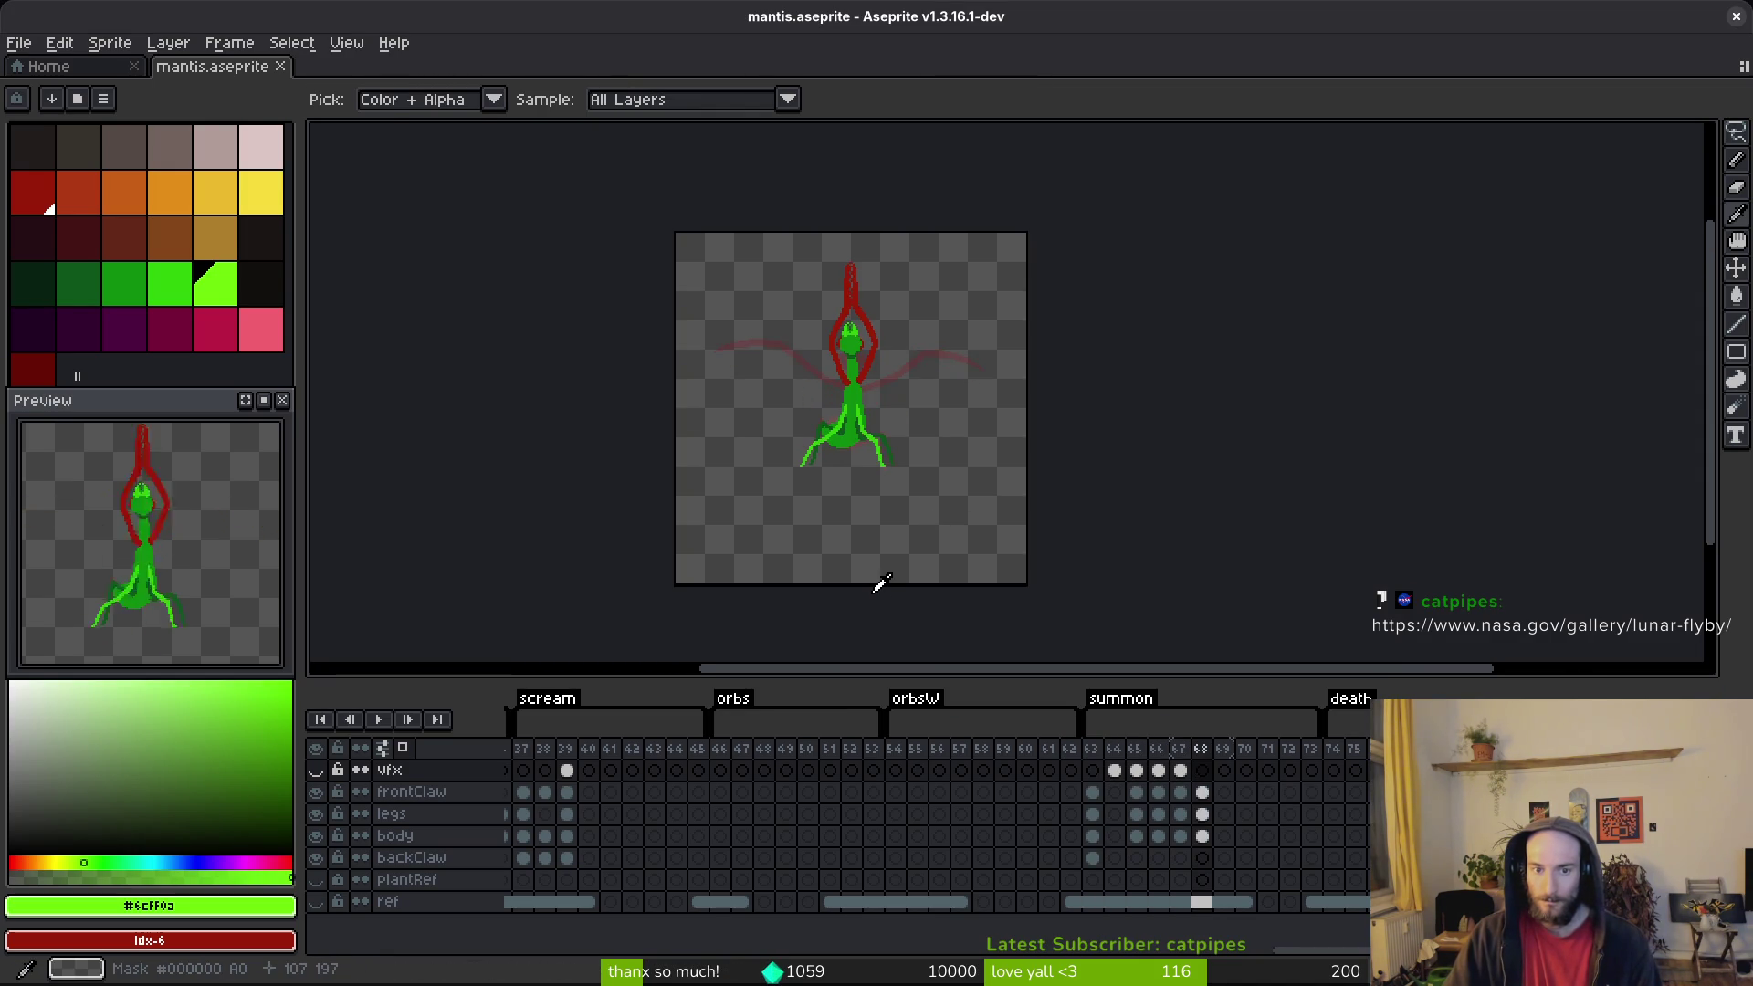
{"action": "key", "text": "Left"}
{"action": "key", "text": "alt+Tab"}
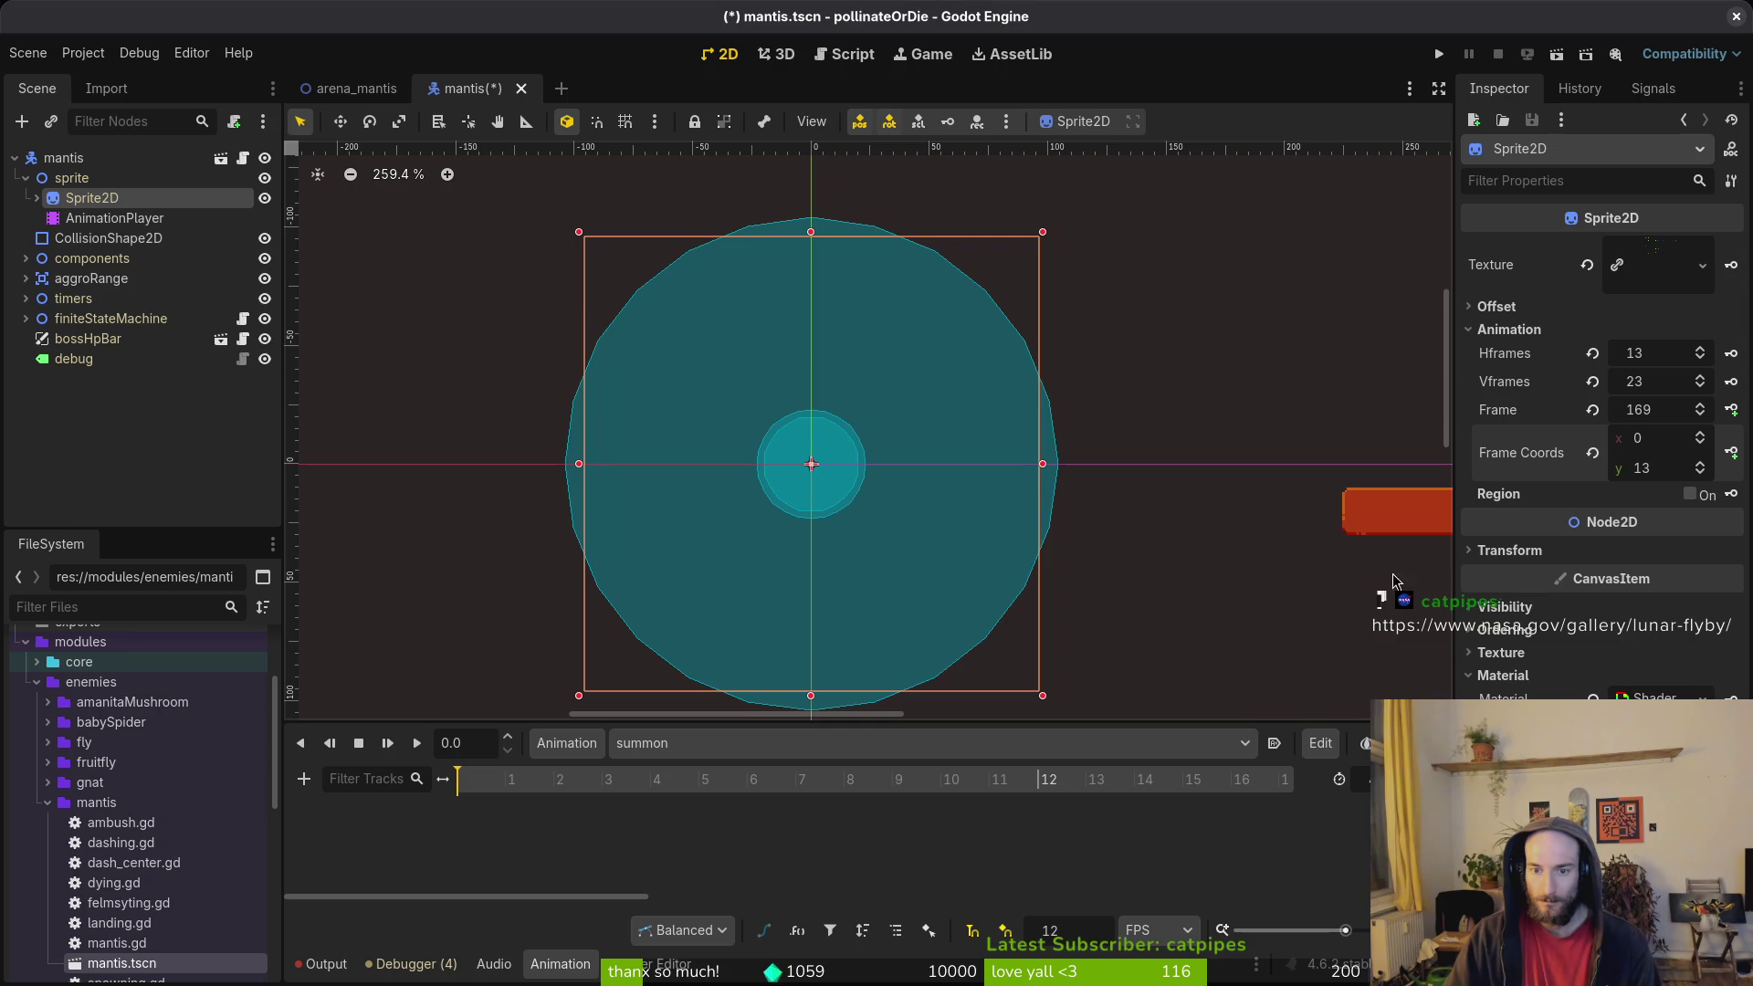
Step: Set the mantis sprite's Frame Coords to (1, 21)
{"action": "scroll", "coordinate": [1705, 469], "scroll_direction": "up", "scroll_amount": 5}
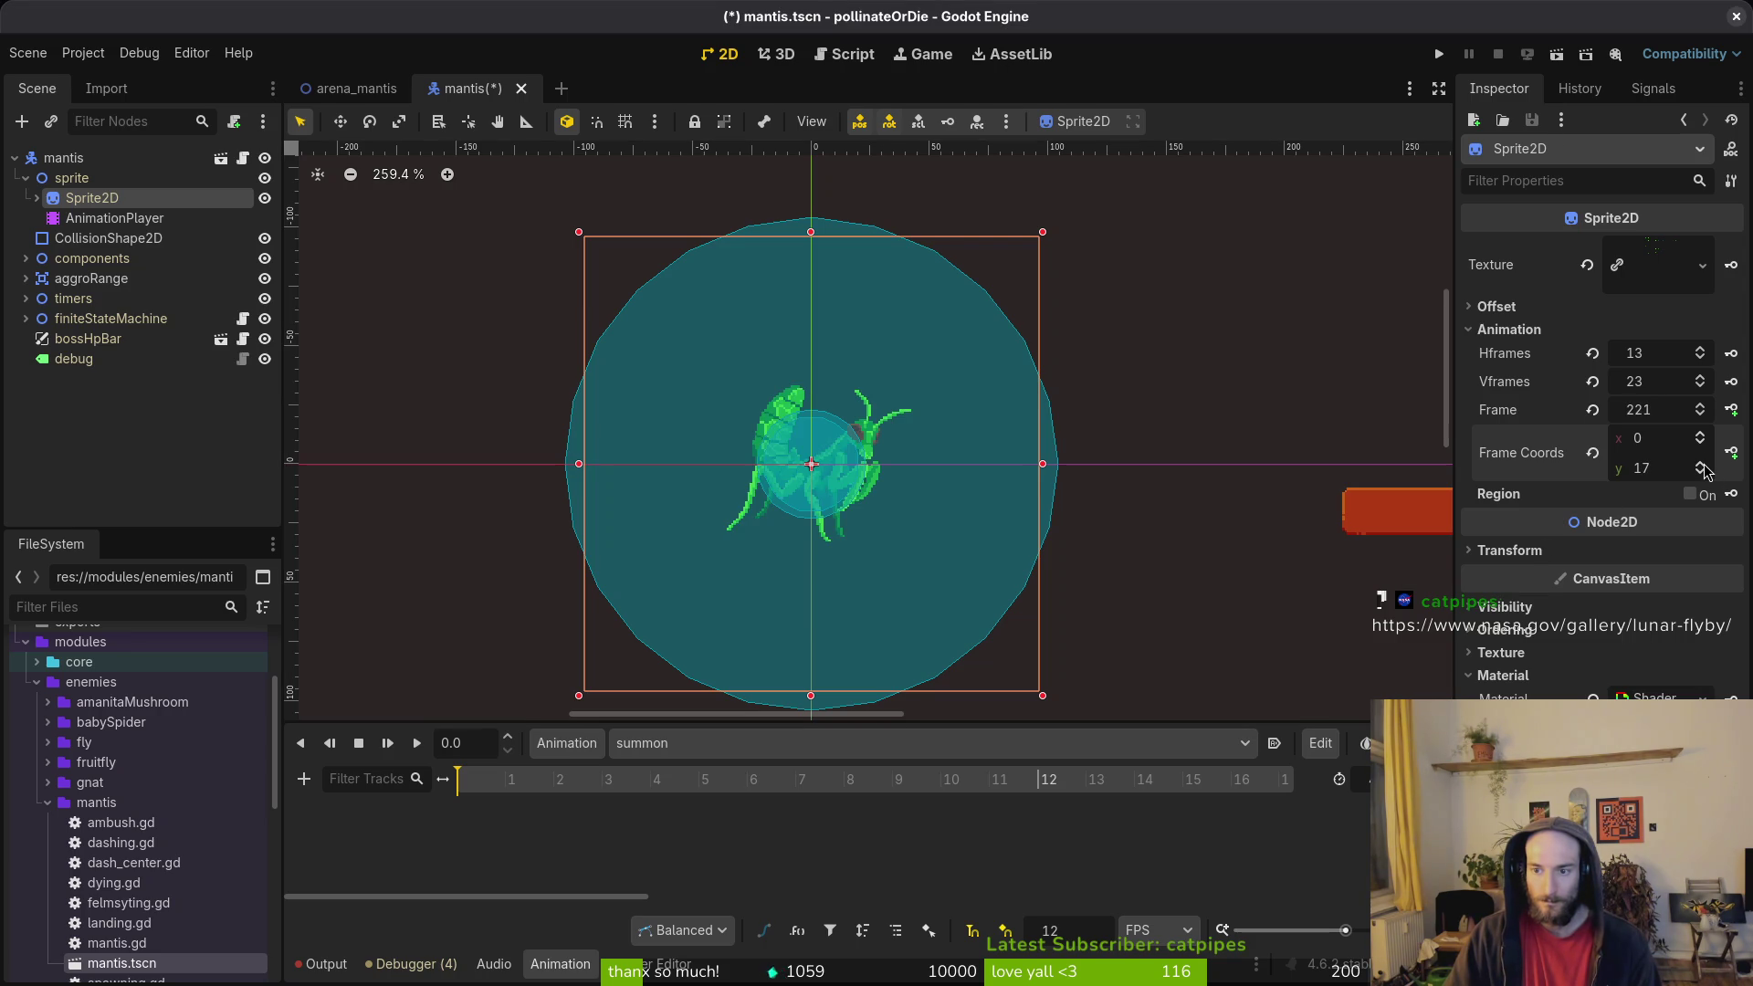
{"action": "scroll", "coordinate": [1705, 470], "scroll_direction": "up", "scroll_amount": 1}
{"action": "scroll", "coordinate": [1705, 481], "scroll_direction": "down", "scroll_amount": 1}
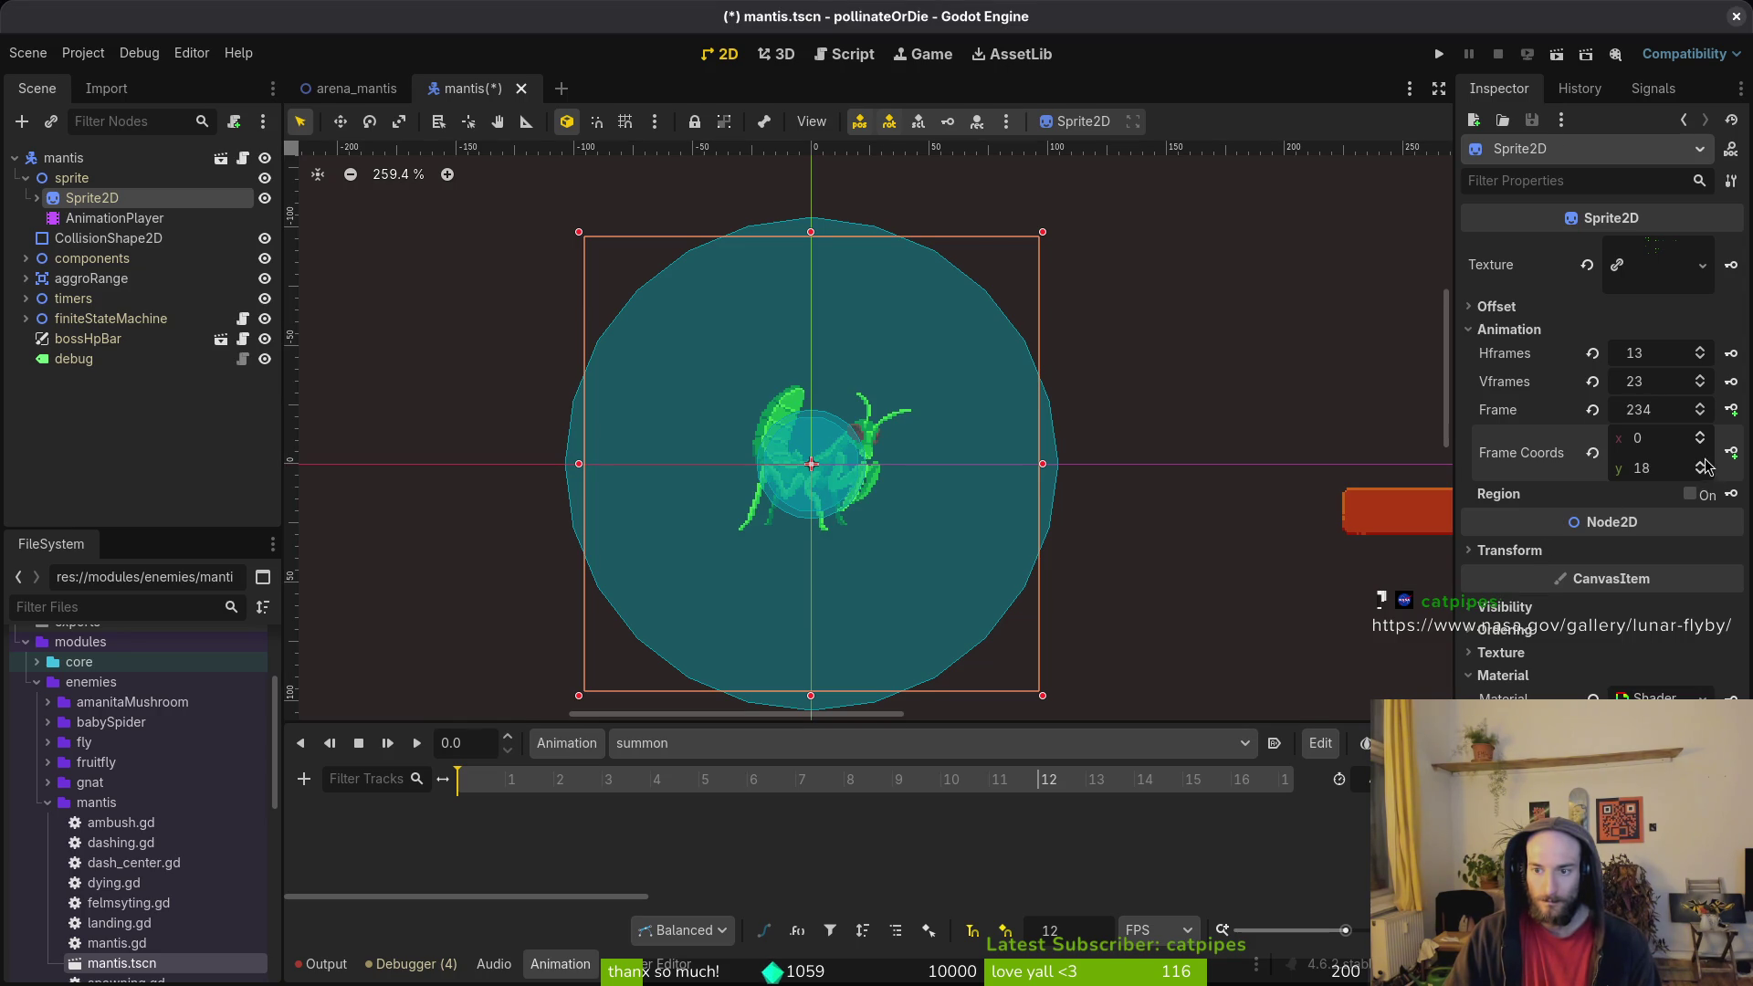
{"action": "scroll", "coordinate": [1705, 480], "scroll_direction": "down", "scroll_amount": 1}
{"action": "scroll", "coordinate": [1704, 480], "scroll_direction": "up", "scroll_amount": 1}
{"action": "scroll", "coordinate": [1705, 481], "scroll_direction": "down", "scroll_amount": 1}
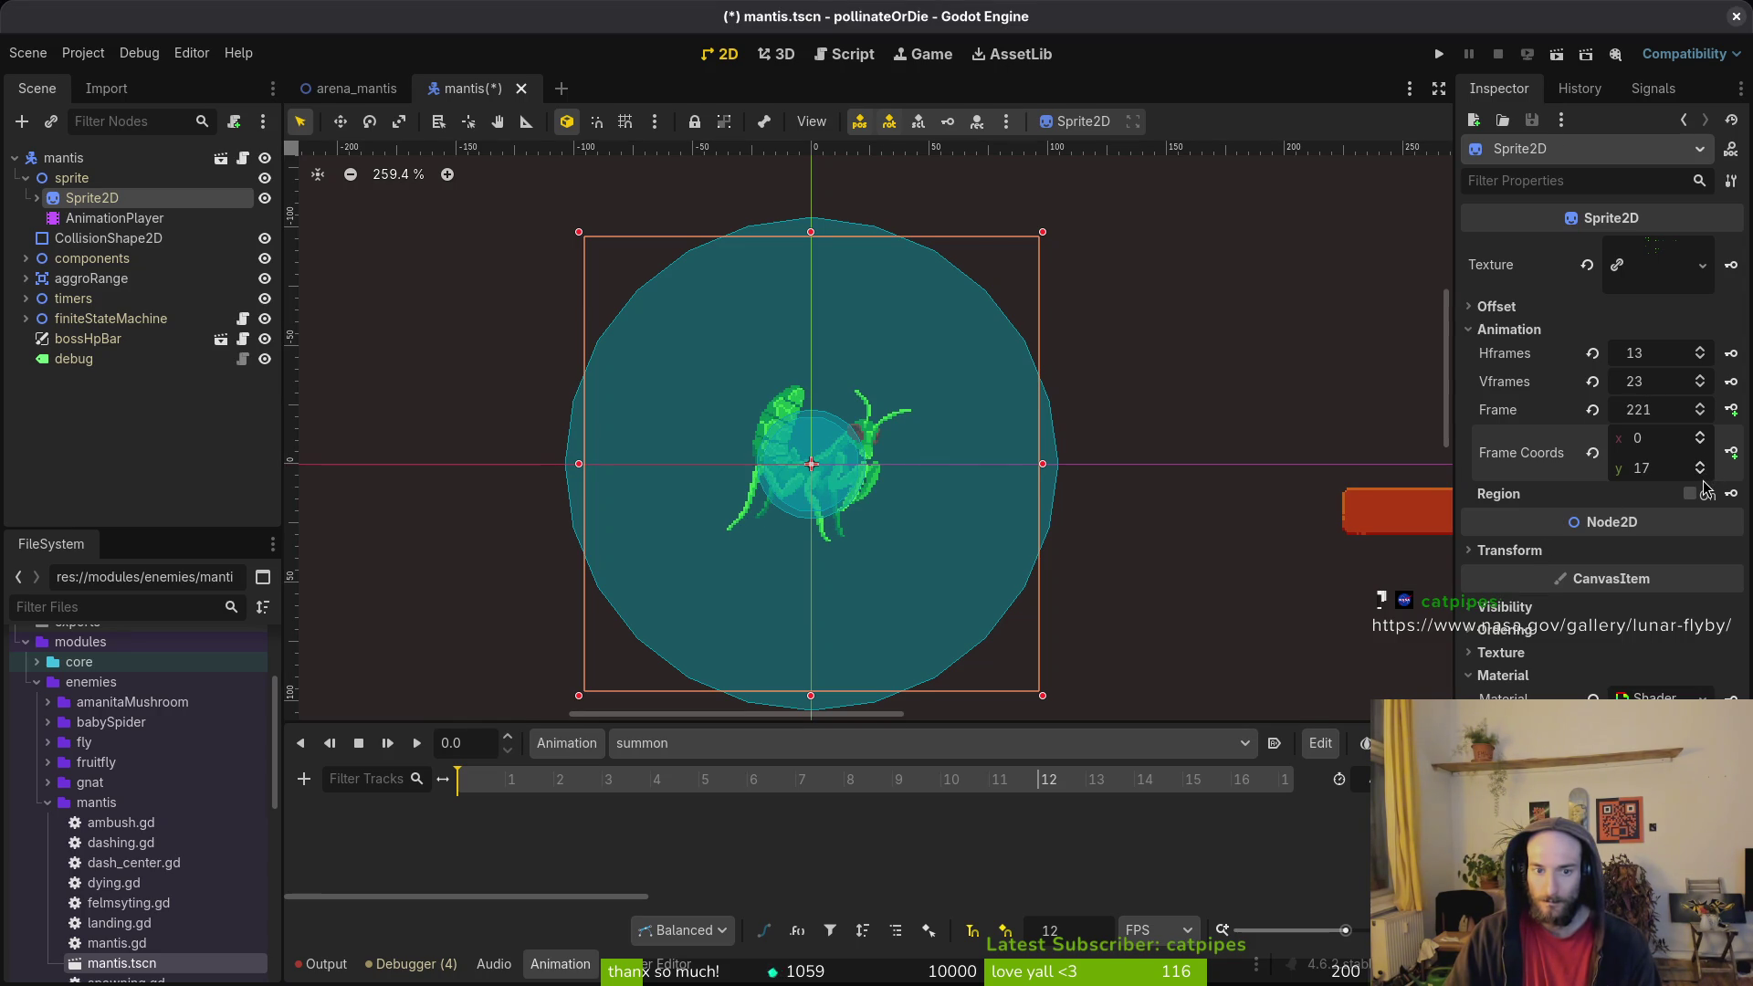
{"action": "scroll", "coordinate": [1703, 469], "scroll_direction": "up", "scroll_amount": 1}
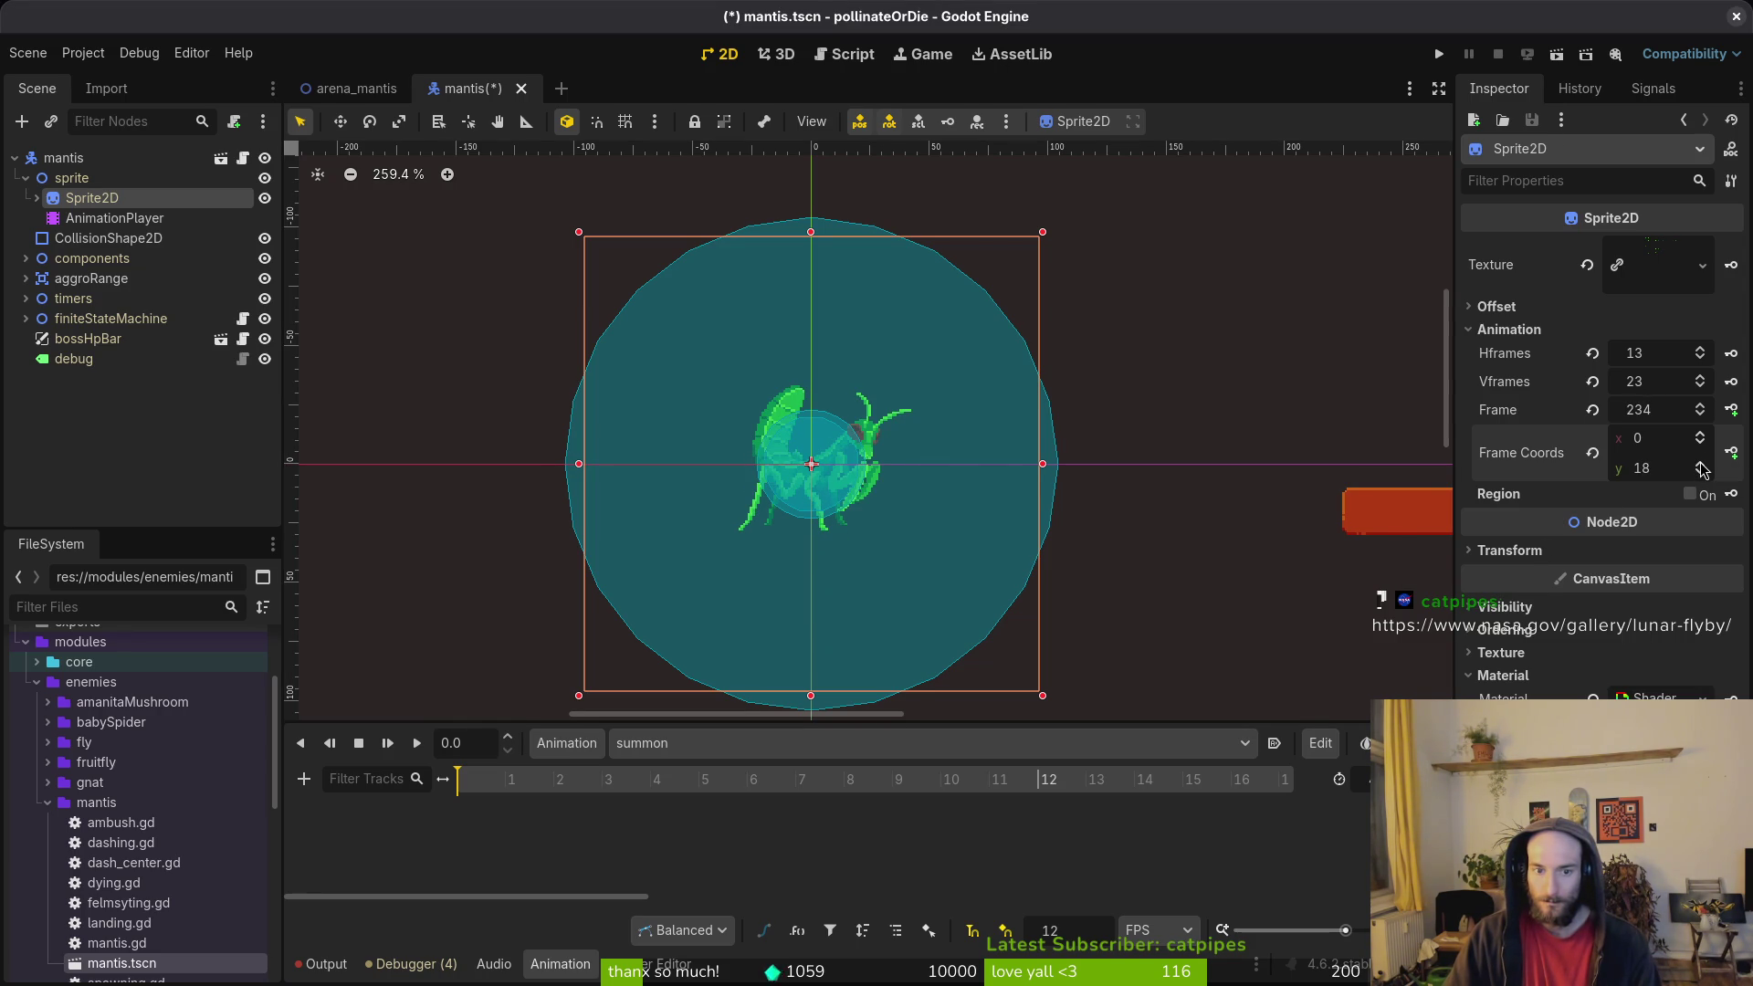
{"action": "scroll", "coordinate": [1703, 470], "scroll_direction": "up", "scroll_amount": 4}
{"action": "scroll", "coordinate": [1705, 468], "scroll_direction": "down", "scroll_amount": 1}
{"action": "scroll", "coordinate": [1703, 438], "scroll_direction": "up", "scroll_amount": 1}
Step: Create a Sprite2D frame track in summon, key the following frames, and save
{"action": "left_click", "coordinate": [1732, 409]}
{"action": "left_click", "coordinate": [964, 545]}
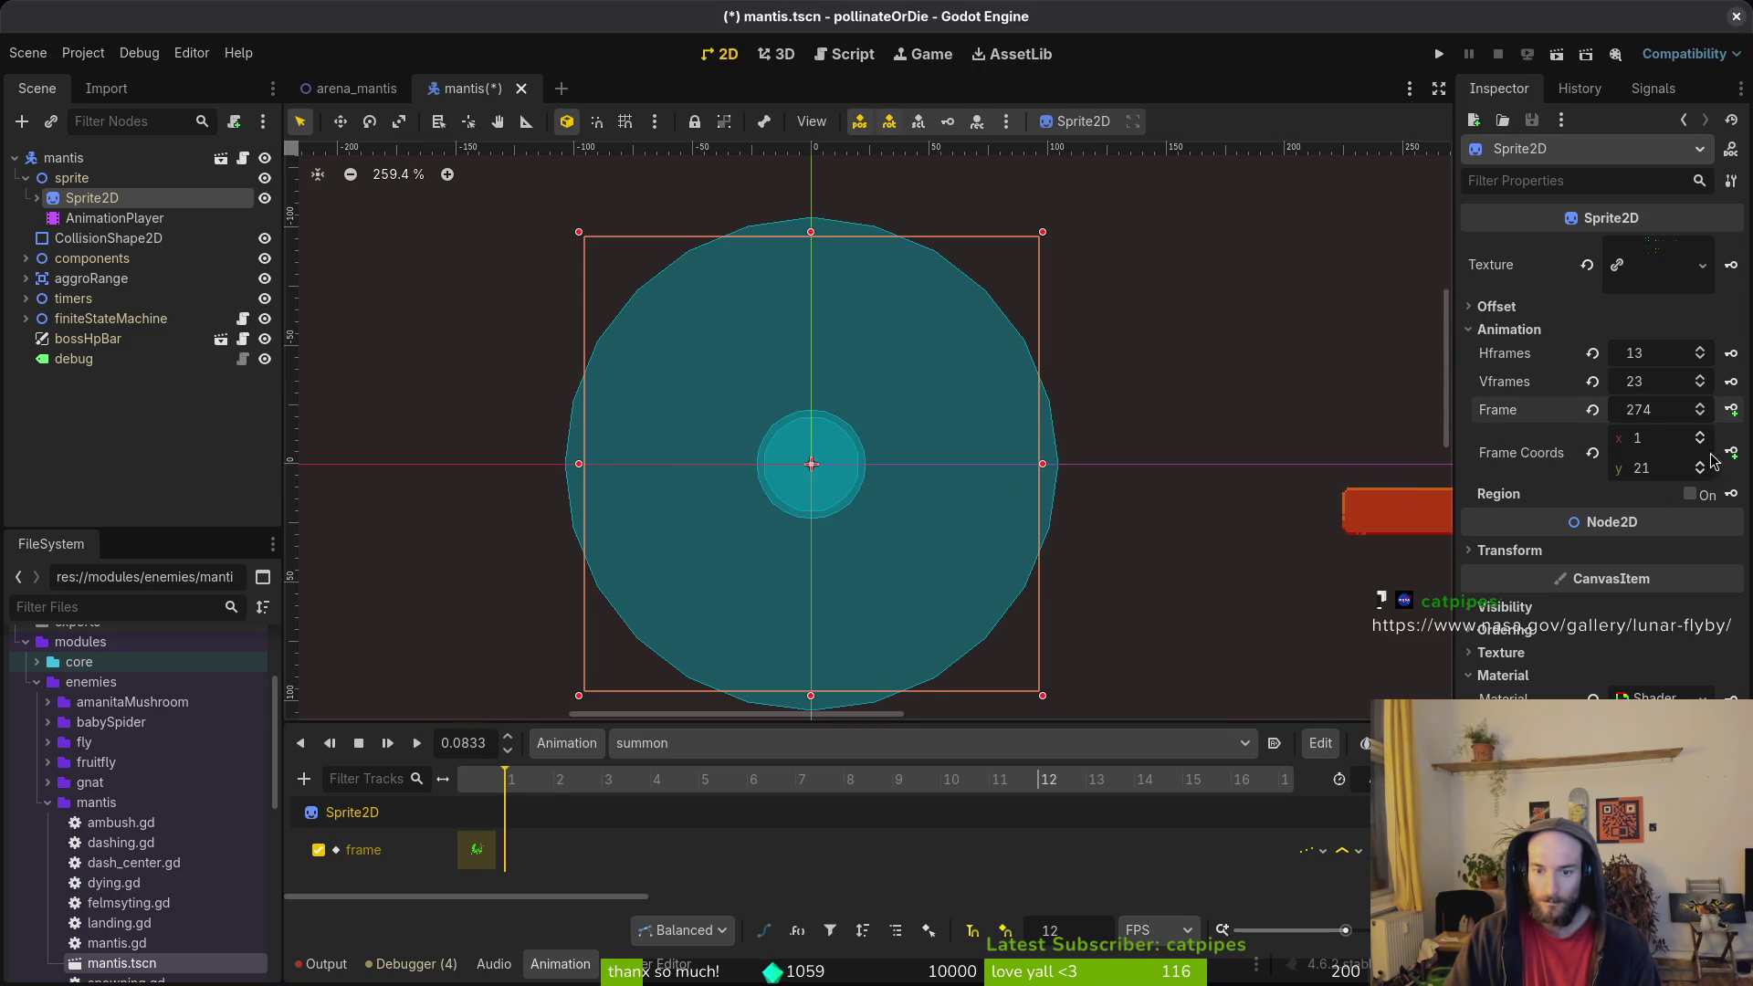
{"action": "left_click", "coordinate": [1732, 409]}
{"action": "left_click", "coordinate": [1732, 409]}
{"action": "left_click", "coordinate": [1733, 409]}
{"action": "left_click", "coordinate": [1732, 409]}
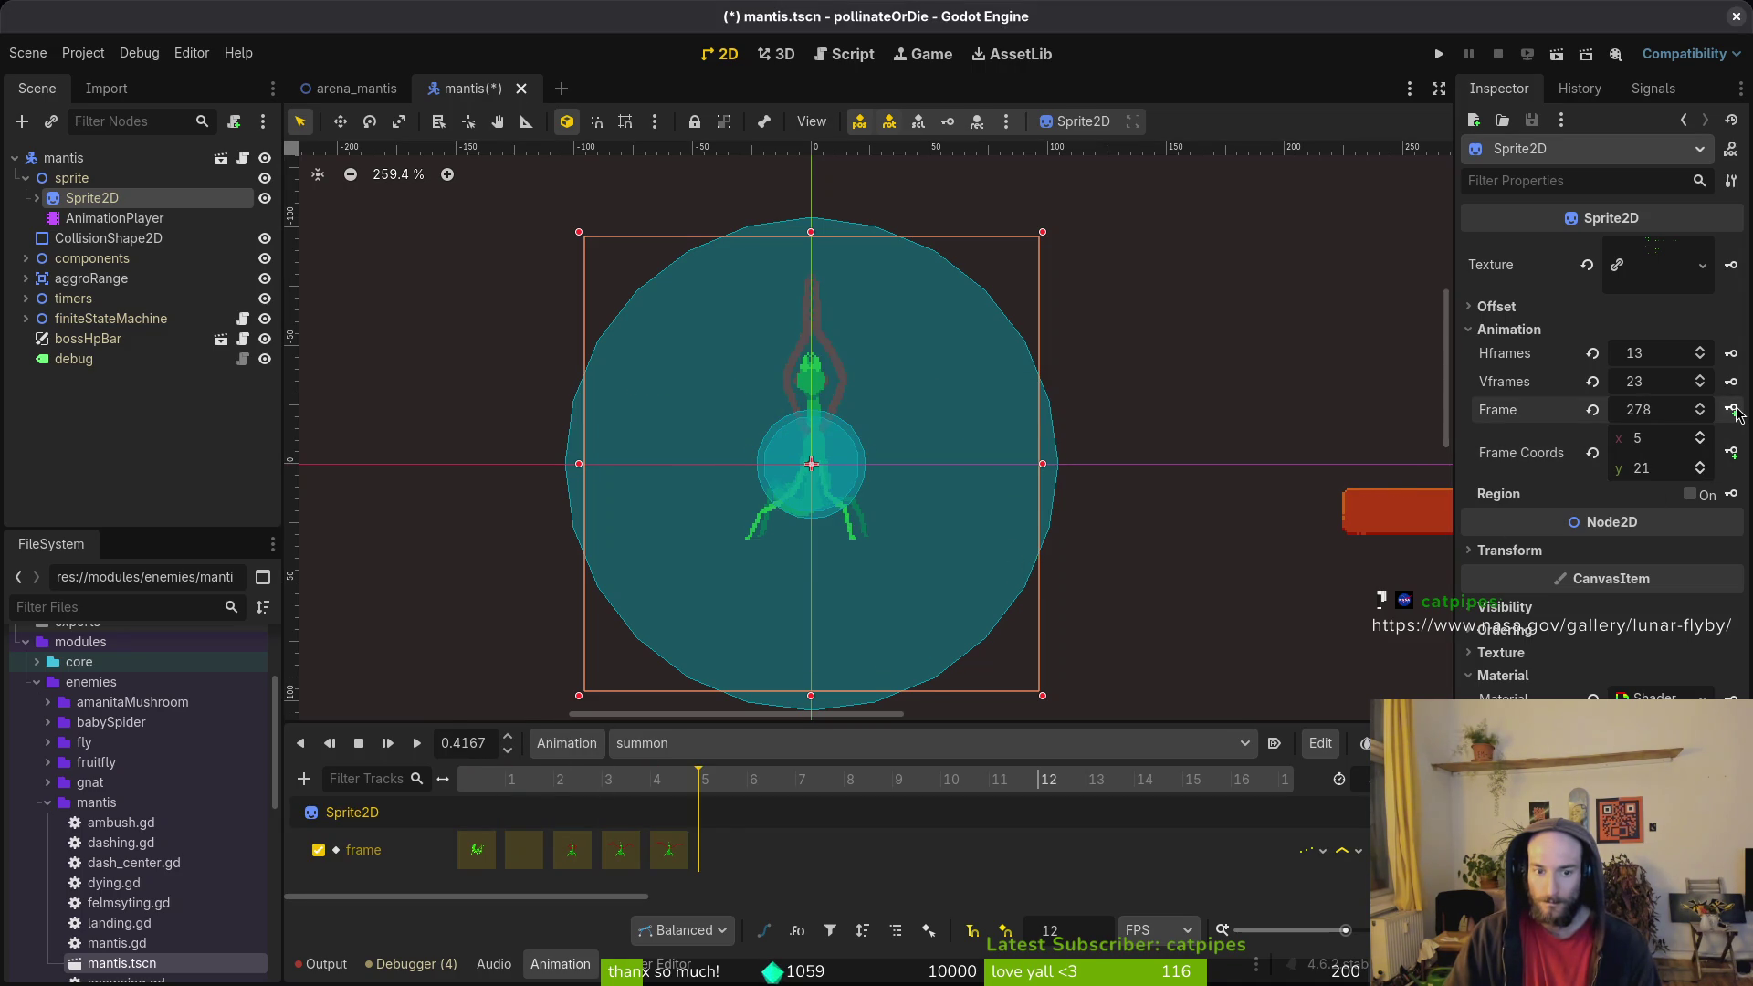
{"action": "left_click", "coordinate": [1732, 409]}
{"action": "key", "text": "ctrl+s"}
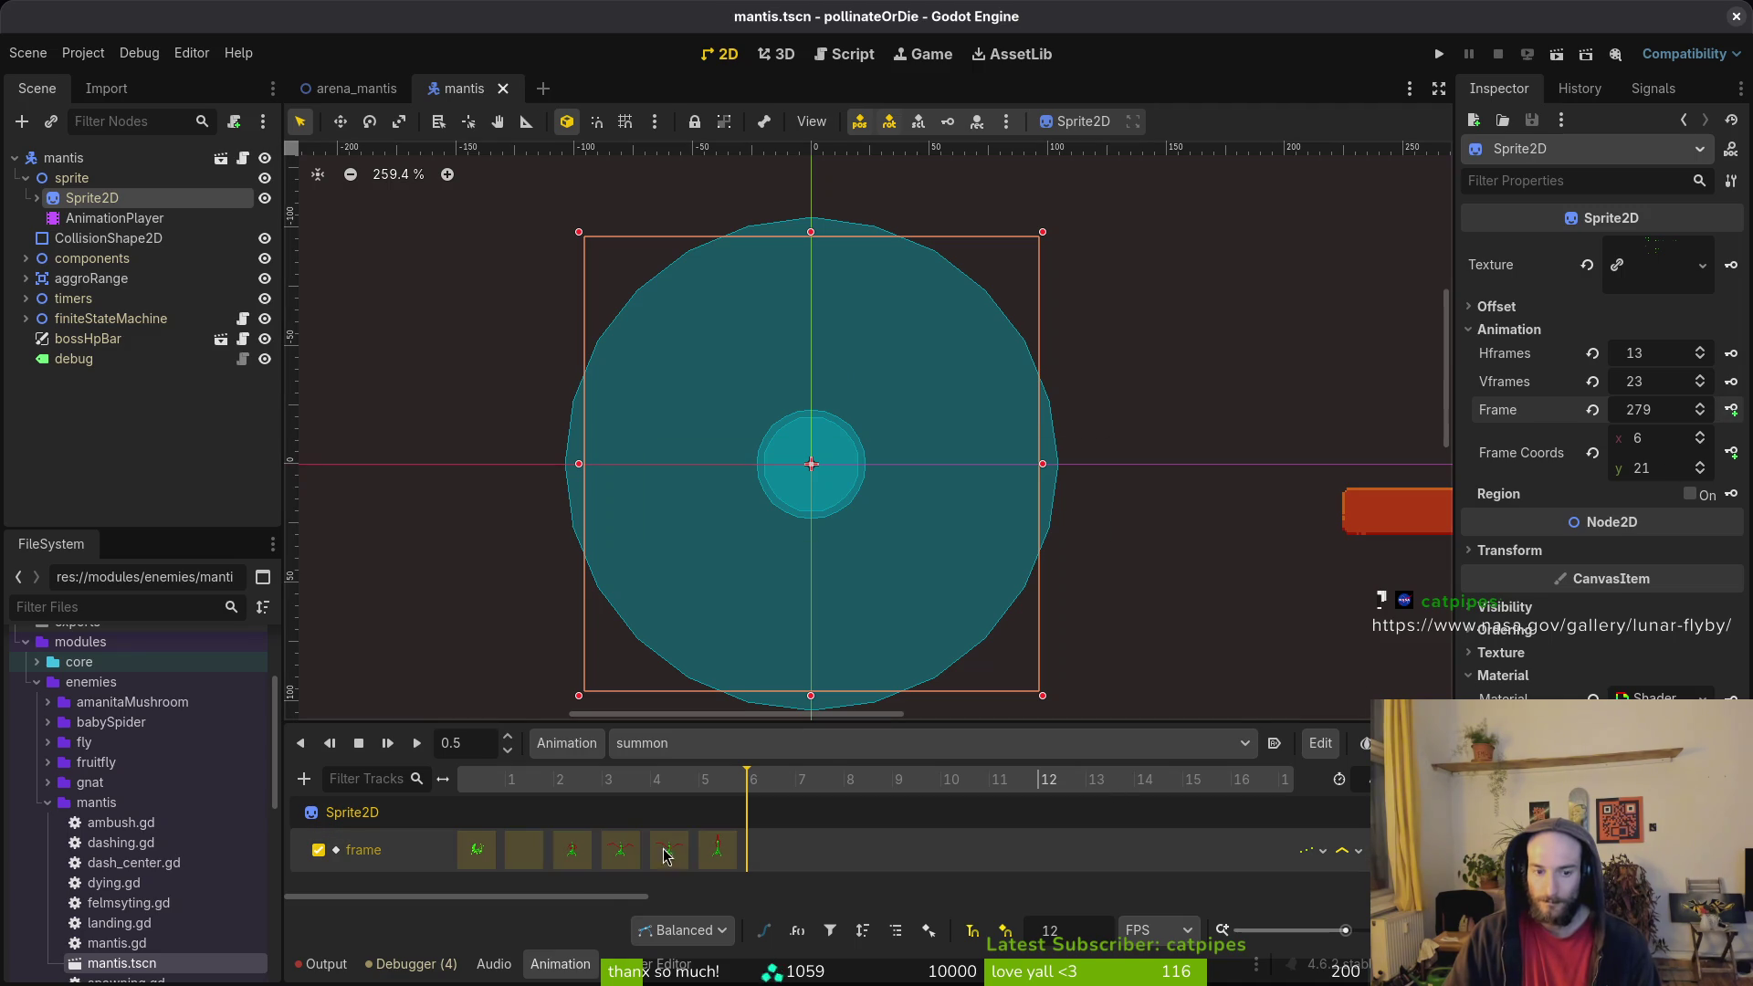
Step: Duplicate the key at frame 2 onto frame 6 and save the scene
{"action": "left_click", "coordinate": [669, 849]}
{"action": "left_click", "coordinate": [569, 854]}
{"action": "key", "text": "ctrl+d"}
{"action": "key", "text": "ctrl+s"}
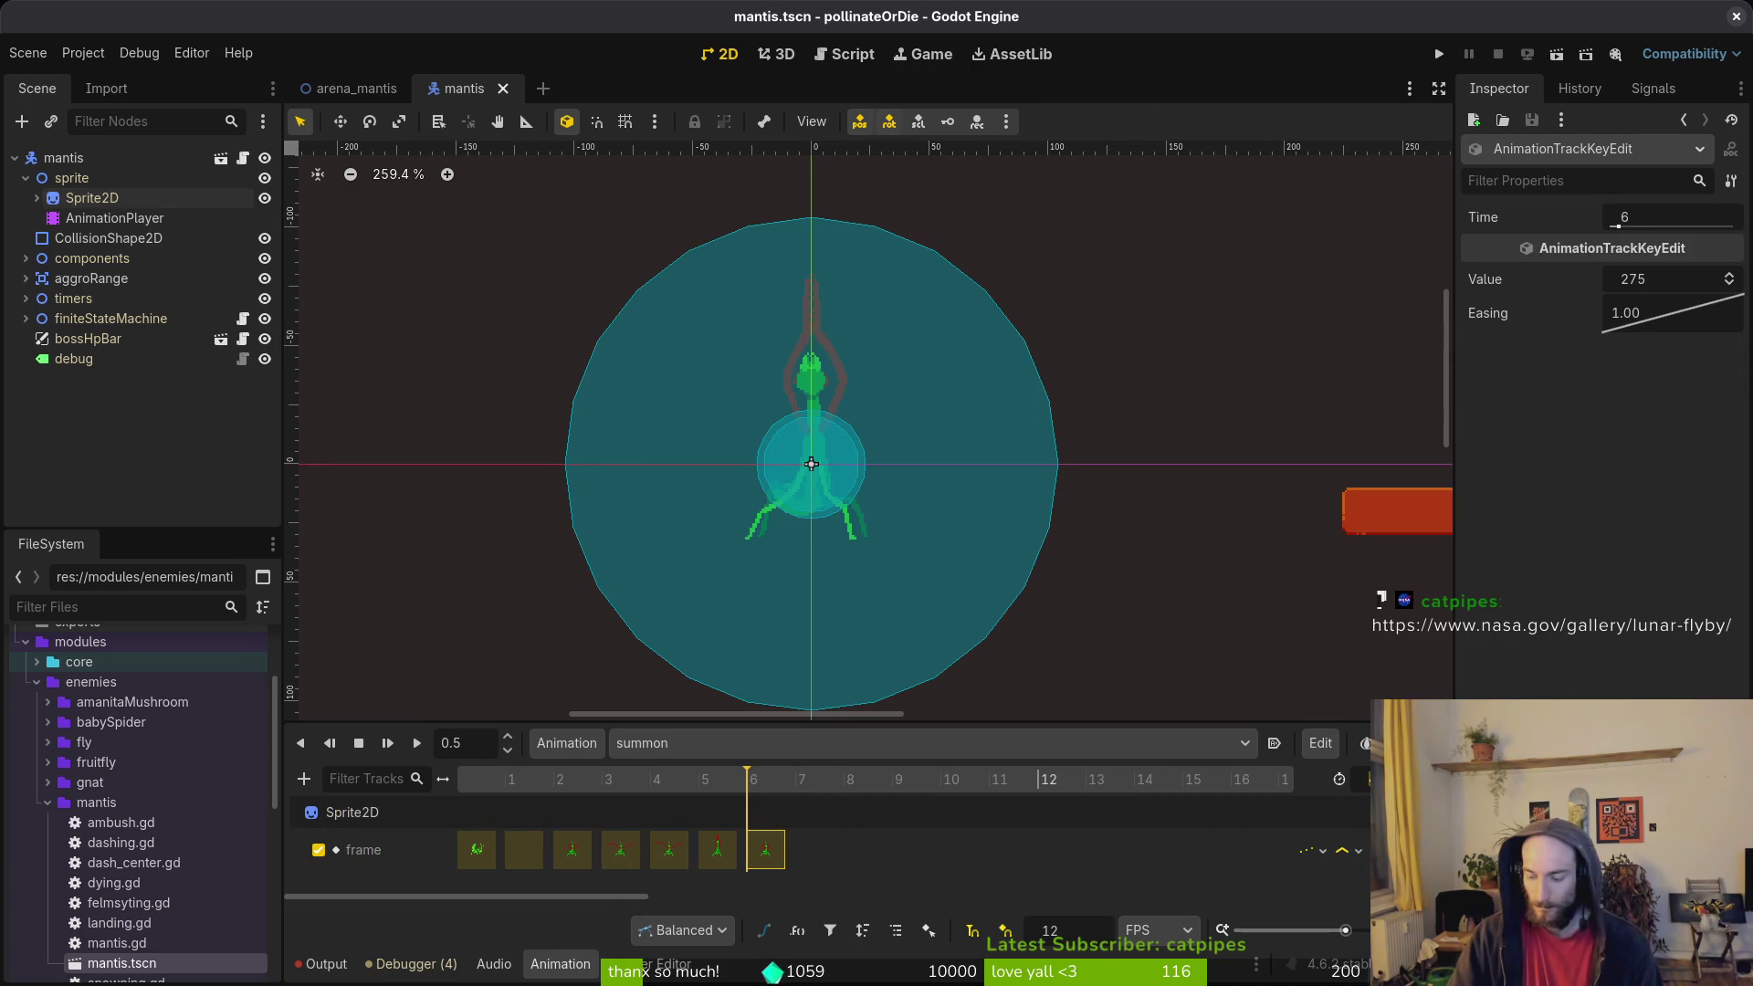
{"action": "key", "text": "ctrl+s"}
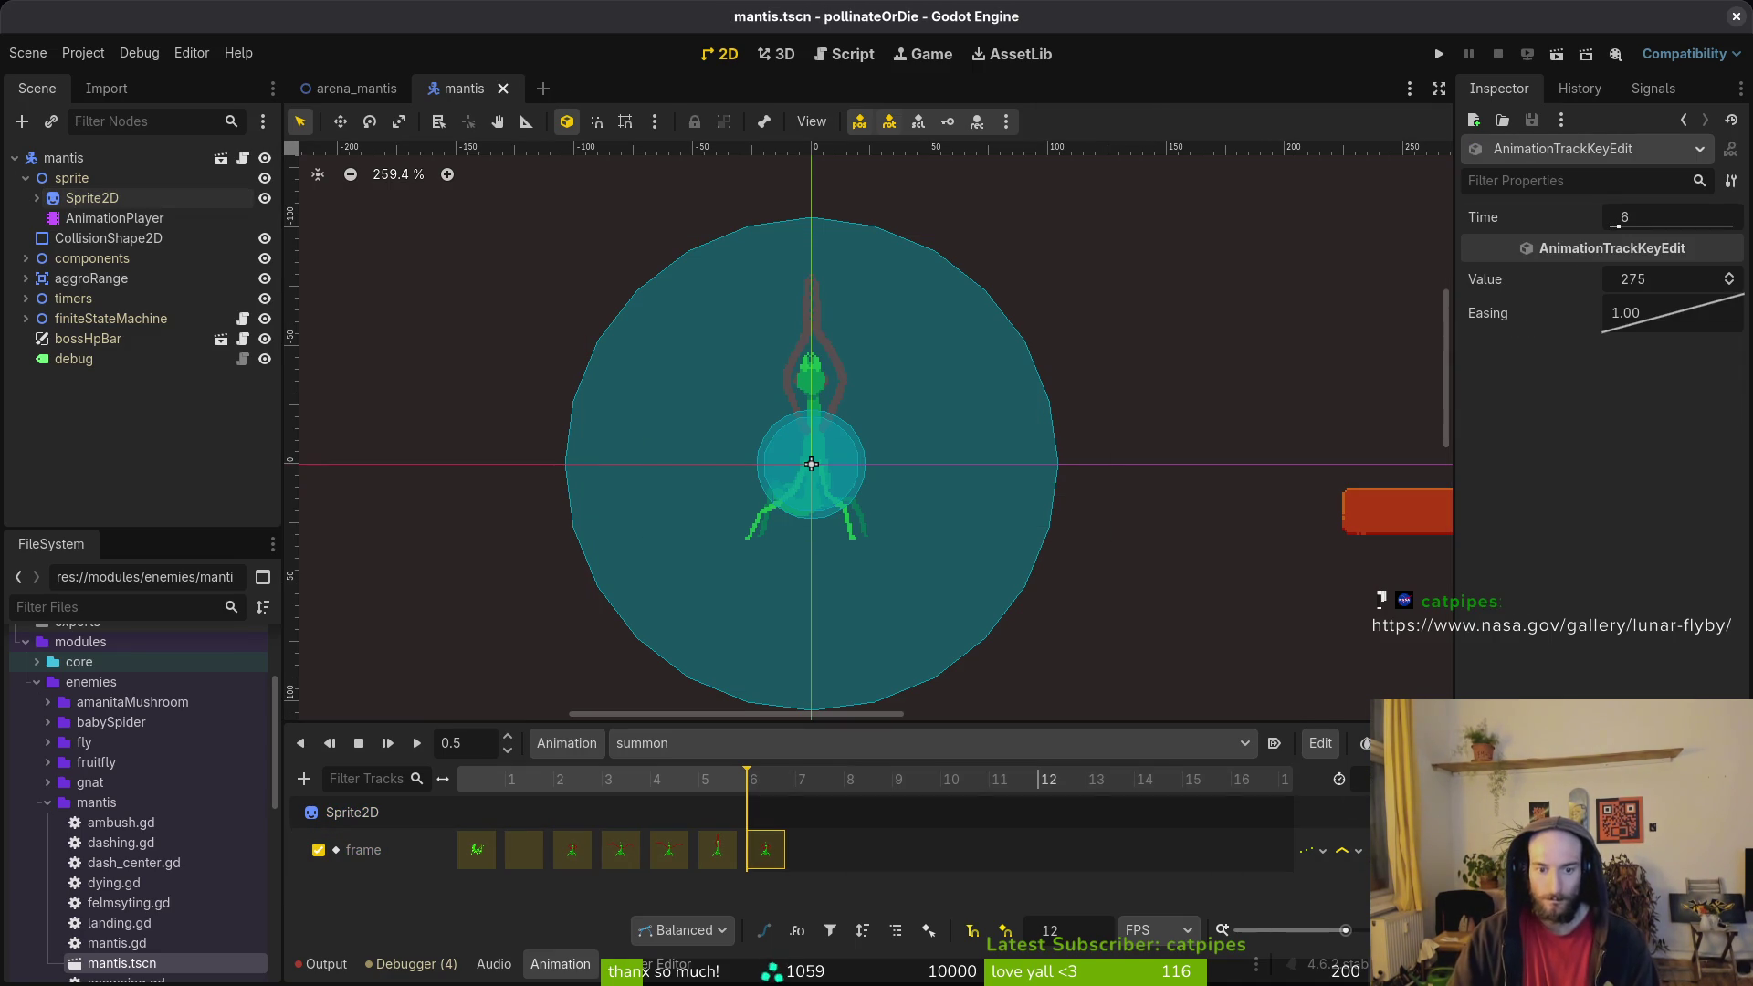
{"action": "key", "text": "ctrl+s"}
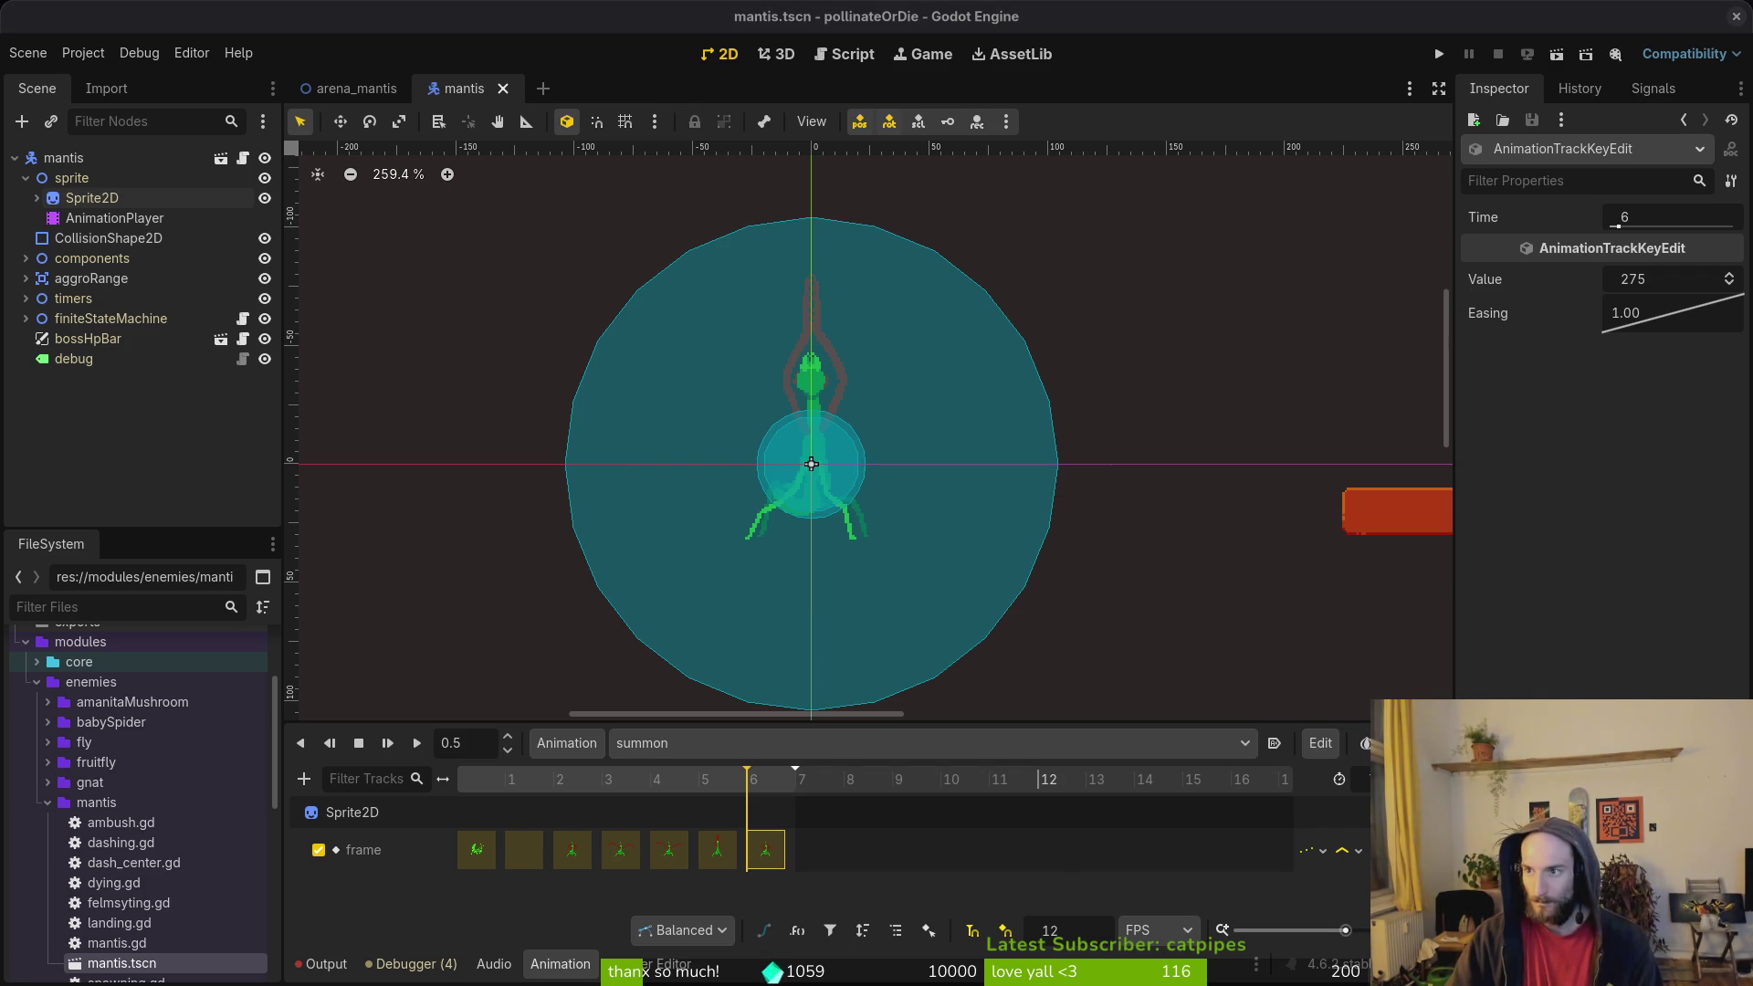
{"action": "key", "text": "alt+Tab"}
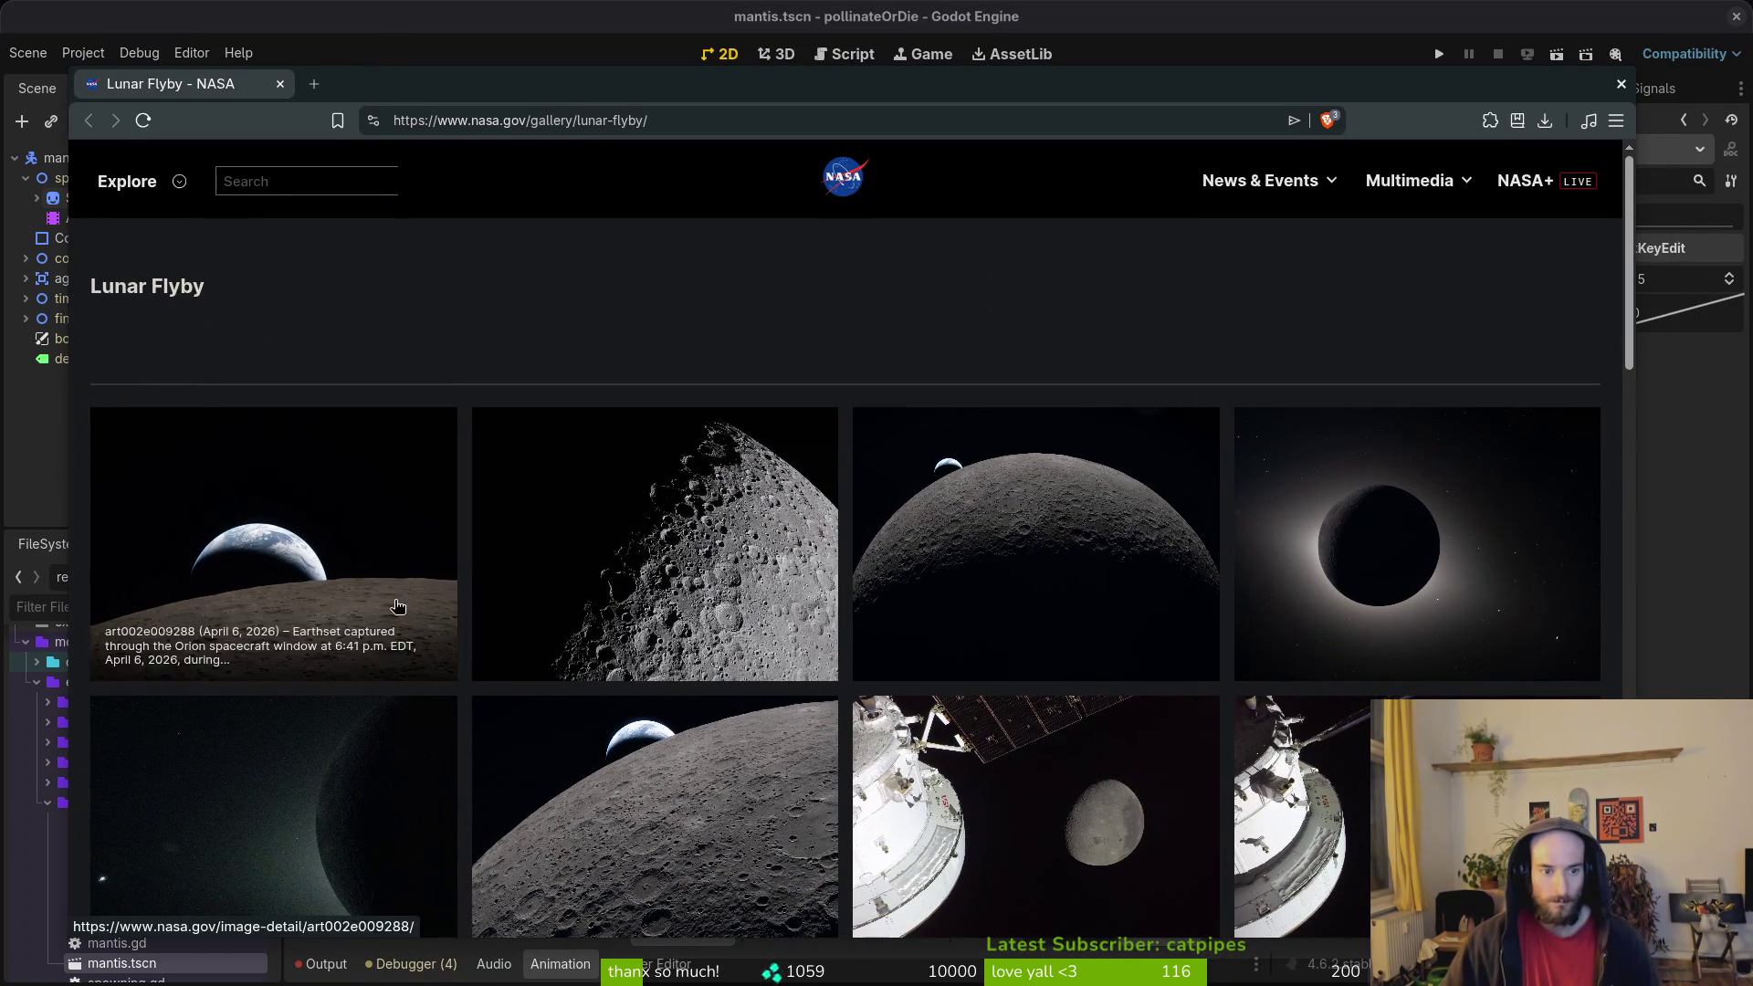
Step: View the Earthset photo's detail page and return to the Lunar Flyby gallery
{"action": "left_click", "coordinate": [263, 529]}
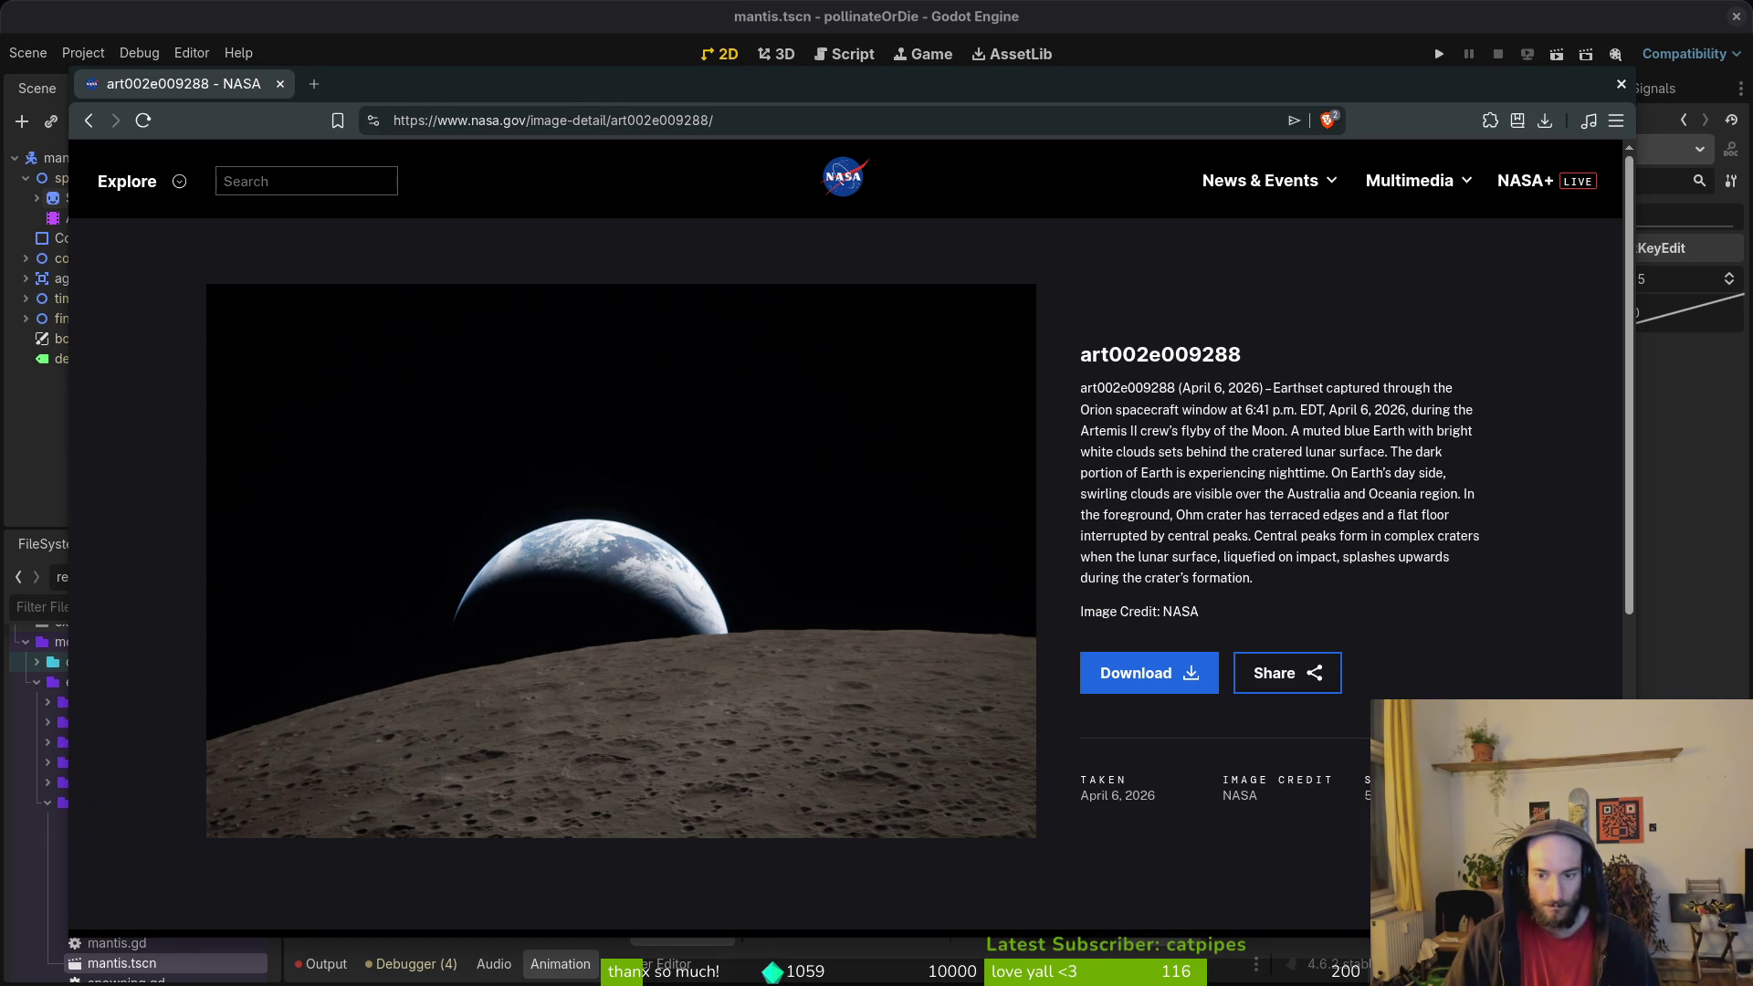
{"action": "scroll", "coordinate": [868, 721], "scroll_direction": "down", "scroll_amount": 3}
{"action": "scroll", "coordinate": [689, 699], "scroll_direction": "up", "scroll_amount": 3}
{"action": "key", "text": "alt+Left"}
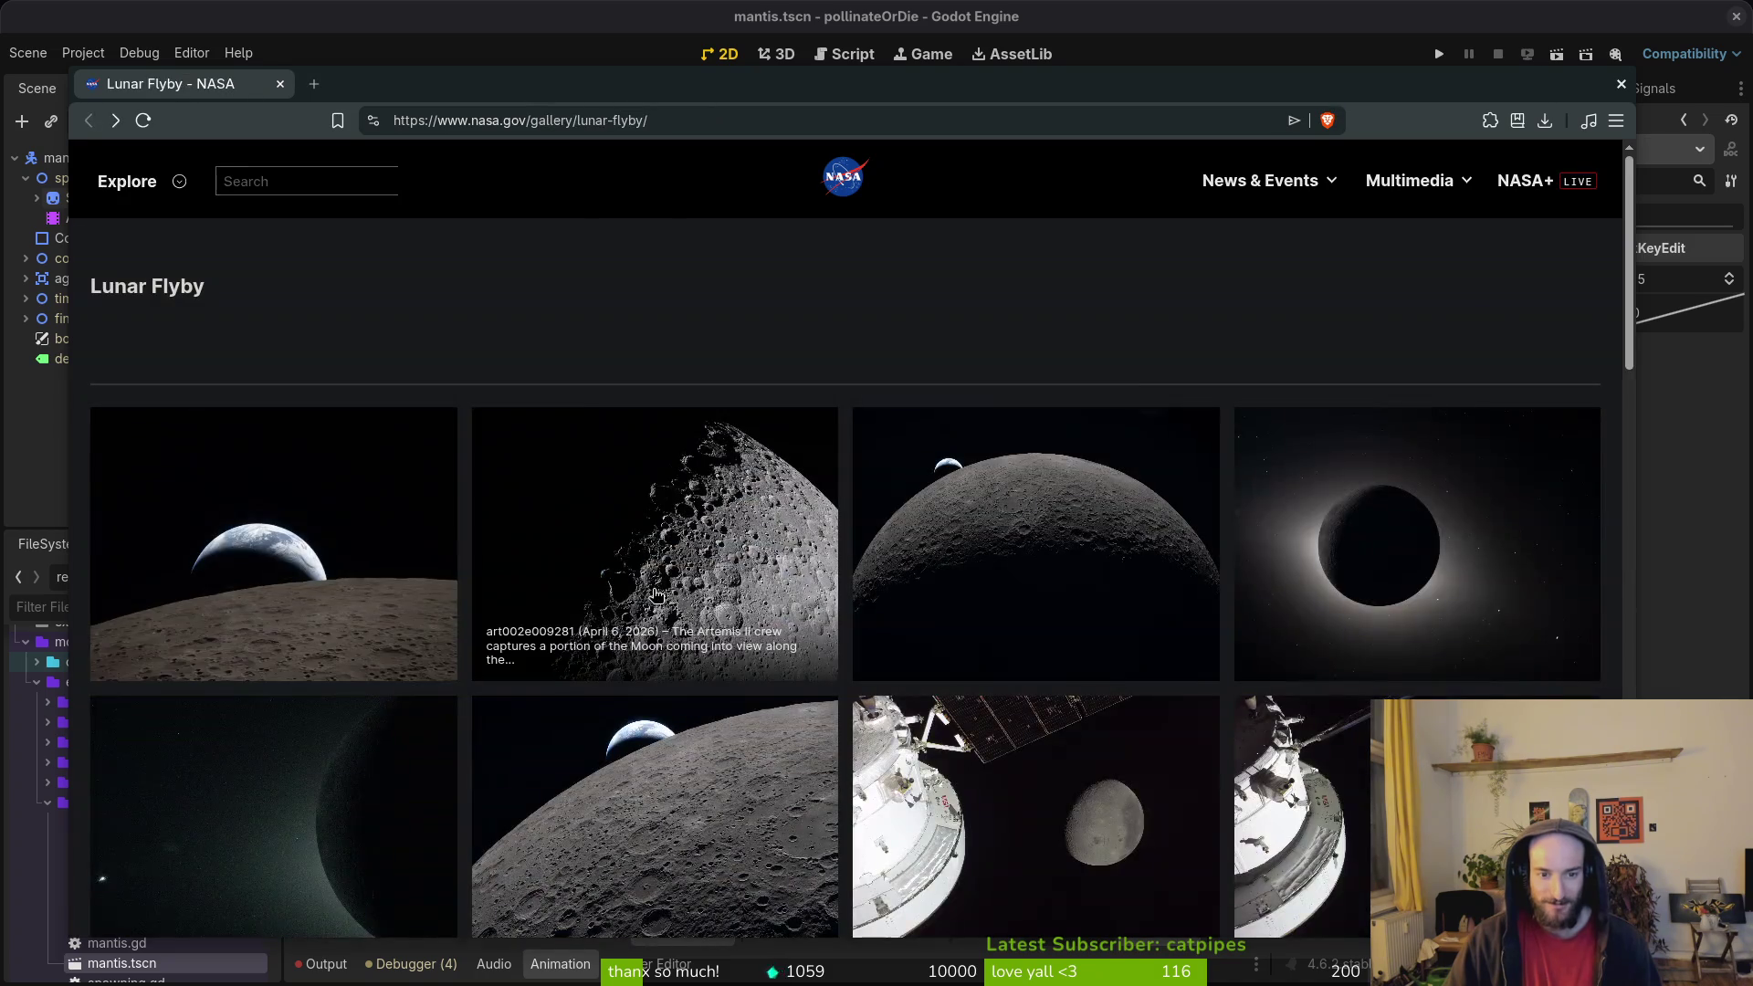
Step: Browse Shadows at the Edge of Lunar Day and A New View of the Moon, then open Artemis II in Eclipse
{"action": "left_click", "coordinate": [738, 576]}
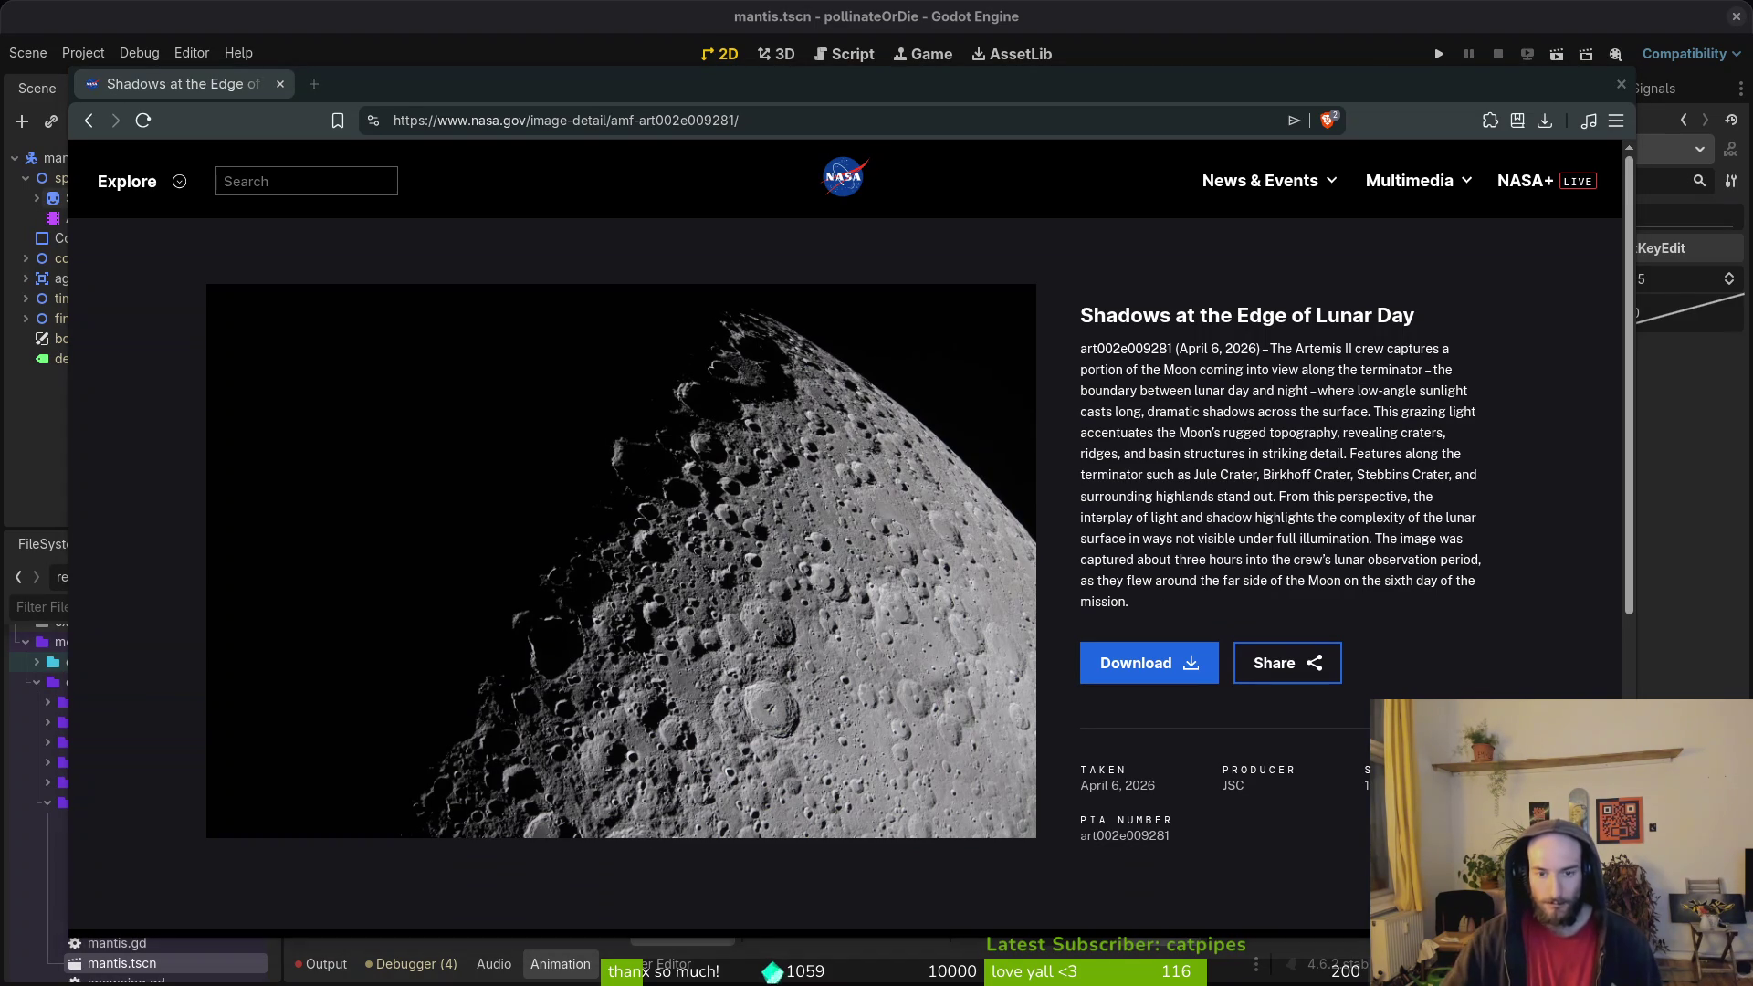
{"action": "key", "text": "alt+Left"}
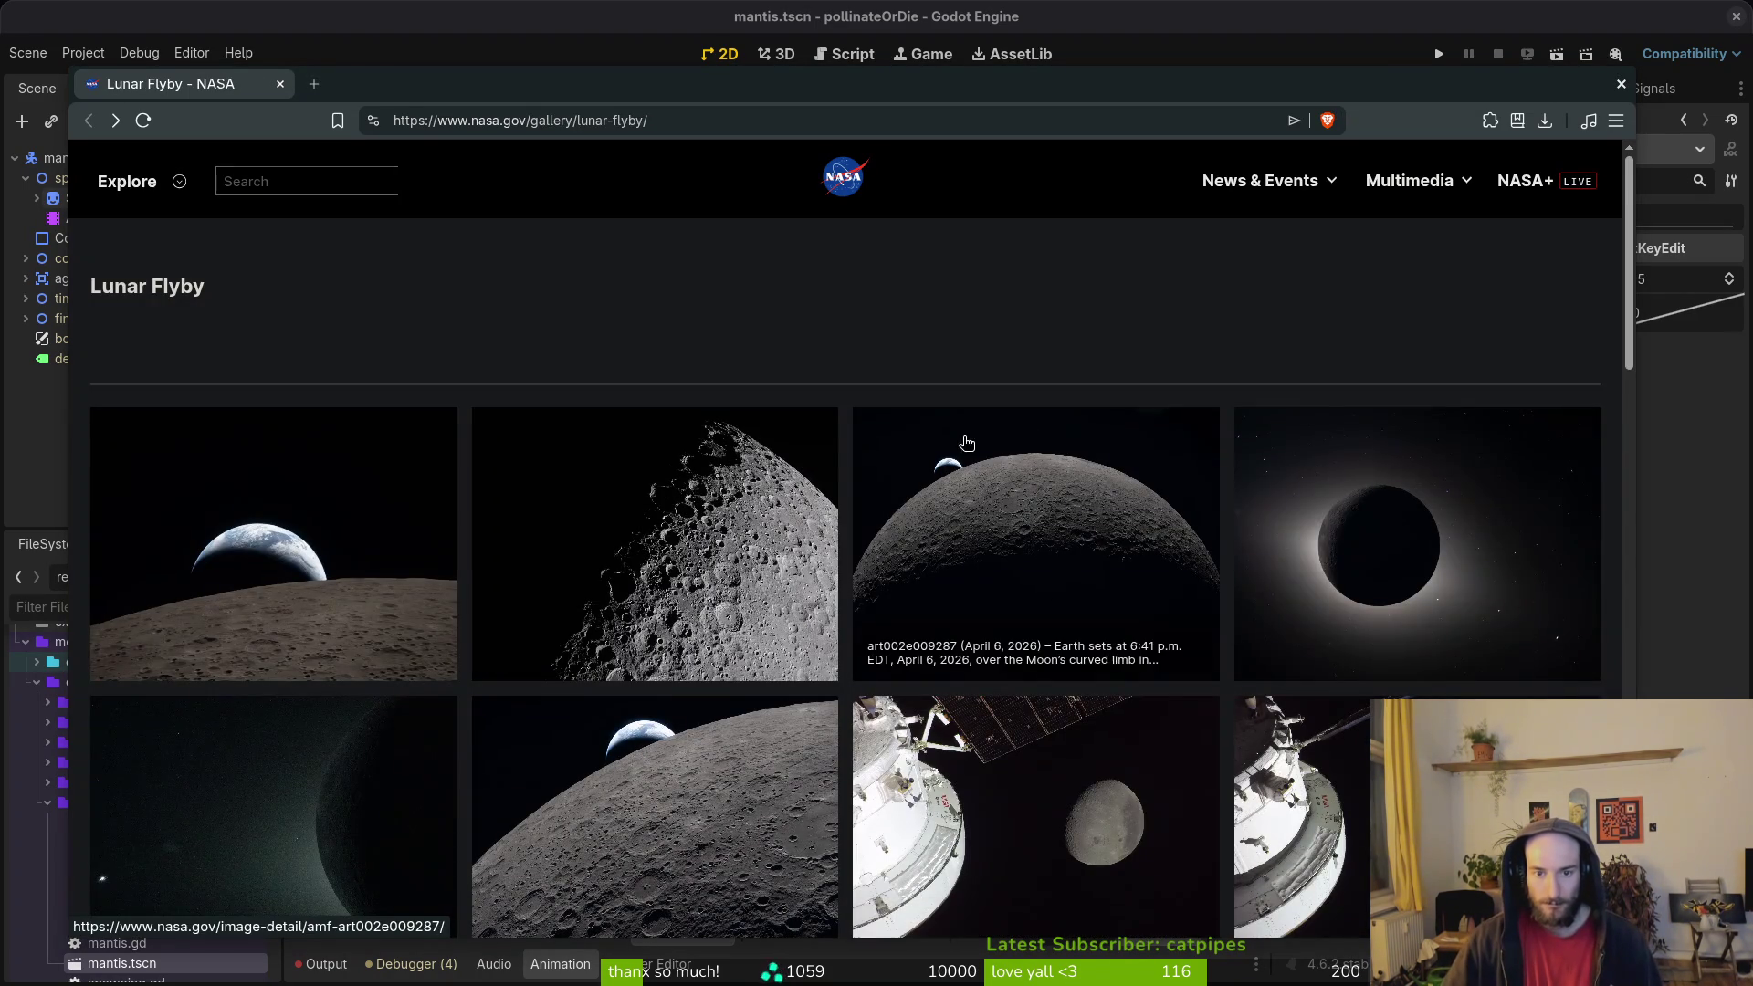
{"action": "left_click", "coordinate": [1013, 497]}
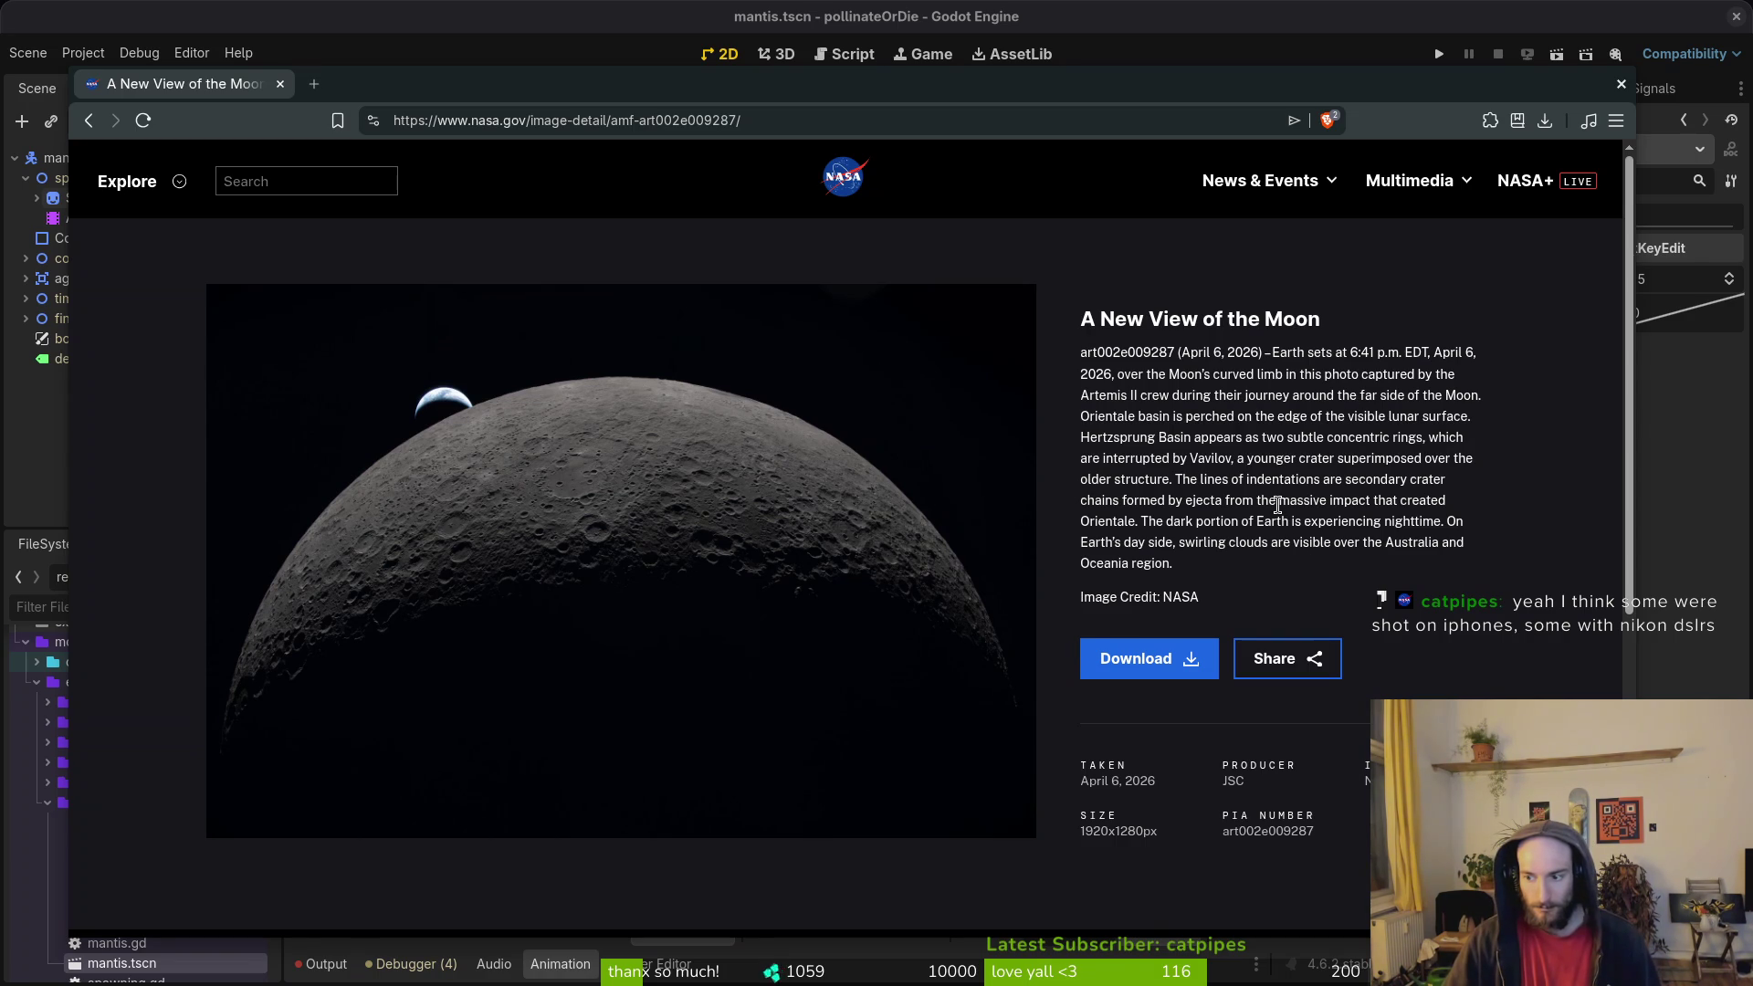
{"action": "key", "text": "alt+Left"}
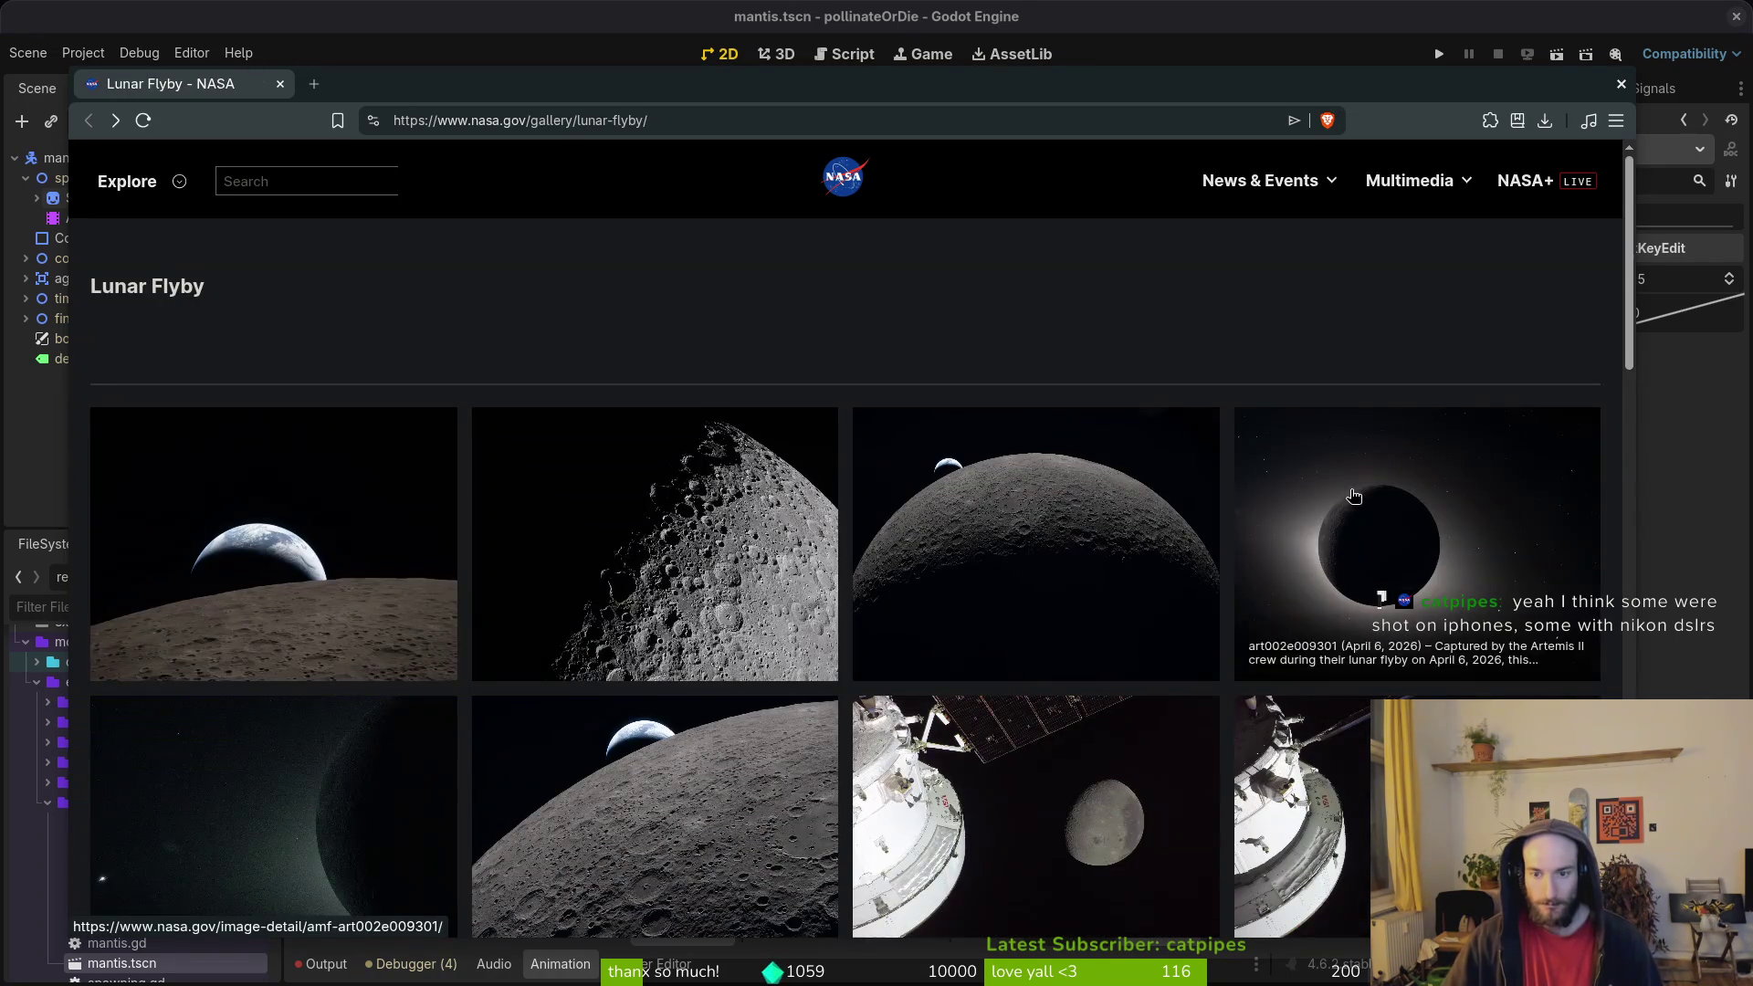
{"action": "left_click", "coordinate": [1346, 514]}
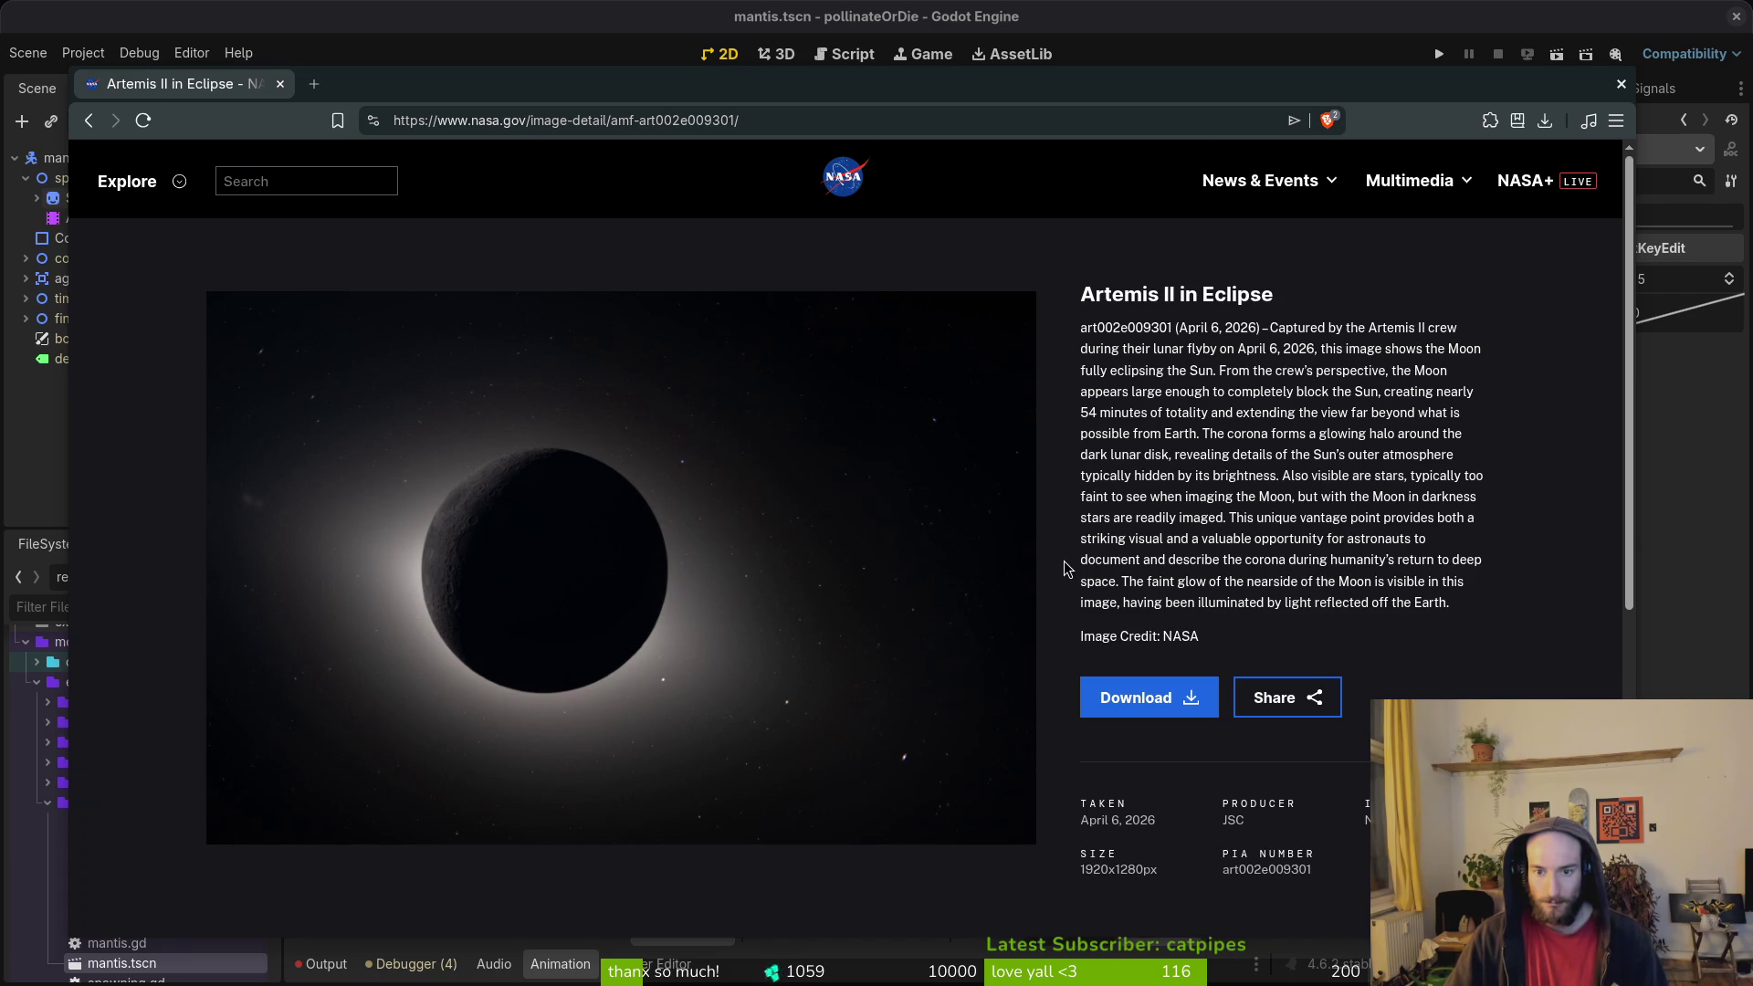
{"action": "key", "text": "alt+Left"}
{"action": "scroll", "coordinate": [1080, 772], "scroll_direction": "down", "scroll_amount": 3}
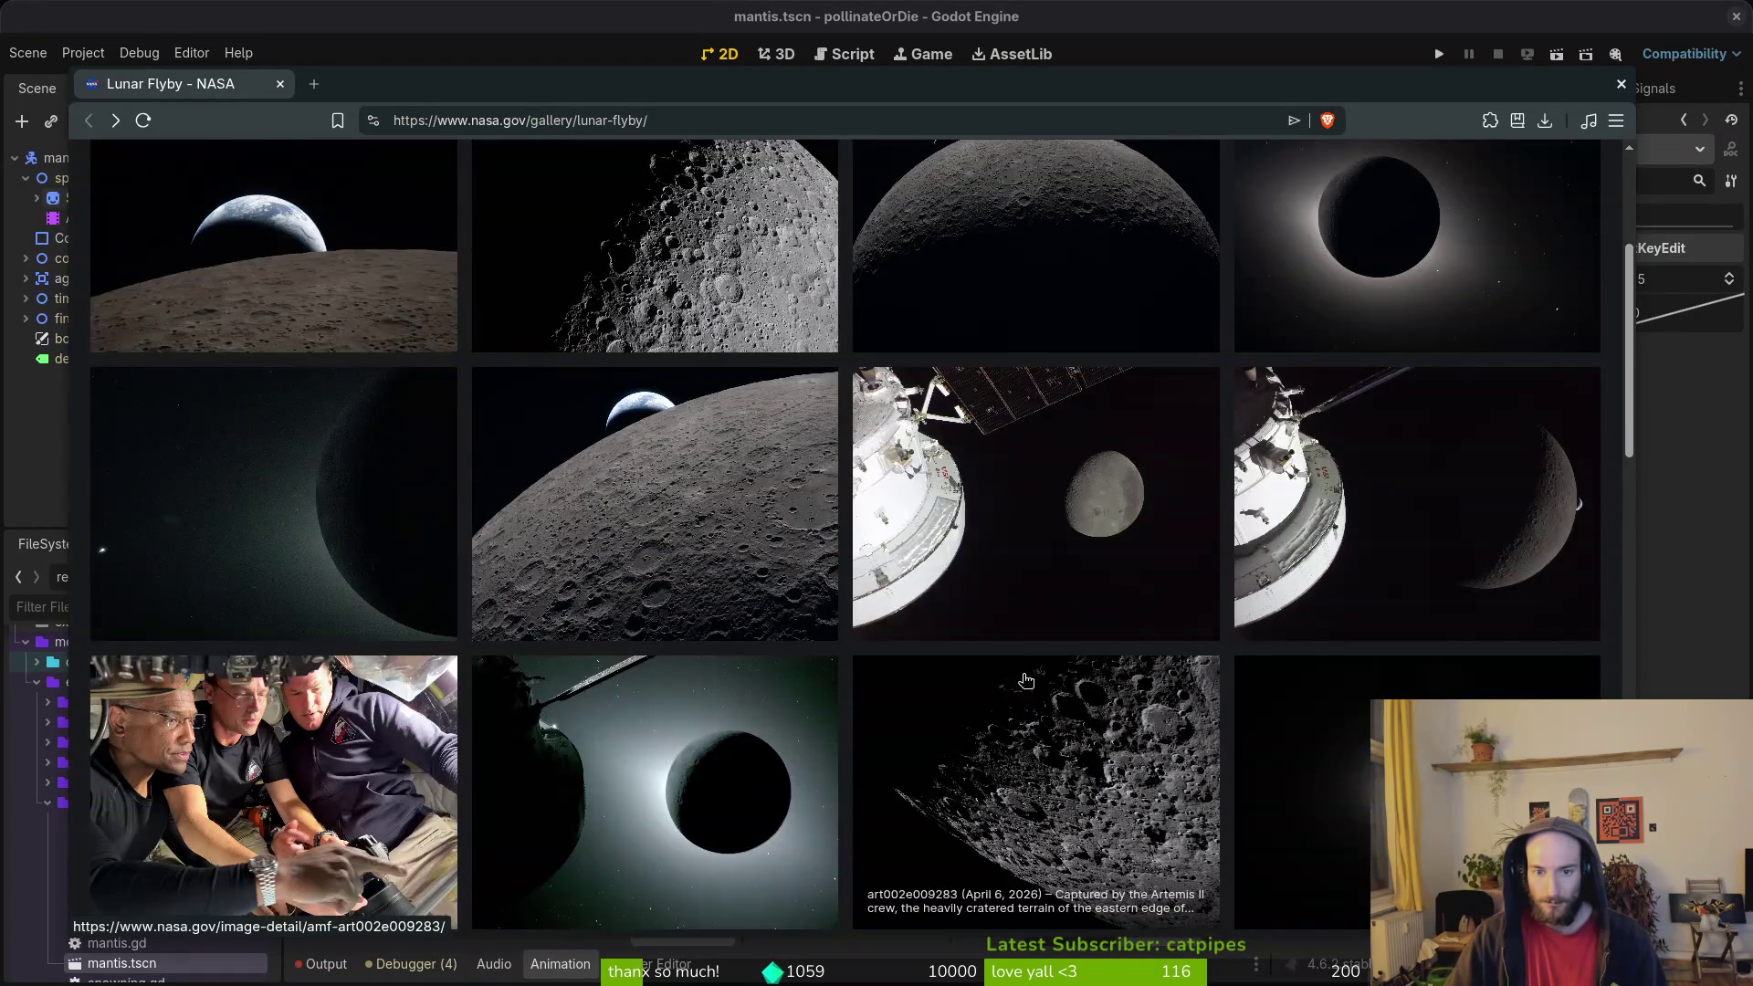
{"action": "left_click", "coordinate": [995, 539]}
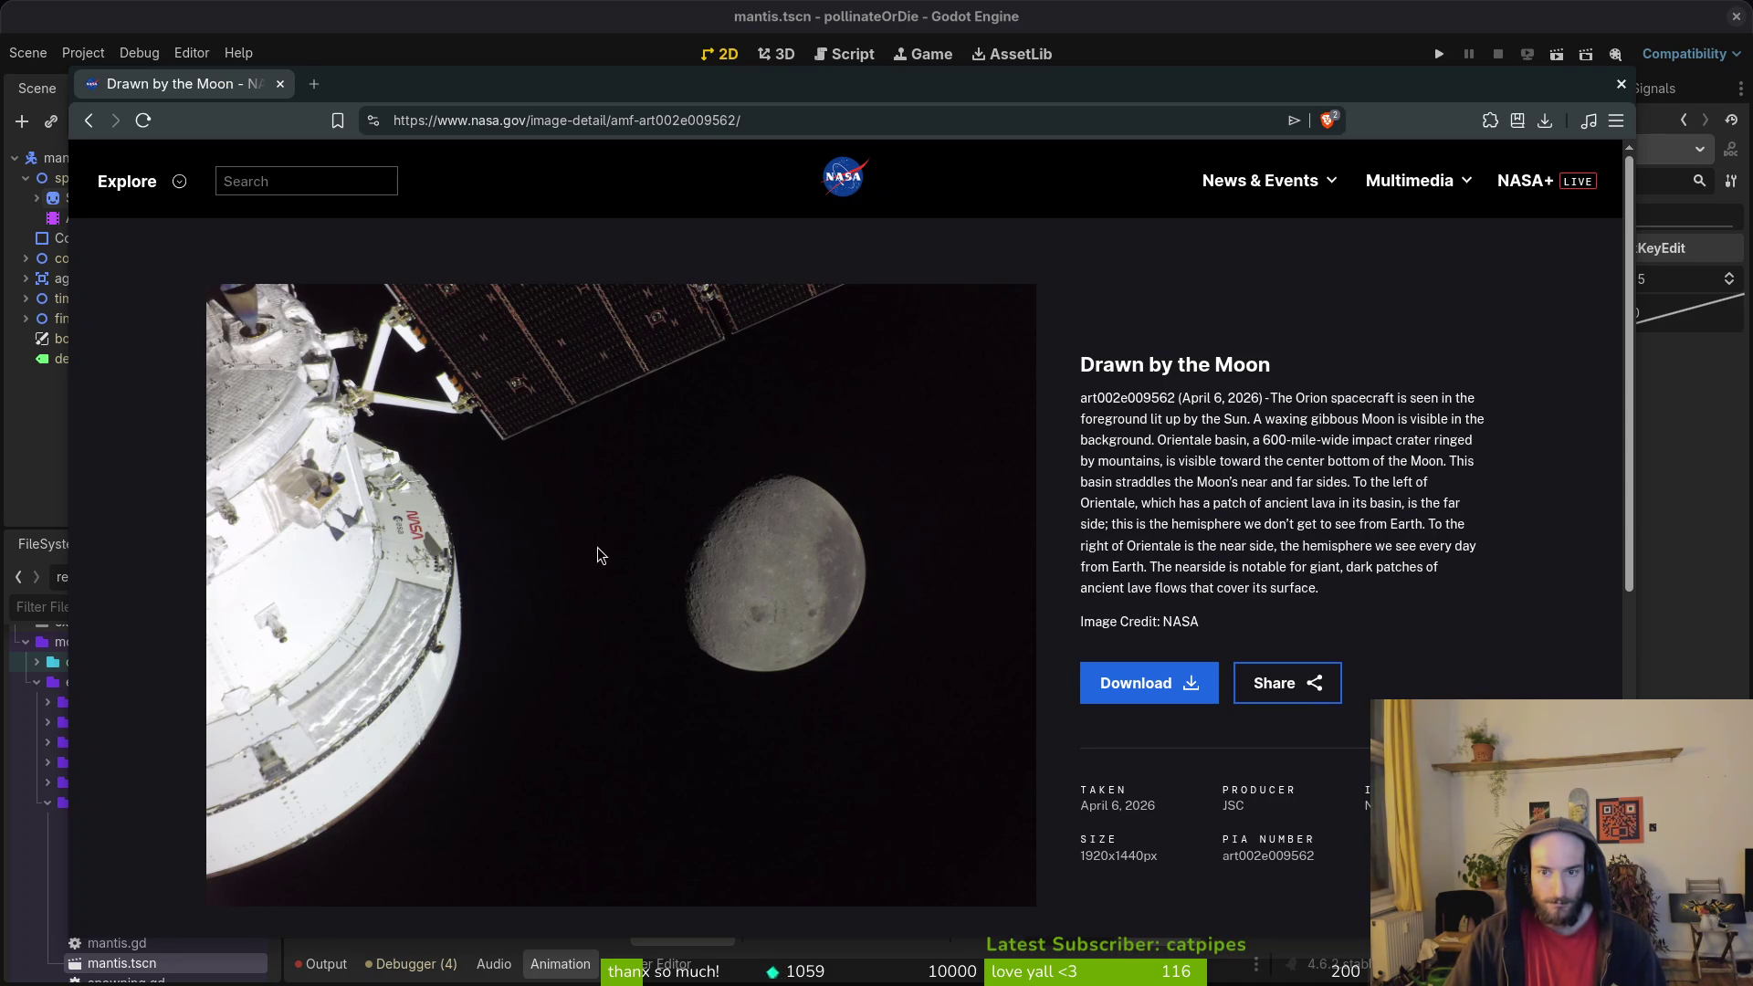
{"action": "key", "text": "alt+Left"}
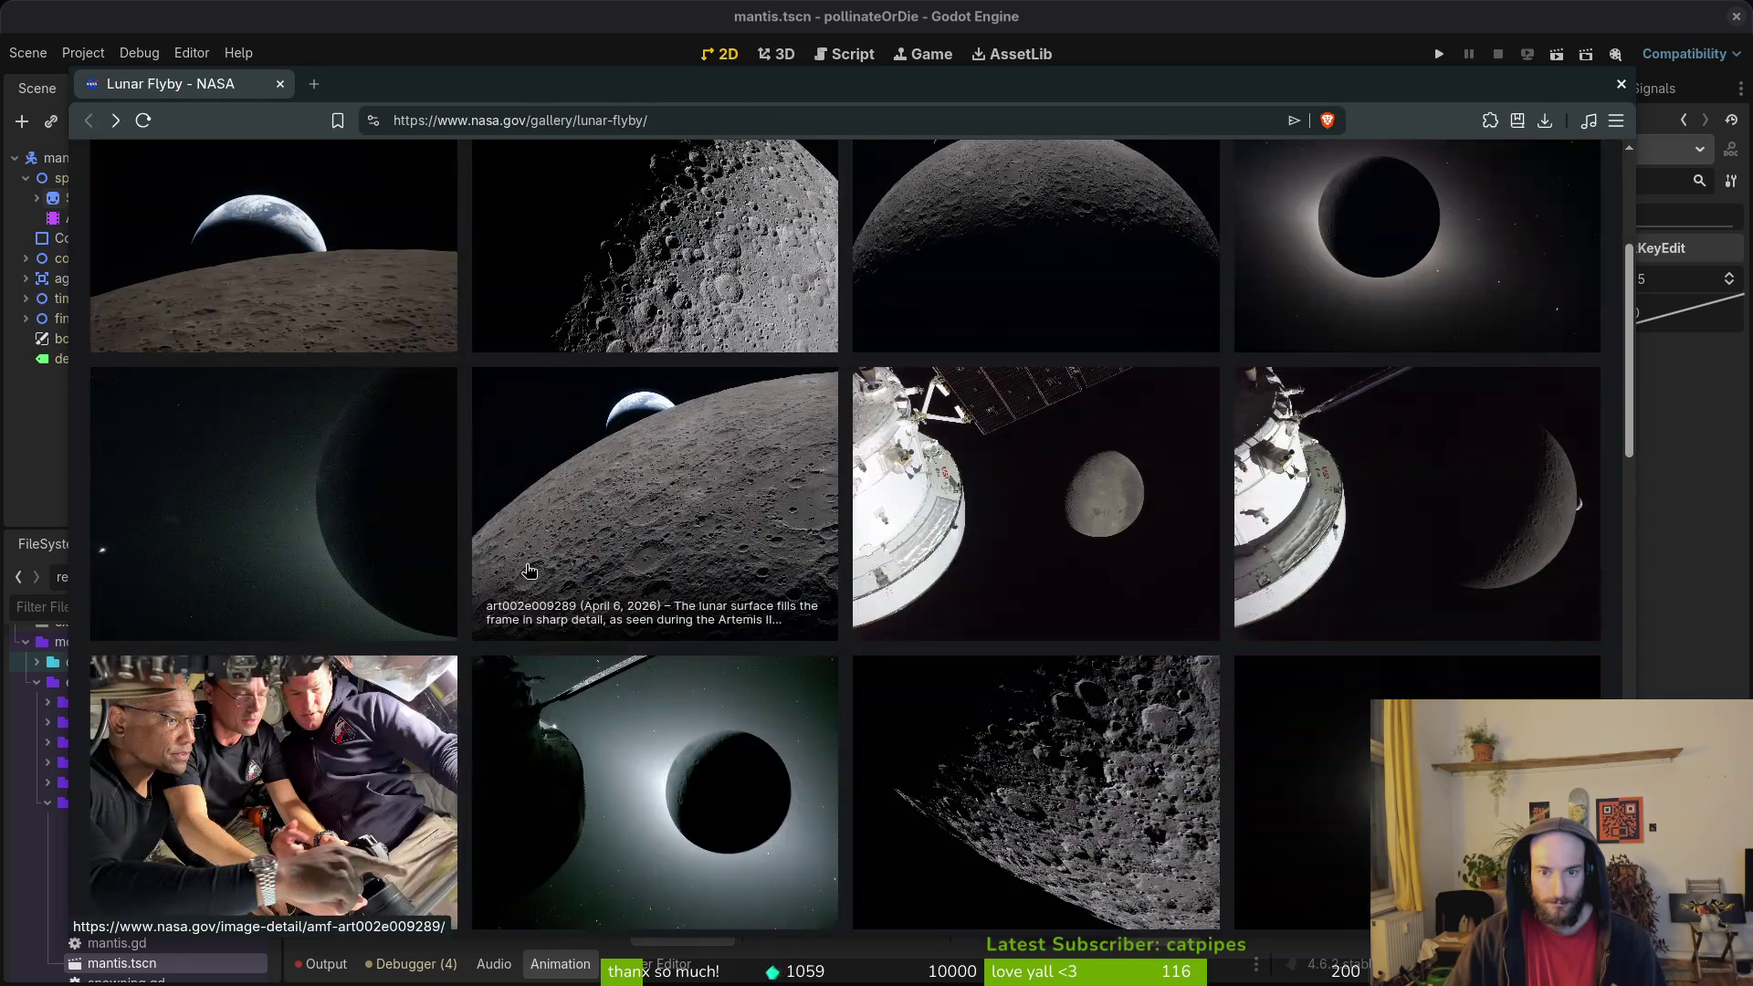
{"action": "left_click", "coordinate": [1391, 522]}
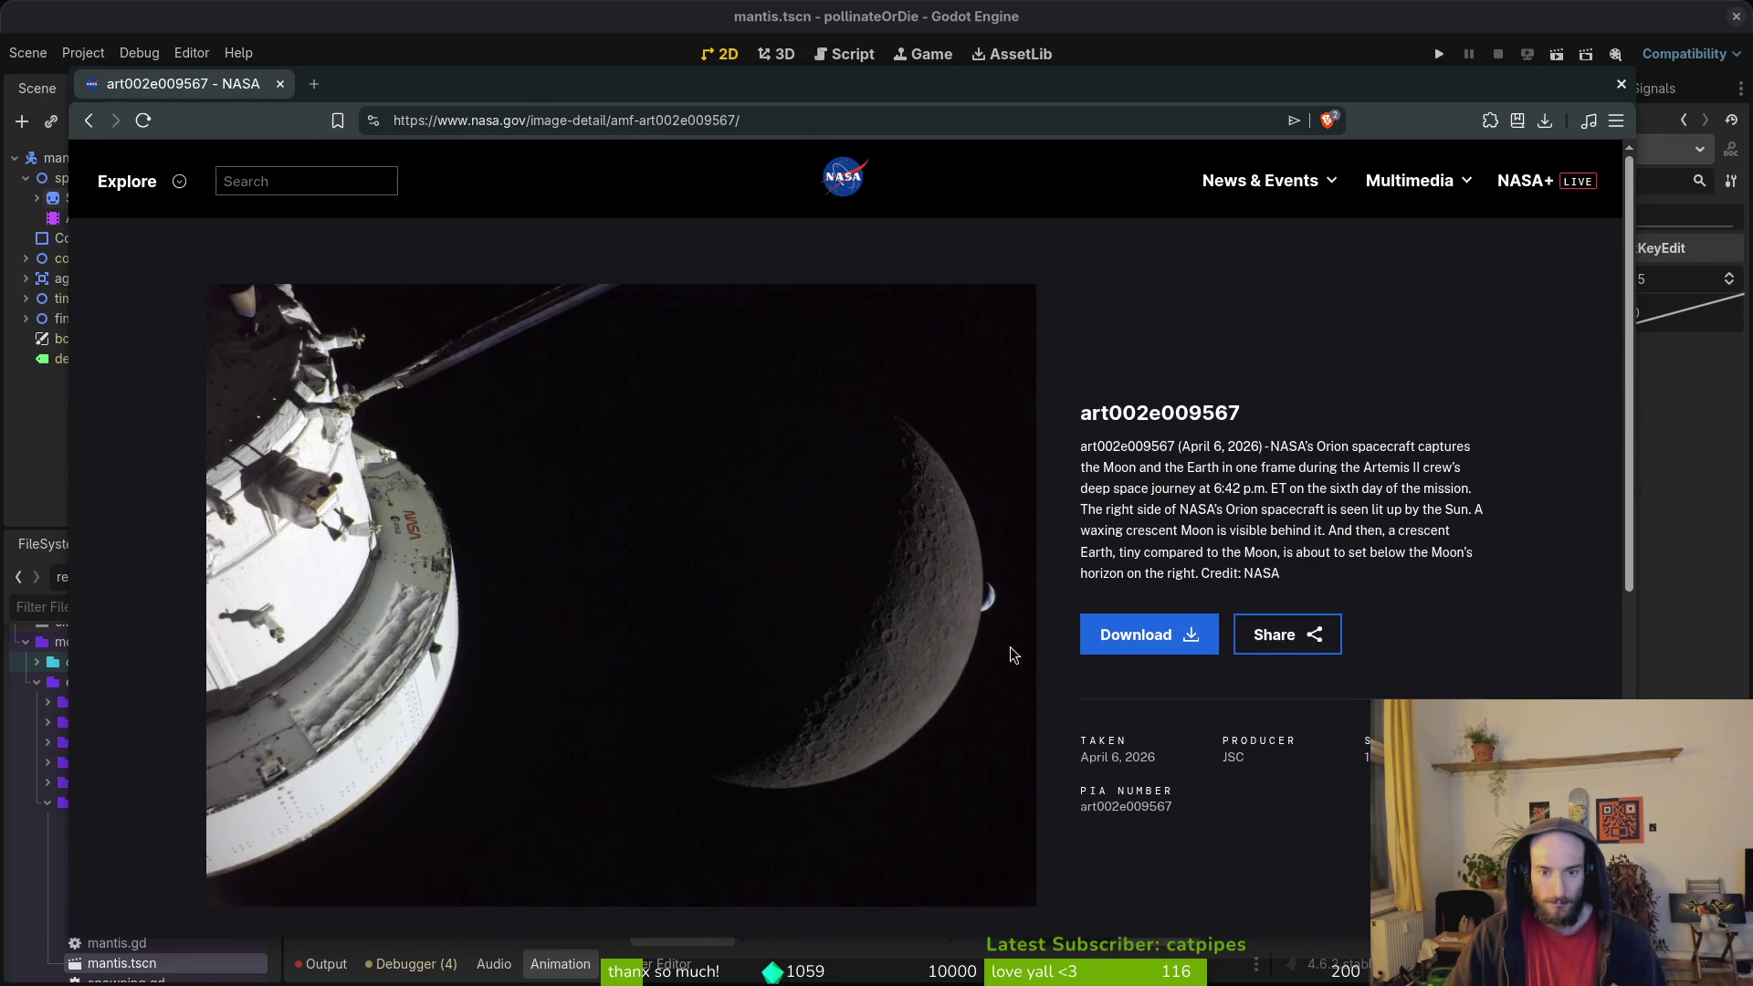
{"action": "key", "text": "alt+Left"}
{"action": "scroll", "coordinate": [308, 474], "scroll_direction": "down", "scroll_amount": 3}
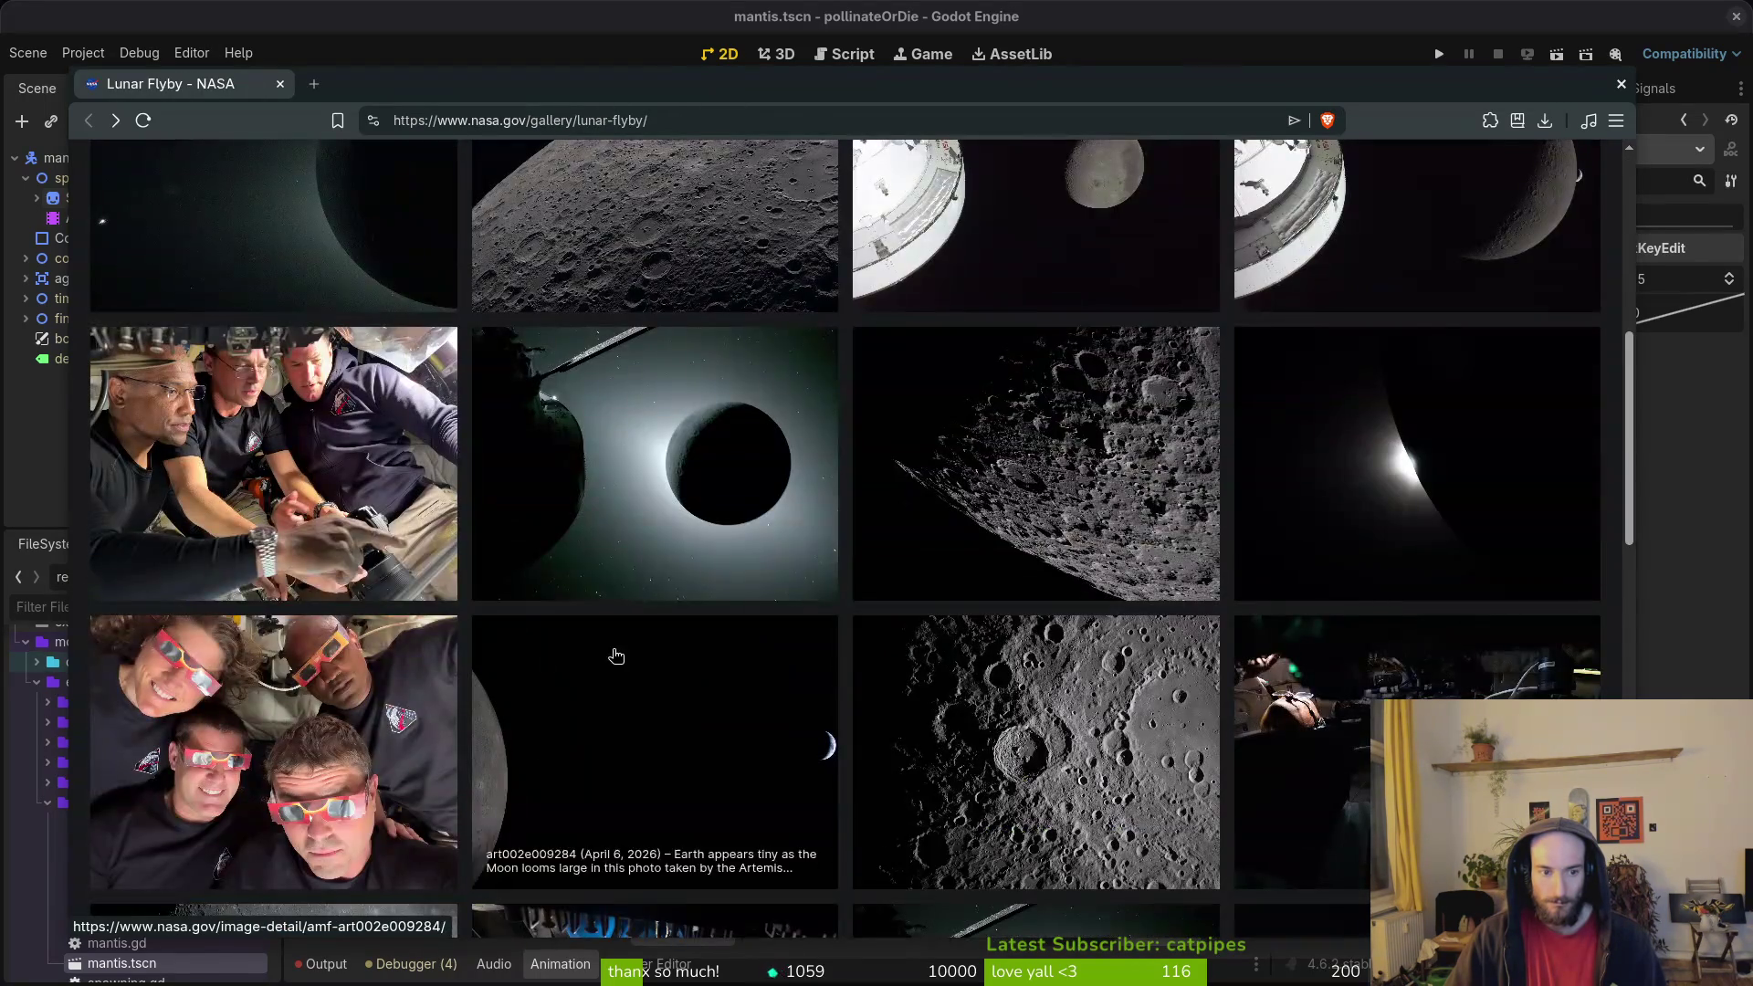
{"action": "left_click", "coordinate": [307, 474]}
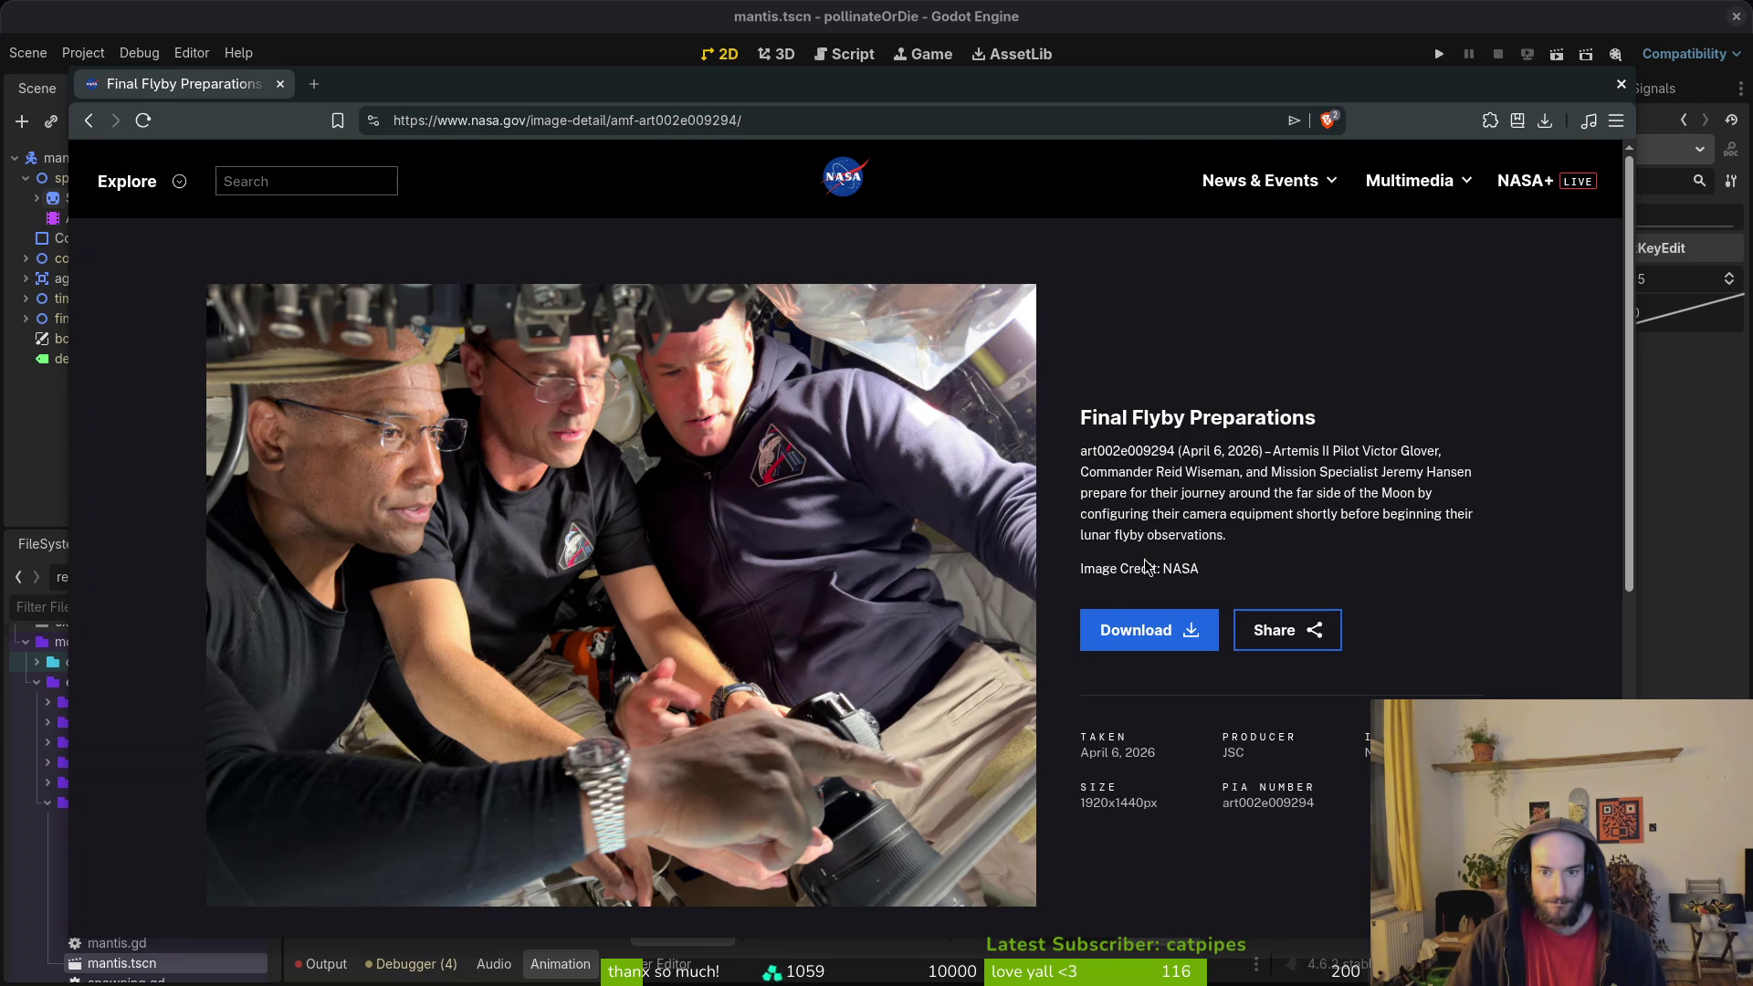
{"action": "key", "text": "alt+Left"}
{"action": "left_click", "coordinate": [303, 701]}
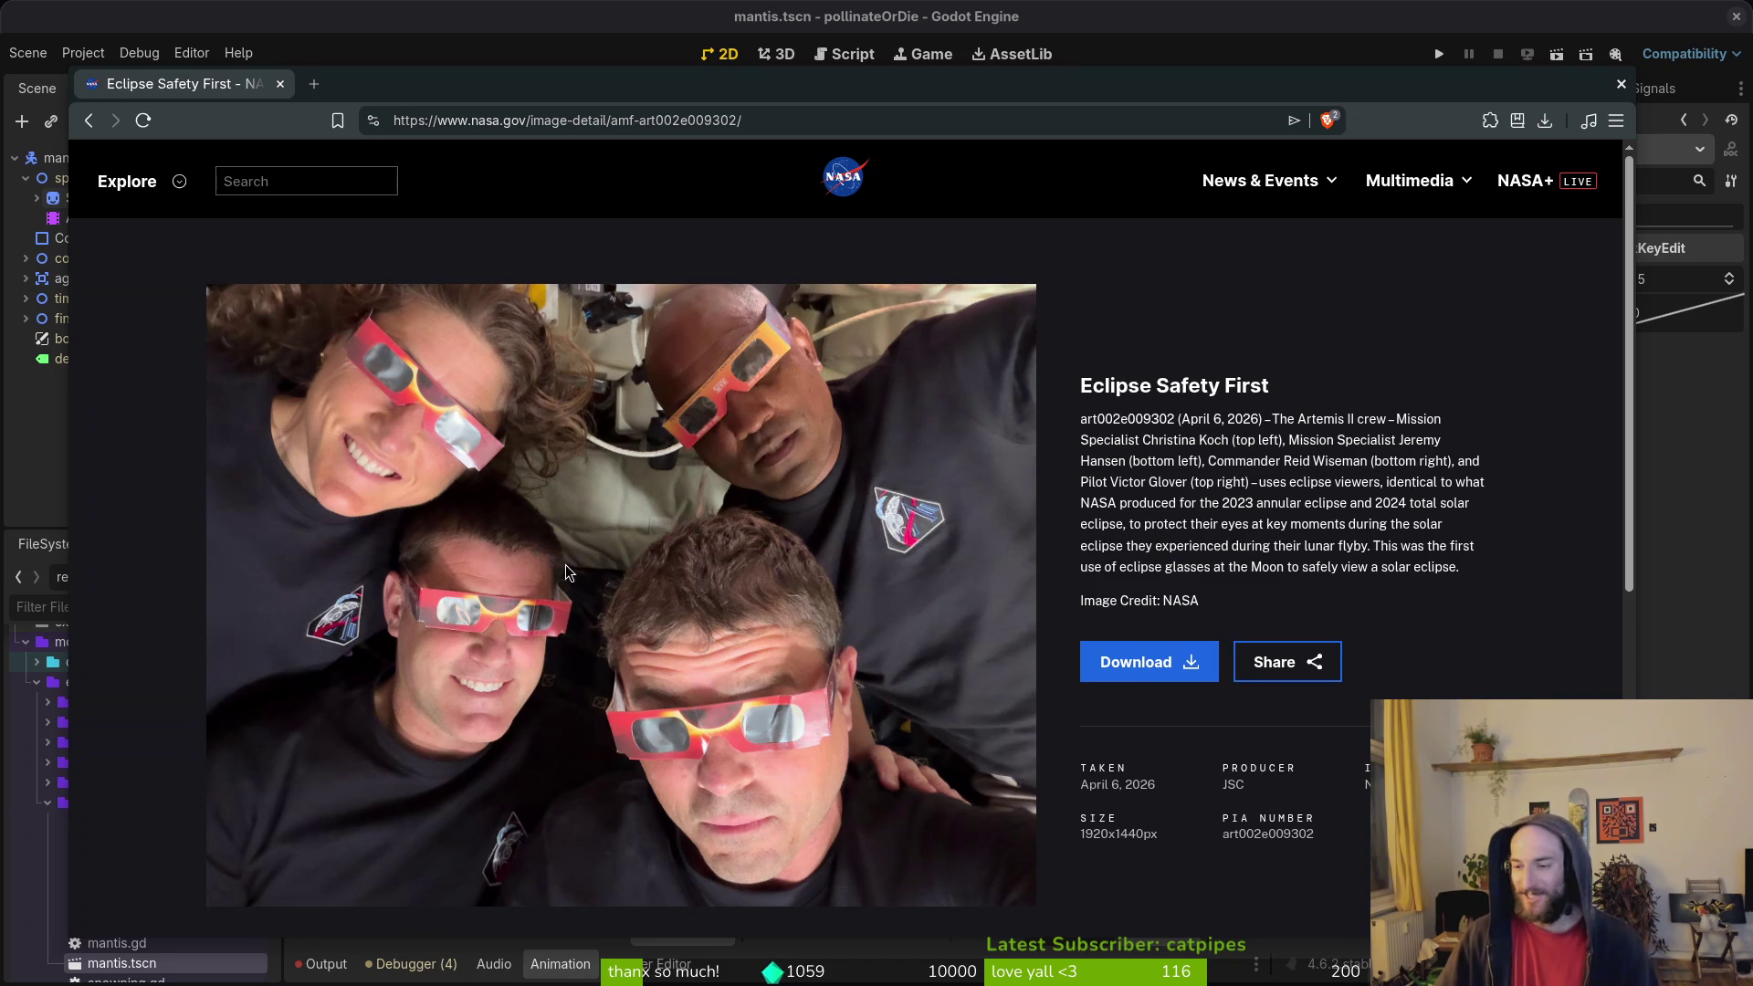
{"action": "key", "text": "alt+Left"}
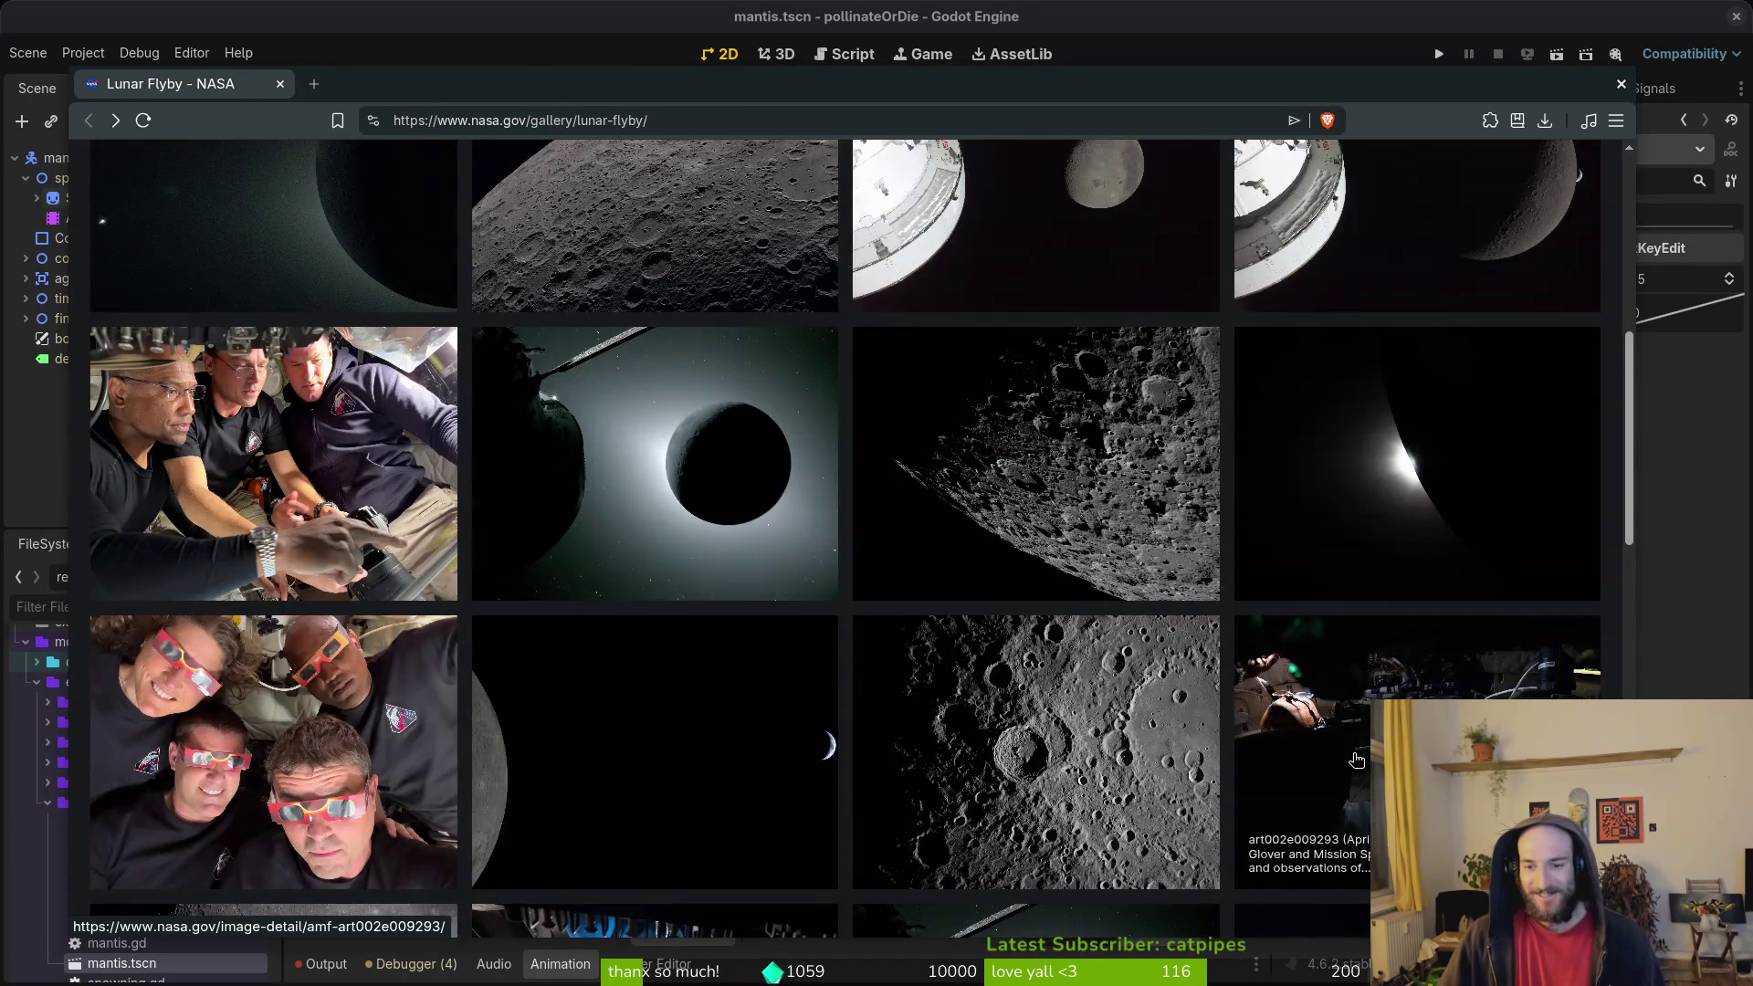
{"action": "left_click", "coordinate": [1344, 750]}
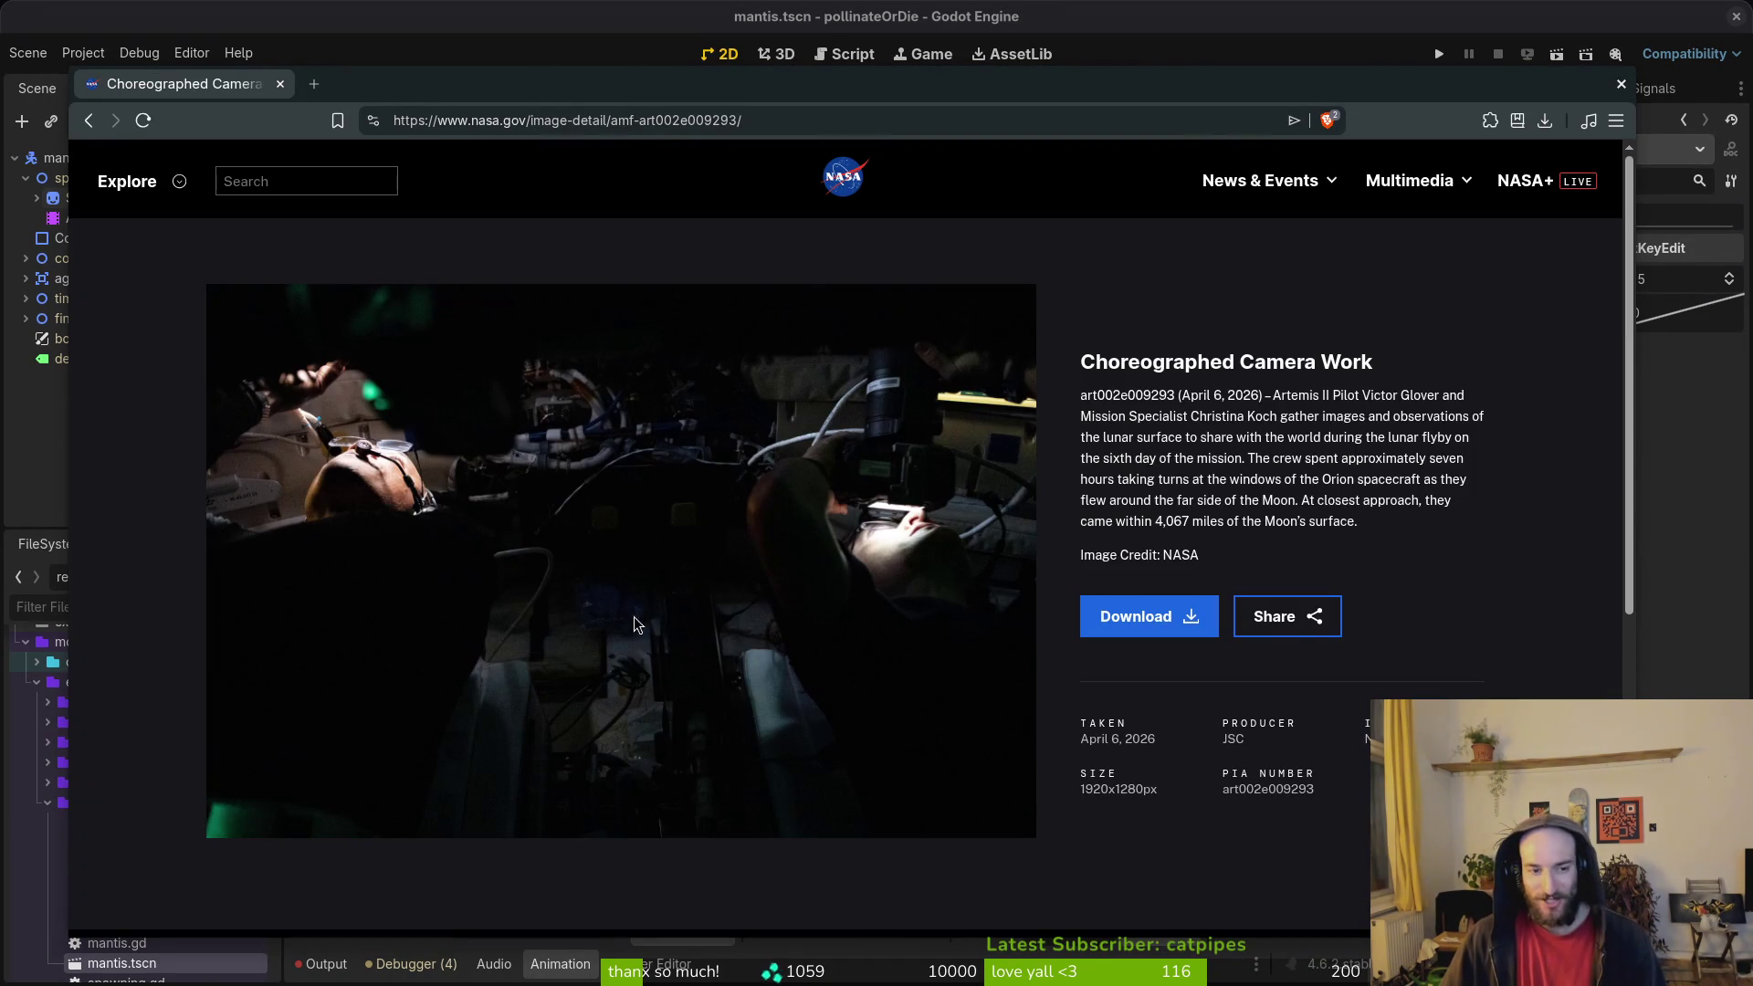
{"action": "key", "text": "alt+Left"}
{"action": "scroll", "coordinate": [639, 584], "scroll_direction": "down", "scroll_amount": 5}
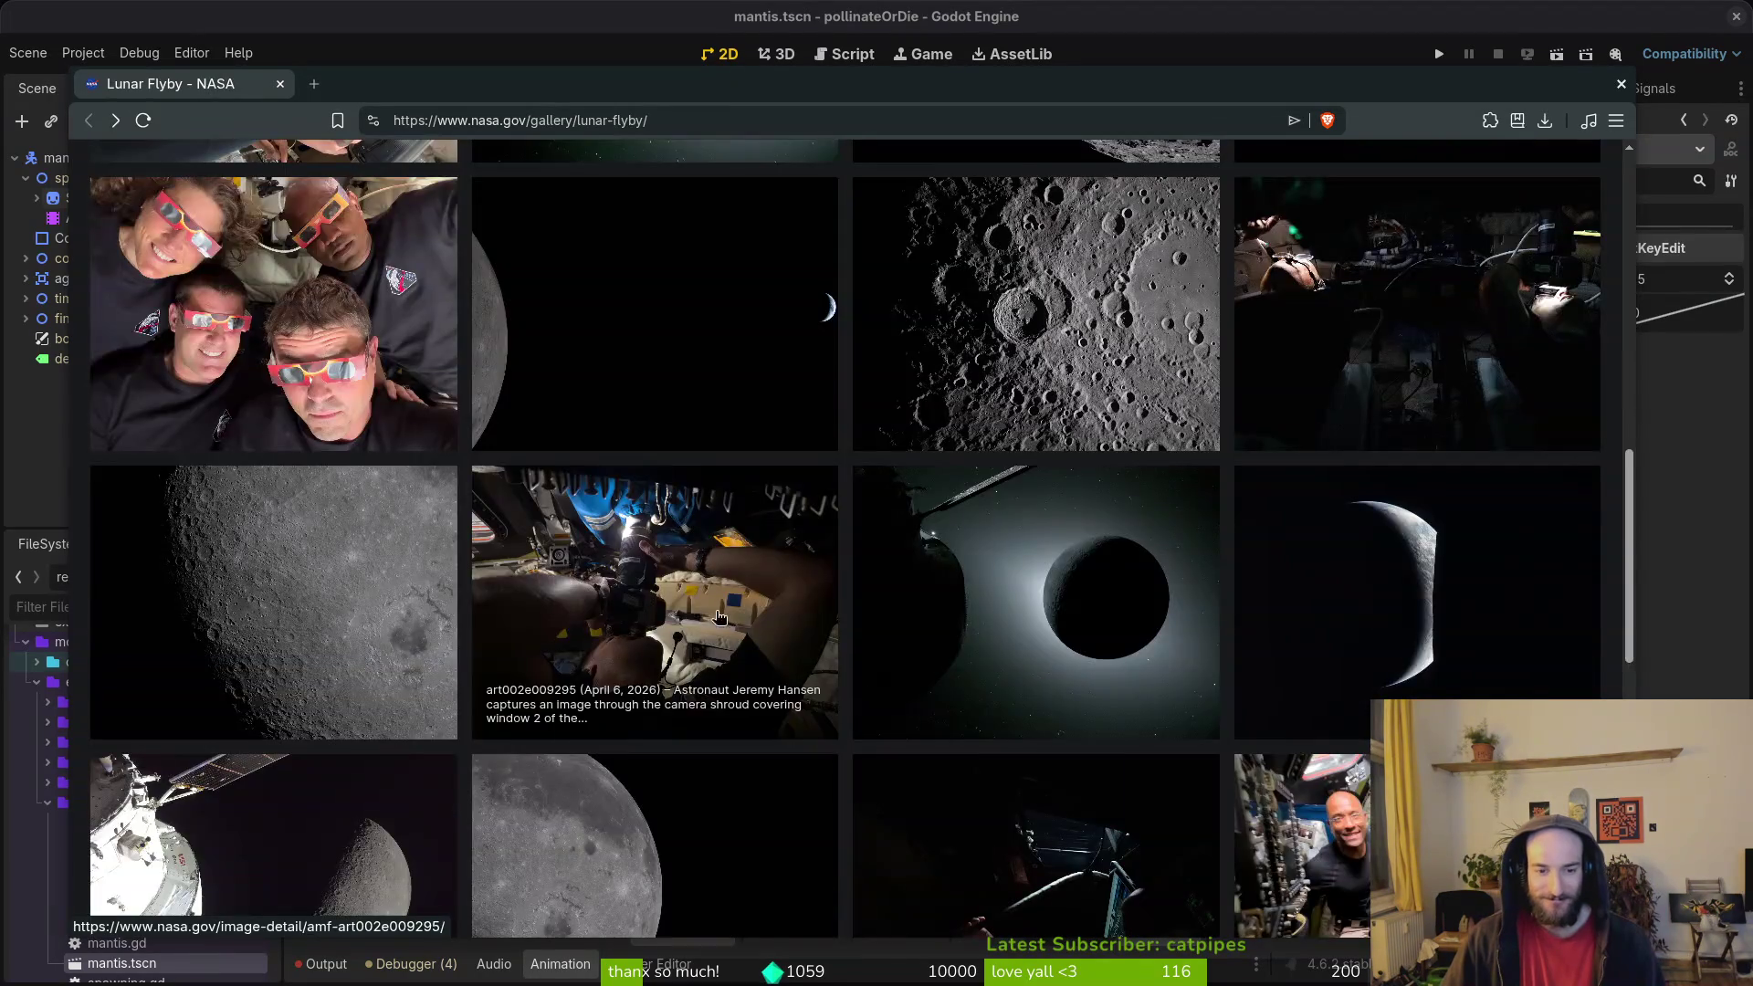
{"action": "left_click", "coordinate": [677, 588]}
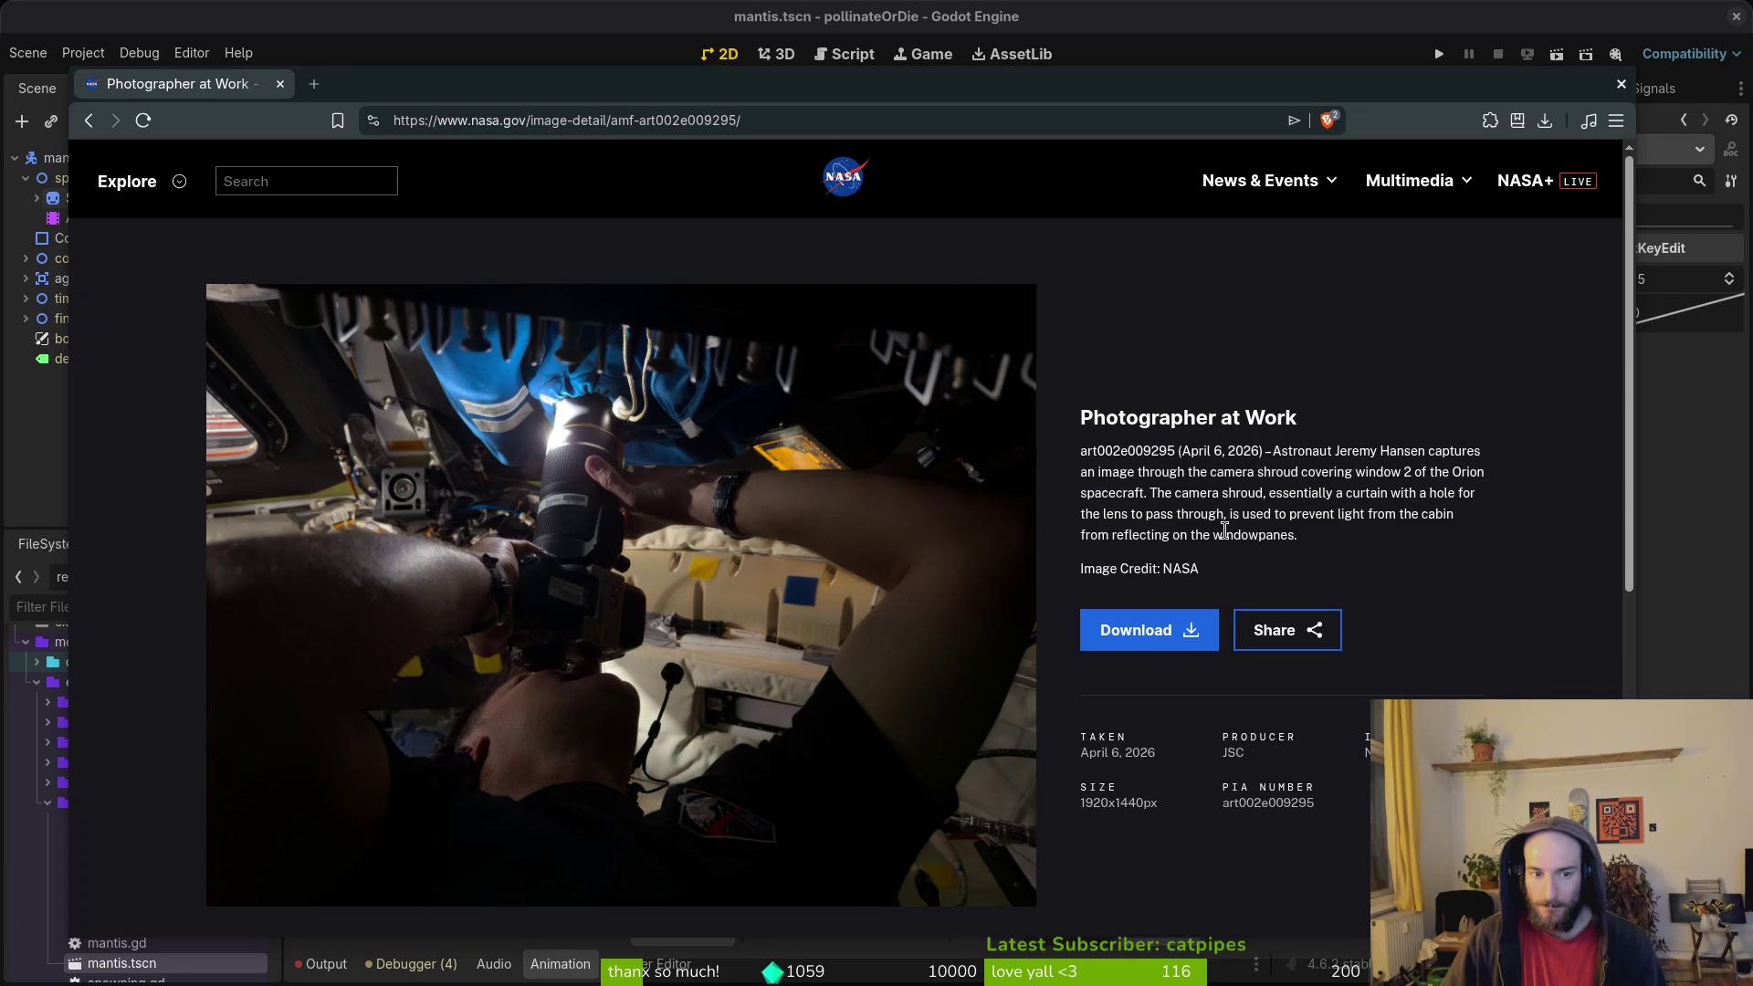
{"action": "key", "text": "alt+Left"}
{"action": "scroll", "coordinate": [1106, 639], "scroll_direction": "down", "scroll_amount": 2}
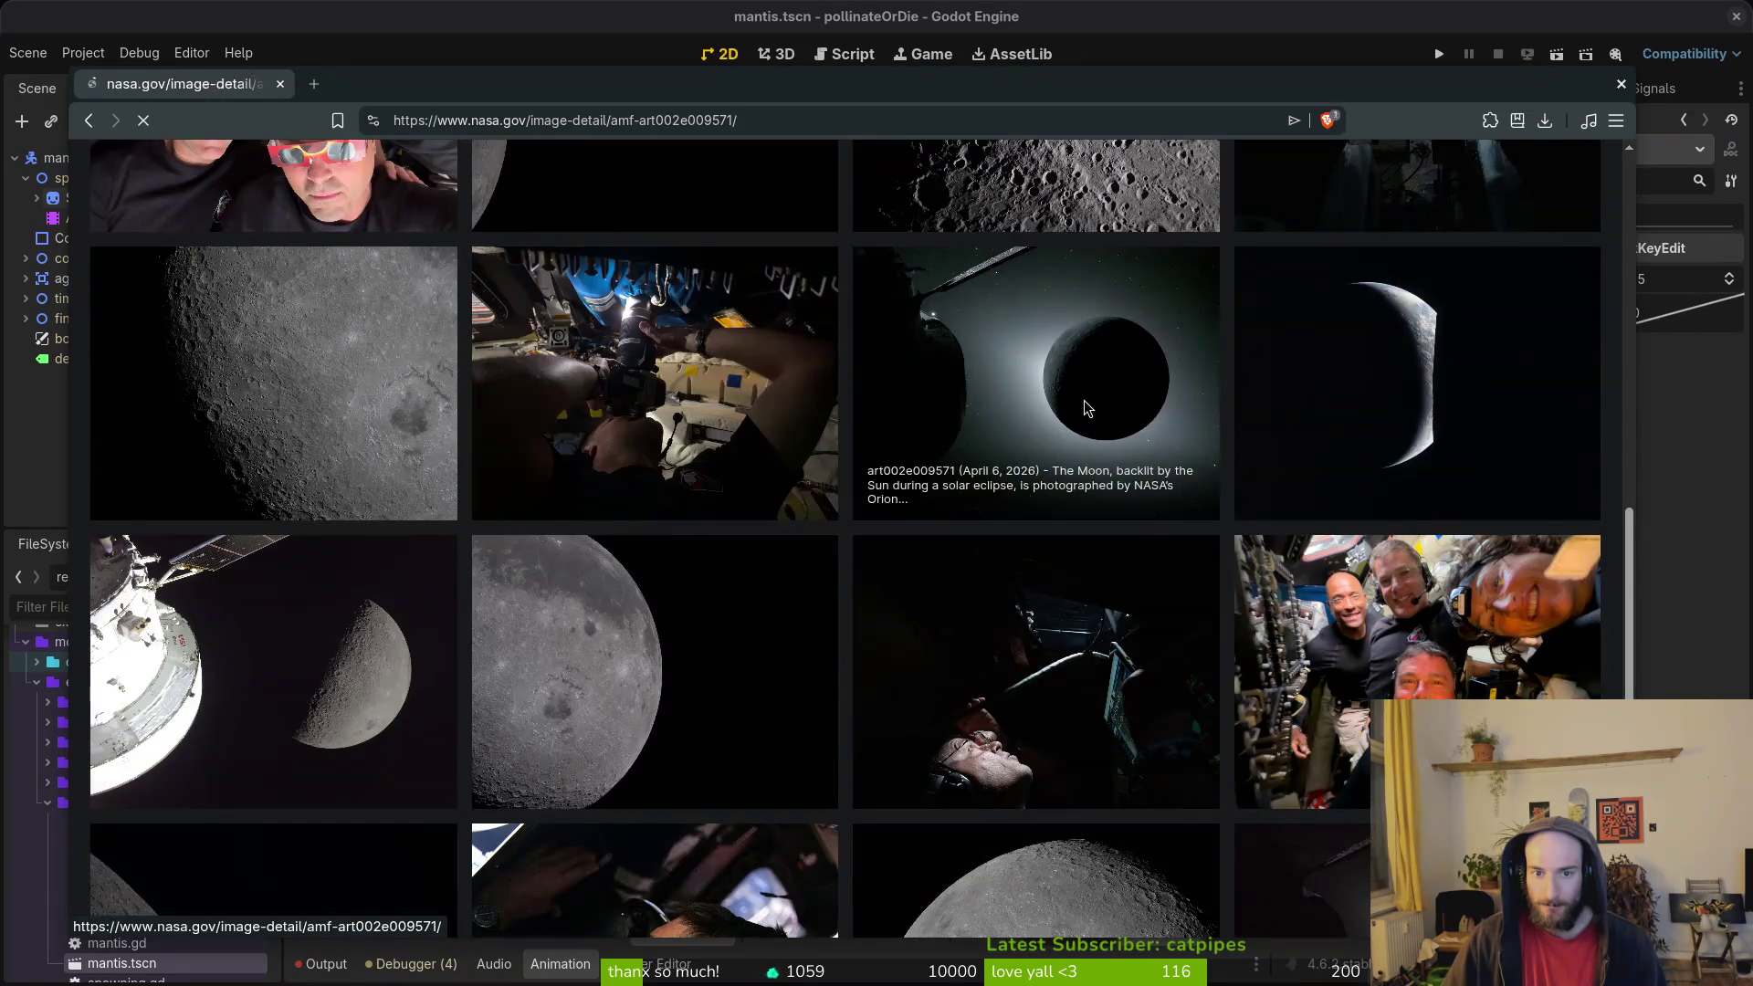
{"action": "left_click", "coordinate": [1095, 434]}
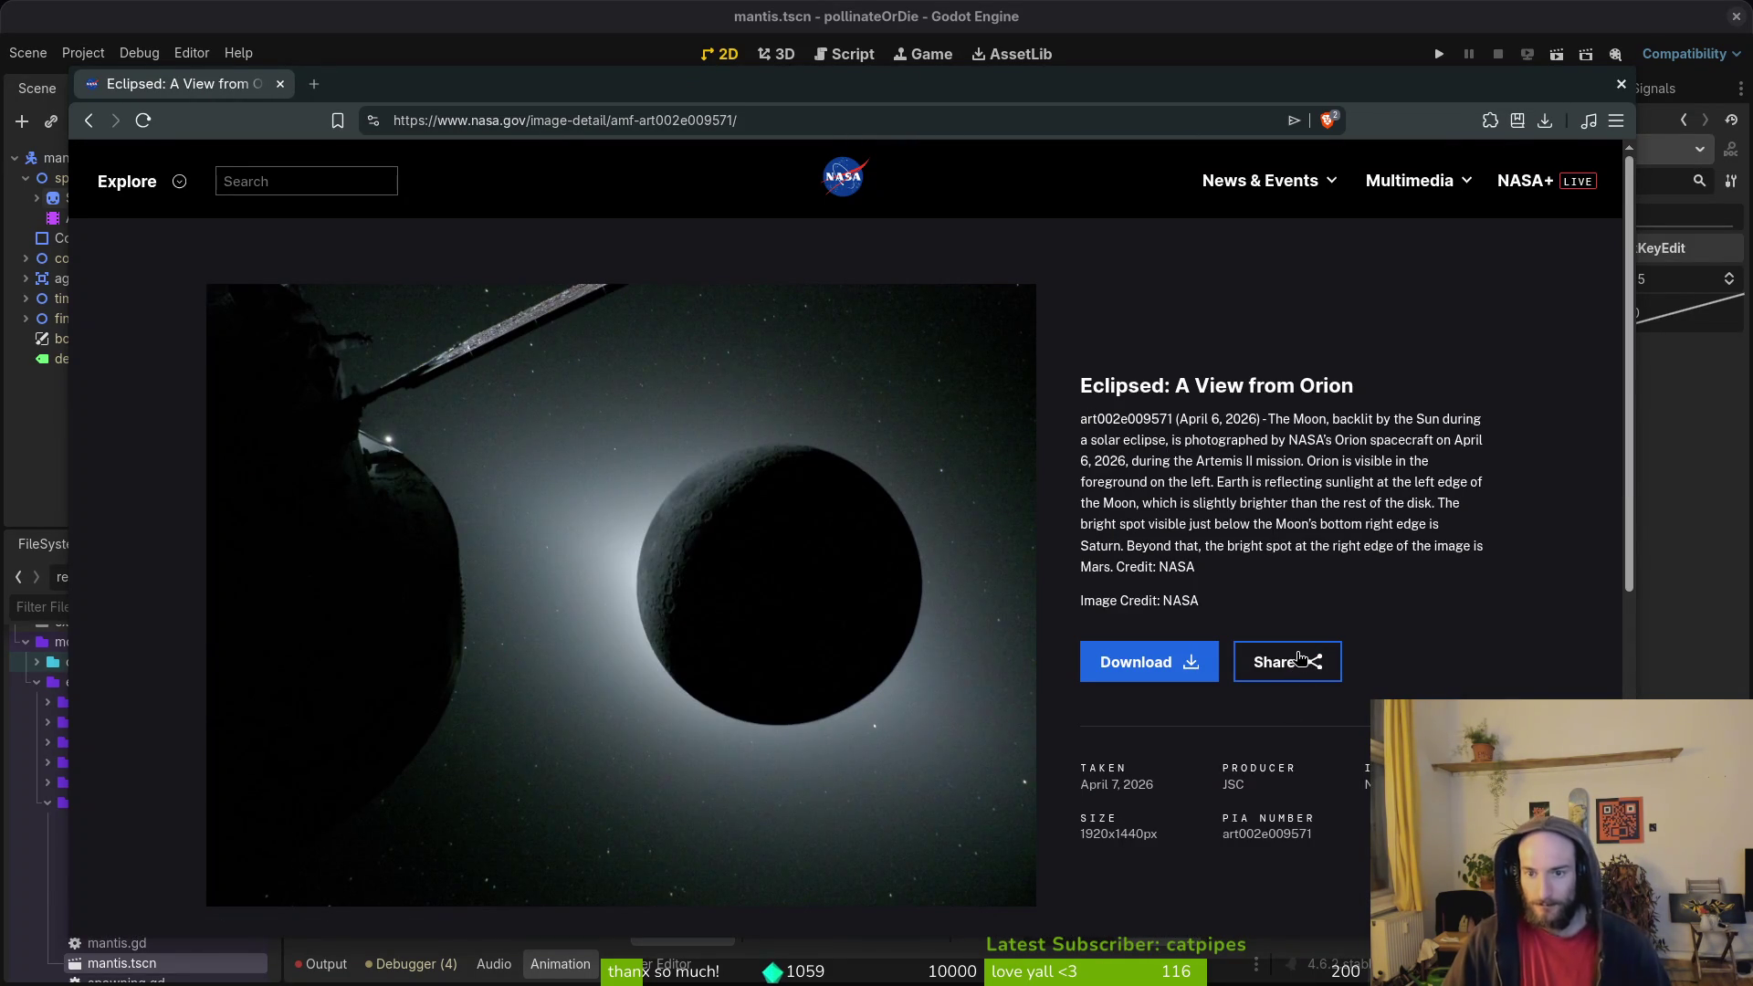
{"action": "key", "text": "alt+Left"}
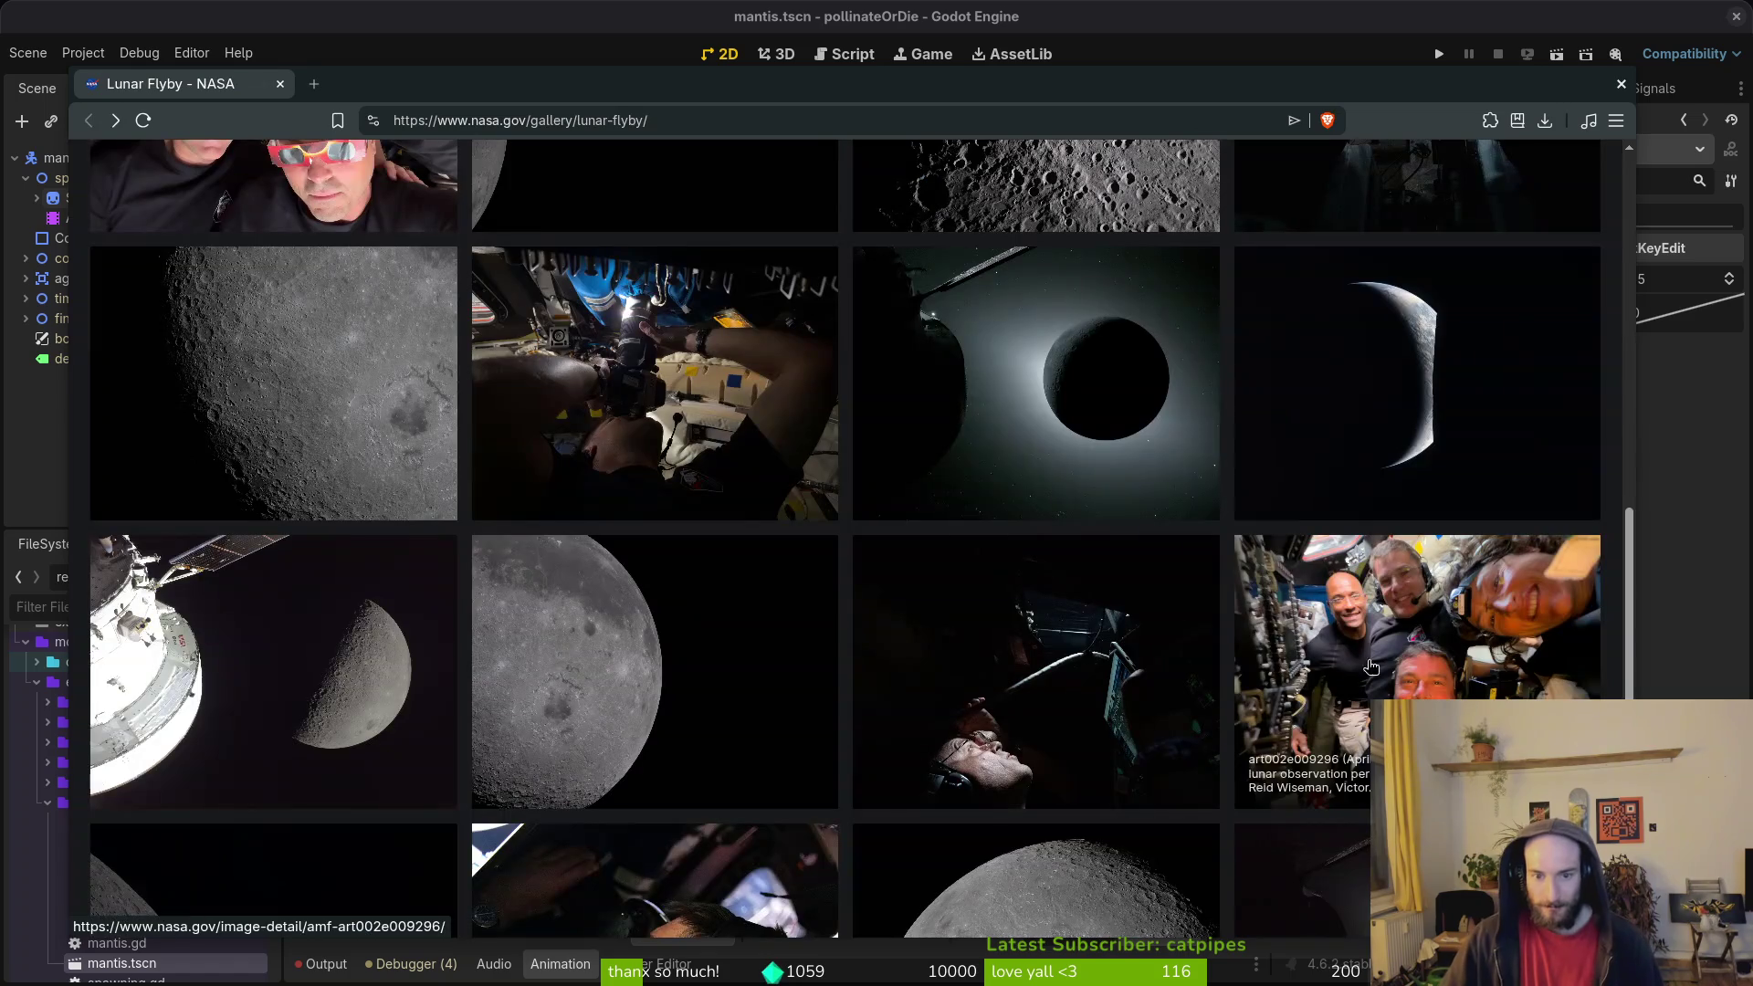
{"action": "scroll", "coordinate": [1415, 500], "scroll_direction": "down", "scroll_amount": 2}
{"action": "left_click", "coordinate": [1416, 500]}
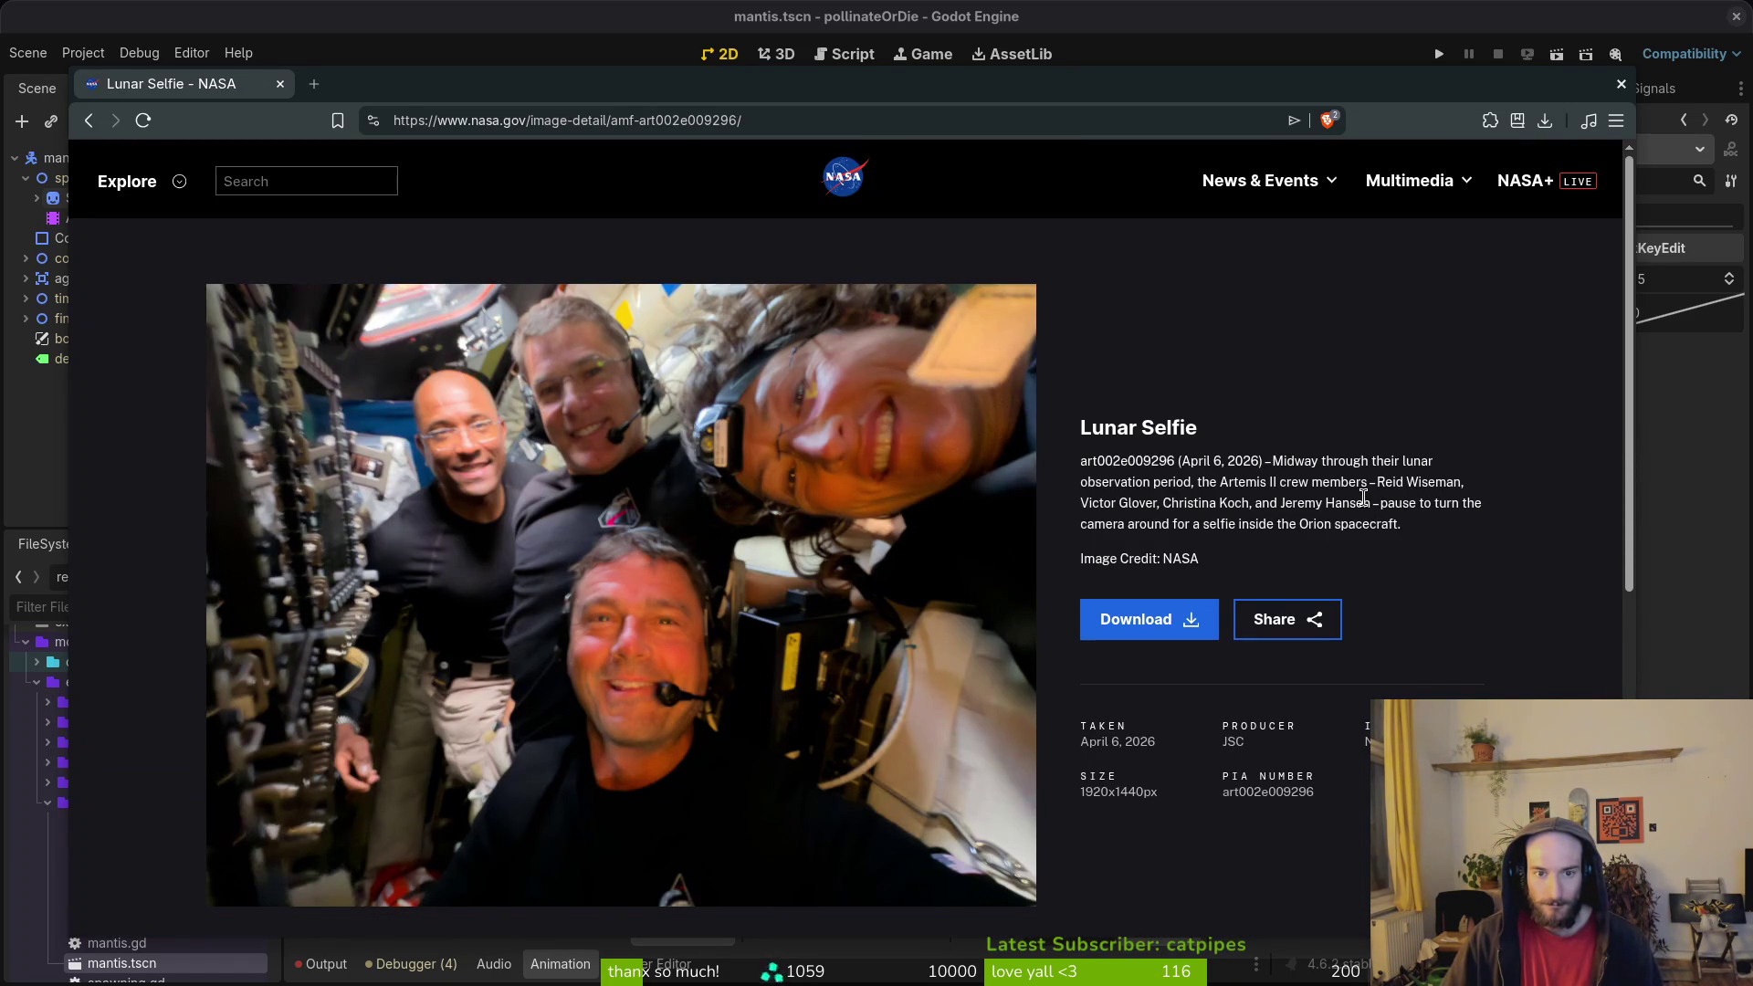
{"action": "key", "text": "alt+Left"}
{"action": "scroll", "coordinate": [1295, 673], "scroll_direction": "down", "scroll_amount": 3}
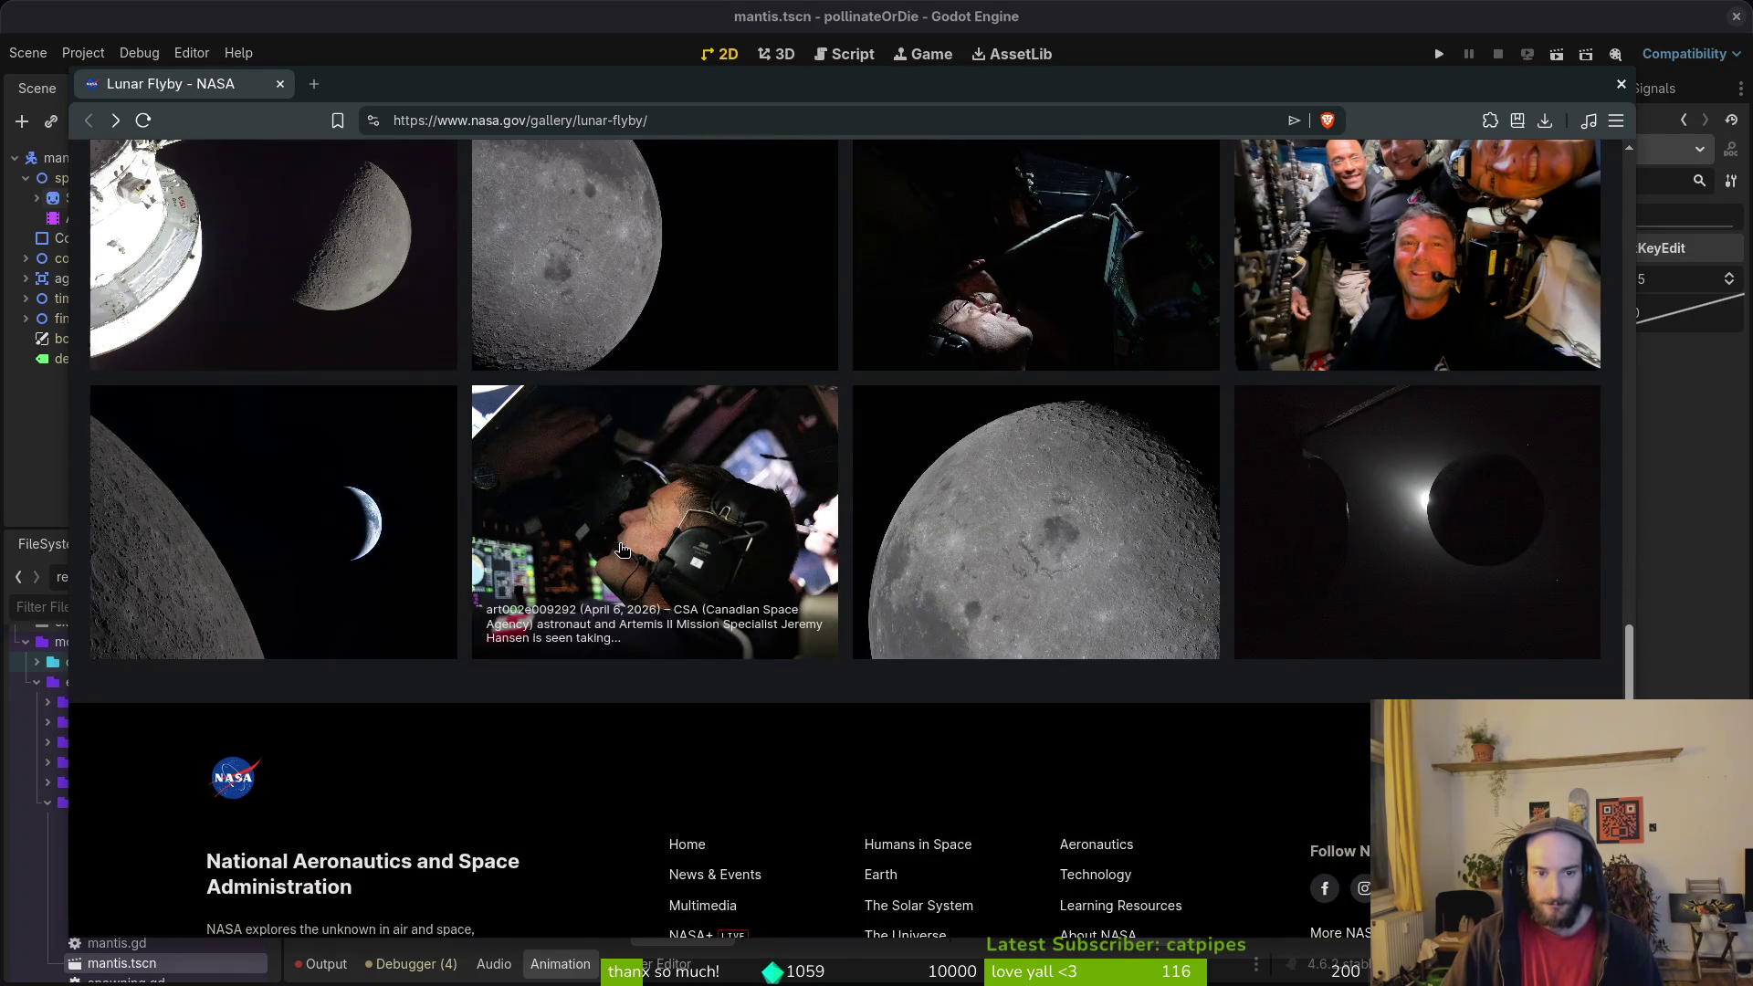
Step: View the Framing the Shot and A Sunrise for Orion photos, returning to the gallery
{"action": "left_click", "coordinate": [671, 560]}
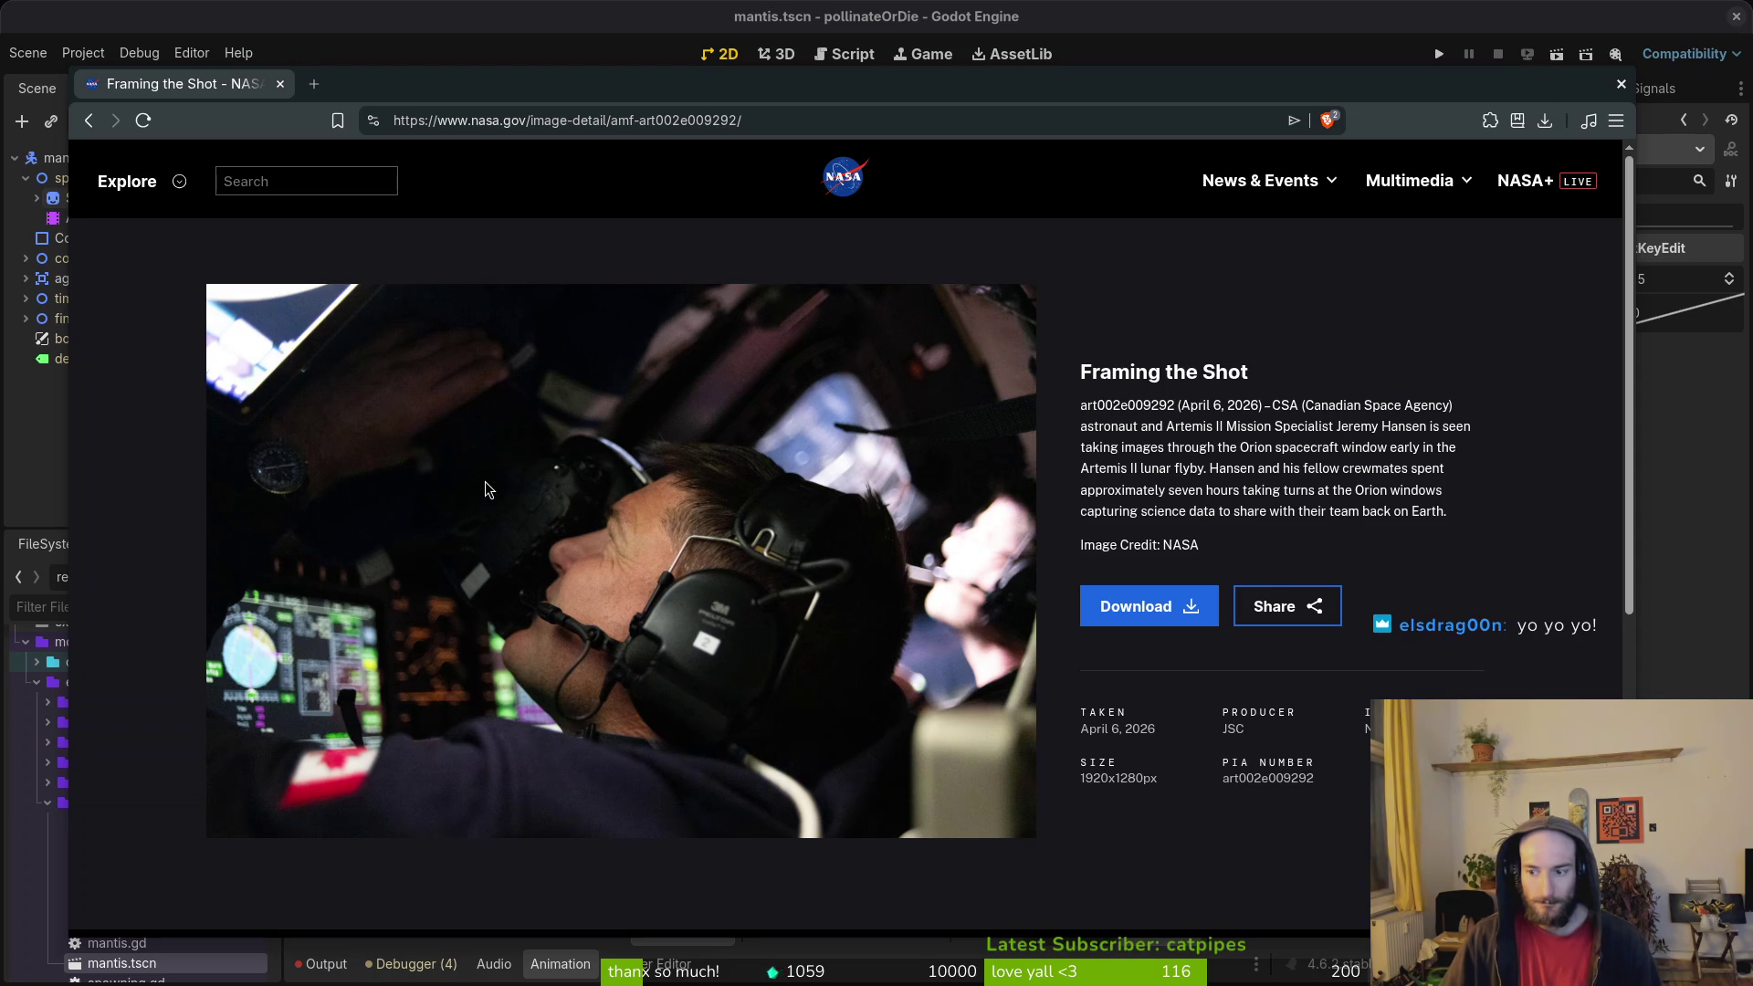
{"action": "left_click", "coordinate": [88, 120]}
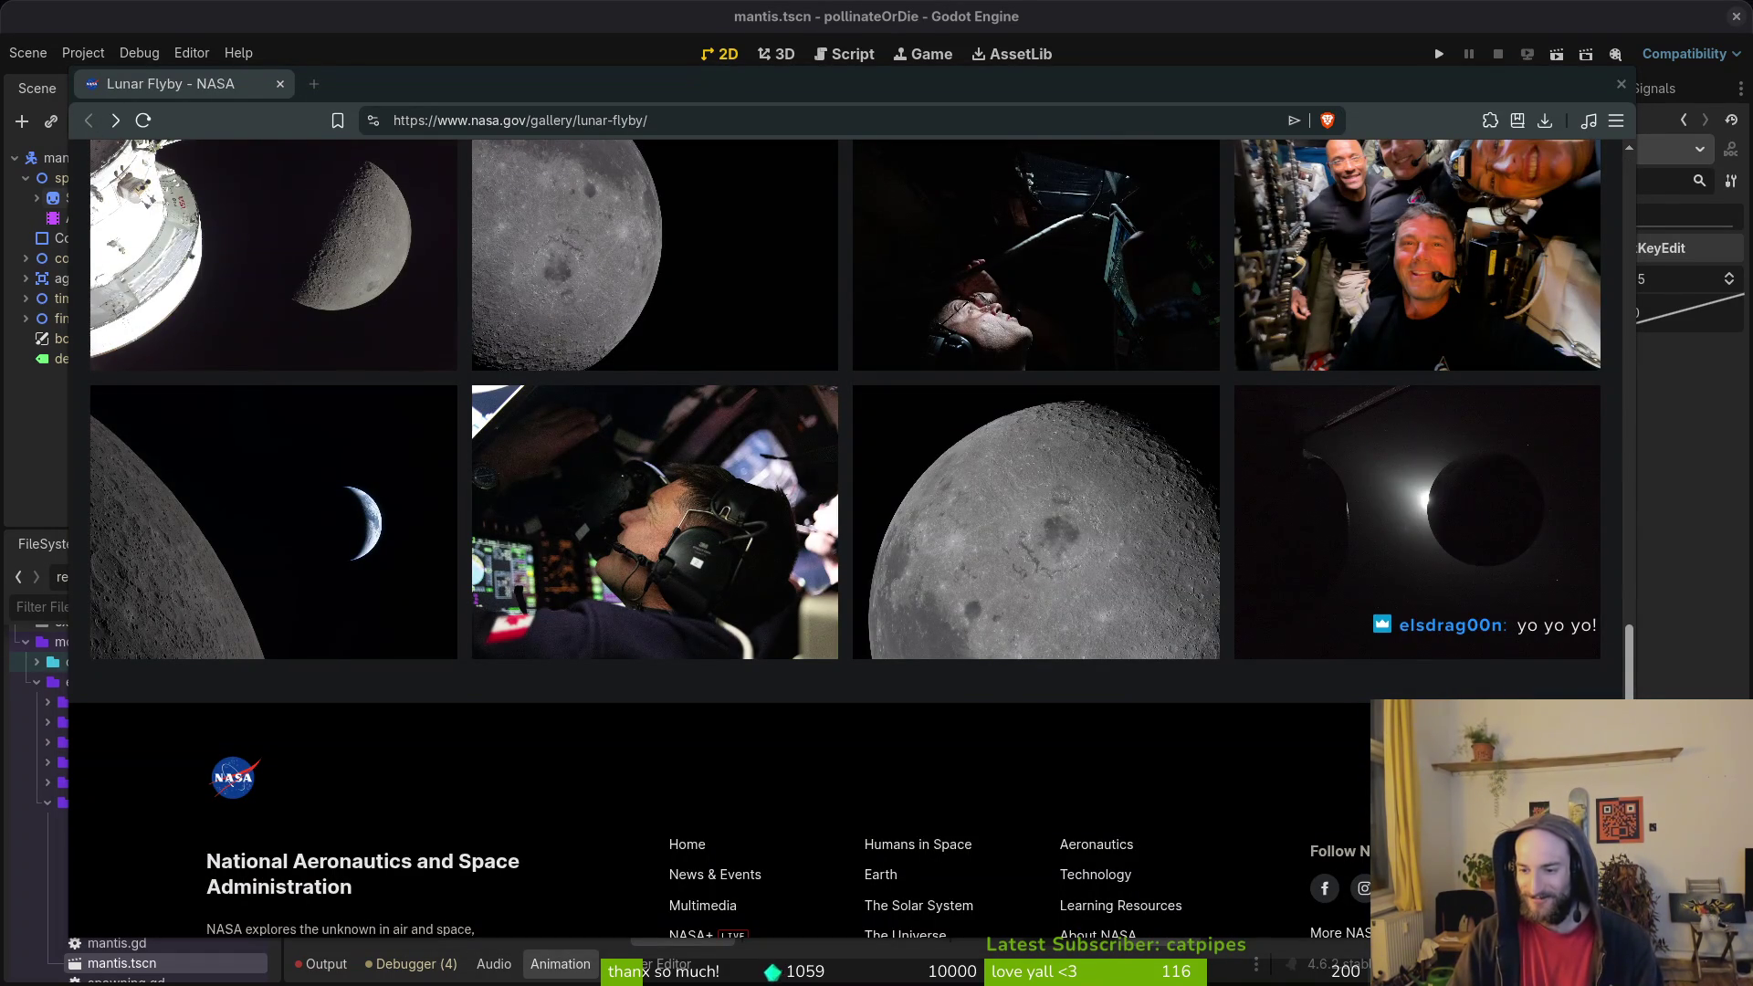
{"action": "scroll", "coordinate": [980, 450], "scroll_direction": "down", "scroll_amount": 4}
{"action": "scroll", "coordinate": [1429, 620], "scroll_direction": "up", "scroll_amount": 4}
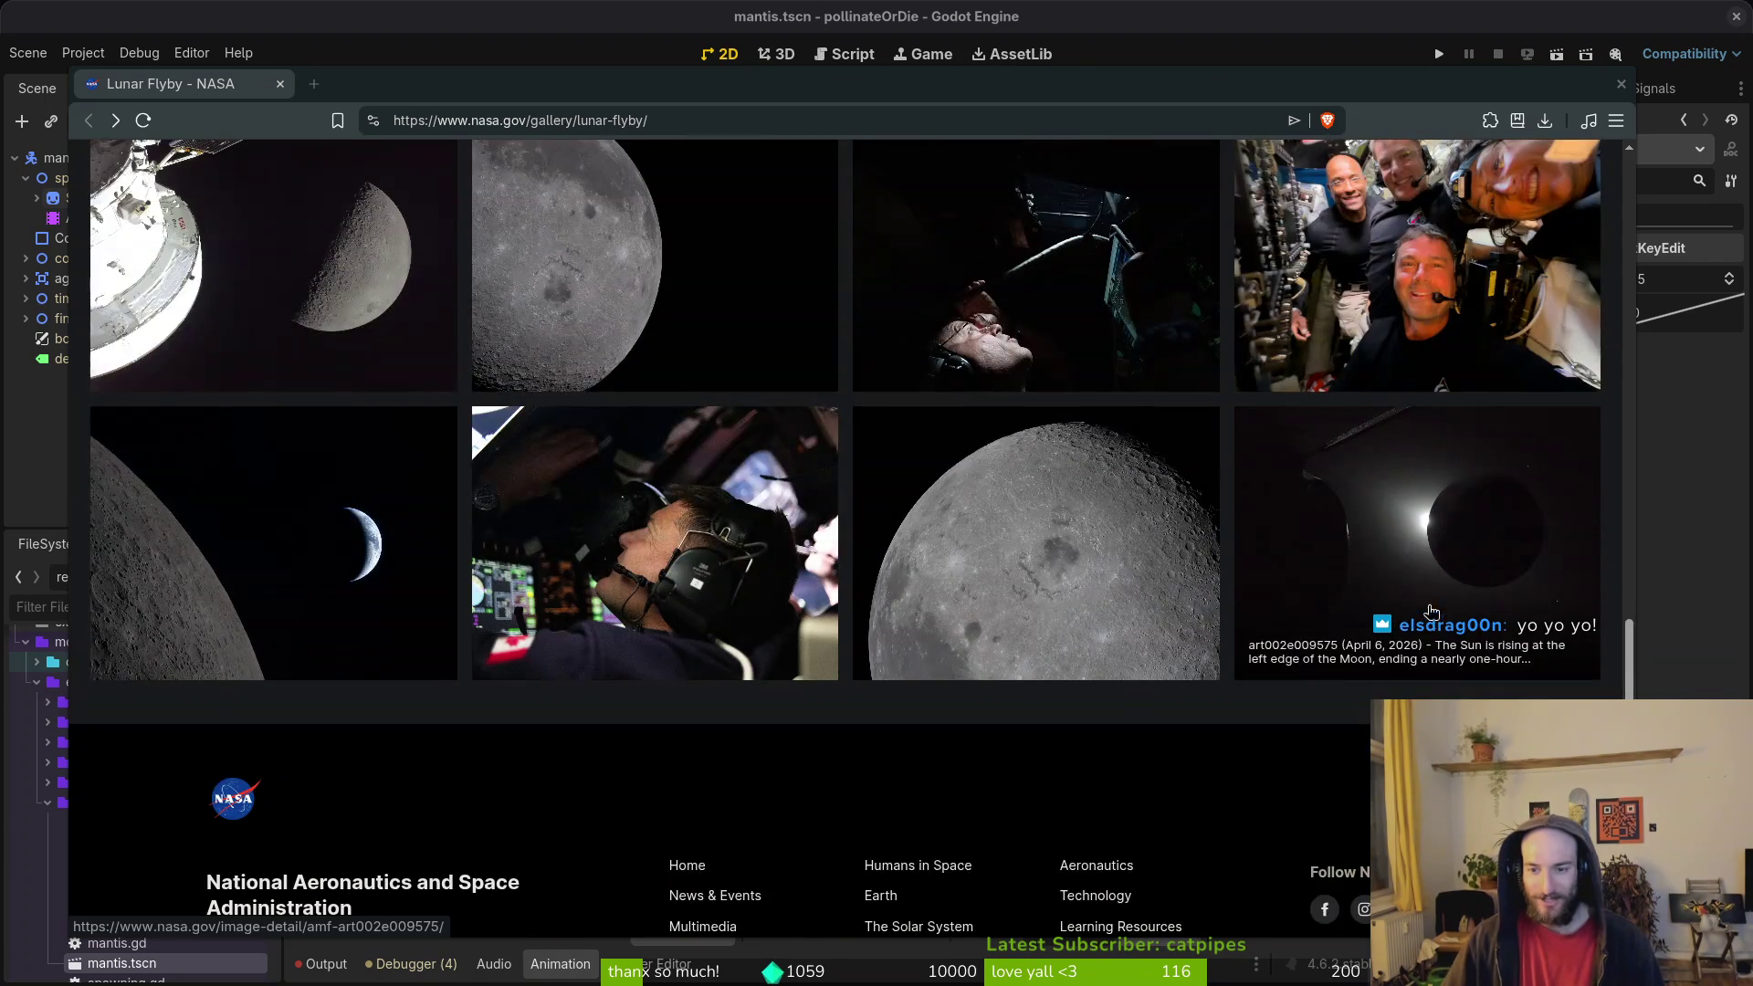
{"action": "left_click", "coordinate": [1429, 620]}
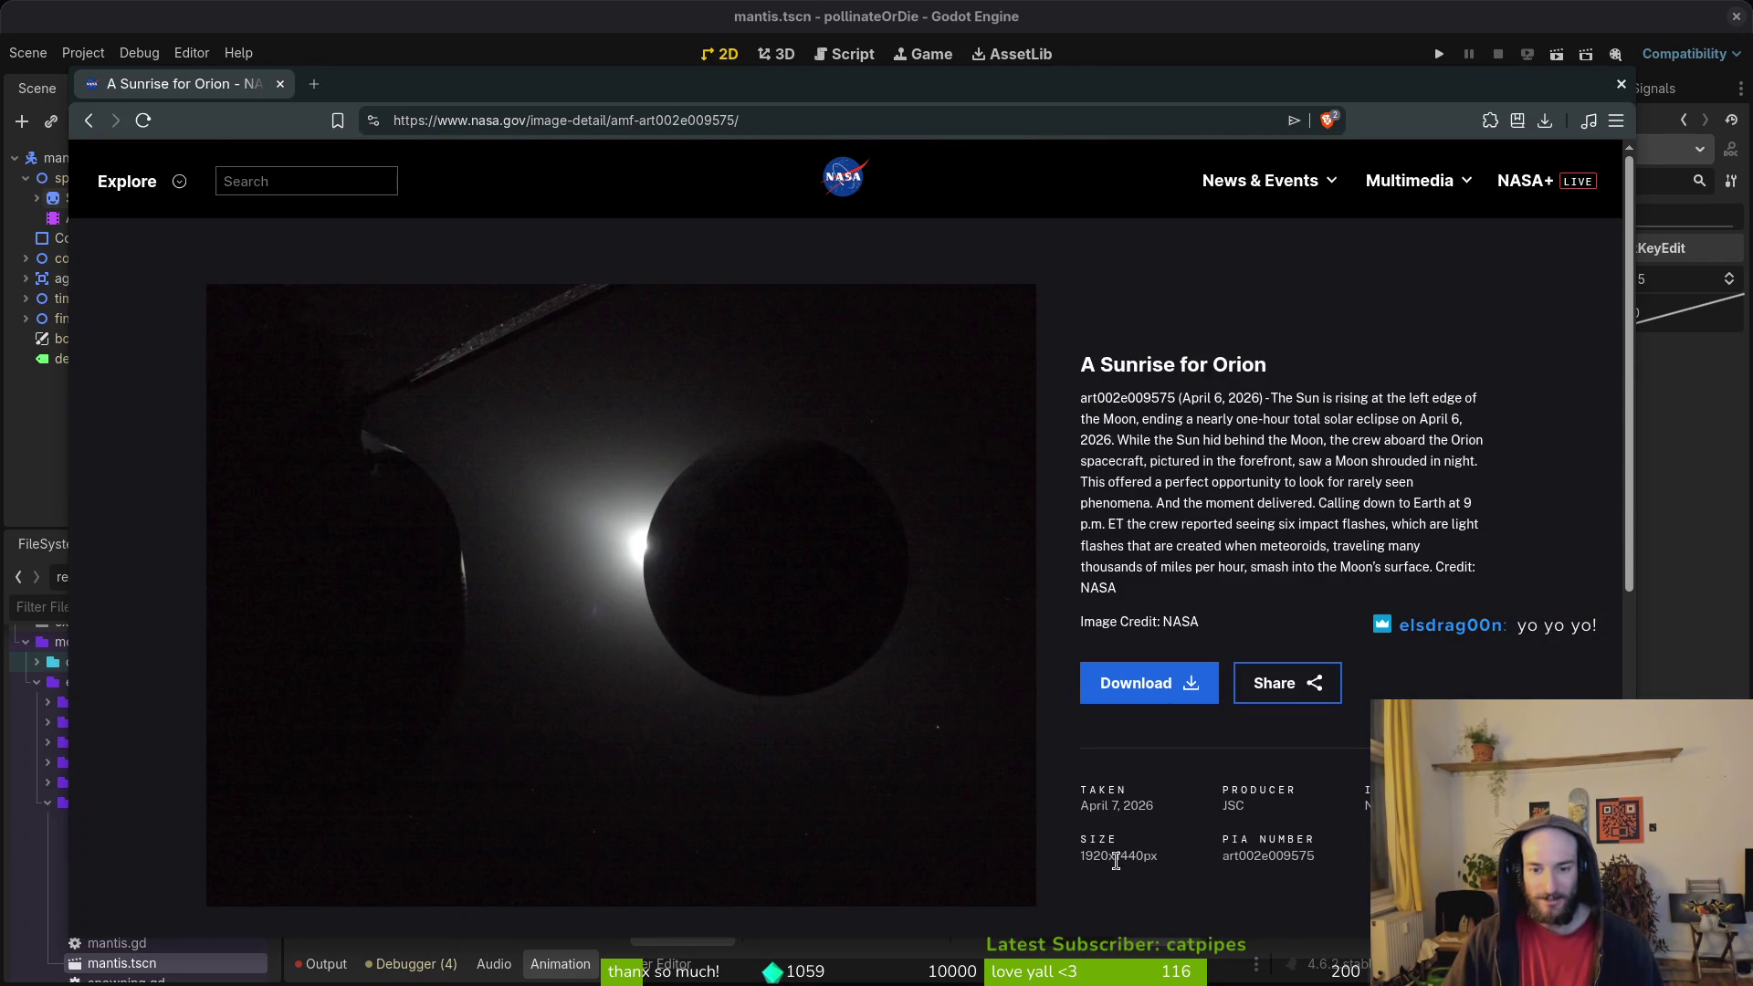
{"action": "key", "text": "alt+Left"}
Step: View the art002e009290 and Lunar Selfie photos, then close the gallery window
{"action": "scroll", "coordinate": [1054, 604], "scroll_direction": "up", "scroll_amount": 3}
{"action": "left_click", "coordinate": [1054, 603]}
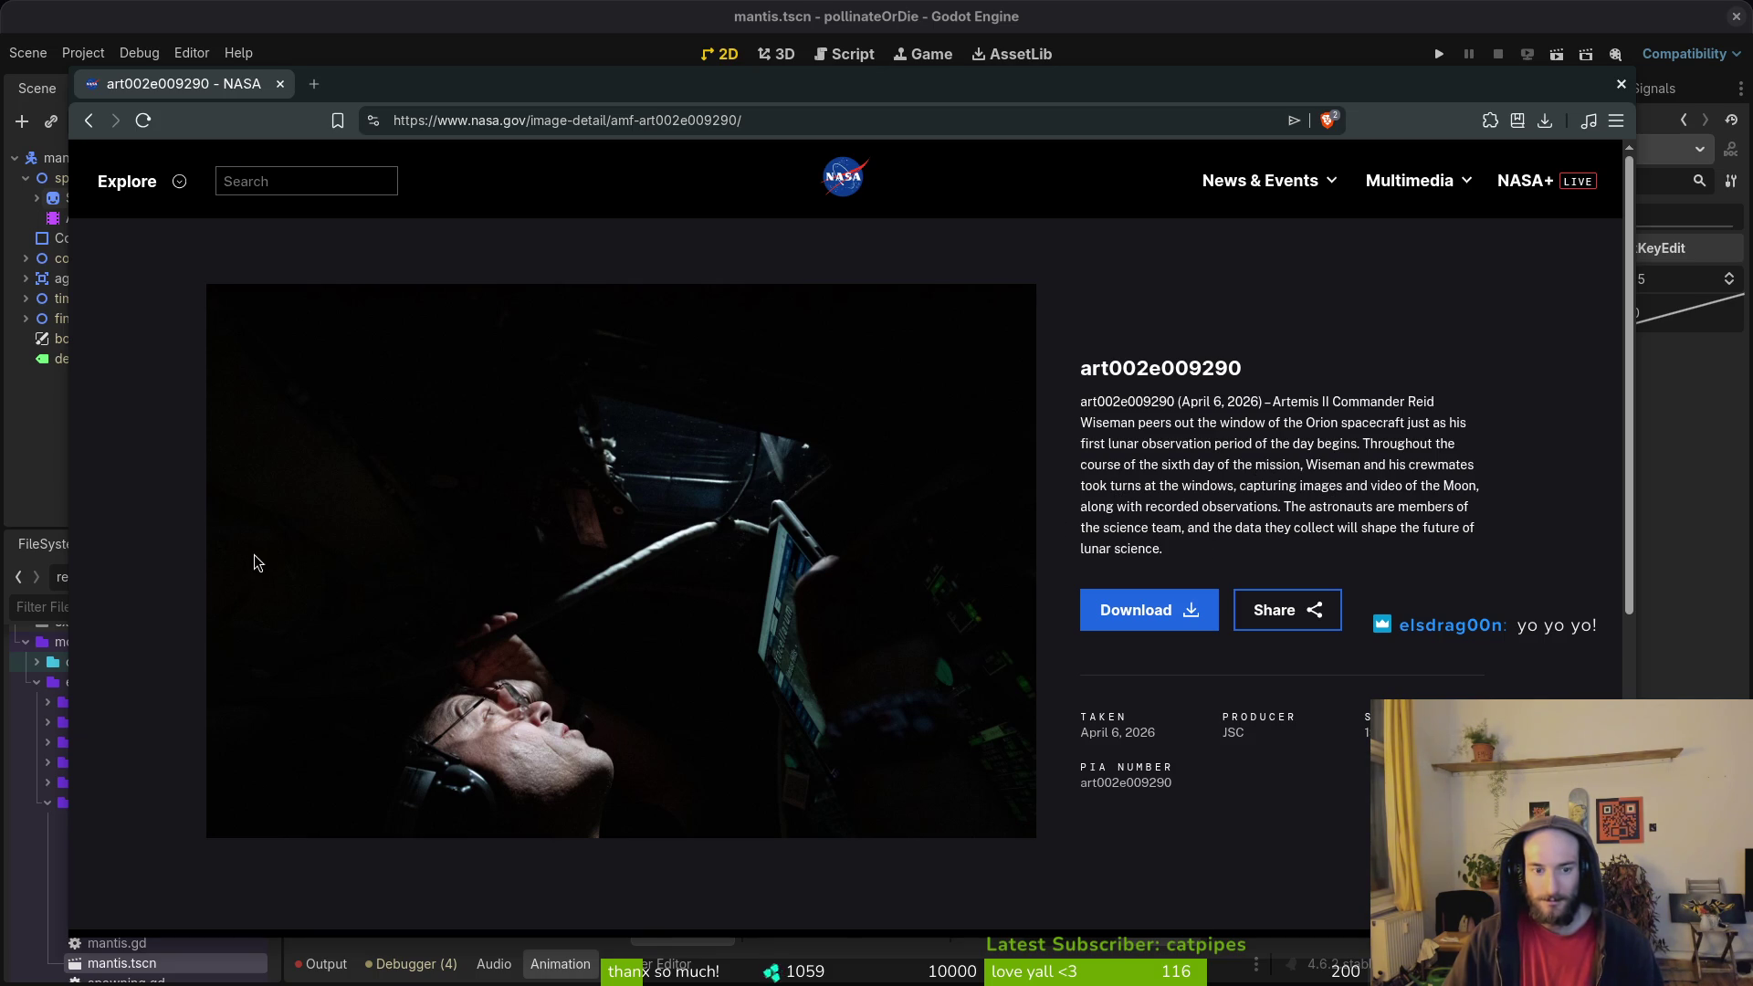
{"action": "key", "text": "alt+Left"}
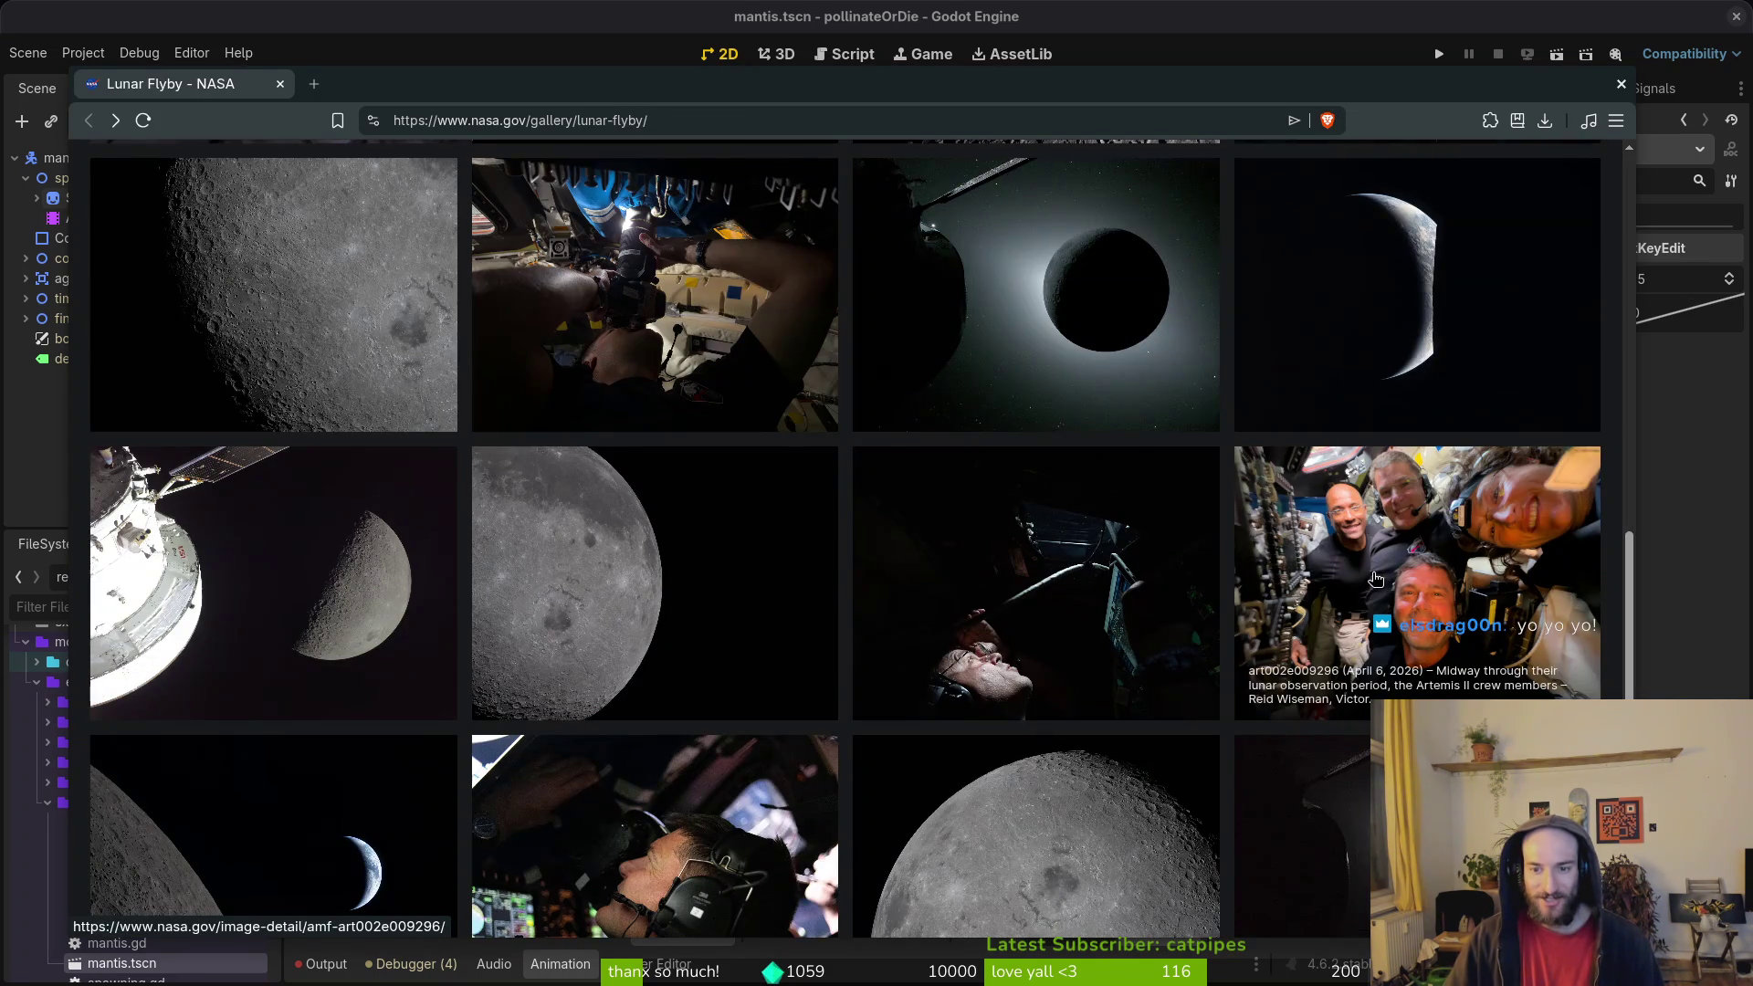
{"action": "left_click", "coordinate": [1281, 567]}
{"action": "key", "text": "alt+Left"}
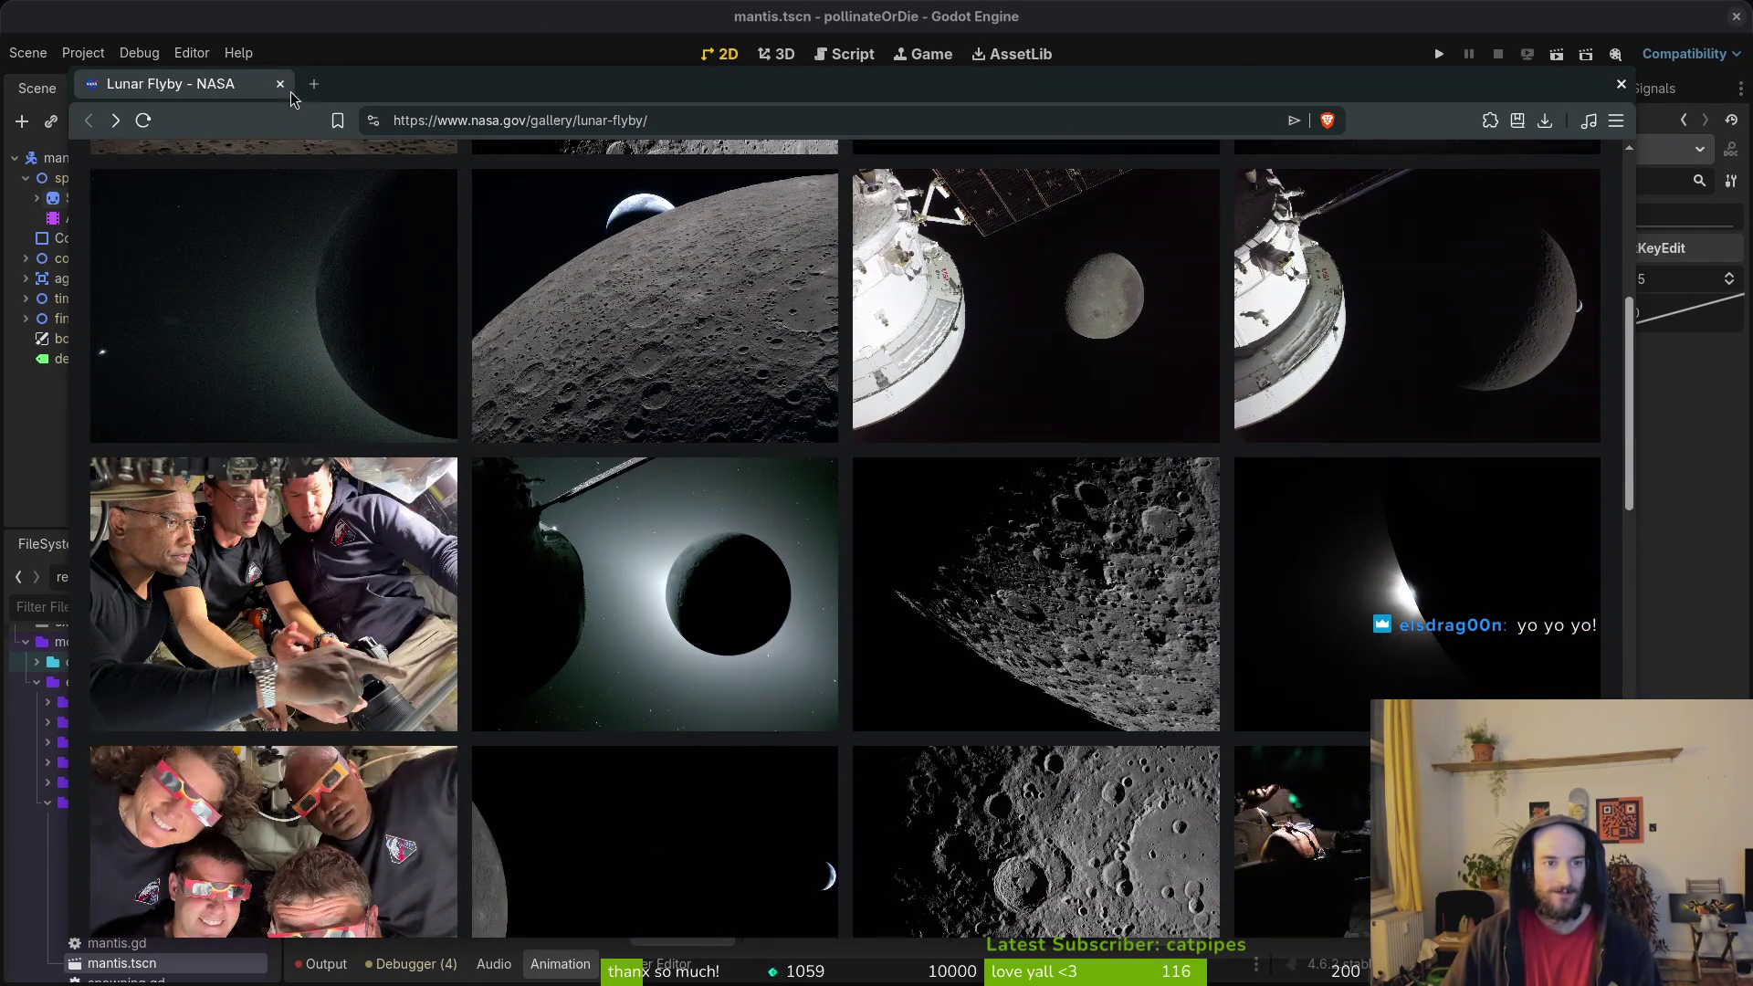
{"action": "left_click", "coordinate": [280, 83]}
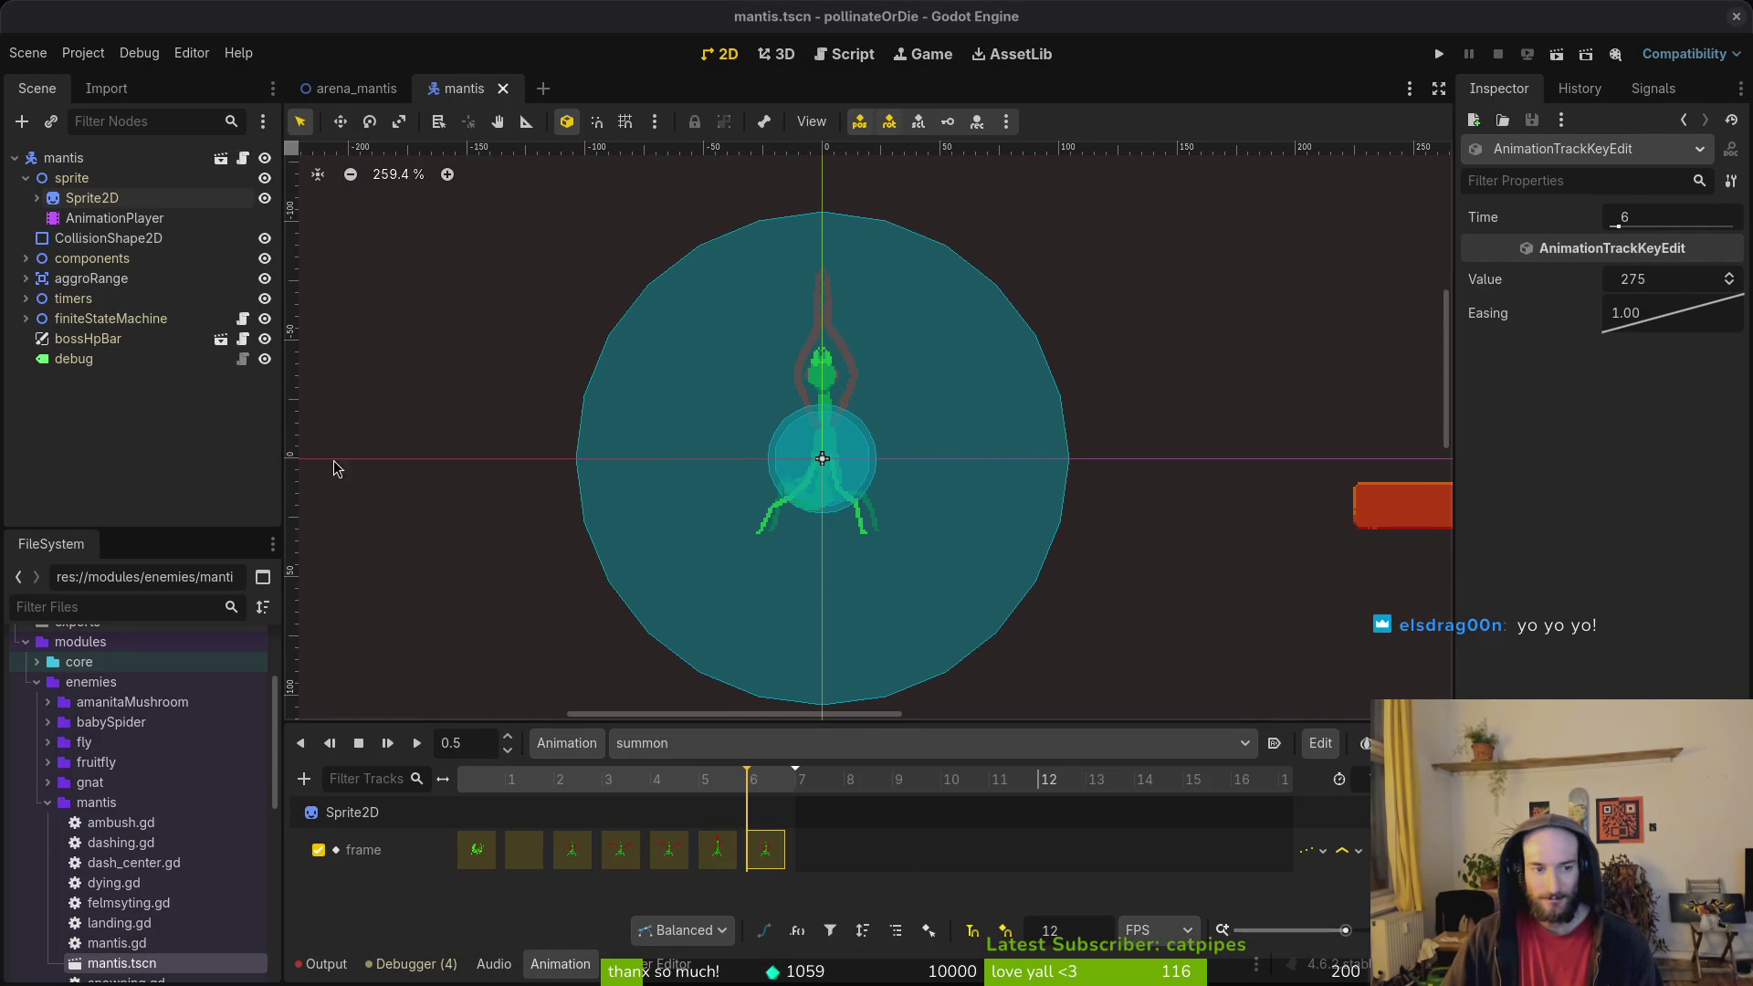
Step: Bring up dash_center.gd in Neovim and inspect the wallWindup call on line 16
{"action": "key", "text": "alt+Tab"}
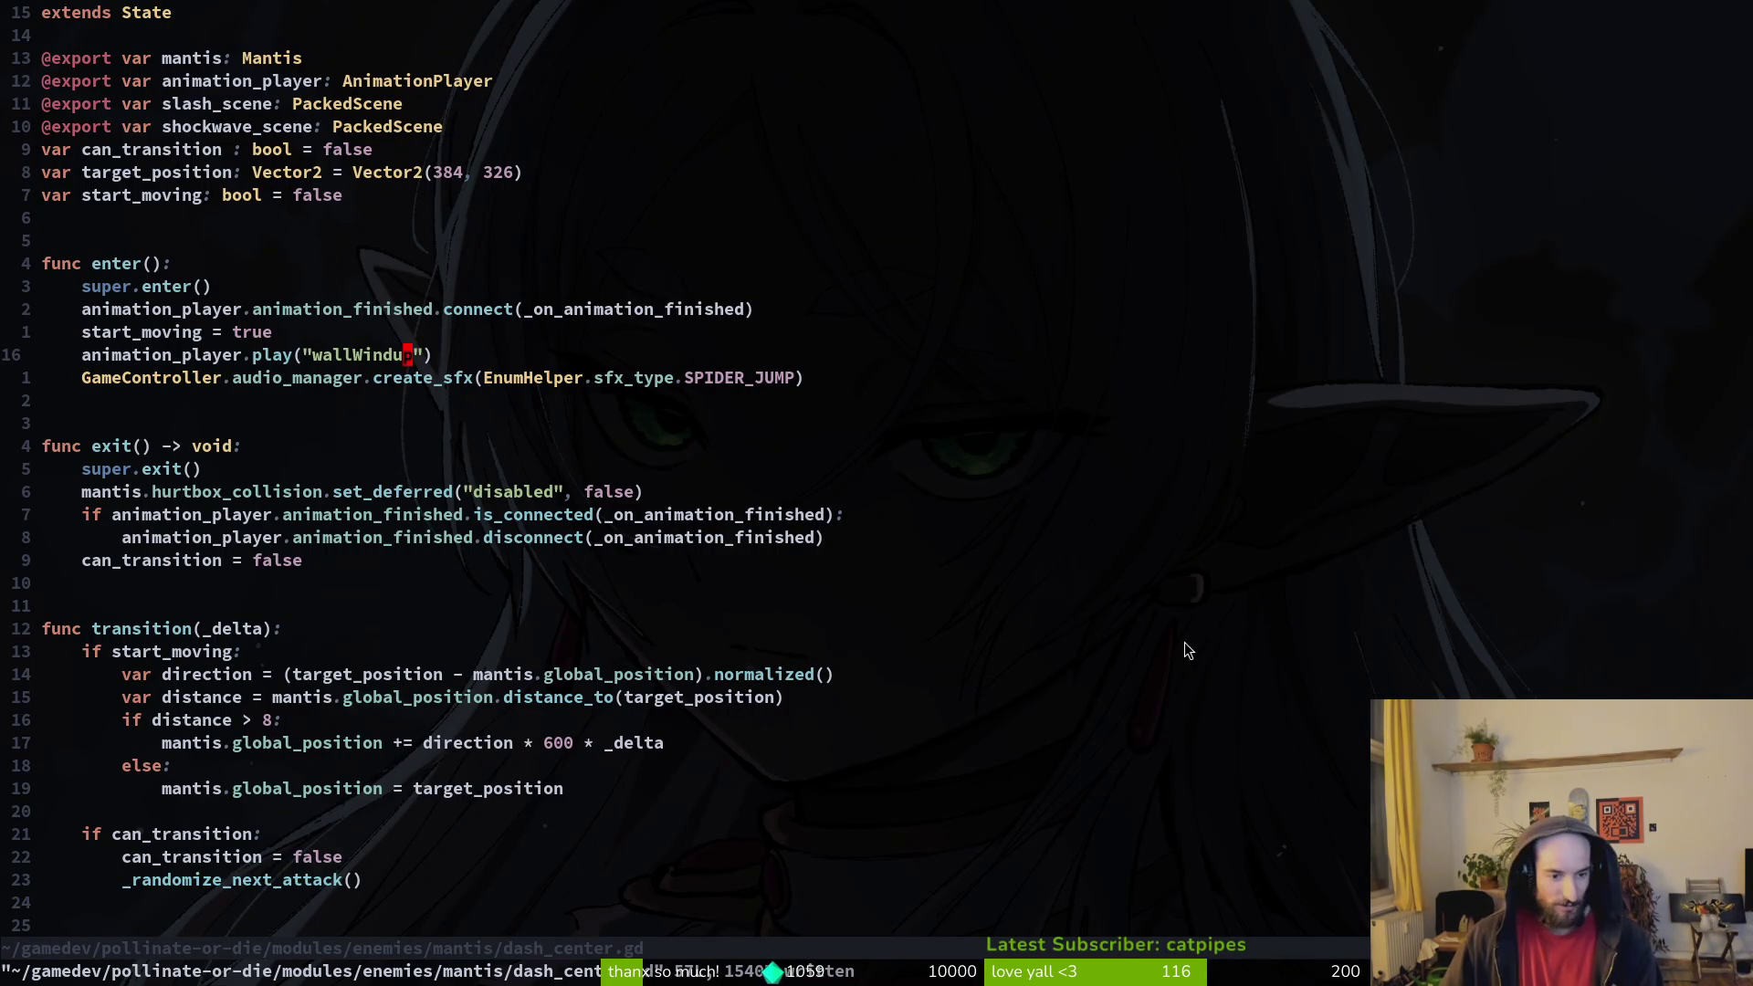
{"action": "scroll", "coordinate": [358, 451], "scroll_direction": "down", "scroll_amount": 10}
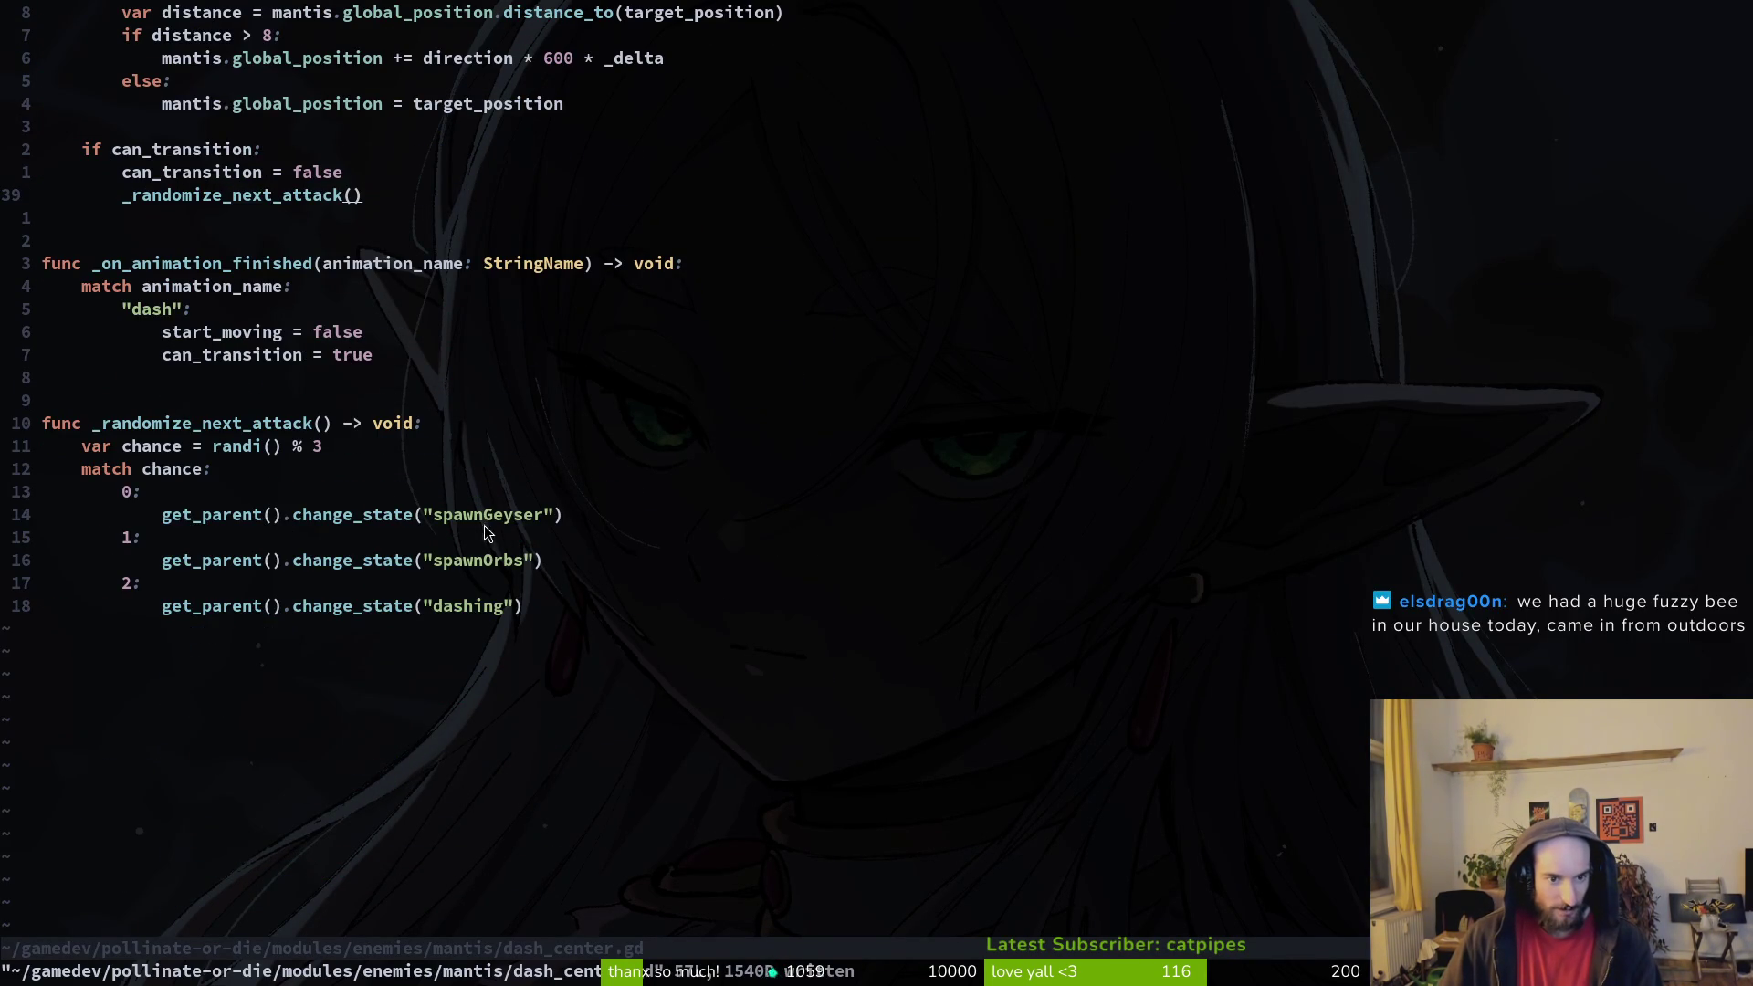
{"action": "scroll", "coordinate": [420, 489], "scroll_direction": "up", "scroll_amount": 9}
{"action": "key", "text": "z"}
{"action": "key", "text": "z"}
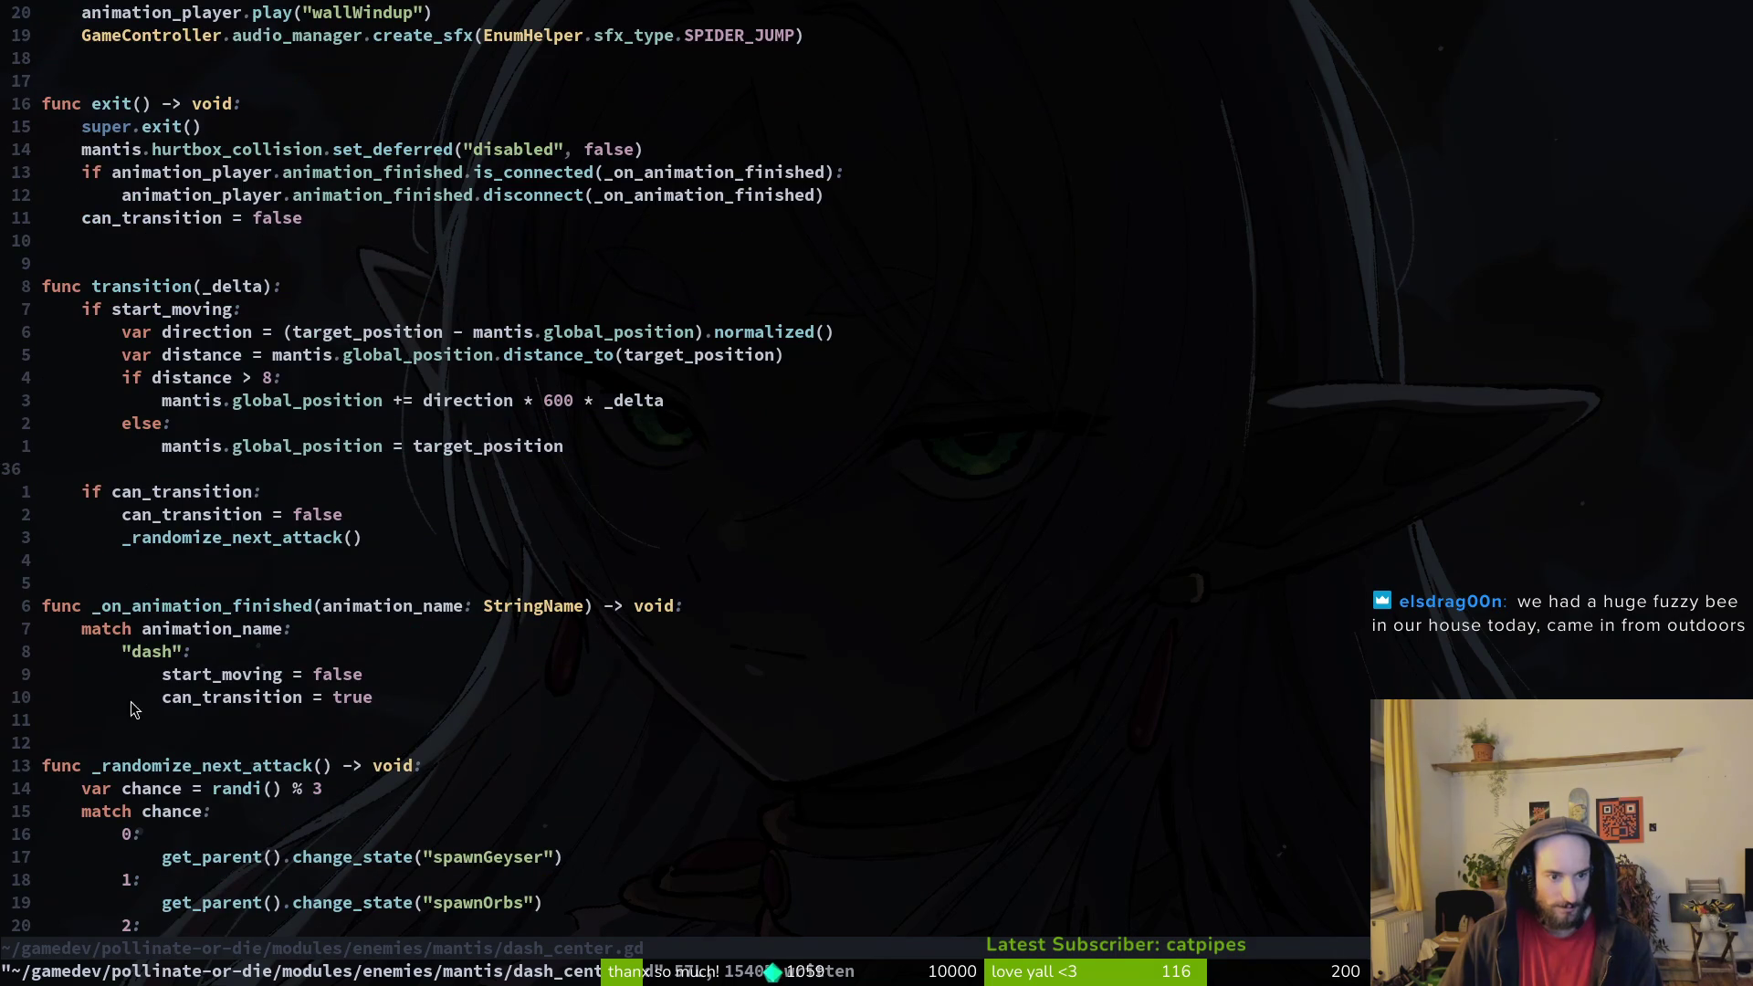
{"action": "scroll", "coordinate": [576, 580], "scroll_direction": "up", "scroll_amount": 5}
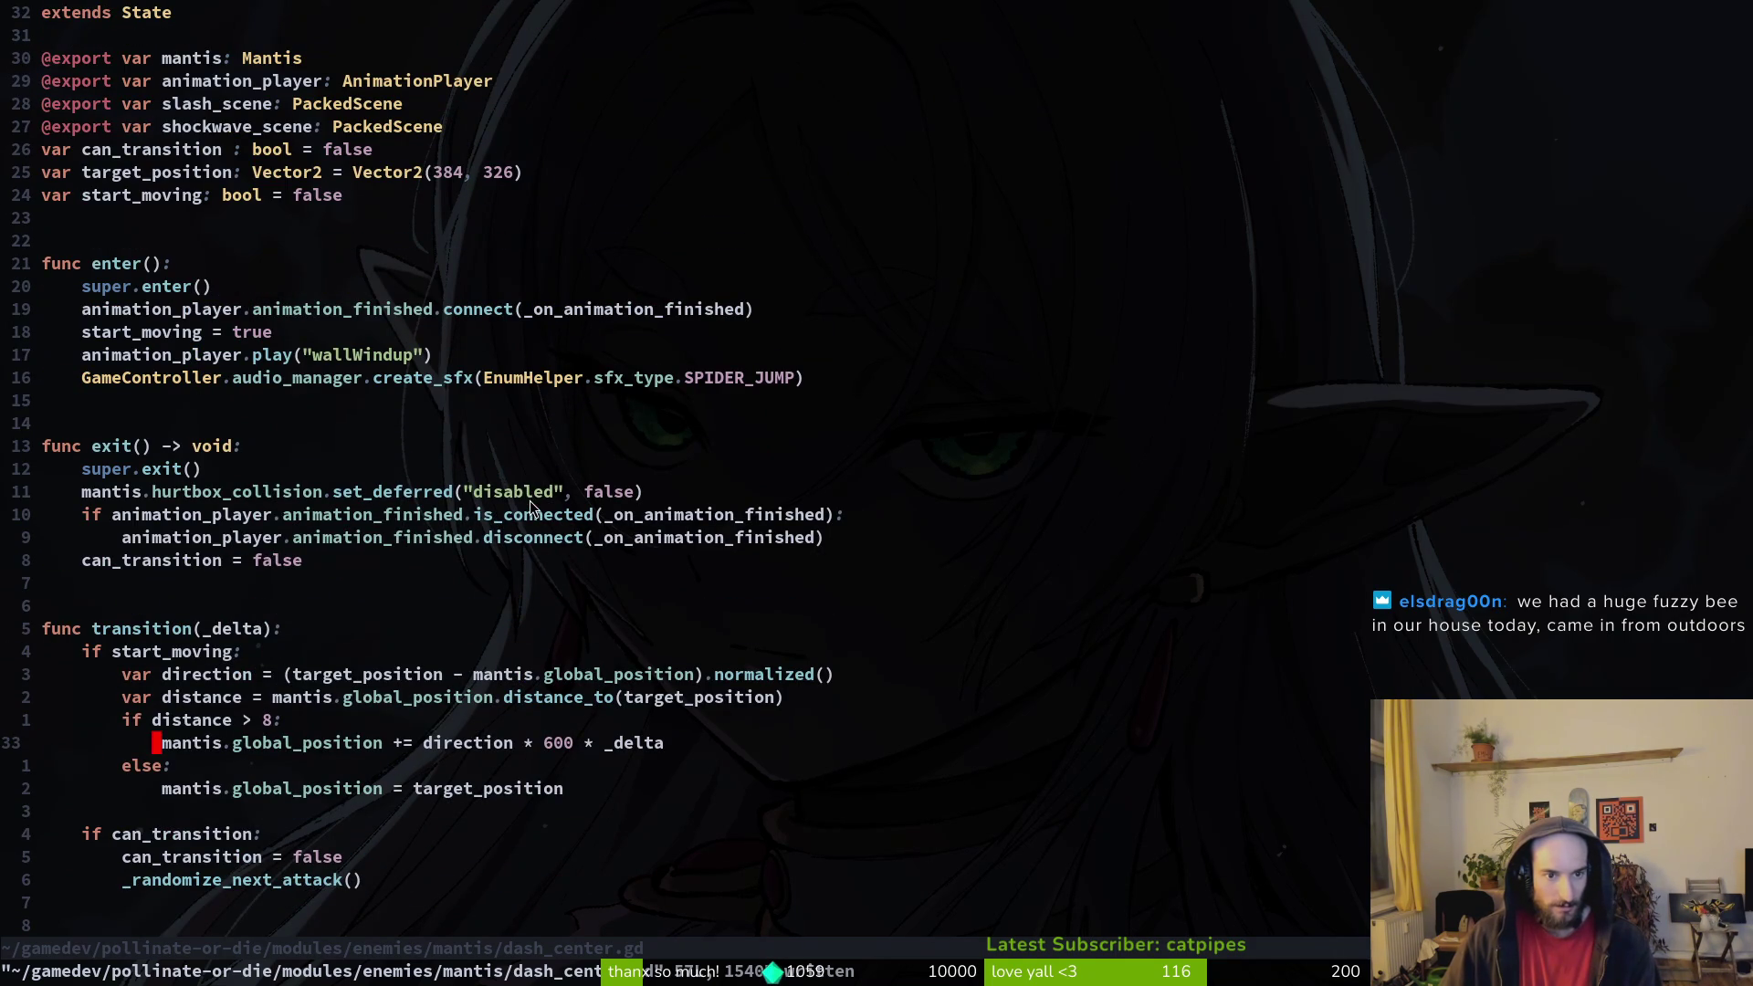
{"action": "scroll", "coordinate": [294, 438], "scroll_direction": "down", "scroll_amount": 5}
{"action": "scroll", "coordinate": [300, 550], "scroll_direction": "up", "scroll_amount": 3}
{"action": "left_click", "coordinate": [347, 217]}
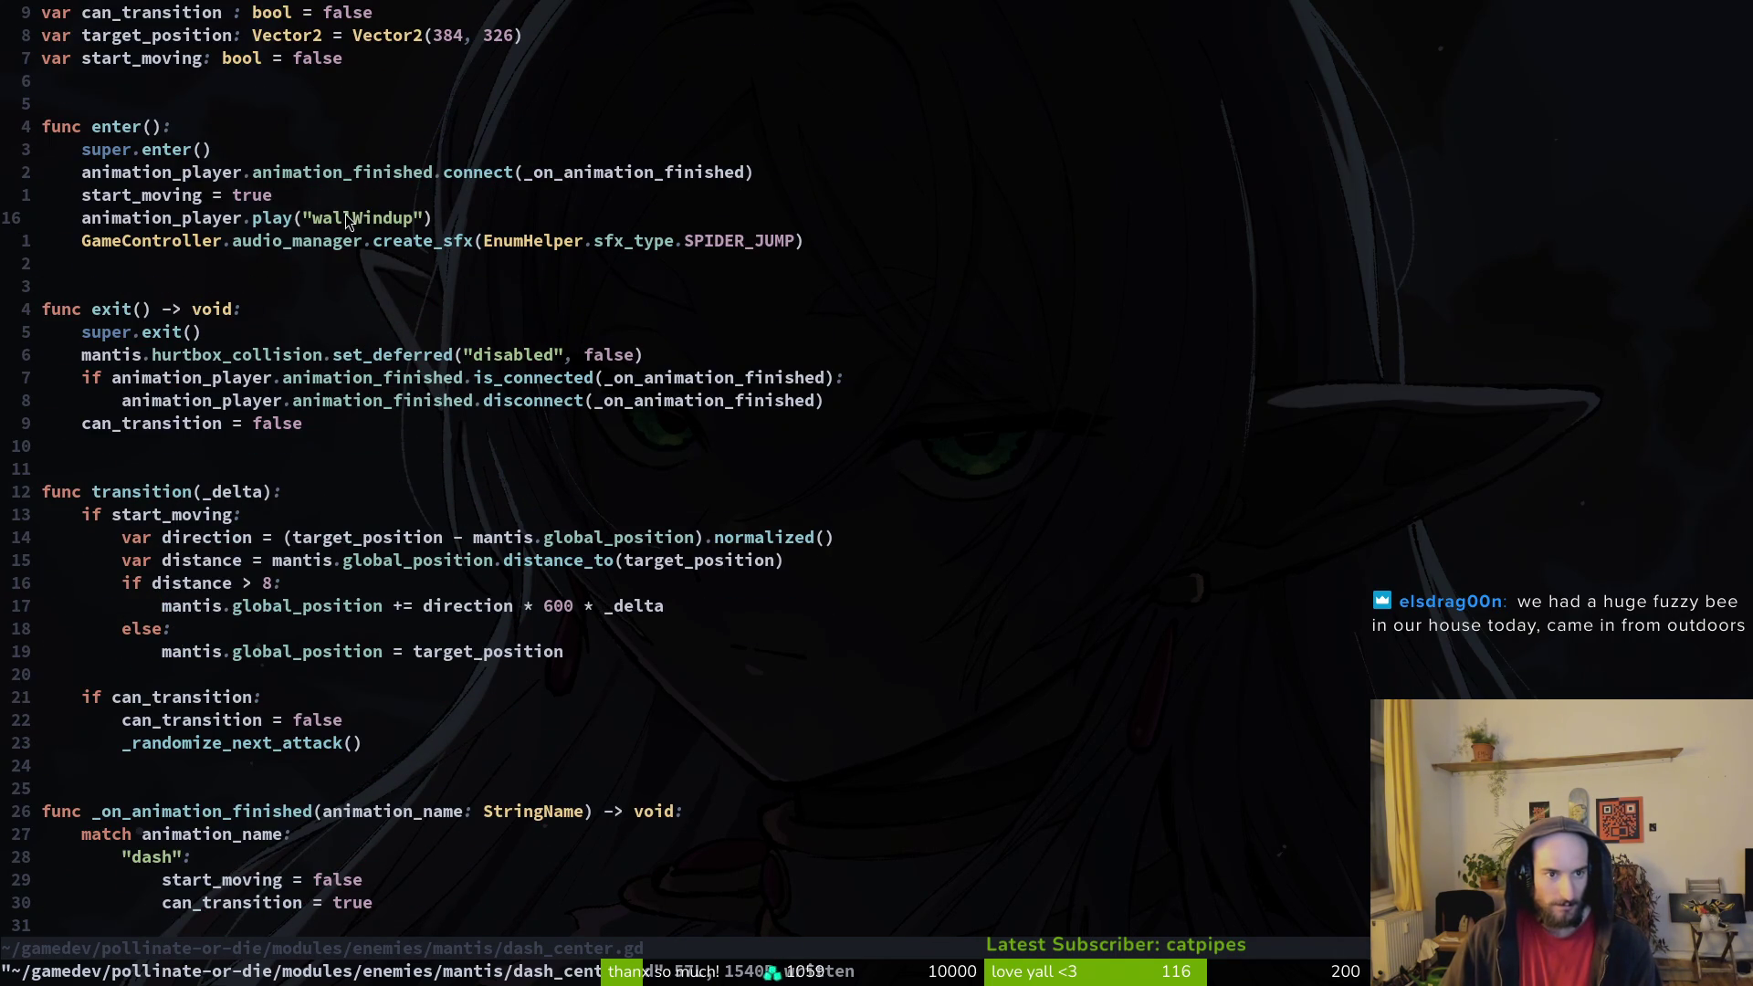
{"action": "key", "text": "ctrl+o"}
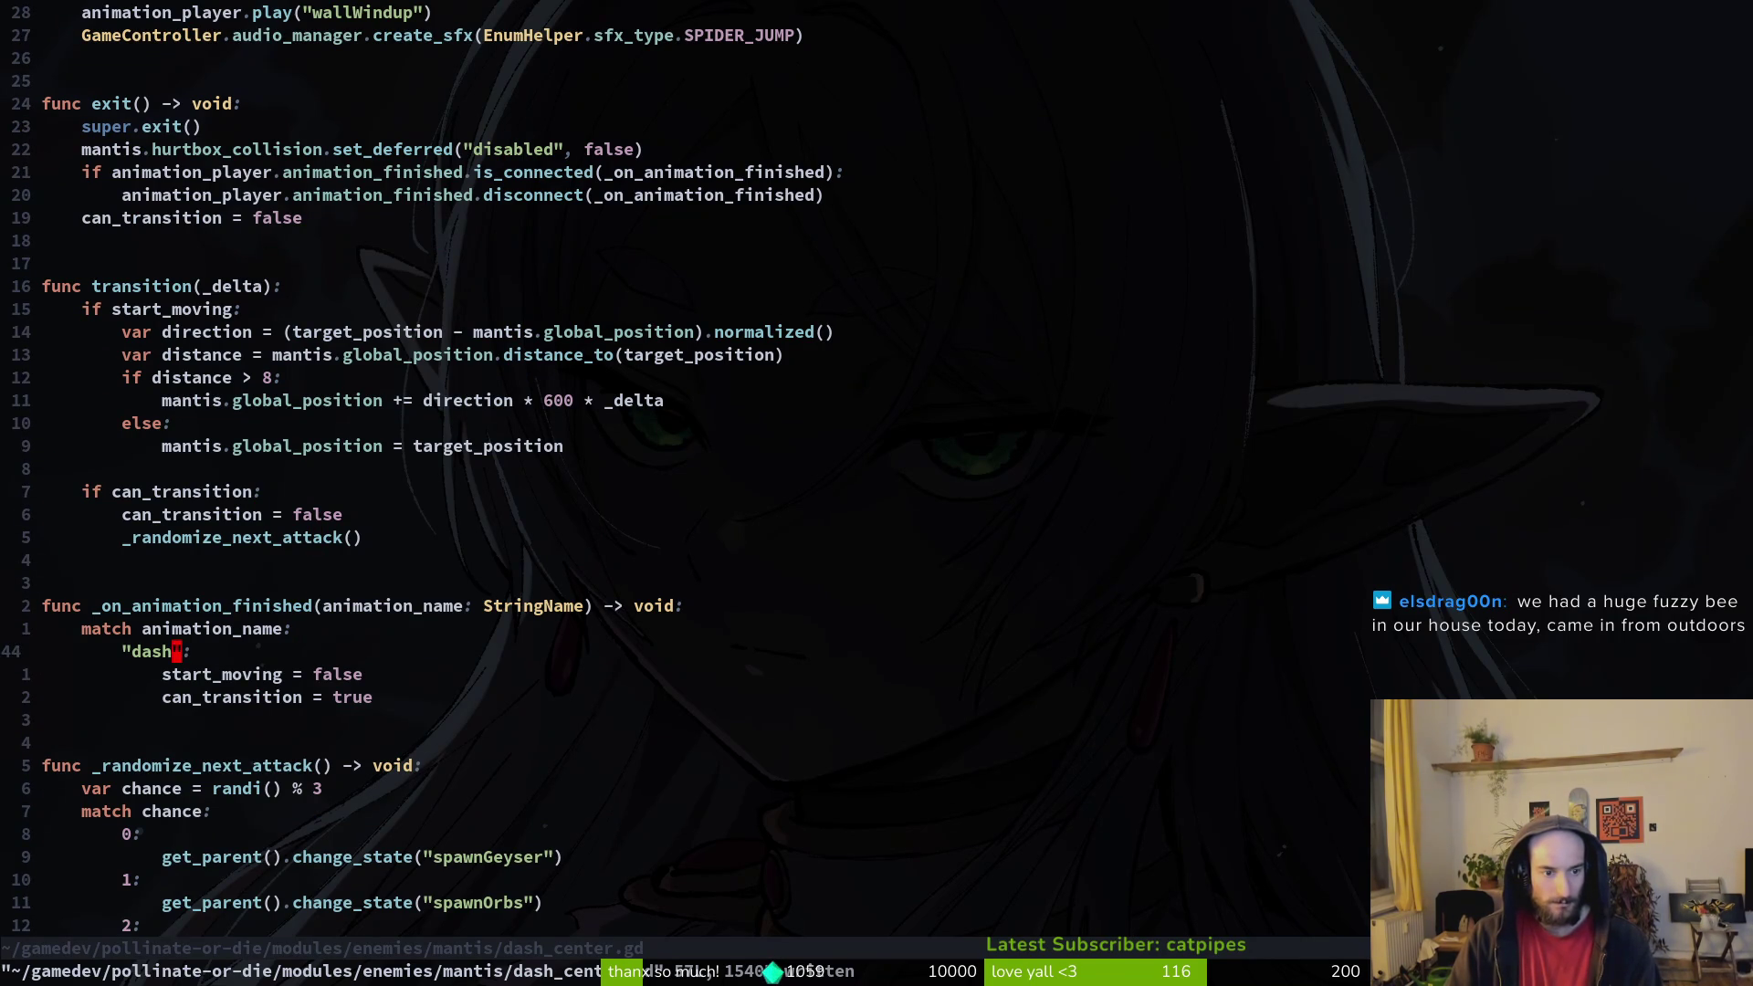
Step: Replace the "dash" case name in the match with "wallWindup"
{"action": "double_click", "coordinate": [146, 651]}
{"action": "key", "text": "p"}
{"action": "key", "text": "ctrl+s"}
{"action": "key", "text": "V"}
Step: Duplicate the wallWindup case block twice below itself
{"action": "key", "text": "j"}
{"action": "key", "text": "j"}
{"action": "key", "text": "Escape"}
{"action": "key", "text": "k"}
{"action": "key", "text": "k"}
{"action": "key", "text": "V"}
{"action": "key", "text": "j"}
{"action": "key", "text": "j"}
{"action": "key", "text": "j"}
{"action": "key", "text": "k"}
{"action": "key", "text": "y"}
{"action": "key", "text": "p"}
{"action": "key", "text": "p"}
Step: Delete the extra can_transition lines from the duplicated cases
{"action": "key", "text": "k"}
{"action": "key", "text": "V"}
{"action": "key", "text": "d"}
{"action": "key", "text": "k"}
{"action": "key", "text": "k"}
{"action": "key", "text": "k"}
{"action": "key", "text": "d"}
{"action": "key", "text": "d"}
{"action": "key", "text": "k"}
{"action": "key", "text": "j"}
{"action": "key", "text": "j"}
Step: Set start_moving to true in the wallWindup case and save with :w
{"action": "key", "text": "k"}
{"action": "key", "text": "k"}
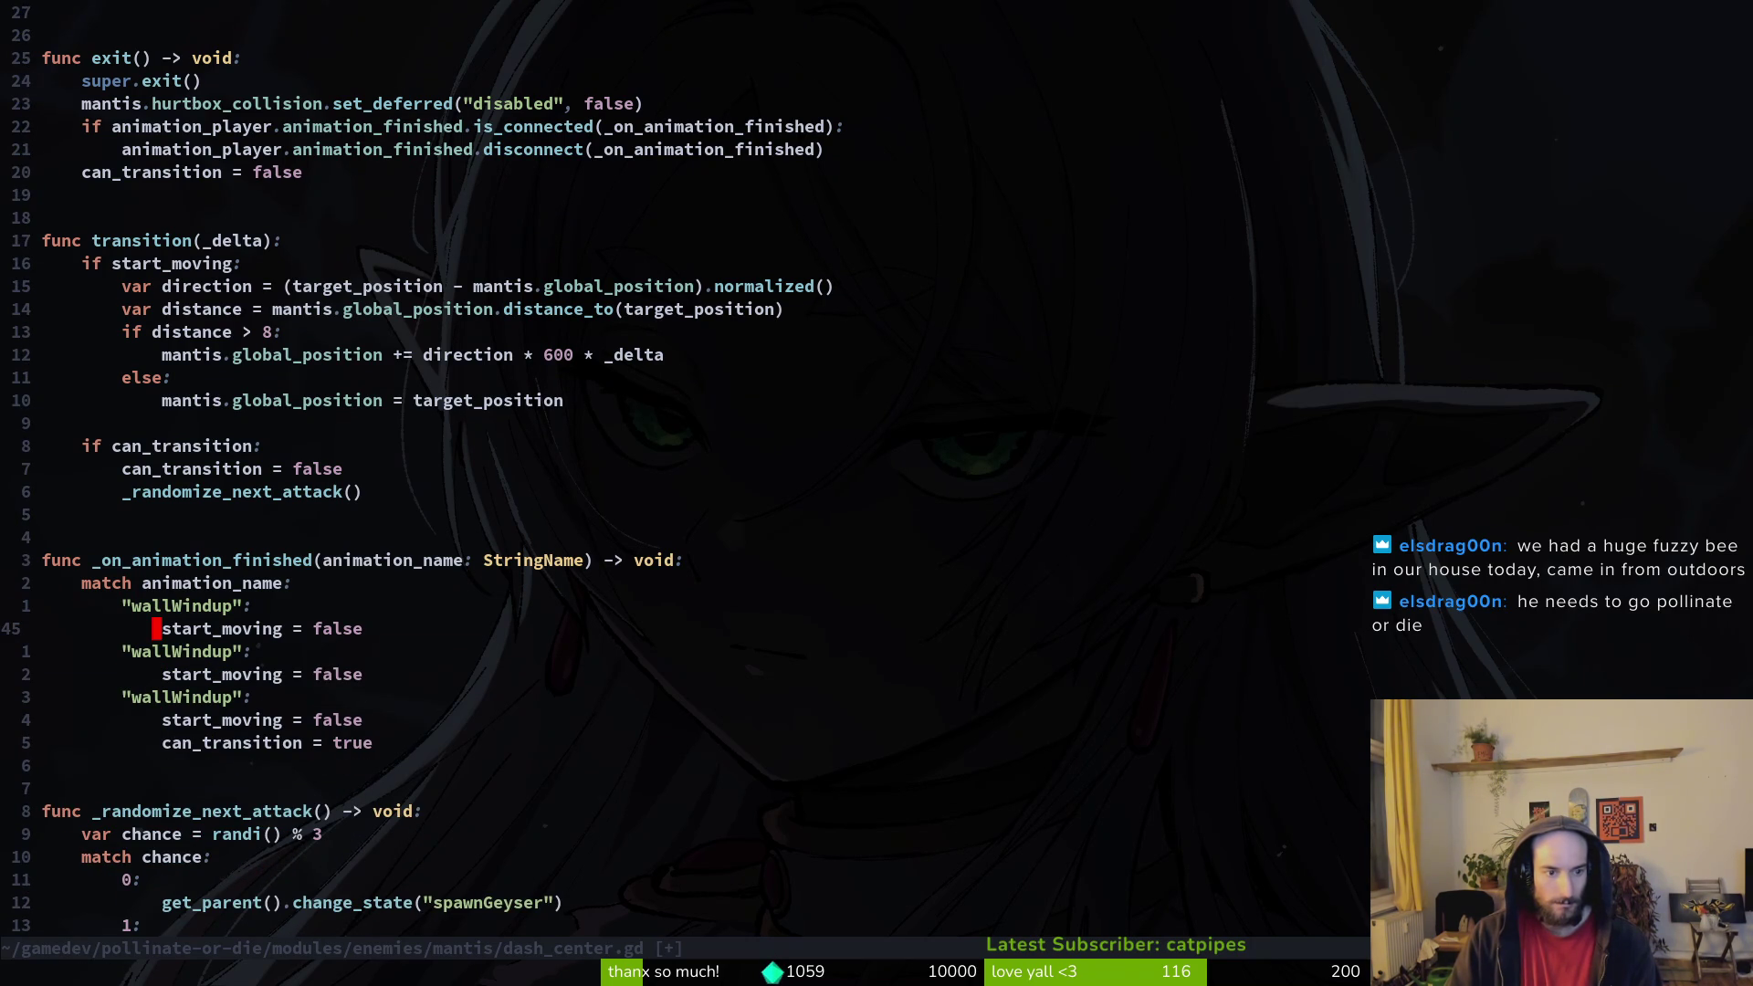
{"action": "key", "text": "w"}
{"action": "key", "text": "w"}
{"action": "type", "text": "cwtrue"}
{"action": "key", "text": "Escape"}
{"action": "type", "text": ":w"}
{"action": "key", "text": "Return"}
{"action": "key", "text": "j"}
{"action": "key", "text": "j"}
{"action": "key", "text": "j"}
{"action": "key", "text": "k"}
Step: Rename the second case from wallWindup to "wallDashCenter"
{"action": "key", "text": "h"}
{"action": "key", "text": "b"}
{"action": "key", "text": "k"}
{"action": "key", "text": "k"}
{"action": "key", "text": "v"}
{"action": "key", "text": "e"}
{"action": "key", "text": "d"}
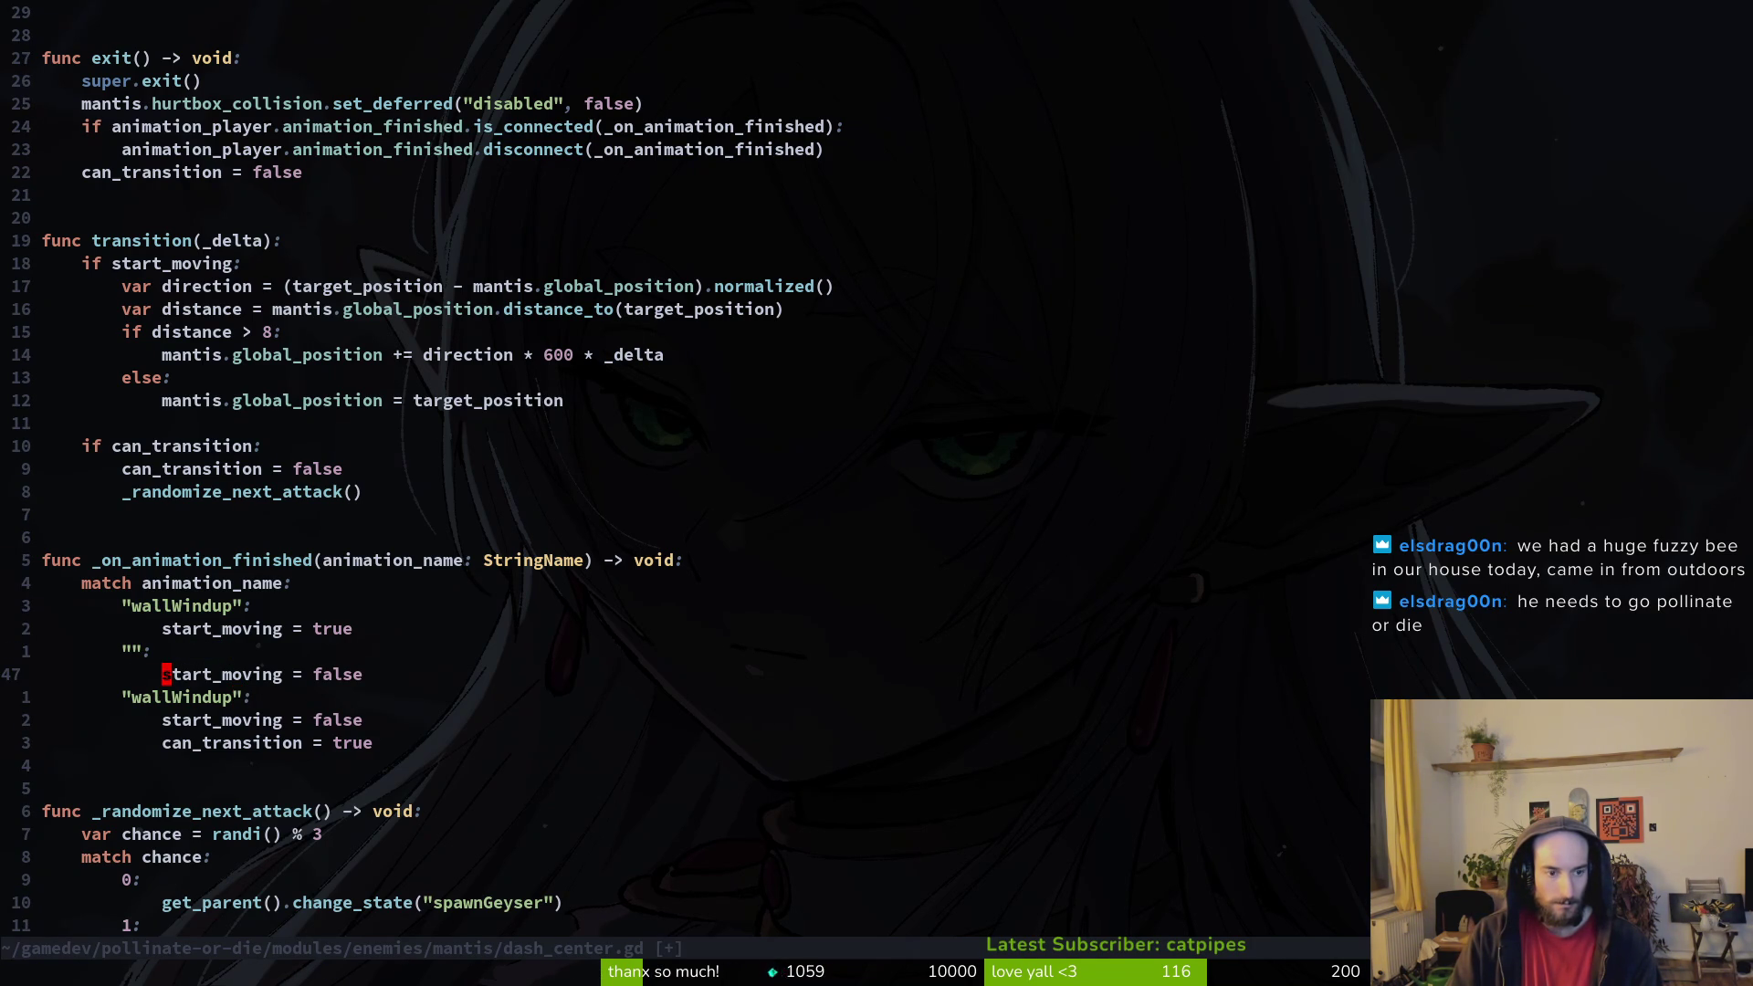
{"action": "type", "text": "iwallDashCenter"}
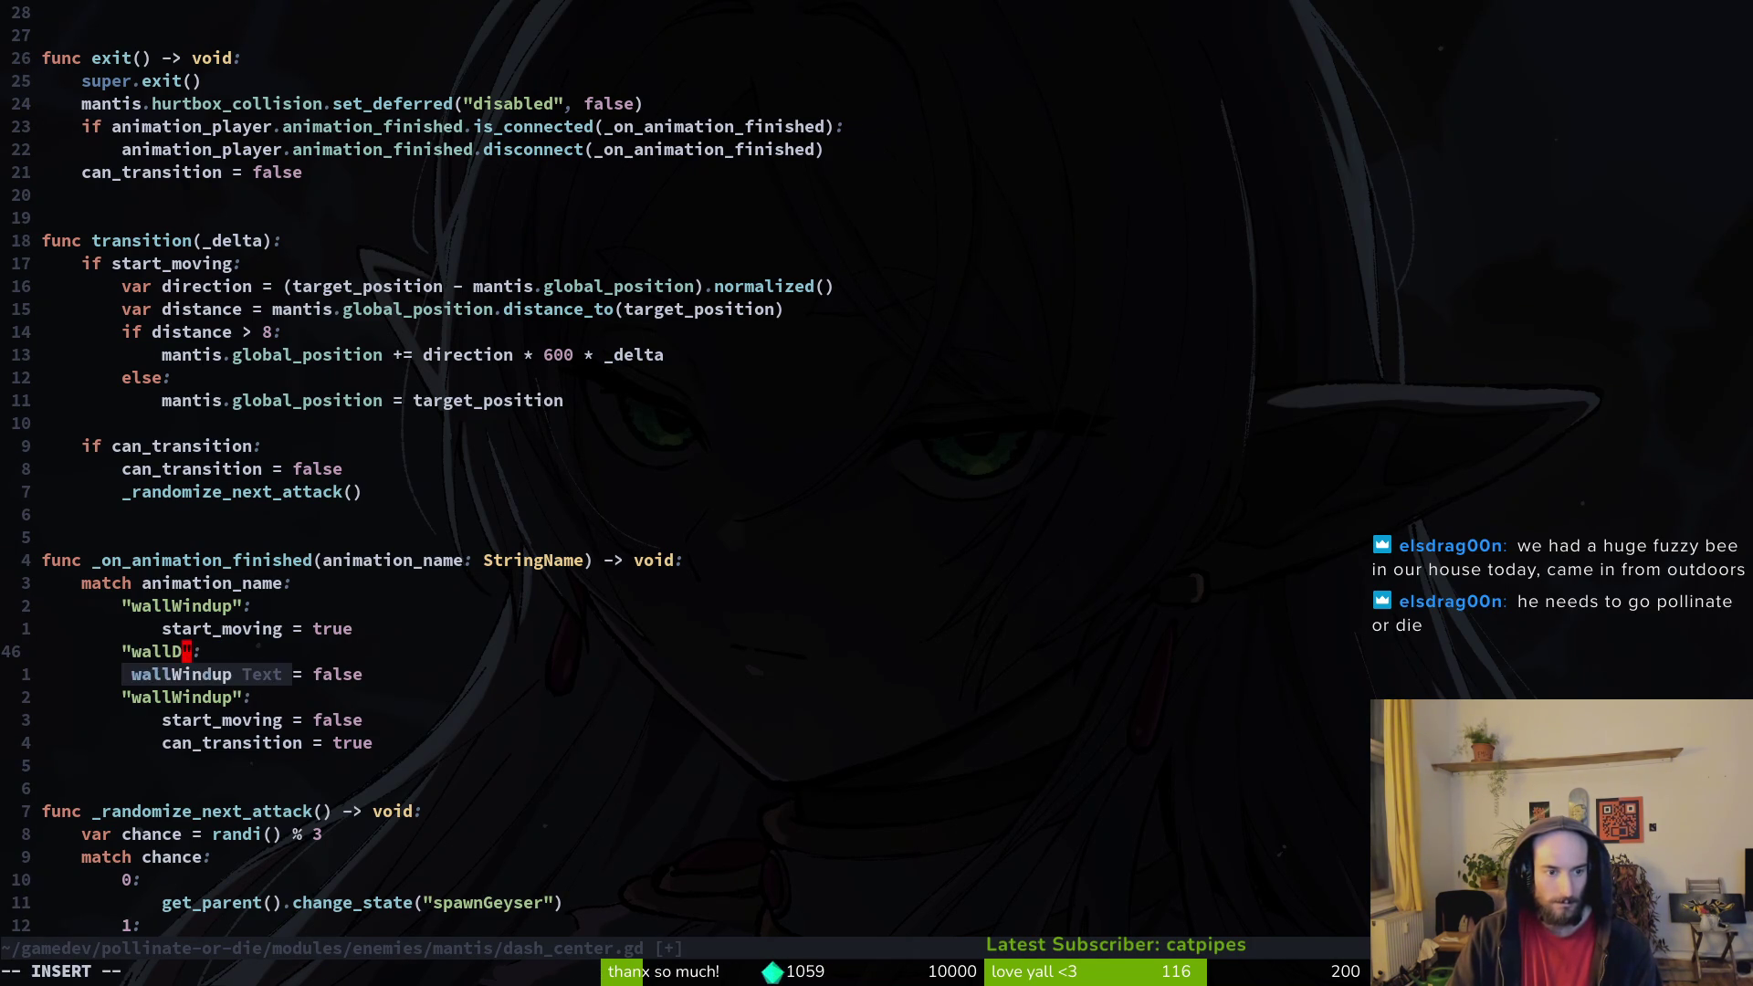
{"action": "key", "text": "Escape"}
Step: Rename the third case to "landCenter" and save the script
{"action": "key", "text": "j"}
{"action": "key", "text": "j"}
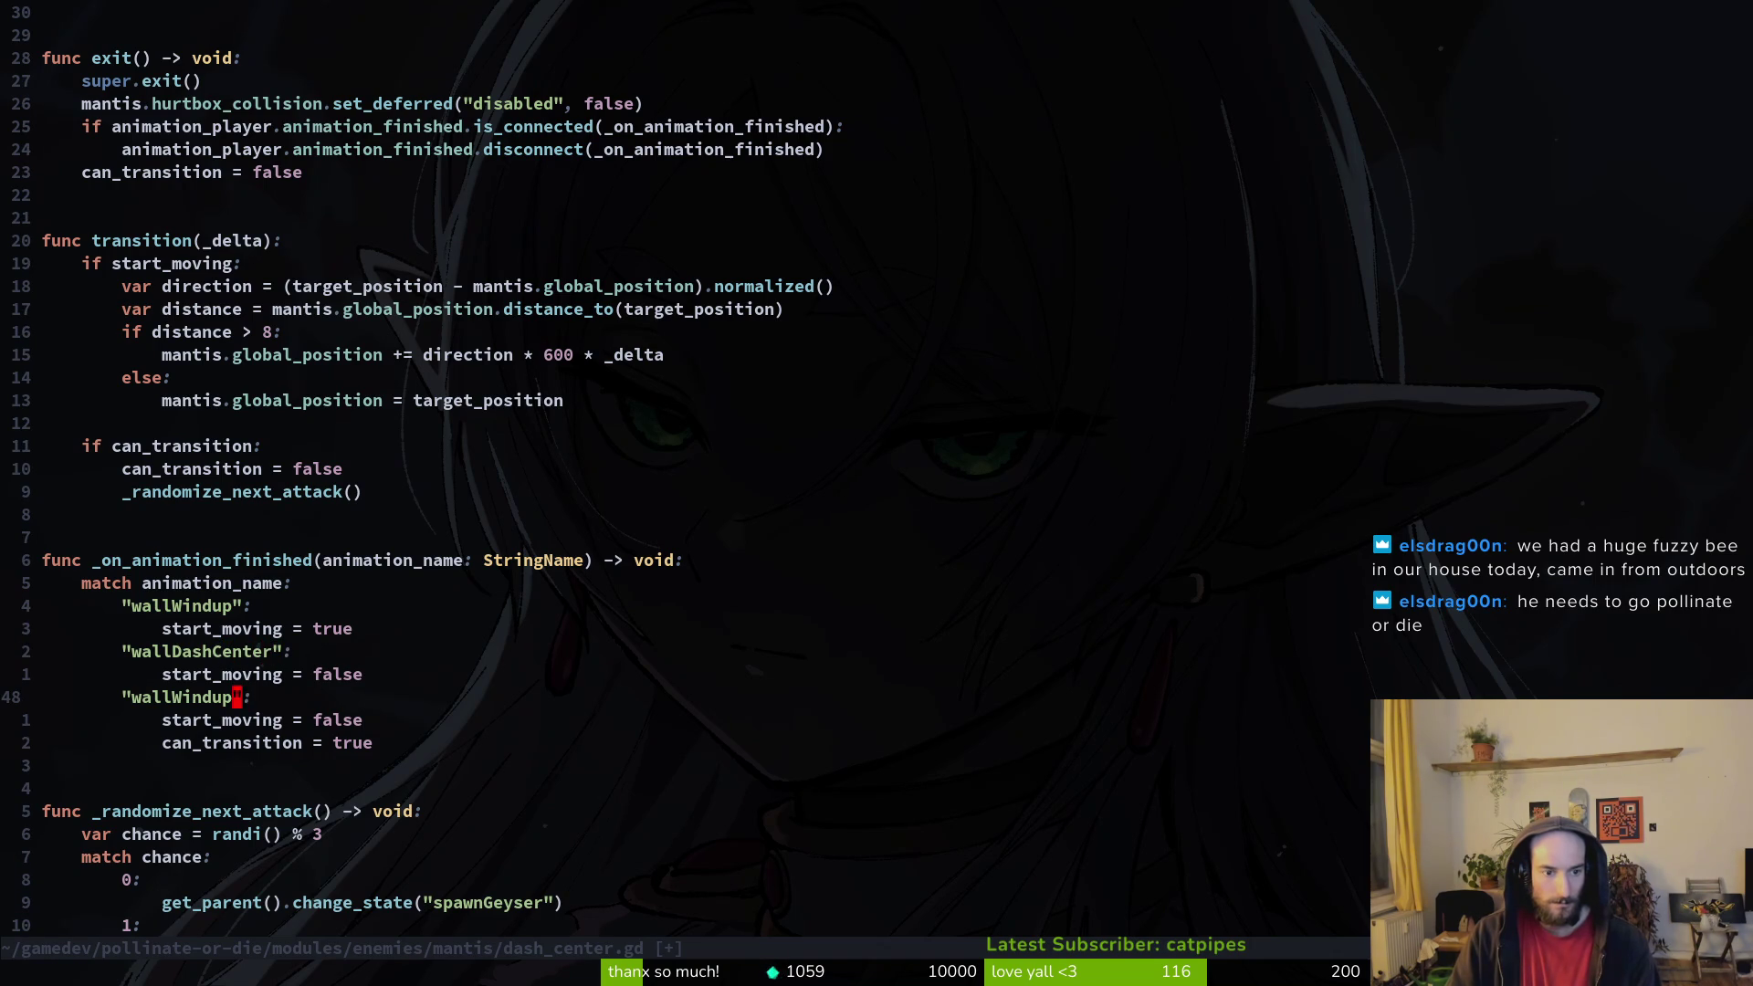
{"action": "key", "text": "c"}
{"action": "key", "text": "i"}
{"action": "key", "text": "quotedbl"}
{"action": "type", "text": "landCenter"}
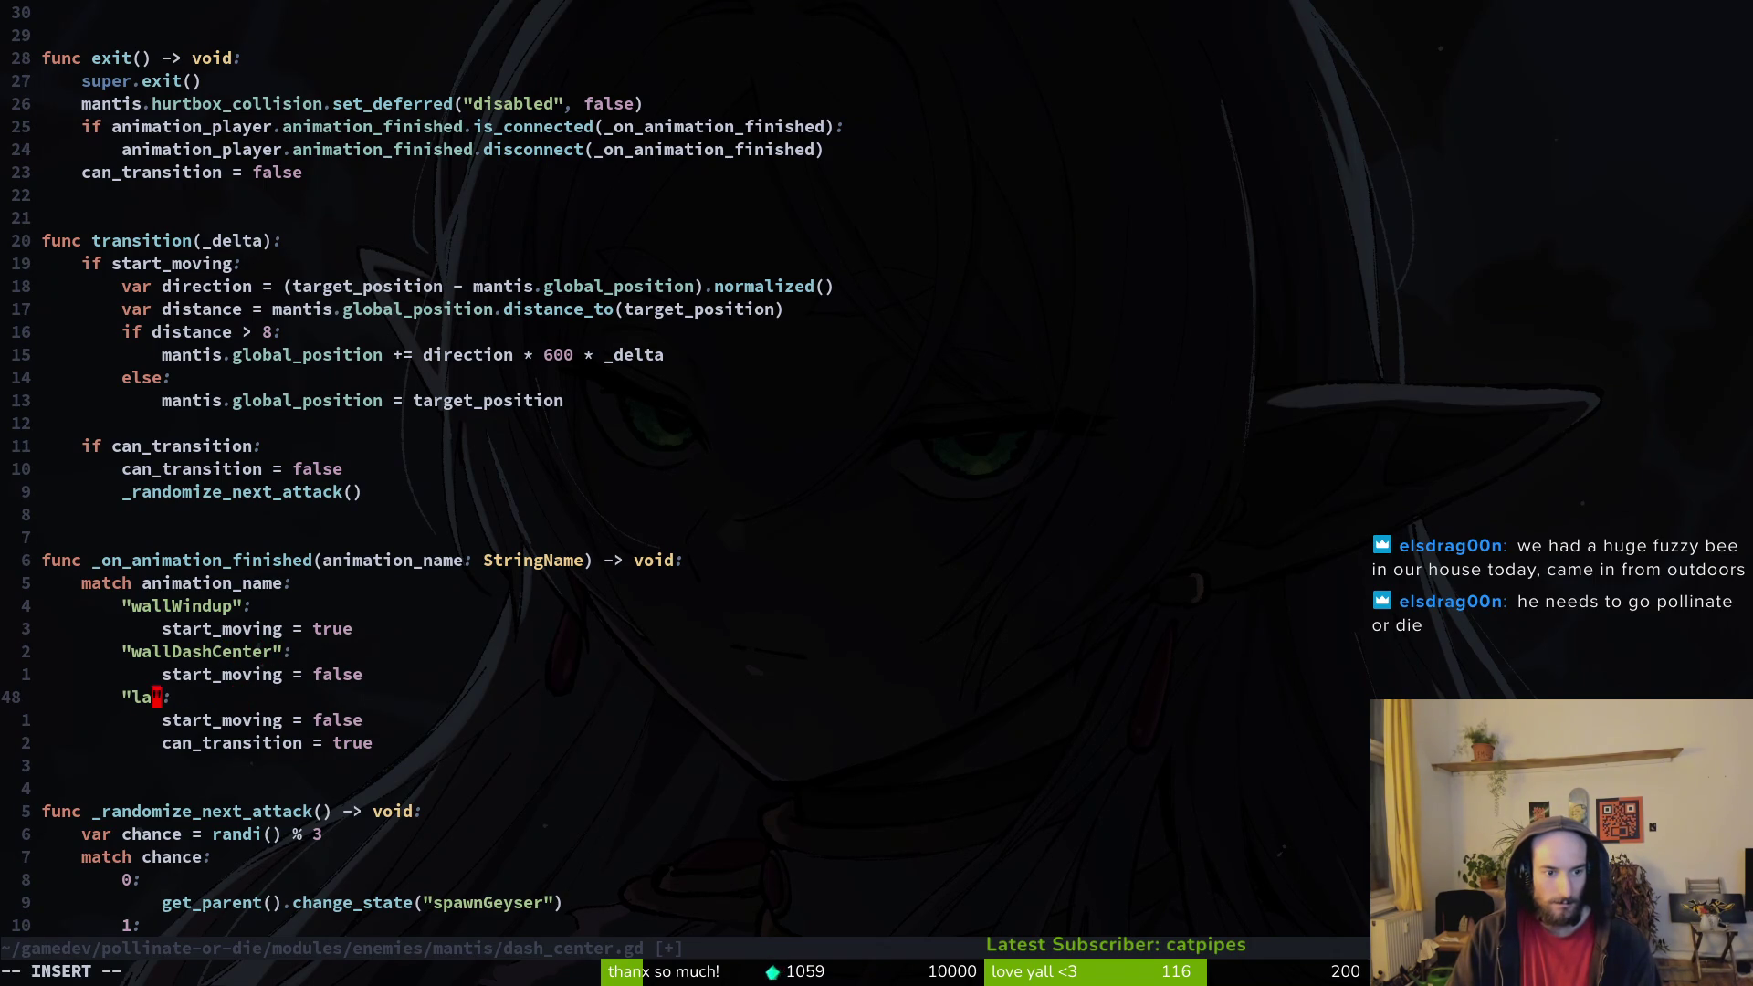
{"action": "key", "text": "Escape"}
{"action": "type", "text": ":w"}
{"action": "key", "text": "Return"}
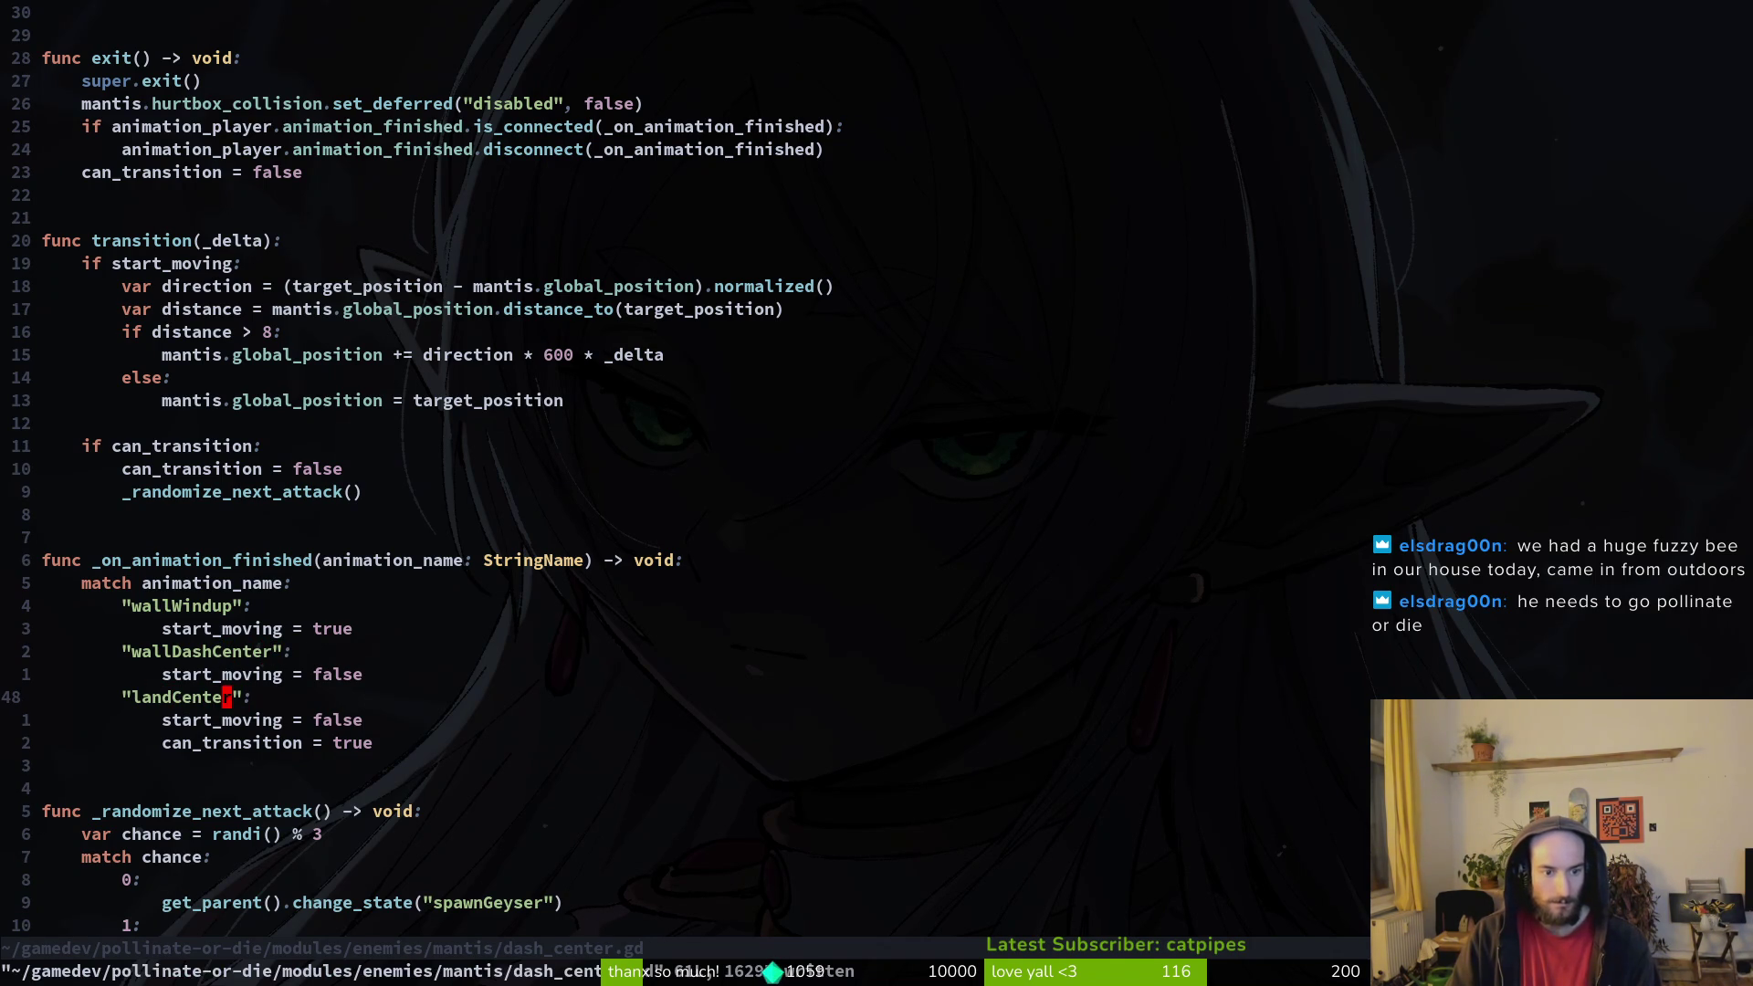
Step: Remove start_moving from the wallDashCenter case and add a blank line before landCenter
{"action": "key", "text": "j"}
{"action": "key", "text": "k"}
{"action": "key", "text": "k"}
{"action": "key", "text": "k"}
{"action": "key", "text": "j"}
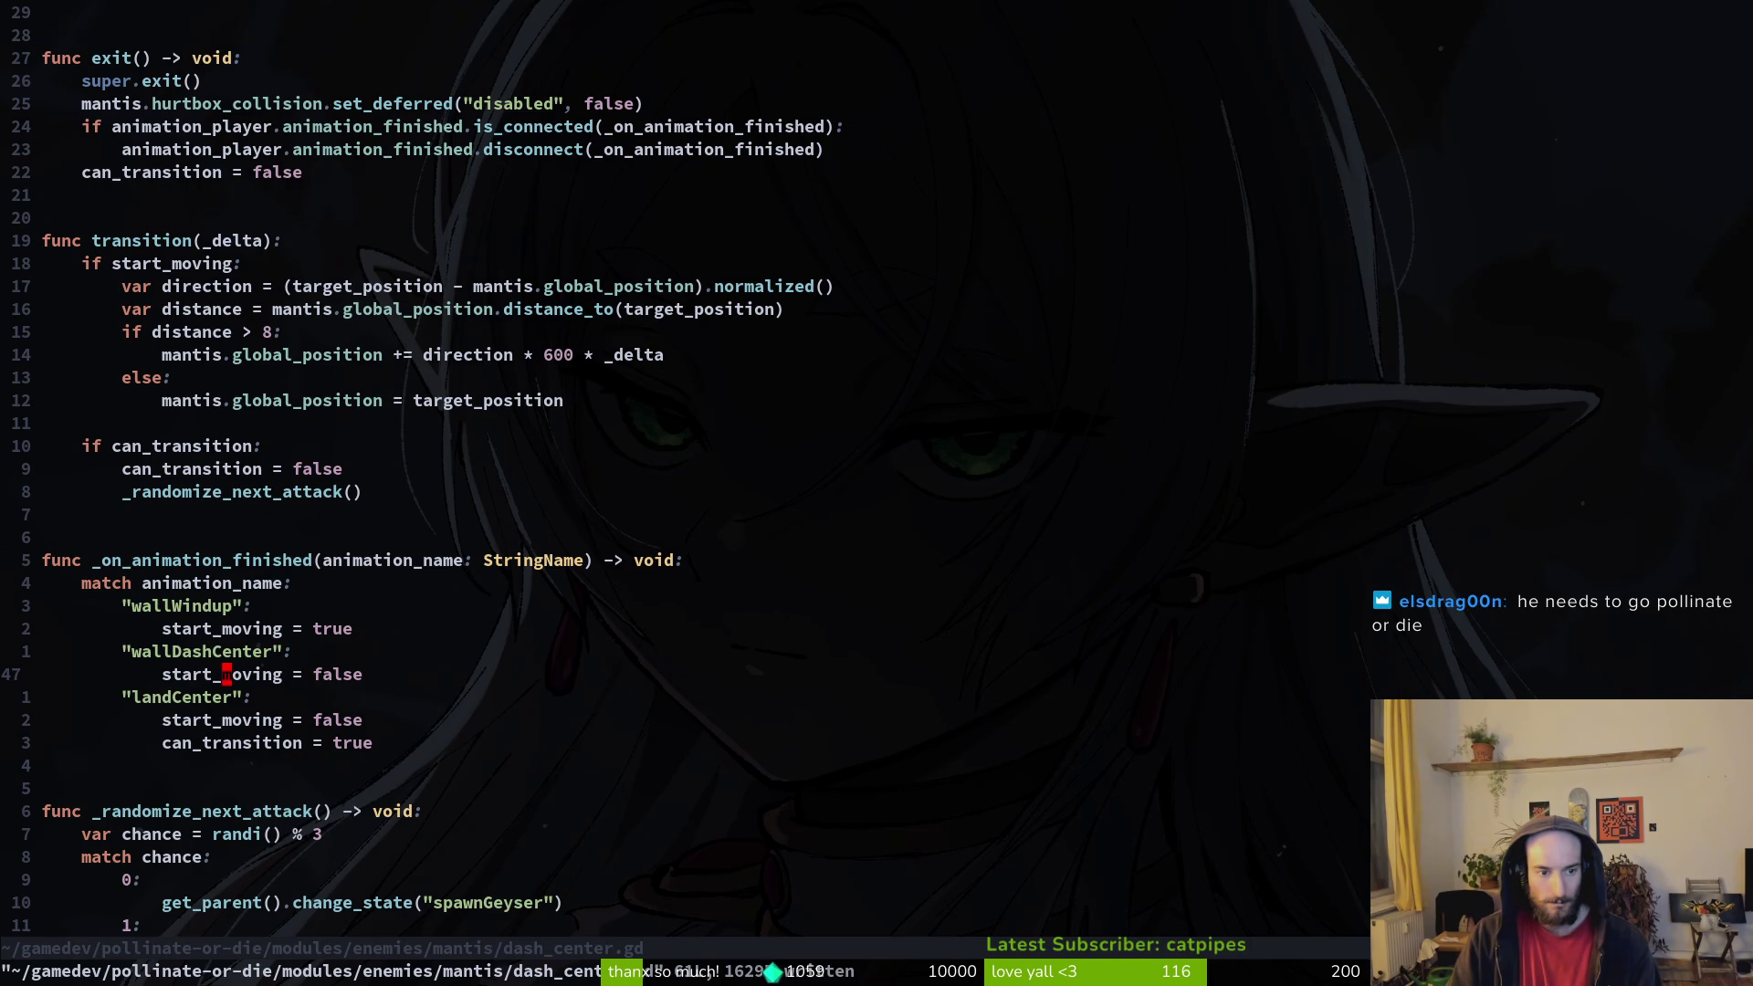
{"action": "key", "text": "d"}
{"action": "key", "text": "d"}
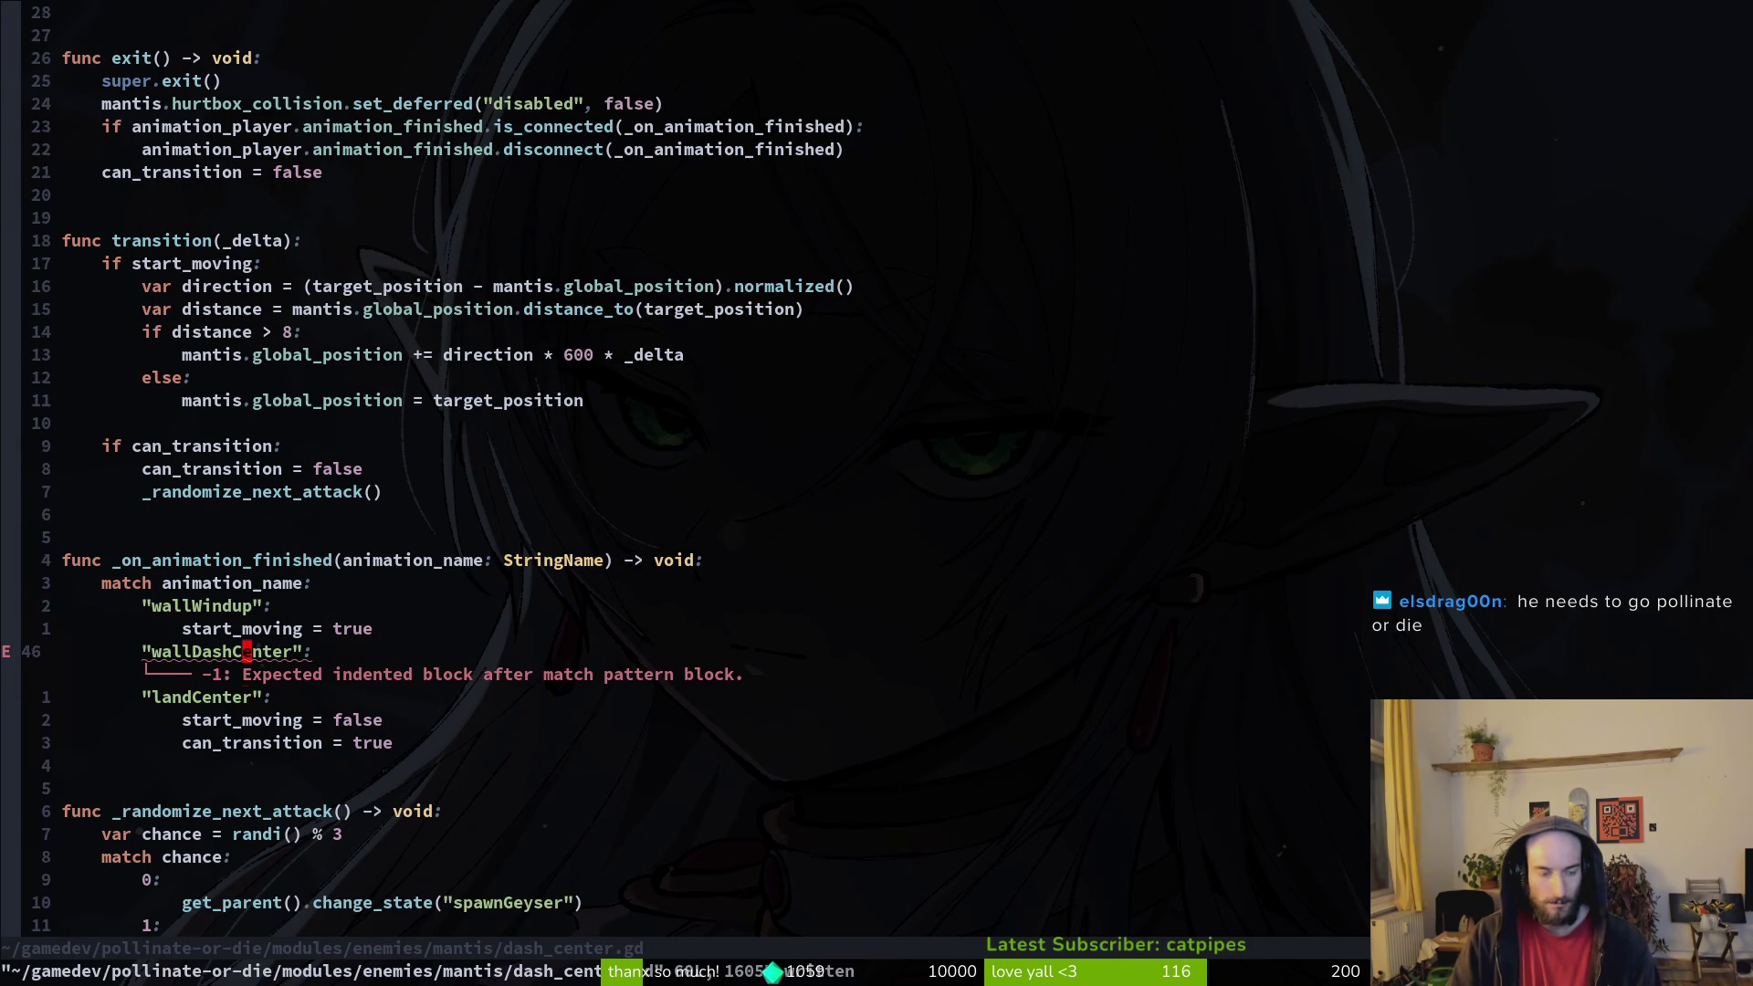
{"action": "key", "text": "O"}
{"action": "key", "text": "Escape"}
{"action": "key", "text": "k"}
{"action": "key", "text": "j"}
{"action": "key", "text": "j"}
{"action": "key", "text": "j"}
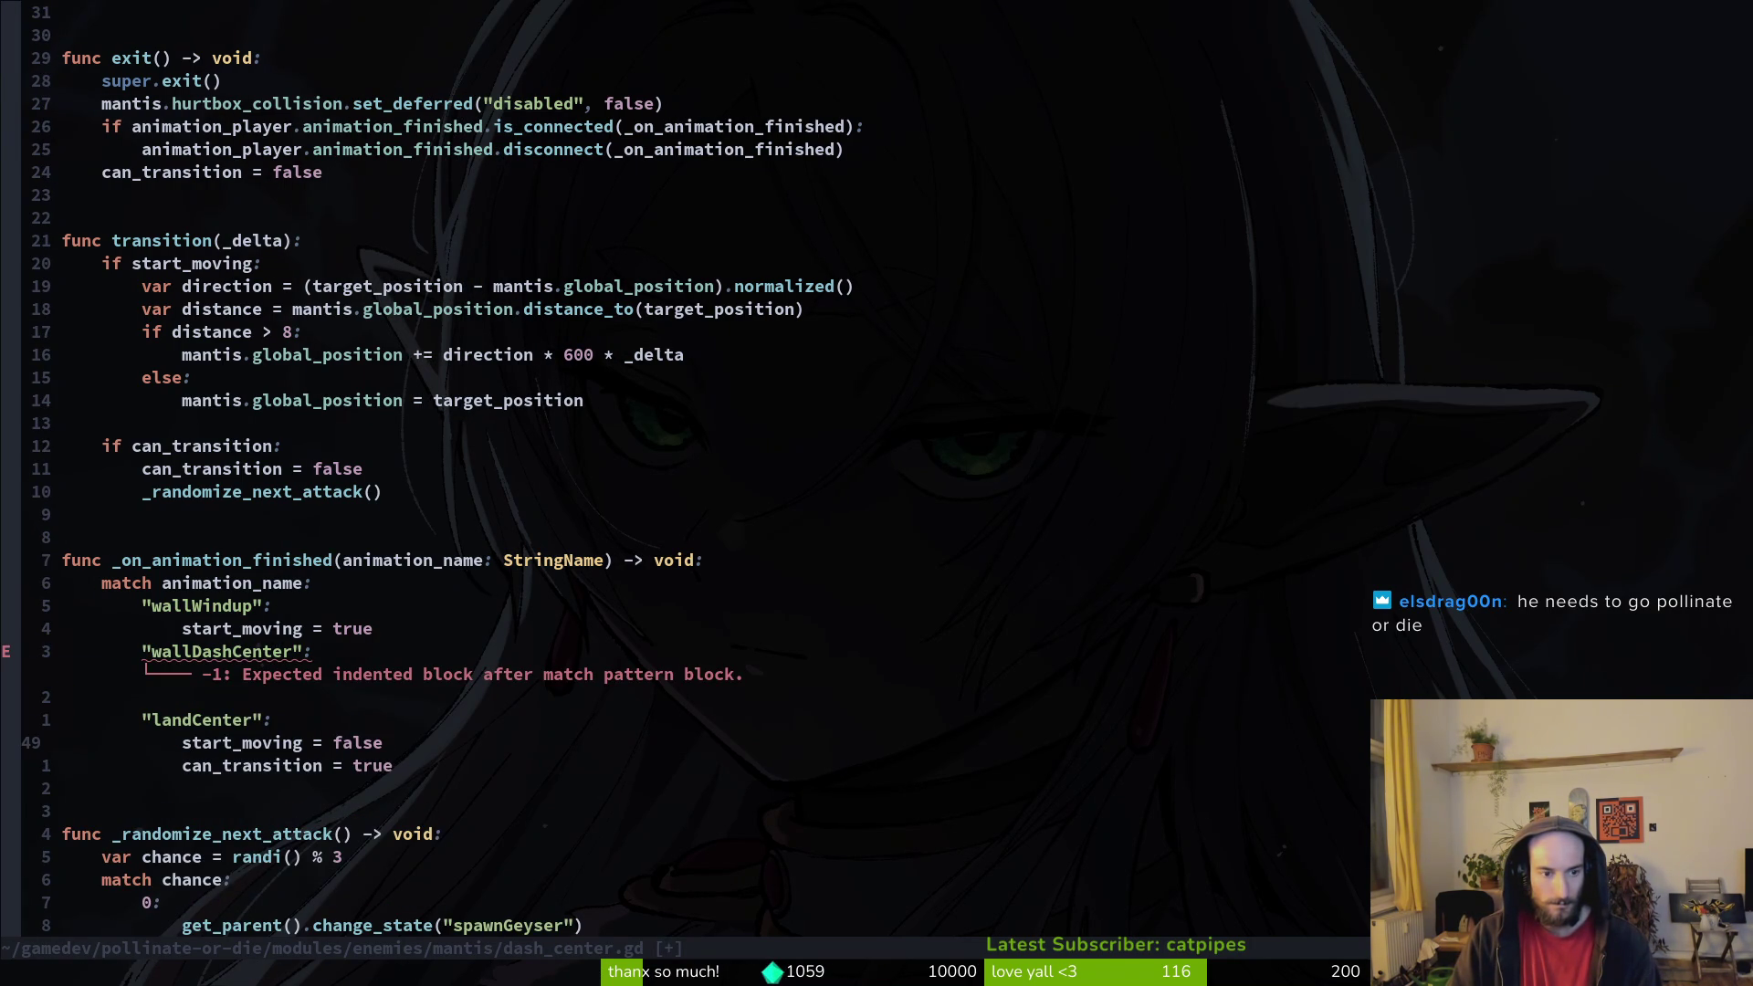
Step: Paste the animation play line from clipboard history, indented under the wallDashCenter case
{"action": "key", "text": "k"}
{"action": "key", "text": "k"}
{"action": "key", "text": "k"}
{"action": "key", "text": "super+v"}
{"action": "type", "text": "a"}
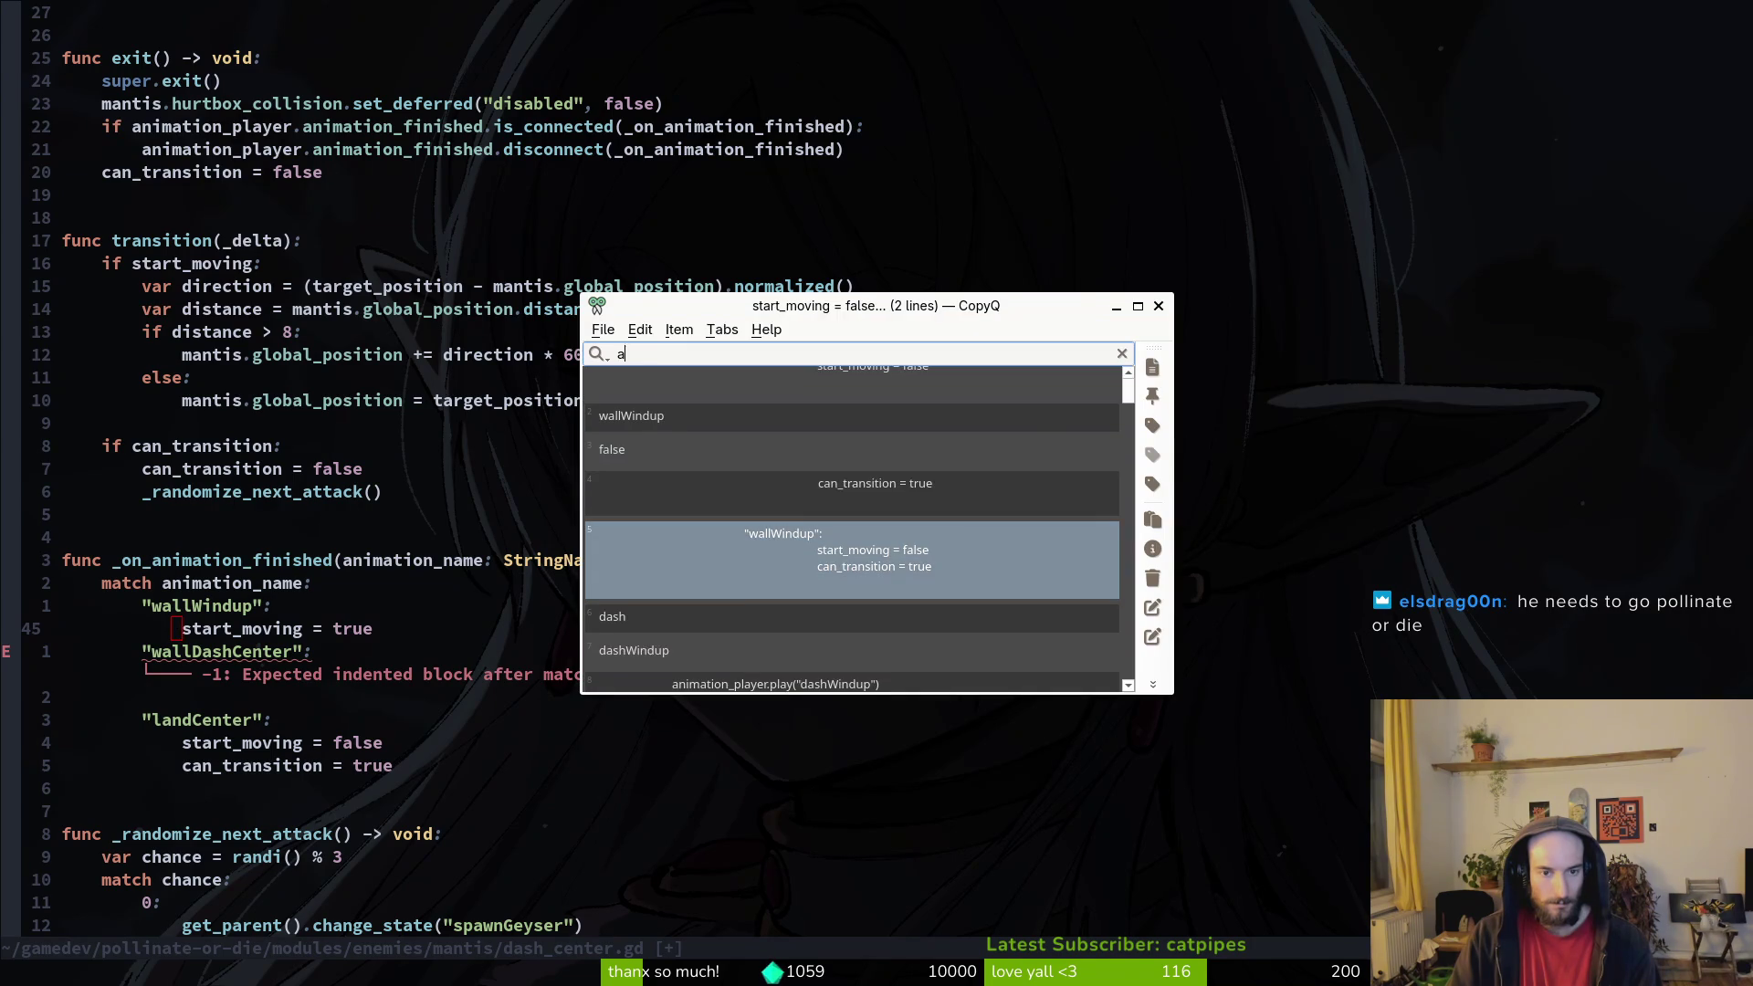
{"action": "key", "text": "Return"}
{"action": "key", "text": "j"}
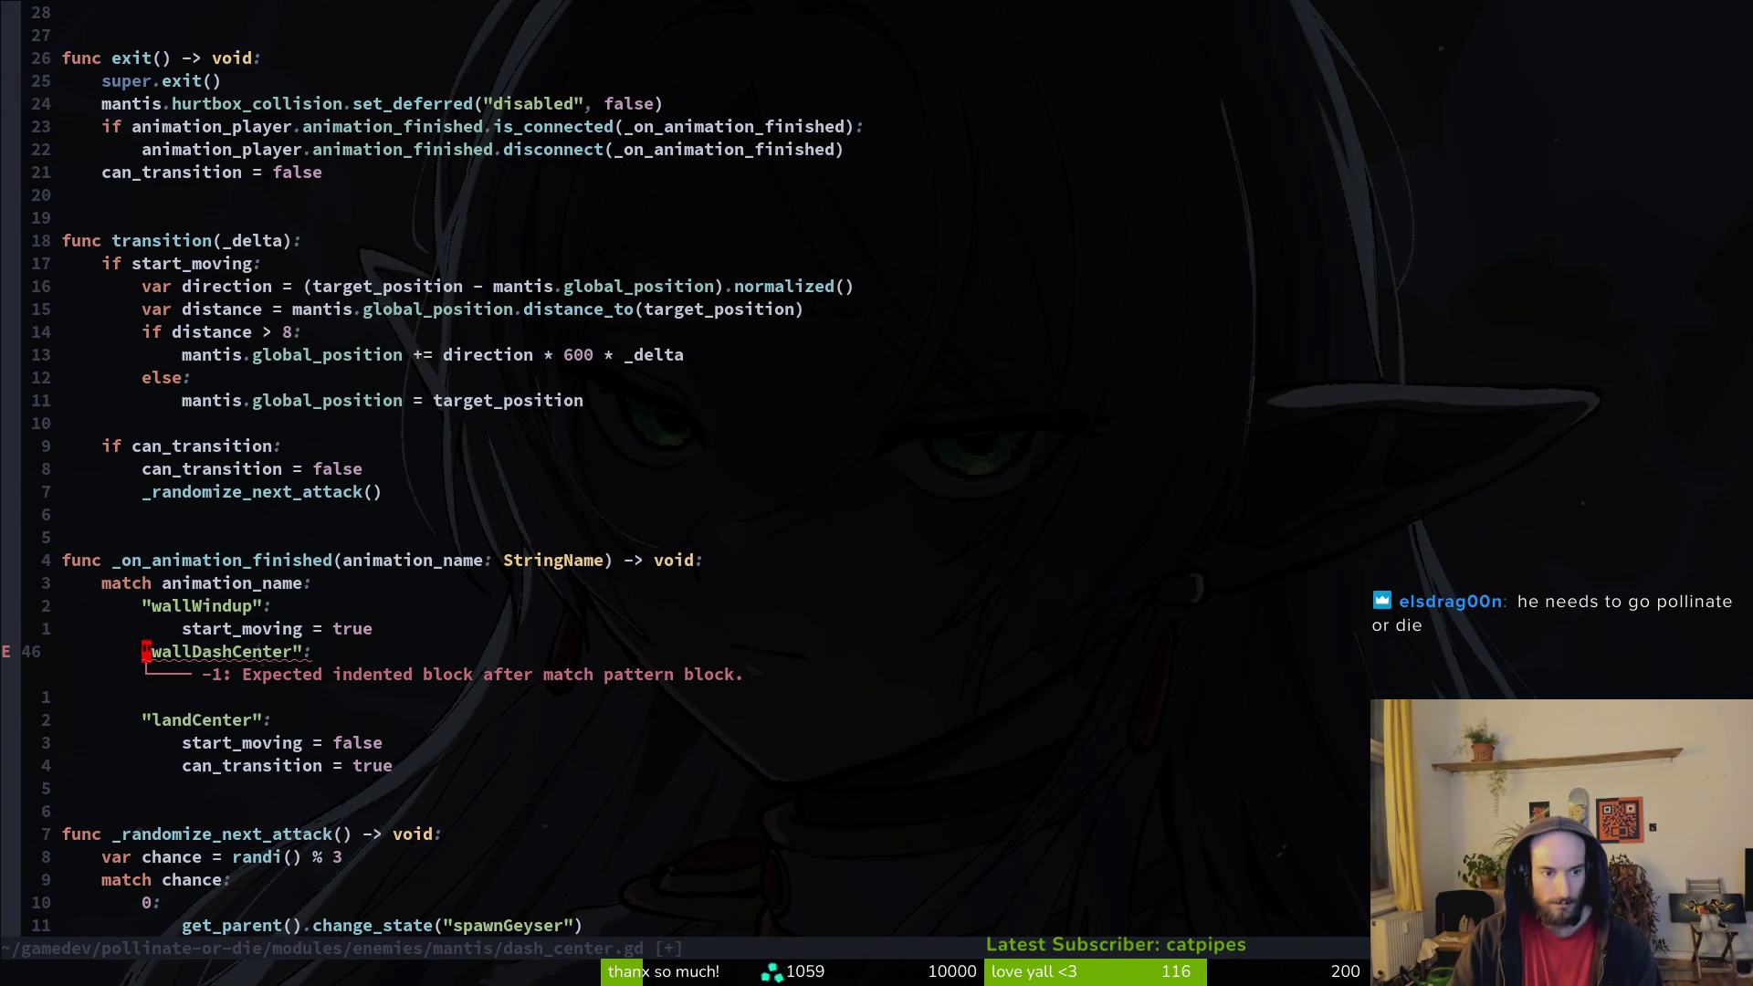
{"action": "key", "text": "p"}
{"action": "key", "text": "V"}
{"action": "key", "text": "greater"}
{"action": "key", "text": "greater"}
Step: Change that play call's animation name to "landCenter"
{"action": "key", "text": "Escape"}
{"action": "key", "text": "$"}
{"action": "key", "text": "h"}
{"action": "key", "text": "h"}
{"action": "type", "text": "siw"}
{"action": "key", "text": "Escape"}
{"action": "key", "text": "c"}
{"action": "key", "text": "i"}
{"action": "key", "text": "quotedbl"}
{"action": "type", "text": "land"}
{"action": "key", "text": "ctrl+y"}
{"action": "key", "text": "Escape"}
Step: Copy the play line into the wallWindup case, delete the blank line, and save
{"action": "key", "text": "V"}
{"action": "key", "text": "y"}
{"action": "key", "text": "k"}
{"action": "key", "text": "k"}
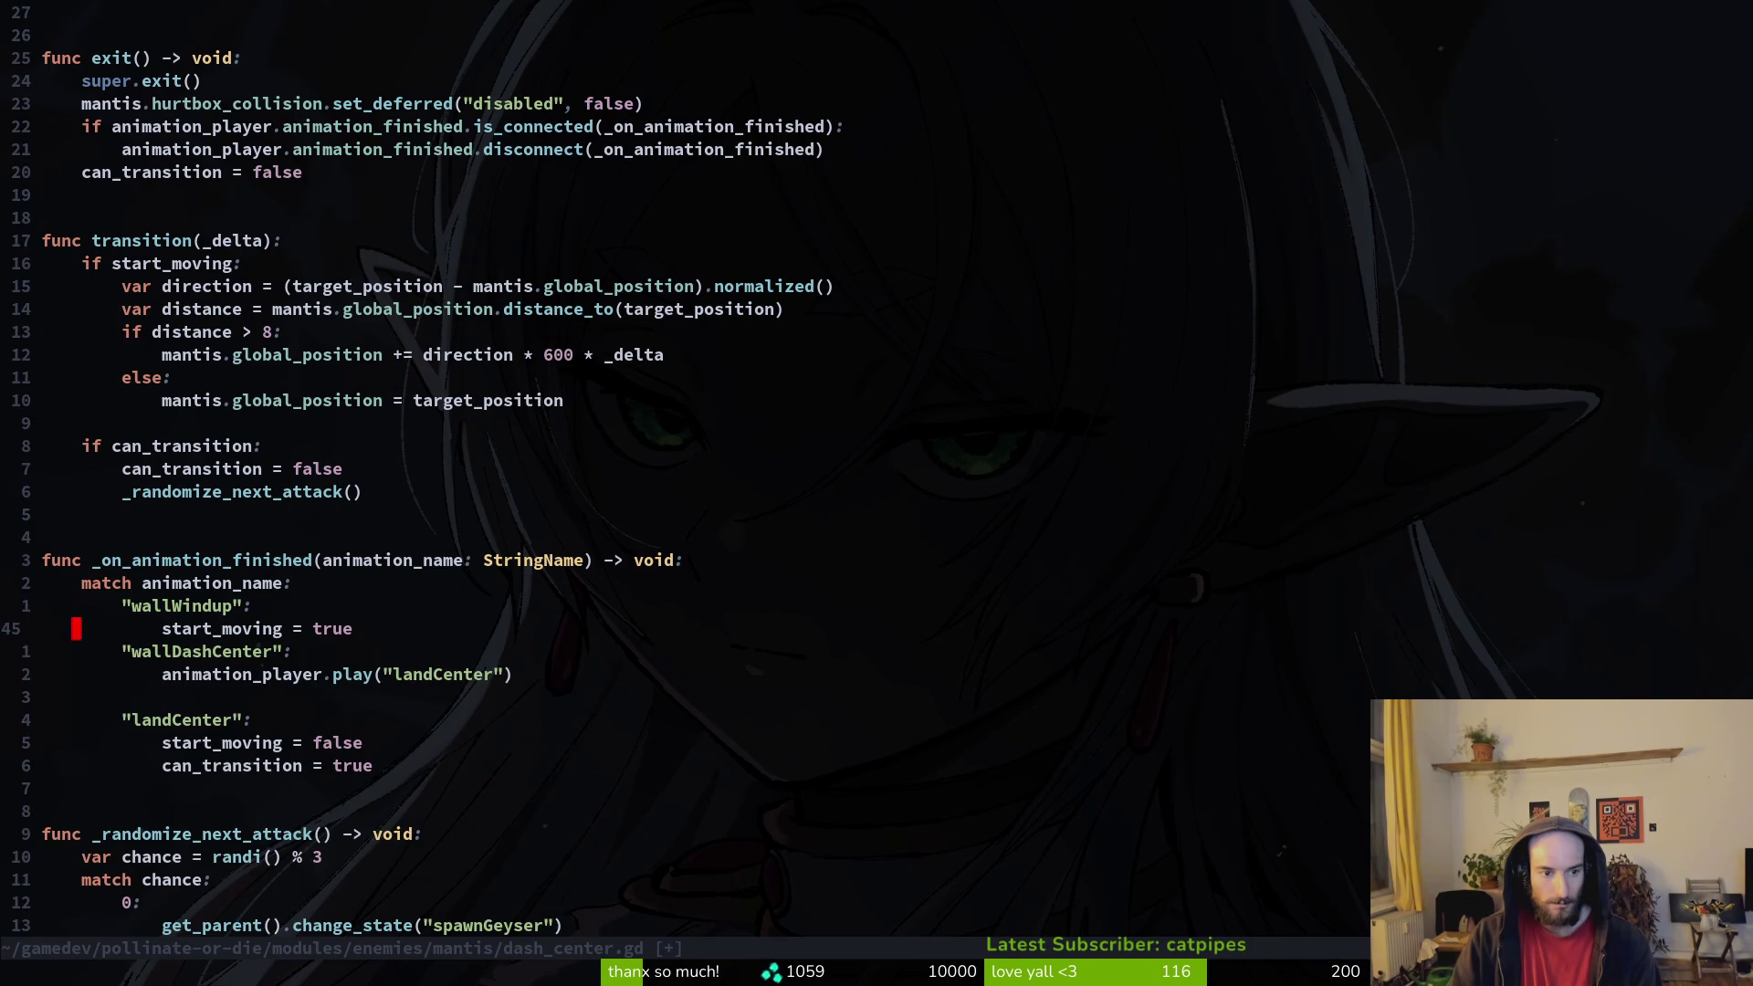
{"action": "key", "text": "p"}
{"action": "key", "text": "j"}
{"action": "key", "text": "j"}
{"action": "key", "text": "j"}
{"action": "key", "text": "d"}
{"action": "key", "text": "d"}
{"action": "type", "text": ":w"}
{"action": "key", "text": "Return"}
{"action": "key", "text": "j"}
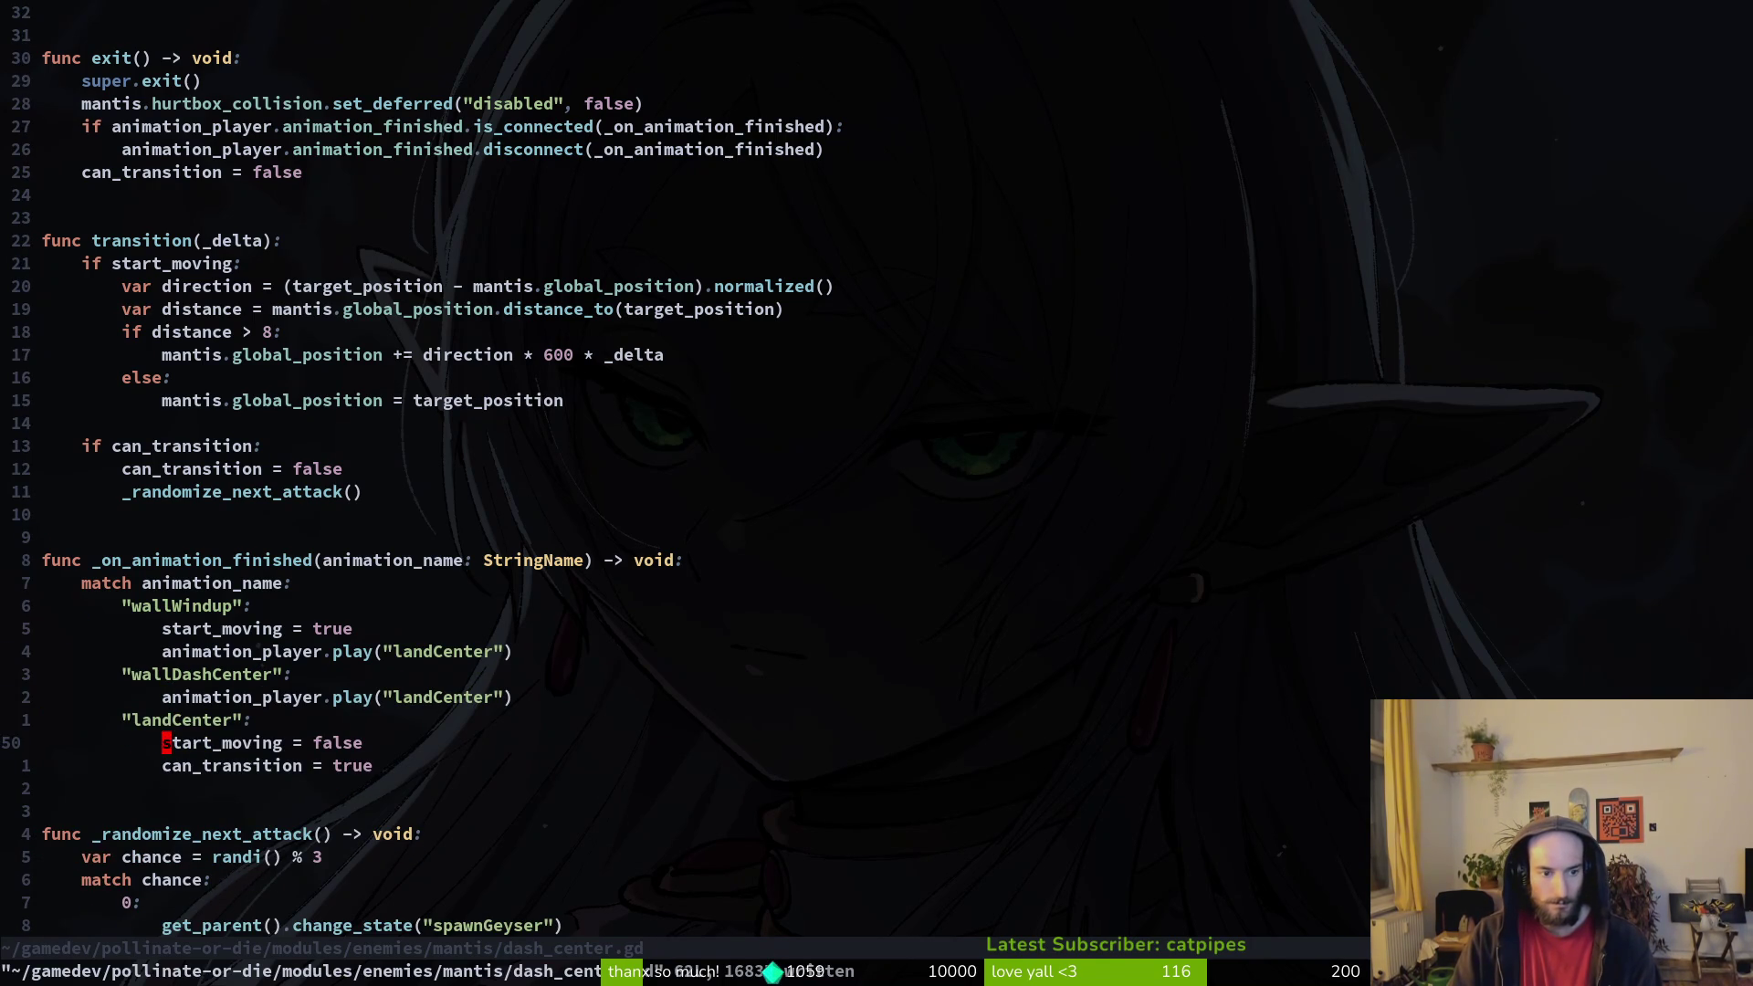
Step: Move the start_moving = false line up into the wallDashCenter case and save
{"action": "key", "text": "V"}
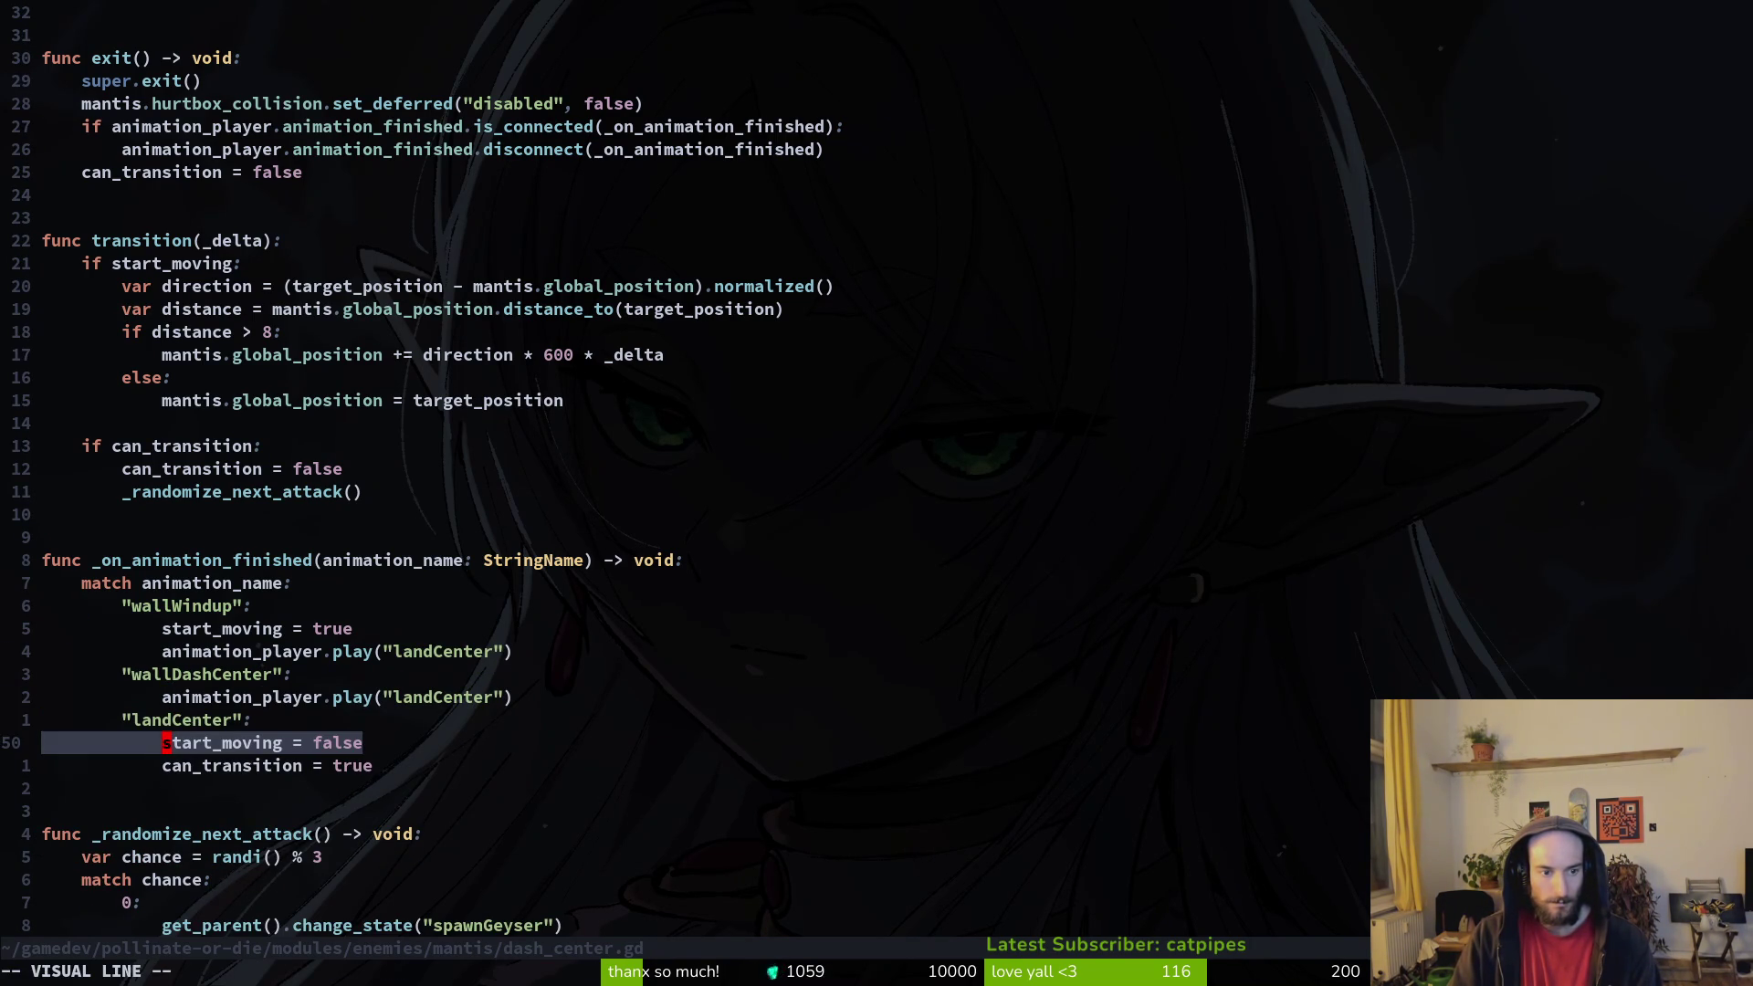
{"action": "type", "text": "y:w"}
{"action": "key", "text": "Return"}
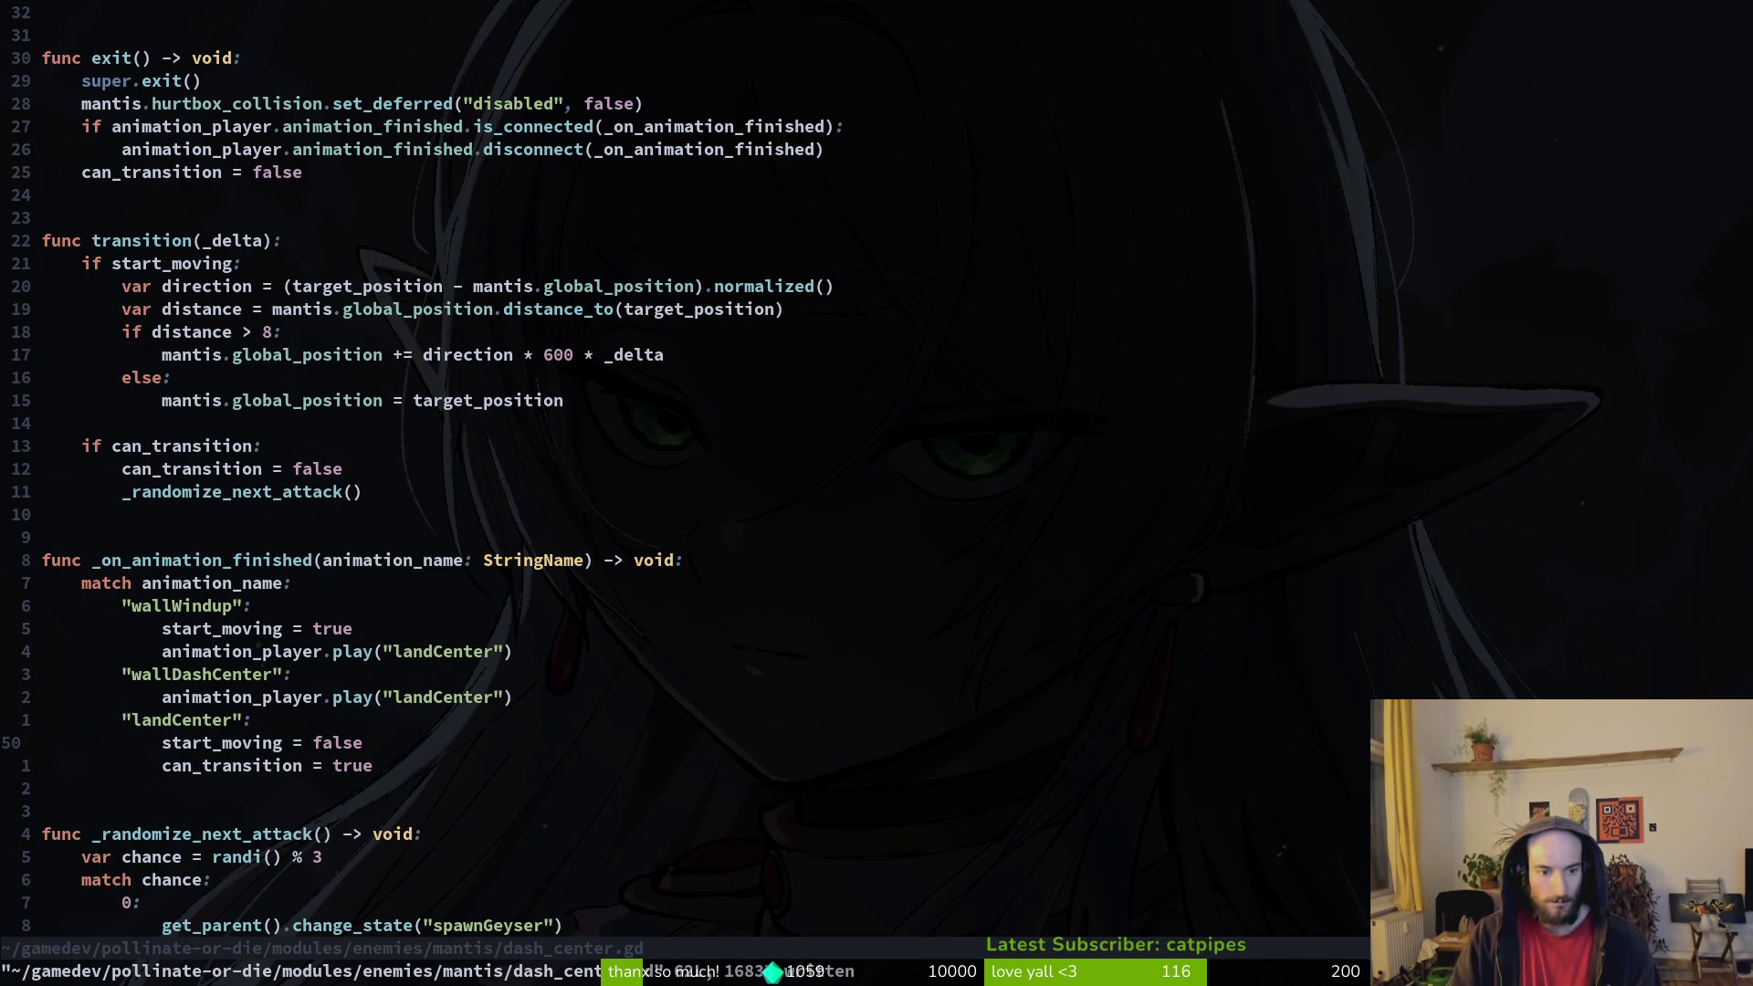
{"action": "key", "text": "V"}
{"action": "key", "text": "K"}
{"action": "key", "text": "Escape"}
{"action": "type", "text": ":w"}
{"action": "key", "text": "Return"}
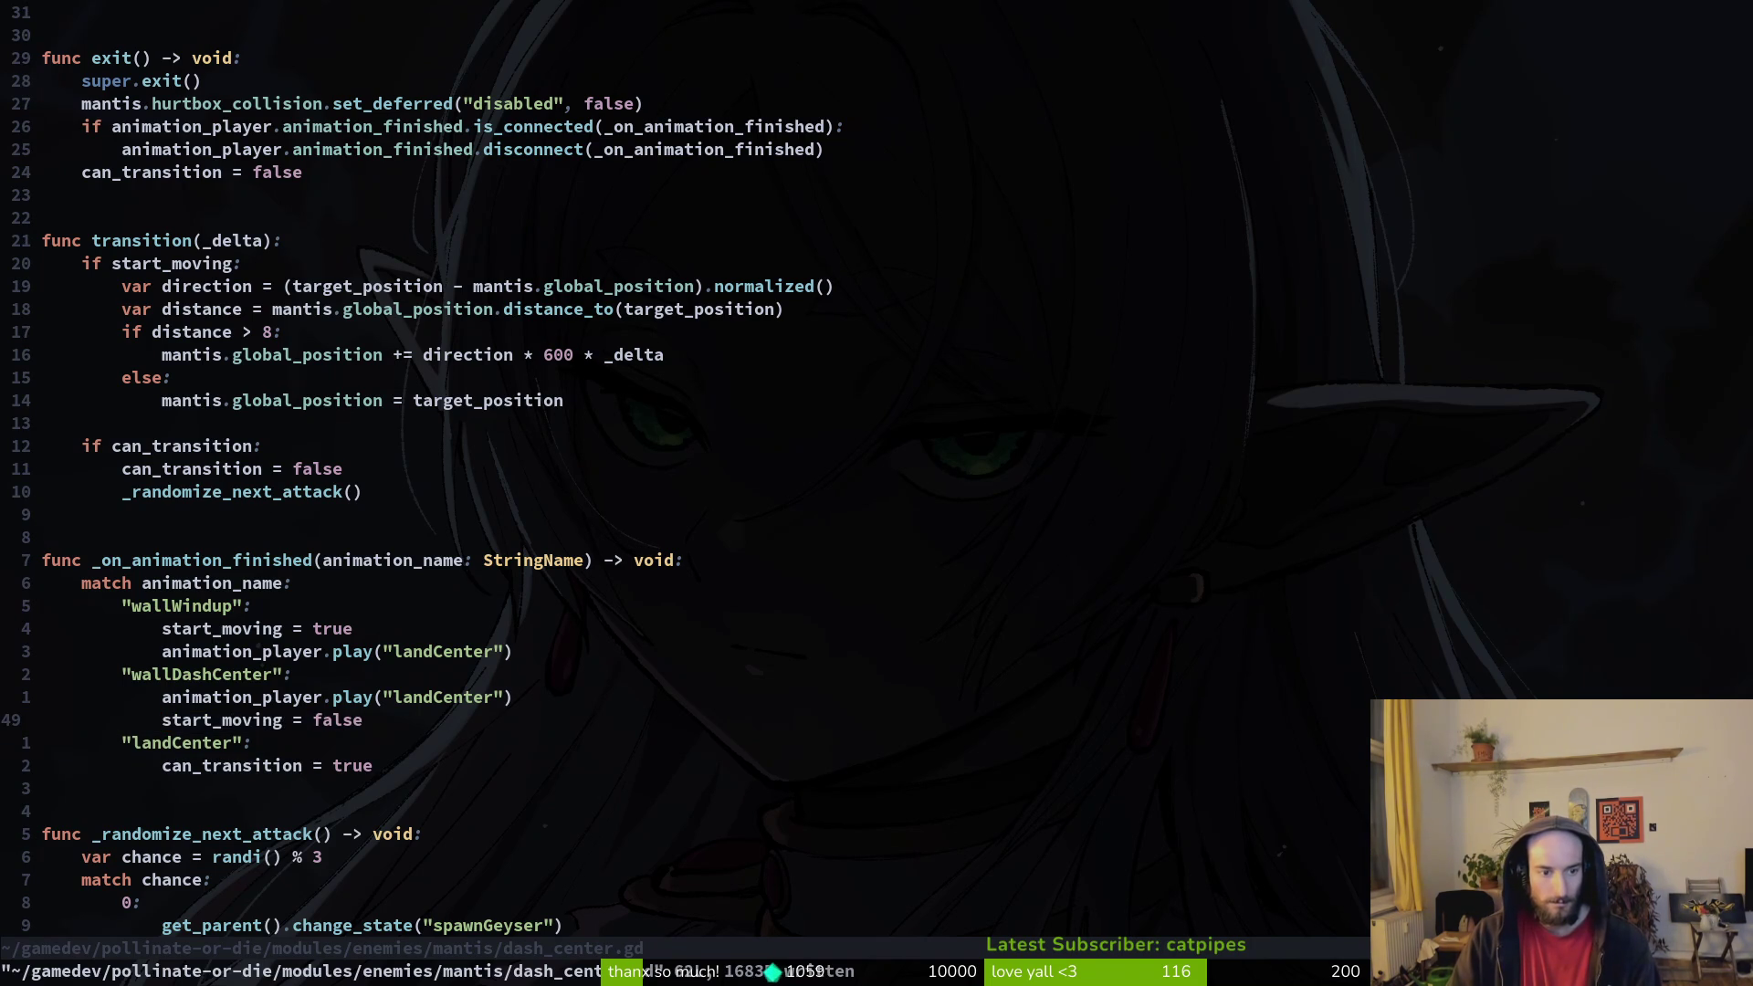
Step: Clear the animation name inside the wallDashCenter play call
{"action": "key", "text": "j"}
{"action": "key", "text": "ctrl+e"}
{"action": "key", "text": "k"}
{"action": "key", "text": "k"}
{"action": "key", "text": "k"}
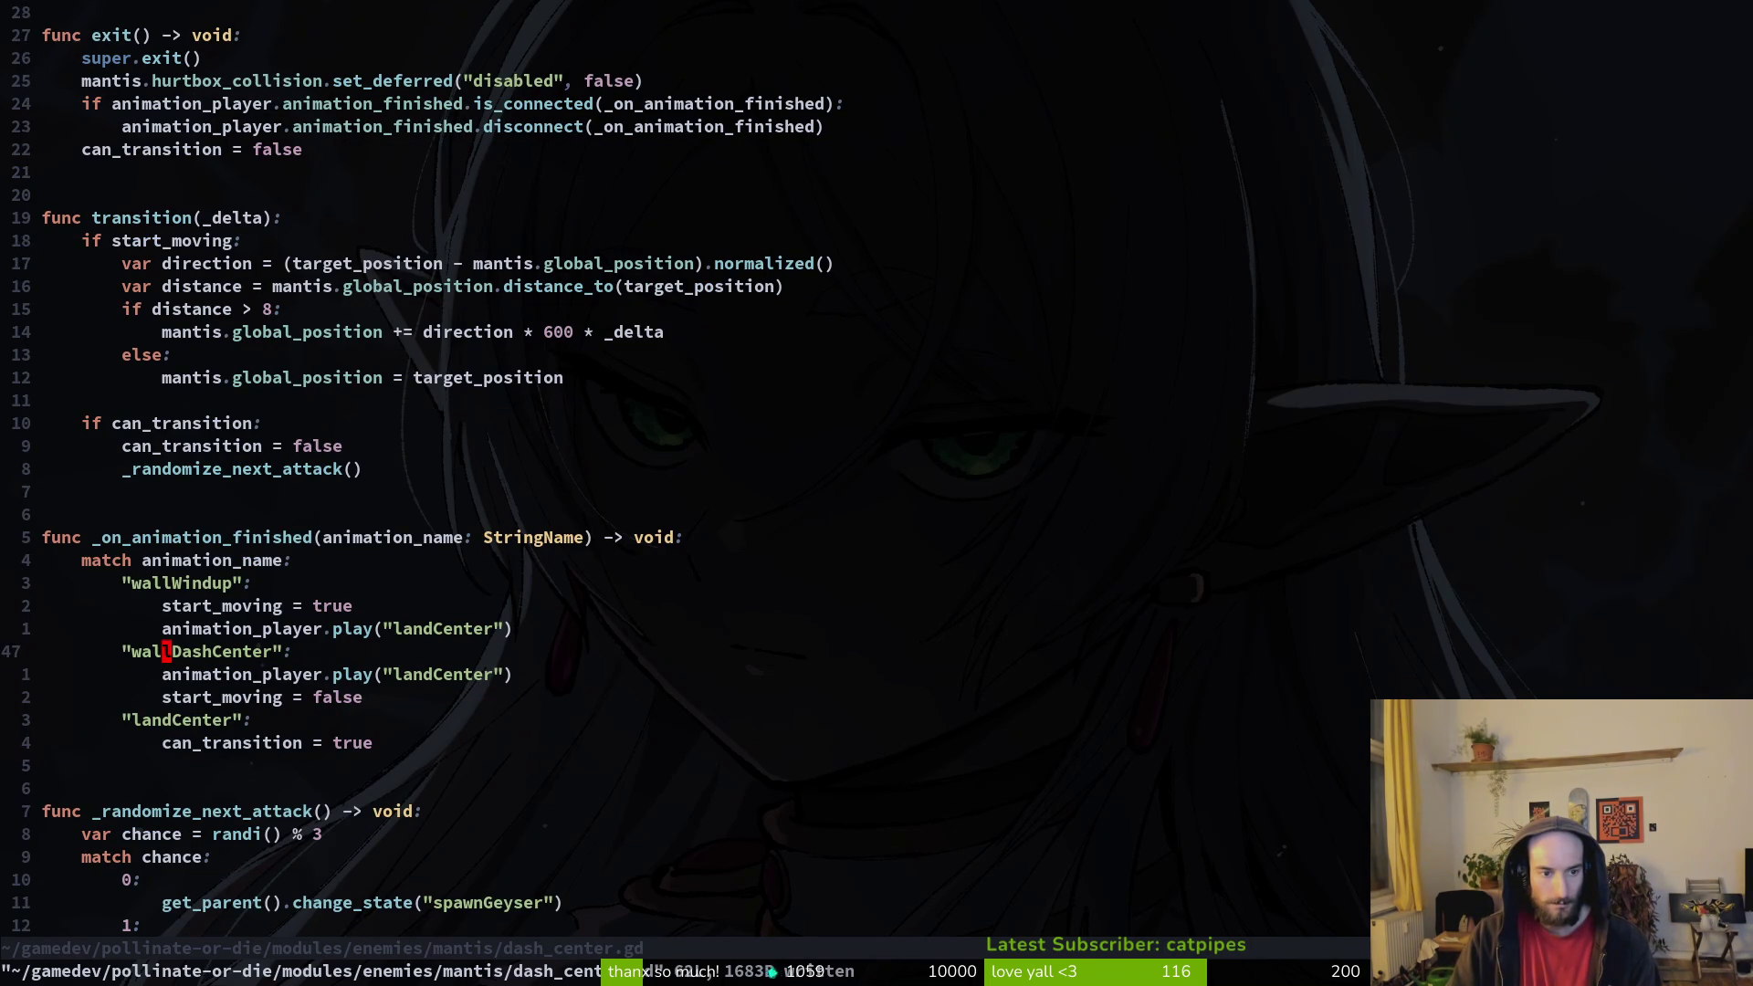
{"action": "key", "text": "k"}
{"action": "key", "text": "j"}
{"action": "key", "text": "j"}
{"action": "key", "text": "j"}
{"action": "key", "text": "$"}
{"action": "key", "text": "h"}
{"action": "key", "text": "h"}
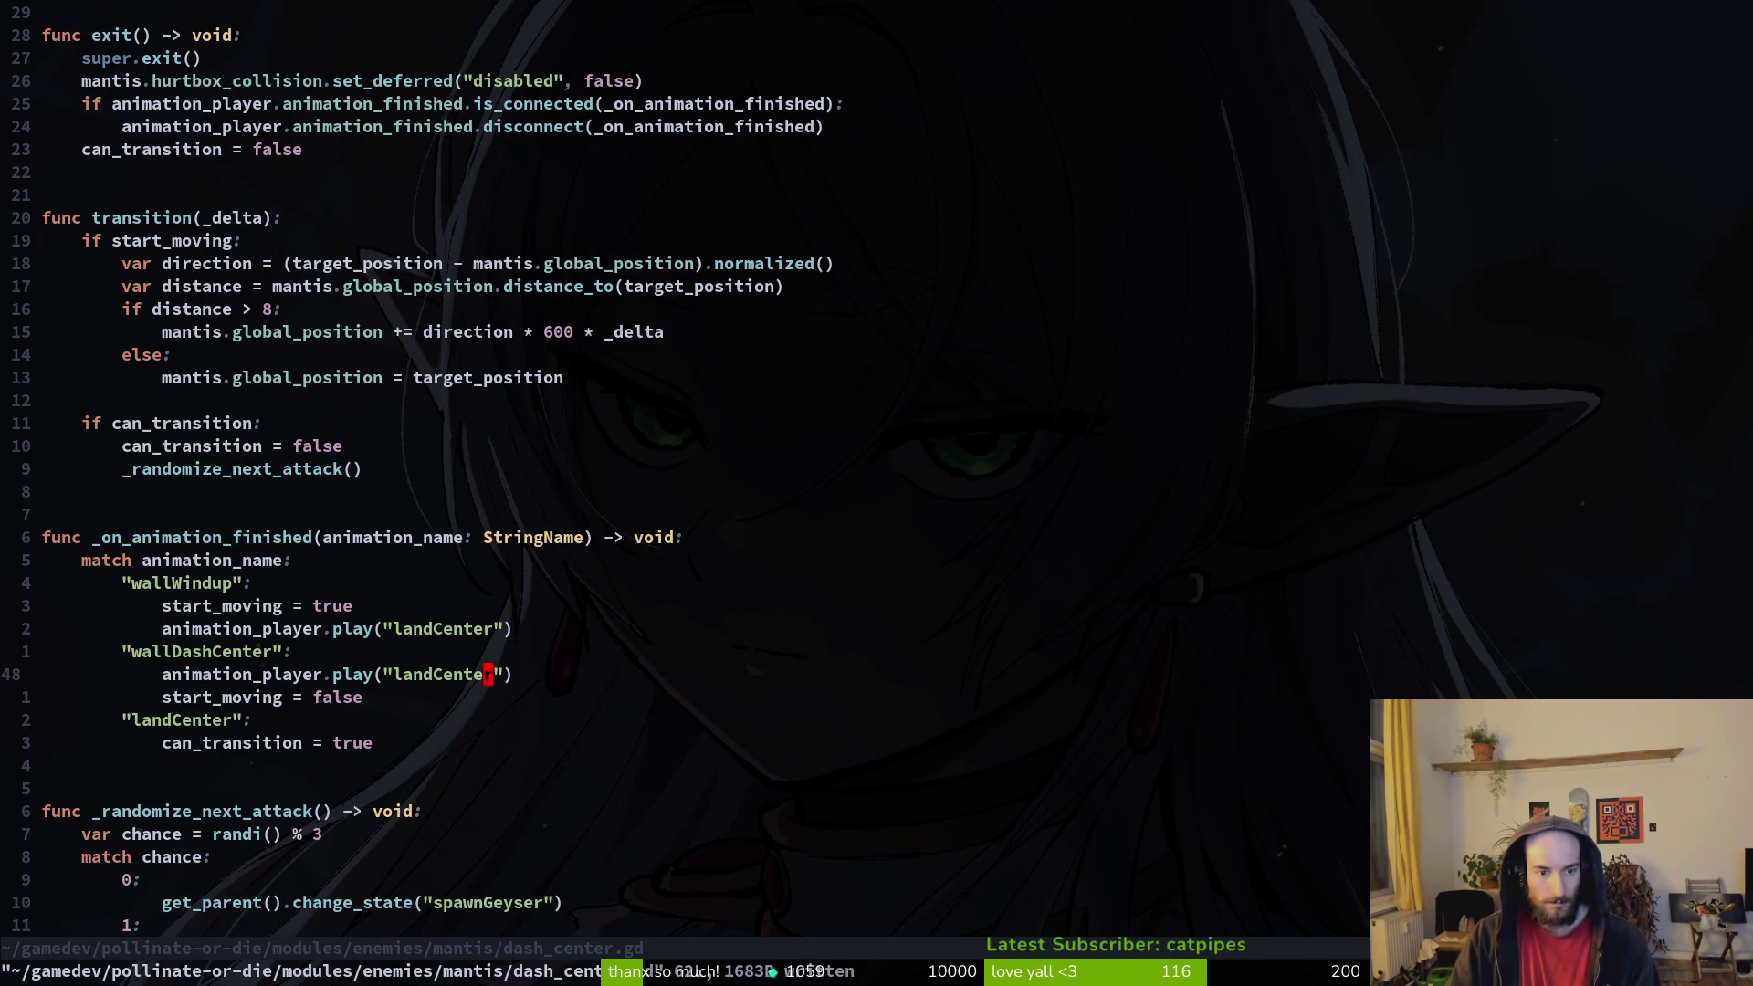
{"action": "key", "text": "c"}
{"action": "key", "text": "i"}
{"action": "key", "text": "quotedbl"}
{"action": "key", "text": "Escape"}
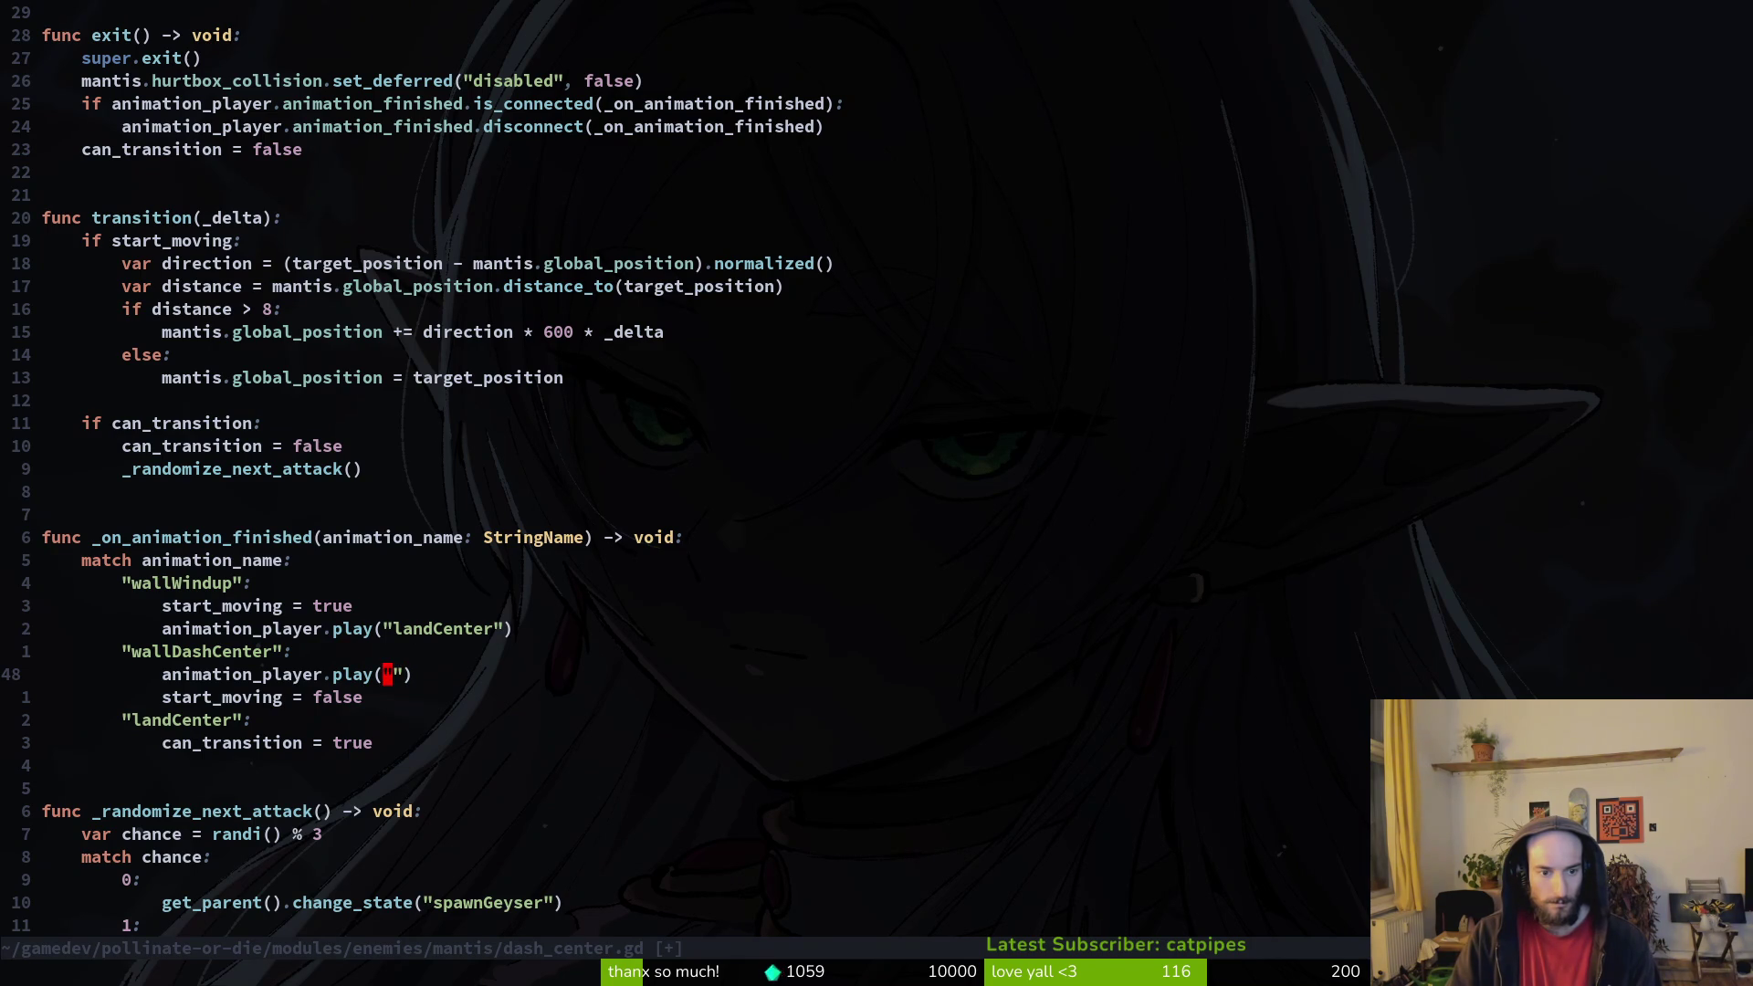
Step: Set the wallWindup play call to "wallDashCenter", save, and quit Neovim with :q
{"action": "key", "text": "k"}
{"action": "key", "text": "k"}
{"action": "key", "text": "l"}
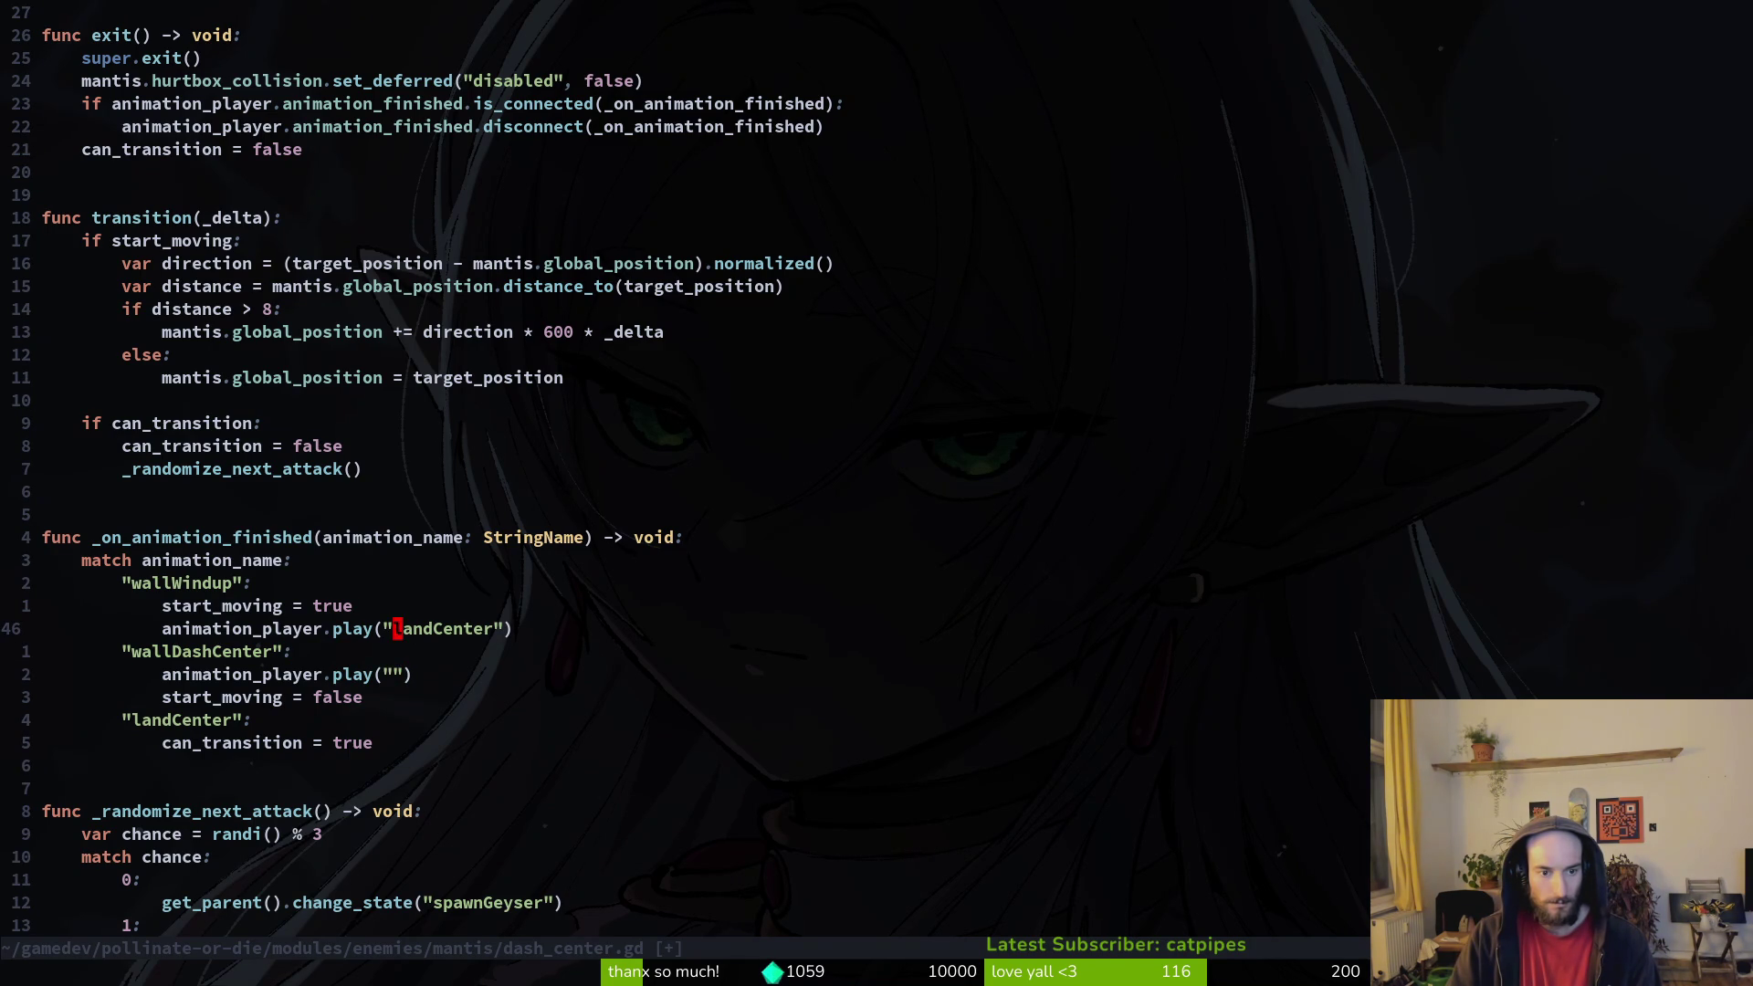
{"action": "type", "text": "uk"}
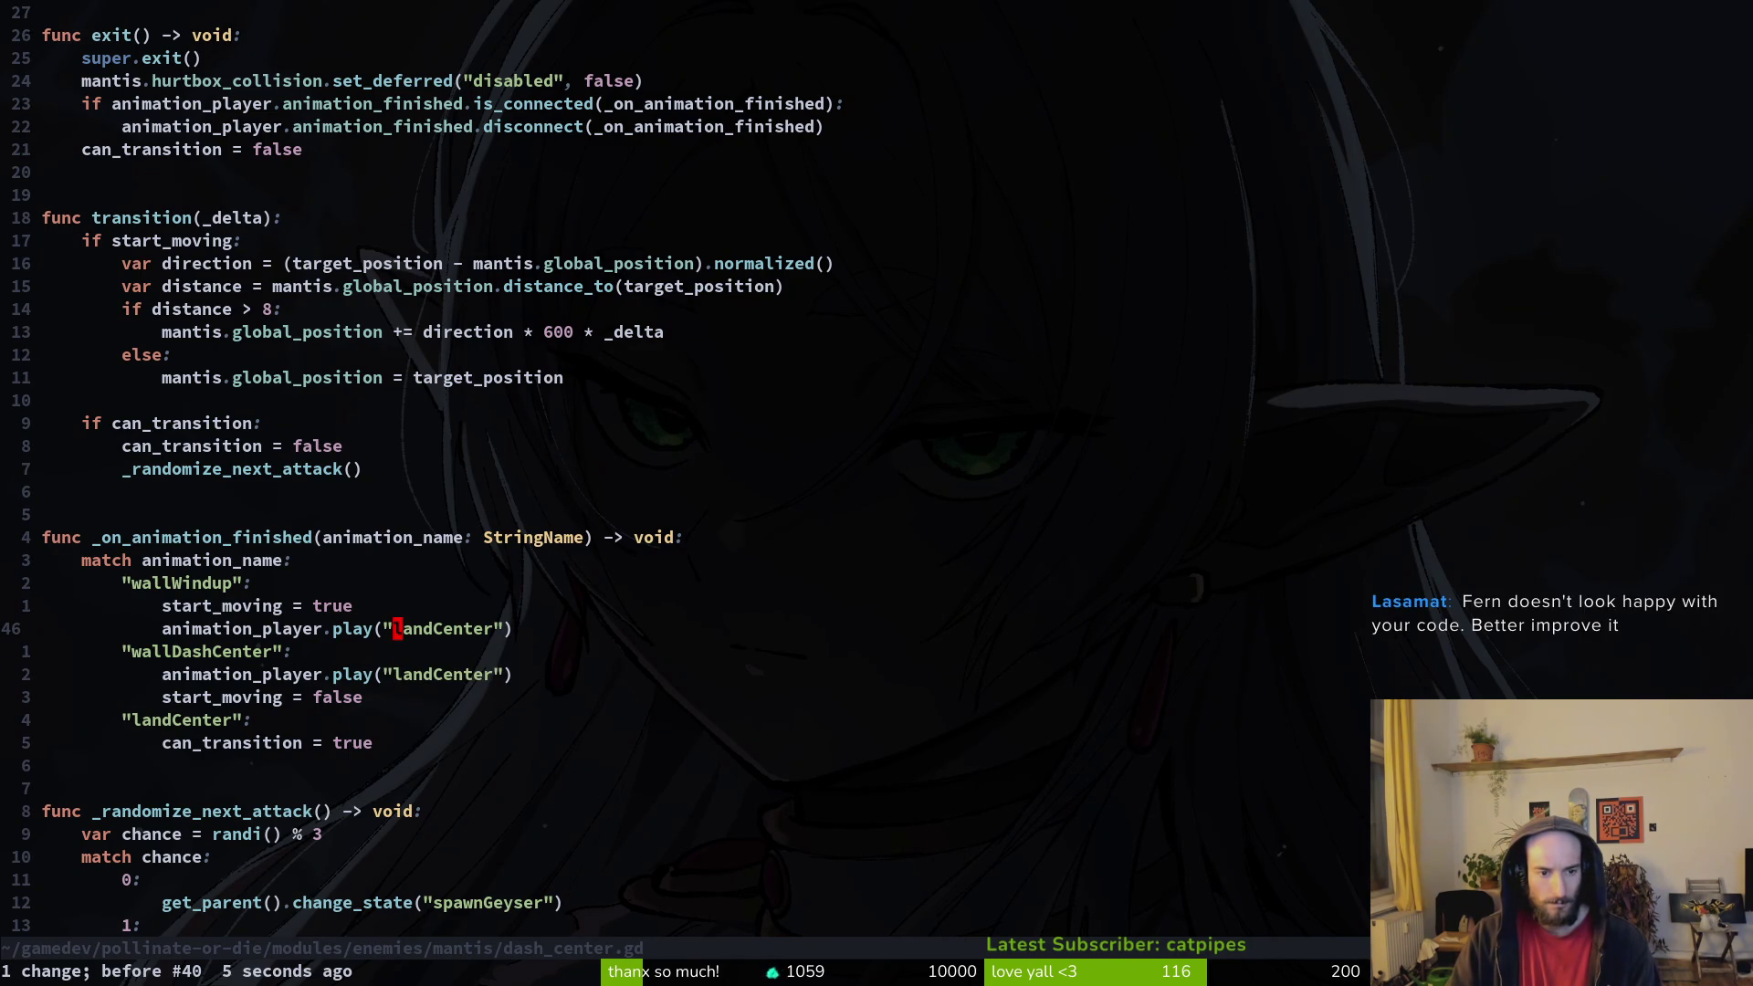
{"action": "type", "text": "ci\"wasda"}
{"action": "key", "text": "Down"}
{"action": "key", "text": "Escape"}
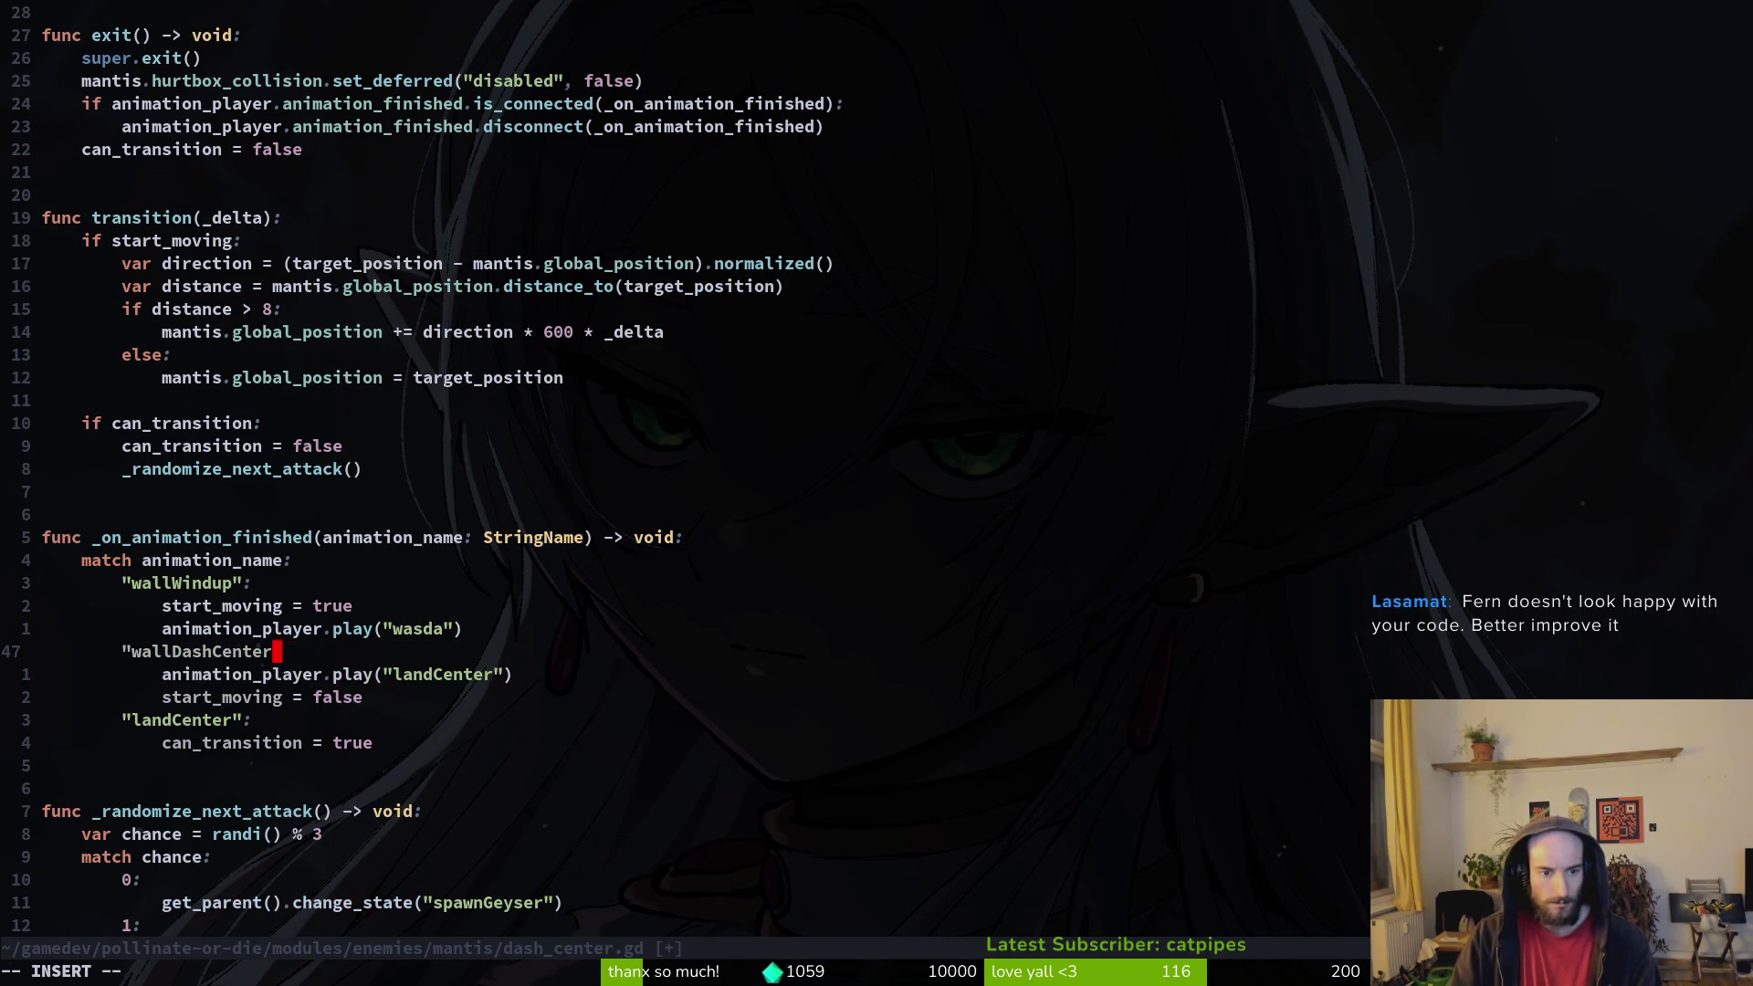
{"action": "key", "text": "u"}
{"action": "key", "text": "w"}
{"action": "key", "text": "w"}
{"action": "key", "text": "w"}
{"action": "type", "text": "ci\"wallD"}
{"action": "key", "text": "Tab"}
{"action": "key", "text": "Escape"}
{"action": "type", "text": ":w"}
{"action": "key", "text": "Return"}
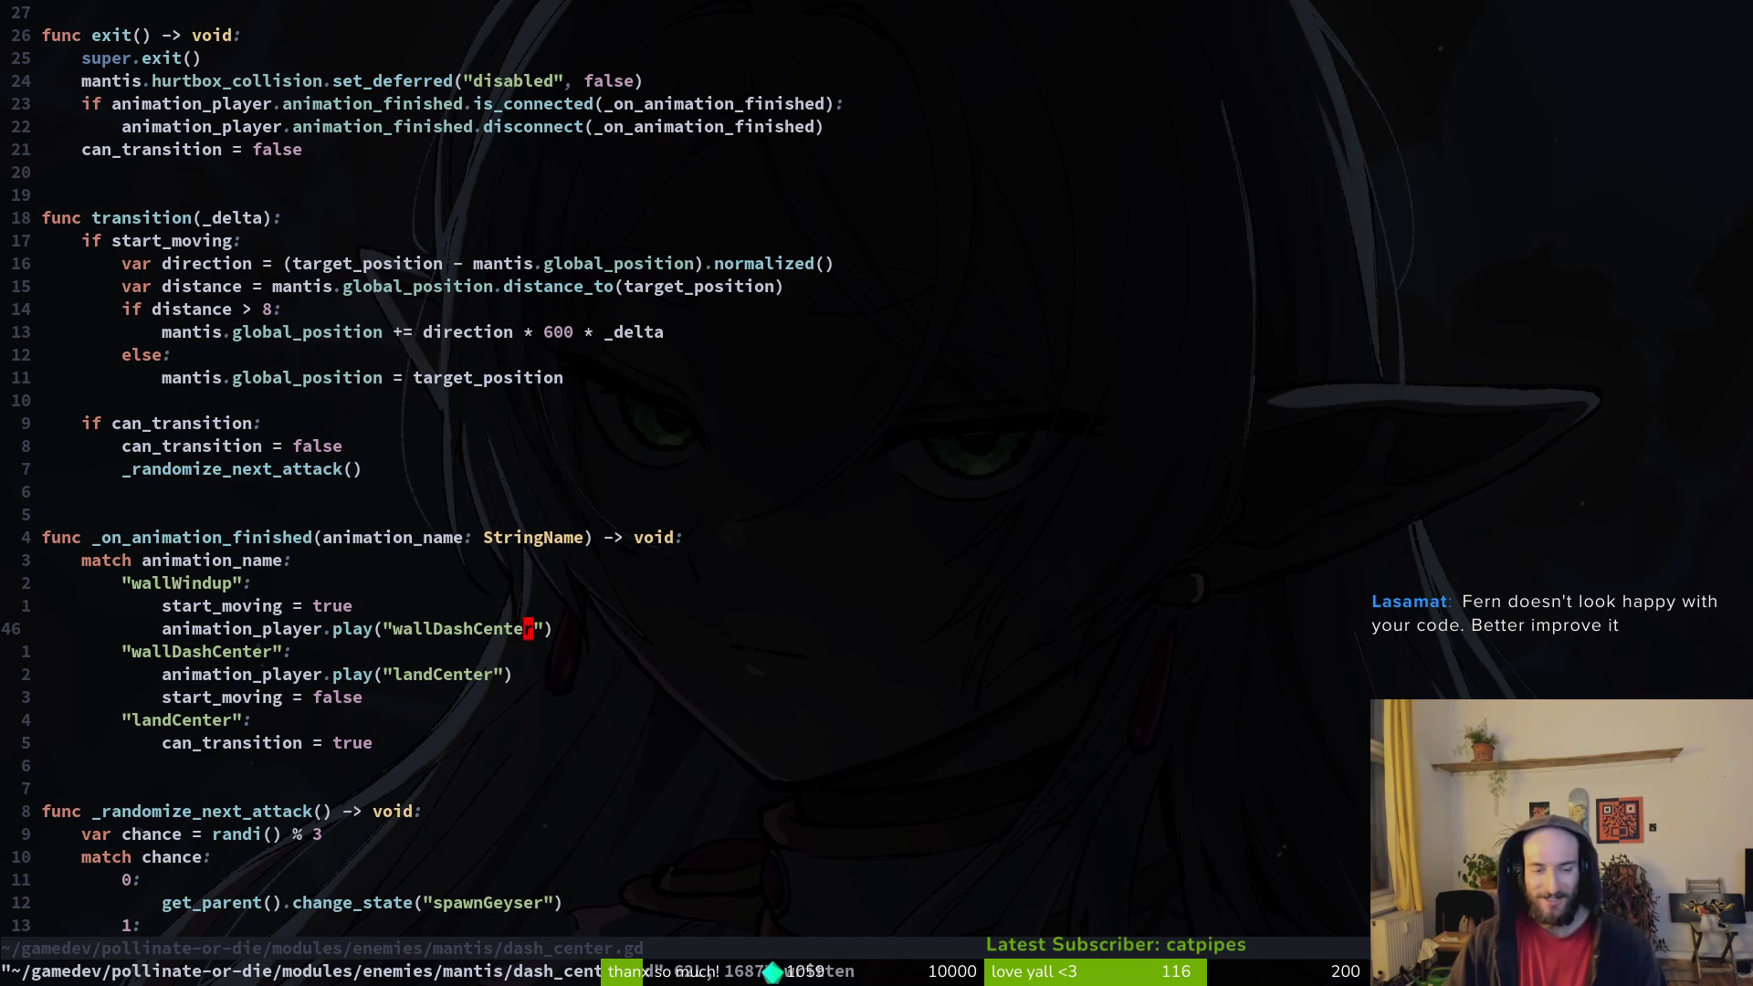
{"action": "type", "text": ":q"}
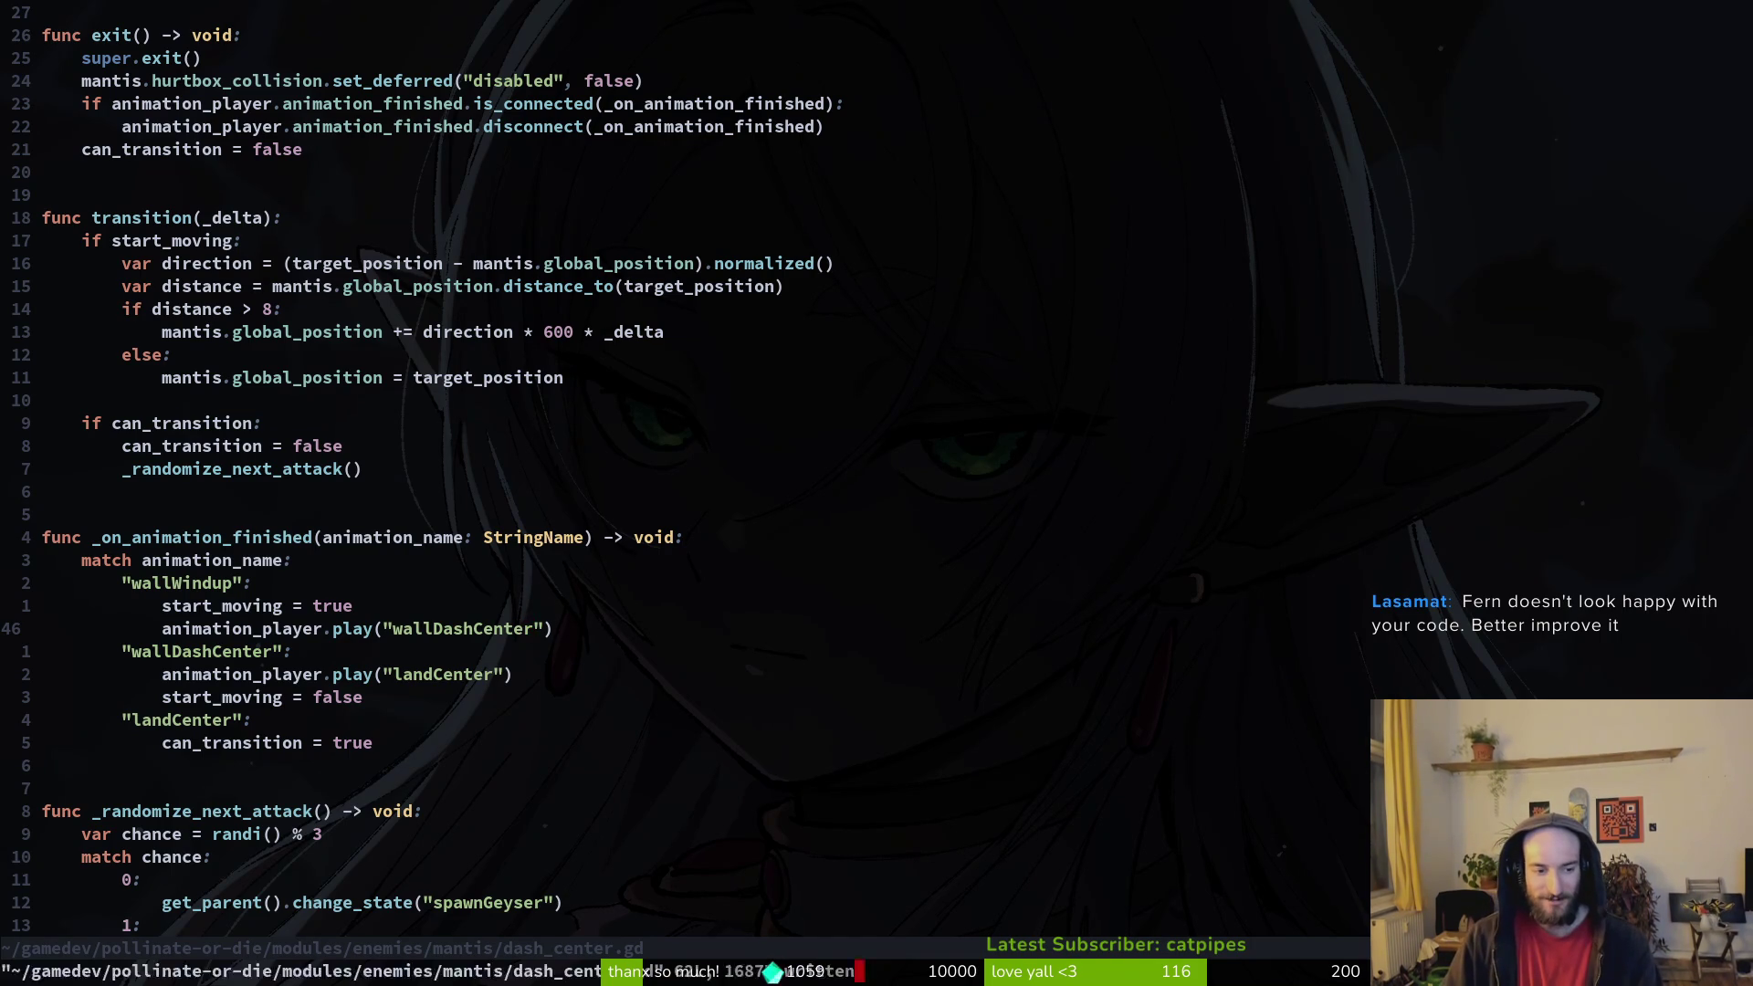
{"action": "key", "text": "Return"}
Step: Run the frieren background script, then rerun it from the home directory
{"action": "type", "text": "frieren"}
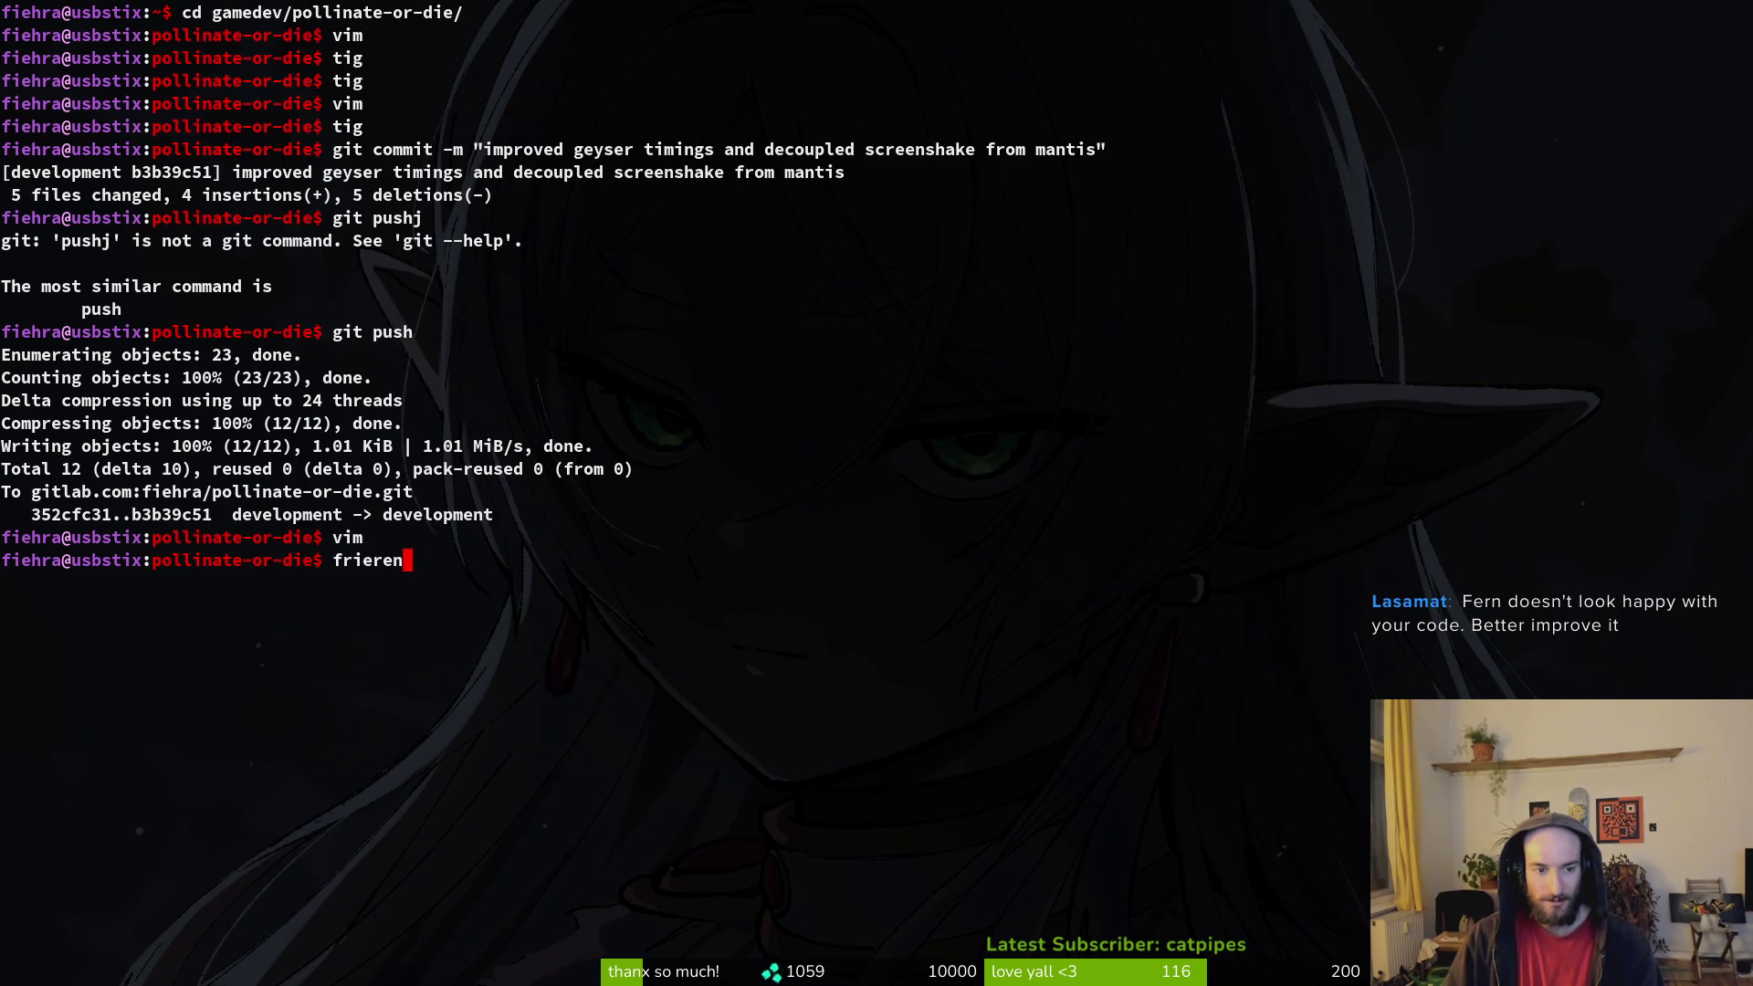
{"action": "key", "text": "Return"}
{"action": "type", "text": "cd"}
{"action": "key", "text": "Return"}
{"action": "type", "text": "re"}
{"action": "key", "text": "BackSpace"}
{"action": "key", "text": "BackSpace"}
{"action": "type", "text": "frieren"}
{"action": "key", "text": "Return"}
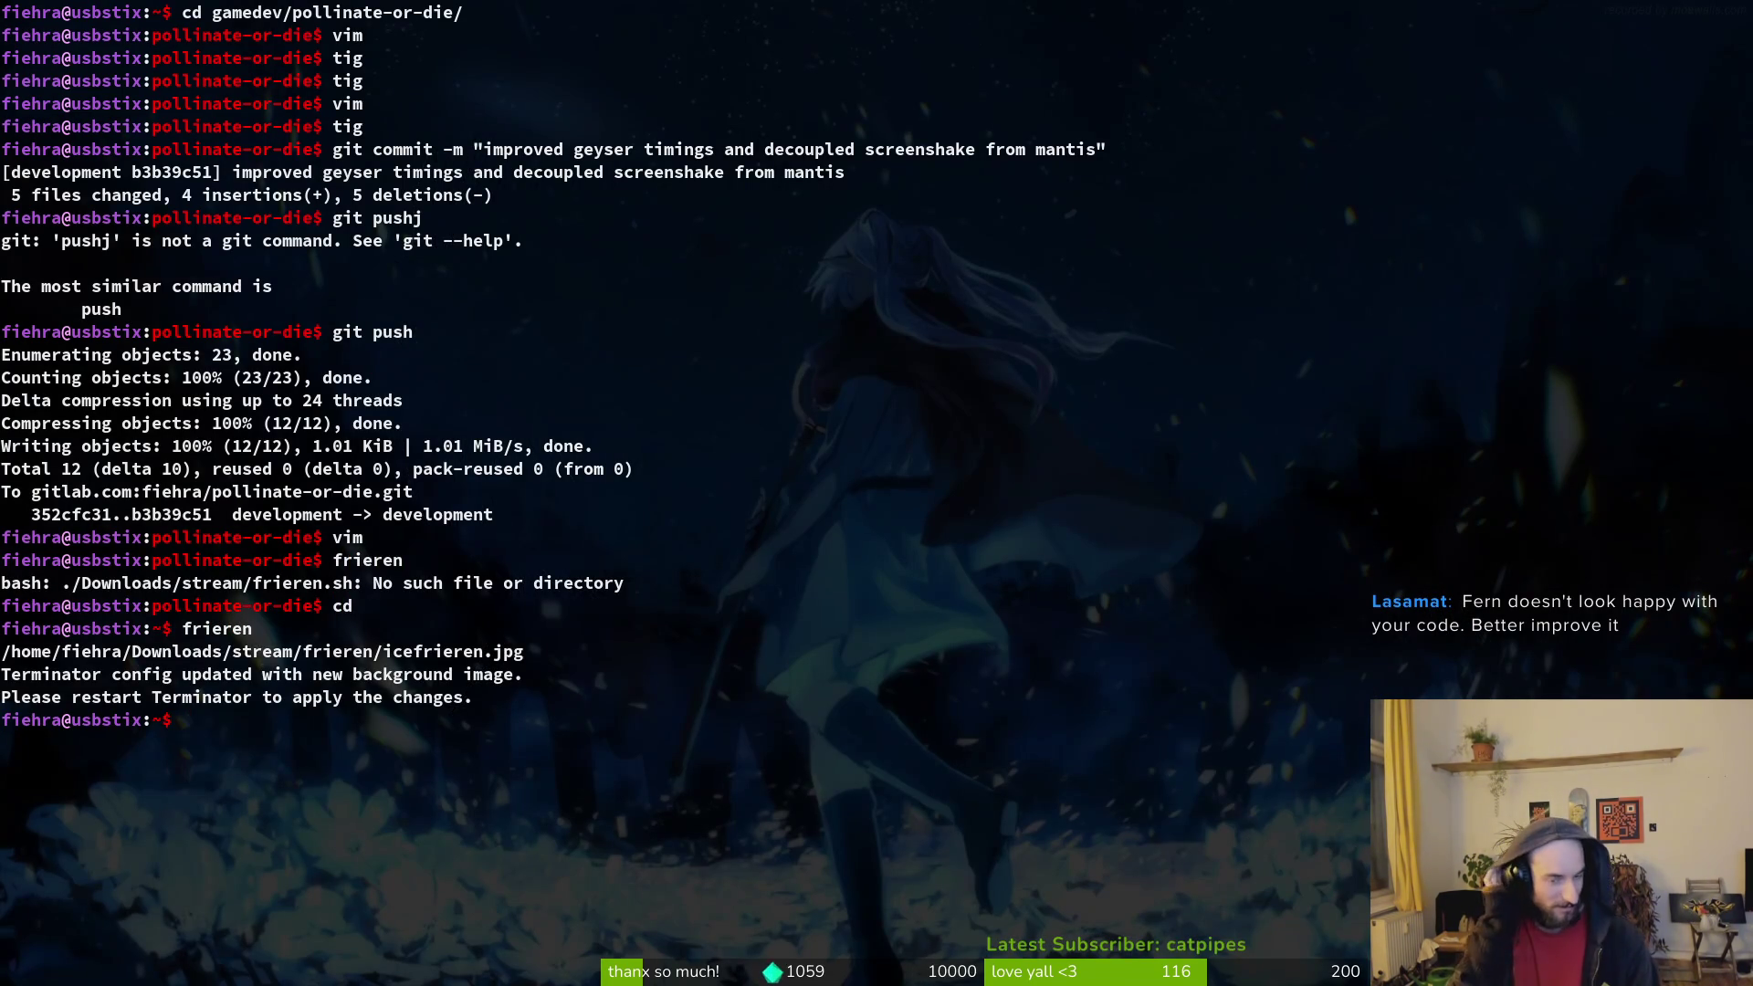
Step: Rerun frieren repeatedly until the thumb-1920-1343986.png background is set
{"action": "key", "text": "Up"}
{"action": "key", "text": "Return"}
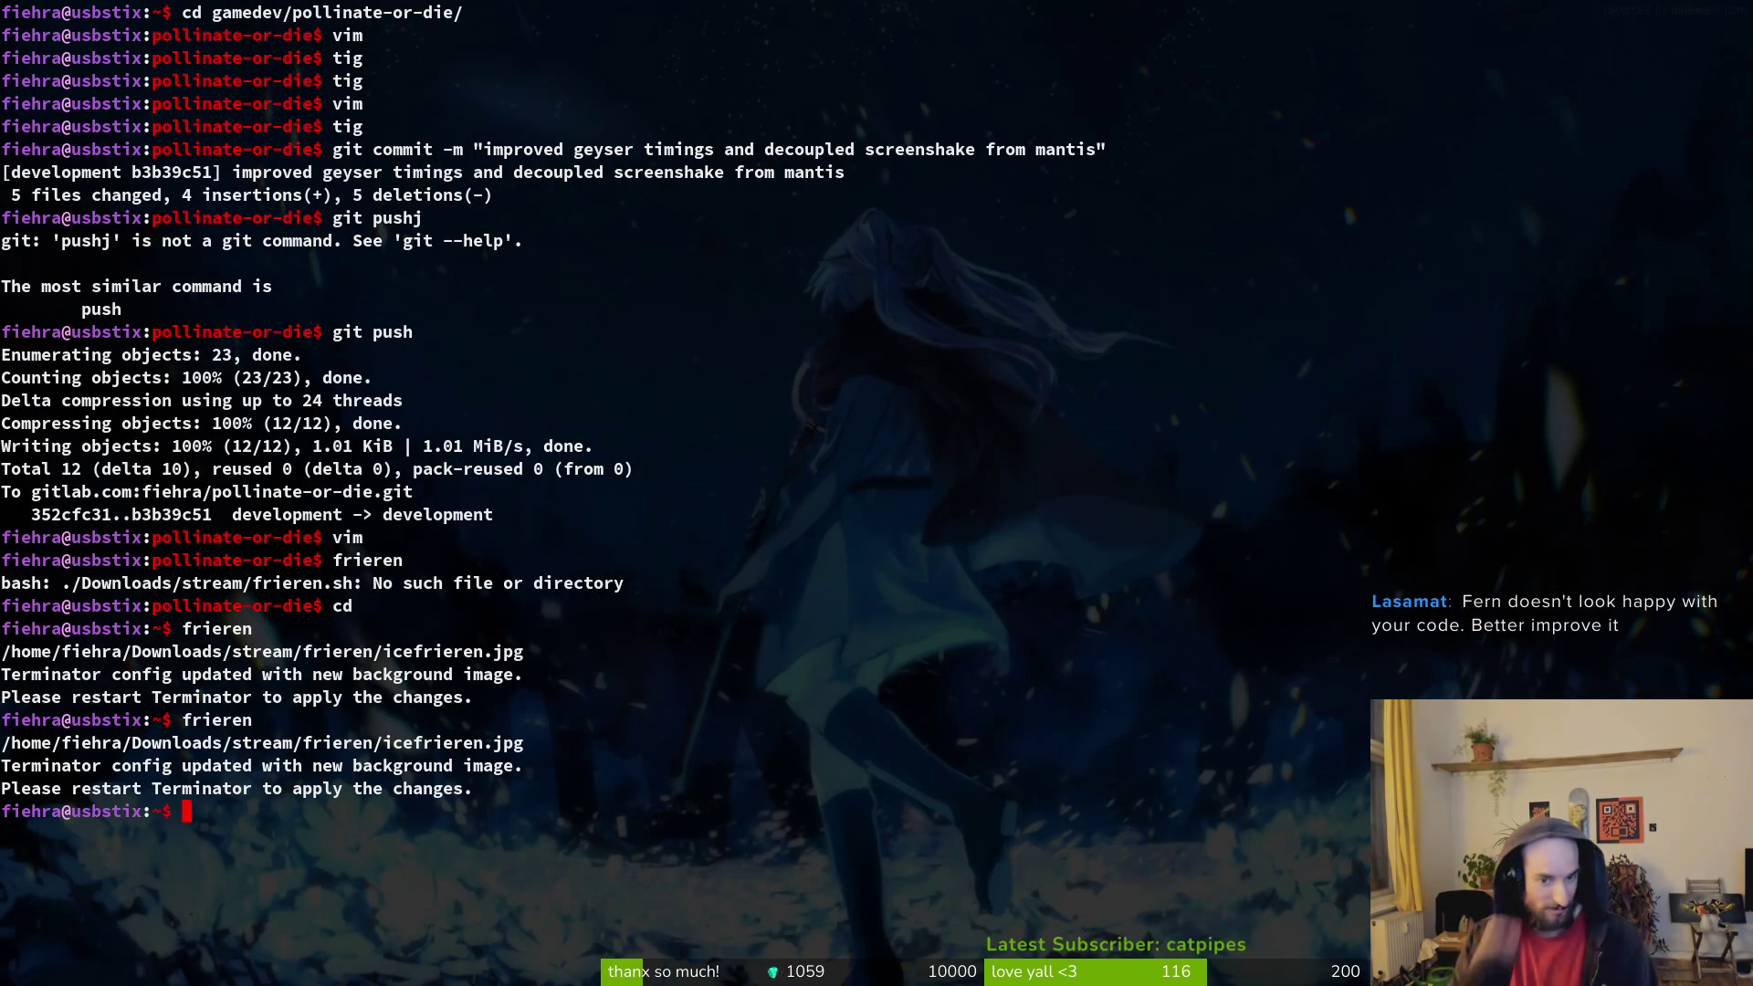
{"action": "key", "text": "Up"}
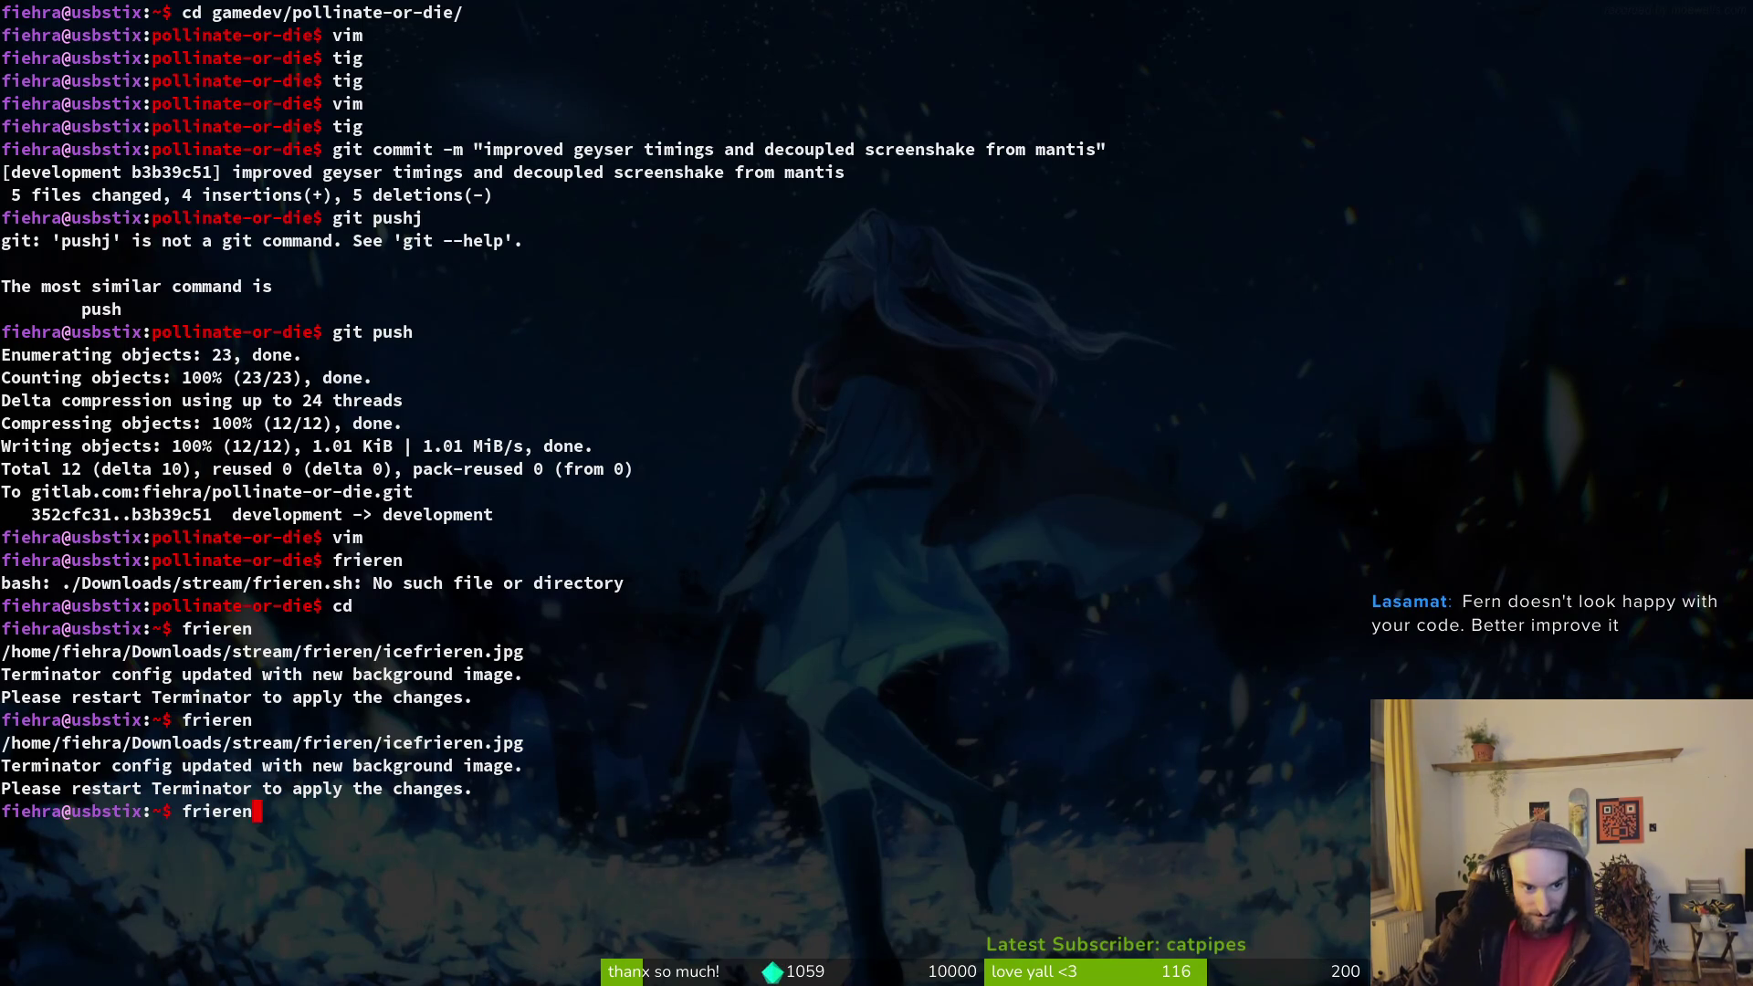
{"action": "key", "text": "Return"}
{"action": "key", "text": "Up"}
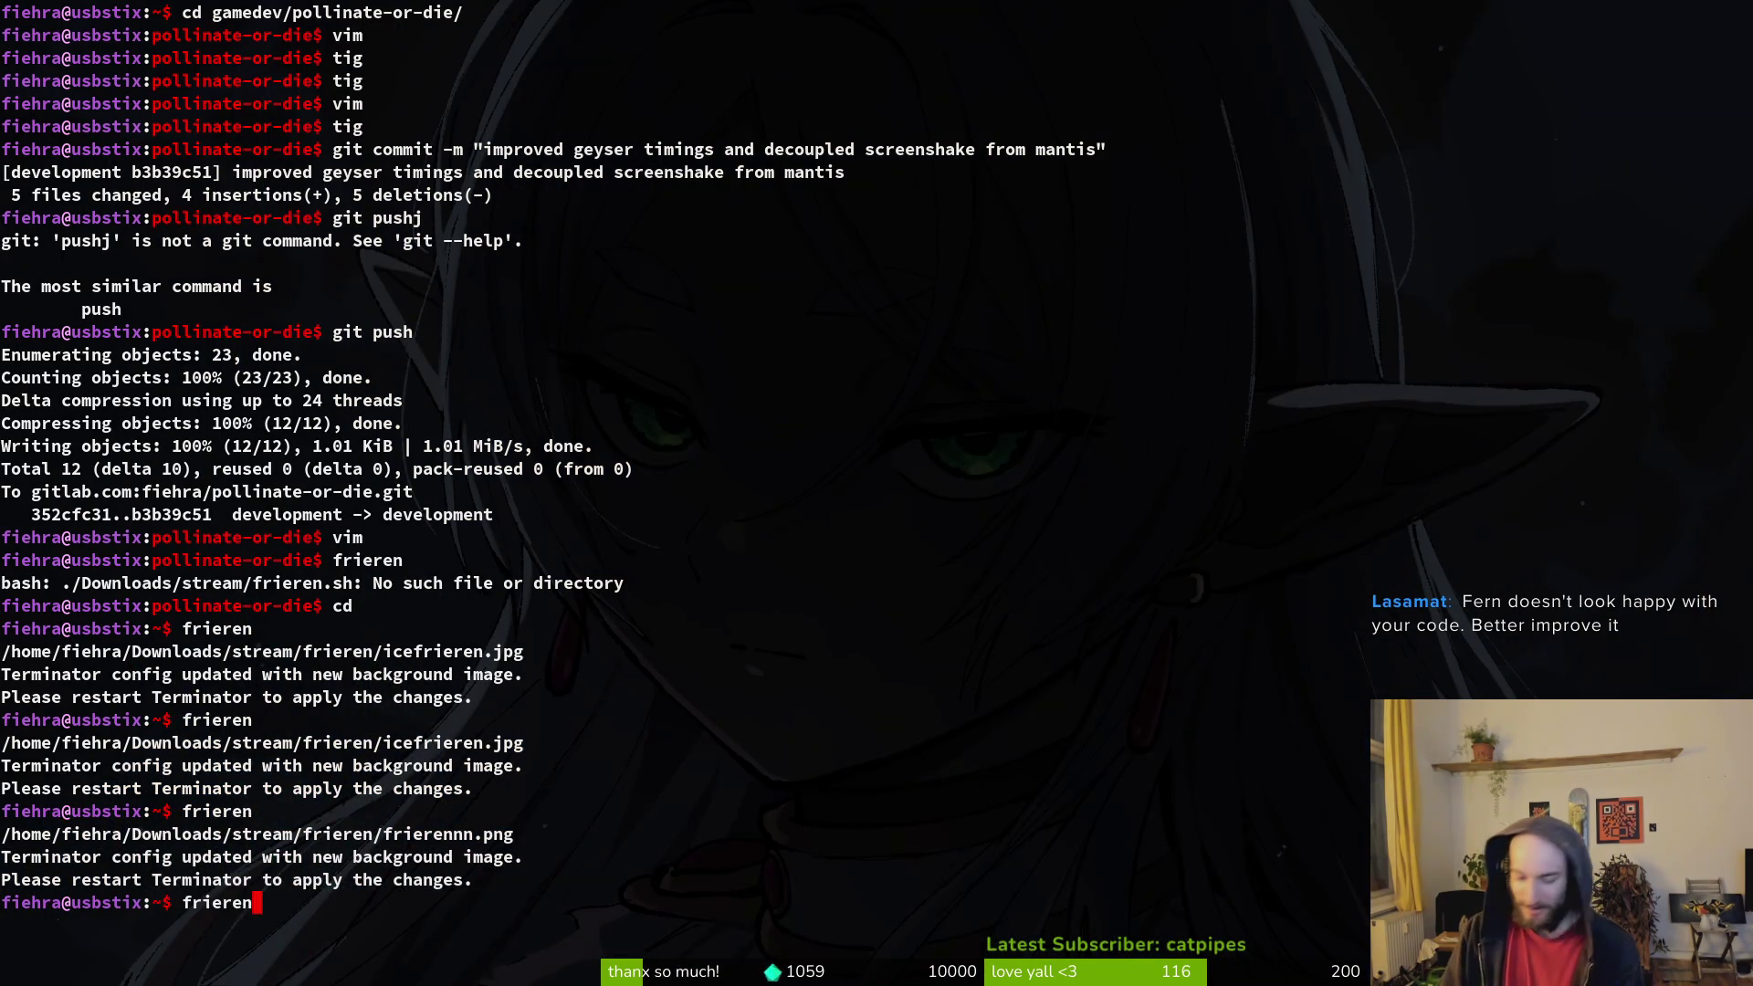
{"action": "key", "text": "Return"}
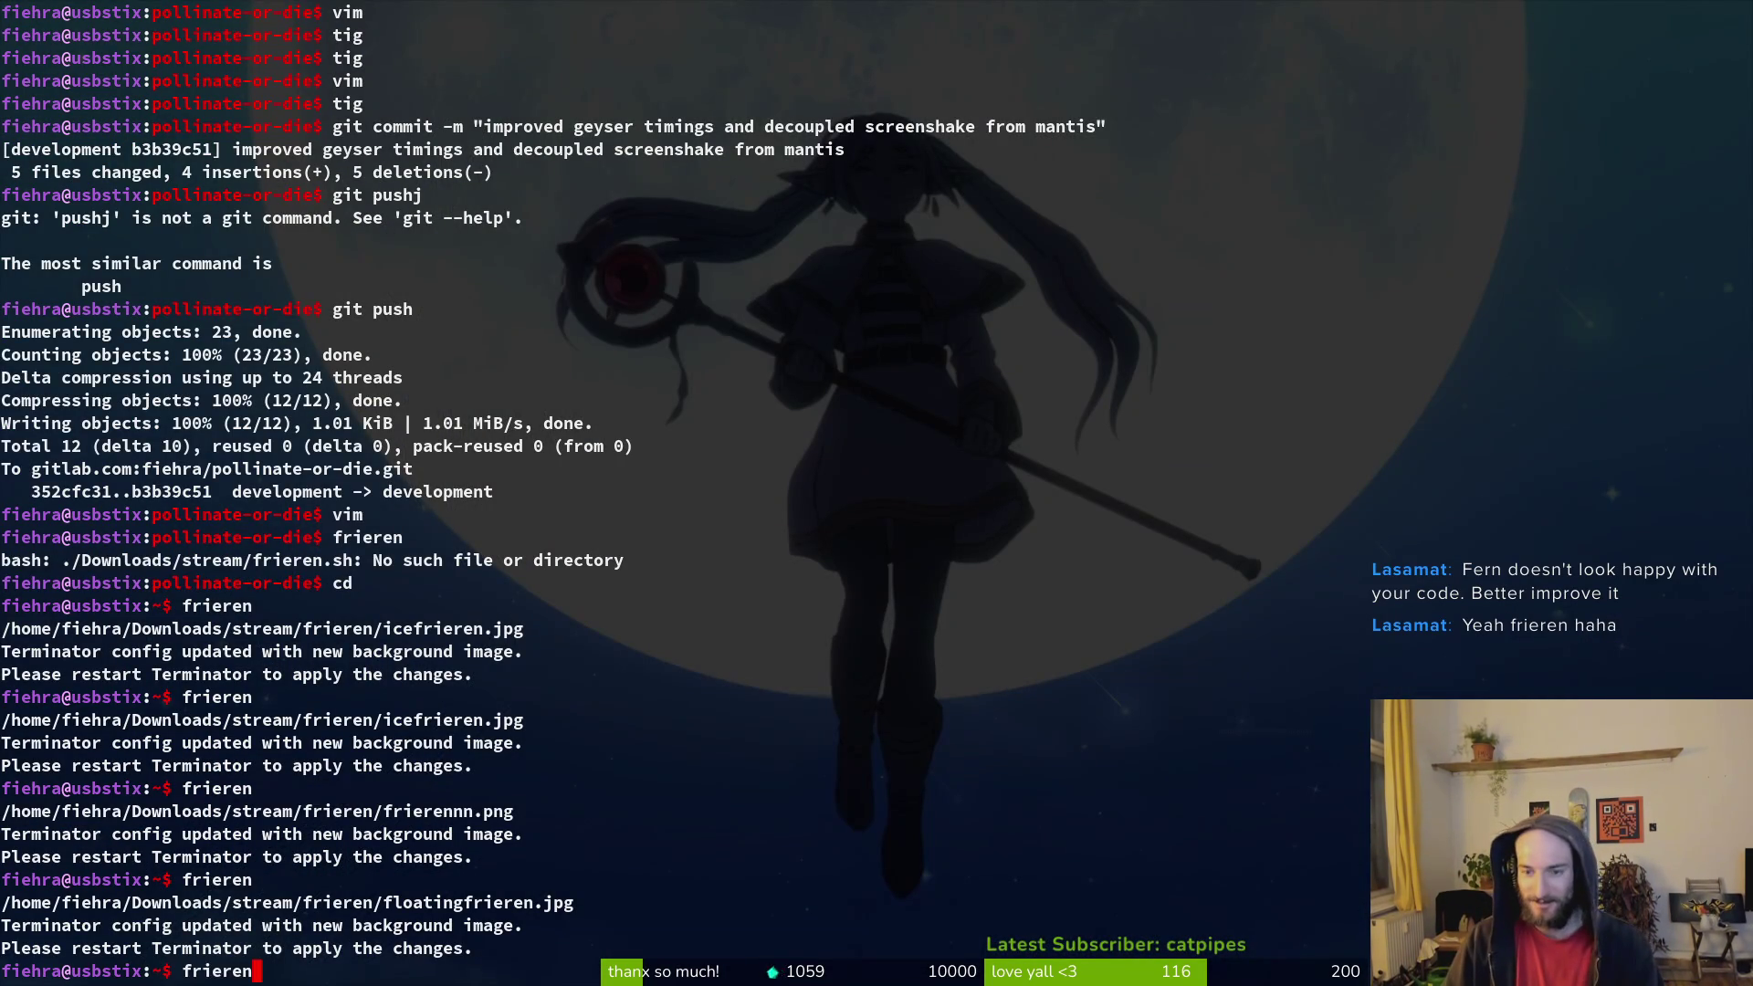
{"action": "key", "text": "Up"}
{"action": "key", "text": "Return"}
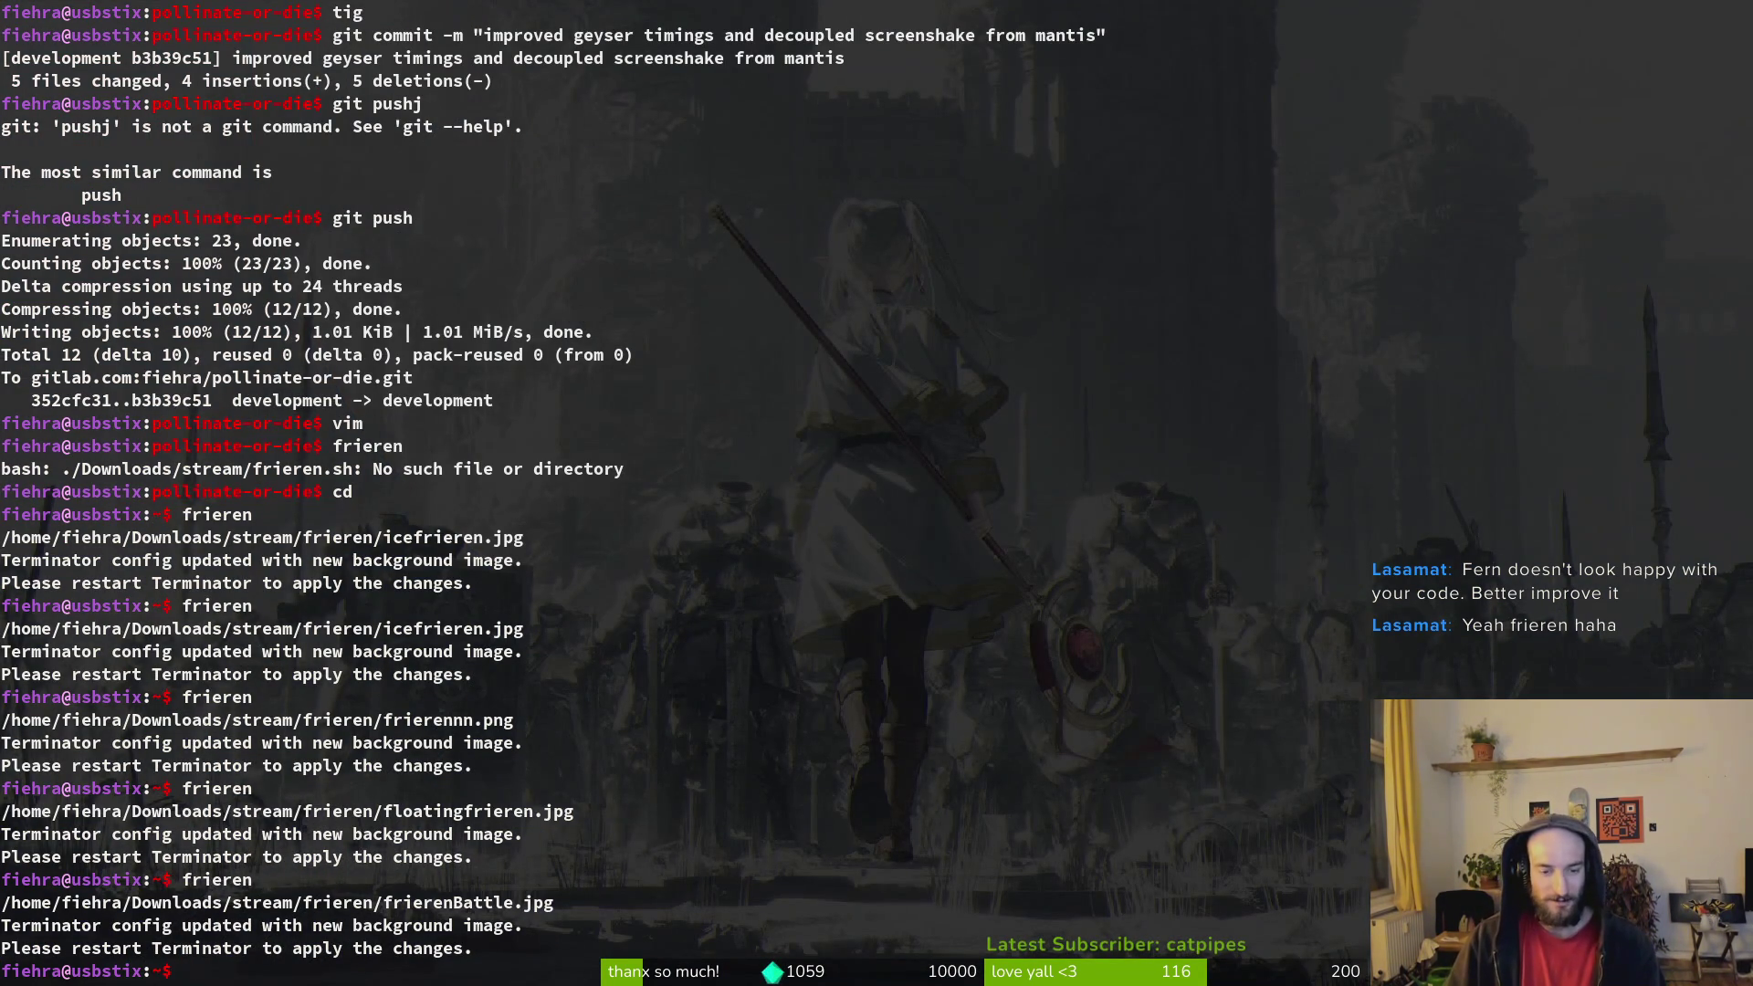
{"action": "key", "text": "Up"}
{"action": "key", "text": "Return"}
{"action": "key", "text": "Up"}
{"action": "key", "text": "Return"}
{"action": "key", "text": "Up"}
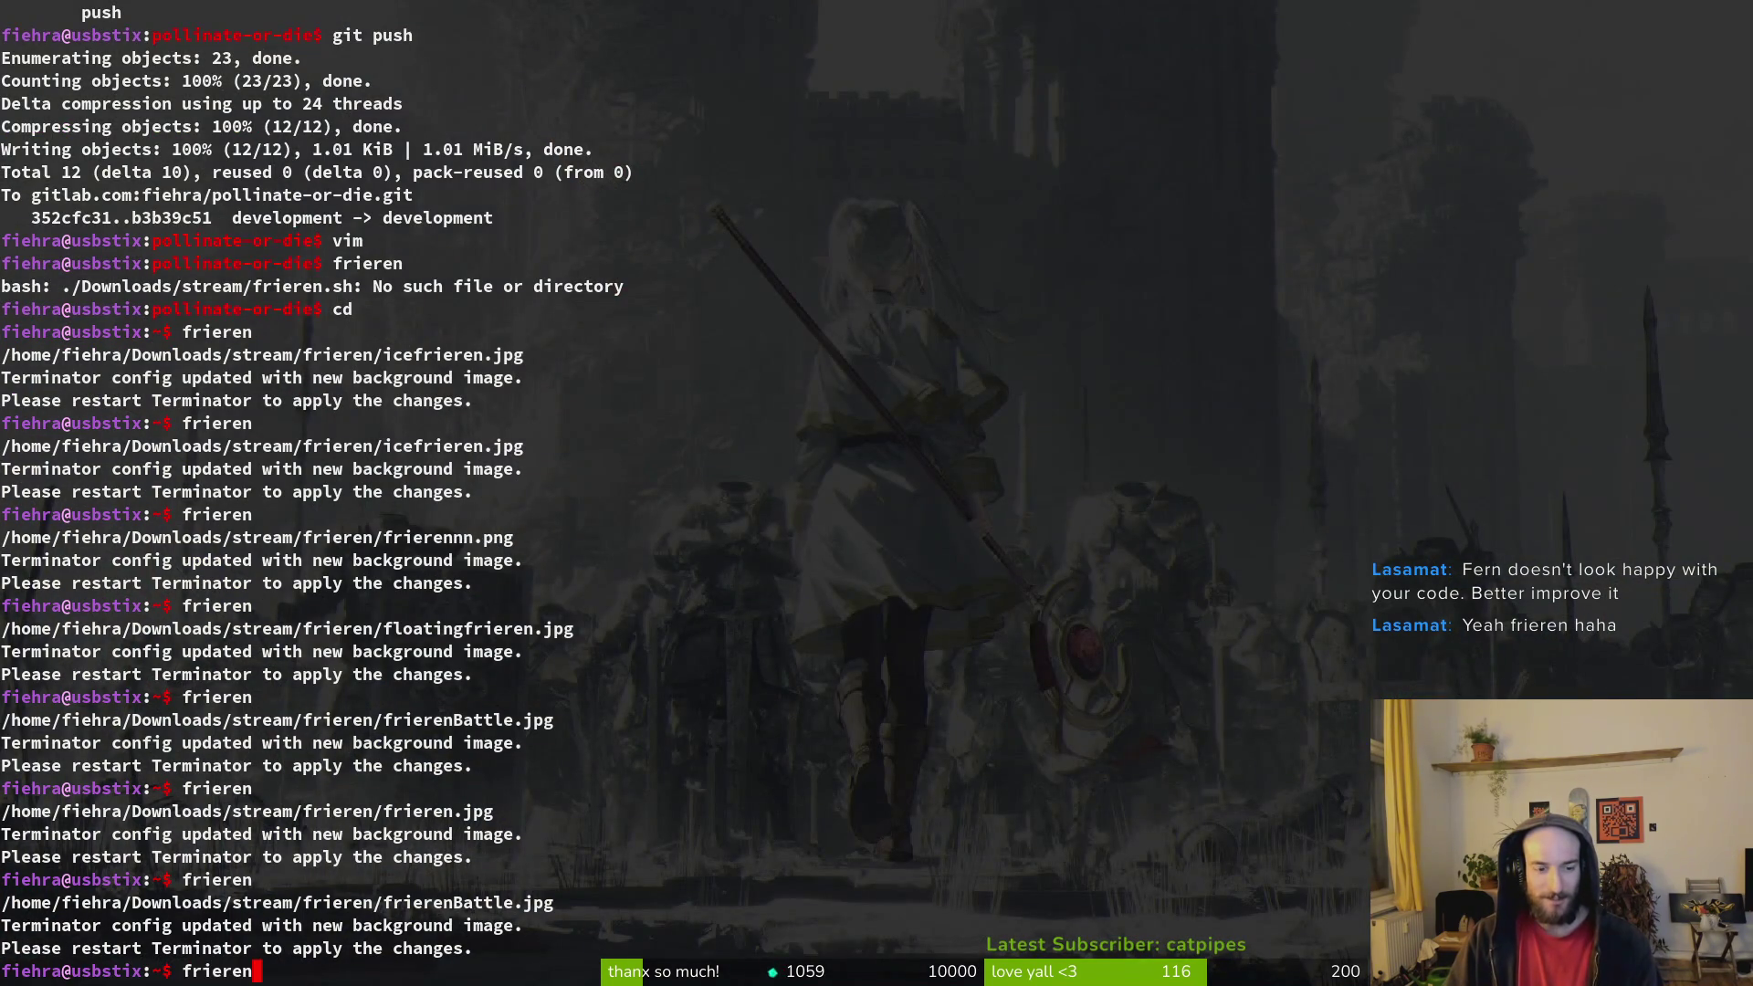
{"action": "key", "text": "Return"}
{"action": "key", "text": "Up"}
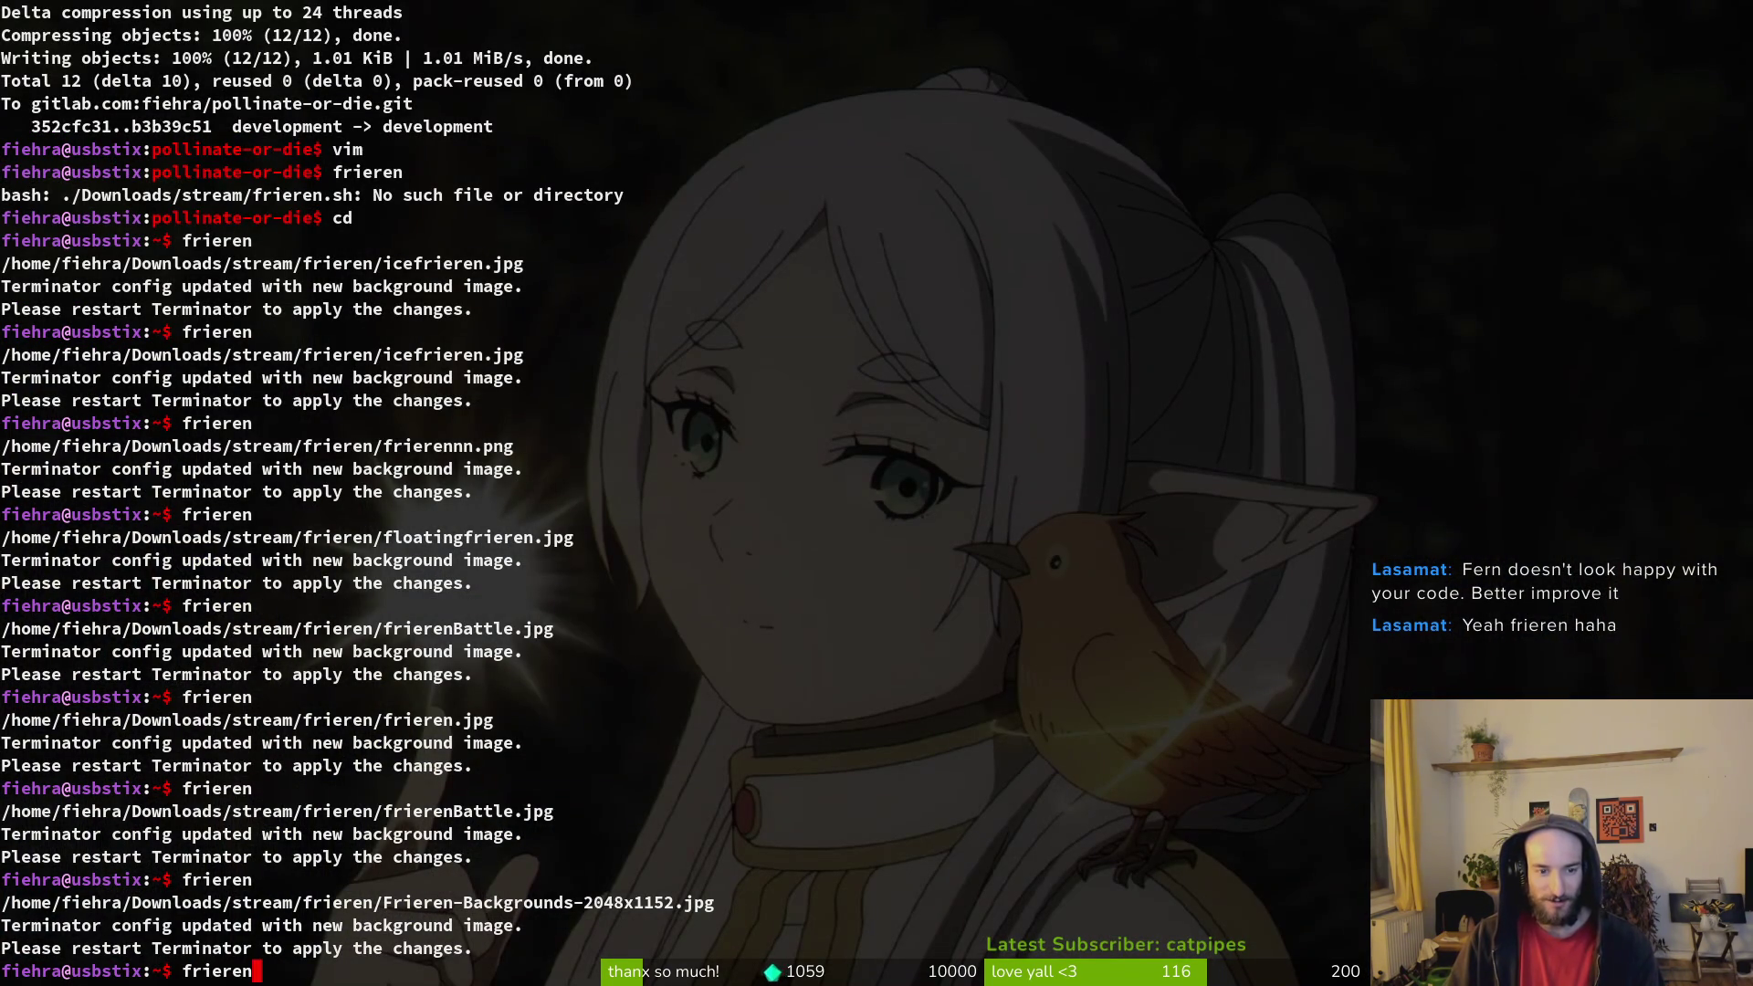
{"action": "key", "text": "Return"}
{"action": "key", "text": "Up"}
{"action": "key", "text": "Return"}
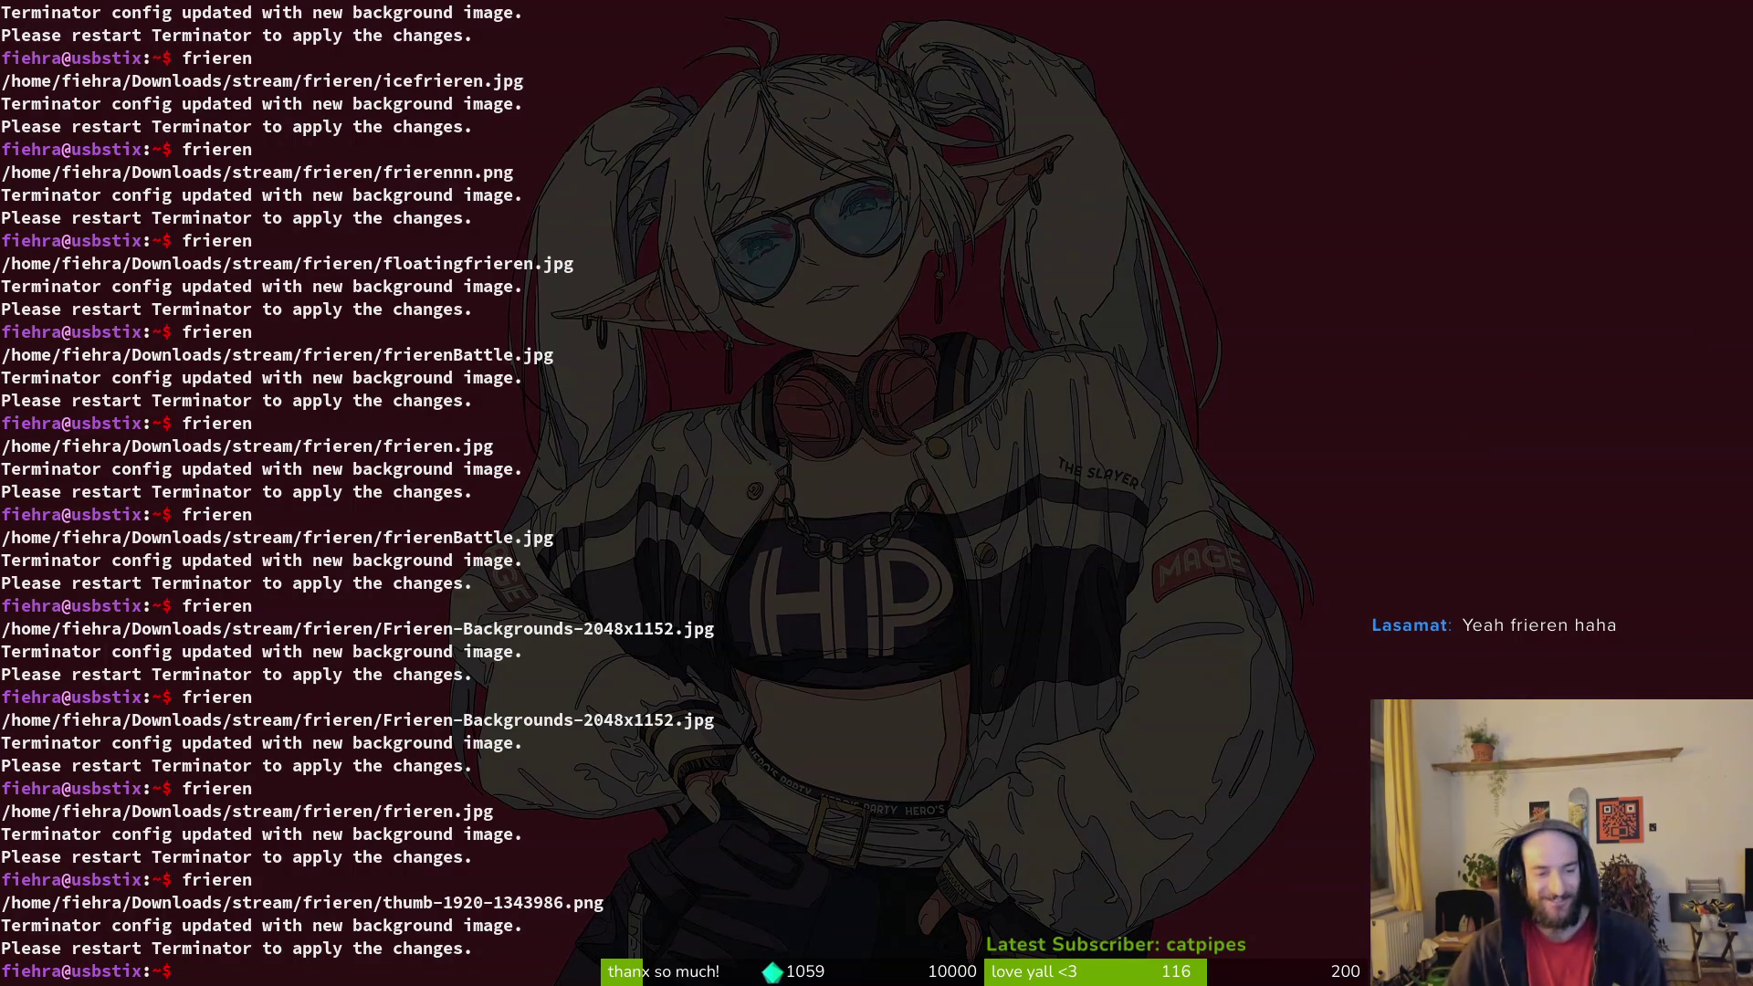
Step: Clear the terminal, go into gamedev/pollinate-or-die/, and open it with 'nvim .'
{"action": "key", "text": "ctrl+l"}
{"action": "type", "text": "cd gamedev/pollinate-or-die/"}
{"action": "key", "text": "Return"}
{"action": "type", "text": "nvim ."}
{"action": "key", "text": "Return"}
Step: Fuzzy-find and open dash_center.gd in Neovim, then quit with :q
{"action": "key", "text": "space"}
{"action": "key", "text": "f"}
{"action": "key", "text": "f"}
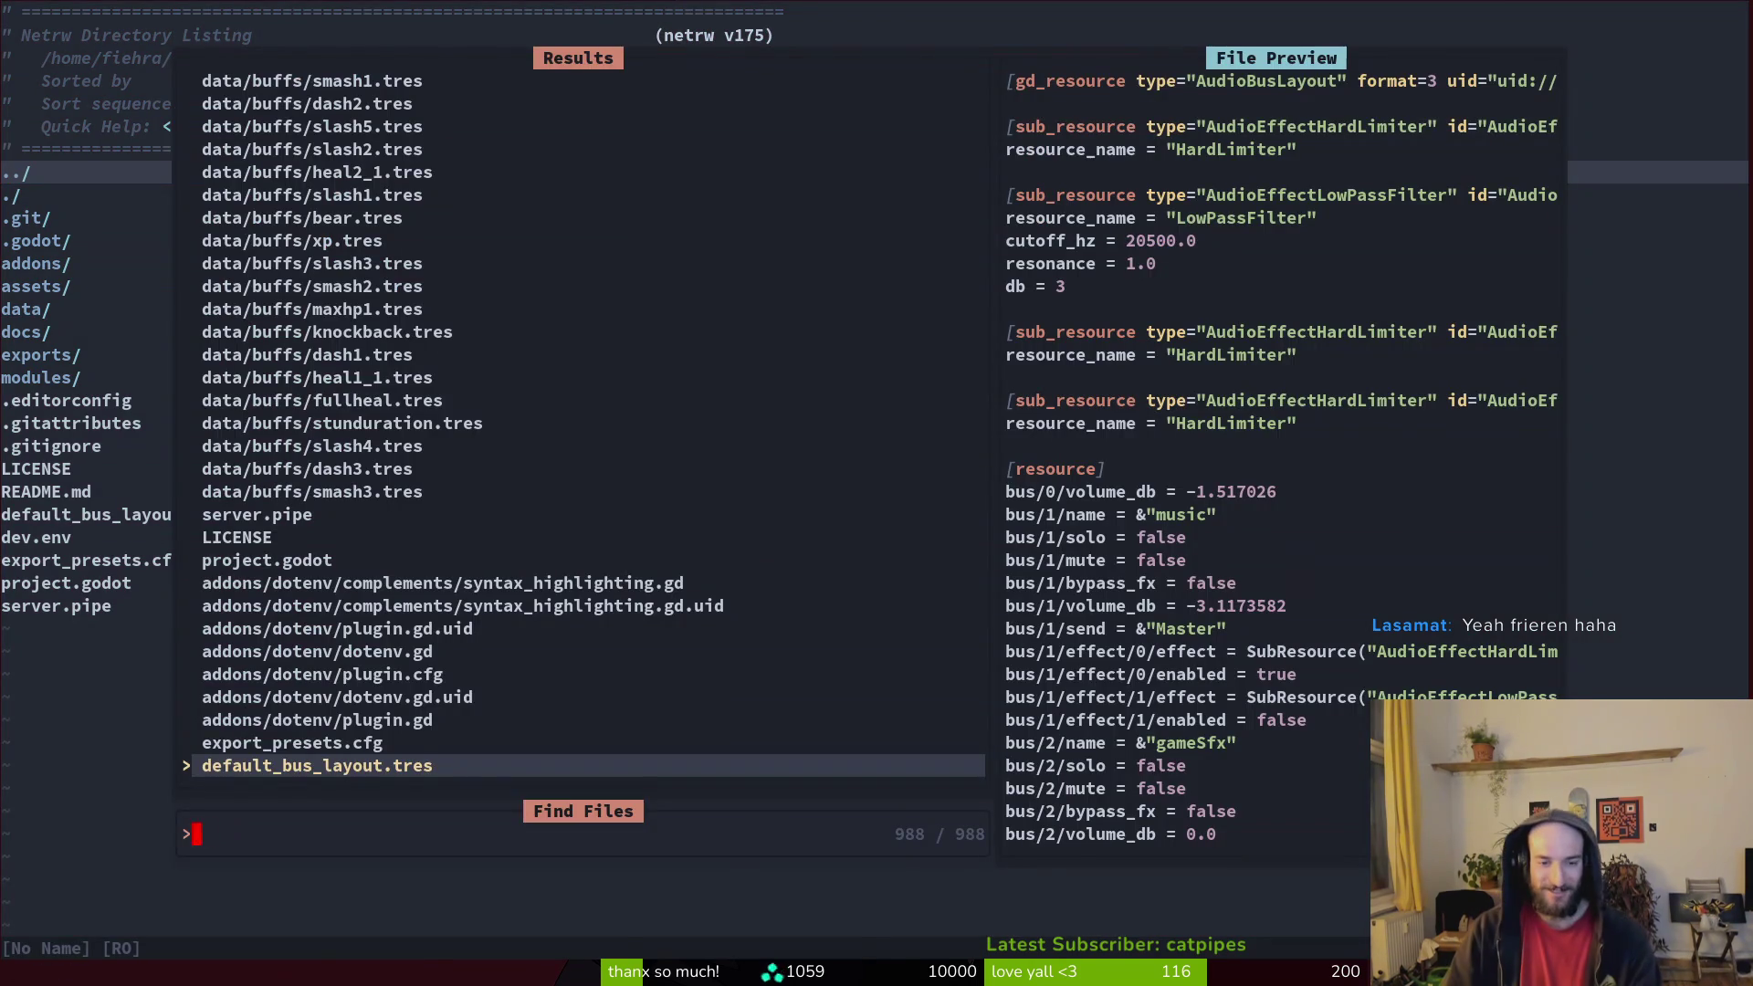
{"action": "key", "text": "Escape"}
{"action": "key", "text": "space"}
{"action": "key", "text": "f"}
{"action": "key", "text": "f"}
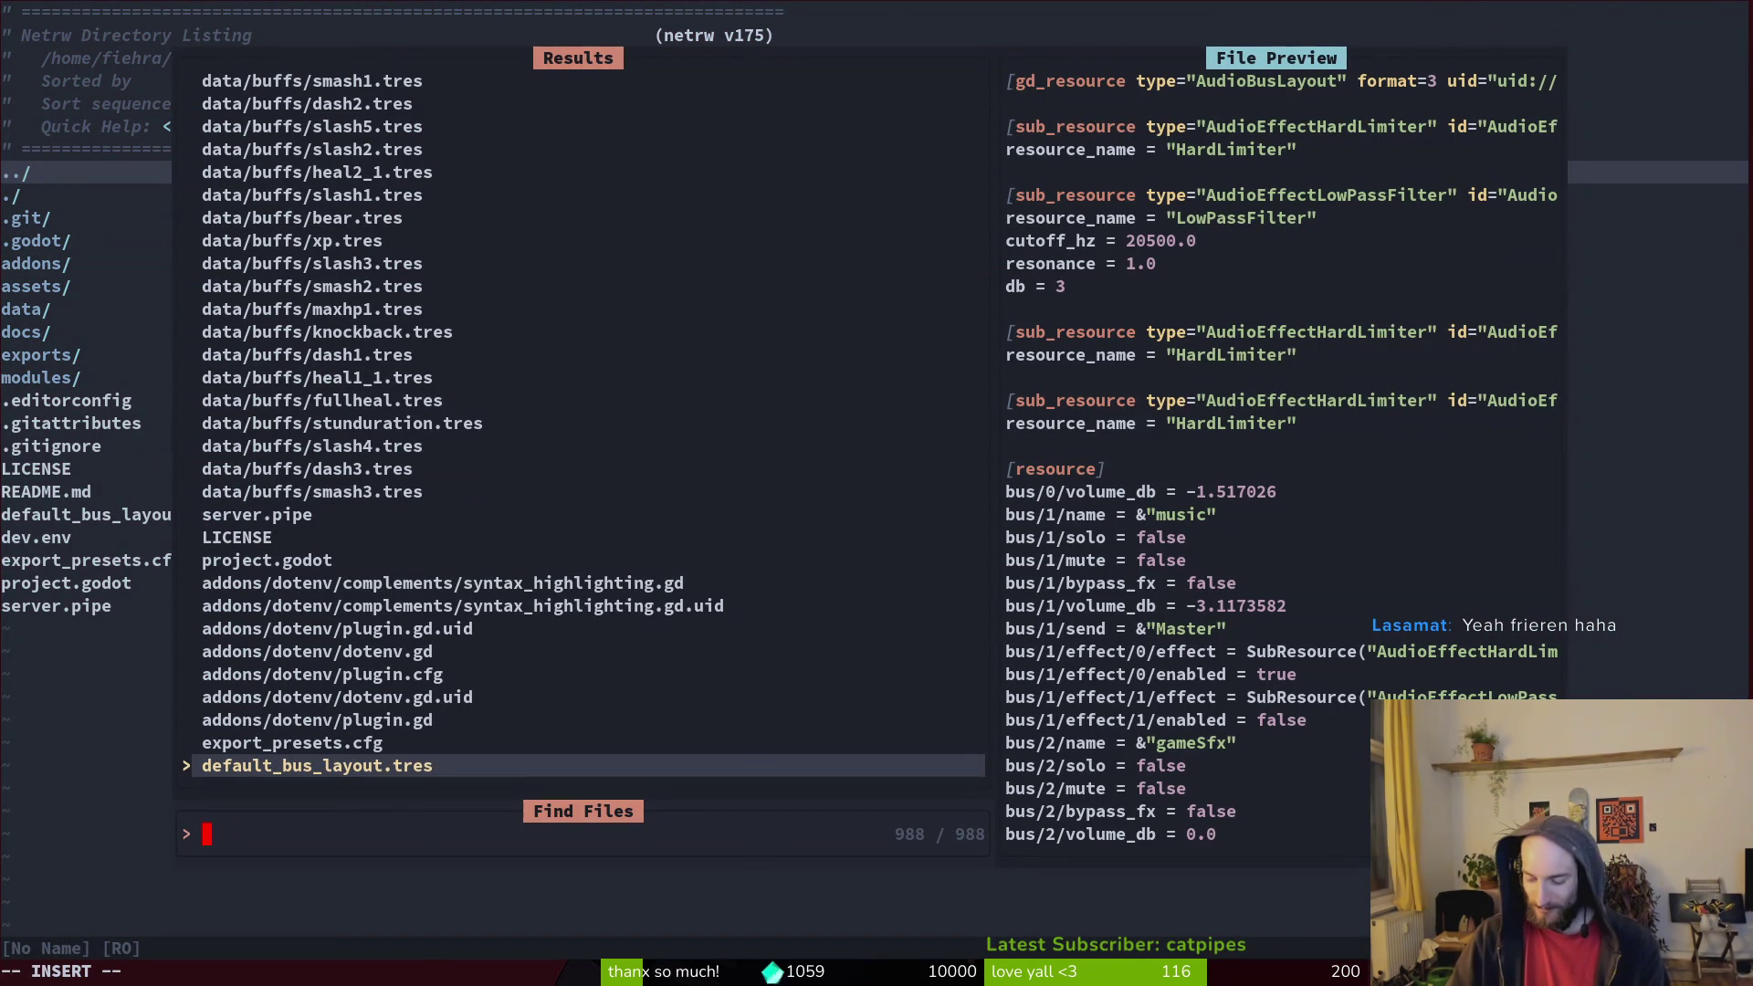
{"action": "type", "text": "dashce"}
{"action": "key", "text": "Return"}
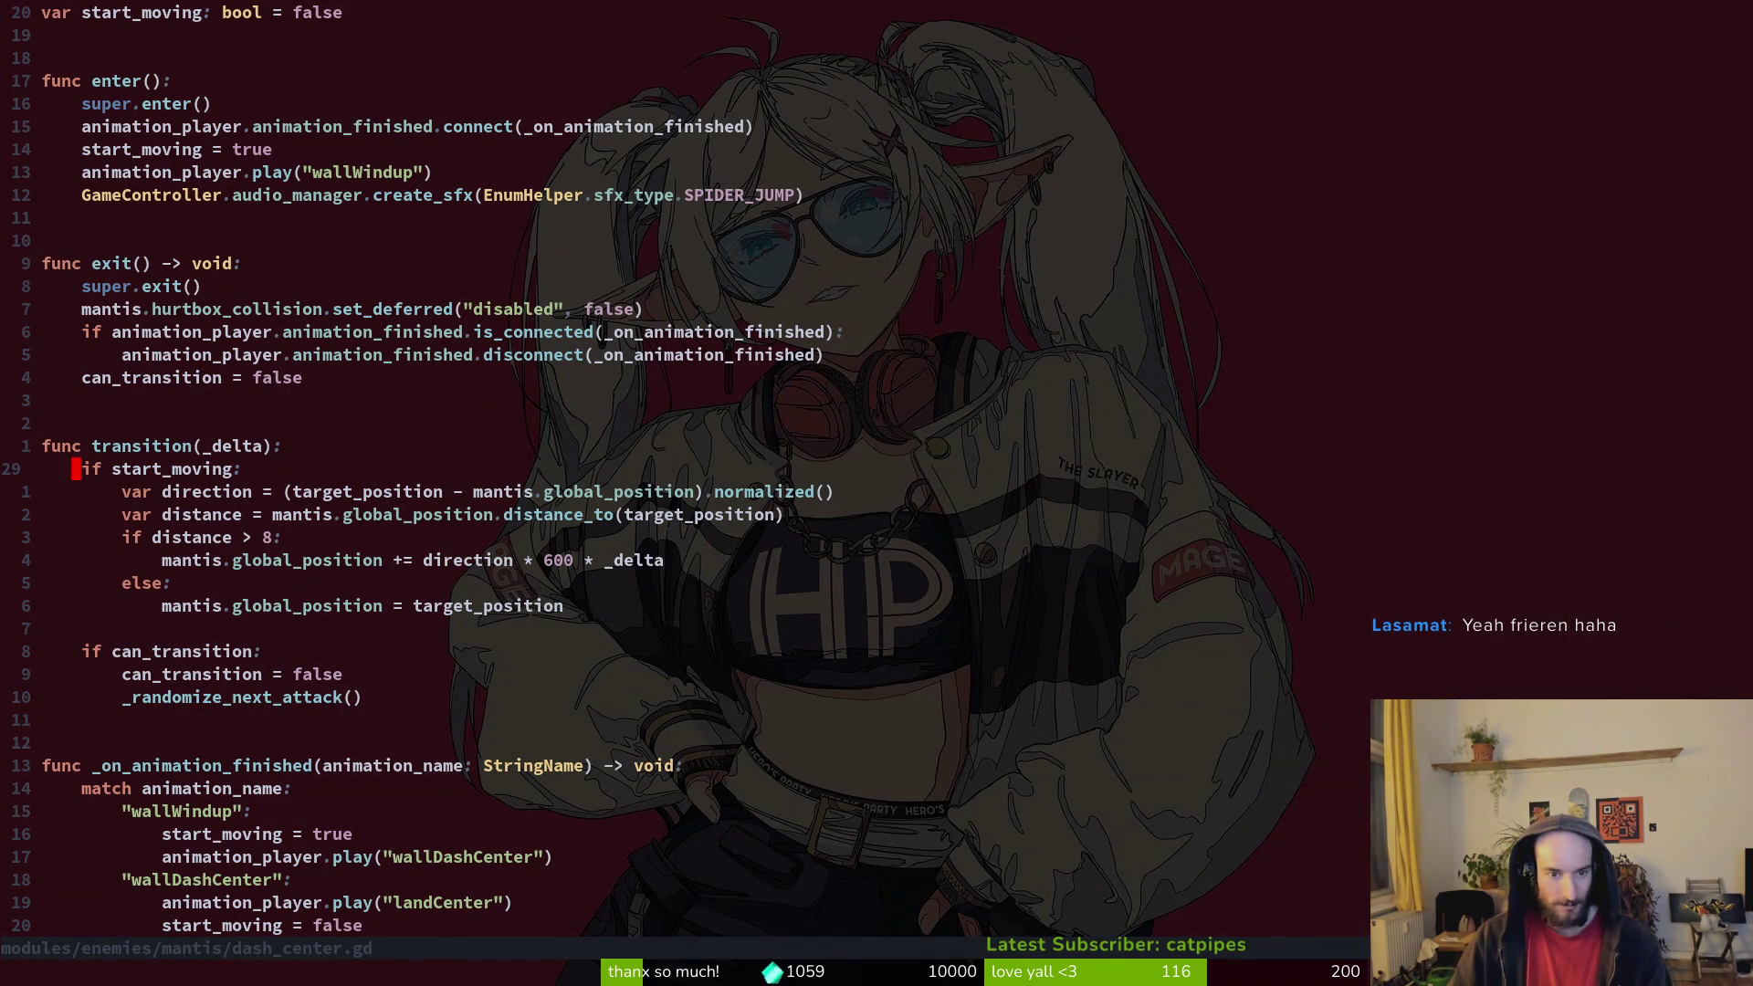
{"action": "type", "text": ":q"}
{"action": "key", "text": "Return"}
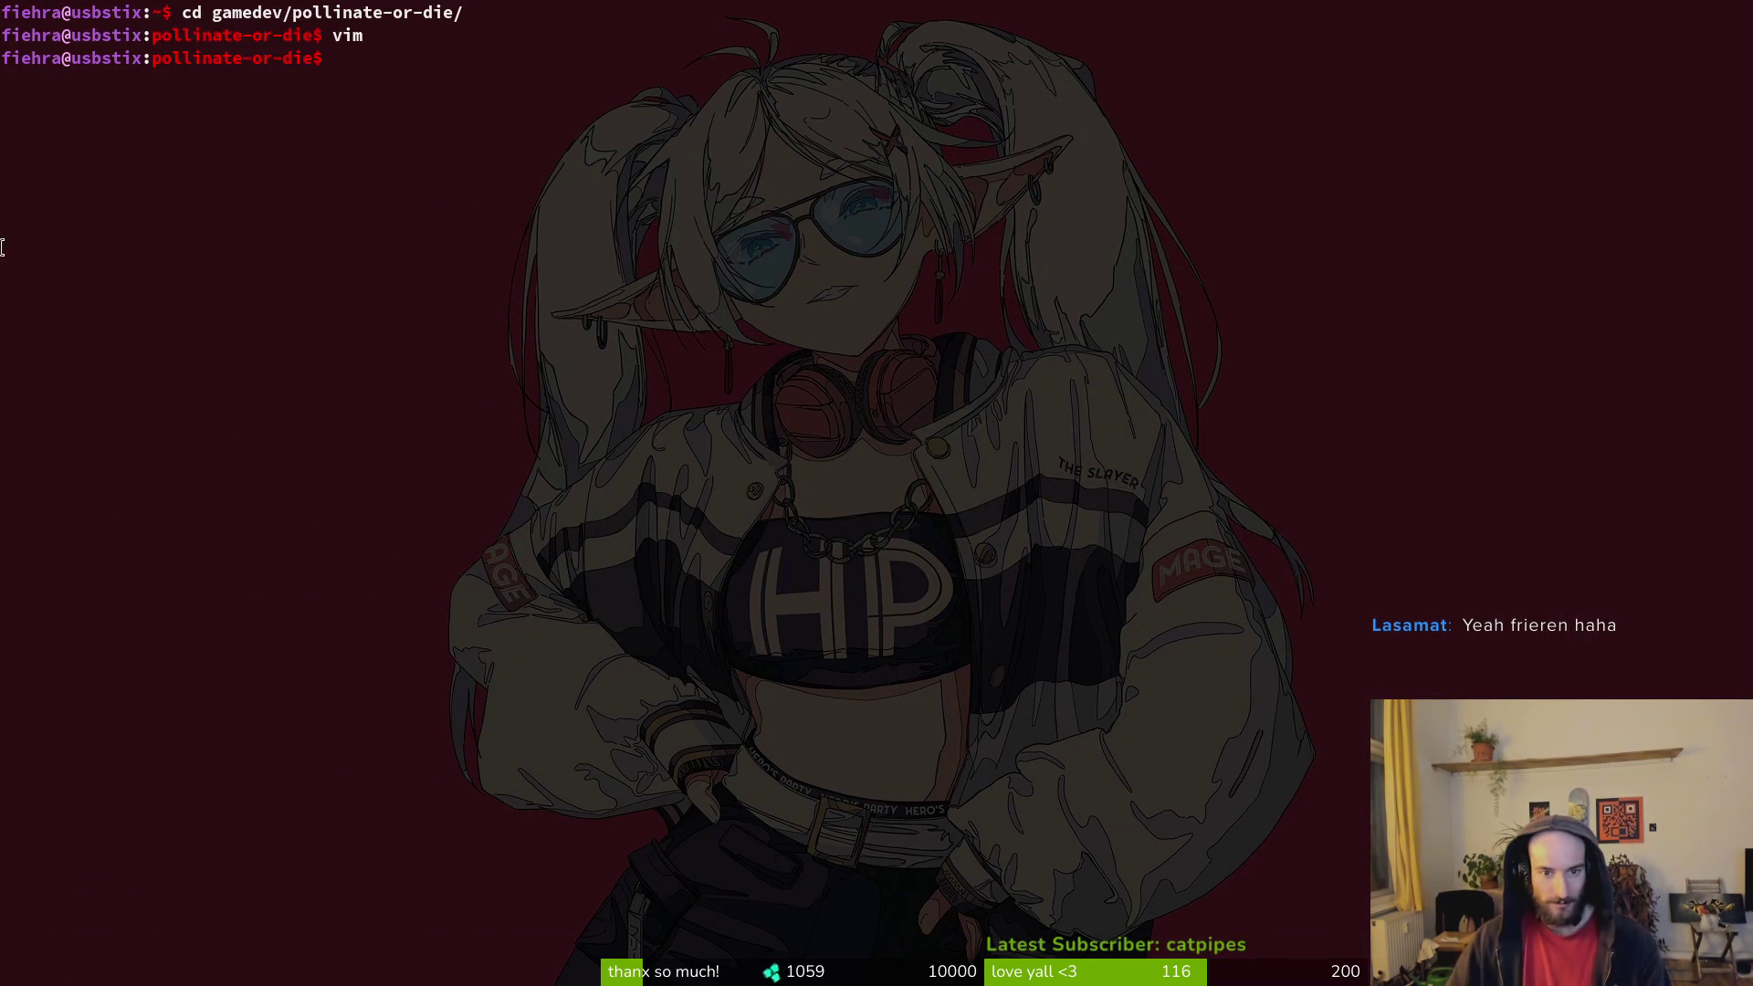
Step: Darken the profile's background image shading slightly in Terminator Preferences
{"action": "right_click", "coordinate": [3, 249]}
{"action": "key", "text": "Escape"}
{"action": "right_click", "coordinate": [335, 581]}
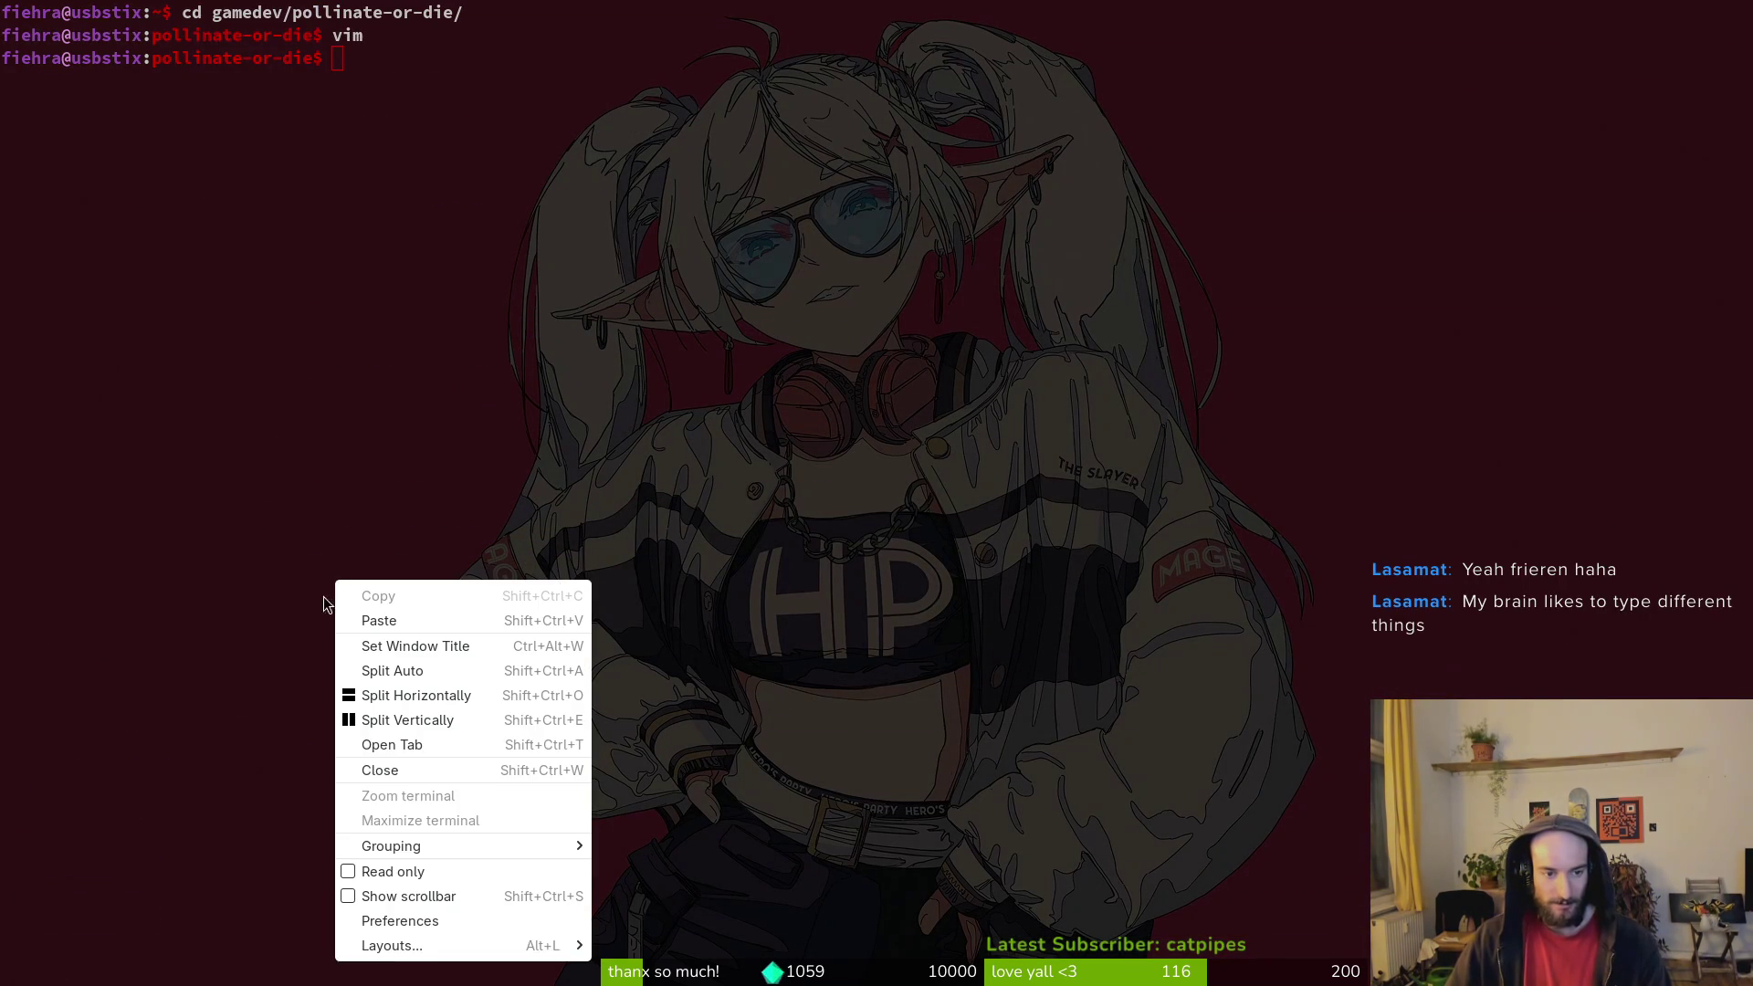
{"action": "left_click", "coordinate": [476, 920]}
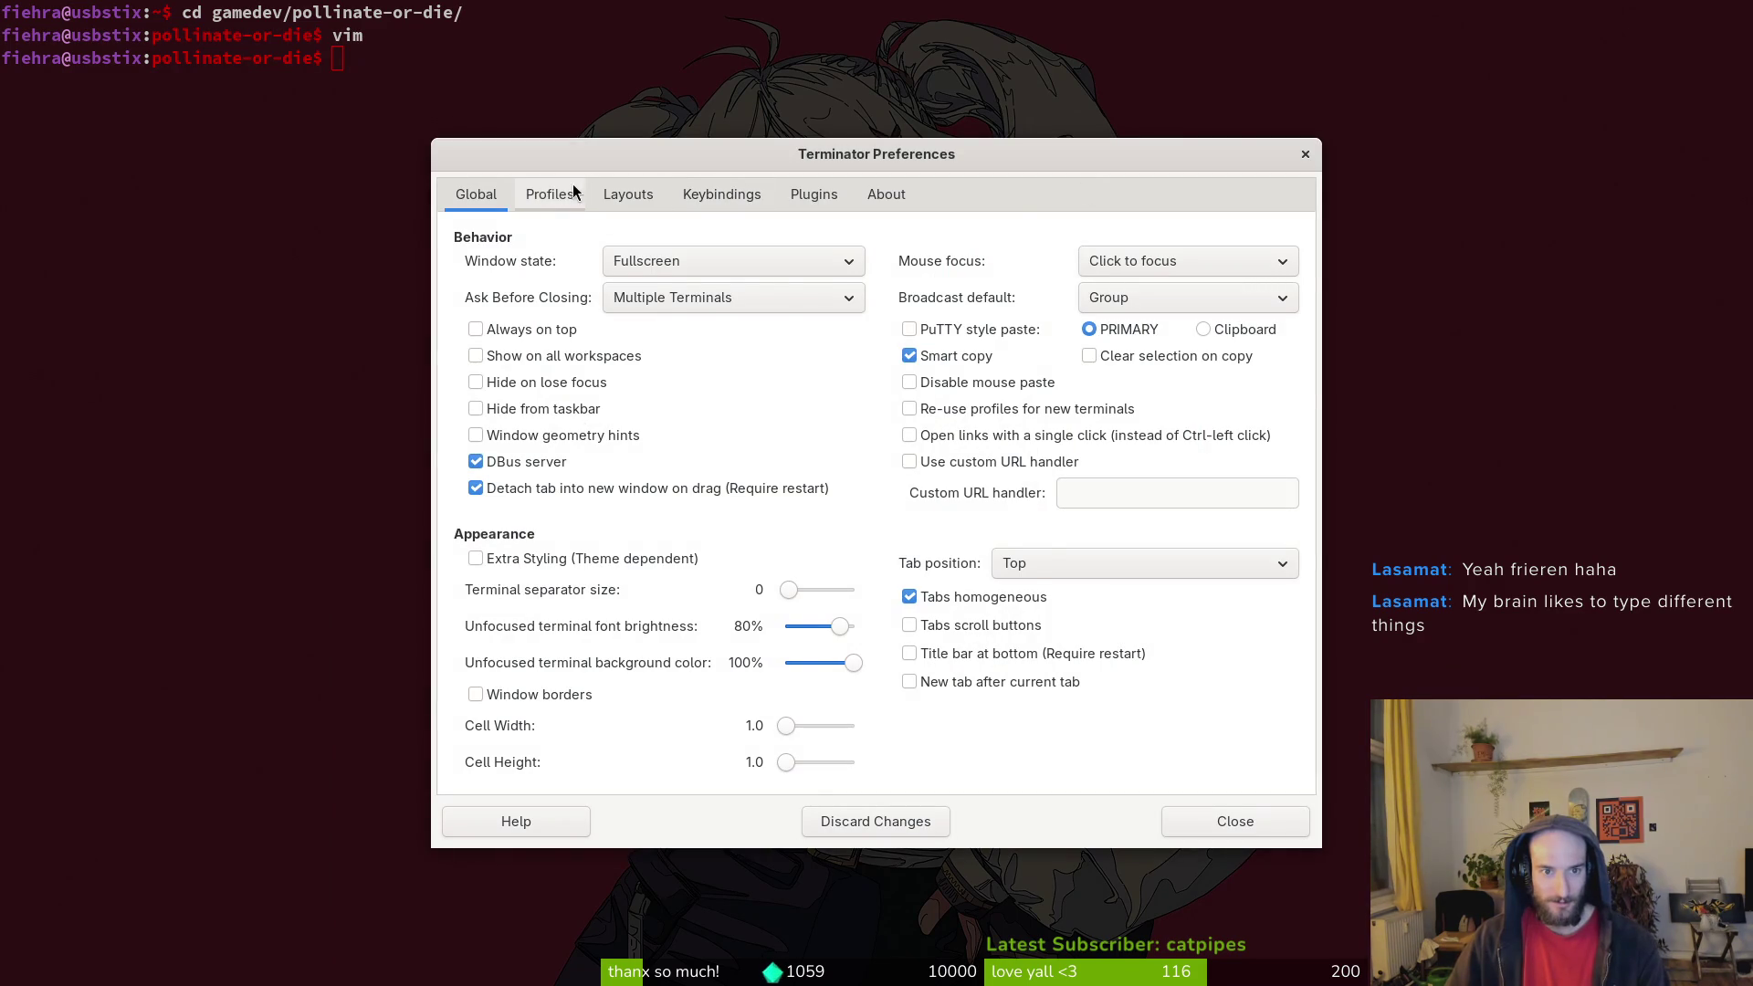
{"action": "left_click", "coordinate": [549, 194]}
{"action": "left_click", "coordinate": [925, 245]}
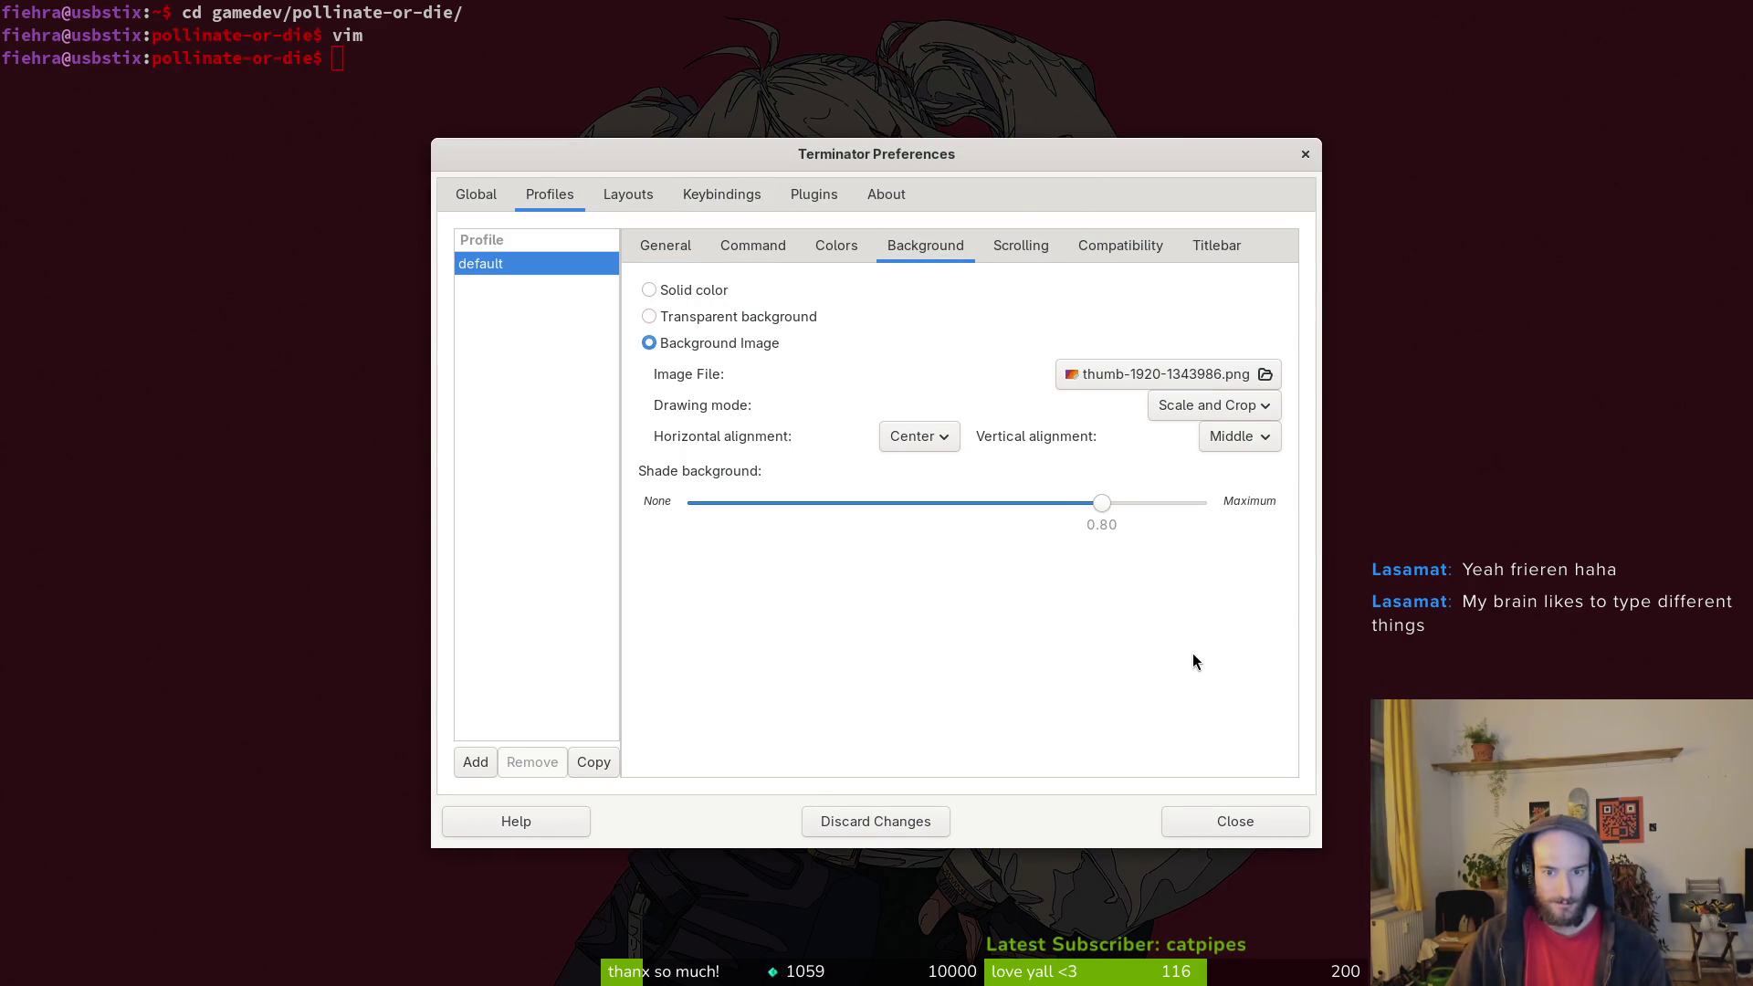
{"action": "left_click_drag", "start_coordinate": [1102, 507], "coordinate": [1123, 512]}
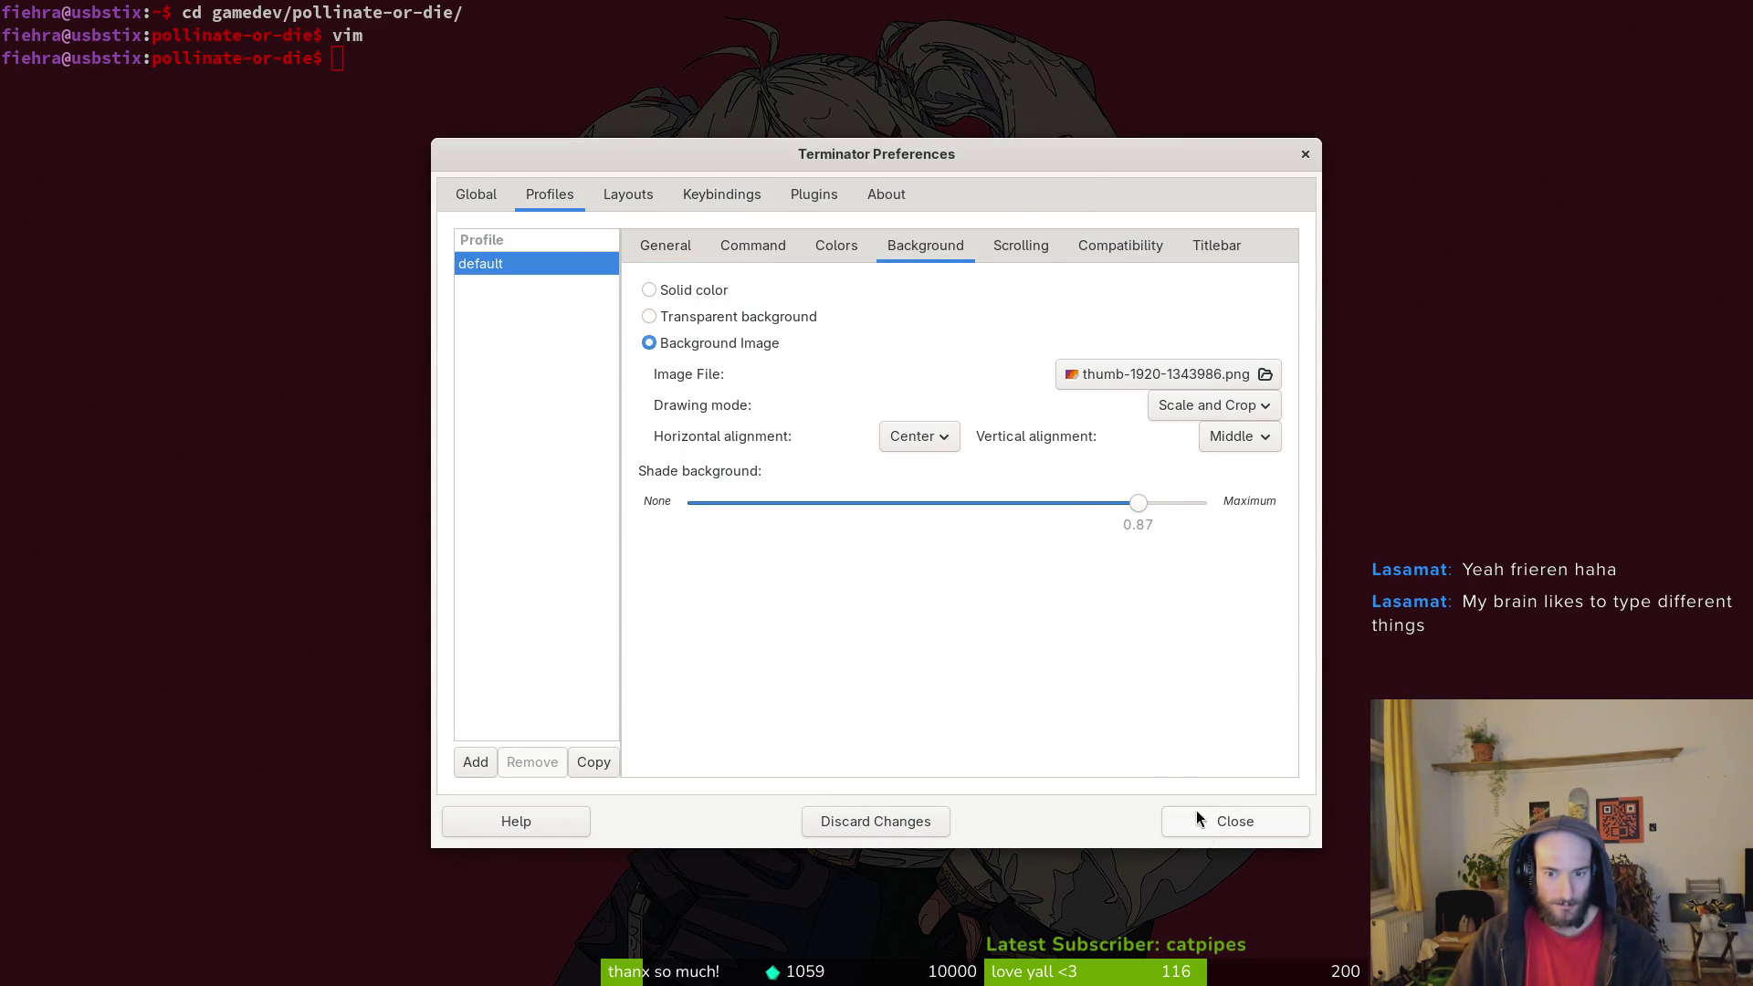
{"action": "left_click", "coordinate": [1232, 828]}
Step: Readjust the Shade background slider to 0.84 and close Preferences
{"action": "right_click", "coordinate": [479, 456]}
{"action": "left_click", "coordinate": [577, 796]}
{"action": "left_click", "coordinate": [550, 195]}
{"action": "left_click", "coordinate": [927, 247]}
{"action": "left_click_drag", "start_coordinate": [1139, 503], "coordinate": [1123, 503]}
{"action": "left_click", "coordinate": [1235, 829]}
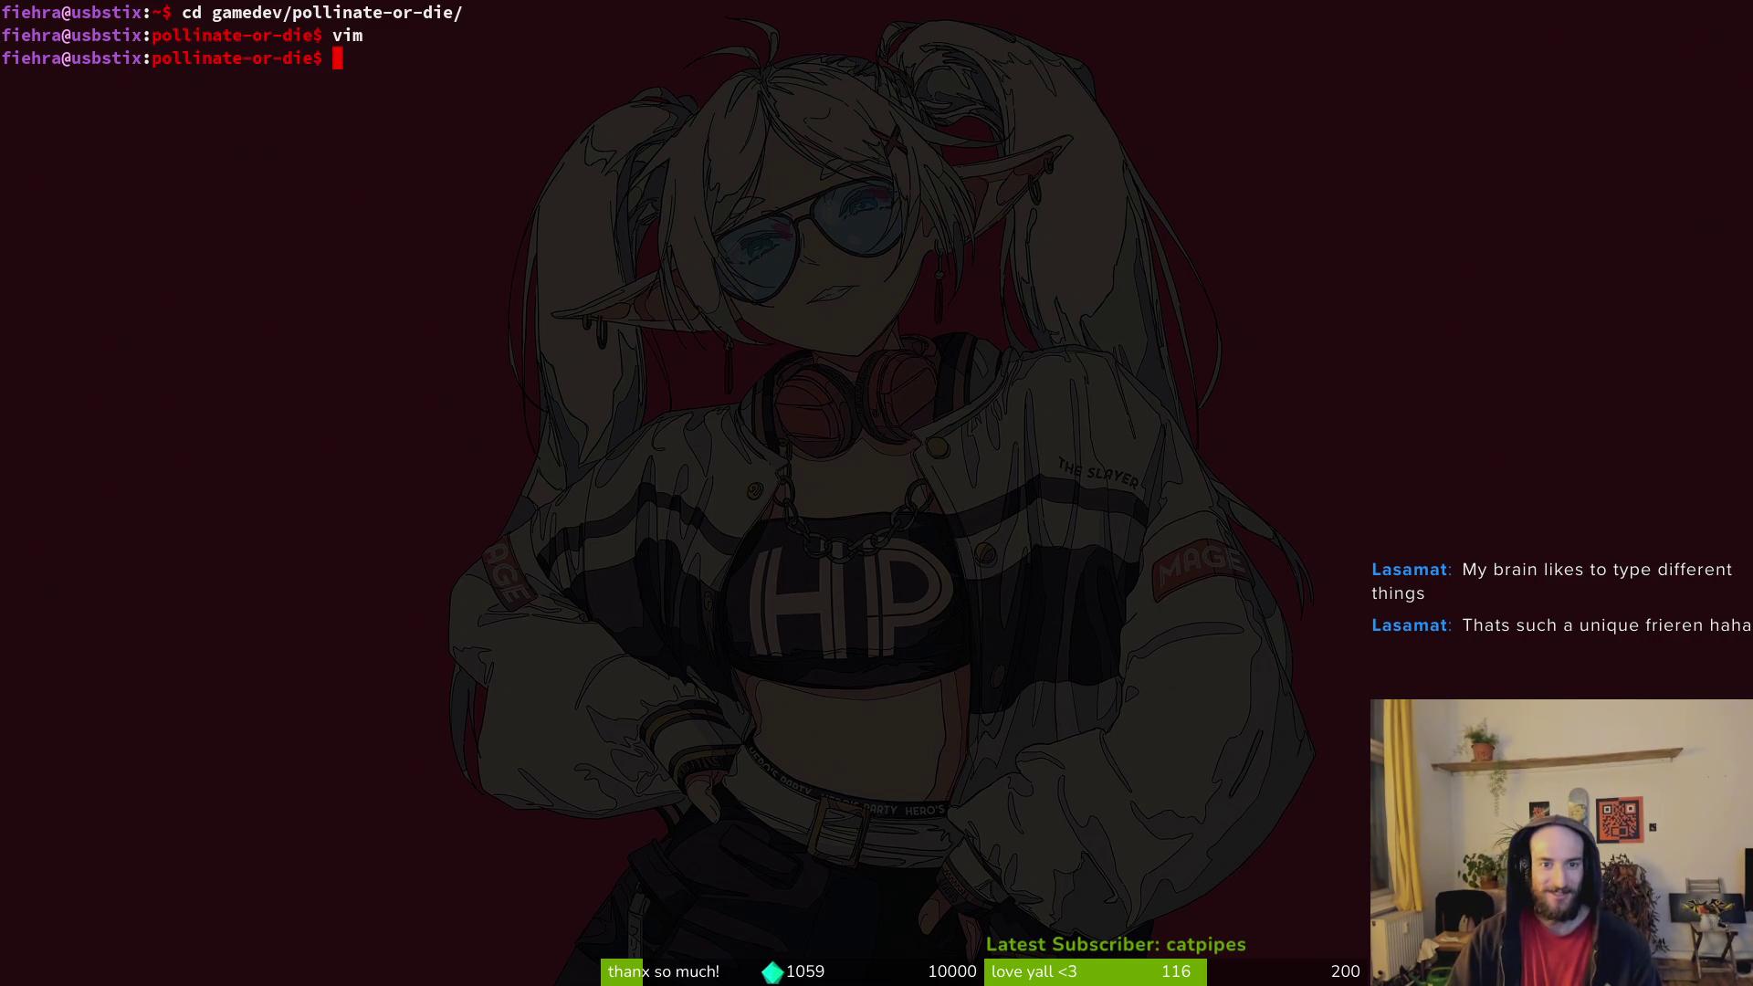
Step: Open the project in Vim and delete the start_moving = true line from dash_center.gd, saving it
{"action": "key", "text": "Return"}
{"action": "type", "text": "vim ."}
{"action": "key", "text": "Return"}
{"action": "key", "text": "space"}
{"action": "key", "text": "f"}
{"action": "key", "text": "f"}
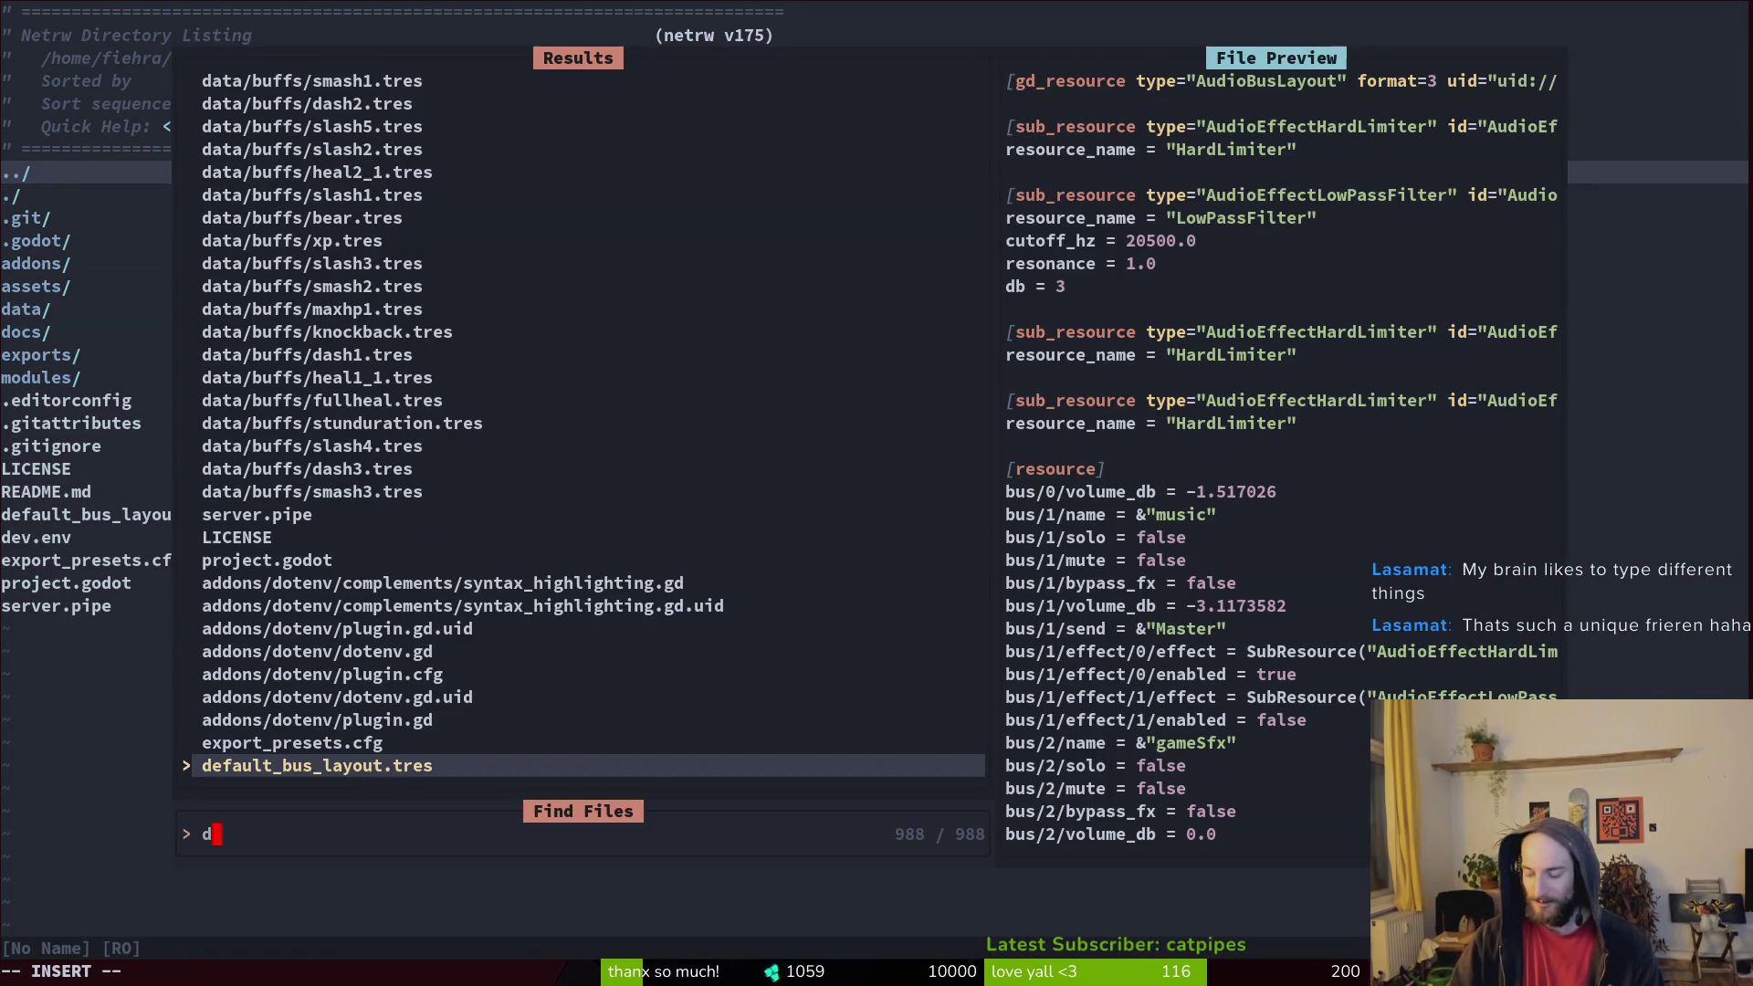
{"action": "type", "text": "dashc"}
{"action": "key", "text": "Return"}
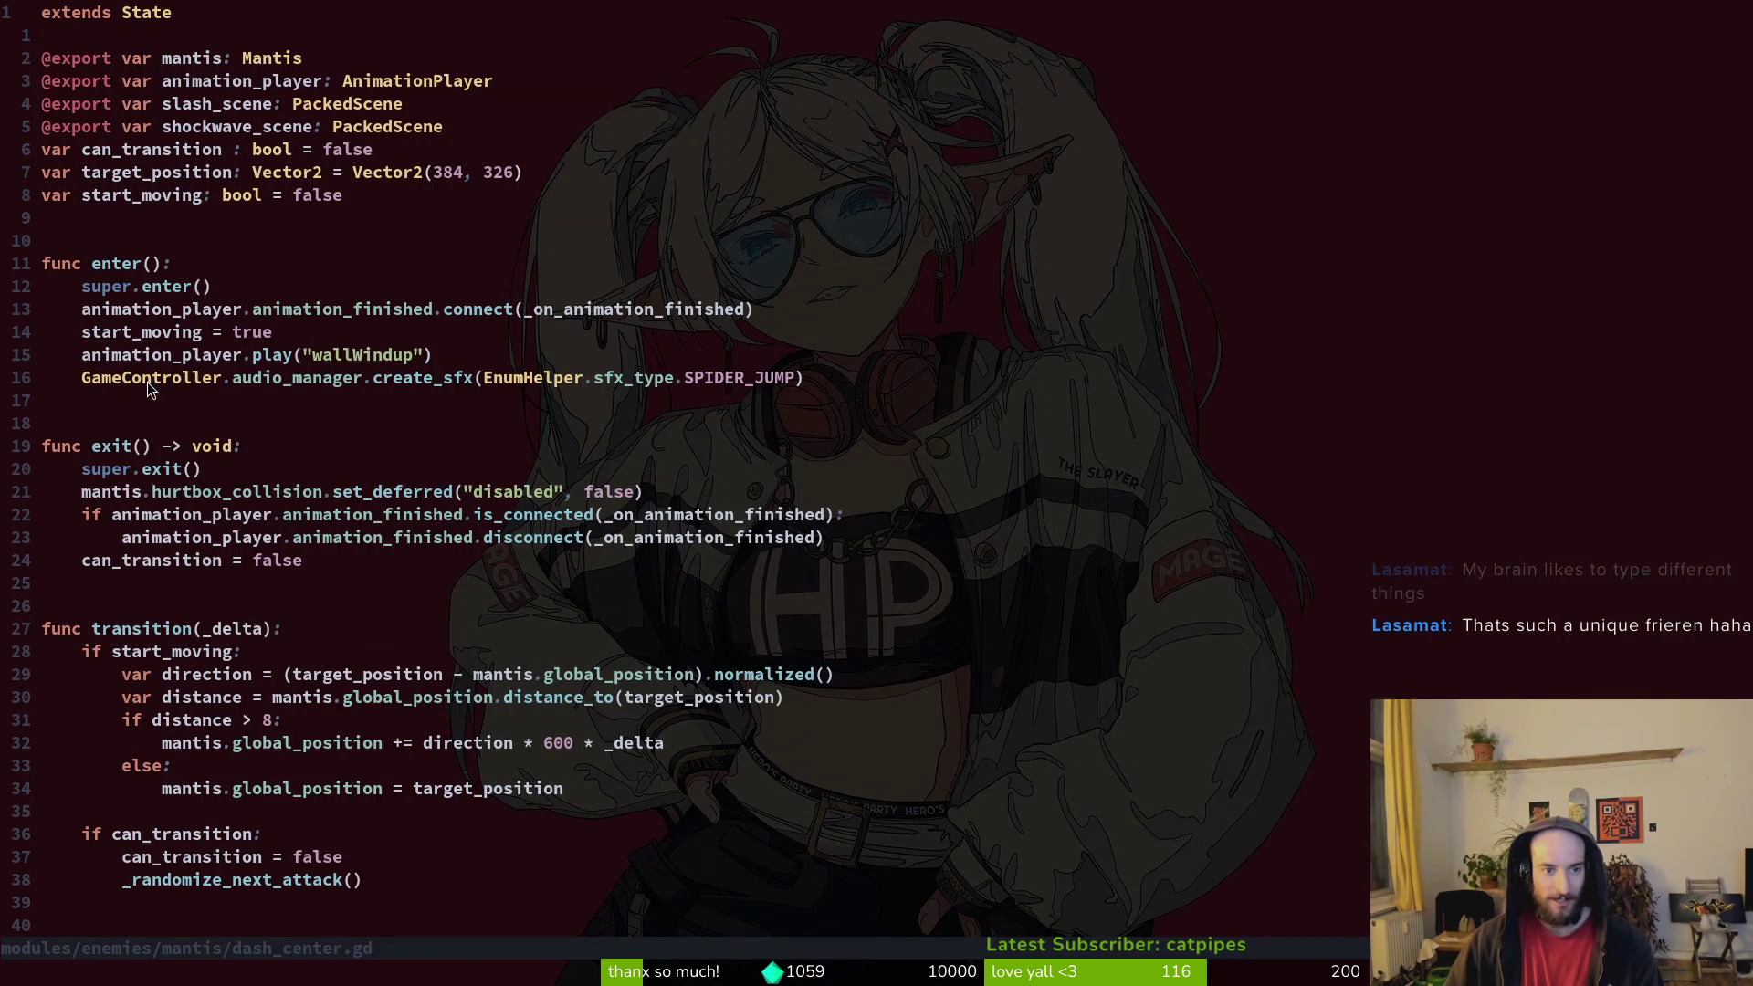
{"action": "scroll", "coordinate": [172, 377], "scroll_direction": "down", "scroll_amount": 1}
{"action": "left_click", "coordinate": [155, 270]}
{"action": "key", "text": "shift+v"}
{"action": "type", "text": "d:w"}
{"action": "key", "text": "Return"}
Step: Open the mantis dashing.gd beside it and go to its if start_moving line
{"action": "key", "text": "space"}
{"action": "key", "text": "f"}
{"action": "key", "text": "f"}
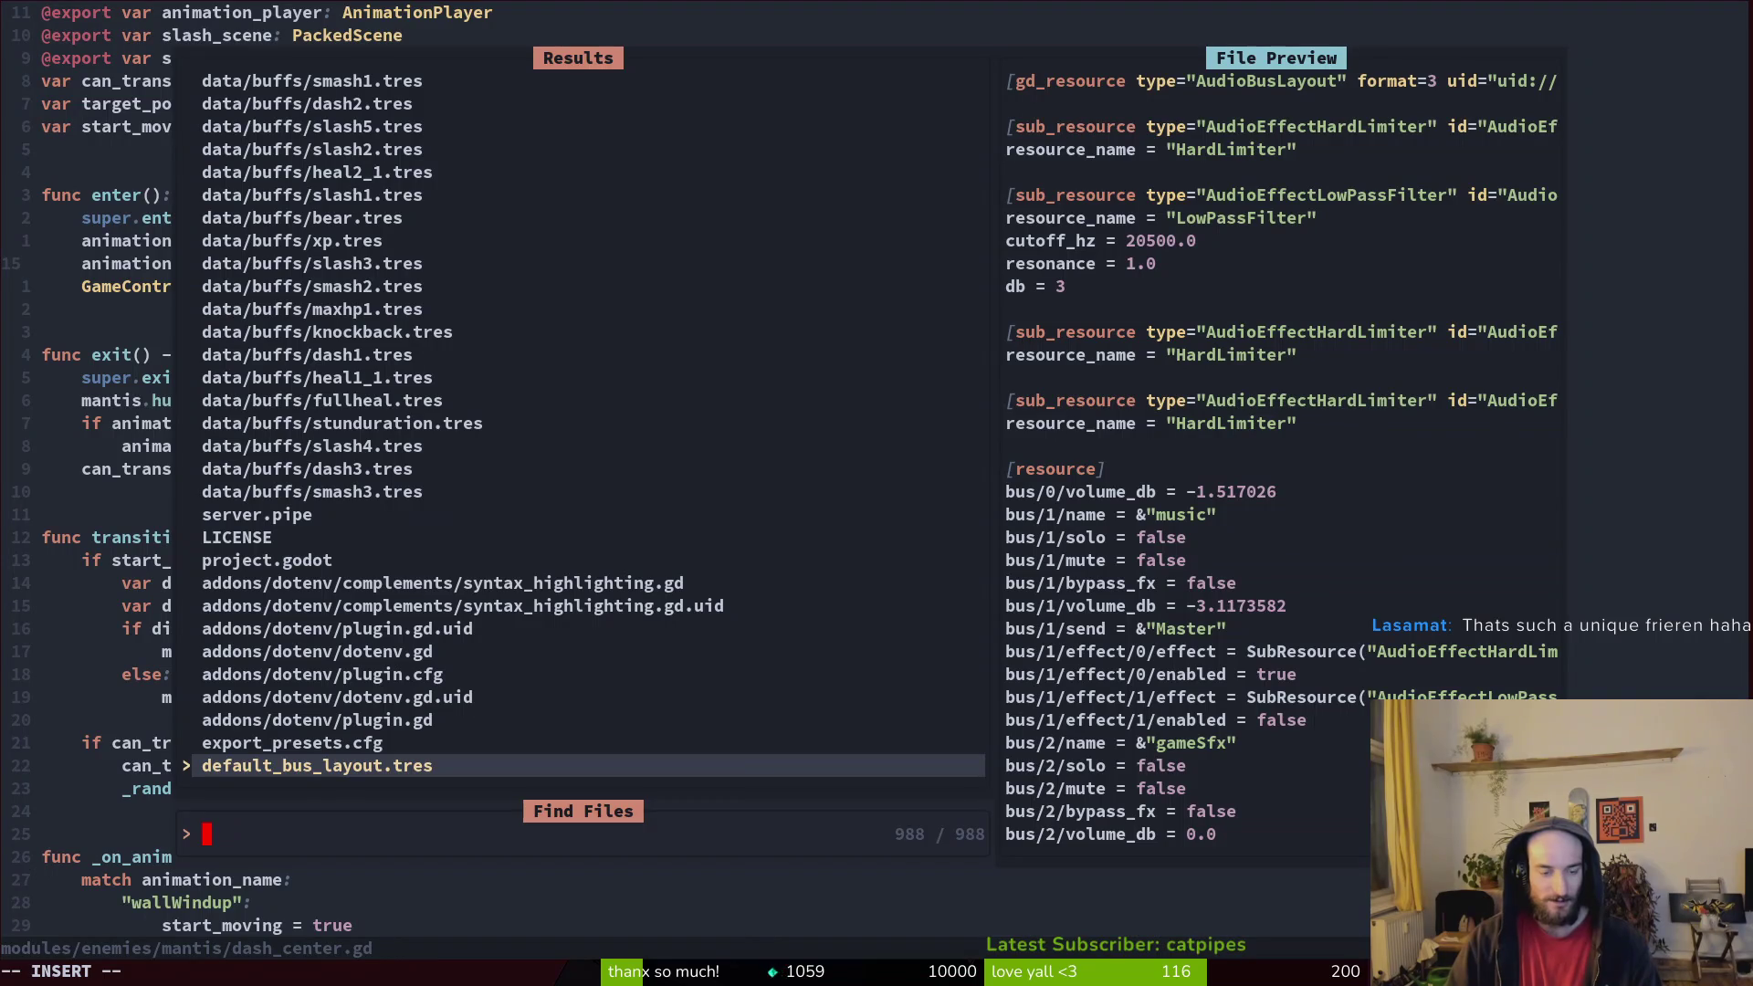
{"action": "type", "text": "dash"}
{"action": "key", "text": "Up"}
{"action": "key", "text": "Up"}
{"action": "key", "text": "Up"}
{"action": "type", "text": "ing"}
{"action": "key", "text": "Up"}
{"action": "key", "text": "Up"}
{"action": "key", "text": "Up"}
{"action": "key", "text": "ctrl+v"}
{"action": "key", "text": "j"}
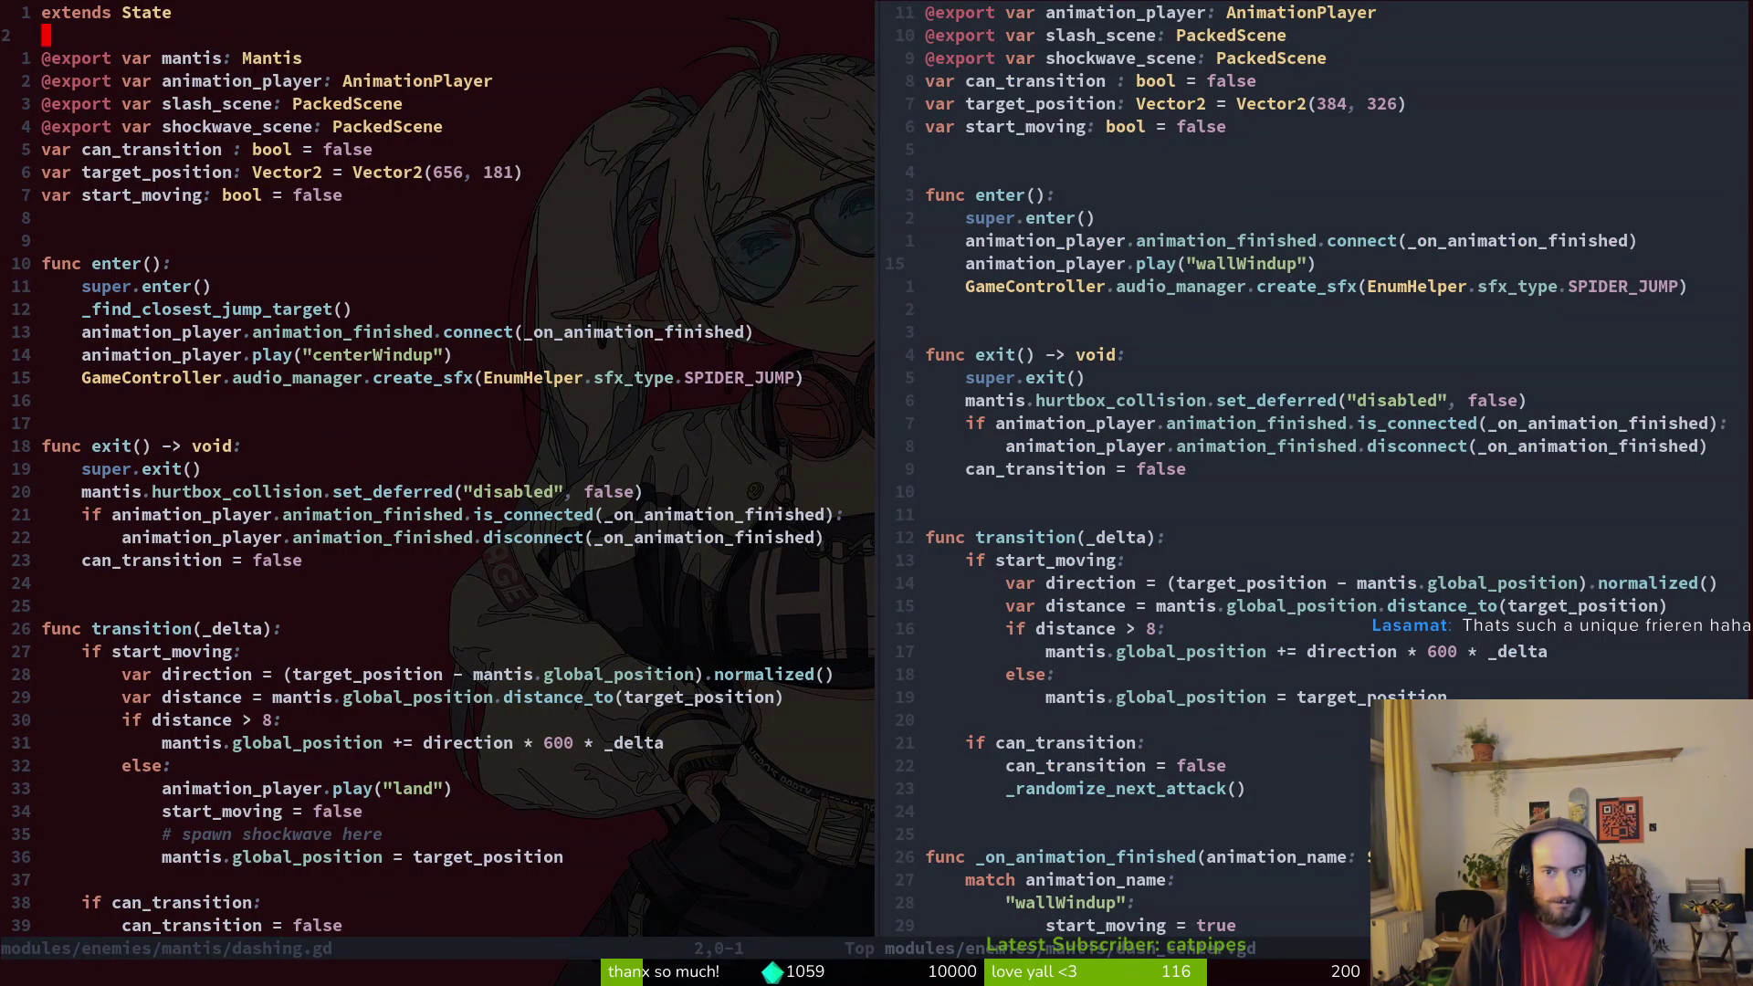
{"action": "key", "text": "2"}
{"action": "key", "text": "7"}
{"action": "key", "text": "j"}
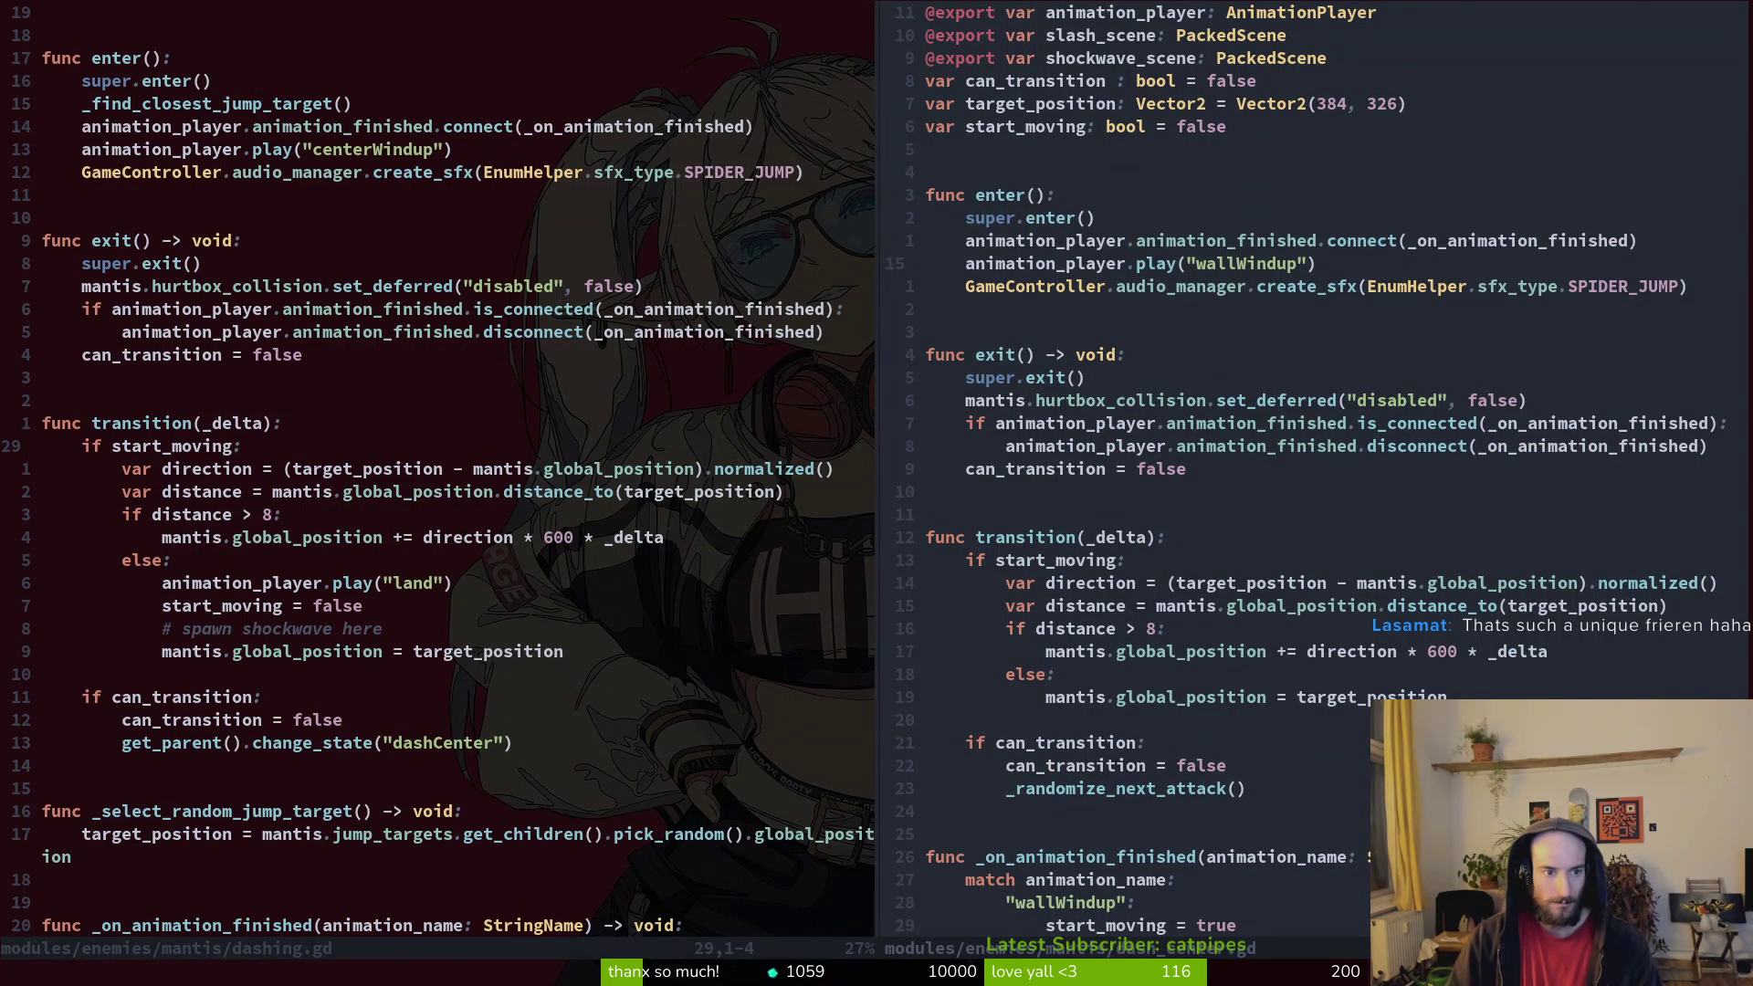
Step: Compare the match chance code in dash_center.gd with dashing.gd's _on_animation_finished area
{"action": "key", "text": "ctrl+w"}
{"action": "key", "text": "l"}
{"action": "key", "text": "2"}
{"action": "key", "text": "0"}
{"action": "key", "text": "j"}
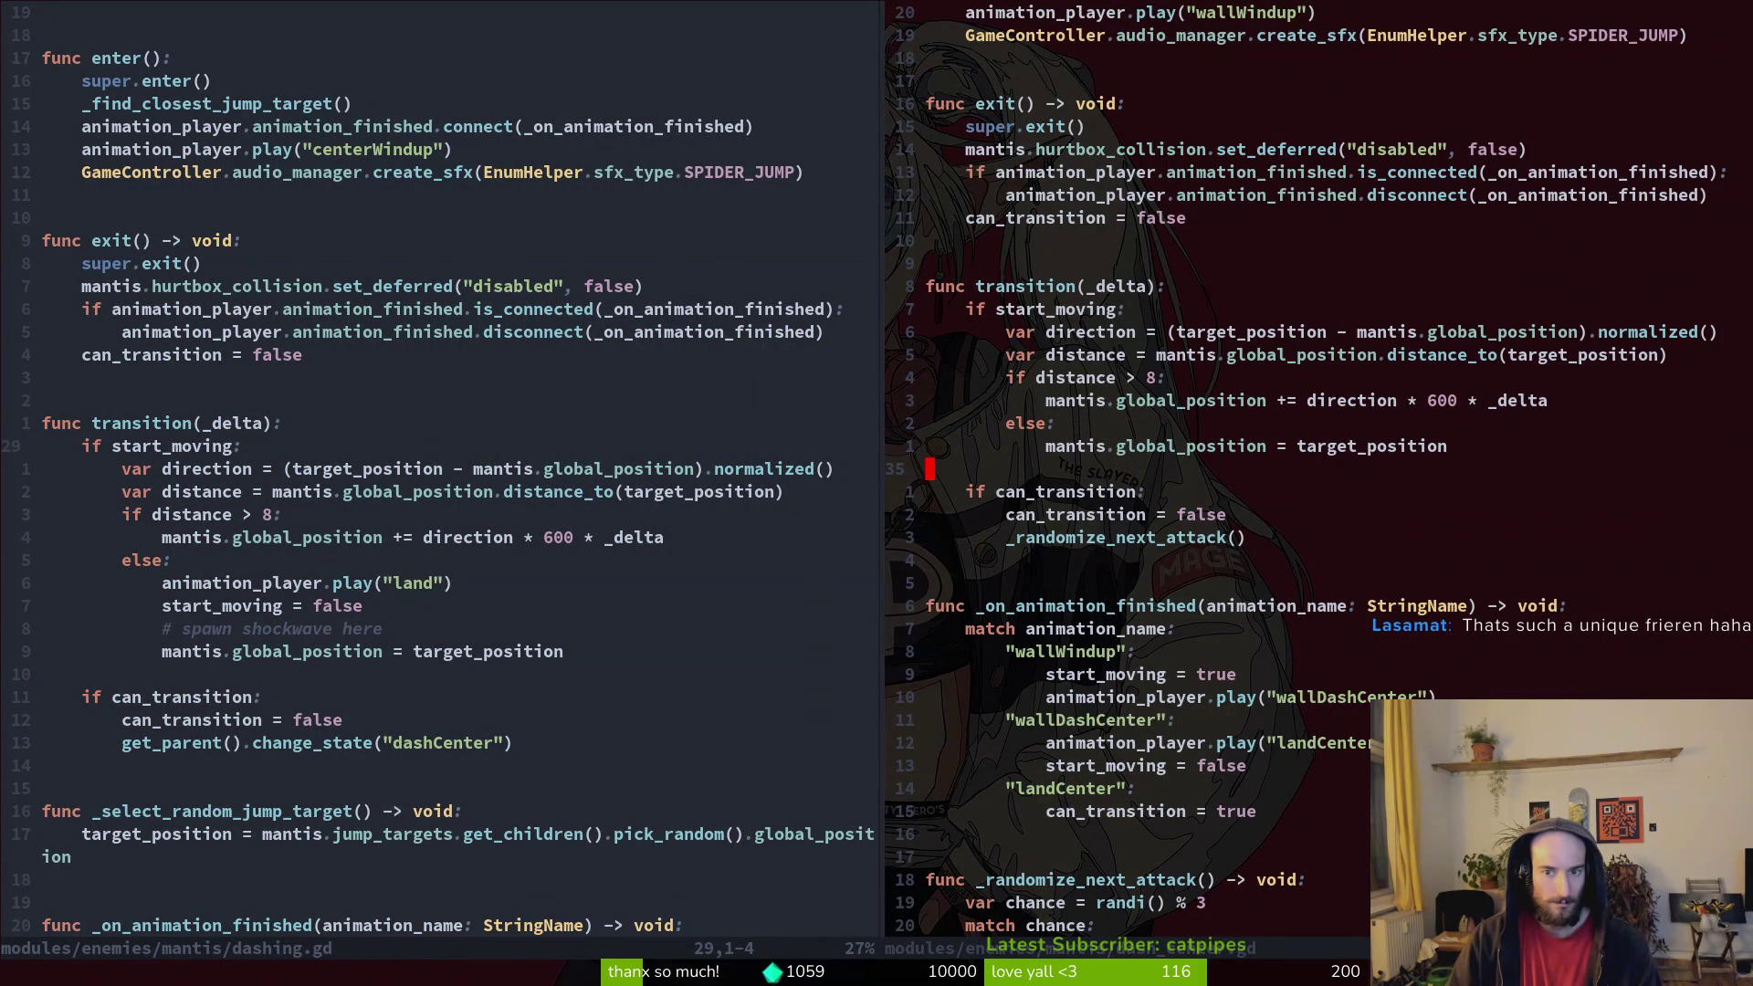
{"action": "key", "text": "2"}
{"action": "key", "text": "0"}
{"action": "key", "text": "j"}
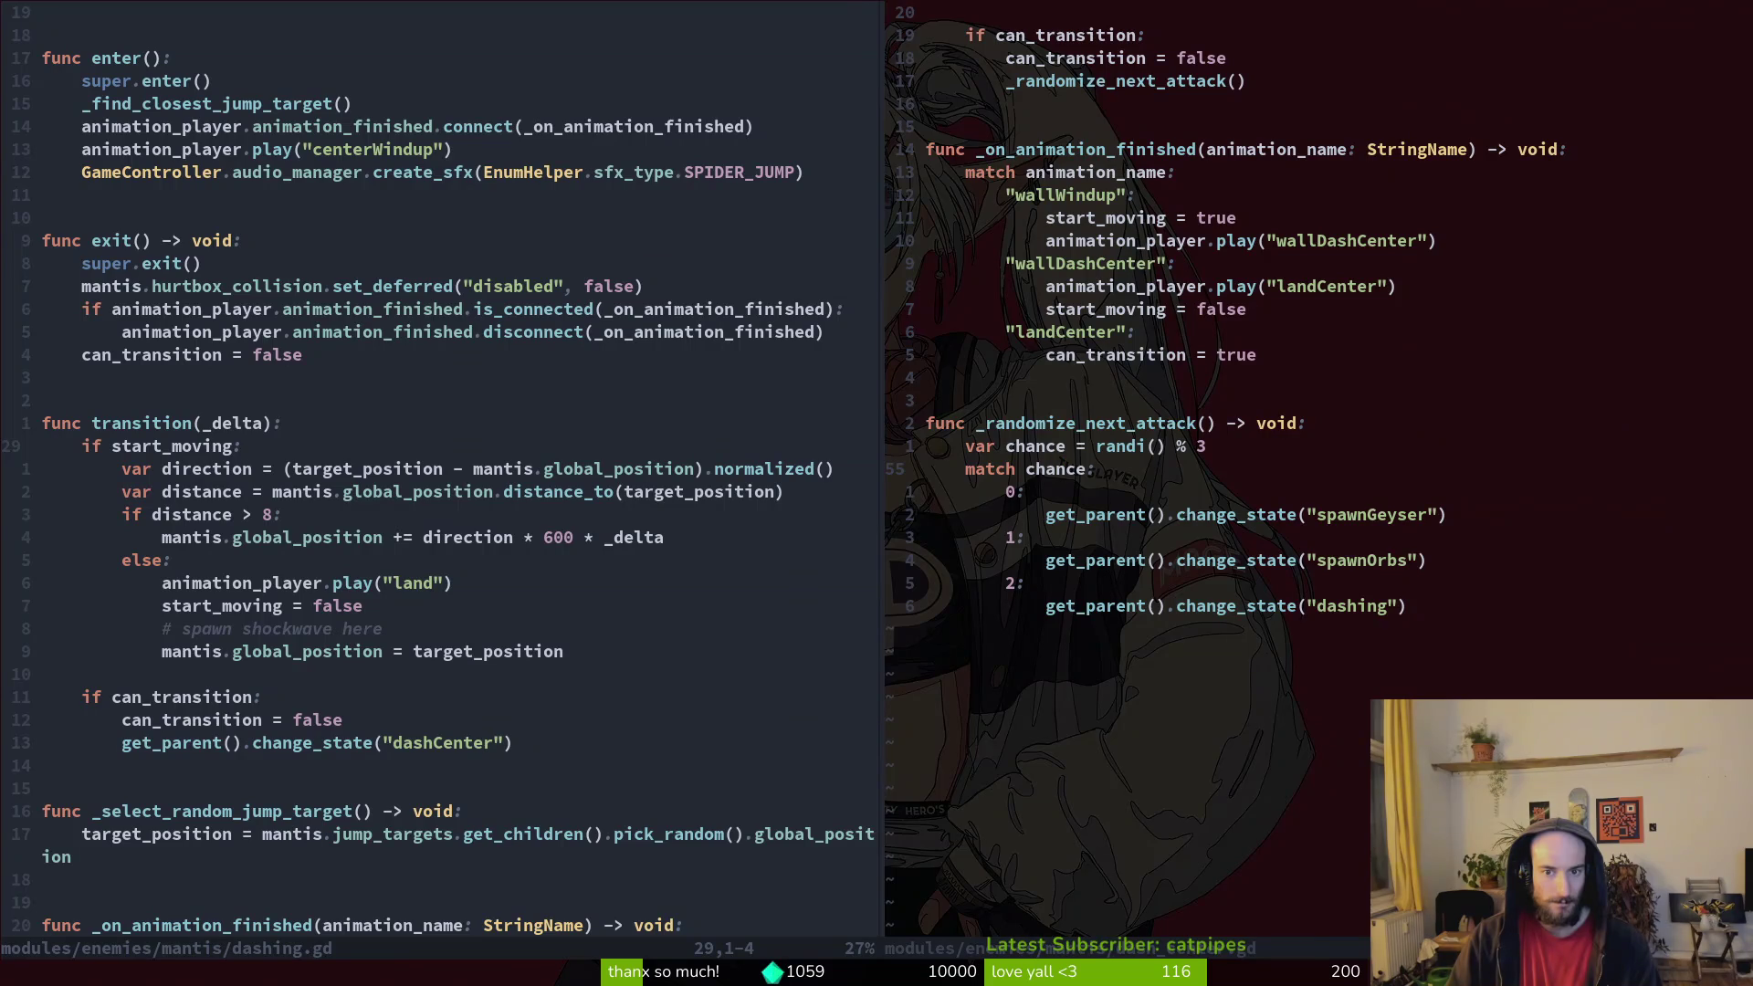
{"action": "key", "text": "ctrl+w"}
{"action": "key", "text": "h"}
{"action": "key", "text": "1"}
{"action": "key", "text": "9"}
{"action": "key", "text": "j"}
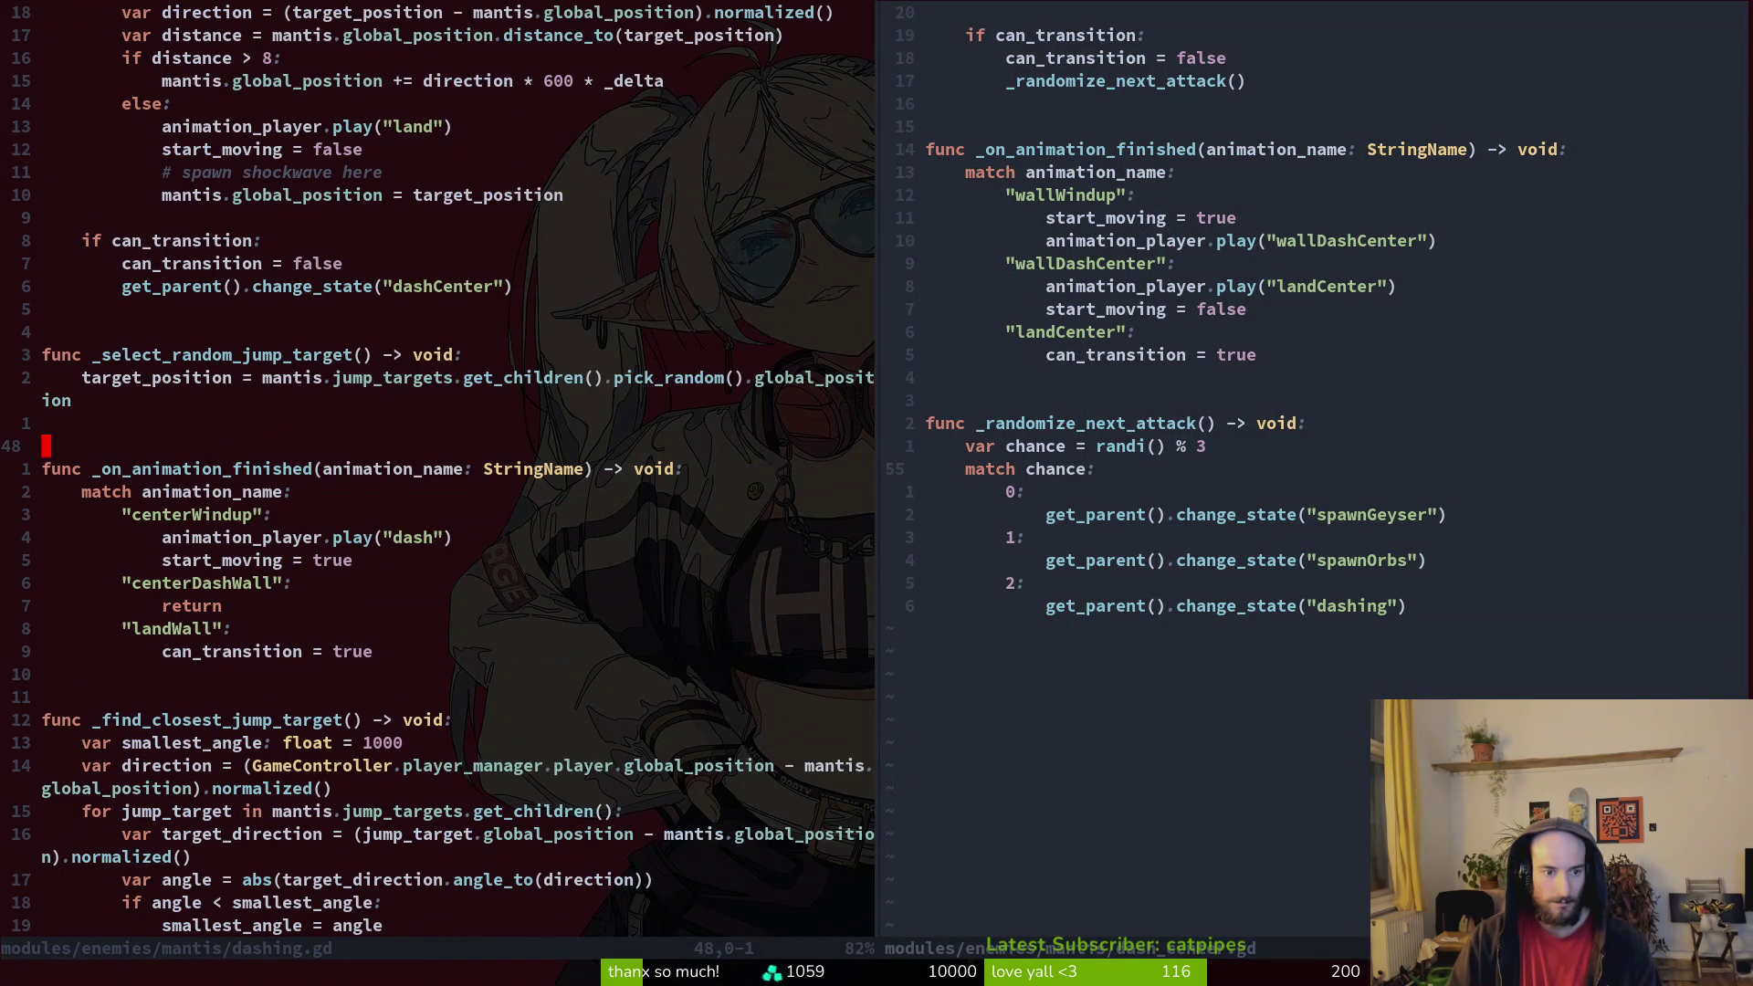
Step: Find the wallDashCenter case in dash_center.gd, check line 52 of dashing.gd, and save dashing.gd
{"action": "key", "text": "ctrl+w"}
{"action": "key", "text": "l"}
{"action": "key", "text": "k"}
{"action": "key", "text": "8"}
{"action": "key", "text": "k"}
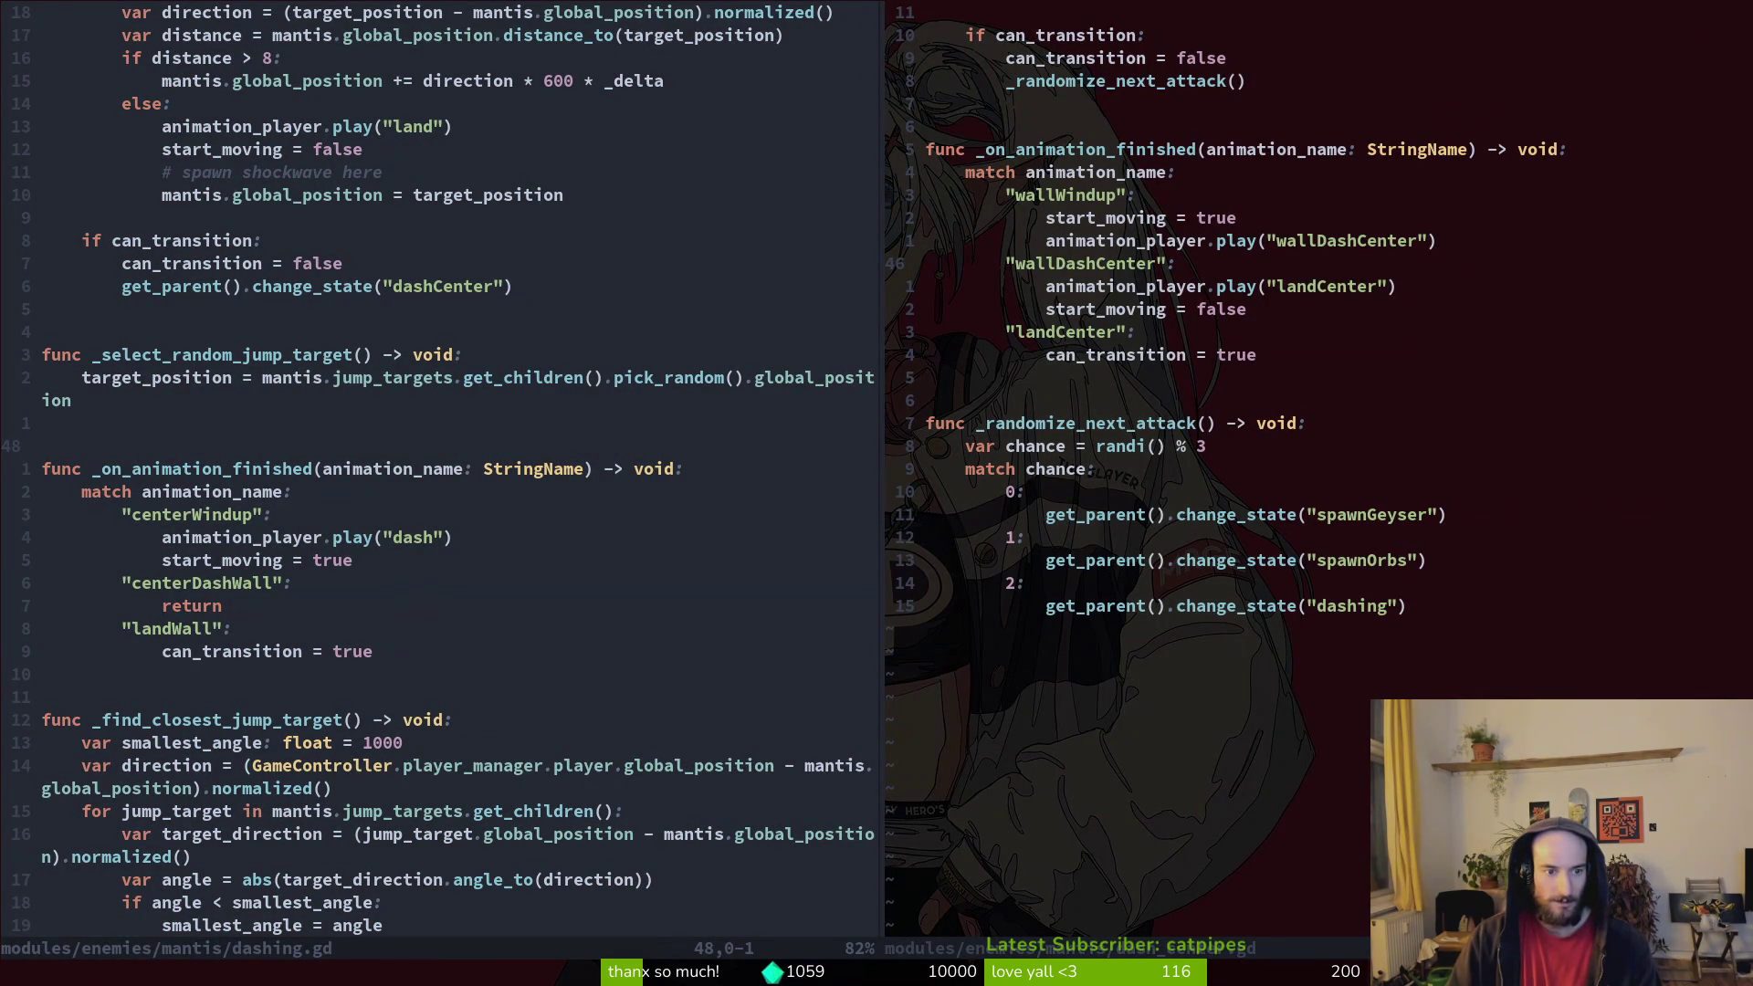
{"action": "key", "text": "k"}
{"action": "key", "text": "j"}
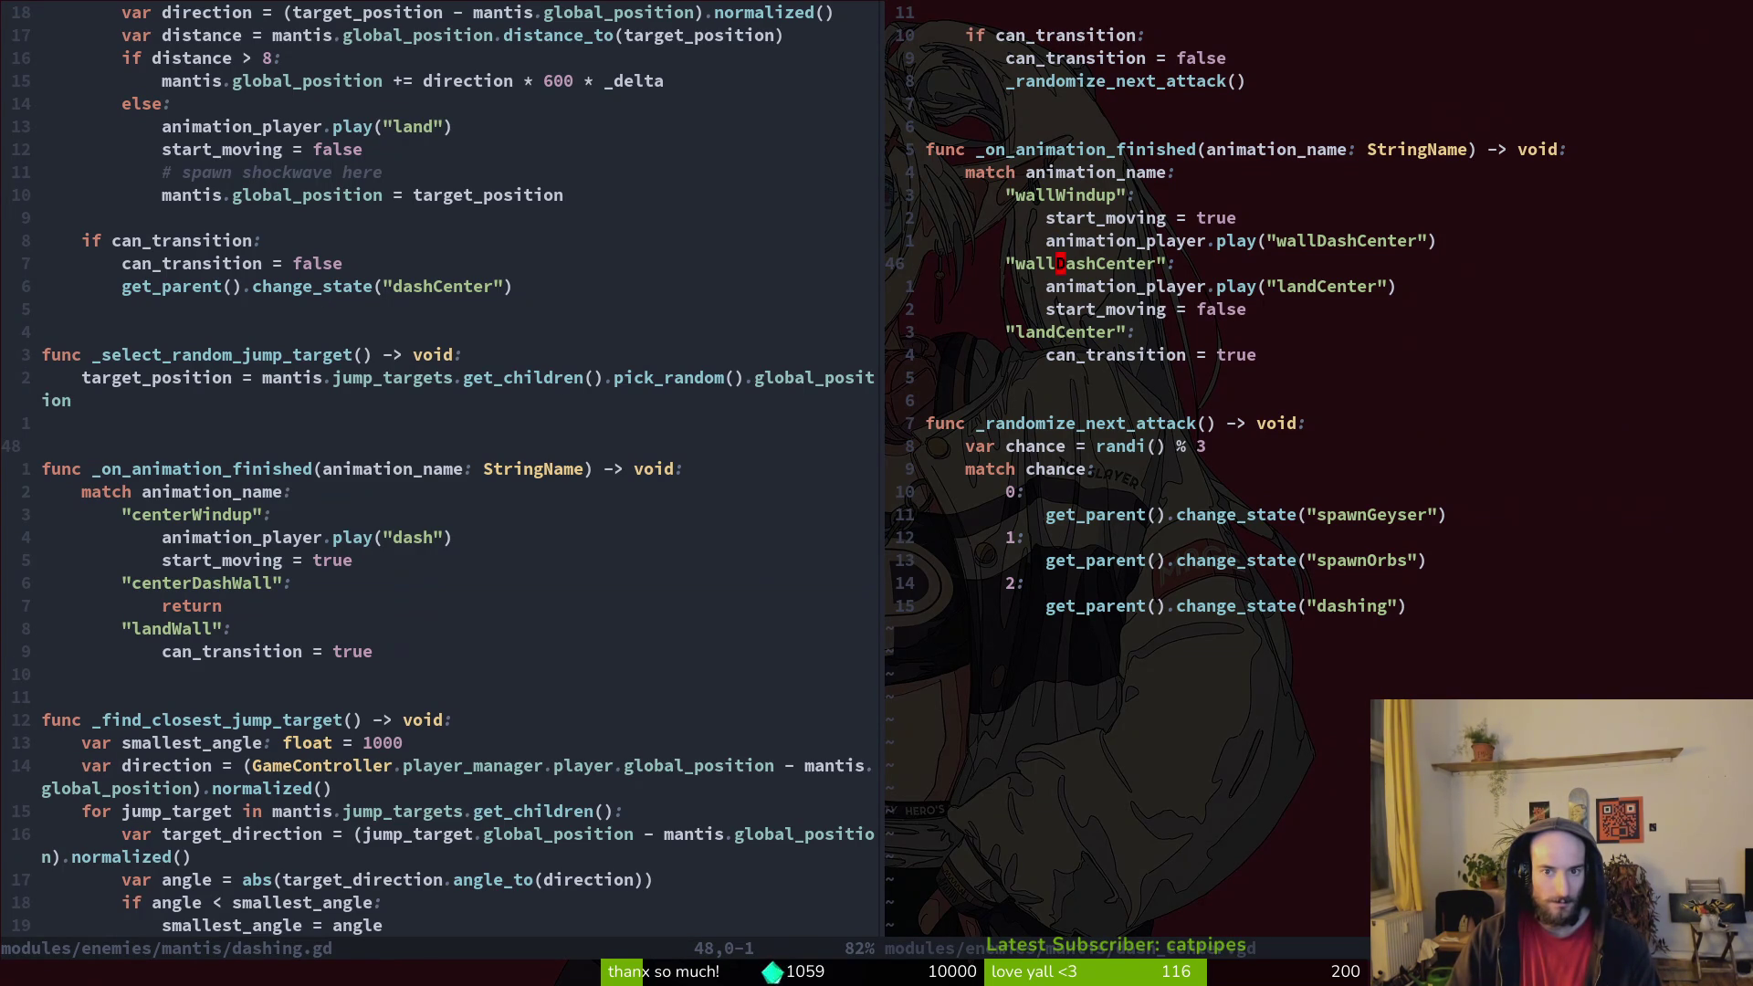
{"action": "key", "text": "ctrl+w"}
{"action": "key", "text": "h"}
{"action": "key", "text": "j"}
{"action": "key", "text": "j"}
{"action": "key", "text": "j"}
{"action": "key", "text": "j"}
{"action": "key", "text": "shift+v"}
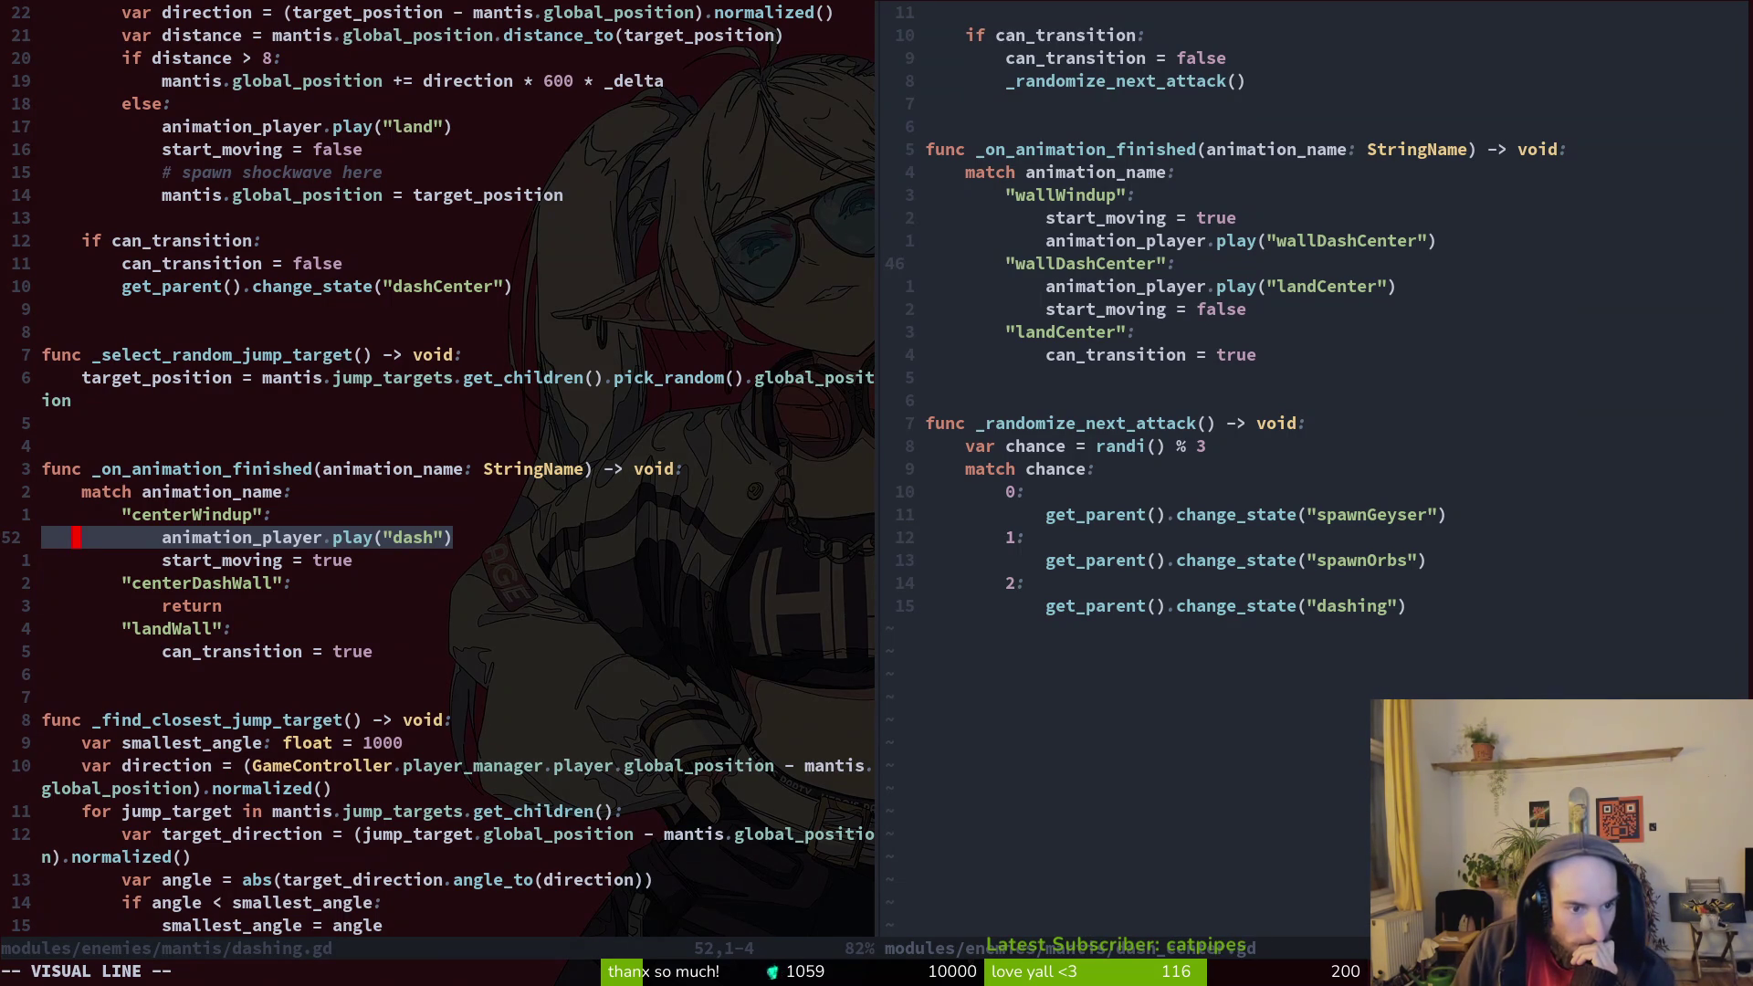
{"action": "key", "text": "Escape"}
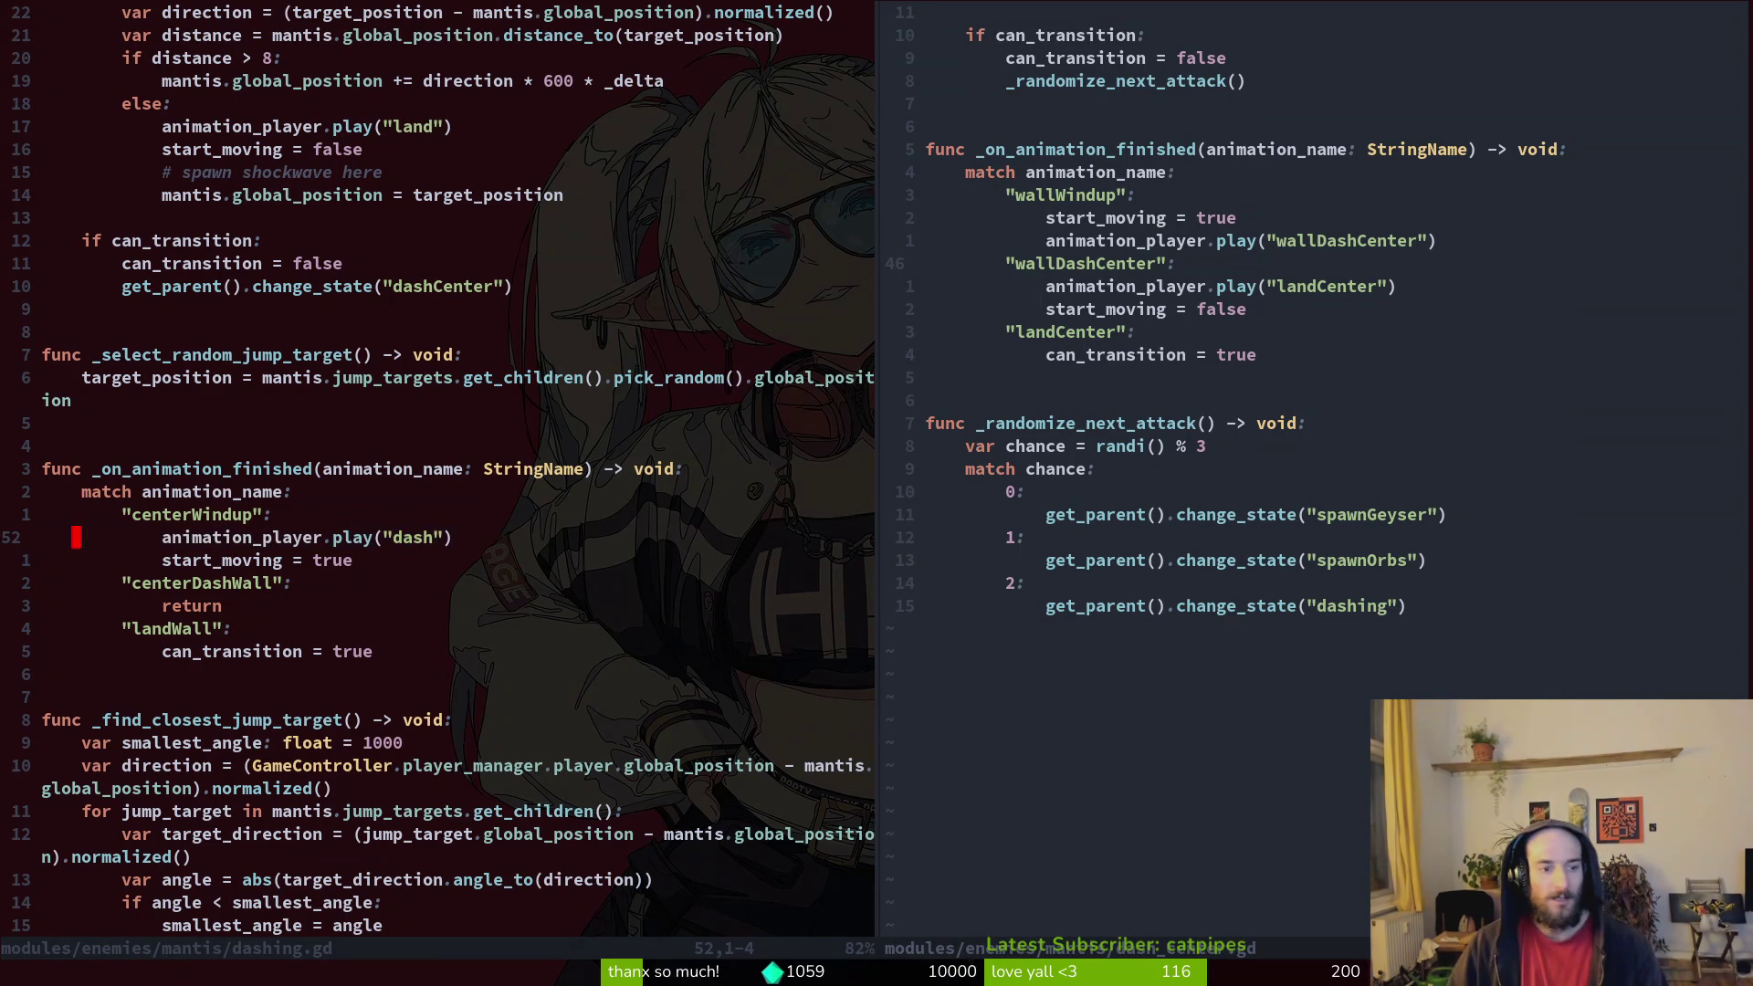
{"action": "type", "text": ":w"}
{"action": "key", "text": "Return"}
Step: Replace the wallDashCenter case body in dash_center.gd with a plain return and save
{"action": "key", "text": "ctrl+w"}
{"action": "key", "text": "l"}
{"action": "key", "text": "j"}
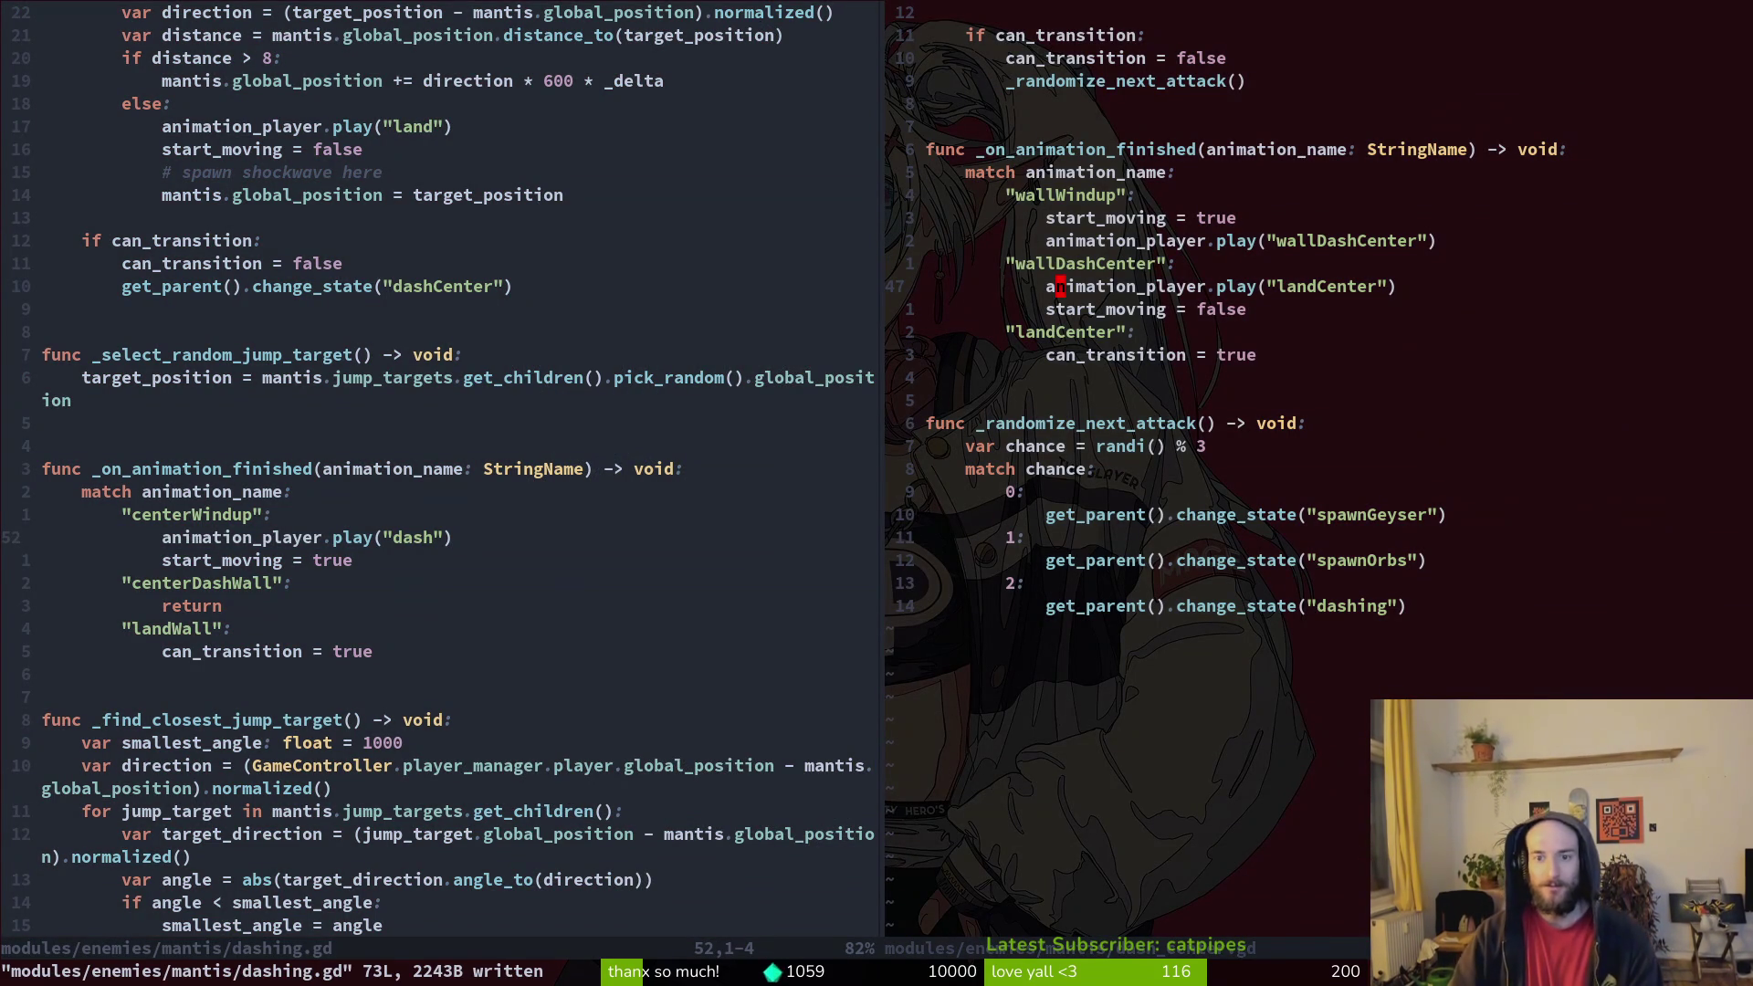
{"action": "key", "text": "d"}
{"action": "key", "text": "d"}
{"action": "type", "text": ":w"}
{"action": "key", "text": "Return"}
{"action": "key", "text": "d"}
{"action": "key", "text": "d"}
{"action": "type", "text": "O"}
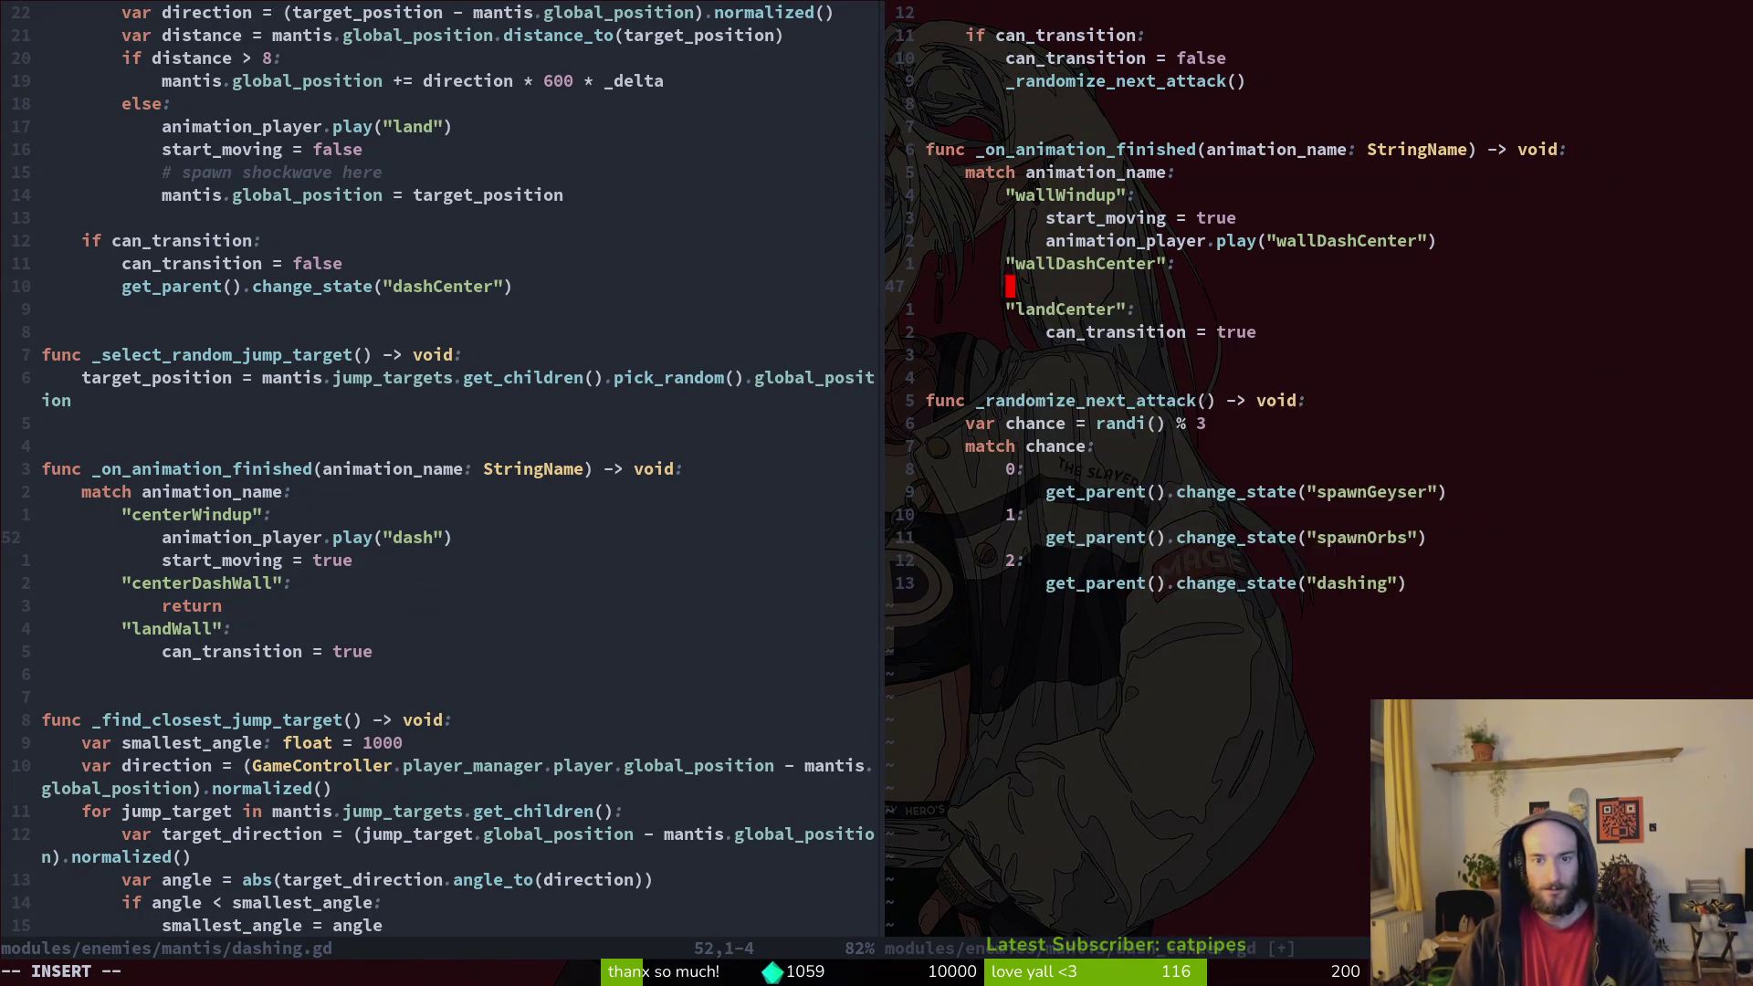
{"action": "type", "text": "return"}
{"action": "key", "text": "Escape"}
{"action": "type", "text": ":w"}
{"action": "key", "text": "Return"}
Step: Add play("landCenter") above start_moving = false under the transition's else branch and save
{"action": "key", "text": "k"}
{"action": "key", "text": "k"}
{"action": "key", "text": "k"}
{"action": "key", "text": "k"}
{"action": "key", "text": "ctrl+u"}
{"action": "key", "text": "j"}
{"action": "key", "text": "j"}
{"action": "key", "text": "j"}
{"action": "key", "text": "j"}
{"action": "key", "text": "j"}
{"action": "key", "text": "p"}
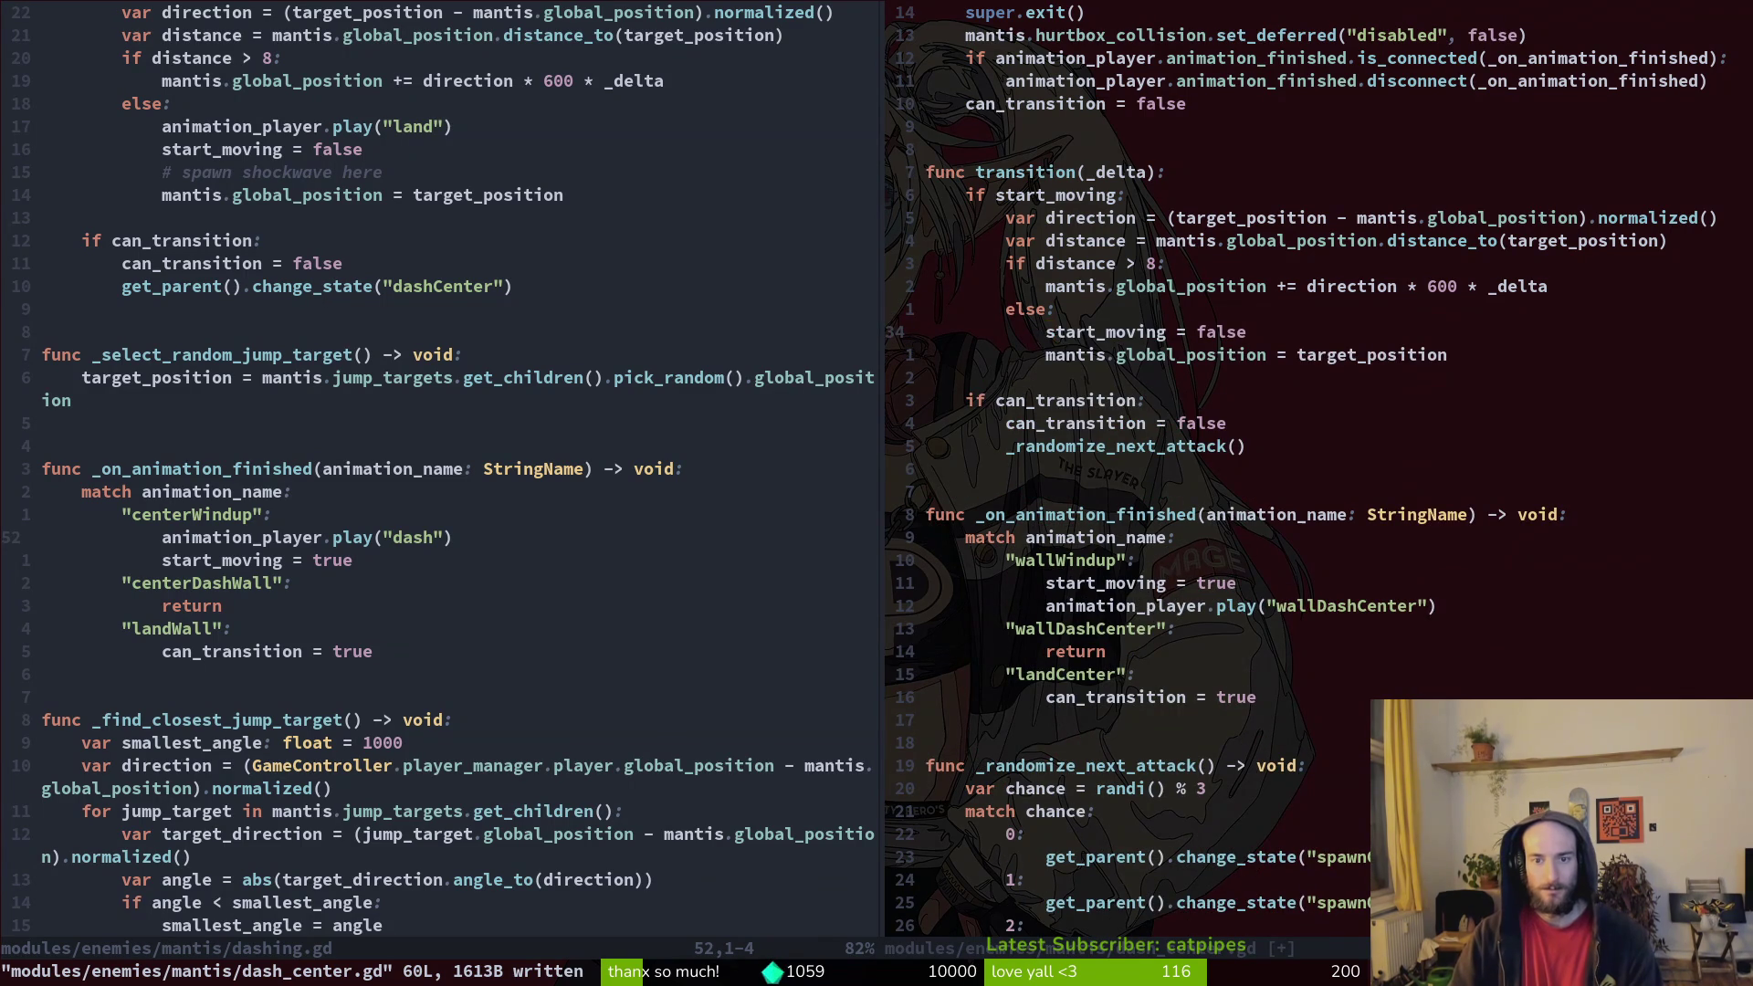
{"action": "key", "text": "super+v"}
{"action": "key", "text": "Up"}
{"action": "key", "text": "Up"}
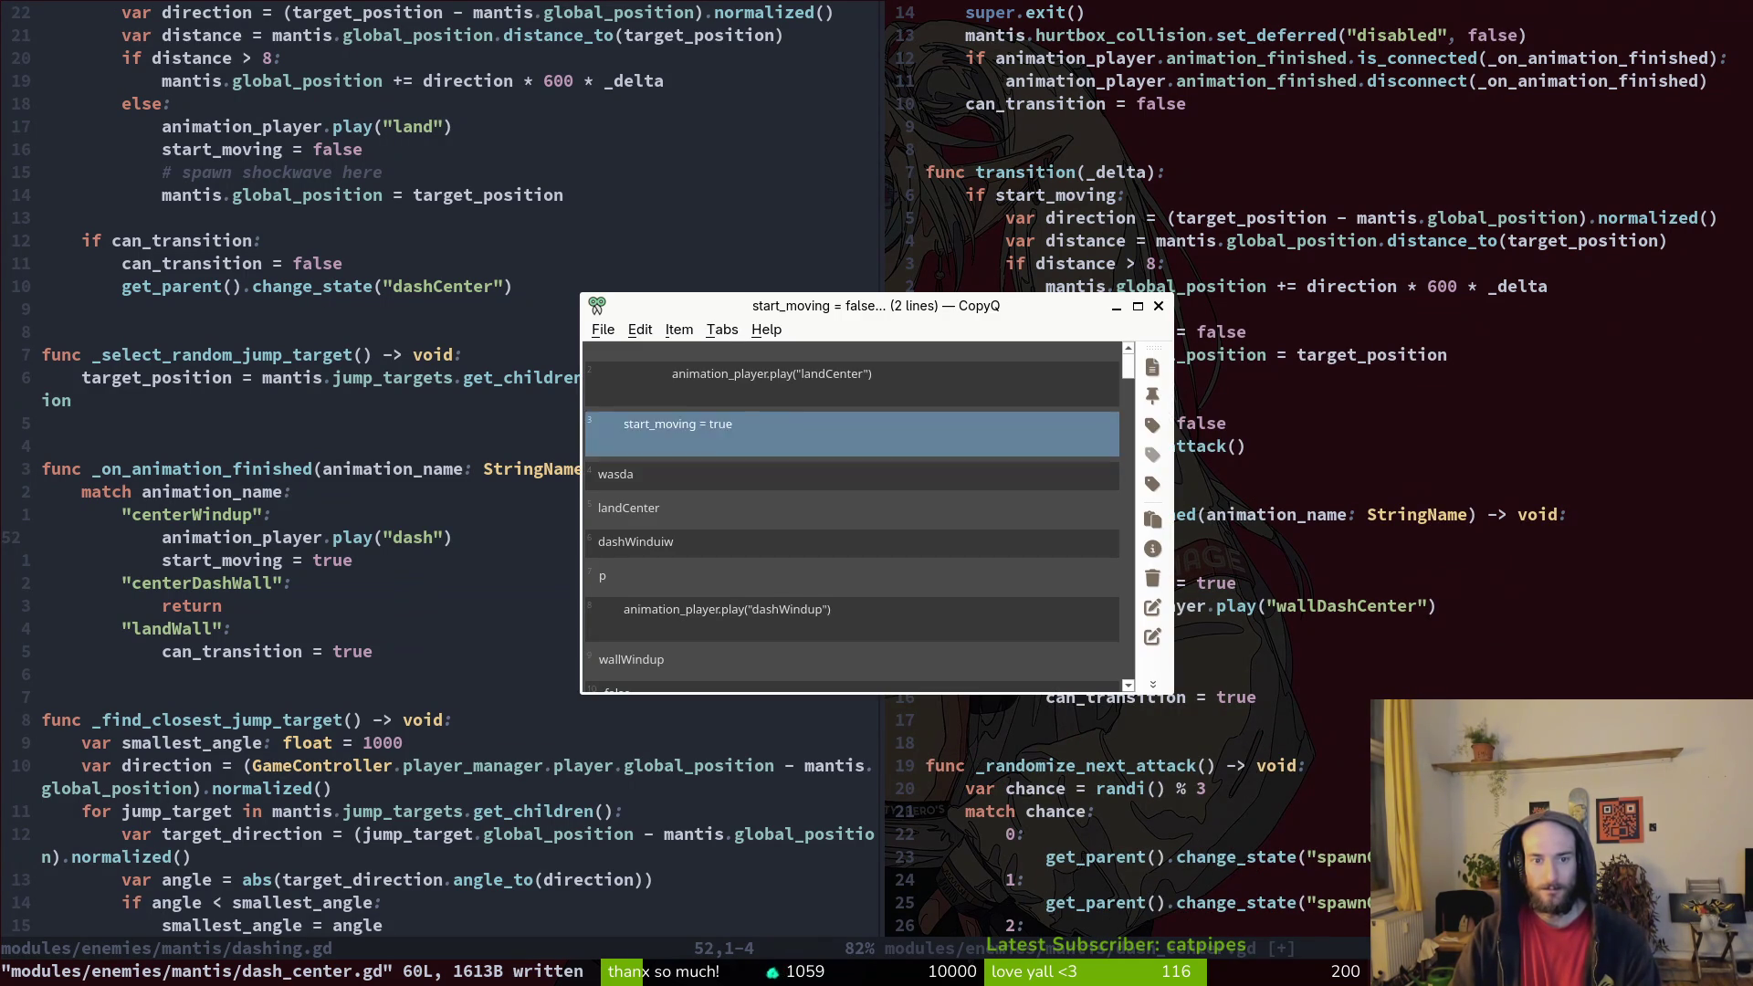
{"action": "key", "text": "Down"}
{"action": "key", "text": "Return"}
{"action": "key", "text": "shift+v"}
{"action": "key", "text": "shift+k"}
{"action": "key", "text": "Escape"}
{"action": "type", "text": ":w"}
{"action": "key", "text": "Return"}
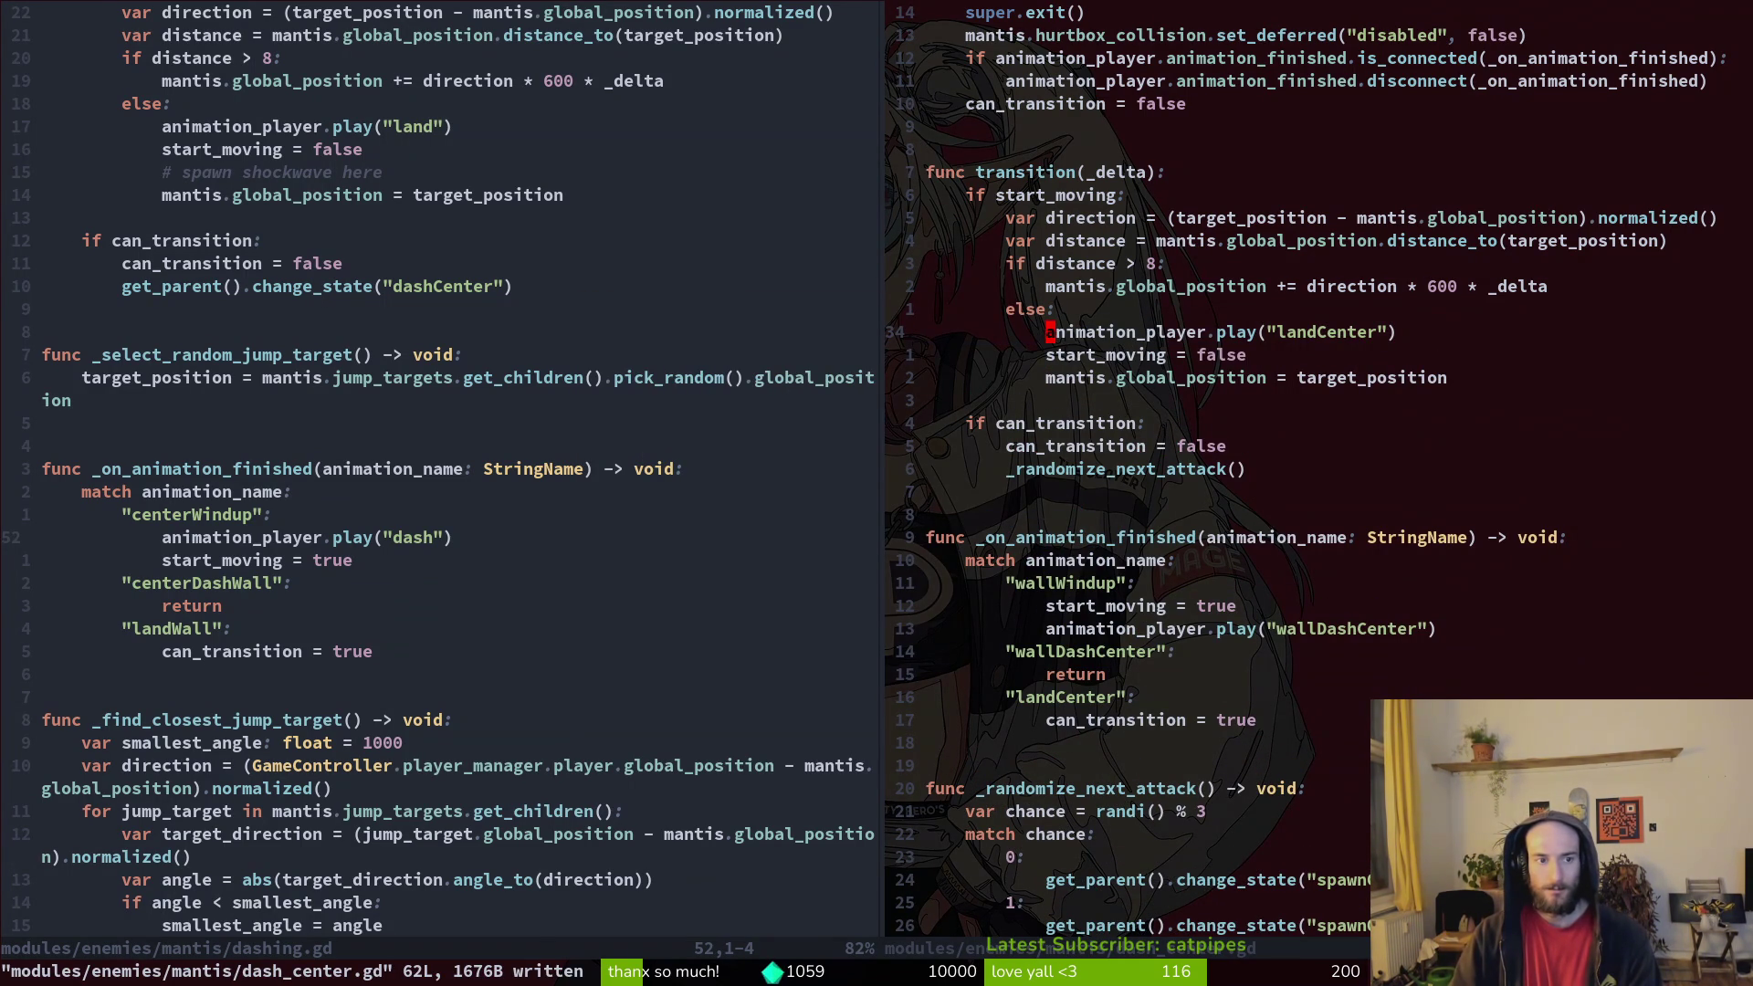
Step: Rename the landing animation in dashing.gd's transition from "land" to "landWall" and save
{"action": "key", "text": "ctrl+h"}
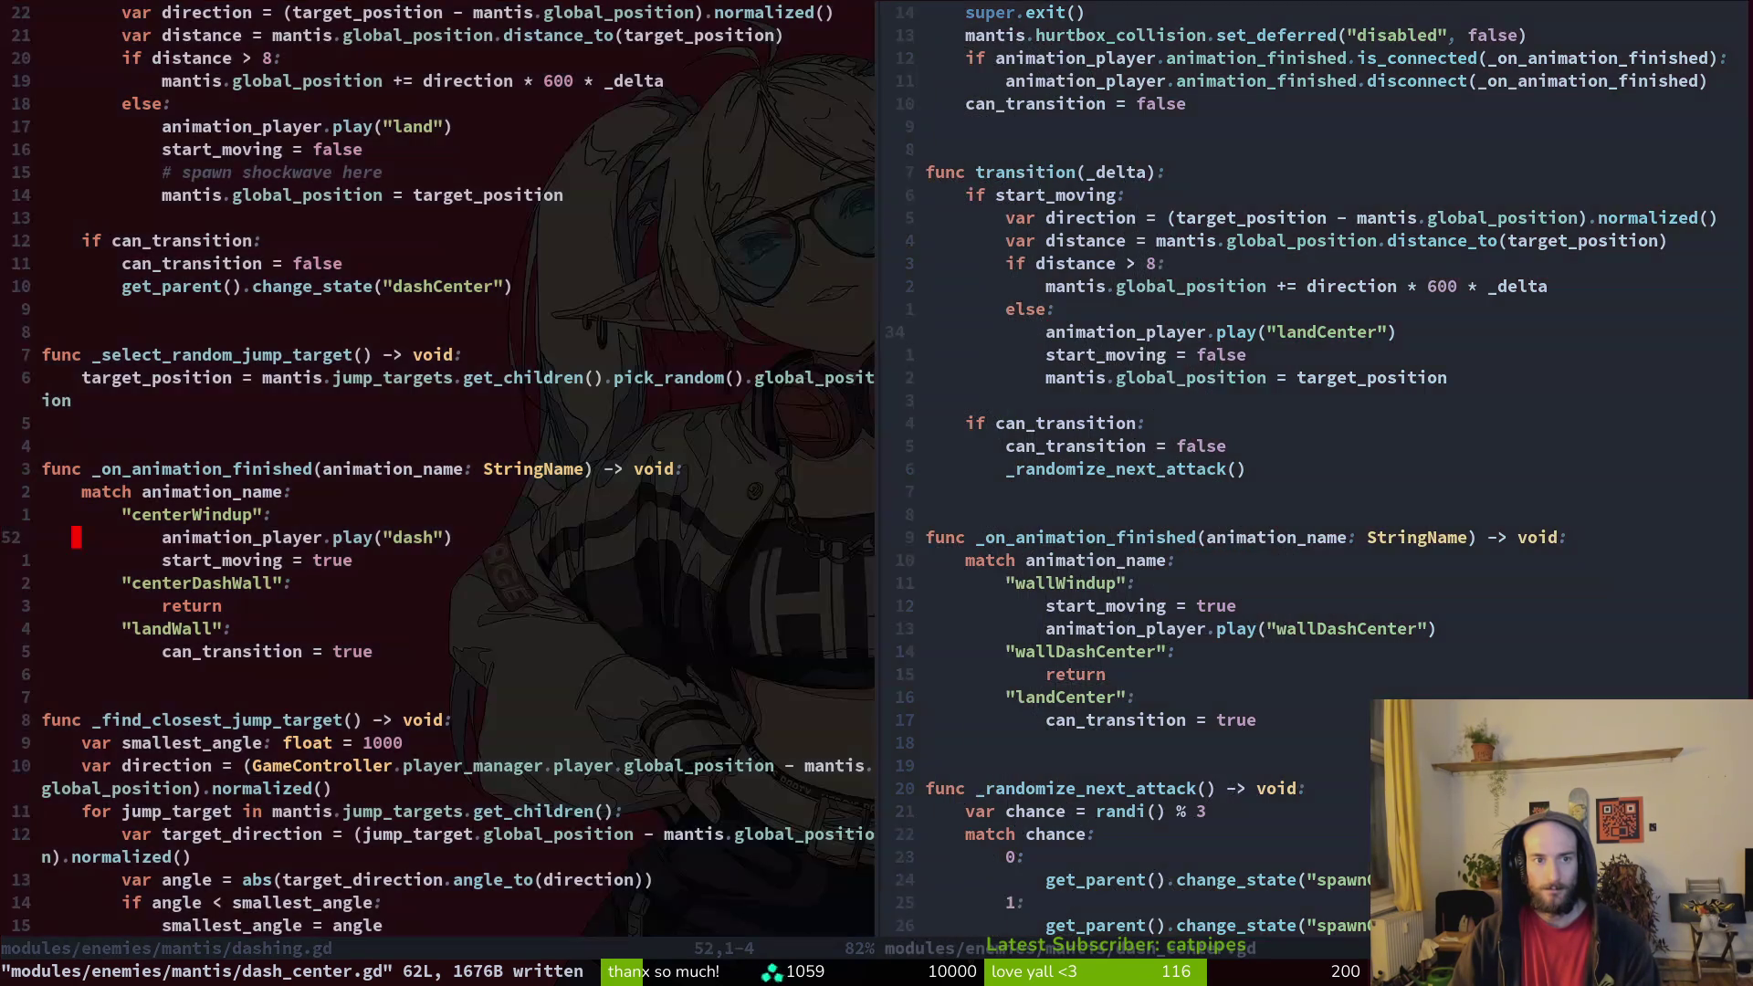
{"action": "key", "text": "ctrl+l"}
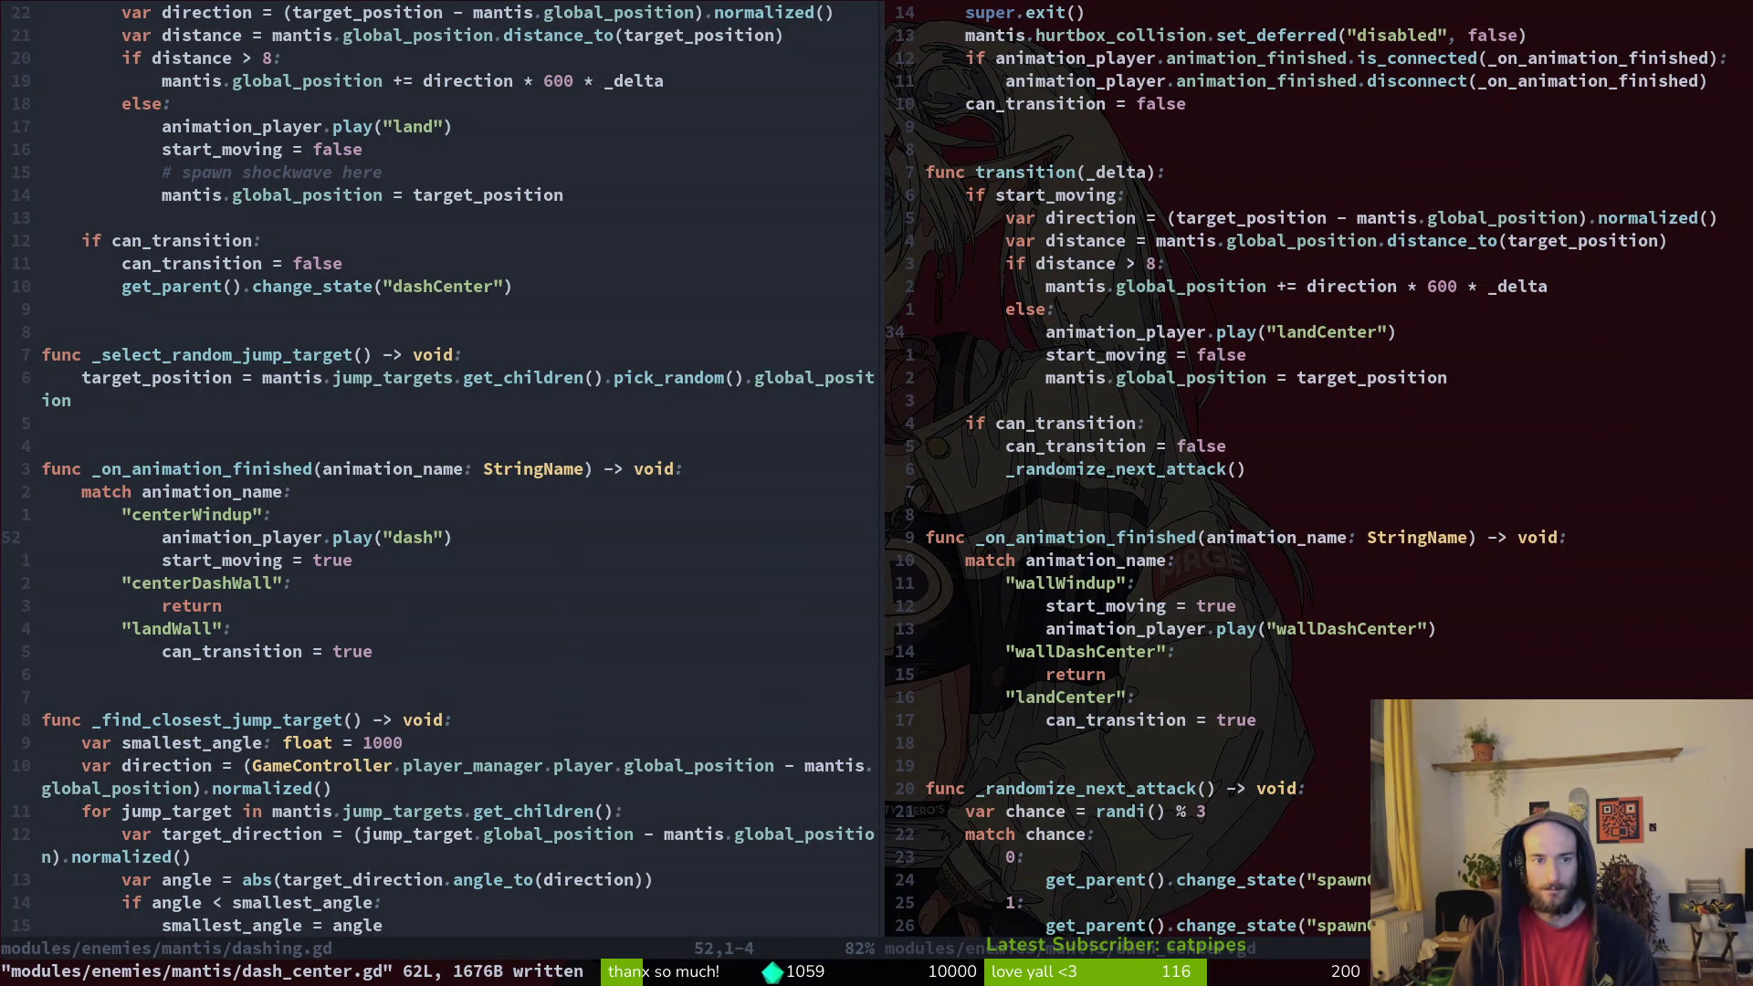
{"action": "type", "text": ":wq"}
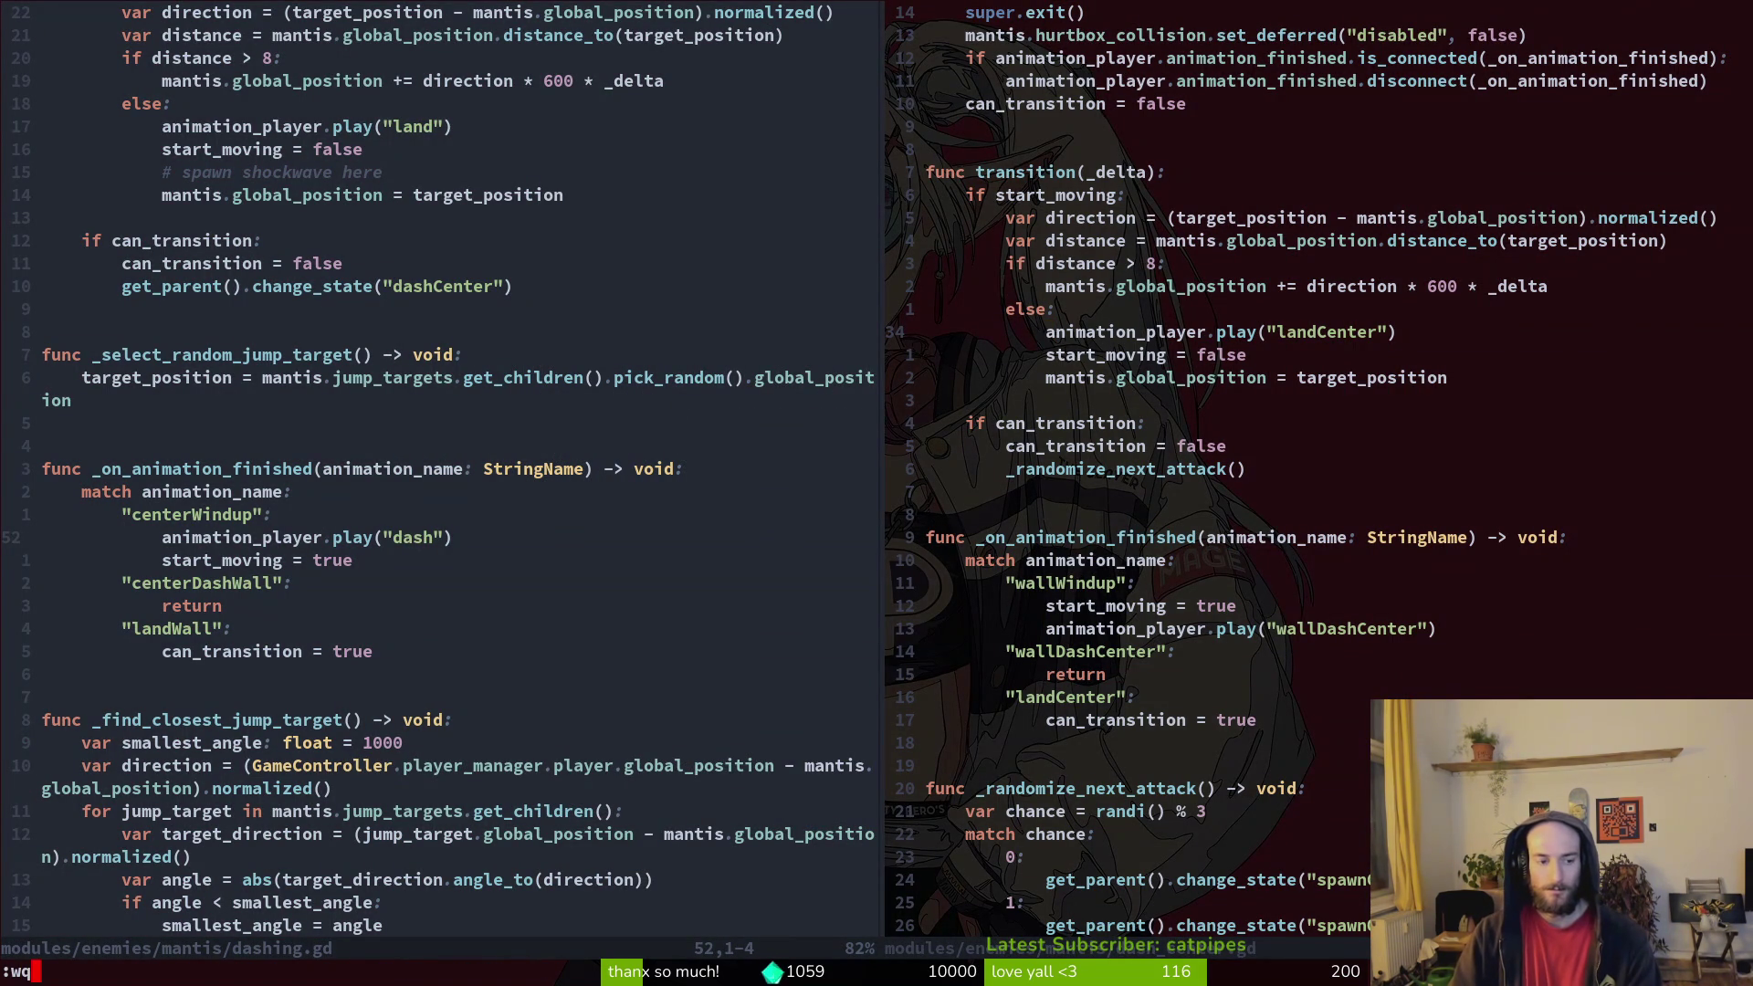
{"action": "key", "text": "BackSpace"}
{"action": "key", "text": "BackSpace"}
{"action": "key", "text": "BackSpace"}
{"action": "key", "text": "ctrl+h"}
{"action": "key", "text": "9"}
{"action": "key", "text": "k"}
{"action": "key", "text": "8"}
{"action": "key", "text": "k"}
{"action": "key", "text": "w"}
{"action": "key", "text": "w"}
{"action": "key", "text": "w"}
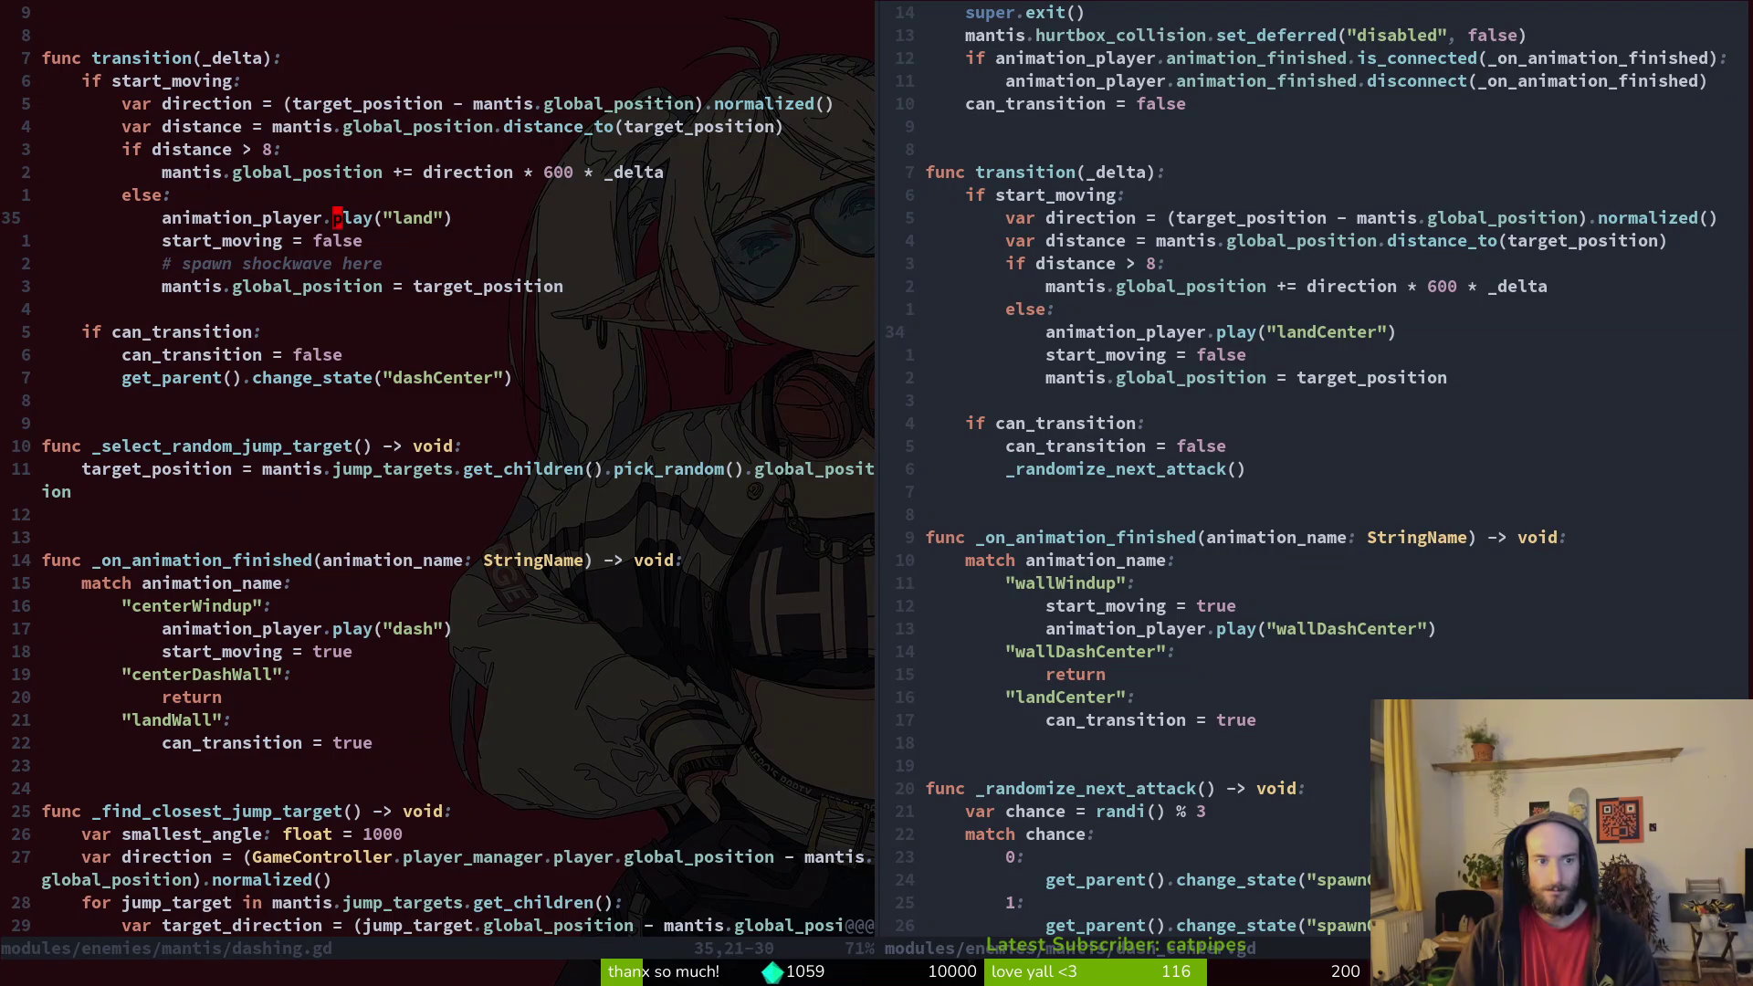
{"action": "type", "text": "eaWall"}
{"action": "key", "text": "Escape"}
{"action": "type", "text": ":write"}
{"action": "key", "text": "Return"}
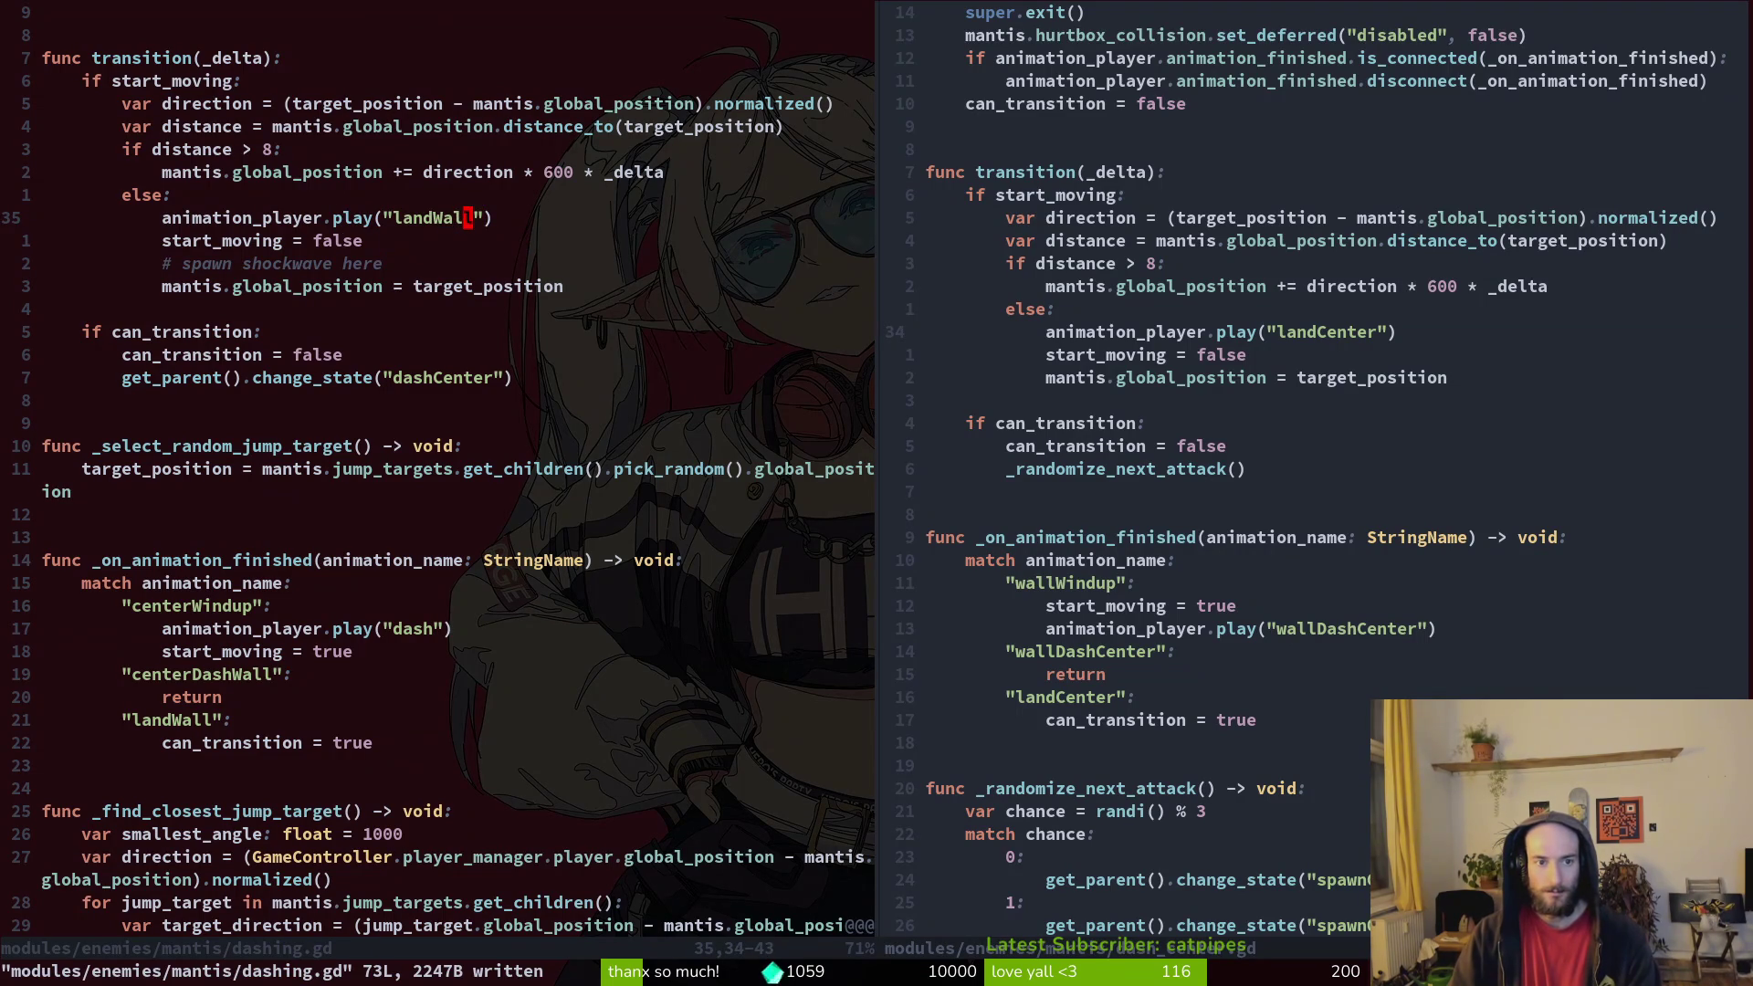
Step: Close both splits with :q to quit Vim and return to Godot
{"action": "key", "text": "ctrl+o"}
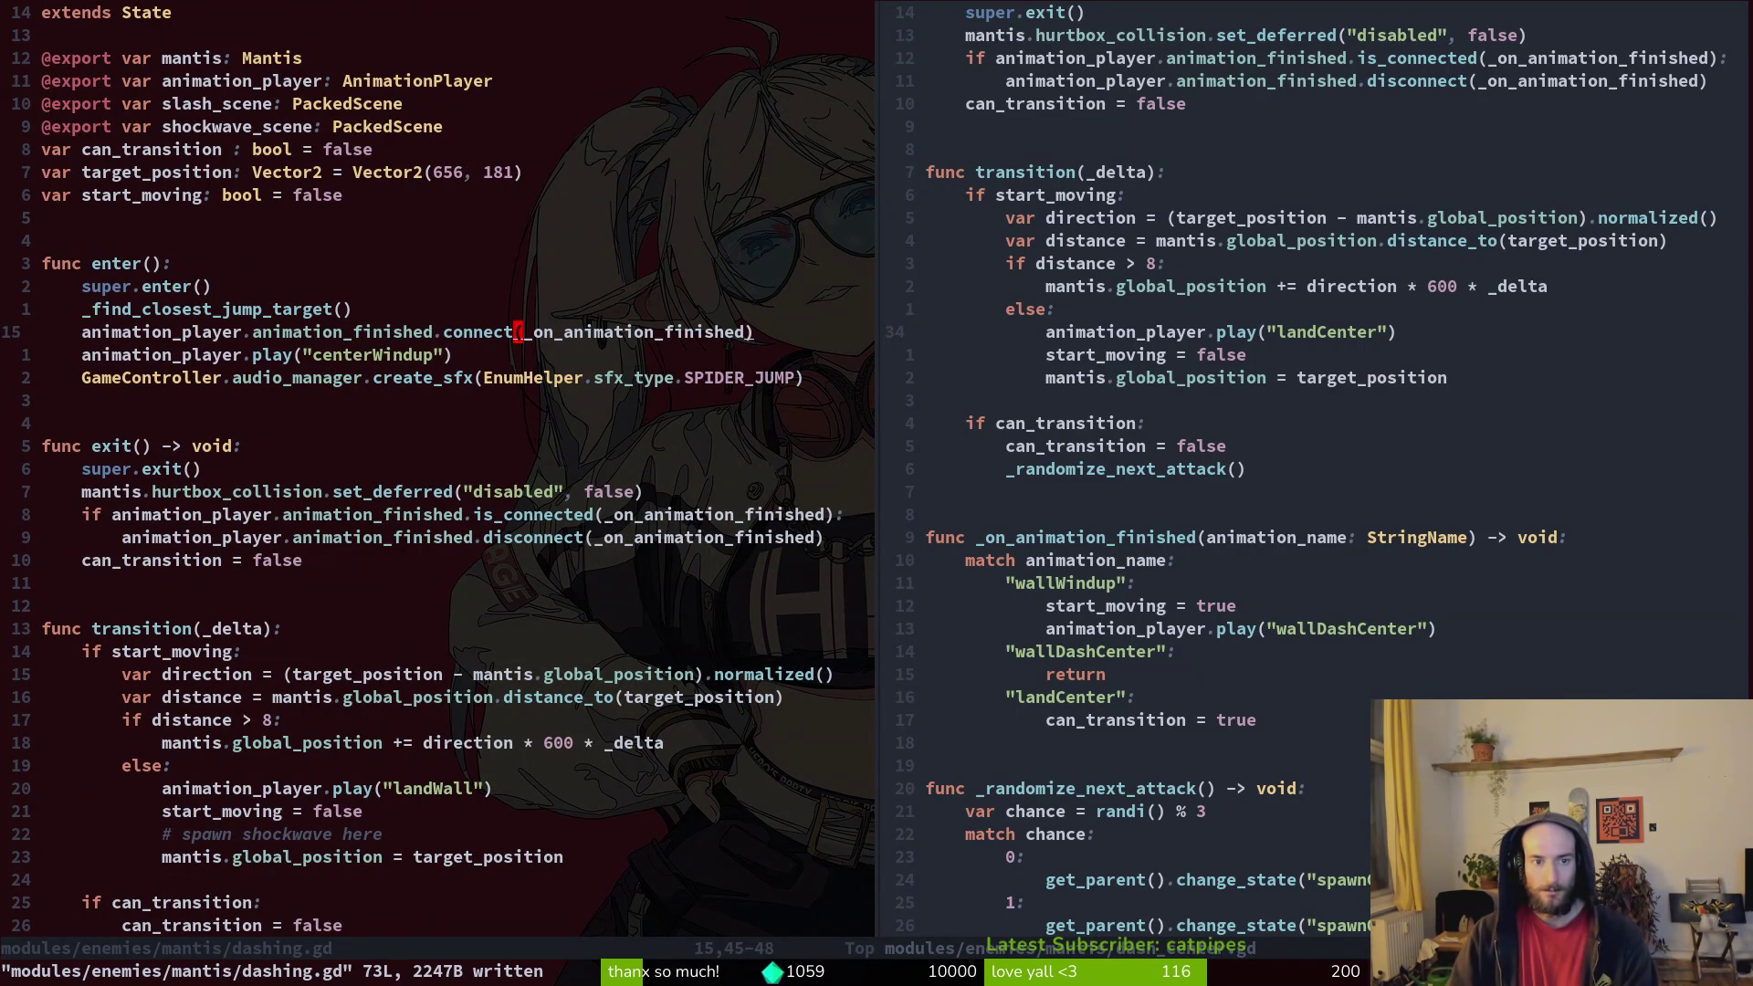
{"action": "type", "text": ":q"}
{"action": "key", "text": "Return"}
{"action": "type", "text": ":q"}
{"action": "key", "text": "Return"}
{"action": "key", "text": "alt+Tab"}
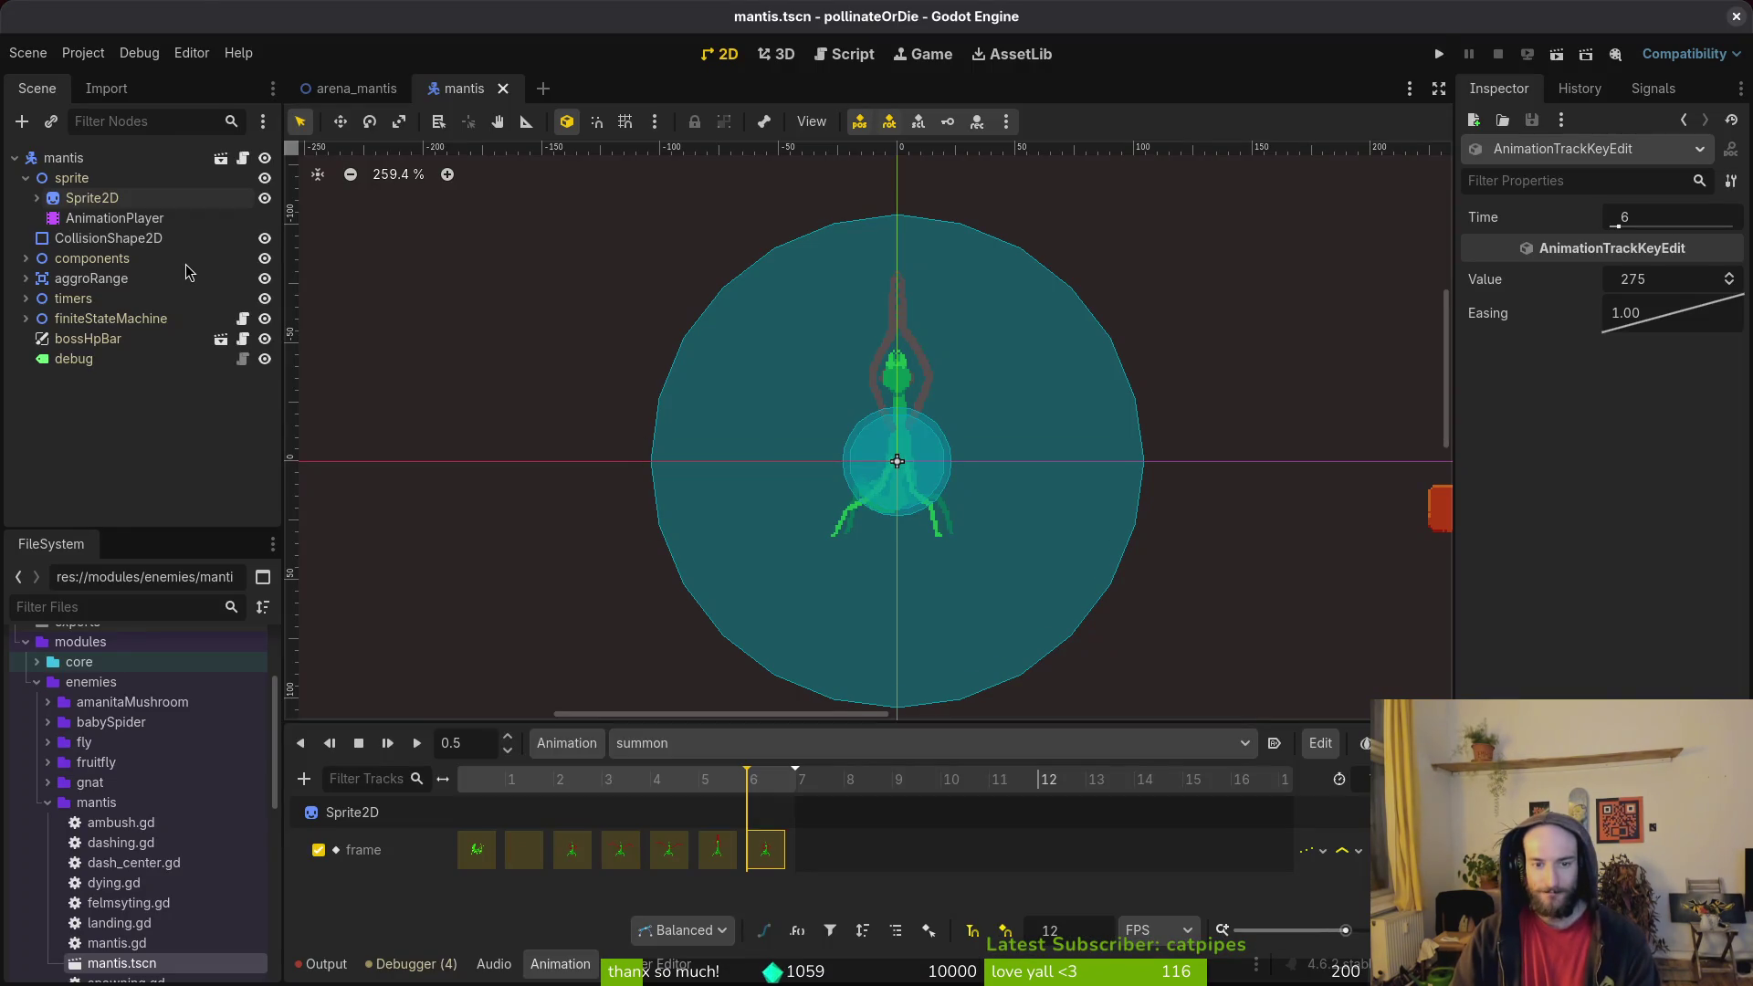
Step: Run the game, fly the bee around the mantis arena, pause, and review the 'dash' animation errors
{"action": "key", "text": "F5"}
{"action": "key", "text": "Return"}
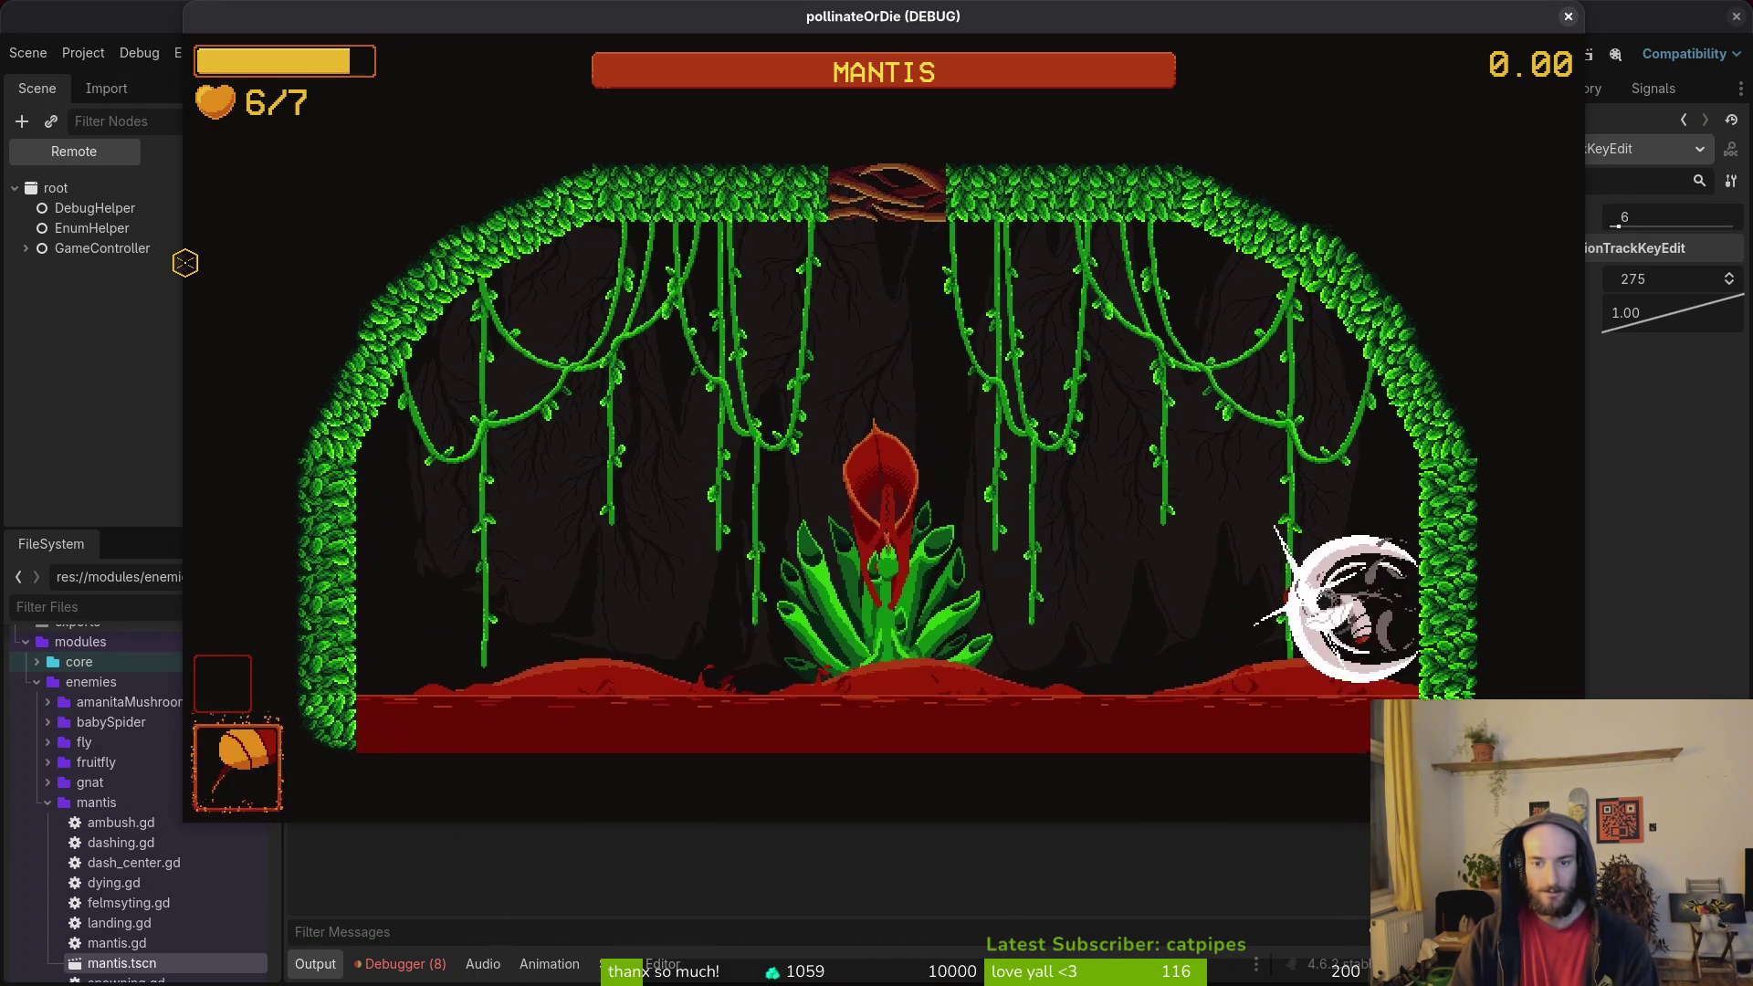
{"action": "key", "text": "a"}
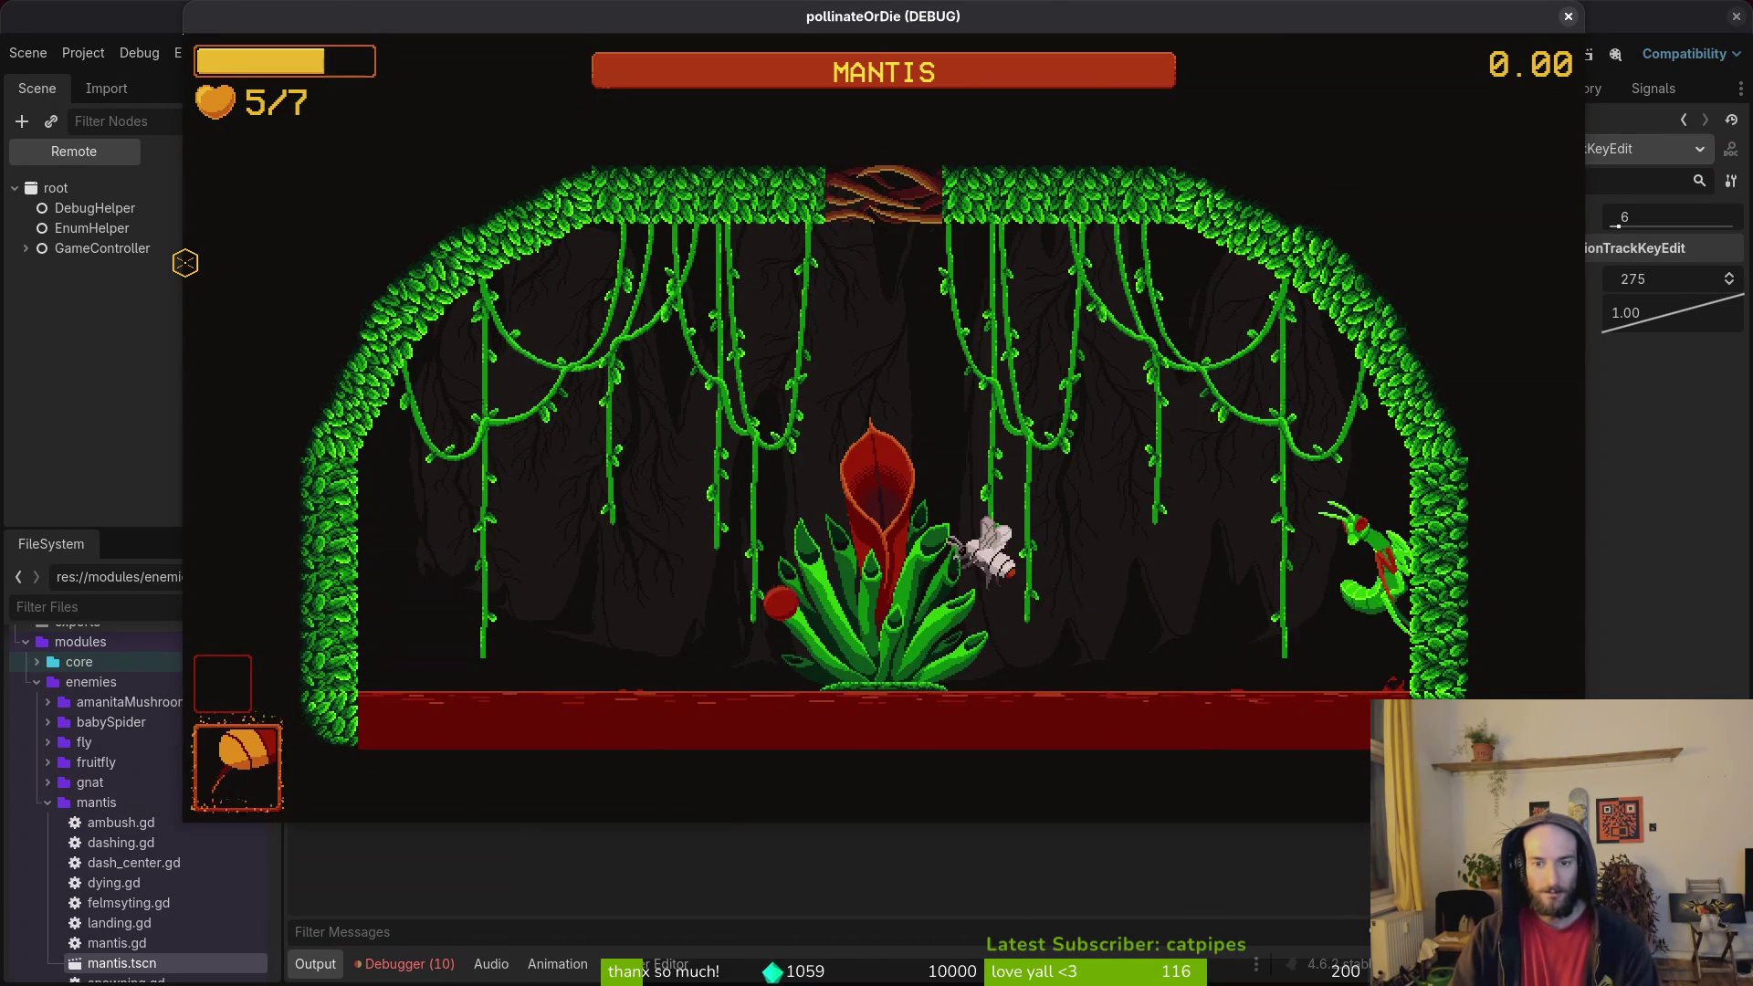
{"action": "key", "text": "d"}
{"action": "key", "text": "d"}
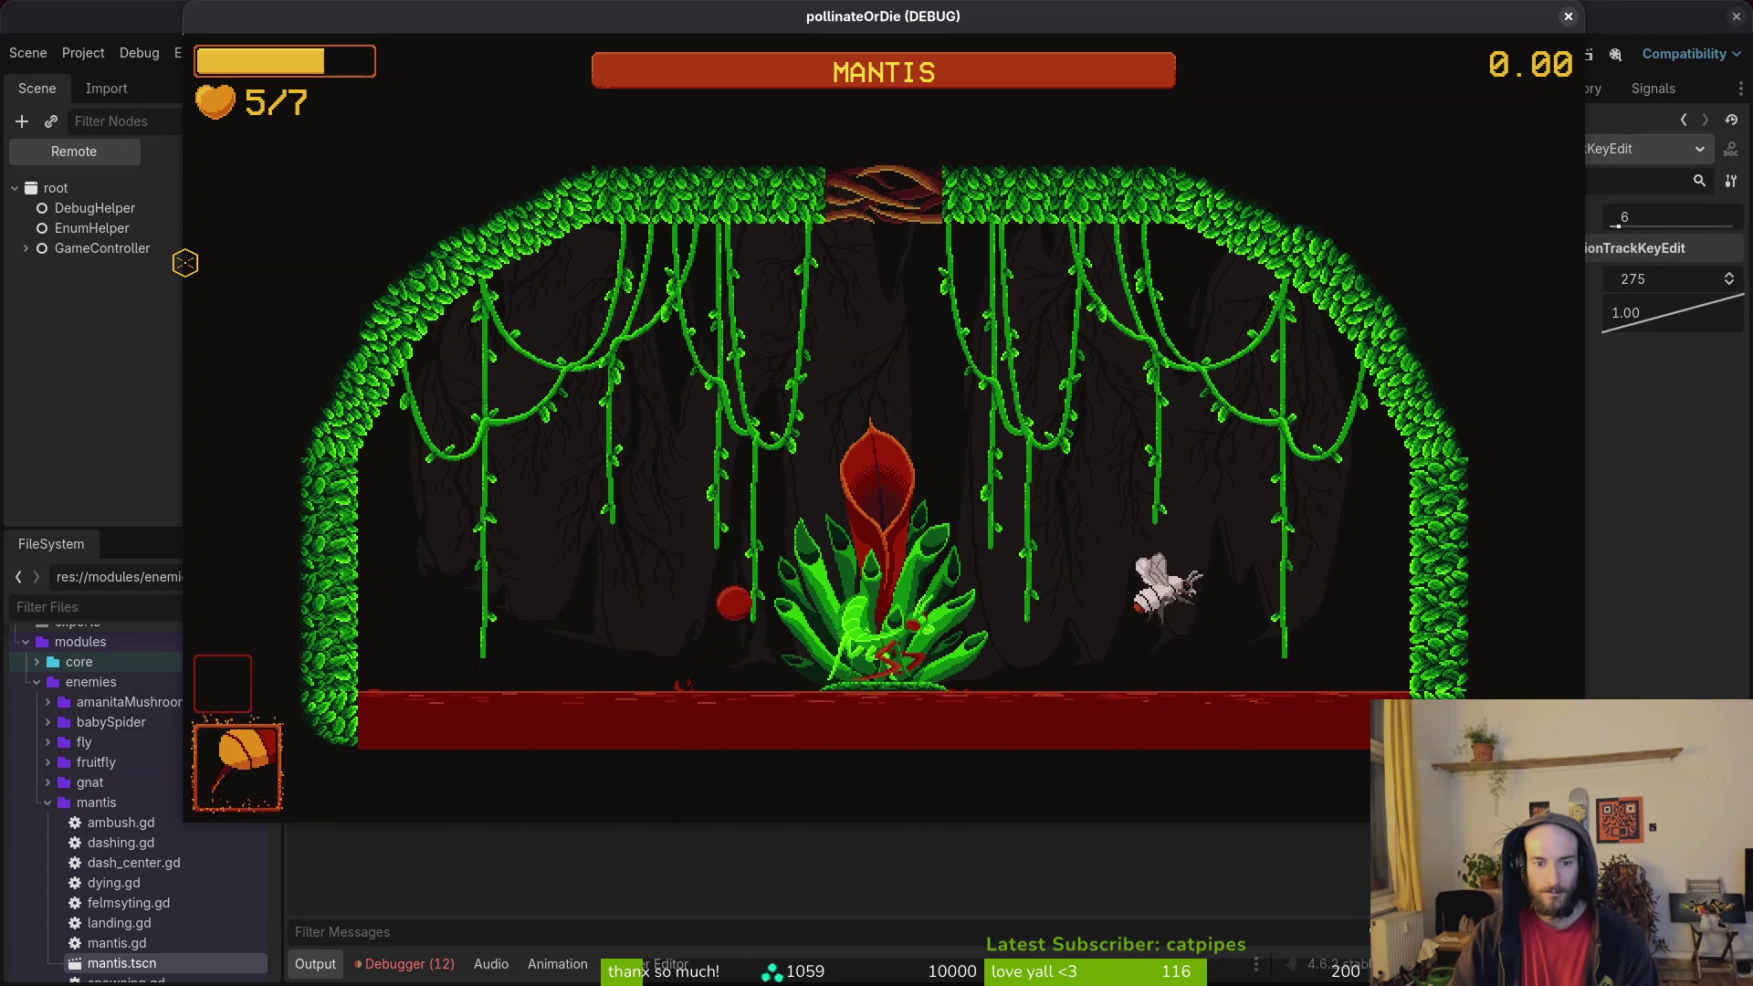
{"action": "key", "text": "a"}
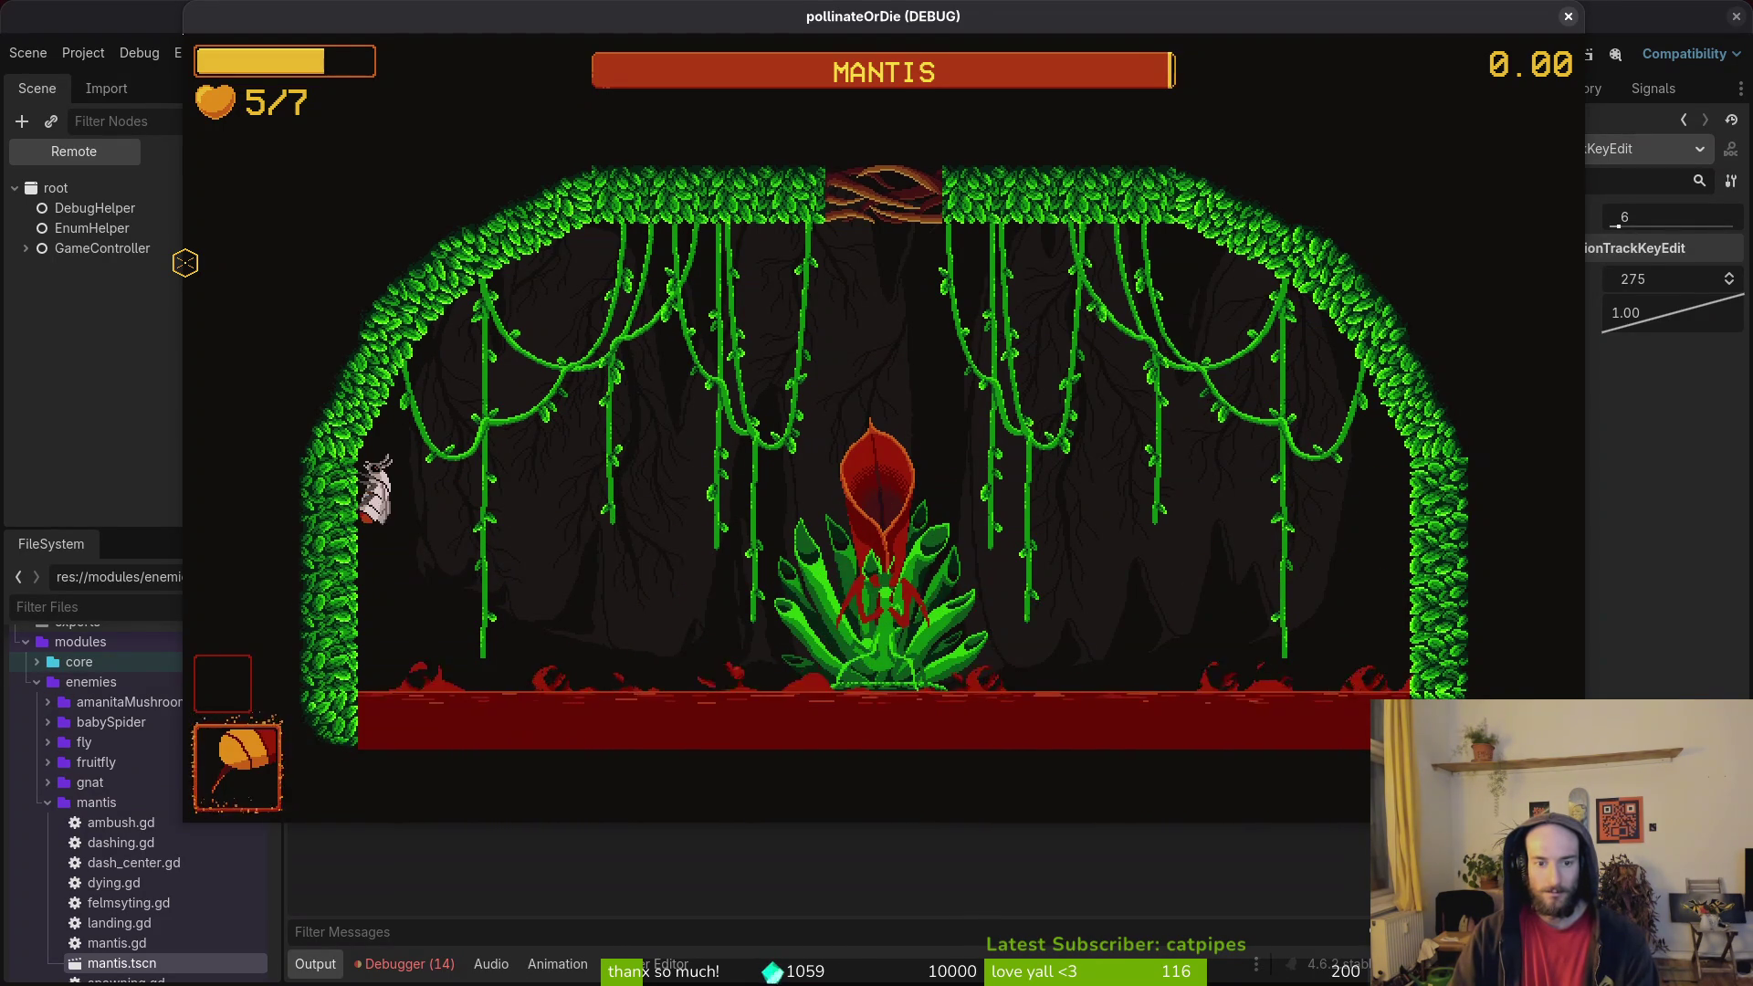
{"action": "key", "text": "Escape"}
{"action": "left_click", "coordinate": [420, 957]}
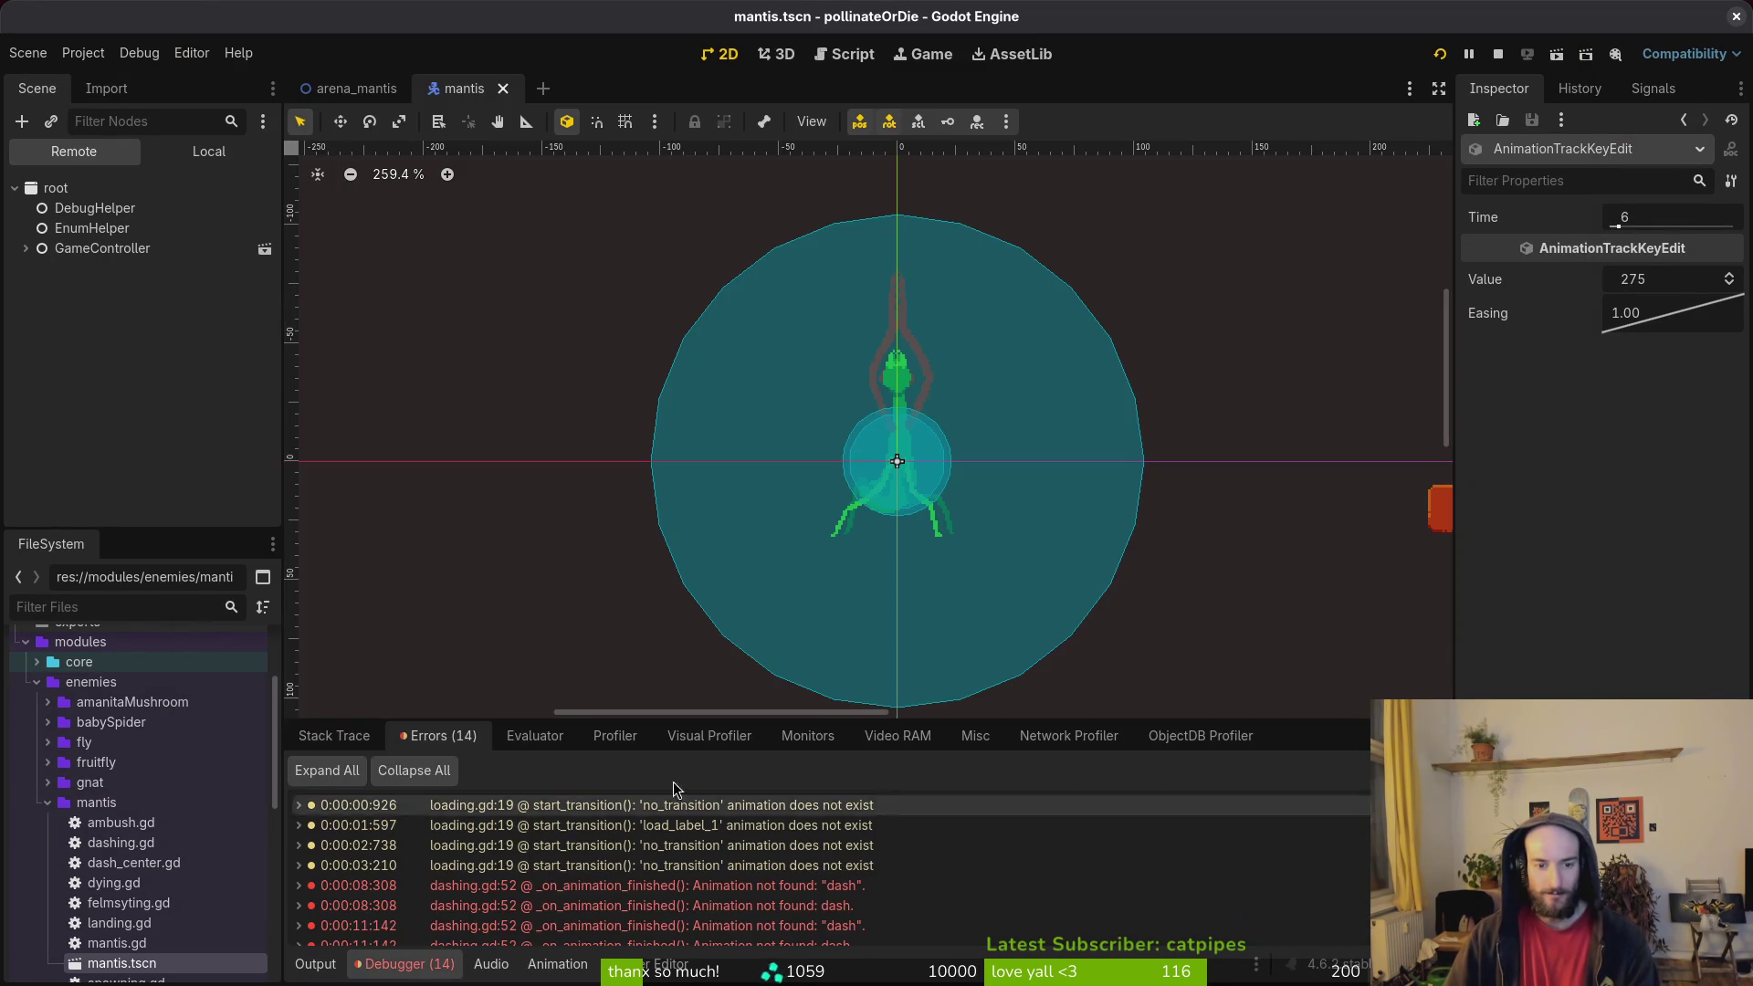
{"action": "scroll", "coordinate": [904, 913], "scroll_direction": "down", "scroll_amount": 2}
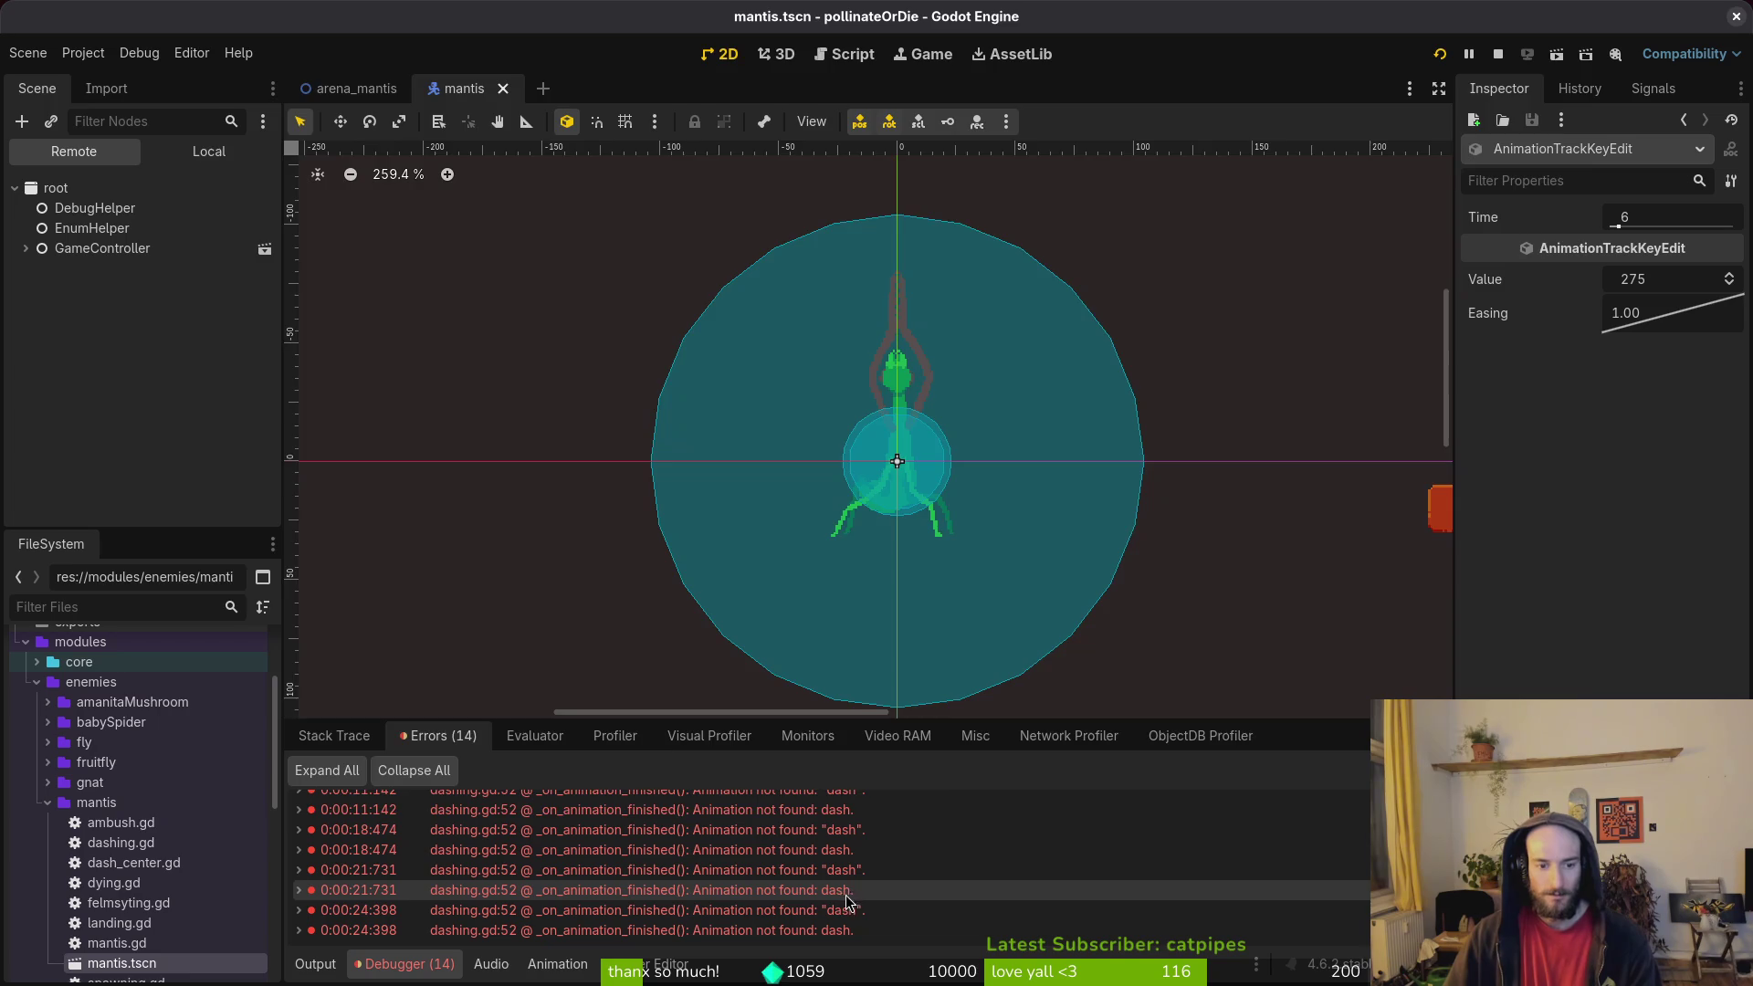
{"action": "key", "text": "alt+Tab"}
{"action": "key", "text": "alt+Tab"}
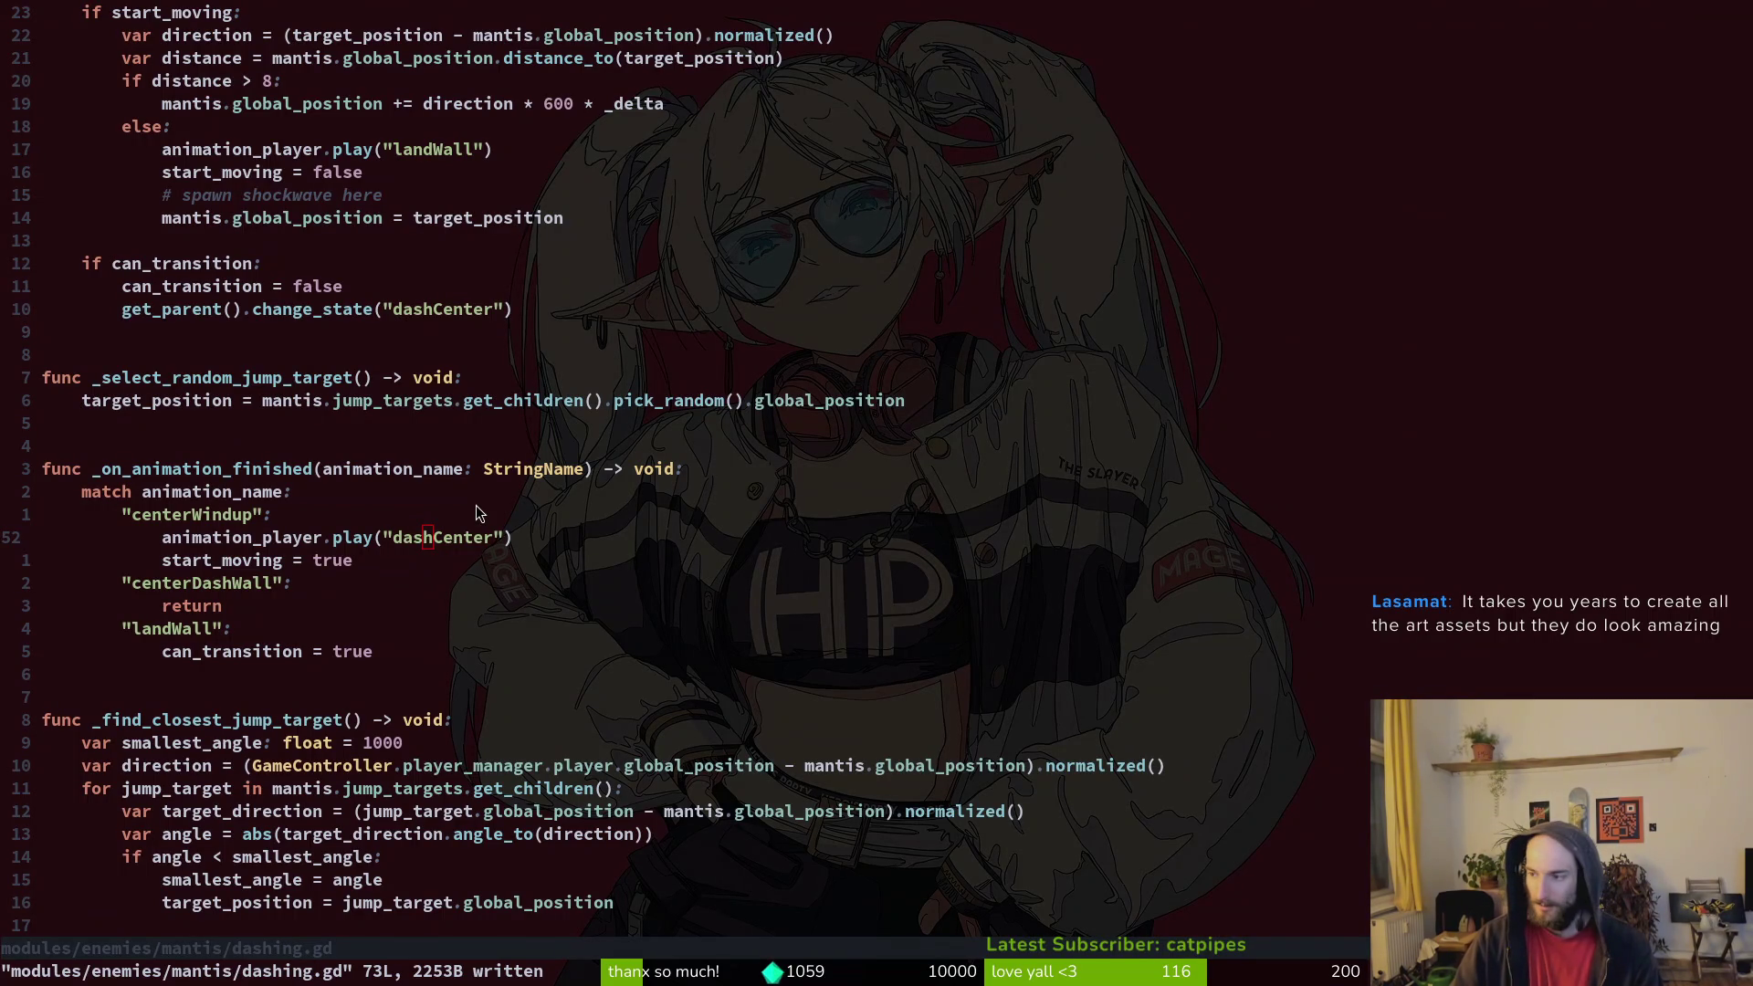
Step: Abandon a file search for summon, undo the last edit and save dashing.gd
{"action": "left_click", "coordinate": [476, 513]}
{"action": "key", "text": "space"}
{"action": "key", "text": "f"}
{"action": "key", "text": "f"}
{"action": "type", "text": "sumo"}
{"action": "key", "text": "BackSpace"}
{"action": "type", "text": "mo"}
{"action": "key", "text": "BackSpace"}
{"action": "key", "text": "BackSpace"}
{"action": "key", "text": "BackSpace"}
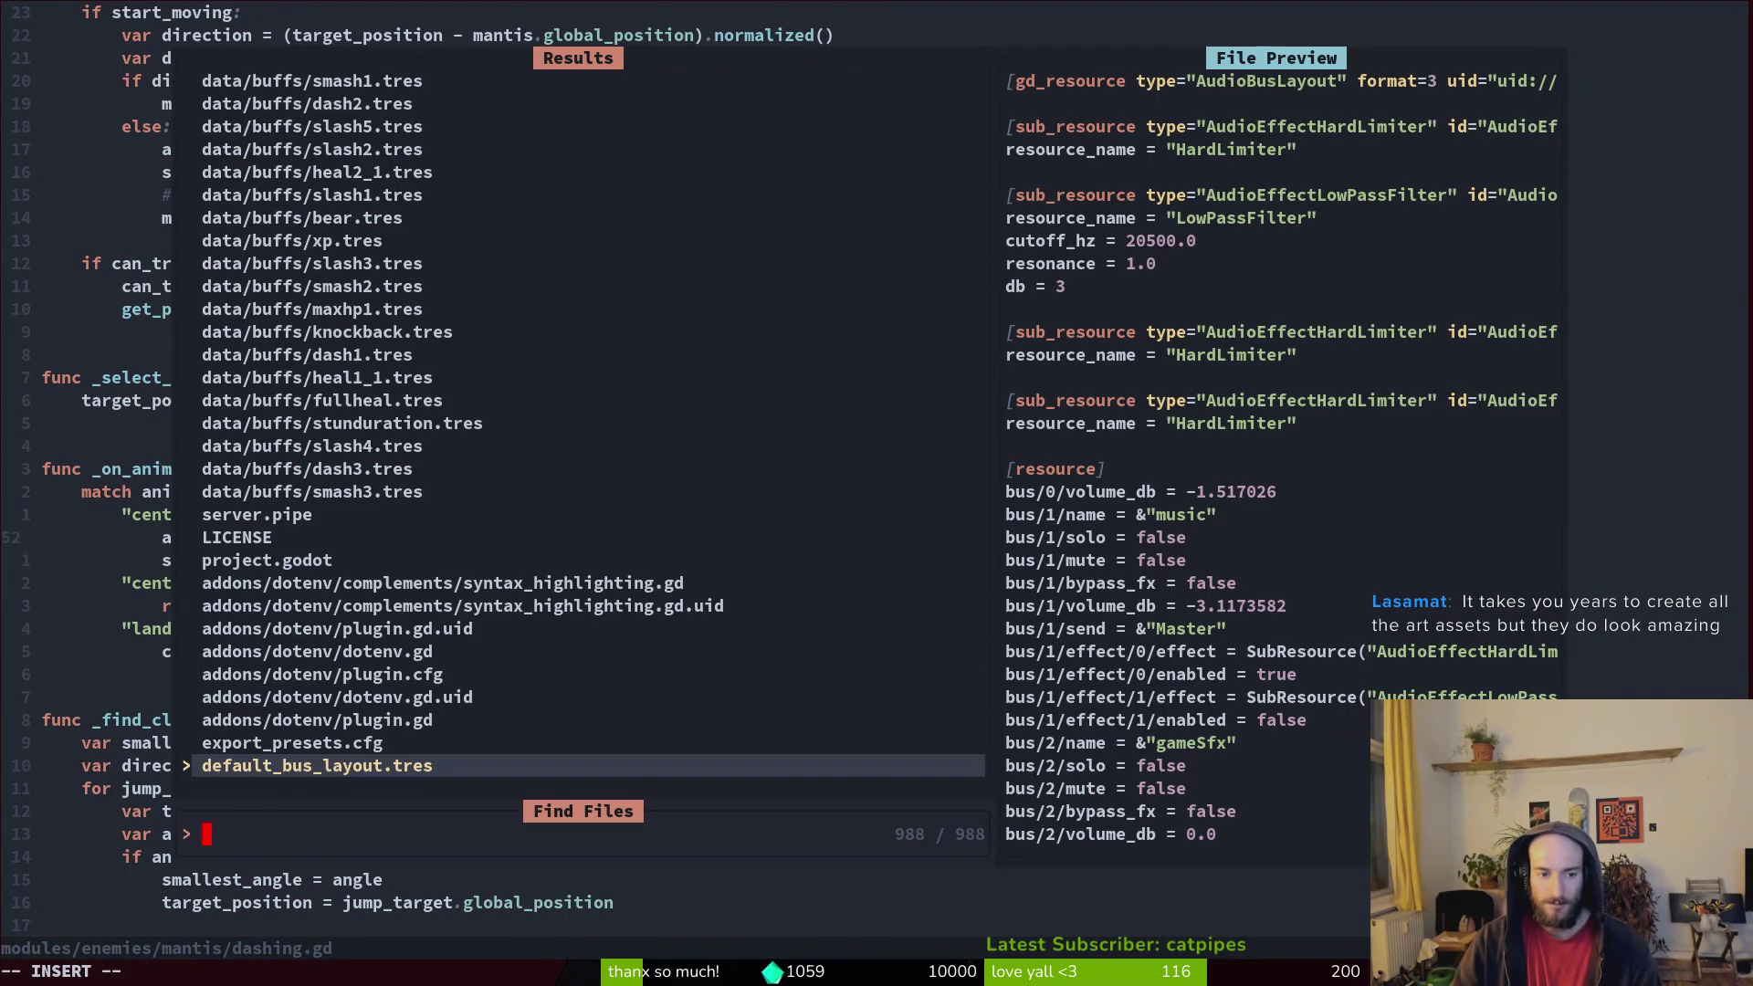
{"action": "key", "text": "Escape"}
{"action": "key", "text": "u"}
{"action": "key", "text": "ctrl+s"}
Step: Grep the project for "summon and open spawn_geyser.gd at its summon play line
{"action": "key", "text": "space"}
{"action": "key", "text": "f"}
{"action": "key", "text": "g"}
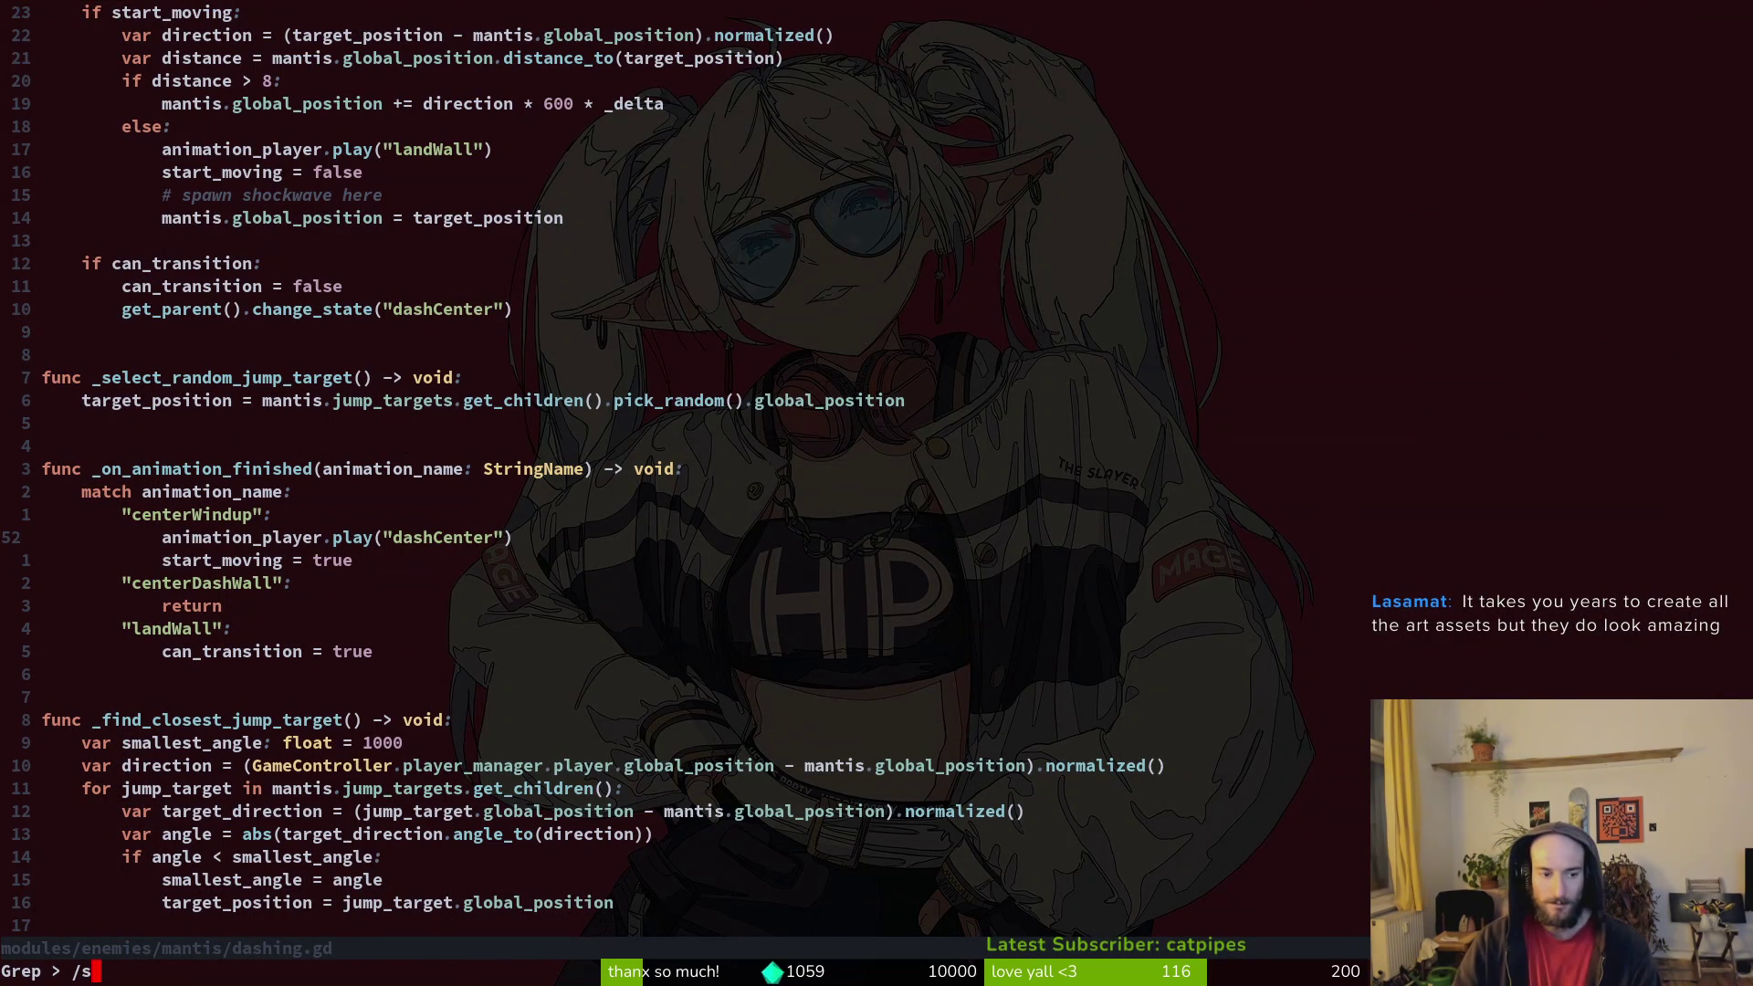
{"action": "key", "text": "BackSpace"}
{"action": "key", "text": "BackSpace"}
{"action": "type", "text": "\"summon"}
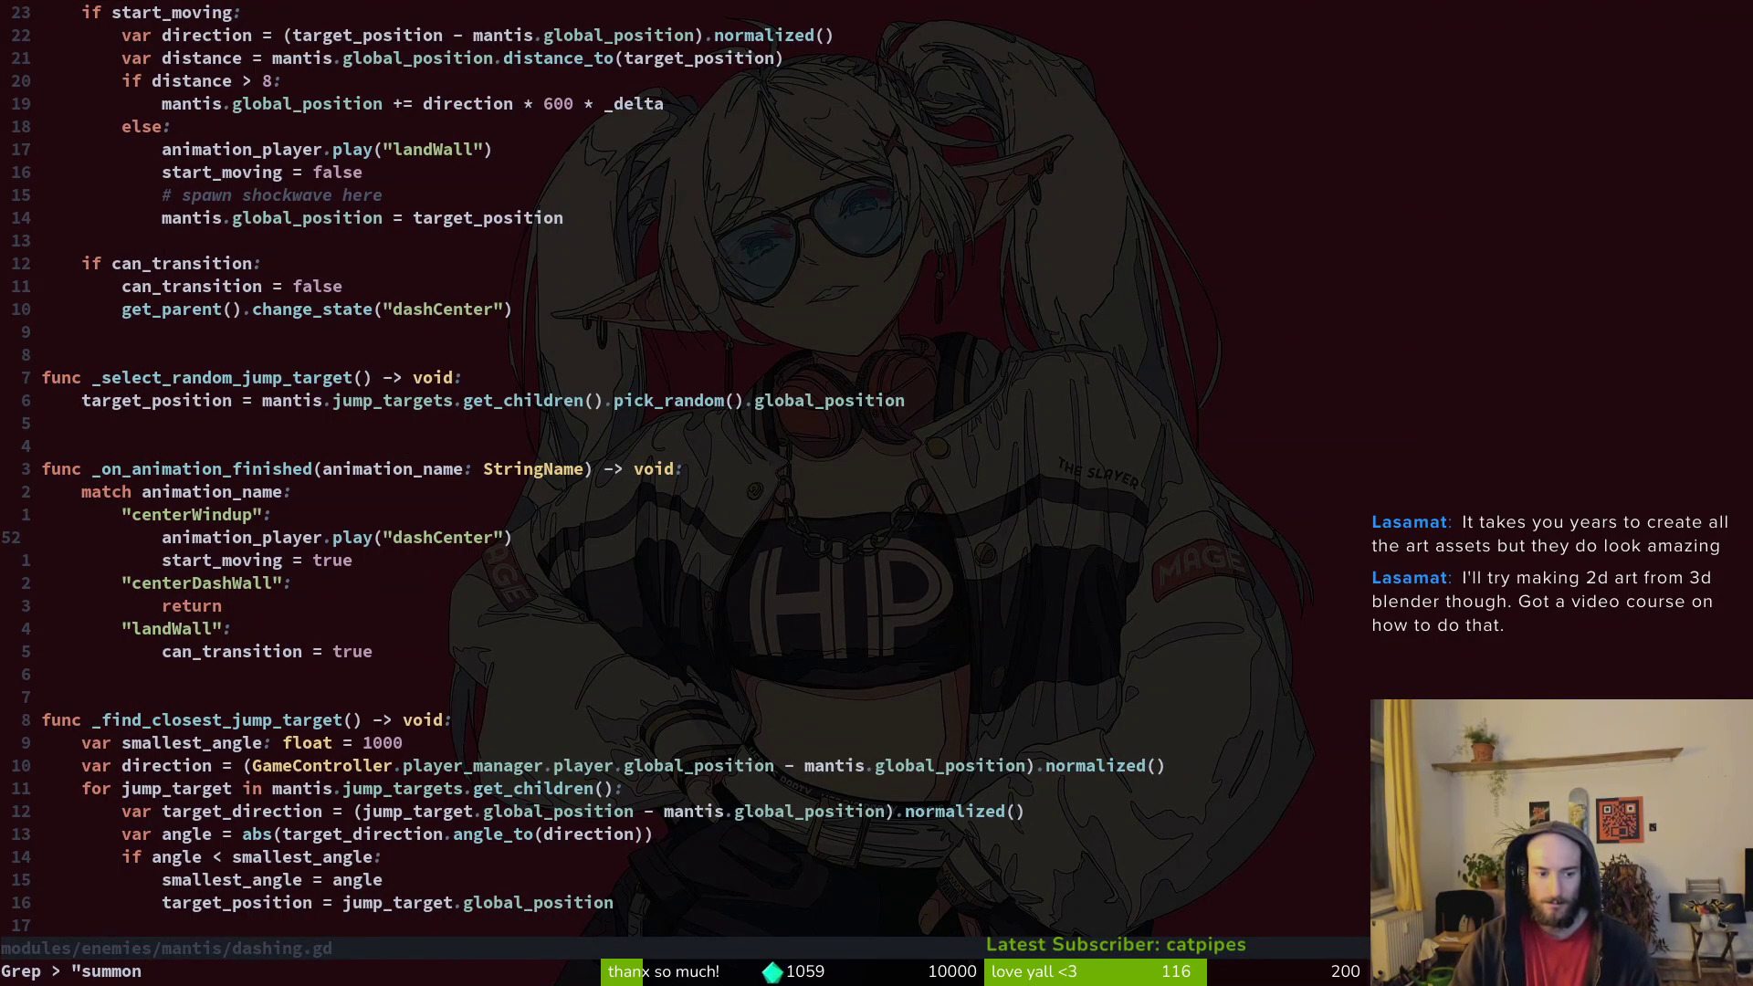
{"action": "key", "text": "Return"}
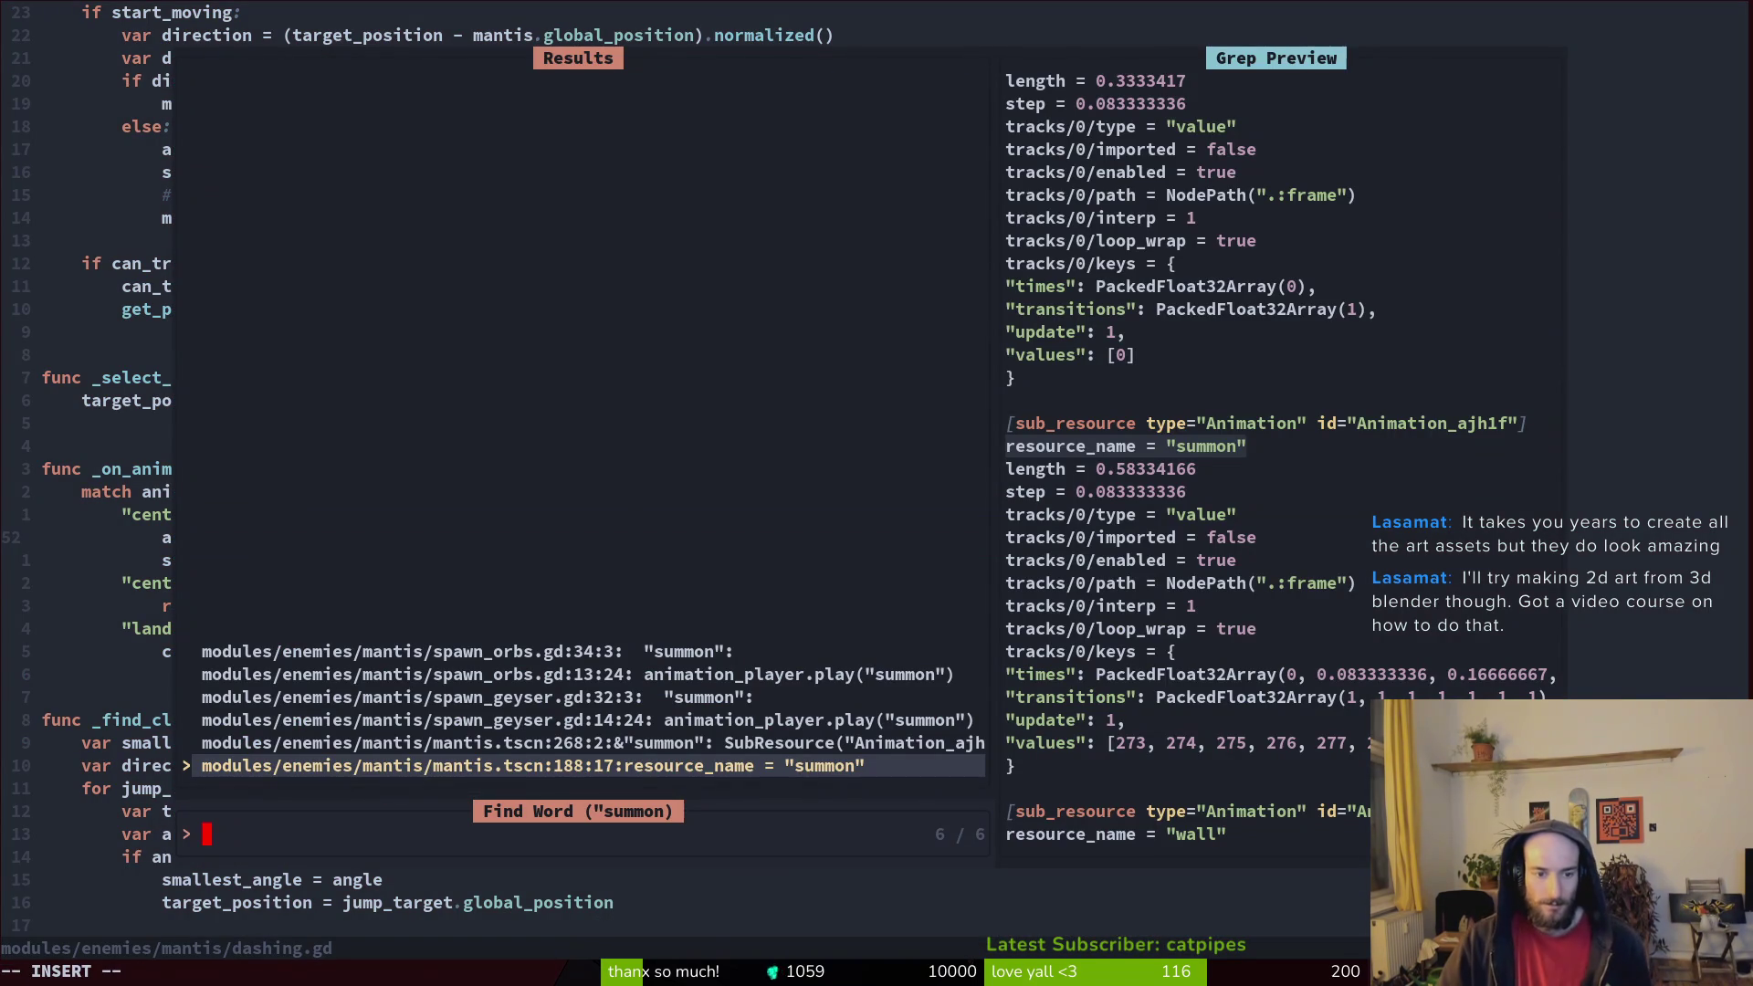
{"action": "key", "text": "Up"}
{"action": "key", "text": "Up"}
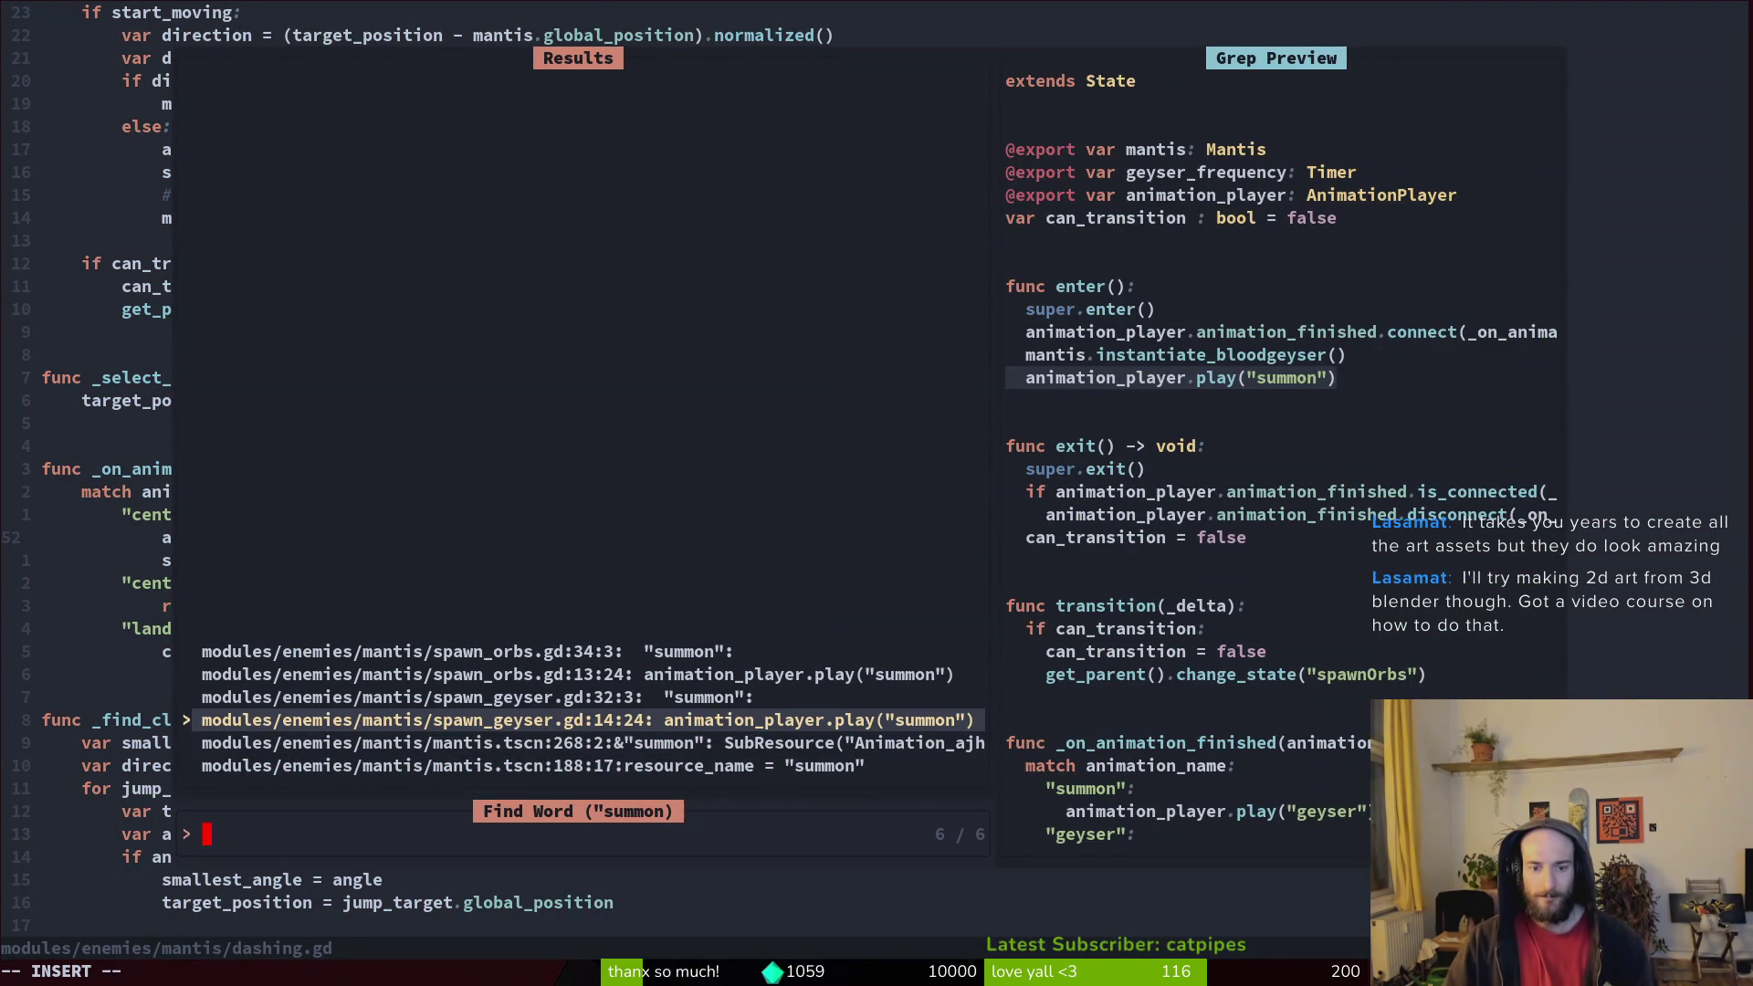
{"action": "key", "text": "Return"}
{"action": "key", "text": "shift+v"}
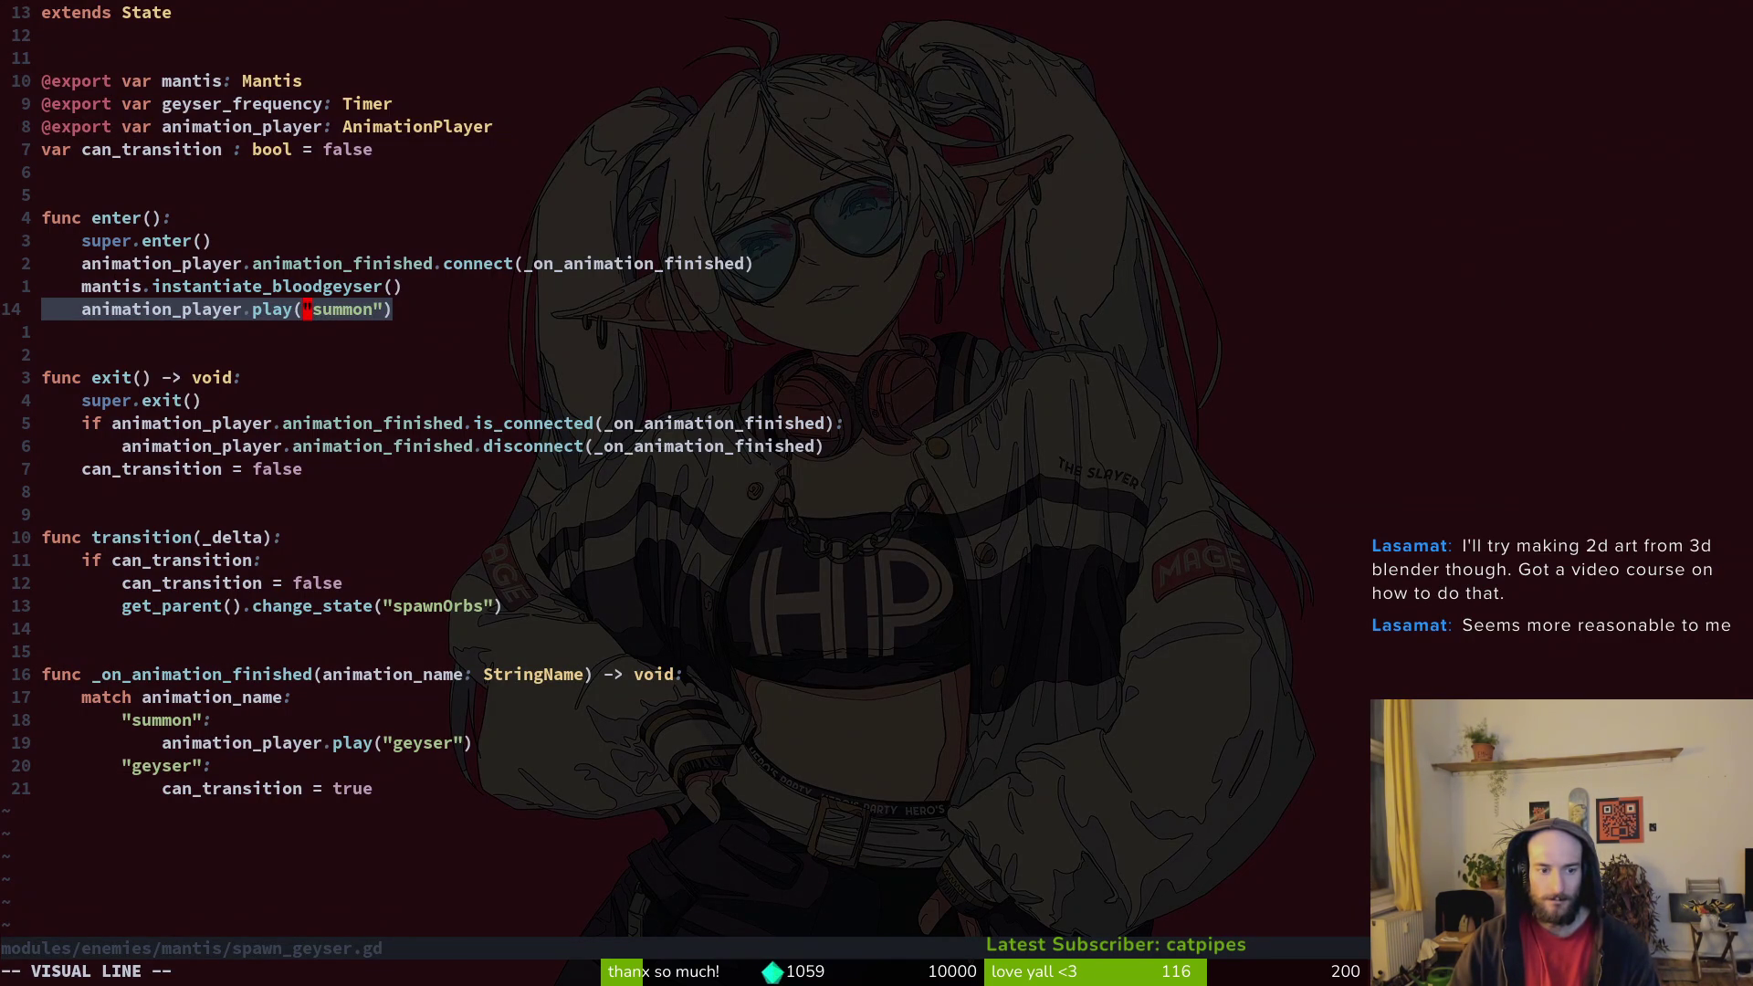
{"action": "key", "text": "Escape"}
Step: Look over the geyser play and can_transition lines, then return to the Godot editor
{"action": "key", "text": "j"}
{"action": "key", "text": "j"}
{"action": "key", "text": "j"}
{"action": "key", "text": "k"}
{"action": "key", "text": "k"}
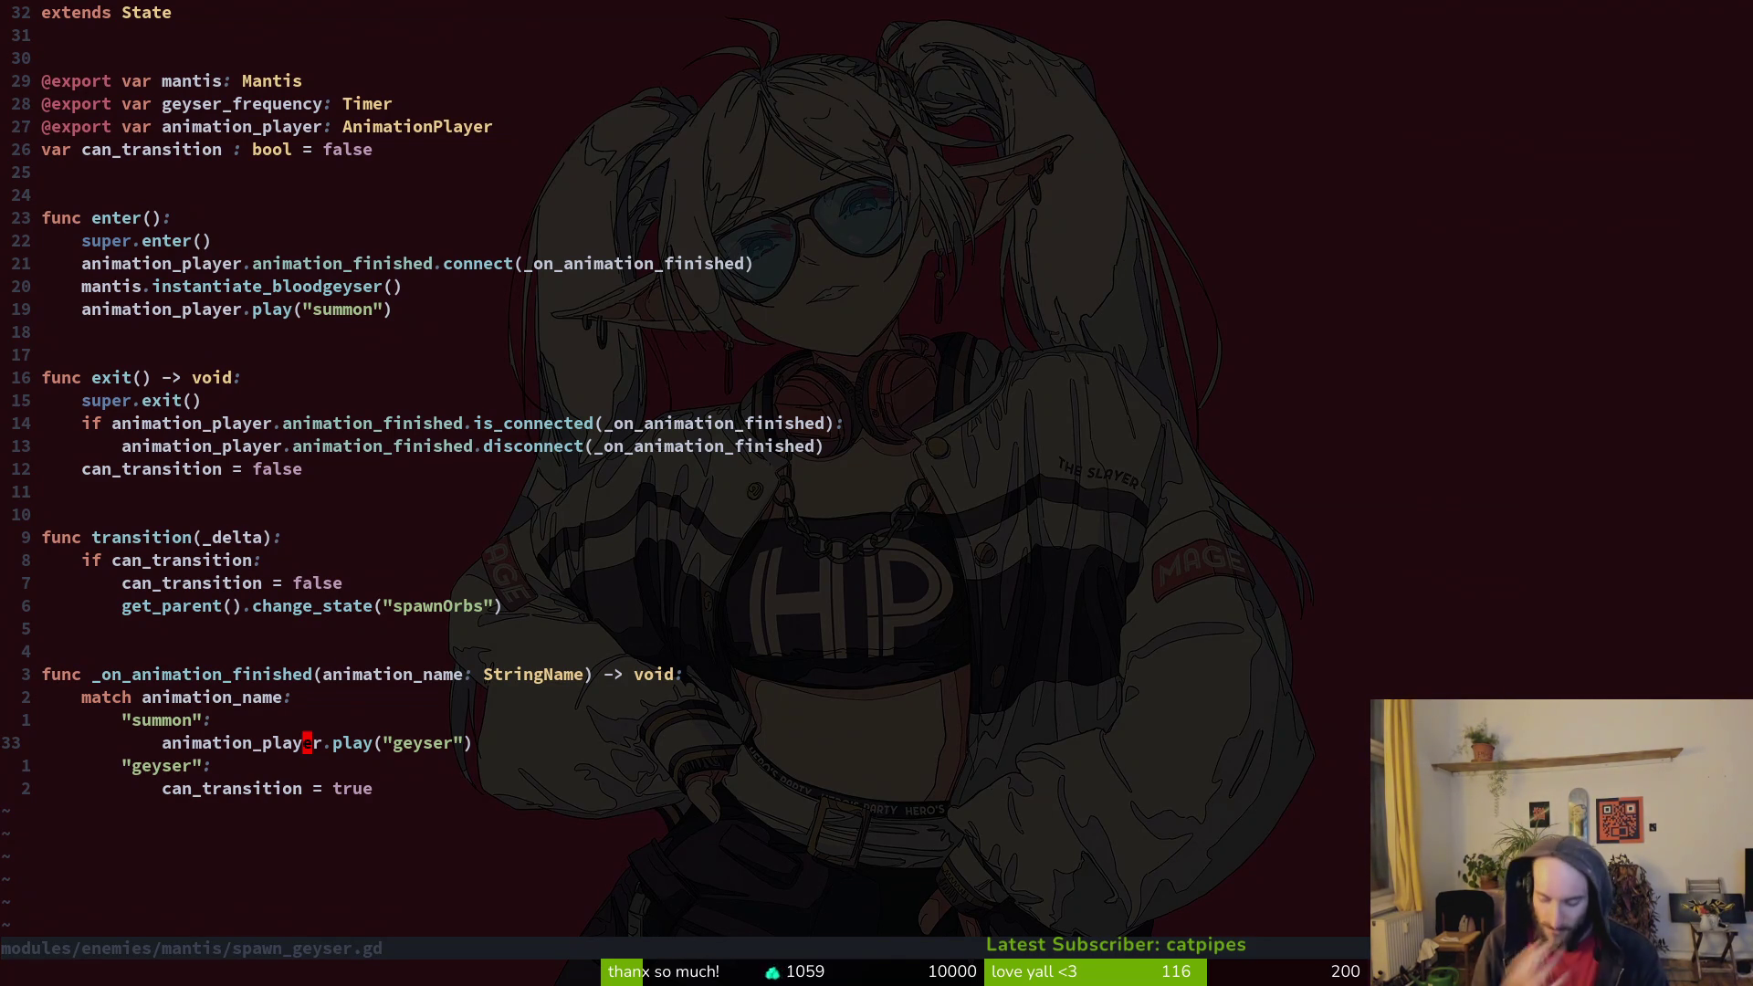
{"action": "key", "text": "alt+Tab"}
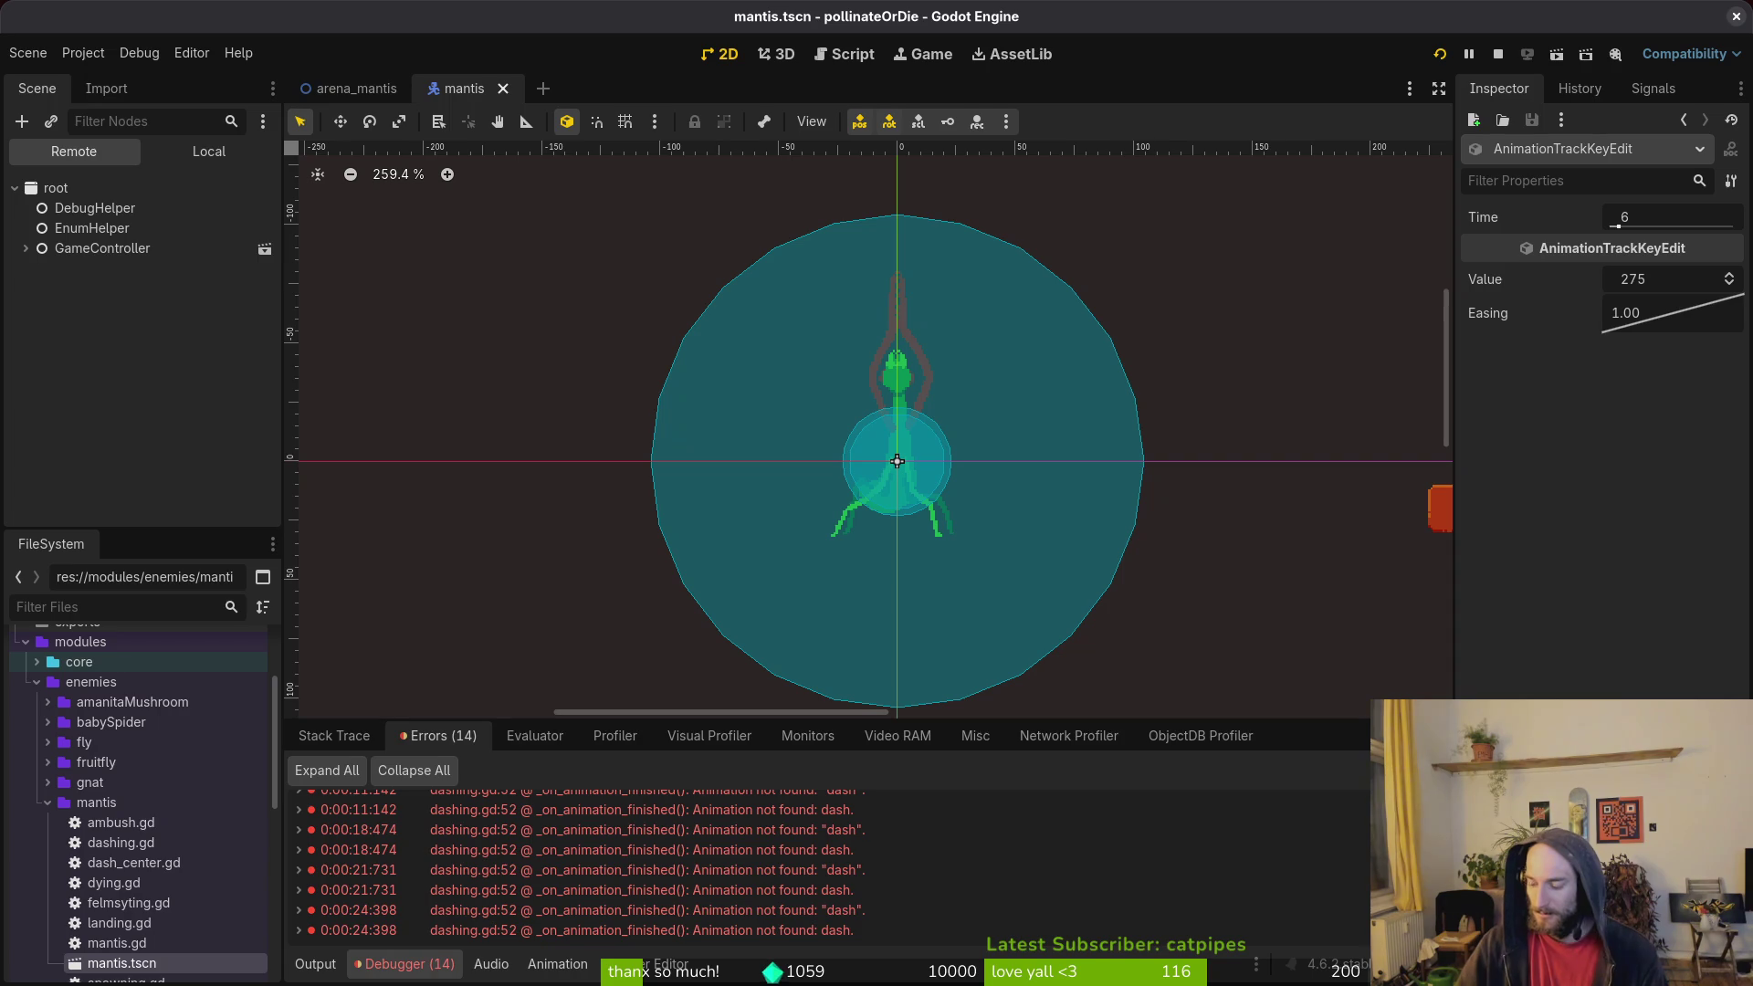
Step: Relaunch the game and load the Mantis boss level from the debug level select
{"action": "key", "text": "F5"}
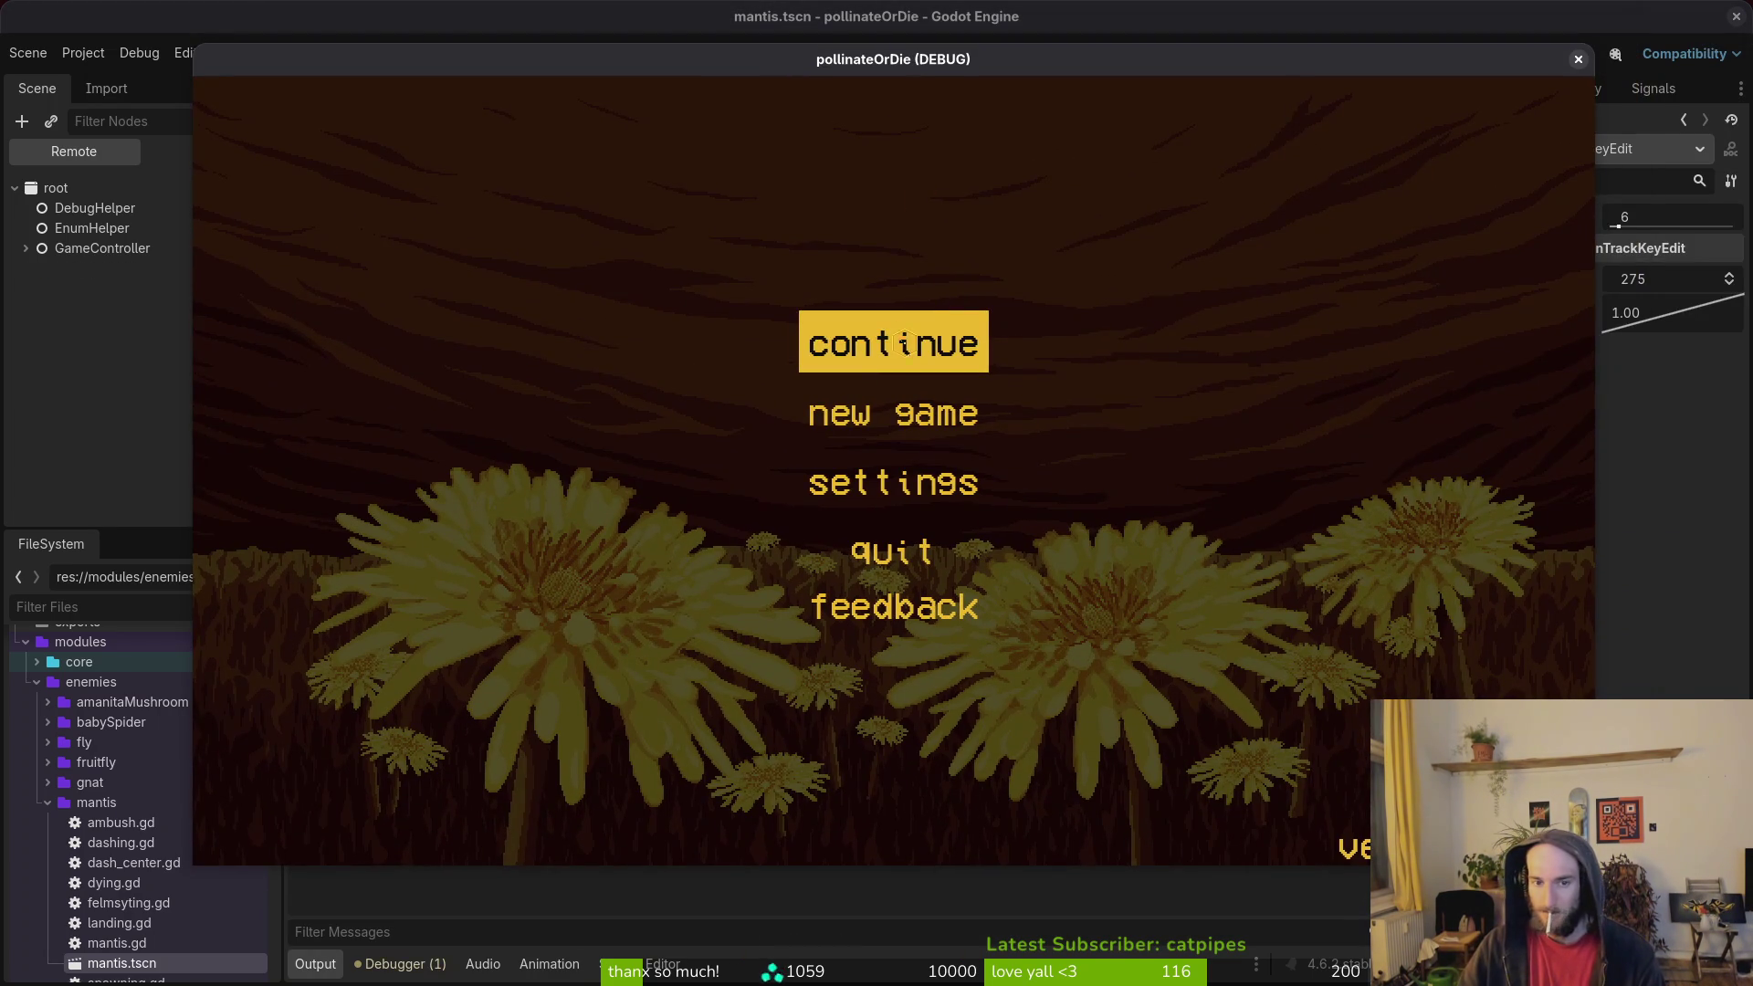
{"action": "key", "text": "Return"}
{"action": "key", "text": "Escape"}
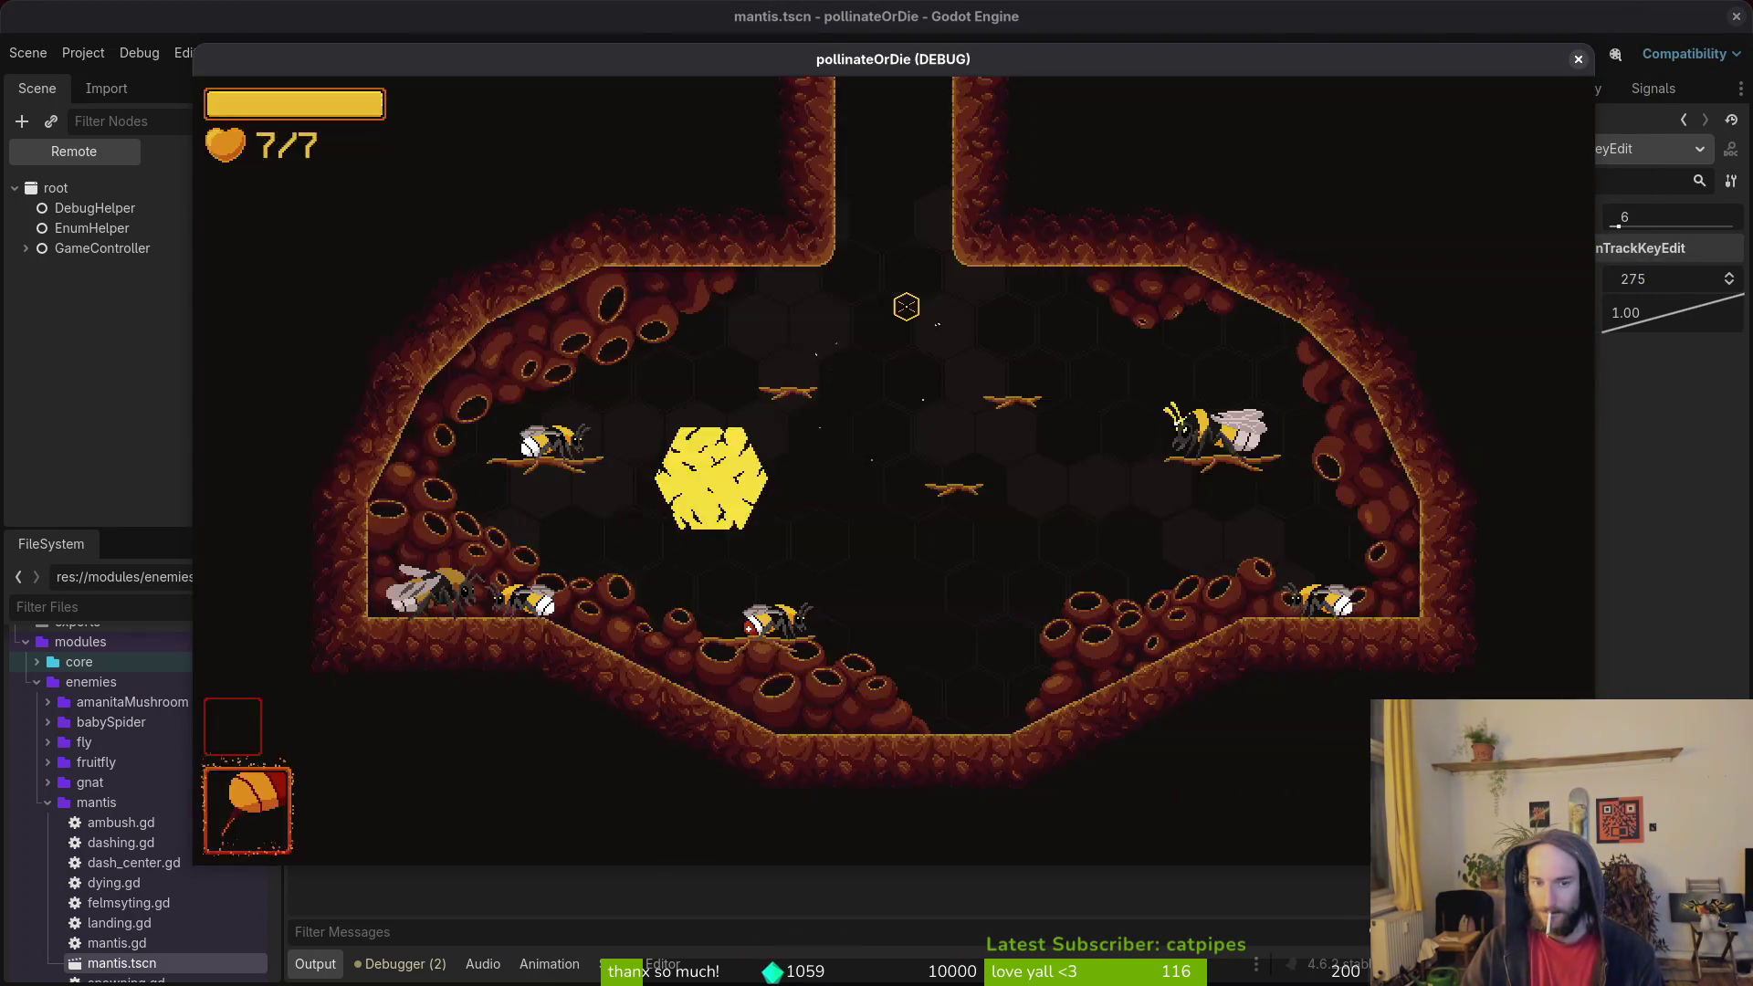
{"action": "key", "text": "Down"}
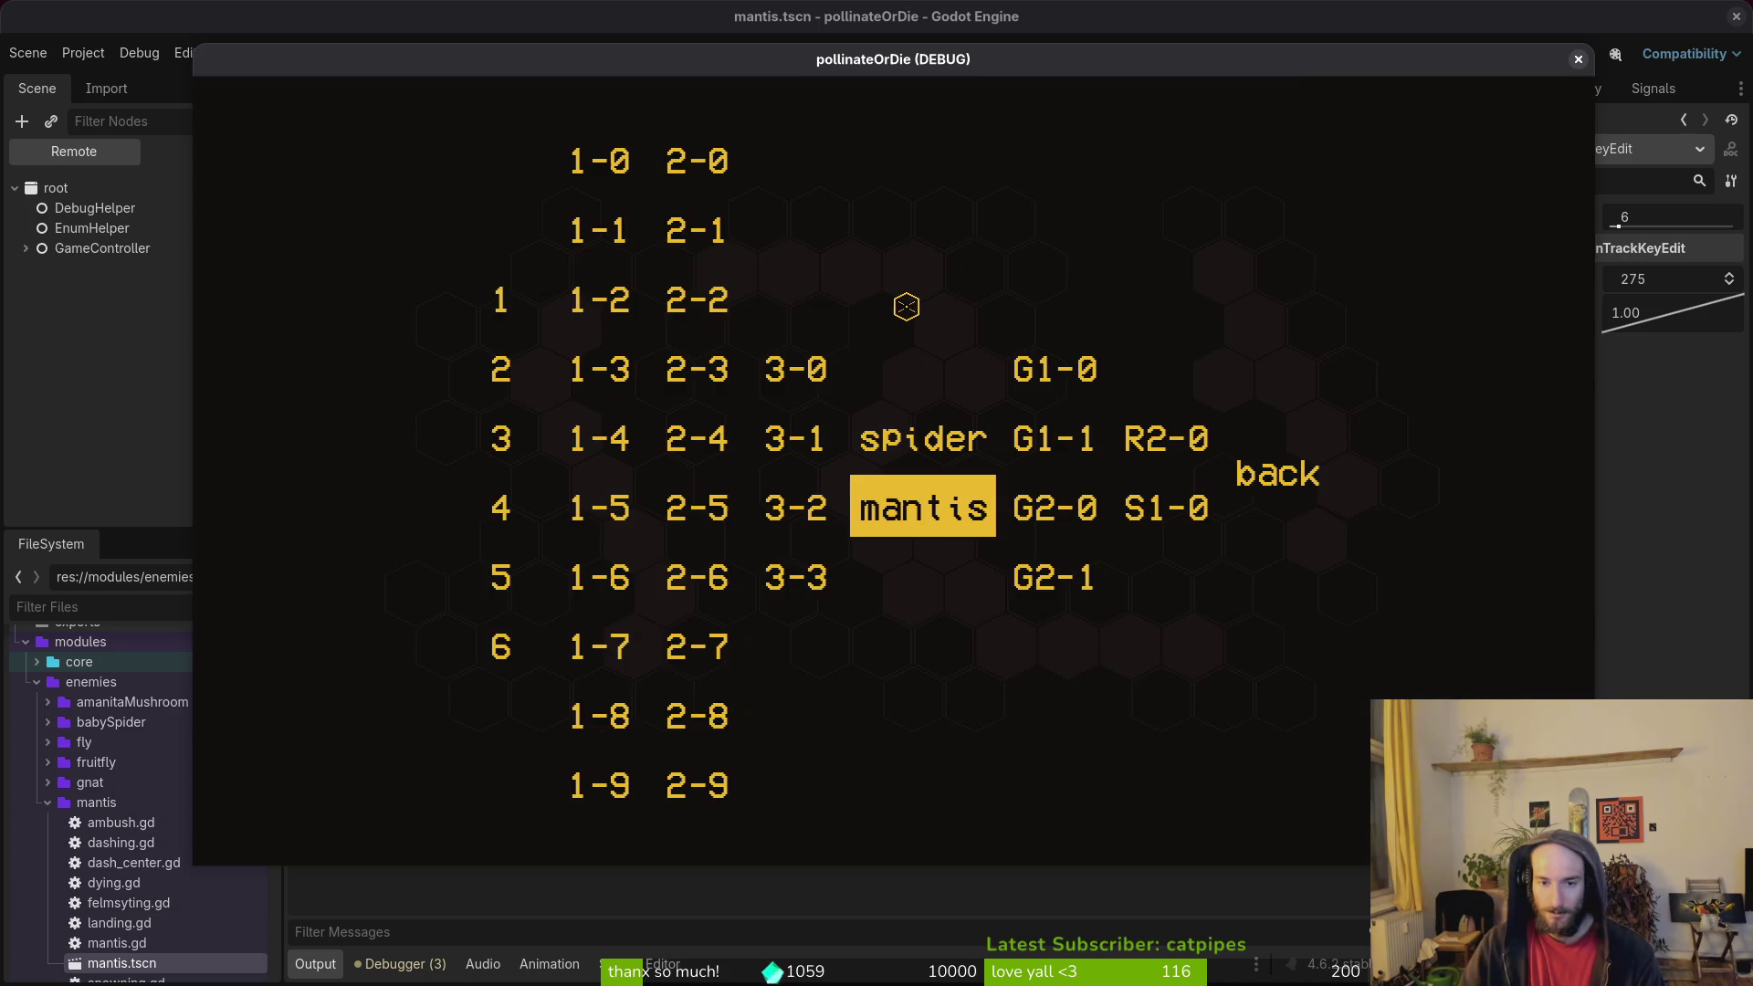
{"action": "key", "text": "Return"}
Step: Dash the bee at the plant to provoke the mantis, pause, and view the 'dashCenter' errors
{"action": "key", "text": "d"}
{"action": "key", "text": "space"}
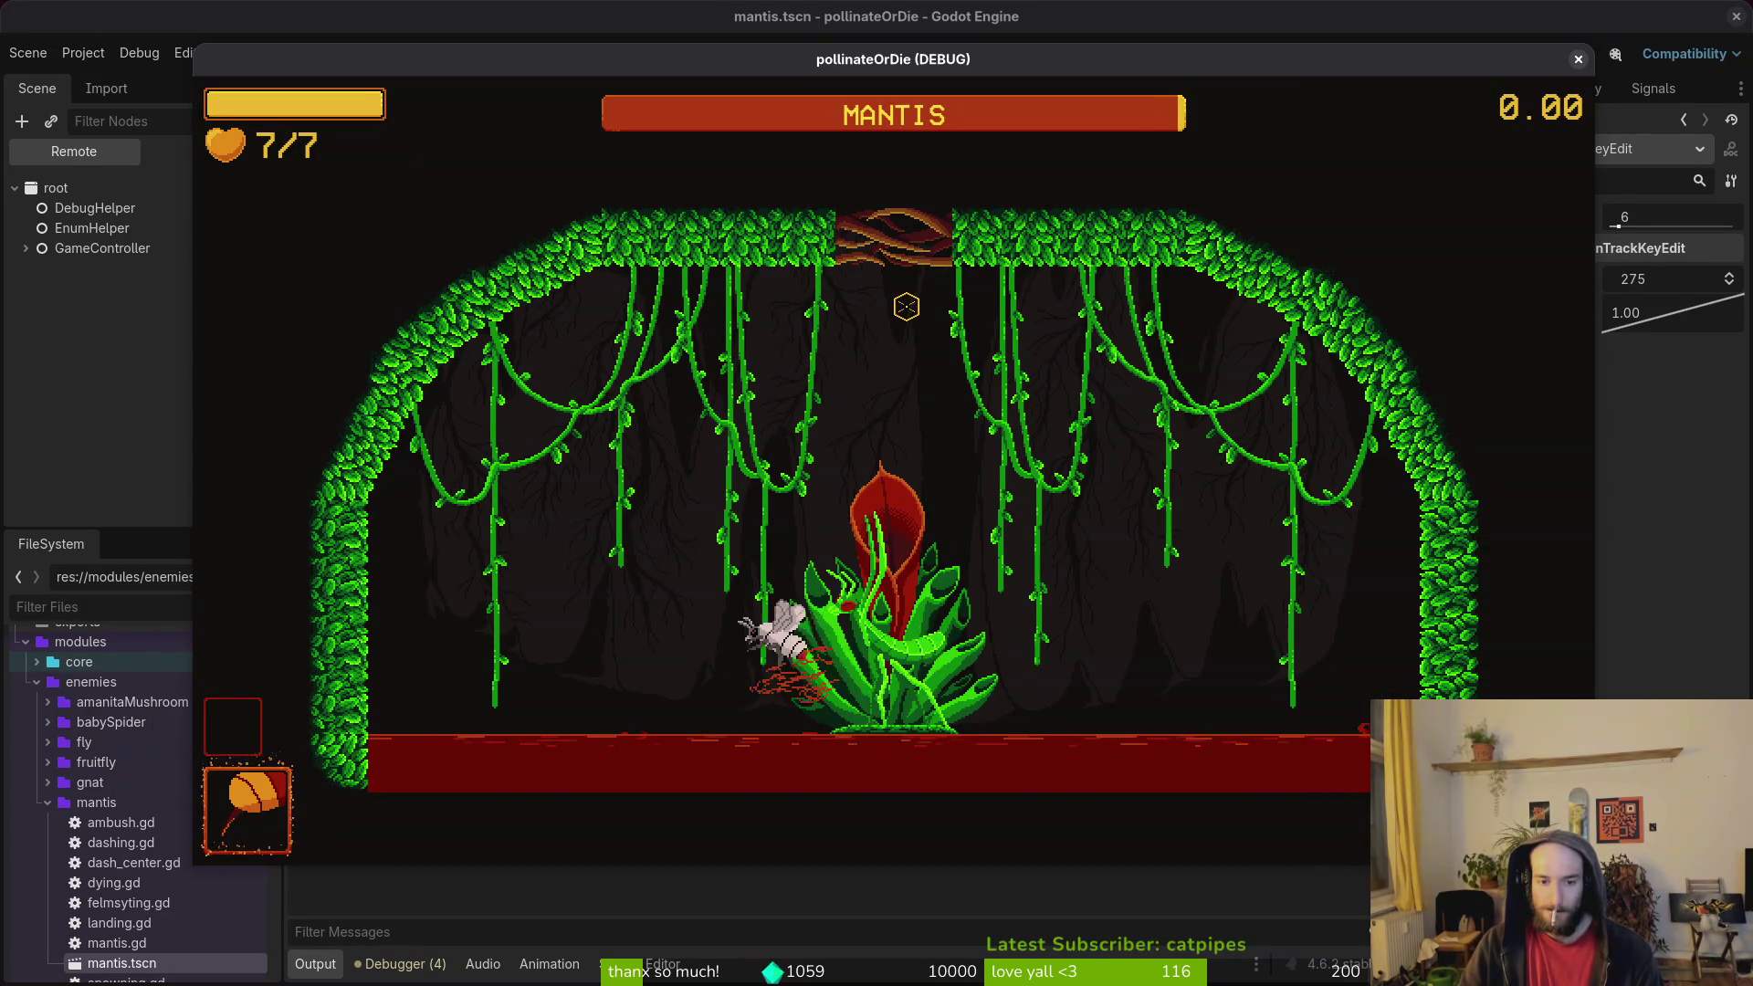
{"action": "key", "text": "space"}
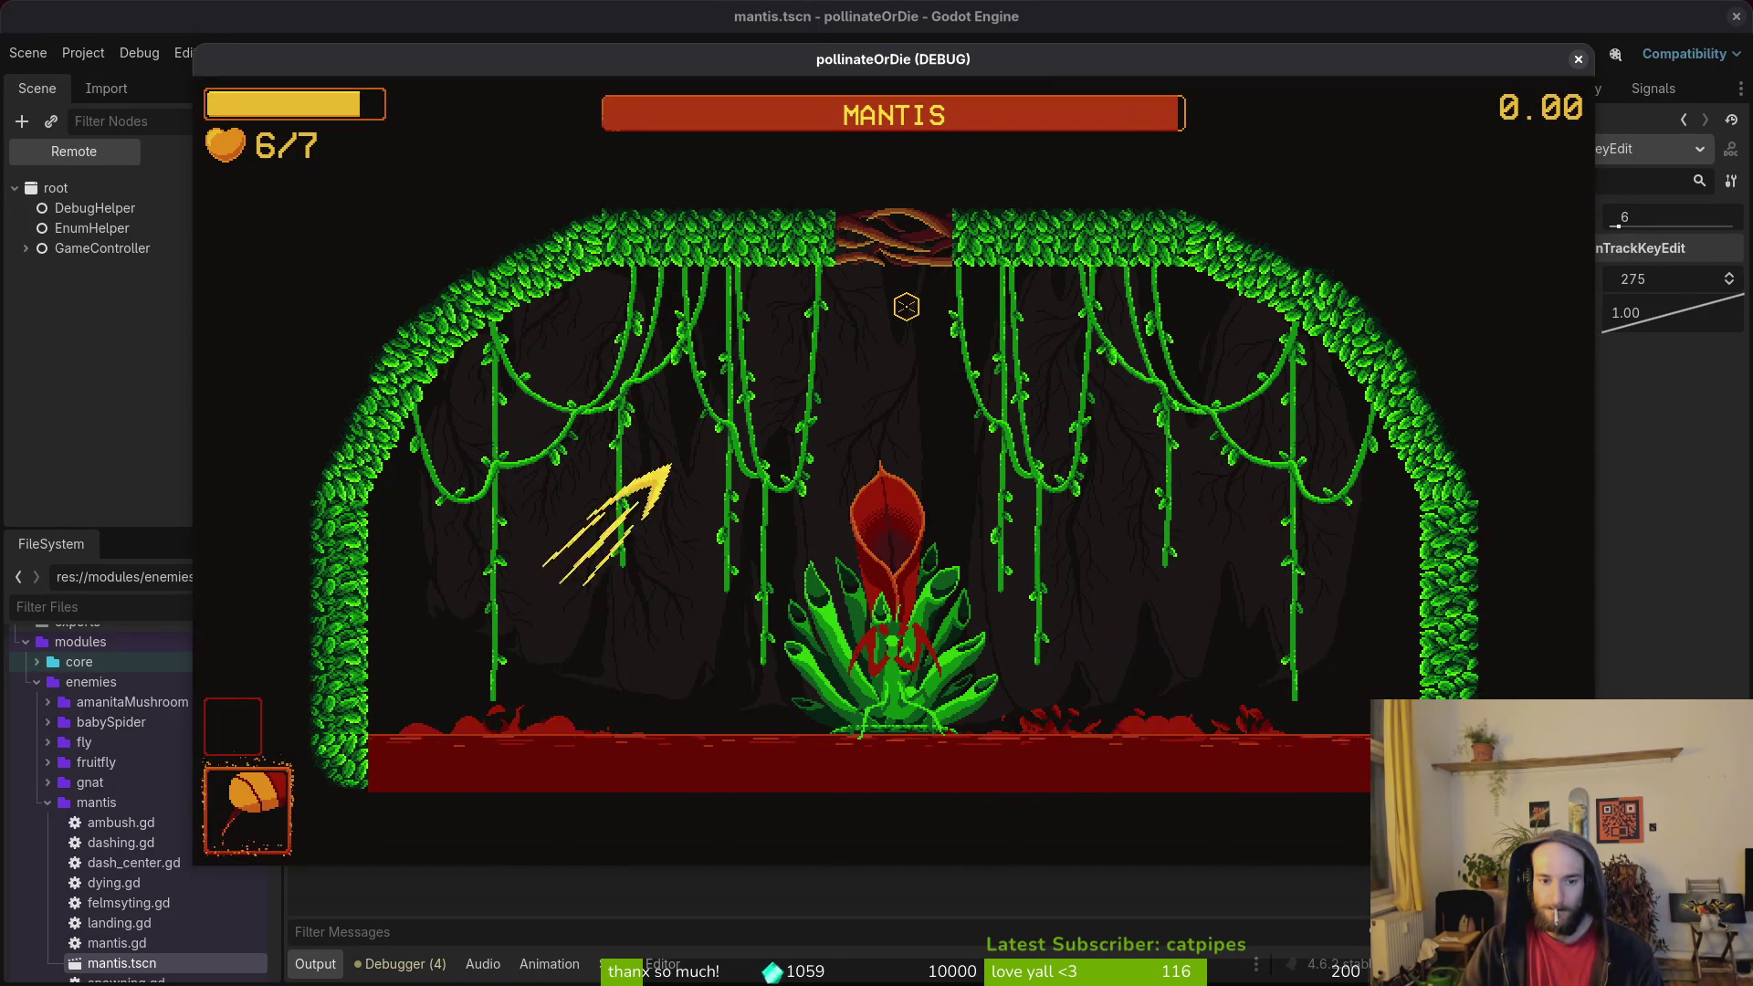
{"action": "key", "text": "a"}
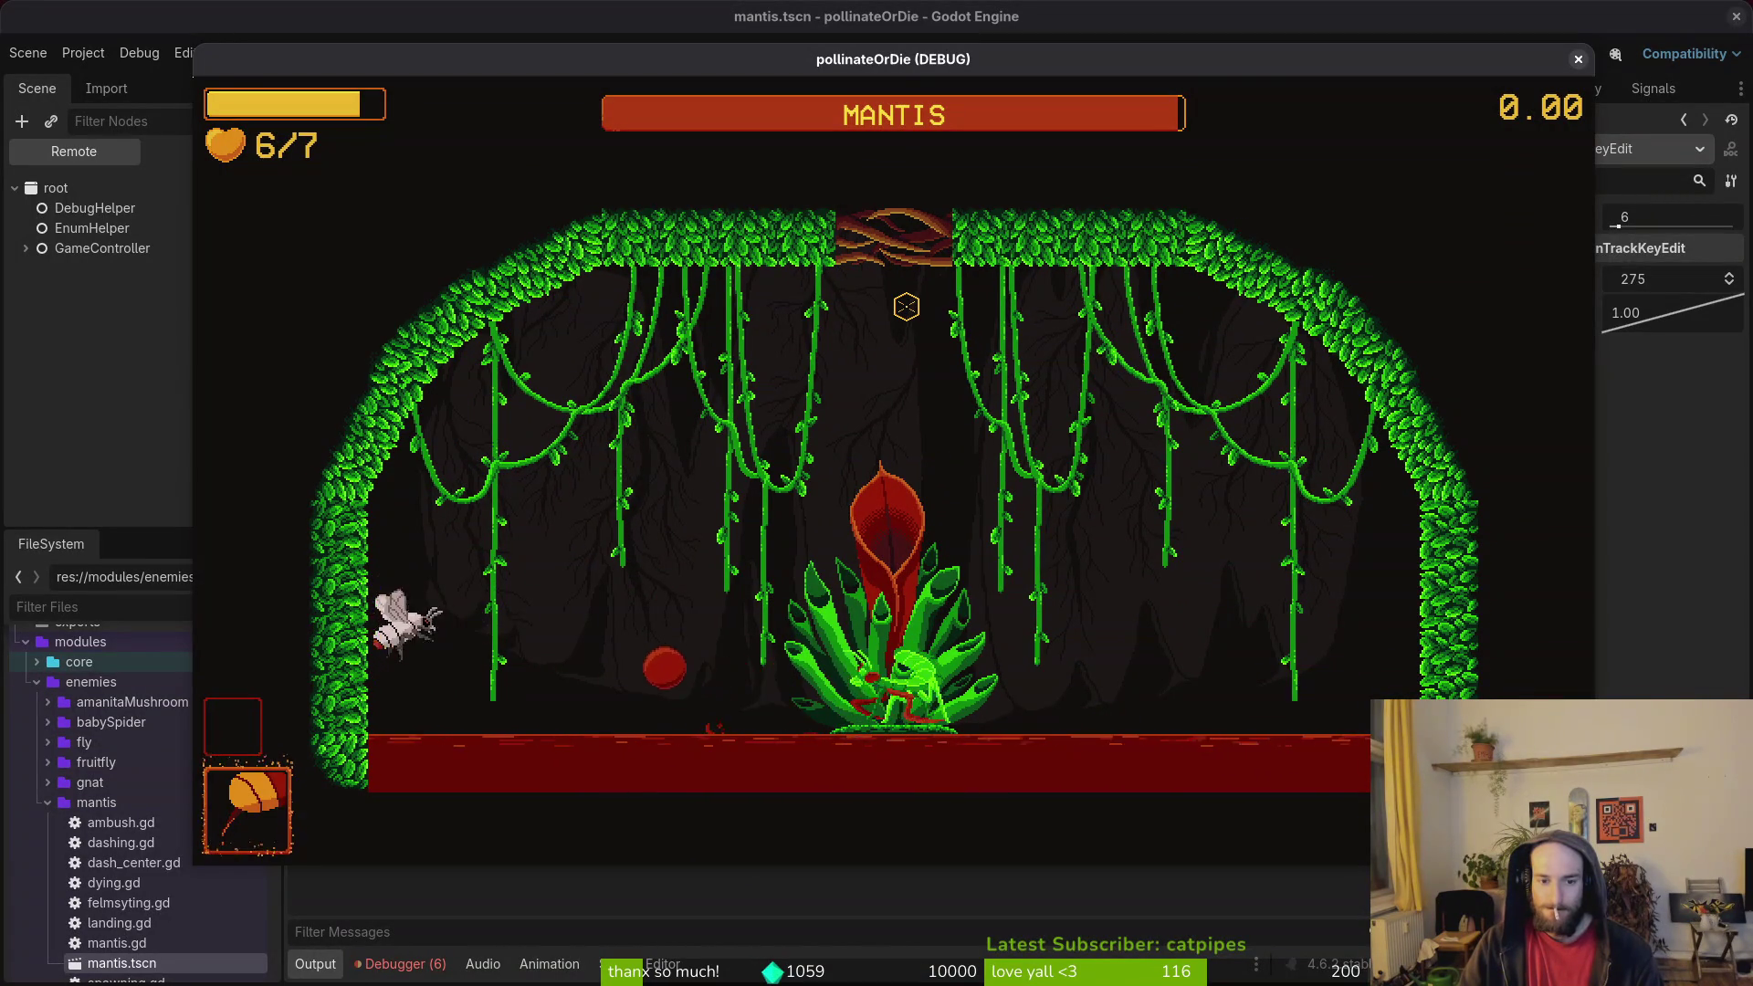
{"action": "key", "text": "Escape"}
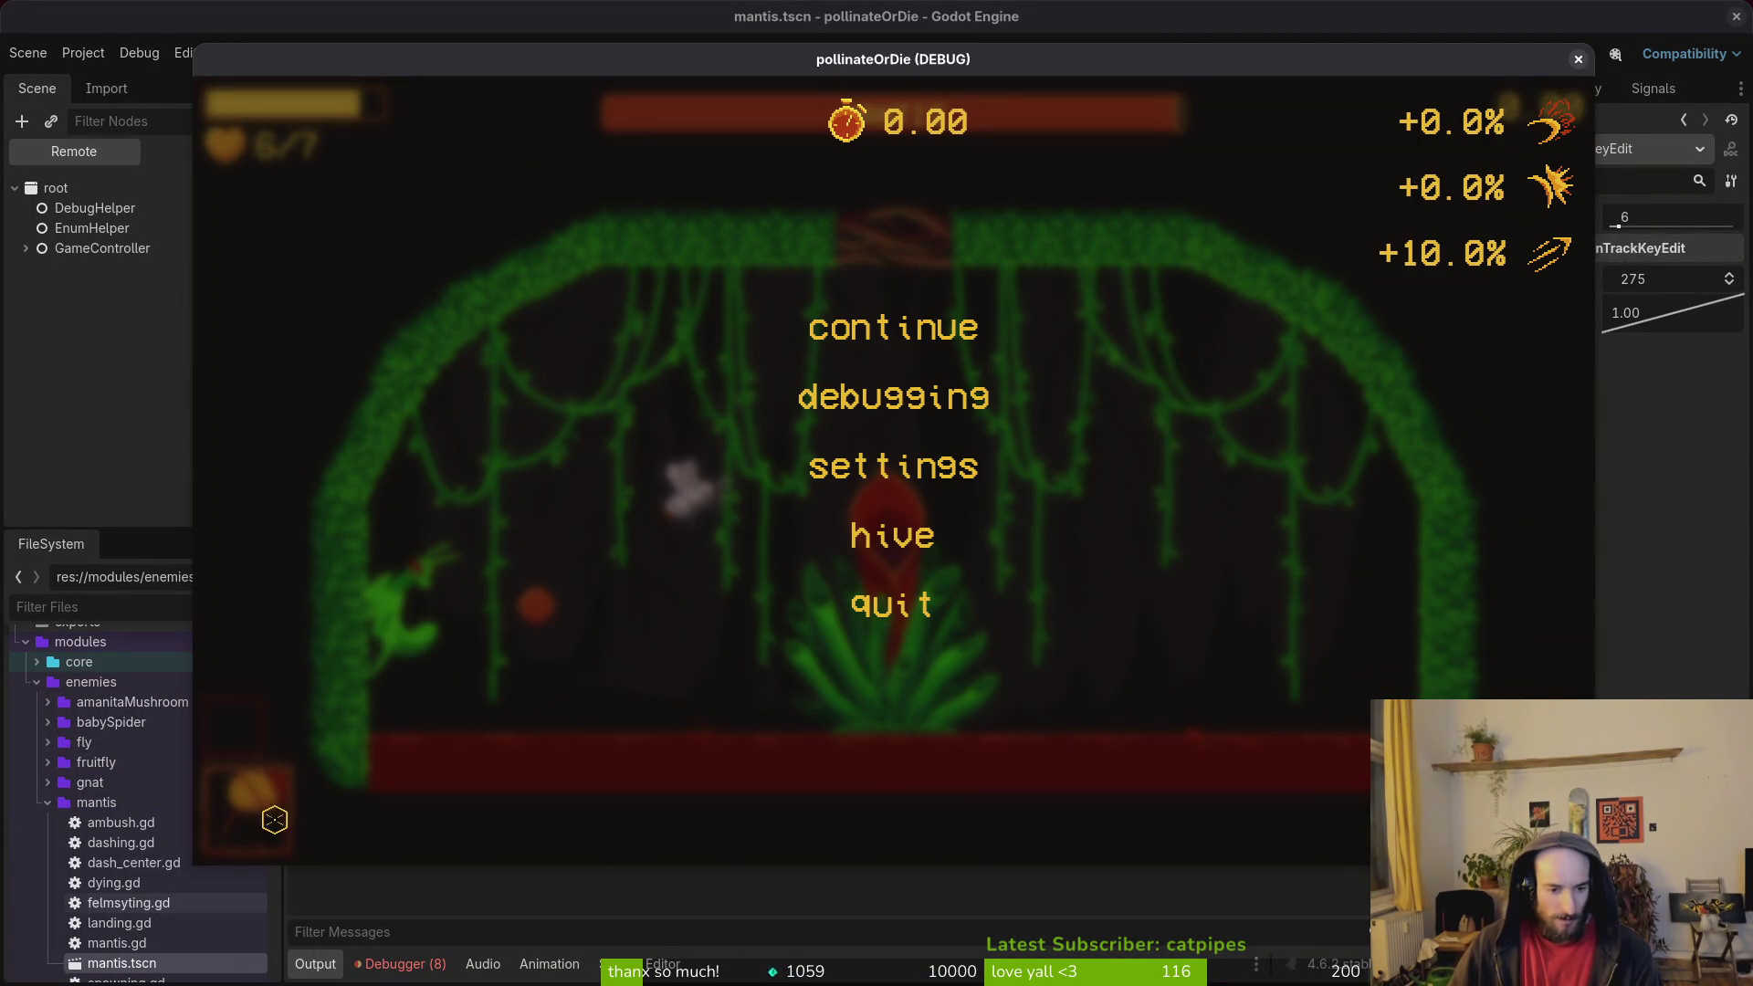
{"action": "left_click", "coordinate": [402, 962]}
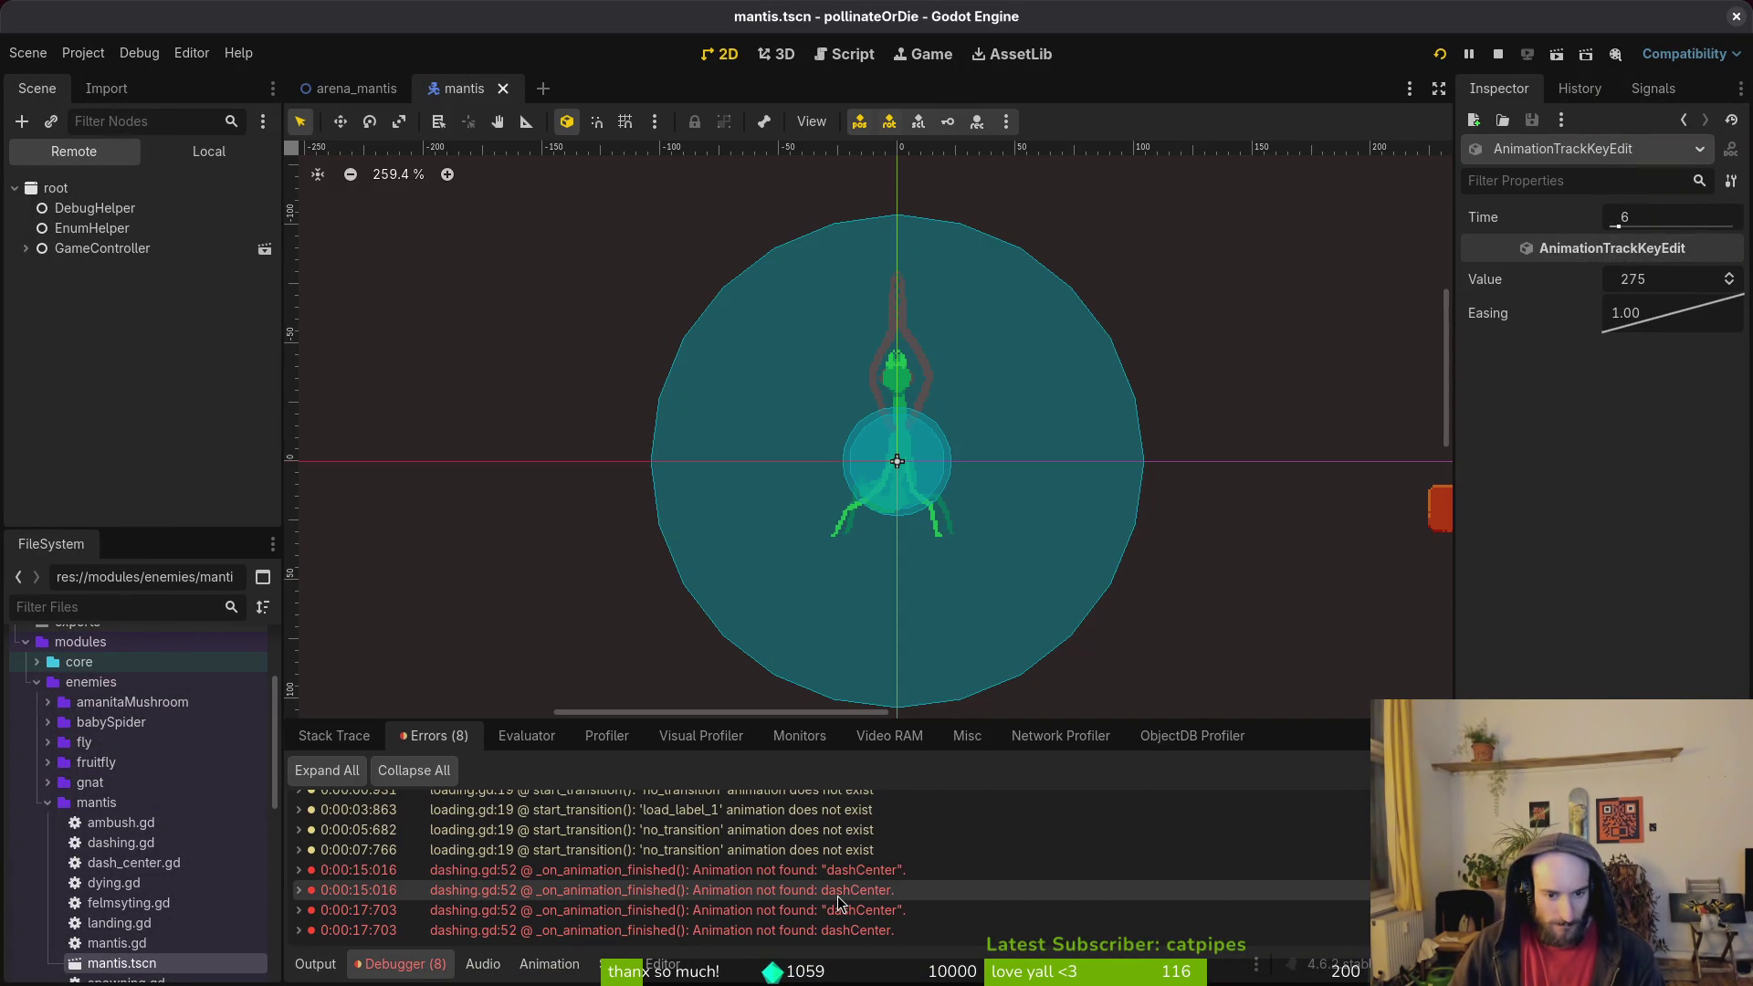
Step: Check the animation names listed in the mantis AnimationPlayer
{"action": "left_click", "coordinate": [208, 151]}
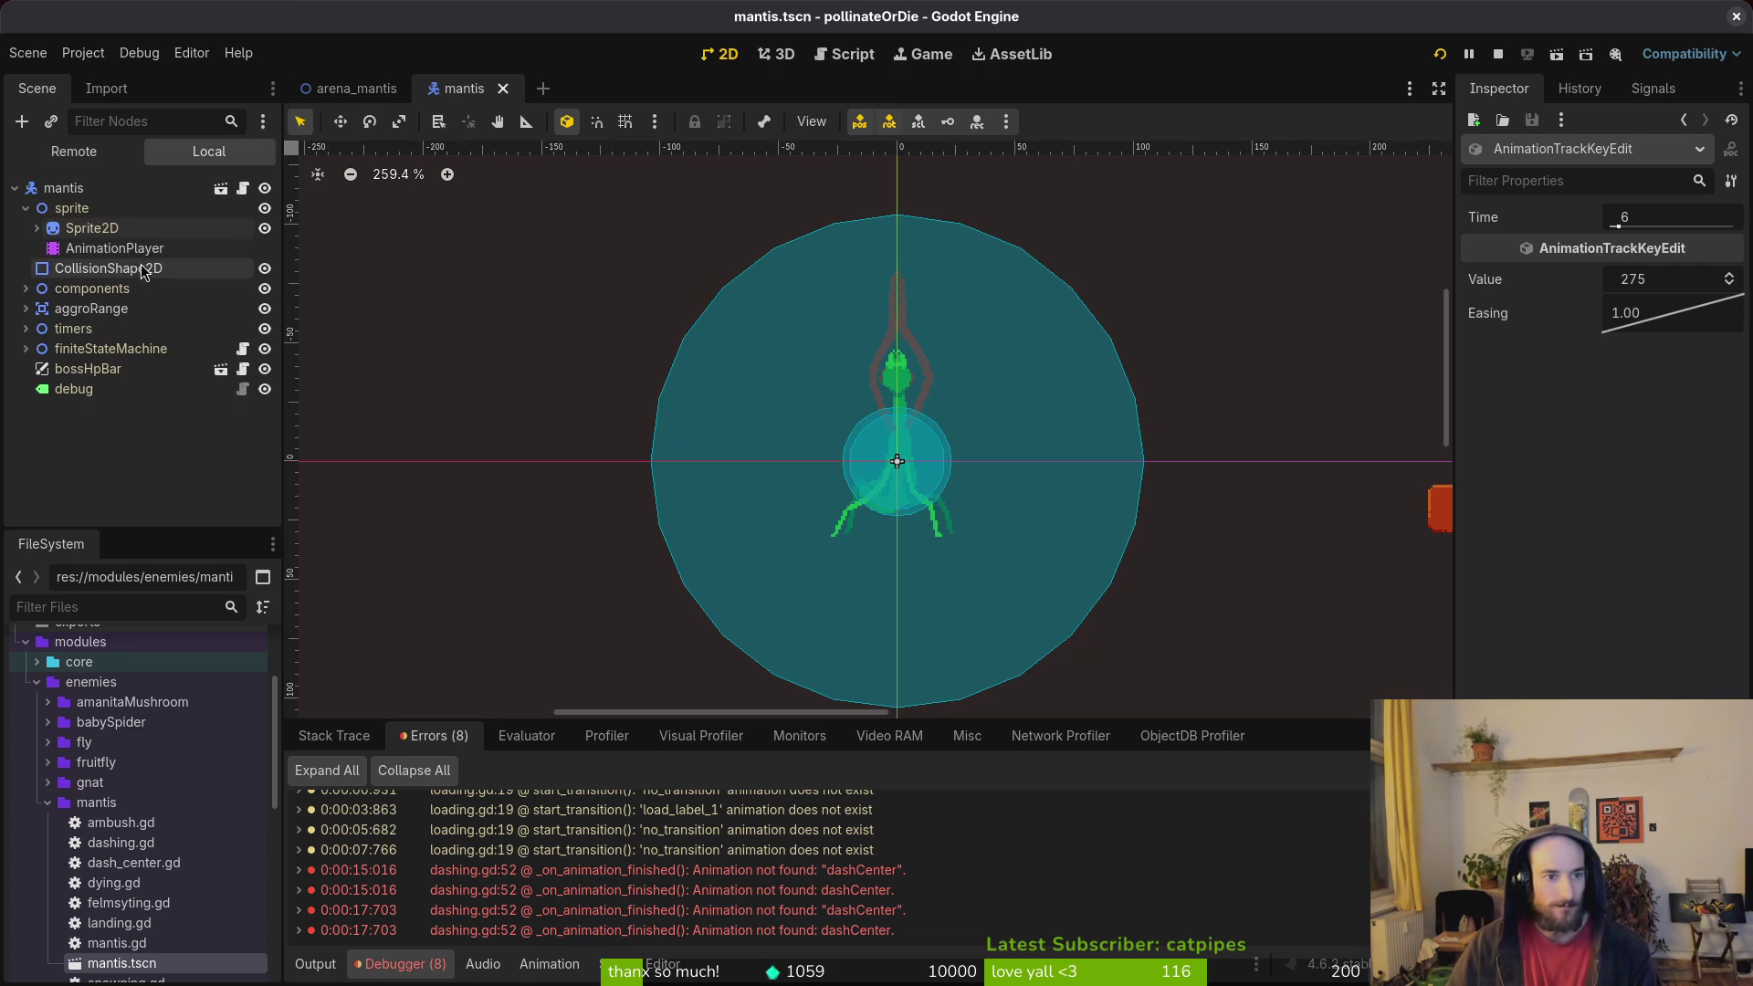
{"action": "left_click", "coordinate": [144, 257]}
{"action": "left_click", "coordinate": [710, 744]}
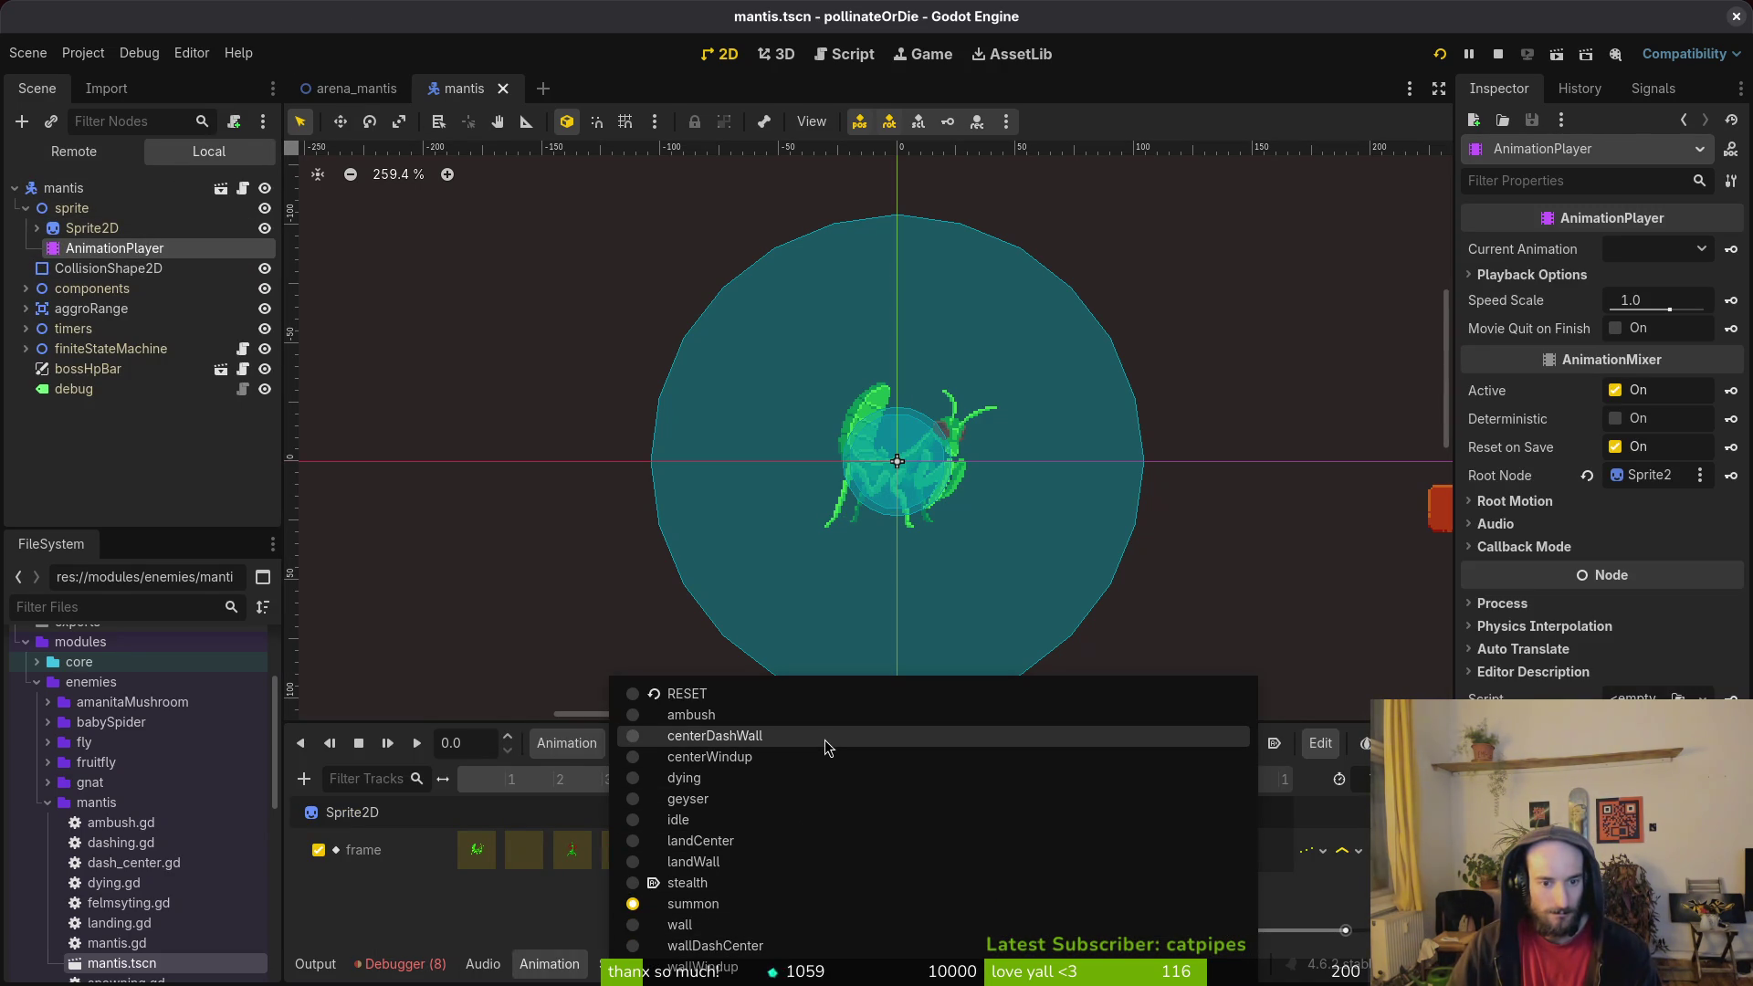
Step: Find the dashCenter animation line in dashing.gd's centerWindup branch
{"action": "key", "text": "alt+Tab"}
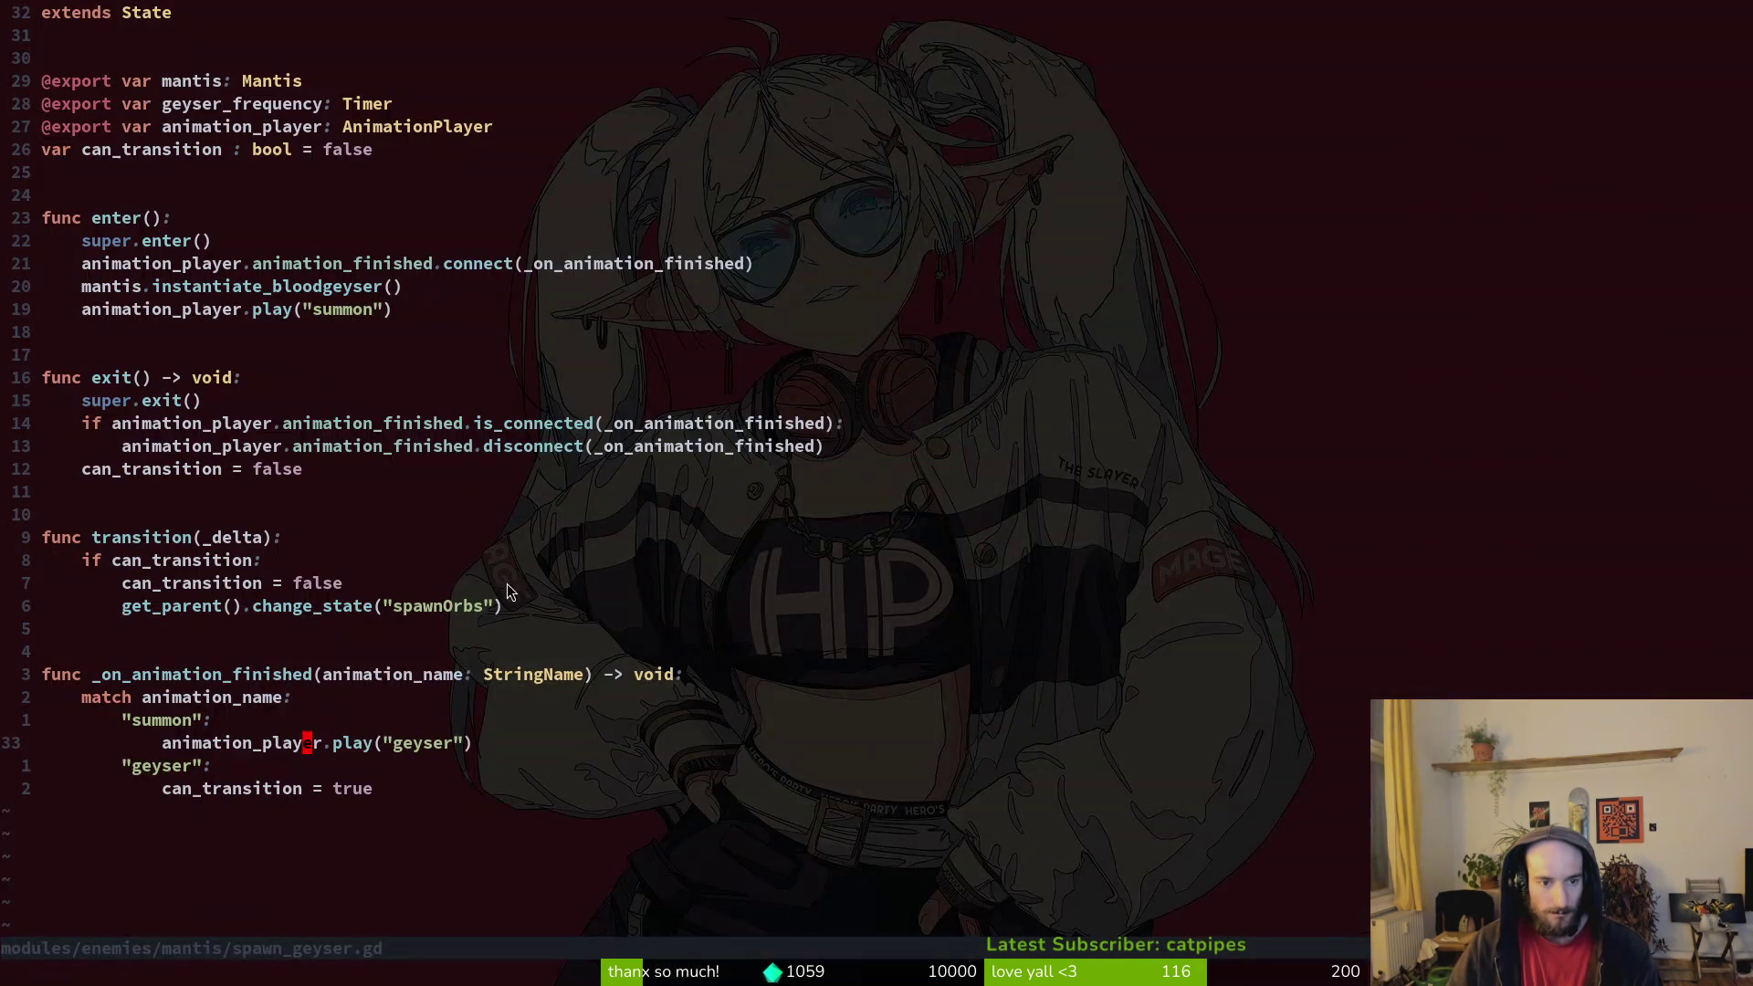
{"action": "key", "text": "ctrl+6"}
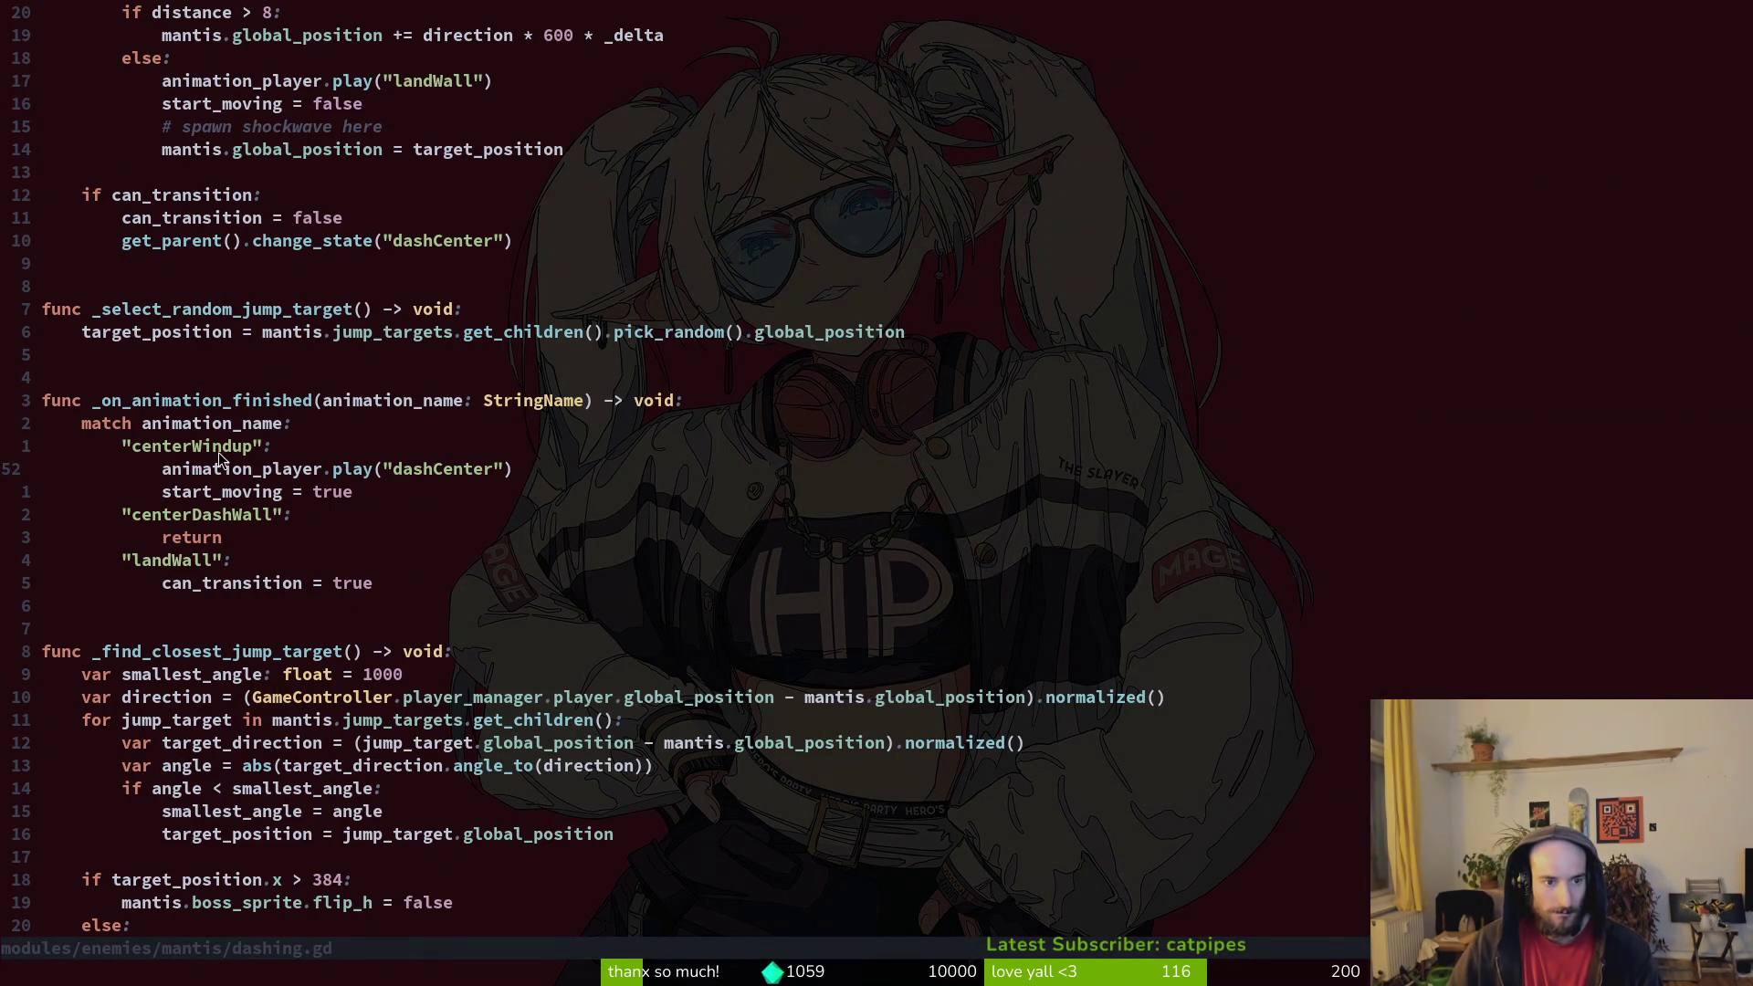
{"action": "scroll", "coordinate": [424, 495], "scroll_direction": "up", "scroll_amount": 5}
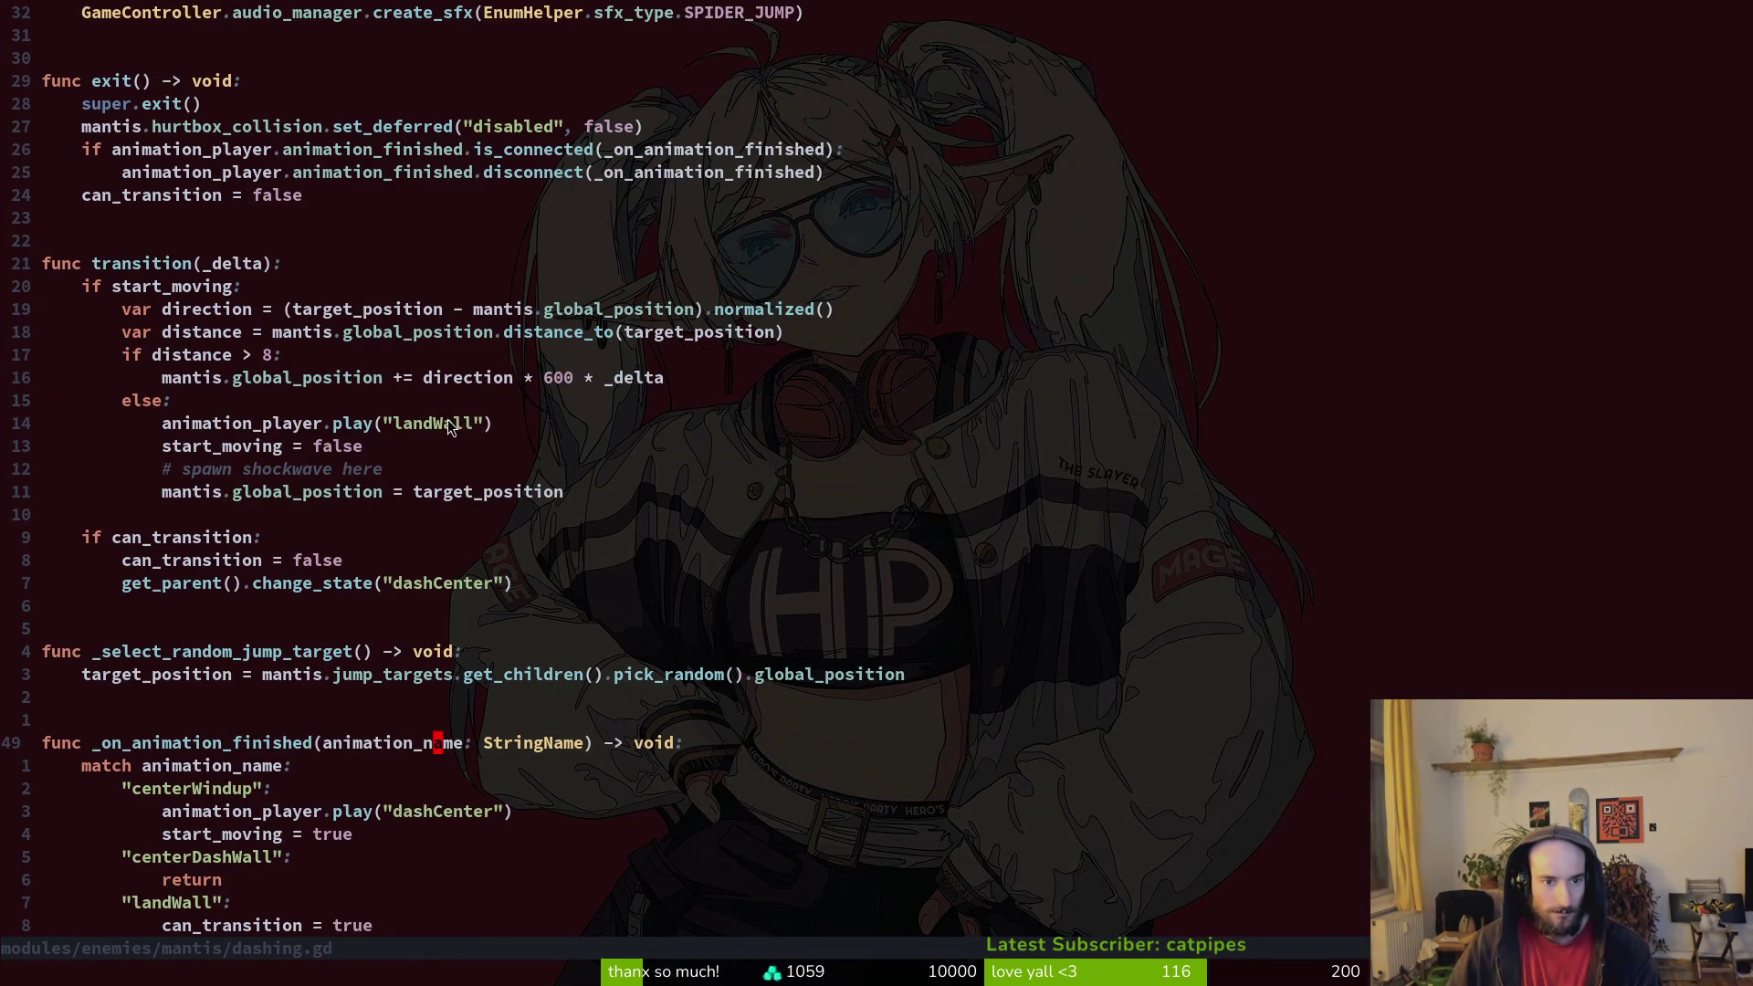
{"action": "scroll", "coordinate": [399, 647], "scroll_direction": "up", "scroll_amount": 1}
{"action": "left_click", "coordinate": [423, 652]}
{"action": "scroll", "coordinate": [423, 652], "scroll_direction": "up", "scroll_amount": 3}
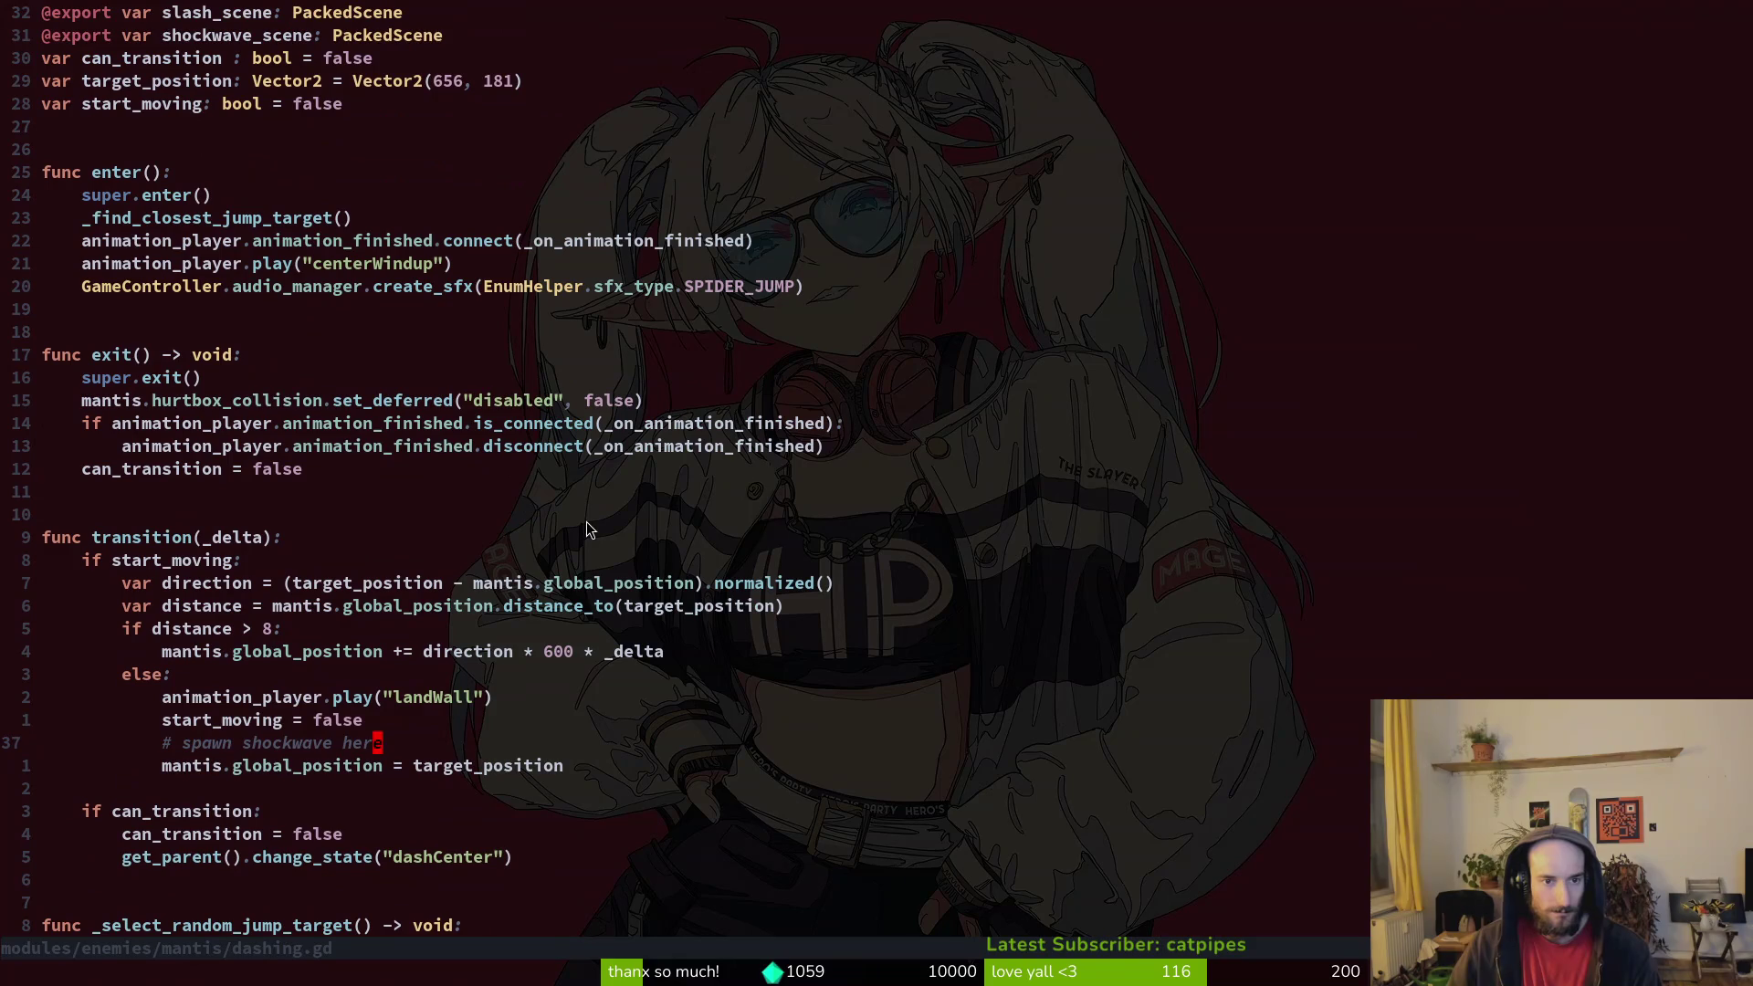
{"action": "key", "text": "alt+Tab"}
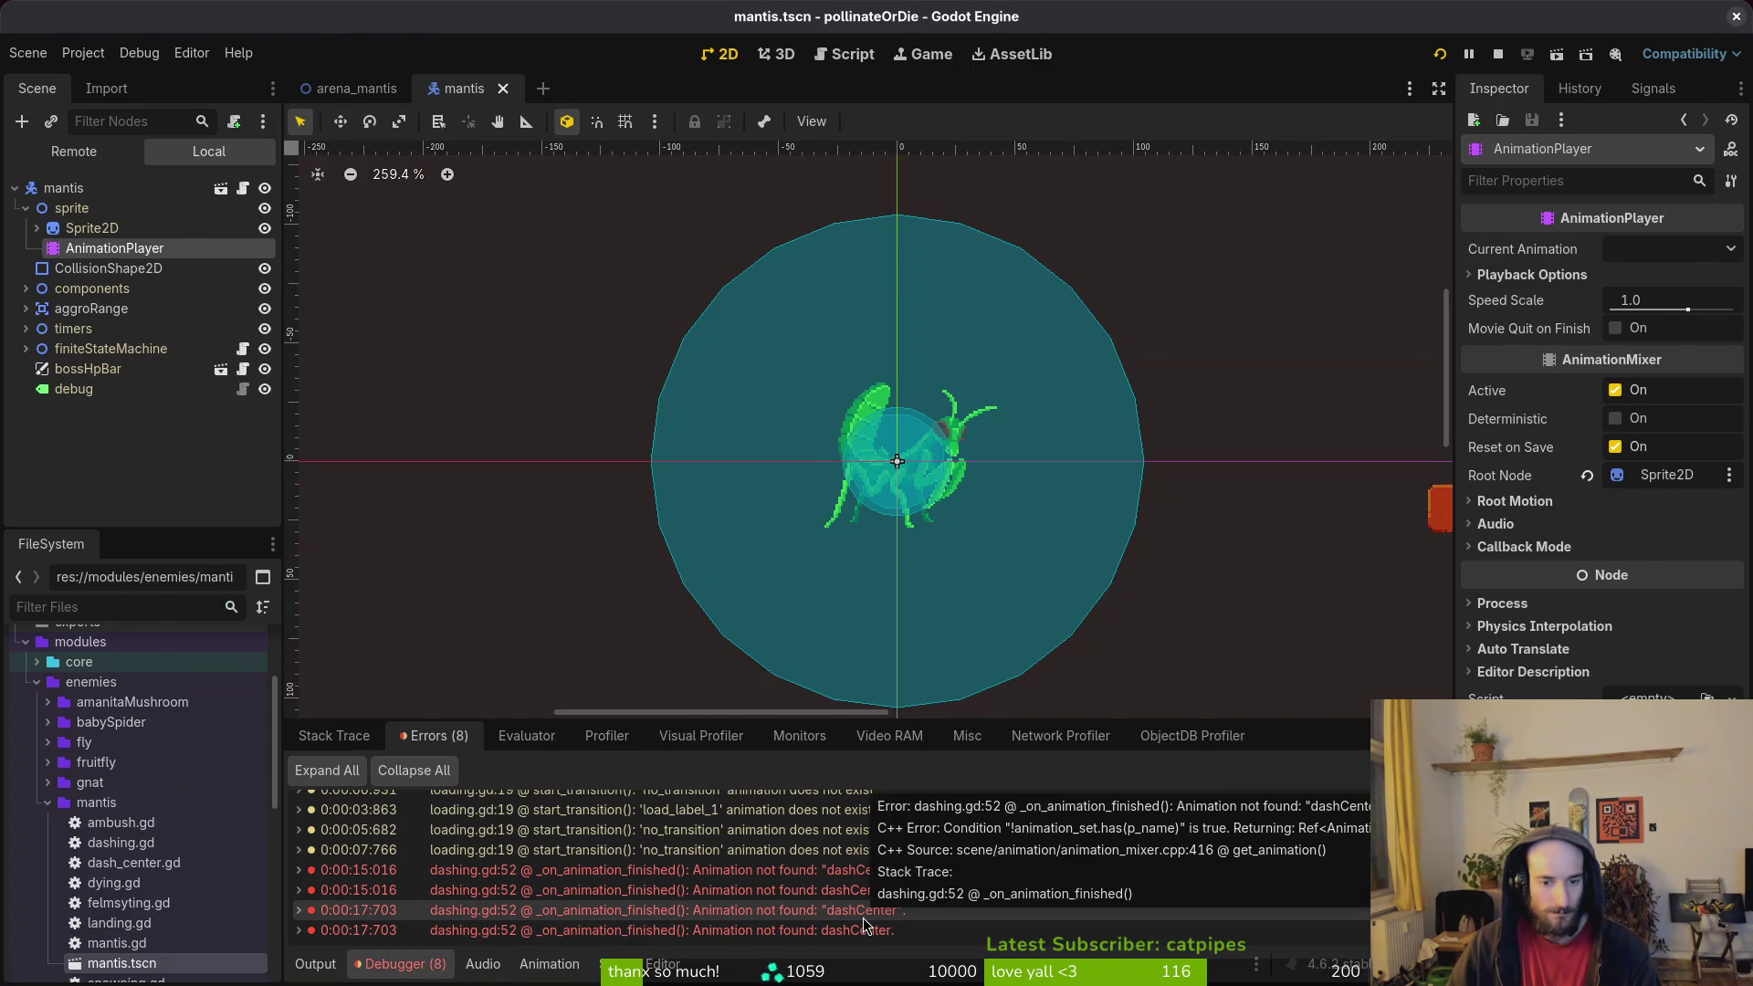
{"action": "key", "text": "alt+Tab"}
{"action": "scroll", "coordinate": [524, 676], "scroll_direction": "down", "scroll_amount": 5}
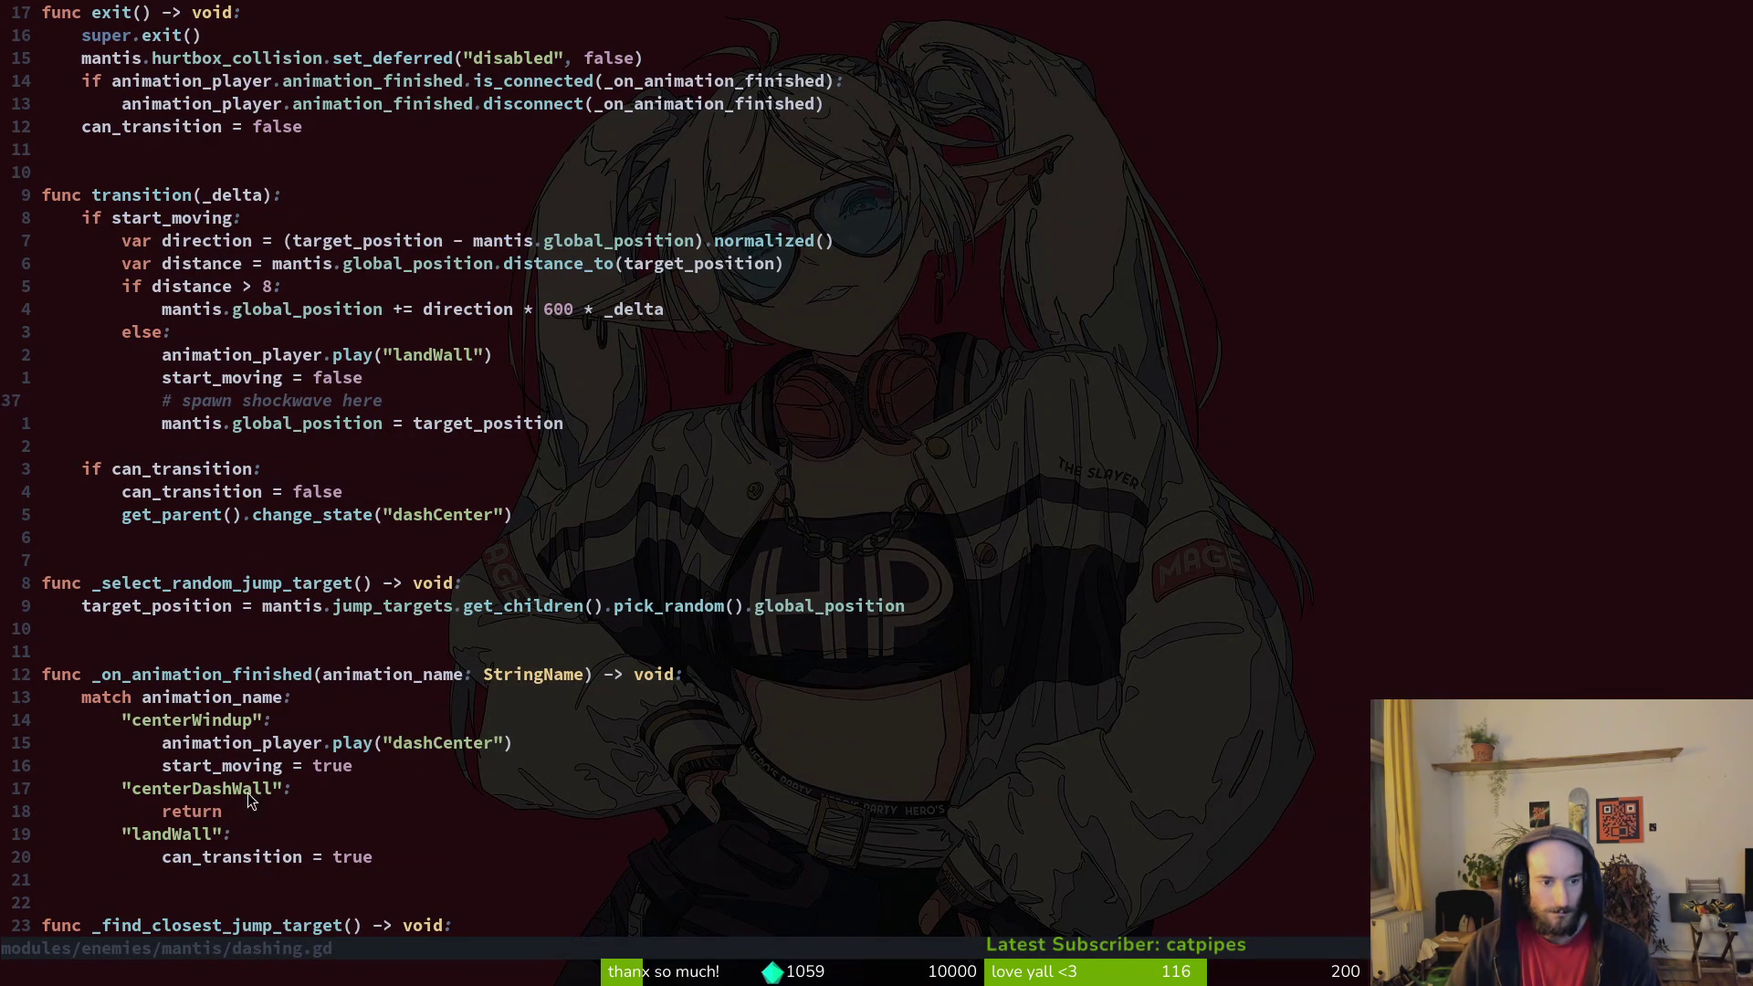
{"action": "scroll", "coordinate": [254, 791], "scroll_direction": "down", "scroll_amount": 7}
{"action": "scroll", "coordinate": [356, 630], "scroll_direction": "up", "scroll_amount": 3}
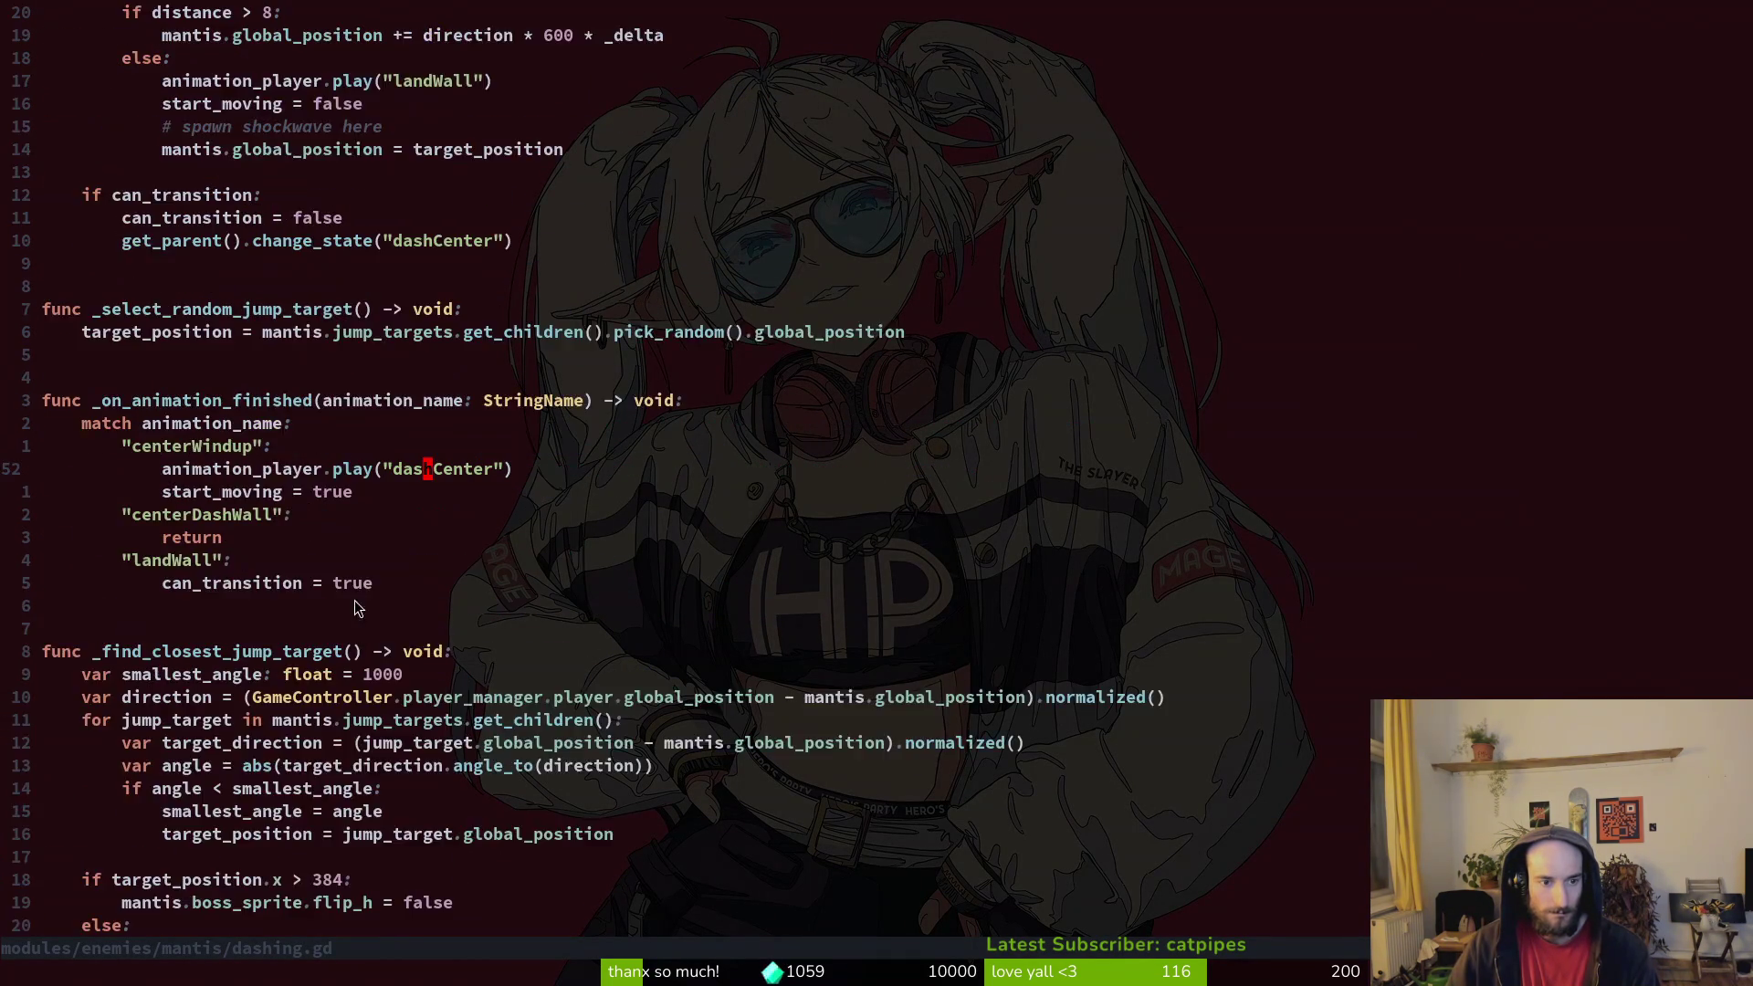
{"action": "scroll", "coordinate": [384, 616], "scroll_direction": "up", "scroll_amount": 3}
Step: Save dashing.gd and replace "dashCenter" with "centerDashWall"
{"action": "type", "text": ":w"}
{"action": "key", "text": "Return"}
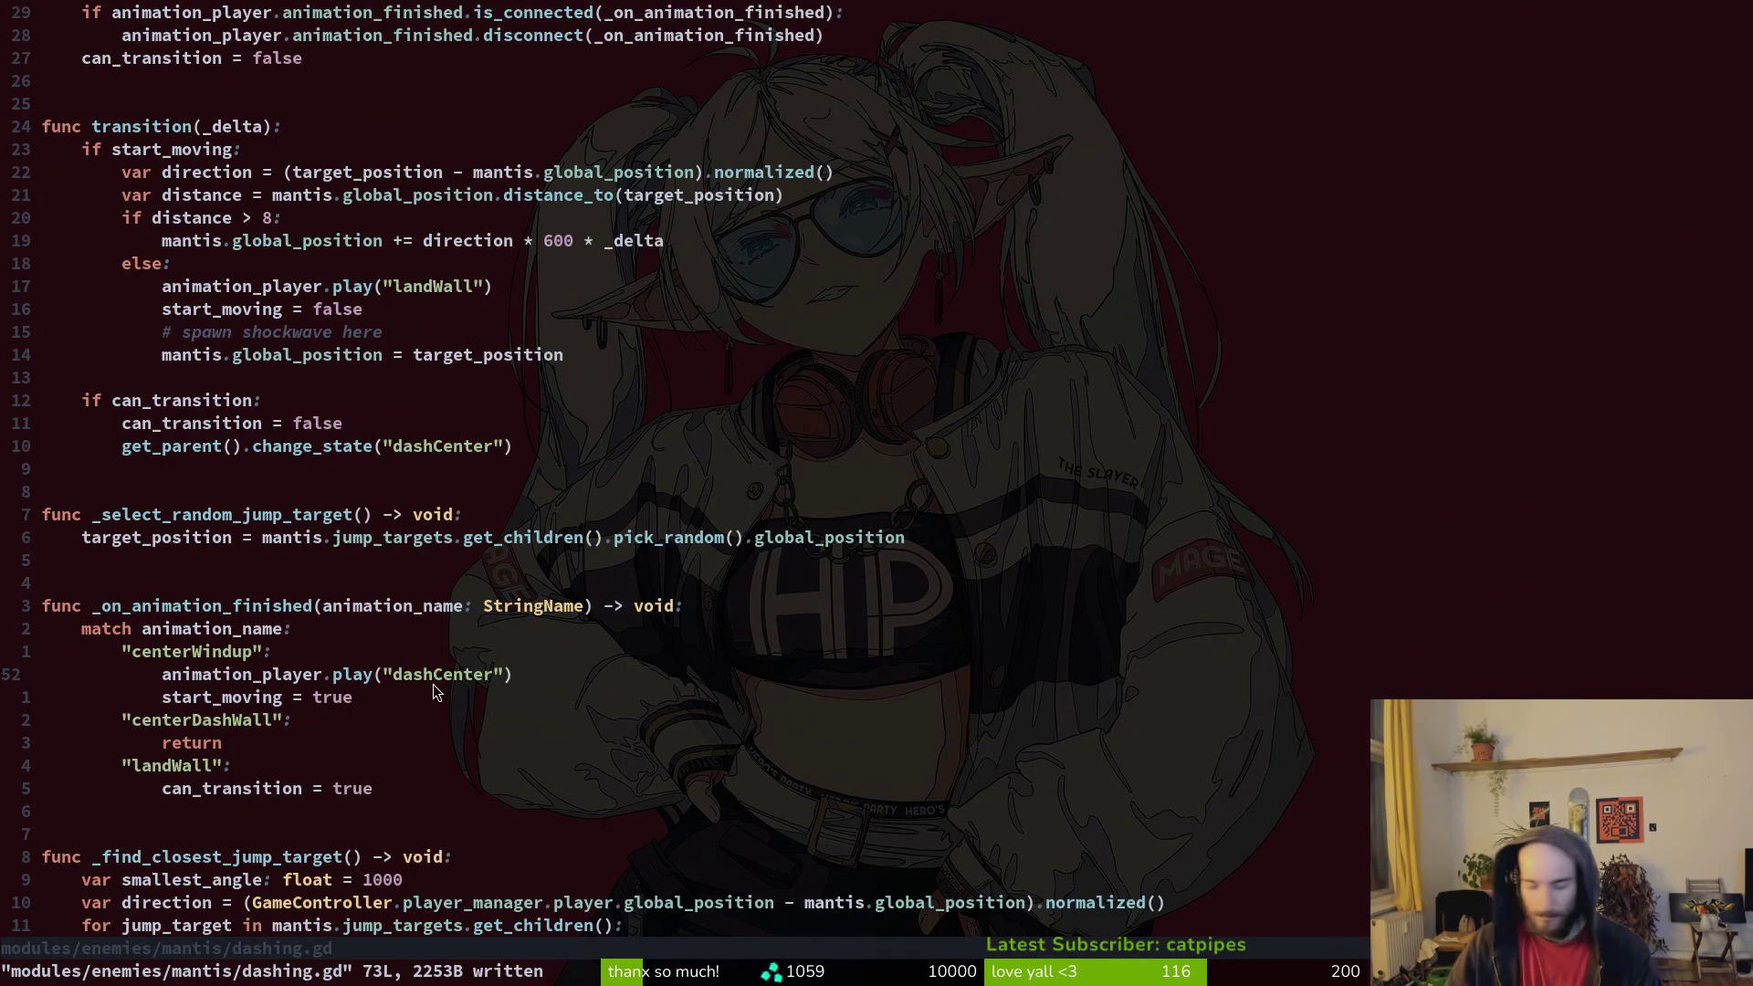
{"action": "type", "text": "ci\"centerDash"}
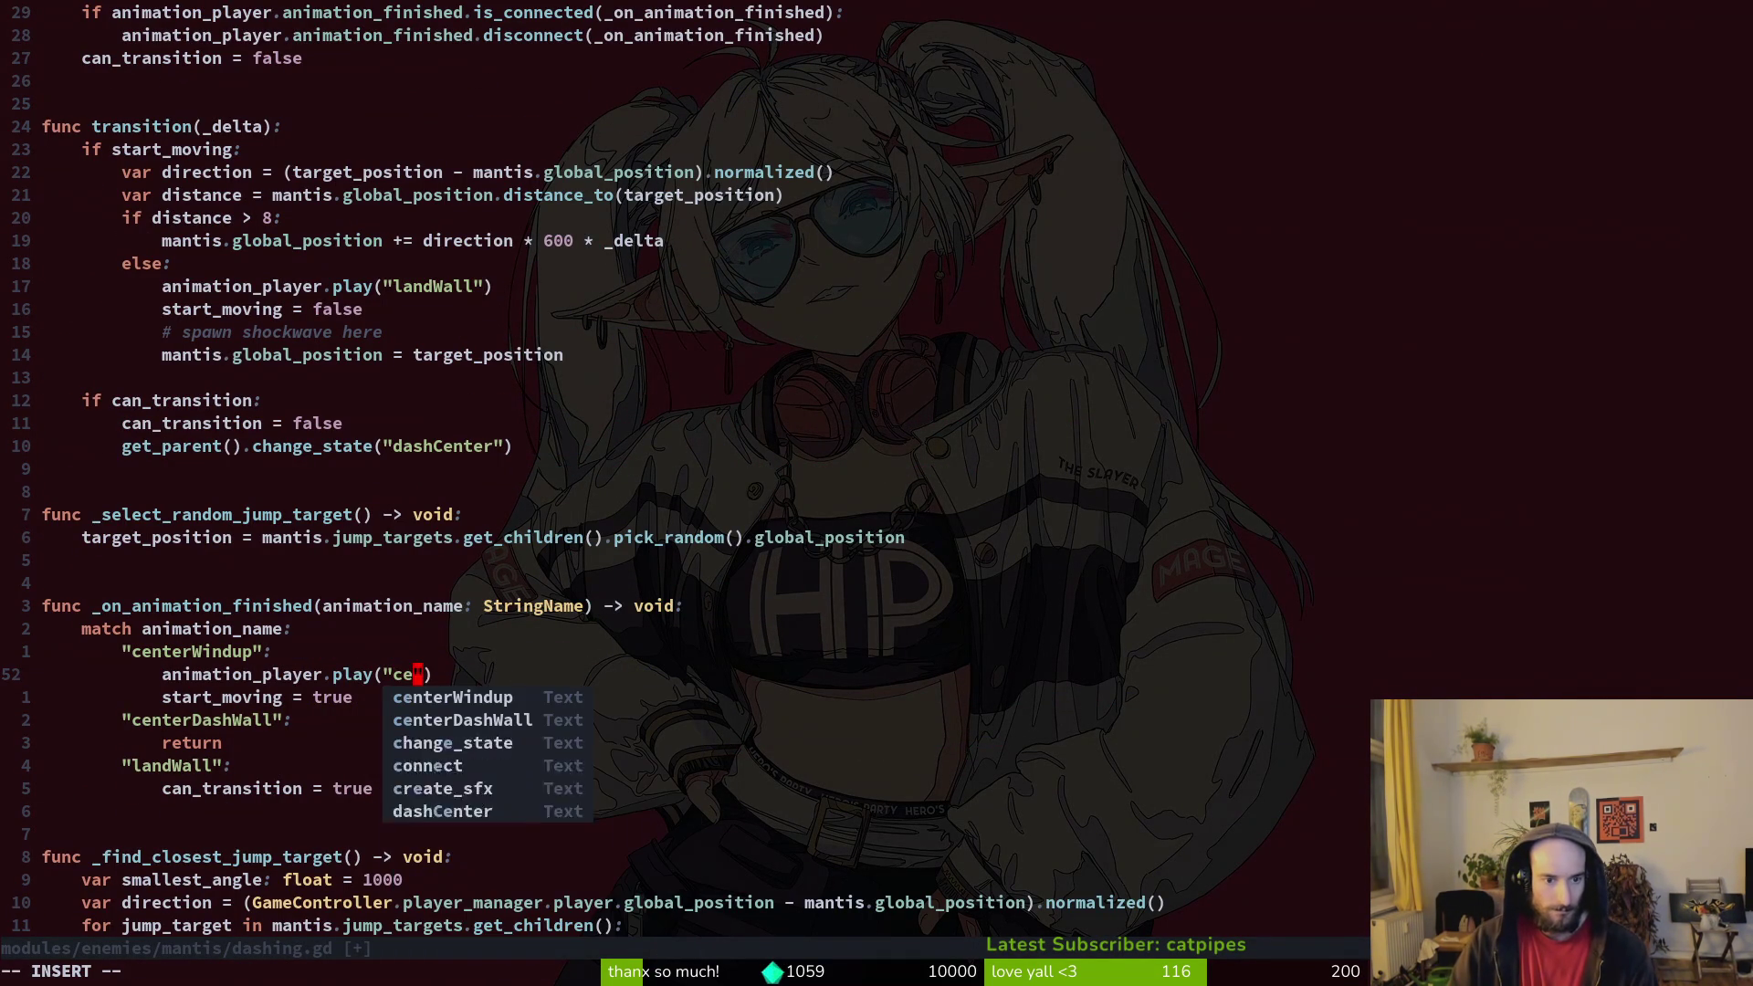
{"action": "type", "text": "Wall"}
{"action": "key", "text": "Escape"}
Step: Save dashing.gd and launch the game into the Mantis boss arena
{"action": "type", "text": ":w"}
{"action": "key", "text": "Return"}
{"action": "key", "text": "alt+Tab"}
{"action": "key", "text": "F5"}
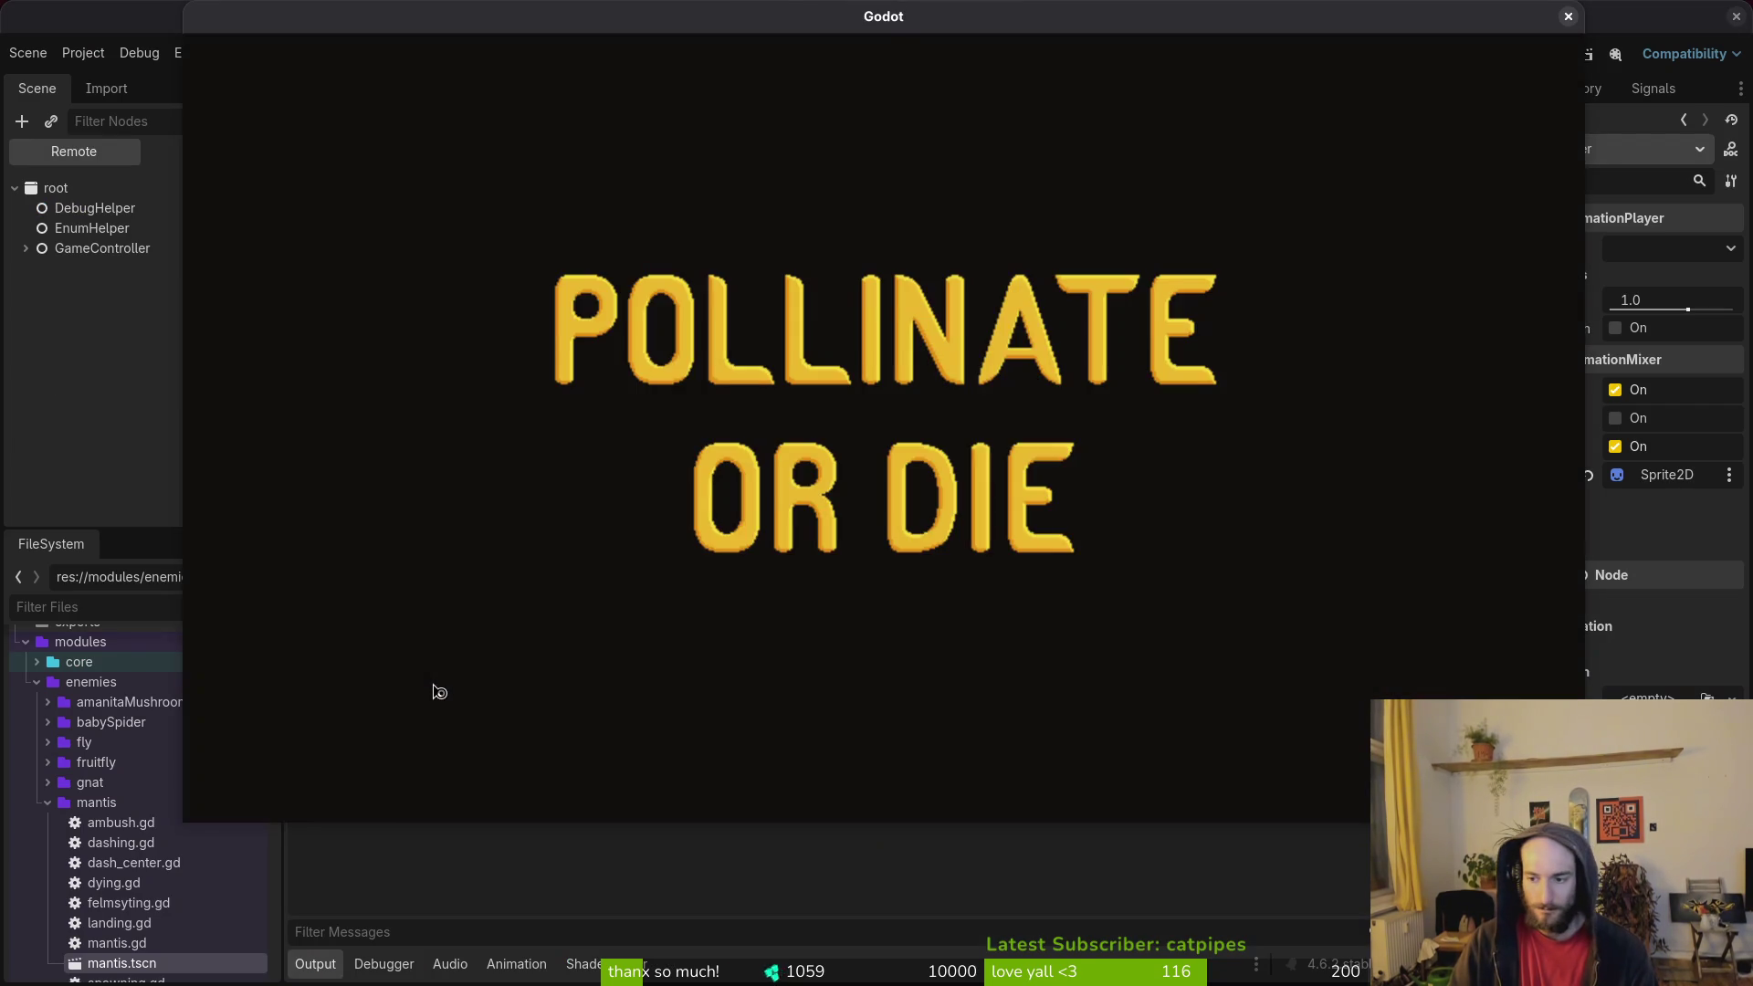
{"action": "key", "text": "Return"}
{"action": "key", "text": "Escape"}
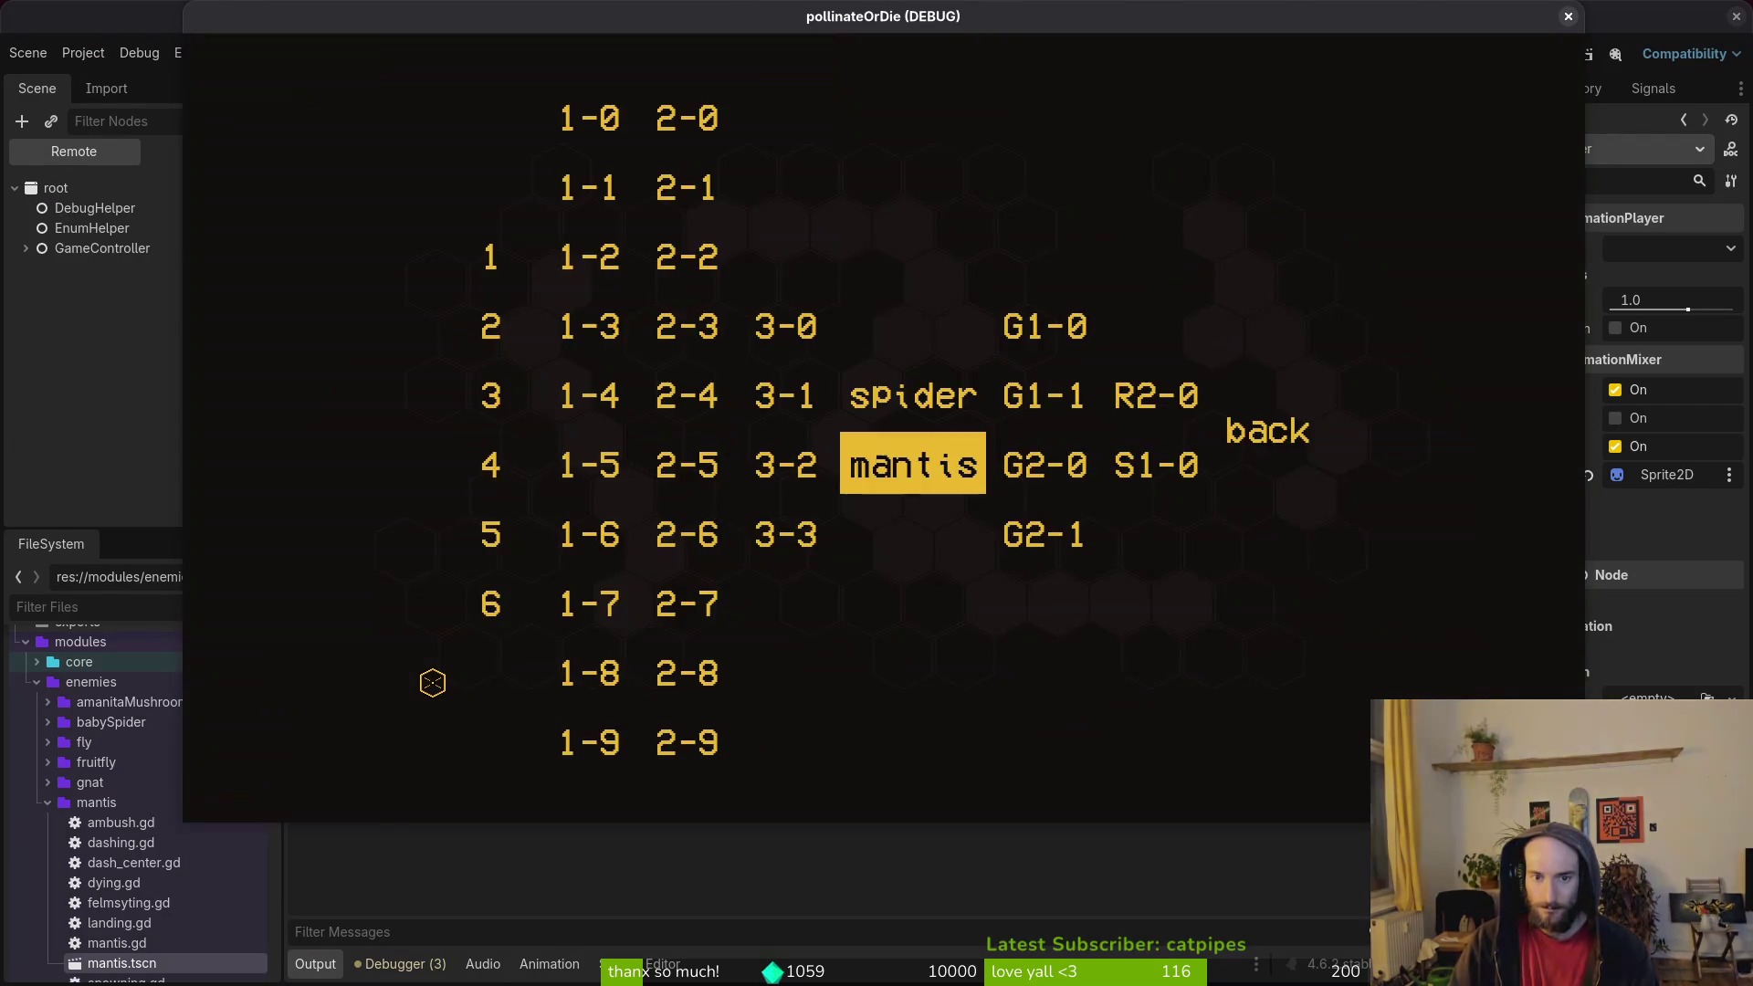
{"action": "key", "text": "Down"}
{"action": "key", "text": "Return"}
Step: Playtest the mantis fight, reload the level once, then close the game window
{"action": "key", "text": "Right"}
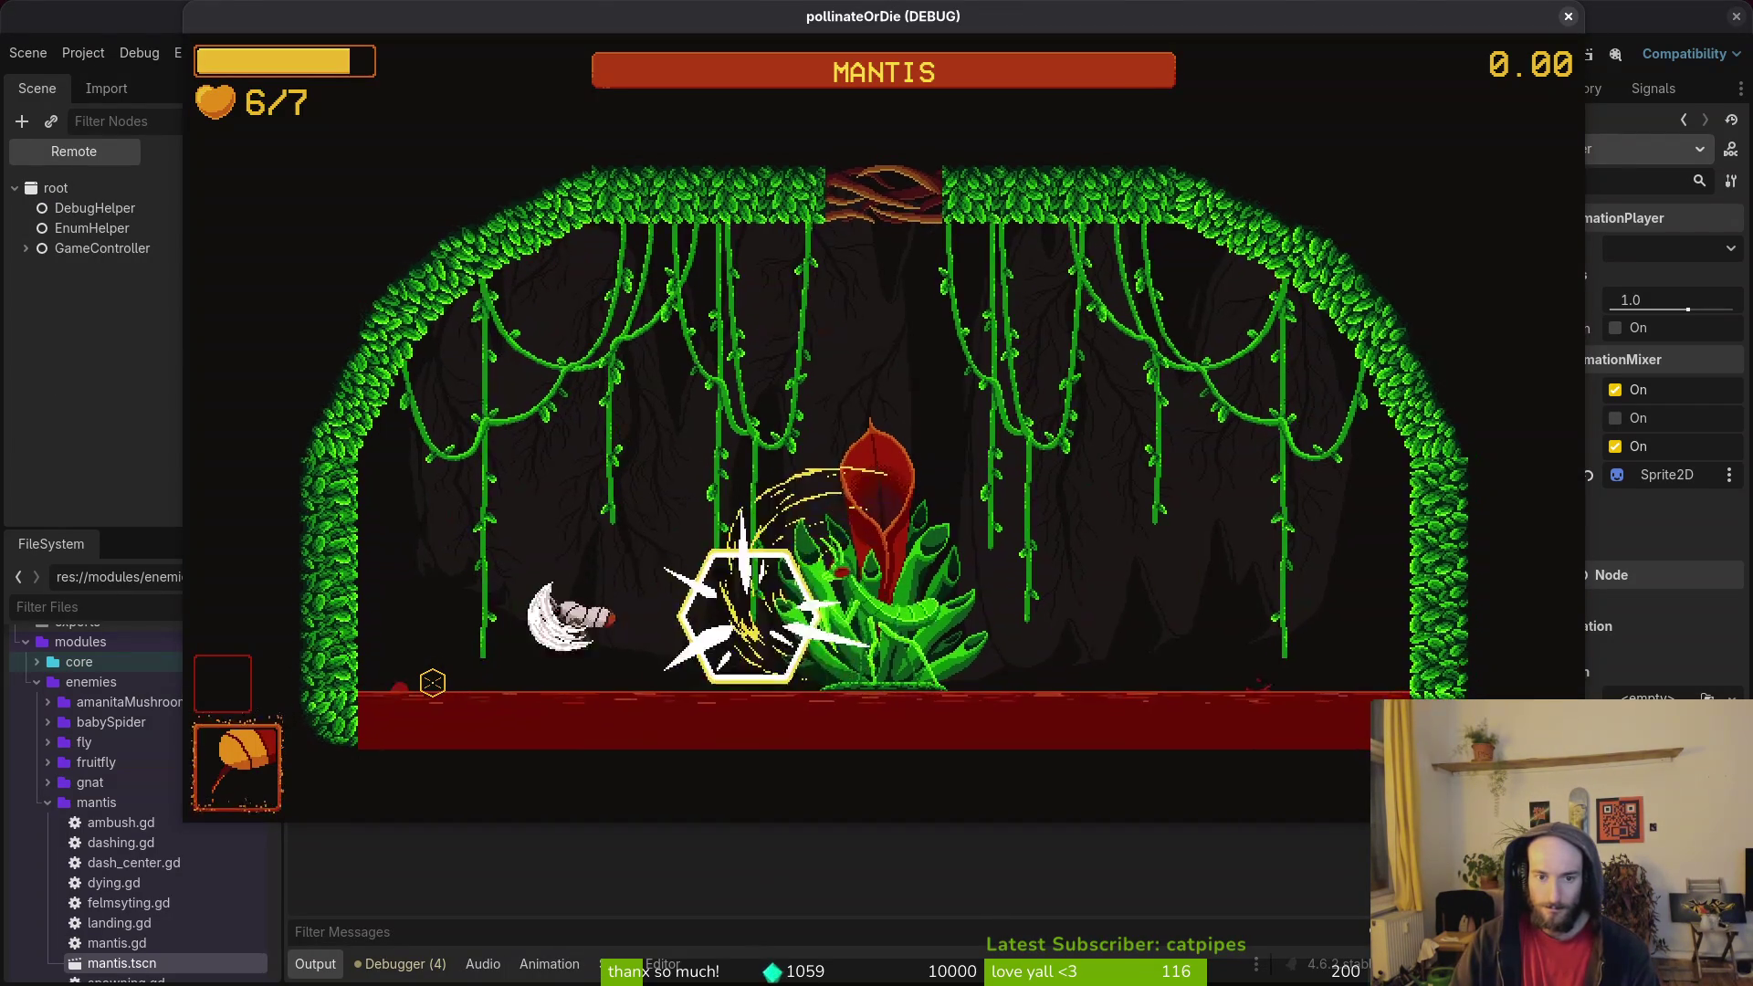
{"action": "key", "text": "Left"}
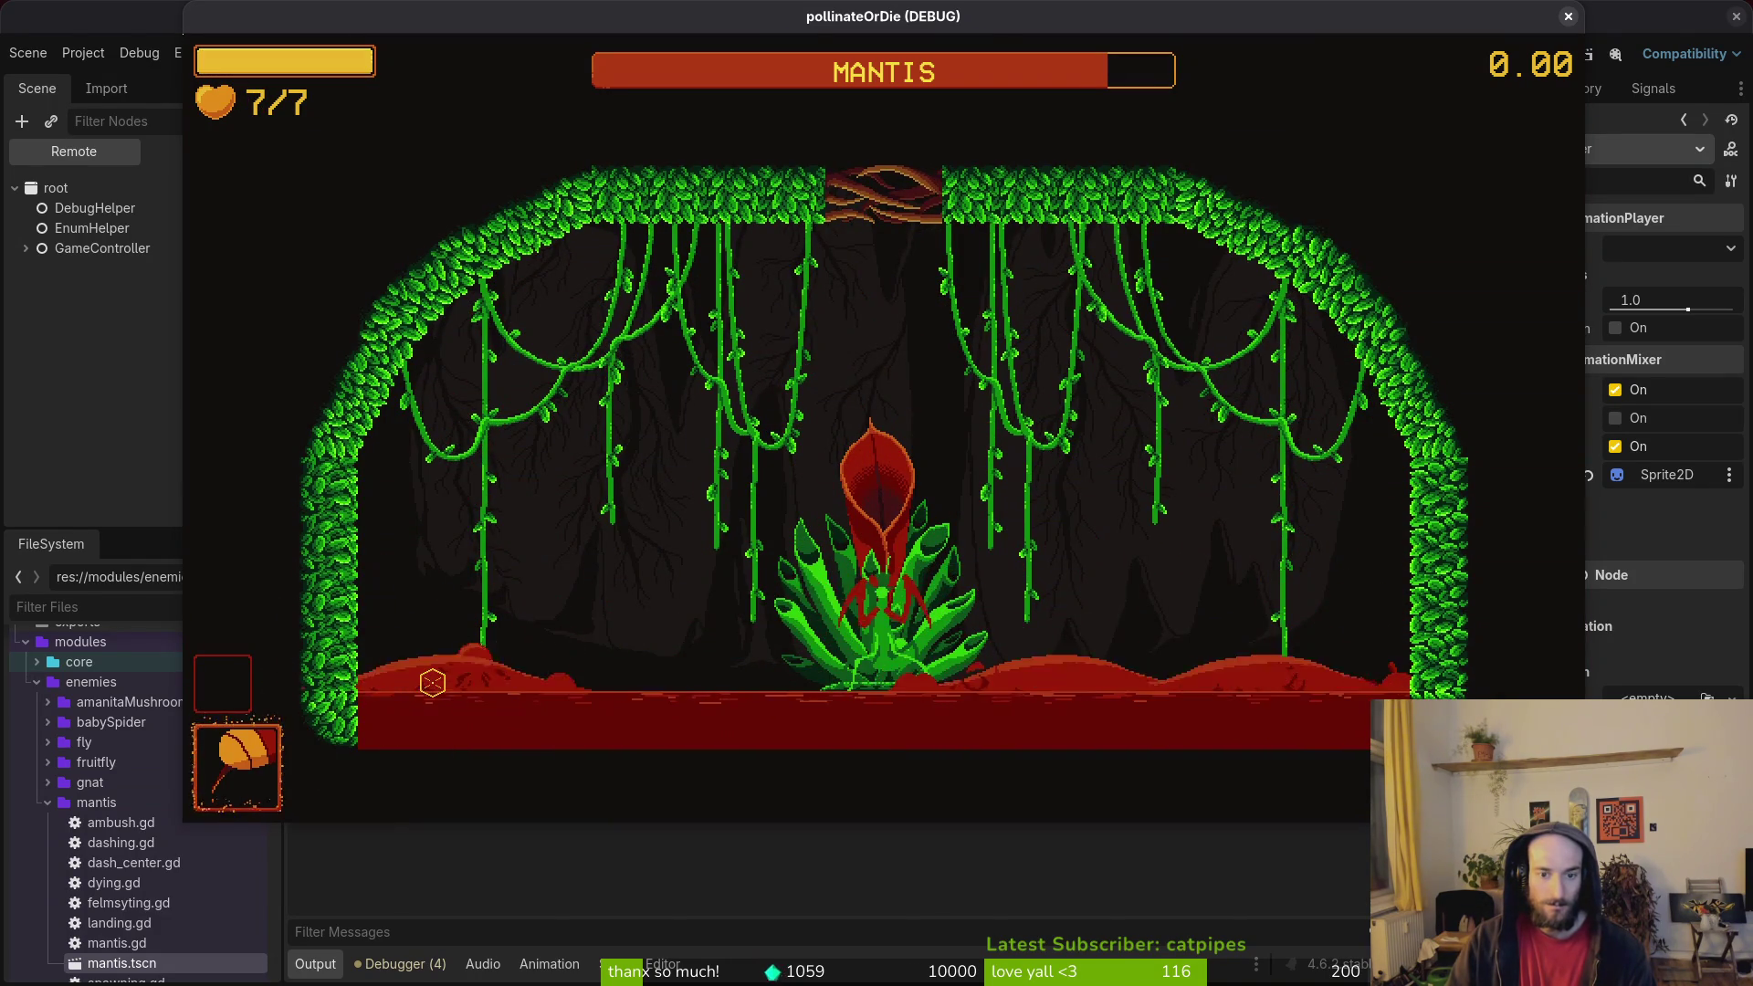
{"action": "key", "text": "Left"}
{"action": "key", "text": "Down"}
{"action": "key", "text": "Right"}
{"action": "key", "text": "Return"}
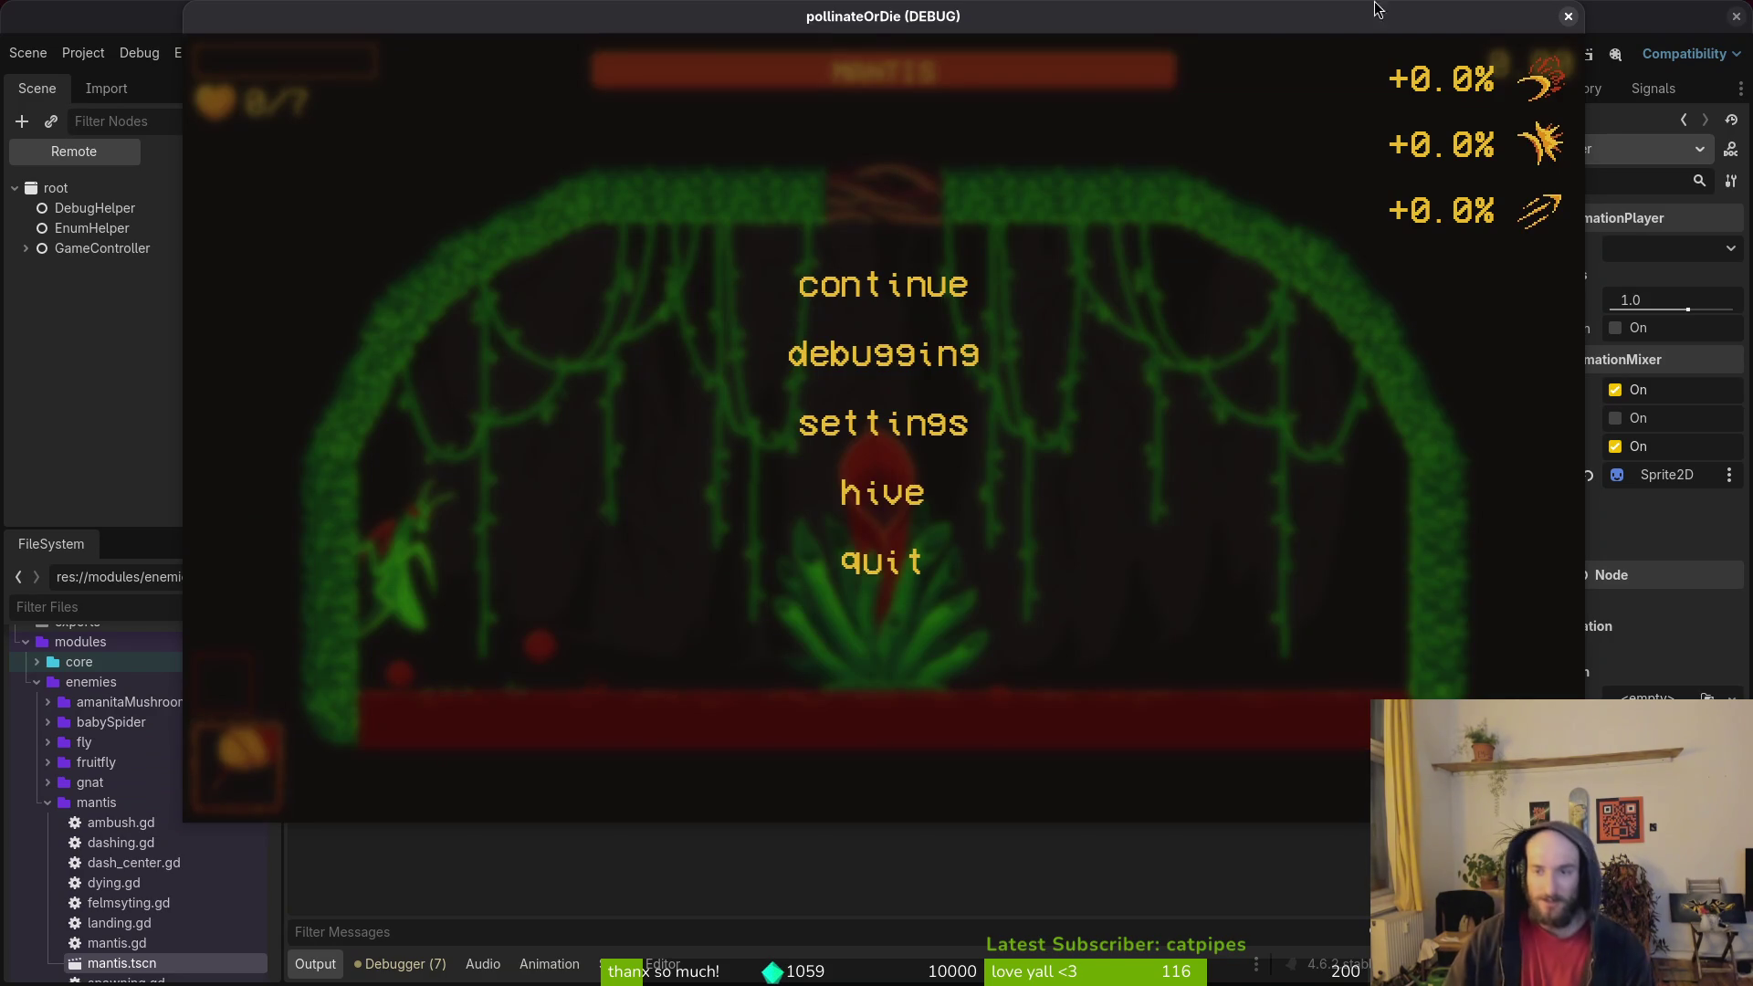
{"action": "left_click", "coordinate": [1576, 13]}
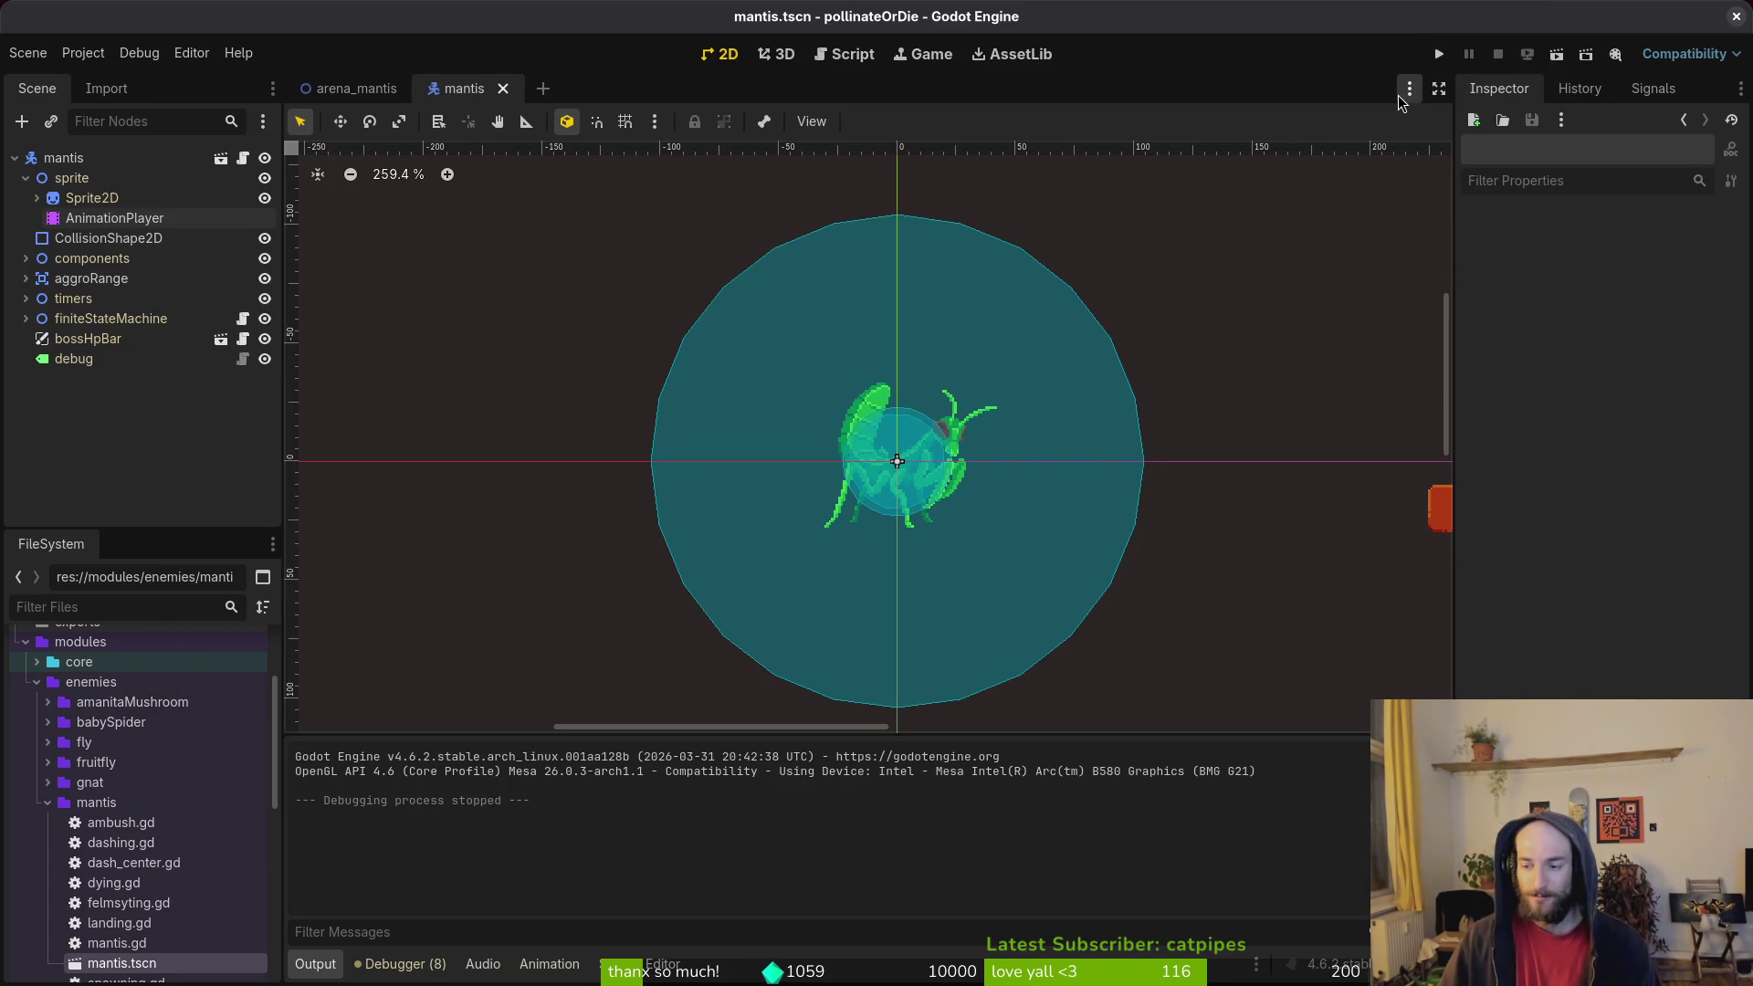
{"action": "key", "text": "alt+Tab"}
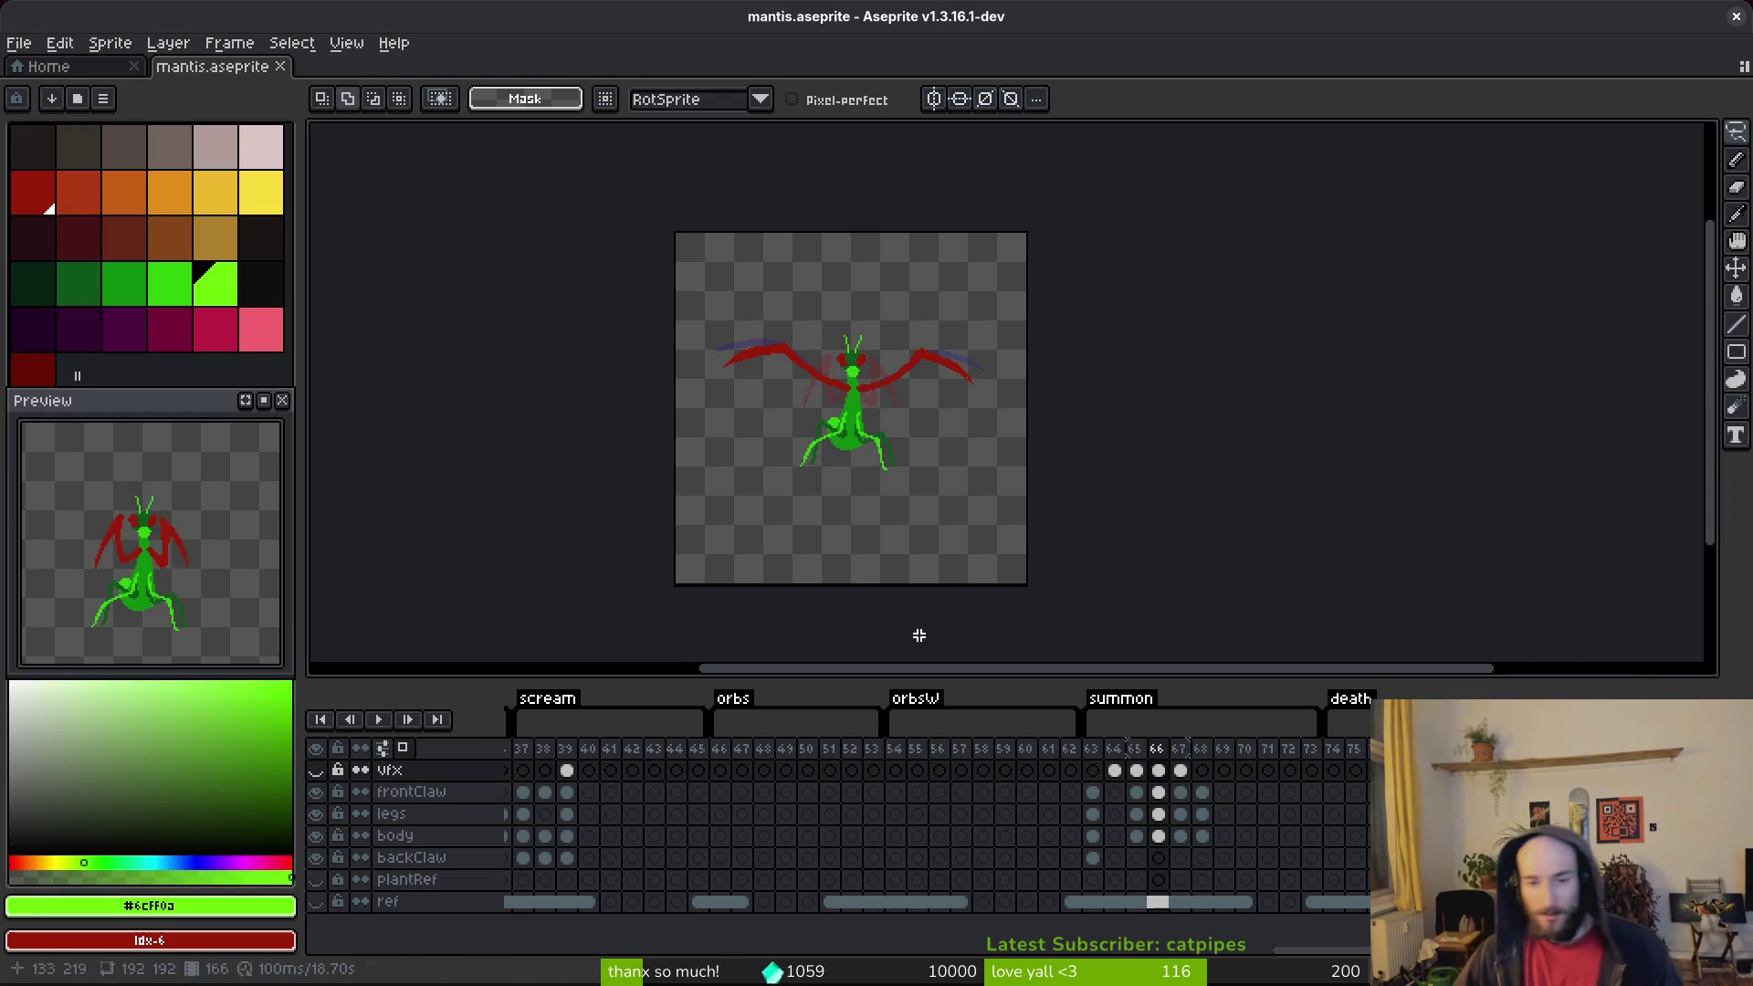
Step: Clear the lassoed mantis body pixels from frame 39's body cel
{"action": "scroll", "coordinate": [1131, 826], "scroll_direction": "left", "scroll_amount": 2}
{"action": "left_click", "coordinate": [1082, 791]}
{"action": "key", "text": "Right"}
{"action": "key", "text": "Right"}
{"action": "key", "text": "Left"}
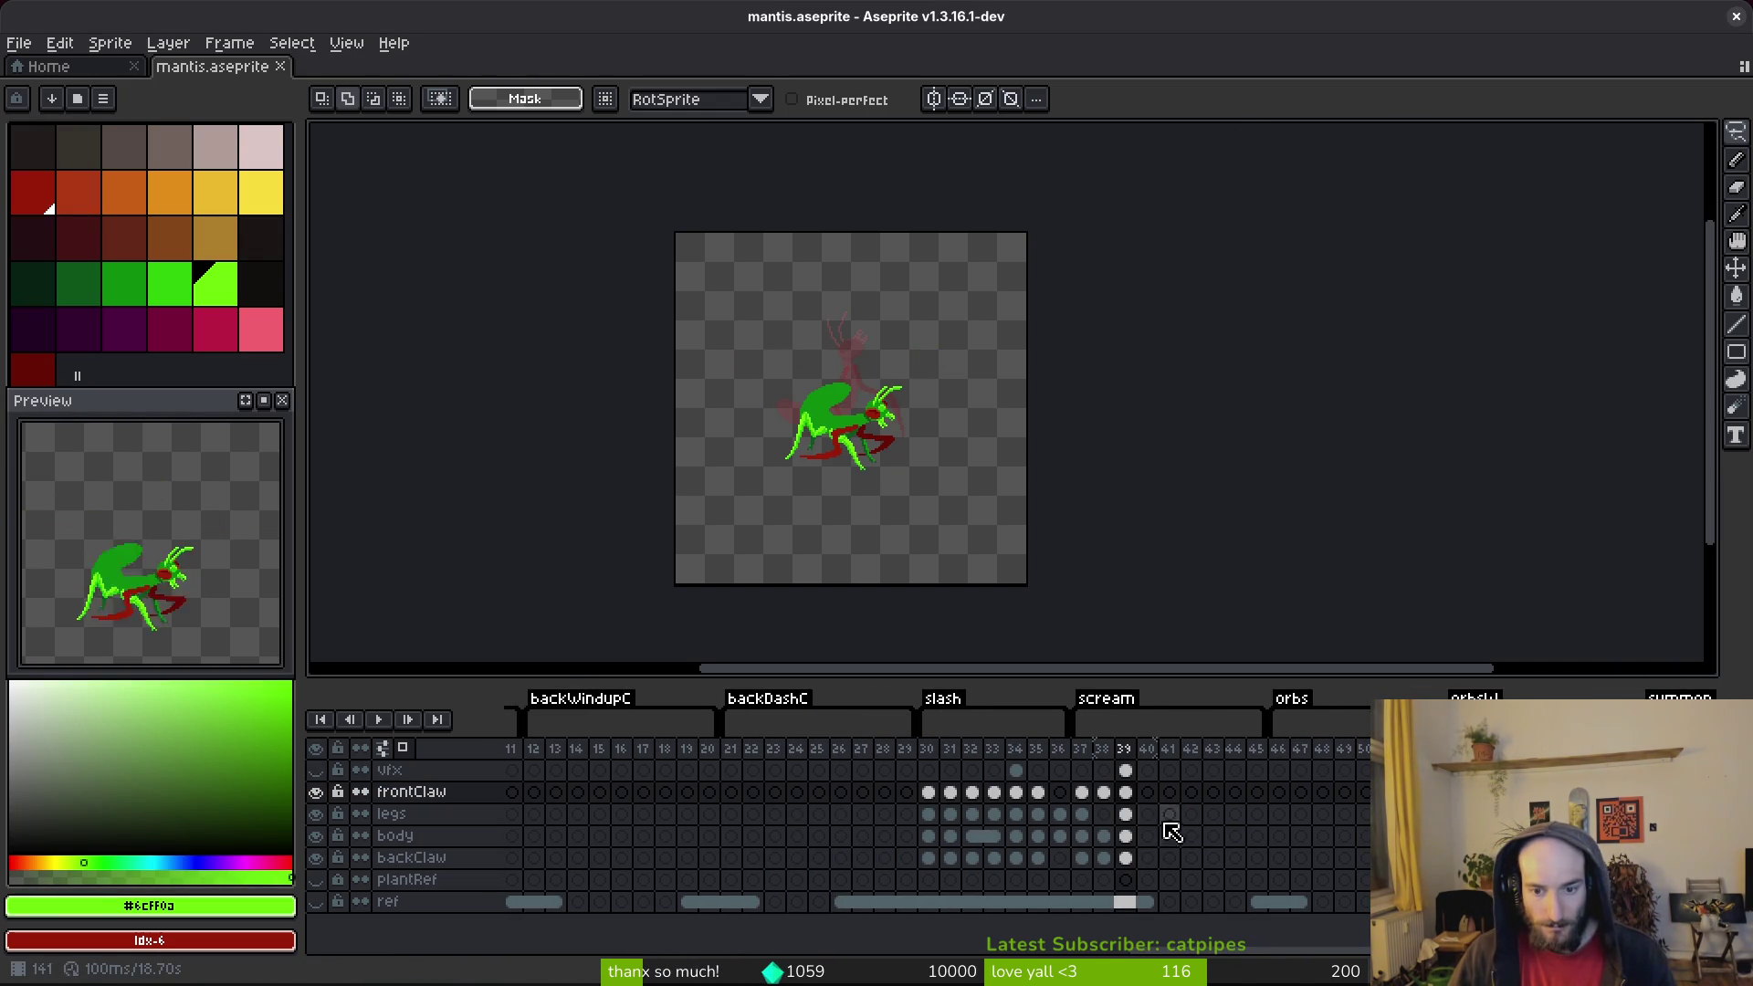
{"action": "scroll", "coordinate": [990, 442], "scroll_direction": "up", "scroll_amount": 3}
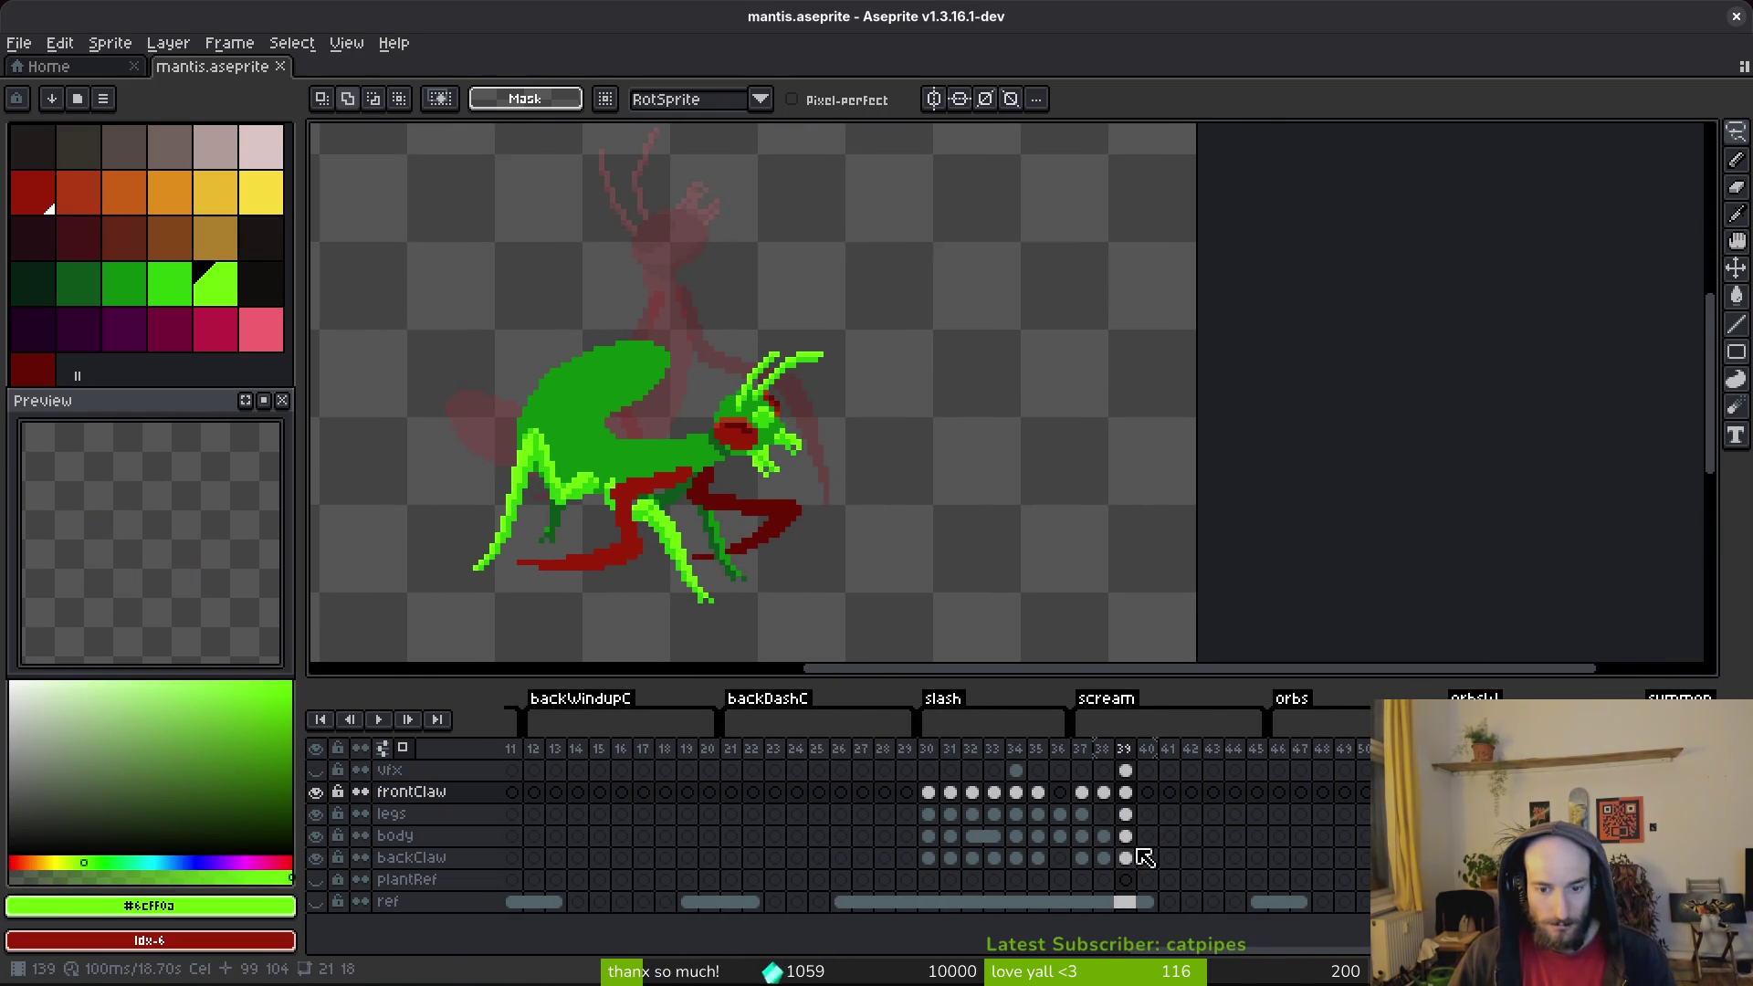
{"action": "left_click", "coordinate": [1126, 837]}
{"action": "scroll", "coordinate": [1065, 348], "scroll_direction": "left", "scroll_amount": 2}
{"action": "mouse_move", "coordinate": [1085, 298]}
{"action": "left_mouse_down"}
{"action": "mouse_move", "coordinate": [593, 534]}
{"action": "mouse_move", "coordinate": [1054, 347]}
{"action": "left_mouse_up"}
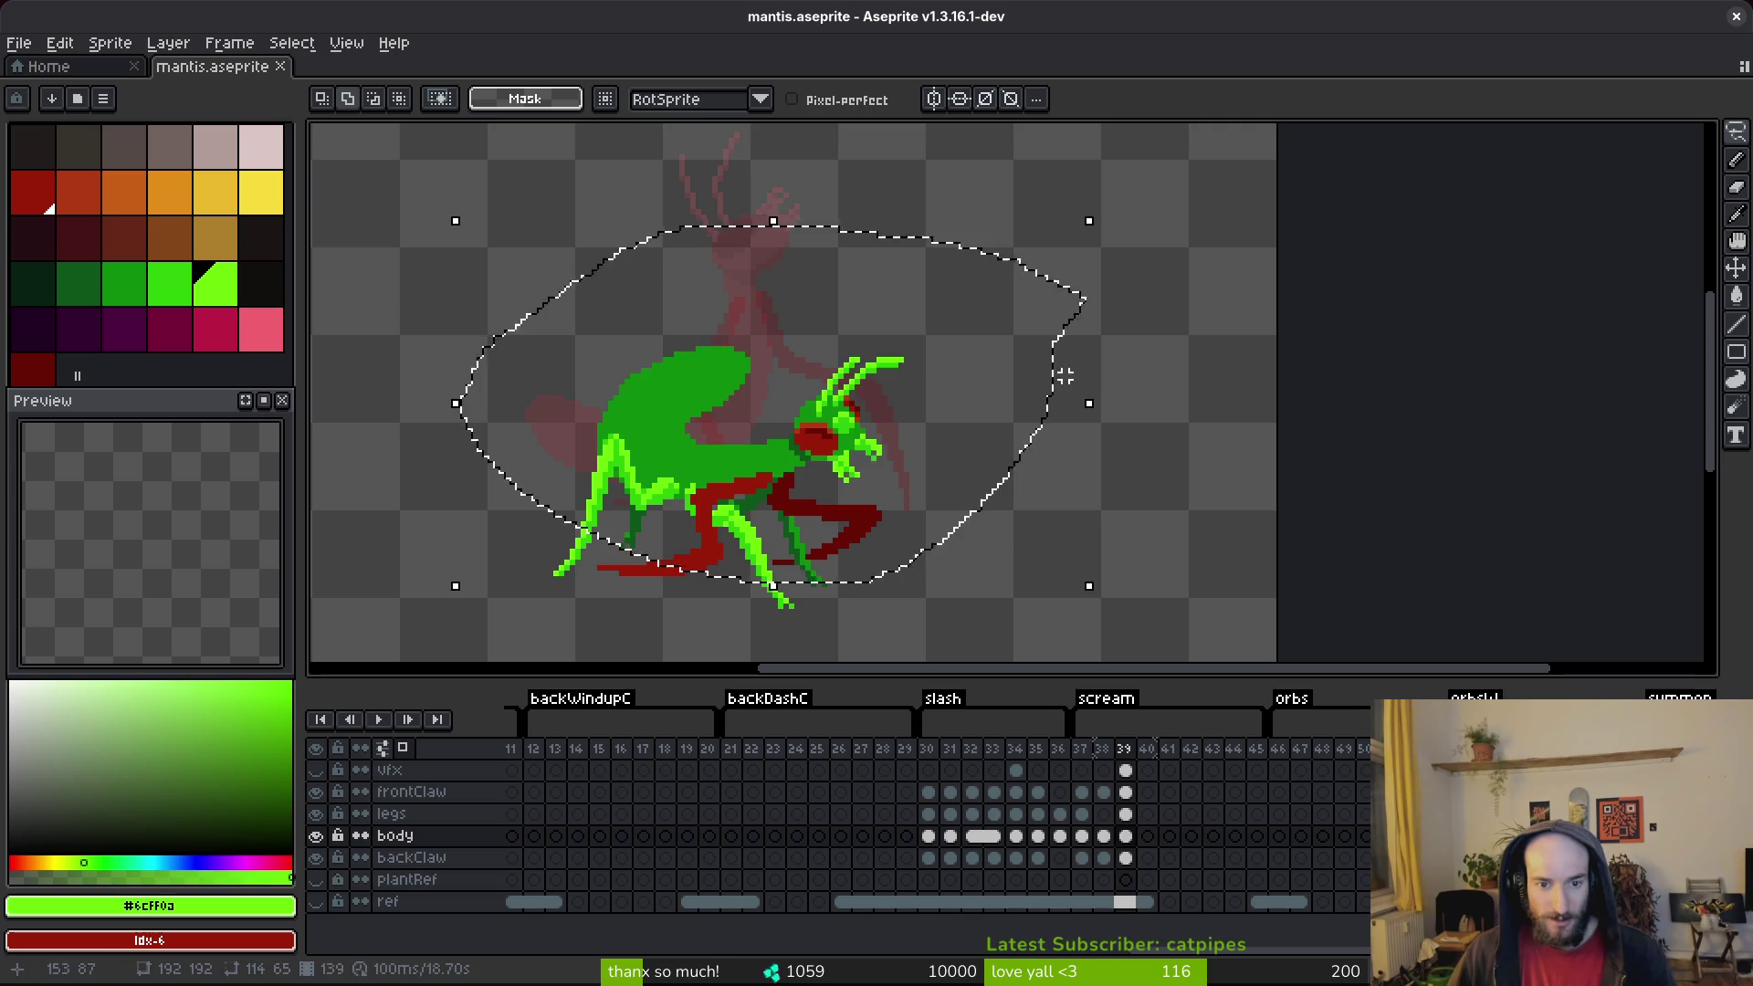
{"action": "key", "text": "Delete"}
{"action": "scroll", "coordinate": [754, 814], "scroll_direction": "right", "scroll_amount": 5}
{"action": "scroll", "coordinate": [753, 814], "scroll_direction": "left", "scroll_amount": 10}
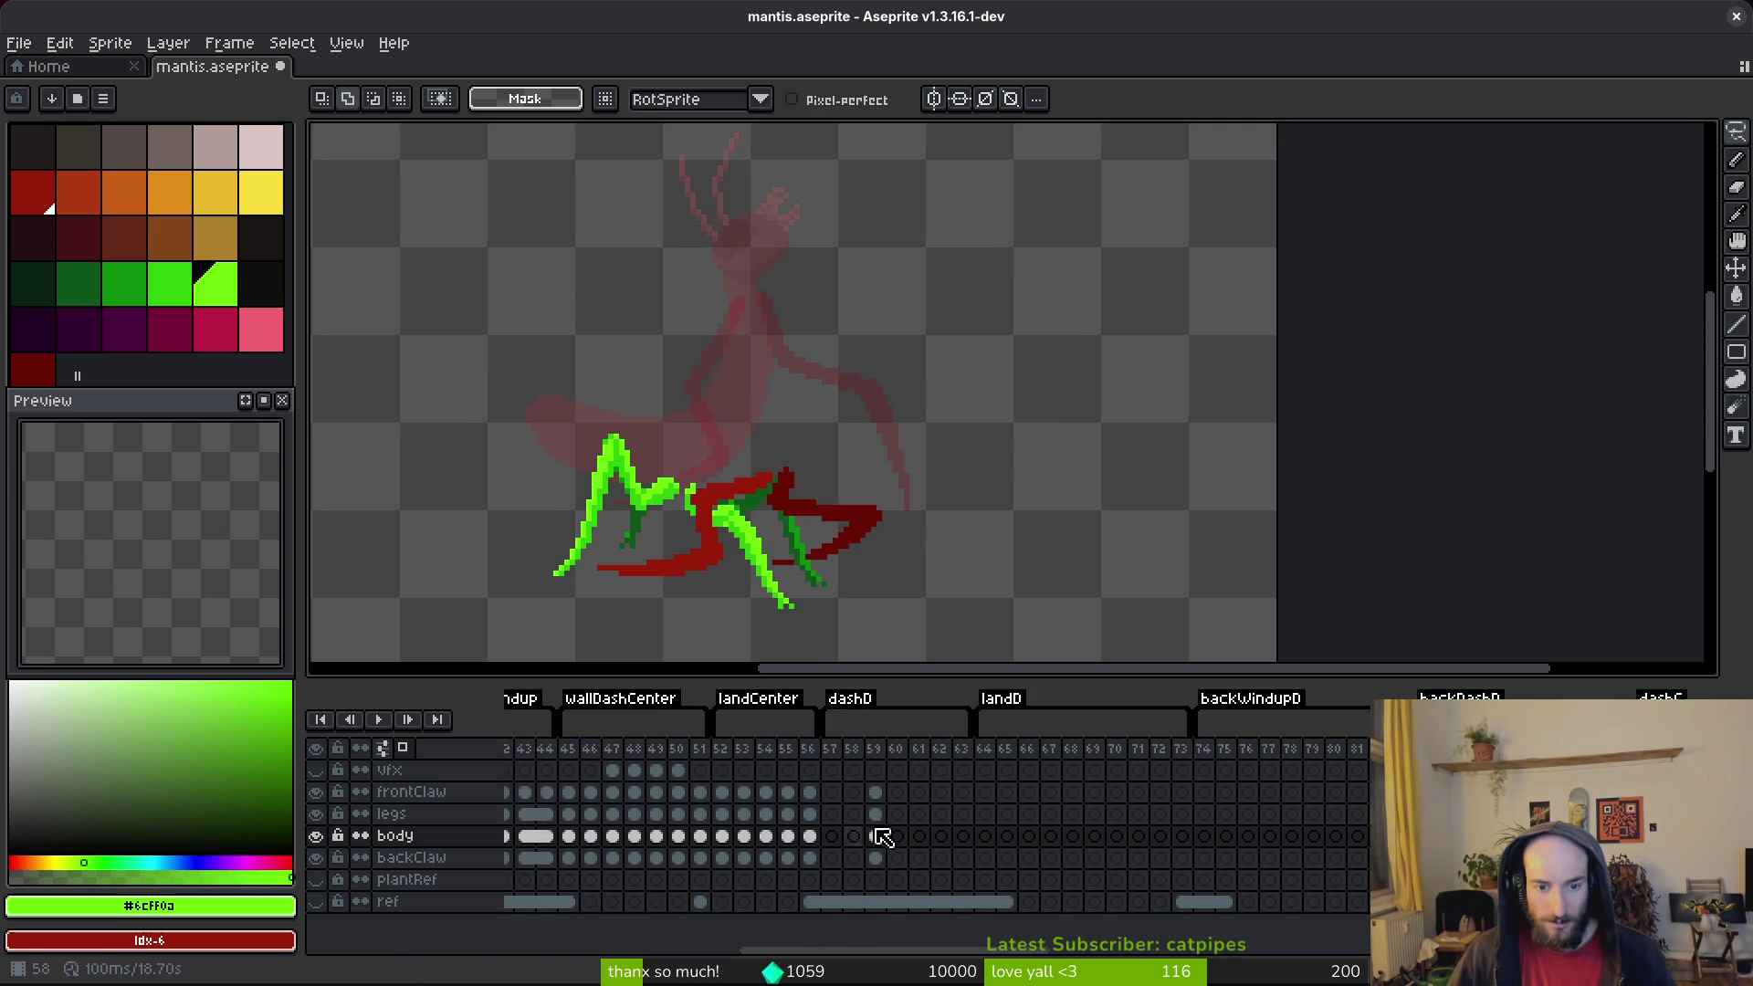
Step: Insert frame 26 after frame 25 and paste the copied body onto its body layer
{"action": "left_click", "coordinate": [1015, 815]}
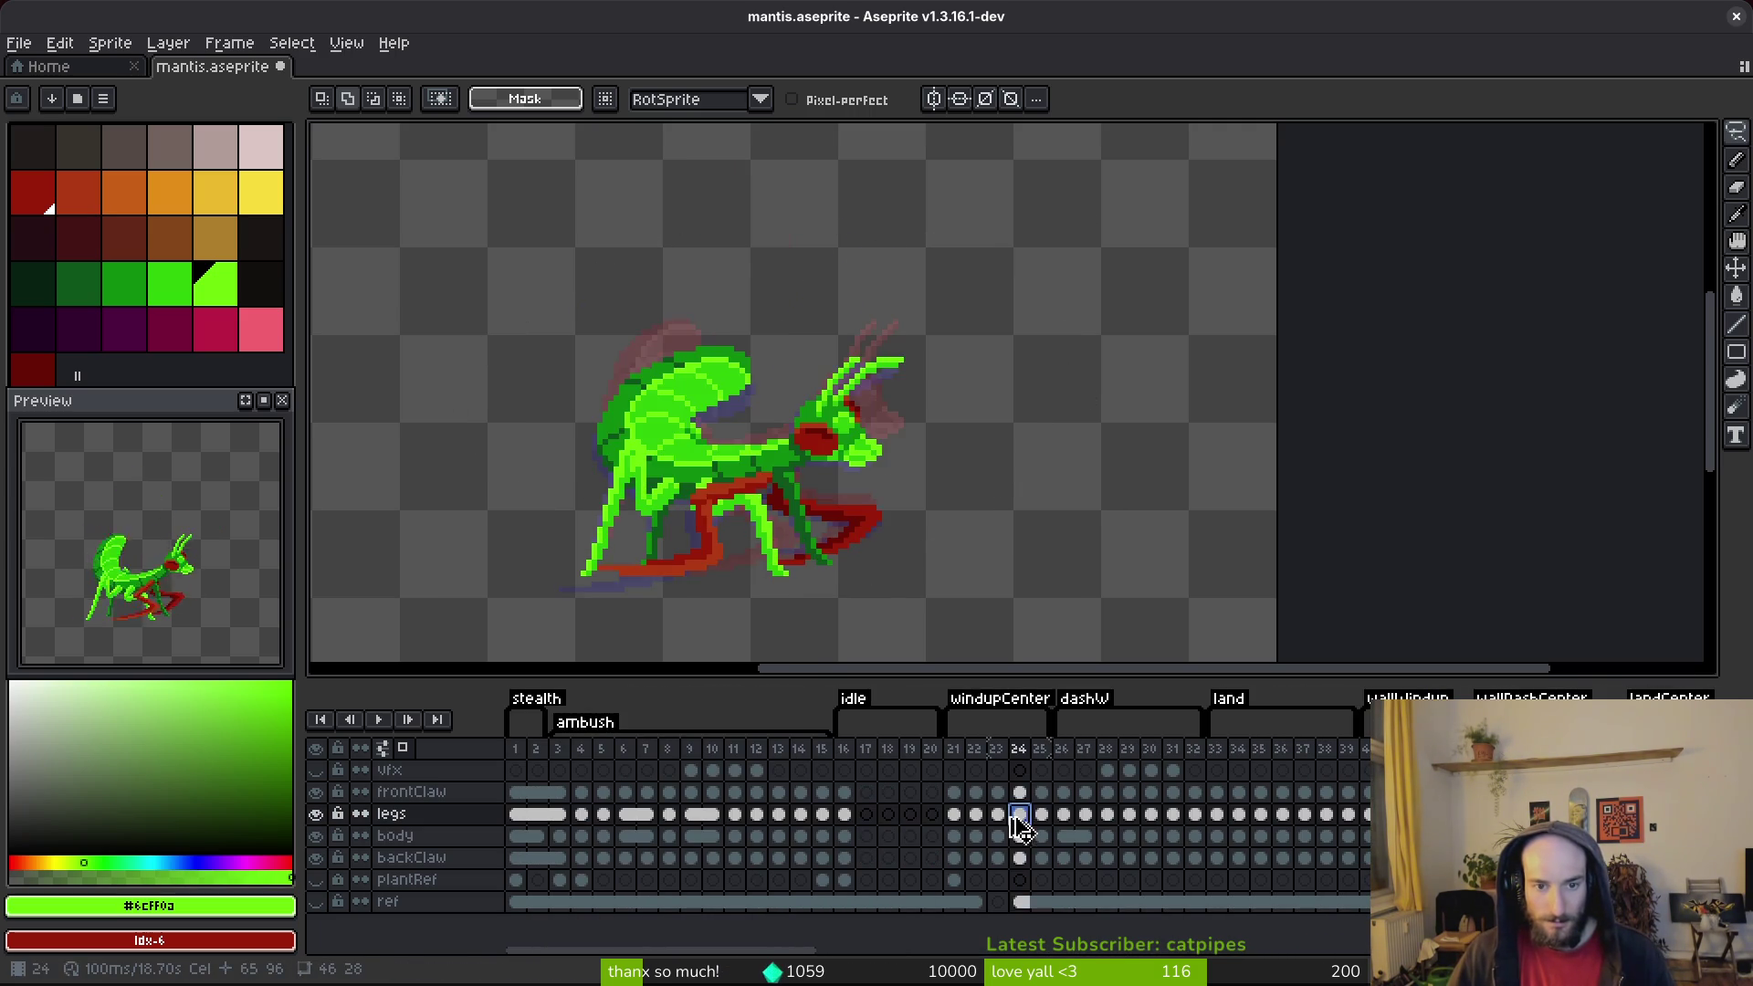
{"action": "left_click", "coordinate": [1039, 815]}
{"action": "key", "text": "alt+shift+n"}
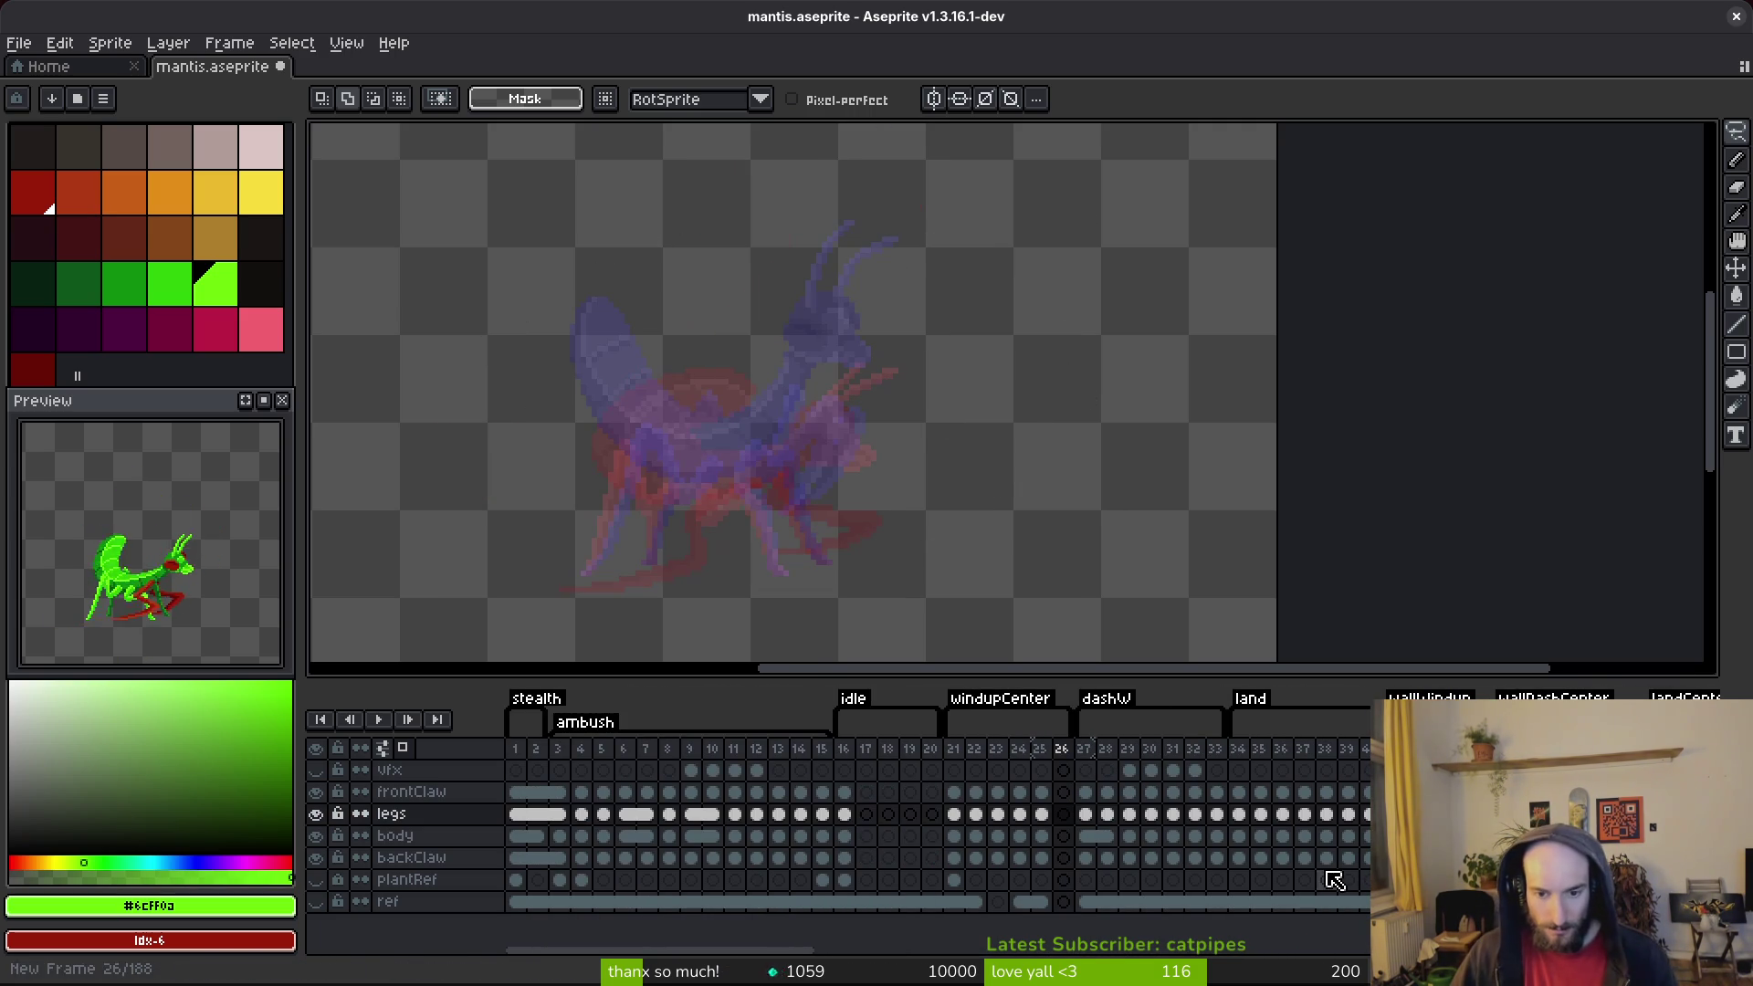
{"action": "left_click", "coordinate": [1063, 835]}
{"action": "key", "text": "ctrl+v"}
{"action": "key", "text": "Return"}
{"action": "key", "text": "Left"}
{"action": "key", "text": "Right"}
{"action": "key", "text": "Left"}
{"action": "key", "text": "Left"}
{"action": "key", "text": "Right"}
{"action": "key", "text": "Right"}
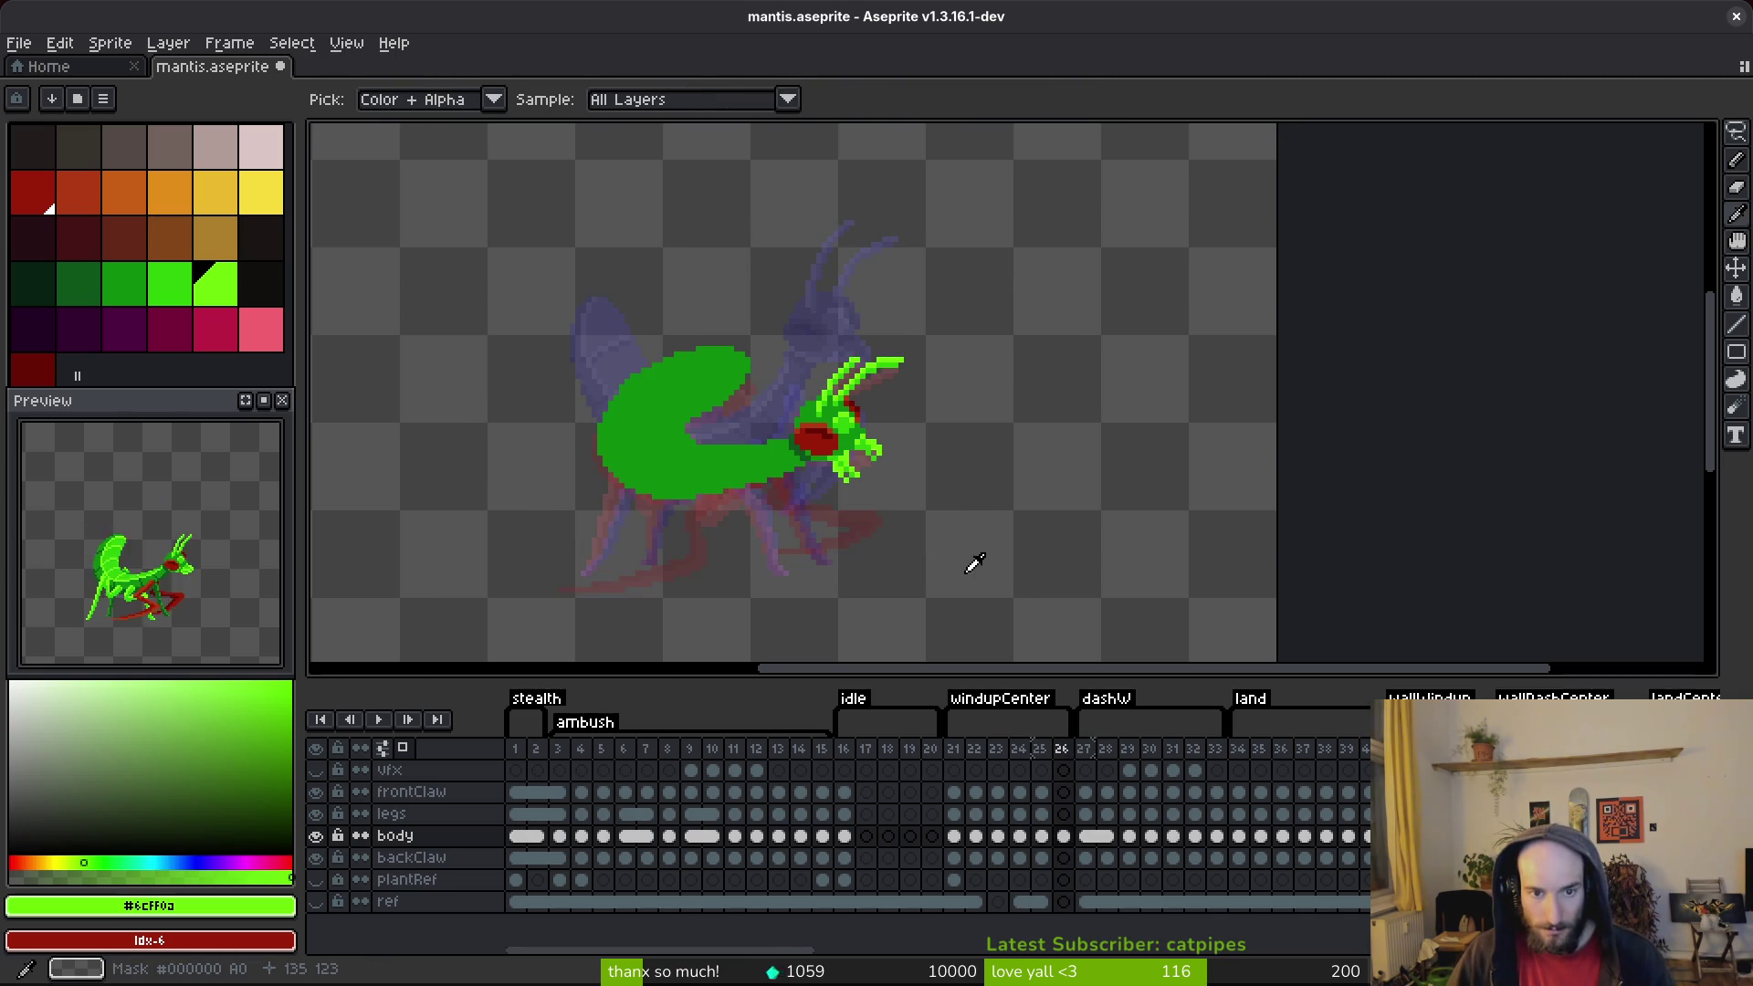
{"action": "key", "text": "m"}
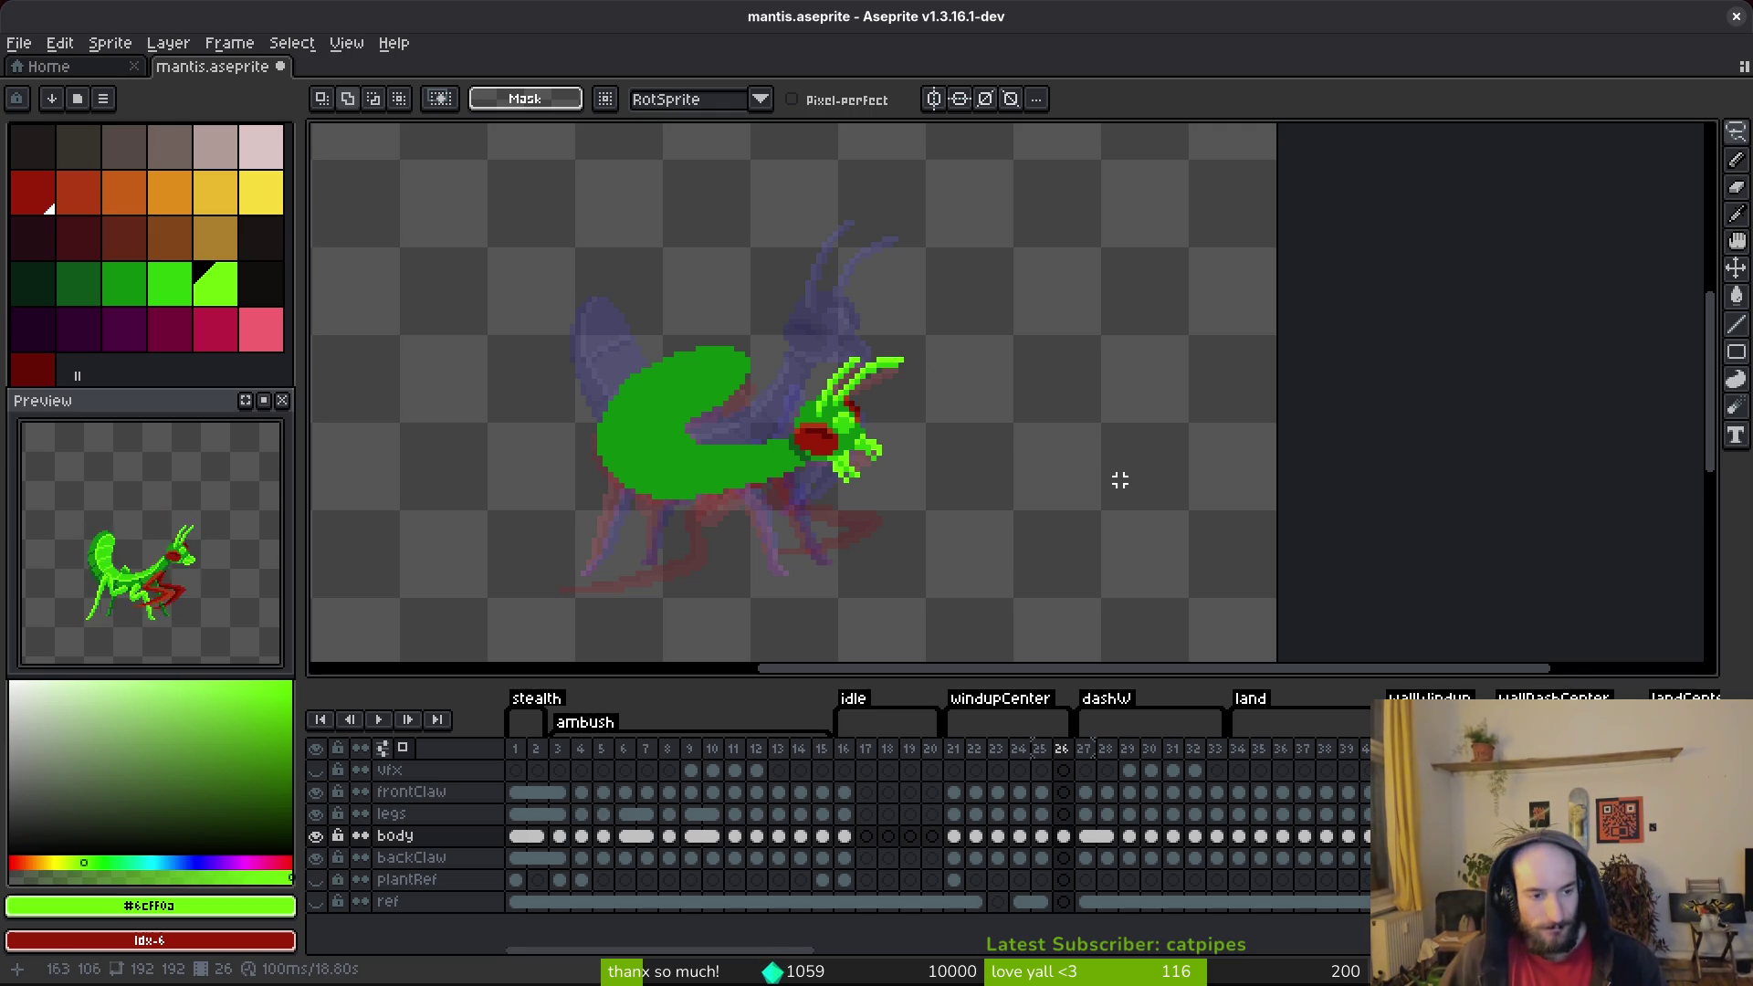
Step: Cut the head from frame 26 and set it aside at the upper right
{"action": "key", "text": "ctrl+Left"}
{"action": "key", "text": "ctrl+Left"}
{"action": "key", "text": "ctrl+Left"}
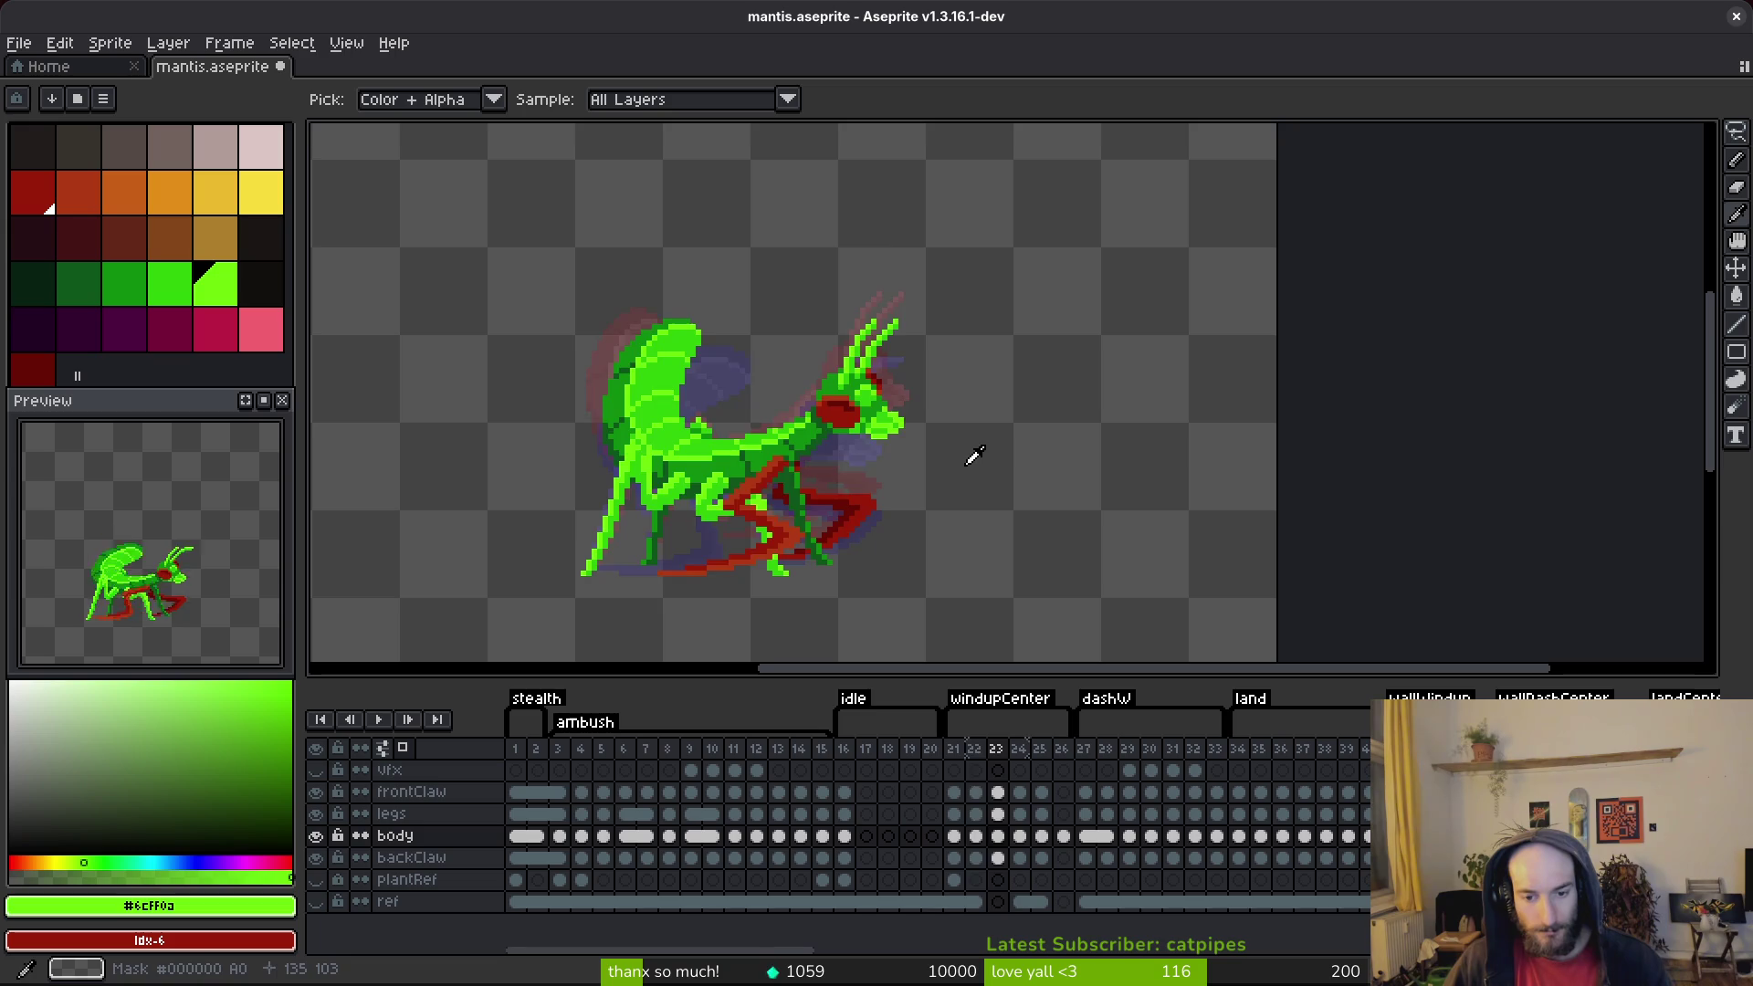
{"action": "key", "text": "Right"}
{"action": "key", "text": "Right"}
{"action": "key", "text": "Right"}
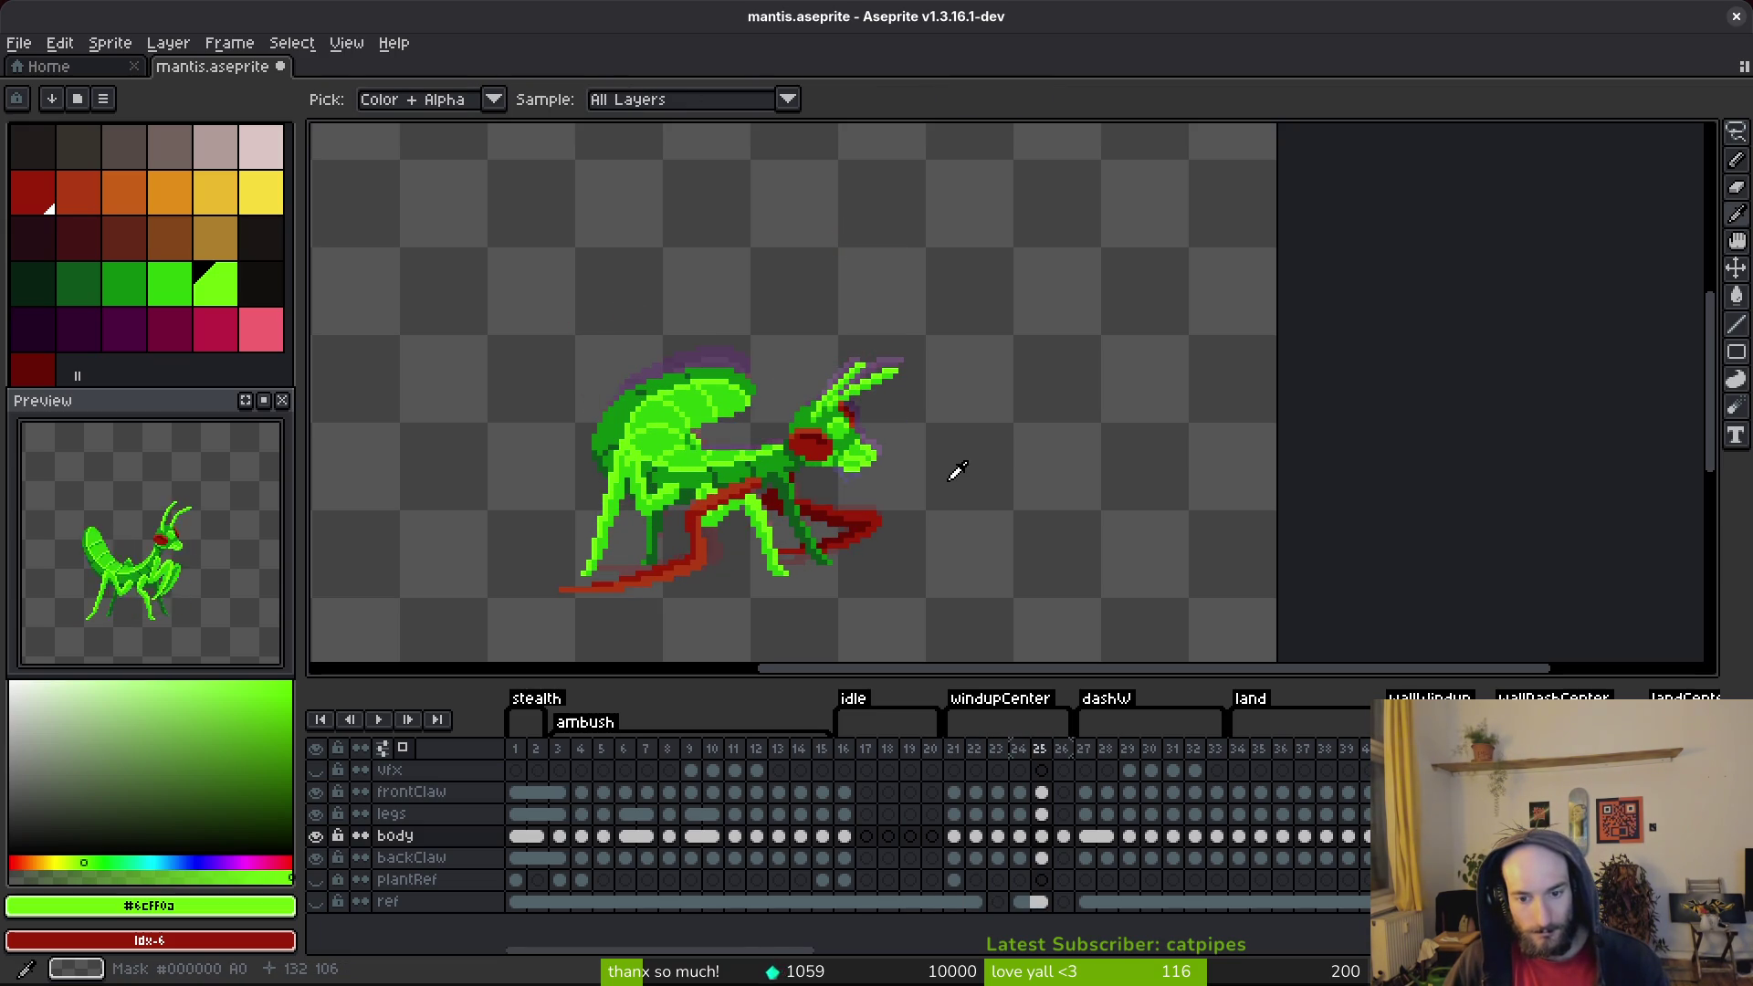
{"action": "key", "text": "Return"}
{"action": "key", "text": "Return"}
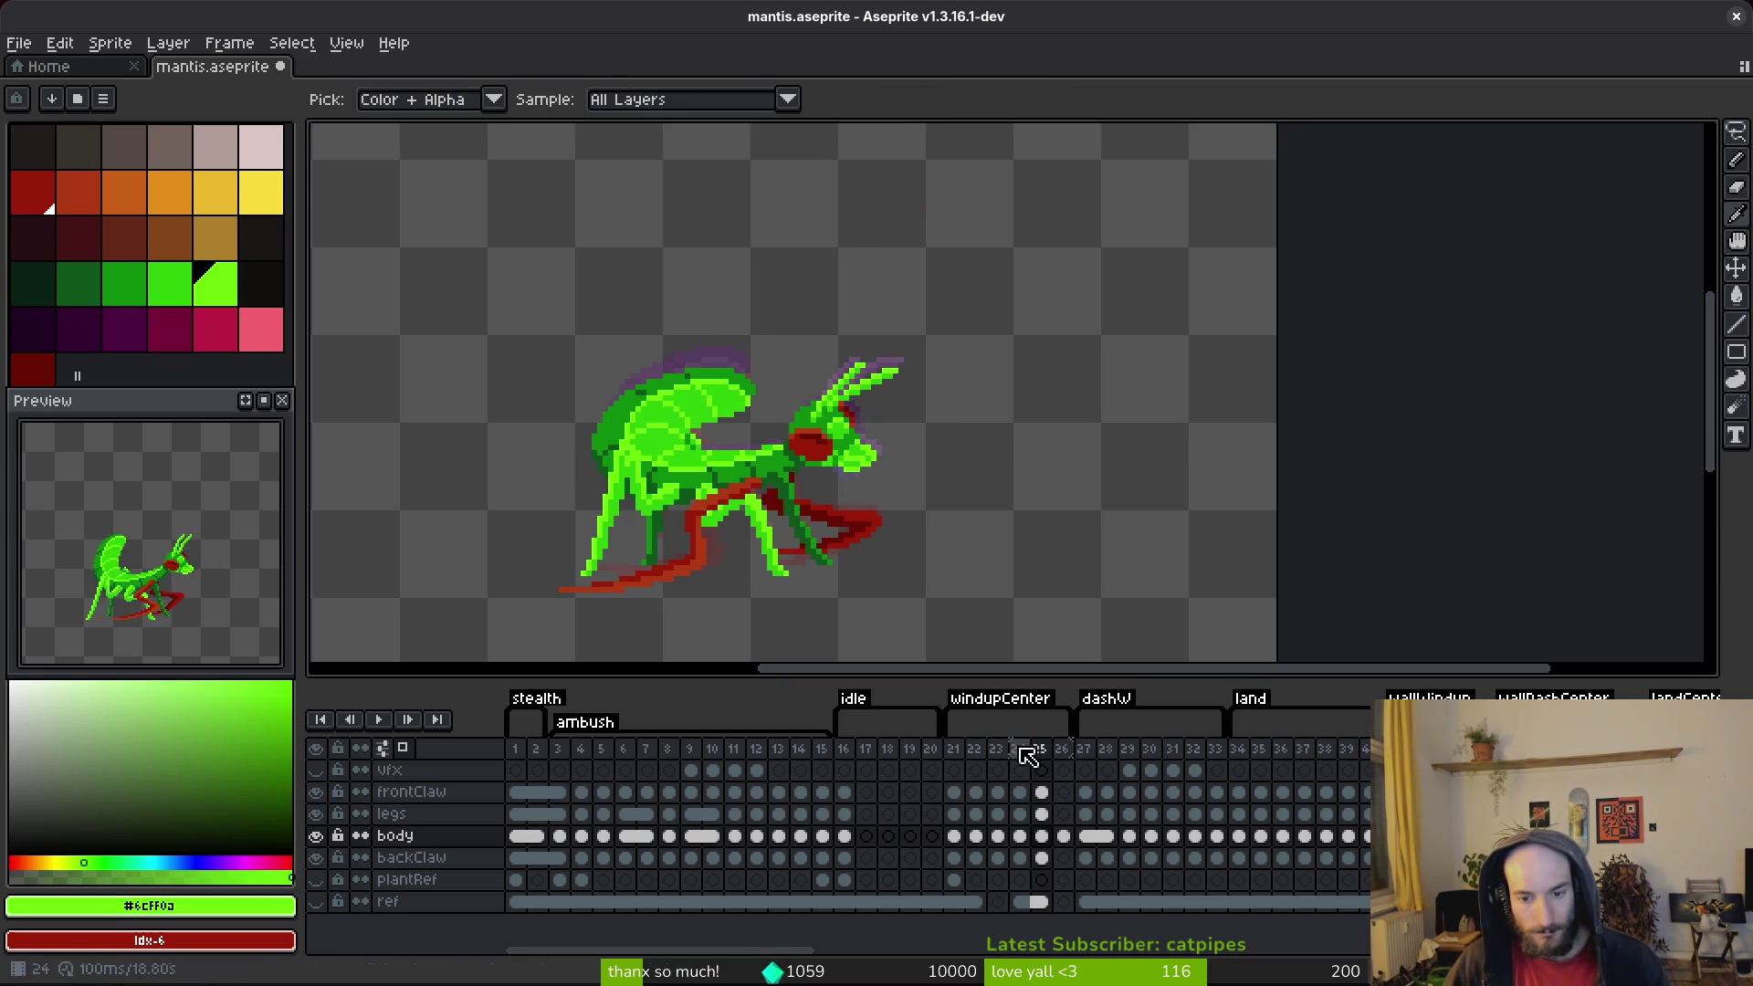
{"action": "left_click", "coordinate": [1063, 837]}
{"action": "mouse_move", "coordinate": [968, 286]}
{"action": "left_mouse_down"}
{"action": "mouse_move", "coordinate": [834, 305]}
{"action": "mouse_move", "coordinate": [935, 501]}
{"action": "mouse_move", "coordinate": [968, 493]}
{"action": "mouse_move", "coordinate": [1097, 266]}
{"action": "left_mouse_up"}
{"action": "key", "text": "Delete"}
{"action": "key", "text": "ctrl+v"}
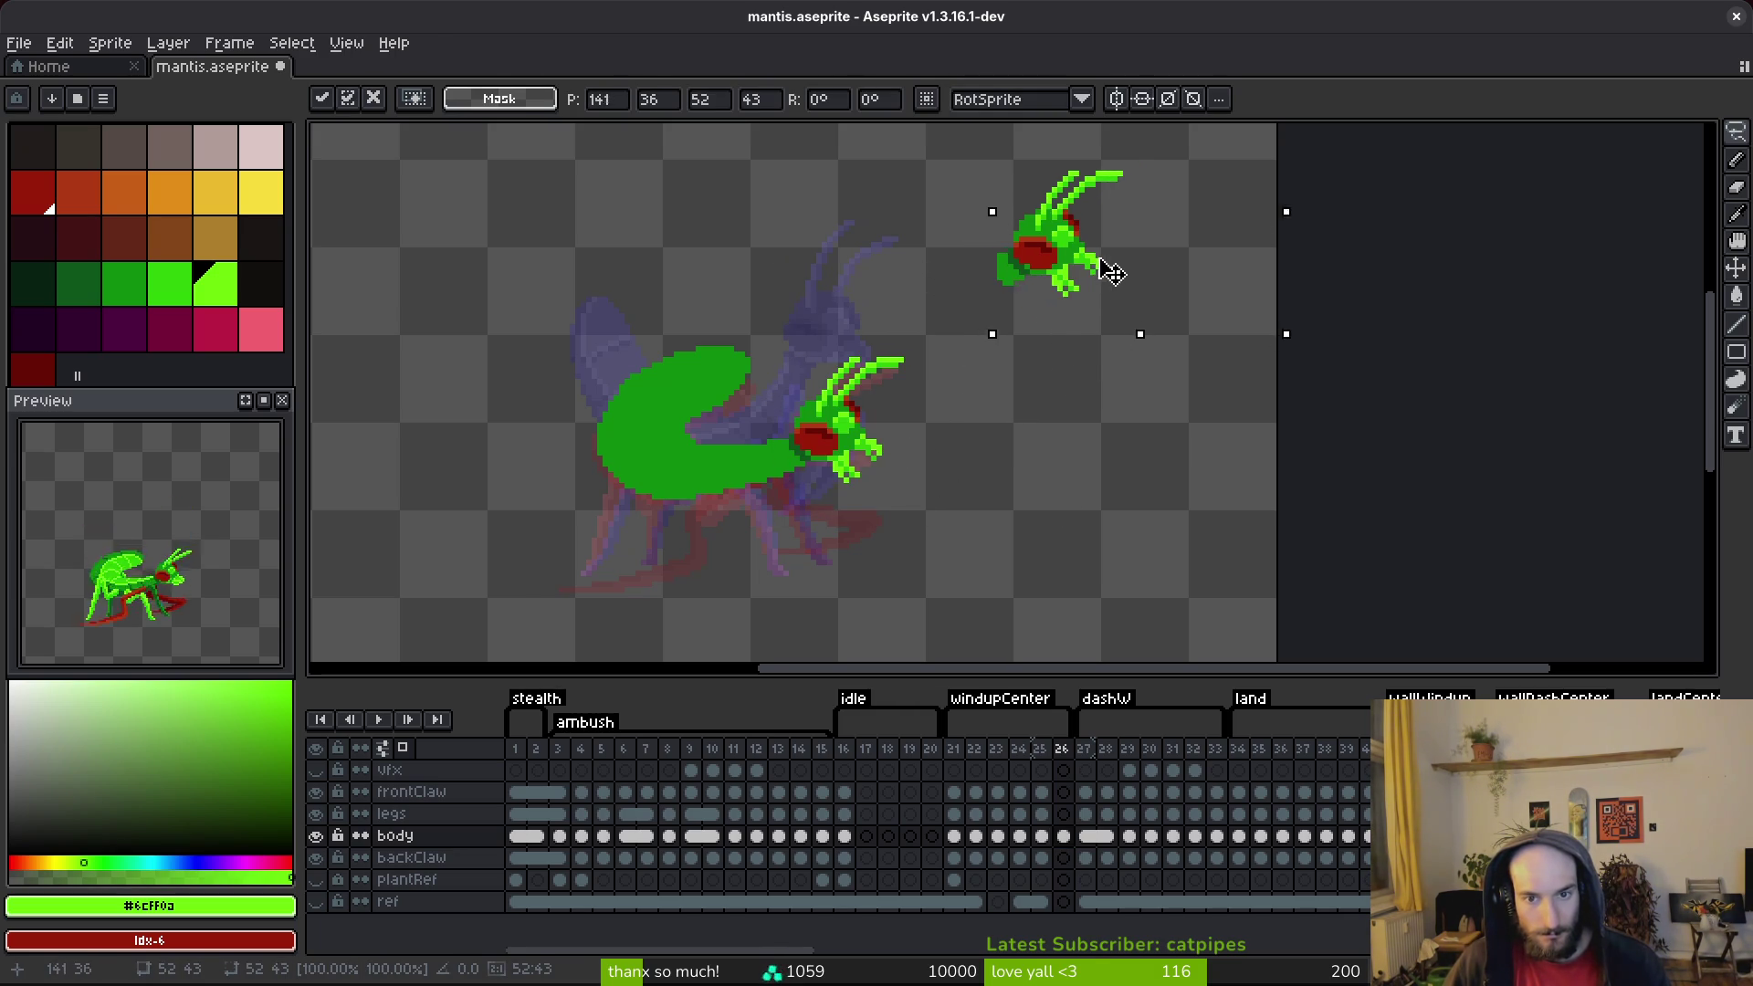
{"action": "key", "text": "Return"}
Step: Replace frame 26's rough body with frame 25's shaded body, minus its head
{"action": "left_click", "coordinate": [1041, 836]}
{"action": "mouse_move", "coordinate": [959, 315]}
{"action": "left_mouse_down"}
{"action": "mouse_move", "coordinate": [539, 431]}
{"action": "mouse_move", "coordinate": [978, 375]}
{"action": "mouse_move", "coordinate": [709, 595]}
{"action": "mouse_move", "coordinate": [978, 454]}
{"action": "left_mouse_up"}
{"action": "key", "text": "Delete"}
{"action": "left_click", "coordinate": [1063, 837]}
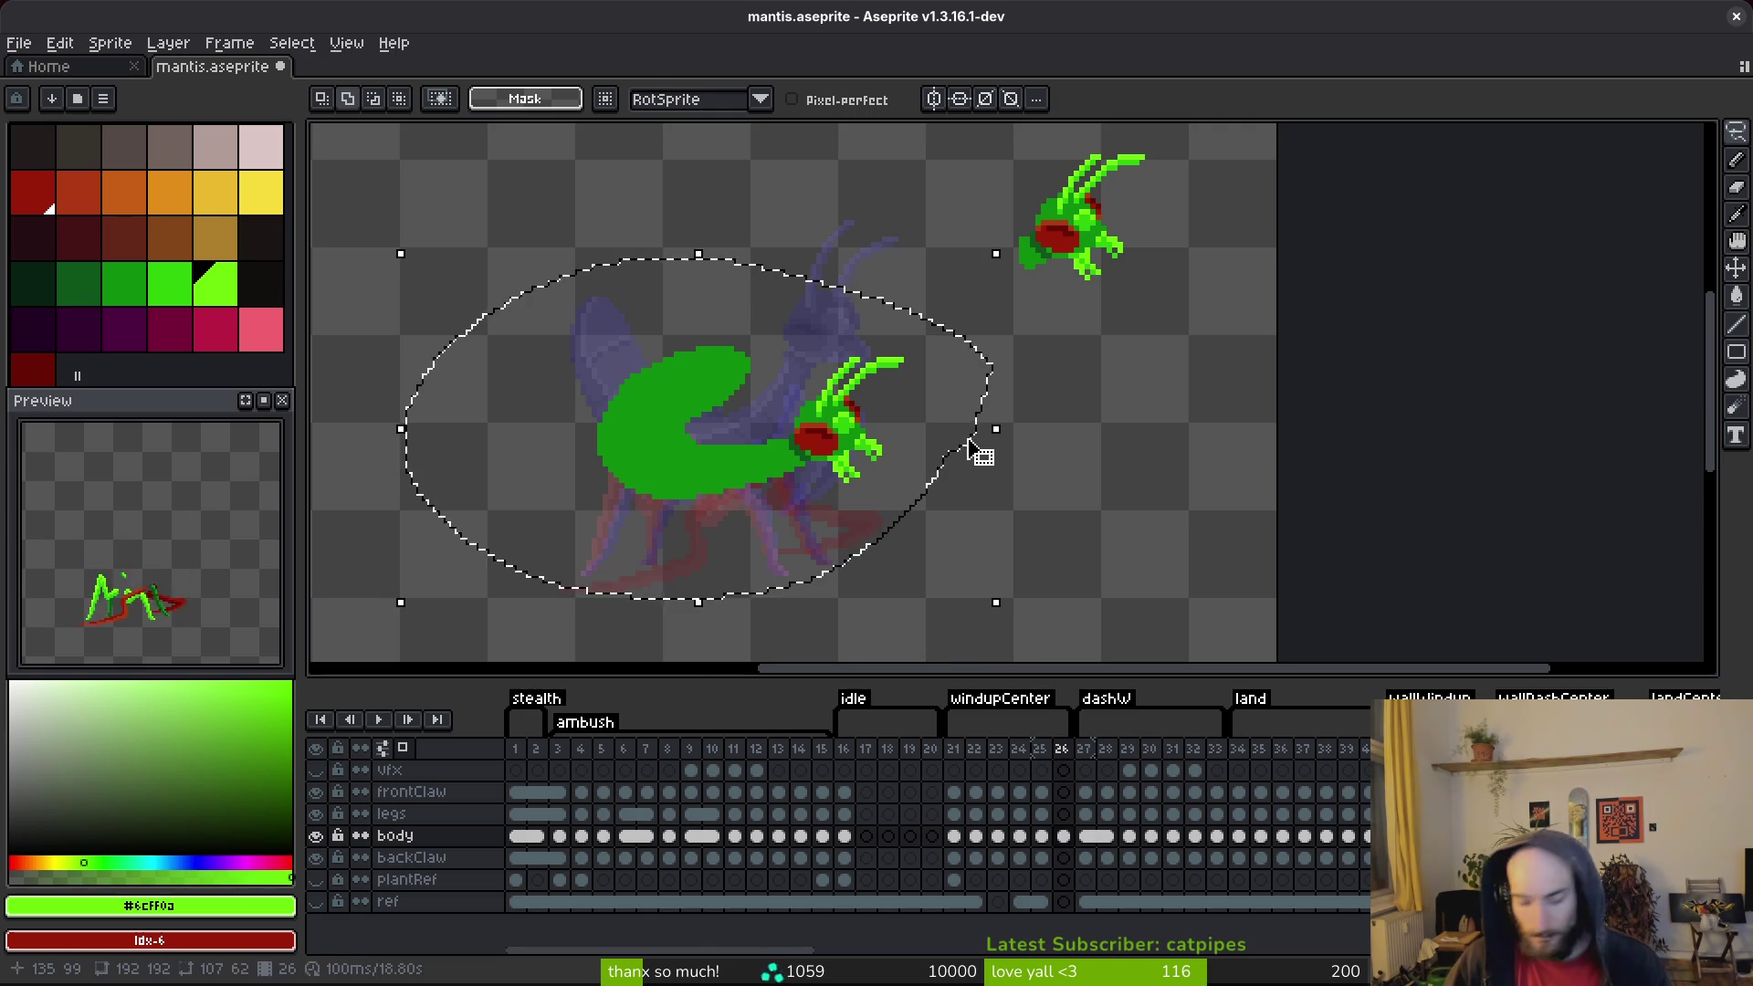
{"action": "key", "text": "Delete"}
{"action": "key", "text": "ctrl+v"}
{"action": "key", "text": "Return"}
{"action": "scroll", "coordinate": [953, 454], "scroll_direction": "up", "scroll_amount": 1}
{"action": "mouse_move", "coordinate": [911, 273]}
{"action": "left_mouse_down"}
{"action": "mouse_move", "coordinate": [680, 265]}
{"action": "mouse_move", "coordinate": [663, 412]}
{"action": "mouse_move", "coordinate": [767, 479]}
{"action": "mouse_move", "coordinate": [904, 328]}
{"action": "left_mouse_up"}
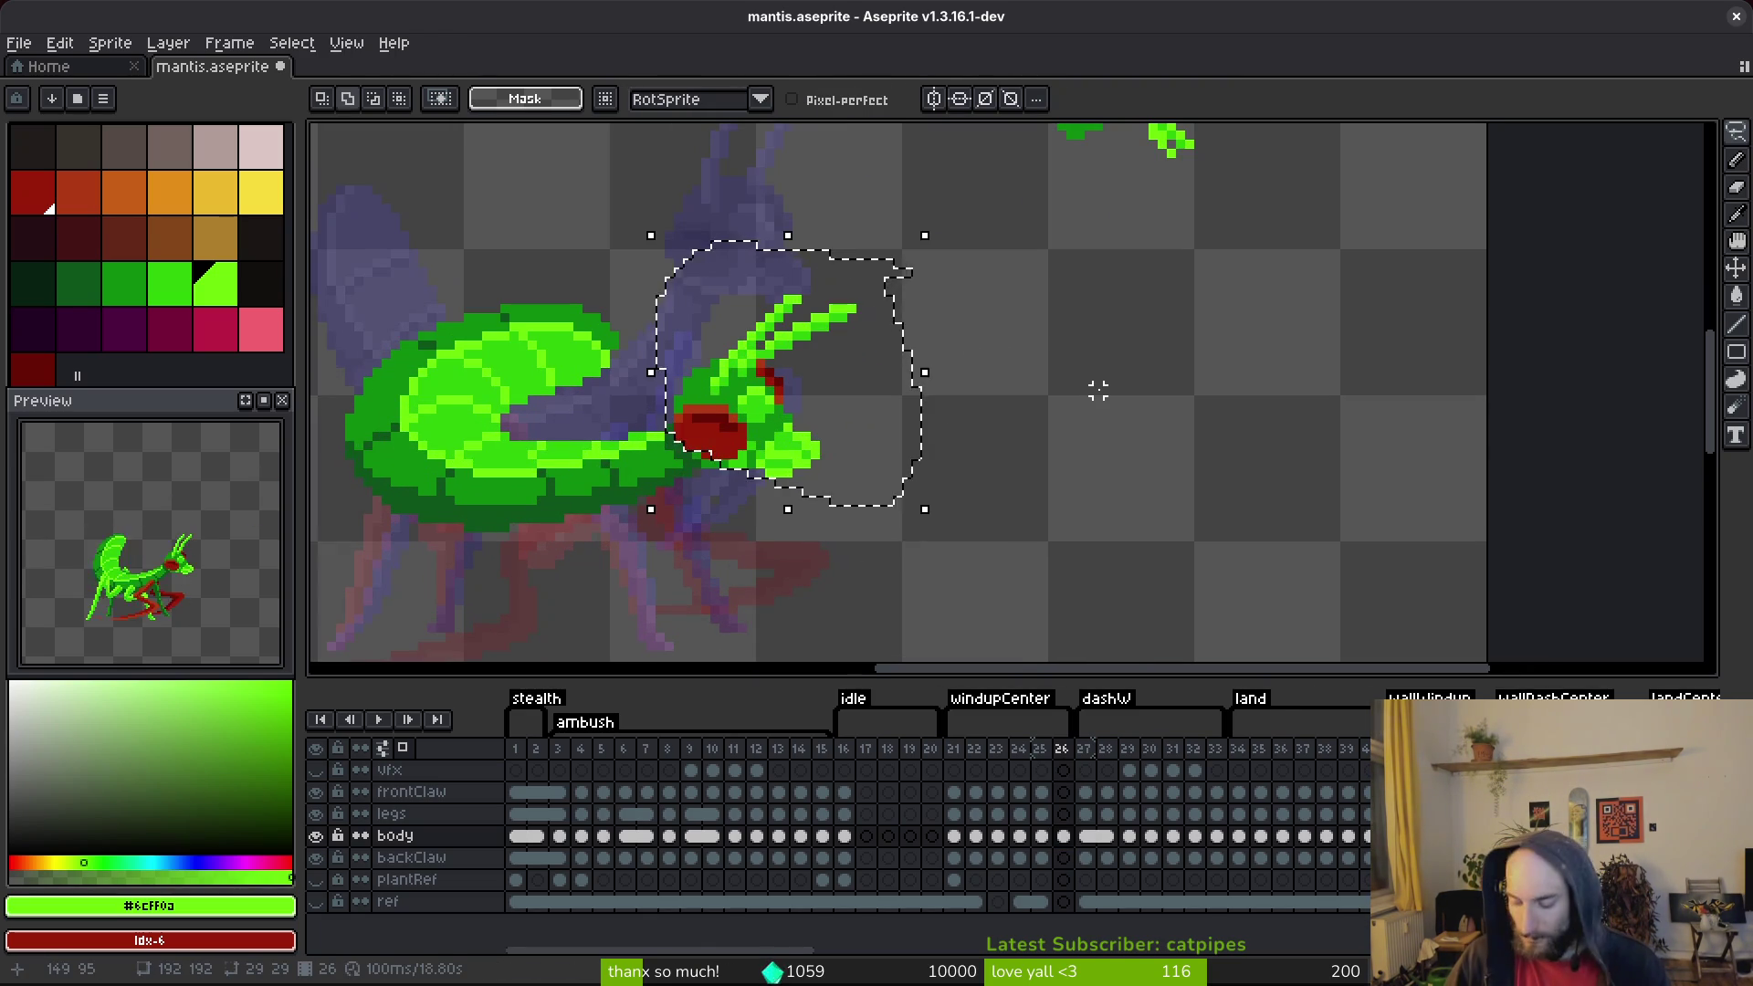
{"action": "key", "text": "Delete"}
Step: Erase leftover red and green neck pixels and save mantis.aseprite
{"action": "key", "text": "e"}
{"action": "scroll", "coordinate": [592, 448], "scroll_direction": "up", "scroll_amount": 3}
{"action": "mouse_move", "coordinate": [591, 448]}
{"action": "left_mouse_down"}
{"action": "mouse_move", "coordinate": [657, 450]}
{"action": "mouse_move", "coordinate": [634, 470]}
{"action": "left_mouse_up"}
{"action": "key", "text": "f"}
{"action": "left_click", "coordinate": [567, 450], "text": "alt"}
{"action": "scroll", "coordinate": [589, 451], "scroll_direction": "down", "scroll_amount": 3}
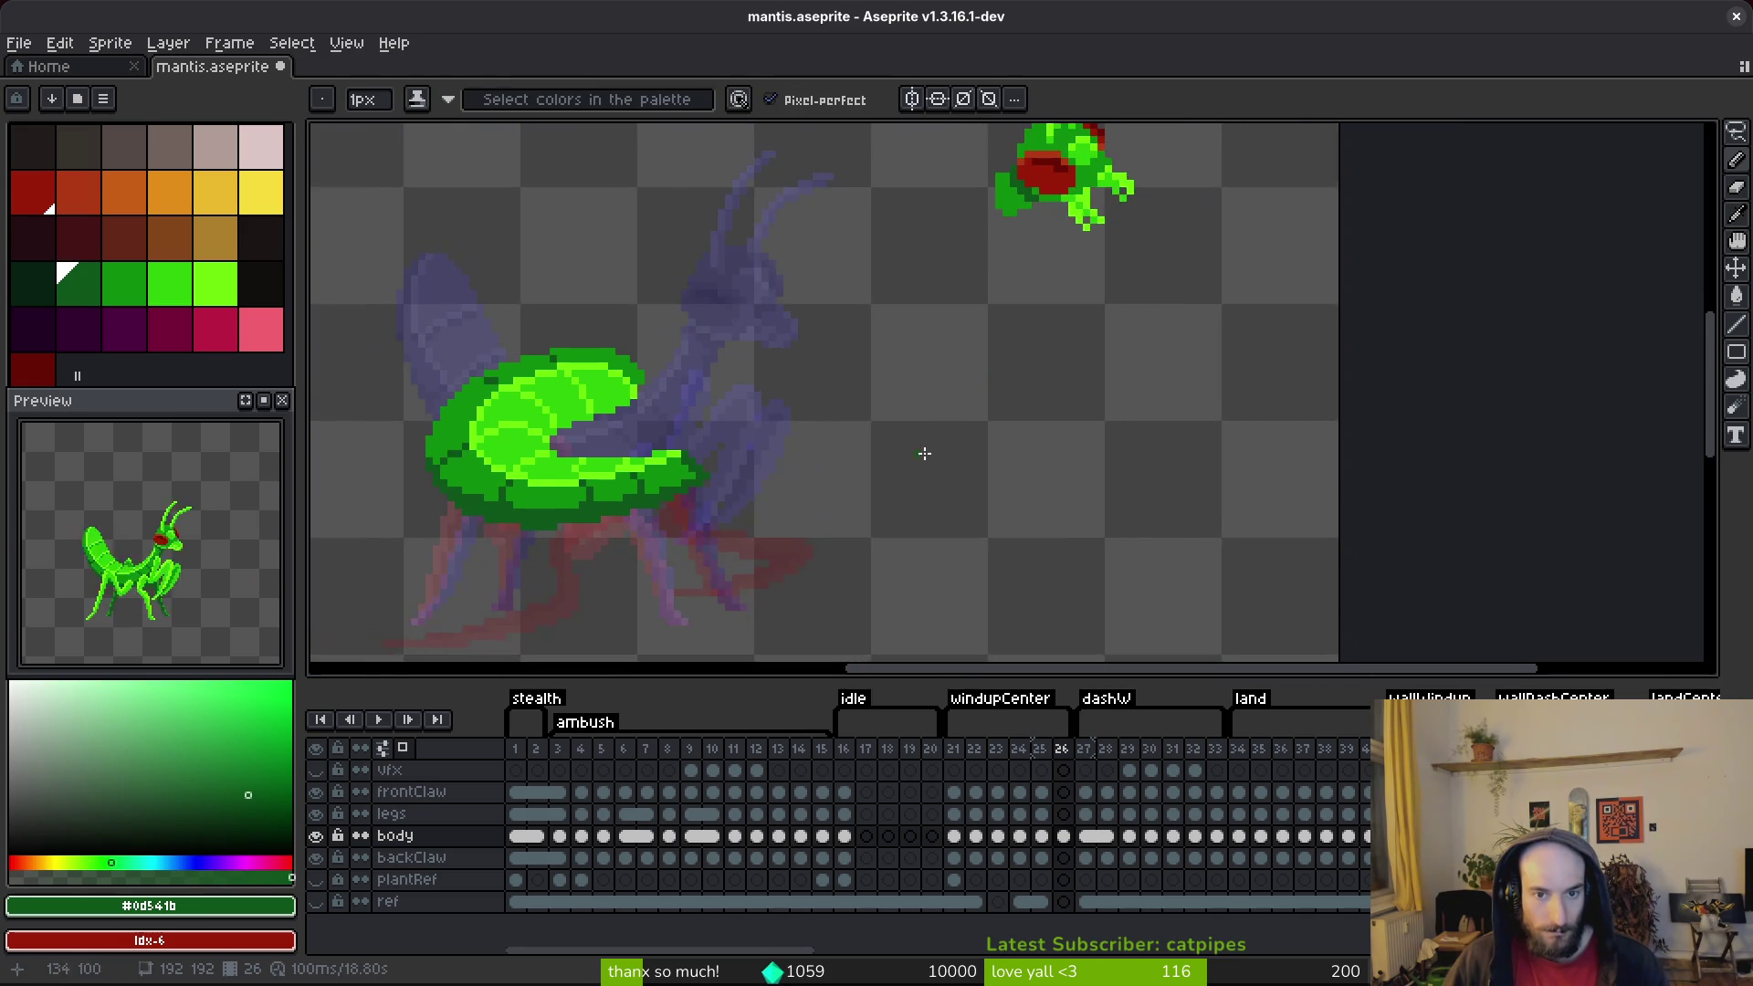
{"action": "key", "text": "ctrl+s"}
Step: Move the set-aside head down-left toward the body, then undo the move
{"action": "scroll", "coordinate": [979, 360], "scroll_direction": "up", "scroll_amount": 2}
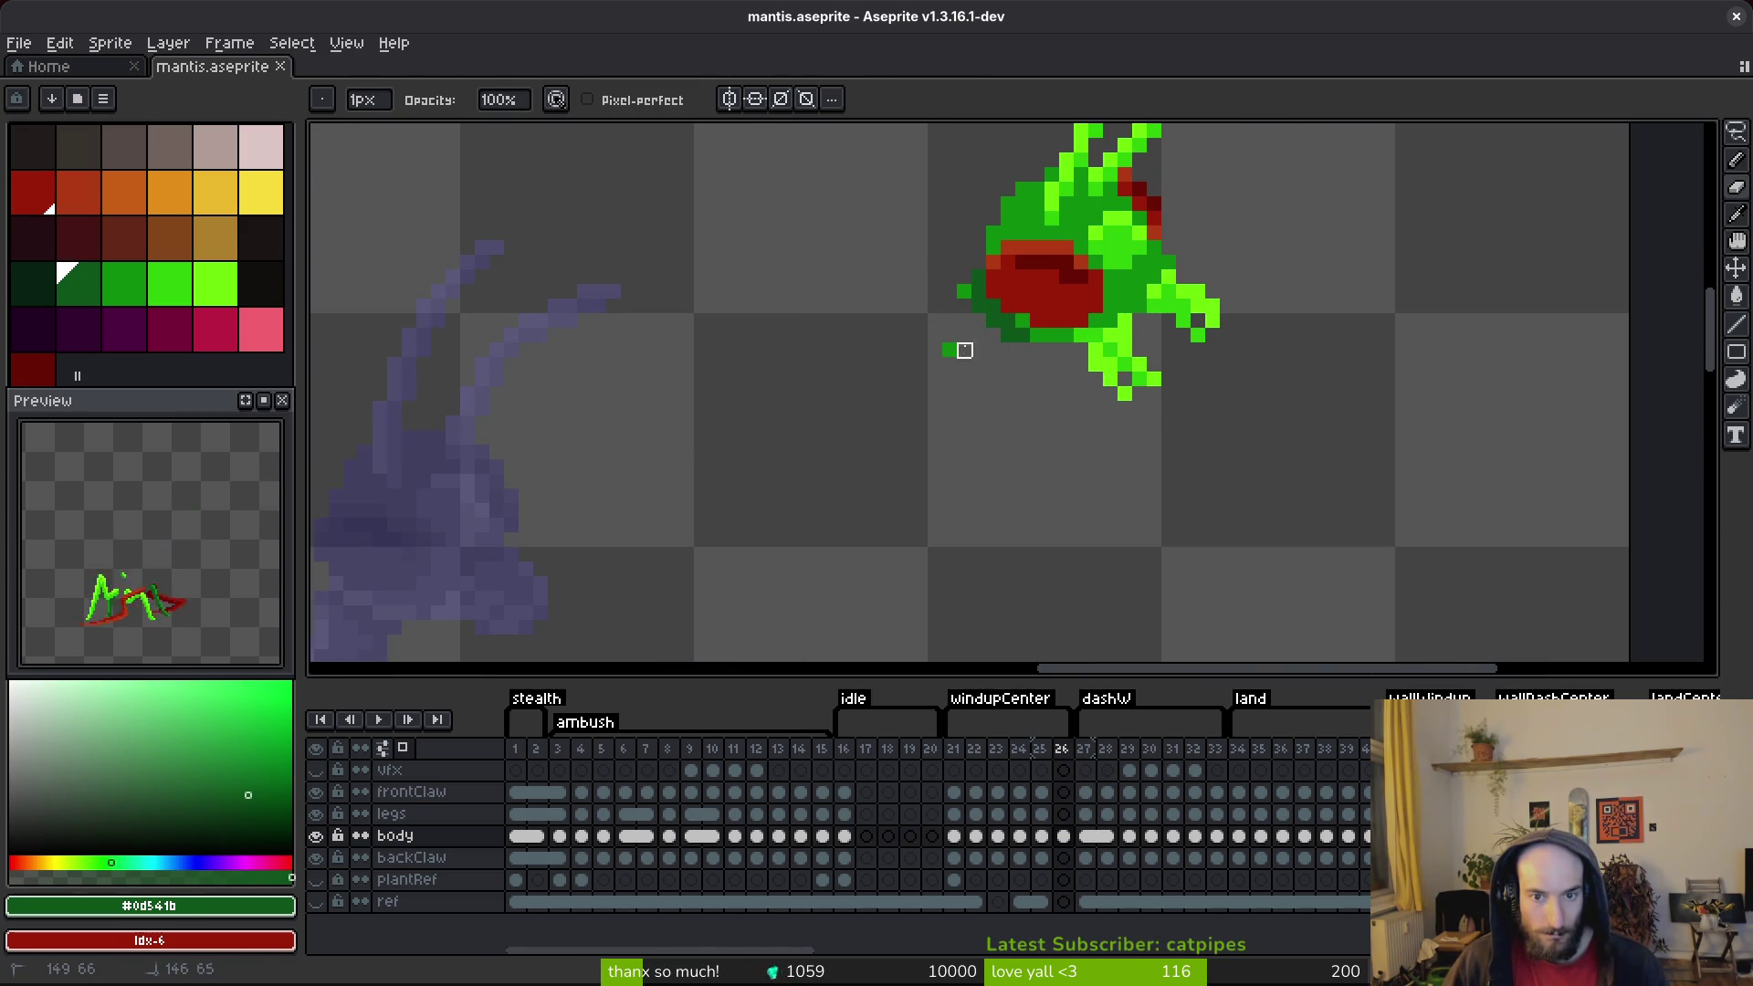
{"action": "scroll", "coordinate": [965, 276], "scroll_direction": "down", "scroll_amount": 2}
{"action": "key", "text": "q"}
{"action": "mouse_move", "coordinate": [822, 196]}
{"action": "left_mouse_down"}
{"action": "mouse_move", "coordinate": [1174, 137]}
{"action": "mouse_move", "coordinate": [812, 211]}
{"action": "left_mouse_up"}
{"action": "left_click_drag", "start_coordinate": [1031, 280], "coordinate": [712, 558]}
{"action": "key", "text": "Return"}
{"action": "scroll", "coordinate": [813, 577], "scroll_direction": "down", "scroll_amount": 2}
{"action": "key", "text": "i"}
{"action": "key", "text": "ctrl+z"}
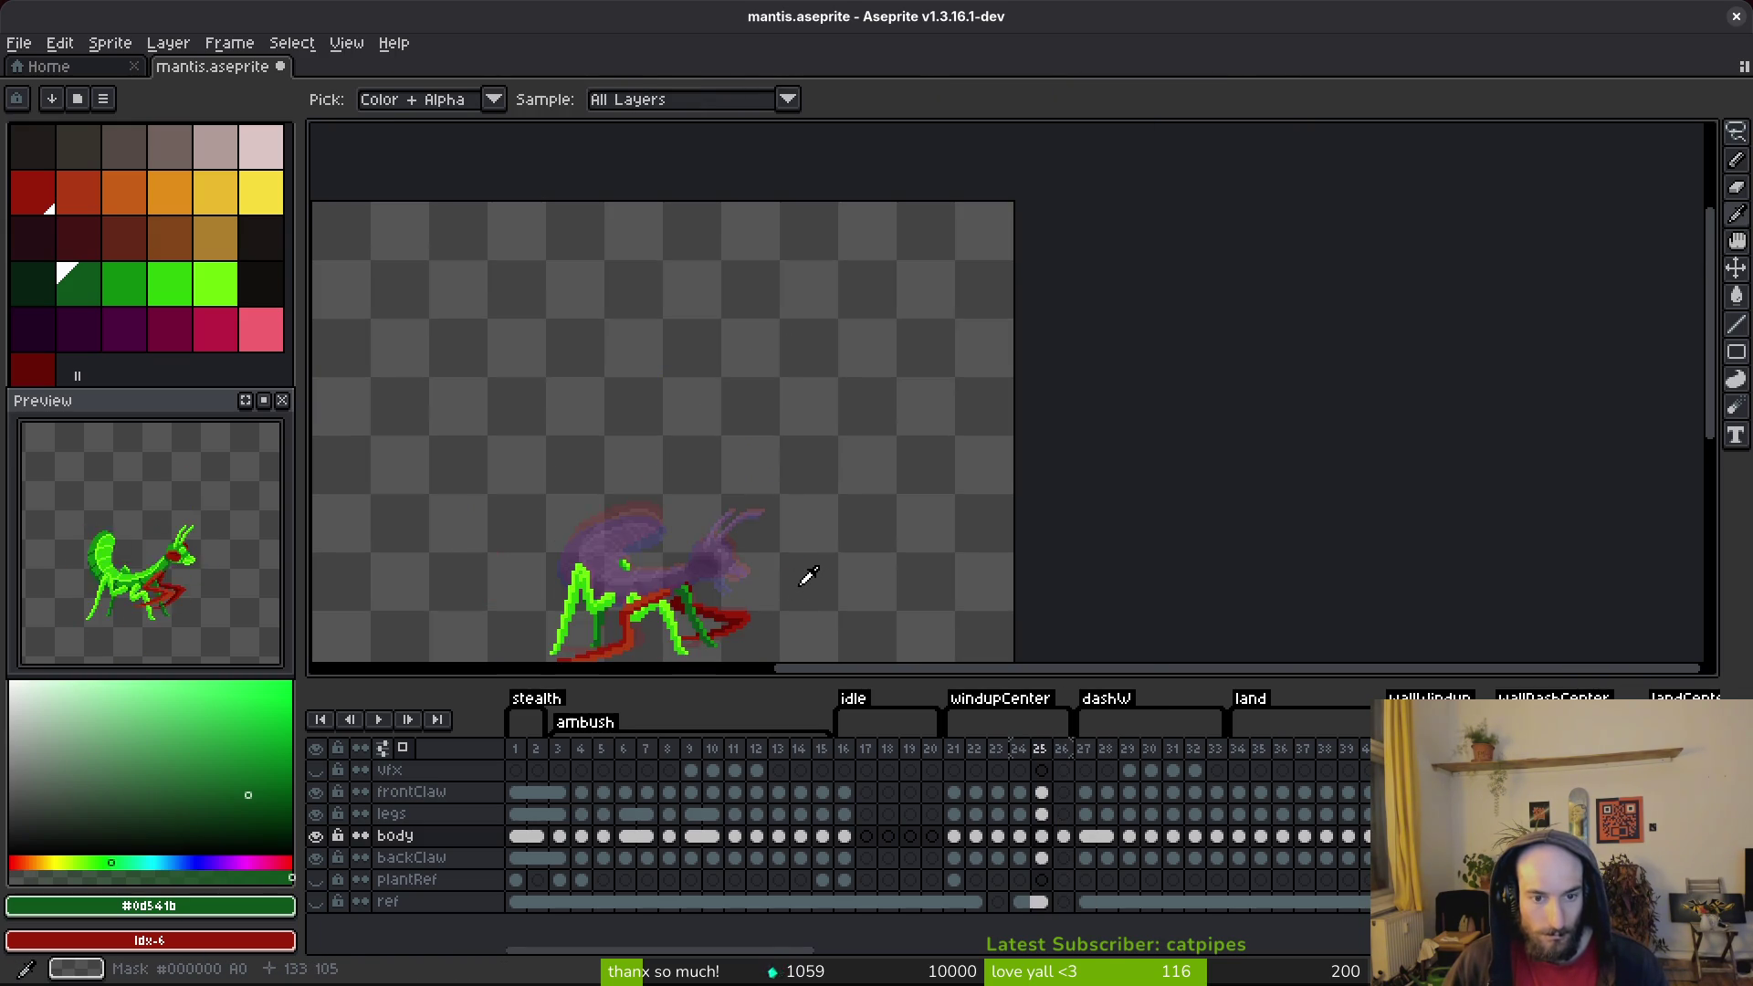
Step: Undo and redo edits to recover frame 26's state
{"action": "key", "text": "q"}
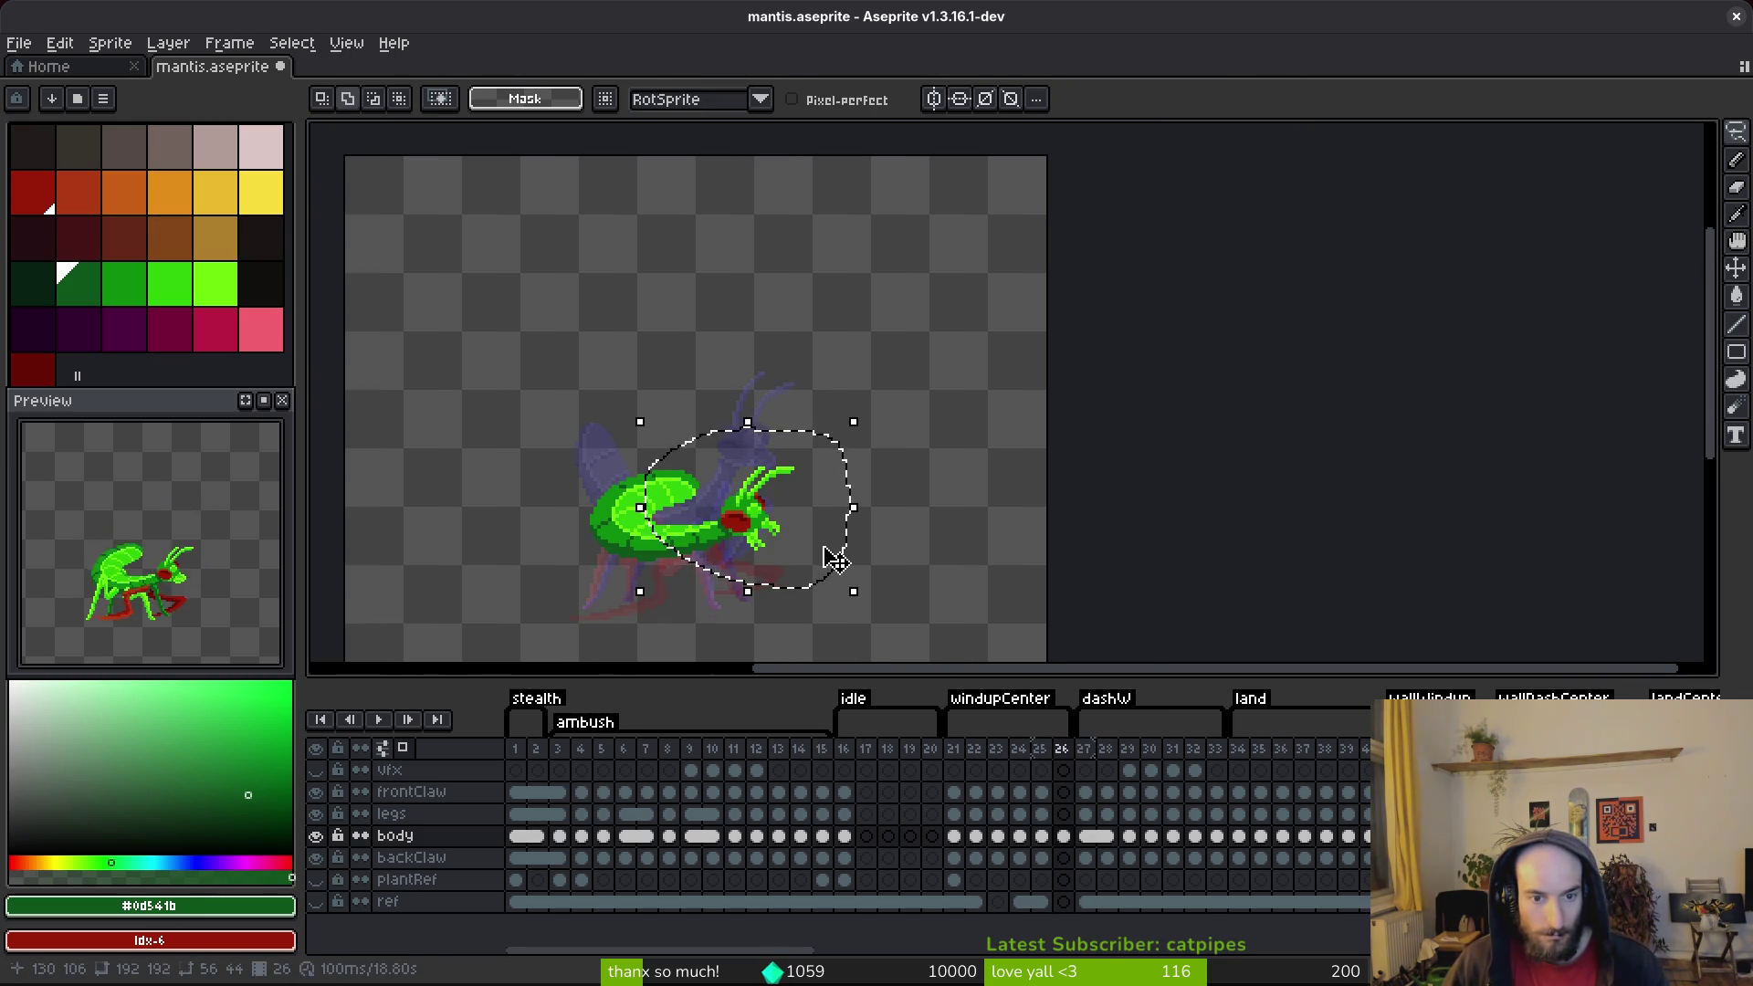
{"action": "key", "text": "ctrl+z"}
{"action": "key", "text": "ctrl+y"}
{"action": "key", "text": "ctrl+y"}
{"action": "key", "text": "ctrl+y"}
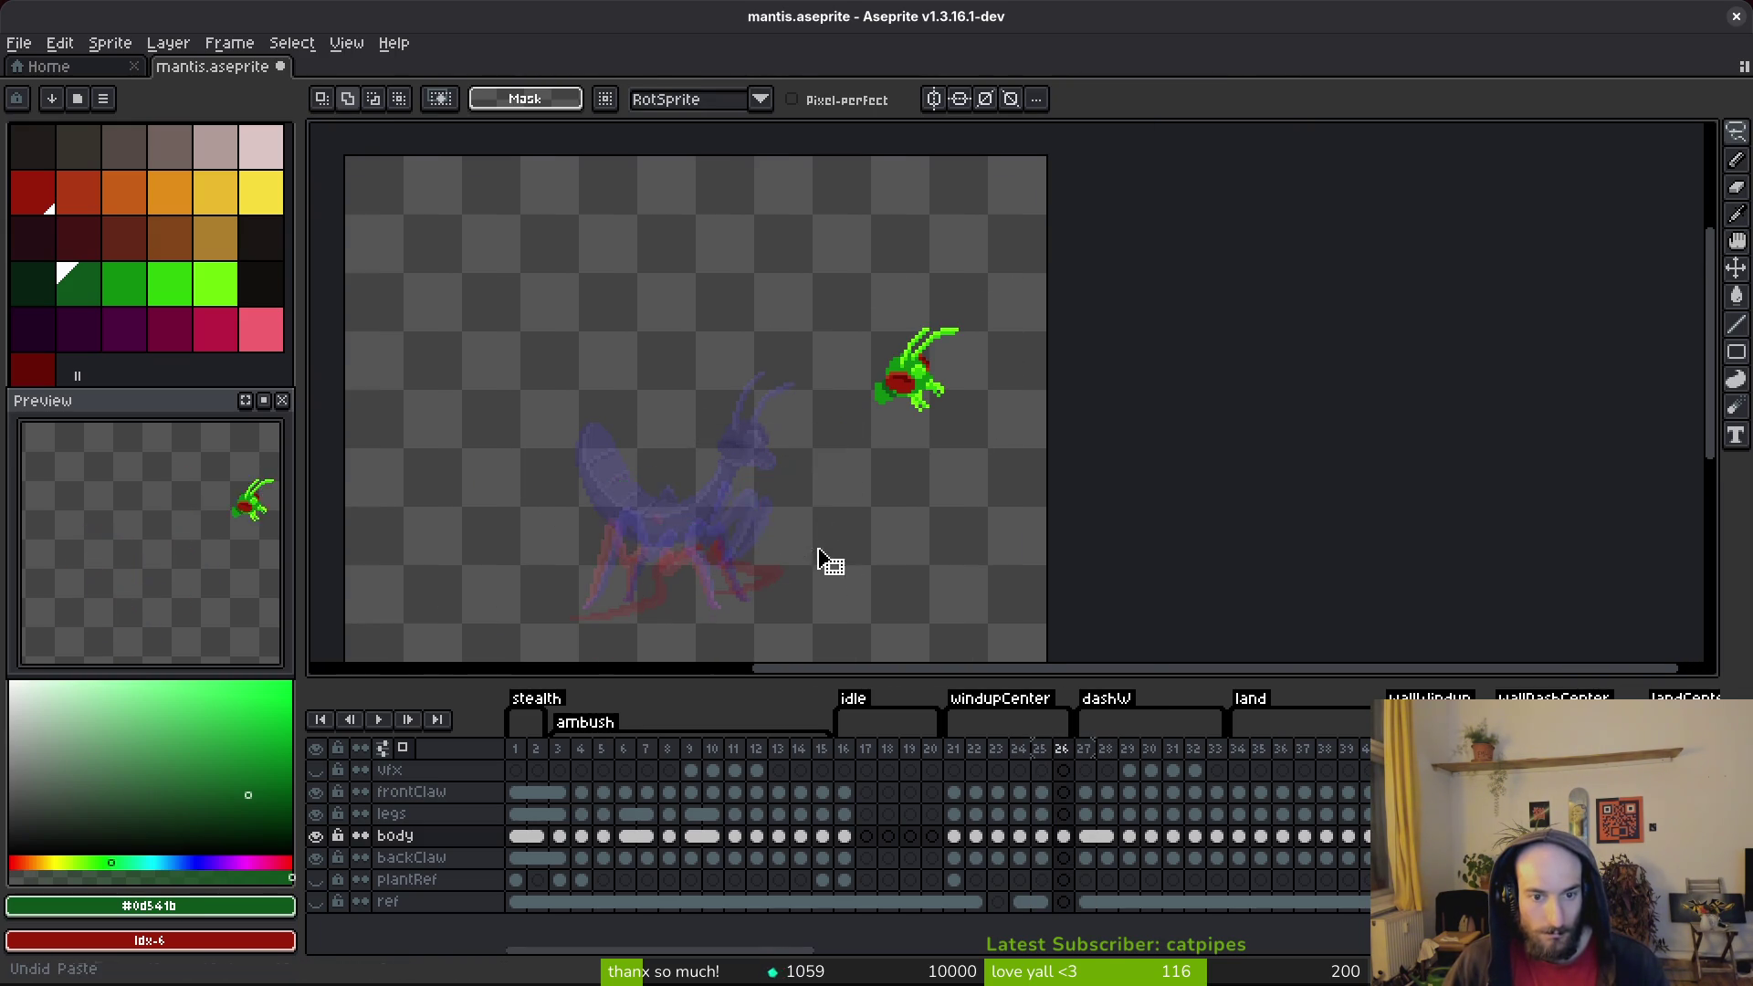
{"action": "key", "text": "ctrl+y"}
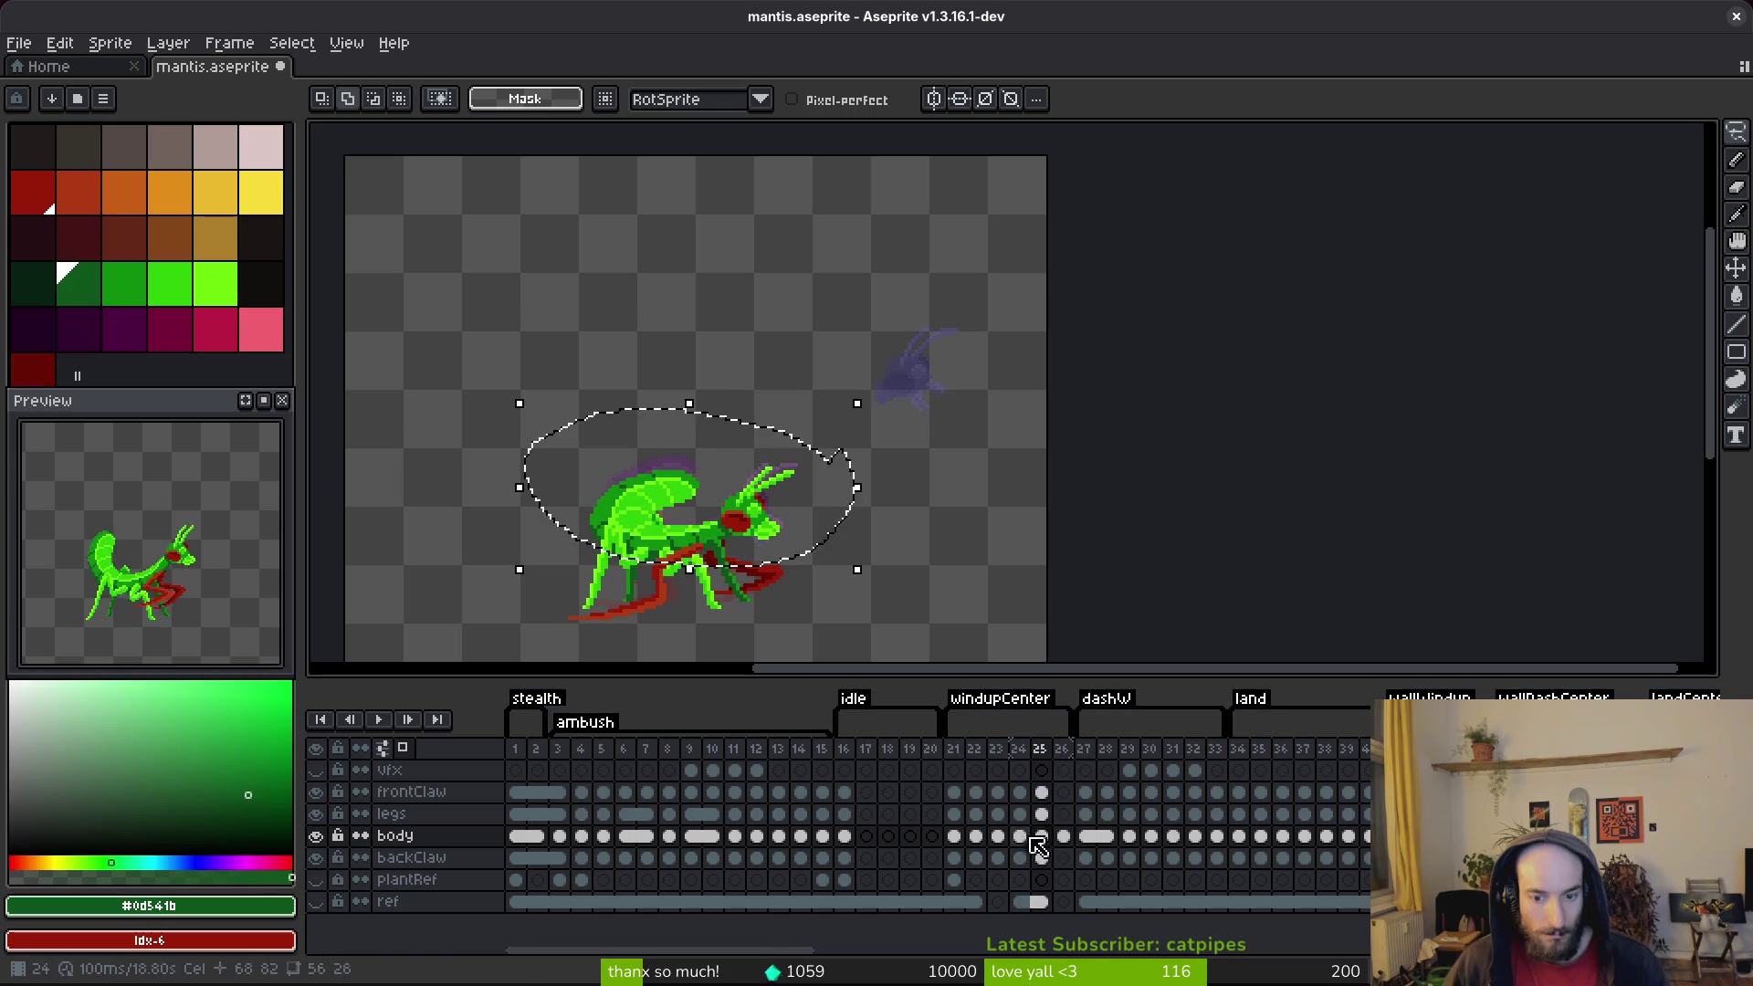
{"action": "left_click", "coordinate": [1041, 836]}
{"action": "left_click", "coordinate": [1063, 837]}
Step: Cut frame 26's body and head and try the second clipboard-history entry
{"action": "left_click_drag", "start_coordinate": [873, 435], "coordinate": [918, 508]}
{"action": "key", "text": "ctrl+x"}
{"action": "key", "text": "super+v"}
{"action": "key", "text": "Down"}
{"action": "key", "text": "Return"}
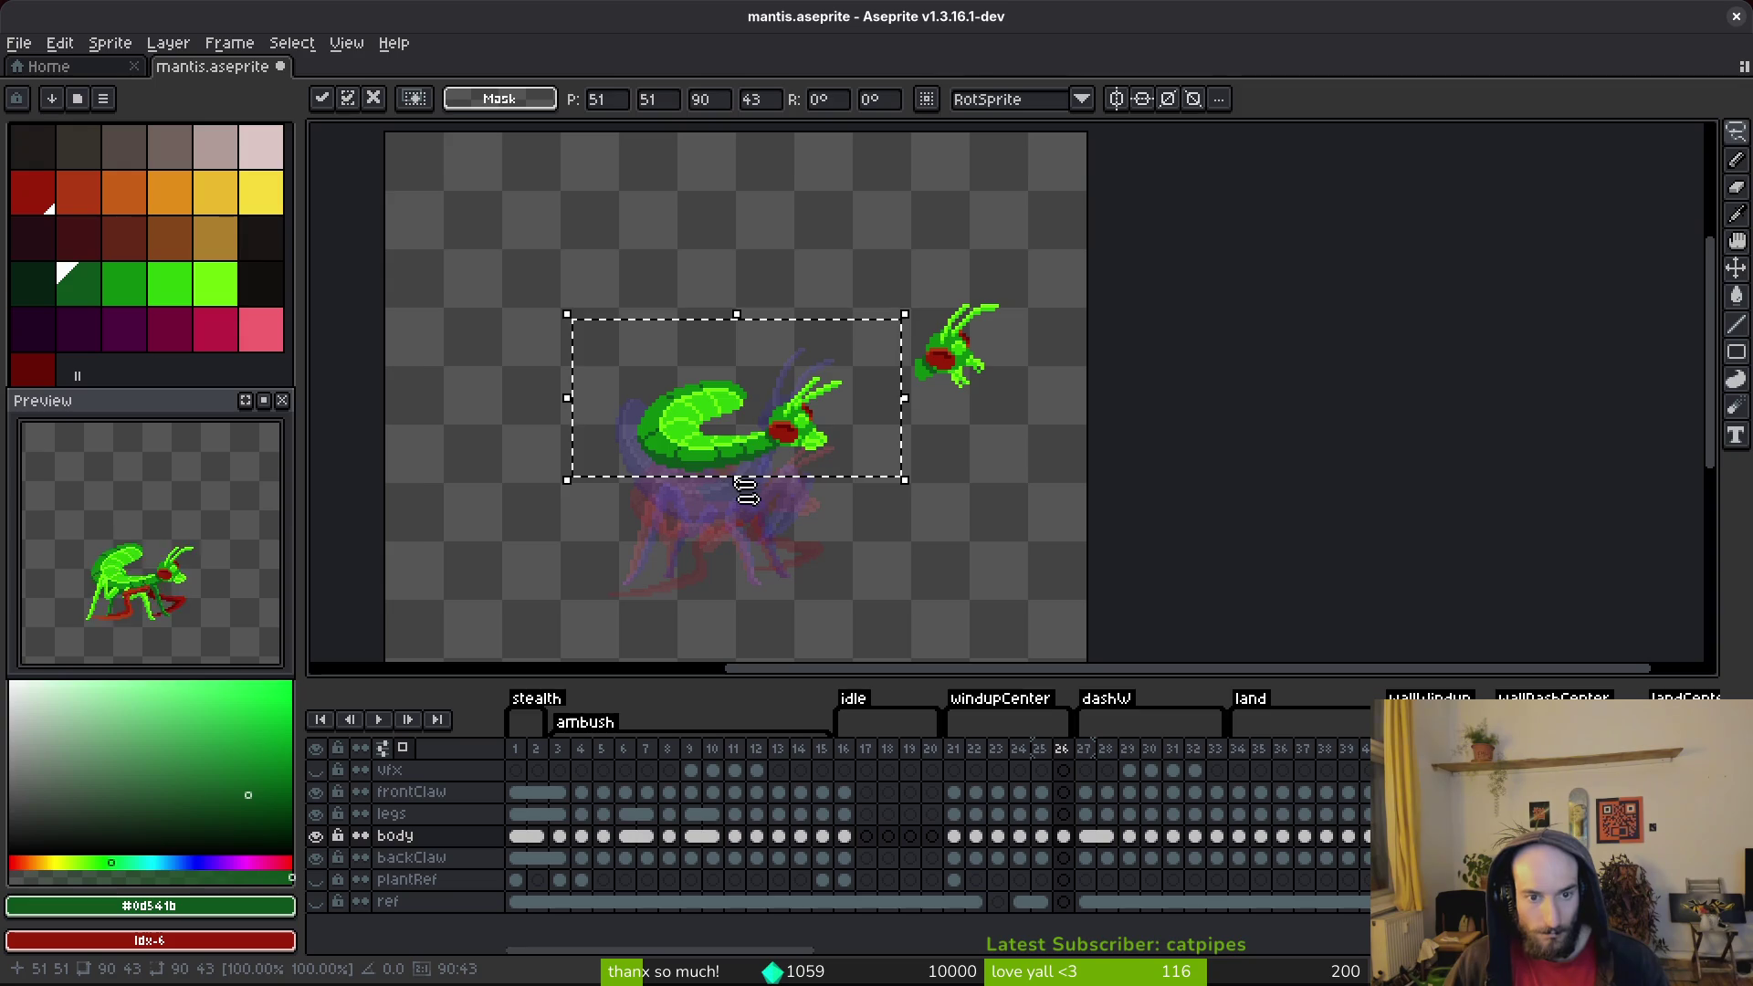
{"action": "key", "text": "Escape"}
Step: Paste the copied body onto frame 26, position it and compare with frame 25
{"action": "key", "text": "Left"}
{"action": "key", "text": "Right"}
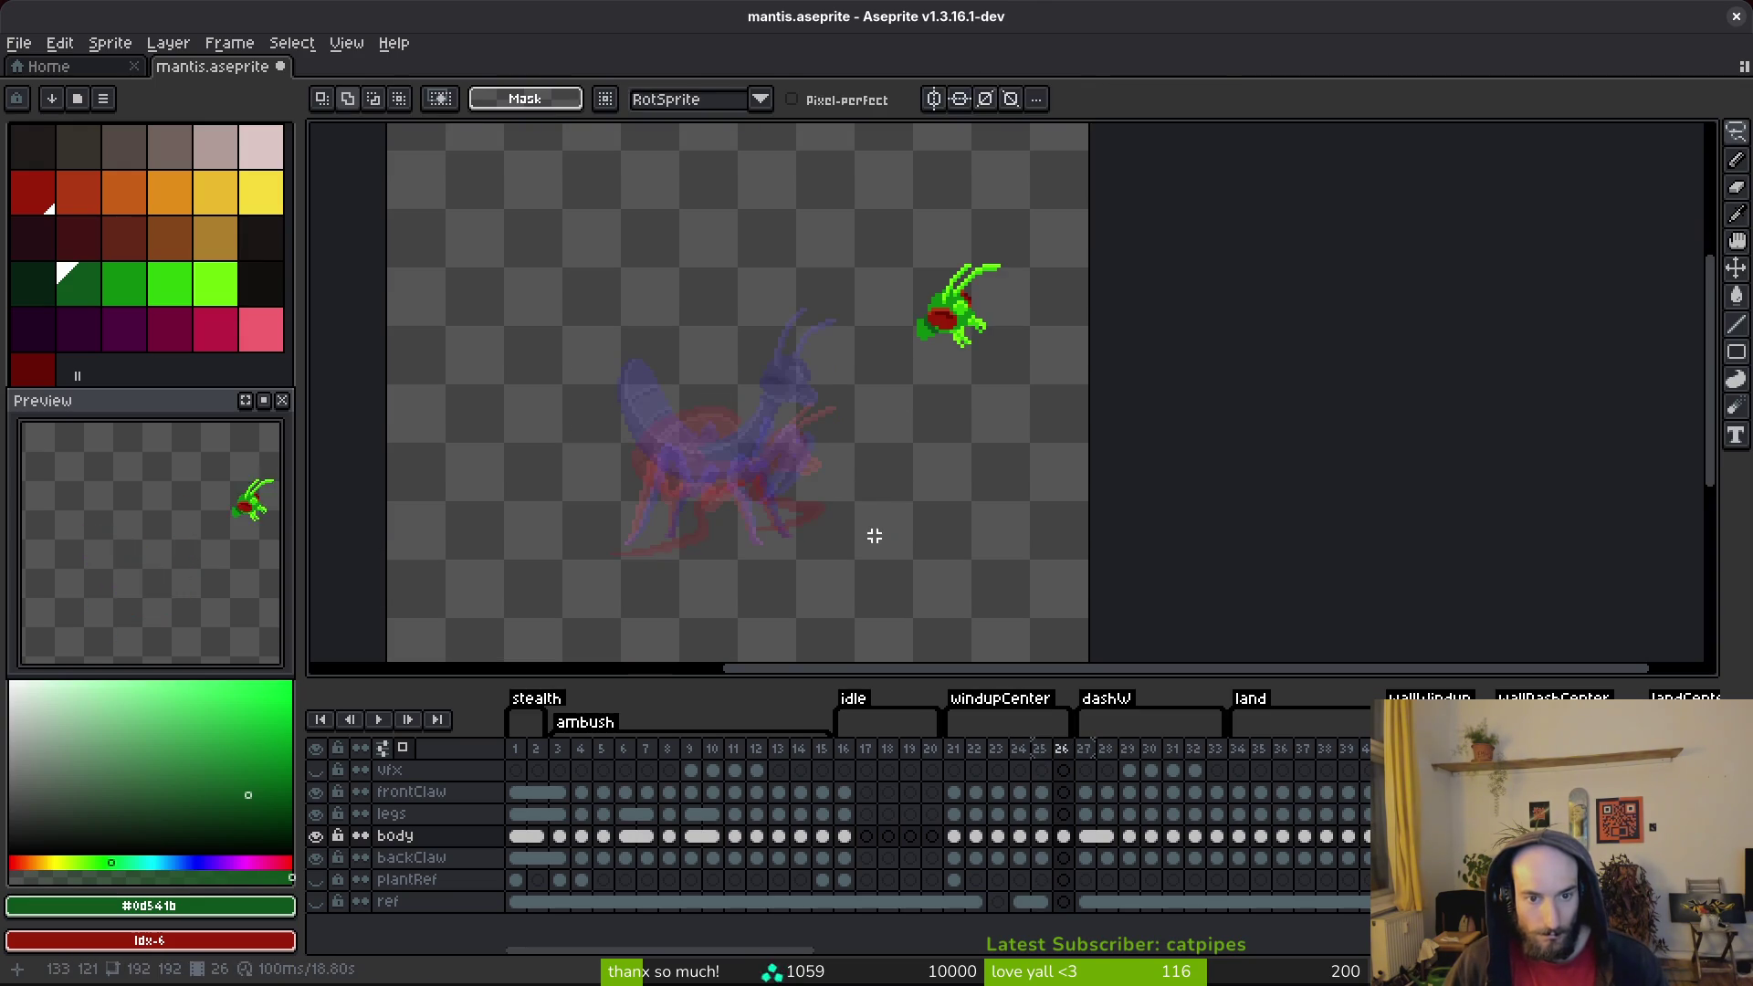
{"action": "key", "text": "ctrl+v"}
{"action": "left_click_drag", "start_coordinate": [769, 428], "coordinate": [772, 461]}
{"action": "key", "text": "Return"}
{"action": "key", "text": "Left"}
{"action": "key", "text": "Right"}
Step: Cut the head on frame 26, save, and clean stray green pixels beside it
{"action": "scroll", "coordinate": [848, 474], "scroll_direction": "up", "scroll_amount": 2}
{"action": "key", "text": "q"}
{"action": "mouse_move", "coordinate": [845, 305]}
{"action": "left_mouse_down"}
{"action": "mouse_move", "coordinate": [637, 429]}
{"action": "mouse_move", "coordinate": [662, 476]}
{"action": "mouse_move", "coordinate": [833, 430]}
{"action": "mouse_move", "coordinate": [847, 304]}
{"action": "left_mouse_up"}
{"action": "key", "text": "Delete"}
{"action": "key", "text": "ctrl+s"}
{"action": "scroll", "coordinate": [1092, 419], "scroll_direction": "up", "scroll_amount": 3}
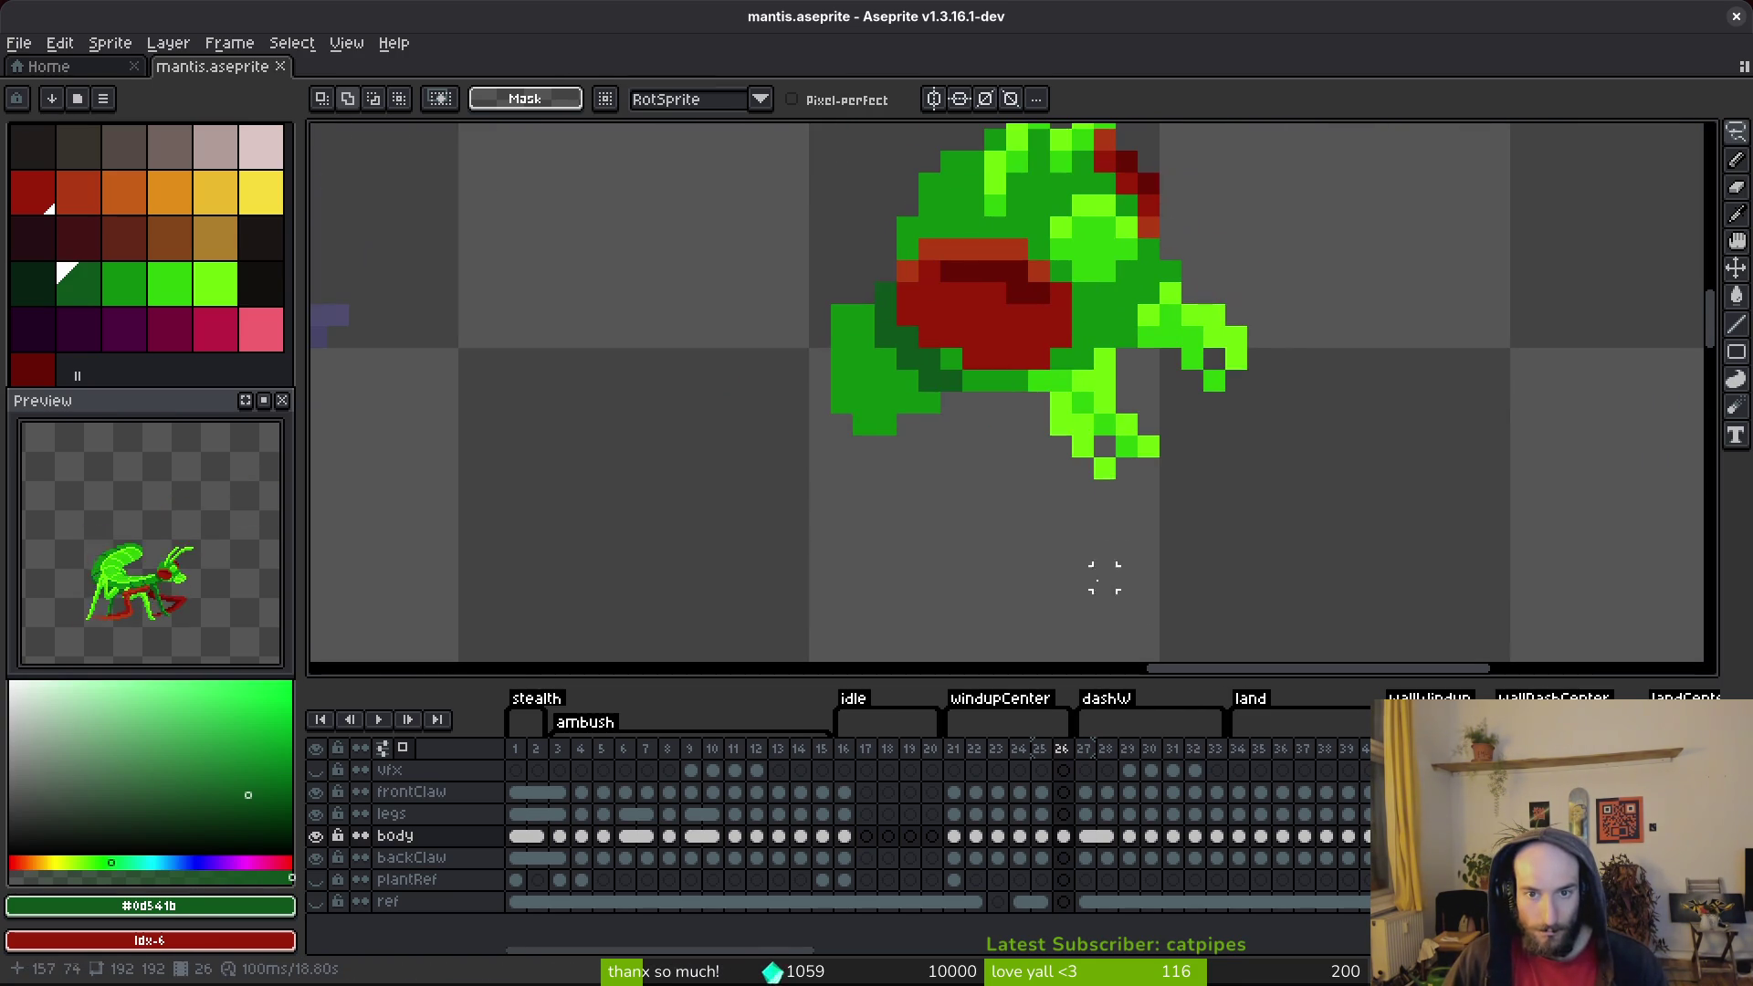
{"action": "key", "text": "b"}
{"action": "mouse_move", "coordinate": [886, 382]}
{"action": "left_mouse_down"}
{"action": "mouse_move", "coordinate": [885, 360]}
{"action": "mouse_move", "coordinate": [864, 375]}
{"action": "mouse_move", "coordinate": [842, 359]}
{"action": "left_mouse_up"}
{"action": "scroll", "coordinate": [914, 447], "scroll_direction": "down", "scroll_amount": 4}
Step: Move the head left onto the body's front end and save
{"action": "key", "text": "q"}
{"action": "mouse_move", "coordinate": [1241, 240]}
{"action": "left_mouse_down"}
{"action": "mouse_move", "coordinate": [888, 466]}
{"action": "mouse_move", "coordinate": [1095, 372]}
{"action": "mouse_move", "coordinate": [810, 567]}
{"action": "mouse_move", "coordinate": [918, 337]}
{"action": "mouse_move", "coordinate": [849, 364]}
{"action": "left_mouse_up"}
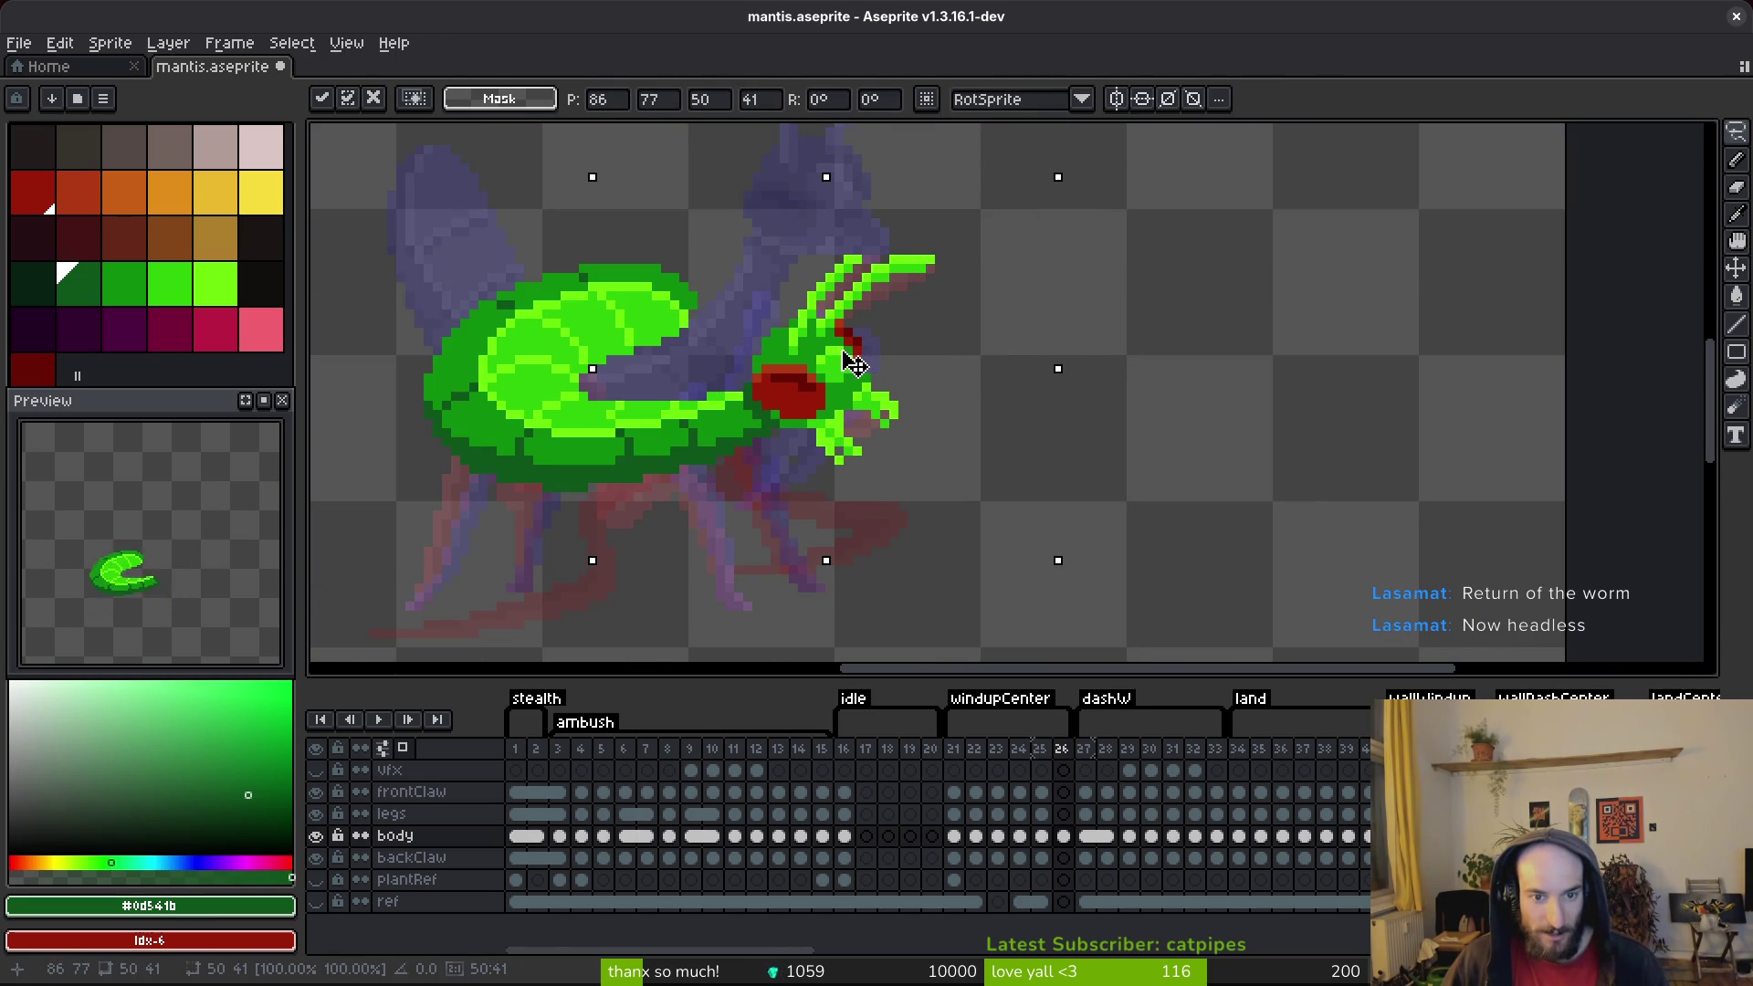
{"action": "key", "text": "ctrl+d"}
{"action": "key", "text": "ctrl+s"}
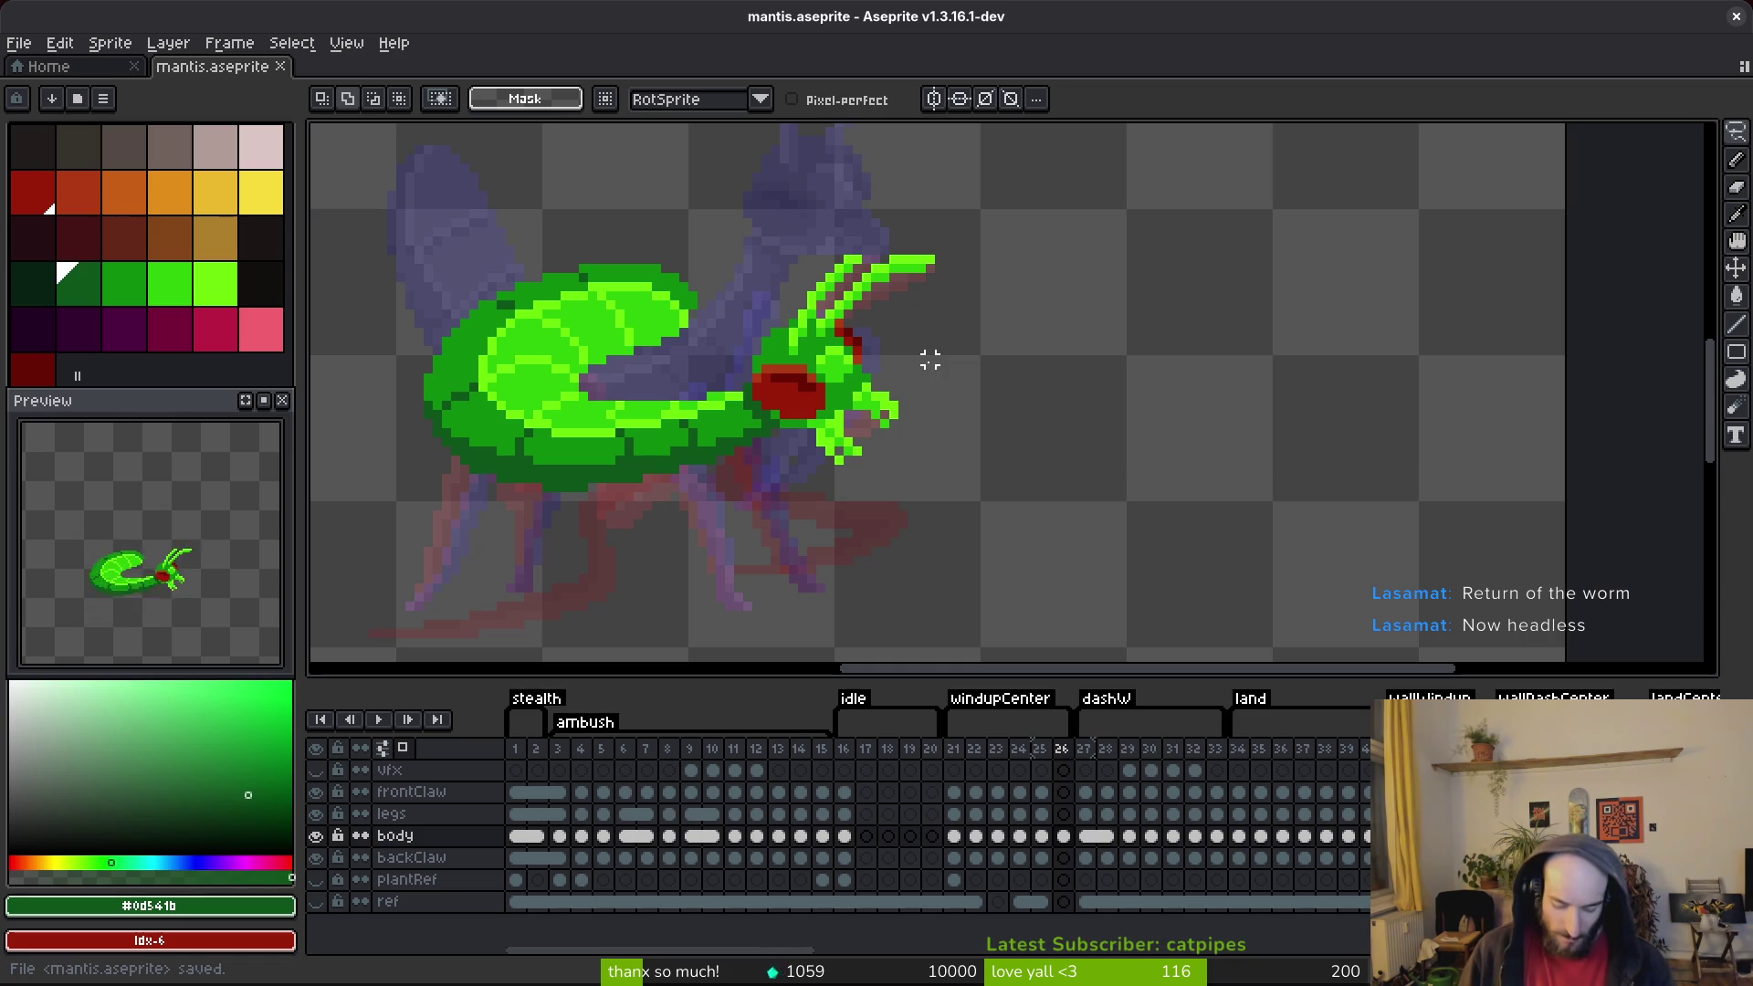
{"action": "scroll", "coordinate": [867, 453], "scroll_direction": "down", "scroll_amount": 2}
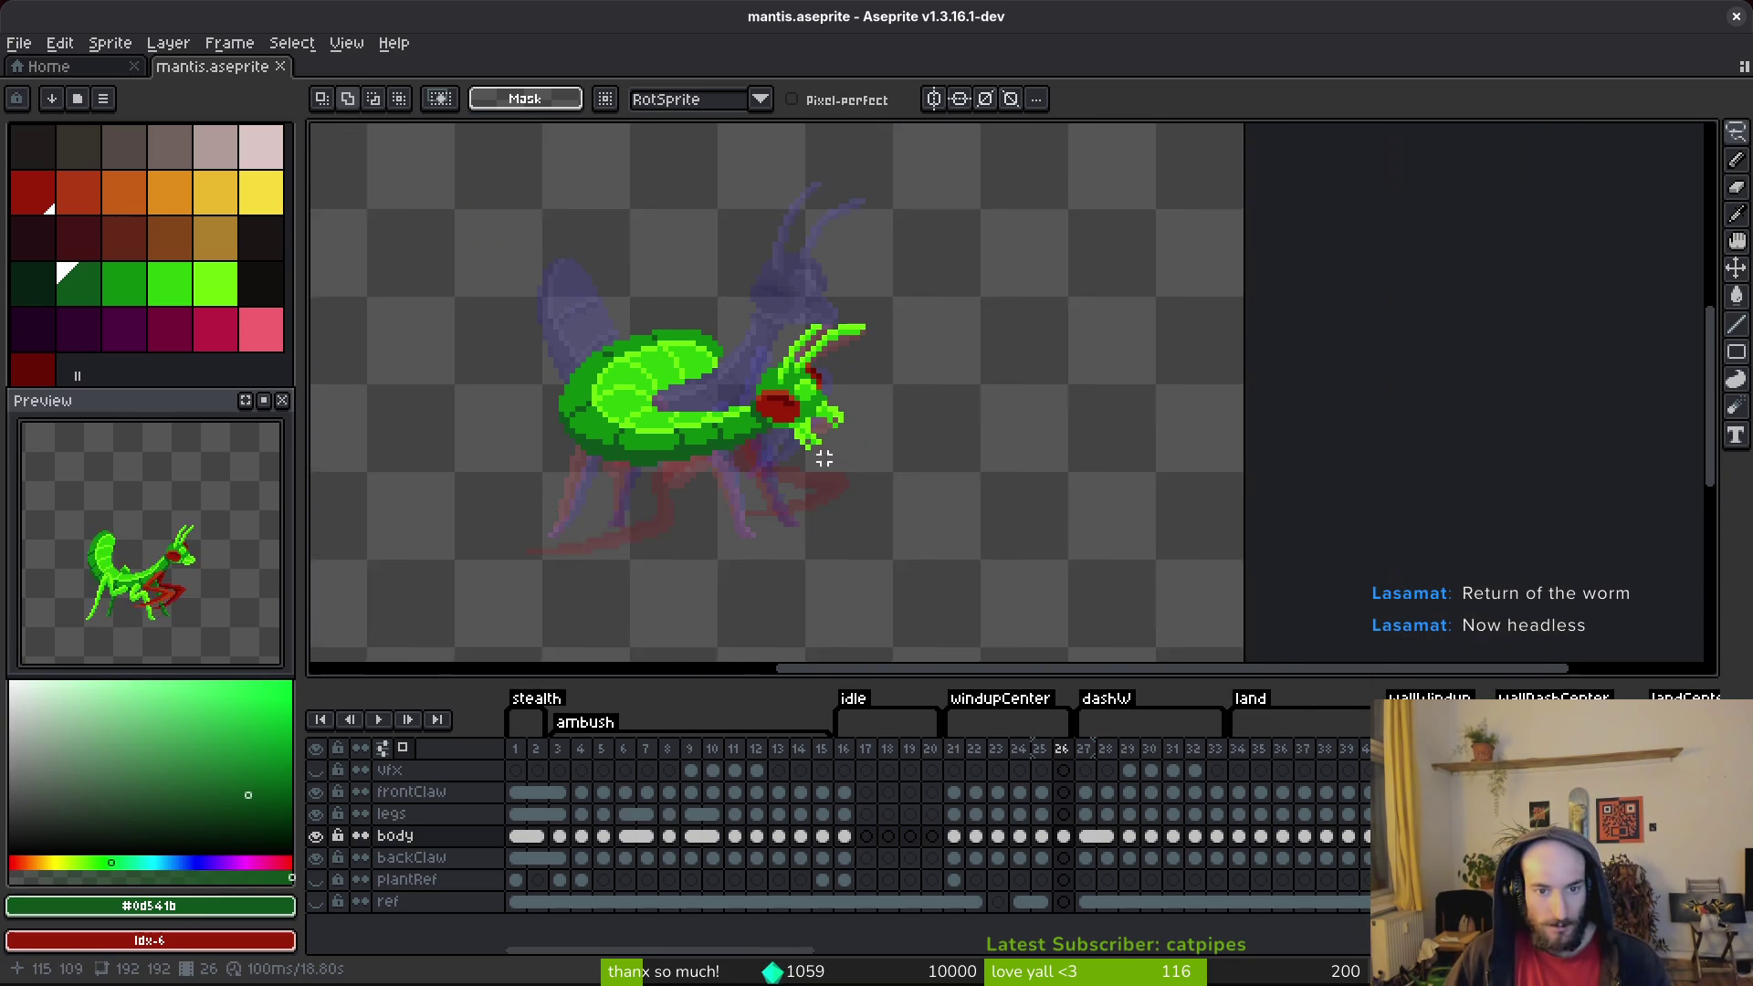
Step: Paste the second clipboard-history mantis body onto frame 140's body layer and commit it
{"action": "key", "text": "i"}
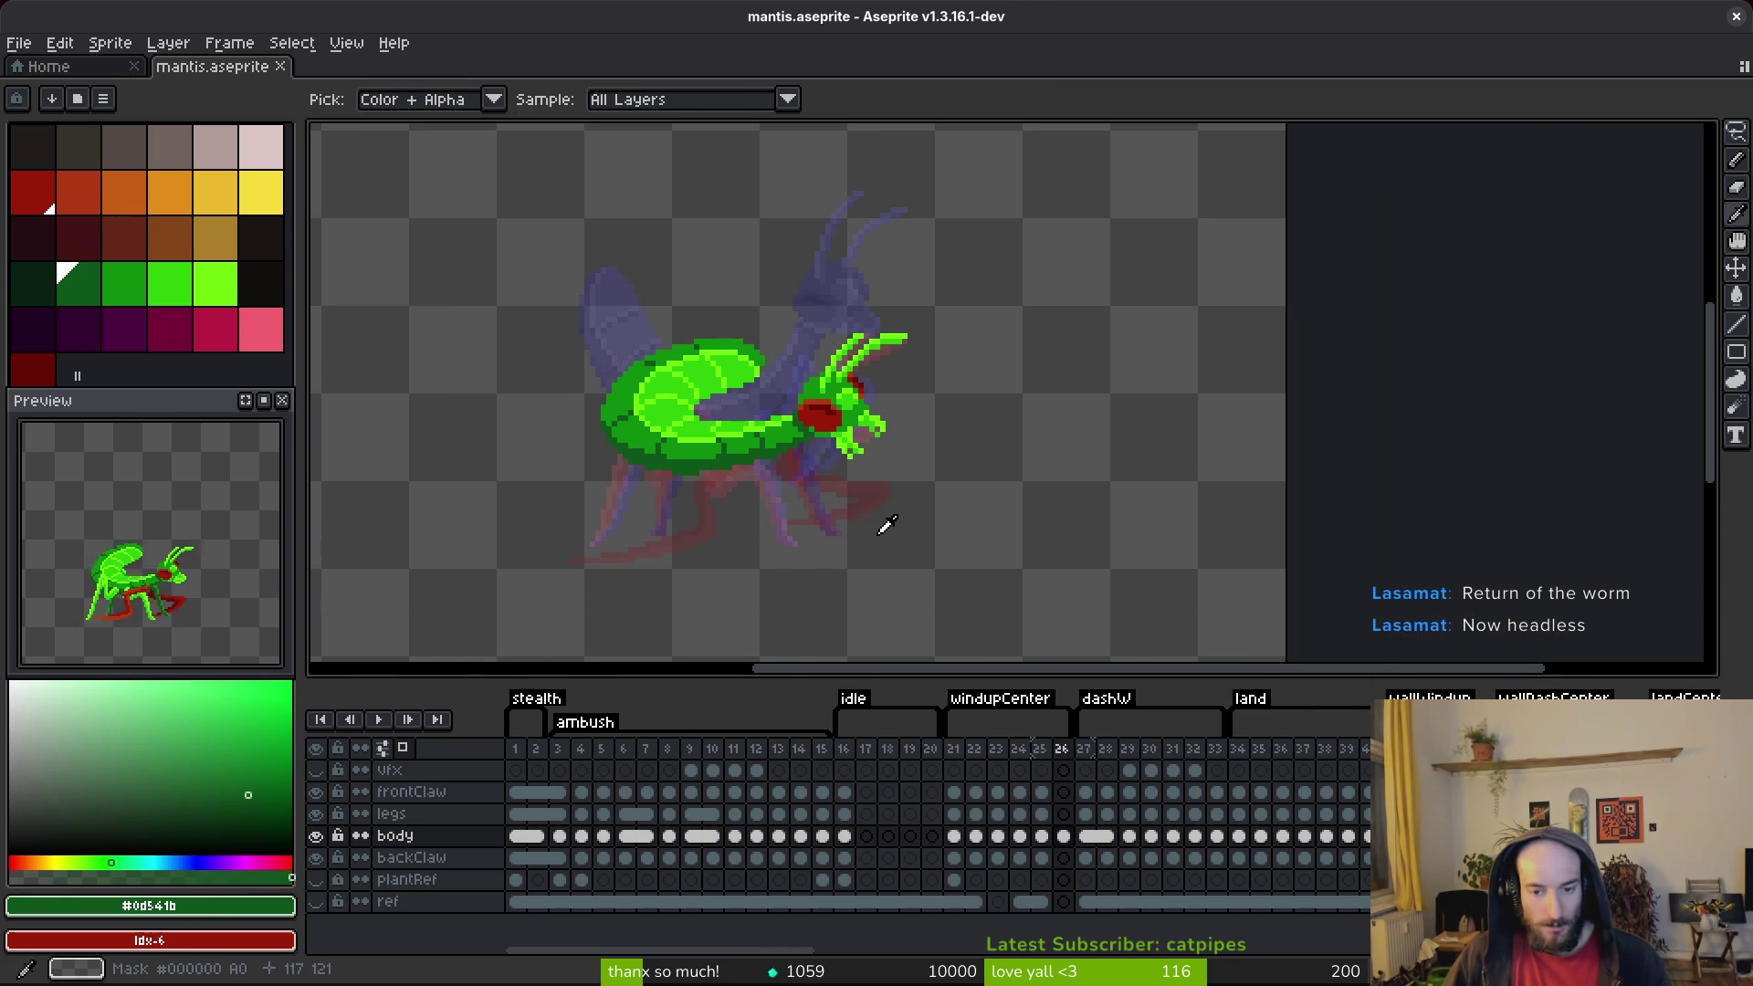
{"action": "scroll", "coordinate": [1166, 830], "scroll_direction": "right", "scroll_amount": 10}
{"action": "scroll", "coordinate": [639, 802], "scroll_direction": "right", "scroll_amount": 3}
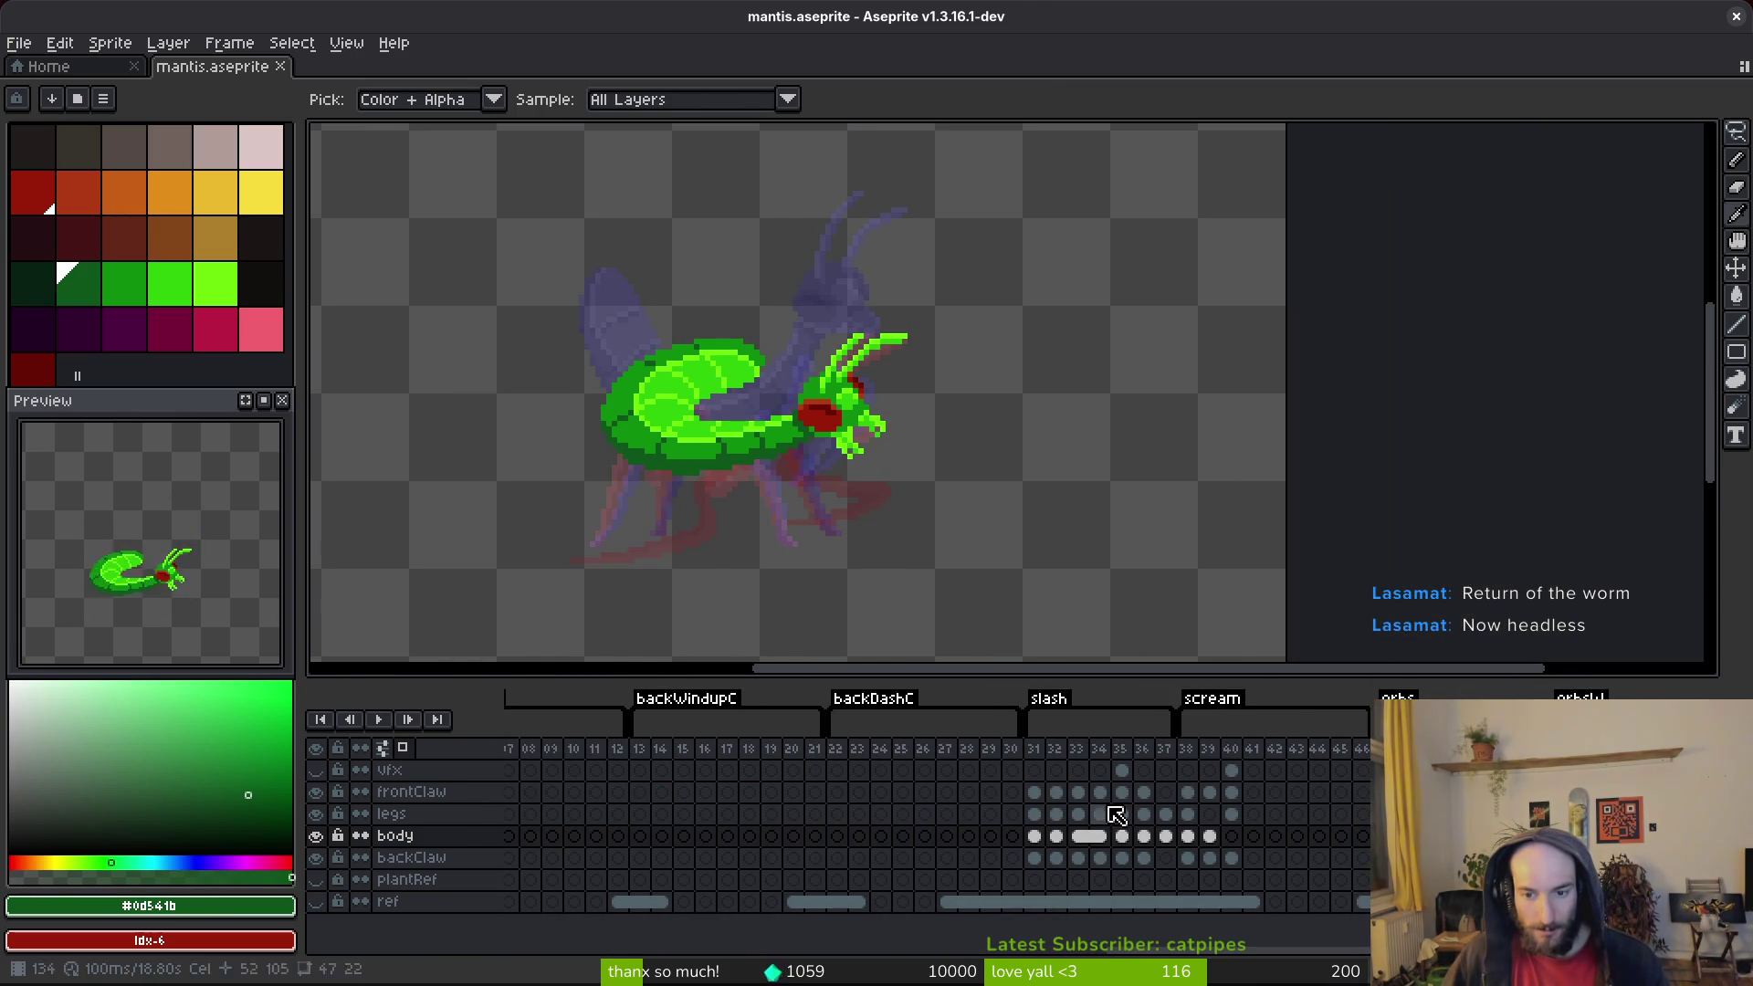
{"action": "left_click", "coordinate": [1208, 834]}
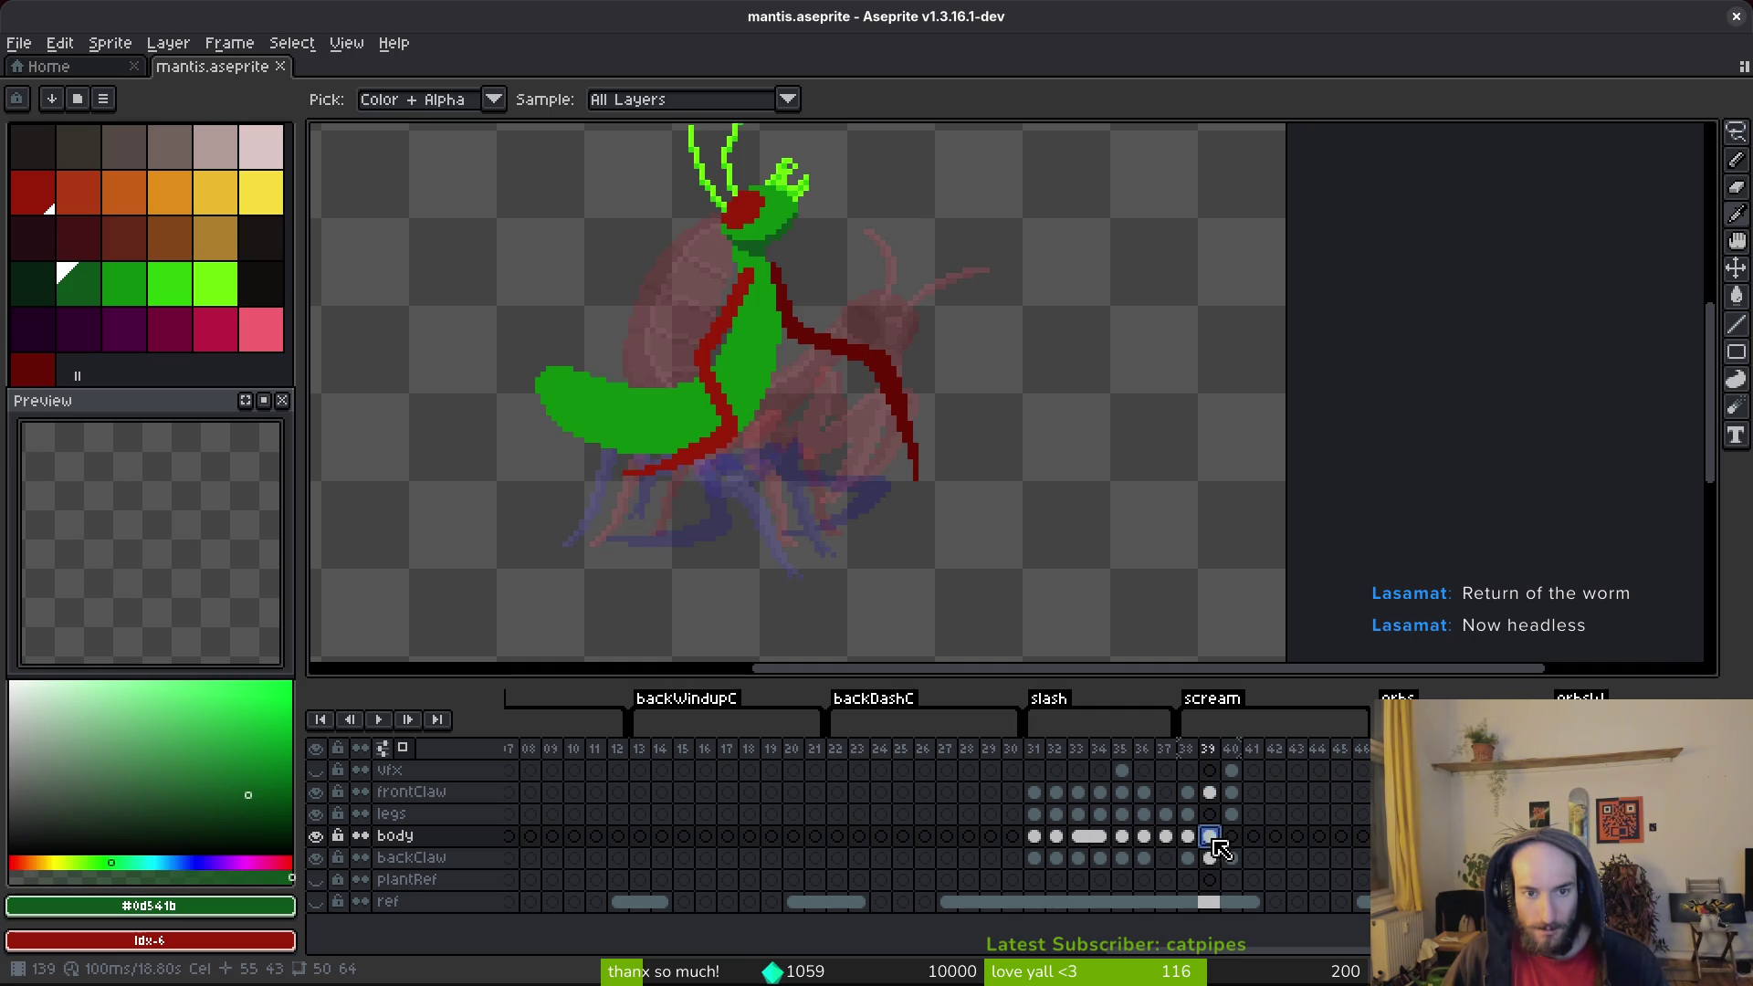
{"action": "key", "text": "Right"}
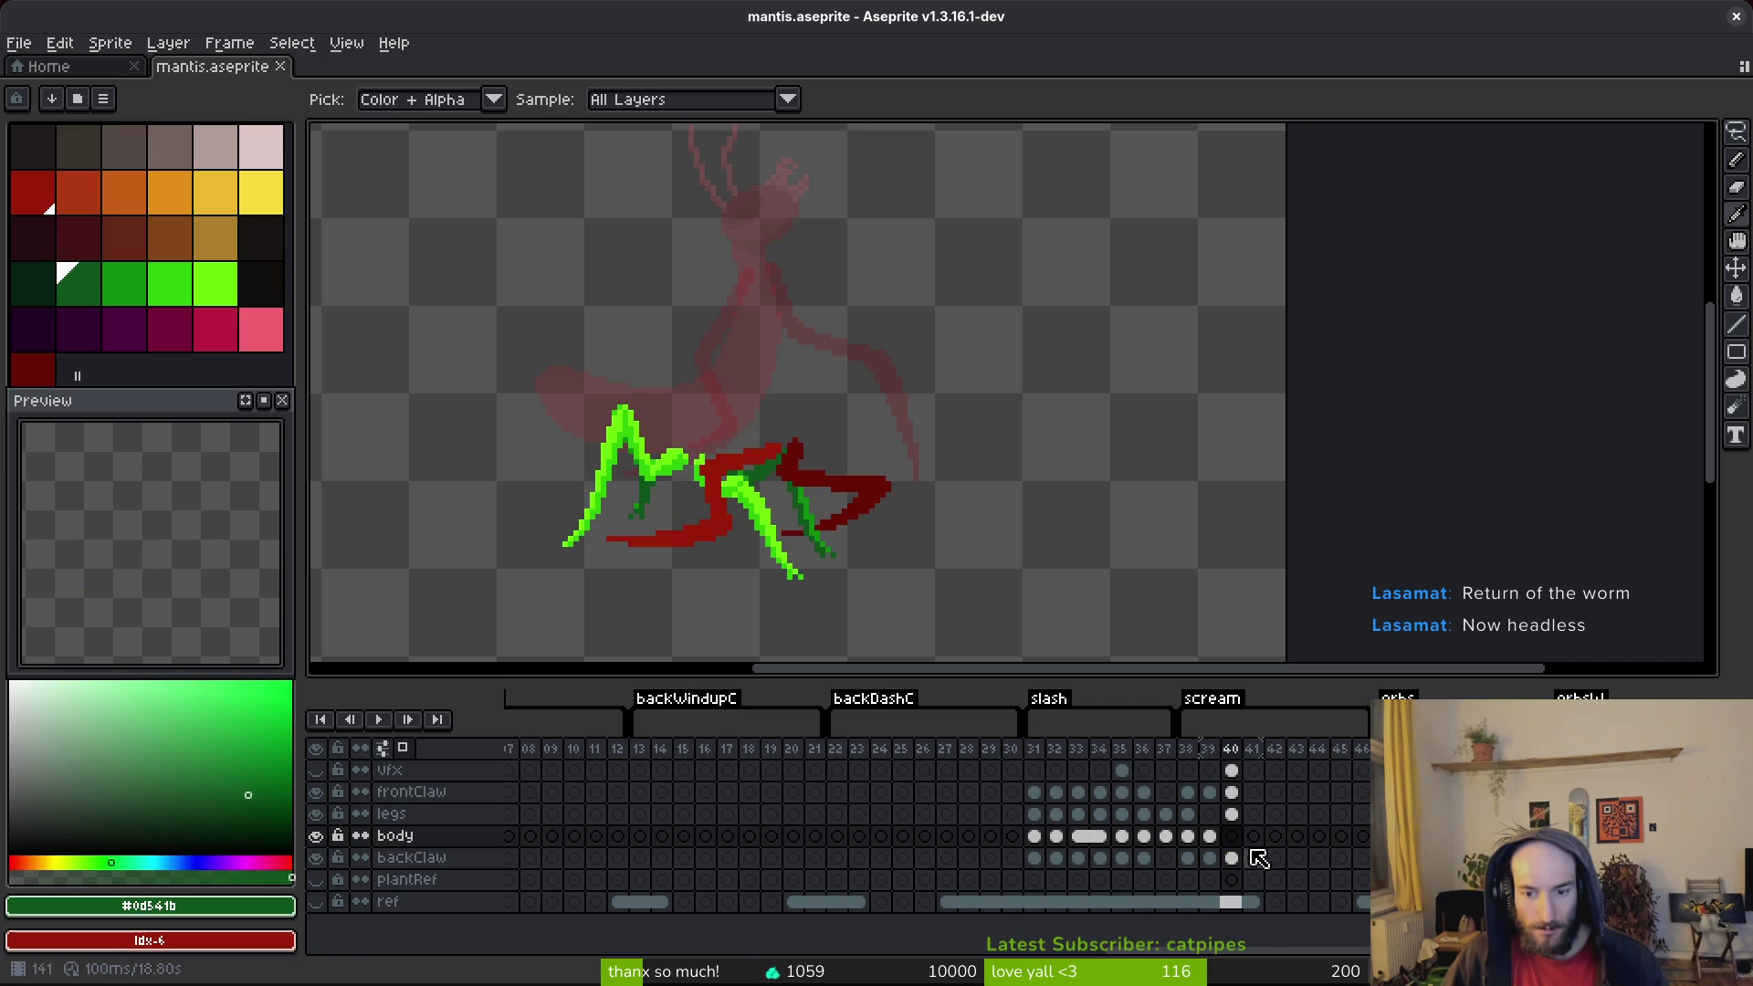
{"action": "key", "text": "super+v"}
{"action": "key", "text": "Down"}
{"action": "key", "text": "Return"}
{"action": "scroll", "coordinate": [1195, 638], "scroll_direction": "down", "scroll_amount": 6}
{"action": "scroll", "coordinate": [1187, 493], "scroll_direction": "up", "scroll_amount": 1}
{"action": "key", "text": "ctrl+v"}
{"action": "key", "text": "Return"}
{"action": "scroll", "coordinate": [1142, 462], "scroll_direction": "up", "scroll_amount": 4}
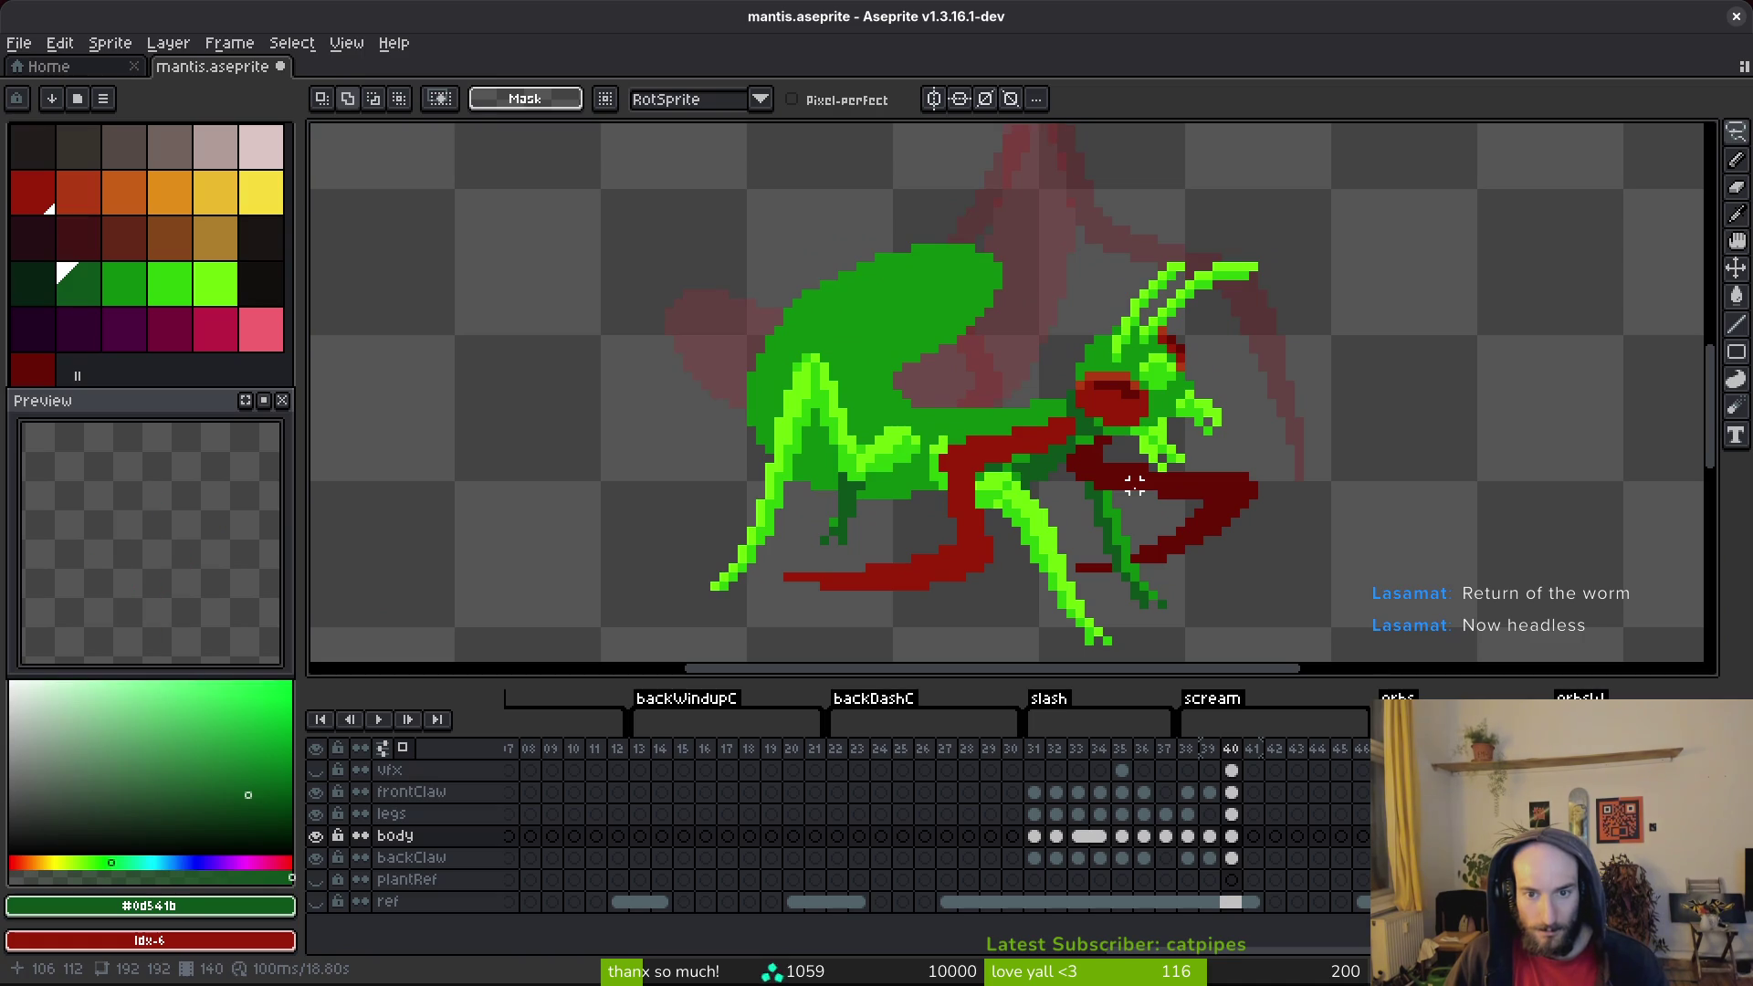
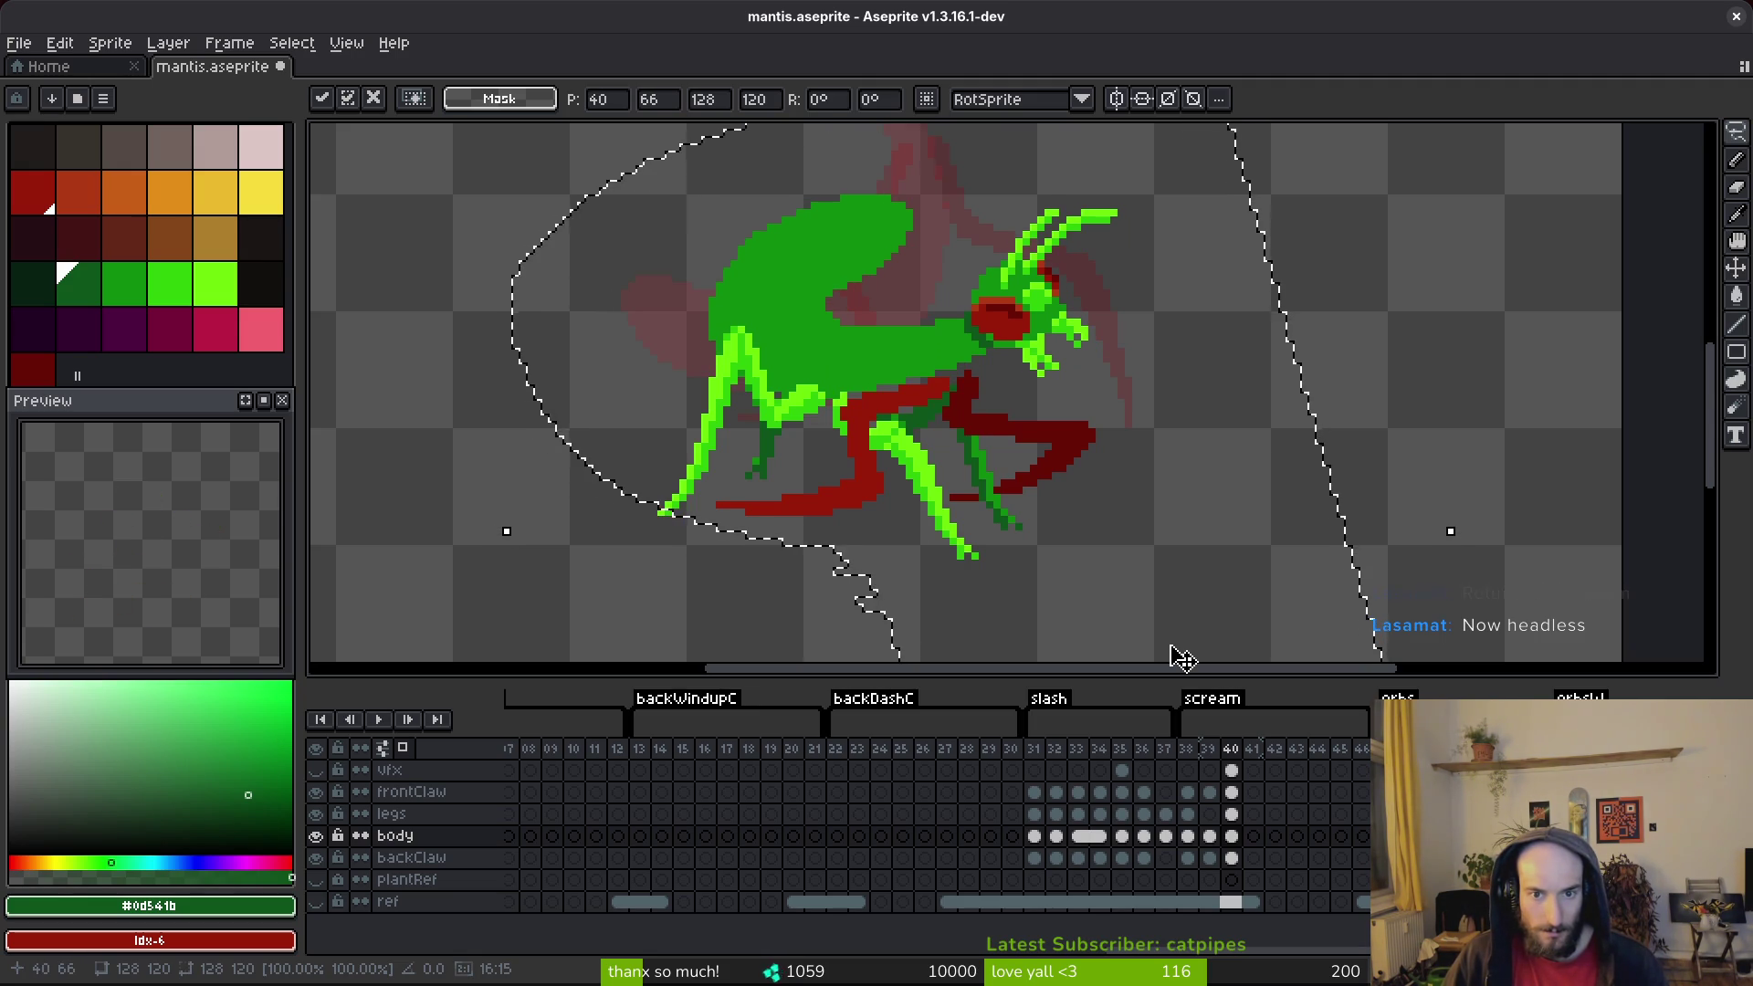
Step: Nudge the pasted mantis pose in frame 40 one pixel left and down, and commit it in place
{"action": "key", "text": "Left"}
{"action": "key", "text": "Down"}
{"action": "key", "text": "Down"}
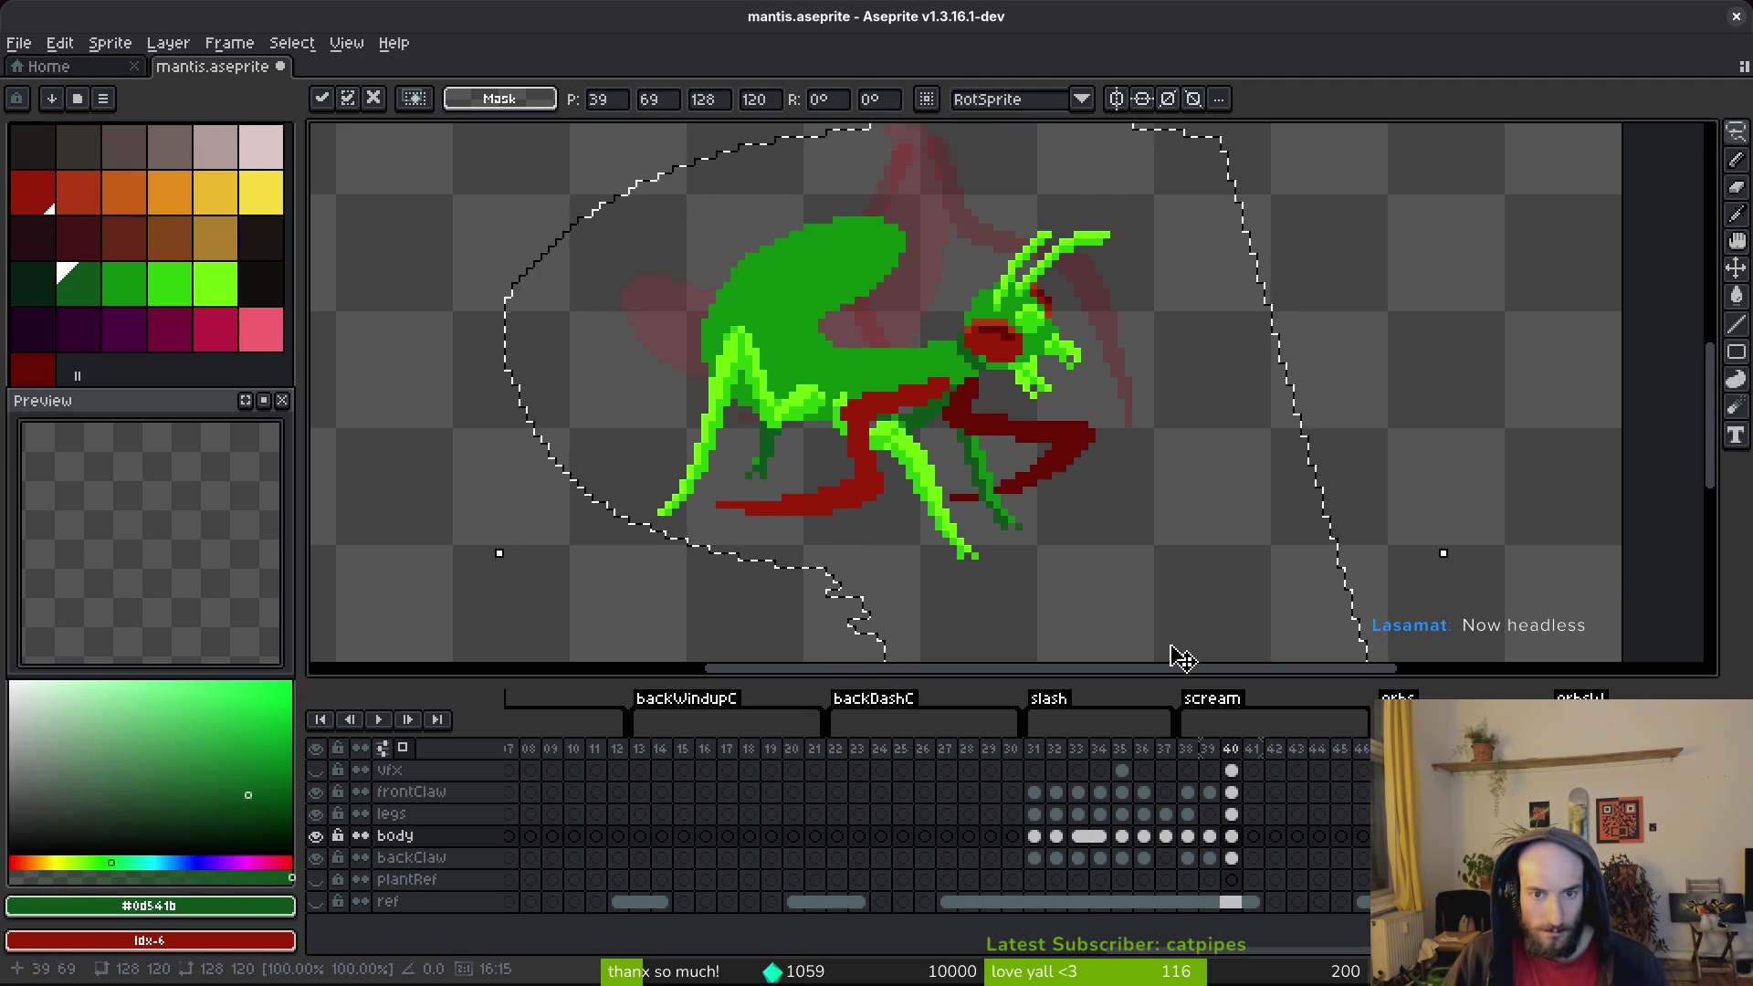
{"action": "key", "text": "ctrl+d"}
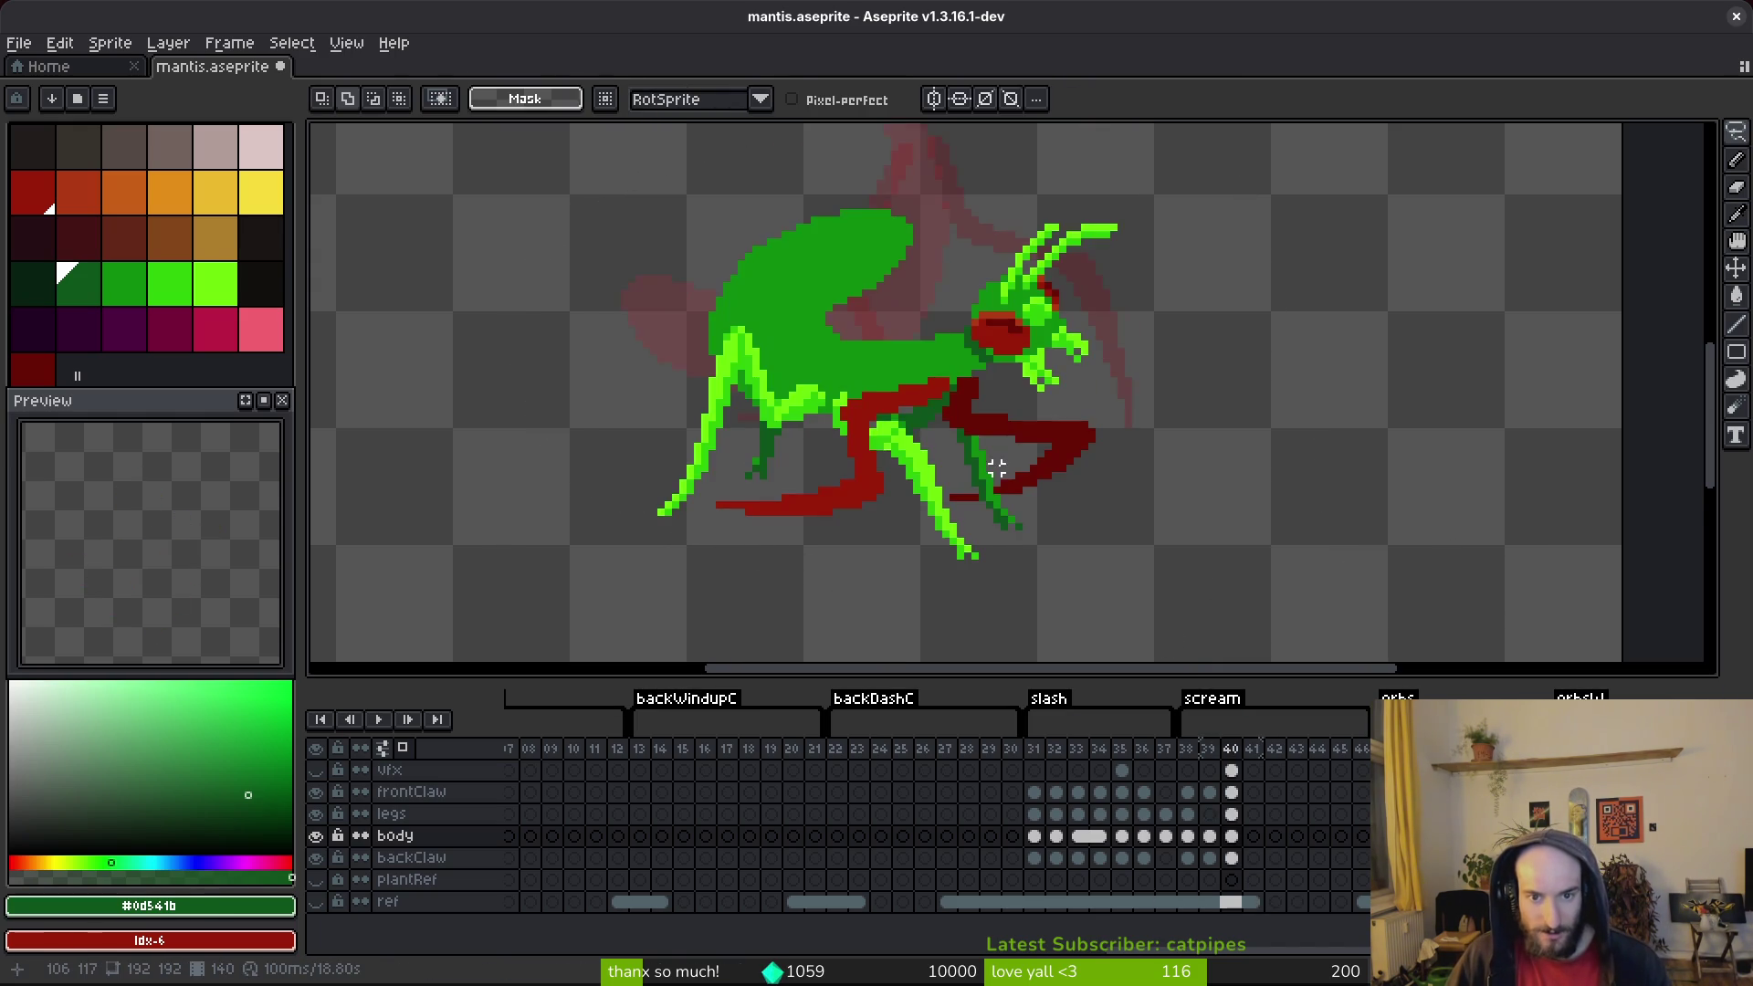
{"action": "scroll", "coordinate": [1002, 485], "scroll_direction": "down", "scroll_amount": 2}
{"action": "key", "text": "i"}
{"action": "key", "text": "Right"}
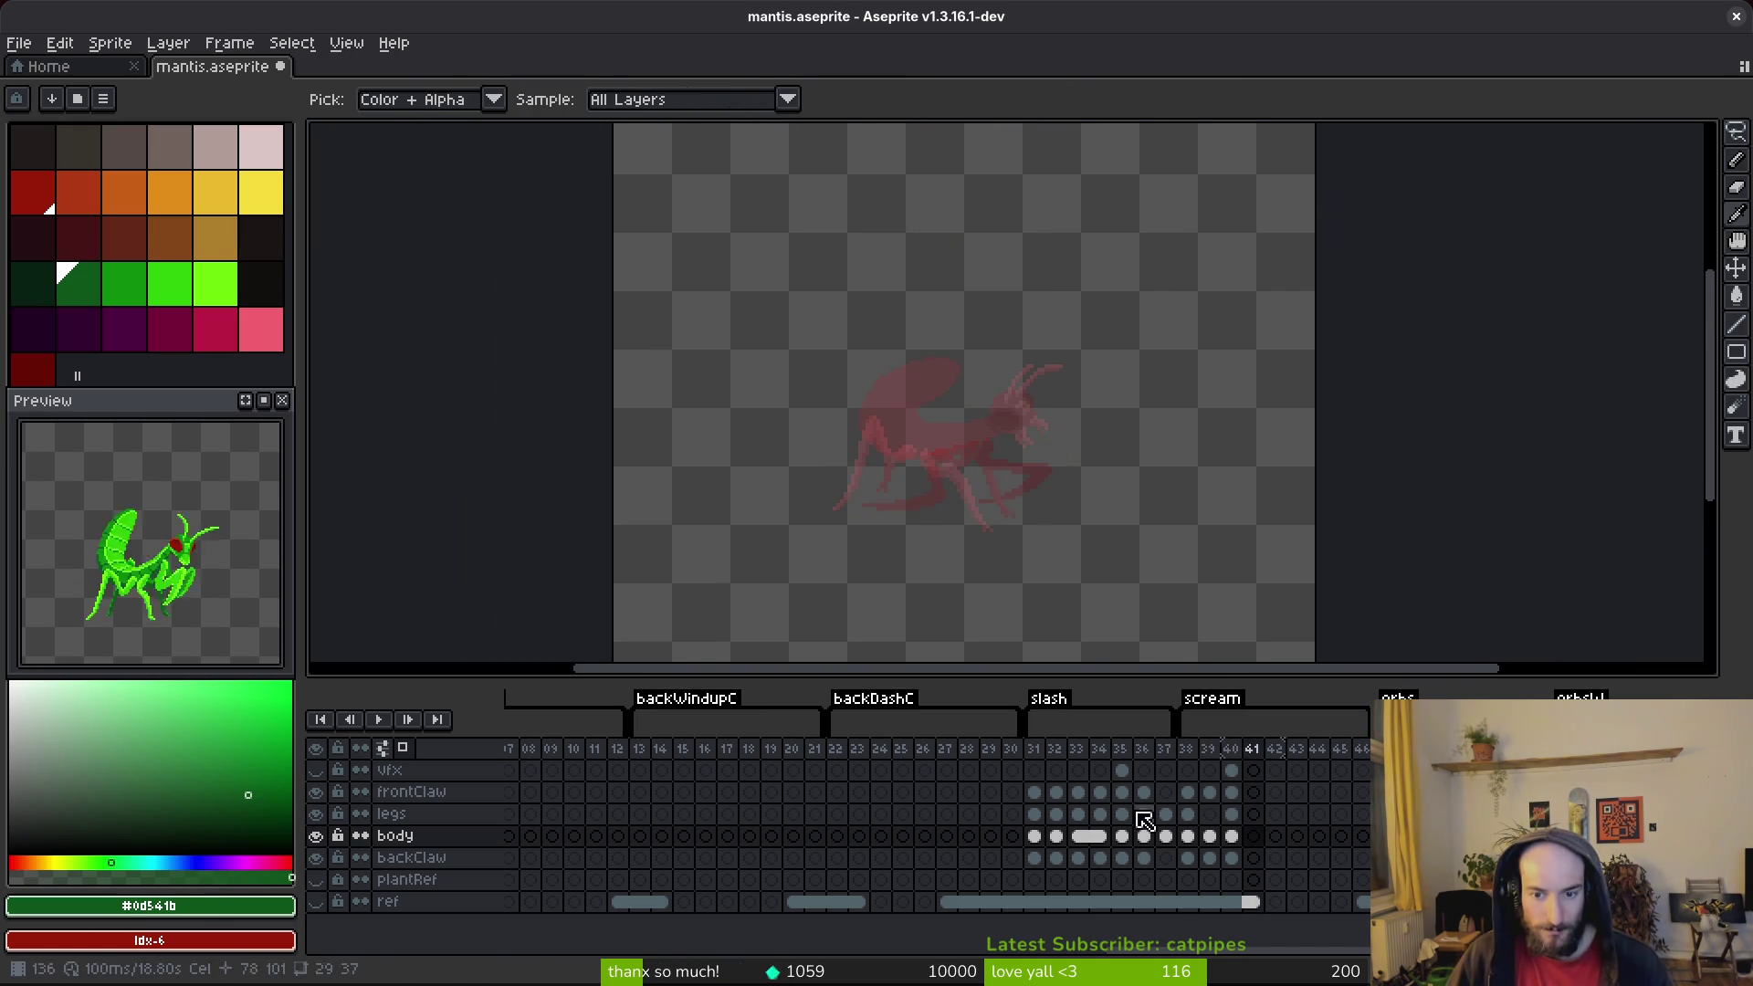
{"action": "scroll", "coordinate": [685, 840], "scroll_direction": "right", "scroll_amount": 5}
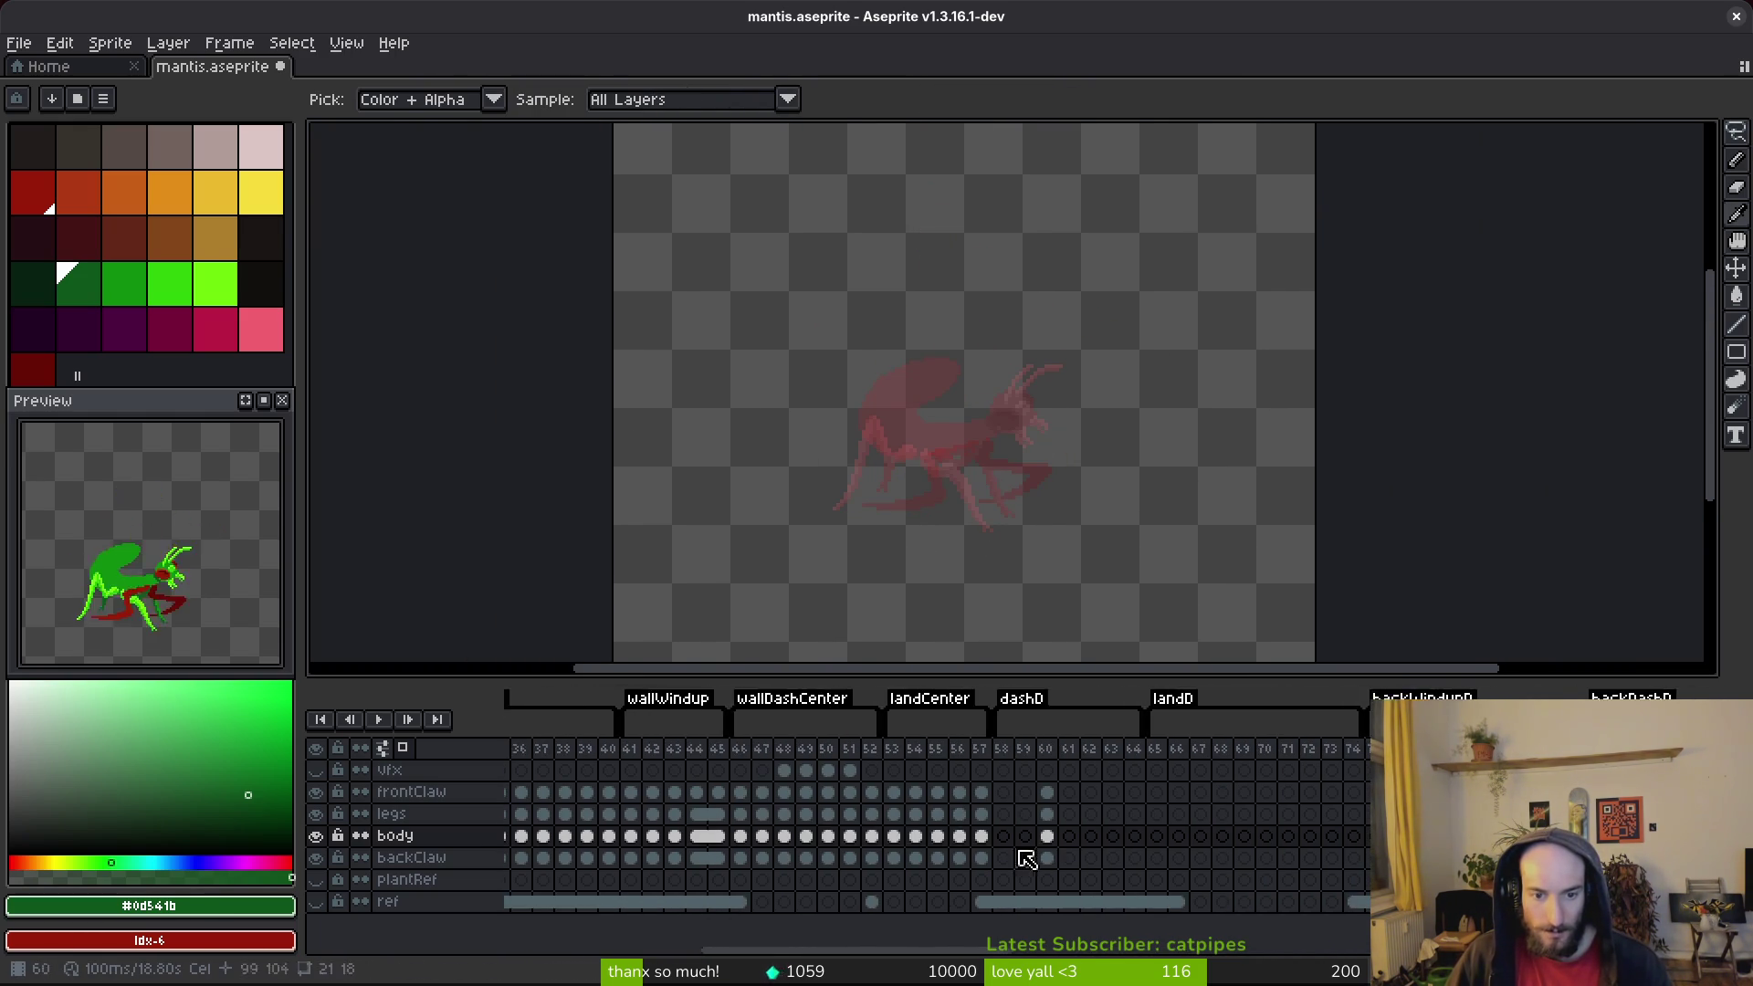
{"action": "scroll", "coordinate": [735, 827], "scroll_direction": "left", "scroll_amount": 6}
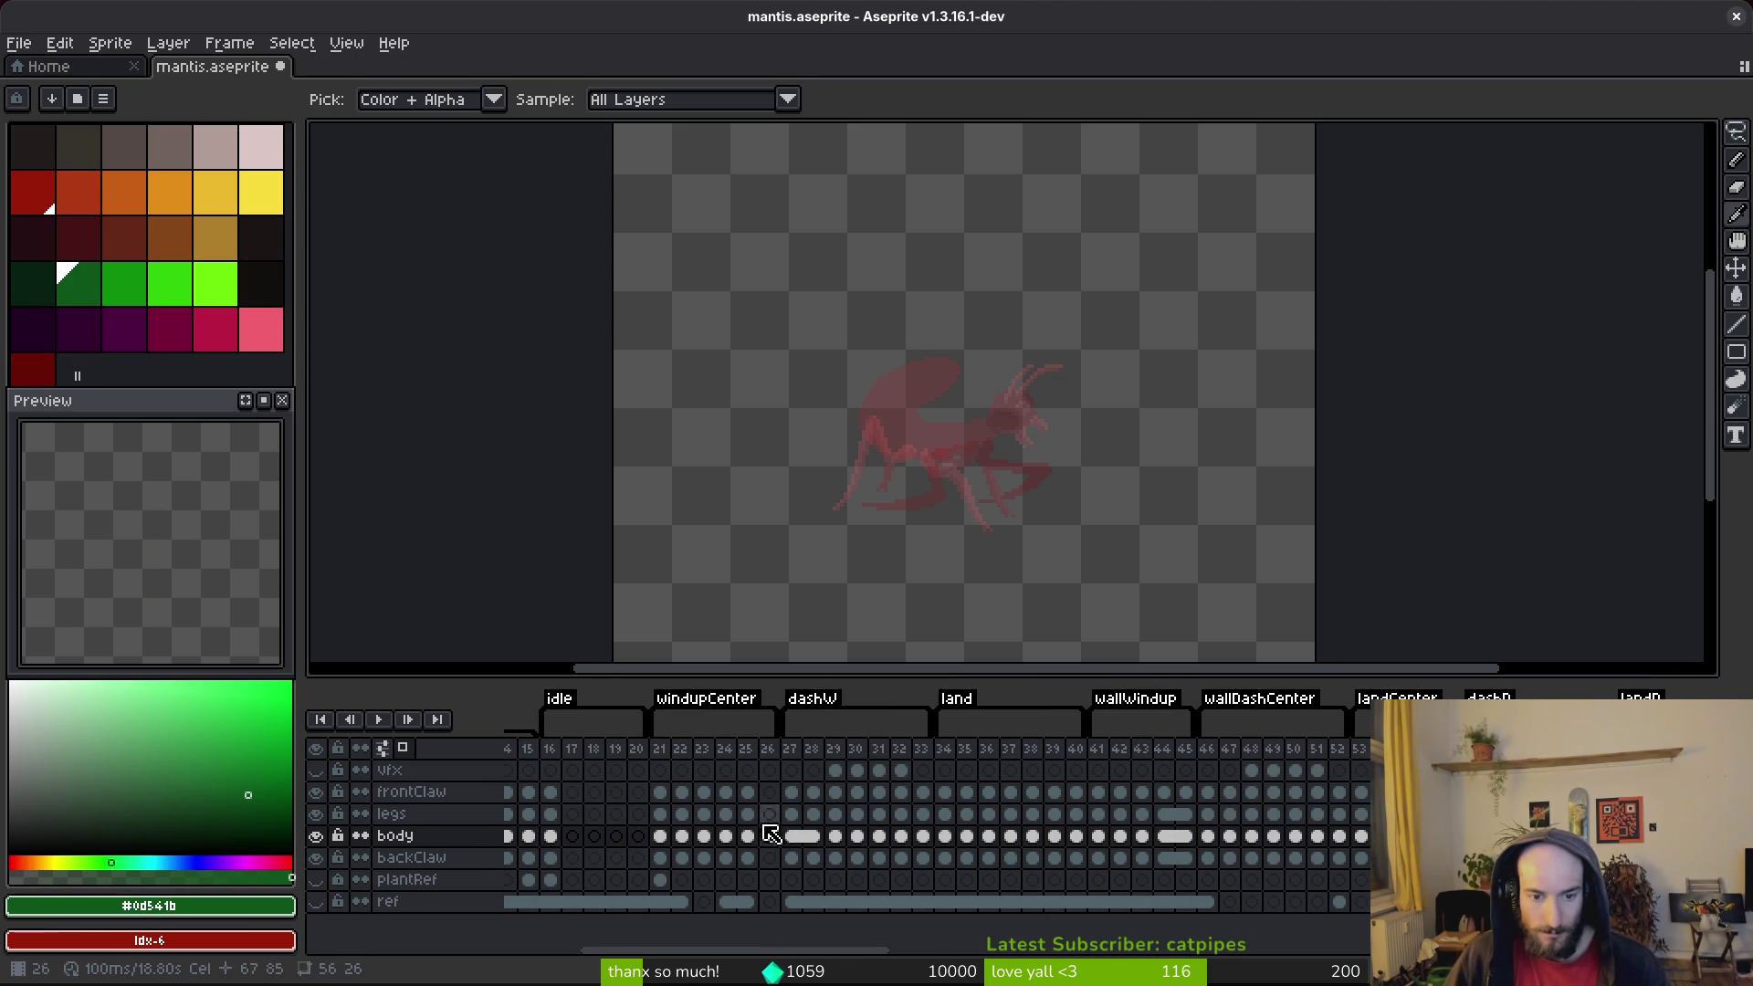
Step: Compare frames 25 and 26, then insert three empty frames after frame 26
{"action": "left_click", "coordinate": [749, 837]}
{"action": "left_click", "coordinate": [765, 841]}
{"action": "key", "text": "Left"}
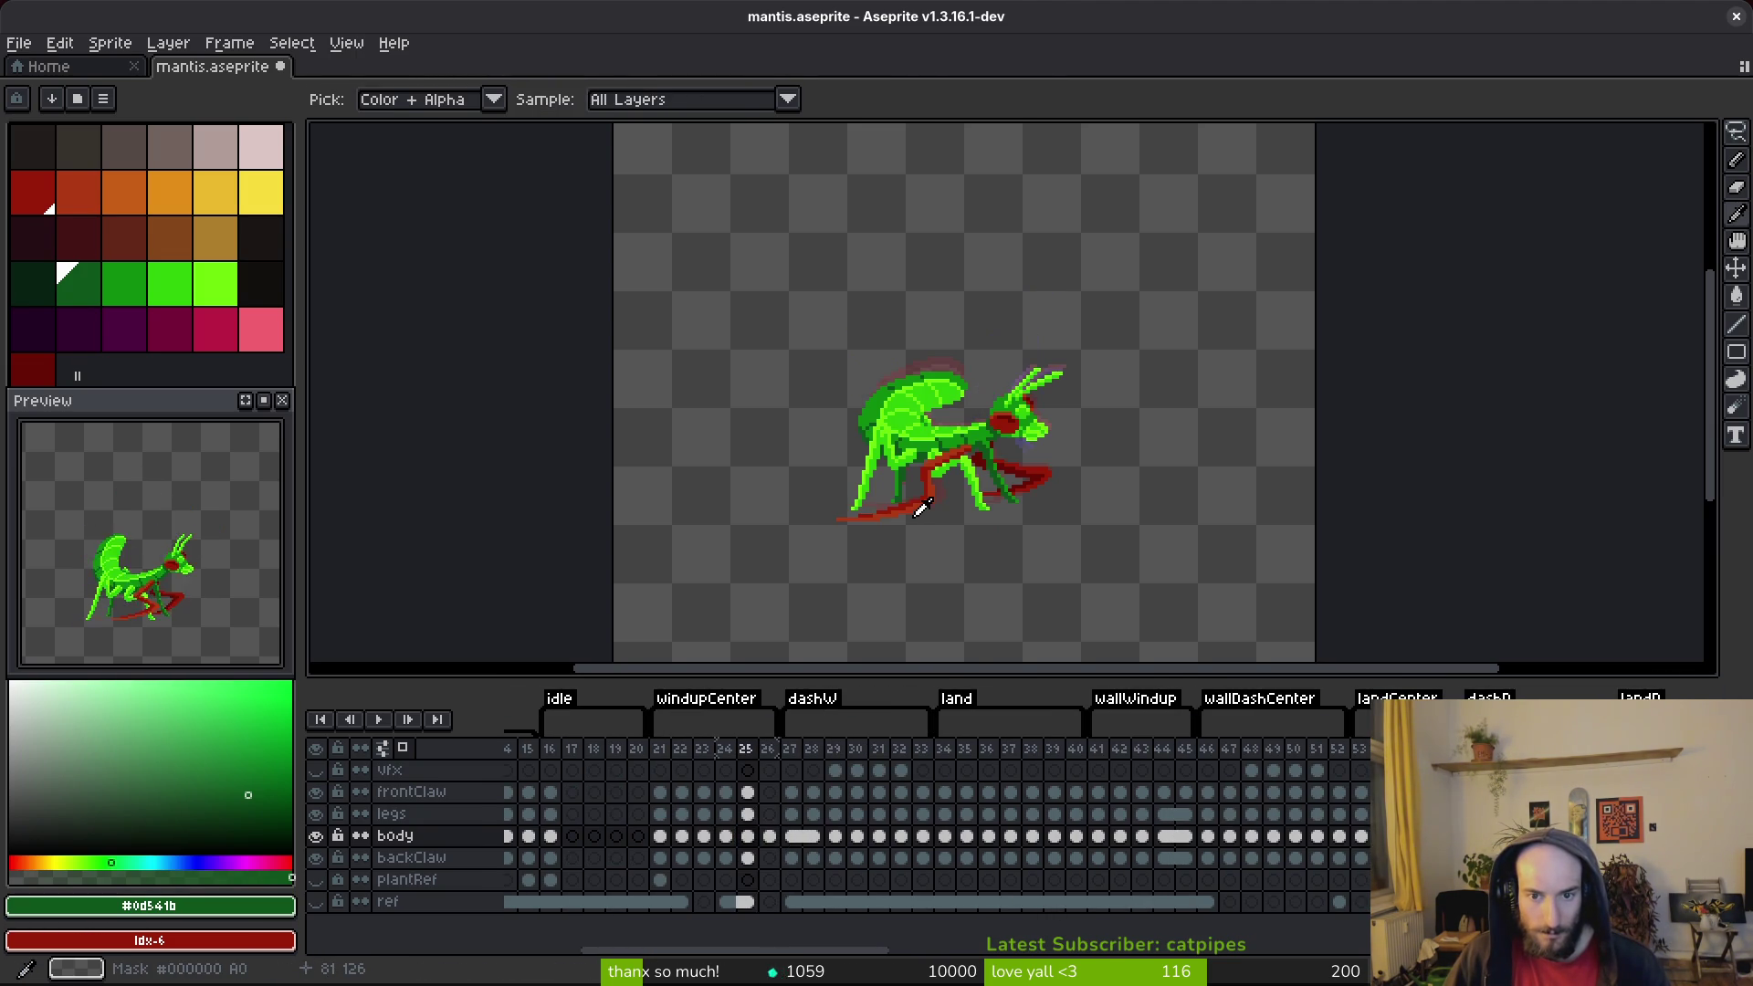
{"action": "key", "text": "Right"}
{"action": "key", "text": "m"}
{"action": "left_click_drag", "start_coordinate": [919, 509], "coordinate": [1048, 539]}
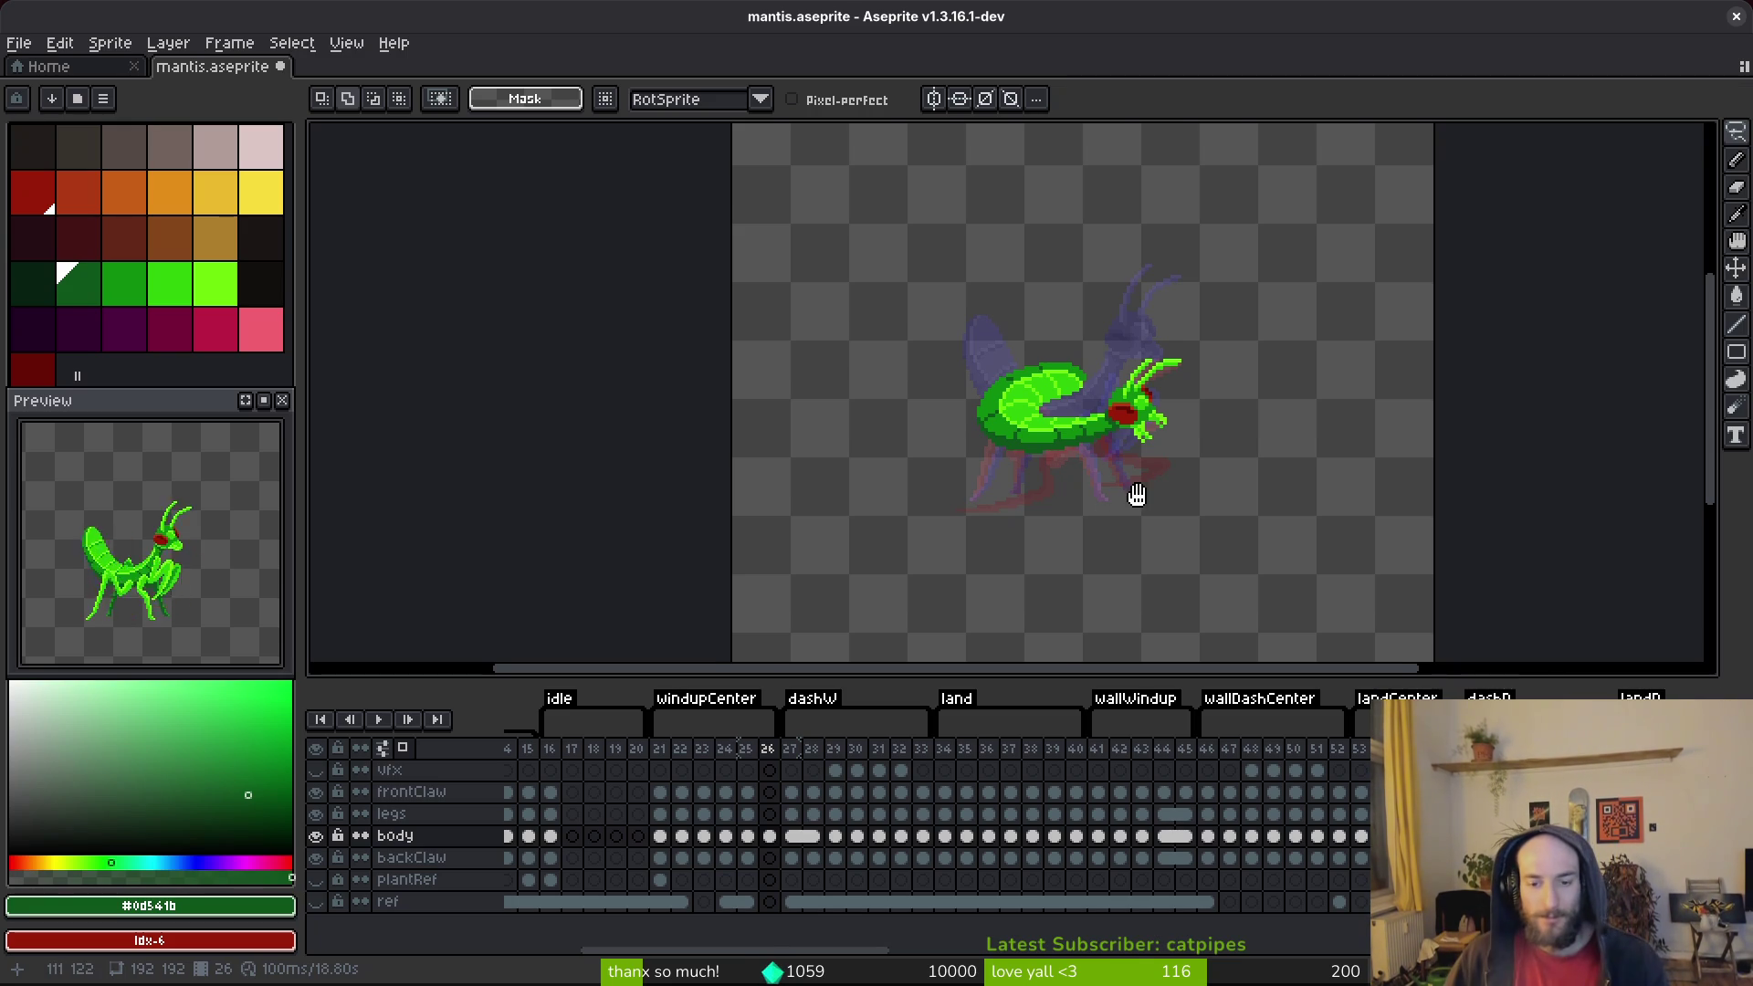
{"action": "key", "text": "i"}
{"action": "key", "text": "alt+b"}
{"action": "key", "text": "alt+b"}
{"action": "key", "text": "alt+b"}
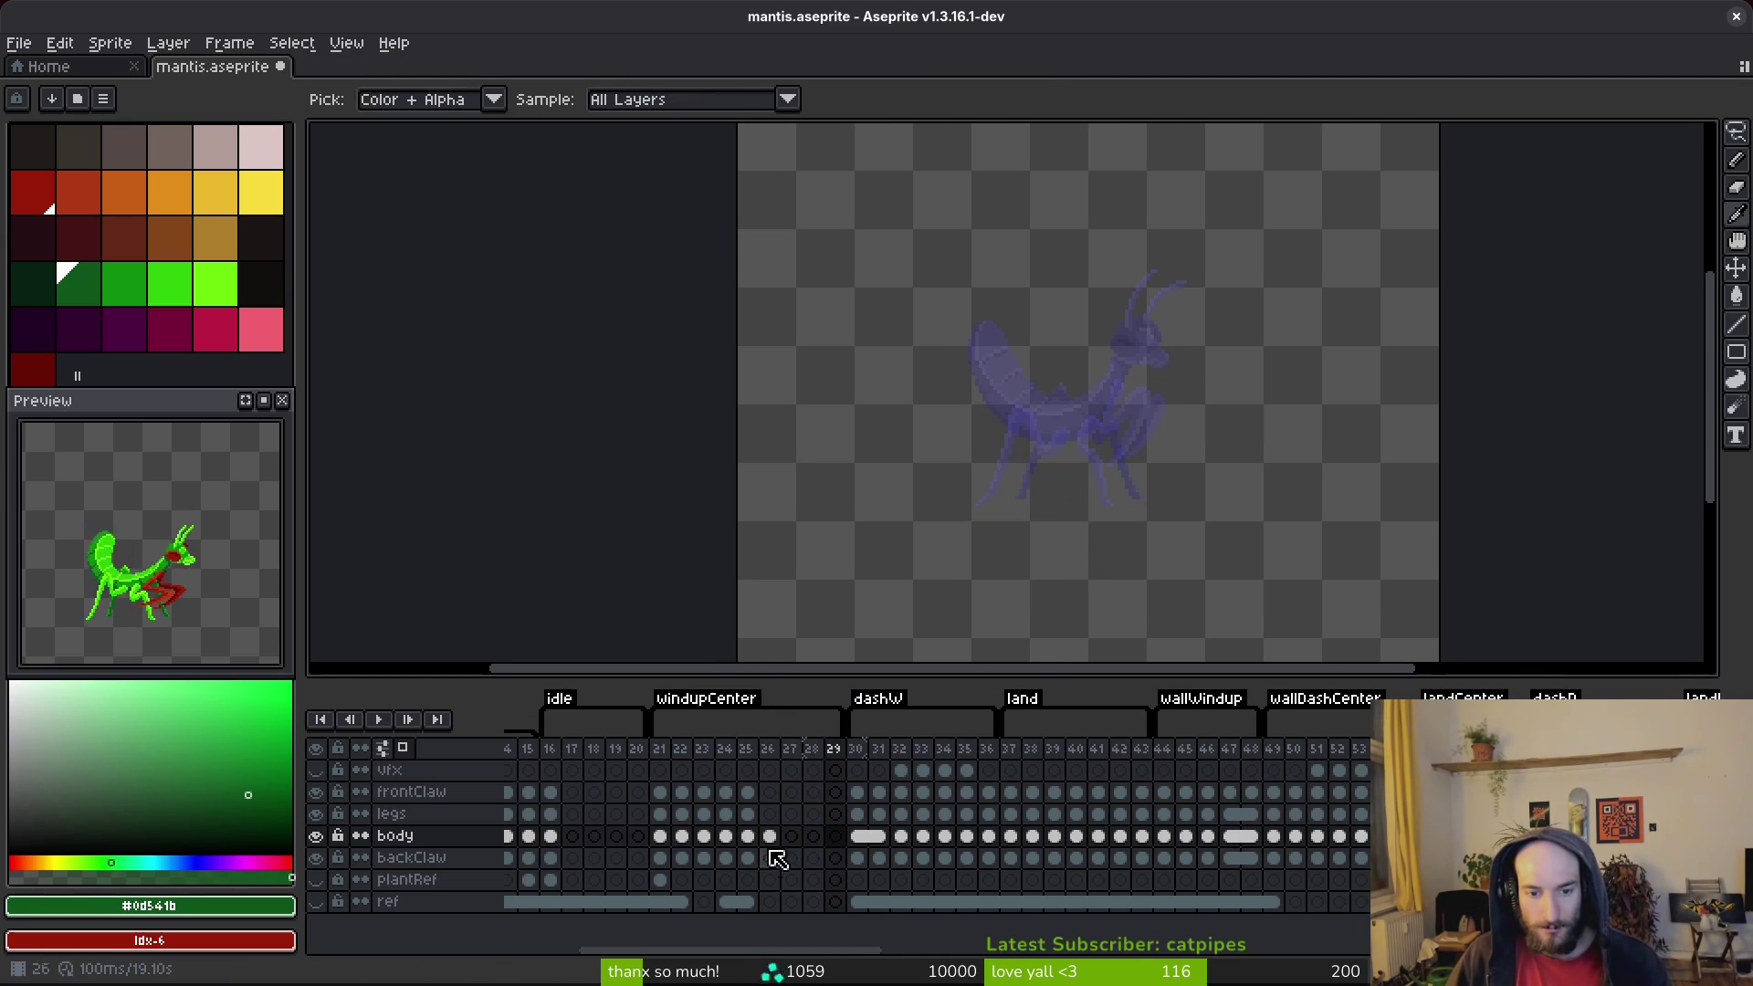
{"action": "left_click", "coordinate": [769, 836]}
{"action": "key", "text": "v"}
{"action": "key", "text": "Right"}
{"action": "key", "text": "Right"}
{"action": "key", "text": "Right"}
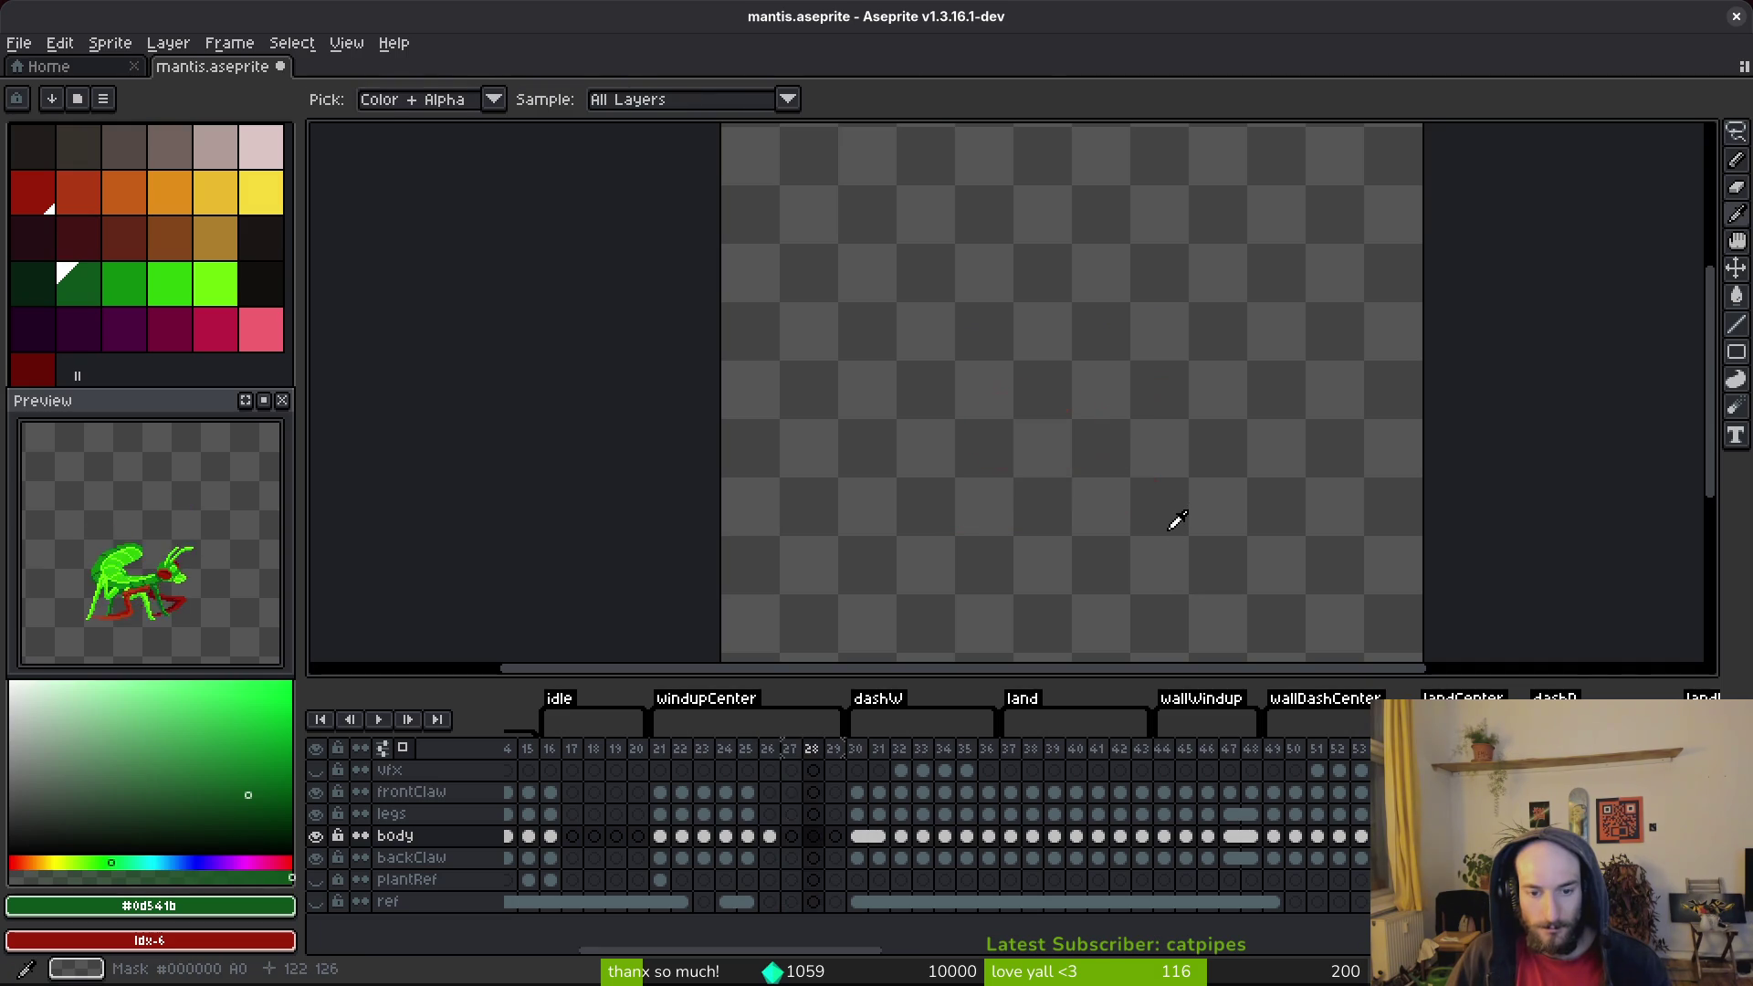
{"action": "key", "text": "Left"}
{"action": "key", "text": "Left"}
{"action": "key", "text": "Left"}
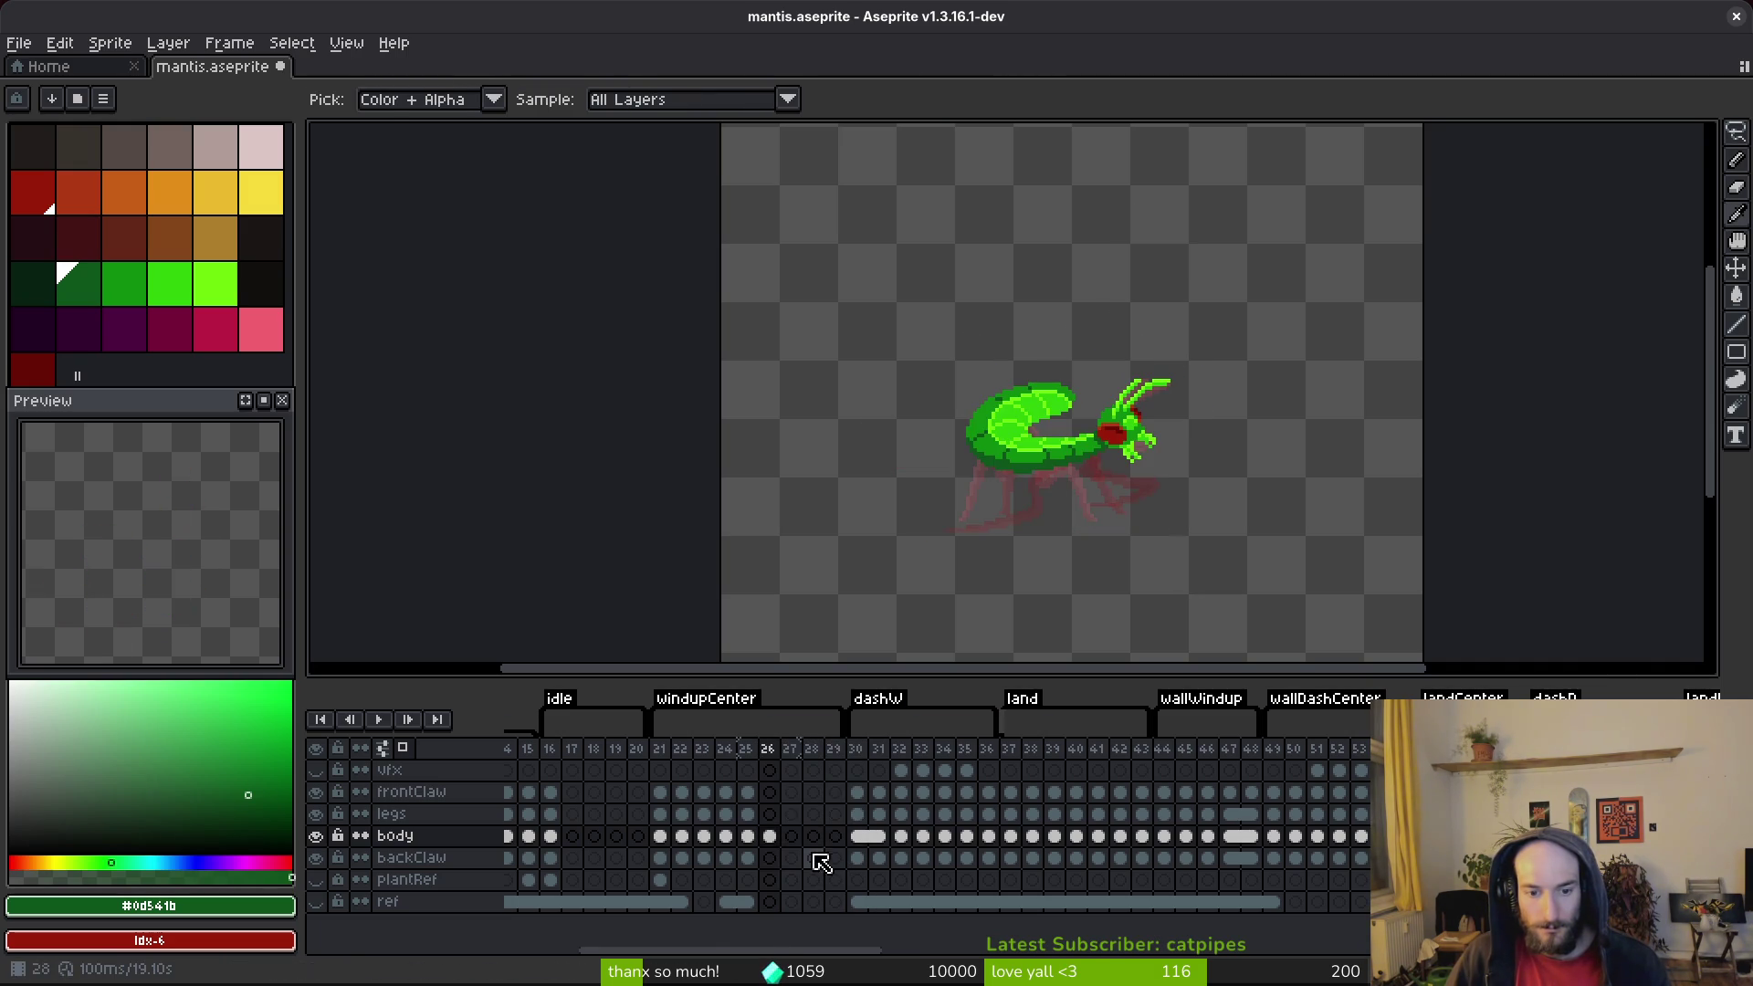
Step: Copy frame 25's claw, leg and body cels into empty frame 29
{"action": "left_click", "coordinate": [747, 791]}
{"action": "mouse_move", "coordinate": [761, 805]}
{"action": "left_mouse_down"}
{"action": "mouse_move", "coordinate": [747, 858]}
{"action": "mouse_move", "coordinate": [836, 836]}
{"action": "mouse_move", "coordinate": [841, 810]}
{"action": "left_mouse_up"}
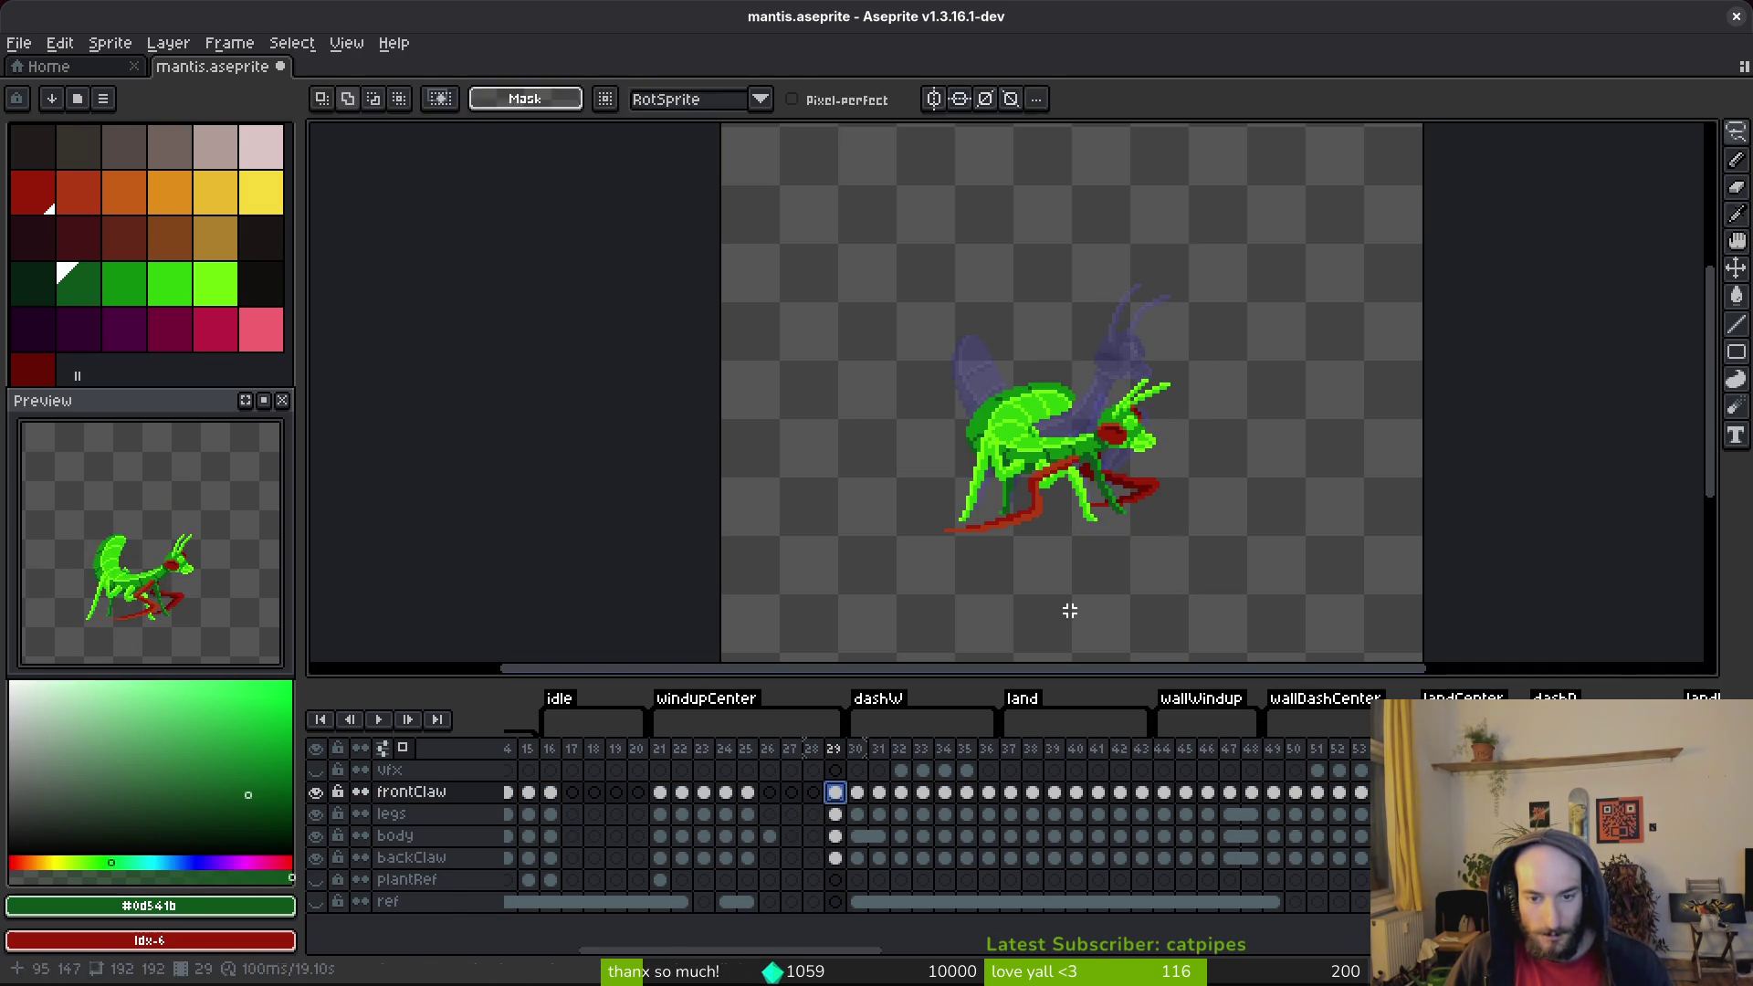
{"action": "key", "text": "Left"}
{"action": "key", "text": "Left"}
{"action": "key", "text": "Left"}
{"action": "key", "text": "Right"}
{"action": "key", "text": "Right"}
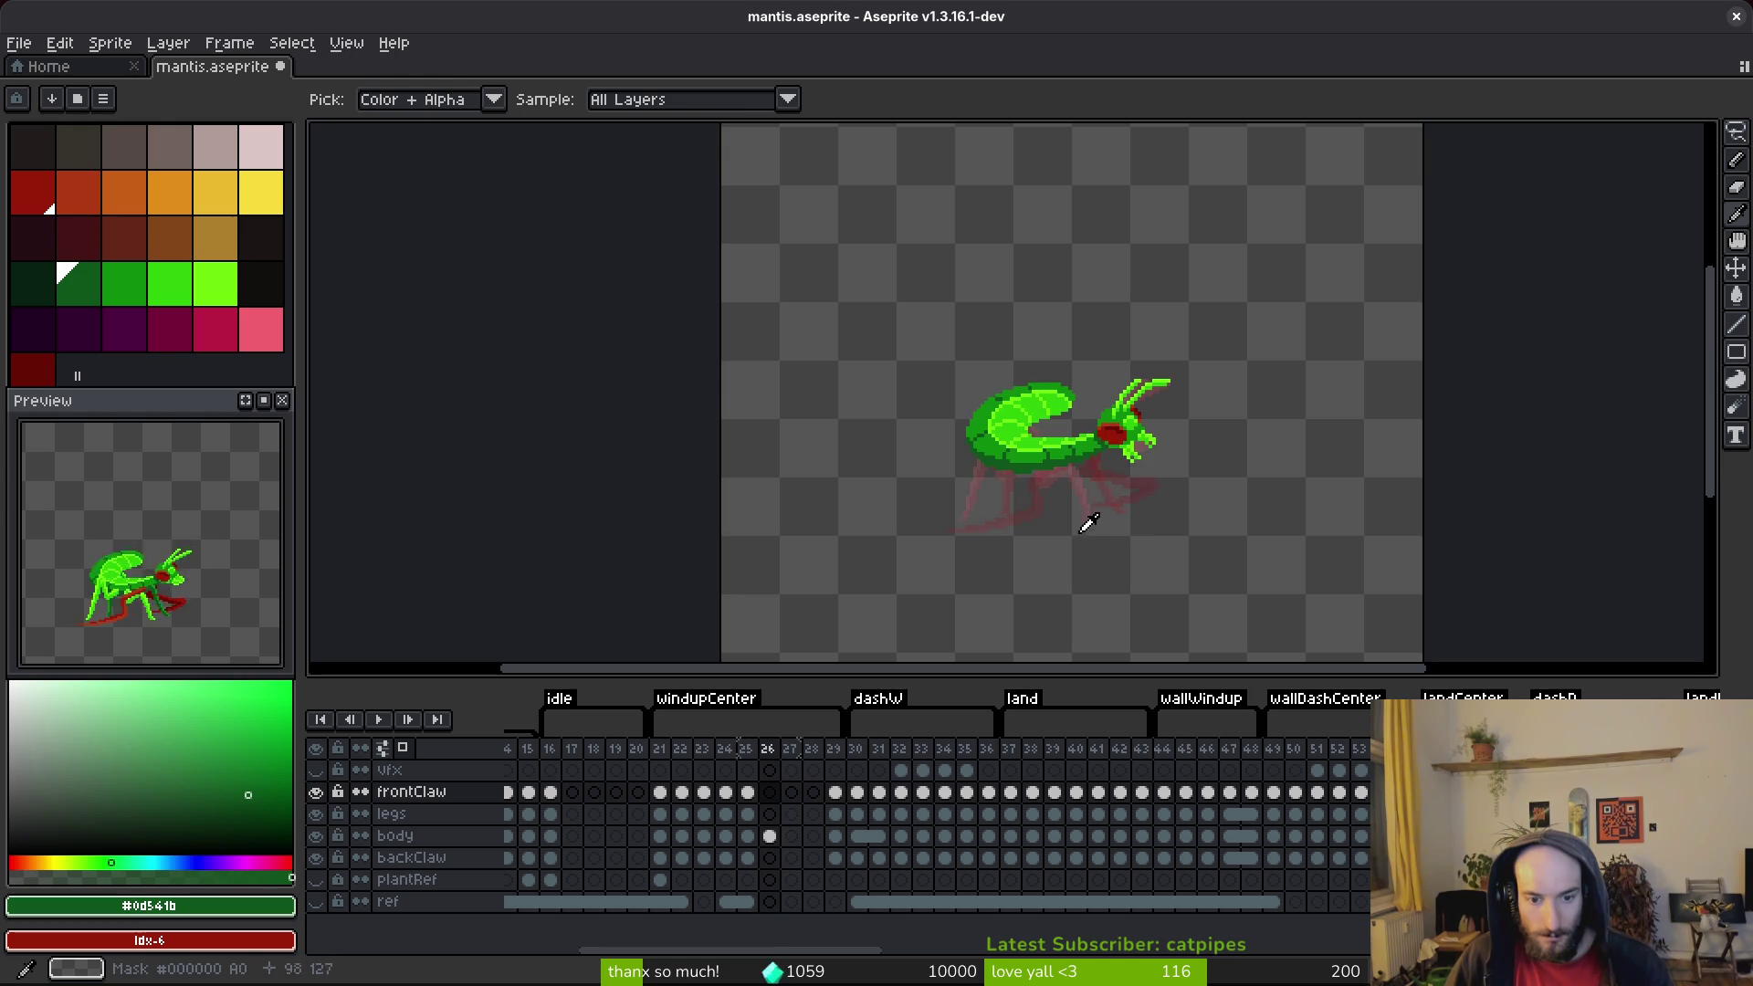
{"action": "key", "text": "m"}
{"action": "scroll", "coordinate": [1059, 496], "scroll_direction": "up", "scroll_amount": 2}
{"action": "scroll", "coordinate": [1060, 496], "scroll_direction": "up", "scroll_amount": 1}
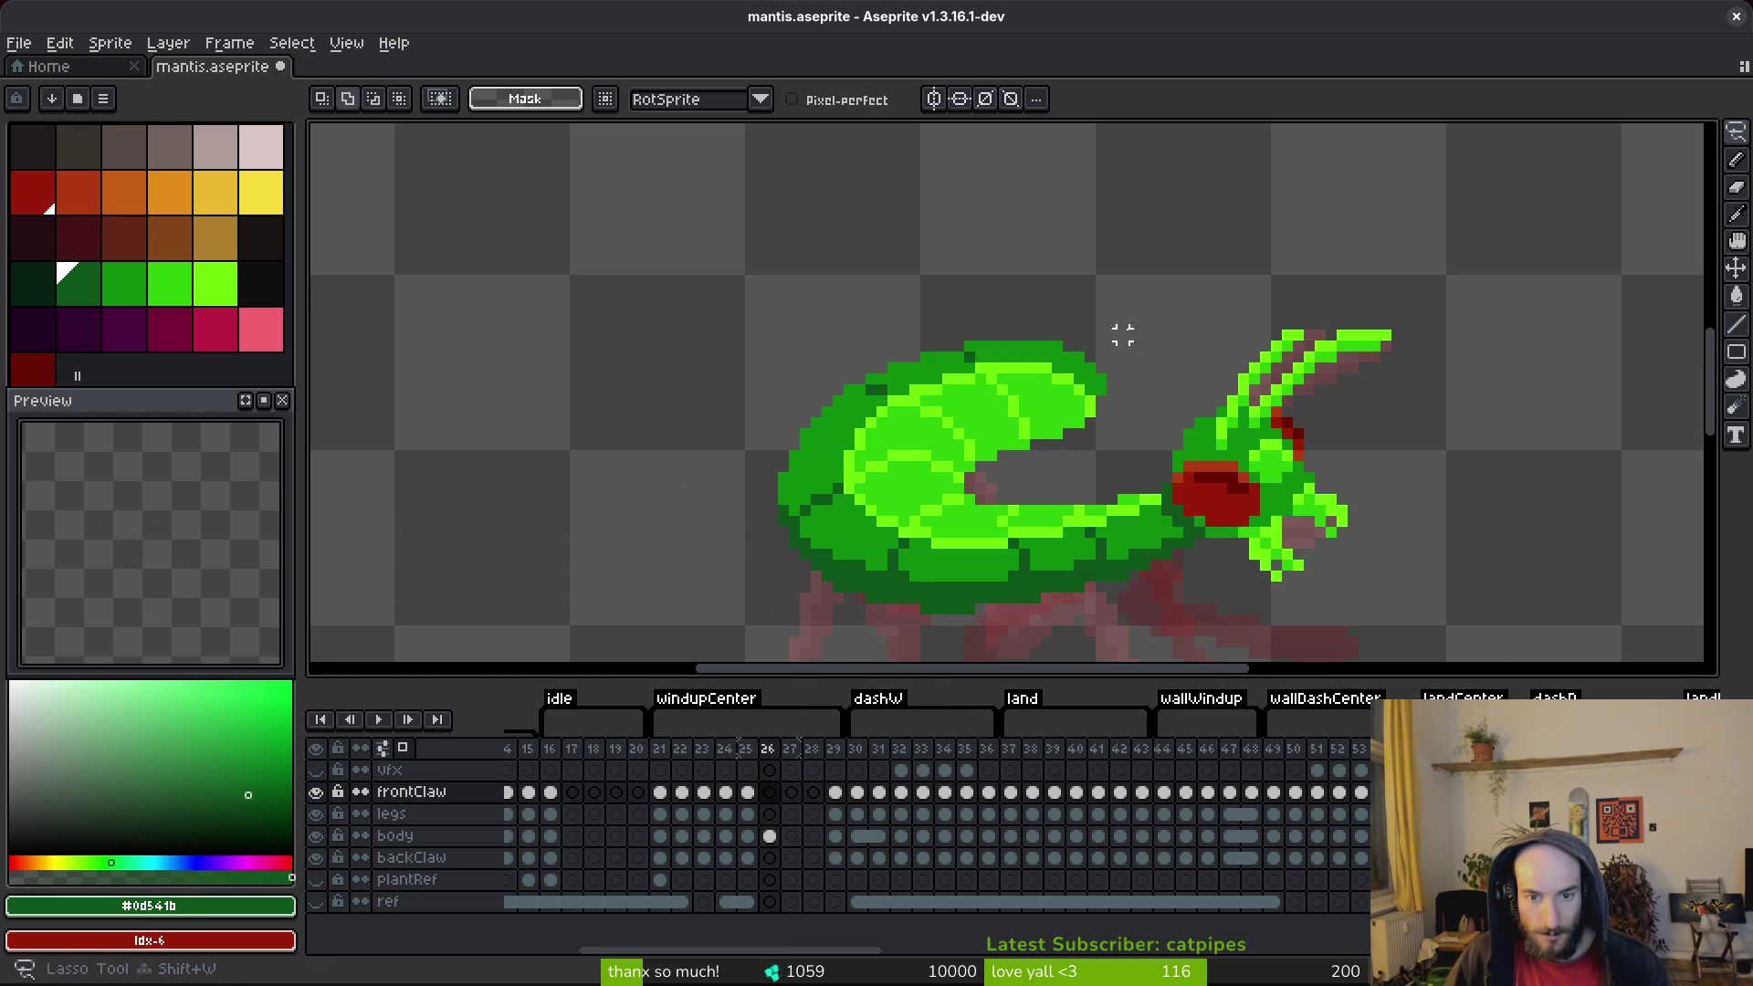
Step: Select the upper curve of frame 26's abdomen, raise it one pixel and commit
{"action": "scroll", "coordinate": [1132, 336], "scroll_direction": "up", "scroll_amount": 1}
{"action": "mouse_move", "coordinate": [1109, 319]}
{"action": "left_mouse_down"}
{"action": "mouse_move", "coordinate": [628, 423]}
{"action": "mouse_move", "coordinate": [1196, 474]}
{"action": "left_mouse_up"}
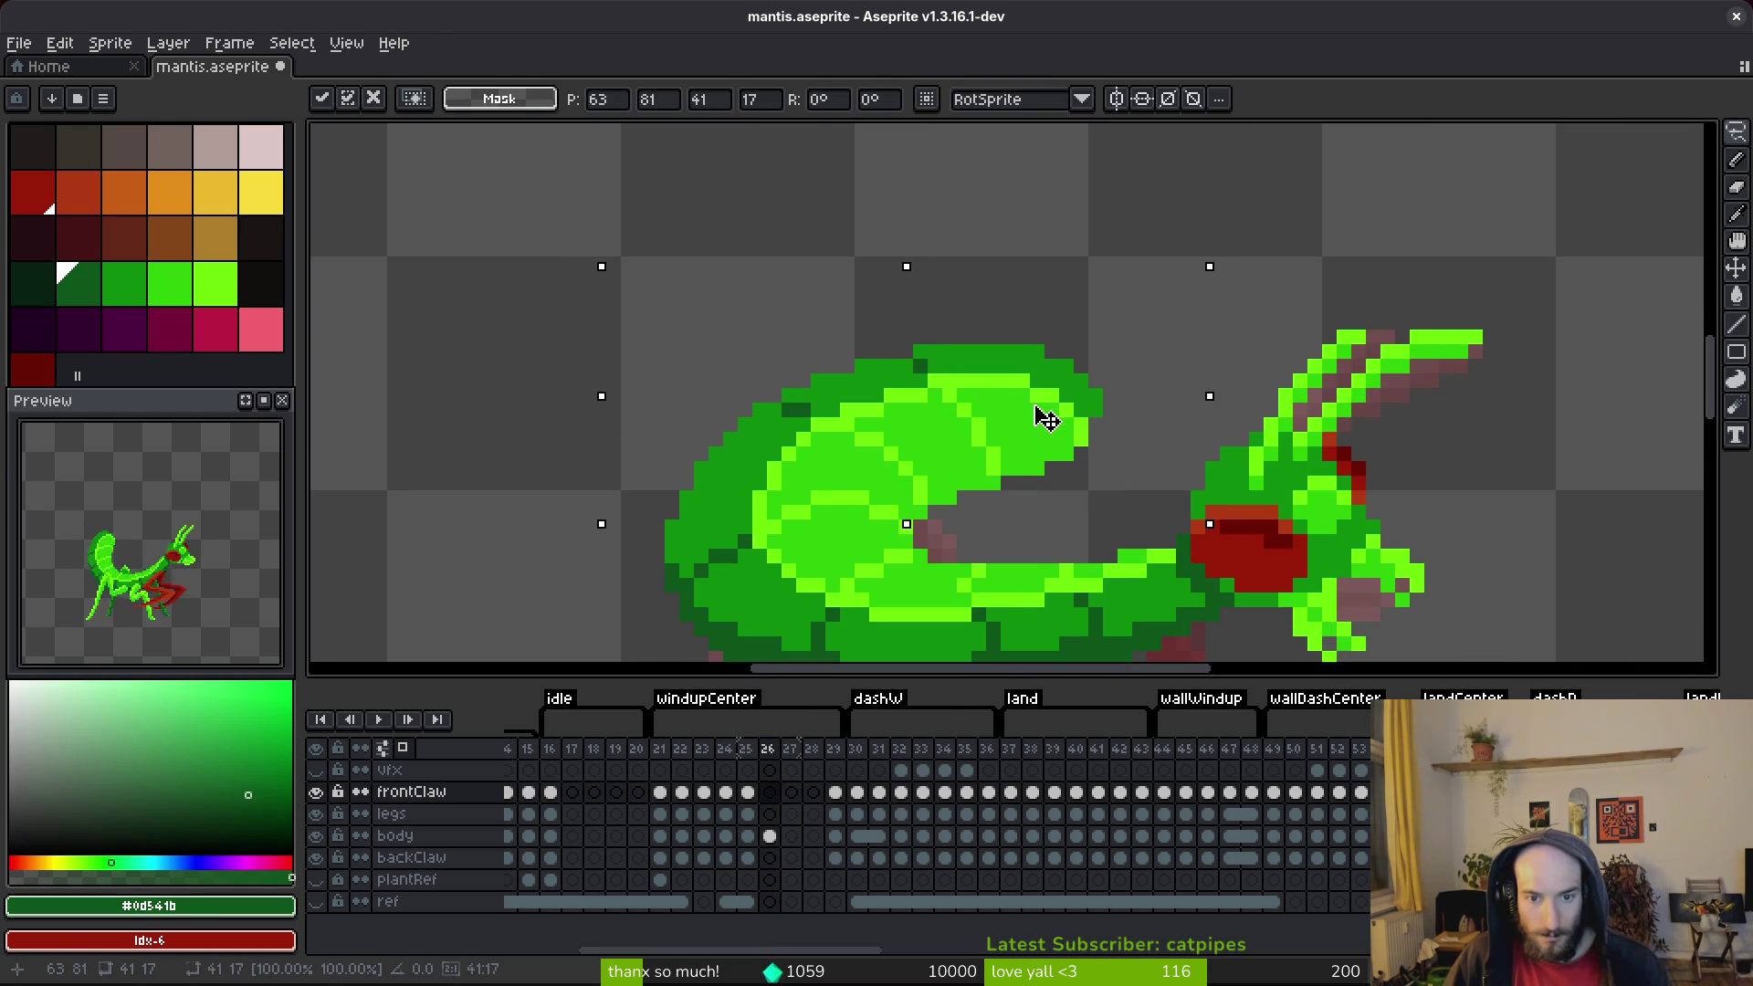
{"action": "left_click", "coordinate": [770, 835]}
{"action": "key", "text": "Up"}
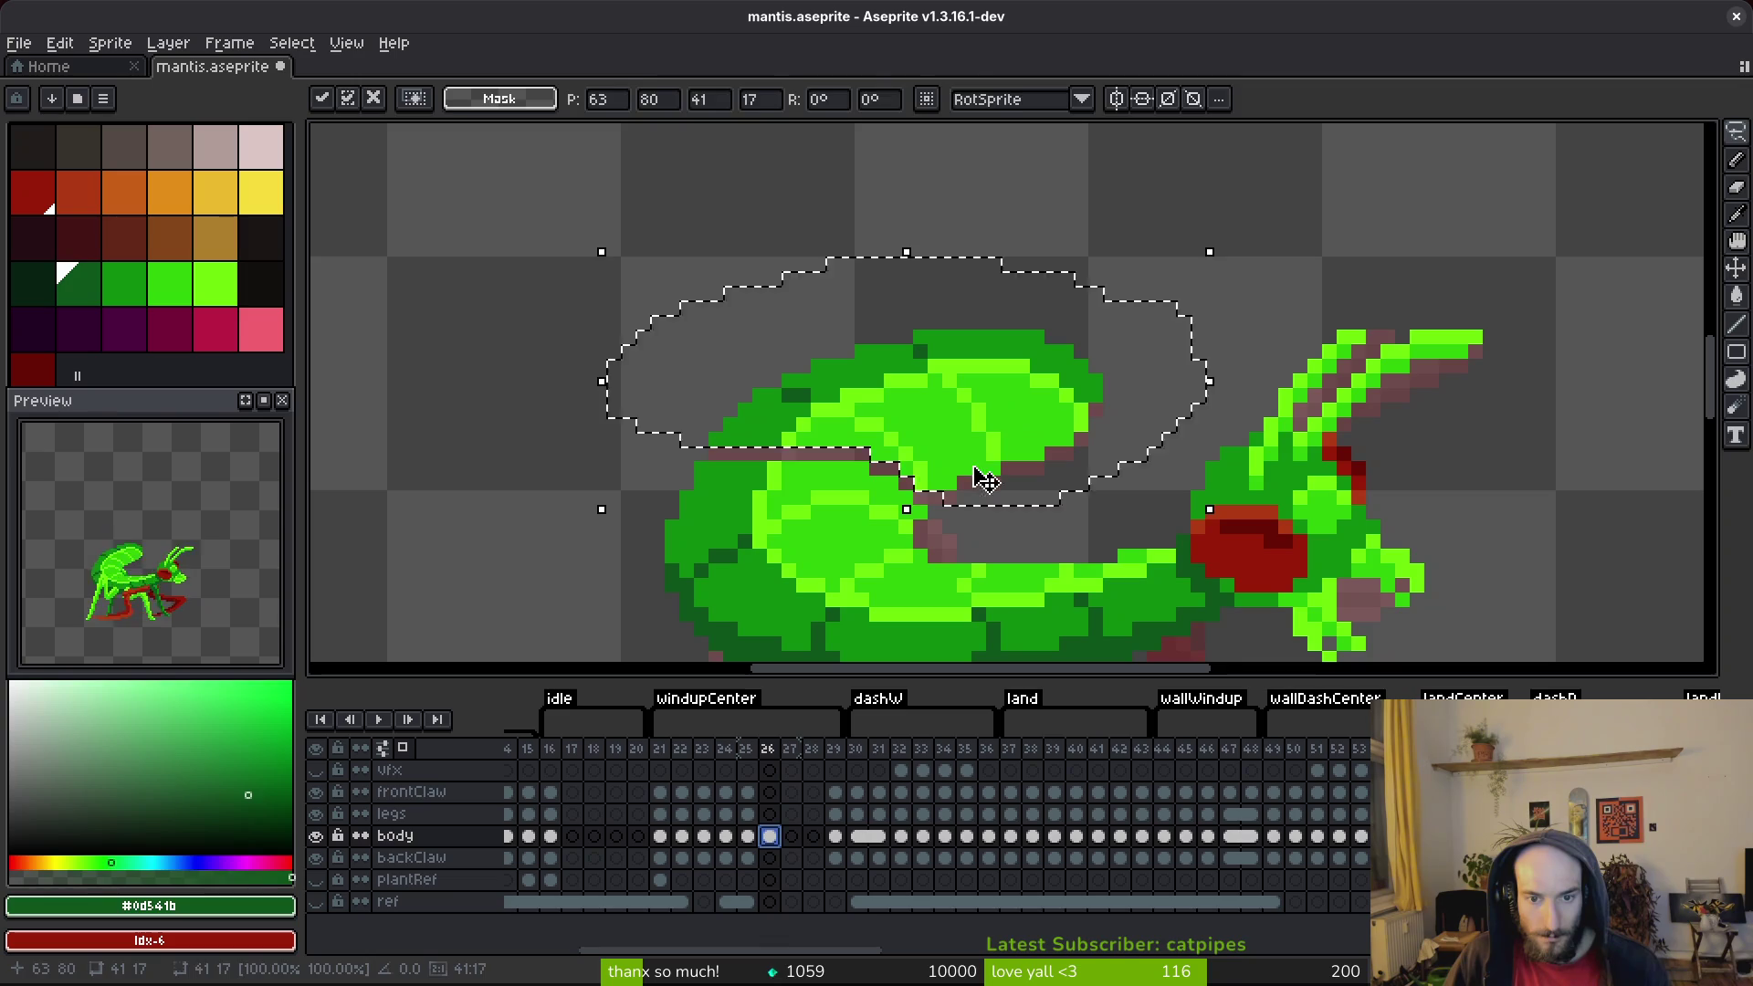
{"action": "key", "text": "ctrl+d"}
{"action": "left_click", "coordinate": [990, 461], "text": "alt"}
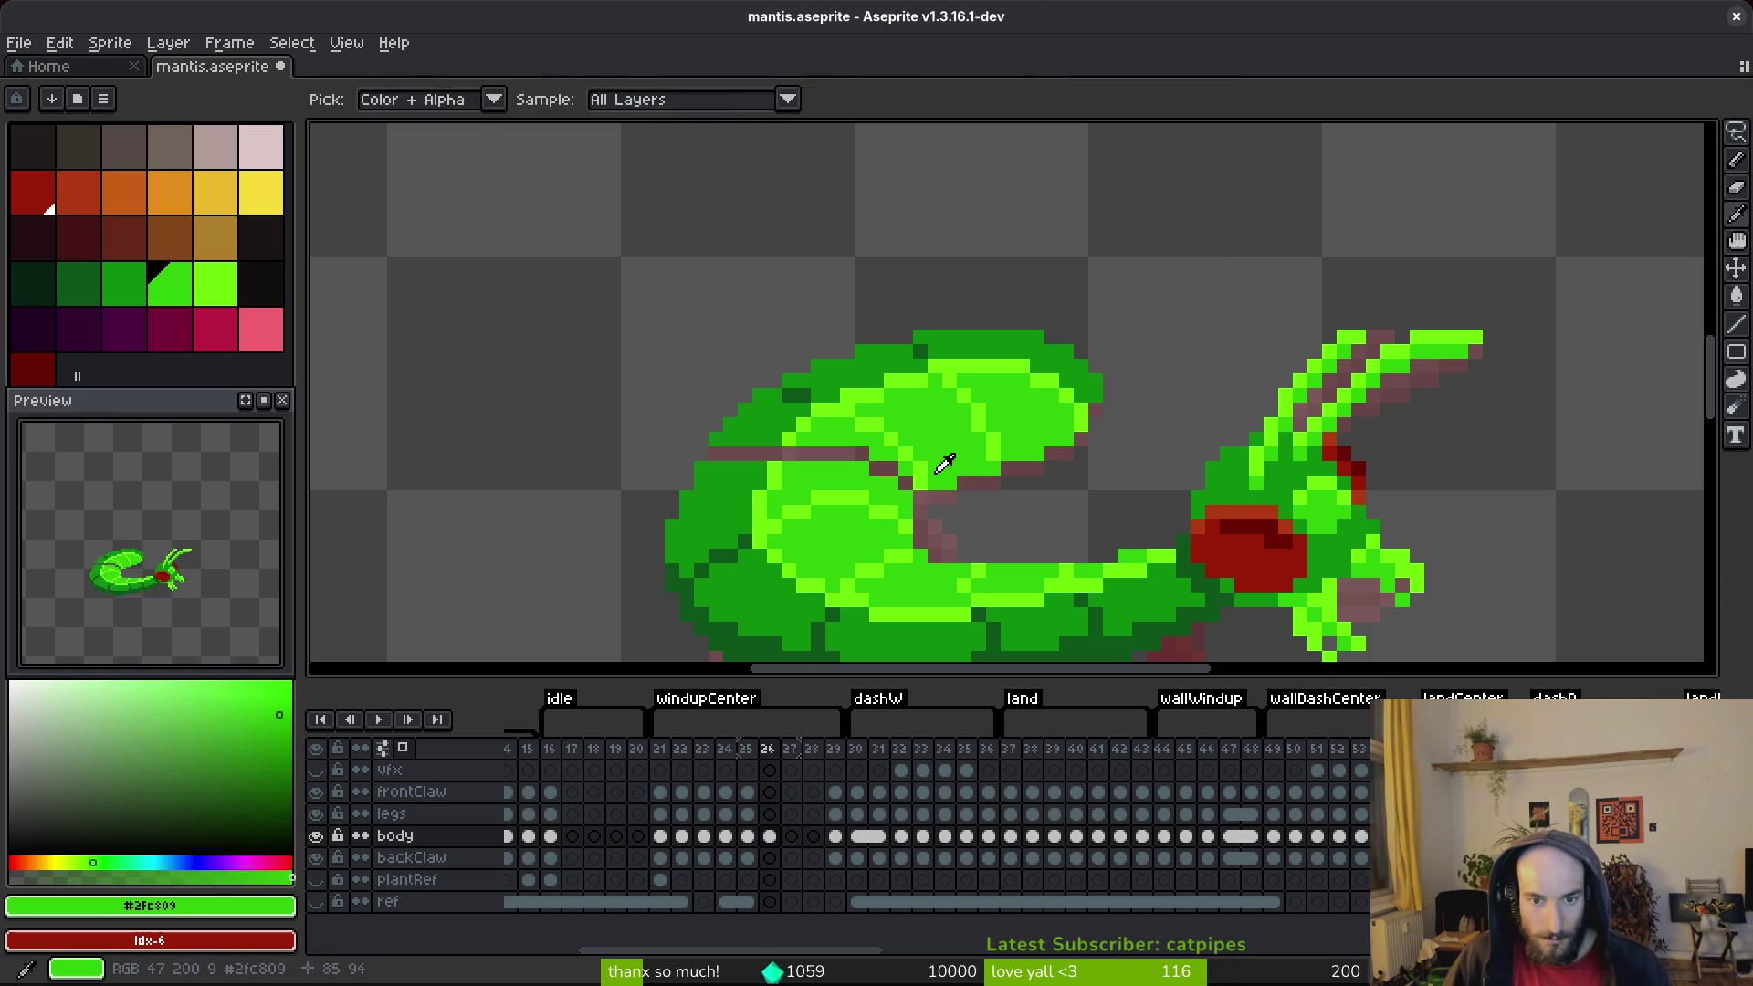
Step: Repaint the abdomen's brown pixels in bright and dark greens and save mantis.aseprite
{"action": "left_click_drag", "start_coordinate": [916, 492], "coordinate": [878, 466]}
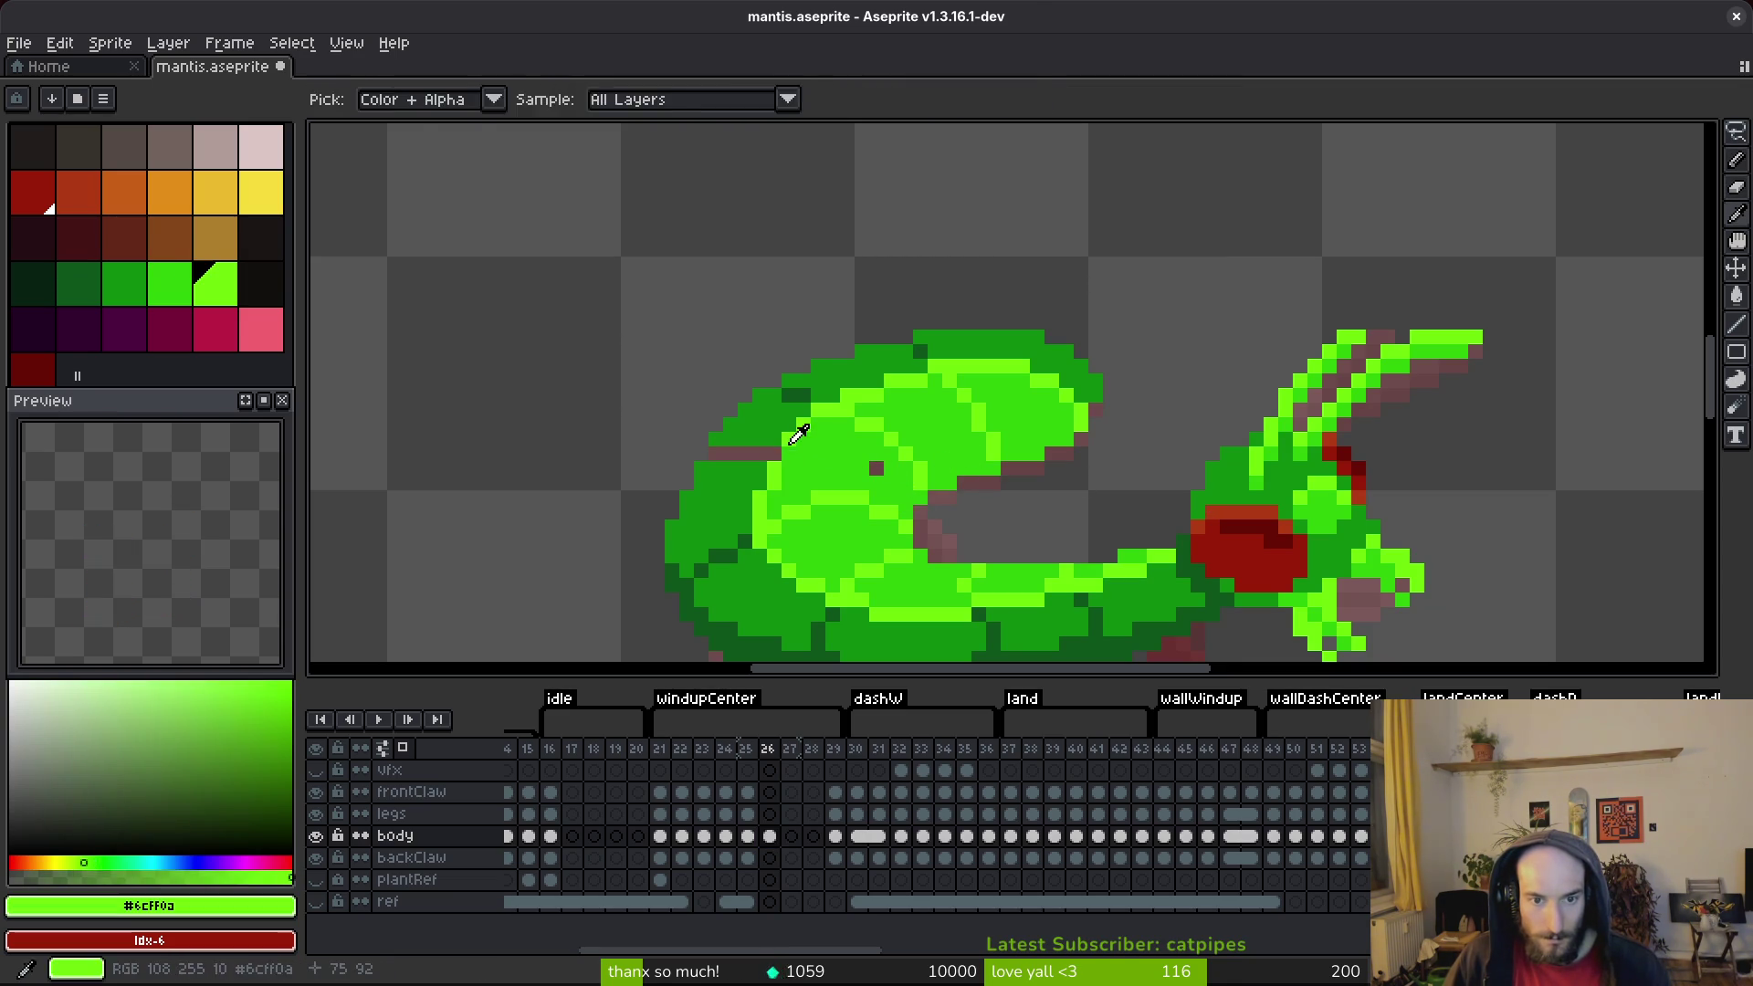
{"action": "left_click", "coordinate": [767, 452], "text": "alt"}
{"action": "left_click_drag", "start_coordinate": [711, 452], "coordinate": [754, 449]}
{"action": "key", "text": "ctrl+s"}
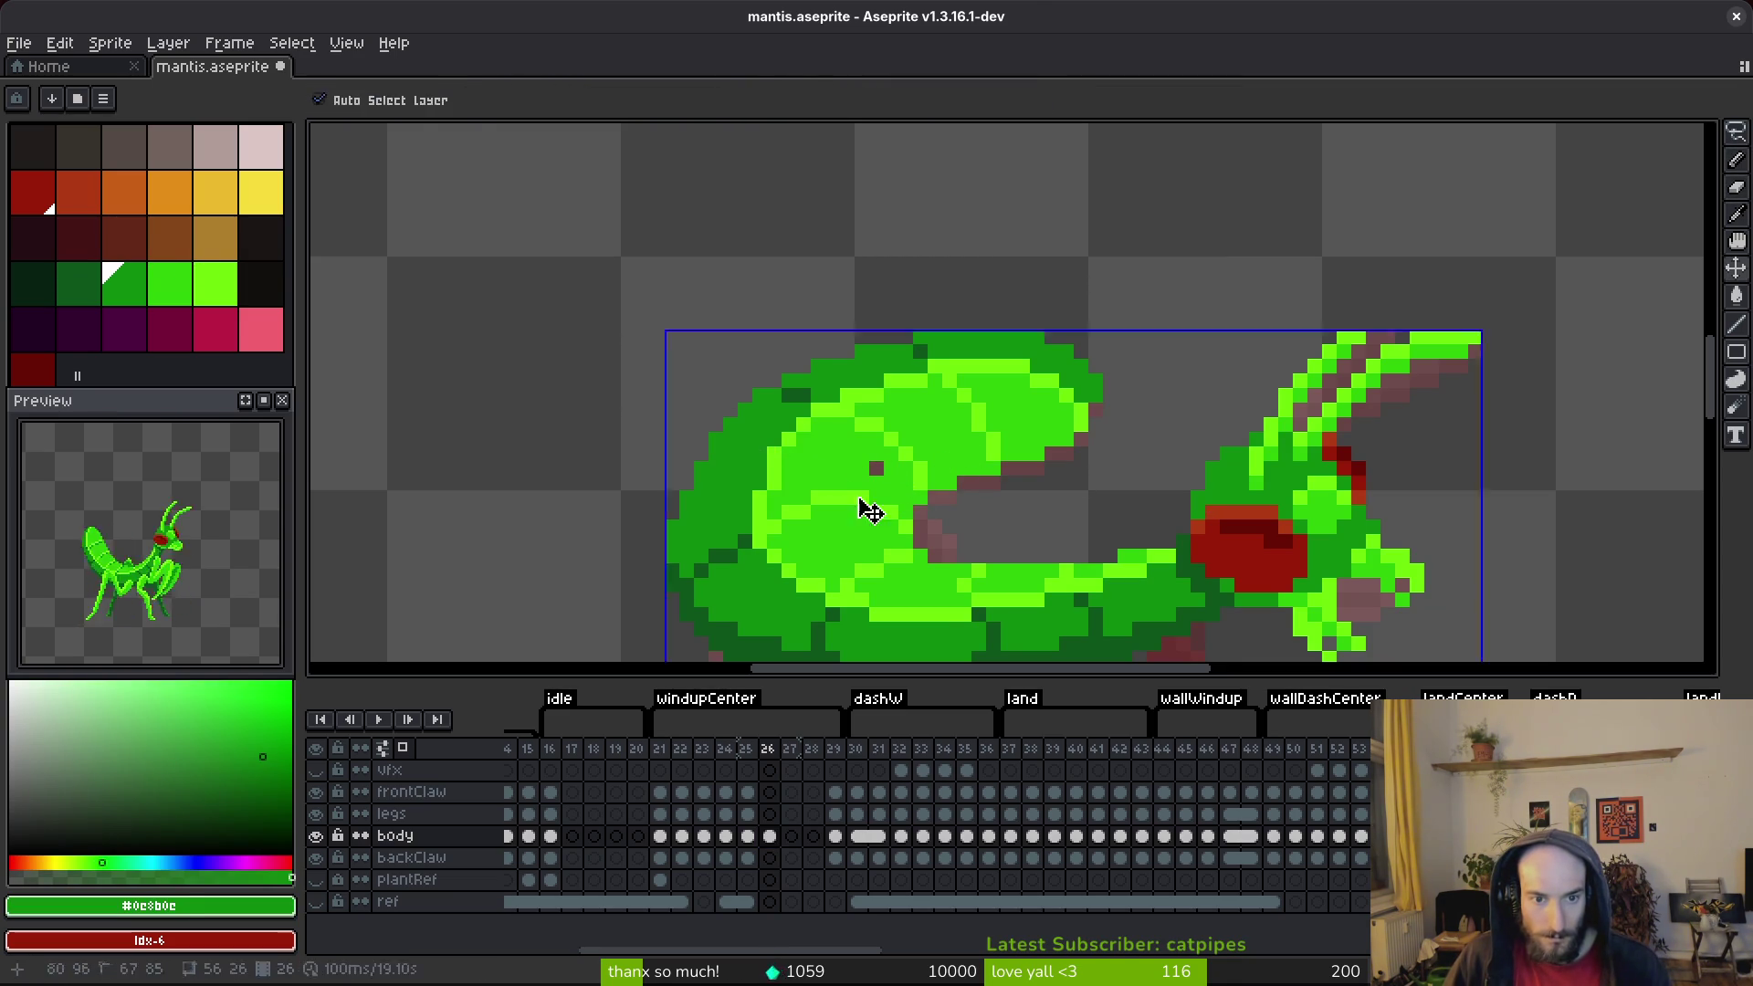
{"action": "scroll", "coordinate": [868, 501], "scroll_direction": "down", "scroll_amount": 2}
{"action": "scroll", "coordinate": [672, 454], "scroll_direction": "up", "scroll_amount": 3}
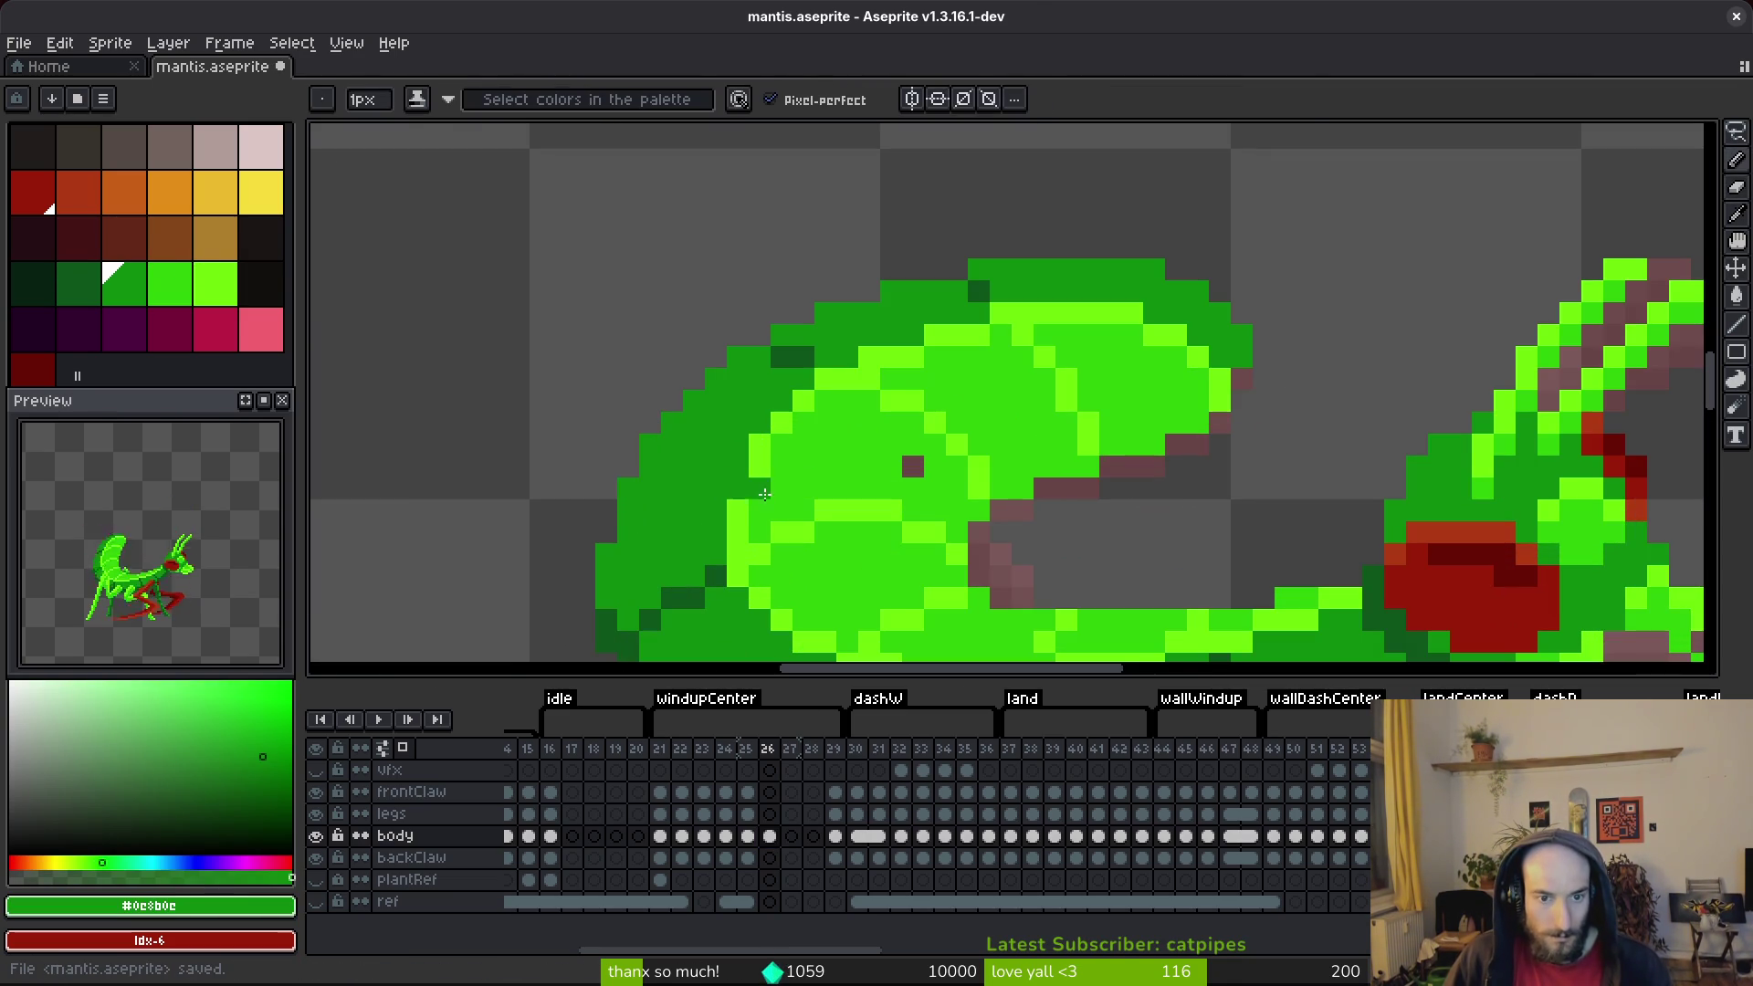
{"action": "scroll", "coordinate": [805, 467], "scroll_direction": "down", "scroll_amount": 2}
{"action": "key", "text": "ctrl+s"}
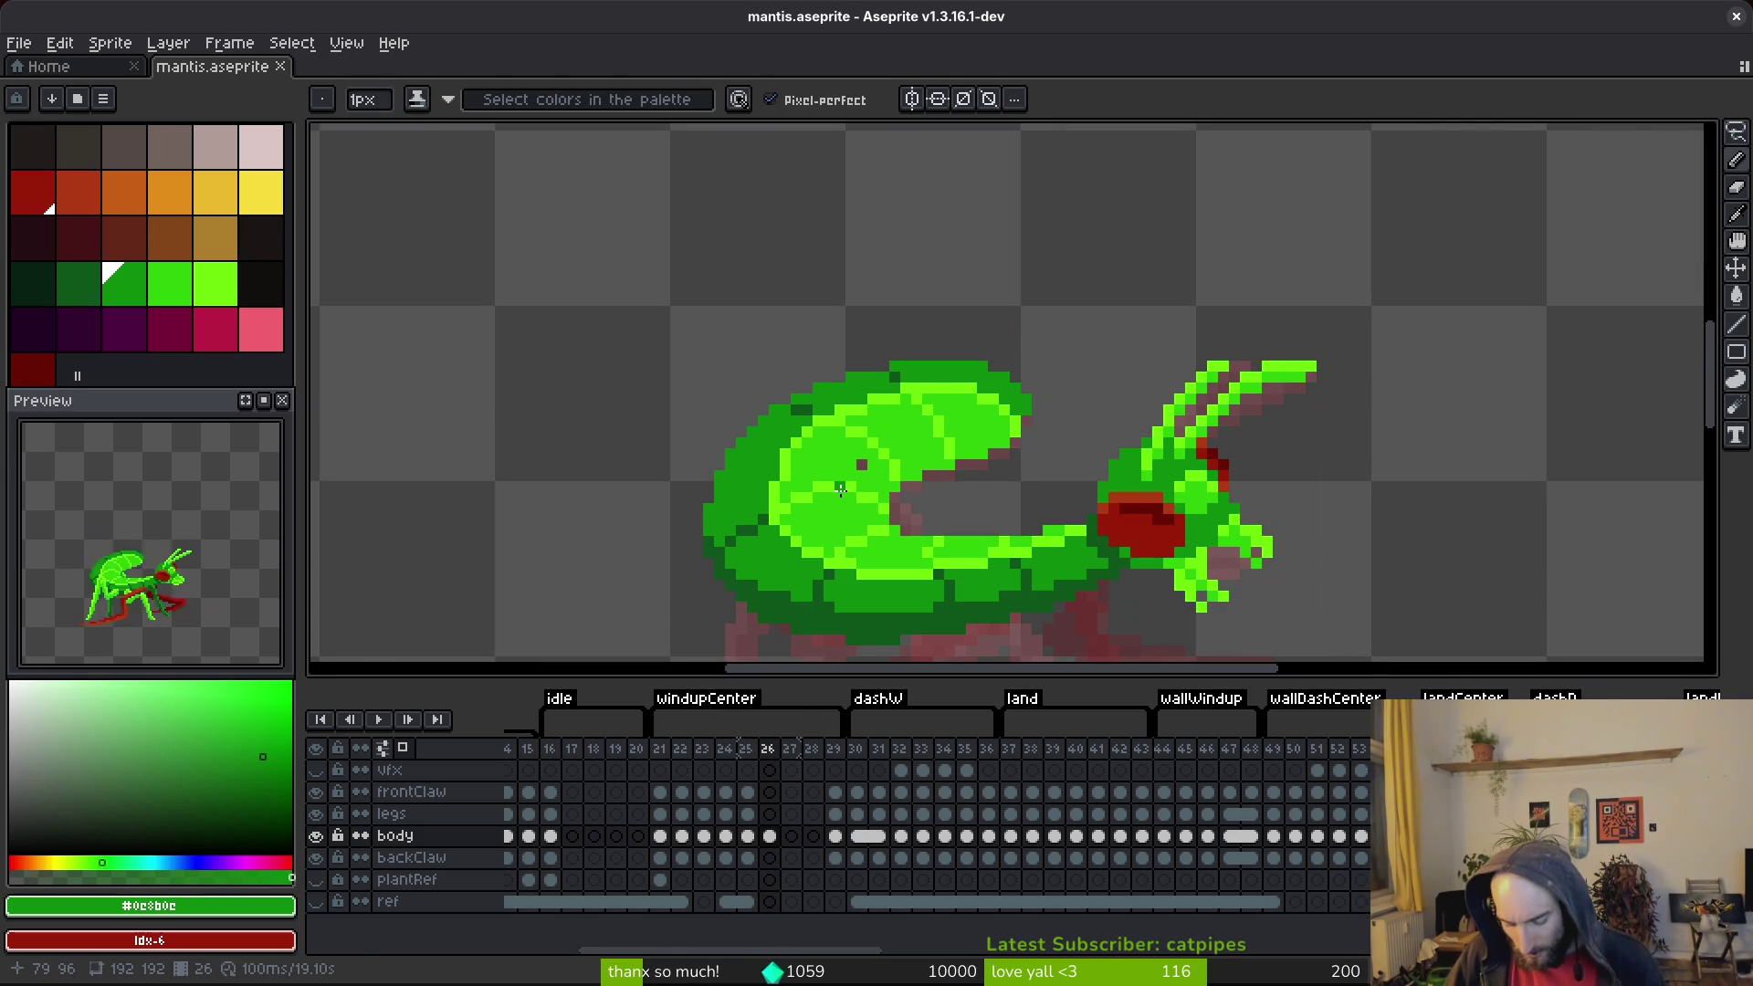
{"action": "left_click", "coordinate": [868, 467], "text": "alt"}
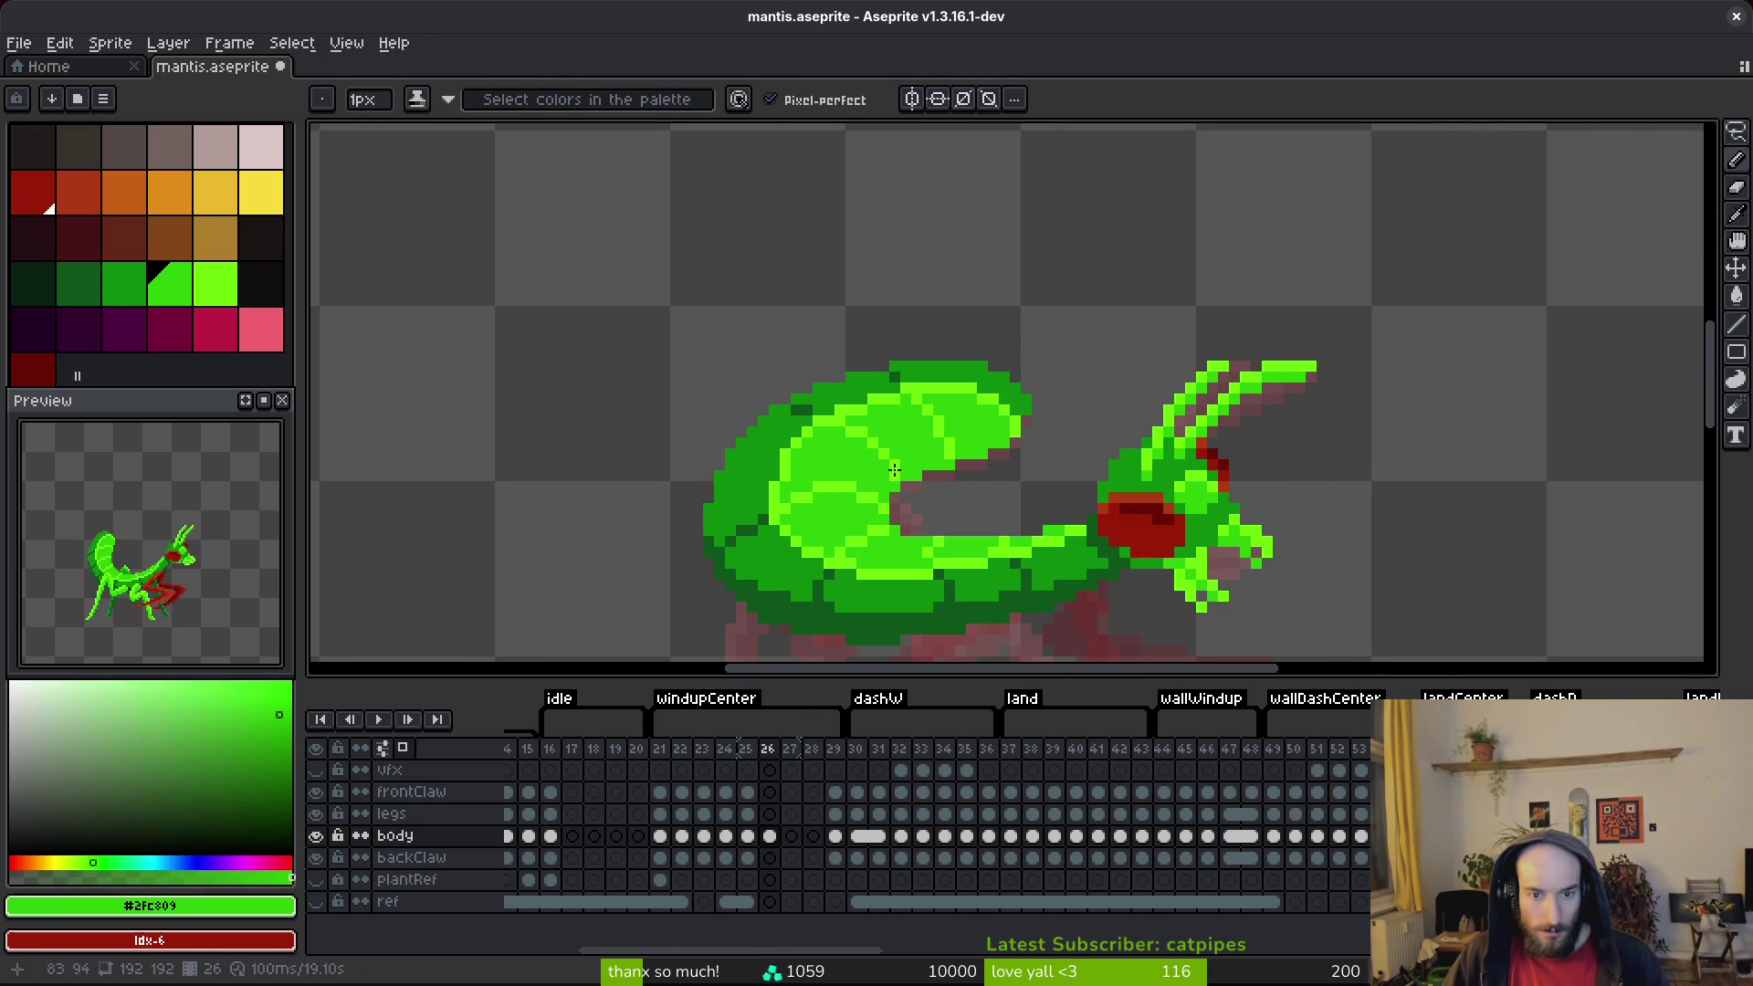
{"action": "scroll", "coordinate": [880, 466], "scroll_direction": "down", "scroll_amount": 2}
{"action": "key", "text": "ctrl+s"}
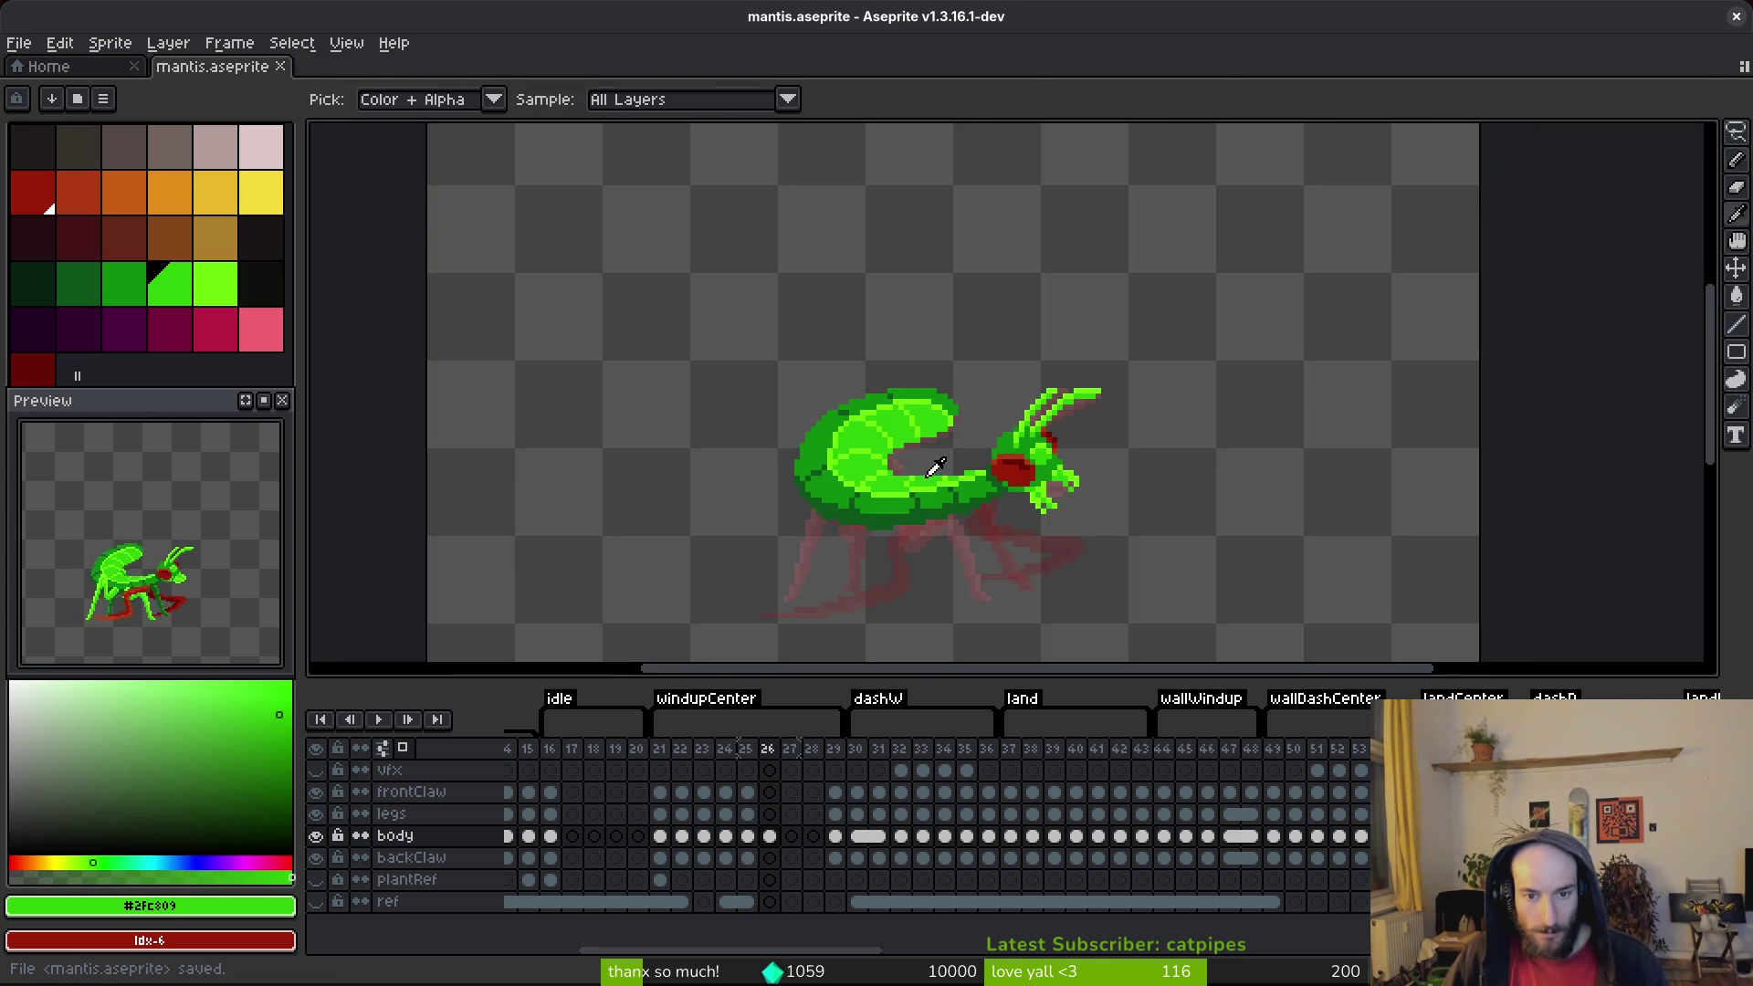
{"action": "key", "text": "comma"}
Step: Flip between frames 25 and 26, then try extending the legs cel and undo it
{"action": "key", "text": "period"}
{"action": "key", "text": "period"}
{"action": "key", "text": "comma"}
{"action": "key", "text": "comma"}
{"action": "key", "text": "period"}
{"action": "key", "text": "comma"}
{"action": "left_click", "coordinate": [748, 814]}
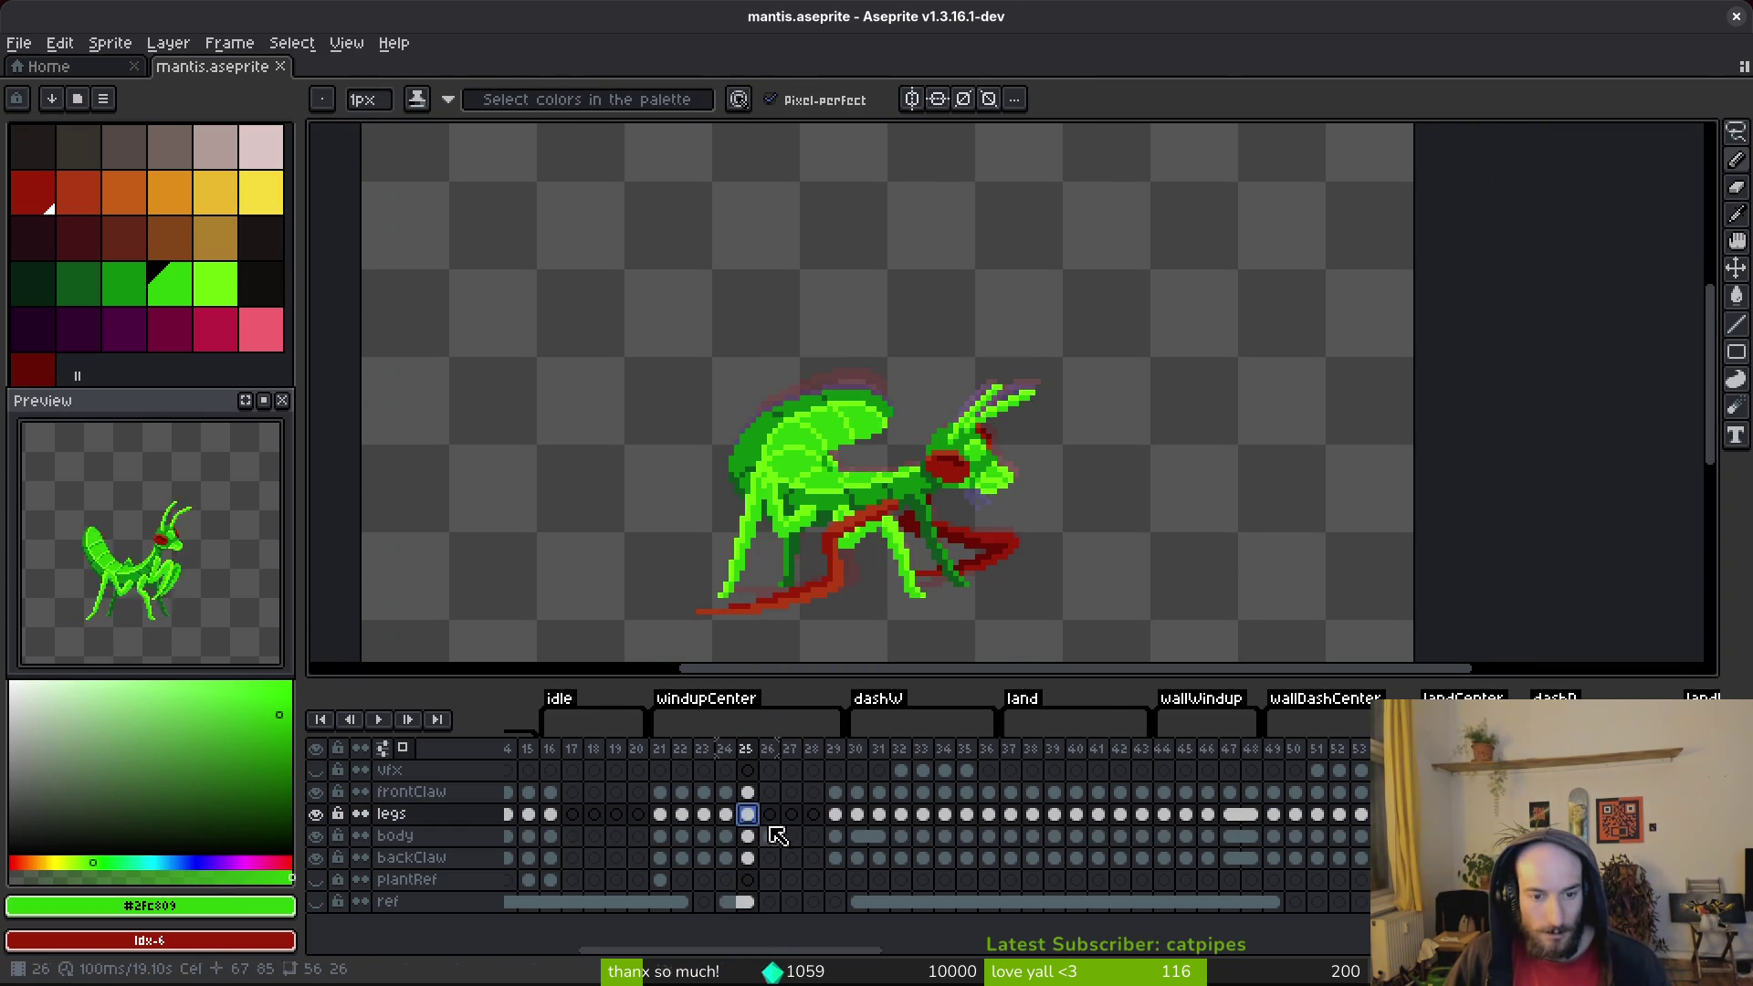
{"action": "left_click", "coordinate": [770, 814]}
{"action": "left_click", "coordinate": [814, 813]}
{"action": "key", "text": "ctrl+v"}
{"action": "key", "text": "ctrl+z"}
Step: Try copying frame 25's whole body cel into frame 27, then cancel the paste
{"action": "left_click", "coordinate": [770, 835]}
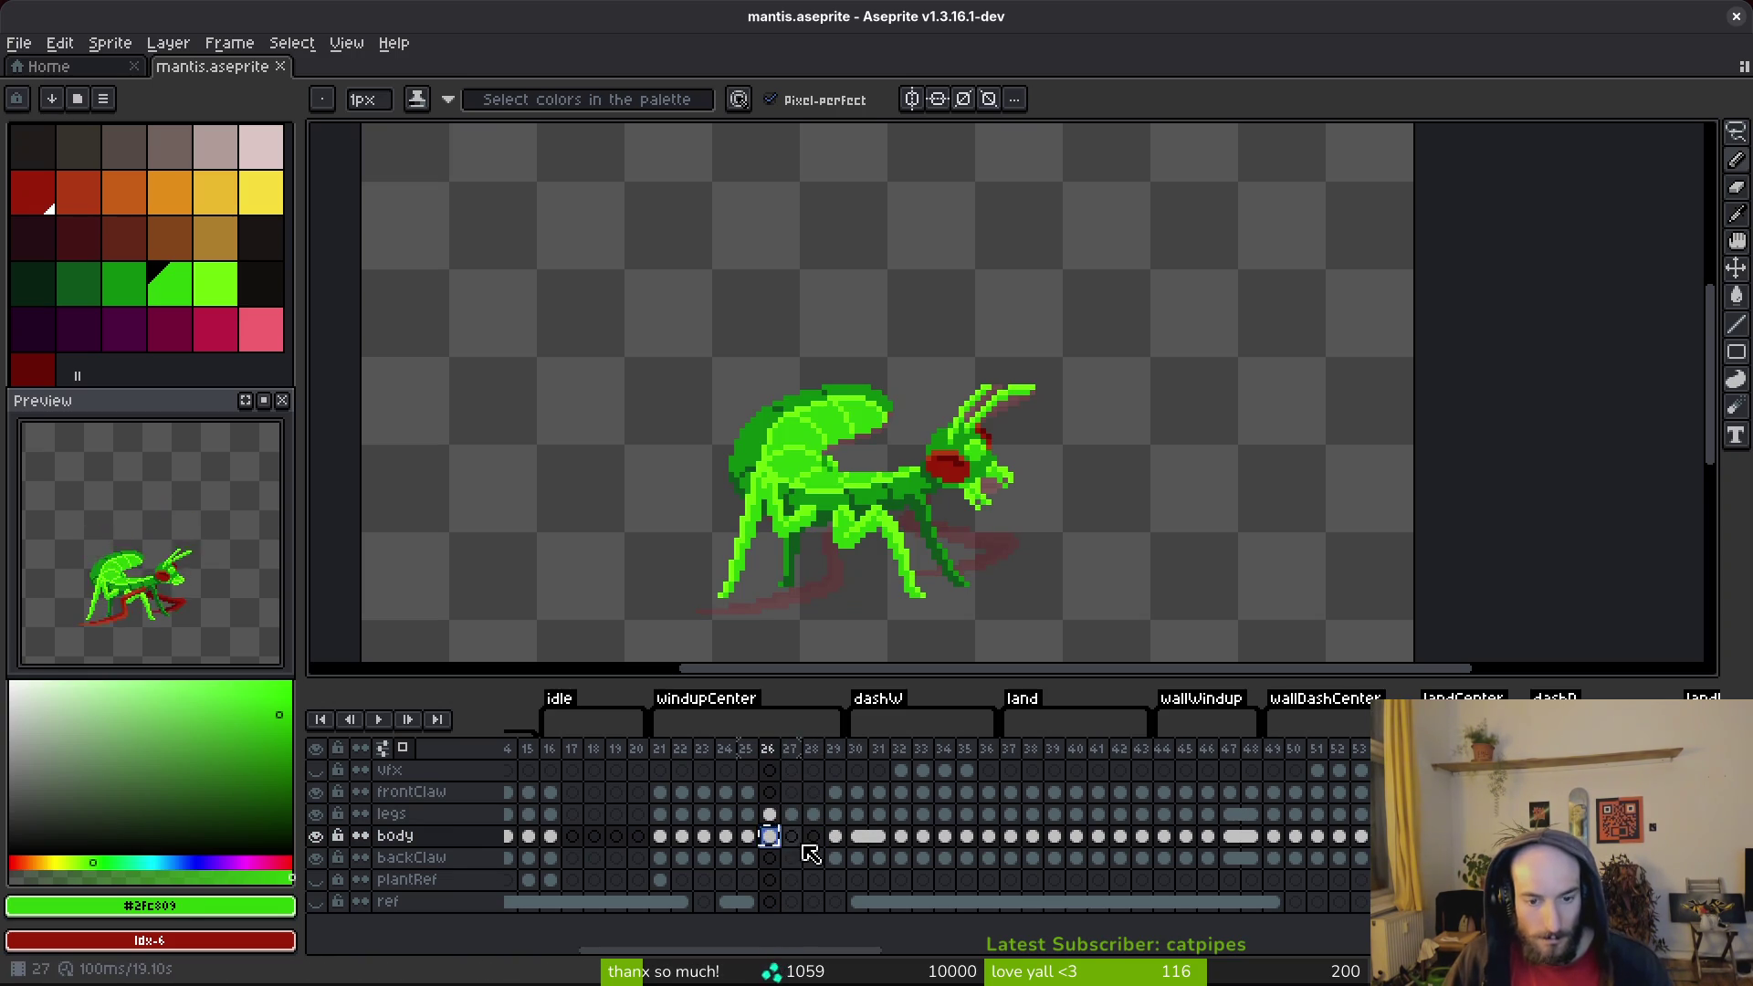
{"action": "left_click", "coordinate": [749, 835]}
{"action": "key", "text": "ctrl+c"}
{"action": "left_click", "coordinate": [790, 836]}
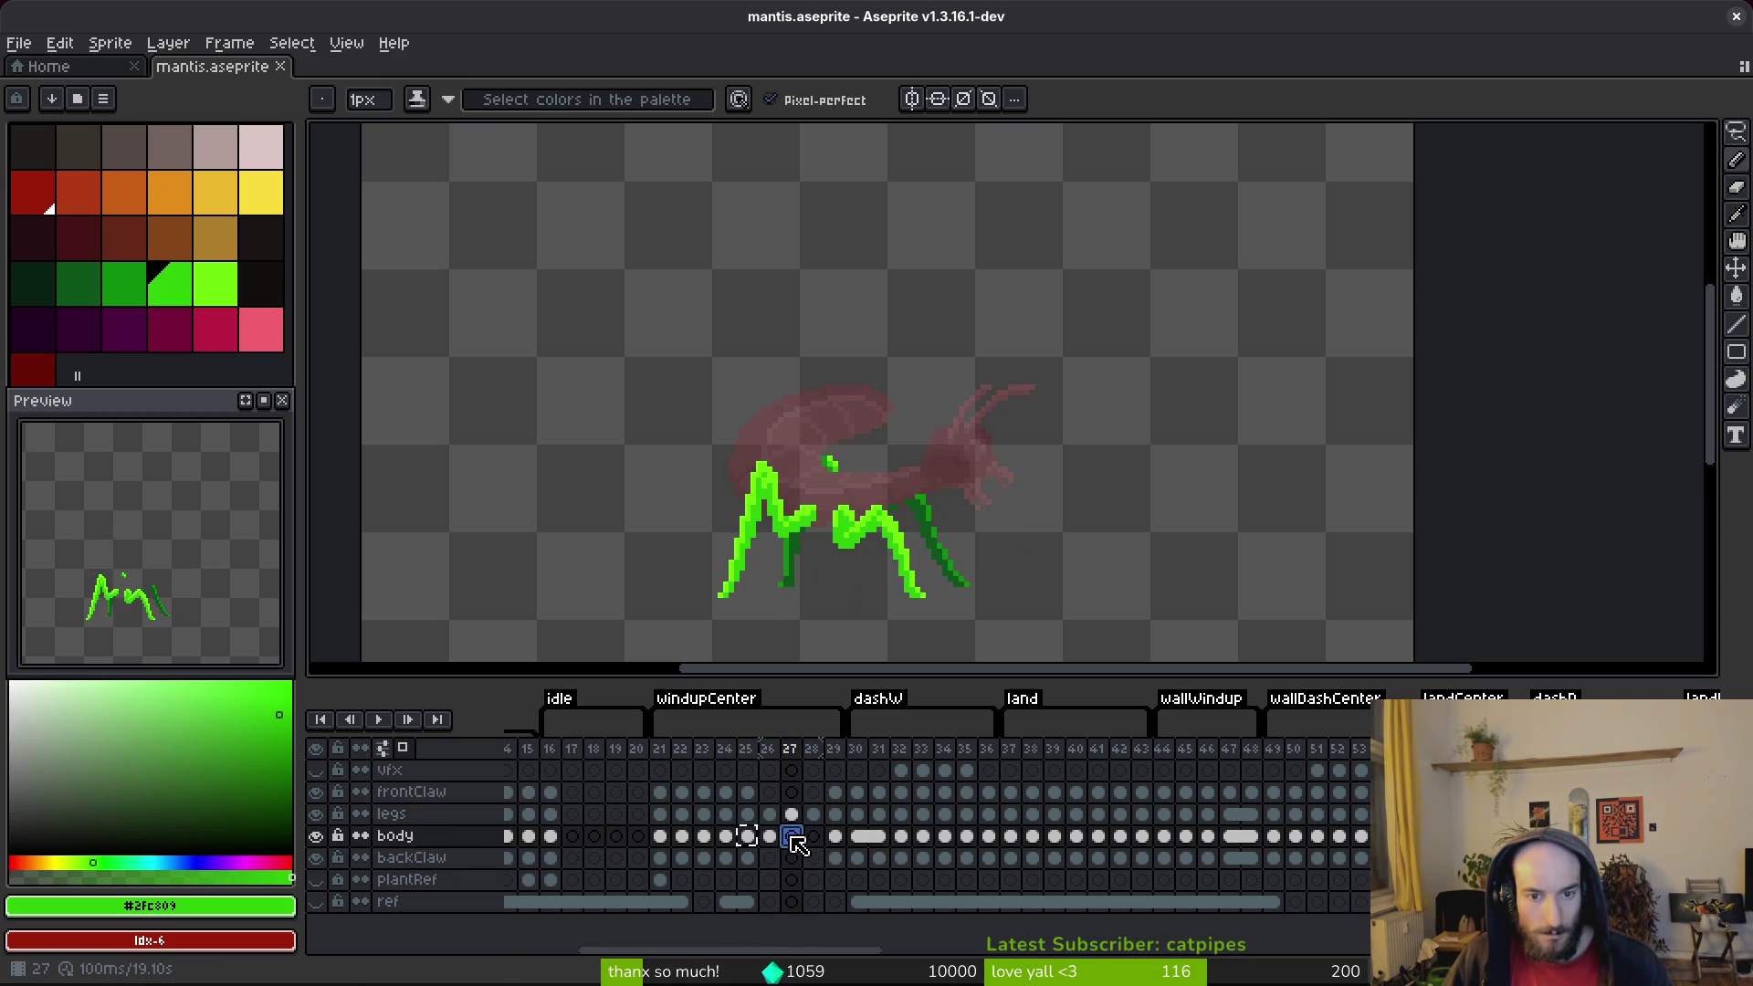
{"action": "key", "text": "Left"}
{"action": "key", "text": "Right"}
{"action": "key", "text": "ctrl+v"}
{"action": "key", "text": "Escape"}
{"action": "key", "text": "Left"}
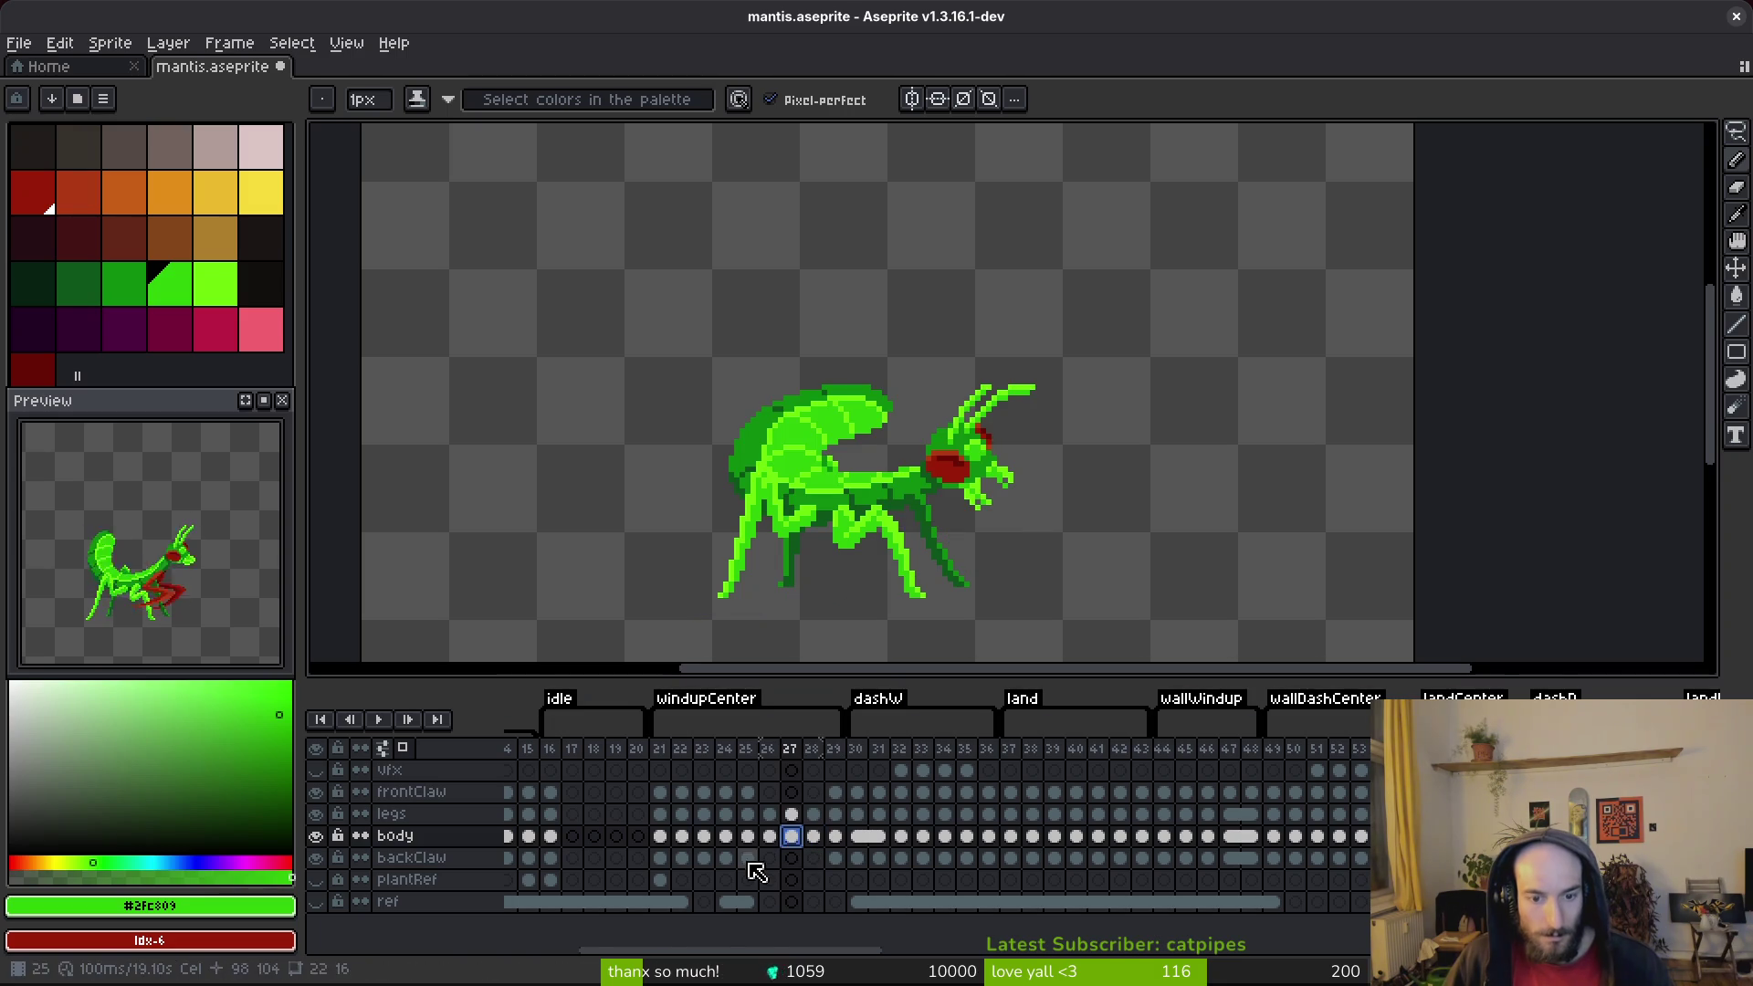
{"action": "left_click", "coordinate": [745, 835]}
Step: Lasso the raised wings on frame 25, paste them into frame 27 and save
{"action": "key", "text": "shift+w"}
{"action": "left_click_drag", "start_coordinate": [895, 370], "coordinate": [703, 464]}
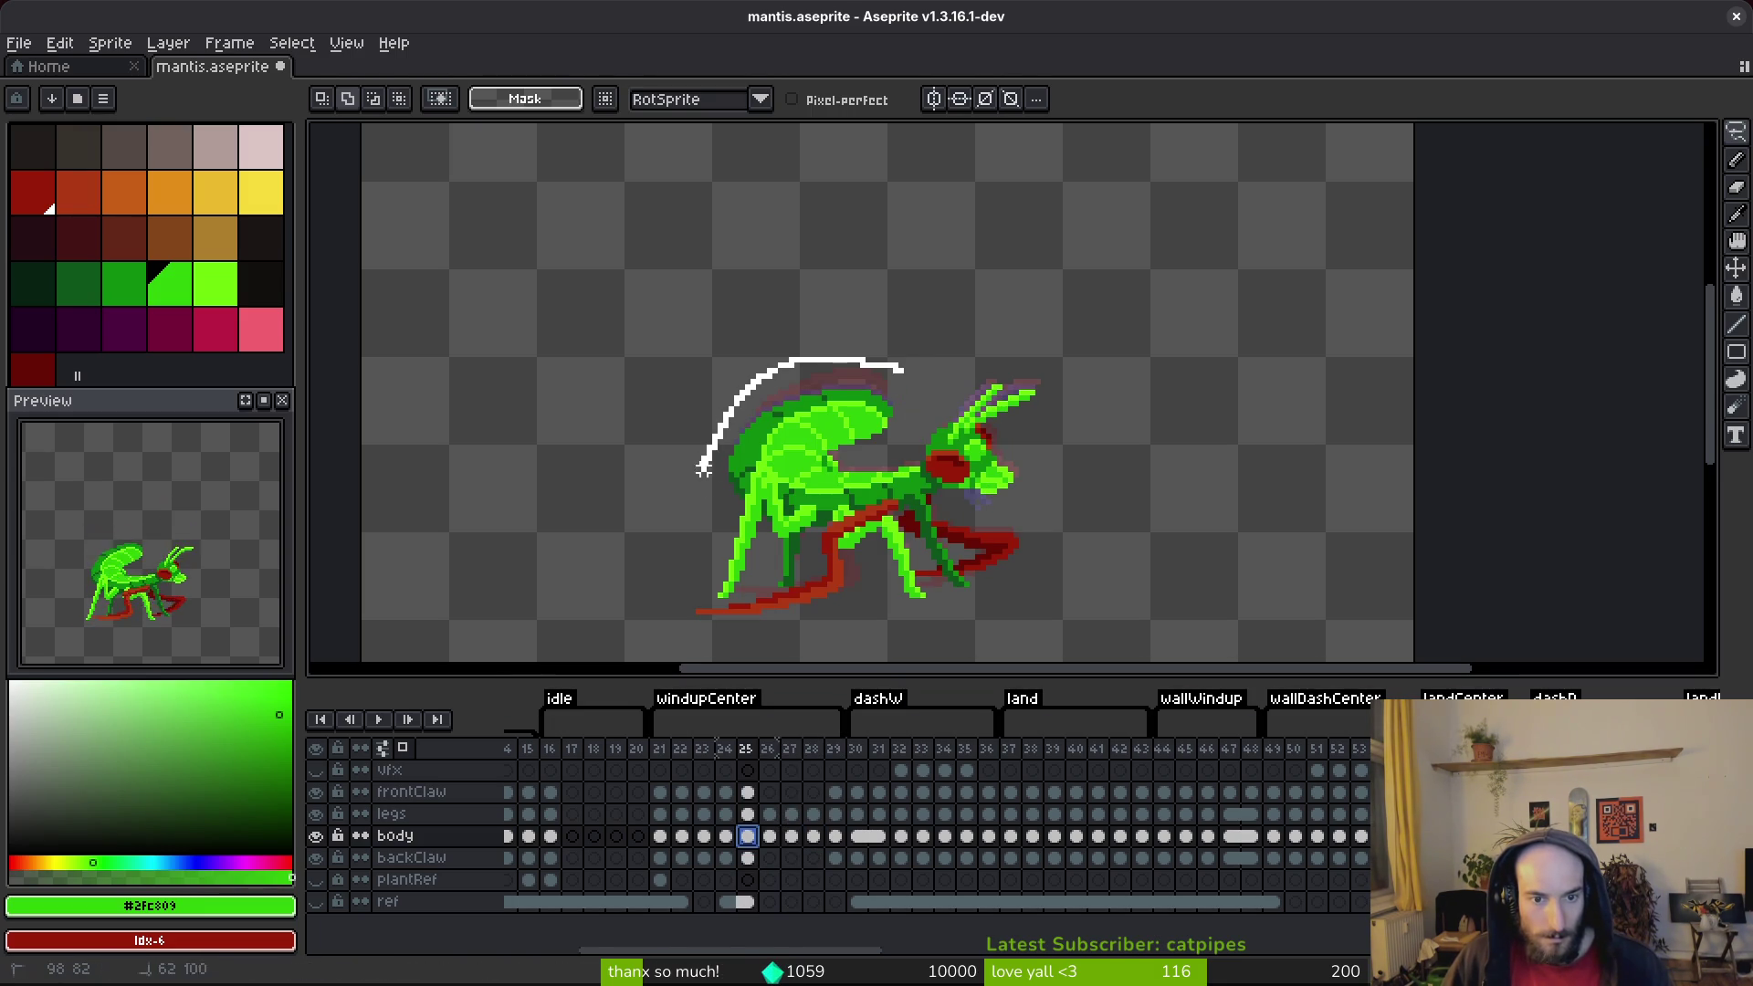
{"action": "left_click_drag", "start_coordinate": [825, 469], "coordinate": [927, 415]}
{"action": "key", "text": "ctrl+c"}
{"action": "key", "text": "Right"}
{"action": "key", "text": "ctrl+v"}
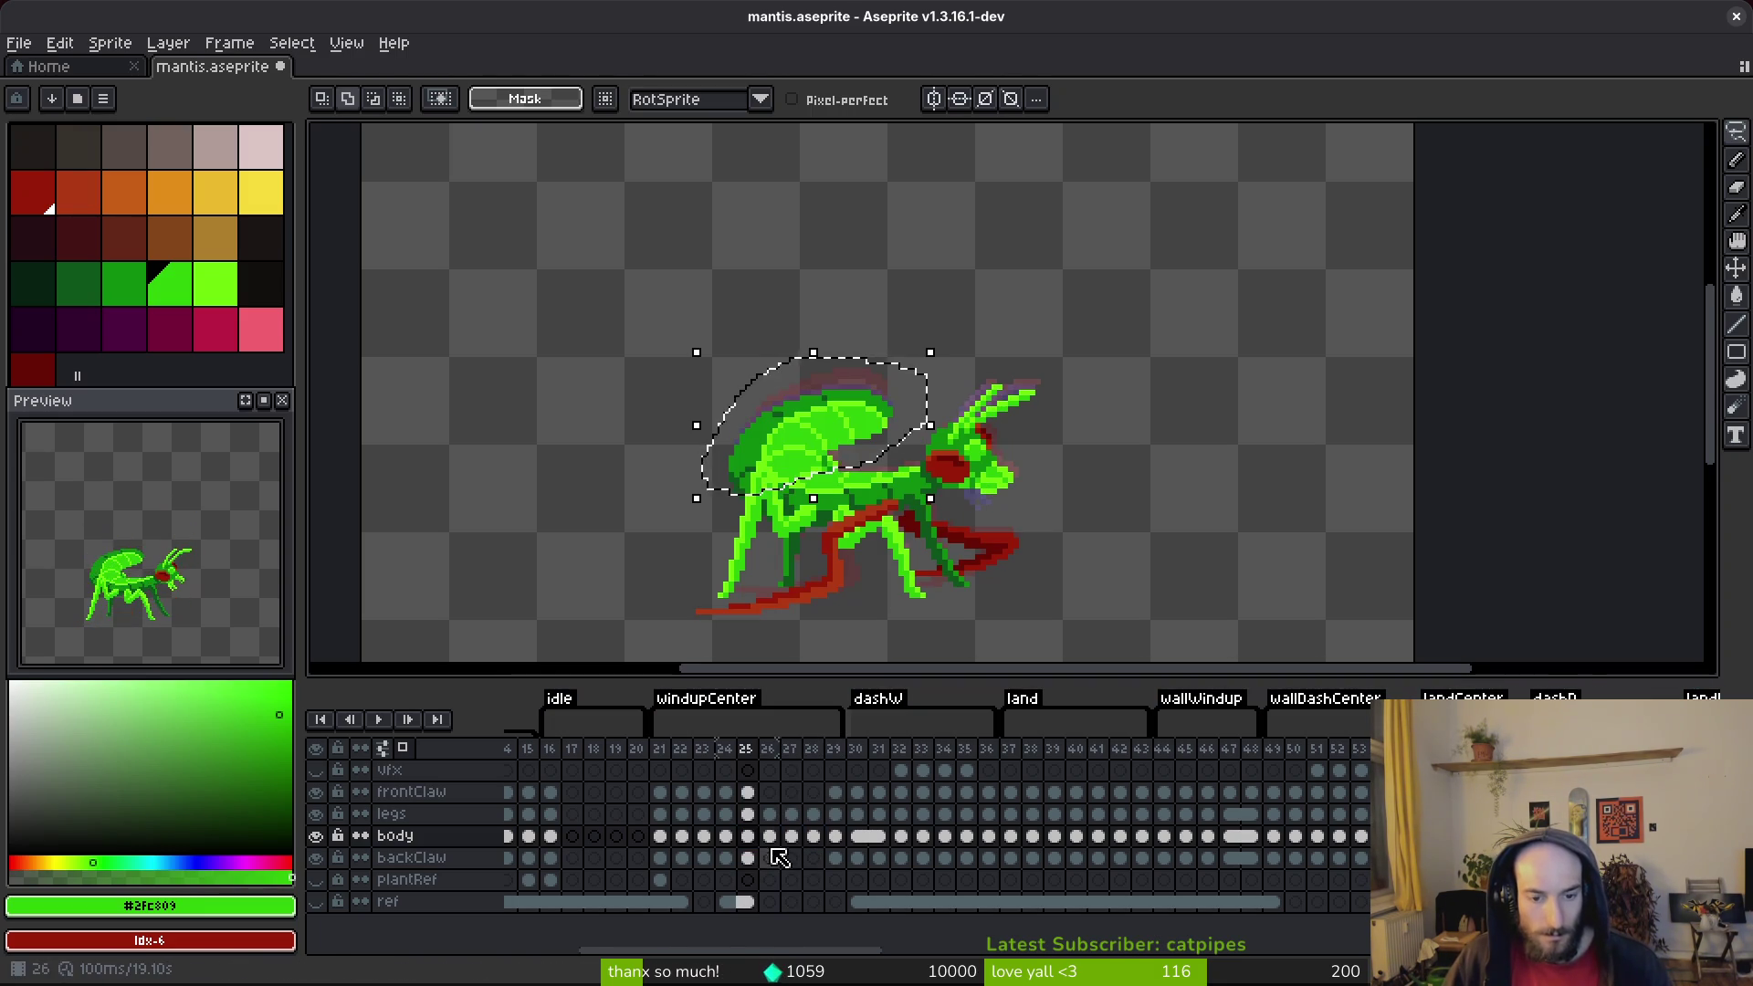
{"action": "left_click", "coordinate": [791, 836]}
{"action": "key", "text": "ctrl+v"}
{"action": "key", "text": "ctrl+s"}
Step: Check frame 28 against frame 27, clear the wing selection and return to frame 26
{"action": "key", "text": "i"}
{"action": "key", "text": "Right"}
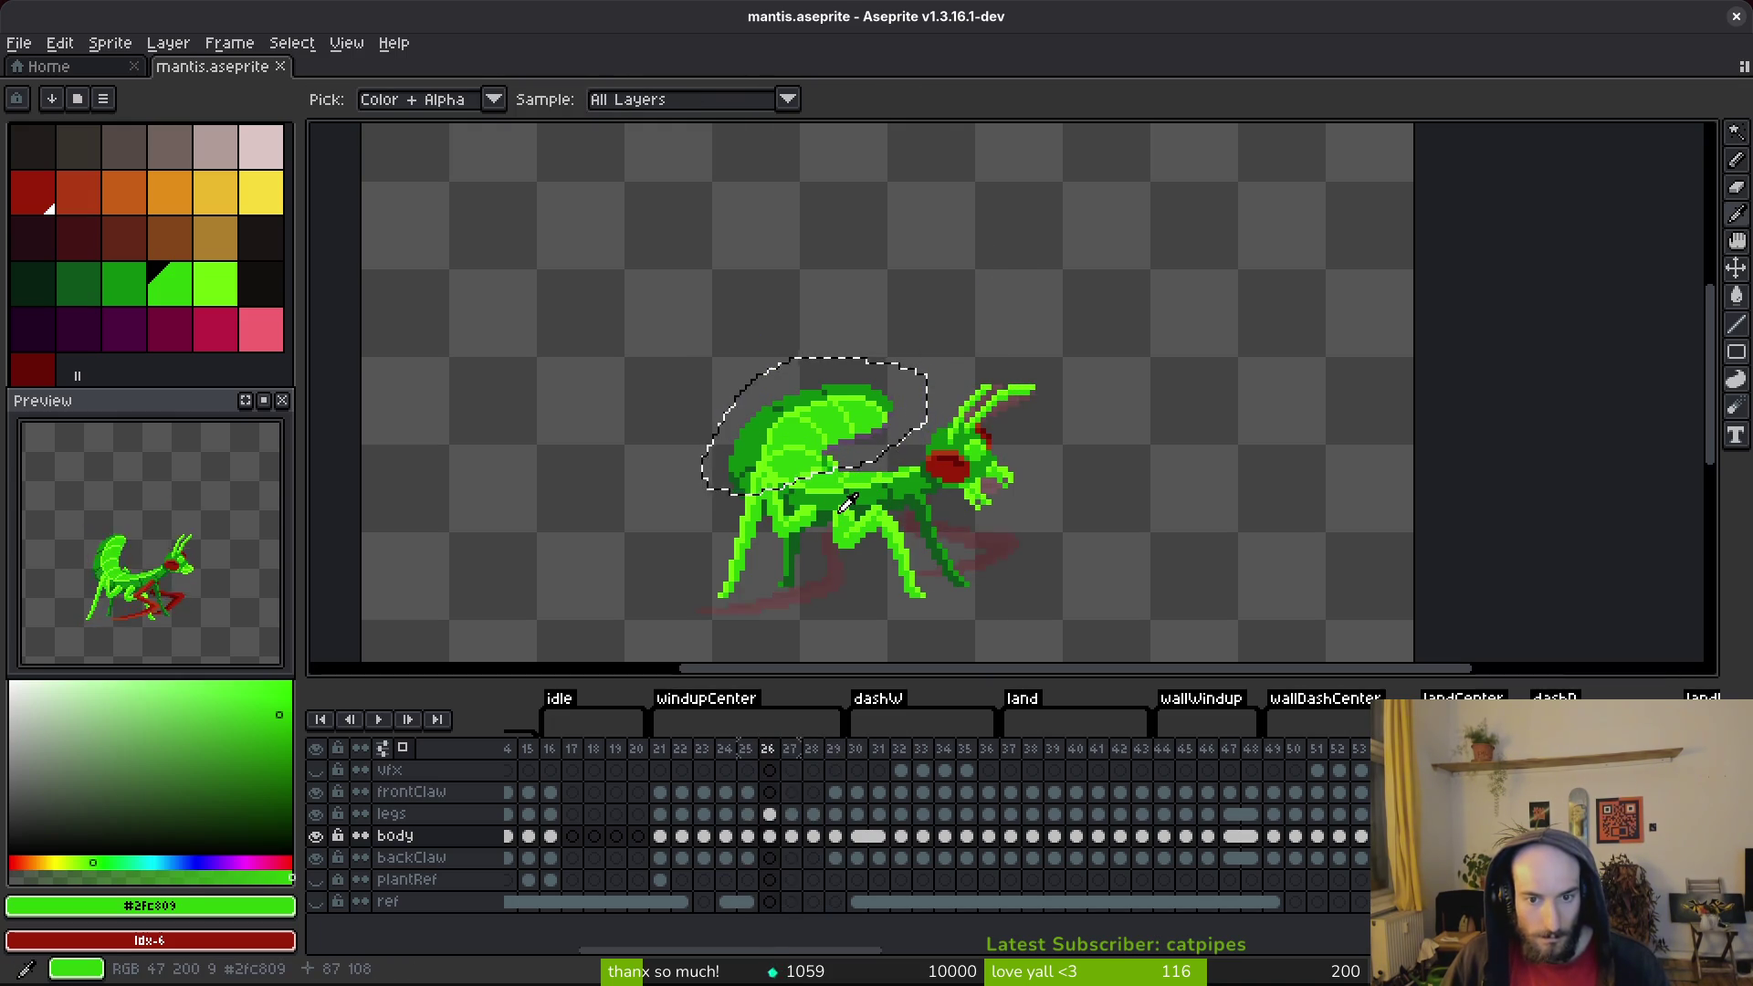
{"action": "key", "text": "Left"}
{"action": "key", "text": "w"}
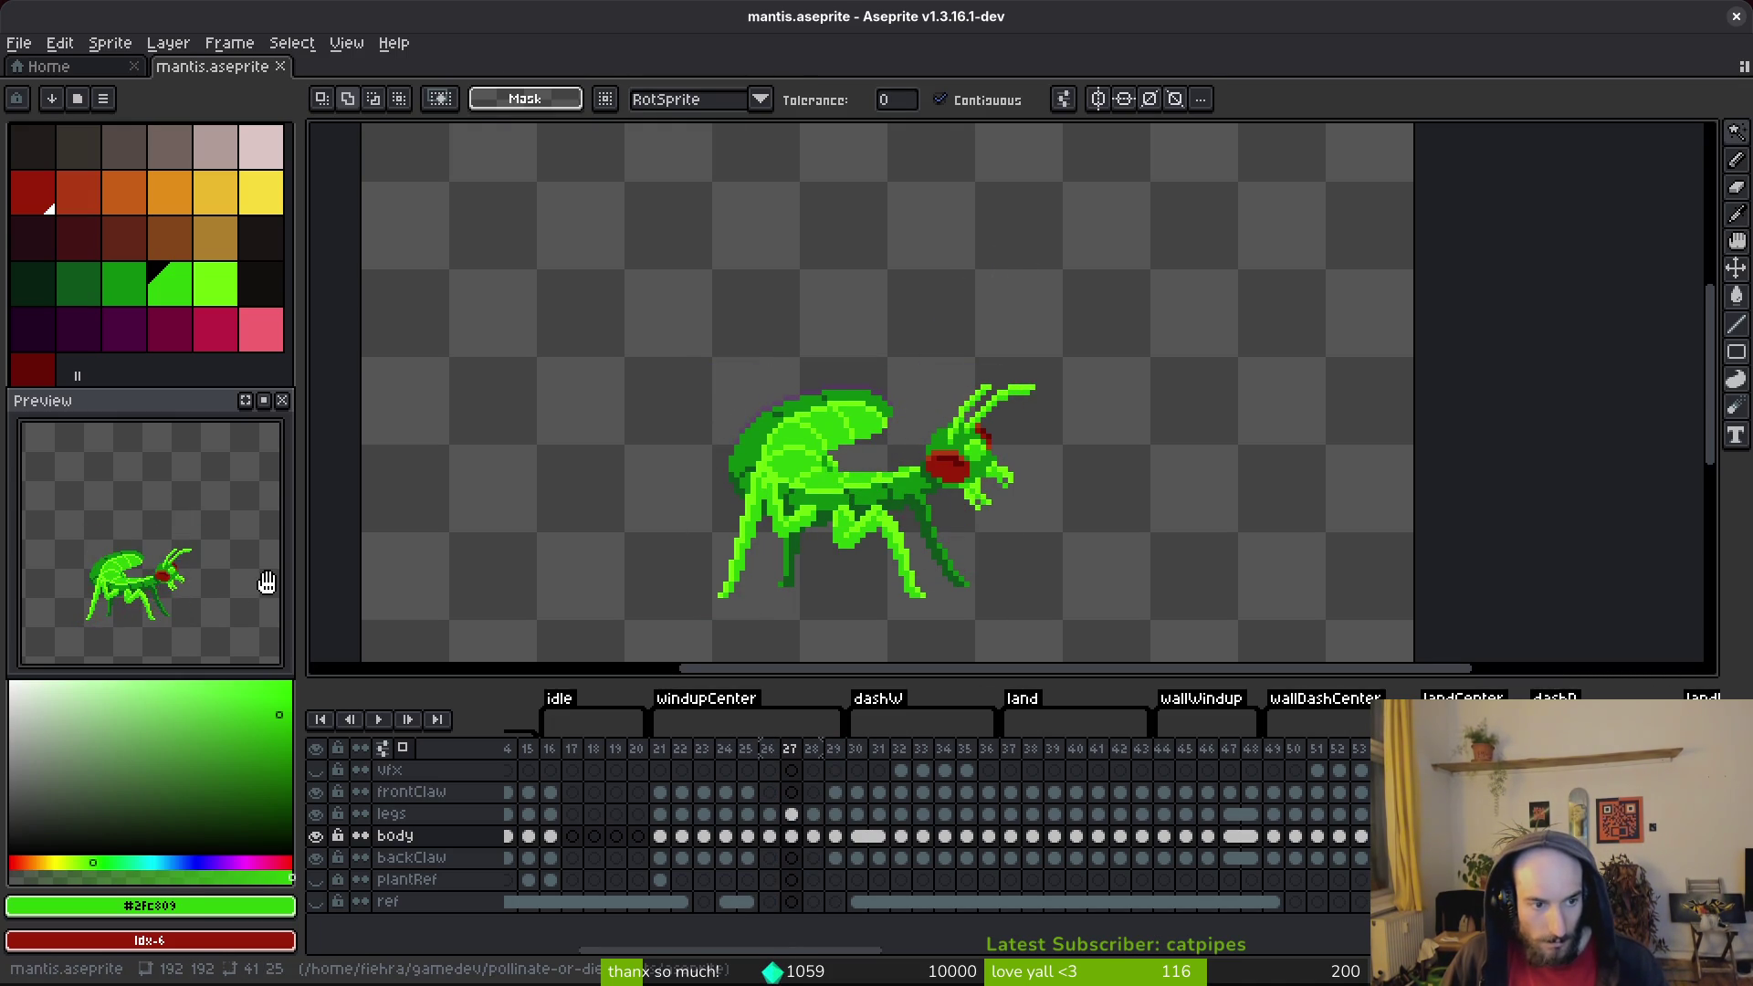
{"action": "scroll", "coordinate": [1010, 493], "scroll_direction": "up", "scroll_amount": 1}
{"action": "key", "text": "Left"}
Step: Compare frames 25–27, then lasso frame 26's head, shift it slightly and commit
{"action": "key", "text": "i"}
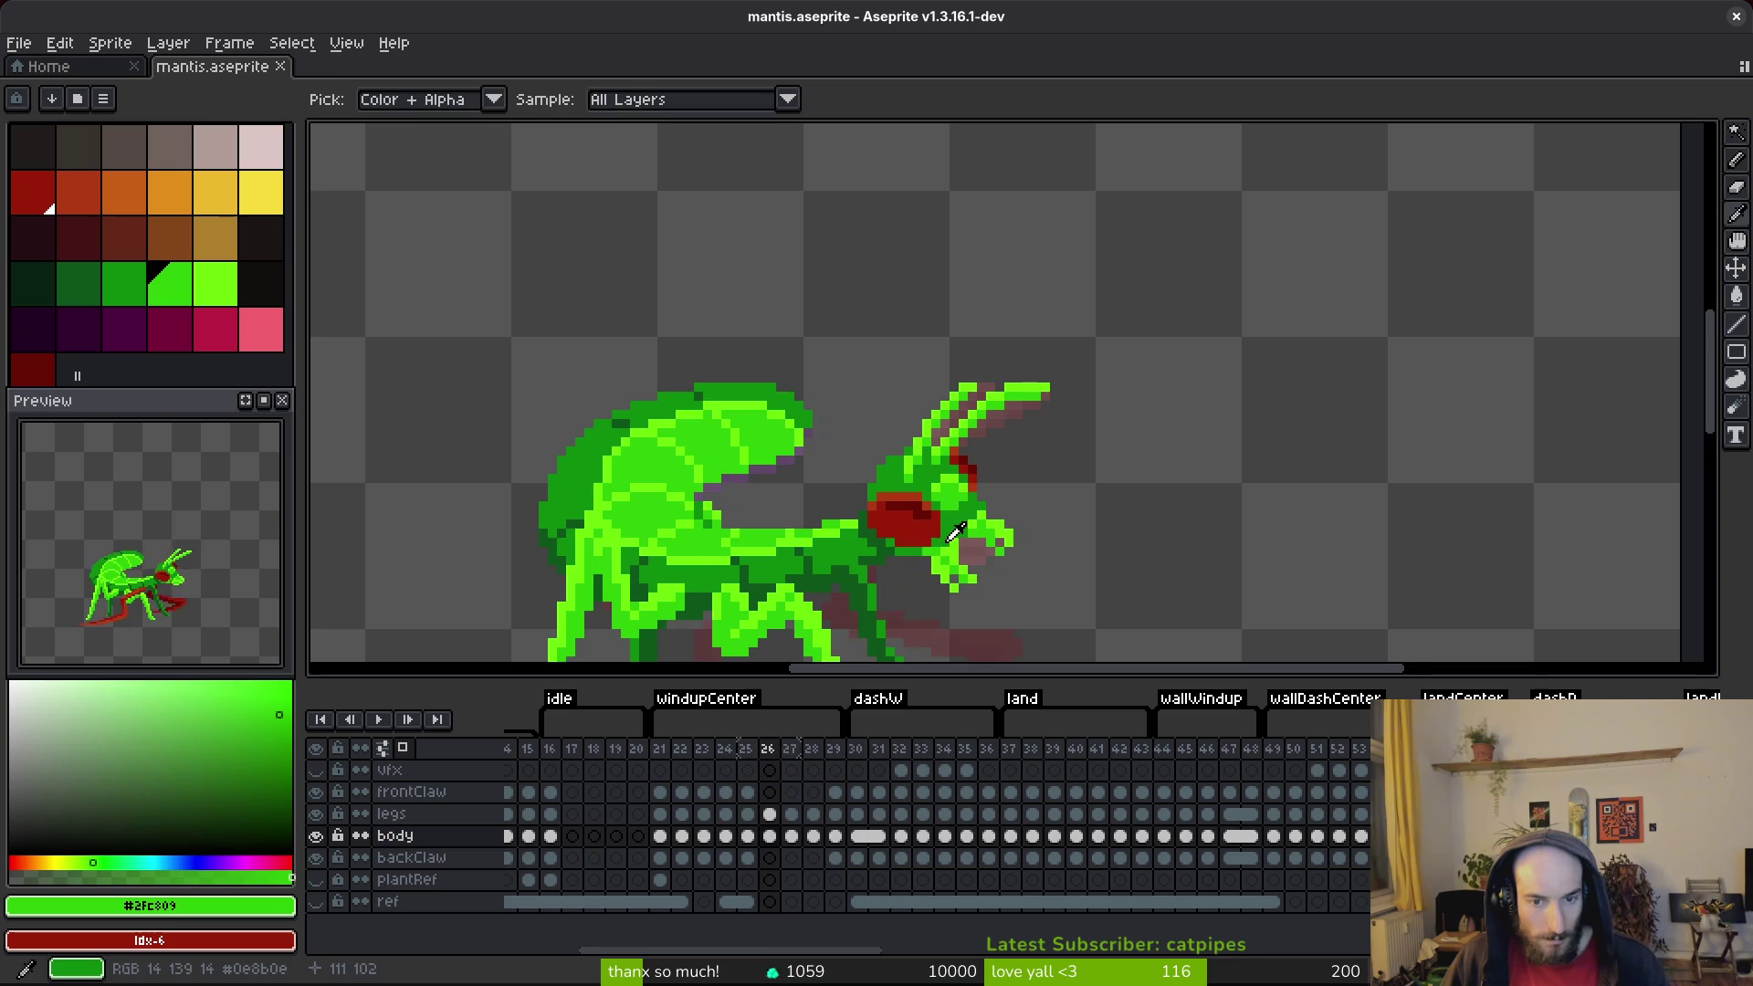
{"action": "key", "text": "Right"}
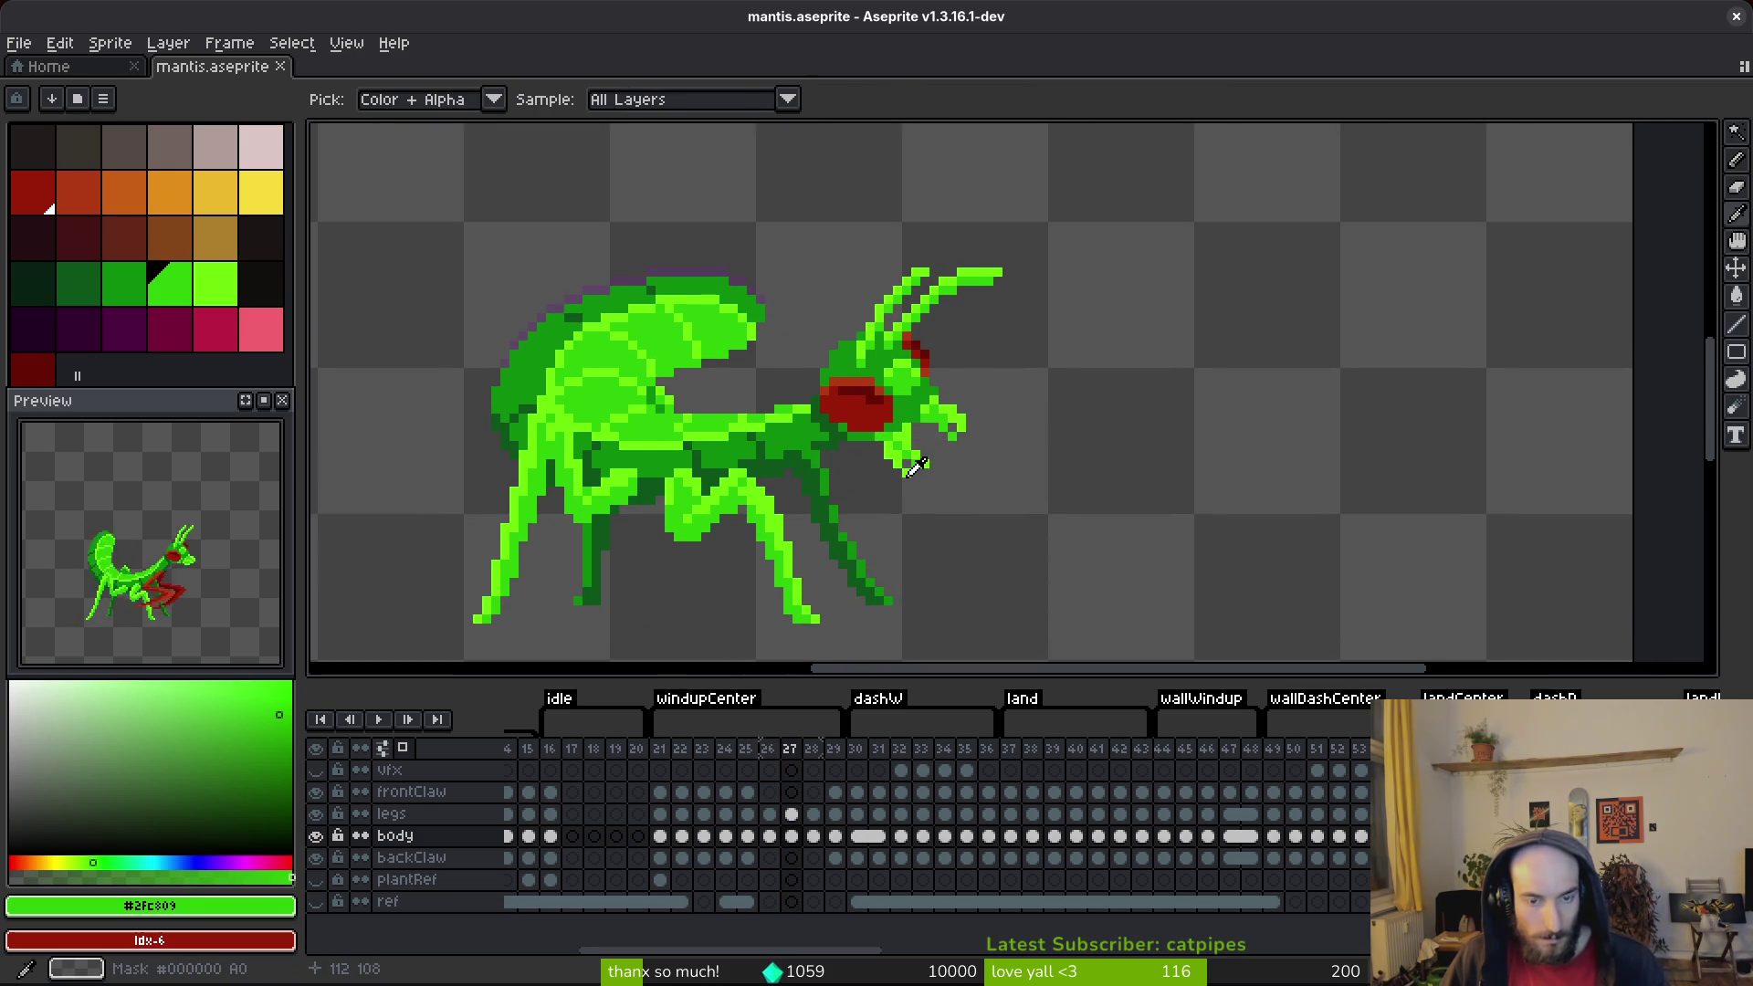
{"action": "key", "text": "Left"}
{"action": "key", "text": "Left"}
{"action": "key", "text": "Right"}
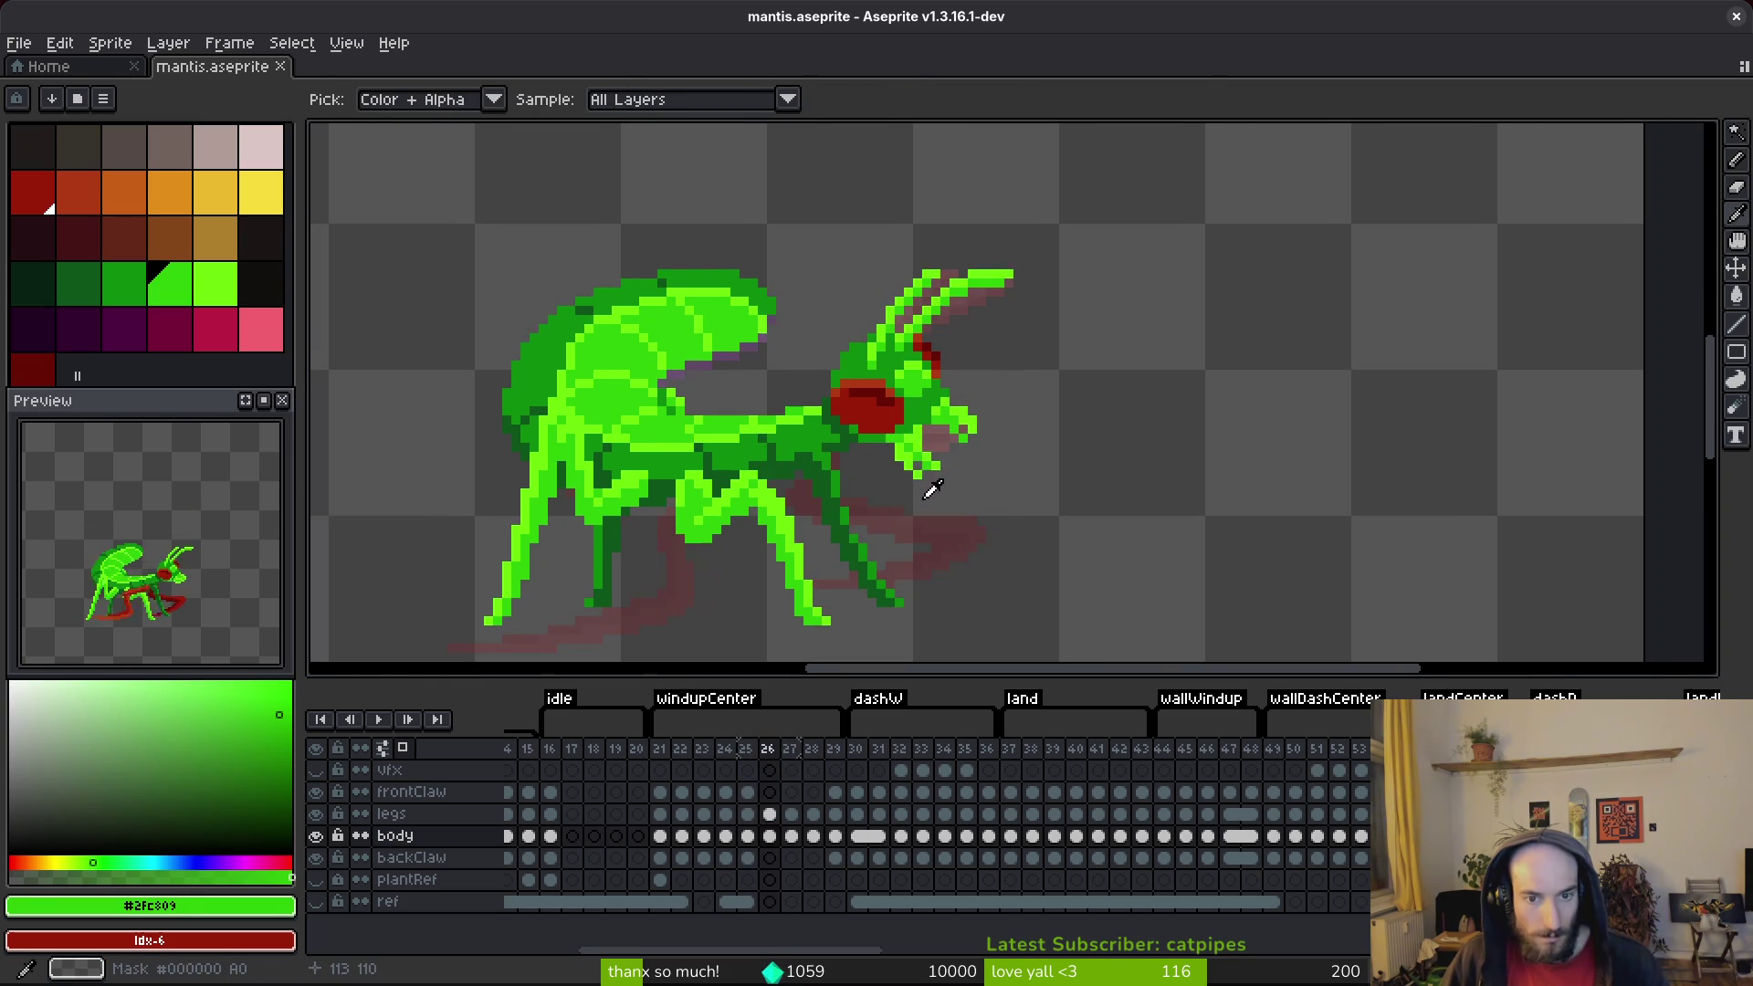
{"action": "key", "text": "m"}
{"action": "scroll", "coordinate": [999, 246], "scroll_direction": "up", "scroll_amount": 2}
{"action": "scroll", "coordinate": [999, 246], "scroll_direction": "down", "scroll_amount": 1}
{"action": "mouse_move", "coordinate": [1025, 148]}
{"action": "left_mouse_down"}
{"action": "mouse_move", "coordinate": [794, 187]}
{"action": "mouse_move", "coordinate": [685, 473]}
{"action": "mouse_move", "coordinate": [778, 548]}
{"action": "mouse_move", "coordinate": [1132, 384]}
{"action": "left_mouse_up"}
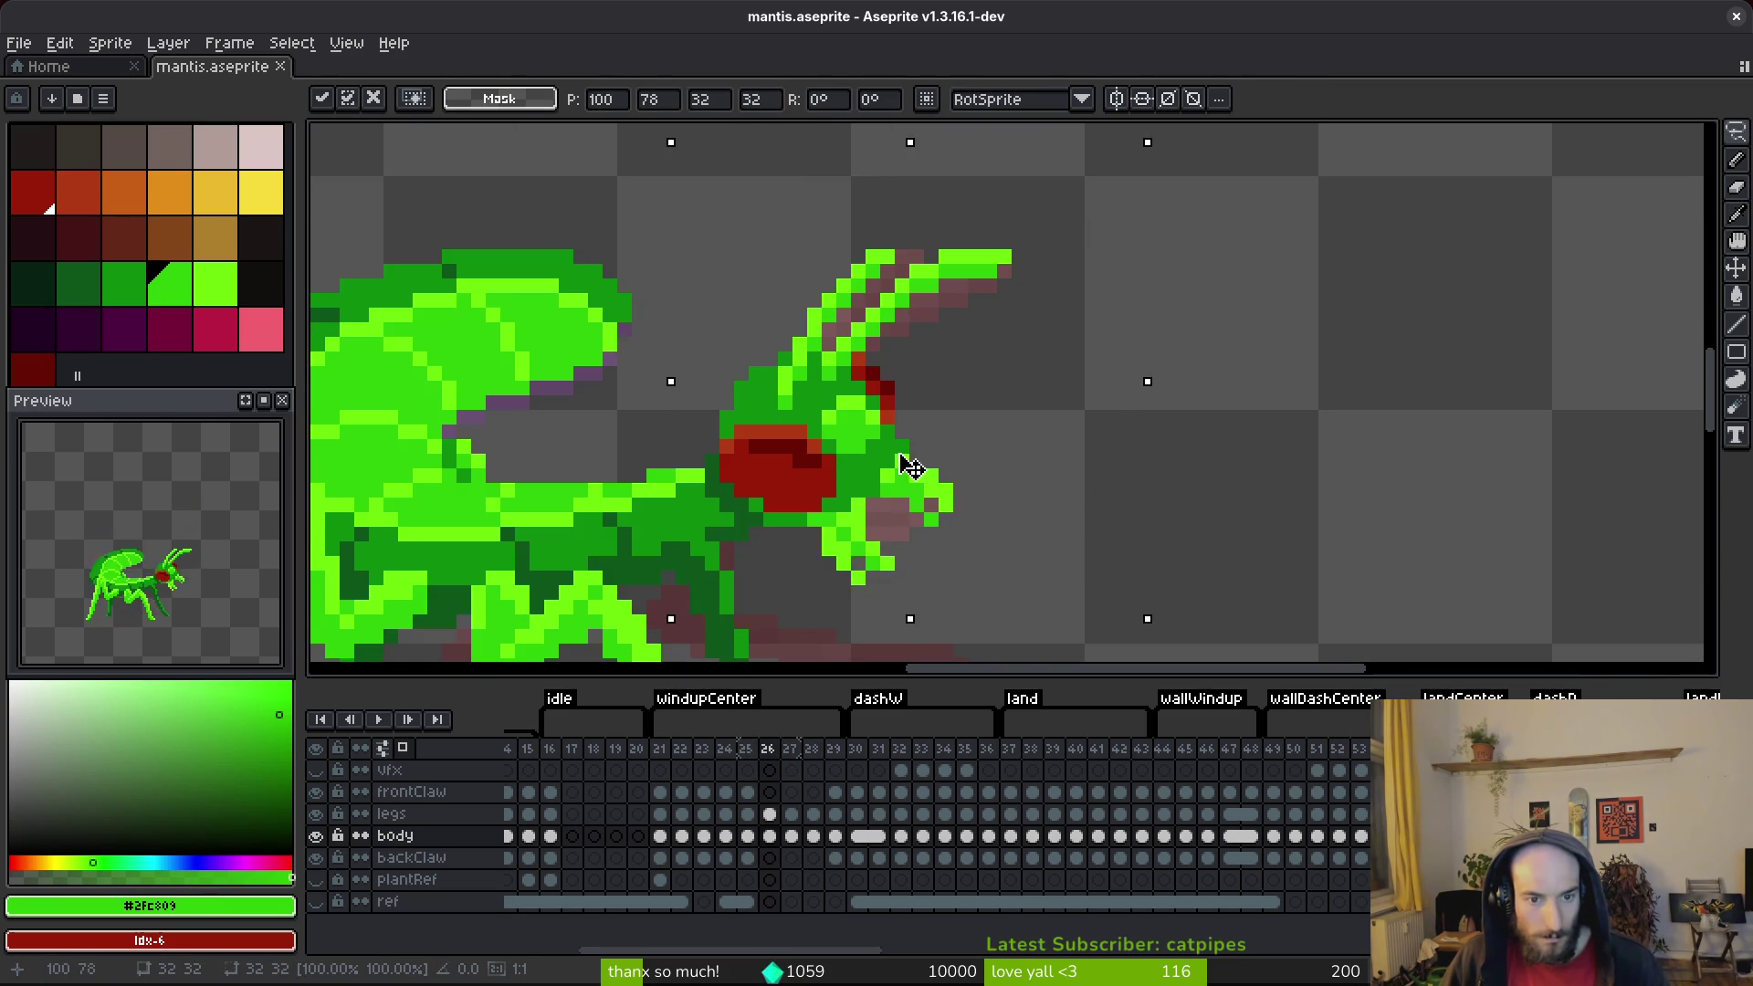
{"action": "left_click_drag", "start_coordinate": [908, 462], "coordinate": [892, 463]}
{"action": "key", "text": "ctrl+d"}
Step: Fill in the neck with green pixels between thorax and head, and save mantis.aseprite
{"action": "key", "text": "i"}
{"action": "scroll", "coordinate": [744, 434], "scroll_direction": "up", "scroll_amount": 2}
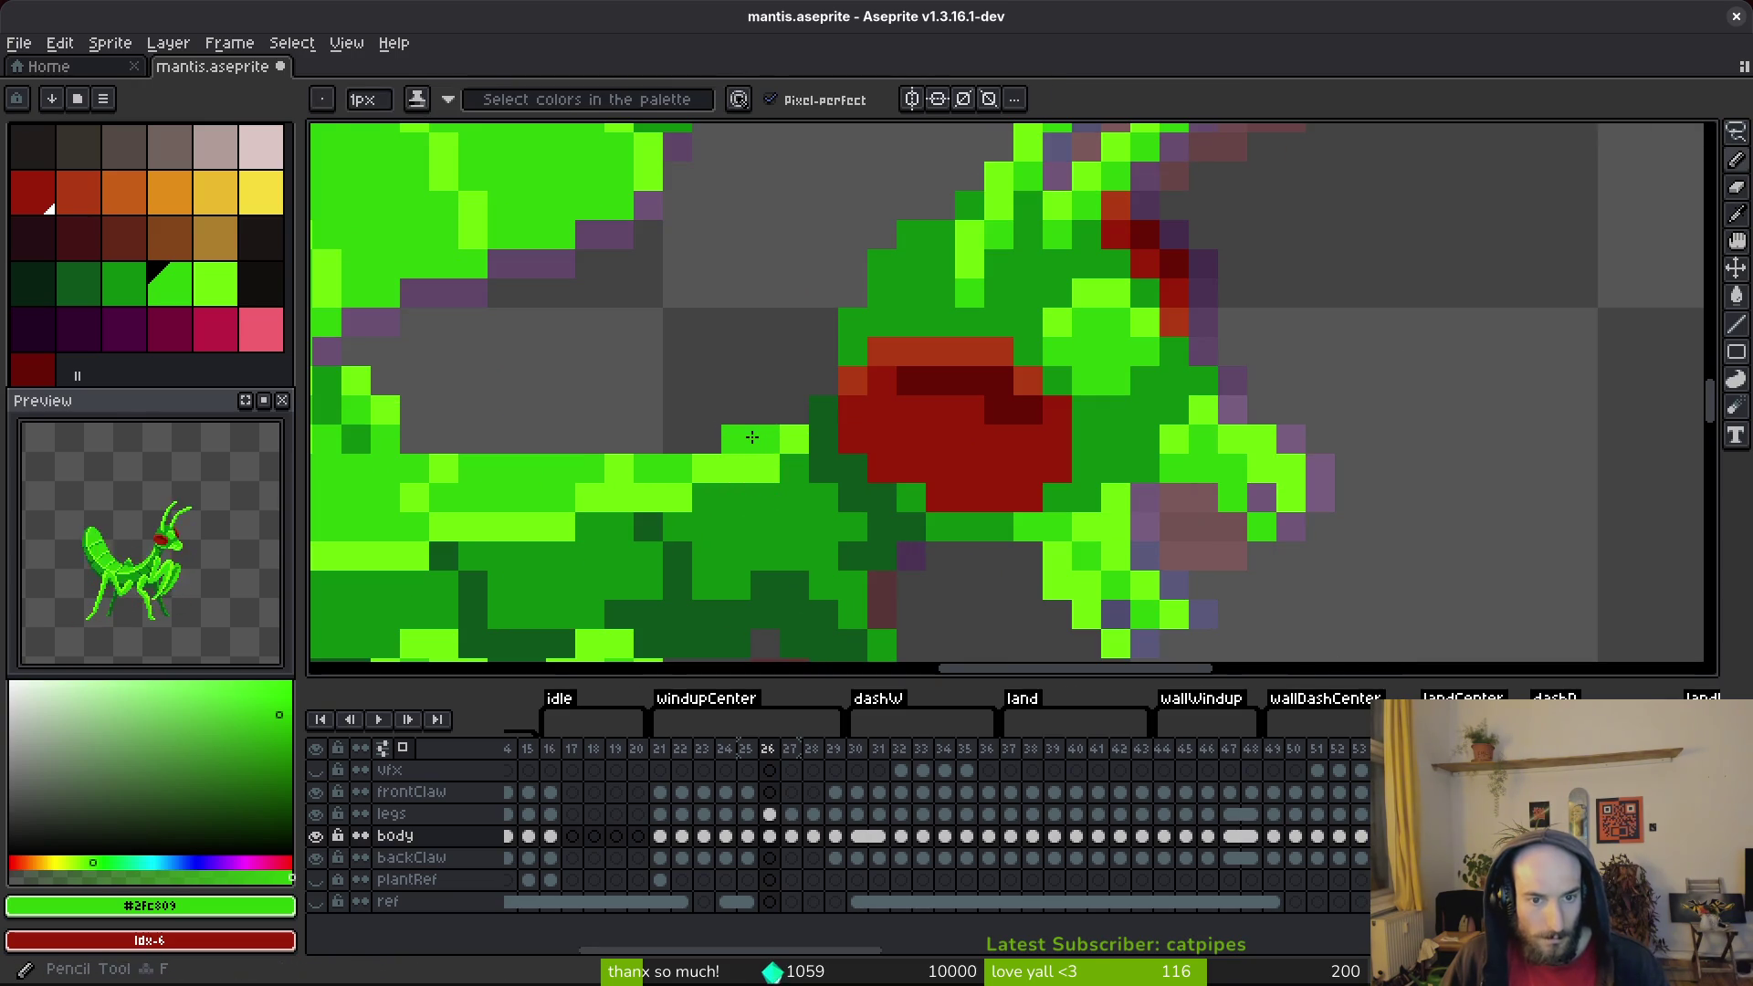
{"action": "left_click_drag", "start_coordinate": [794, 439], "coordinate": [820, 421]}
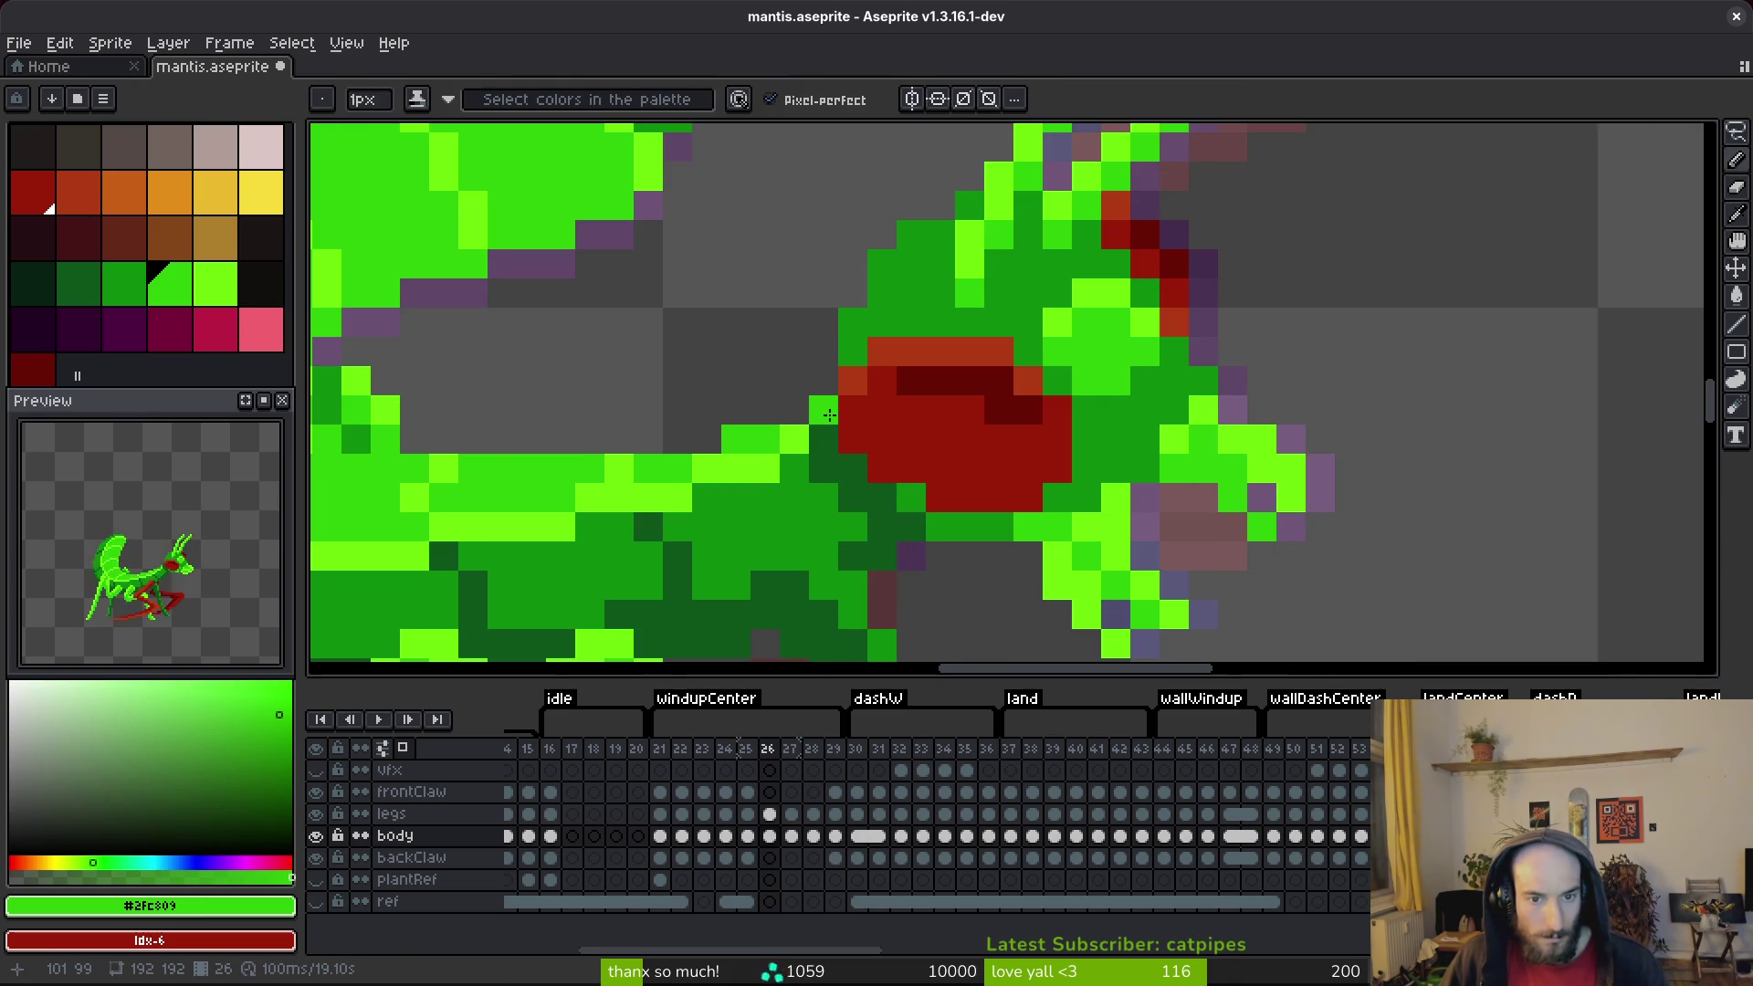
{"action": "scroll", "coordinate": [824, 509], "scroll_direction": "down", "scroll_amount": 2}
{"action": "key", "text": "ctrl+s"}
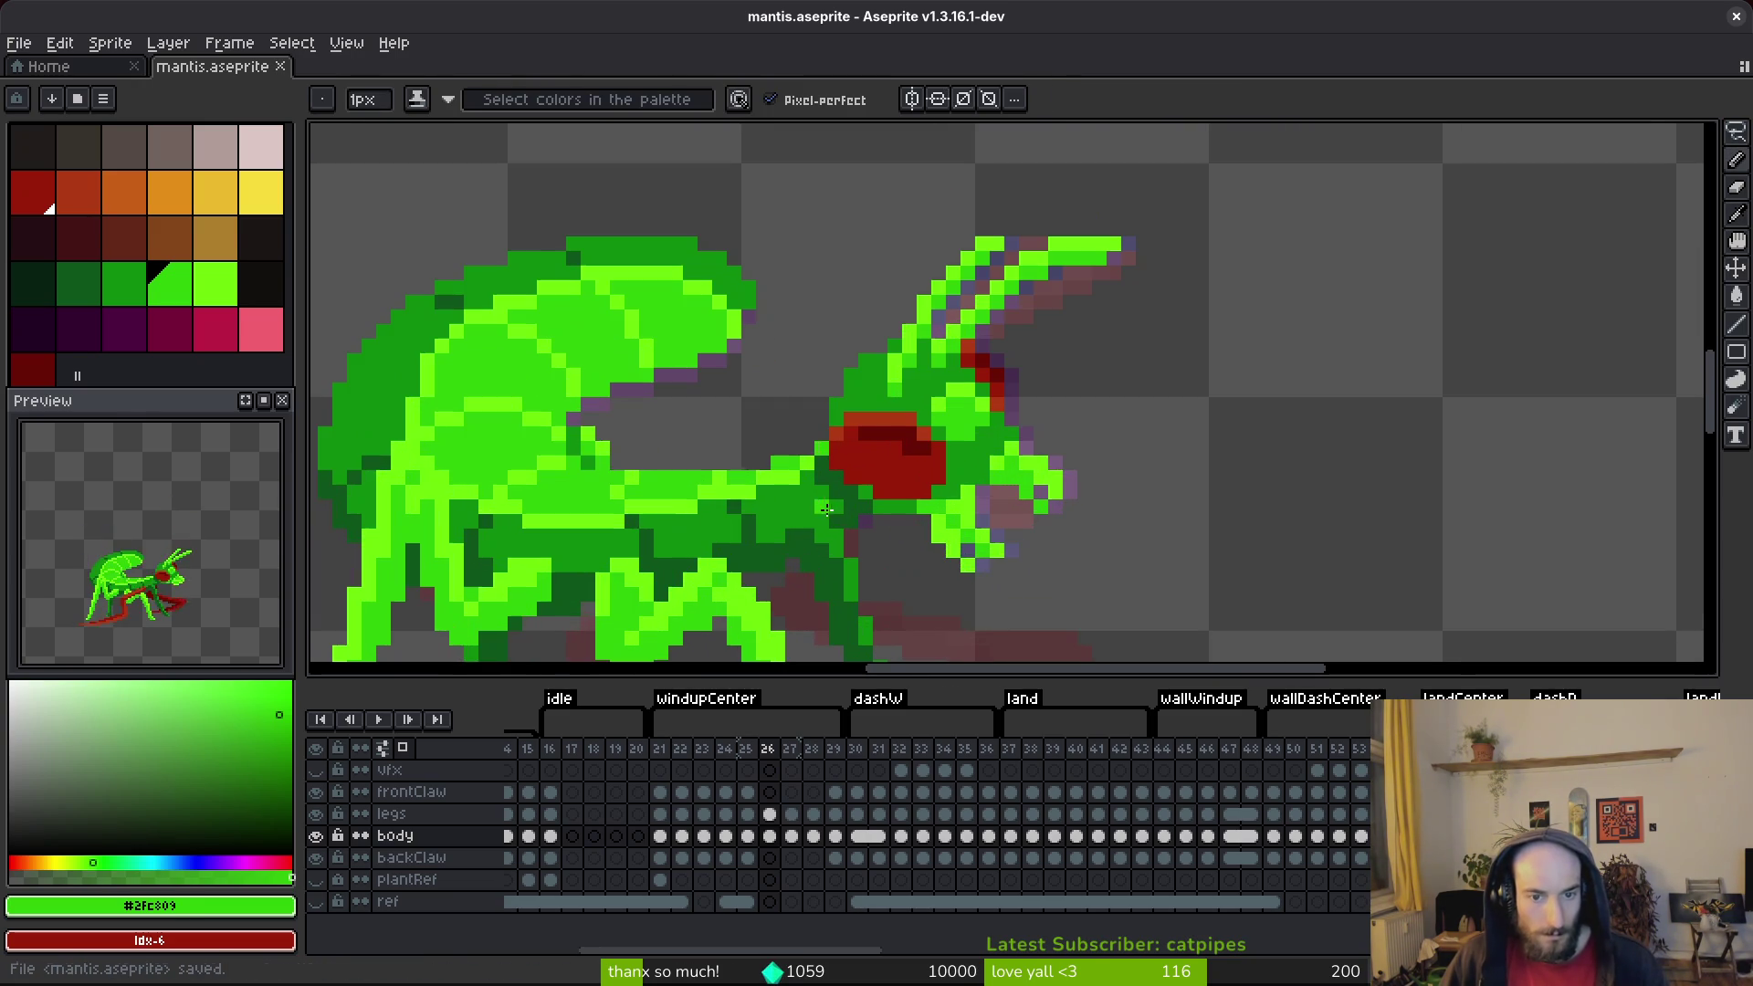
{"action": "left_click", "coordinate": [825, 509], "text": "alt"}
{"action": "scroll", "coordinate": [824, 509], "scroll_direction": "up", "scroll_amount": 1}
Step: Flip through frames 24–26 to review the motion
{"action": "key", "text": "comma"}
{"action": "scroll", "coordinate": [977, 472], "scroll_direction": "down", "scroll_amount": 1}
{"action": "key", "text": "period"}
{"action": "key", "text": "comma"}
{"action": "scroll", "coordinate": [977, 472], "scroll_direction": "up", "scroll_amount": 2}
{"action": "scroll", "coordinate": [979, 469], "scroll_direction": "down", "scroll_amount": 3}
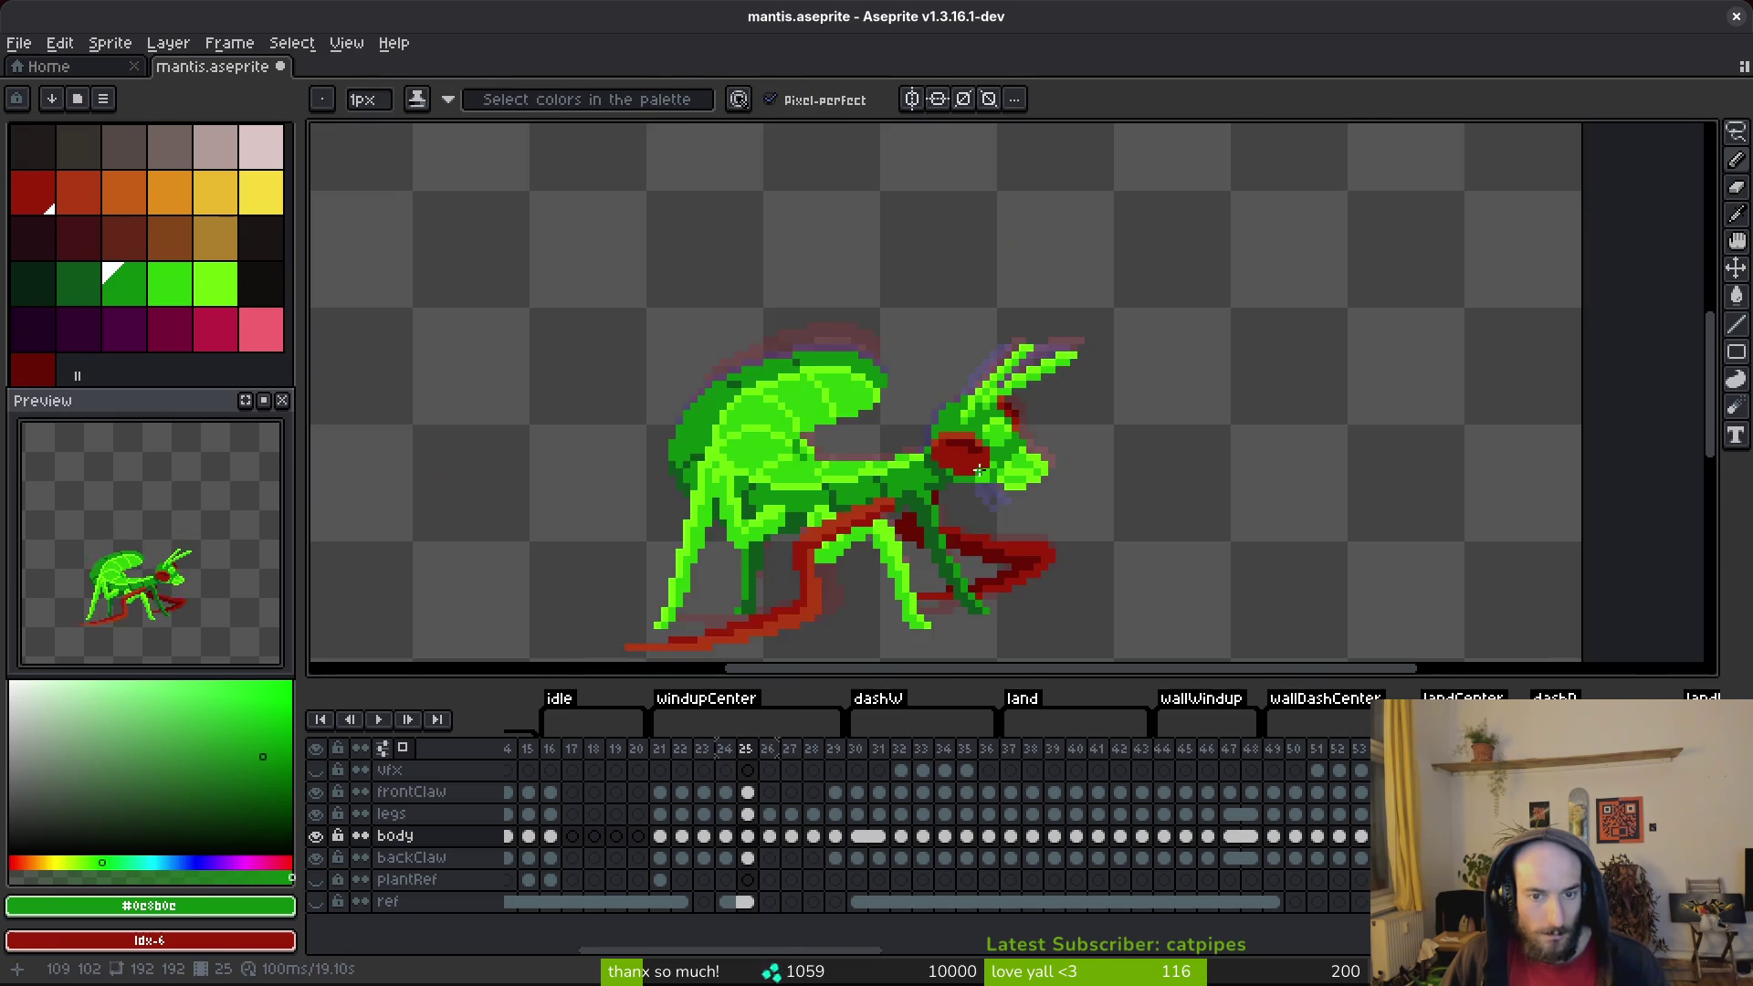
{"action": "key", "text": "comma"}
{"action": "key", "text": "comma"}
{"action": "key", "text": "period"}
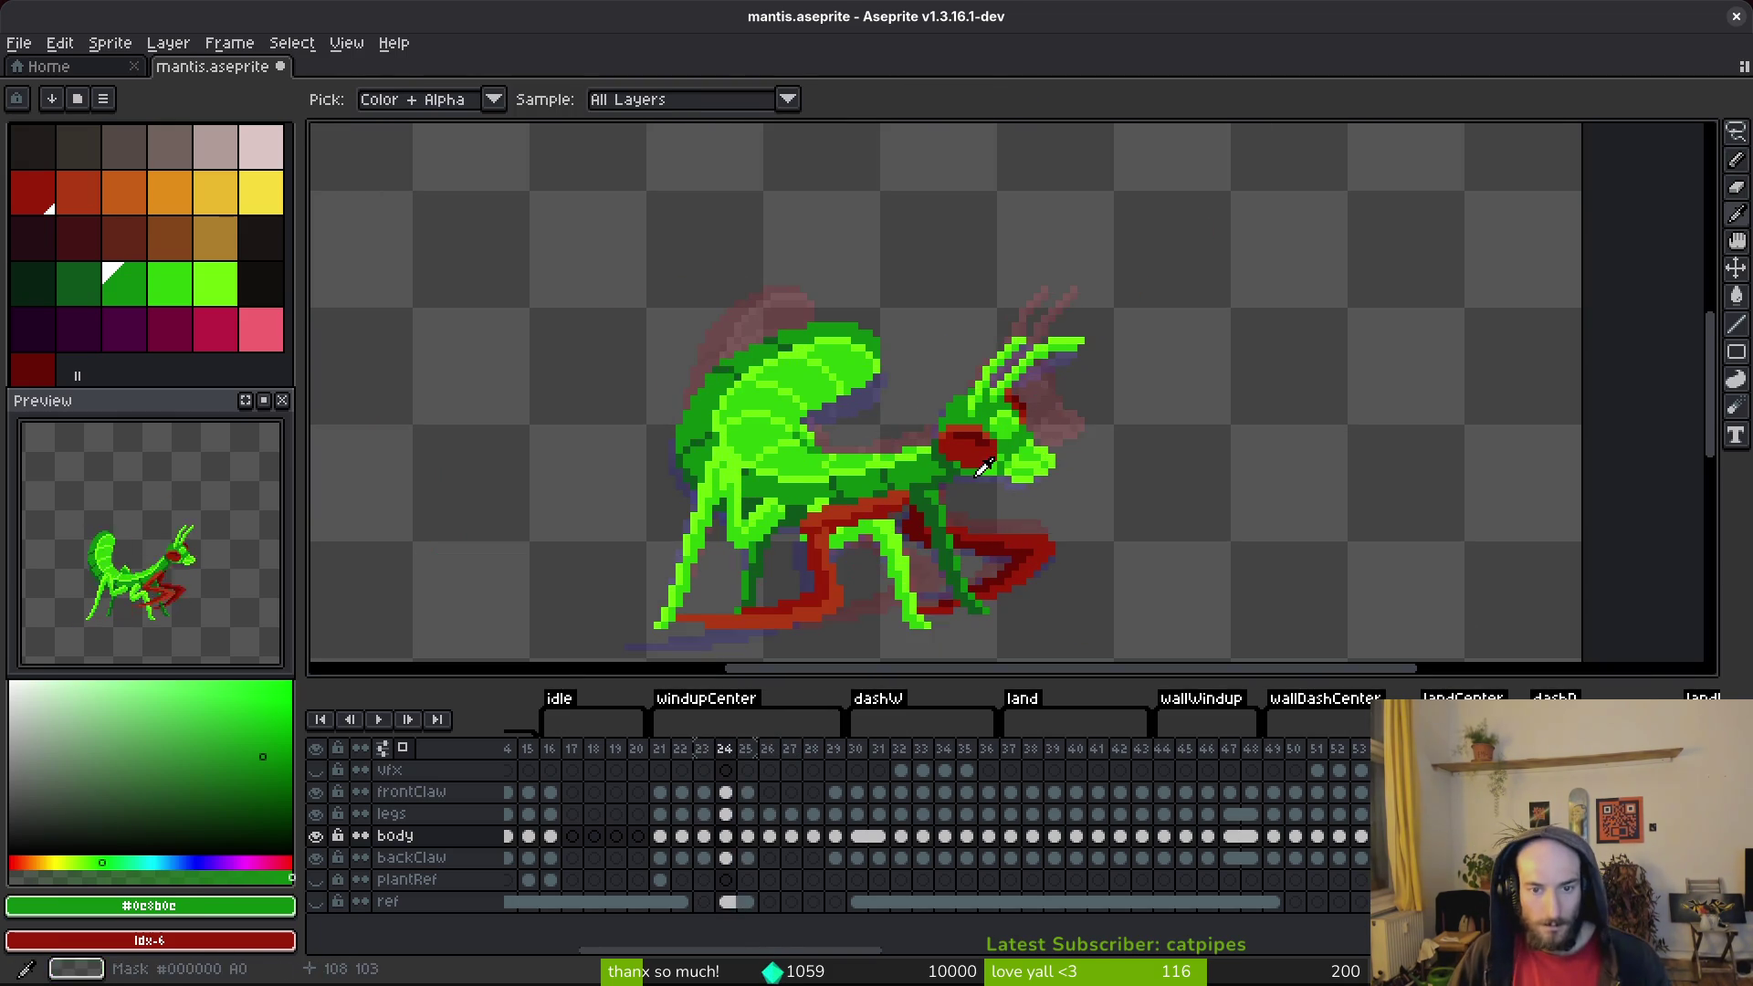
{"action": "key", "text": "period"}
{"action": "key", "text": "period"}
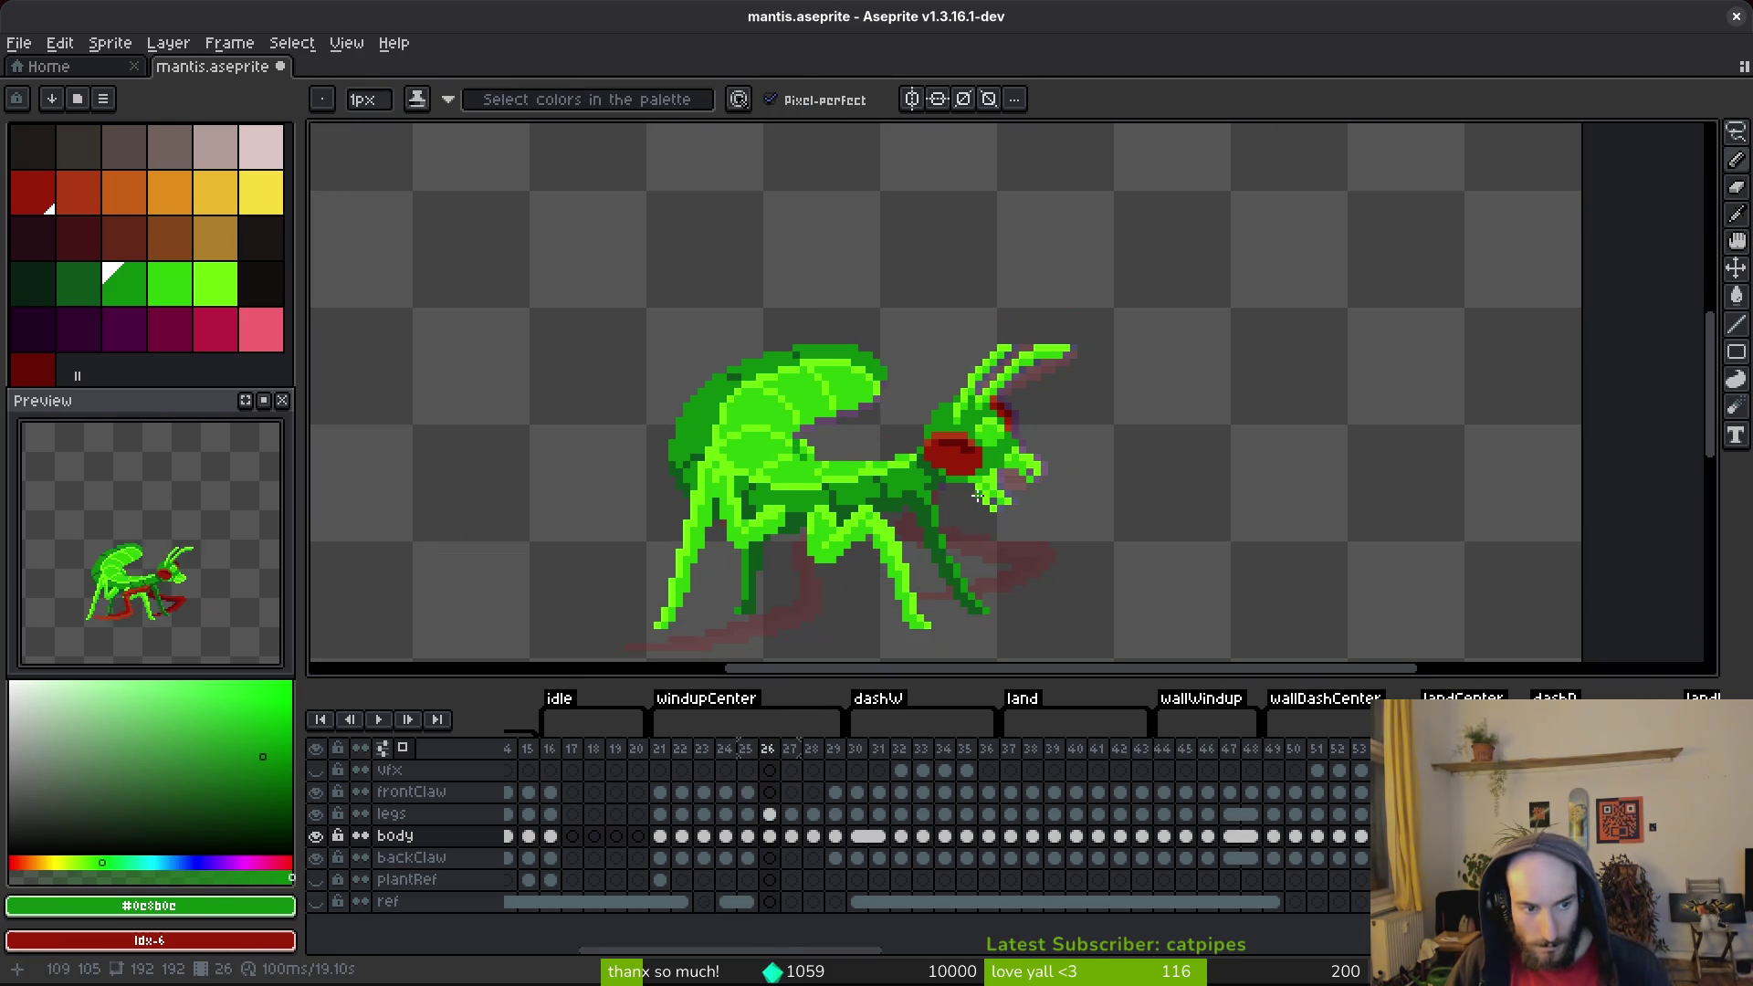
{"action": "left_click_drag", "start_coordinate": [1011, 507], "coordinate": [976, 500]}
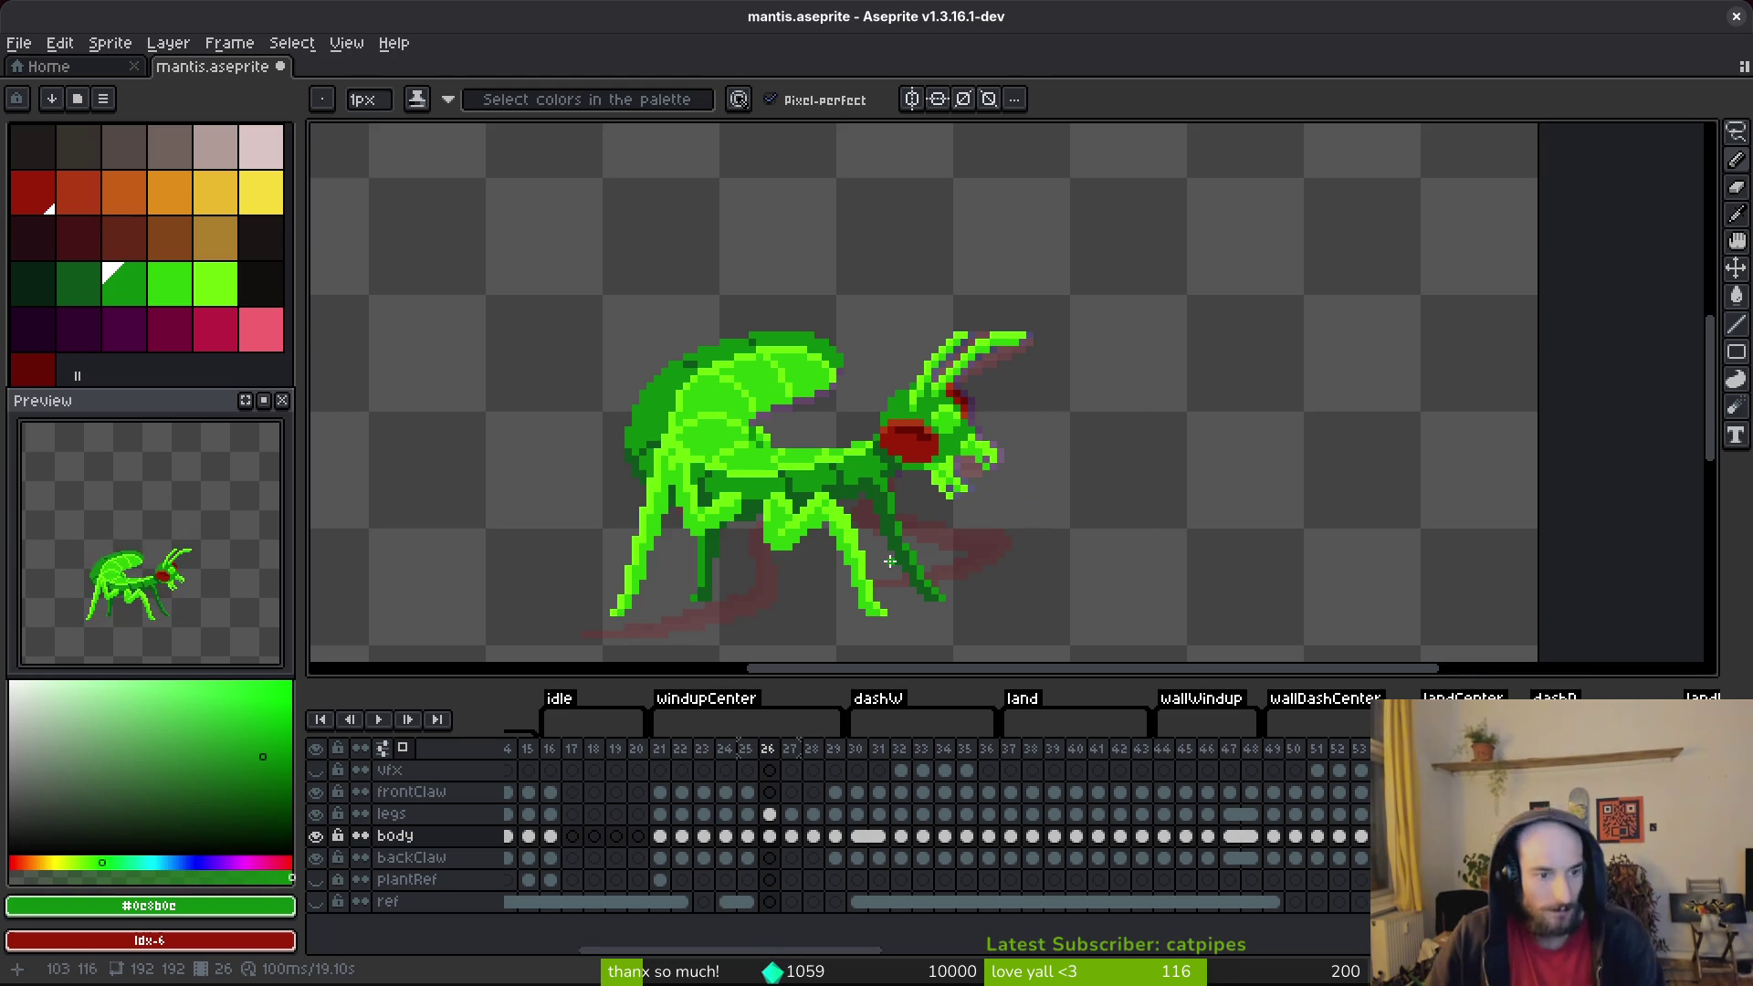
{"action": "key", "text": "i"}
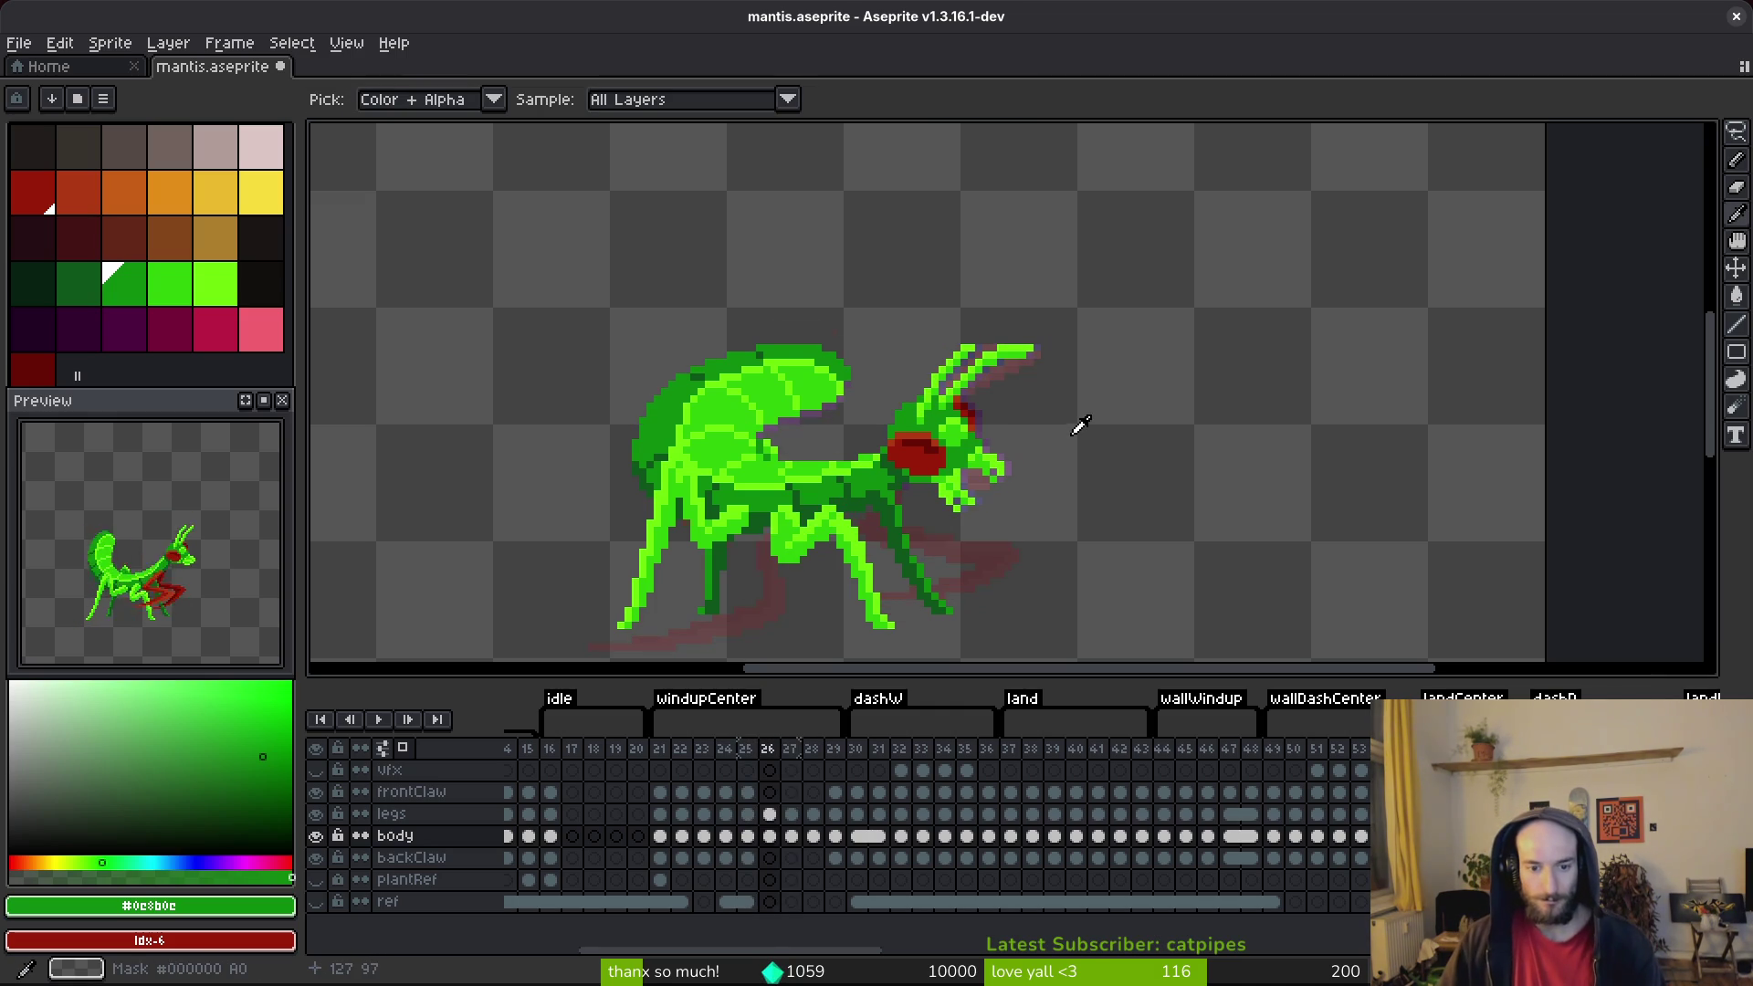
Step: Lasso the upright antennae in frame 25
{"action": "key", "text": "Left"}
{"action": "key", "text": "b"}
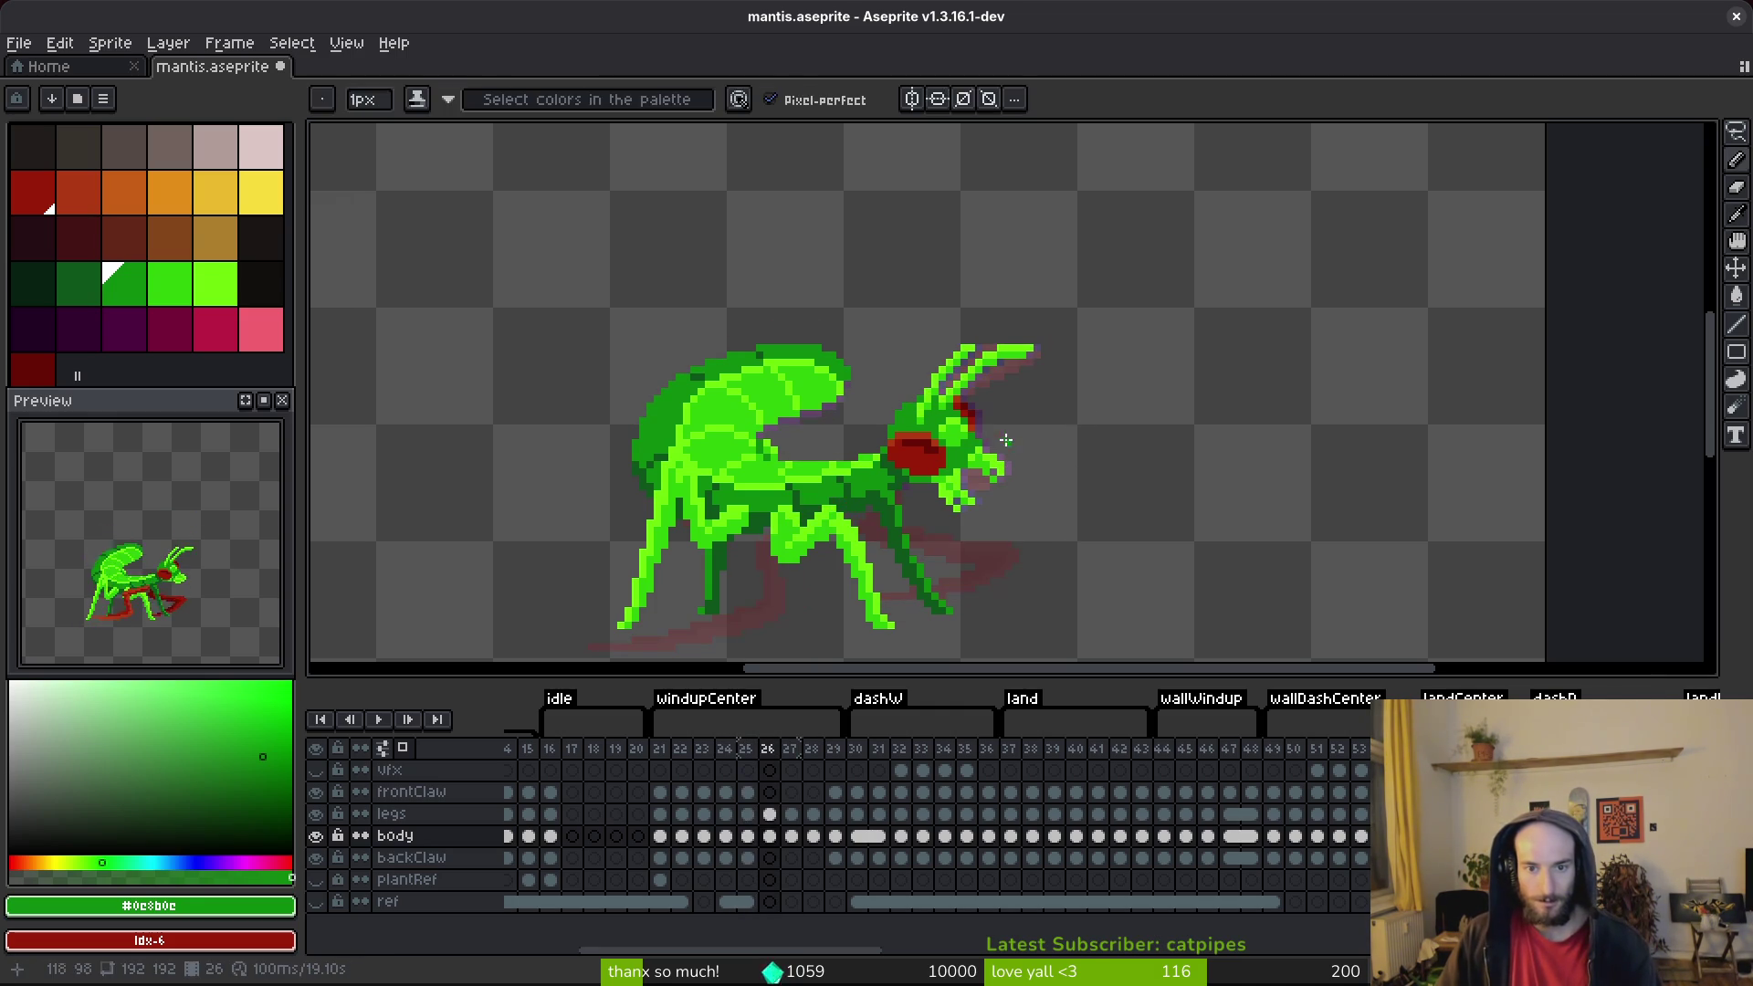
{"action": "scroll", "coordinate": [1012, 387], "scroll_direction": "up", "scroll_amount": 1}
{"action": "key", "text": "q"}
{"action": "scroll", "coordinate": [1030, 292], "scroll_direction": "up", "scroll_amount": 2}
{"action": "mouse_move", "coordinate": [1050, 265]}
{"action": "left_mouse_down"}
{"action": "mouse_move", "coordinate": [772, 429]}
{"action": "mouse_move", "coordinate": [757, 548]}
{"action": "mouse_move", "coordinate": [967, 456]}
{"action": "mouse_move", "coordinate": [1086, 300]}
{"action": "left_mouse_up"}
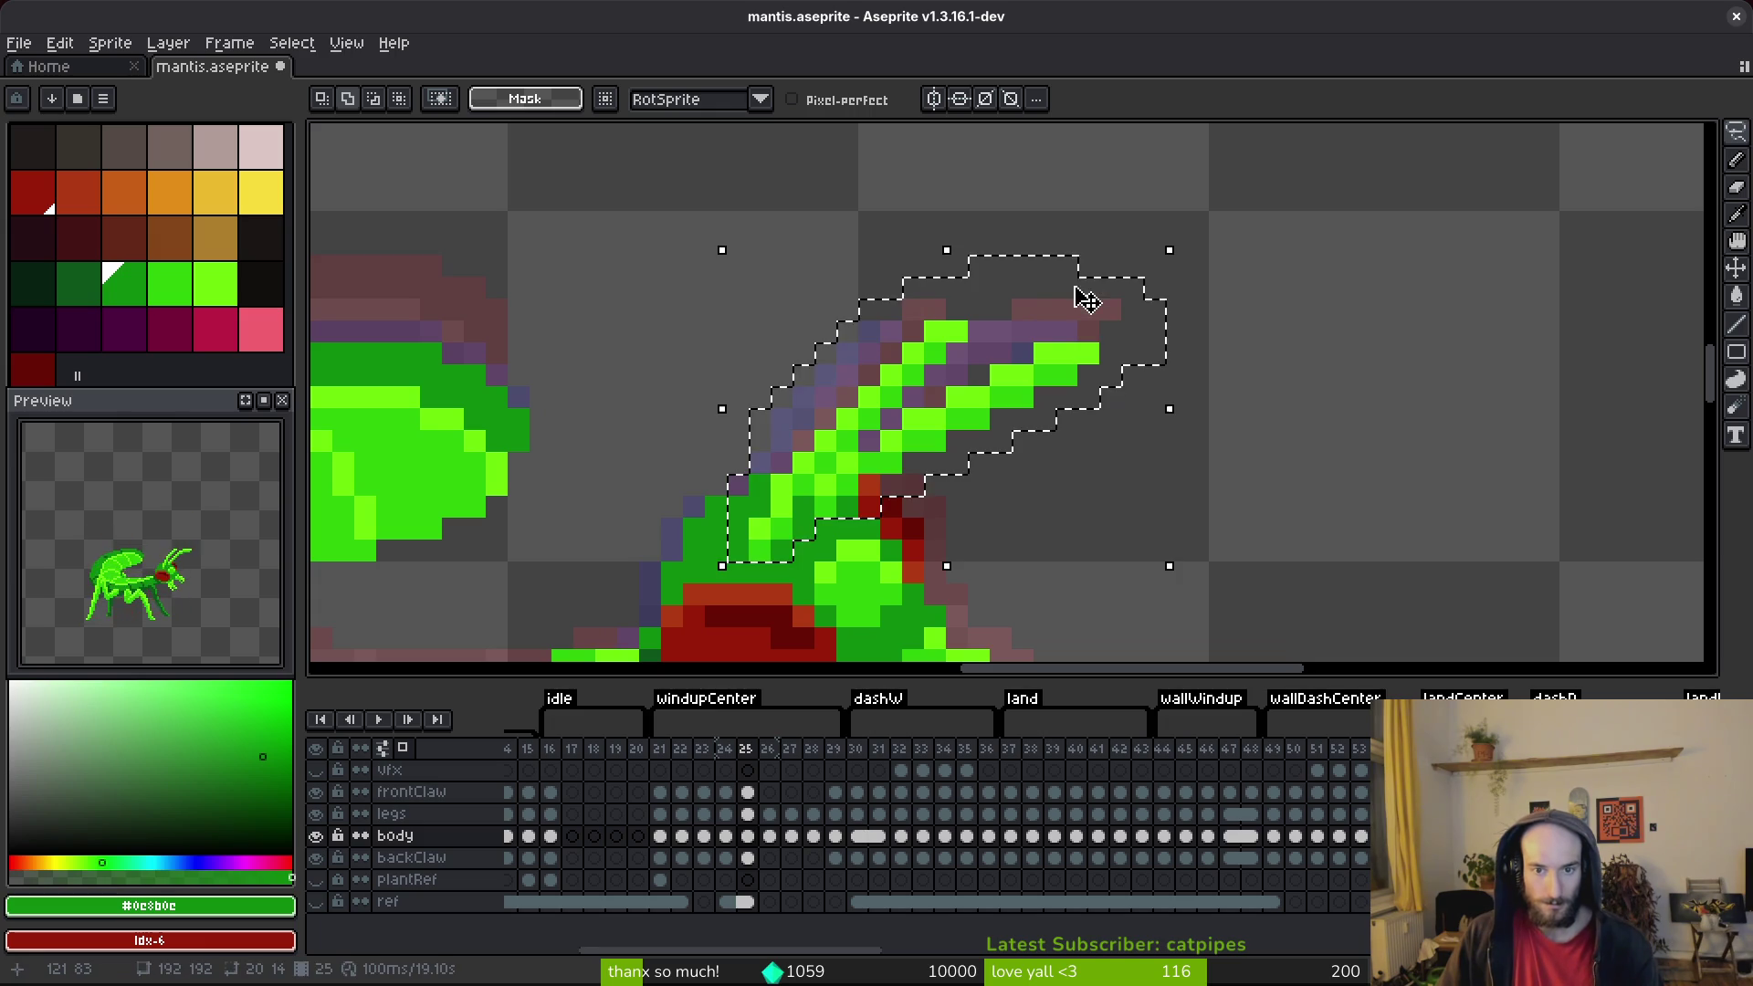
Step: Paste the antennae into frame 27, commit them and save mantis.aseprite
{"action": "key", "text": "period"}
{"action": "key", "text": "period"}
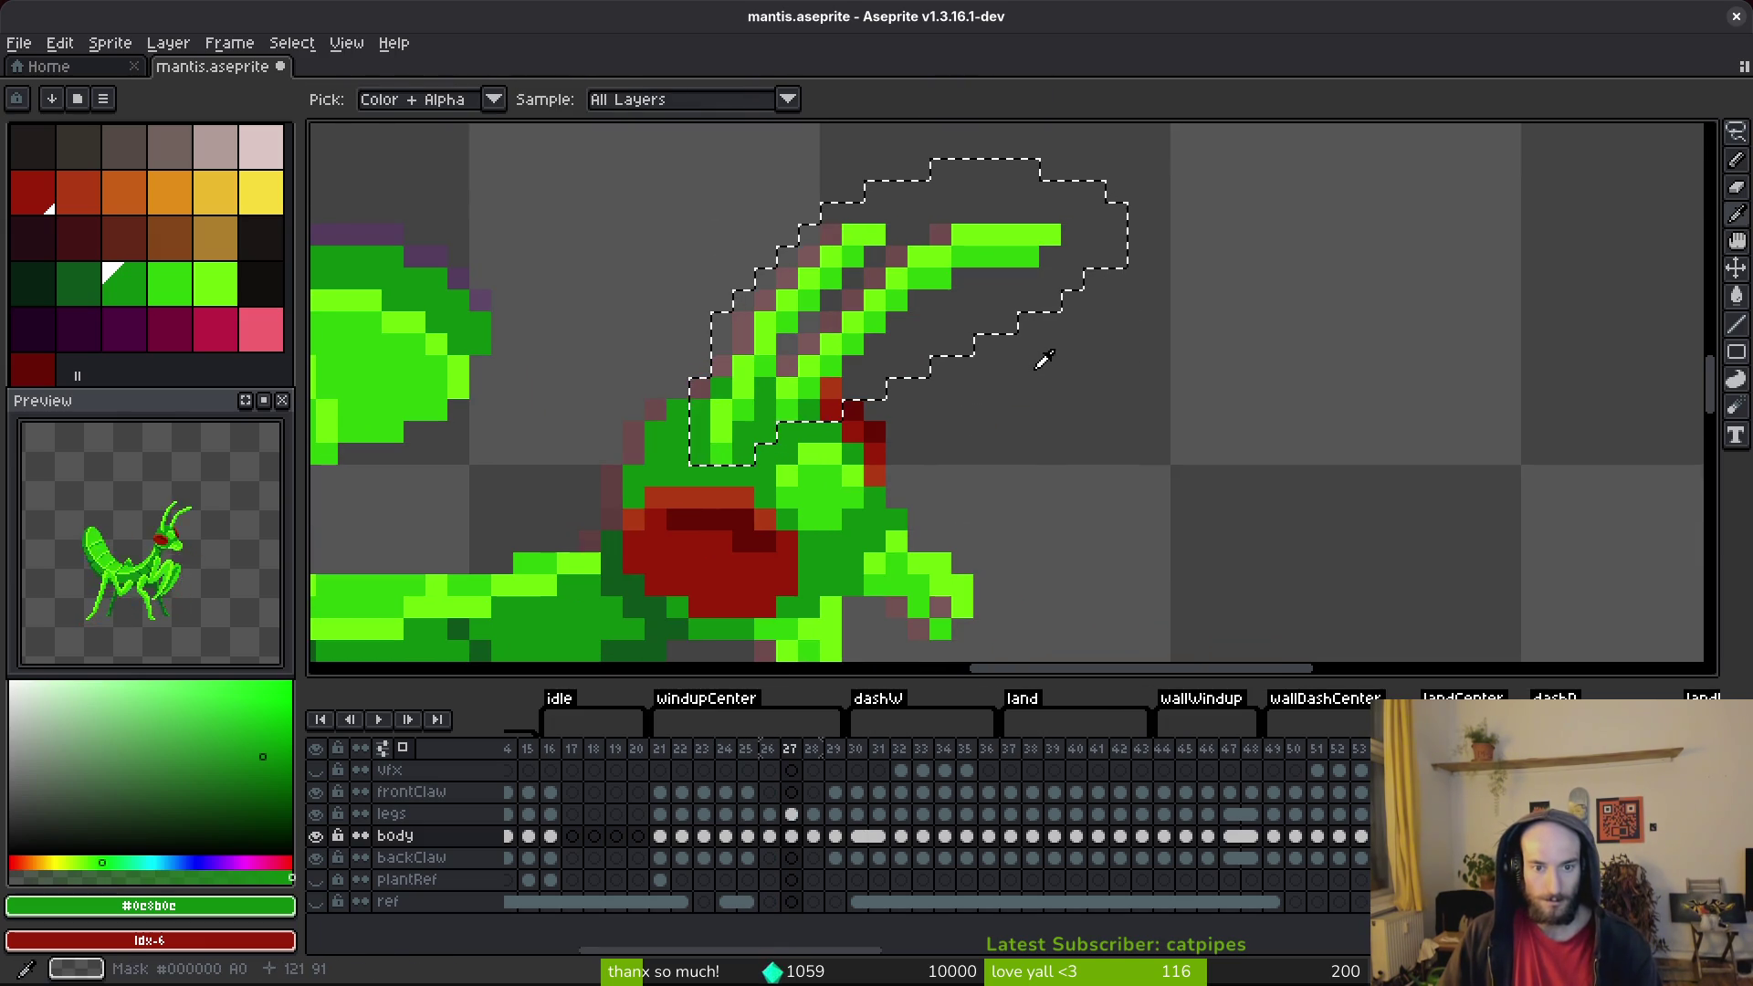
{"action": "key", "text": "ctrl+v"}
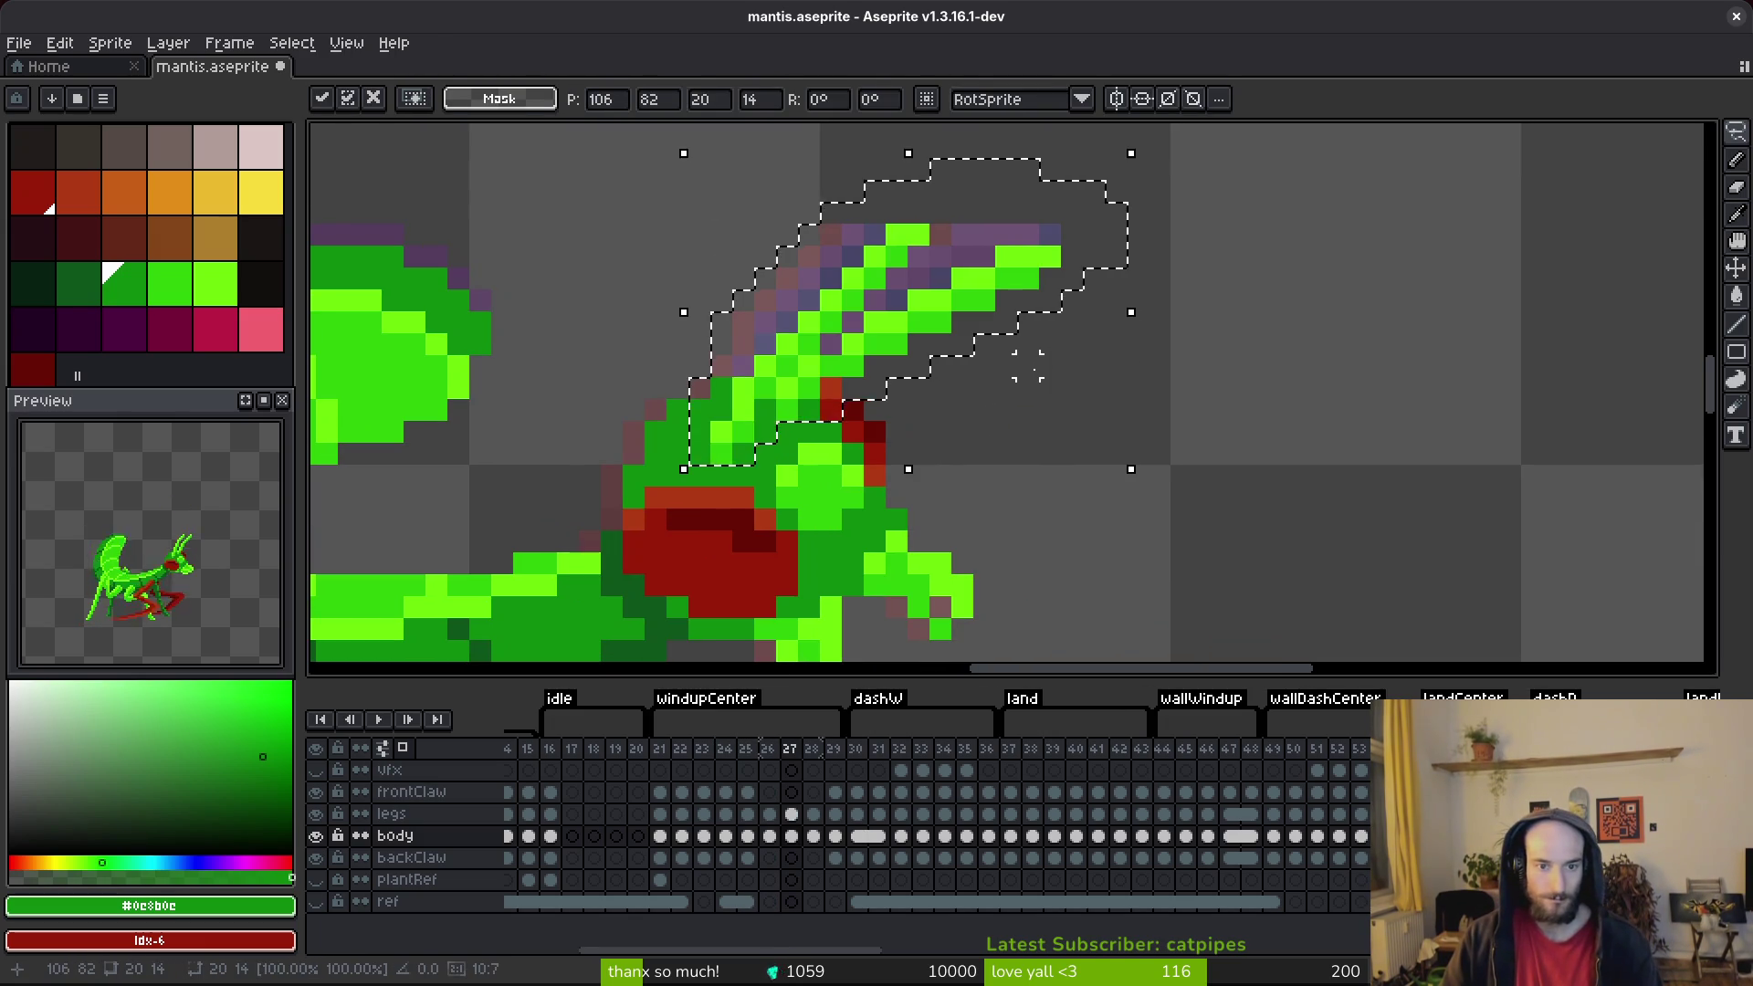
{"action": "key", "text": "Return"}
{"action": "key", "text": "ctrl+z"}
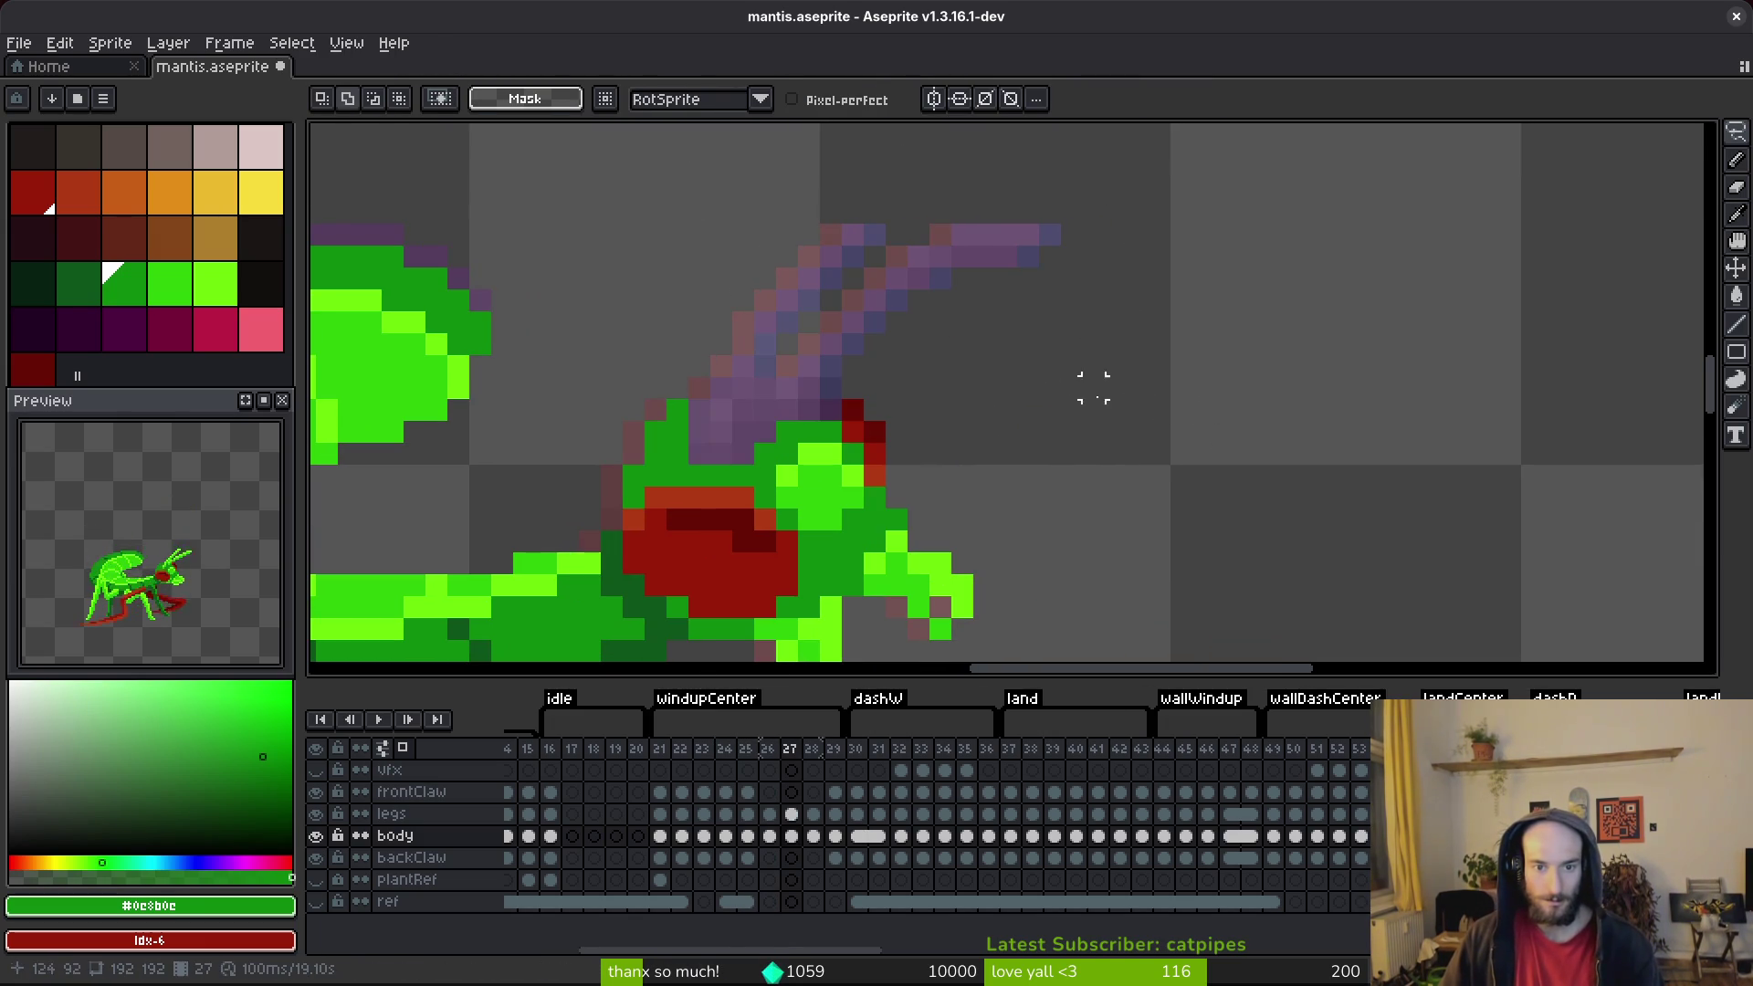
{"action": "key", "text": "ctrl+v"}
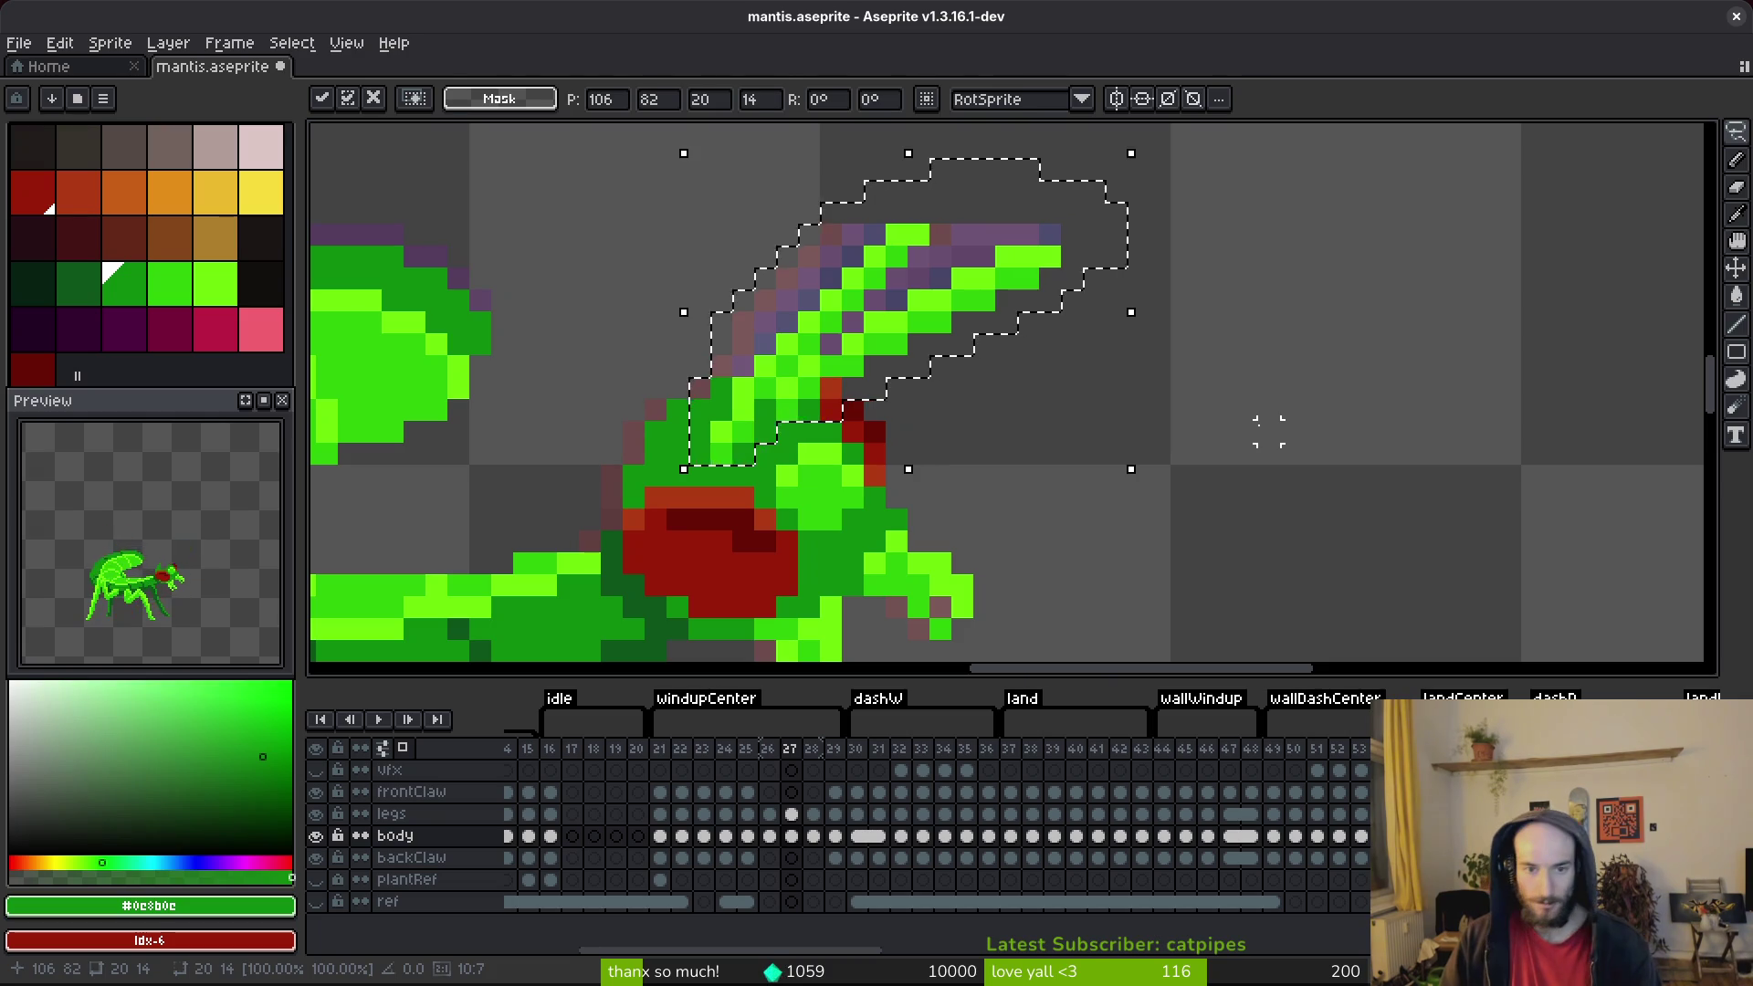
{"action": "key", "text": "Return"}
{"action": "key", "text": "ctrl+s"}
{"action": "scroll", "coordinate": [1146, 411], "scroll_direction": "down", "scroll_amount": 5}
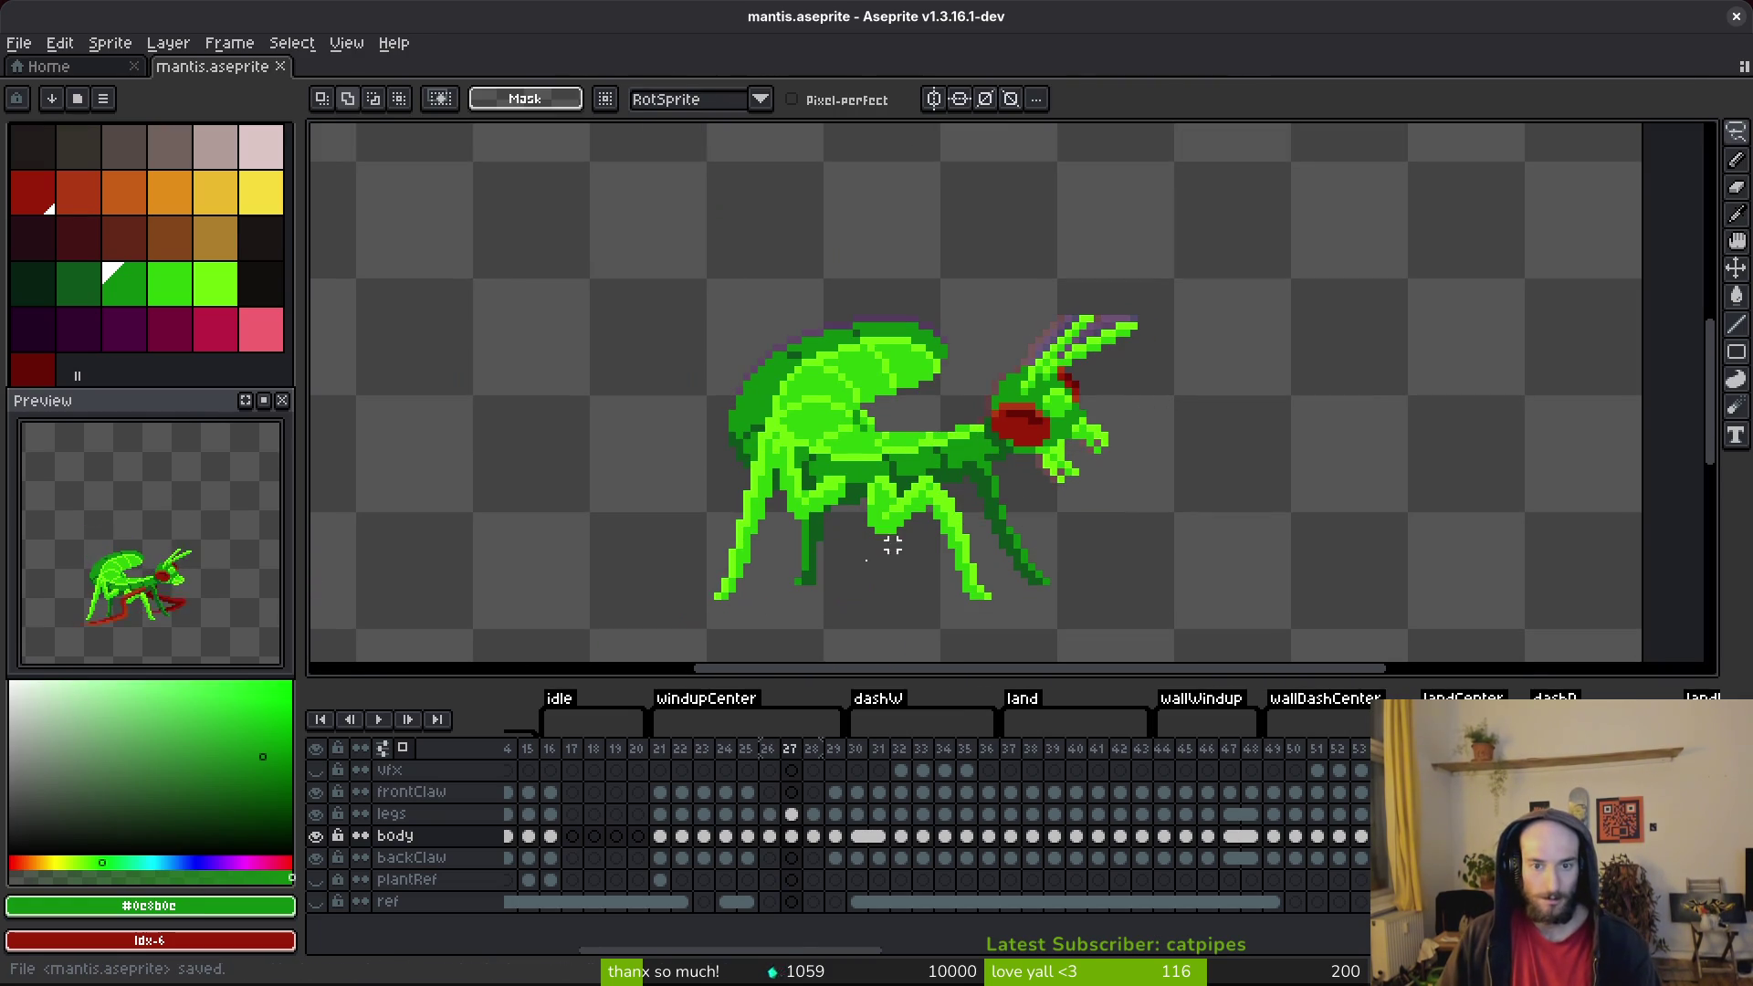
{"action": "scroll", "coordinate": [896, 462], "scroll_direction": "right", "scroll_amount": 5}
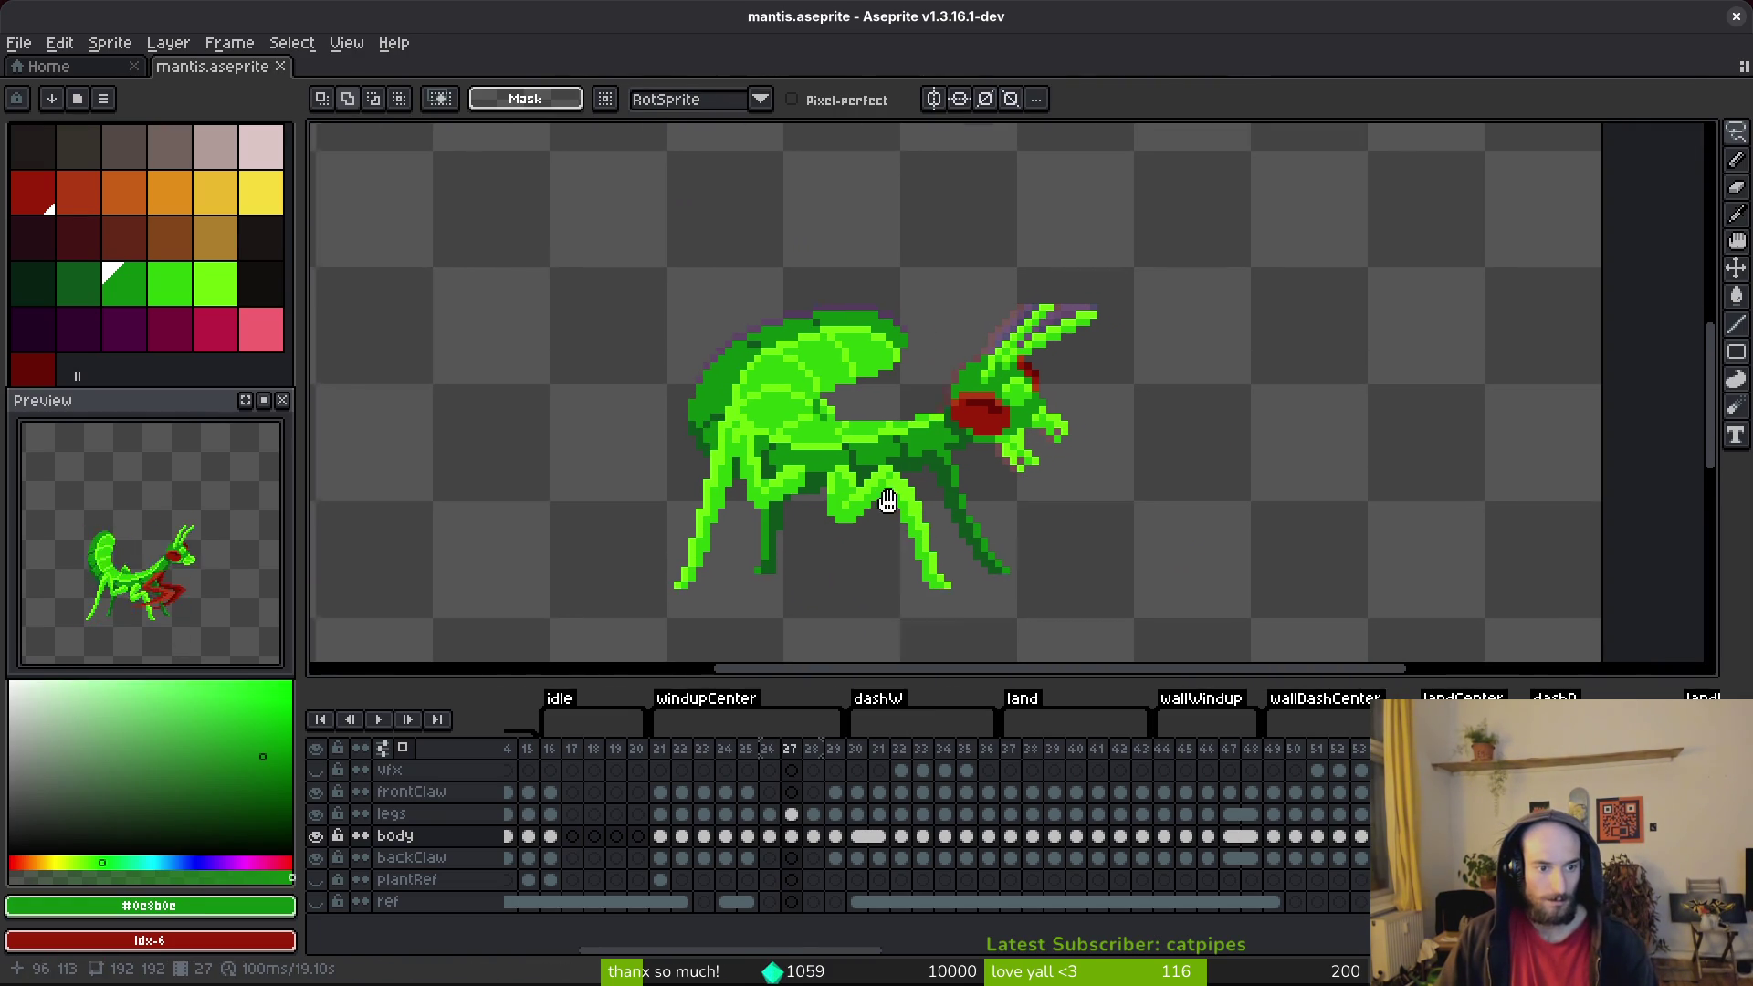
Step: Show the vfx layer, select its frame 26 cel, and pick pale pink with the Pencil
{"action": "left_click", "coordinate": [771, 771]}
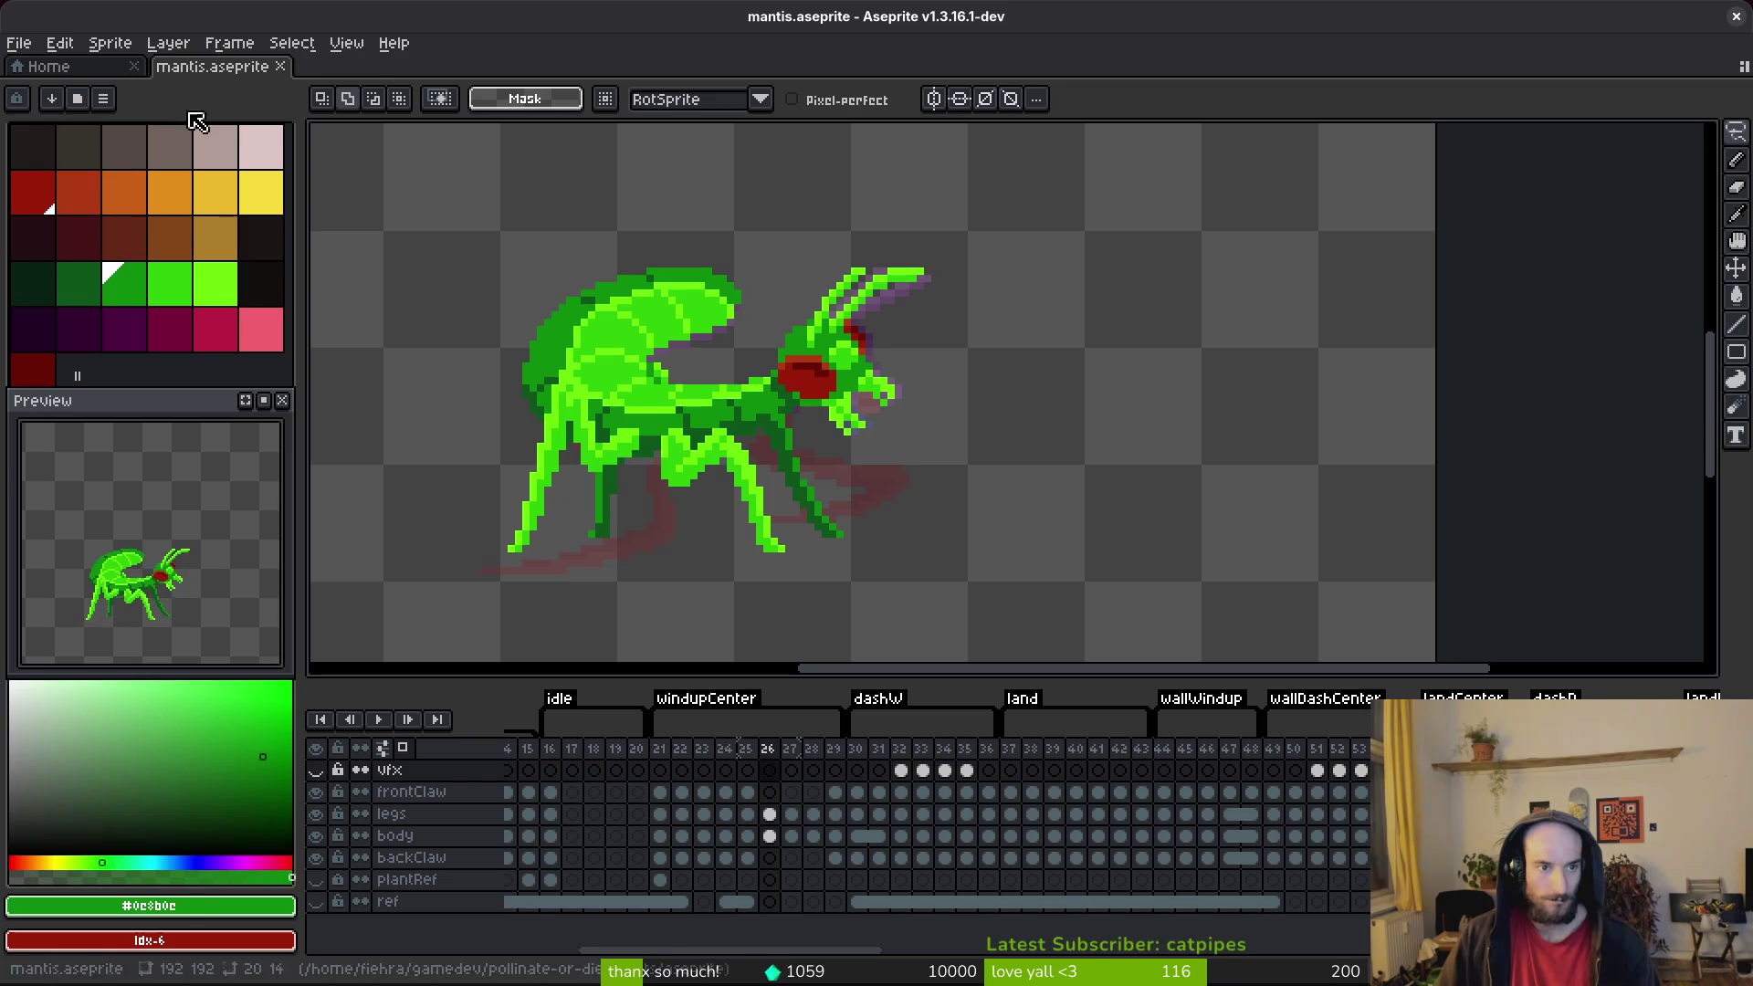
{"action": "left_click", "coordinate": [261, 146]}
{"action": "left_click", "coordinate": [769, 770]}
{"action": "left_click", "coordinate": [315, 770]}
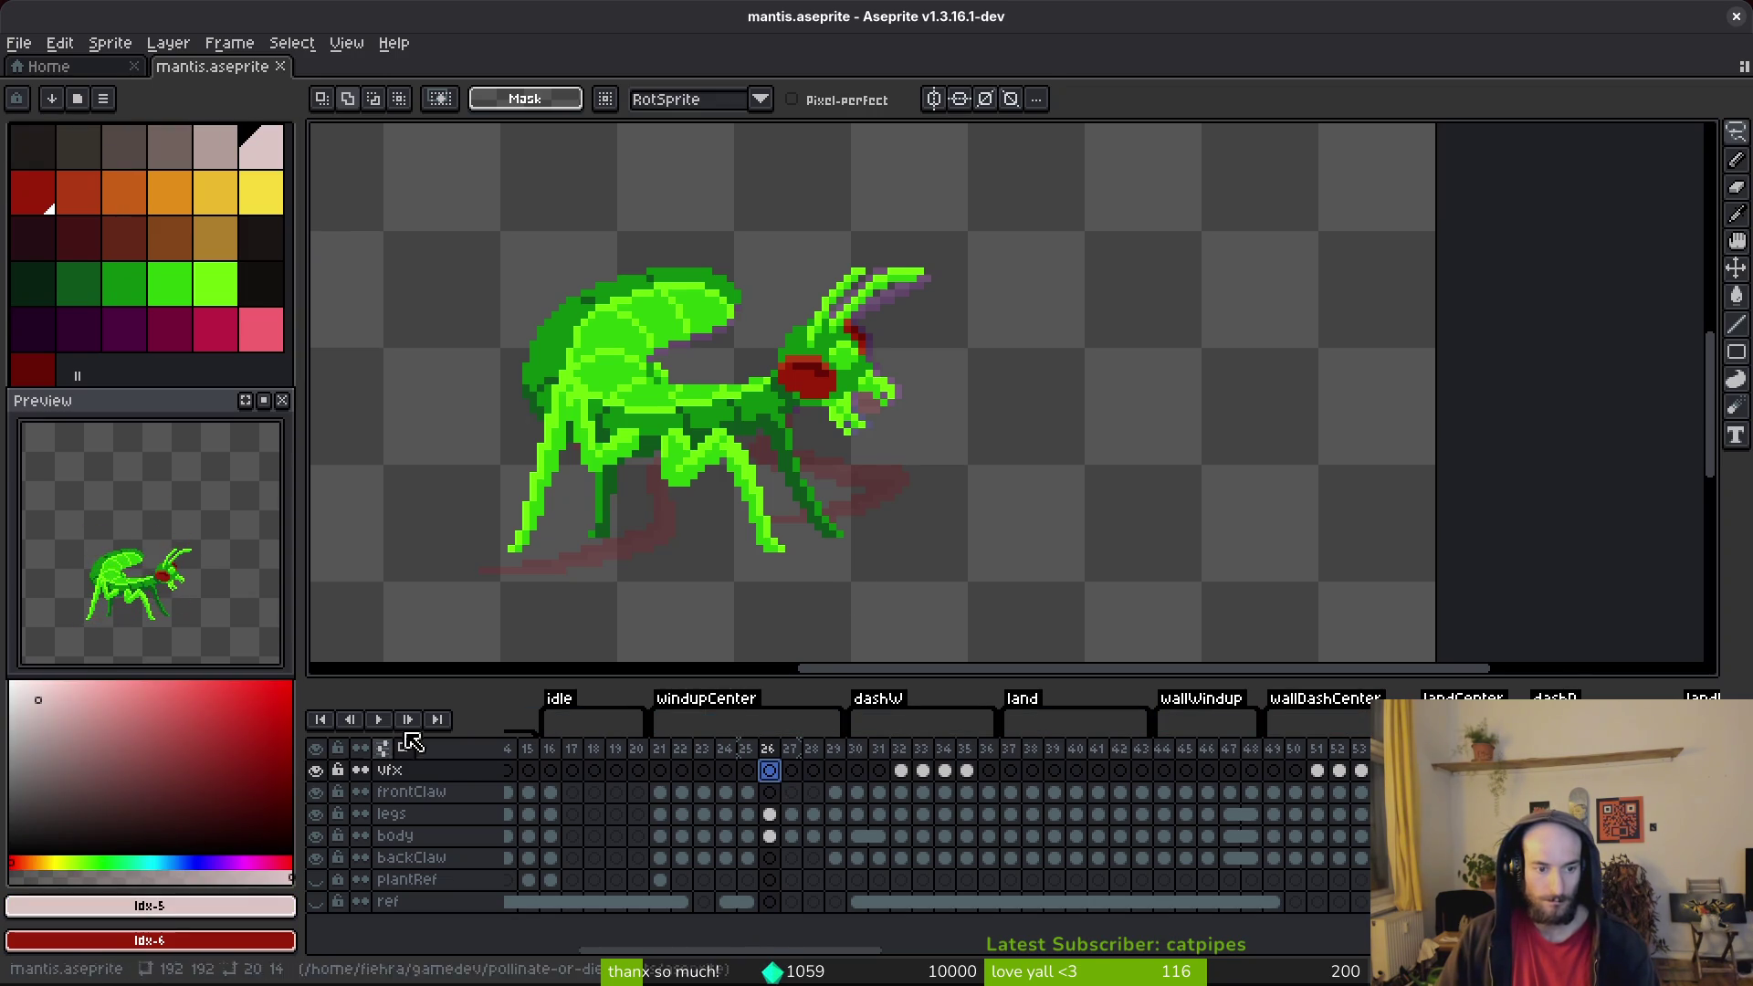
{"action": "key", "text": "b"}
{"action": "scroll", "coordinate": [972, 426], "scroll_direction": "up", "scroll_amount": 5}
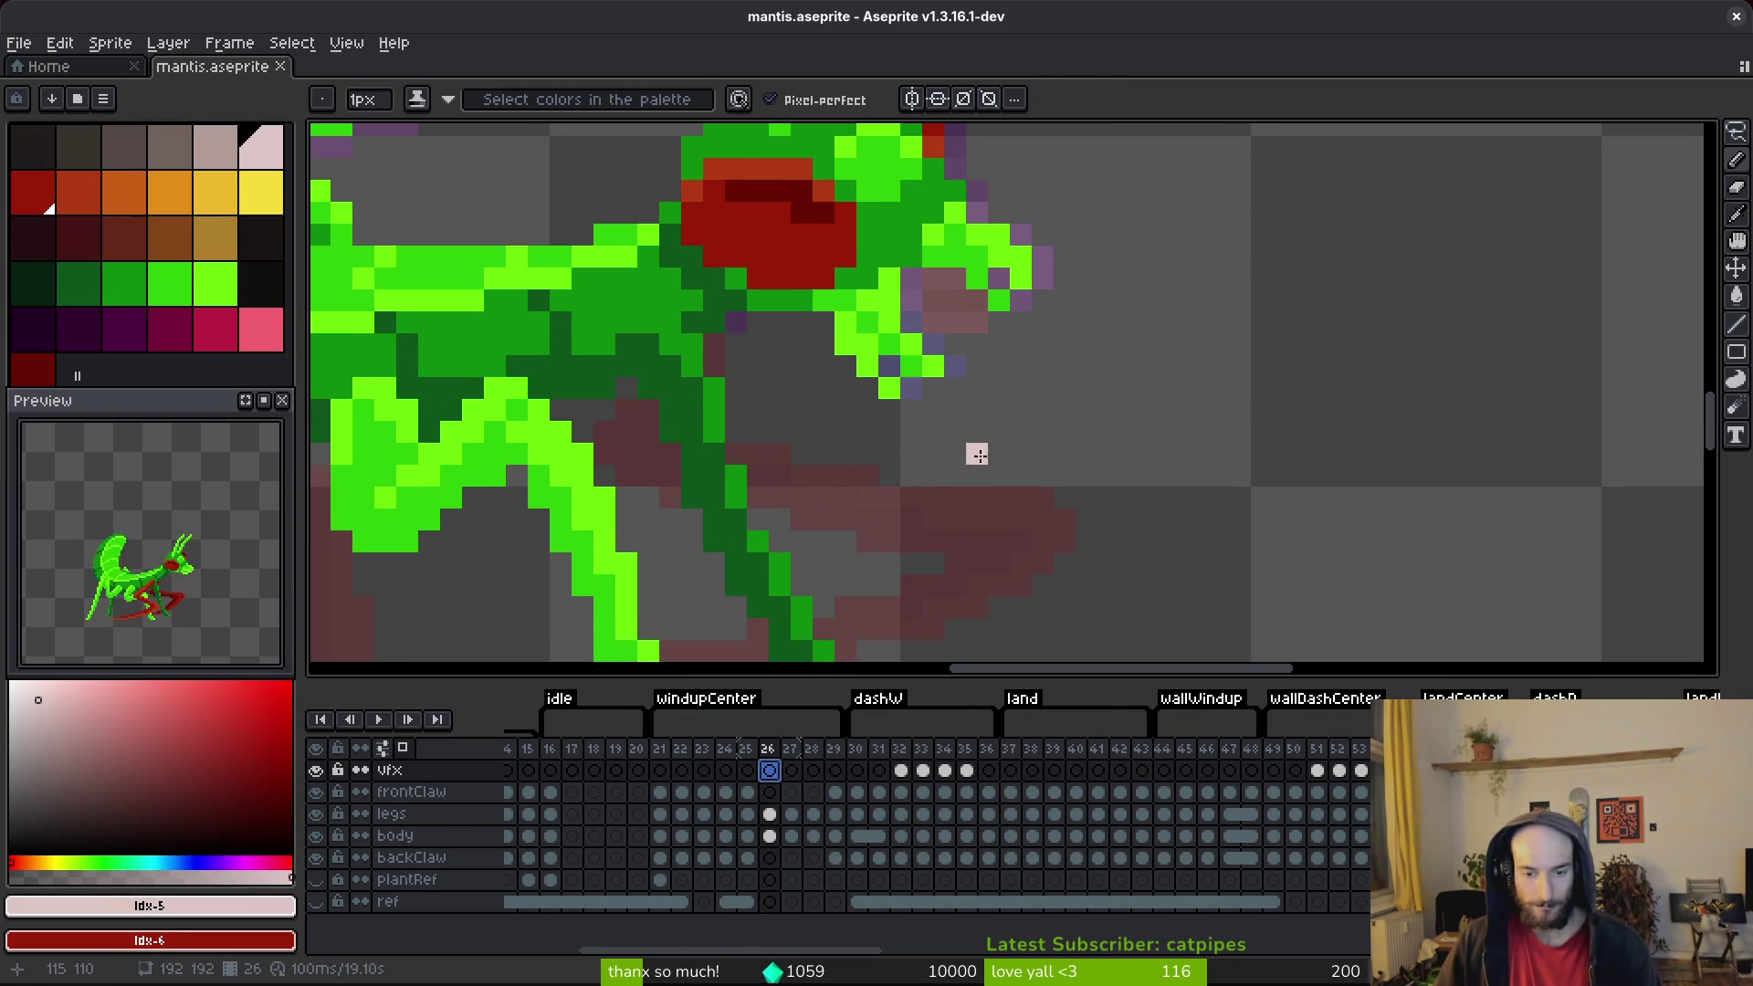
Step: Draw pale pink diagonal scream lines in front of the mouth, redoing the upper line more cleanly
{"action": "left_click_drag", "start_coordinate": [955, 410], "coordinate": [977, 479]}
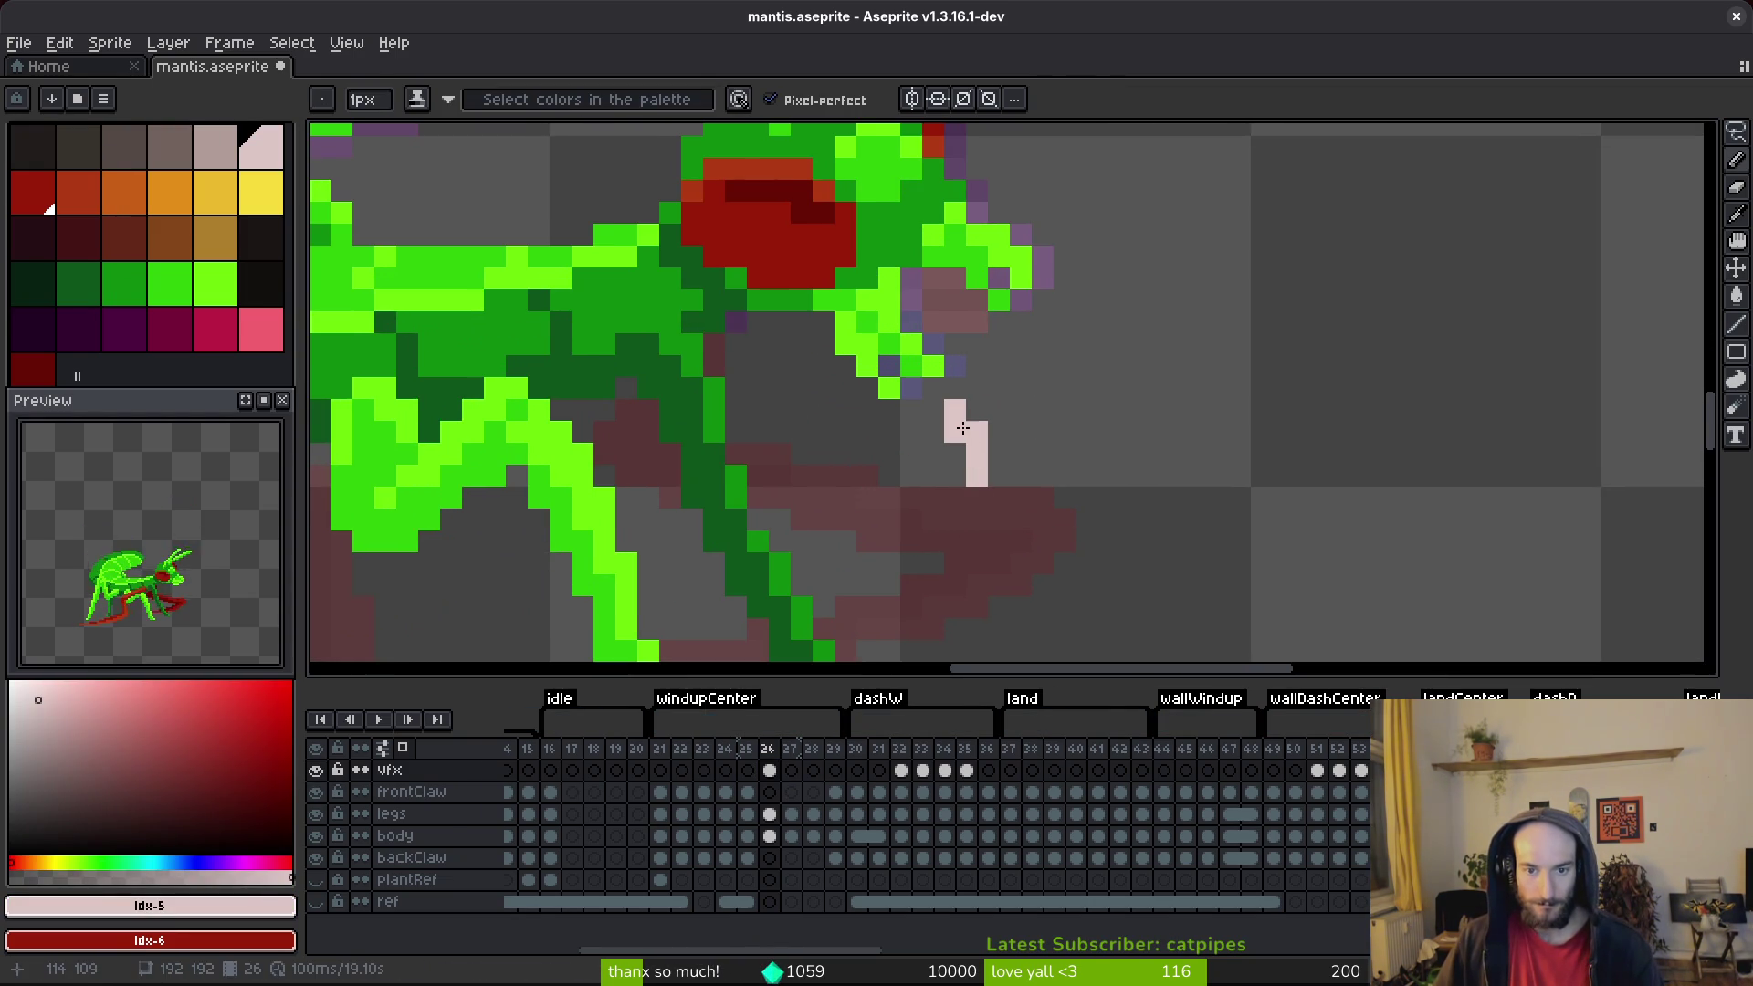
{"action": "left_click_drag", "start_coordinate": [1020, 388], "coordinate": [1086, 475]}
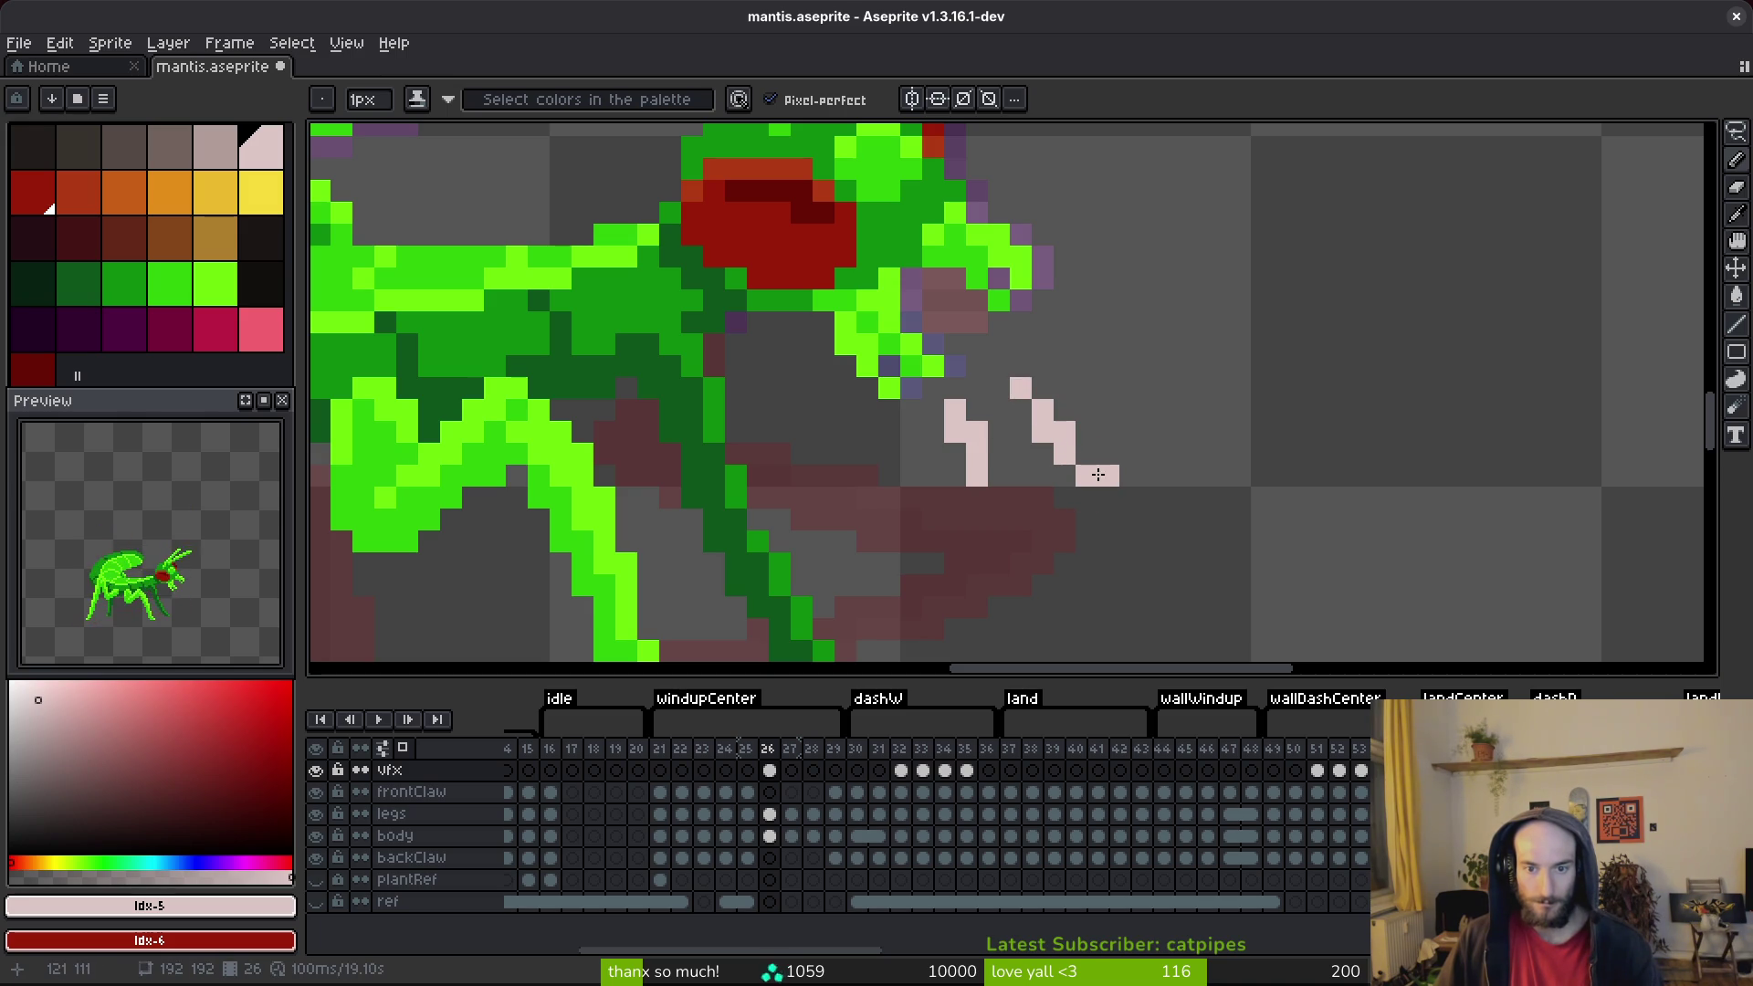
{"action": "left_click_drag", "start_coordinate": [1088, 345], "coordinate": [1133, 372]}
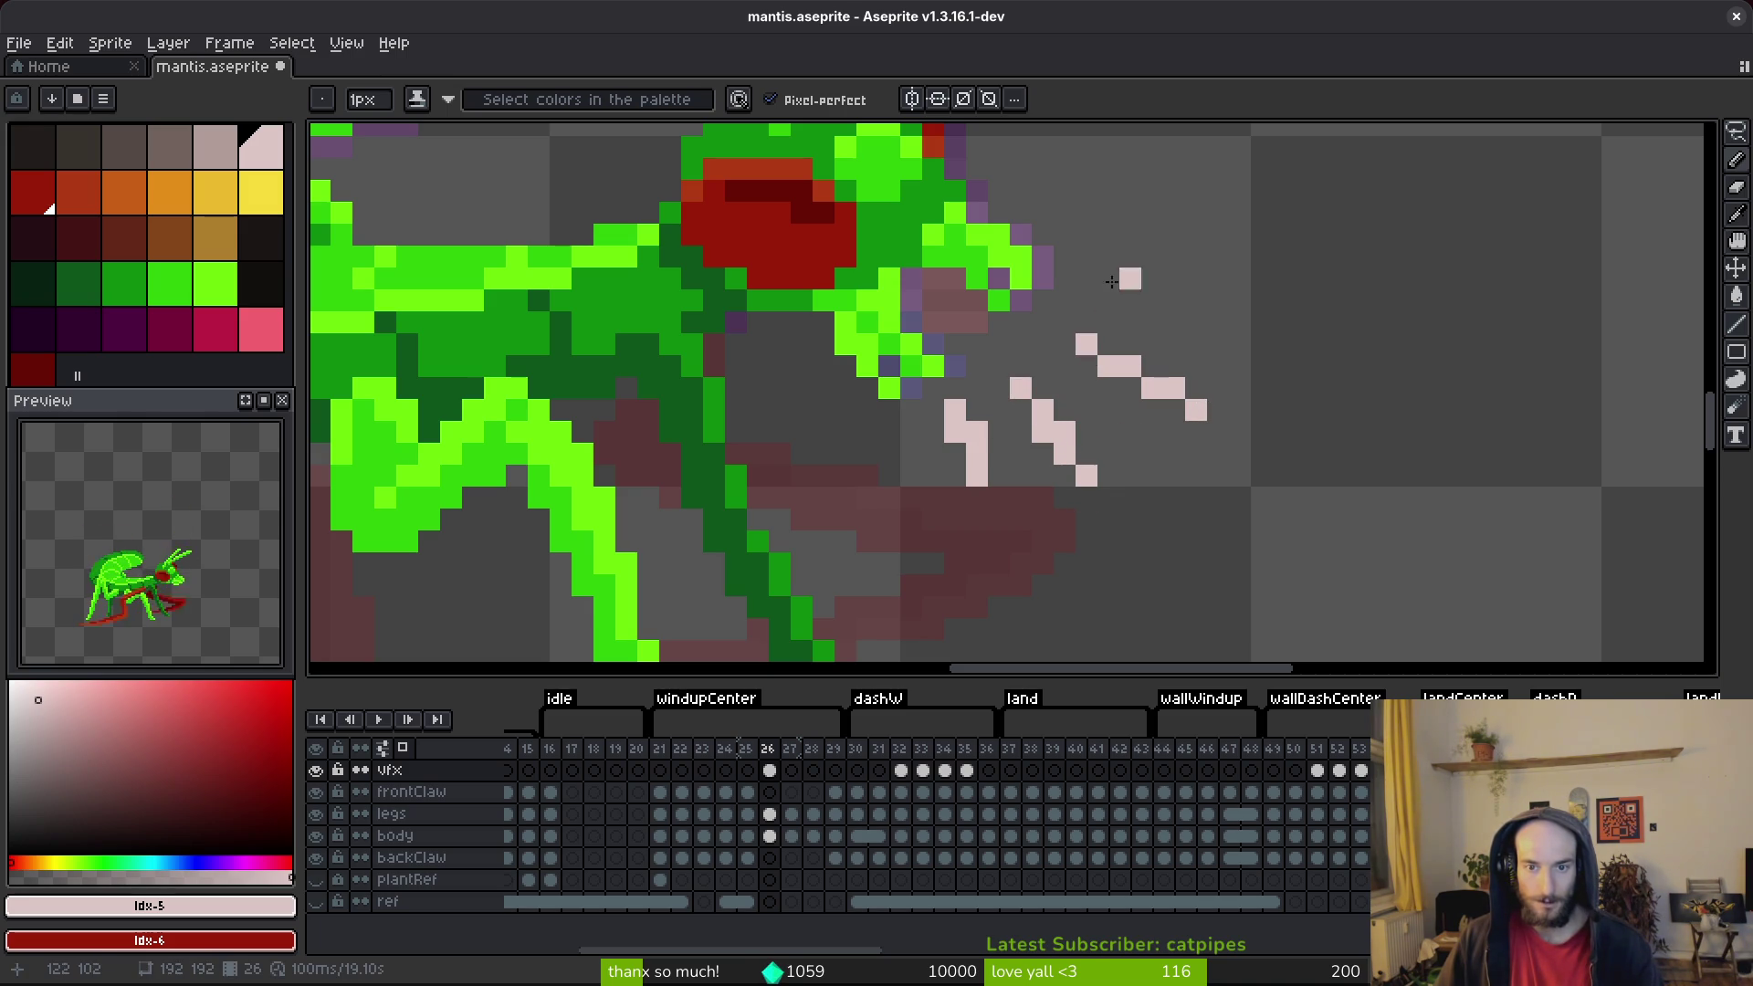
{"action": "scroll", "coordinate": [1158, 333], "scroll_direction": "up", "scroll_amount": 1}
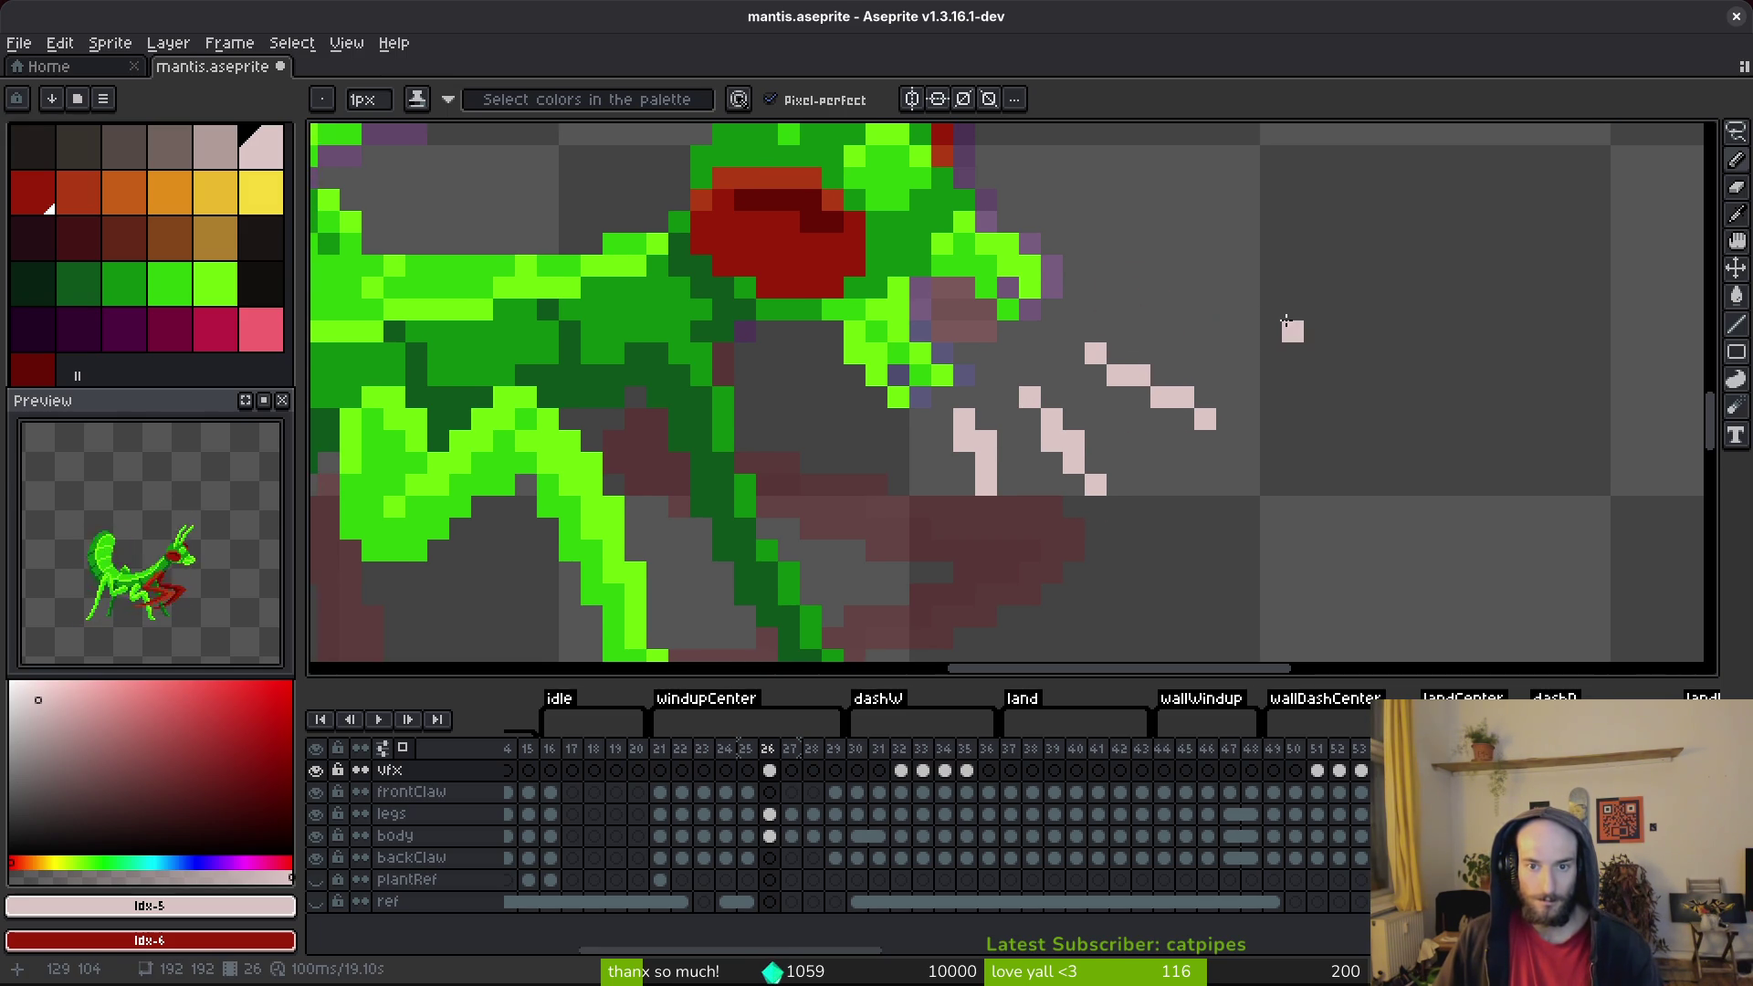
{"action": "left_click_drag", "start_coordinate": [1287, 320], "coordinate": [1225, 341]}
{"action": "mouse_move", "coordinate": [1025, 311]}
{"action": "left_mouse_down"}
{"action": "mouse_move", "coordinate": [1165, 334]}
{"action": "mouse_move", "coordinate": [1159, 351]}
{"action": "left_mouse_up"}
{"action": "key", "text": "ctrl+z"}
{"action": "left_click_drag", "start_coordinate": [1051, 310], "coordinate": [1188, 329]}
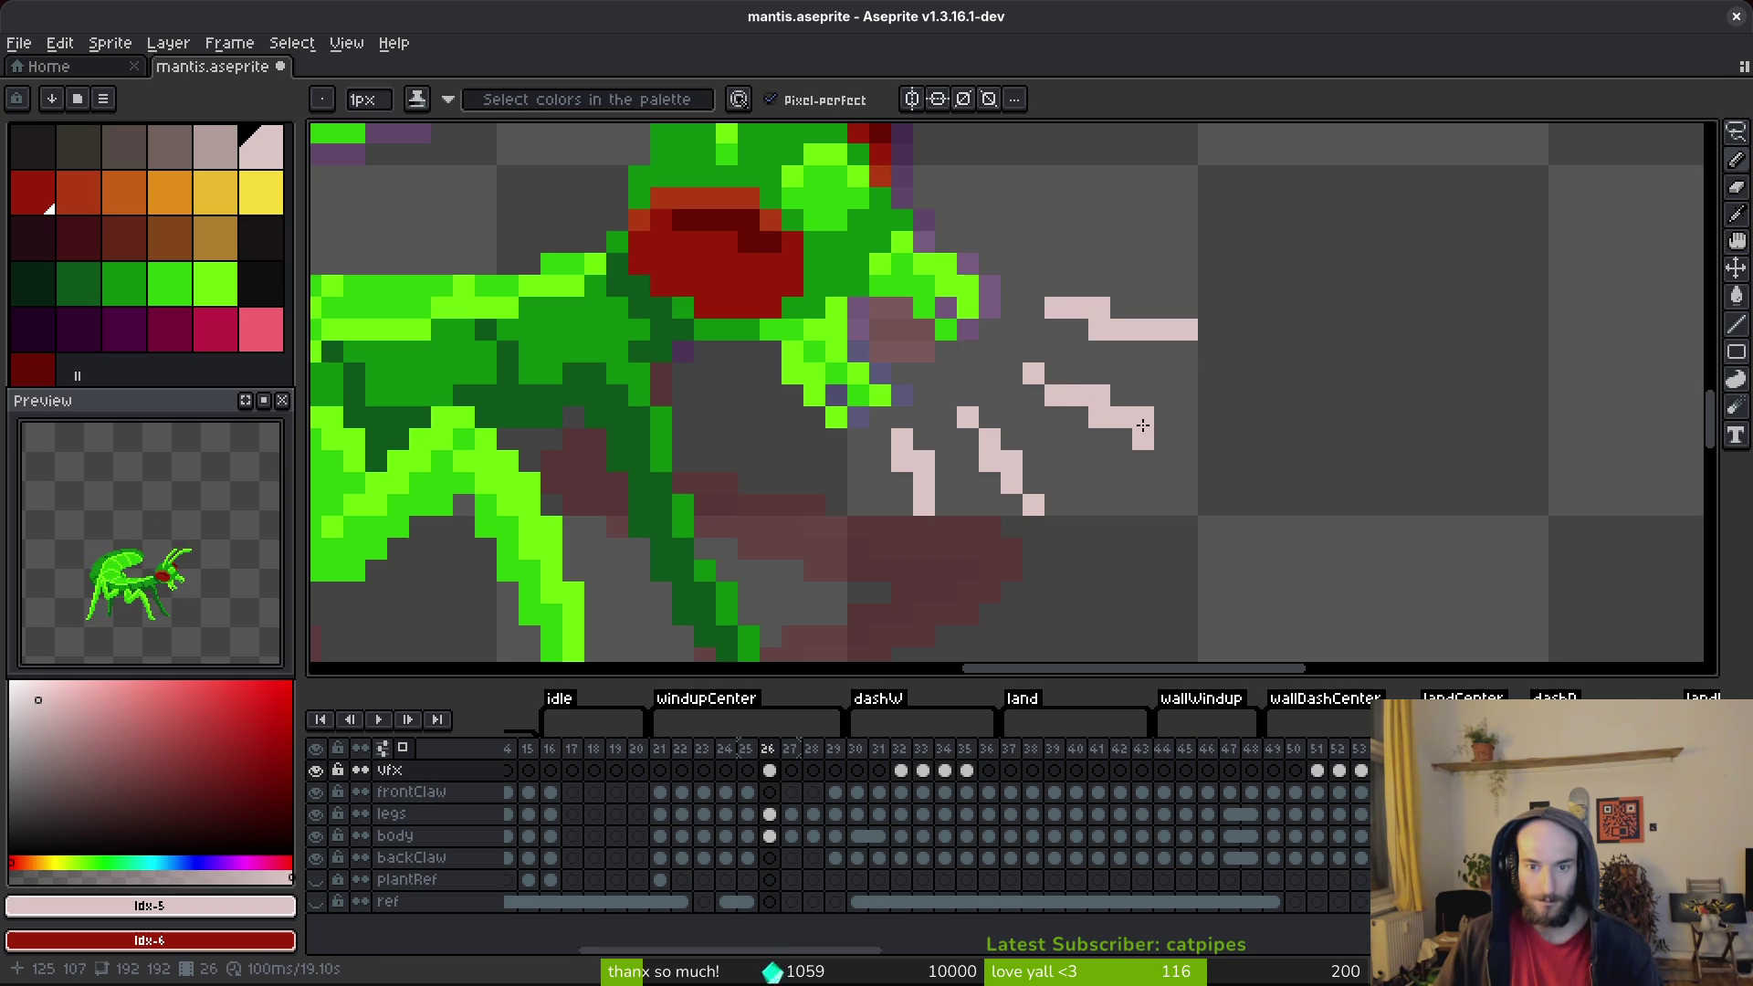
{"action": "left_click", "coordinate": [1083, 509]}
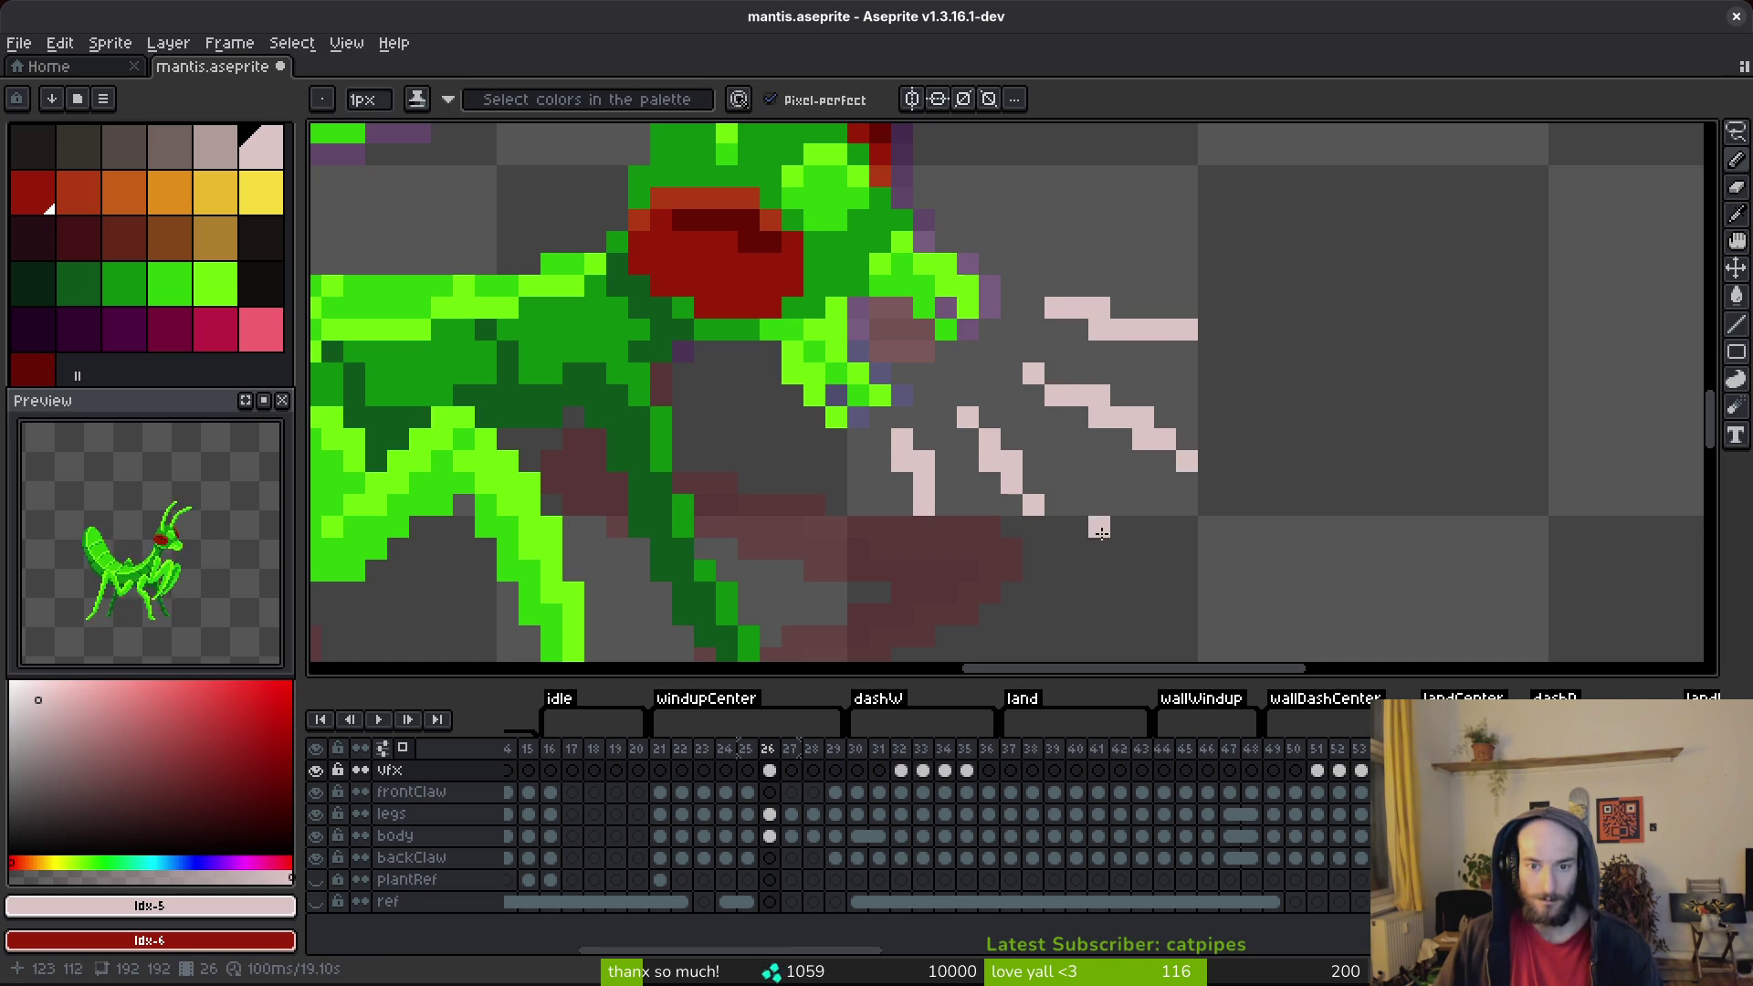
{"action": "left_click", "coordinate": [1056, 526]}
Step: Save mantis.aseprite and advance to frame 27
{"action": "scroll", "coordinate": [1033, 488], "scroll_direction": "down", "scroll_amount": 3}
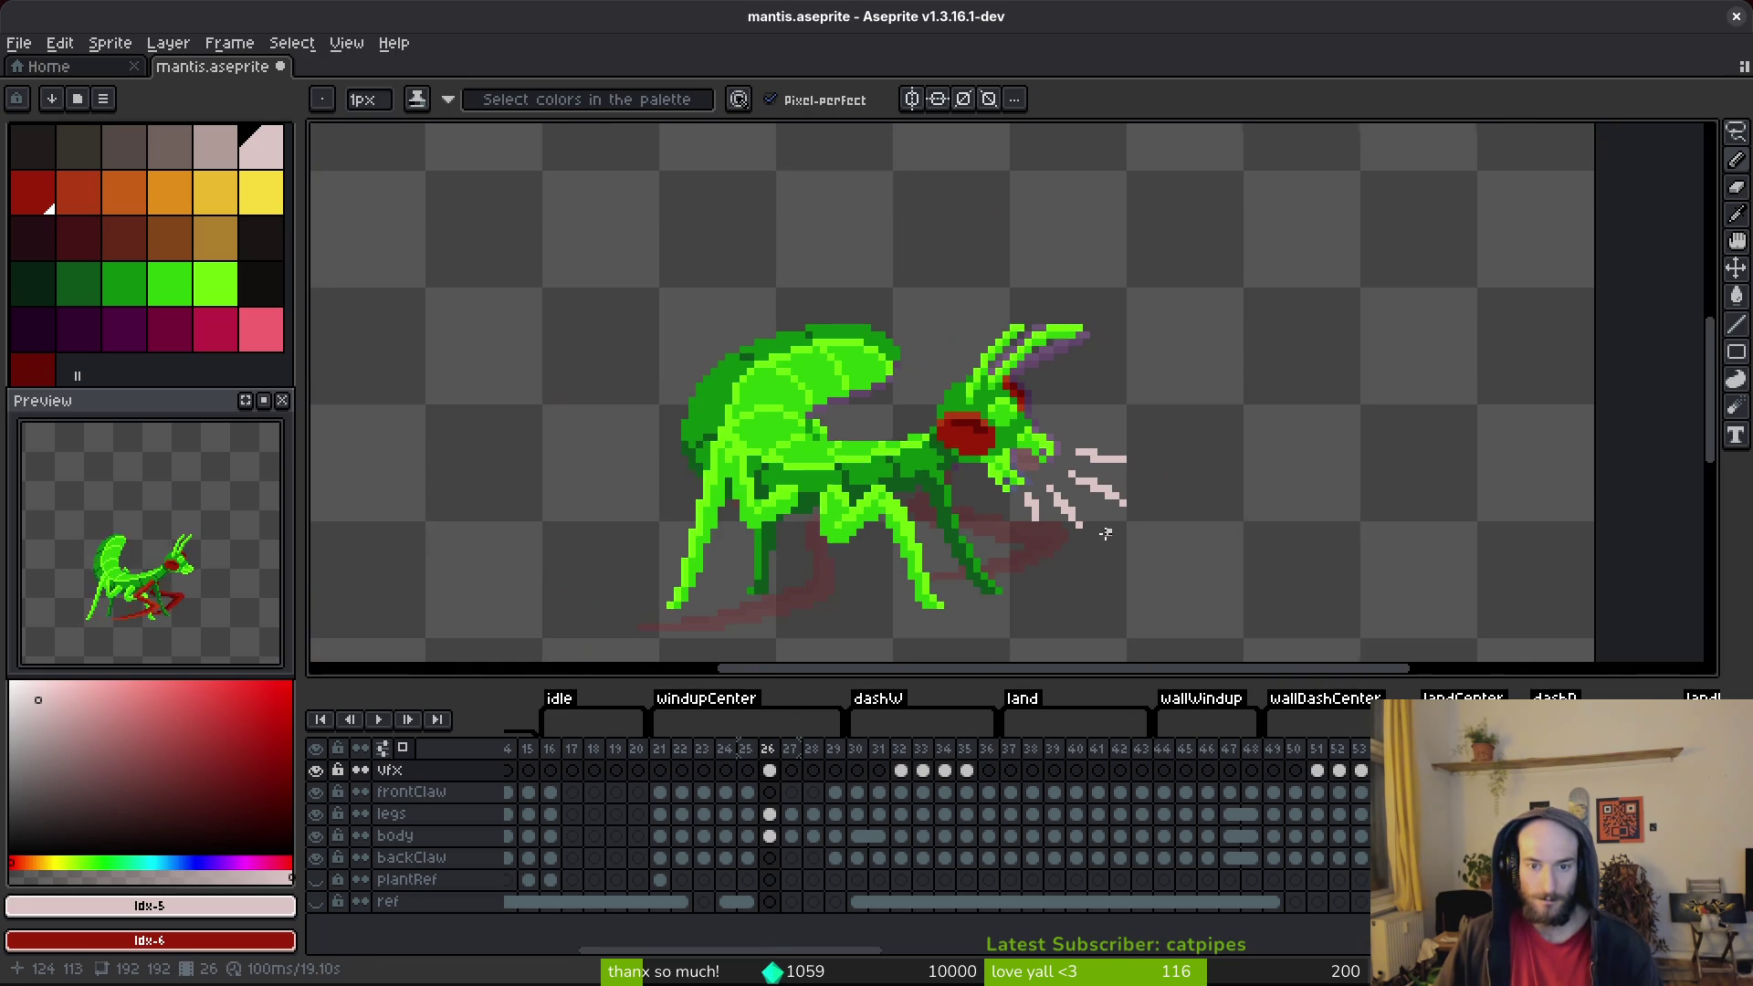
{"action": "key", "text": "ctrl+s"}
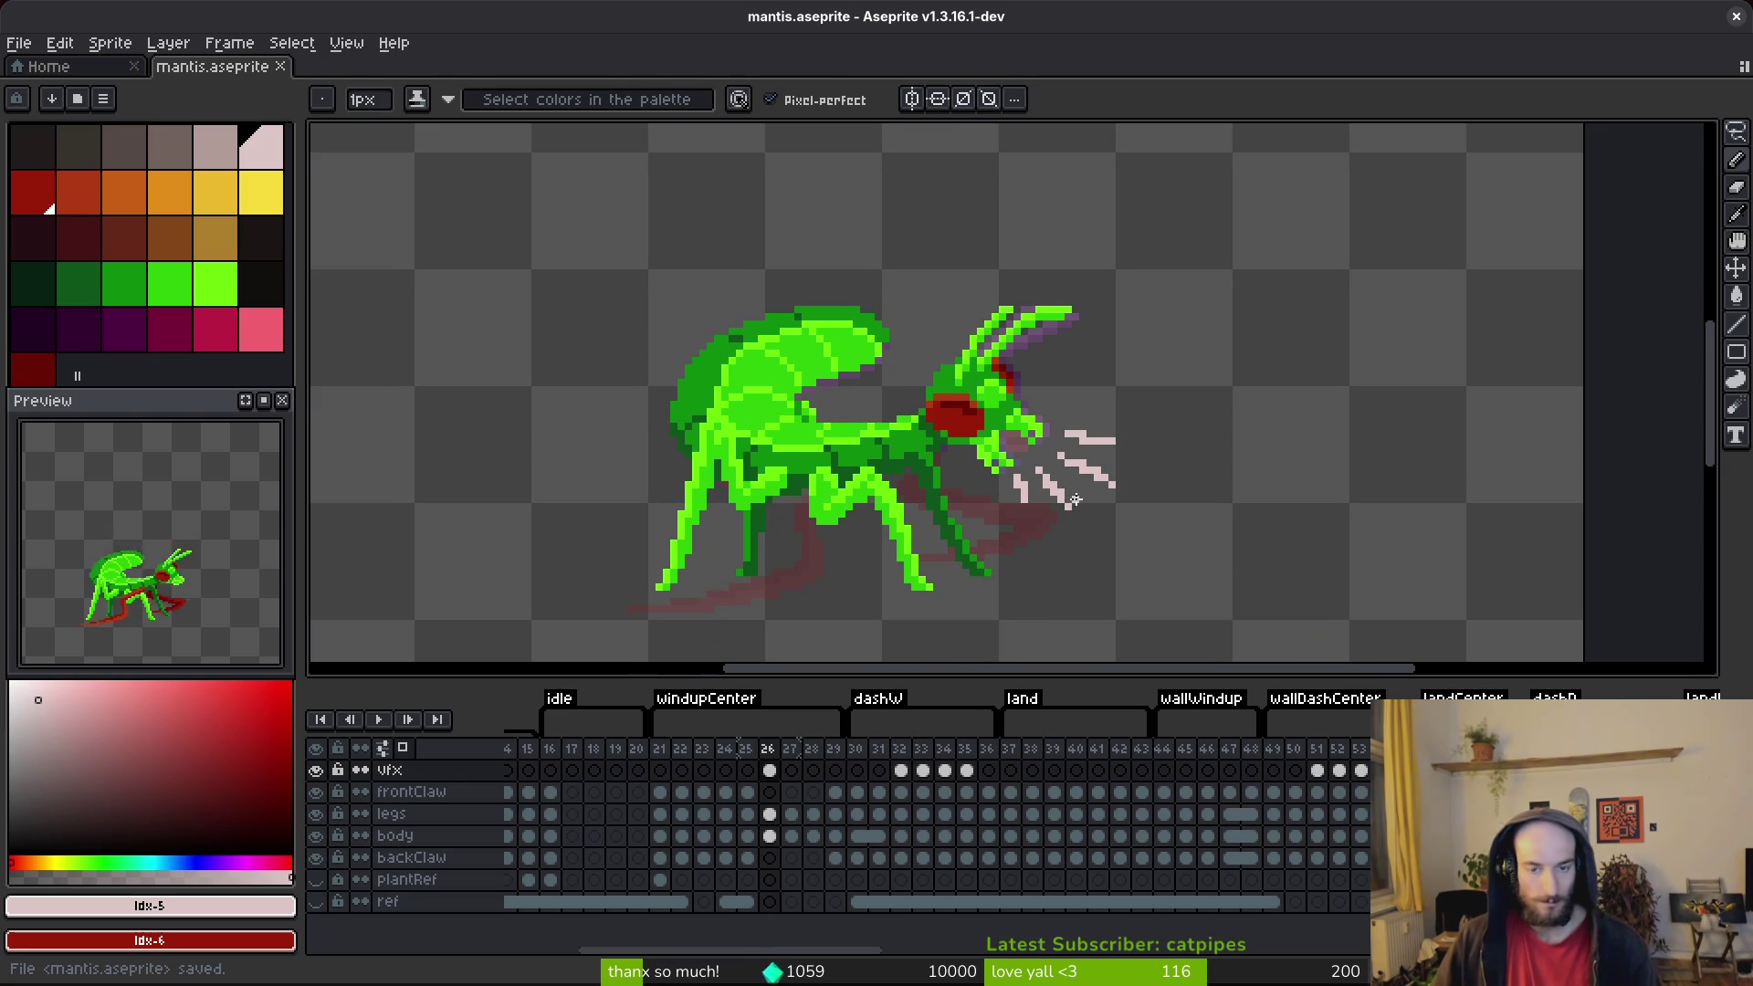
{"action": "key", "text": "Right"}
{"action": "scroll", "coordinate": [1030, 436], "scroll_direction": "up", "scroll_amount": 3}
{"action": "scroll", "coordinate": [1030, 436], "scroll_direction": "up", "scroll_amount": 1}
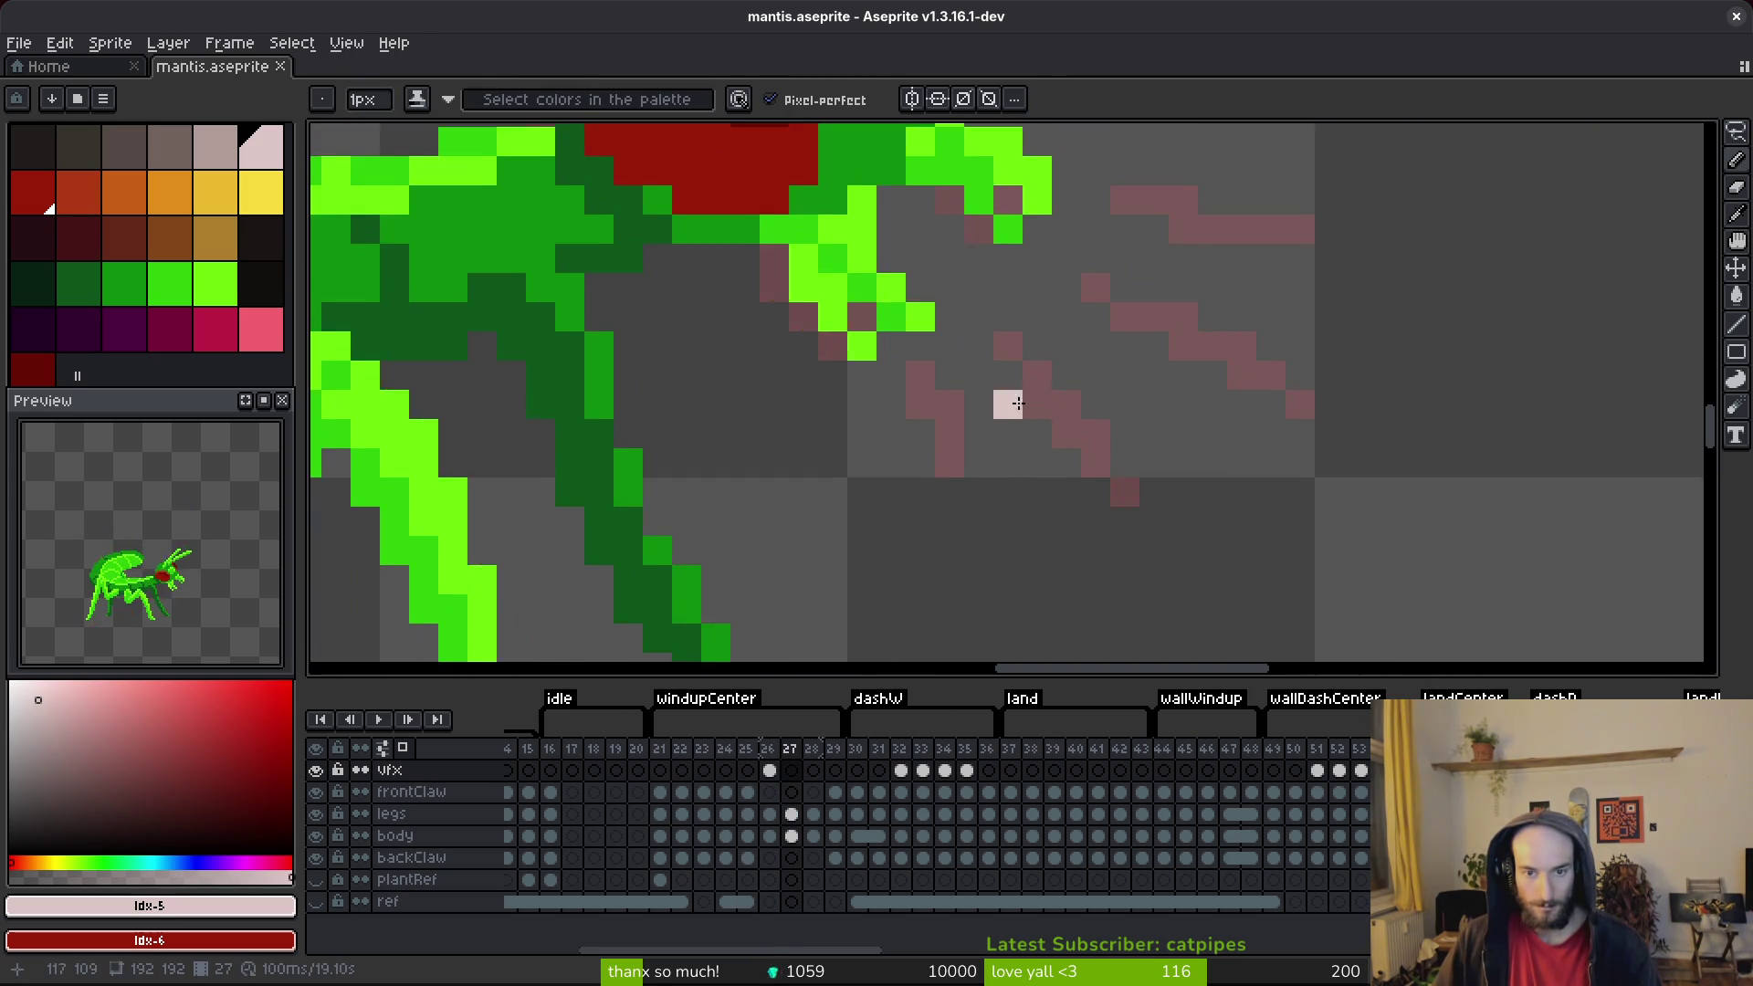
Step: Compare against frame 26, then return to frame 27 for freehand drawing
{"action": "key", "text": "Left"}
{"action": "scroll", "coordinate": [1056, 372], "scroll_direction": "down", "scroll_amount": 3}
{"action": "key", "text": "ctrl"}
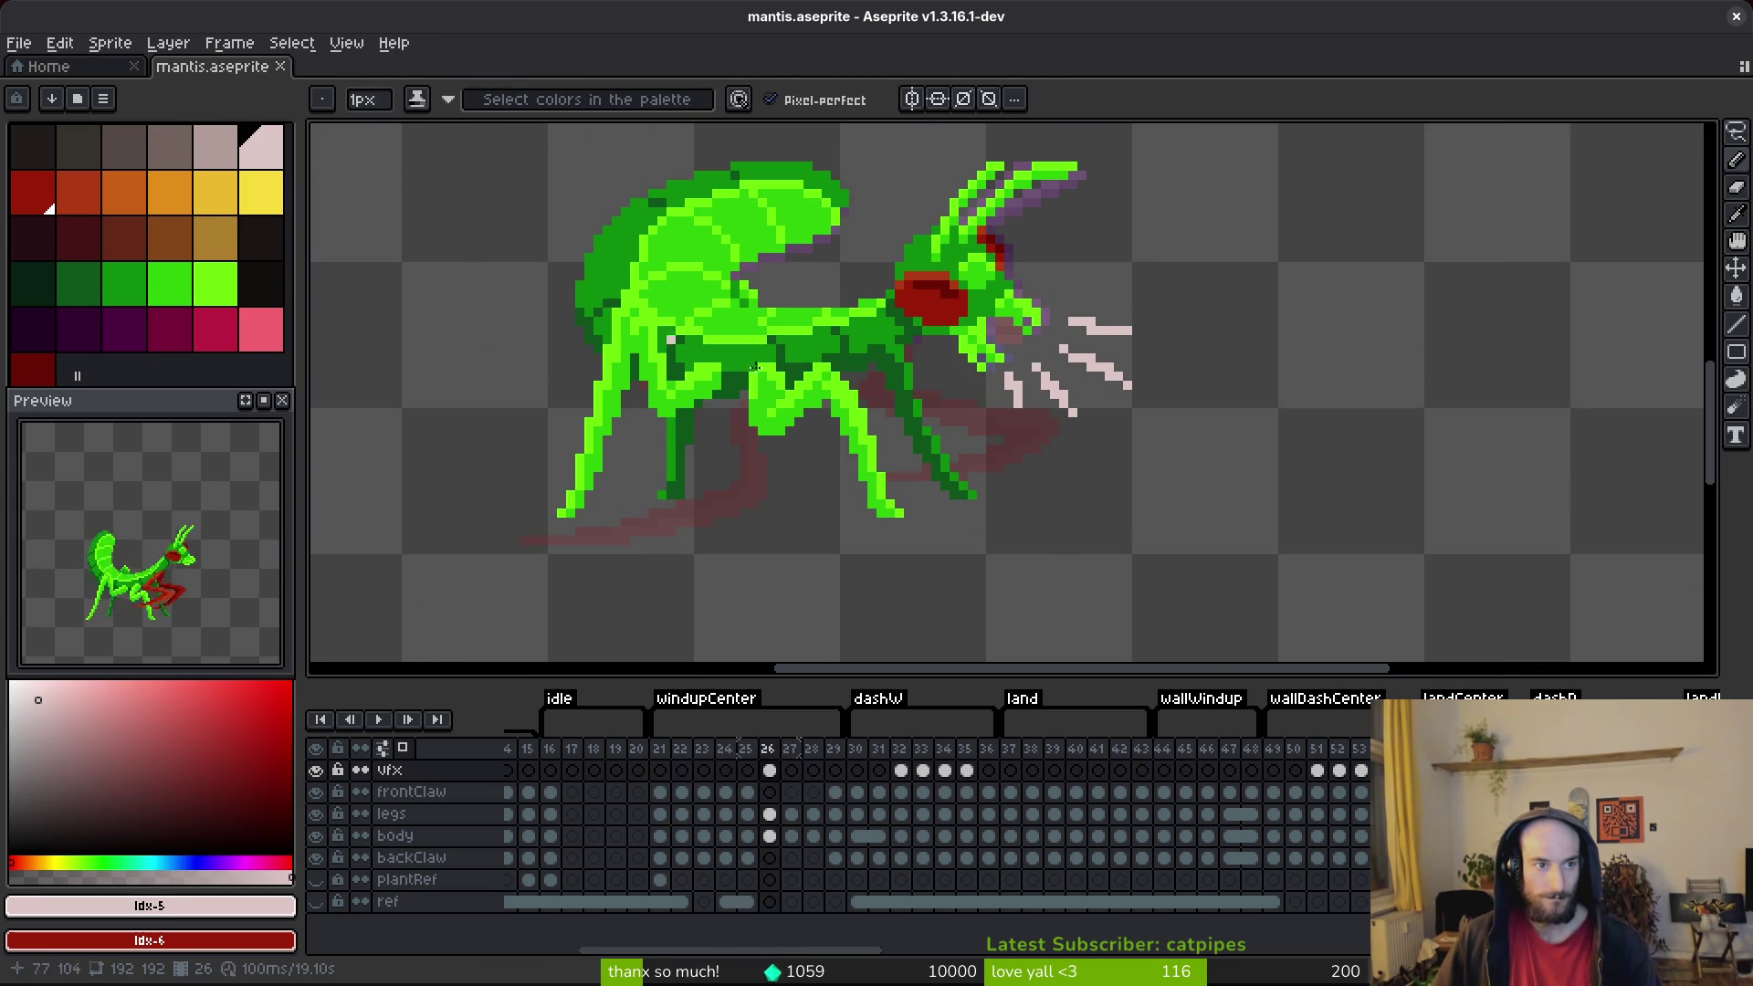
{"action": "scroll", "coordinate": [1104, 419], "scroll_direction": "up", "scroll_amount": 2}
{"action": "key", "text": "Right"}
{"action": "scroll", "coordinate": [1044, 378], "scroll_direction": "up", "scroll_amount": 1}
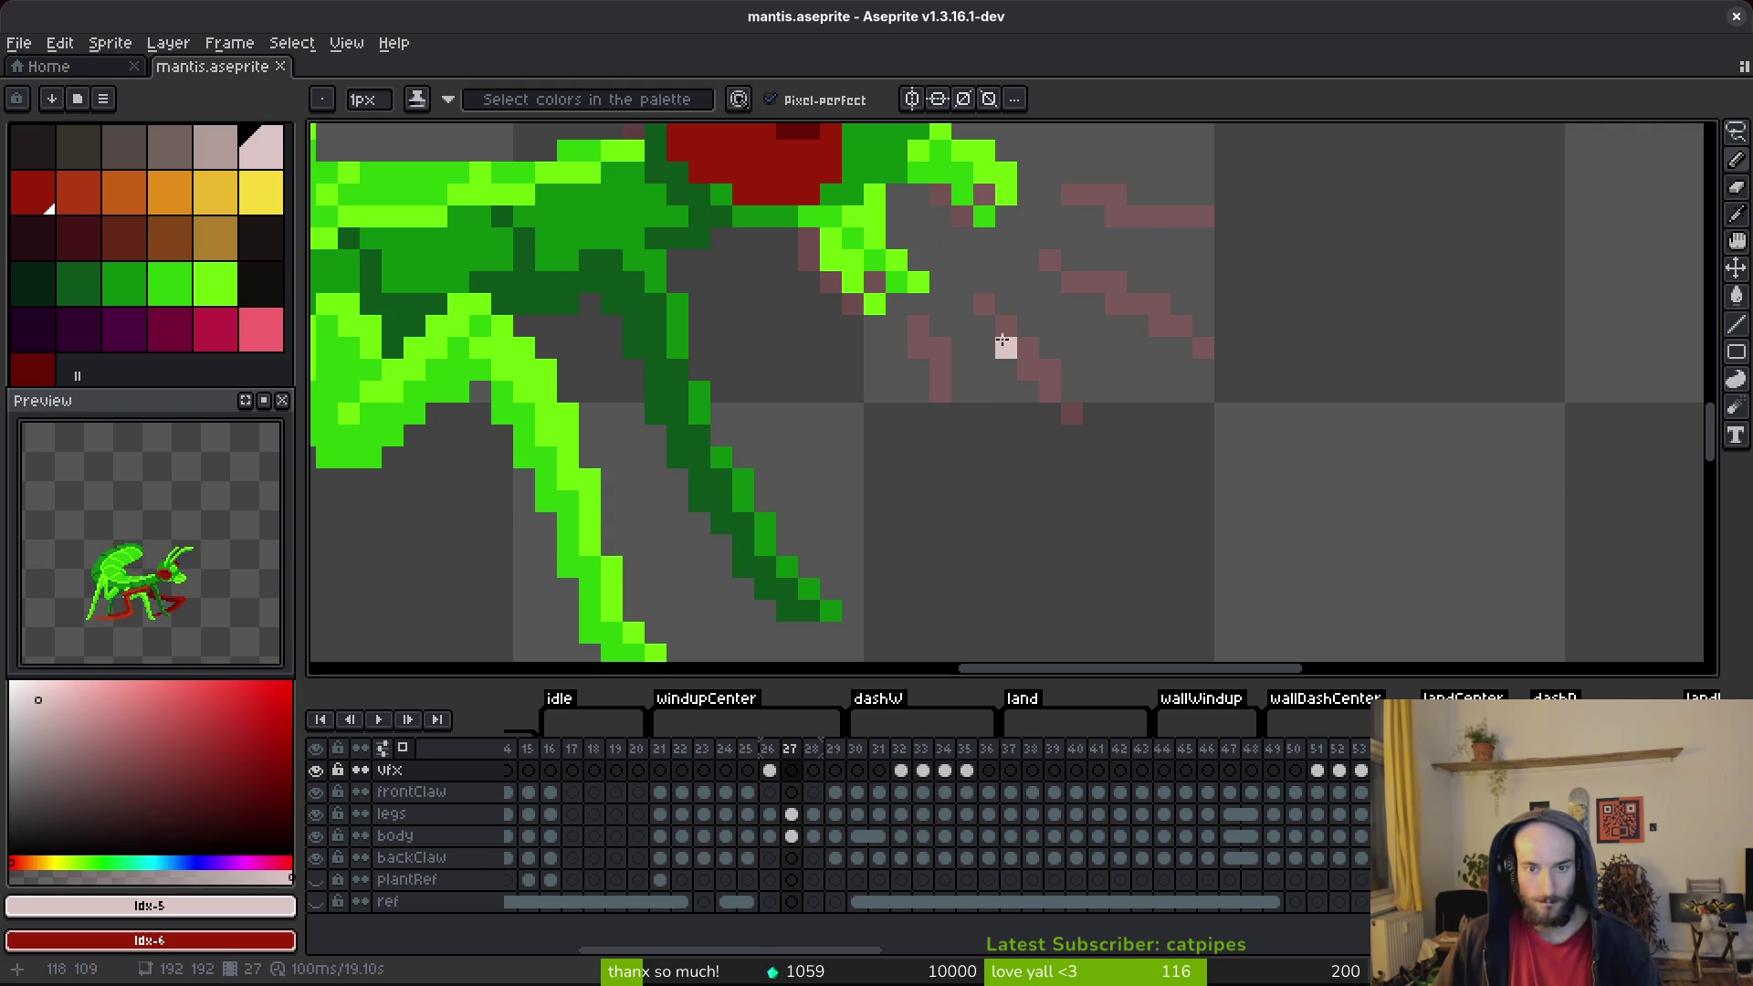
Step: Draw frame 27's longer scream lines: two diagonals, a long lower-right diagonal, and a top horizontal line
{"action": "left_click_drag", "start_coordinate": [1005, 334], "coordinate": [1107, 473]}
{"action": "mouse_move", "coordinate": [941, 363]}
{"action": "left_mouse_down"}
{"action": "mouse_move", "coordinate": [980, 479]}
{"action": "mouse_move", "coordinate": [984, 458]}
{"action": "left_mouse_up"}
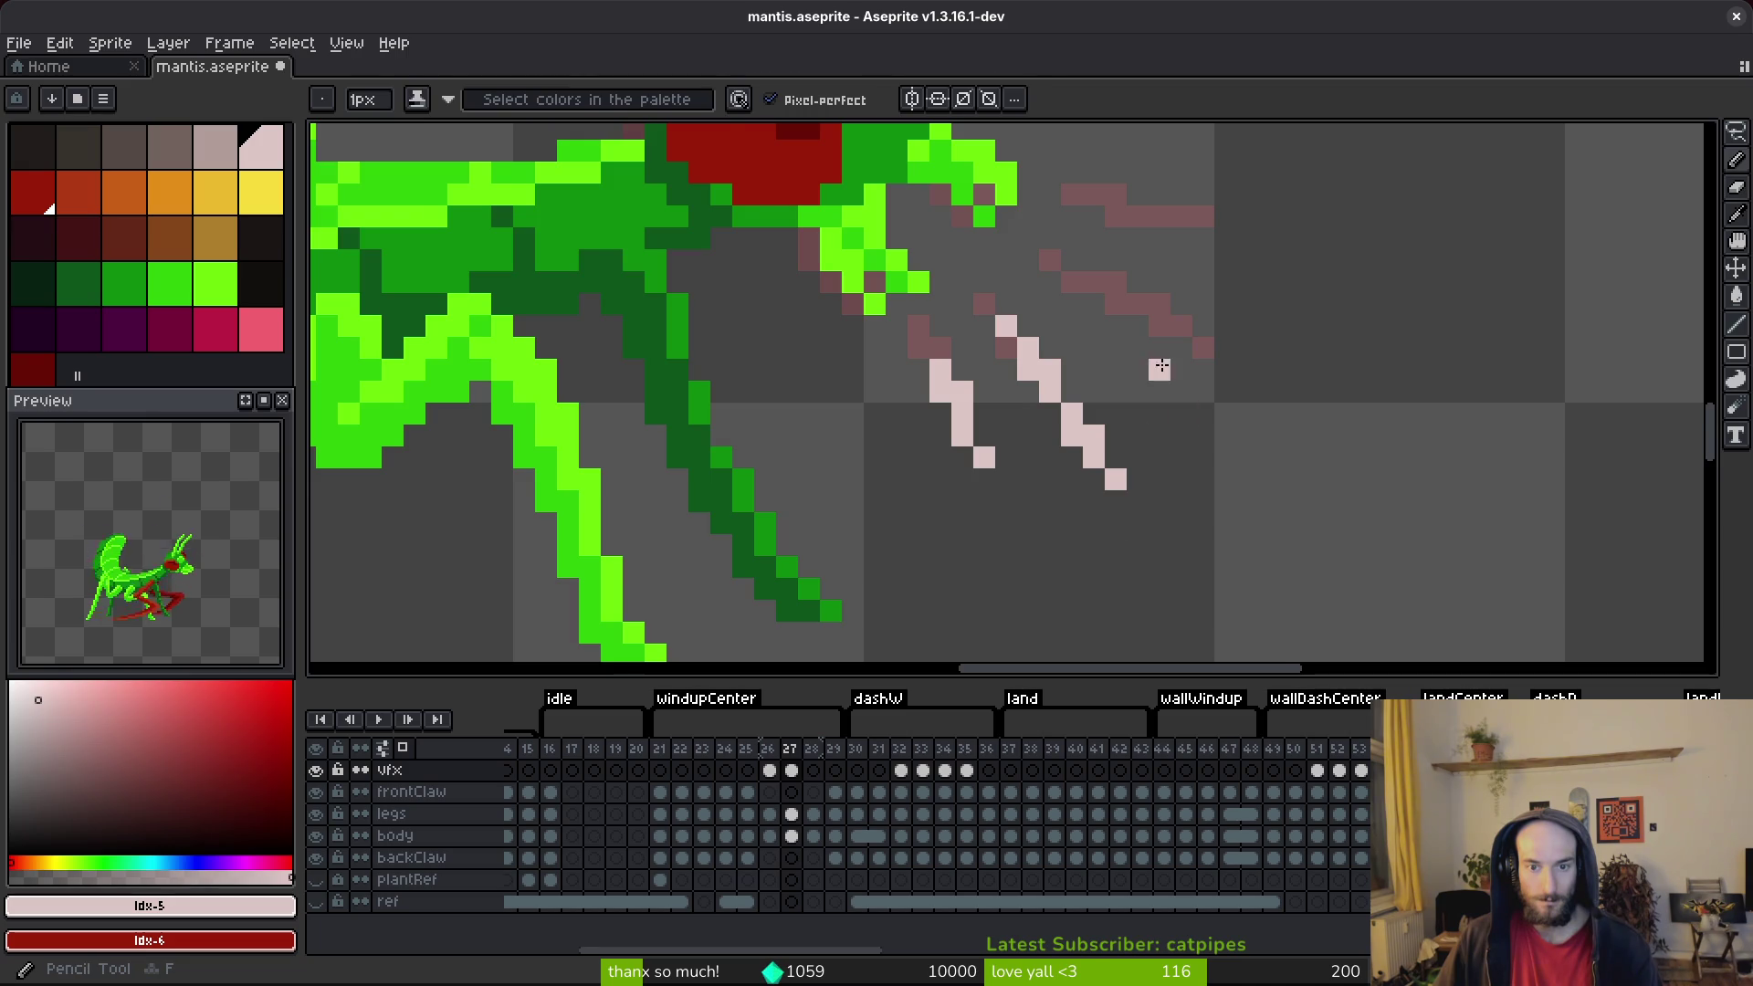
{"action": "scroll", "coordinate": [1167, 262], "scroll_direction": "up", "scroll_amount": 3}
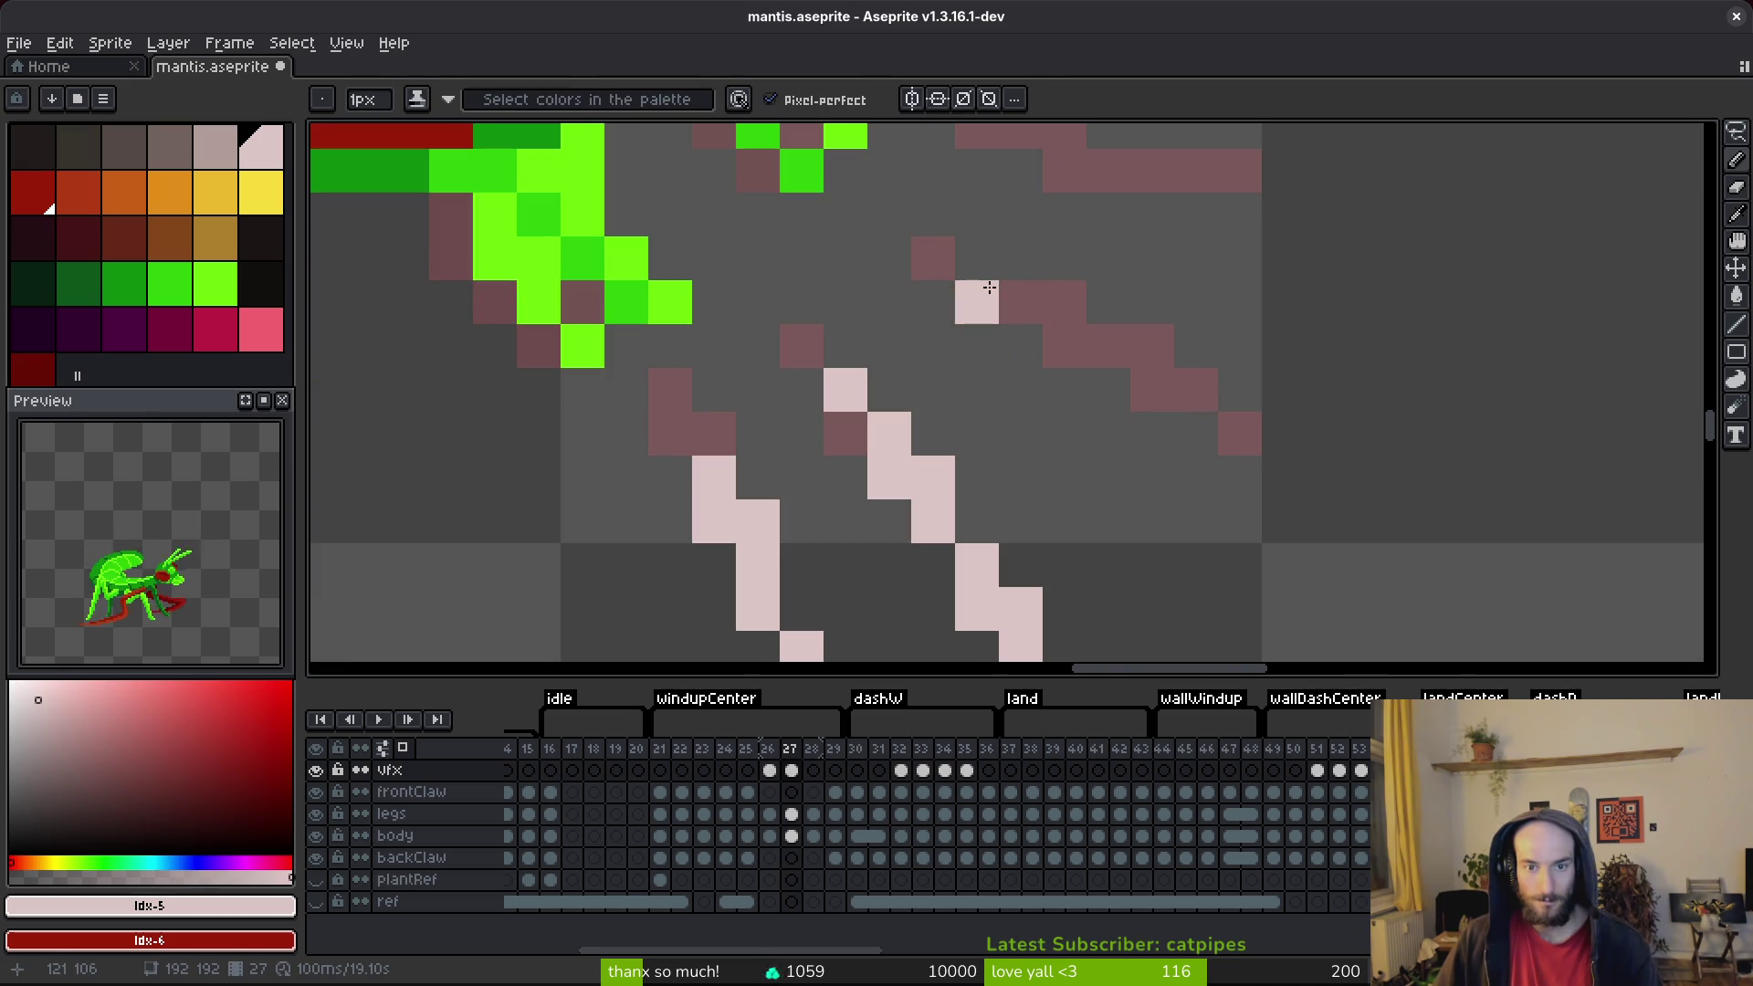
{"action": "left_click_drag", "start_coordinate": [985, 274], "coordinate": [1295, 468]}
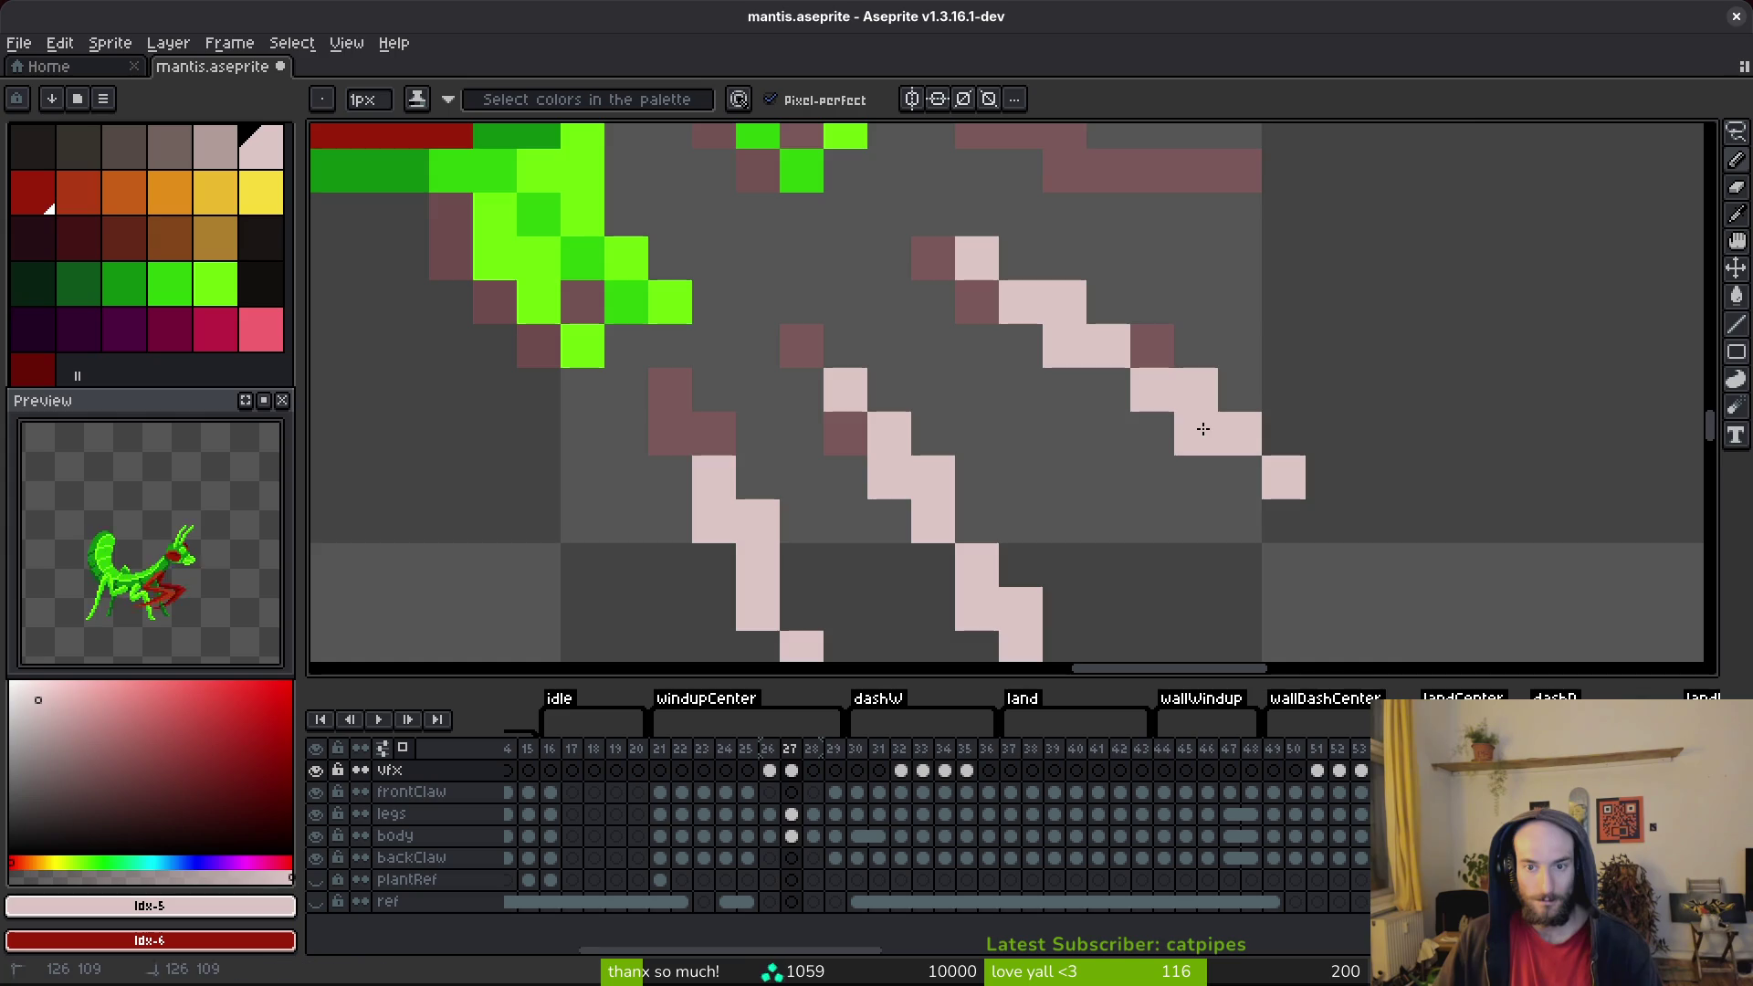
{"action": "scroll", "coordinate": [1203, 429], "scroll_direction": "down", "scroll_amount": 4}
{"action": "scroll", "coordinate": [1268, 442], "scroll_direction": "up", "scroll_amount": 3}
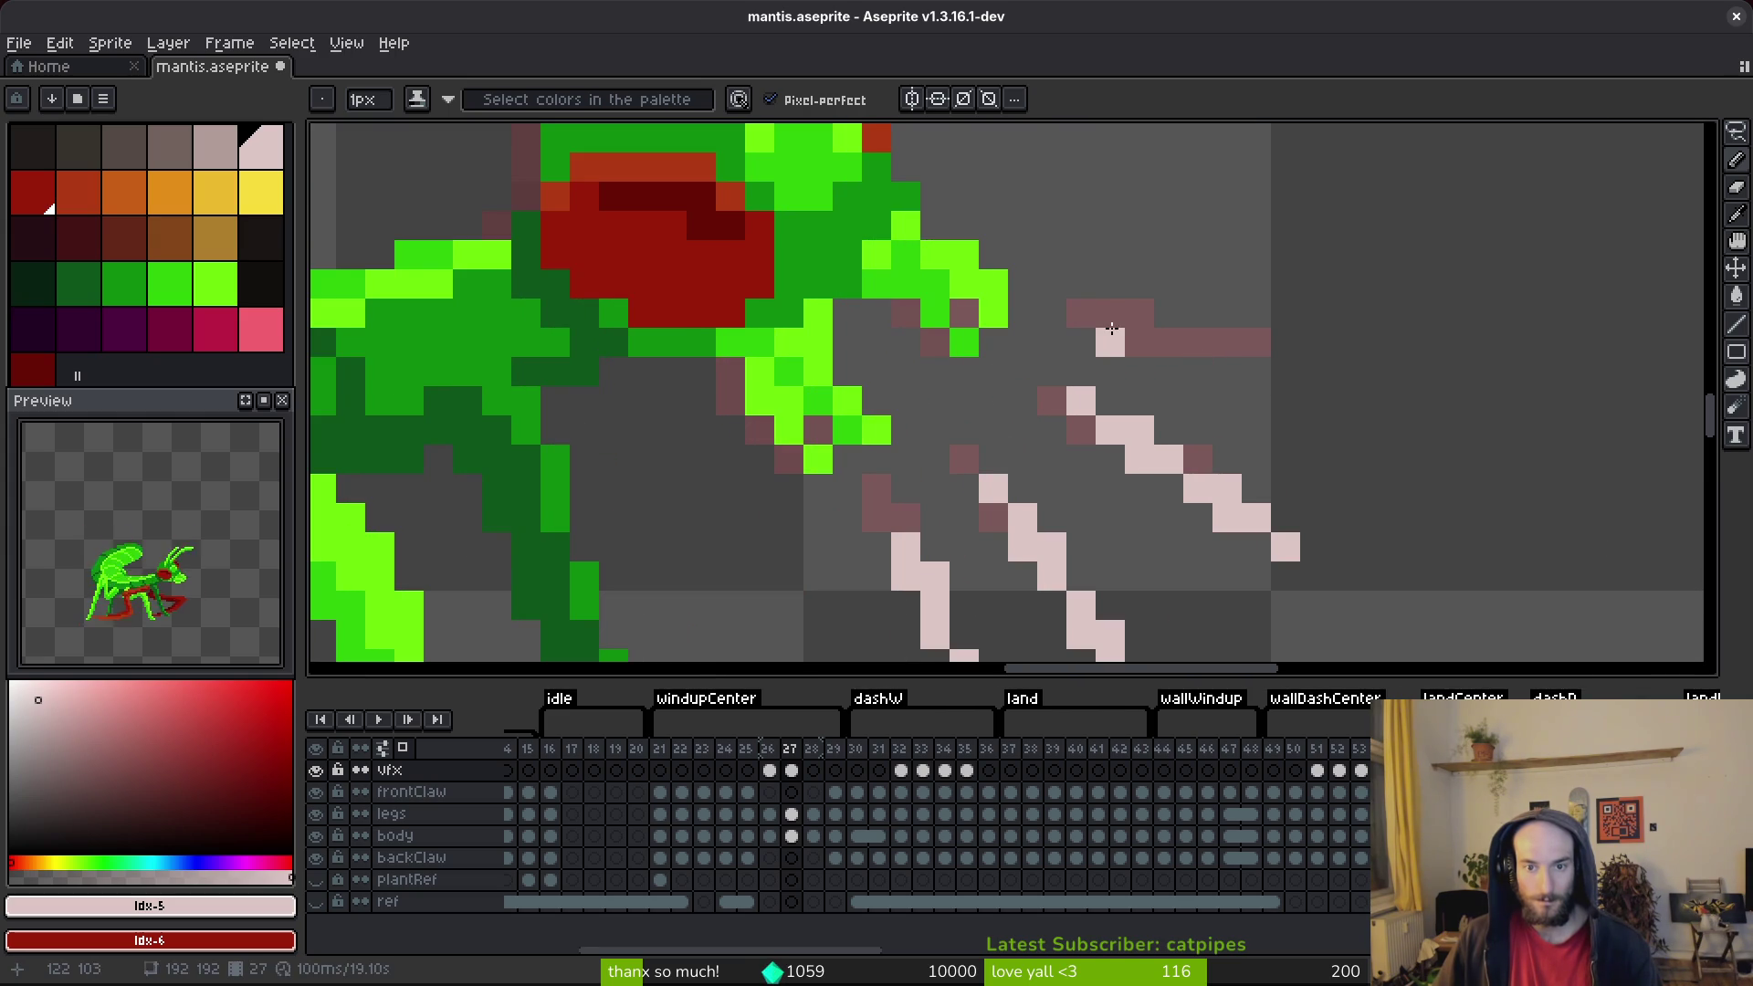
{"action": "left_click_drag", "start_coordinate": [1107, 322], "coordinate": [1288, 350]}
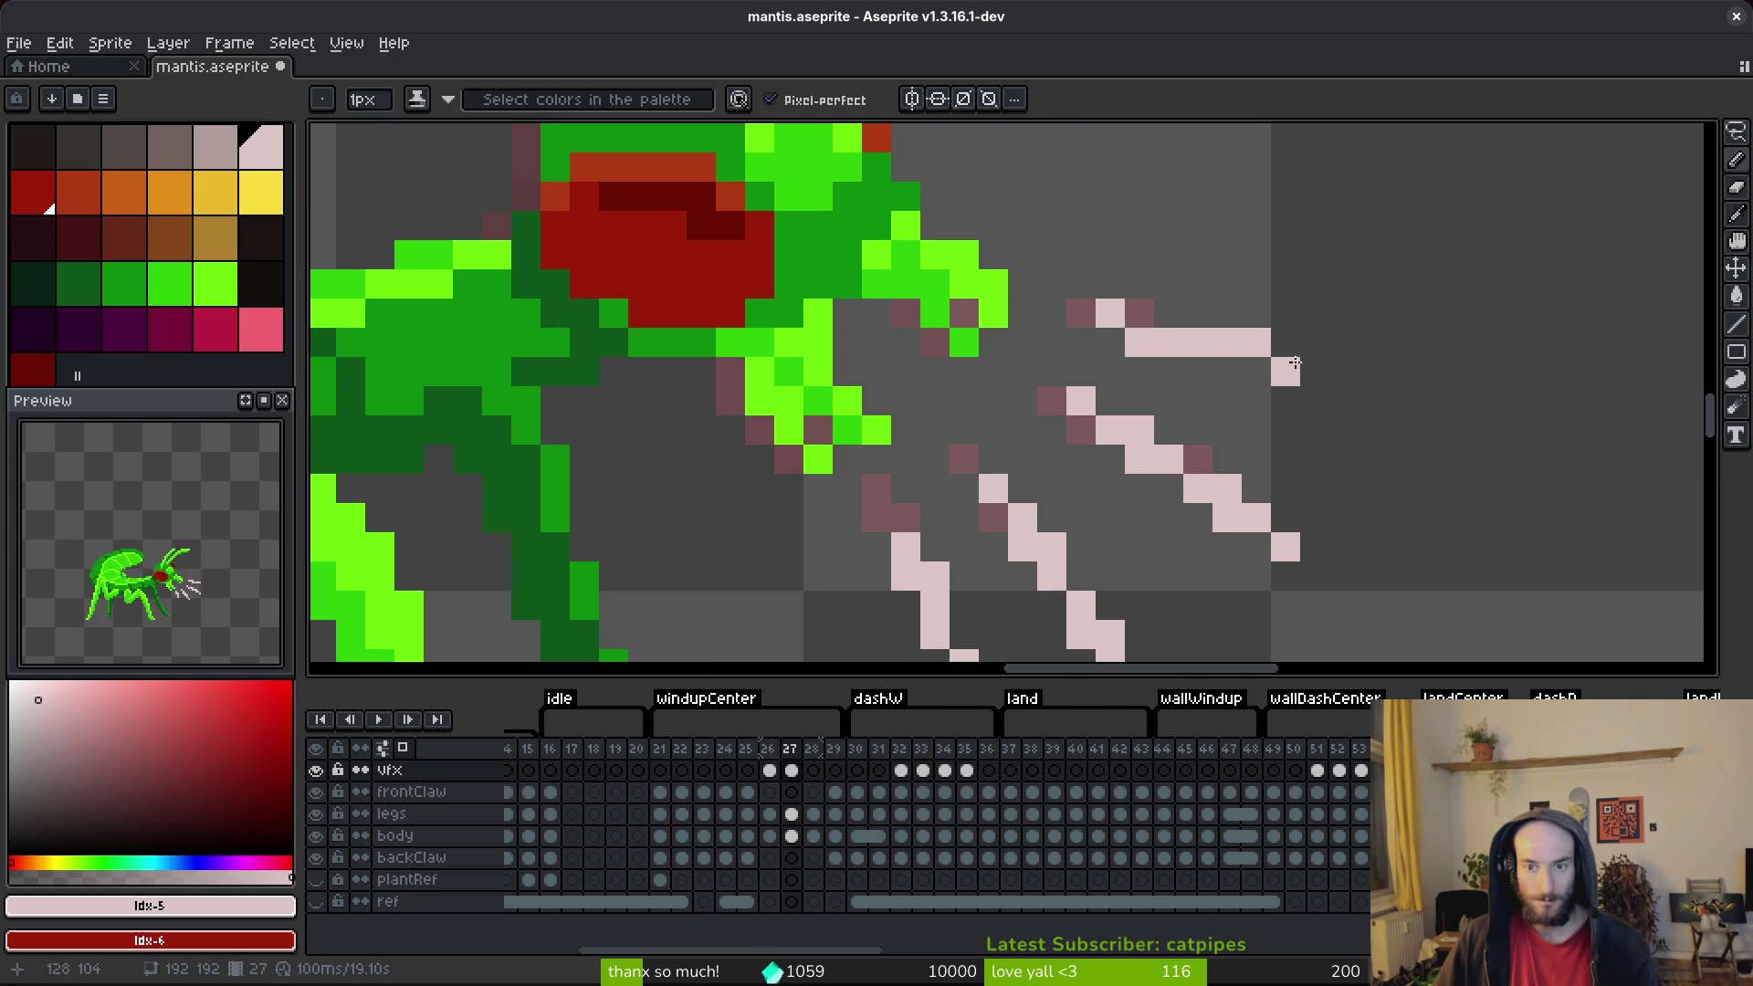
{"action": "left_click", "coordinate": [1336, 367]}
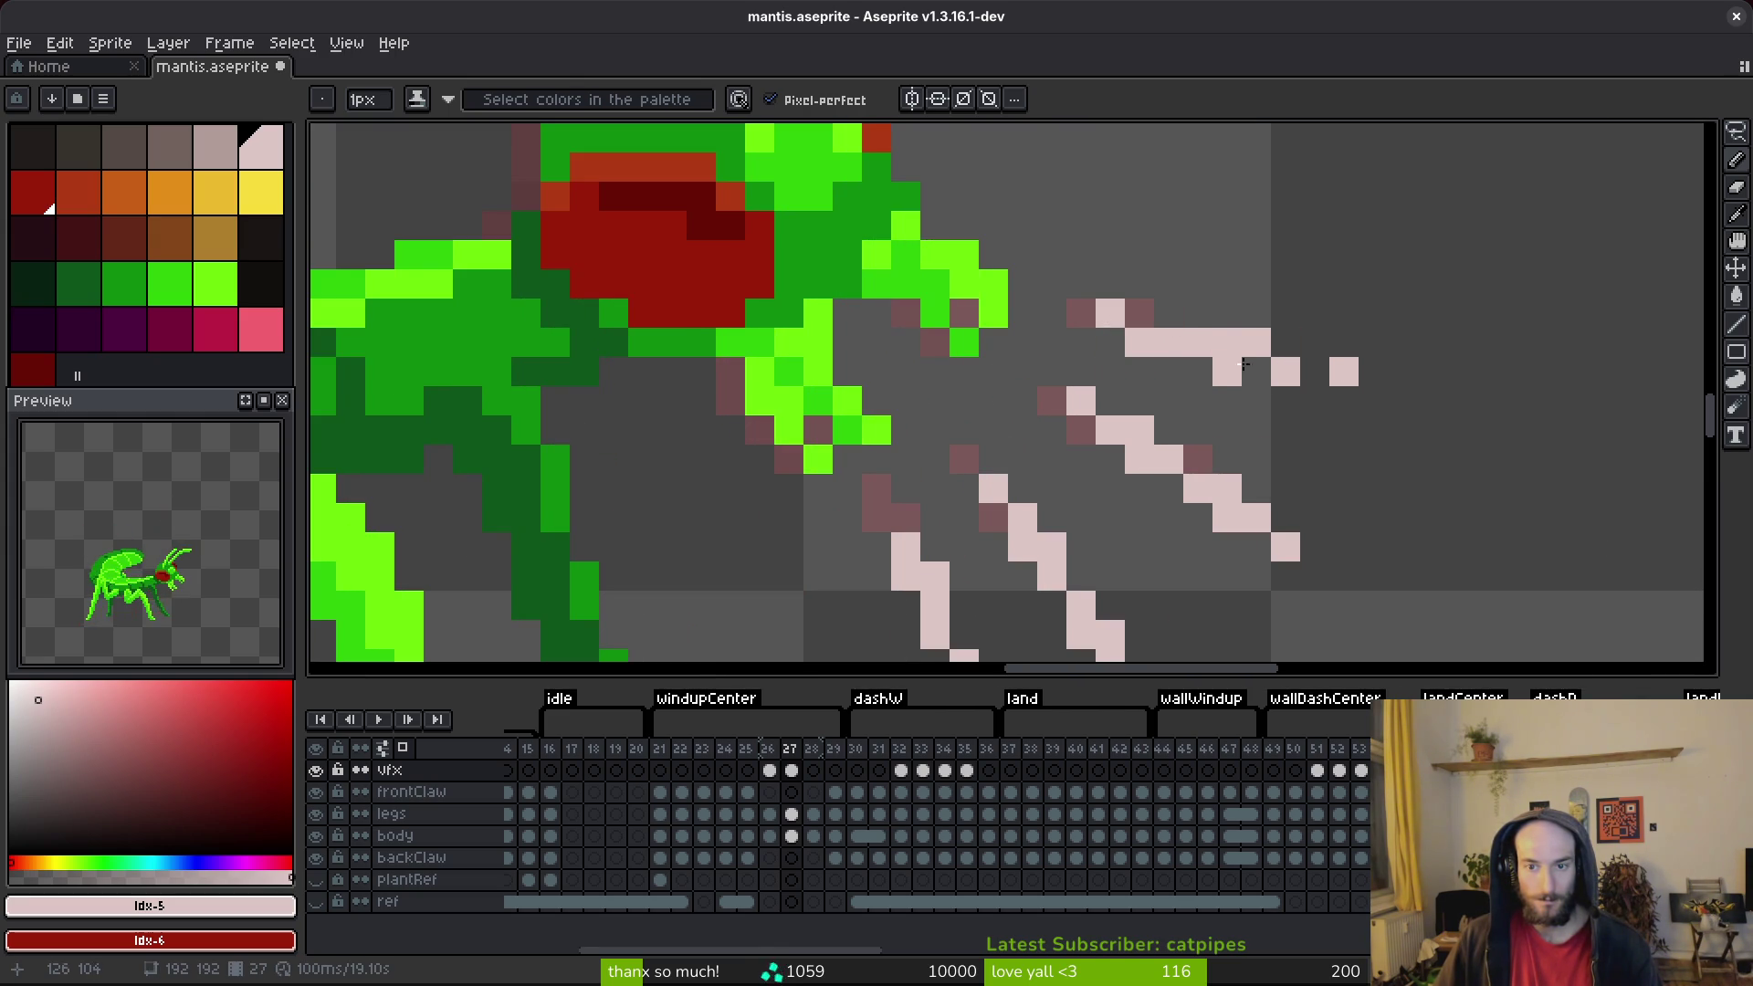
{"action": "scroll", "coordinate": [1260, 350], "scroll_direction": "down", "scroll_amount": 3}
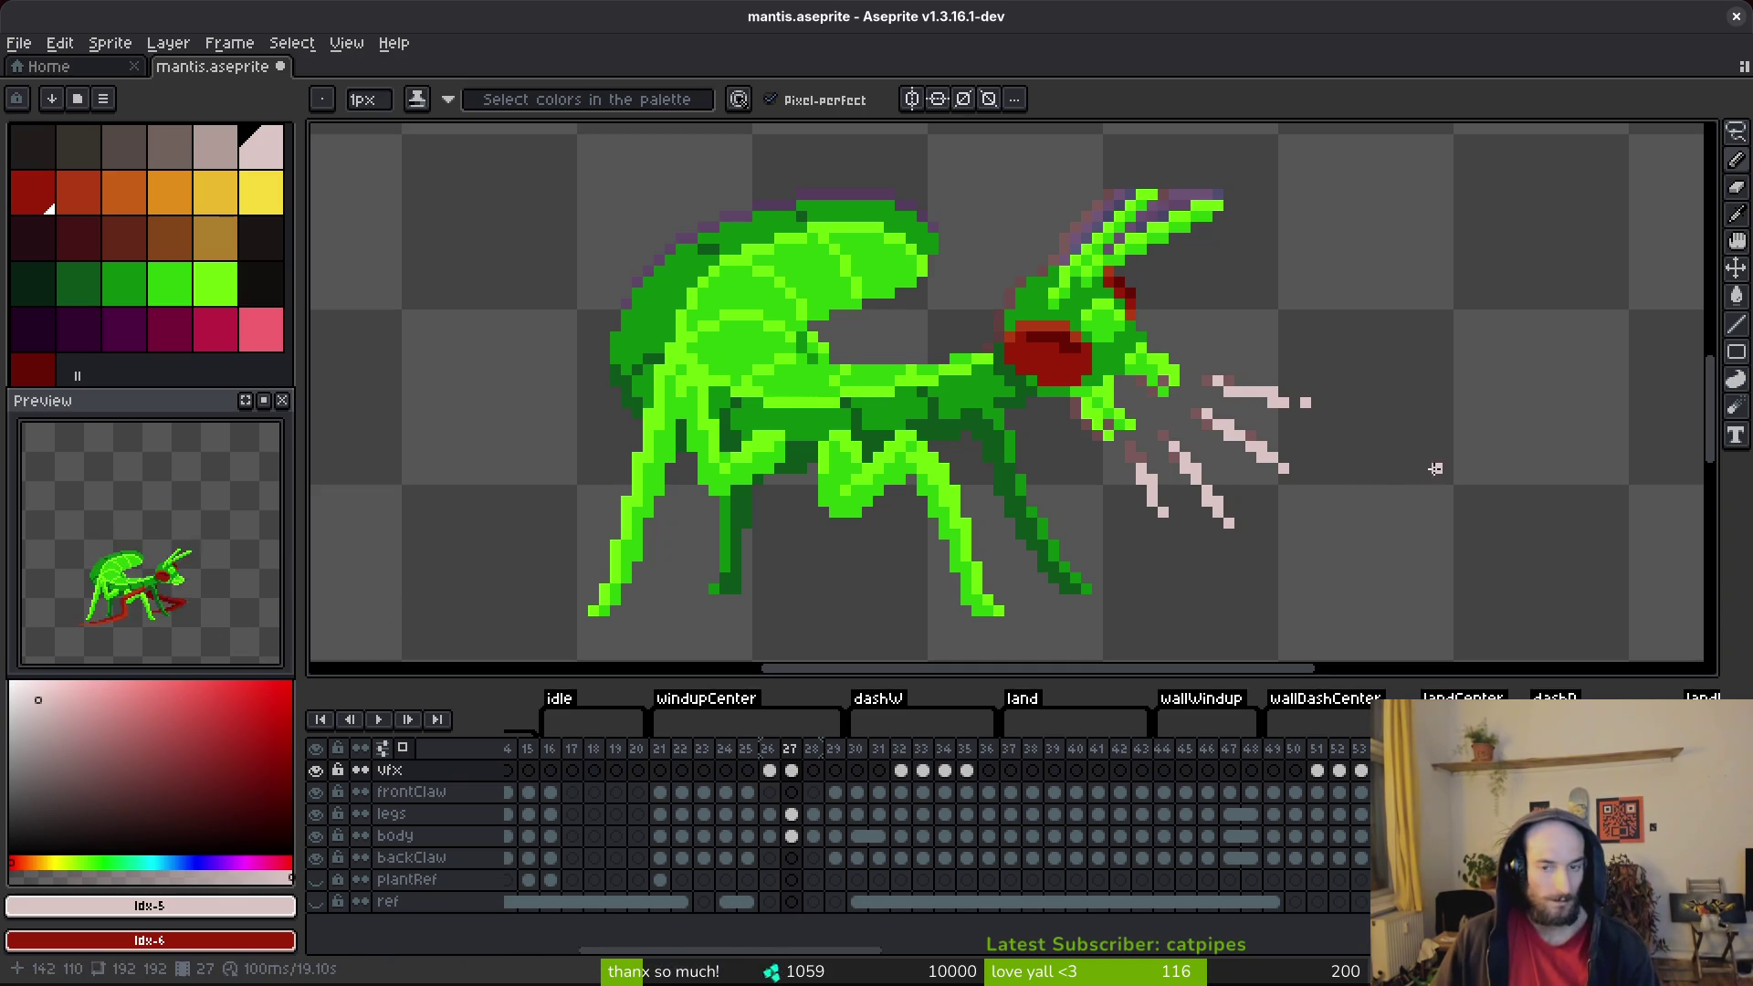
{"action": "scroll", "coordinate": [1221, 430], "scroll_direction": "up", "scroll_amount": 1}
Step: Go back to frame 26 of the vfx layer with the freehand Lasso selection tool
{"action": "key", "text": "m"}
{"action": "scroll", "coordinate": [1044, 560], "scroll_direction": "up", "scroll_amount": 1}
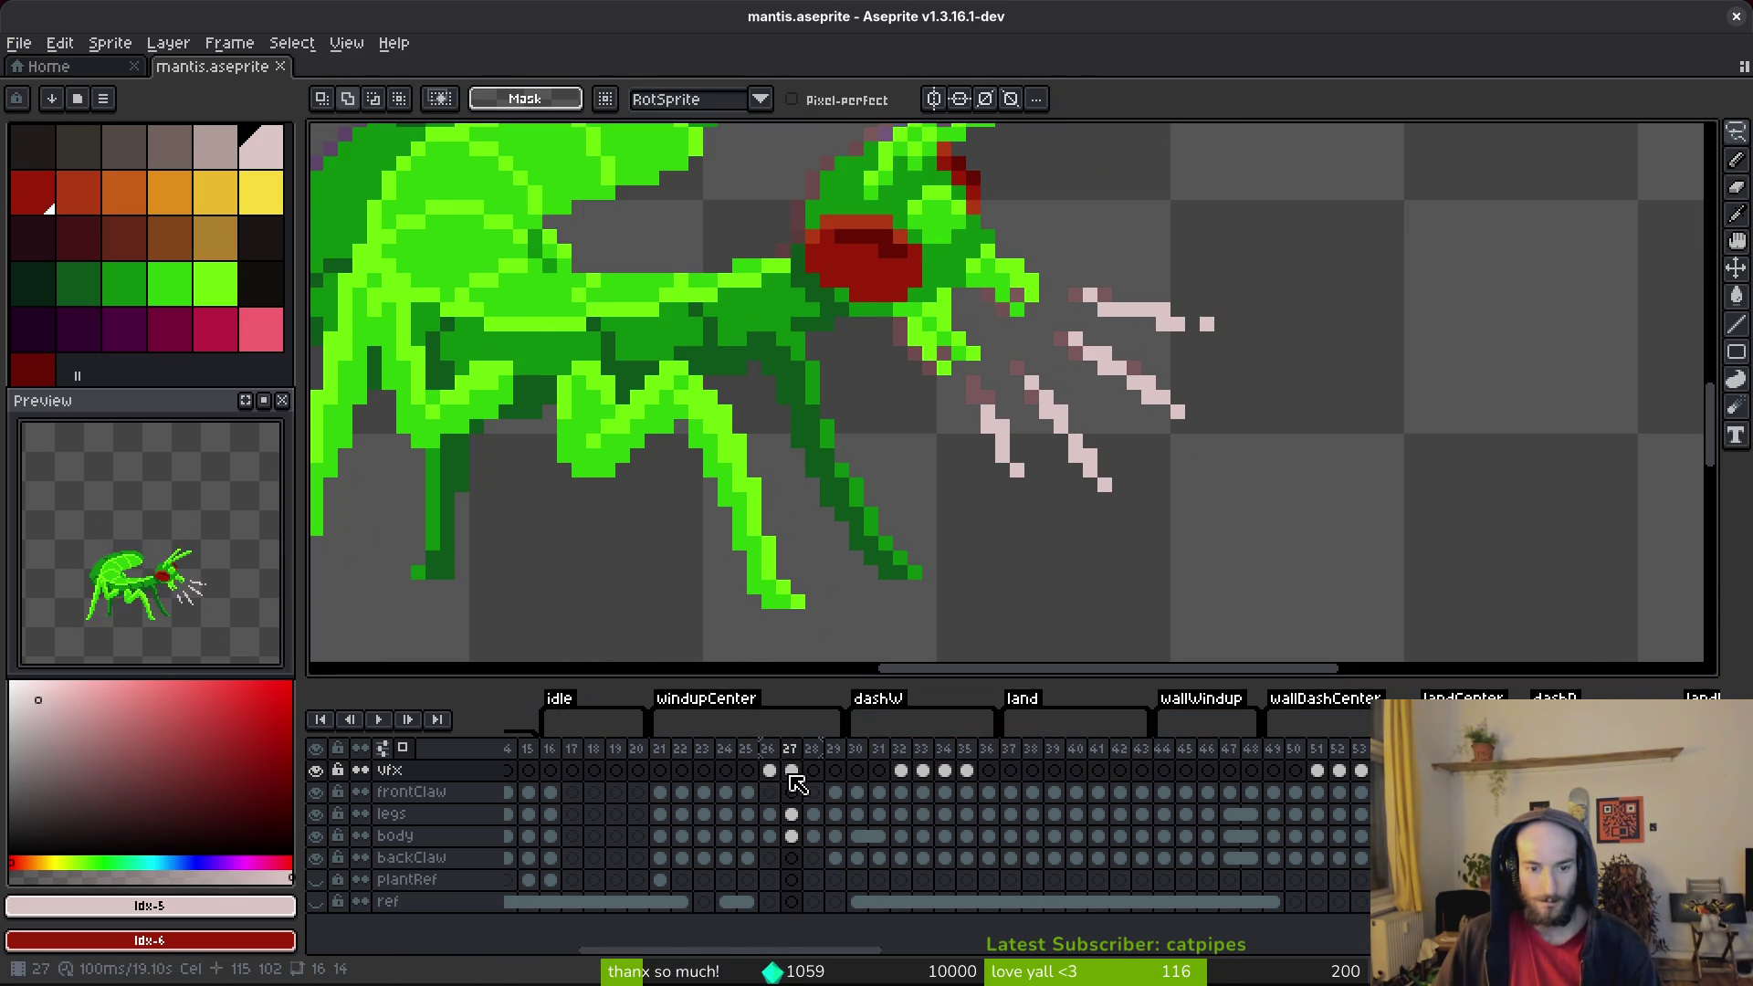
{"action": "left_click", "coordinate": [749, 772]}
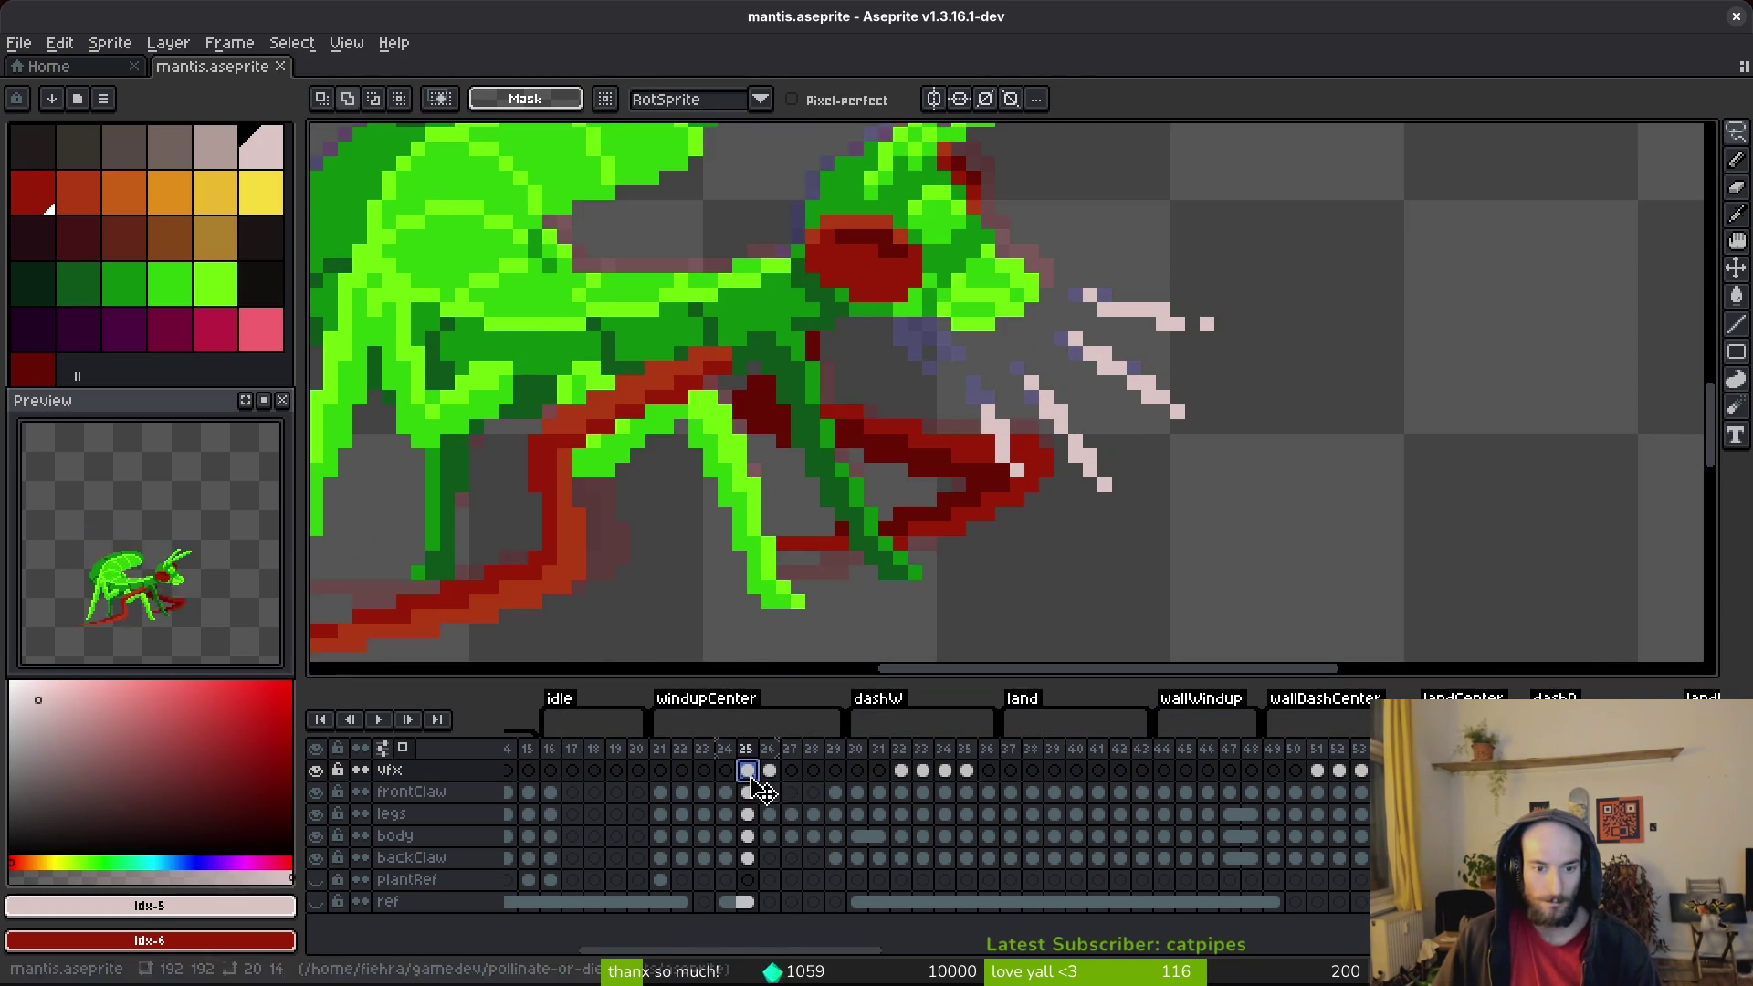
{"action": "left_click", "coordinate": [770, 771]}
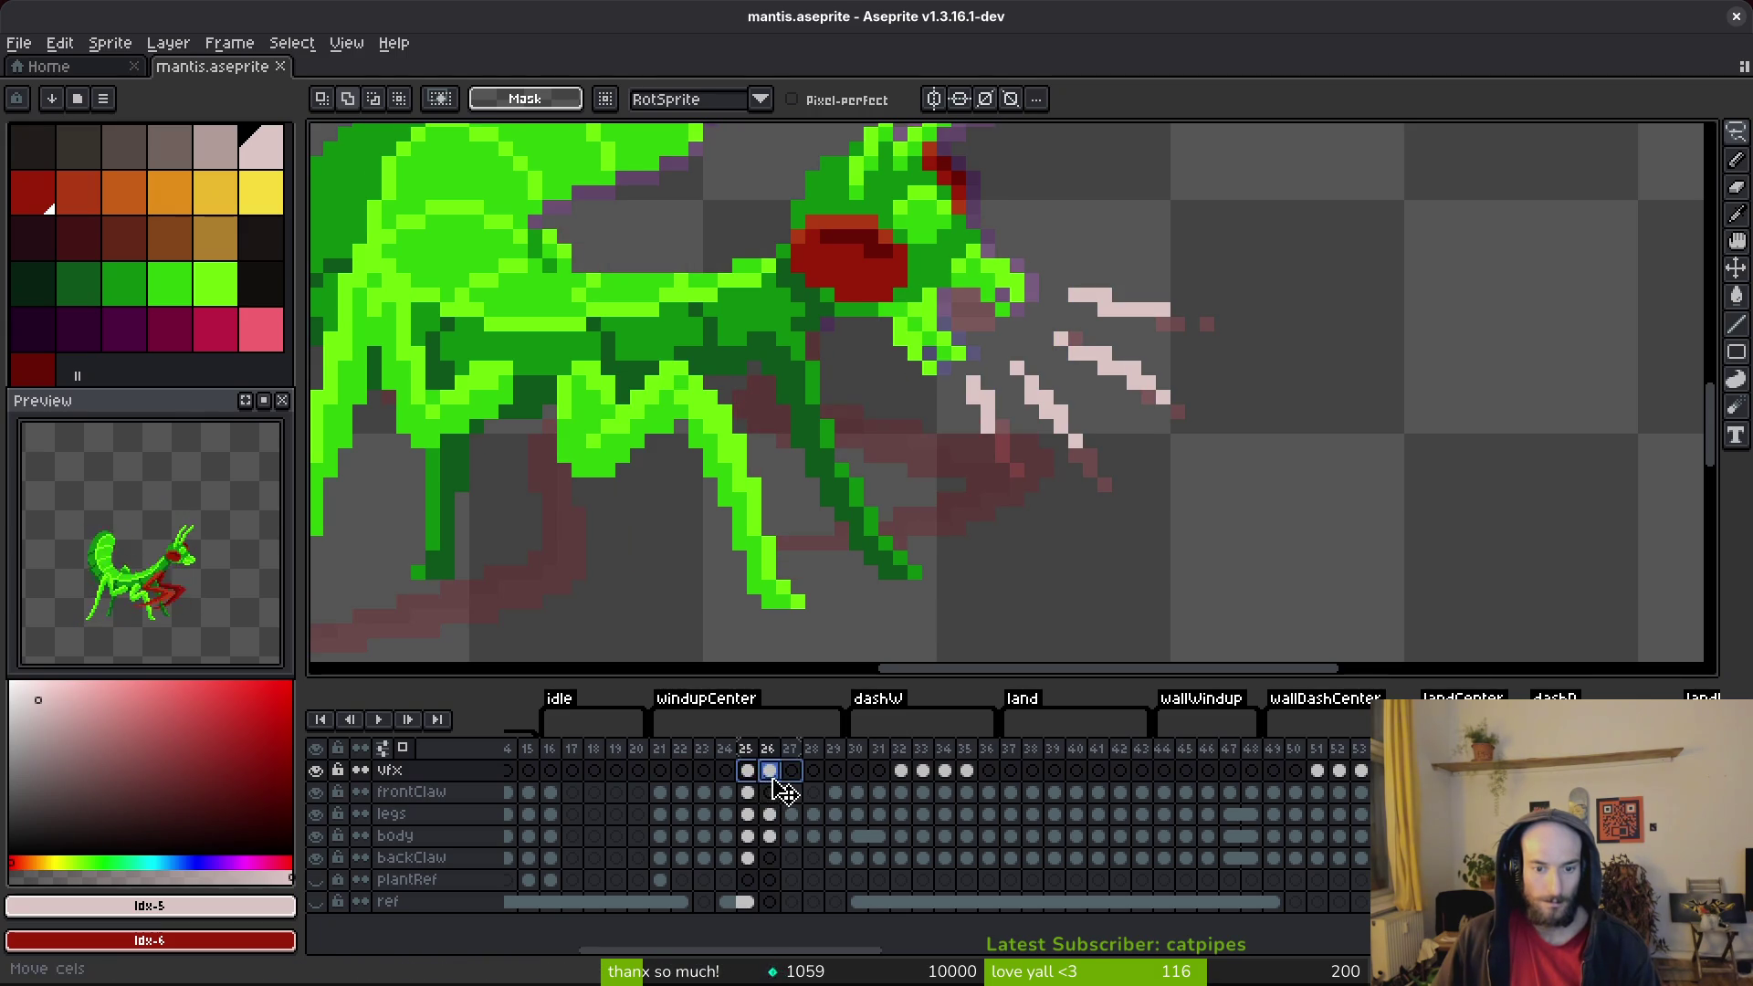
{"action": "left_click", "coordinate": [792, 772], "text": "shift"}
{"action": "left_click", "coordinate": [769, 772]}
{"action": "left_click", "coordinate": [791, 771]}
{"action": "key", "text": "i"}
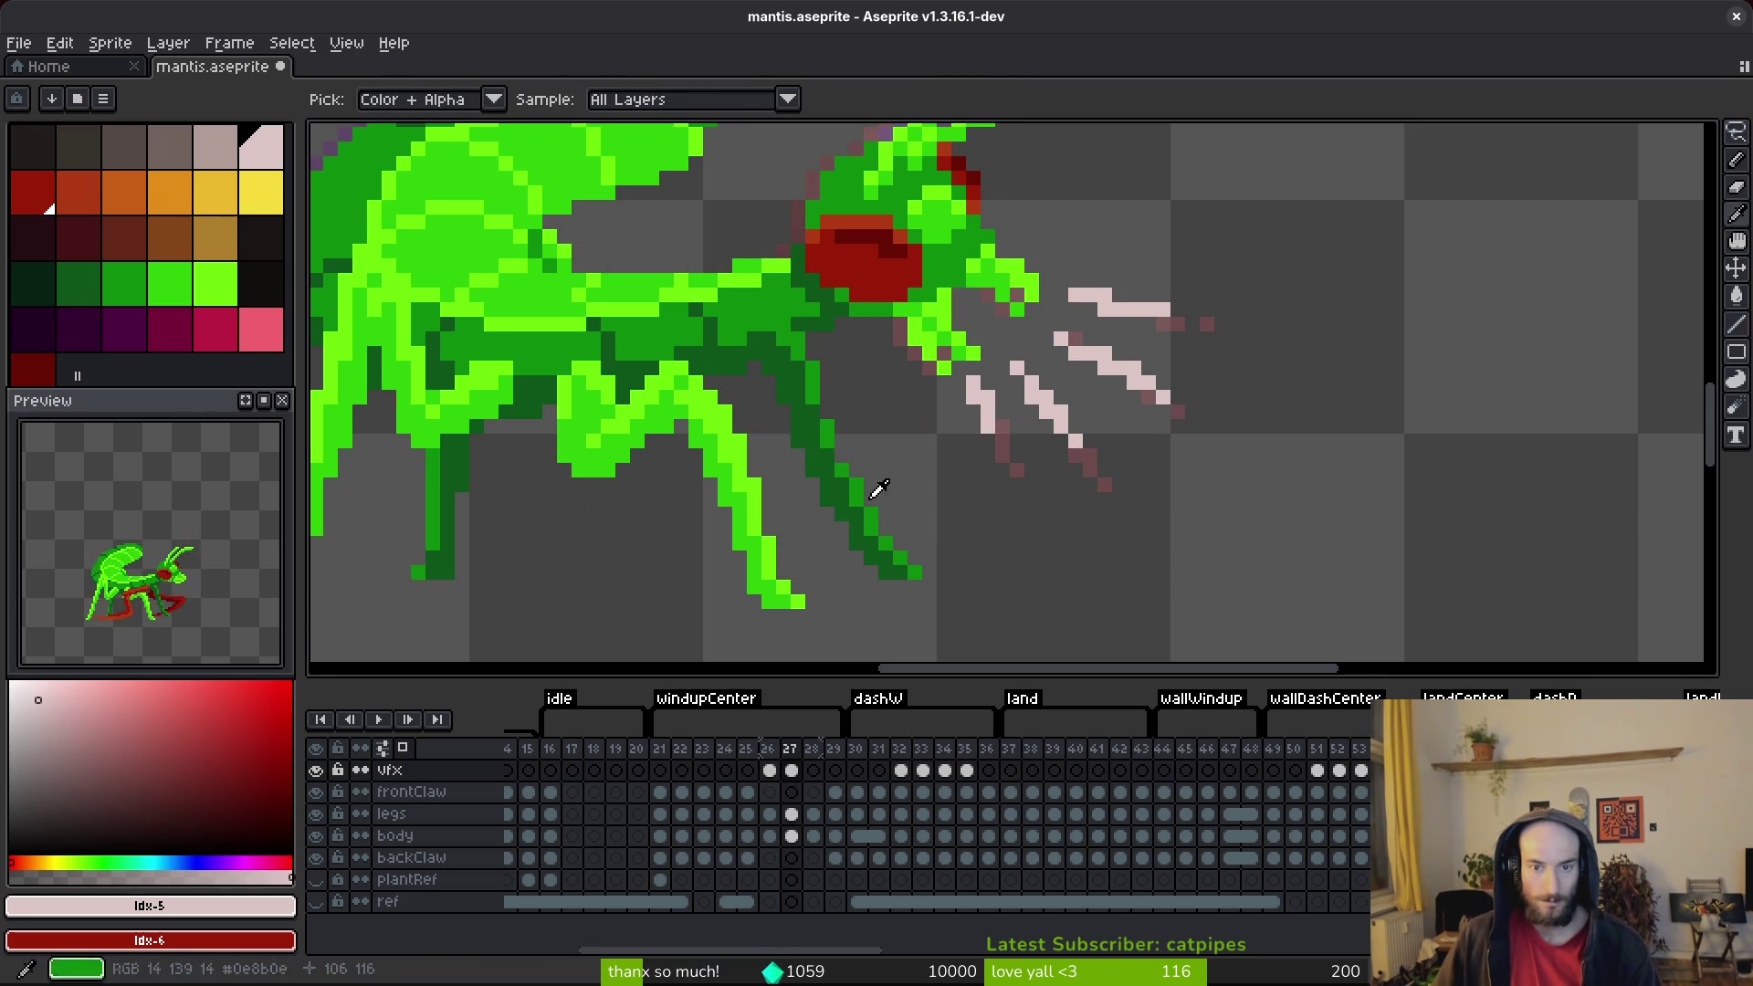
{"action": "key", "text": "comma"}
{"action": "key", "text": "shift+w"}
{"action": "scroll", "coordinate": [1136, 397], "scroll_direction": "up", "scroll_amount": 2}
Step: Lasso and nudge the diagonal and upper-right scream lines into new positions
{"action": "mouse_move", "coordinate": [986, 399]}
{"action": "left_mouse_down"}
{"action": "mouse_move", "coordinate": [959, 429]}
{"action": "mouse_move", "coordinate": [998, 496]}
{"action": "mouse_move", "coordinate": [963, 438]}
{"action": "left_mouse_up"}
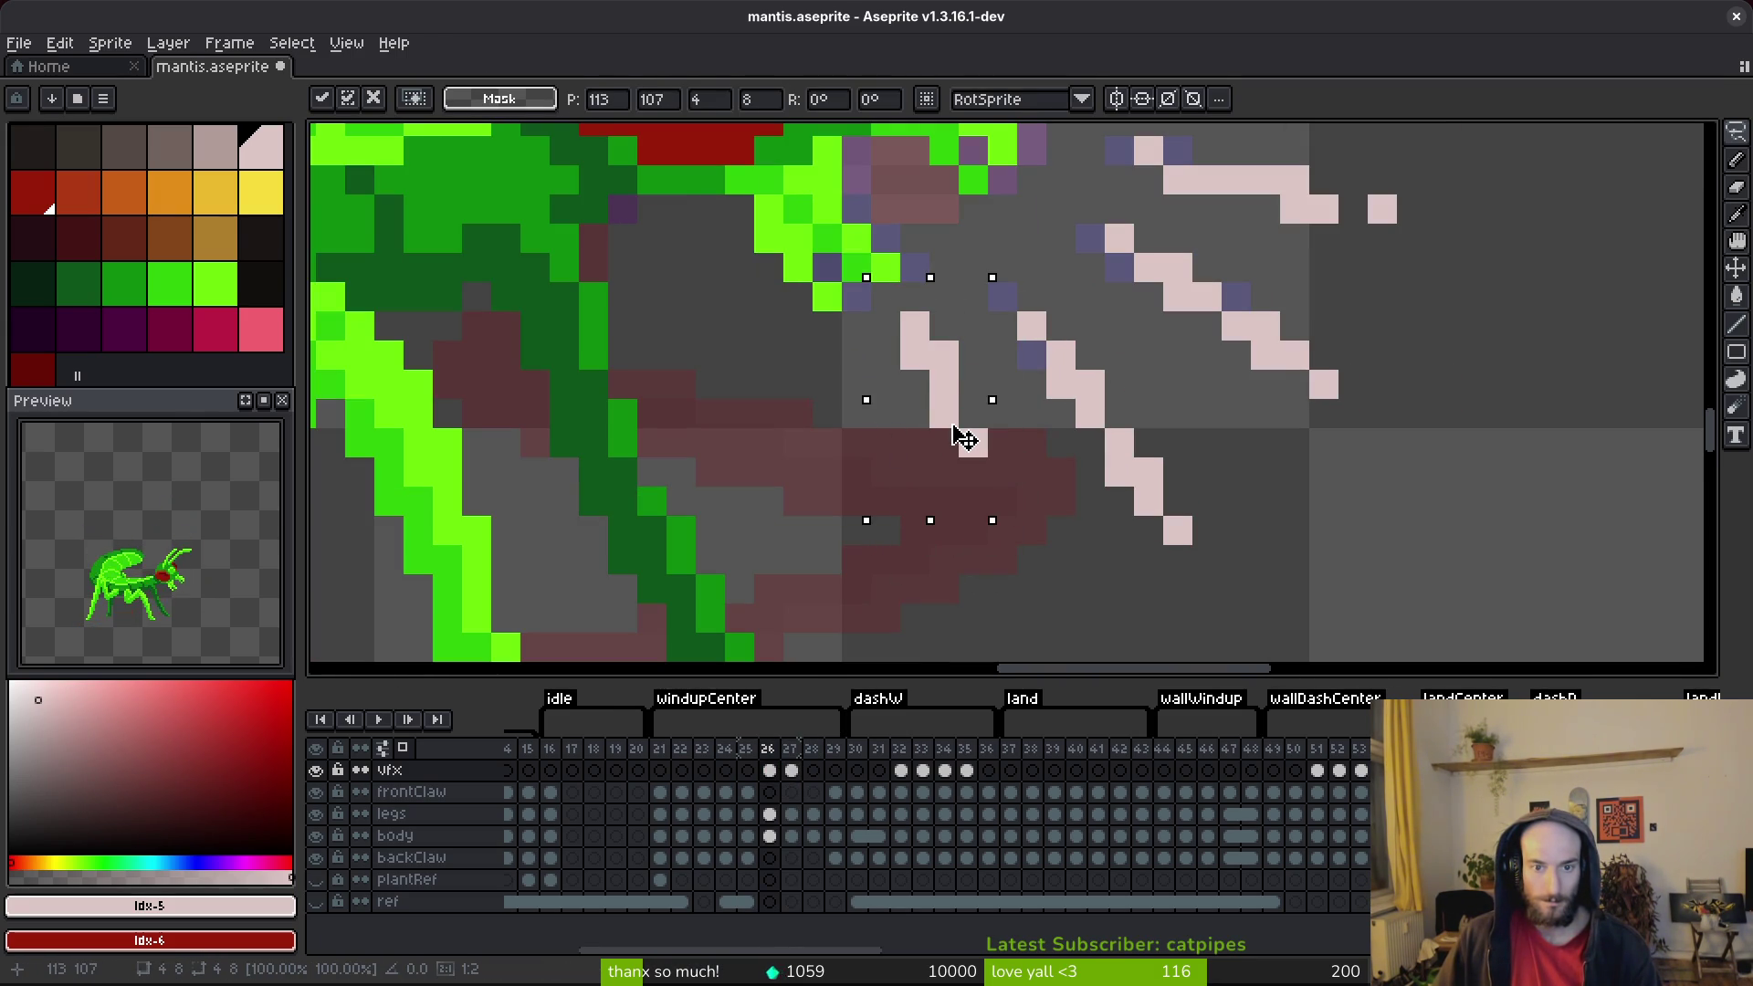
{"action": "mouse_move", "coordinate": [1005, 255]}
{"action": "left_mouse_down"}
{"action": "mouse_move", "coordinate": [1159, 429]}
{"action": "mouse_move", "coordinate": [986, 547]}
{"action": "mouse_move", "coordinate": [995, 264]}
{"action": "left_mouse_up"}
{"action": "mouse_move", "coordinate": [1153, 497]}
{"action": "left_mouse_down"}
{"action": "mouse_move", "coordinate": [1153, 468]}
{"action": "mouse_move", "coordinate": [1123, 468]}
{"action": "left_mouse_up"}
{"action": "key", "text": "Return"}
{"action": "scroll", "coordinate": [1162, 457], "scroll_direction": "up", "scroll_amount": 2}
{"action": "mouse_move", "coordinate": [1261, 380]}
{"action": "left_mouse_down"}
{"action": "mouse_move", "coordinate": [1050, 365]}
{"action": "mouse_move", "coordinate": [1311, 474]}
{"action": "mouse_move", "coordinate": [1251, 467]}
{"action": "left_mouse_up"}
{"action": "key", "text": "Up"}
{"action": "key", "text": "Return"}
Step: Reposition a small scream-line piece and select the stray pixel for recolouring with the Pencil
{"action": "scroll", "coordinate": [1260, 461], "scroll_direction": "up", "scroll_amount": 1}
{"action": "mouse_move", "coordinate": [1132, 384]}
{"action": "left_mouse_down"}
{"action": "mouse_move", "coordinate": [1278, 484]}
{"action": "mouse_move", "coordinate": [1252, 430]}
{"action": "left_mouse_up"}
{"action": "left_click", "coordinate": [1271, 456]}
{"action": "key", "text": "Return"}
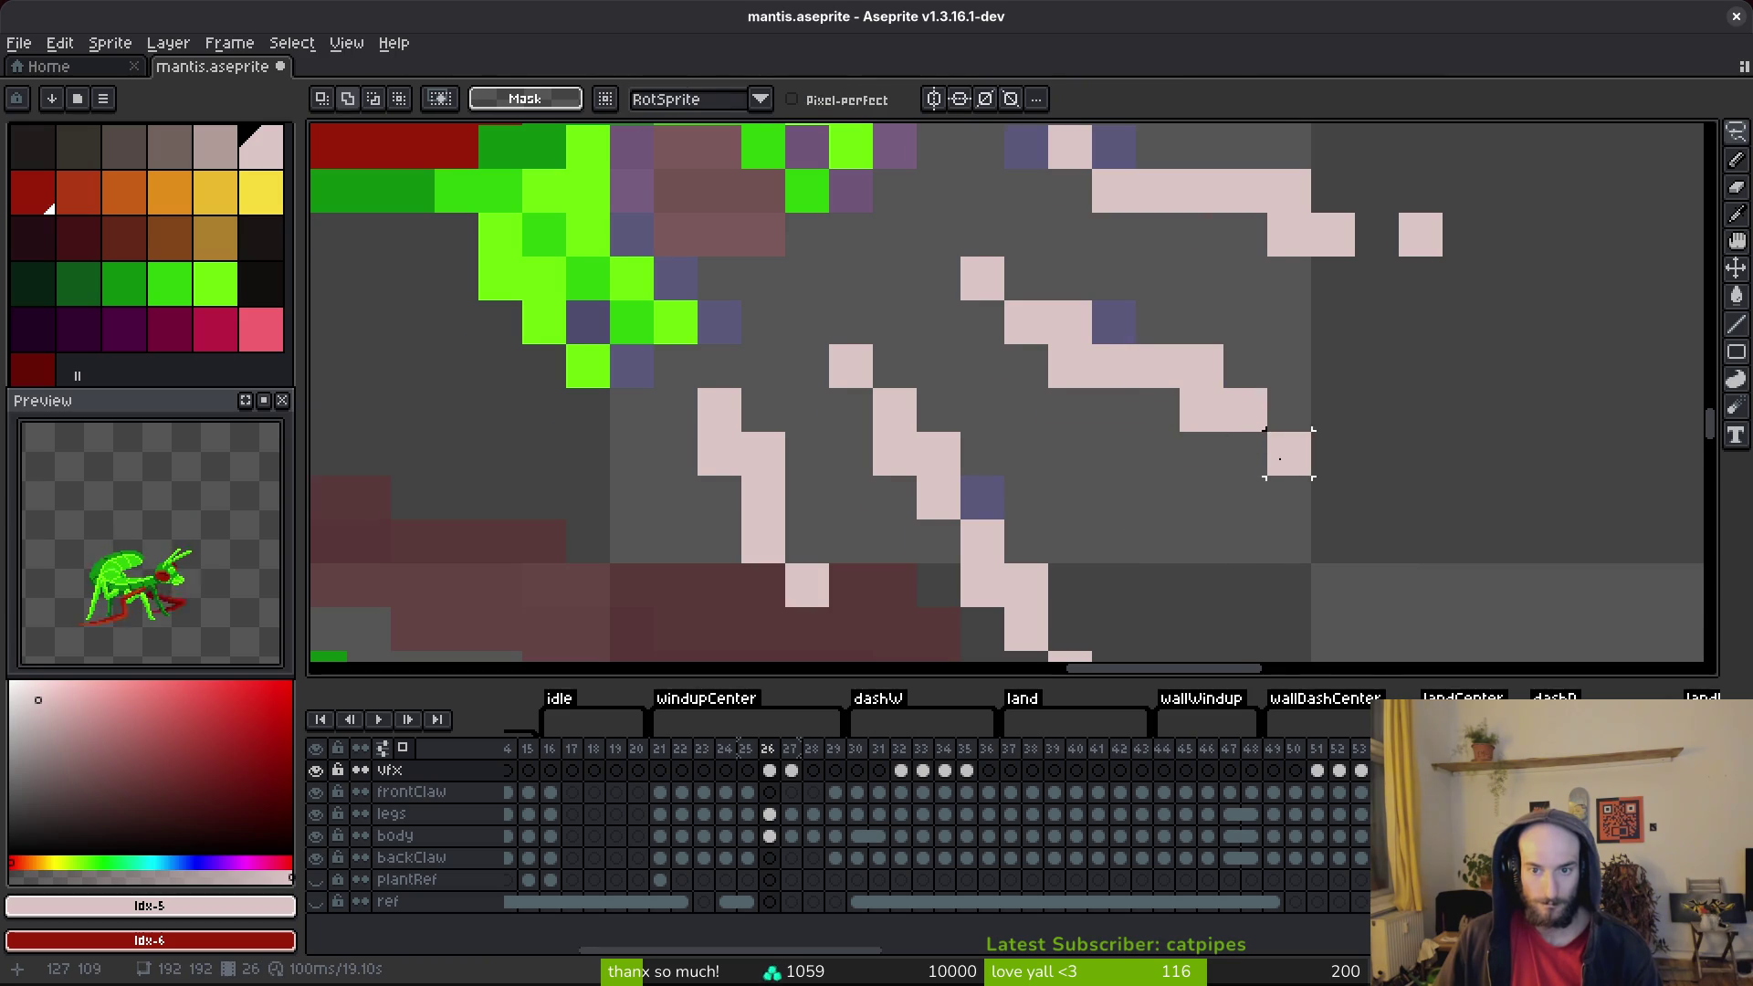
{"action": "left_click_drag", "start_coordinate": [1023, 395], "coordinate": [1076, 445]}
{"action": "key", "text": "b"}
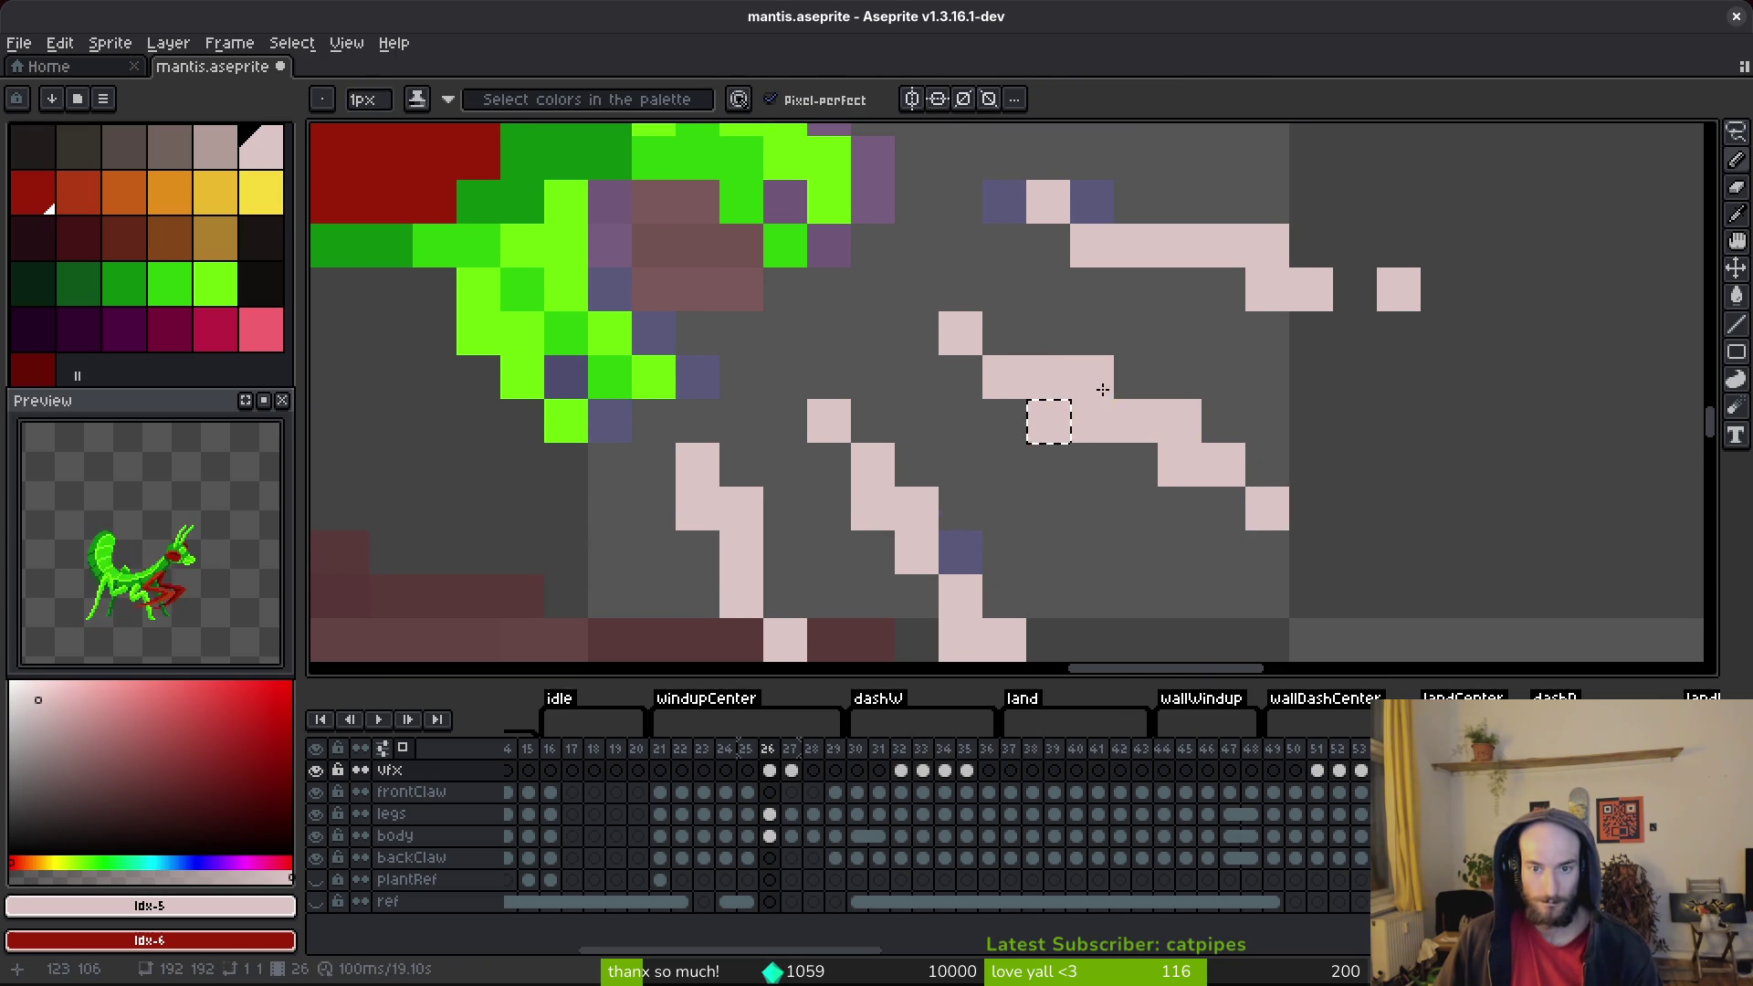
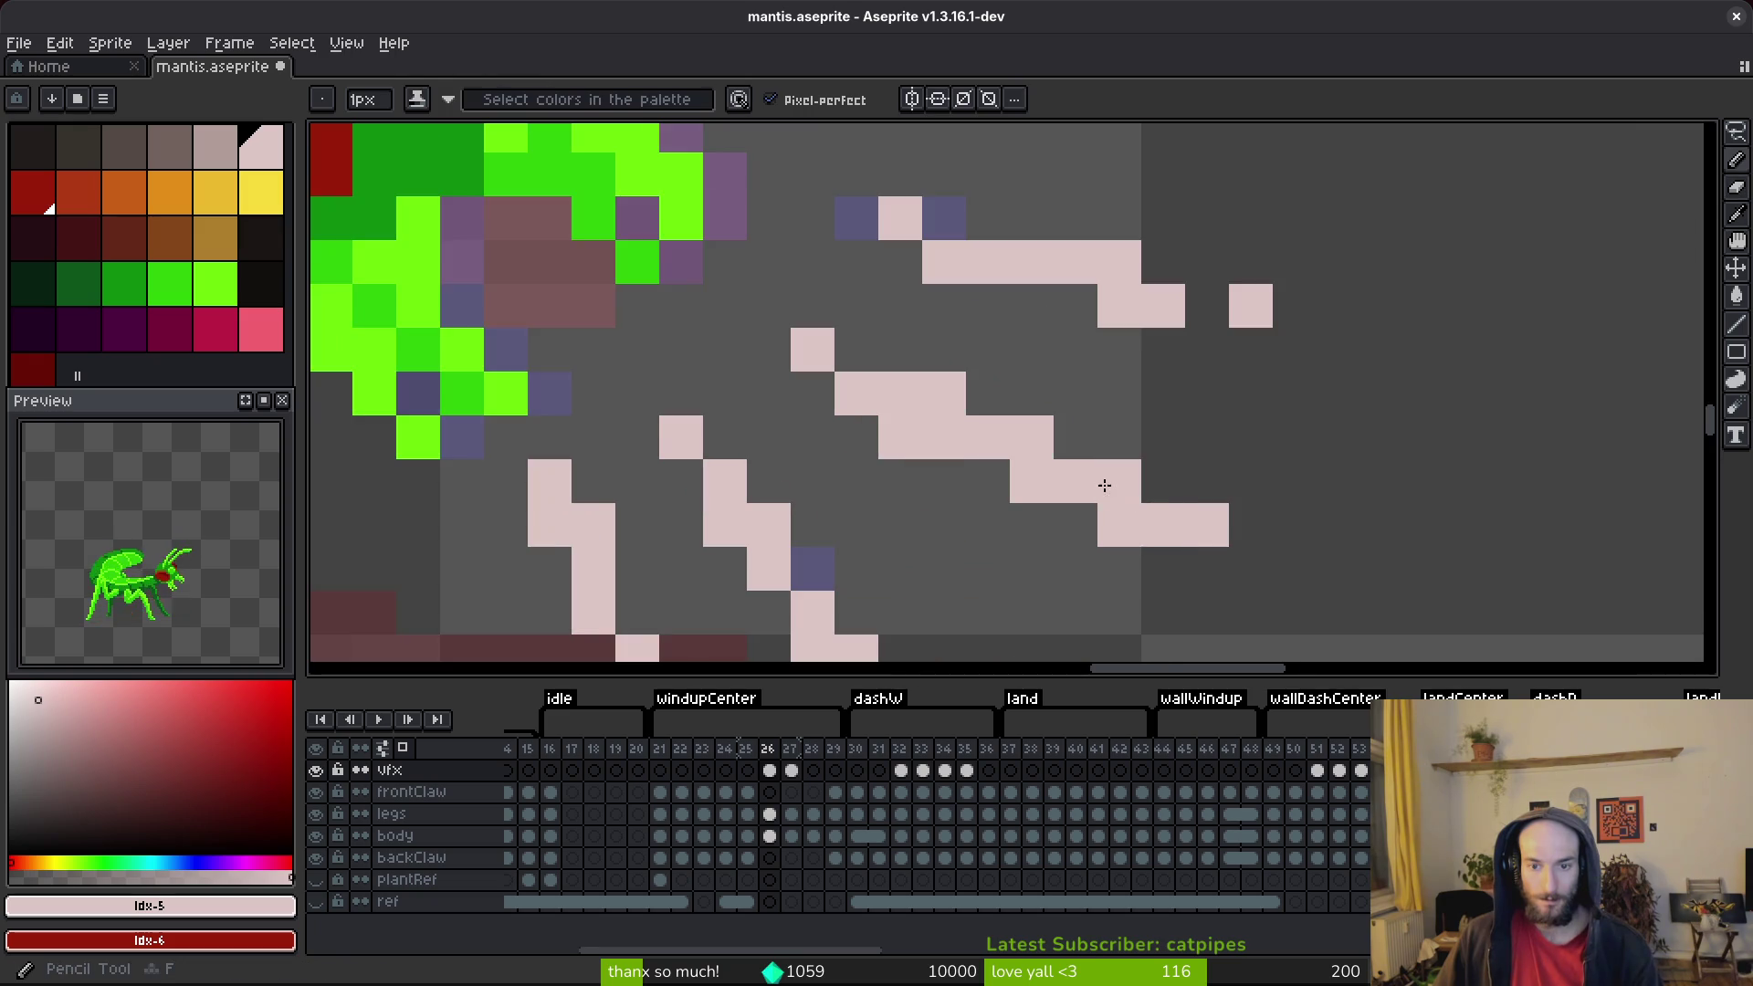
Step: Add a pale pink pixel right of the claw streak and save mantis.aseprite
{"action": "scroll", "coordinate": [1226, 508], "scroll_direction": "down", "scroll_amount": 5}
{"action": "scroll", "coordinate": [1187, 456], "scroll_direction": "up", "scroll_amount": 3}
{"action": "left_click", "coordinate": [1294, 394]}
{"action": "key", "text": "ctrl+s"}
{"action": "scroll", "coordinate": [1388, 493], "scroll_direction": "down", "scroll_amount": 3}
{"action": "scroll", "coordinate": [1371, 530], "scroll_direction": "down", "scroll_amount": 2}
Step: Step through the animation to frame 28 with the Pencil ready
{"action": "key", "text": "Left"}
{"action": "key", "text": "i"}
{"action": "key", "text": "Right"}
{"action": "key", "text": "Right"}
{"action": "key", "text": "b"}
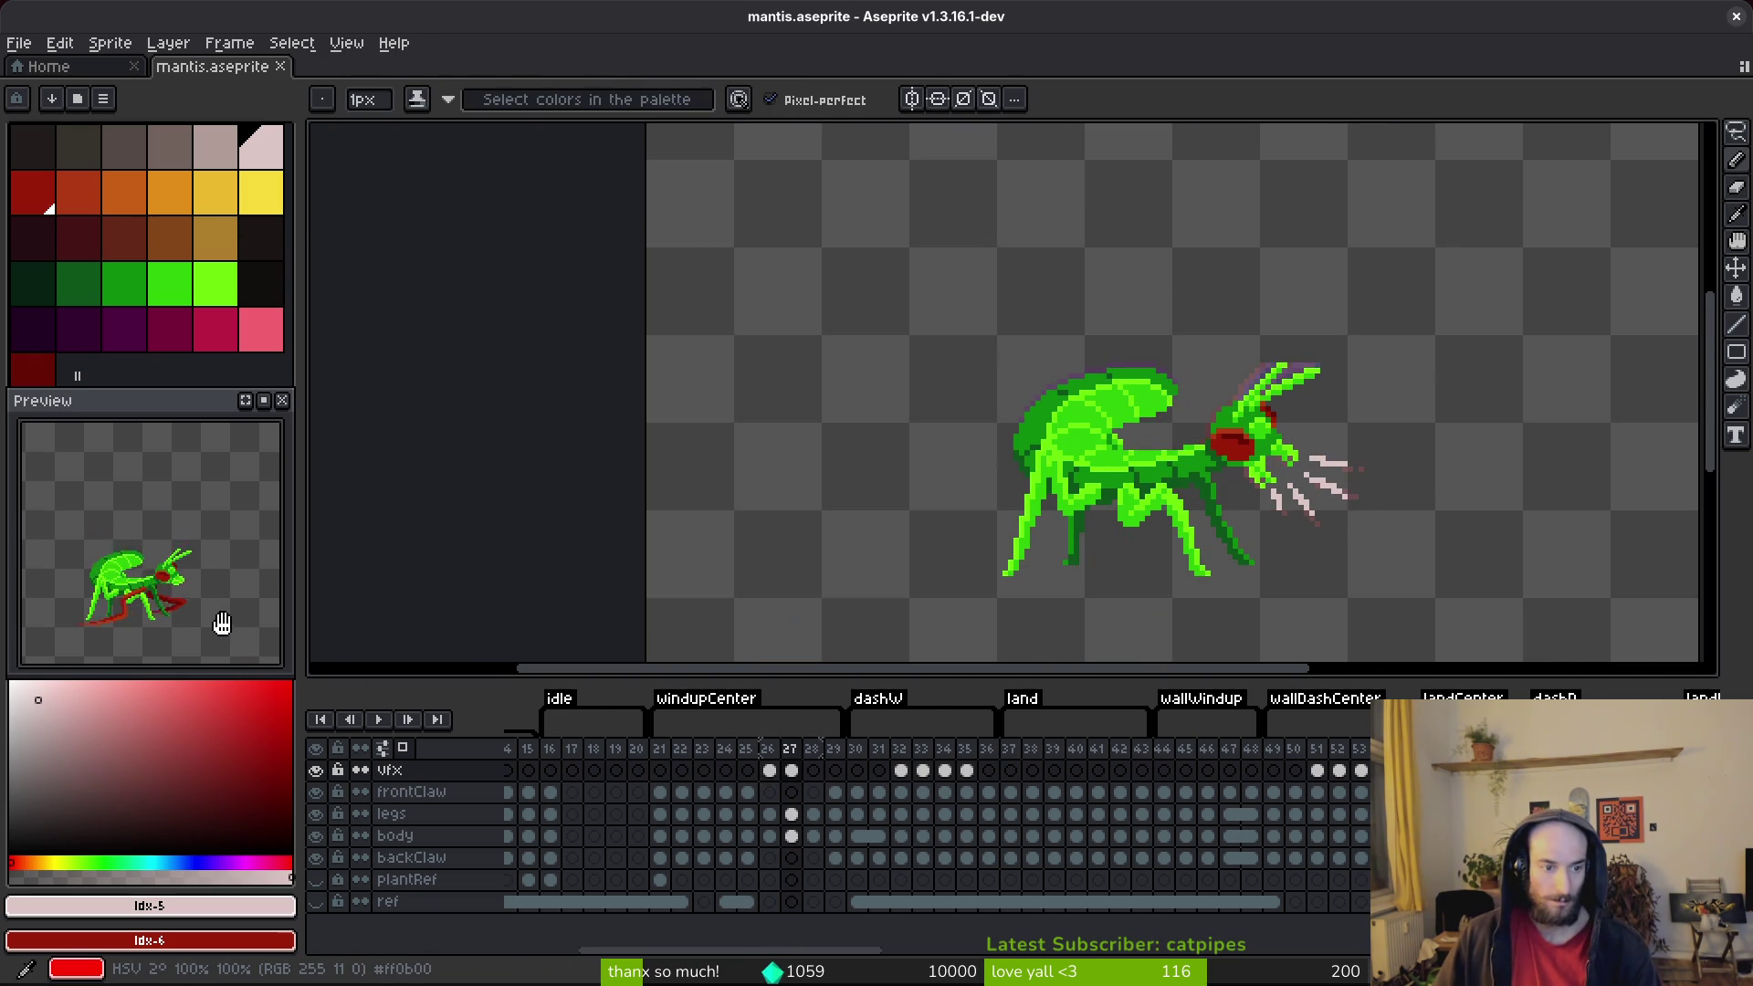
{"action": "scroll", "coordinate": [1205, 489], "scroll_direction": "up", "scroll_amount": 5}
{"action": "key", "text": "Right"}
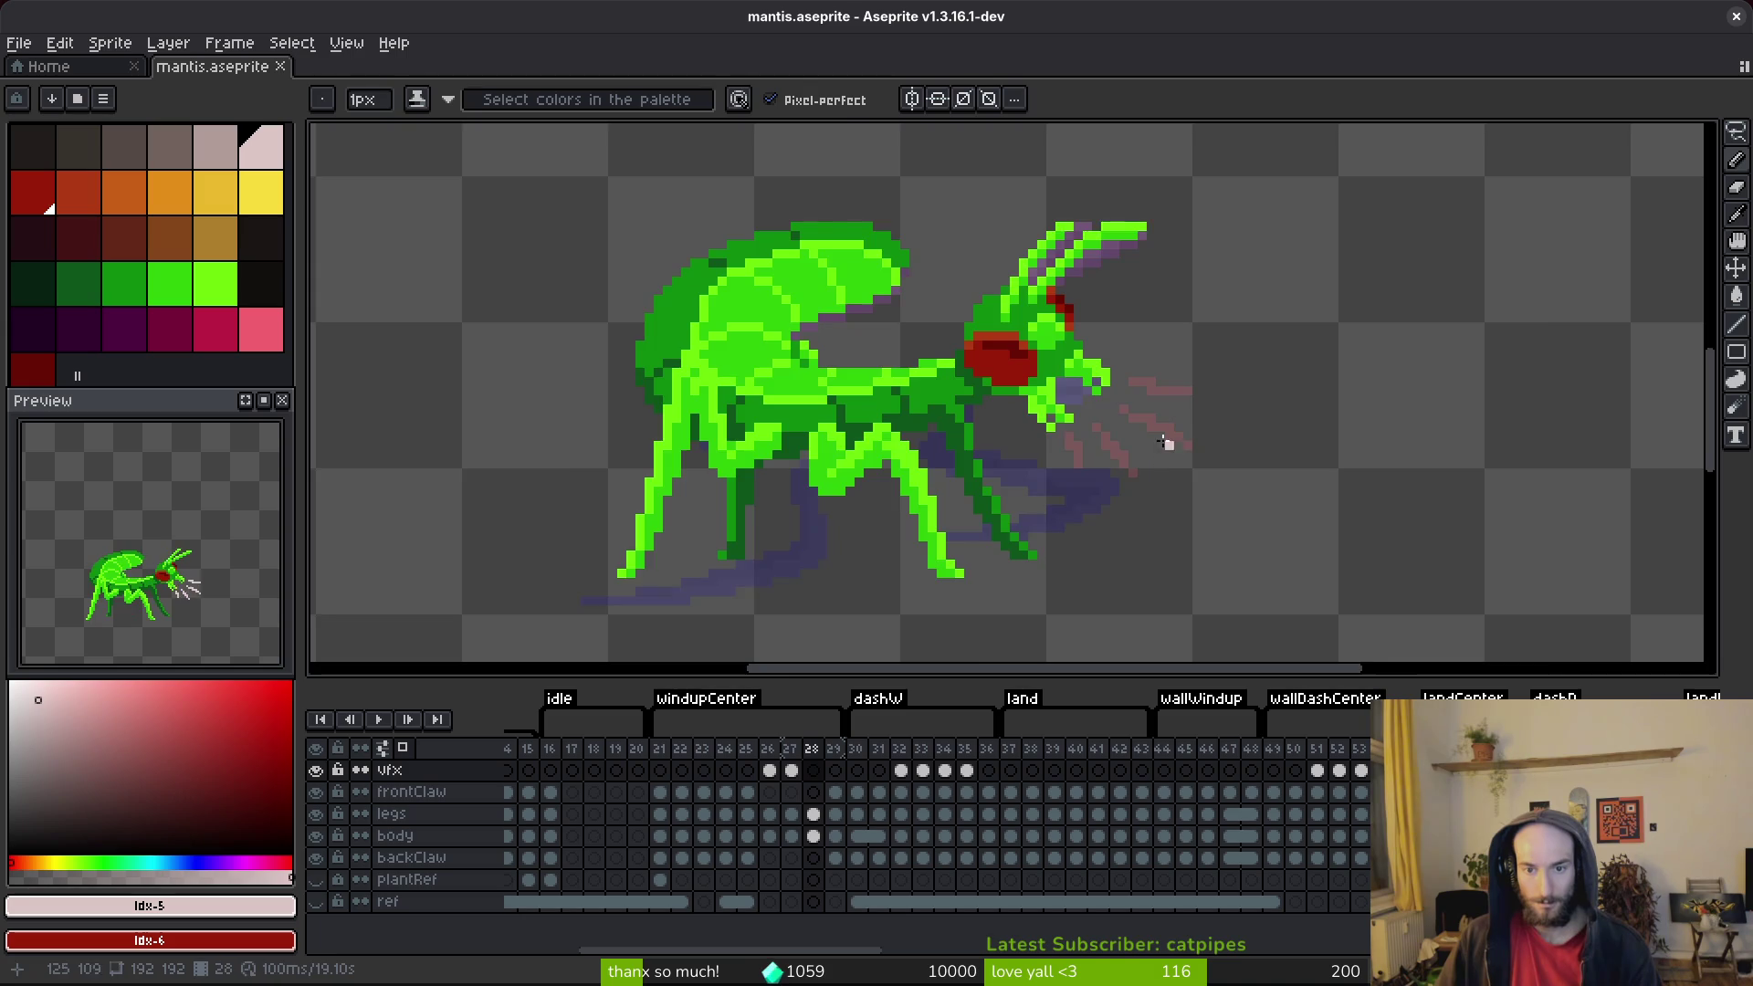
Step: Paint pale pink pixels and a row along the top slash streak on frame 28
{"action": "left_click", "coordinate": [1098, 373]}
{"action": "mouse_move", "coordinate": [1127, 402]}
{"action": "left_mouse_down"}
{"action": "mouse_move", "coordinate": [1185, 403]}
{"action": "mouse_move", "coordinate": [1214, 356]}
{"action": "left_mouse_up"}
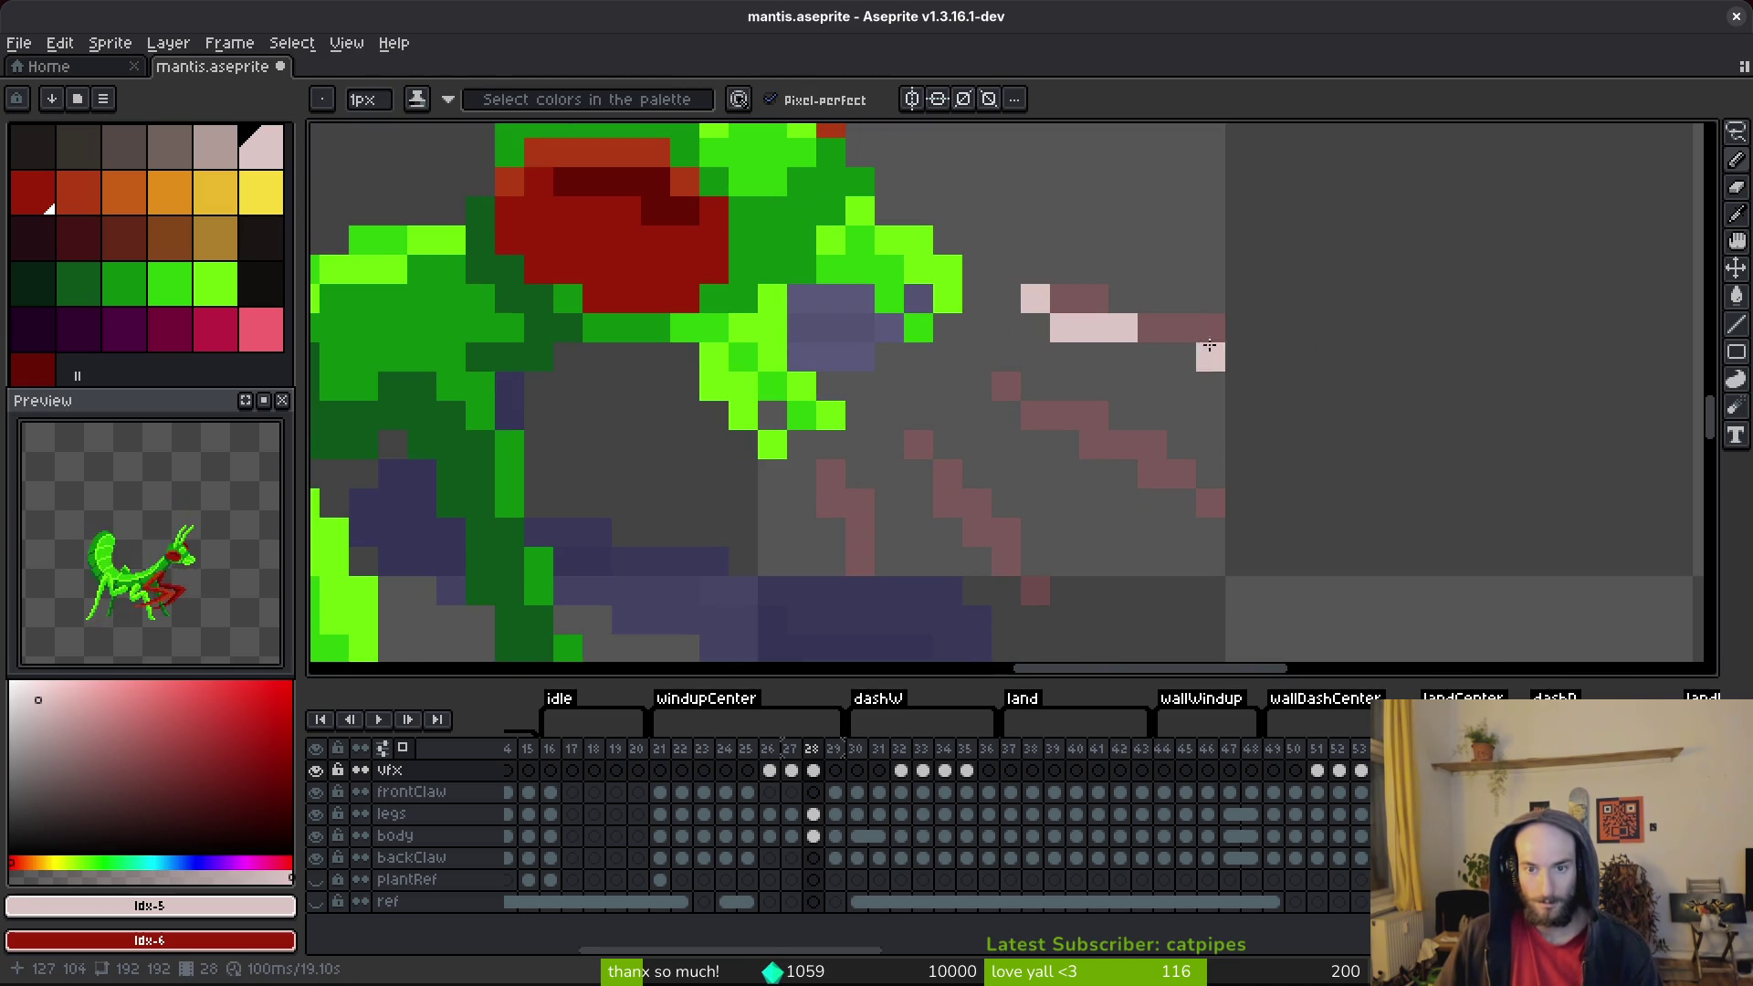
{"action": "left_click", "coordinate": [1210, 357]}
{"action": "scroll", "coordinate": [1182, 415], "scroll_direction": "up", "scroll_amount": 1}
Step: Draw the diagonal and lower pale pink slash streaks, then save the file
{"action": "mouse_move", "coordinate": [971, 383]}
{"action": "left_mouse_down"}
{"action": "mouse_move", "coordinate": [1231, 524]}
{"action": "mouse_move", "coordinate": [1328, 411]}
{"action": "left_mouse_up"}
{"action": "left_click", "coordinate": [1057, 468]}
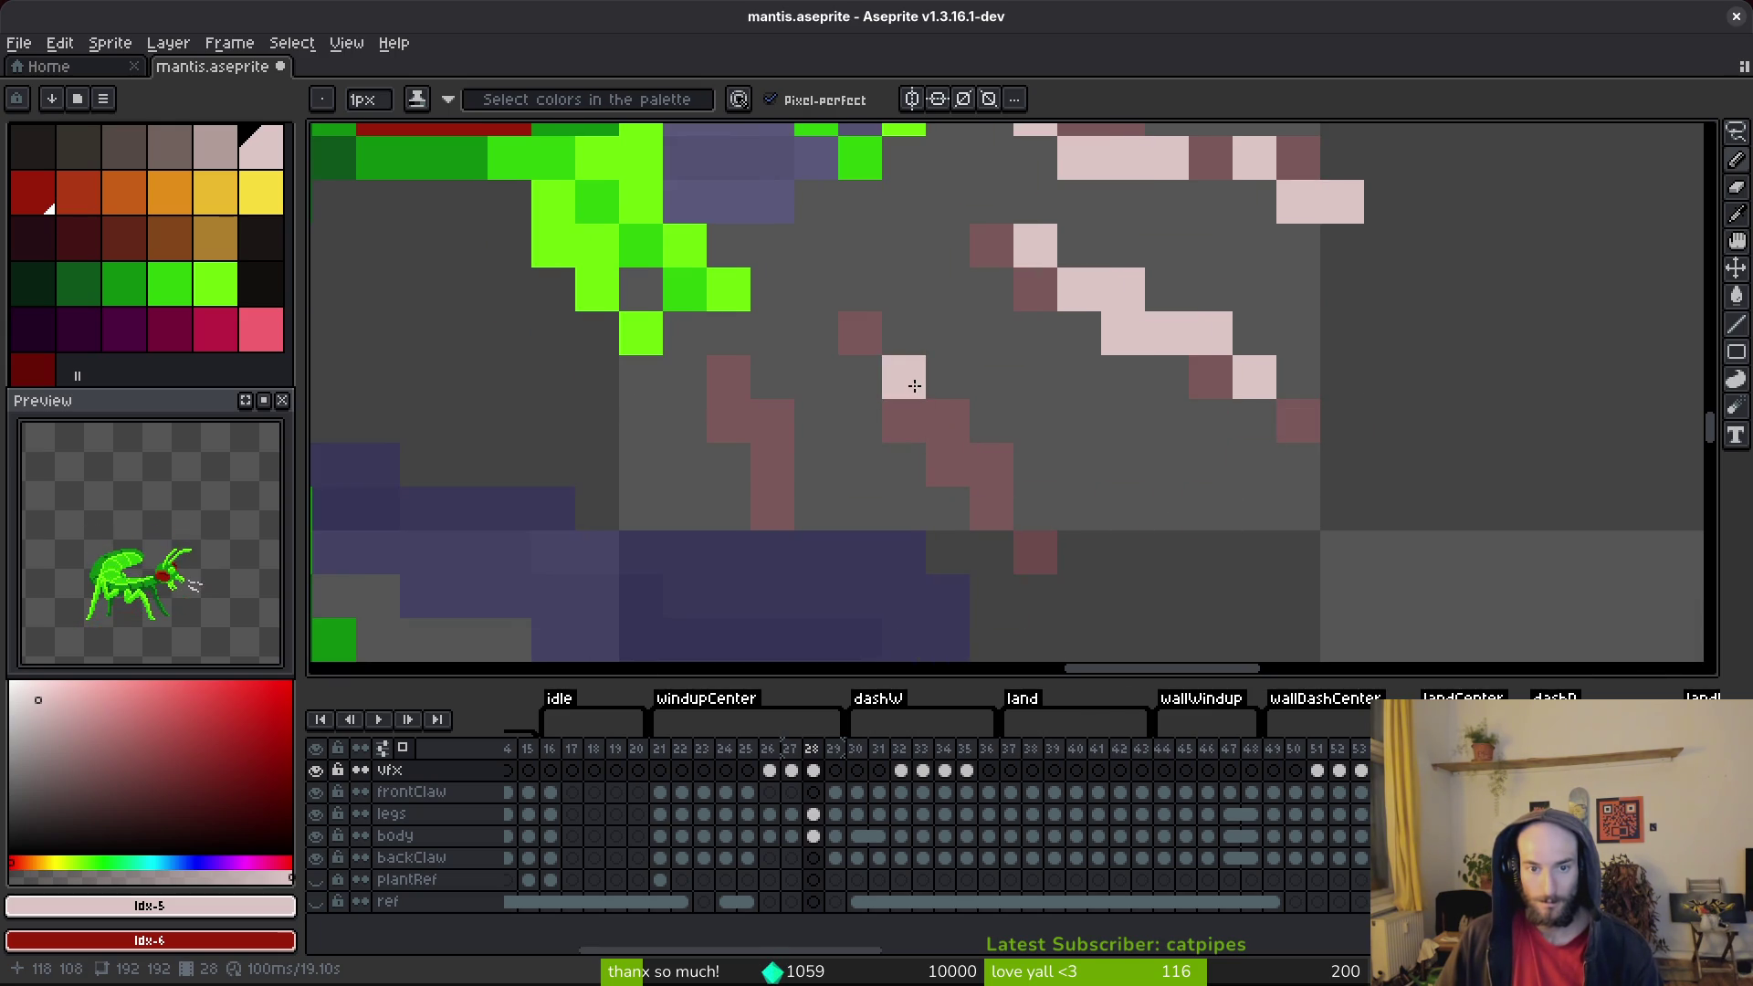
{"action": "mouse_move", "coordinate": [904, 386]}
{"action": "left_mouse_down"}
{"action": "mouse_move", "coordinate": [969, 457]}
{"action": "mouse_move", "coordinate": [987, 511]}
{"action": "left_mouse_up"}
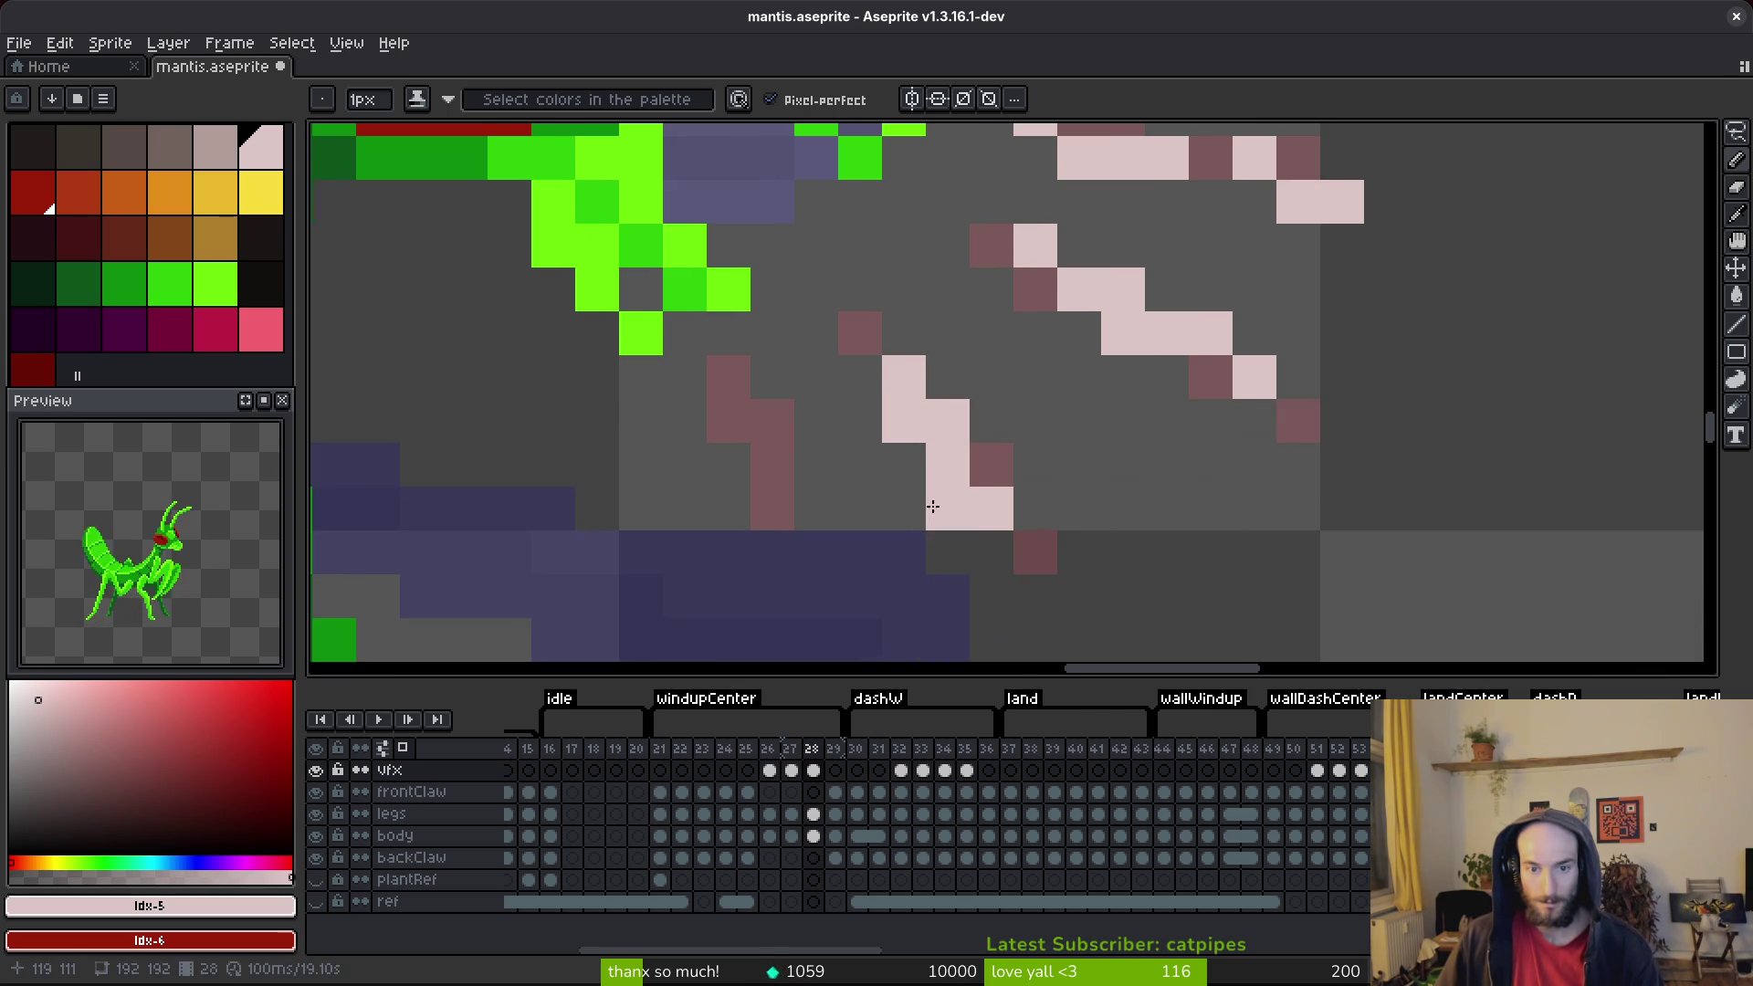
{"action": "scroll", "coordinate": [956, 439], "scroll_direction": "left", "scroll_amount": 3}
{"action": "mouse_move", "coordinate": [994, 417]}
{"action": "left_mouse_down"}
{"action": "mouse_move", "coordinate": [993, 484]}
{"action": "mouse_move", "coordinate": [1032, 544]}
{"action": "left_mouse_up"}
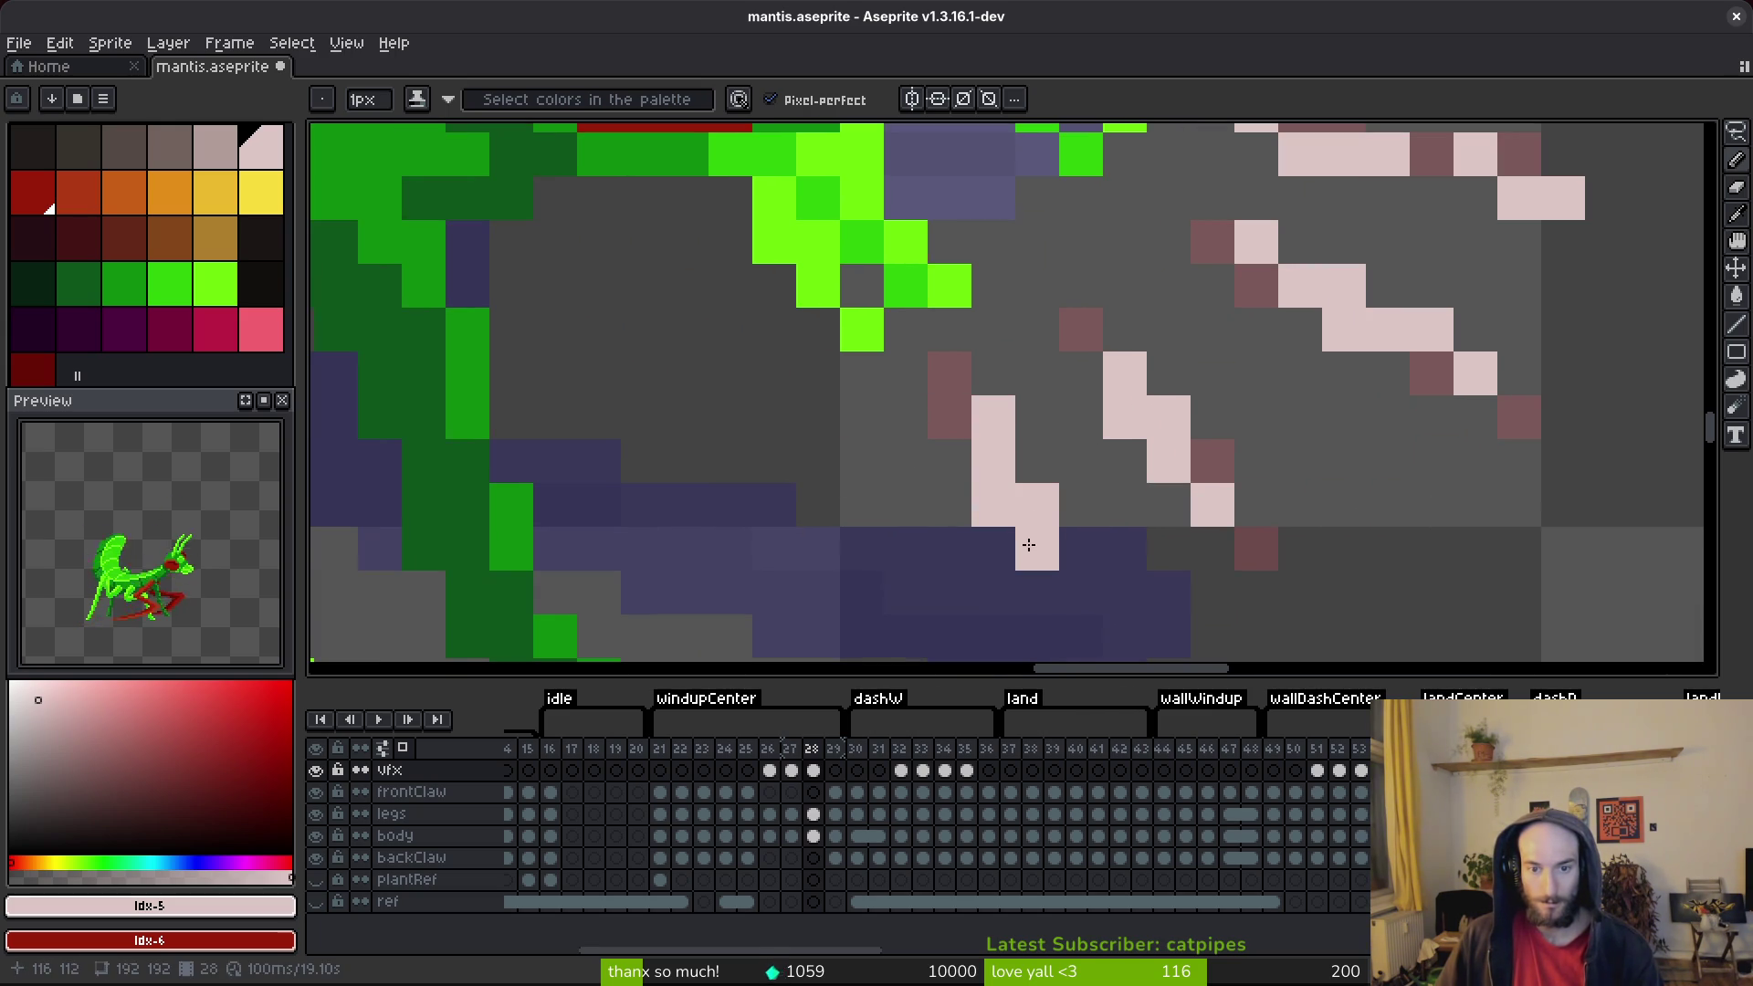
{"action": "key", "text": "ctrl+s"}
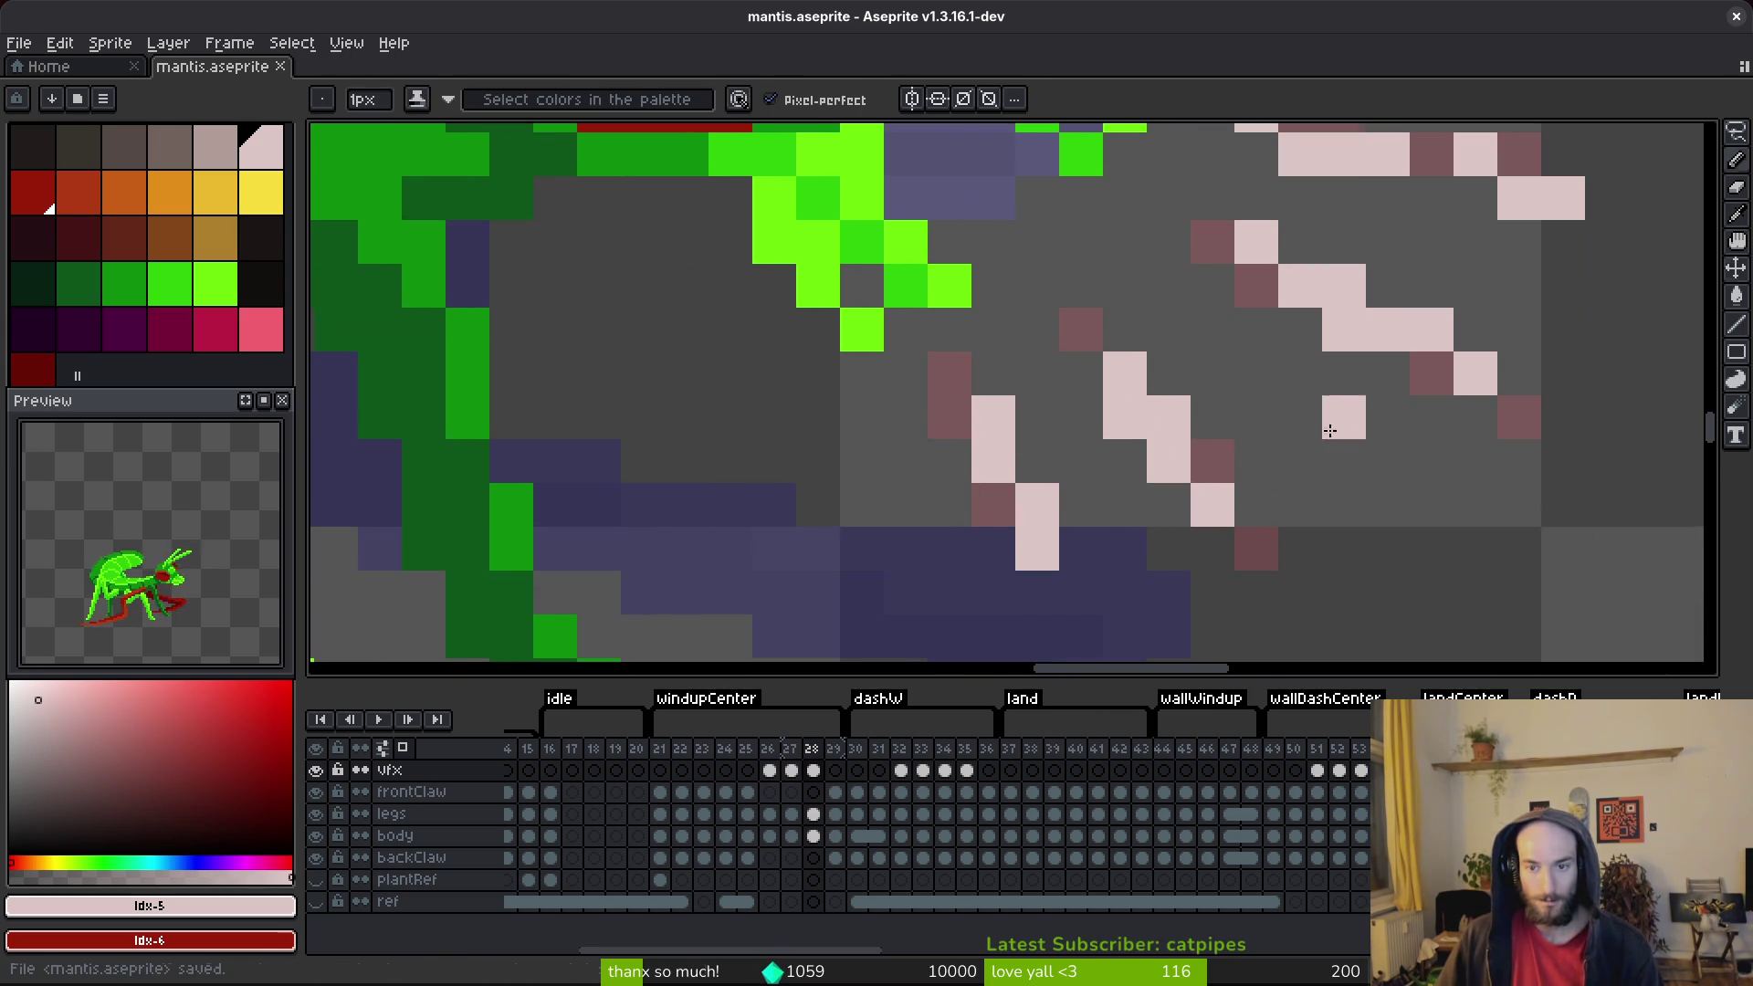
{"action": "scroll", "coordinate": [1327, 488], "scroll_direction": "down", "scroll_amount": 6}
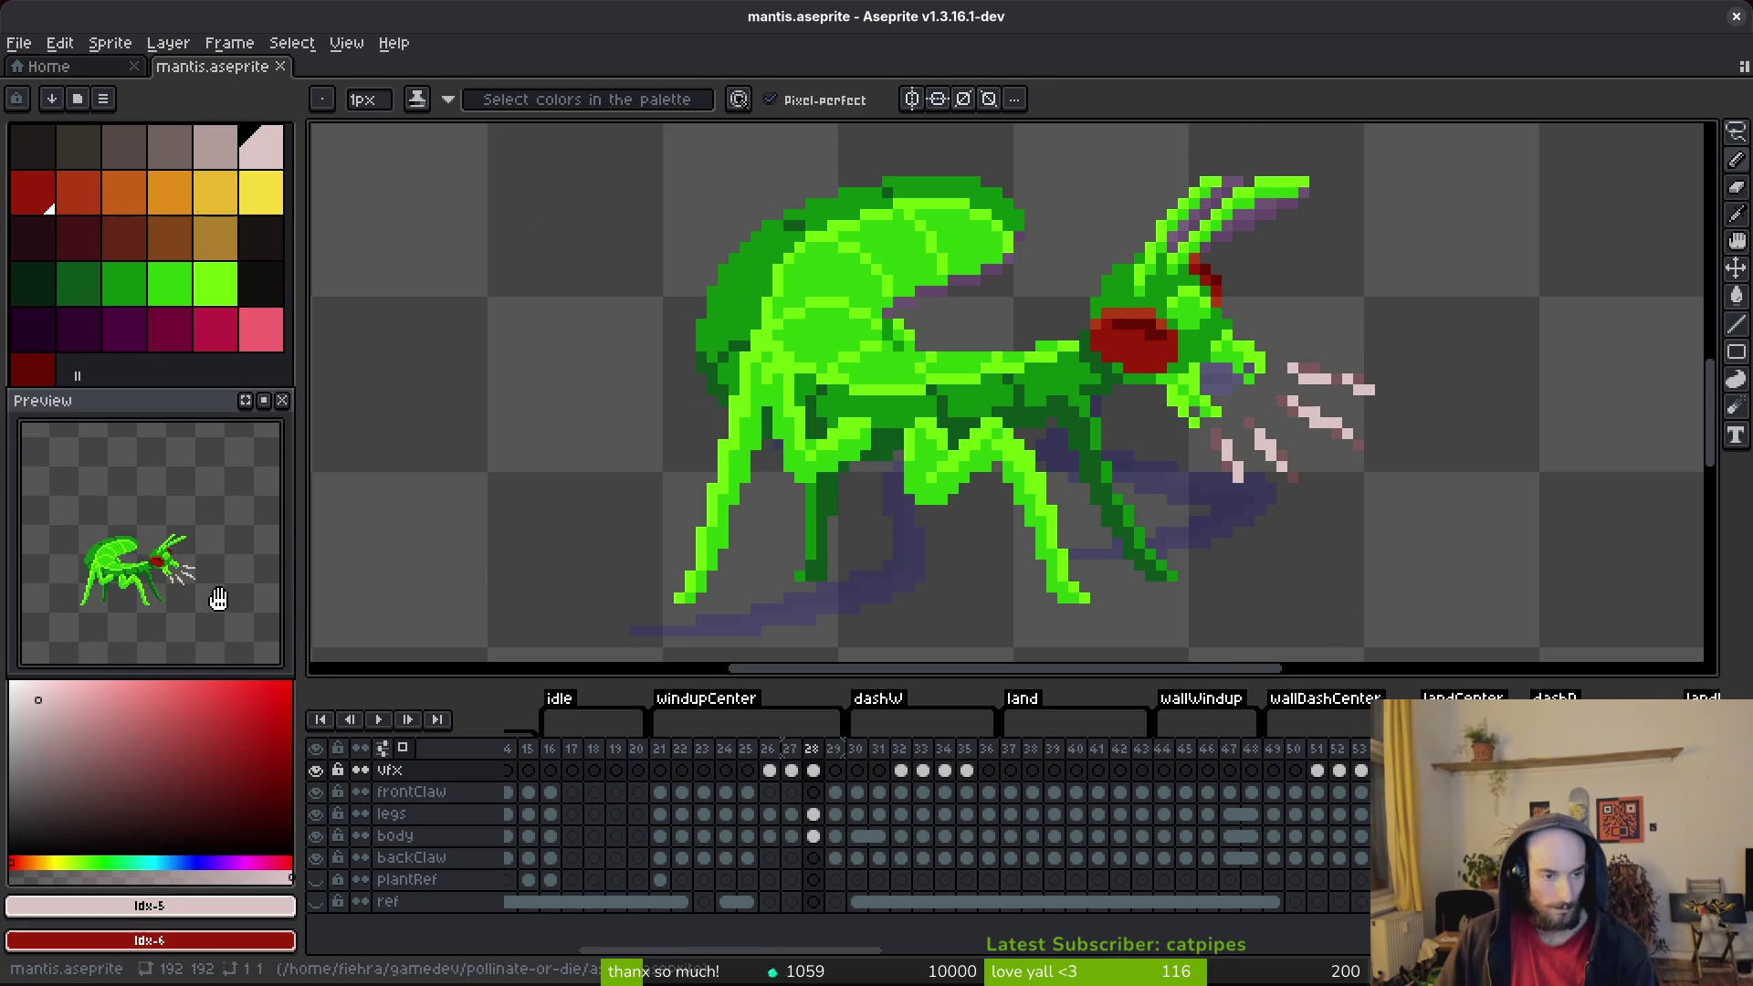
Step: Reframe the preview on the mantis head and save the file
{"action": "scroll", "coordinate": [218, 599], "scroll_direction": "up", "scroll_amount": 2}
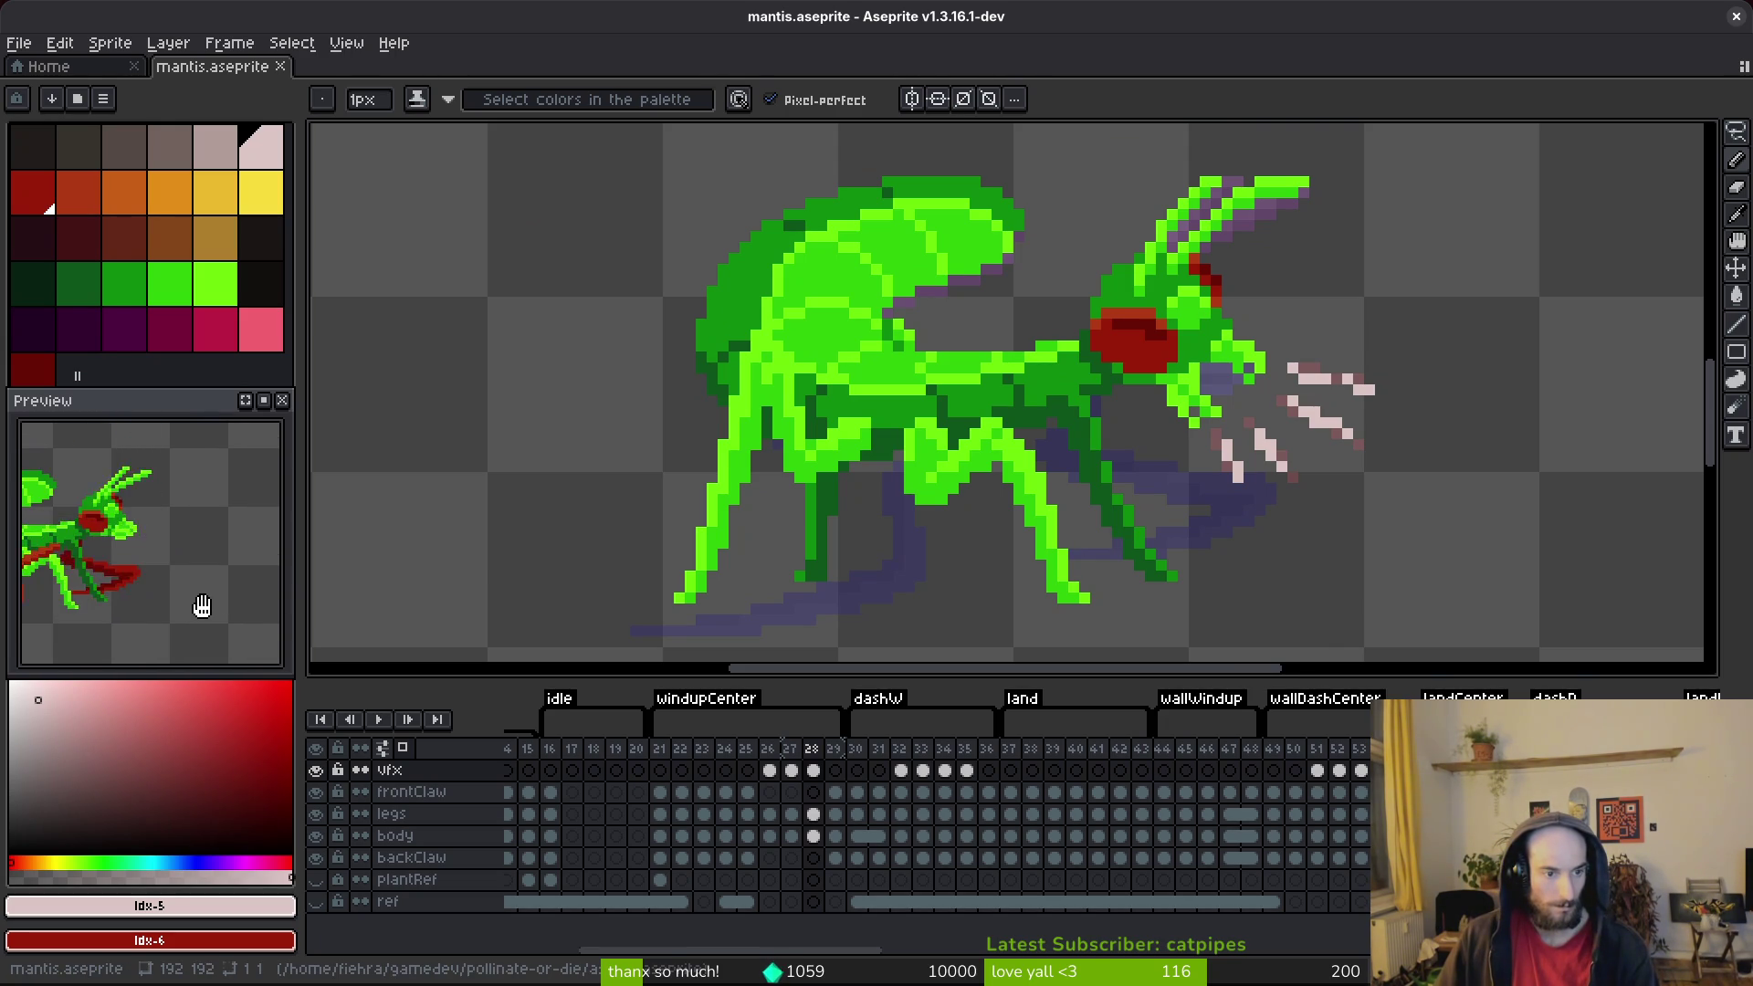
{"action": "left_click_drag", "start_coordinate": [201, 606], "coordinate": [182, 624]}
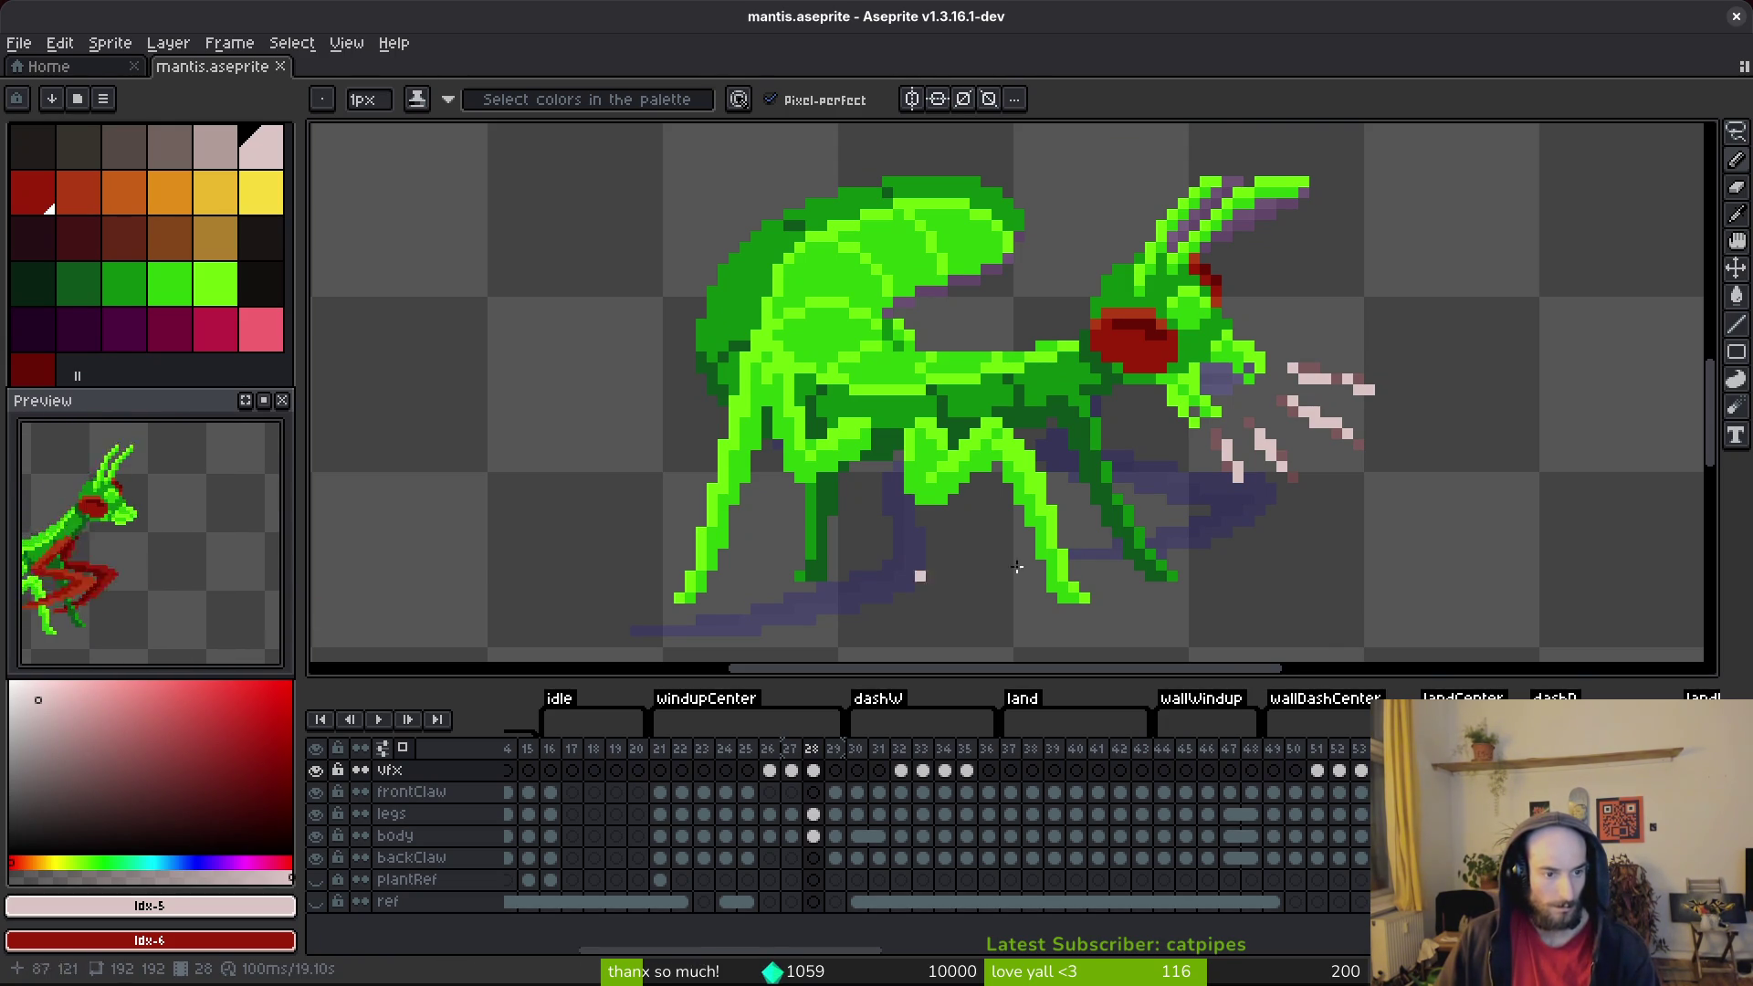
{"action": "scroll", "coordinate": [1307, 388], "scroll_direction": "up", "scroll_amount": 4}
{"action": "key", "text": "e"}
{"action": "scroll", "coordinate": [1324, 429], "scroll_direction": "down", "scroll_amount": 5}
{"action": "key", "text": "ctrl+s"}
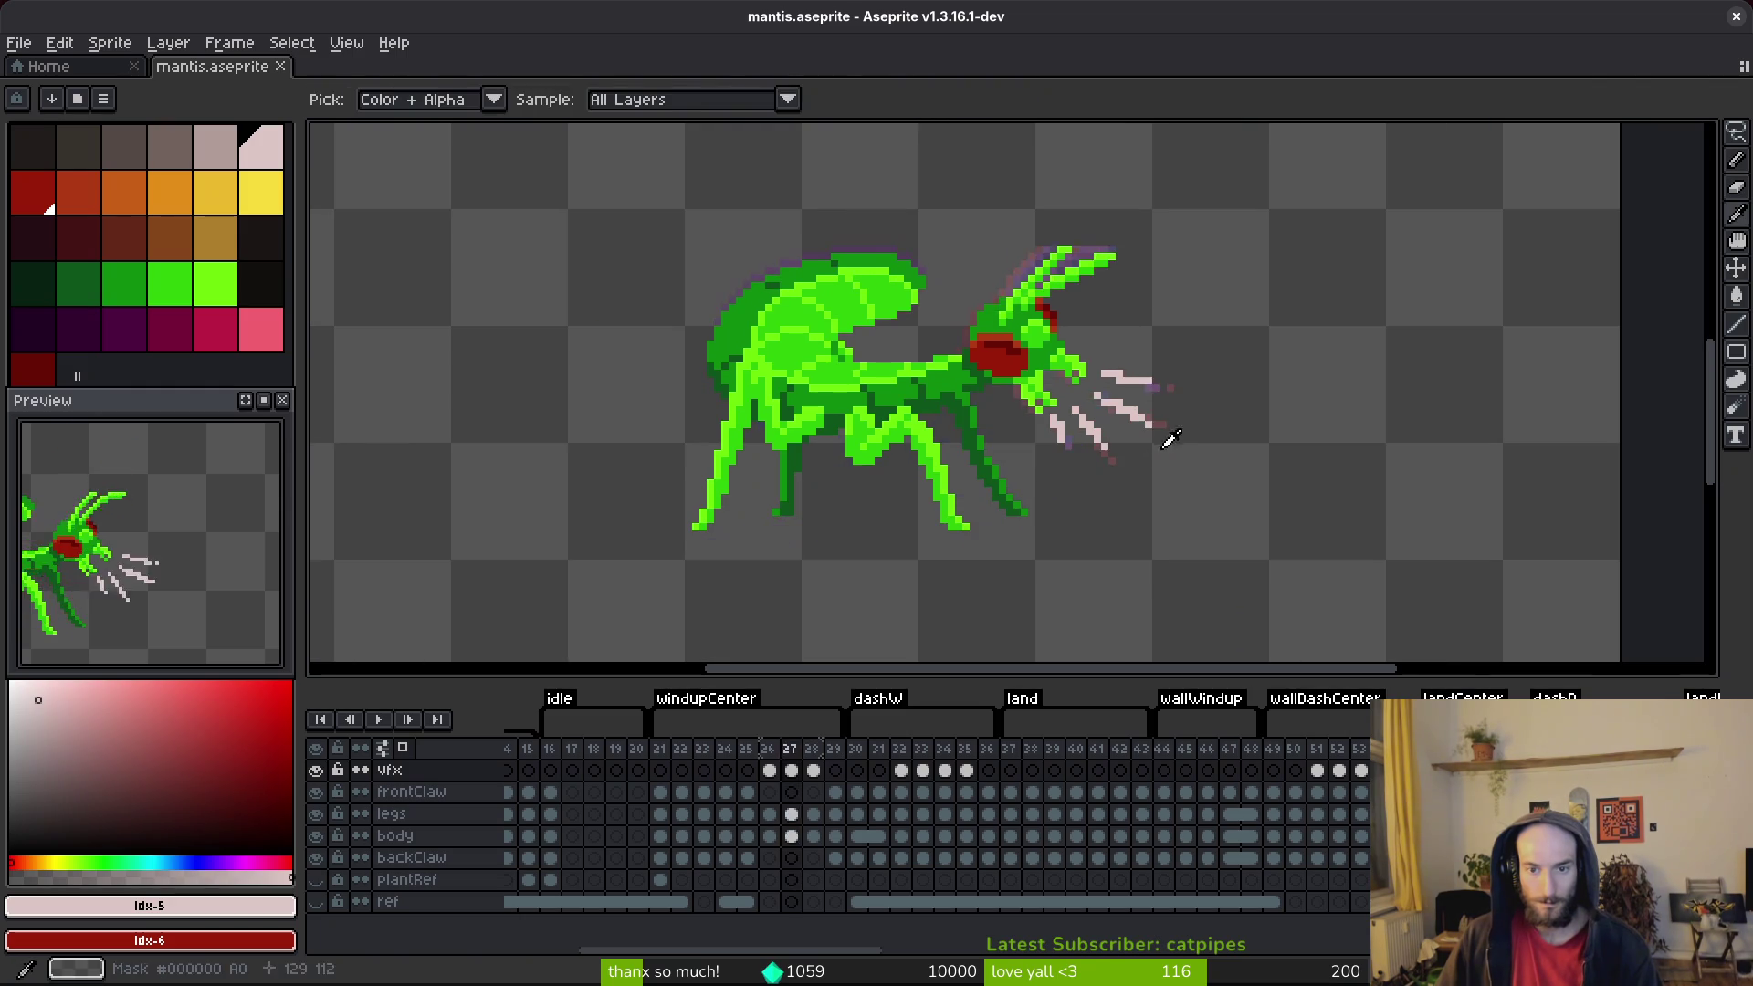
{"action": "key", "text": "b"}
{"action": "scroll", "coordinate": [1070, 380], "scroll_direction": "up", "scroll_amount": 4}
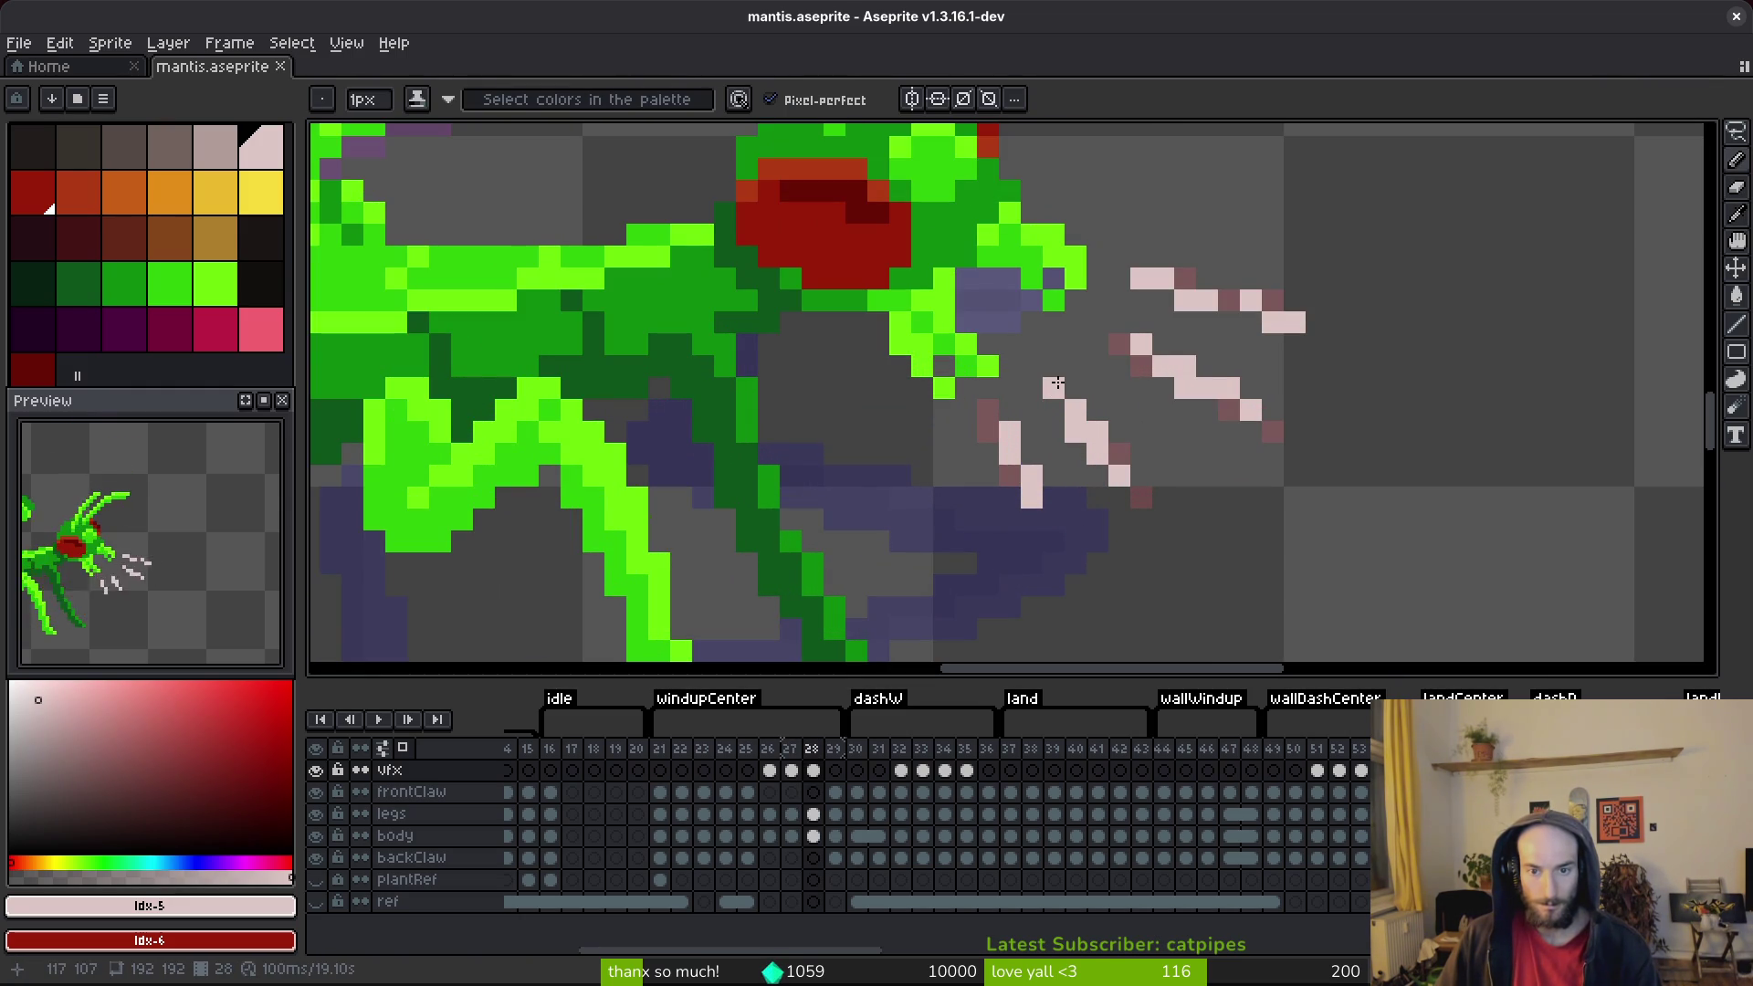
{"action": "scroll", "coordinate": [1248, 501], "scroll_direction": "down", "scroll_amount": 4}
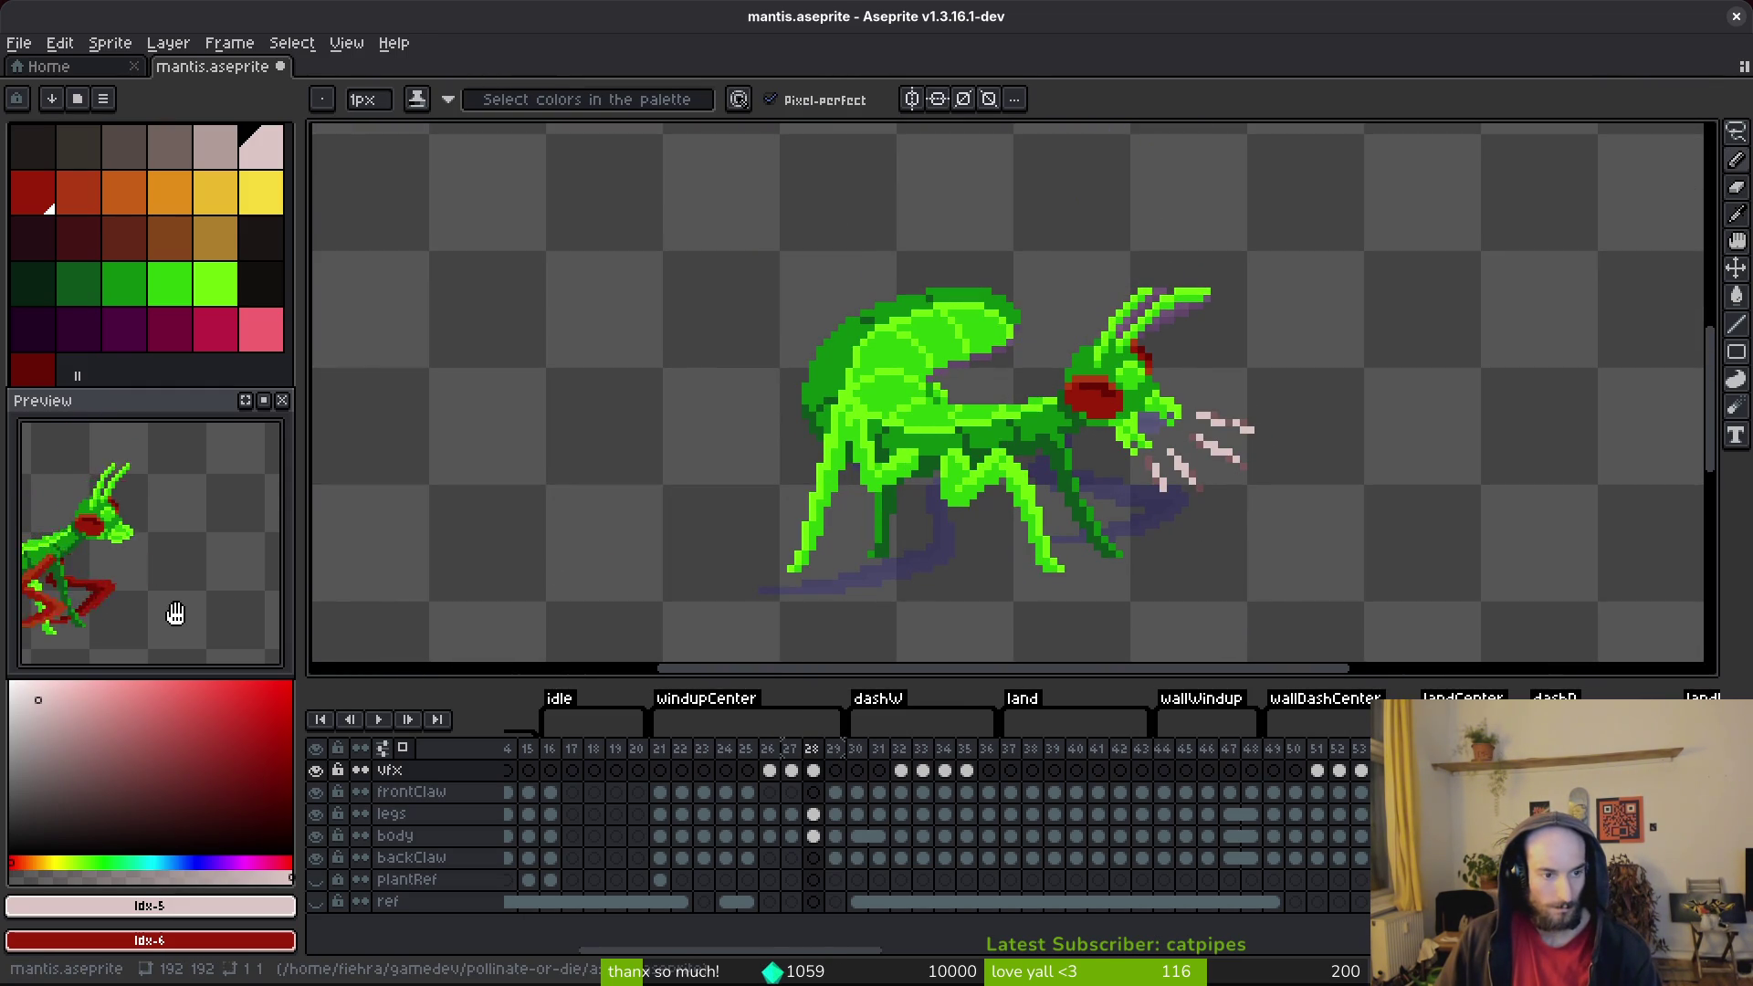
Step: On frame 27, lasso-select a claw streak and commit it in a new position
{"action": "key", "text": "Left"}
{"action": "scroll", "coordinate": [1229, 466], "scroll_direction": "up", "scroll_amount": 4}
{"action": "key", "text": "Left"}
{"action": "key", "text": "i"}
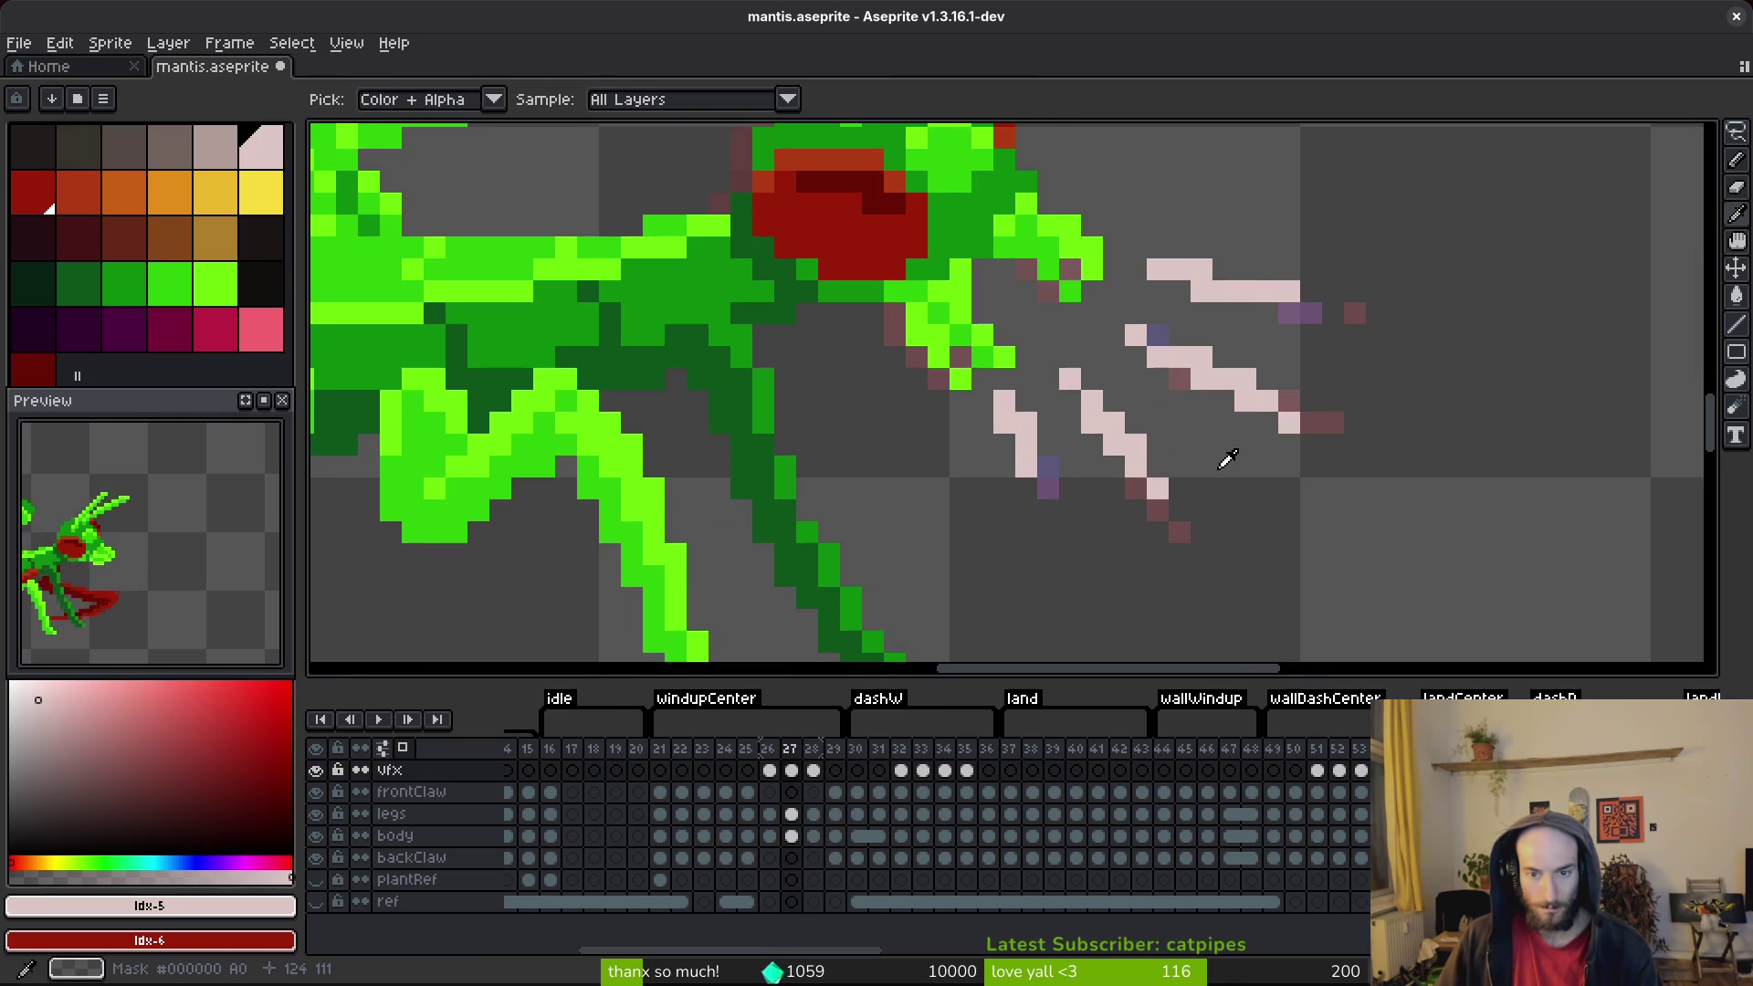
{"action": "key", "text": "Right"}
{"action": "key", "text": "q"}
{"action": "mouse_move", "coordinate": [1173, 406]}
{"action": "left_mouse_down"}
{"action": "mouse_move", "coordinate": [1082, 354]}
{"action": "mouse_move", "coordinate": [1185, 516]}
{"action": "left_mouse_up"}
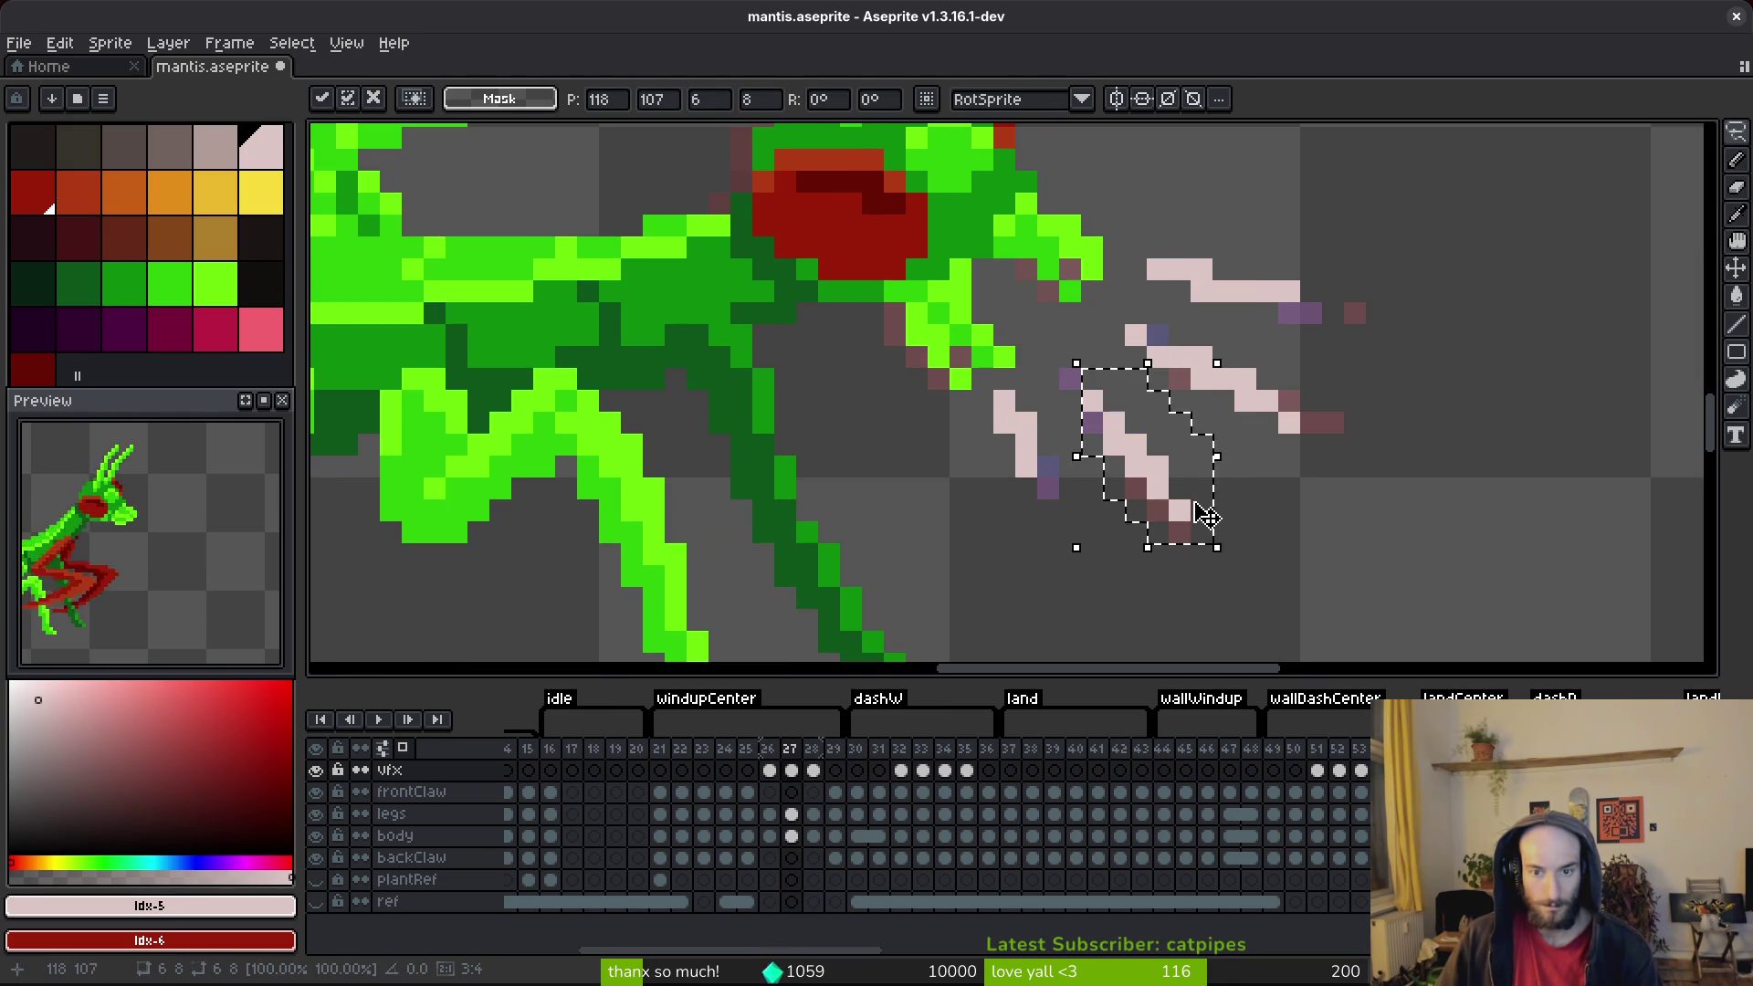
{"action": "left_click", "coordinate": [1244, 502]}
Step: Review frames 26–29, then insert a new empty frame after frame 28
{"action": "key", "text": "i"}
{"action": "key", "text": "Left"}
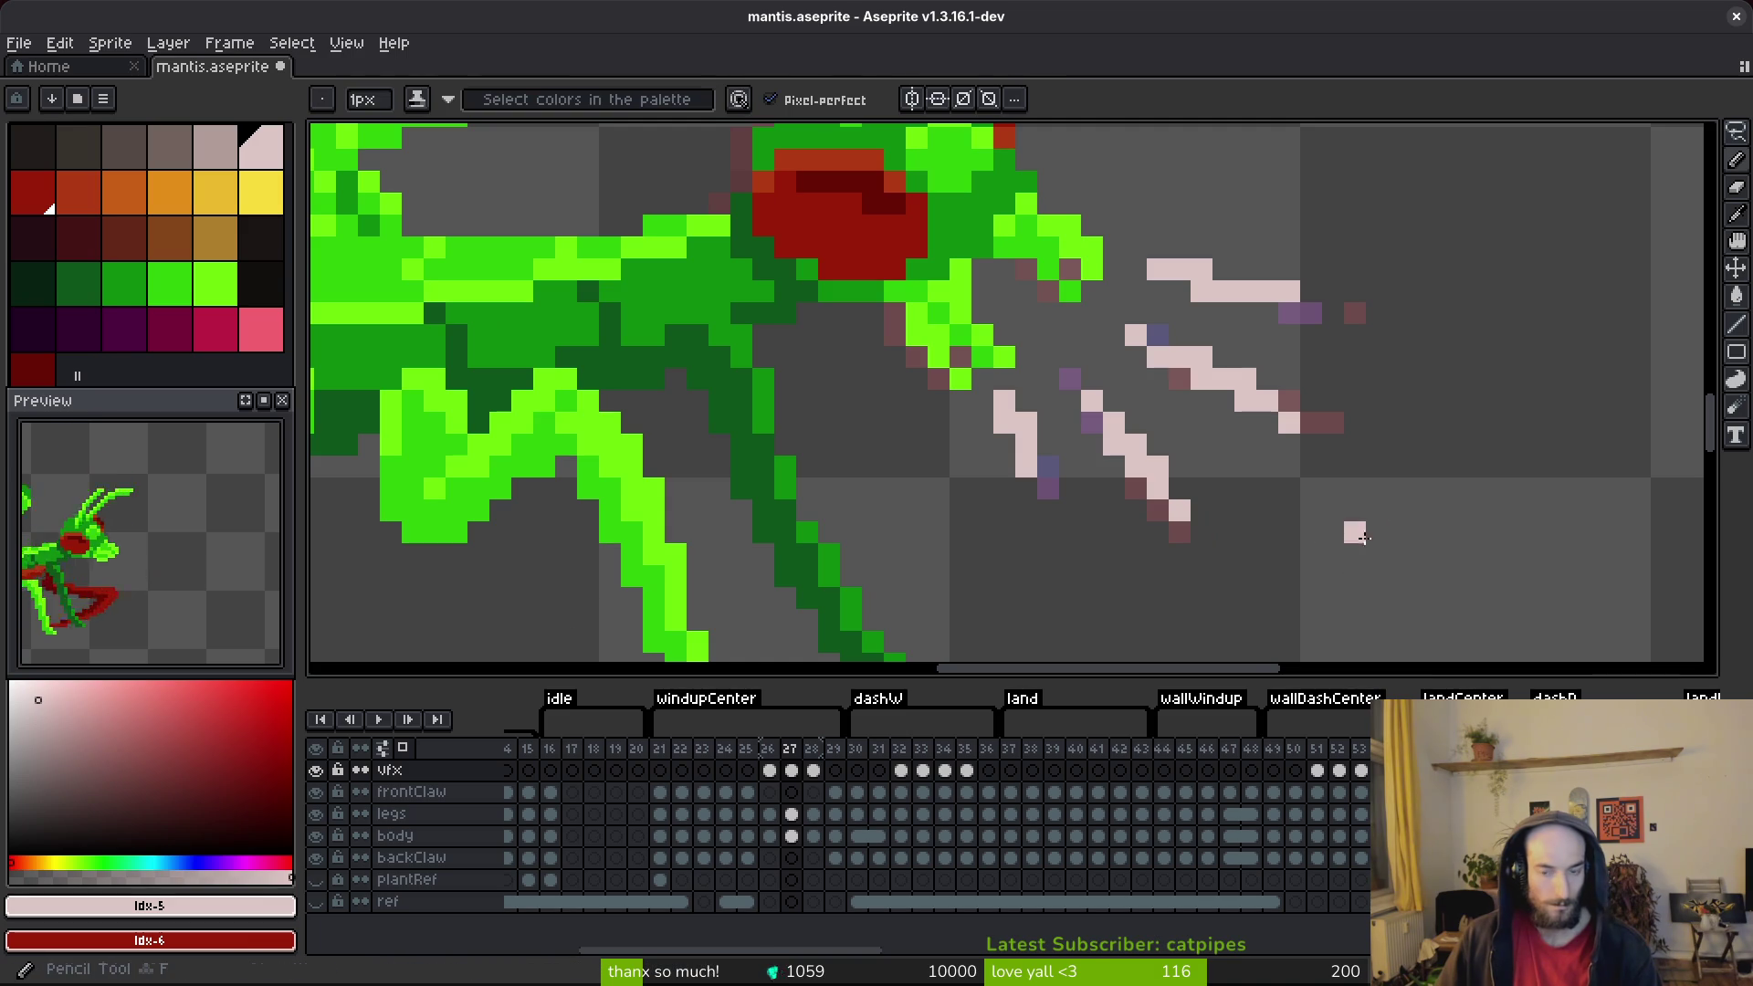
{"action": "scroll", "coordinate": [1330, 552], "scroll_direction": "down", "scroll_amount": 2}
{"action": "key", "text": "Right"}
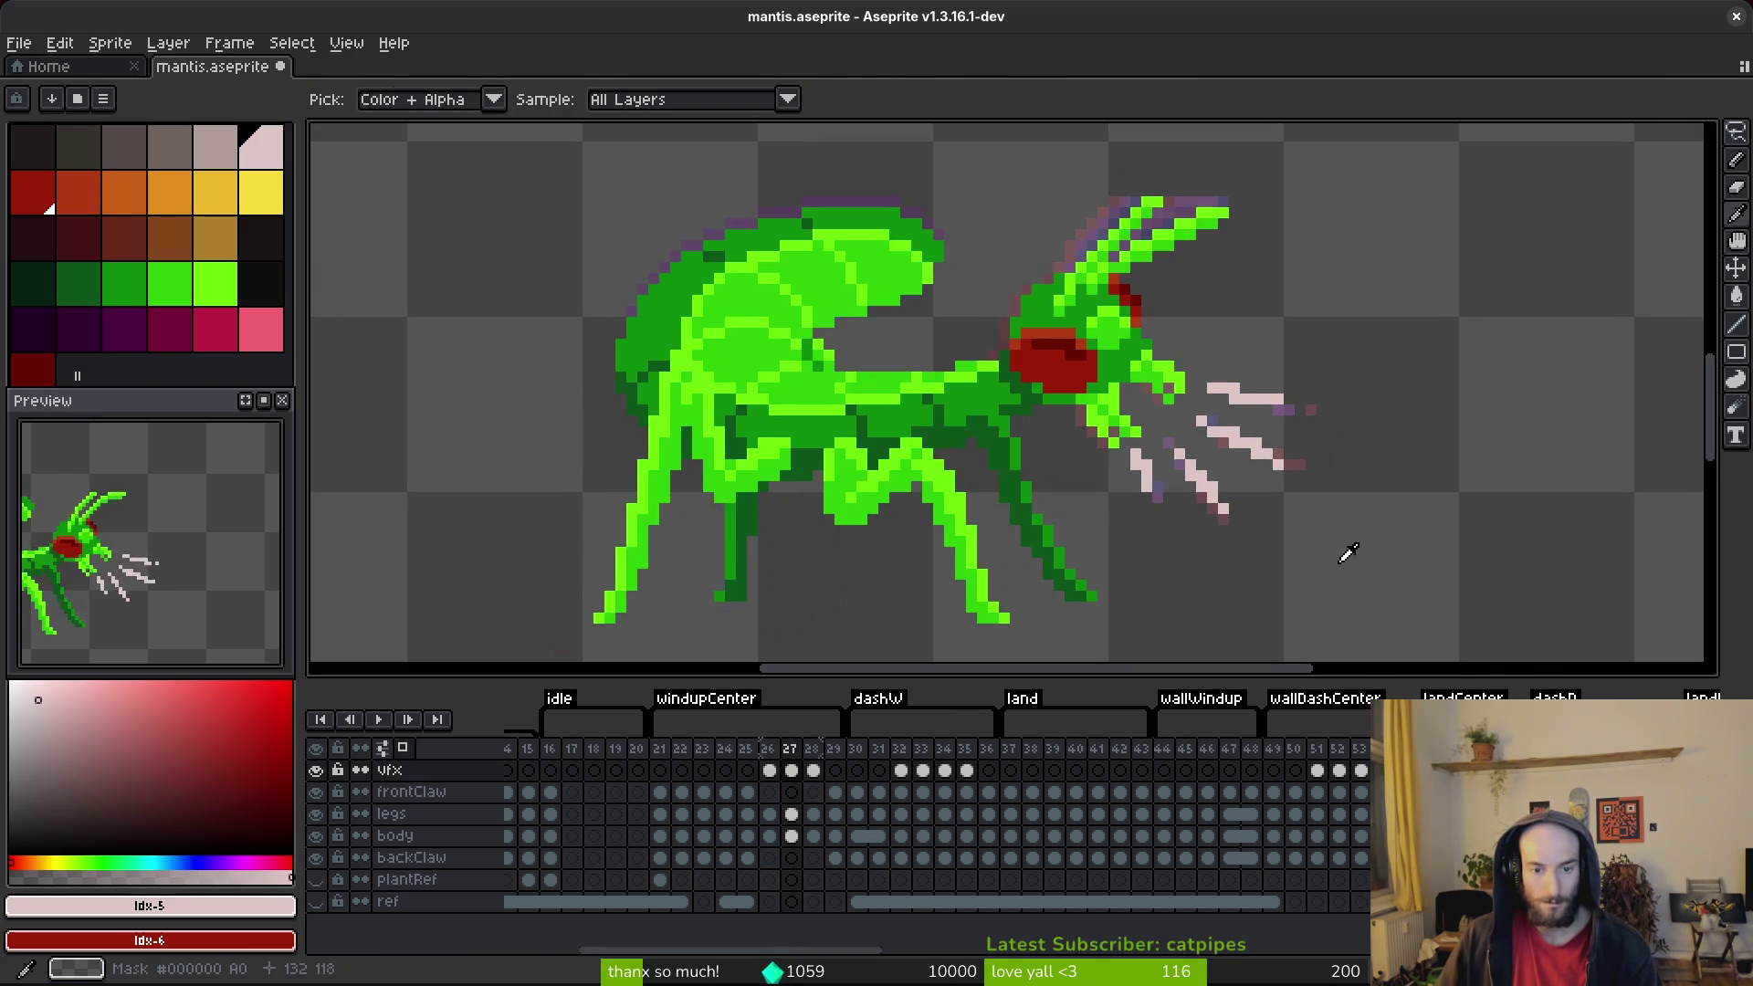
{"action": "key", "text": "Right"}
{"action": "key", "text": "Right"}
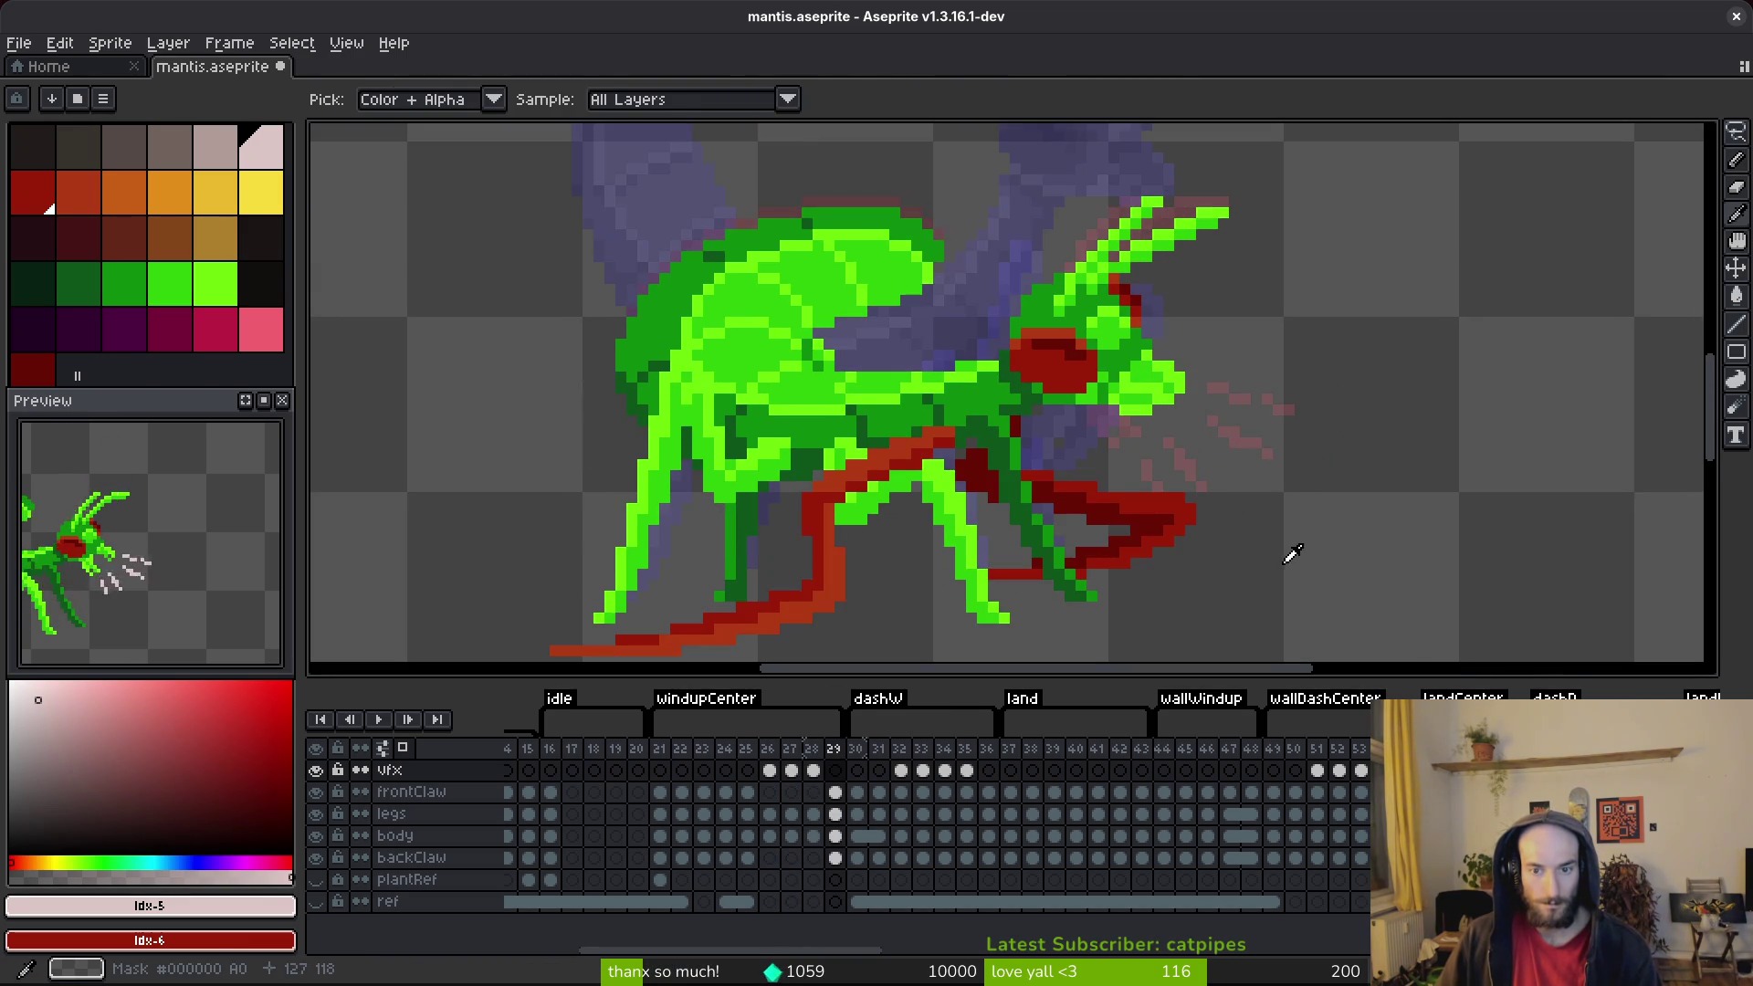
{"action": "key", "text": "b"}
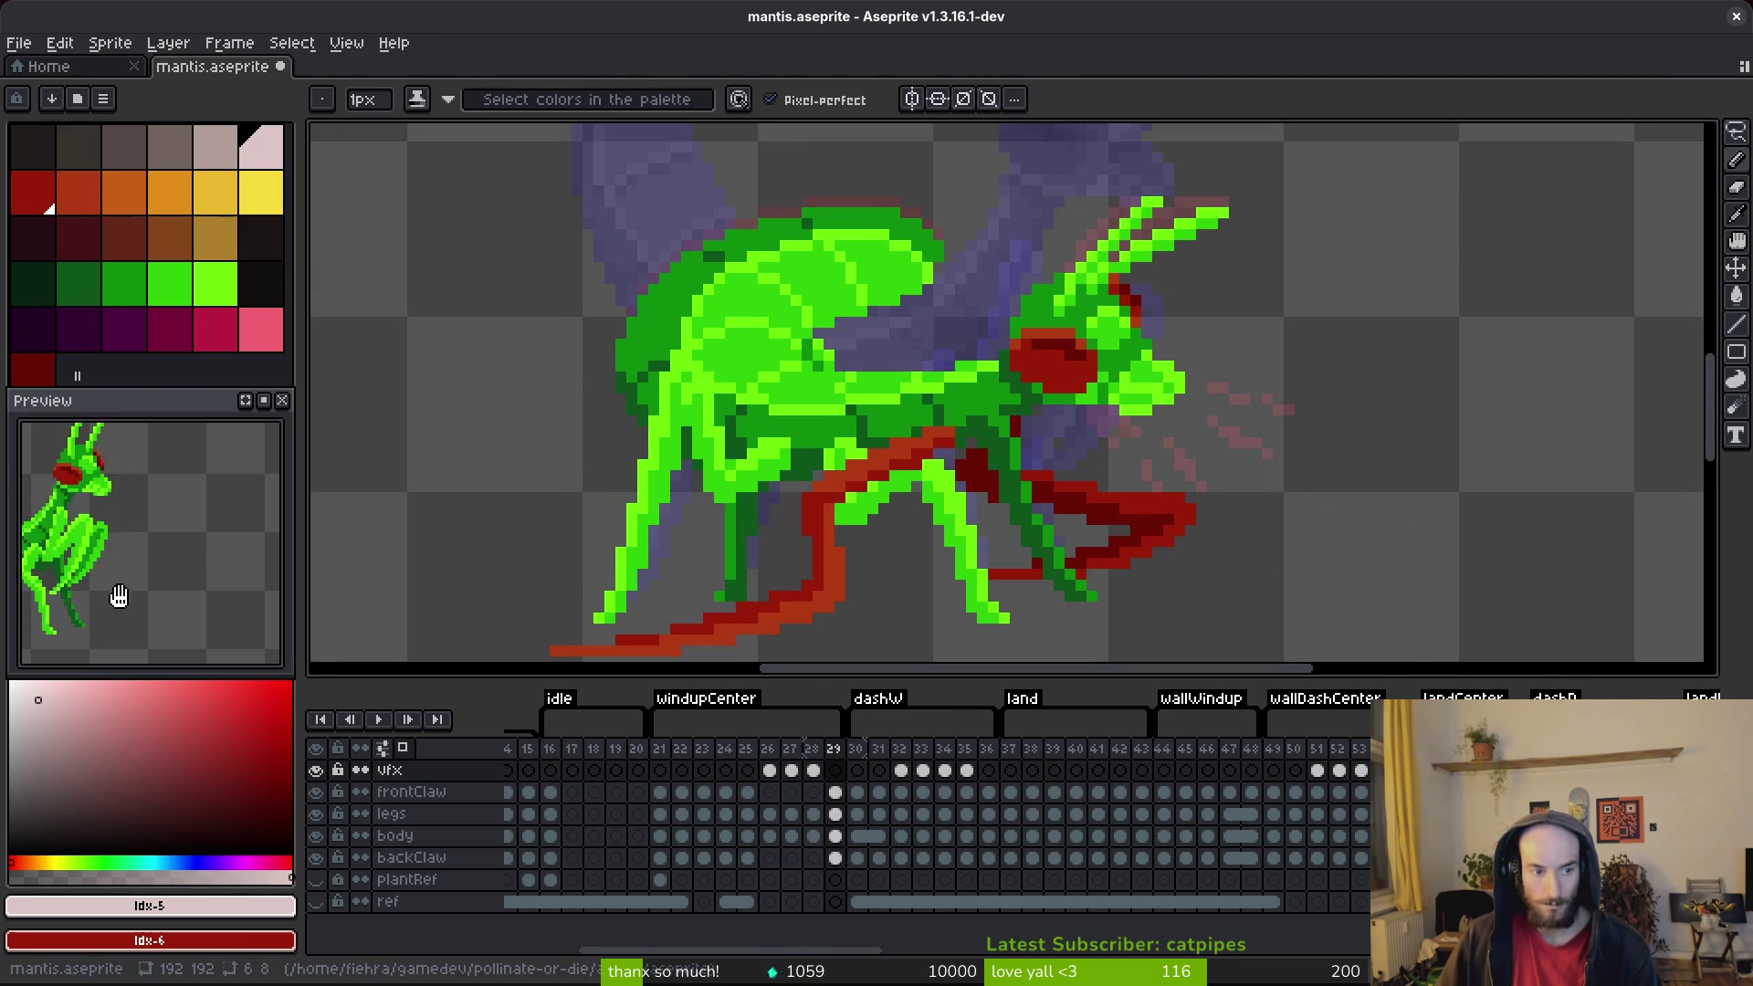
{"action": "key", "text": "Left"}
{"action": "key", "text": "i"}
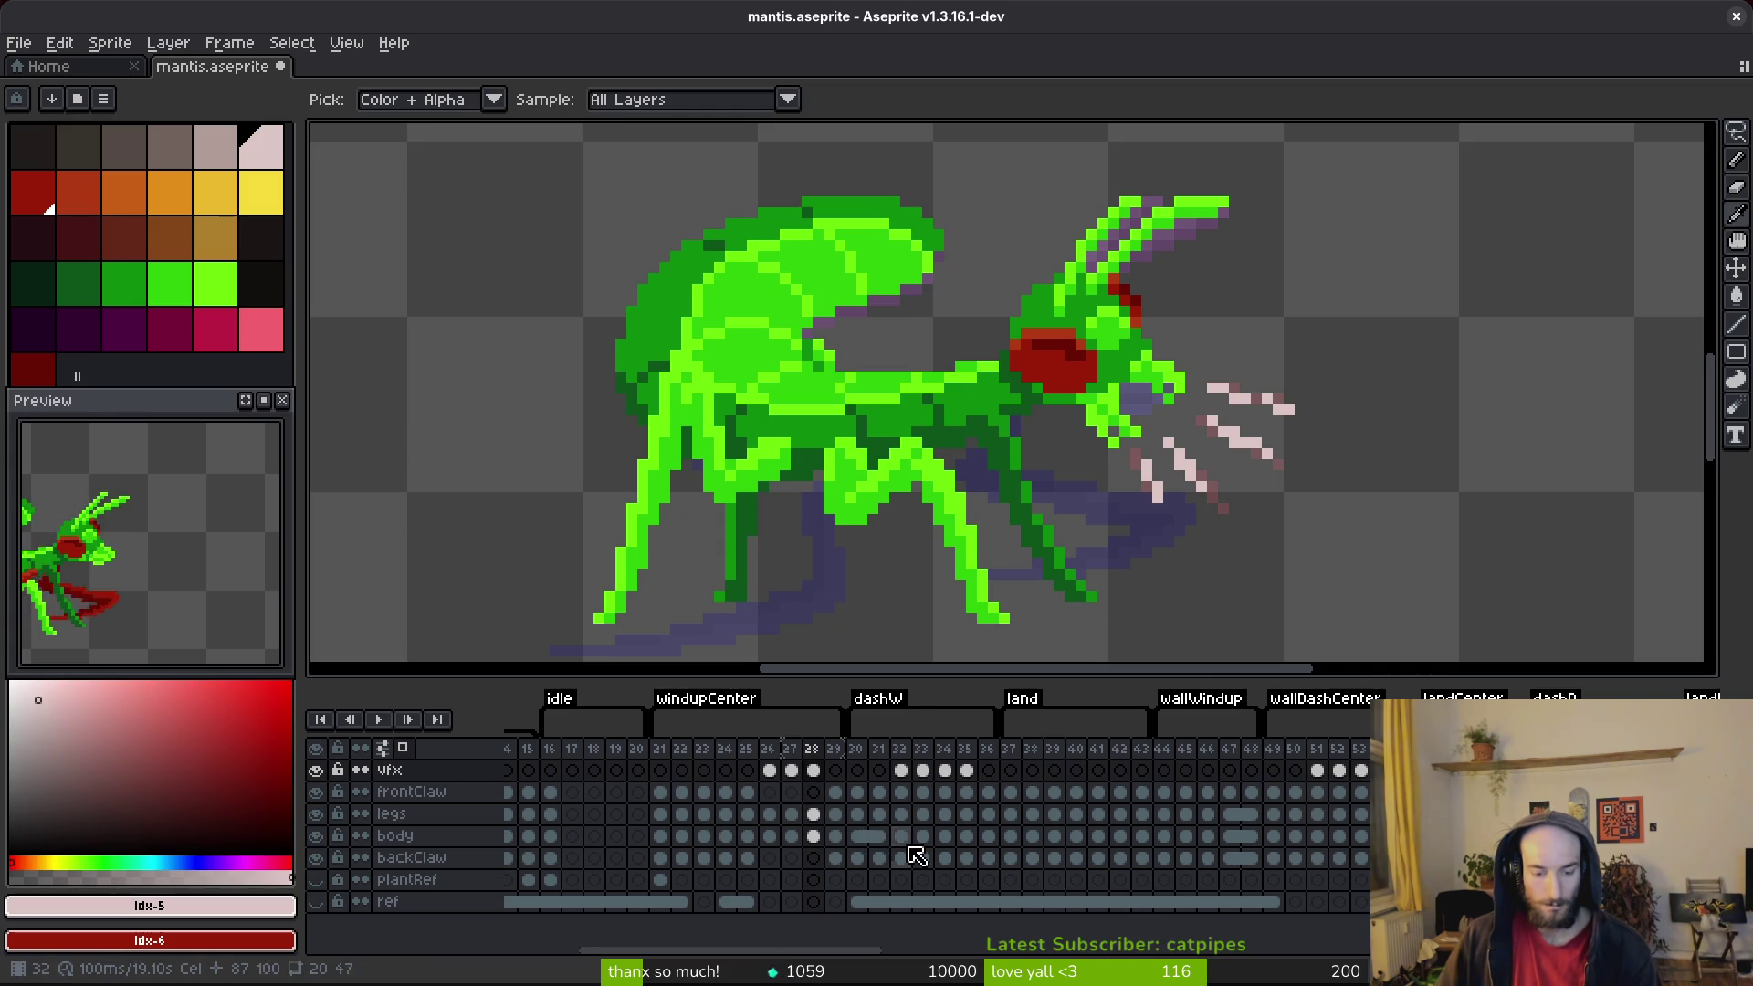
{"action": "key", "text": "alt+b"}
Step: On the new frame 29 vfx cel, draw a diagonal pink streak and erase a stray pixel
{"action": "left_click", "coordinate": [813, 771]}
{"action": "left_click", "coordinate": [835, 770]}
{"action": "key", "text": "b"}
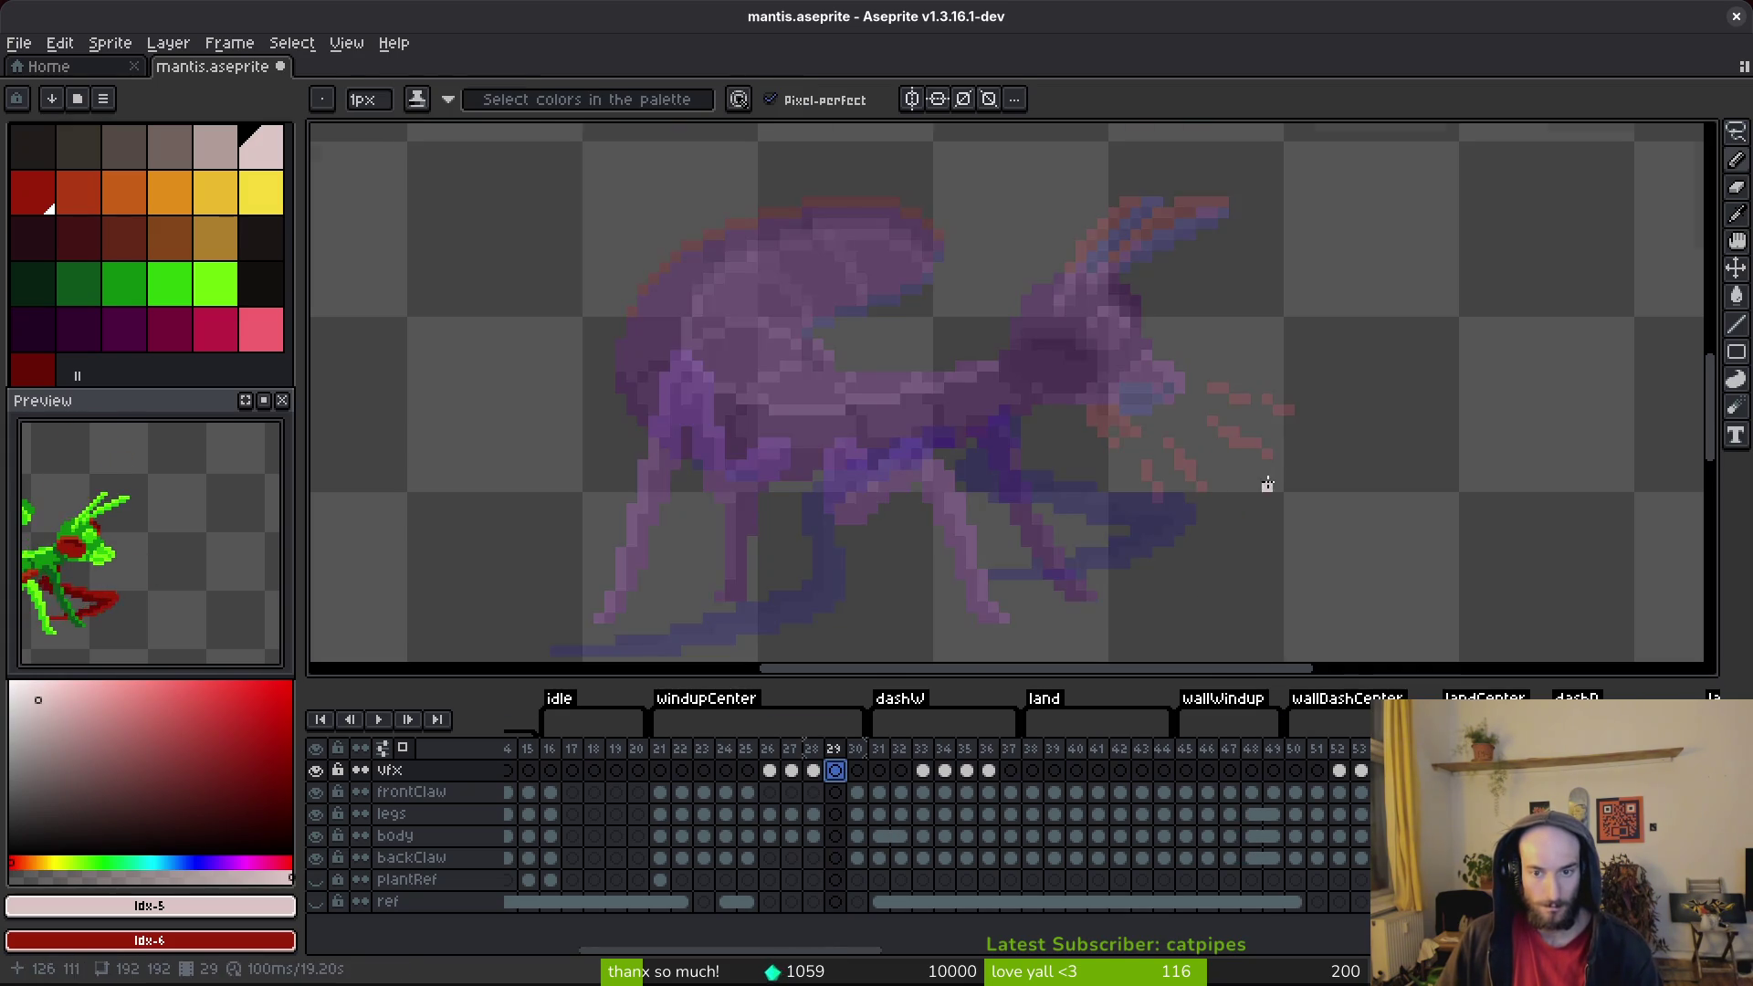
{"action": "scroll", "coordinate": [1260, 403], "scroll_direction": "up", "scroll_amount": 2}
{"action": "left_click_drag", "start_coordinate": [1199, 388], "coordinate": [1285, 429]}
{"action": "key", "text": "e"}
{"action": "left_click", "coordinate": [1258, 405]}
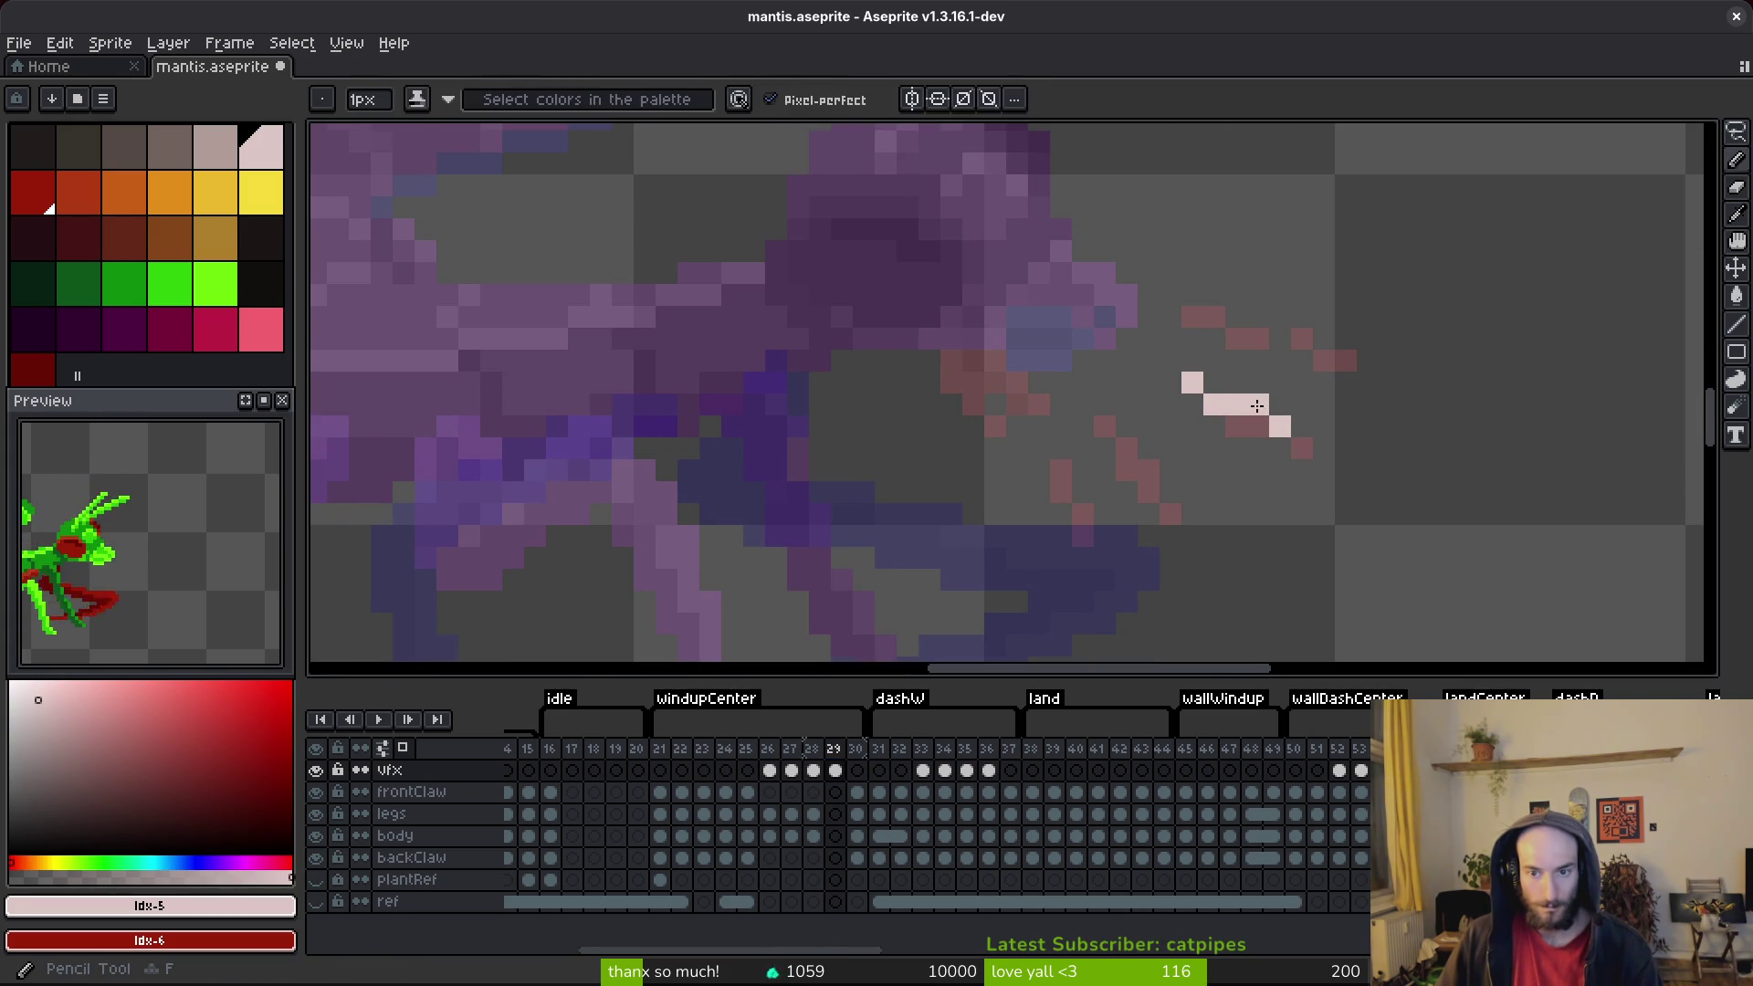
{"action": "key", "text": "b"}
Step: Add pink pixels along the upper slash streak, undoing one misplaced pixel
{"action": "left_click", "coordinate": [1214, 317]}
{"action": "left_click", "coordinate": [1237, 317]}
{"action": "left_click", "coordinate": [1280, 339]}
{"action": "left_click", "coordinate": [1346, 361]}
{"action": "left_click", "coordinate": [1258, 404]}
{"action": "key", "text": "ctrl+z"}
{"action": "left_click", "coordinate": [1304, 338]}
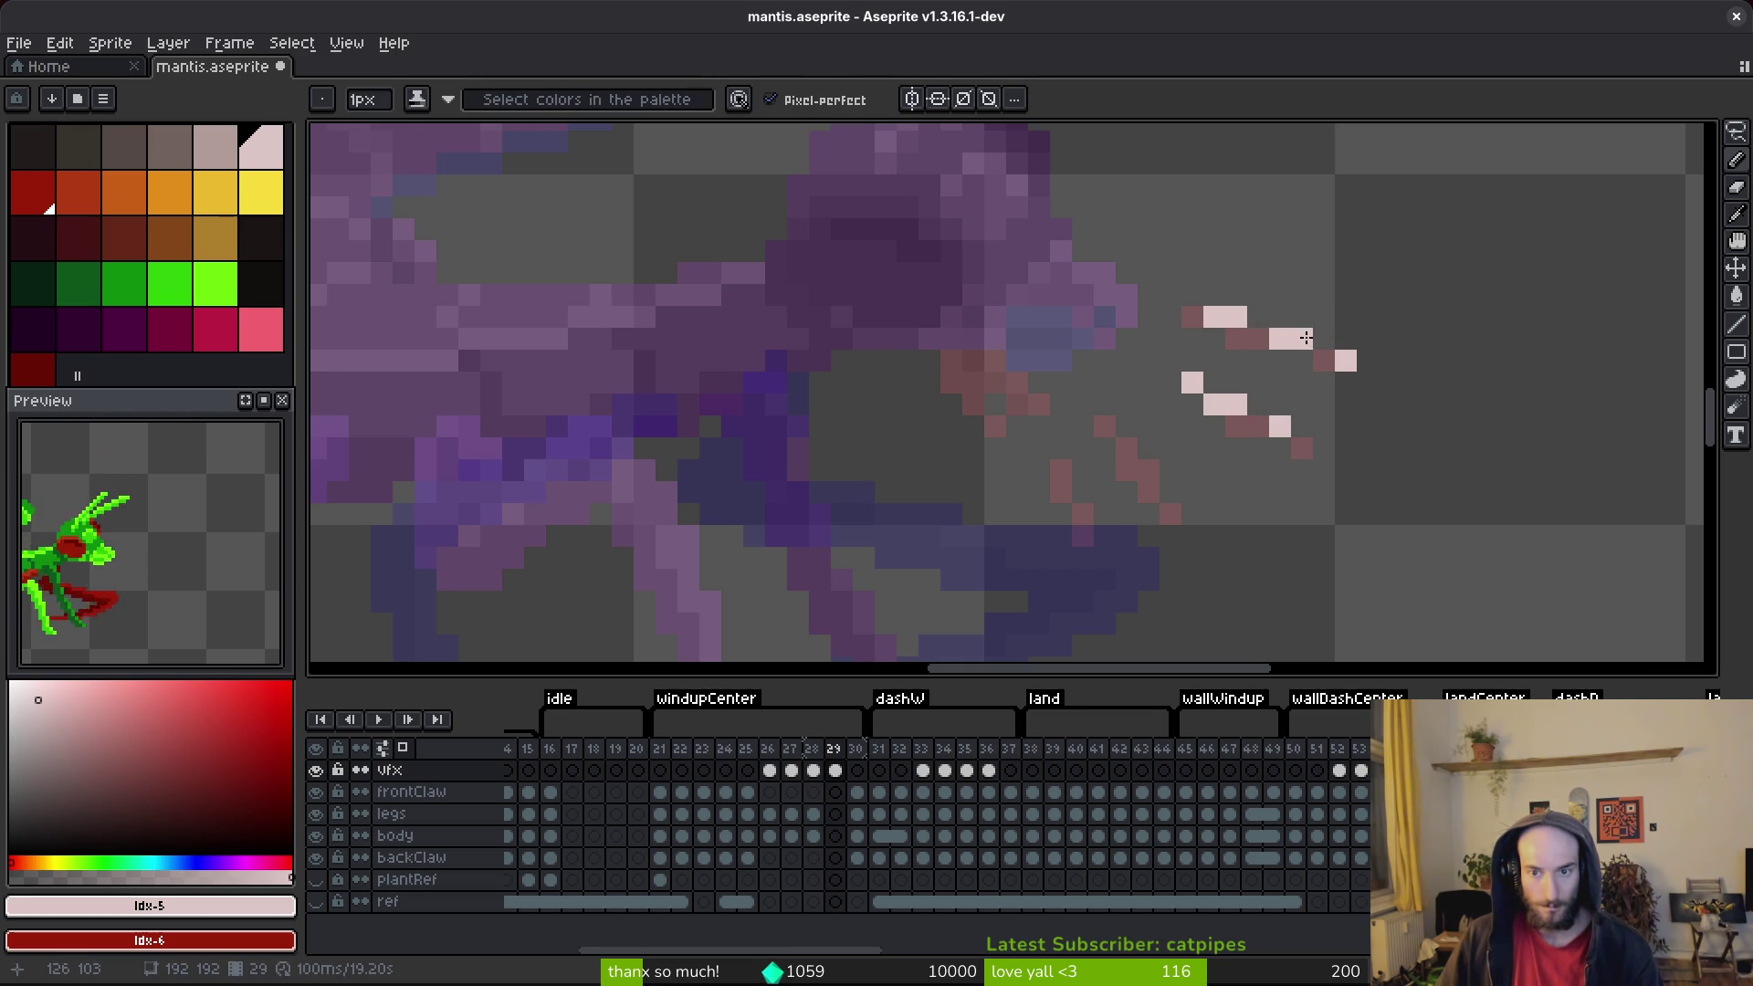
Step: Draw the lower pink slash strokes beside the mantis head and save
{"action": "left_click", "coordinate": [1086, 448]}
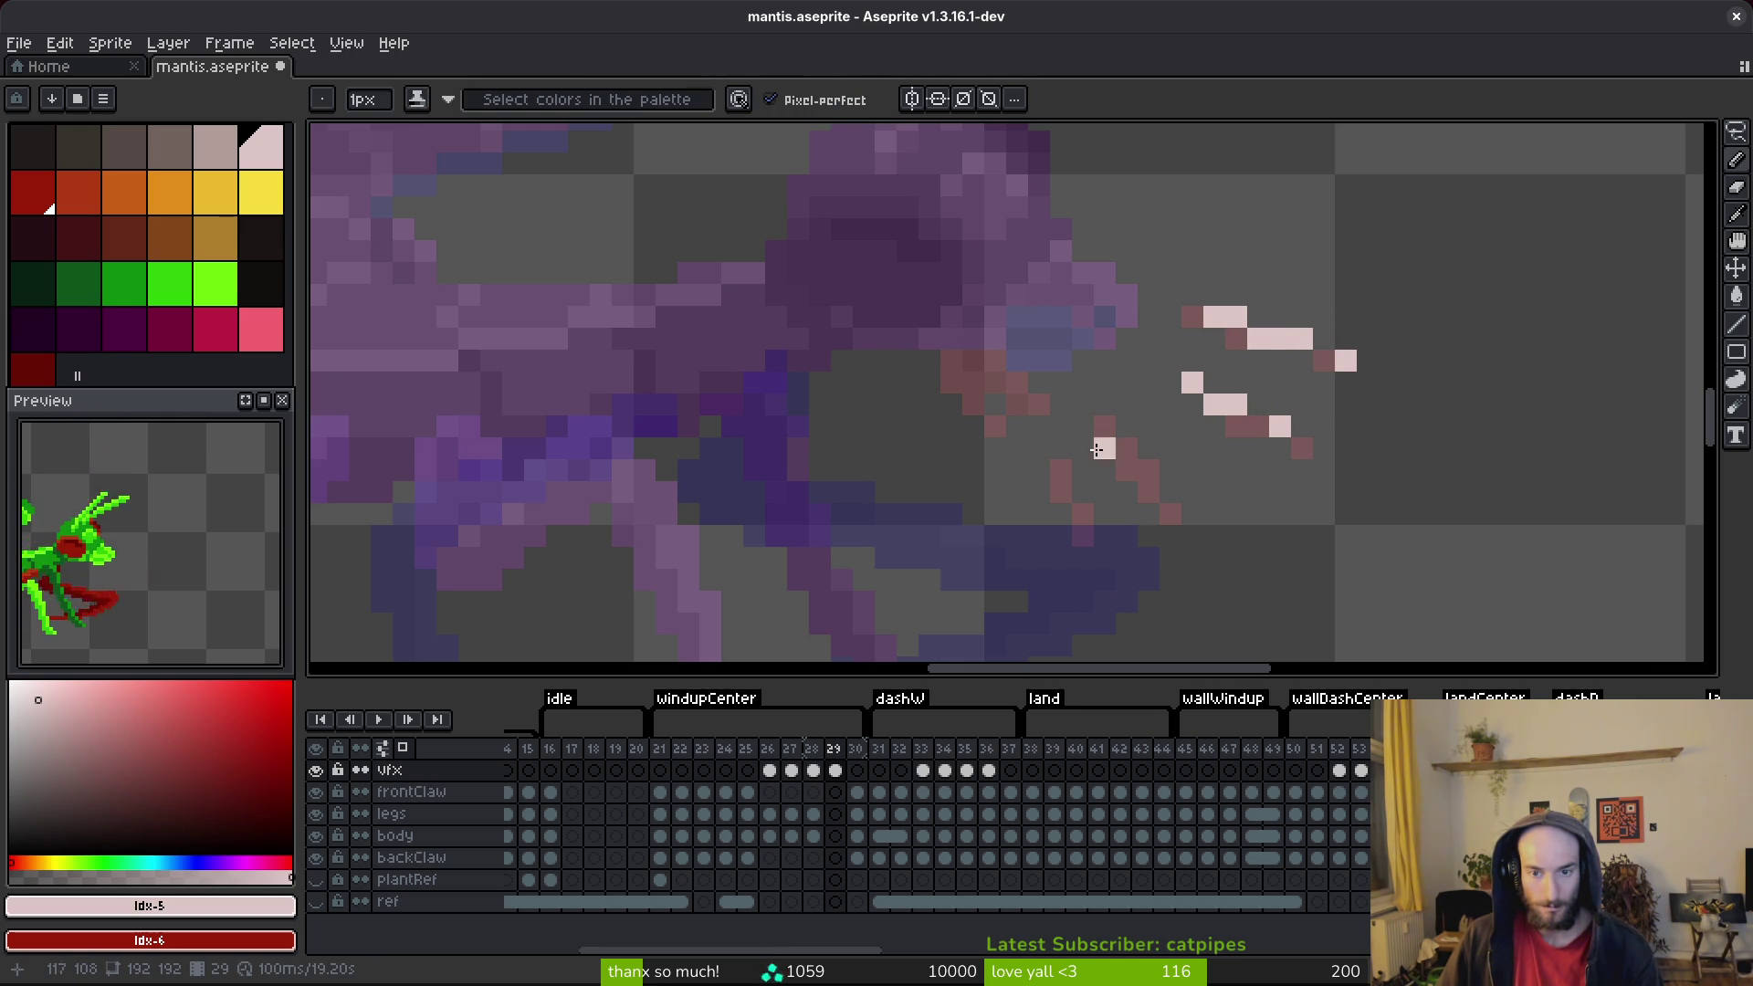
{"action": "left_click_drag", "start_coordinate": [1138, 469], "coordinate": [1161, 500]}
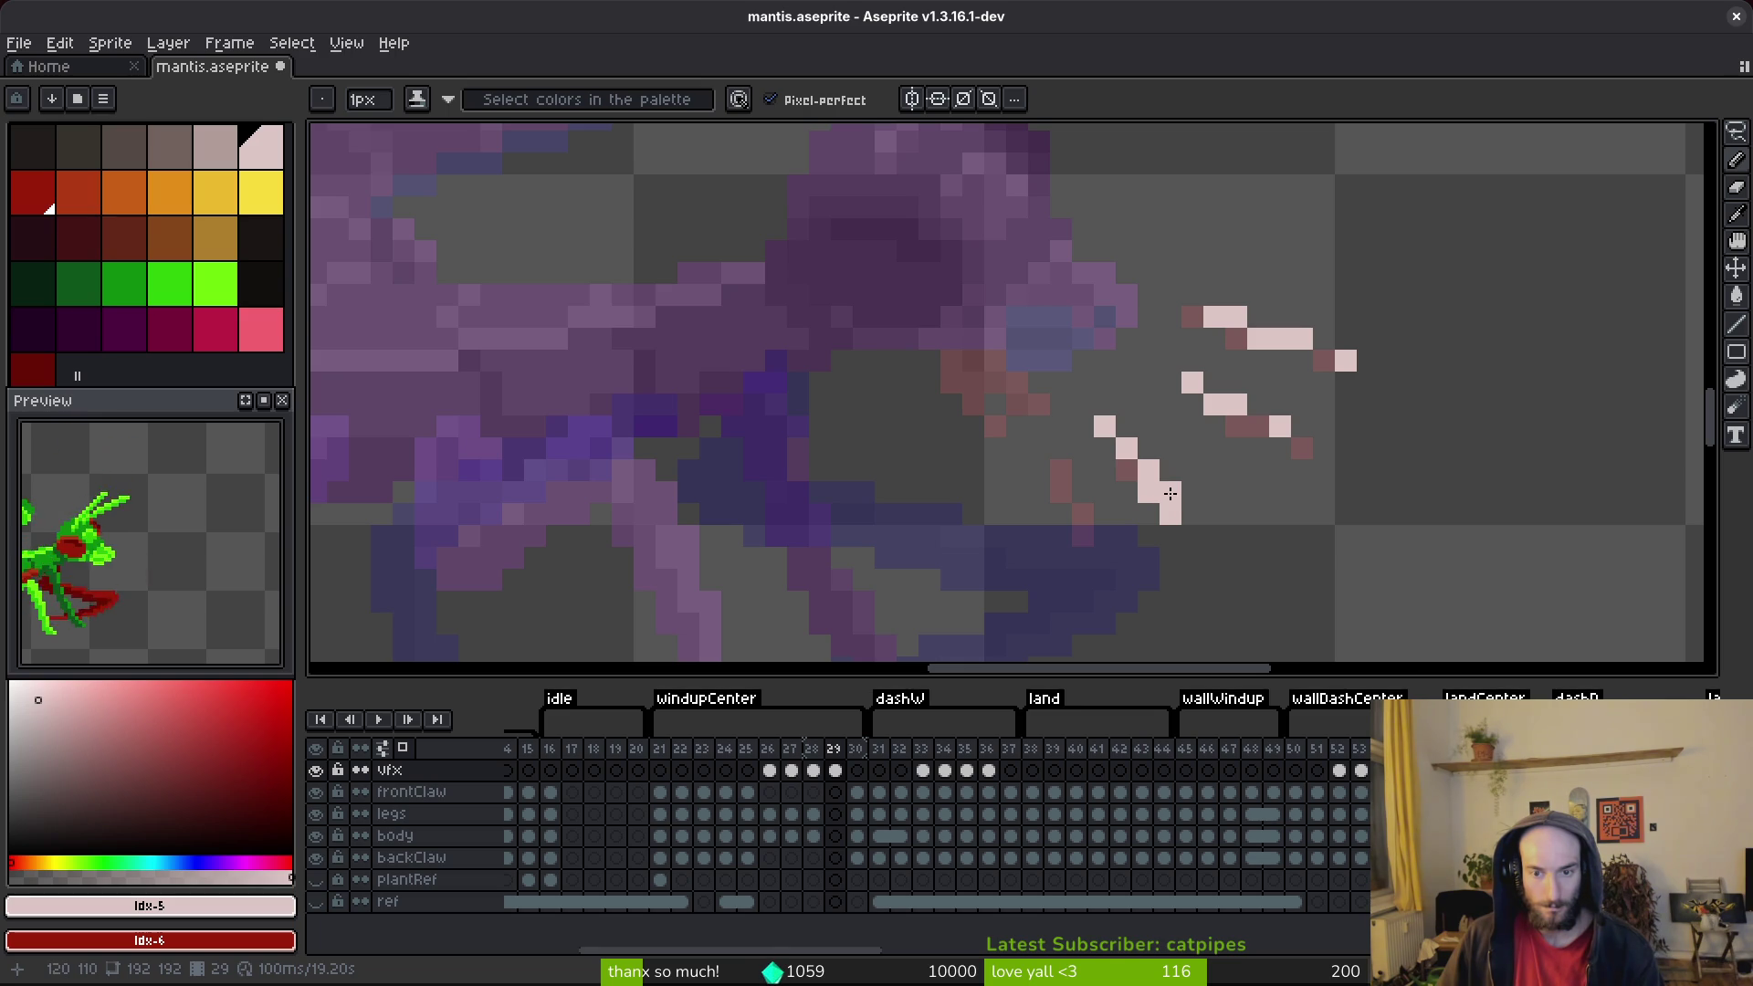
{"action": "left_click", "coordinate": [1217, 548]}
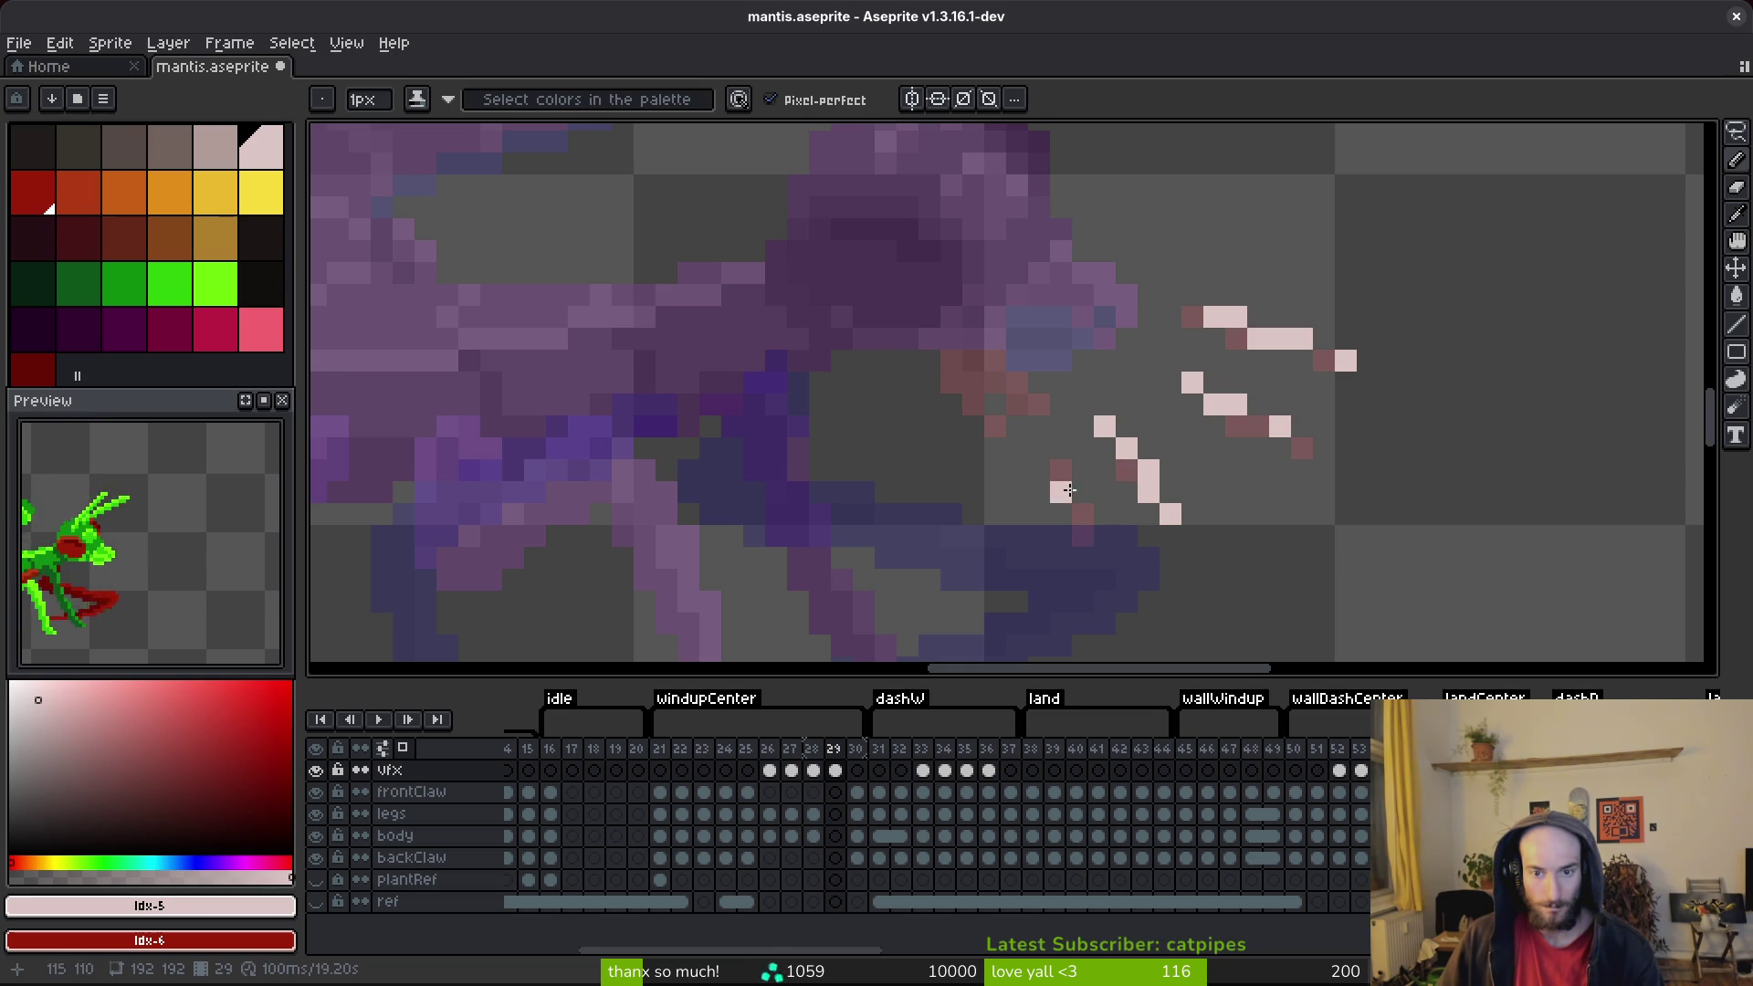
{"action": "left_click_drag", "start_coordinate": [1062, 478], "coordinate": [1091, 544]}
{"action": "left_click", "coordinate": [1105, 557]}
{"action": "scroll", "coordinate": [1105, 557], "scroll_direction": "down", "scroll_amount": 3}
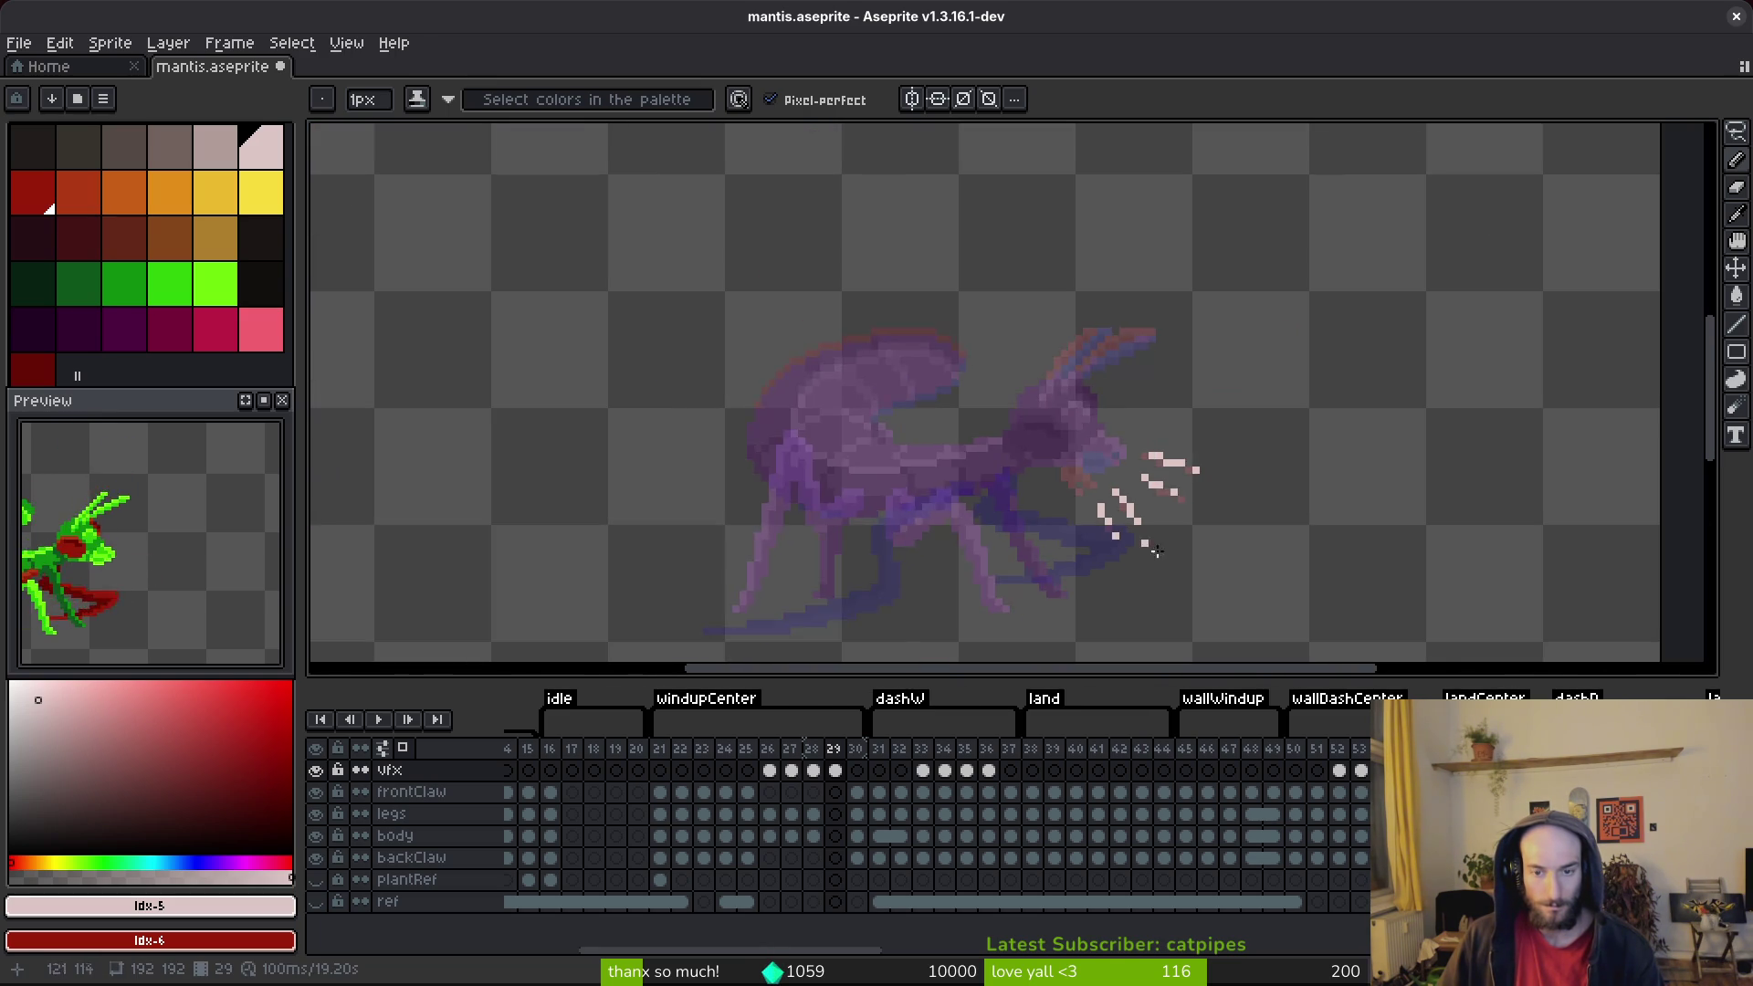
{"action": "scroll", "coordinate": [1102, 533], "scroll_direction": "up", "scroll_amount": 2}
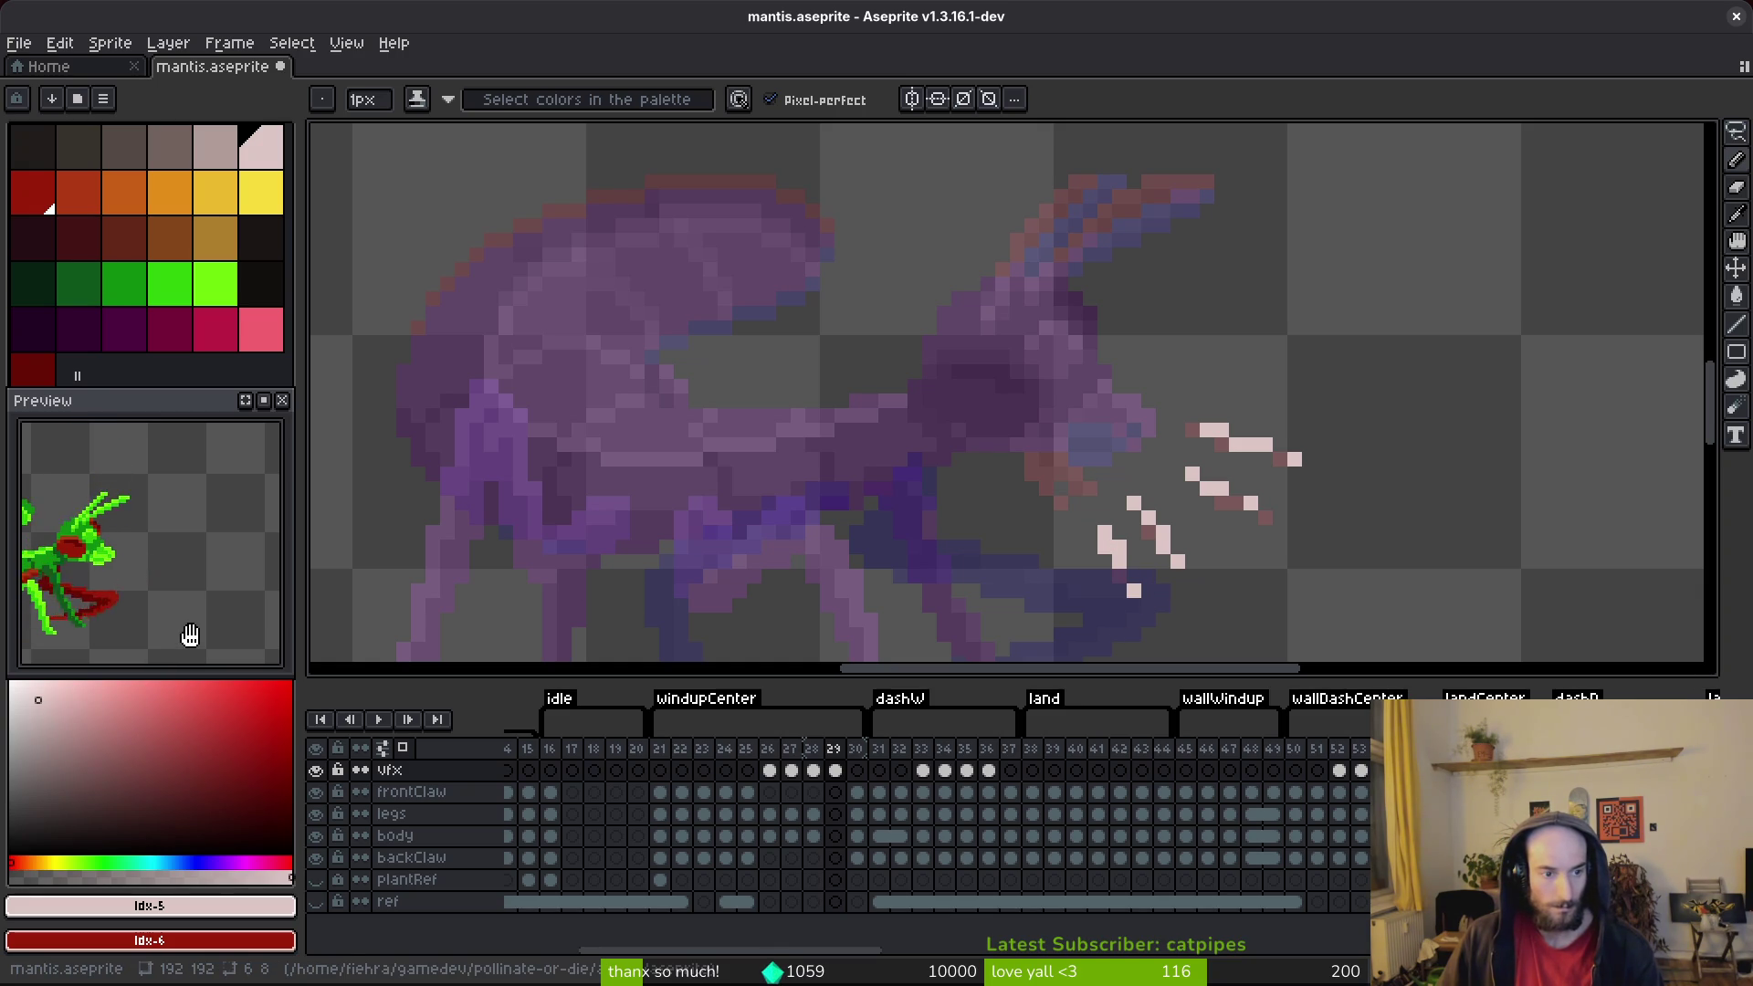
{"action": "key", "text": "ctrl+s"}
Step: Compare with the next frame, then add more pink pixels to the frame 29 streak
{"action": "key", "text": "i"}
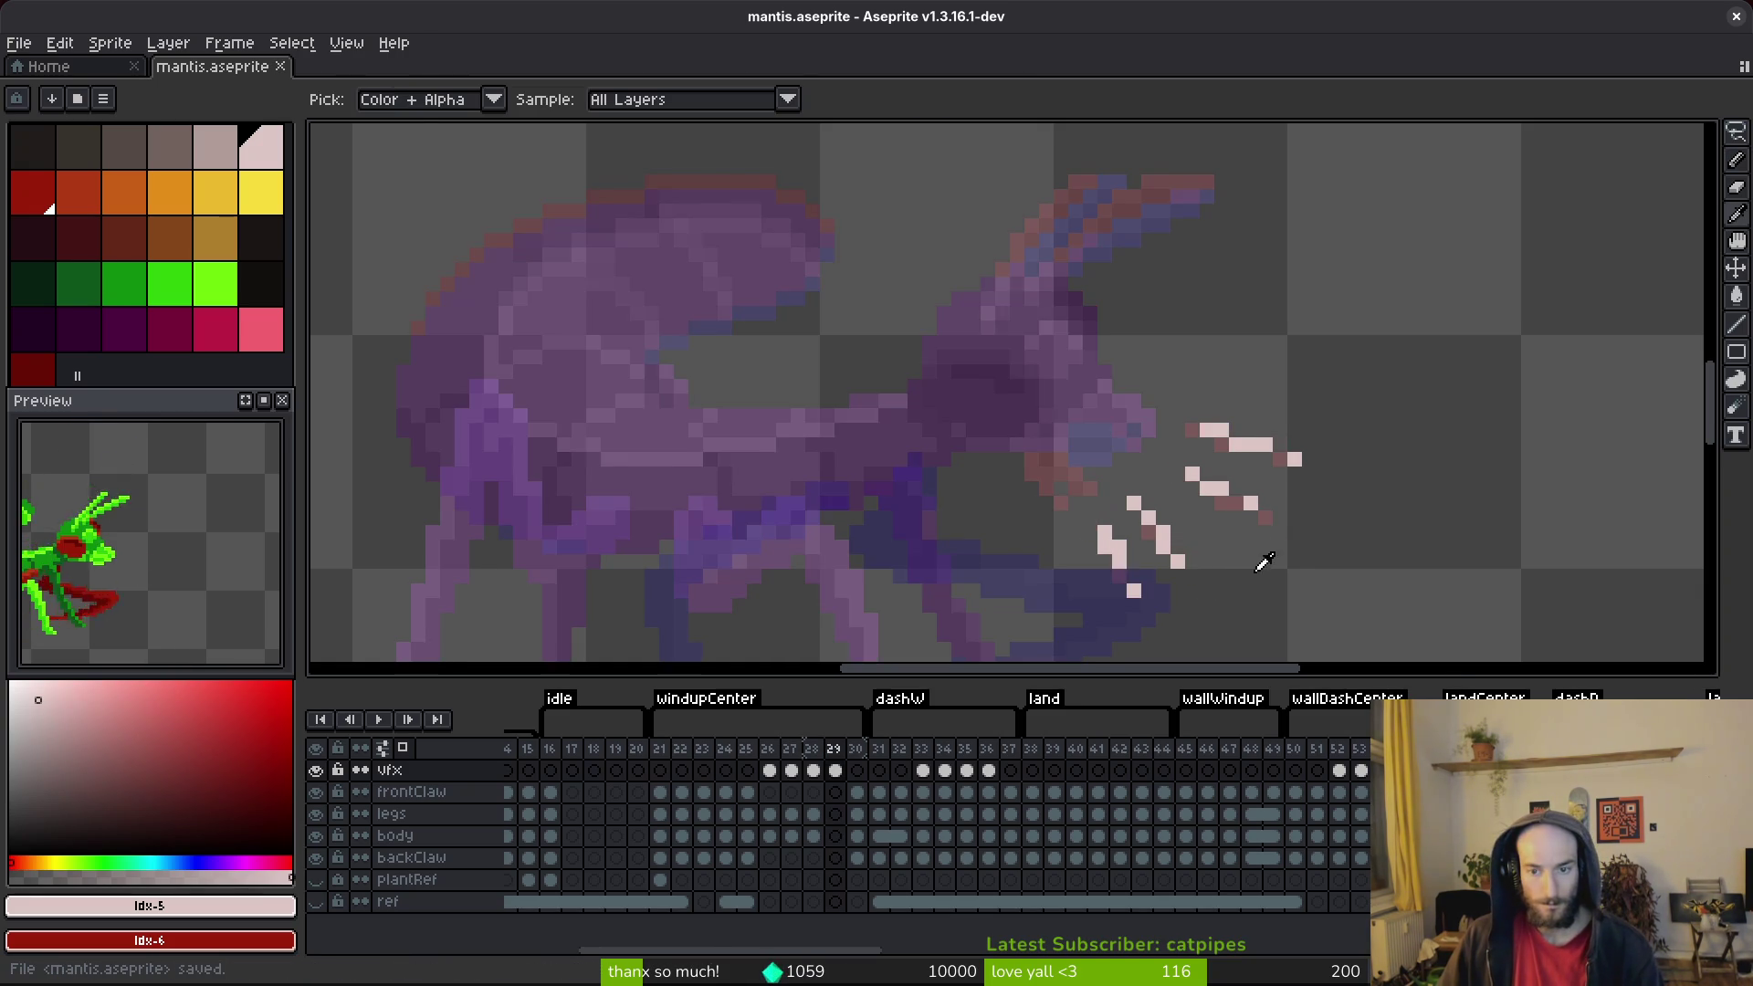
{"action": "key", "text": "period"}
{"action": "key", "text": "comma"}
{"action": "scroll", "coordinate": [1278, 512], "scroll_direction": "up", "scroll_amount": 2}
{"action": "key", "text": "b"}
{"action": "left_click", "coordinate": [1274, 476]}
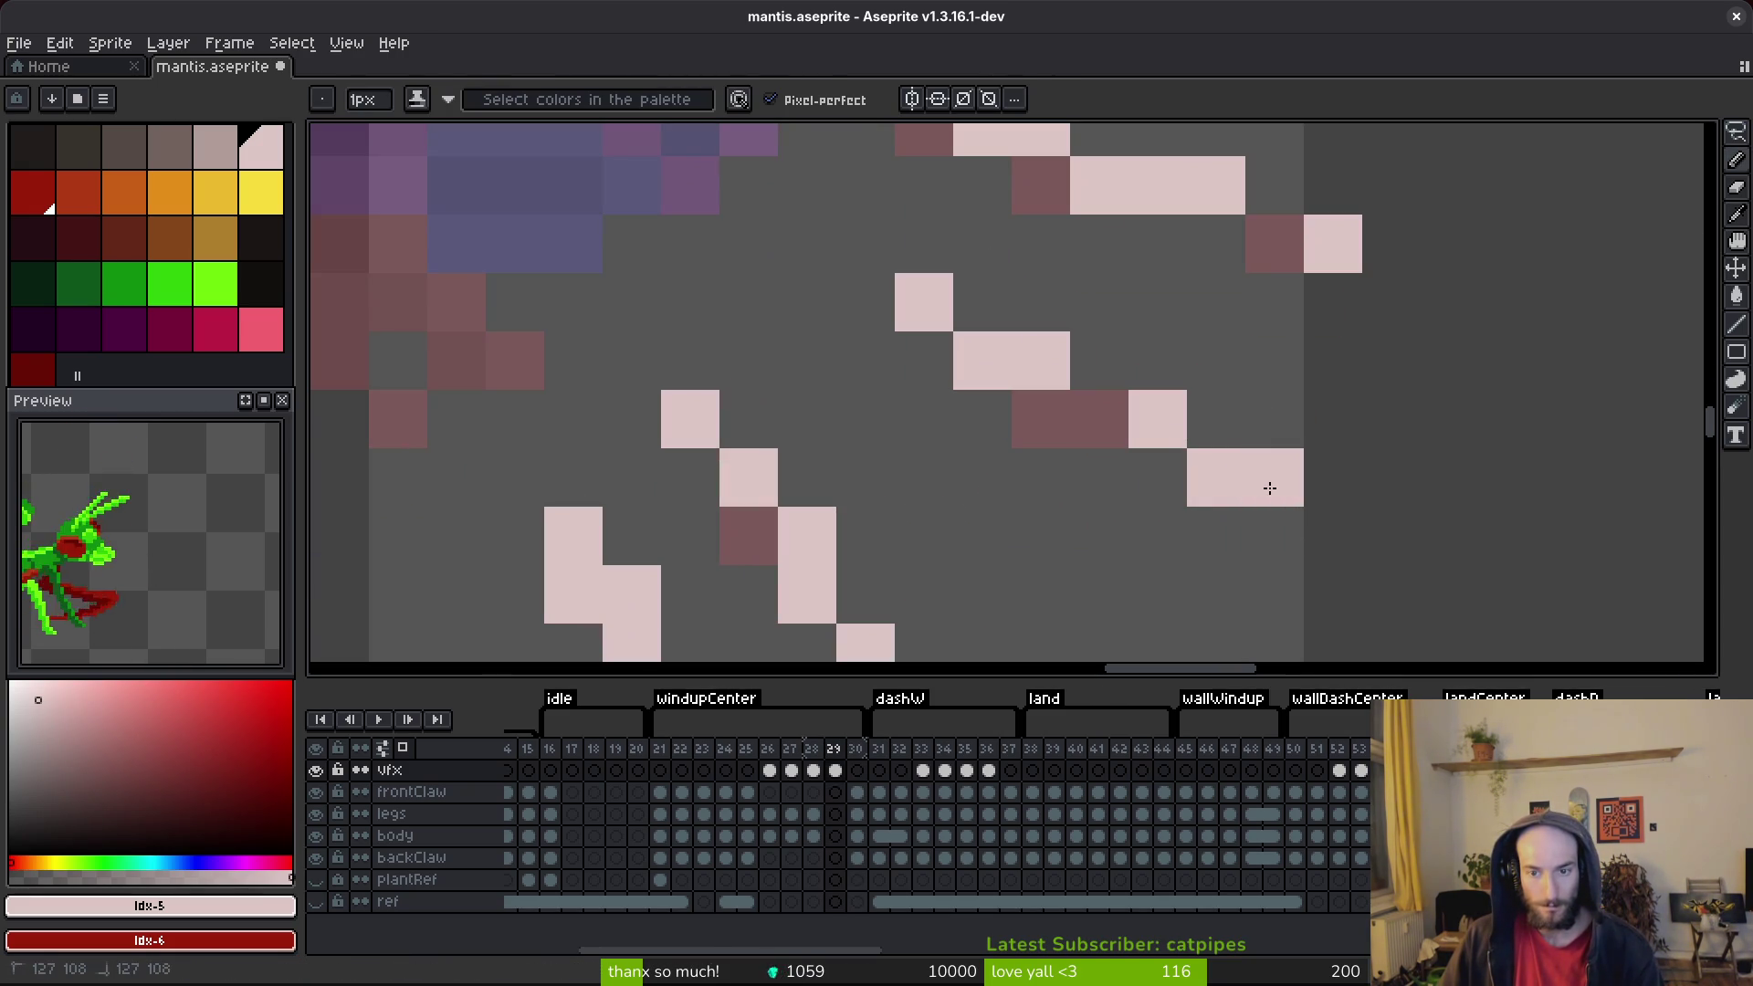
{"action": "left_click", "coordinate": [1205, 429]}
{"action": "scroll", "coordinate": [1197, 439], "scroll_direction": "down", "scroll_amount": 6}
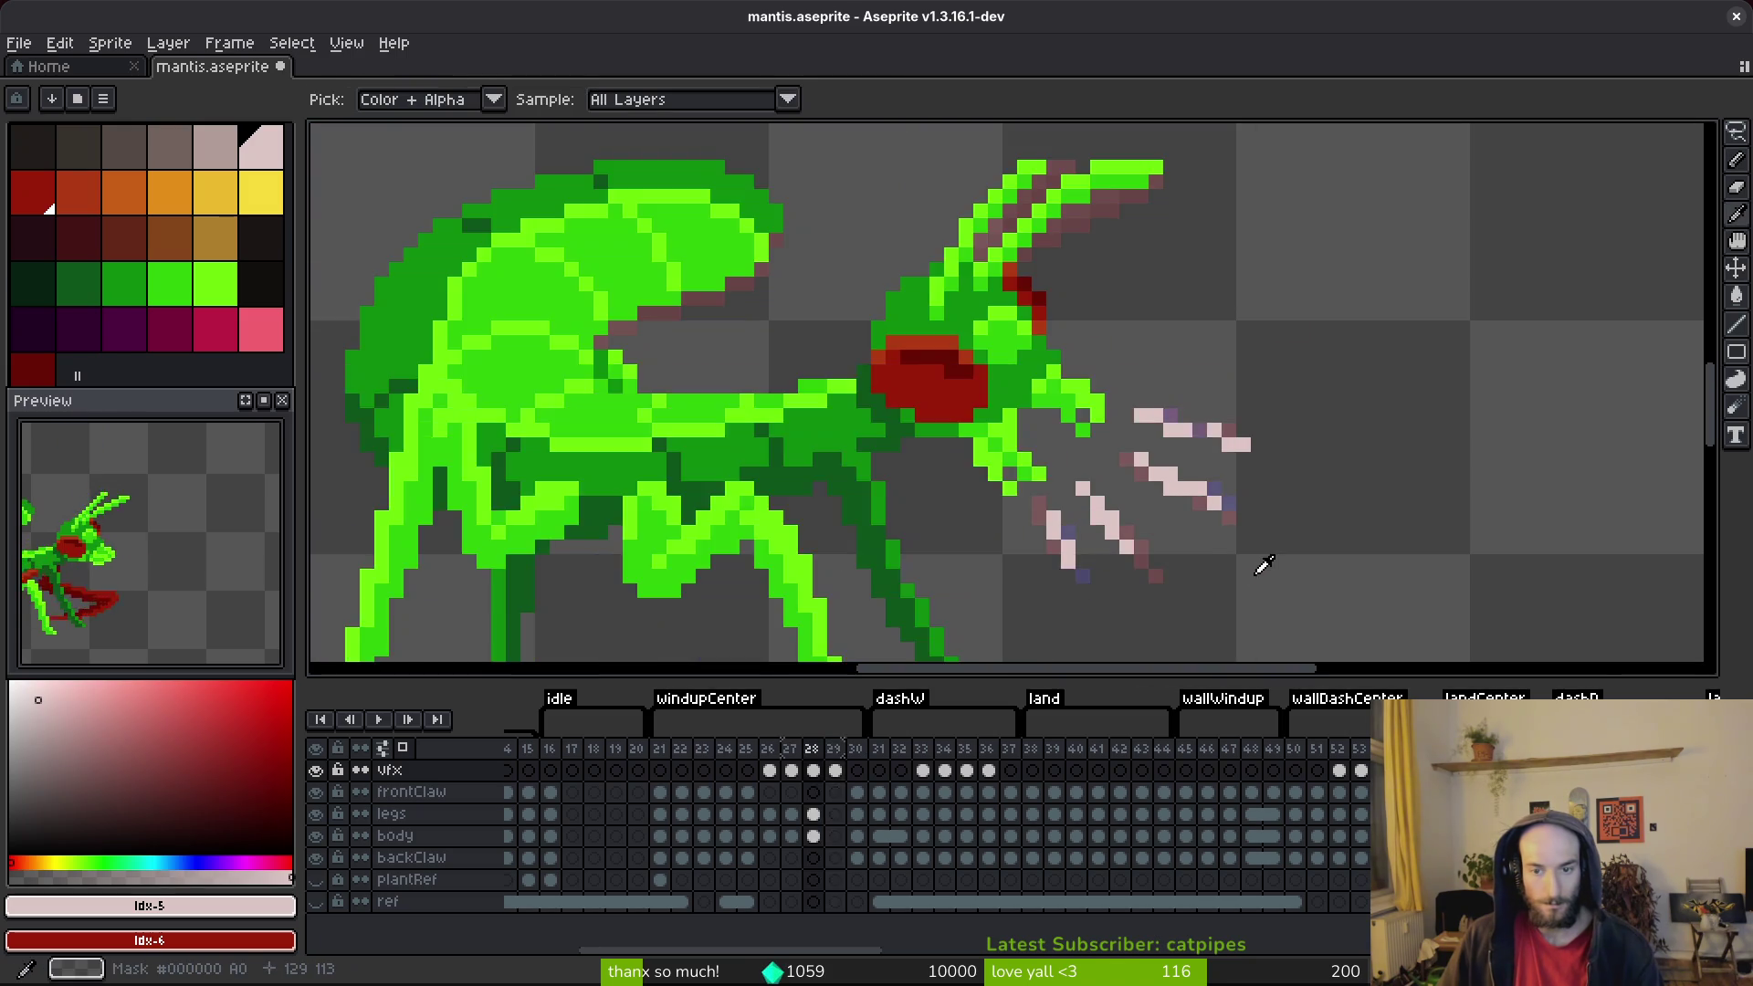
{"action": "scroll", "coordinate": [1241, 539], "scroll_direction": "up", "scroll_amount": 4}
Step: Erase stray pink pixels from the slash, save repeatedly, and return to frame 28
{"action": "key", "text": "e"}
{"action": "left_click", "coordinate": [1232, 507]}
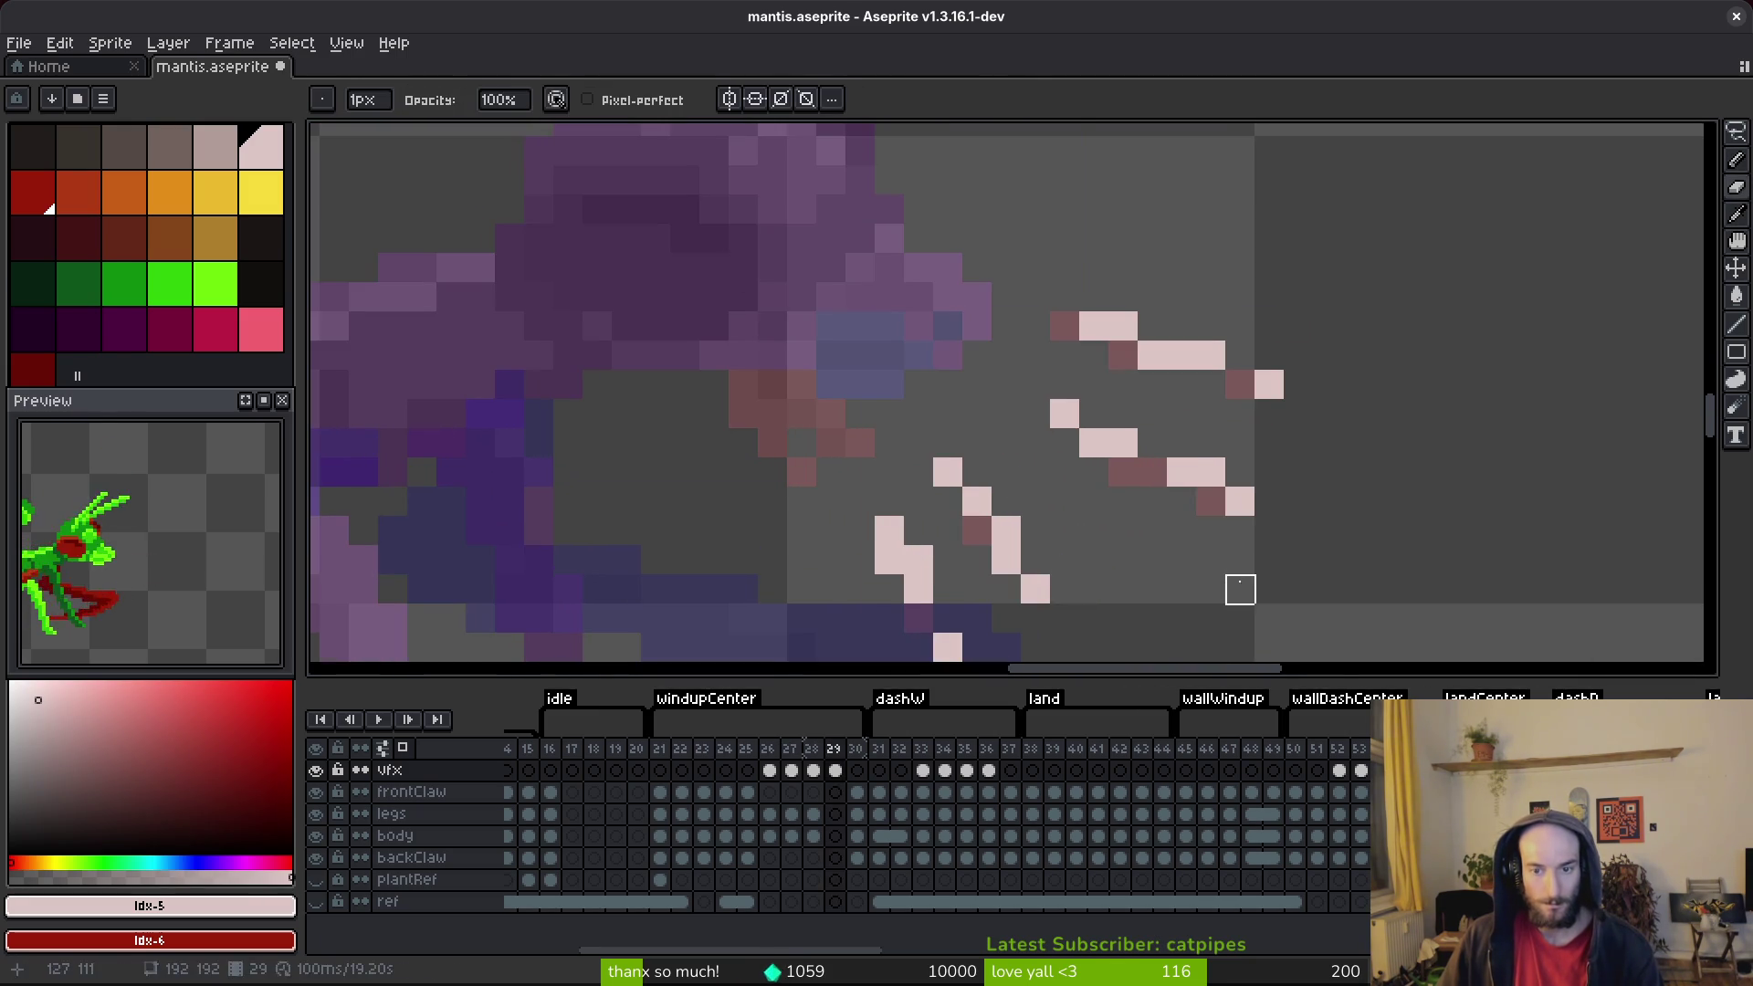
{"action": "key", "text": "ctrl+s"}
{"action": "scroll", "coordinate": [1223, 584], "scroll_direction": "down", "scroll_amount": 4}
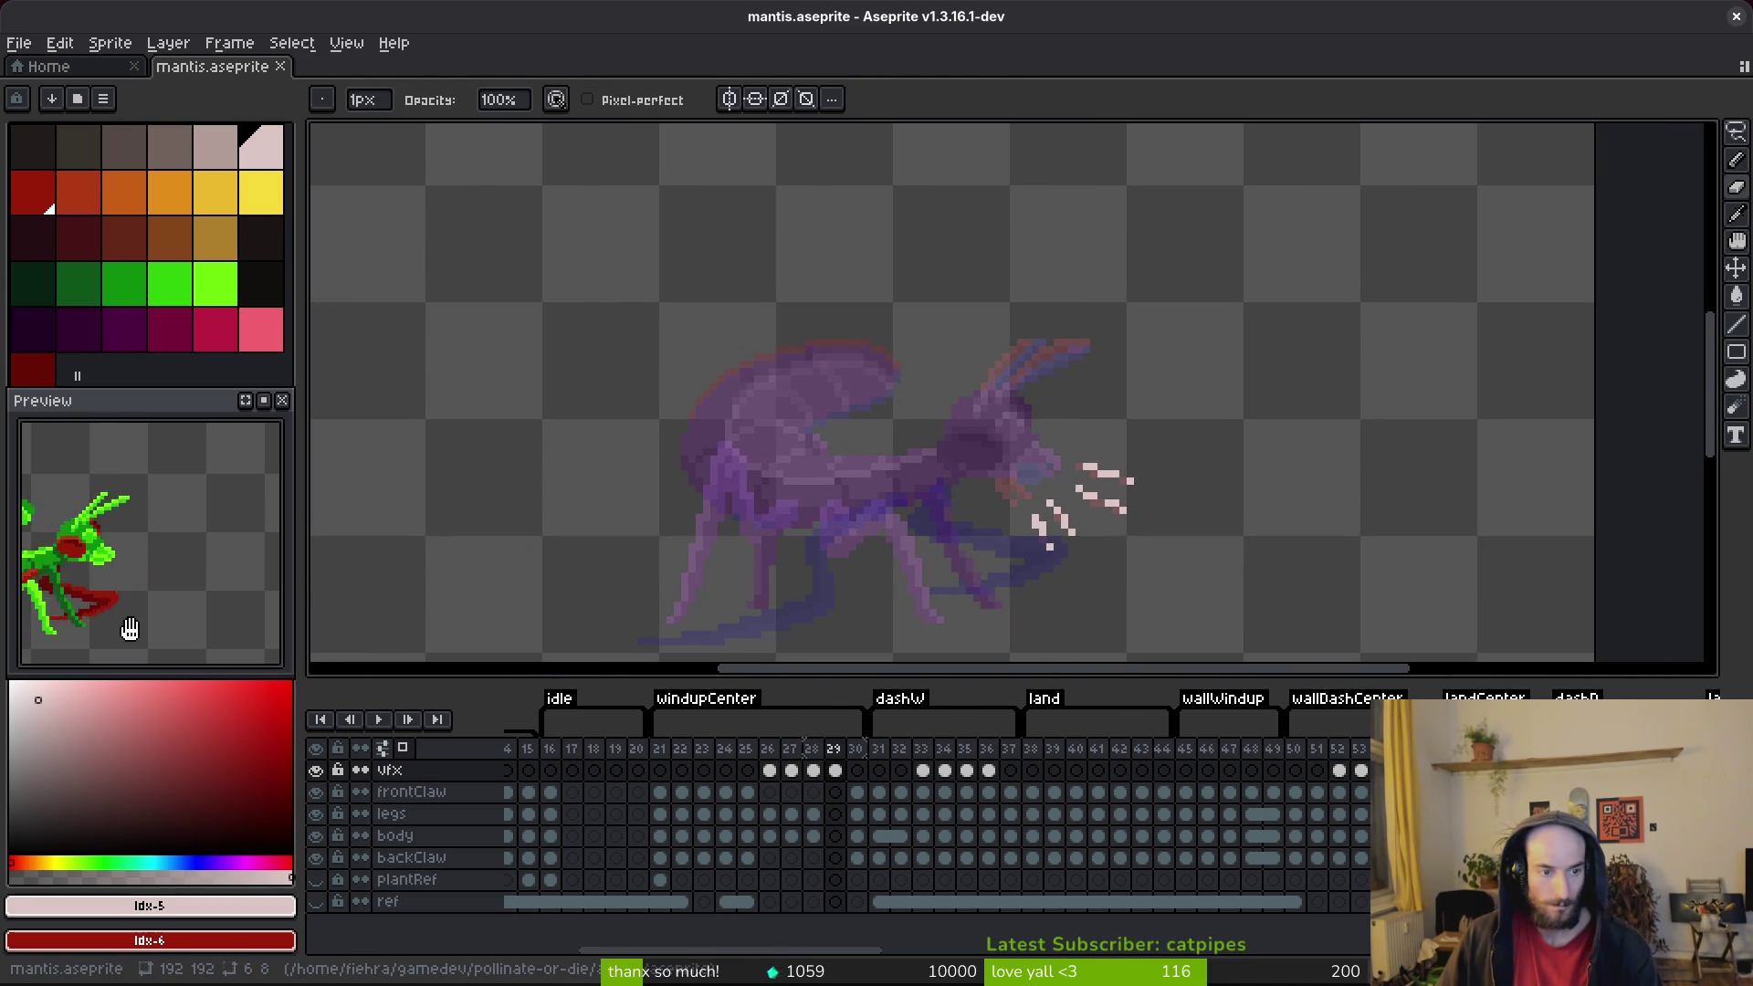
{"action": "key", "text": "ctrl+s"}
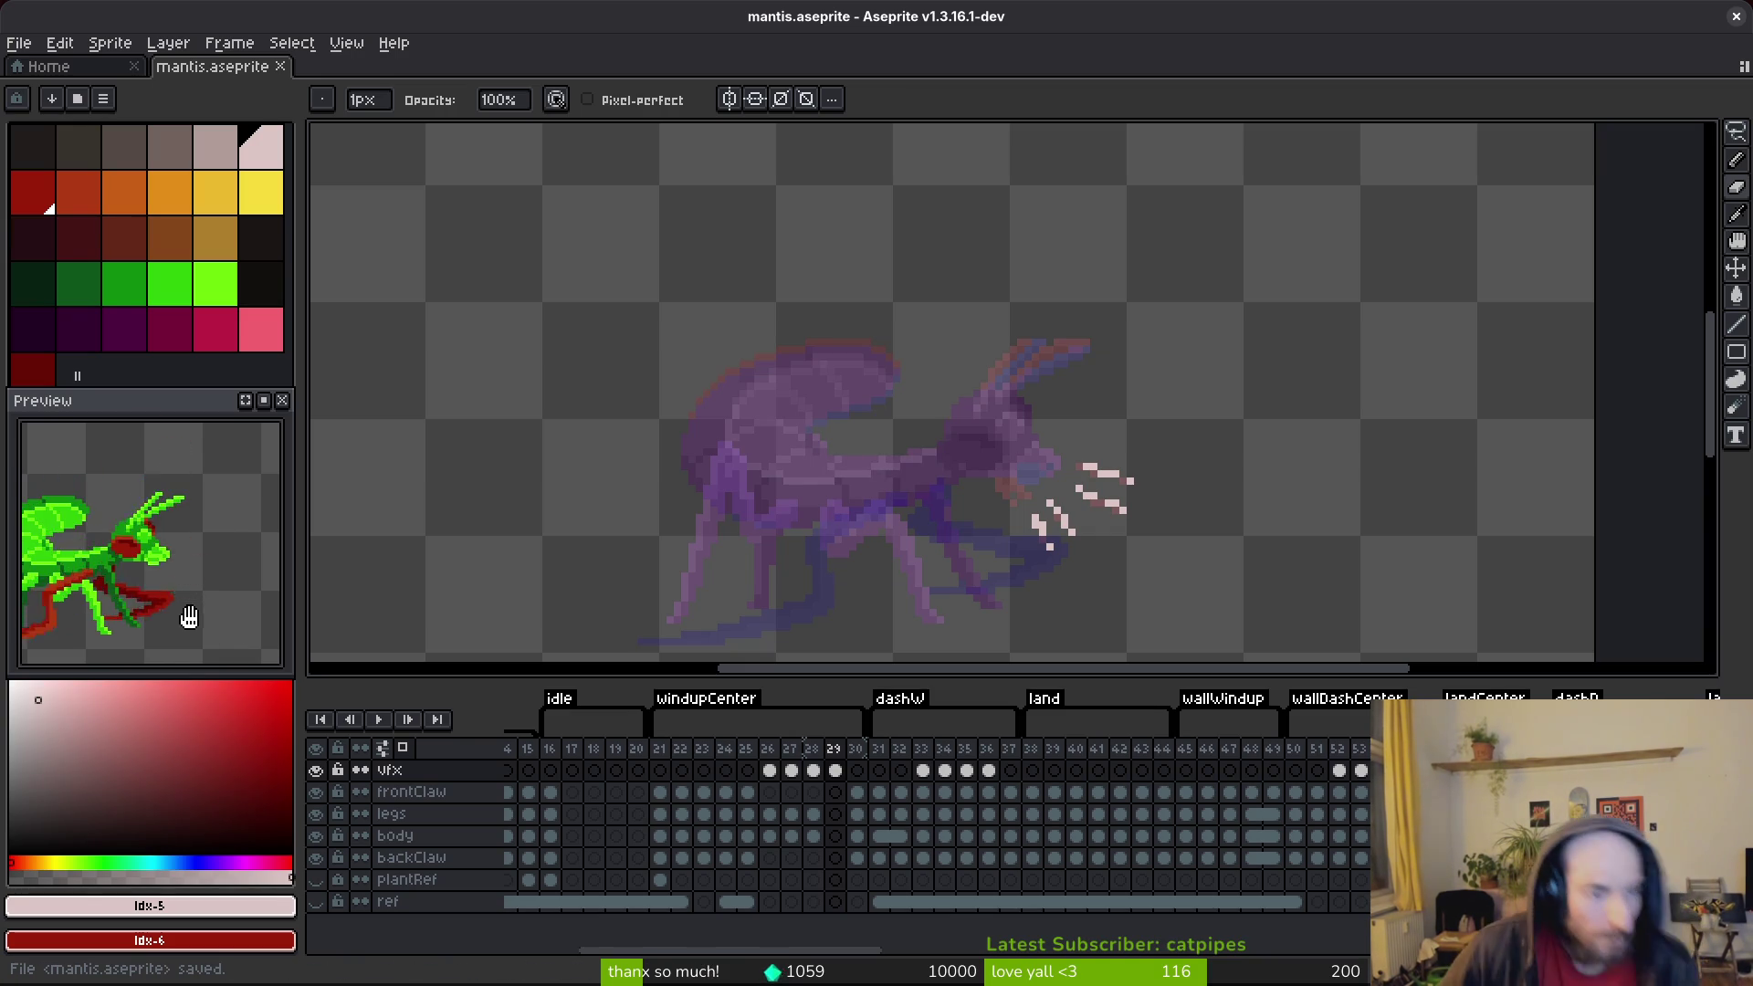
{"action": "key", "text": "ctrl+s"}
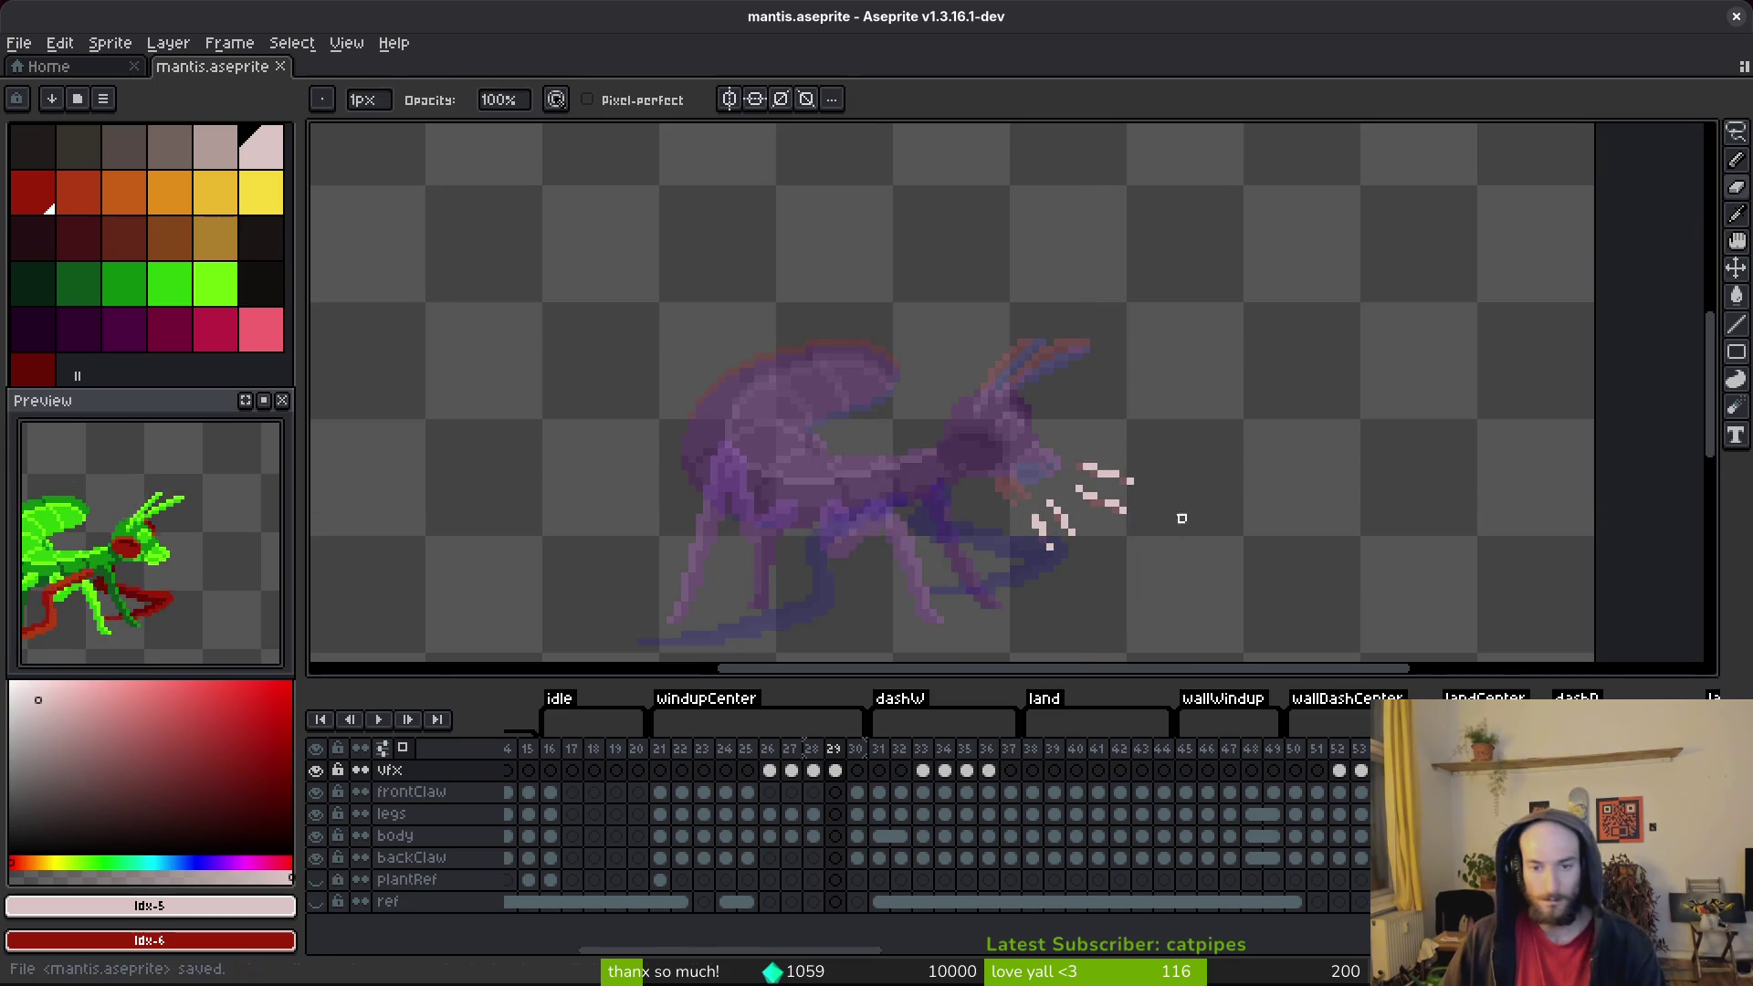
{"action": "scroll", "coordinate": [1198, 520], "scroll_direction": "down", "scroll_amount": 2}
{"action": "key", "text": "Left"}
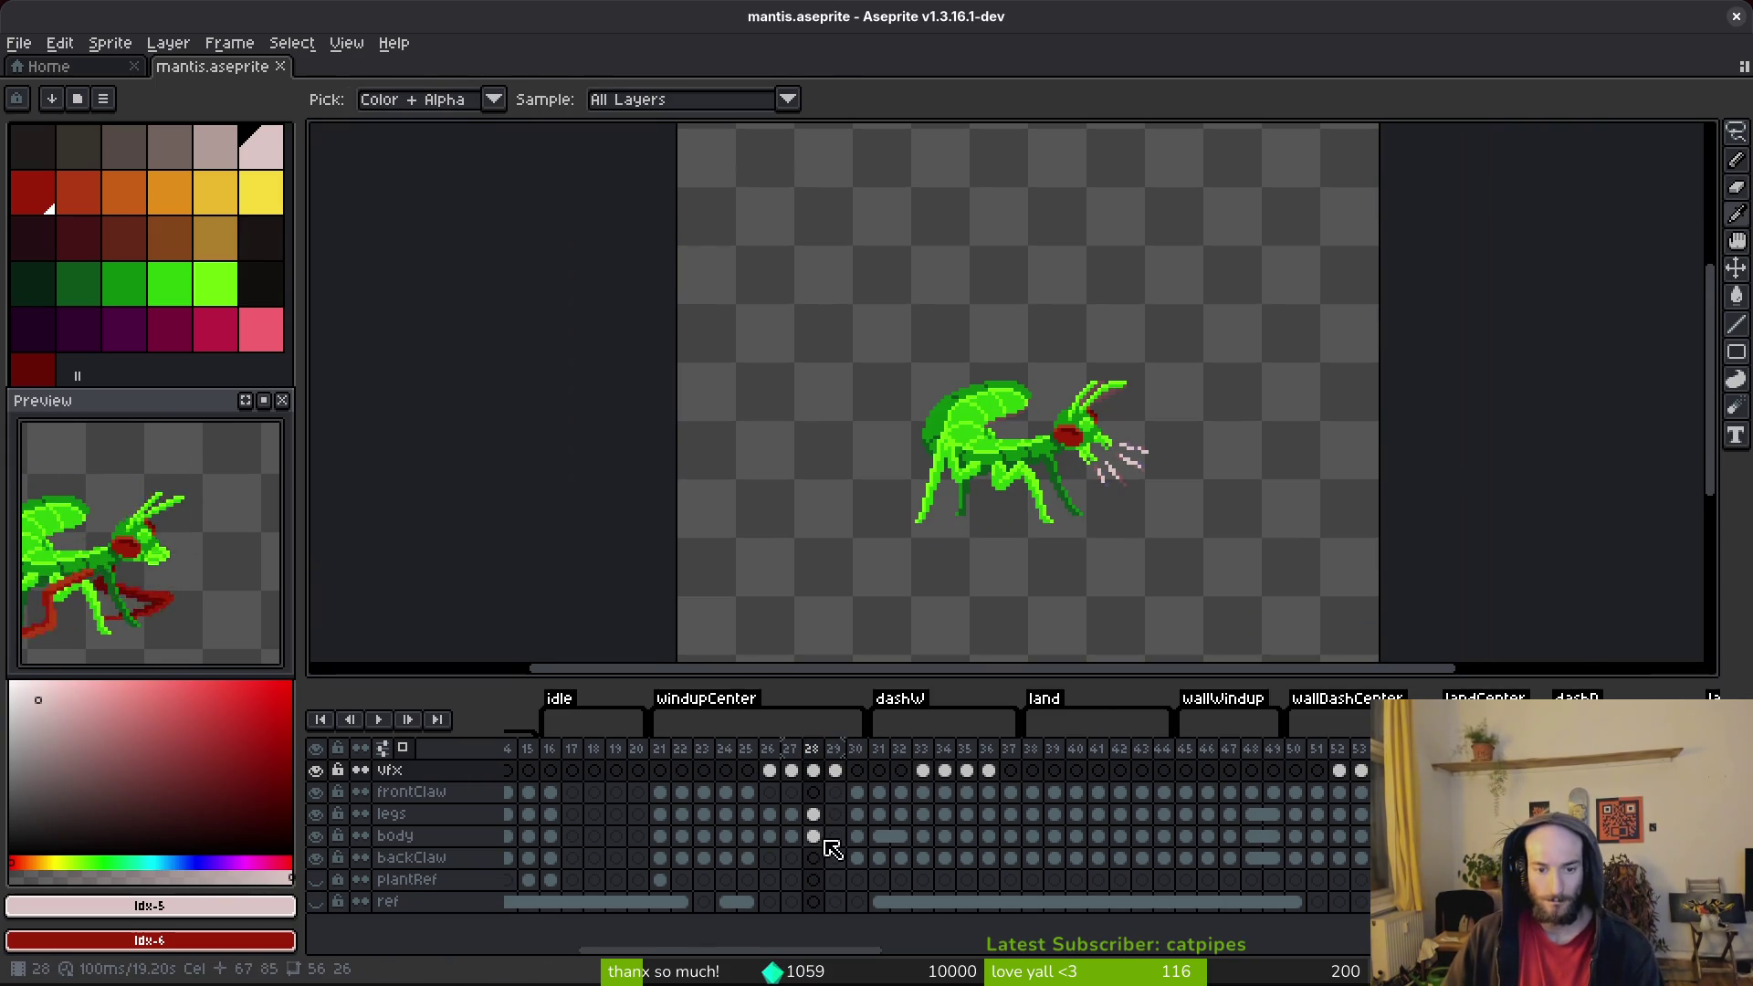
Step: Inspect the legs and body cels around frames 25–29 in the timeline
{"action": "left_click", "coordinate": [791, 814]}
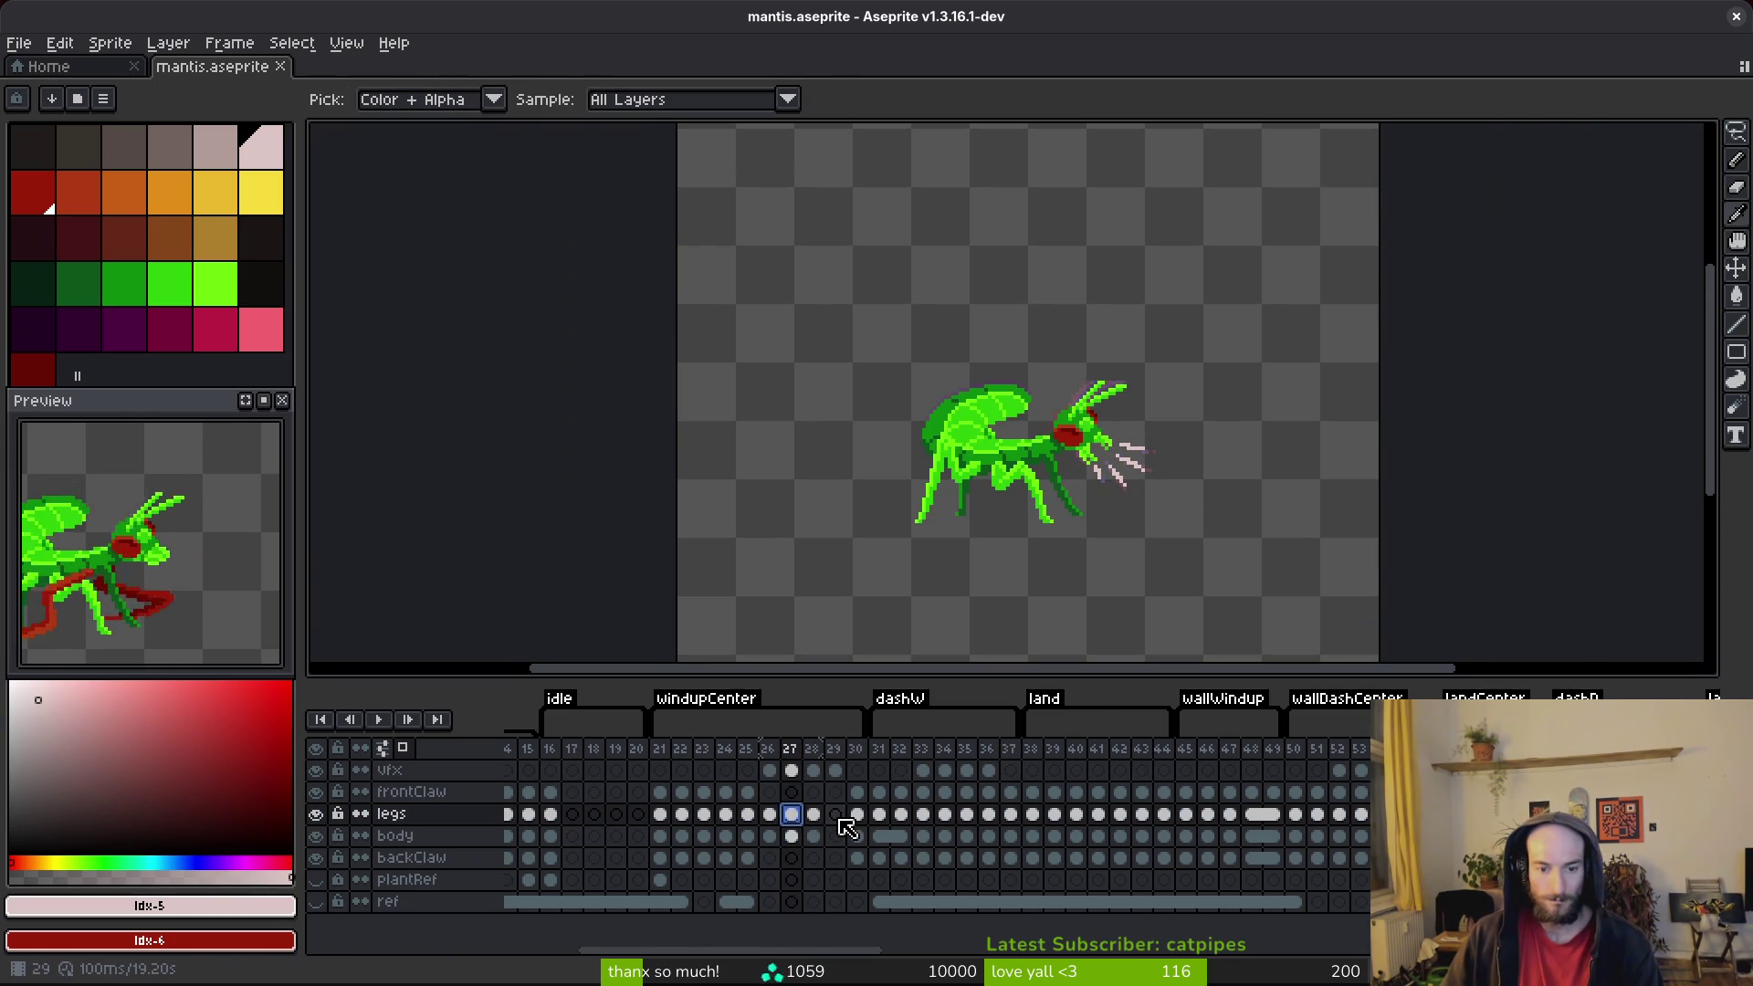
{"action": "left_click", "coordinate": [791, 836]}
{"action": "key", "text": "Right"}
{"action": "key", "text": "Right"}
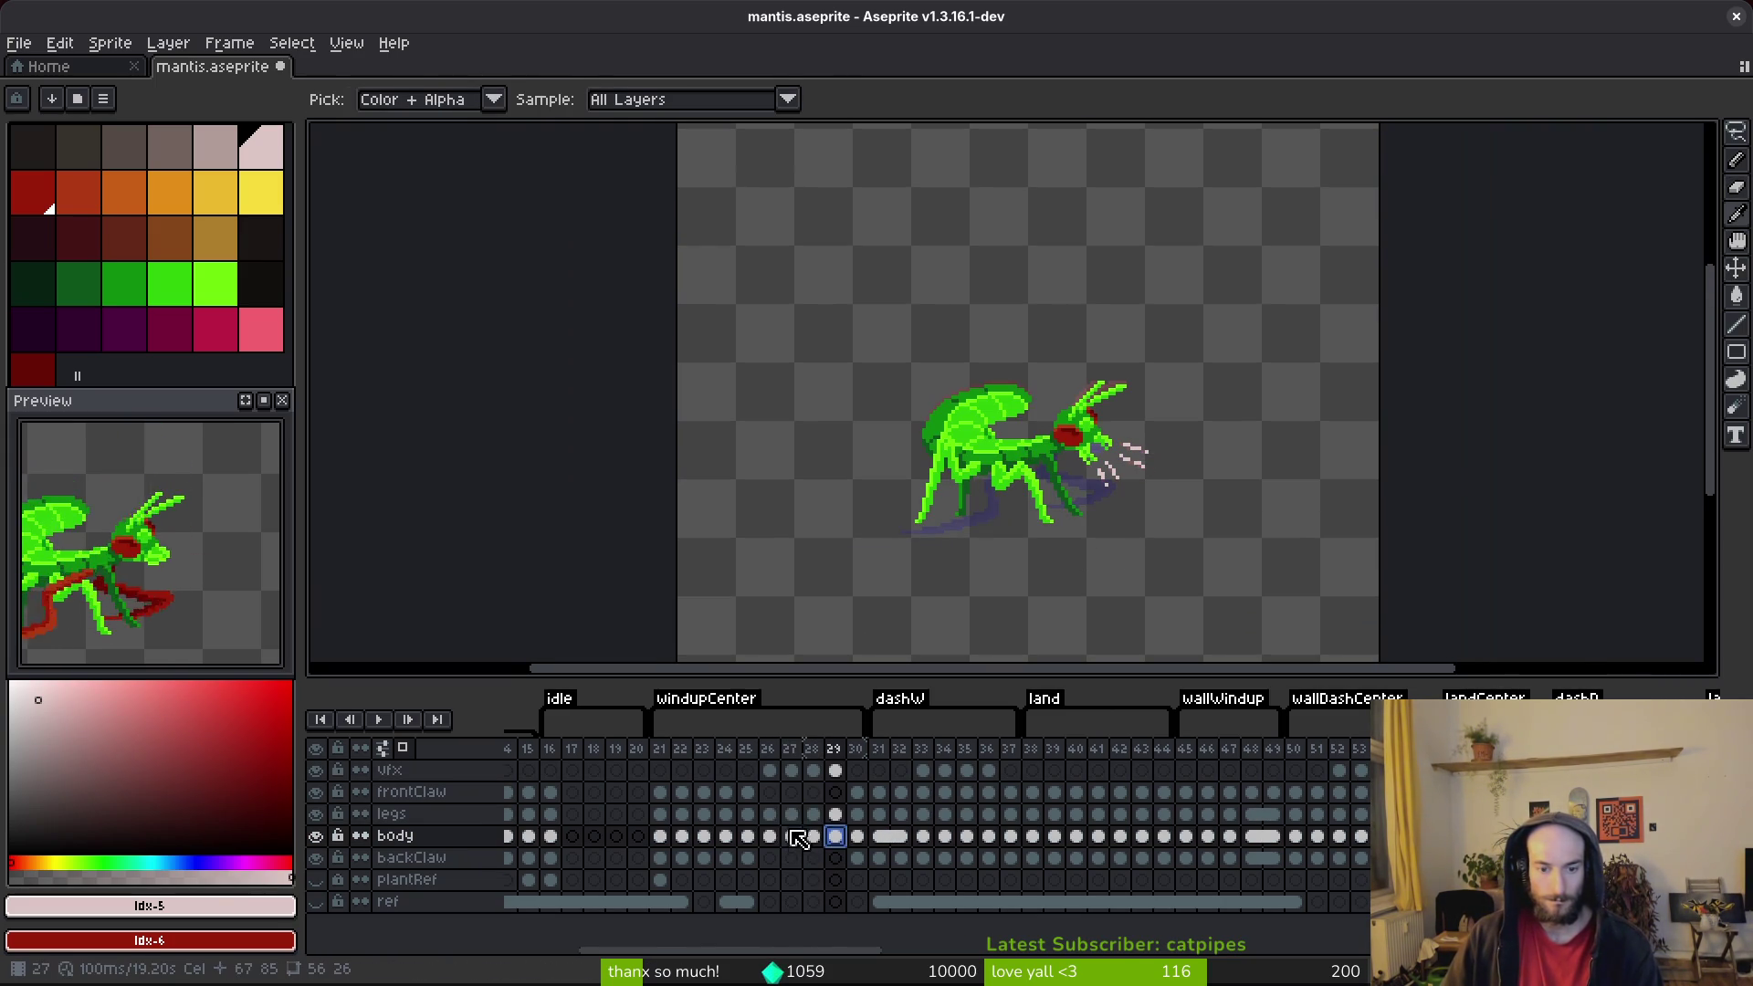
{"action": "left_click", "coordinate": [749, 814]}
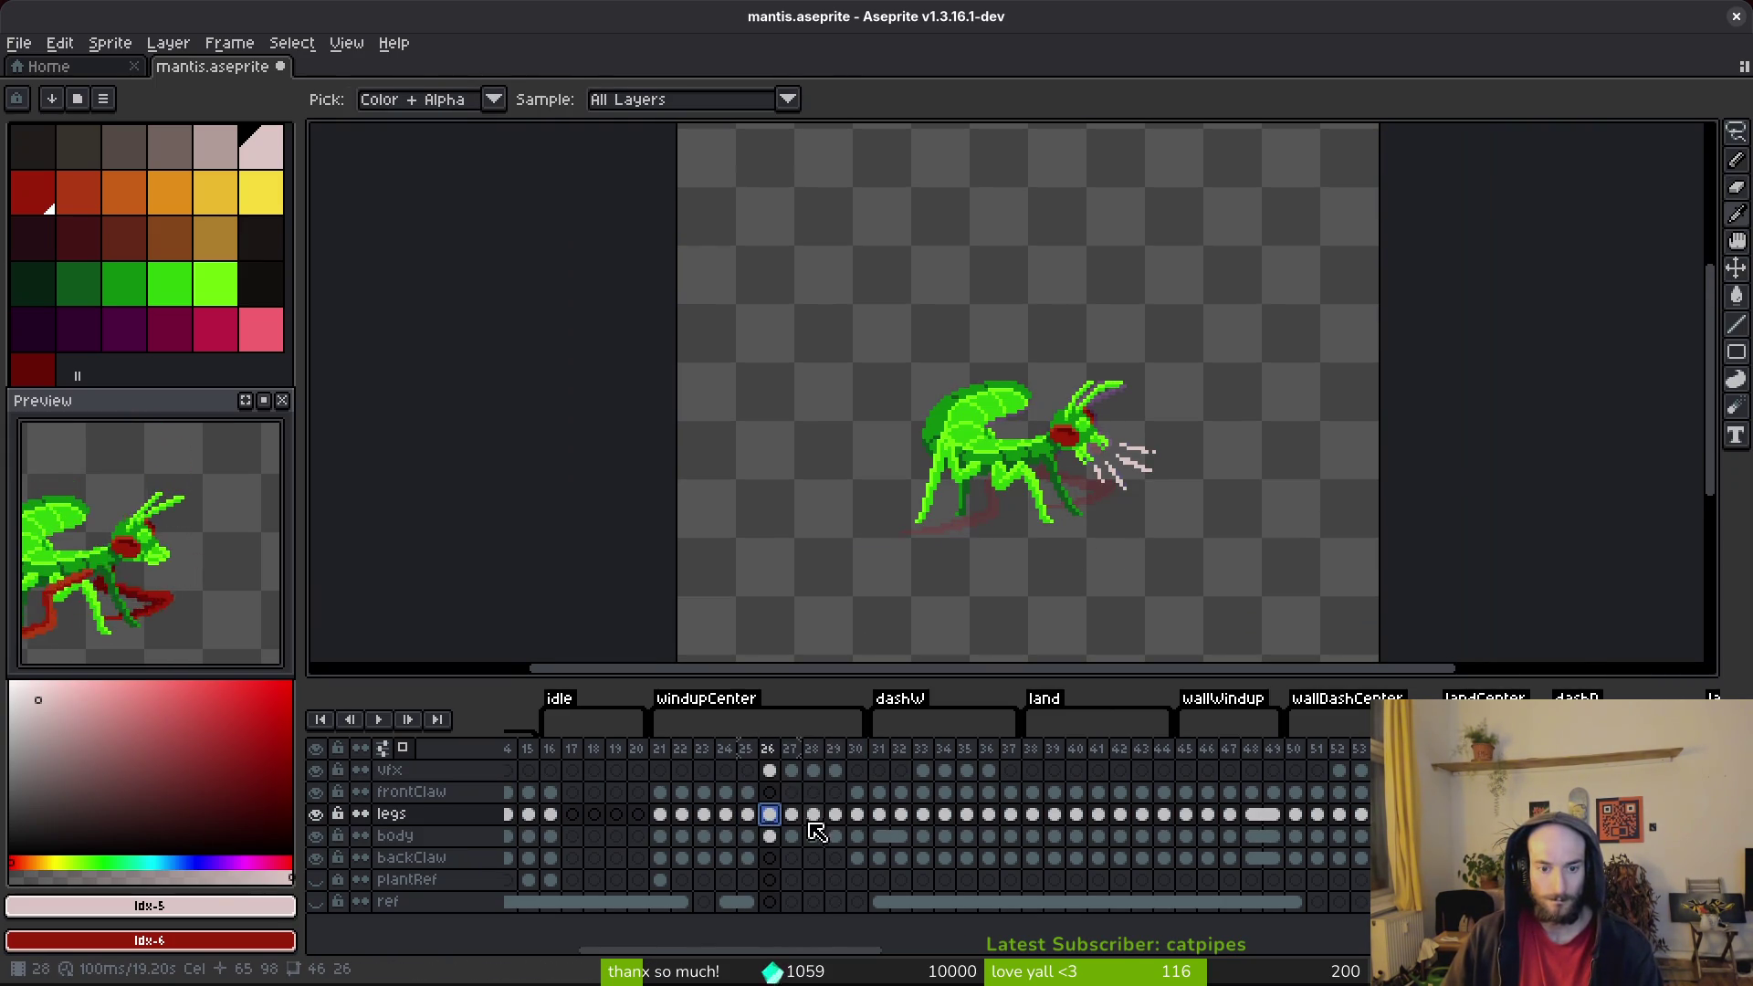
{"action": "left_click", "coordinate": [814, 813]}
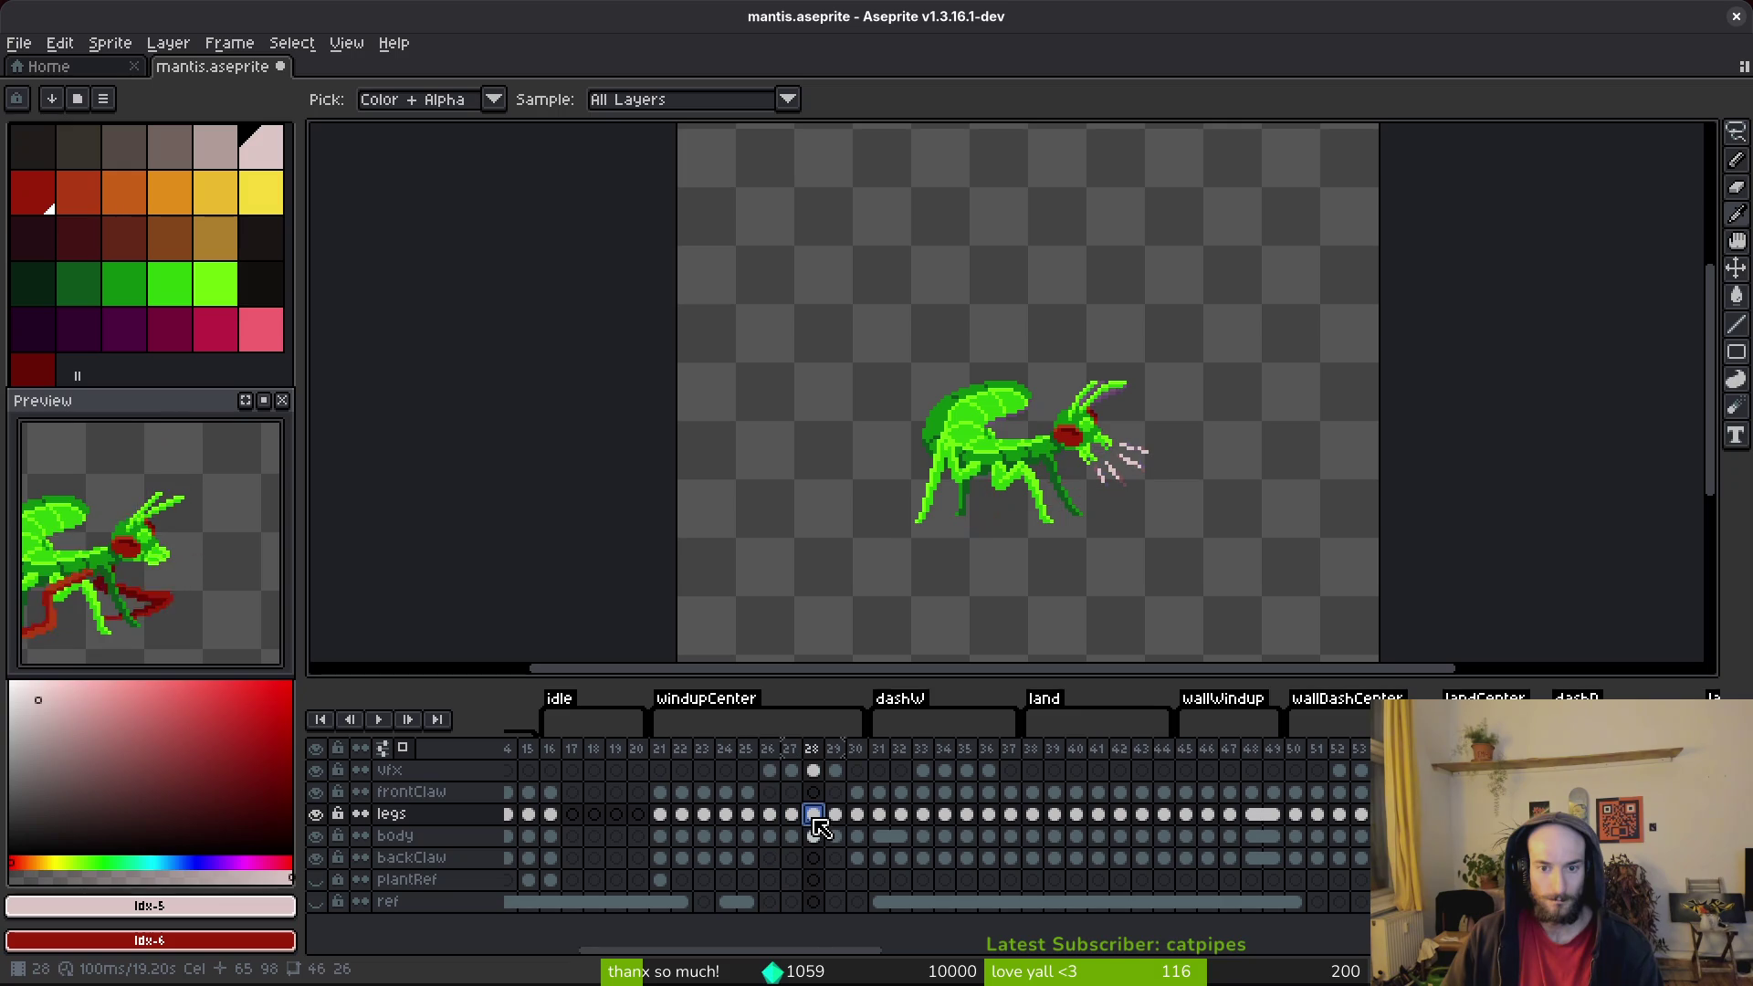
{"action": "left_click", "coordinate": [748, 813]}
{"action": "left_click", "coordinate": [754, 840]}
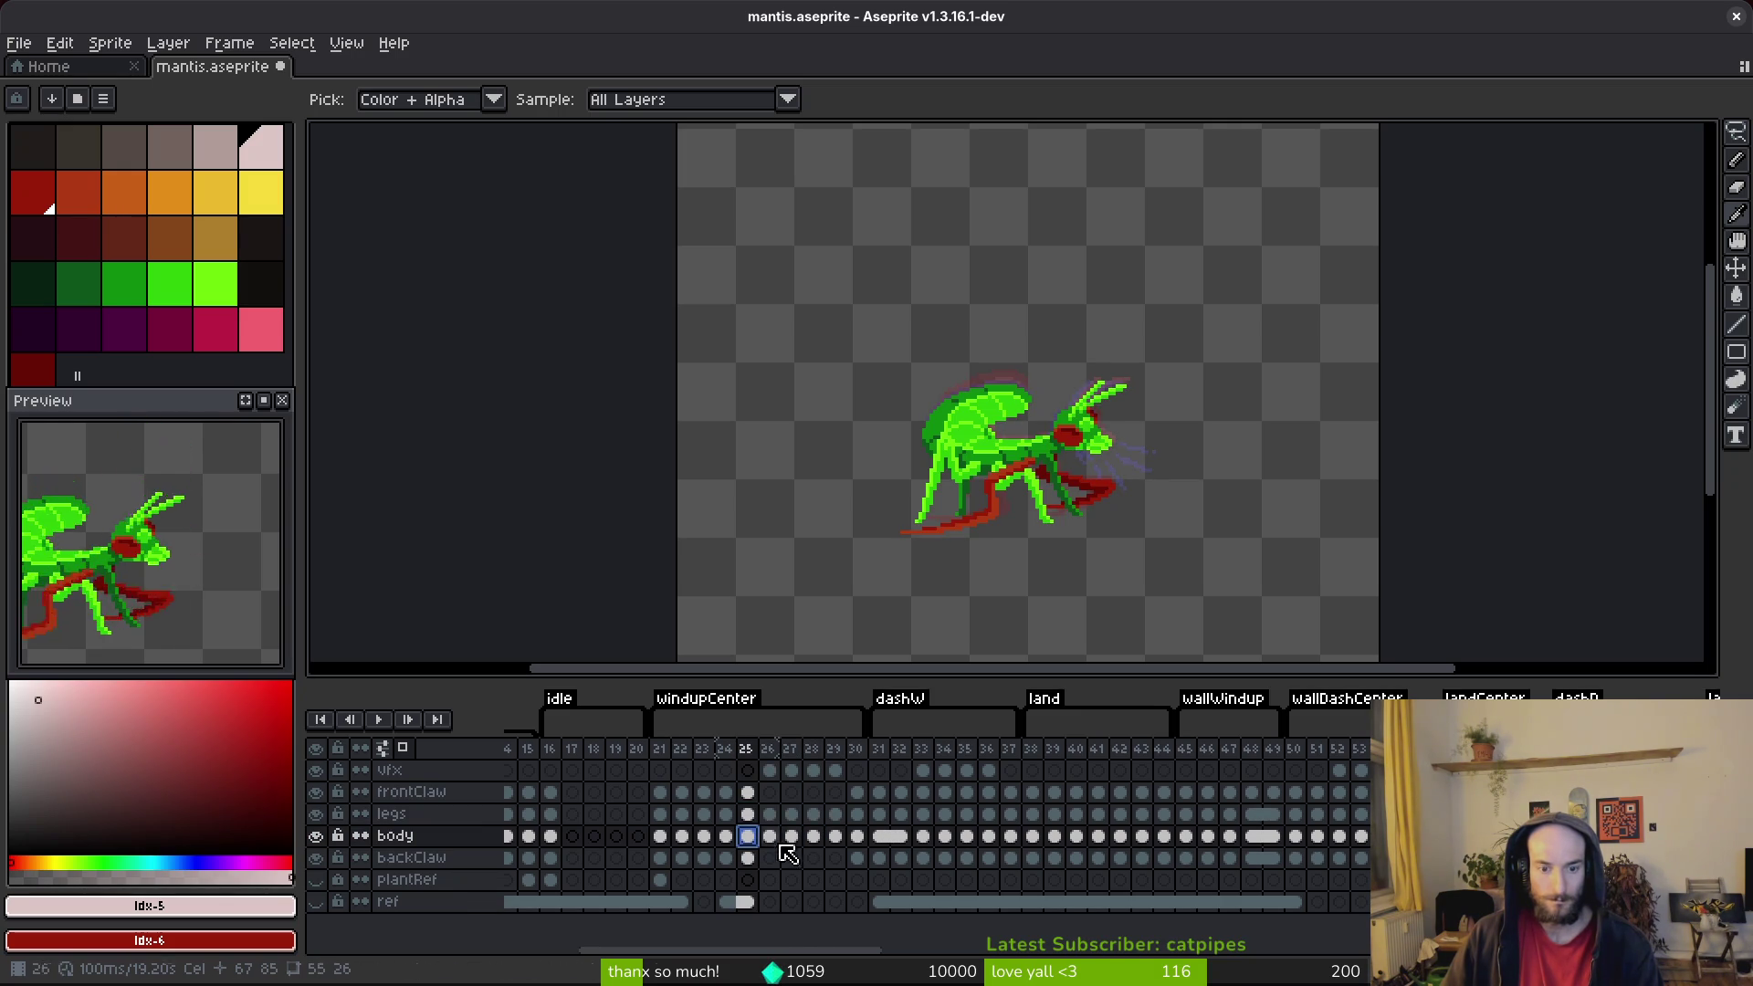
{"action": "left_click", "coordinate": [754, 816]}
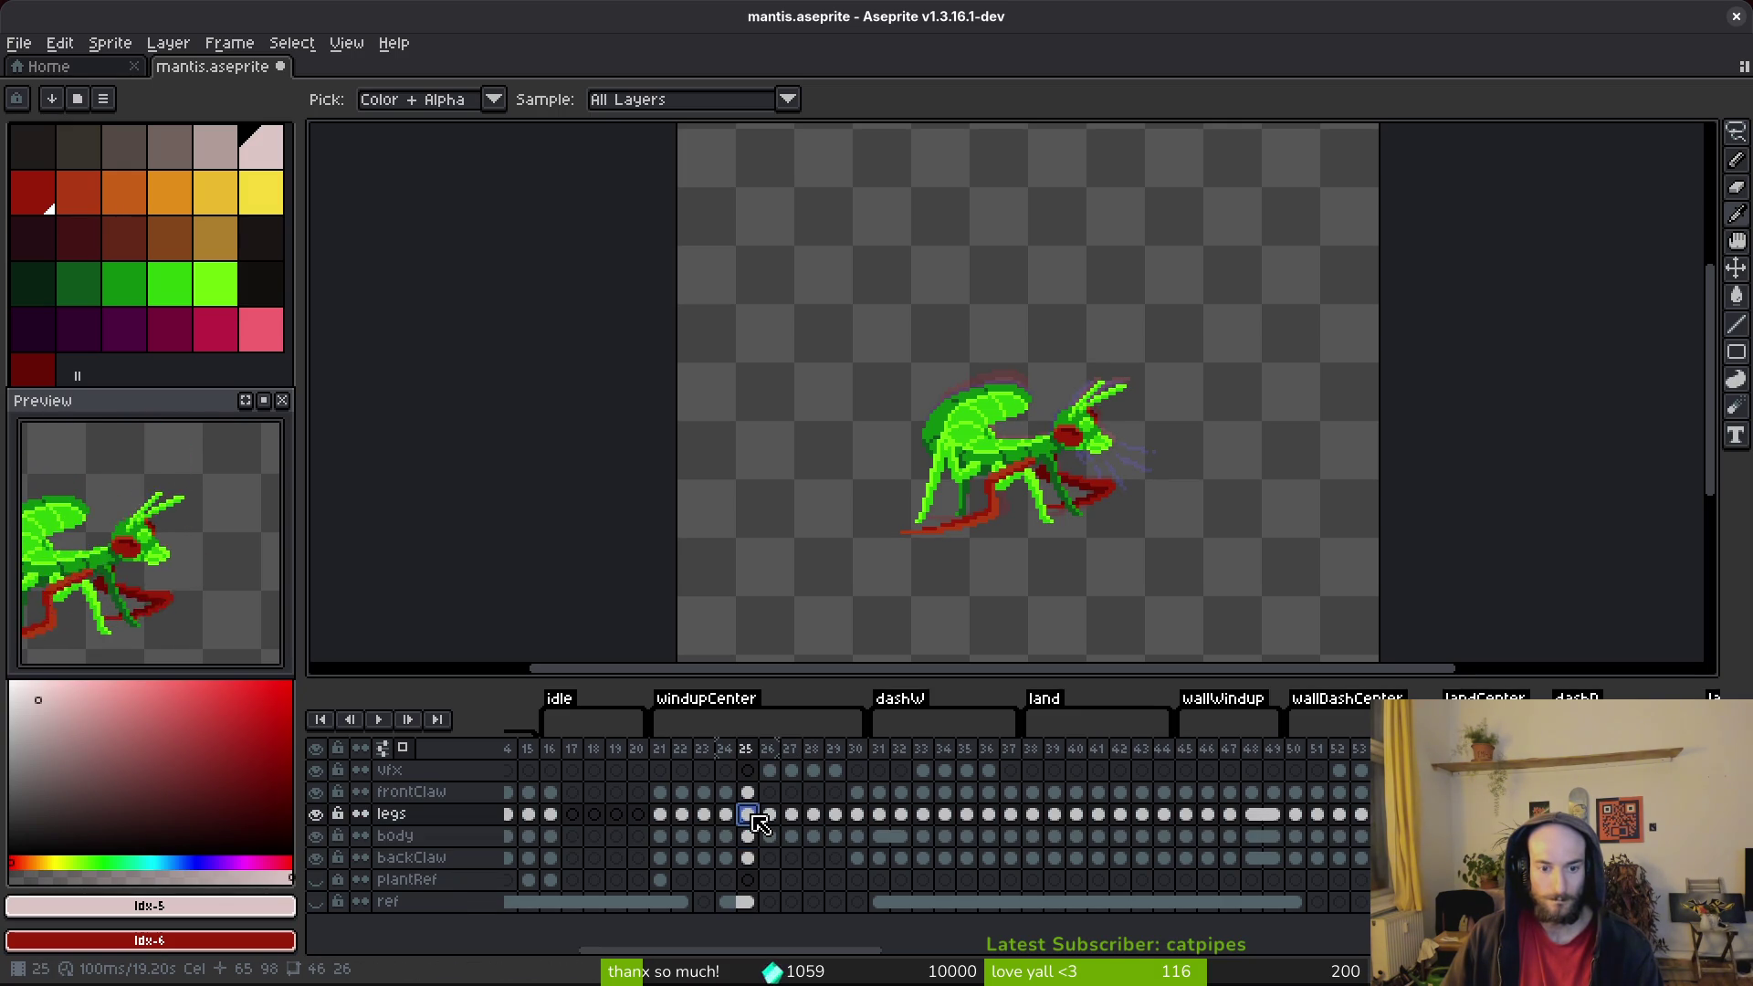
{"action": "key", "text": "Right"}
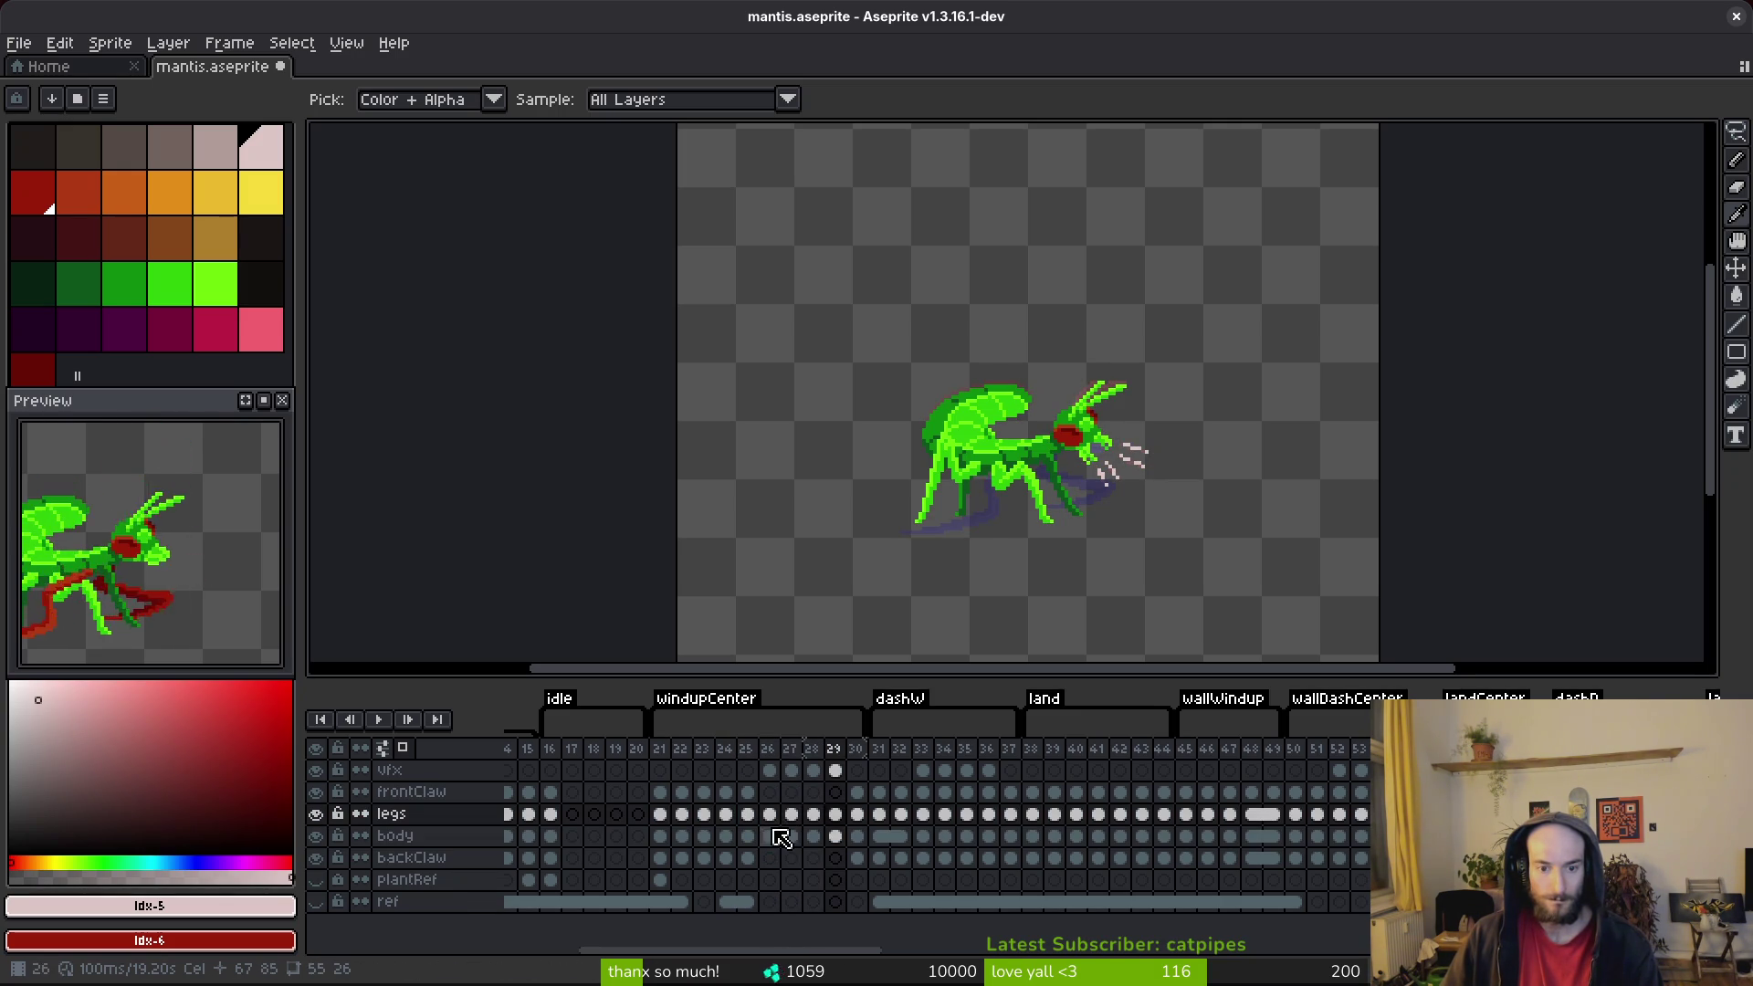
Step: Select the legs cels for frames 25–30 and link them into one cel
{"action": "left_click_drag", "start_coordinate": [743, 815], "coordinate": [856, 826]}
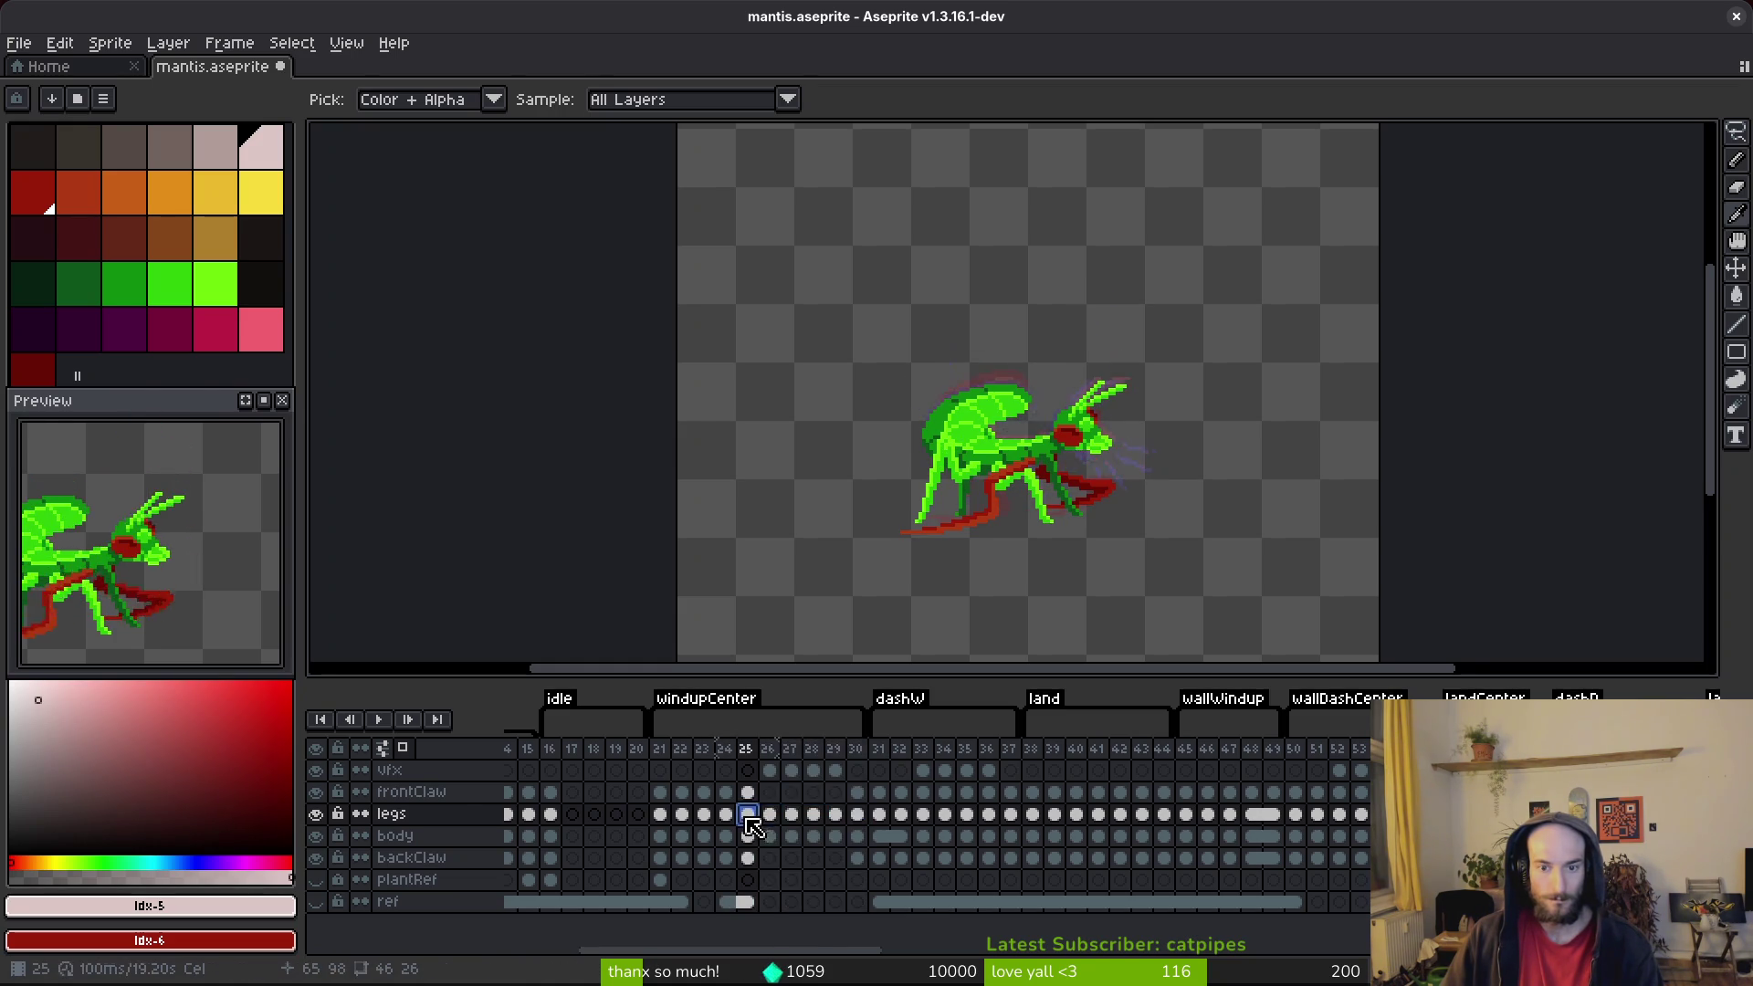
{"action": "left_click", "coordinate": [867, 827]}
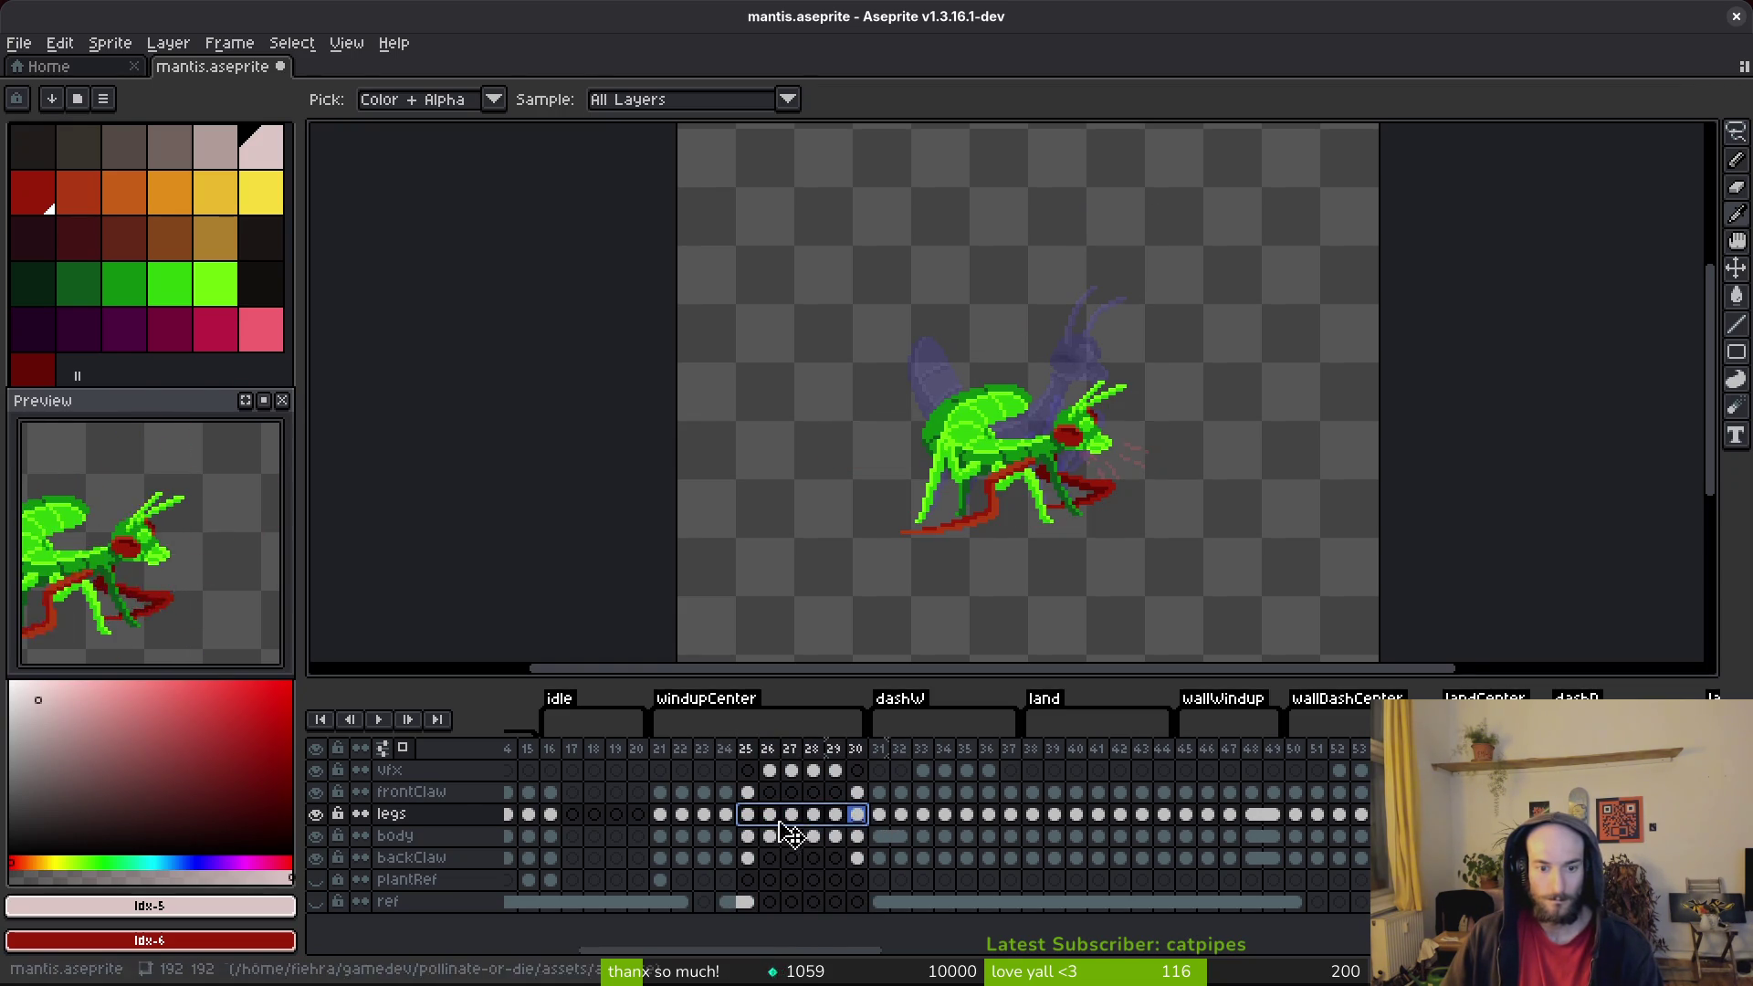
{"action": "right_click", "coordinate": [745, 816]}
{"action": "key", "text": "Escape"}
{"action": "right_click", "coordinate": [754, 818]}
{"action": "left_click", "coordinate": [790, 895]}
Step: Select the body cels for frames 27–29 and link them
{"action": "left_click_drag", "start_coordinate": [748, 837], "coordinate": [782, 838]}
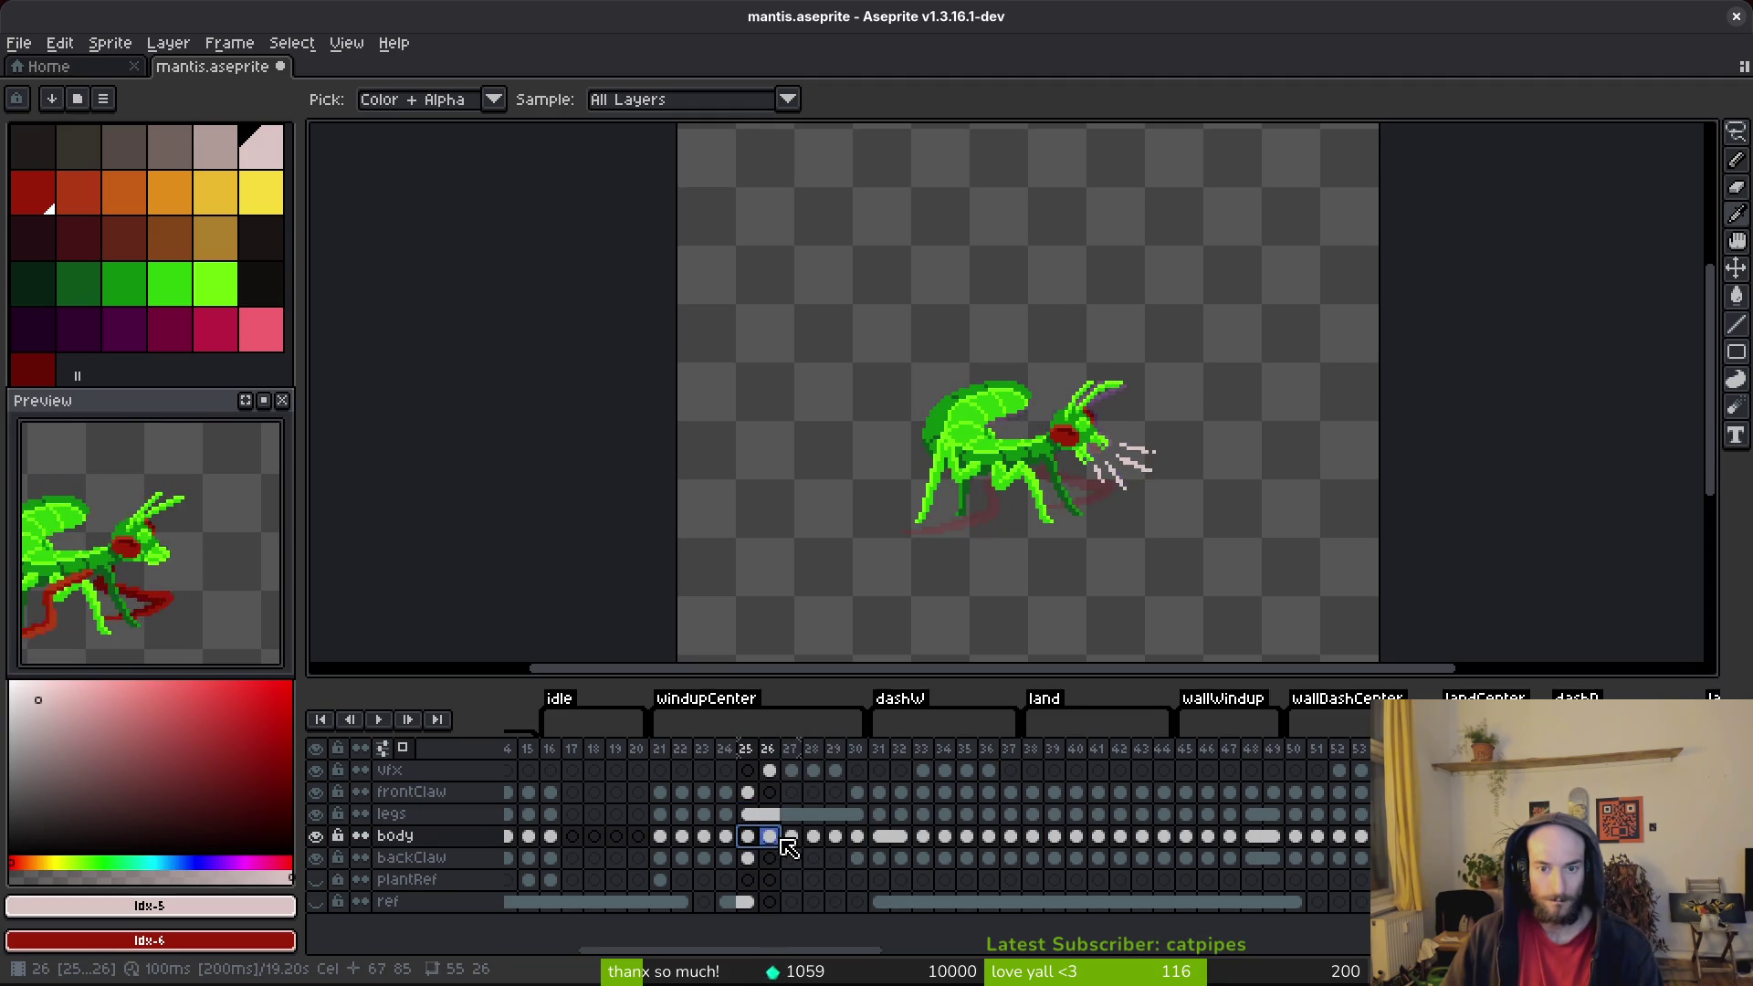
{"action": "left_click", "coordinate": [749, 836]}
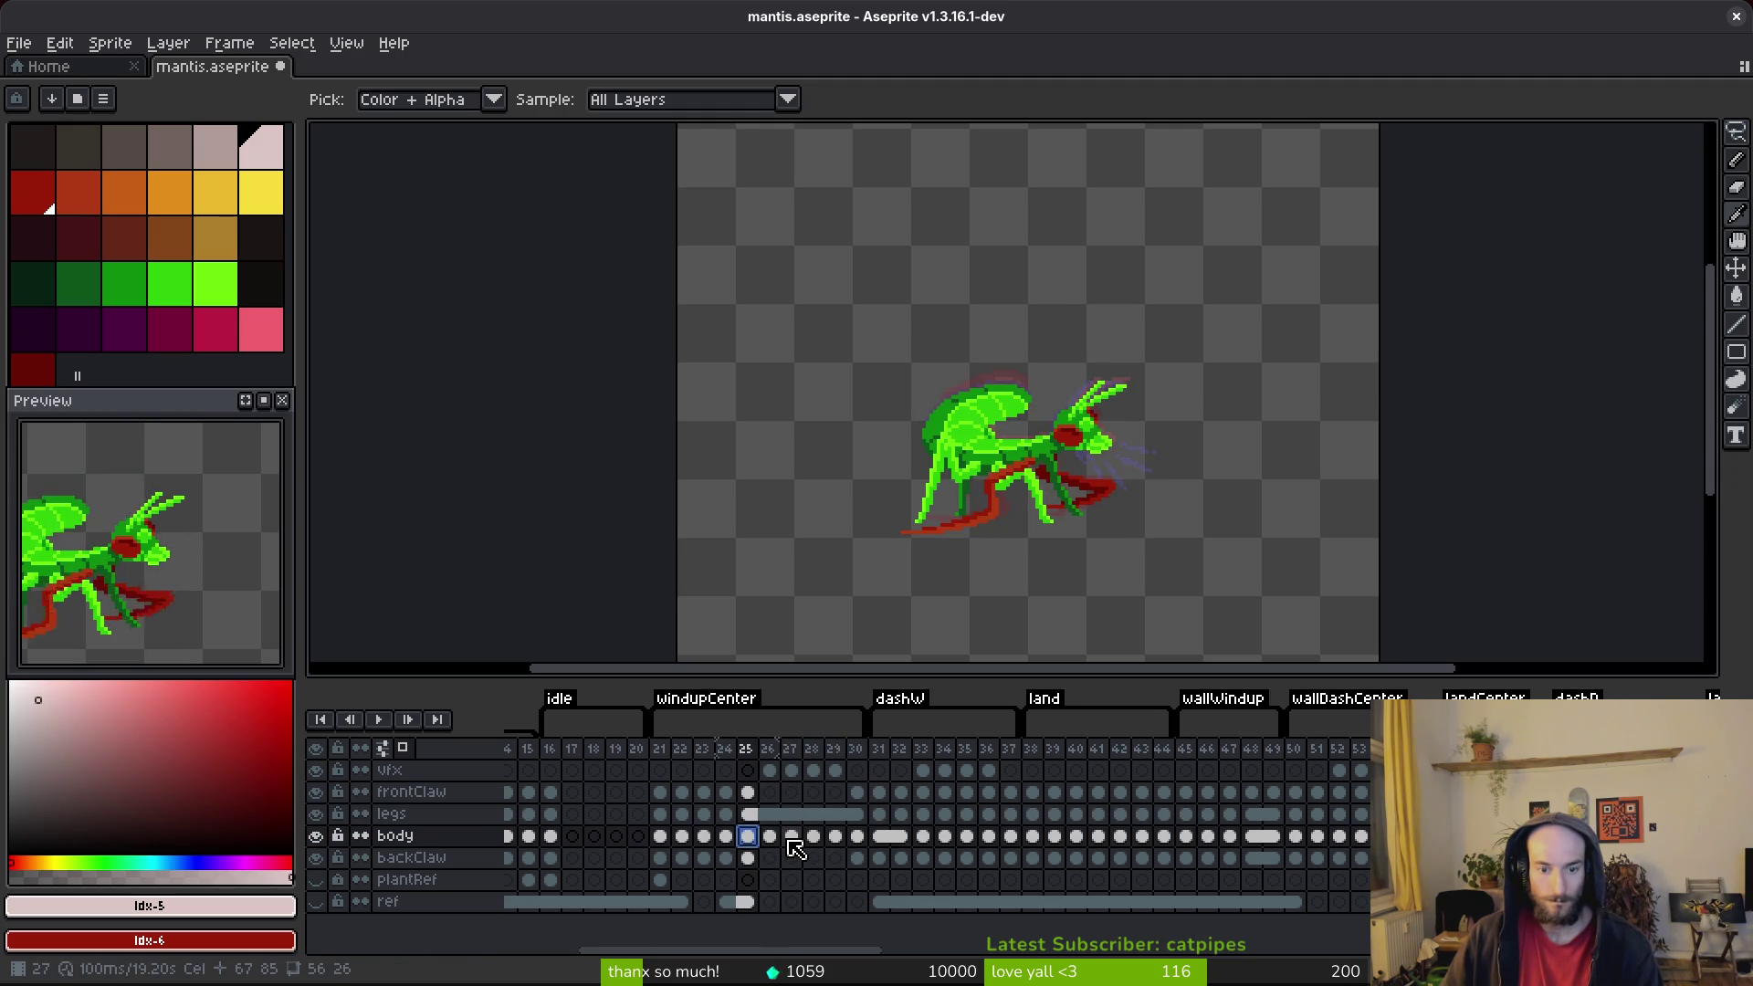
{"action": "left_click", "coordinate": [792, 839], "text": "shift"}
{"action": "mouse_move", "coordinate": [768, 849]}
{"action": "left_mouse_down"}
{"action": "mouse_move", "coordinate": [822, 841]}
{"action": "mouse_move", "coordinate": [801, 861]}
{"action": "left_mouse_up"}
{"action": "right_click", "coordinate": [779, 842]}
{"action": "left_click", "coordinate": [830, 906]}
{"action": "left_click", "coordinate": [791, 836]}
{"action": "left_click", "coordinate": [835, 839], "text": "shift"}
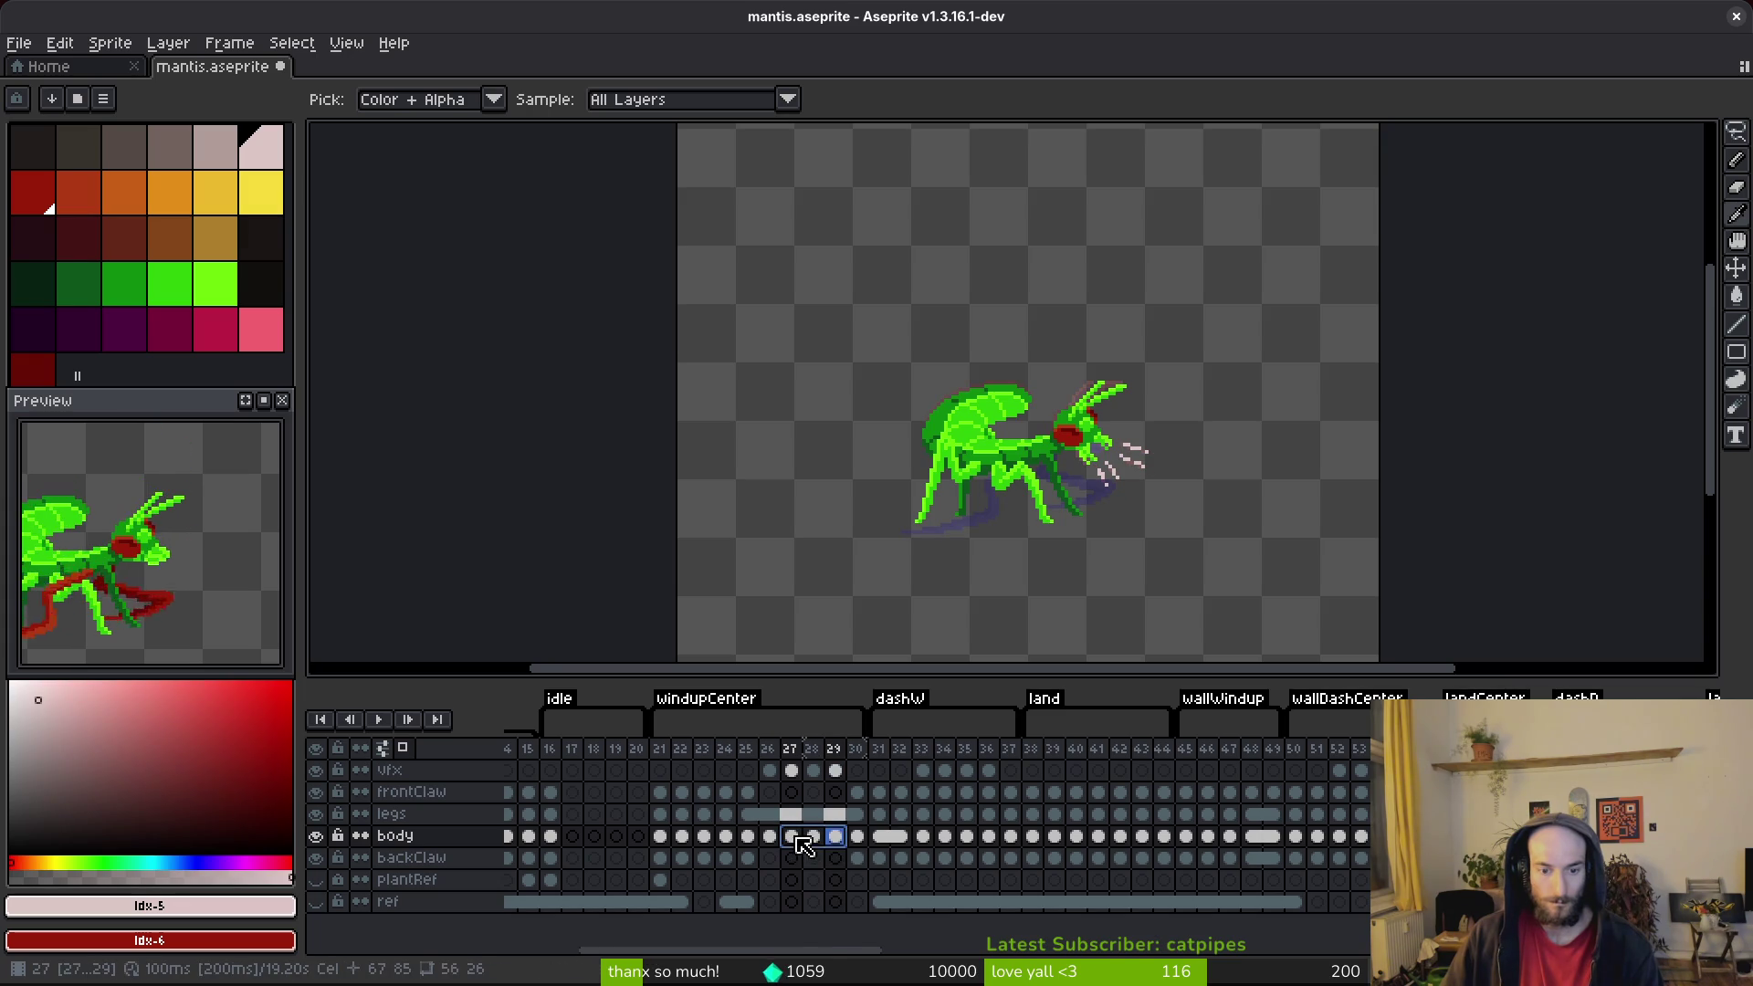